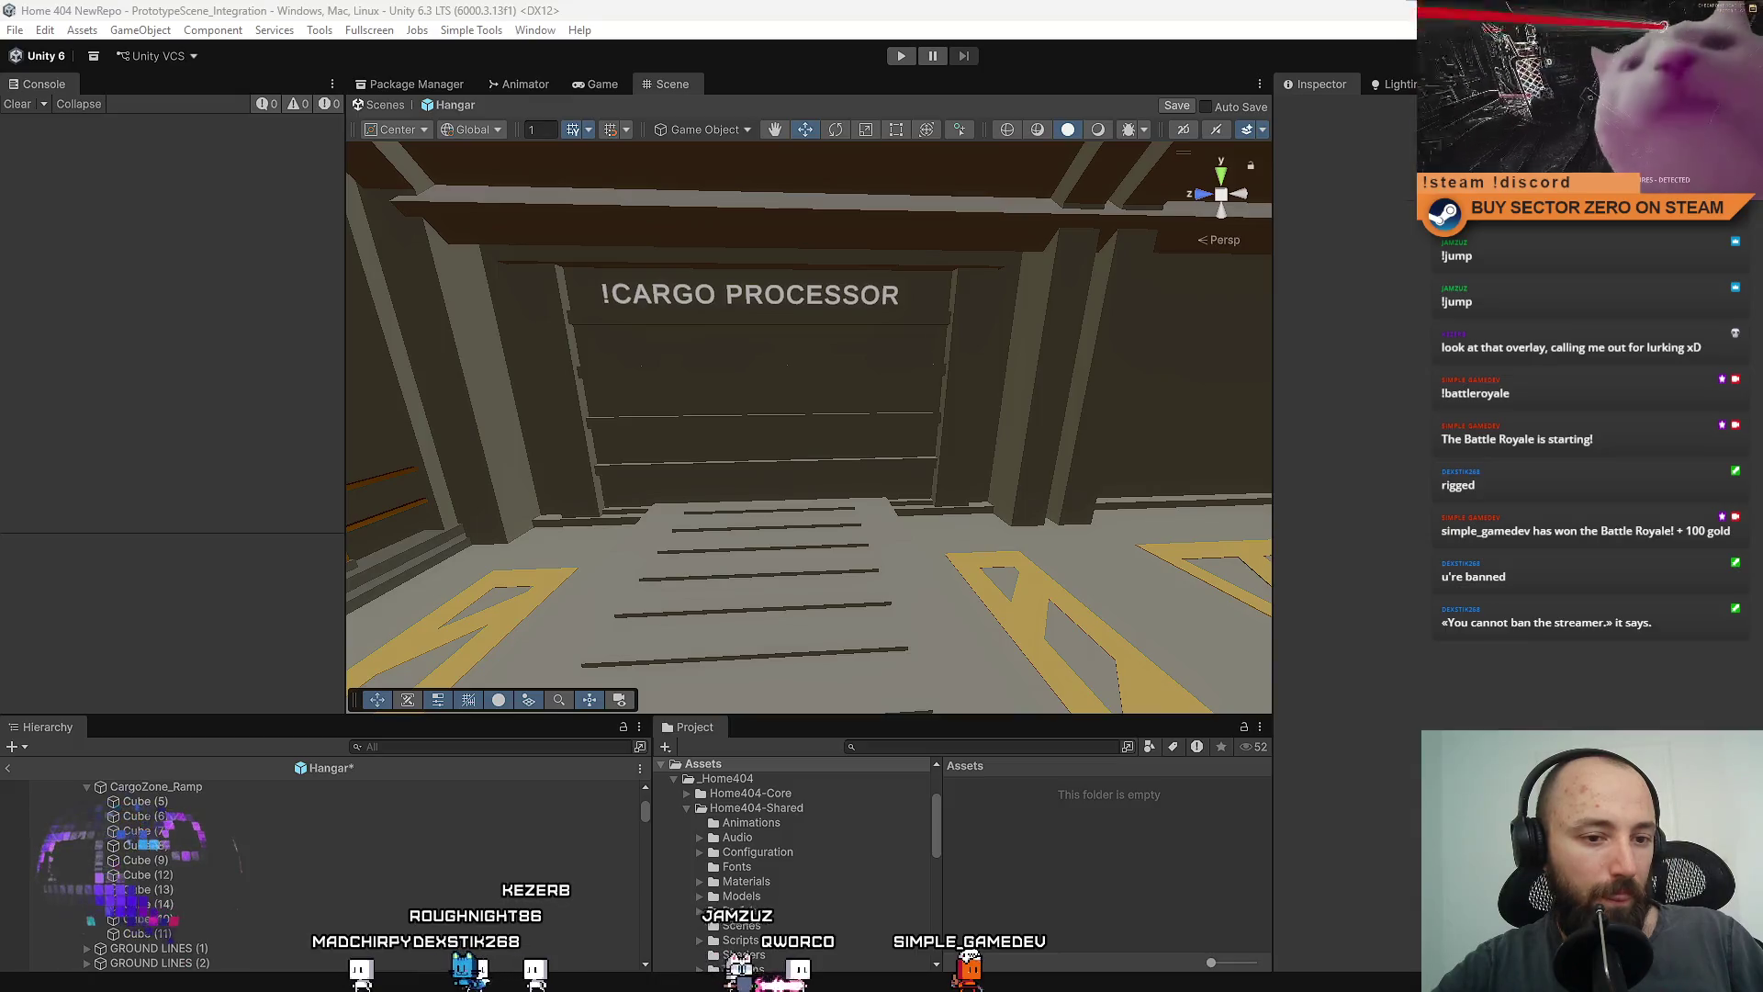
Search the Project for 'vending mach' and place the VendingMachine prefab on the hangar floor.
left_click_drag(726, 505, 691, 575)
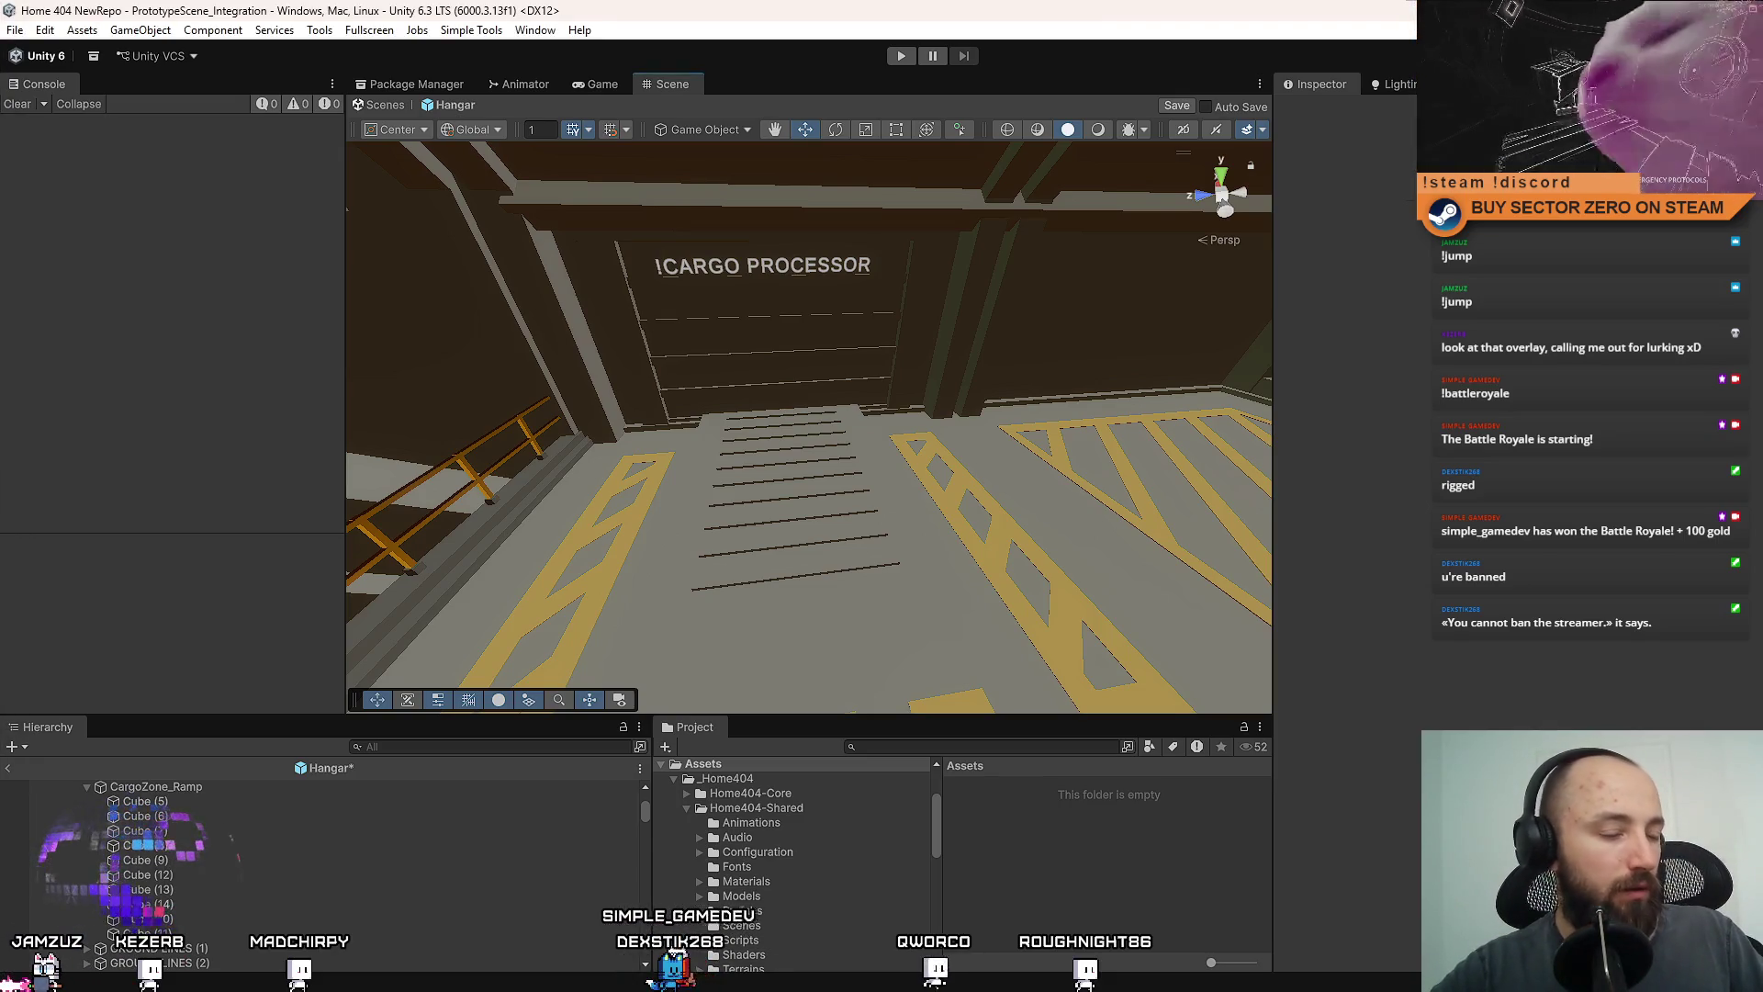
mouse_move(980, 444)
left_mouse_down()
mouse_move(1114, 433)
mouse_move(957, 492)
mouse_move(925, 327)
mouse_move(925, 374)
mouse_move(1742, 220)
mouse_move(138, 220)
mouse_move(799, 224)
mouse_move(808, 268)
mouse_move(950, 237)
mouse_move(878, 268)
mouse_move(901, 322)
mouse_move(976, 279)
mouse_move(980, 388)
mouse_move(1114, 304)
mouse_move(1275, 295)
mouse_move(1185, 303)
mouse_move(1035, 272)
mouse_move(1014, 349)
left_mouse_up()
left_click(960, 747)
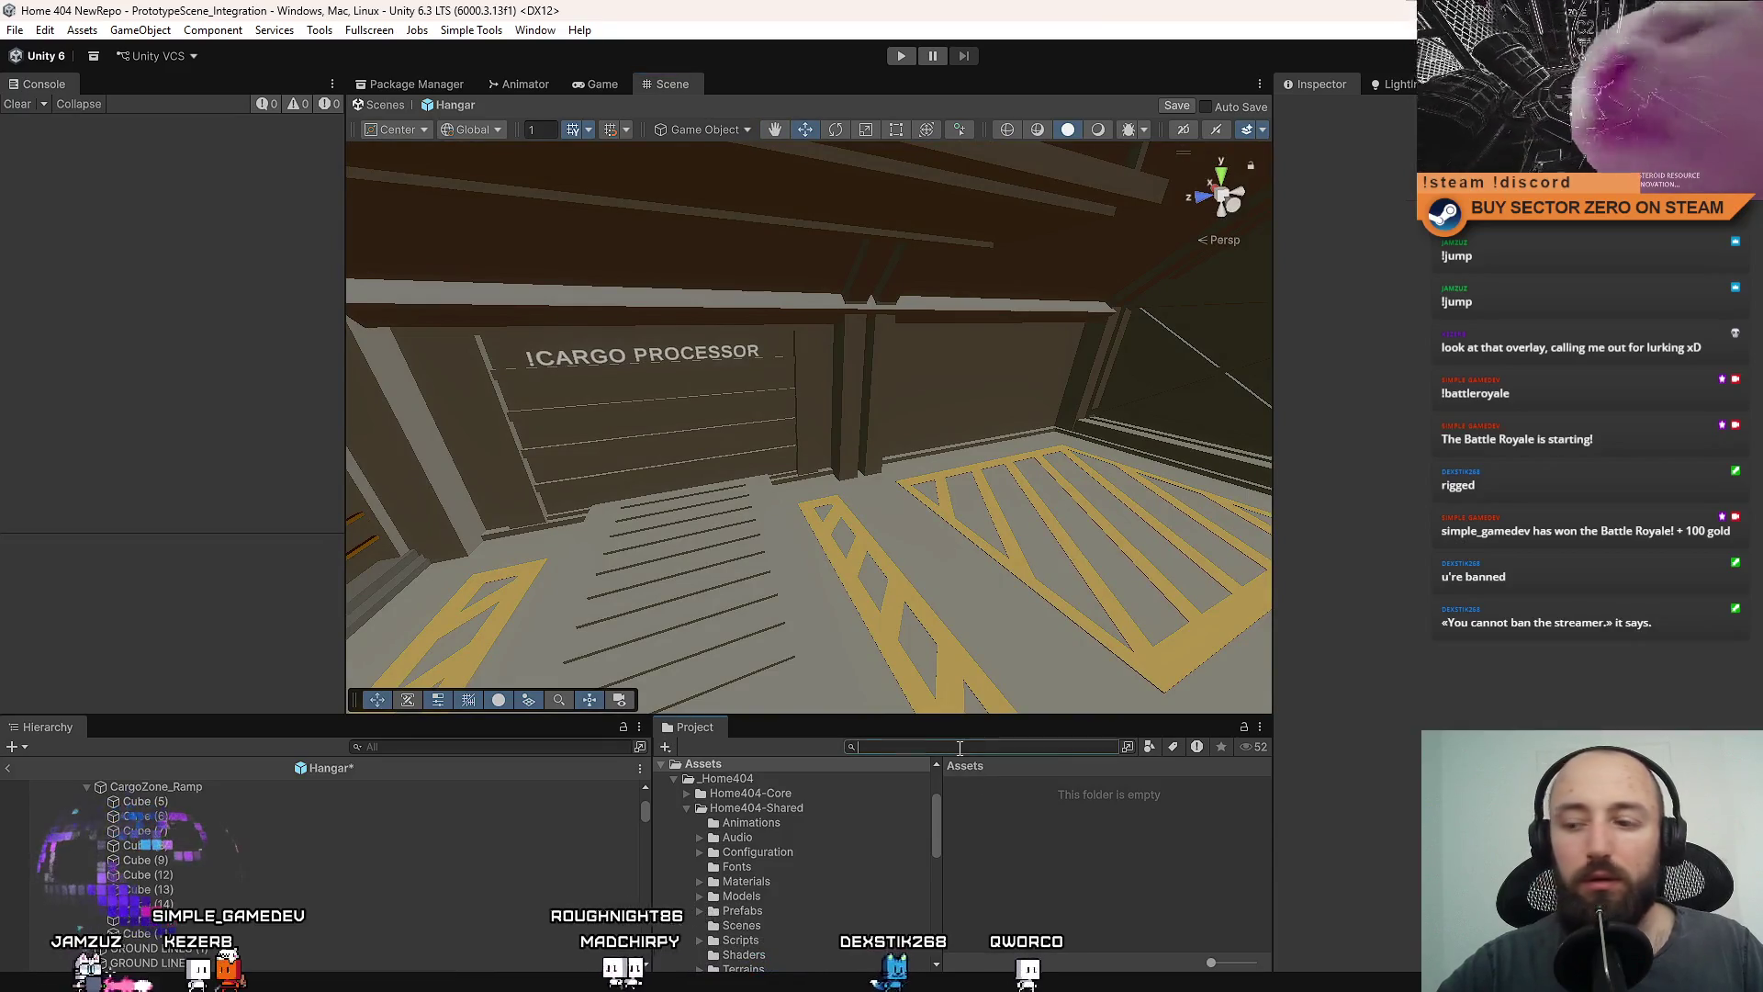
type("vending mach")
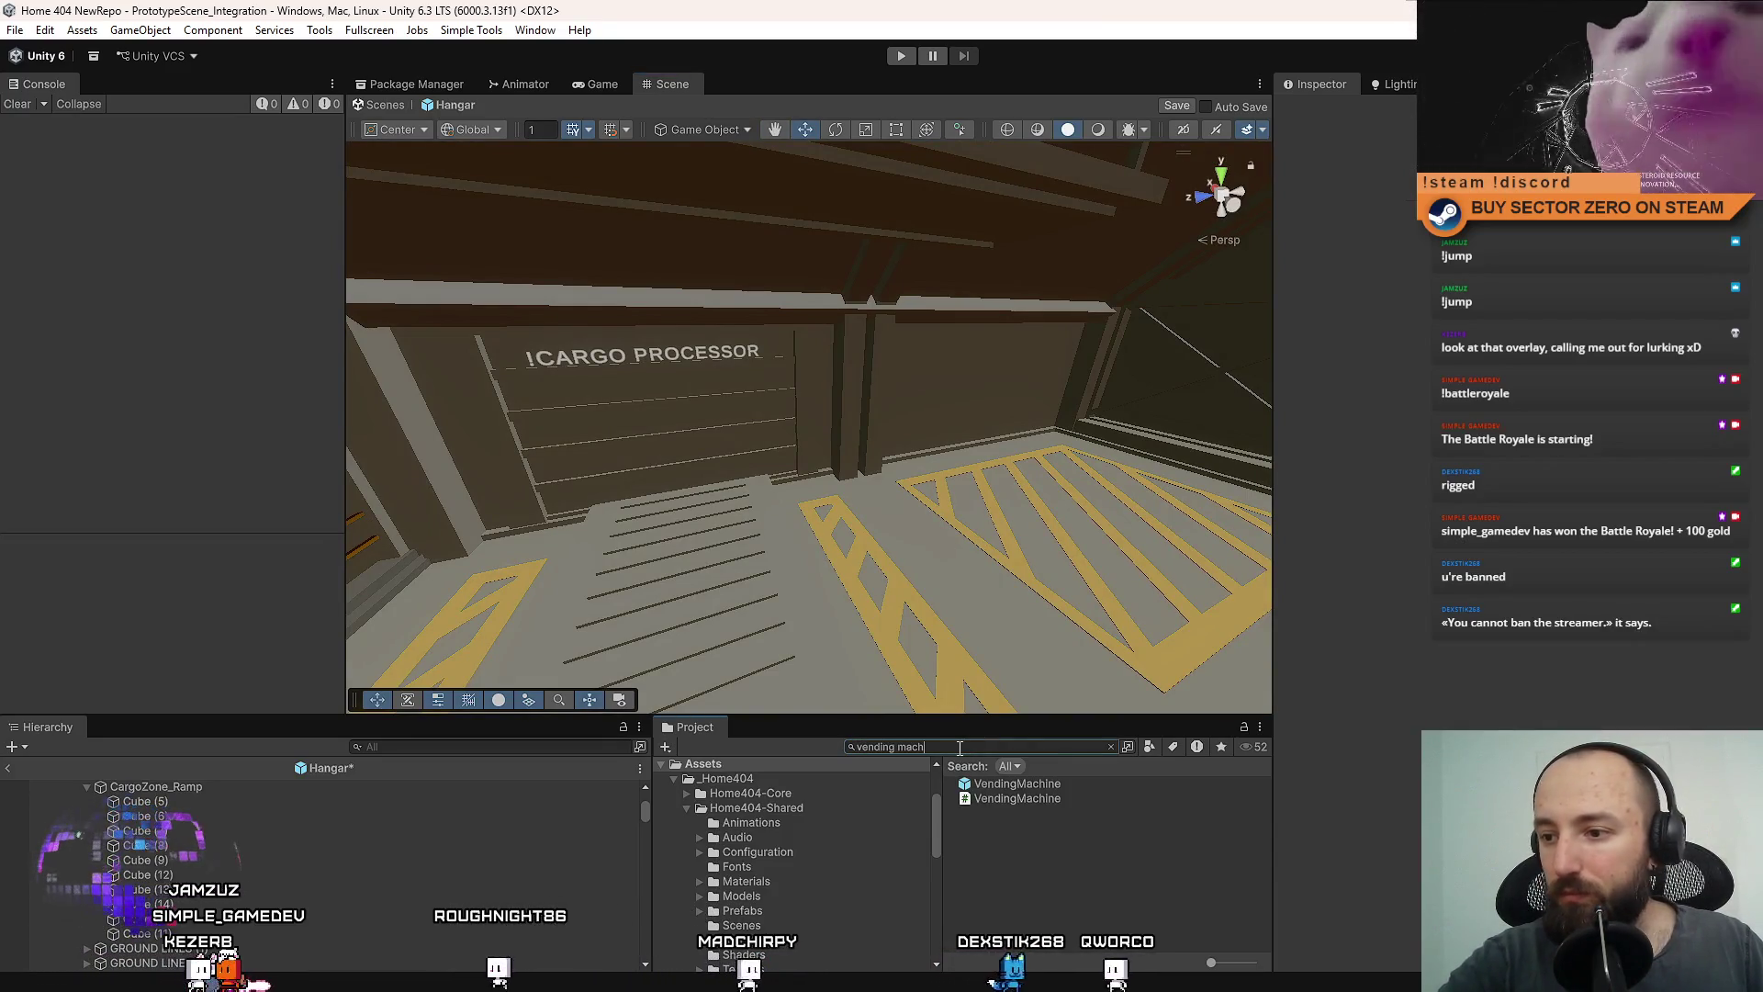
left_click_drag(1018, 783, 914, 565)
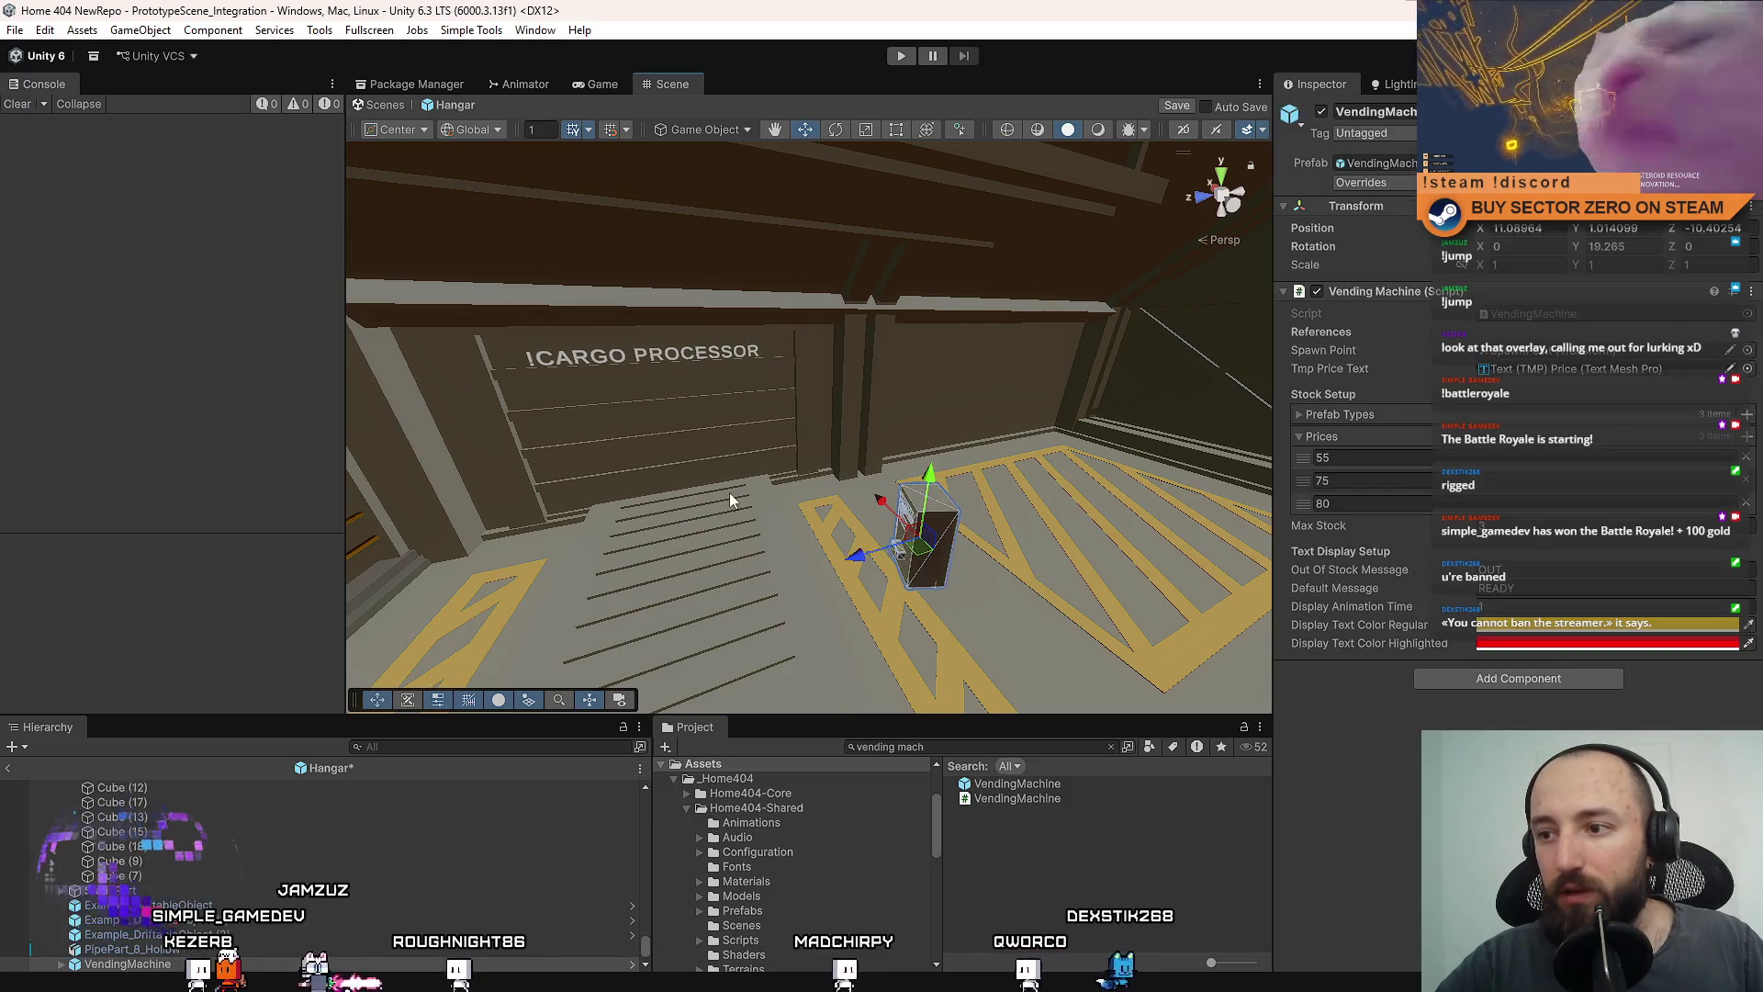
key("f")
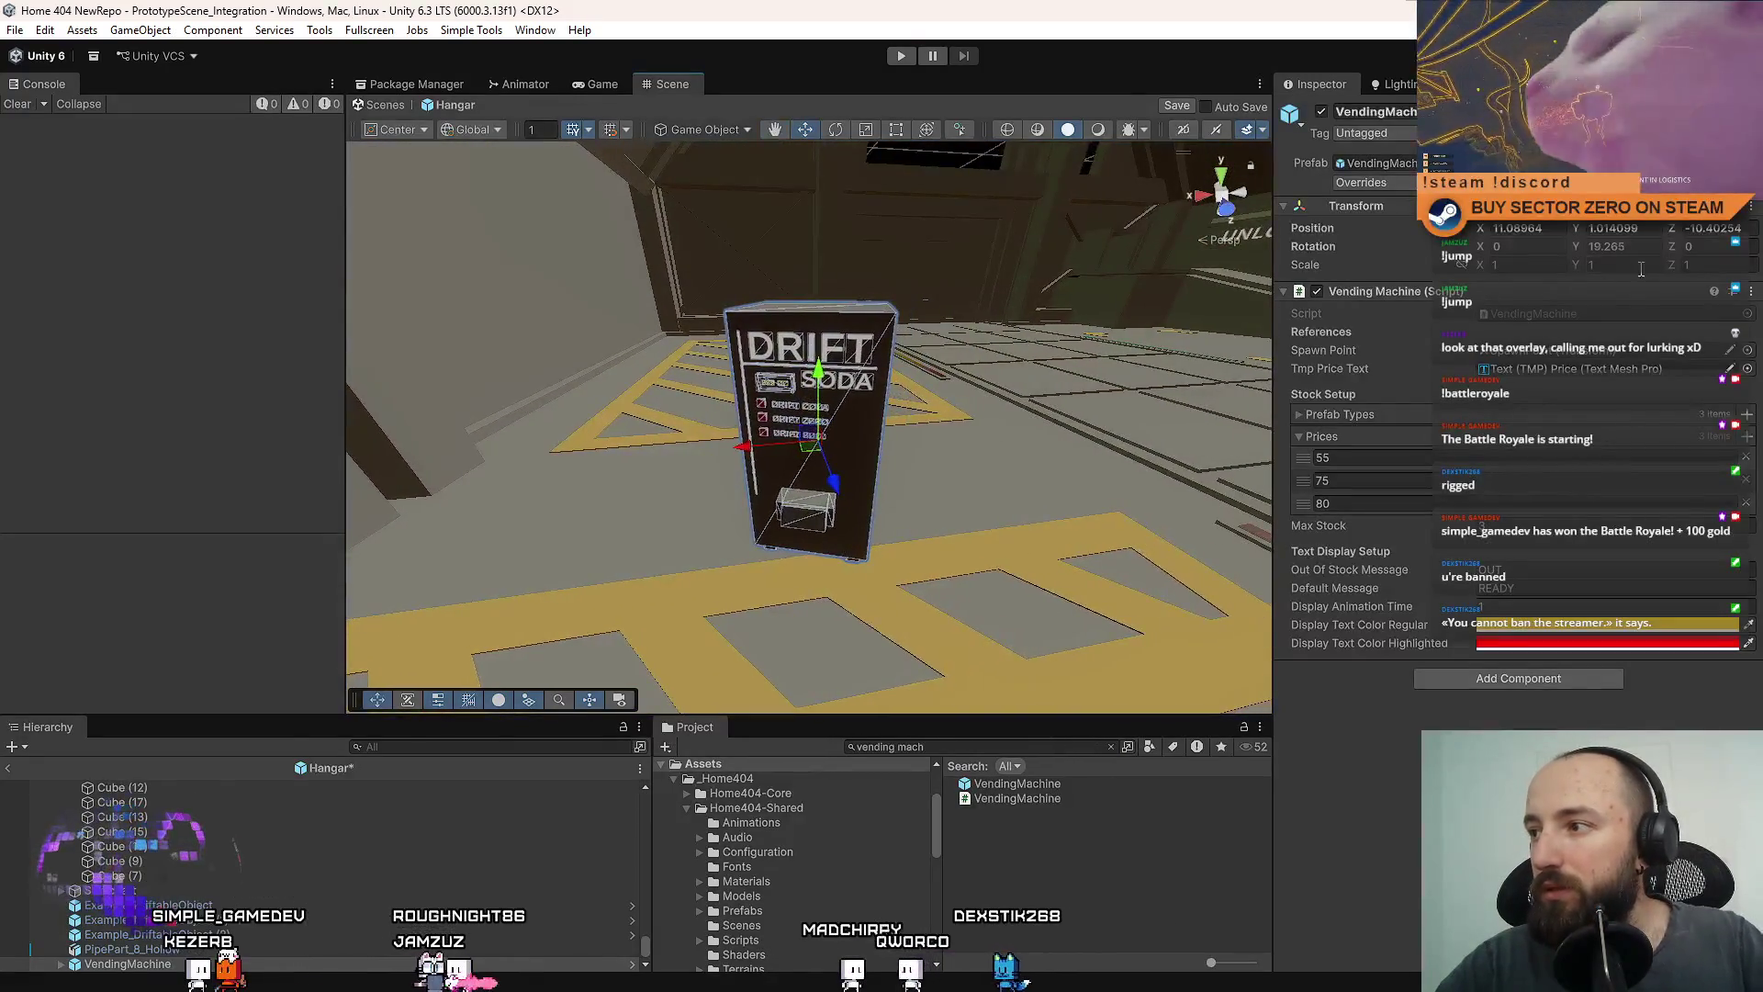
Rotate the vending machine to Y -90 so it faces the view.
left_click(1621, 247)
scroll(890, 455, "up", 3)
key("e")
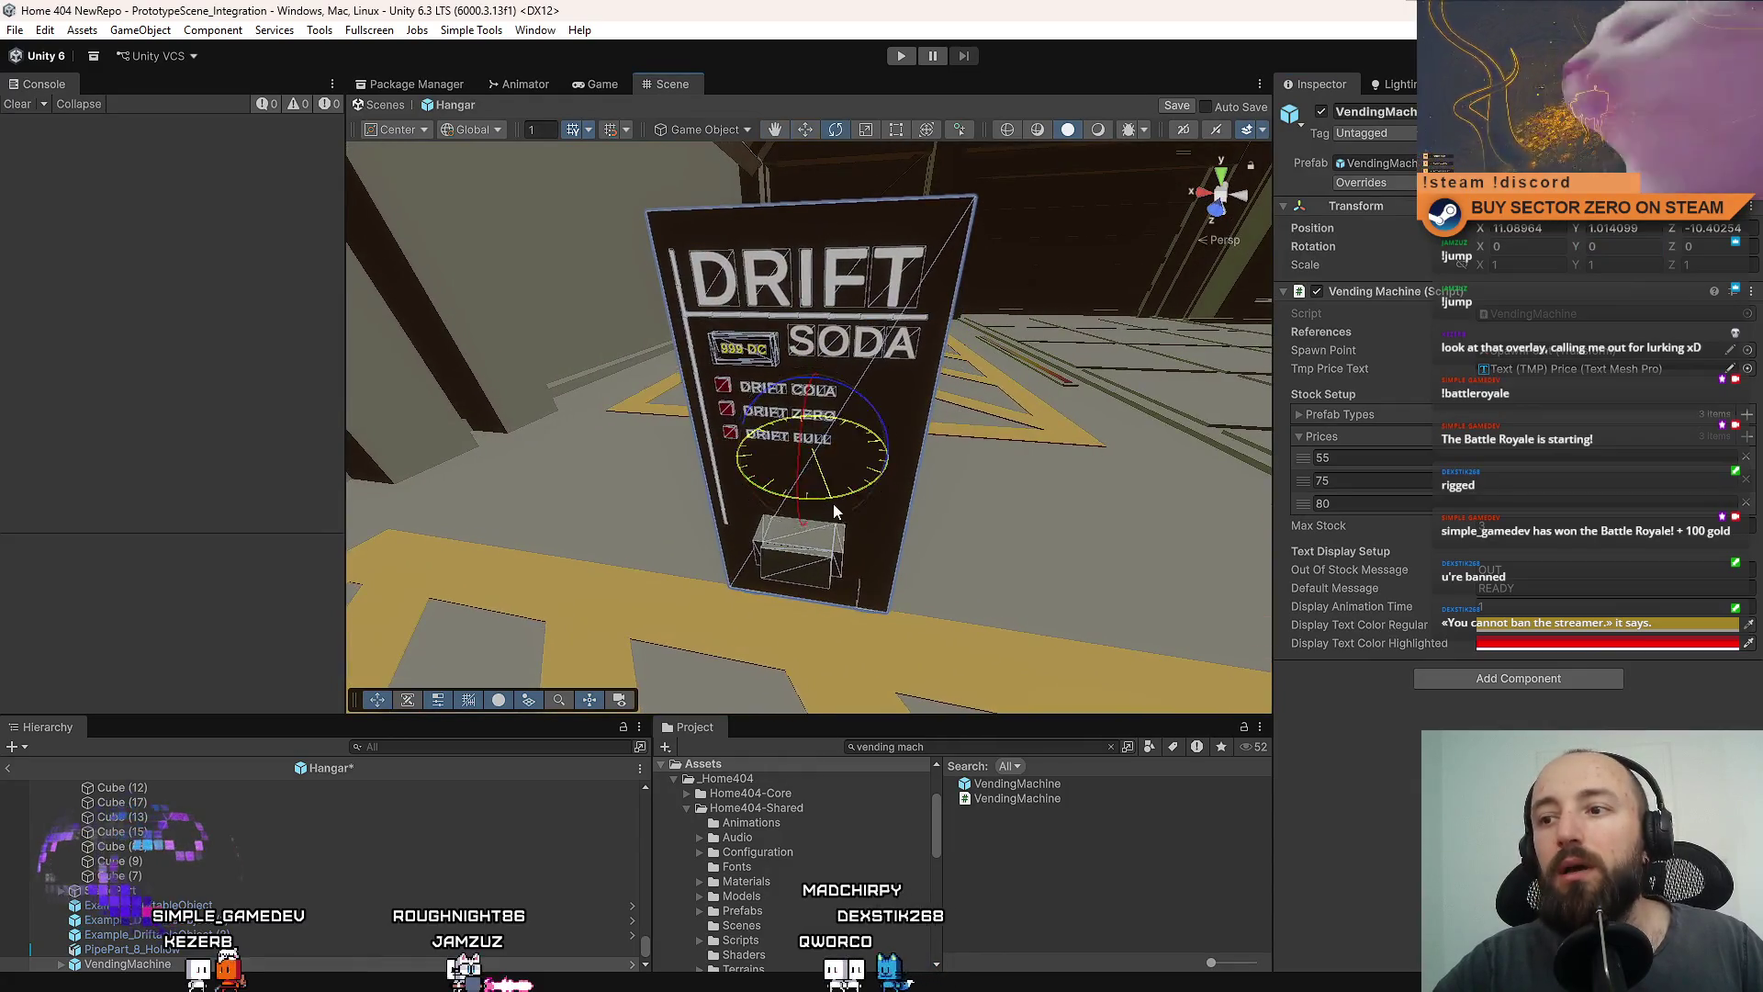
mouse_move(834, 503)
left_mouse_down()
mouse_move(1064, 467)
mouse_move(981, 445)
mouse_move(994, 429)
left_mouse_up()
scroll(997, 424, "up", 6)
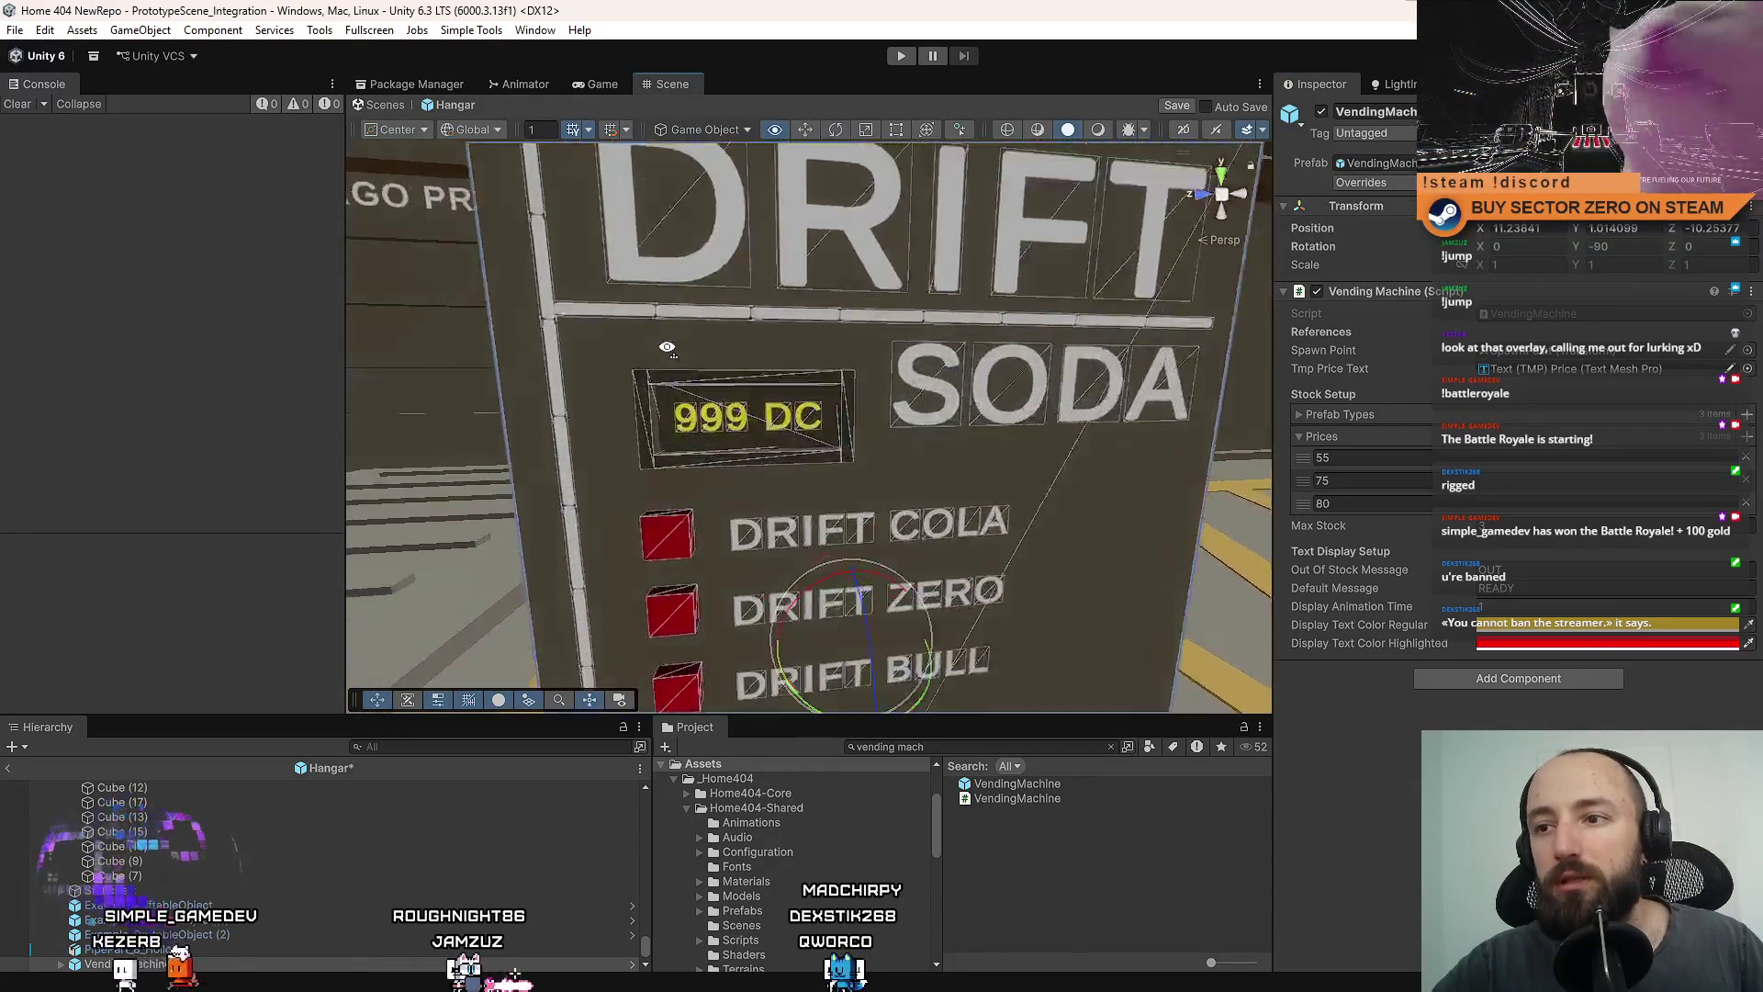
scroll(999, 420, "down", 2)
Unpack the VendingMachine prefab so its display frame can be edited.
left_click(786, 384)
scroll(785, 384, "up", 2)
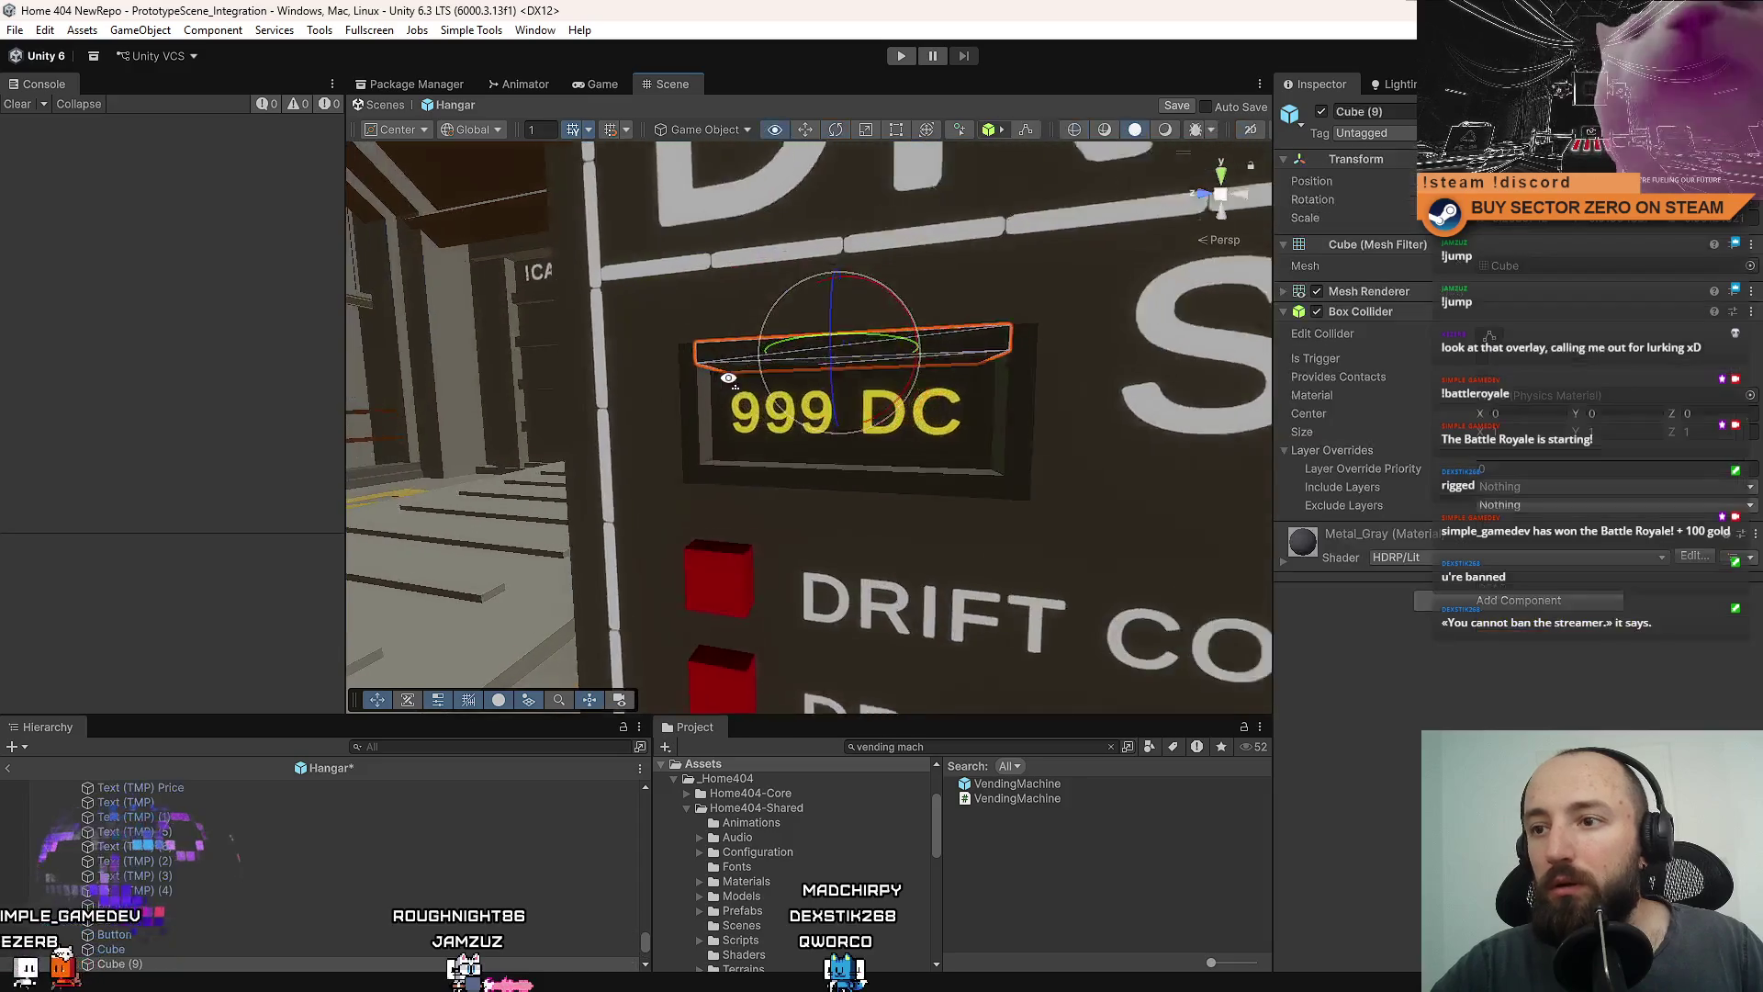
left_click(760, 363)
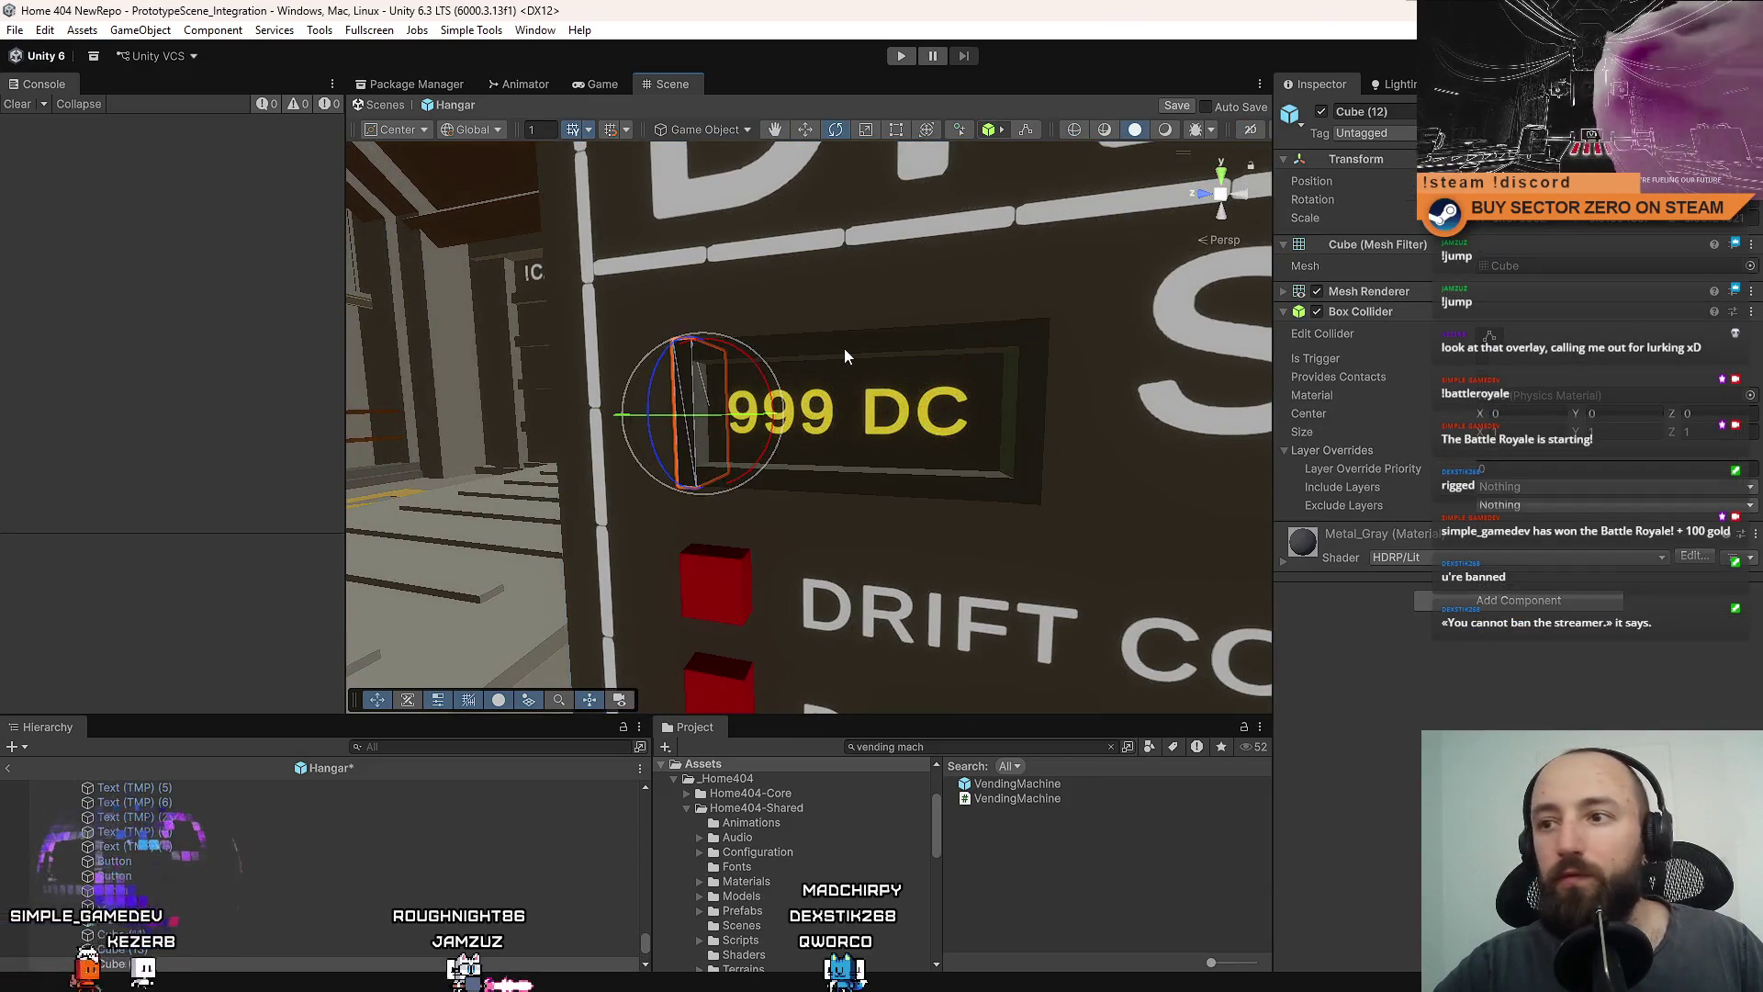
left_click(845, 349)
left_click(162, 893)
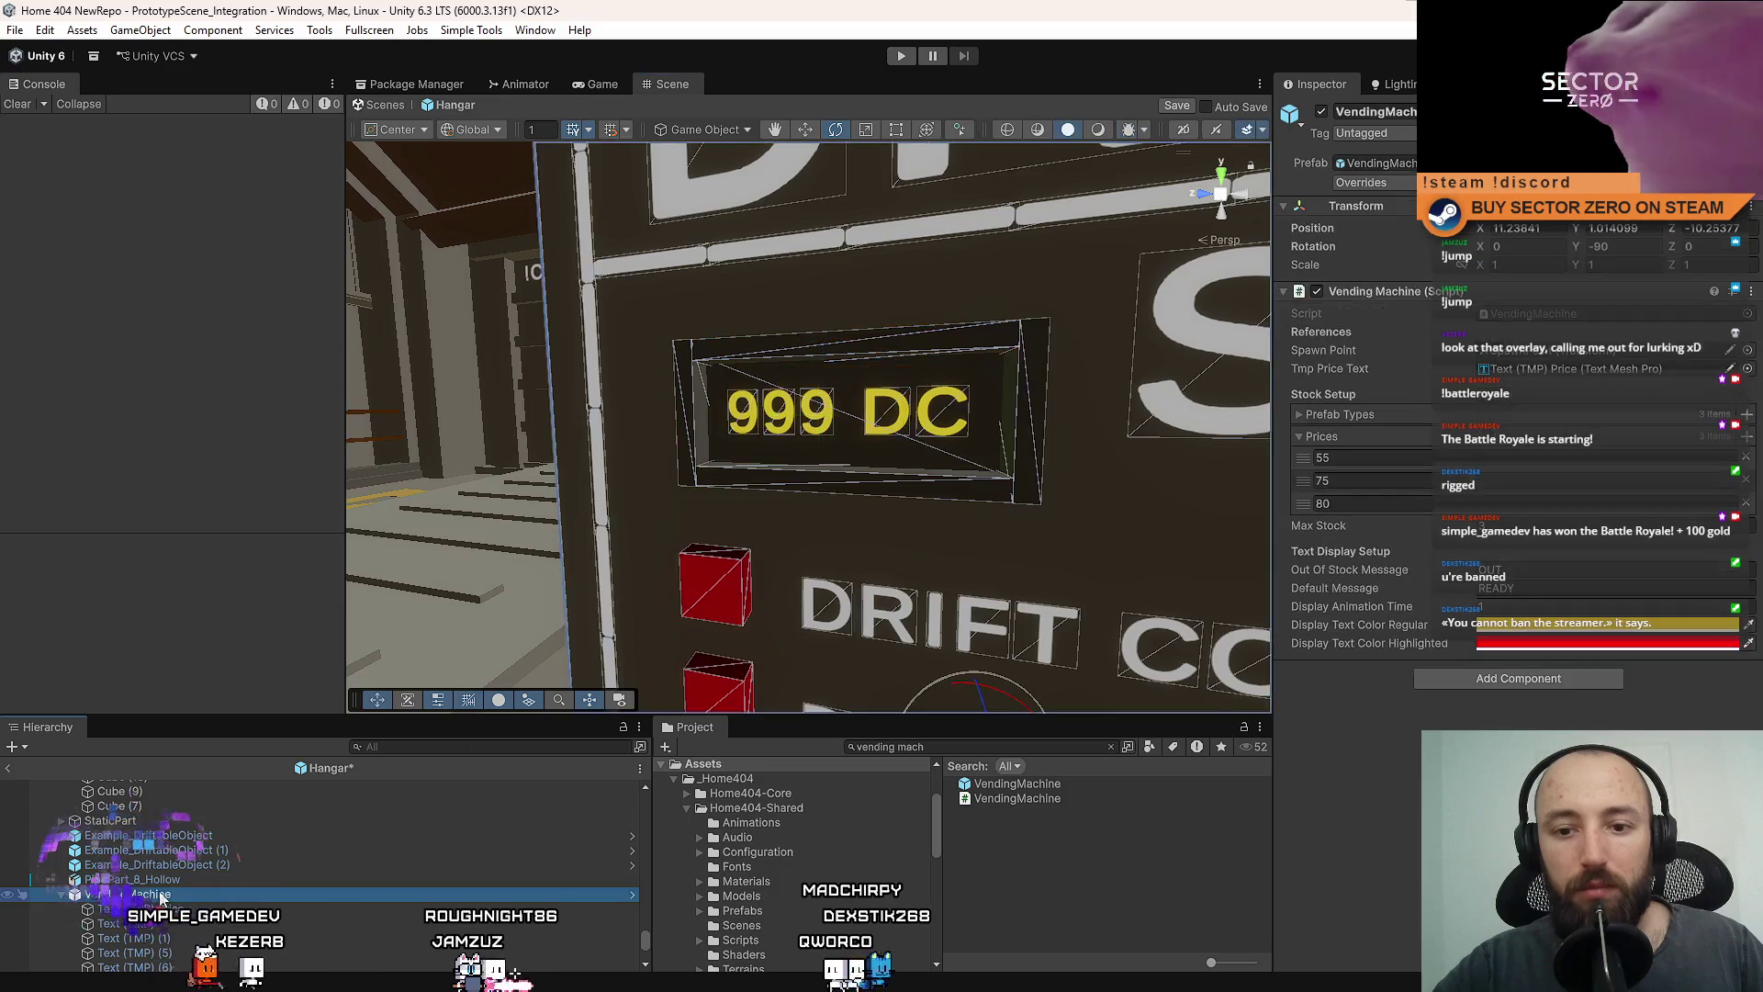
right_click(161, 894)
mouse_move(275, 374)
left_click(583, 519)
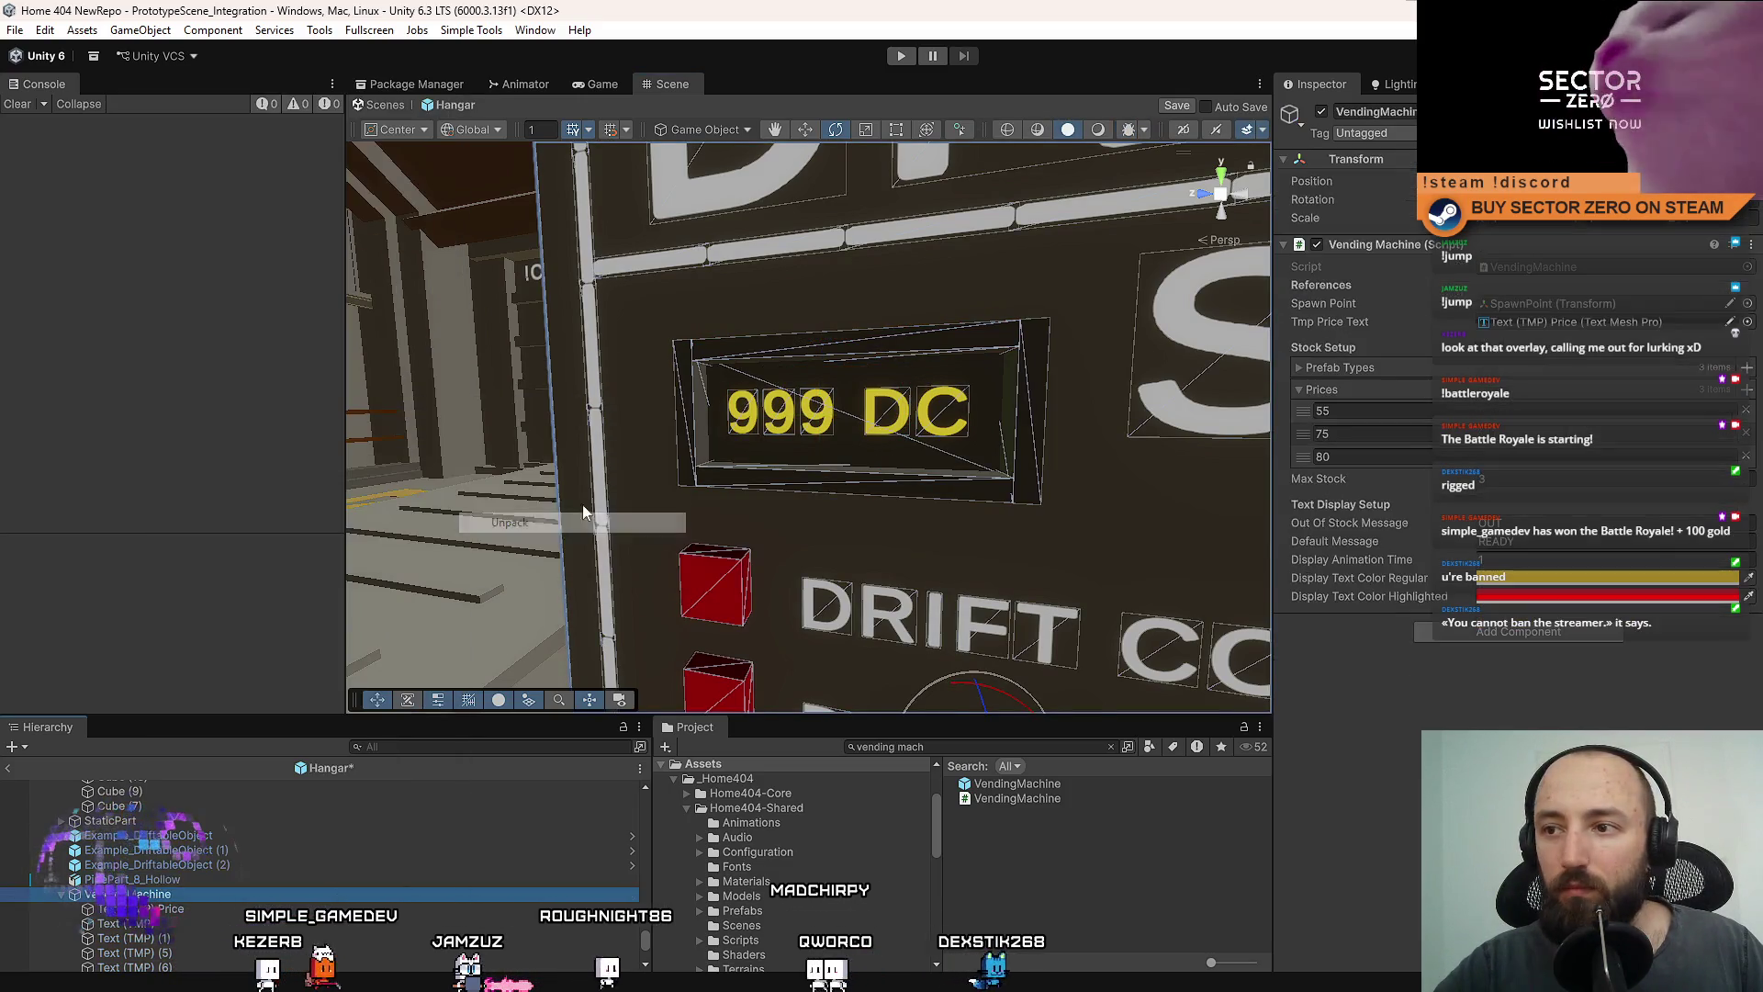
Move the 999 DC display frame away from the machine.
left_click(809, 358)
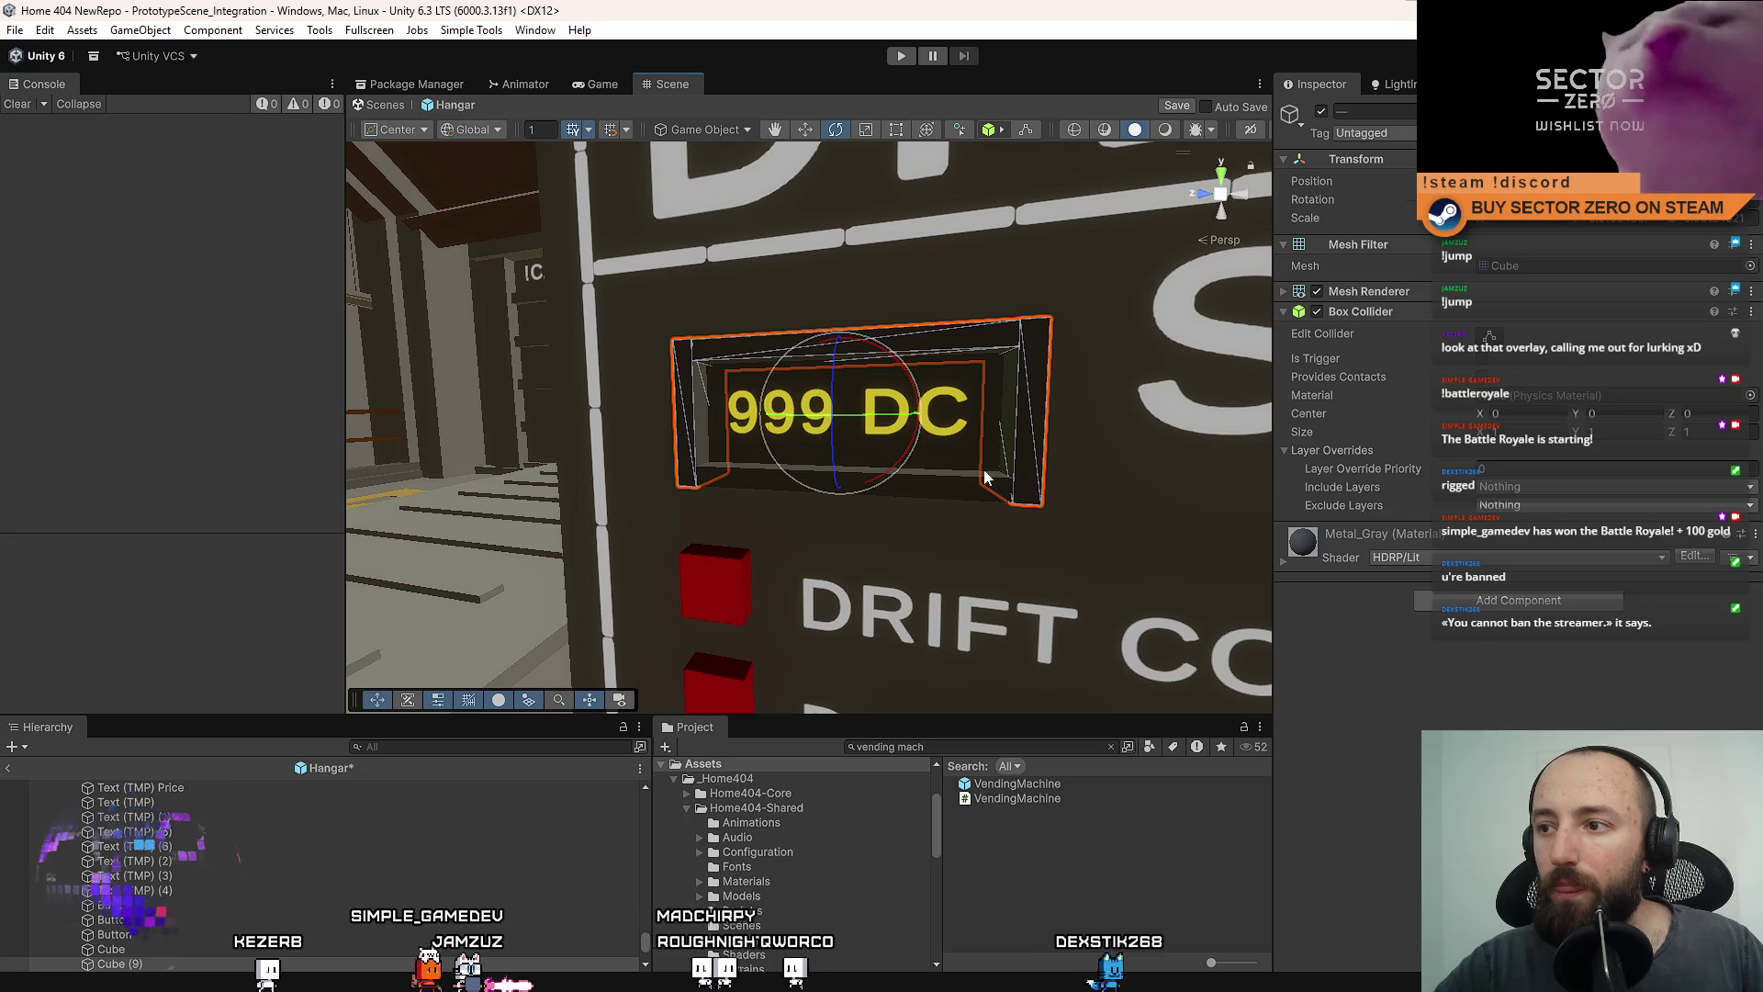
key("w")
scroll(875, 448, "down", 5)
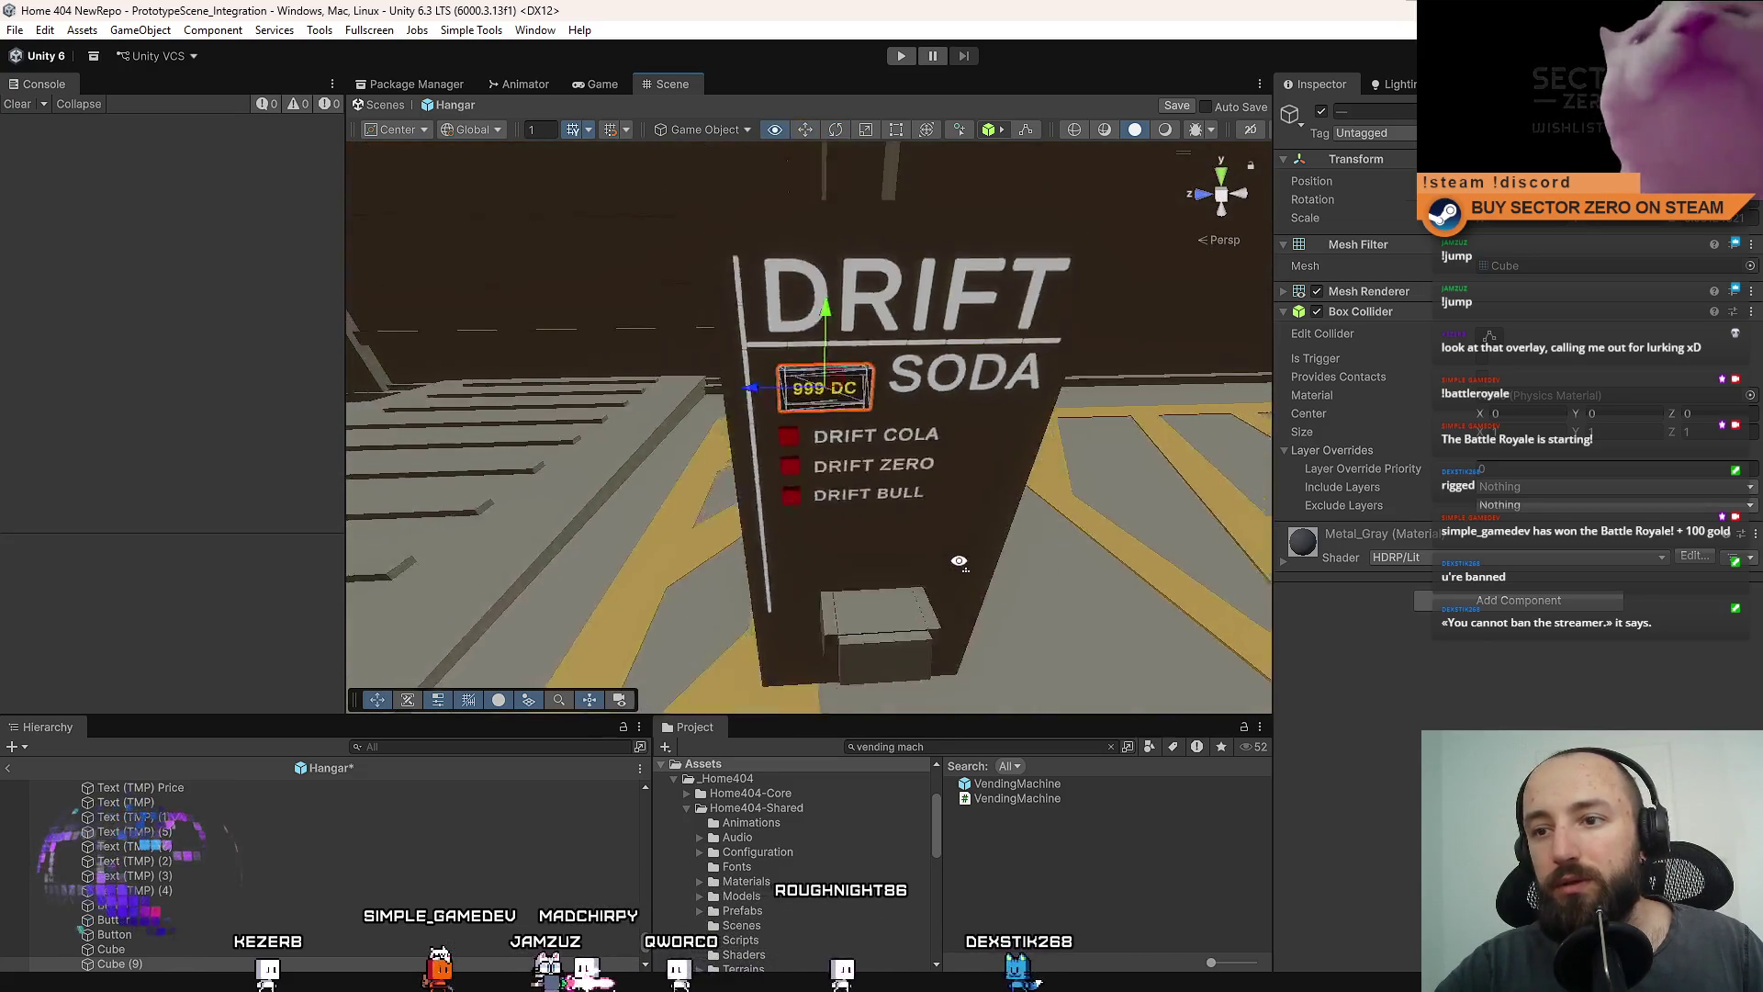
left_click_drag(632, 393, 640, 370)
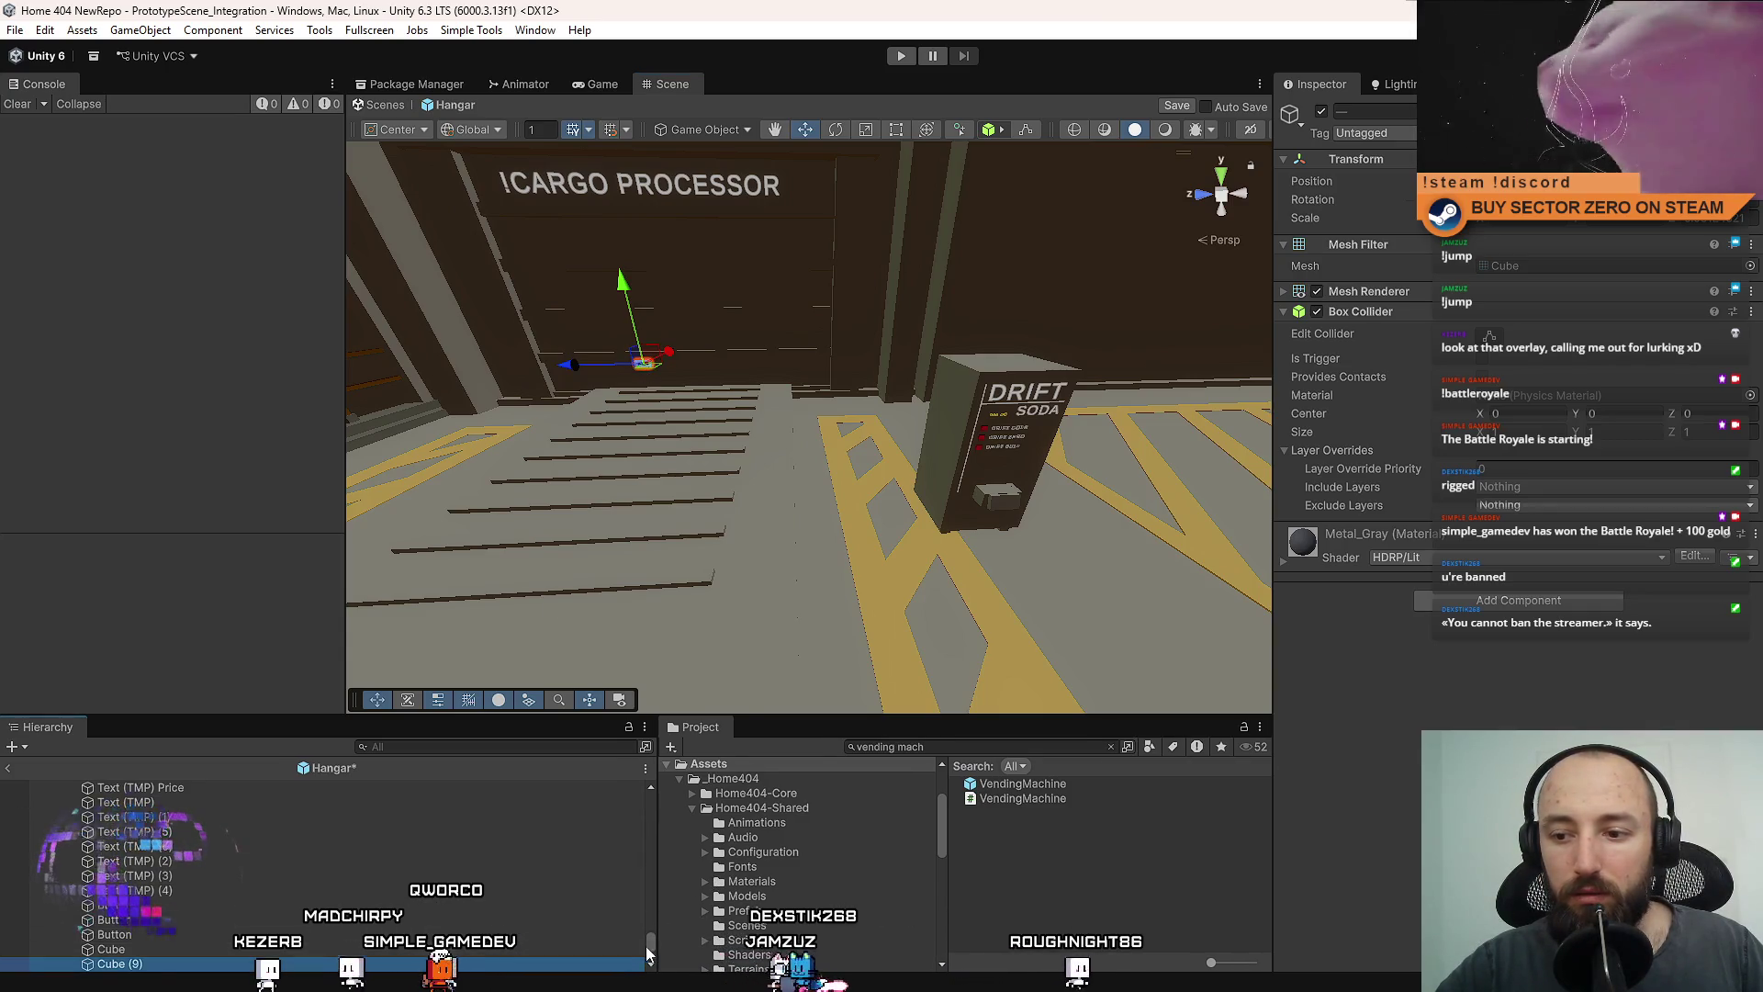
Create an empty object from Cube (13) and move it out of Cube (13).
scroll(190, 856, "up", 10)
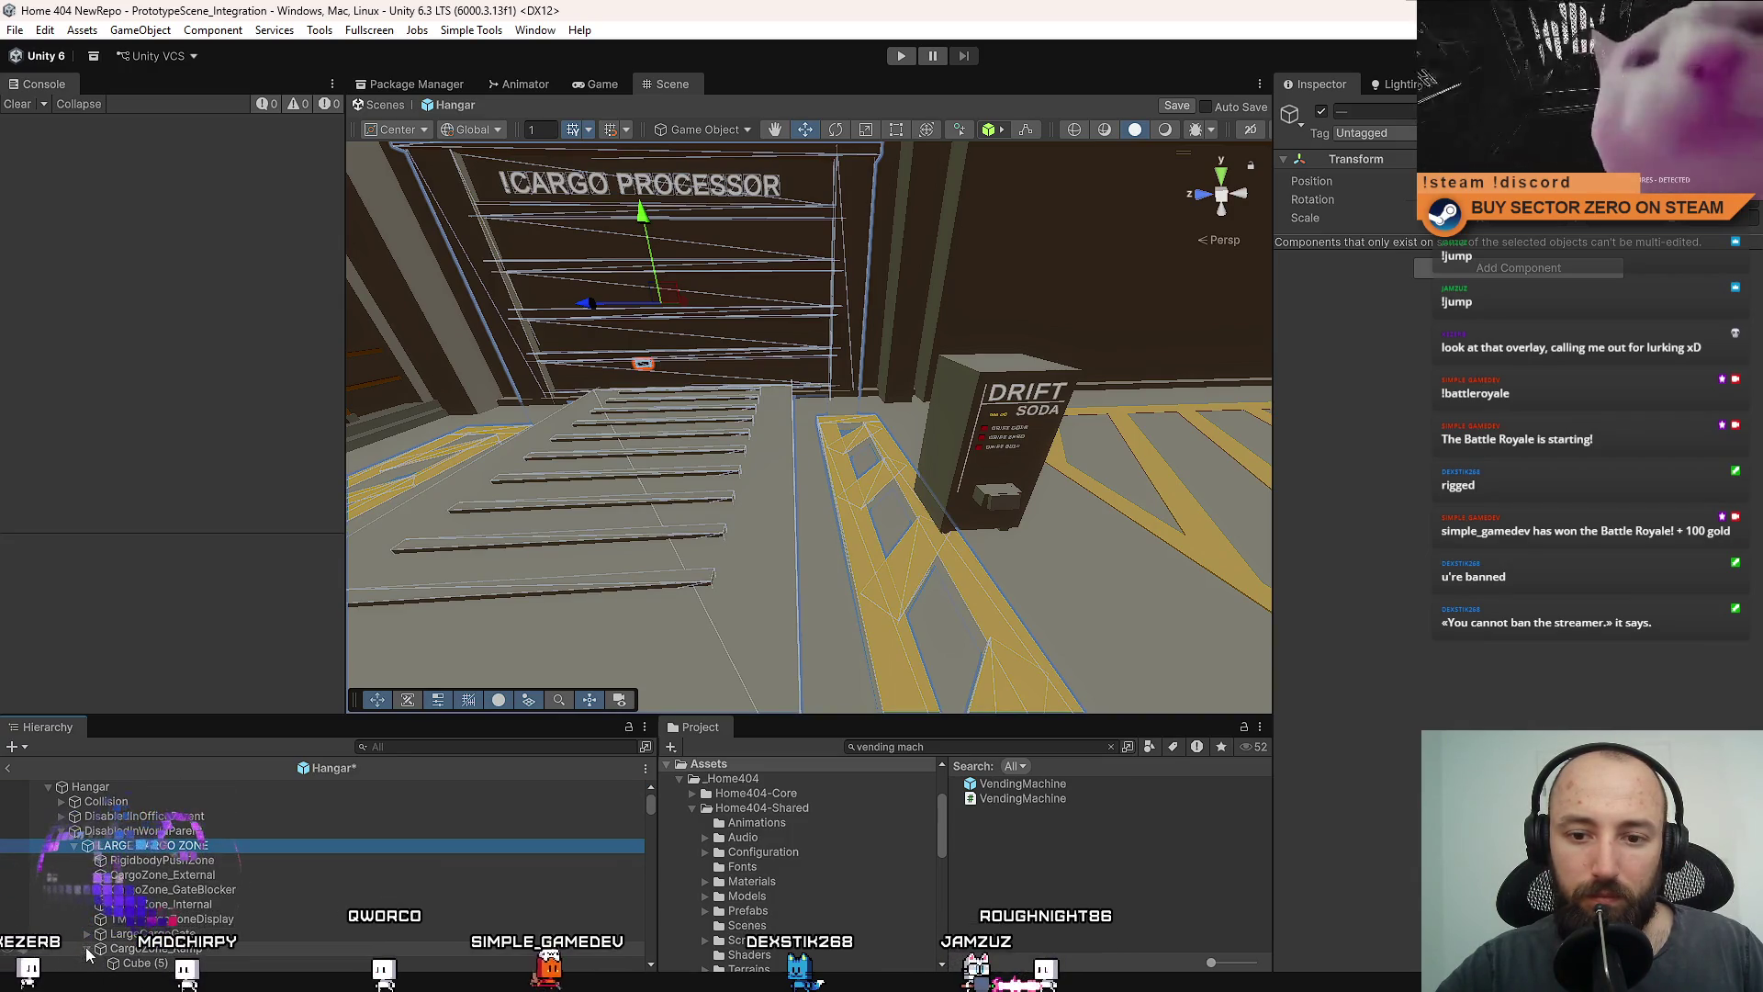
scroll(167, 914, "down", 3)
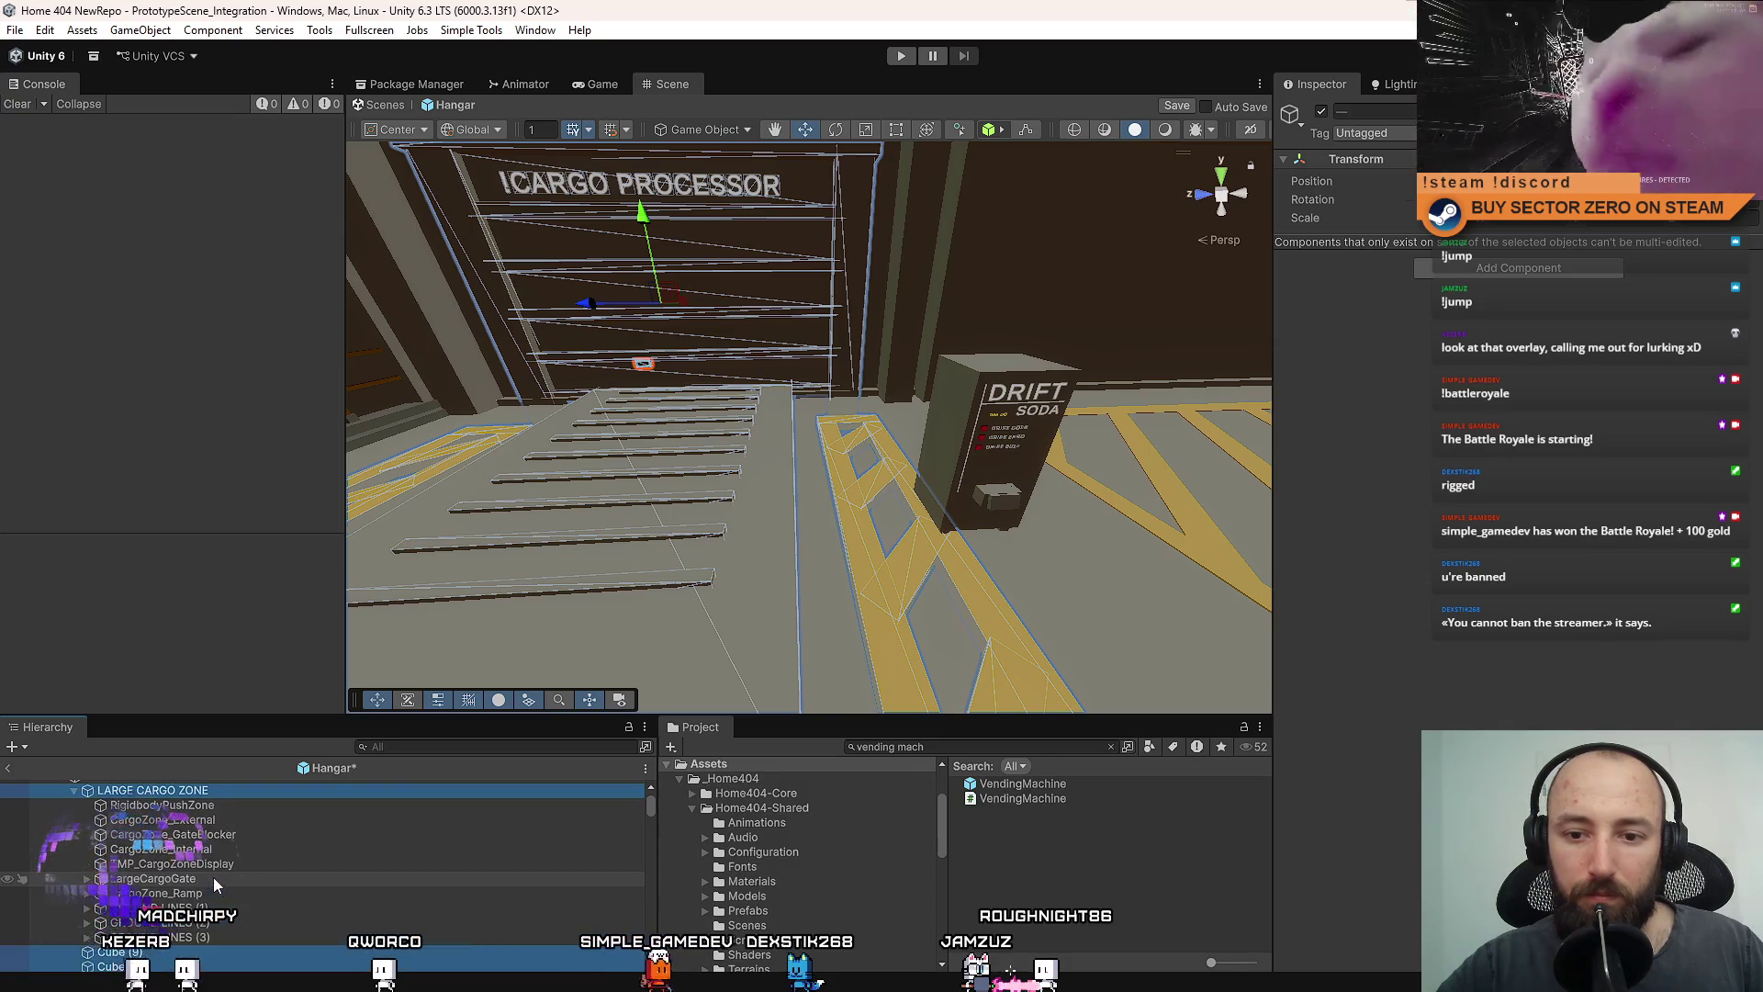
left_click(87, 882)
left_click(168, 929)
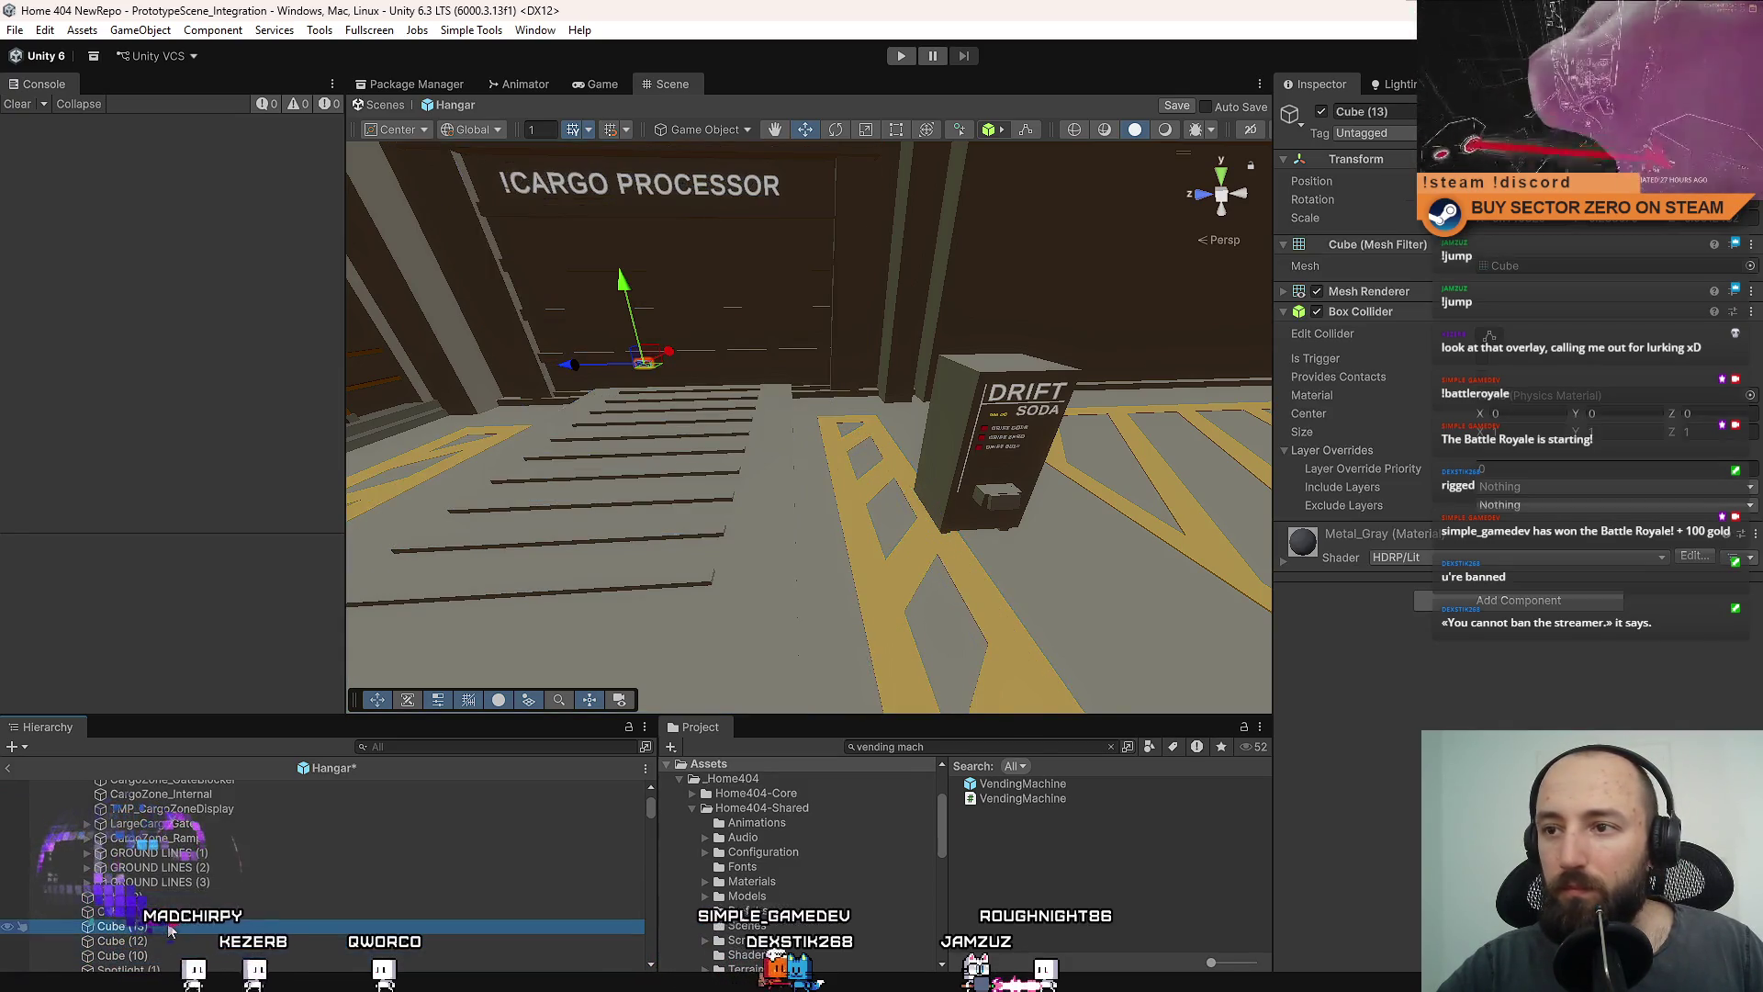
double_click(167, 927)
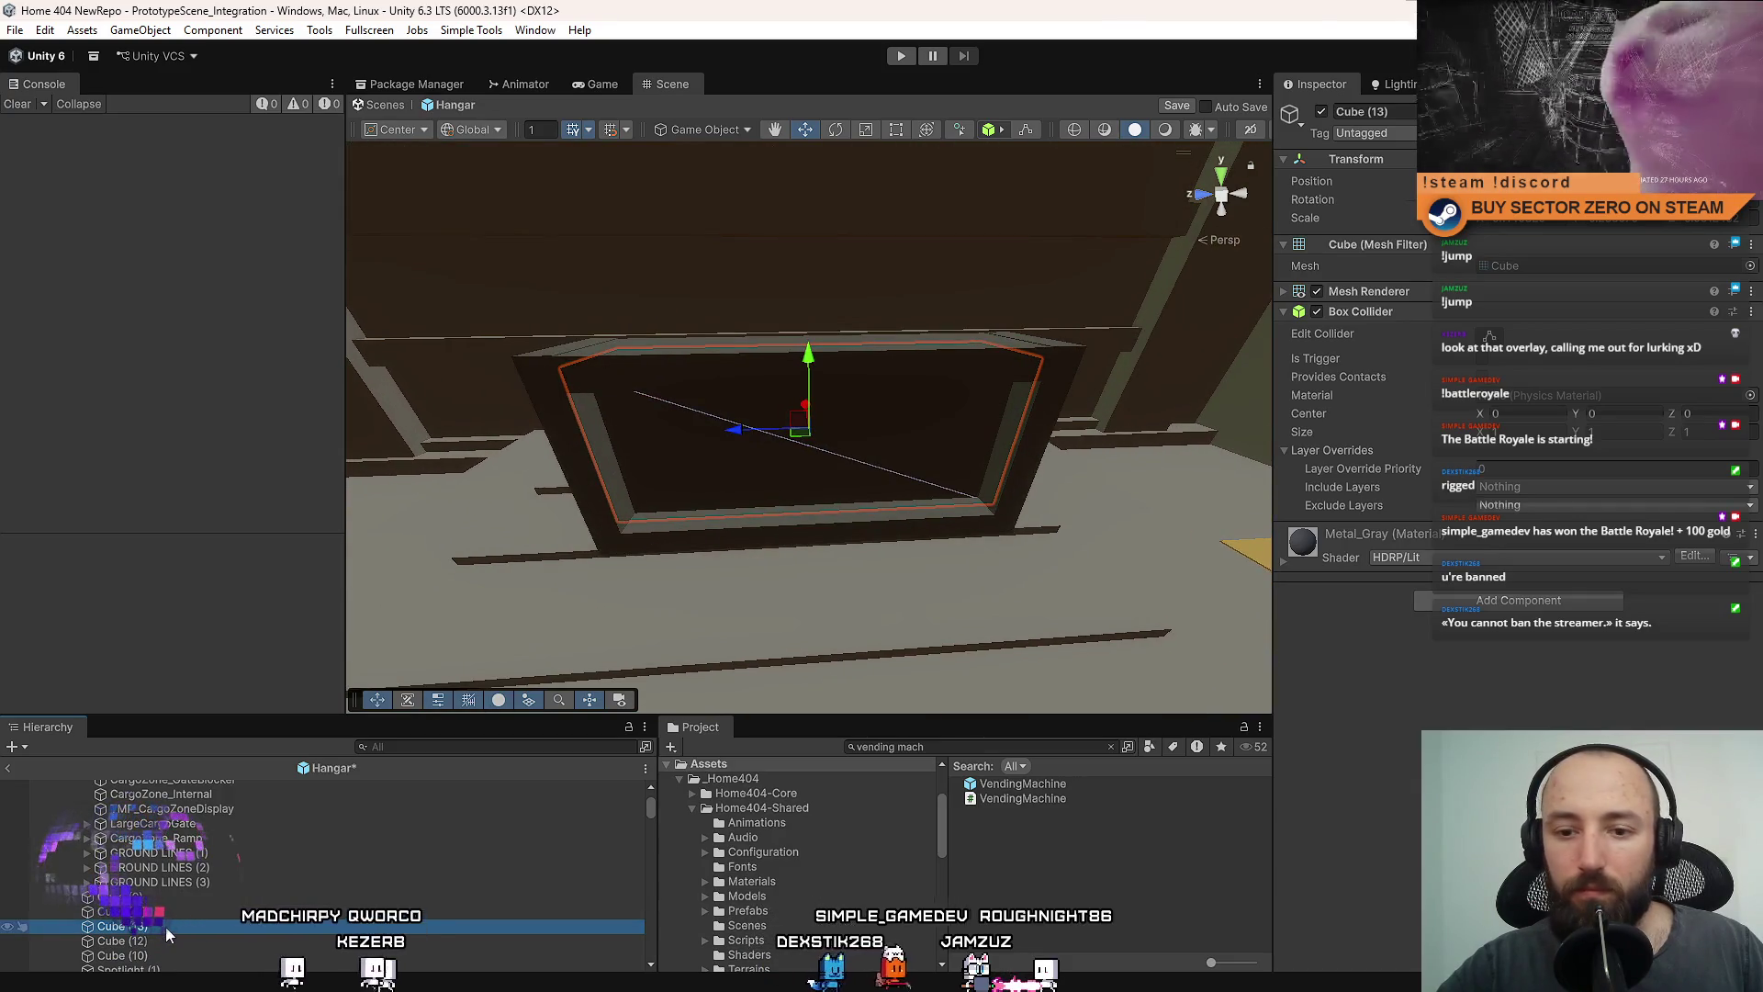
right_click(167, 928)
left_click(232, 440)
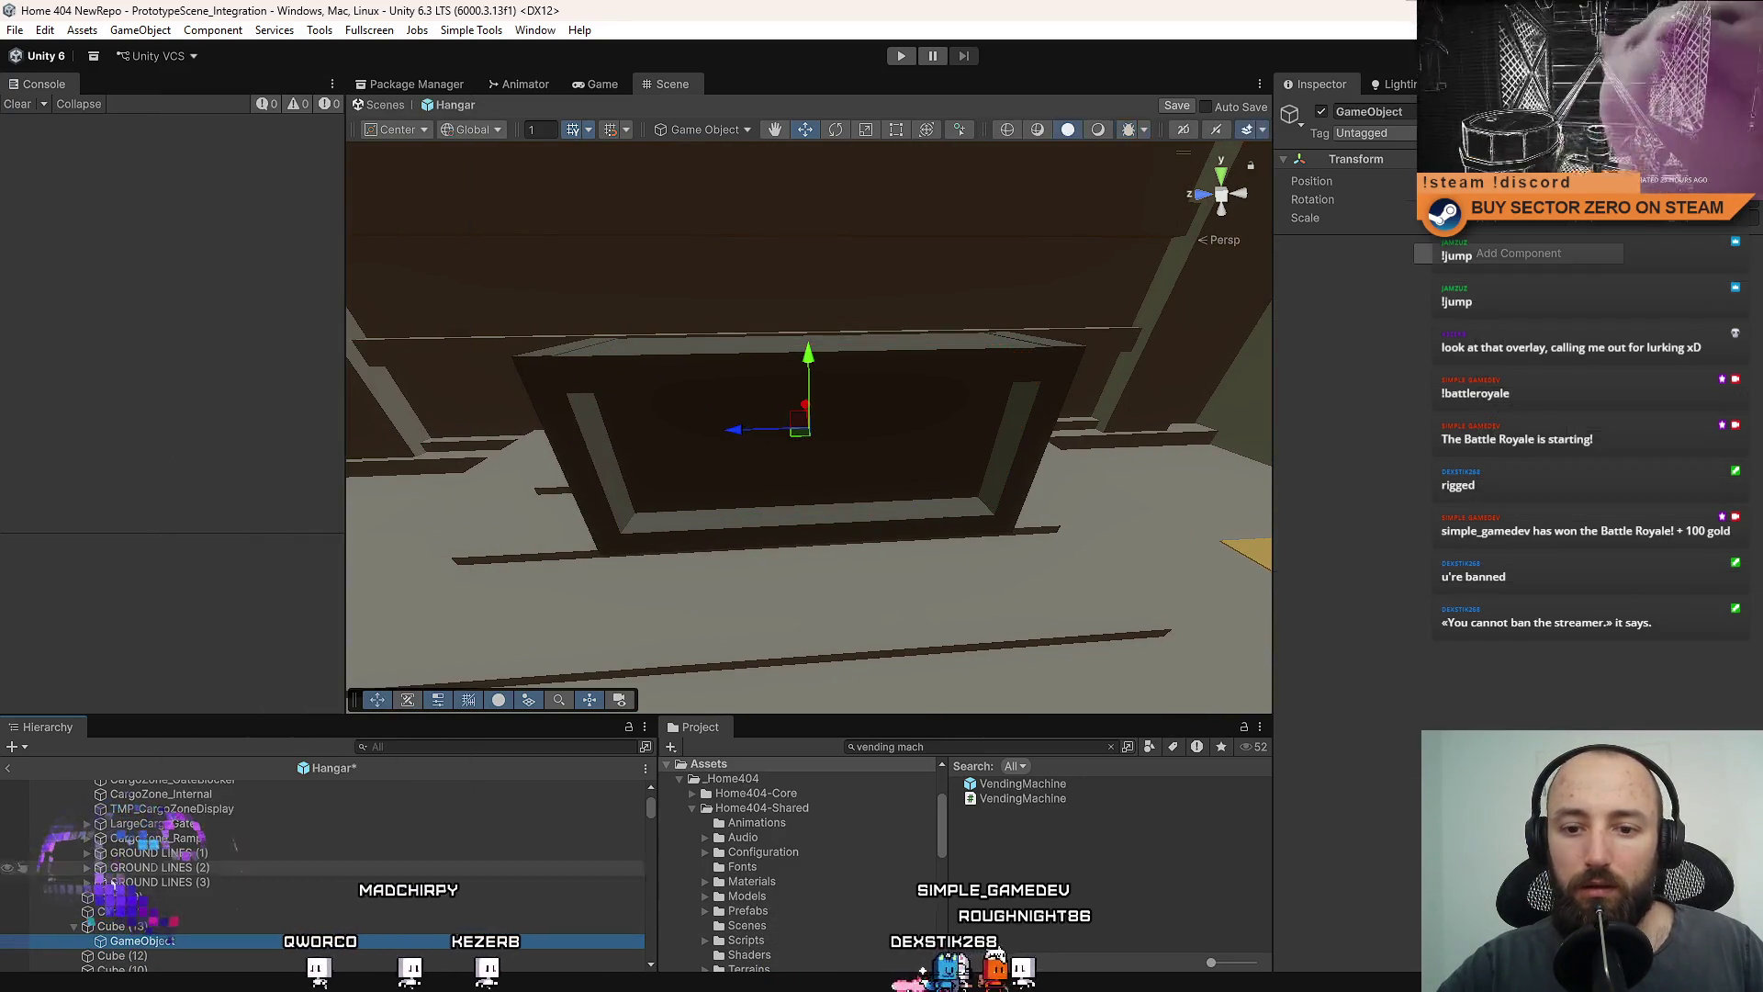
left_click_drag(168, 929, 181, 925)
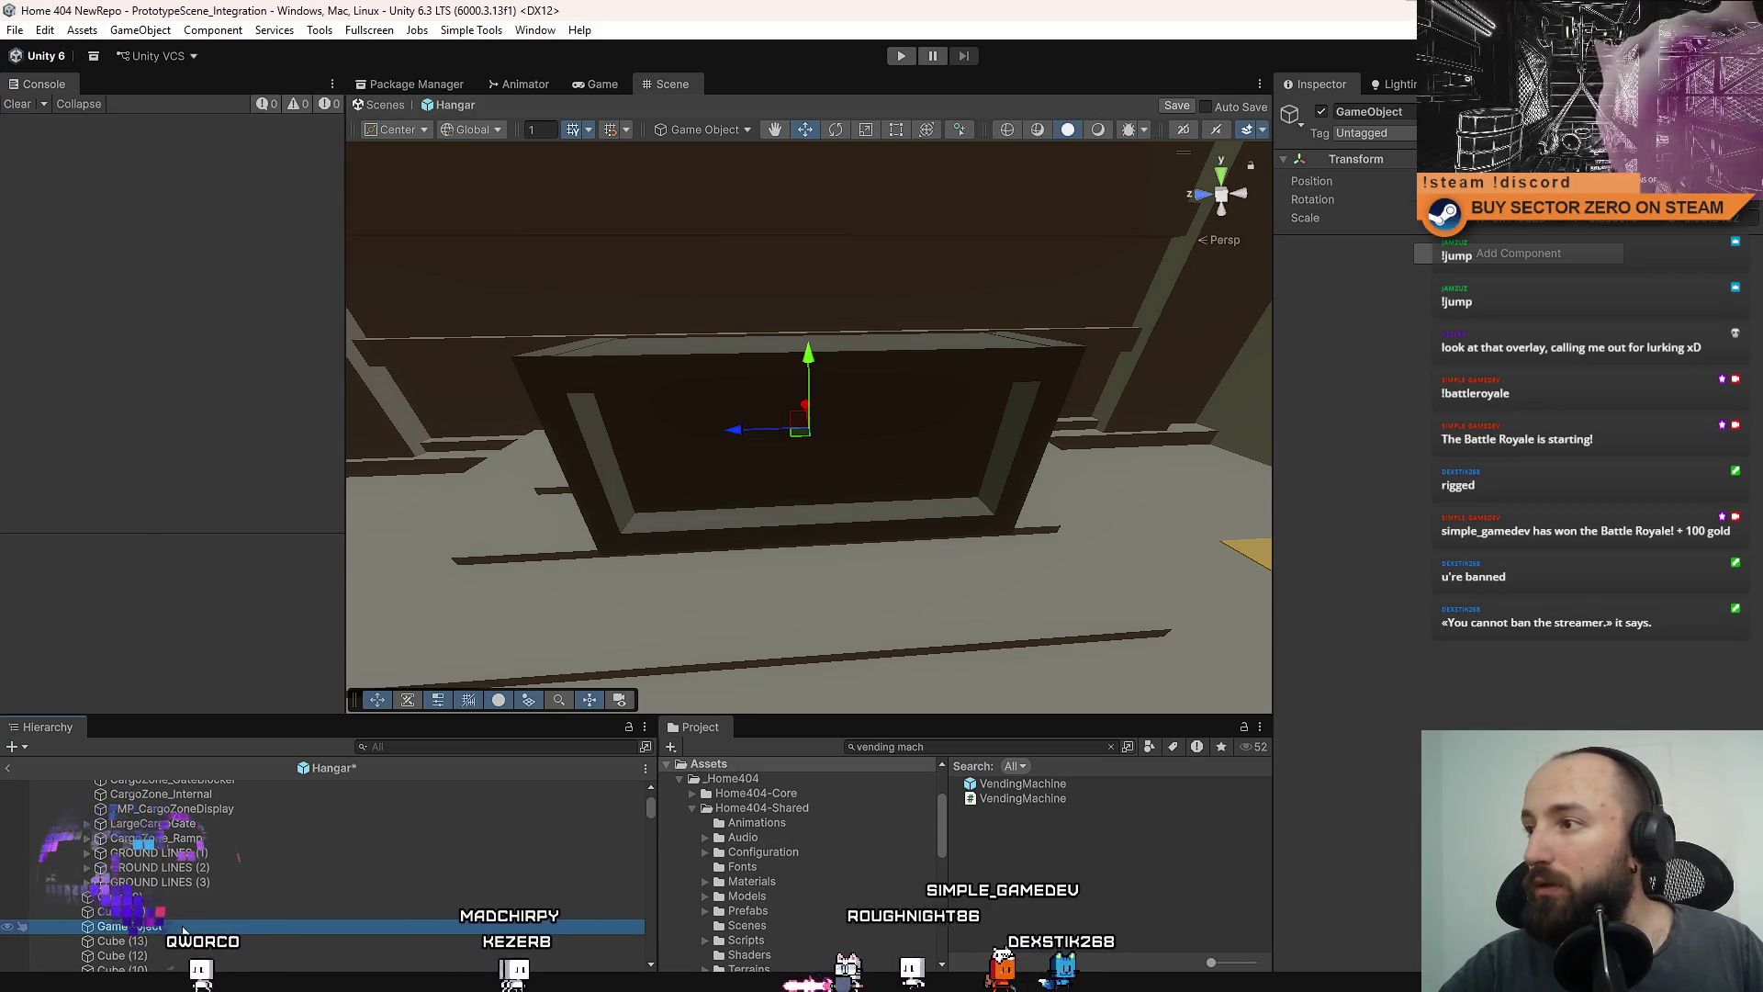
Rename the new empty object to TextDisplay, replacing the interim name DisplayMesh.
key("F2")
type("Displ")
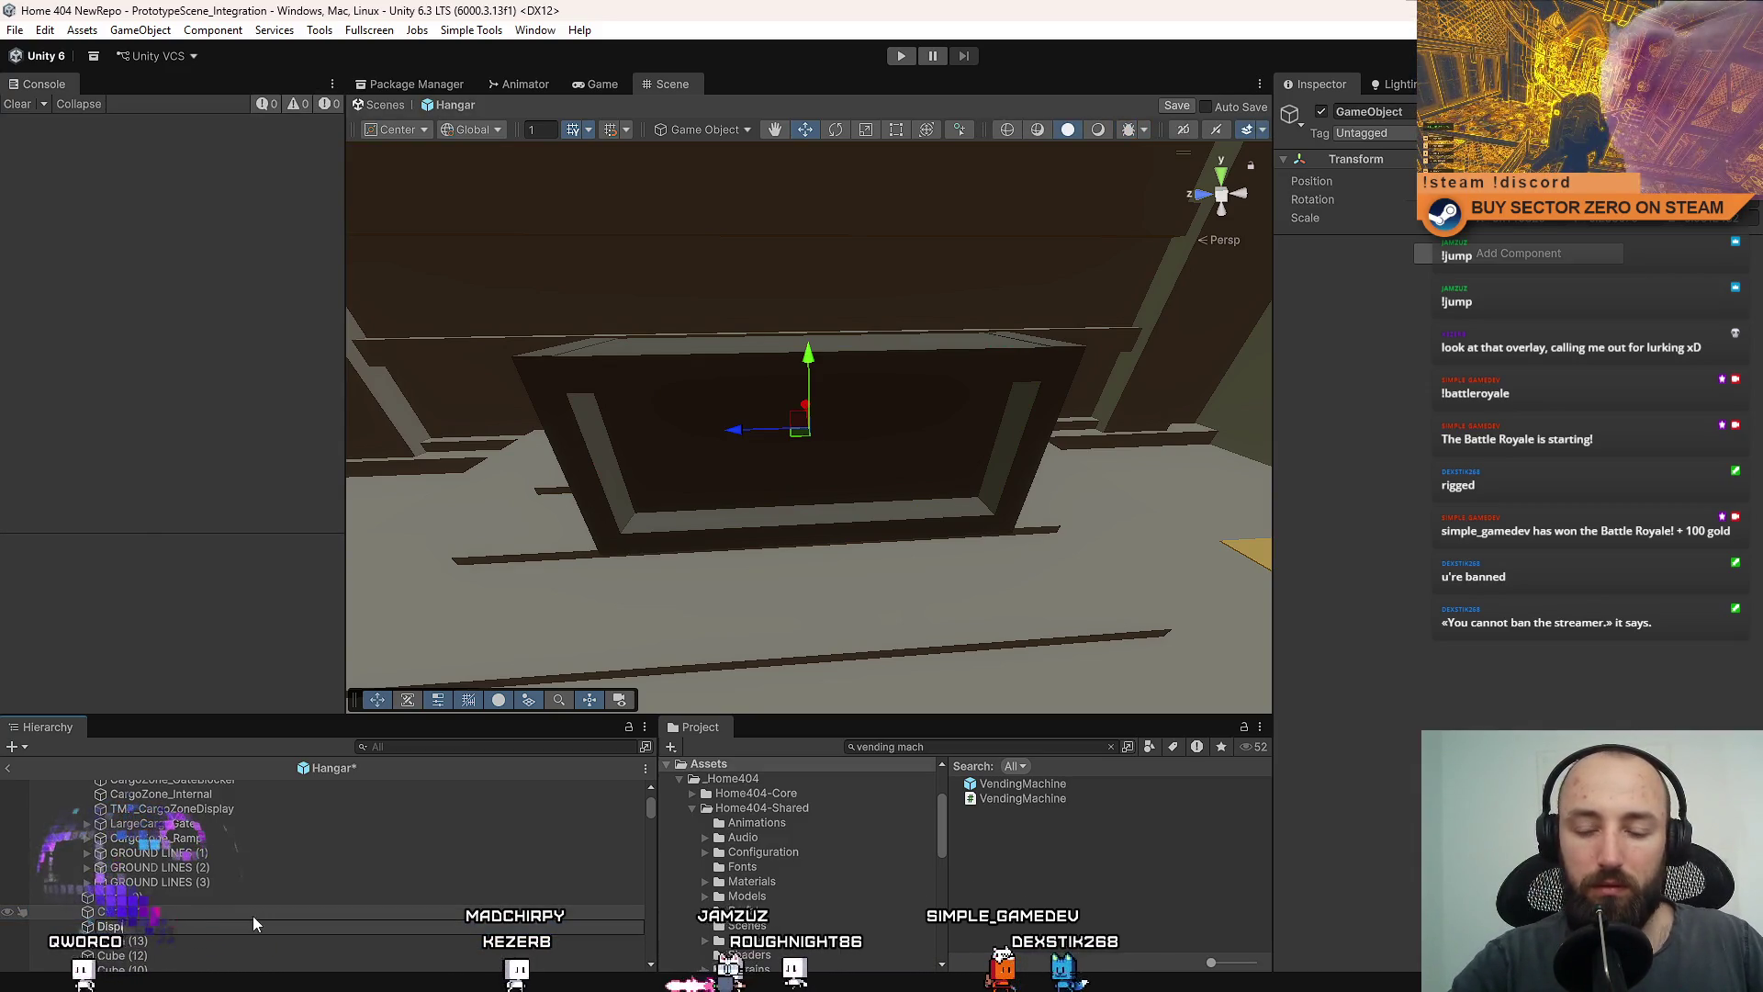
type("ayMesh")
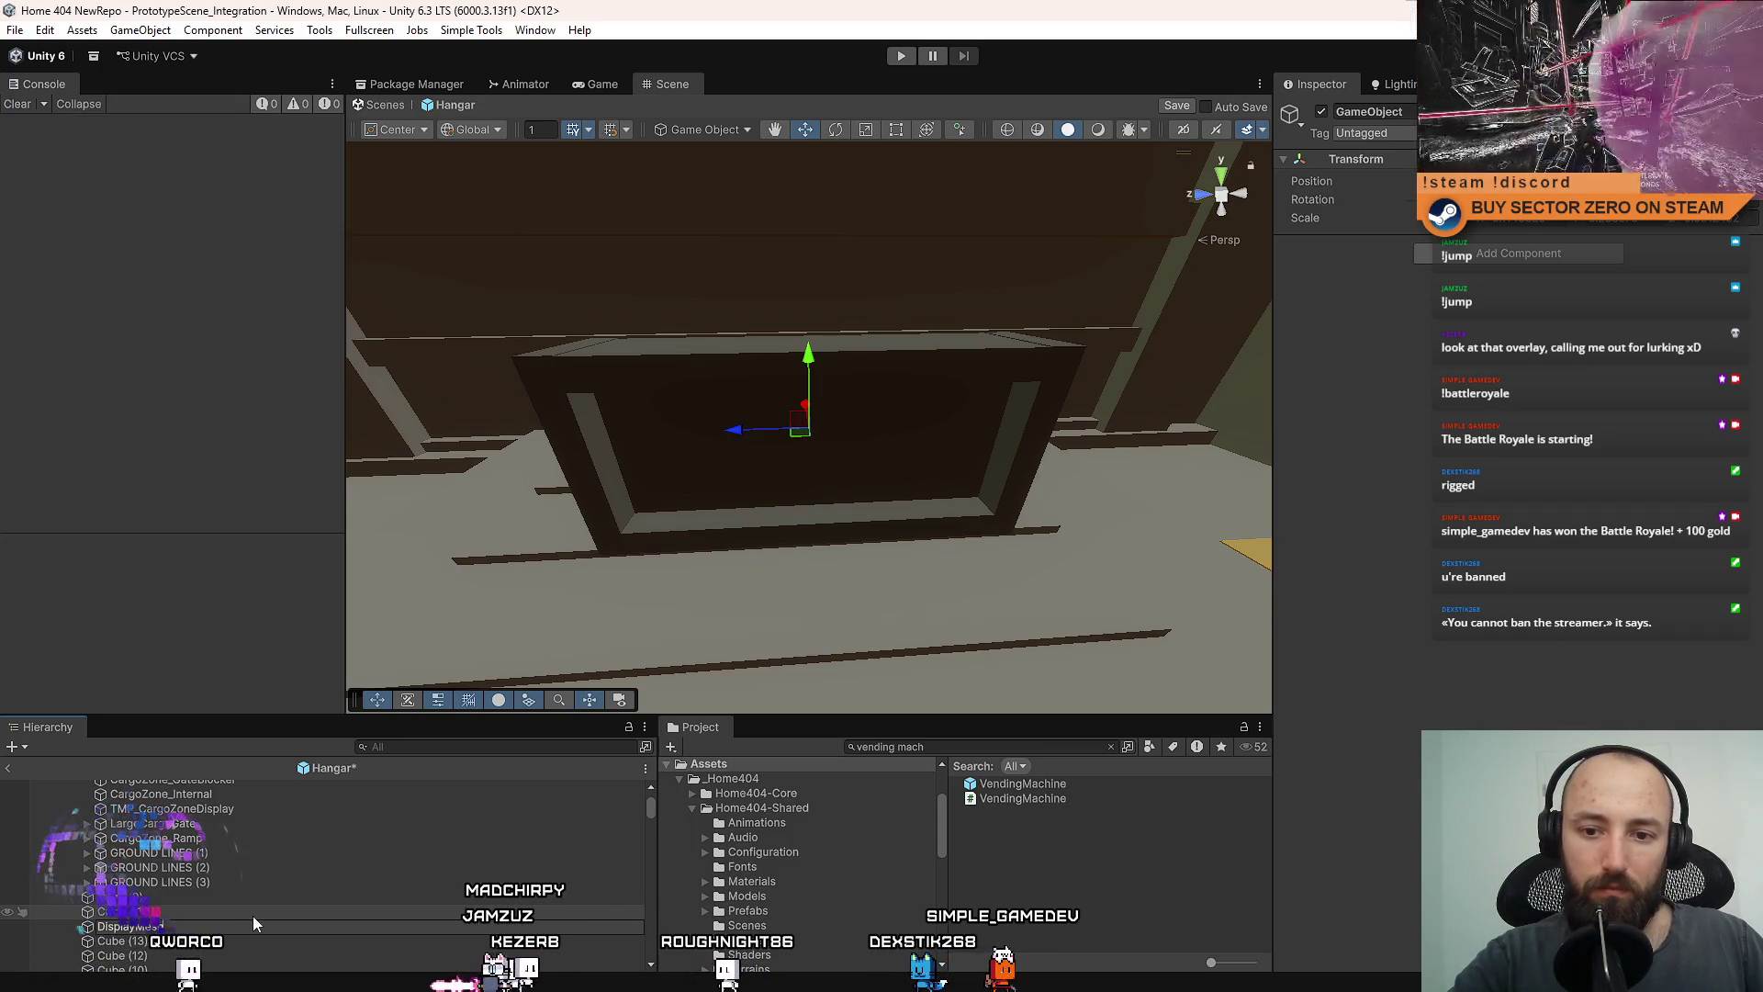
key("Return")
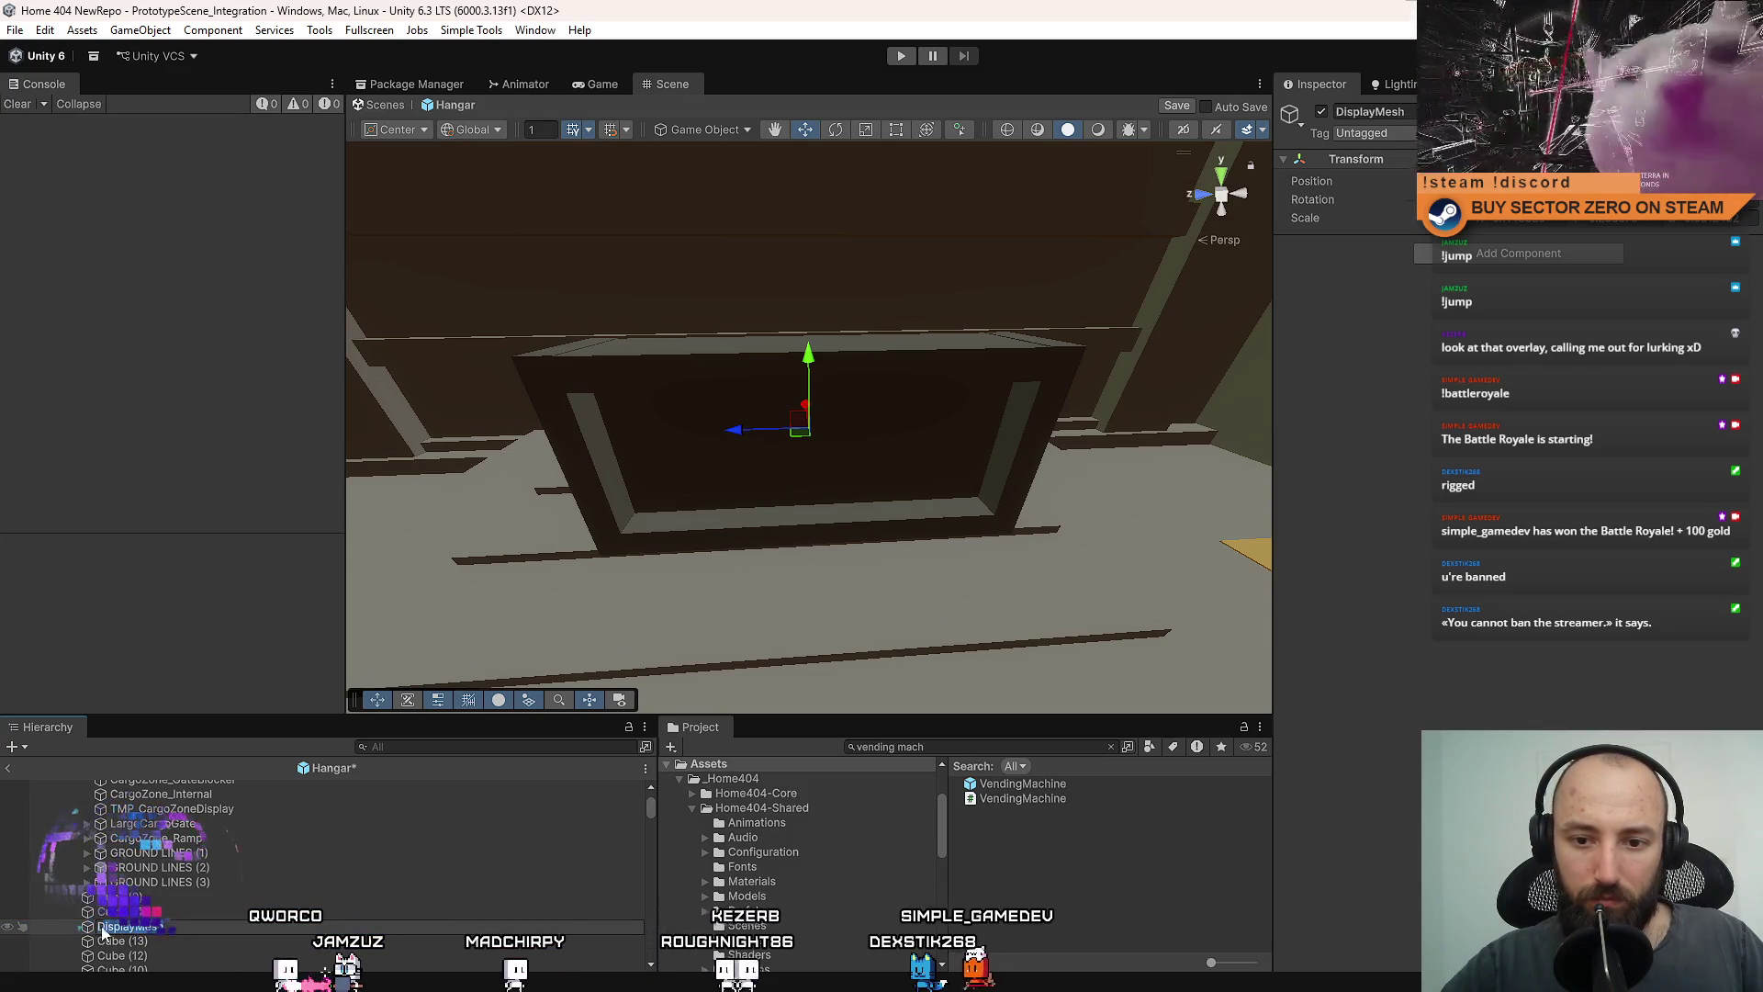
type("TextDisplay")
key("Return")
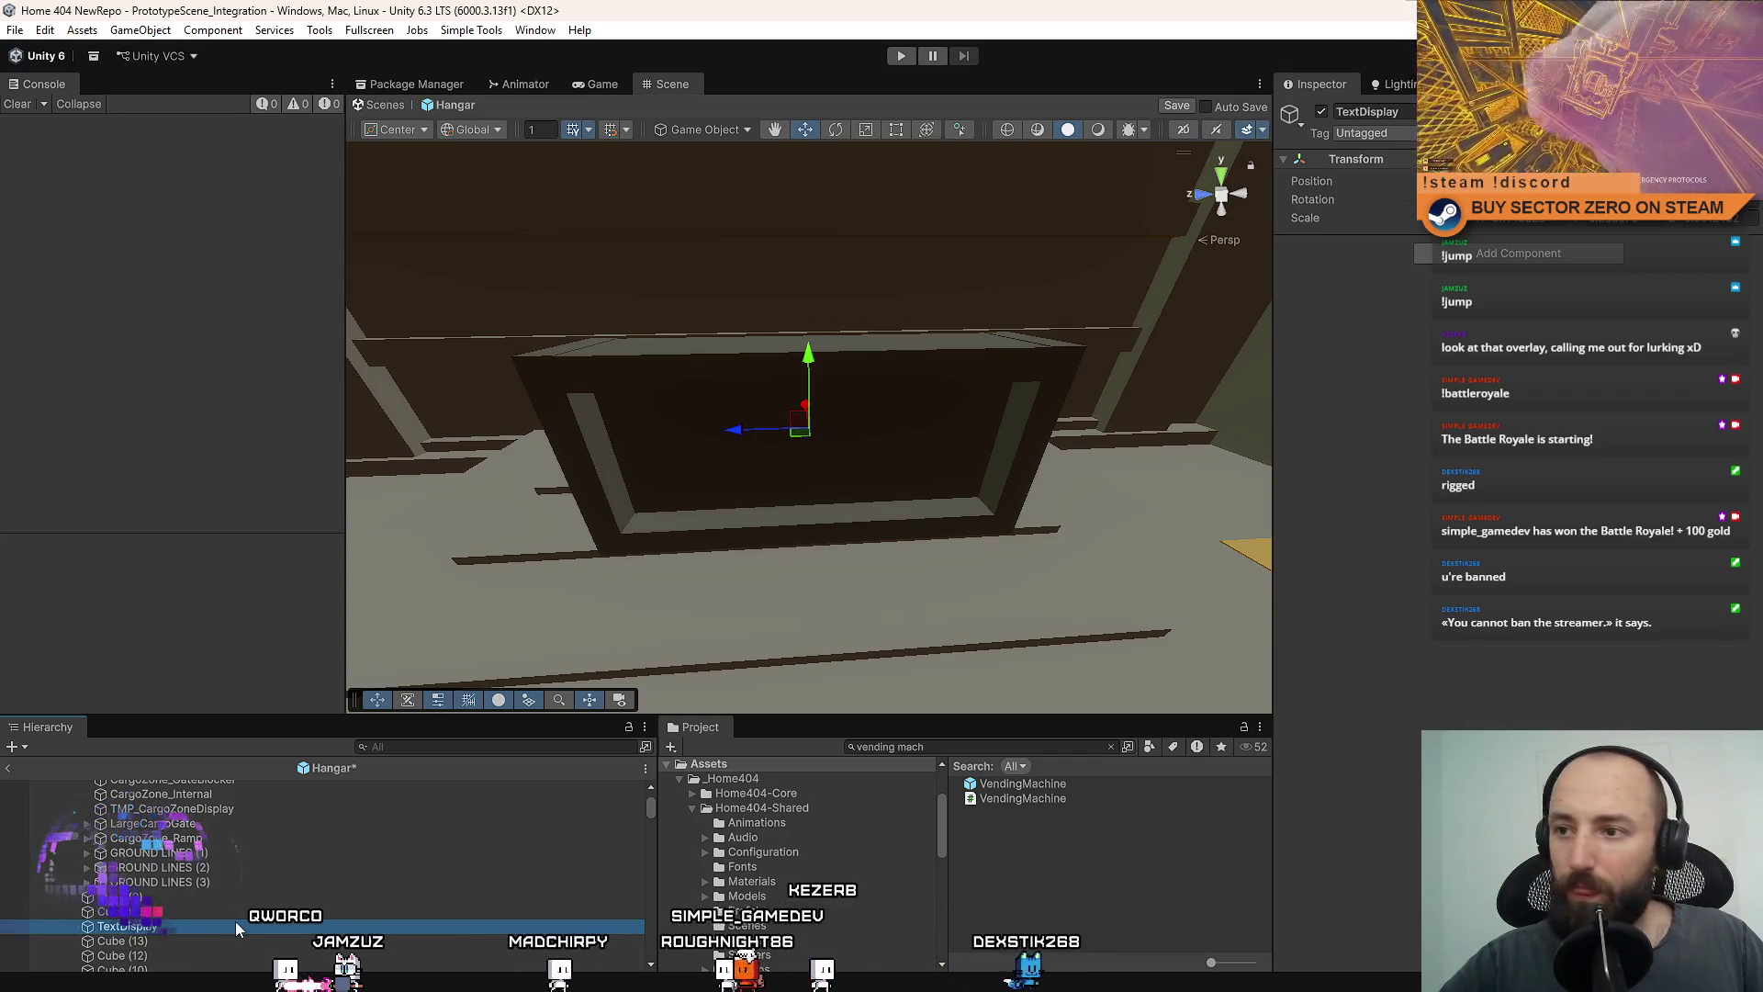
left_click(235, 922)
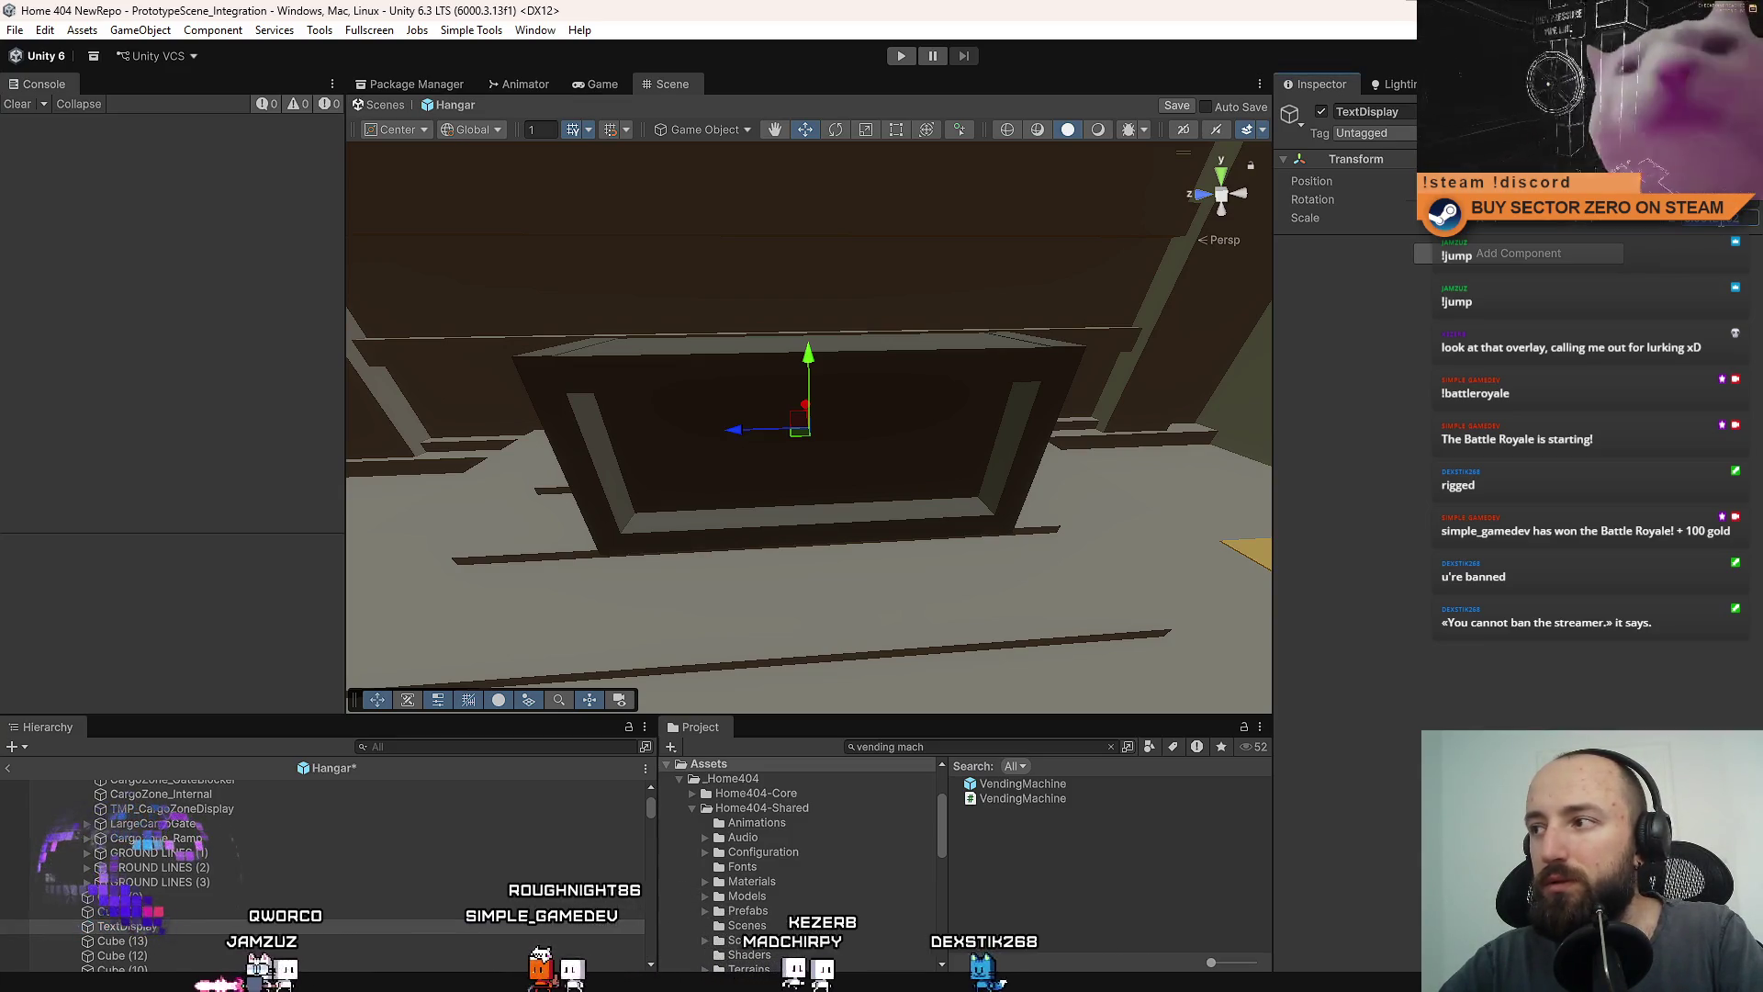
Drag the display box's cube pieces under TextDisplay in the Hierarchy.
left_click_drag(183, 903, 154, 851)
left_click(170, 911)
scroll(168, 922, "down", 2)
left_click(172, 916, "shift")
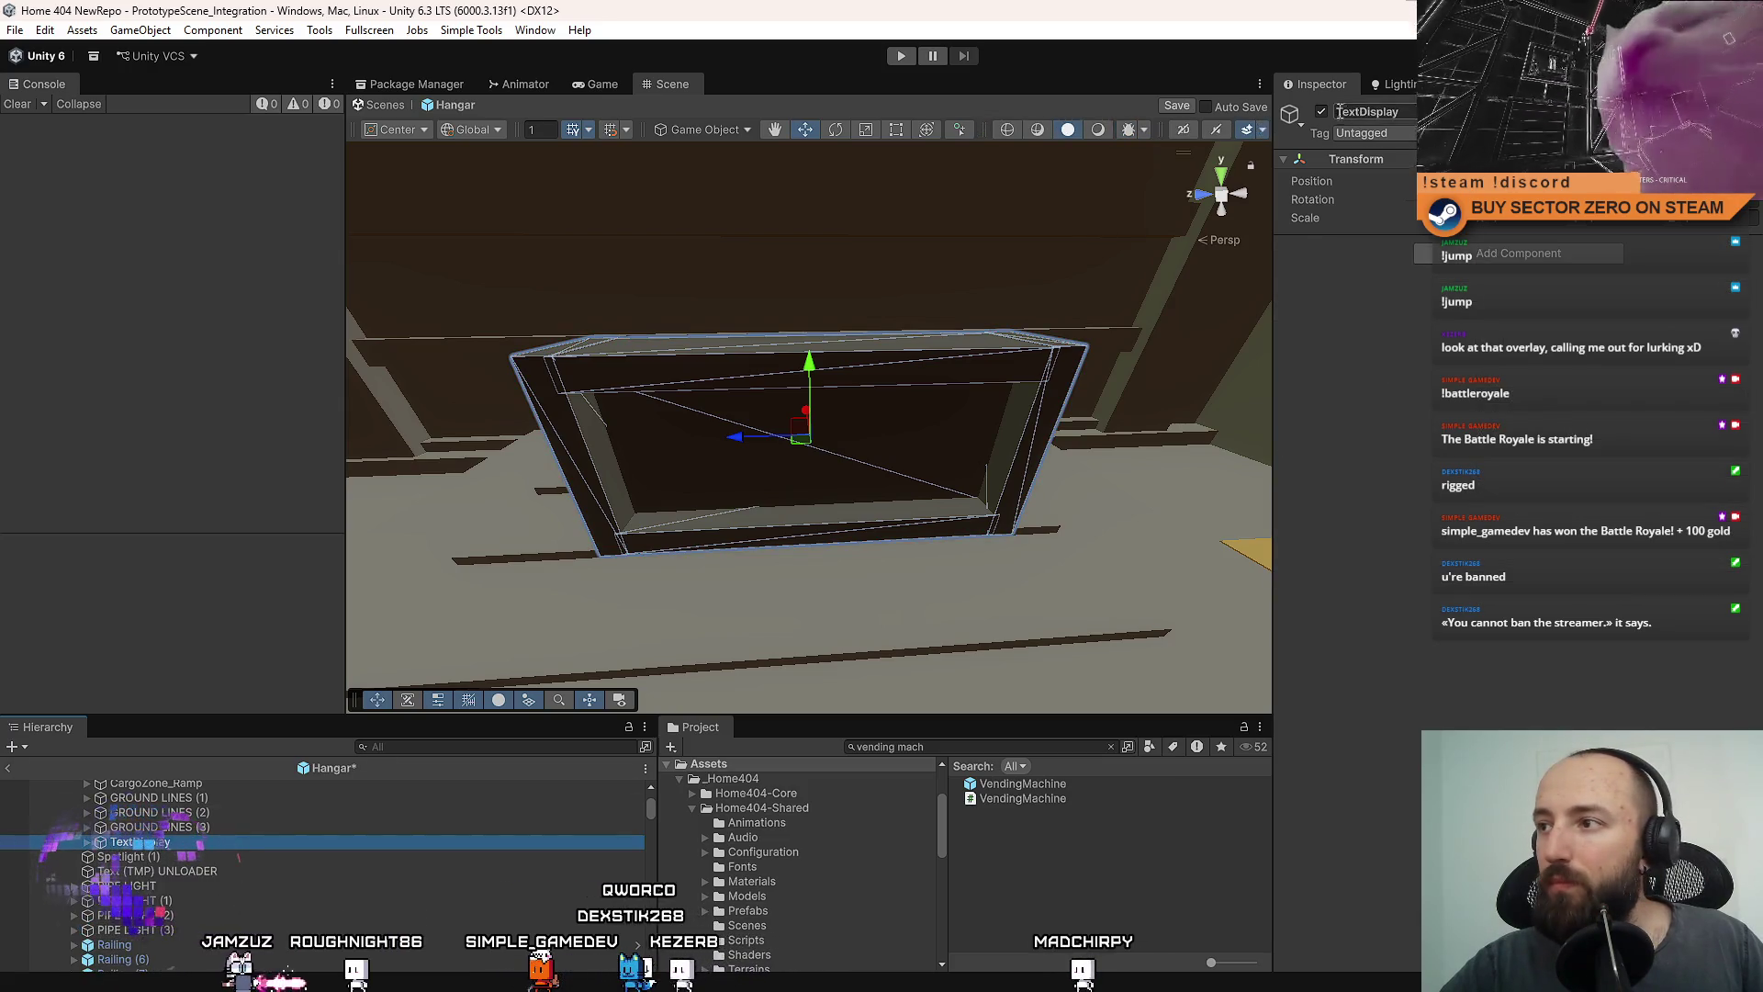
scroll(808, 423, "up", 5)
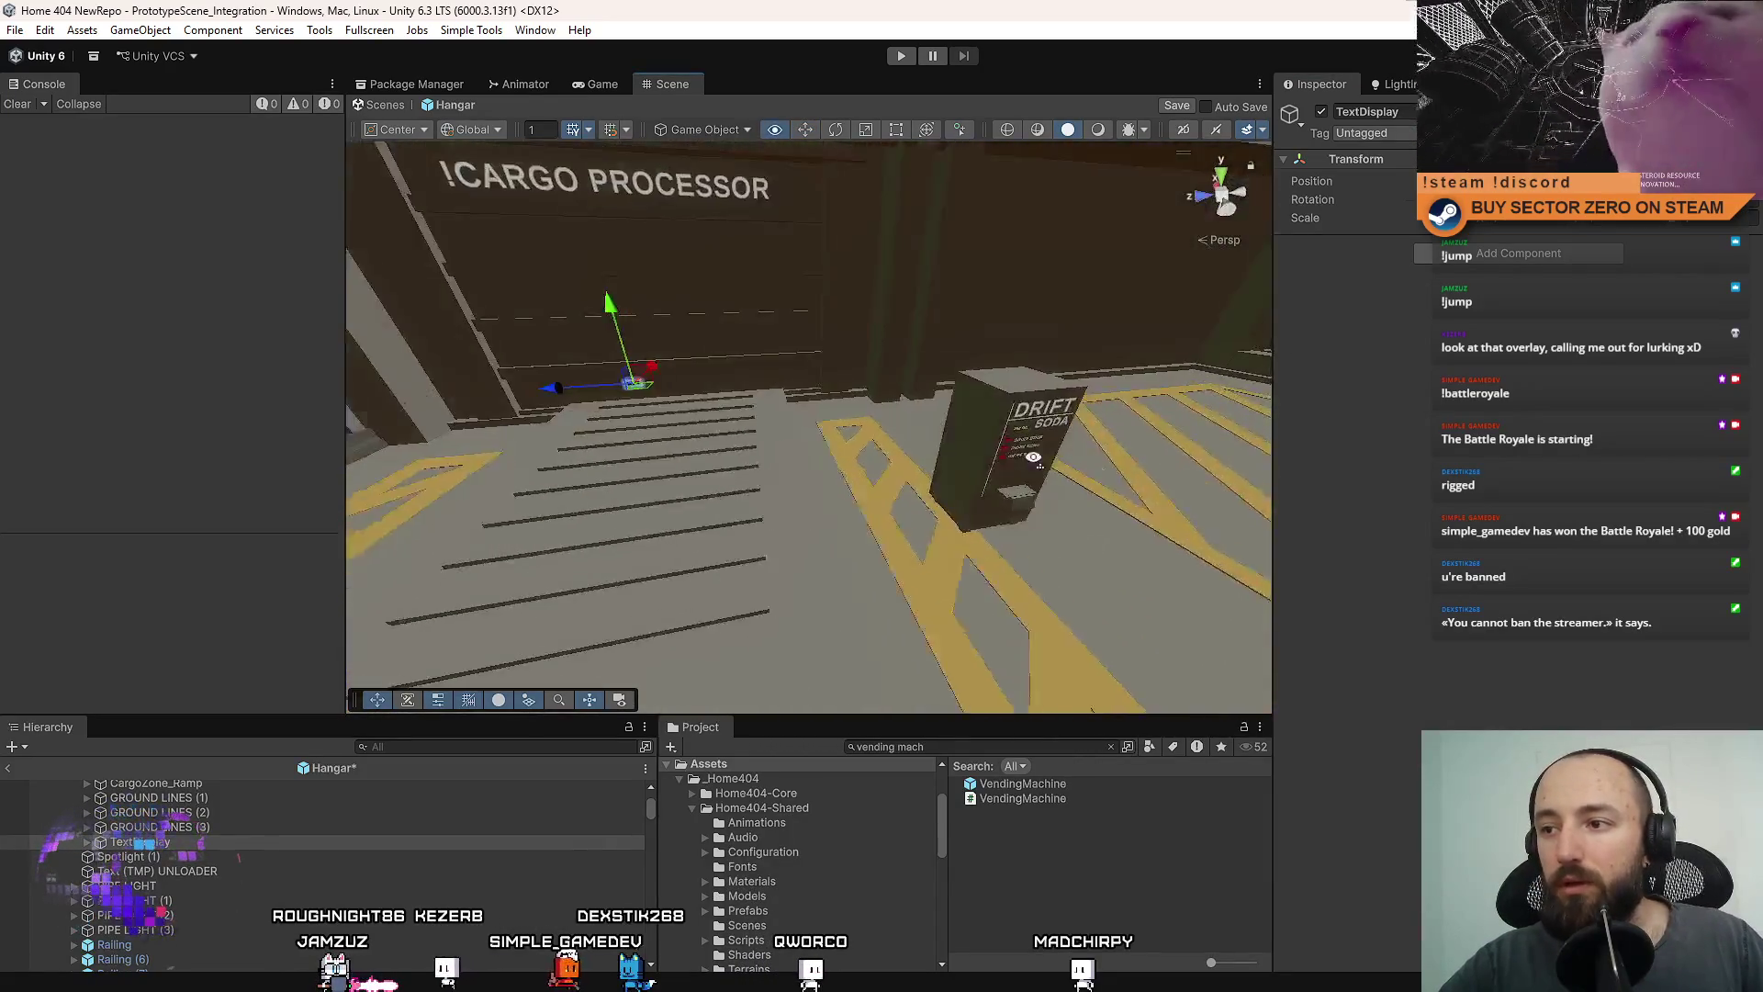
Delete the Drift Soda vending machine from the hangar.
left_click(965, 452)
key("f")
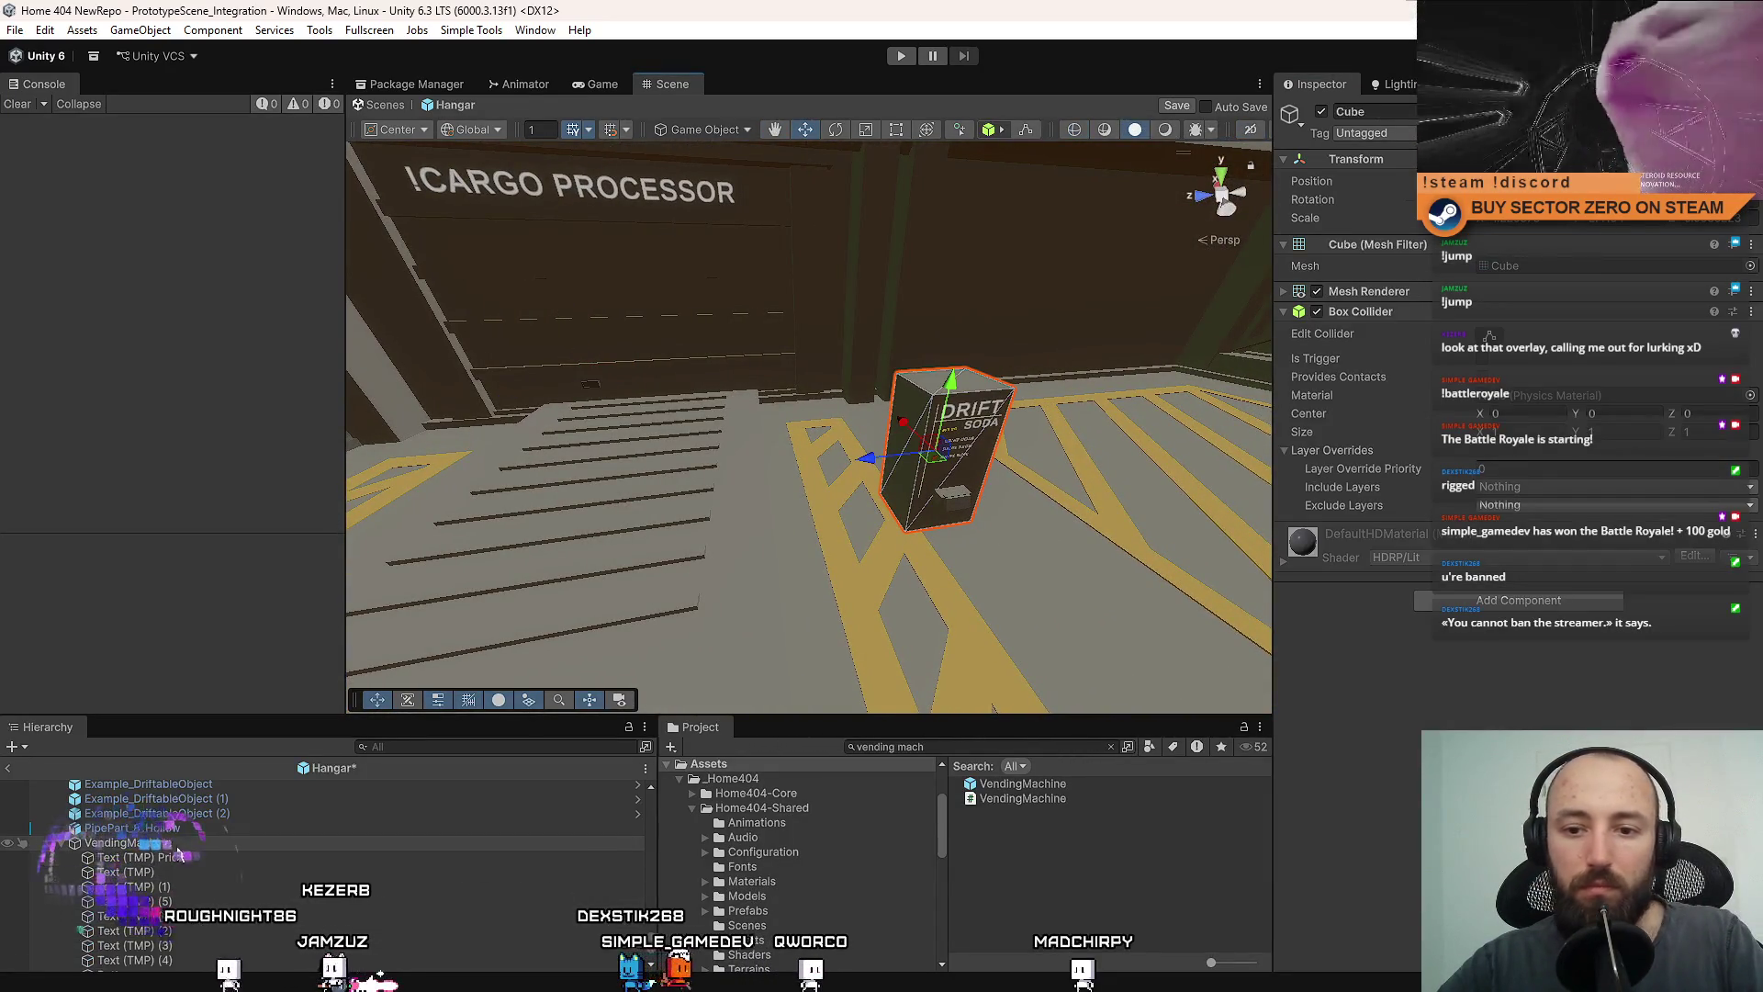
key("Delete")
scroll(726, 595, "up", 5)
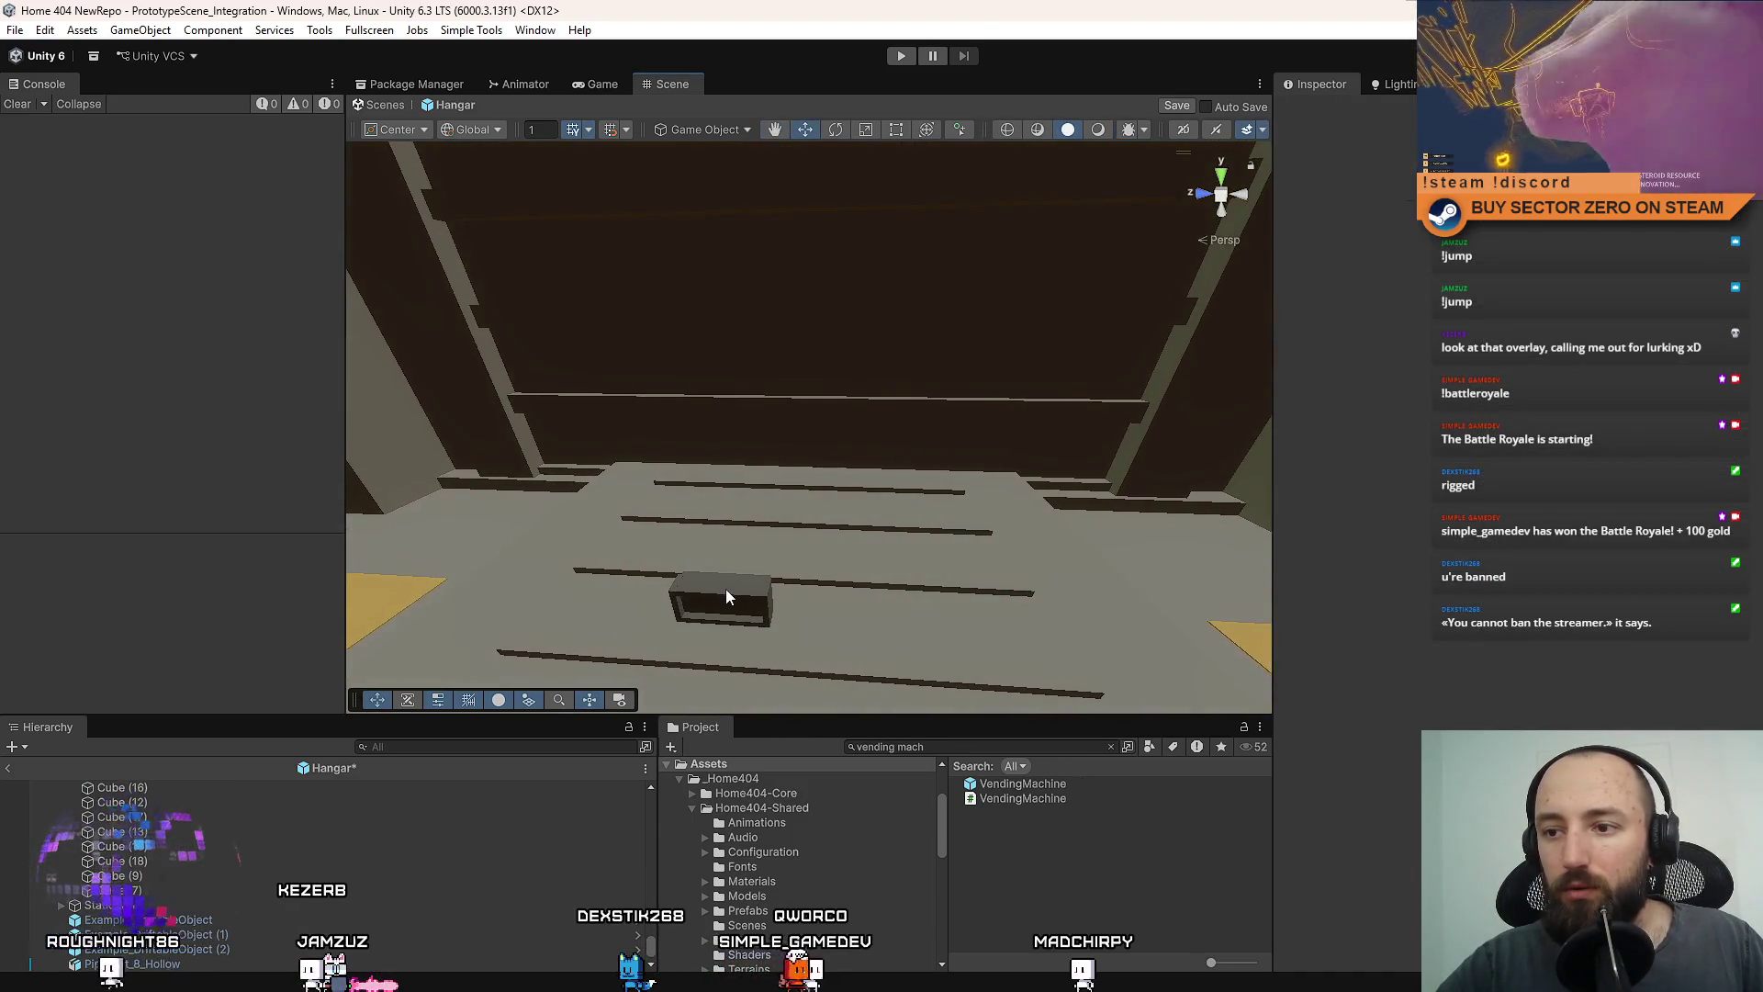
Frame TextDisplay and orbit head-on to the CARGO PROCESSOR sign's frame cubes.
left_click(725, 597)
double_click(181, 831)
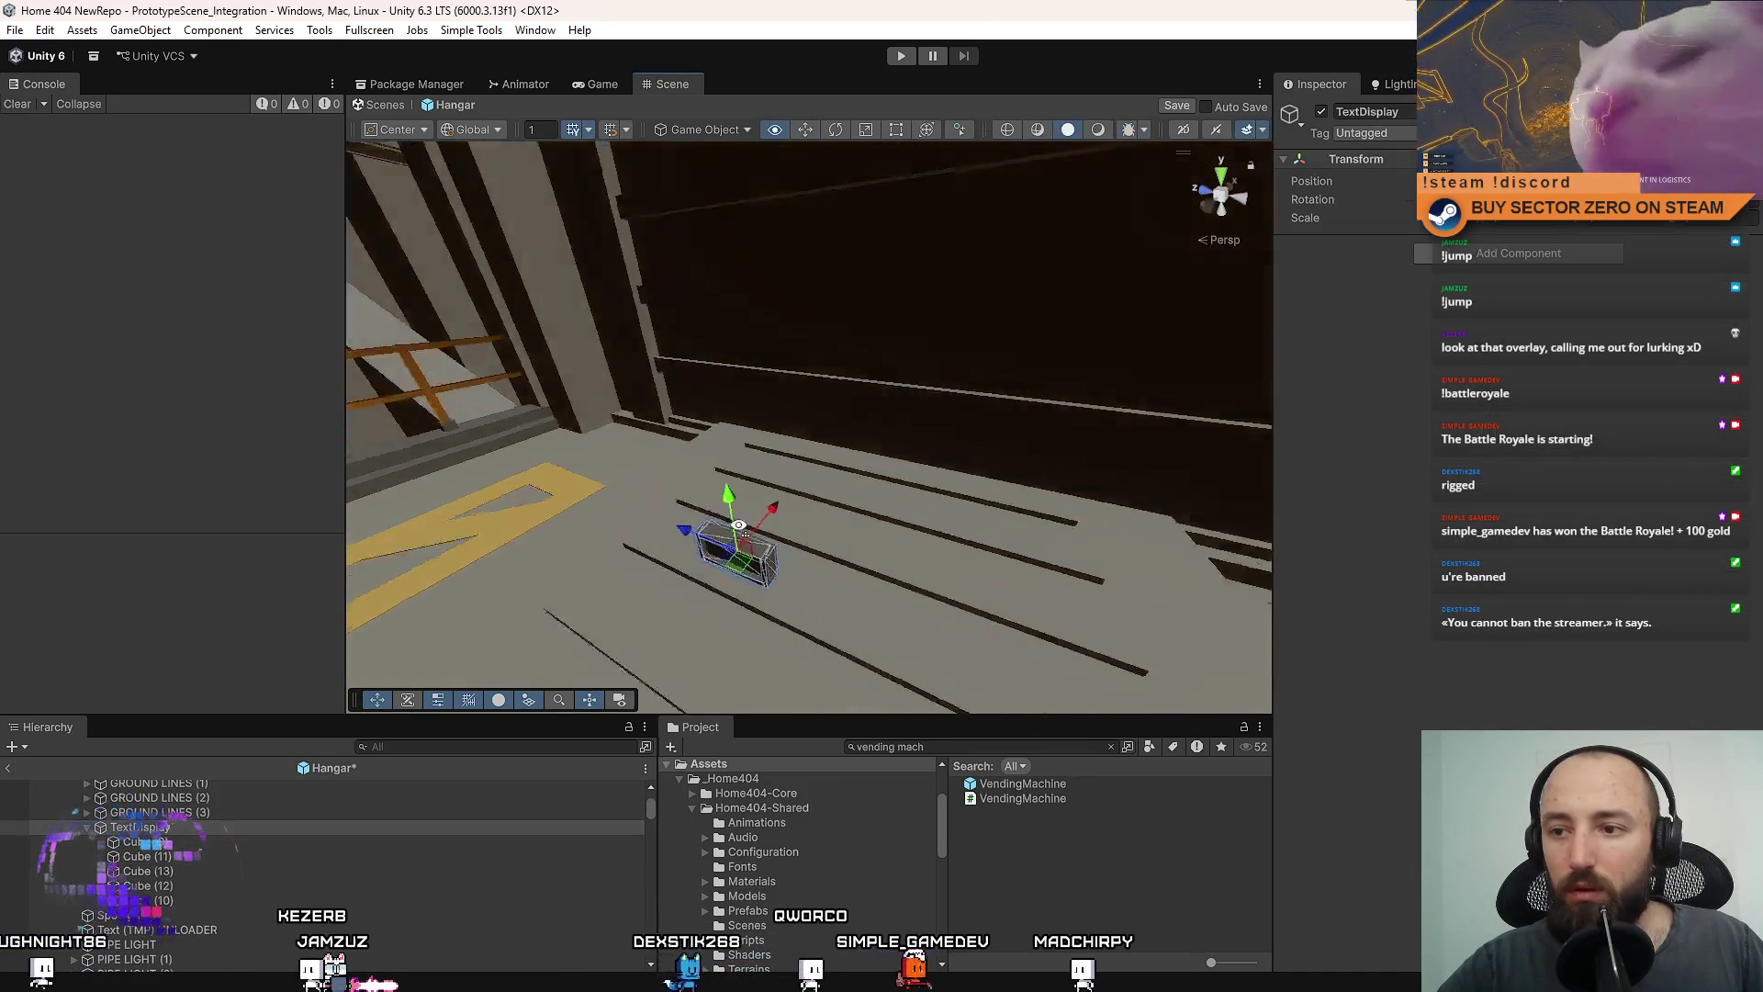
mouse_move(1095, 295)
left_mouse_down()
mouse_move(826, 551)
mouse_move(495, 535)
mouse_move(704, 497)
left_mouse_up()
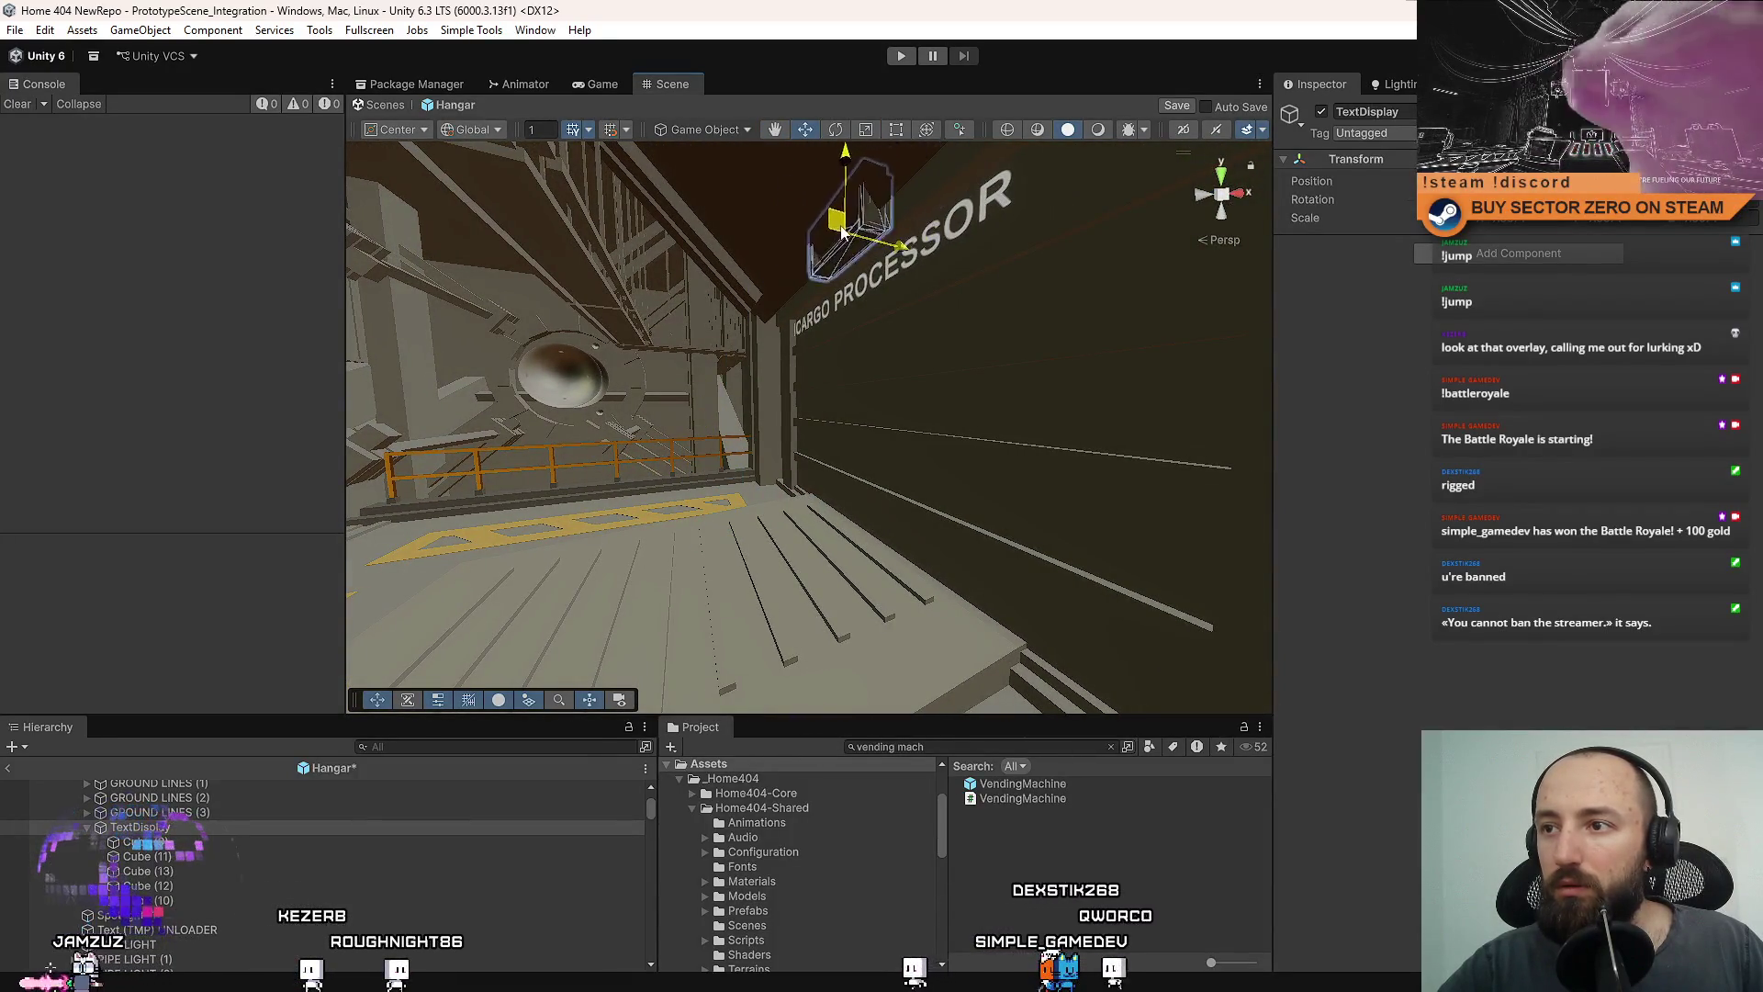
mouse_move(827, 243)
left_mouse_down()
mouse_move(1084, 168)
mouse_move(758, 291)
mouse_move(913, 330)
mouse_move(799, 319)
mouse_move(794, 280)
mouse_move(875, 384)
mouse_move(873, 414)
mouse_move(611, 380)
mouse_move(837, 435)
mouse_move(819, 382)
mouse_move(989, 391)
mouse_move(918, 390)
left_mouse_up()
left_click(612, 379)
left_click(790, 386)
mouse_move(789, 386)
left_mouse_down()
mouse_move(716, 382)
mouse_move(731, 301)
left_mouse_up()
Pick frame Cube (13) out of the overlapping strip pieces.
left_click(733, 303)
left_click(747, 405)
left_click(742, 449)
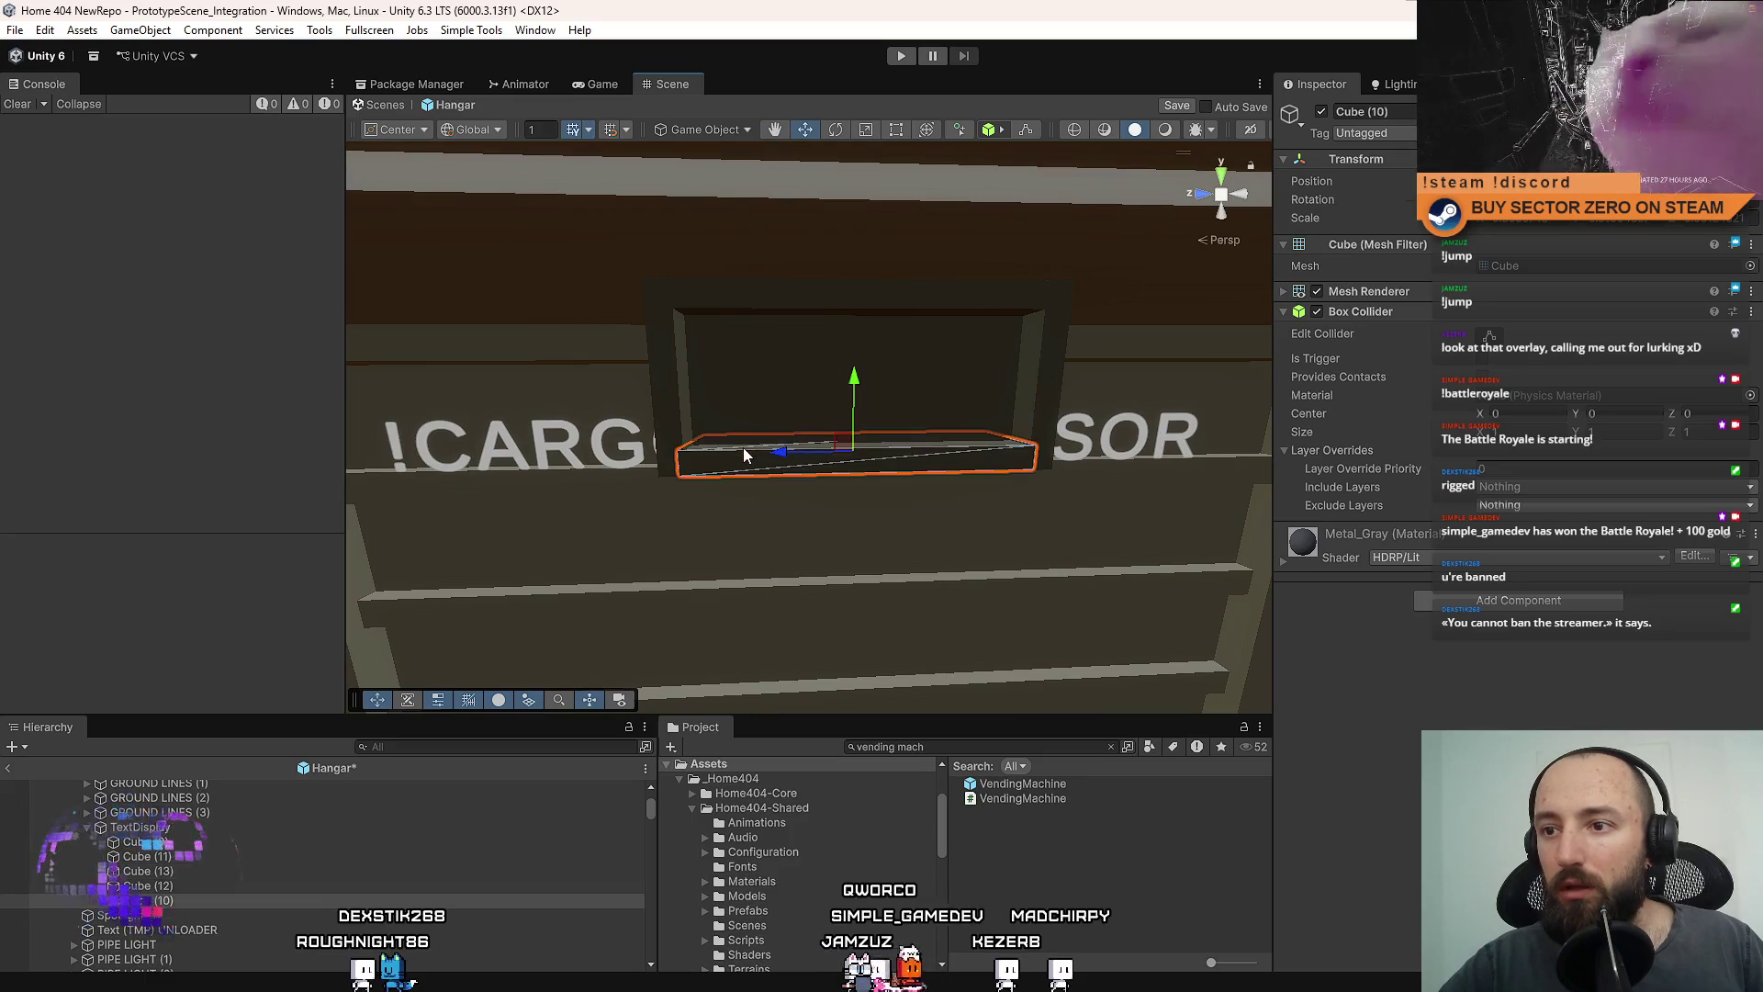
left_click(720, 323)
left_click(720, 322)
left_click(759, 395)
mouse_move(759, 395)
left_mouse_down()
mouse_move(814, 360)
mouse_move(1475, 319)
mouse_move(701, 346)
mouse_move(716, 367)
mouse_move(748, 361)
mouse_move(758, 427)
left_mouse_up()
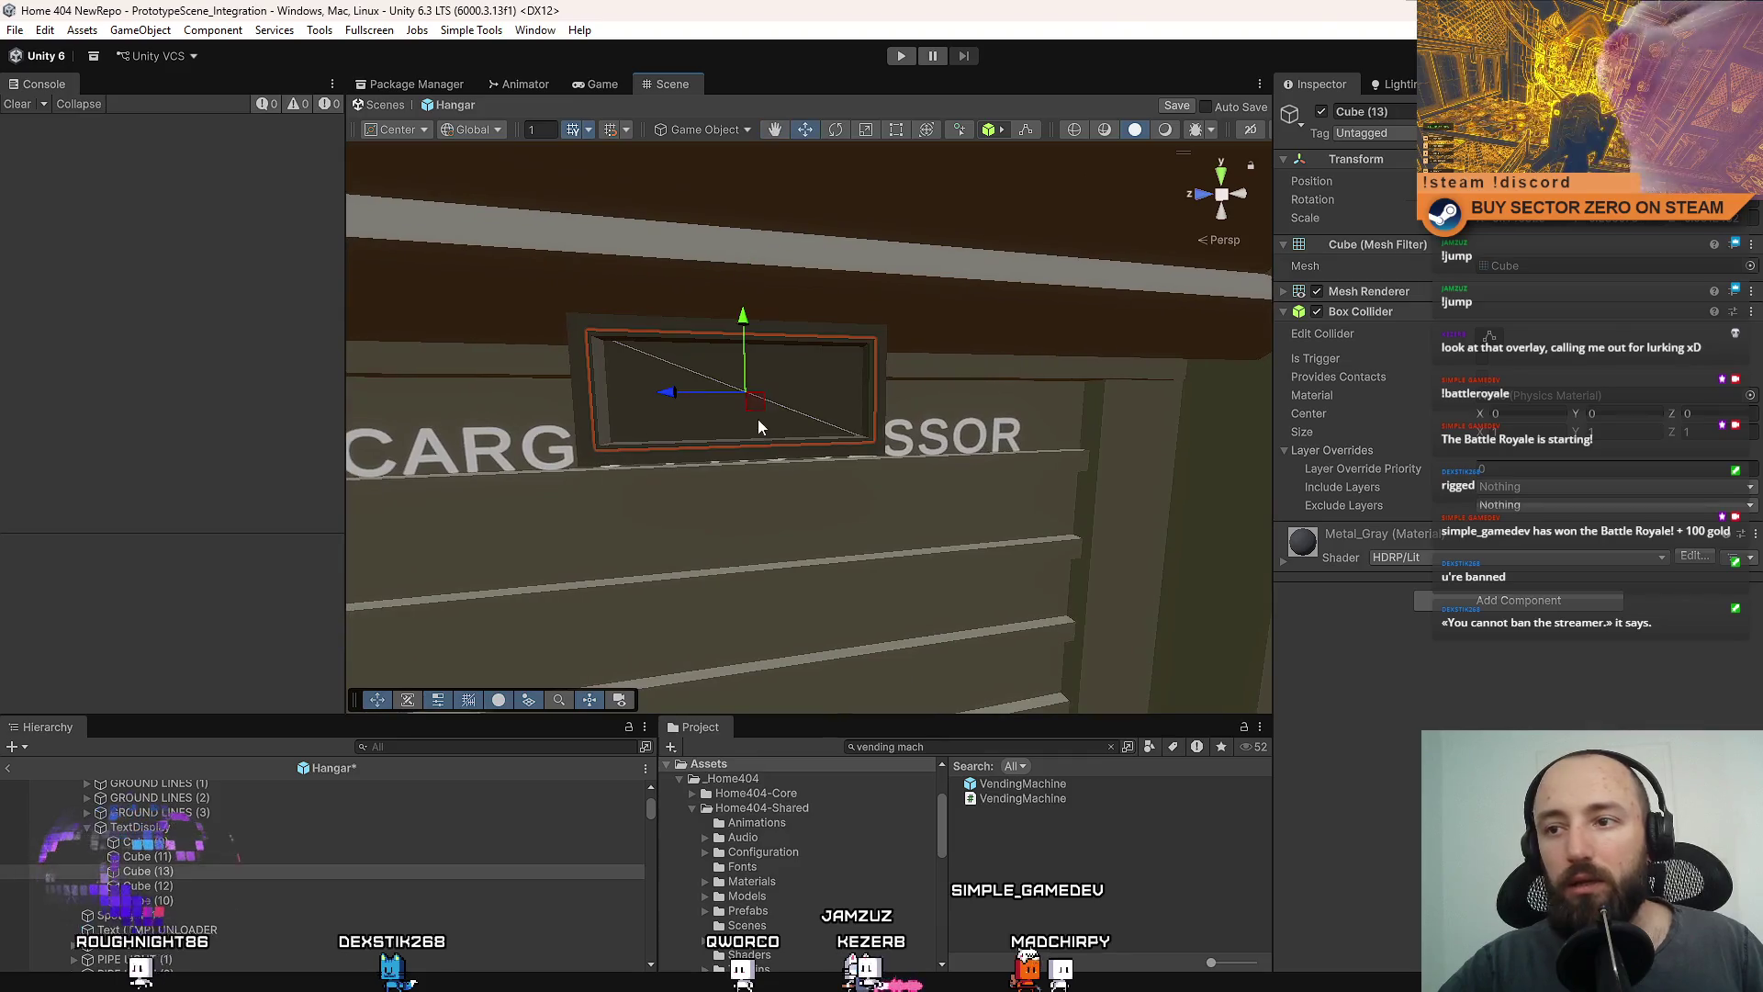
Frame TextDisplay, face the sign head-on, and reselect Cube (13).
left_click(133, 826)
key("f")
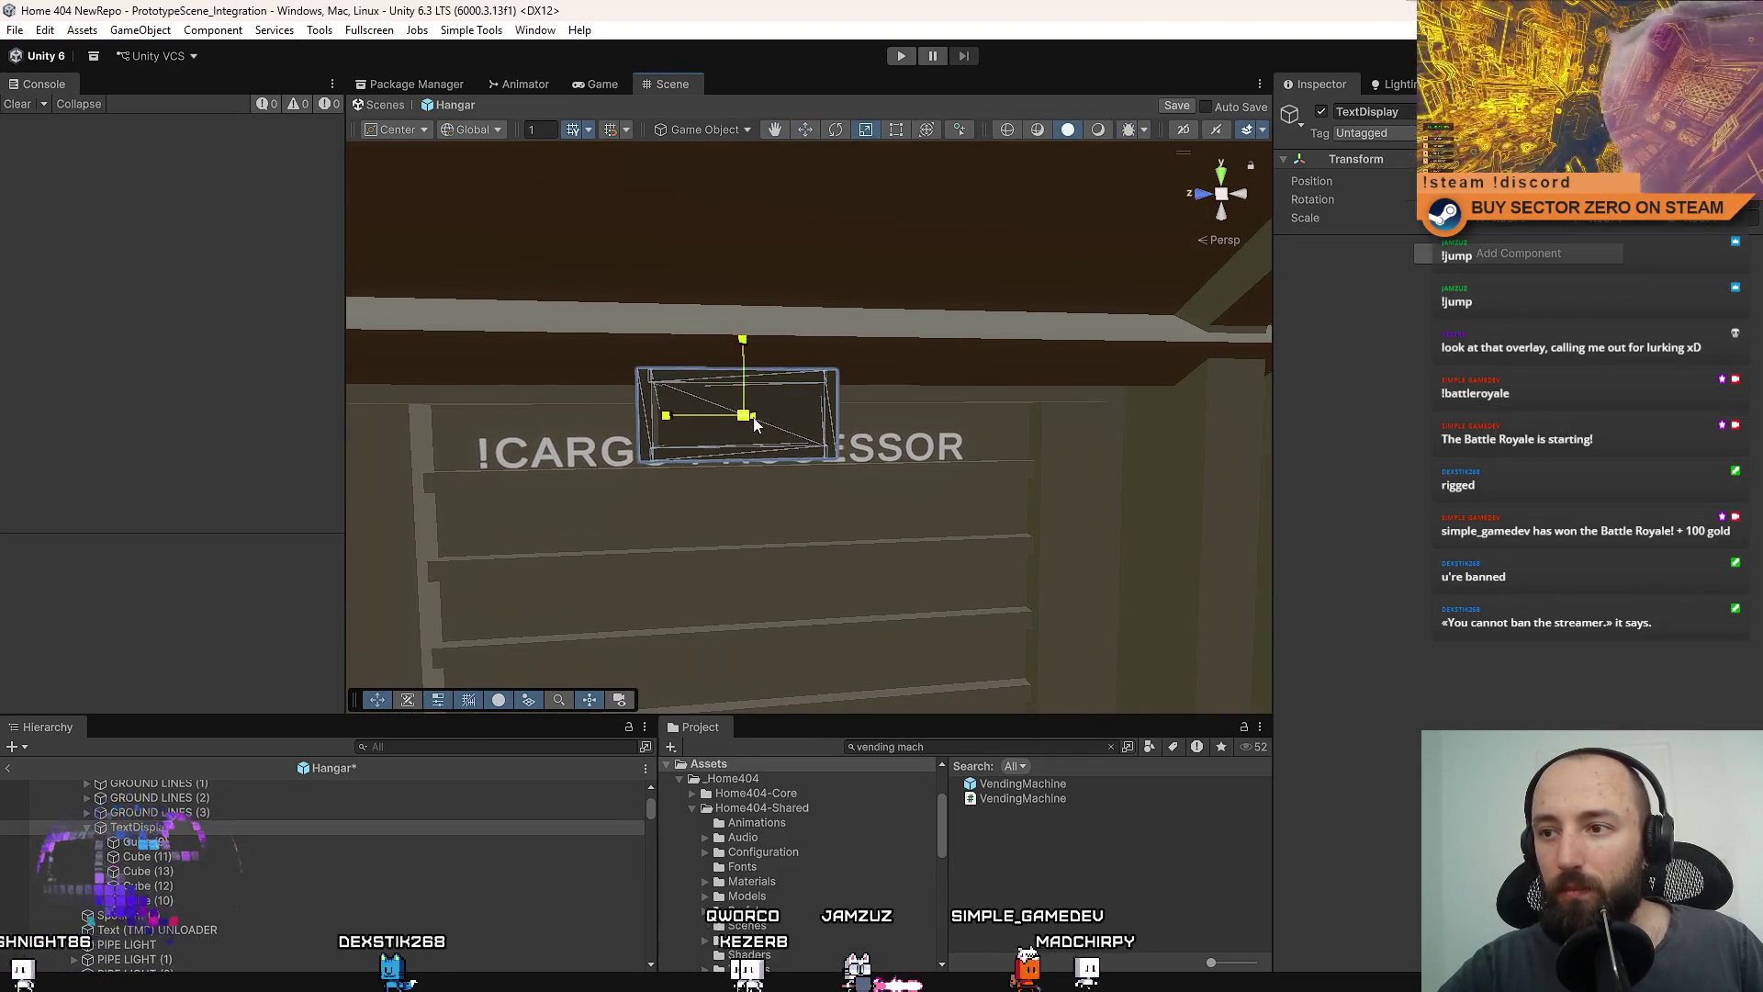
key("w")
left_click_drag(735, 393, 868, 439)
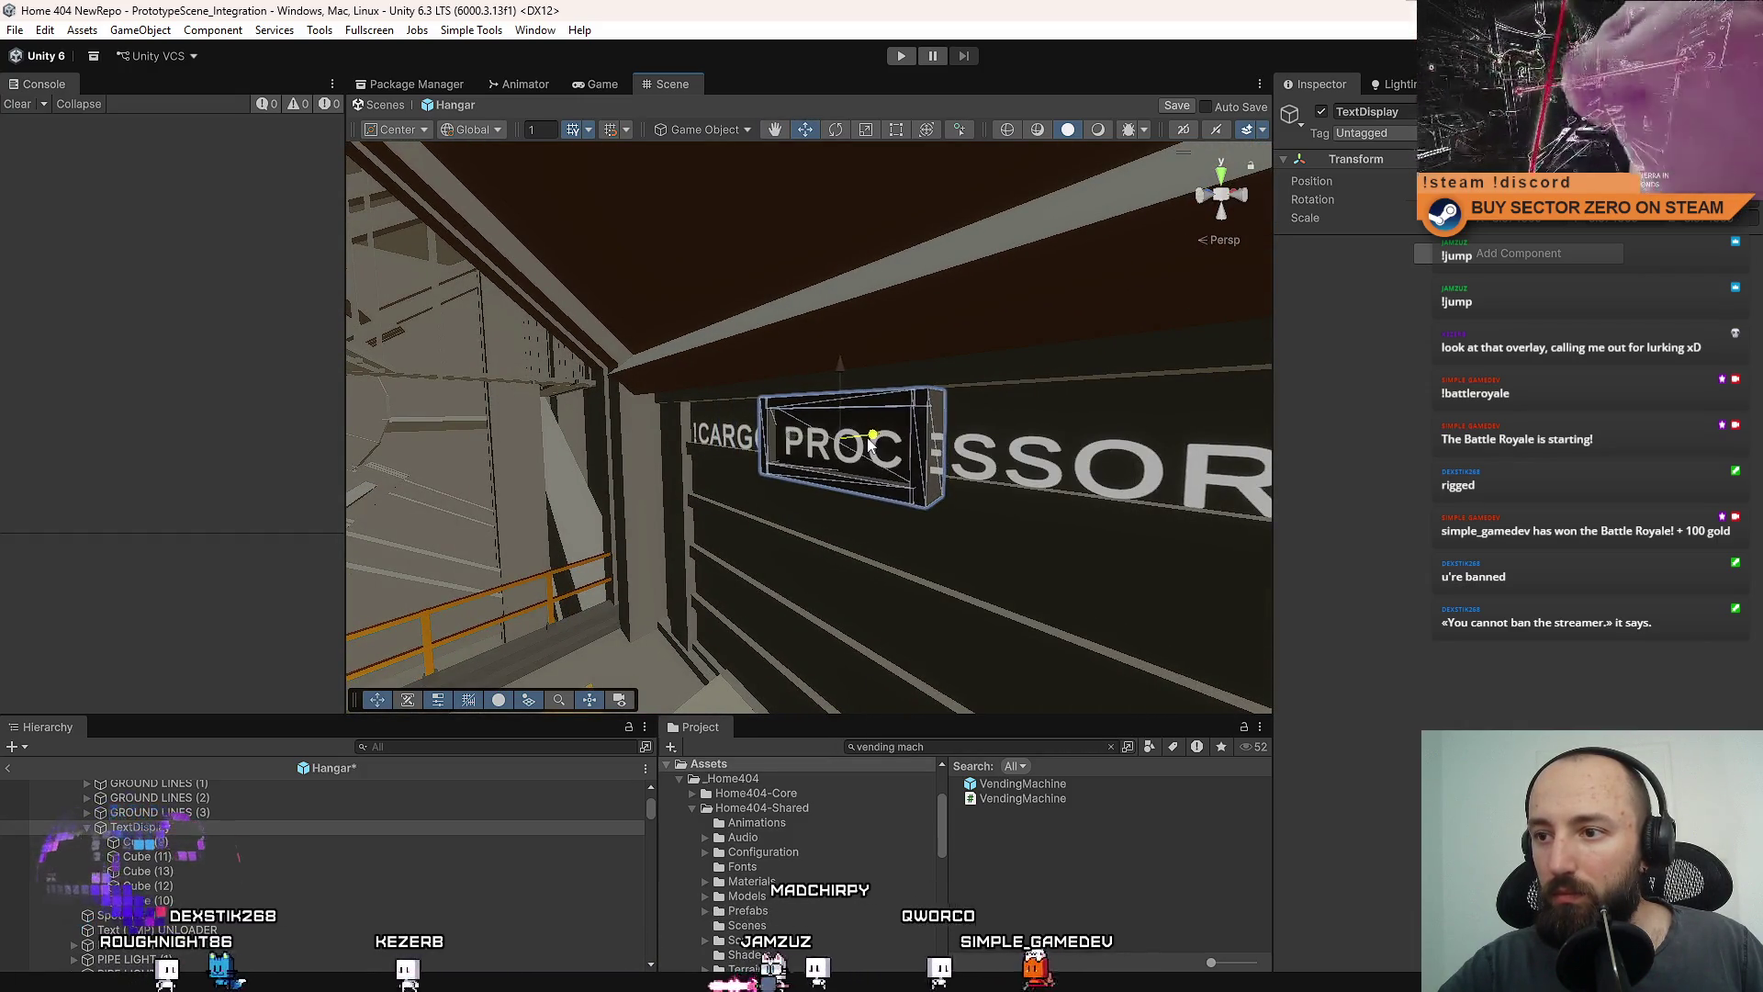
mouse_move(871, 445)
left_mouse_down()
mouse_move(823, 374)
mouse_move(1010, 395)
left_mouse_up()
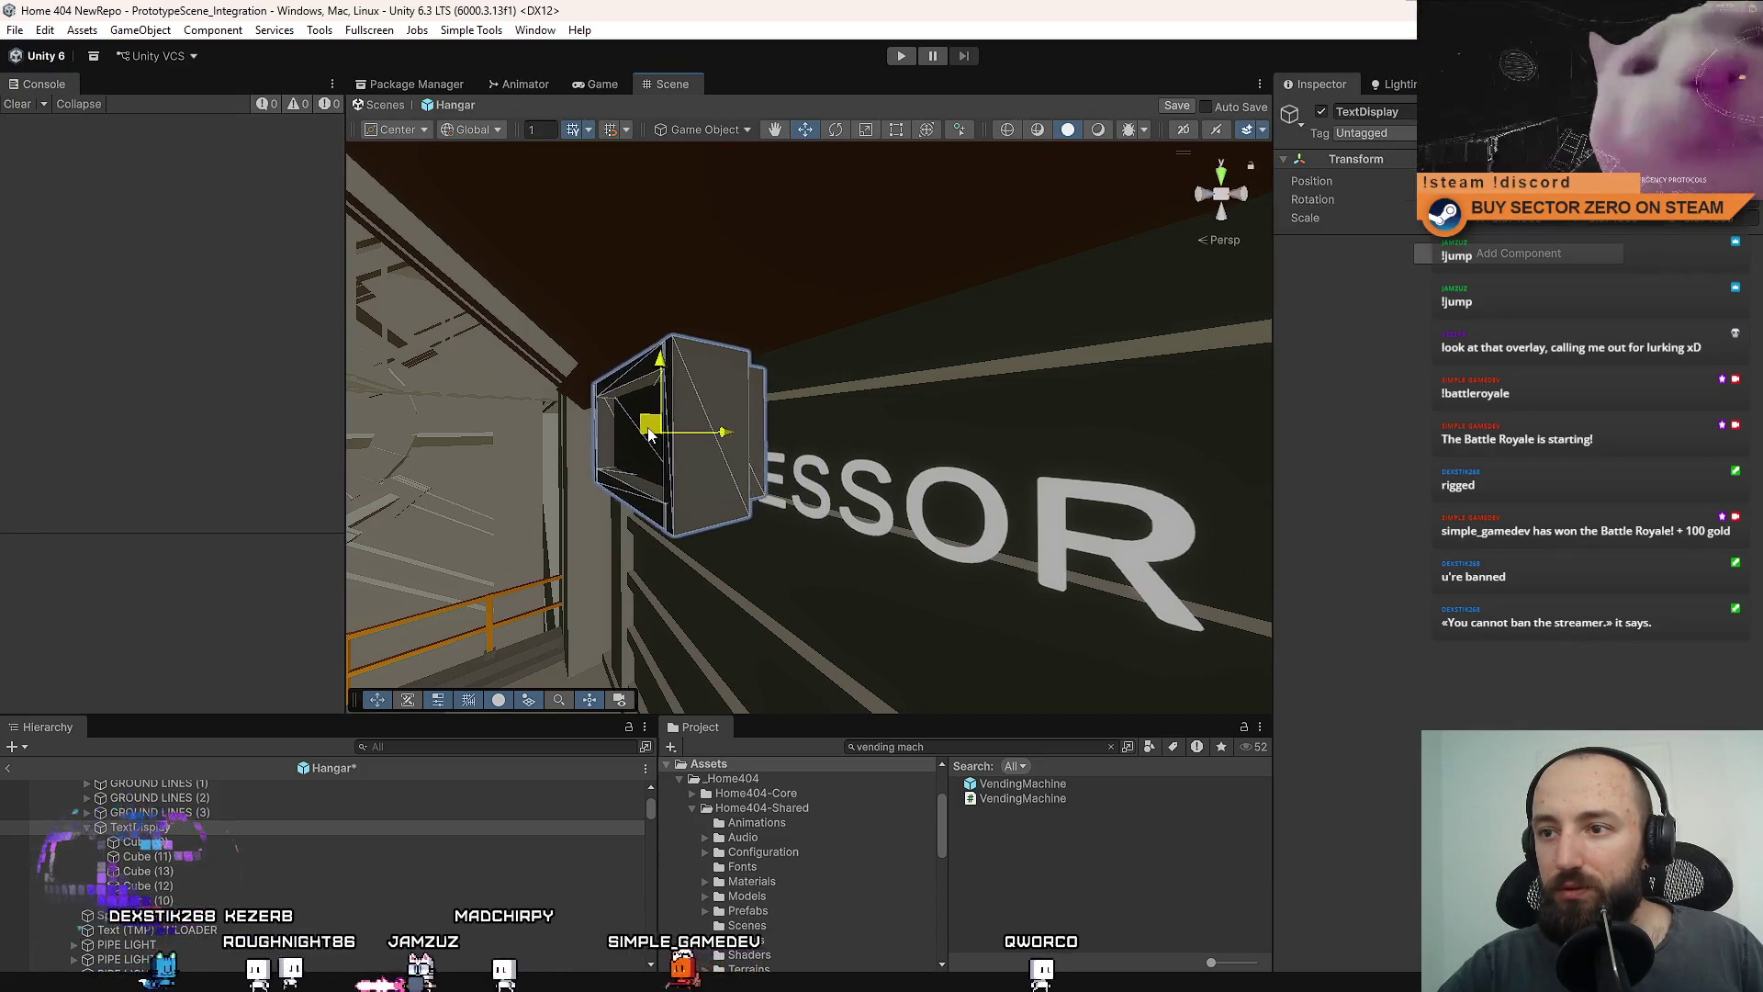
left_click_drag(649, 435, 695, 416)
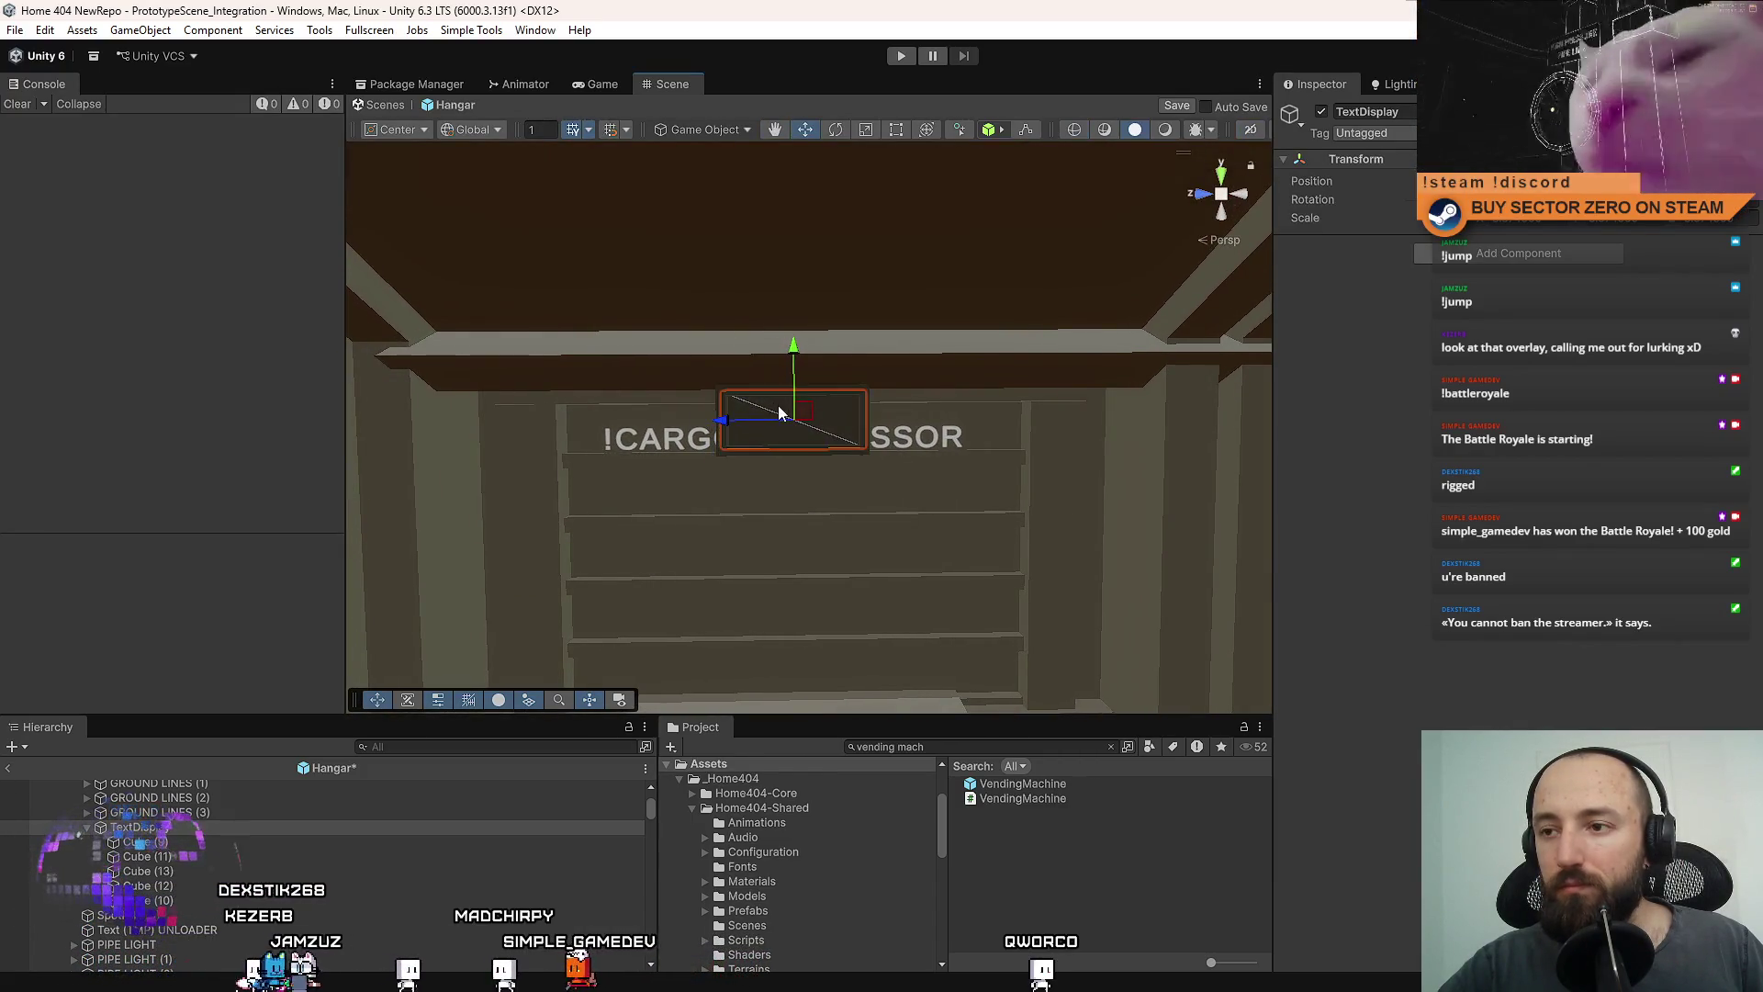
left_click(779, 413)
scroll(783, 427, "up", 3)
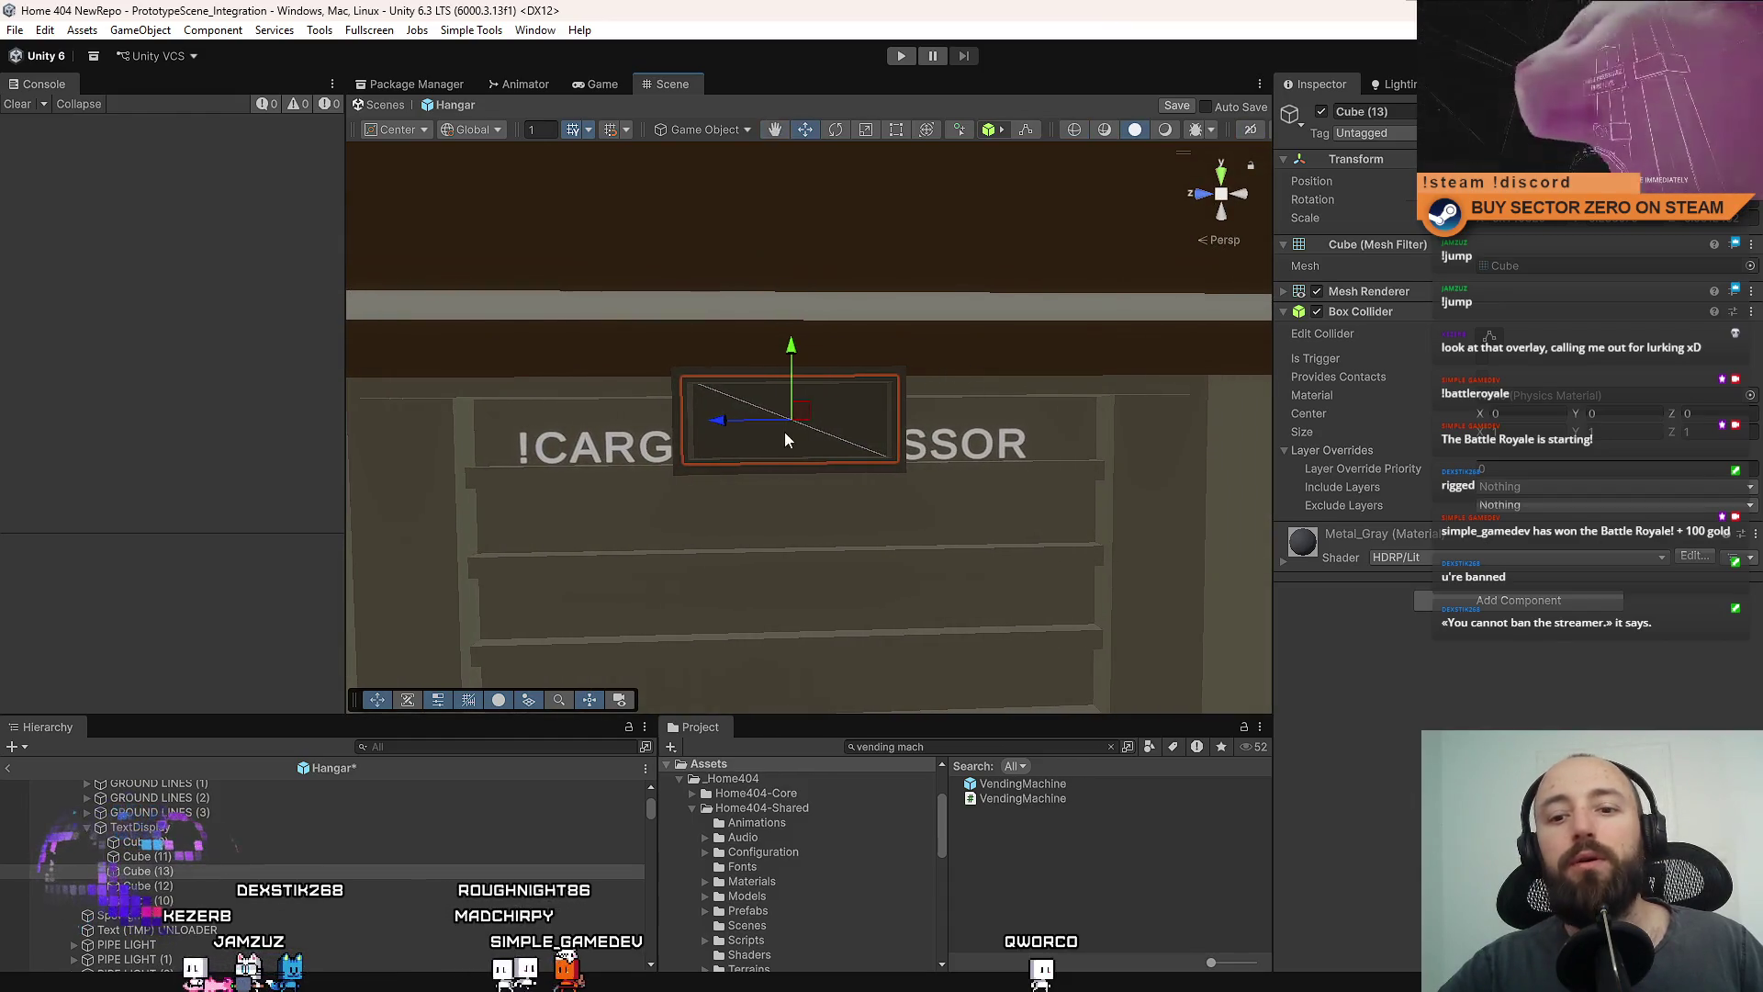
Scale Cube (13) along X to span the CARGO PROCESSOR text.
key("r")
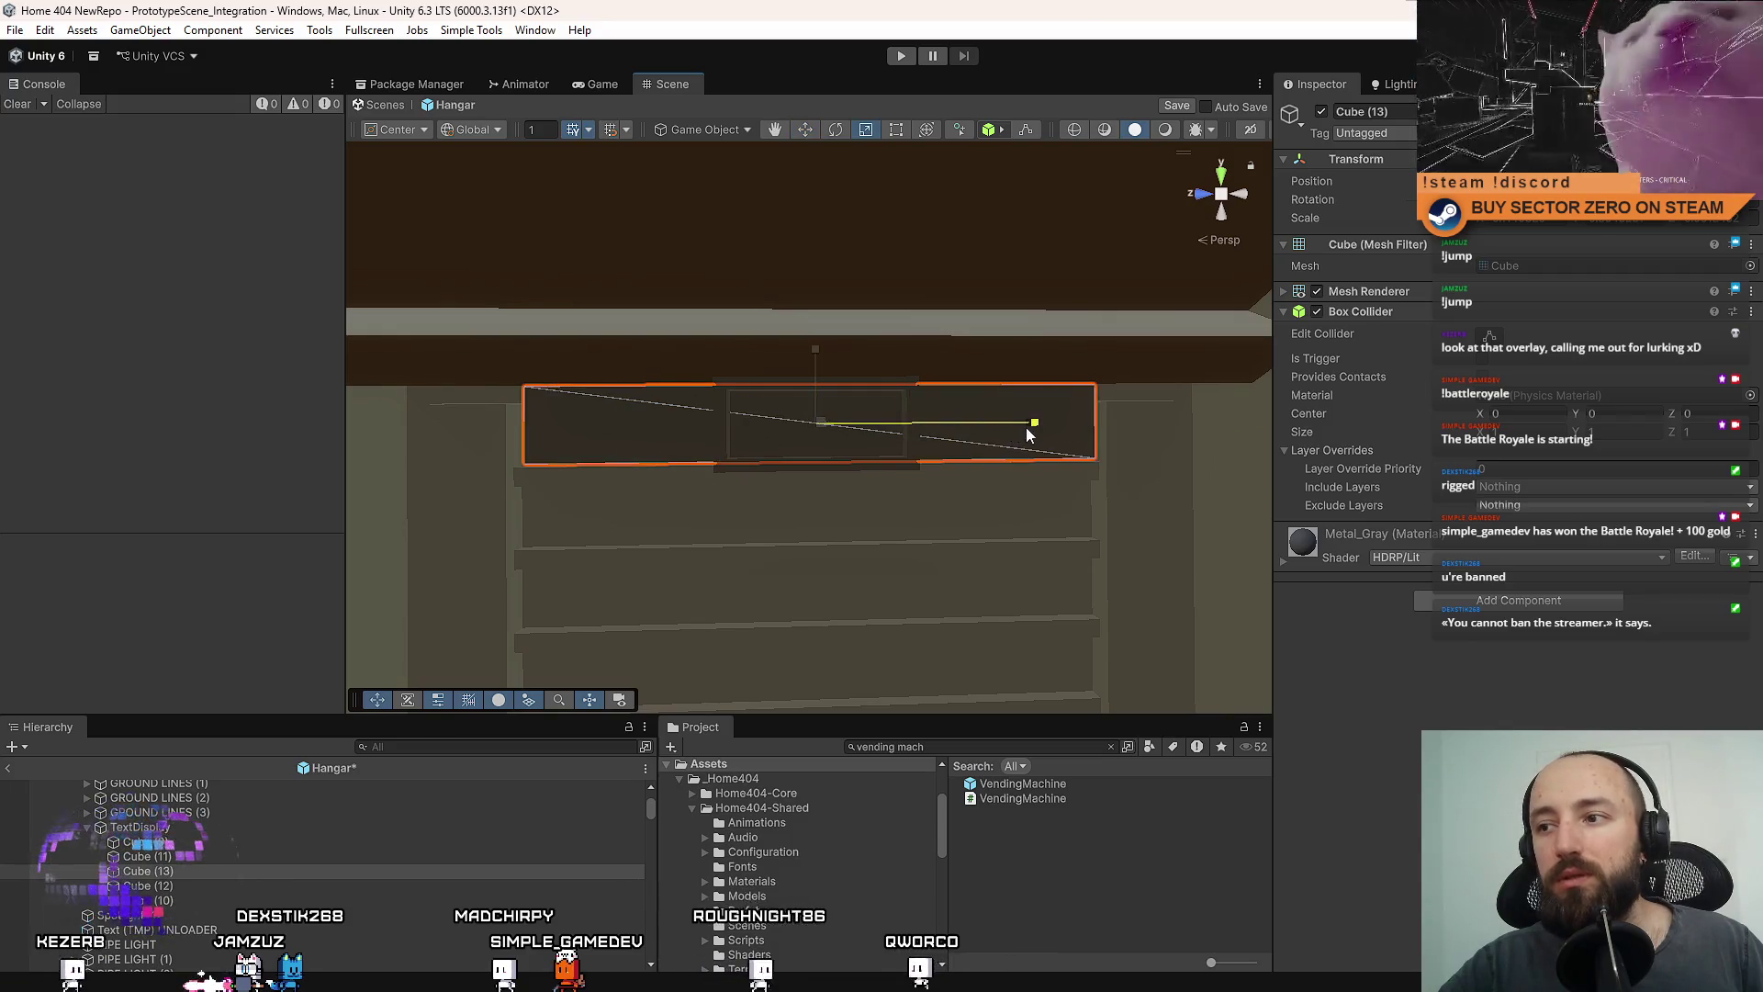
left_click_drag(1029, 434, 1099, 435)
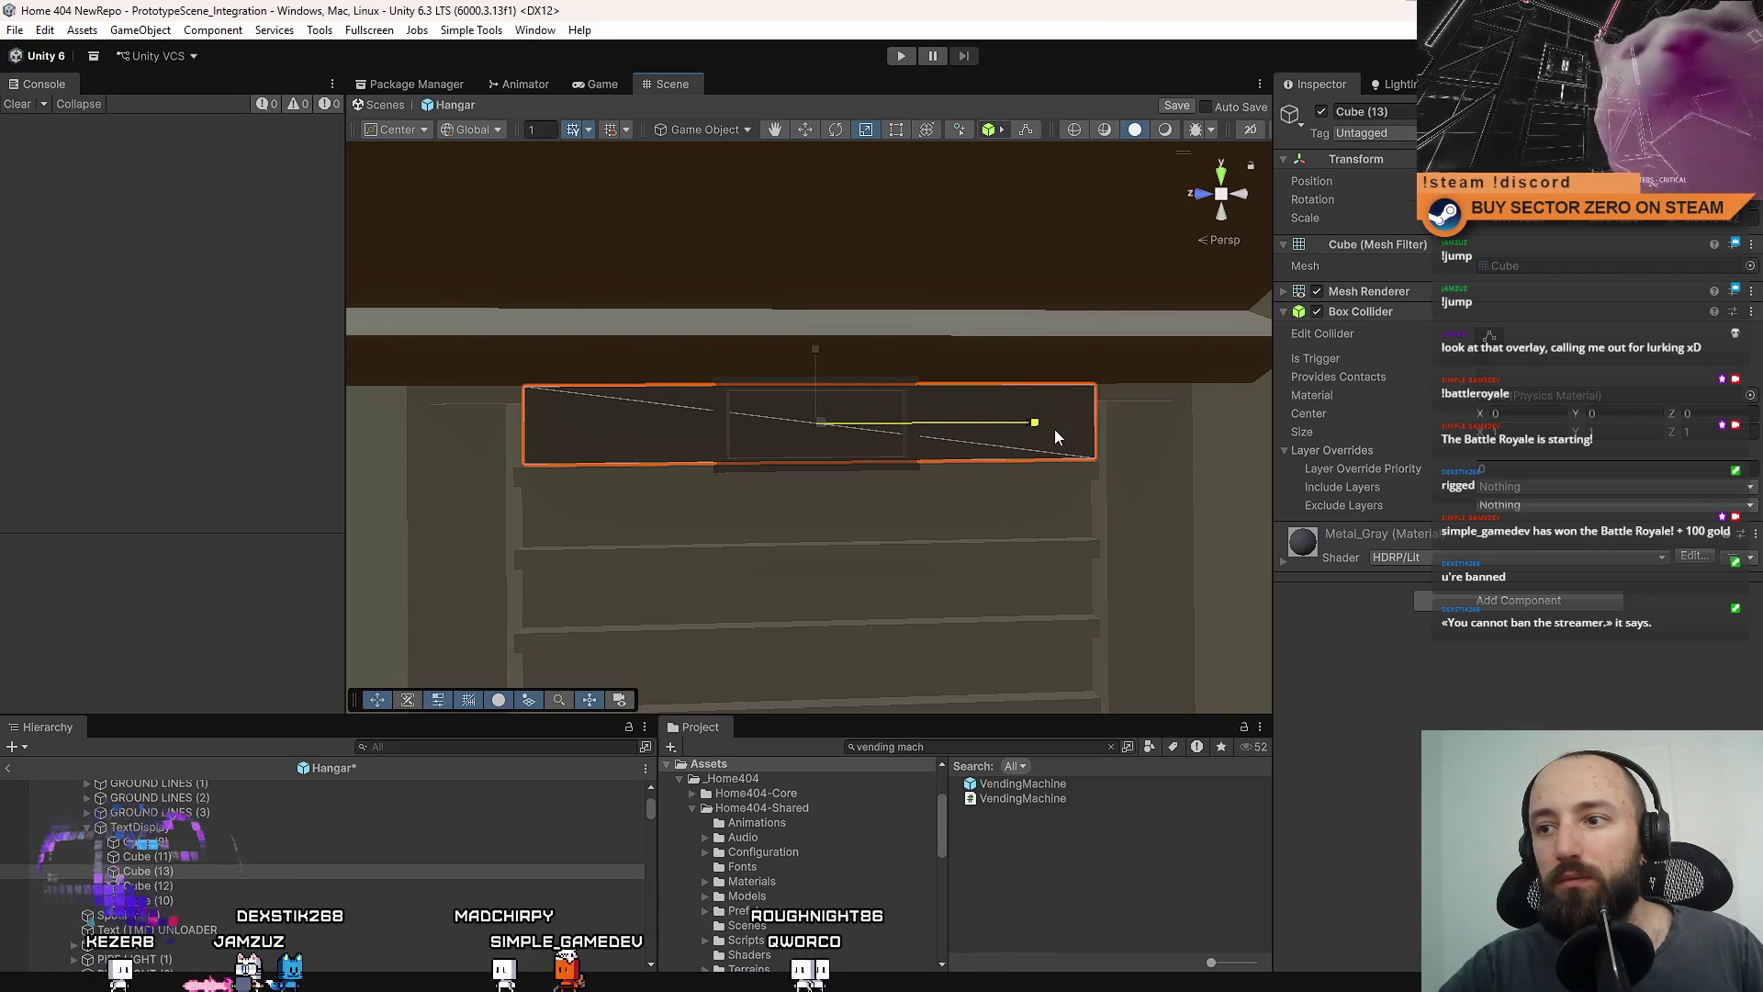
scroll(1054, 428, "down", 5)
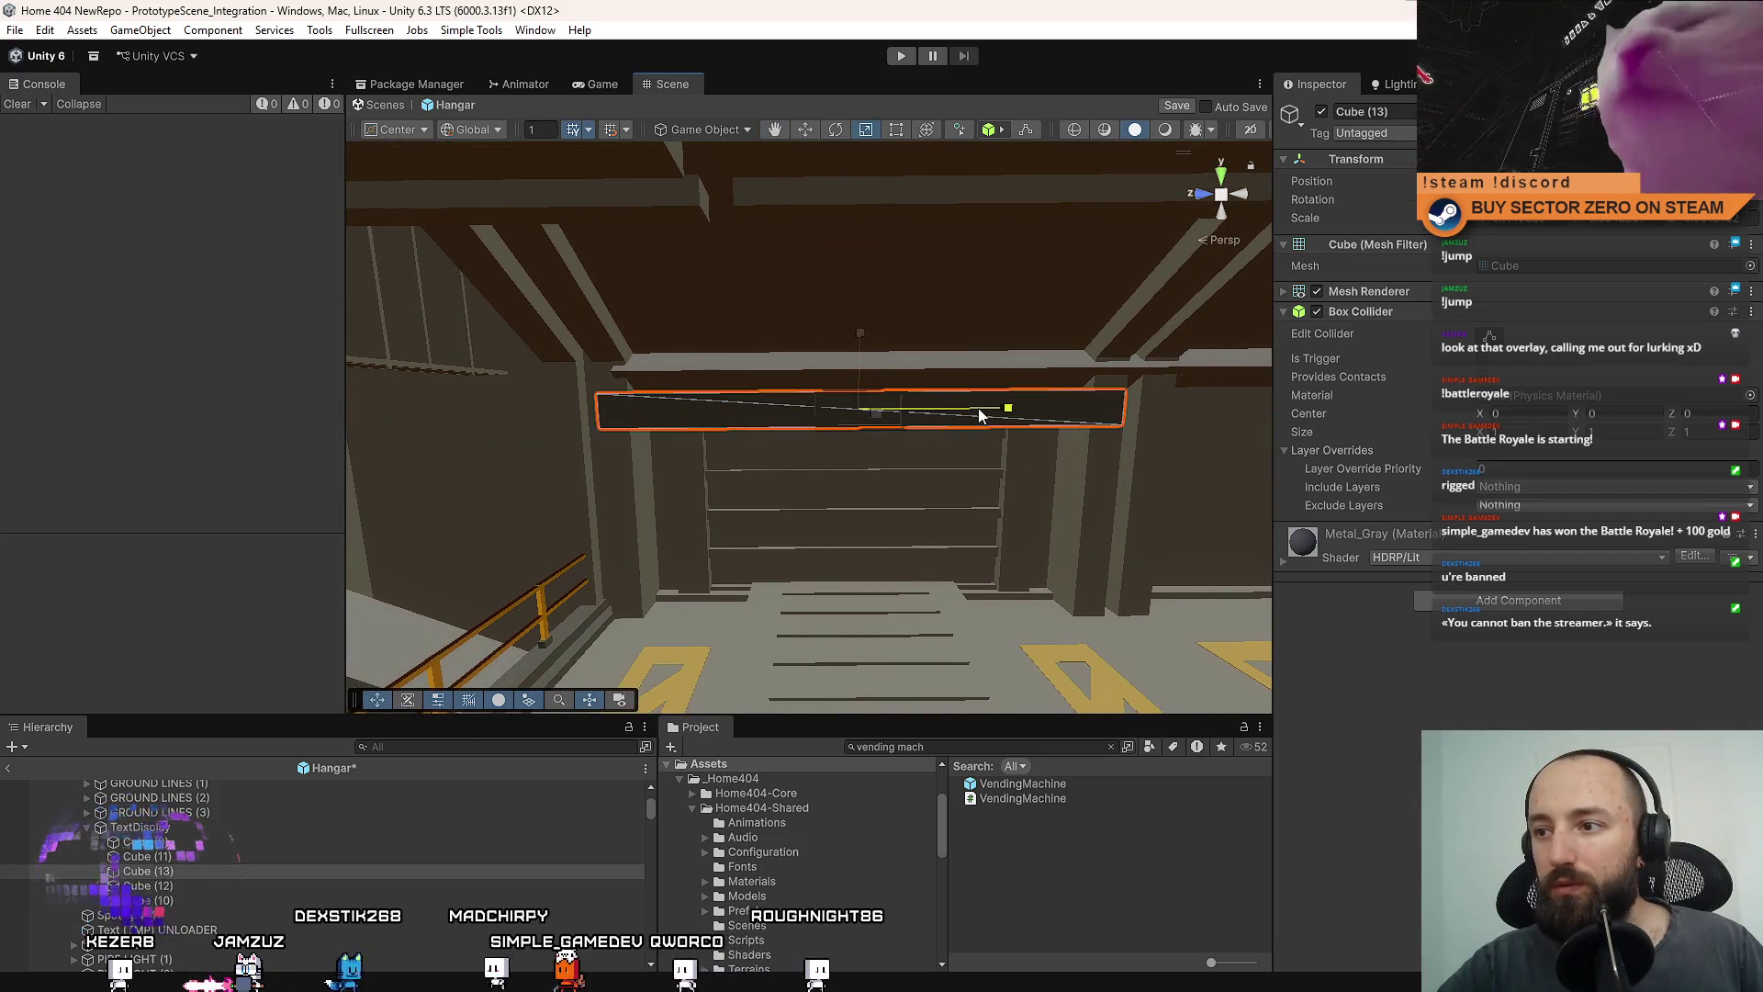
left_click_drag(981, 415, 965, 416)
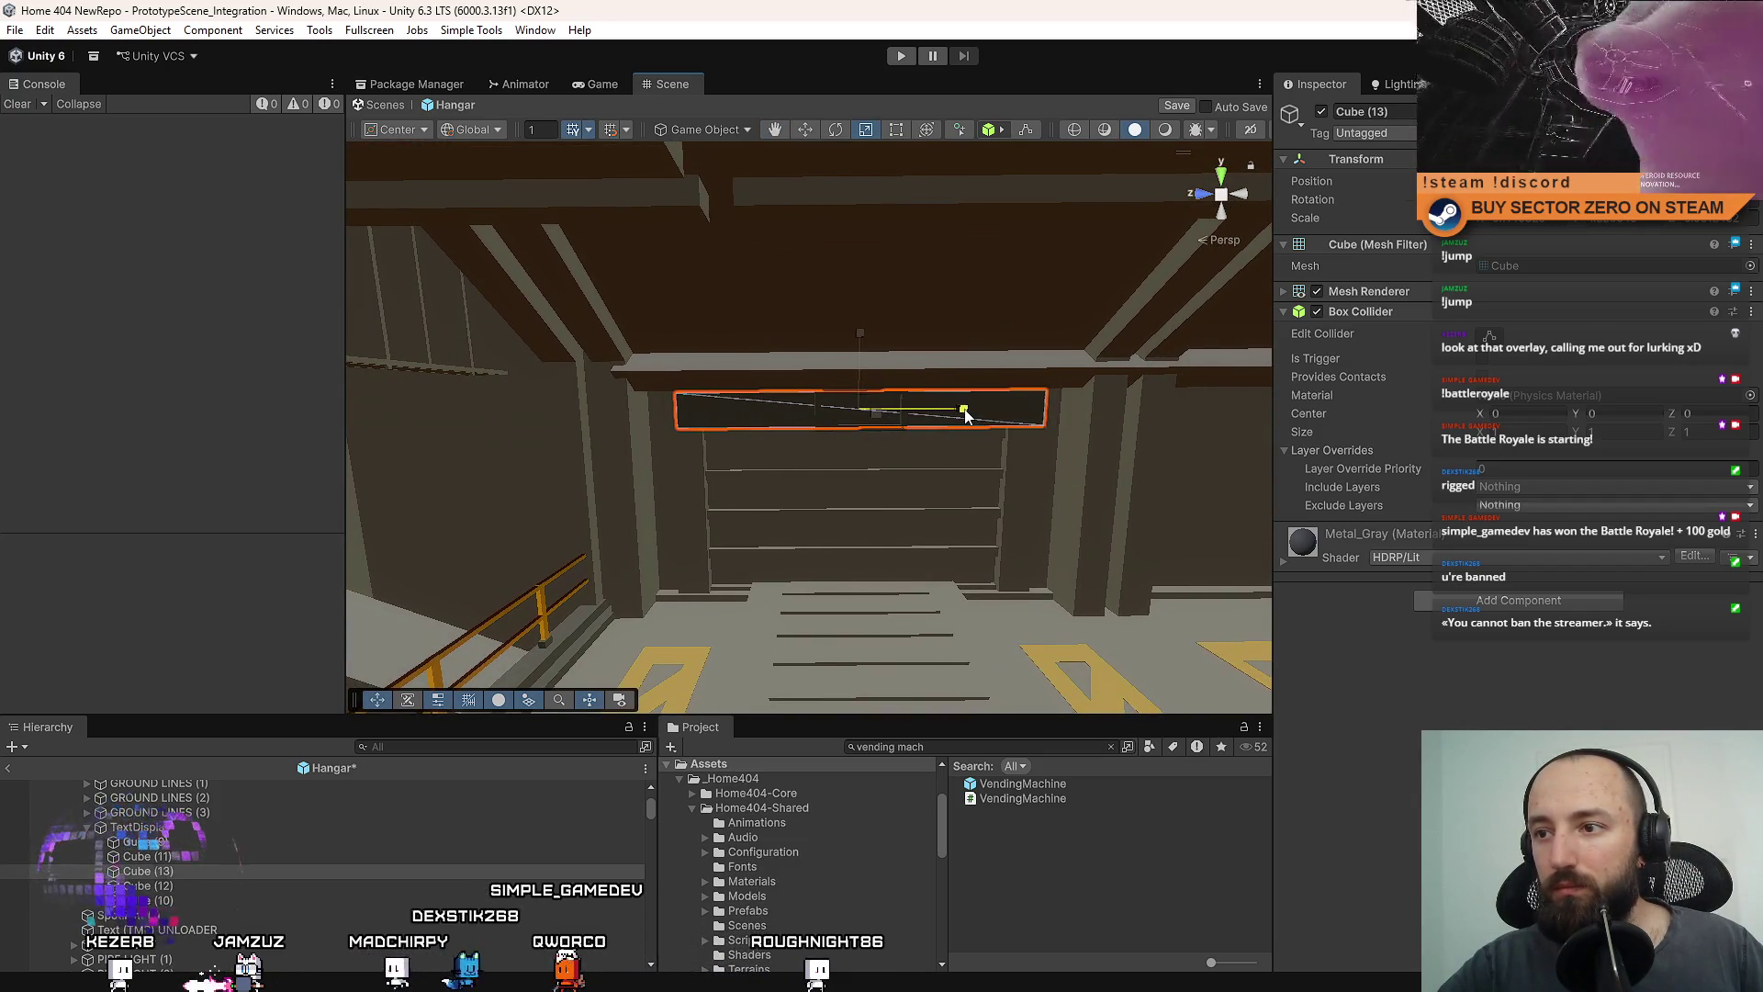
scroll(939, 416, "up", 5)
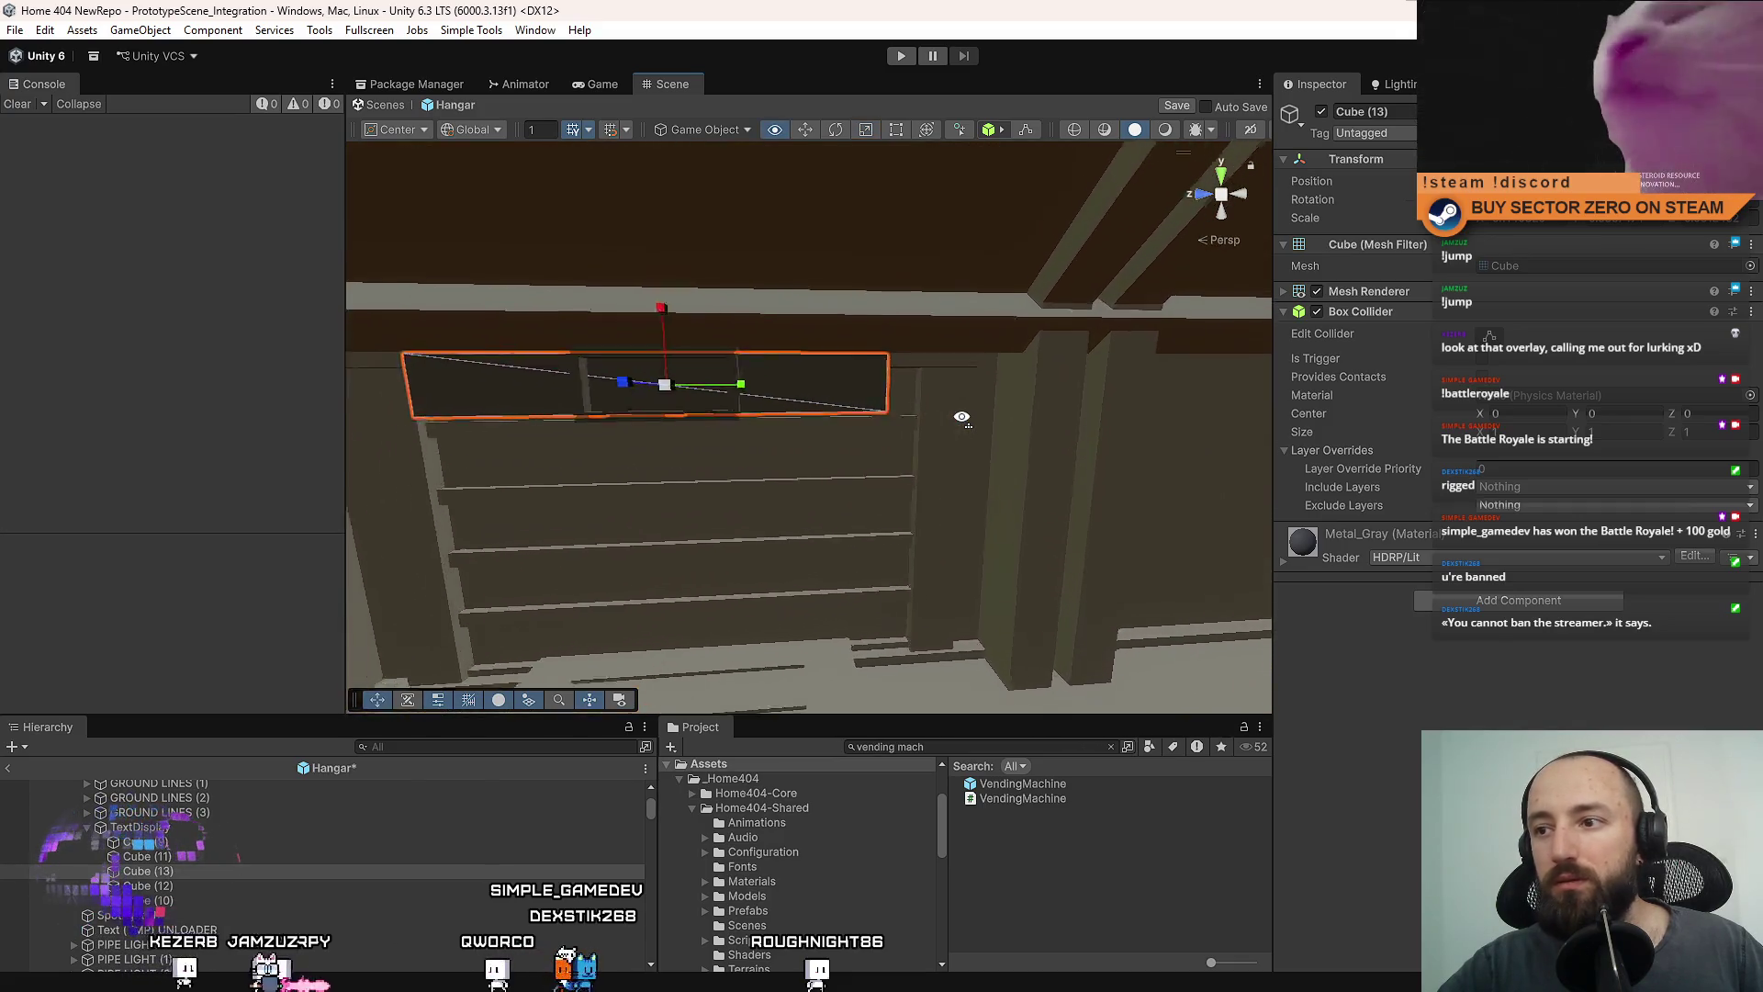
Select strip Cube (12) and a second edge strip for scaling.
left_click(832, 400)
mouse_move(832, 400)
left_mouse_down()
mouse_move(688, 386)
mouse_move(860, 394)
mouse_move(823, 394)
left_mouse_up()
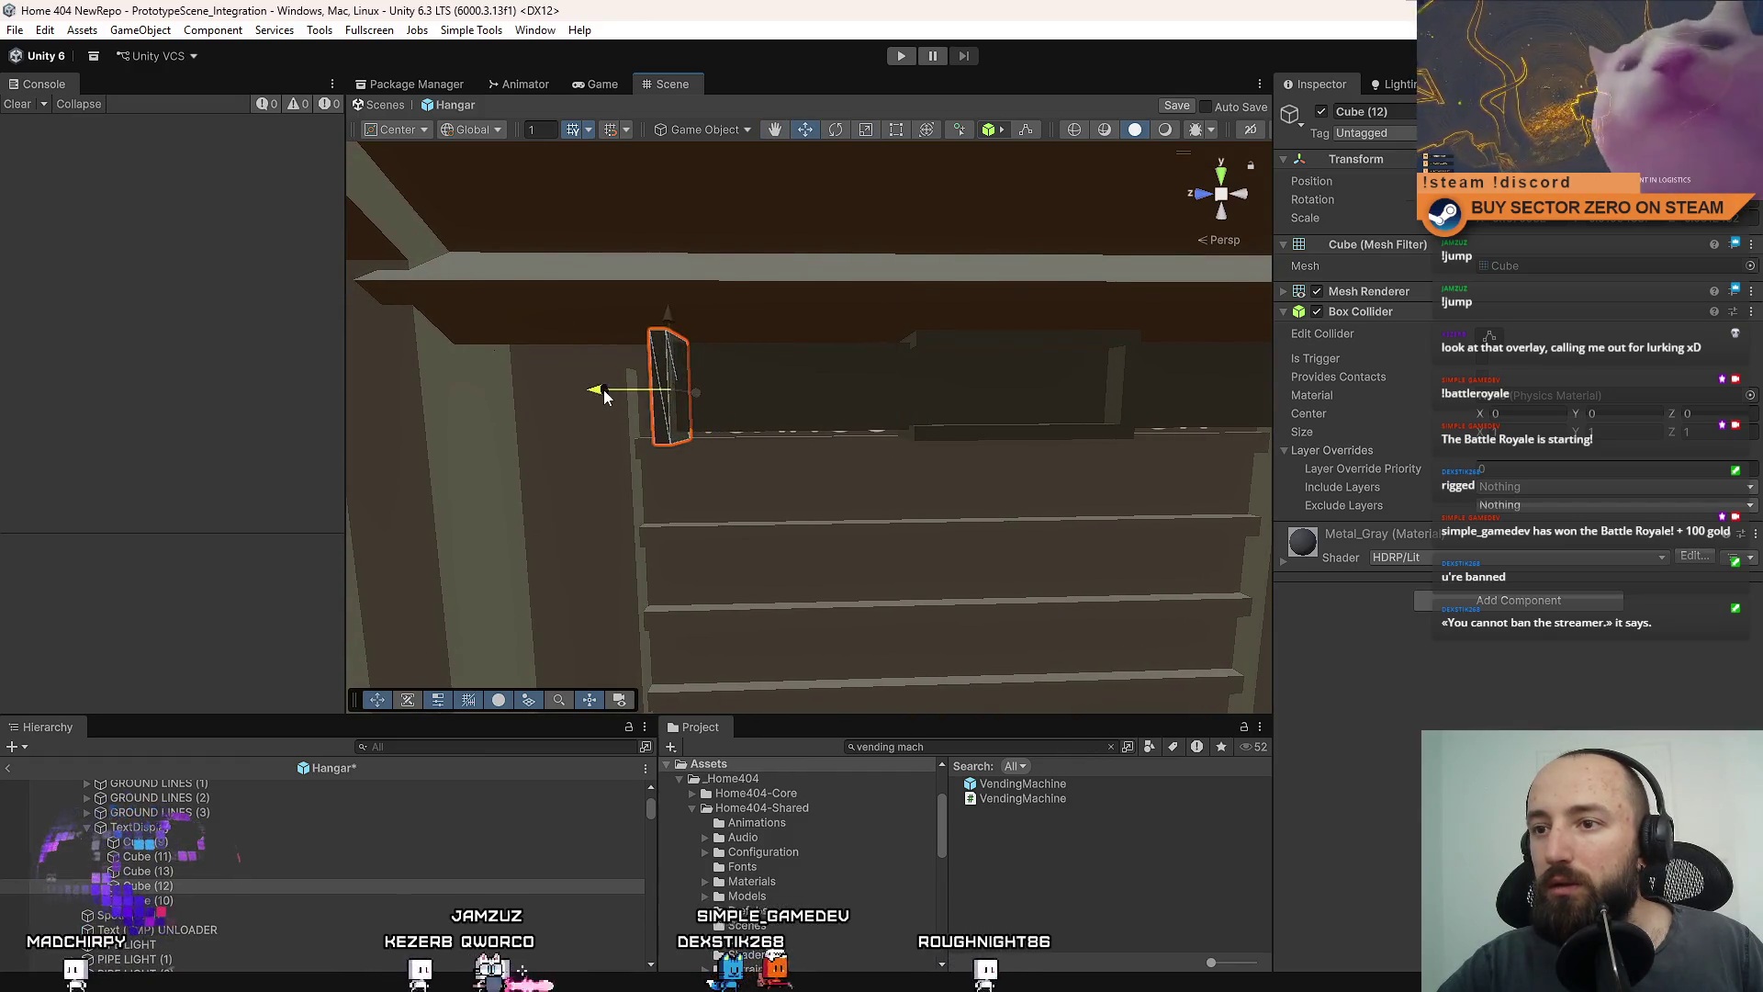
mouse_move(599, 395)
left_mouse_down()
mouse_move(841, 445)
mouse_move(851, 588)
mouse_move(885, 456)
left_mouse_up()
left_click(839, 540, "shift")
key("r")
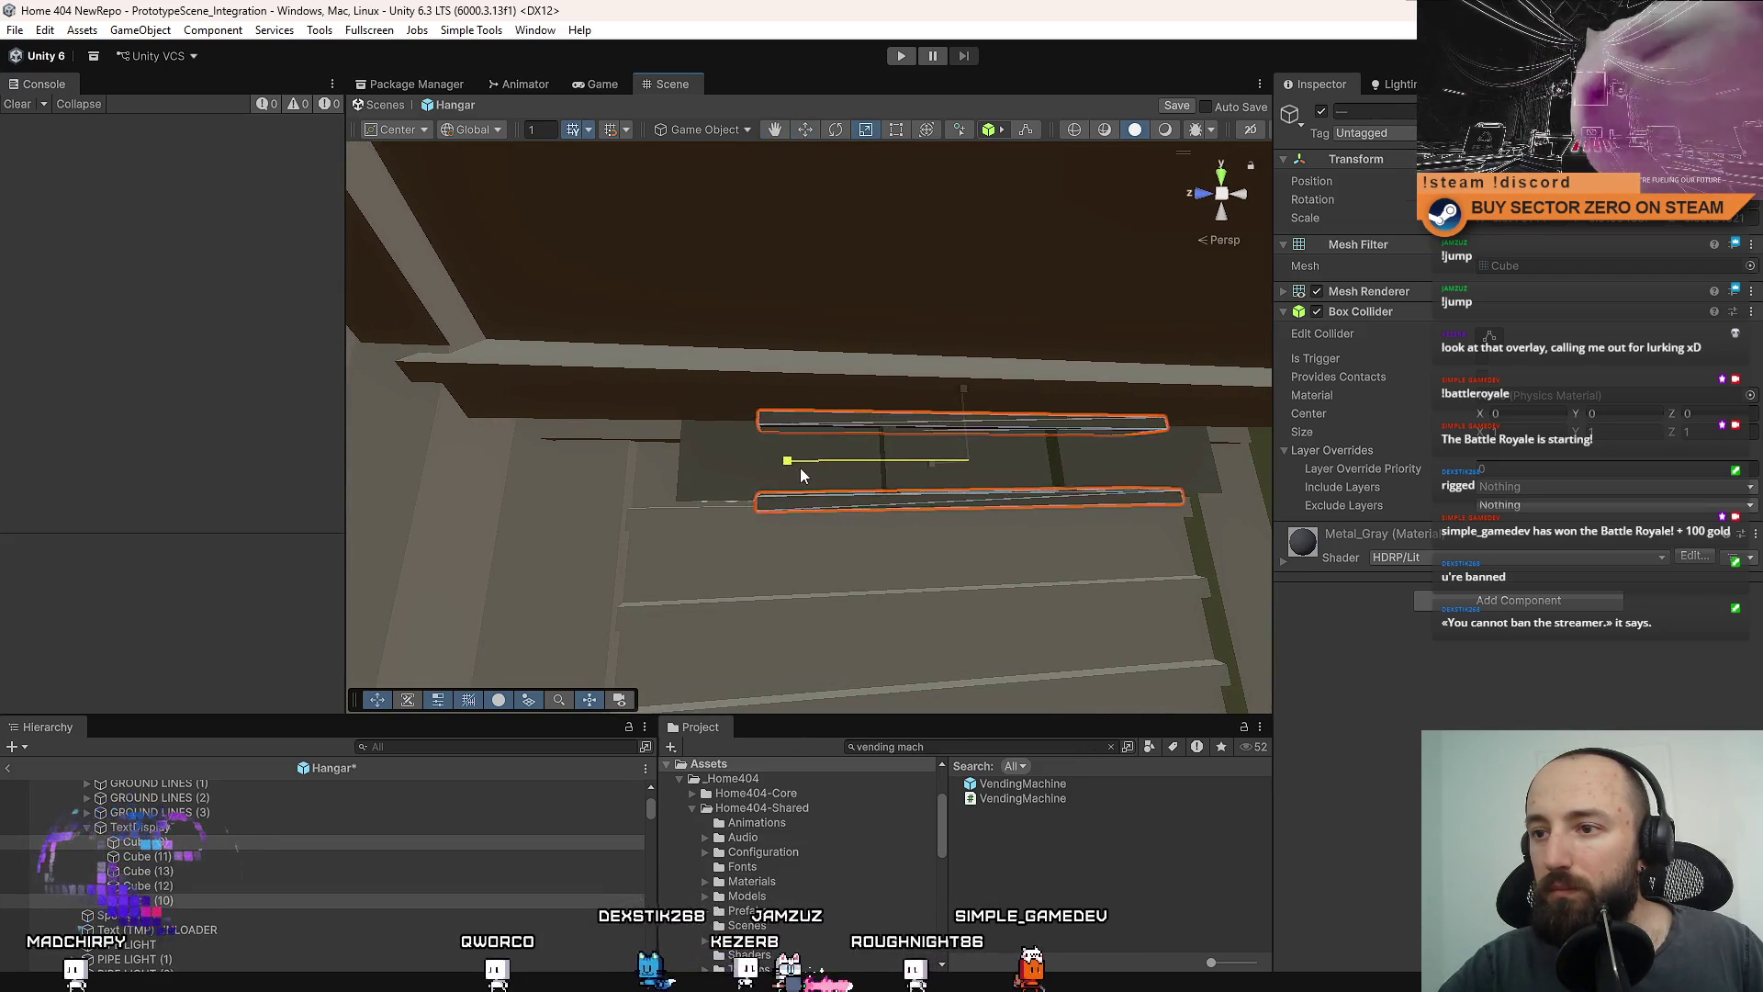
left_click_drag(751, 466, 831, 500)
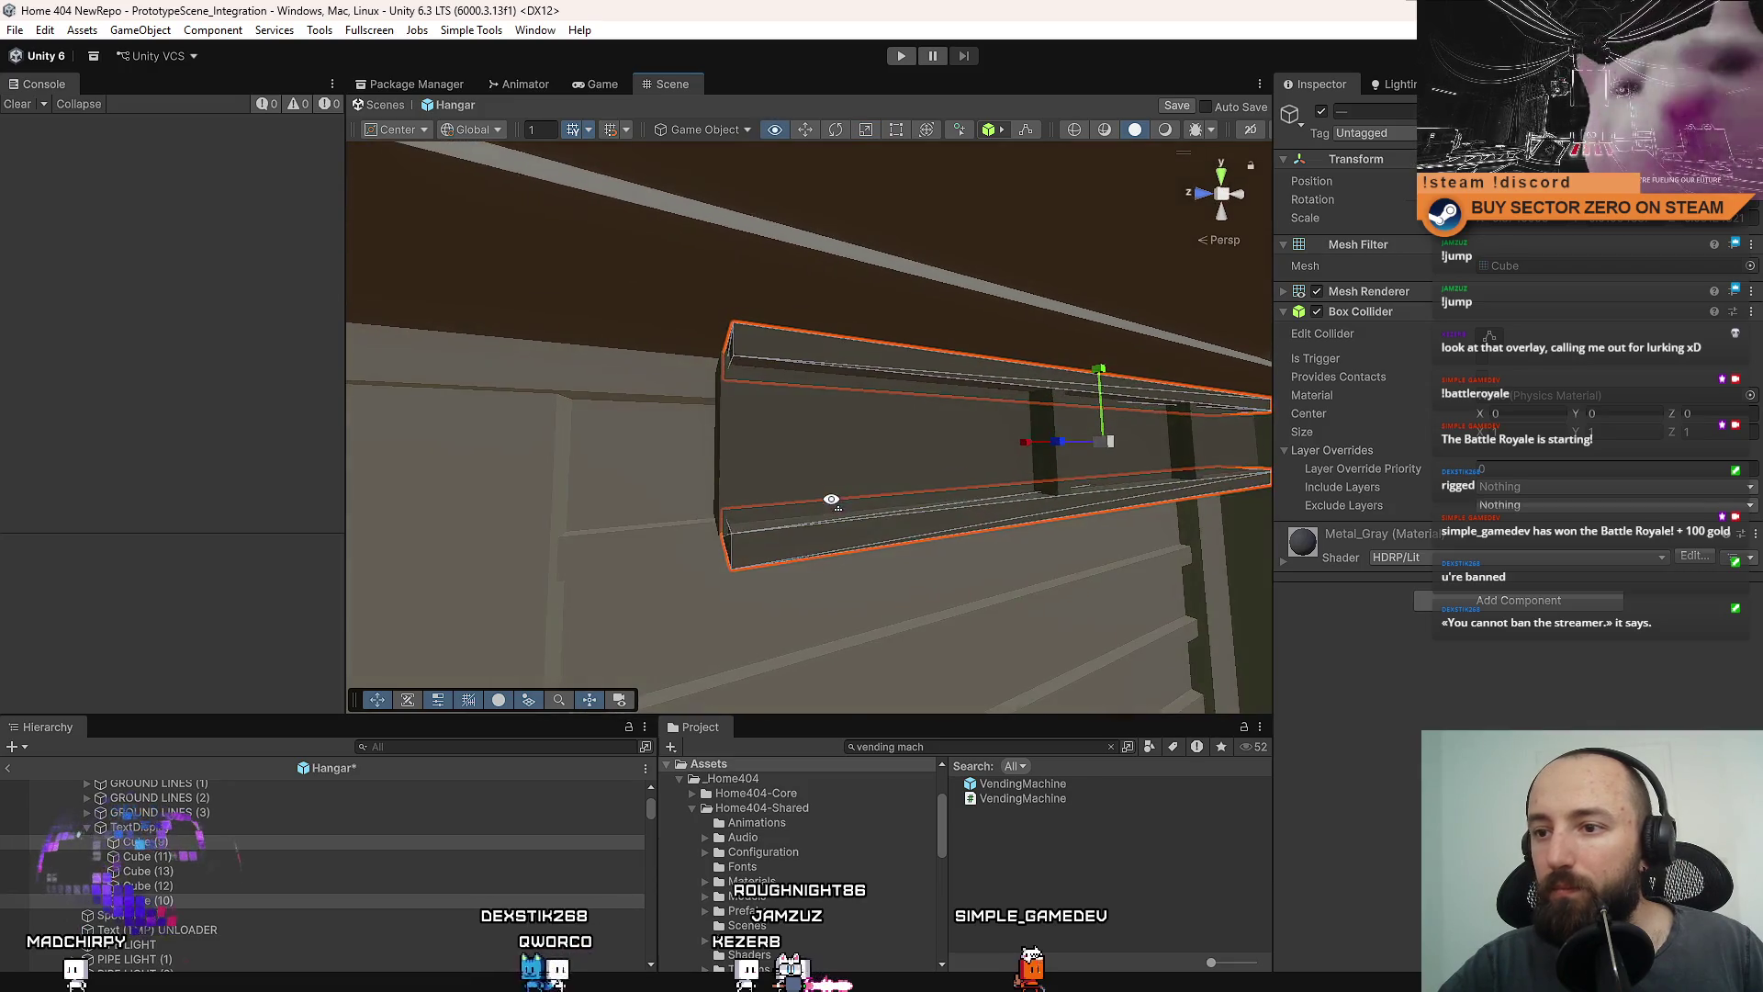
left_click_drag(1027, 443, 985, 418)
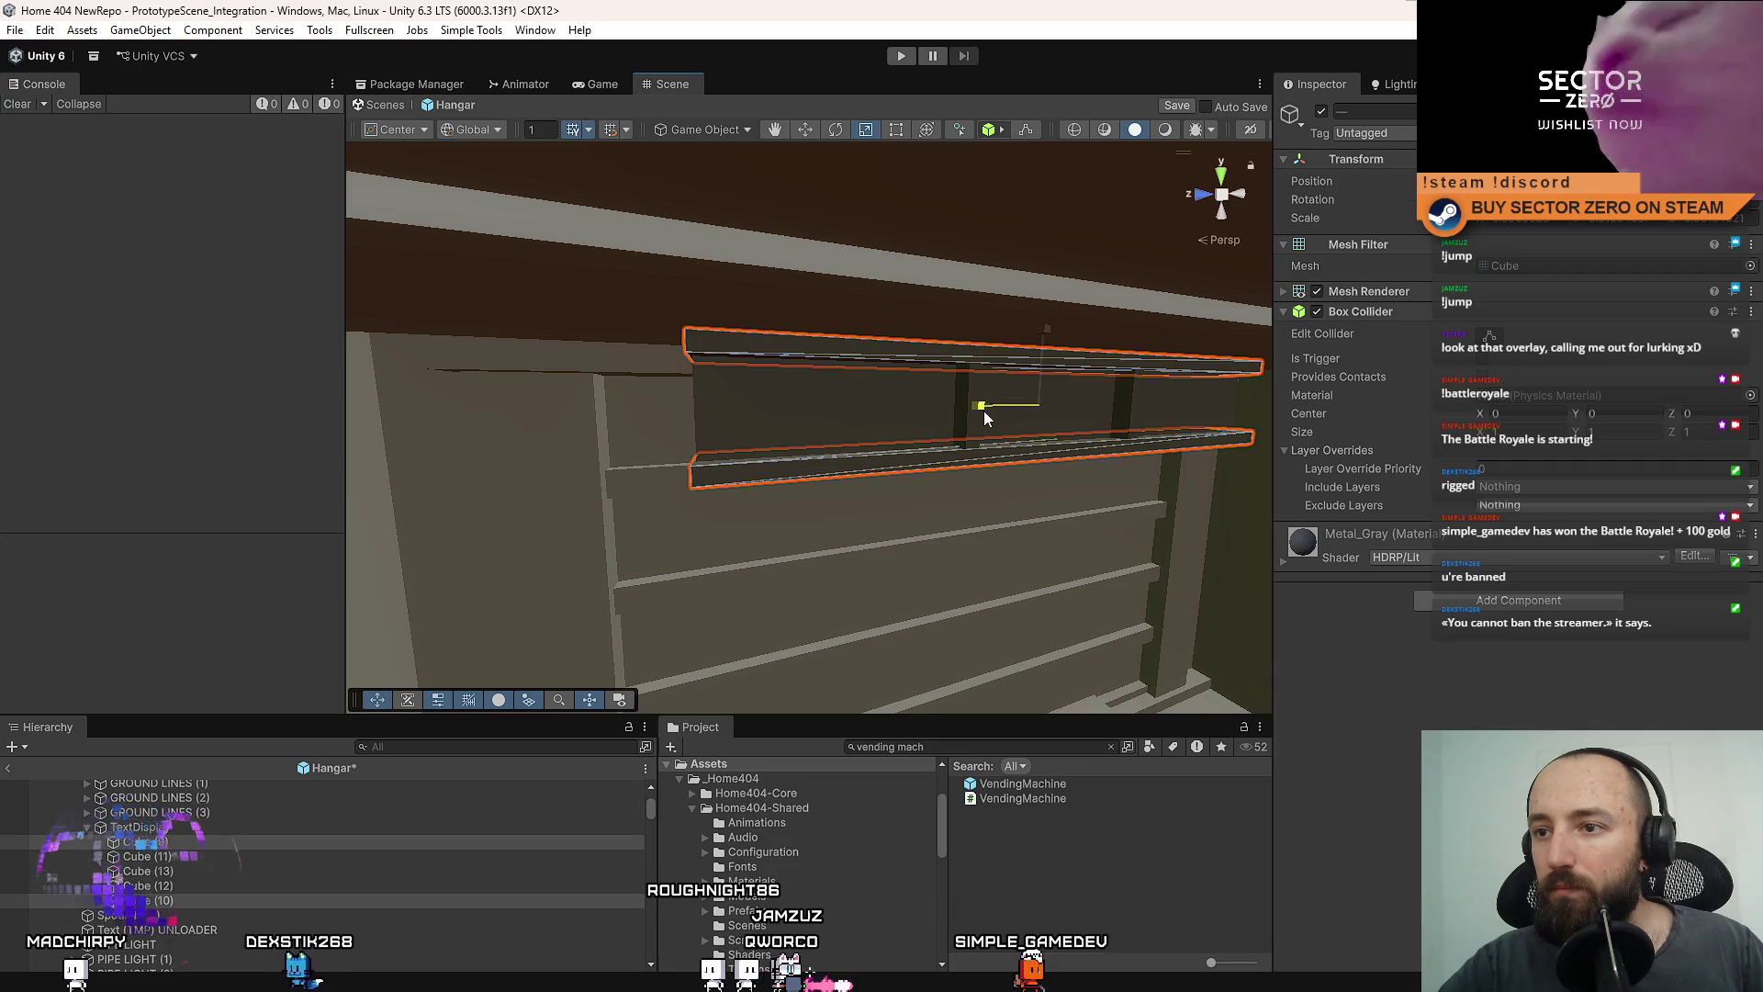
Select Cube (12), side piece Cube (11), then the CARGO PROCESSOR text object.
left_click(930, 393)
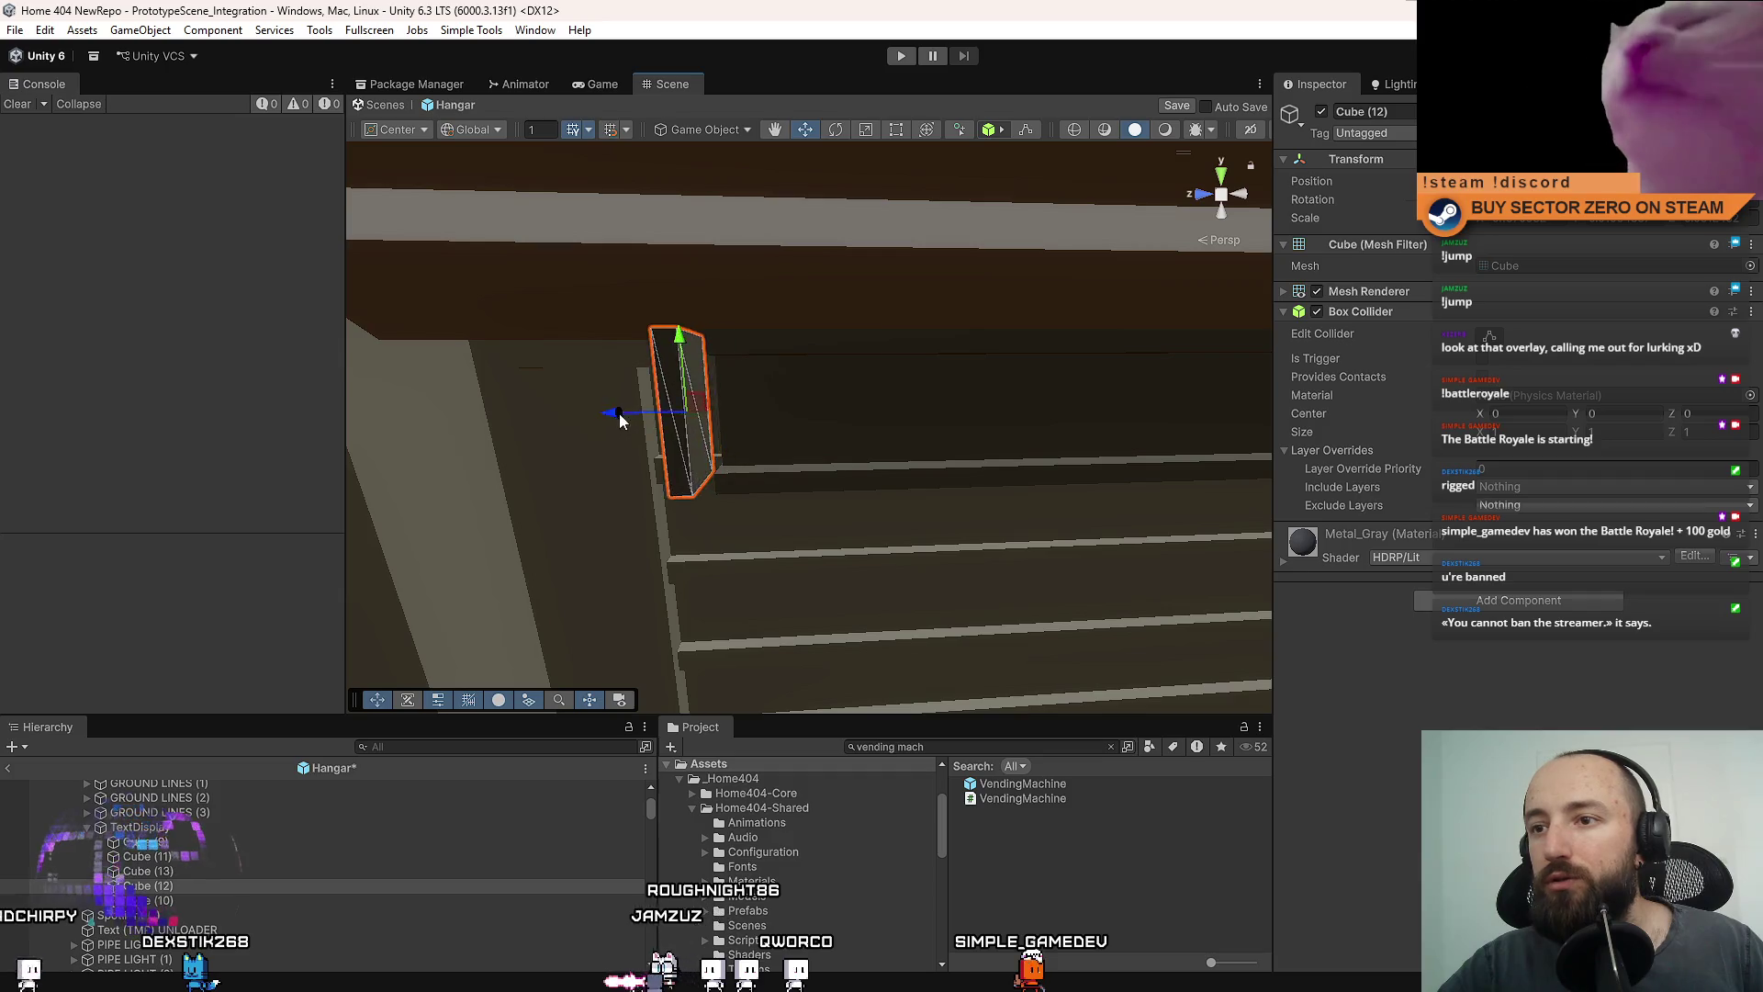
mouse_move(620, 420)
left_mouse_down()
mouse_move(610, 354)
mouse_move(818, 362)
mouse_move(870, 396)
mouse_move(759, 405)
mouse_move(822, 444)
mouse_move(978, 381)
mouse_move(708, 371)
mouse_move(831, 343)
mouse_move(850, 398)
mouse_move(1004, 394)
mouse_move(819, 346)
mouse_move(776, 387)
mouse_move(822, 398)
mouse_move(1055, 356)
left_mouse_up()
left_click(756, 413)
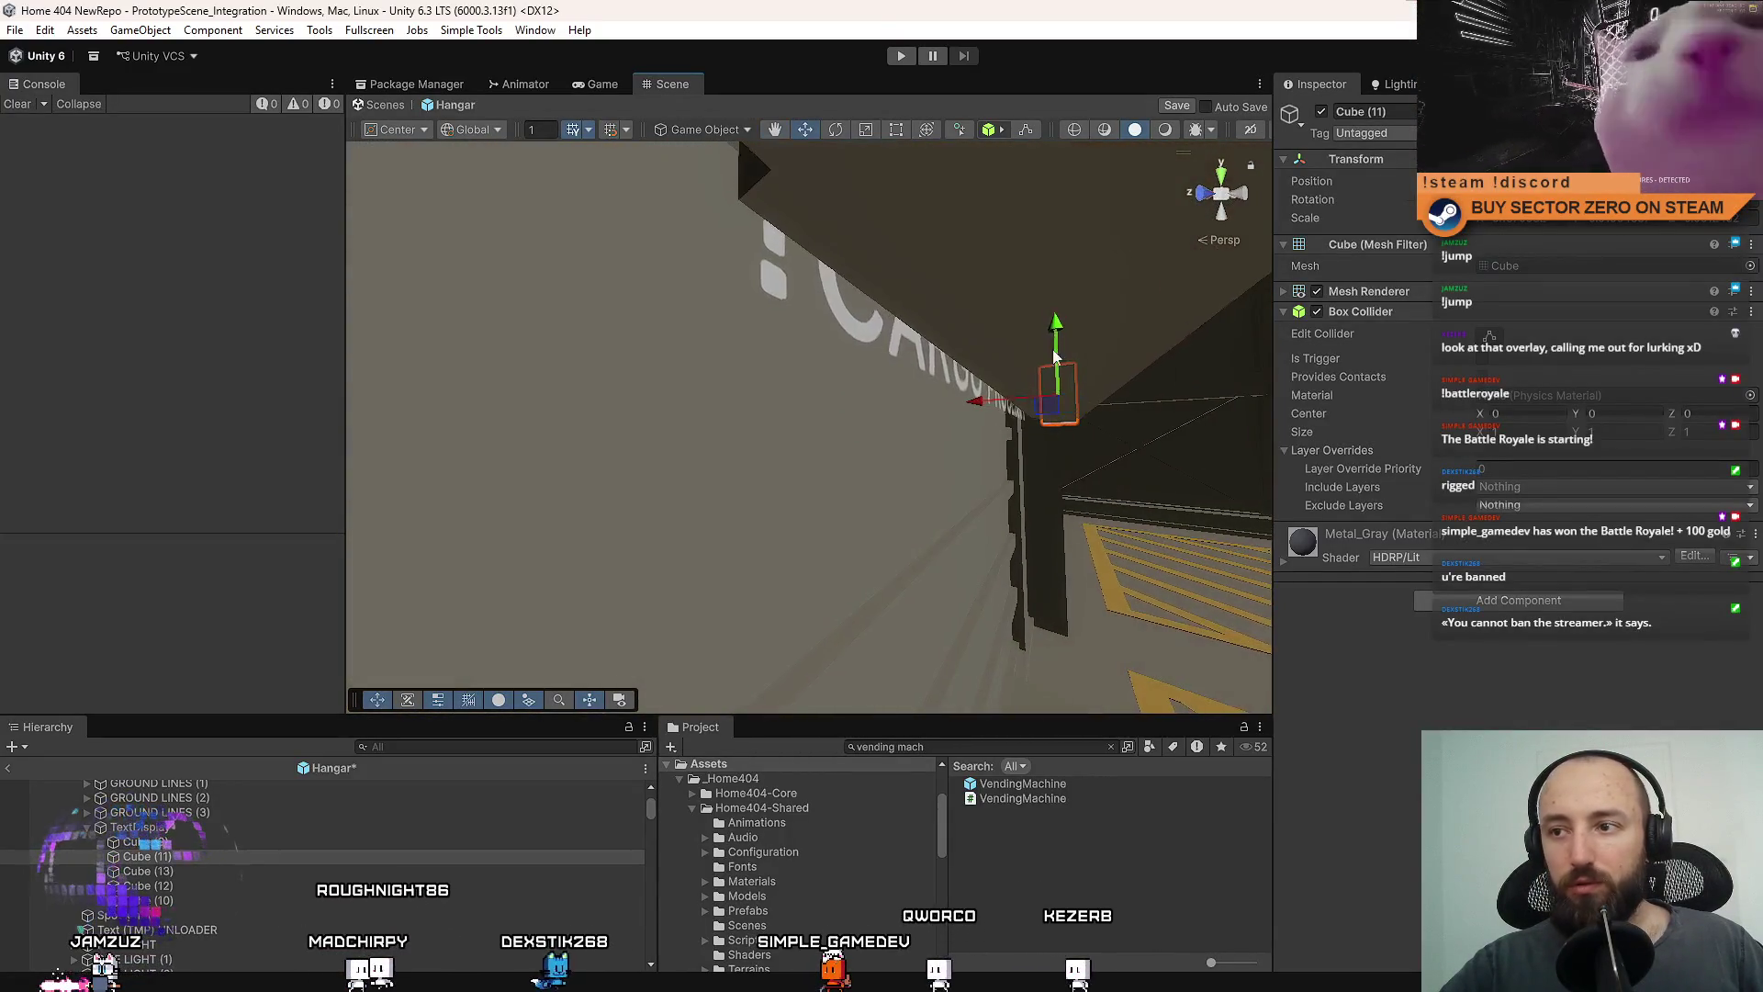
left_click(896, 349)
mouse_move(895, 349)
left_mouse_down()
mouse_move(847, 503)
mouse_move(956, 413)
mouse_move(980, 417)
mouse_move(475, 332)
left_mouse_up()
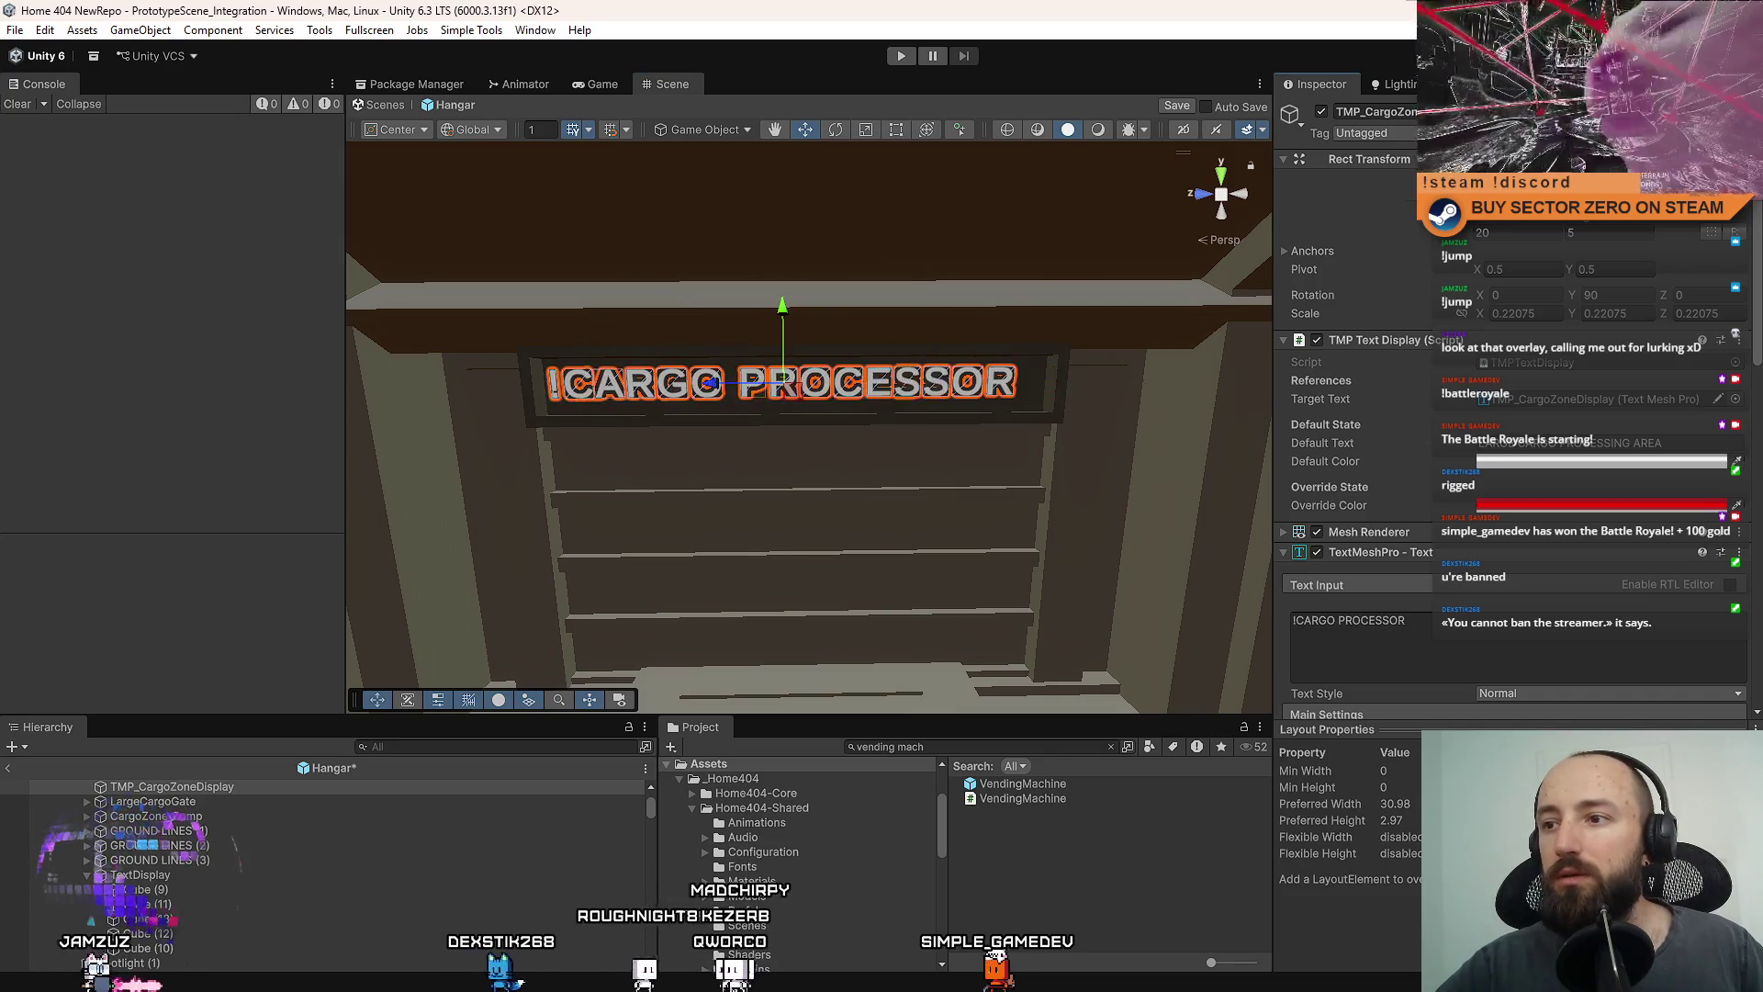
scroll(1068, 421, "up", 5)
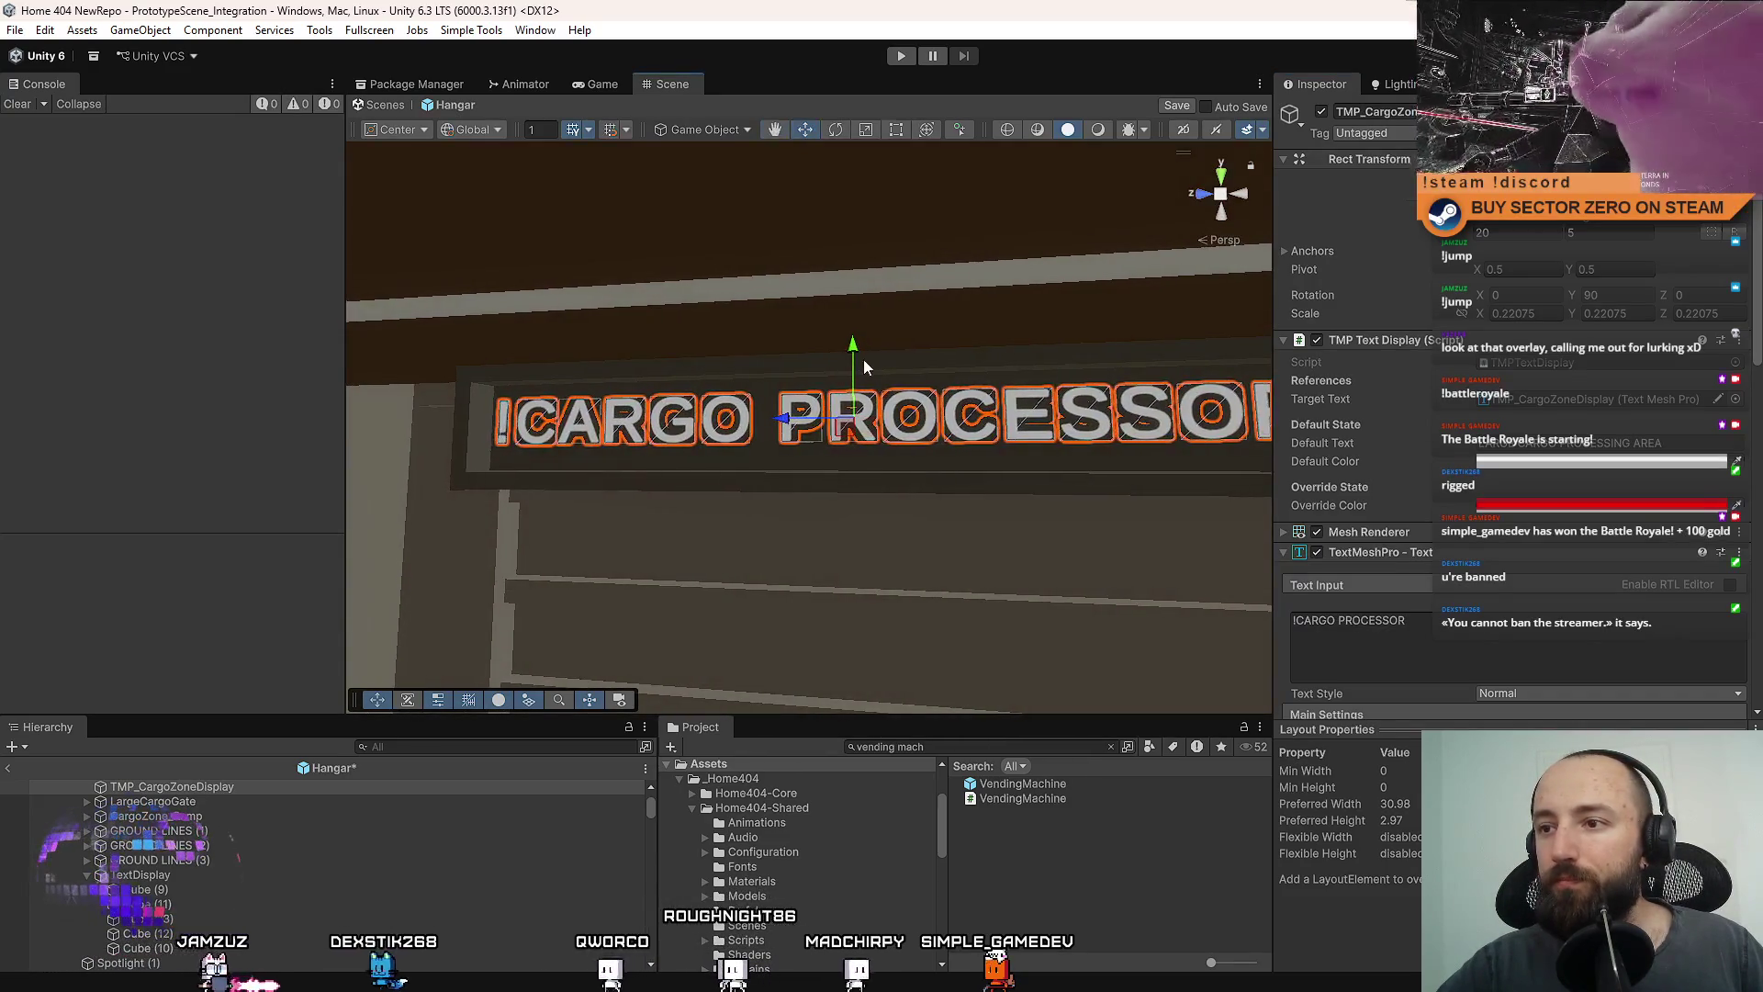
scroll(852, 367, "down", 5)
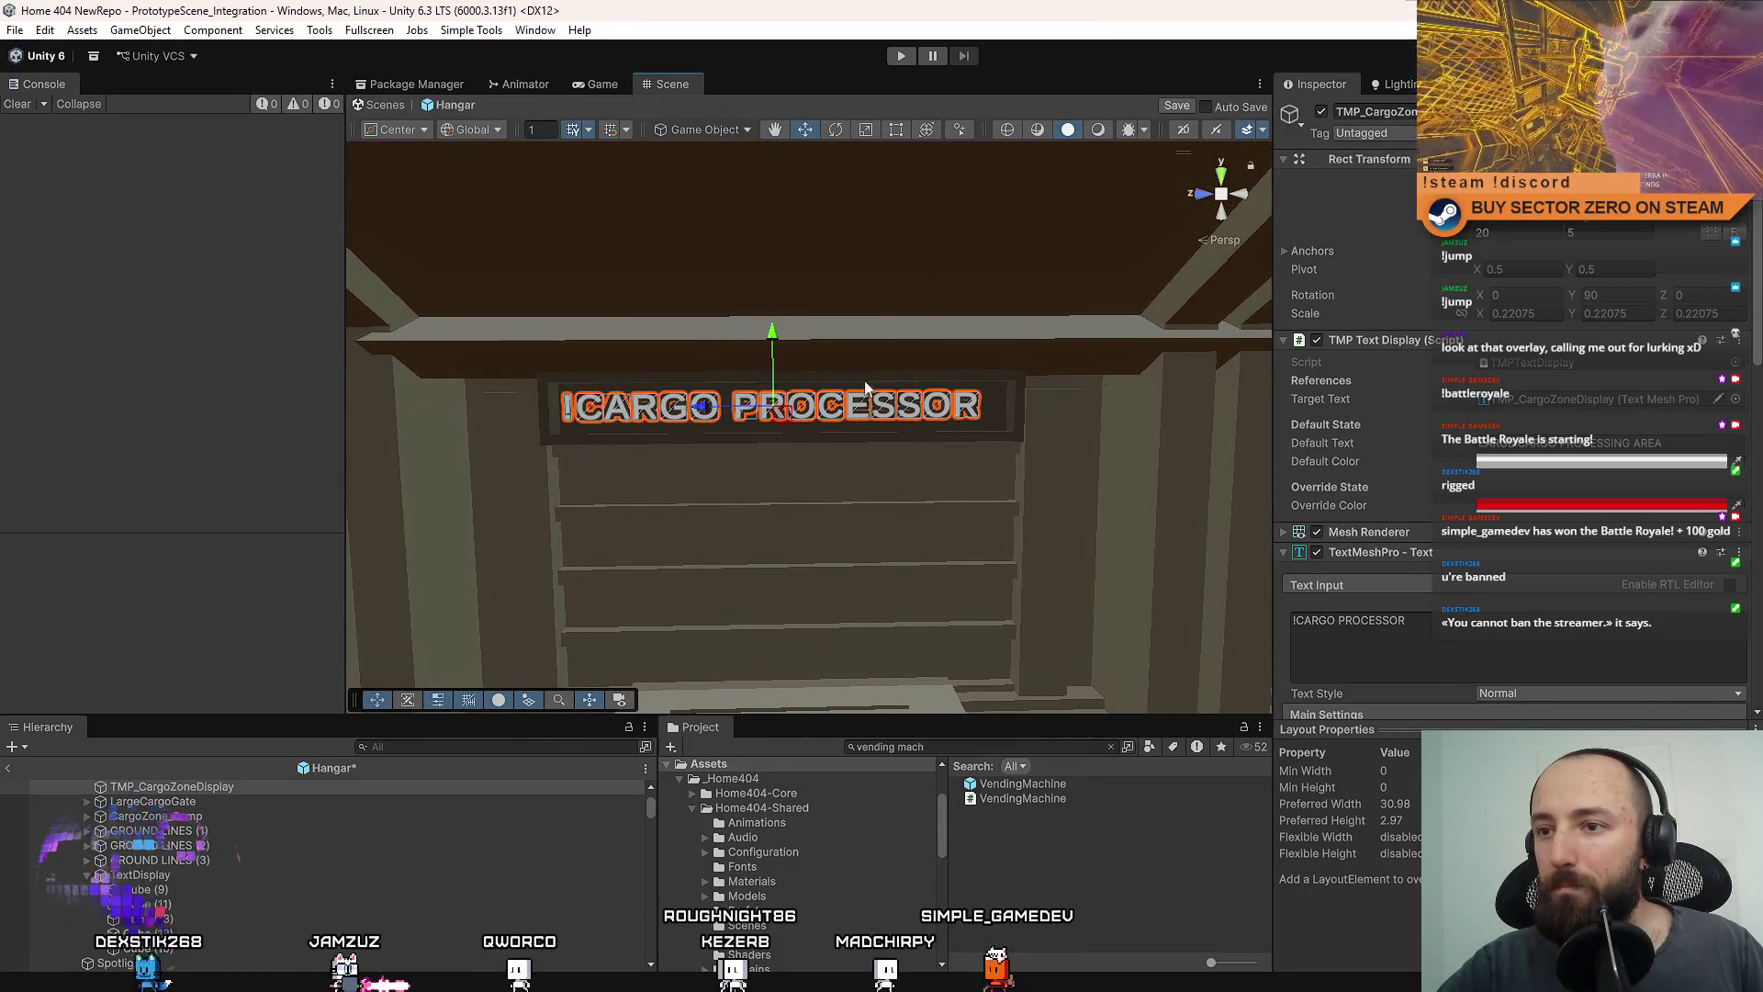
left_click_drag(863, 381, 859, 395)
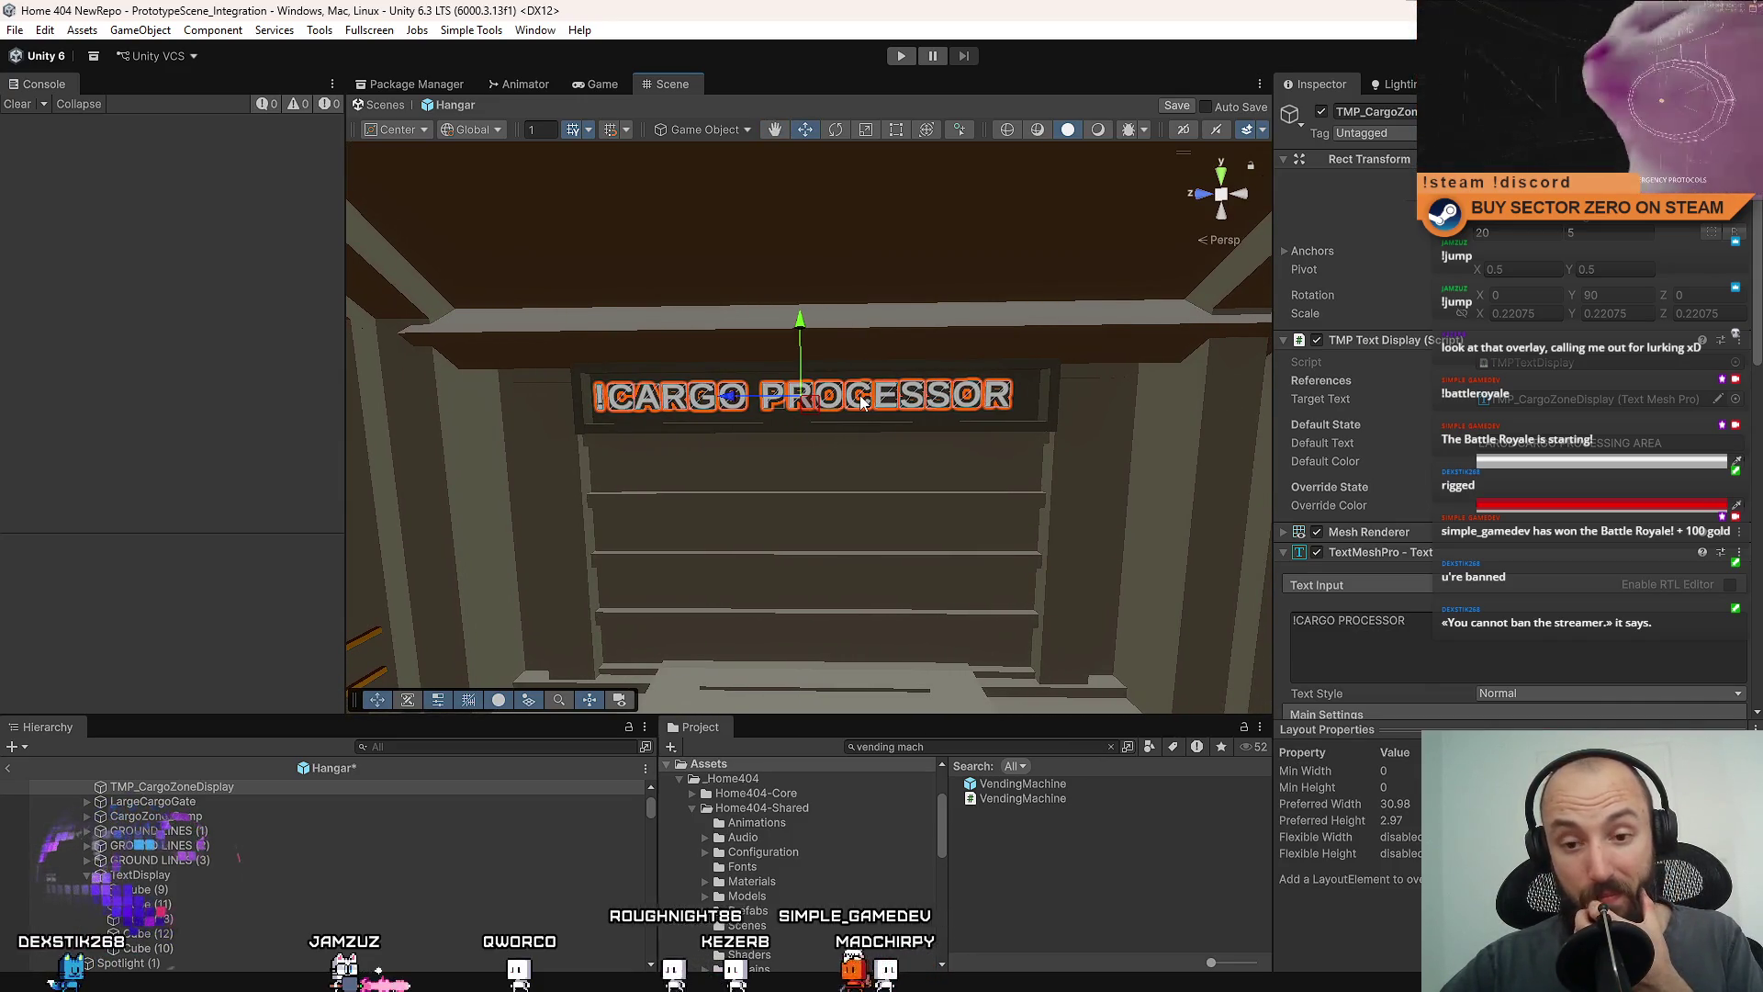
scroll(1476, 634, "down", 10)
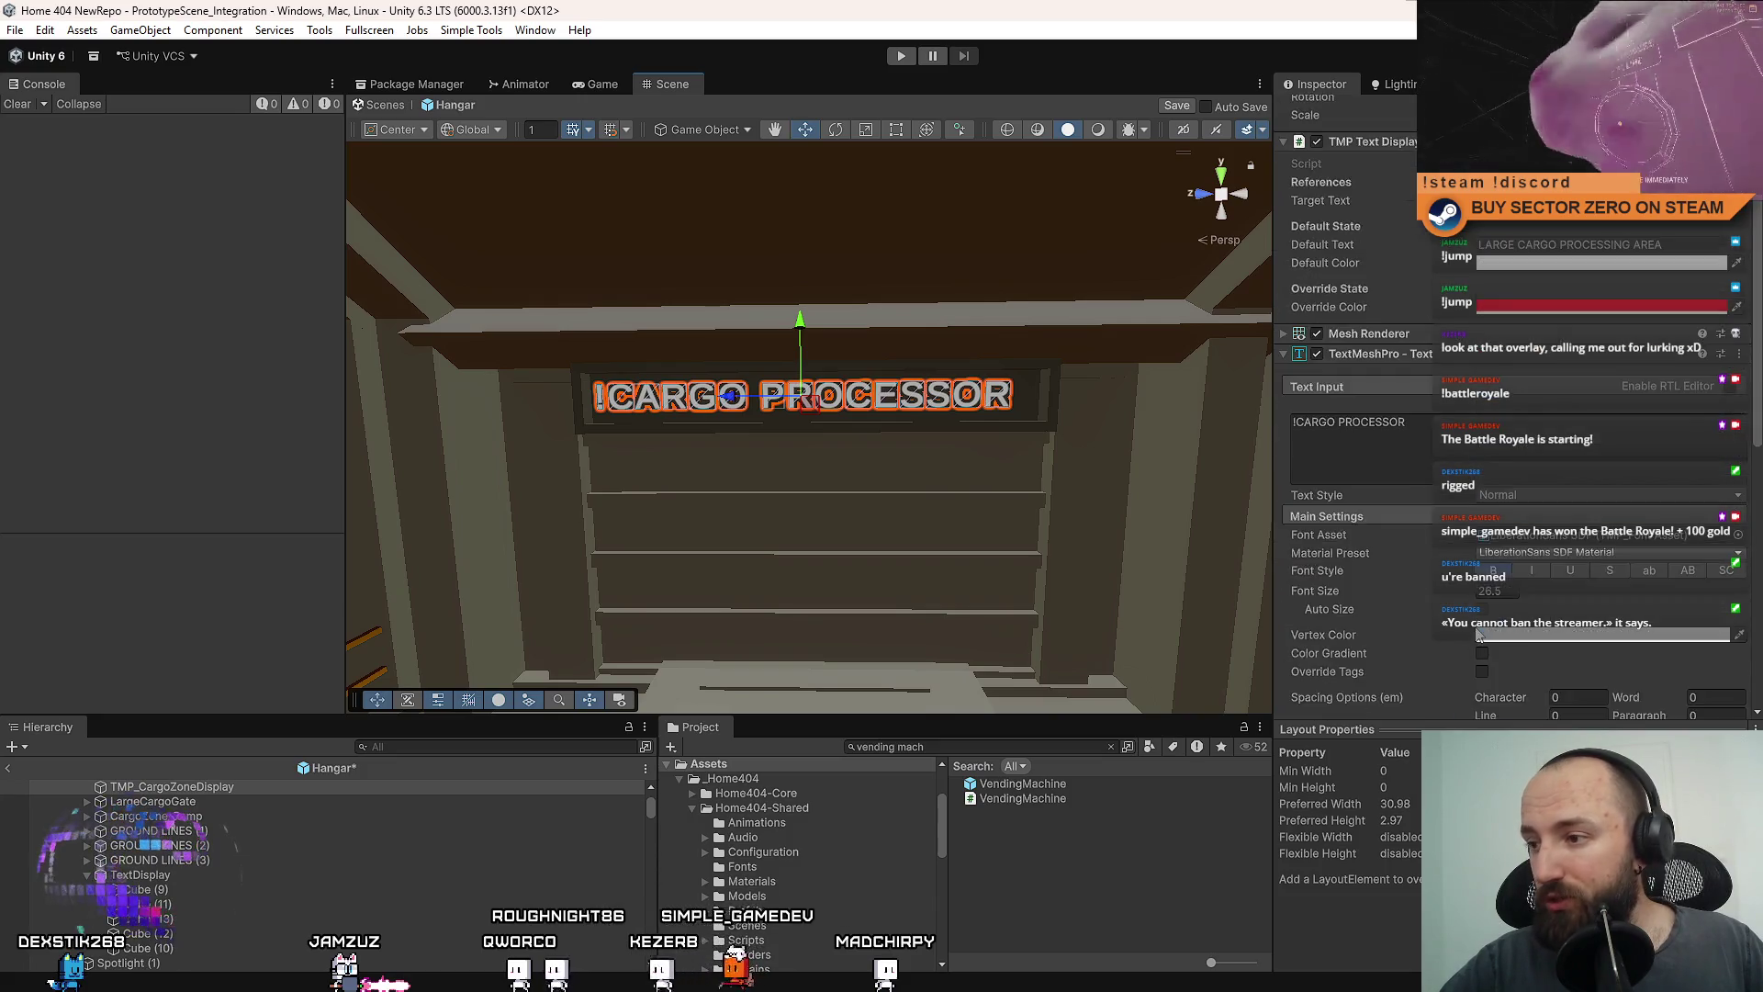
mouse_move(687, 425)
left_mouse_down()
mouse_move(965, 441)
mouse_move(1194, 528)
left_mouse_up()
scroll(1418, 519, "down", 5)
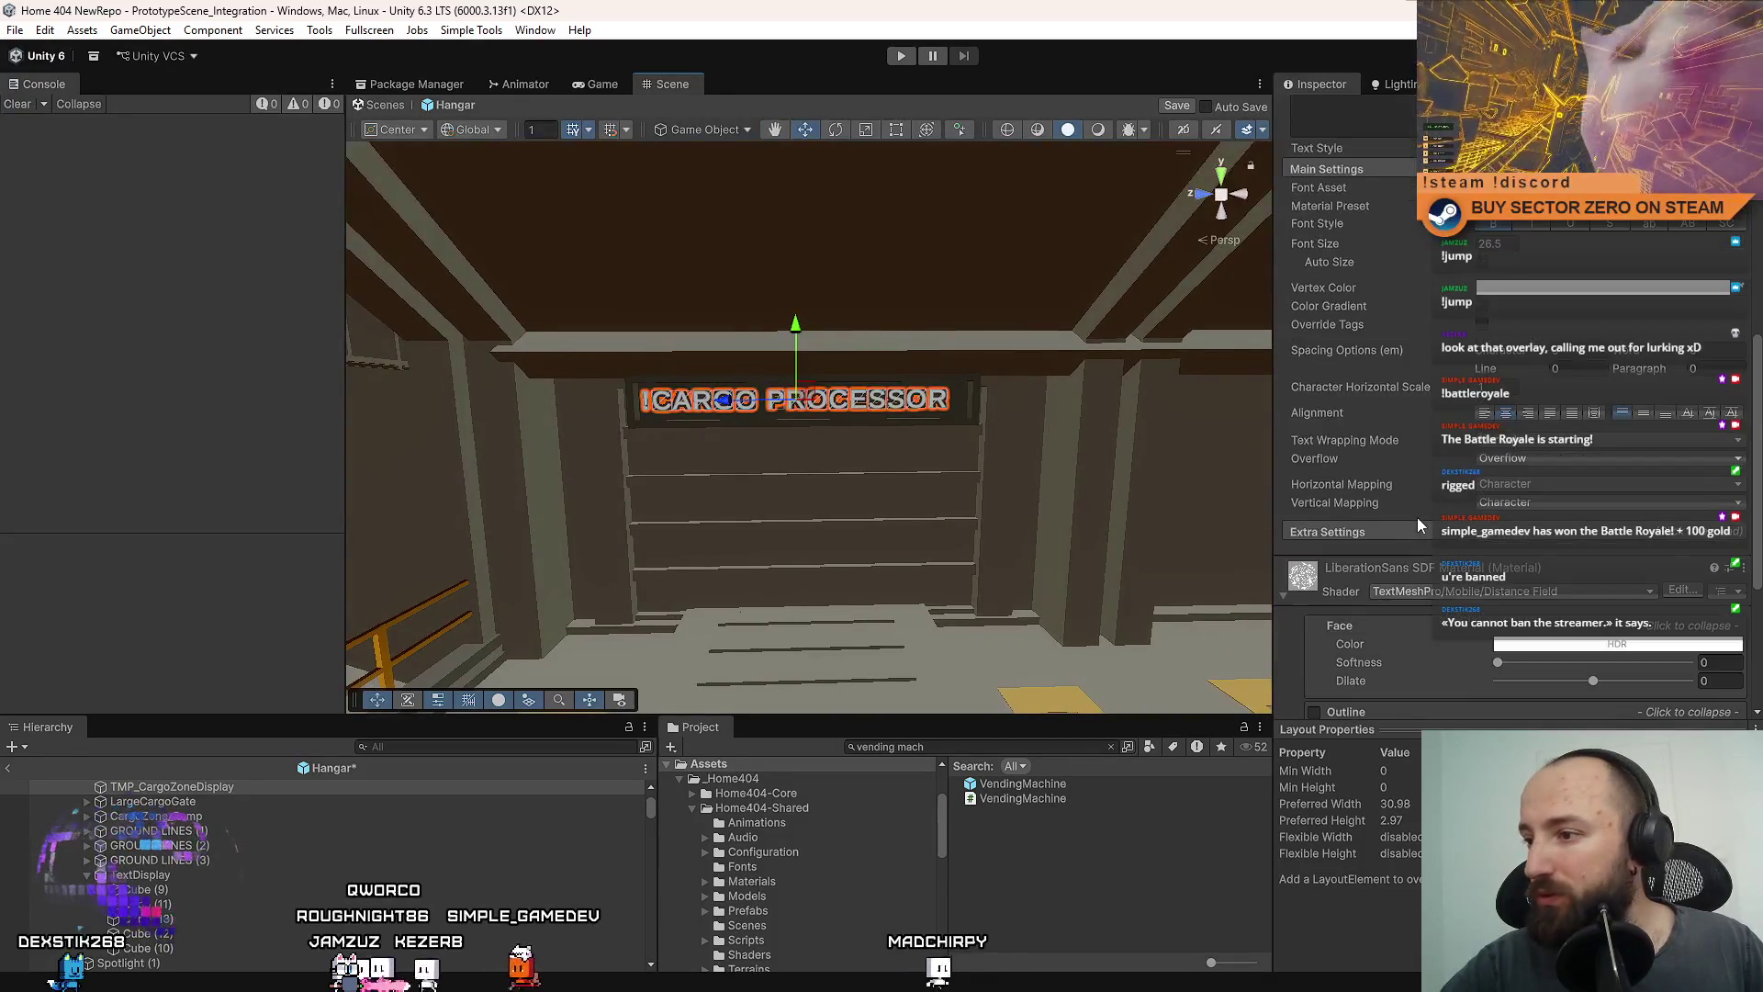
scroll(1419, 516, "up", 5)
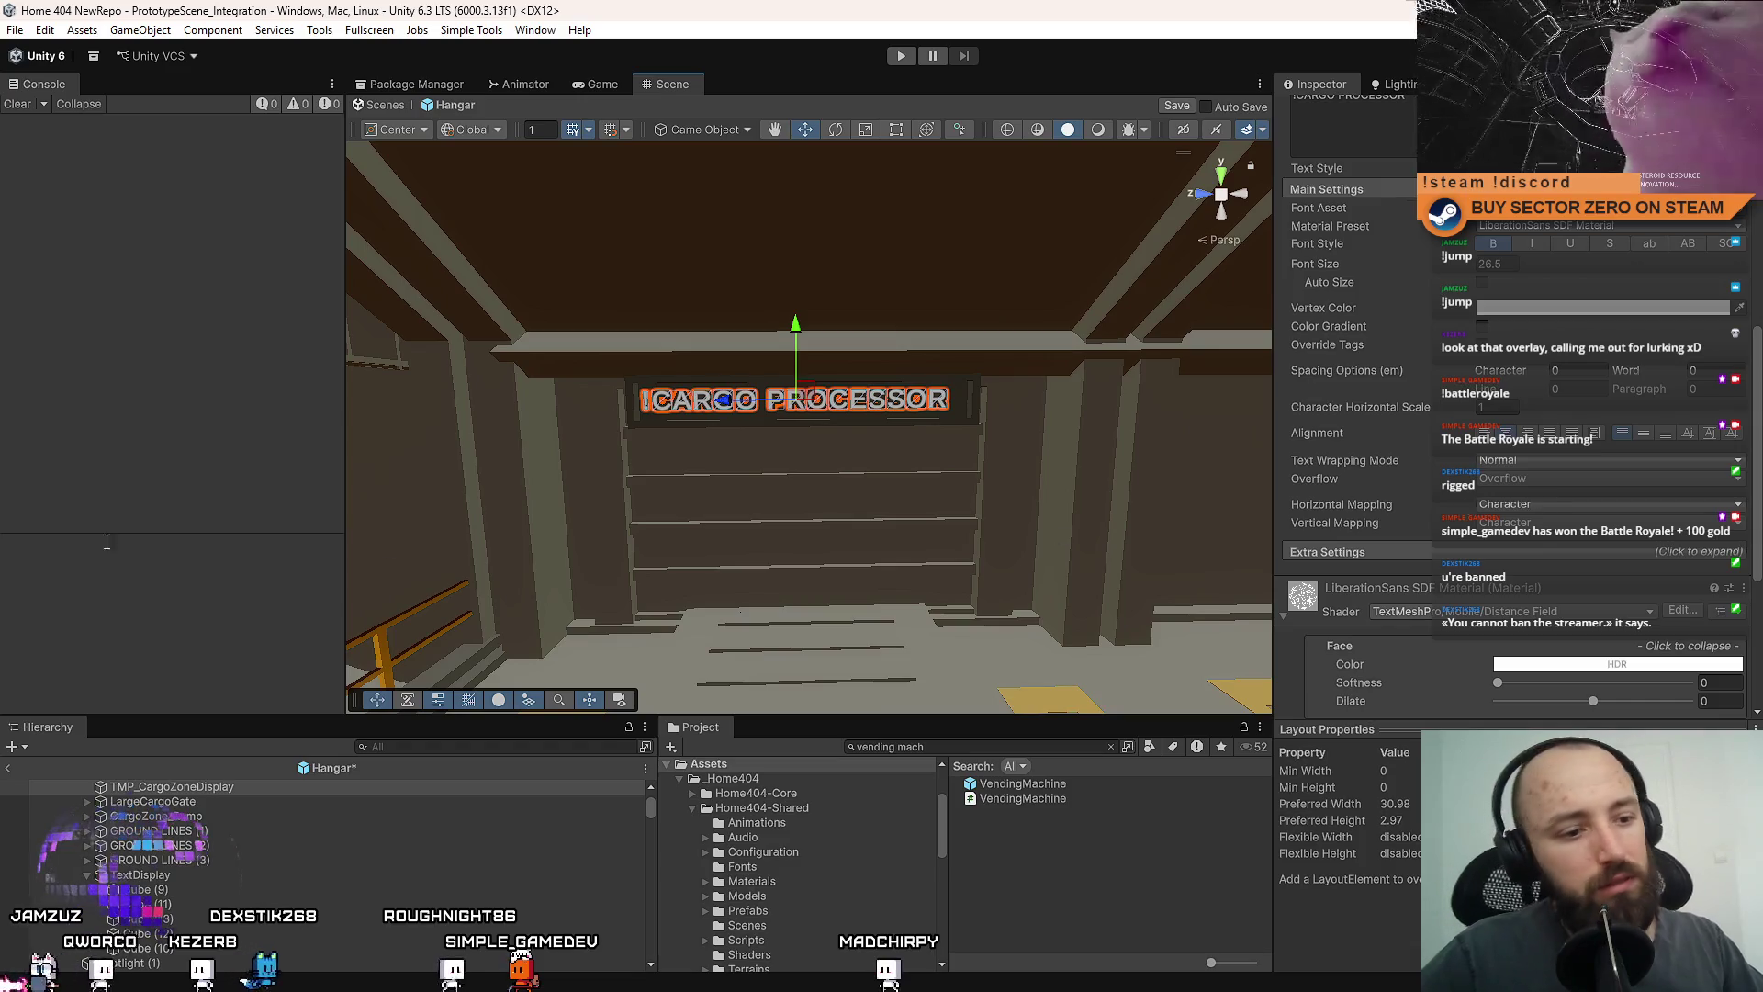
key("alt+Tab")
scroll(863, 628, "down", 7)
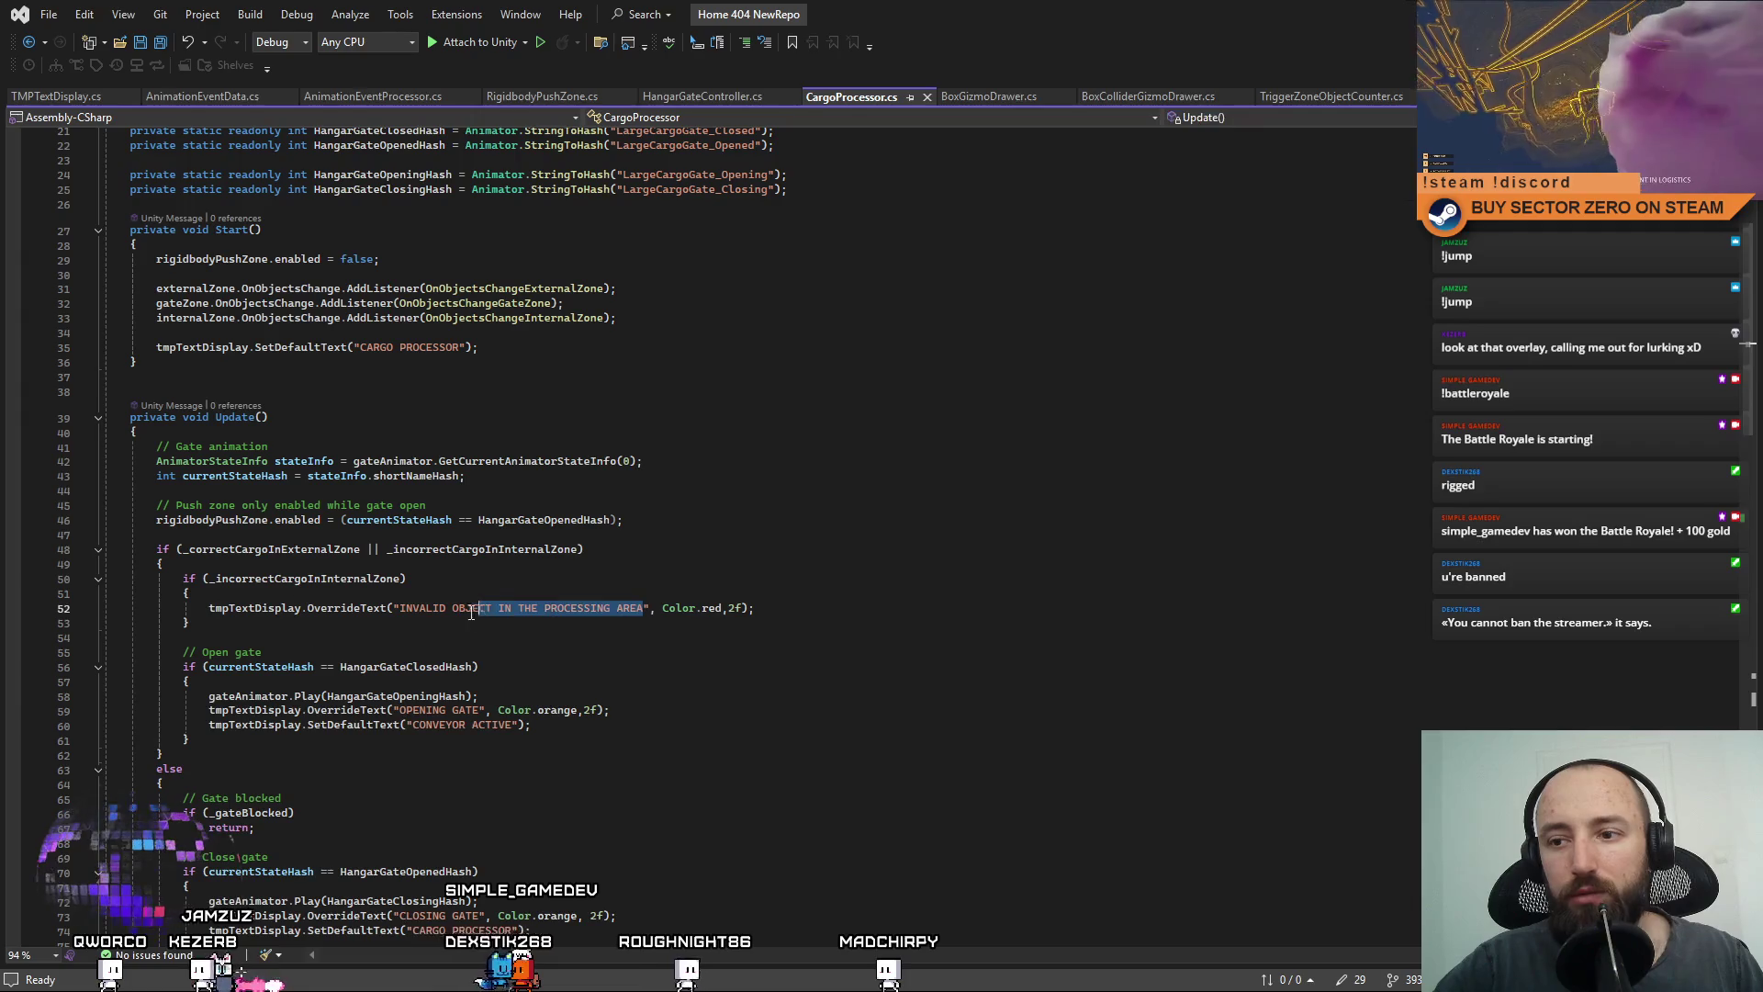
key("alt+Tab")
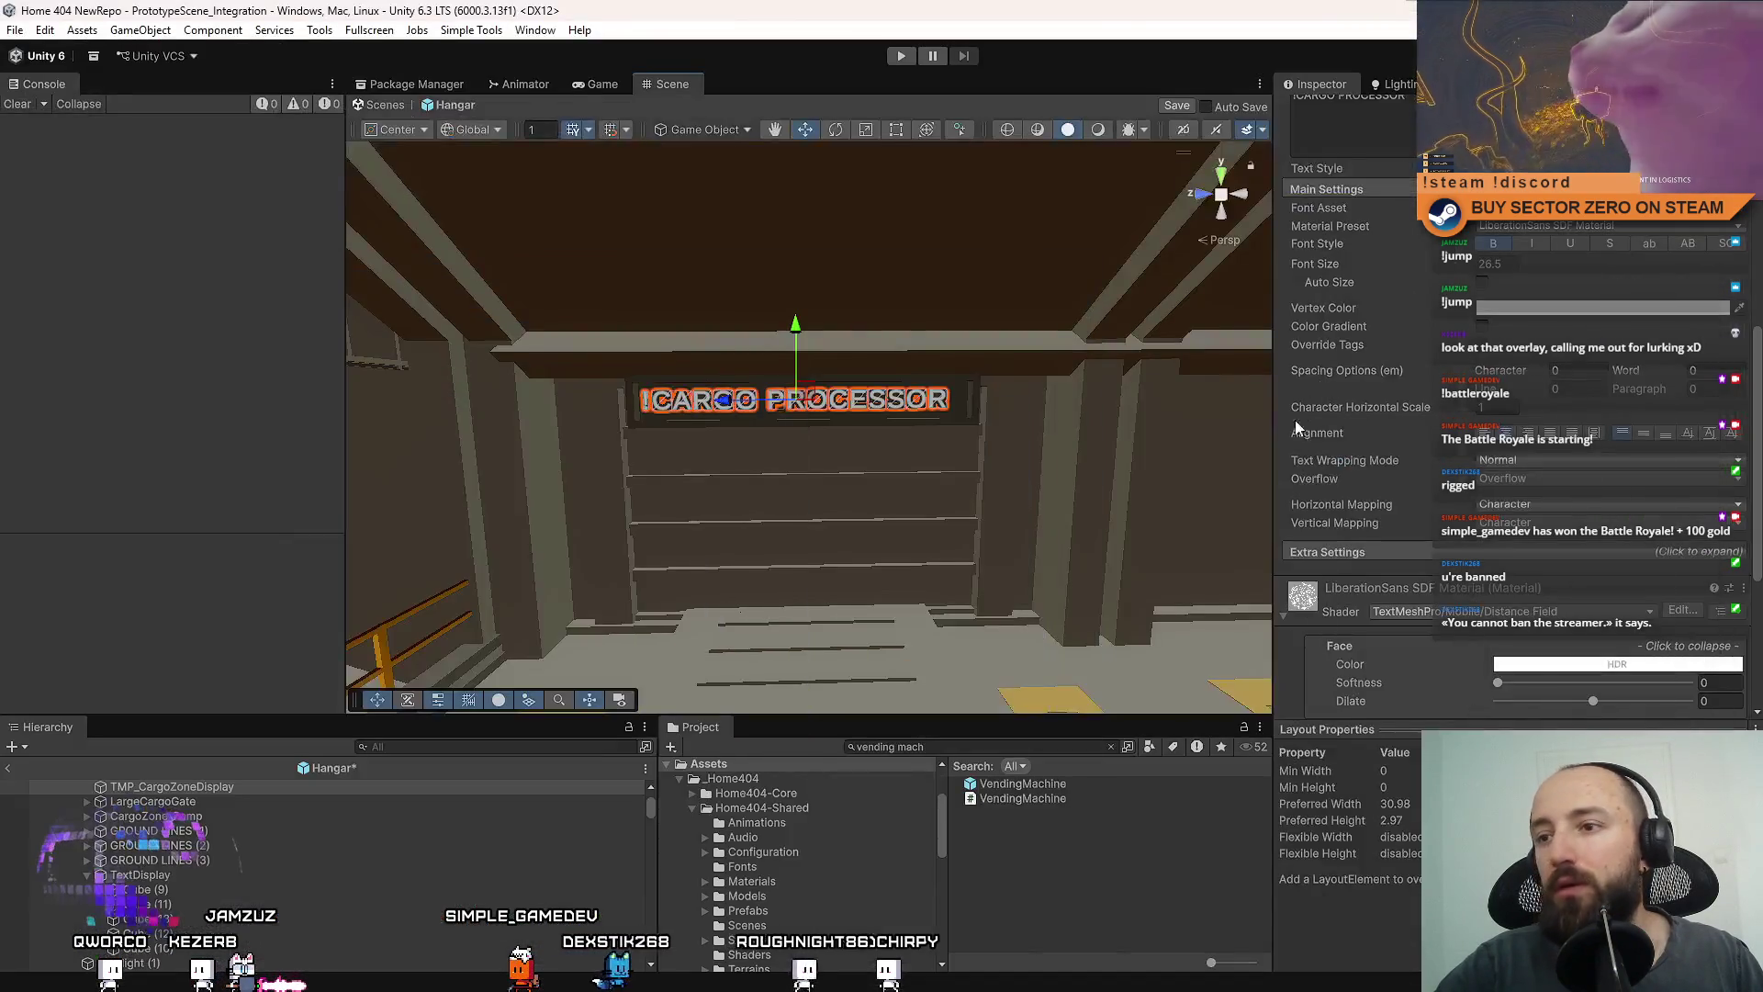
scroll(1509, 408, "up", 5)
Paste 'INVALID OBJECT IN THE PROCESSING AREA' as sign text and enable Auto Size.
type("INVALID OBJECT IN THE PROCESSING AREA")
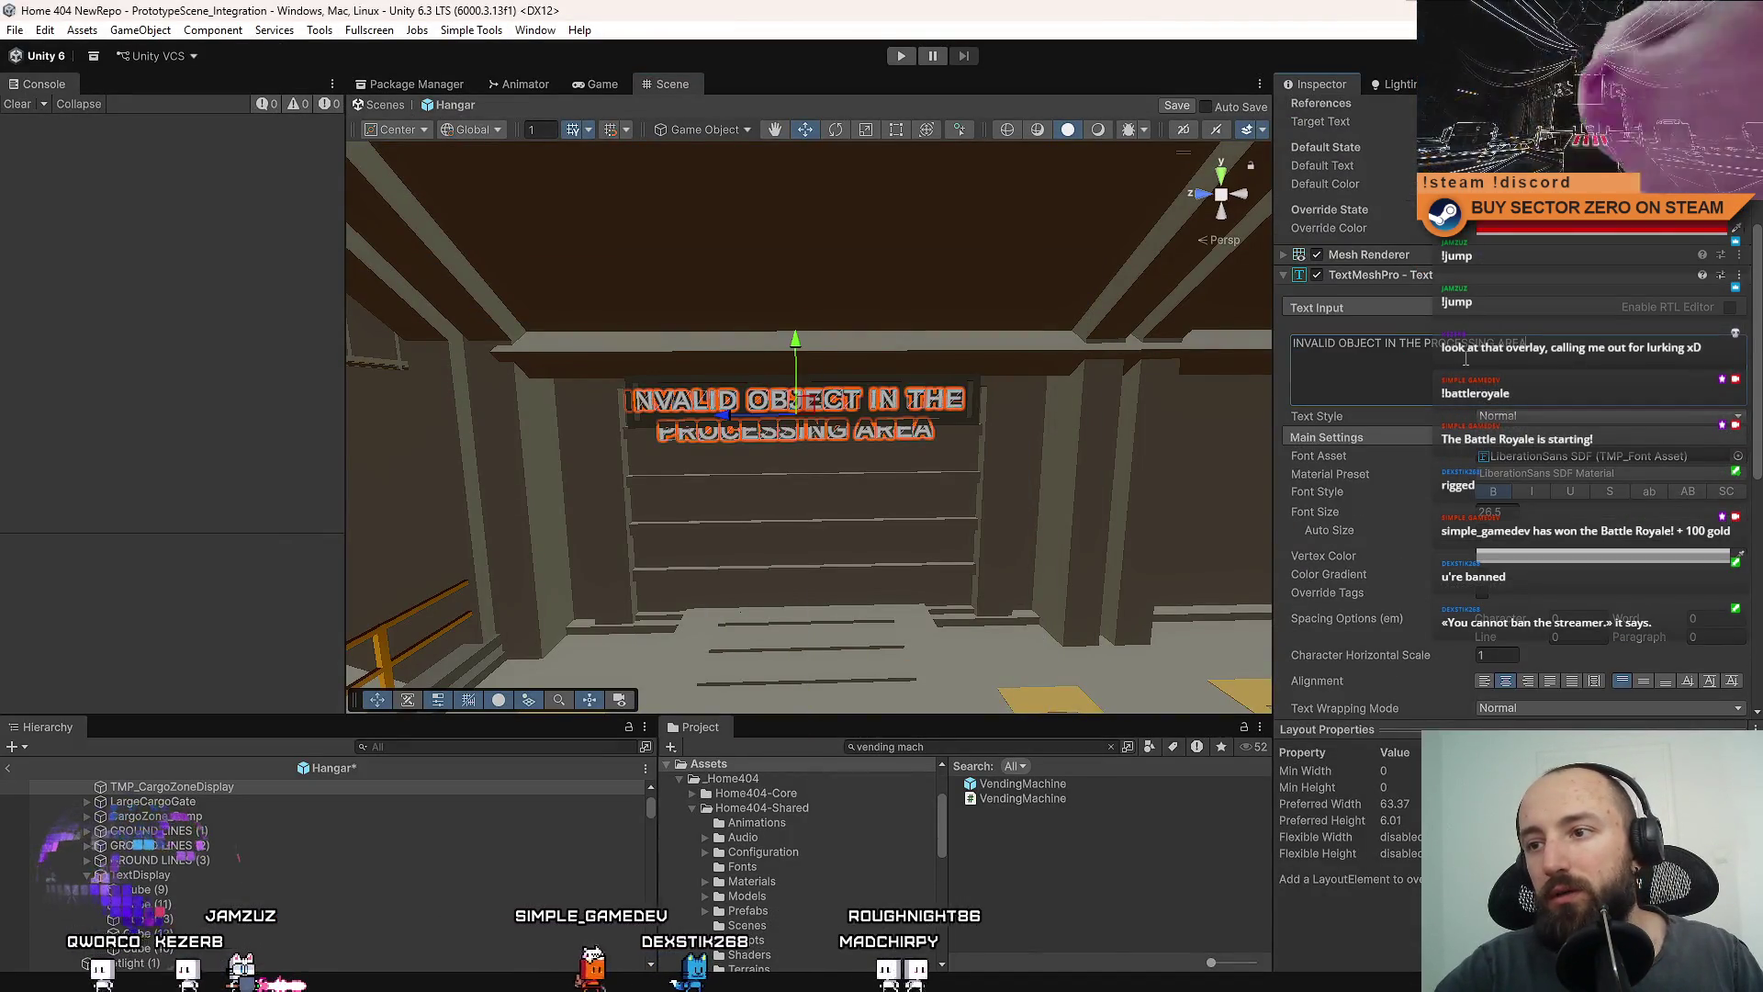
mouse_move(1056, 422)
left_mouse_down()
mouse_move(1145, 421)
mouse_move(1044, 395)
mouse_move(1223, 399)
mouse_move(1176, 413)
mouse_move(1166, 395)
mouse_move(1345, 389)
mouse_move(992, 382)
left_mouse_up()
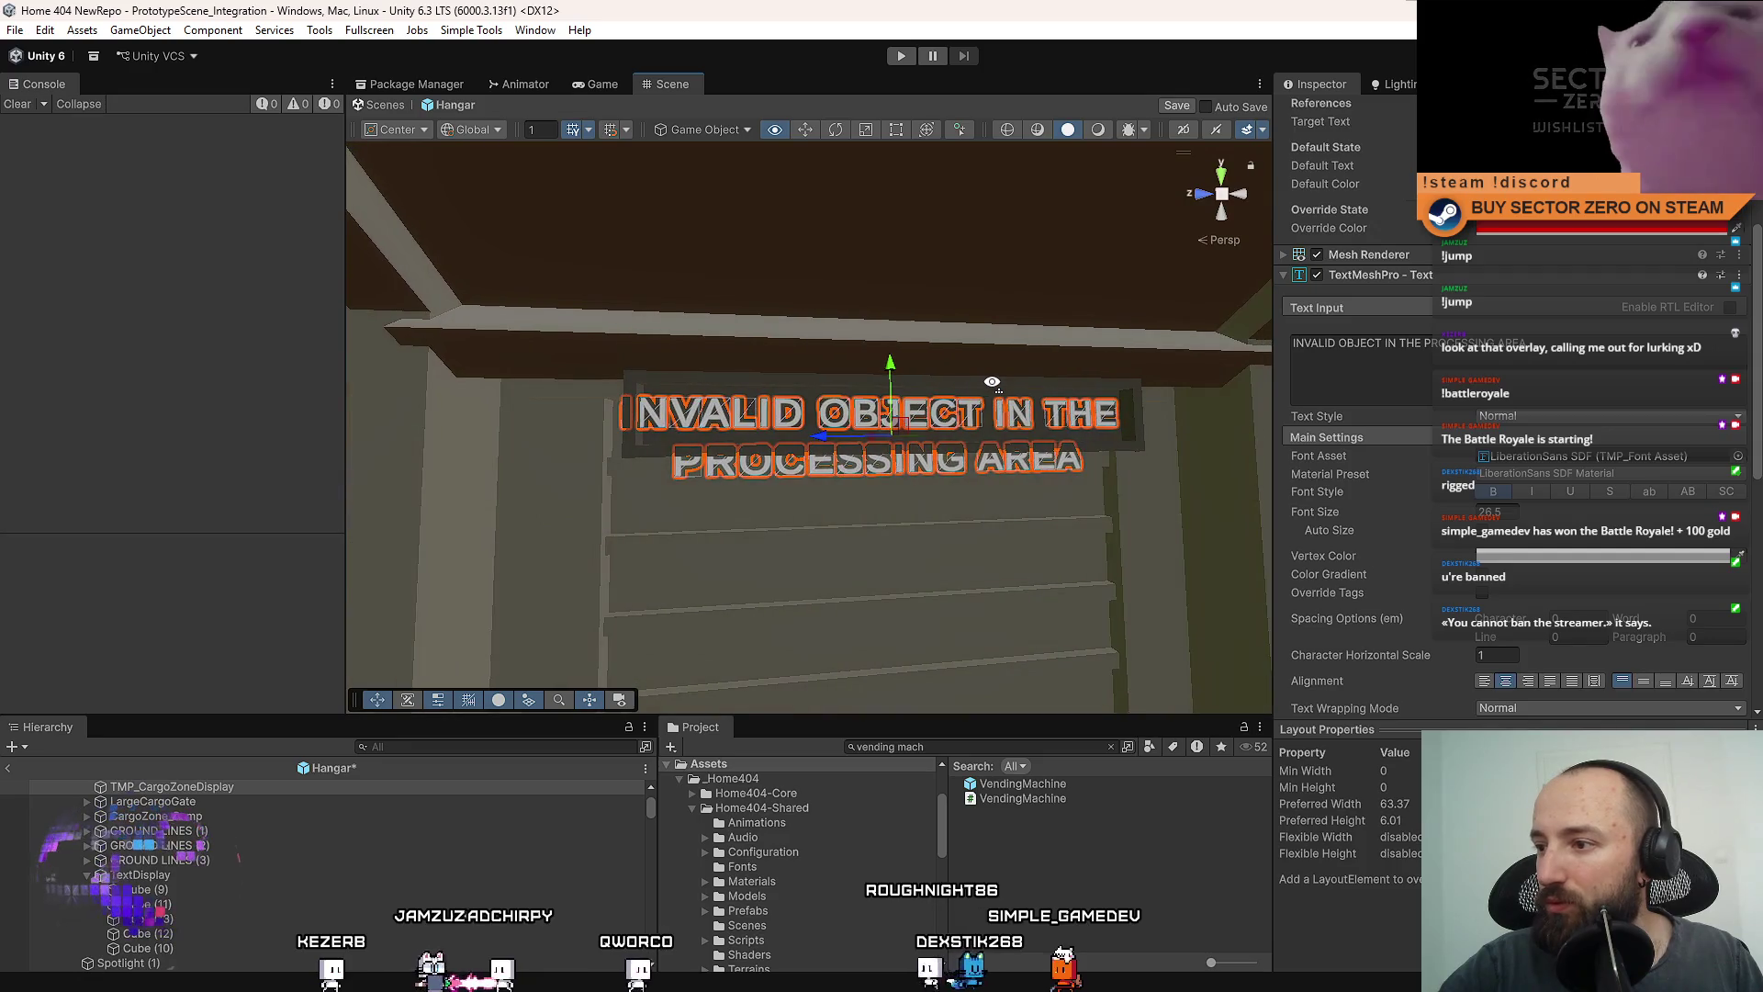
left_click(1486, 532)
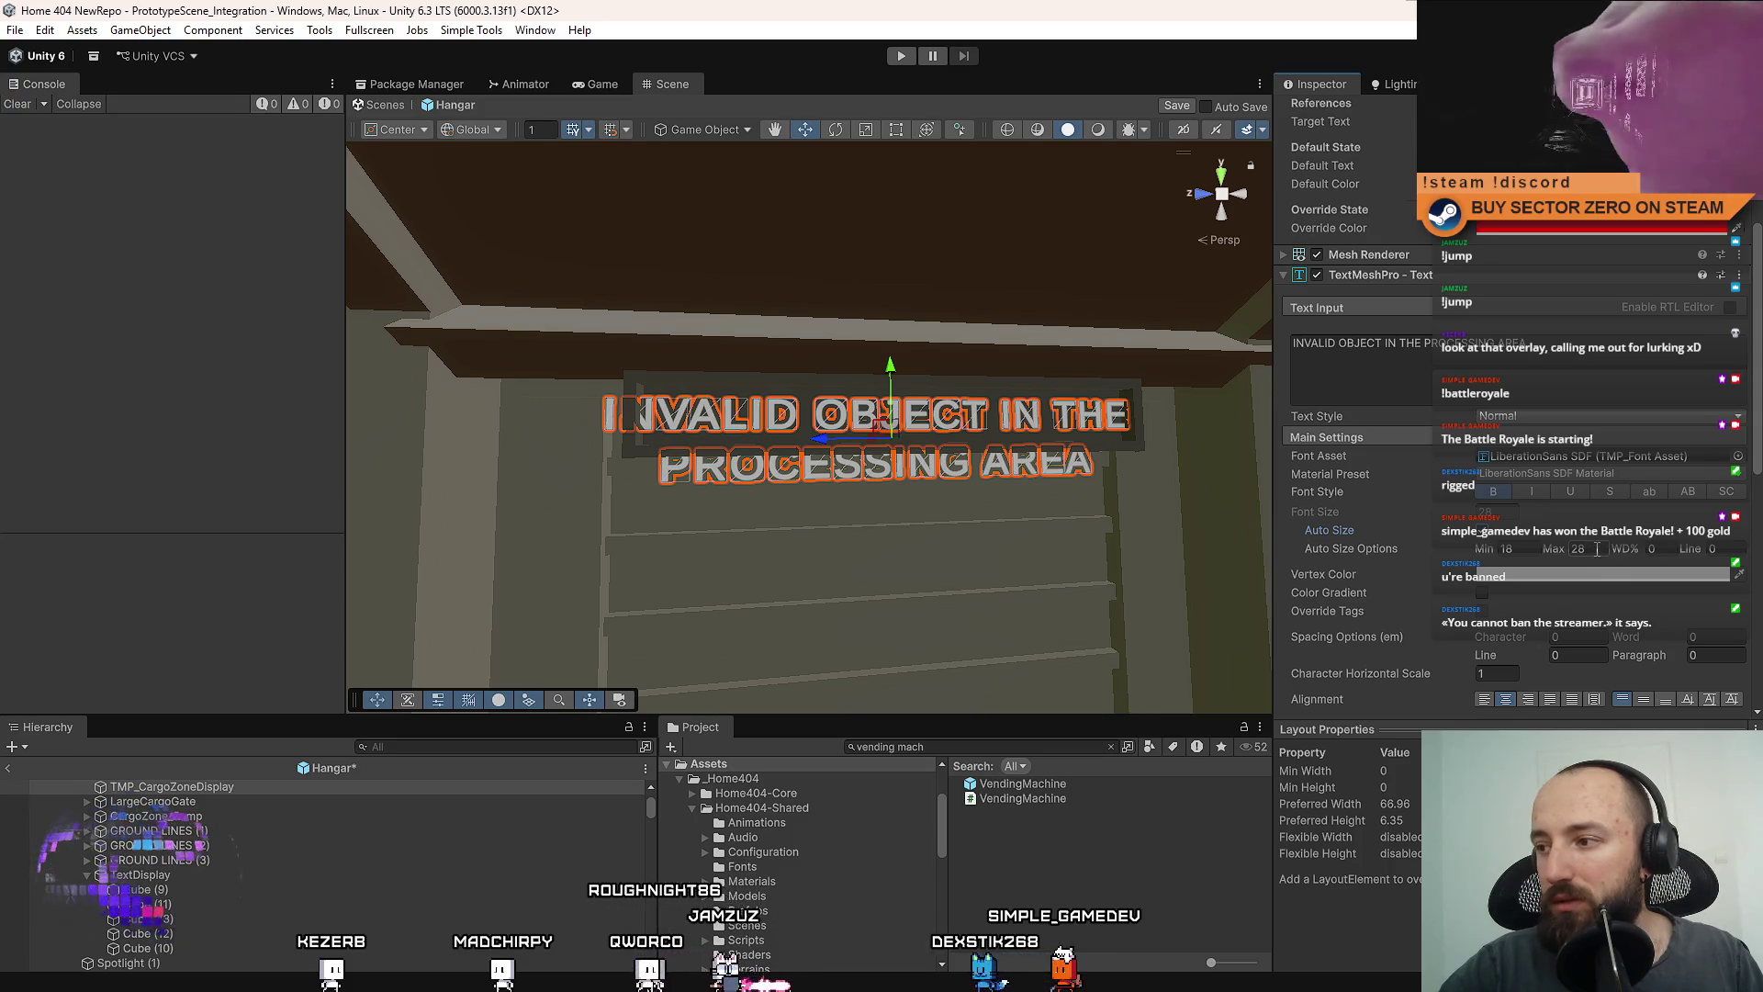
scroll(1516, 459, "down", 5)
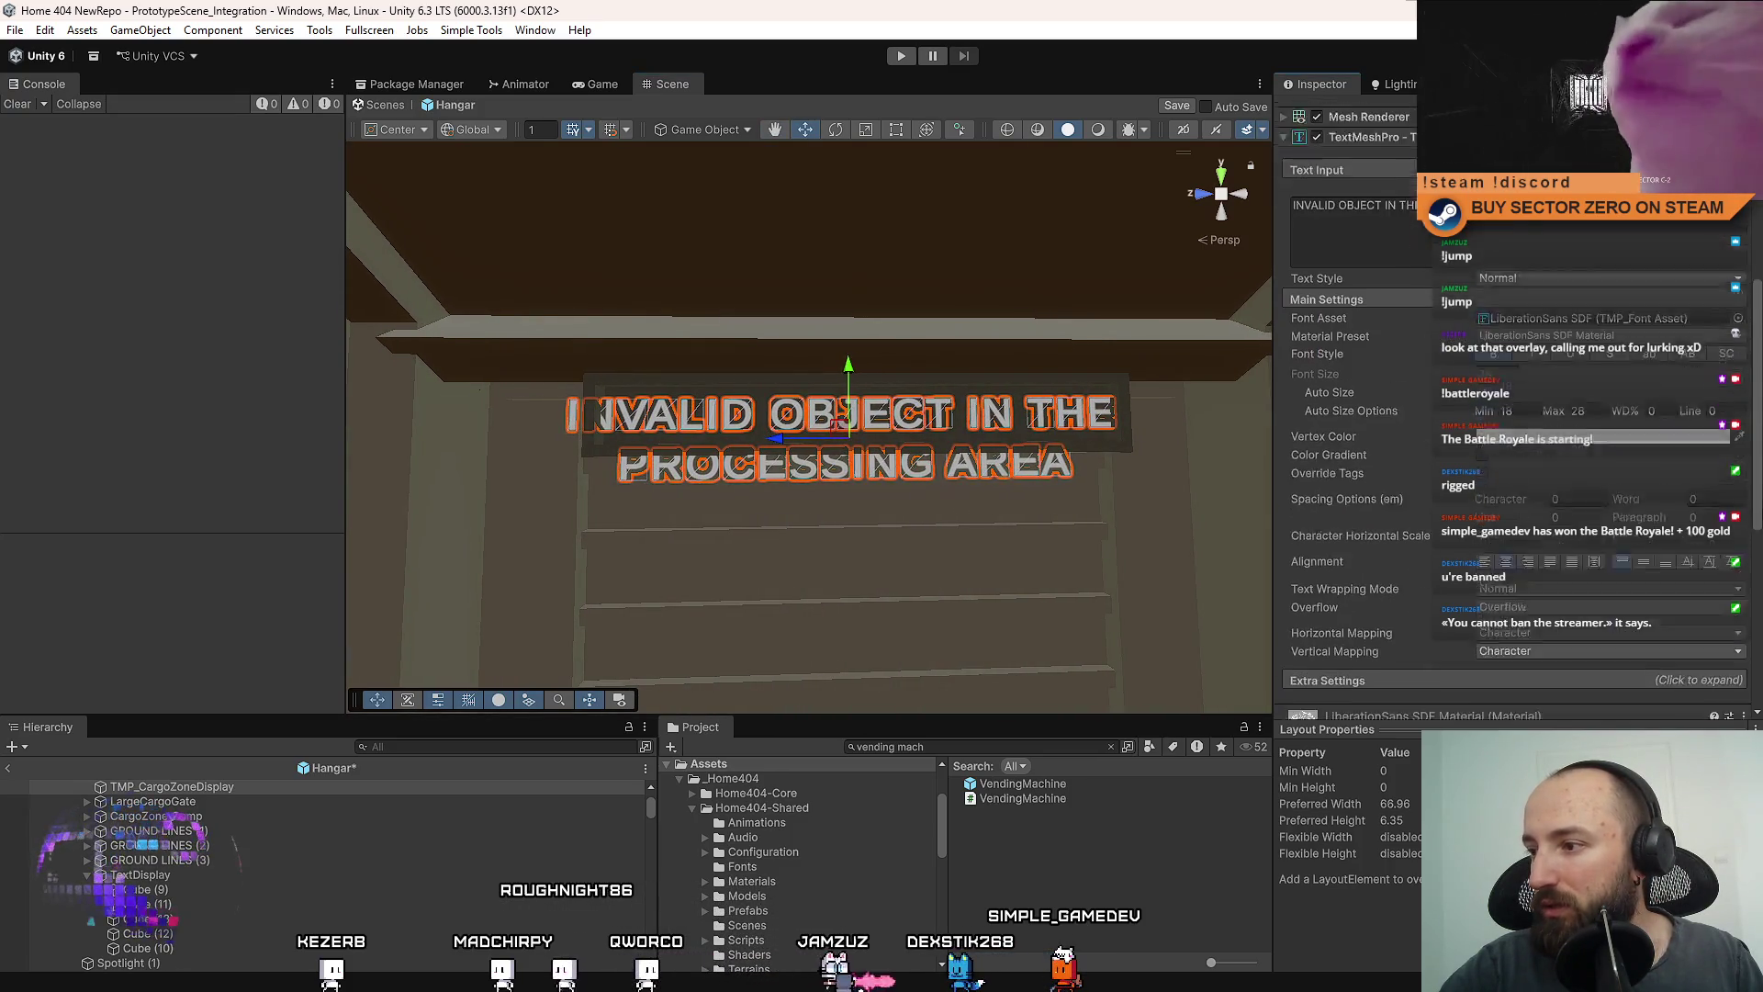
scroll(1515, 413, "up", 10)
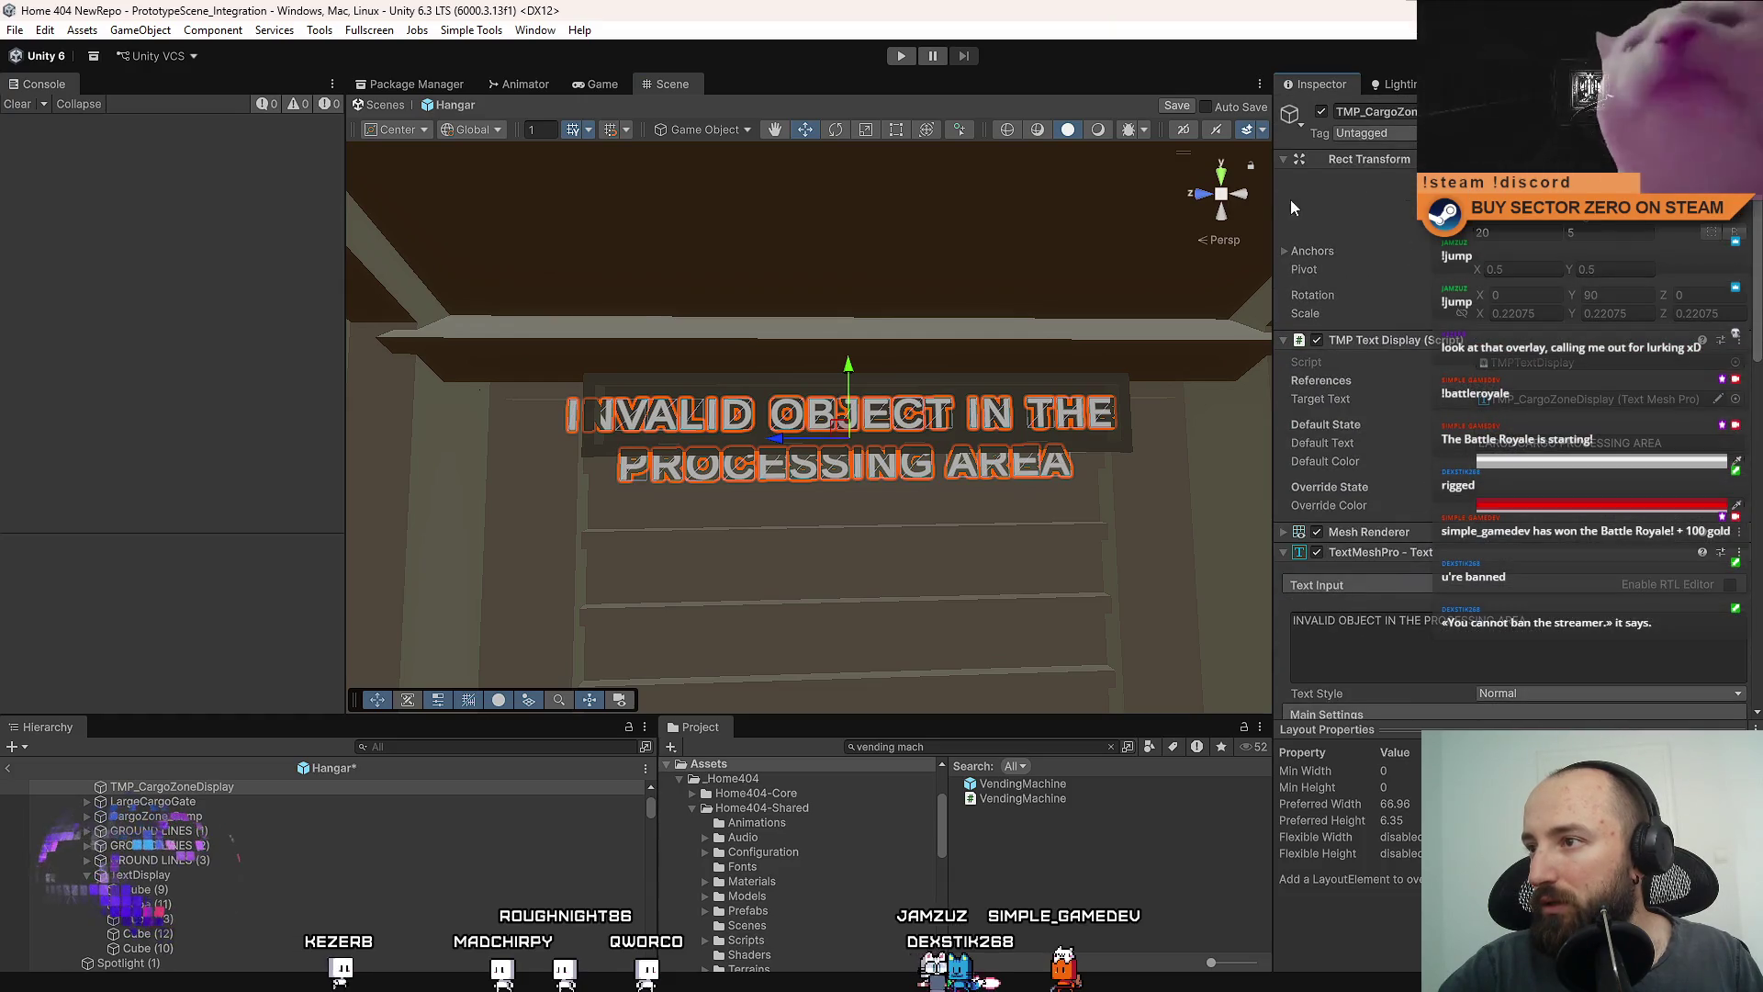
Widen the Scene view and shorten the sign's text box.
left_click_drag(1273, 199, 1756, 215)
left_click_drag(1286, 430, 1309, 429)
left_click_drag(1026, 445, 1036, 409)
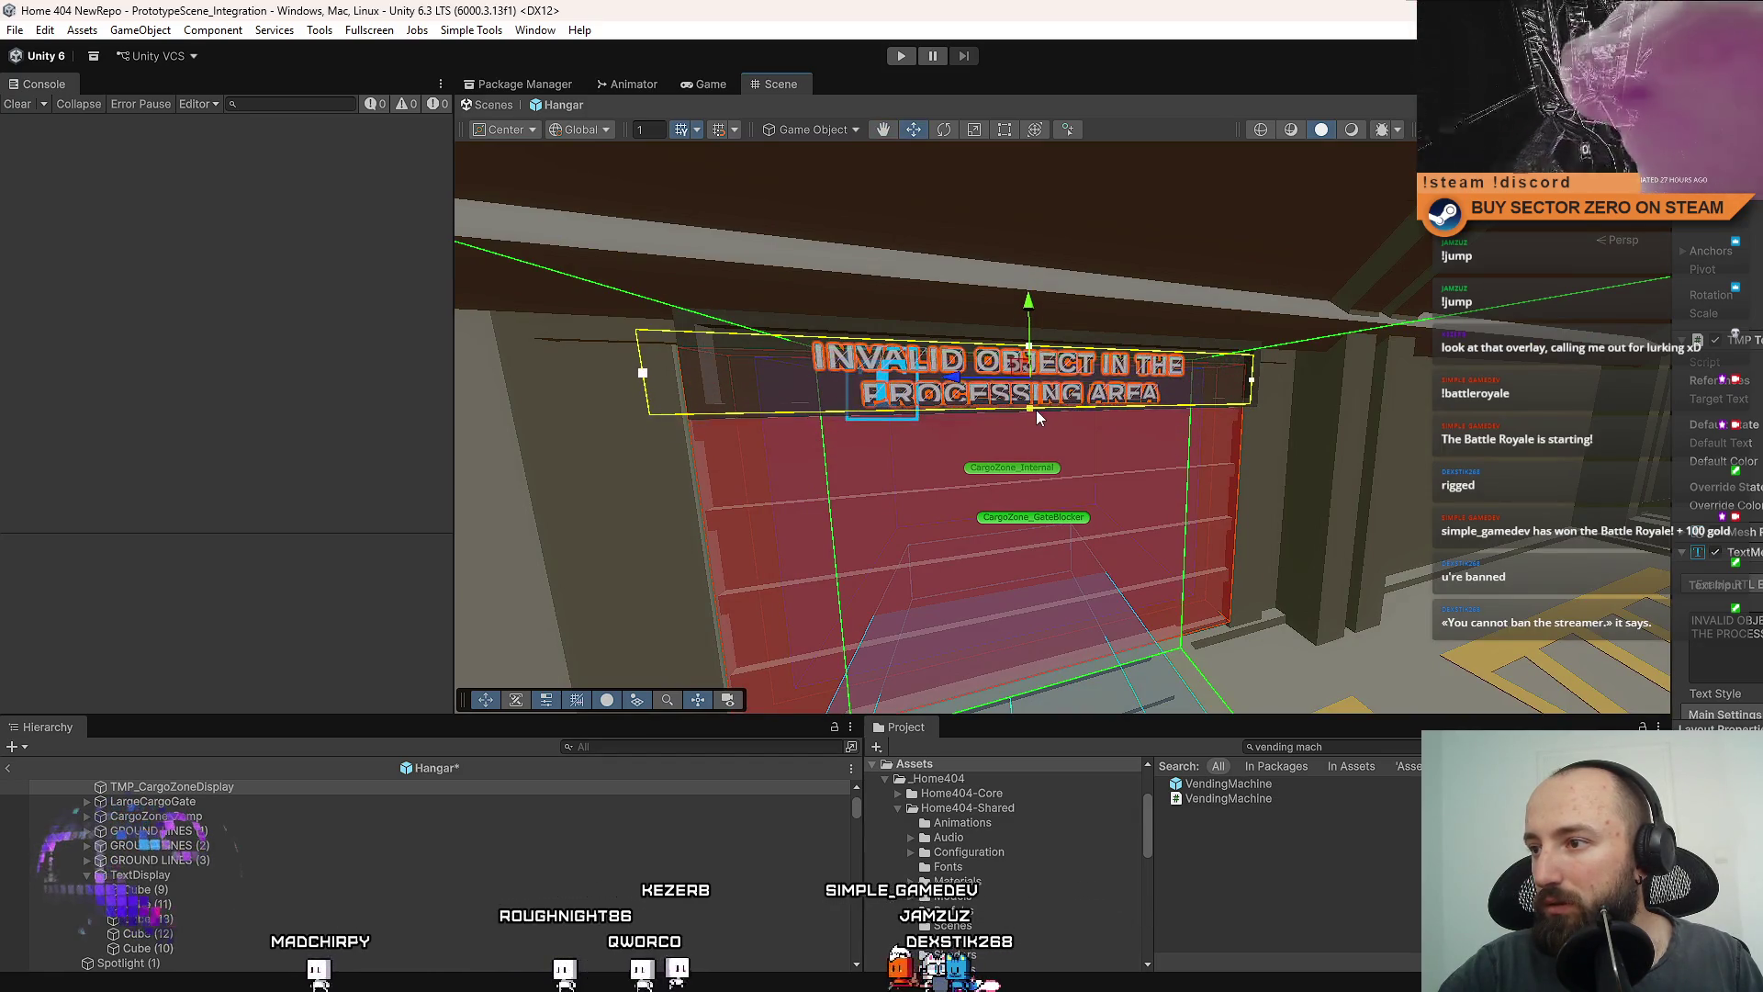
Widen the Inspector, set Auto Size minimum to 13, and shorten the text box.
left_click_drag(1209, 446, 1467, 457)
left_click_drag(1671, 441, 1297, 434)
scroll(1344, 434, "down", 5)
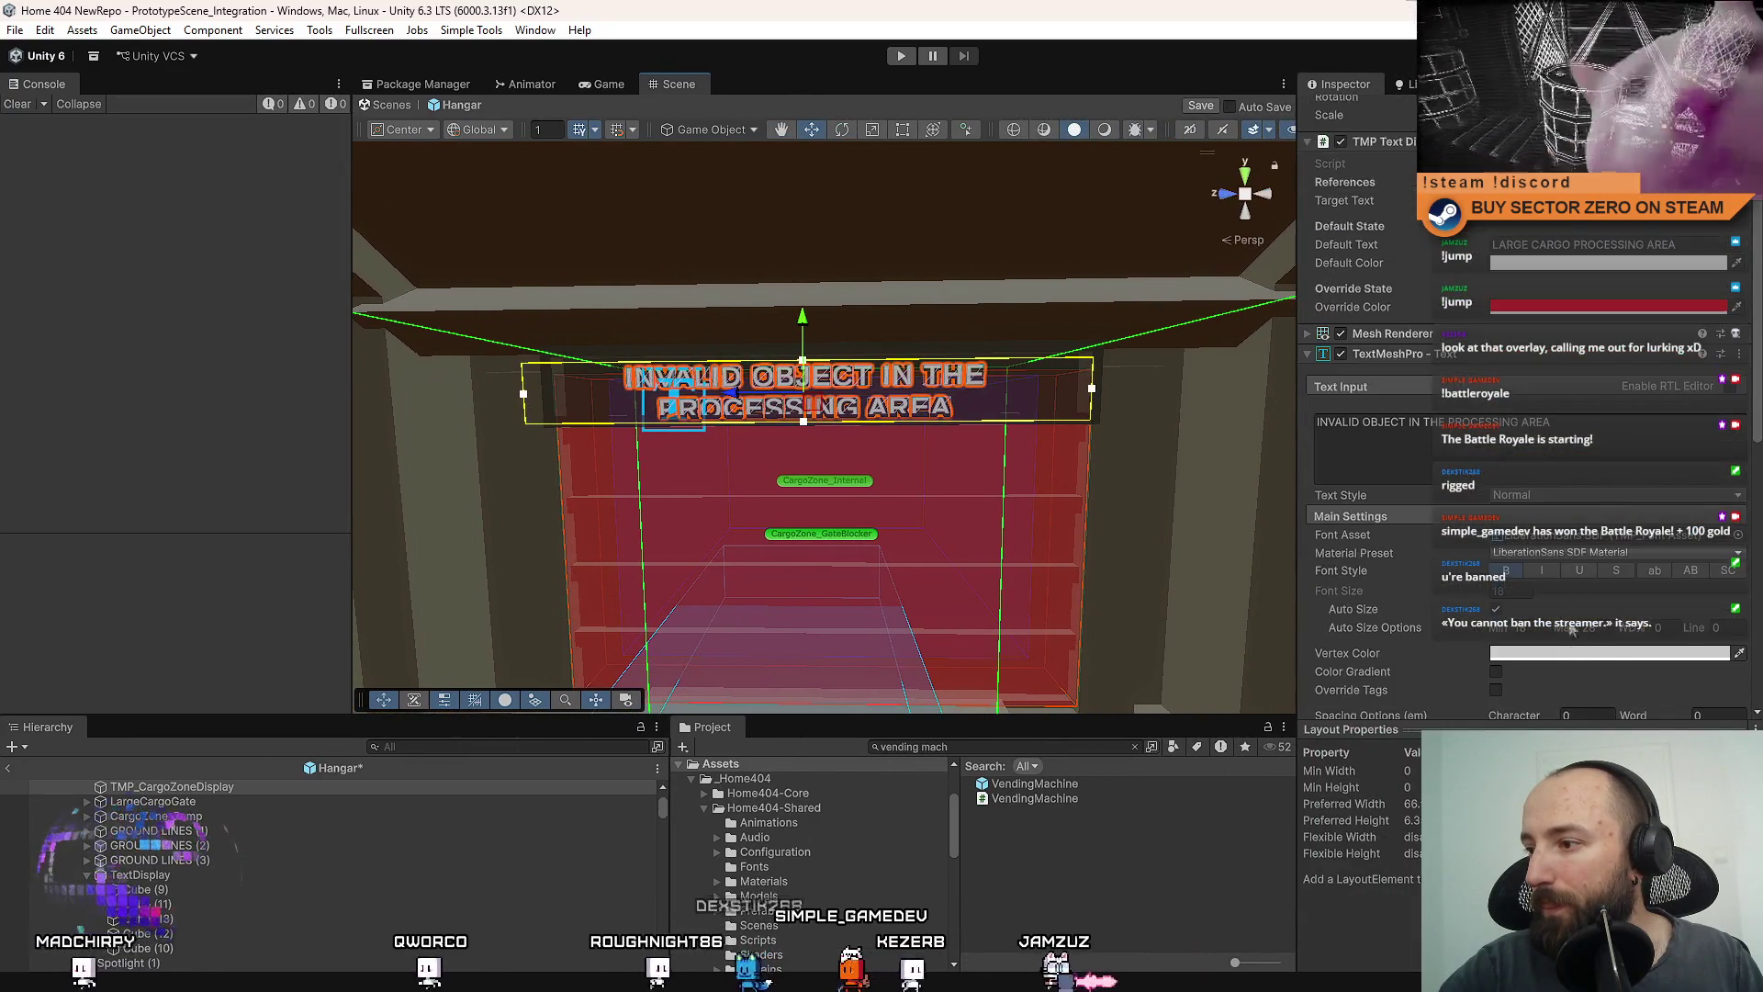
type("1")
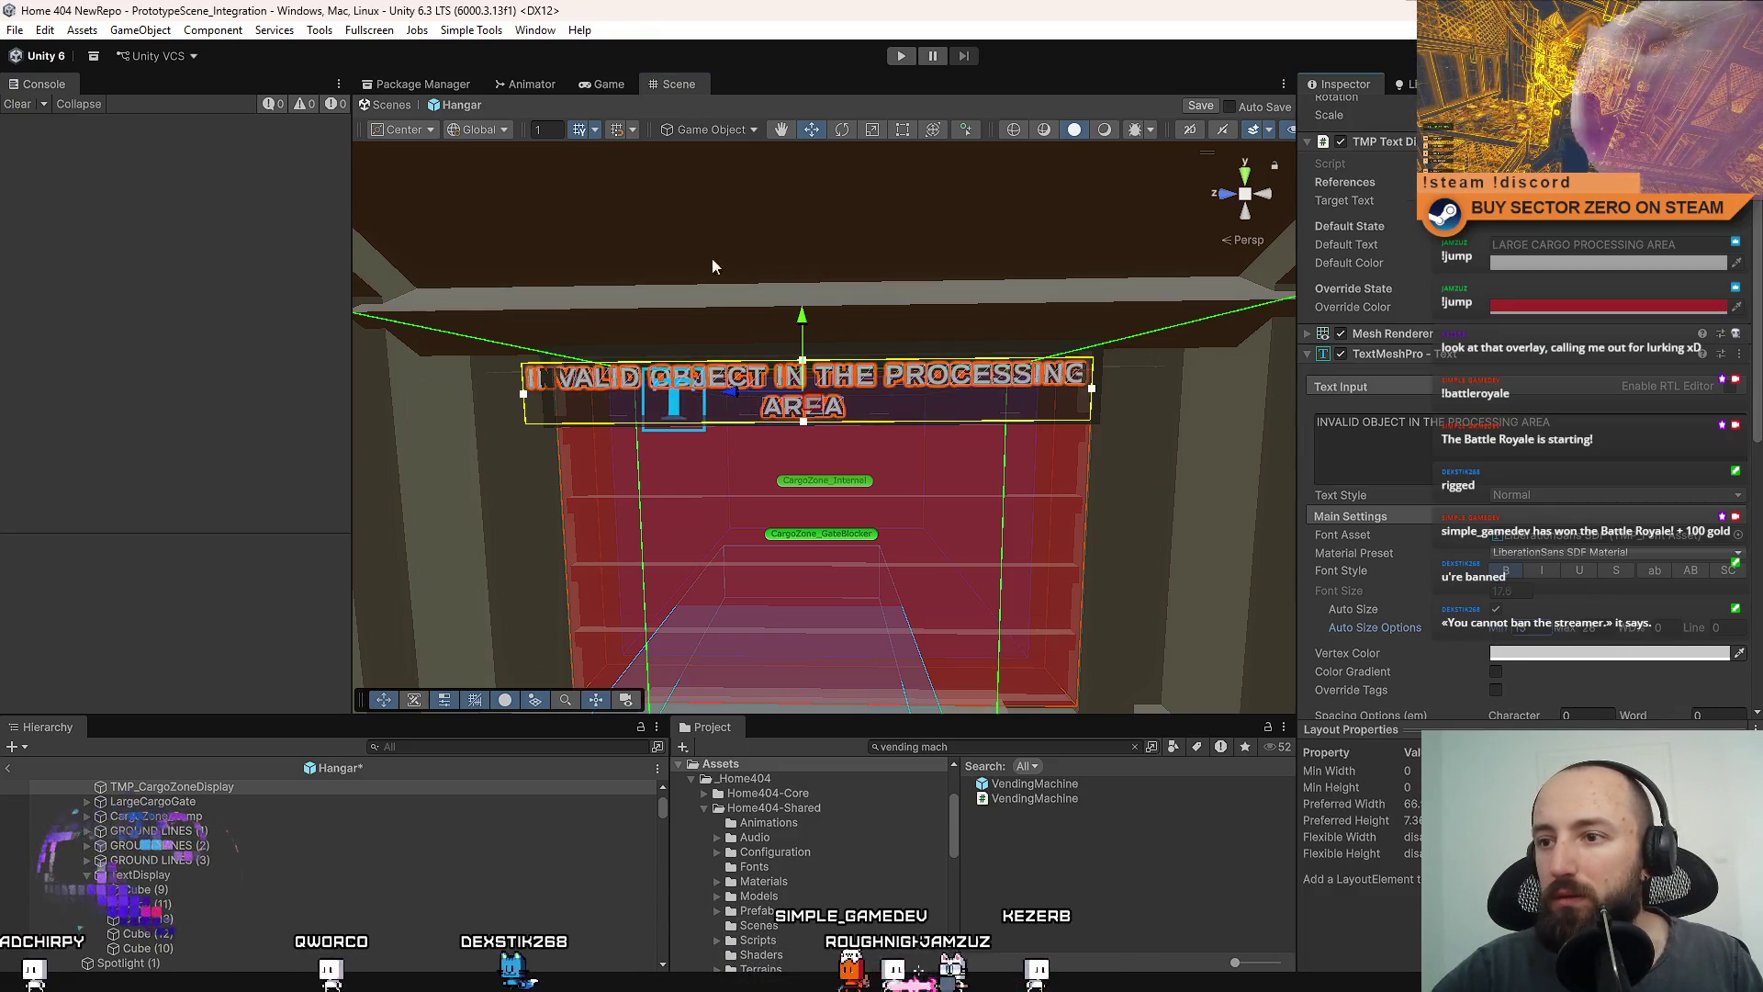
left_click_drag(807, 421, 806, 416)
Narrow the sign's text box from its left edge.
scroll(1093, 393, "up", 5)
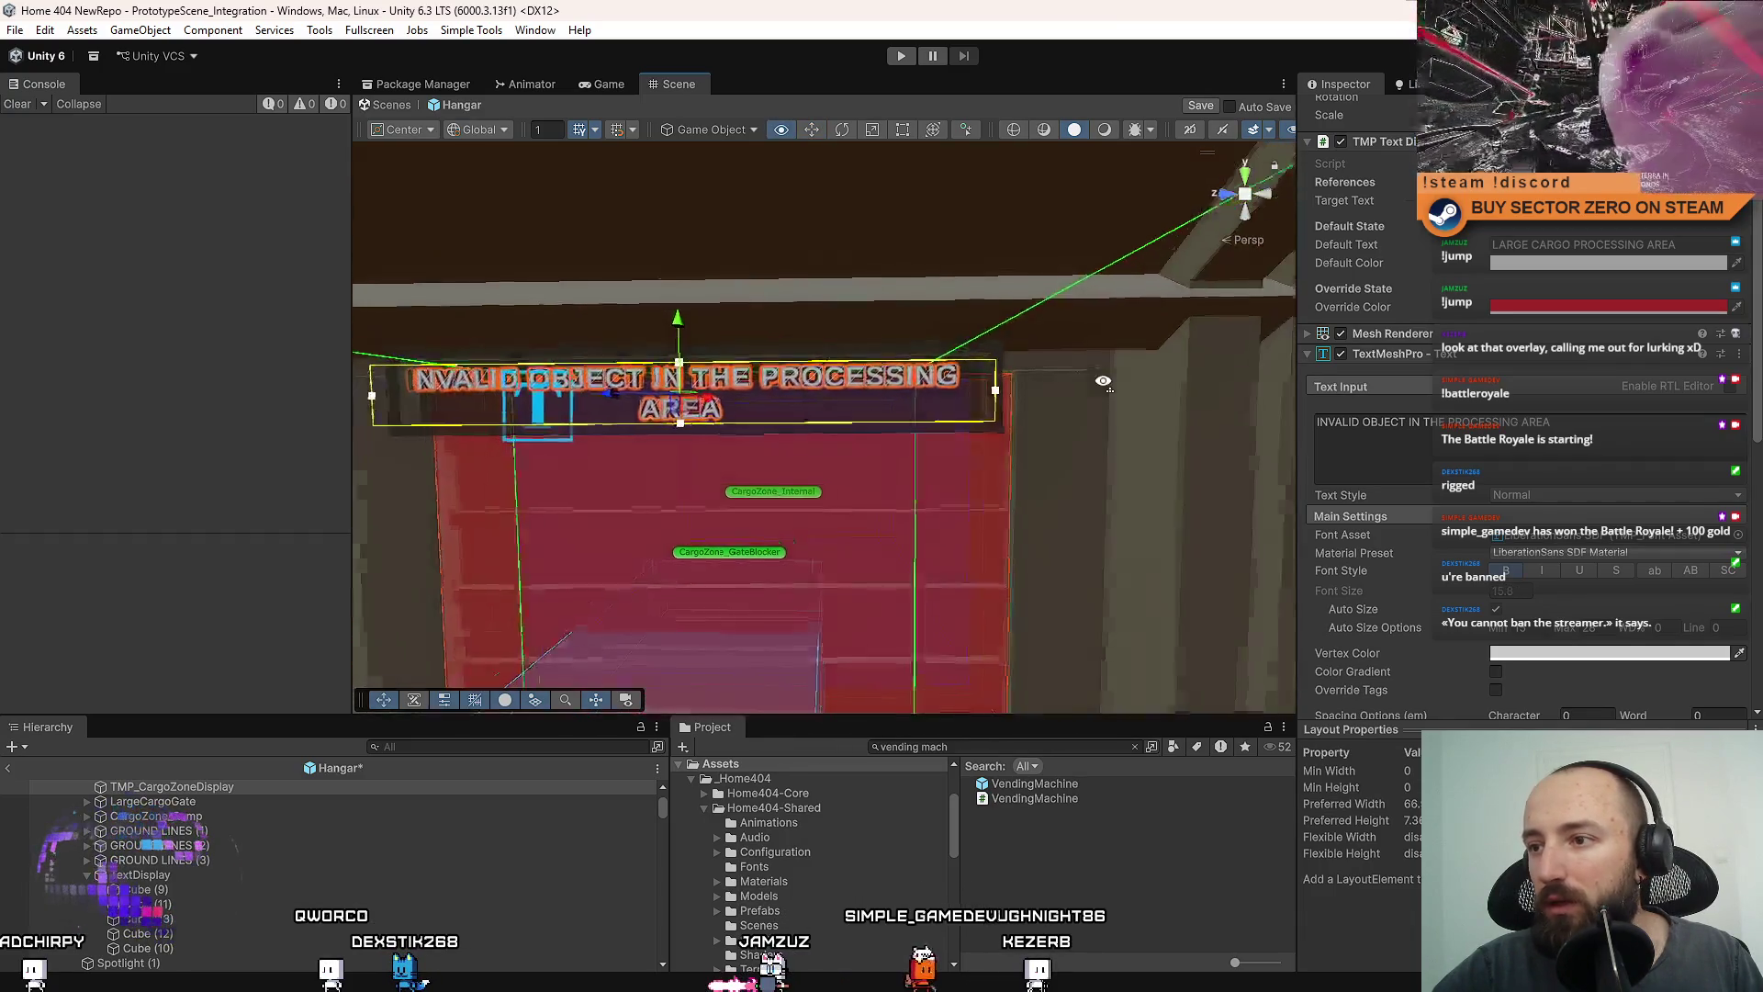
scroll(1001, 352, "down", 5)
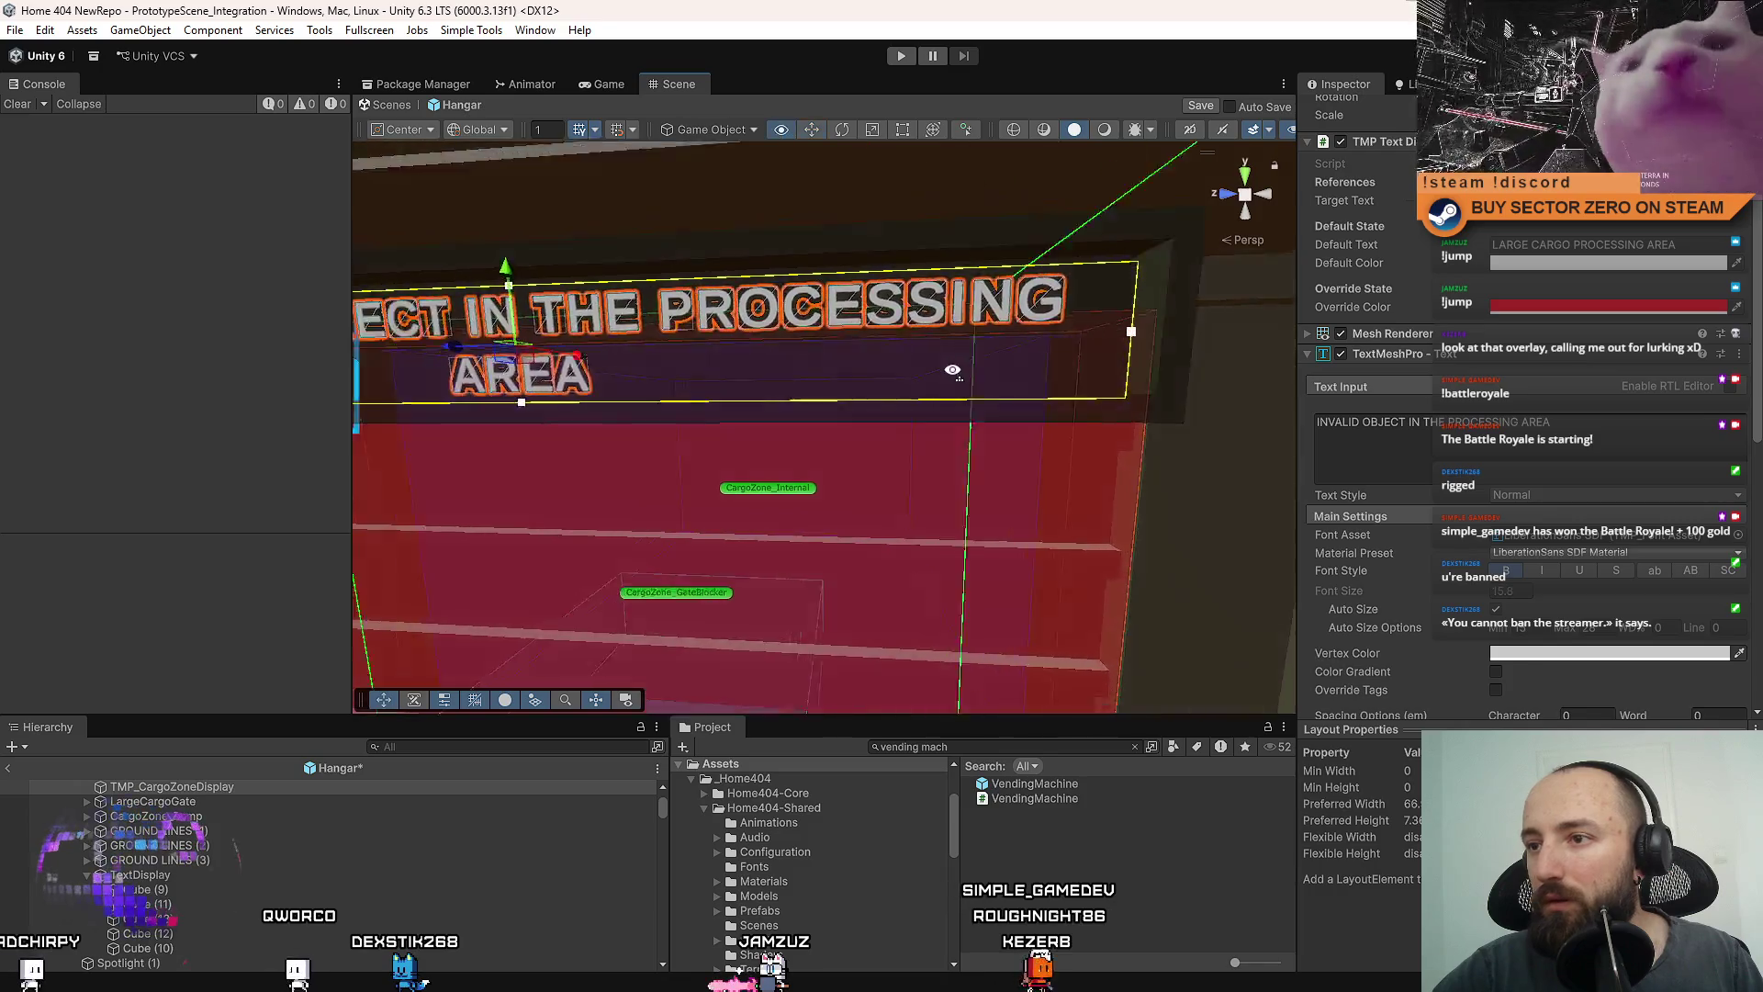
left_click_drag(949, 370, 812, 376)
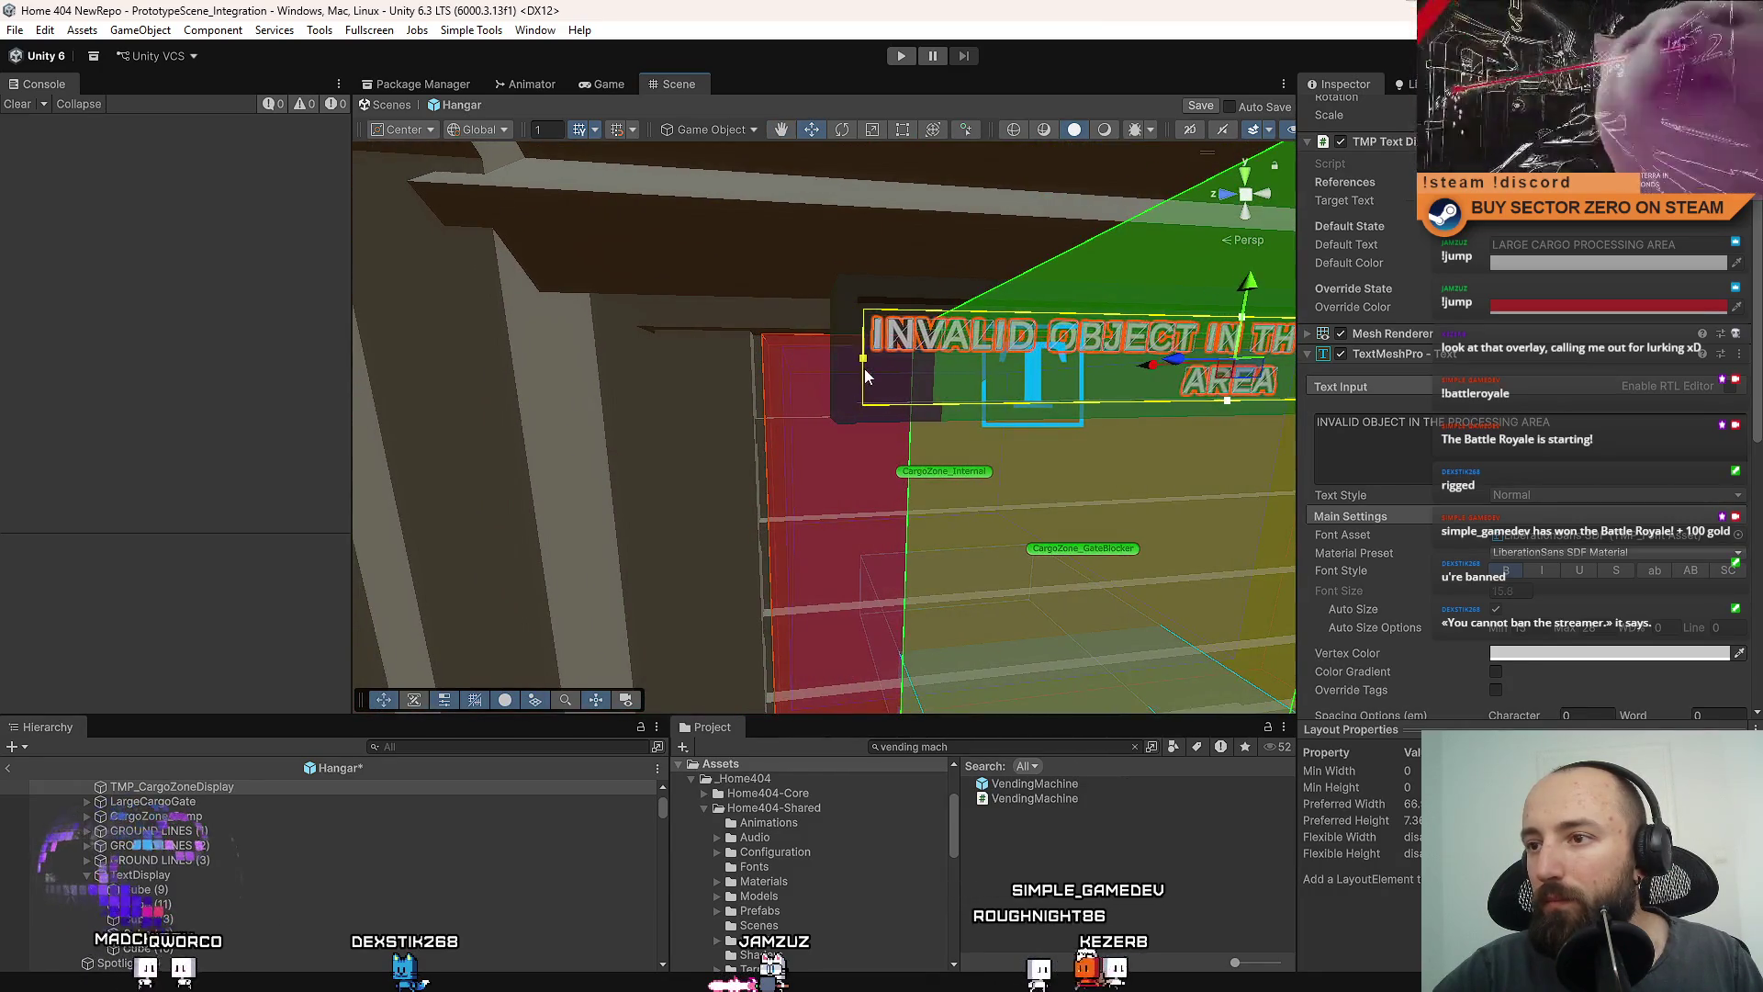
scroll(863, 367, "up", 3)
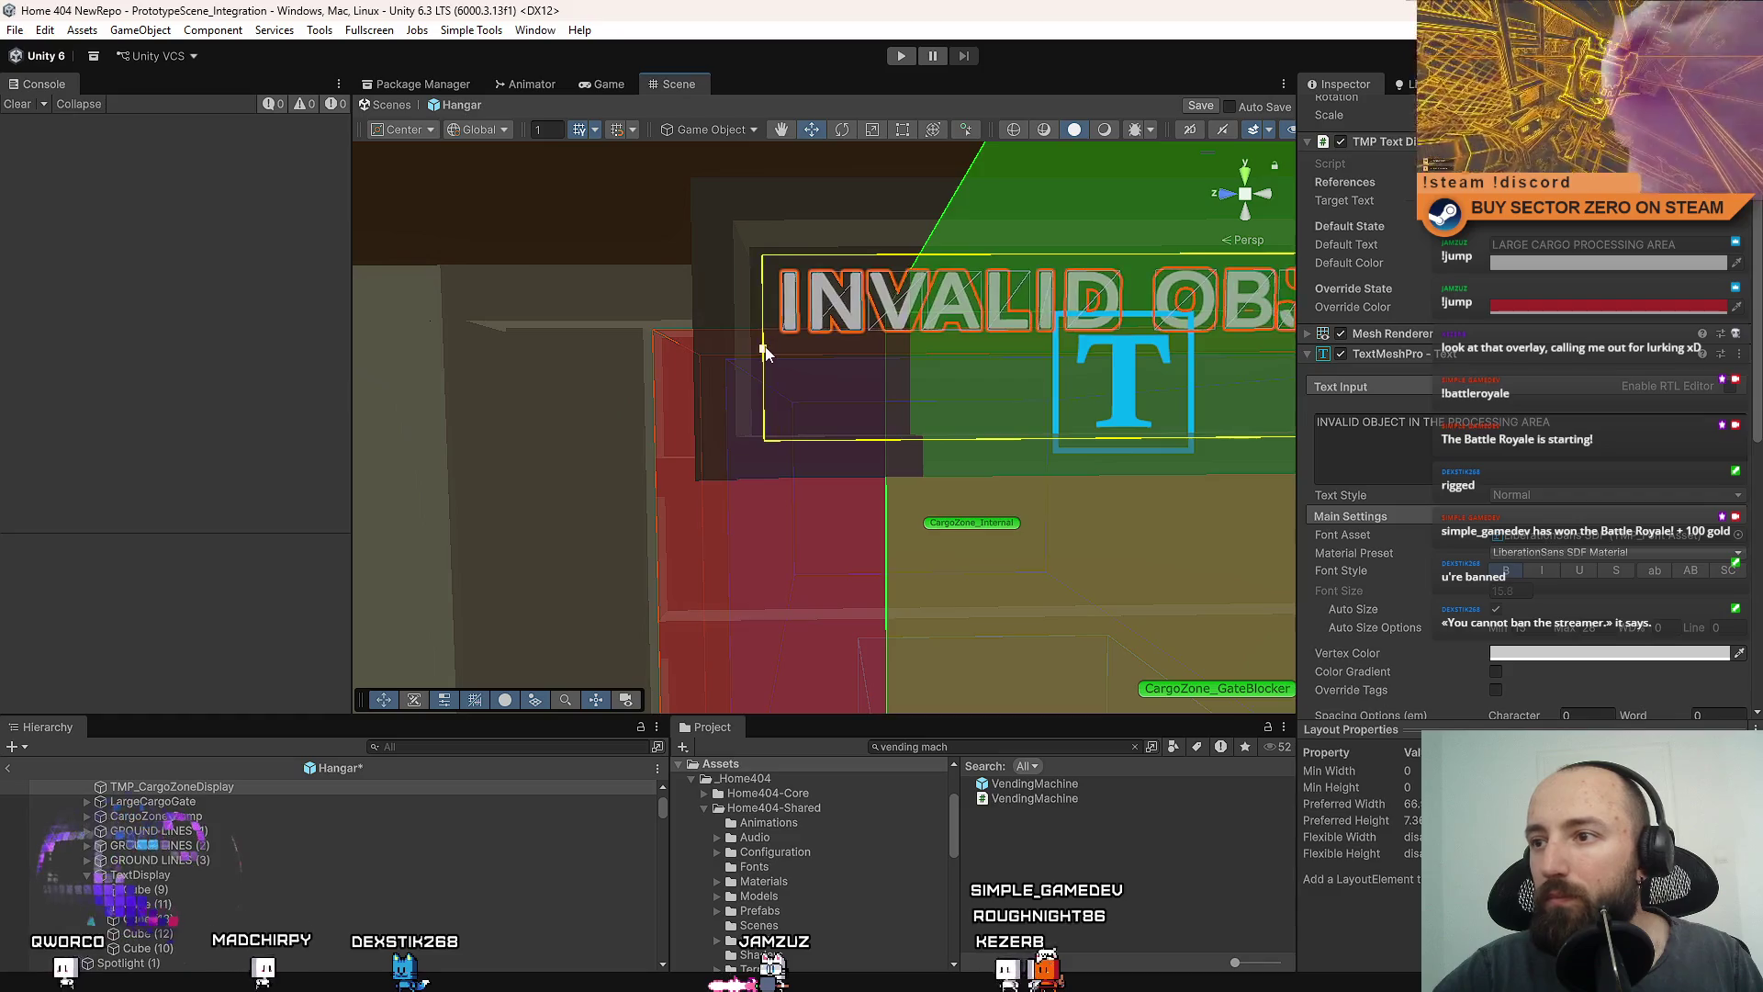
scroll(765, 353, "down", 5)
scroll(771, 363, "up", 3)
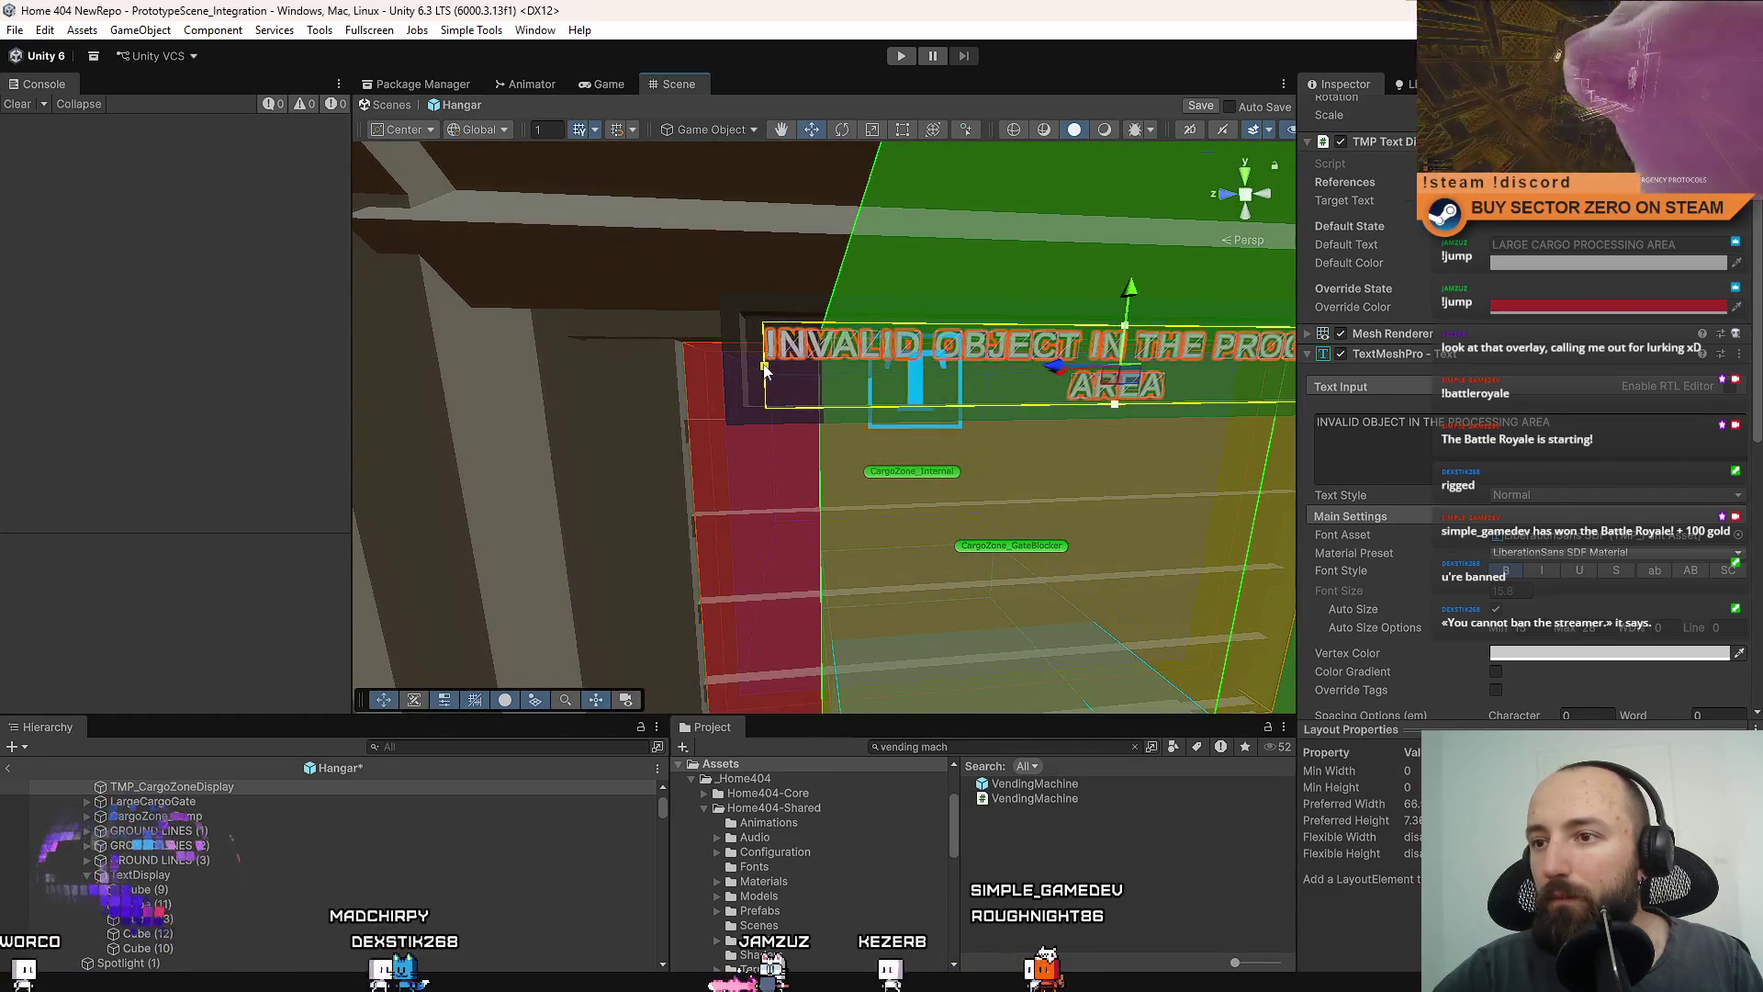
left_click_drag(765, 367, 846, 370)
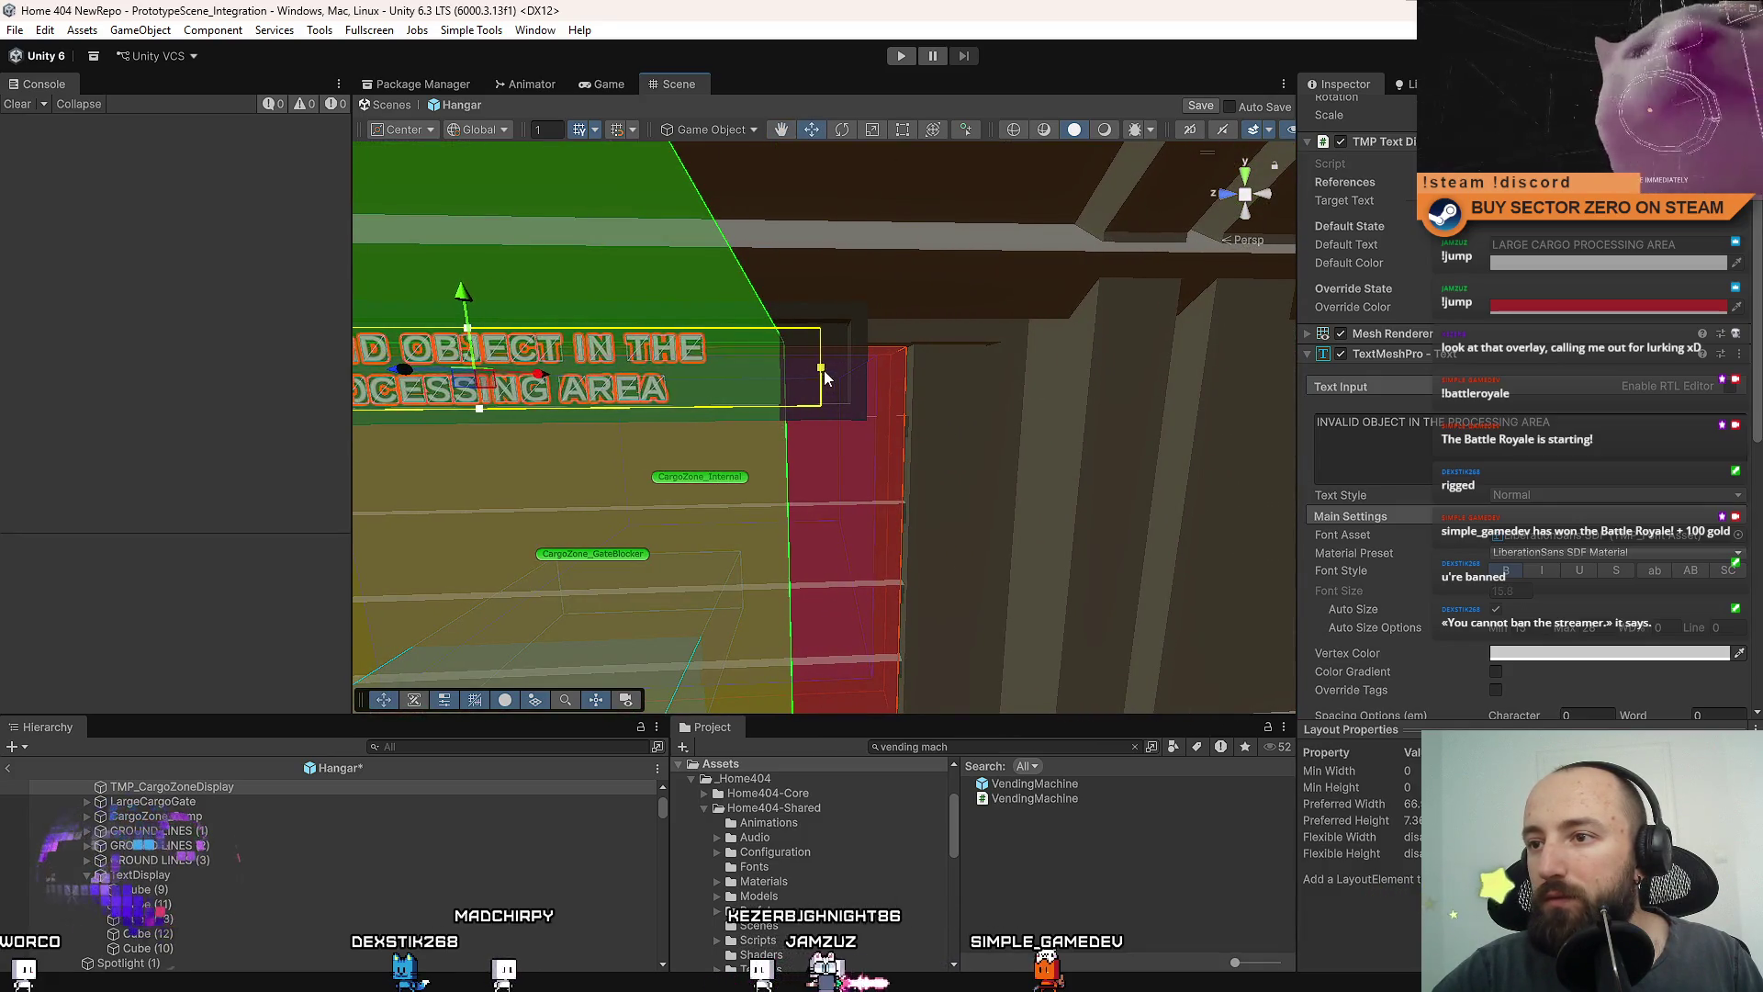
Frame the sign and orbit around it to check the text fit.
key("f")
scroll(785, 347, "up", 3)
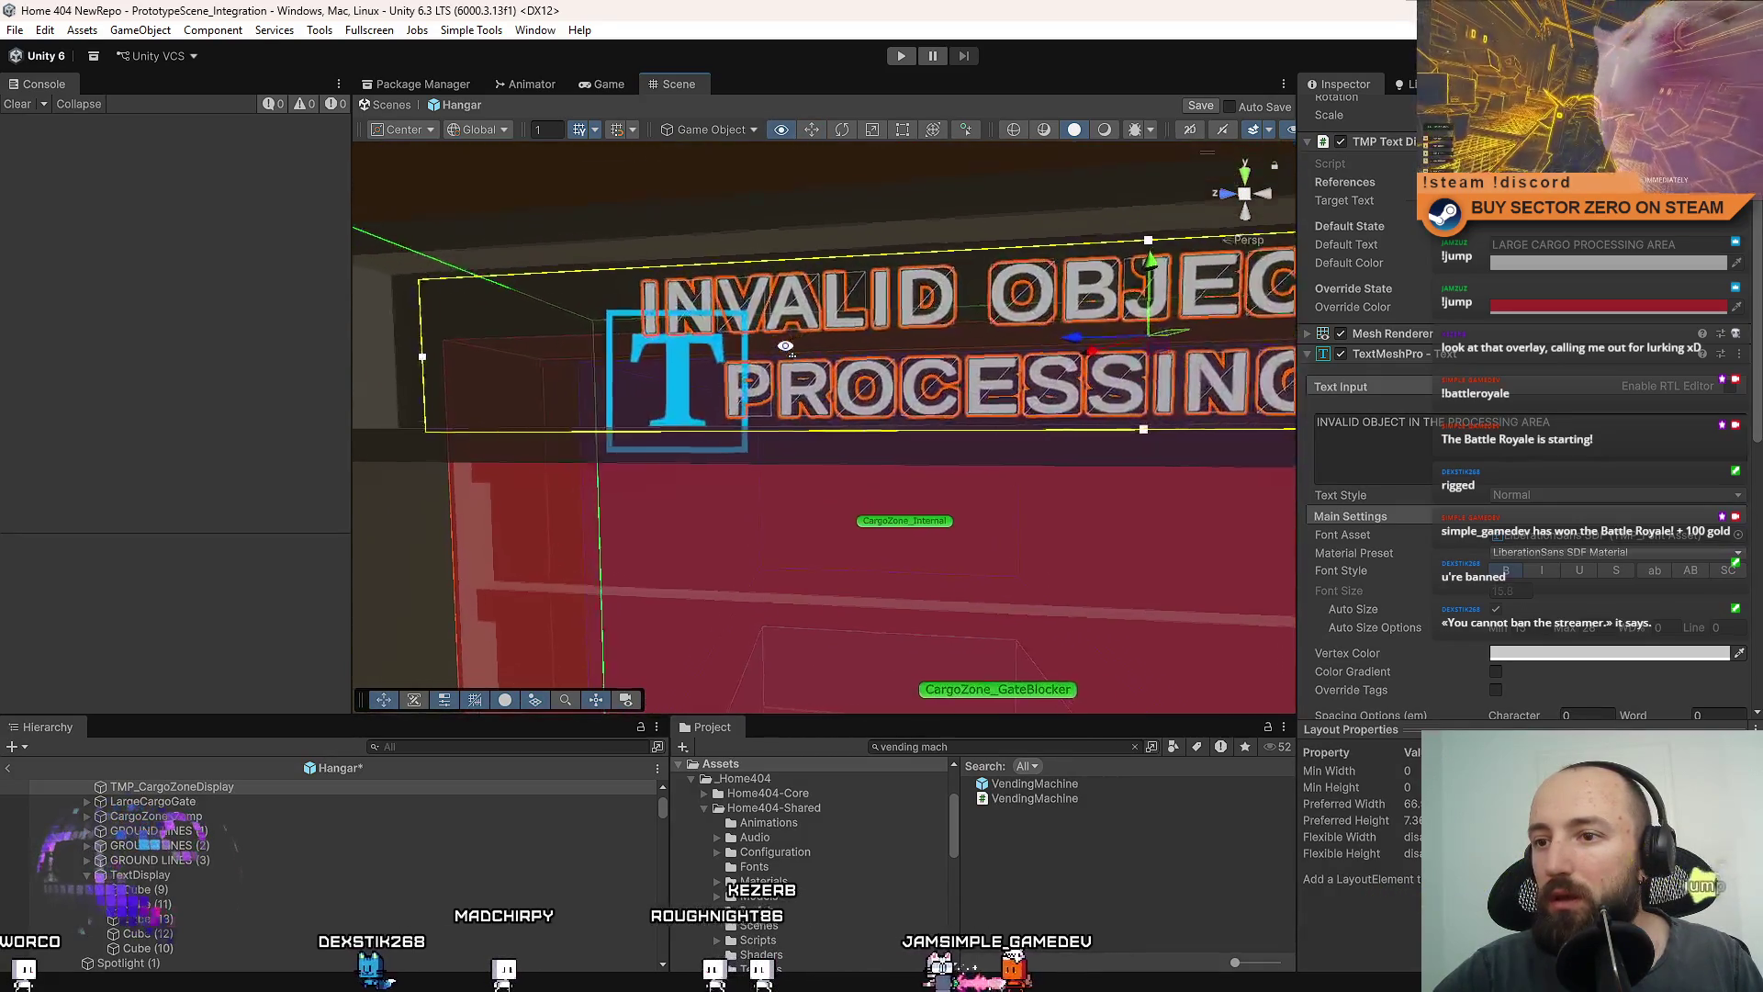
mouse_move(785, 347)
left_mouse_down()
mouse_move(799, 353)
mouse_move(720, 460)
mouse_move(879, 357)
mouse_move(807, 339)
mouse_move(896, 379)
left_mouse_up()
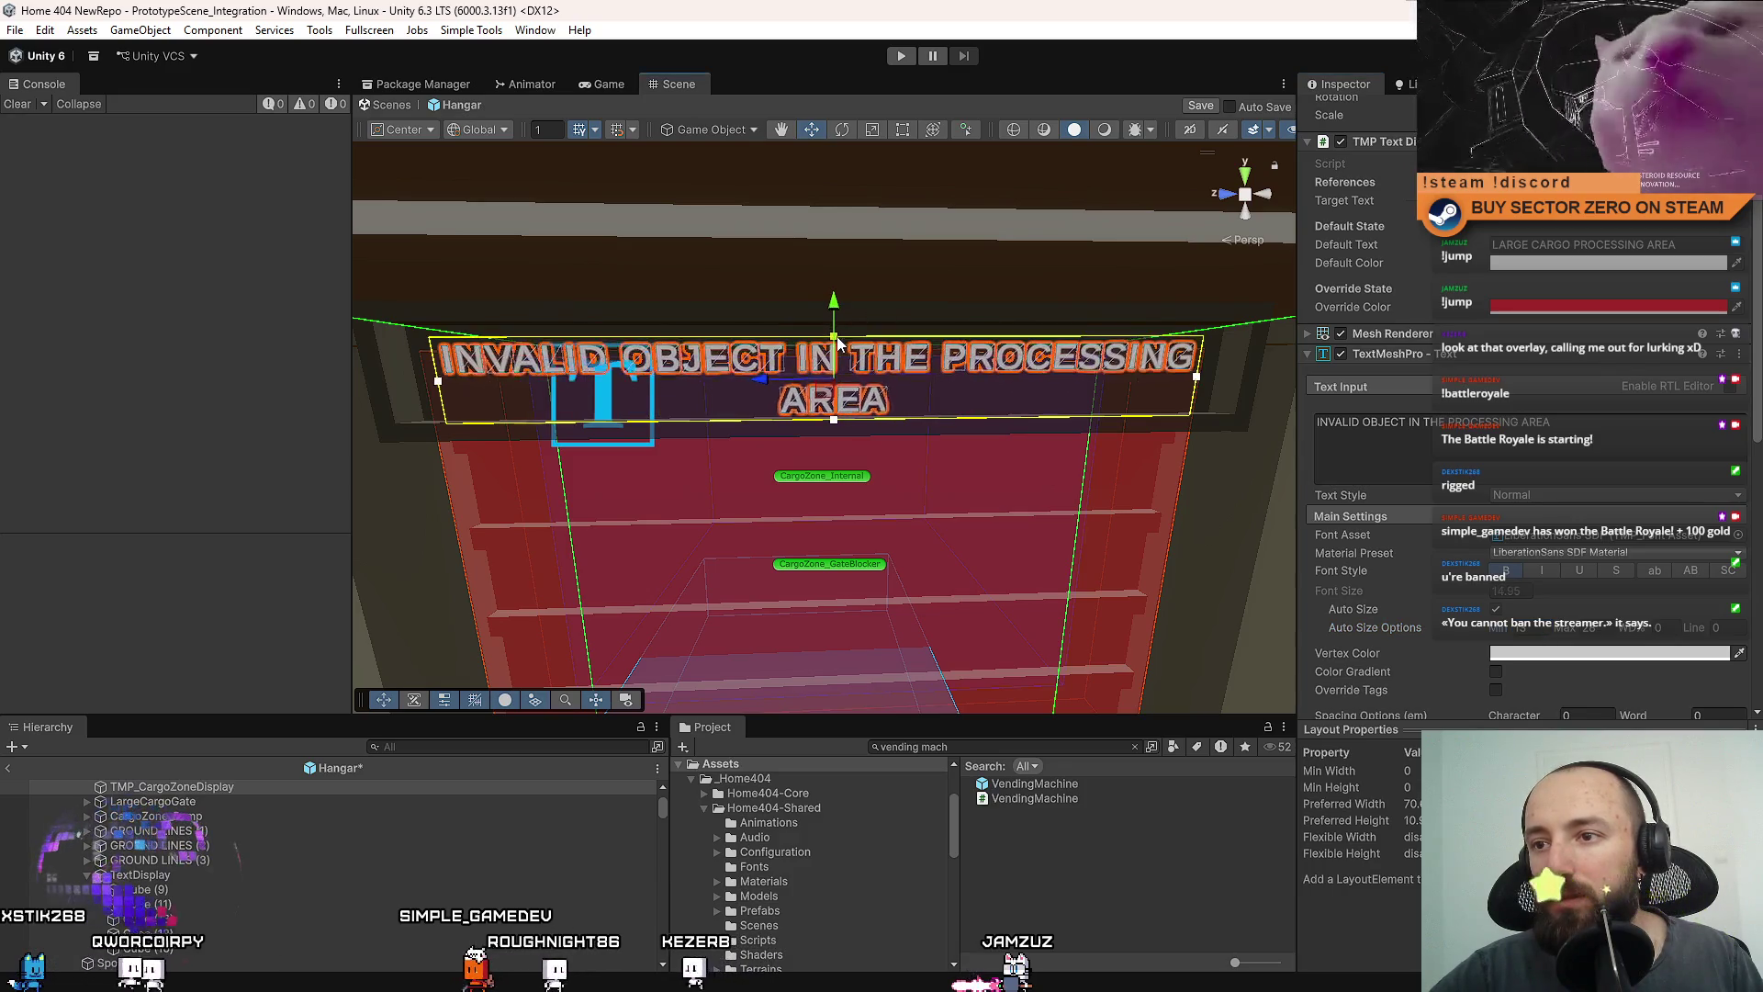
mouse_move(981, 413)
left_mouse_down()
mouse_move(918, 395)
mouse_move(964, 408)
left_mouse_up()
scroll(1621, 459, "down", 2)
scroll(1621, 460, "down", 3)
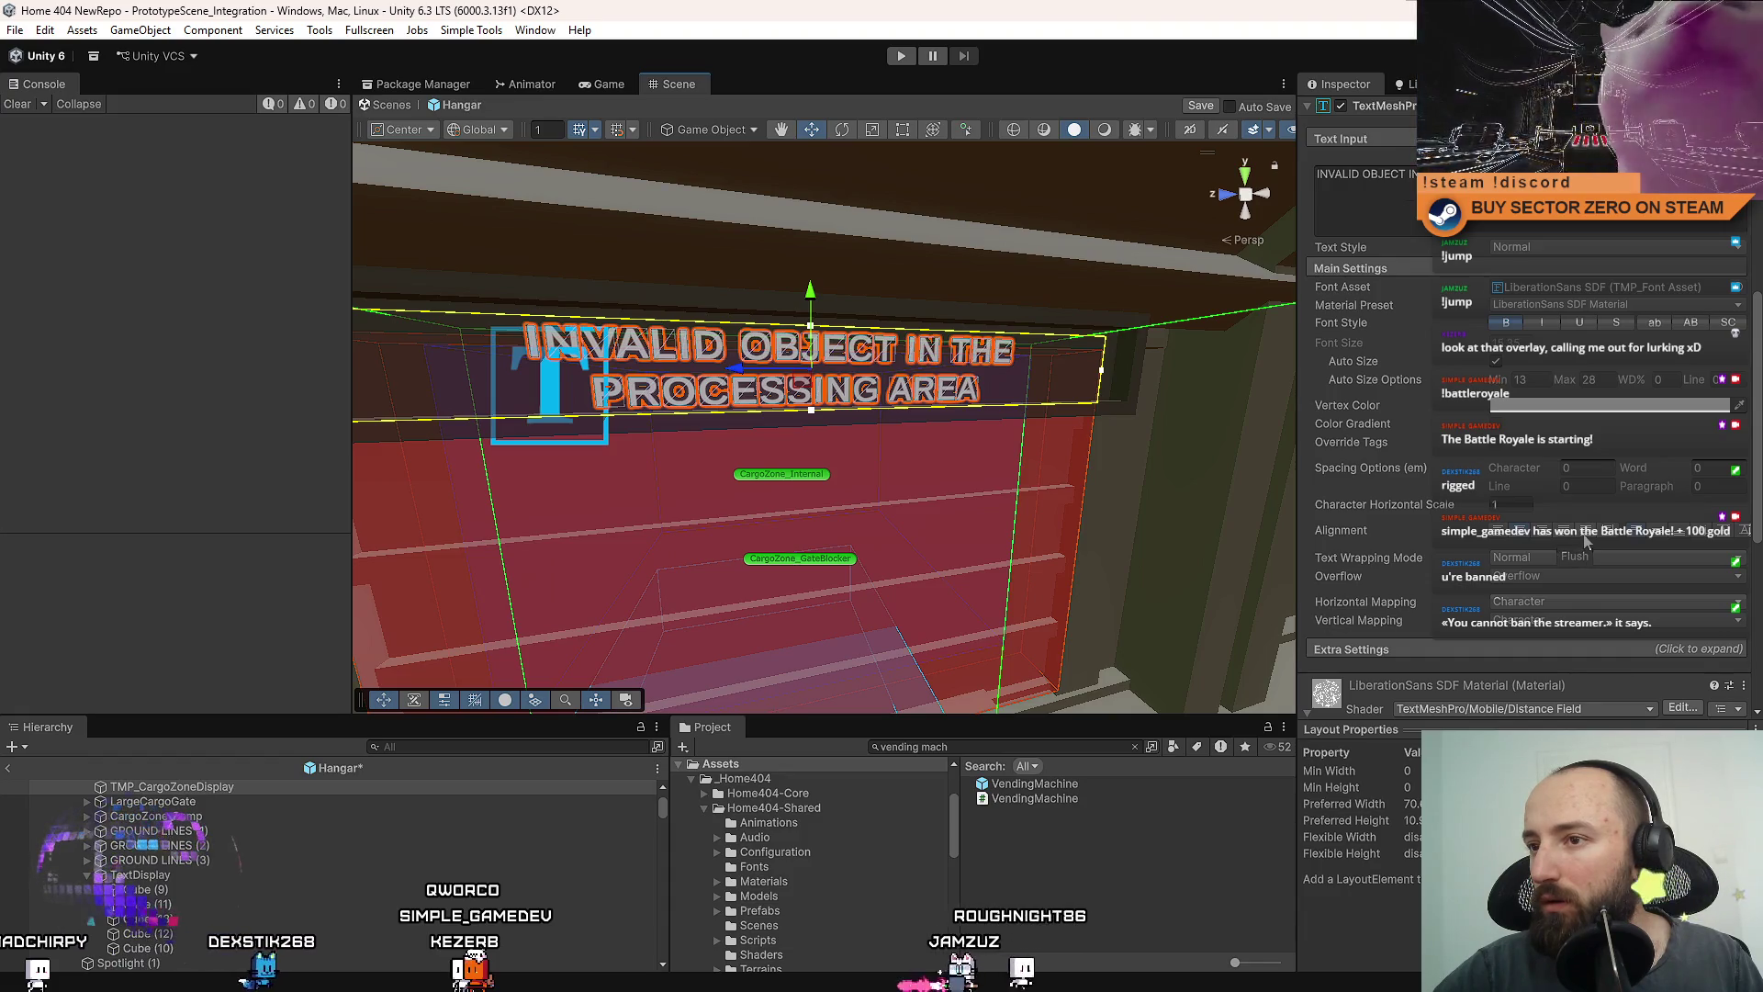
Center-align the sign text after trying Flush and Right alignment.
left_click(1585, 536)
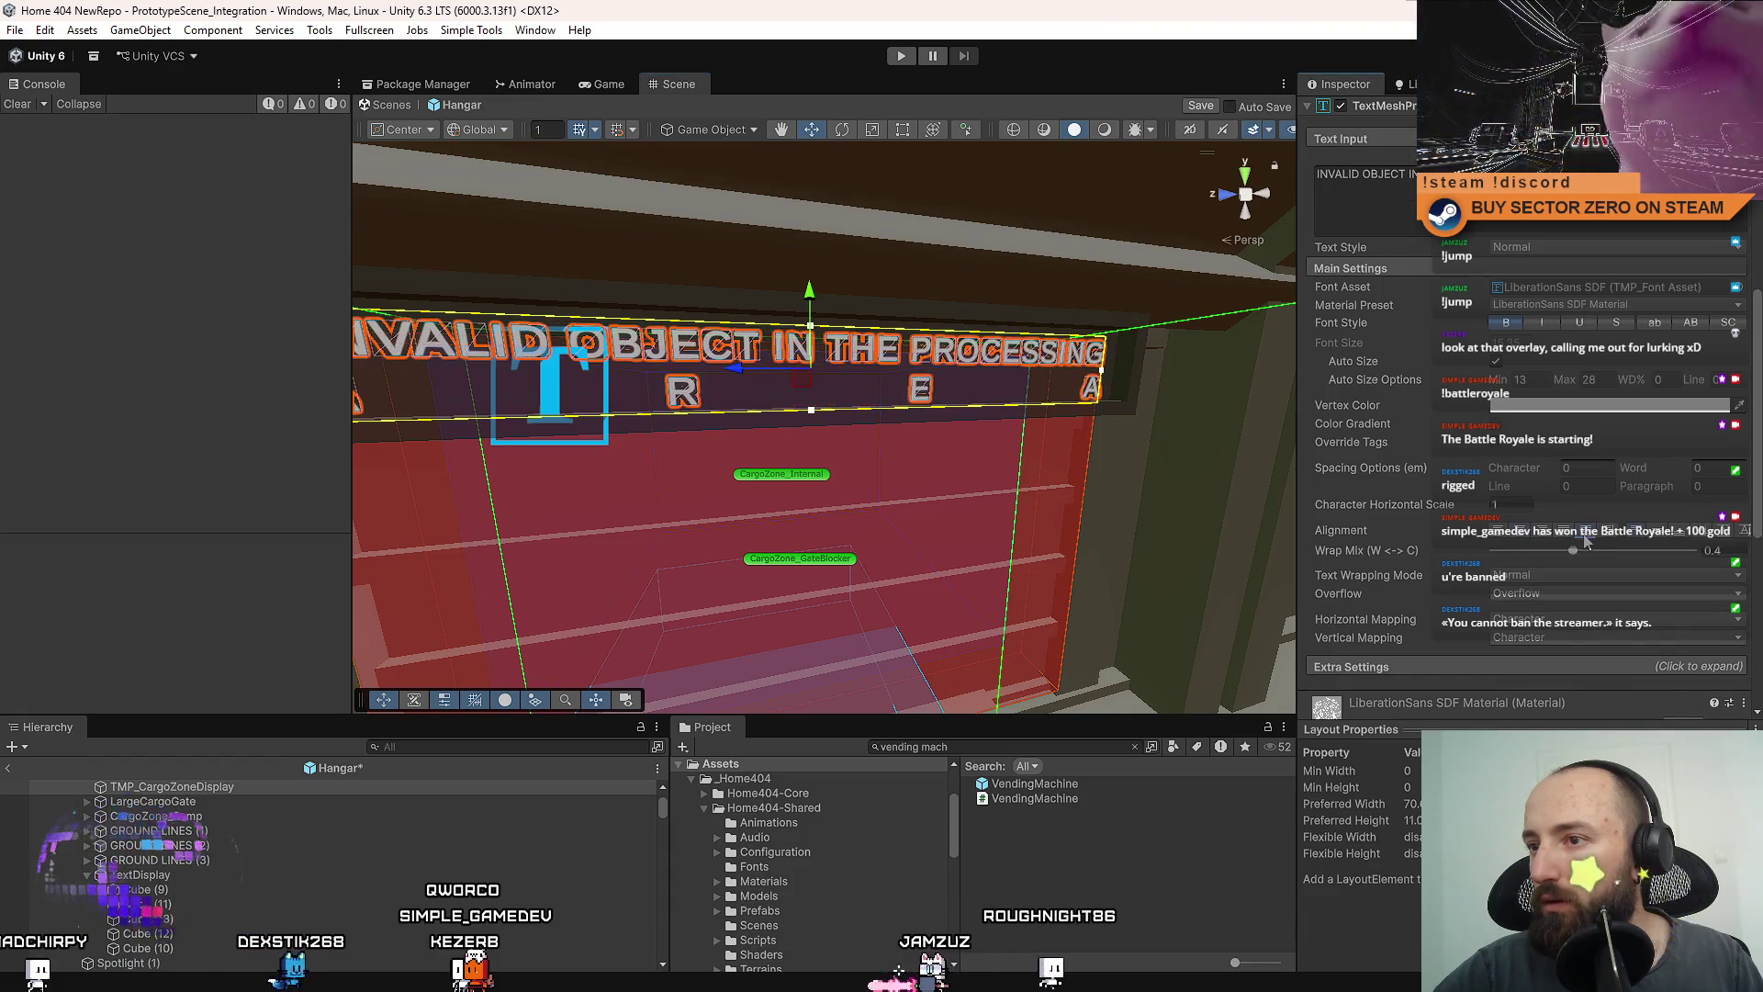
left_click(1537, 536)
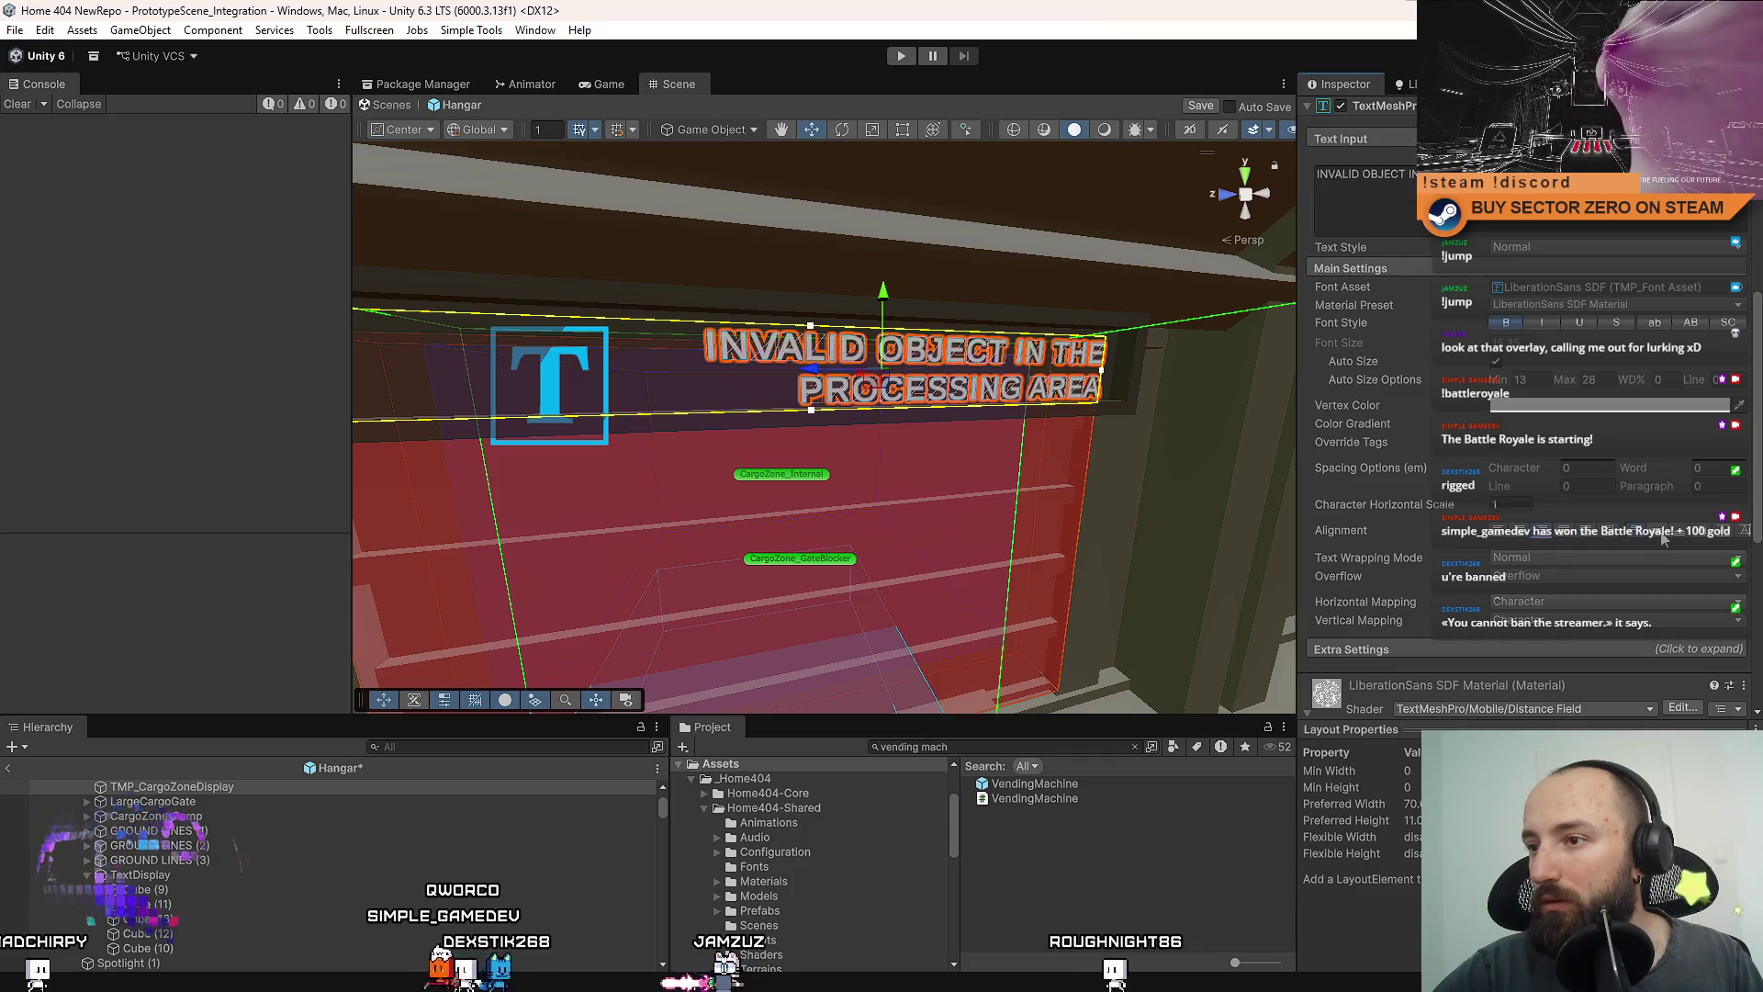
left_click(1520, 538)
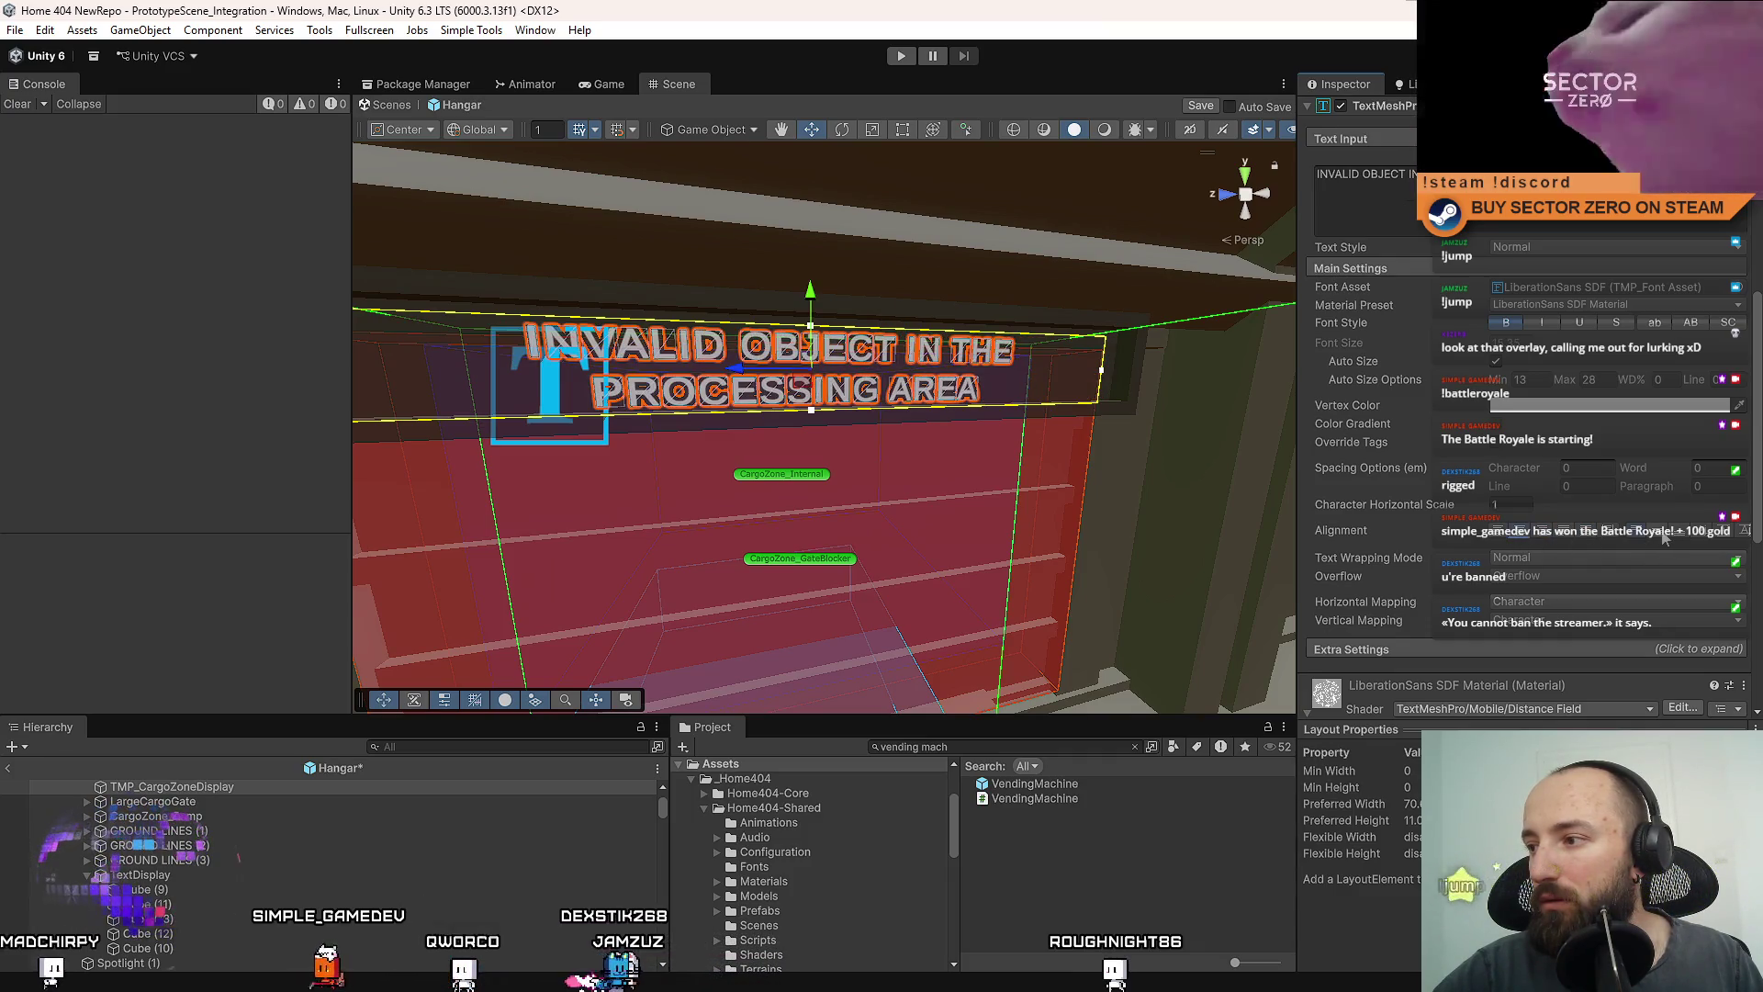
left_click_drag(847, 508, 773, 456)
scroll(772, 455, "up", 4)
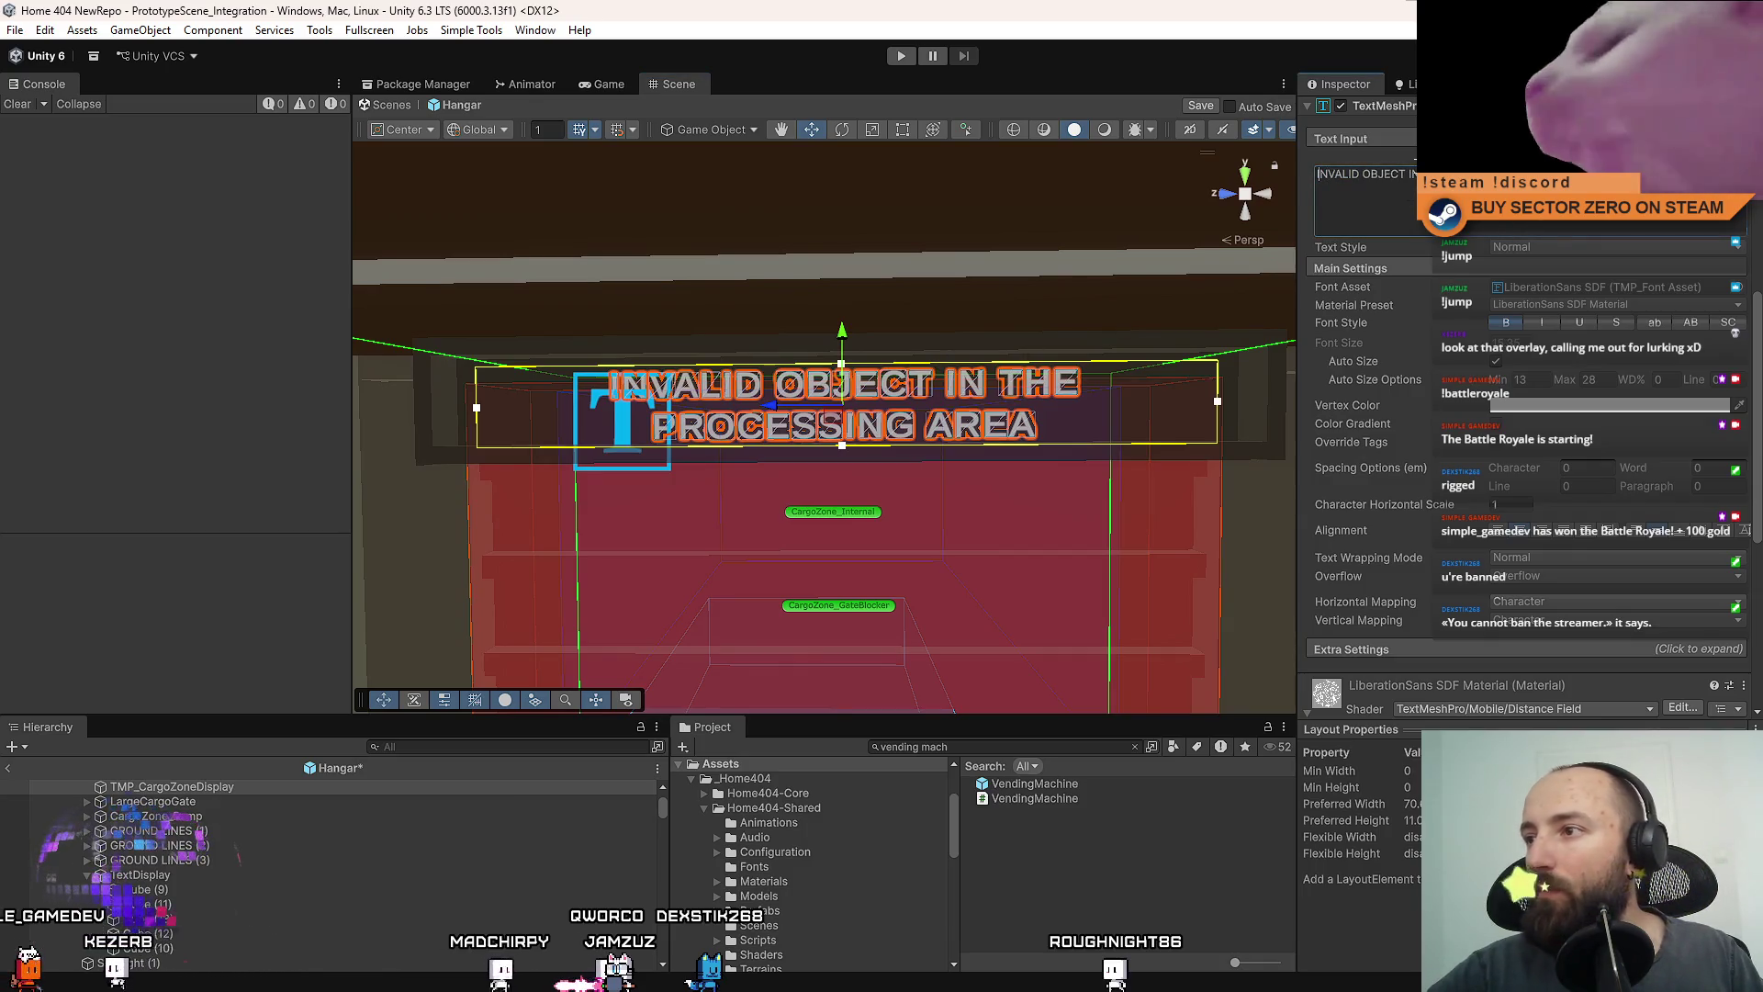
scroll(772, 456, "down", 5)
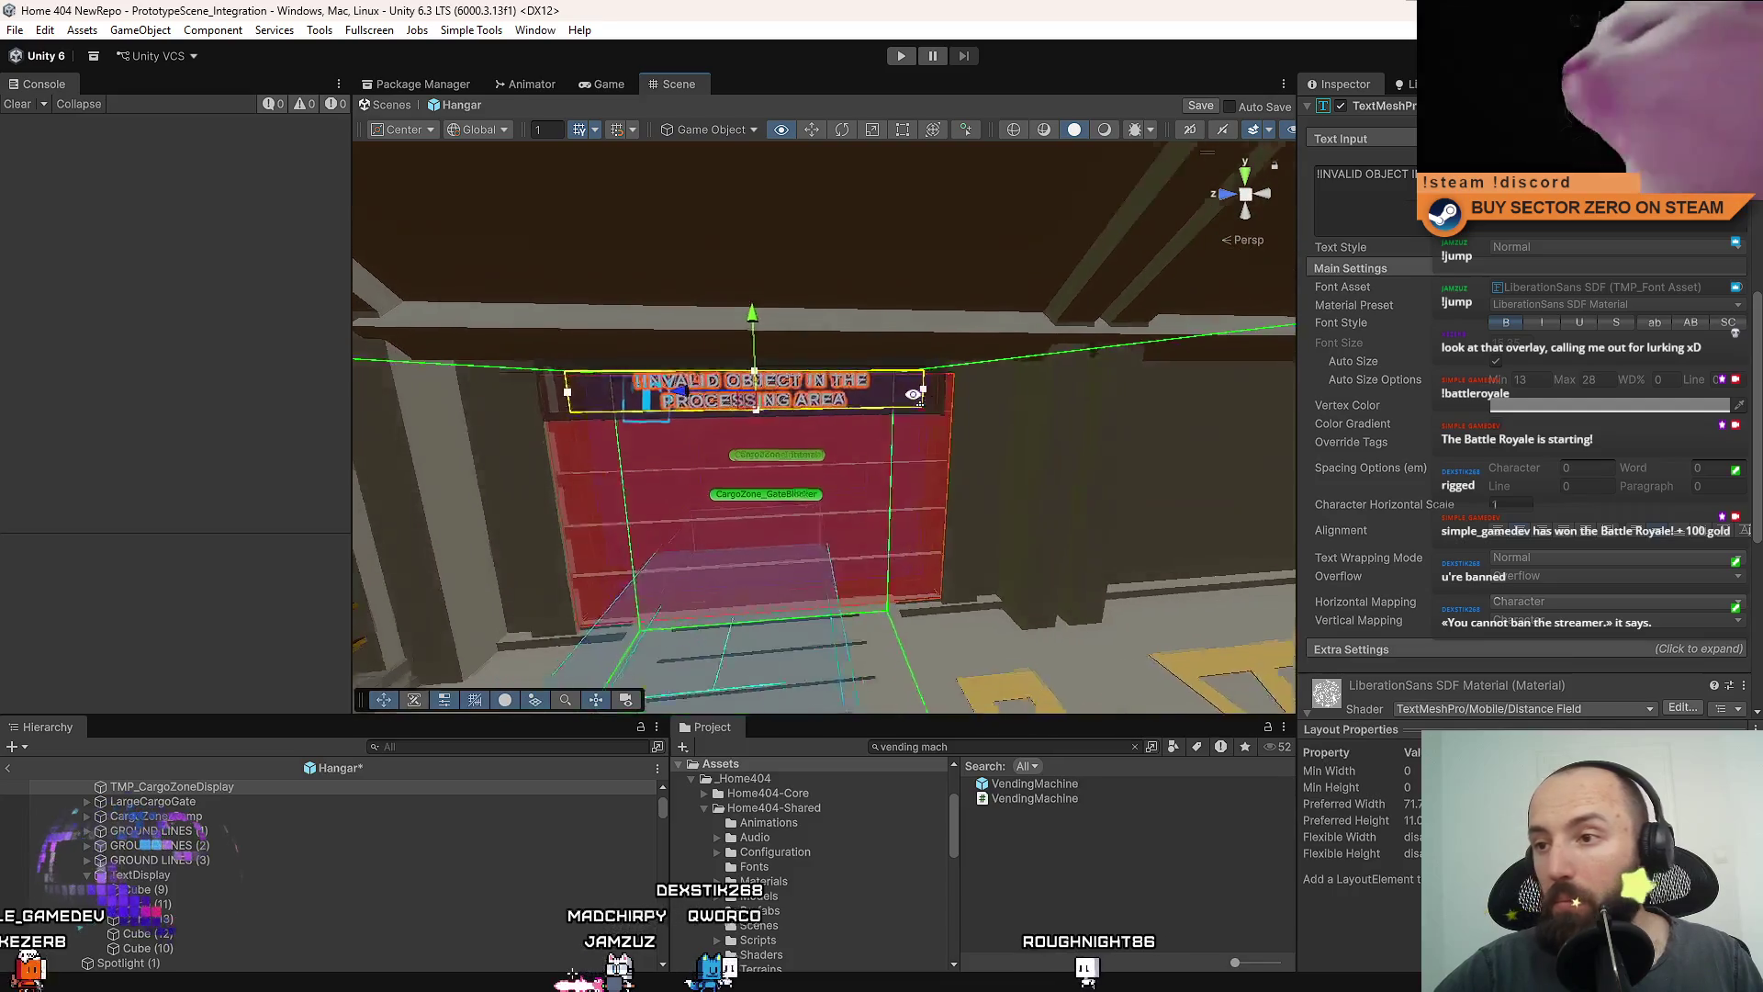
Hide the Scene view gizmos to preview the plain sign.
left_click(976, 408)
scroll(976, 408, "up", 5)
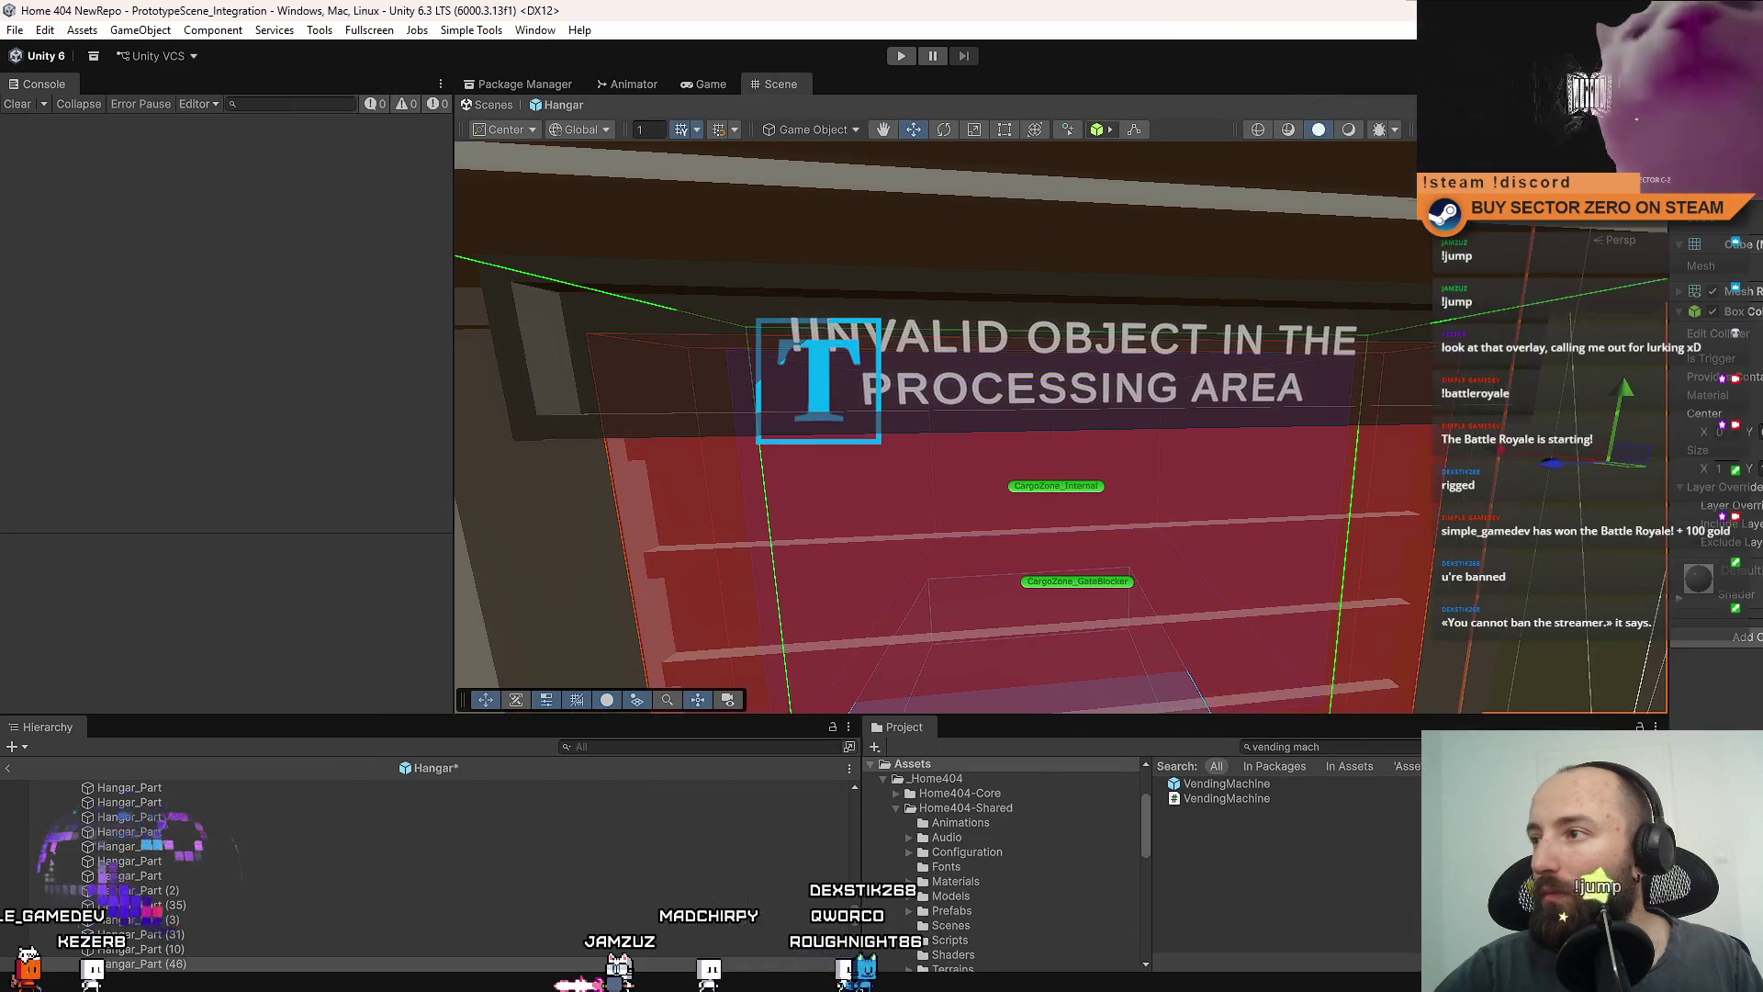
key("shift+g")
key("shift+g")
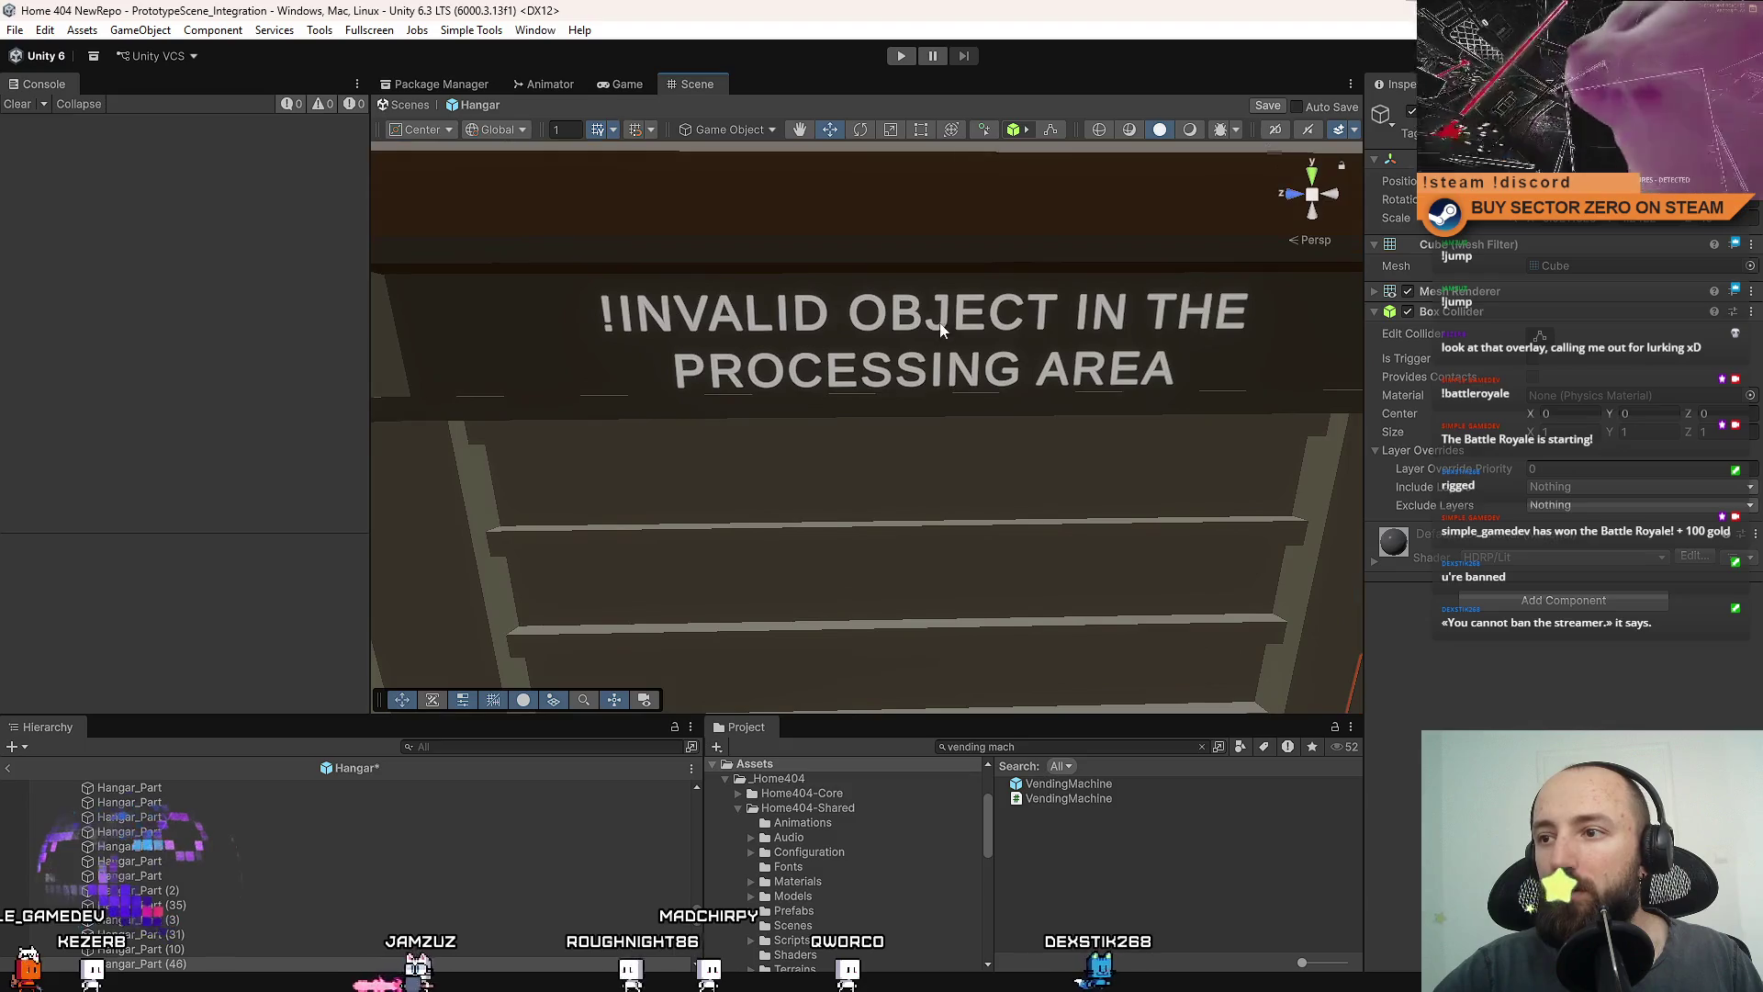
Orbit out and reselect the TMP_CargoZoneDisplay sign text object.
left_click(919, 367)
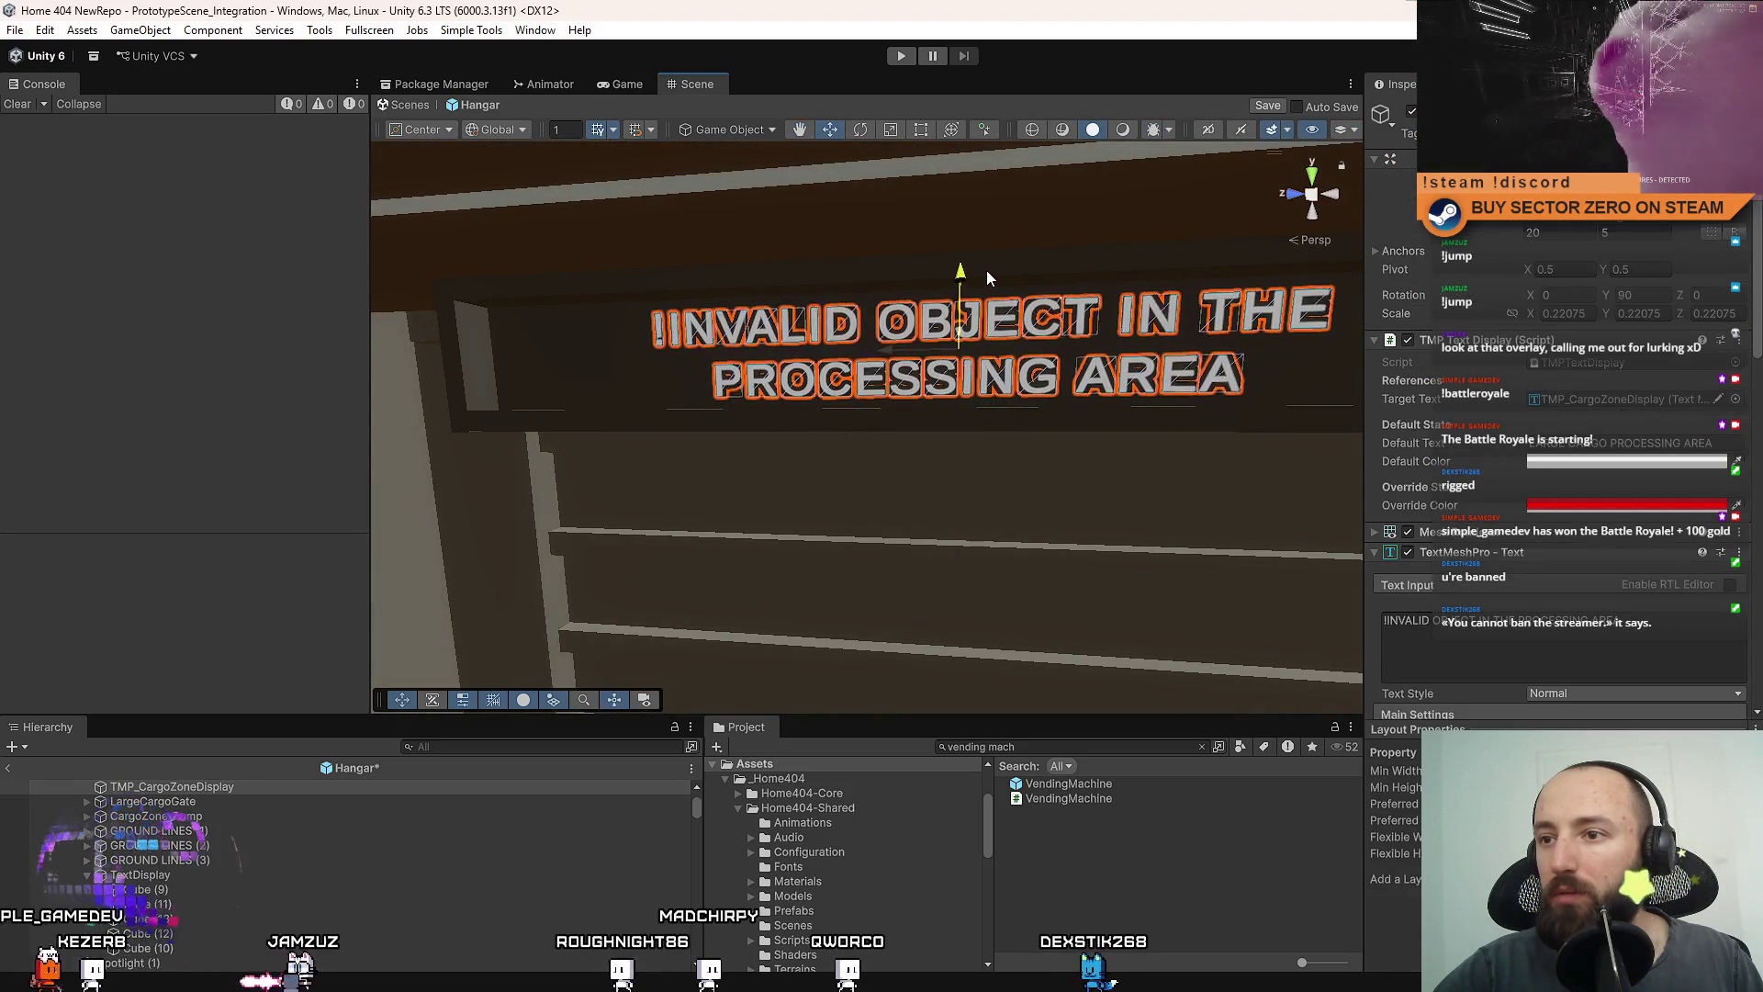
mouse_move(988, 270)
left_mouse_down()
mouse_move(1059, 328)
mouse_move(1133, 307)
mouse_move(949, 409)
left_mouse_up()
left_click(1059, 328)
left_click(906, 399)
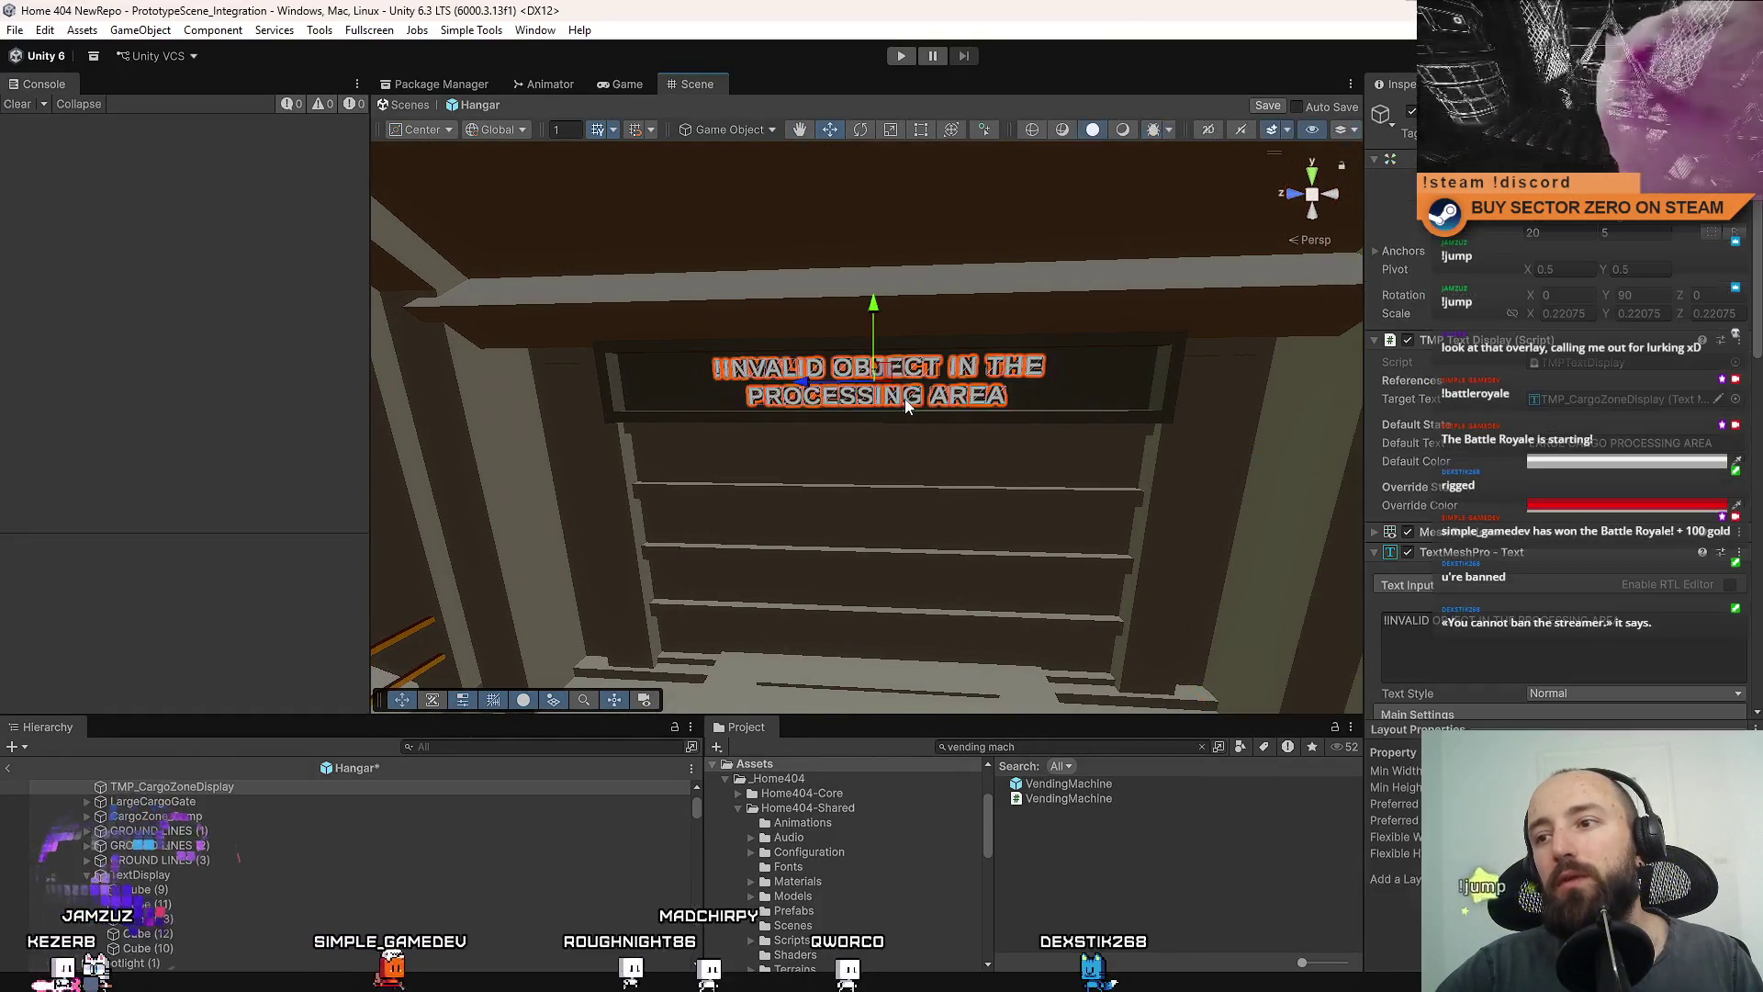
left_click(1012, 377)
left_click(1010, 371)
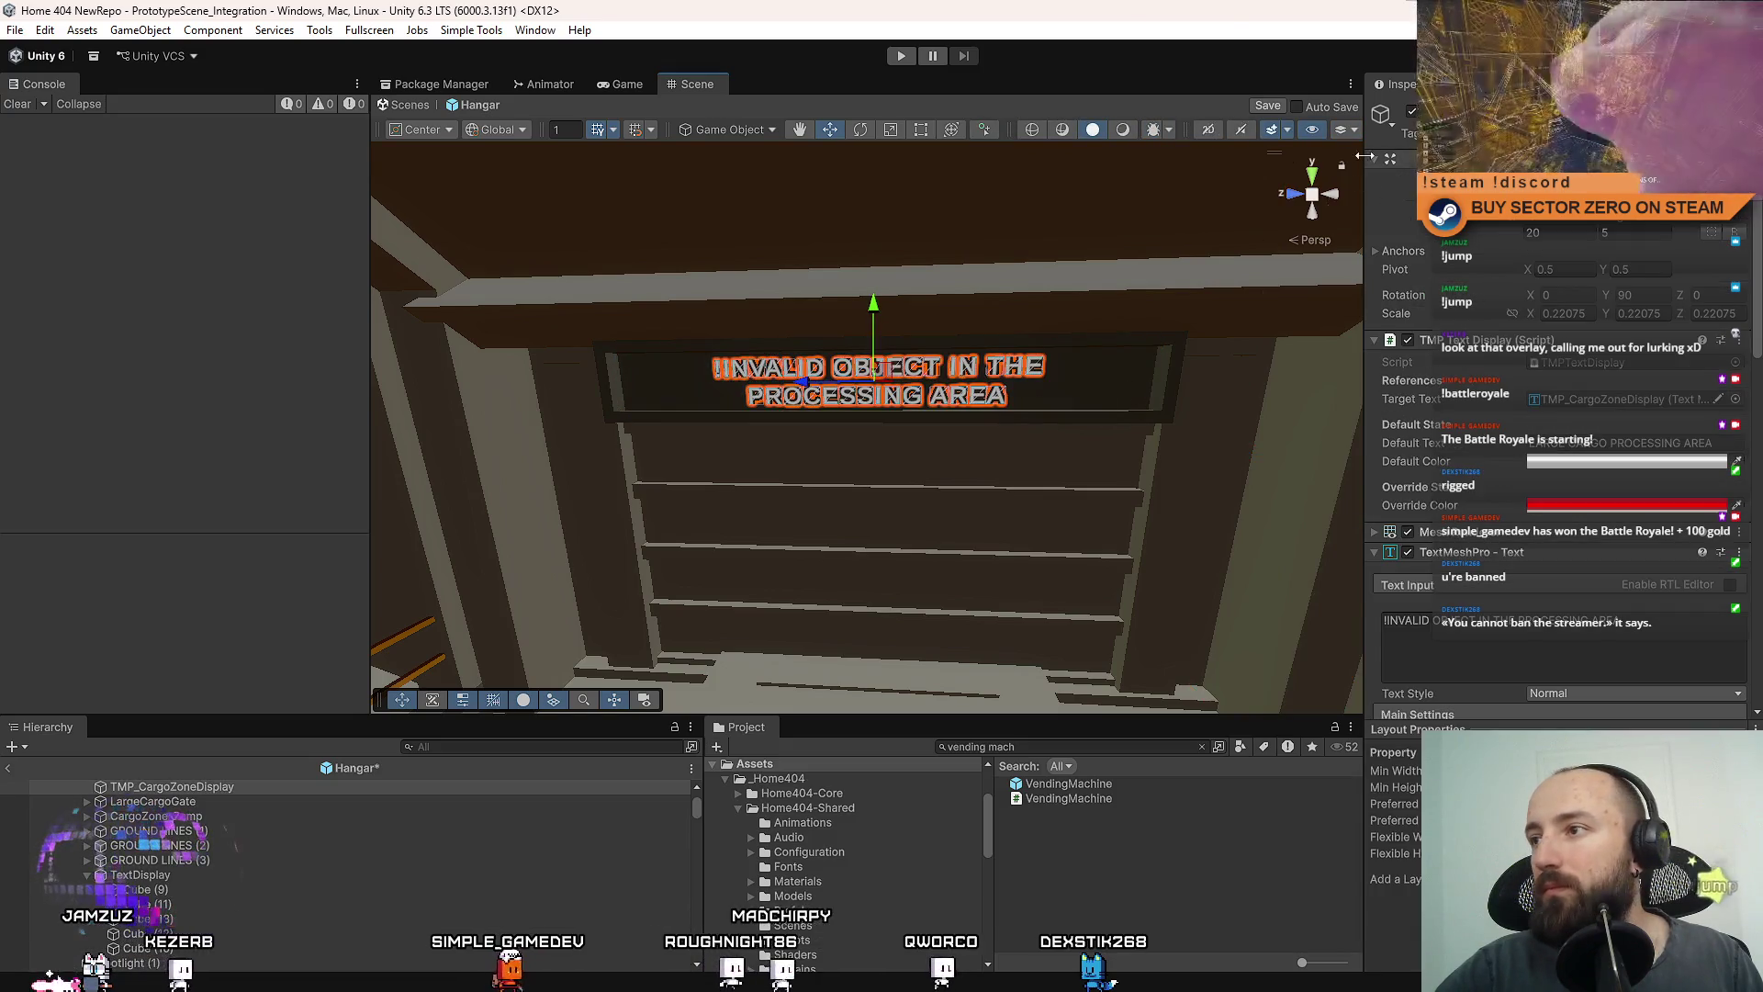
scroll(1056, 385, "up", 2)
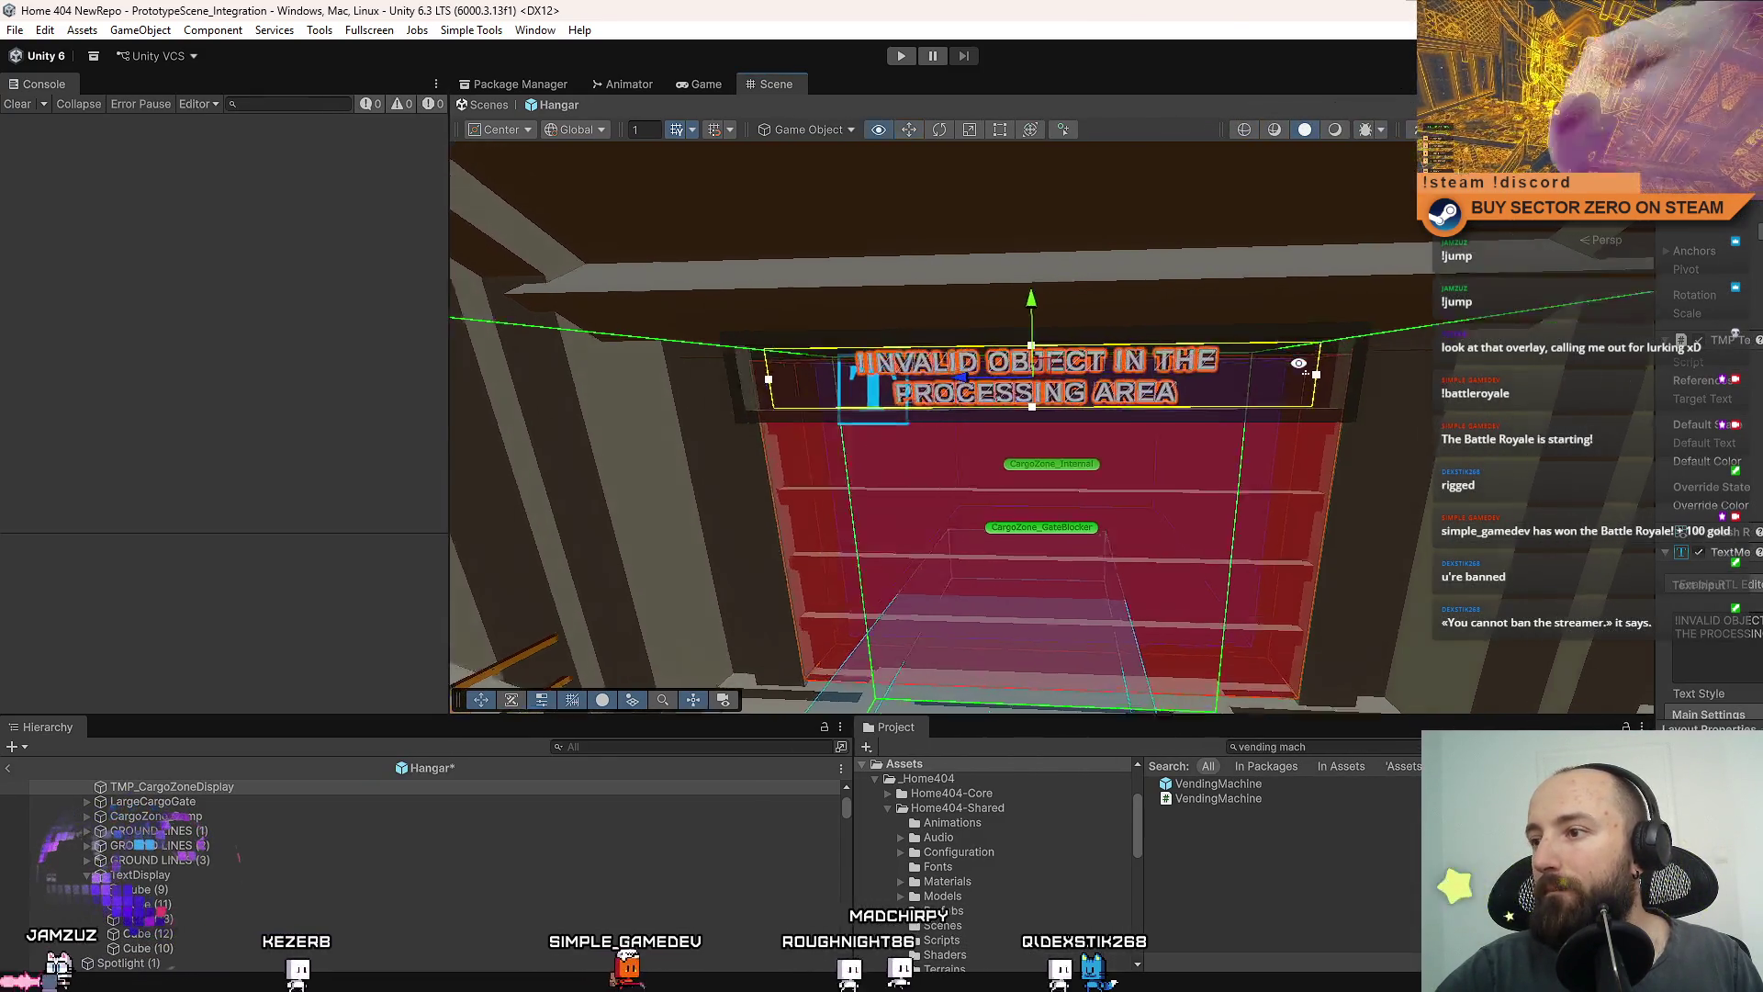
Pull the text box's right edge inward and orbit to check the two-line reflow.
mouse_move(1359, 374)
left_mouse_down()
mouse_move(1229, 369)
mouse_move(1217, 395)
left_mouse_up()
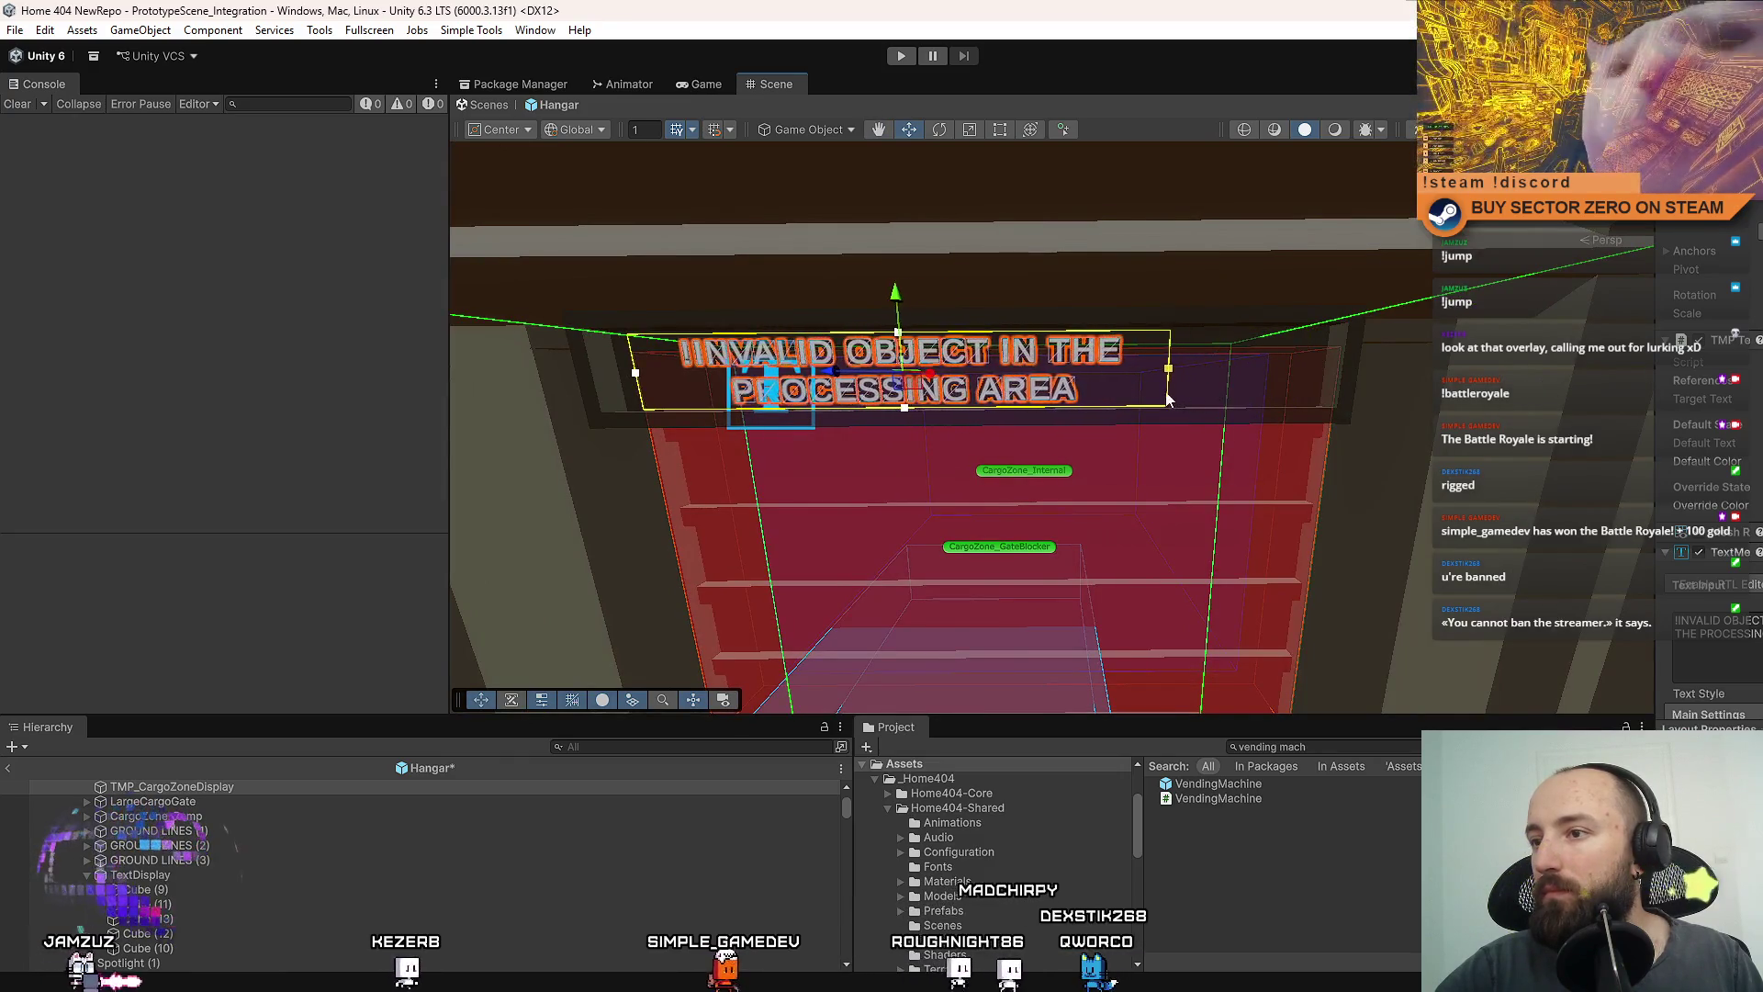
scroll(932, 410, "down", 3)
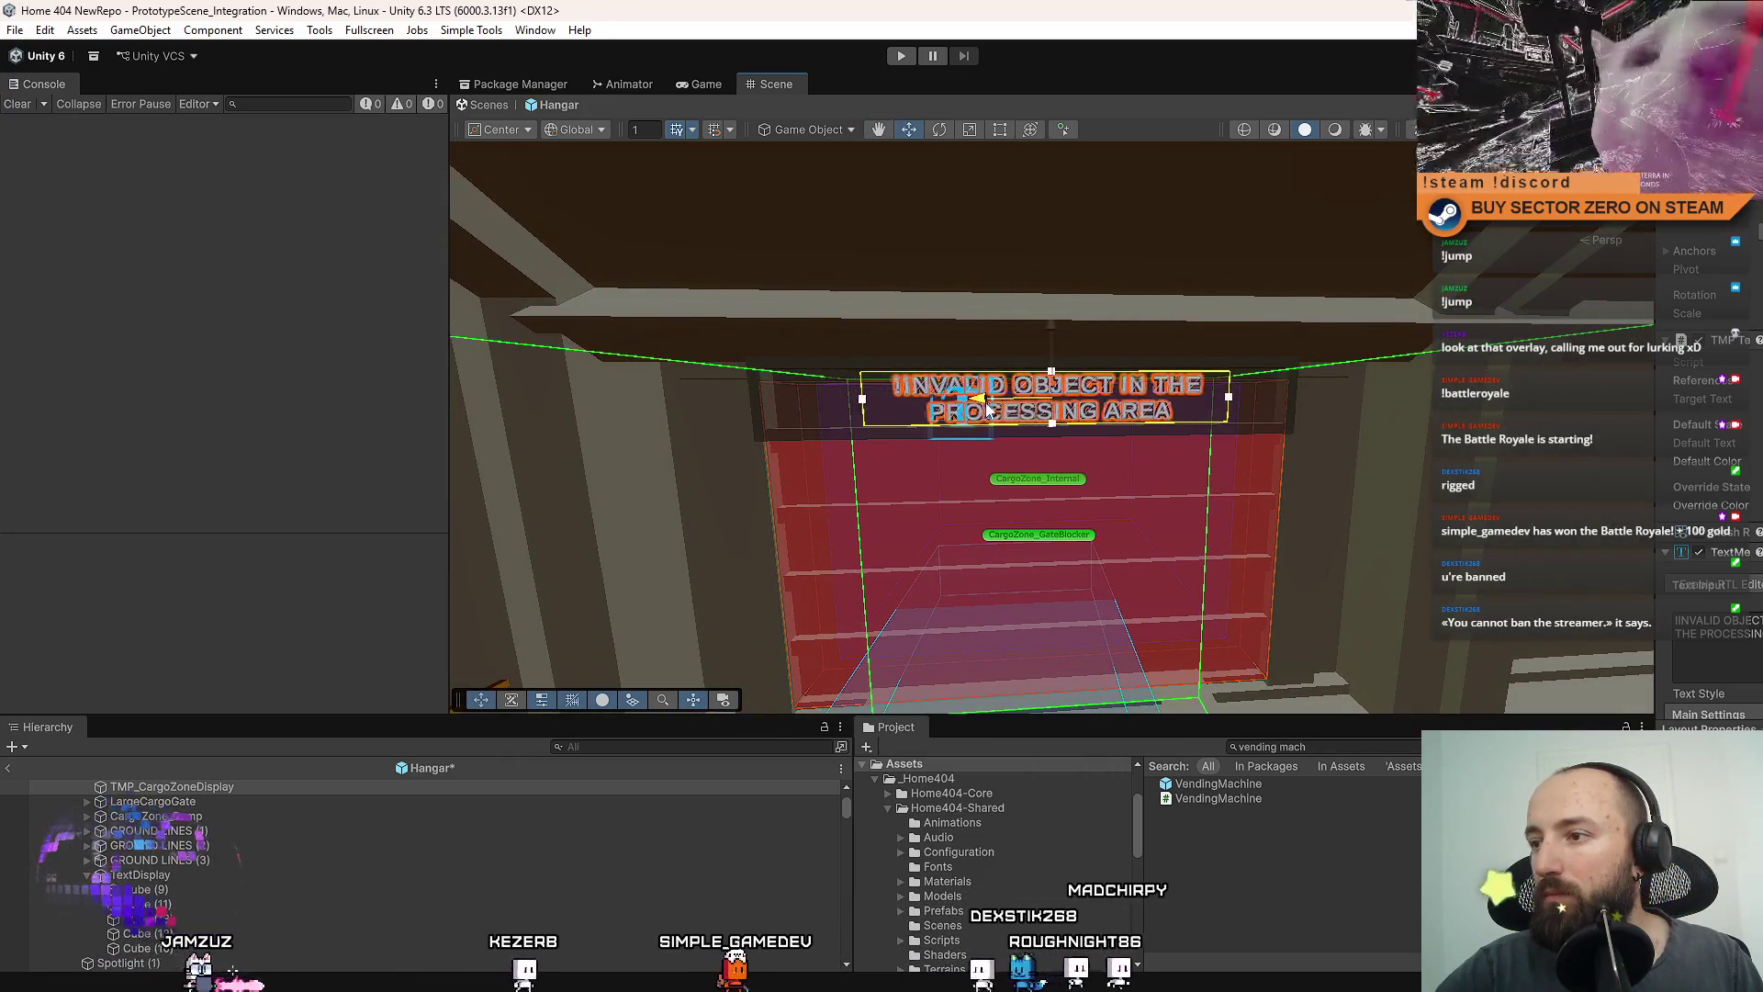
mouse_move(932, 411)
left_mouse_down()
mouse_move(992, 382)
mouse_move(928, 383)
mouse_move(936, 288)
mouse_move(933, 420)
left_mouse_up()
scroll(933, 421, "up", 2)
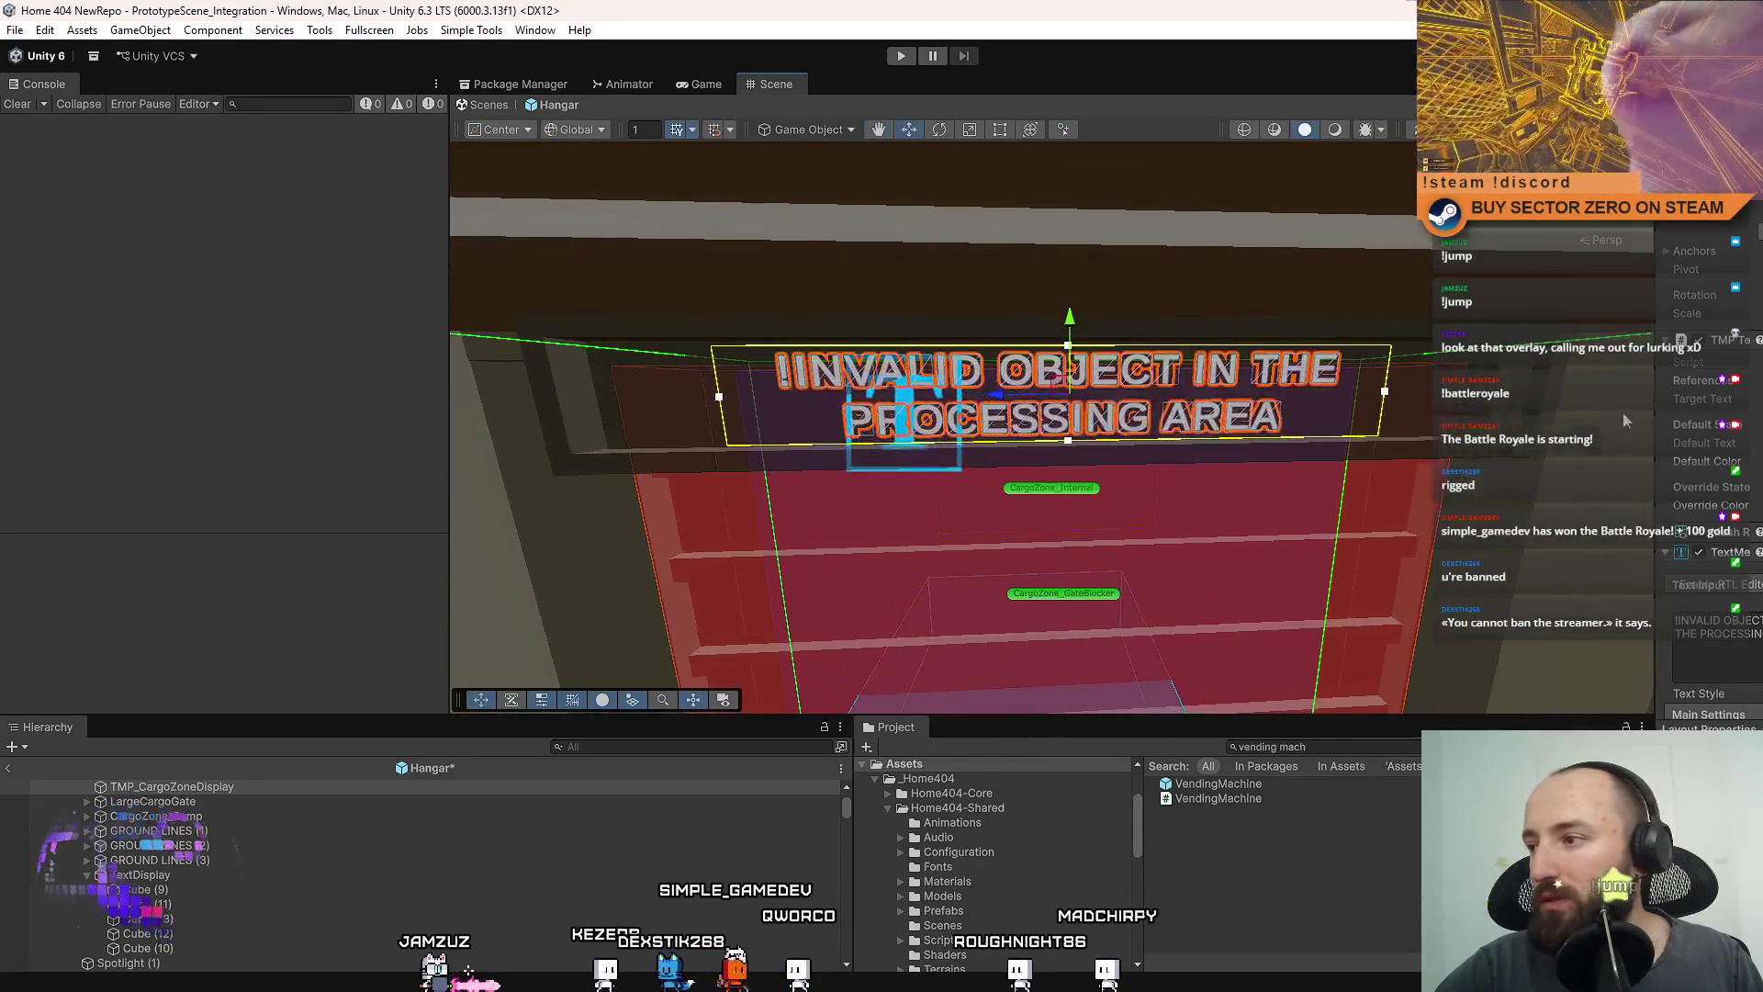
mouse_move(1074, 392)
left_mouse_down()
mouse_move(918, 386)
mouse_move(909, 370)
mouse_move(968, 395)
left_mouse_up()
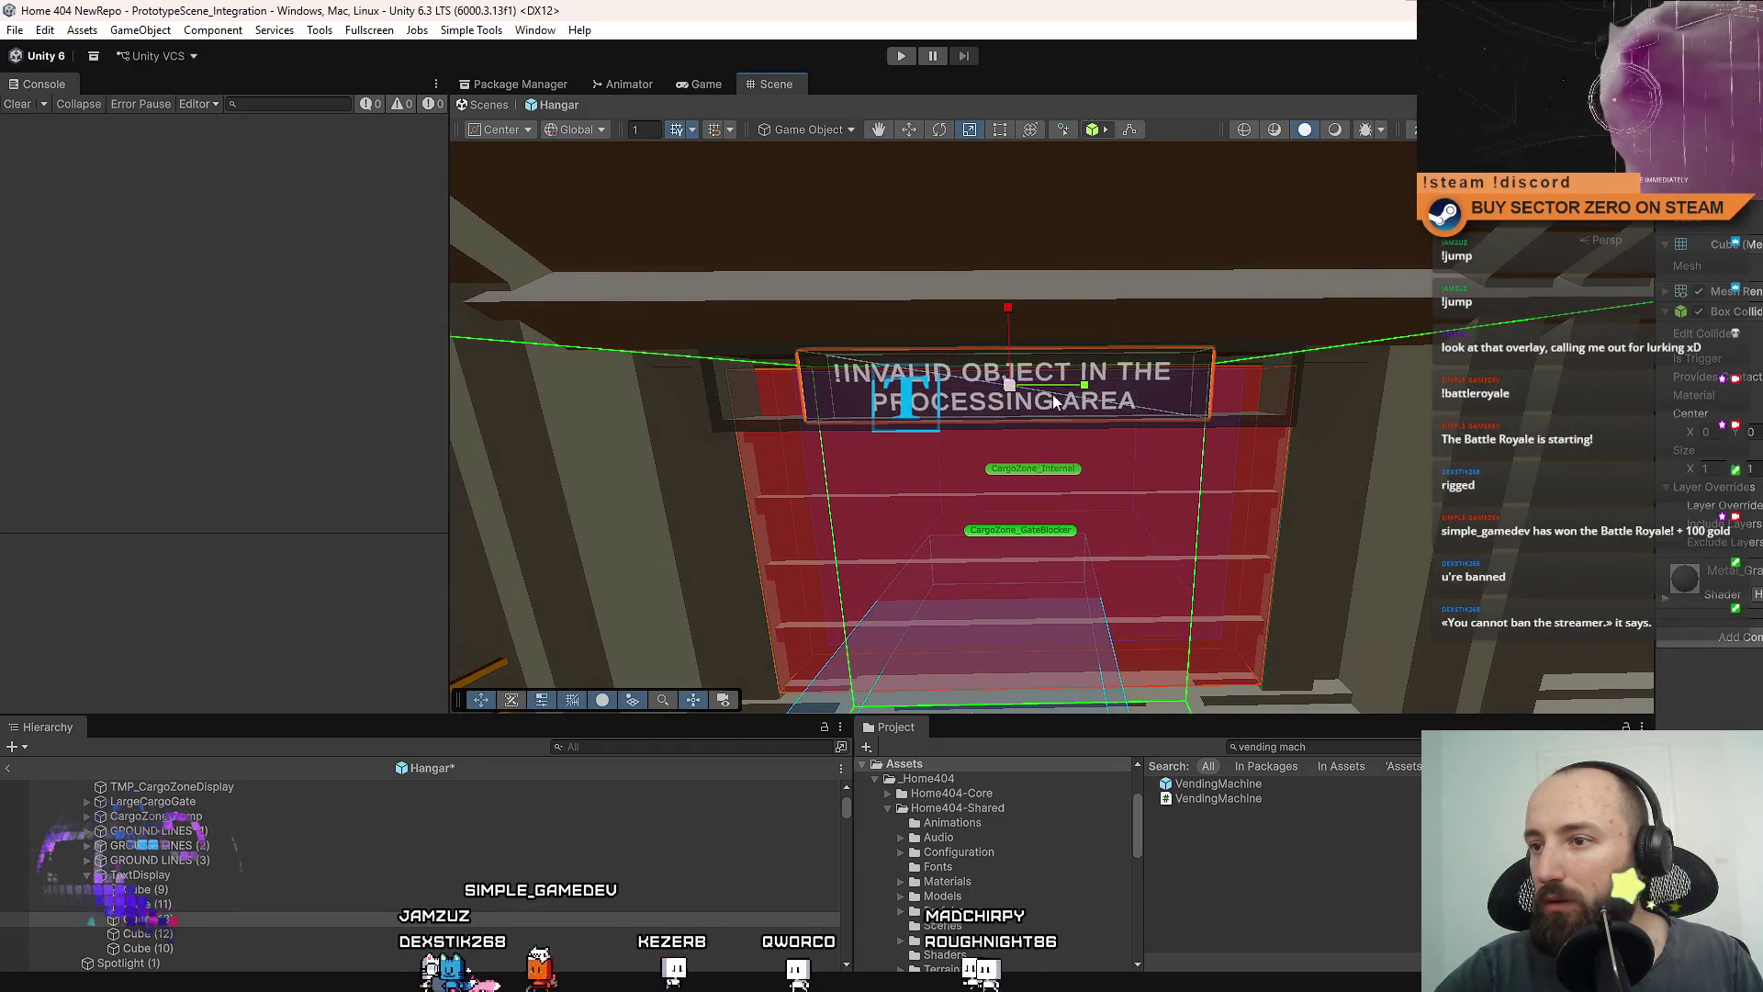
Shift the small slab block beside the INVALID OBJECT sign to the right with the move gizmo.
left_click_drag(1054, 401, 900, 290)
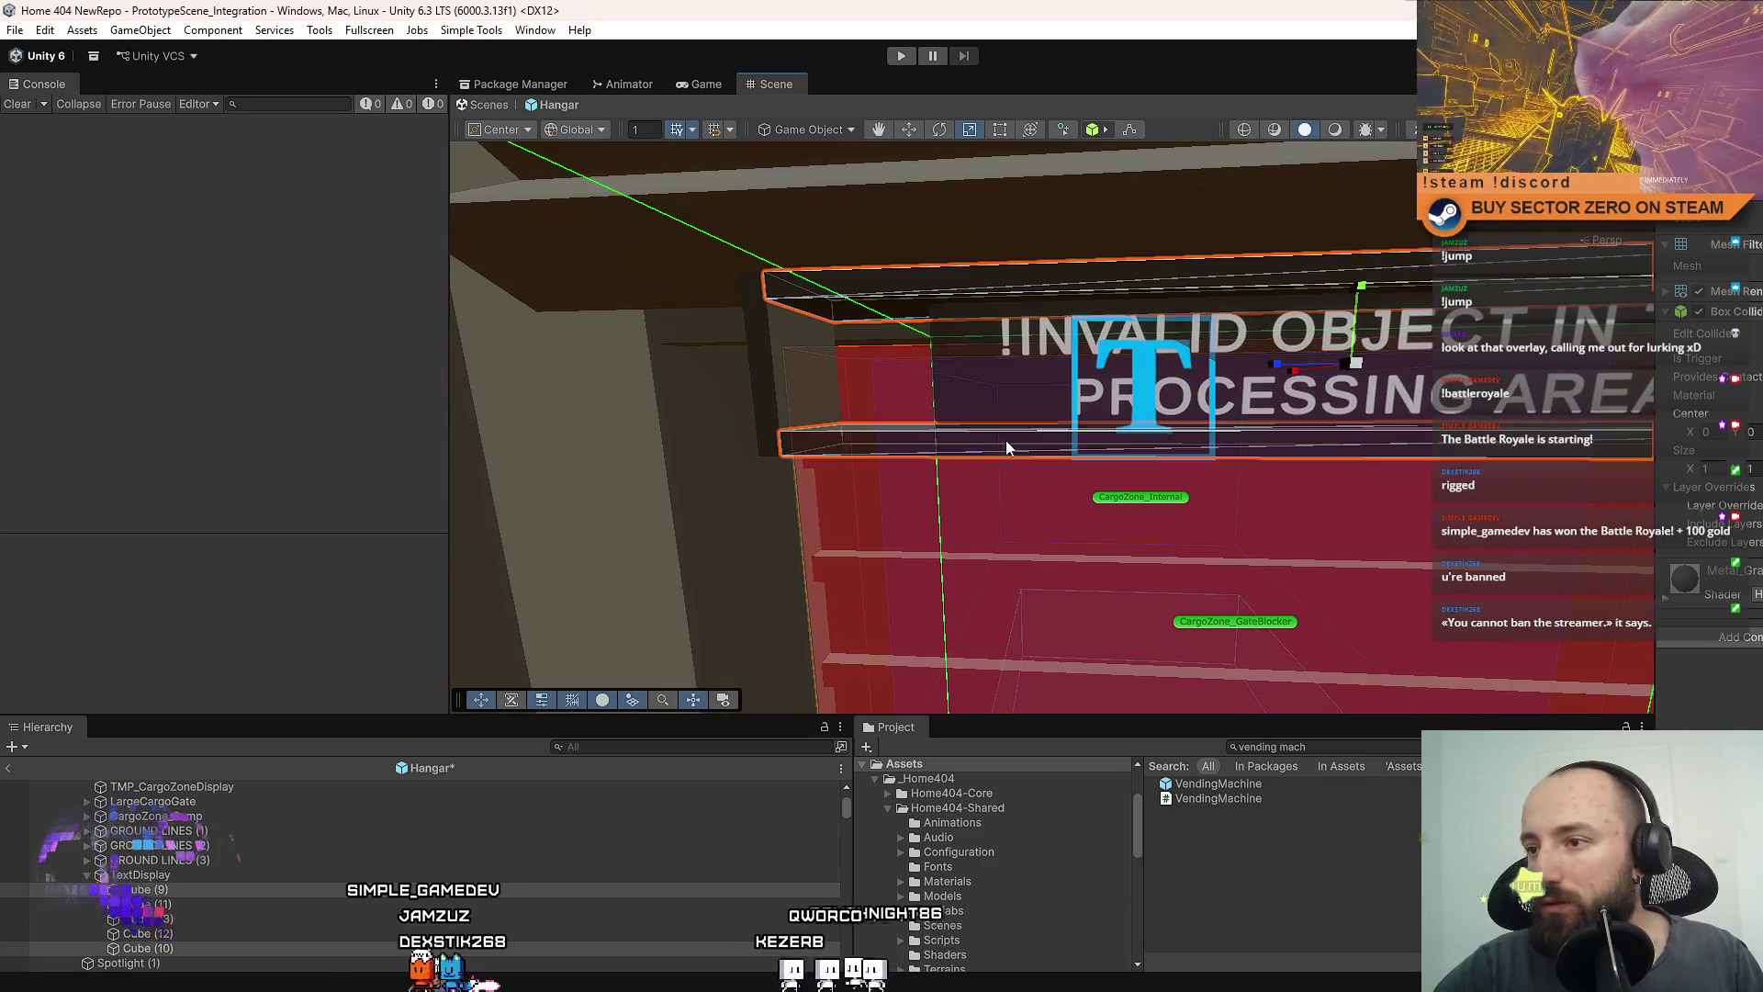
key("f")
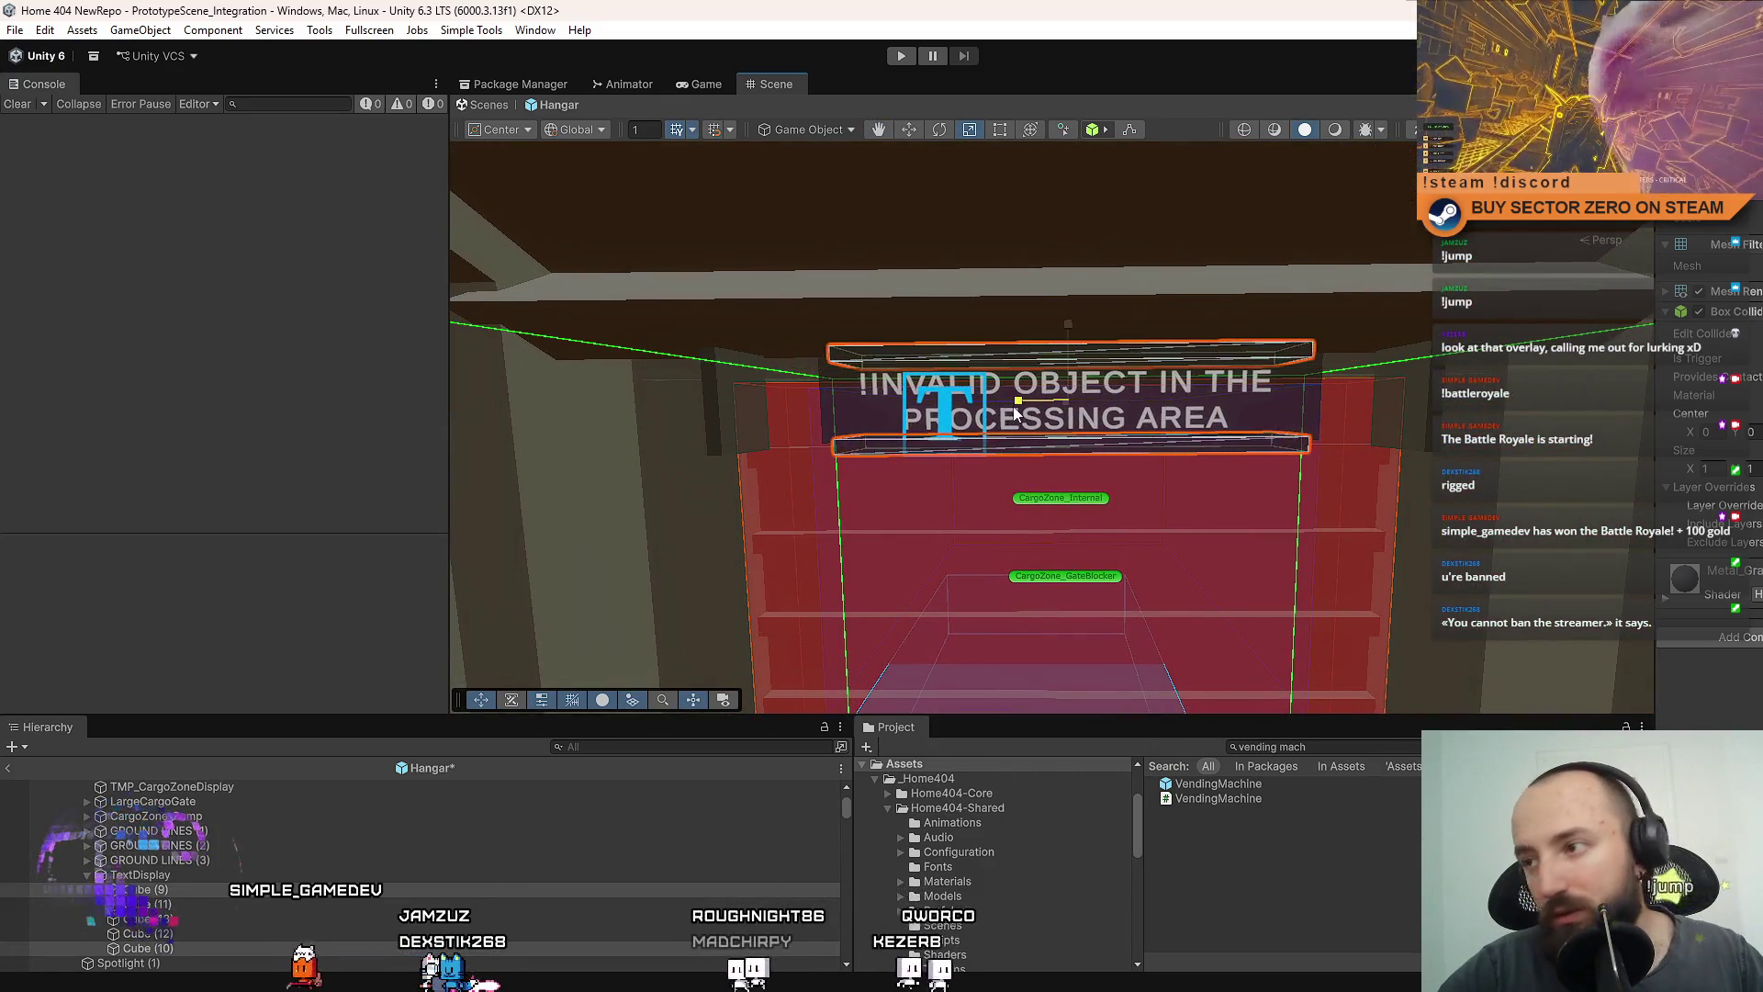
left_click_drag(1012, 406, 1010, 404)
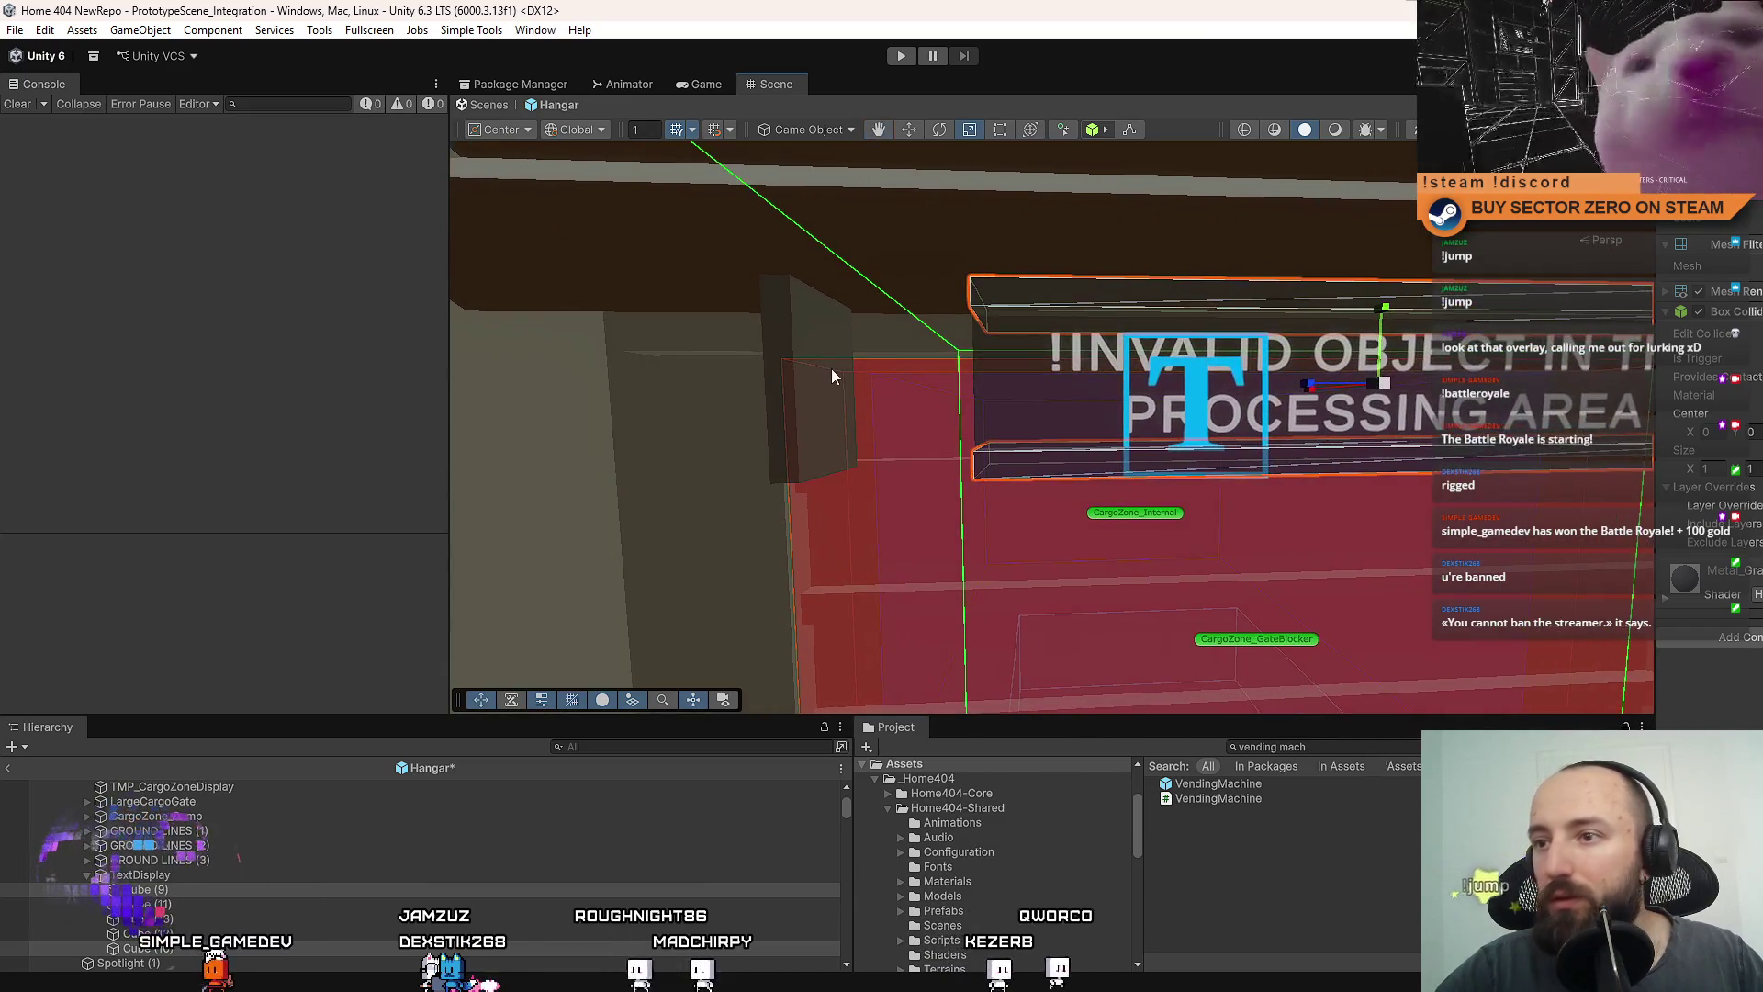
left_click(800, 336)
left_click_drag(791, 286, 972, 285)
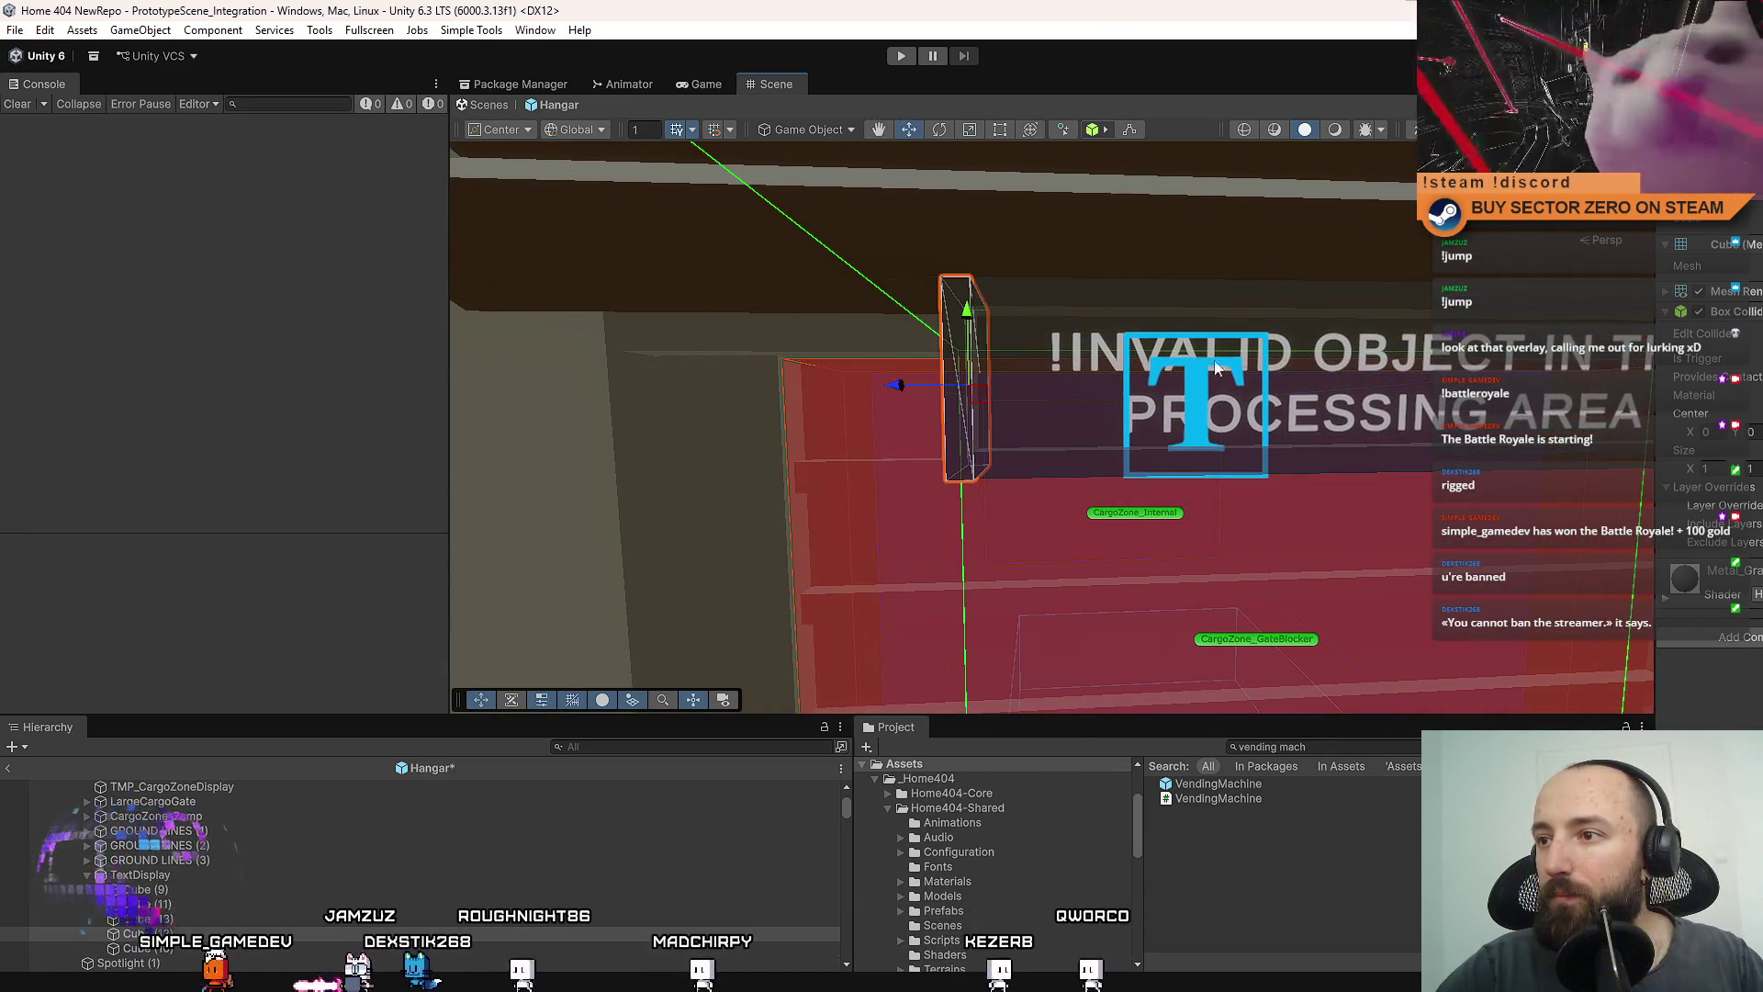
key("Right")
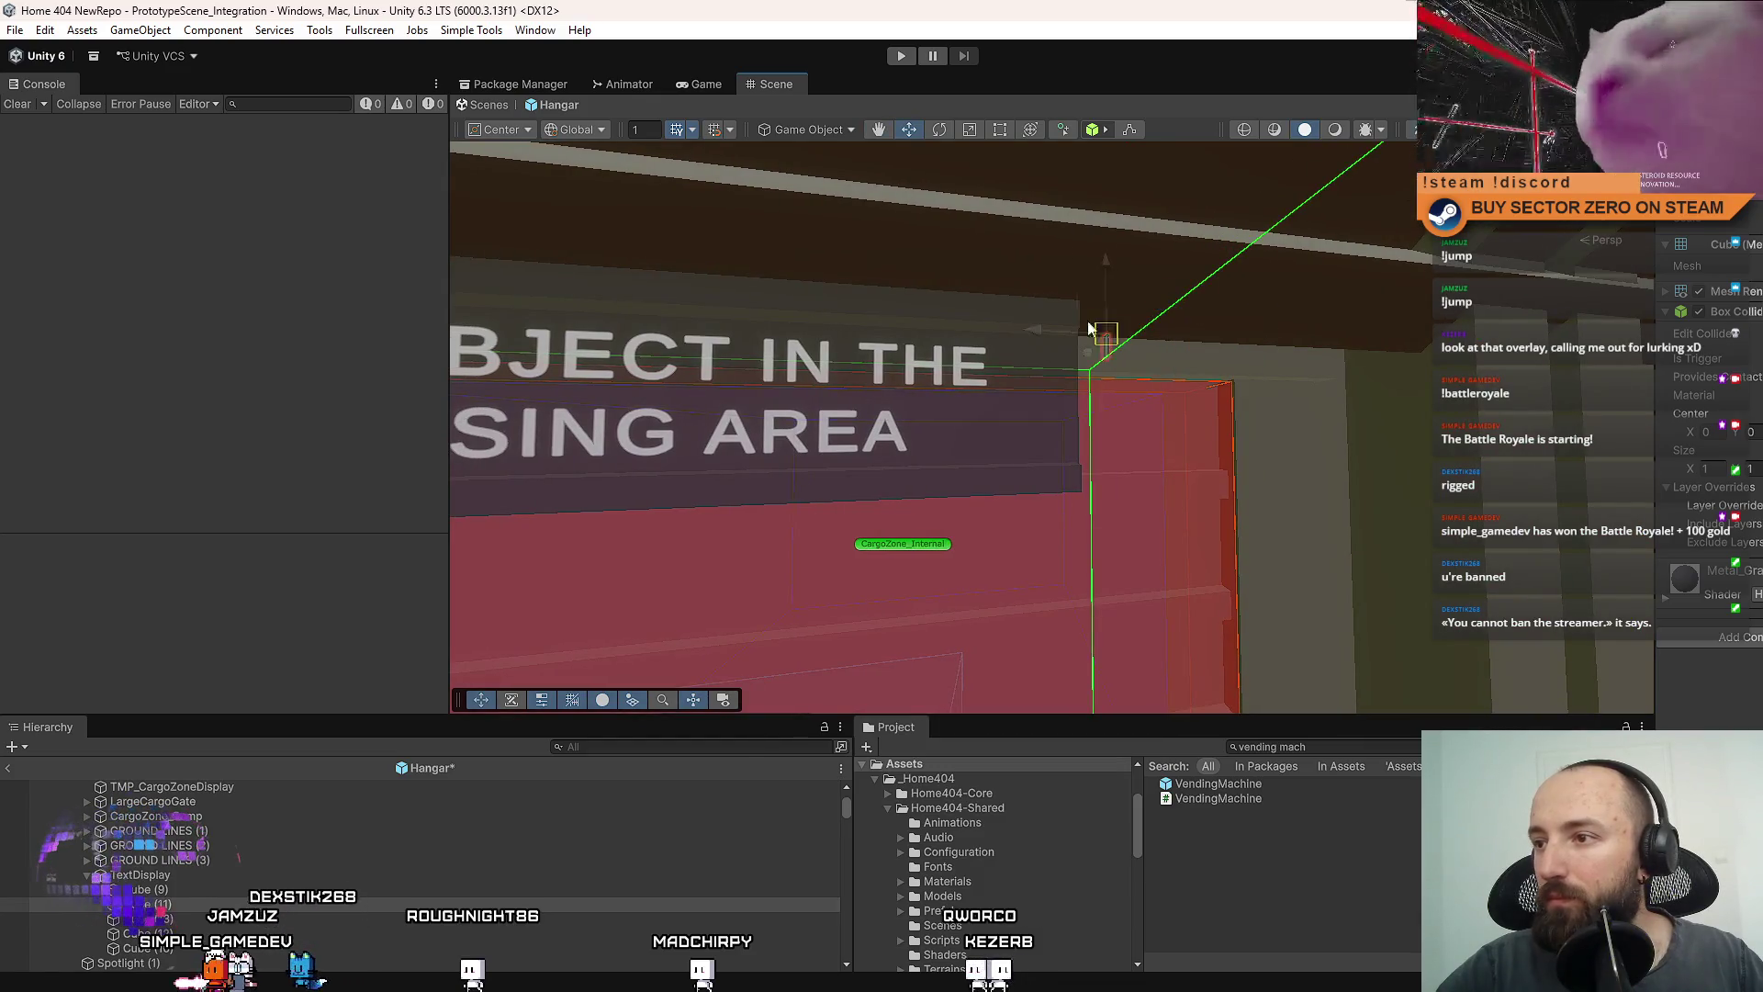
key("Down")
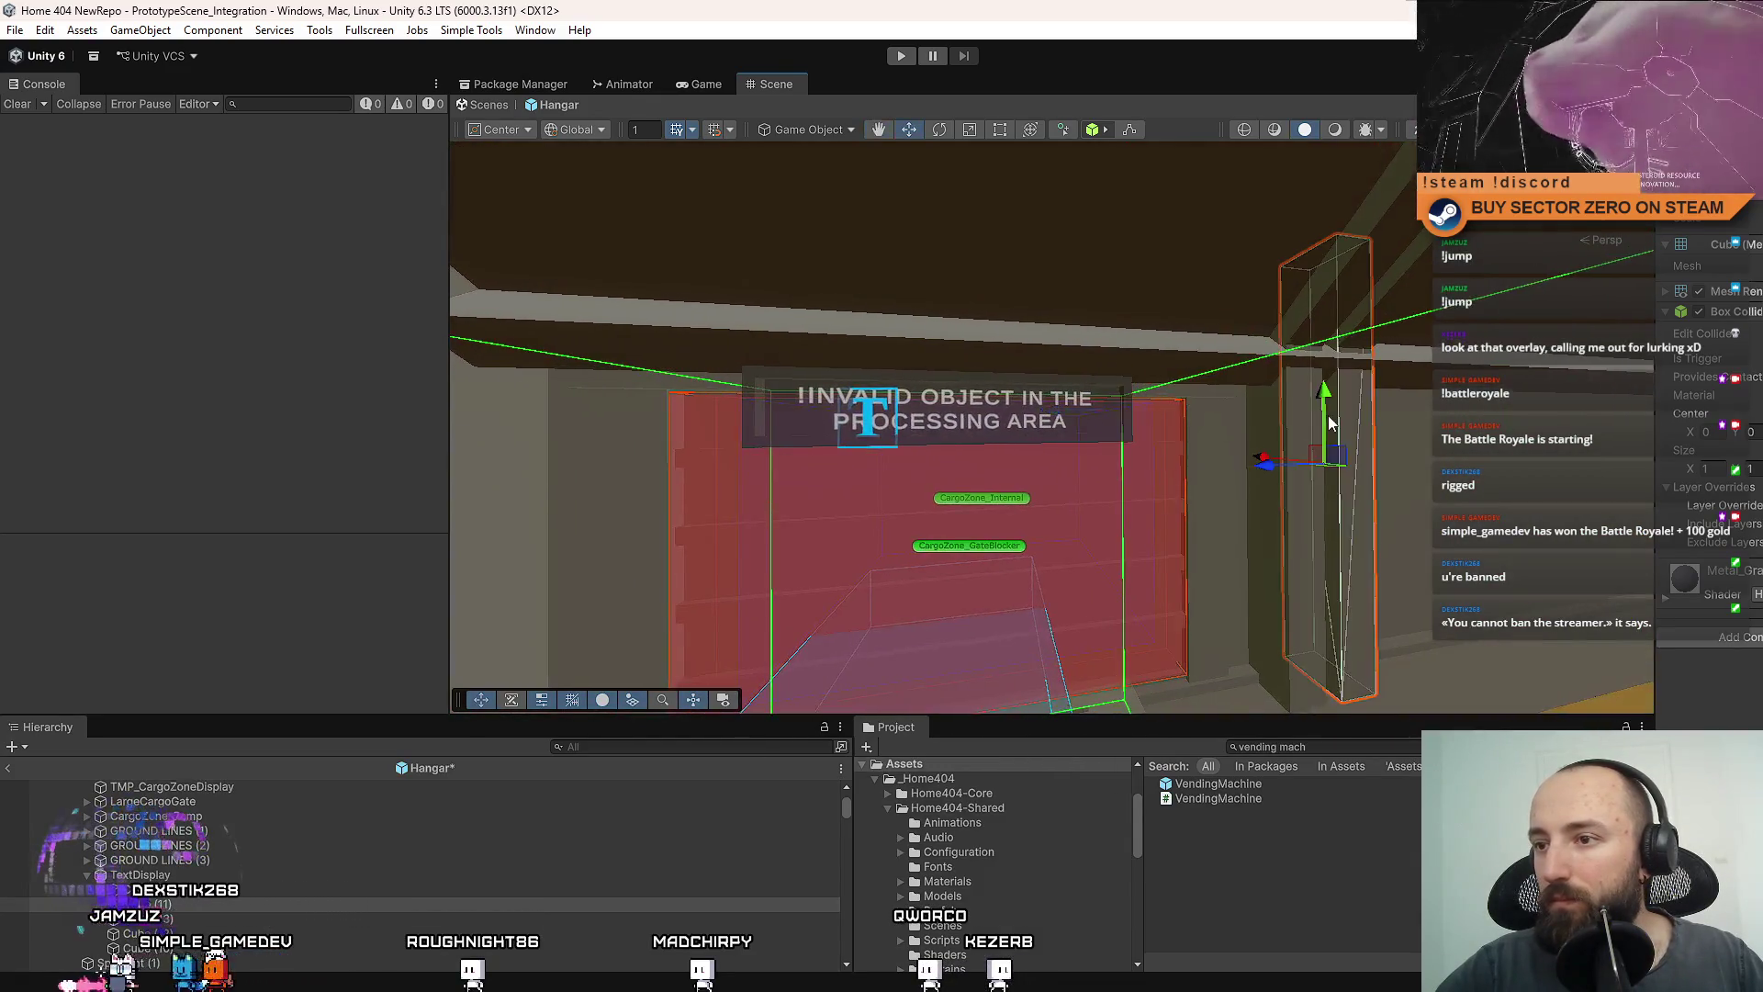
key("w")
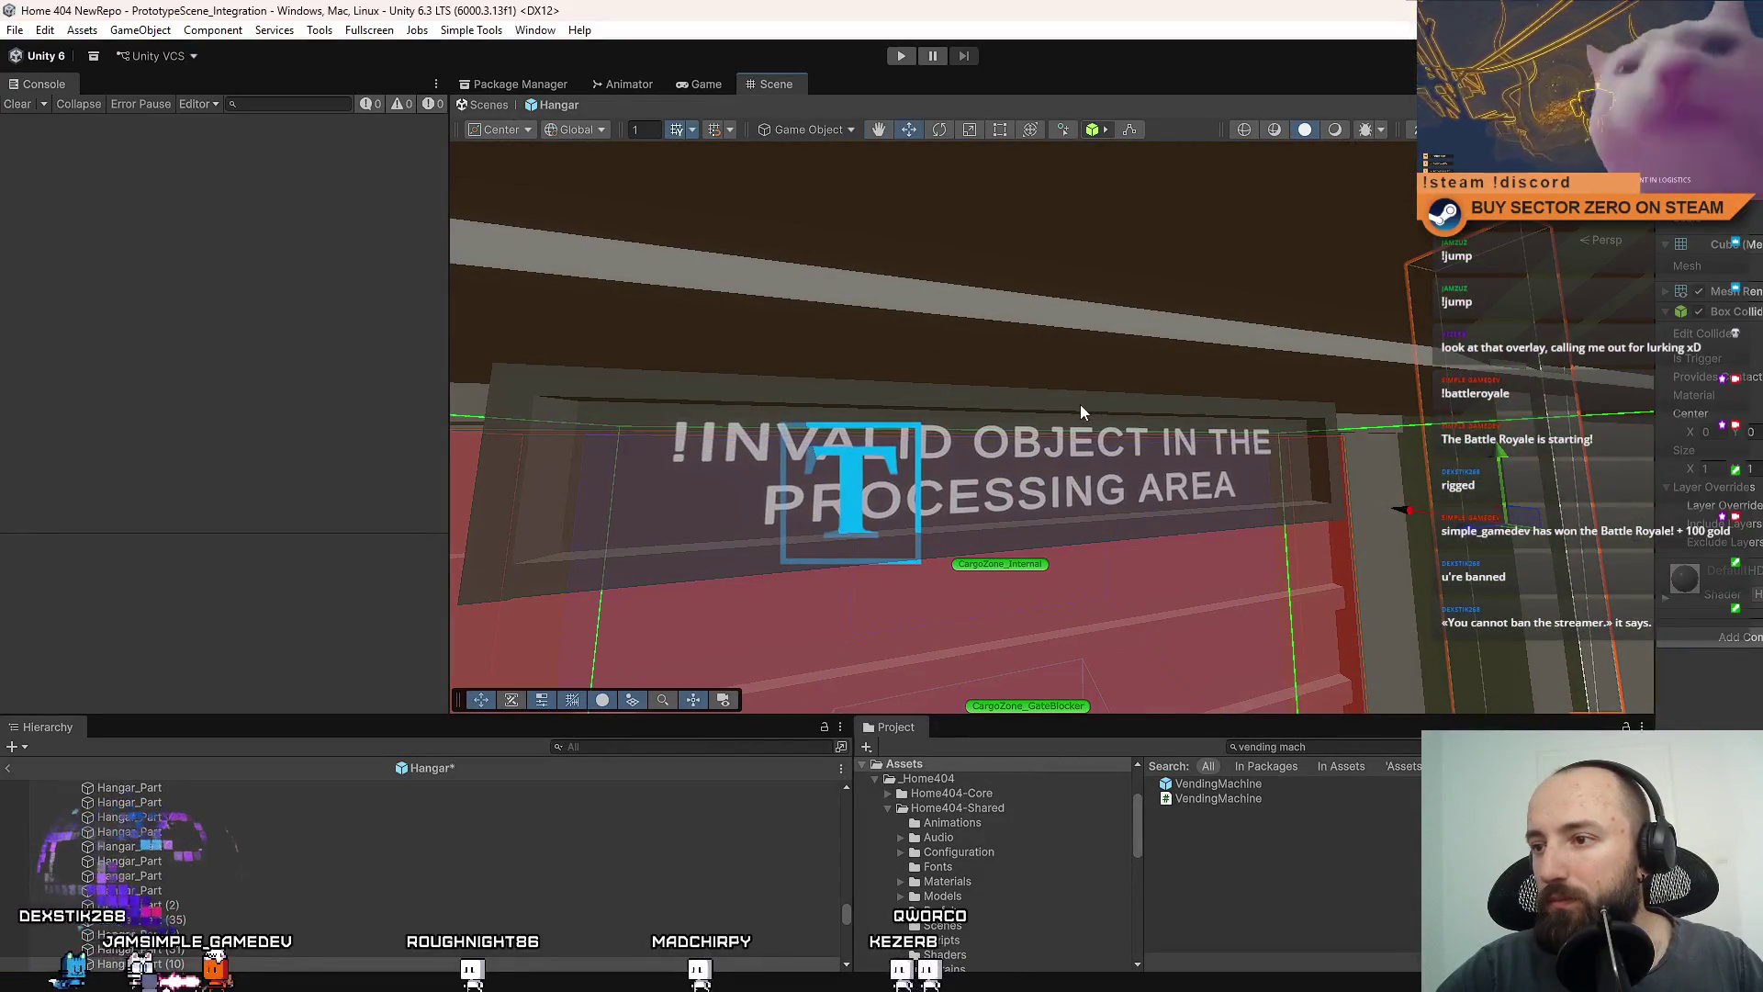
Place TextDisplay directly under TMP_CargoZoneDisplay in the Hierarchy and frame the sign in view.
left_click(1081, 406)
scroll(239, 853, "up", 5)
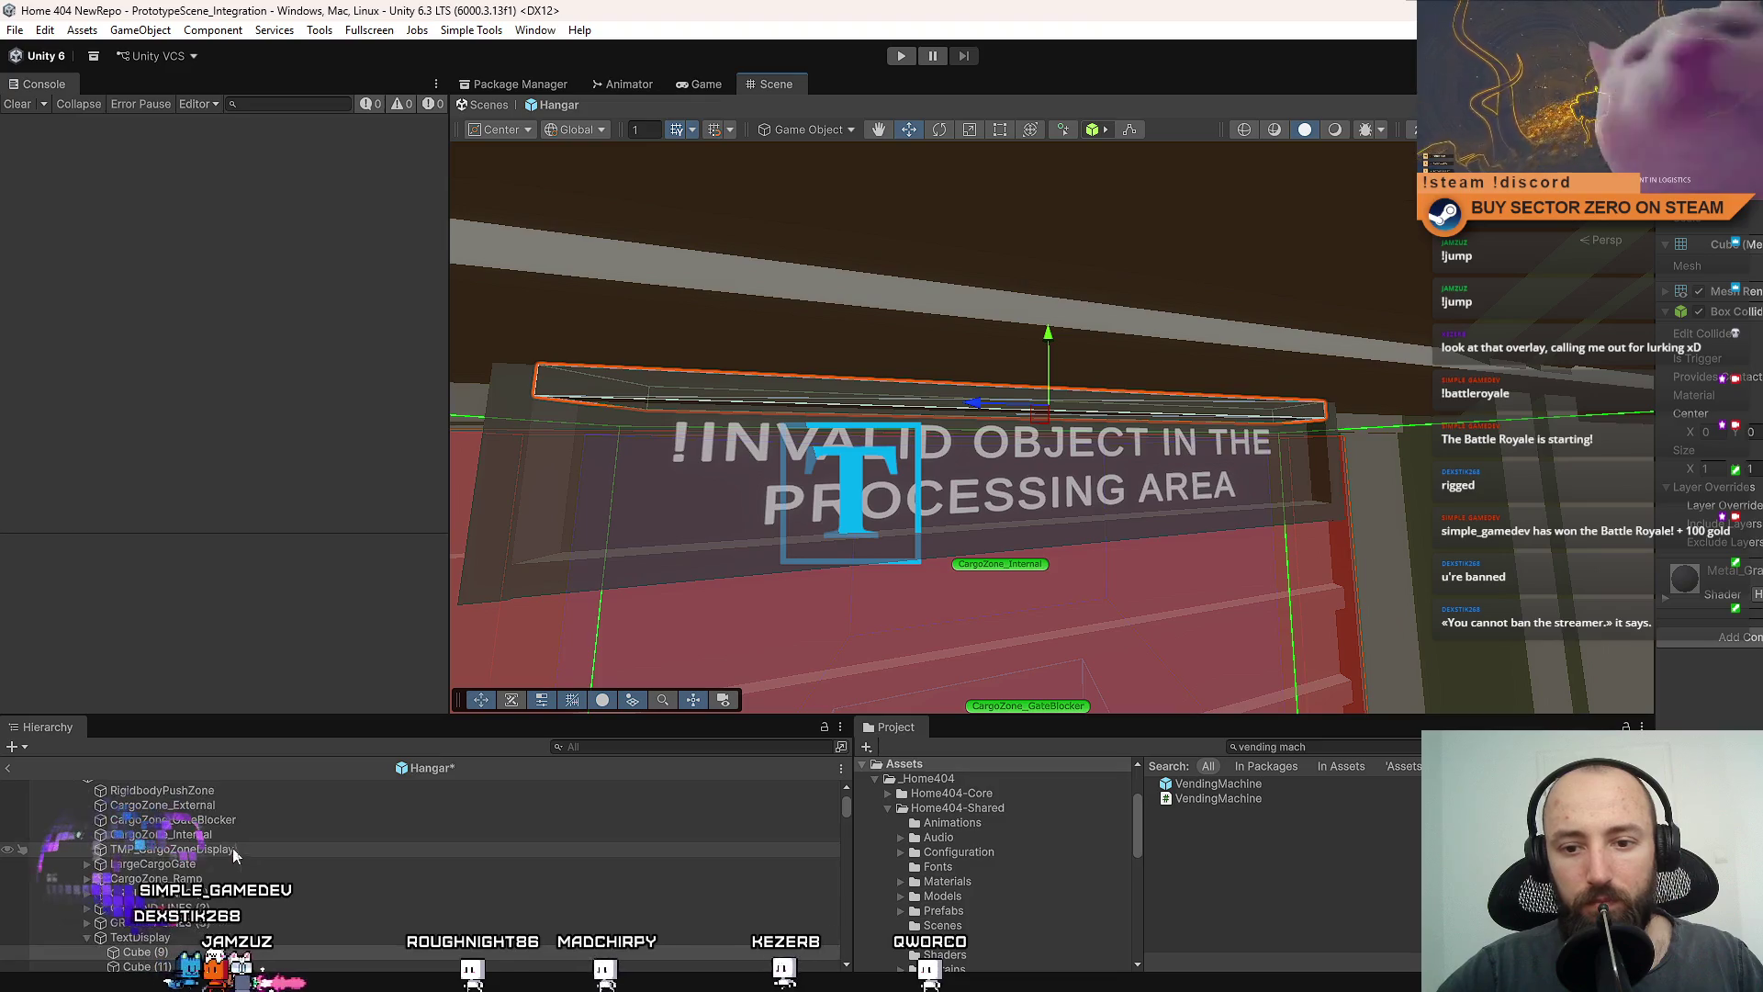
left_click(97, 938)
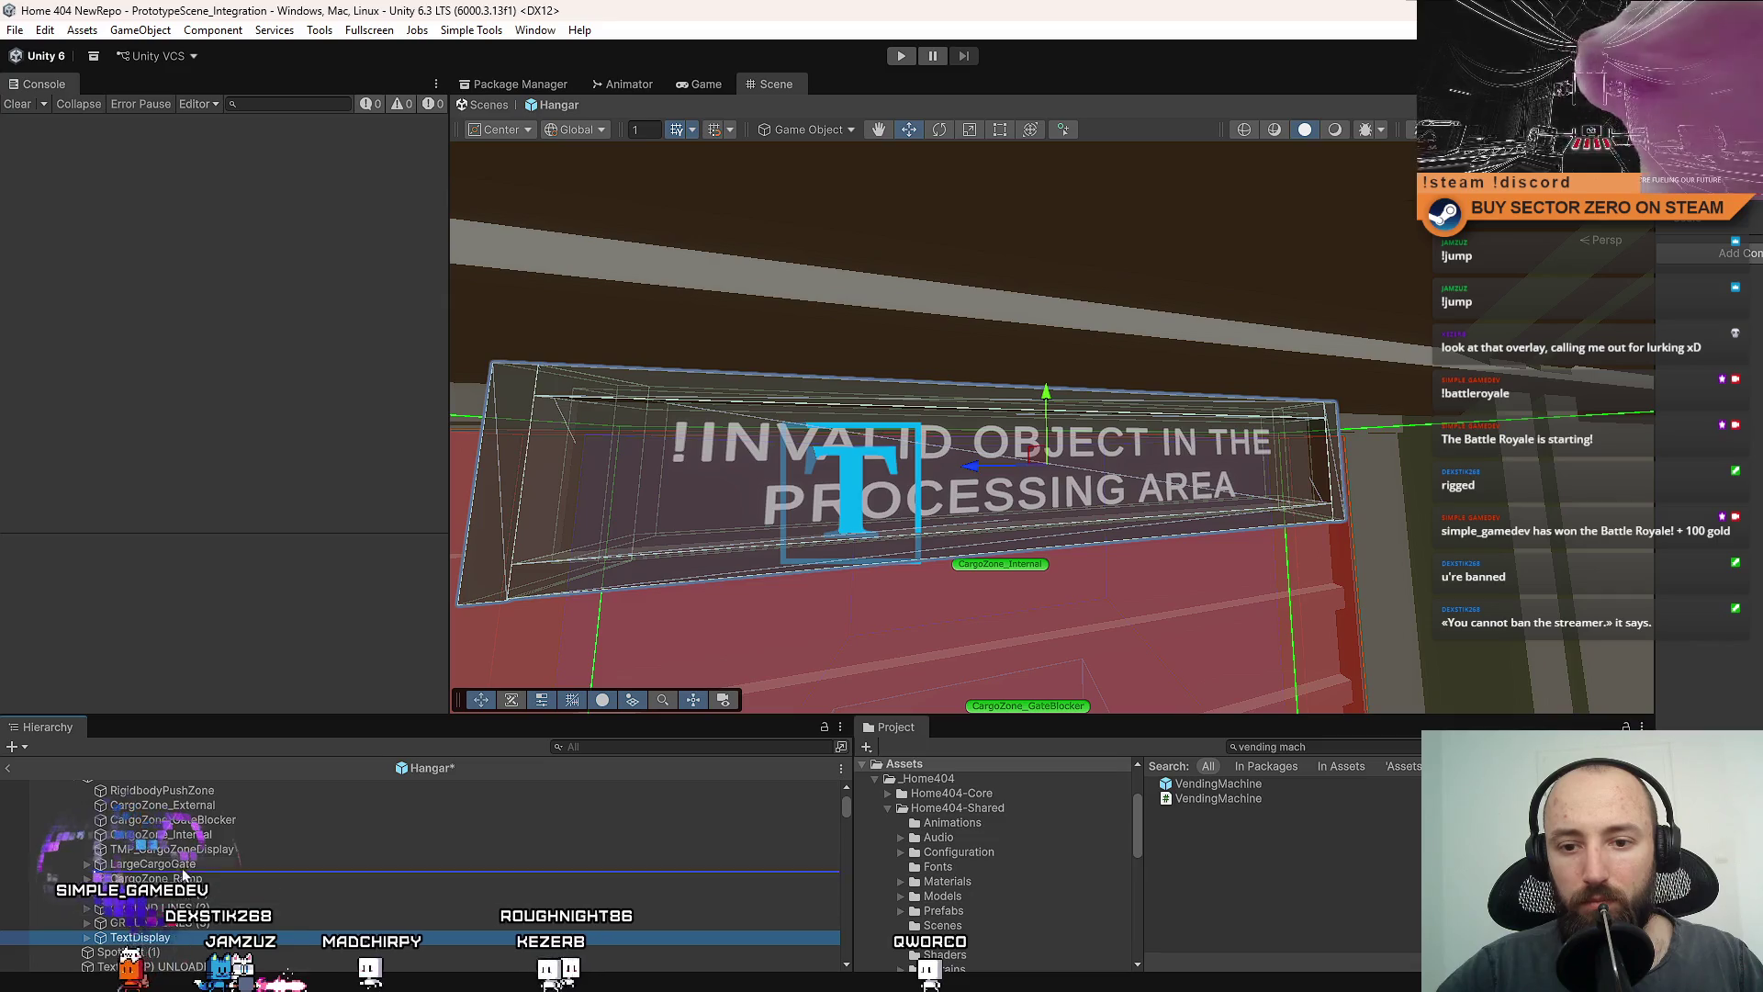
left_click_drag(195, 864, 195, 863)
key("f")
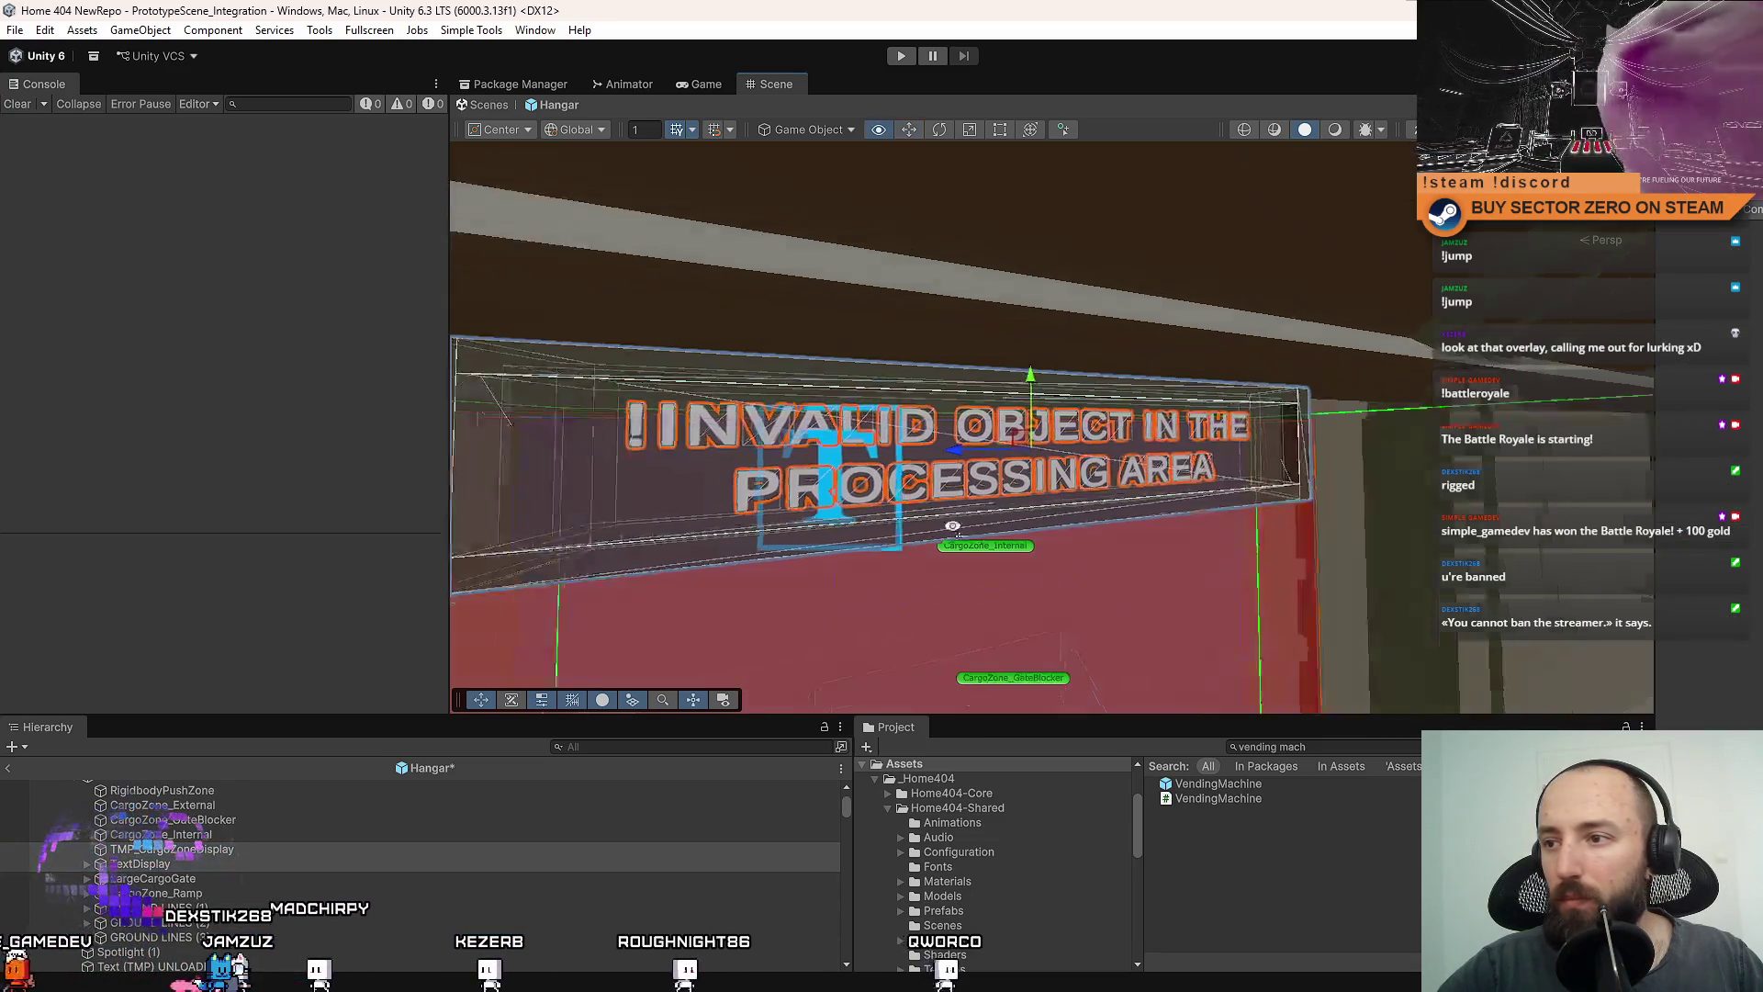
left_click_drag(1103, 536, 1063, 432)
key("e")
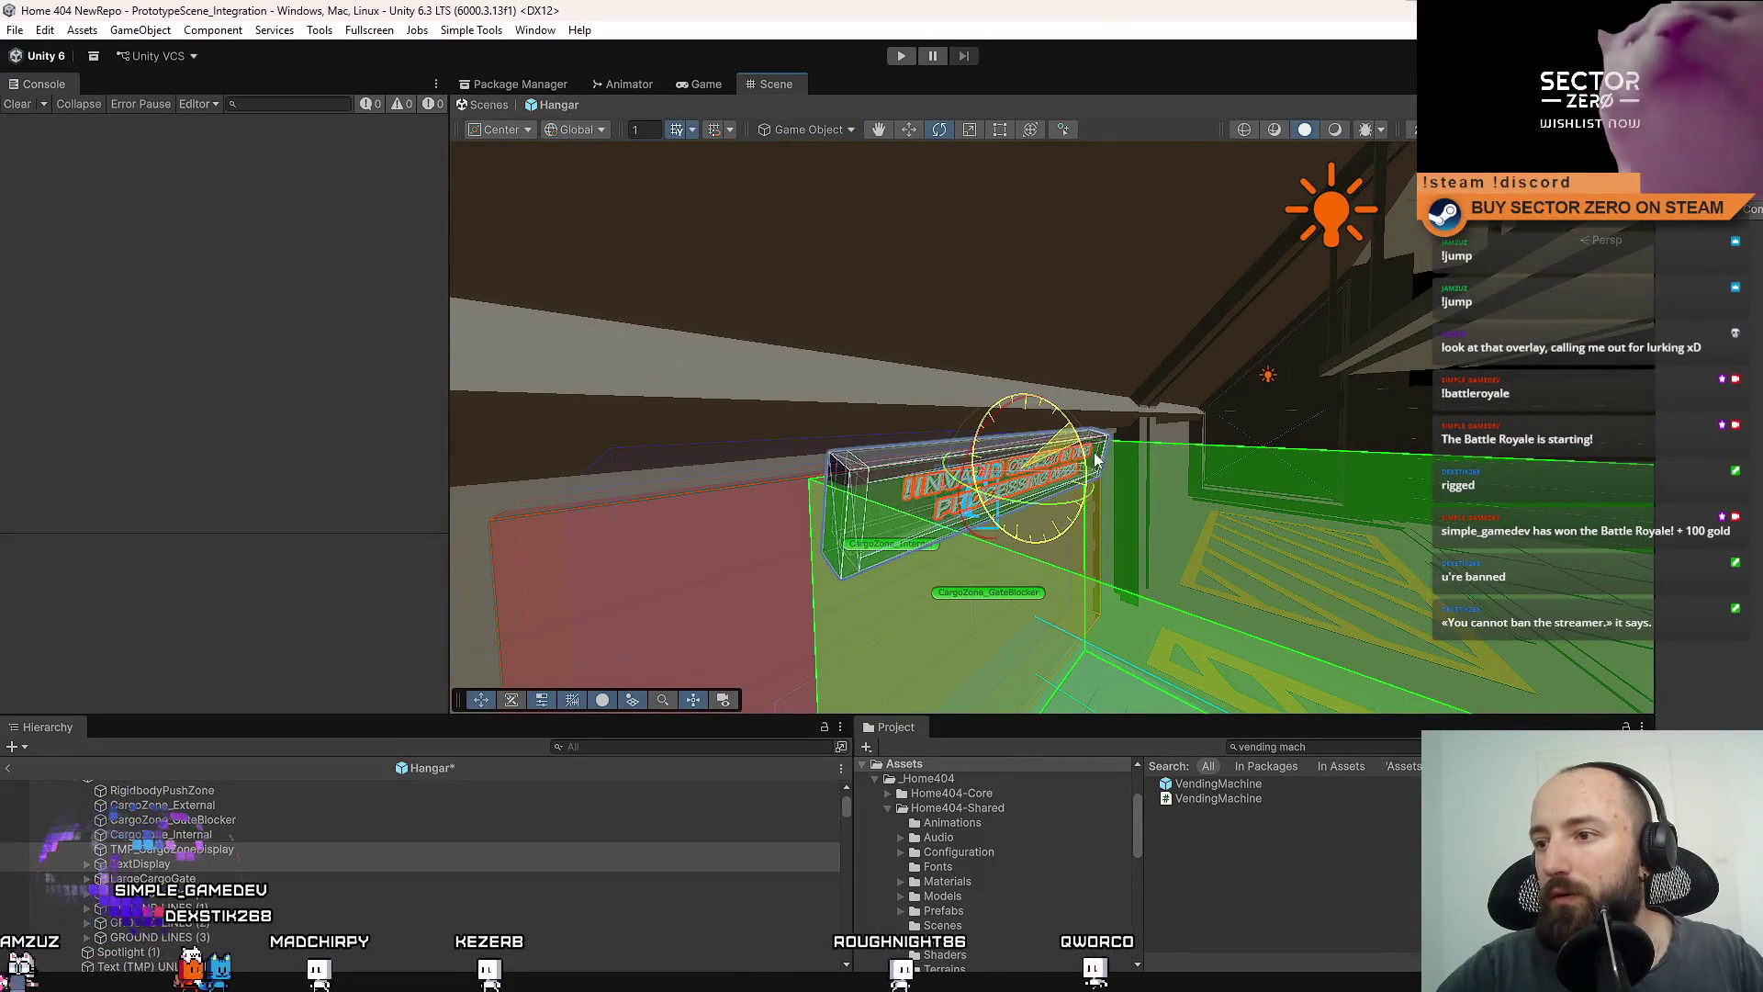
Tilt the invalid-object sign to a new angle, widen the Scene view, and start play mode.
mouse_move(1142, 493)
left_mouse_down()
mouse_move(1116, 415)
mouse_move(801, 379)
mouse_move(1310, 427)
mouse_move(945, 367)
mouse_move(1111, 395)
mouse_move(915, 237)
left_mouse_up()
key("w")
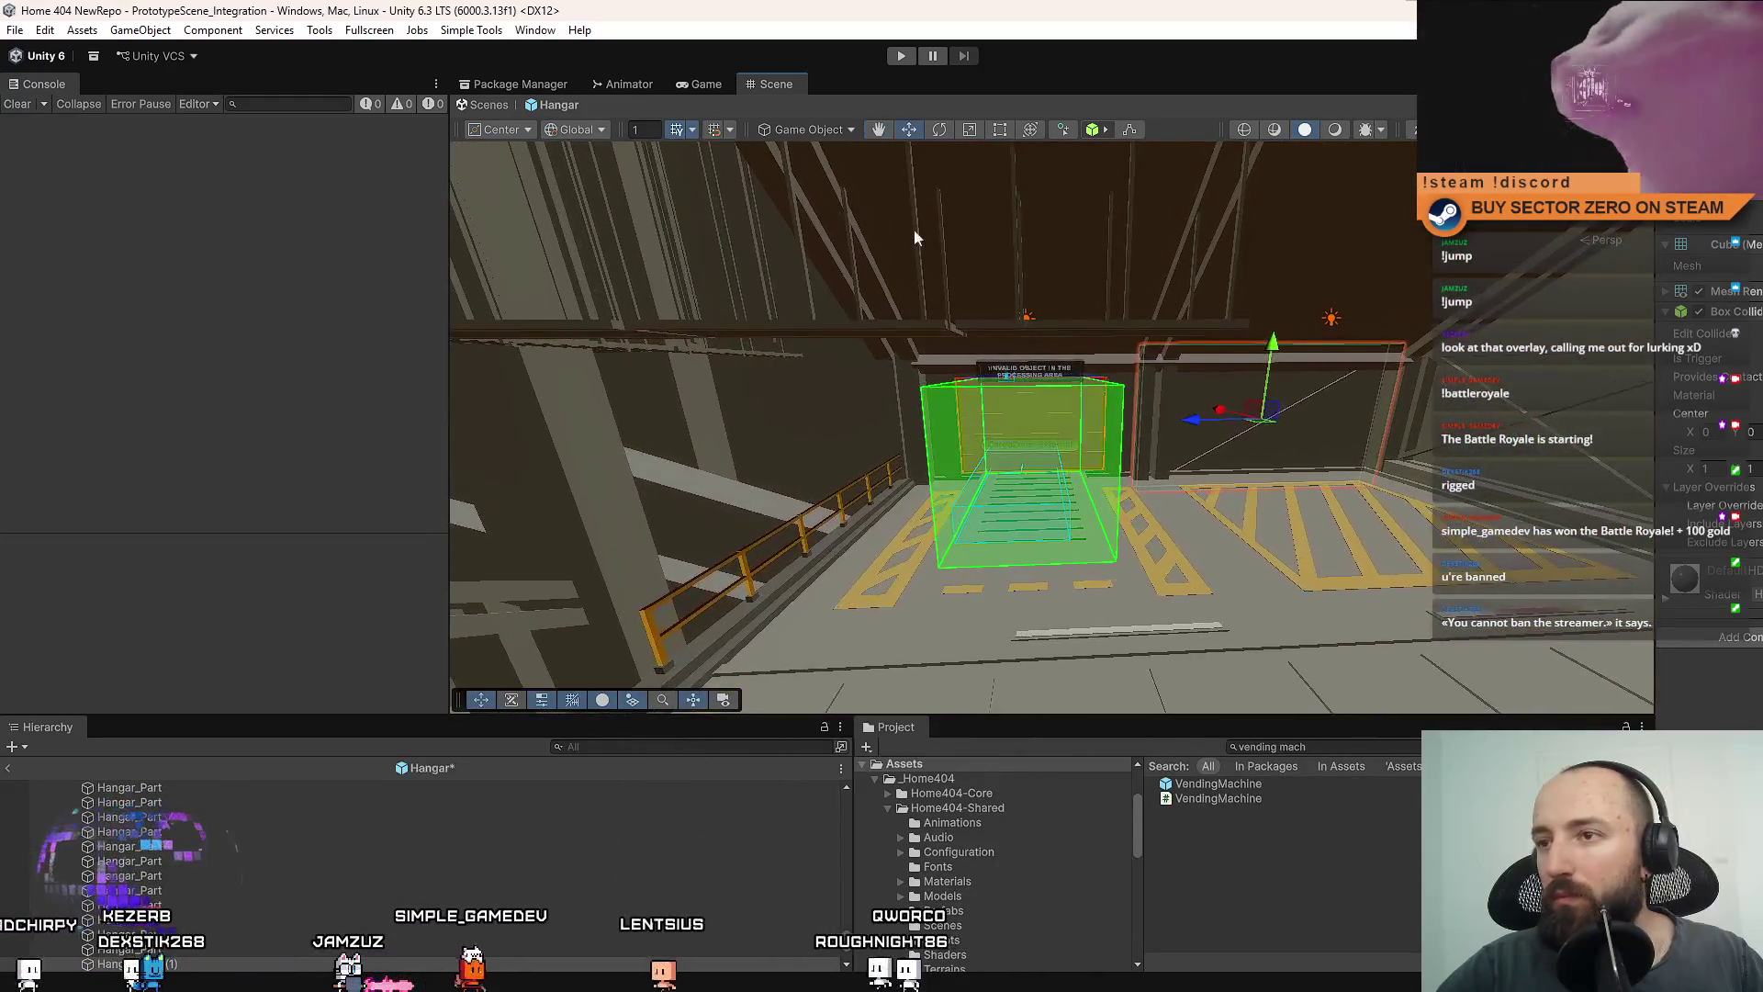
left_click(481, 792)
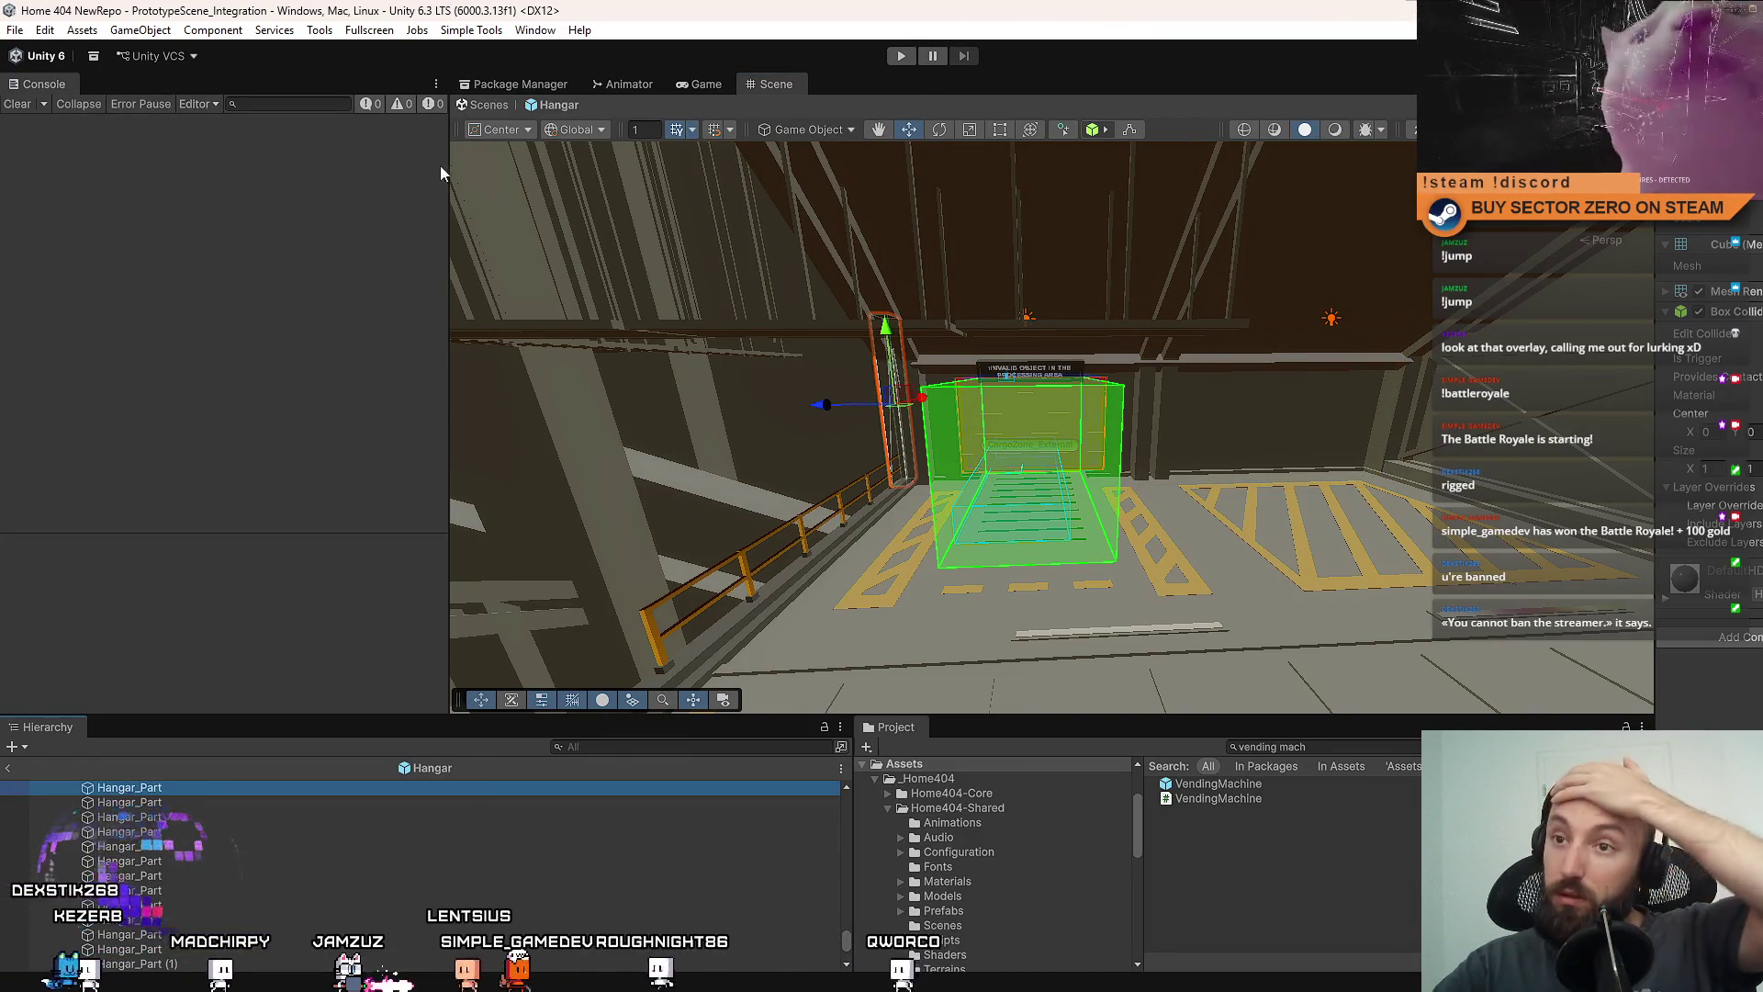
mouse_move(446, 174)
left_mouse_down()
mouse_move(222, 175)
mouse_move(394, 212)
left_mouse_up()
key("ctrl+p")
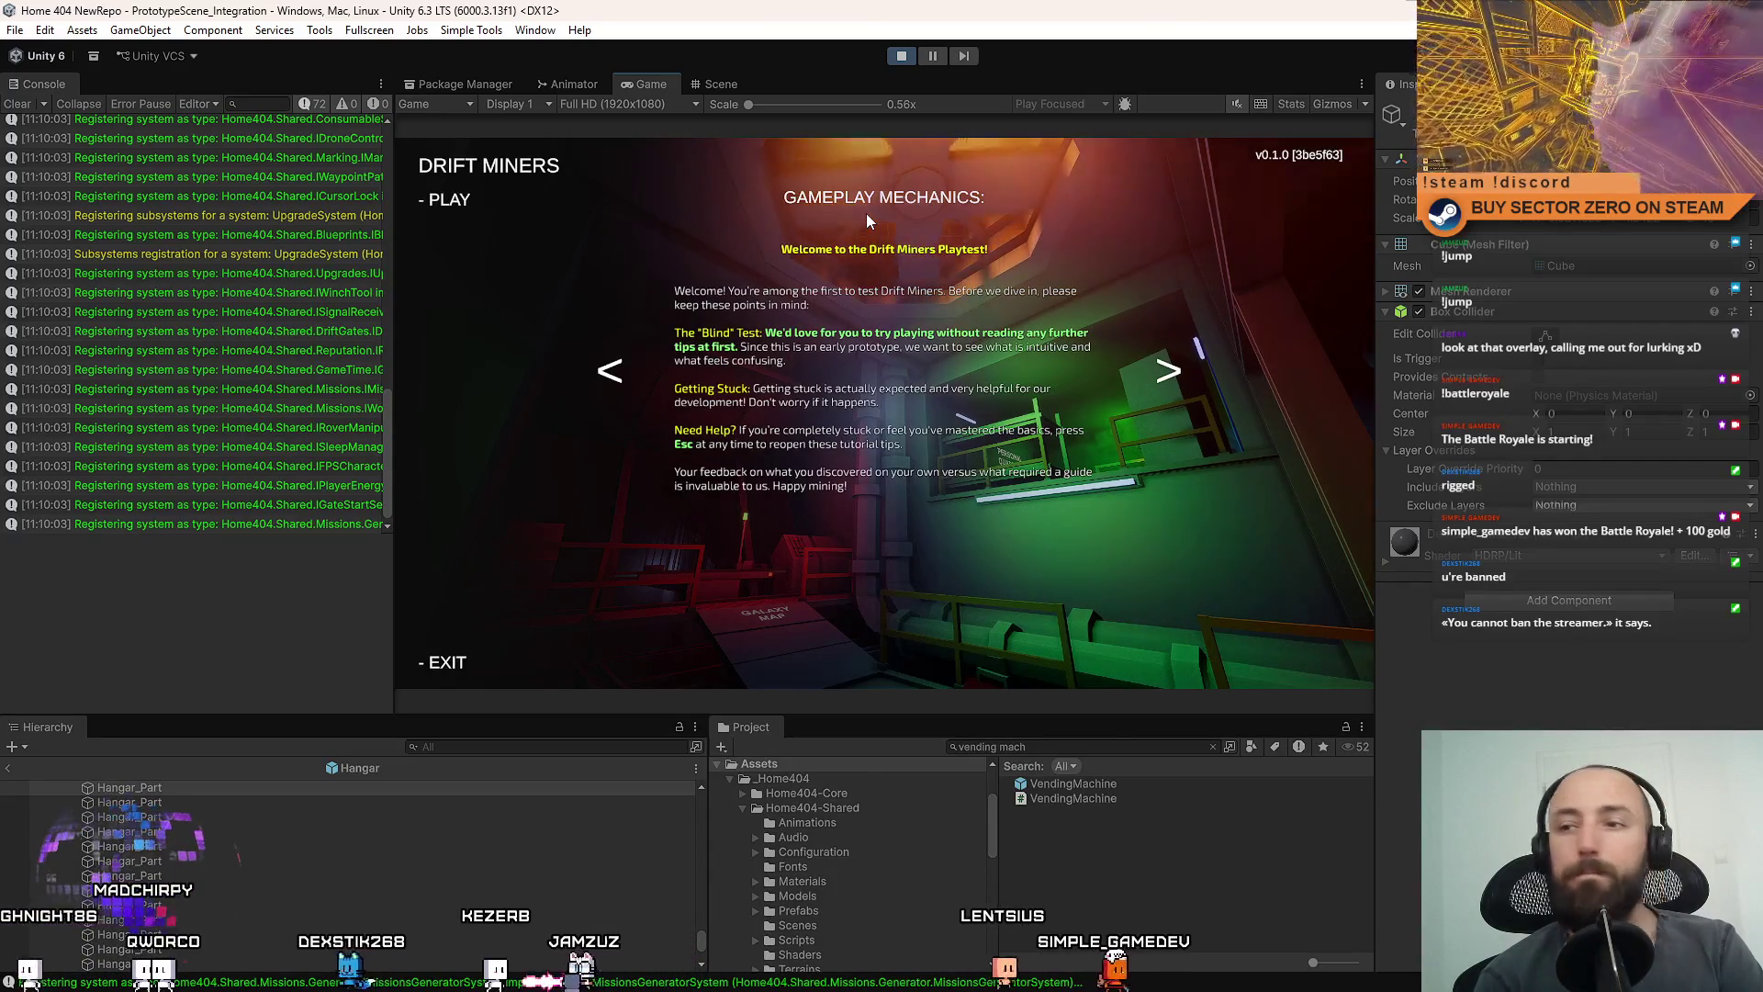
Start the game from '- PLAY' and walk past the vending machine and walkway into the hangar.
left_click(463, 202)
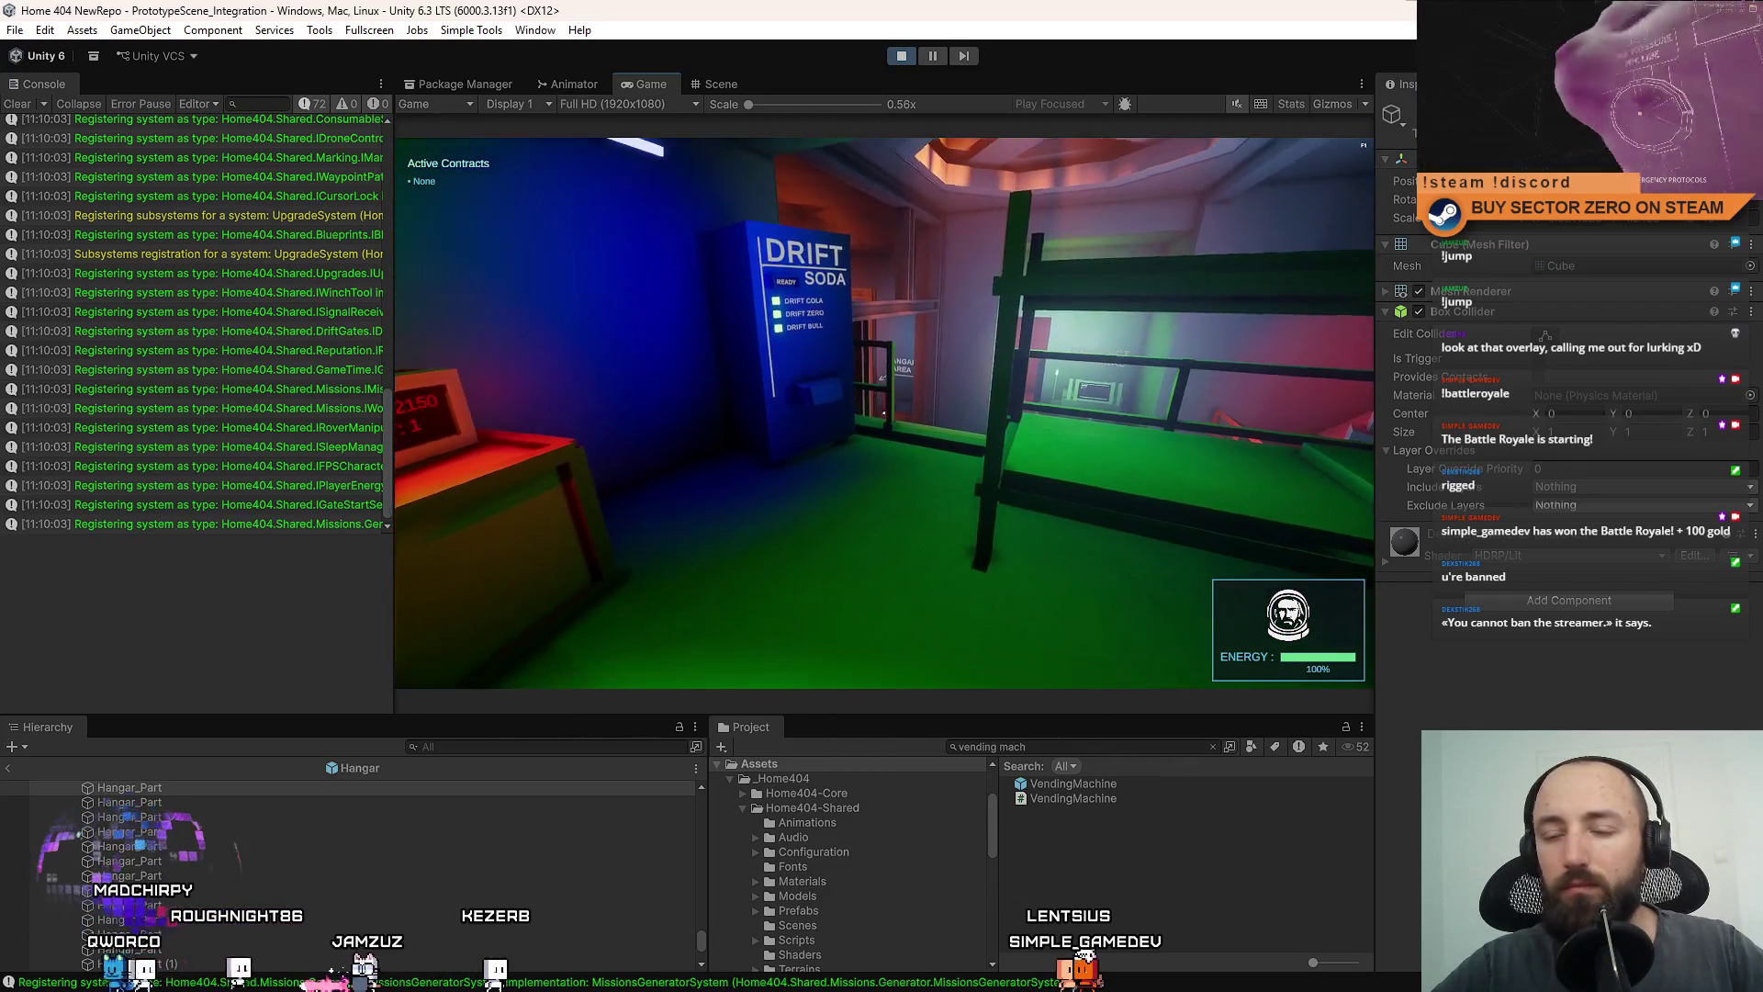
key("w")
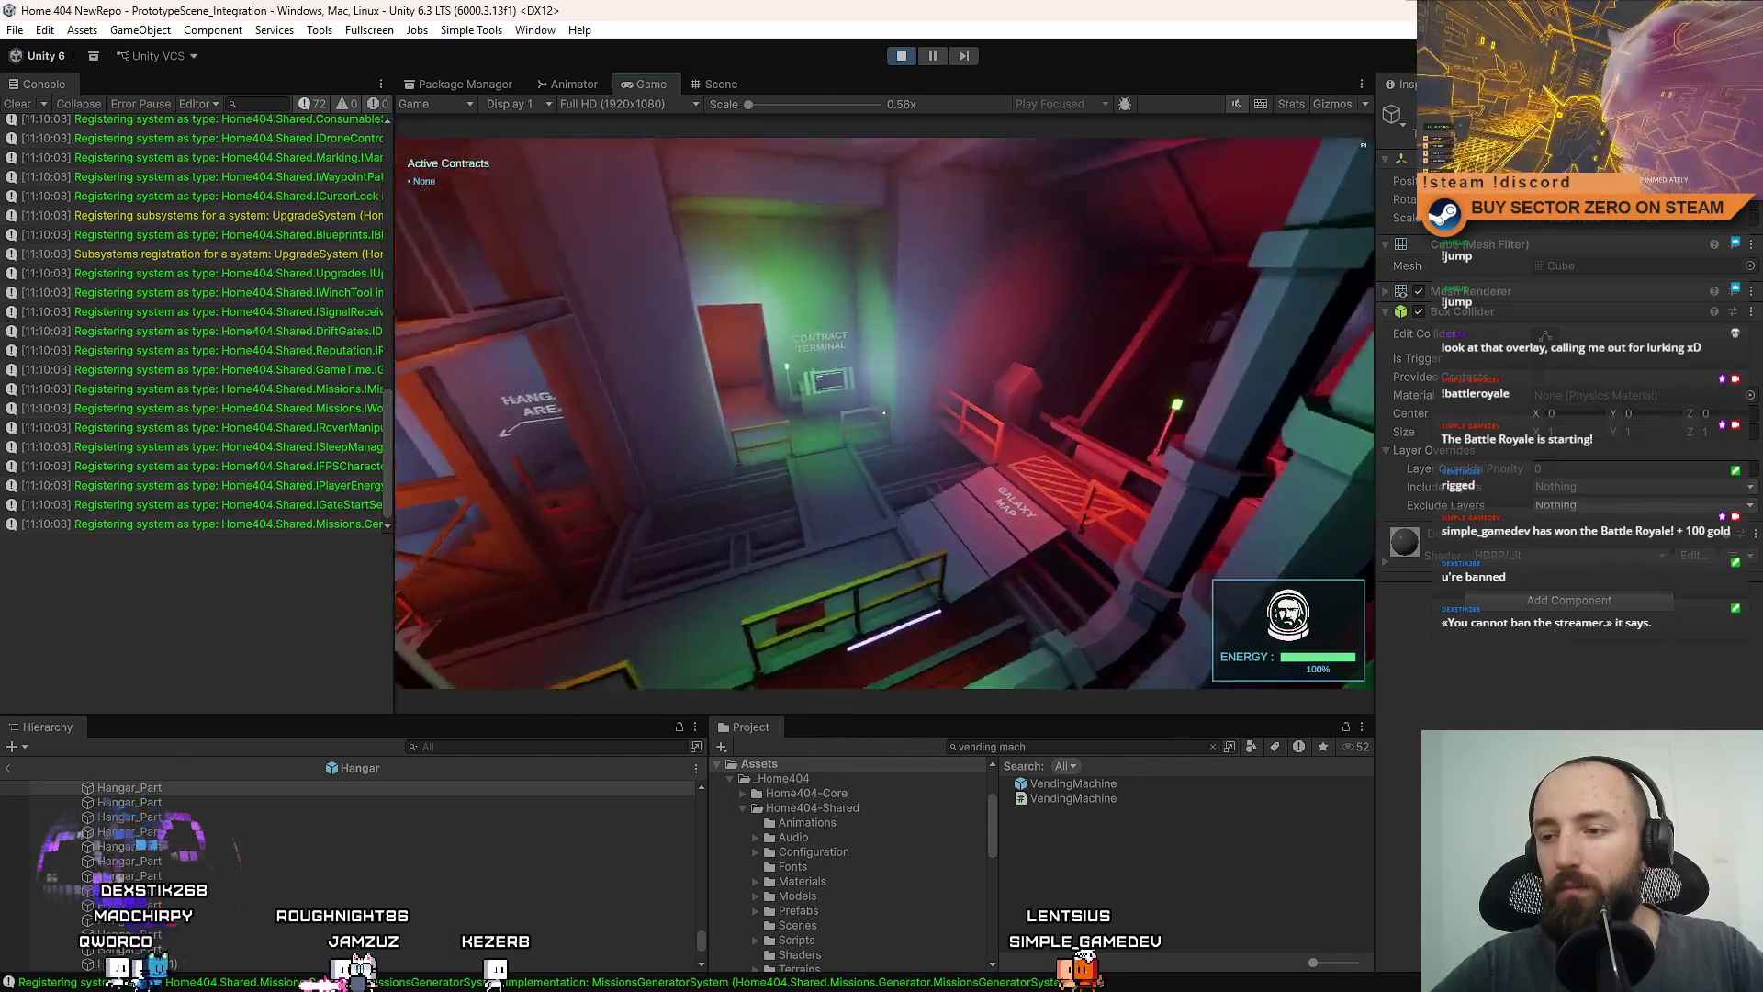
key("w")
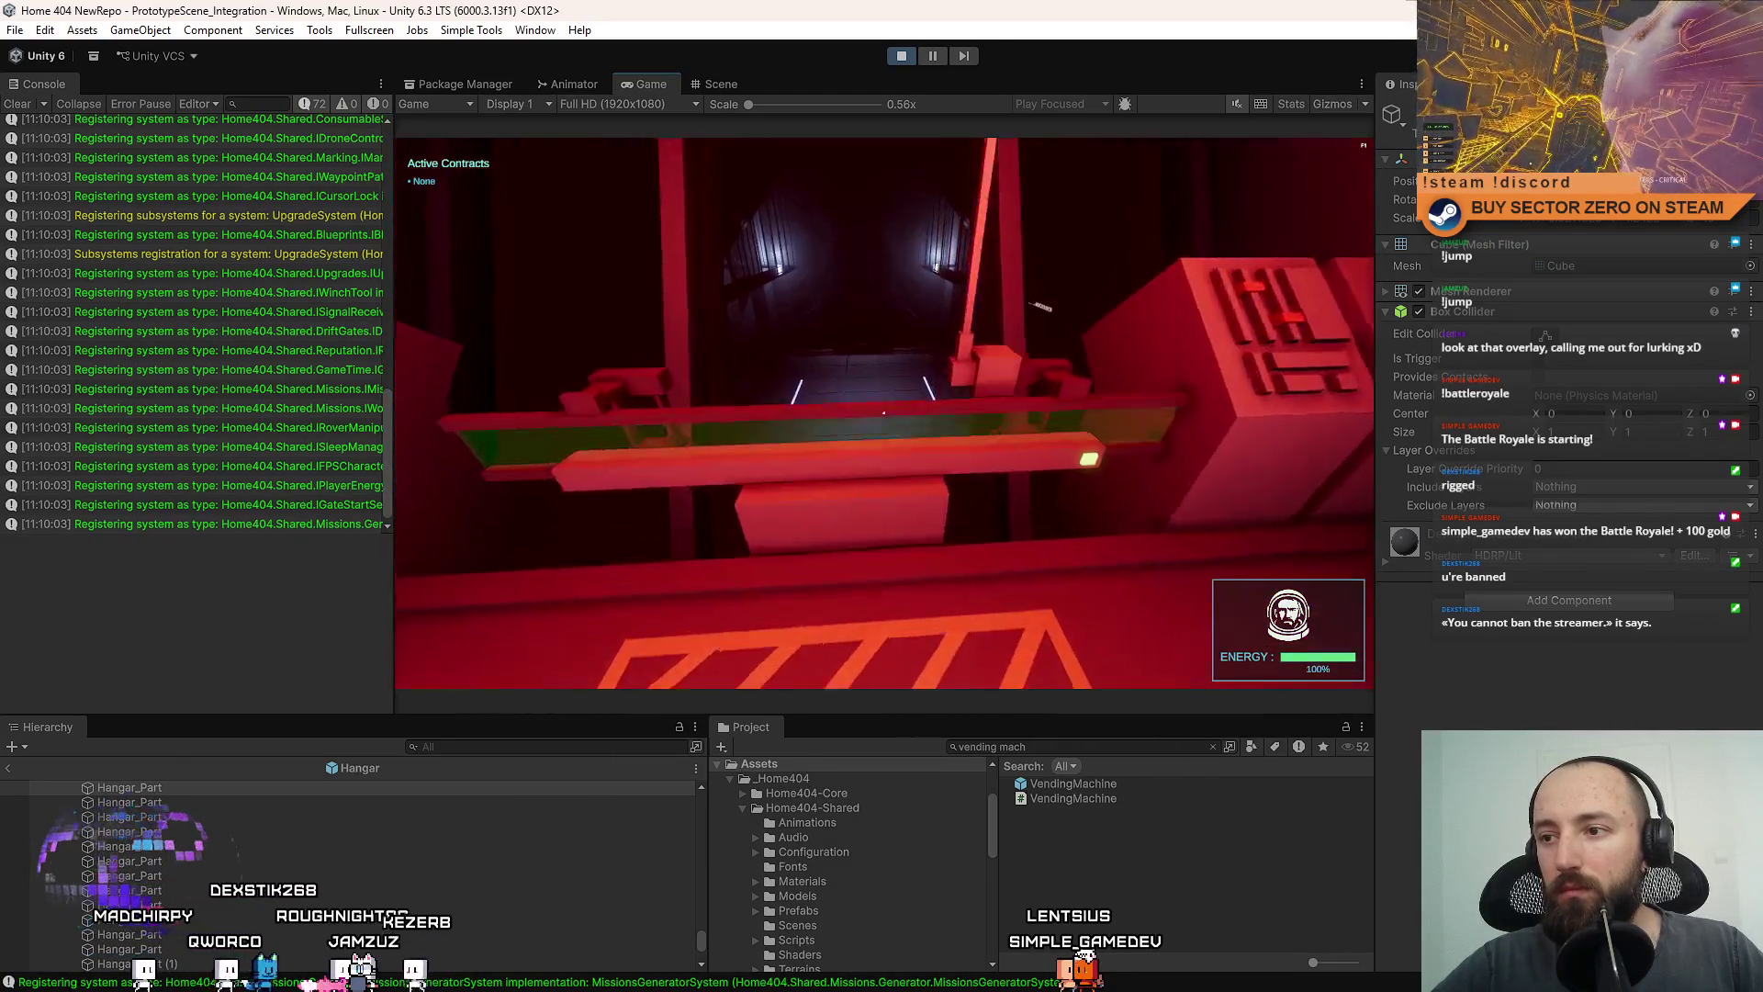
key("w")
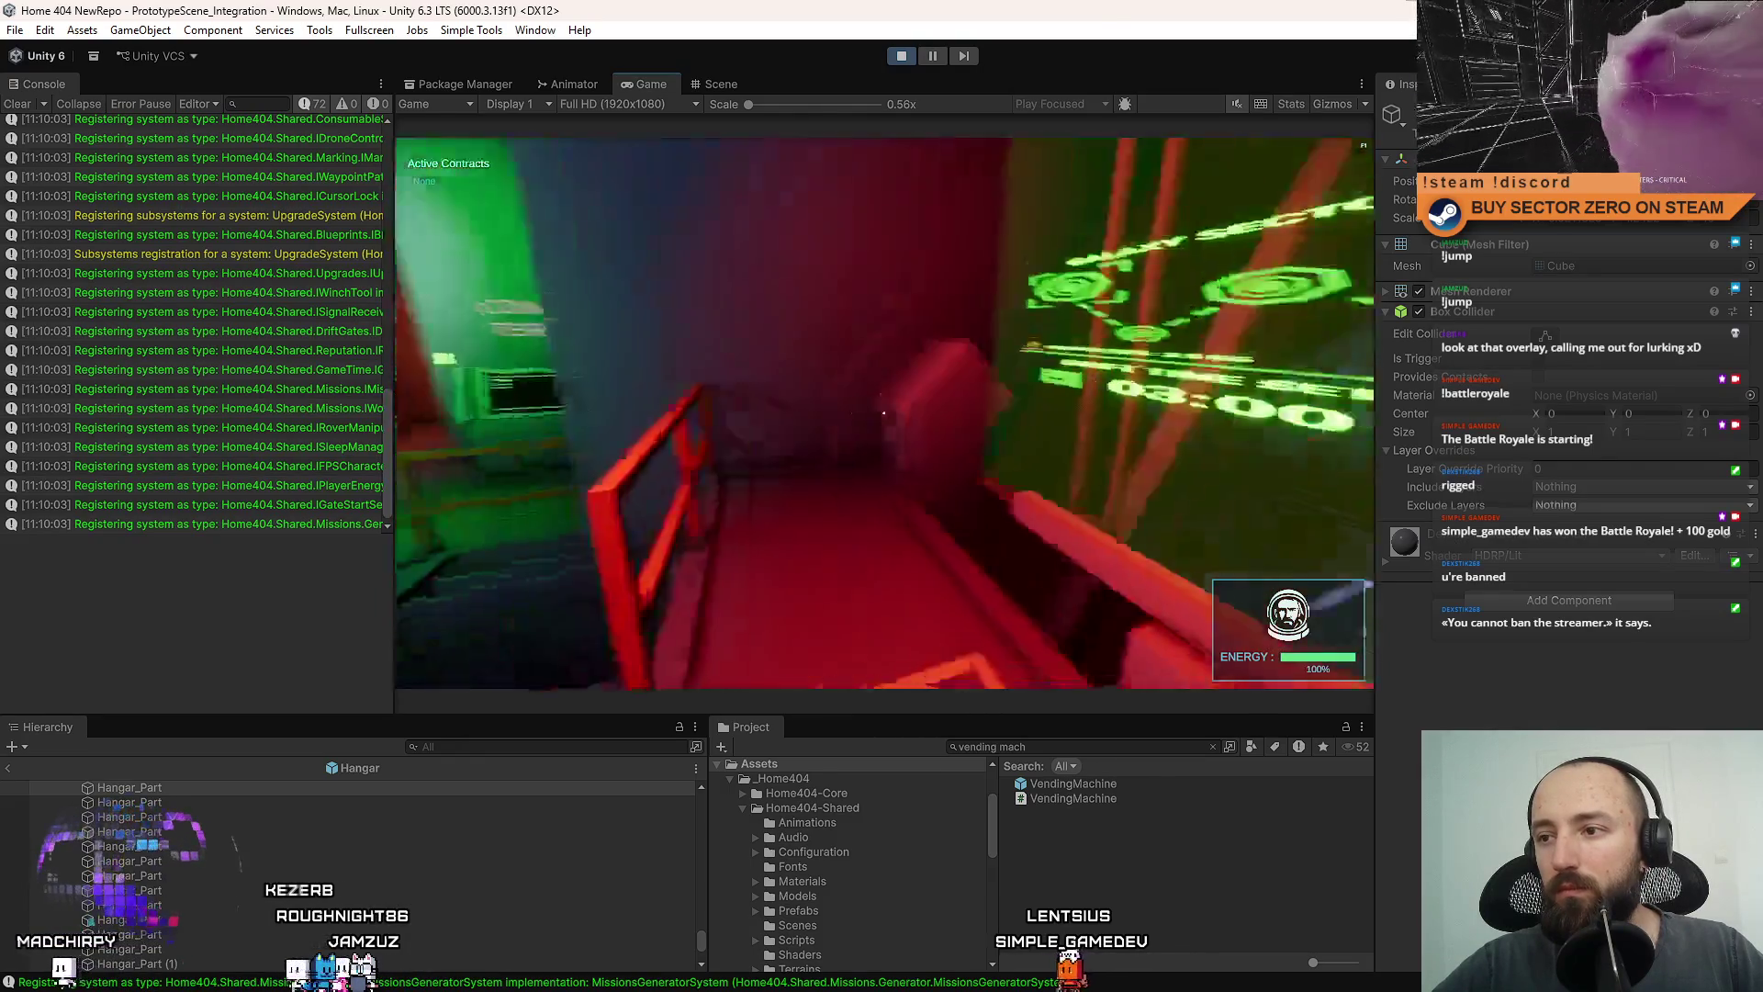
key("w")
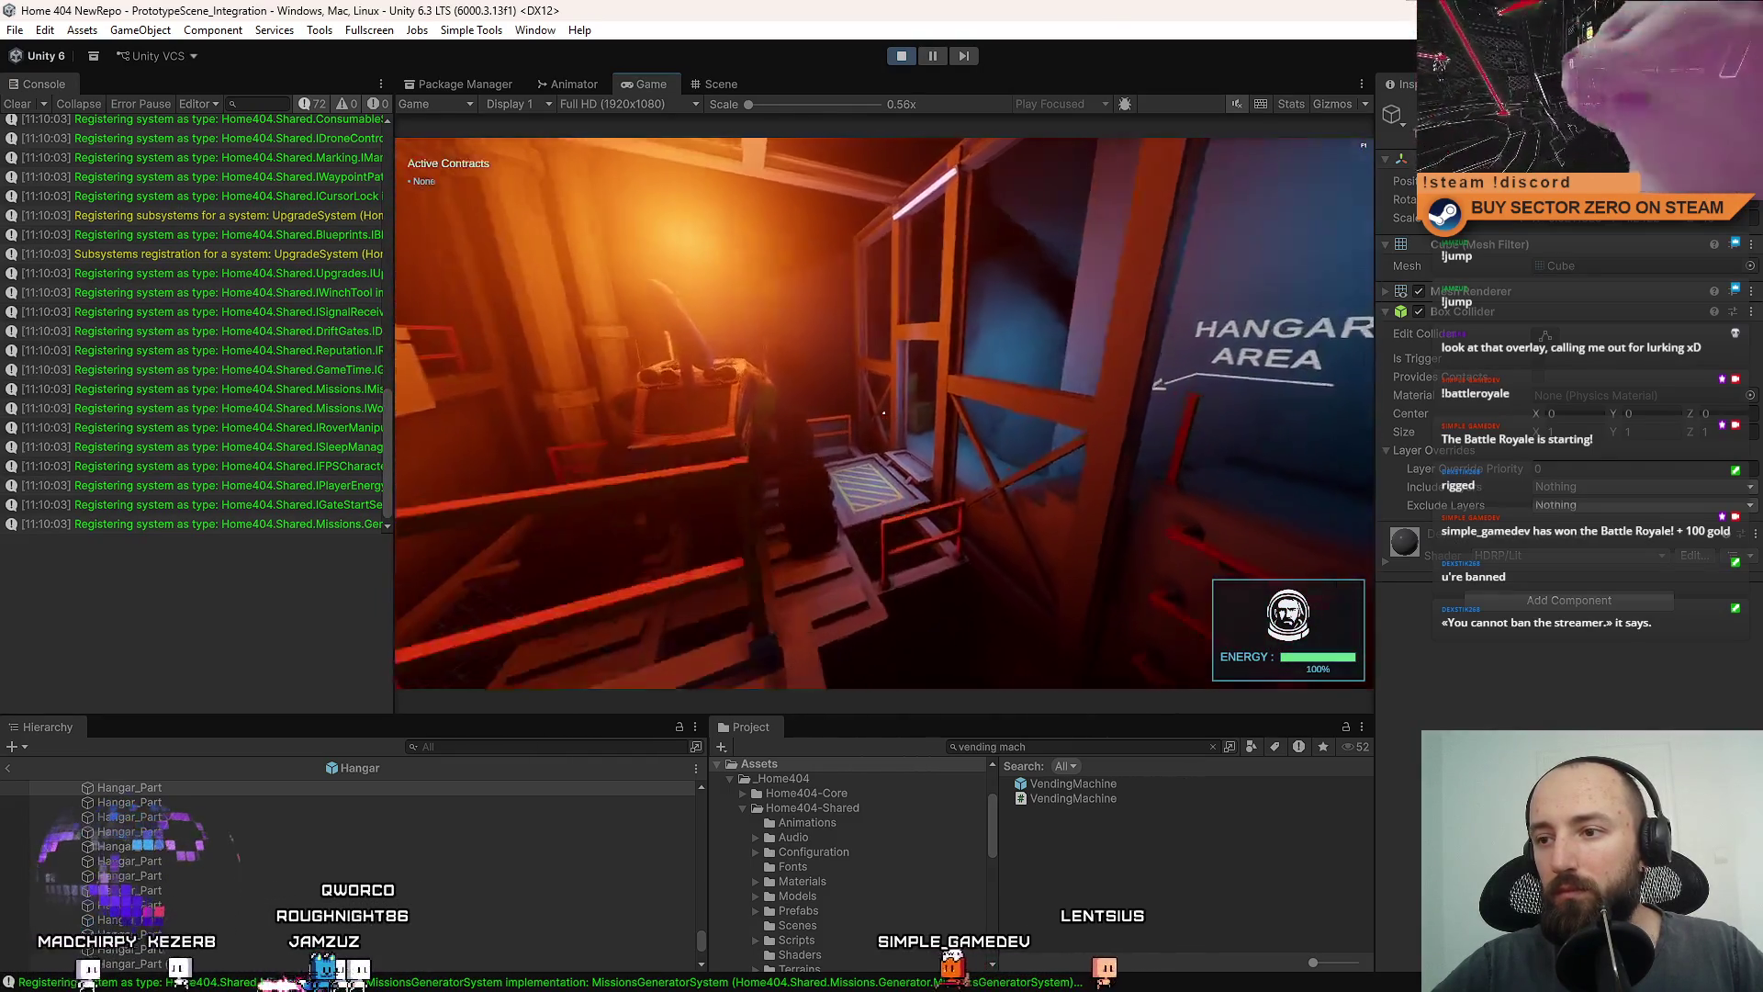
key("w")
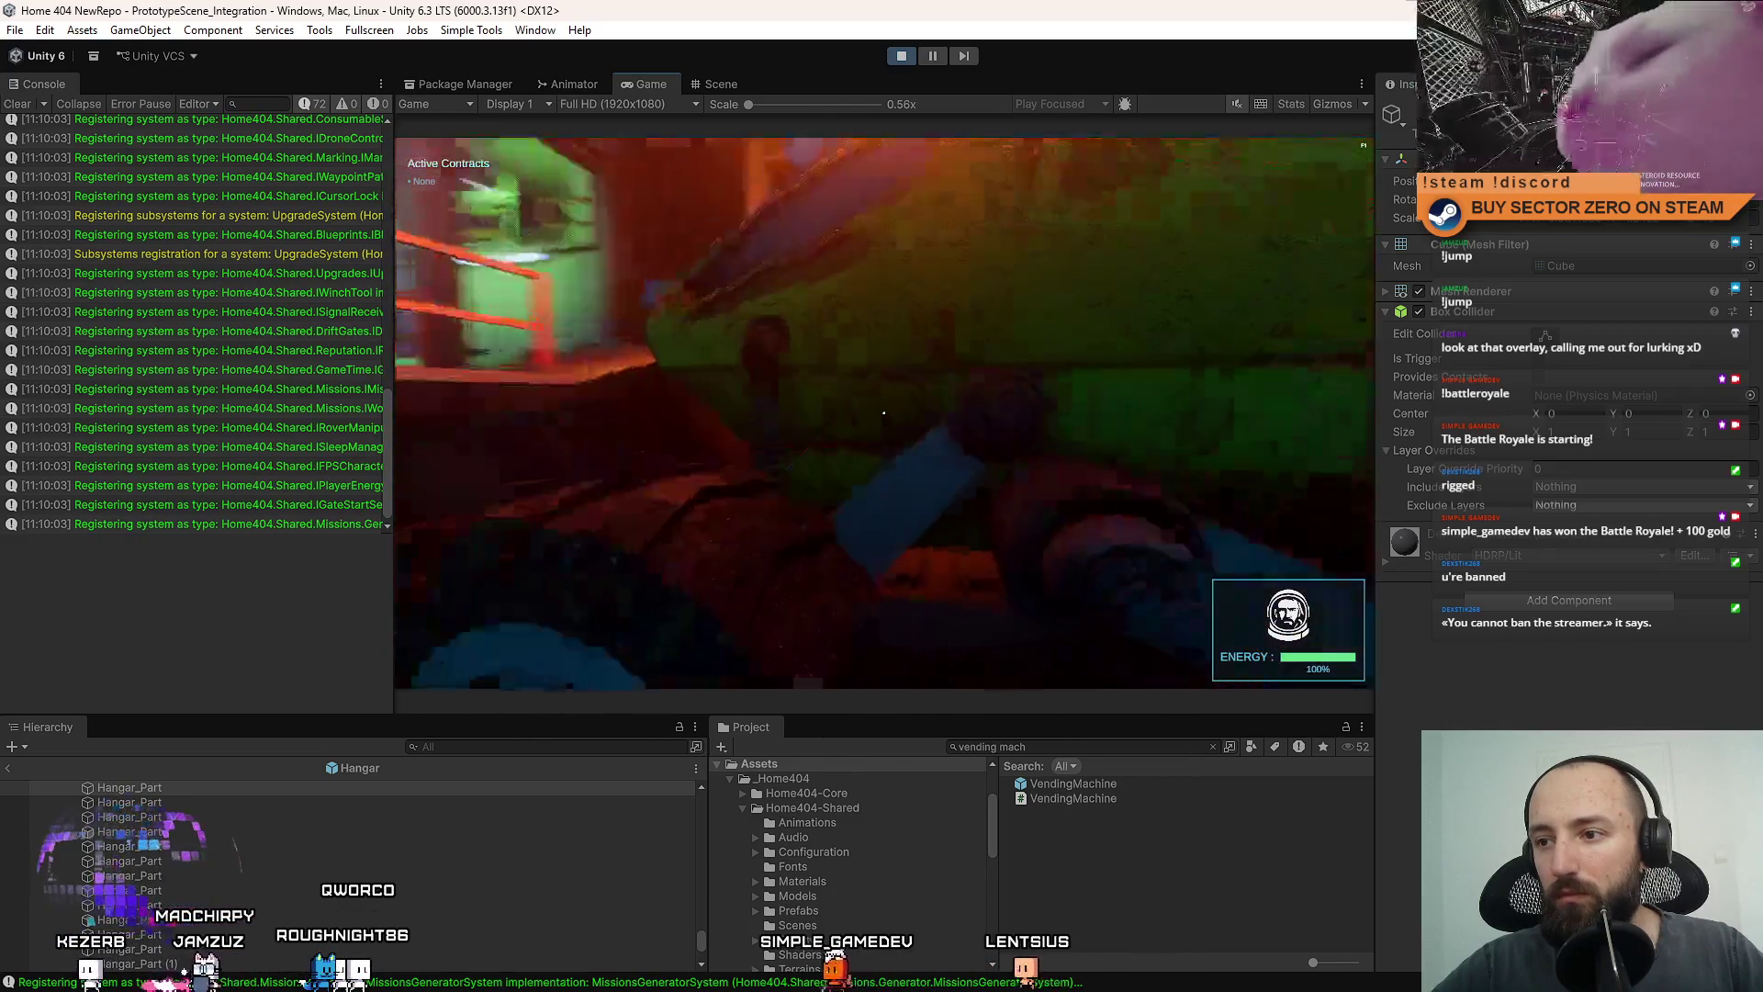
key("w")
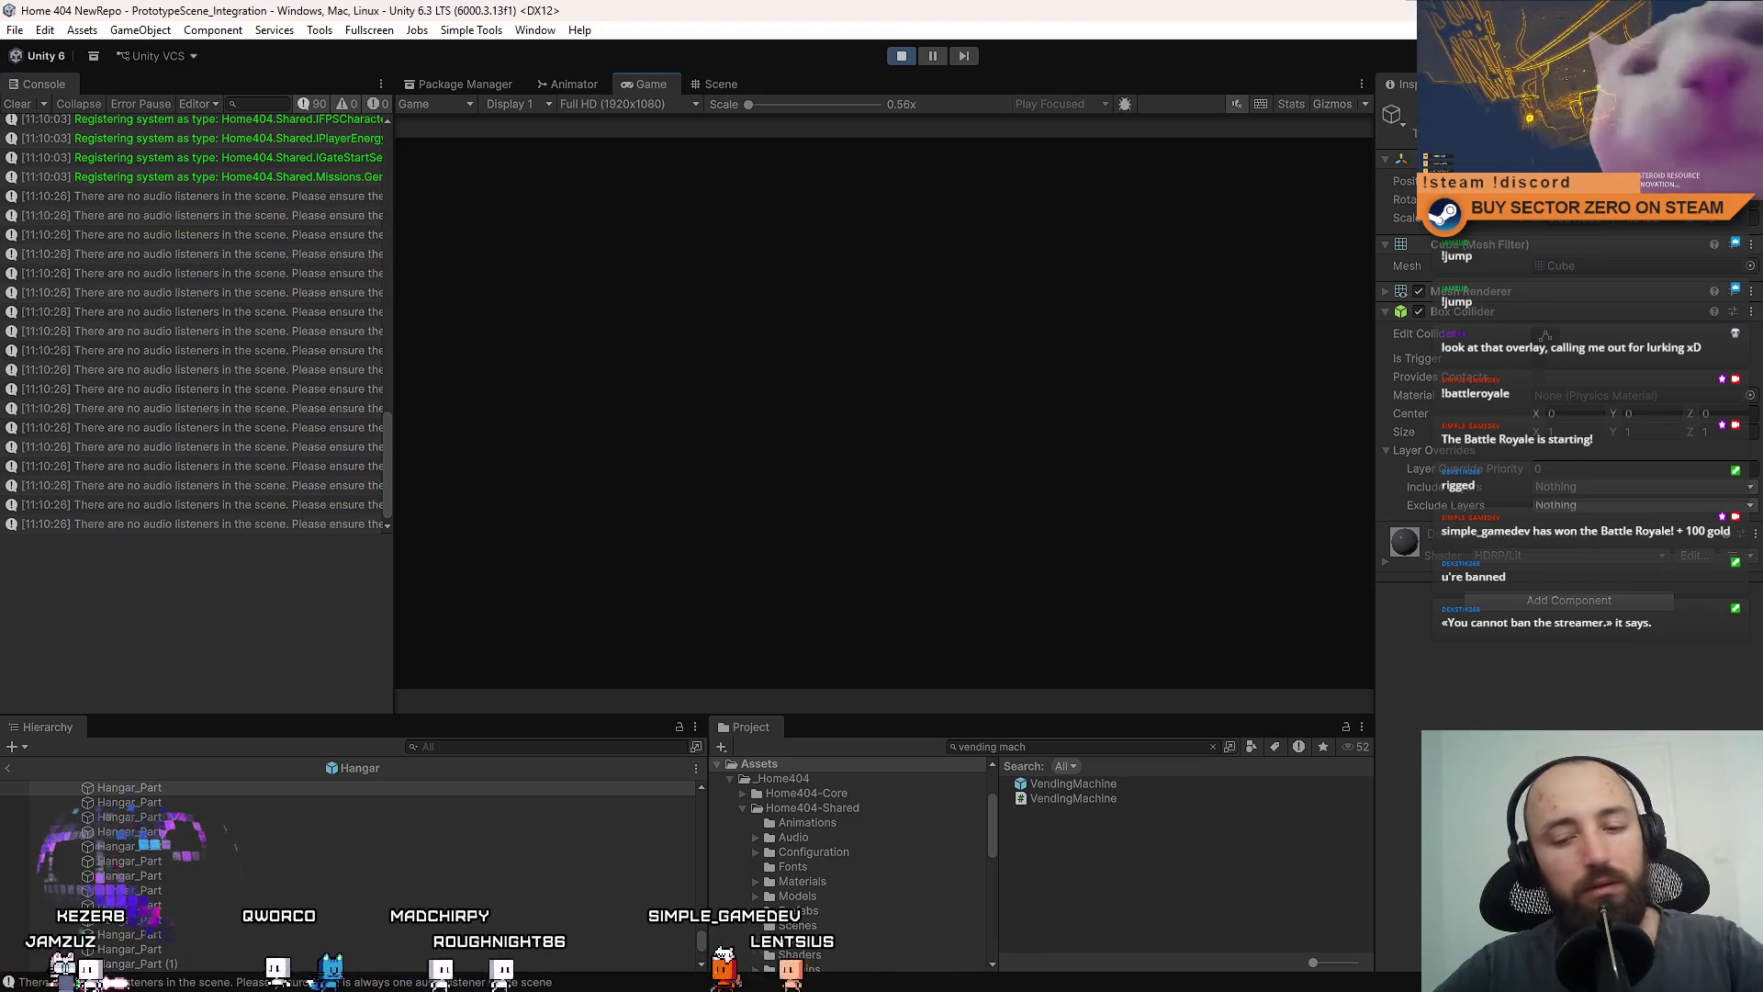
Fullscreen the Game view and maneuver the rover around the cargo bay near the Cargo Processor.
key("F10")
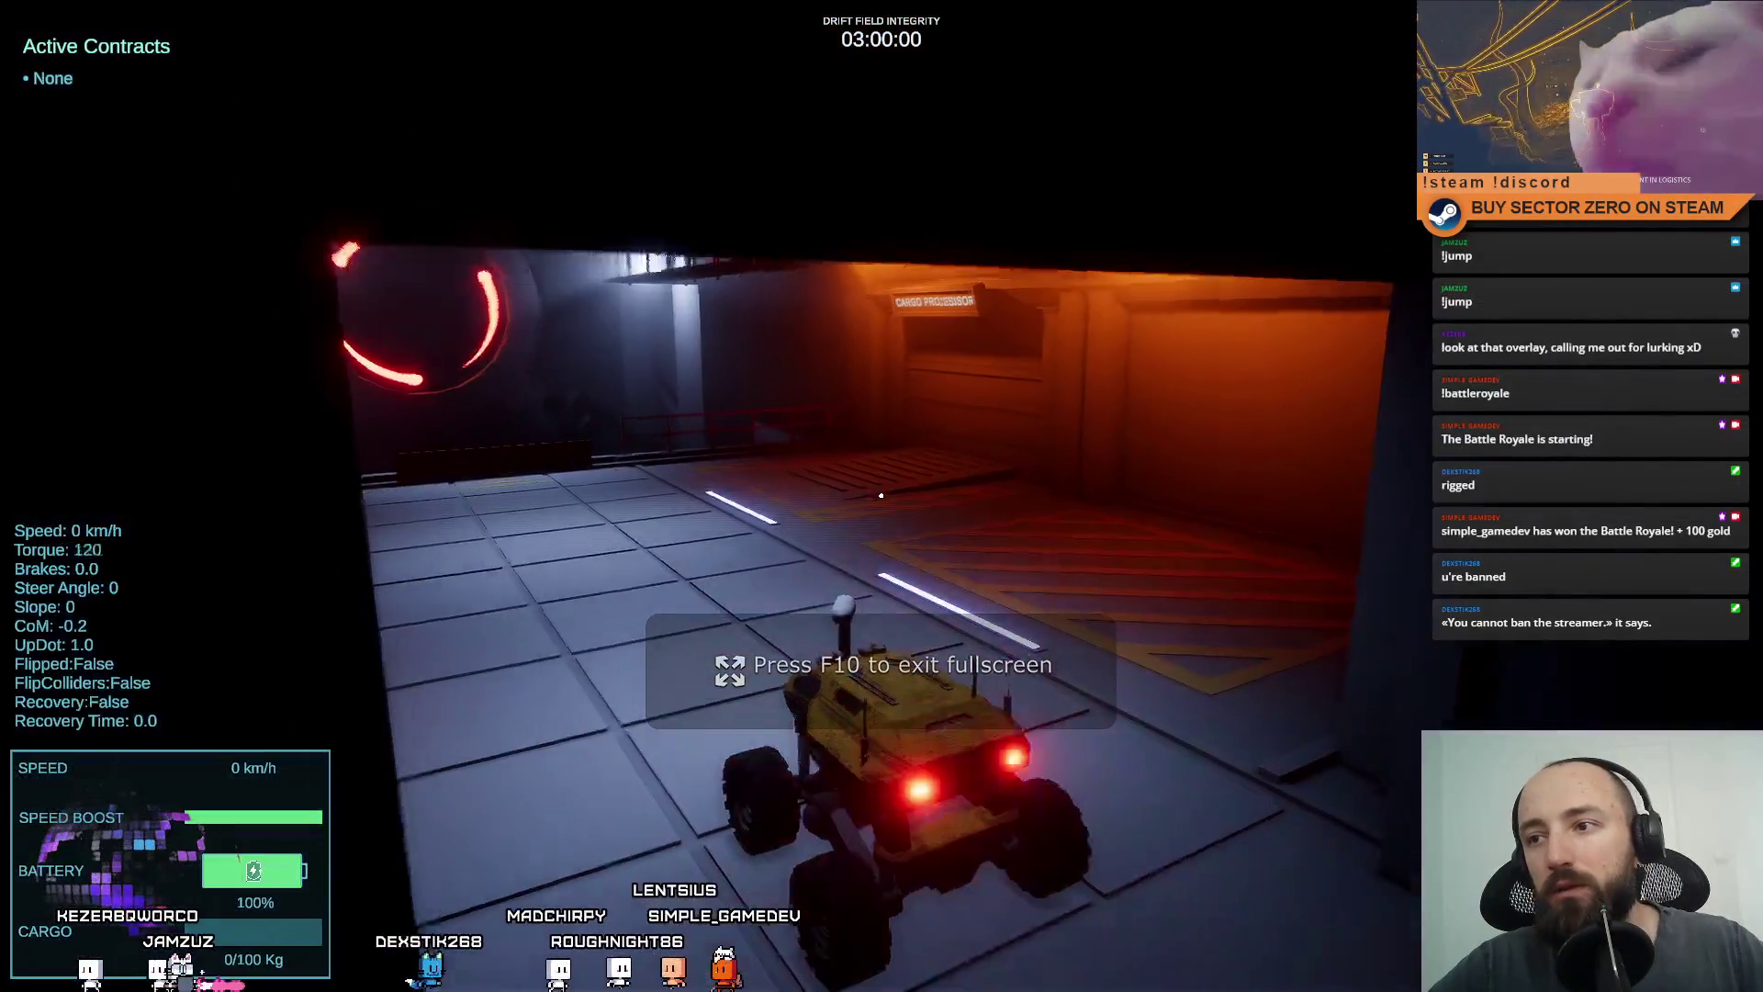
key("w")
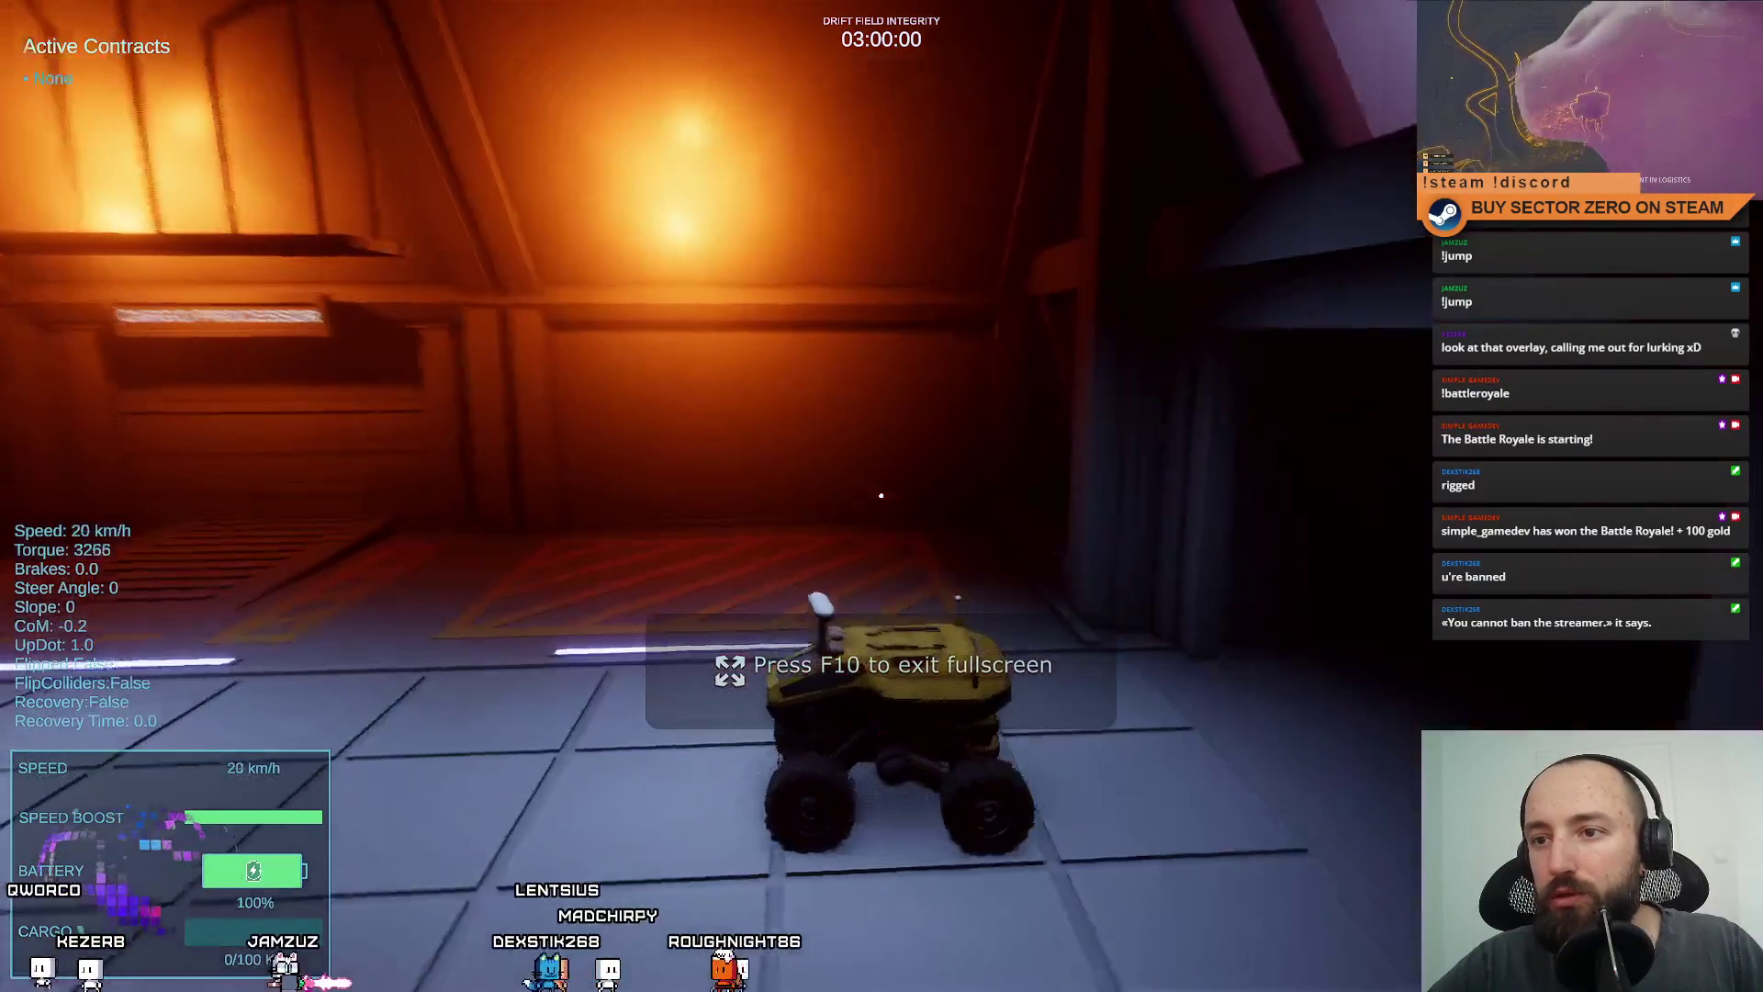
key("s")
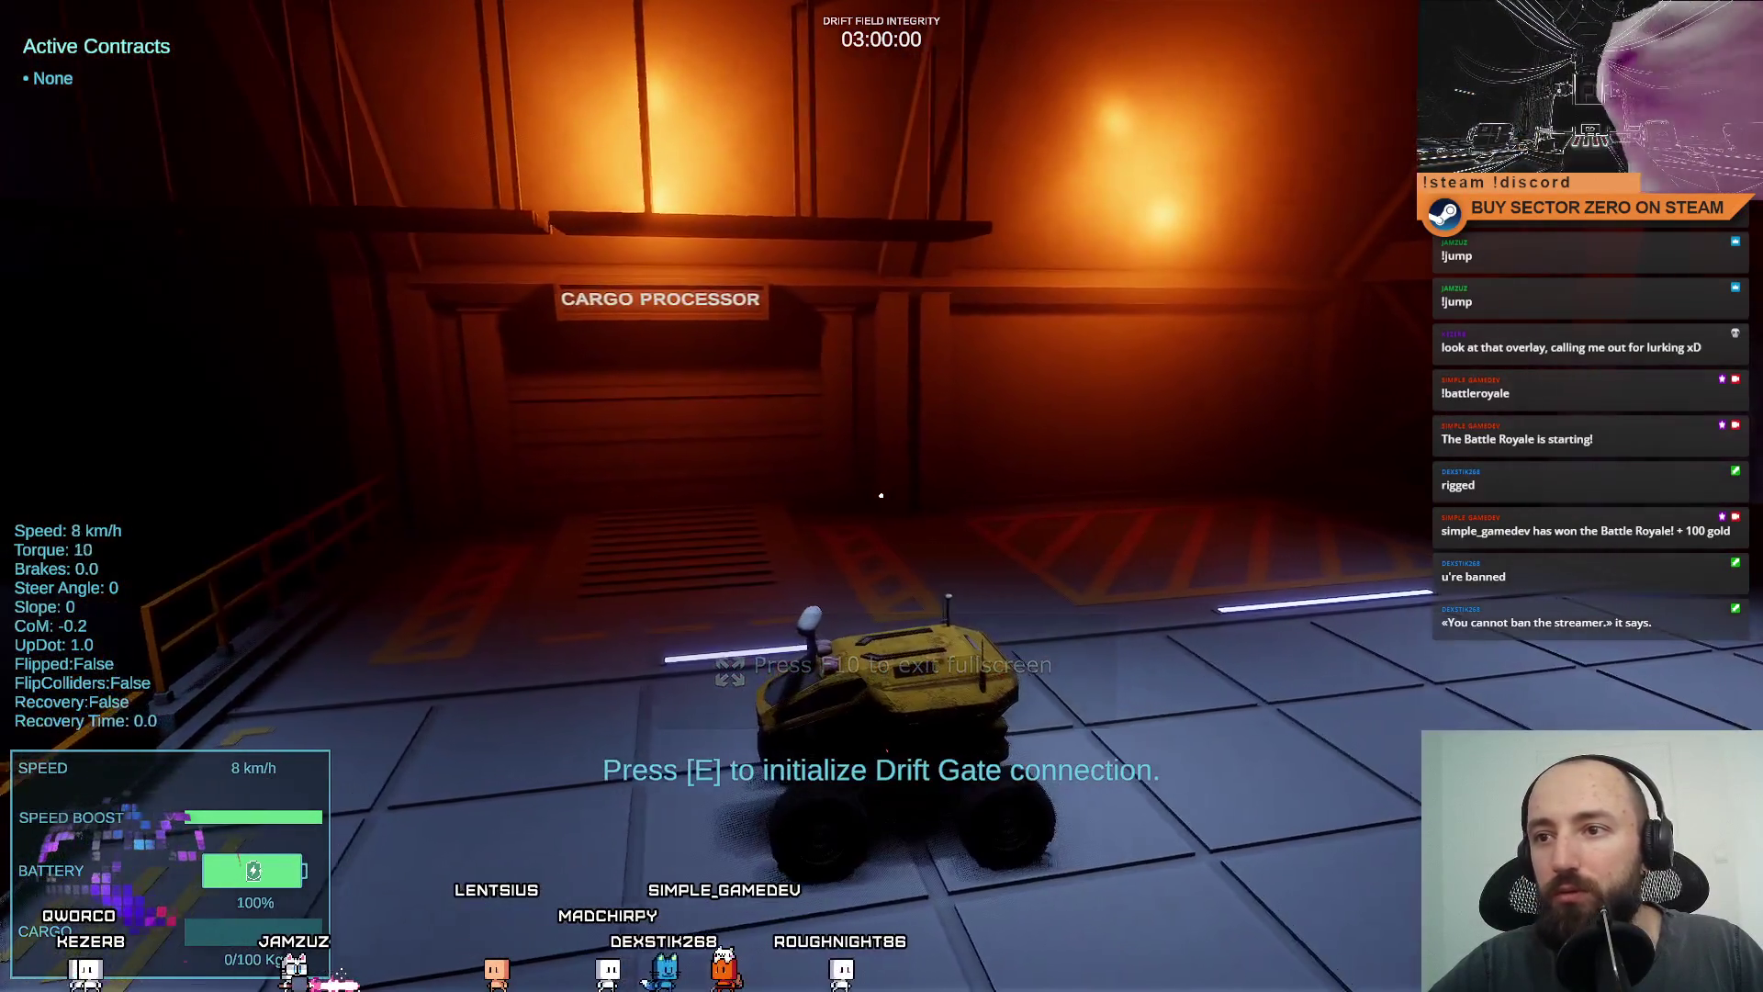
key("s")
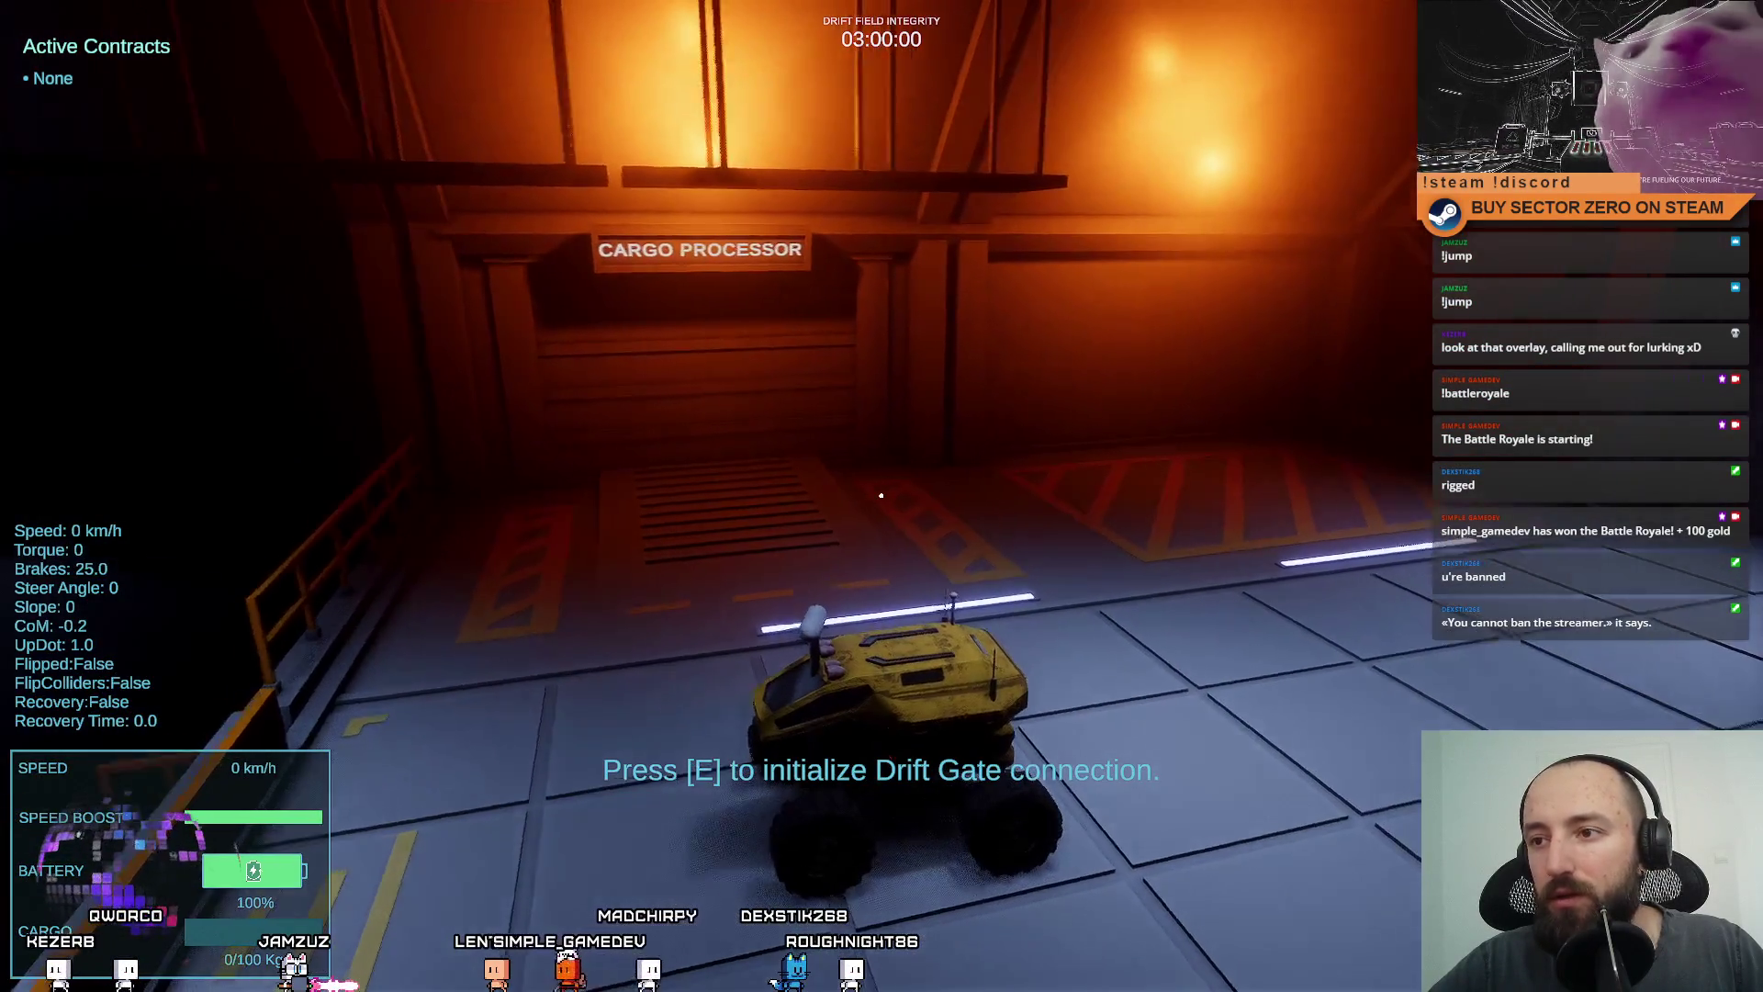
key("s")
key("a")
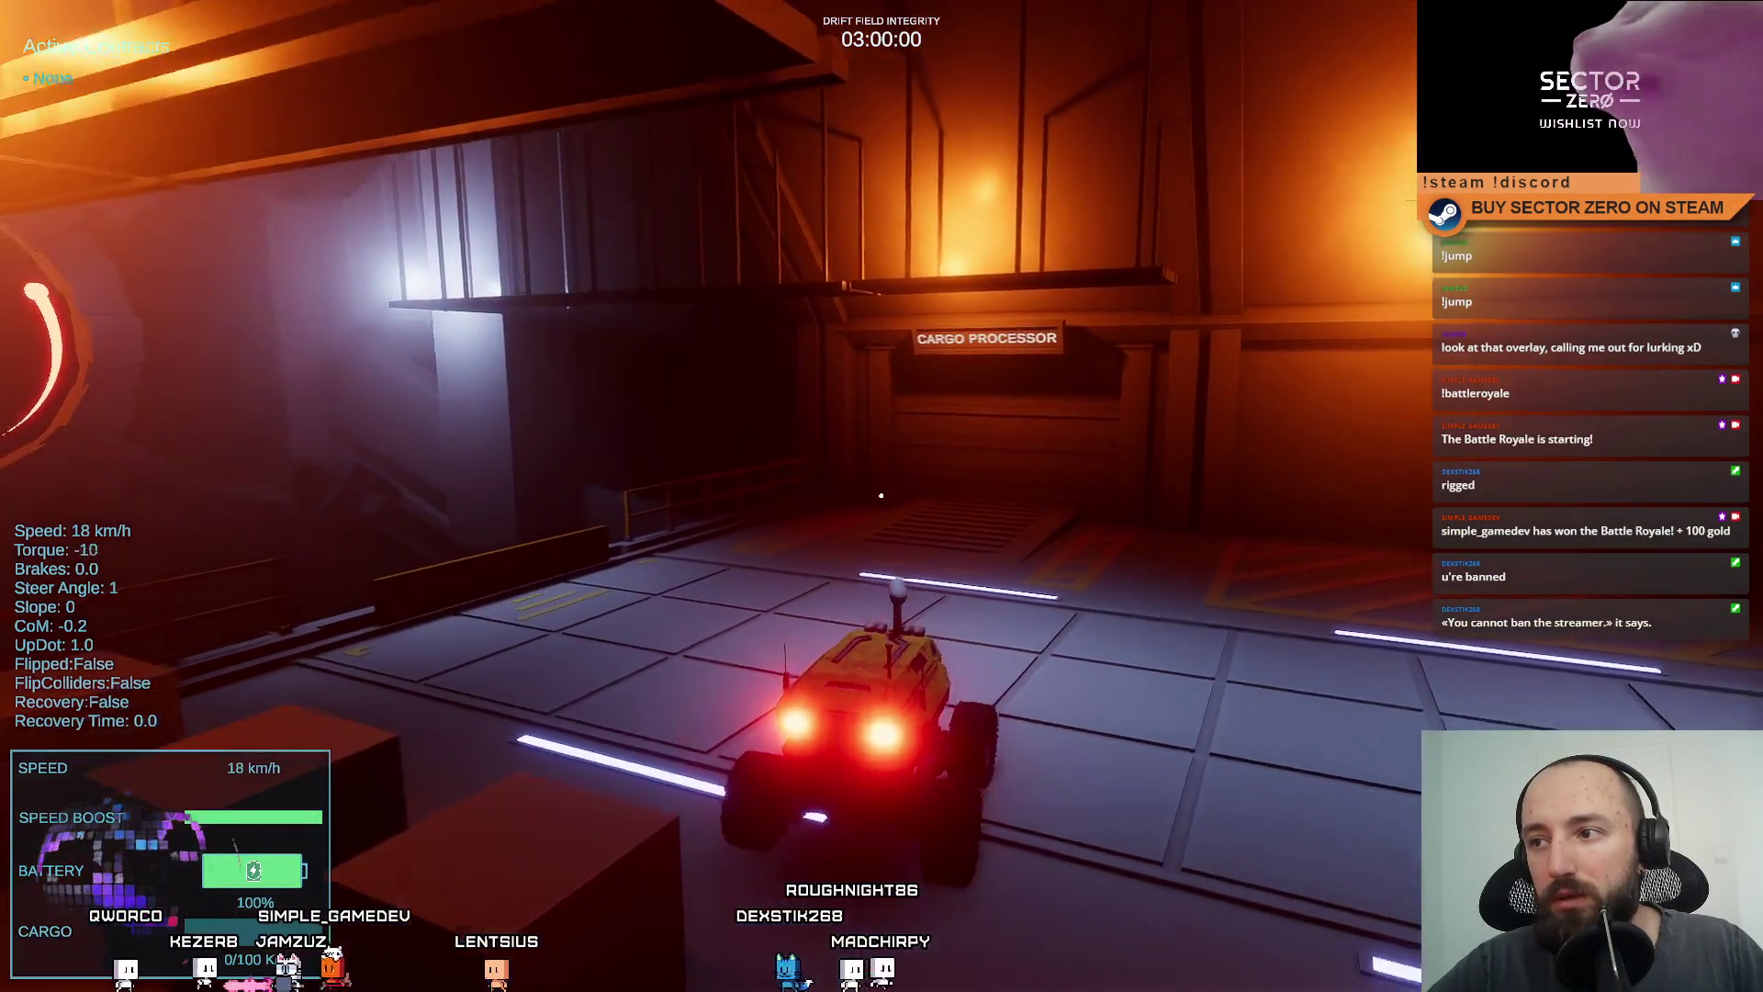
key("d")
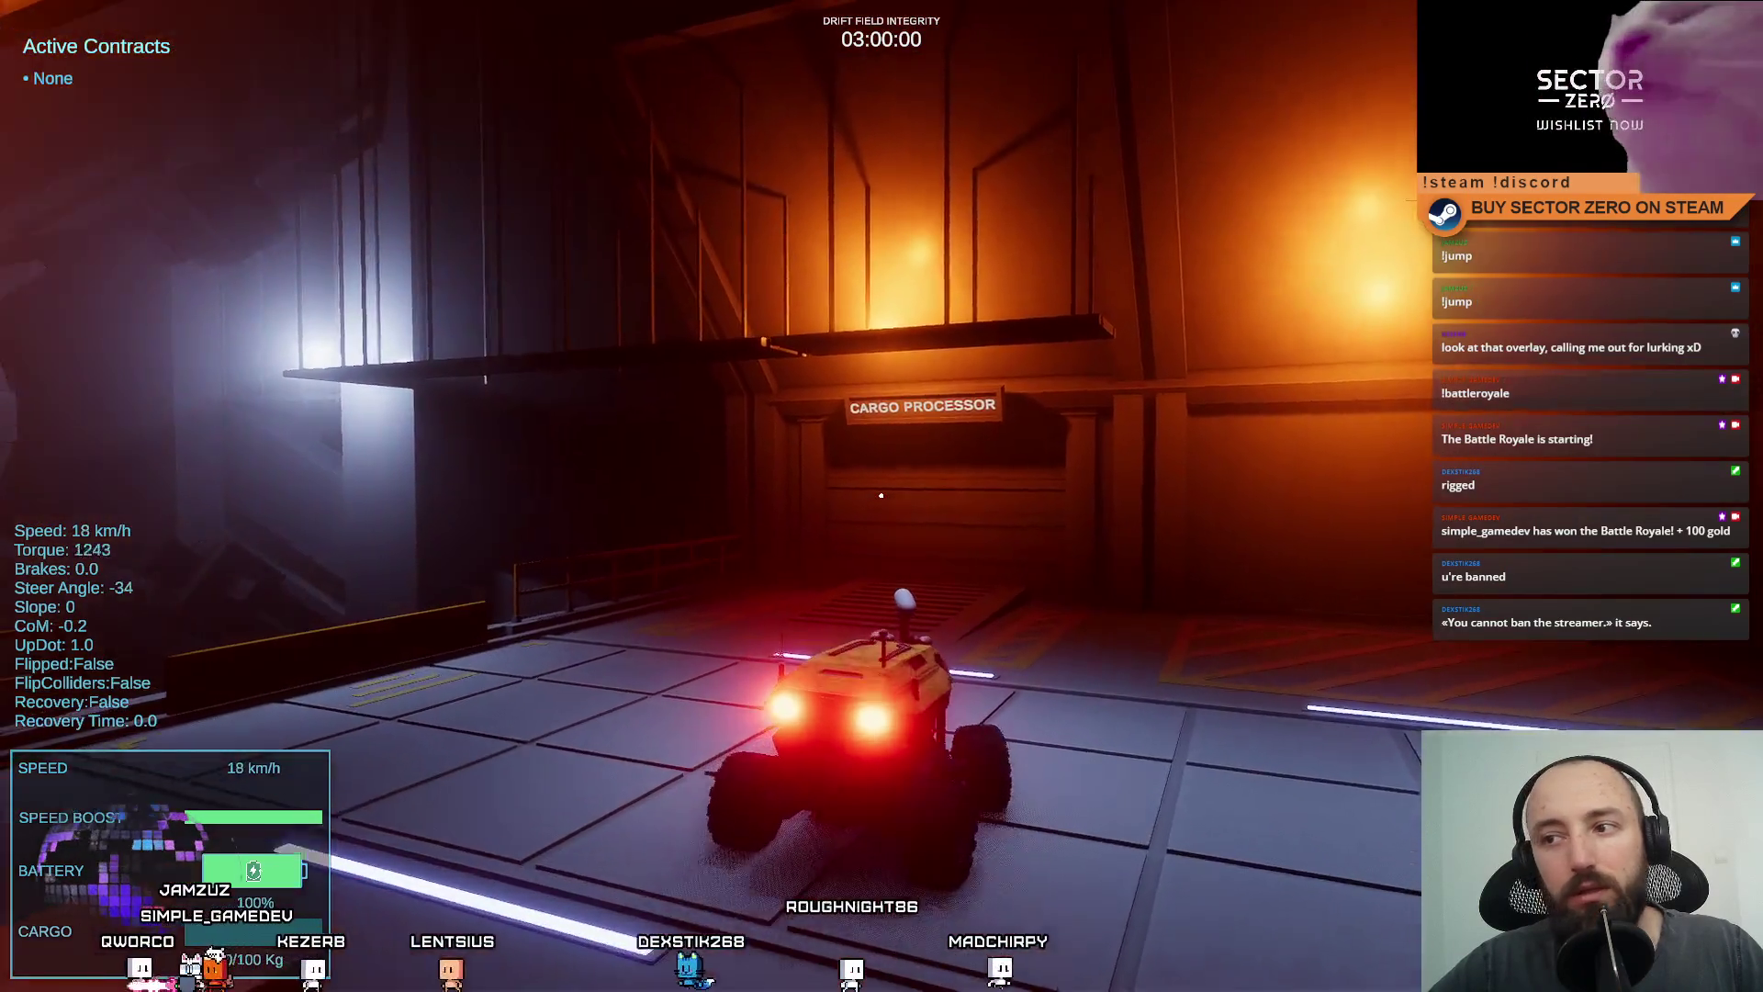
key("s")
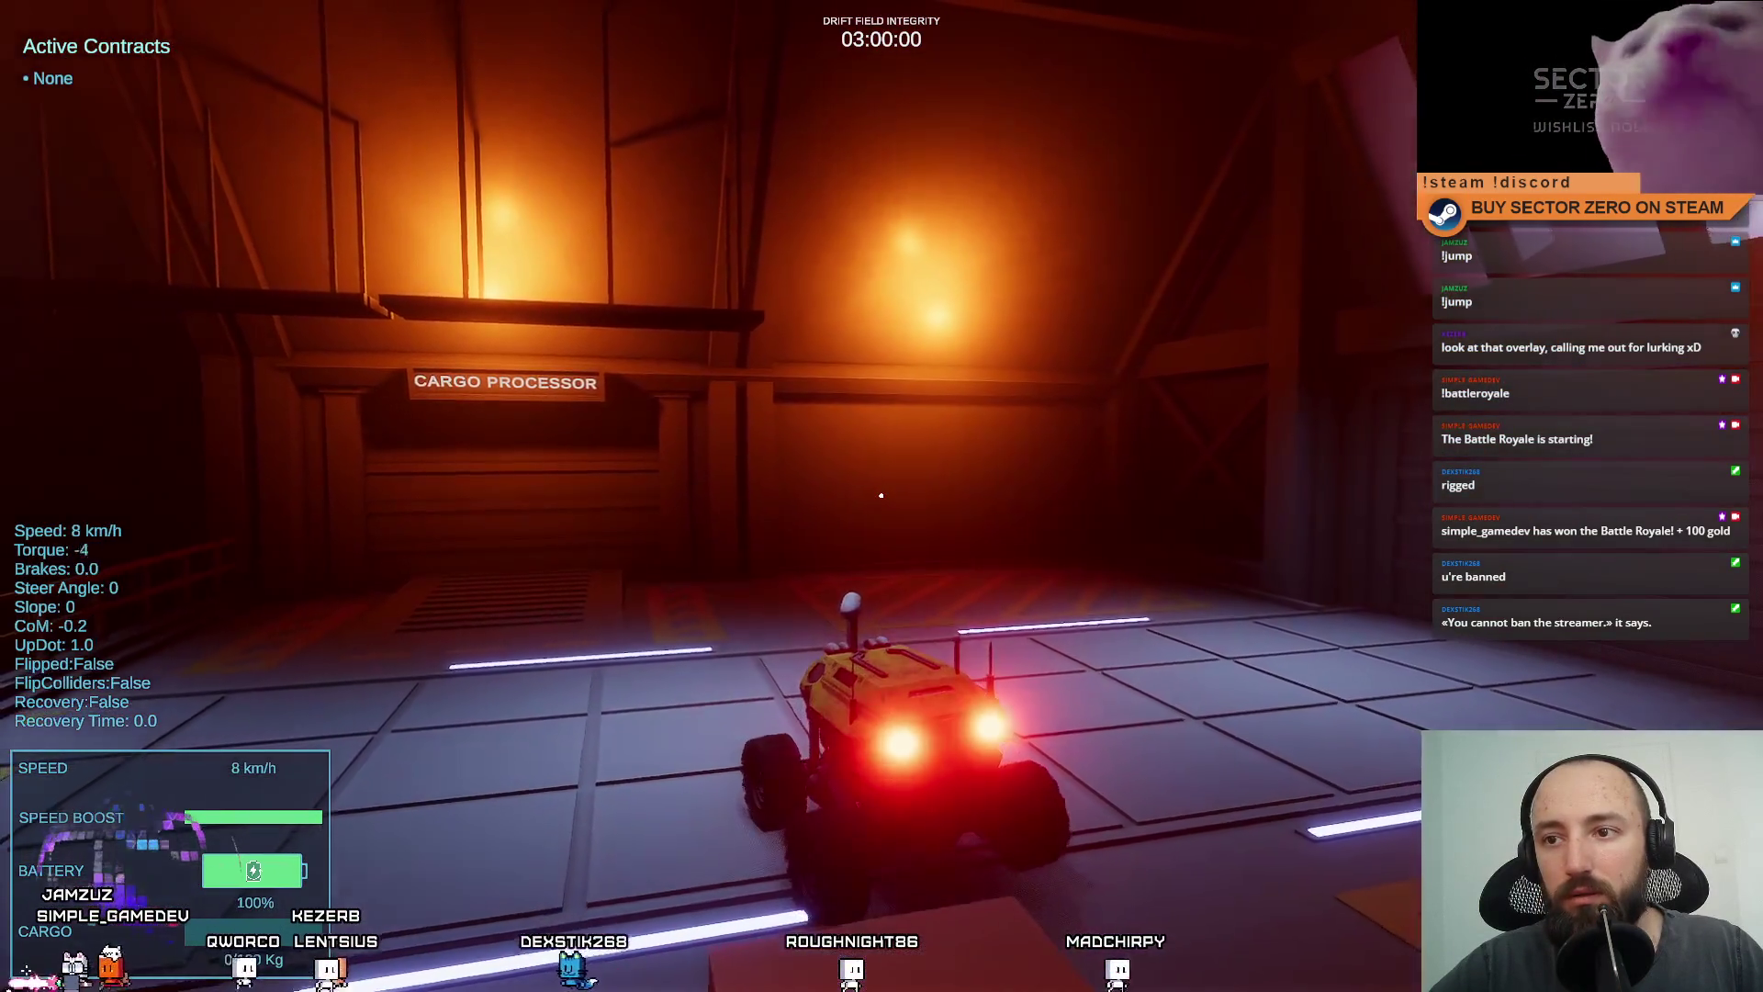
key("a")
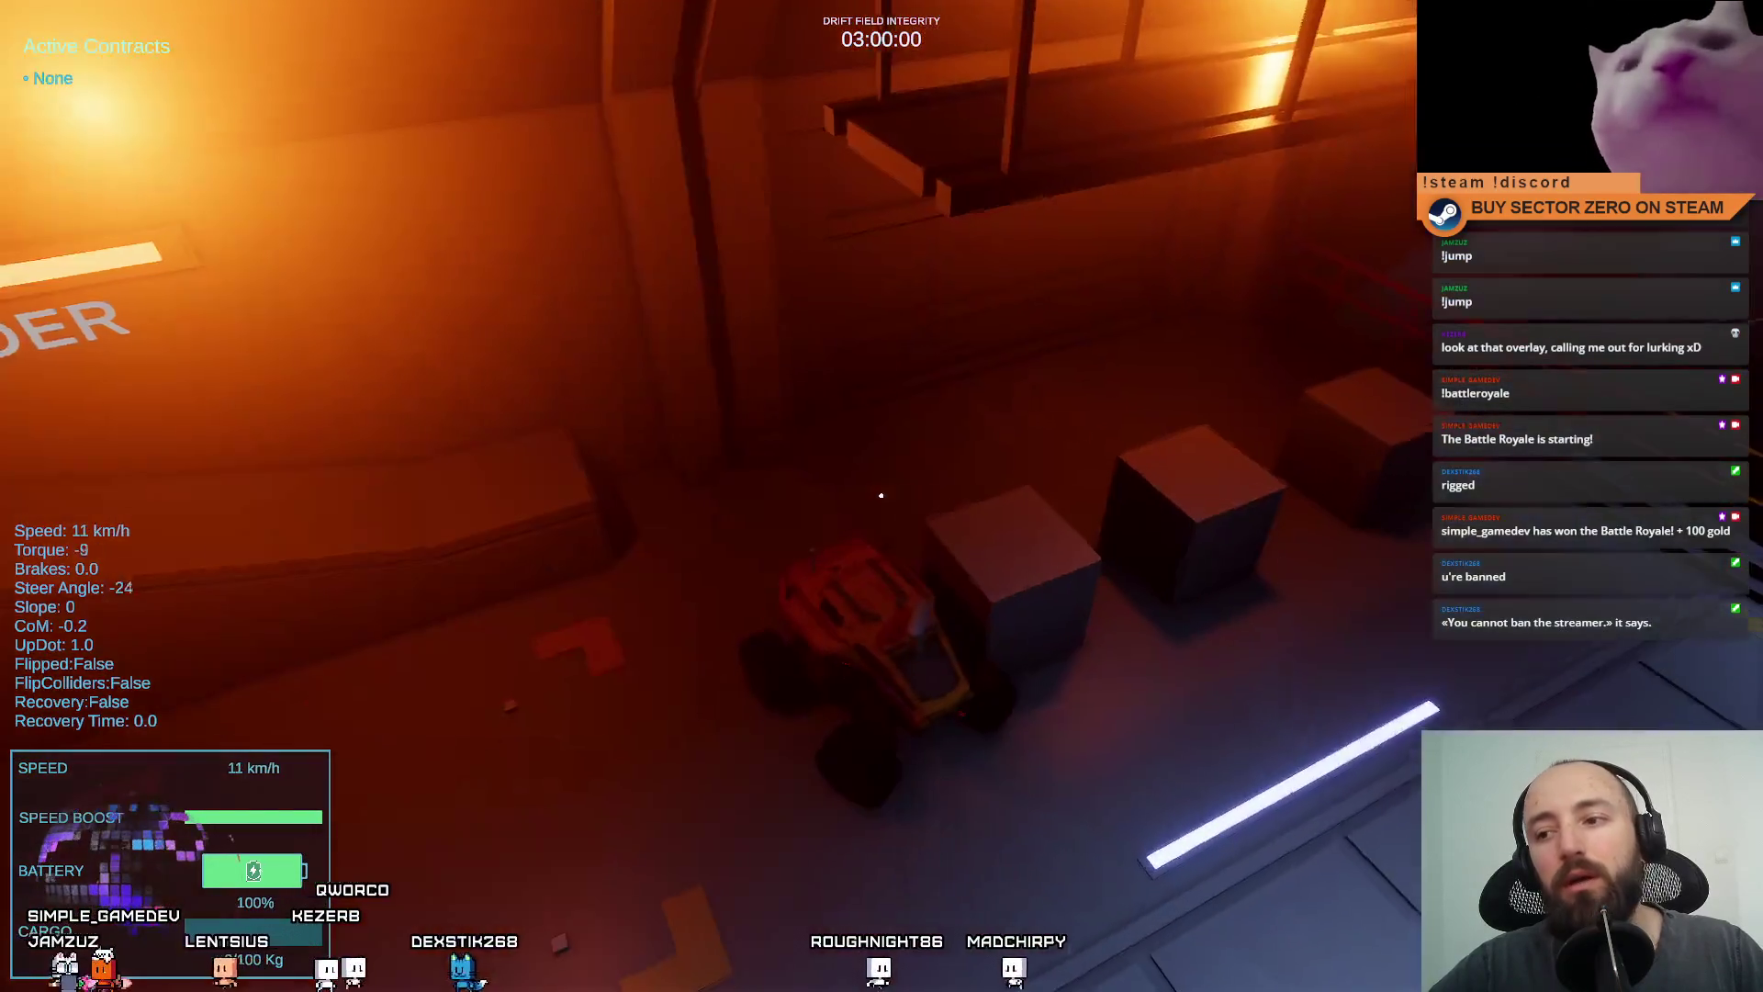
key("d")
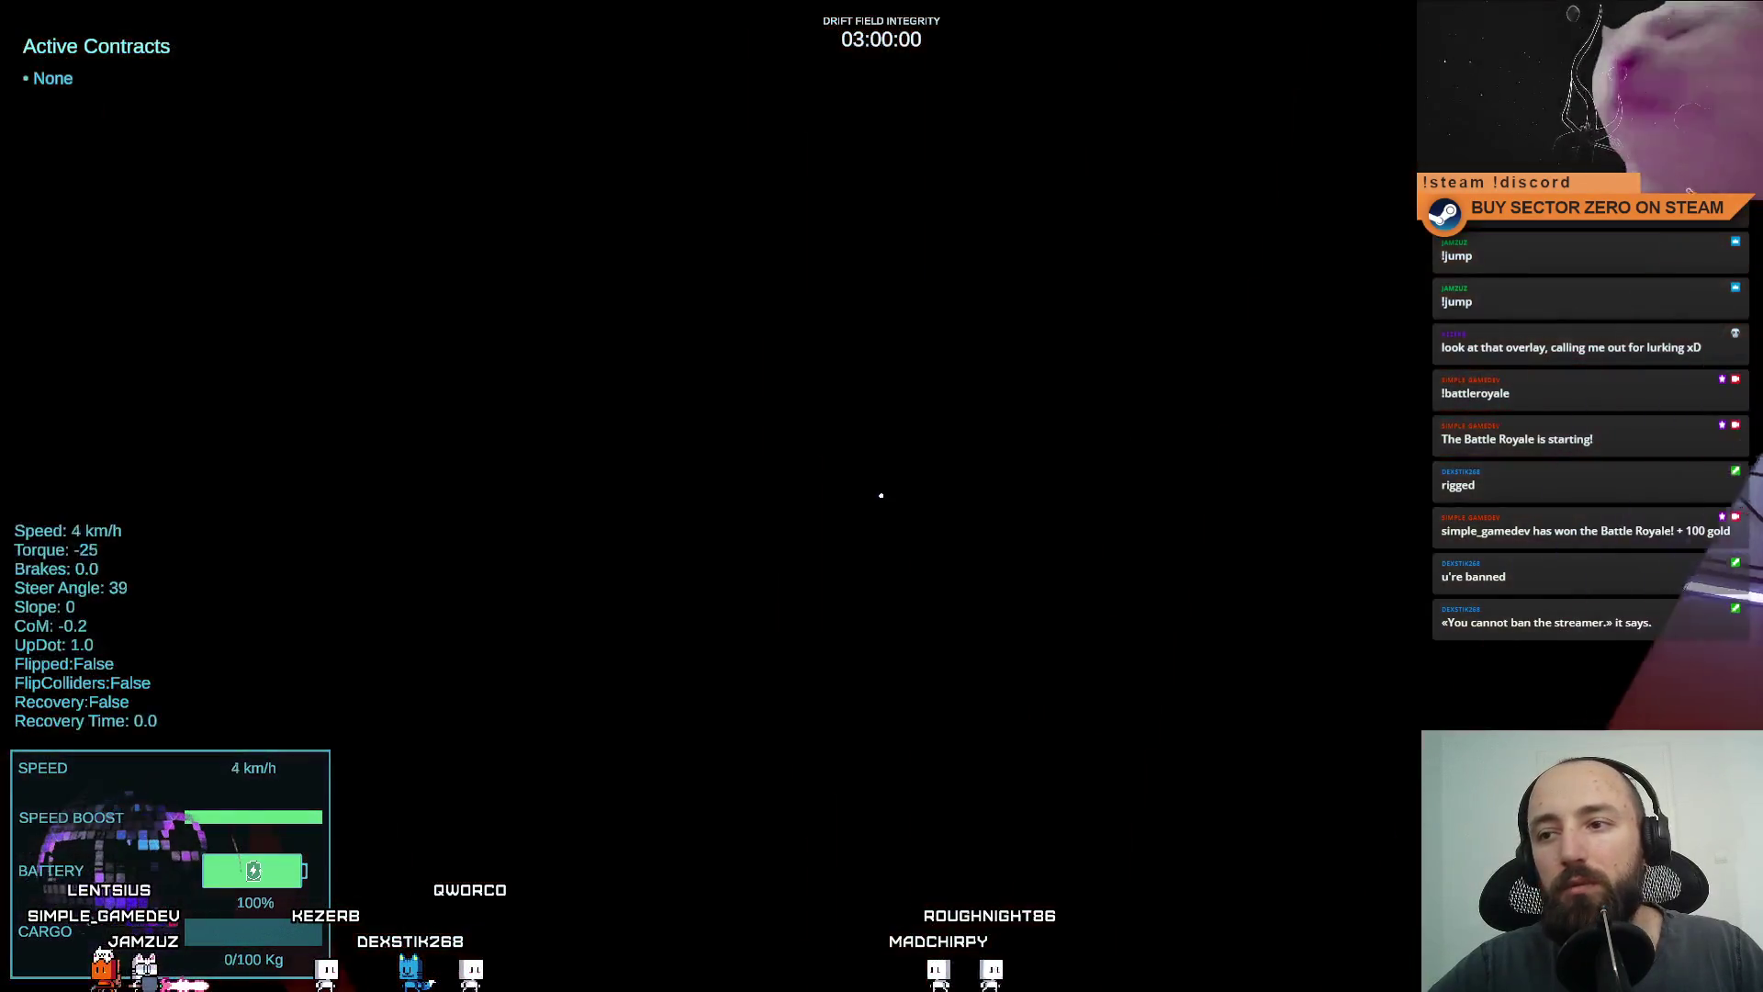
Drive the rover into the Cargo Processor gate until the sign reads CONVEYOR ACTIVE, then pause.
key("w")
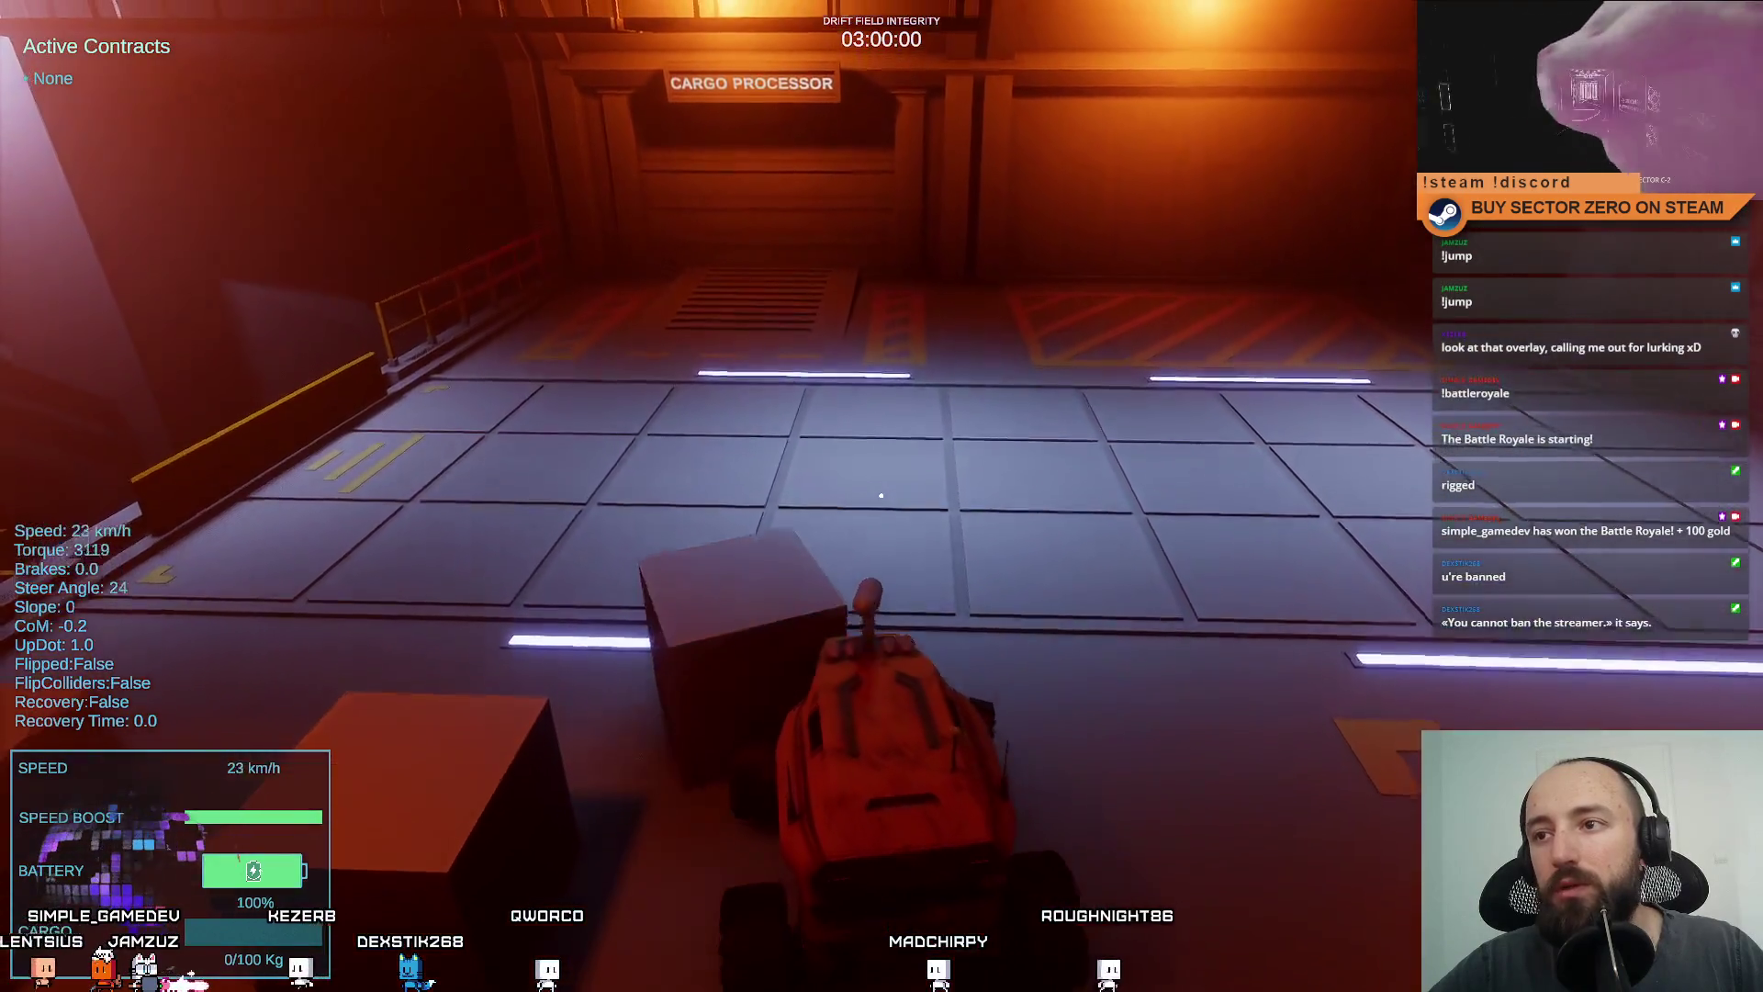
key("s")
key("w")
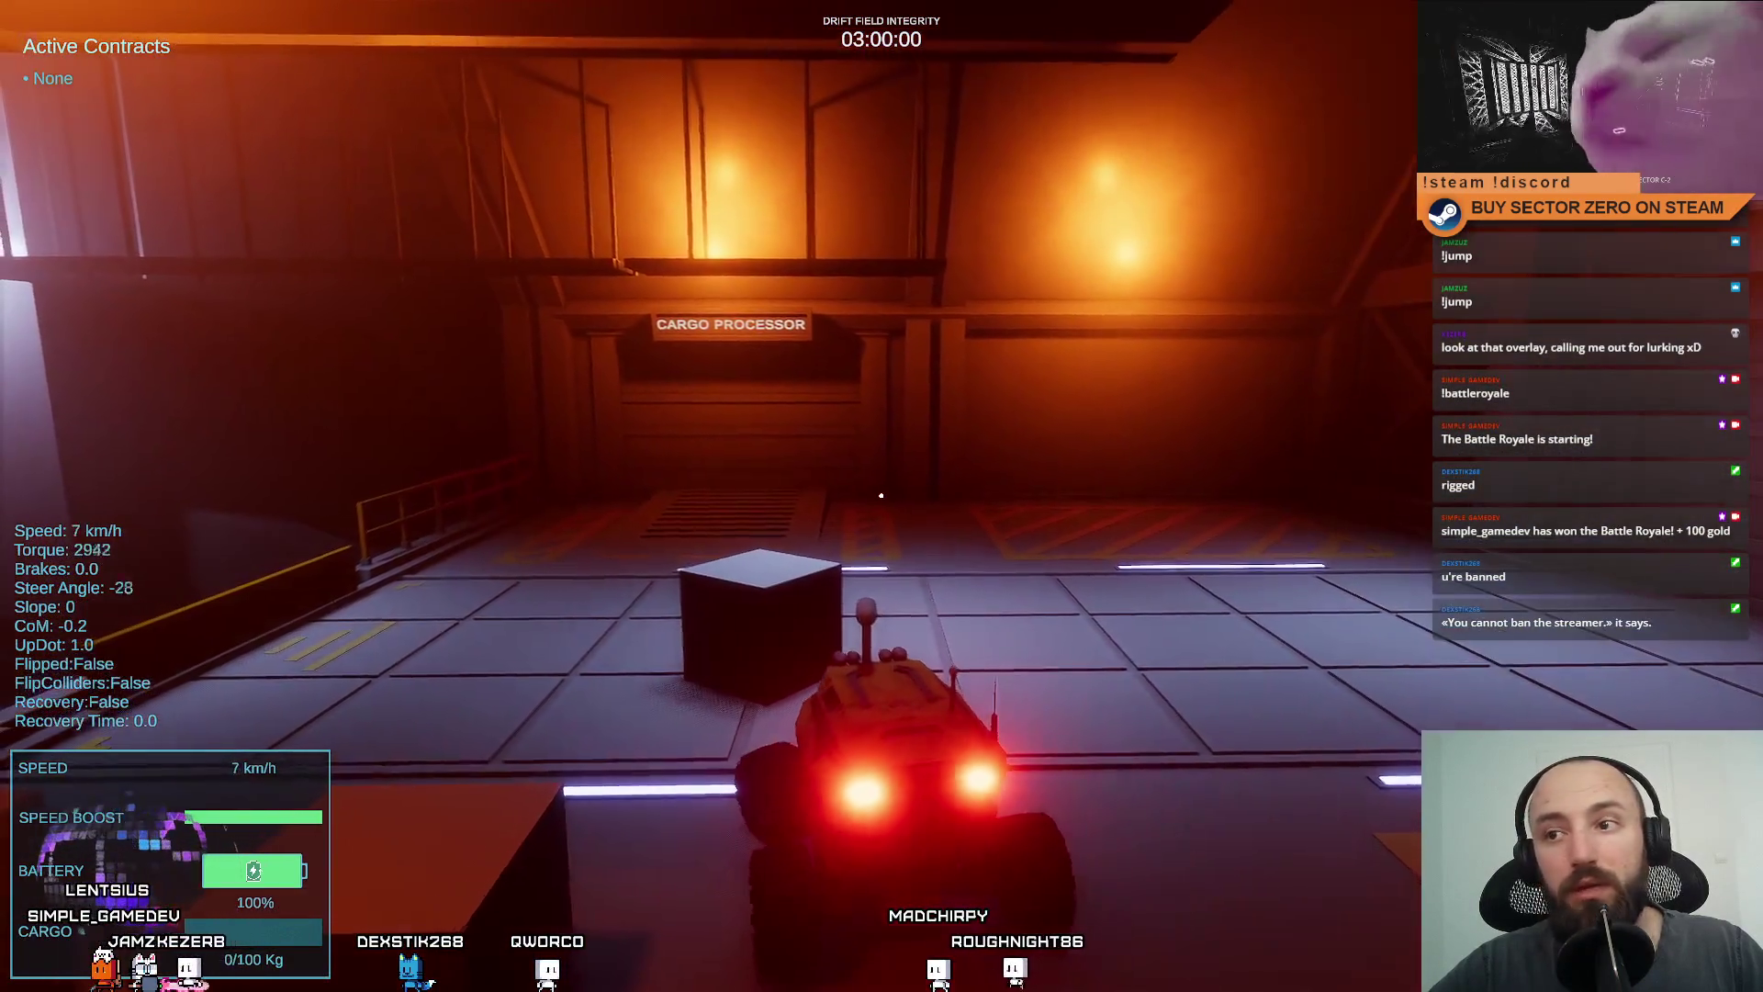
key("s")
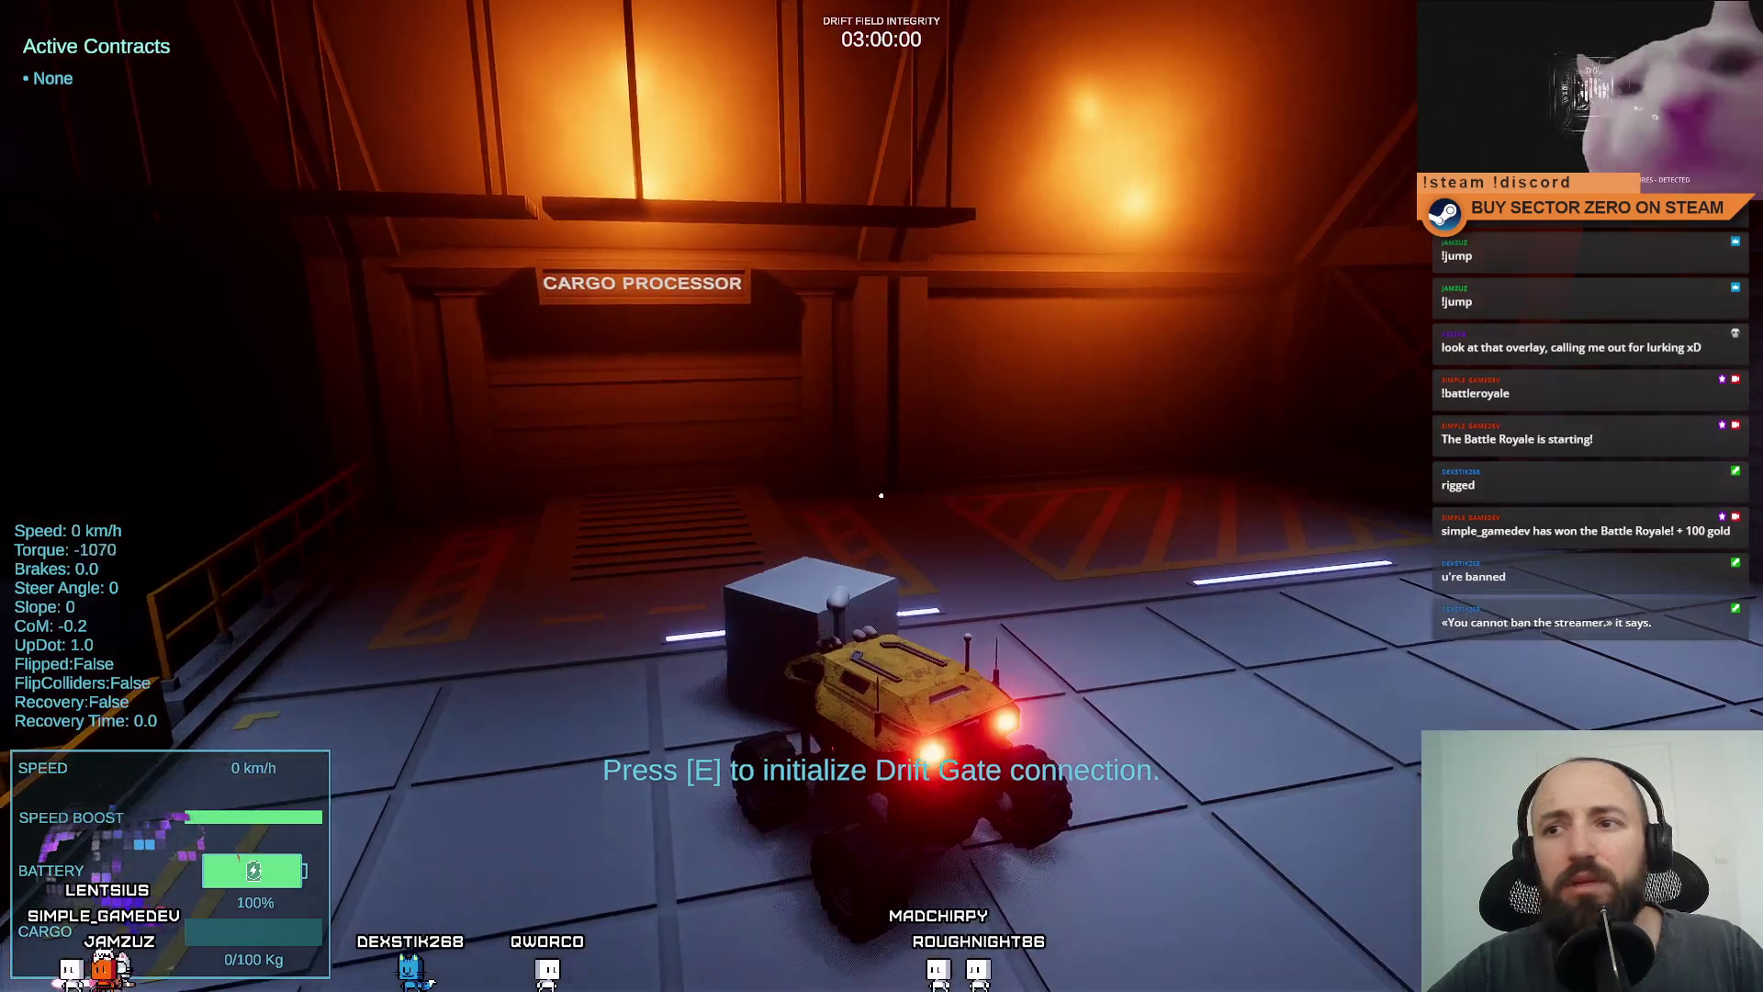
key("w")
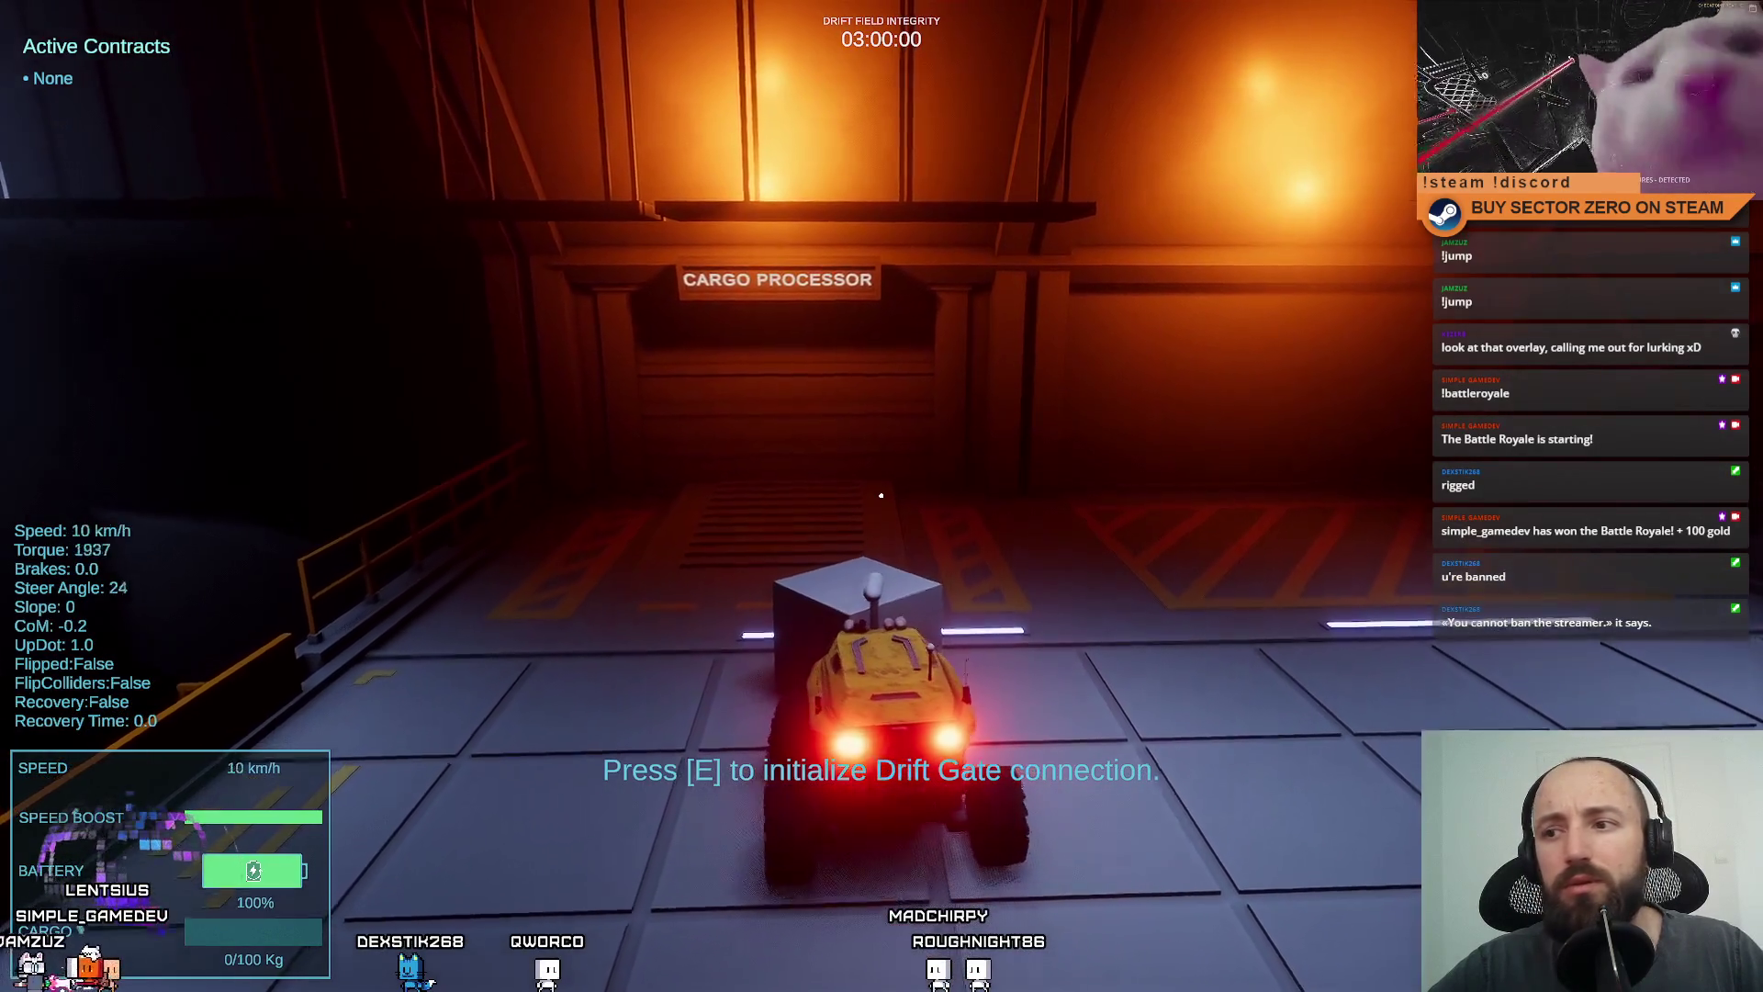
key("w")
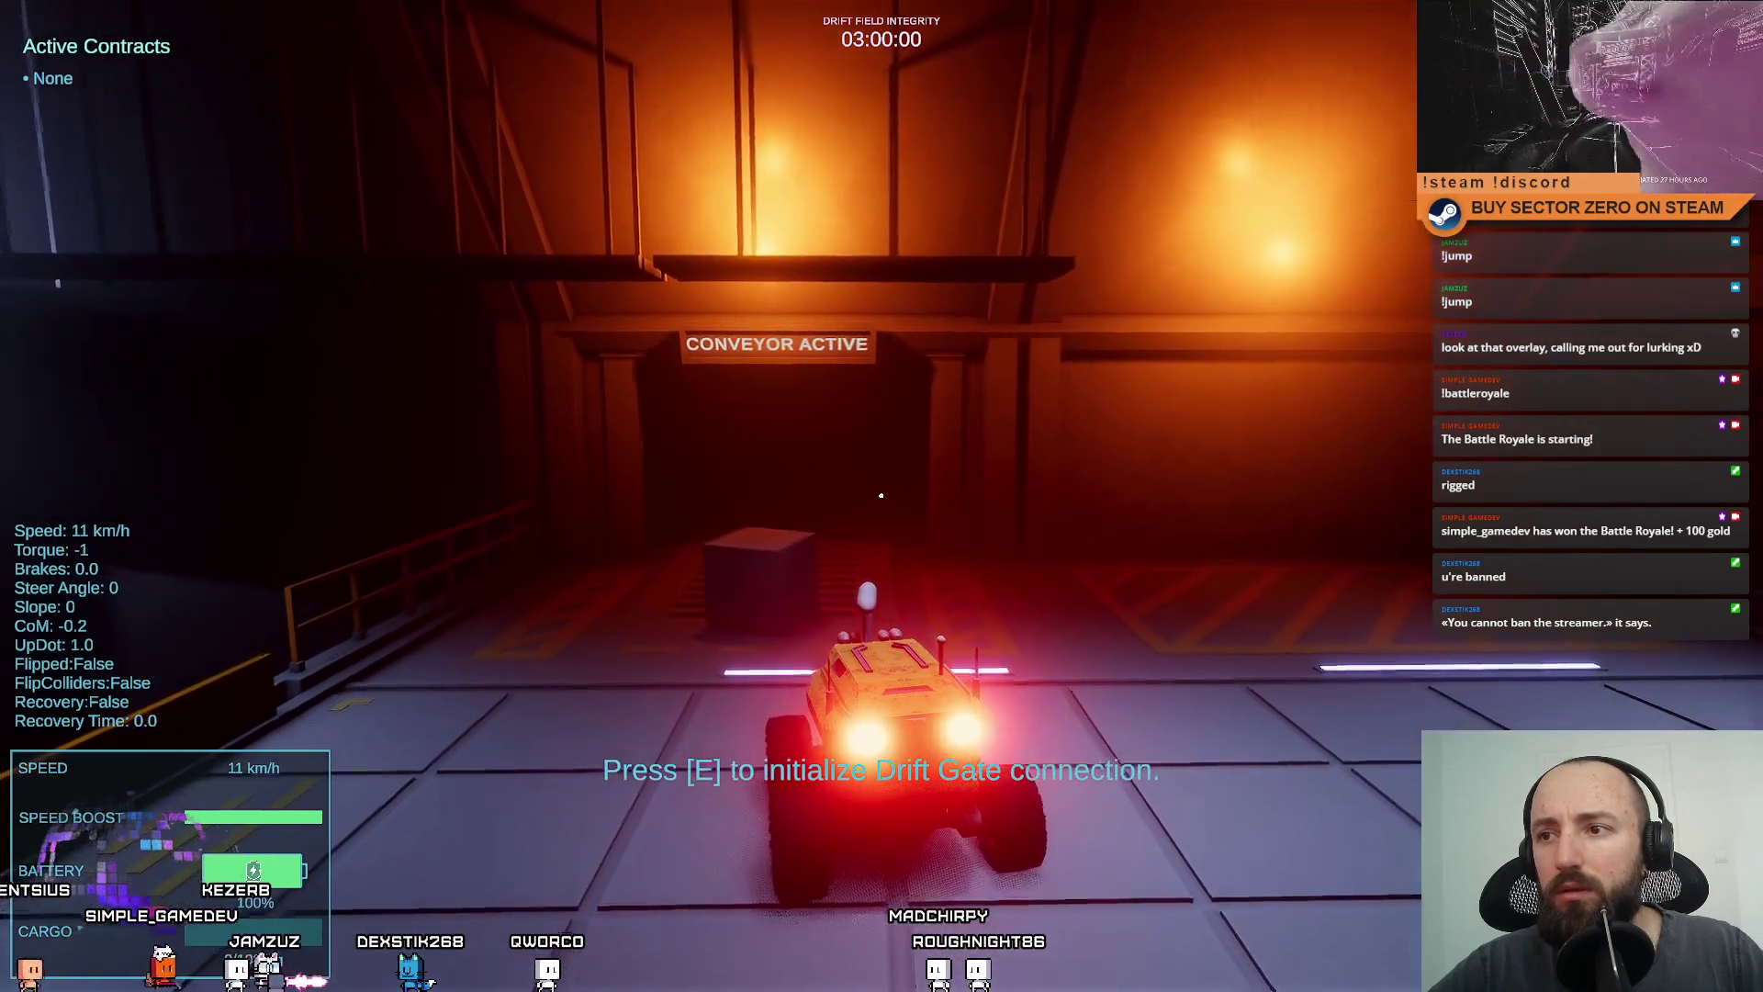
key("a")
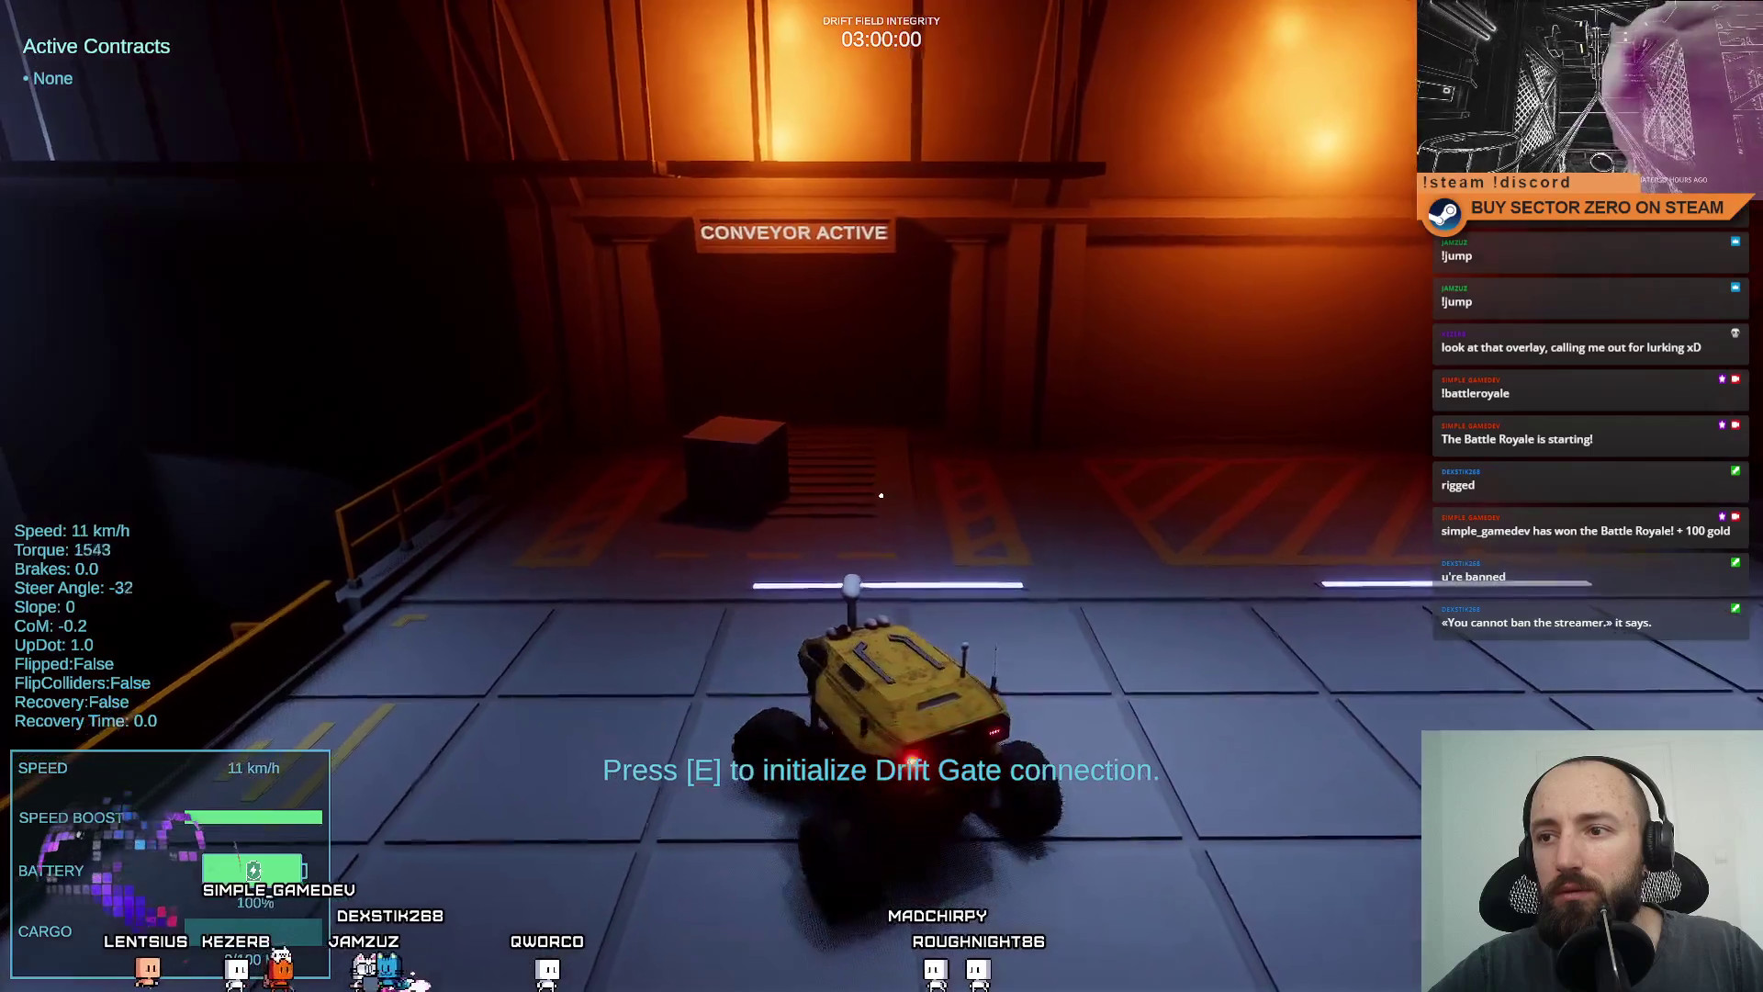
key("d")
key("s")
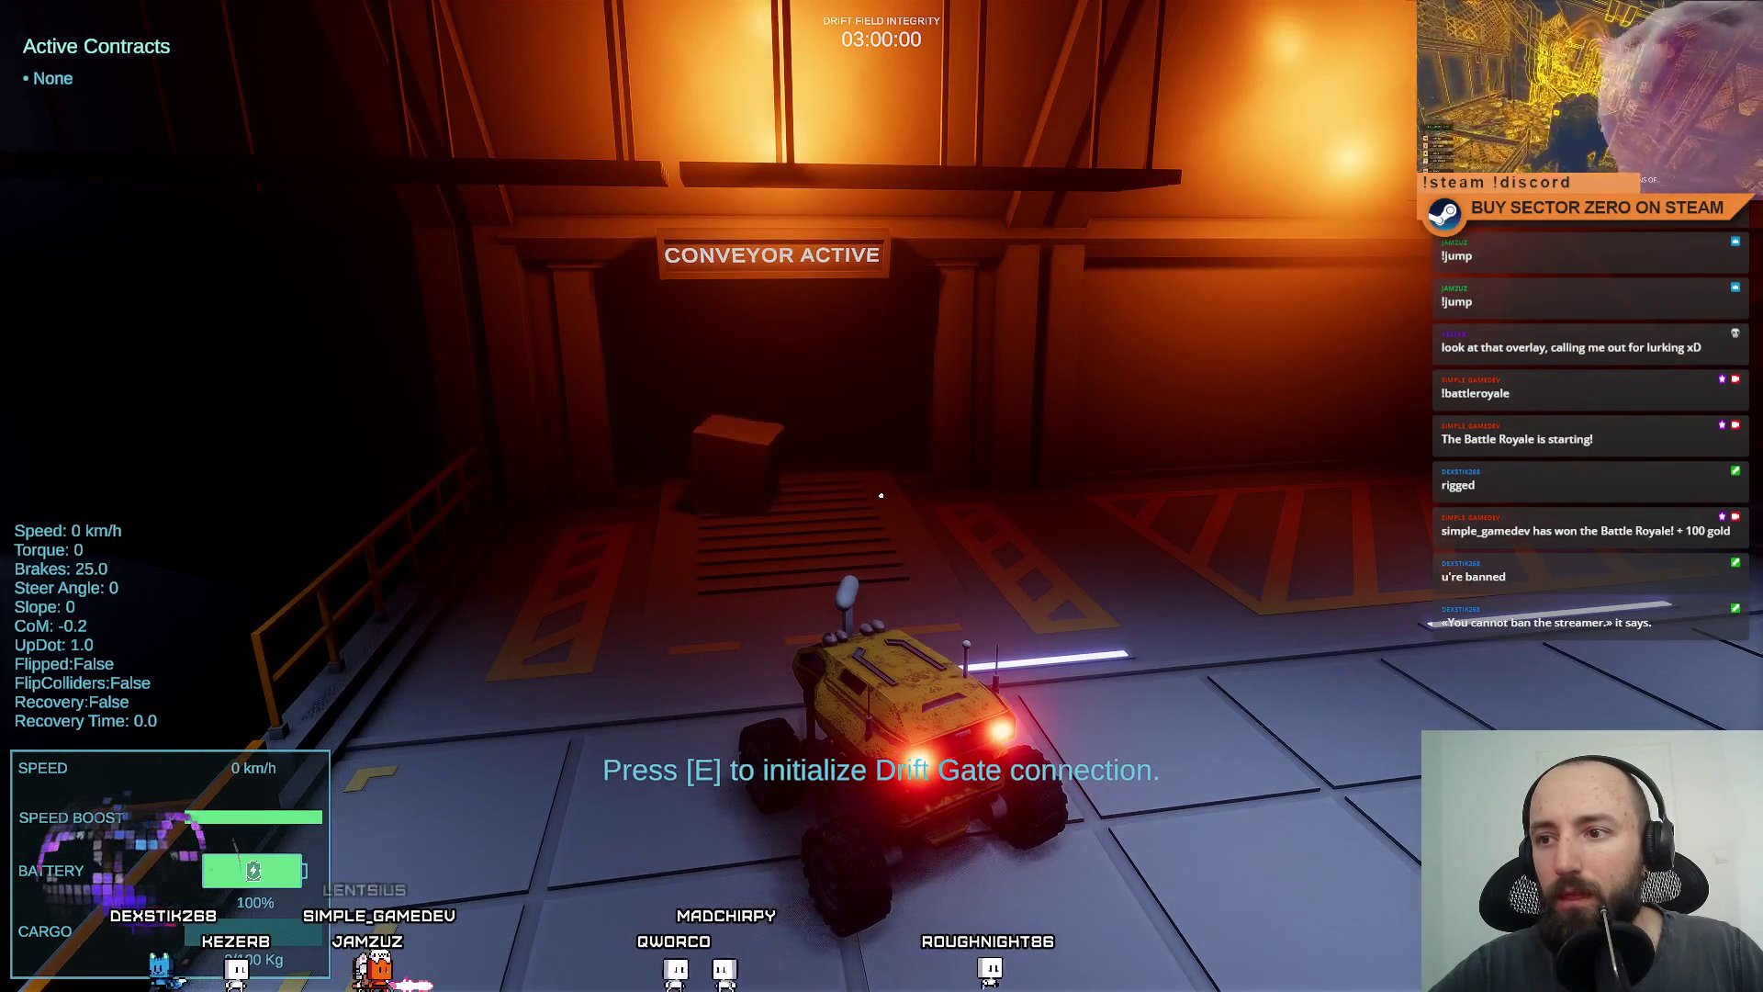
key("Escape")
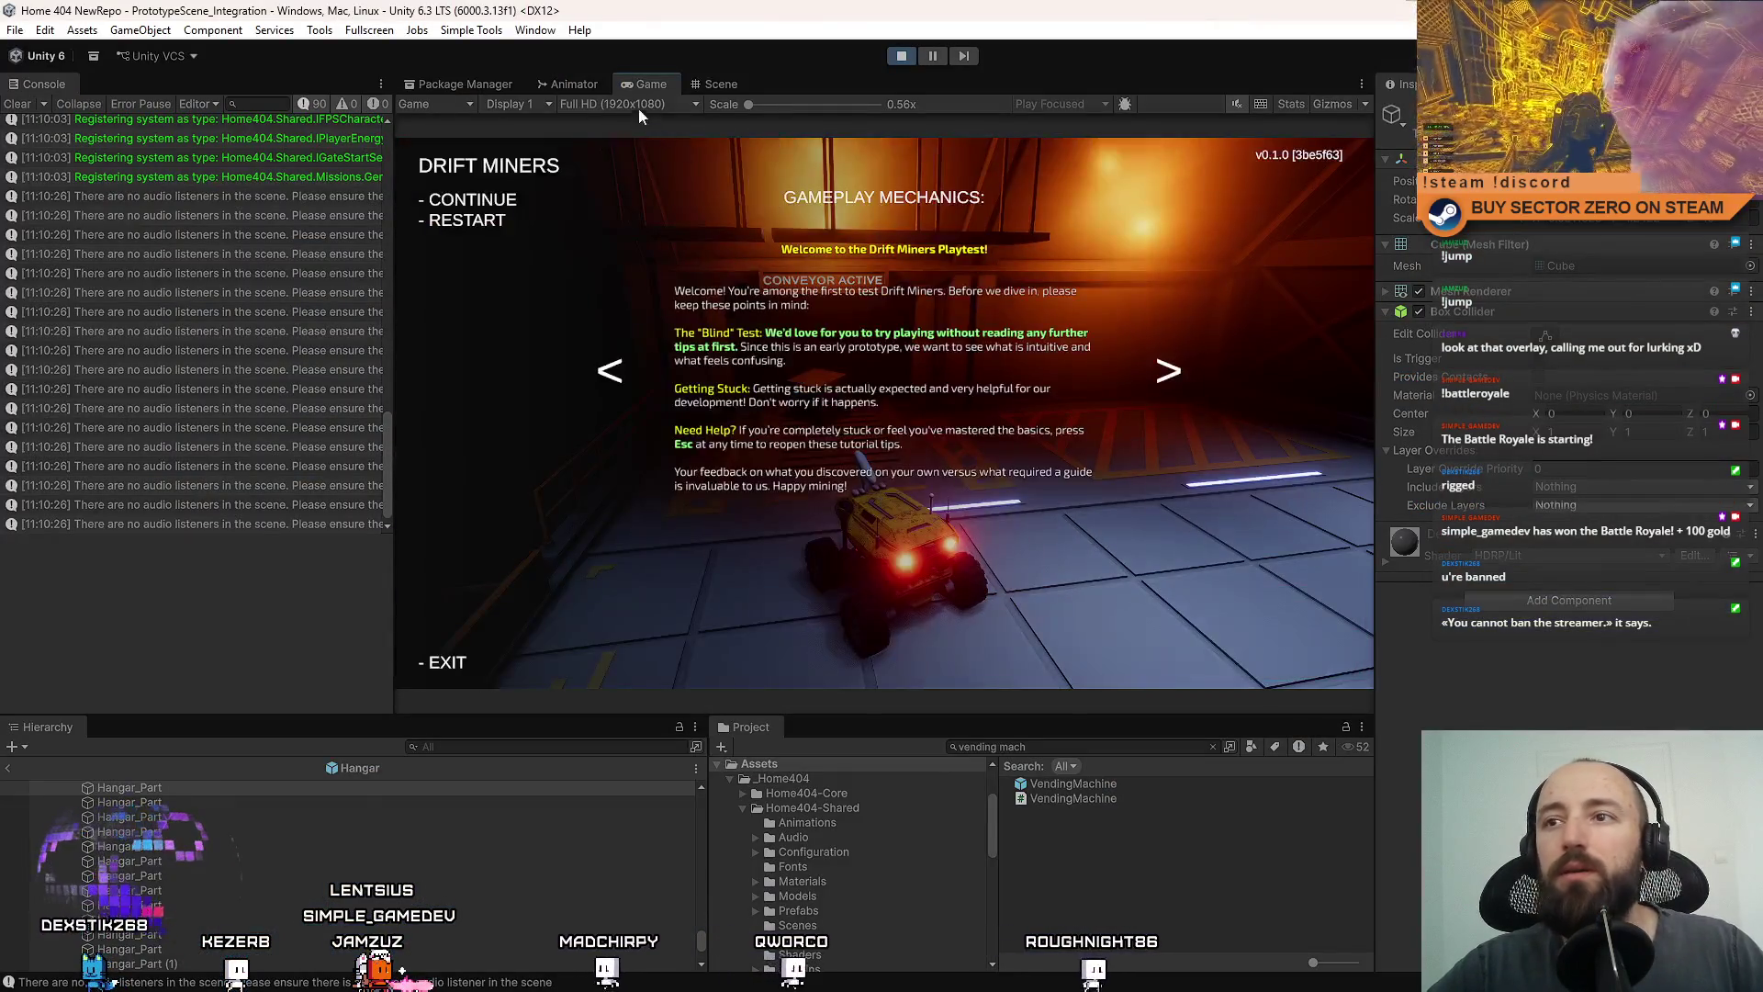
Inspect the conveyor cargo box and its ledge in the full-scene Scene view.
left_click(714, 85)
scroll(933, 428, "up", 3)
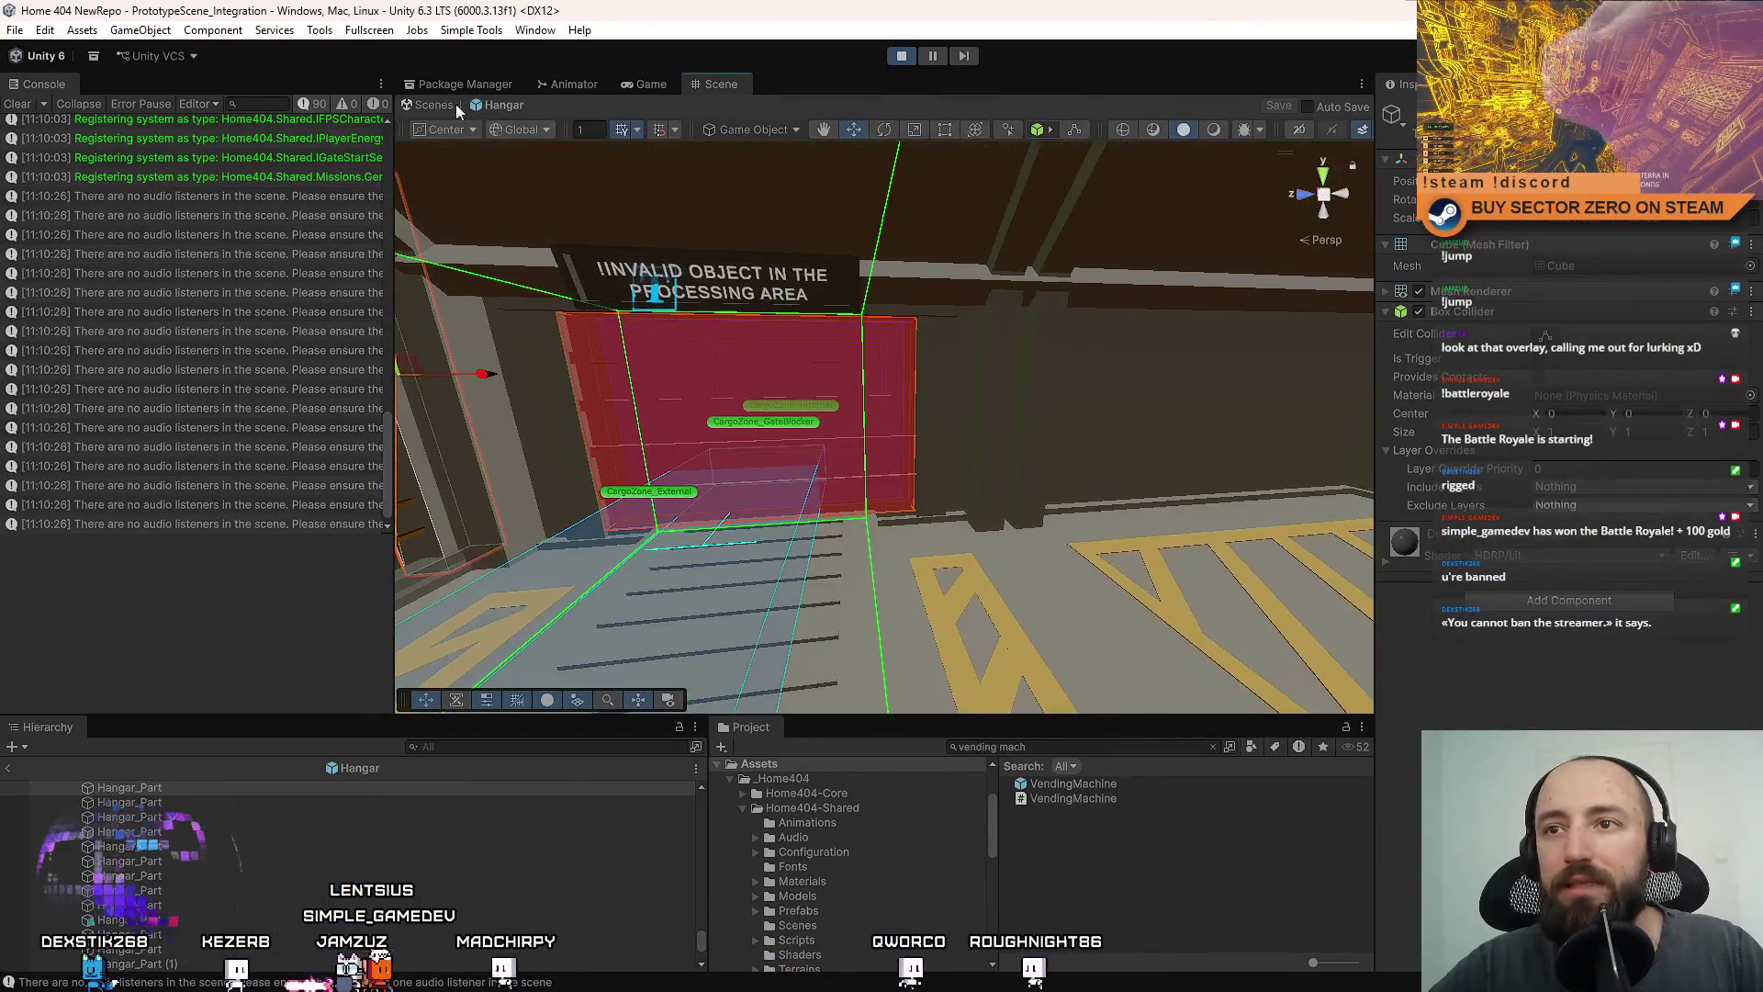
left_click(429, 104)
left_click(432, 108)
left_click(500, 279)
mouse_move(501, 278)
left_mouse_down()
mouse_move(559, 288)
mouse_move(501, 278)
mouse_move(437, 217)
mouse_move(490, 226)
mouse_move(413, 193)
mouse_move(331, 224)
mouse_move(382, 287)
mouse_move(379, 201)
mouse_move(477, 268)
mouse_move(450, 230)
mouse_move(444, 129)
mouse_move(462, 175)
left_mouse_up()
left_click(839, 452)
mouse_move(839, 452)
left_mouse_down()
mouse_move(1016, 492)
mouse_move(937, 472)
mouse_move(780, 477)
mouse_move(909, 472)
mouse_move(897, 493)
mouse_move(928, 477)
mouse_move(881, 486)
mouse_move(889, 468)
left_mouse_up()
Resume play and watch the sign cycle through PROCESSING CARGO back to CARGO PROCESSOR.
left_click(641, 86)
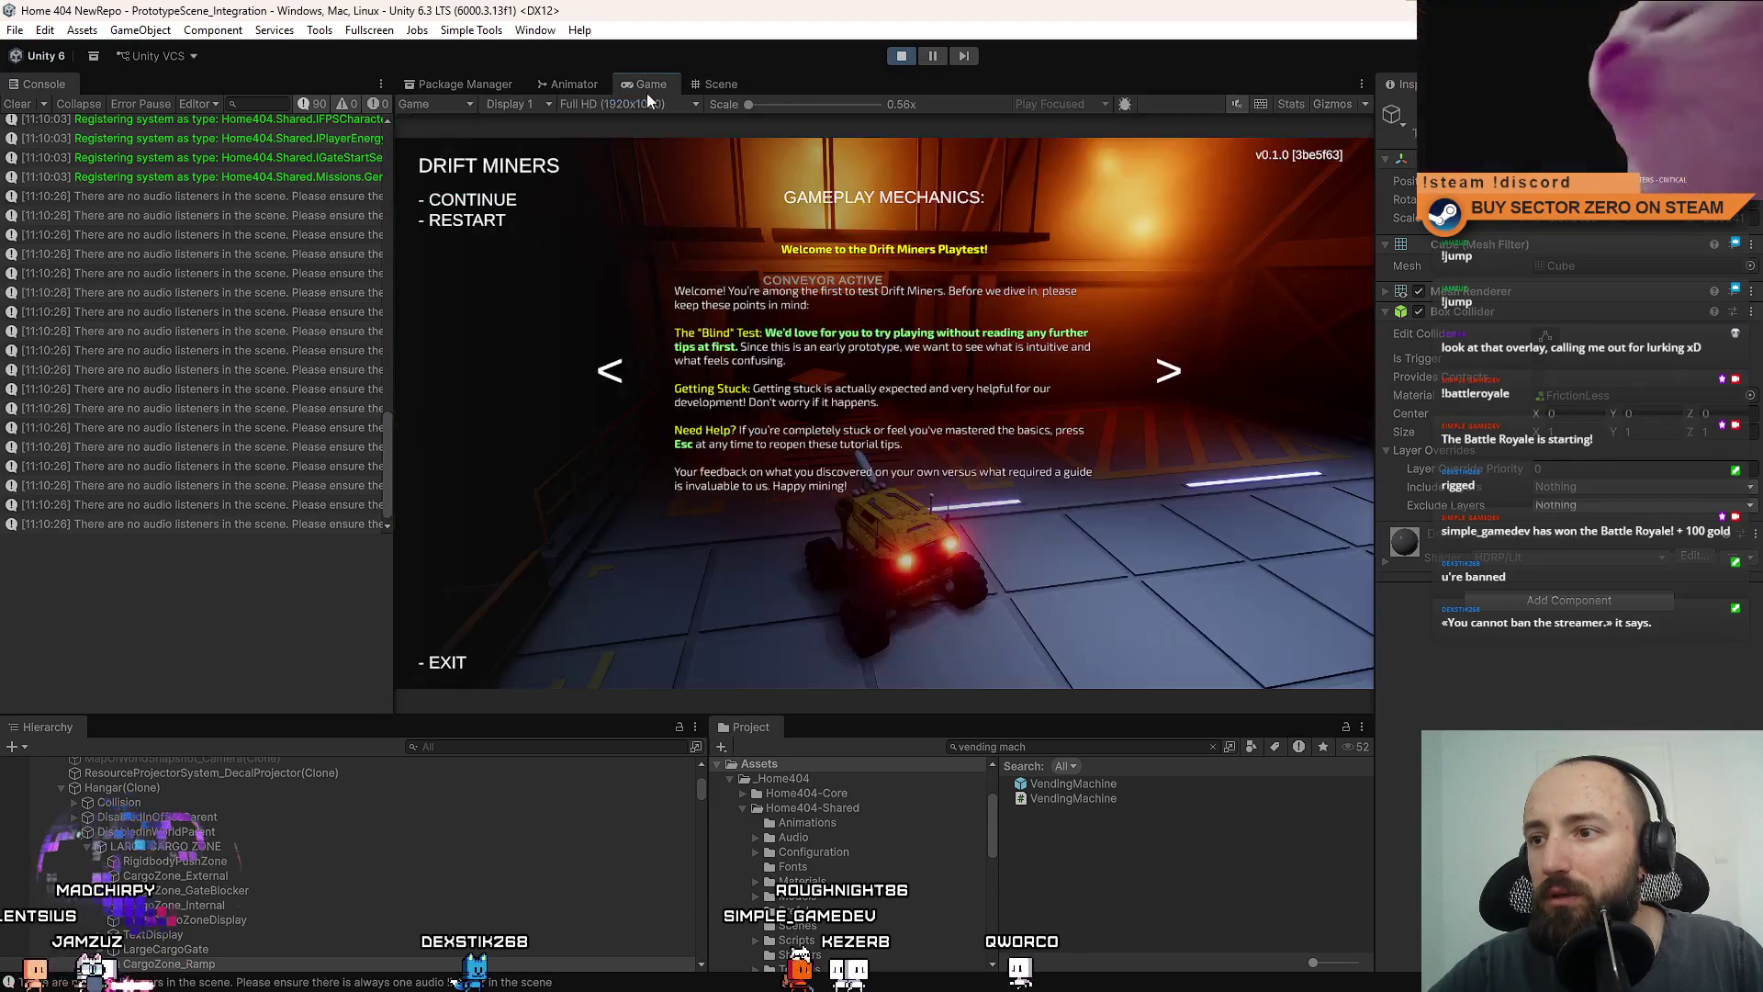
key("Escape")
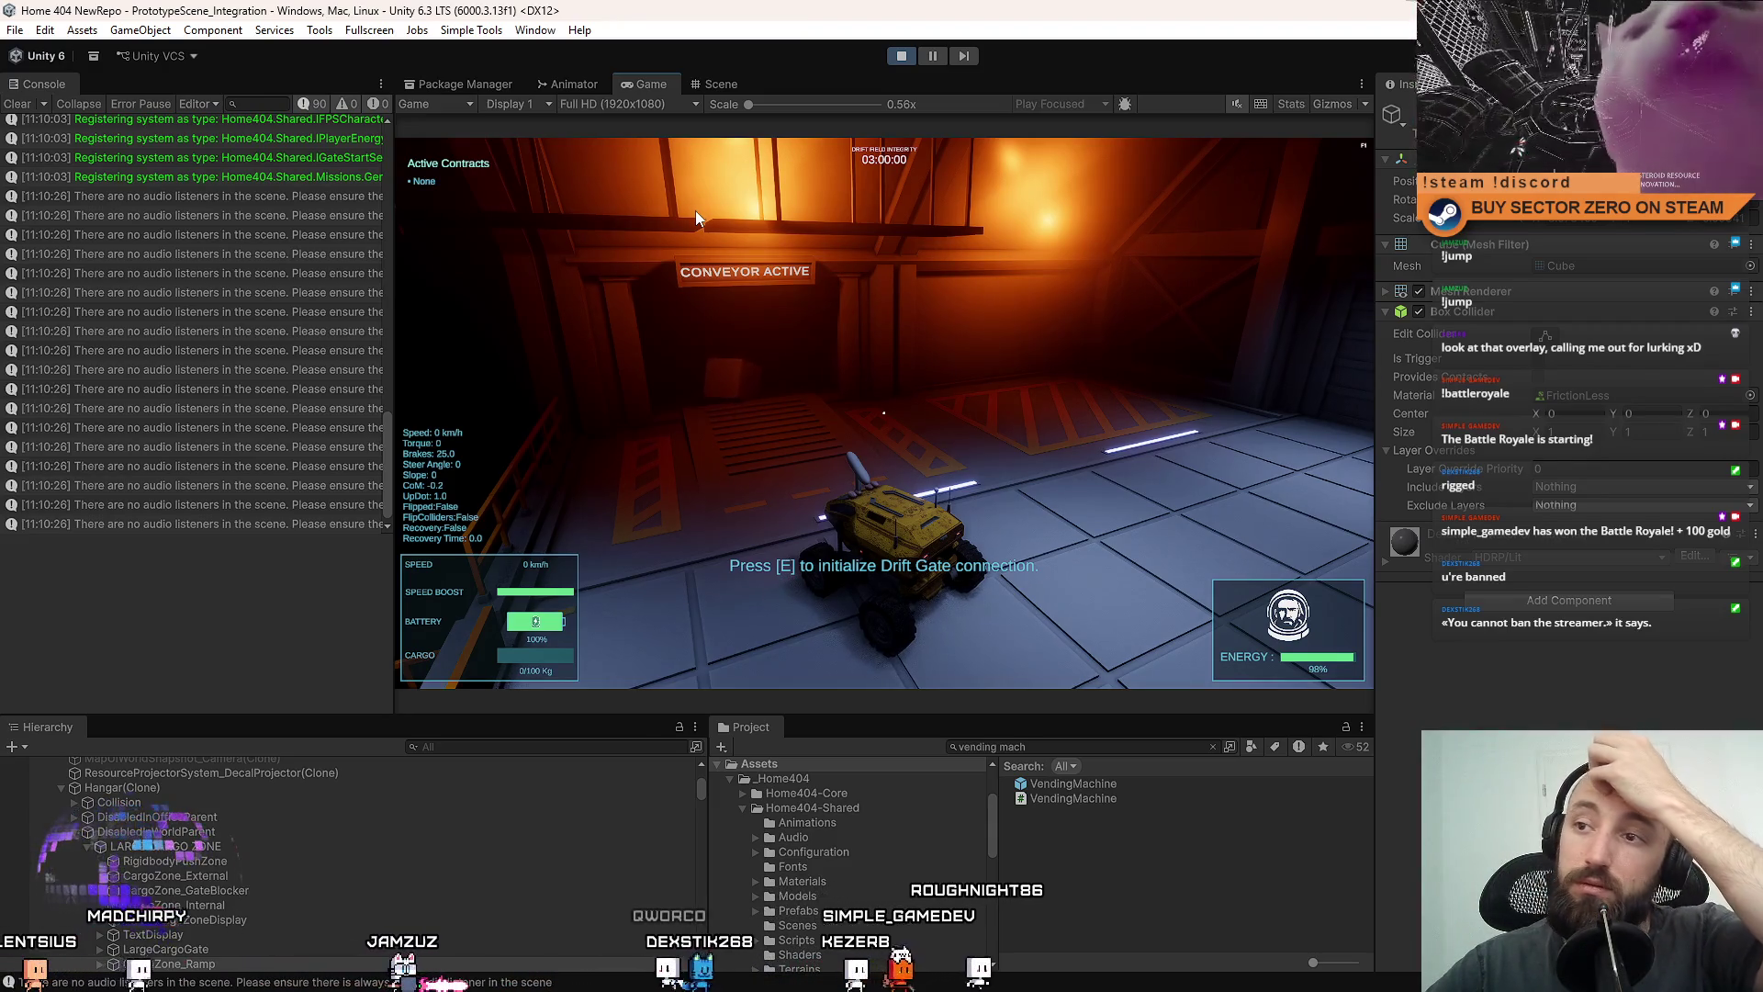
mouse_move(702, 223)
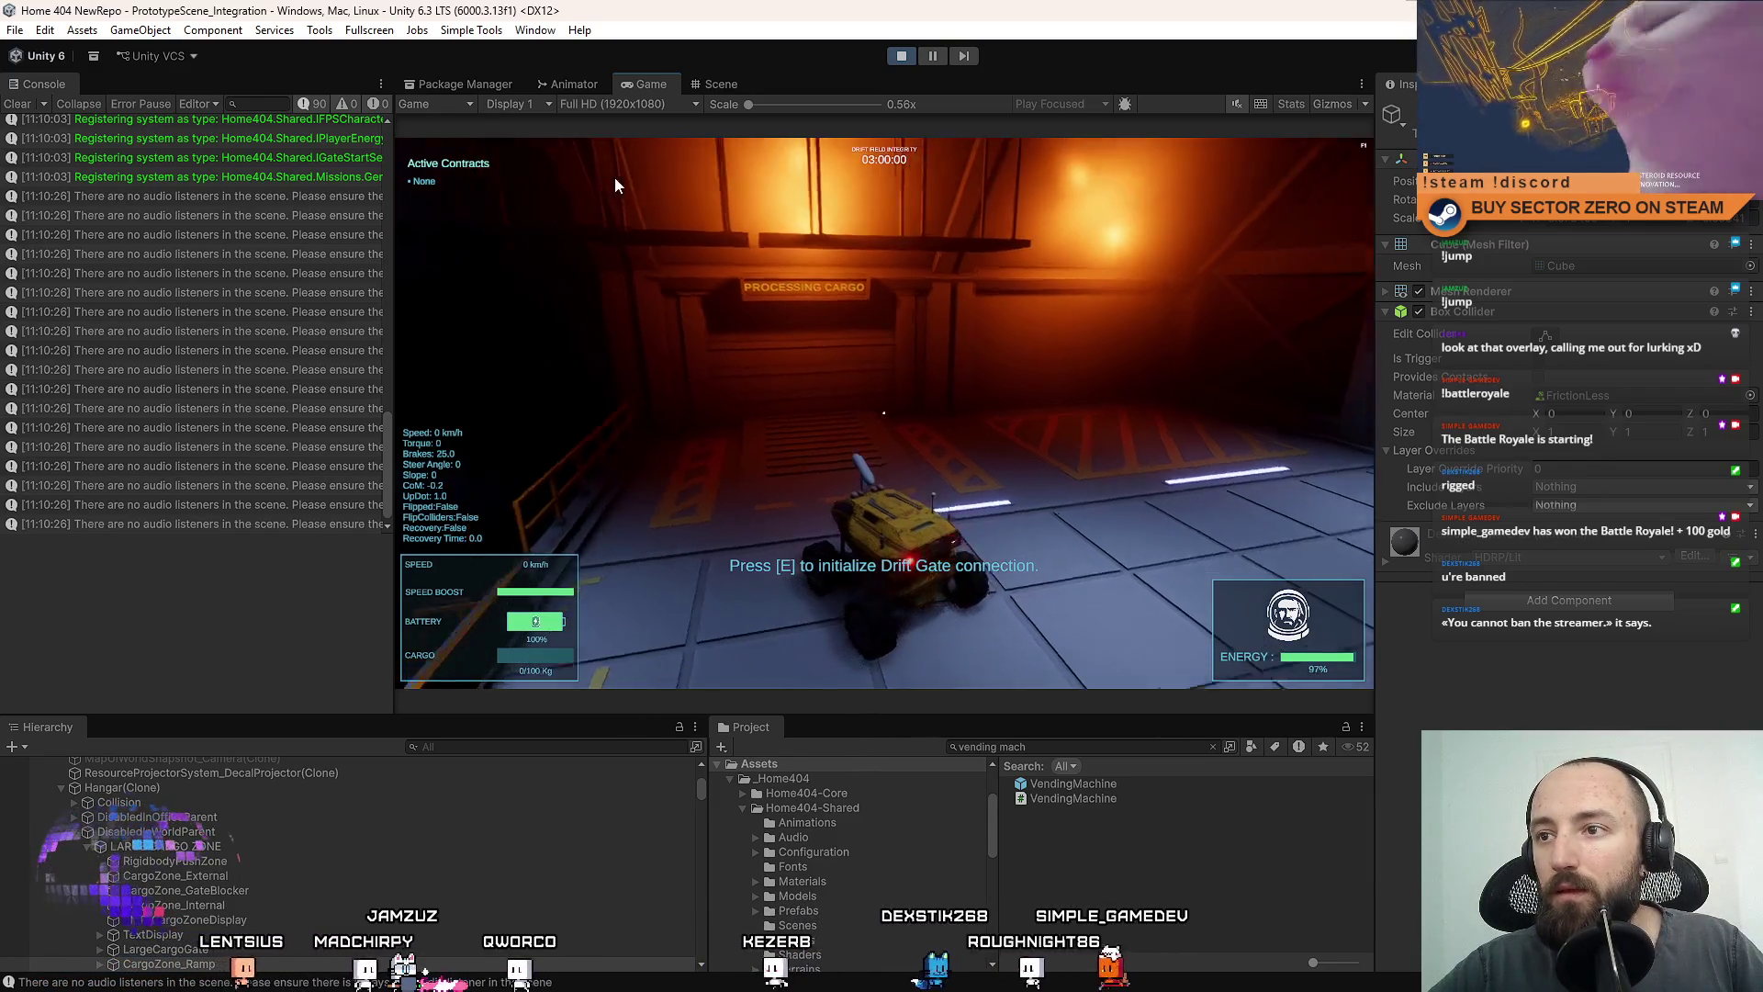
mouse_move(564, 179)
mouse_move(507, 176)
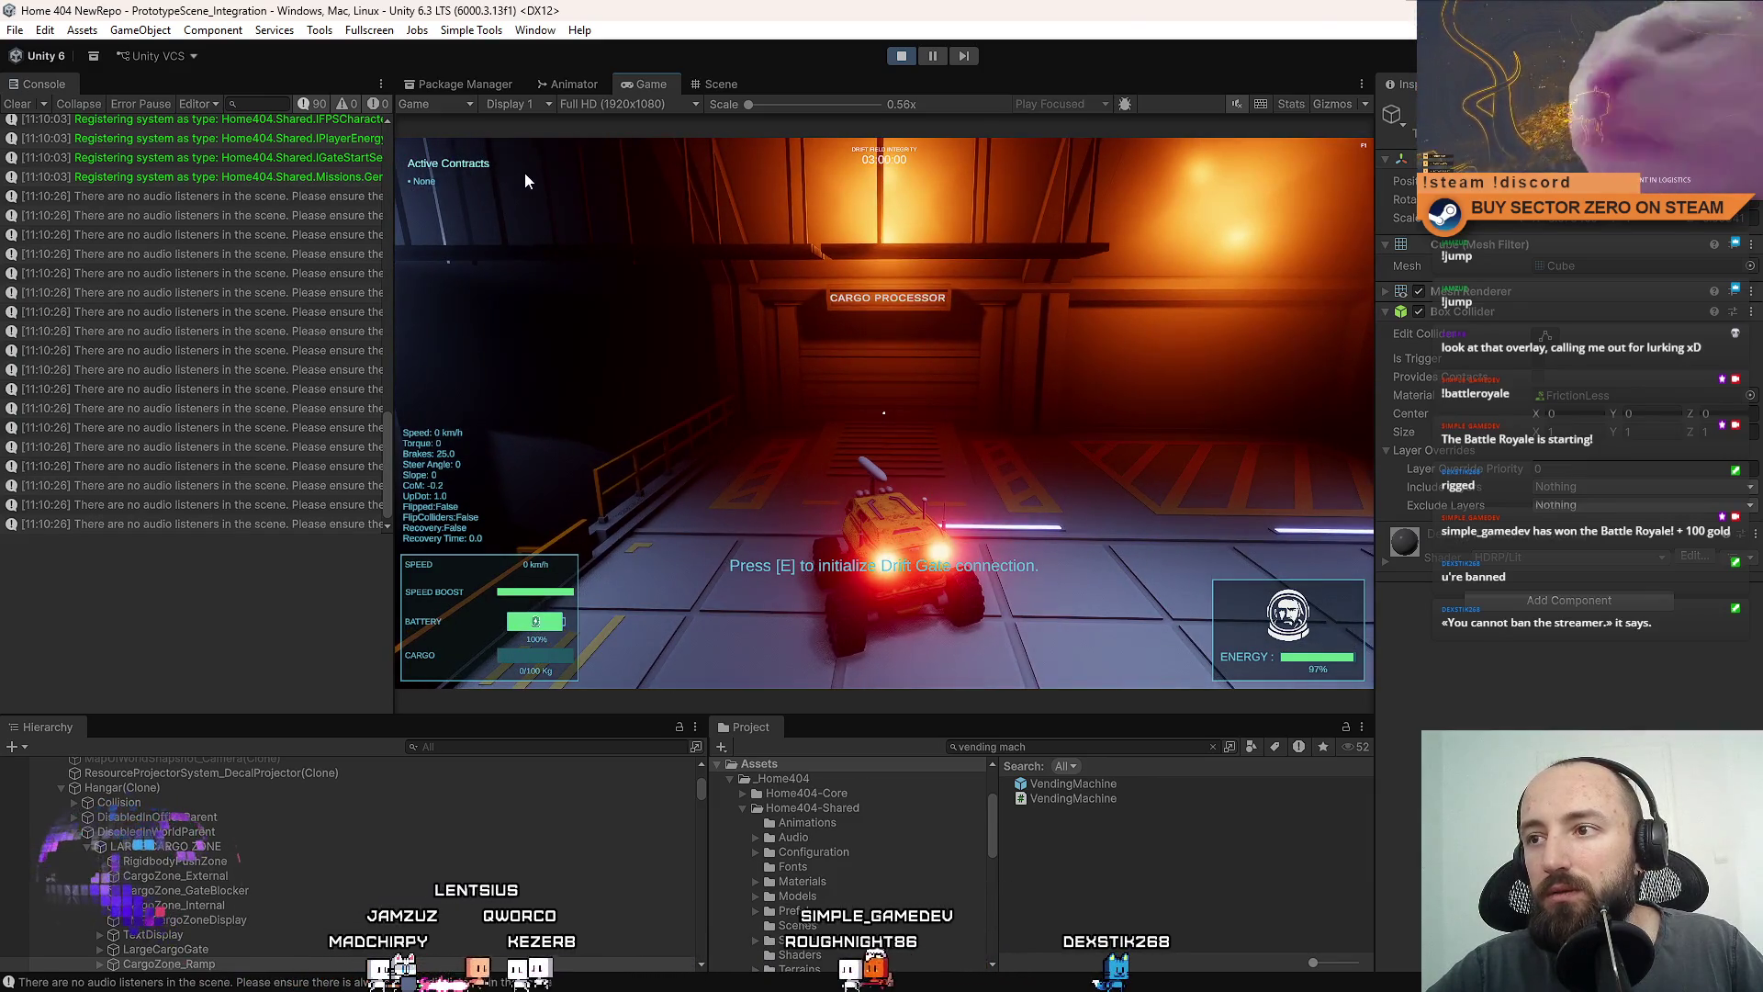
key("Escape")
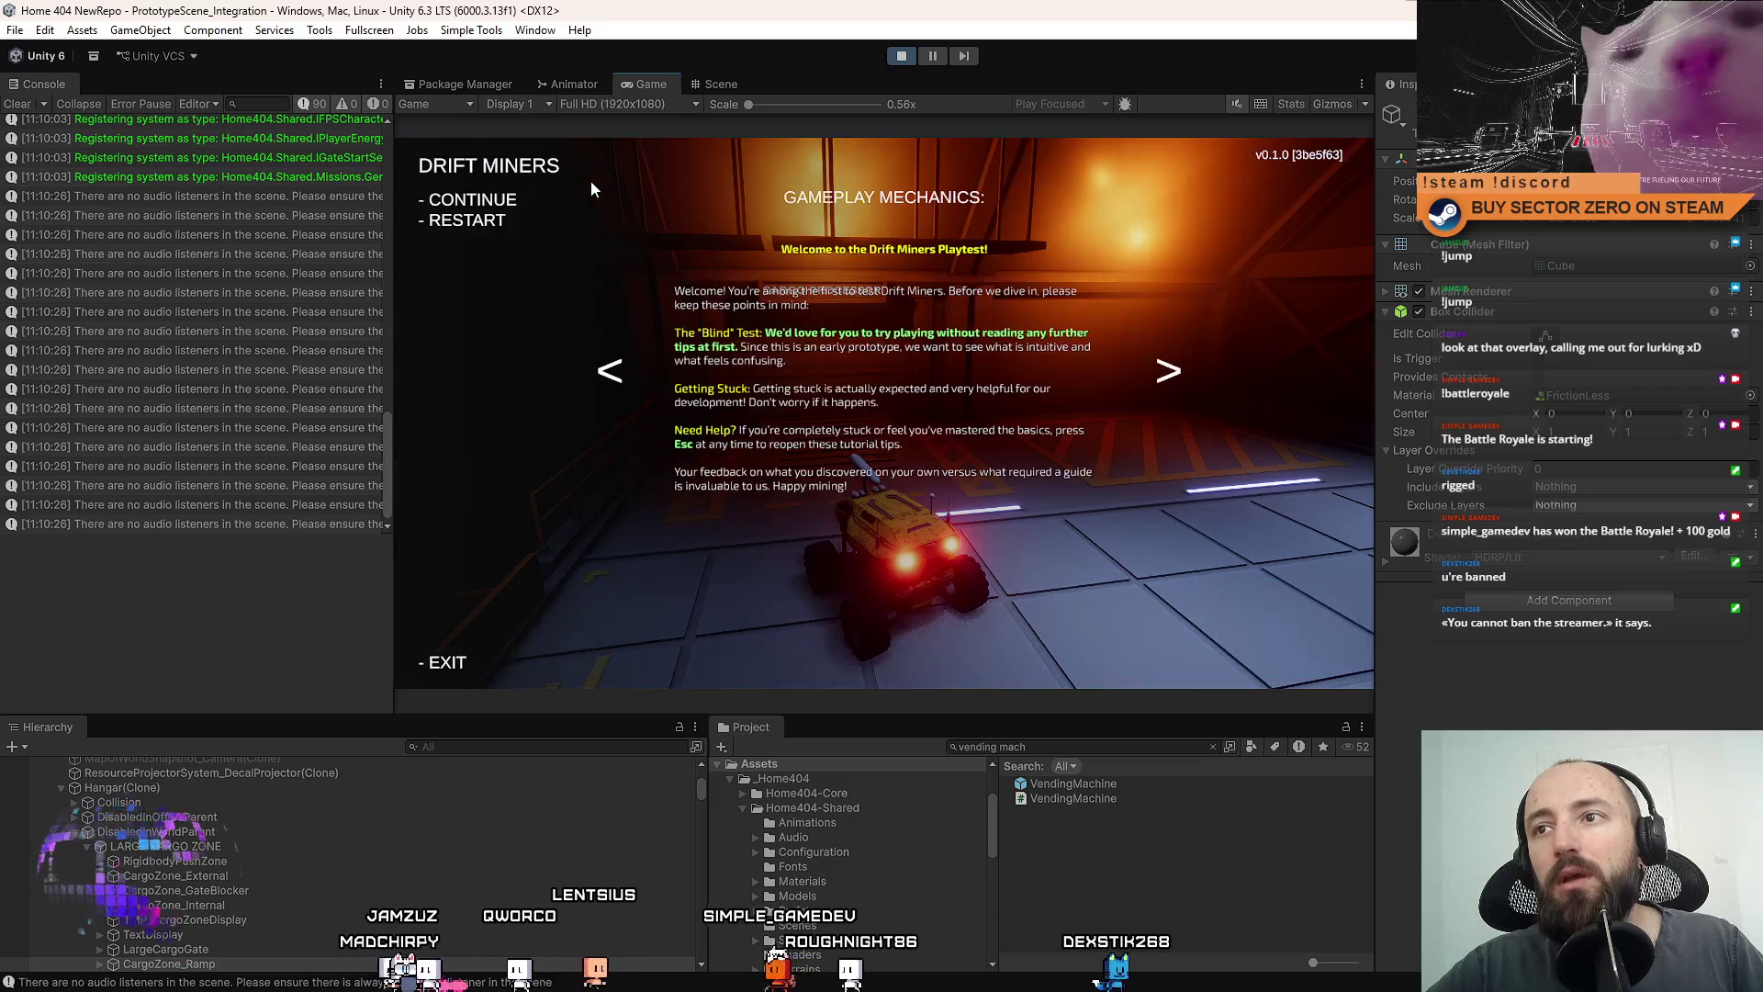
key("Escape")
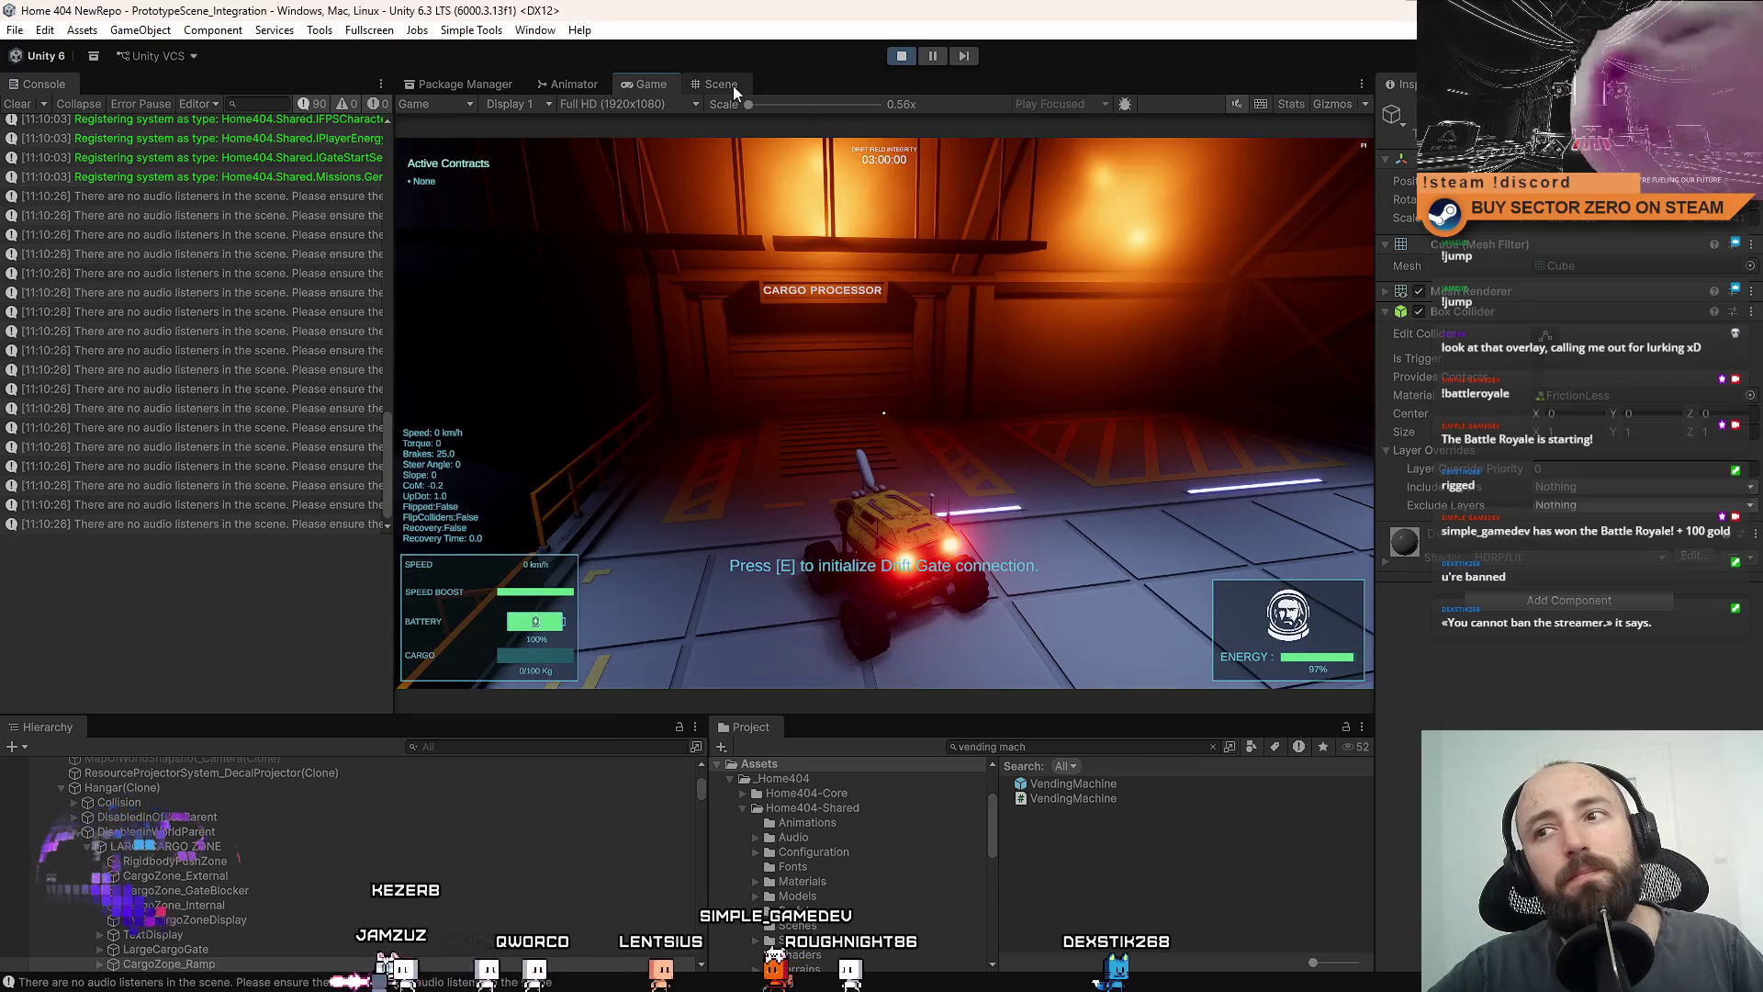
left_click(733, 85)
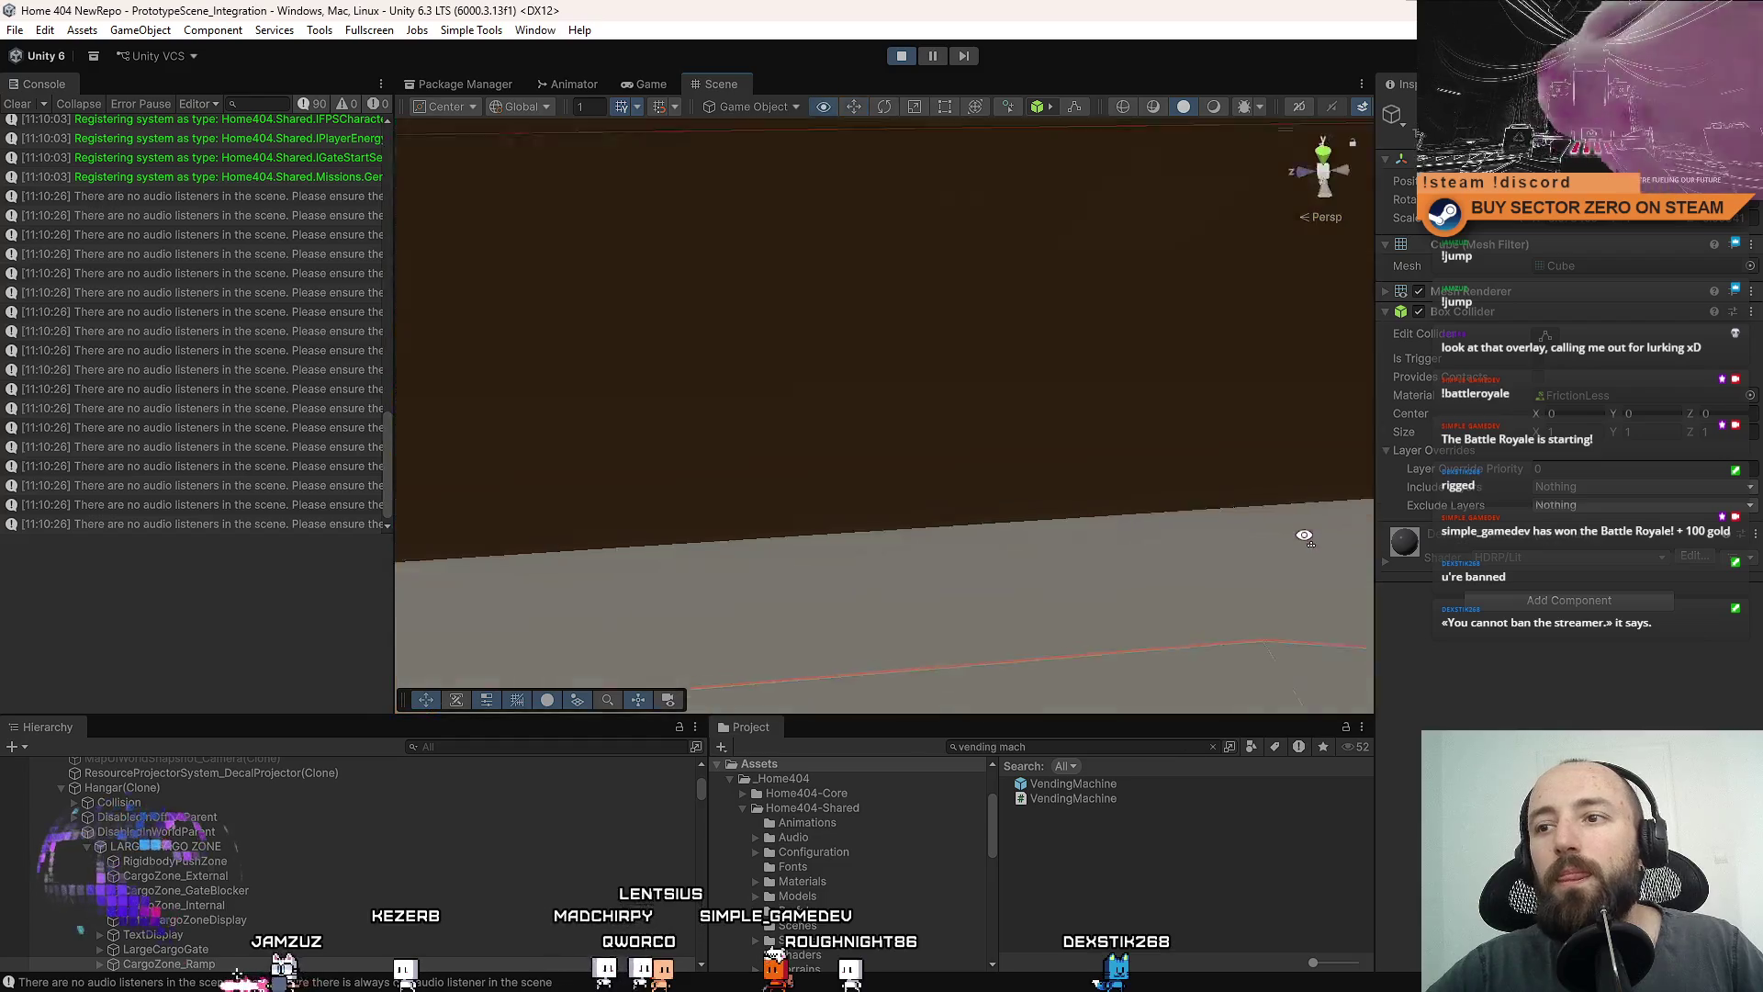
Select the CARGO PROCESSOR text object to view its TextMeshPro settings, then return to the game.
key("w")
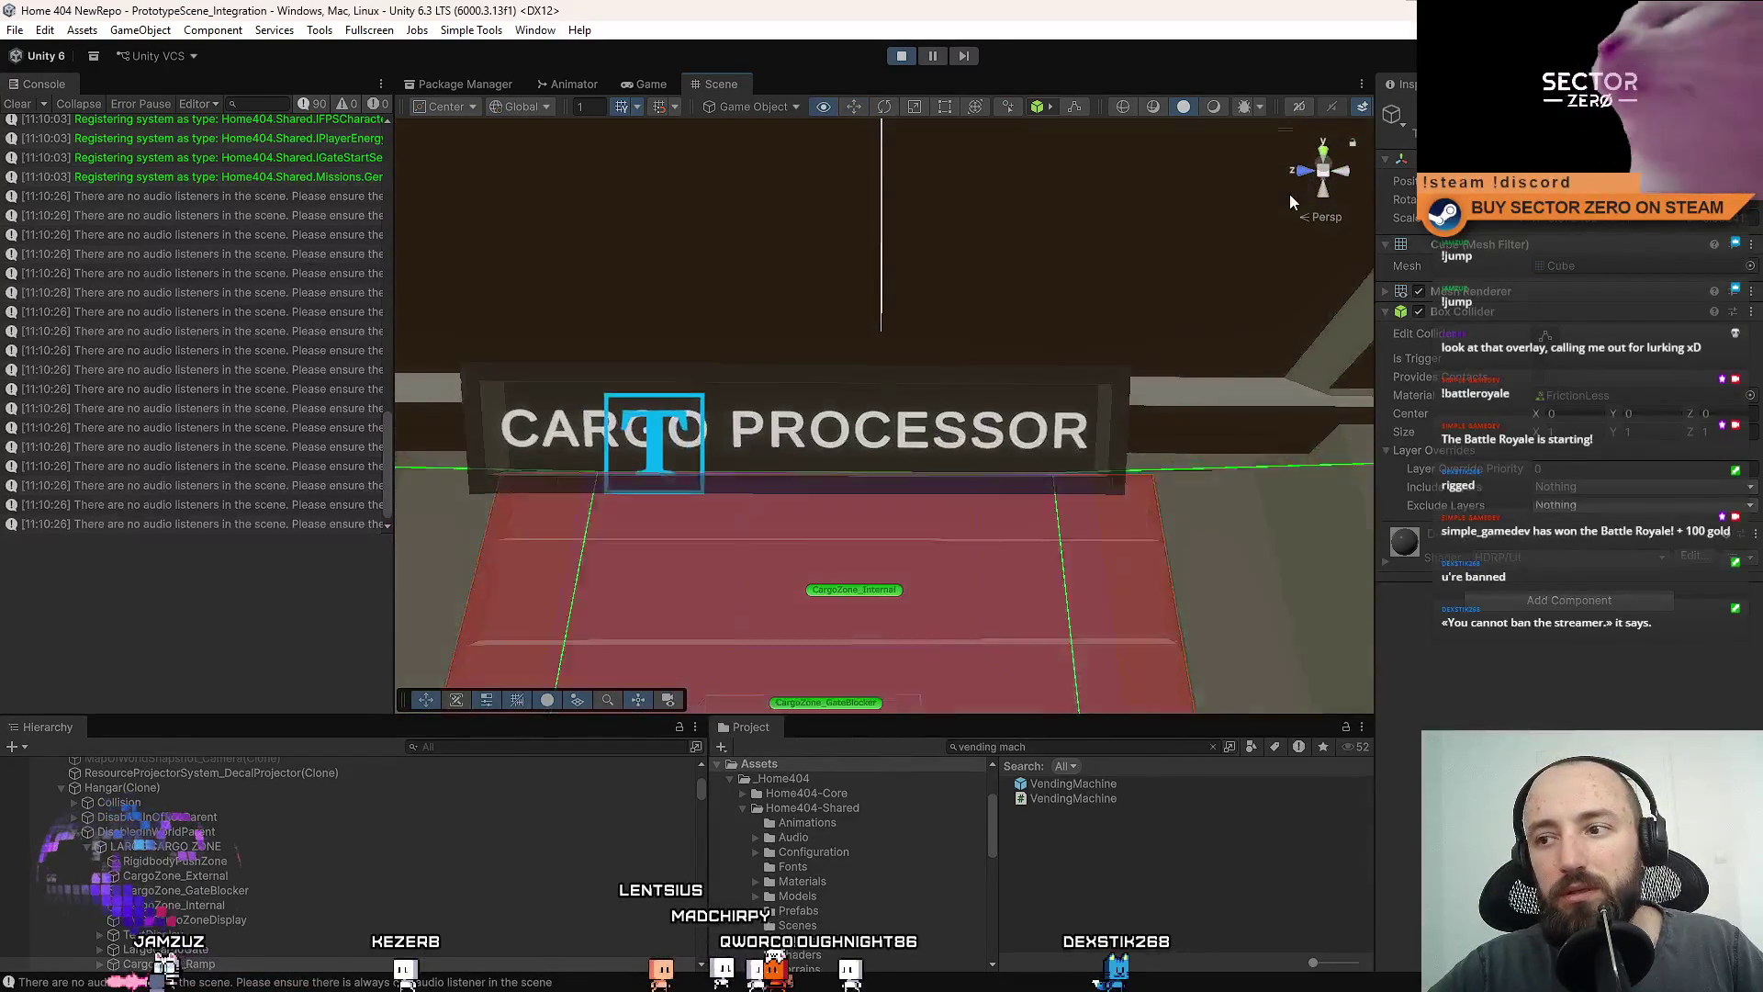
left_click(882, 431)
key("f")
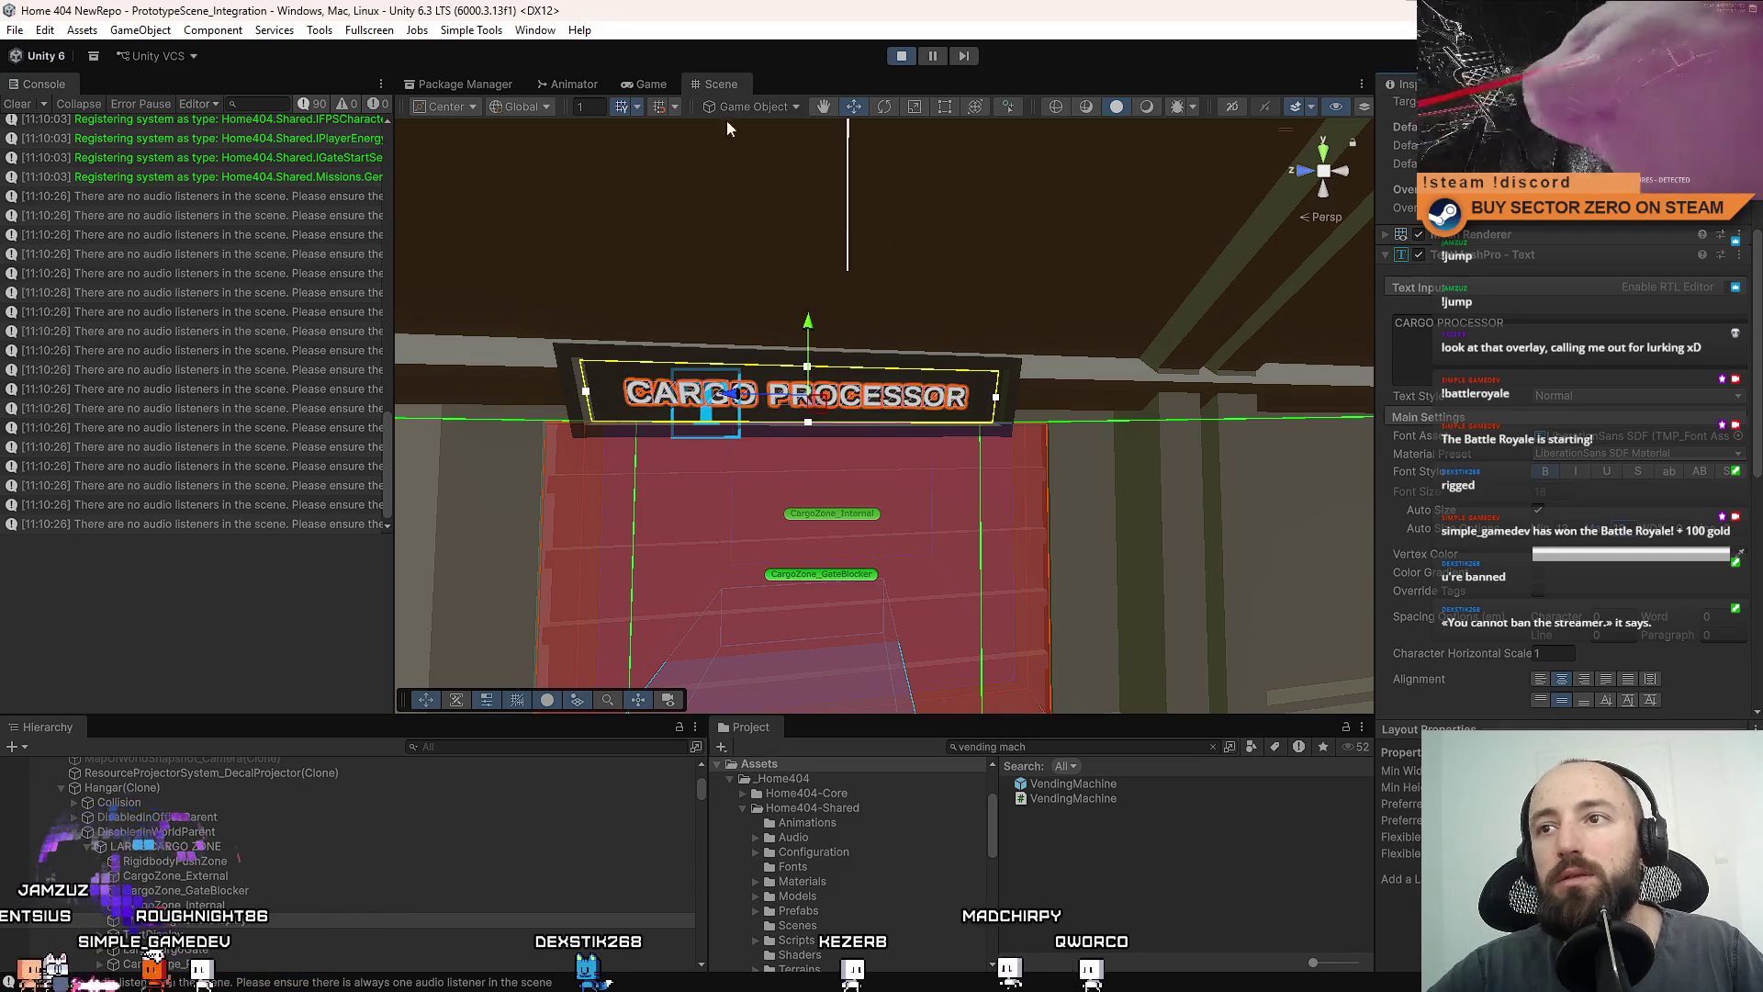
left_click(651, 85)
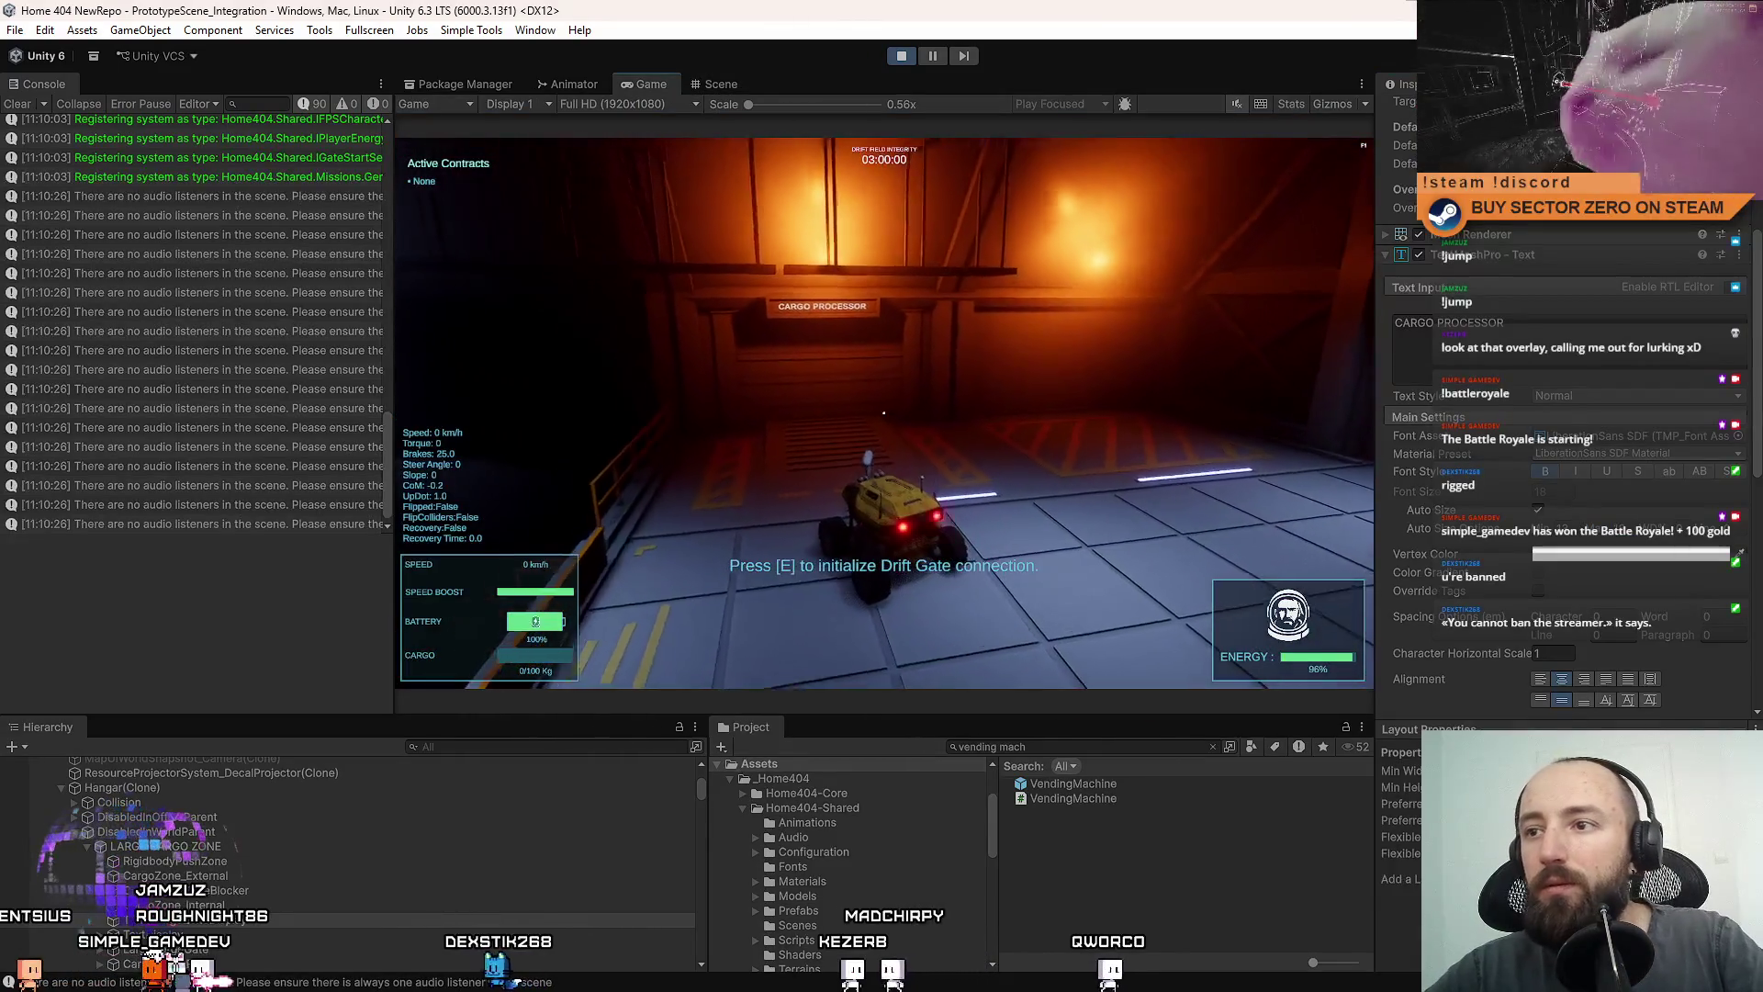
Fullscreen the Game view and maneuver the rover back and forth in front of the gate.
key("F11")
key("s")
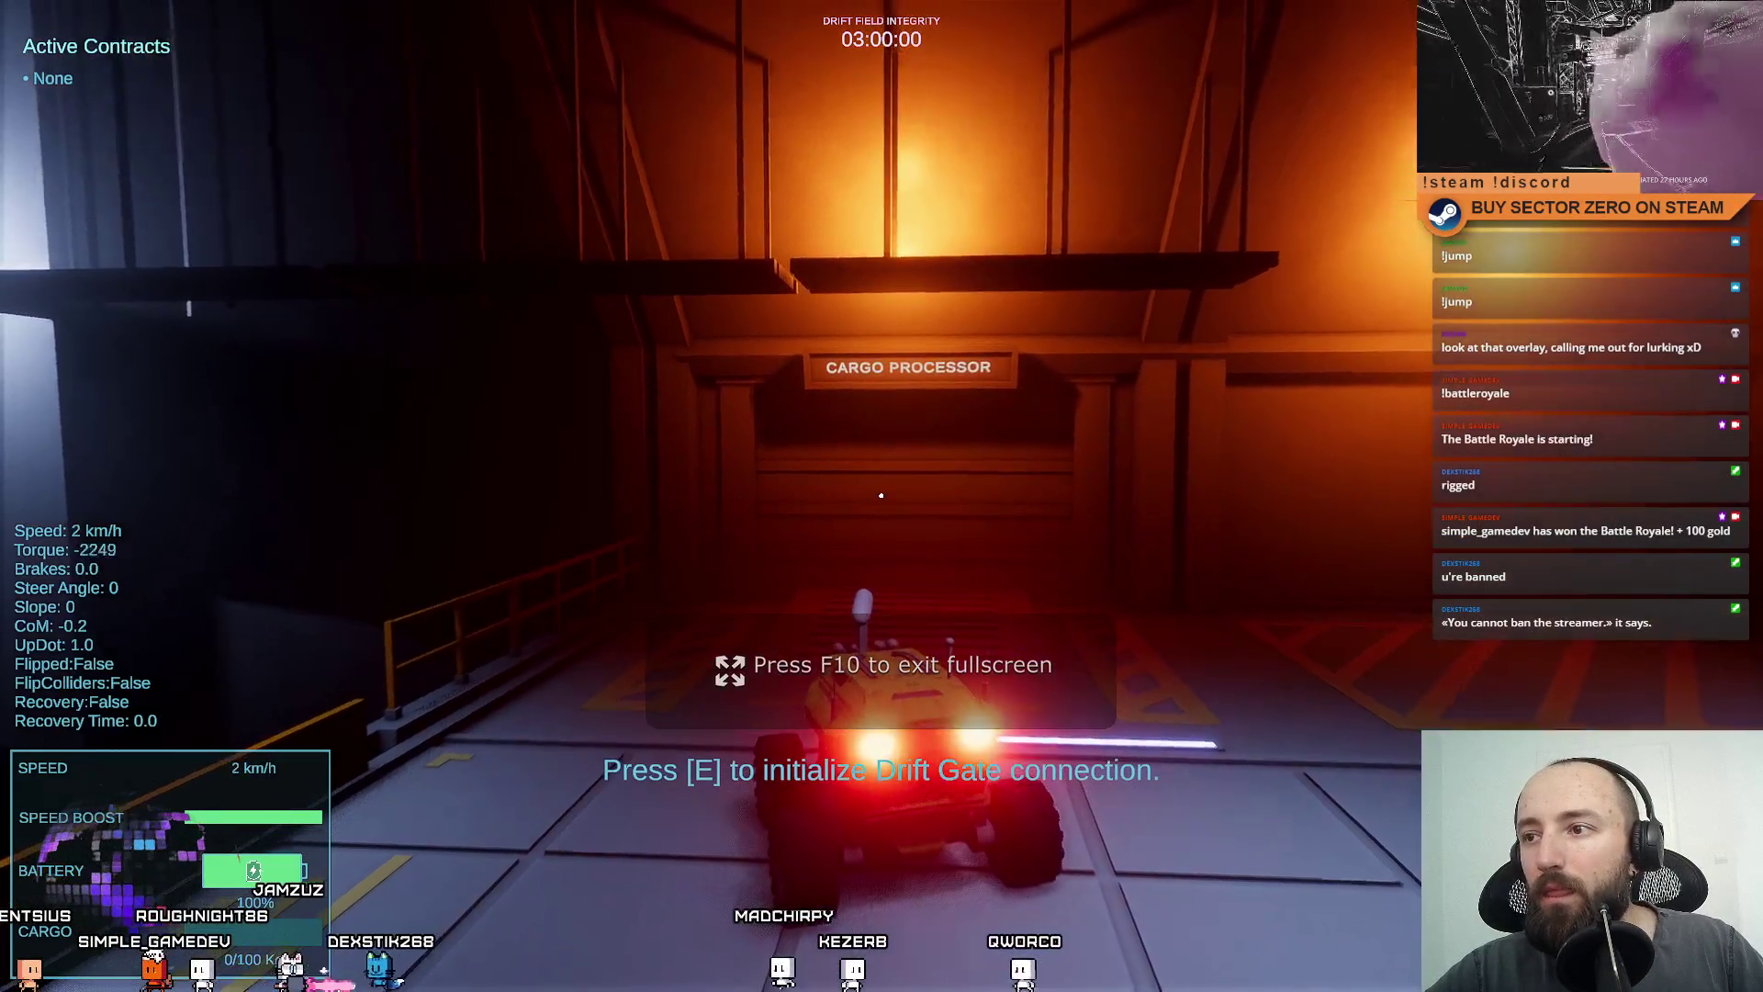
key("a")
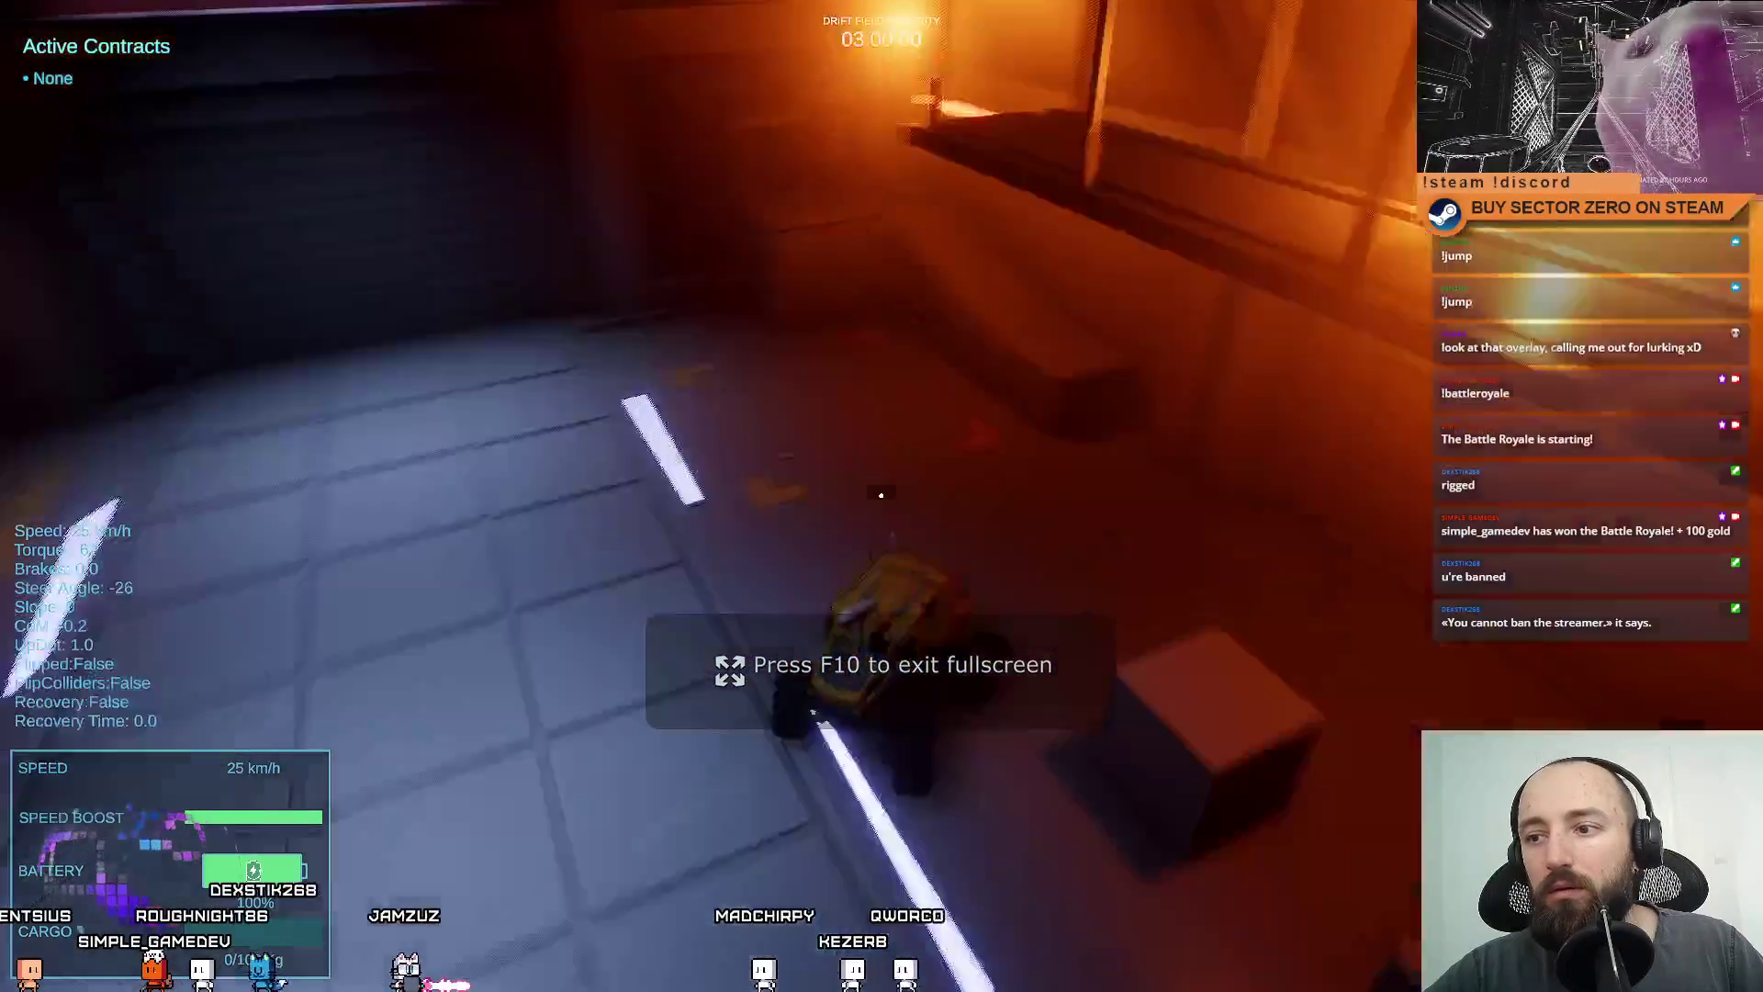
key("d")
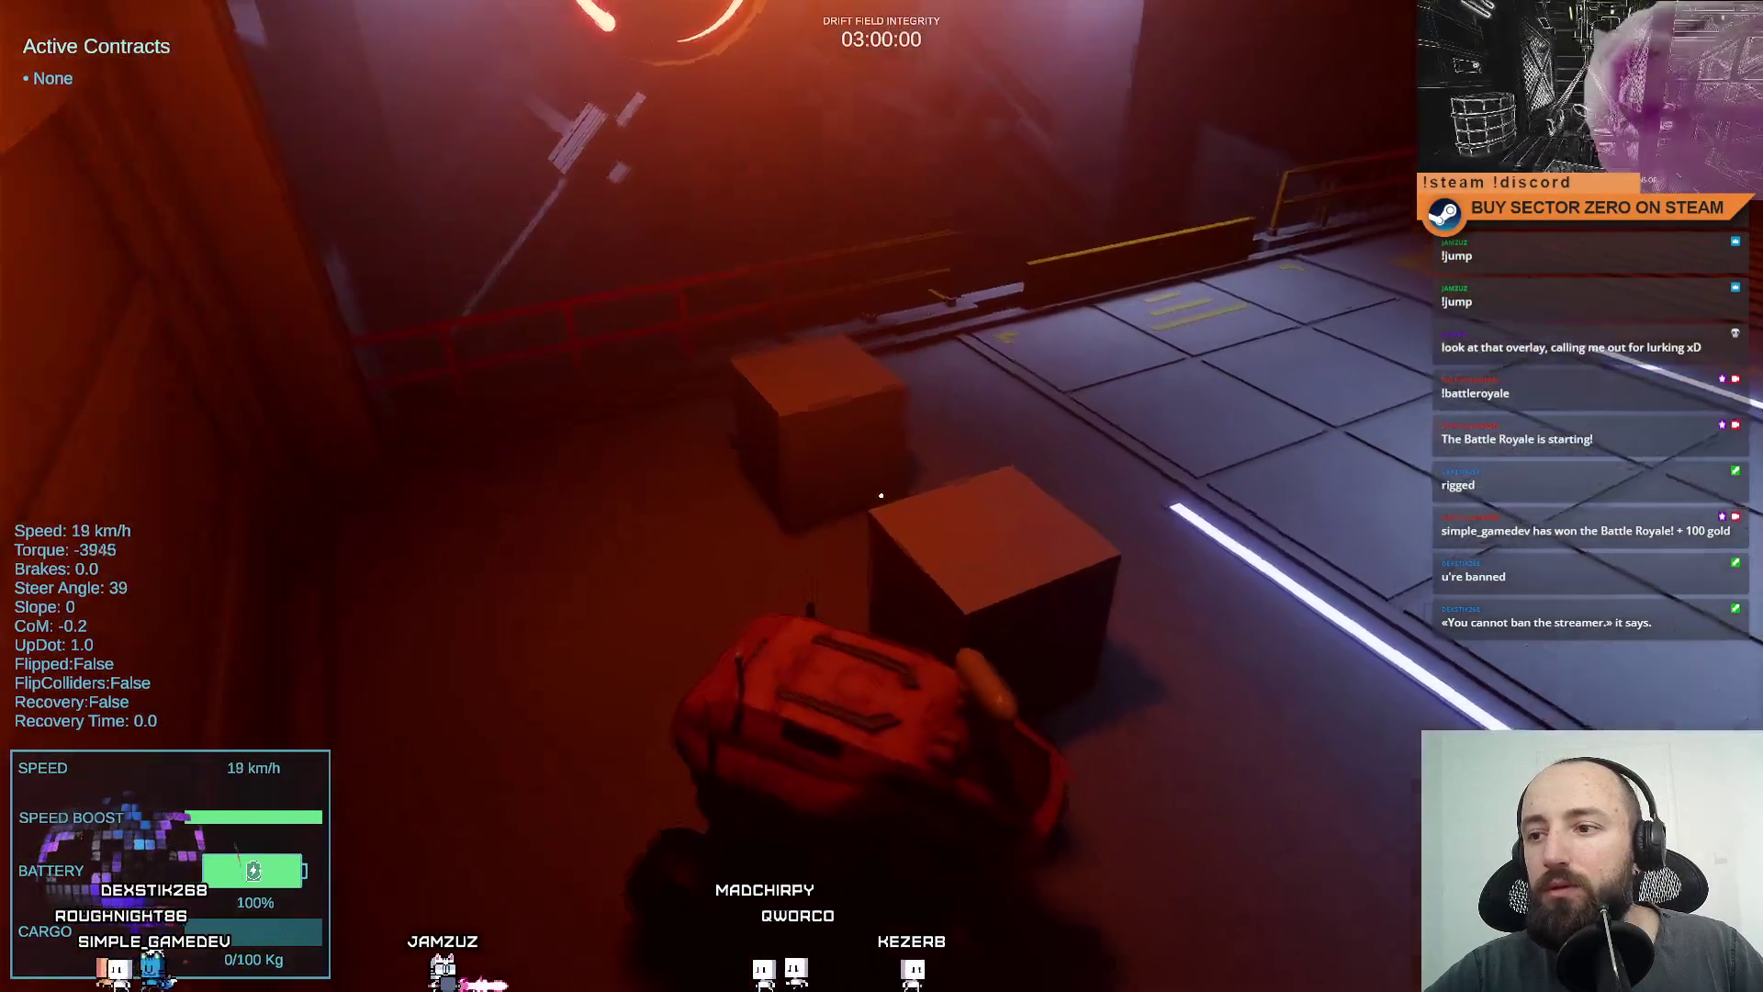
key("d")
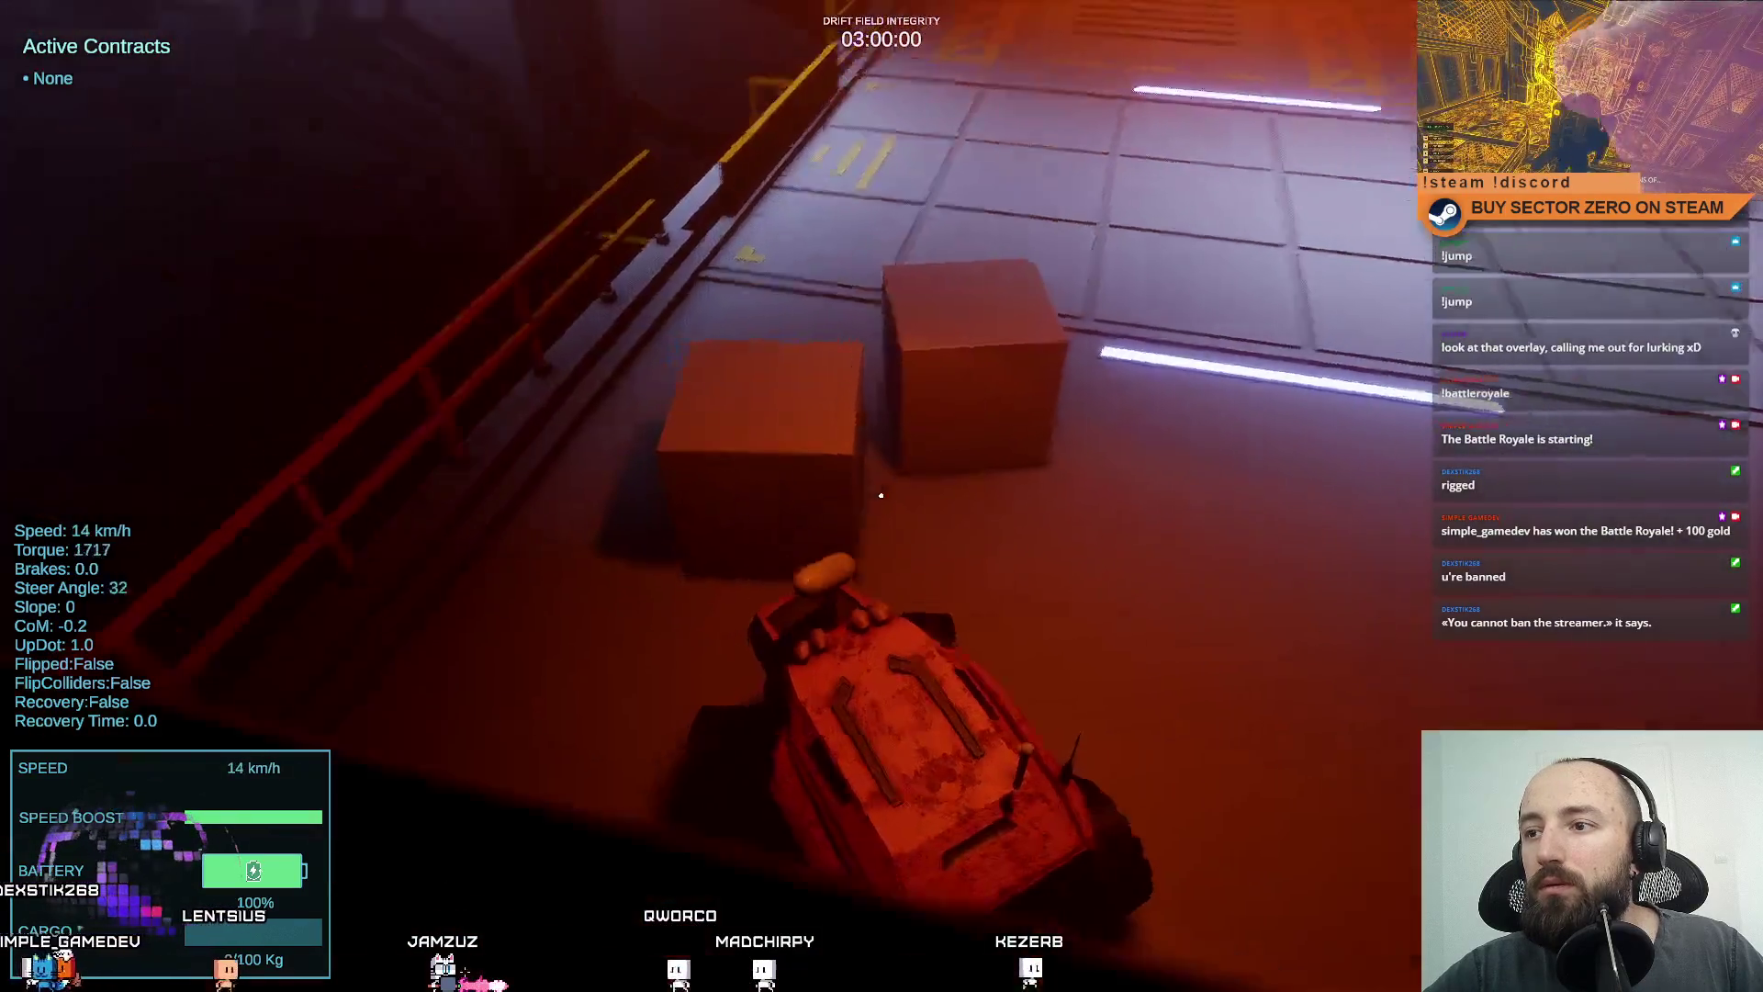
key("s")
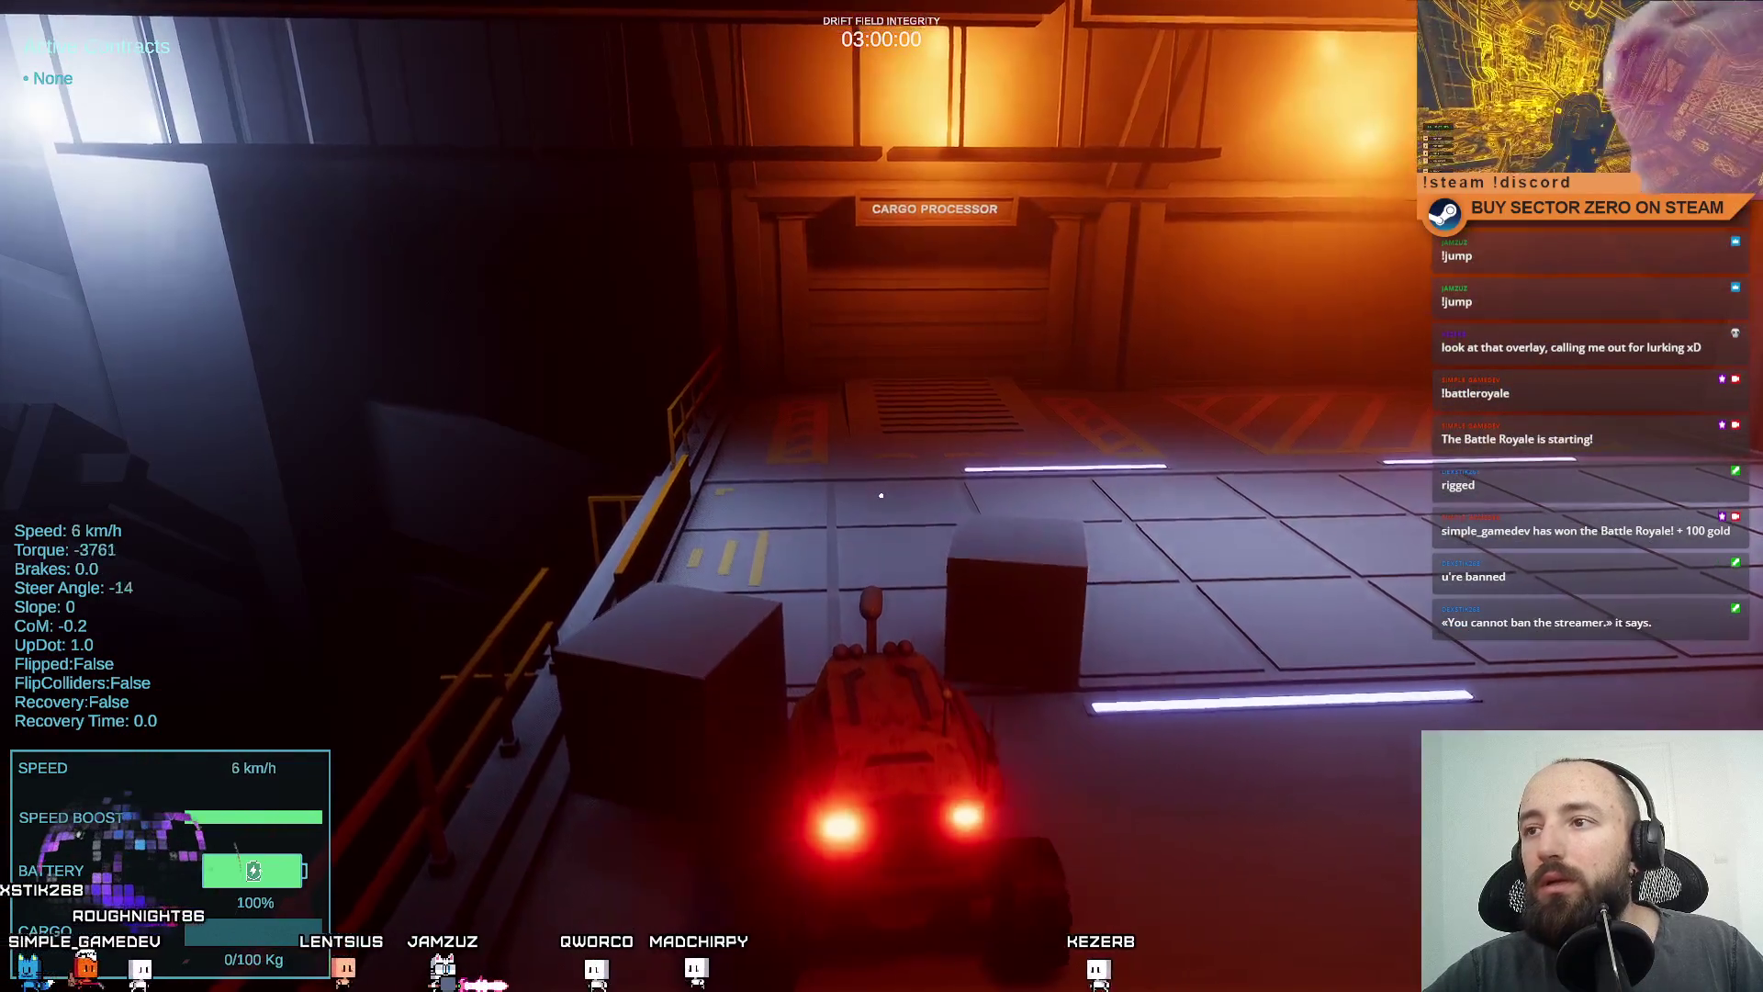
key("w")
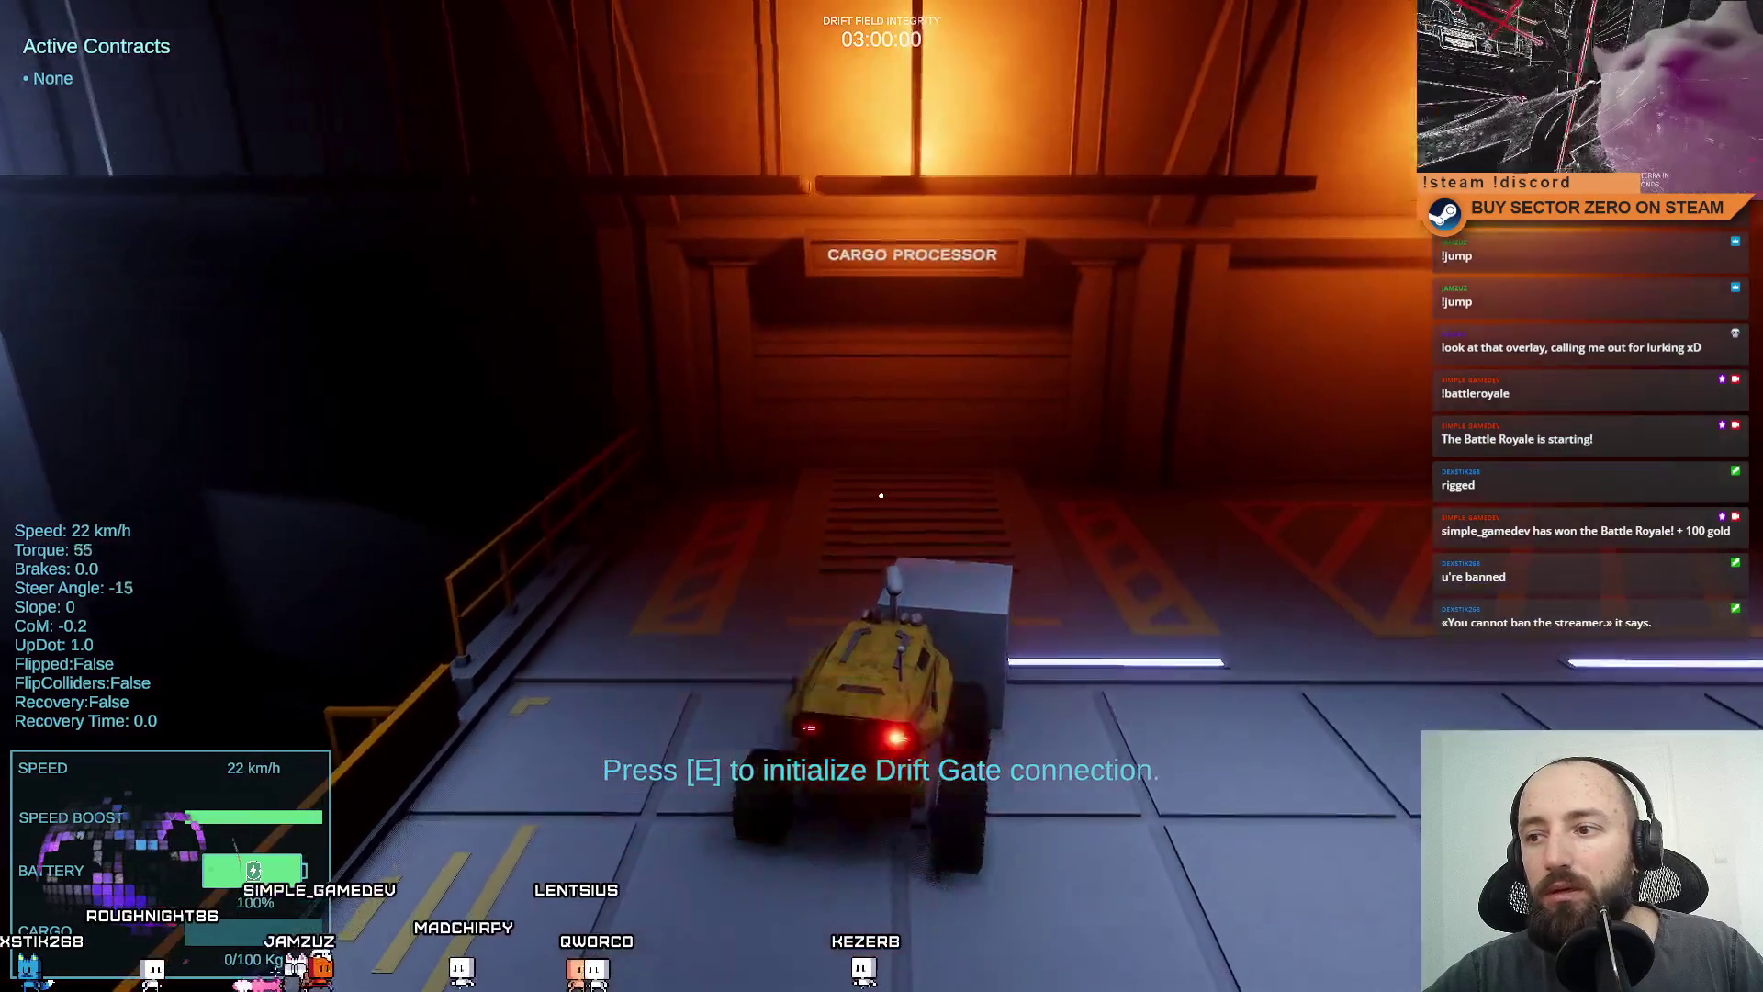
key("s")
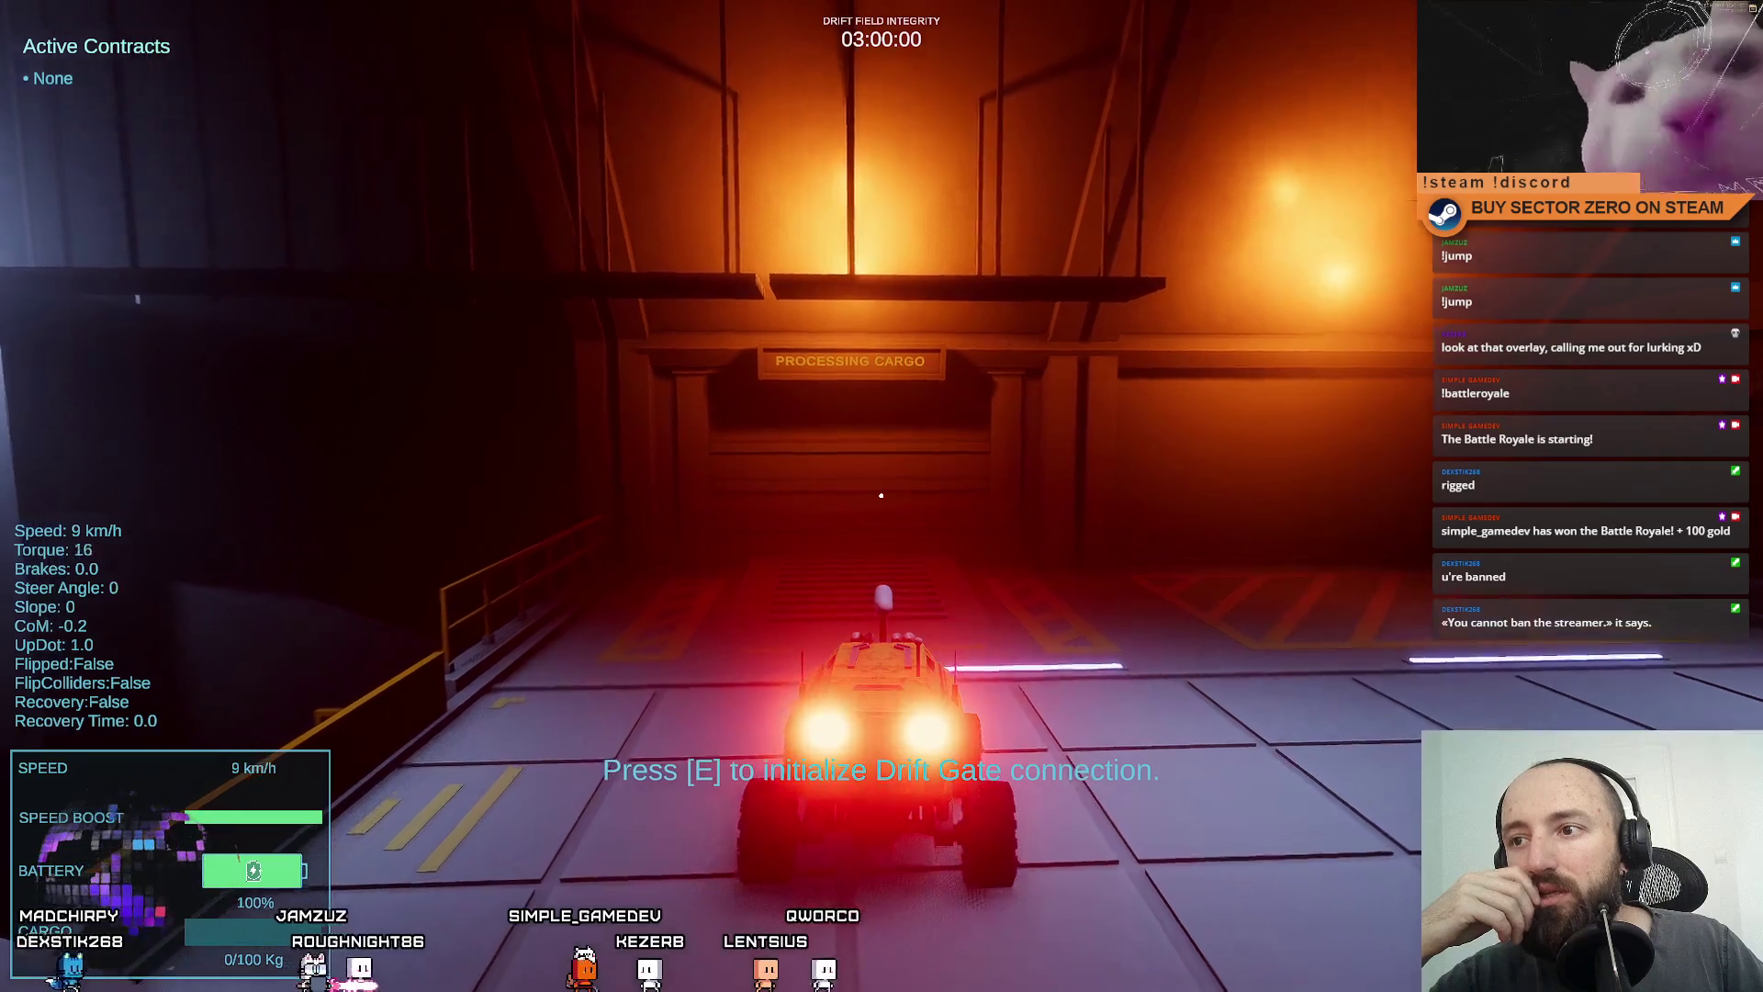
Creep into the gate to trigger PROCESSING SUCCESSFUL, back out, and exit fullscreen.
key("a")
key("s")
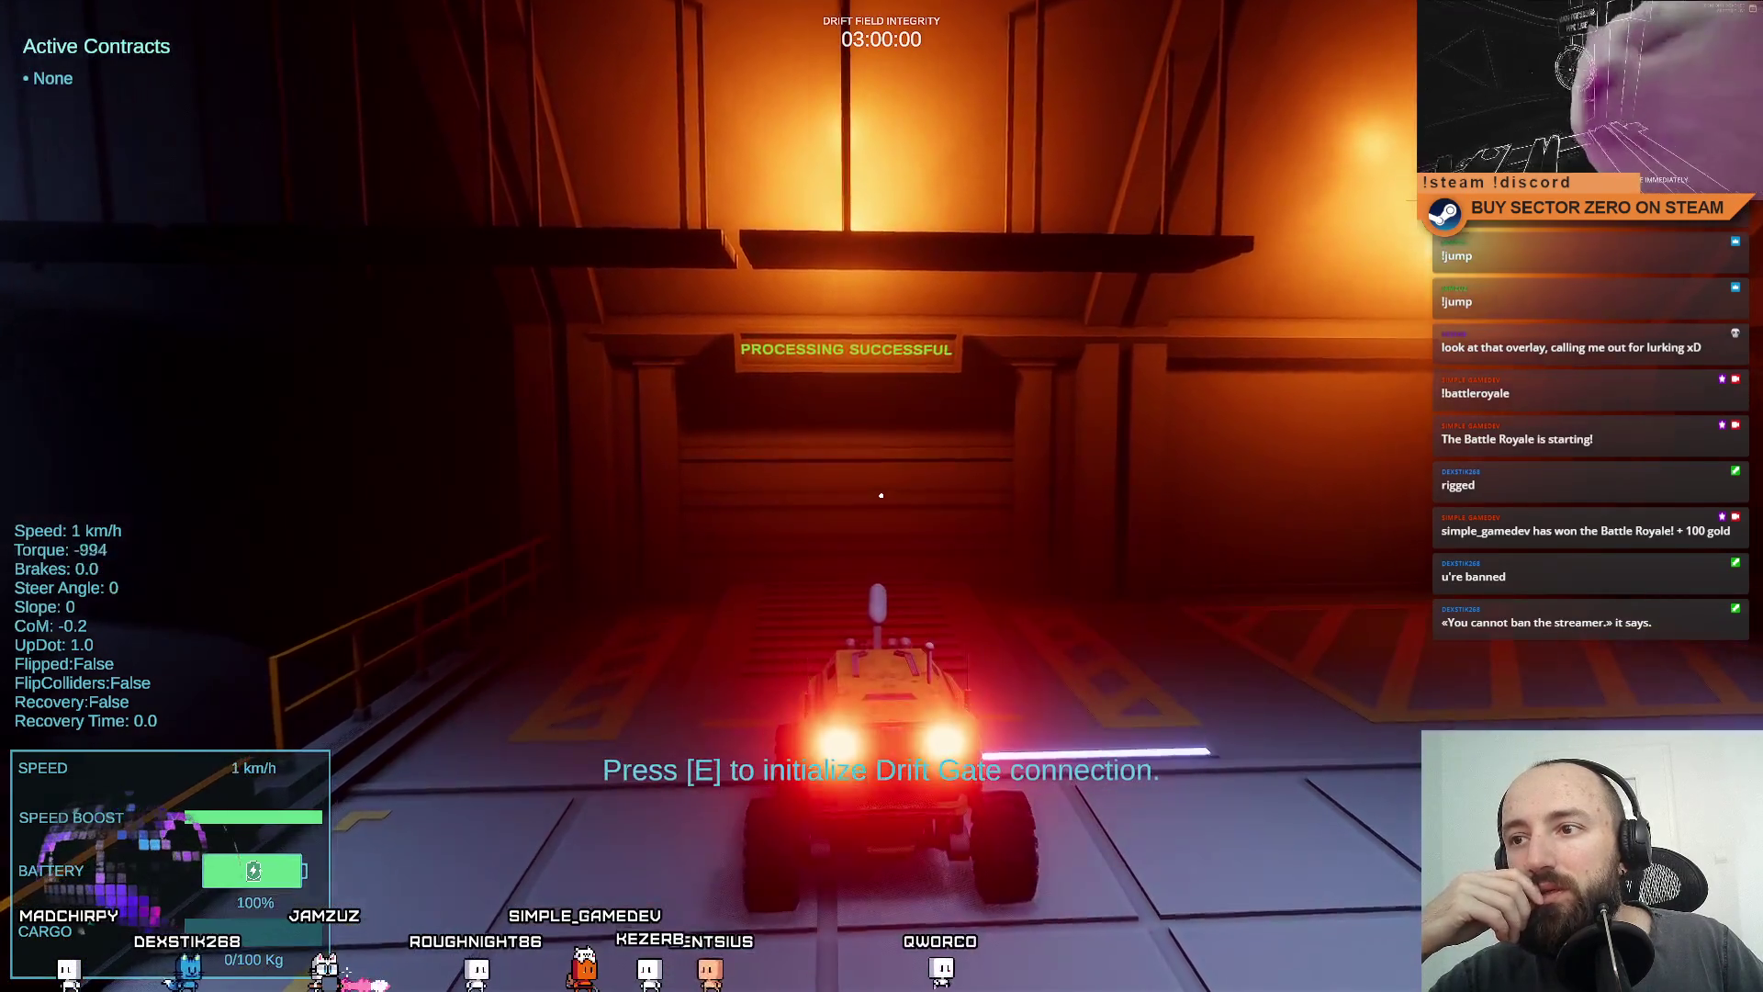
key("w")
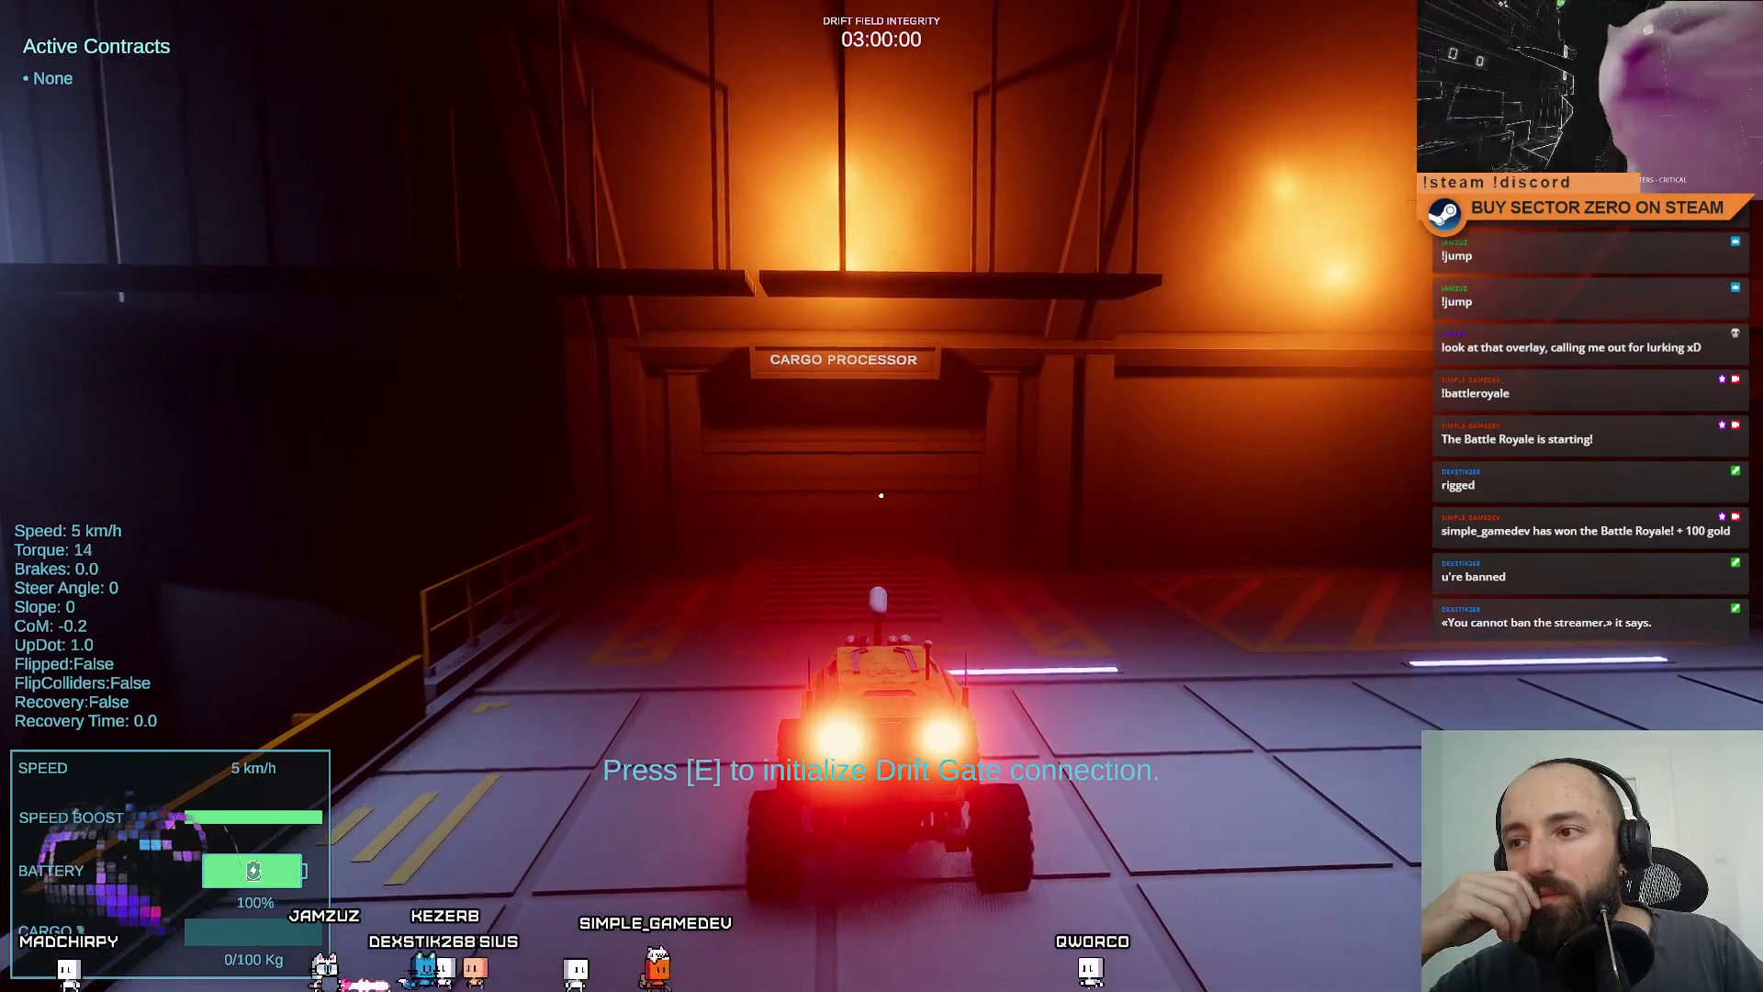
key("s")
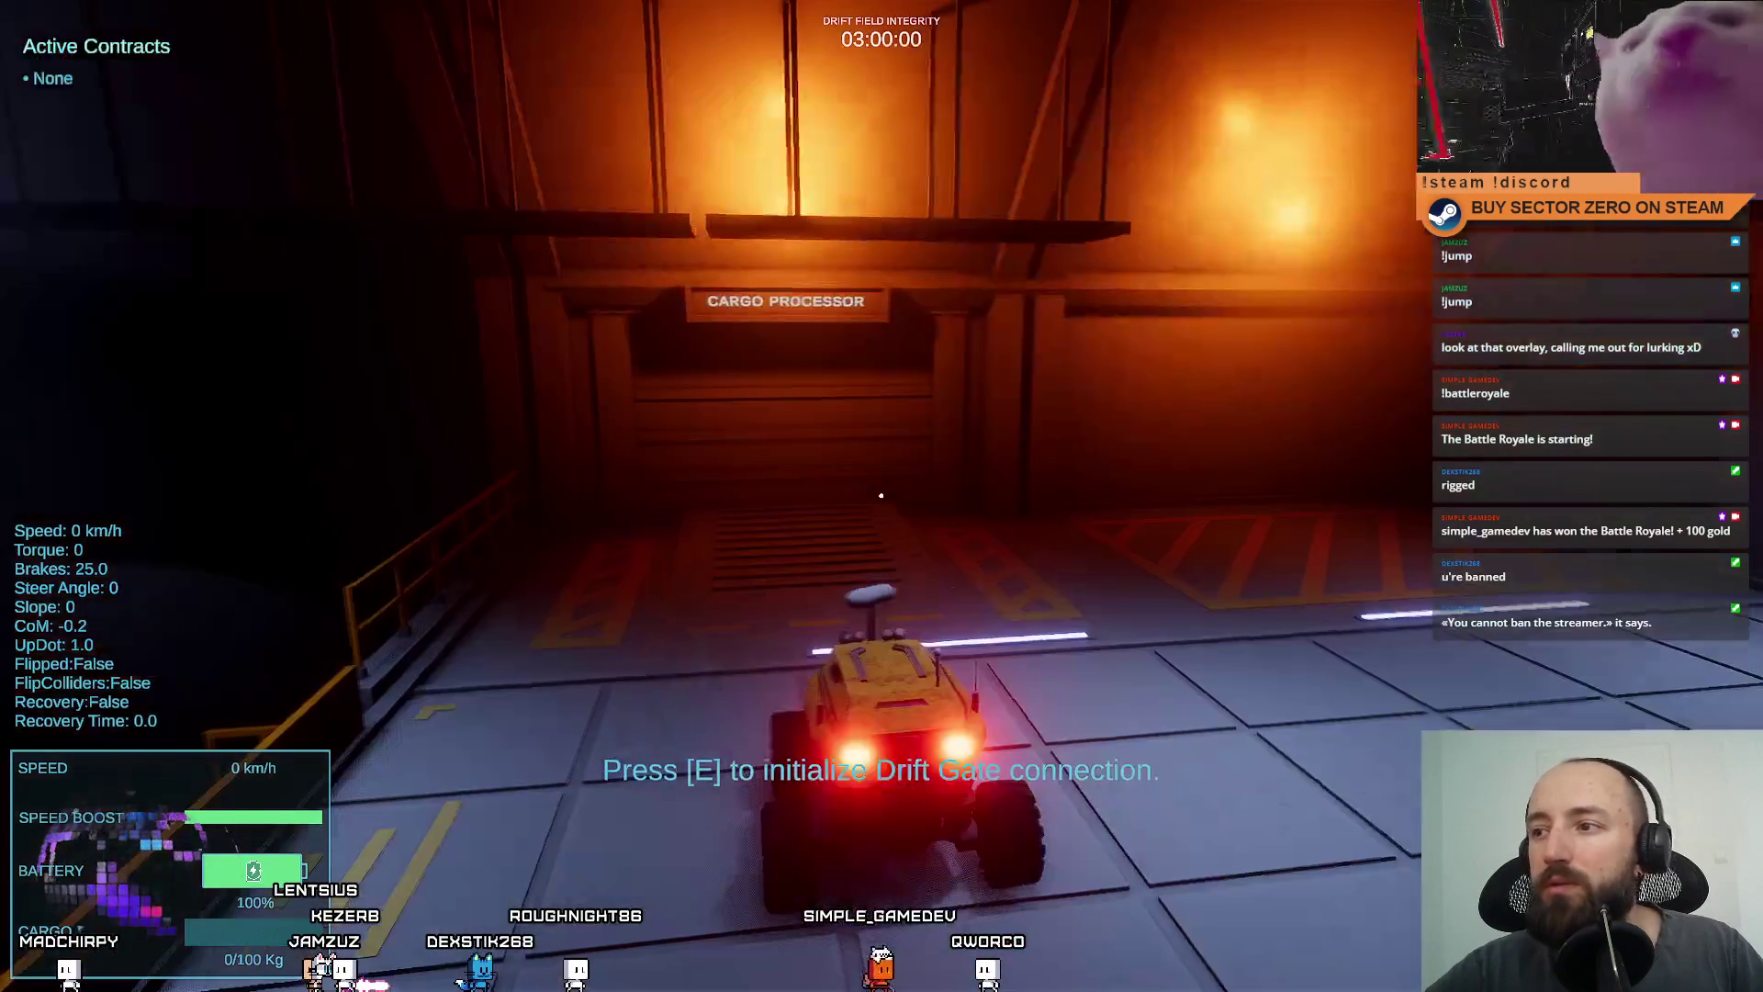
key("Escape")
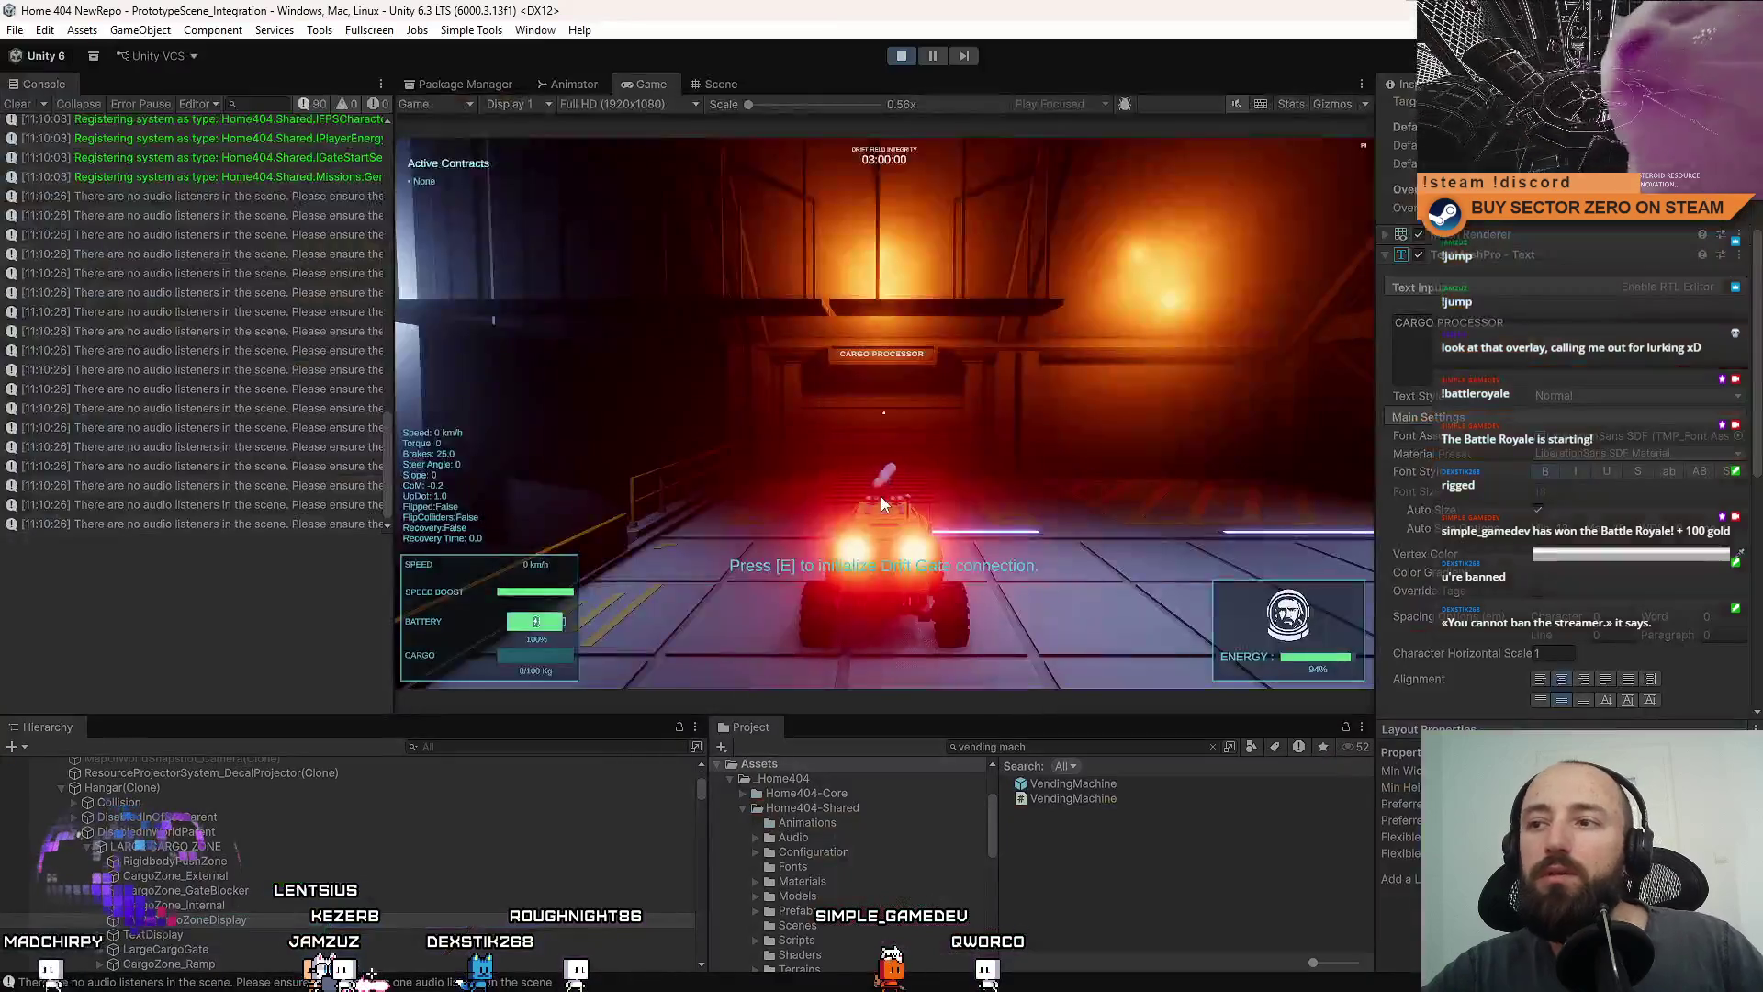
left_click(729, 83)
mouse_move(918, 459)
left_mouse_down()
mouse_move(955, 478)
mouse_move(896, 480)
left_mouse_up()
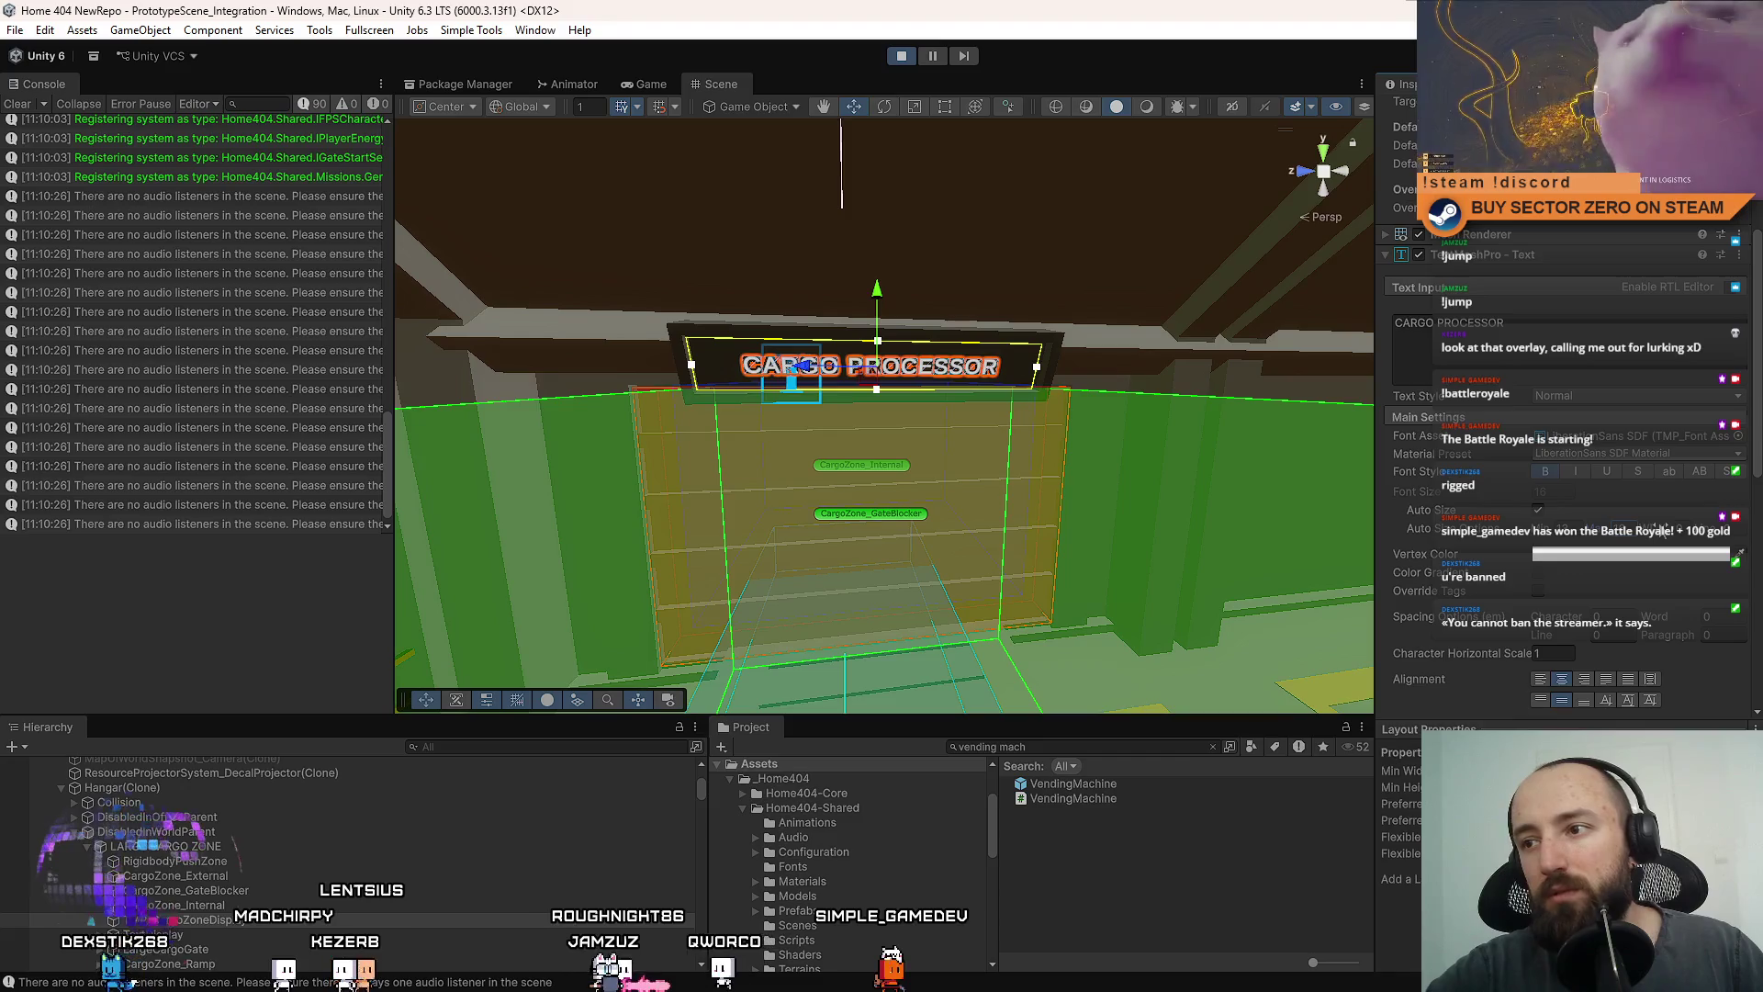
left_click(654, 86)
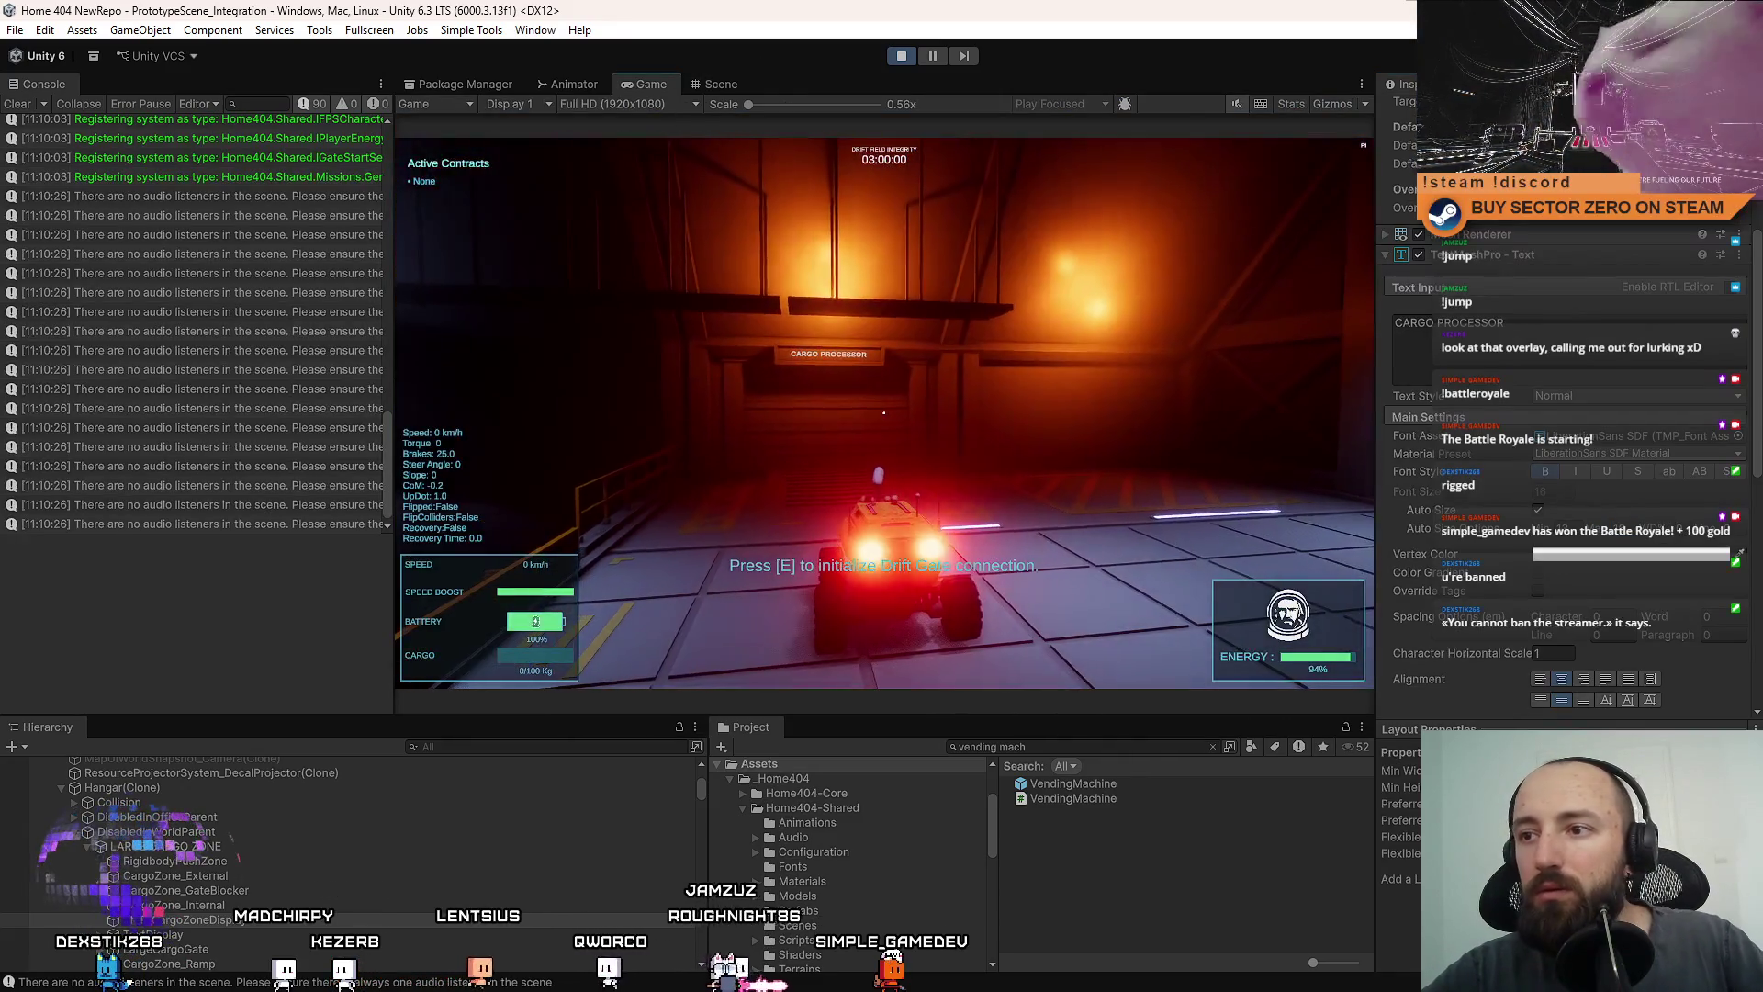
key("Escape")
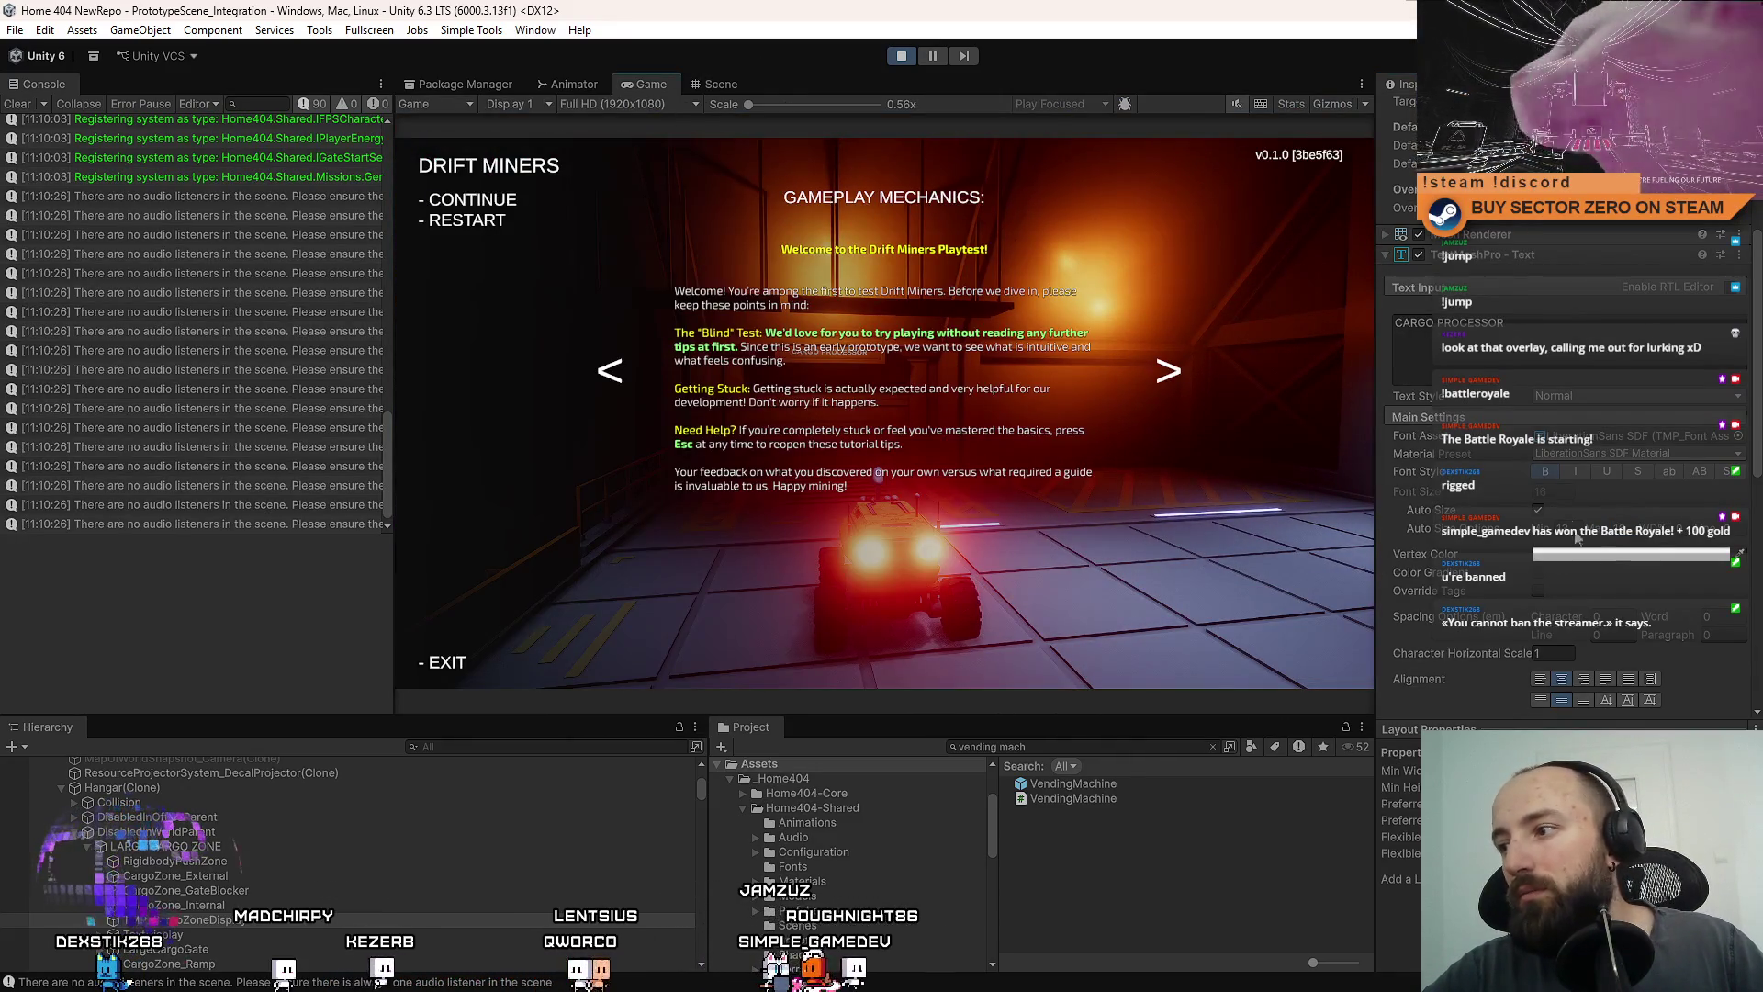
key("Escape")
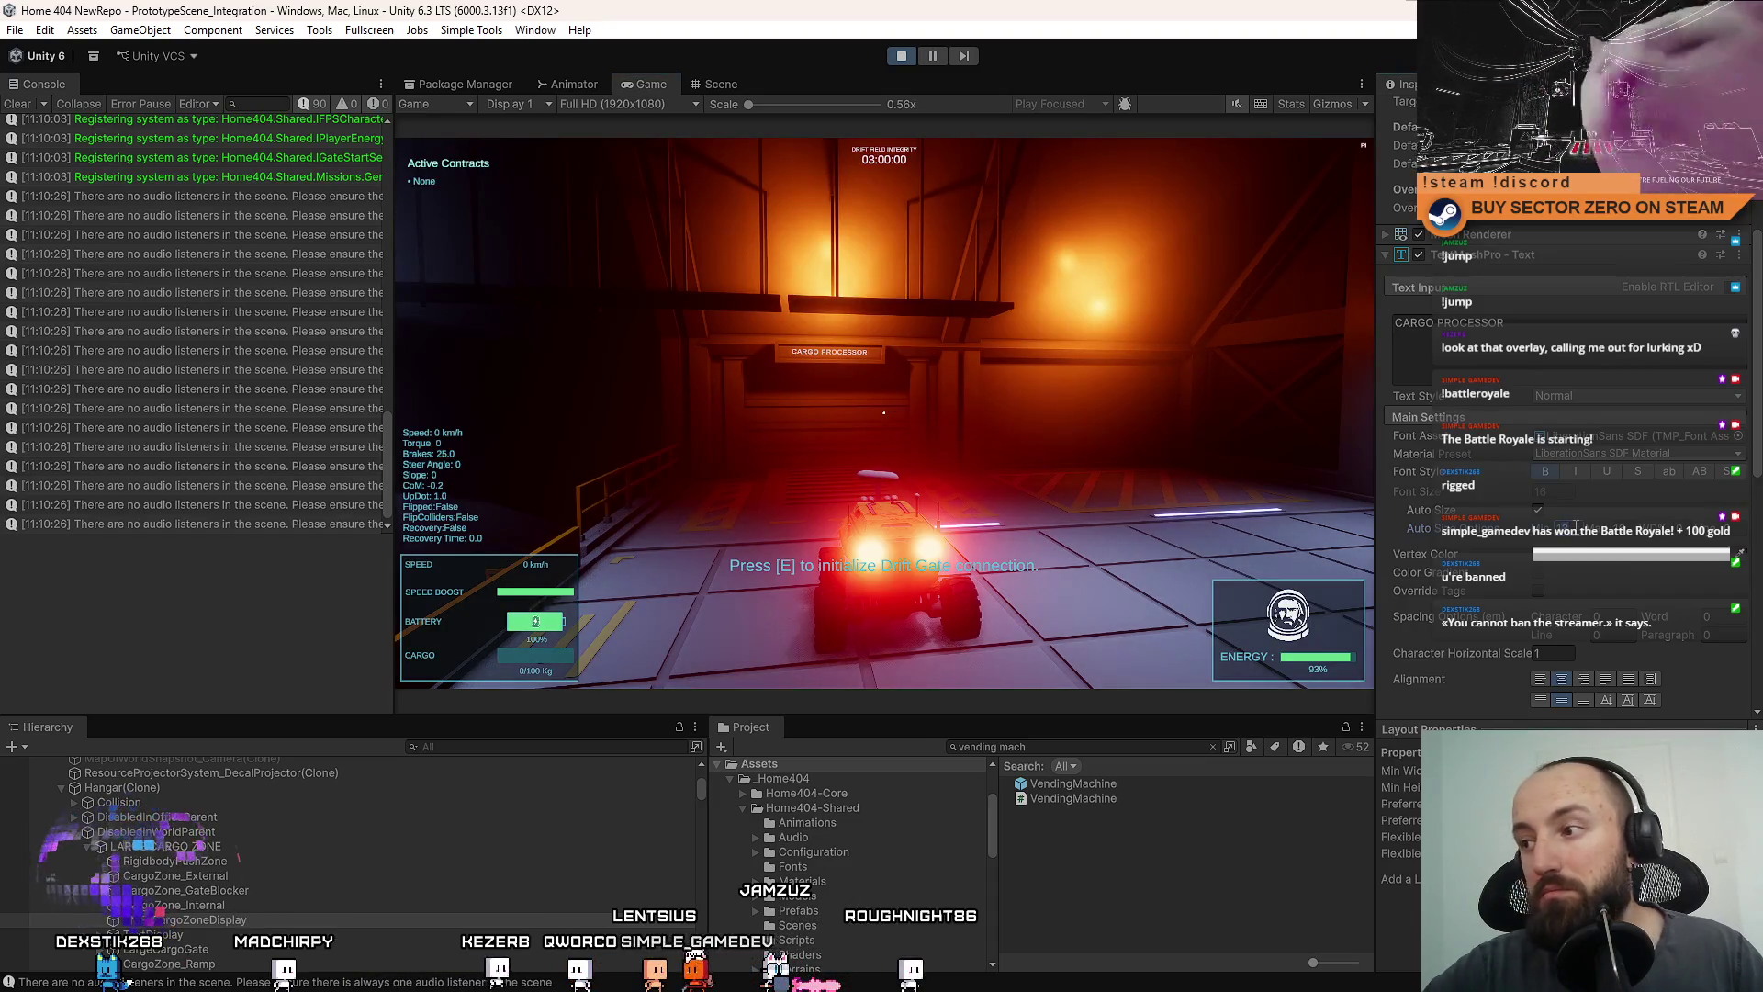
key("F10")
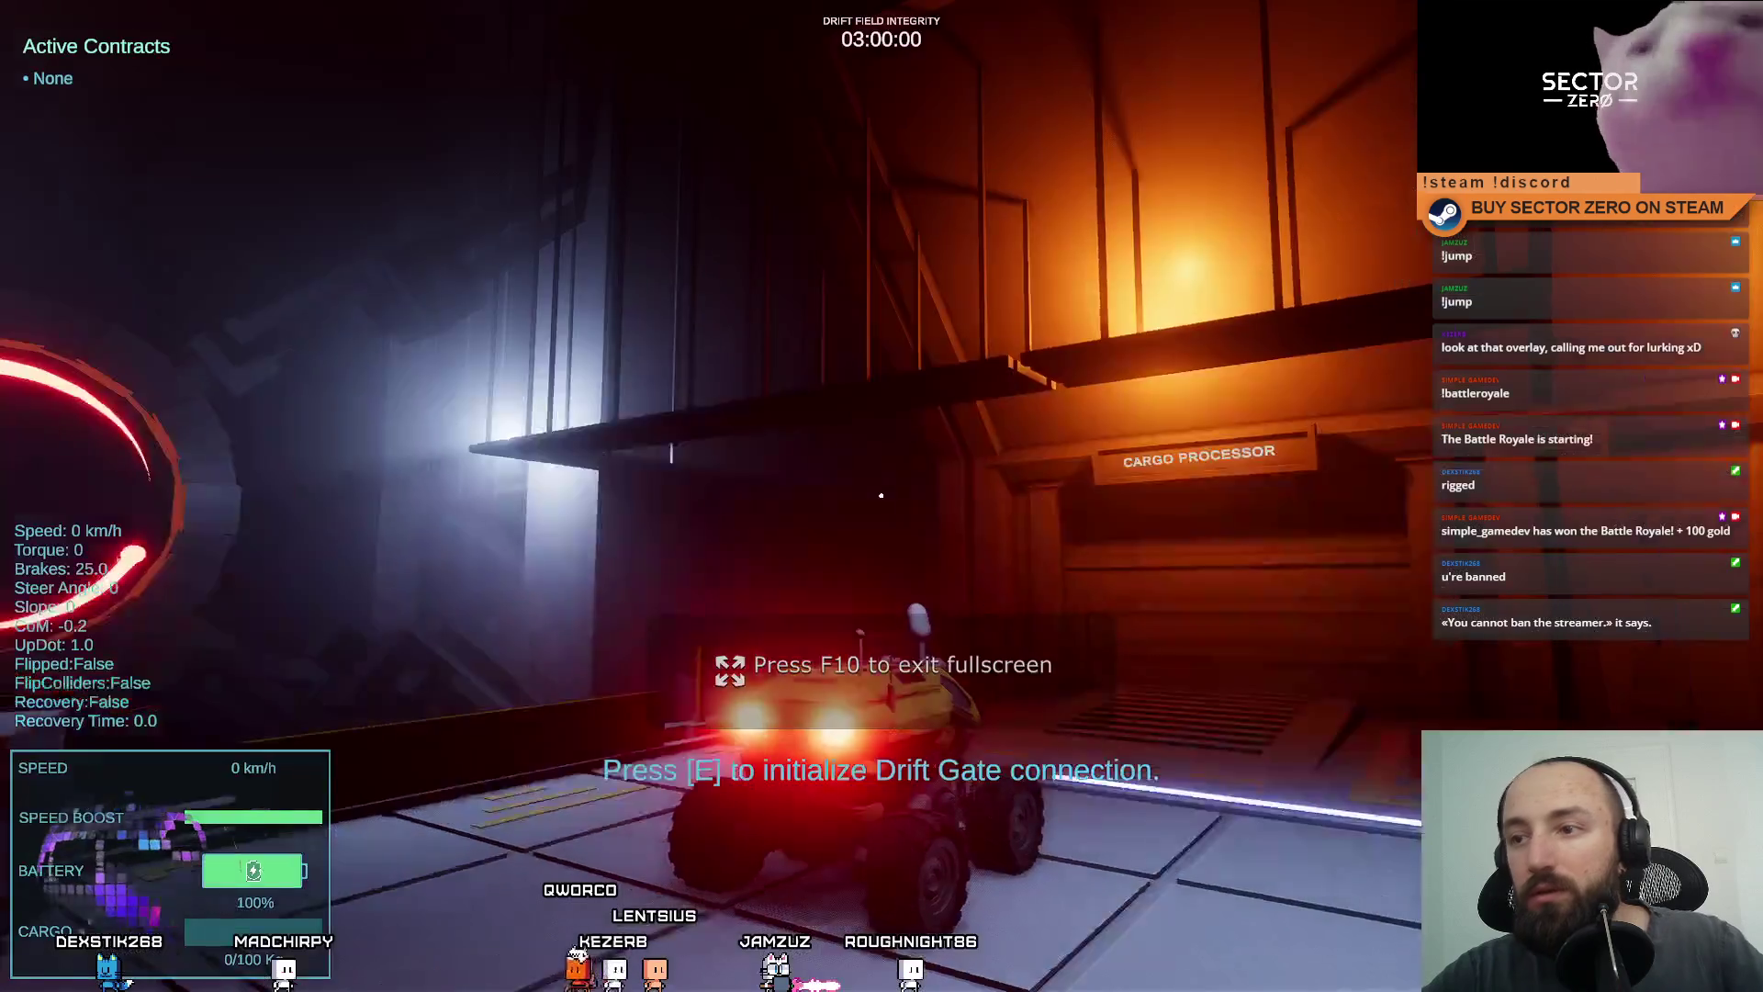
Drive the car around the Cargo Processor box and into the gate's bay.
key("s")
key("a")
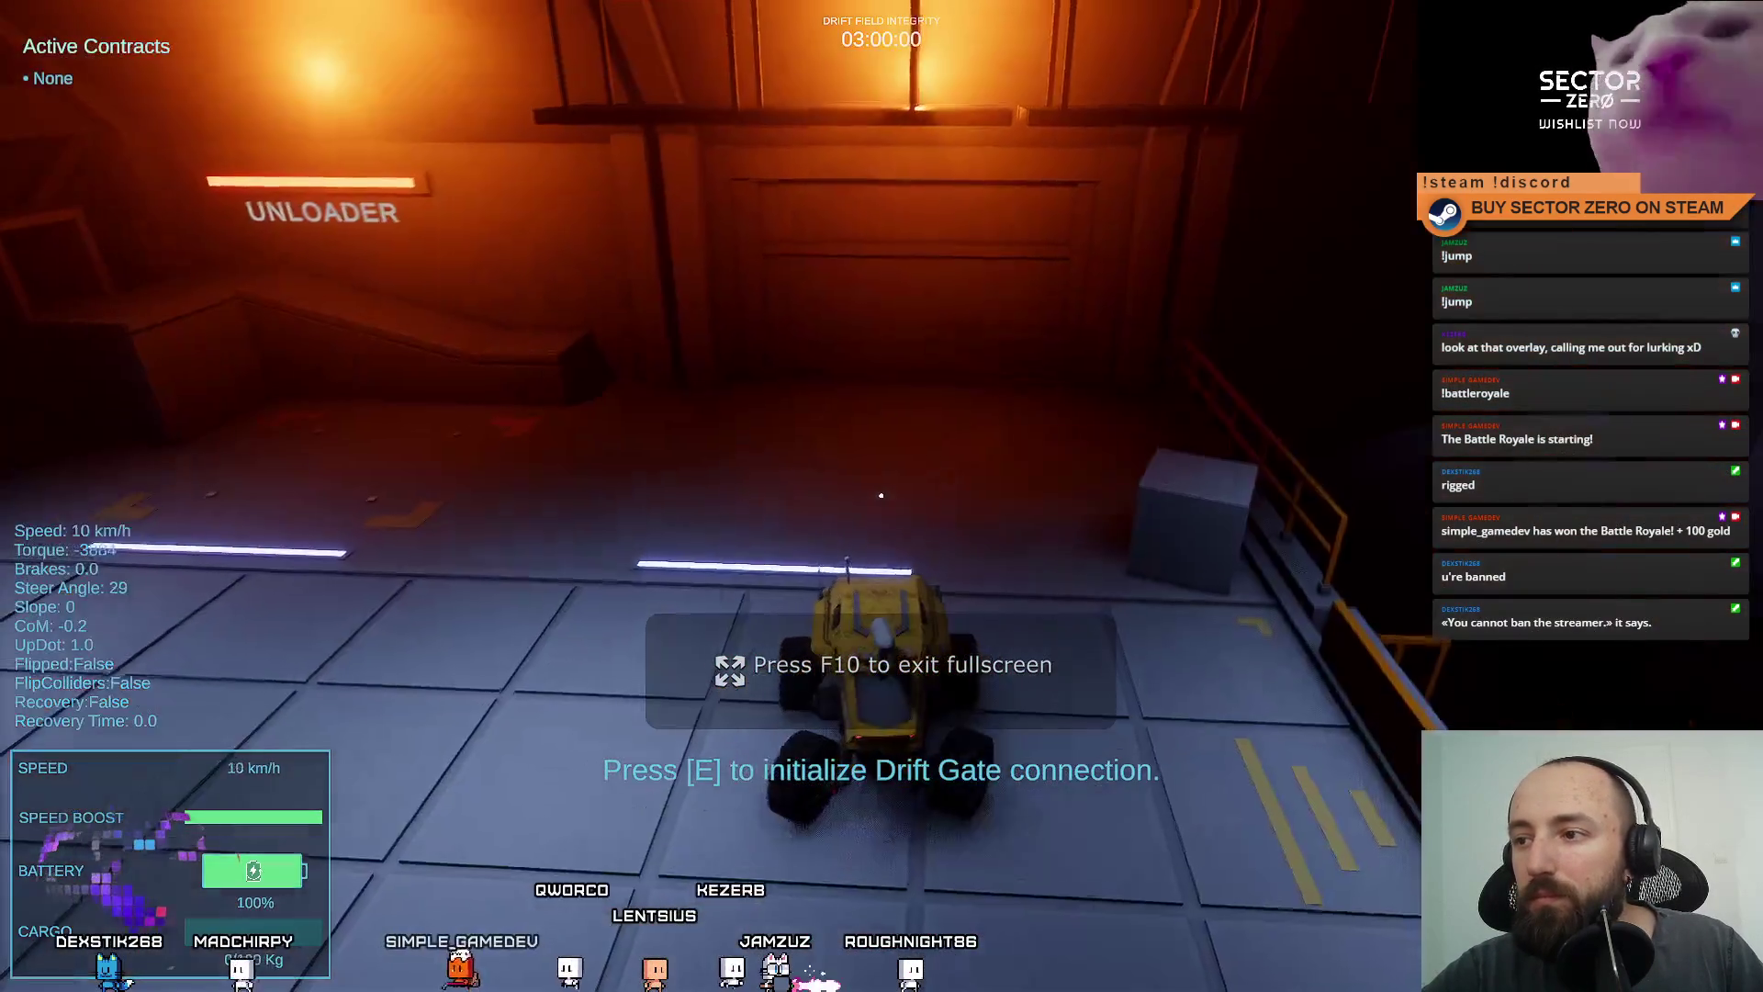
key("s")
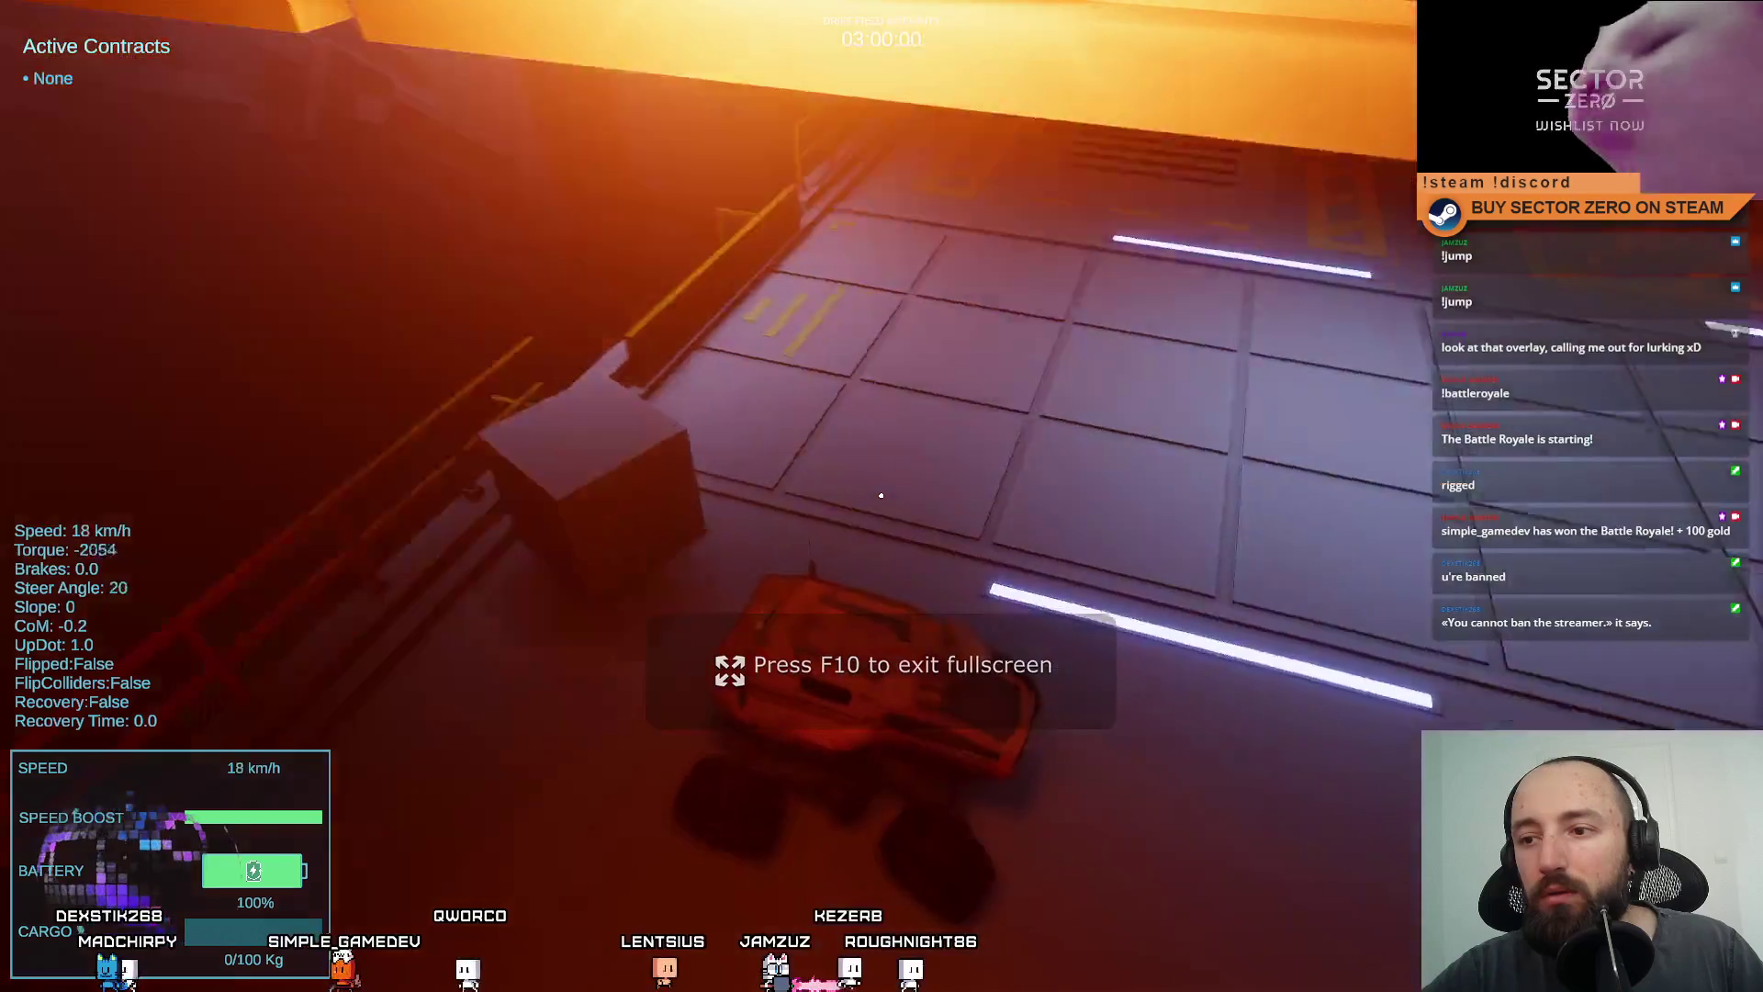
key("d")
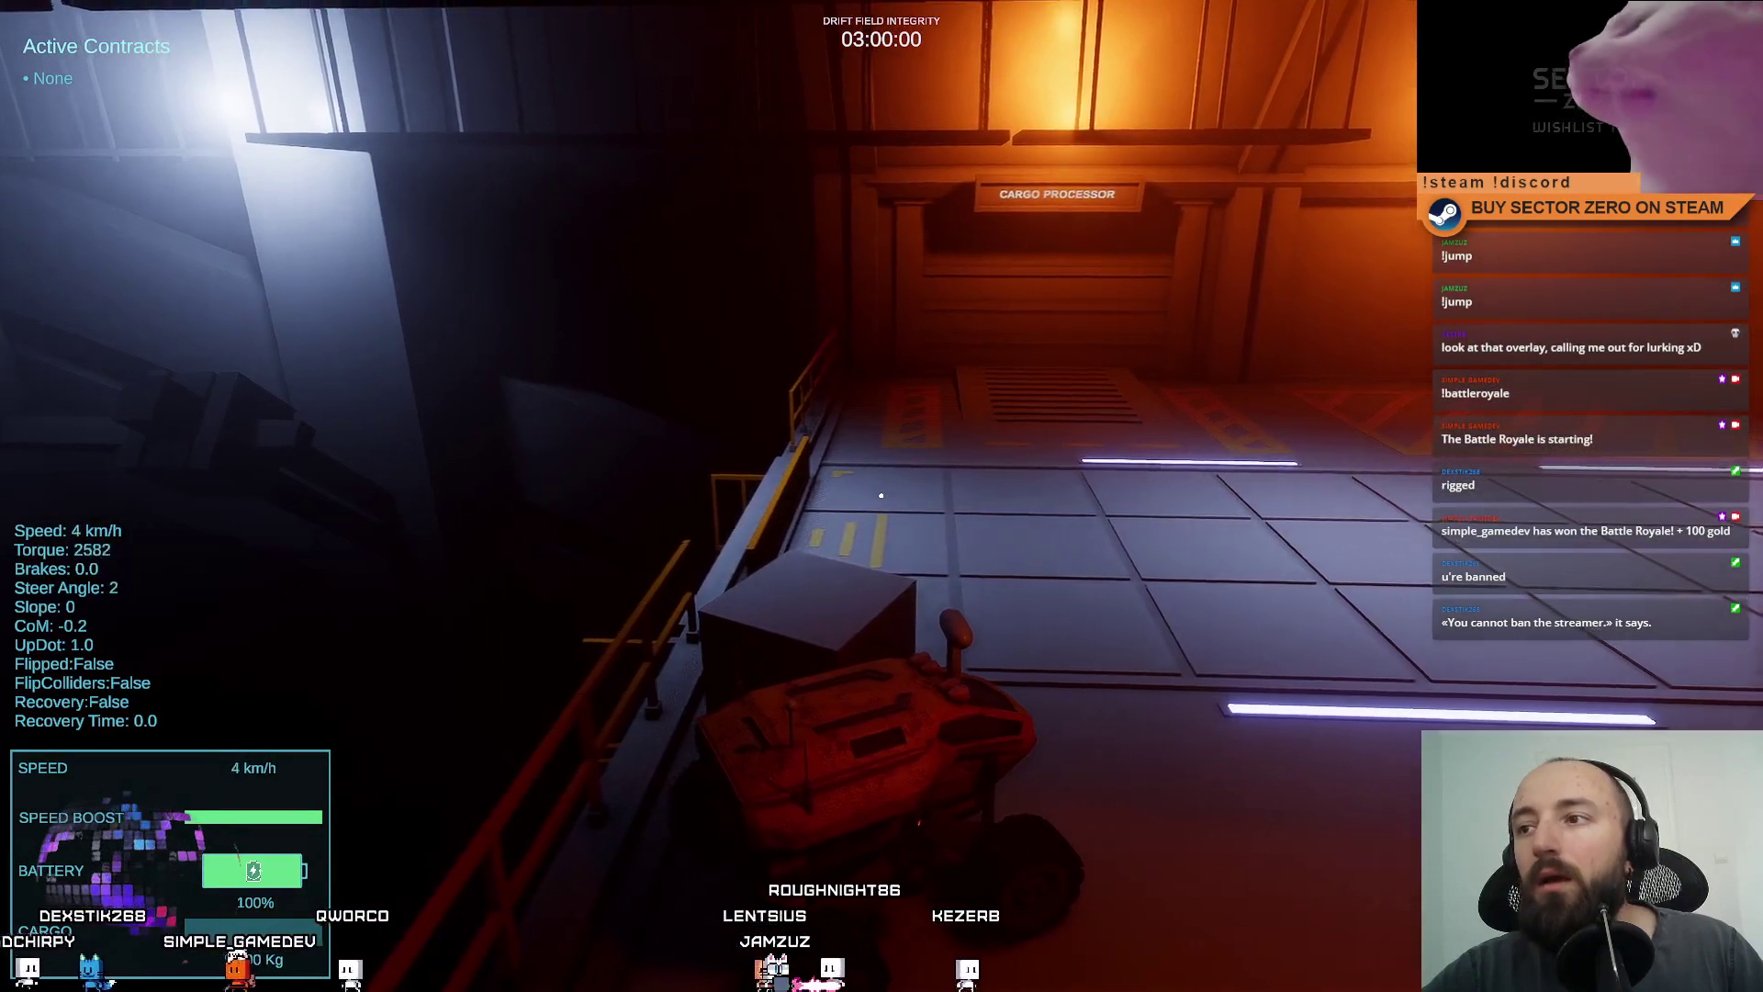
key("s")
key("d")
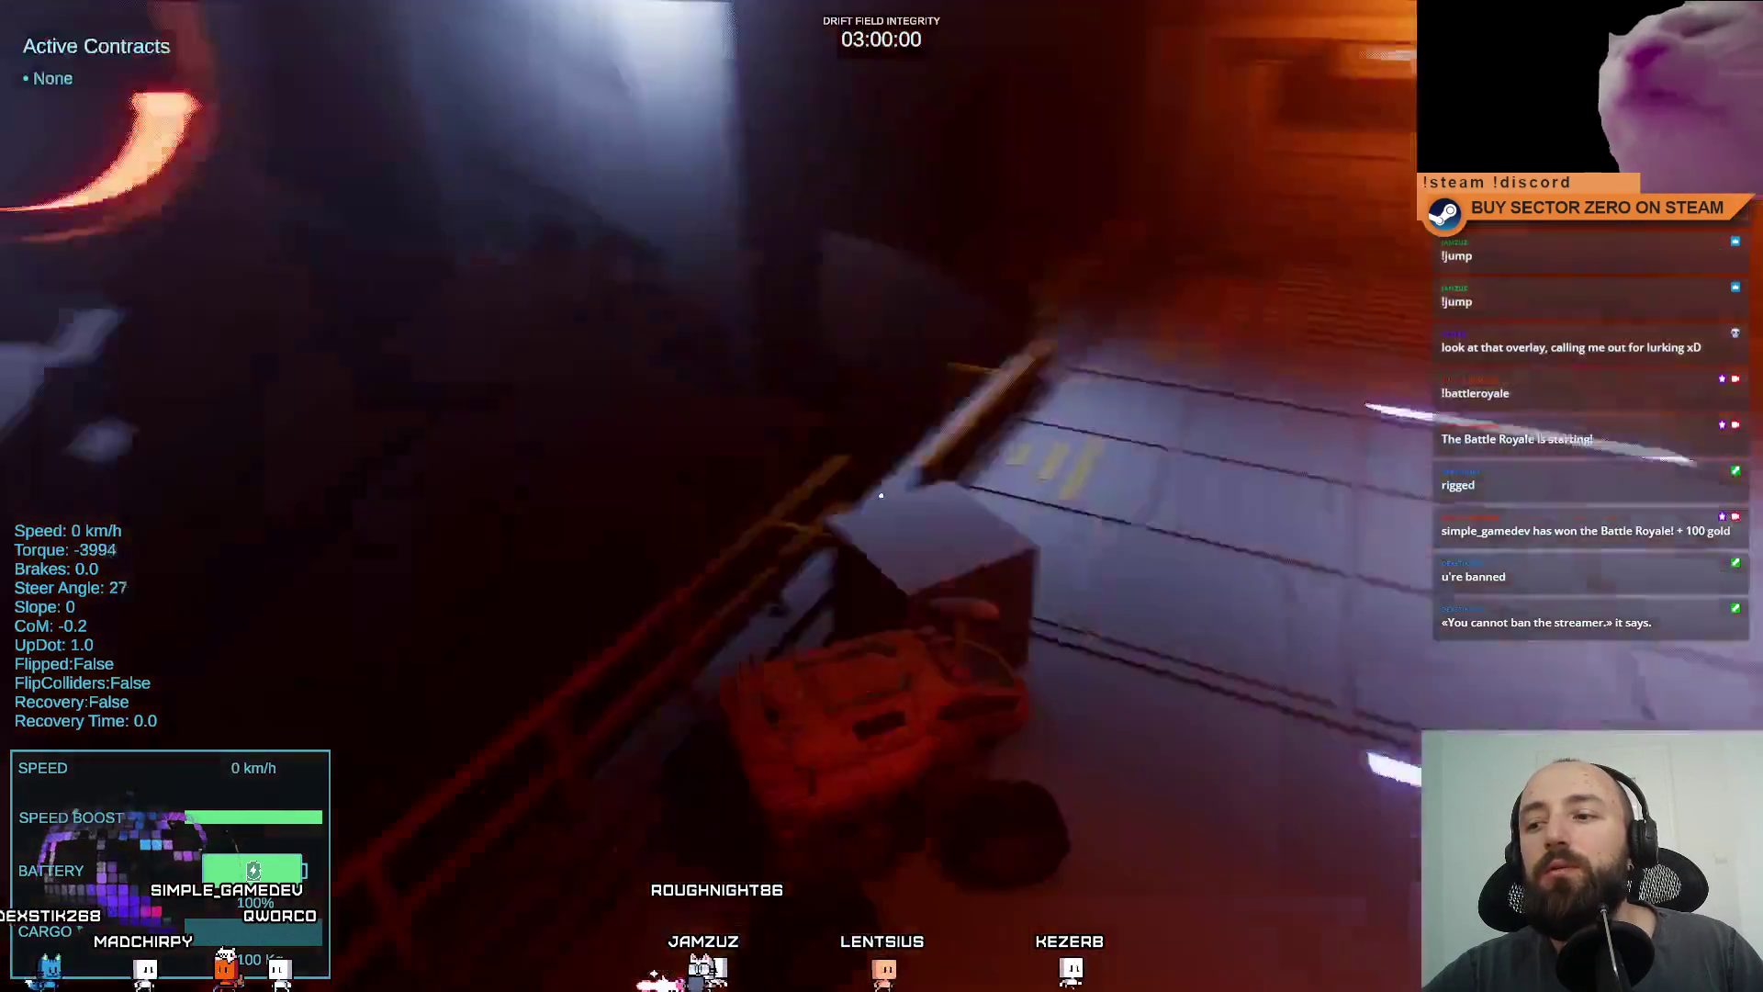
key("w")
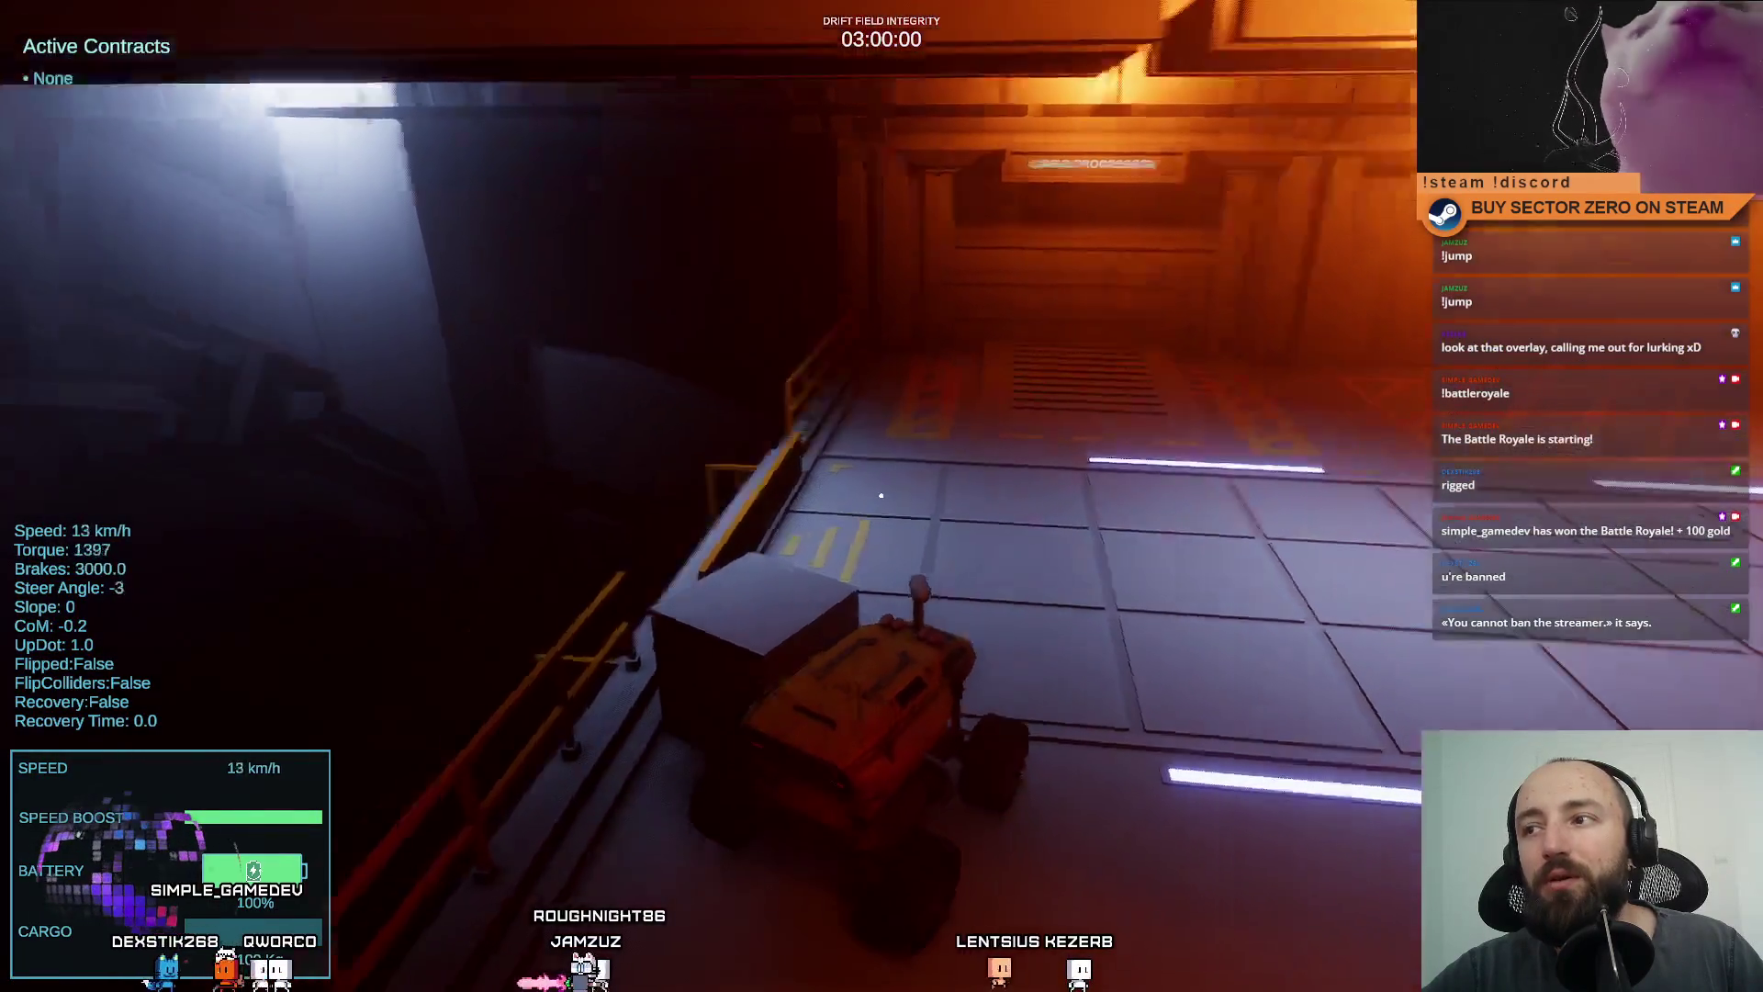
key("a")
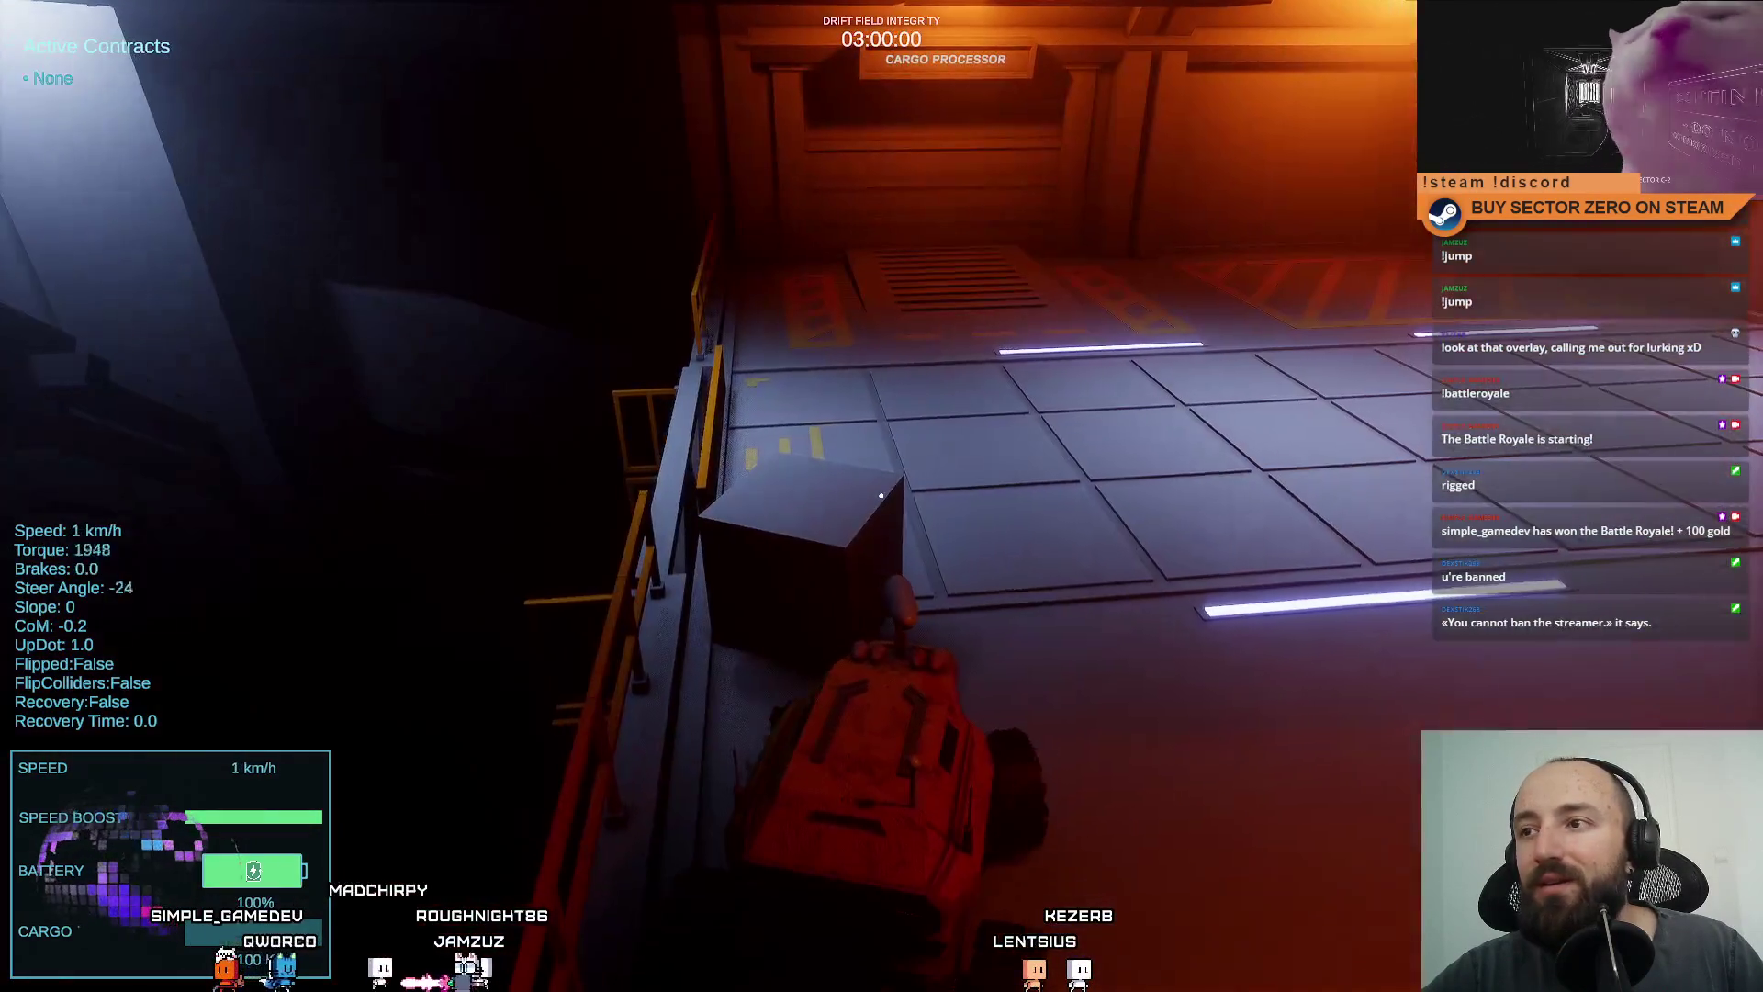
key("w")
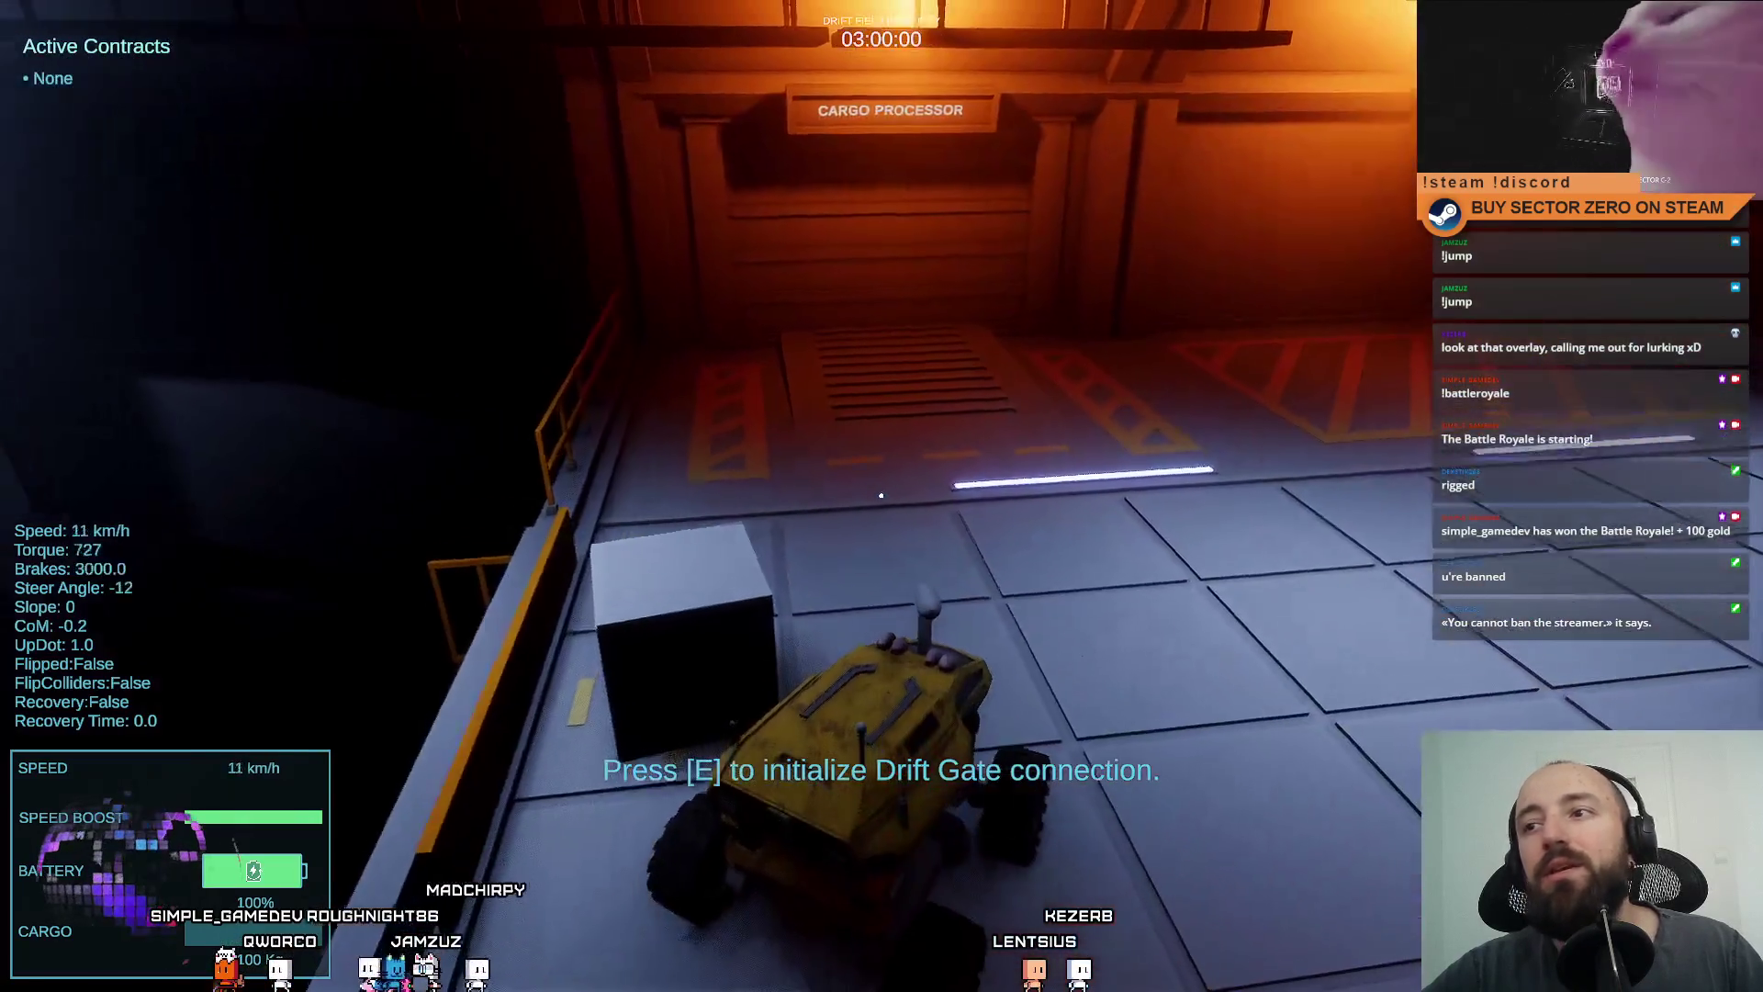
key("s")
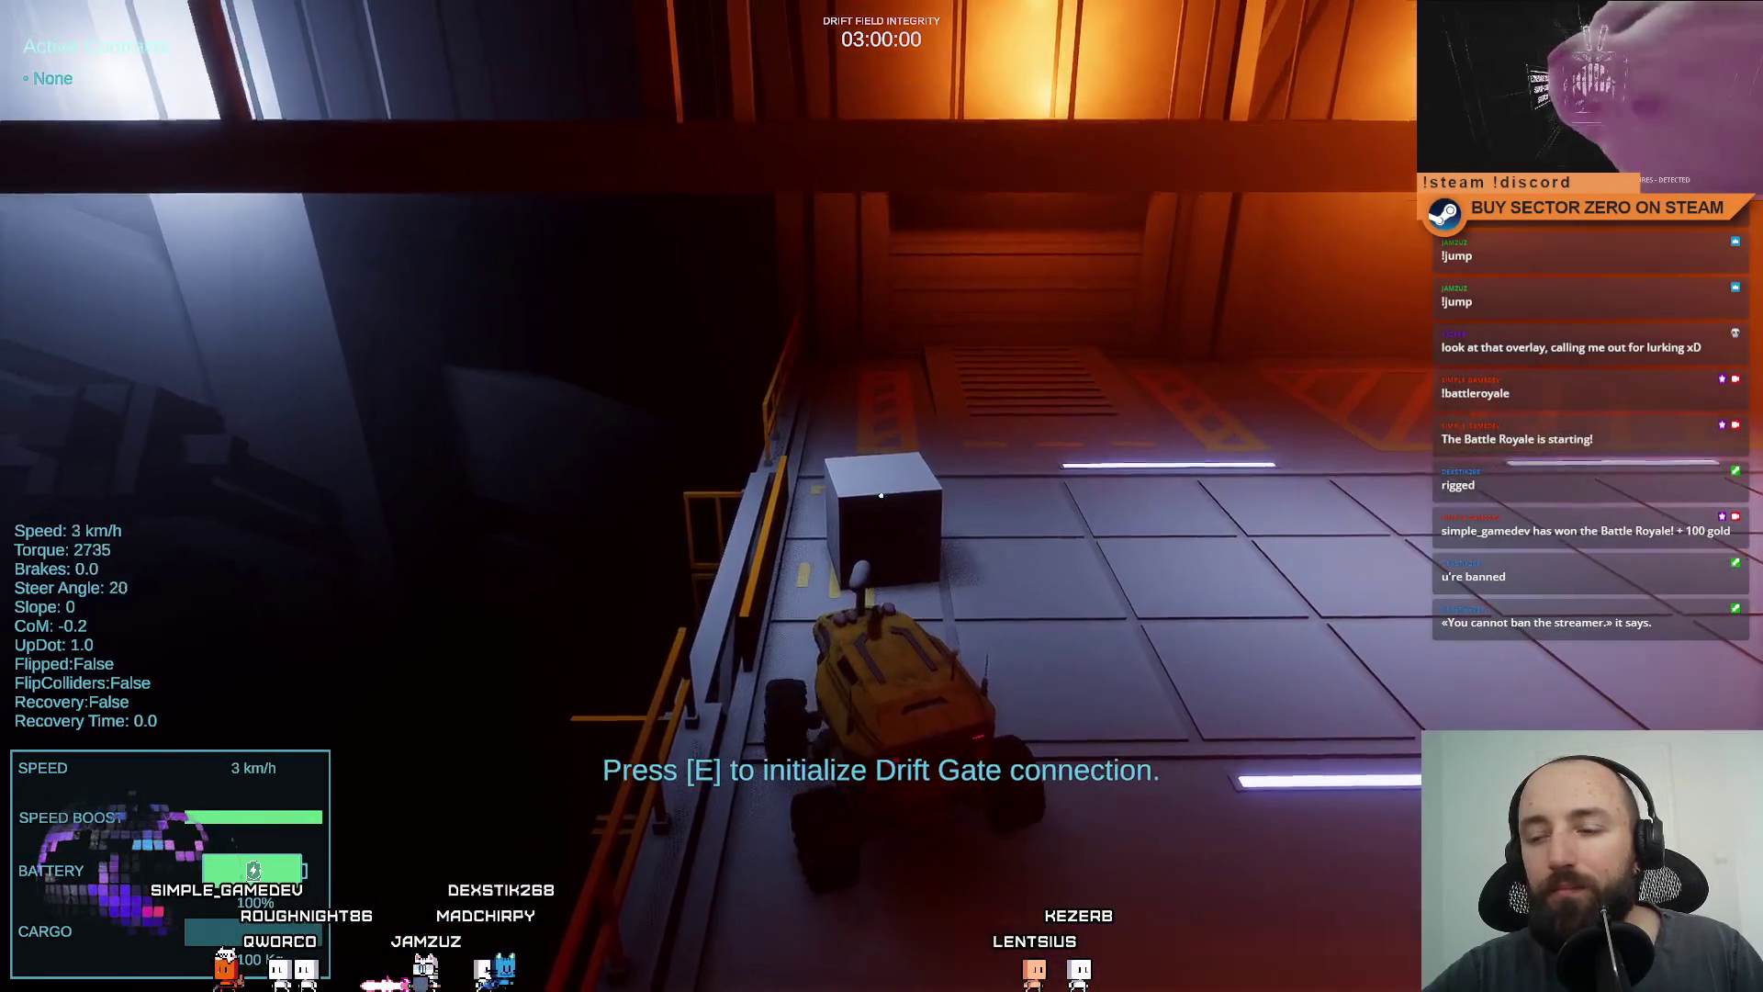
key("d")
key("a")
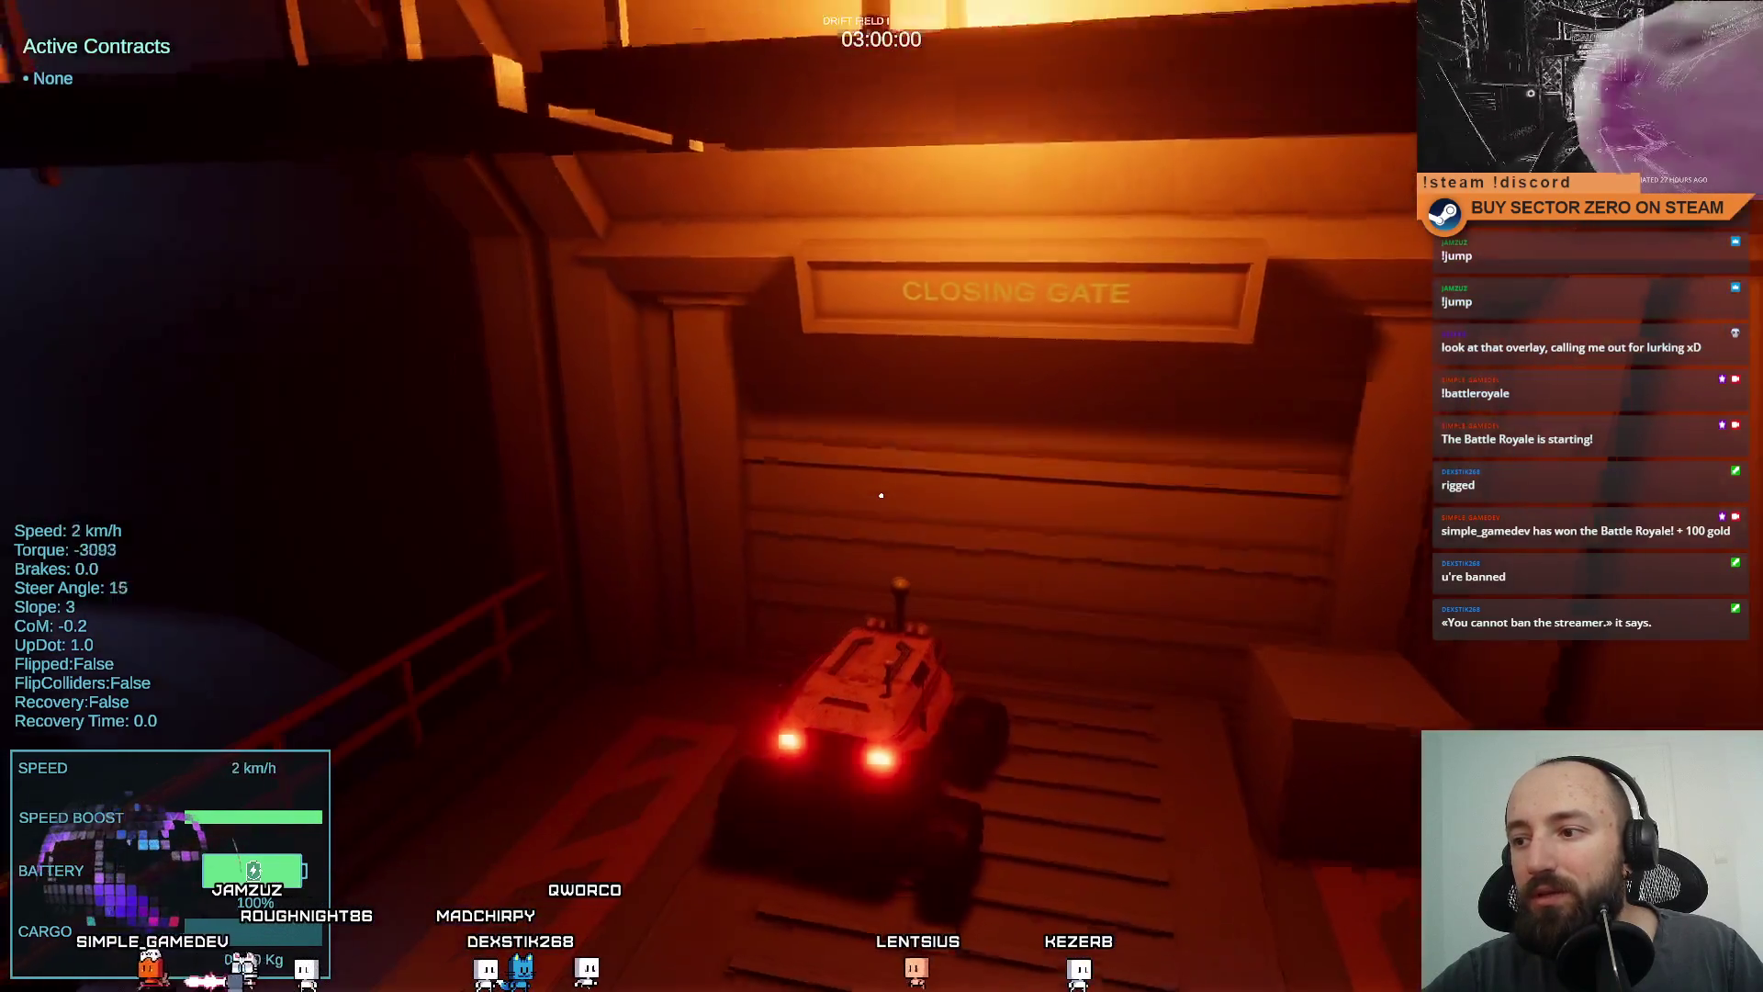
key("w")
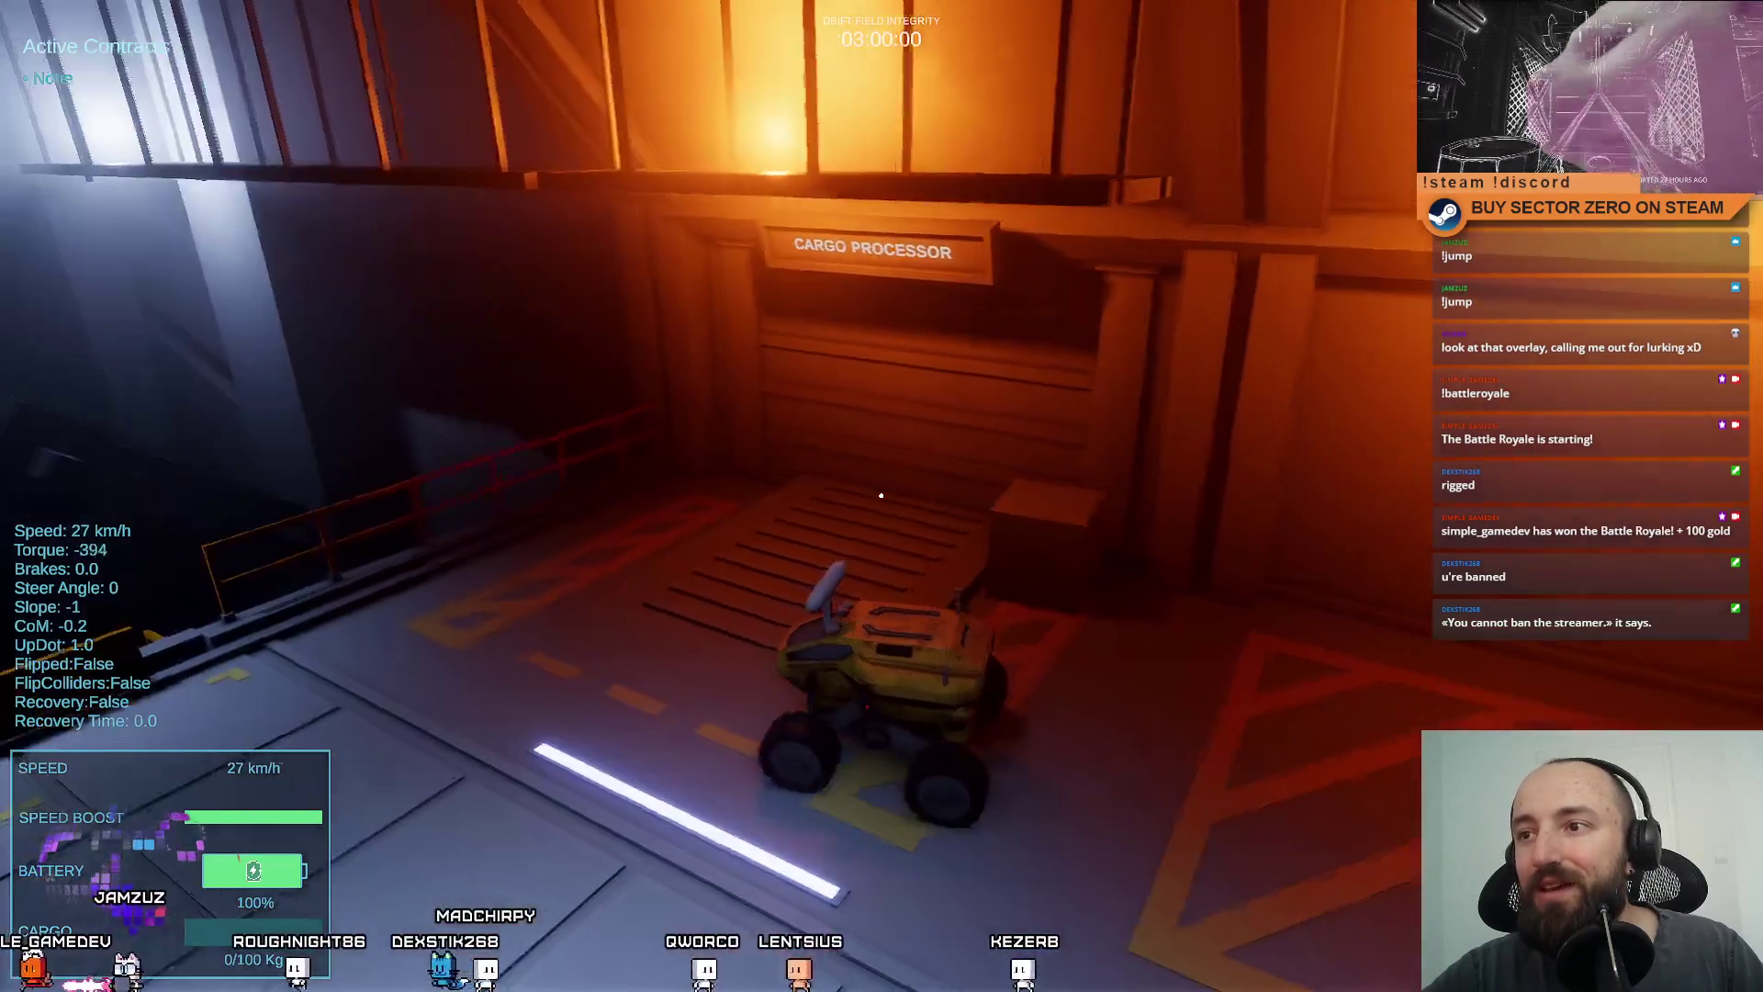
Drive off to trigger the CLOSING GATE message, creep back toward the gate, and pause.
key("w")
key("a")
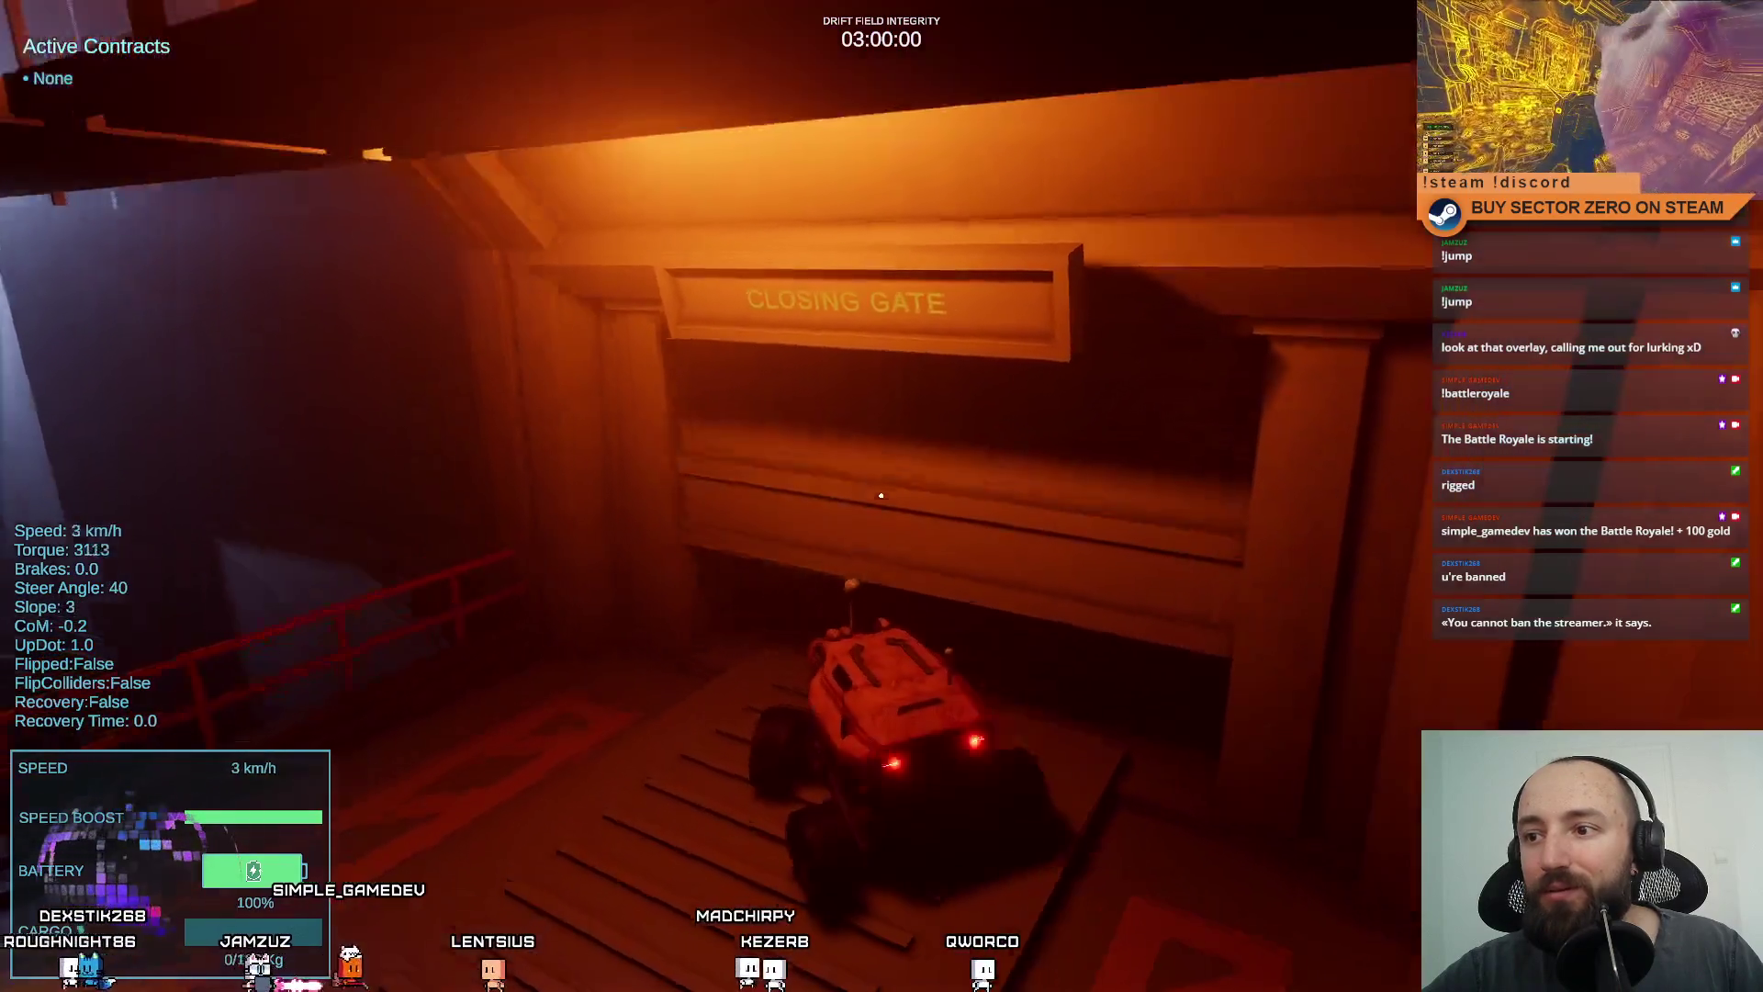
key("s")
key("s")
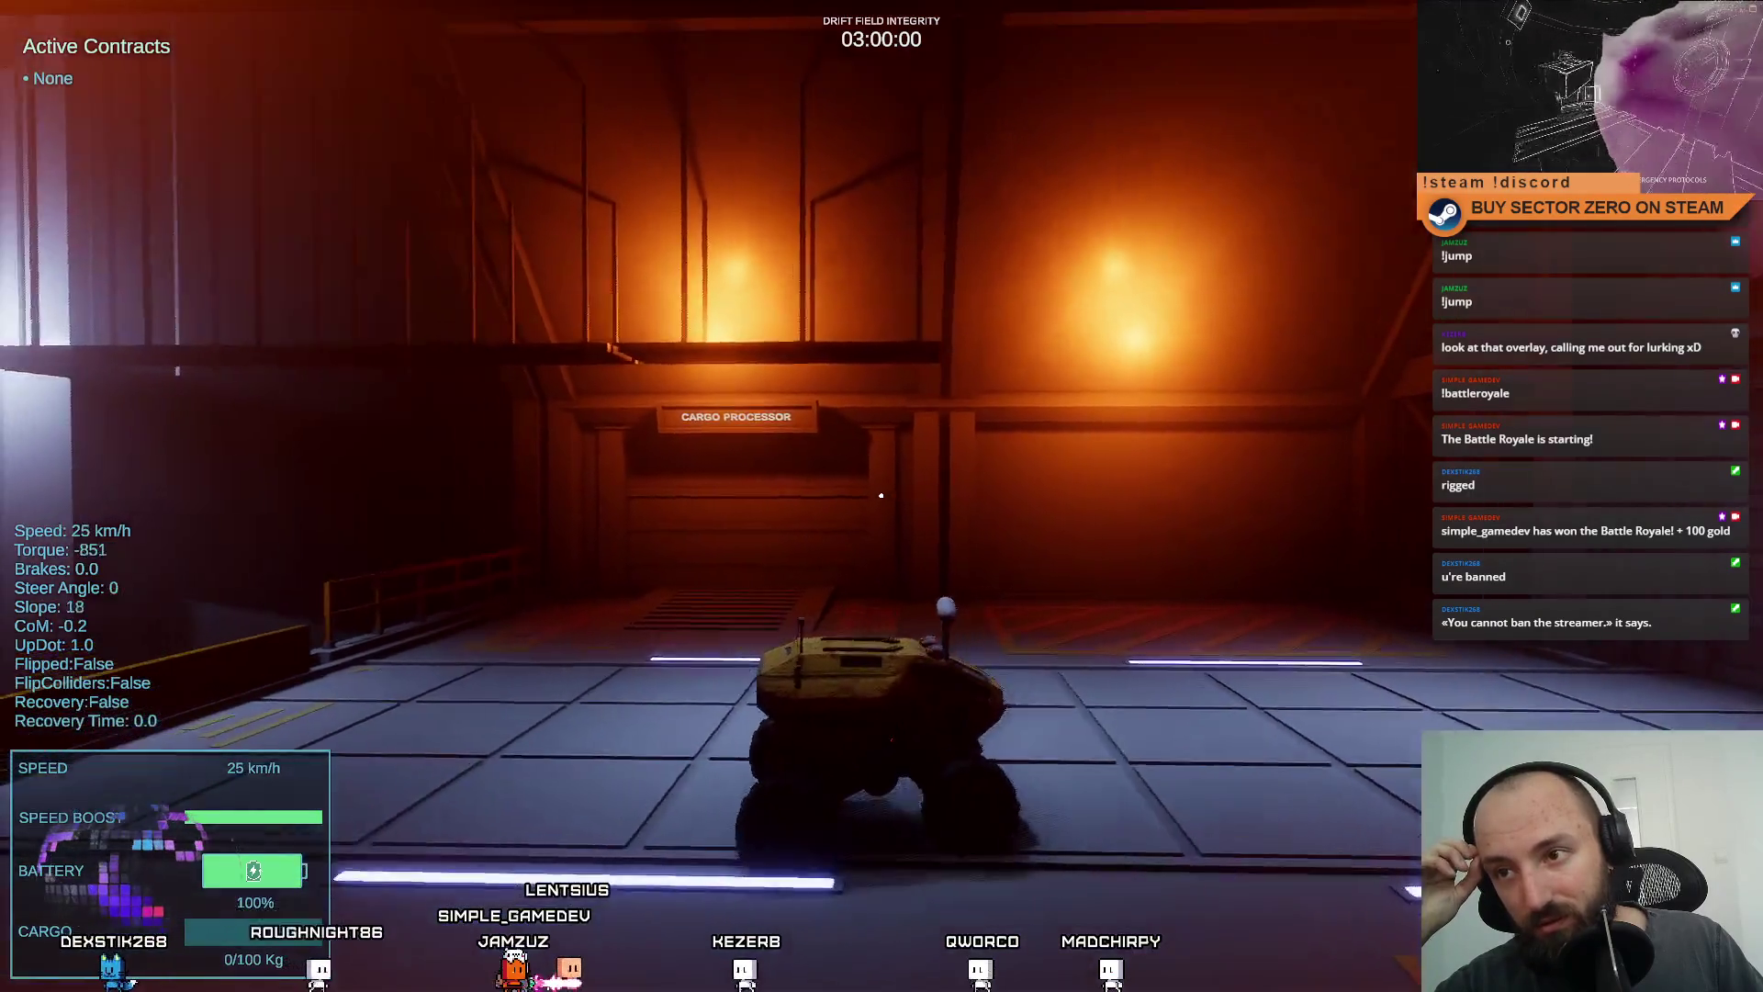
key("space")
key("w")
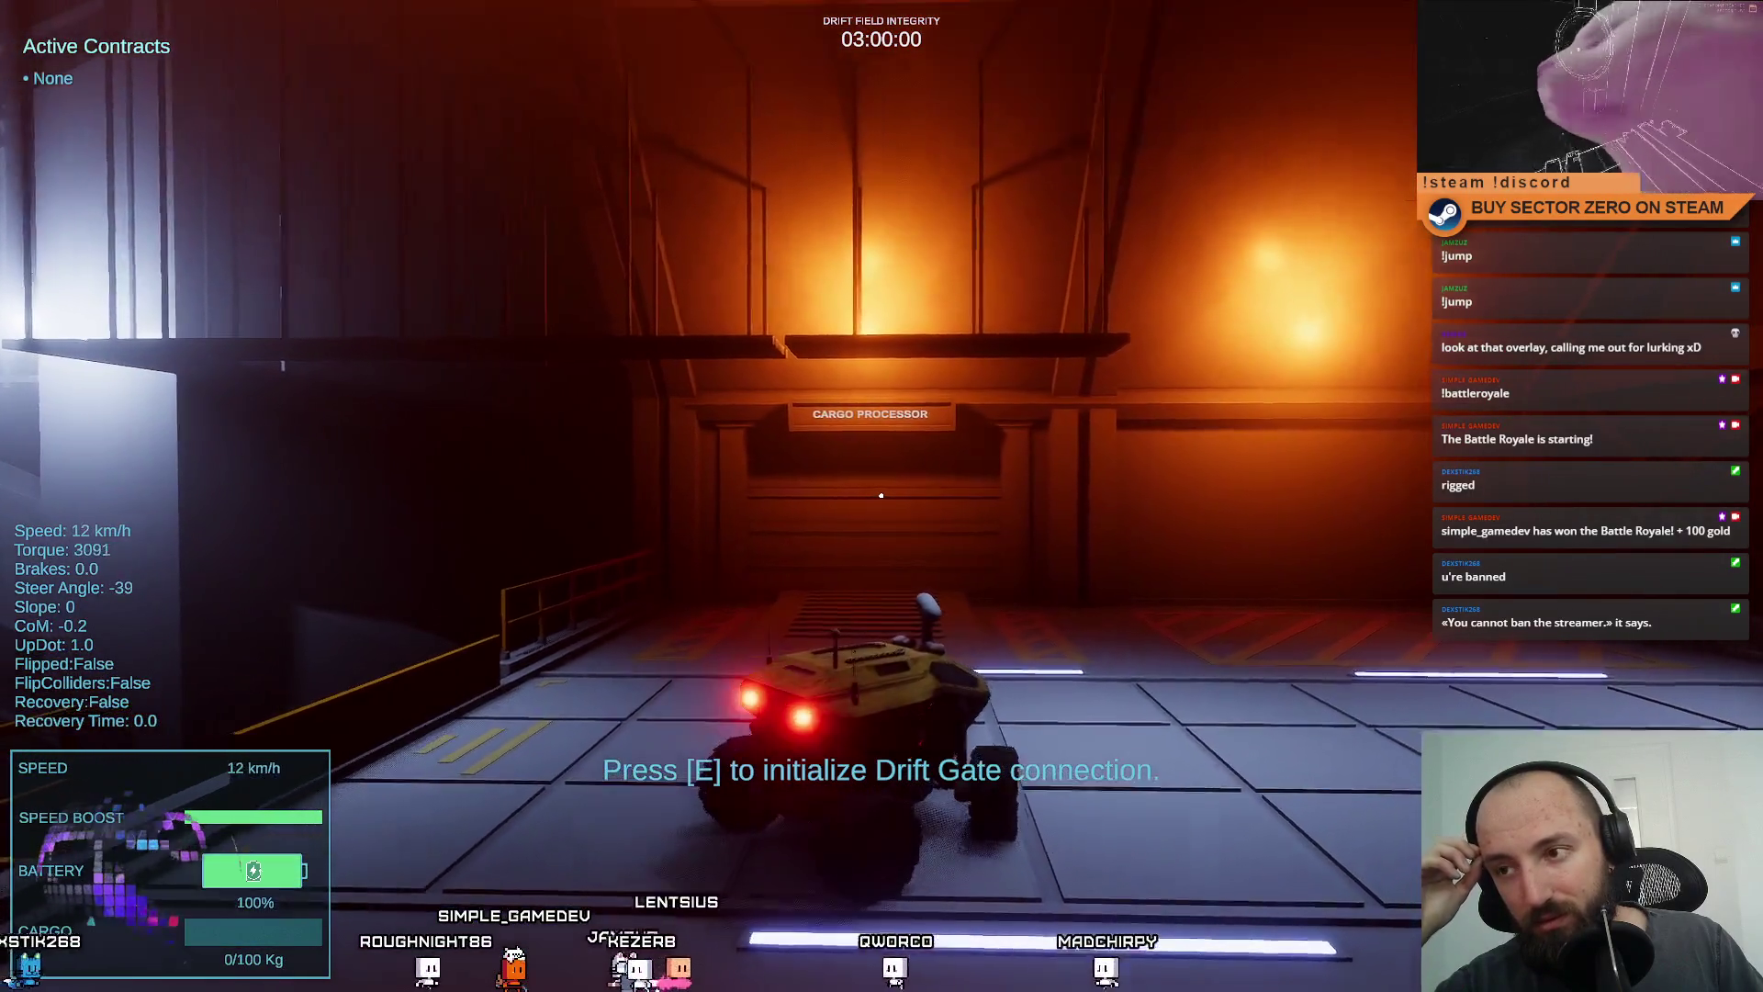
key("s")
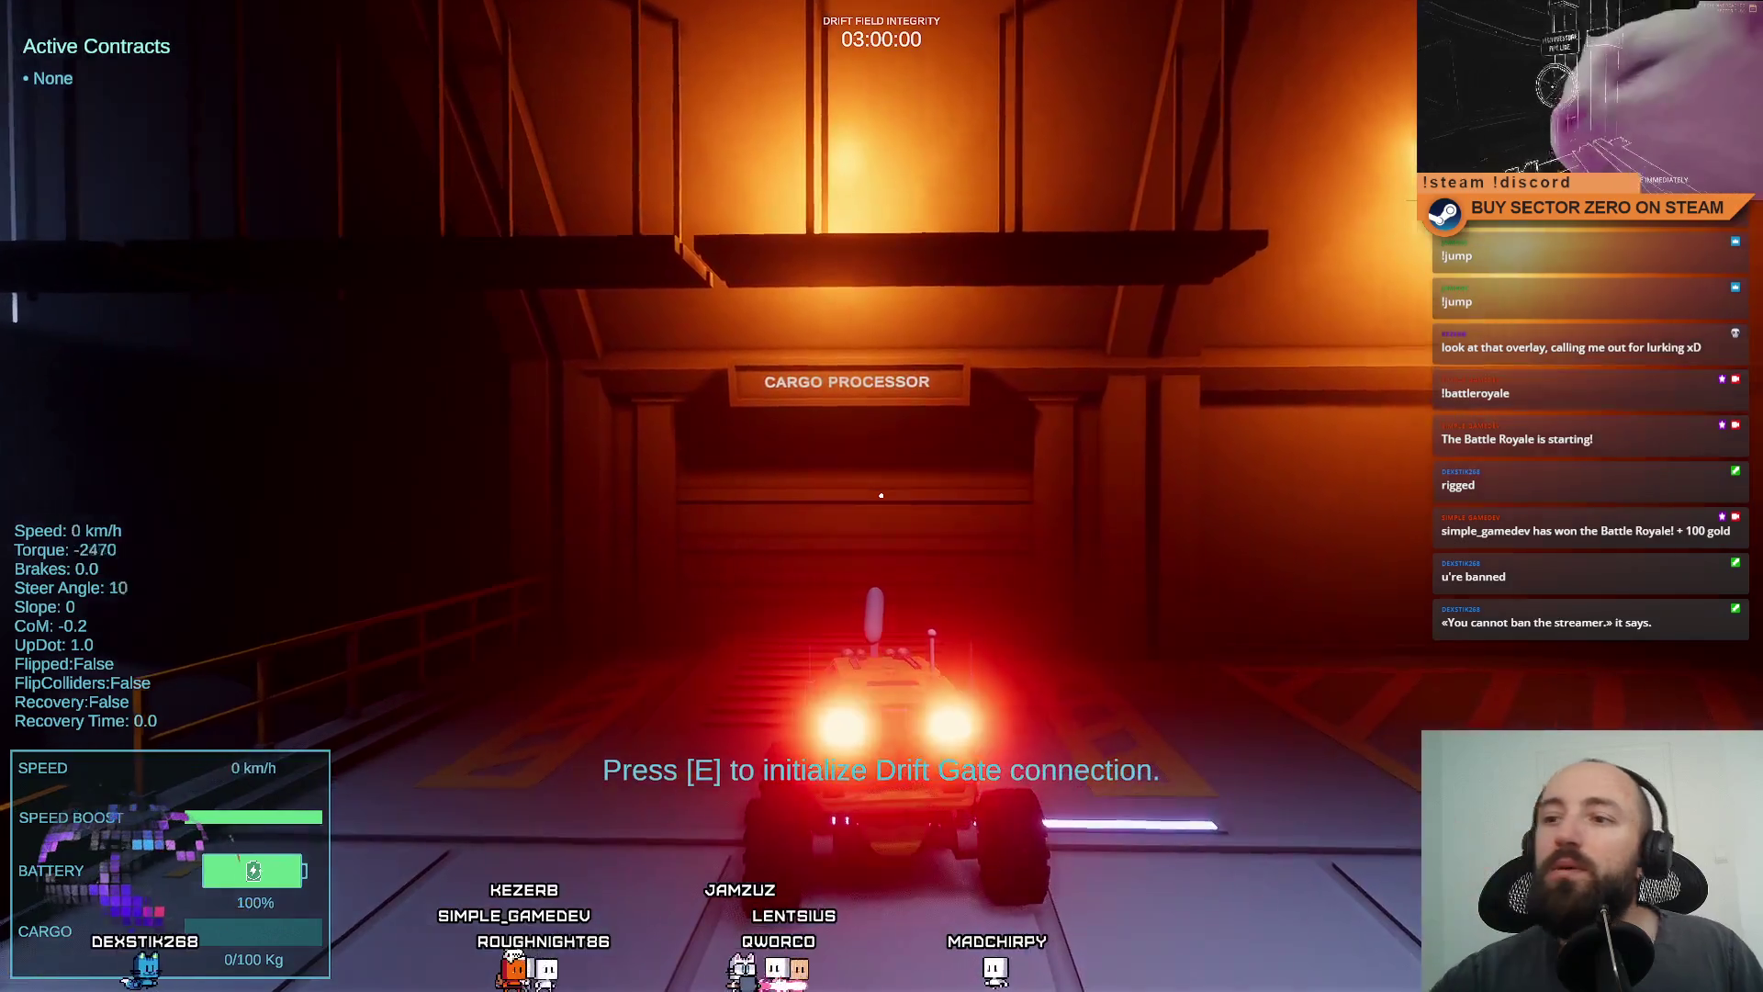
key("w")
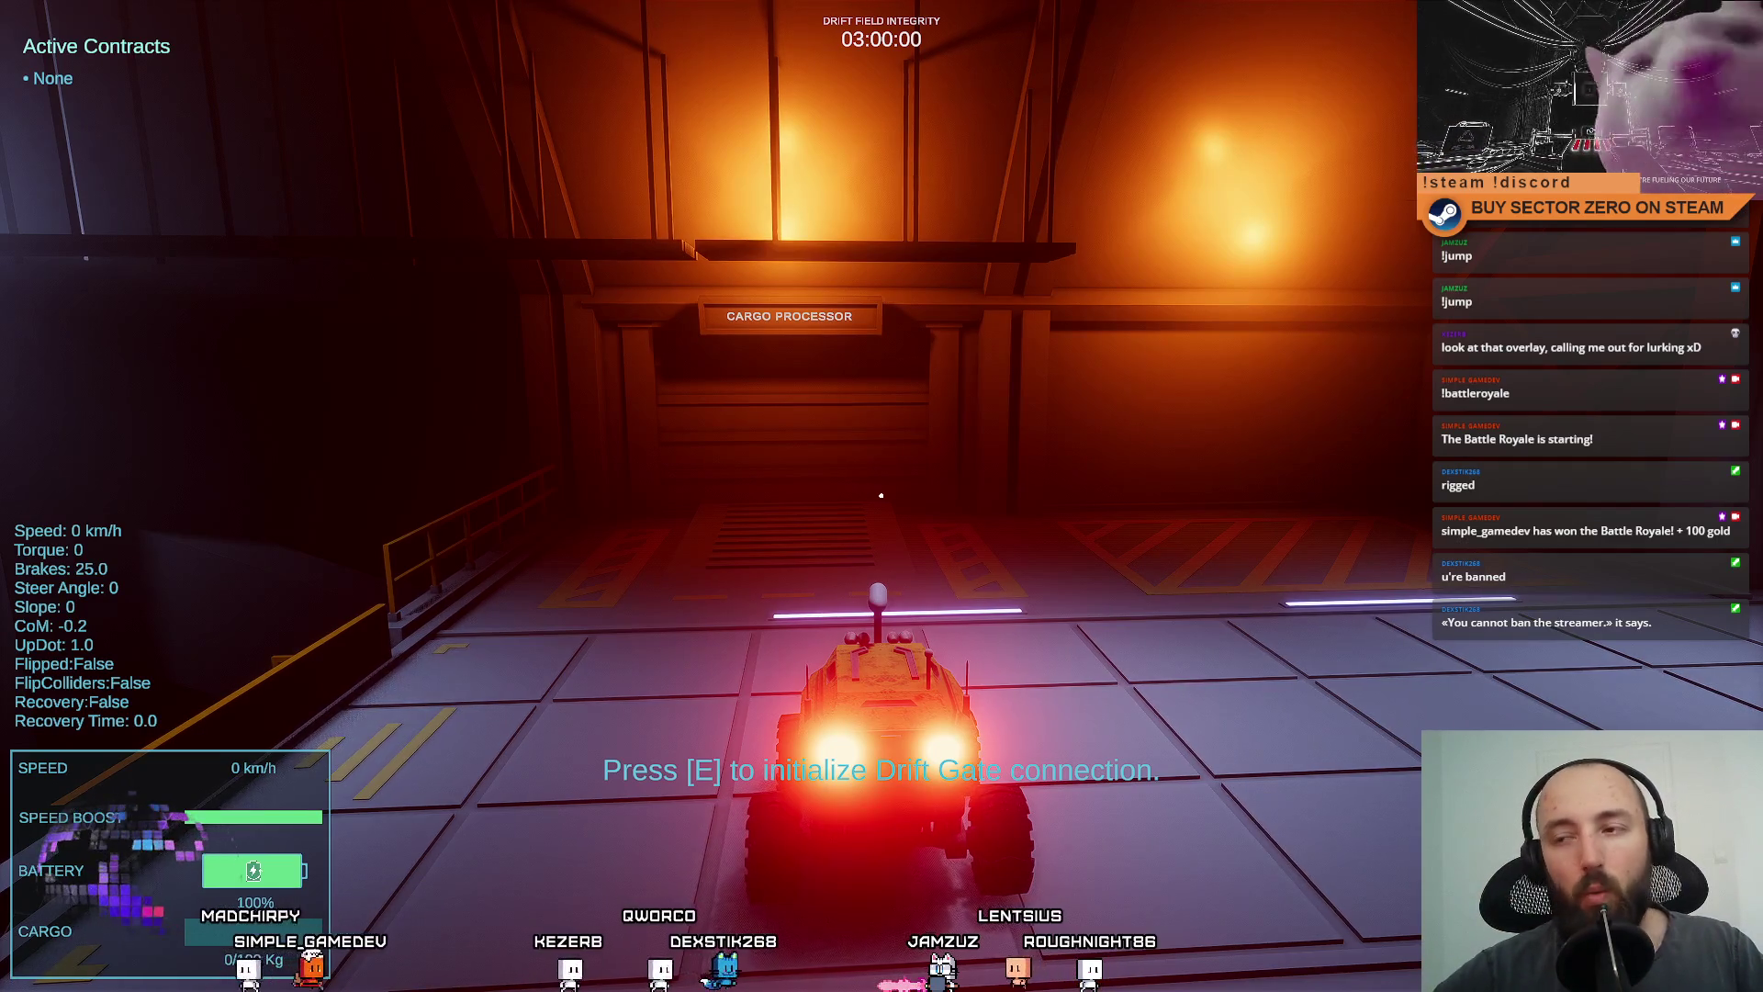
key("w")
key("a")
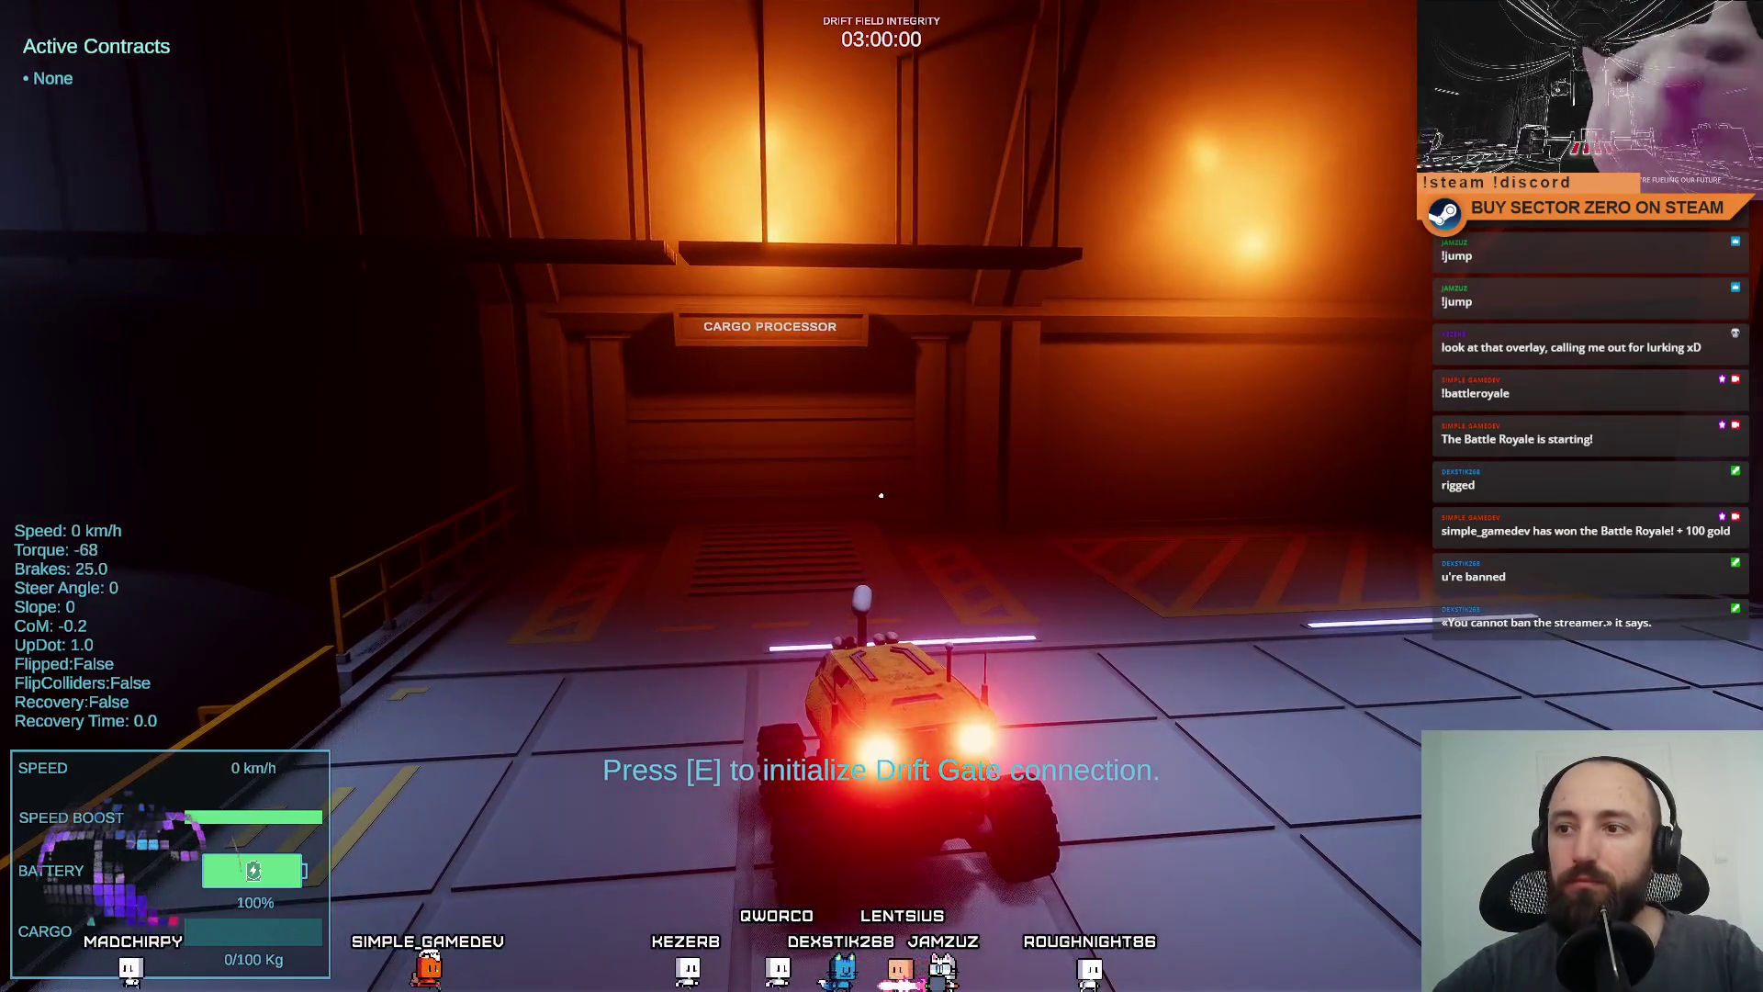
key("Escape")
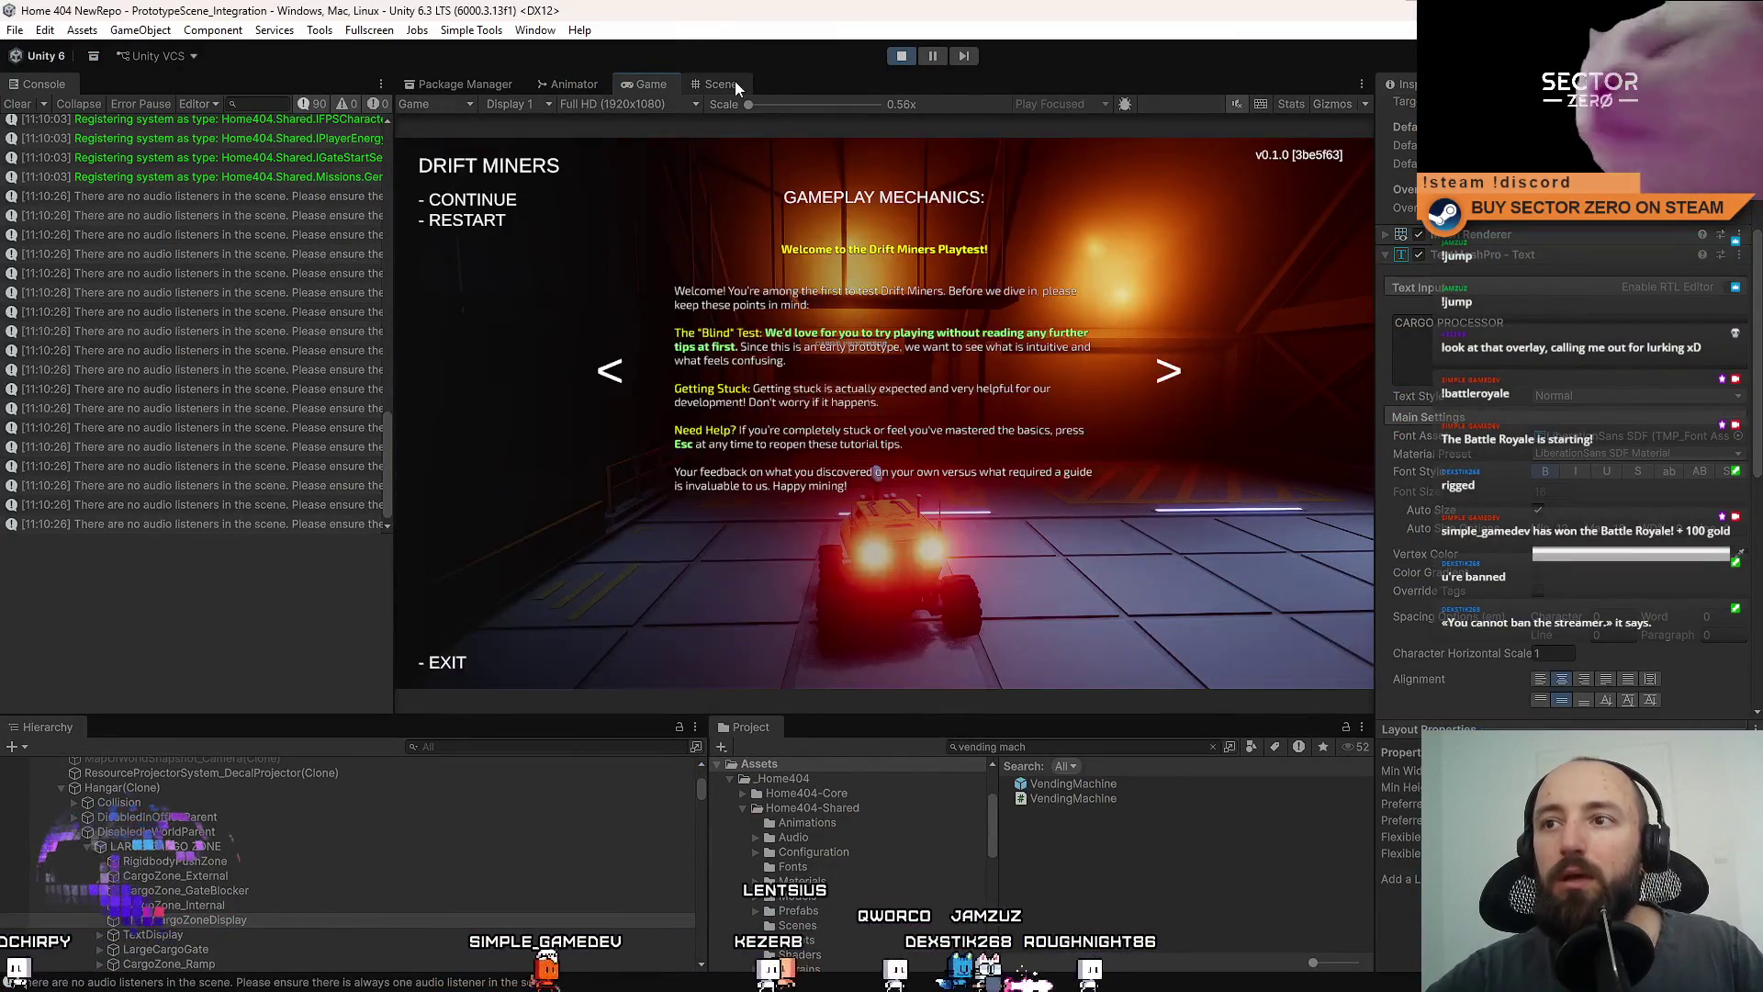
Select the cube near the Cargo Processor sign and toggle its Cast Shadows off and back on.
left_click(735, 83)
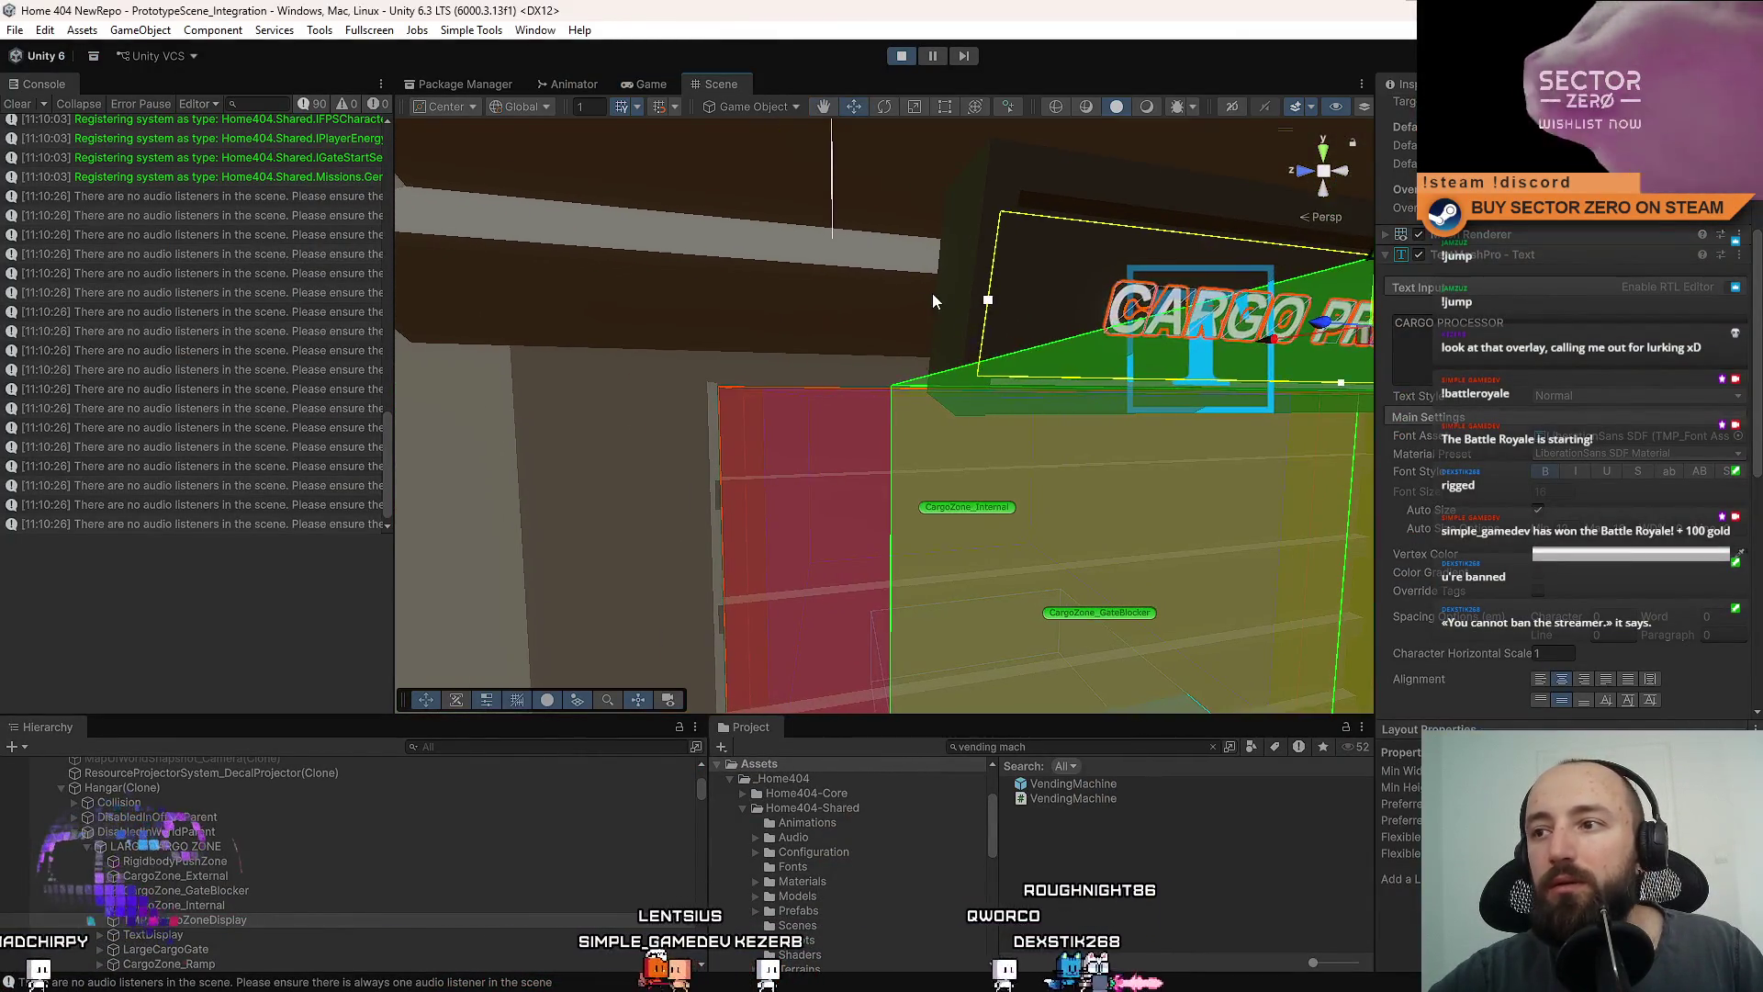
left_click(1055, 306)
mouse_move(1055, 306)
left_mouse_down()
mouse_move(793, 365)
mouse_move(617, 102)
left_mouse_up()
left_click_drag(786, 337, 822, 224)
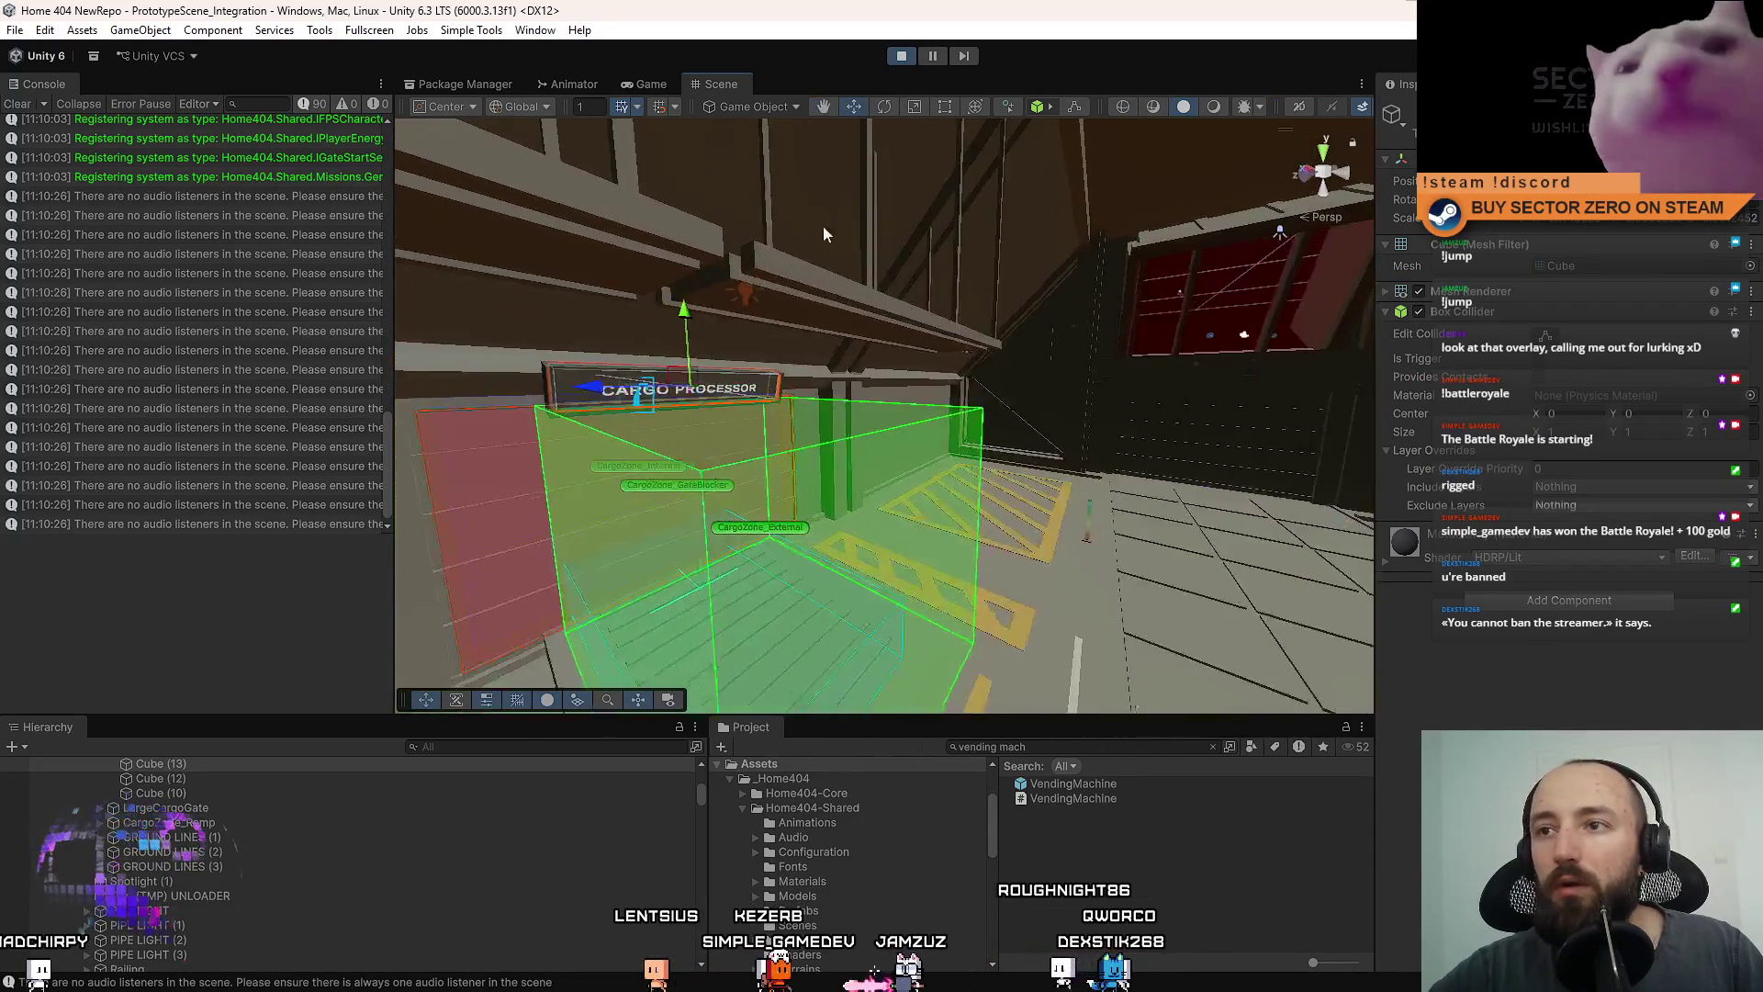
left_click(652, 83)
key("Escape")
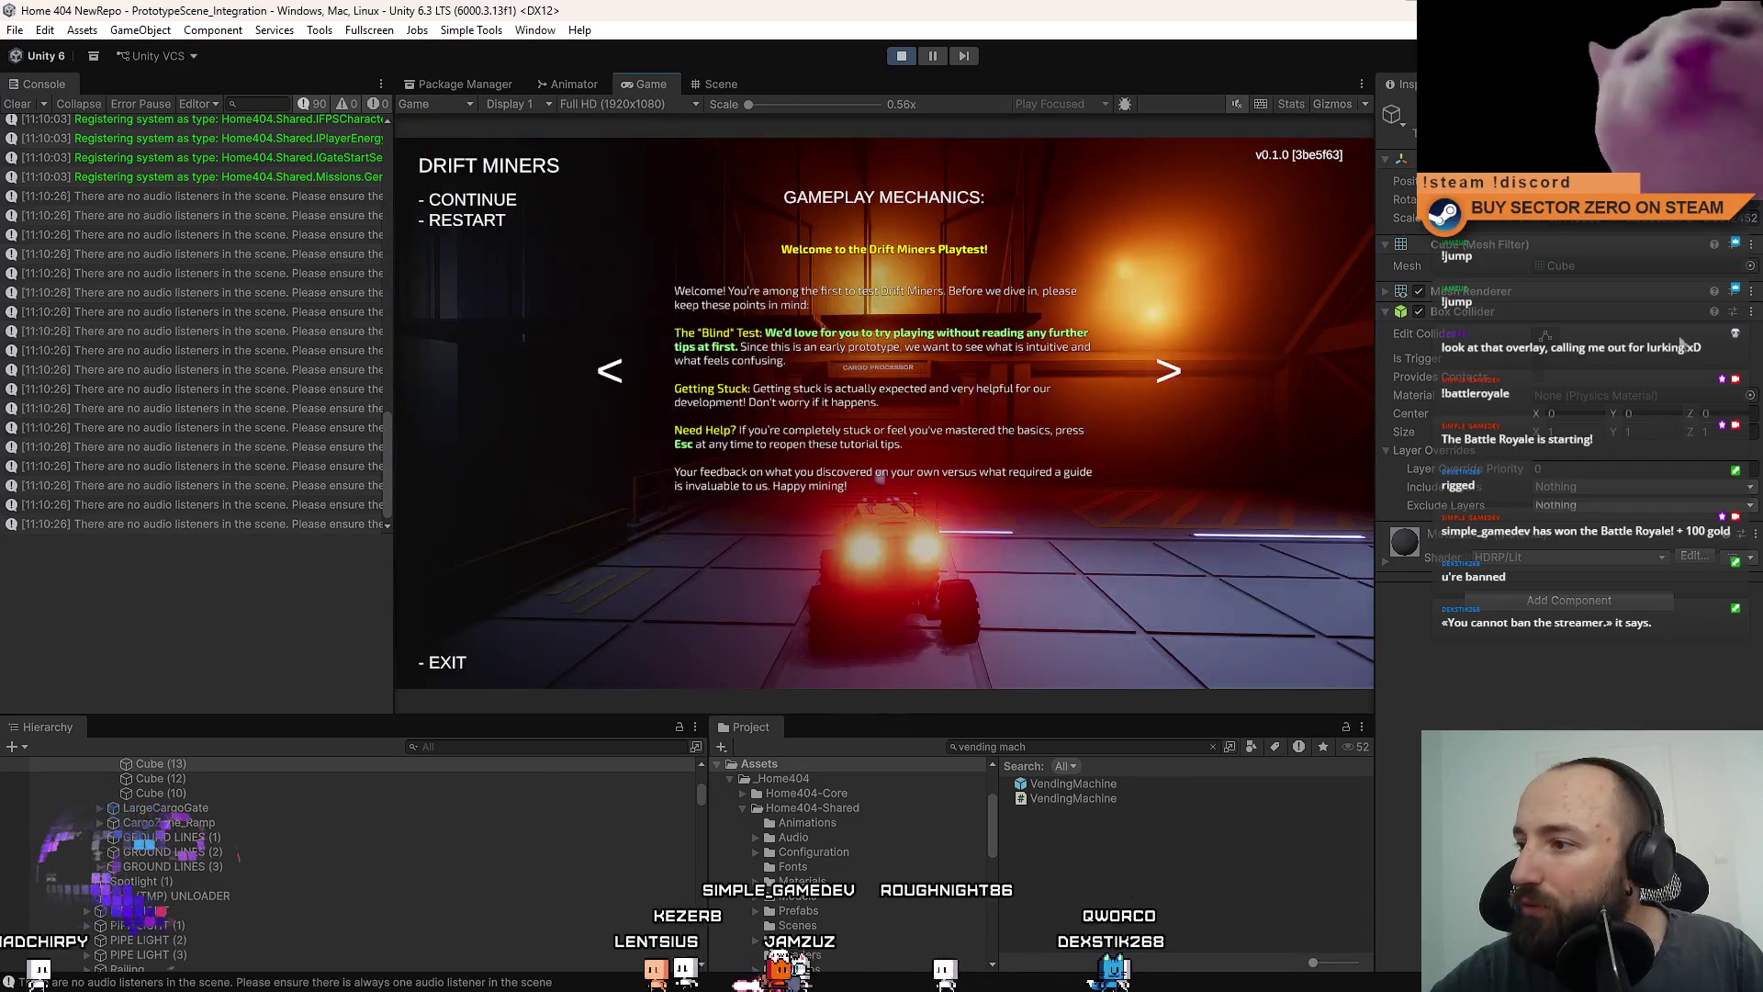
key("Escape")
left_click(1387, 290)
left_click(1568, 397)
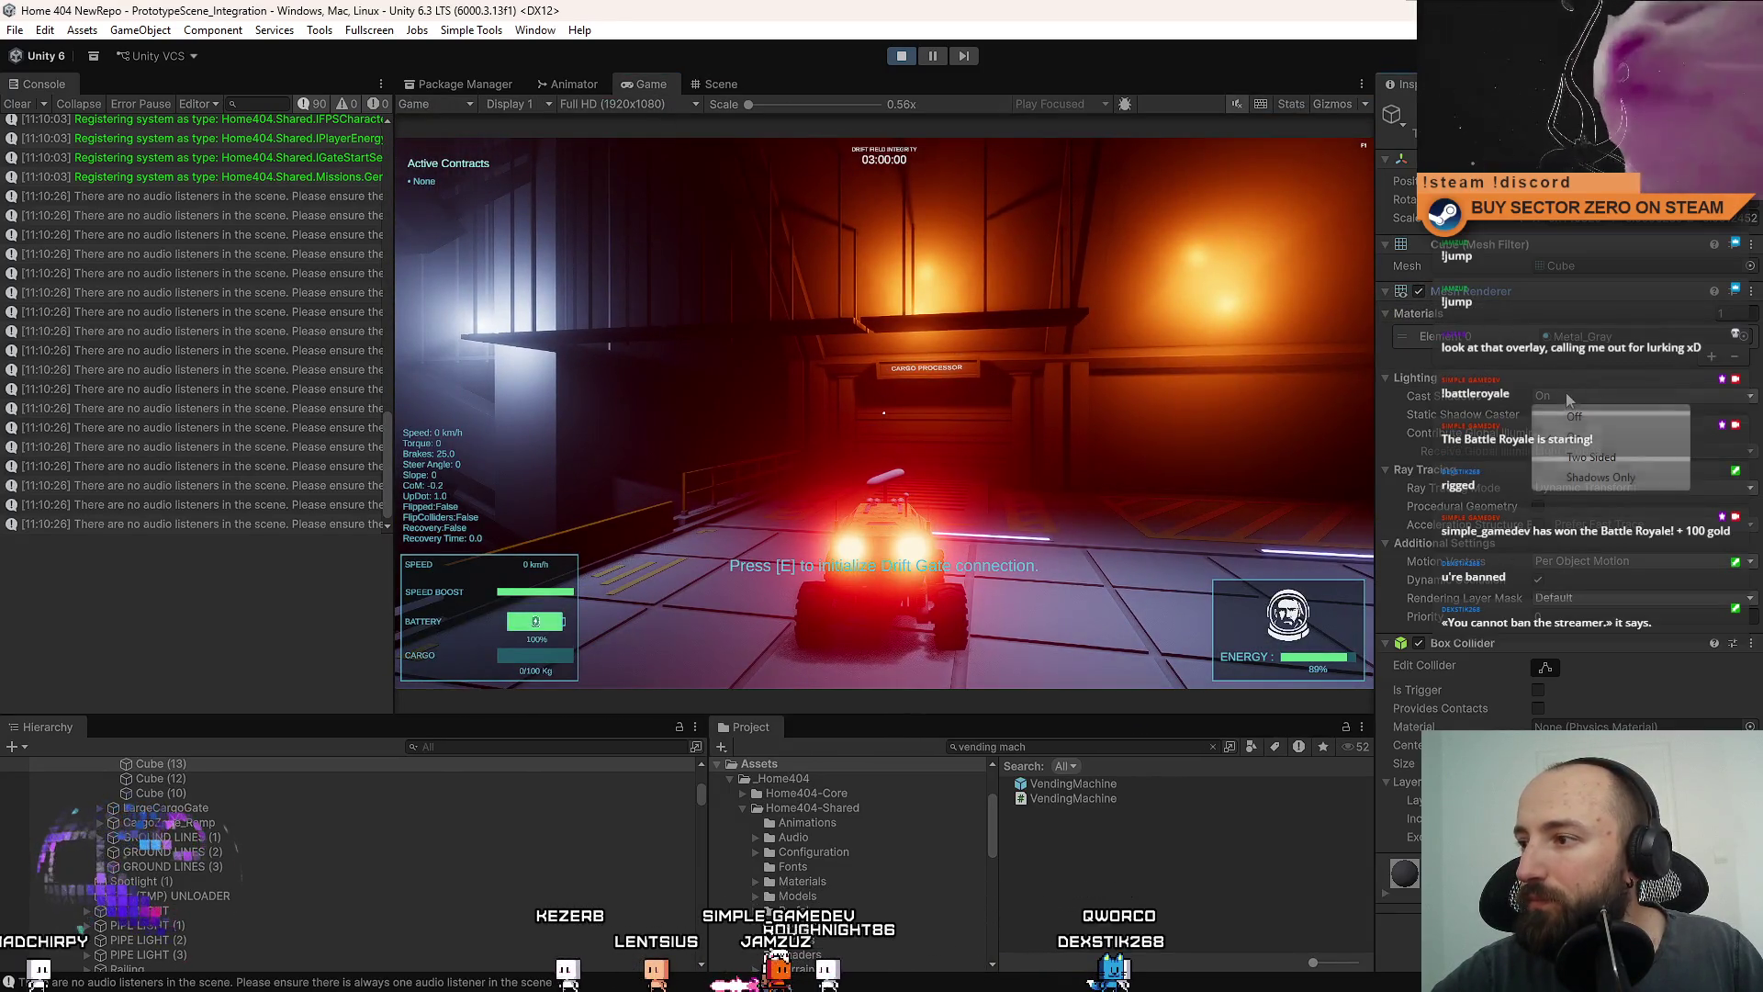
left_click(1606, 417)
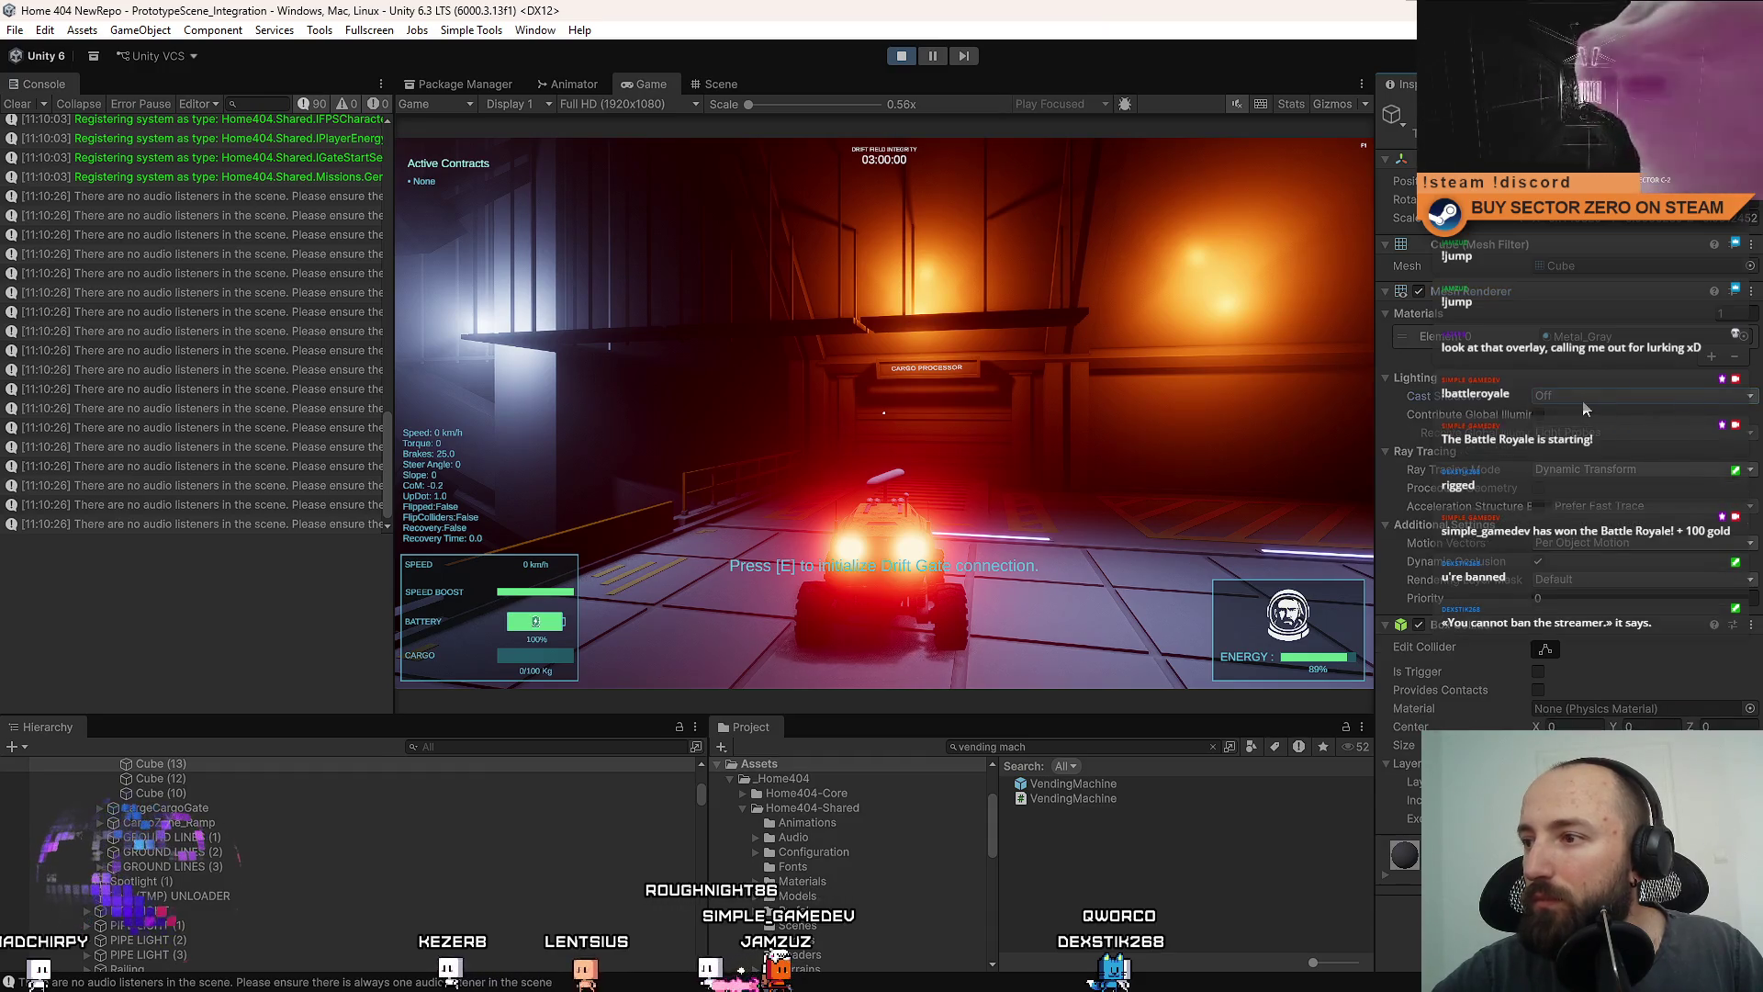
left_click(1603, 439)
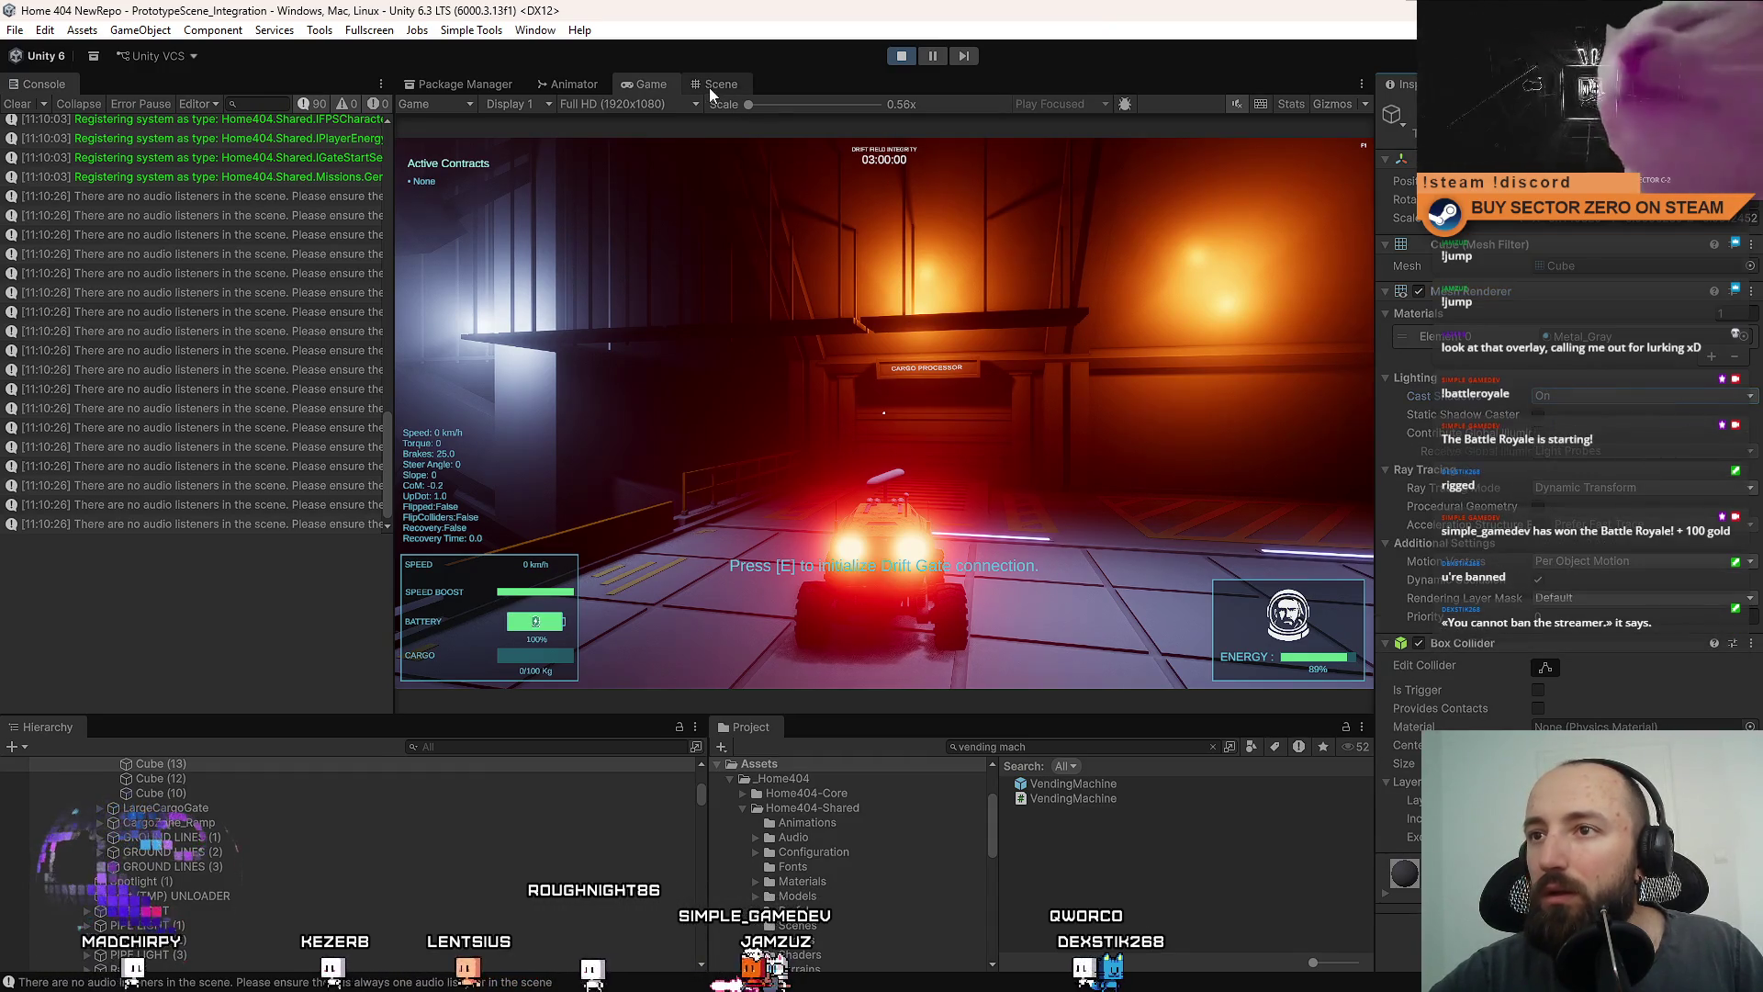
Set the cube's Mesh Renderer Cast Shadows to Off and return the running game to fullscreen.
left_click(718, 84)
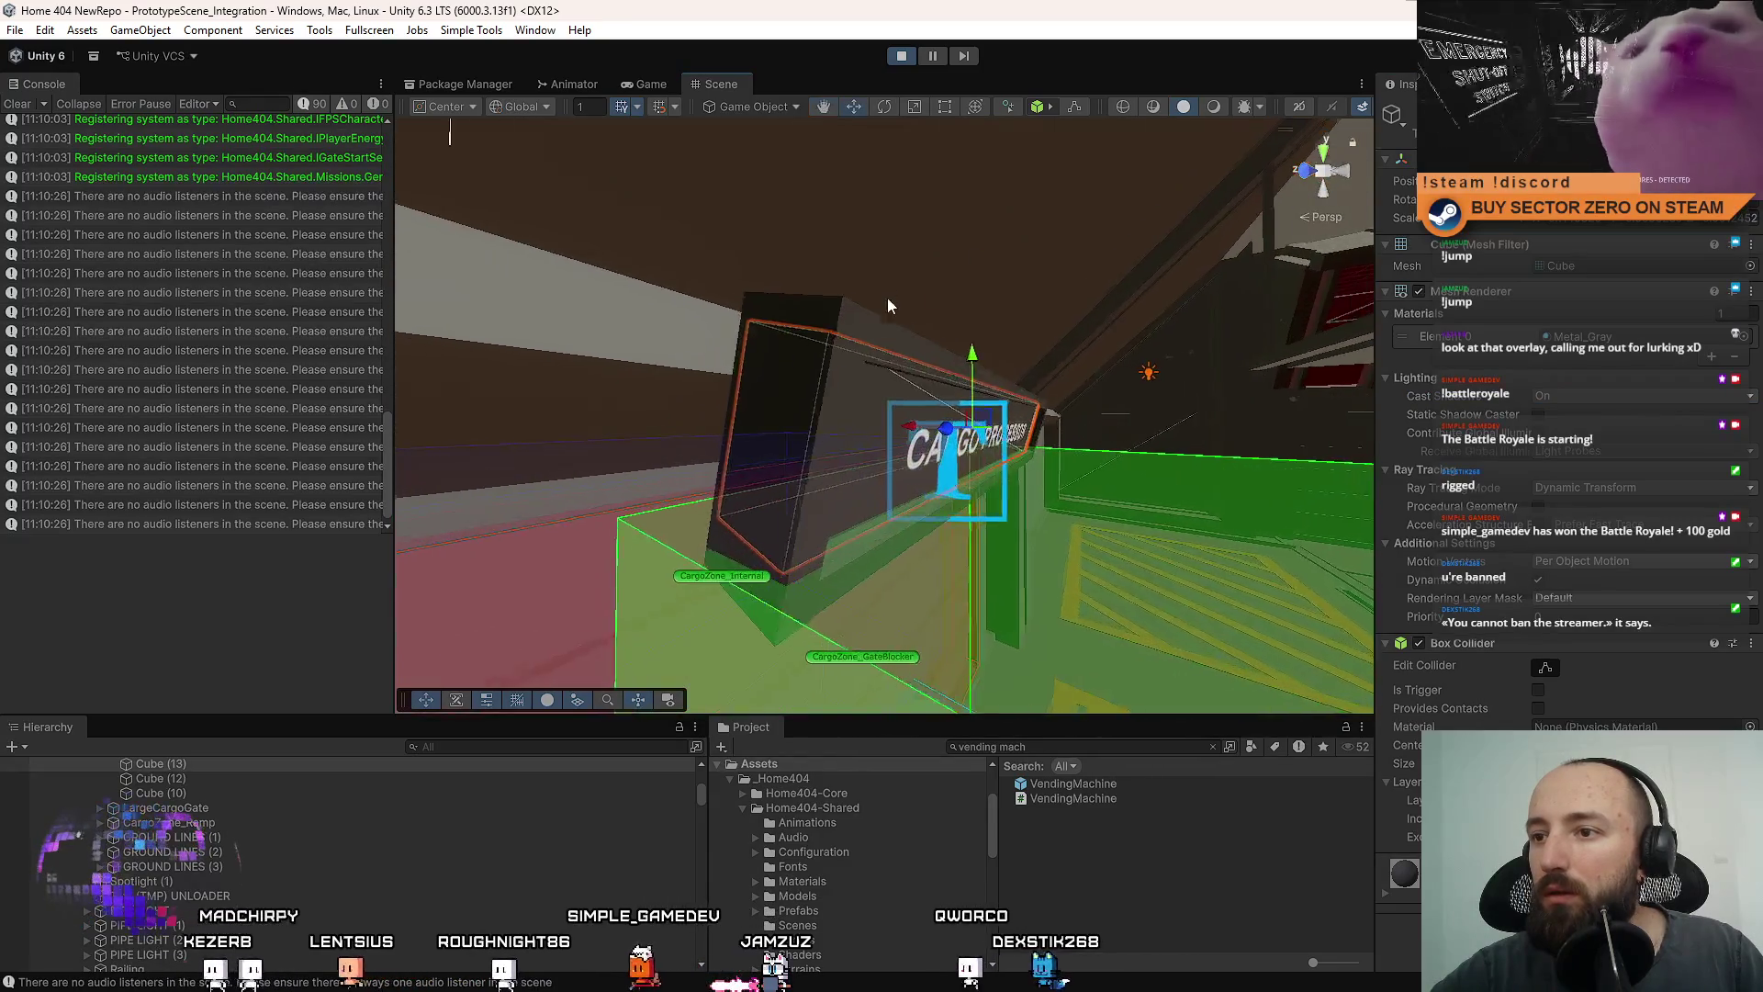
scroll(827, 367, "up", 10)
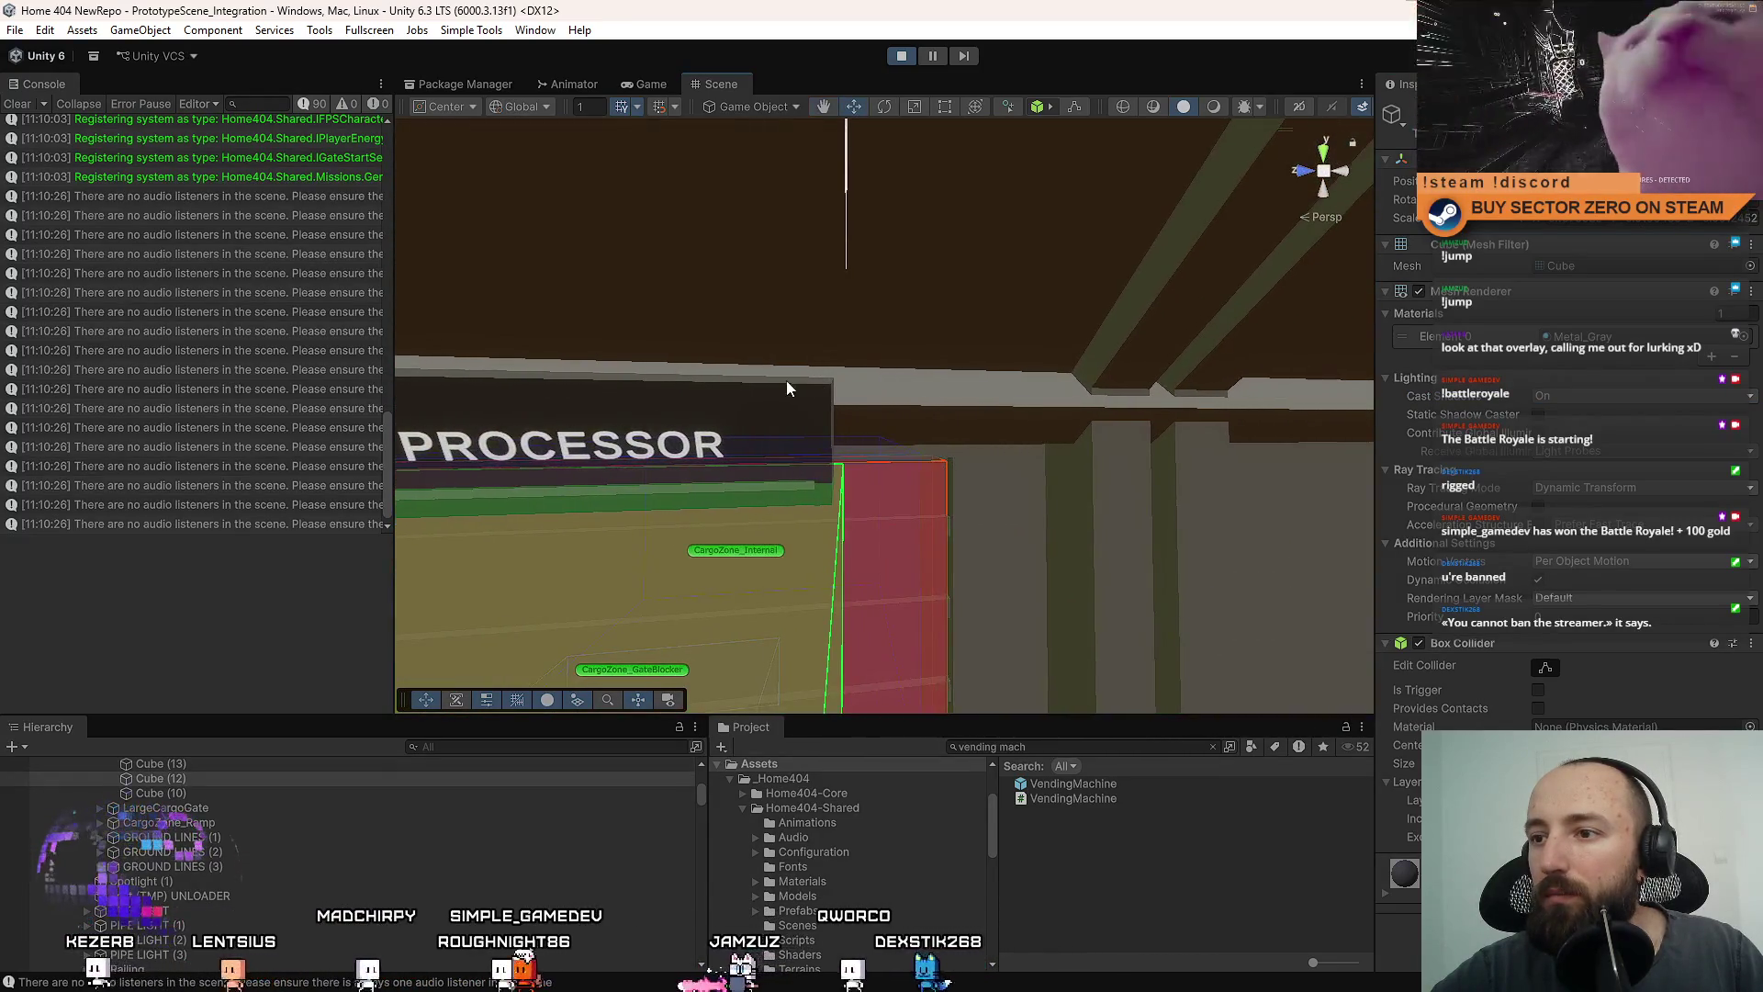
mouse_move(786, 380)
left_mouse_down()
mouse_move(823, 413)
mouse_move(863, 416)
mouse_move(902, 357)
mouse_move(623, 82)
left_mouse_up()
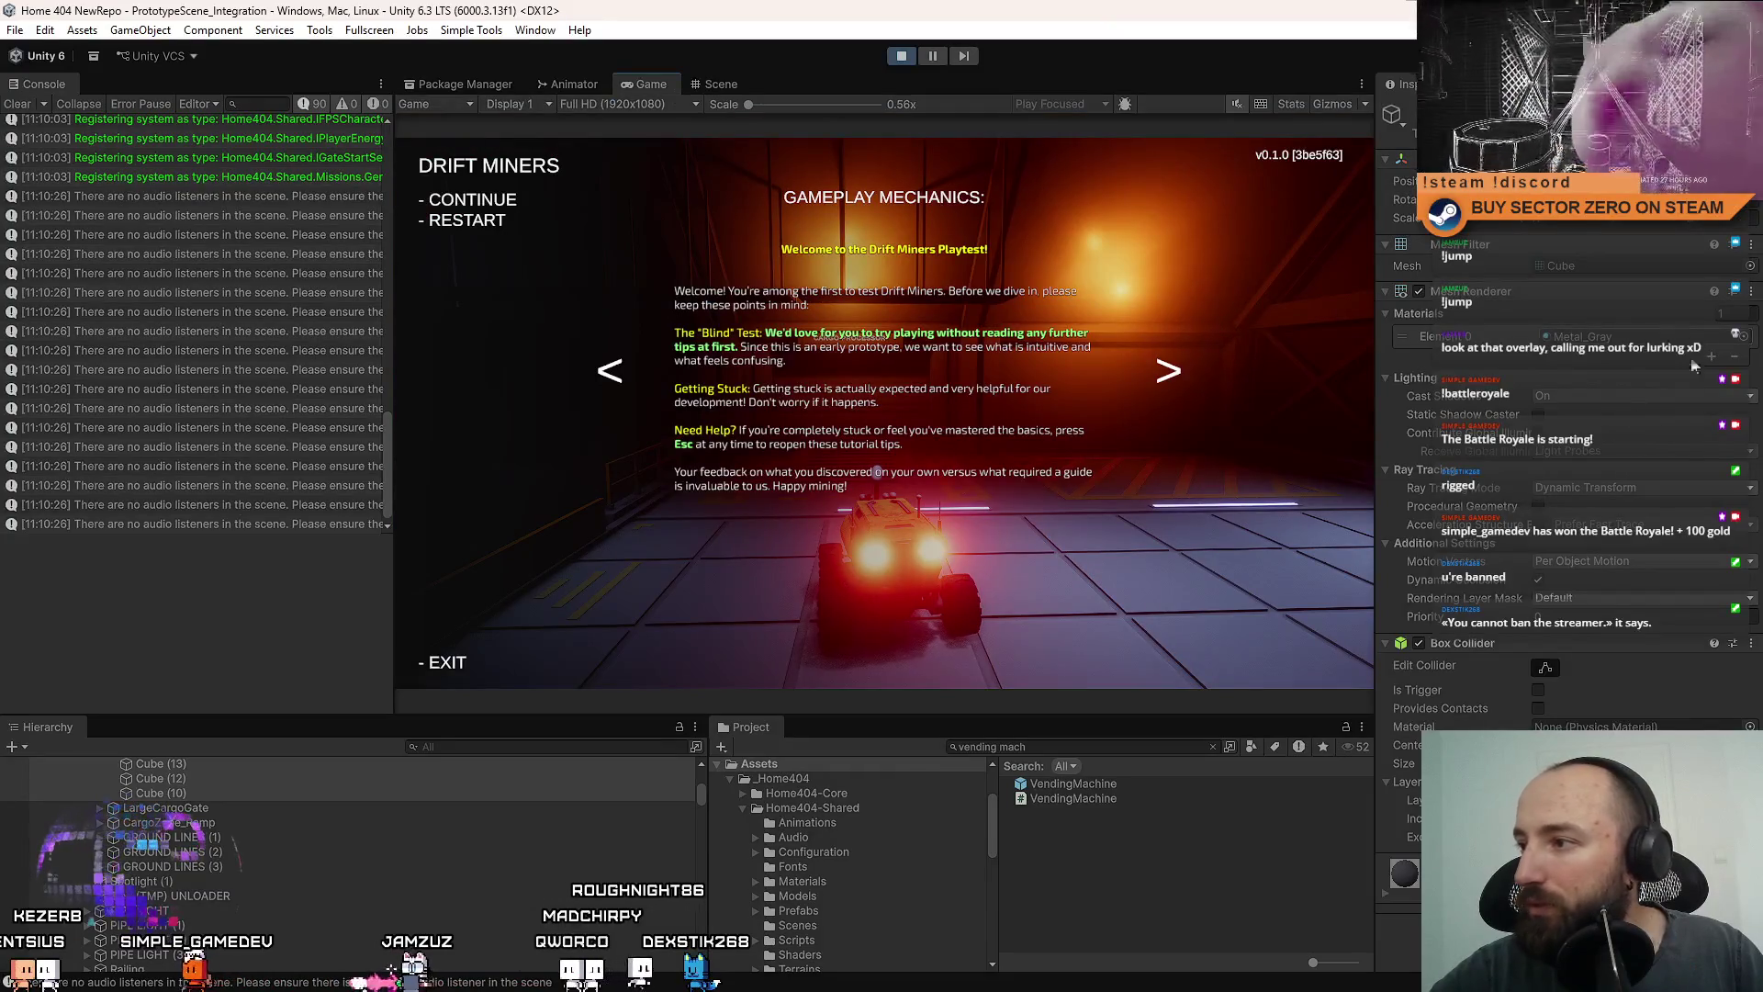
left_click(1558, 394)
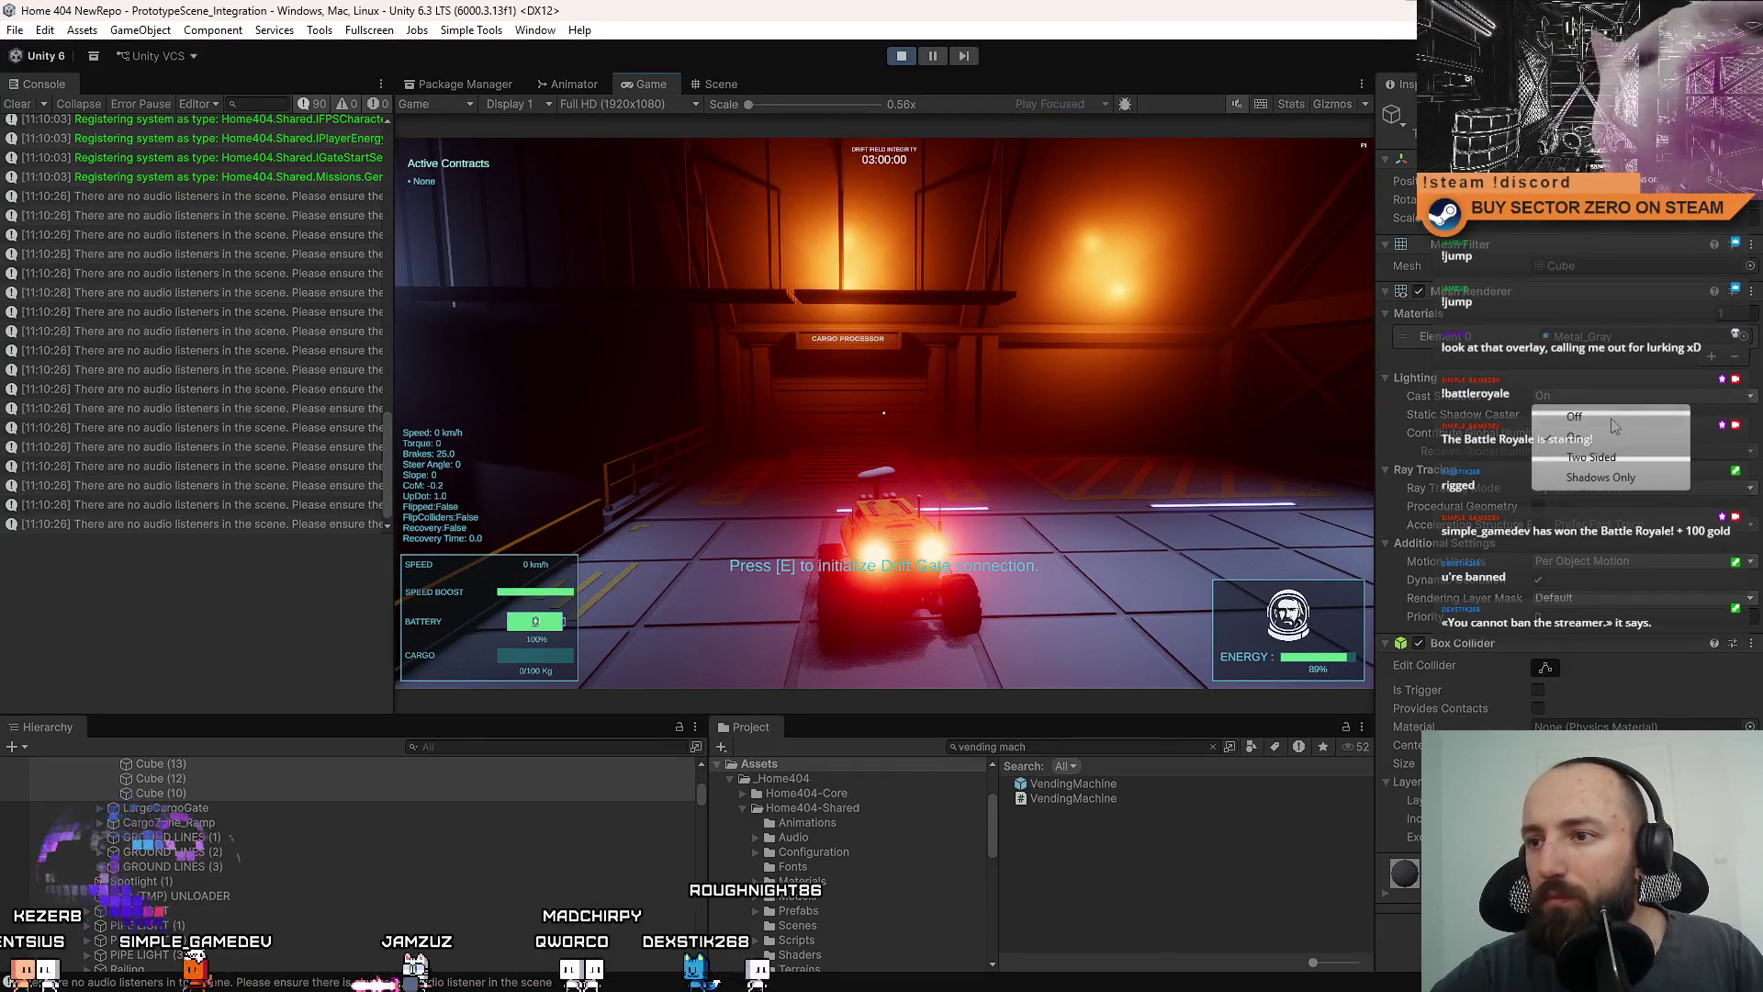
left_click(1612, 418)
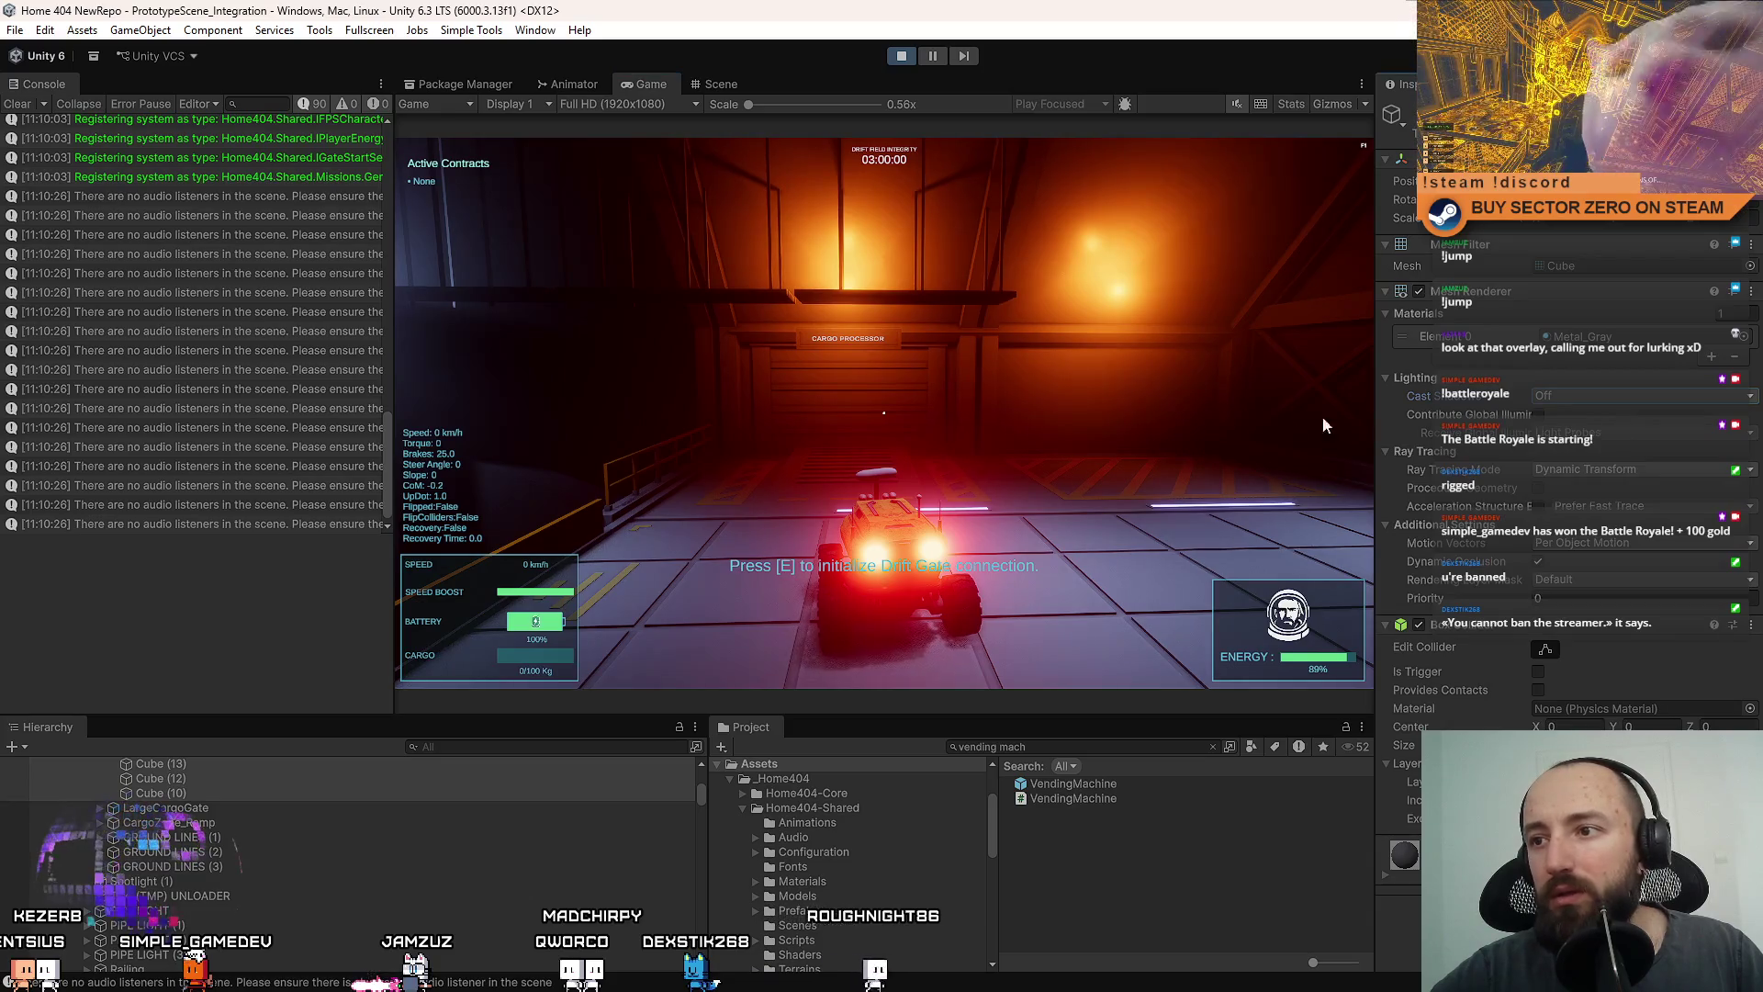
left_click(883, 413)
key("w")
key("F11")
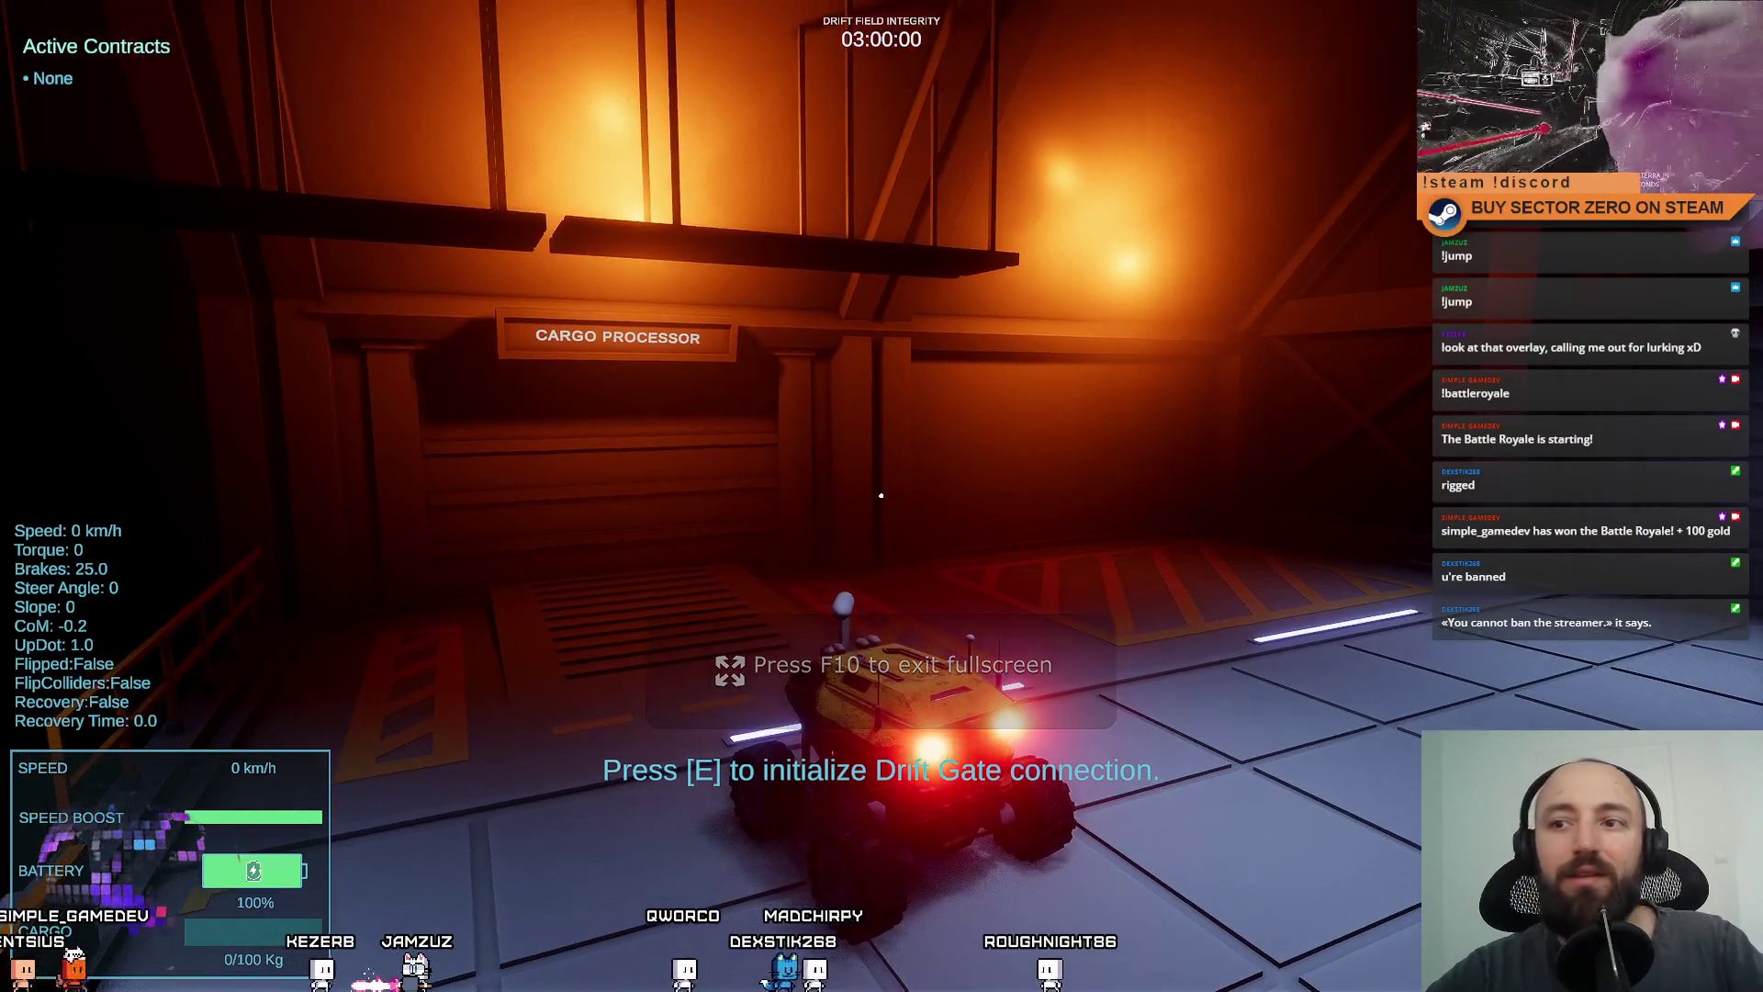
Leave fullscreen and compare the CARGO PROCESSOR sign in the Scene and Game views.
key("F10")
key("Escape")
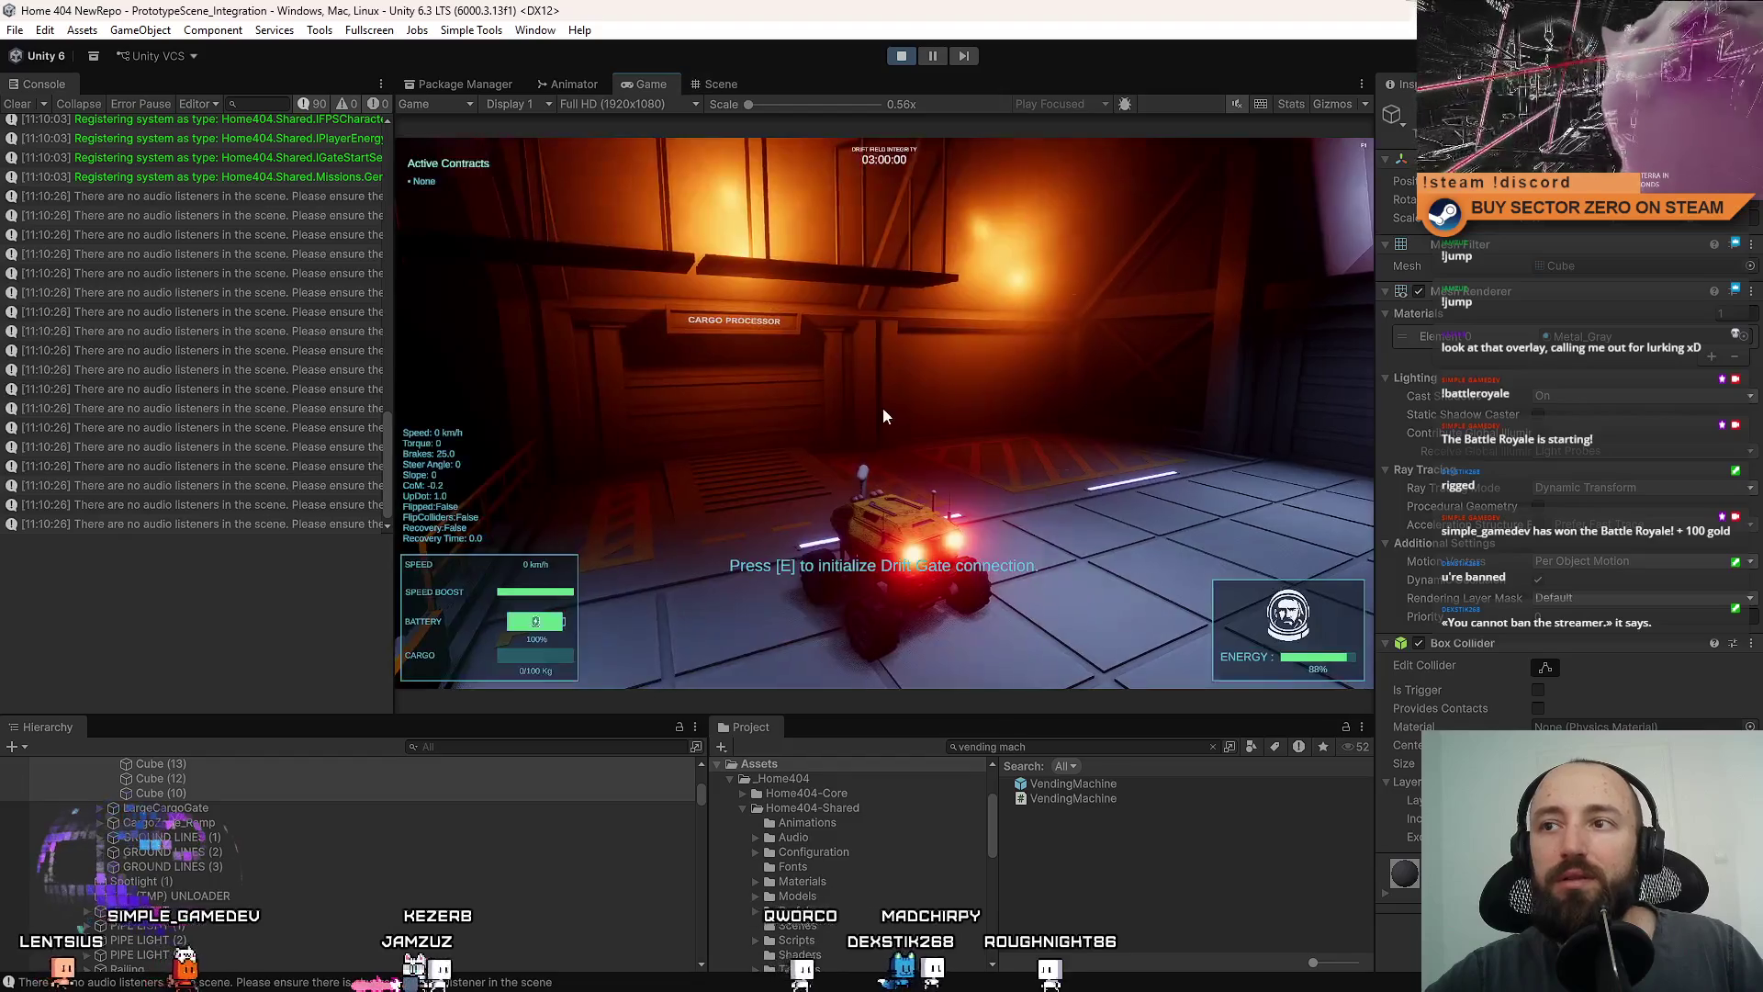
left_click(726, 85)
mouse_move(855, 379)
left_mouse_down()
mouse_move(973, 438)
mouse_move(813, 423)
mouse_move(863, 404)
mouse_move(779, 418)
left_mouse_up()
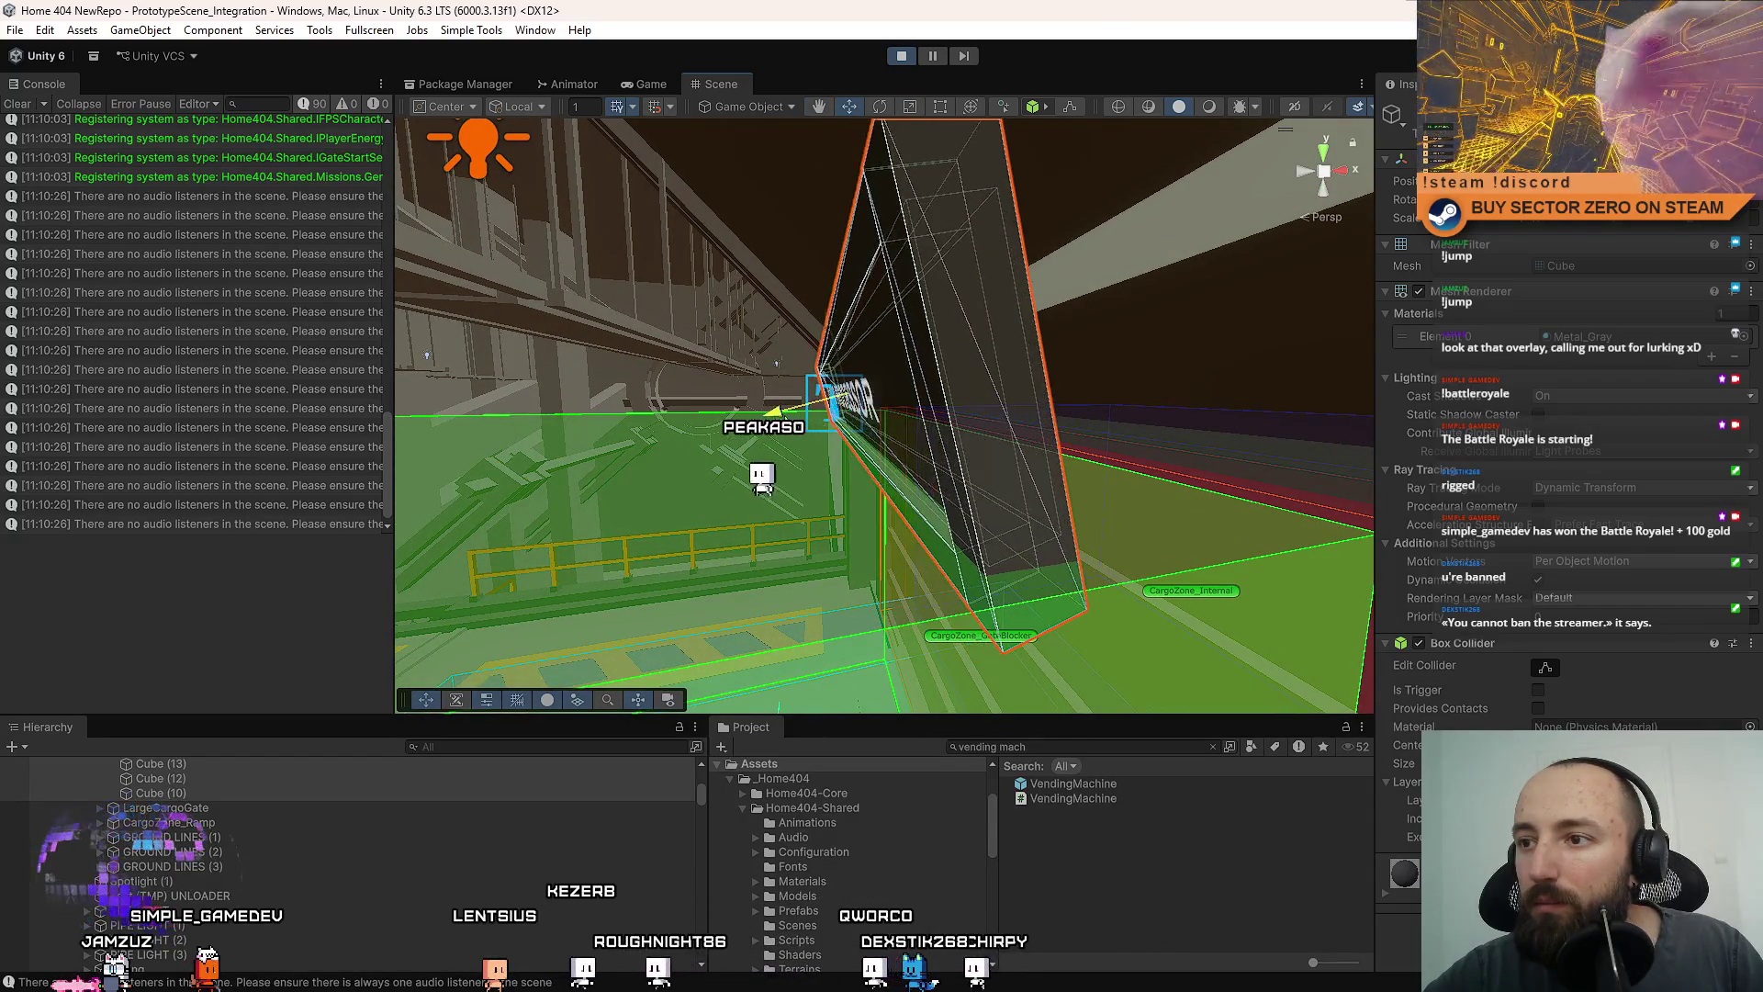
left_click(648, 87)
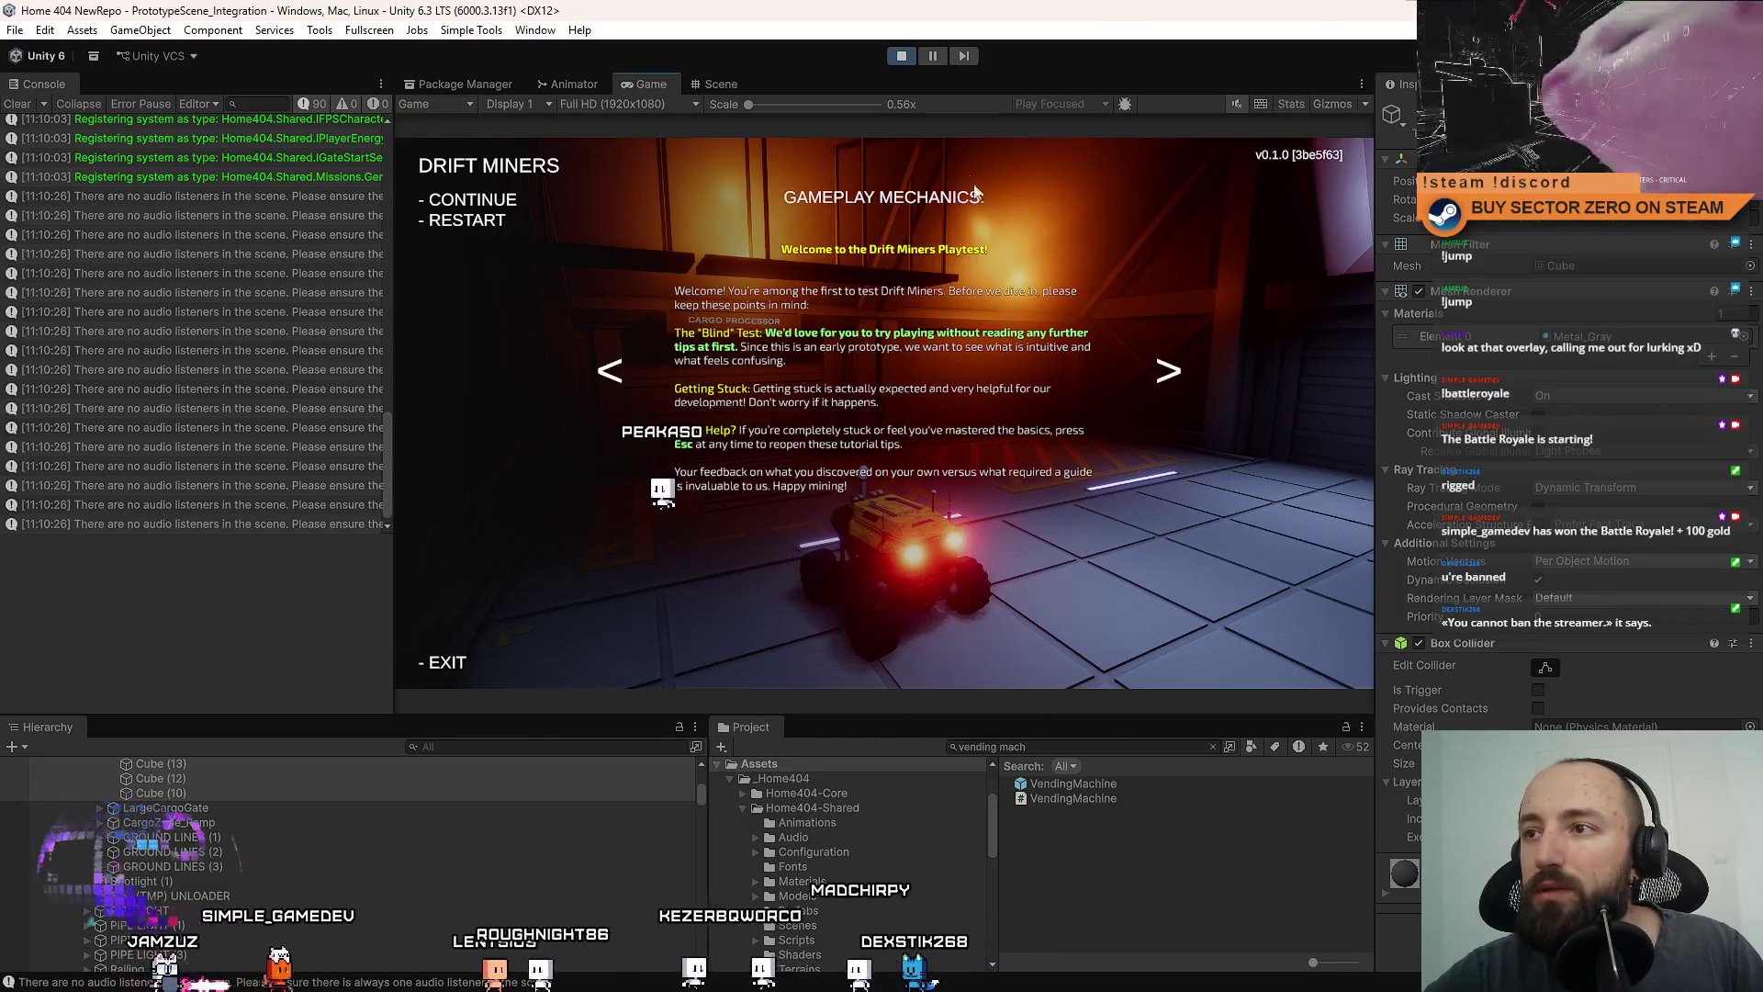
key("Escape")
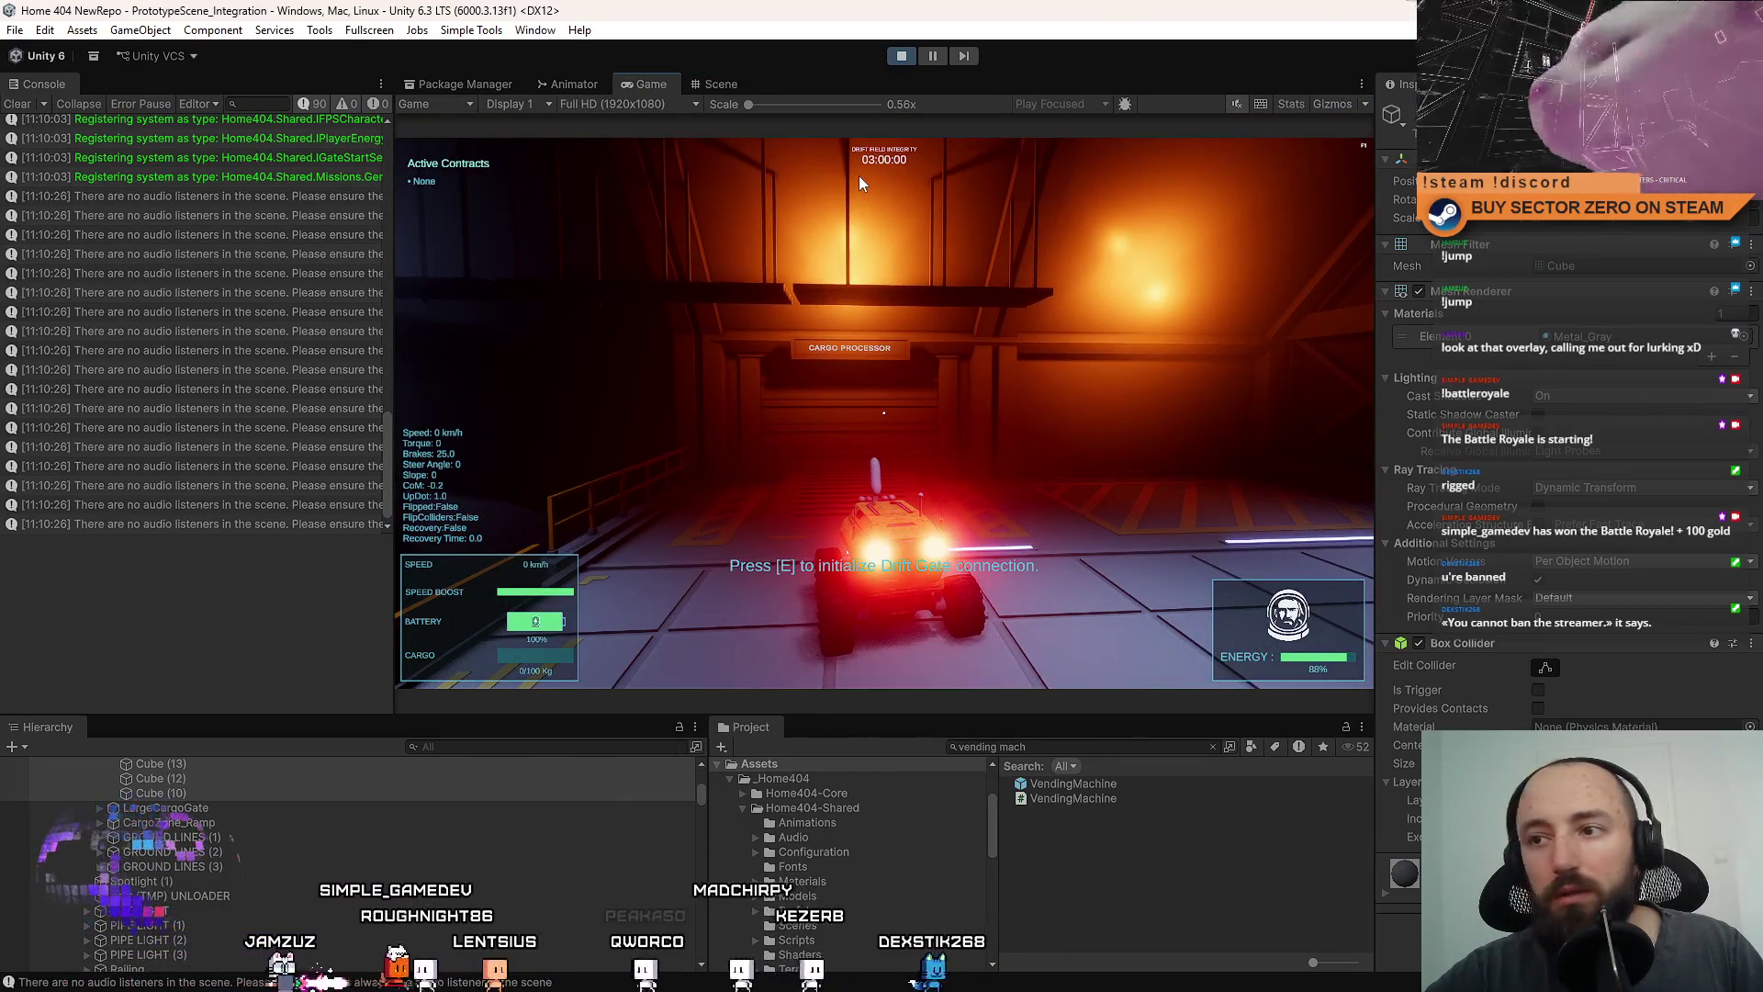
Orbit the Scene view to the sign, select its TextMeshPro object, and stop play mode.
key("ctrl+1")
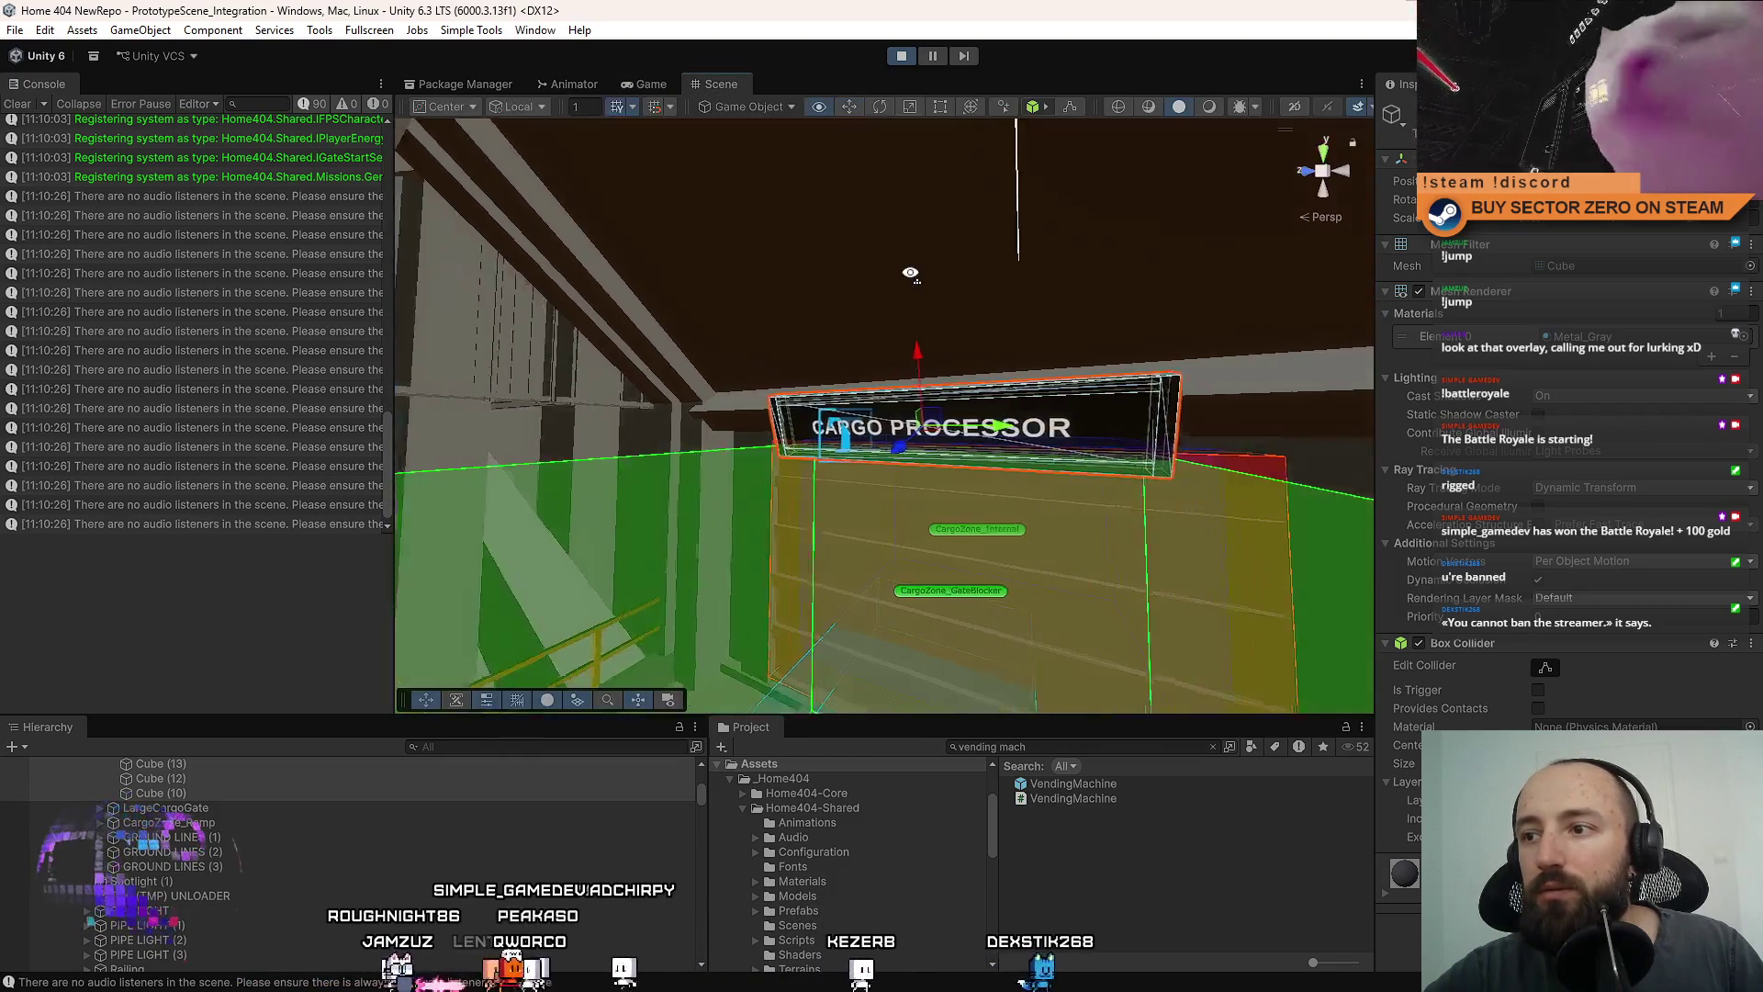
mouse_move(910, 273)
left_mouse_down()
mouse_move(732, 291)
mouse_move(772, 378)
mouse_move(688, 372)
mouse_move(675, 350)
left_mouse_up()
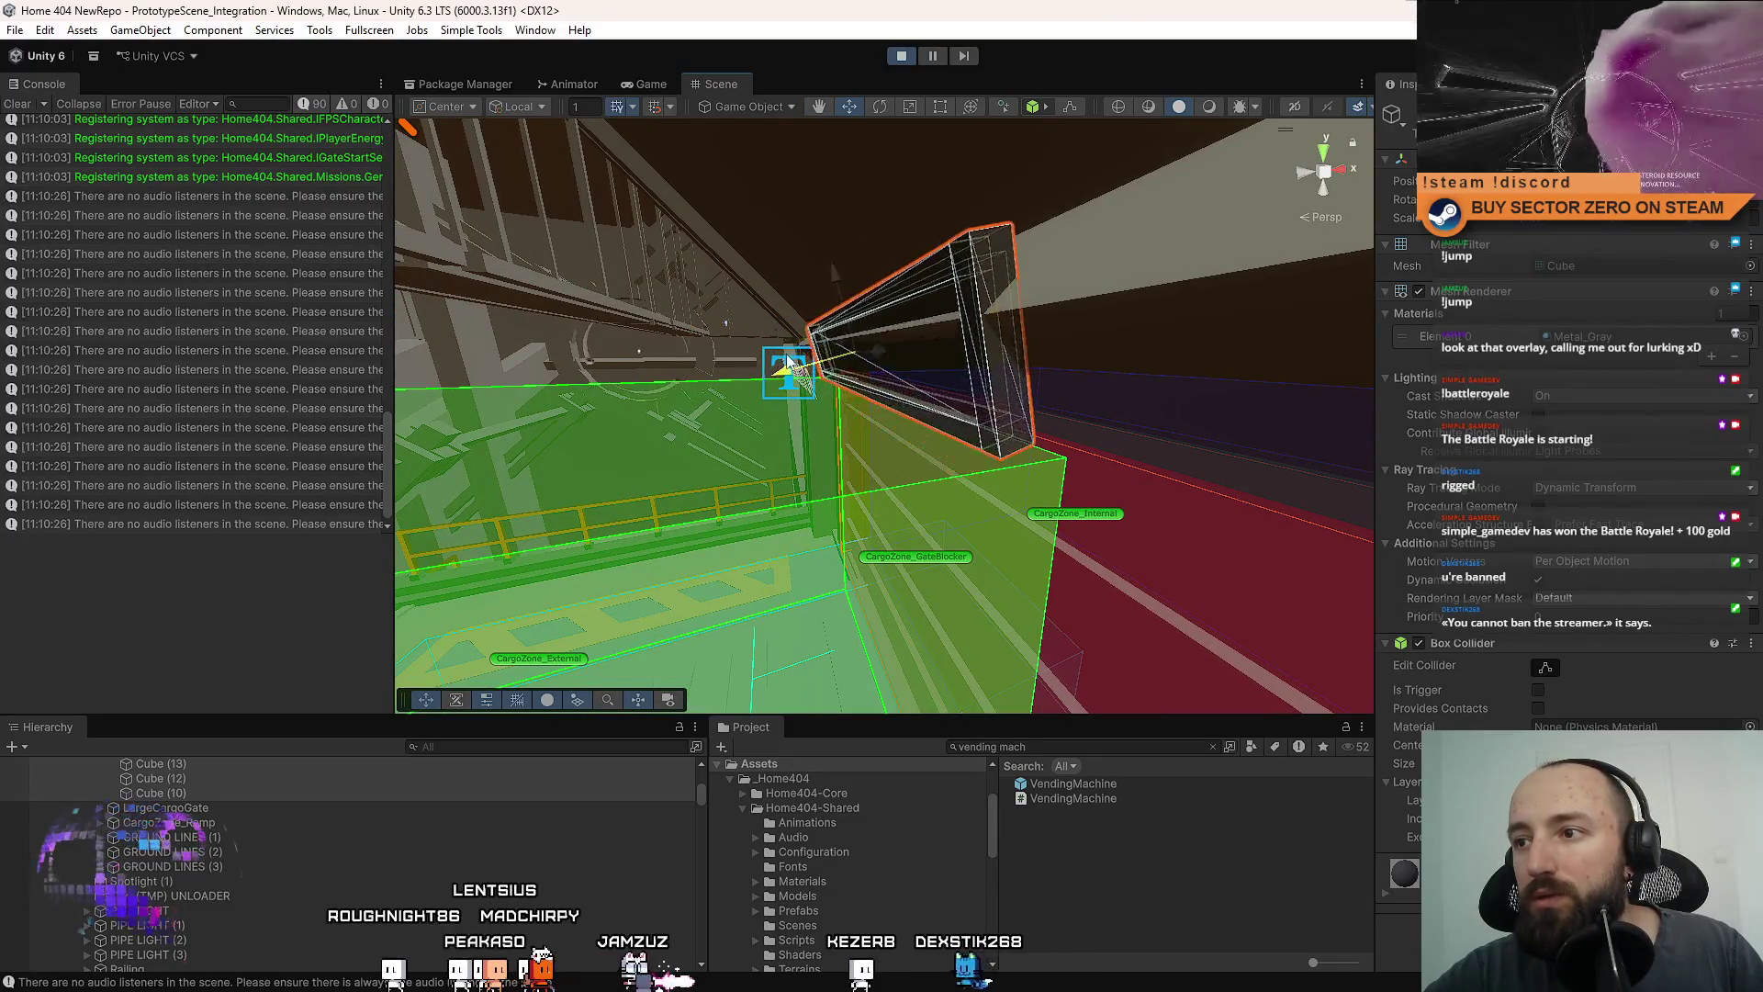
left_click(647, 81)
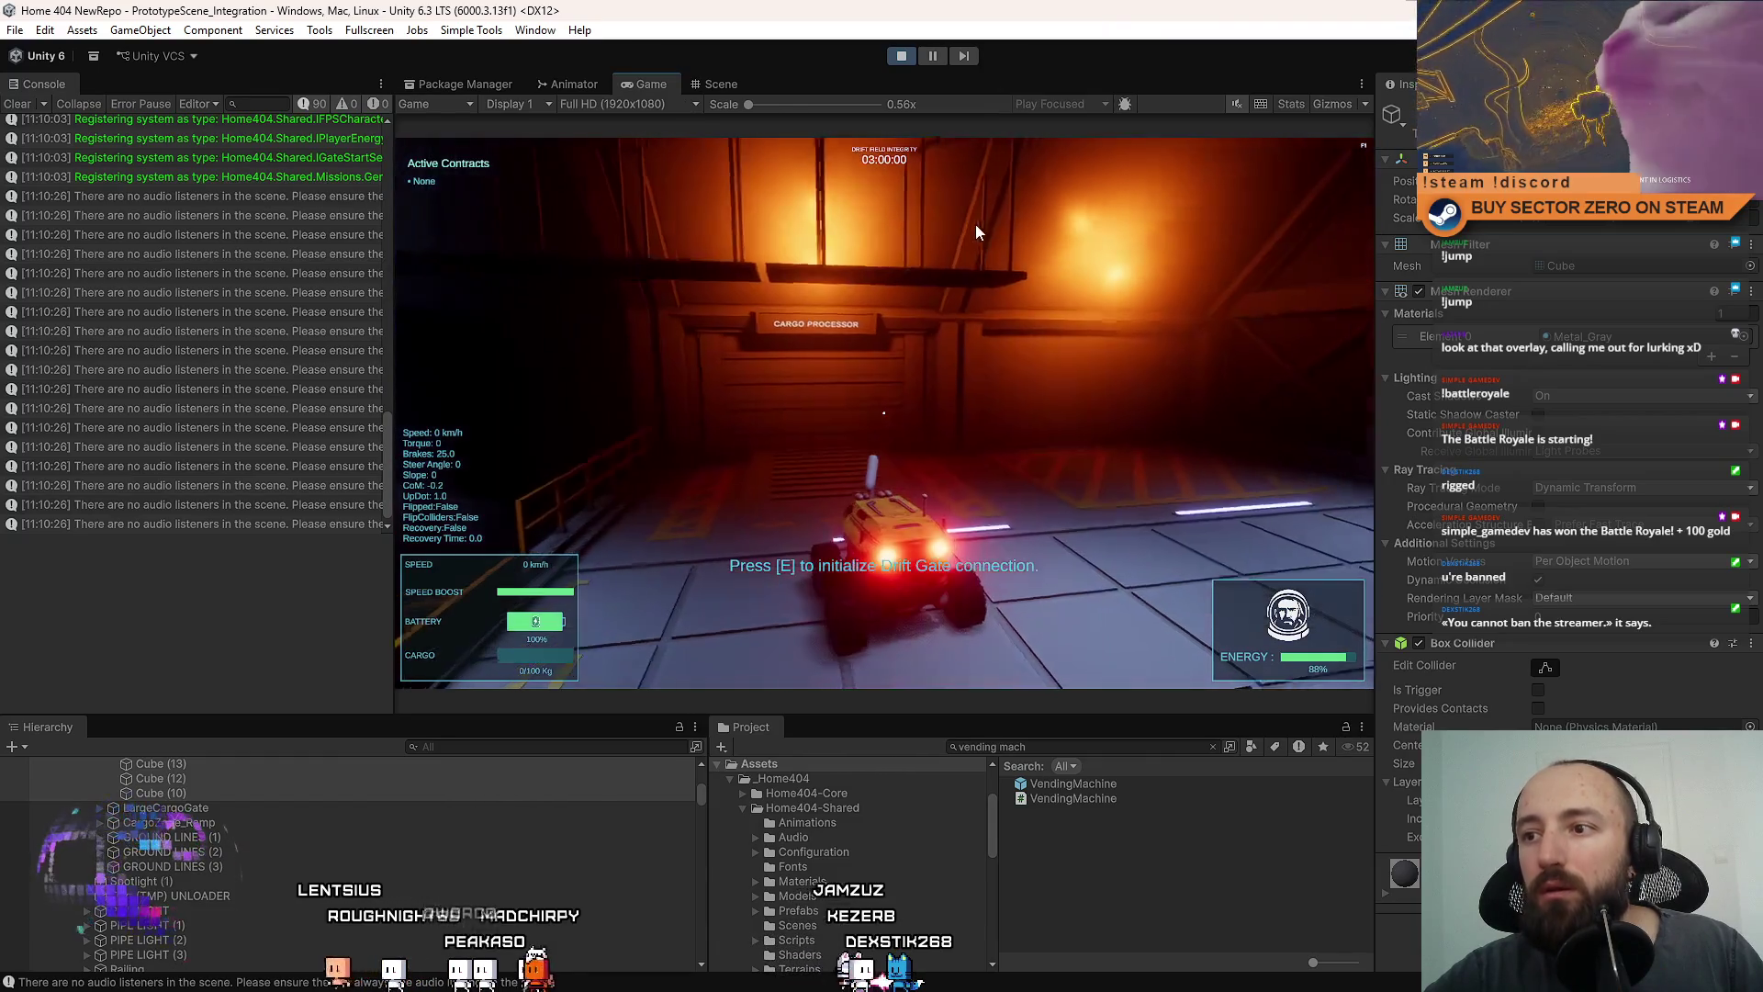
left_click(712, 84)
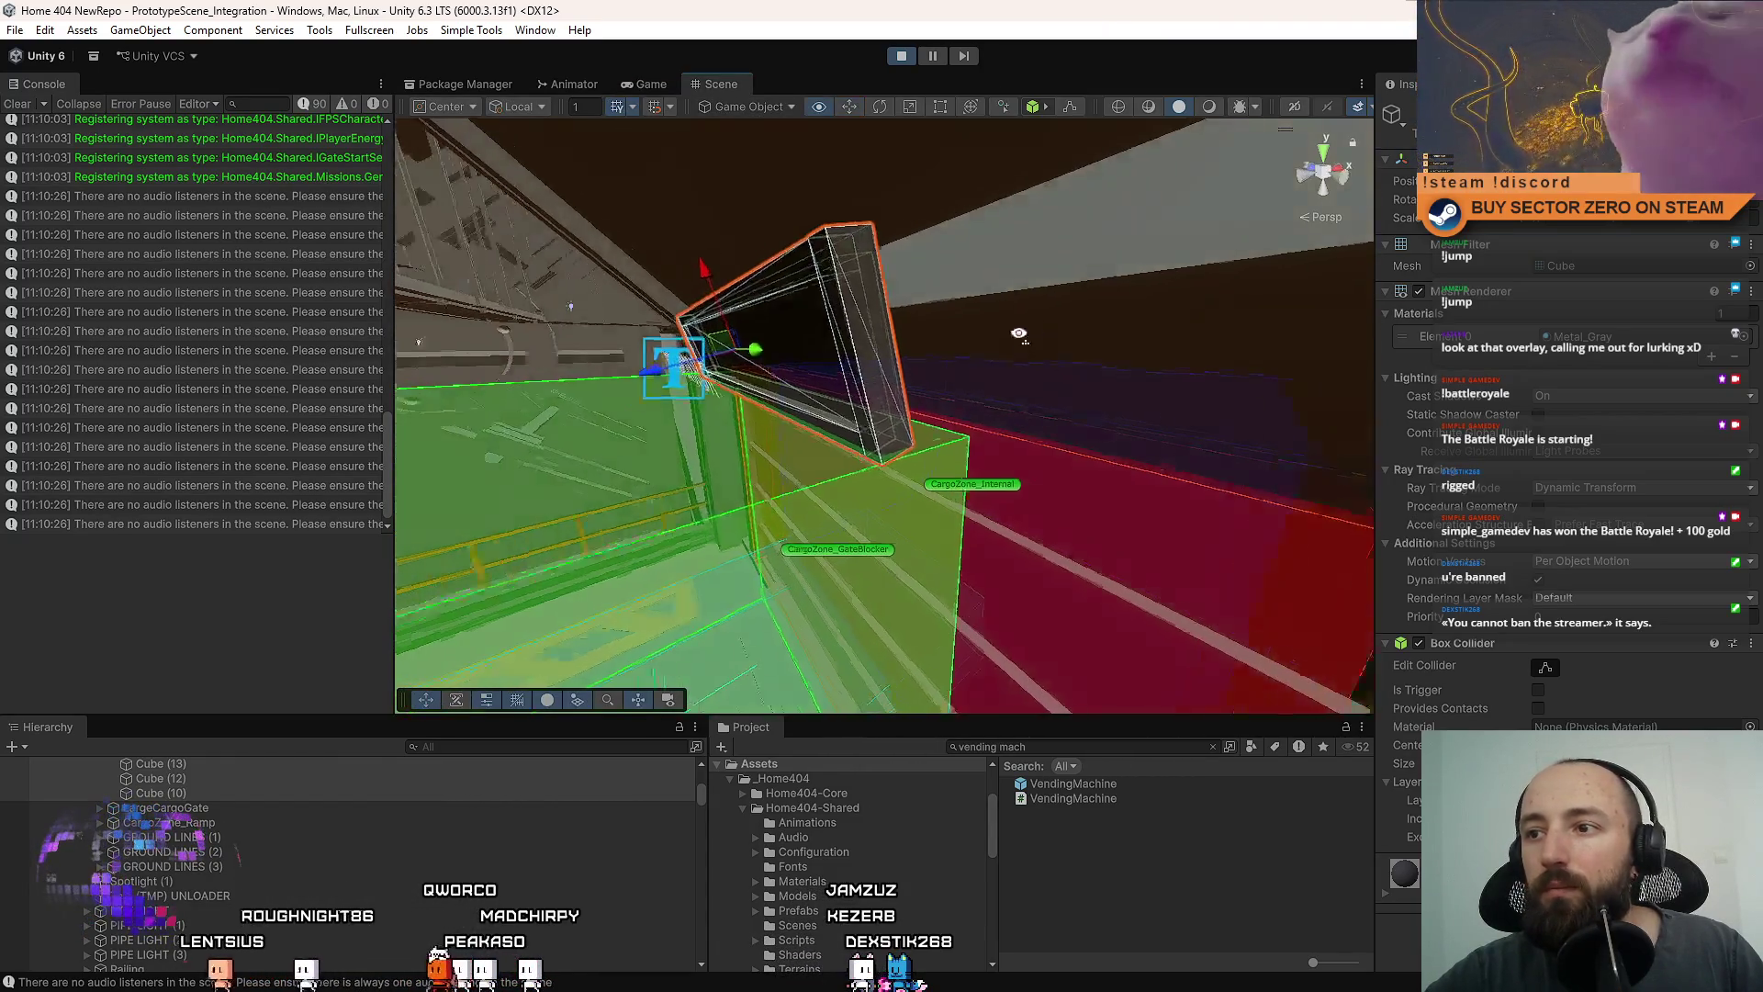
mouse_move(859, 352)
left_mouse_down()
mouse_move(924, 344)
mouse_move(877, 388)
mouse_move(904, 386)
mouse_move(856, 400)
left_mouse_up()
left_click(856, 401)
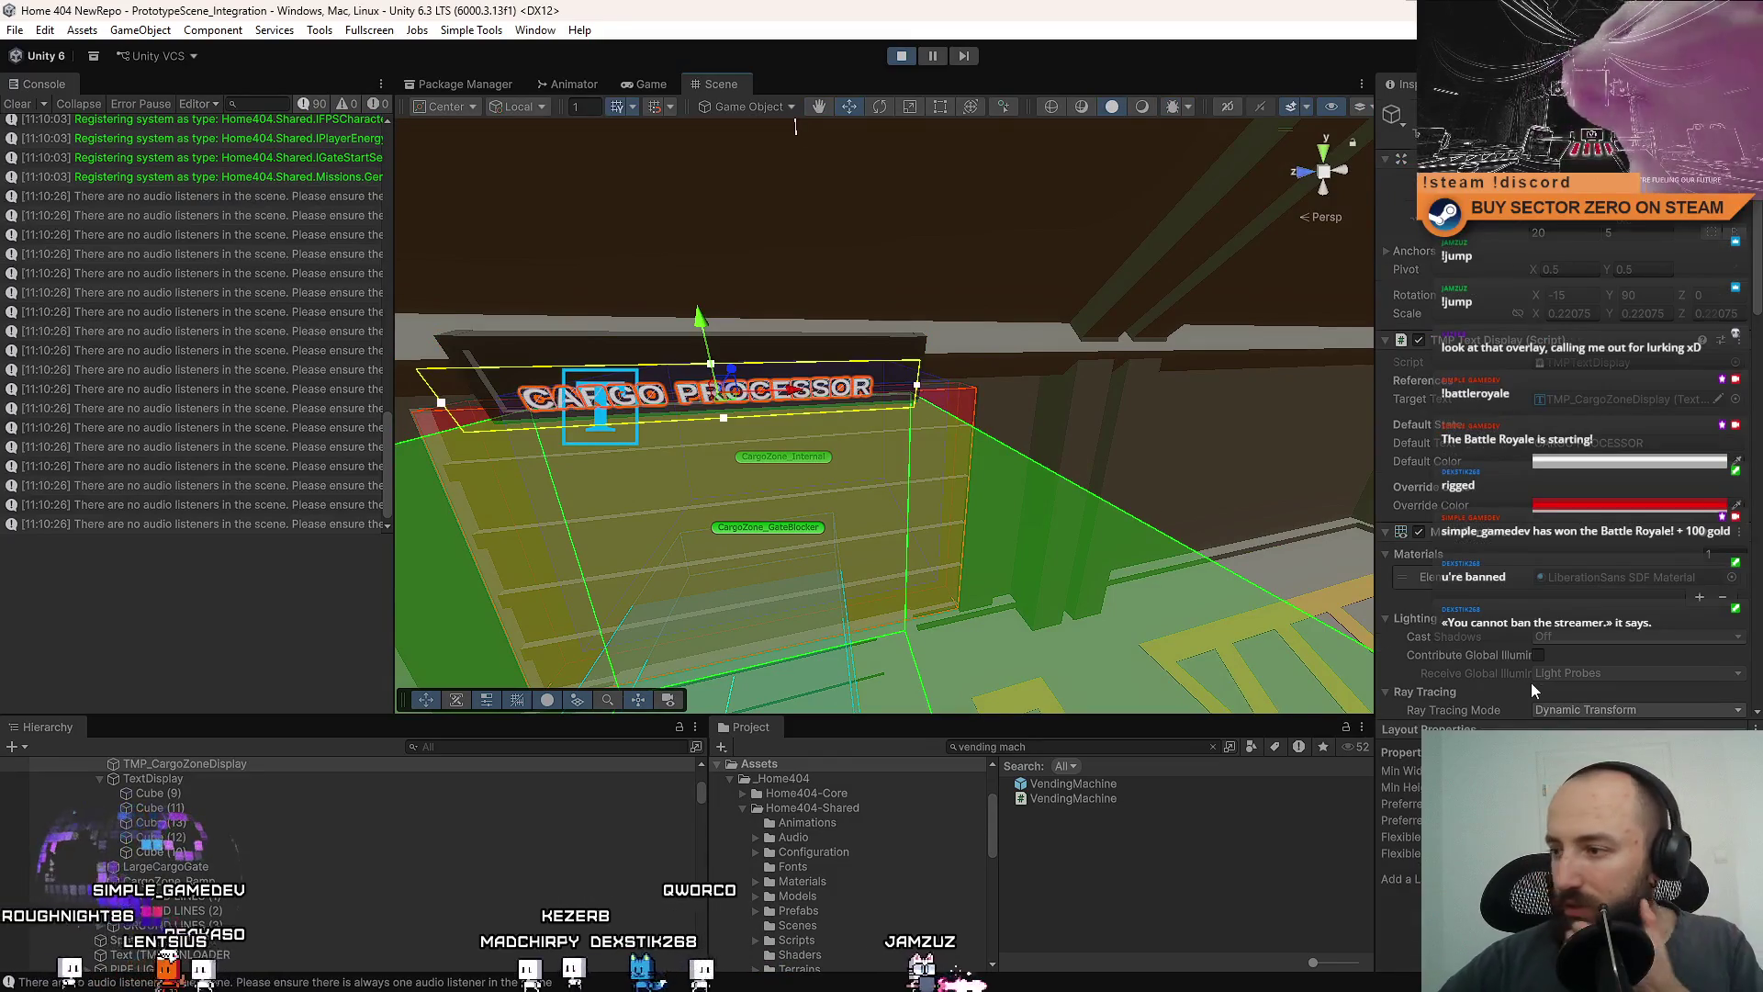
scroll(1533, 683, "down", 5)
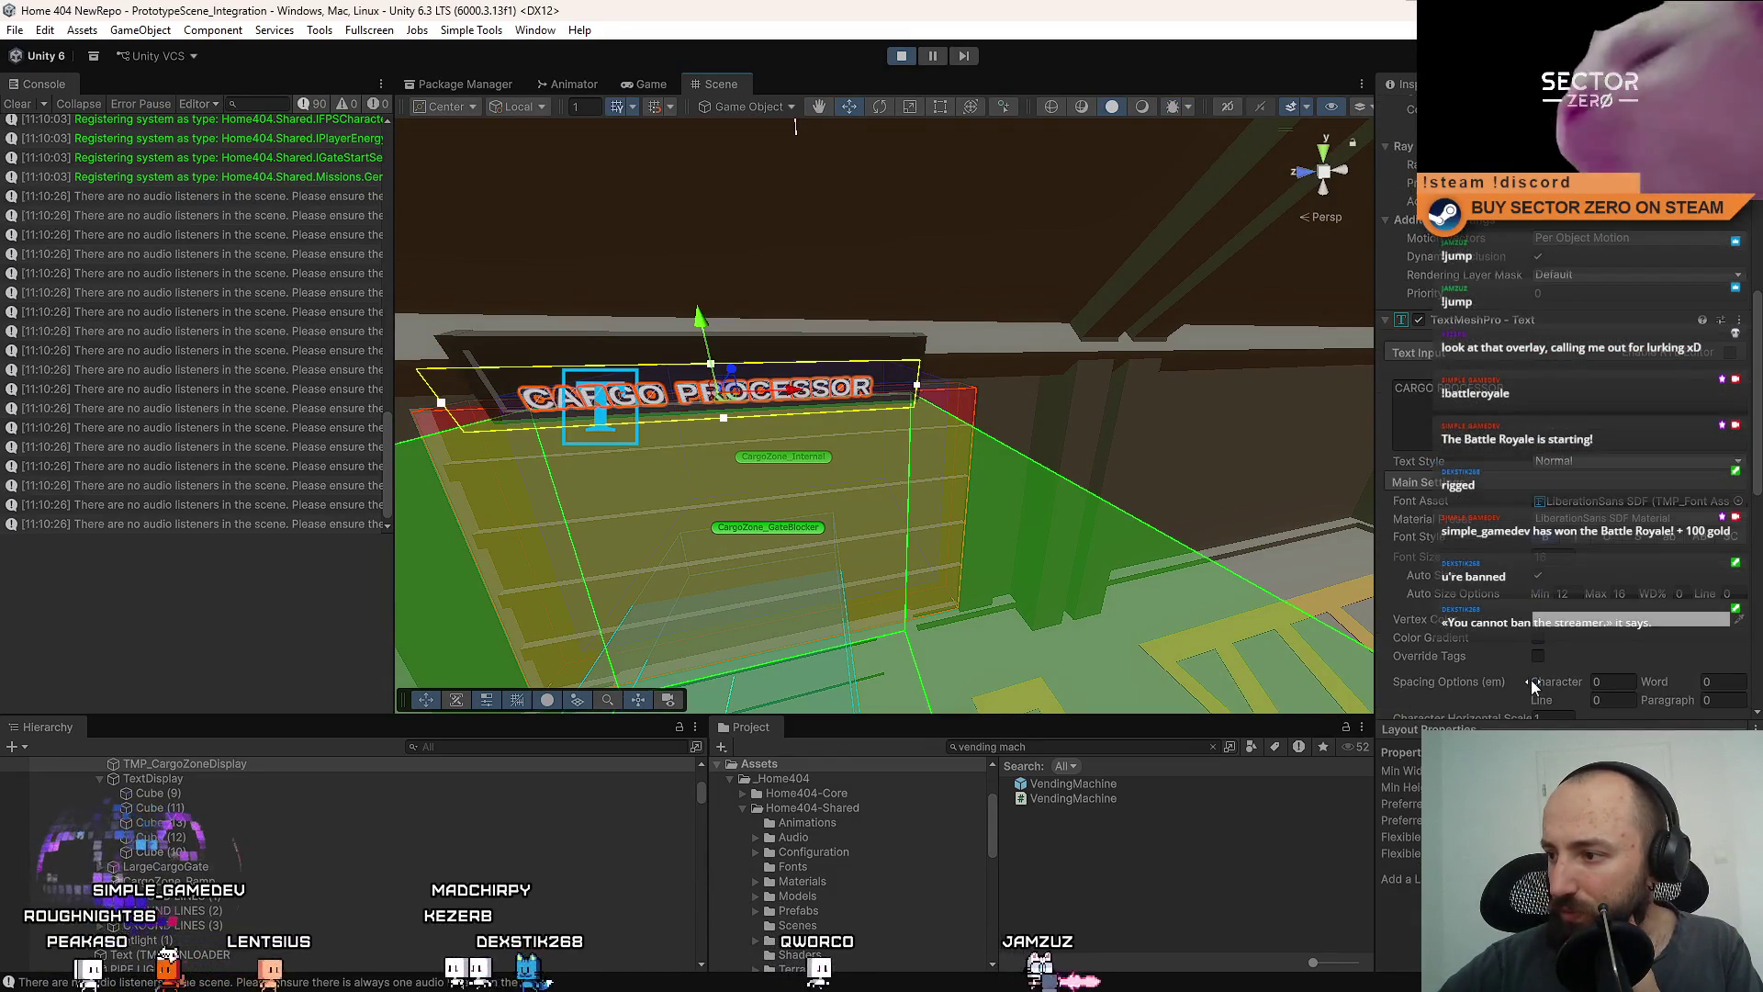
scroll(1531, 680, "down", 1)
left_click(900, 60)
type("hangar")
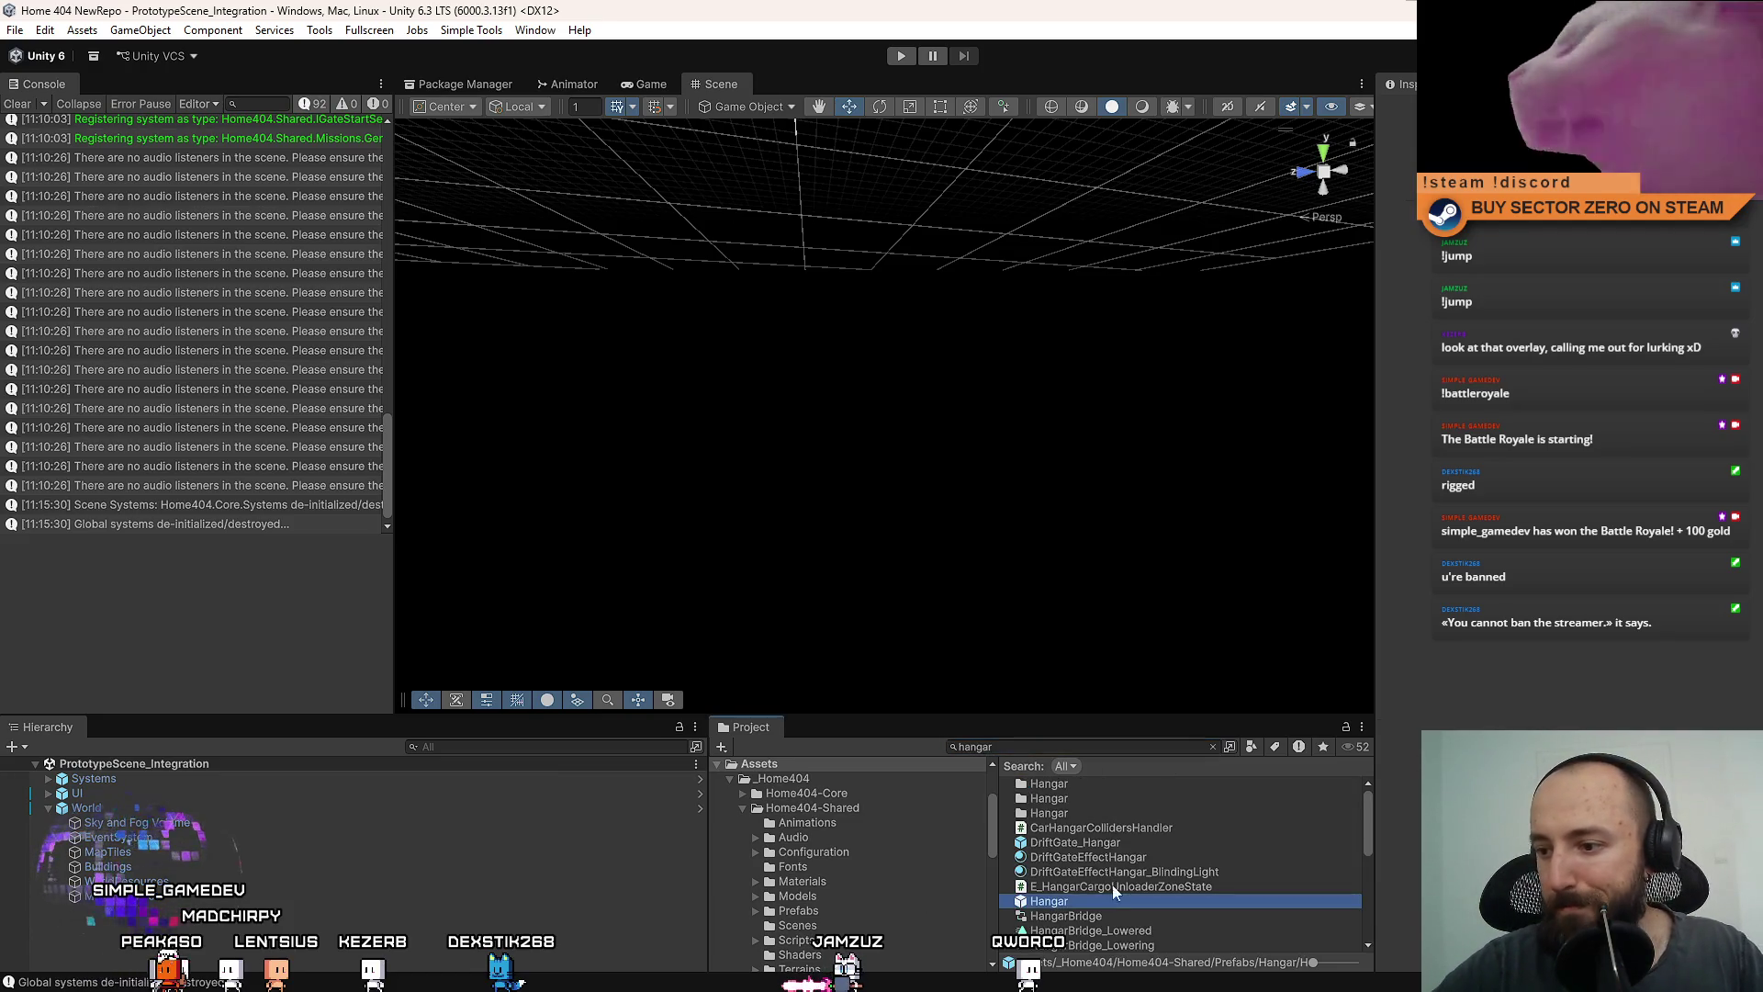
Open the Hangar prefab and select the TMP_CargoZoneDisplay text object on the gate sign.
double_click(1114, 901)
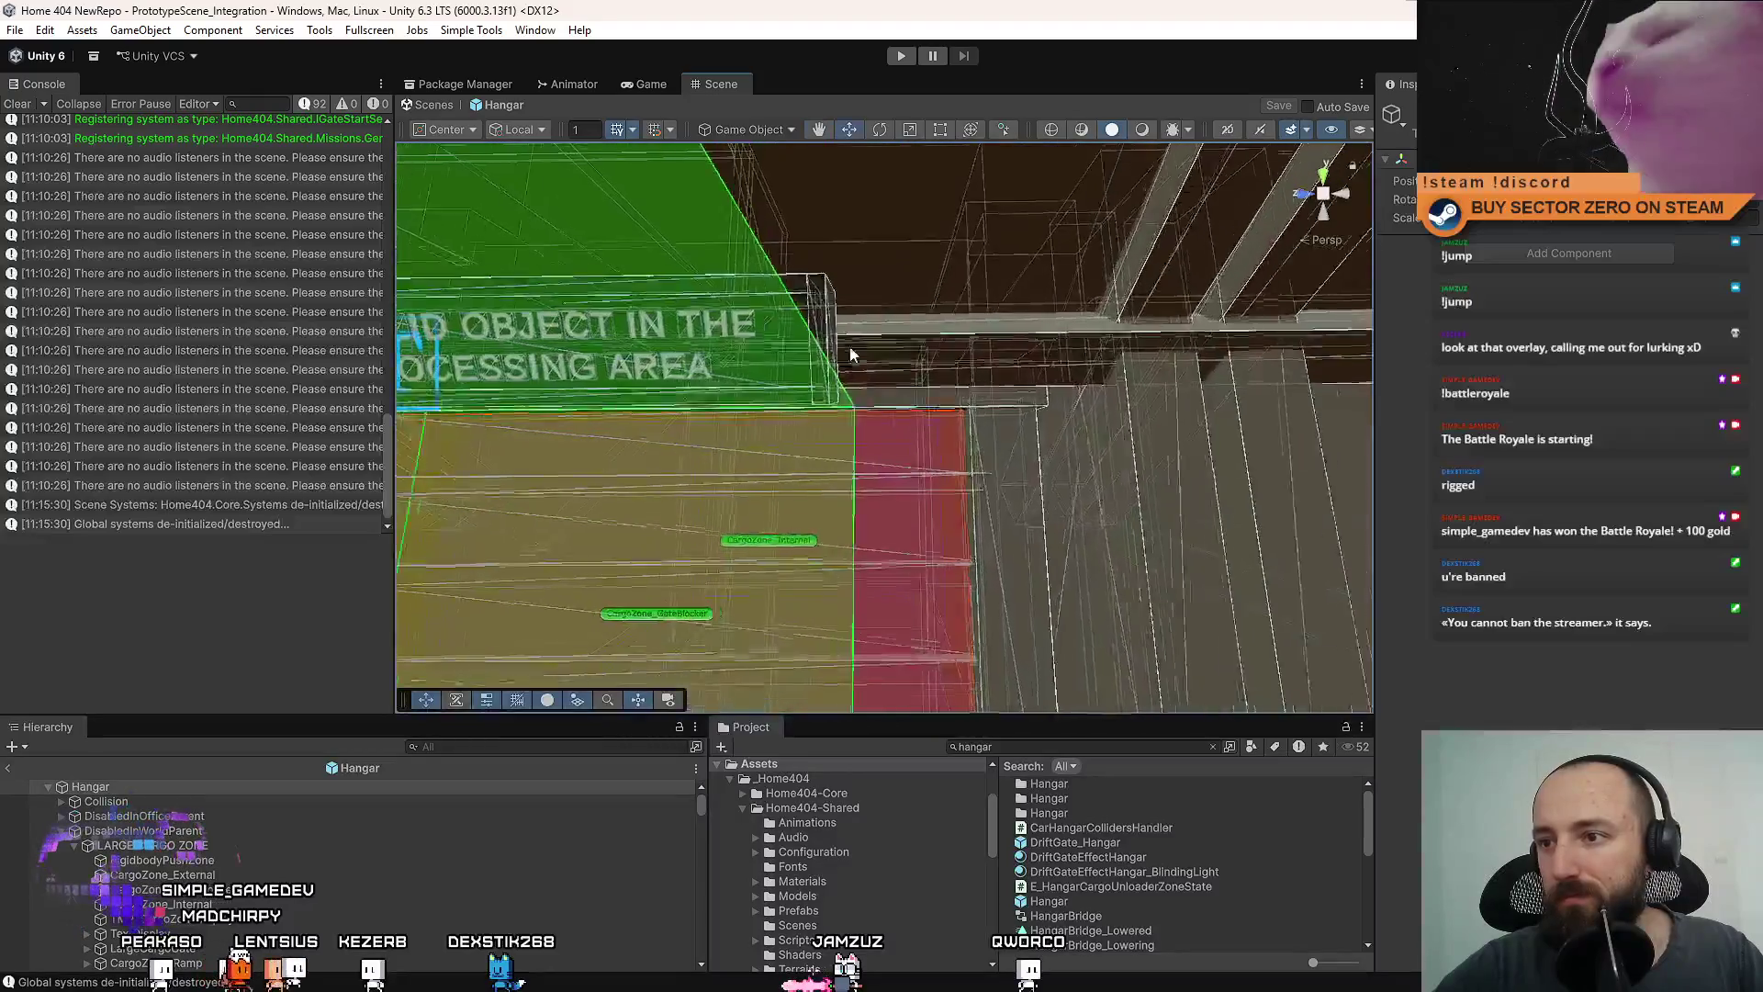
left_click(820, 315)
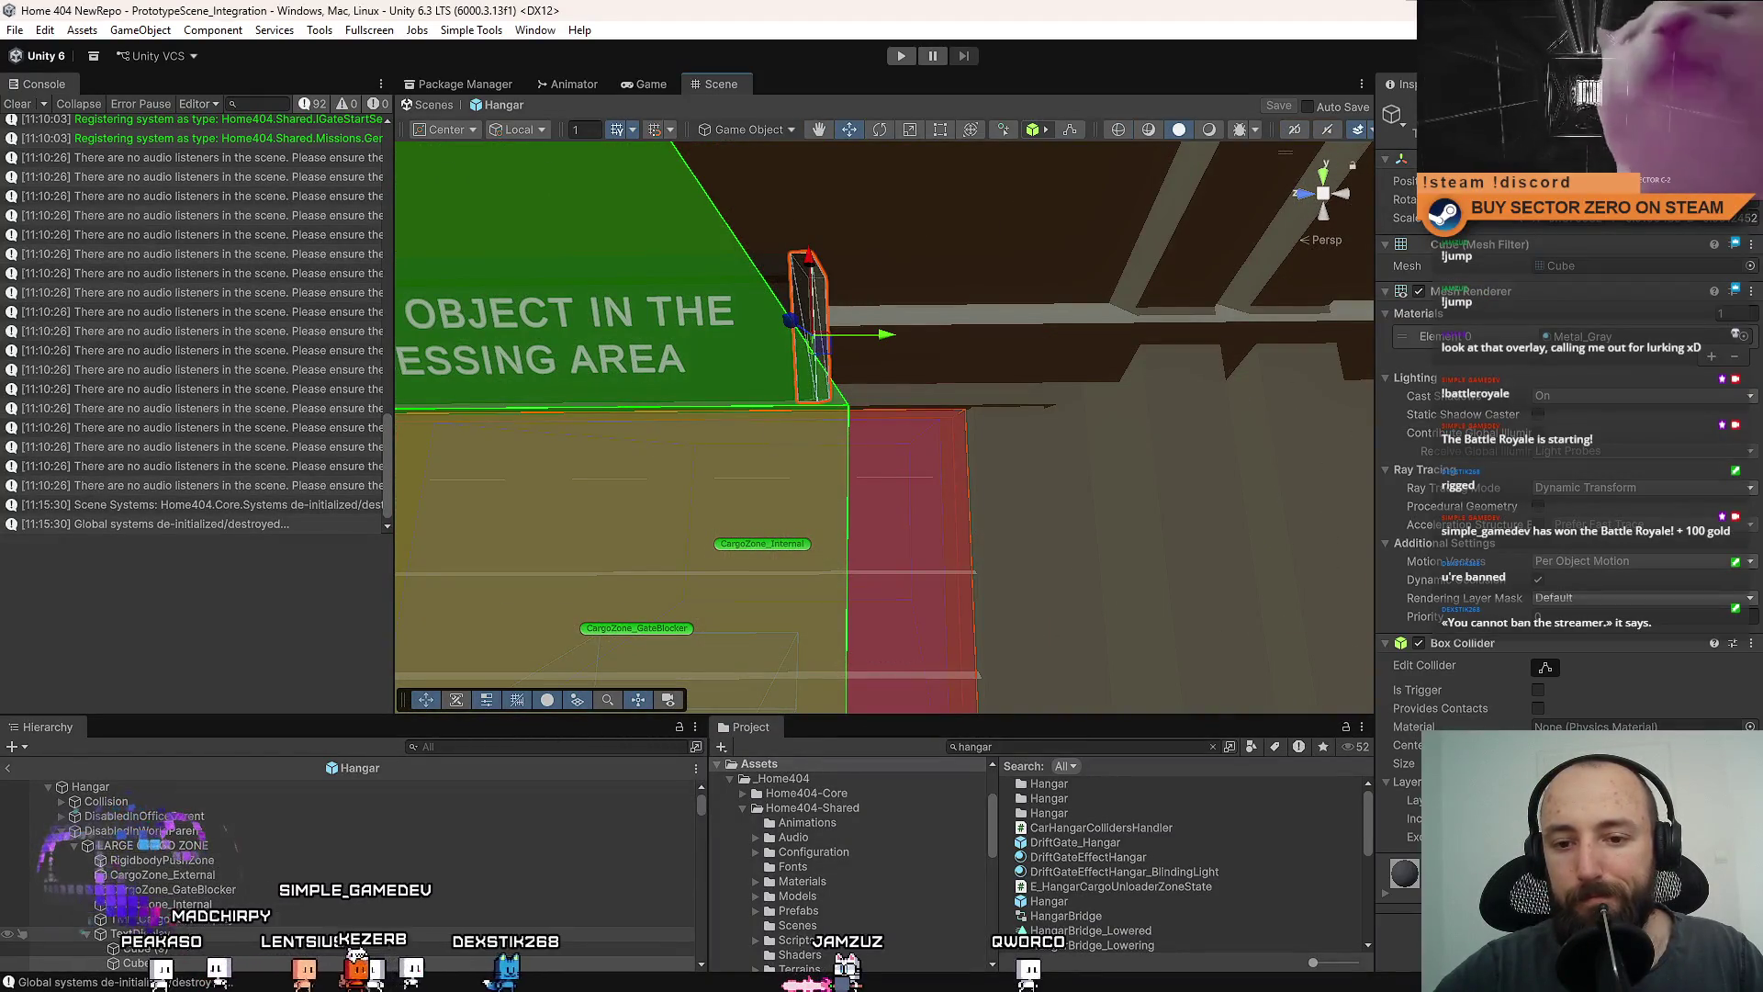
left_click(129, 933)
mouse_move(735, 524)
left_mouse_down()
mouse_move(806, 536)
mouse_move(797, 501)
left_mouse_up()
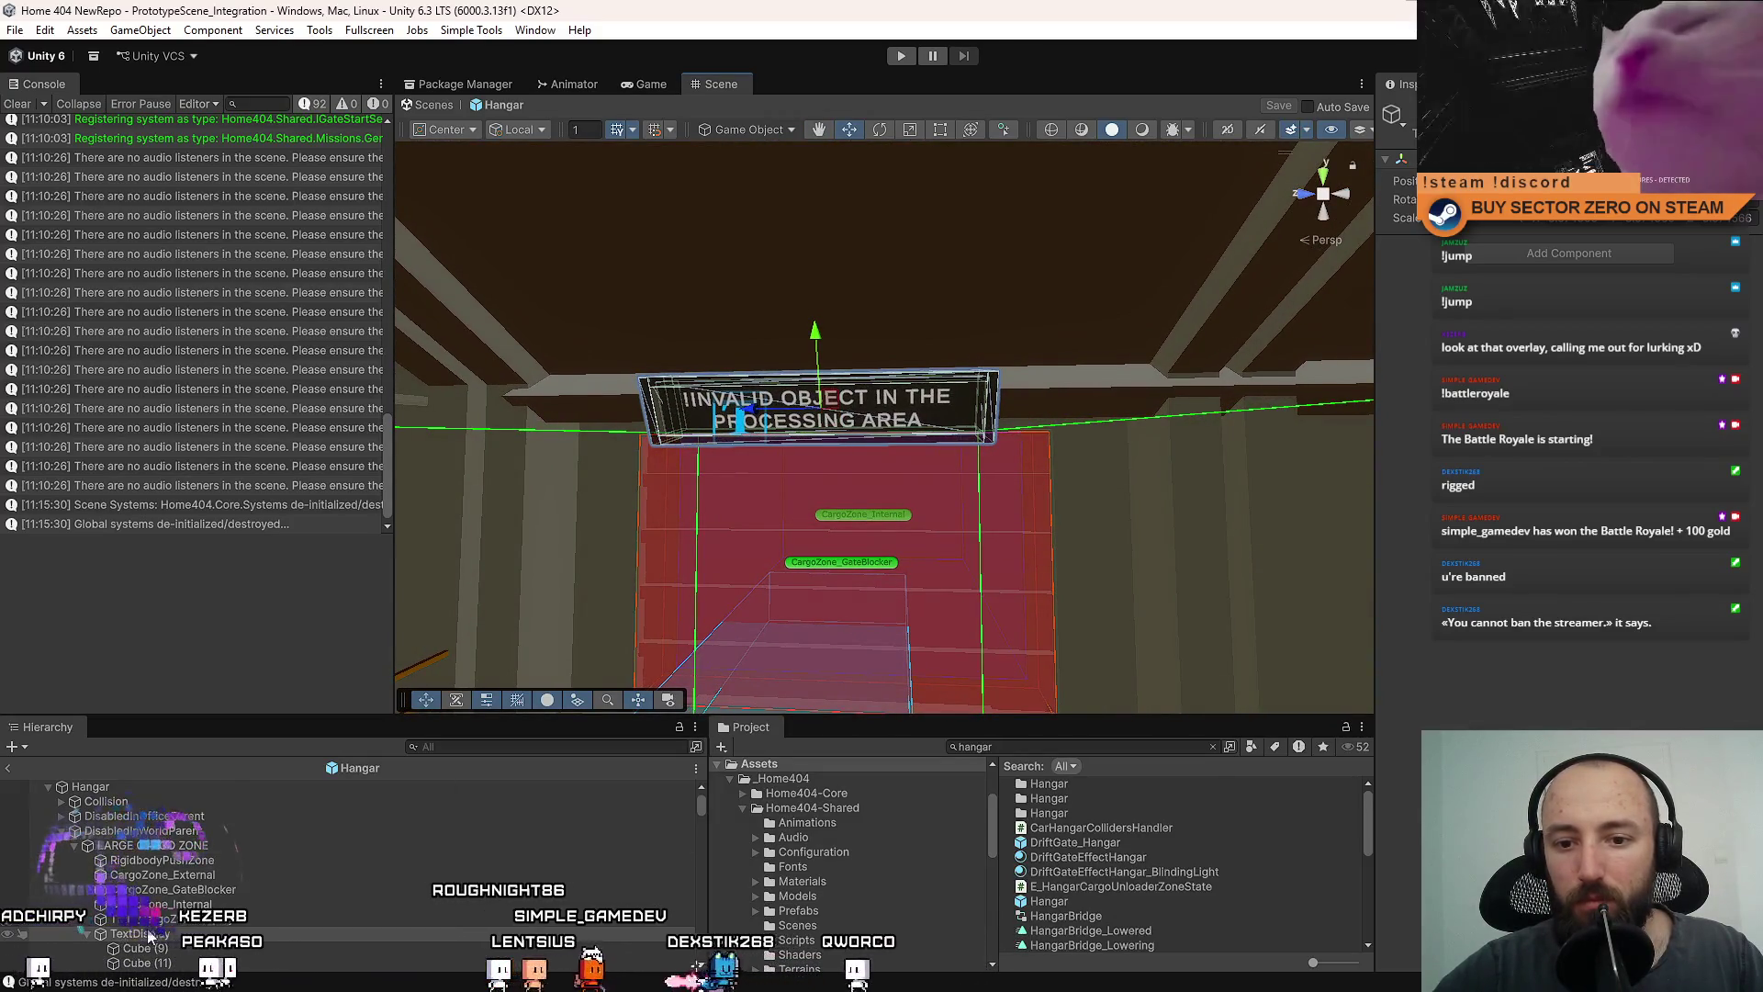
scroll(193, 884, "down", 5)
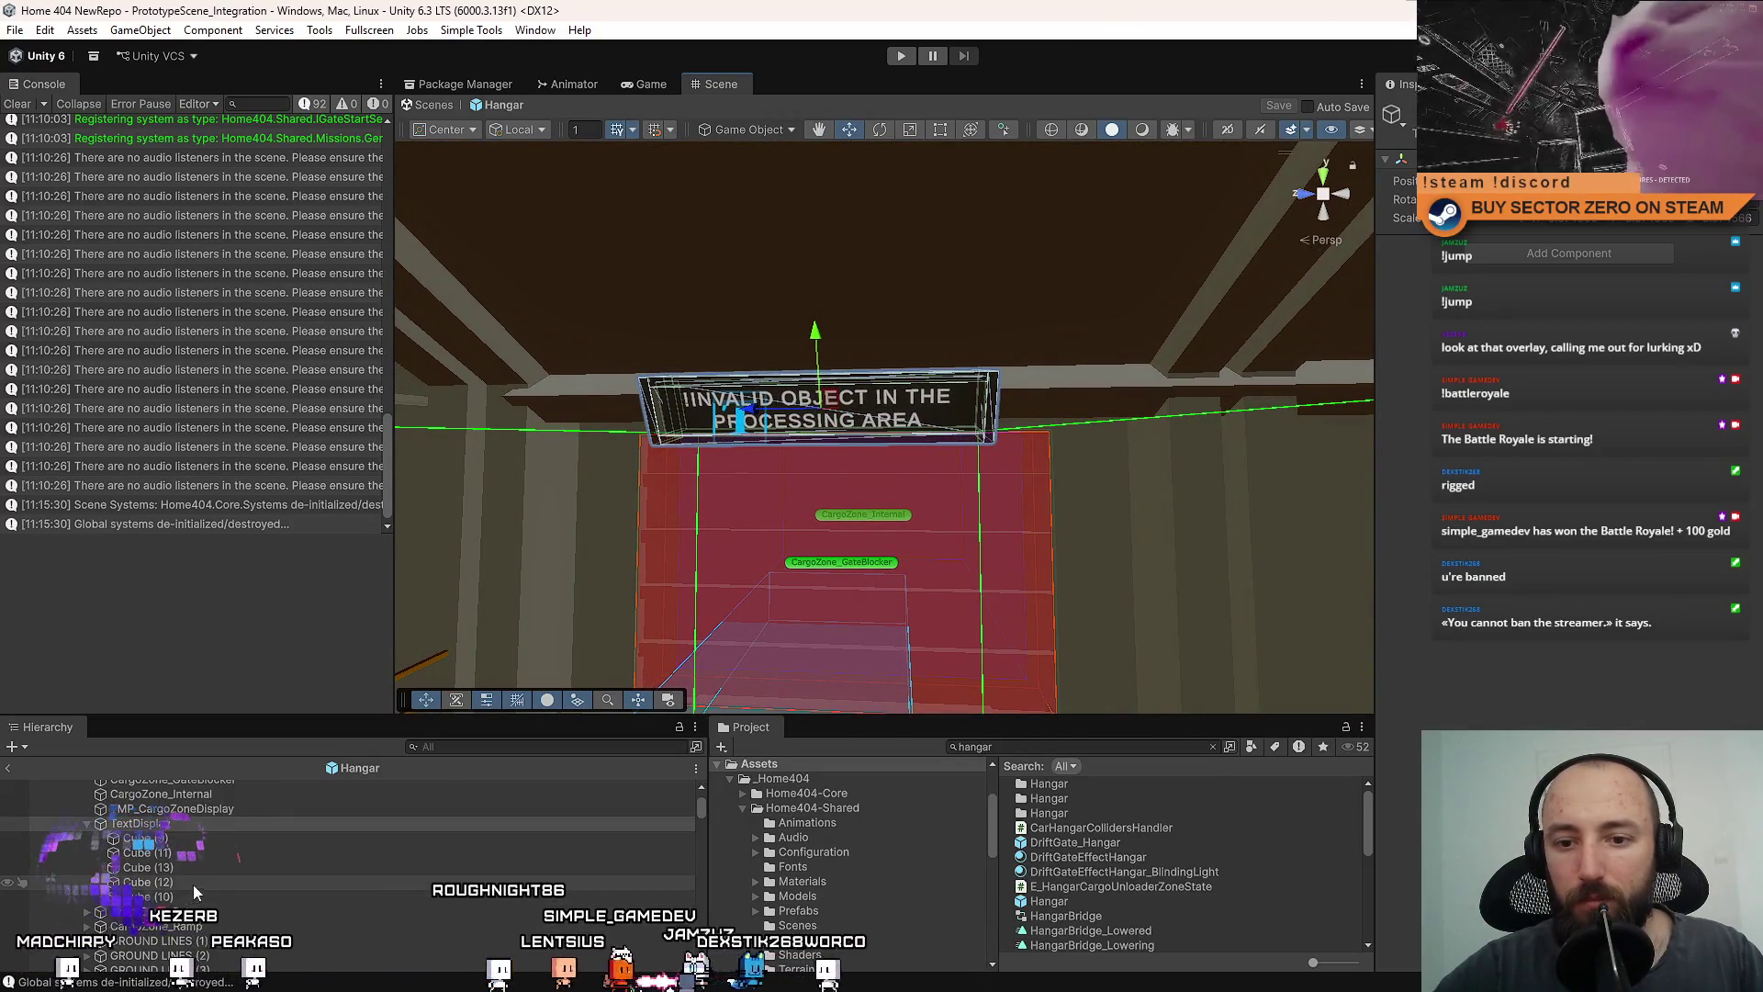
left_click(202, 821)
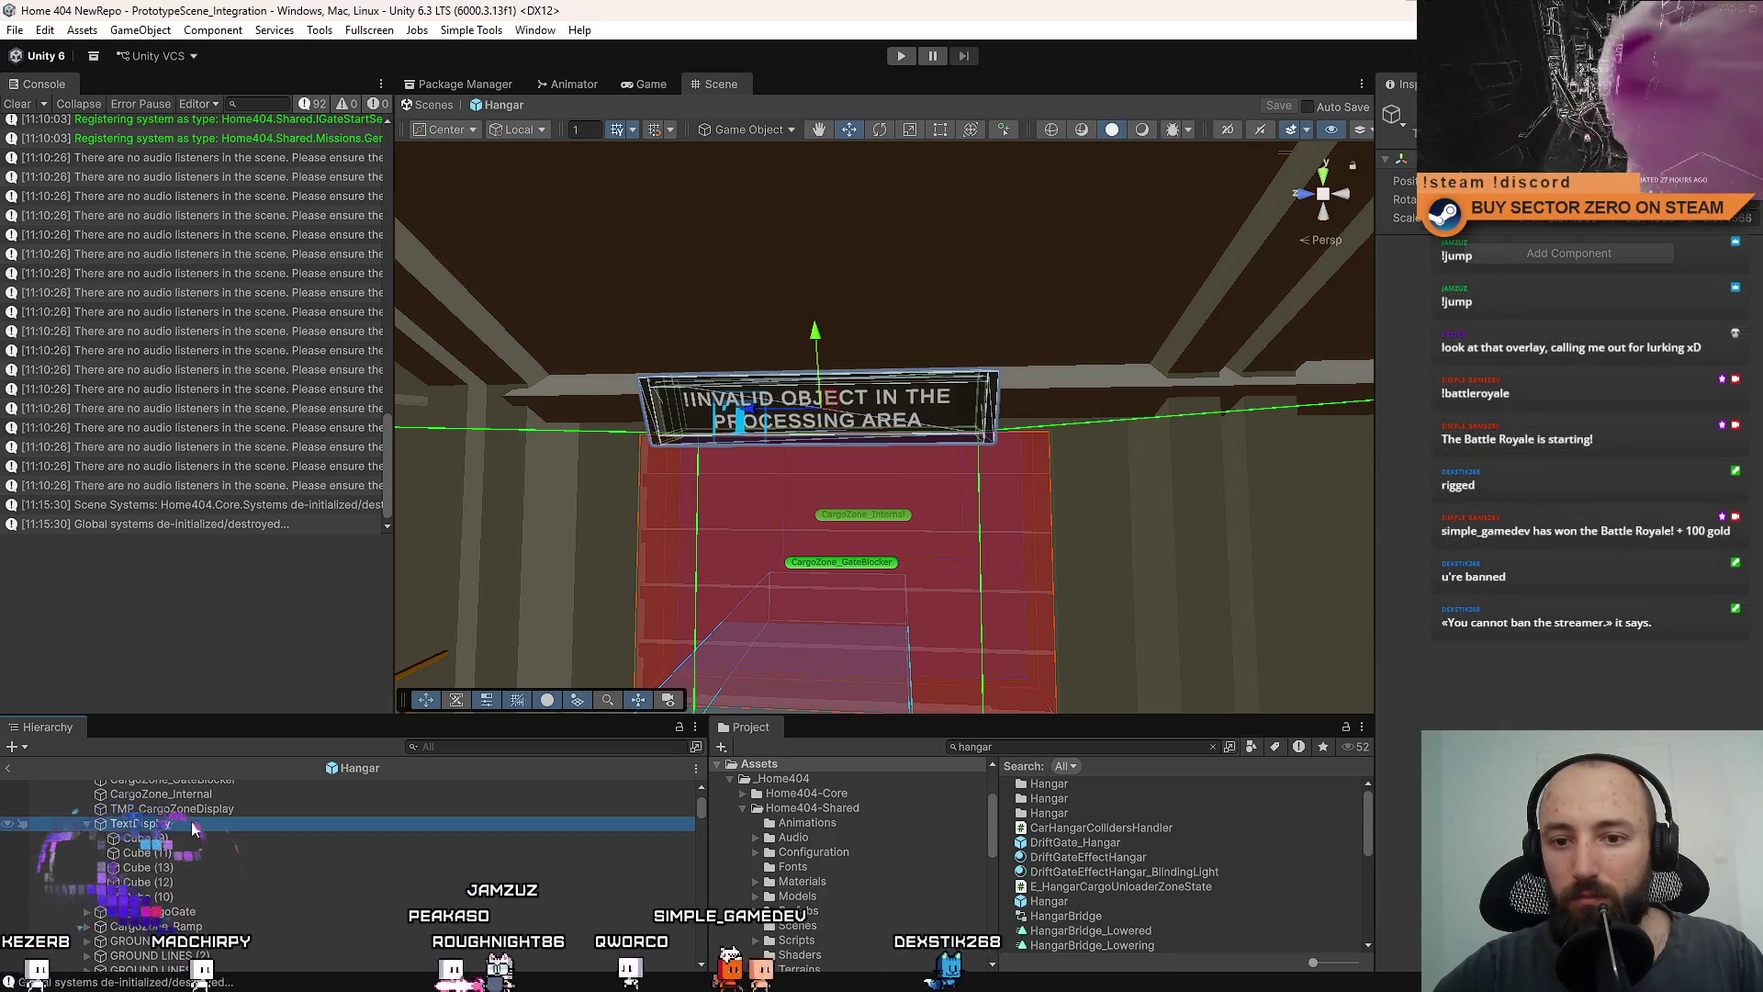
mouse_move(716, 547)
left_mouse_down()
mouse_move(831, 406)
mouse_move(797, 415)
mouse_move(878, 383)
left_mouse_up()
key("r")
key("w")
left_click_drag(873, 385, 914, 371)
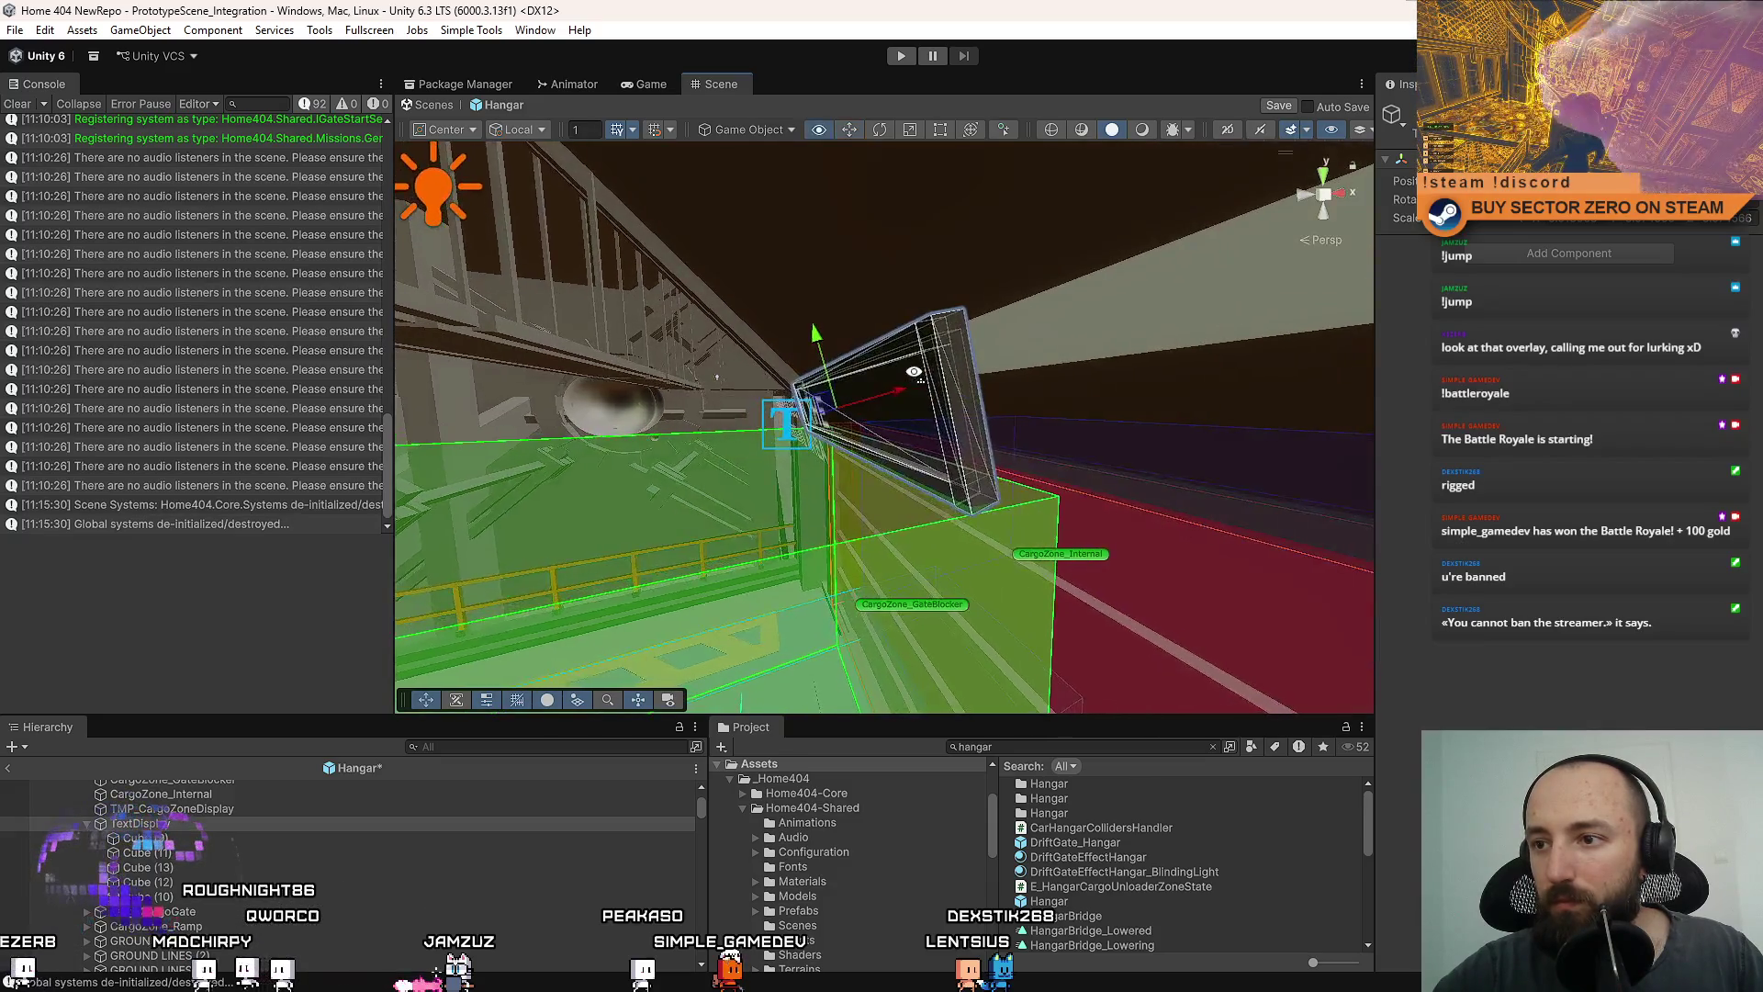
left_click(832, 418)
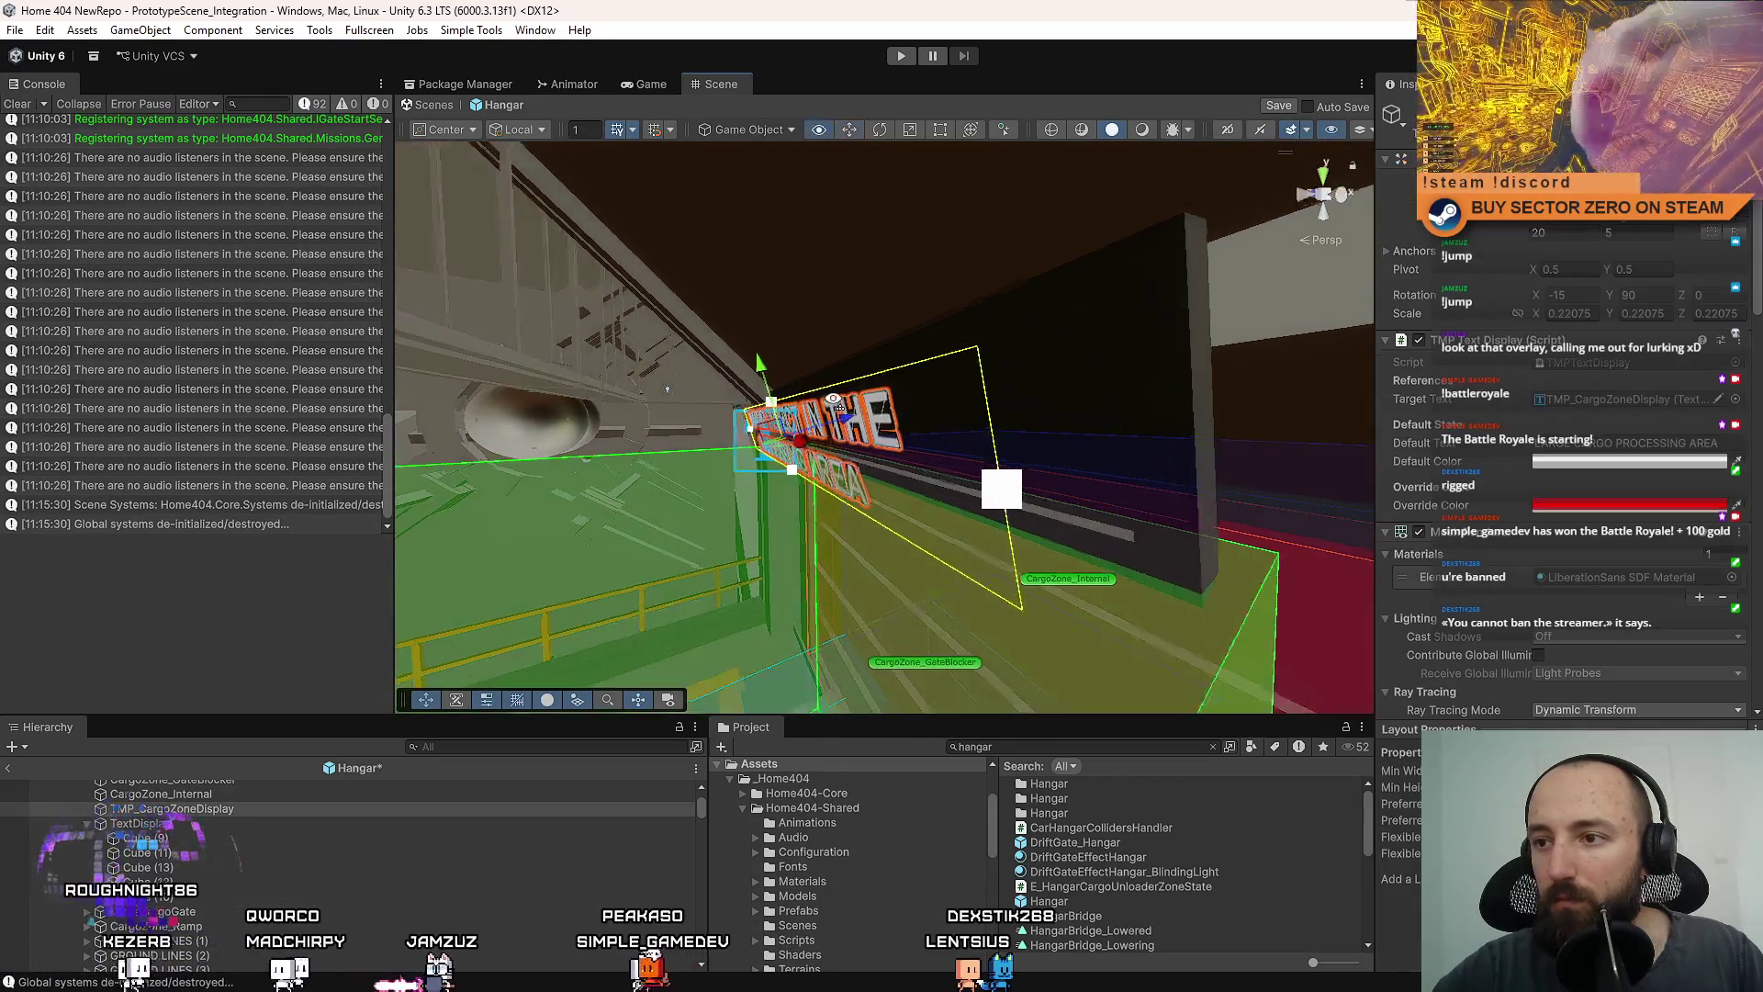
left_click_drag(833, 418, 1102, 393)
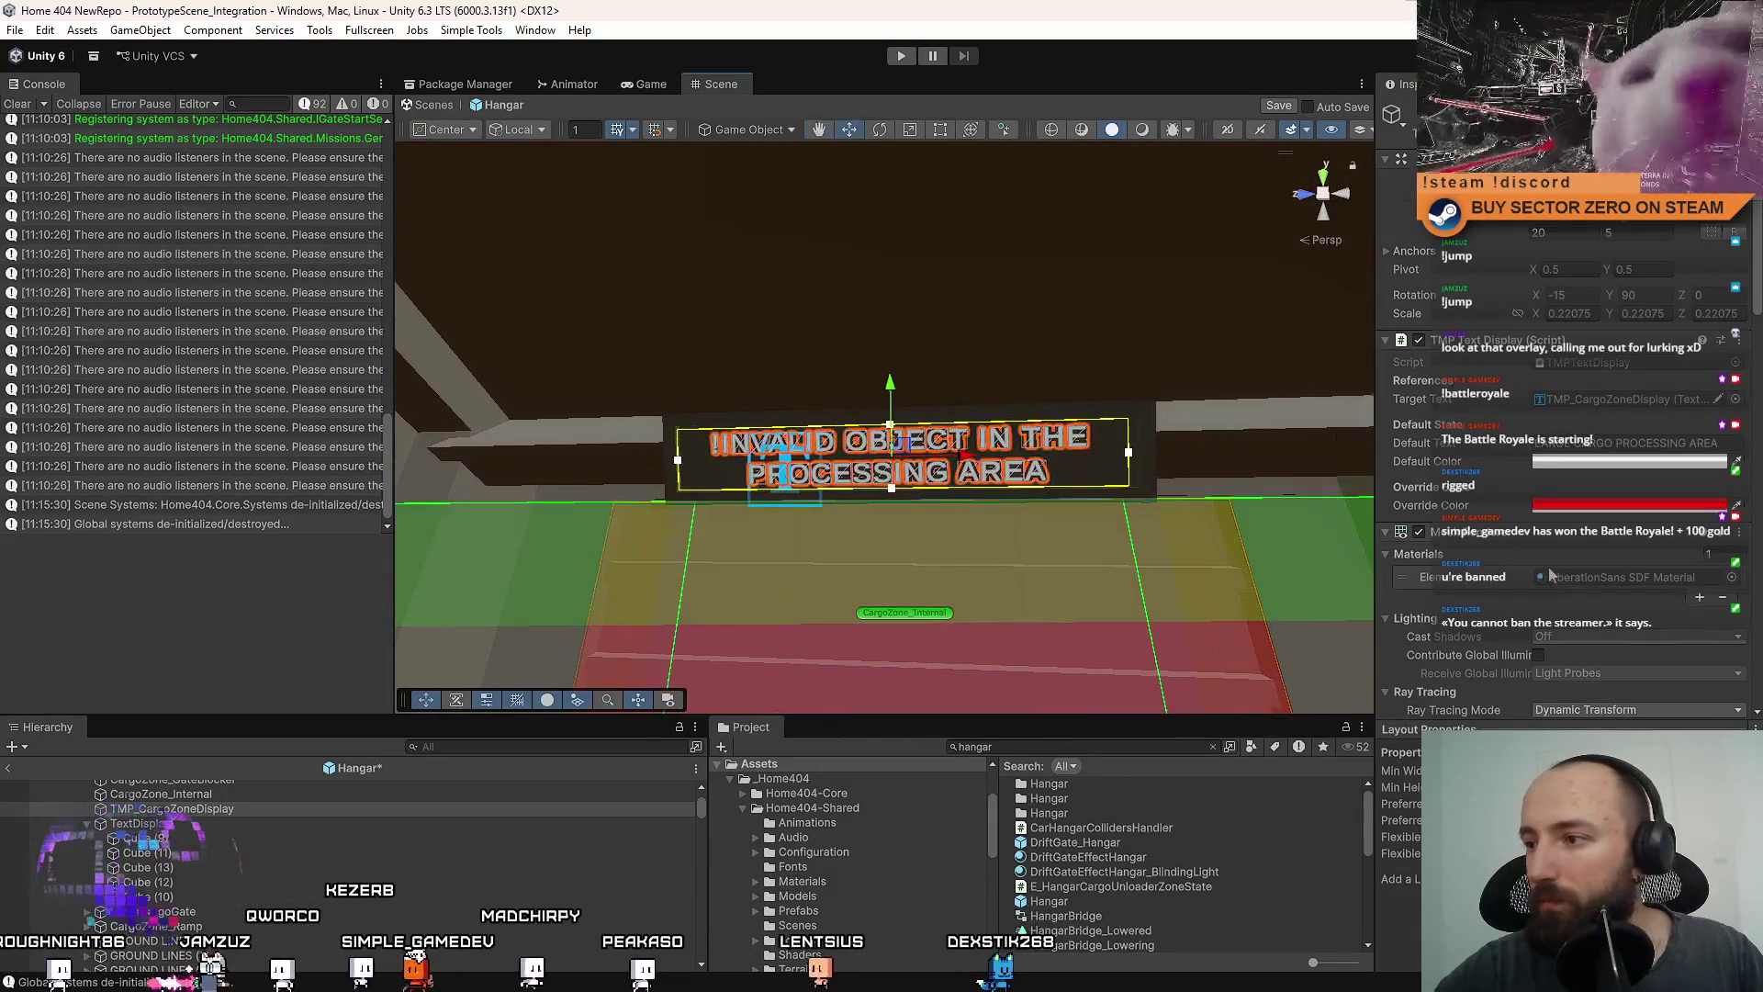
scroll(1561, 551, "down", 10)
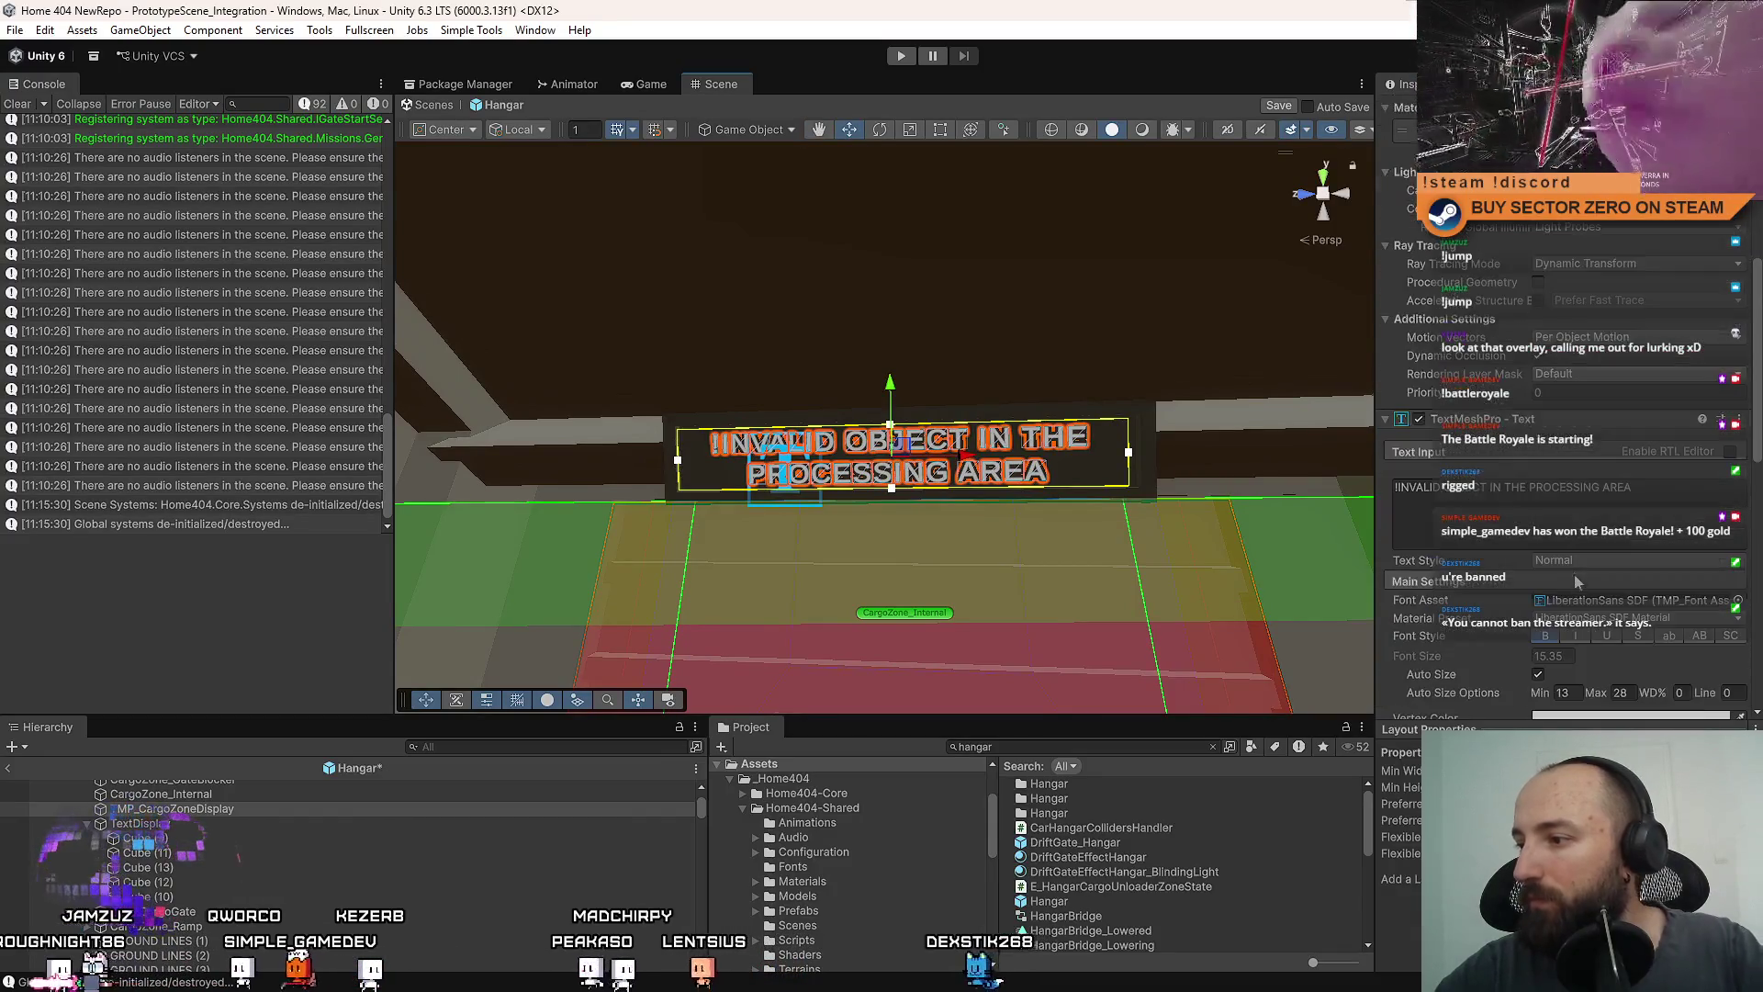
Set Auto Size Max to 18, shrink the text box slightly, and choose No Wrap.
double_click(1621, 595)
type("1")
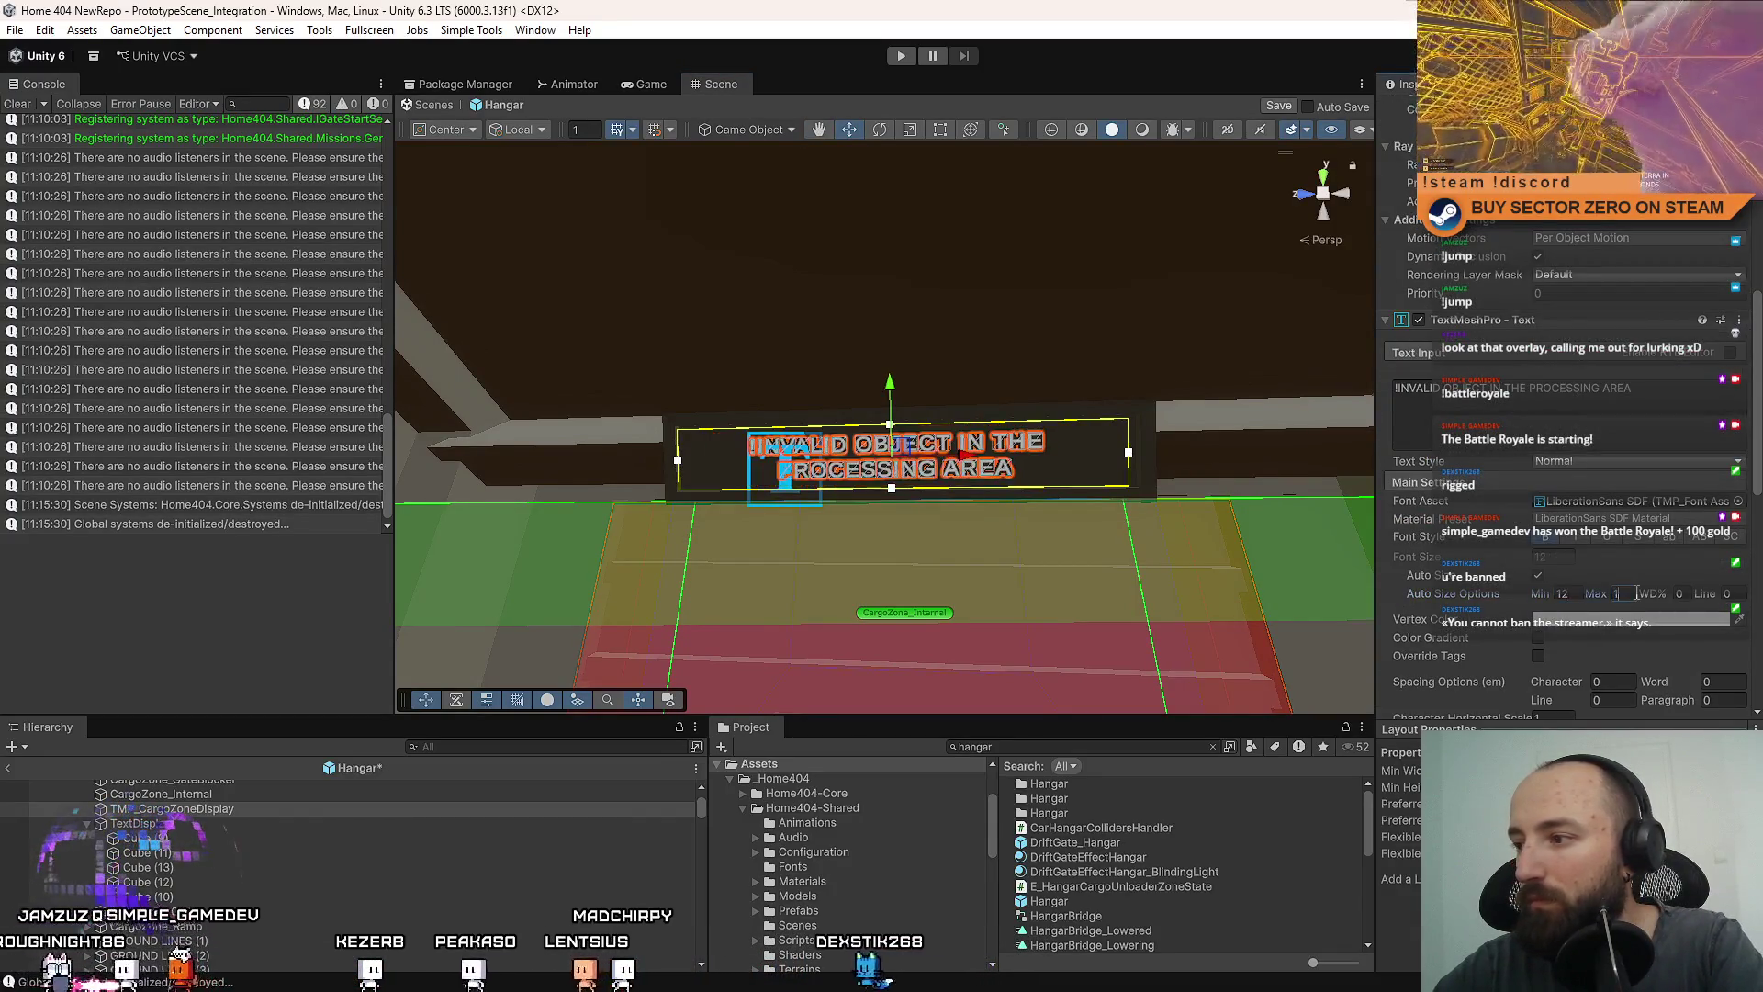
type("8f")
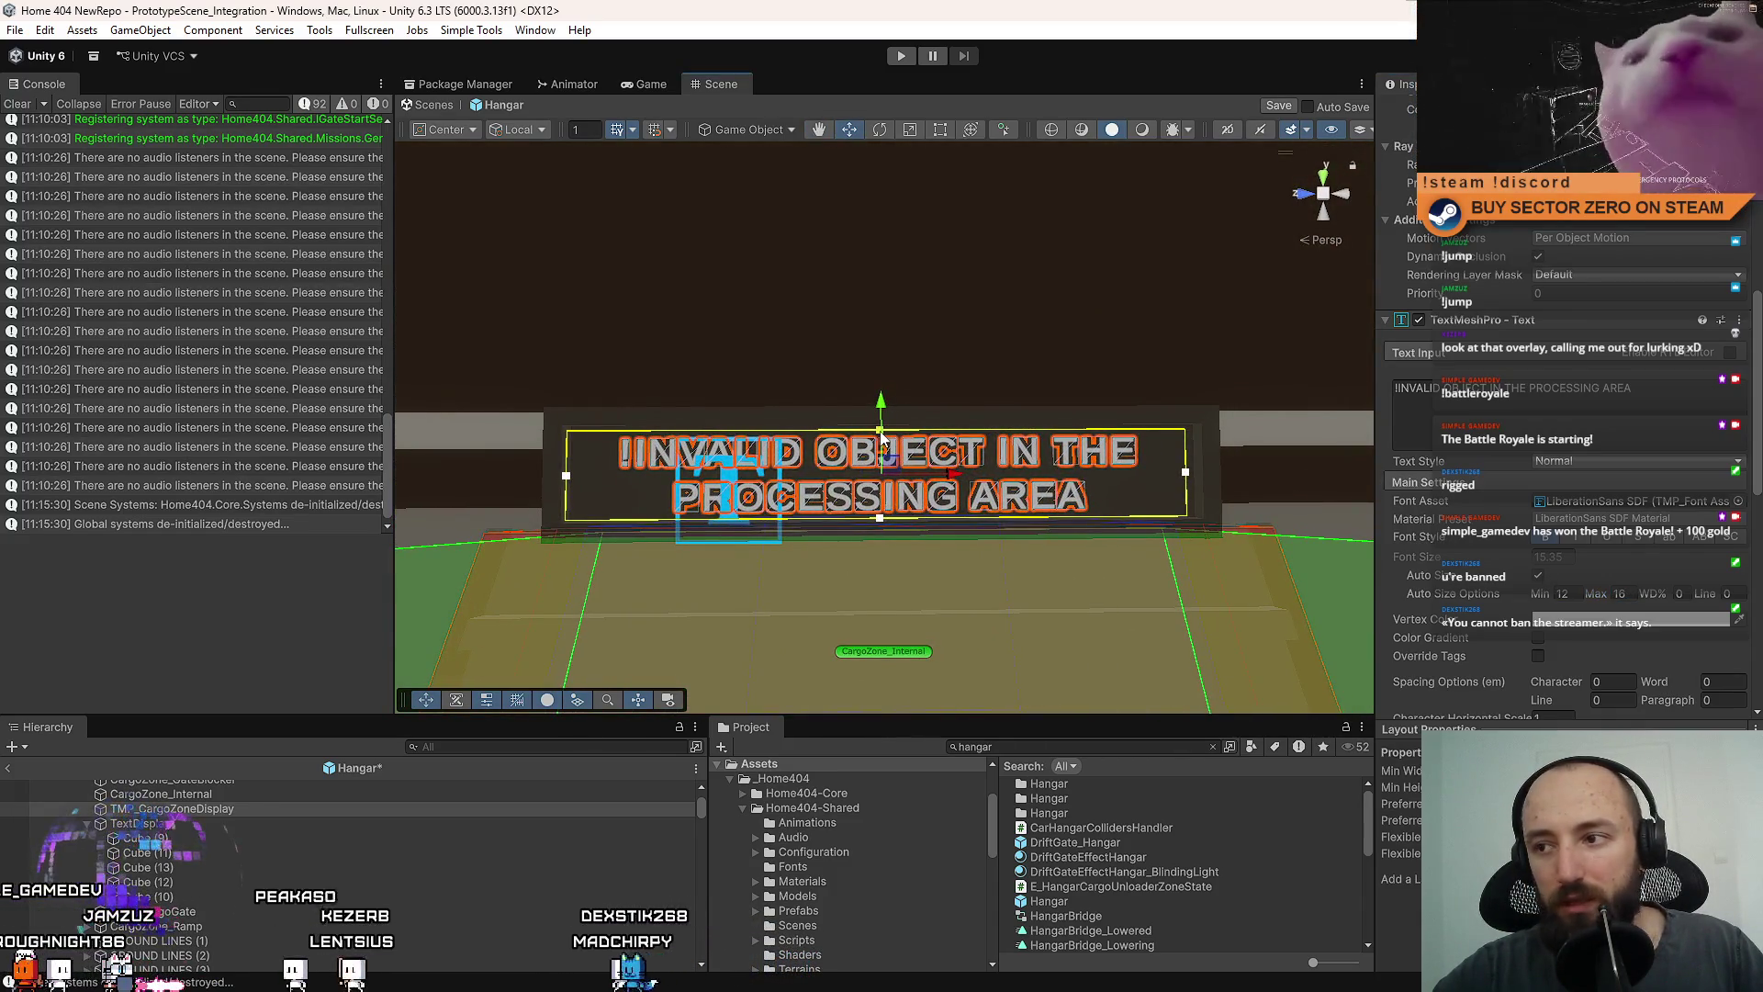
left_click_drag(882, 438, 894, 434)
scroll(1540, 483, "down", 5)
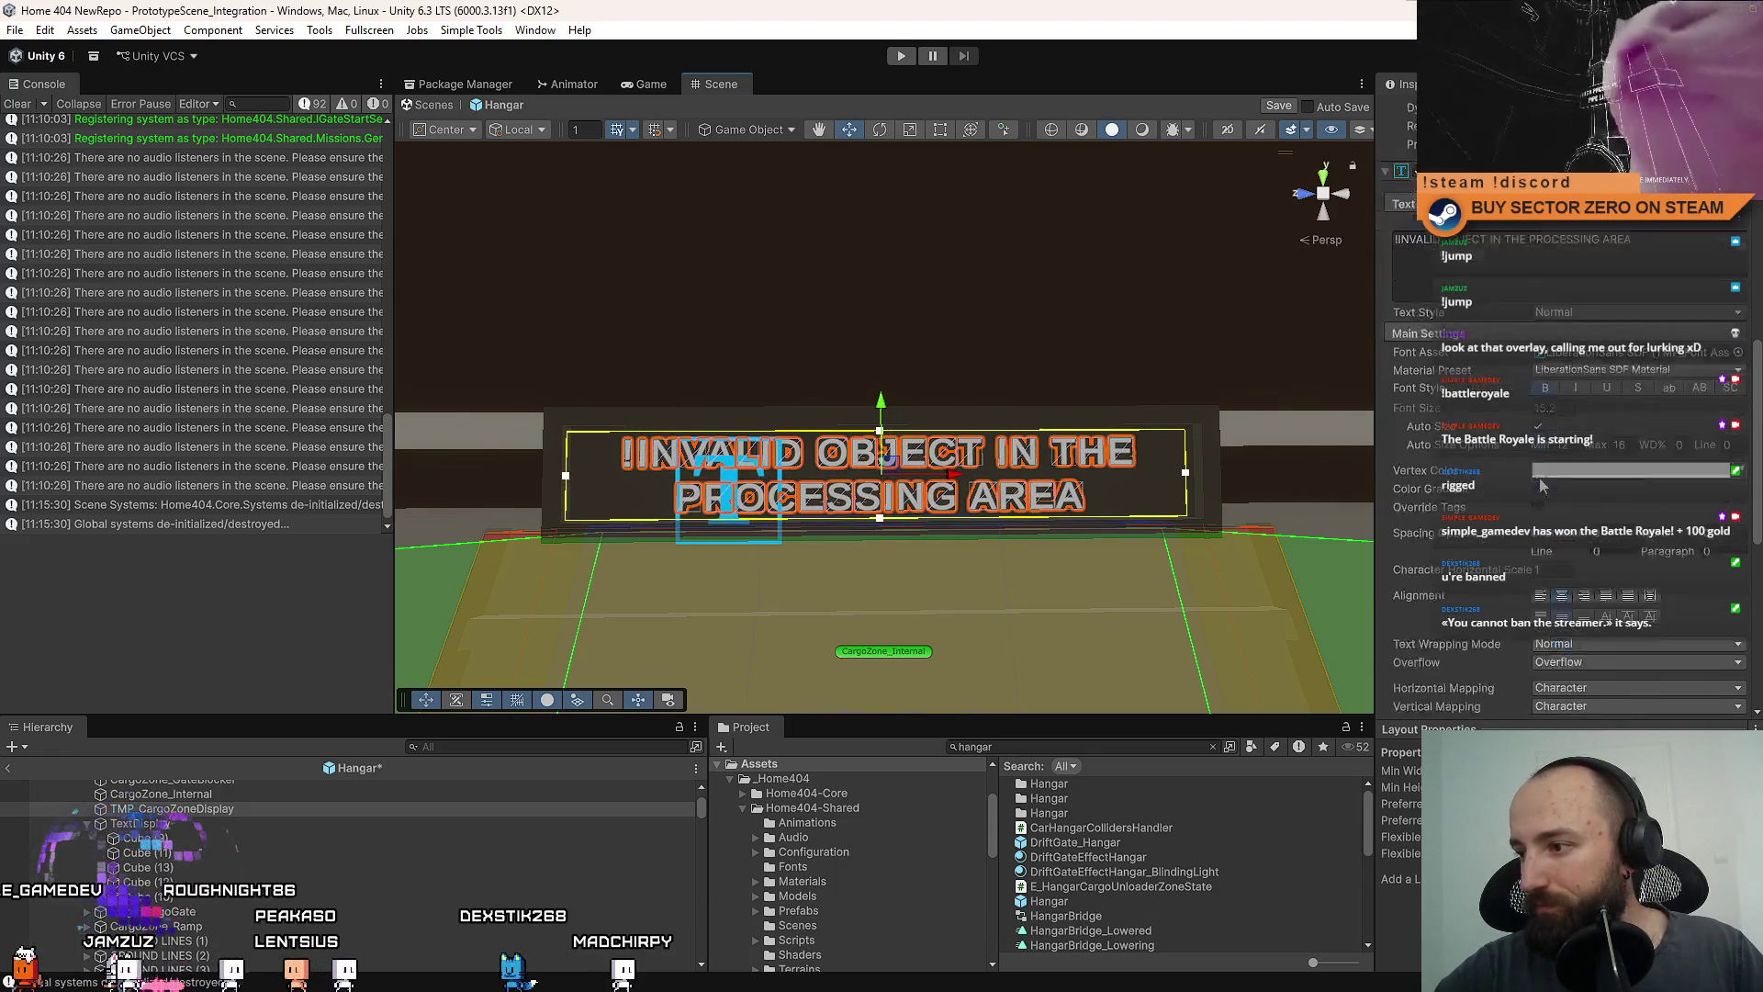
left_click(1585, 564)
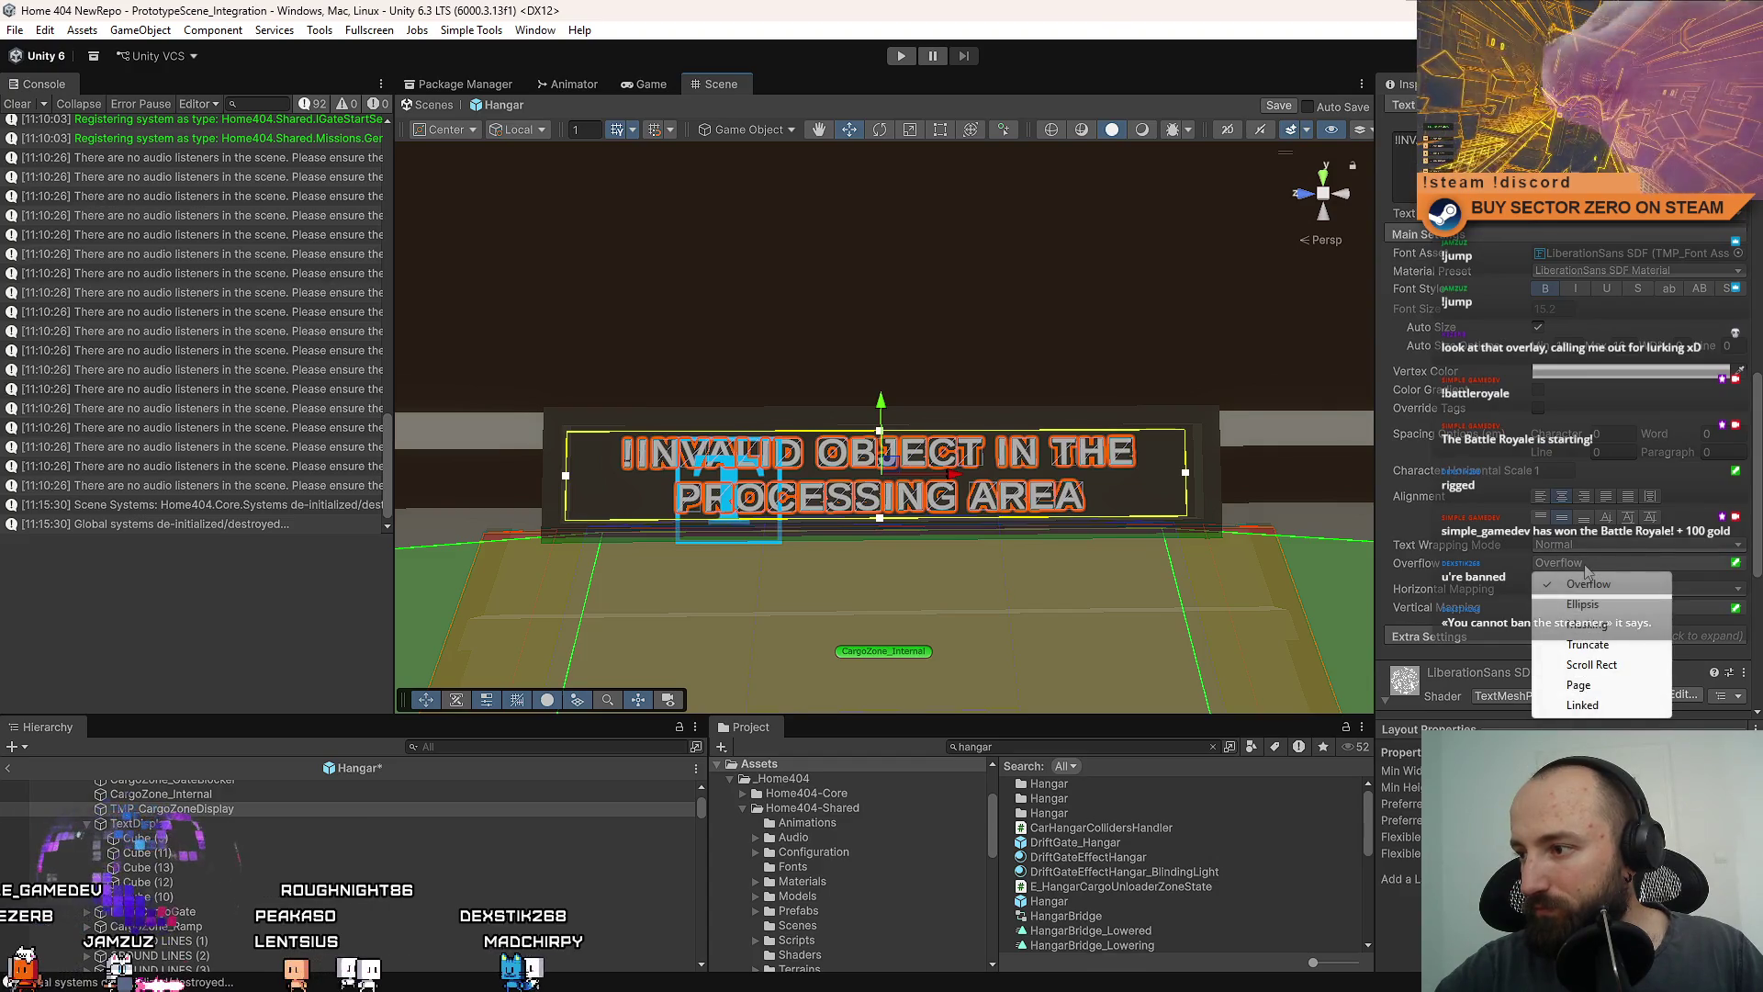
left_click(1594, 546)
left_click(1584, 566)
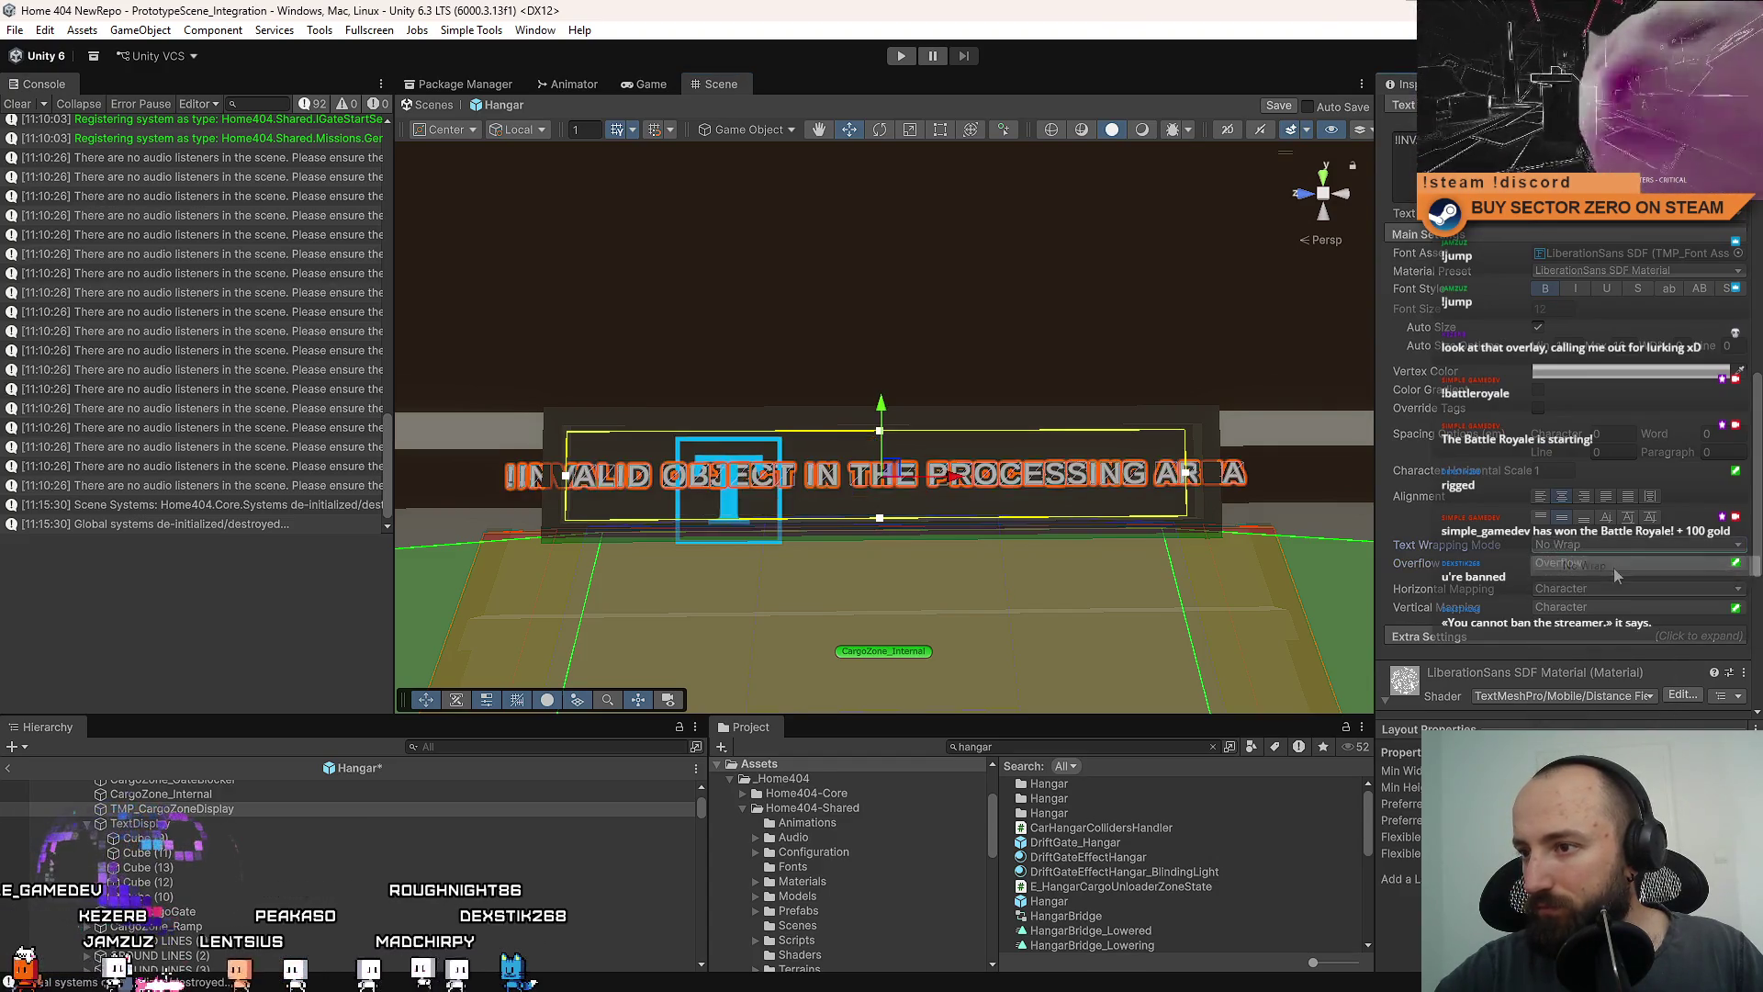
Orbit around the sign to confirm the text sits on one line, then return to Visual Studio.
mouse_move(1102, 447)
left_mouse_down("alt")
mouse_move(1083, 504)
mouse_move(1097, 494)
left_mouse_up("alt")
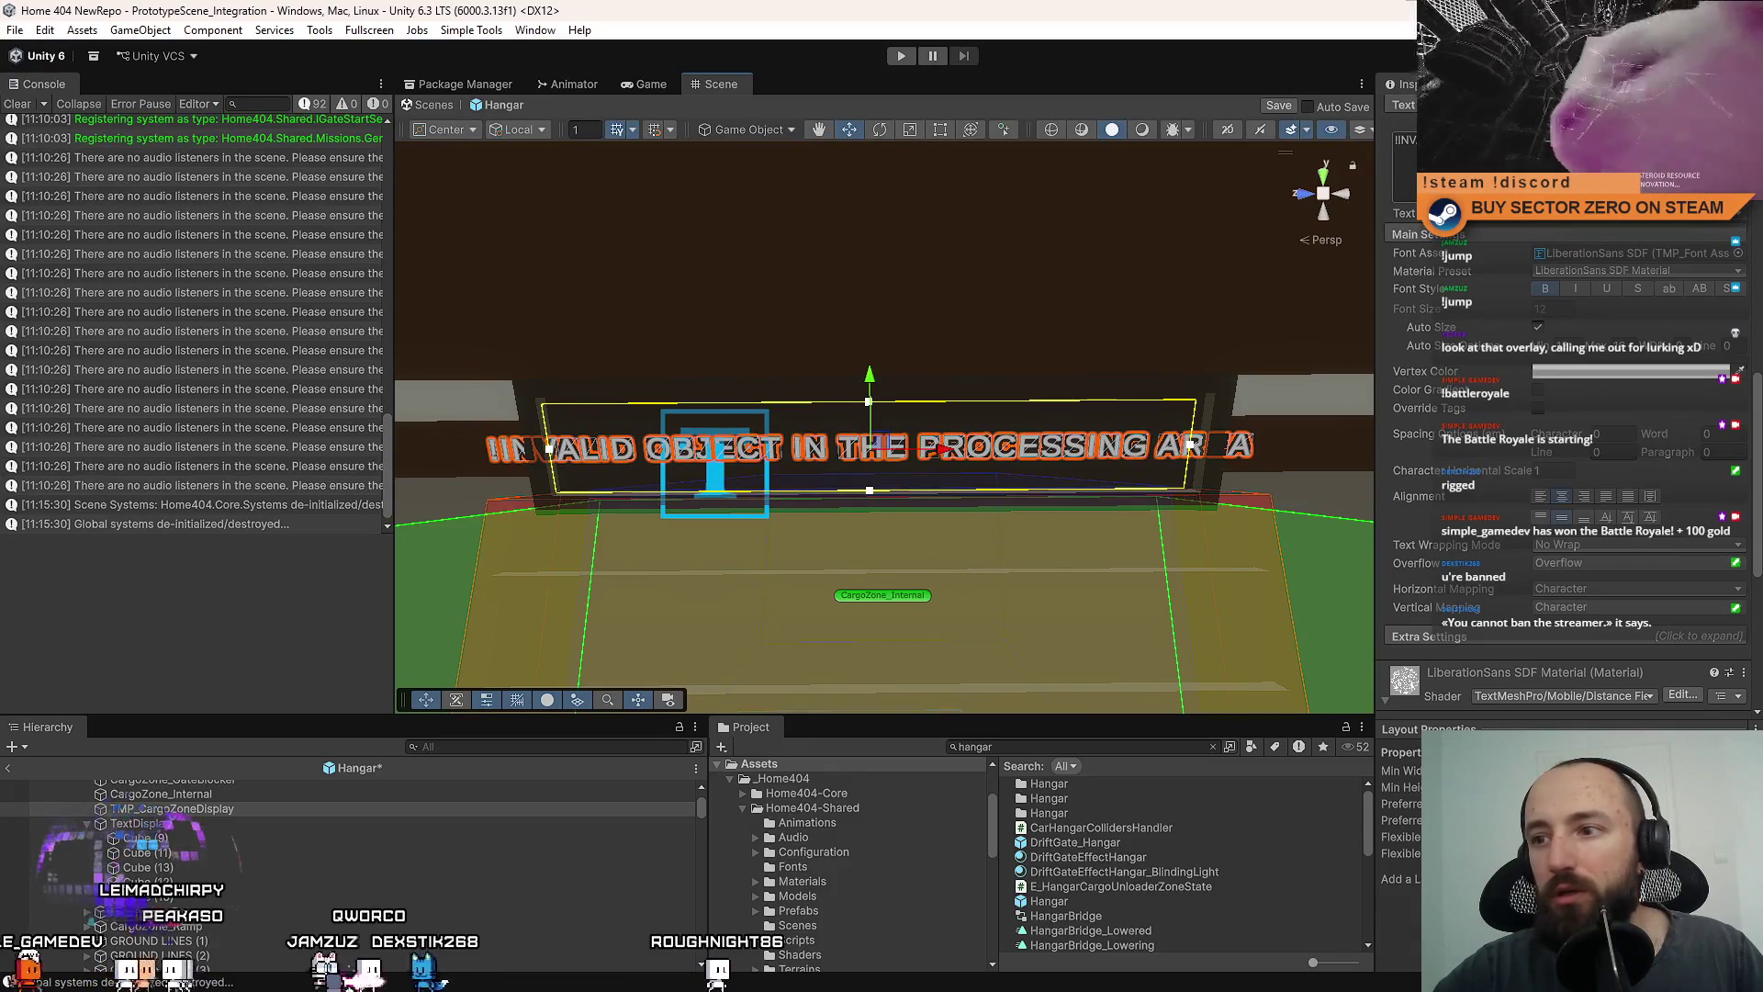
scroll(874, 433, "down", 8)
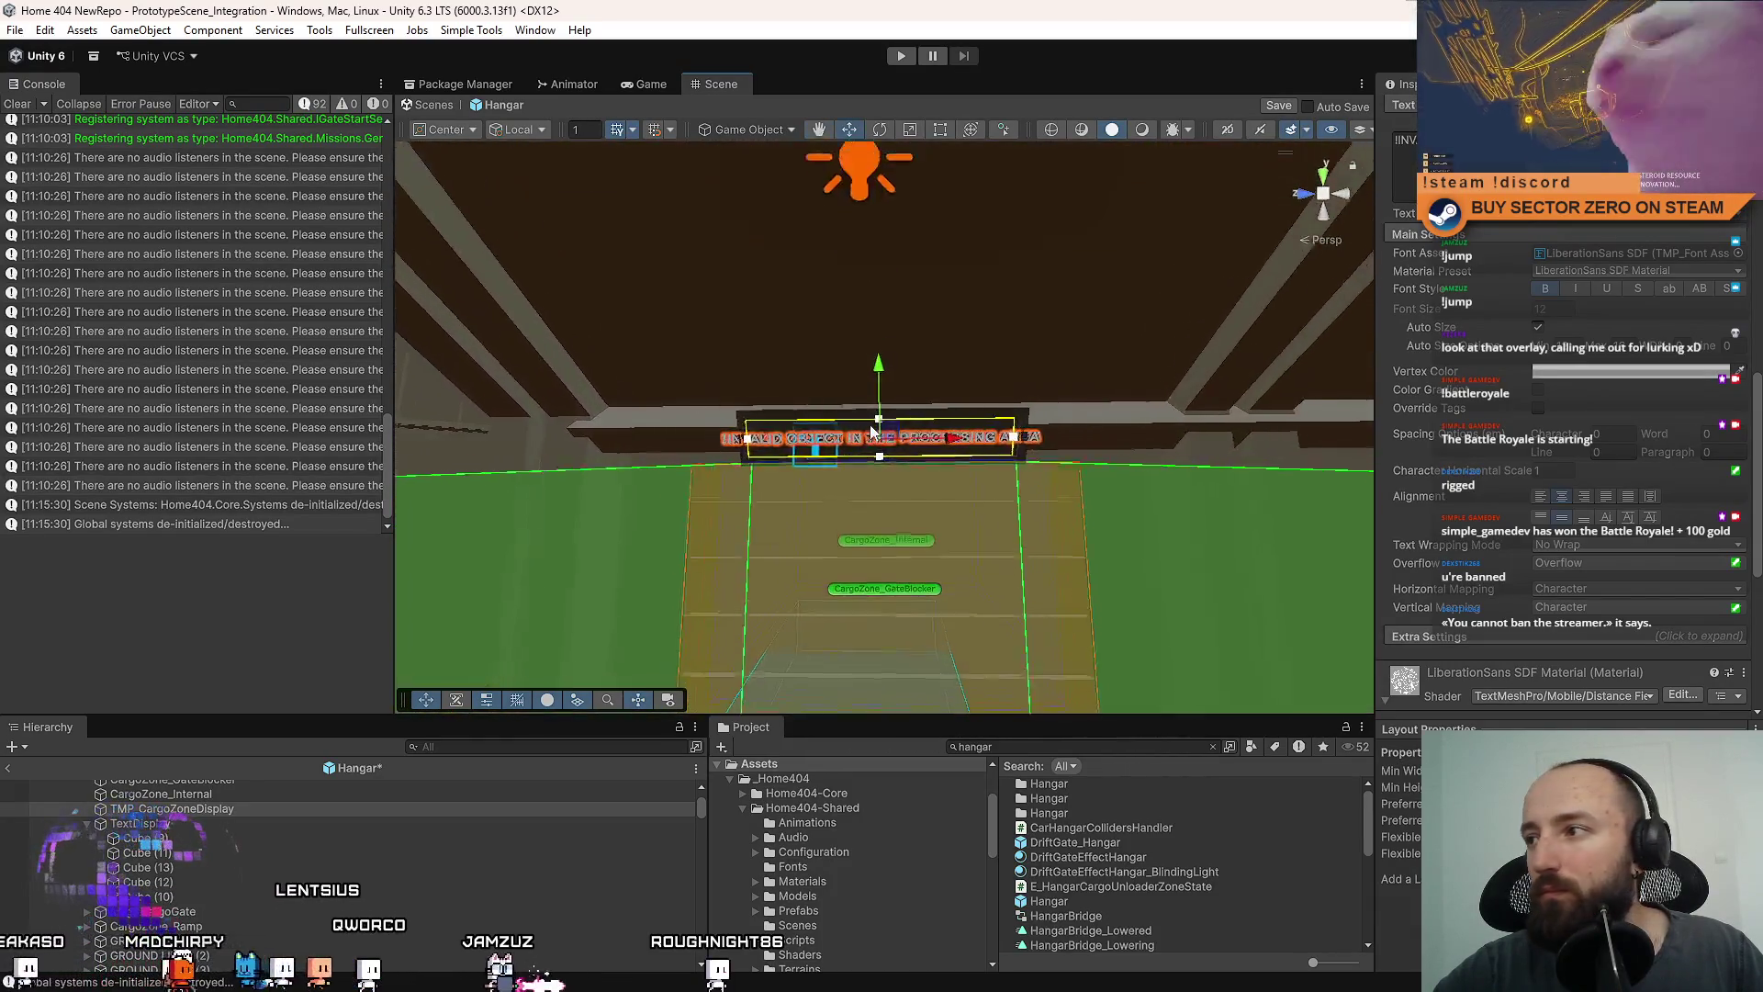
scroll(872, 430, "up", 1)
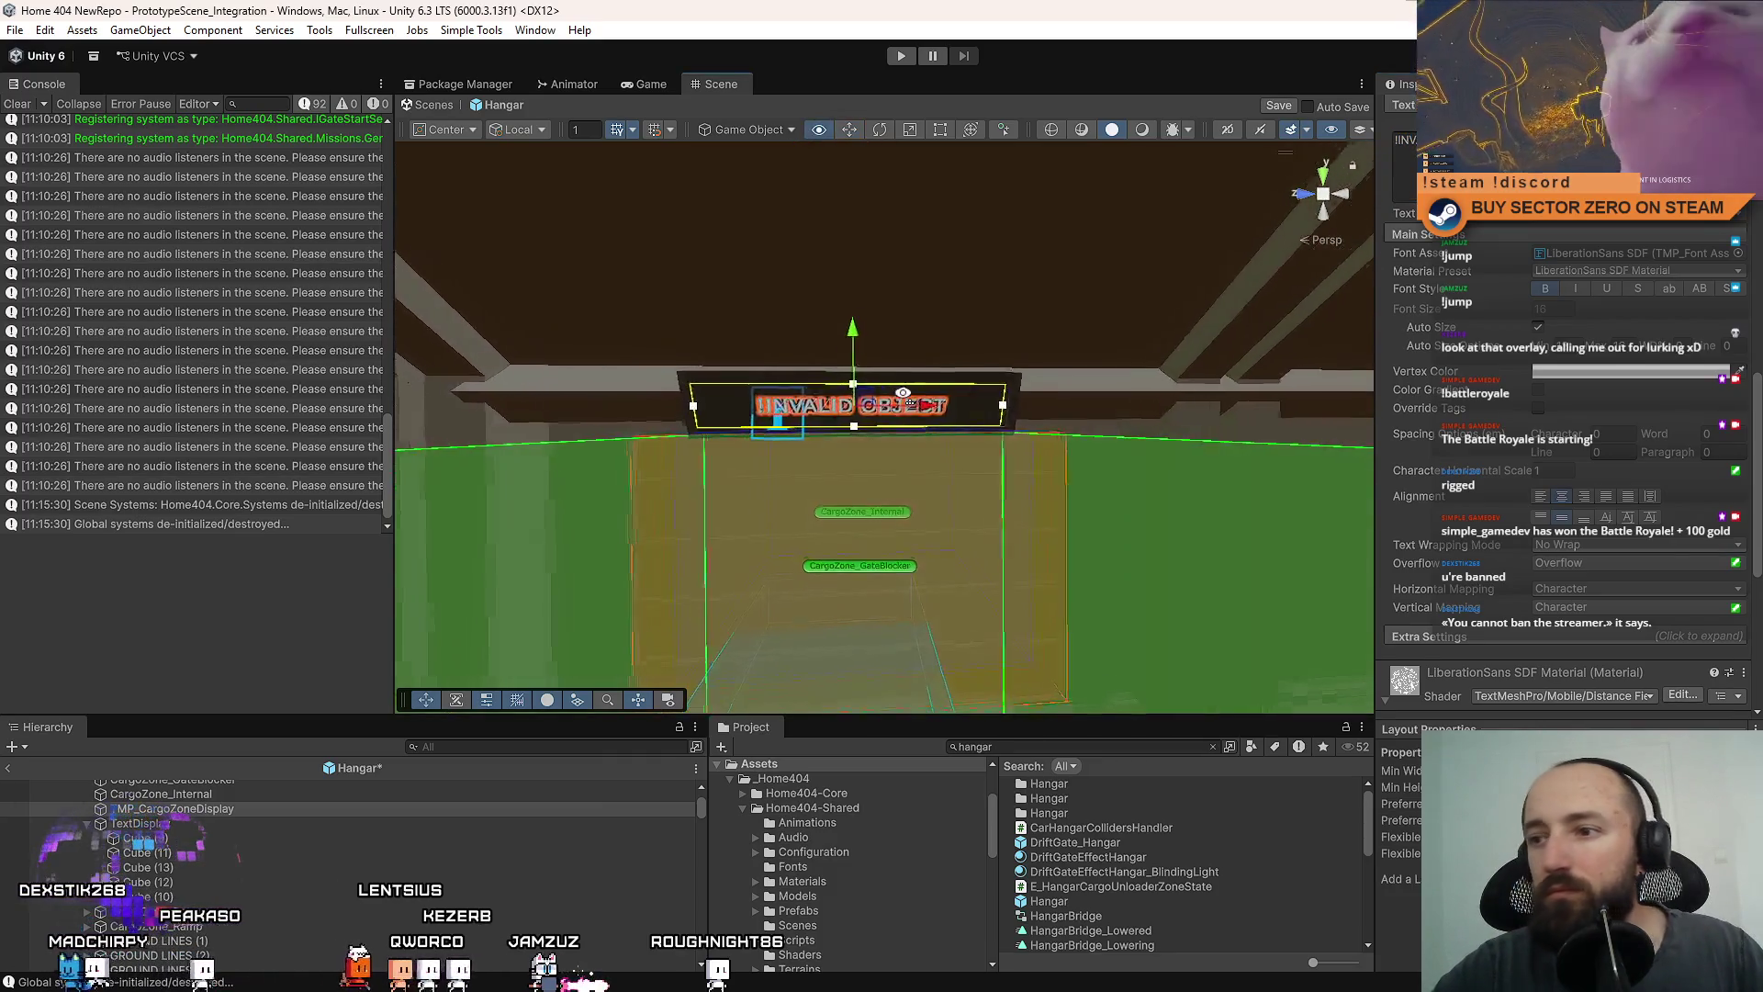
scroll(879, 367, "up", 3)
mouse_move(879, 367)
left_mouse_down("alt")
mouse_move(893, 323)
mouse_move(907, 415)
mouse_move(946, 409)
left_mouse_up("alt")
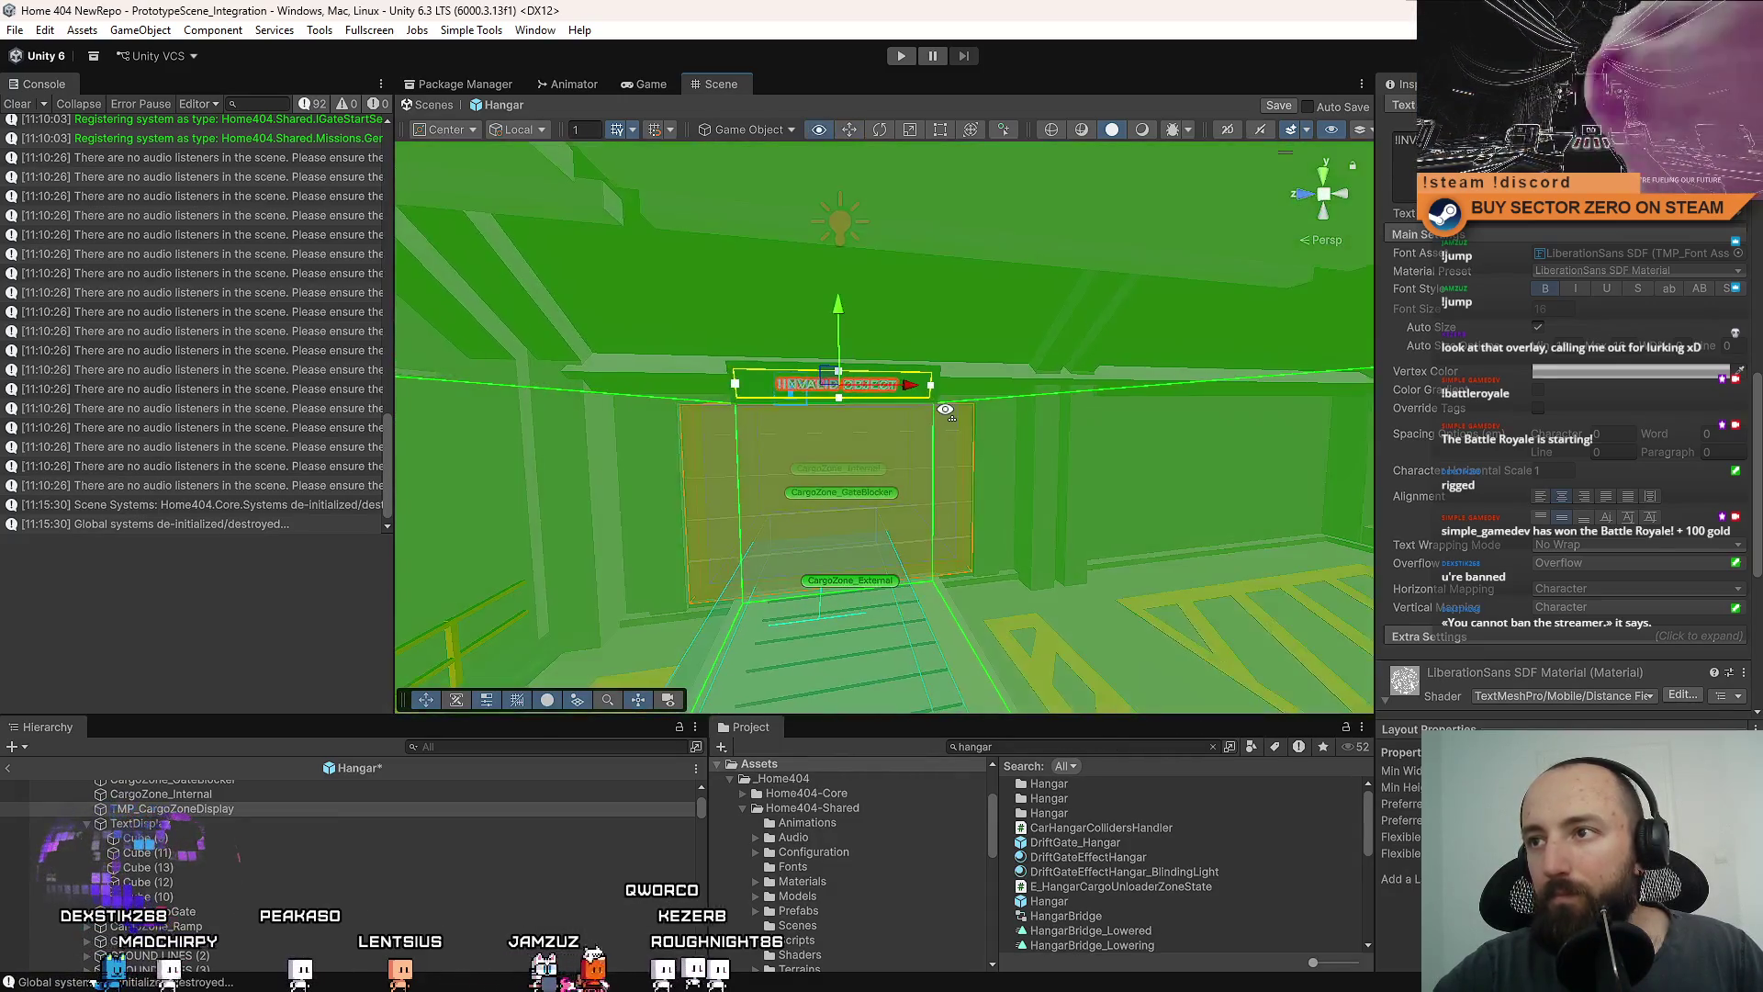
key("alt+Tab")
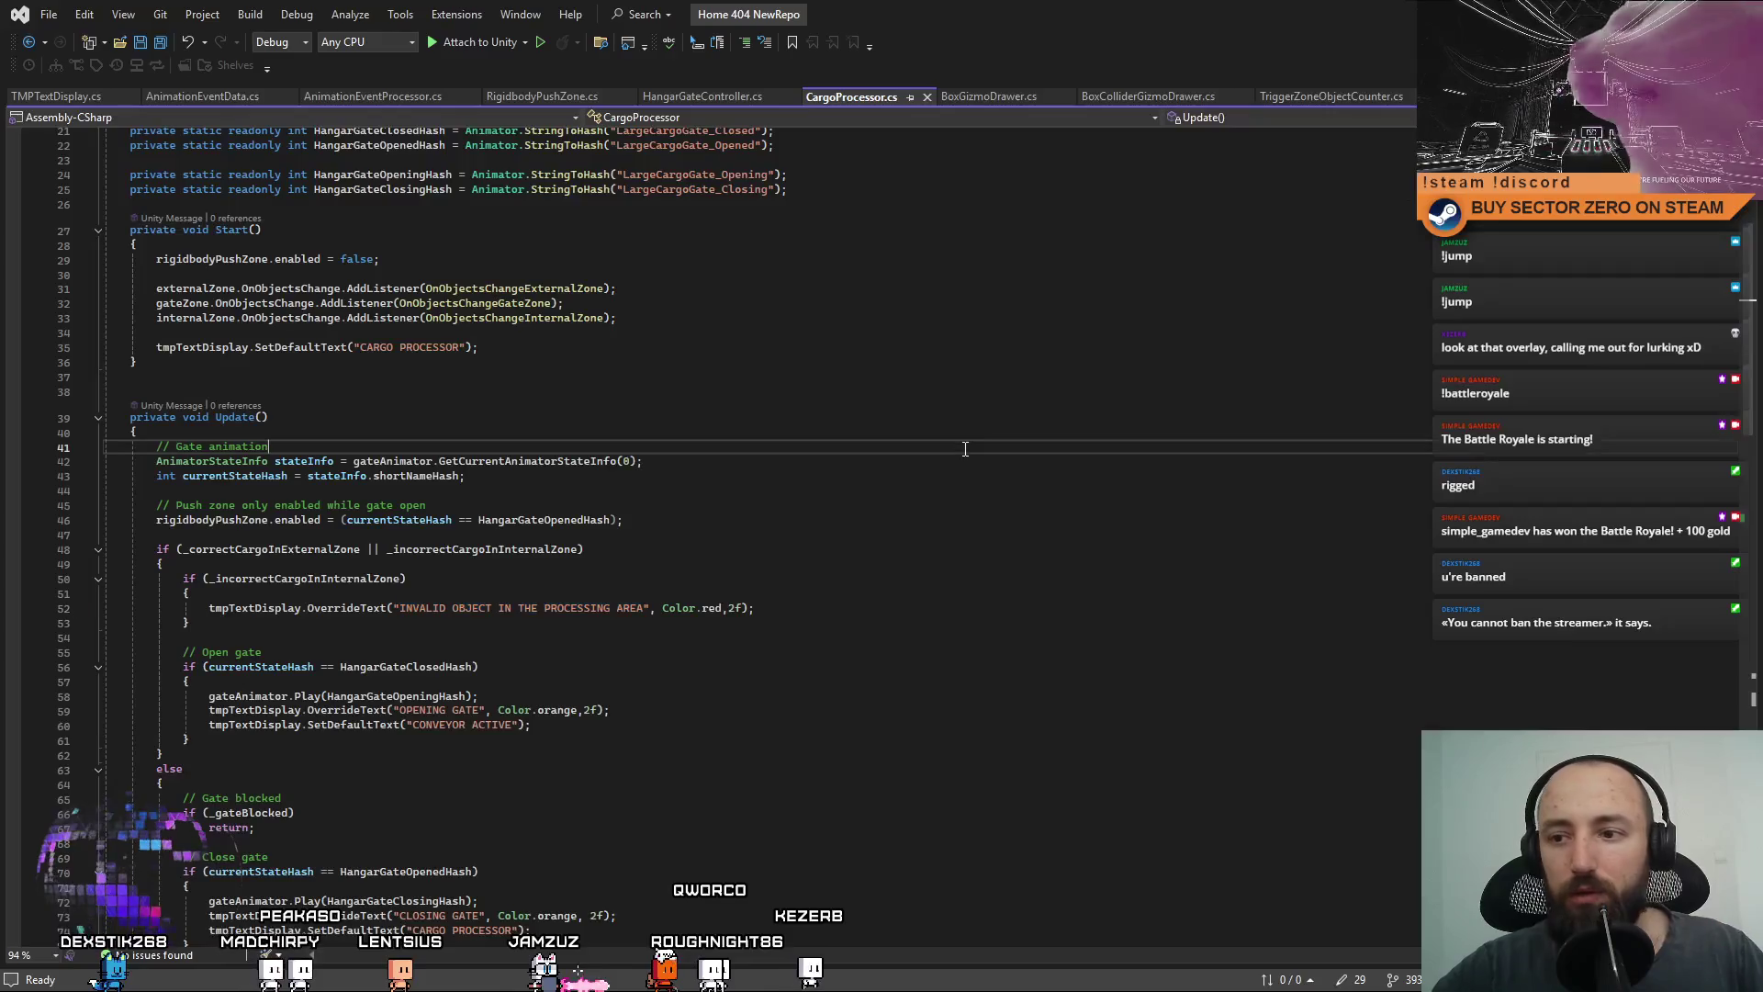
Delete the Color.orange argument from line 59 and the CLOSING GATE message.
left_click(854, 665)
scroll(774, 722, "down", 4)
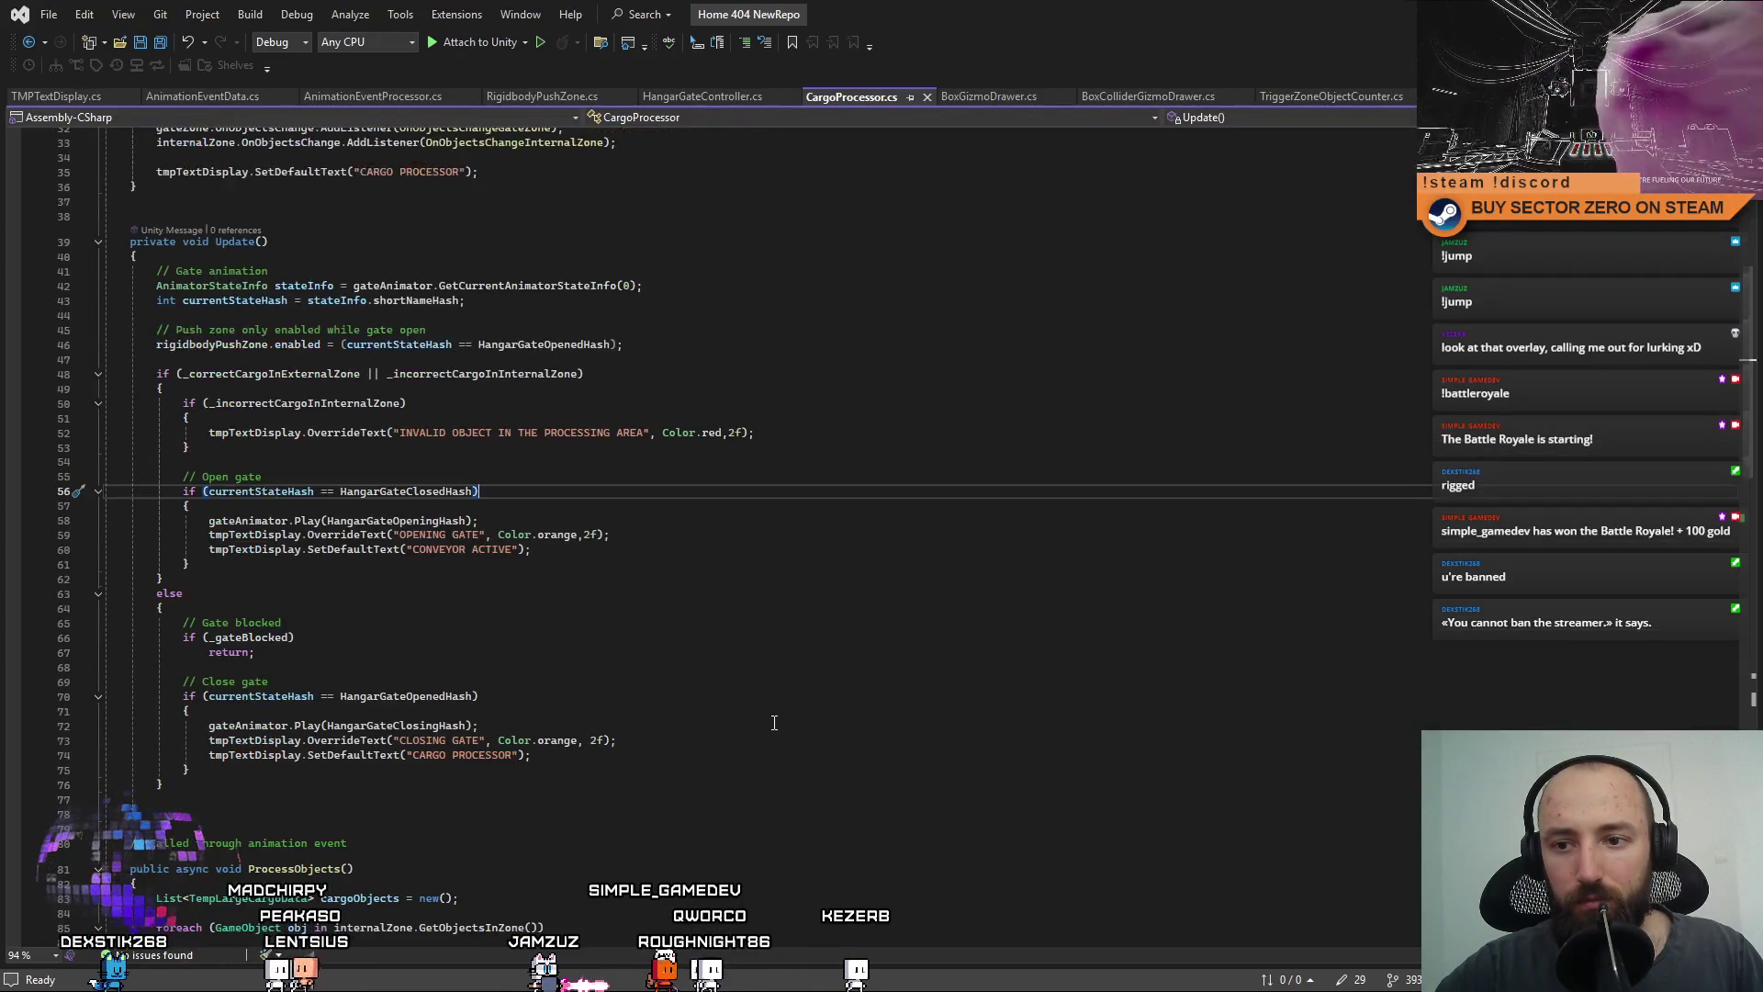
left_click_drag(577, 534, 530, 534)
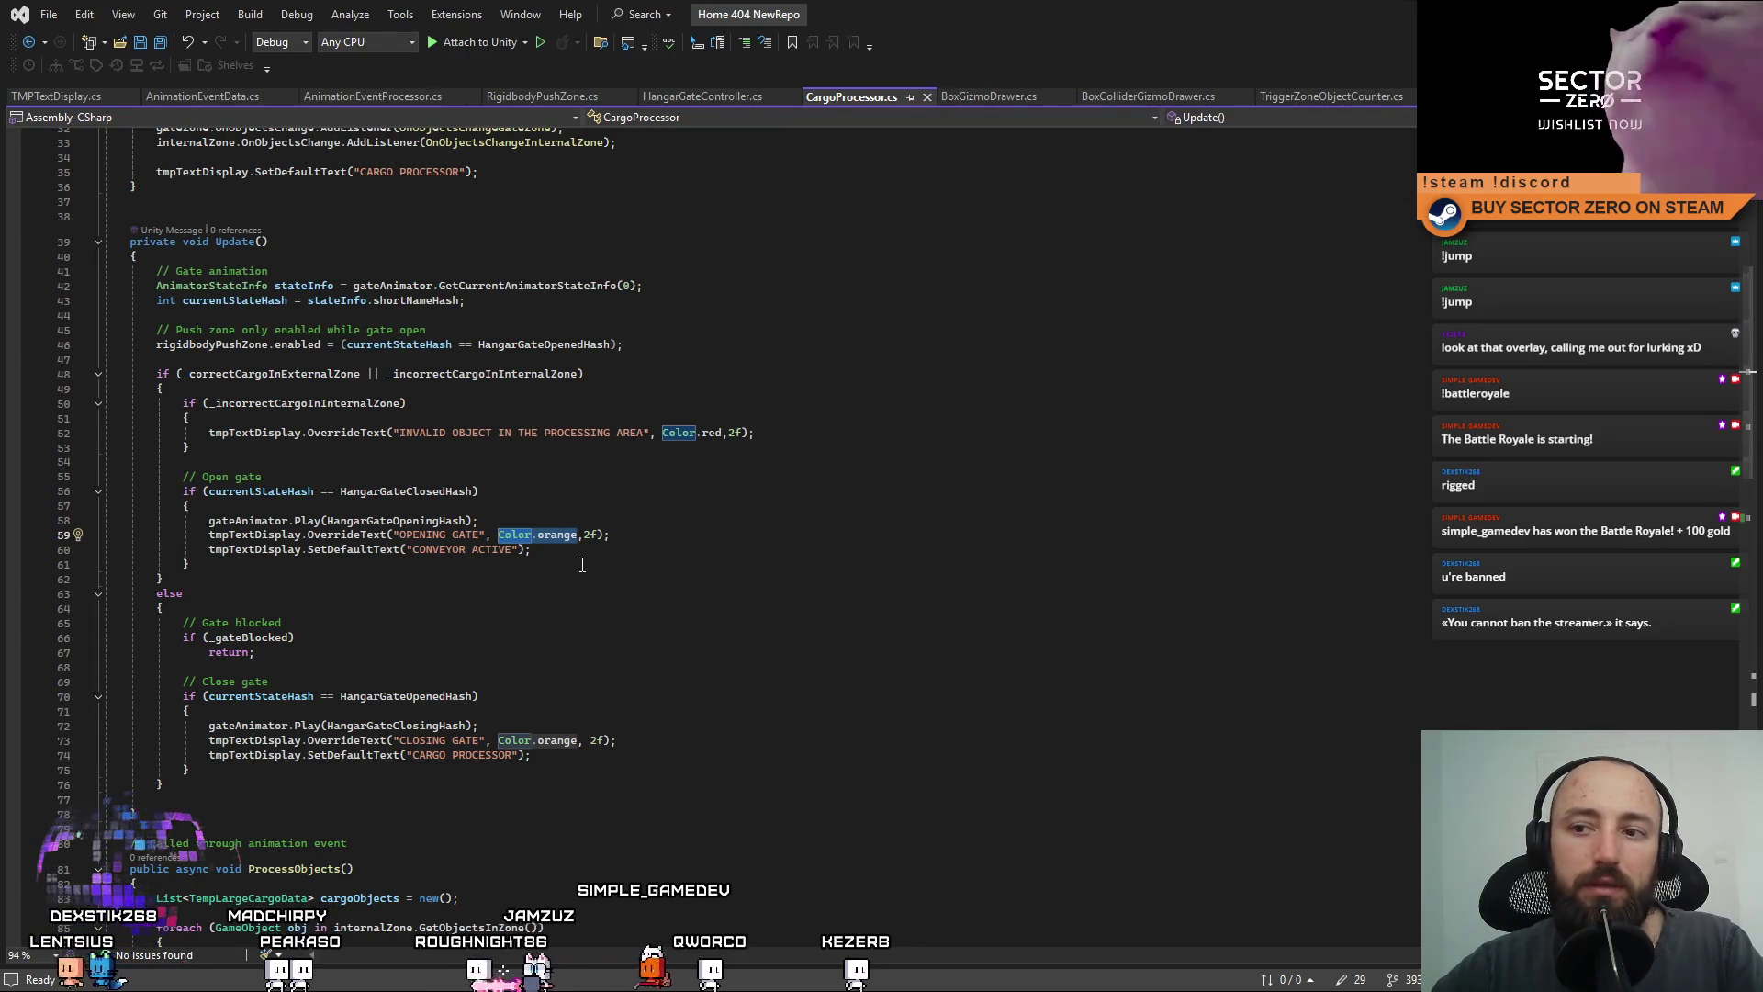
key("BackSpace")
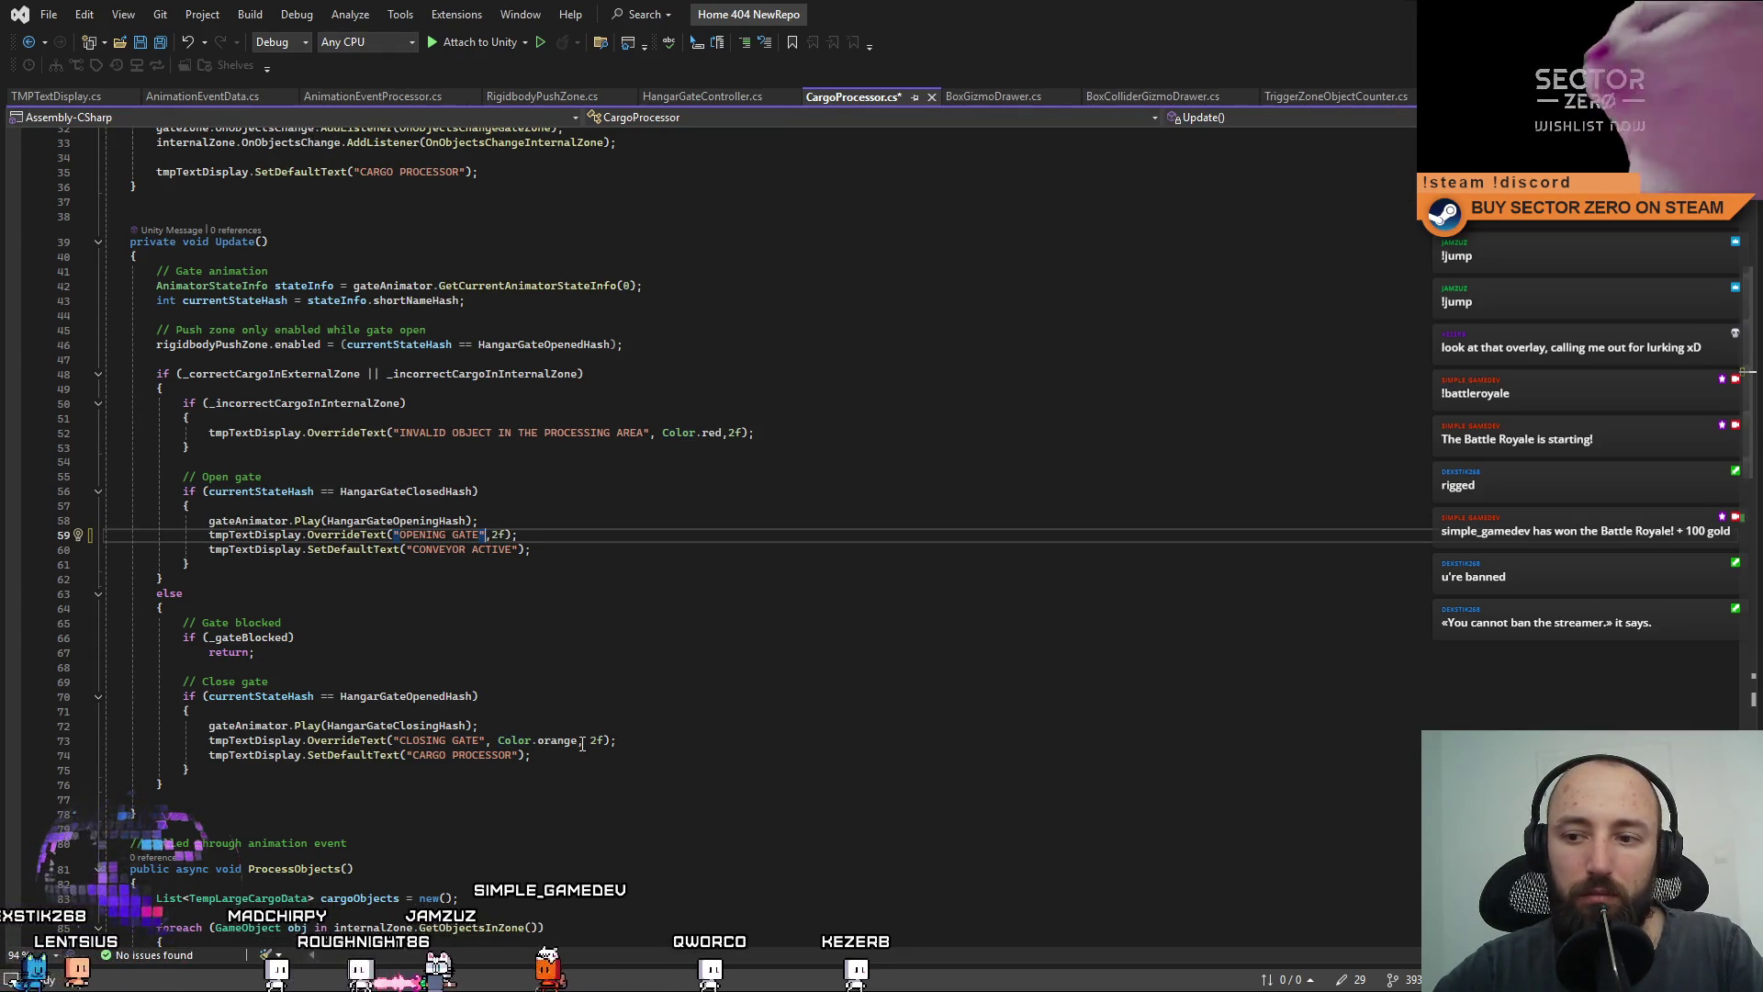
left_click_drag(581, 744, 541, 744)
key("BackSpace")
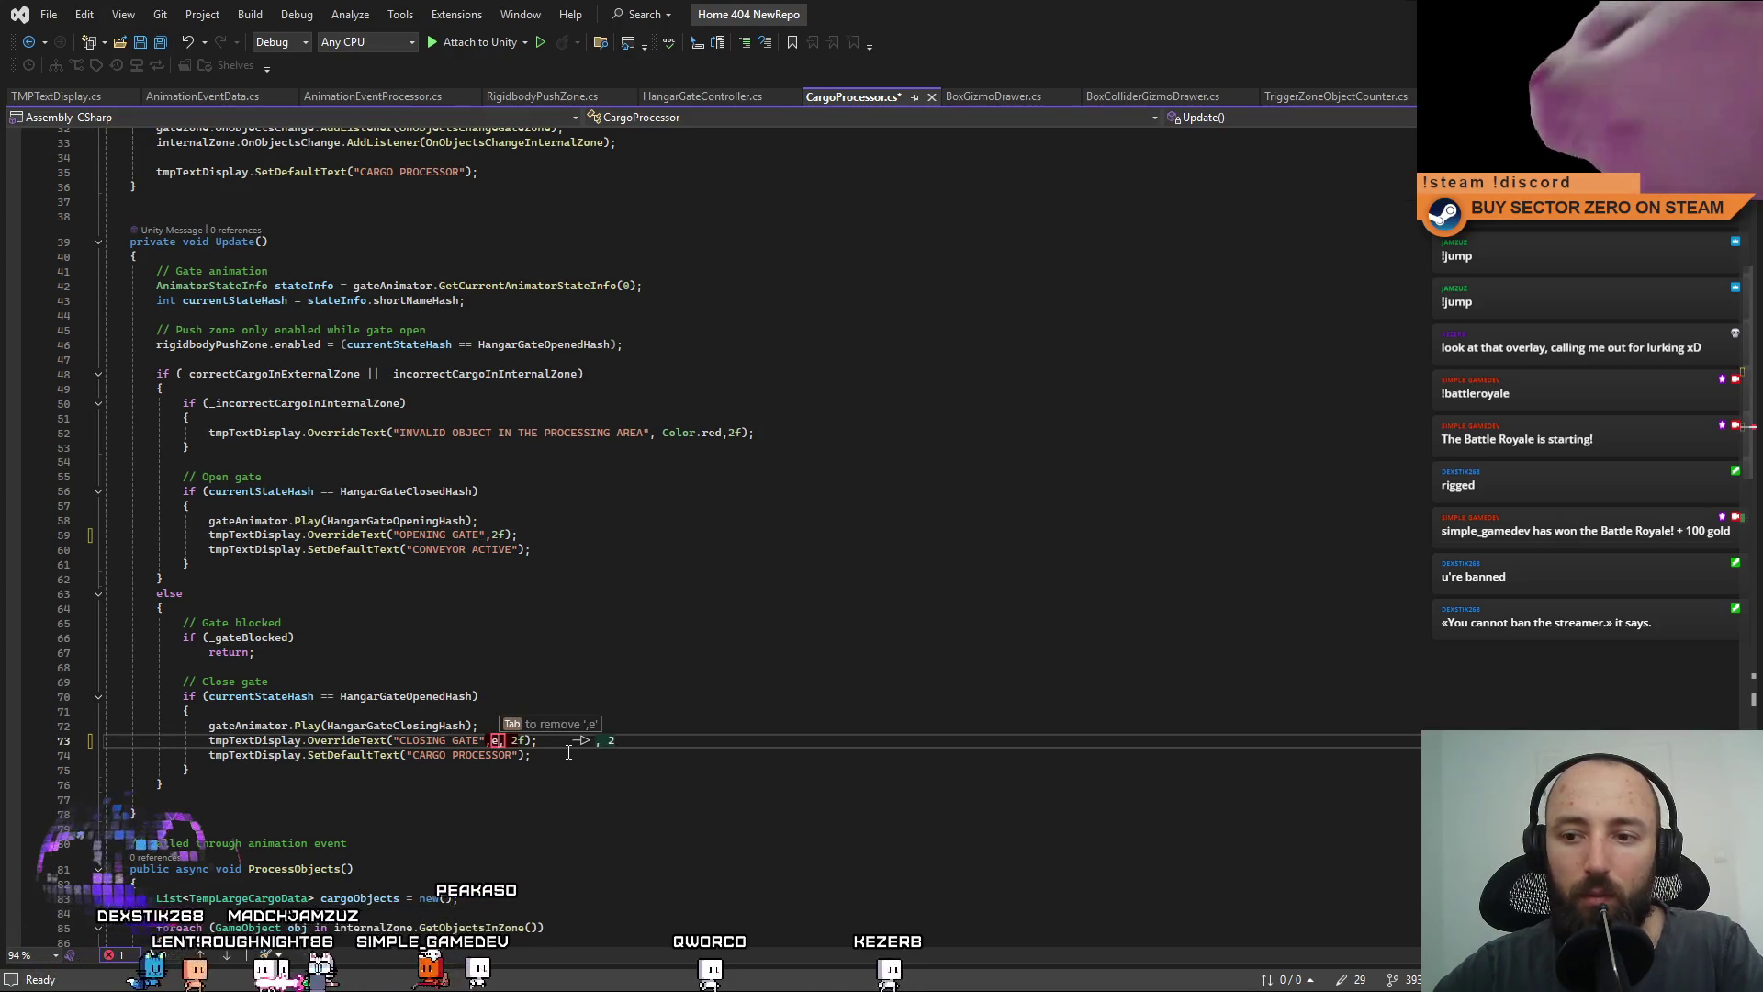
Remove the orange colour argument from the PROCESSING CARGO message.
left_click(706, 670)
left_click(768, 507)
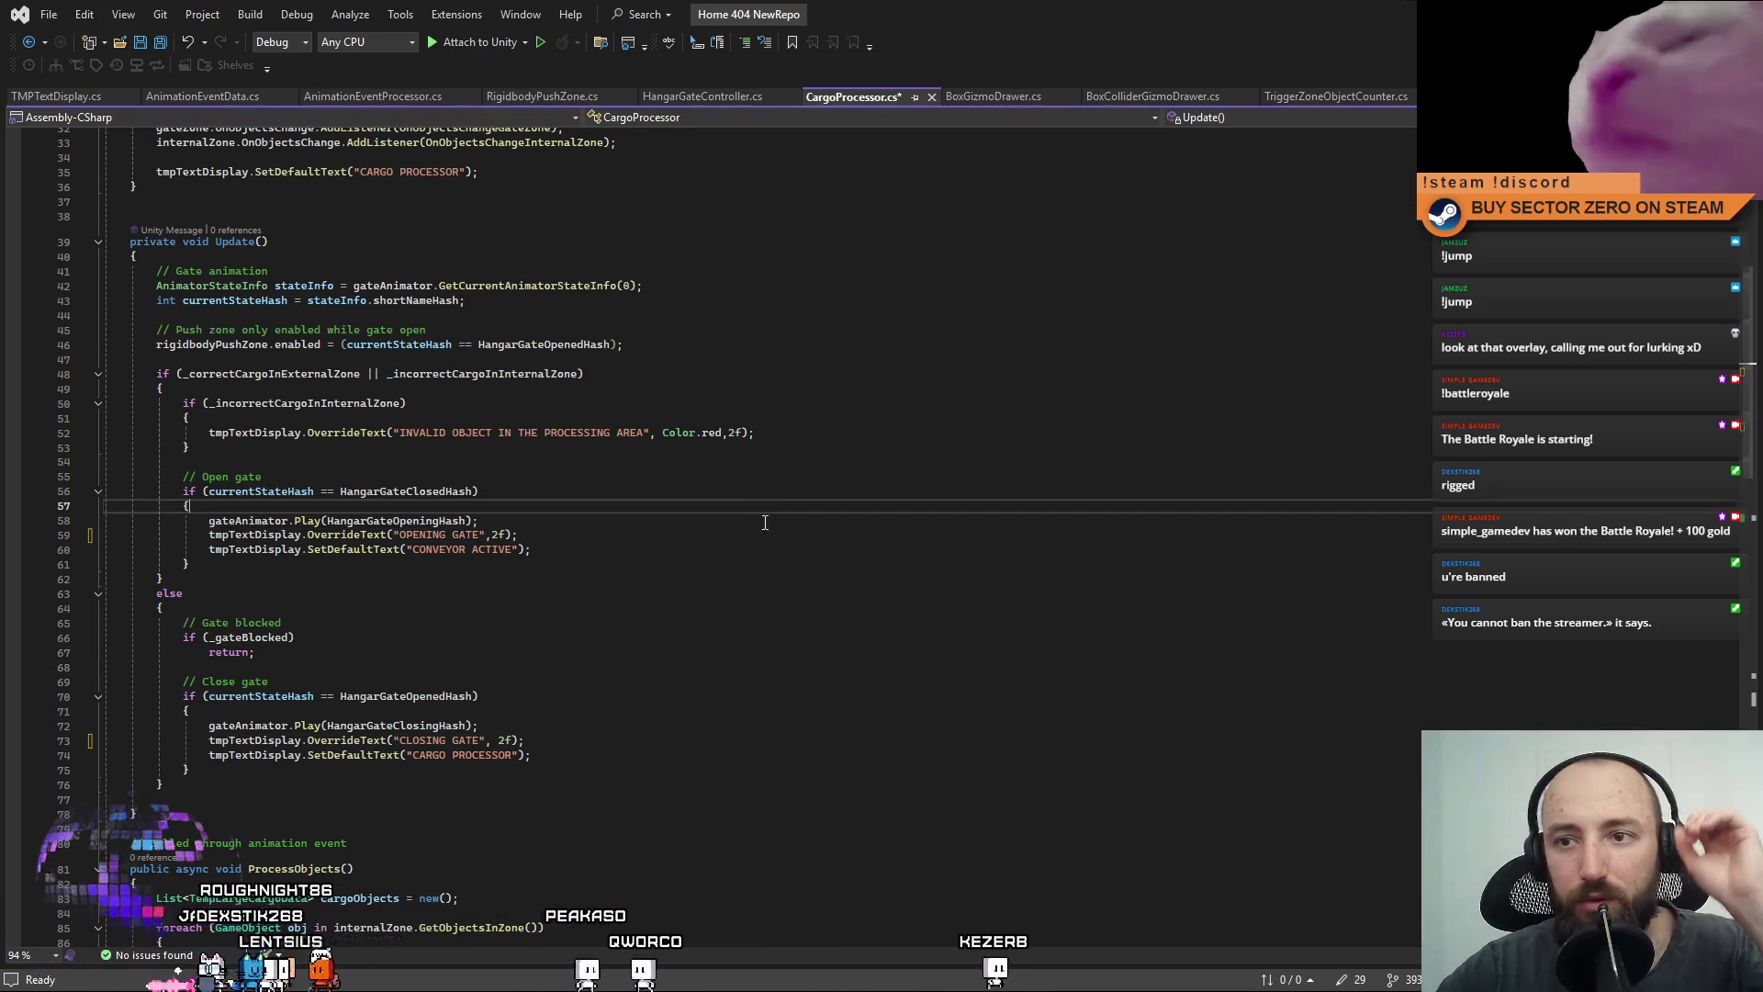
scroll(752, 632, "down", 6)
scroll(752, 632, "down", 1)
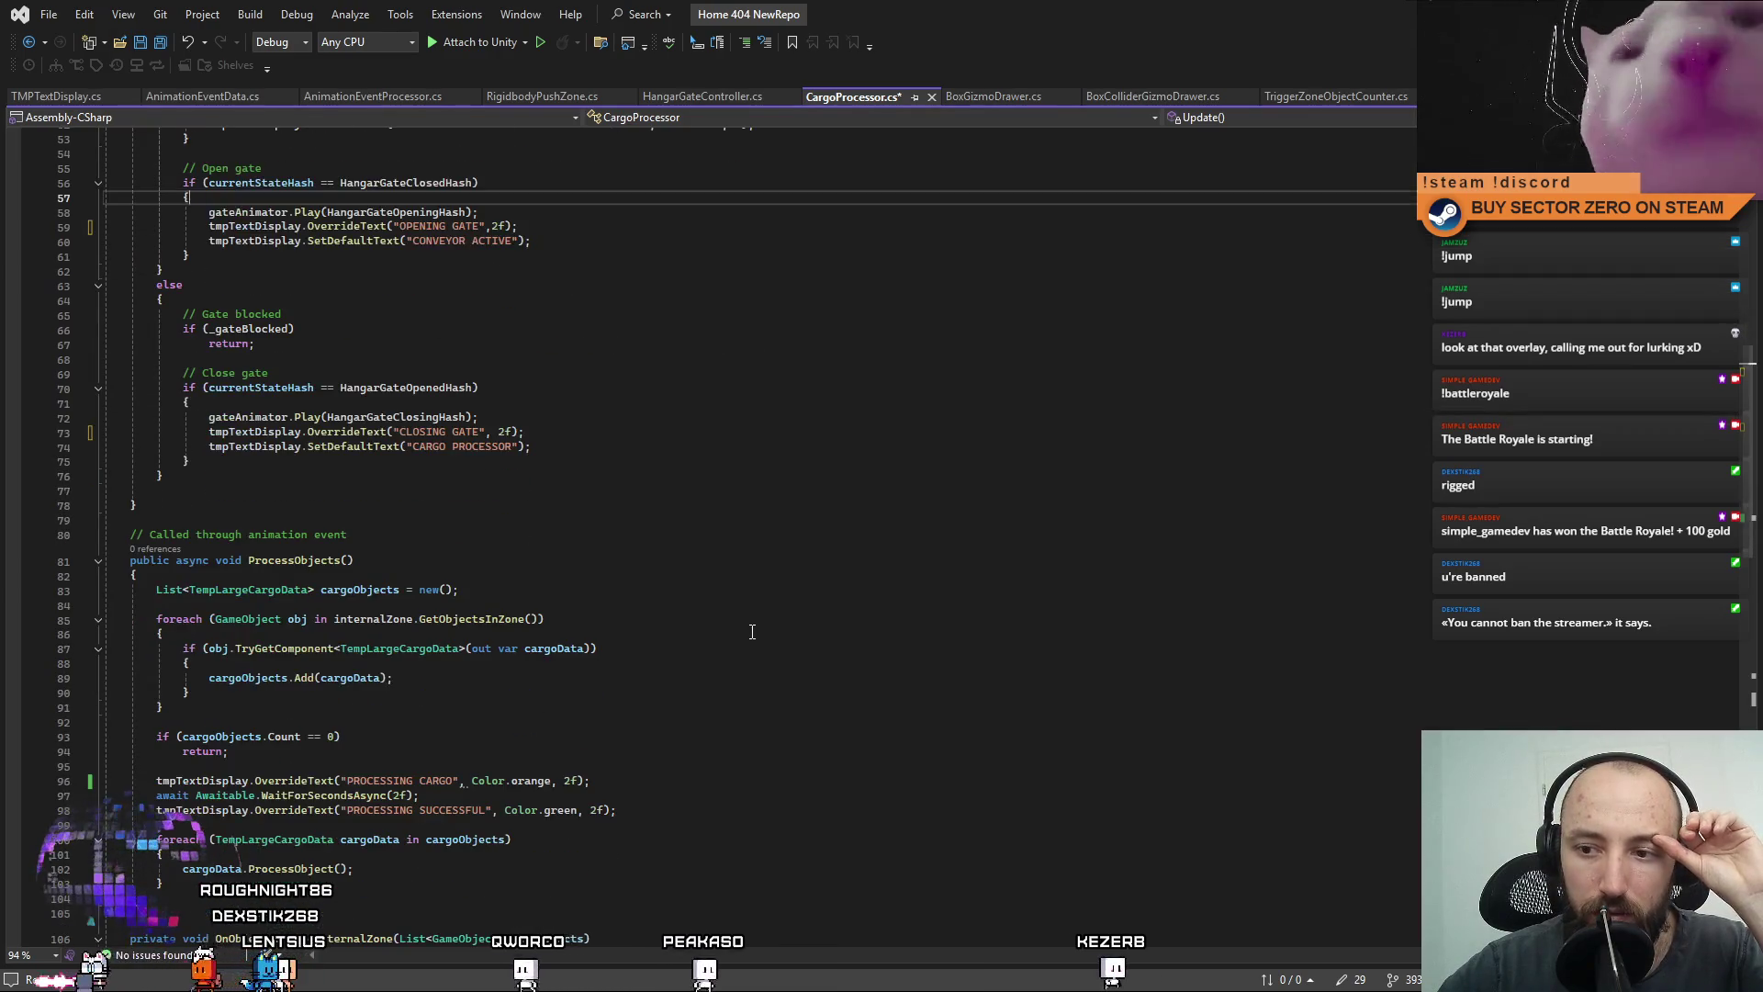
scroll(736, 646, "down", 3)
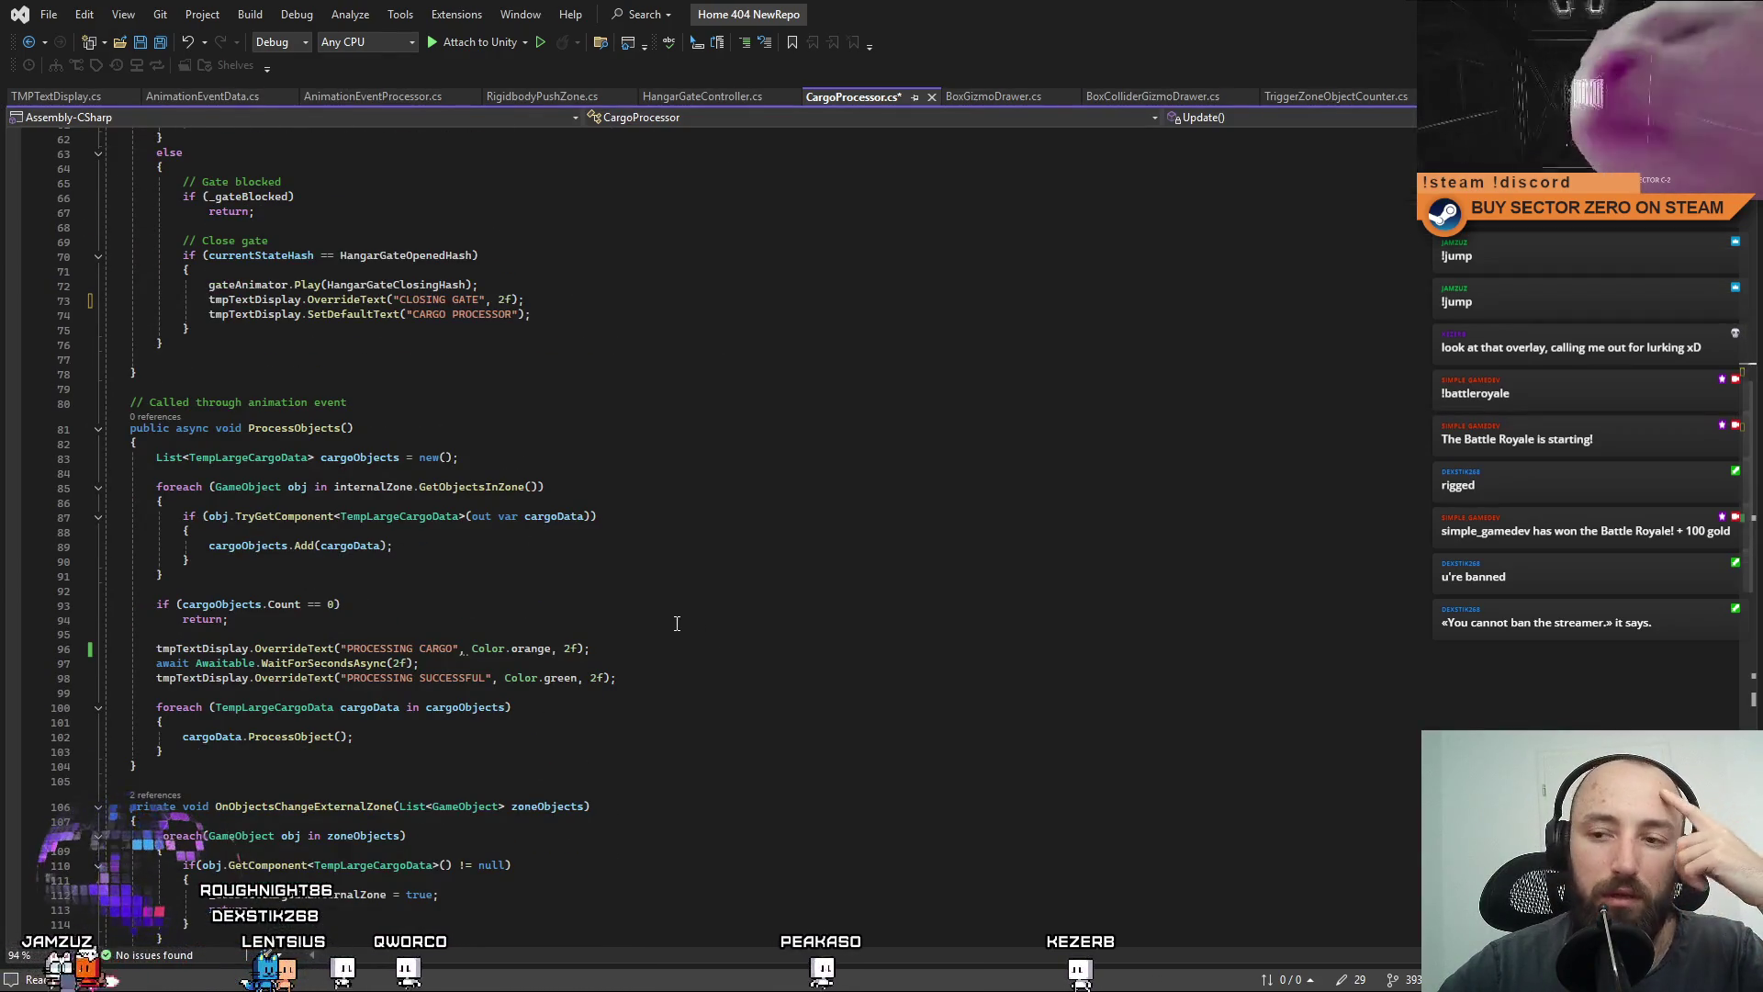
left_click(522, 654)
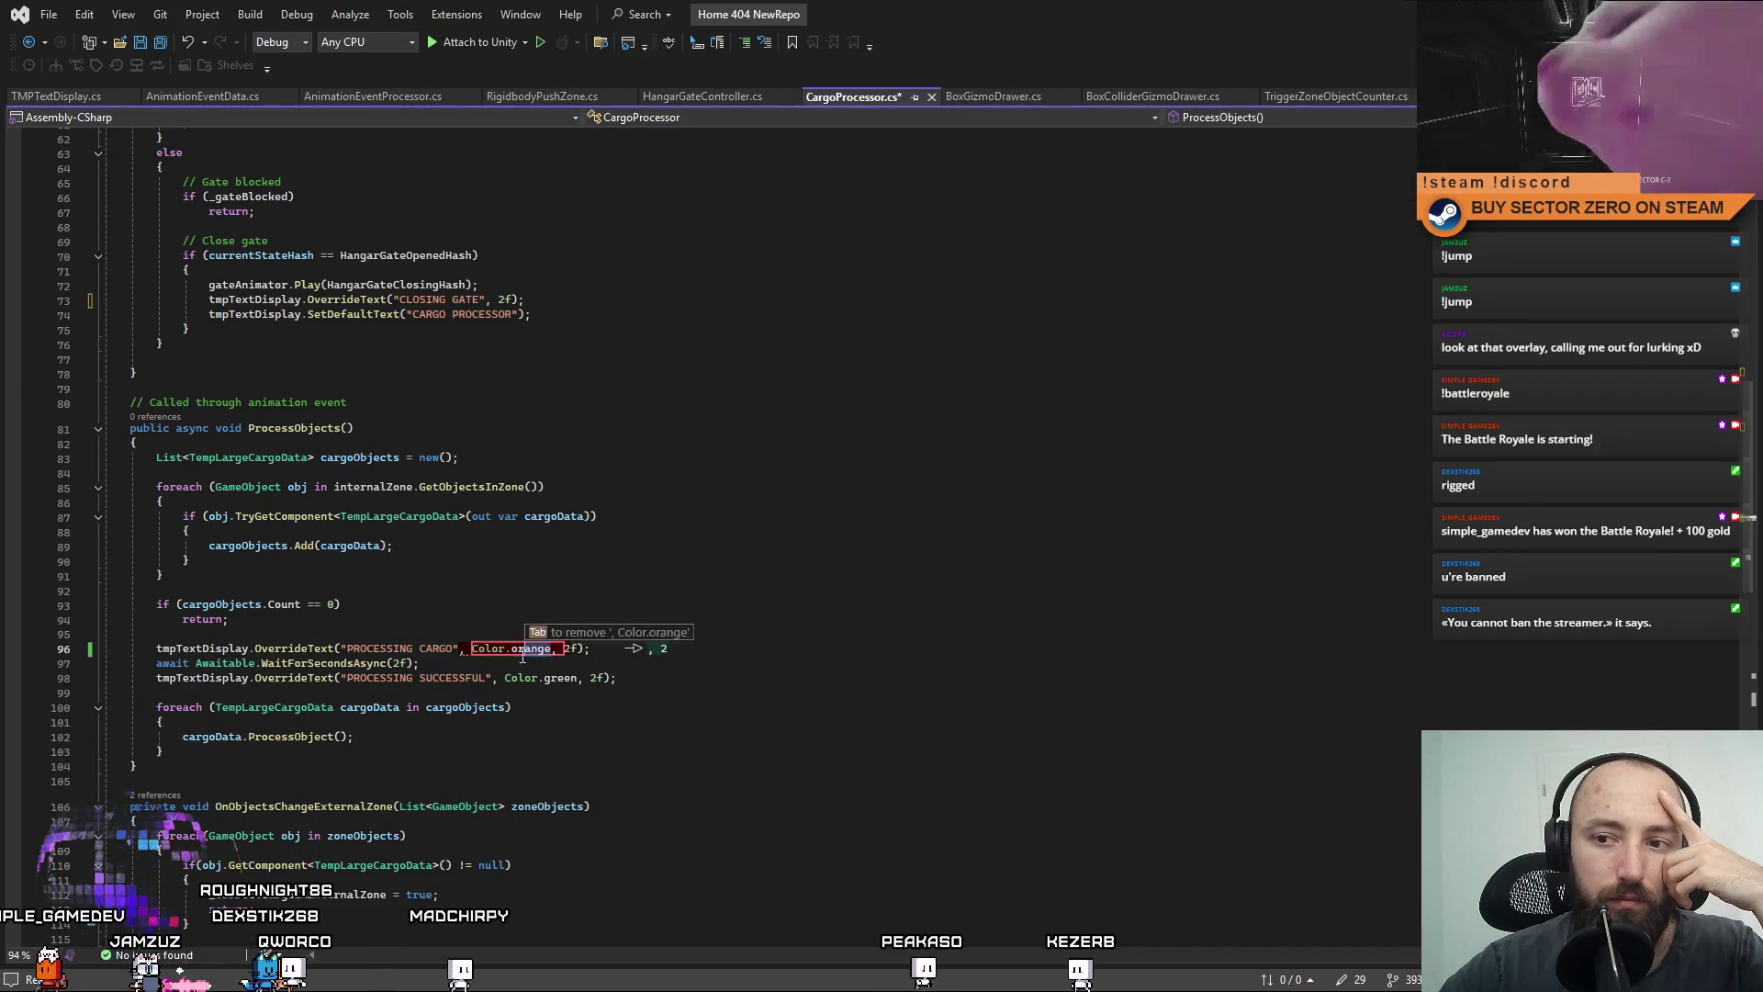
left_click(723, 551)
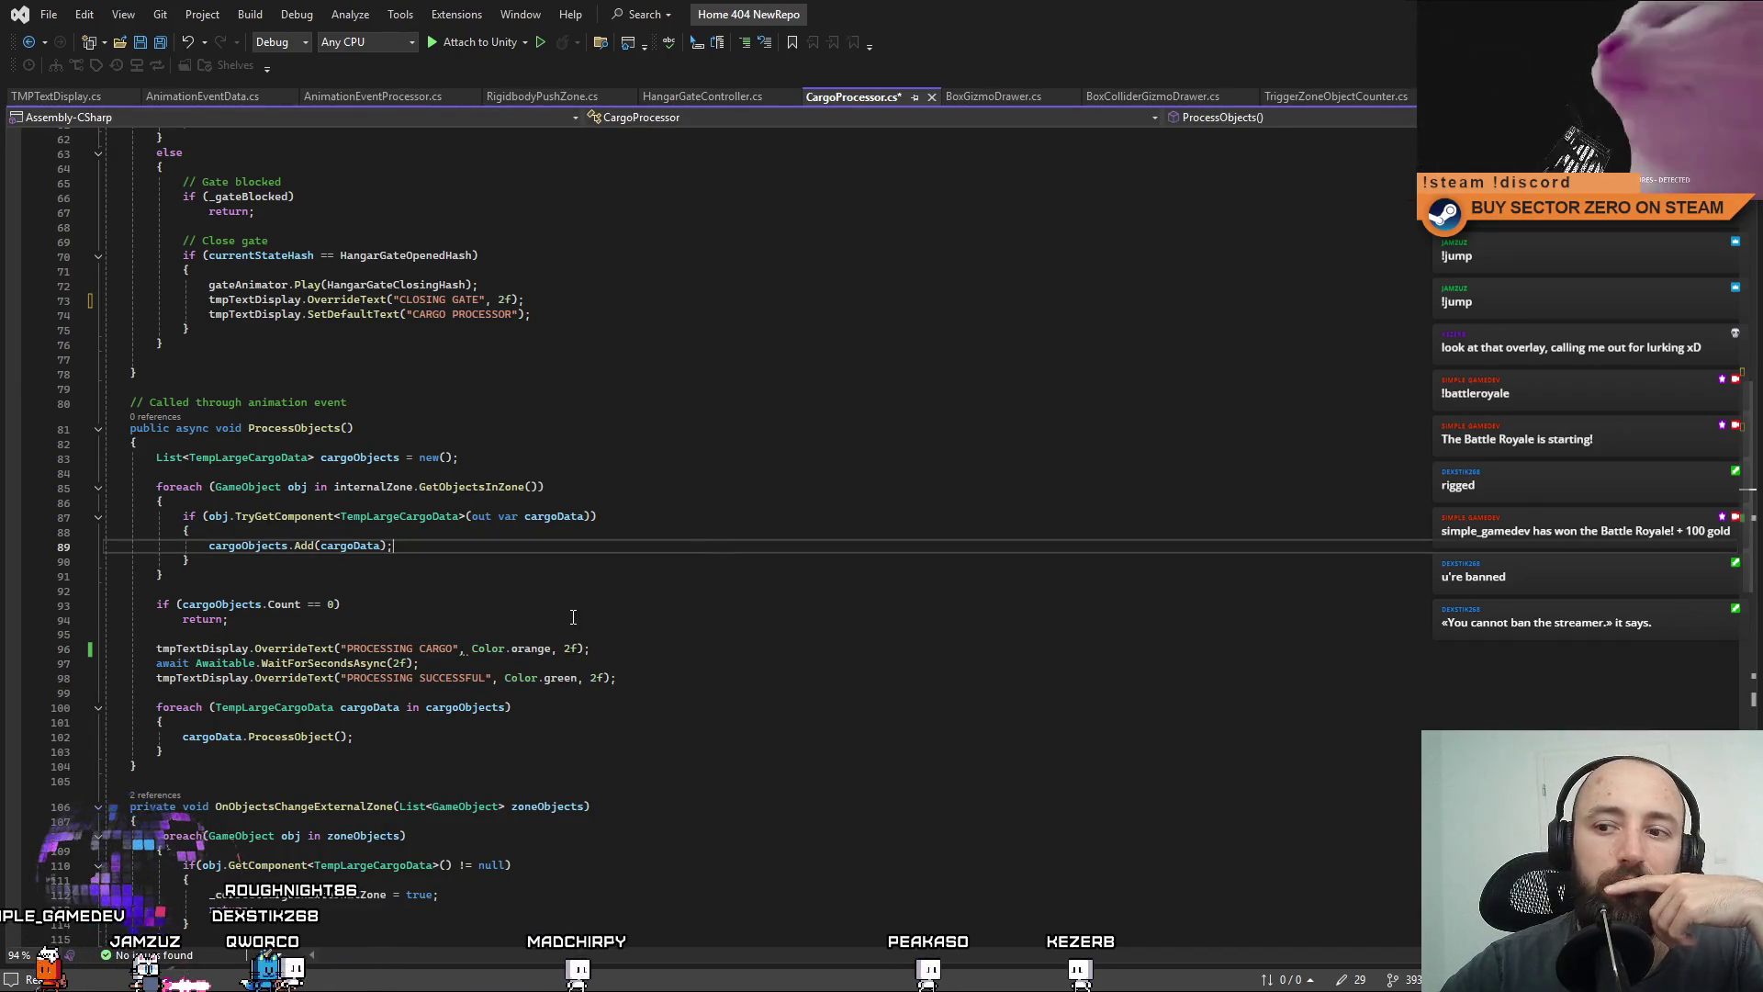
left_click(515, 648)
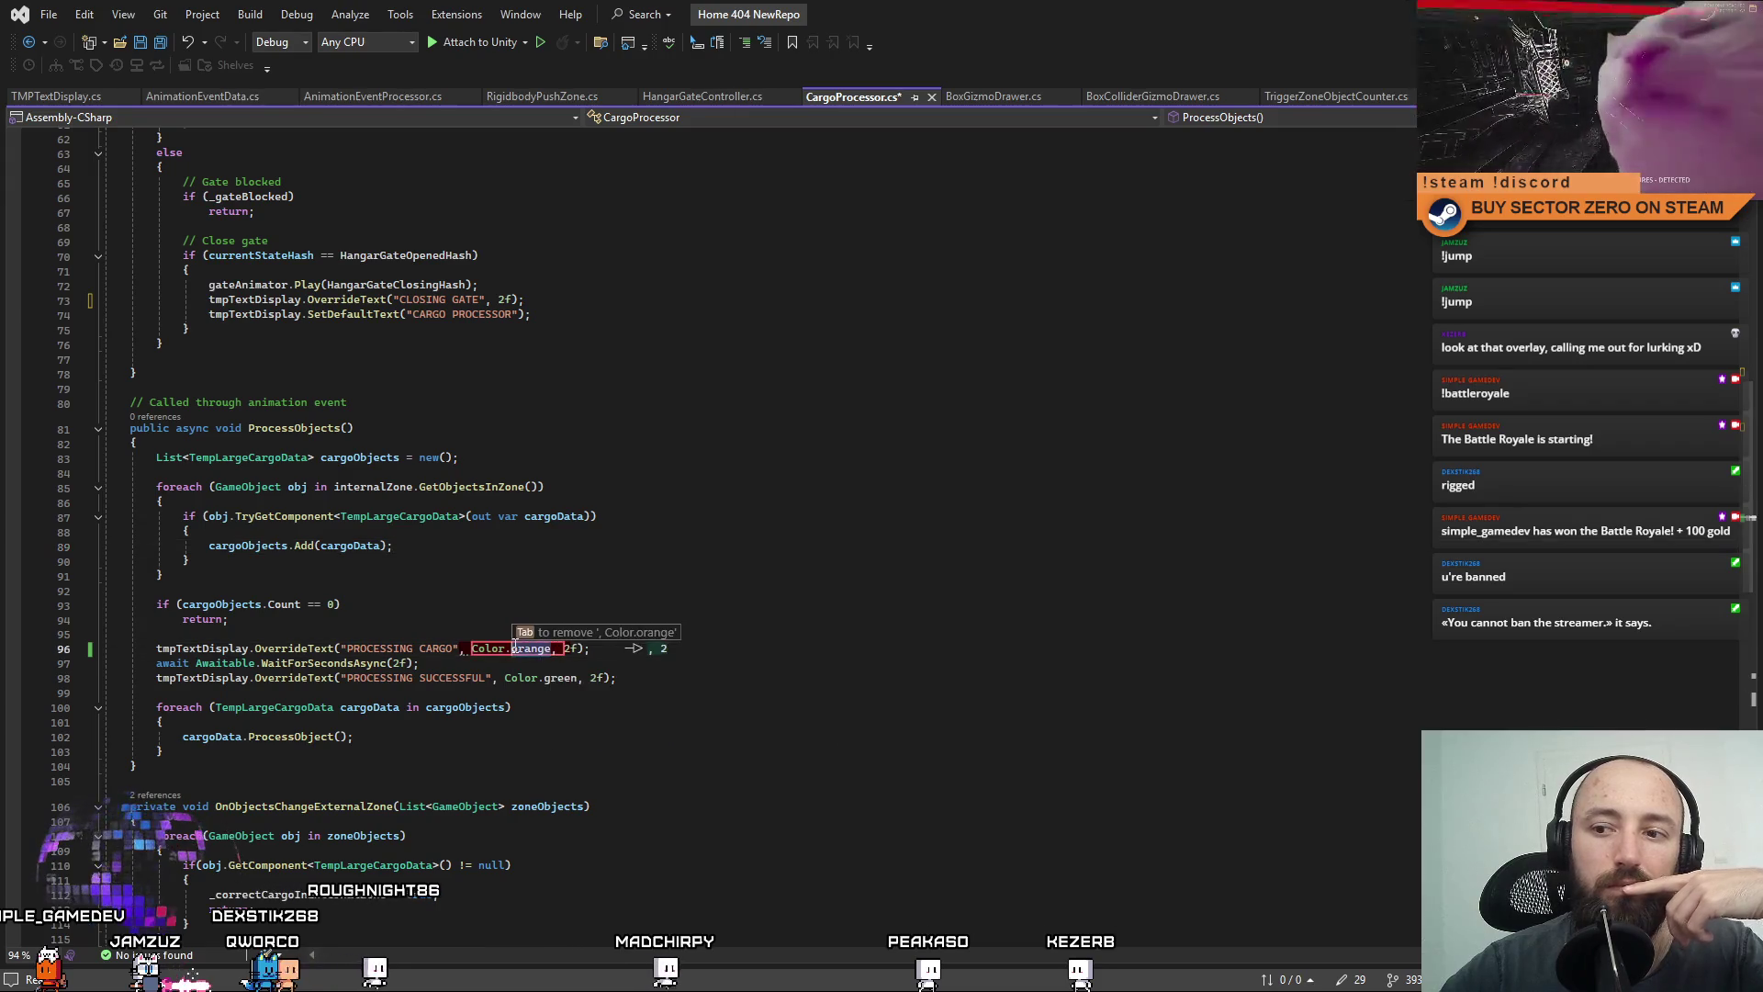
left_click(578, 547)
left_click(551, 646)
key("ctrl+BackSpace")
key("ctrl+BackSpace")
key("ctrl+BackSpace")
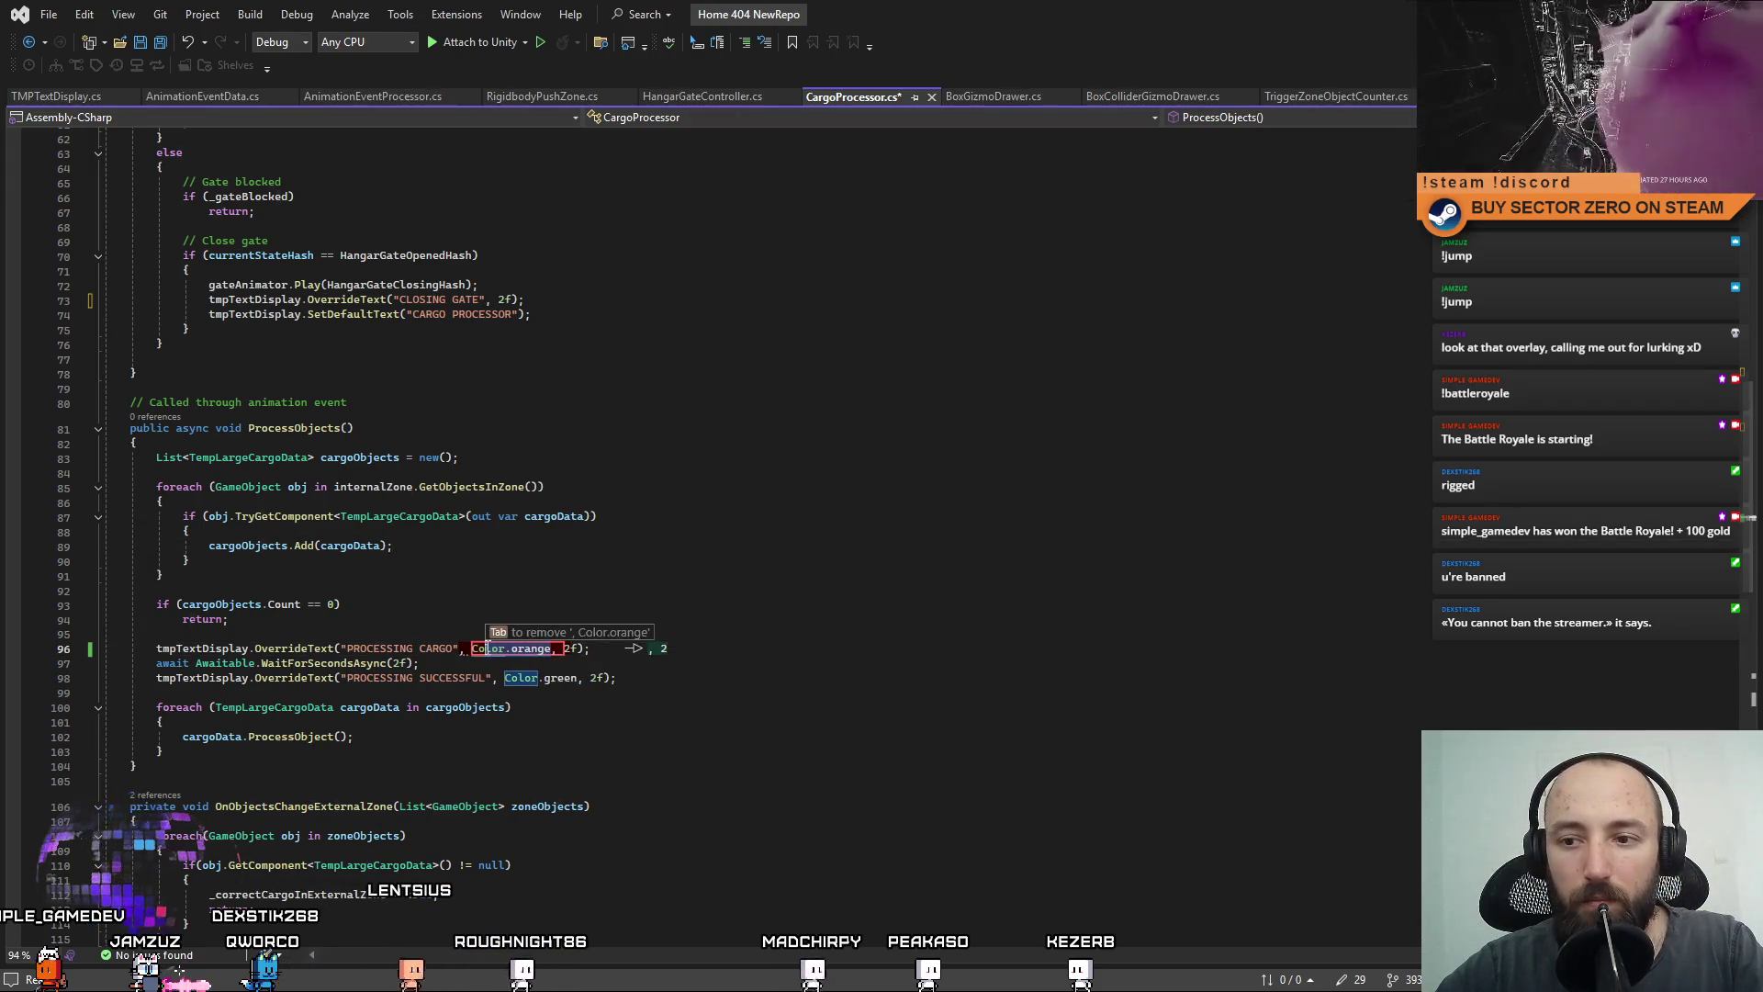
Shorten the invalid message to 'INVALID OBJECT' and save CargoProcessor.cs.
left_click(638, 614)
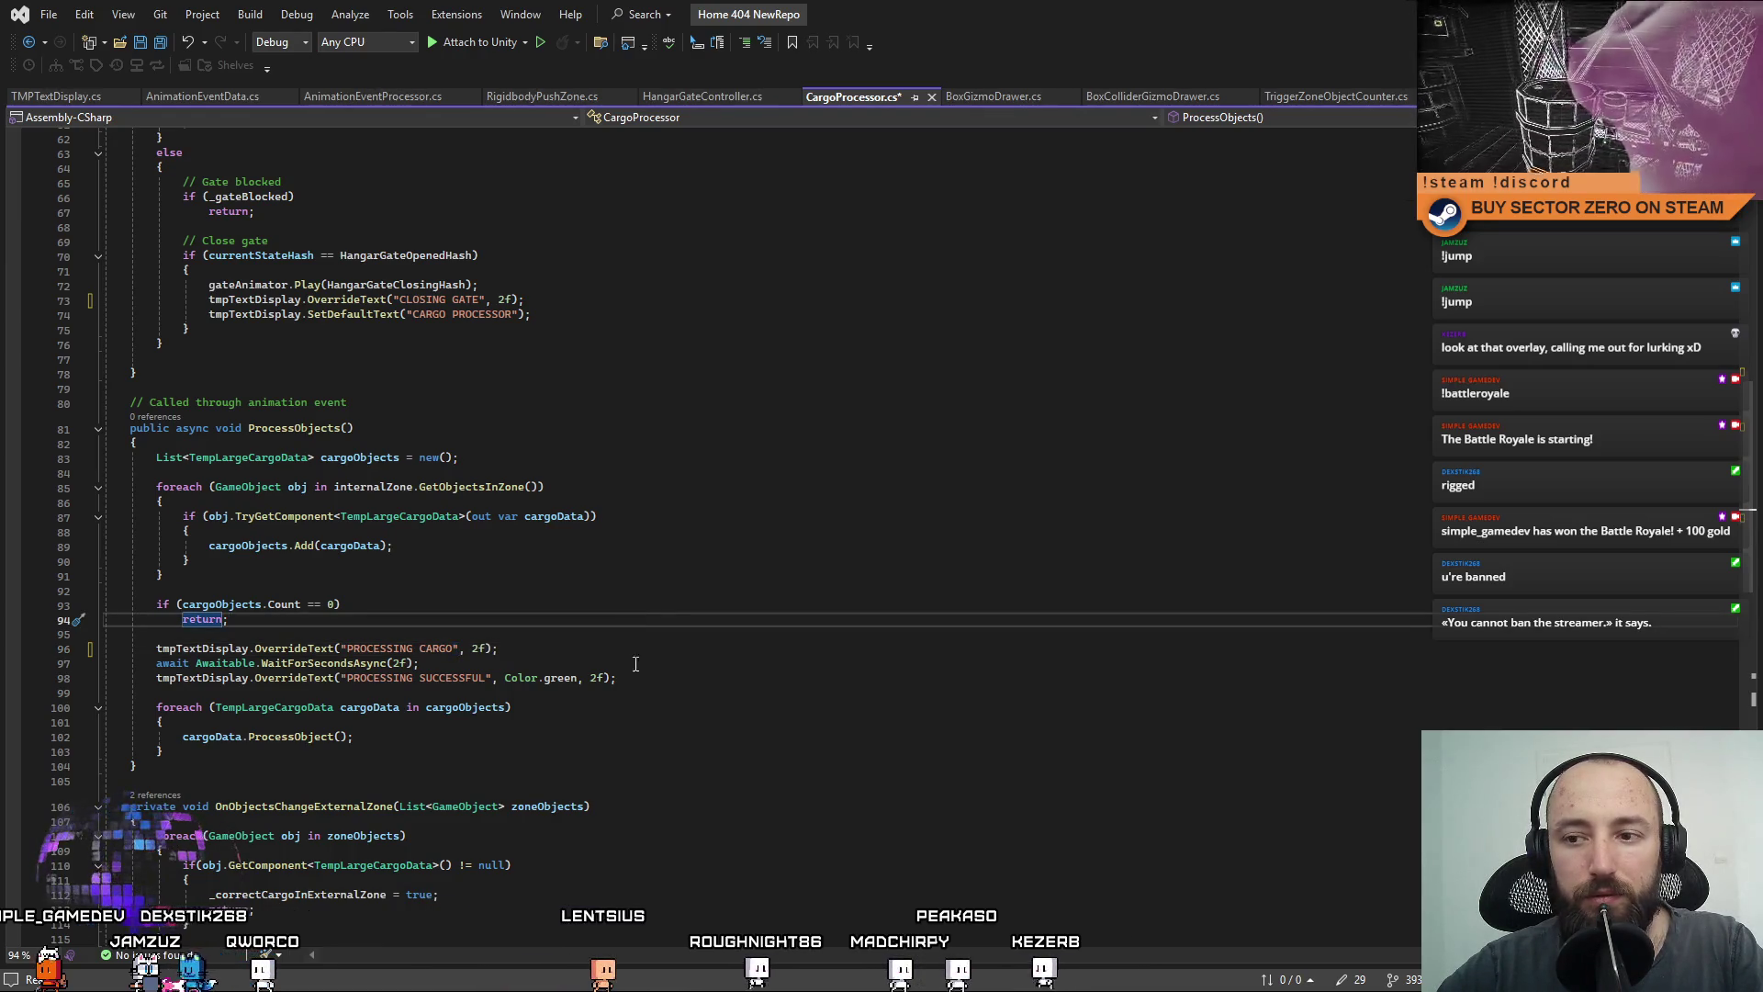
scroll(527, 689, "up", 4)
scroll(527, 689, "up", 4)
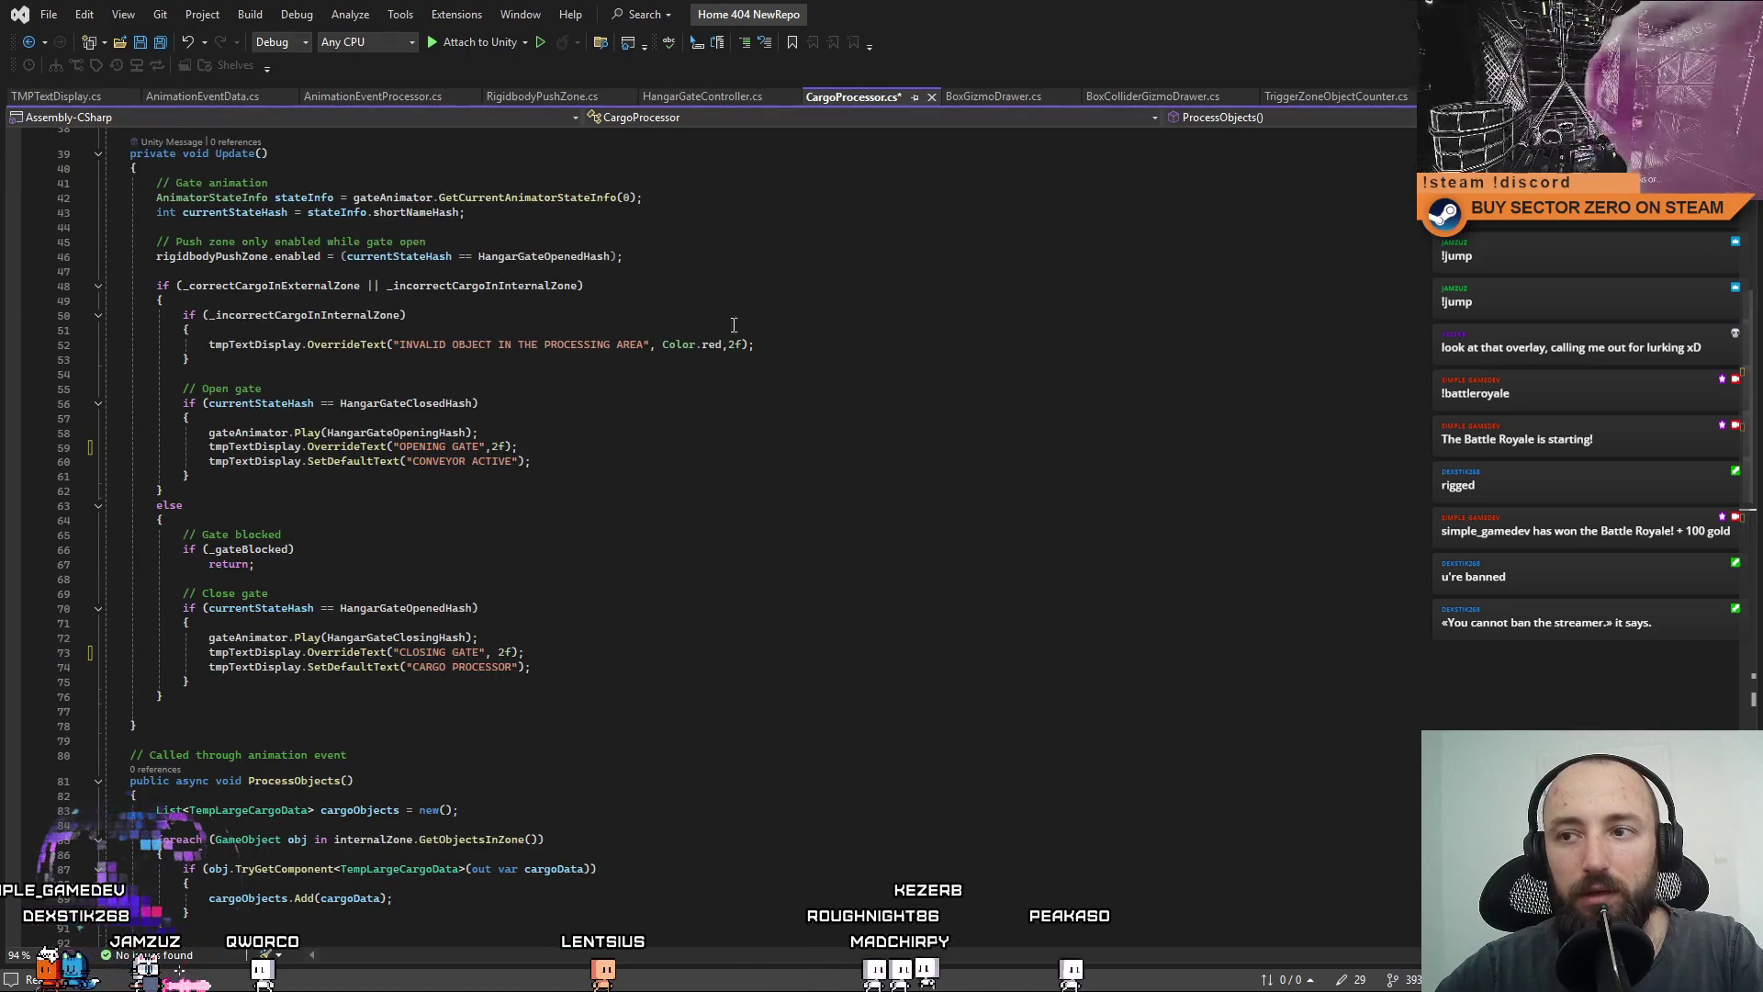
left_click(634, 433)
scroll(634, 456, "up", 2)
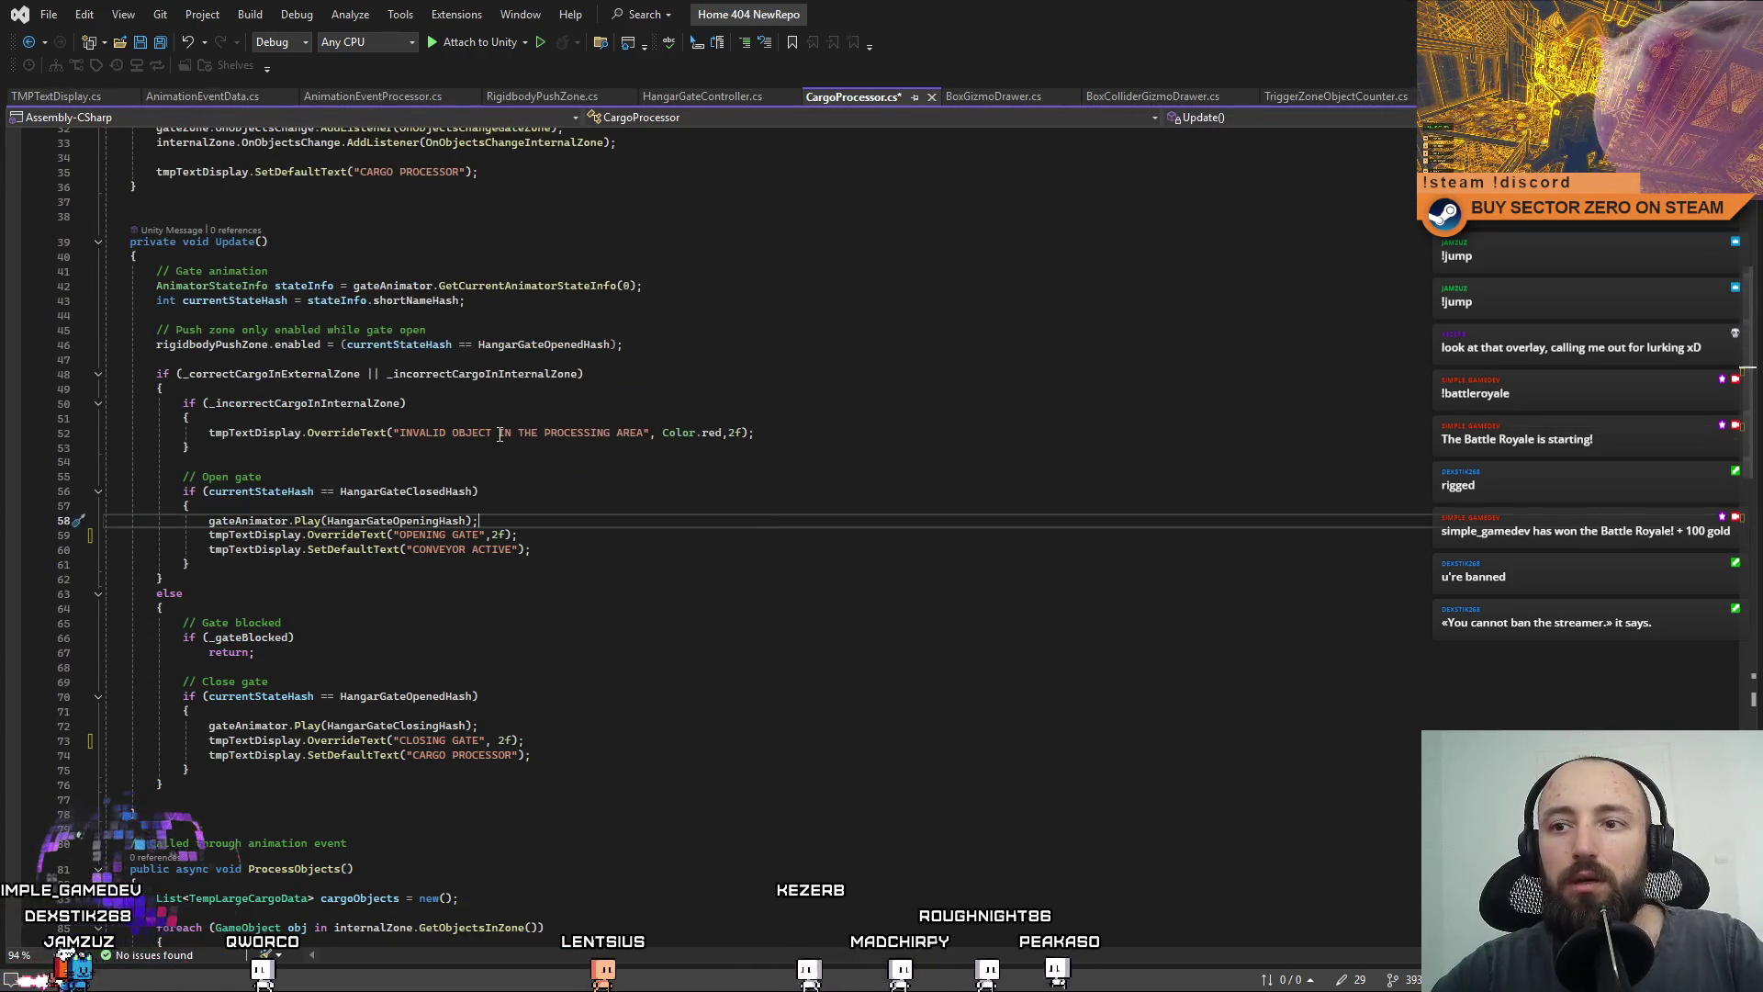
mouse_move(497, 432)
left_mouse_down()
mouse_move(764, 432)
mouse_move(647, 432)
left_mouse_up()
key("BackSpace")
left_click(754, 551)
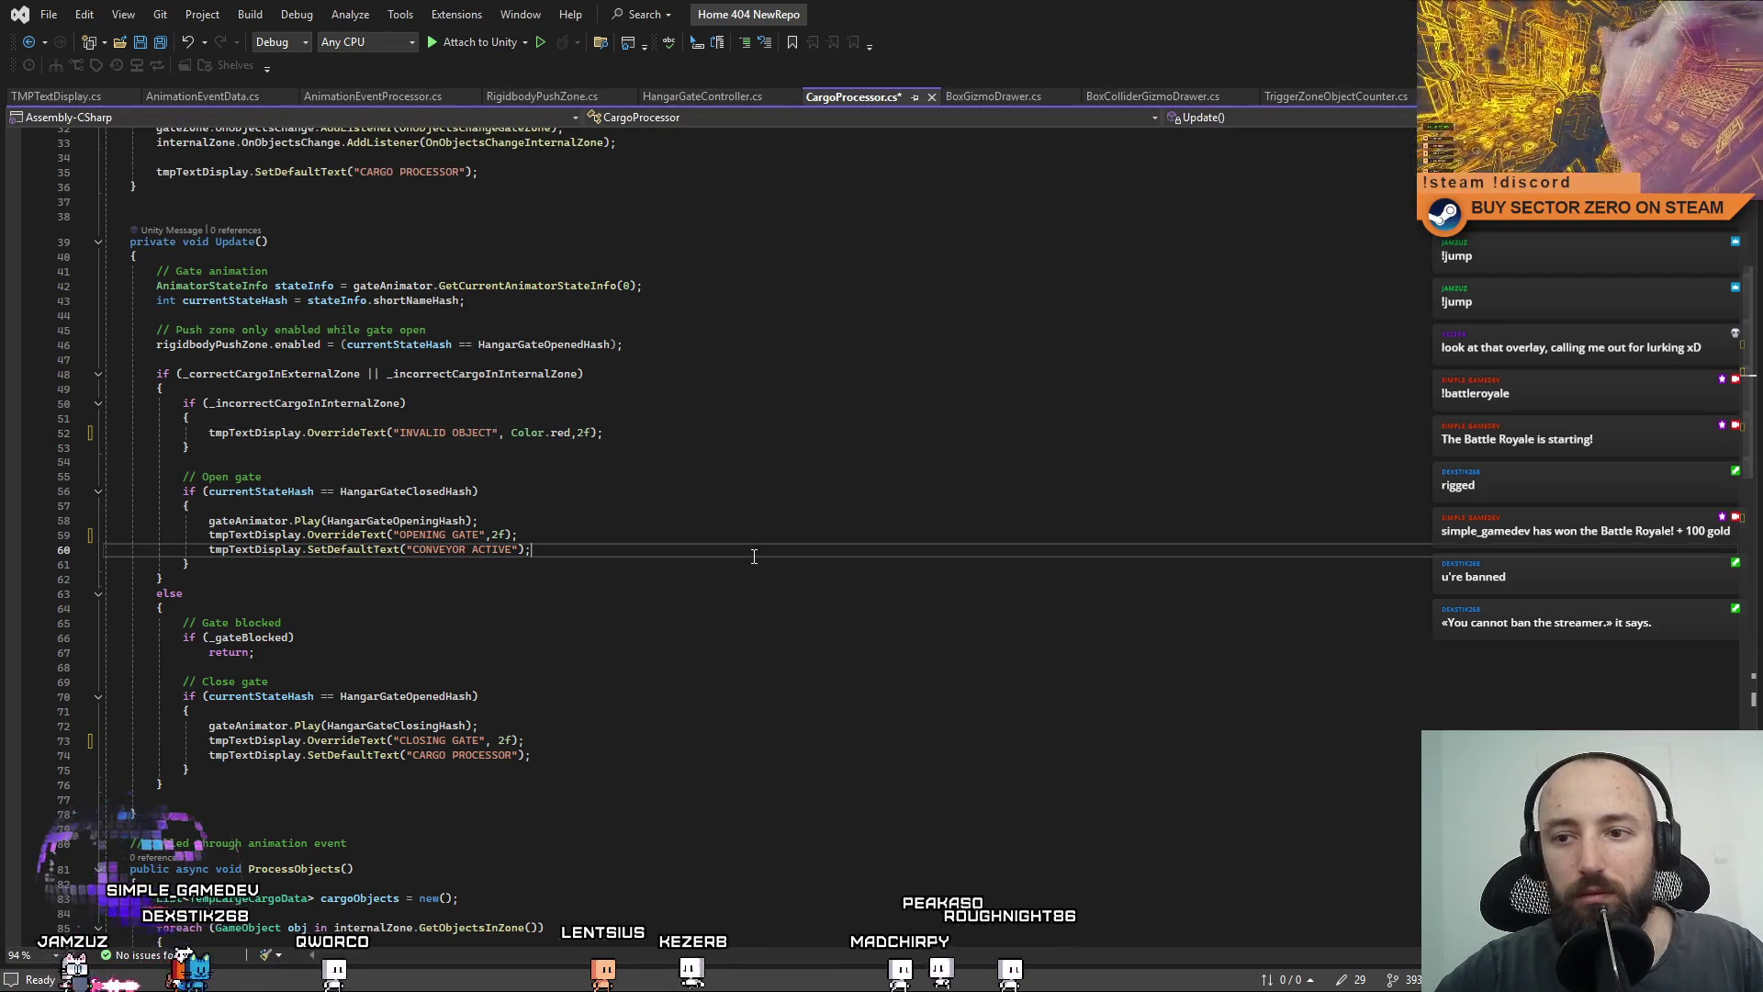
scroll(754, 556, "down", 9)
left_click(850, 500)
key("ctrl+s")
scroll(850, 551, "down", 3)
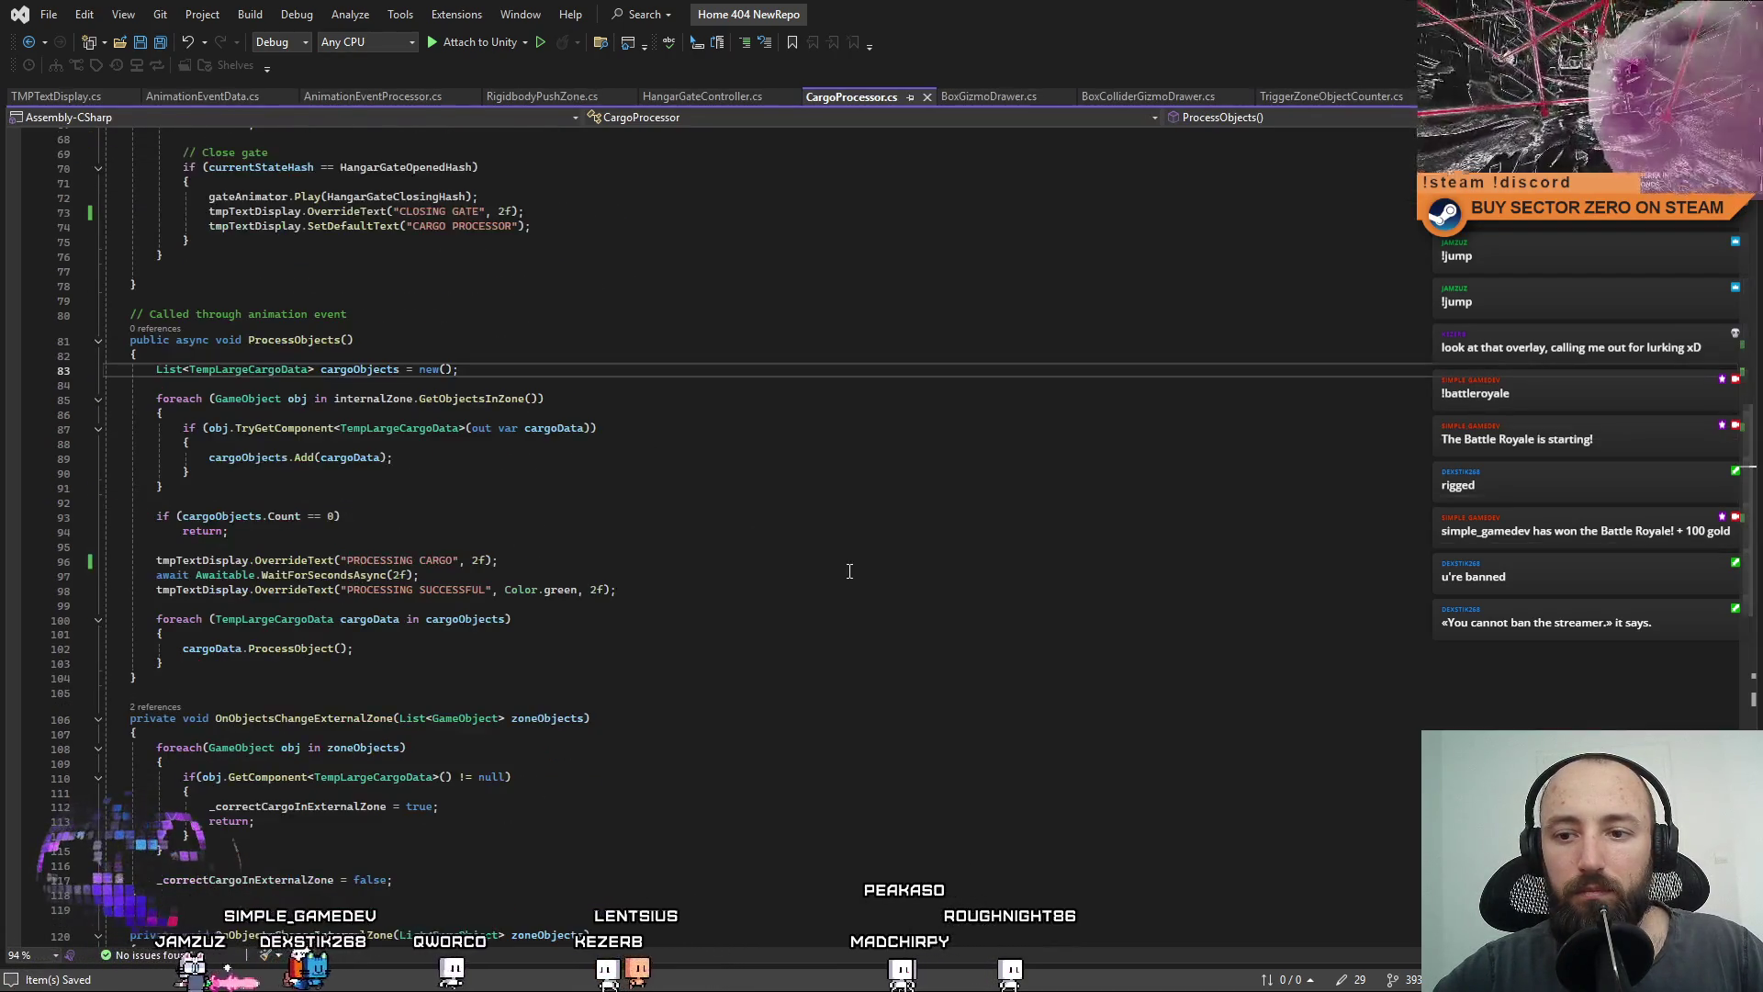
scroll(849, 571, "up", 17)
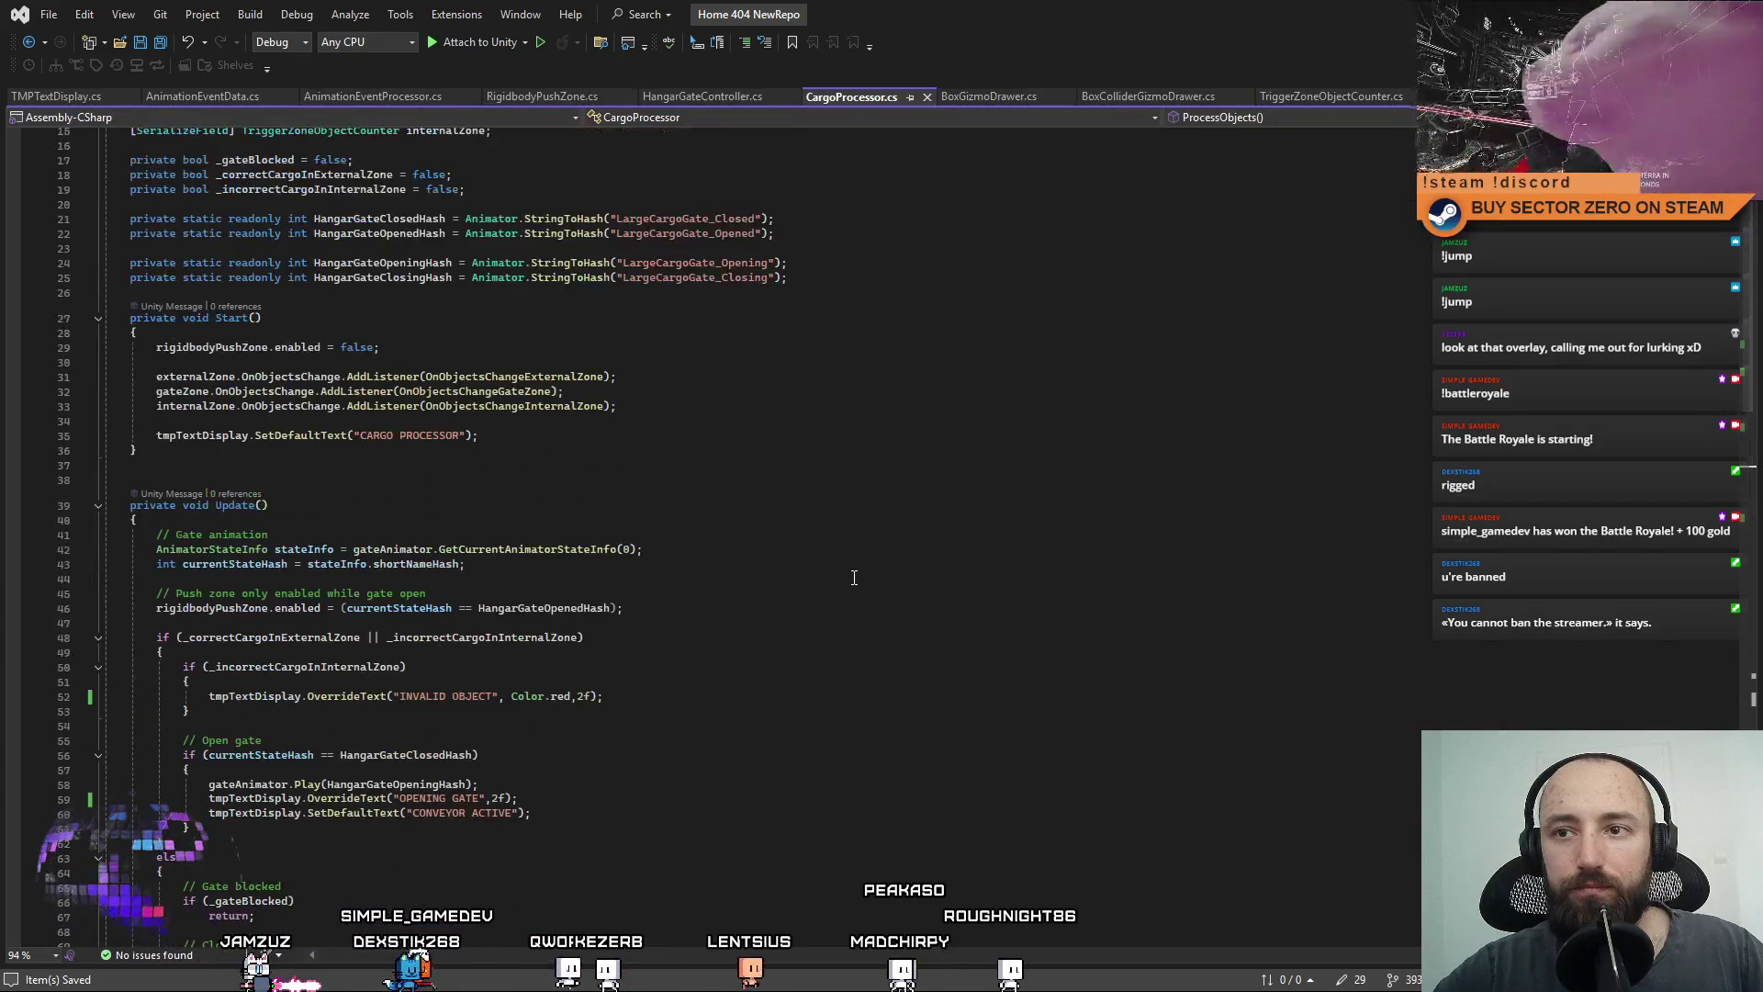
left_click(983, 535)
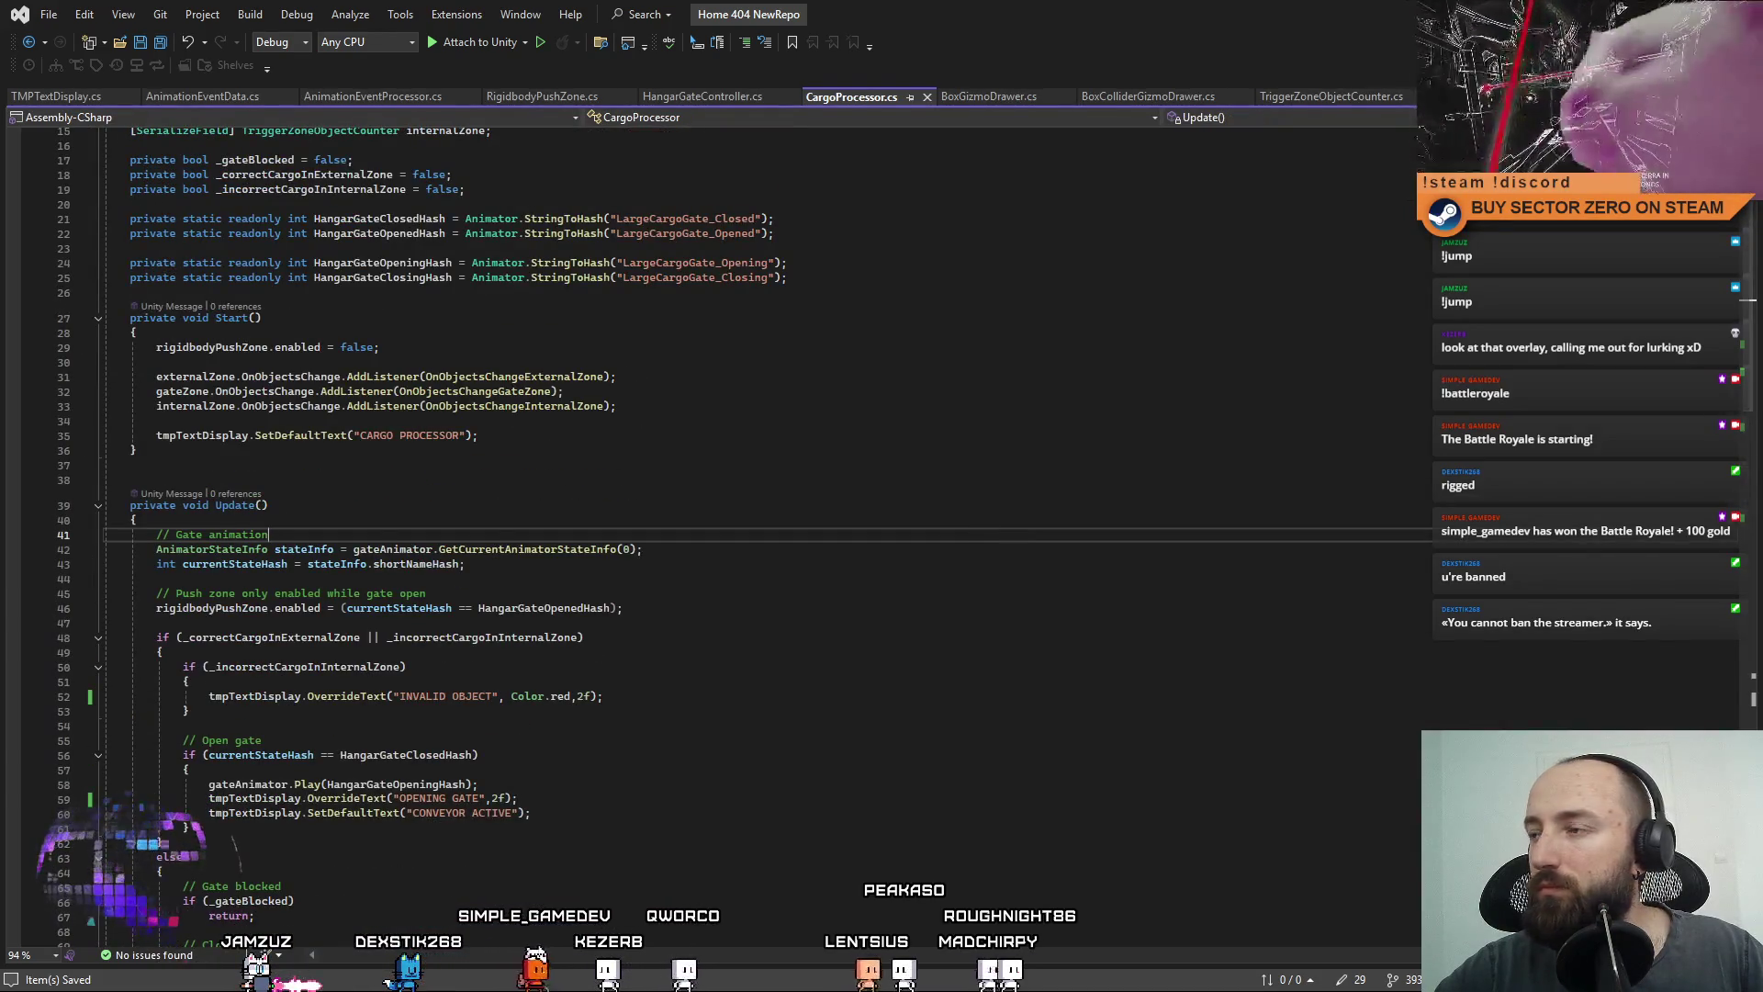
key("alt+Tab")
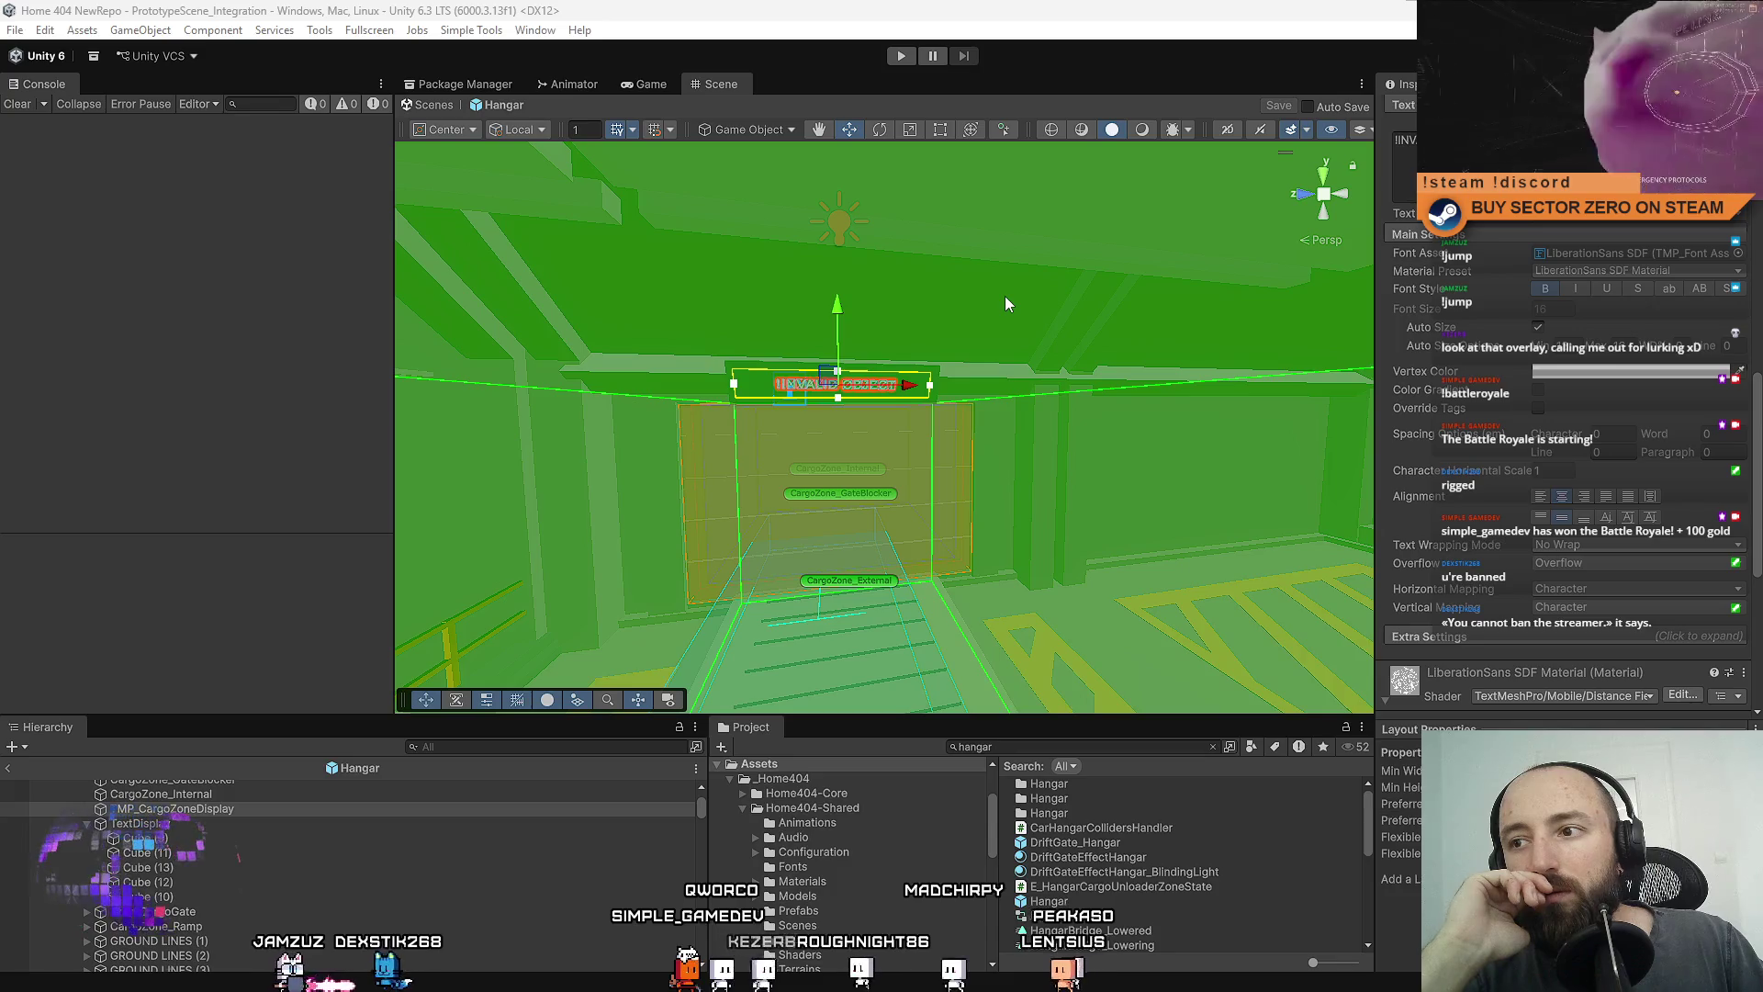
Orbit the Scene view close to the INVALID OBJECT sign, then enter Play mode.
right_click(1005, 295)
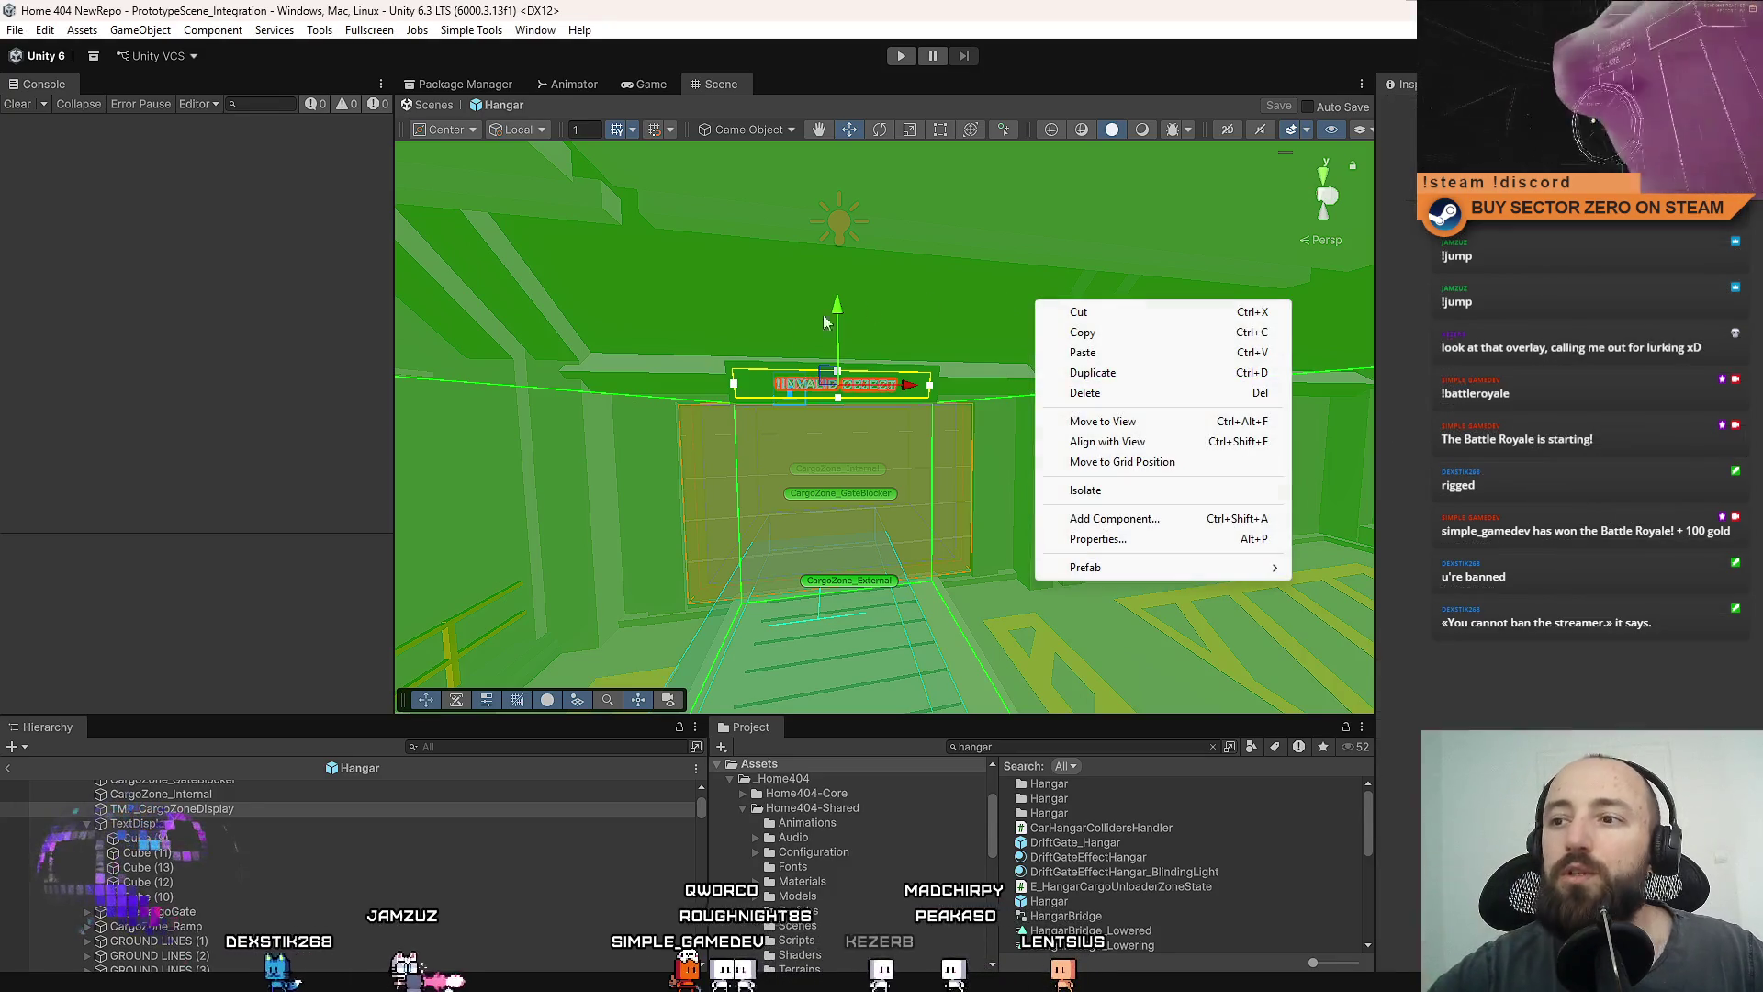
left_click(730, 422)
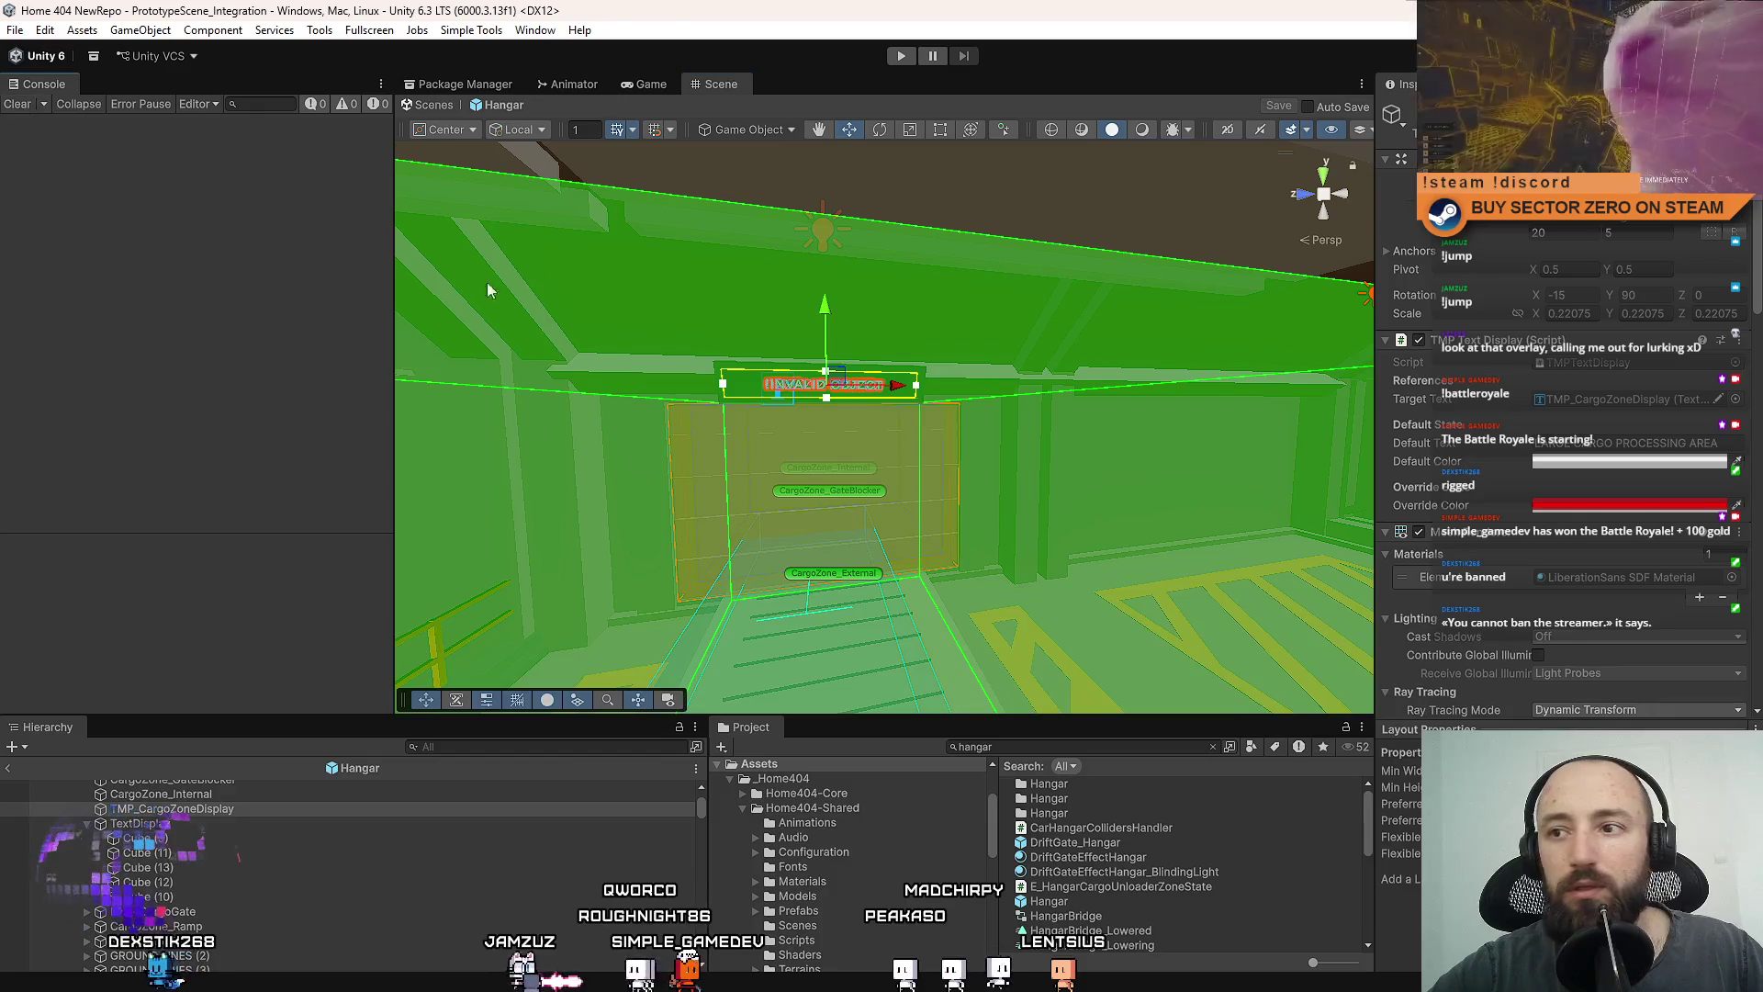
mouse_move(487, 290)
left_mouse_down()
mouse_move(870, 369)
mouse_move(1072, 777)
left_mouse_up()
scroll(870, 368, "down", 5)
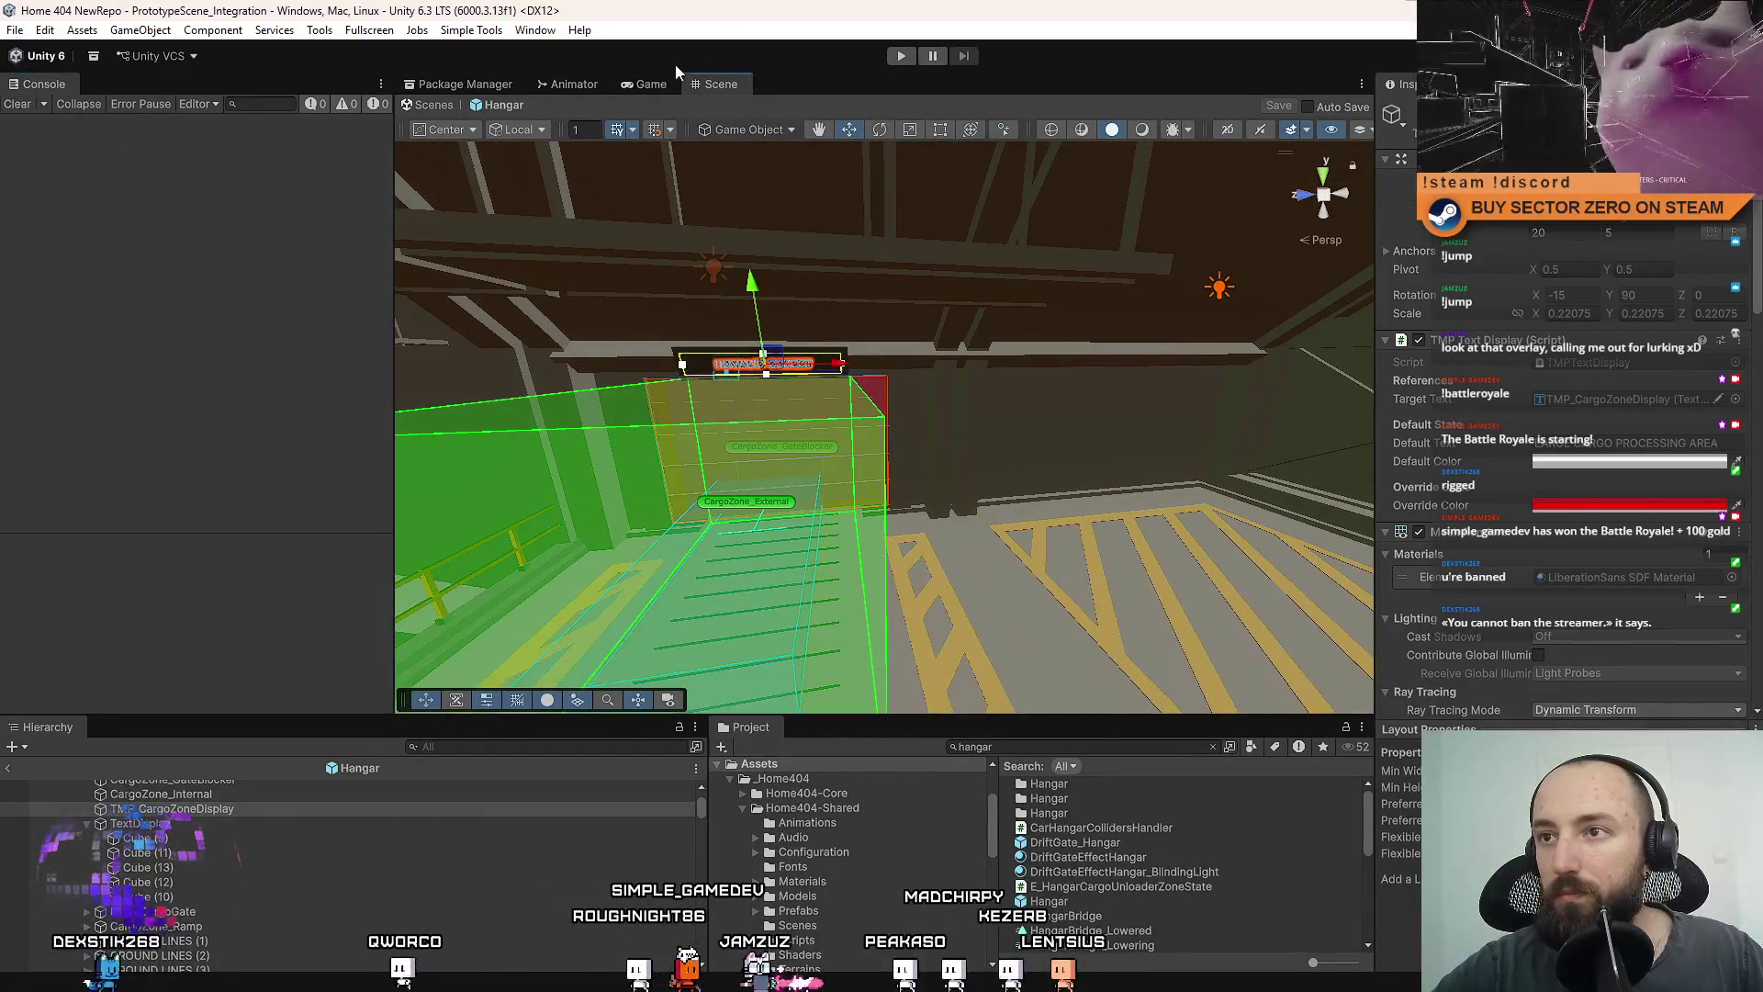
key("ctrl+p")
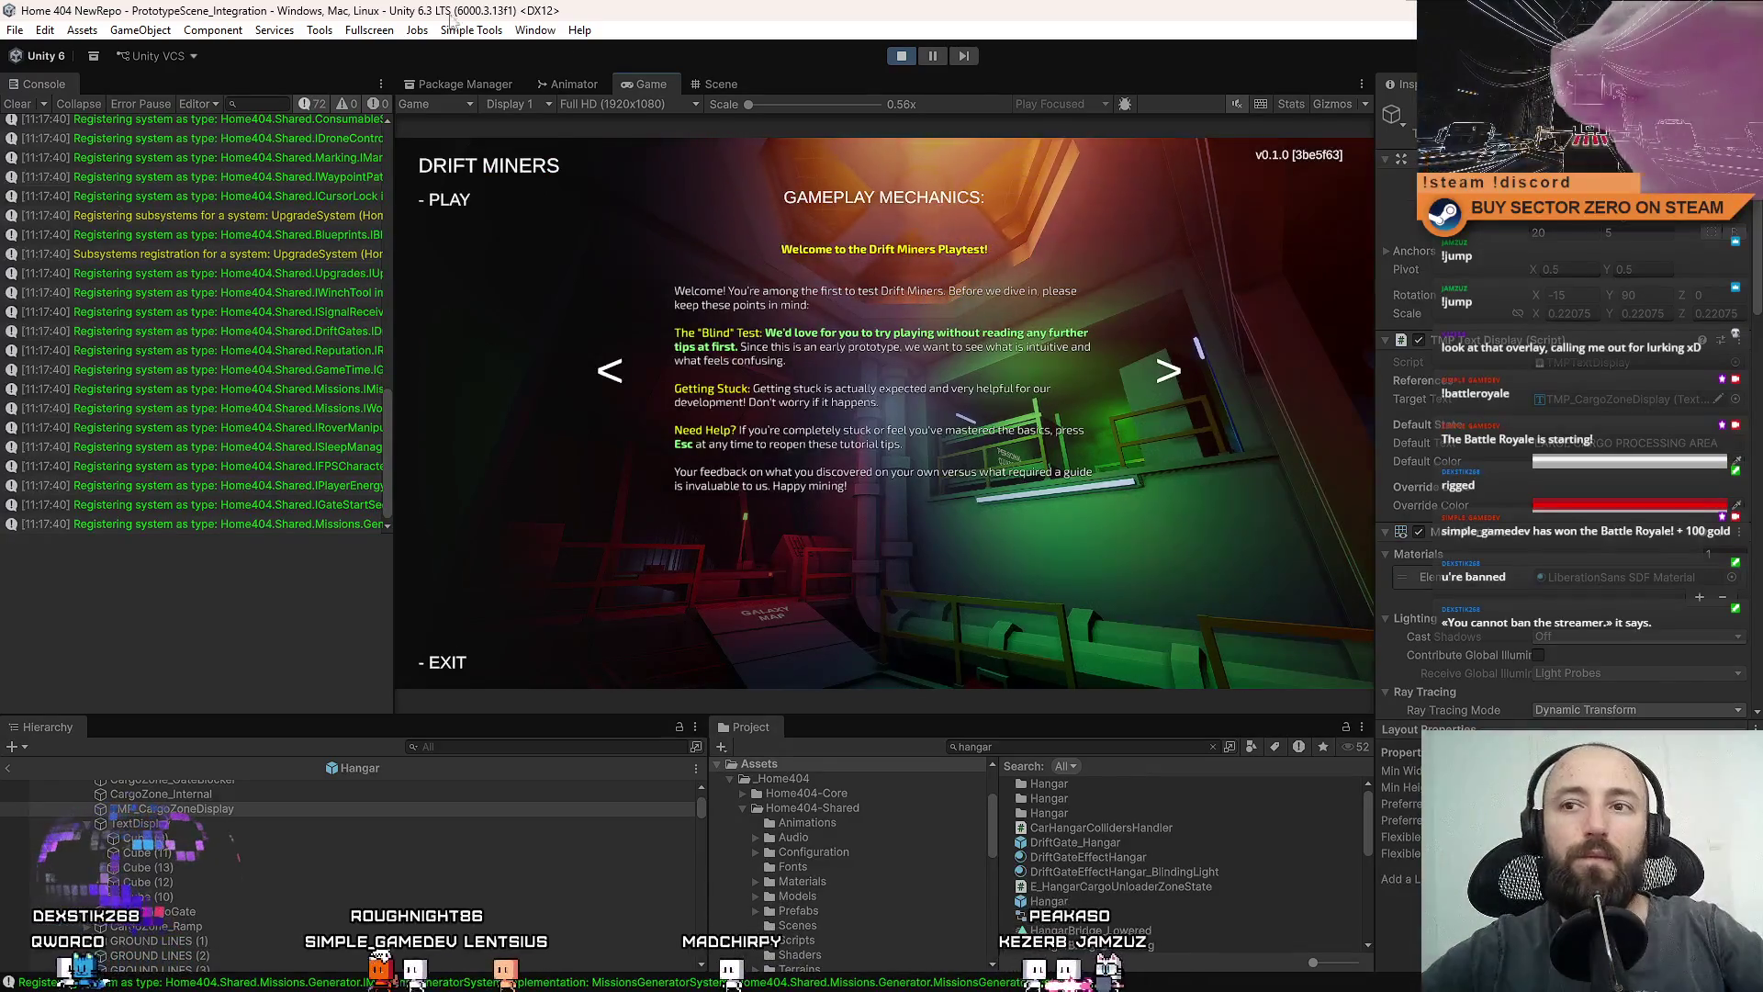
Start the game fullscreen, walk to the rover terminal, and drive toward the Cargo Processor gate.
key("Return")
key("F10")
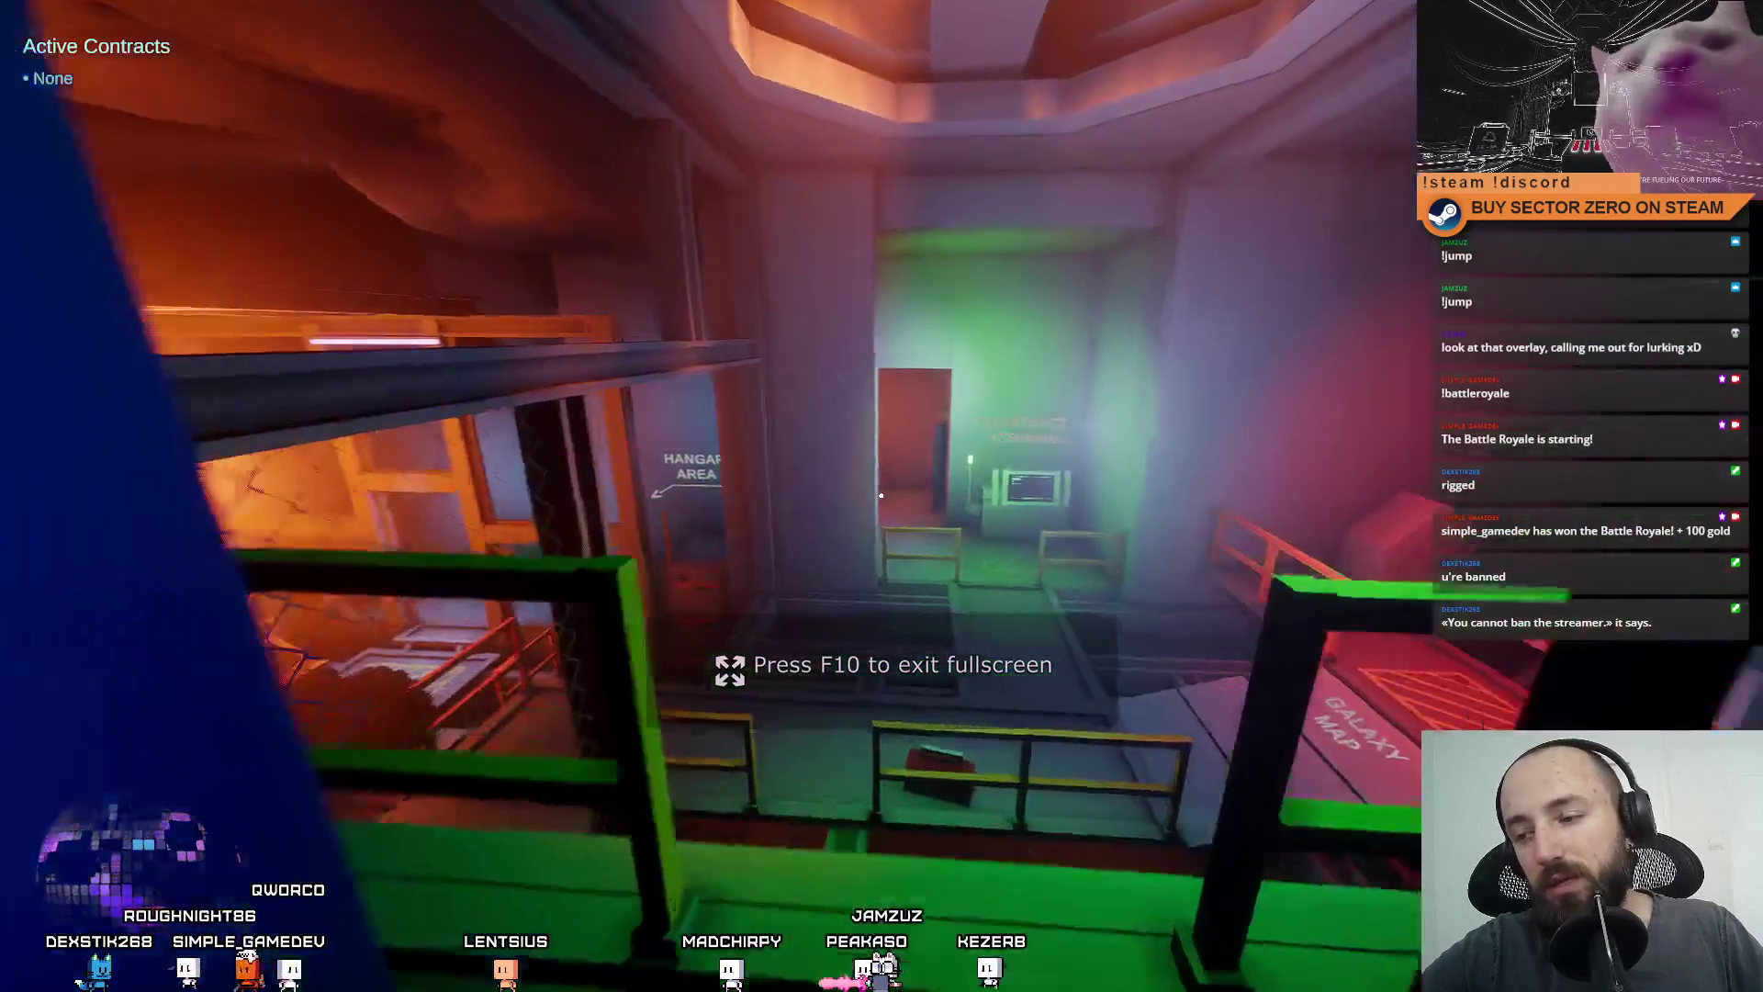
key("w")
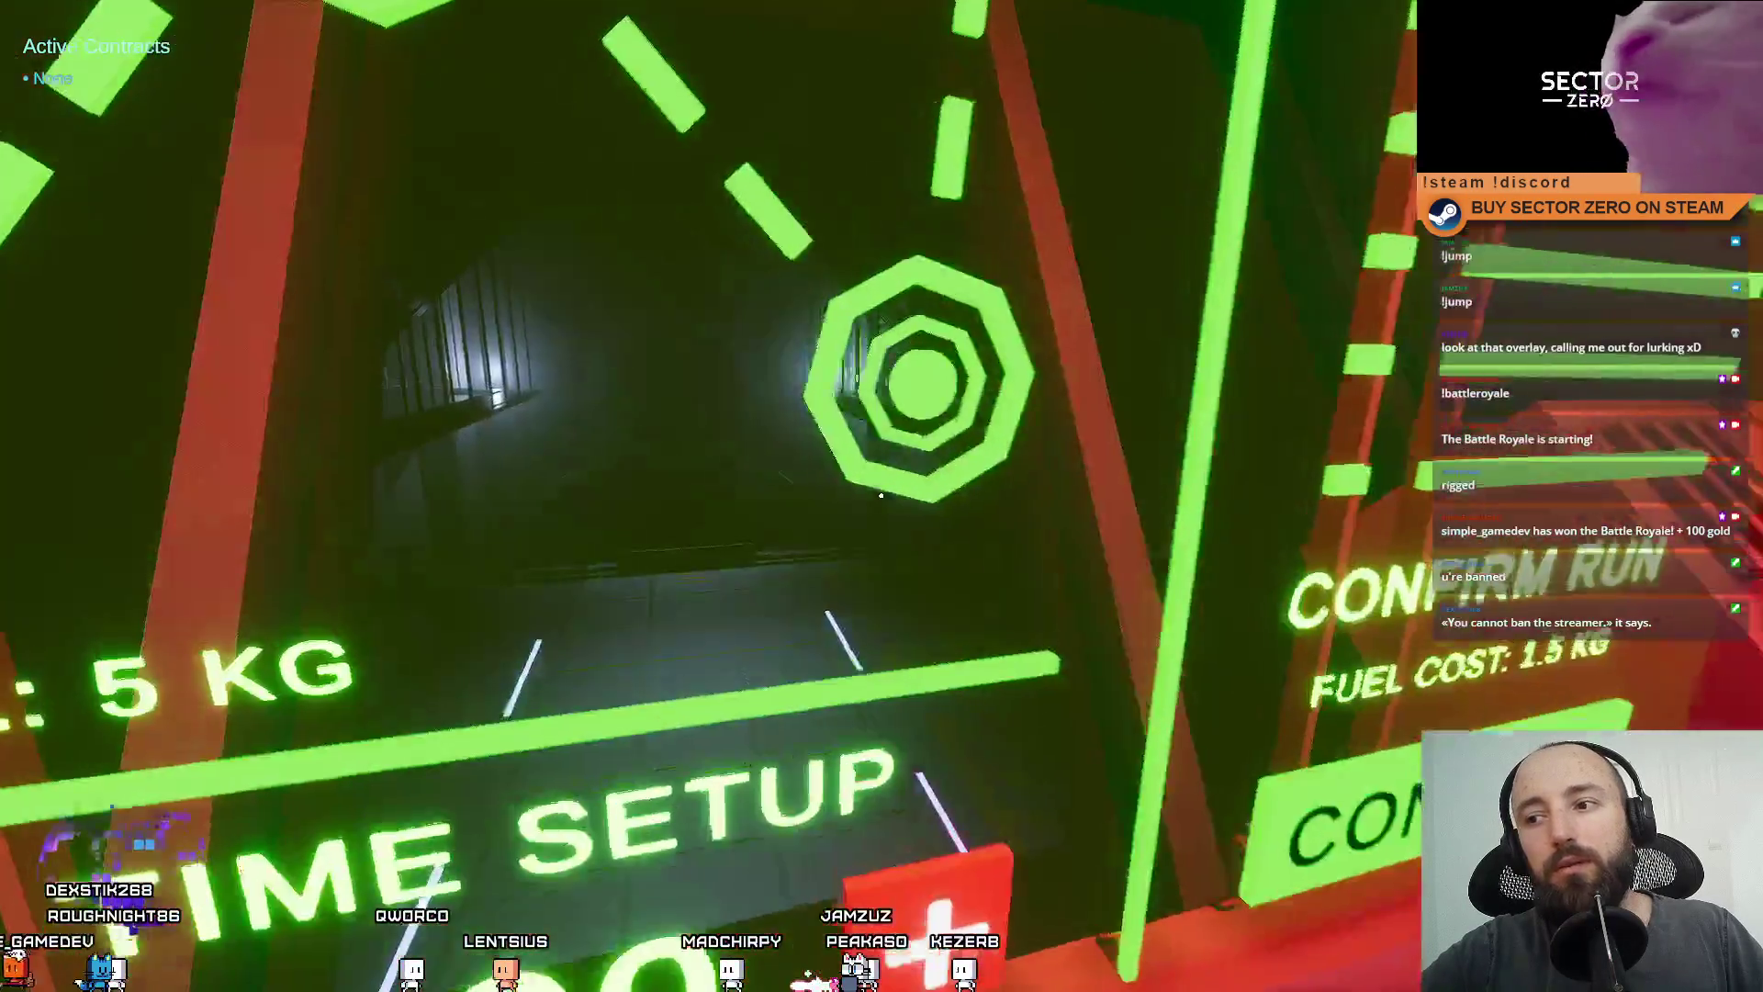
key("w")
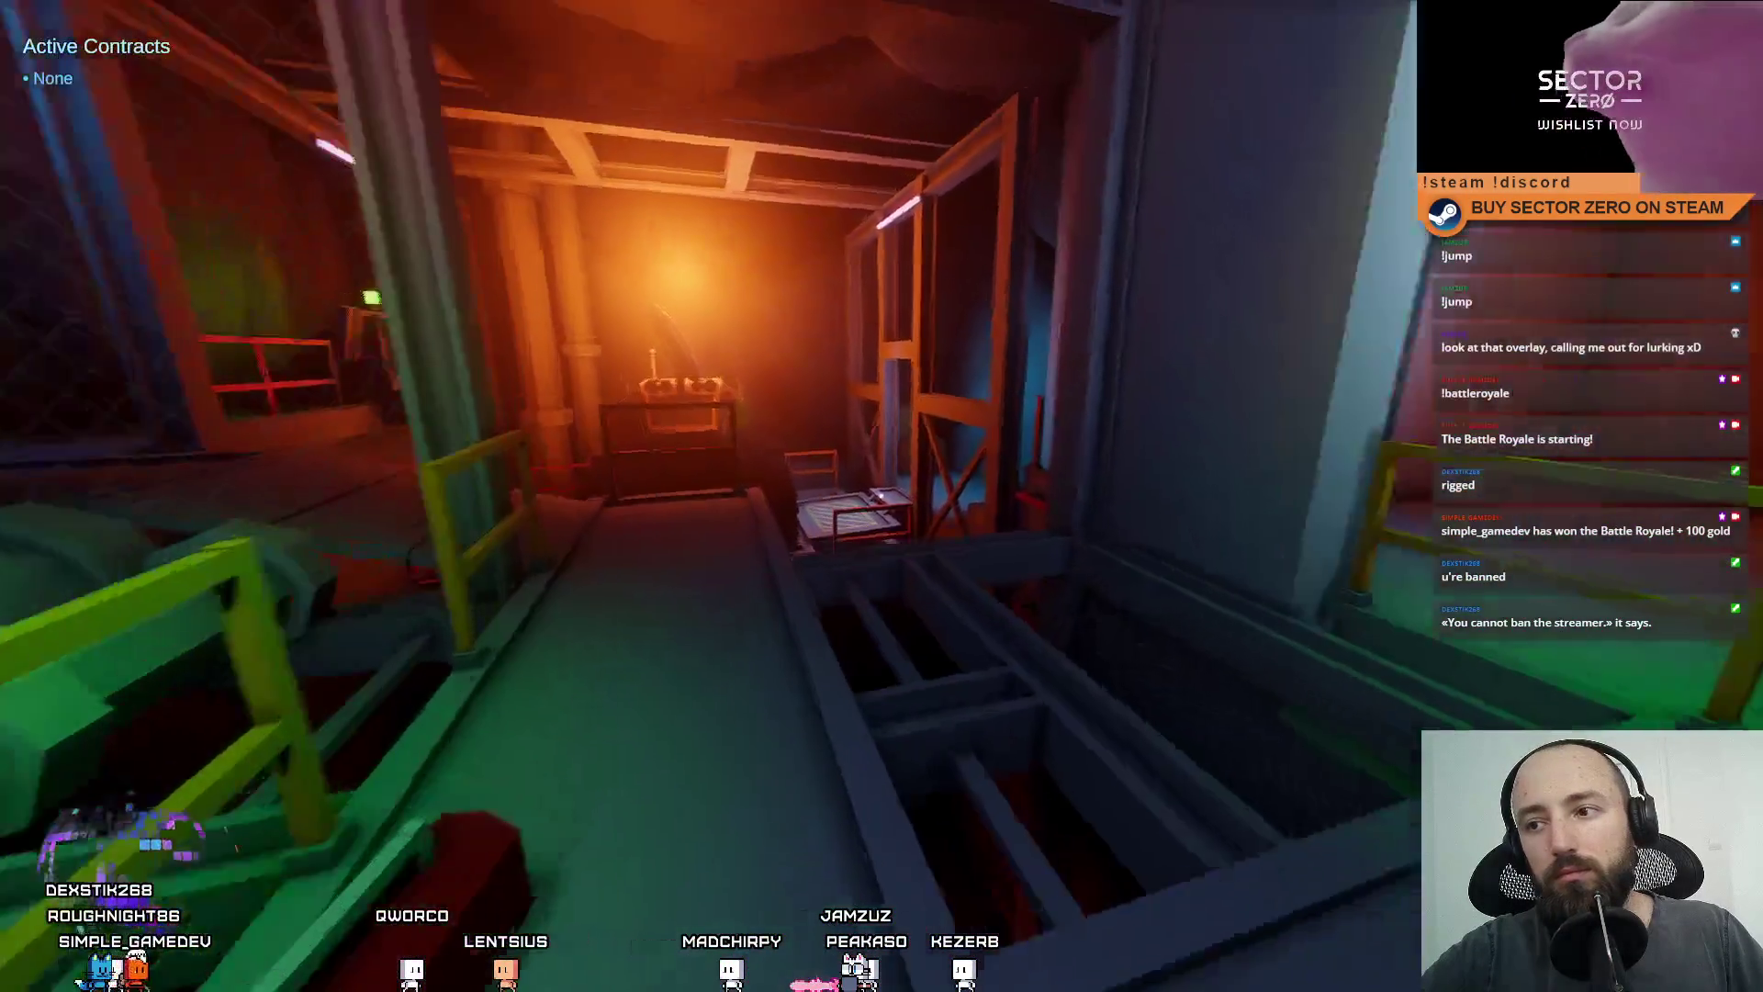
key("w")
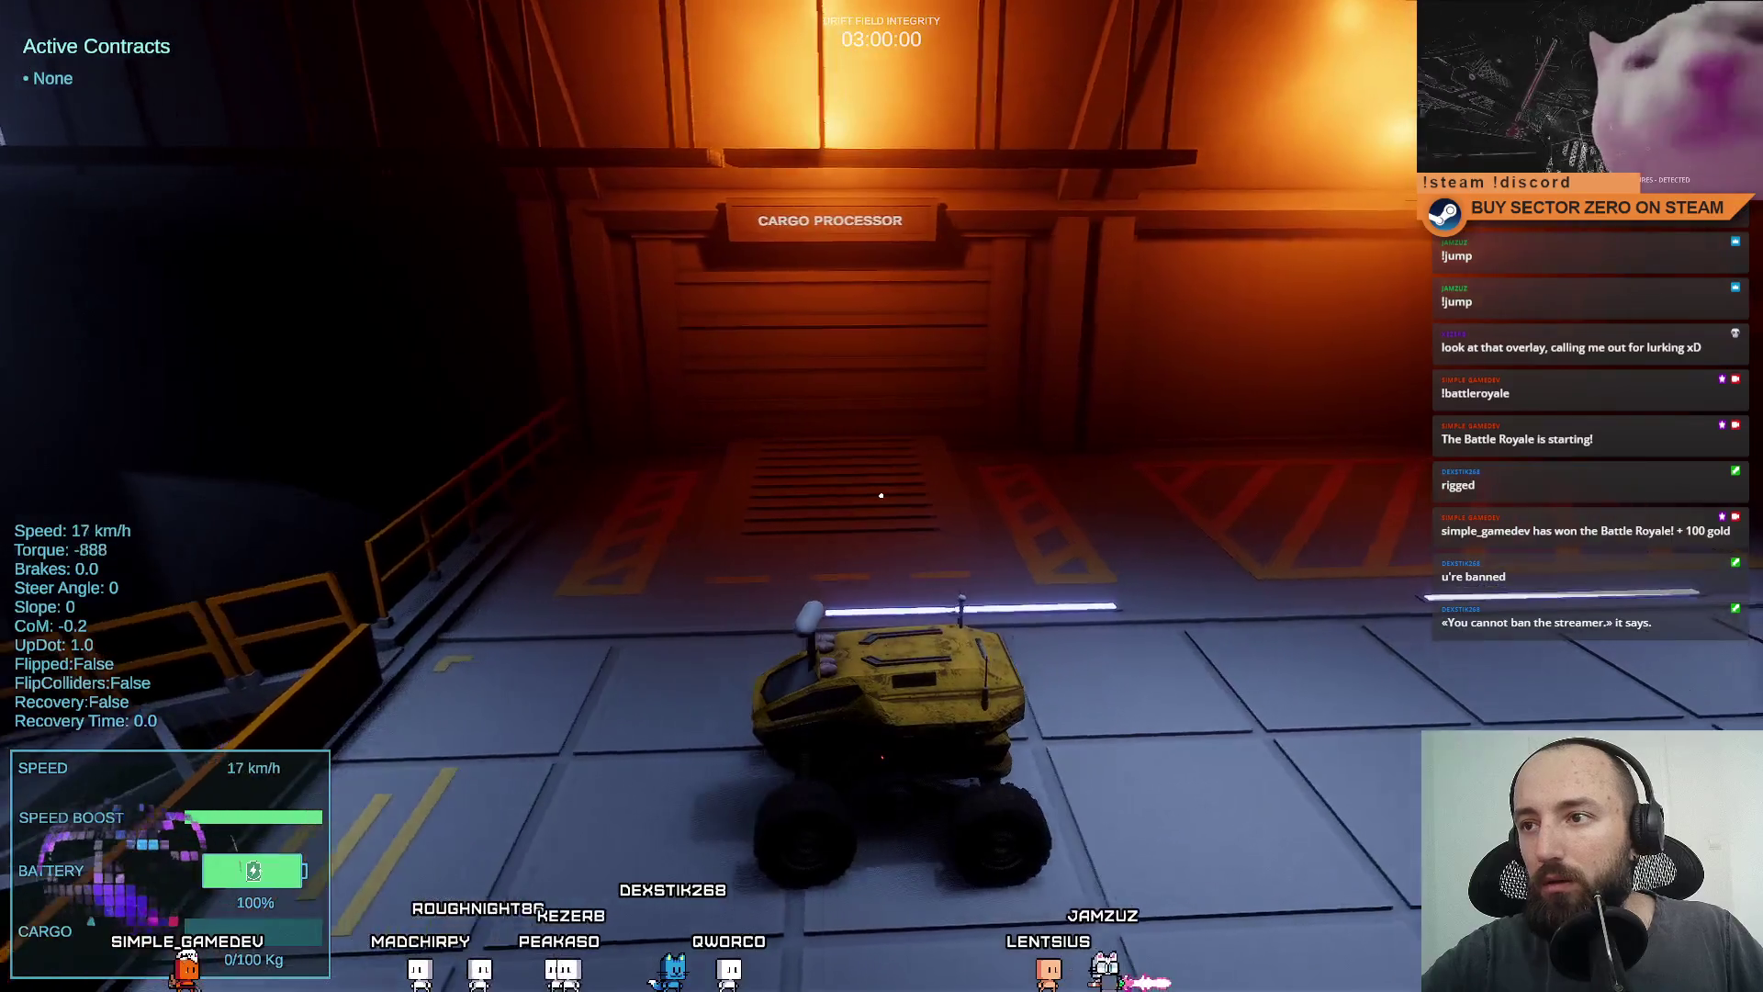
key("w")
key("a")
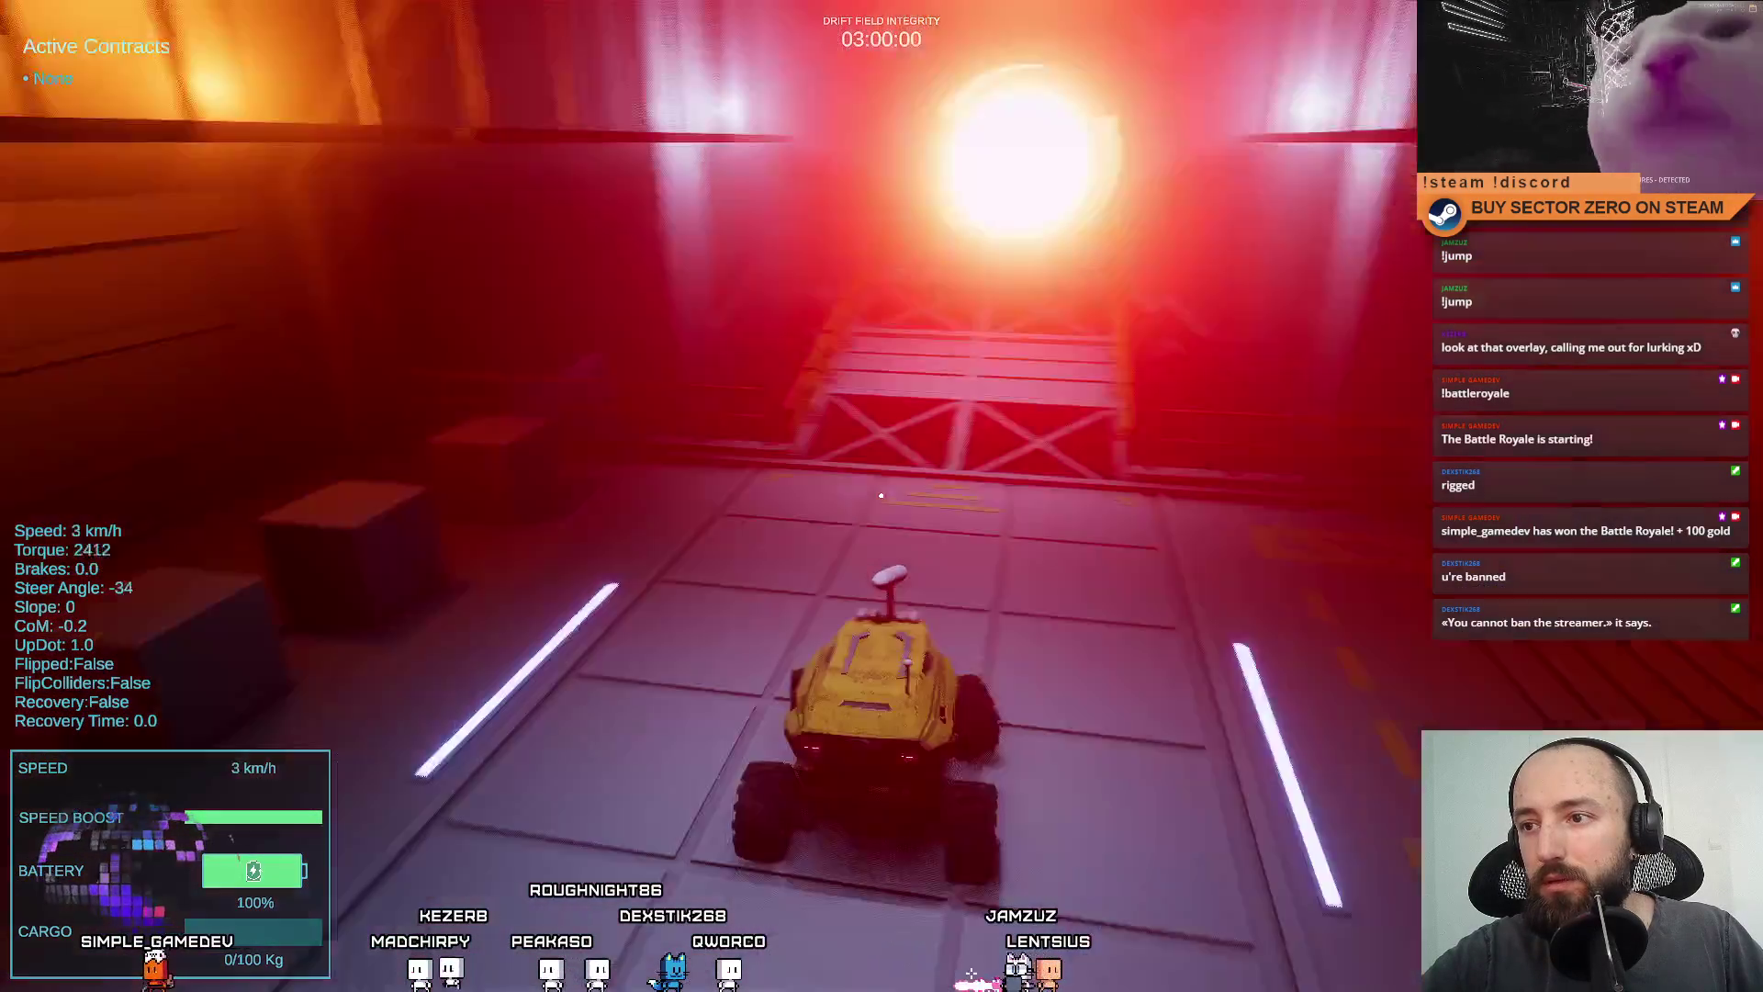
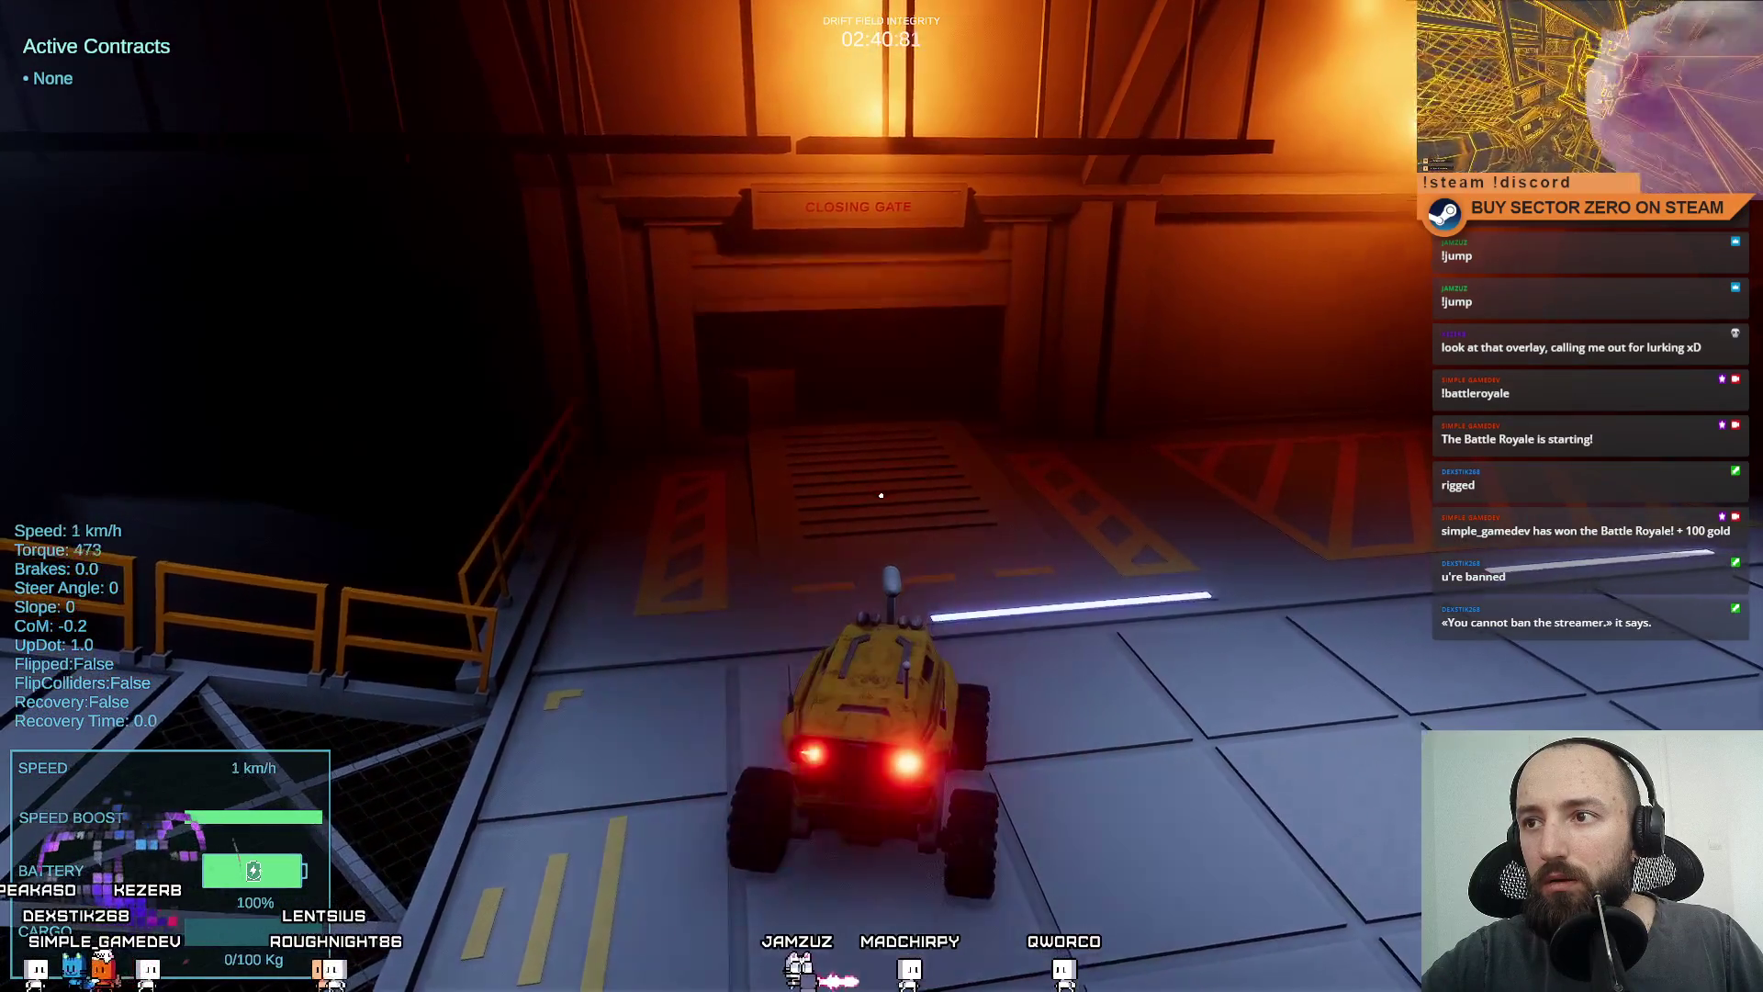
Drive the rover under the Cargo Processor gate, back it out, and stop at the gate.
key("w")
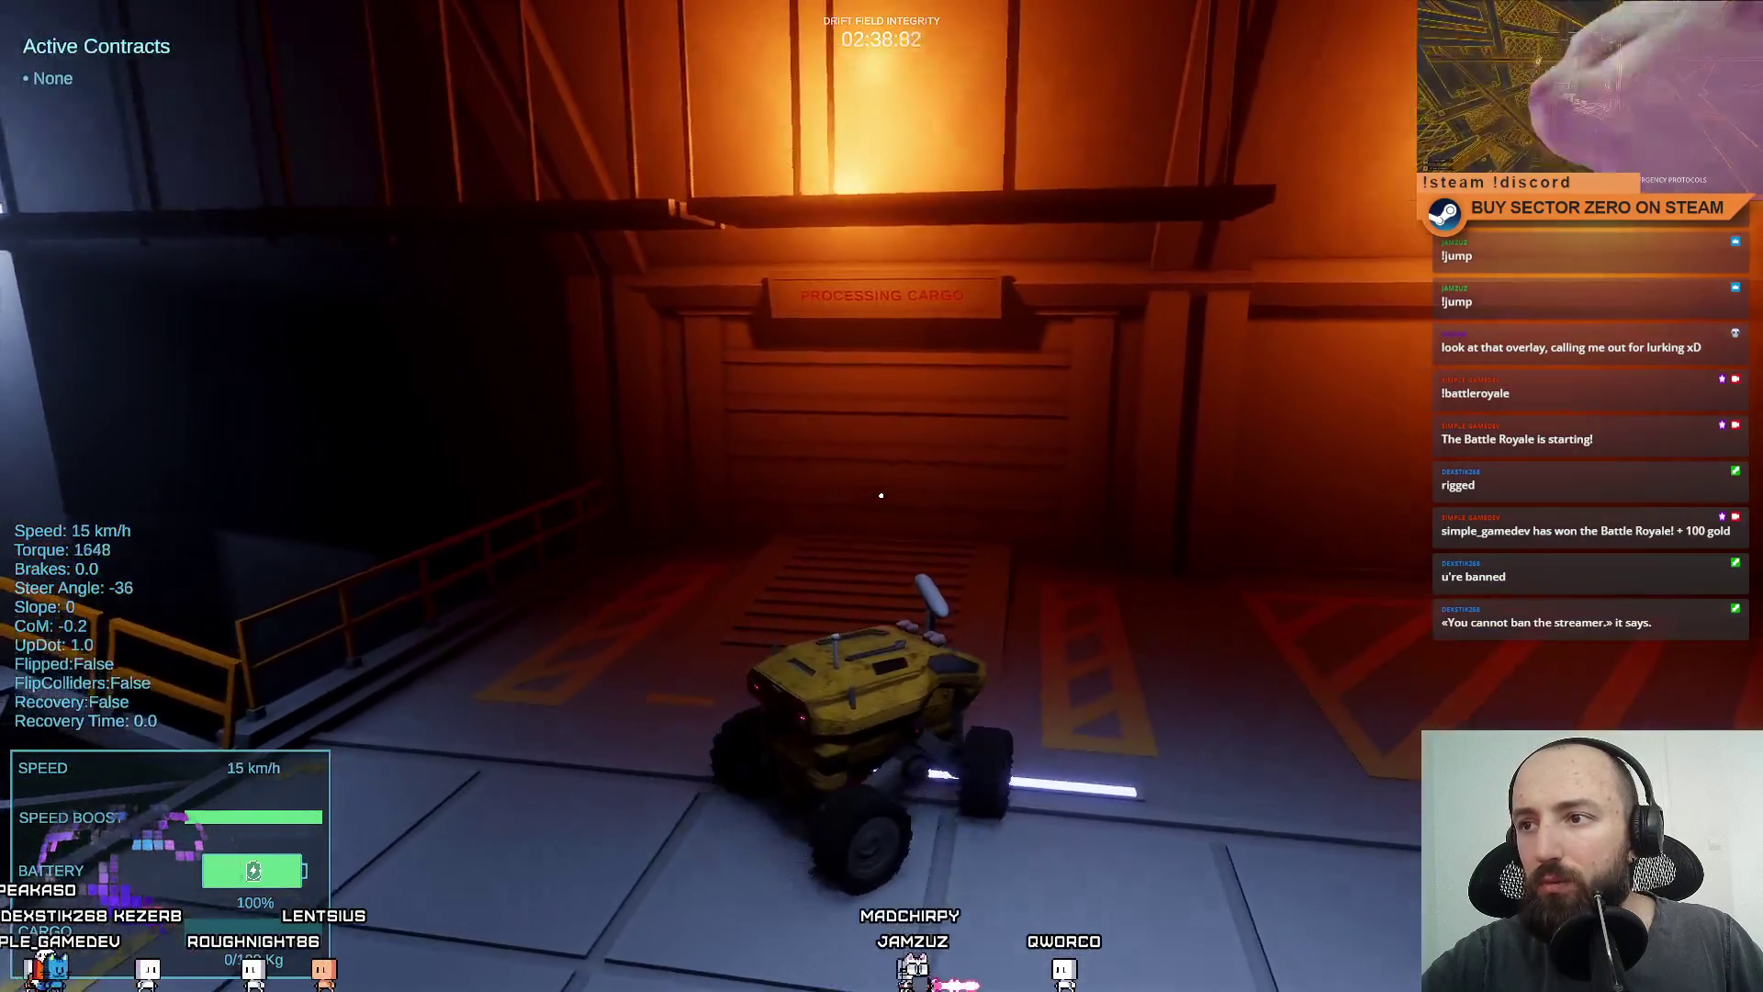
key("s")
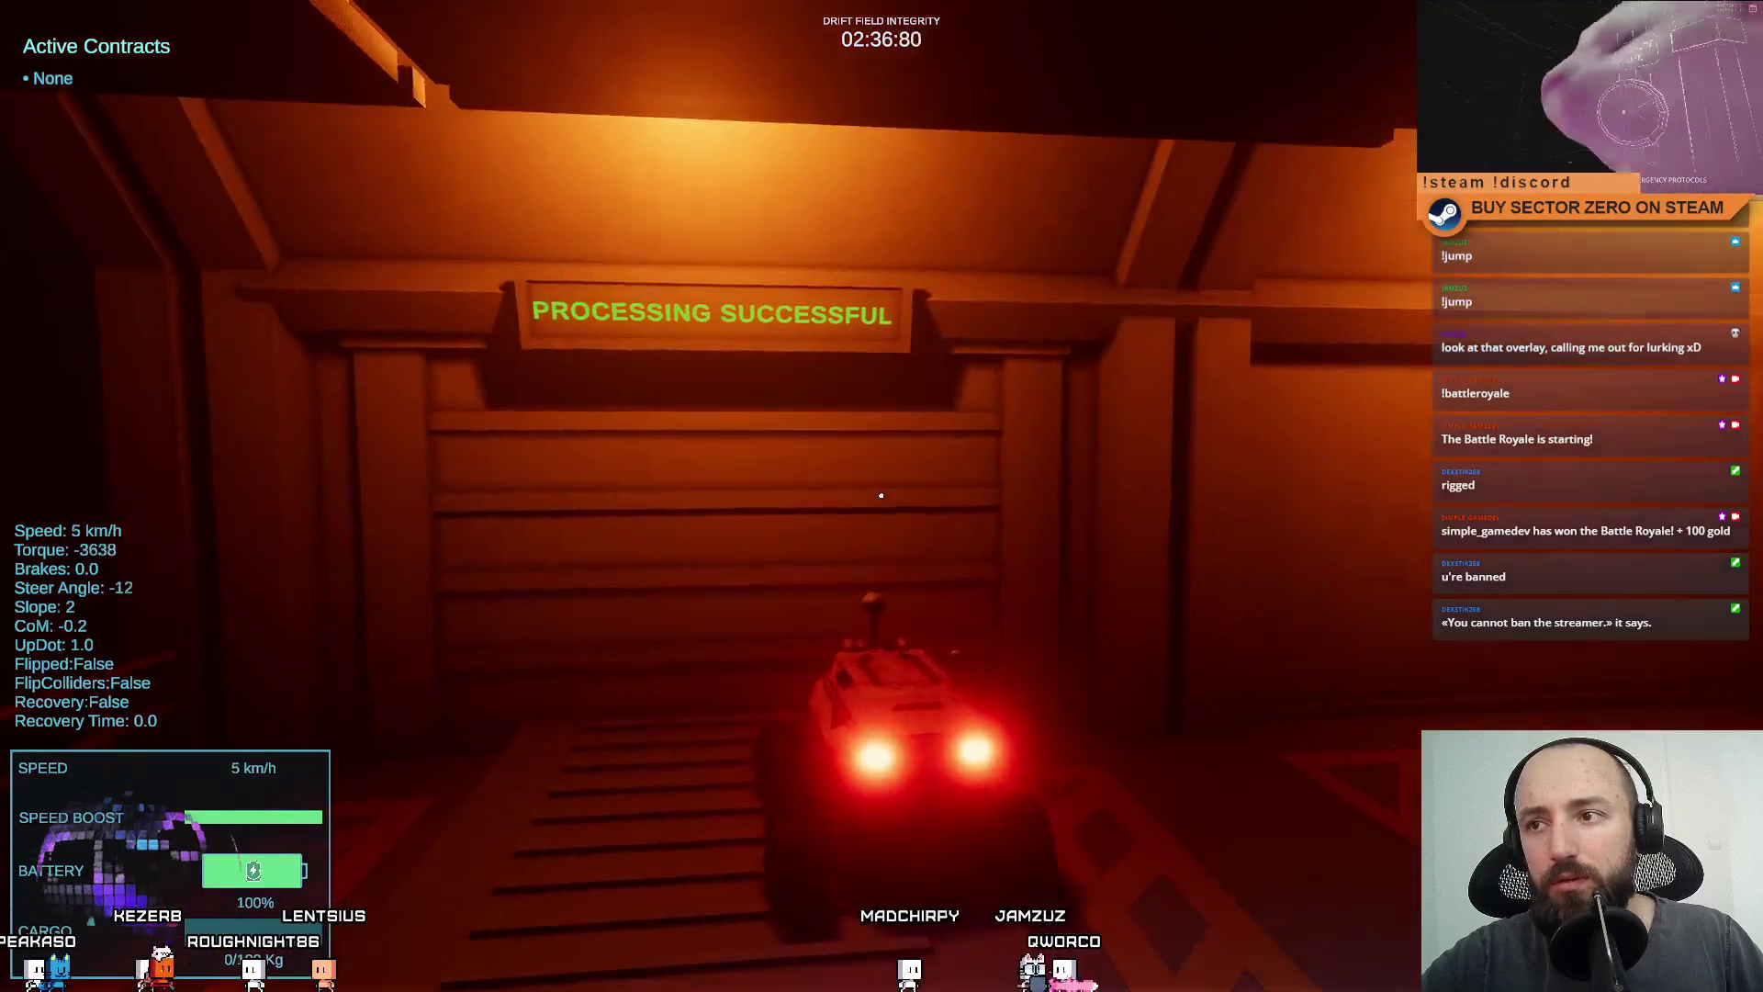
key("s")
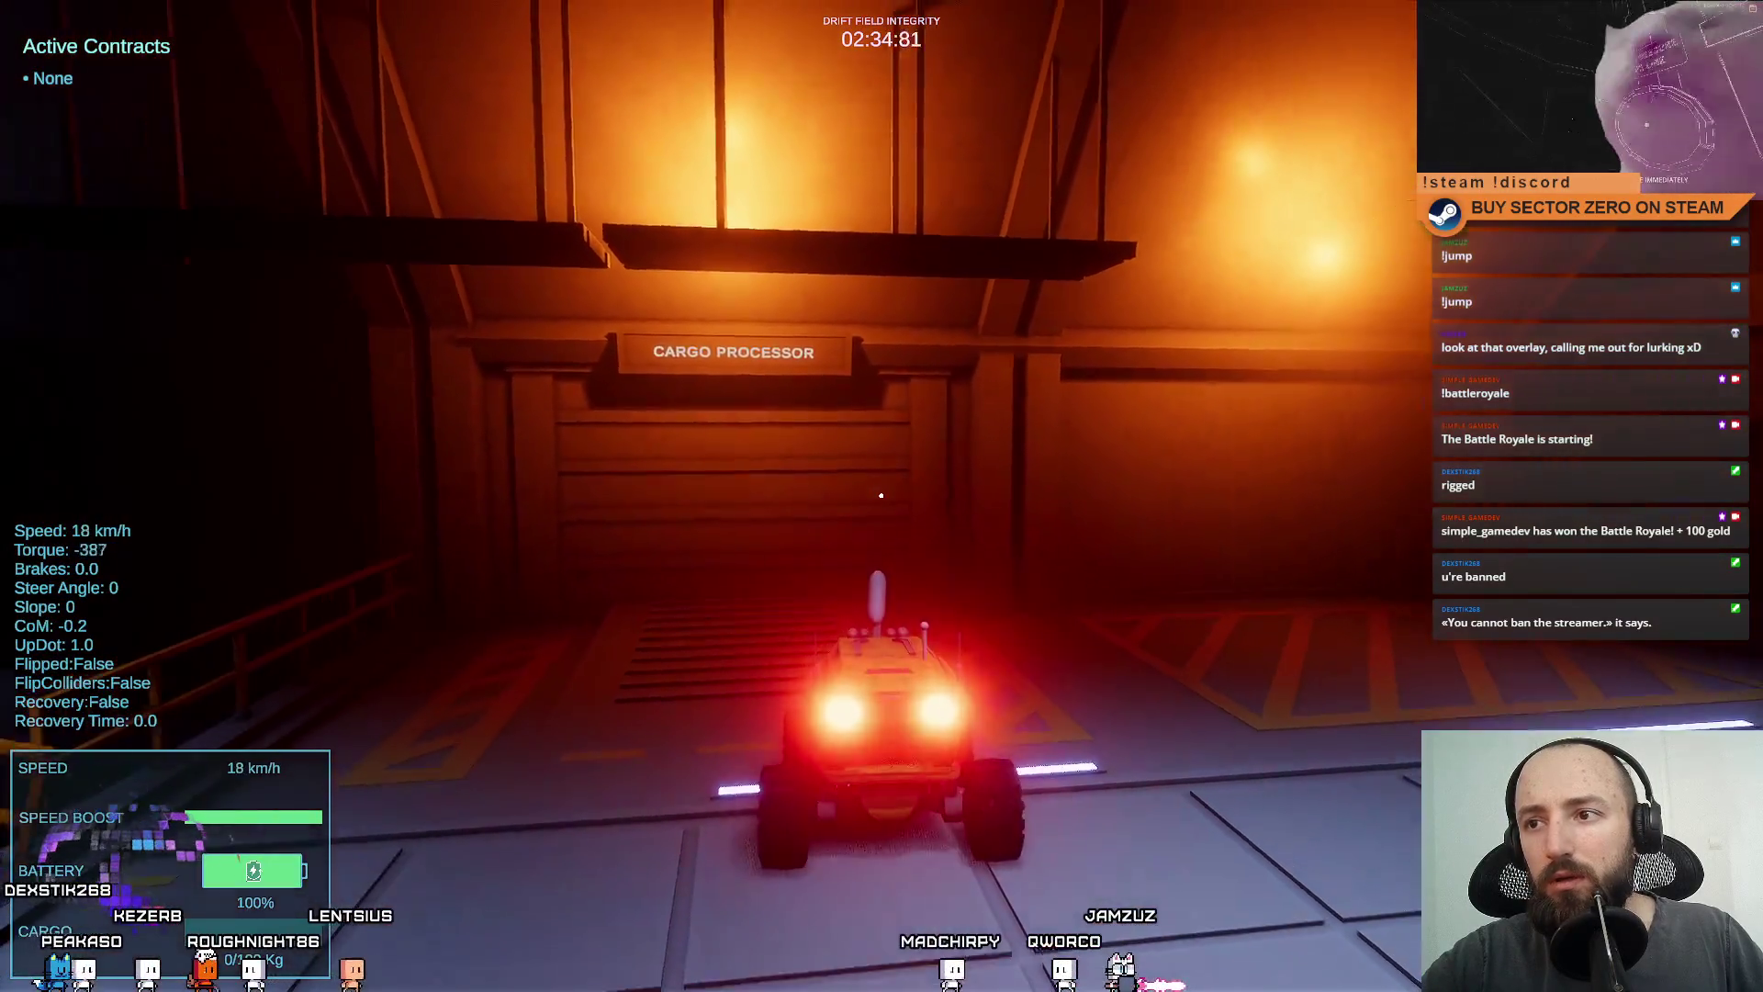
key("w")
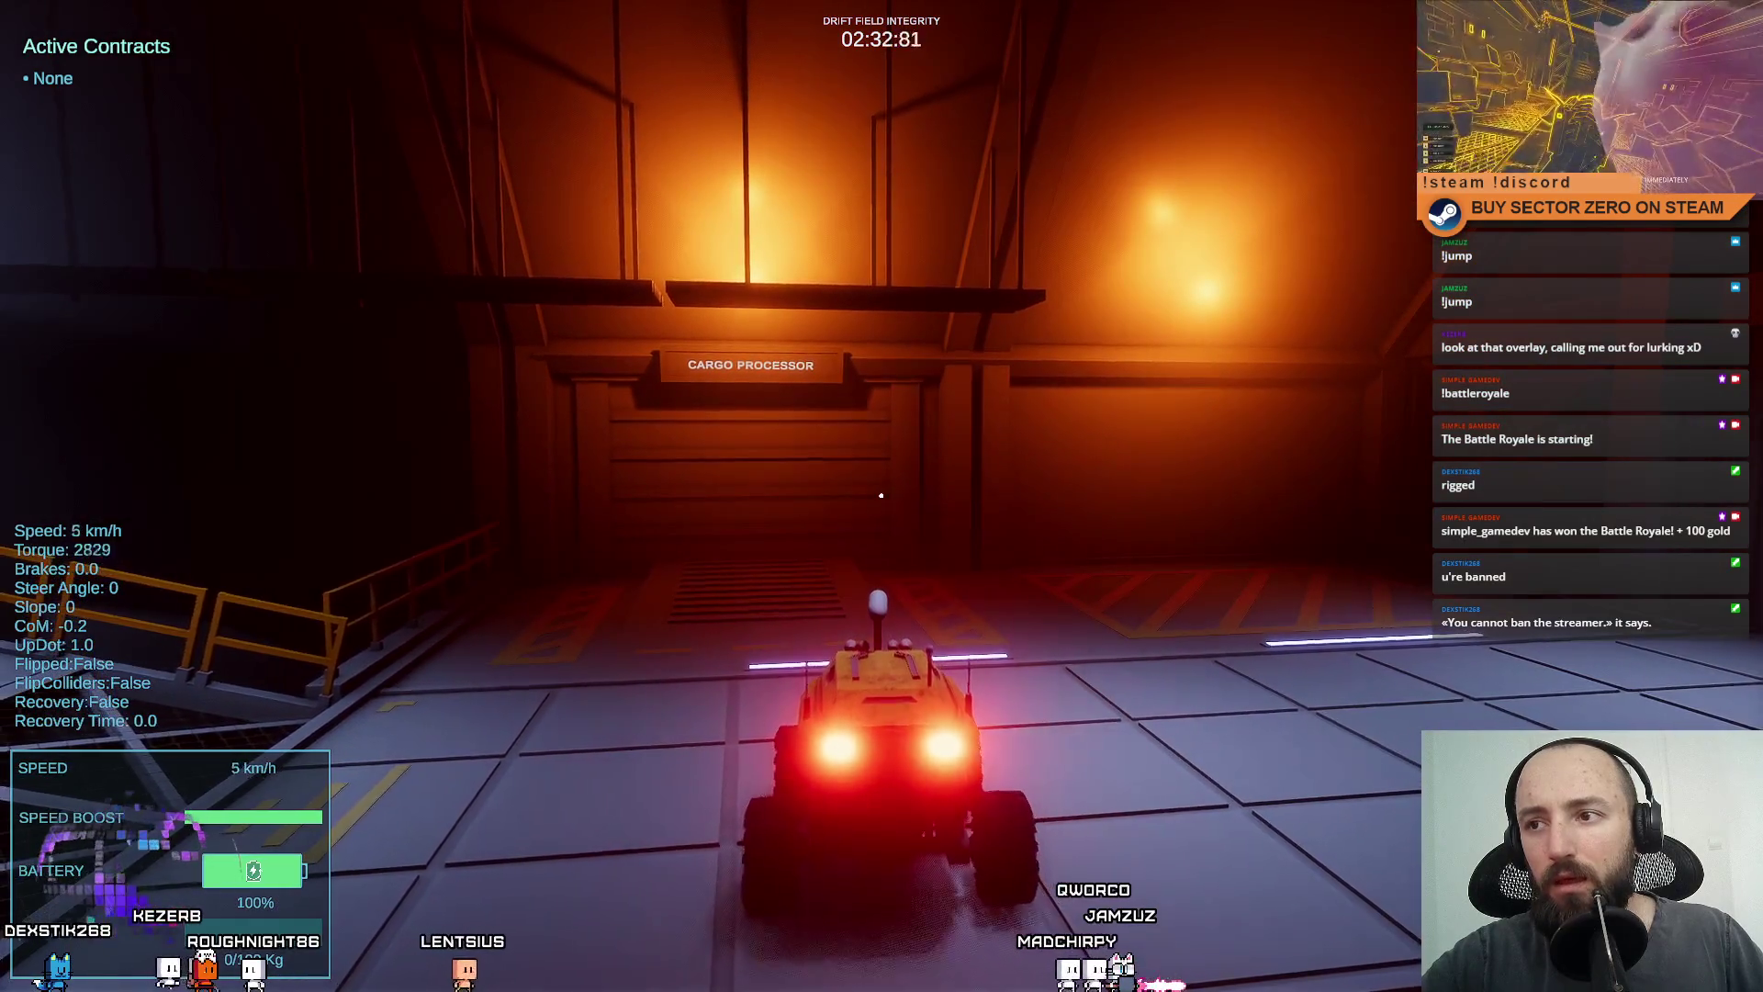
key("s")
key("s")
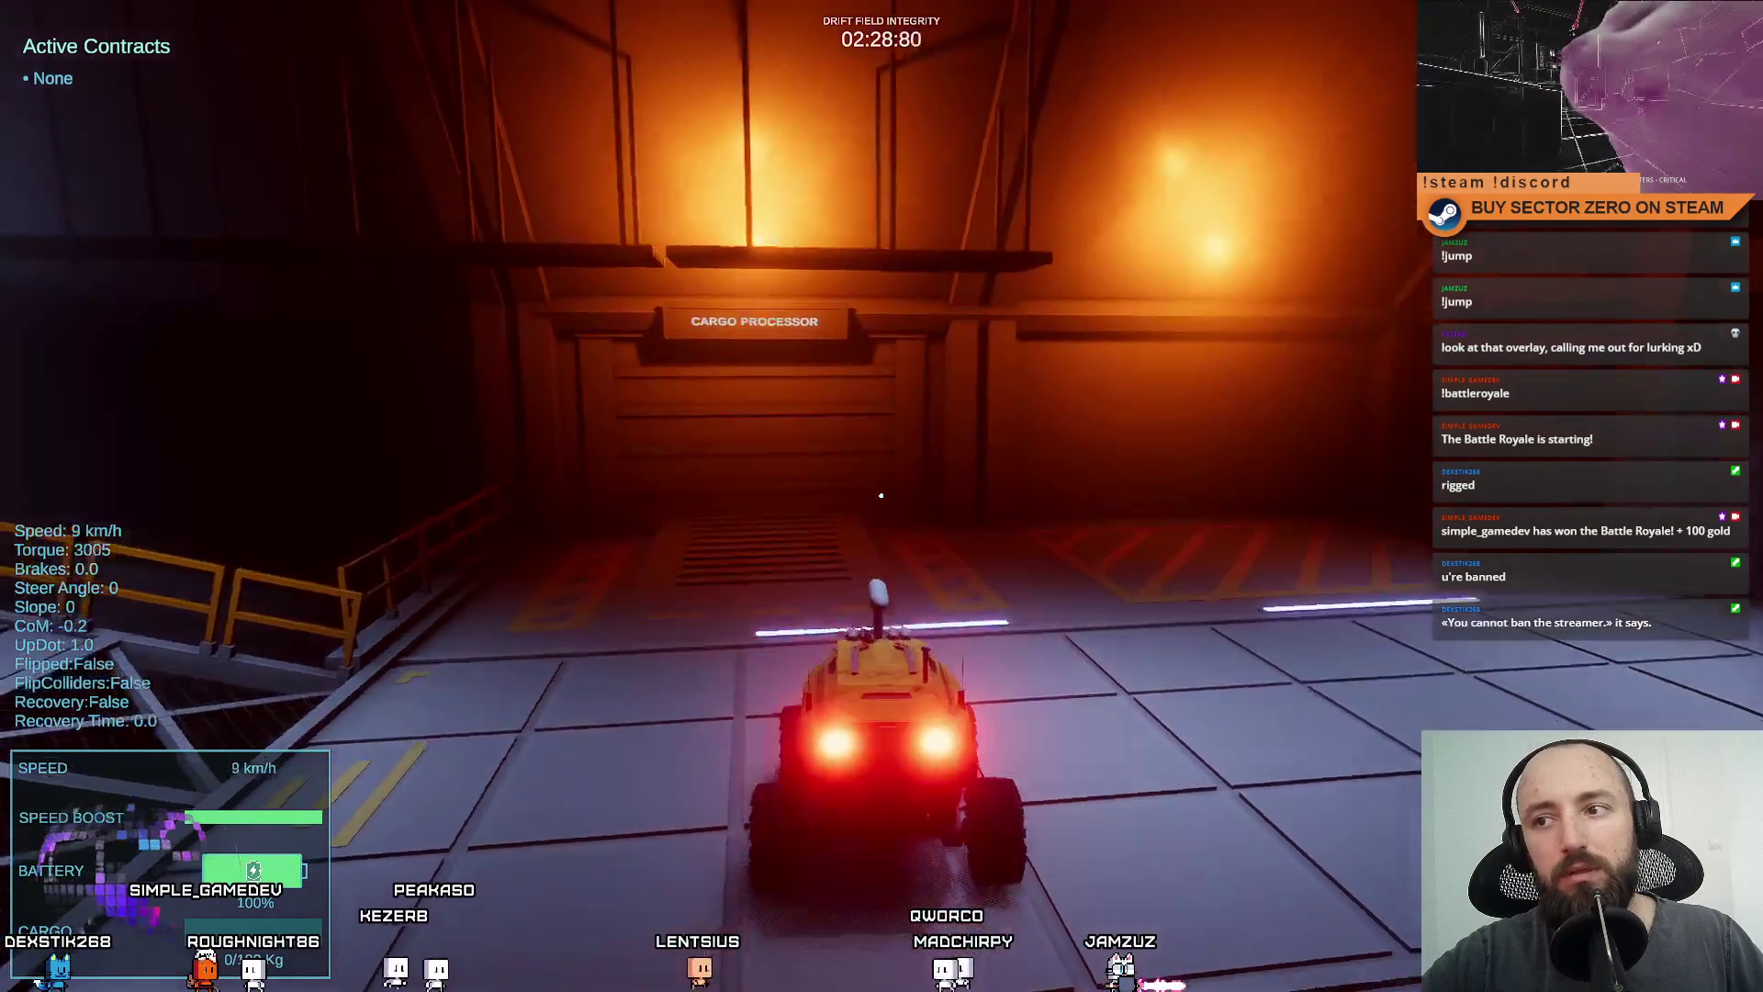
key("s")
key("s")
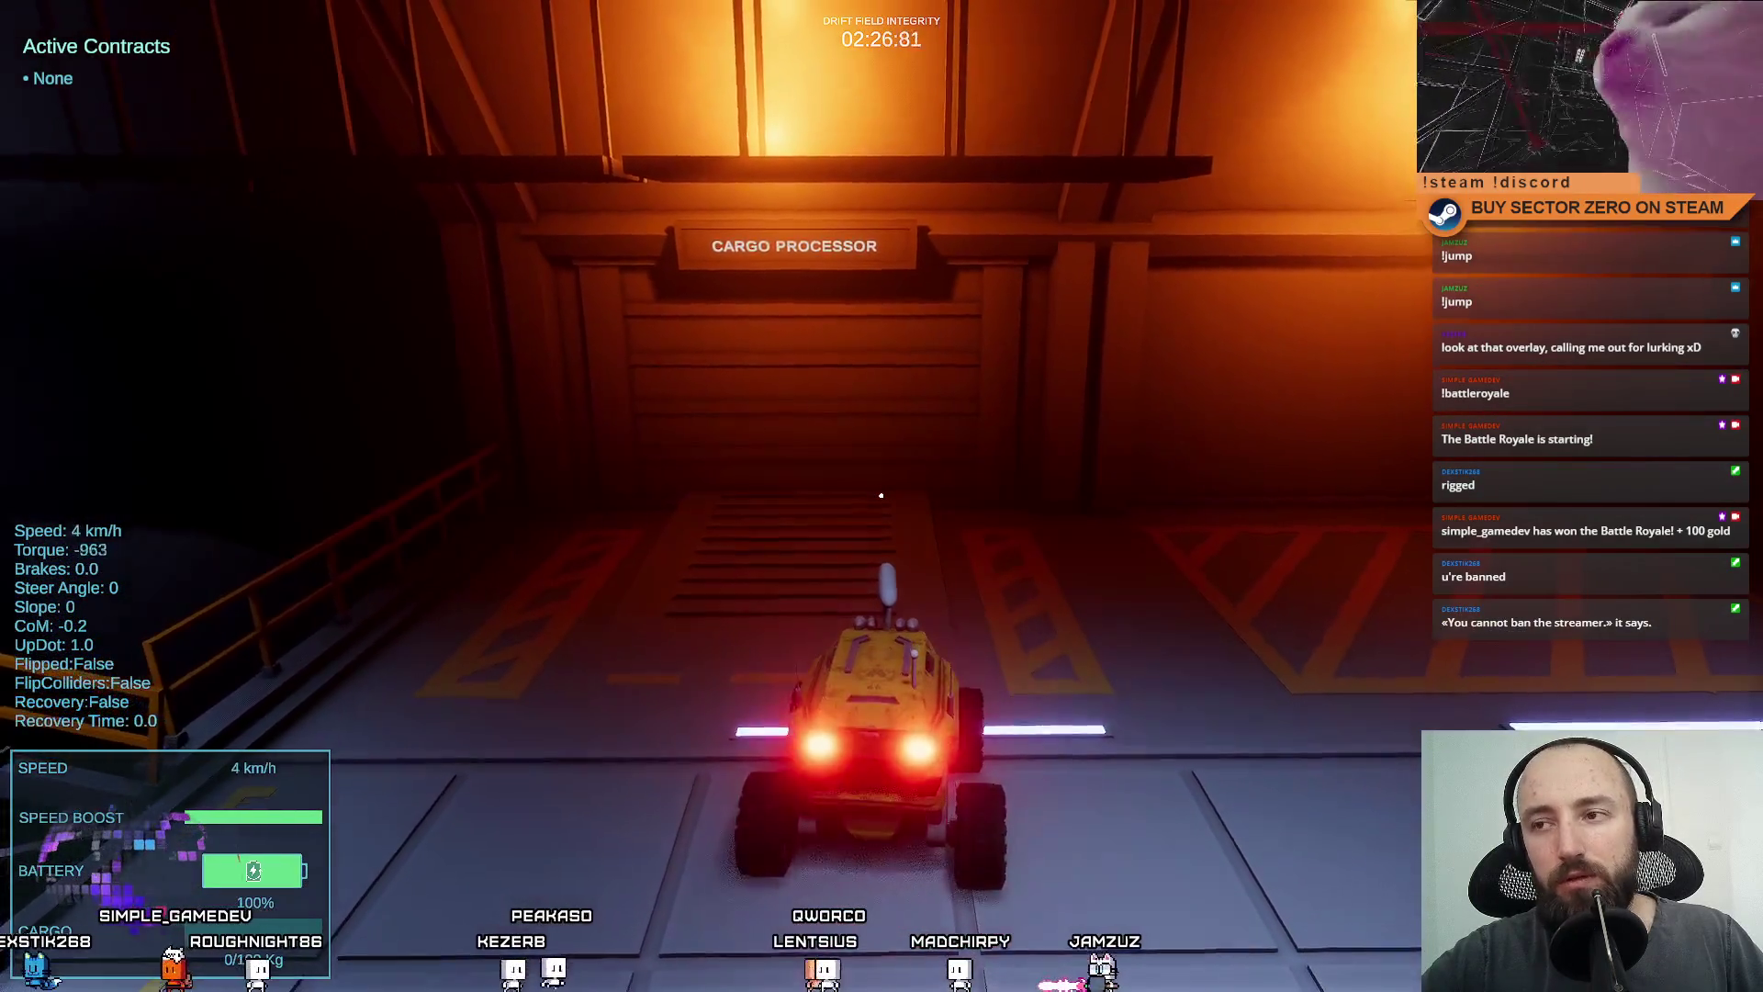
Leave fullscreen, stop play mode, and switch to CargoProcessor.cs in Visual Studio.
key("F11")
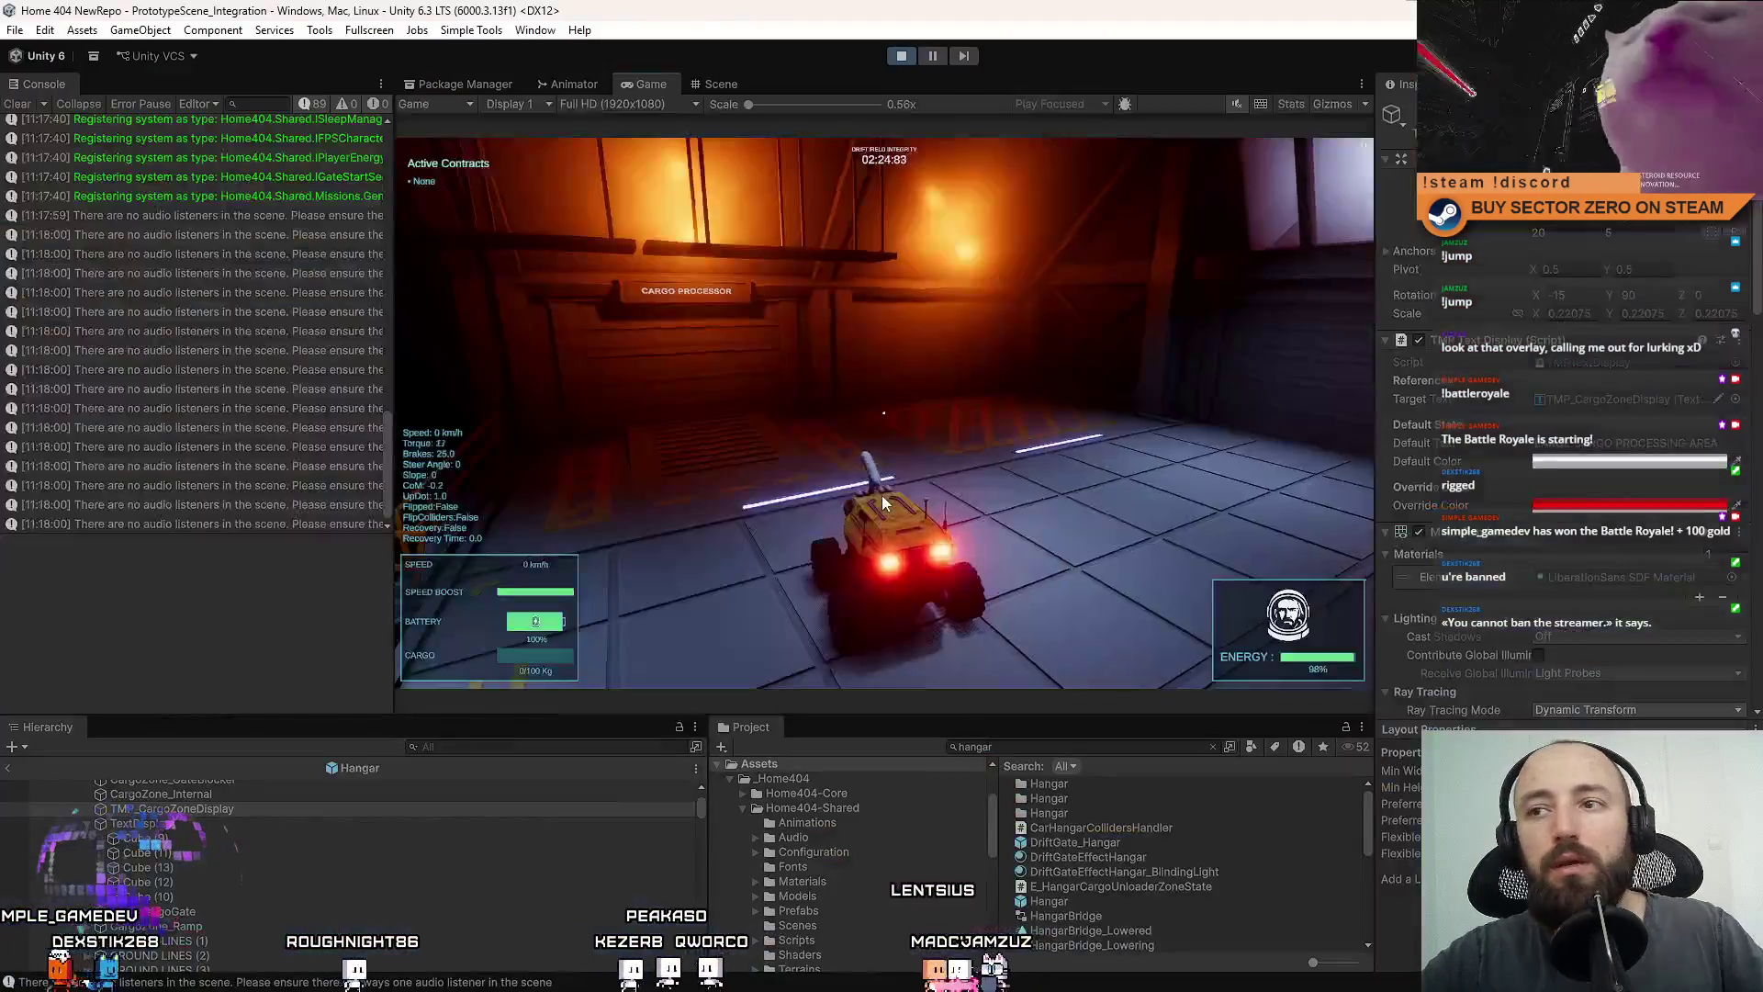
left_click(903, 55)
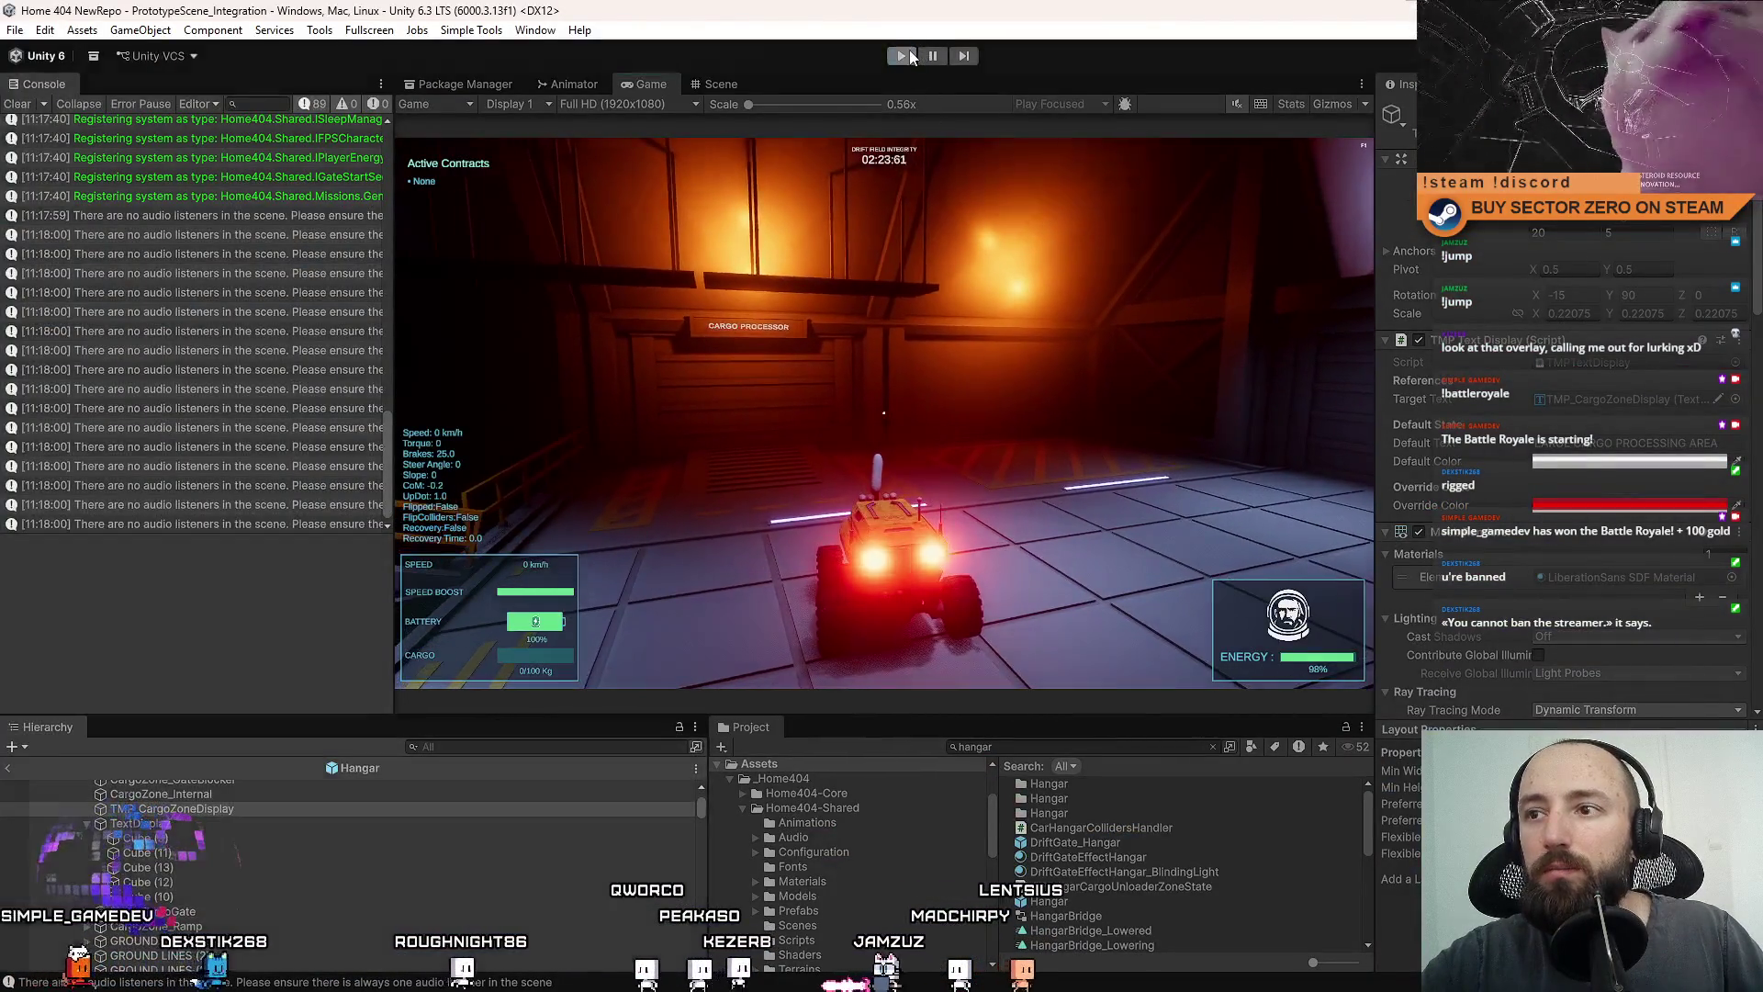
key("alt+Tab")
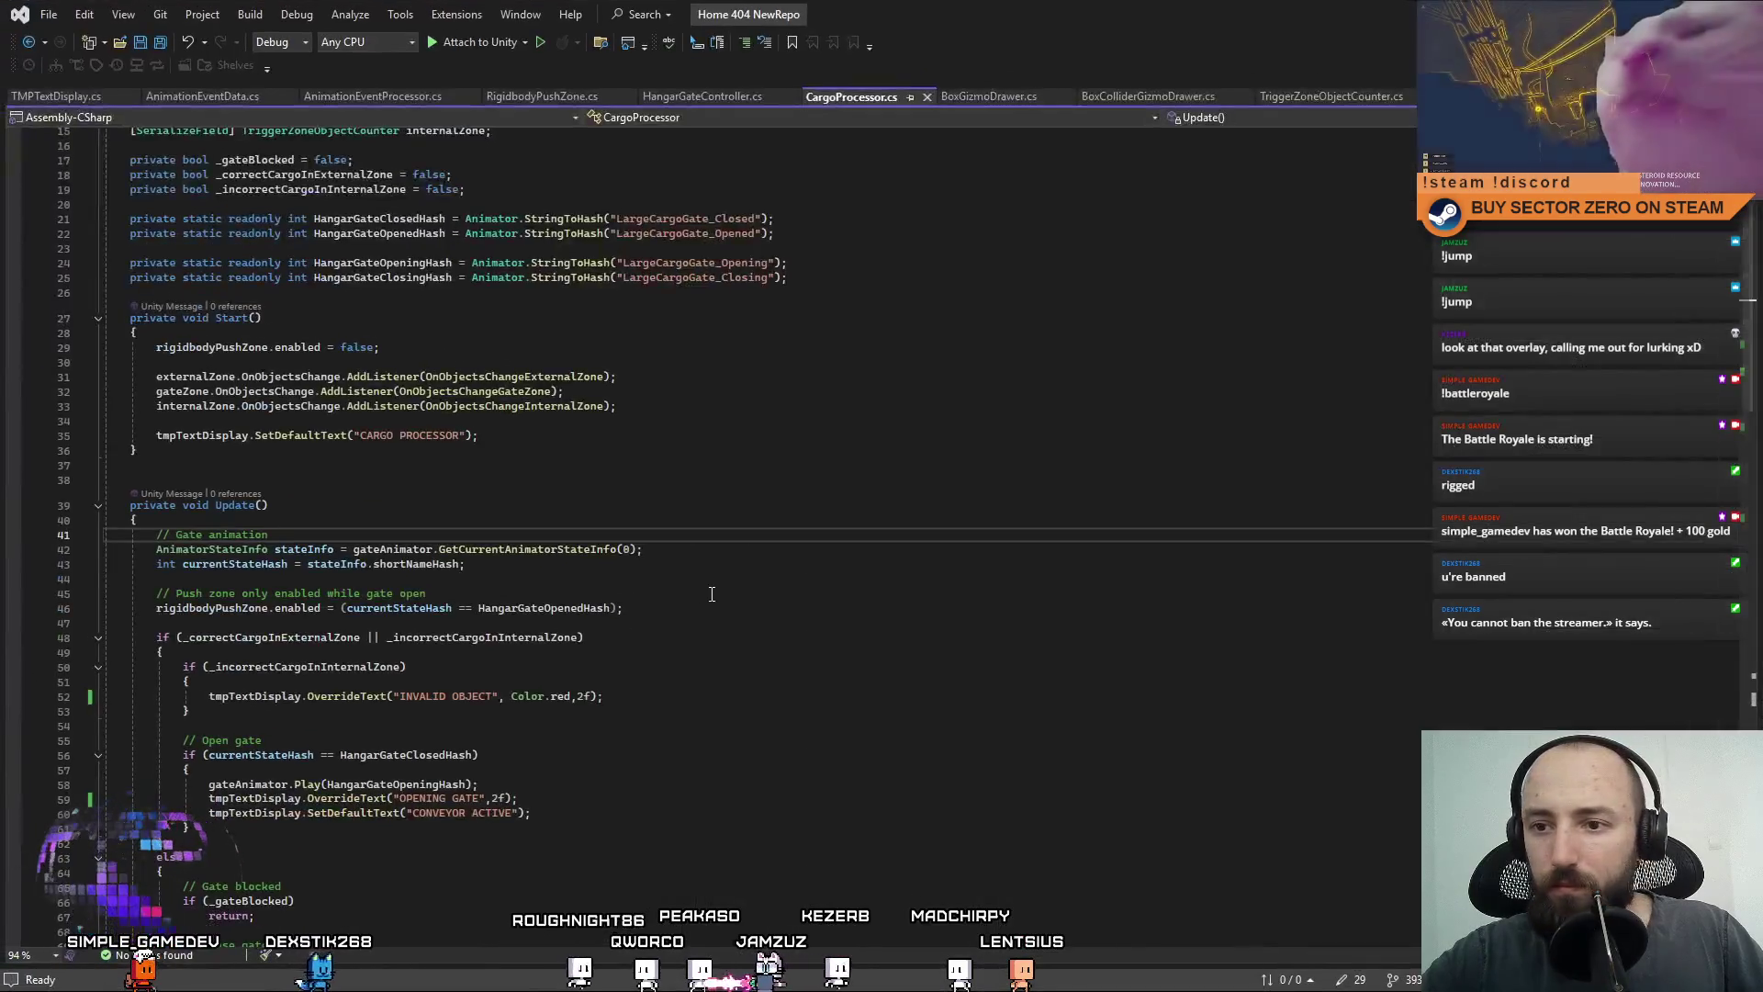
Insert 'Color.white,' before the 2f duration in the OPENING GATE call on line 59.
left_click(663, 666)
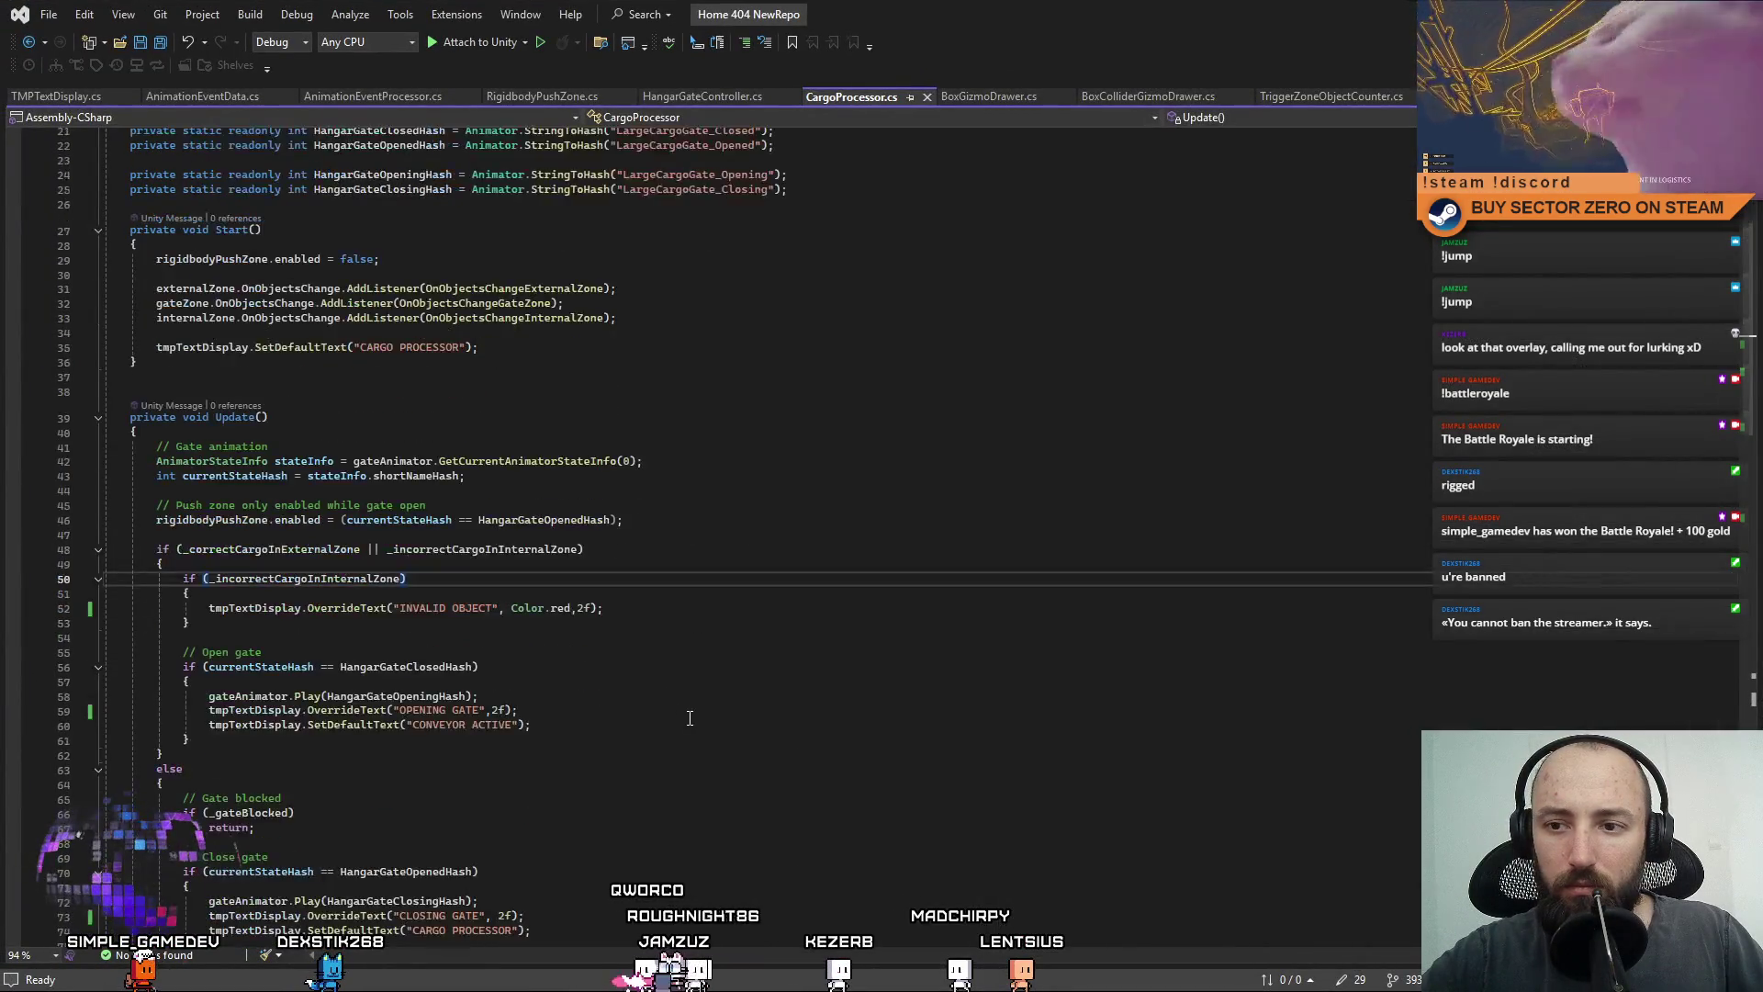
scroll(690, 717, "down", 8)
scroll(690, 717, "down", 1)
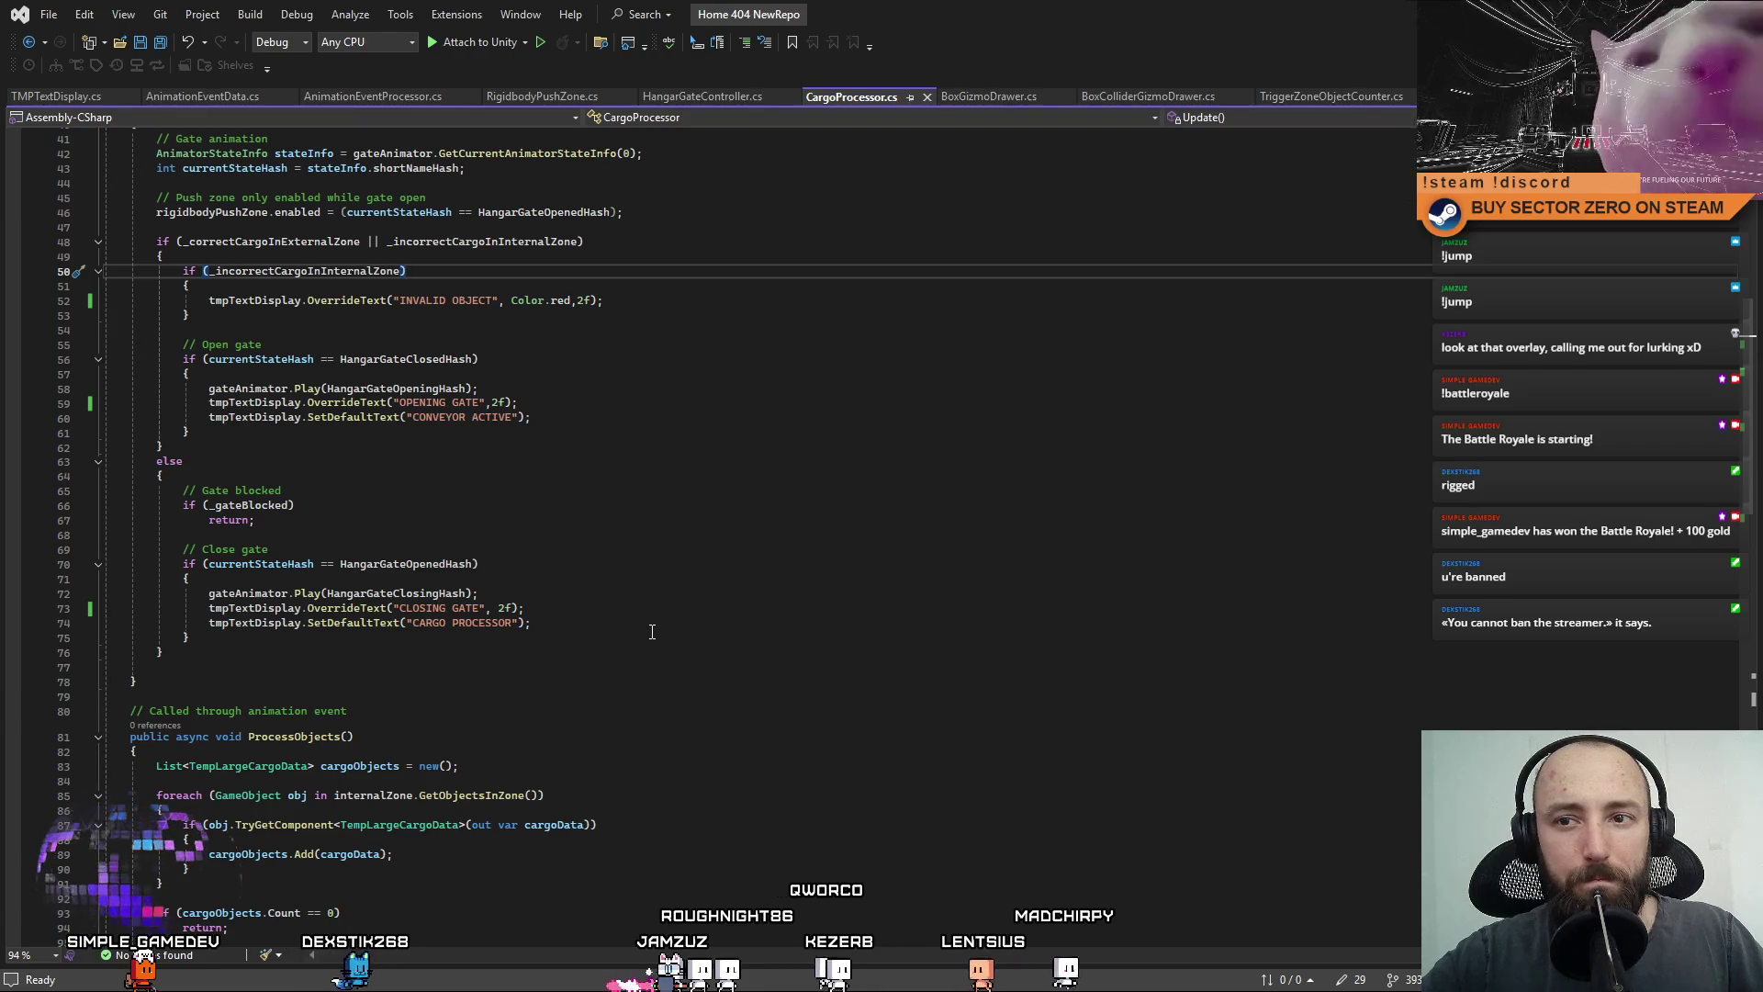
left_click(493, 402)
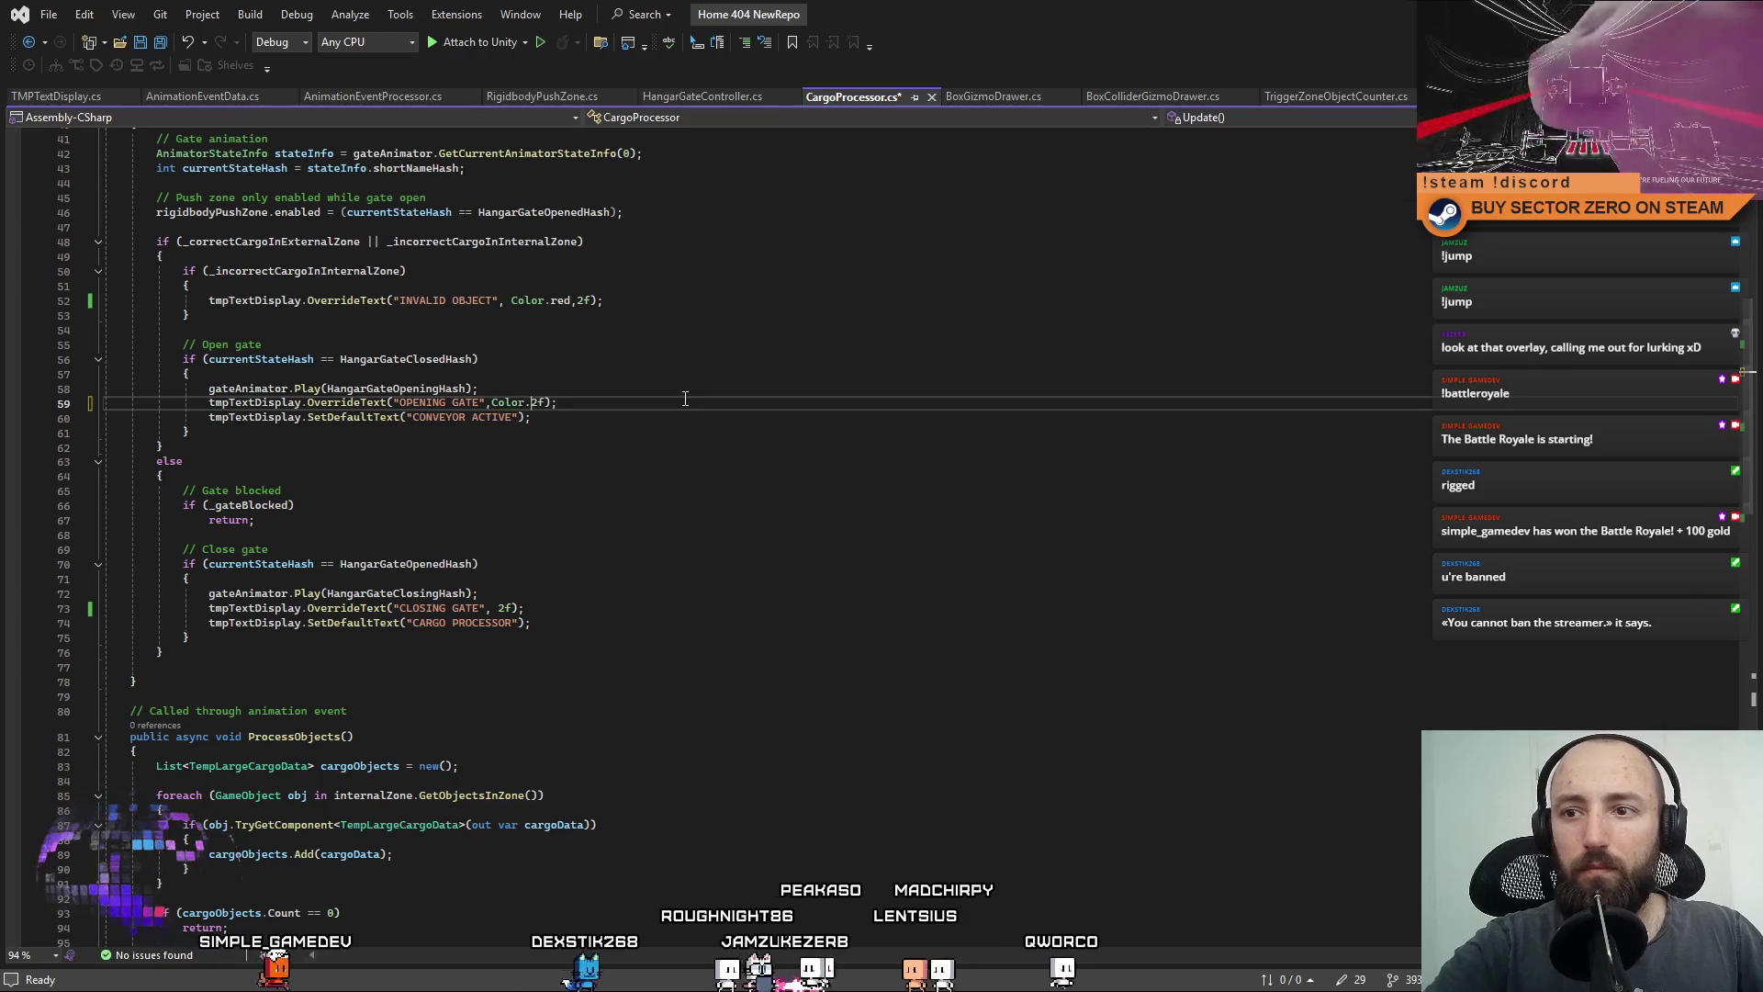
type("Color.white,")
key("Left")
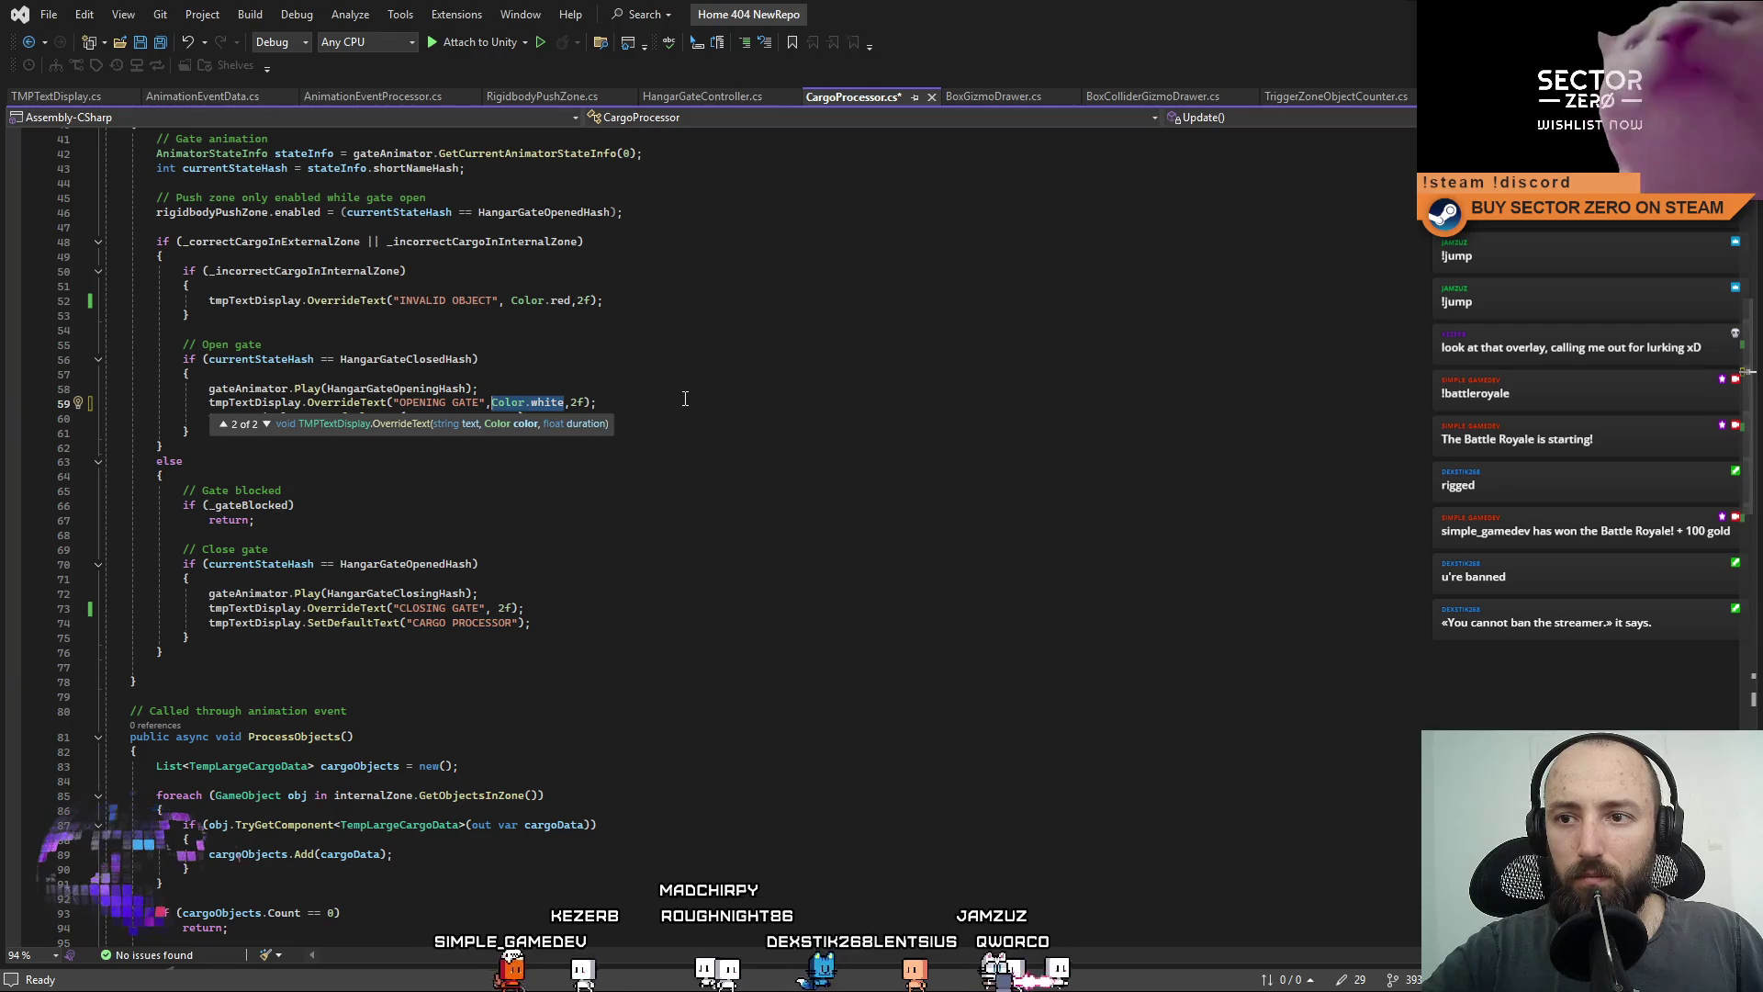
key("End")
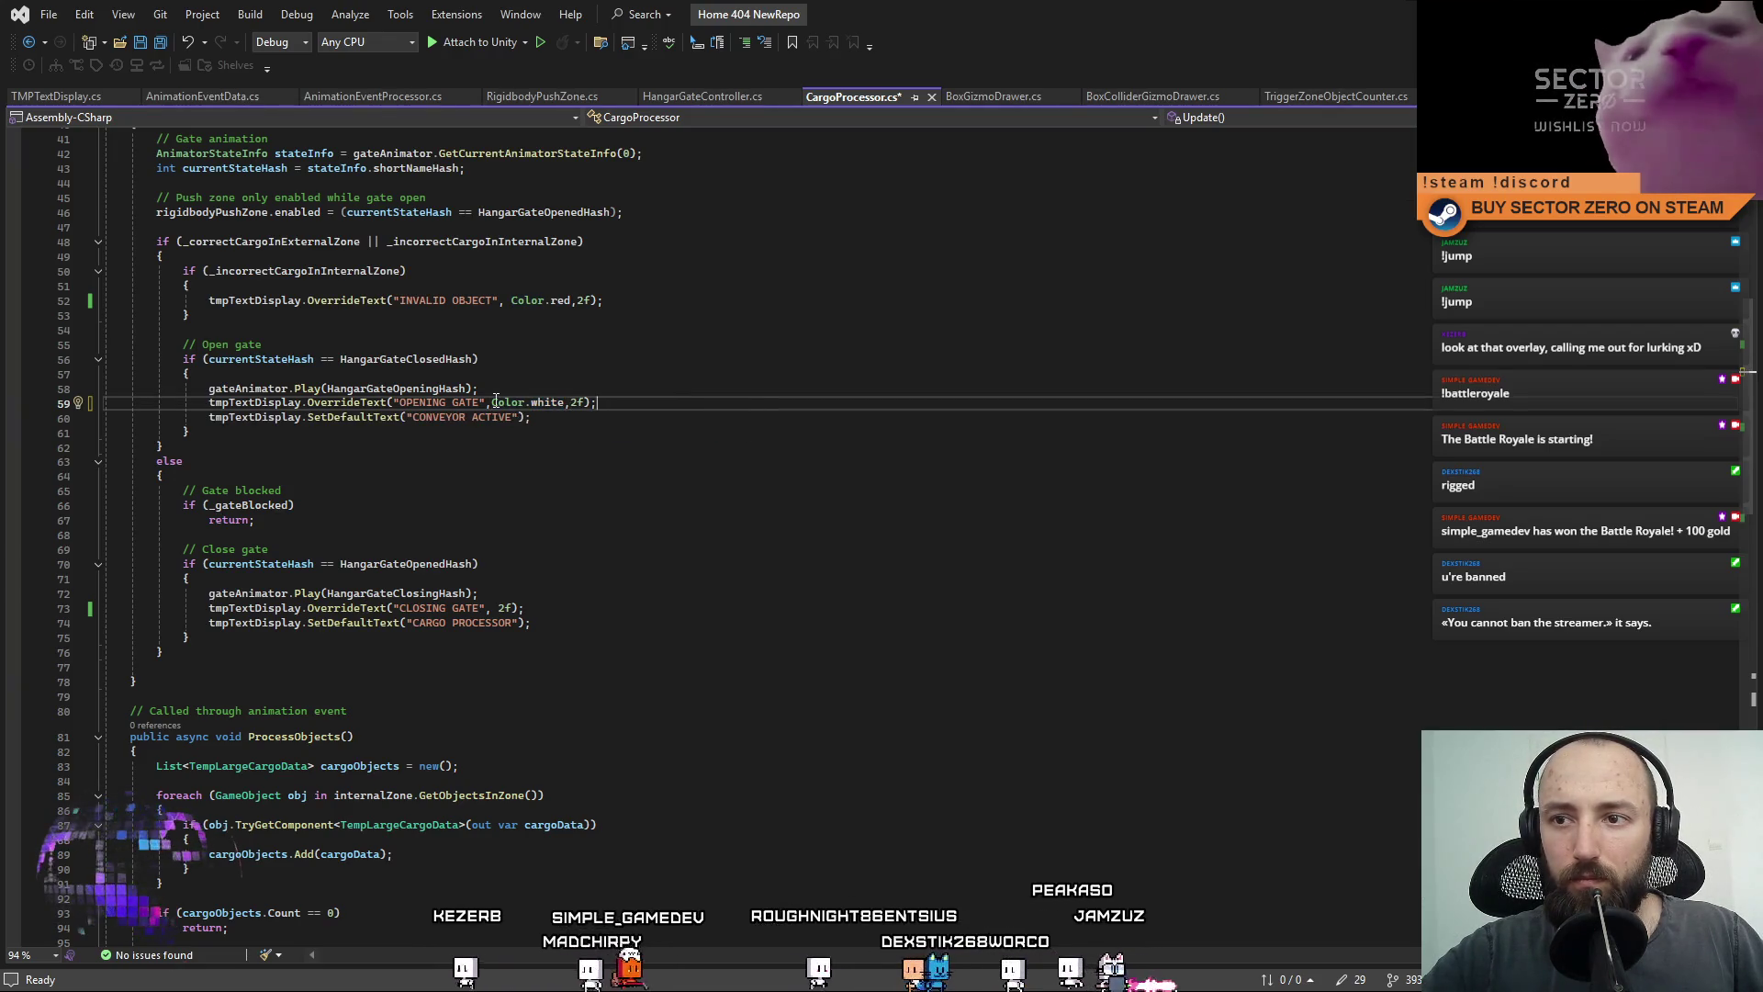
key("ctrl+shift+Left")
key("ctrl+shift+Left")
key("ctrl+shift+Left")
Add a Color.white argument to the CLOSING GATE call on line 73.
left_click(526, 608)
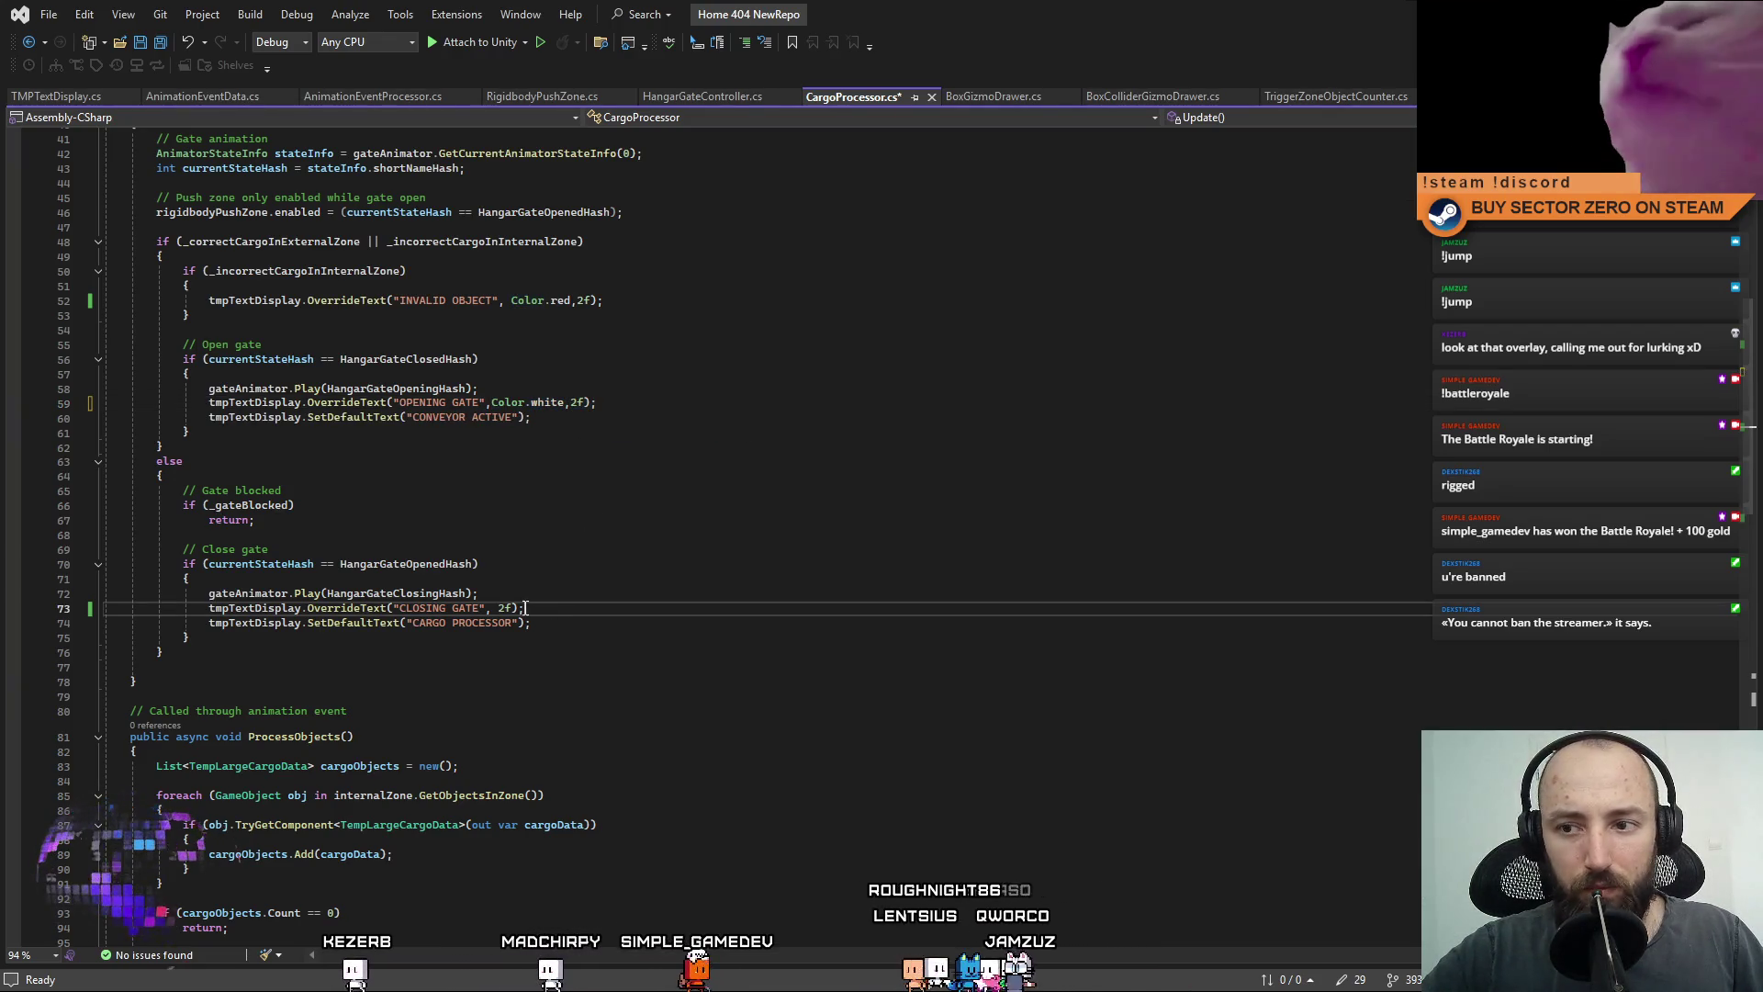
left_click(490, 608)
type("Color.white")
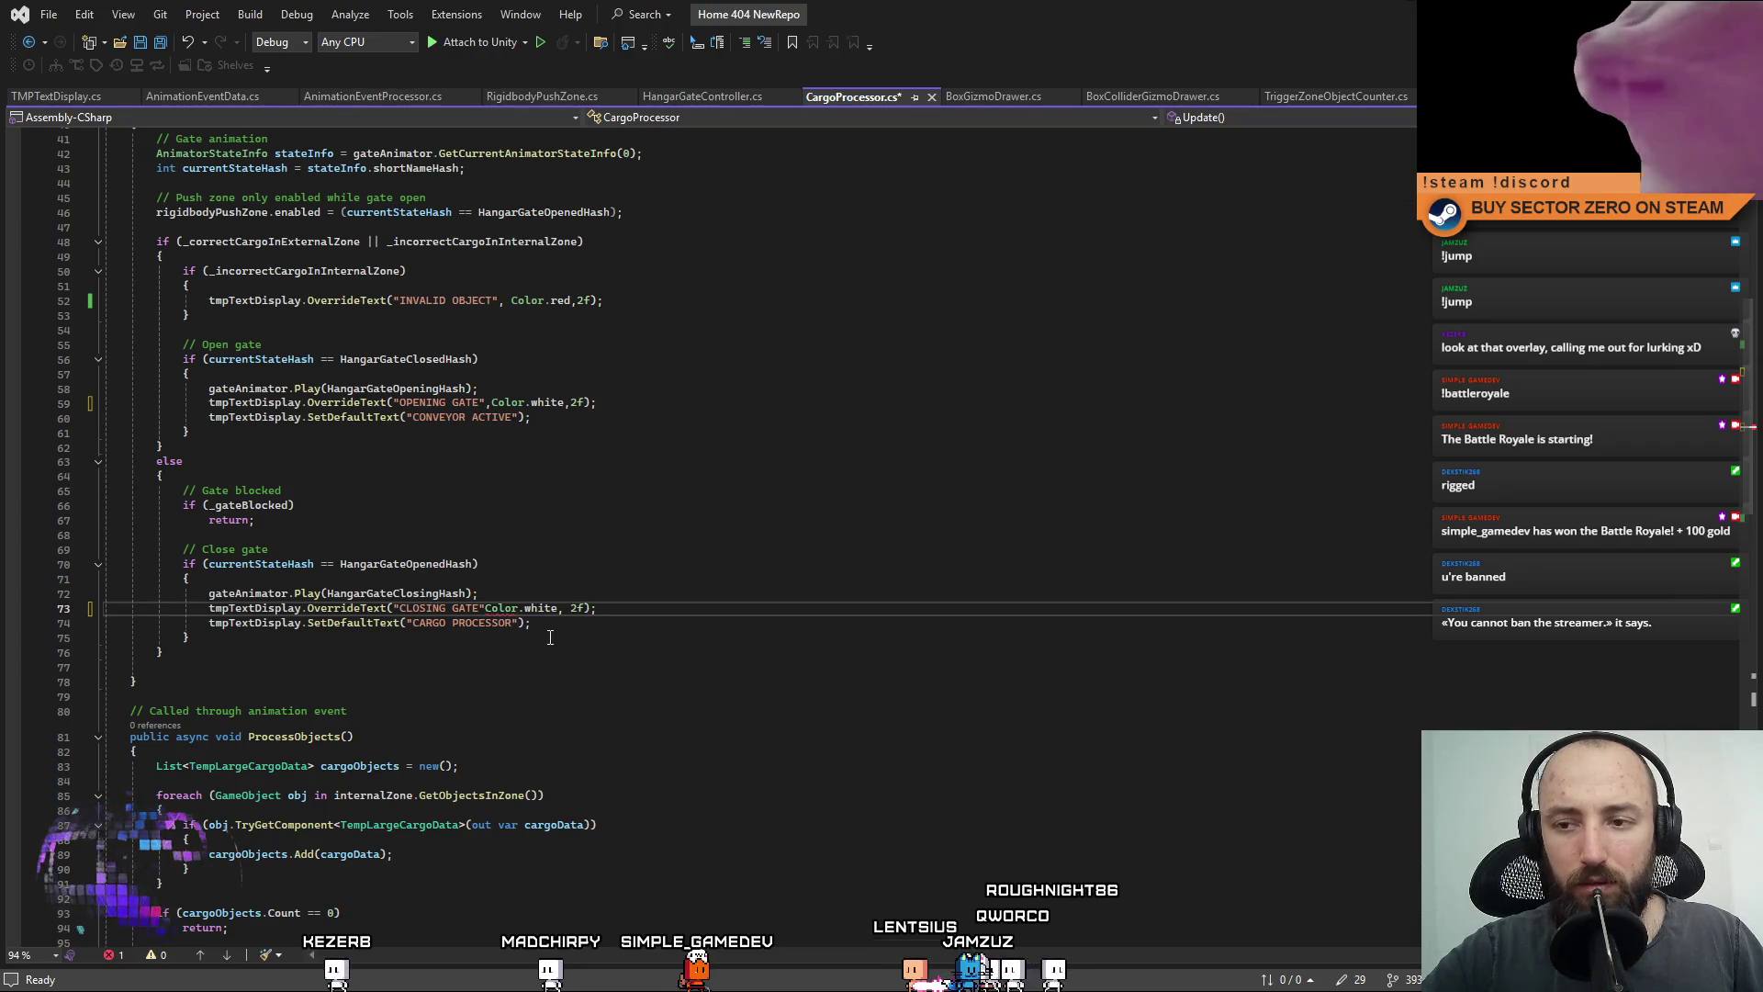
left_click(563, 628)
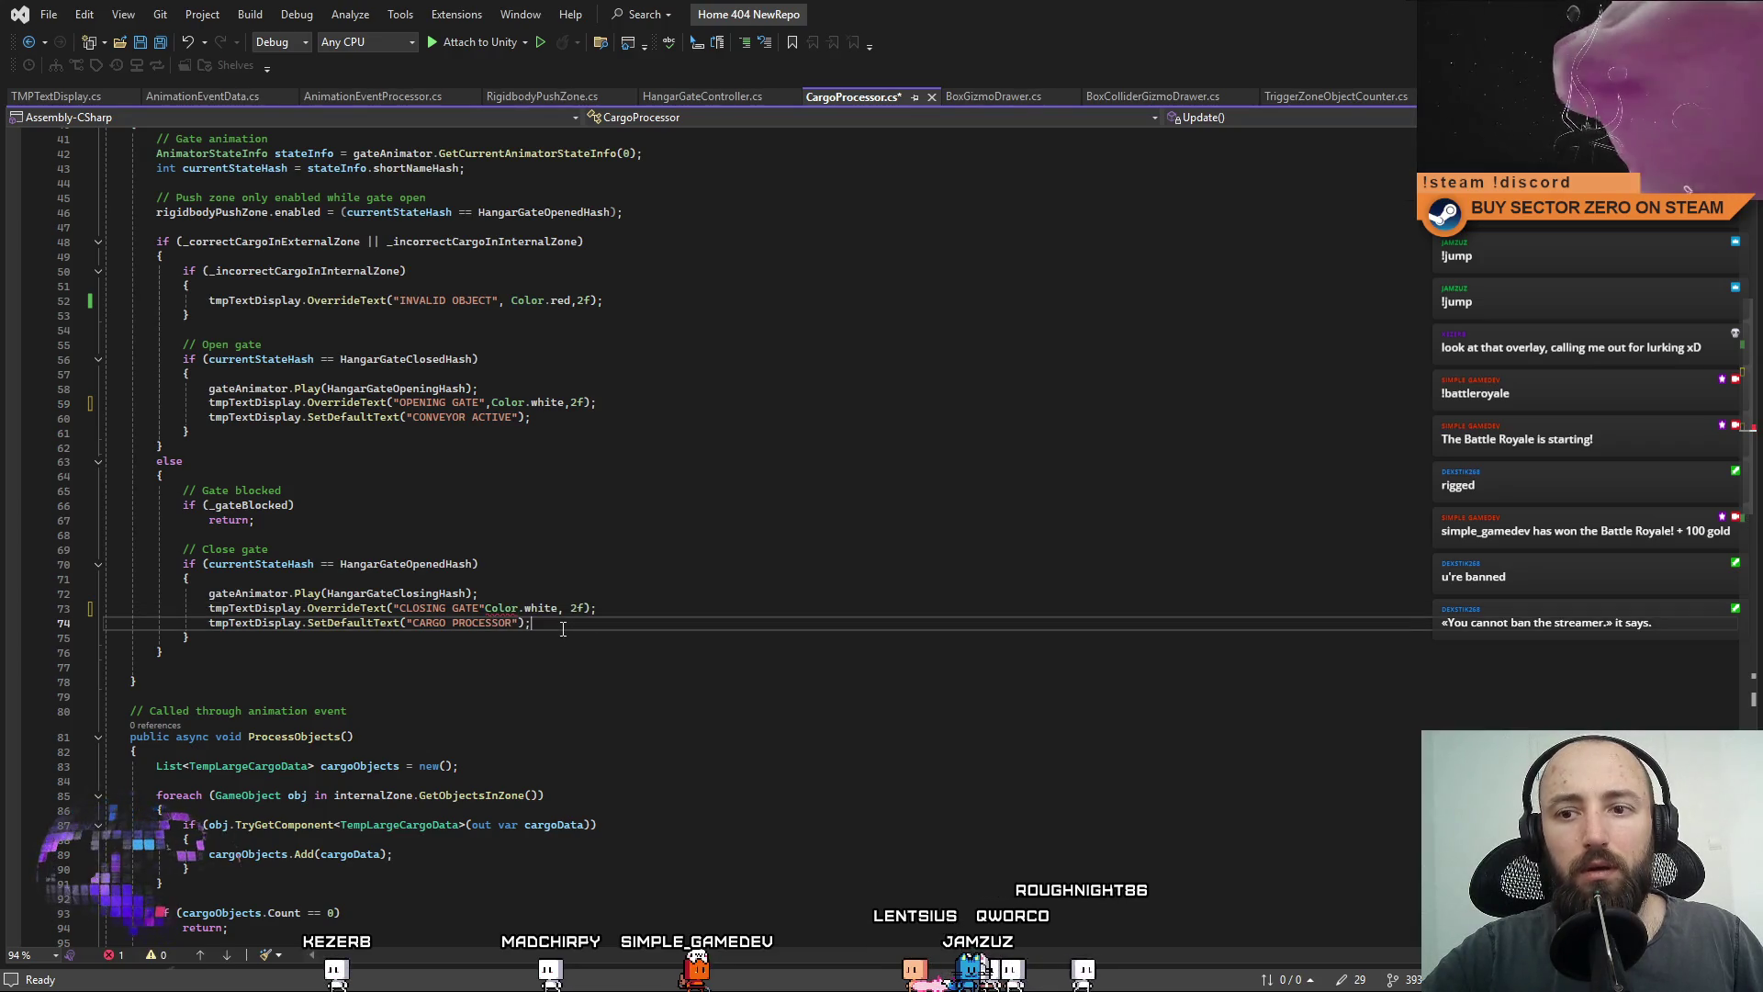
left_click(492, 608)
type(",")
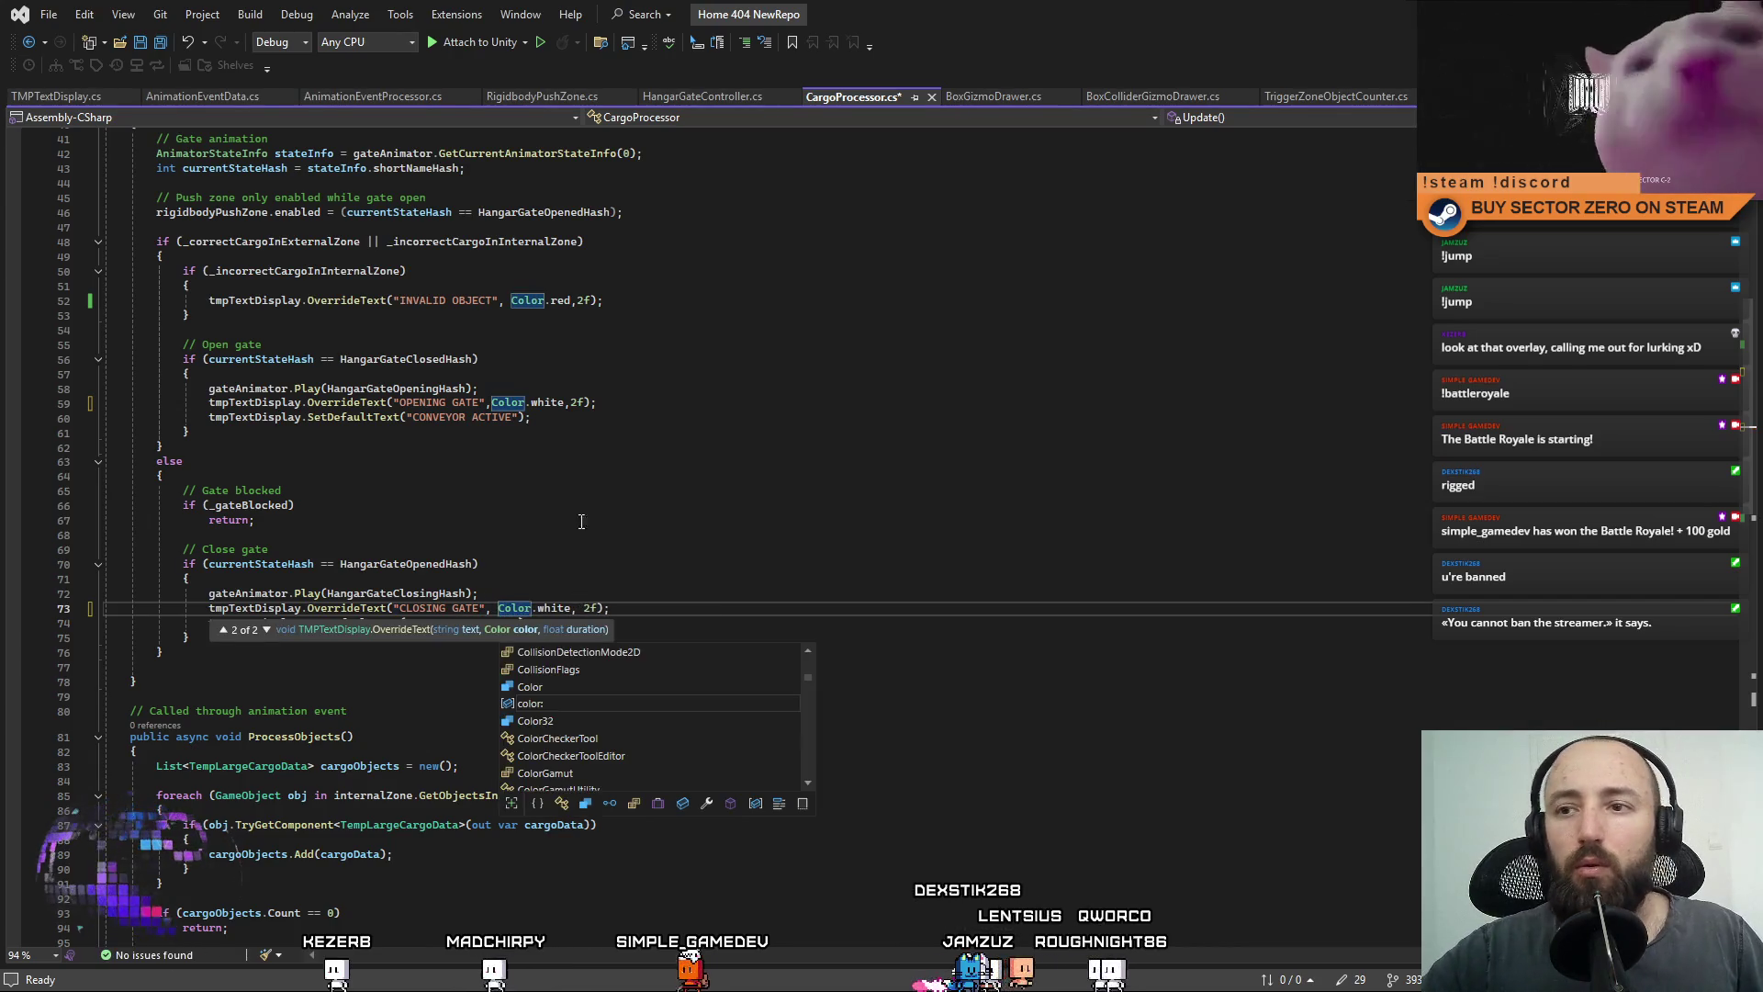
Put spaces after the commas between the colour and 2f arguments, including the INVALID OBJECT line.
left_click(492, 406)
left_click(571, 402)
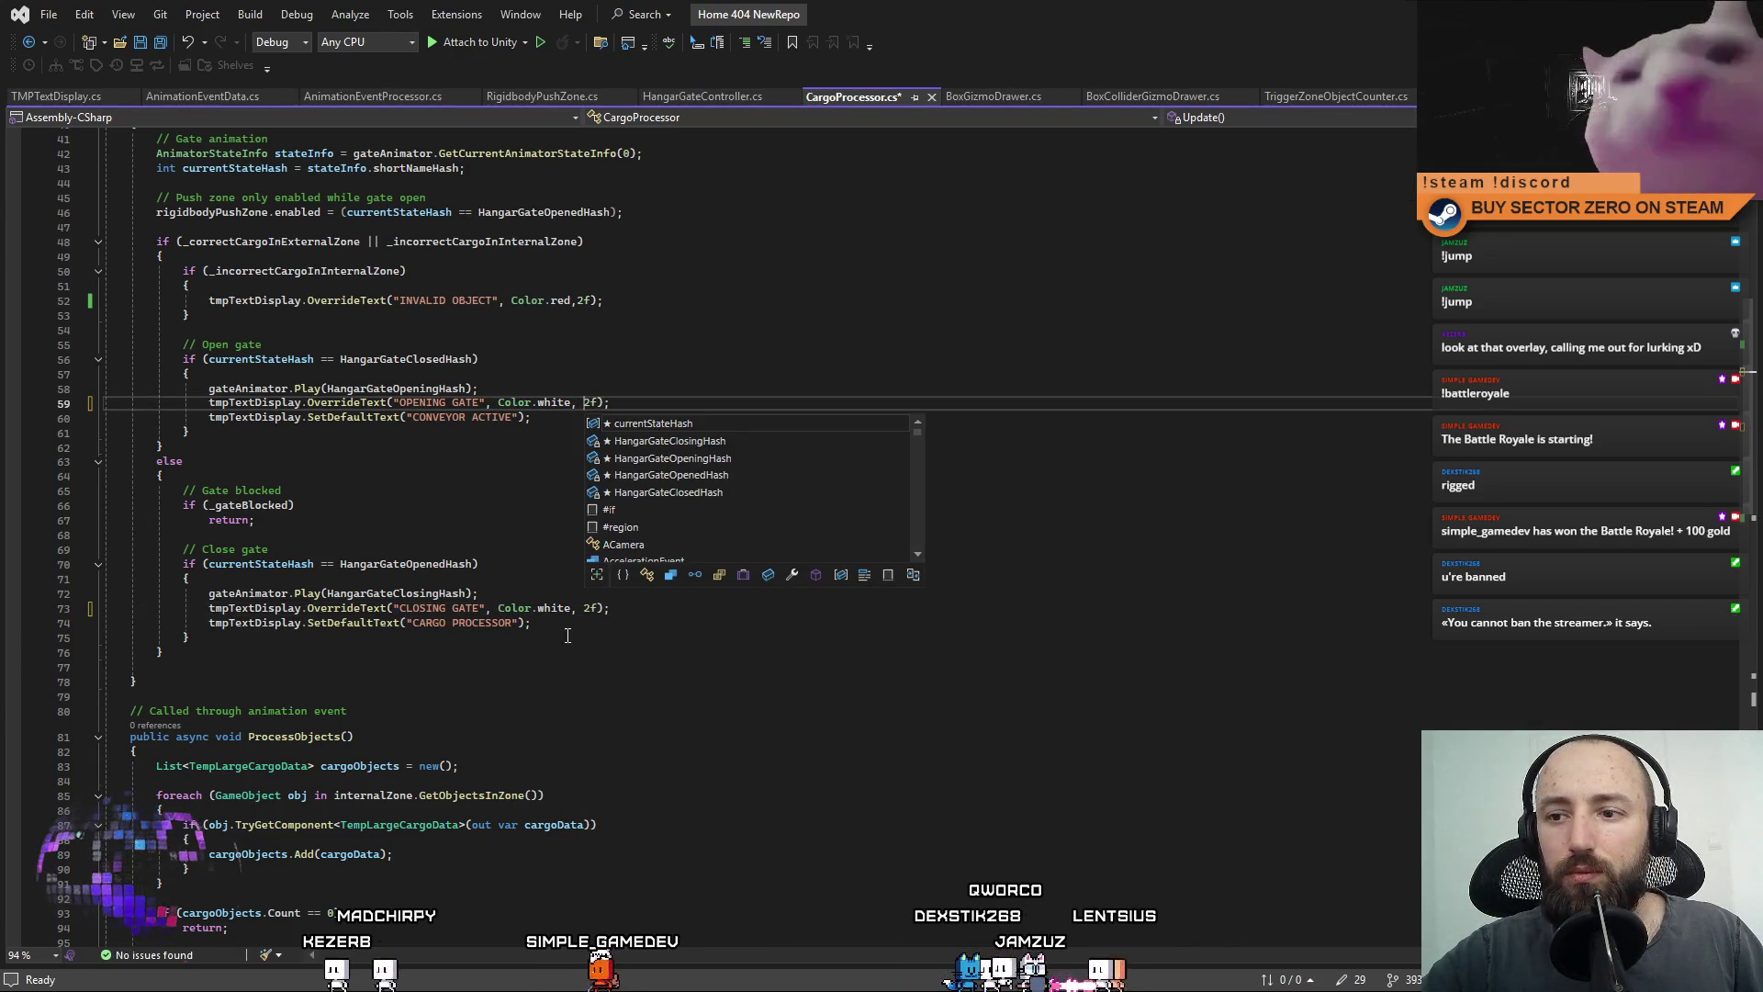
left_click(584, 608)
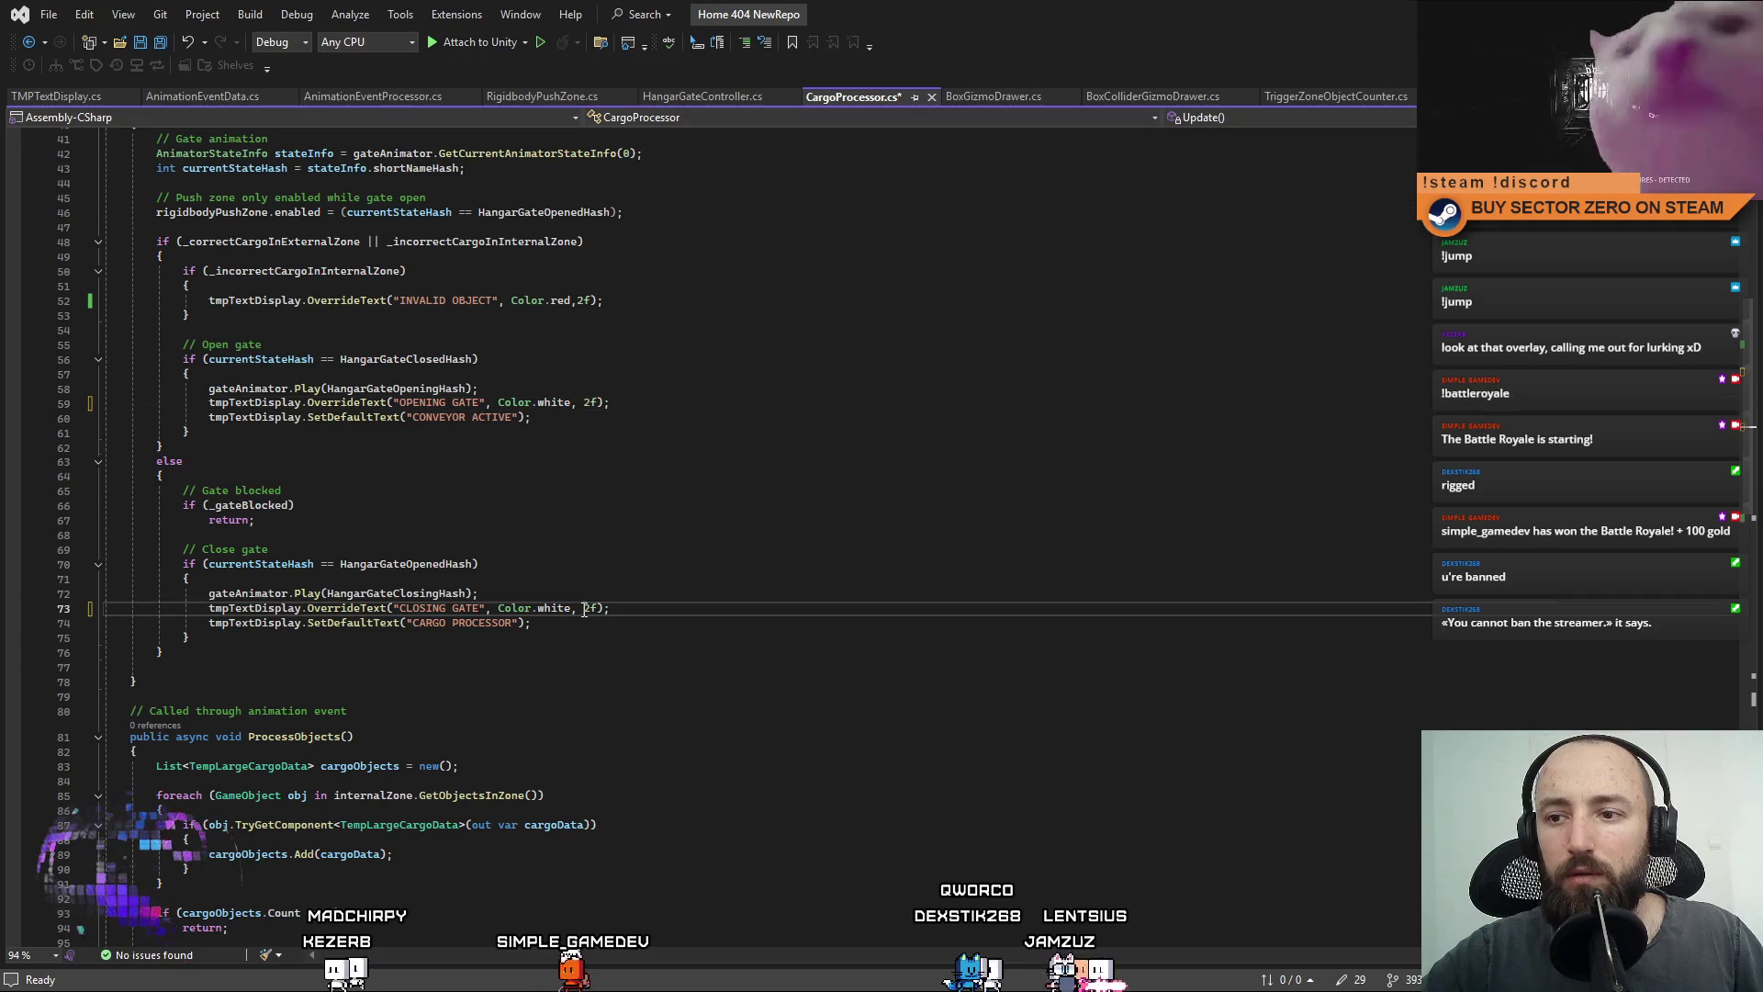
left_click(582, 300)
left_click(625, 270)
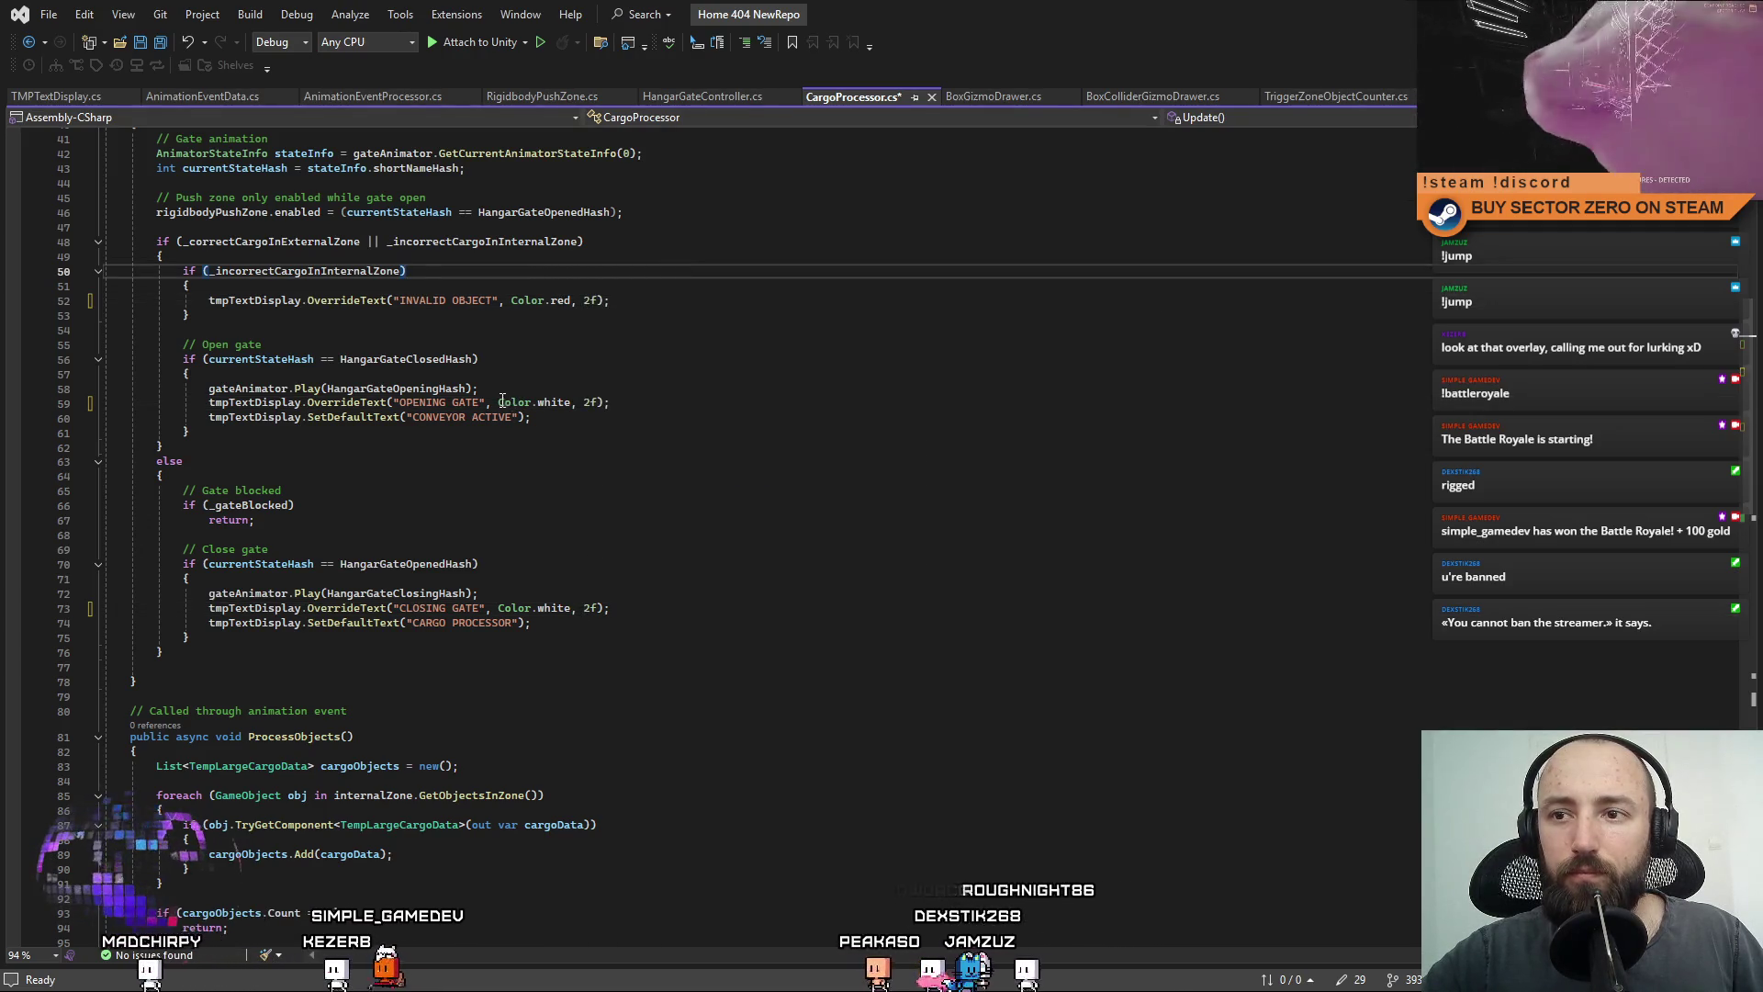
left_click_drag(497, 402, 568, 401)
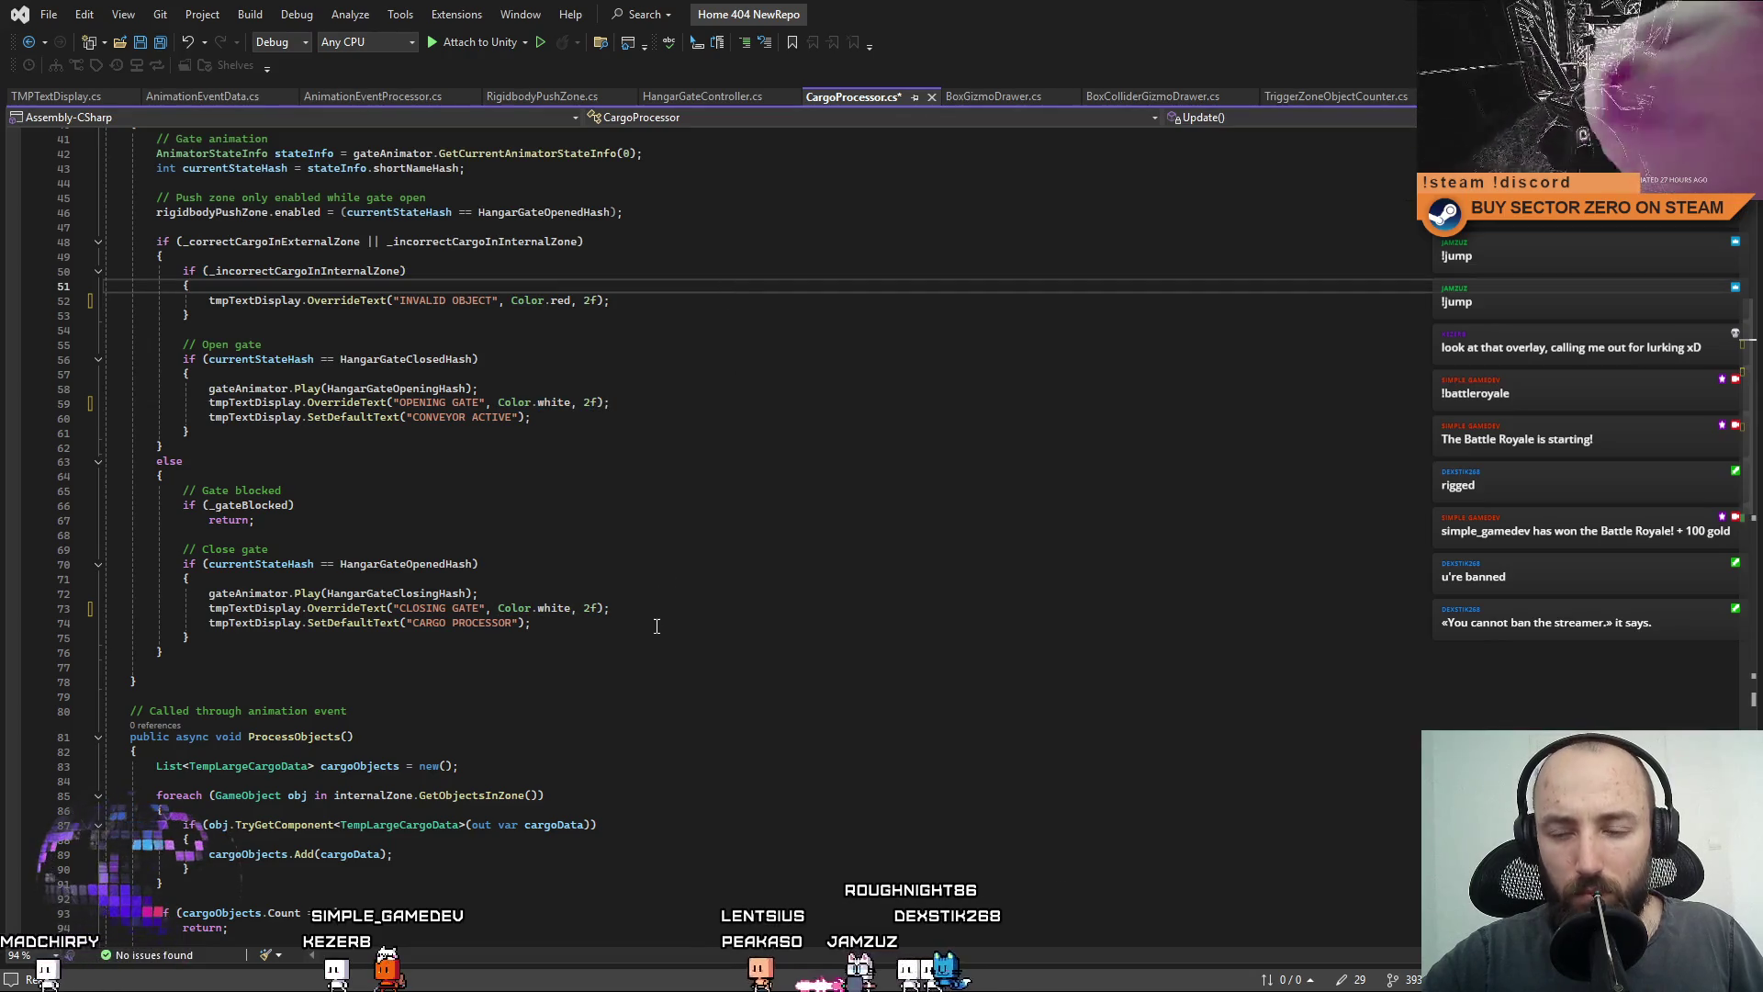
Add 'Color.white,' to the PROCESSING CARGO call and review the script.
scroll(674, 728, "down", 7)
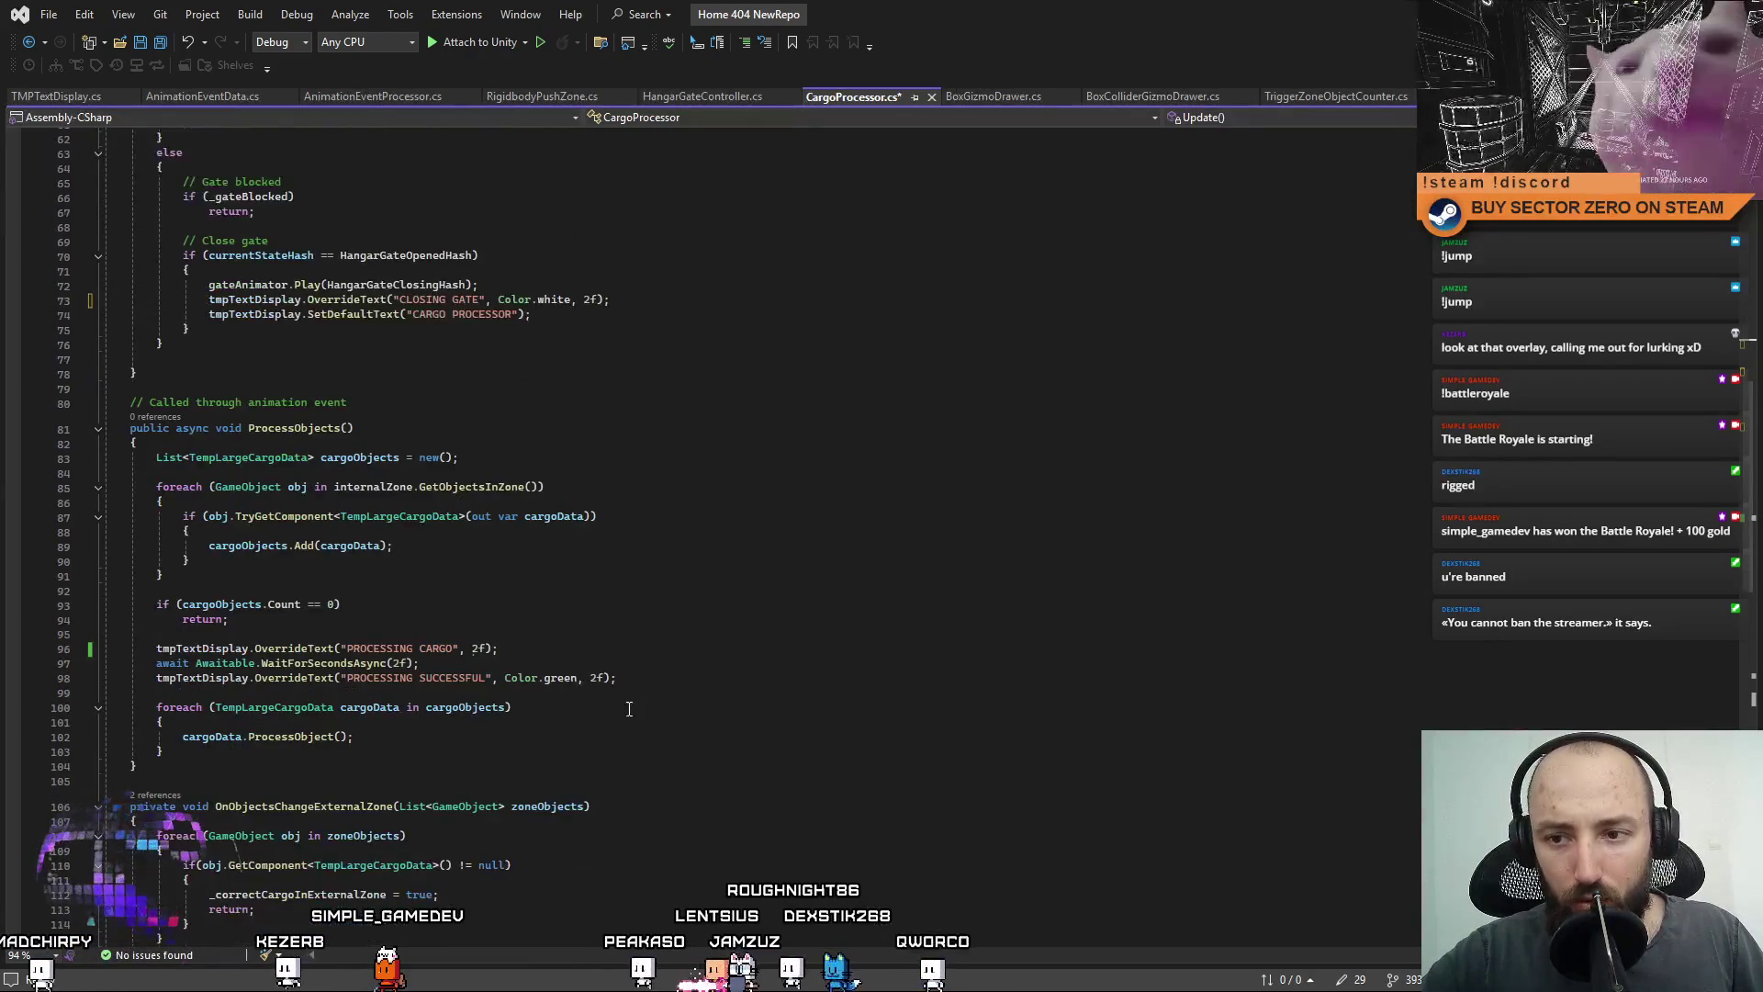
left_click(470, 647)
type("Color.white,")
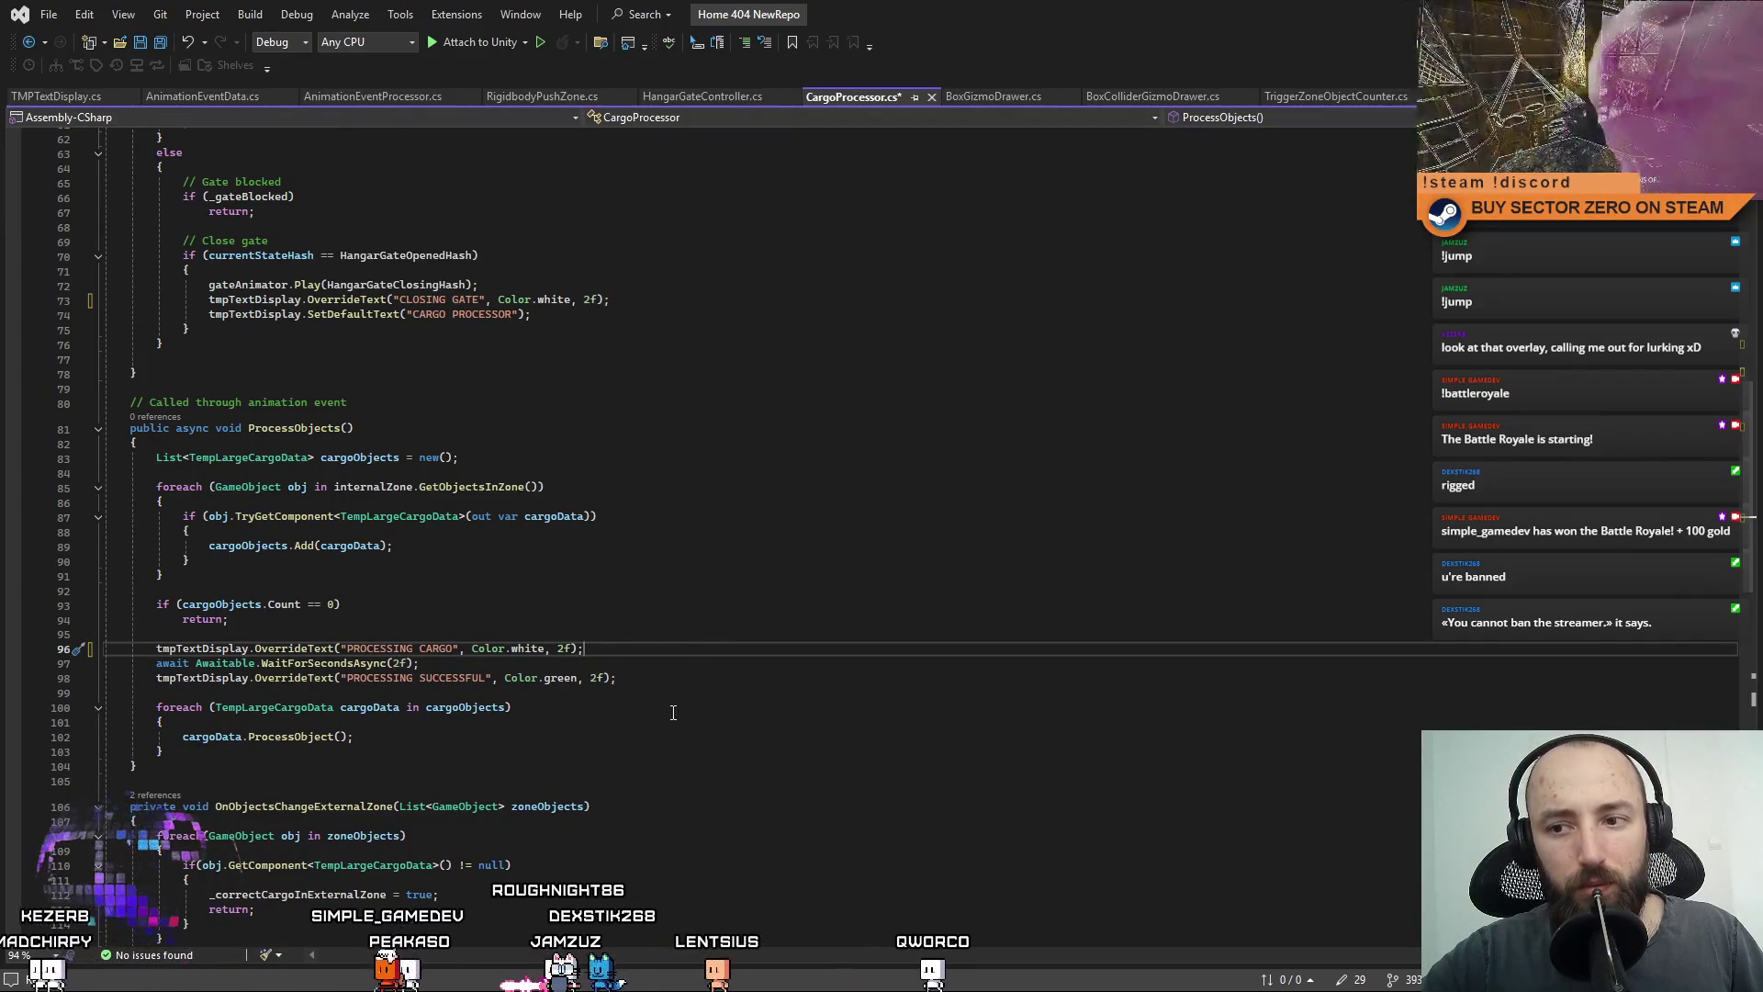
scroll(759, 615, "up", 10)
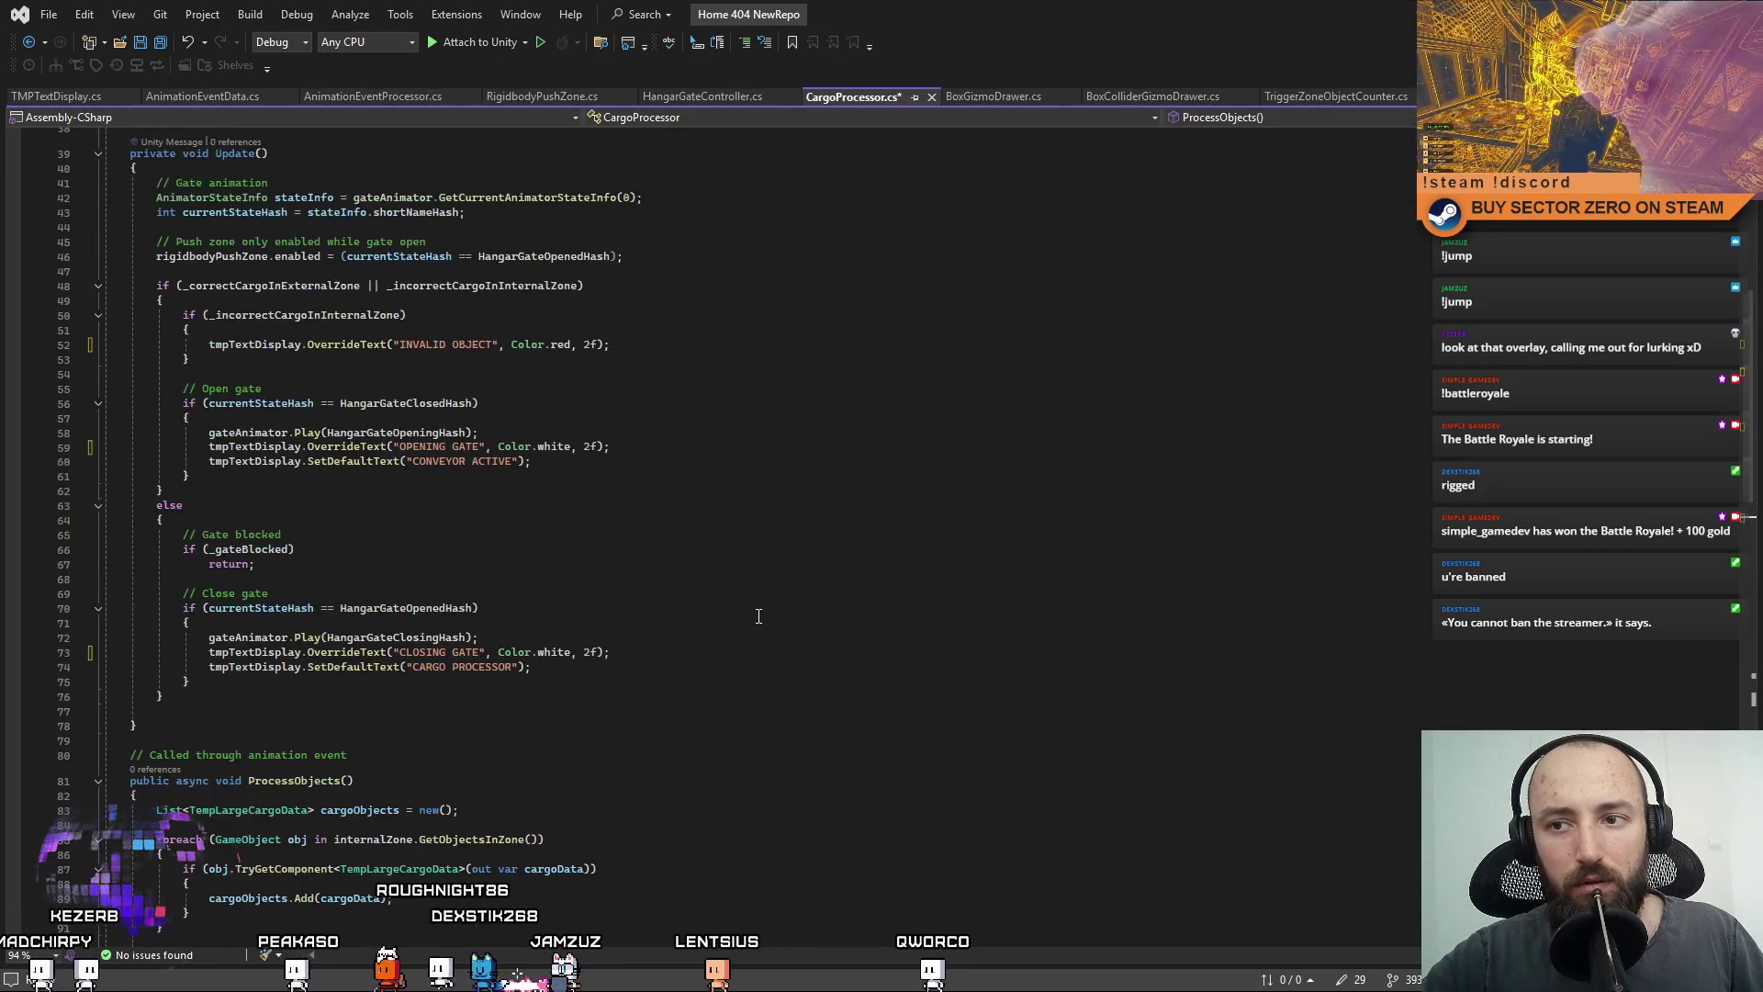
scroll(759, 615, "up", 4)
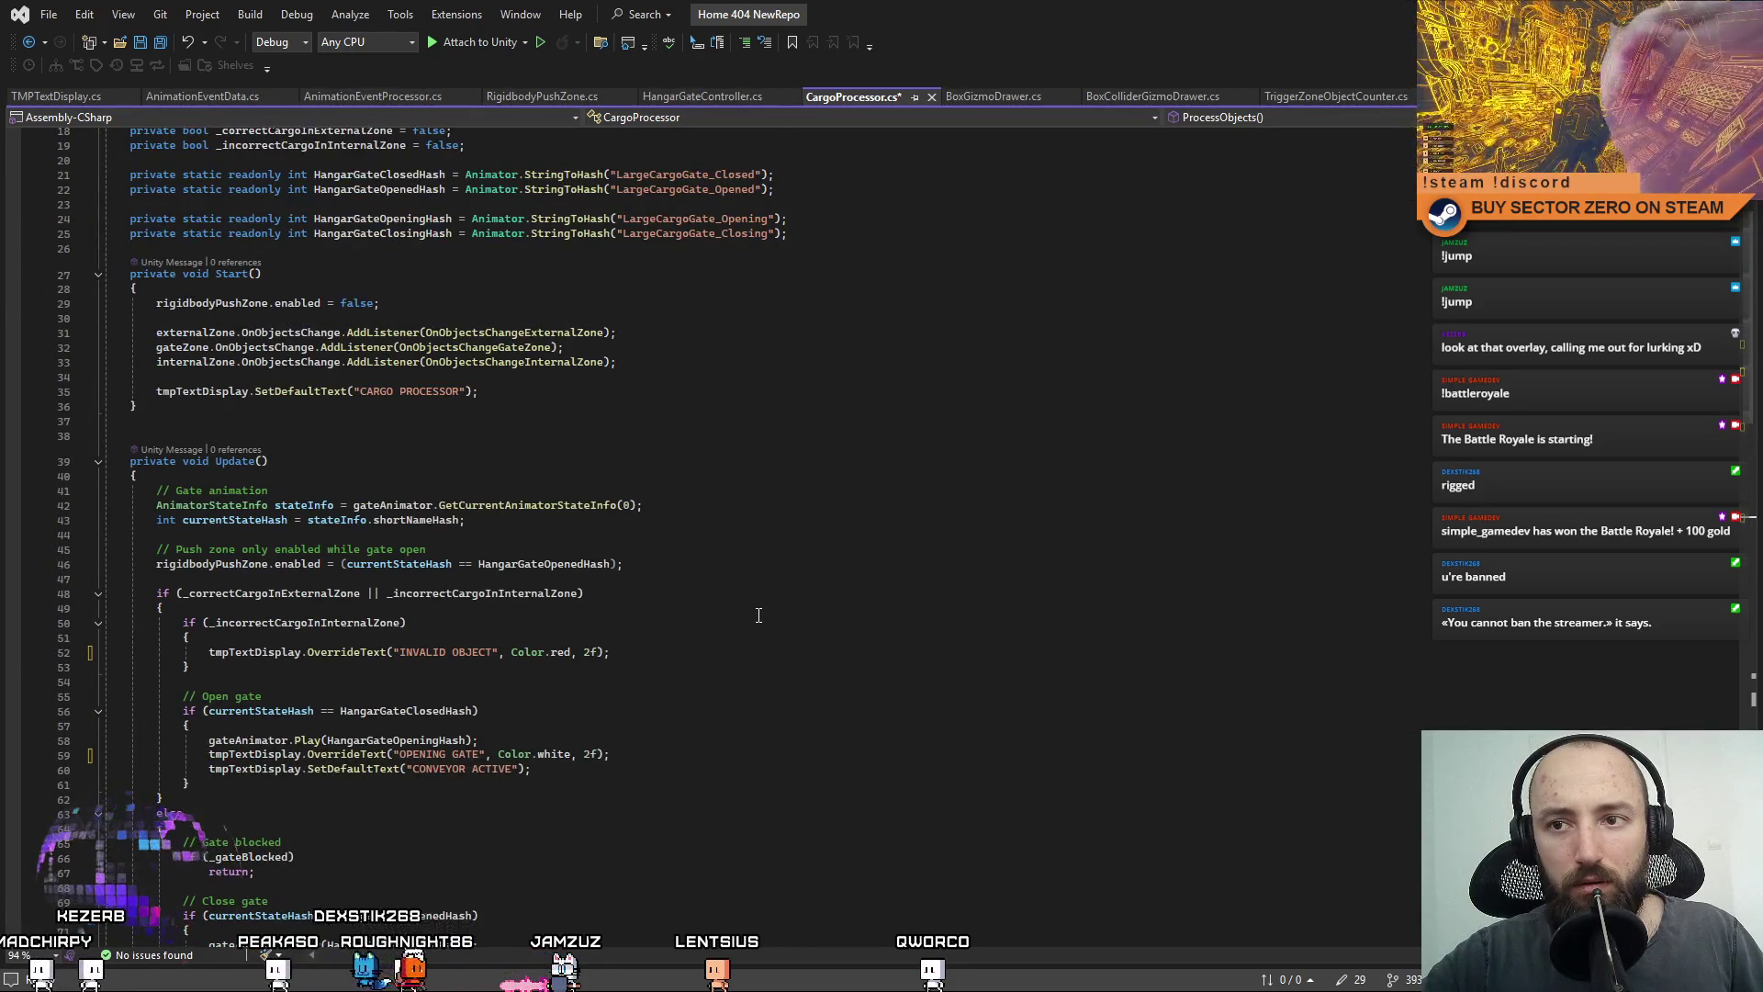
scroll(758, 616, "up", 2)
scroll(759, 615, "down", 18)
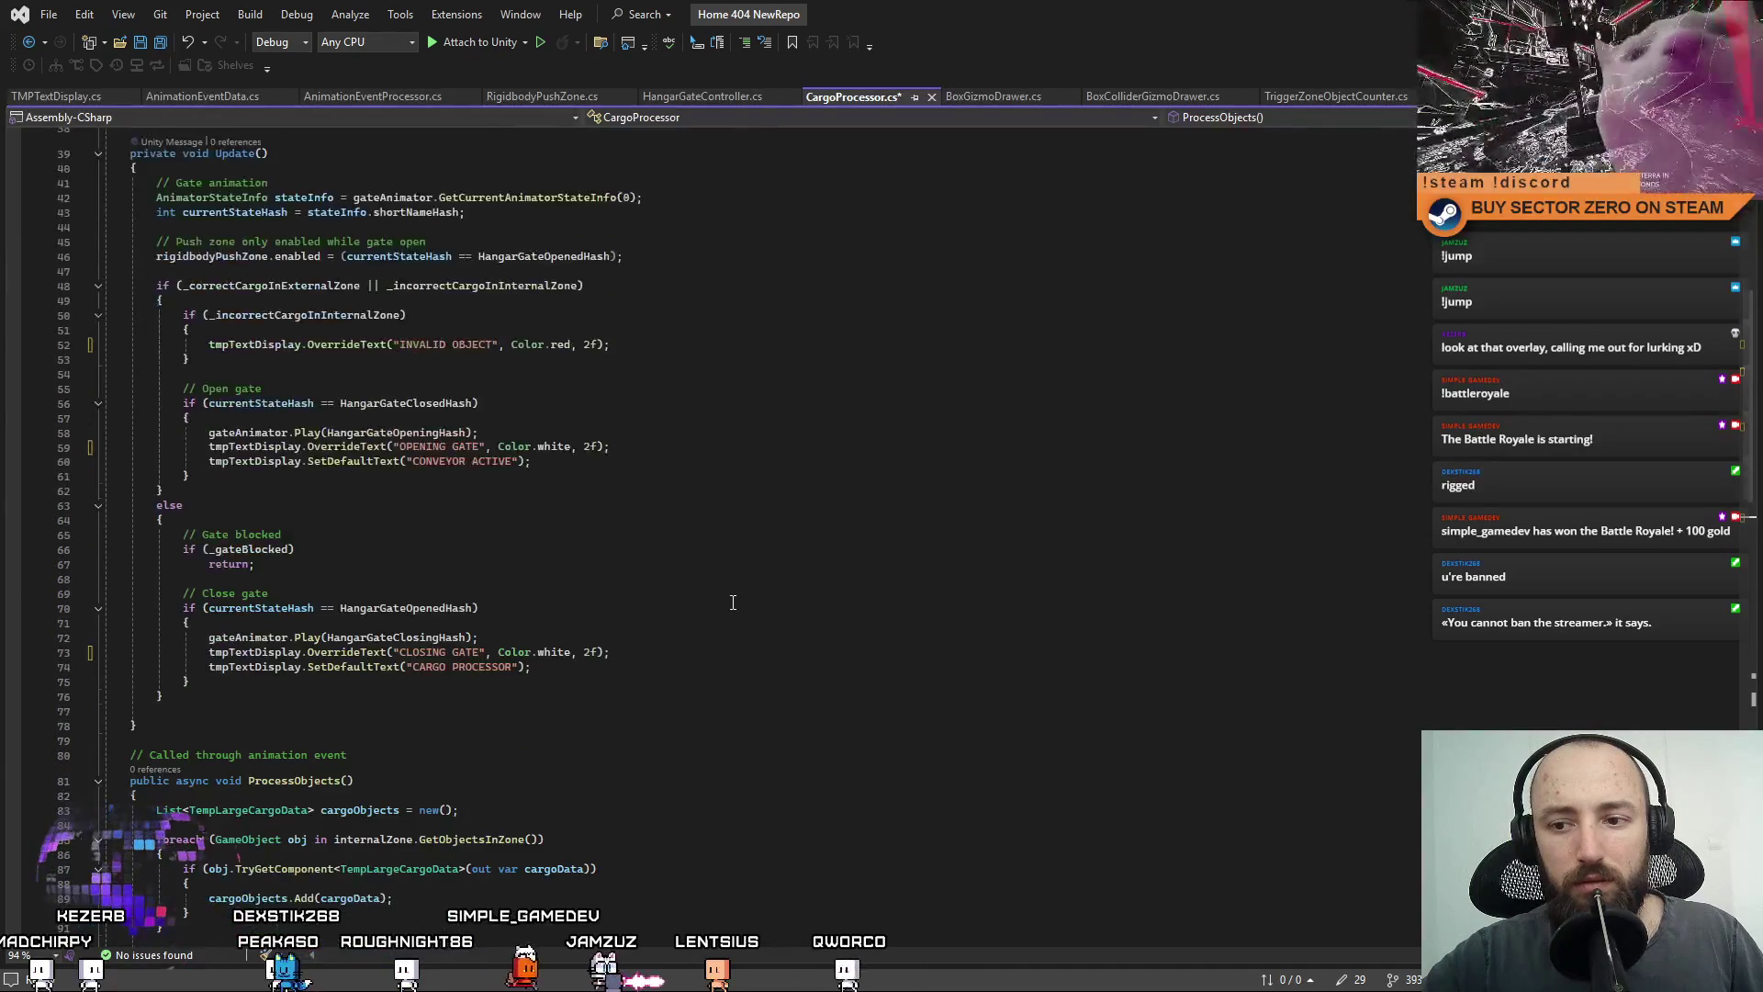
scroll(729, 661, "down", 7)
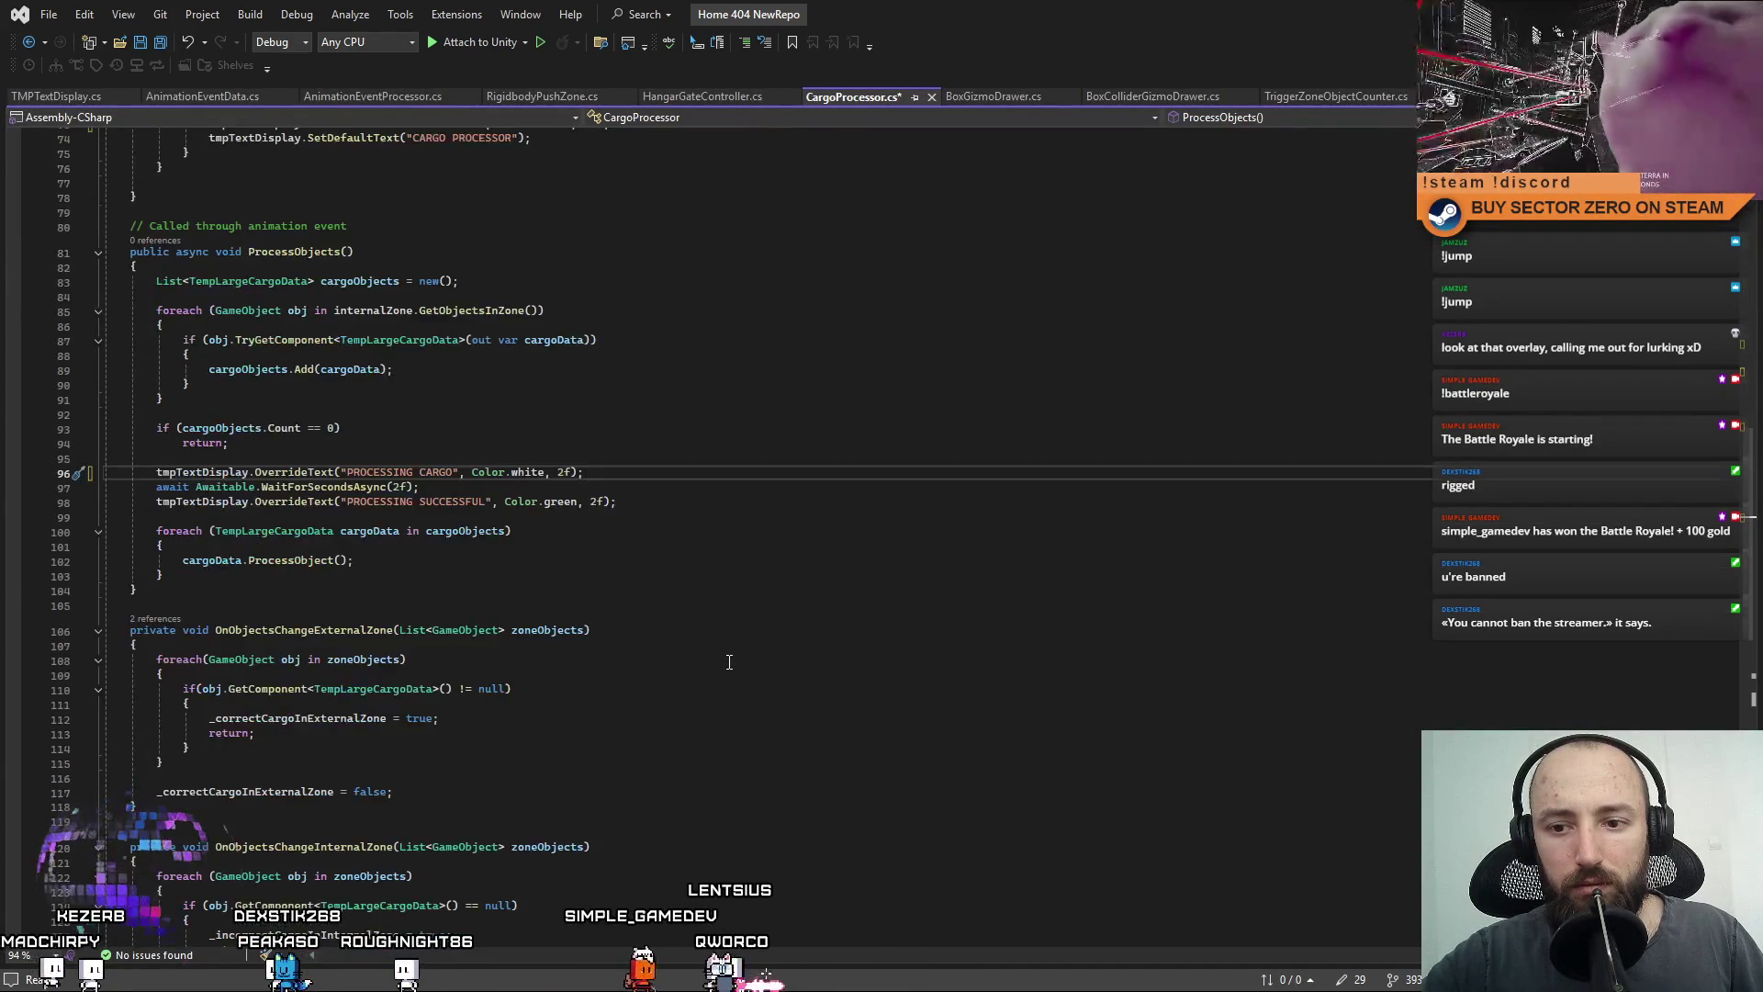
scroll(729, 661, "up", 5)
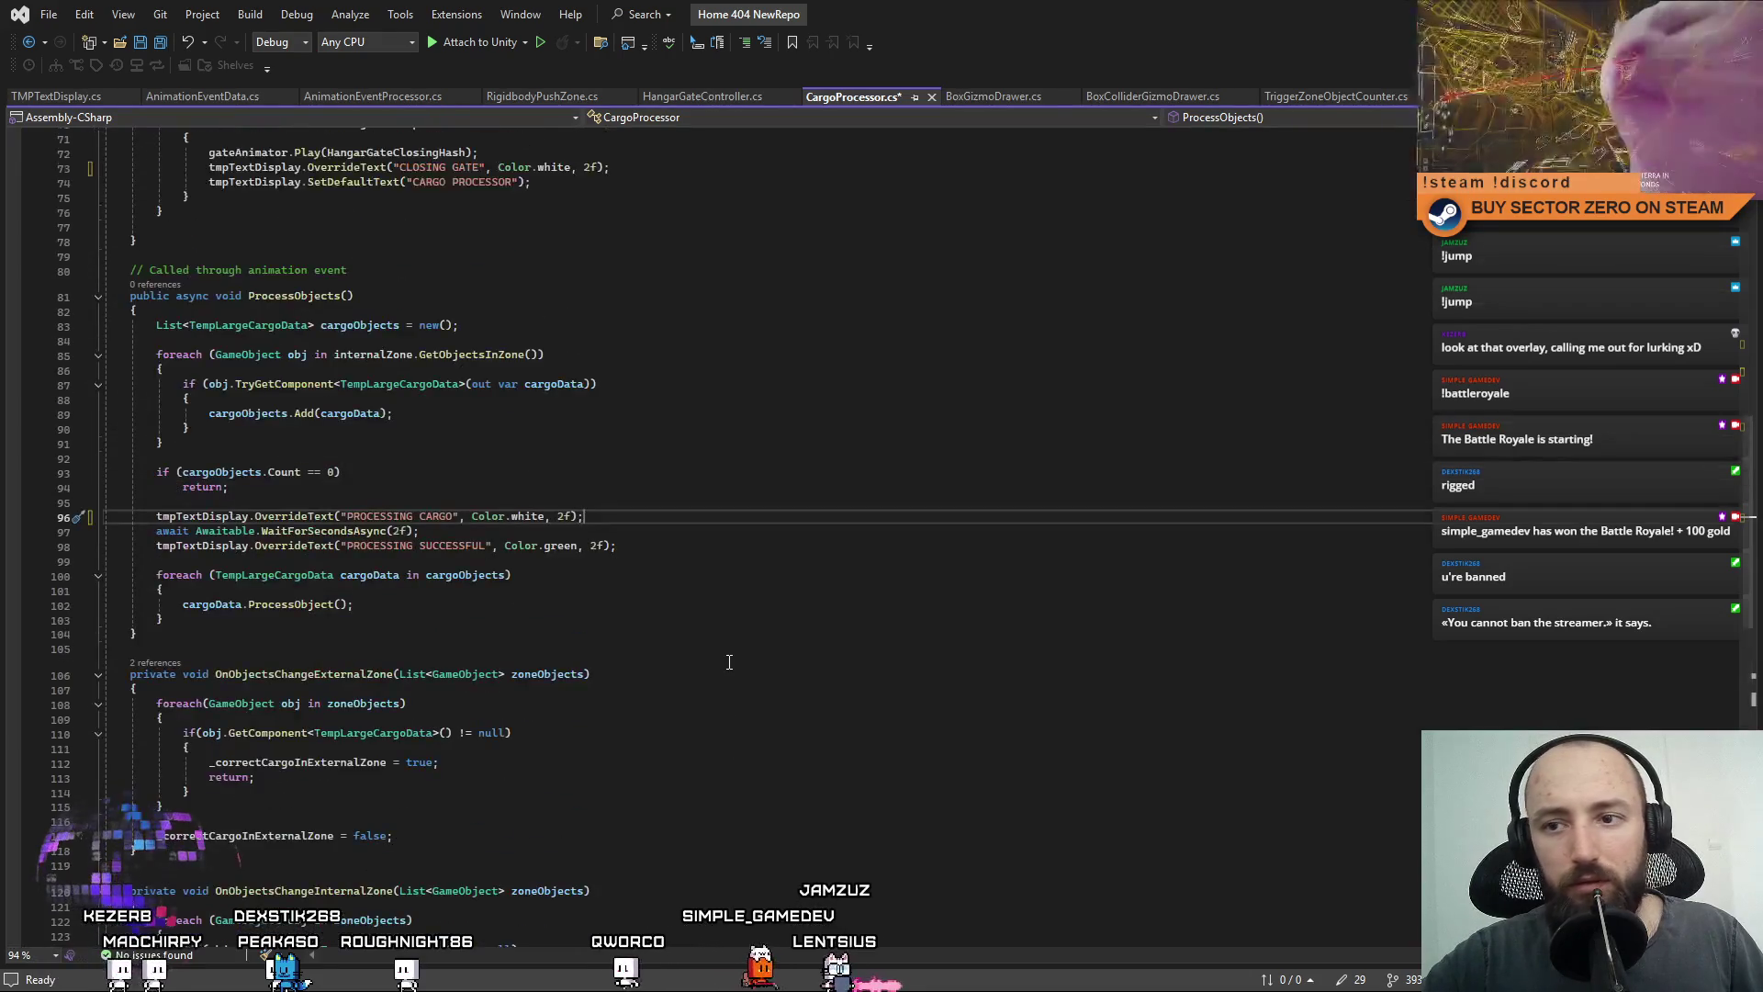
scroll(729, 661, "up", 3)
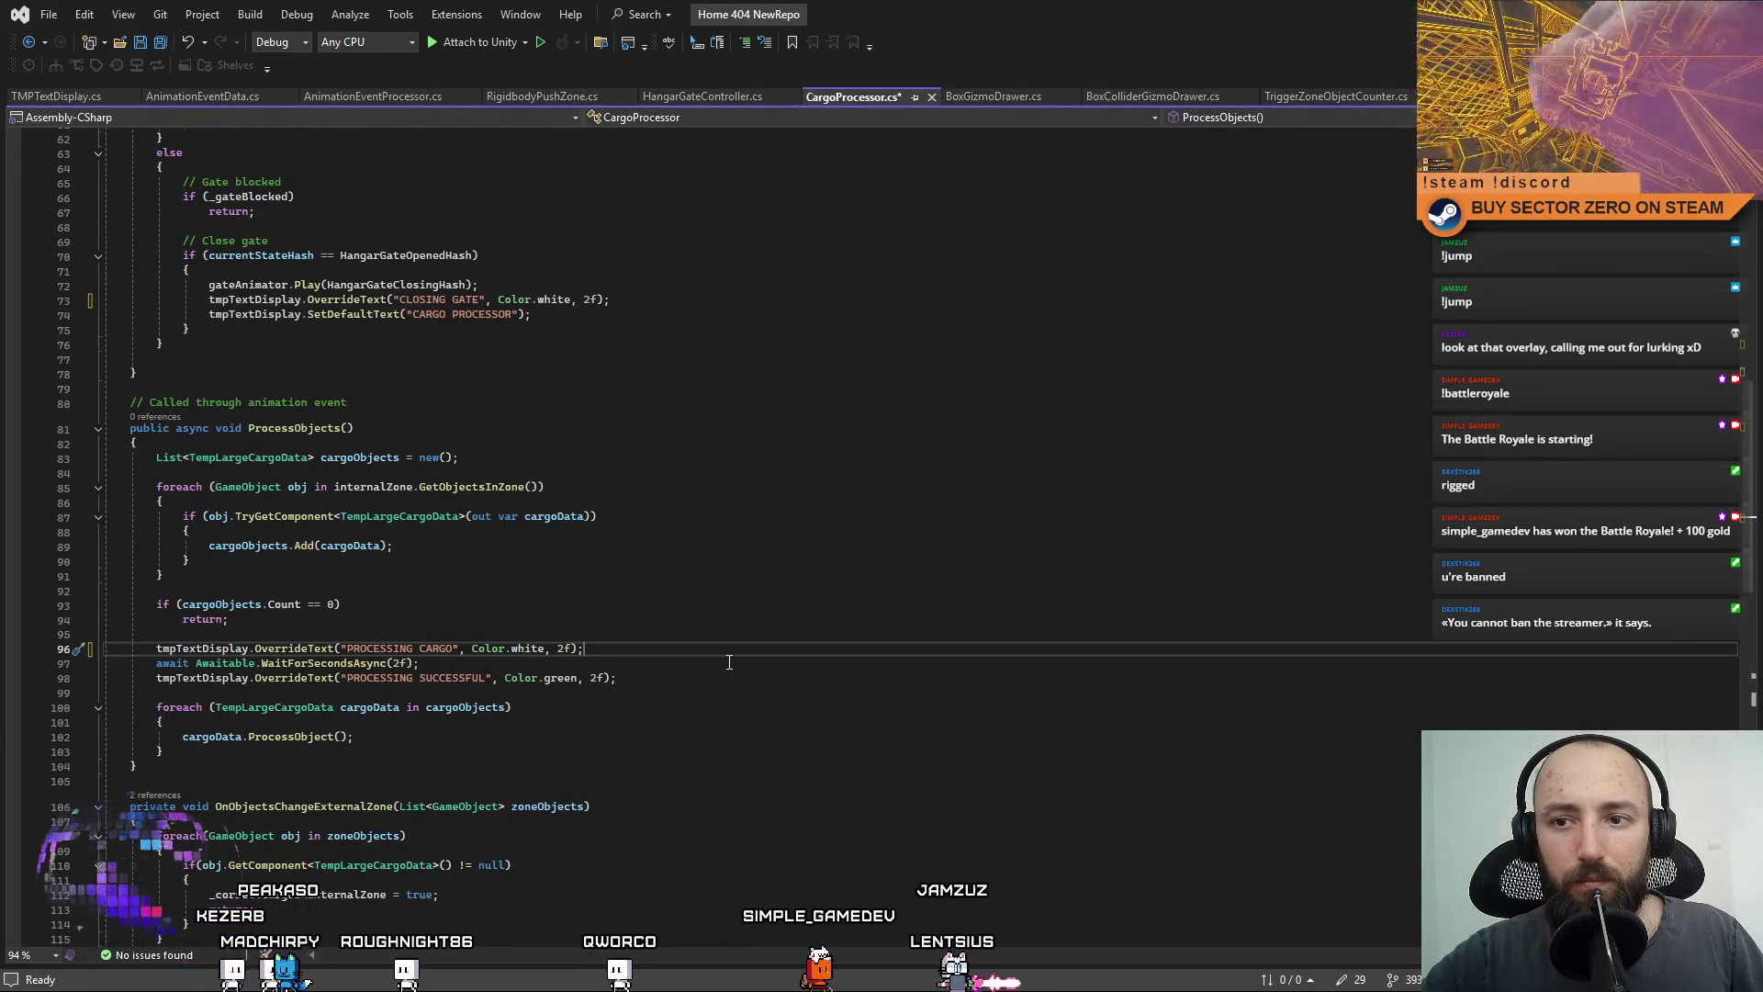
scroll(729, 662, "up", 14)
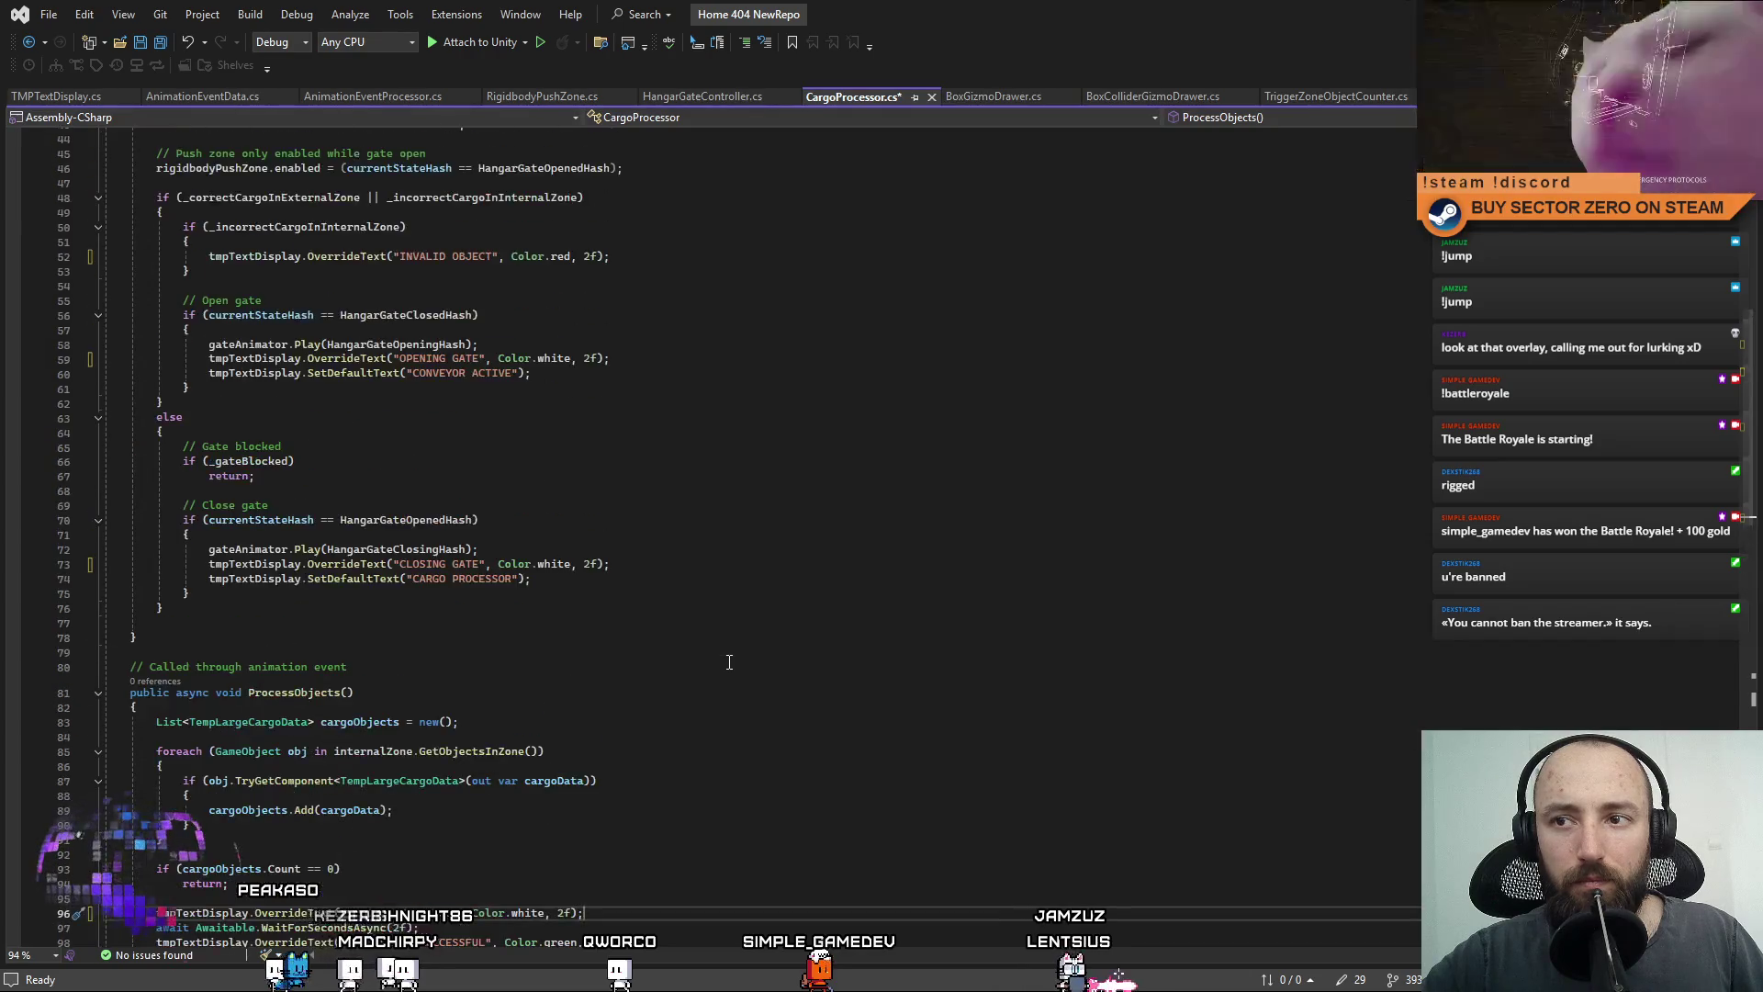
Save CargoProcessor.cs and return to Unity to reimport it.
key("ctrl+s")
left_click(832, 517)
scroll(831, 517, "down", 10)
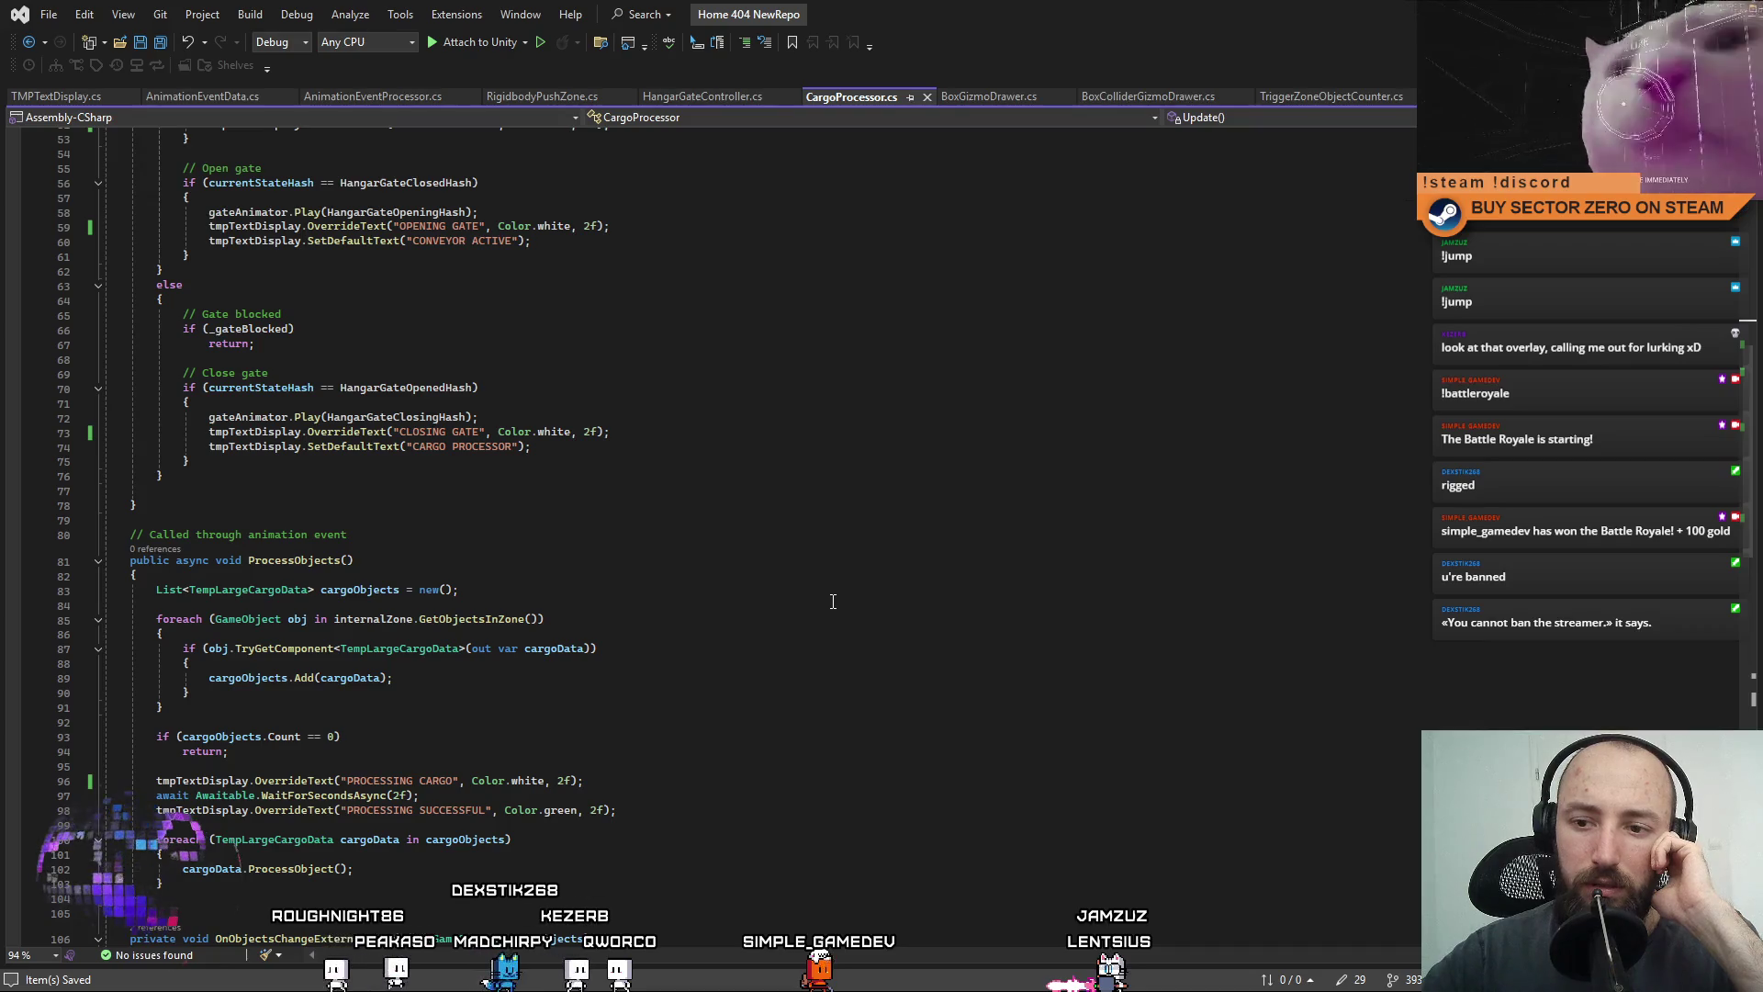
key("alt+Tab")
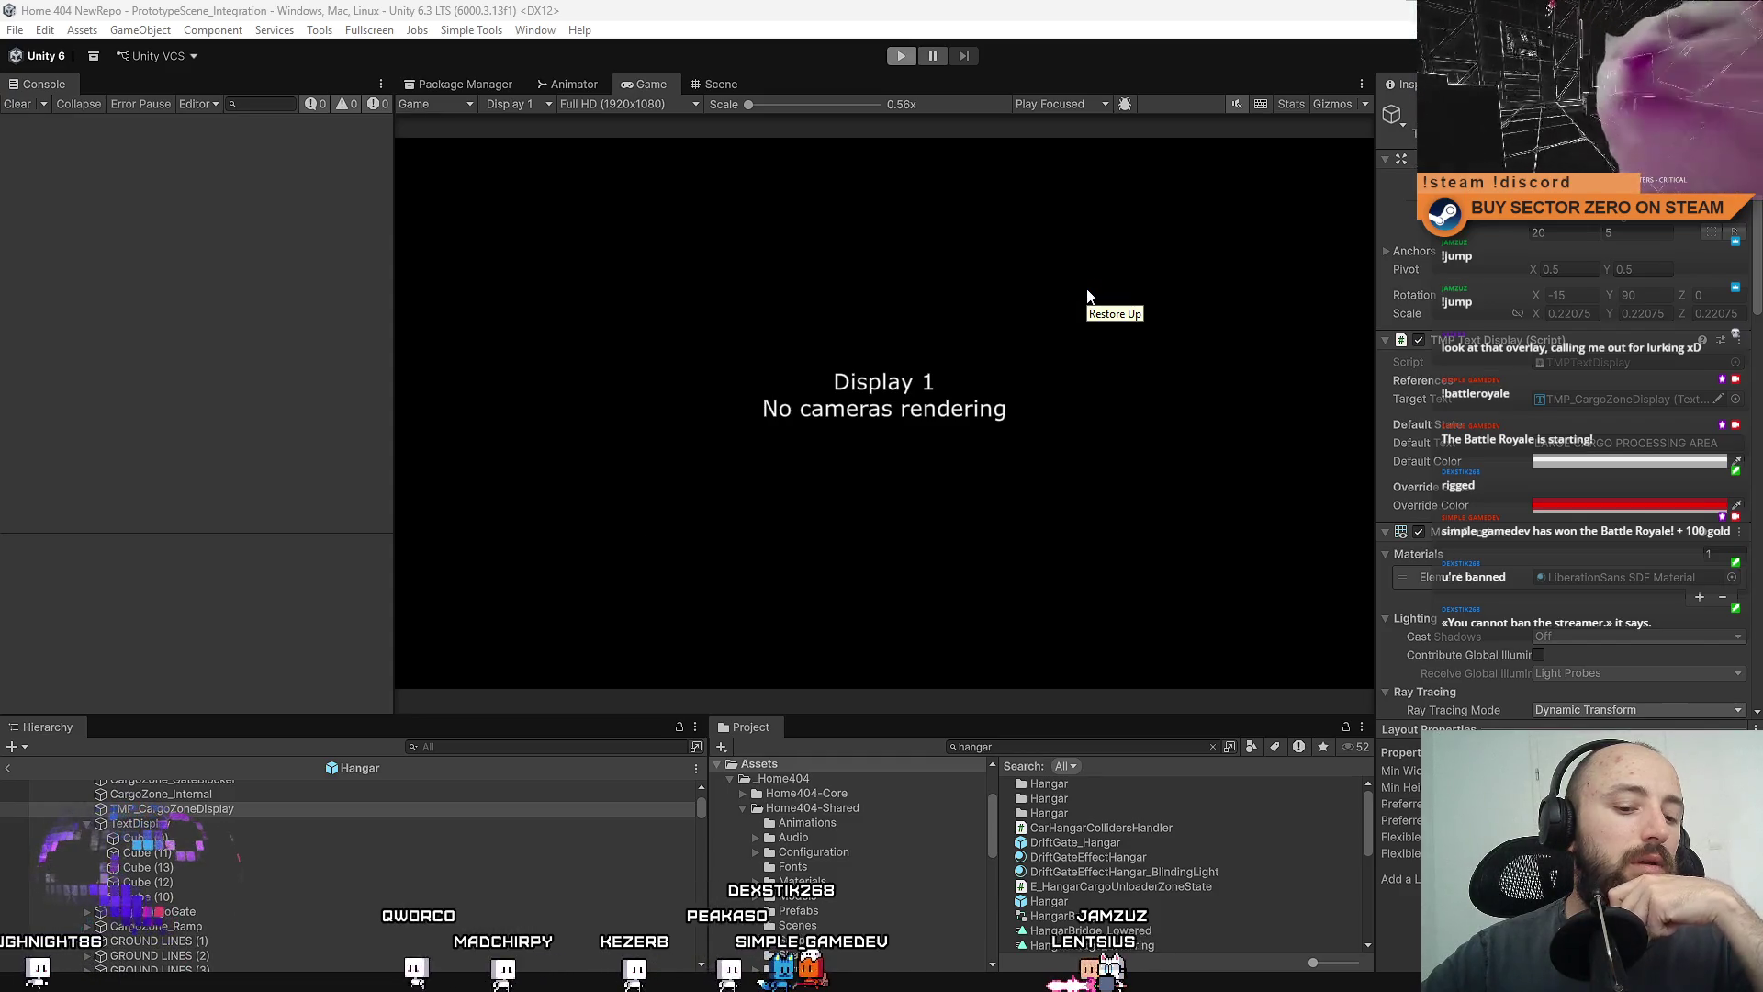
Show the hangar Scene view in place of the empty Game view.
left_click(720, 90)
Set the INVALID OBJECT sign's Auto Size Min to 10 and narrow its text box from the left.
key("f")
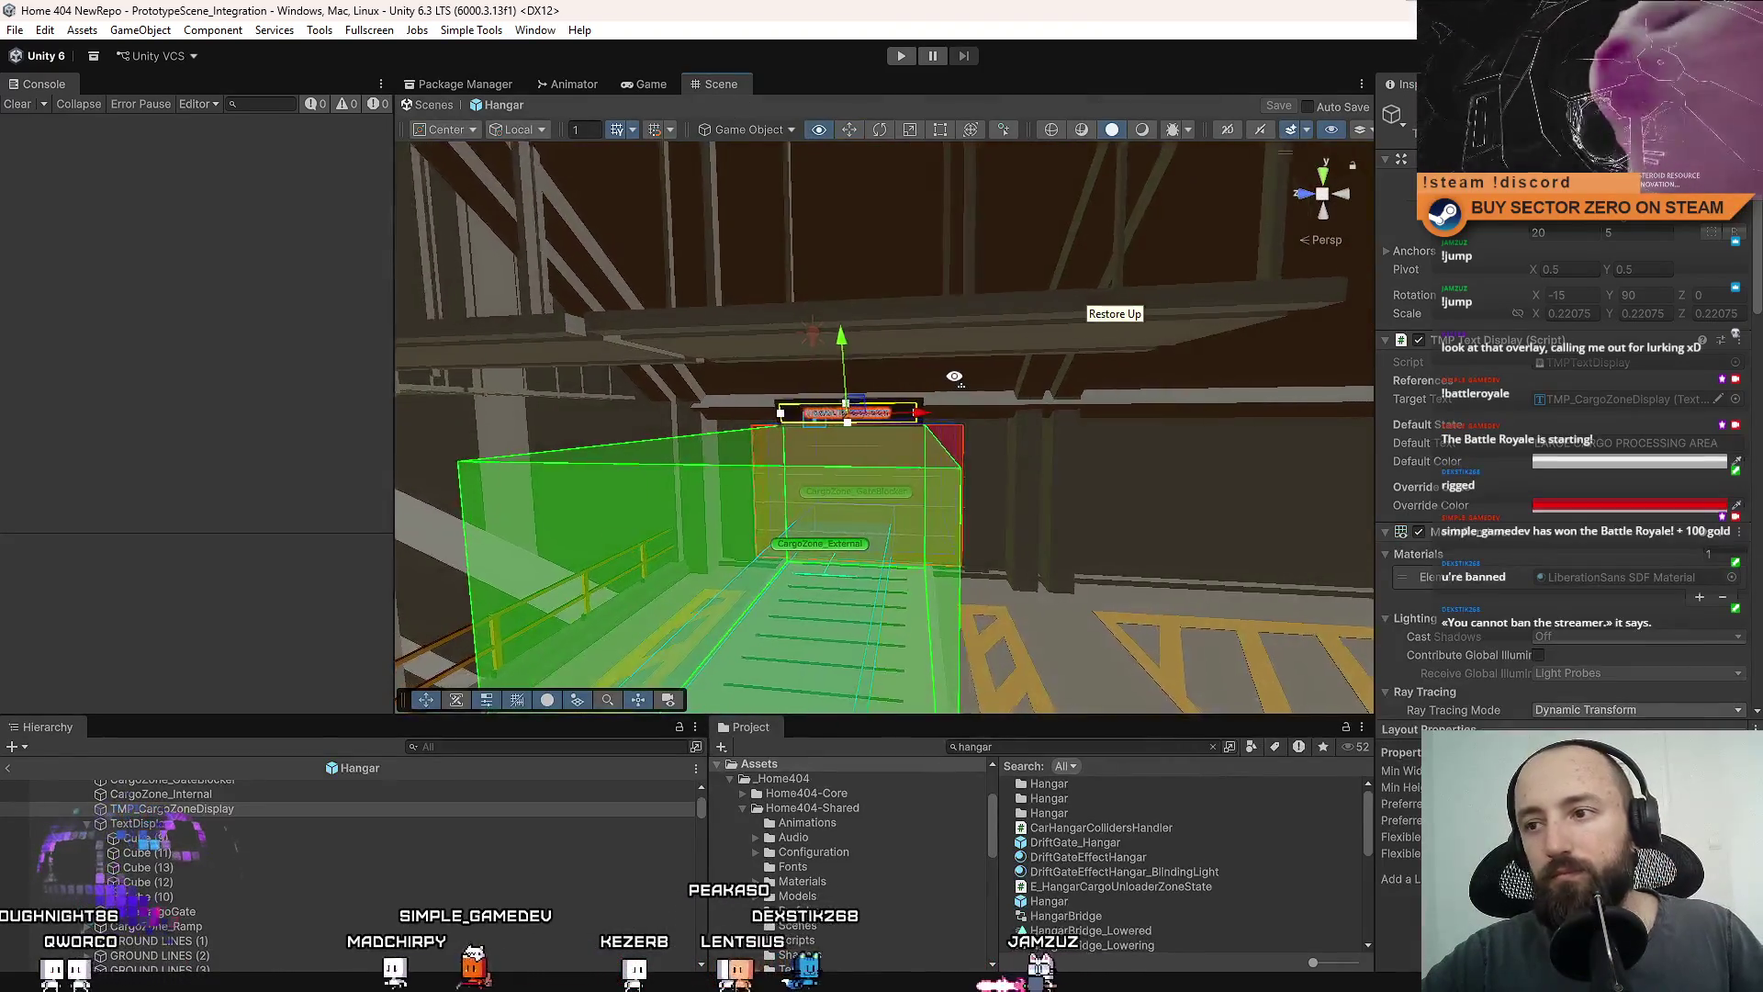
mouse_move(996, 370)
left_mouse_down()
mouse_move(982, 363)
mouse_move(1004, 308)
left_mouse_up()
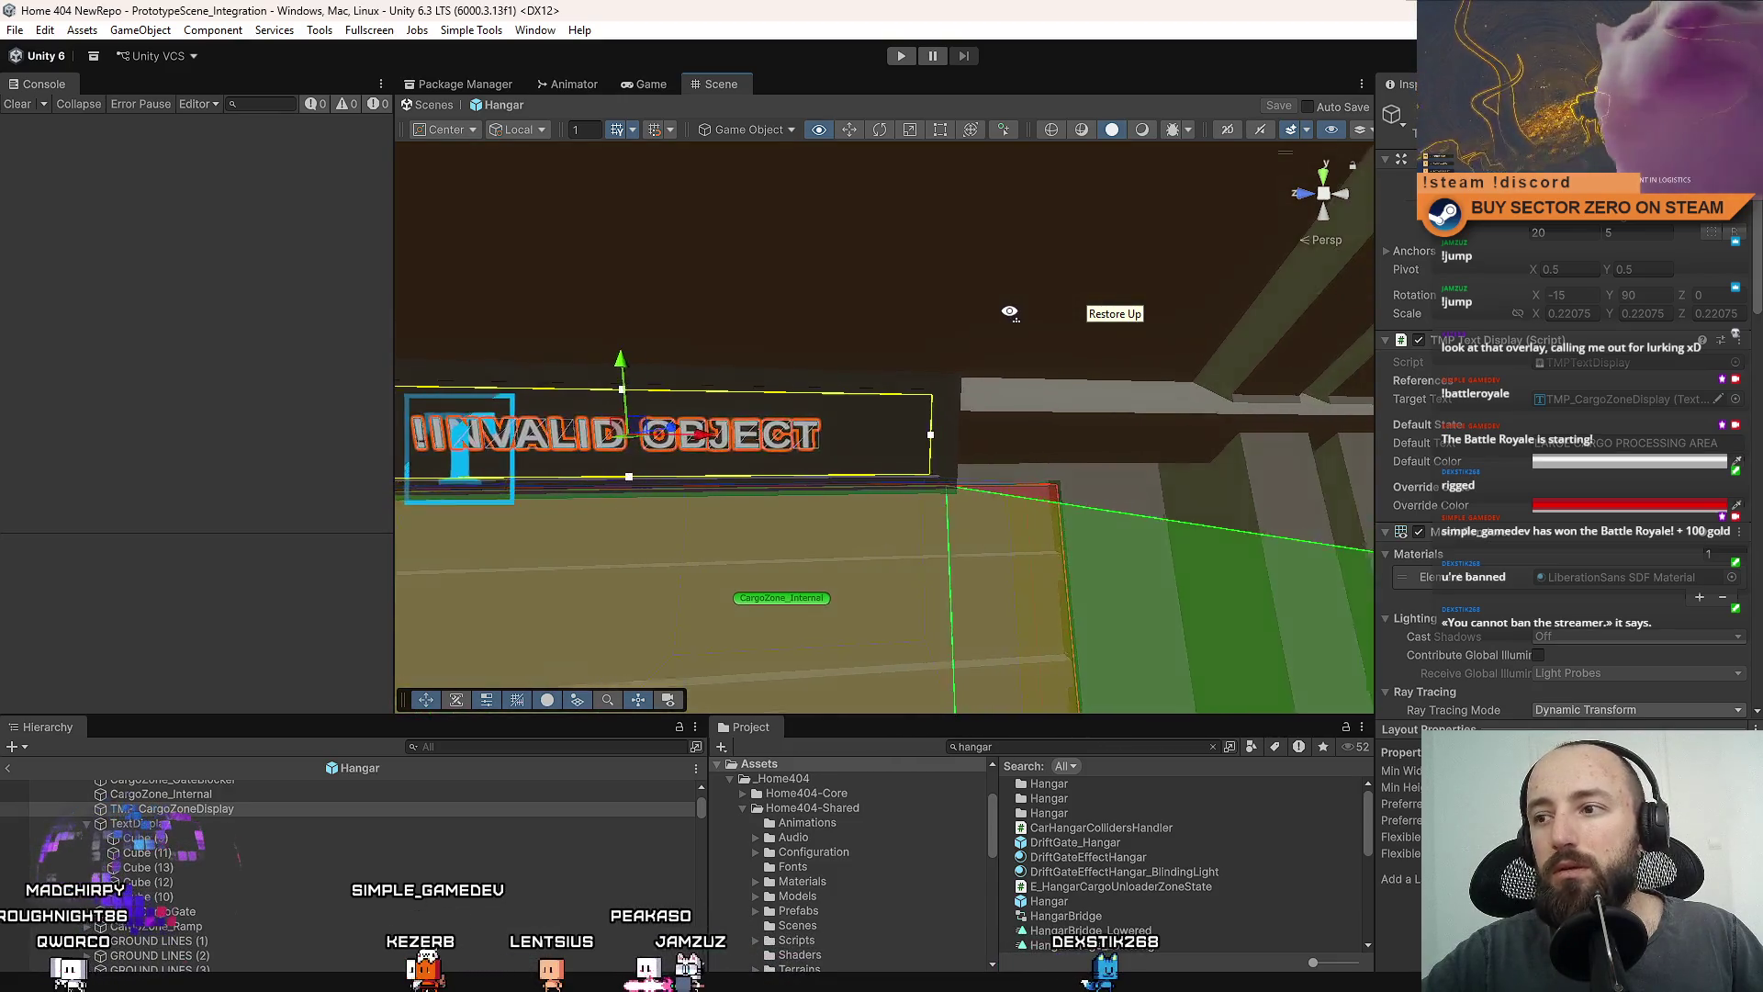
scroll(1495, 472, "down", 5)
scroll(1497, 477, "down", 8)
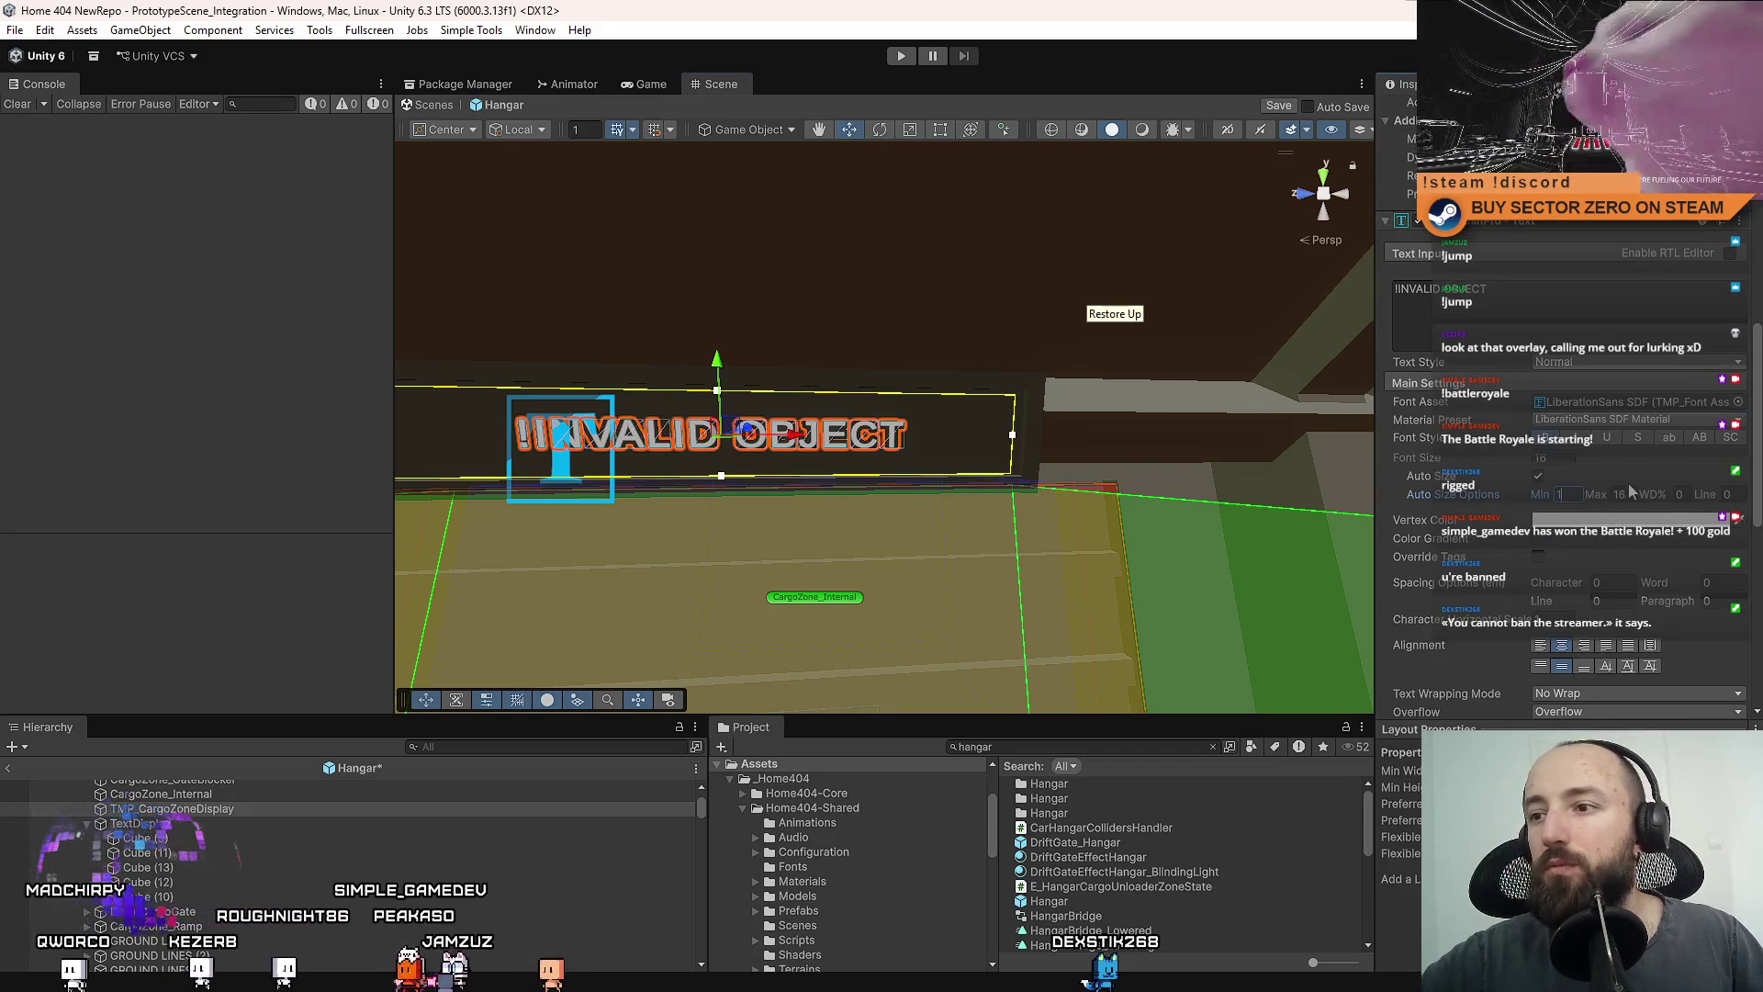
type("0")
left_click_drag(1010, 478, 1071, 477)
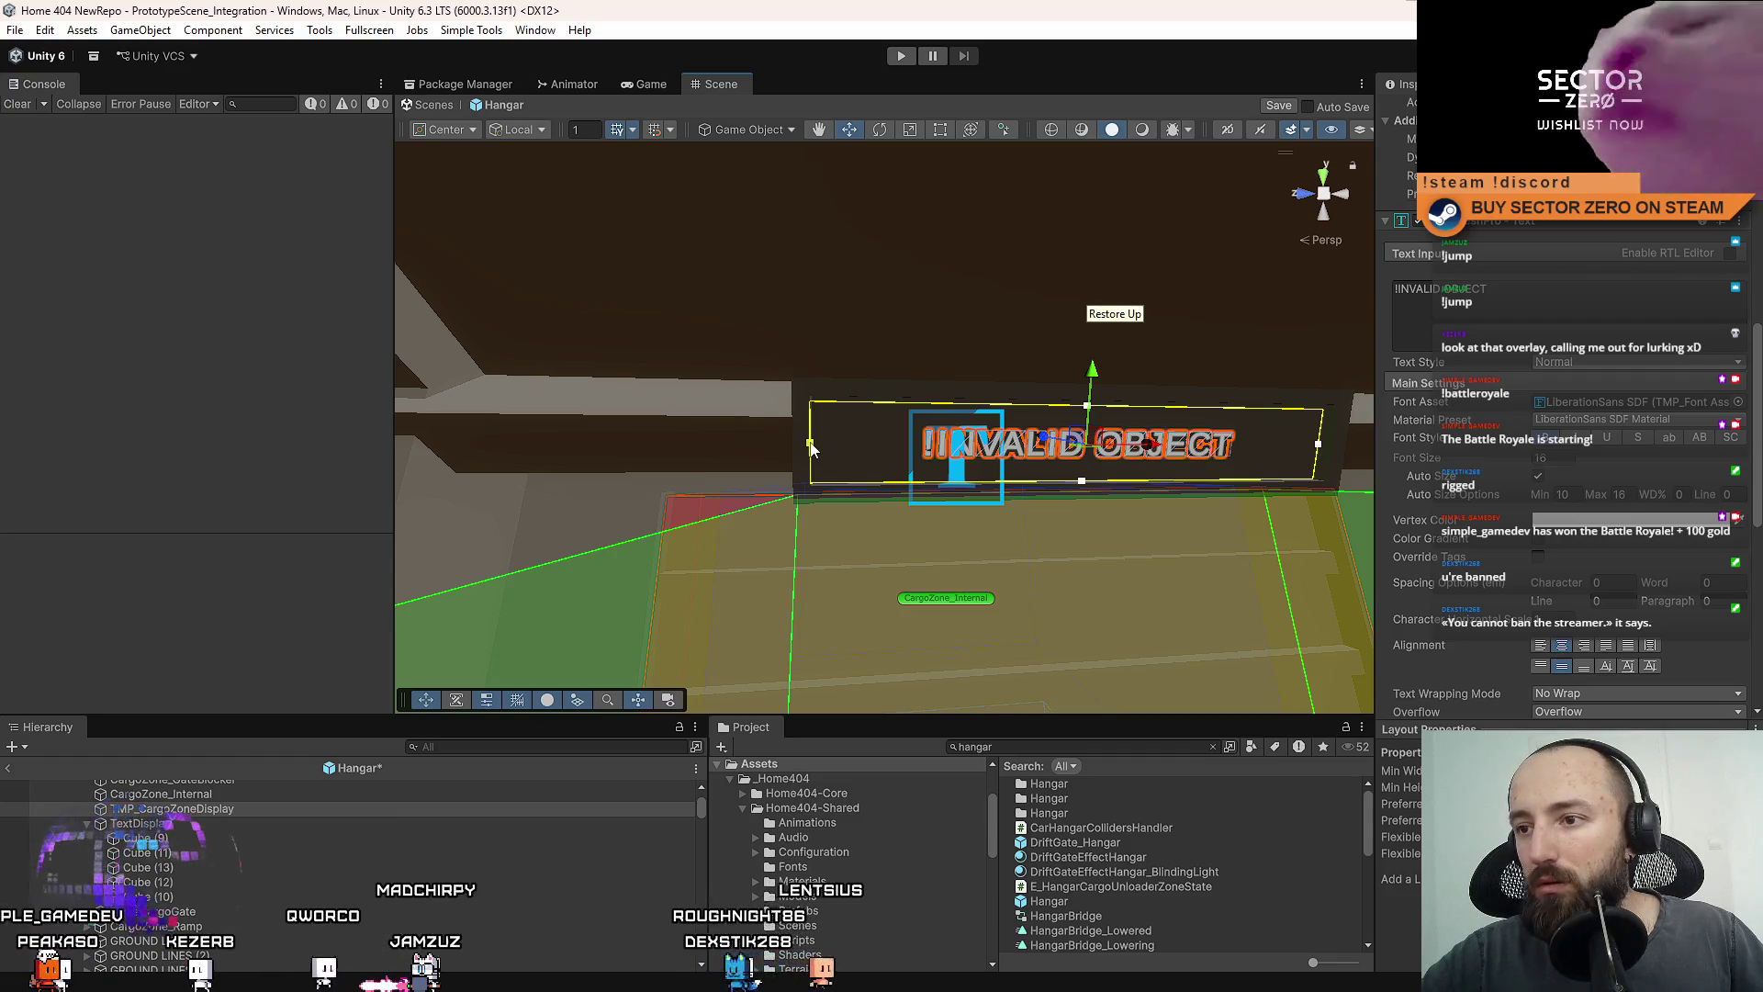
left_click_drag(814, 448, 818, 449)
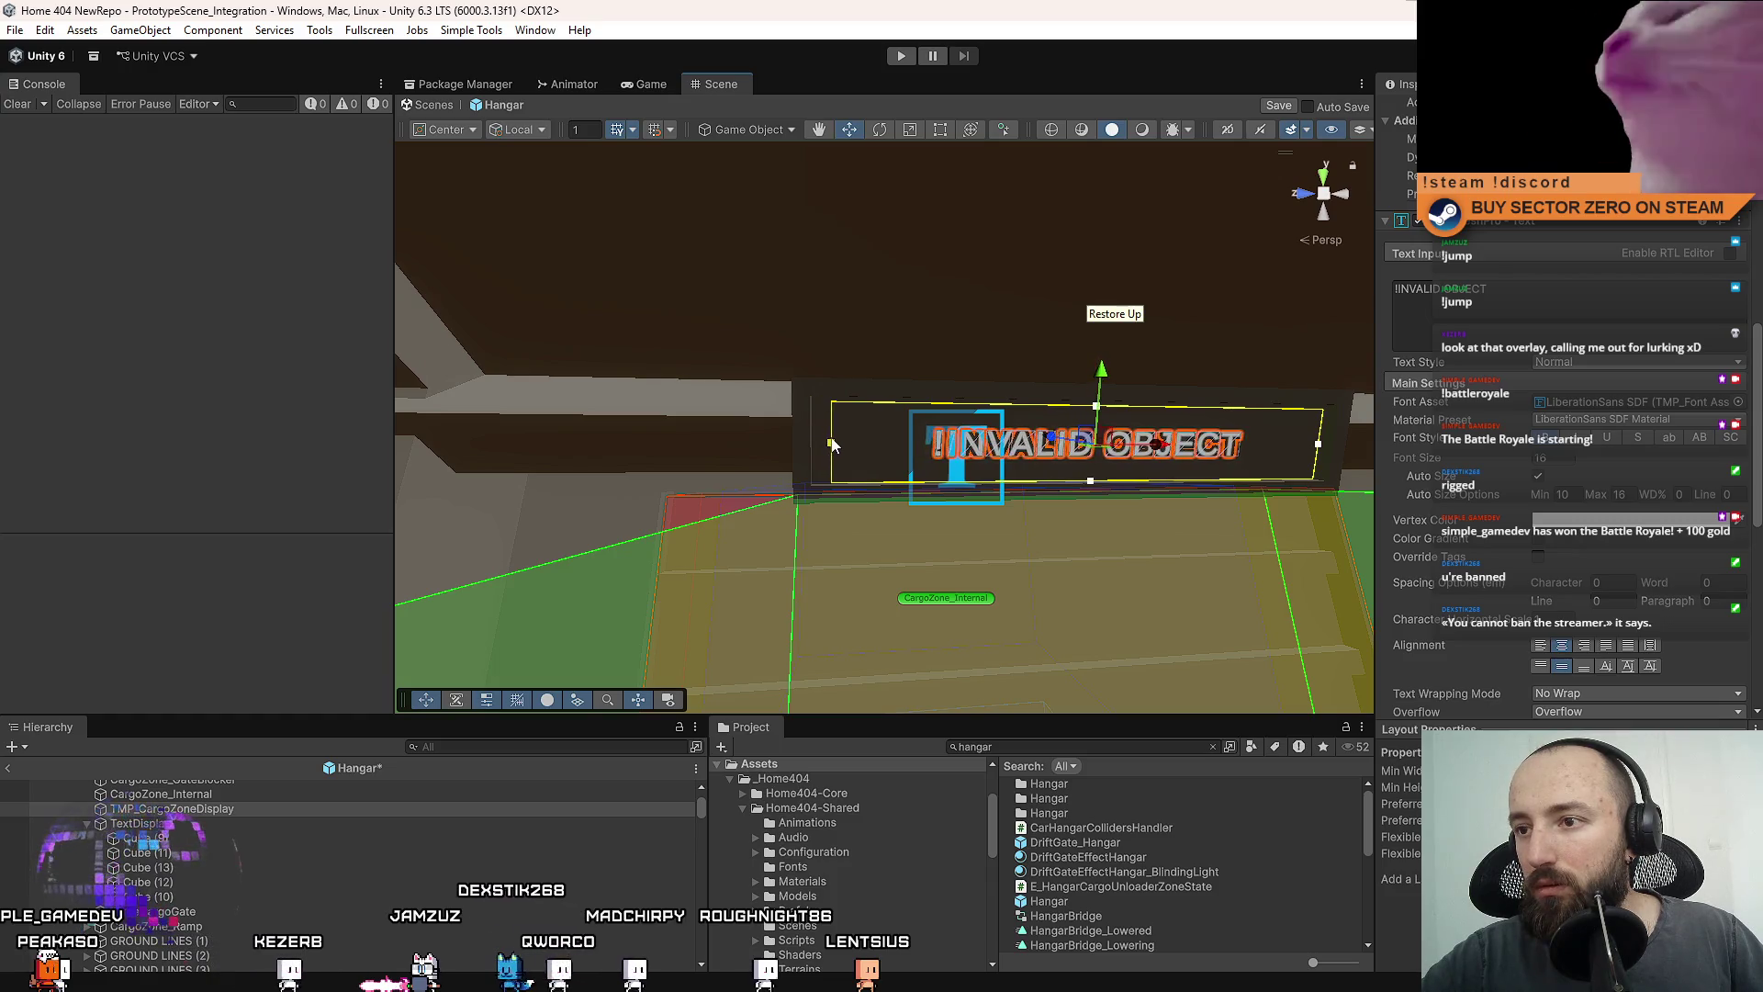
Reframe the view on the gate, enter Play mode, and start the game from its main menu.
key("Right")
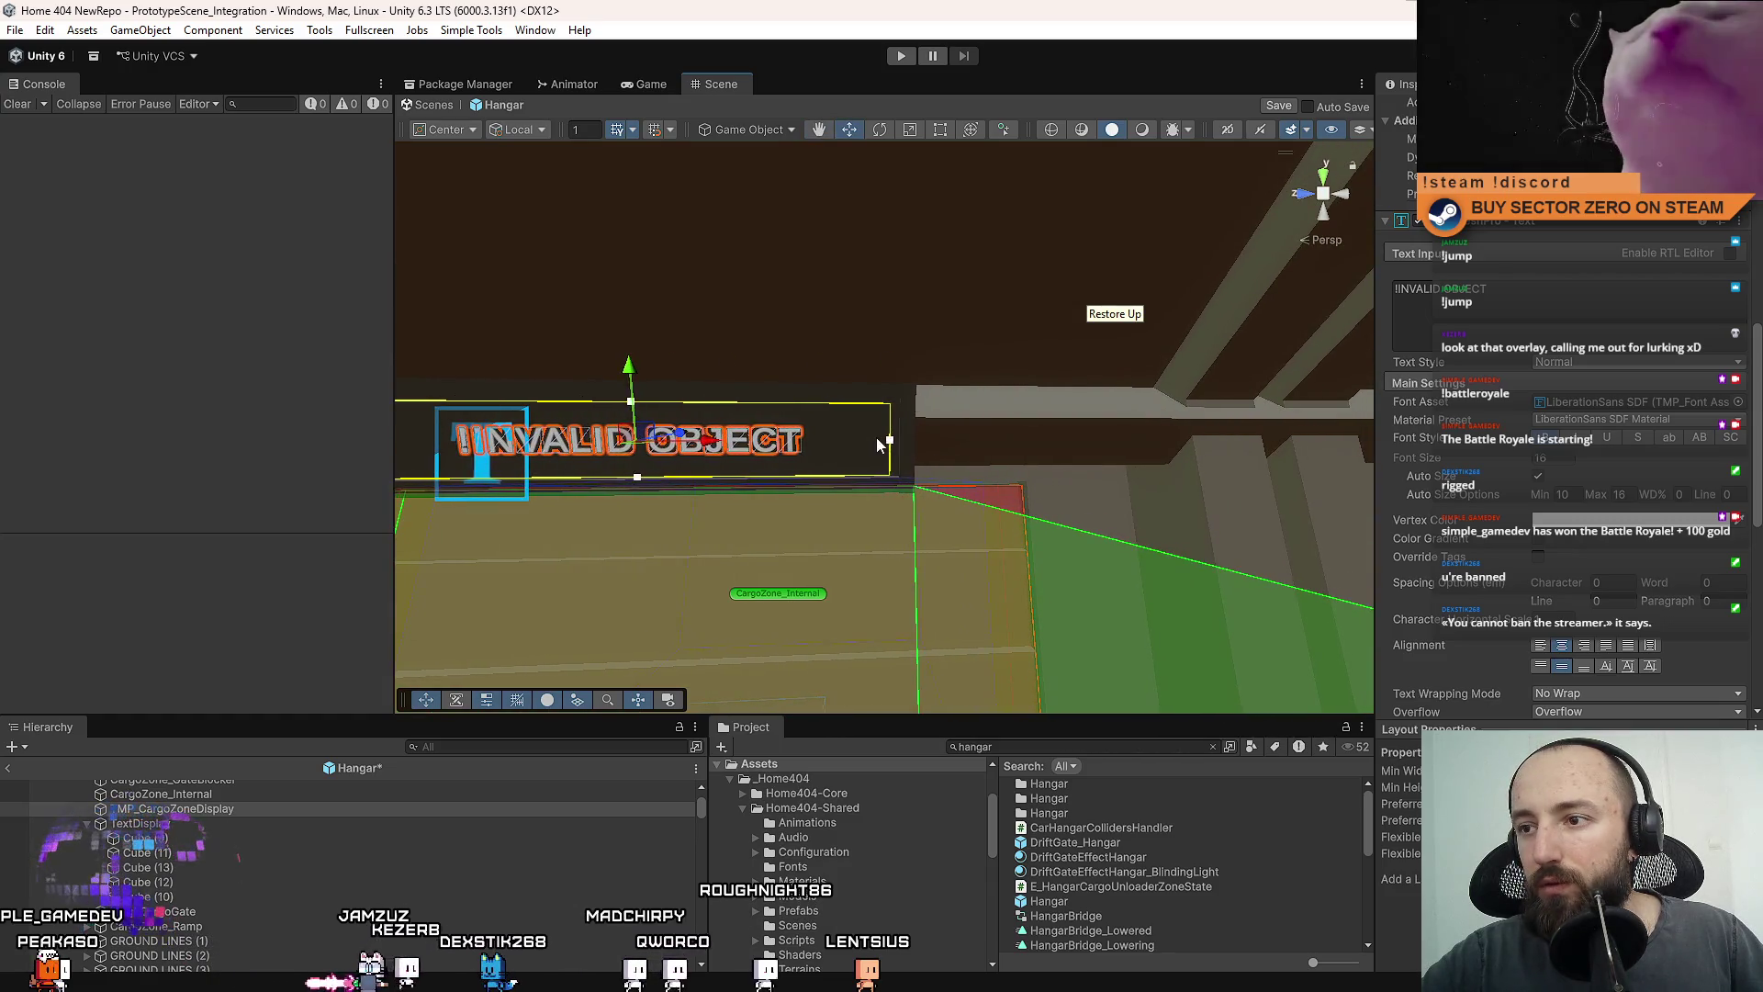
mouse_move(890, 447)
left_mouse_down()
mouse_move(931, 453)
mouse_move(1197, 893)
left_mouse_up()
scroll(1199, 891, "down", 2)
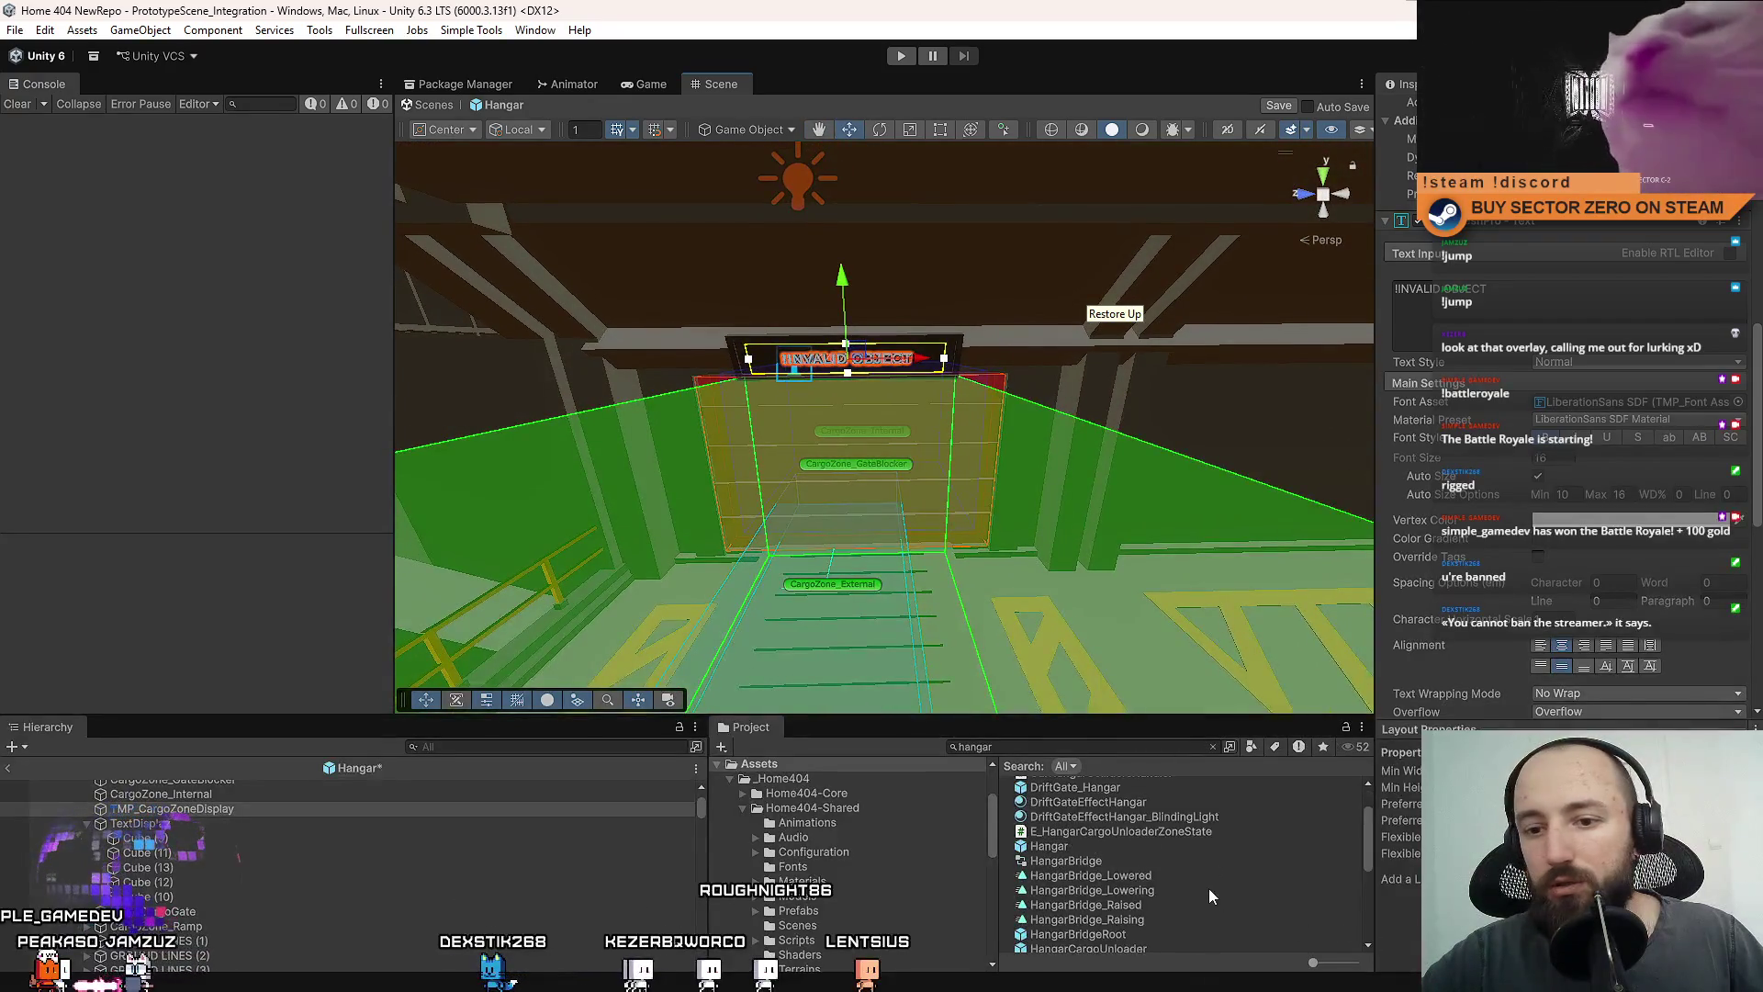
left_click_drag(1187, 519, 1276, 717)
scroll(1372, 917, "up", 2)
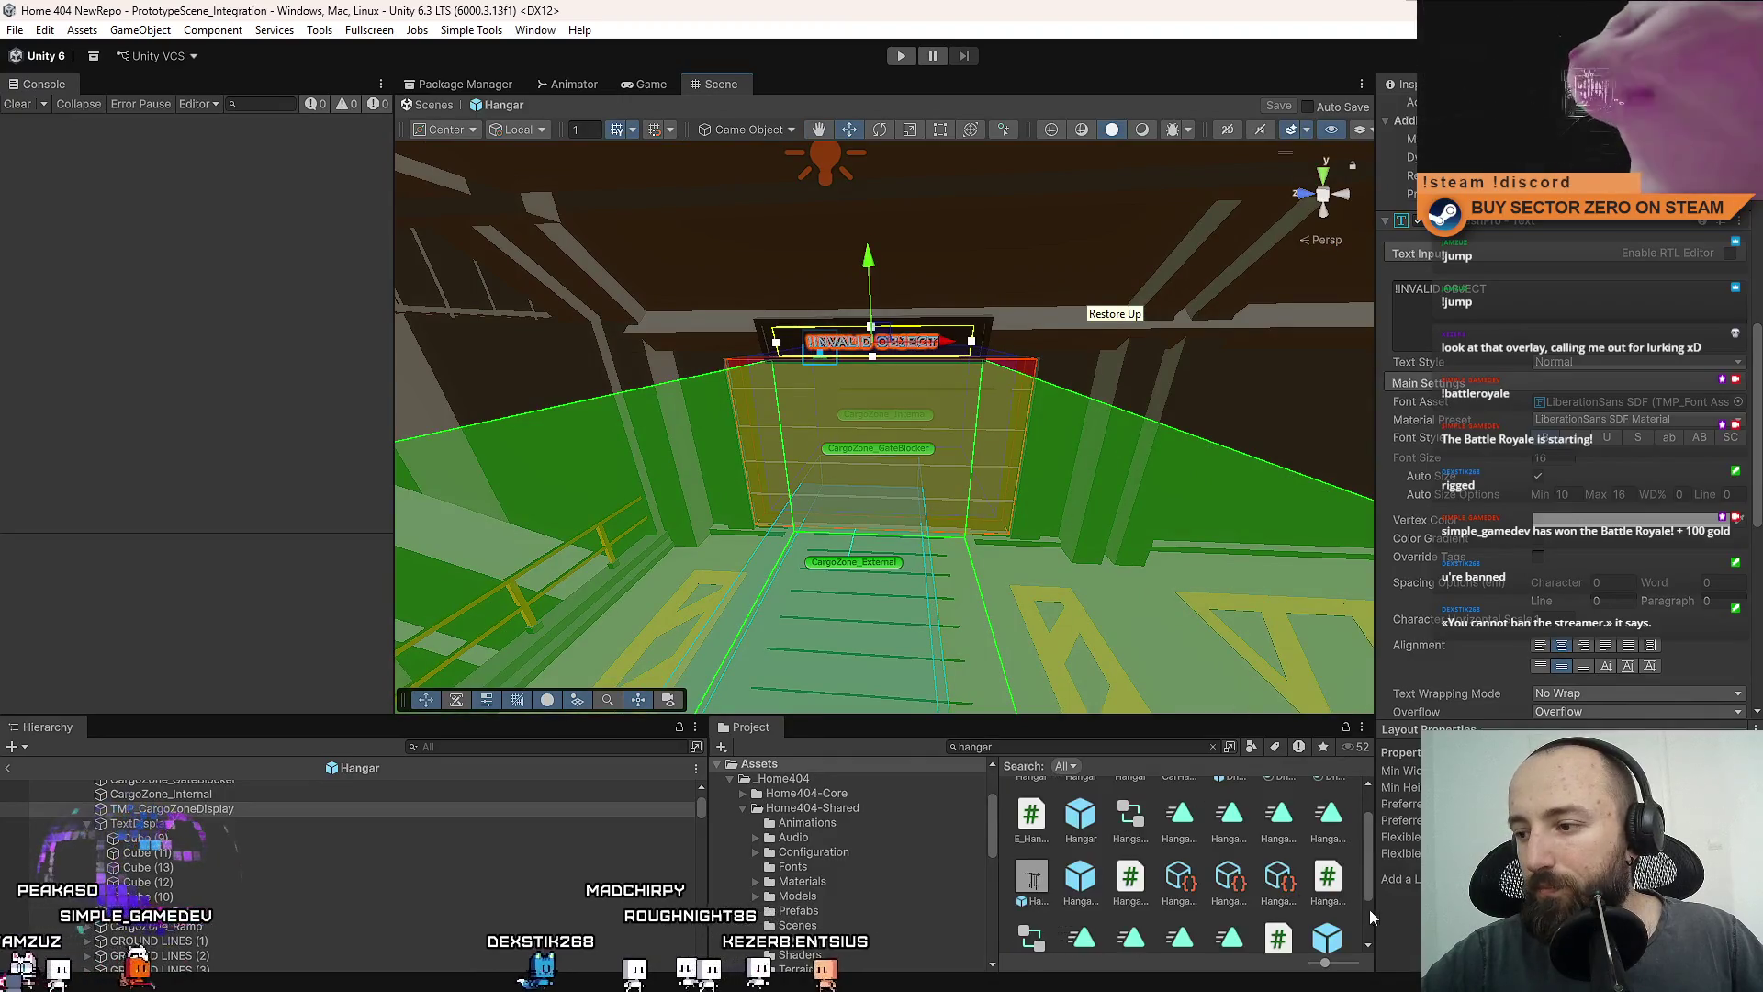
left_click(1352, 928)
mouse_move(1081, 492)
left_mouse_down()
mouse_move(916, 248)
mouse_move(661, 475)
mouse_move(663, 431)
mouse_move(790, 212)
mouse_move(1035, 504)
mouse_move(1019, 484)
mouse_move(631, 408)
mouse_move(901, 185)
mouse_move(1228, 267)
mouse_move(1481, 285)
mouse_move(1442, 298)
mouse_move(1561, 275)
mouse_move(930, 83)
left_mouse_up()
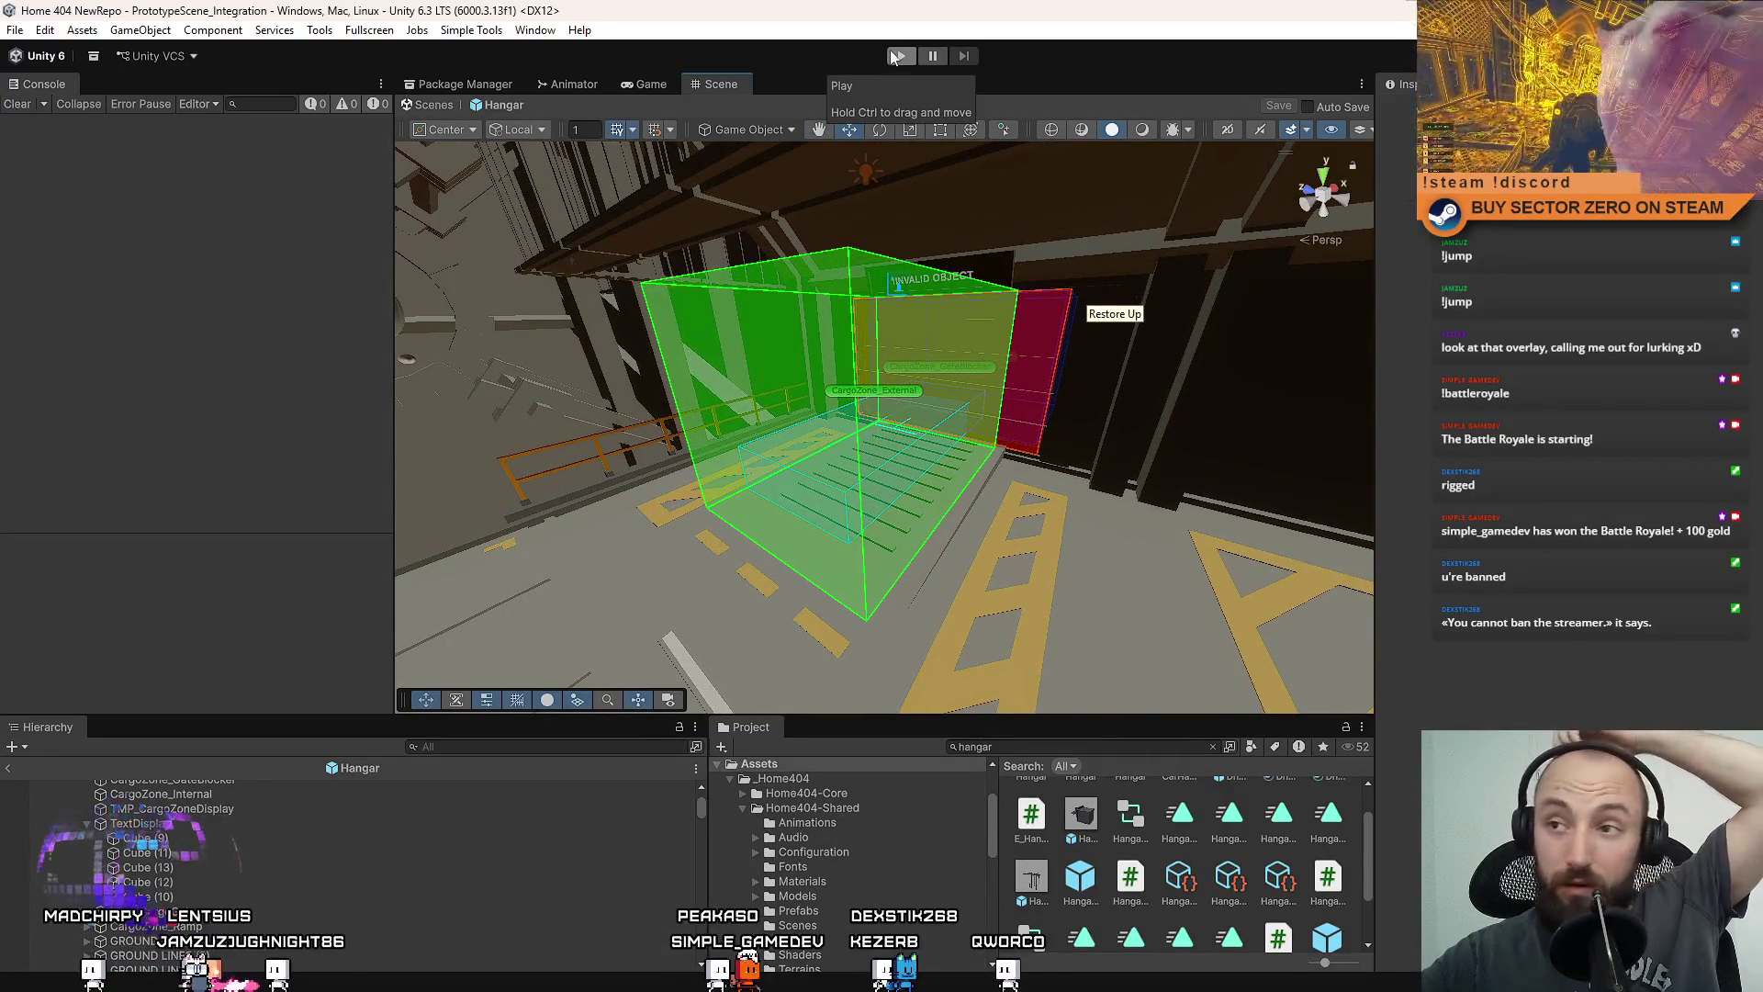
left_click(904, 57)
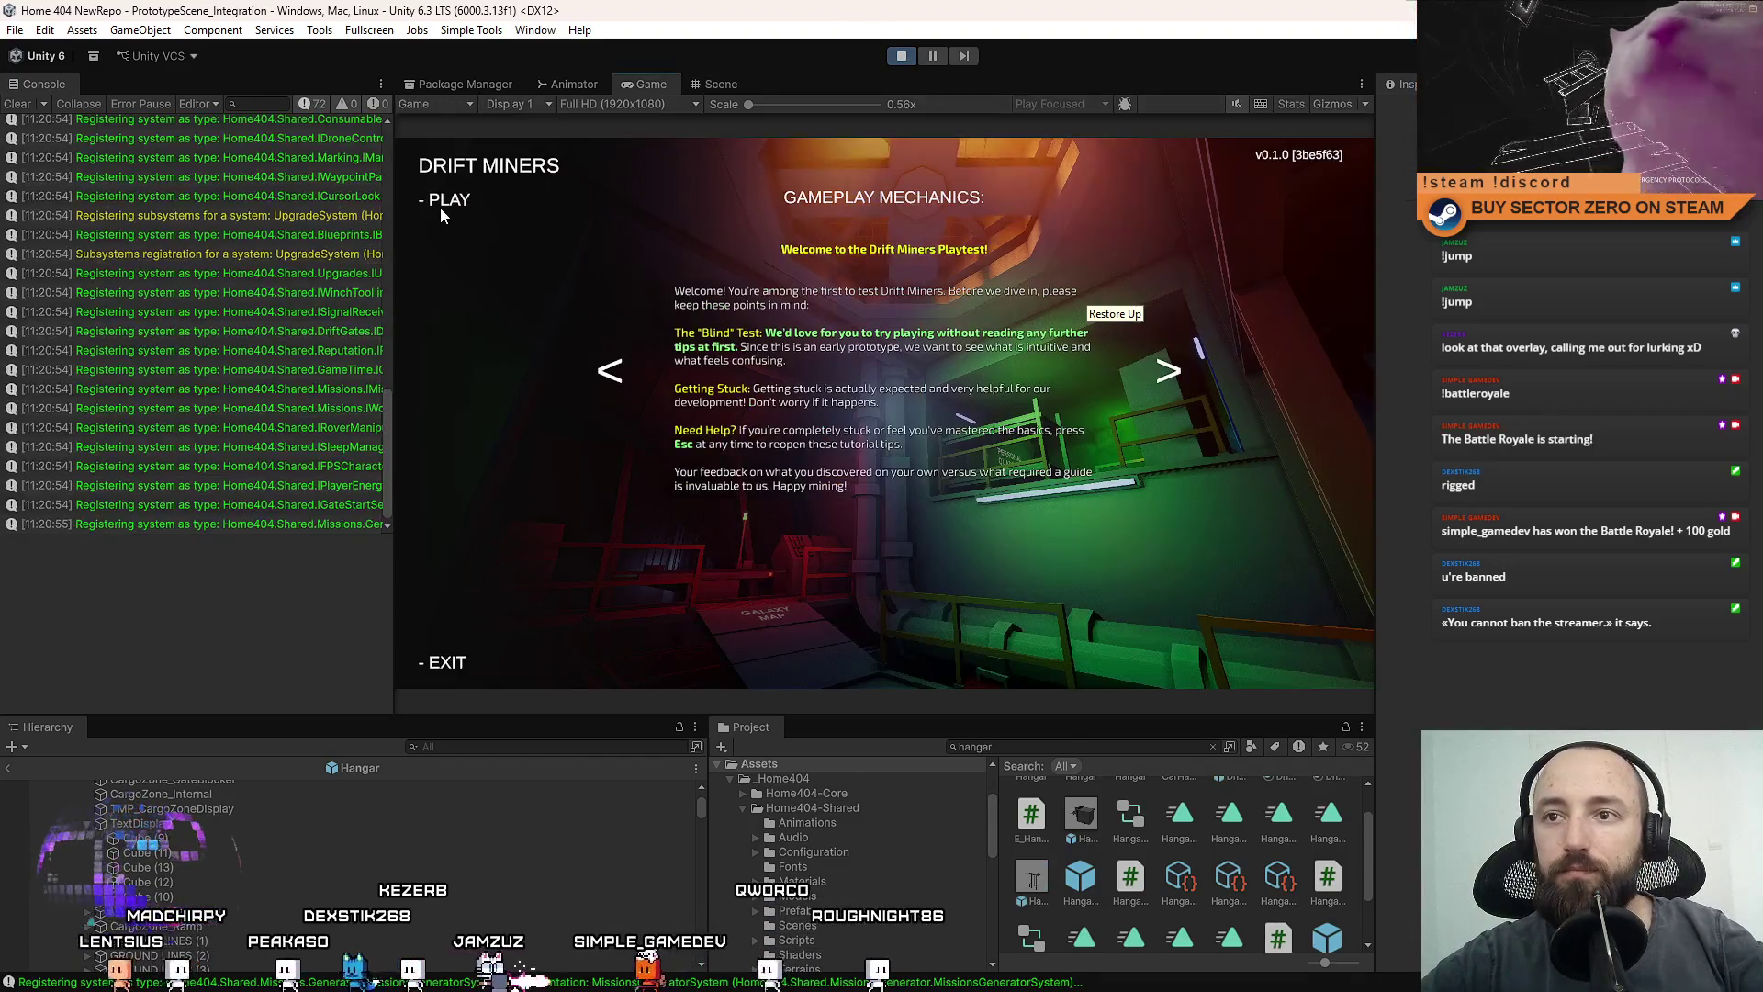
left_click(442, 206)
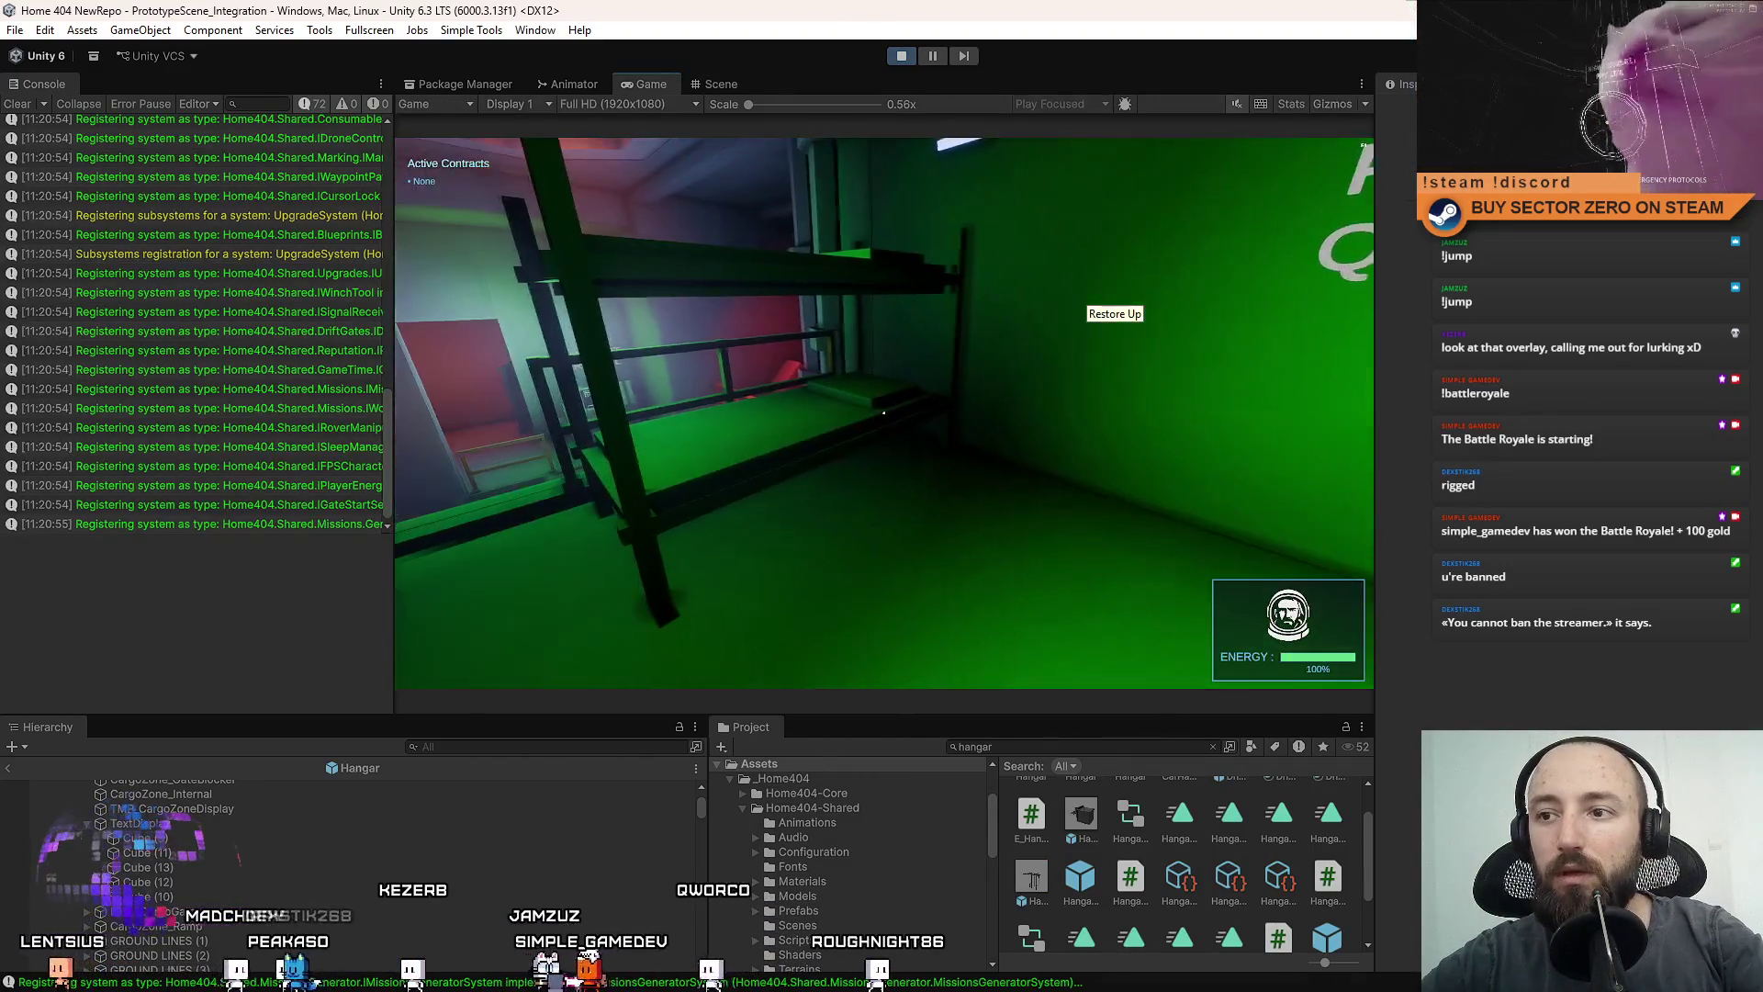
Go fullscreen with F10 and walk through the hangar rooms to the rover.
key("F10")
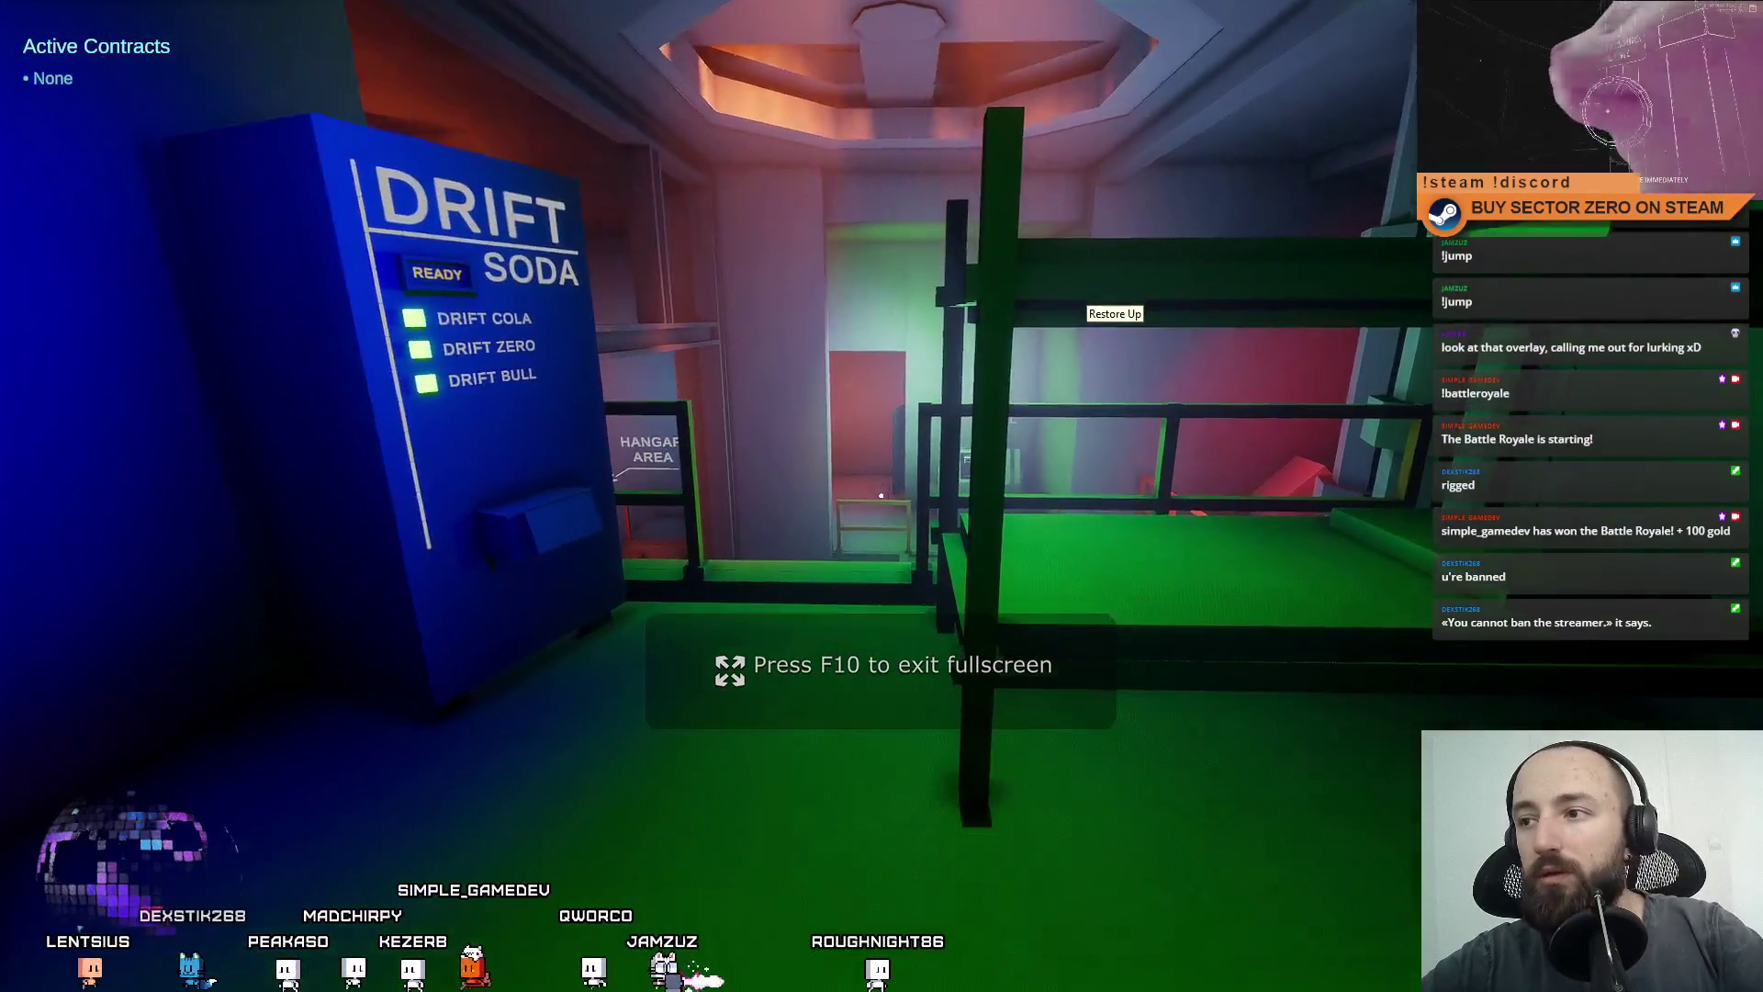
key("w")
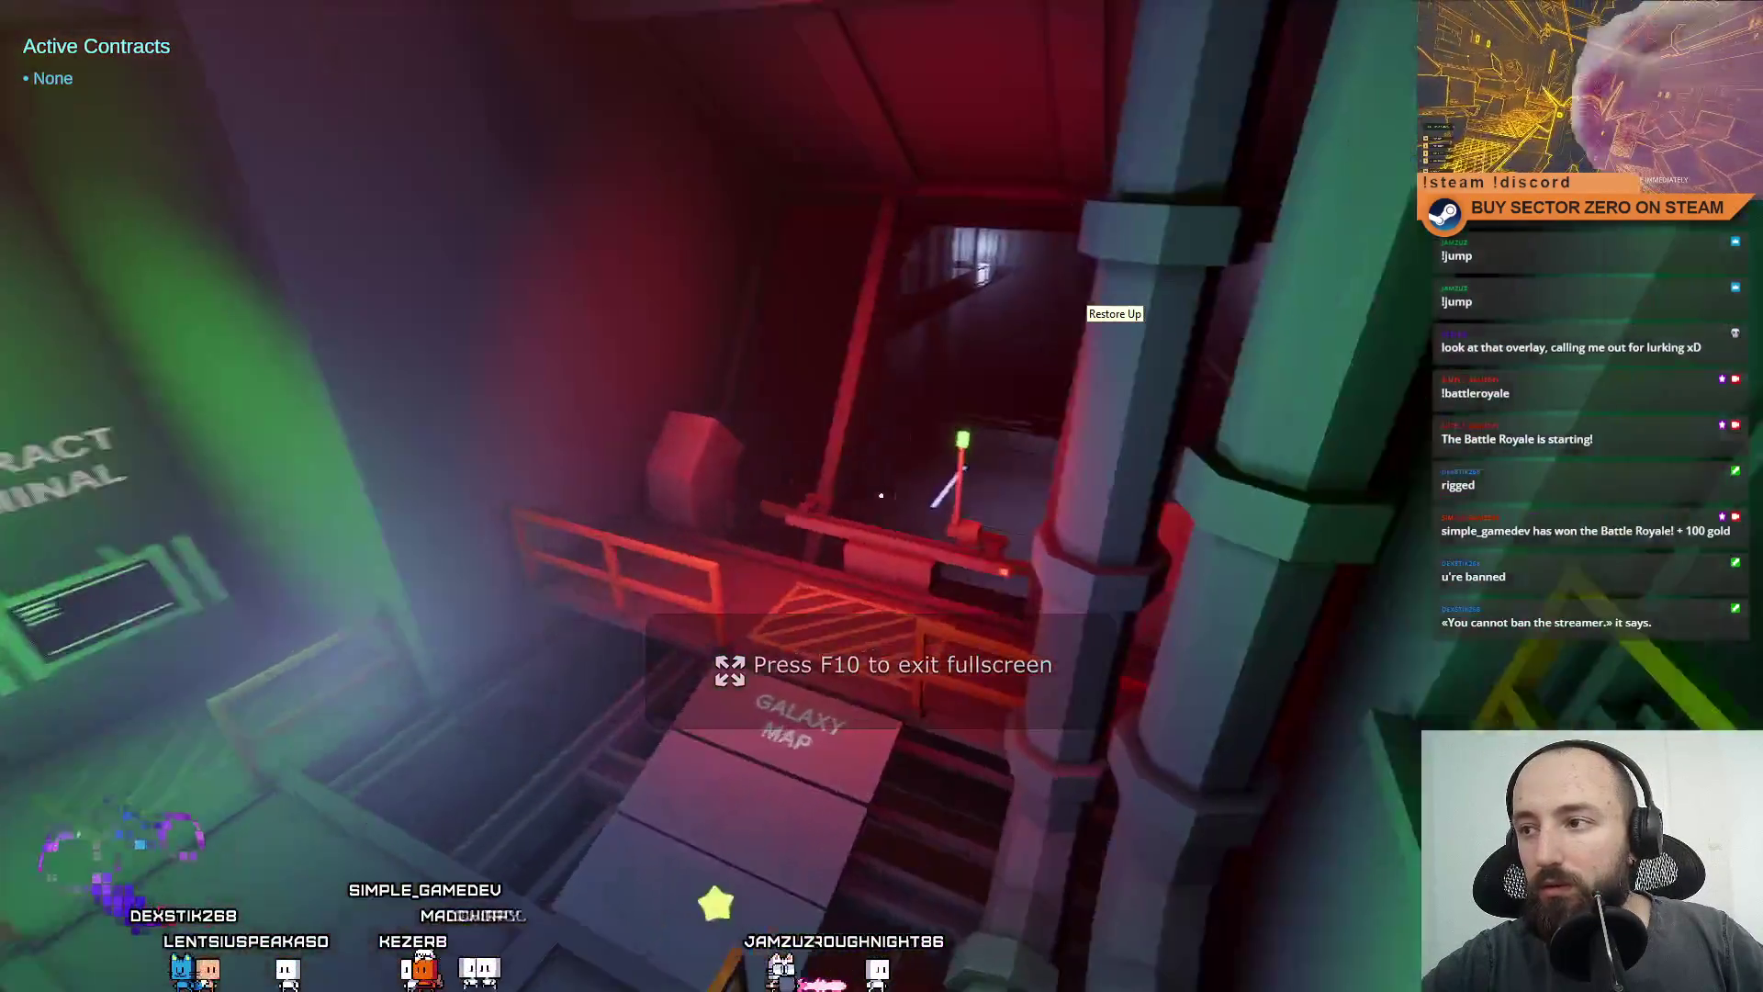
key("w")
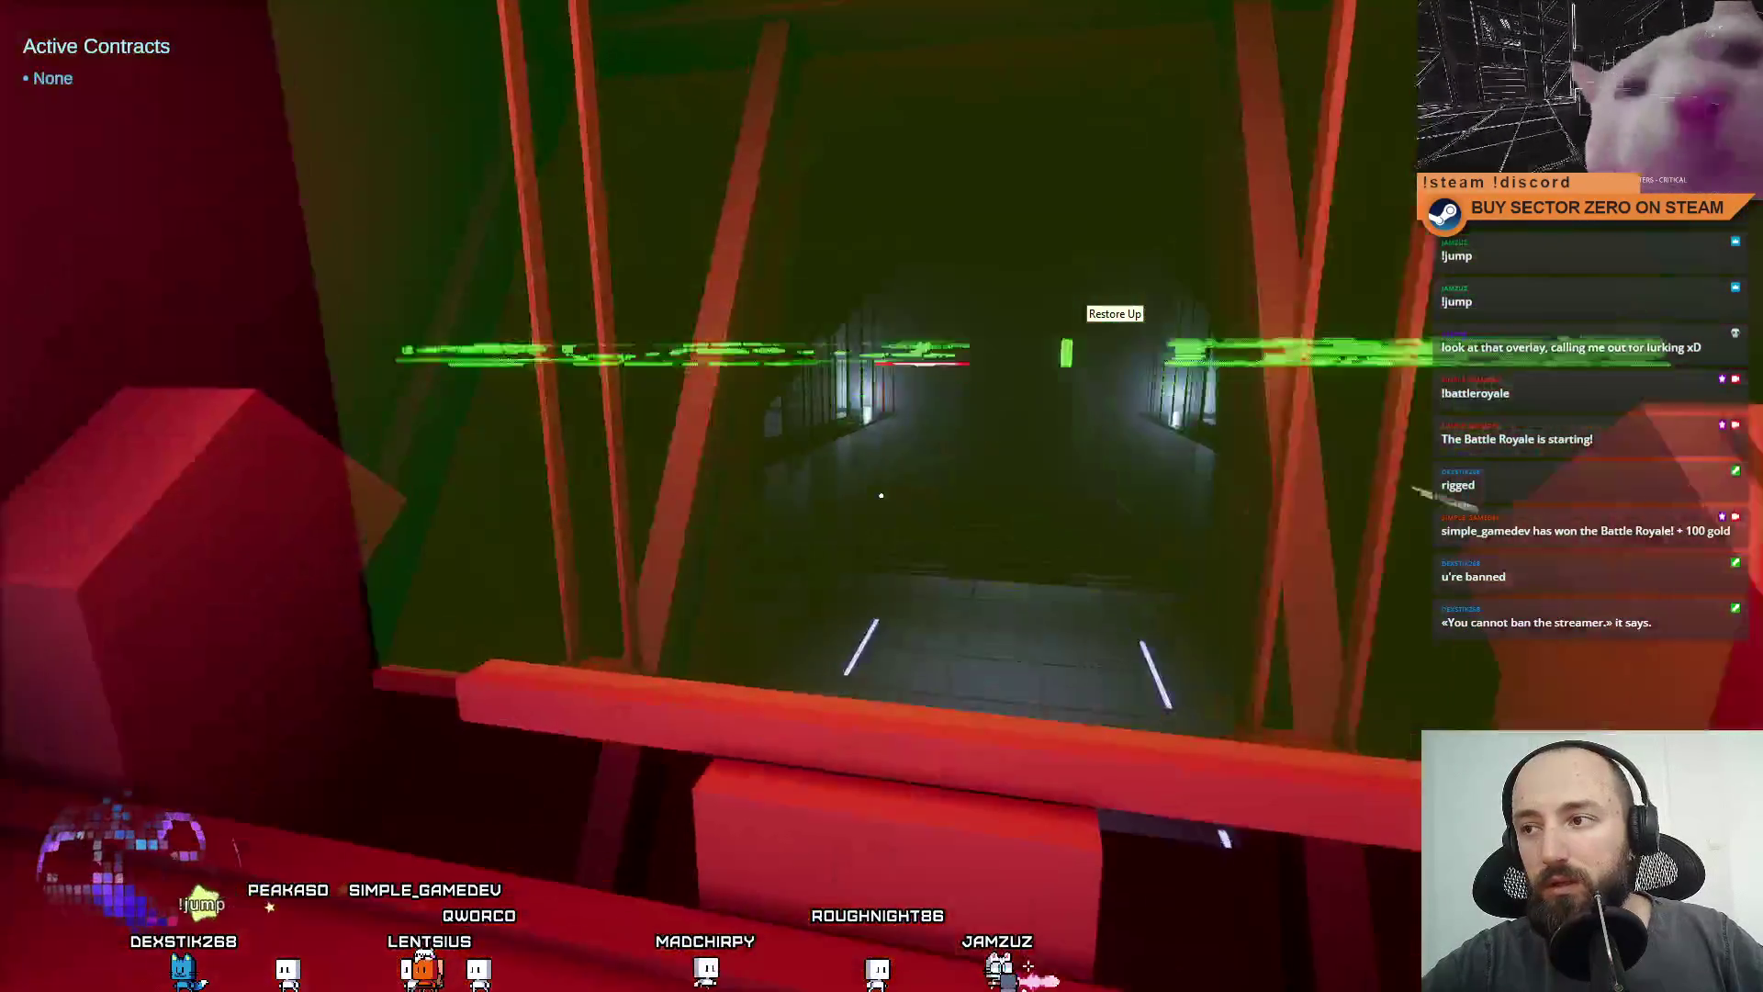
key("w")
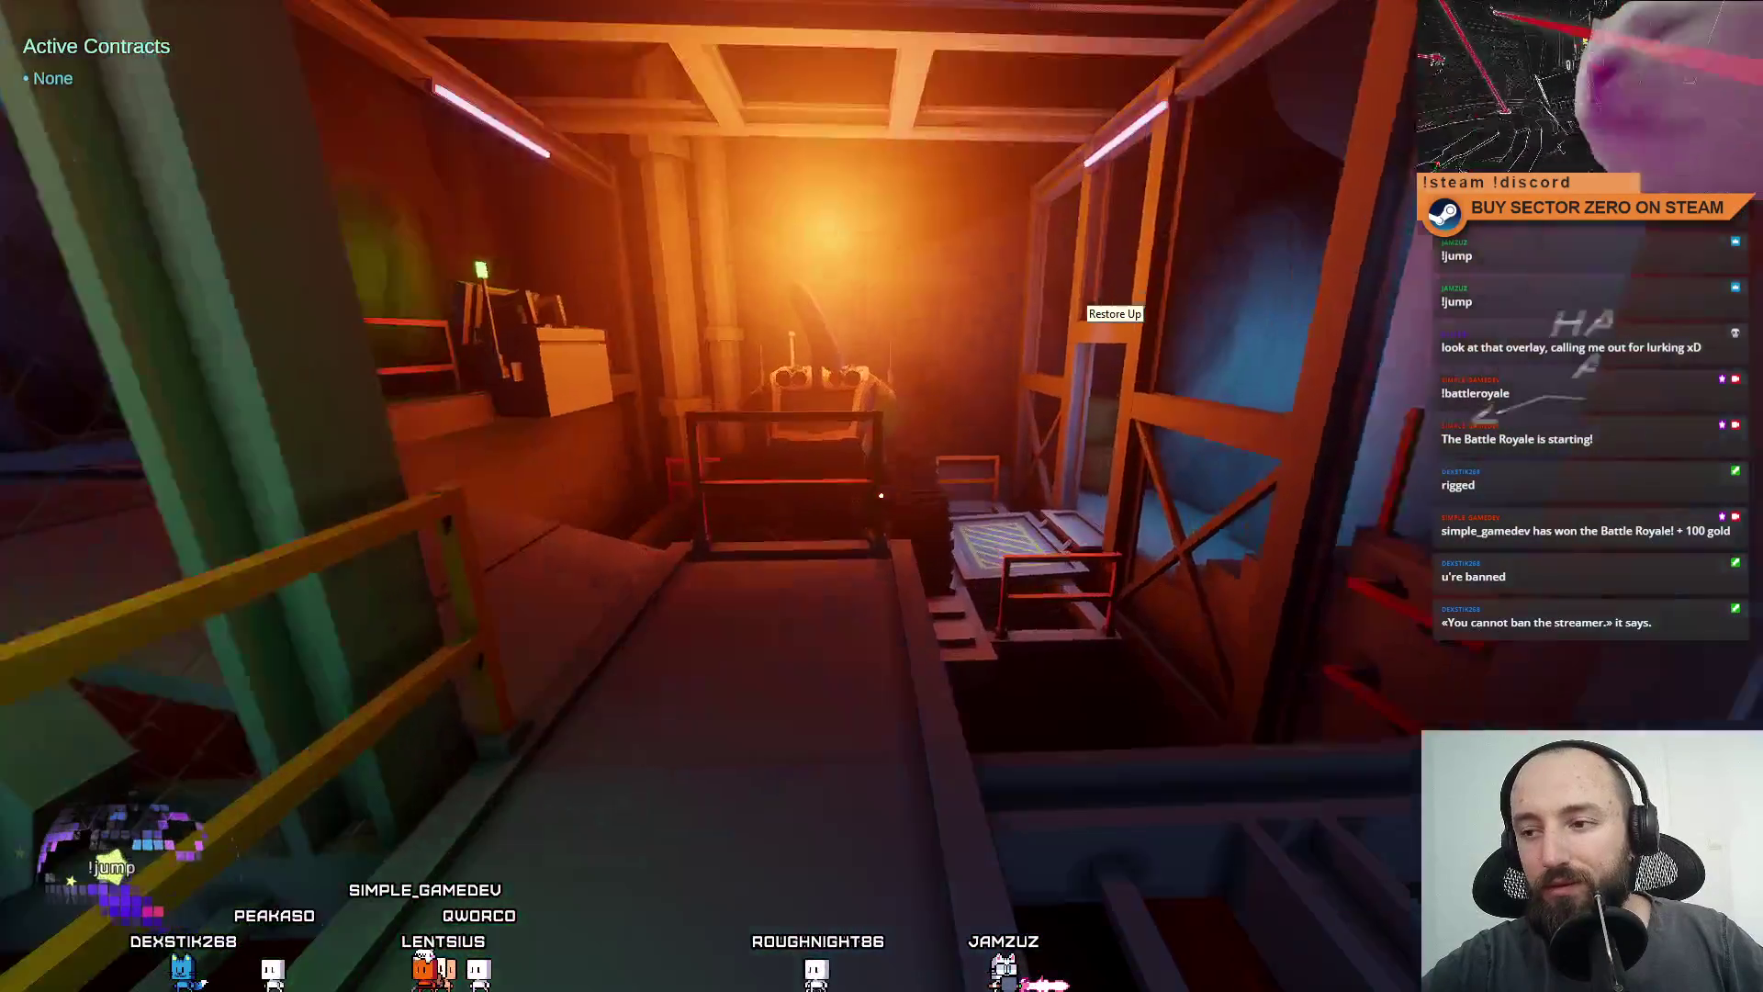
key("w")
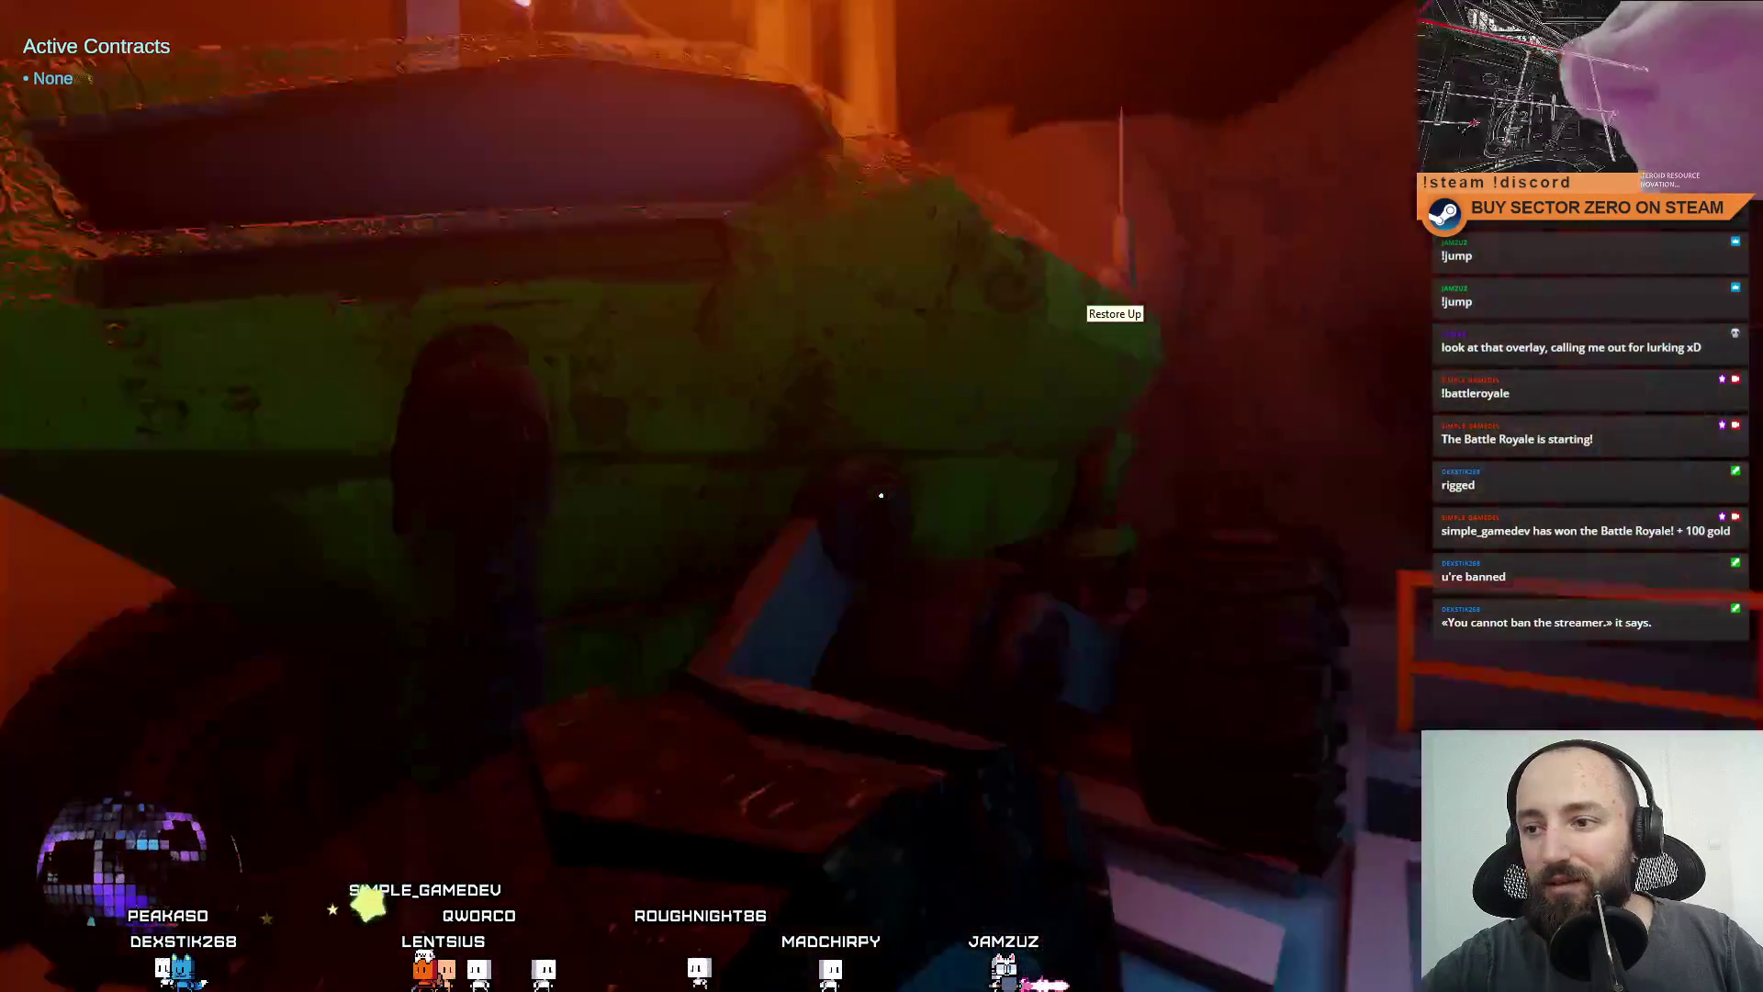
key("w")
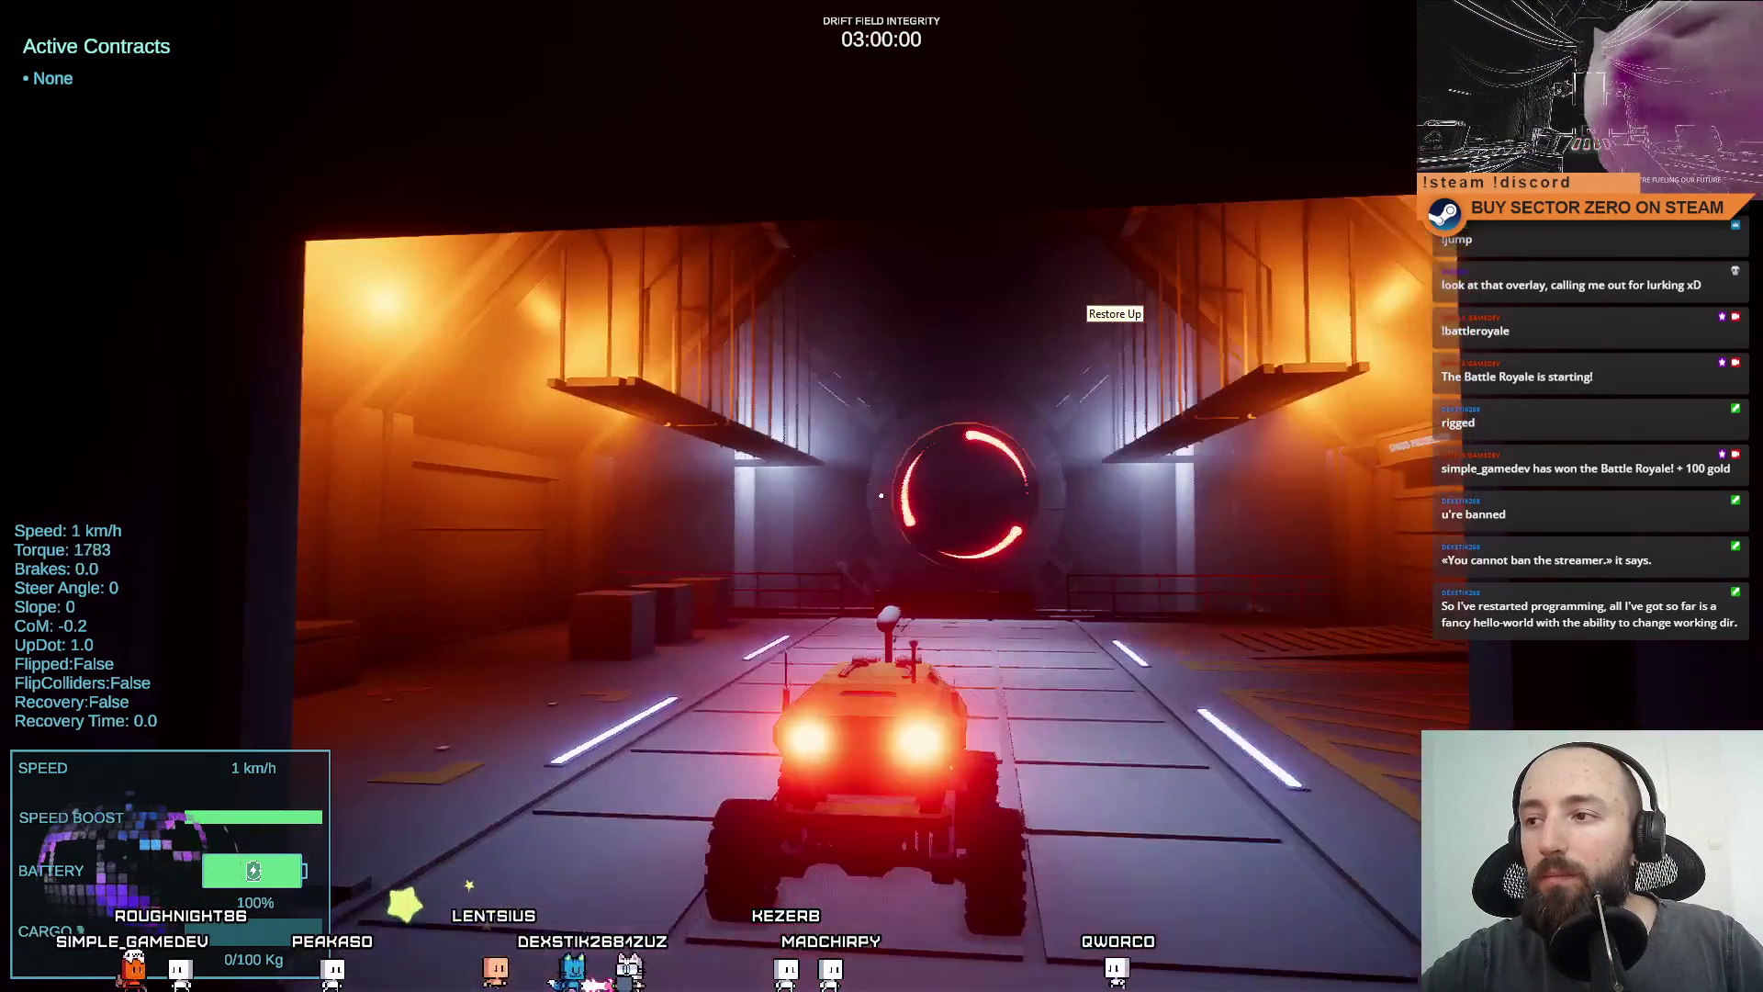
Drive the rover to the boxes and push a crate toward the Cargo Processor gate.
key("w")
key("a")
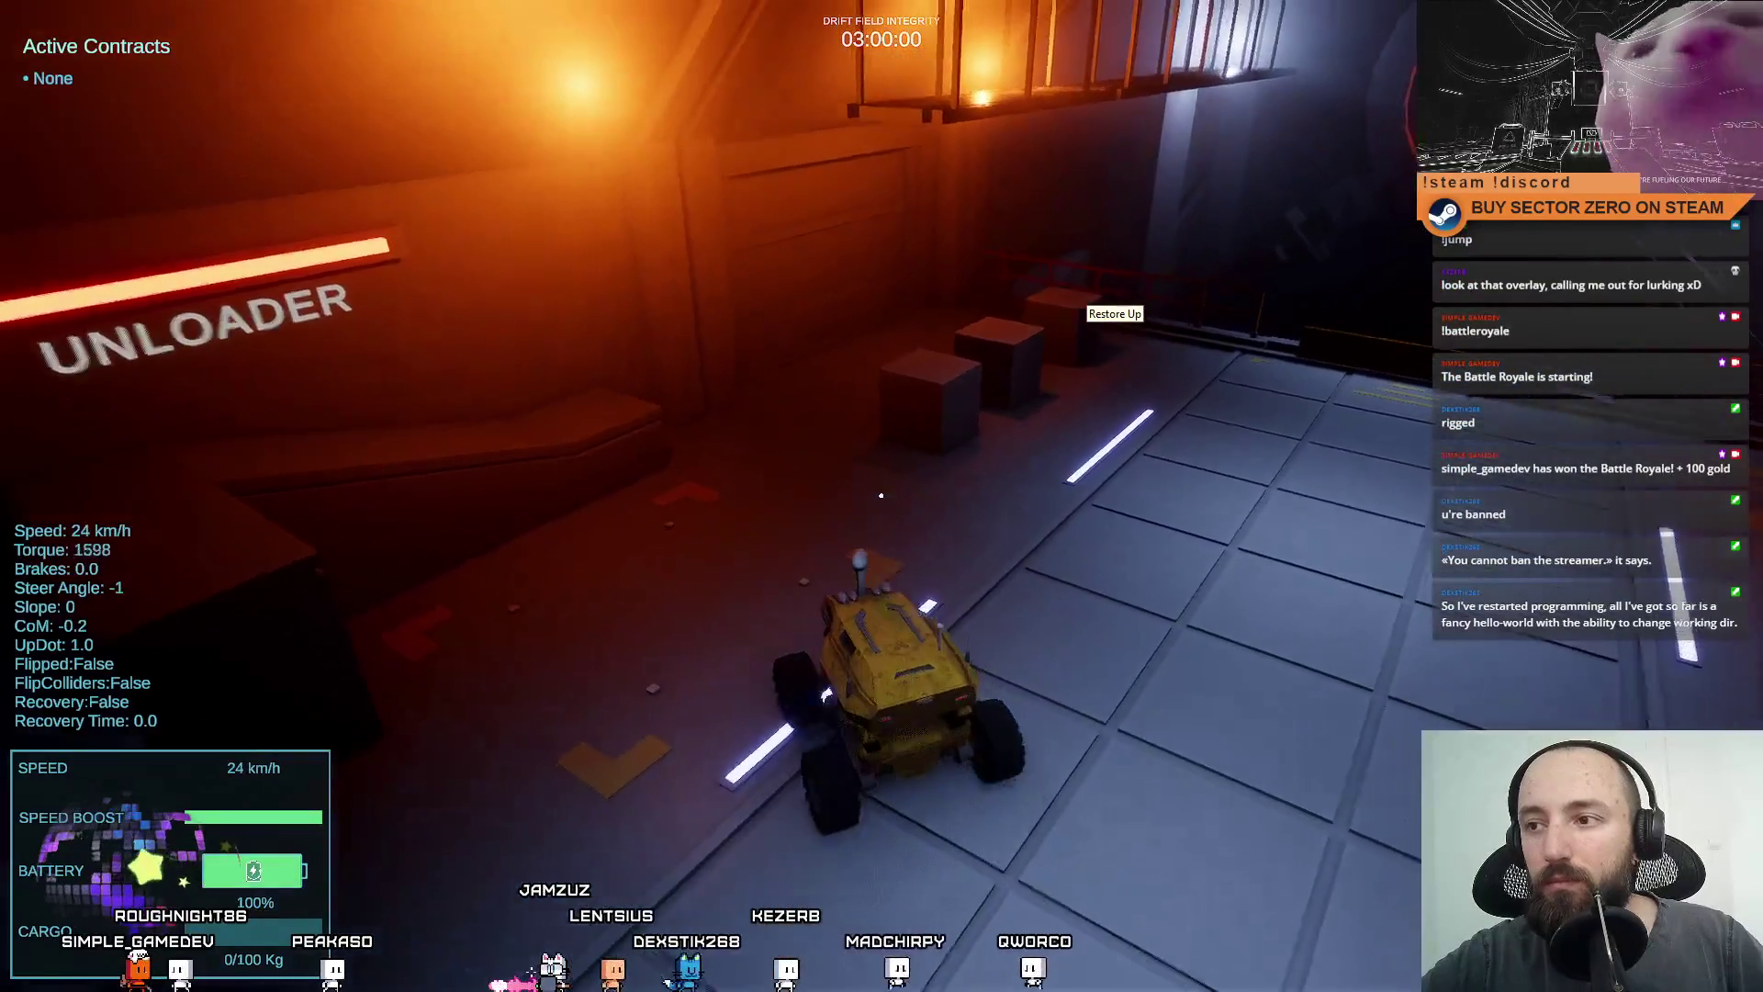
key("d")
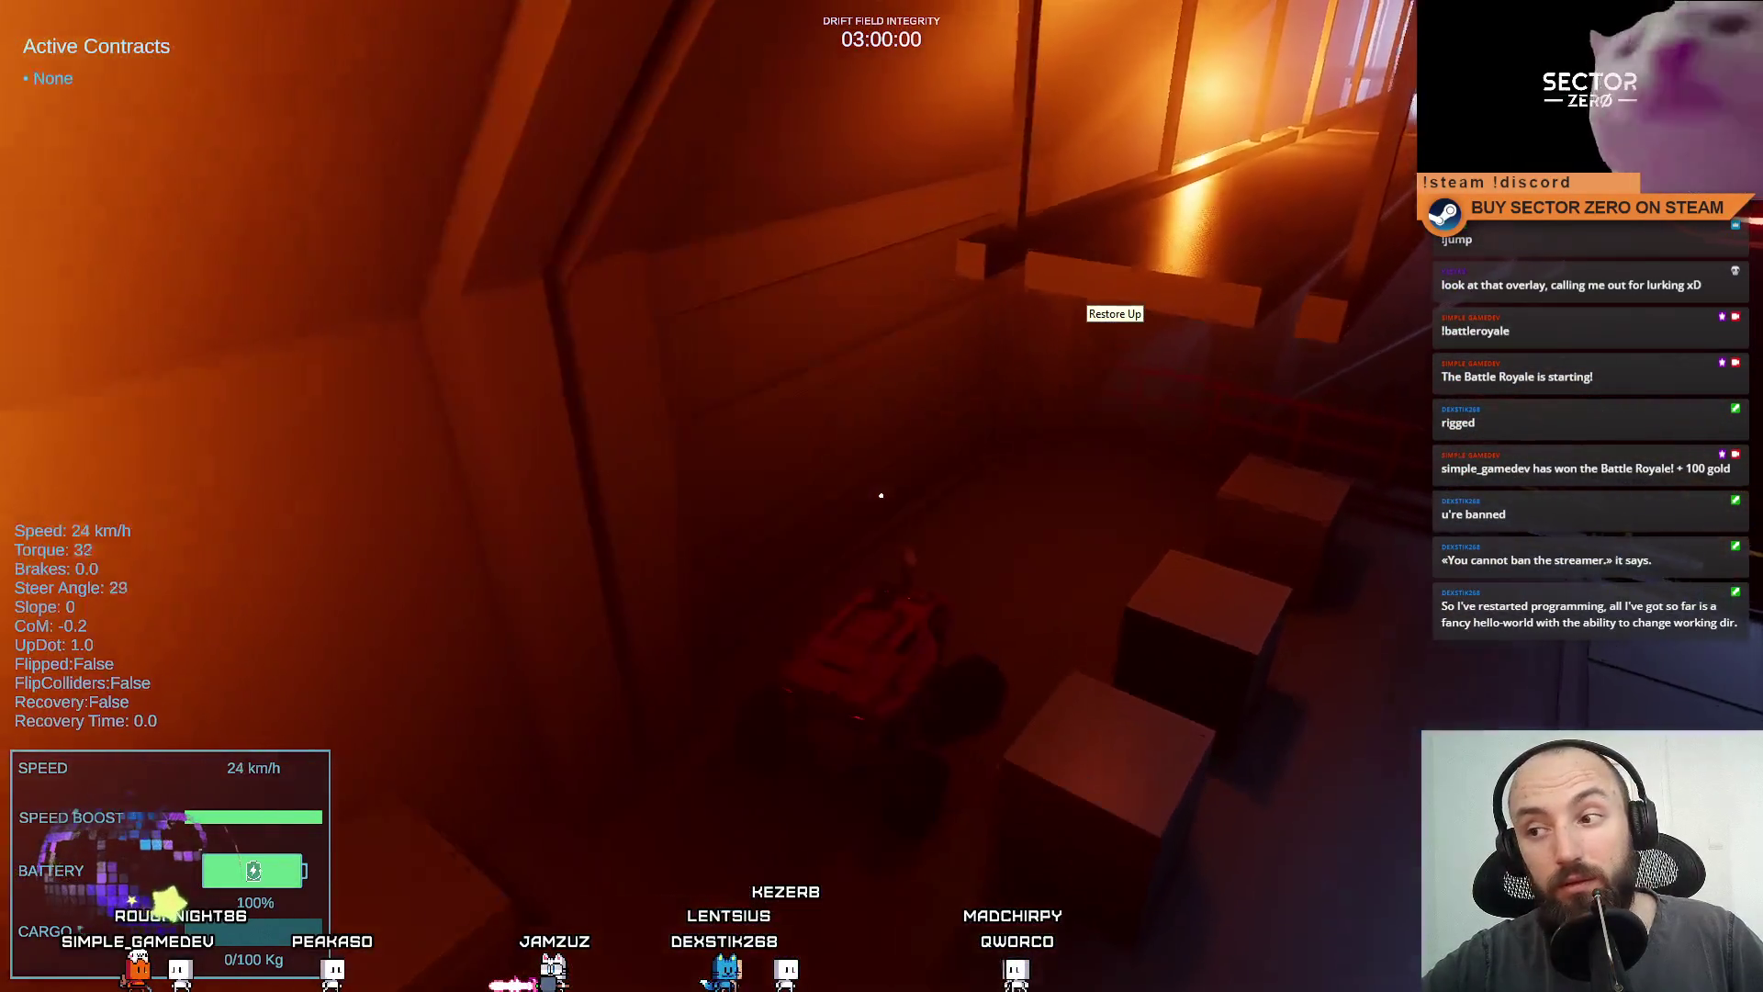
key("s")
key("a")
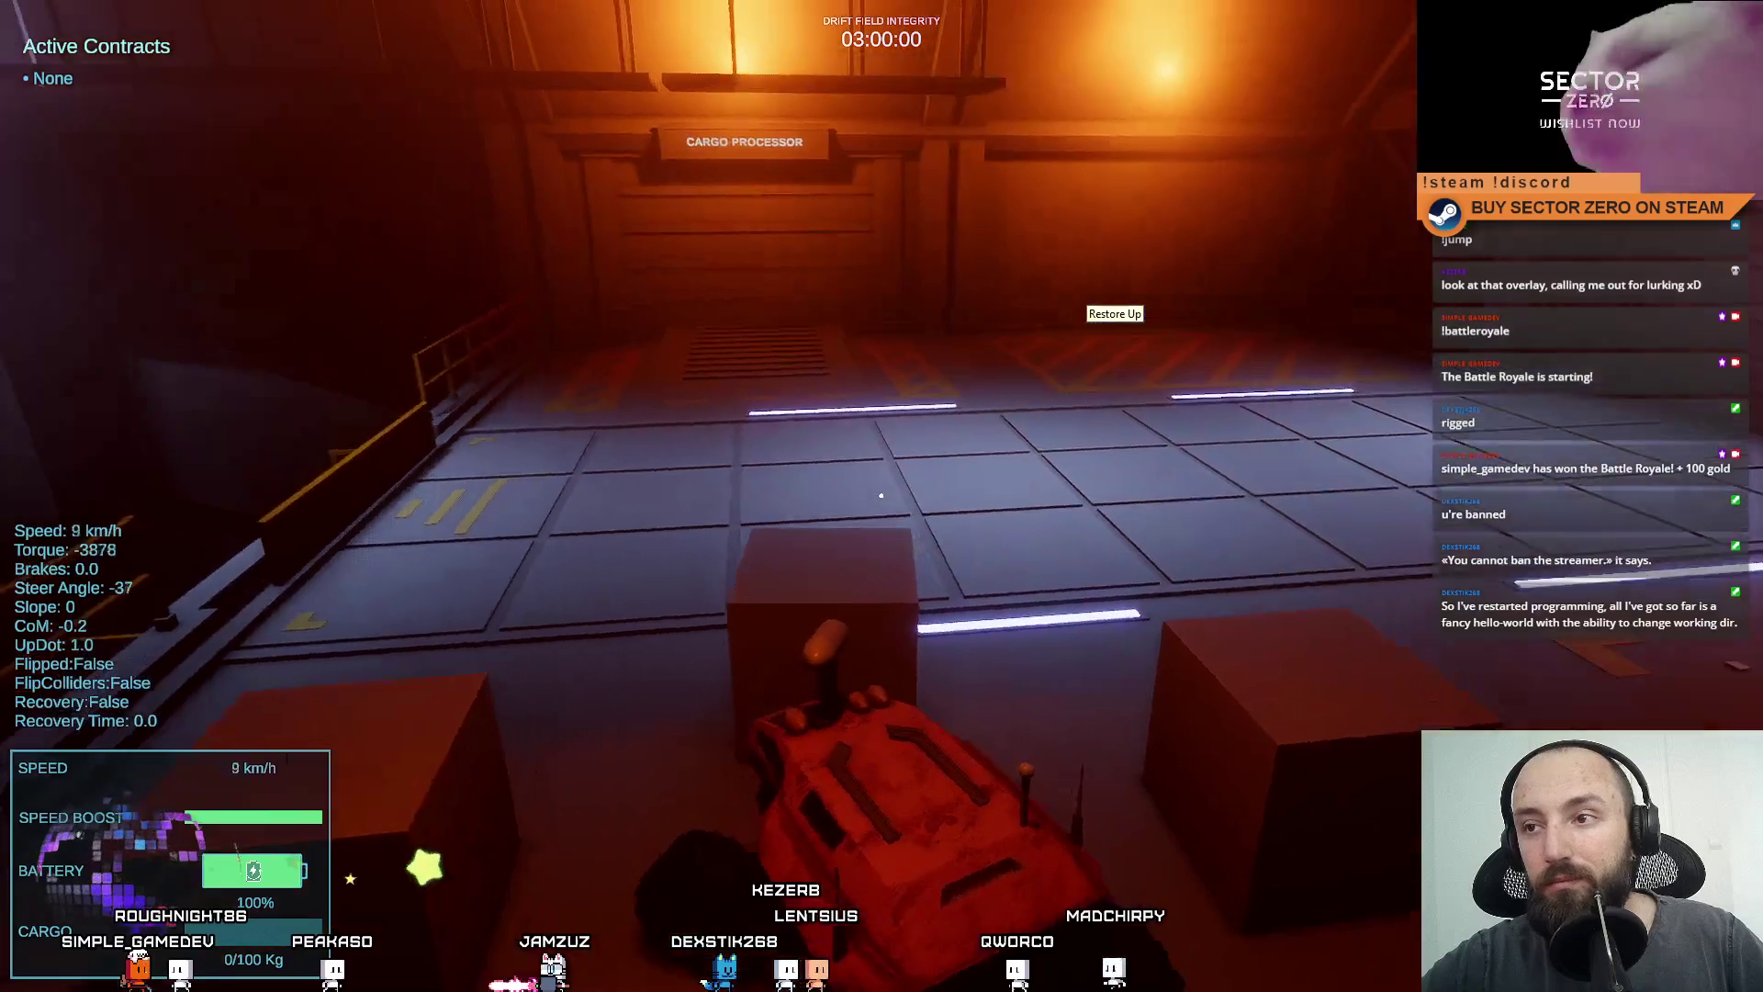
key("w")
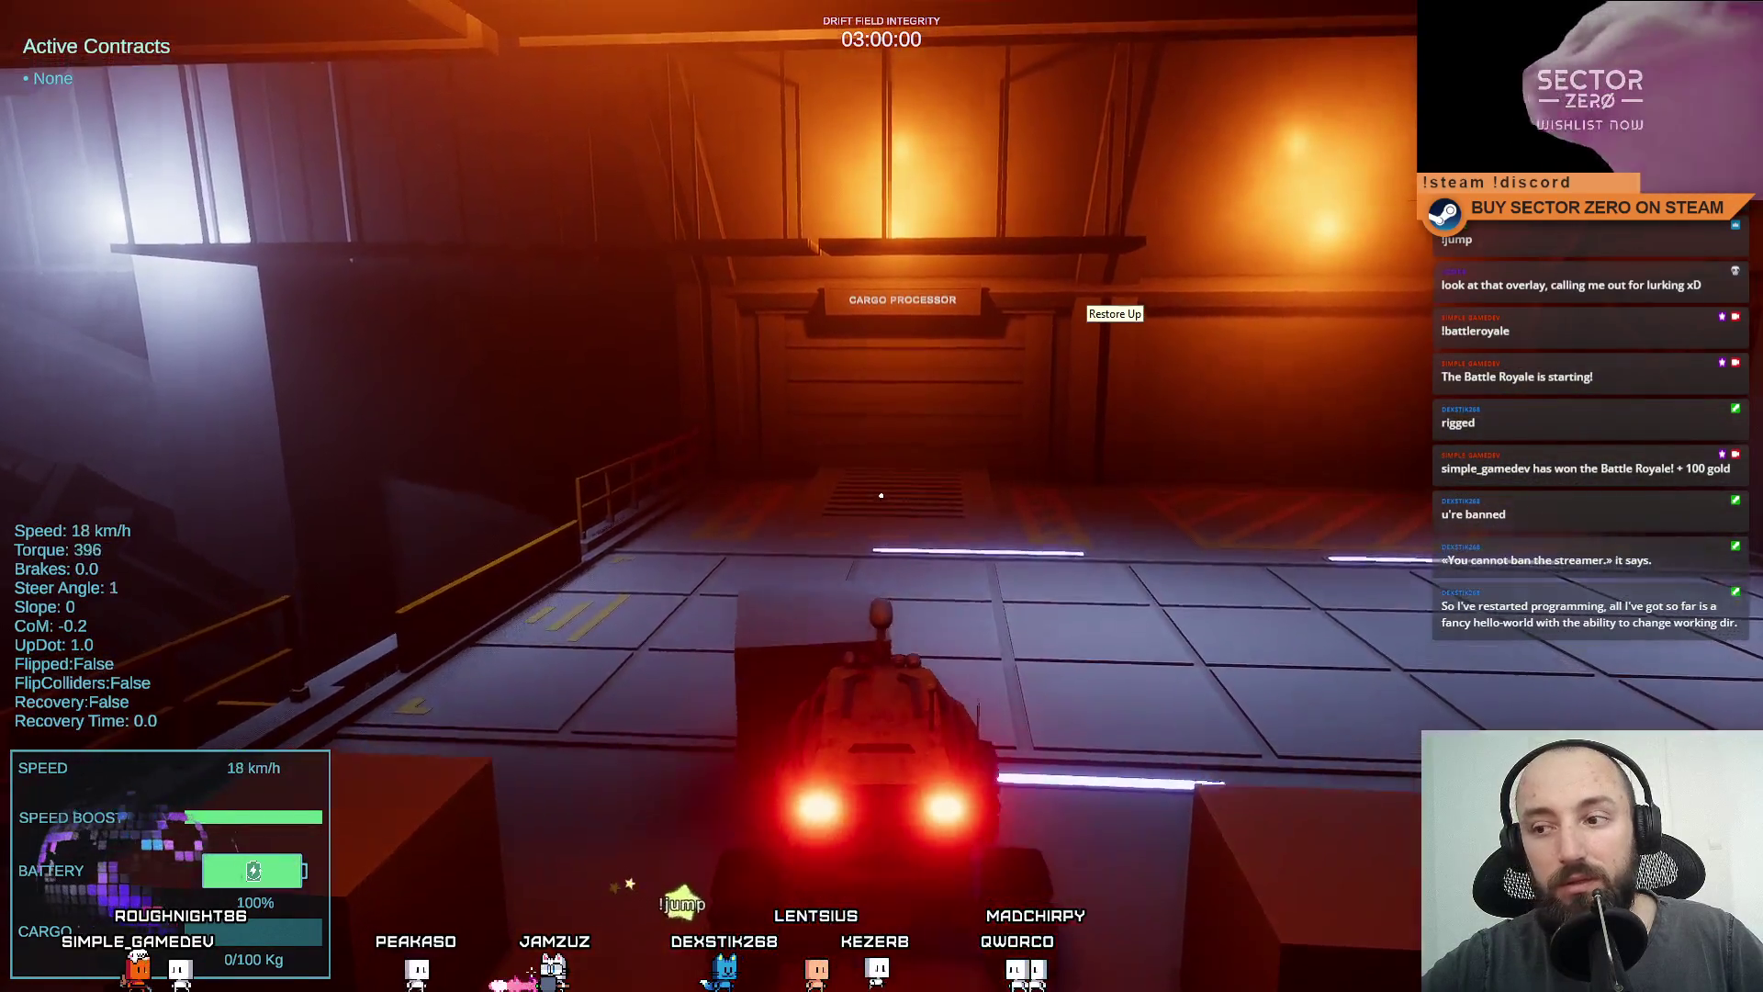
key("s")
key("a")
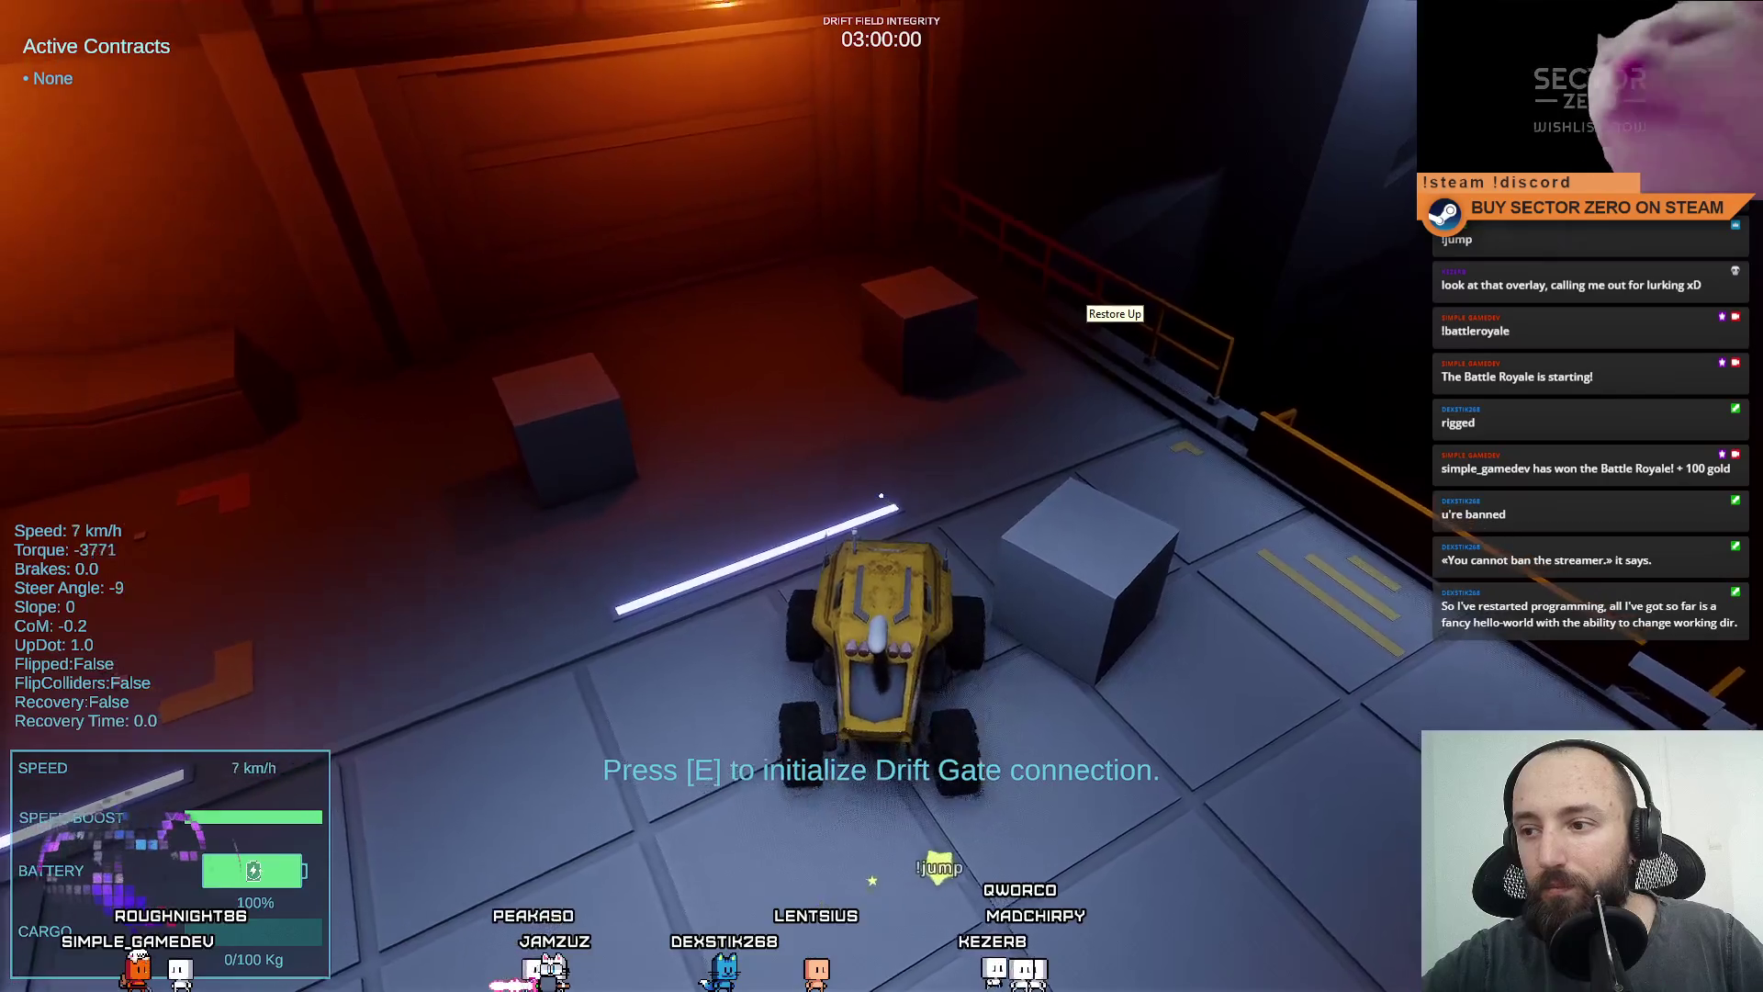
key("w")
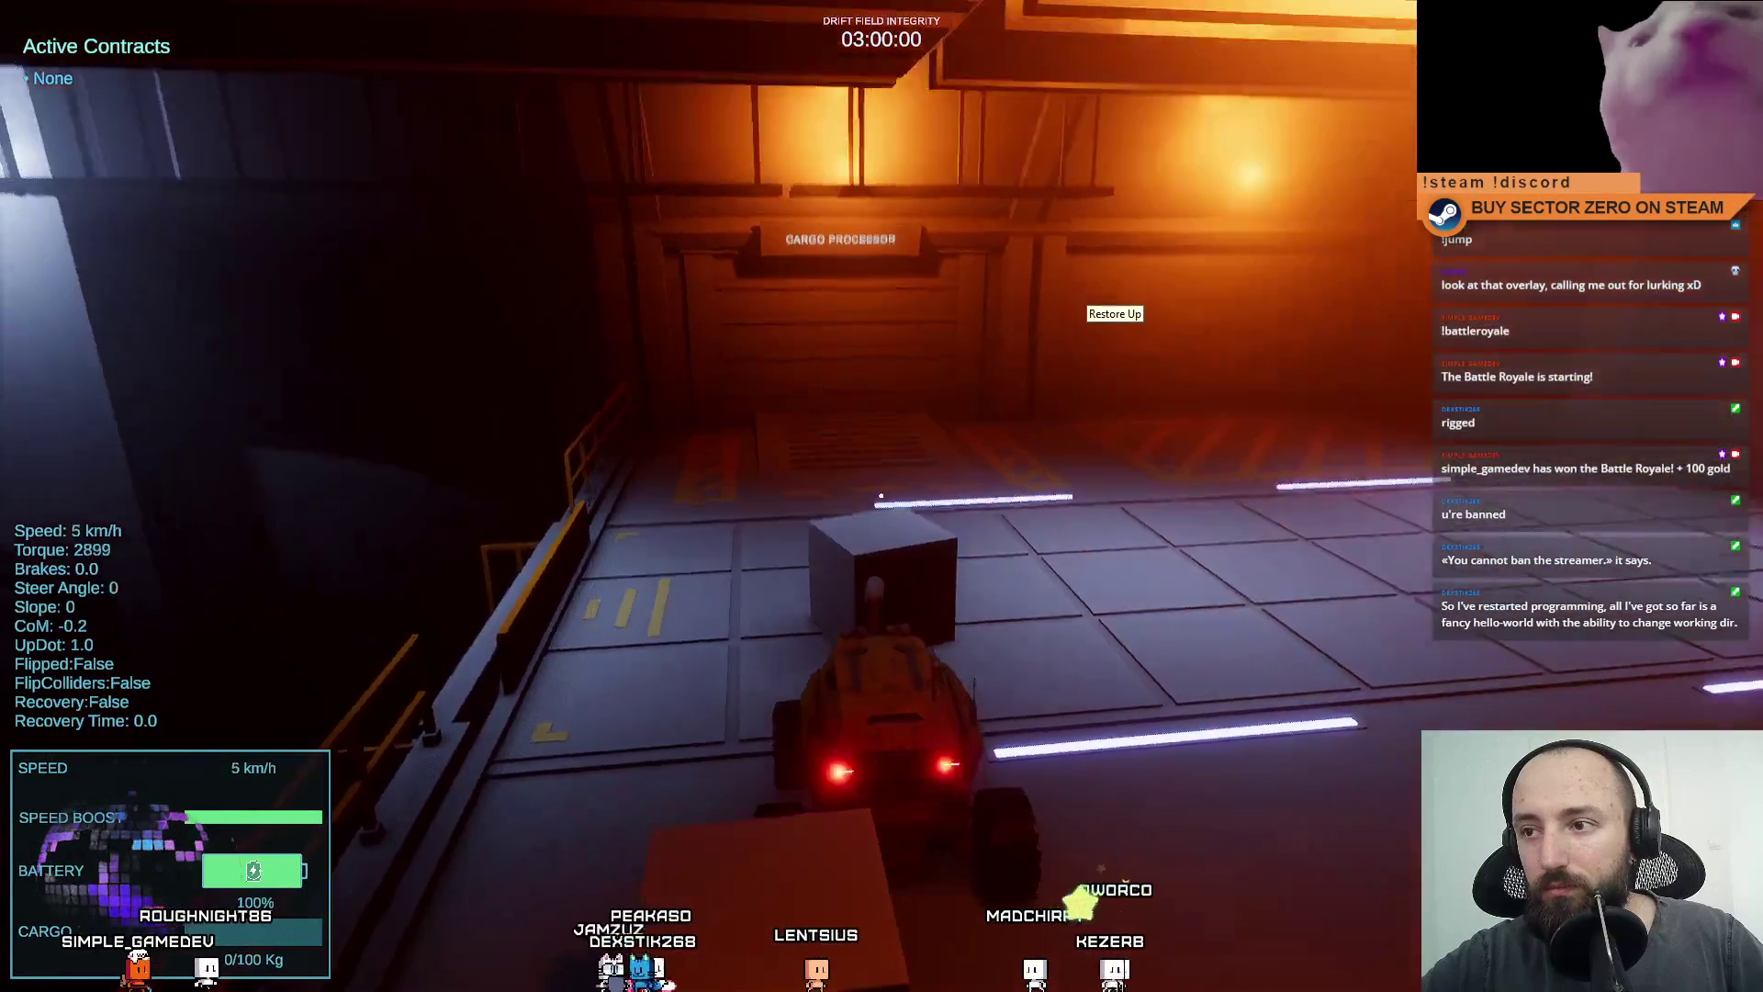
key("a")
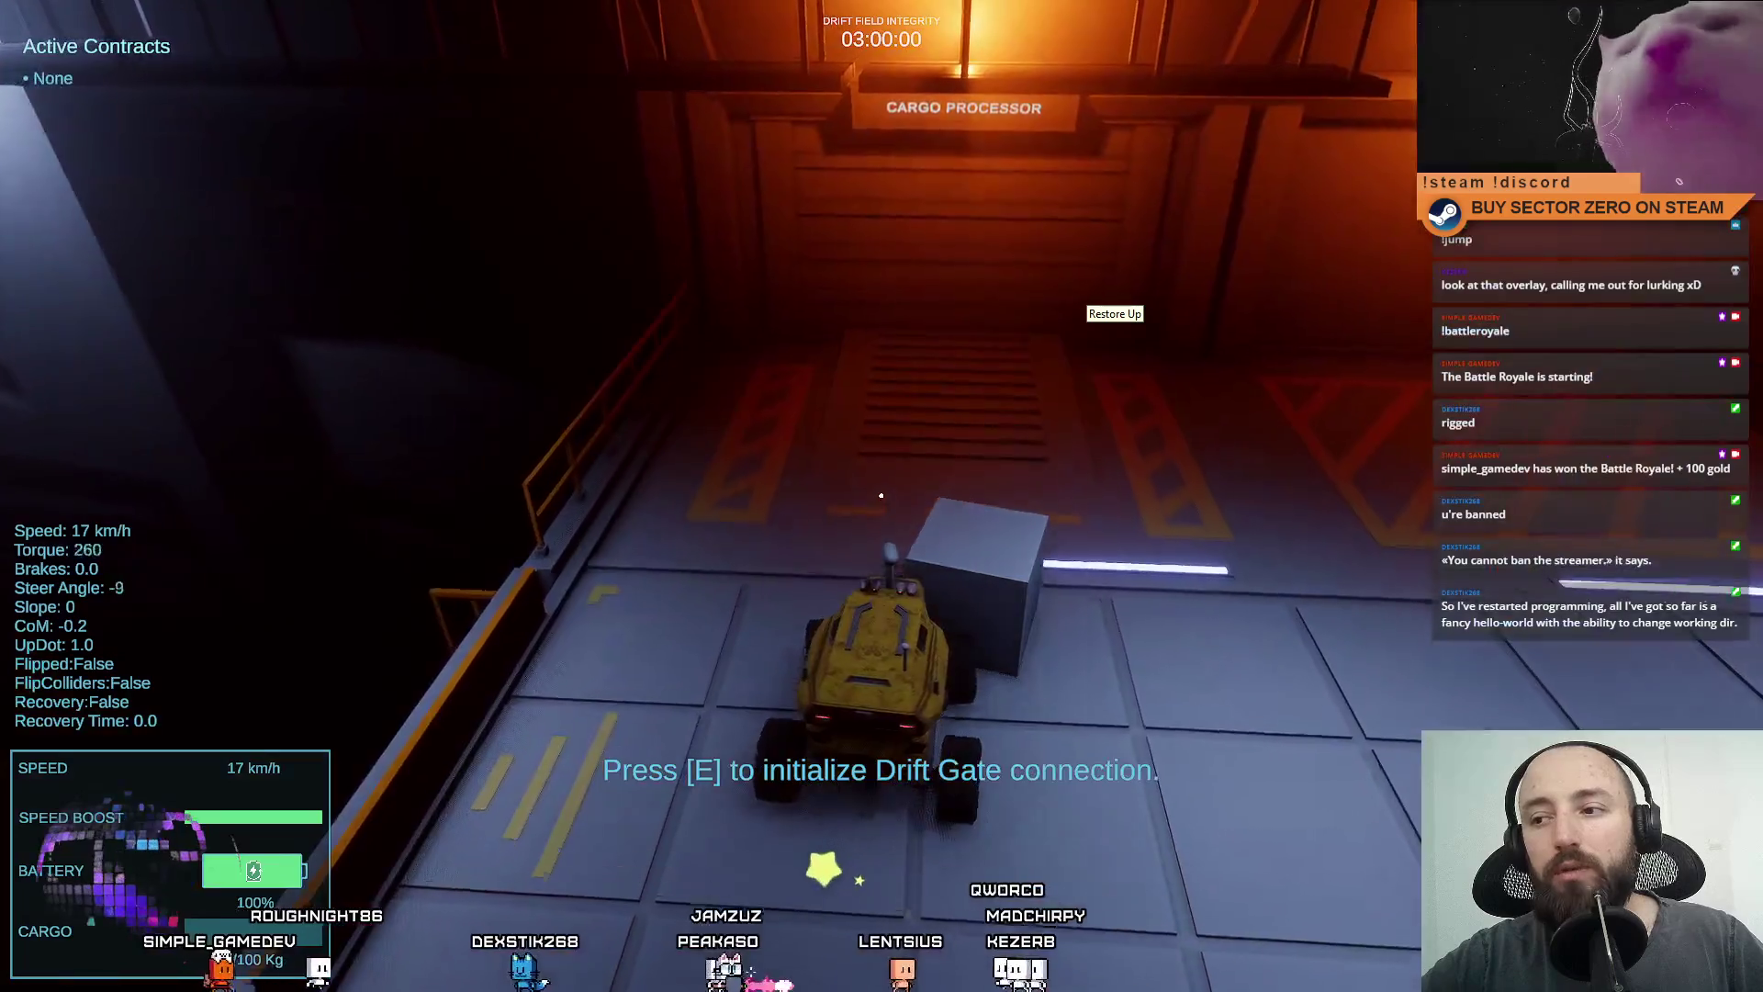
key("s")
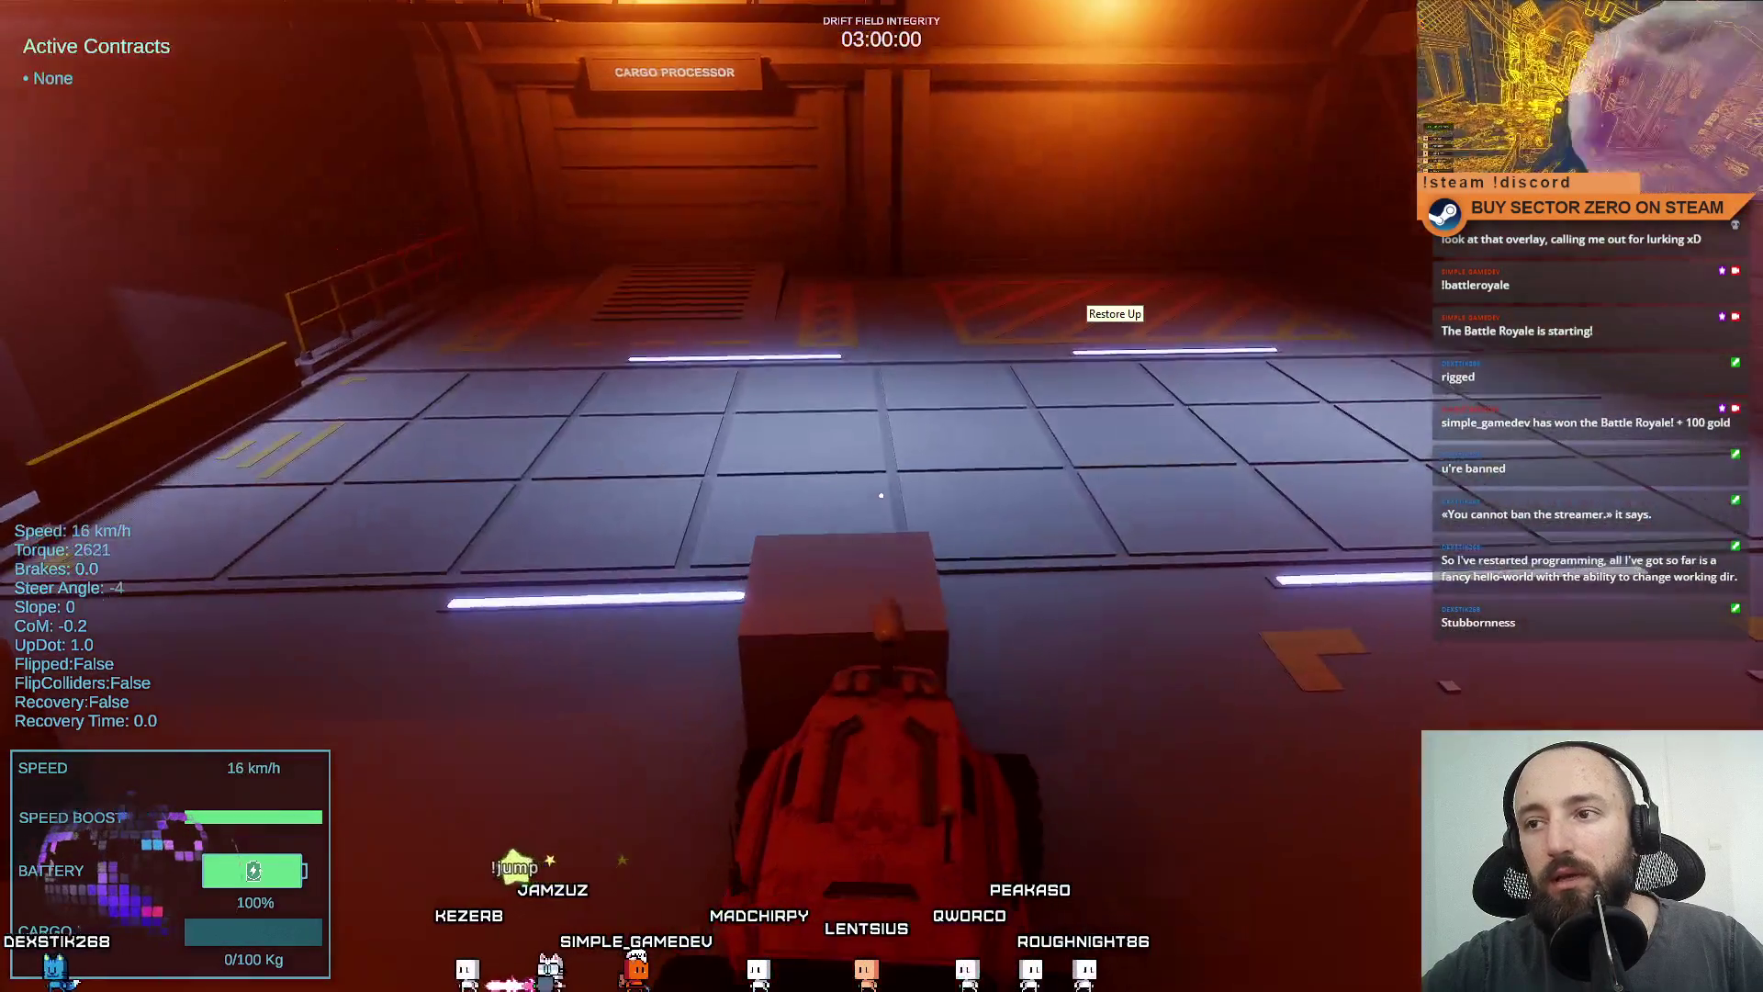
Maneuver the rover to line up and push the crate into the cargo processor bay.
key("s")
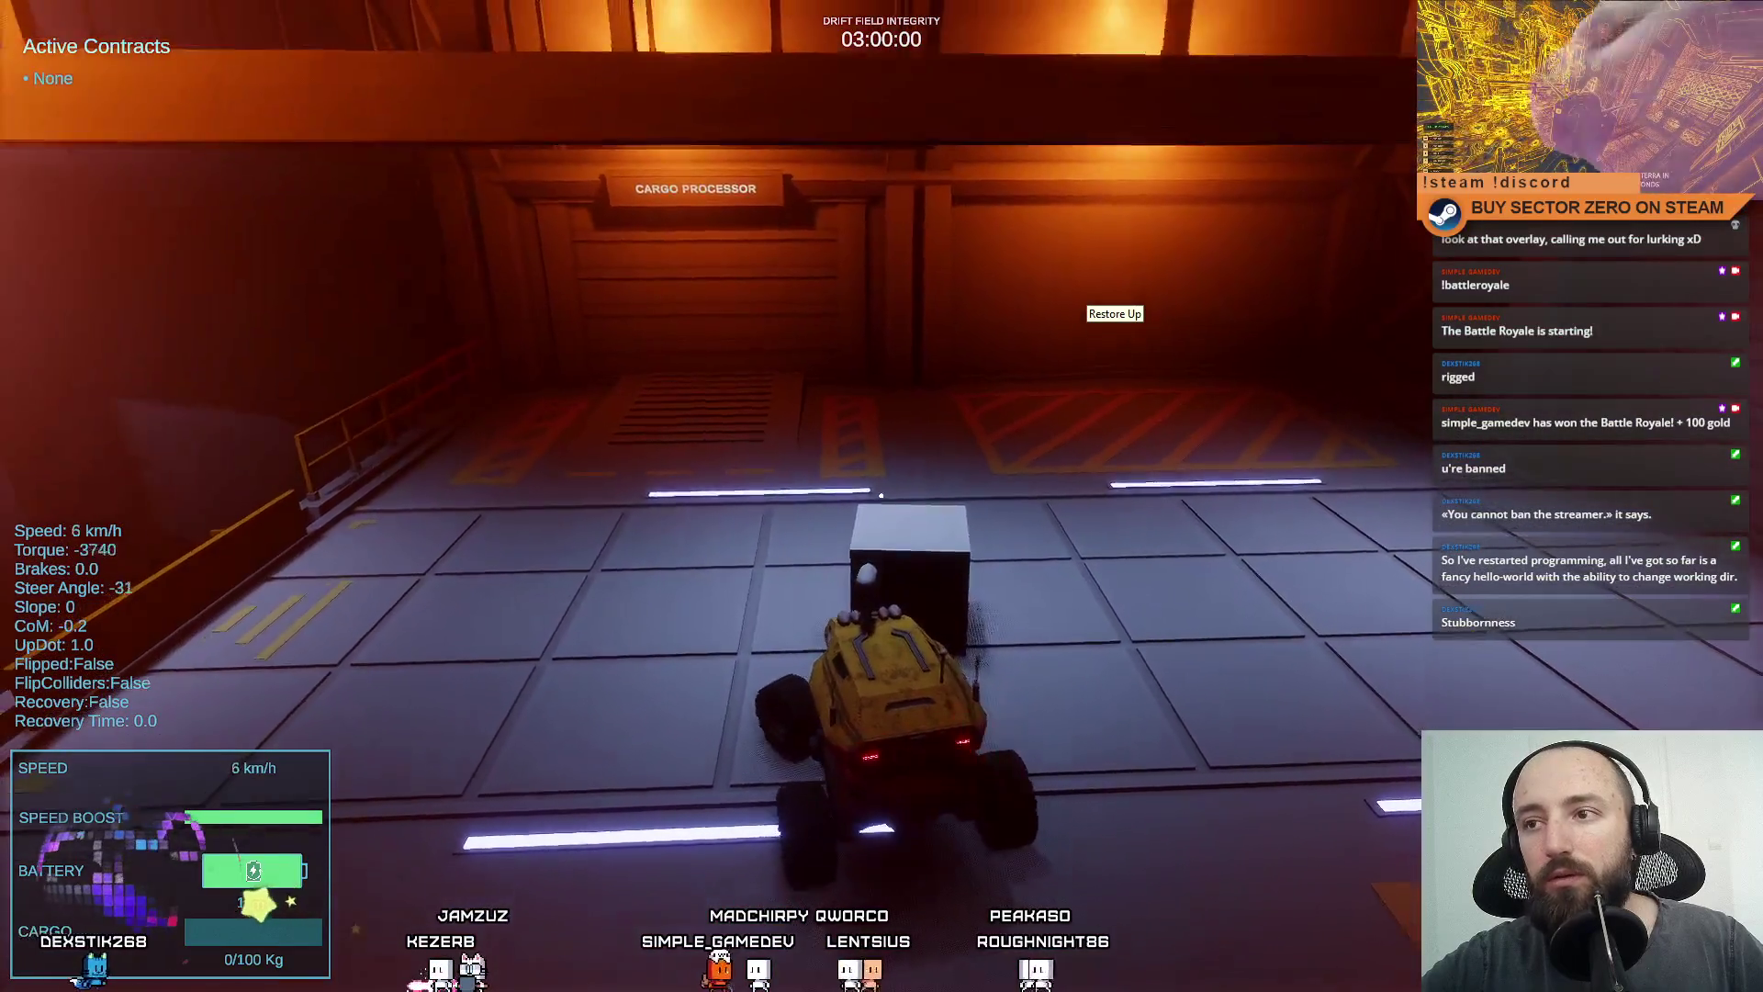
key("d")
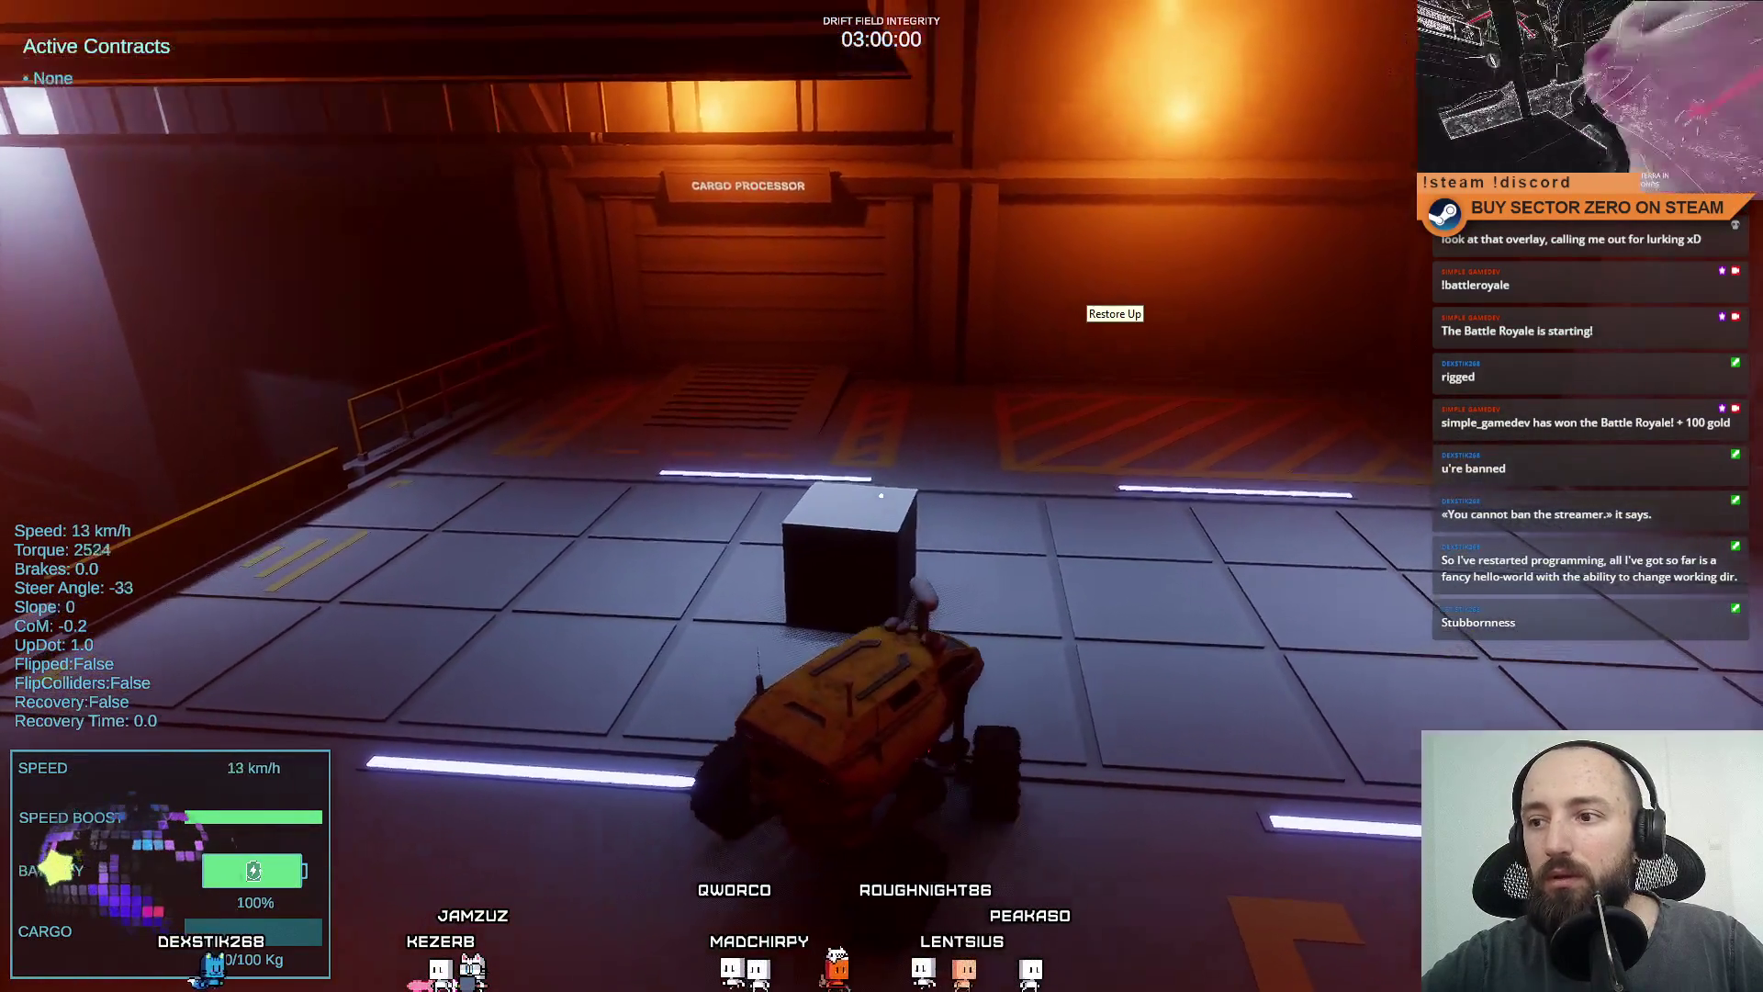
key("w")
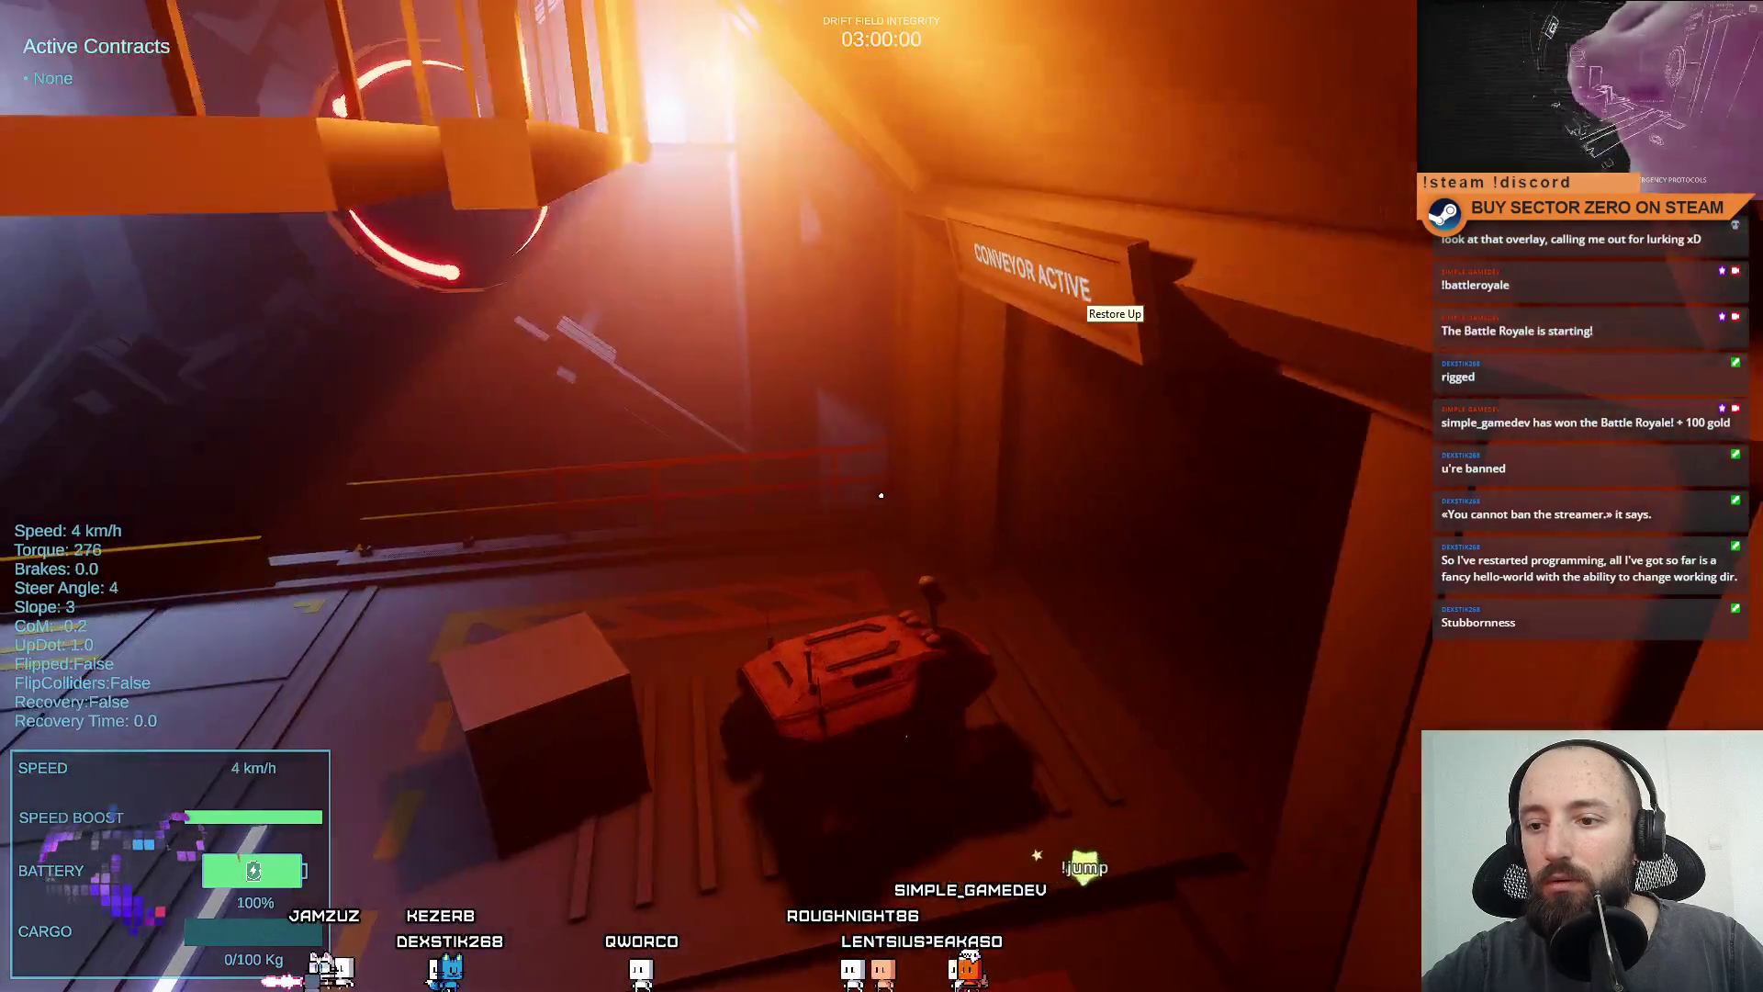
key("s")
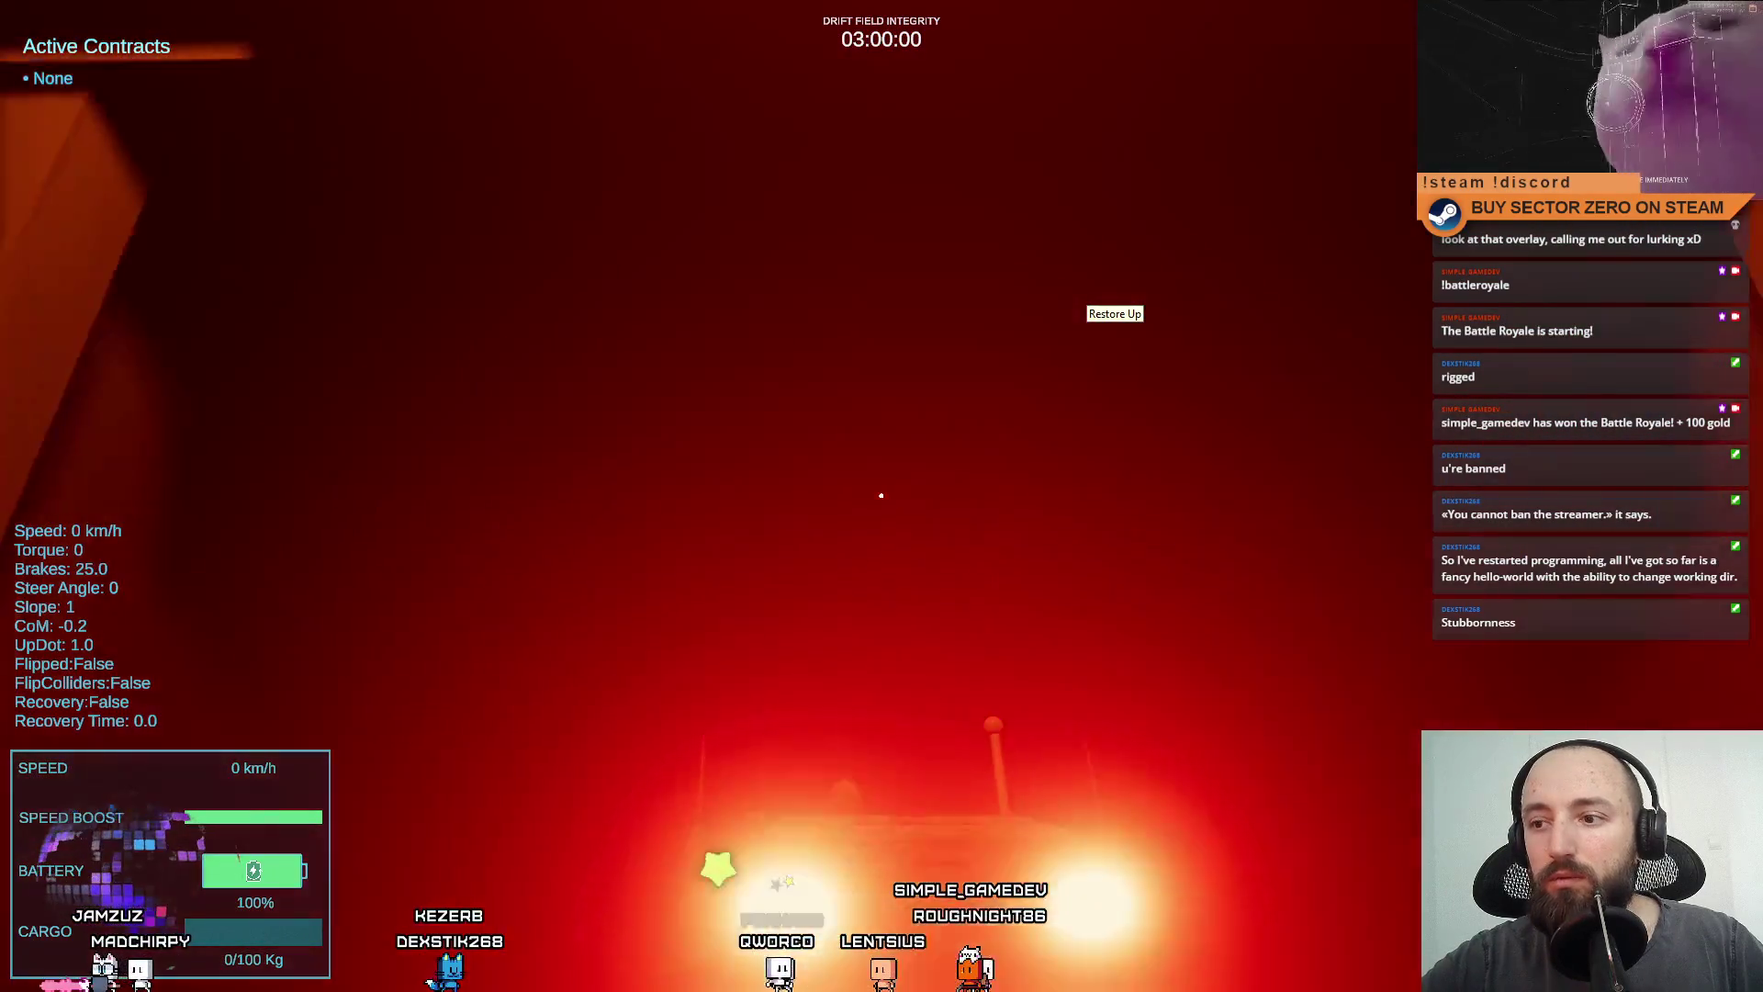
key("w")
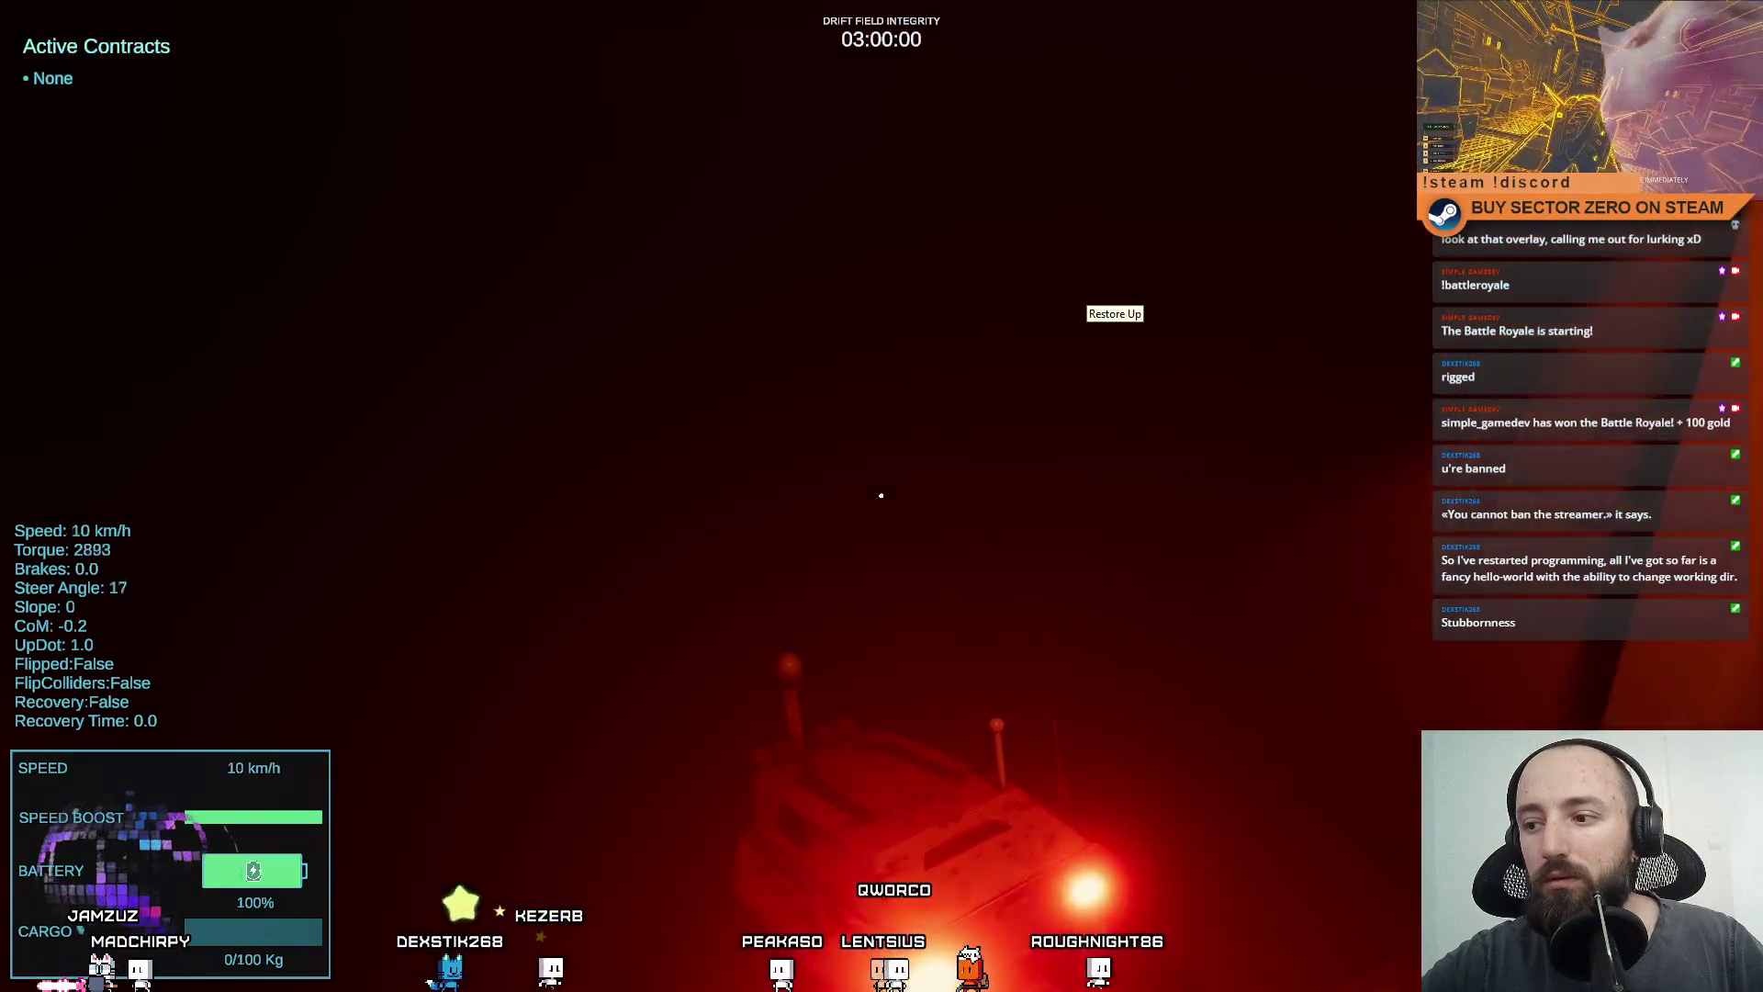
key("s")
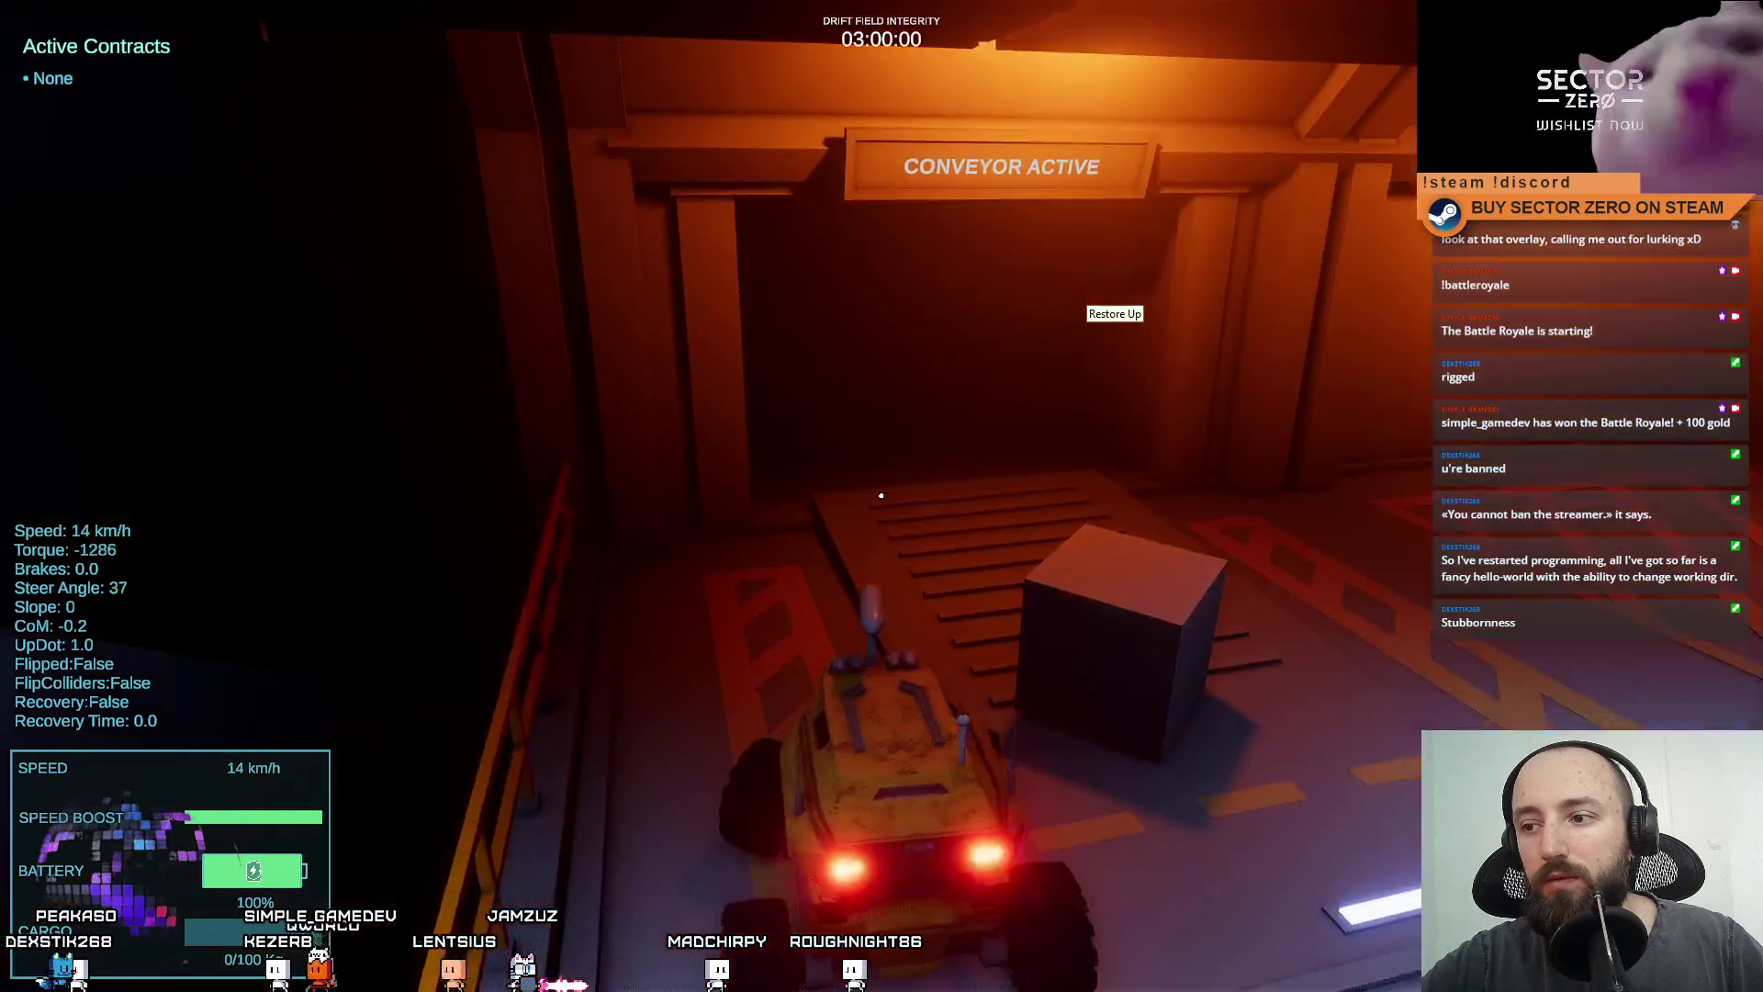
Drive the rover through the gate while the sign cycles through CLOSING GATE, PROCESSING CARGO and PROCESSING SUCCESSFUL.
key("w")
key("a")
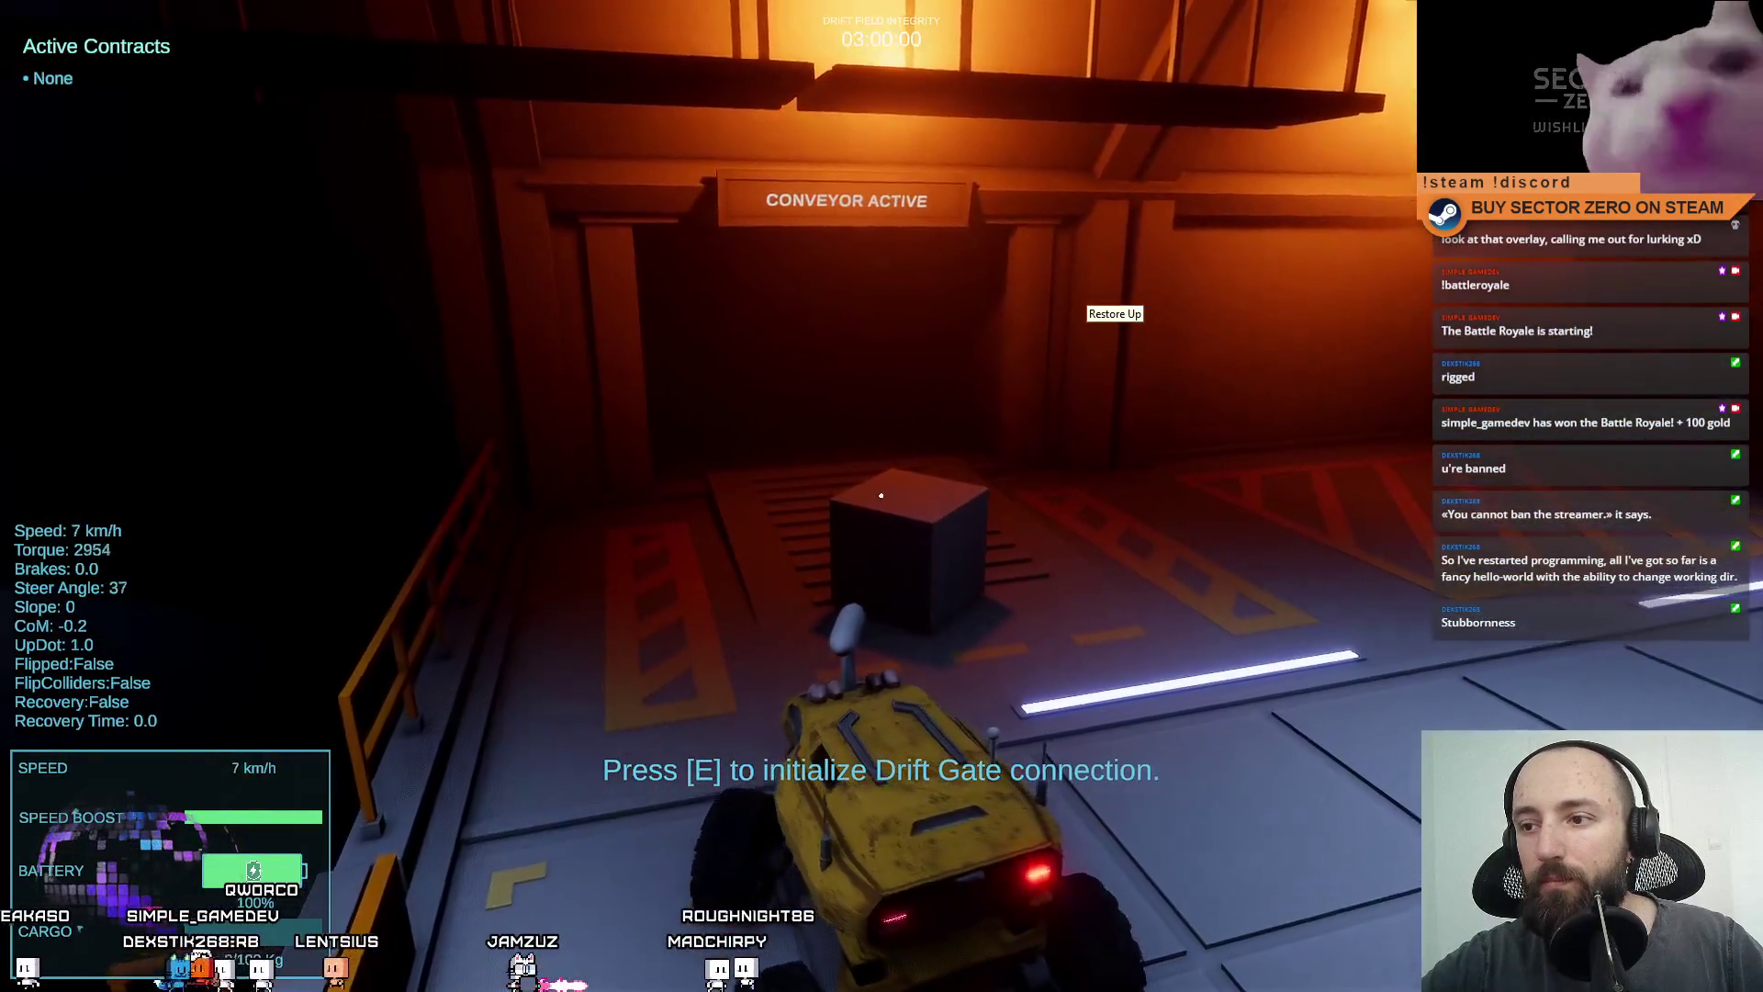
key("s")
key("w")
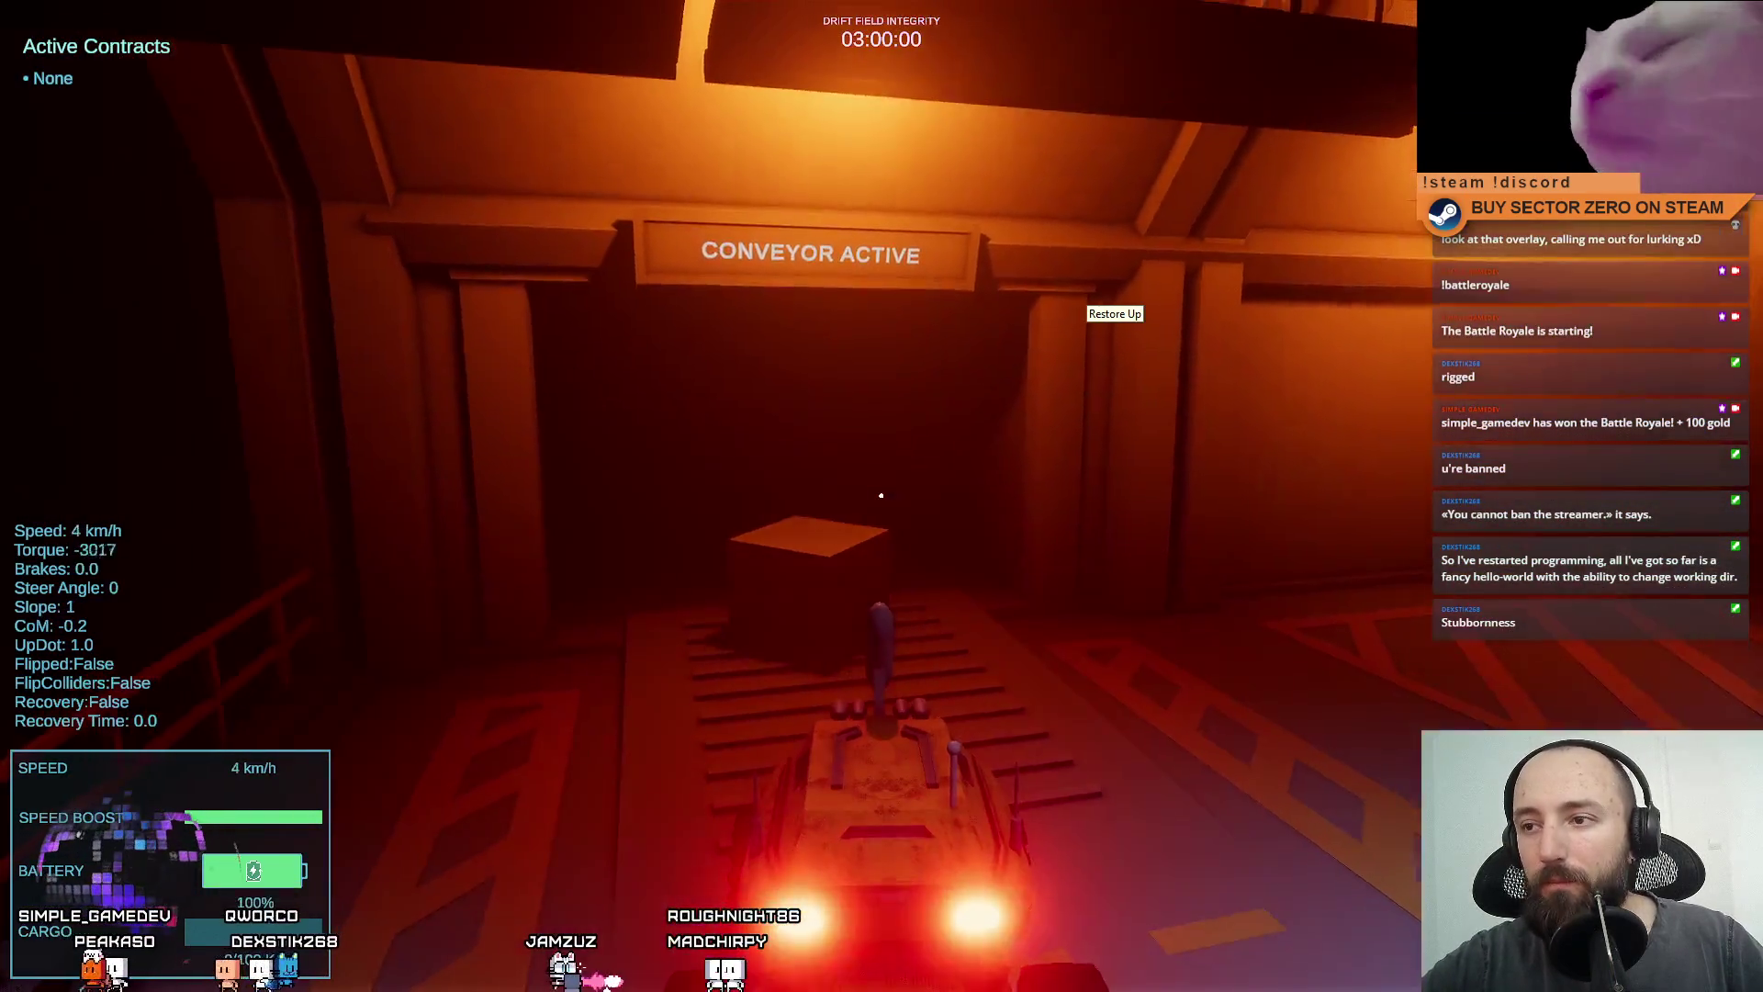
key("a")
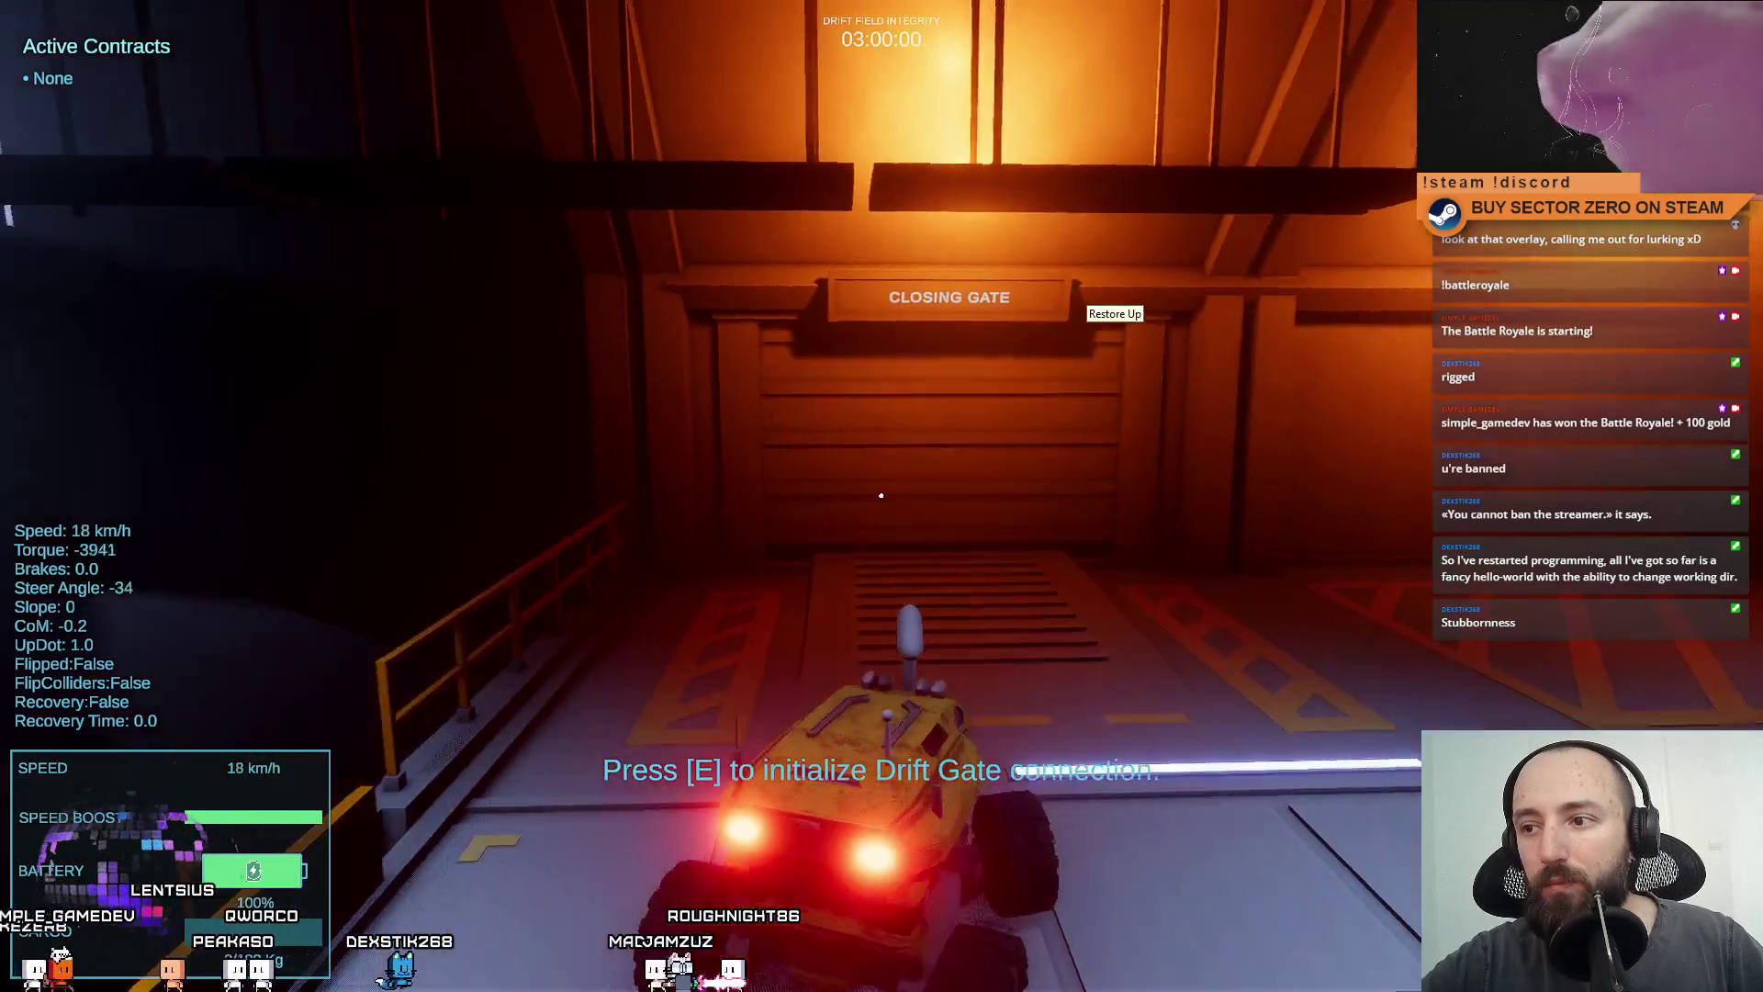
key("s")
key("w")
key("a")
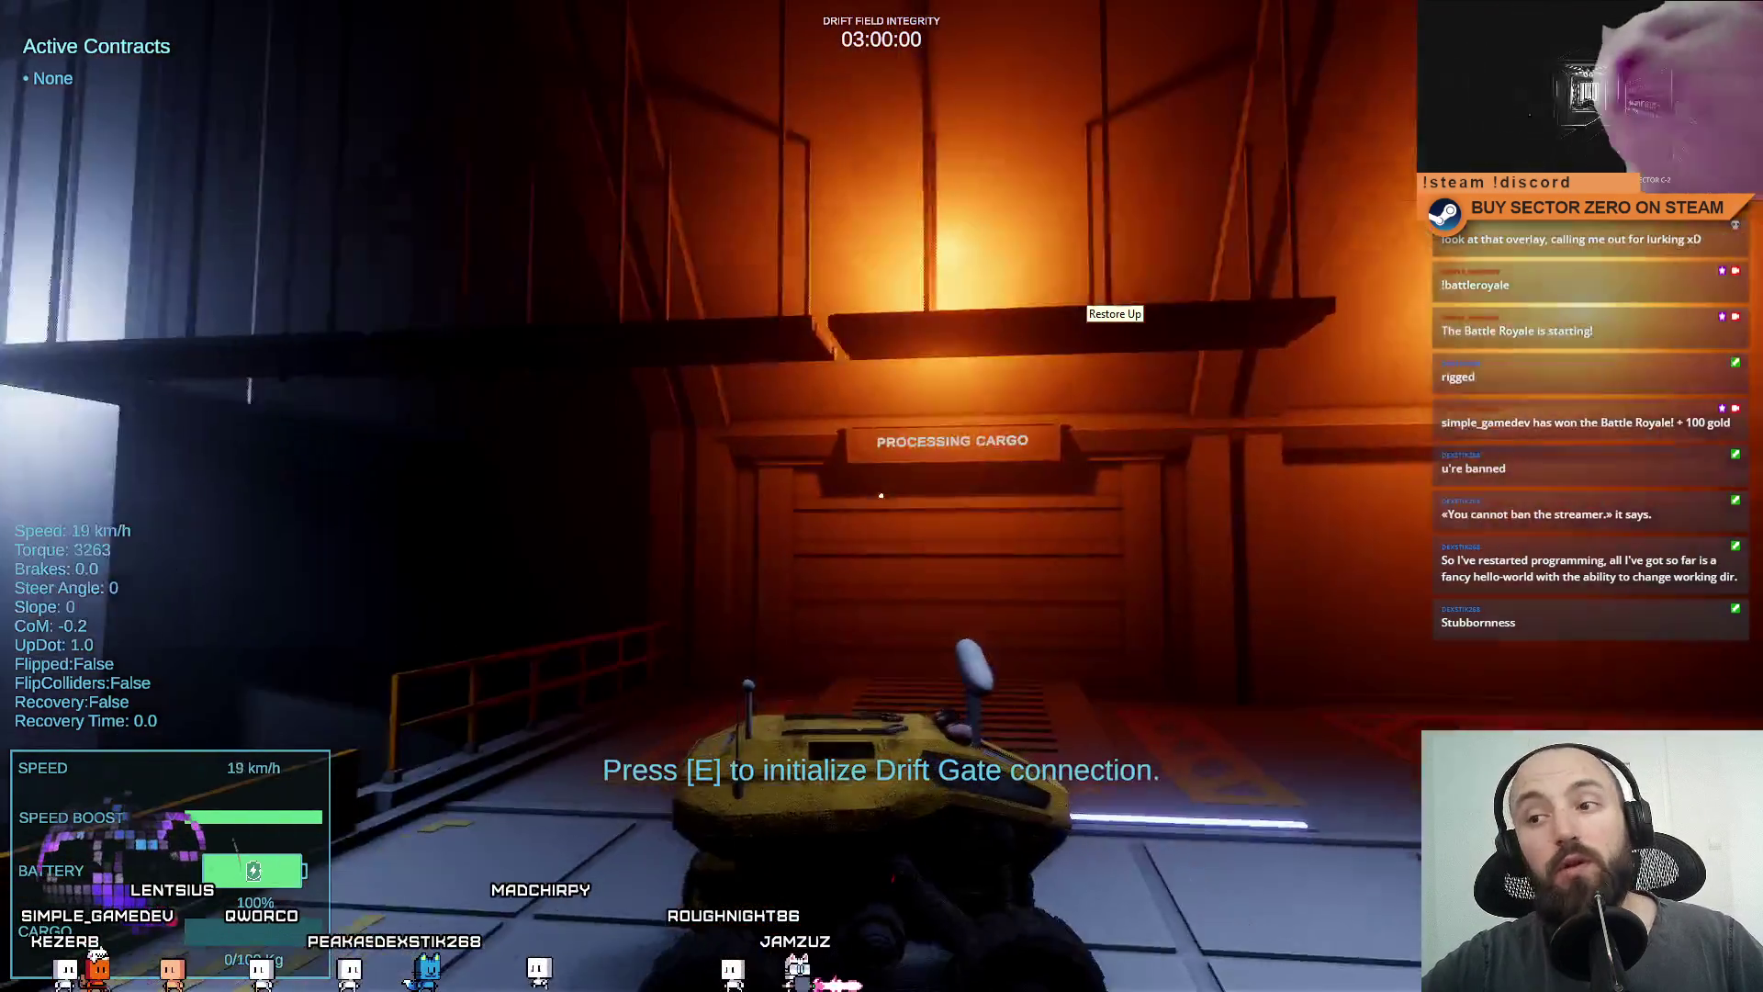
key("a")
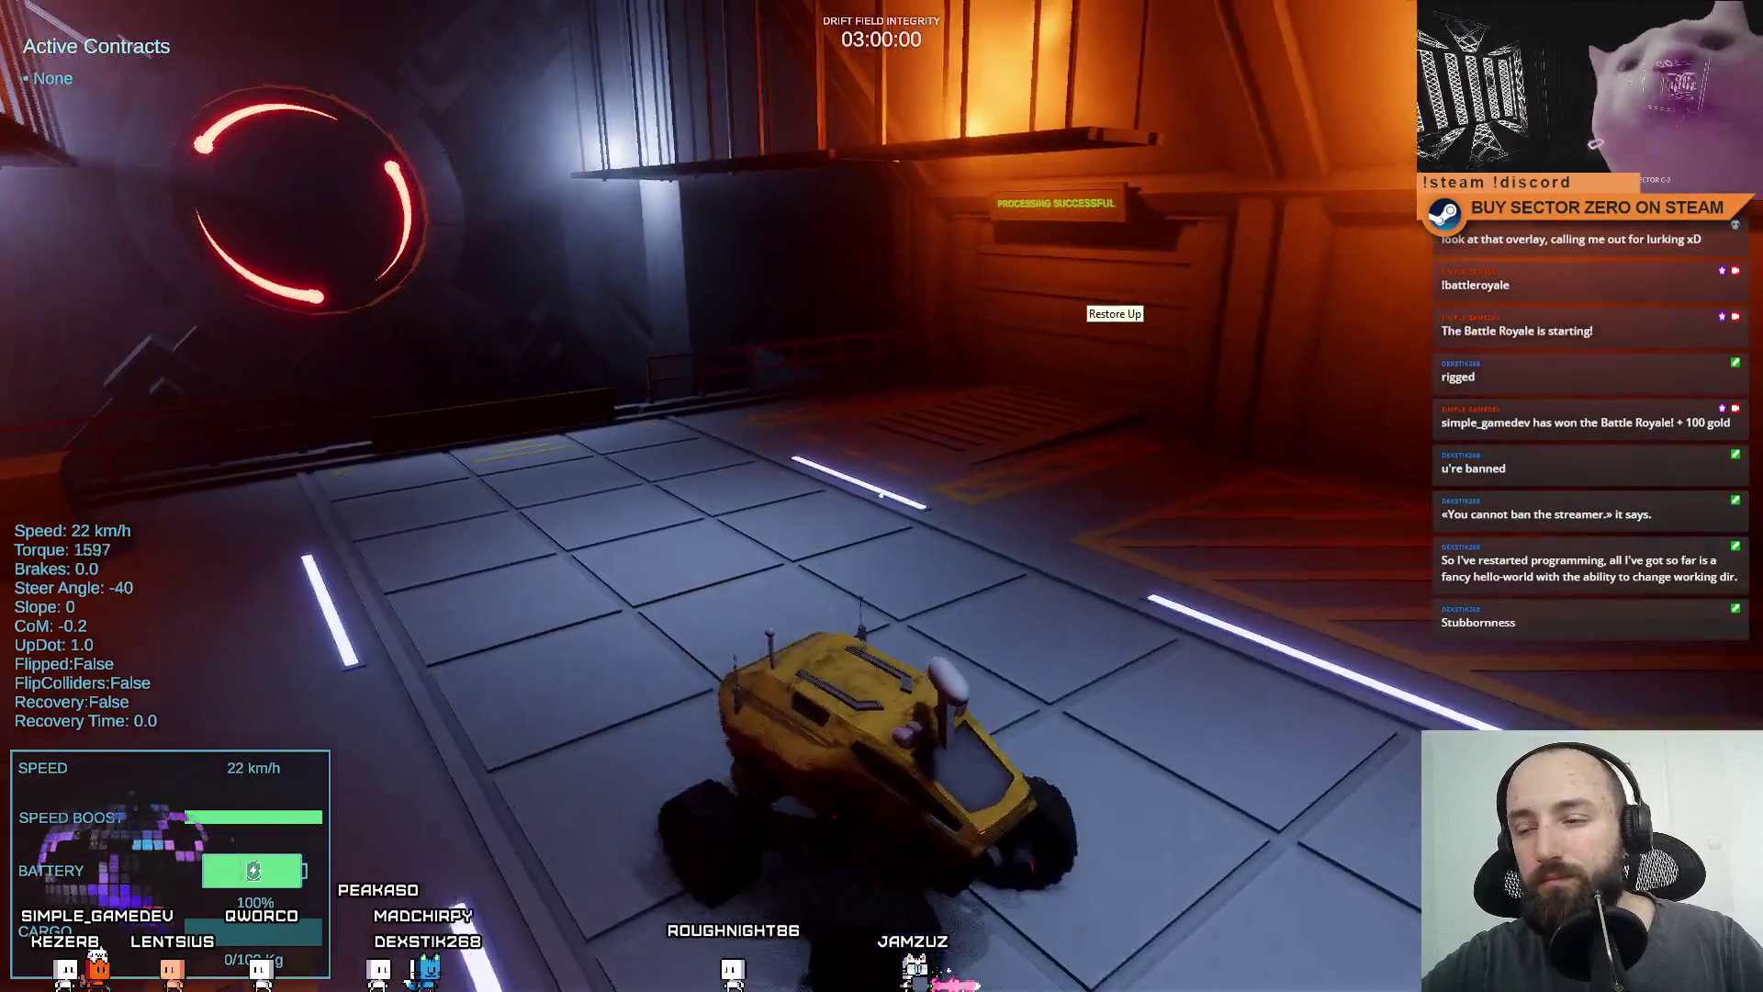
key("w")
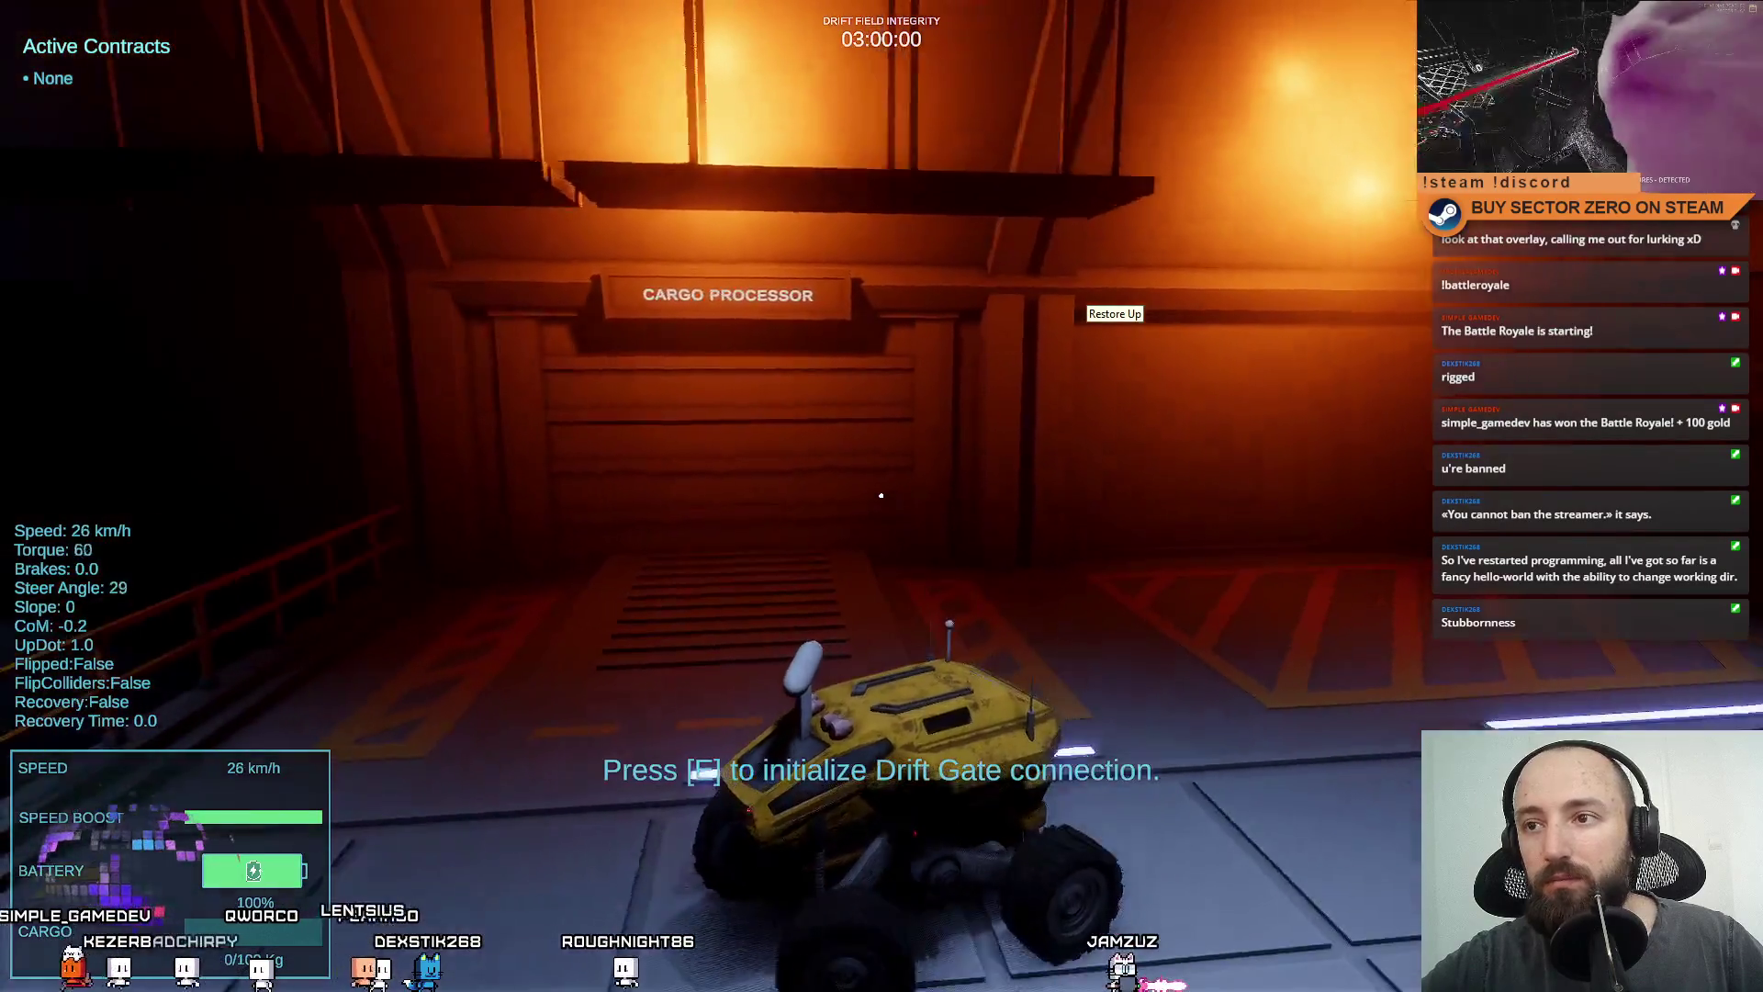
Exit fullscreen, stop the playtest, and switch to CargoProcessor.cs.
key("alt+Tab")
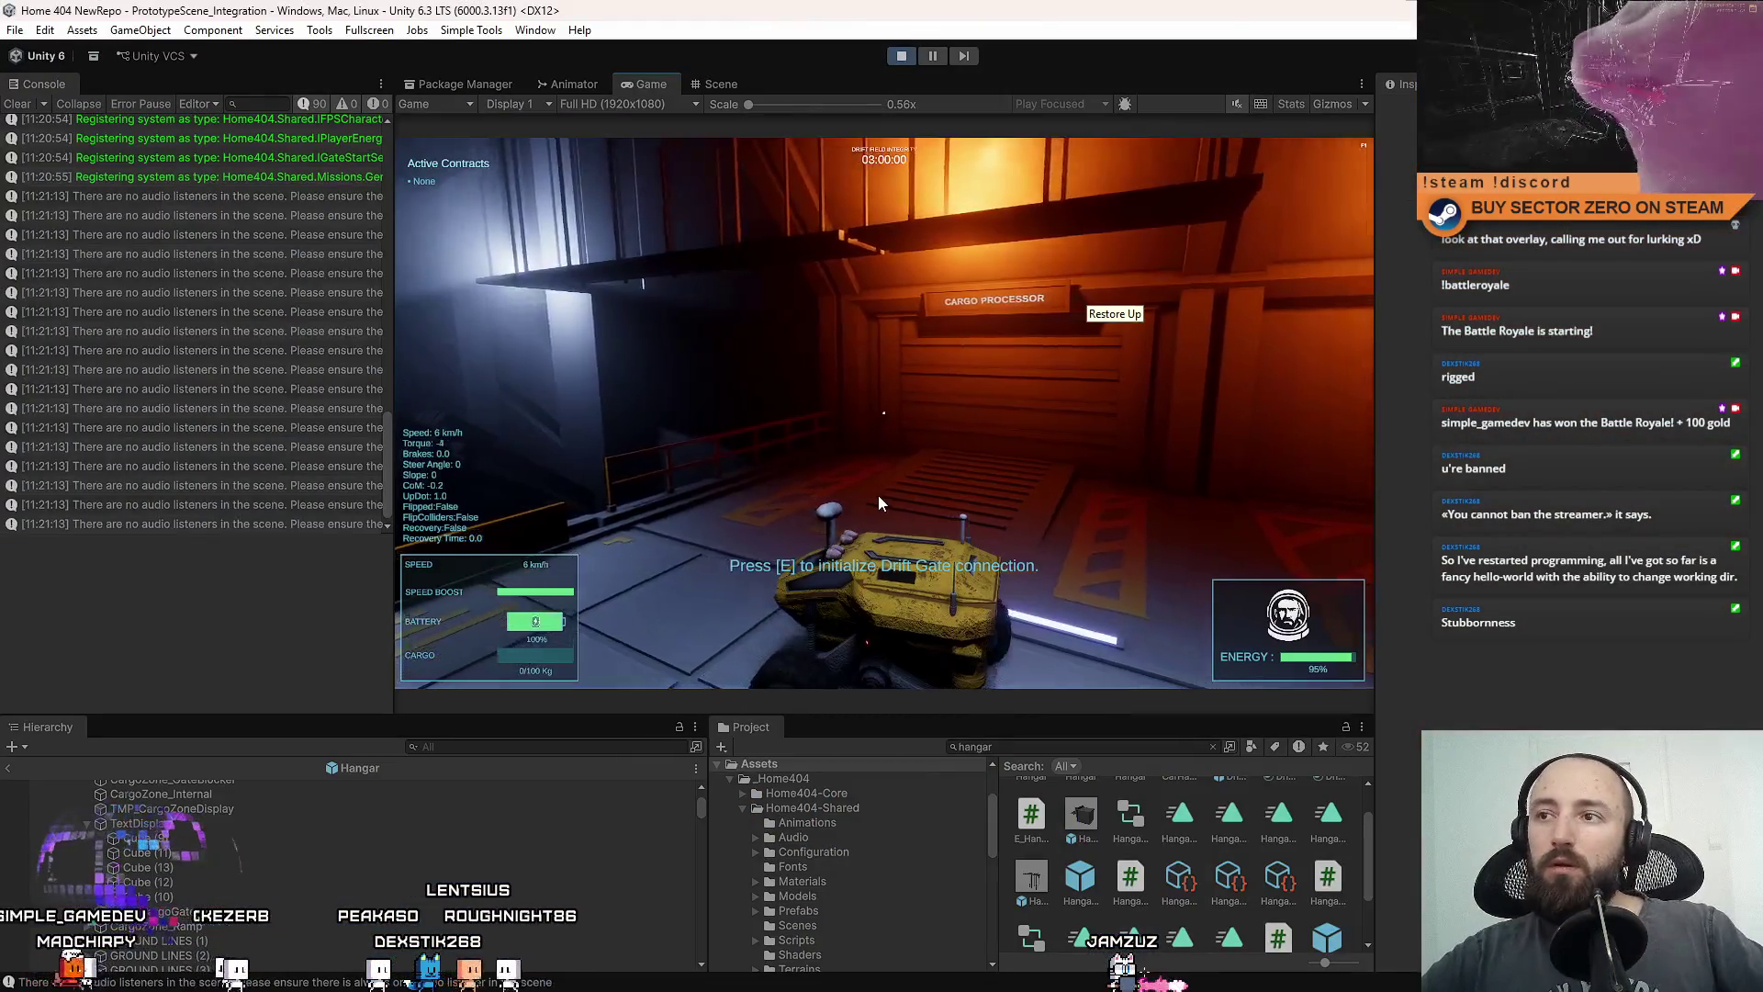
left_click(902, 56)
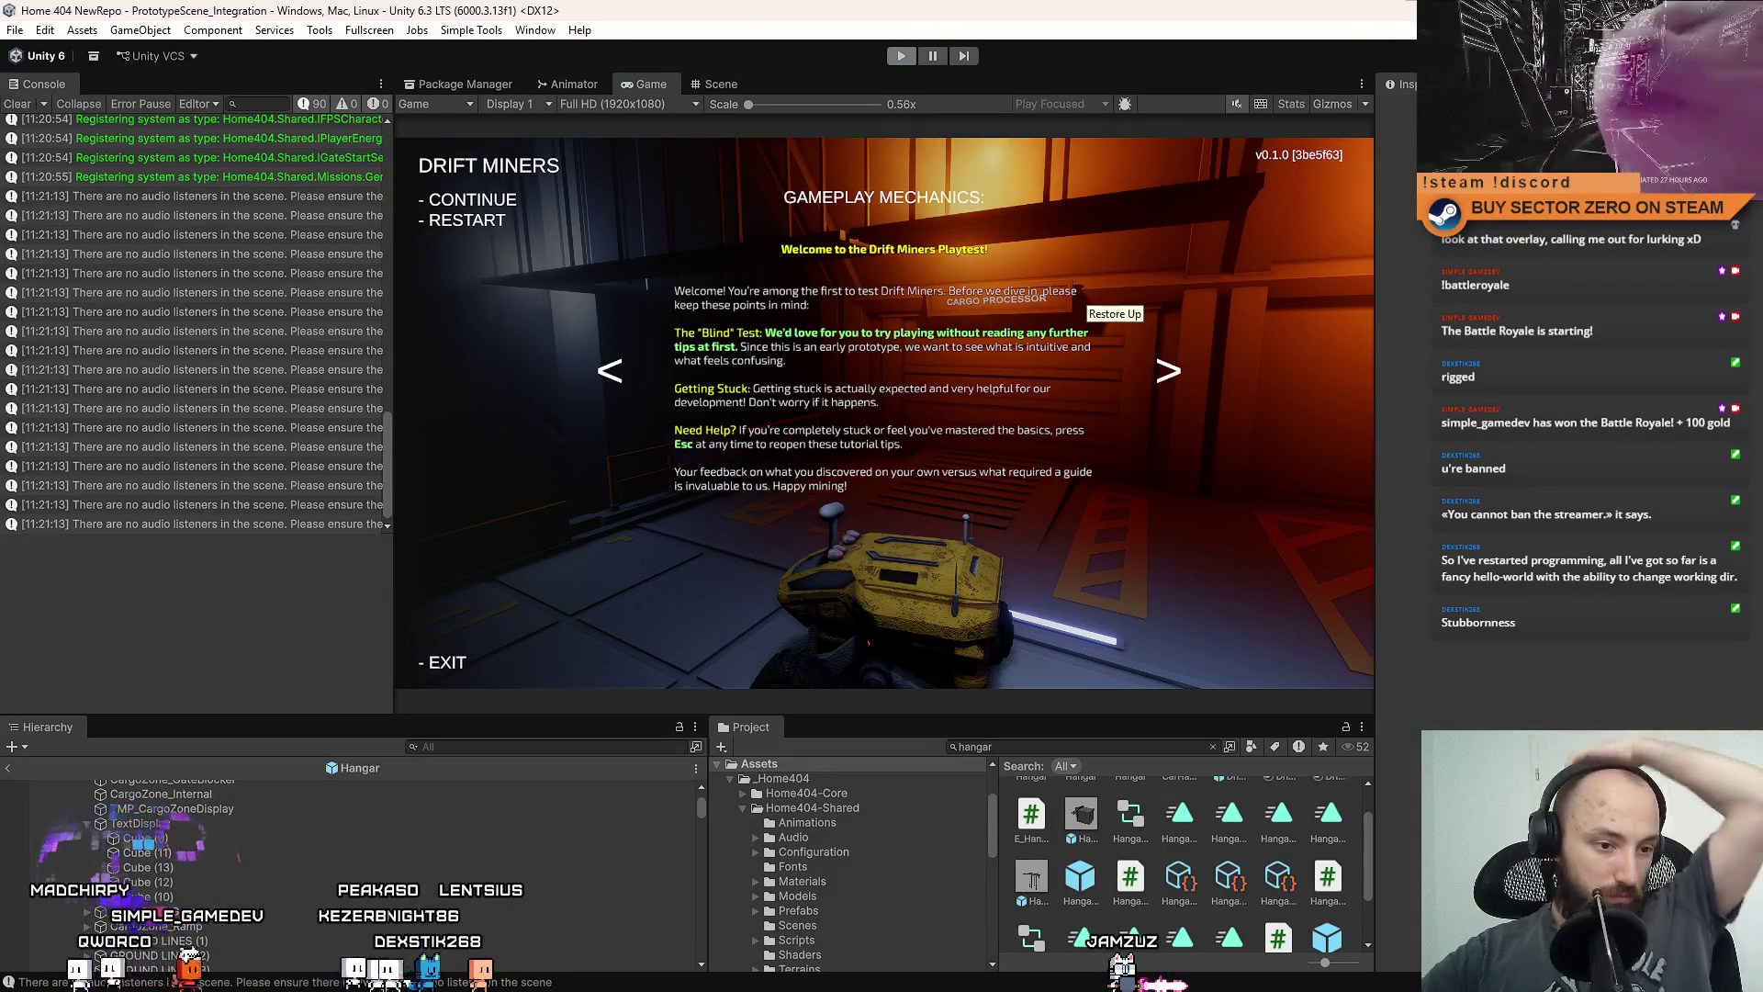
key("alt+Tab")
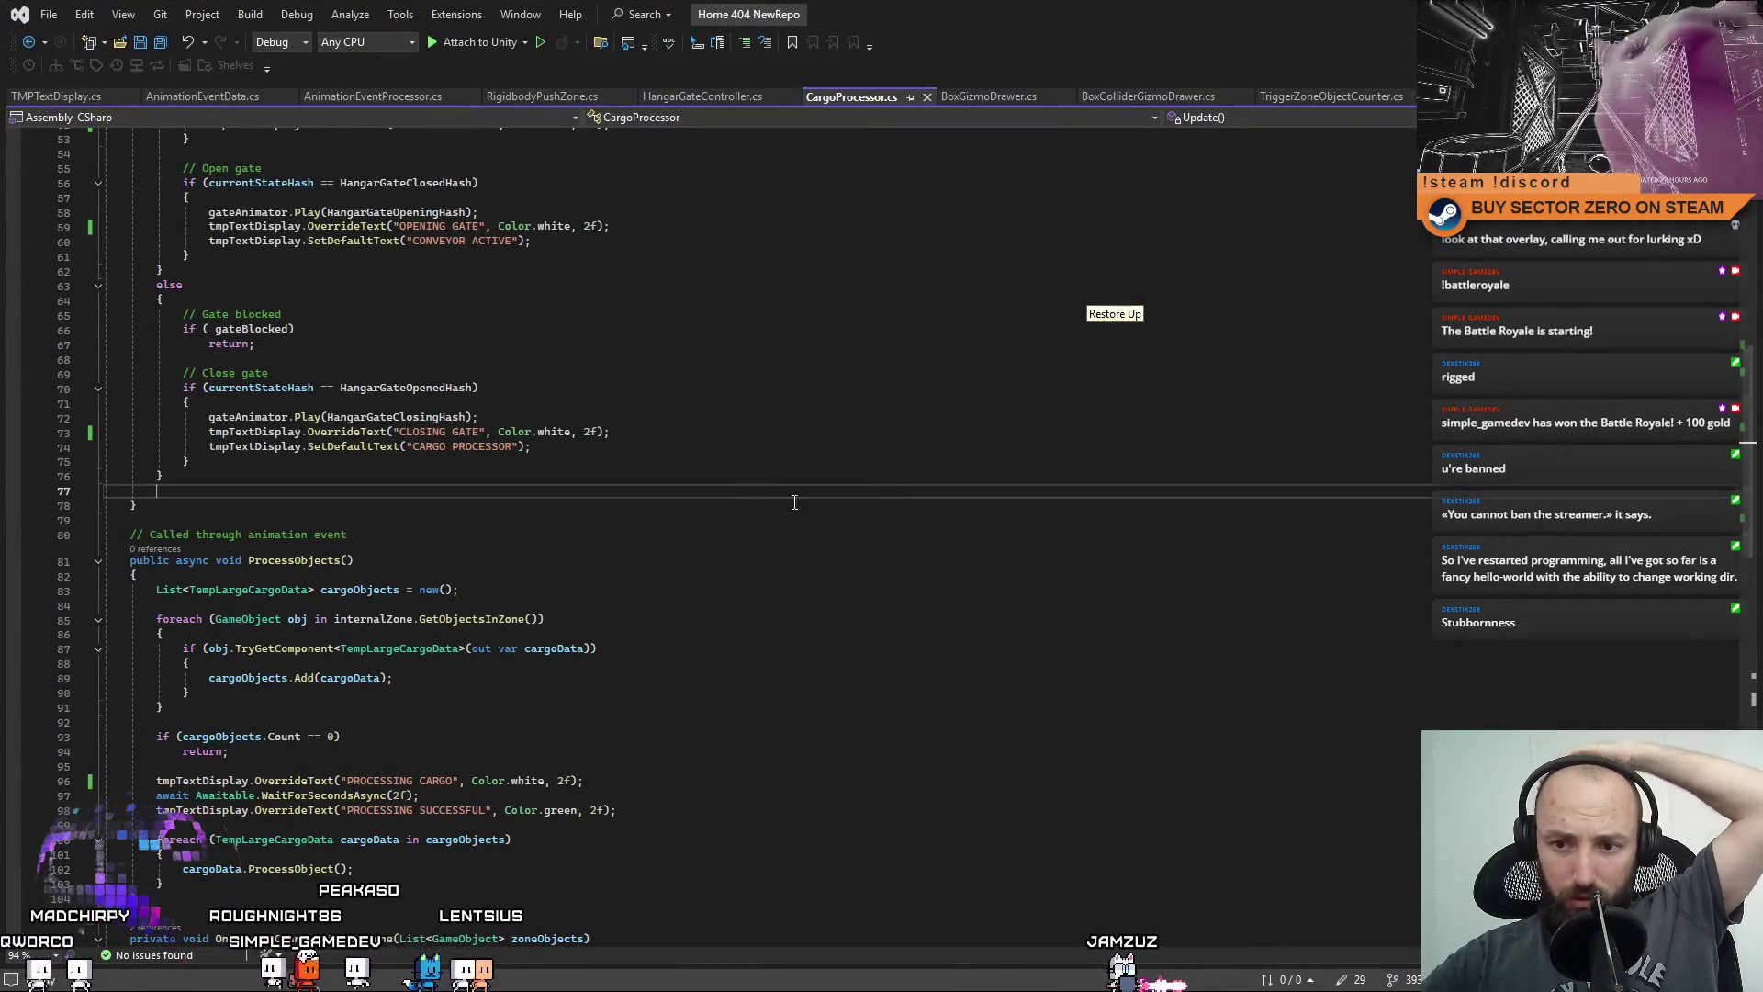
Change the PROCESSING SUCCESSFUL duration from 2f to 3f and return to Unity to recompile.
scroll(794, 502, "down", 5)
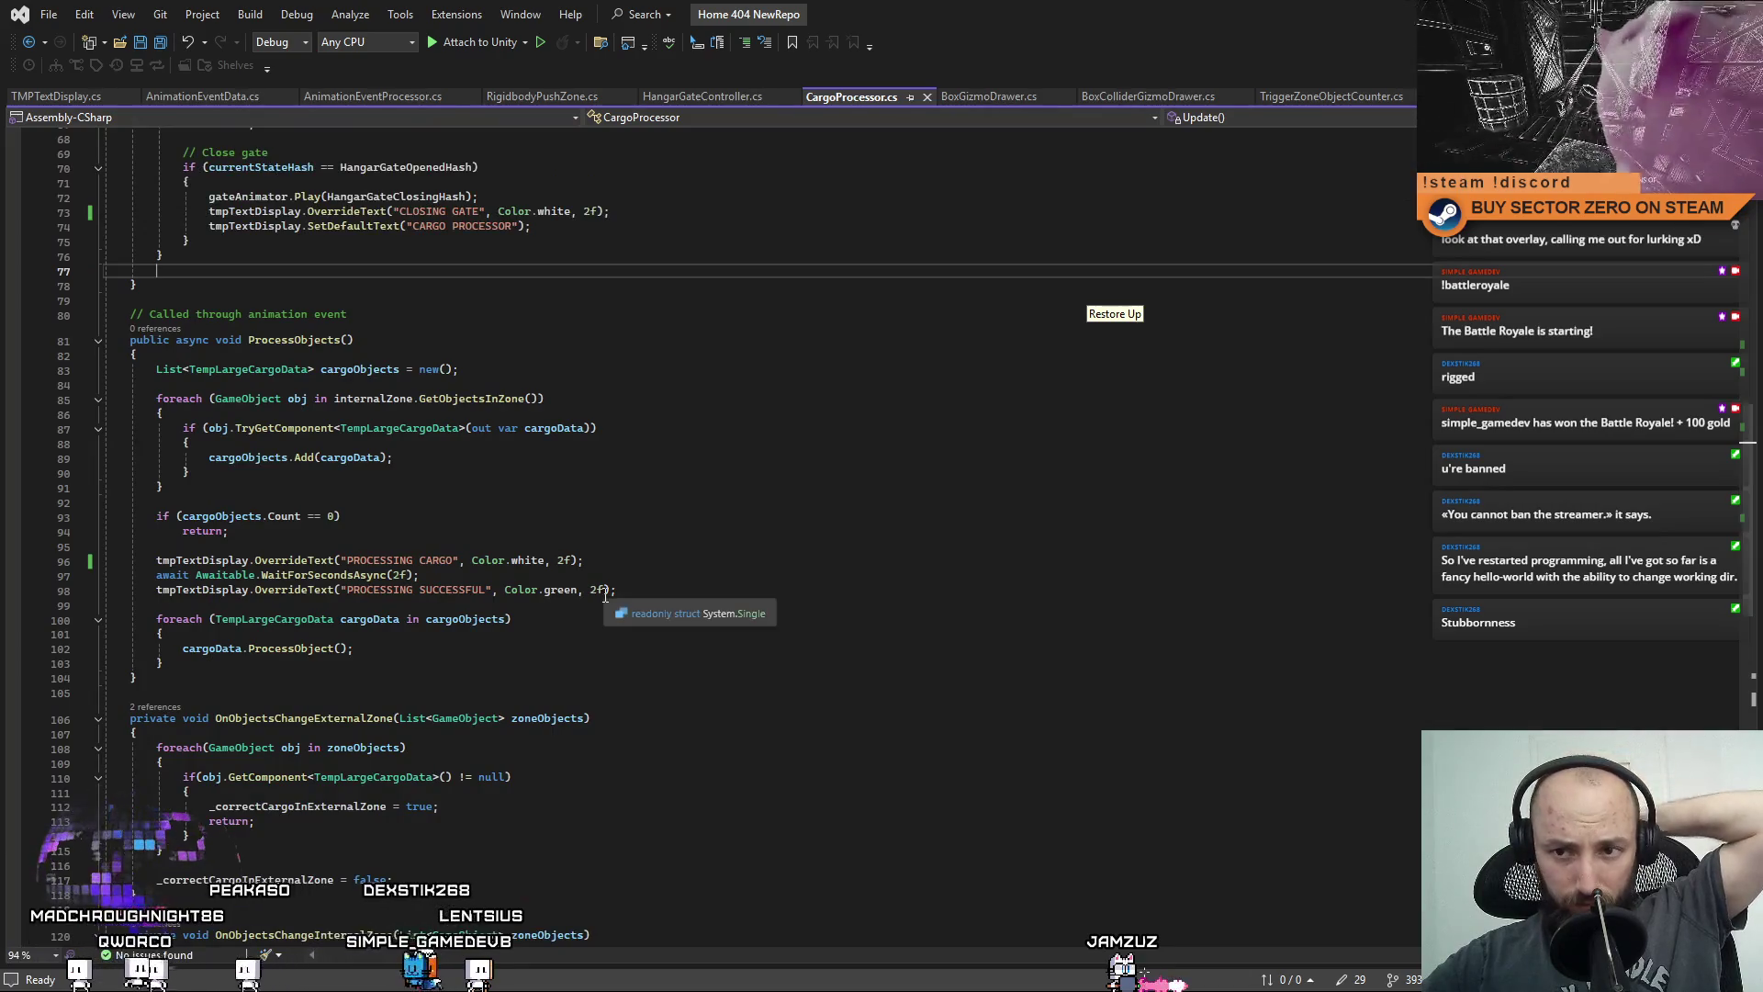
left_click(596, 591)
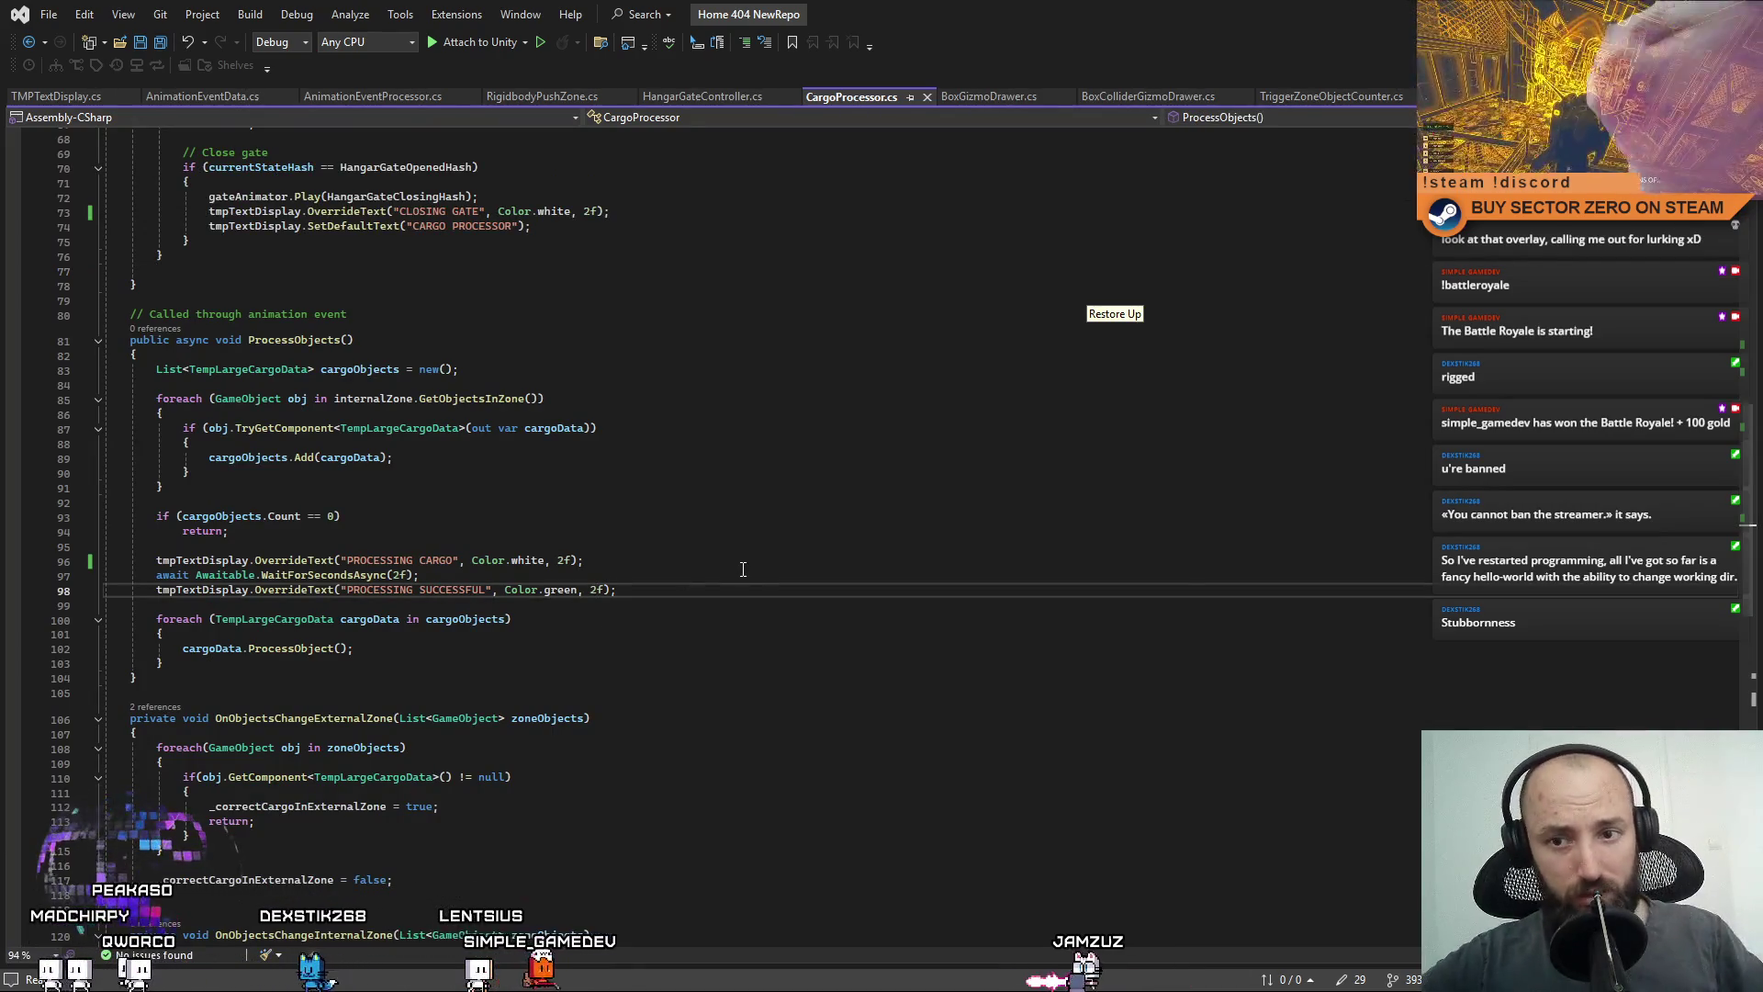
type("3")
left_click(897, 737)
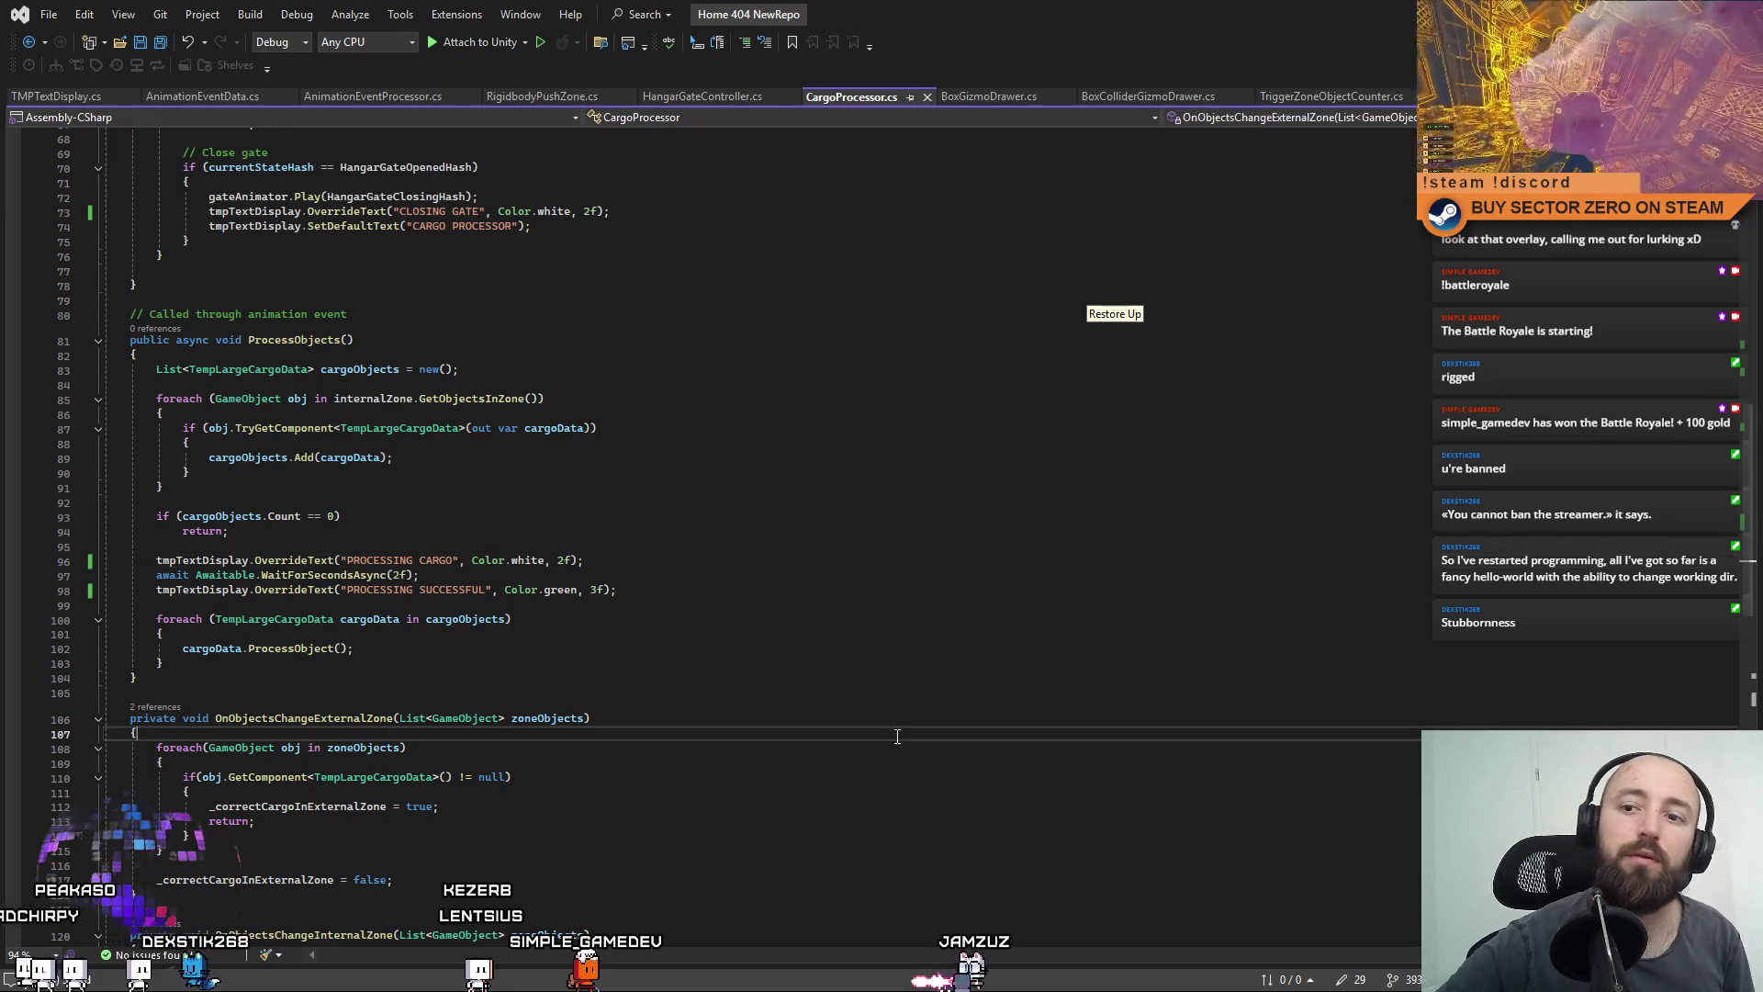
left_click(690, 449)
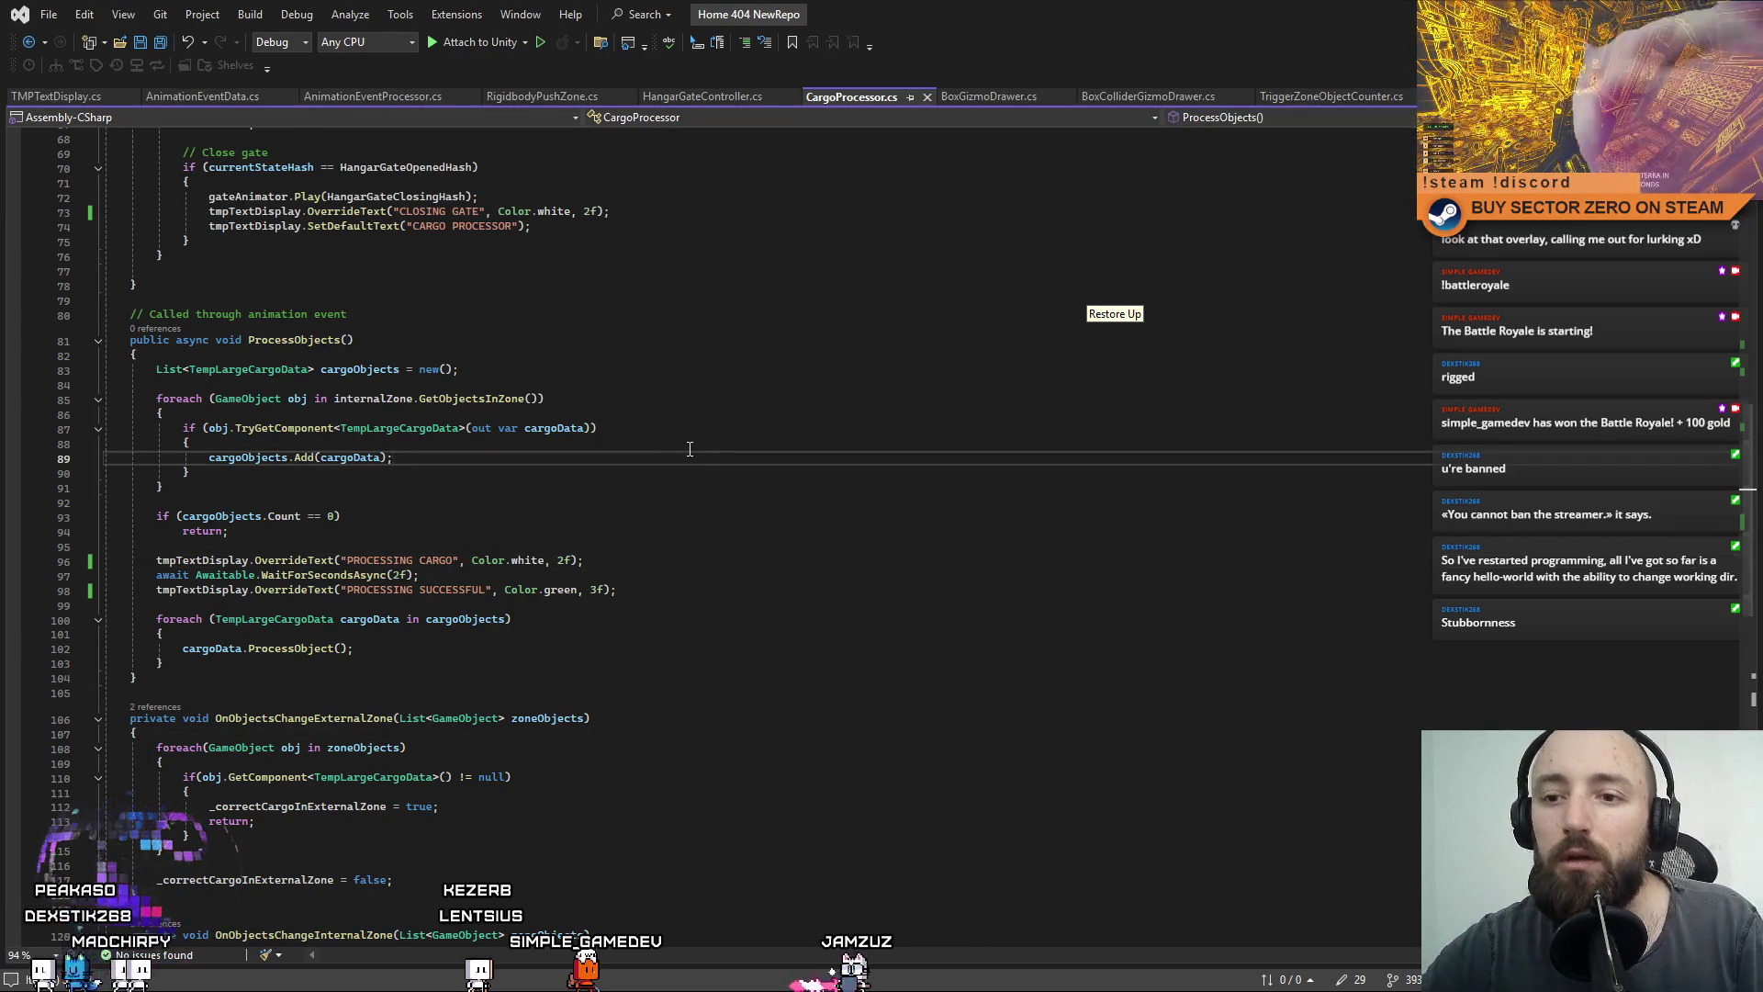
left_click(750, 527)
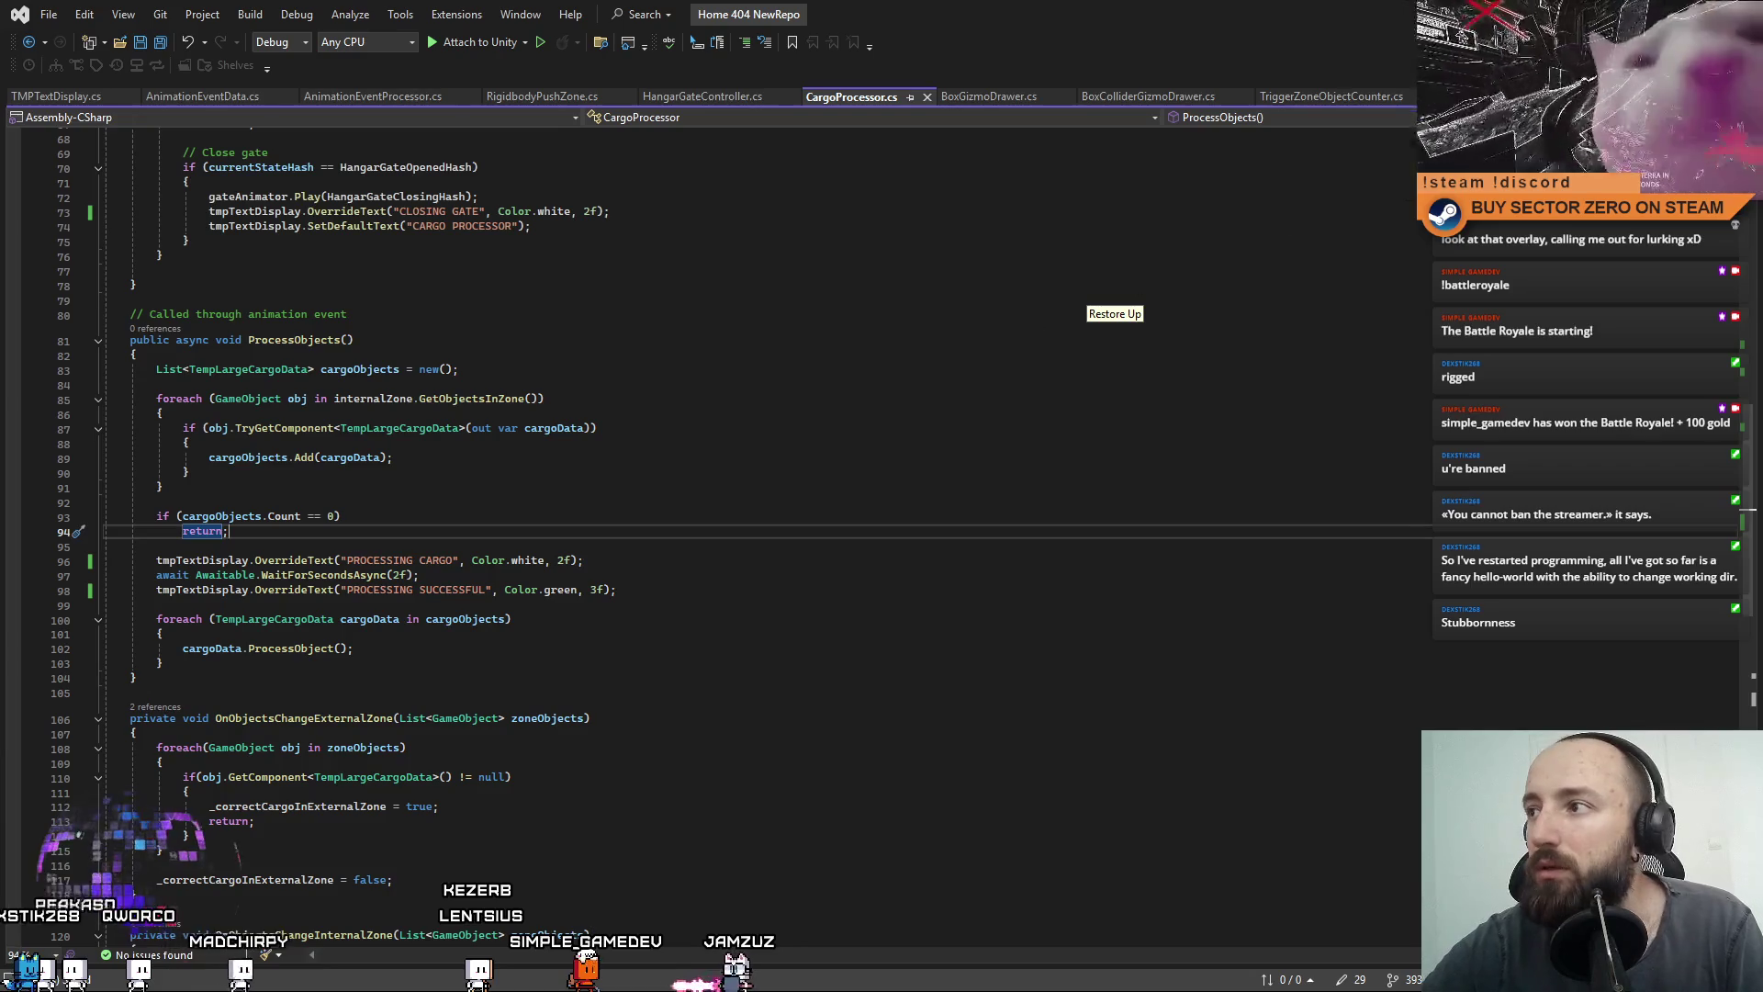
key("alt+Tab")
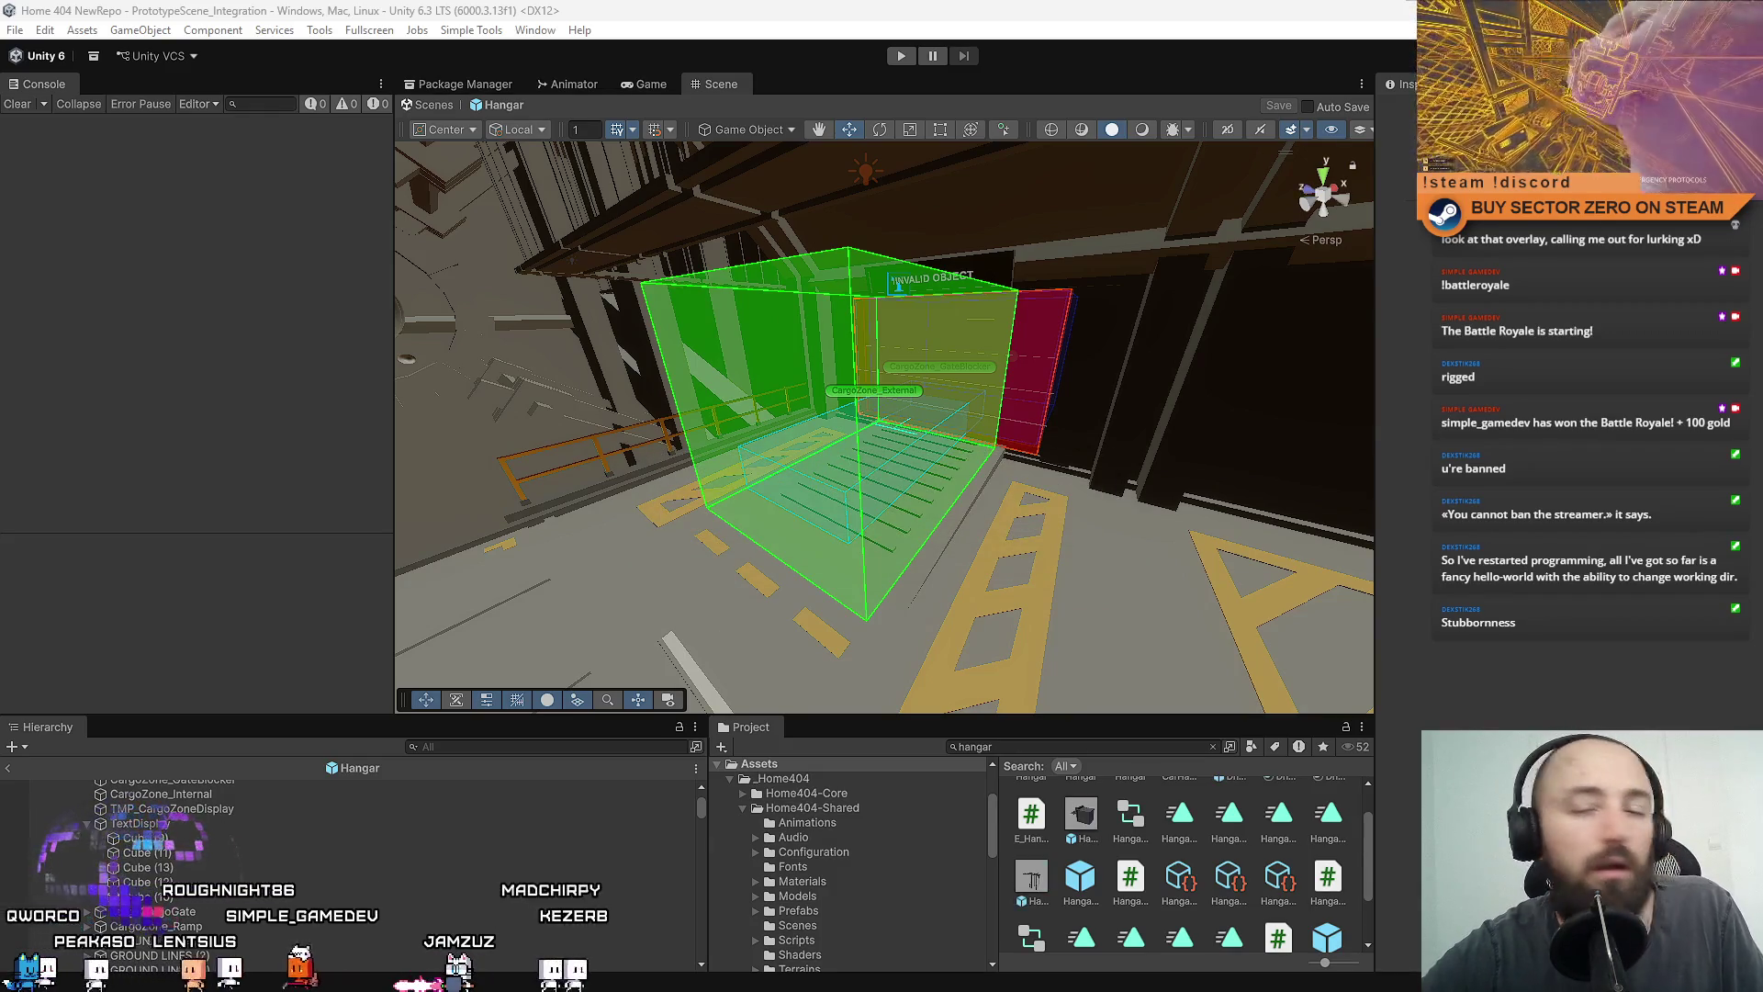
mouse_move(852, 426)
left_mouse_down()
mouse_move(643, 459)
mouse_move(735, 478)
mouse_move(697, 492)
mouse_move(918, 465)
mouse_move(780, 402)
left_mouse_up()
scroll(781, 403, "down", 10)
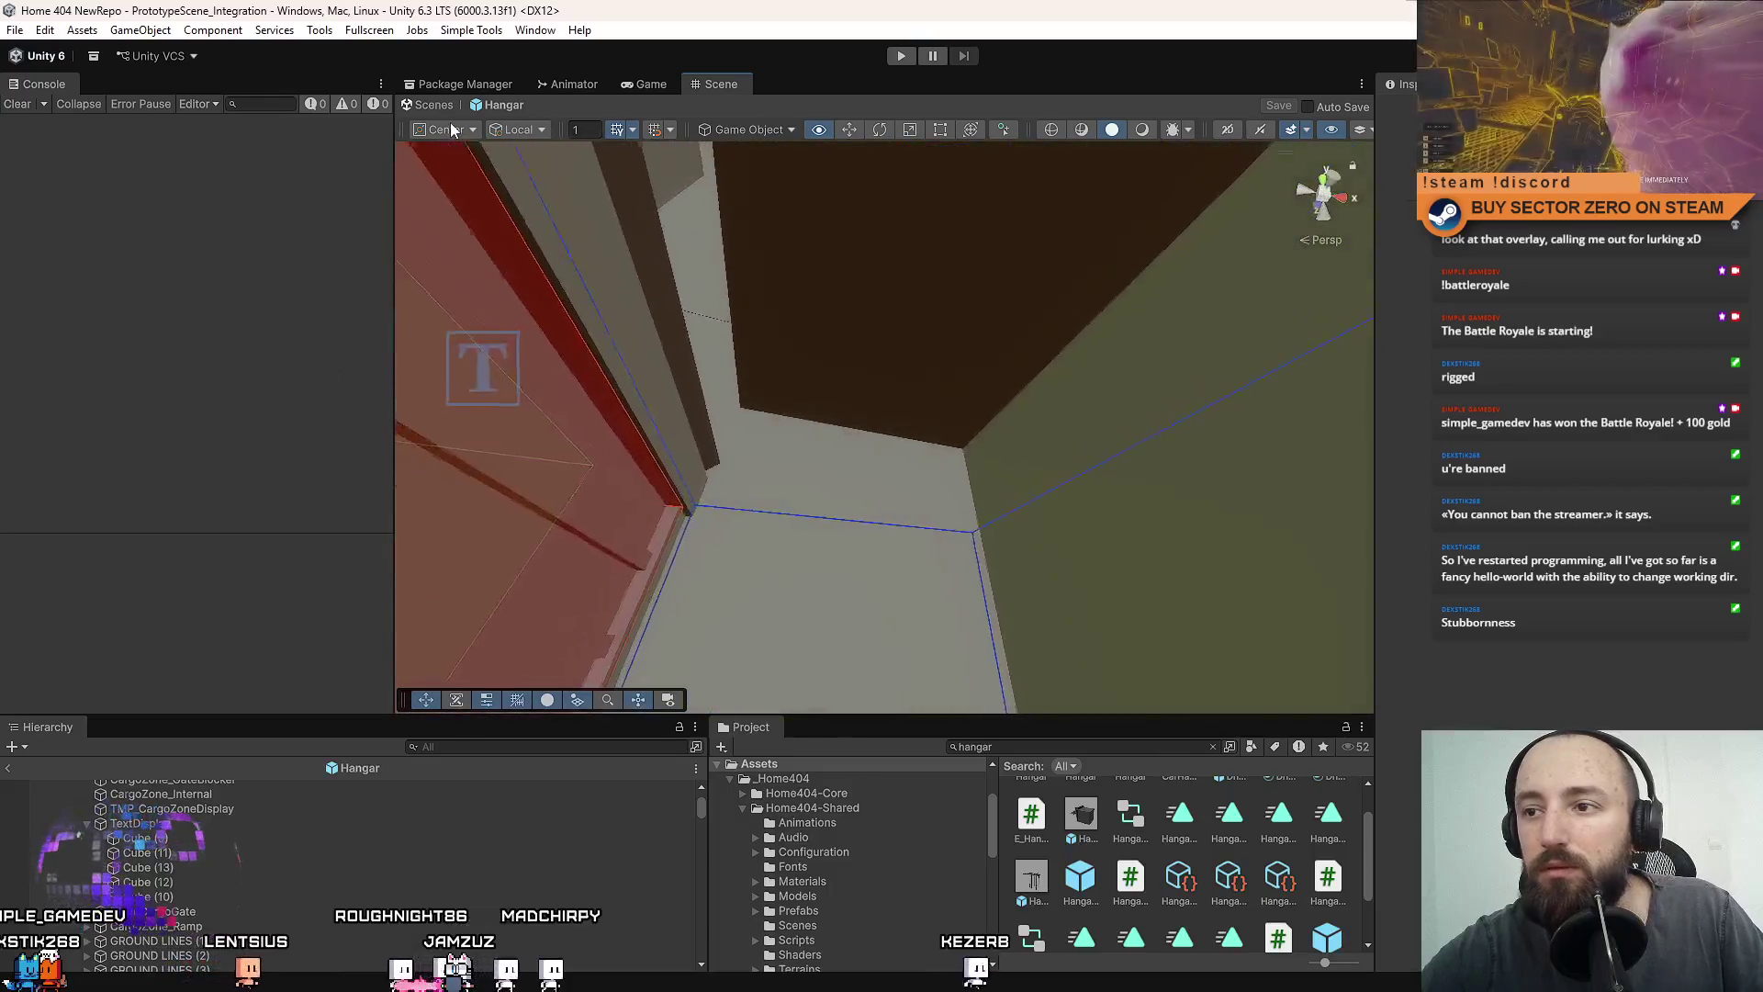
mouse_move(450, 123)
left_mouse_down()
mouse_move(272, 173)
mouse_move(36, 146)
mouse_move(64, 85)
mouse_move(531, 337)
mouse_move(394, 583)
mouse_move(317, 615)
mouse_move(1243, 583)
mouse_move(1086, 563)
mouse_move(858, 382)
mouse_move(681, 343)
mouse_move(577, 414)
mouse_move(175, 572)
mouse_move(351, 523)
mouse_move(830, 327)
mouse_move(748, 362)
mouse_move(795, 365)
mouse_move(643, 395)
mouse_move(851, 376)
mouse_move(721, 362)
mouse_move(764, 349)
left_mouse_up()
Select CargoZone_GateBlocker and orbit around the cargo gate to inspect it.
left_click(793, 365)
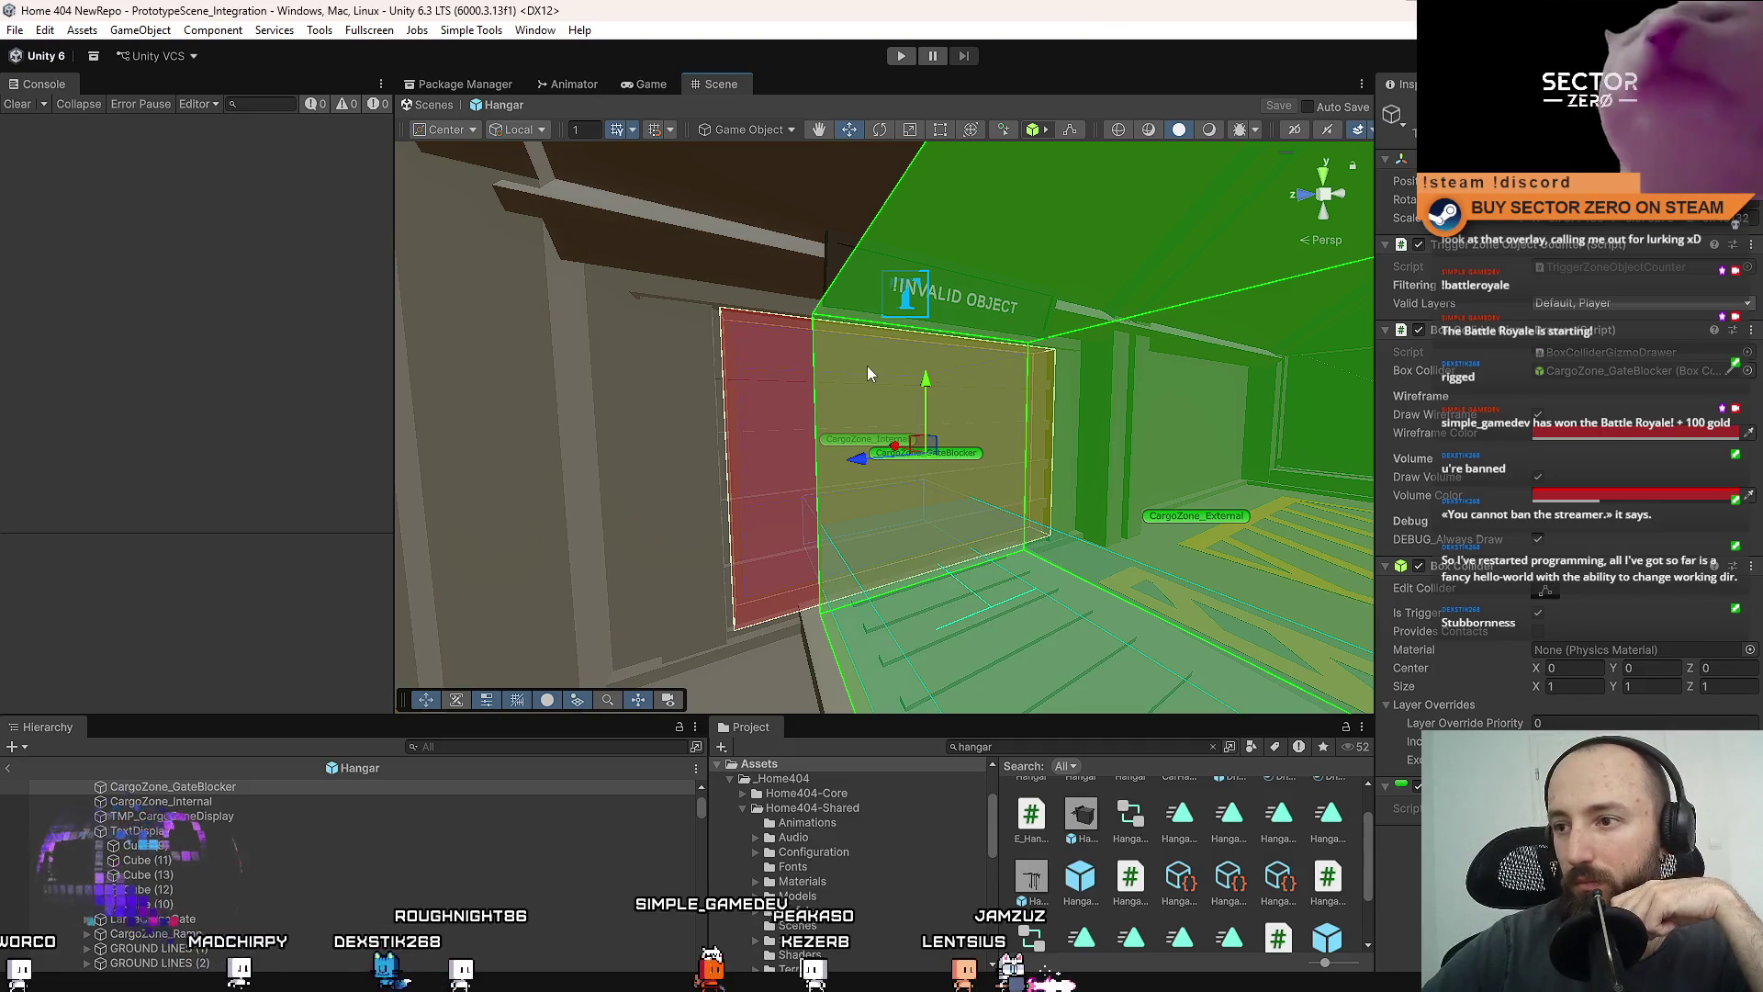
mouse_move(868, 366)
left_mouse_down()
mouse_move(815, 432)
mouse_move(840, 438)
left_mouse_up()
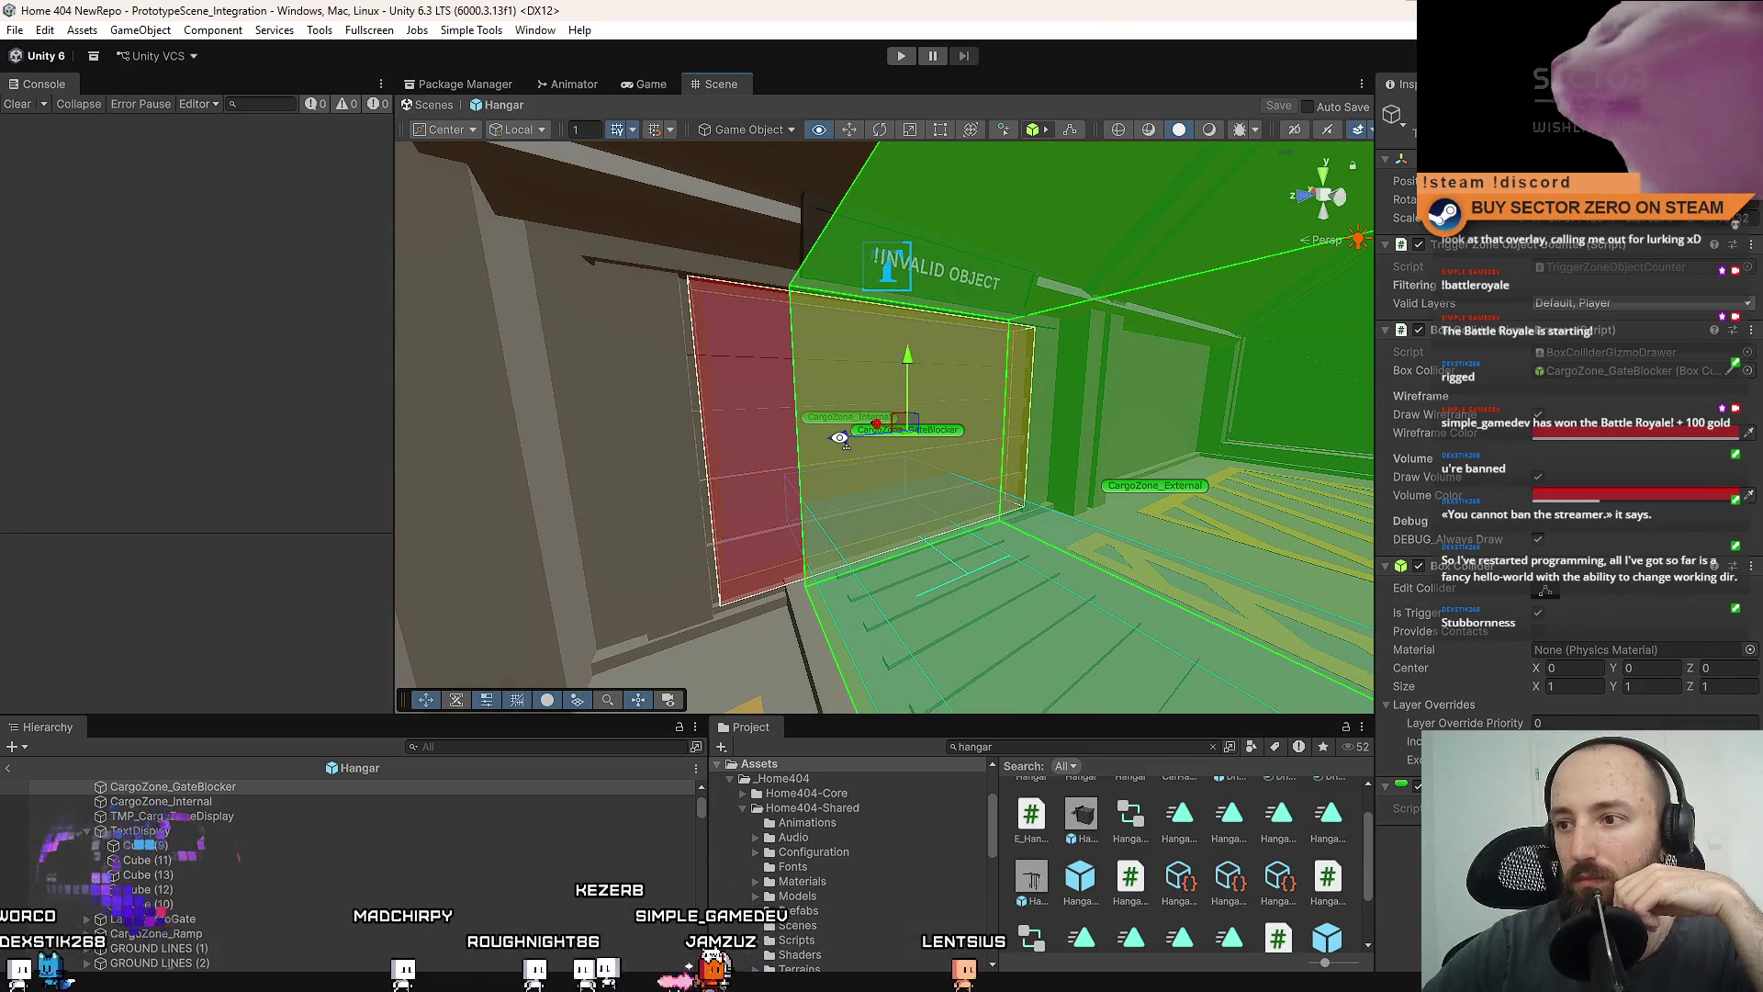
mouse_move(840, 437)
left_mouse_down()
mouse_move(1158, 466)
mouse_move(988, 481)
mouse_move(810, 442)
mouse_move(682, 488)
left_mouse_up()
scroll(735, 470, "up", 3)
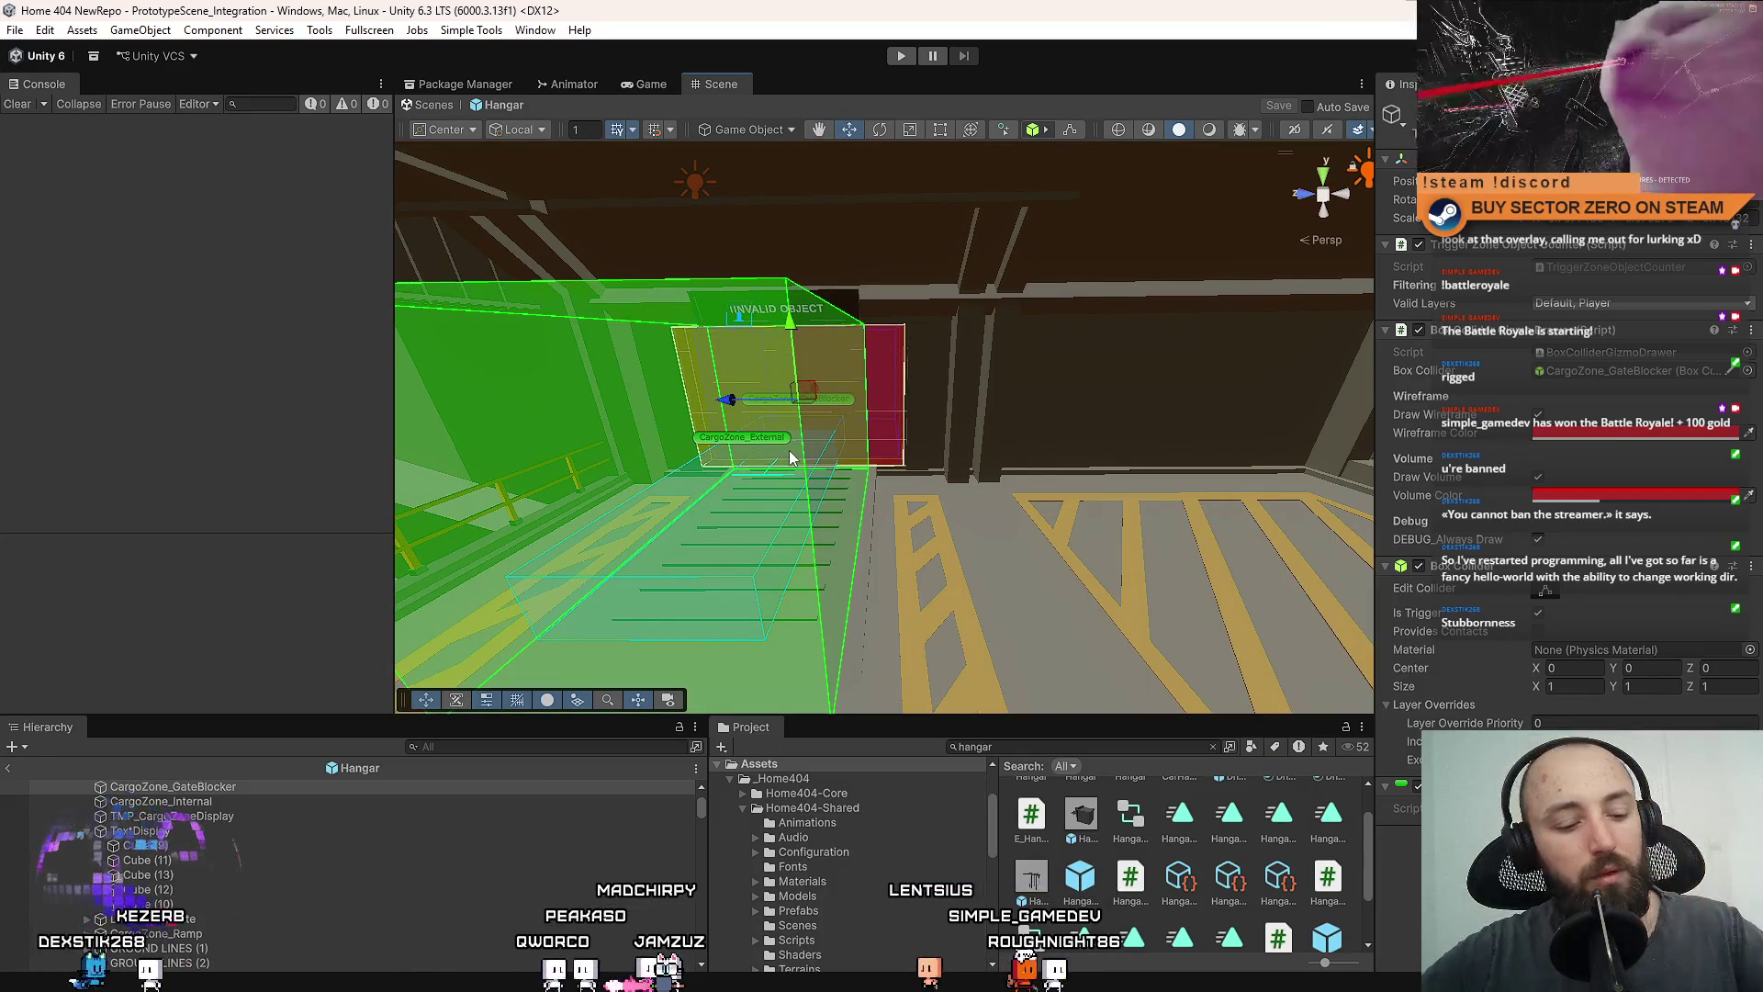
mouse_move(789, 457)
left_mouse_down()
mouse_move(495, 472)
mouse_move(826, 479)
mouse_move(740, 509)
left_mouse_up()
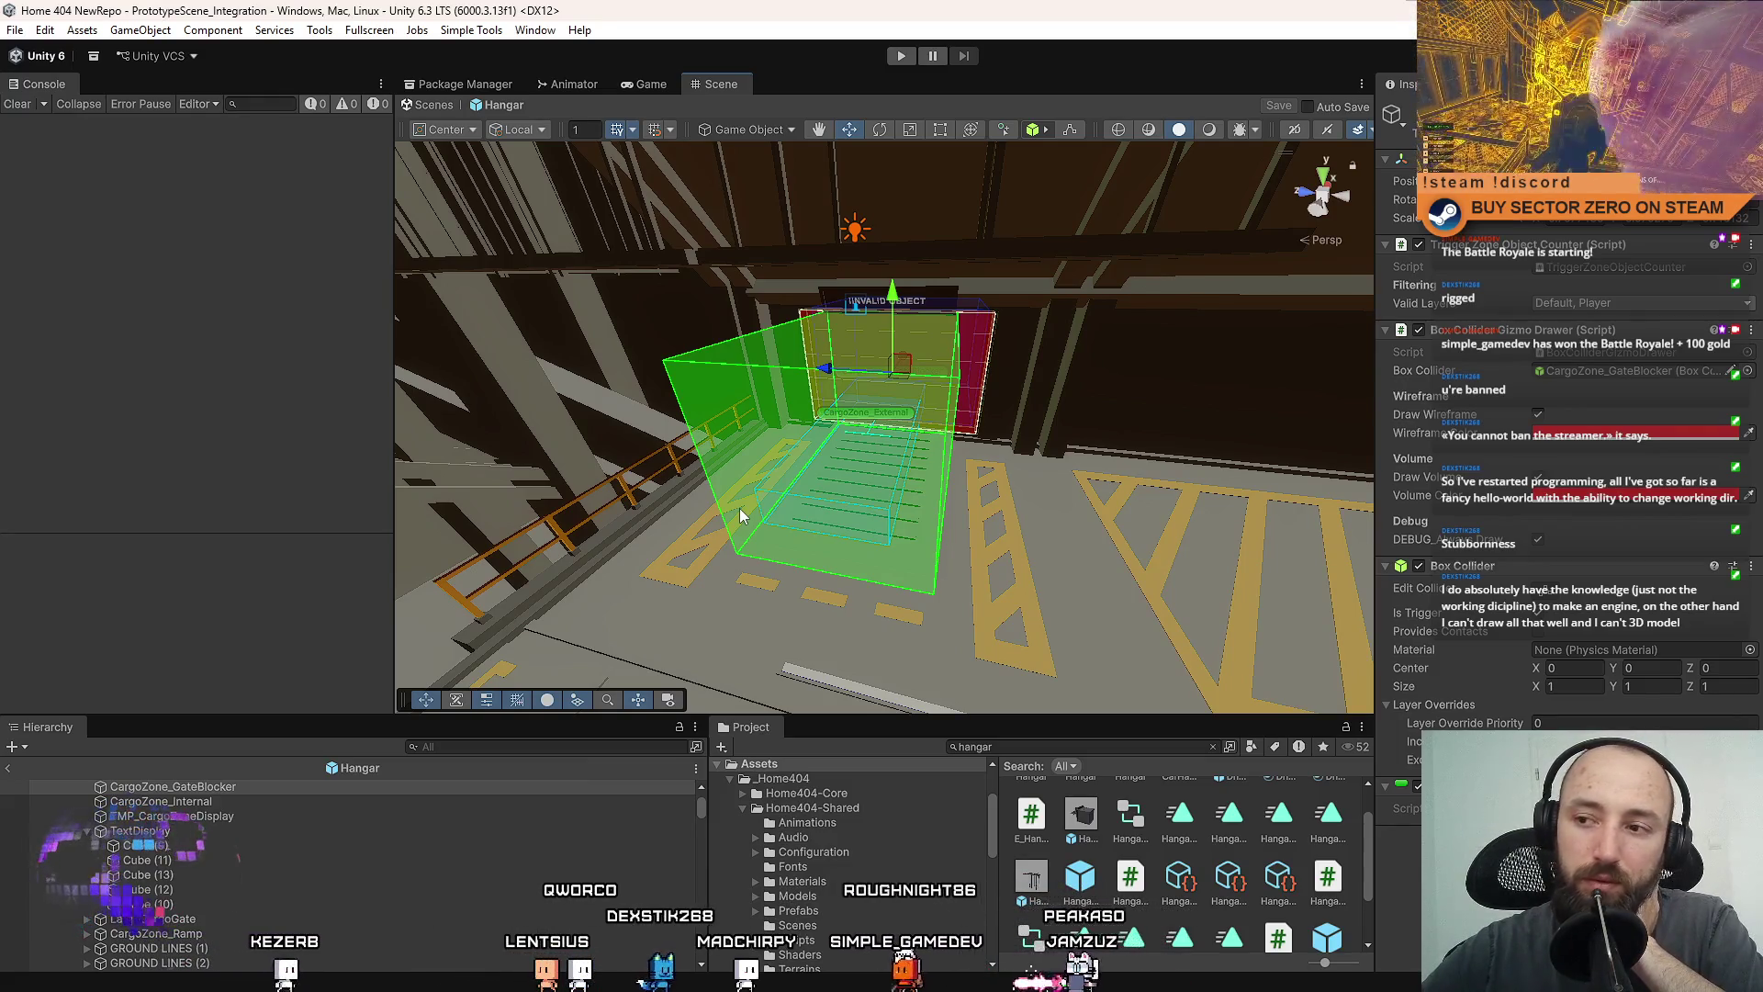
scroll(362, 856, "up", 3)
Select LARGE CARGO ZONE in the Hierarchy and collapse its children.
left_click(212, 845)
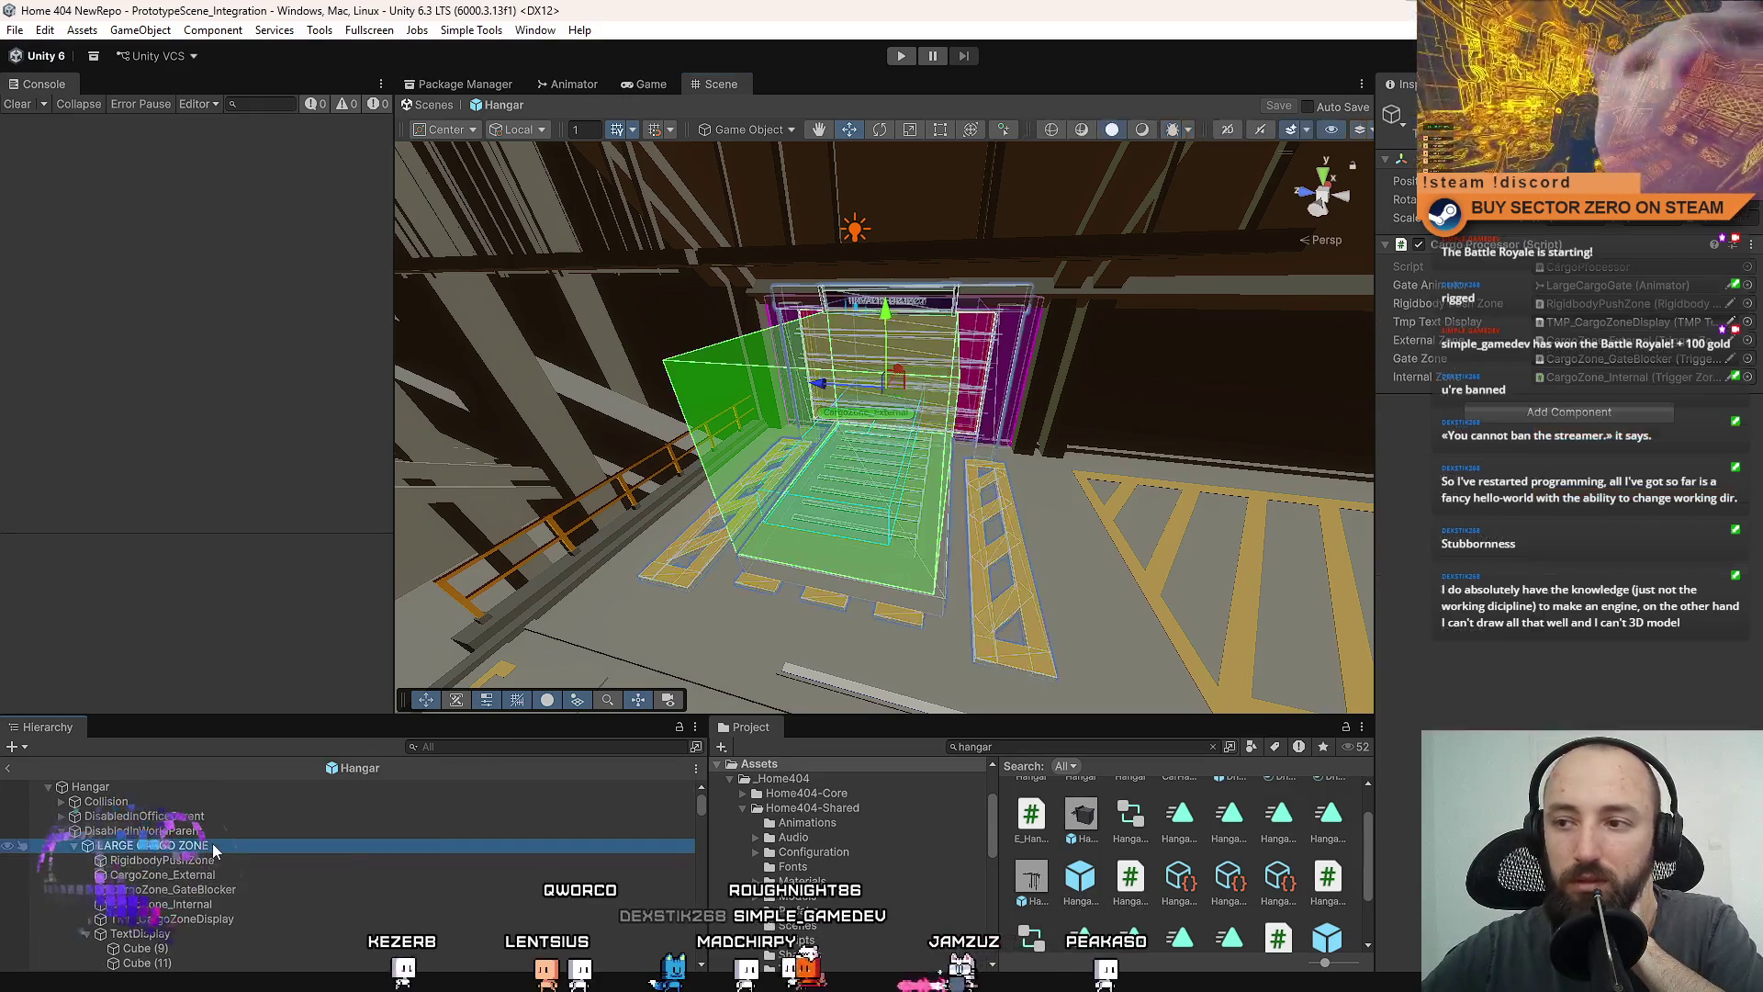
left_click(74, 845)
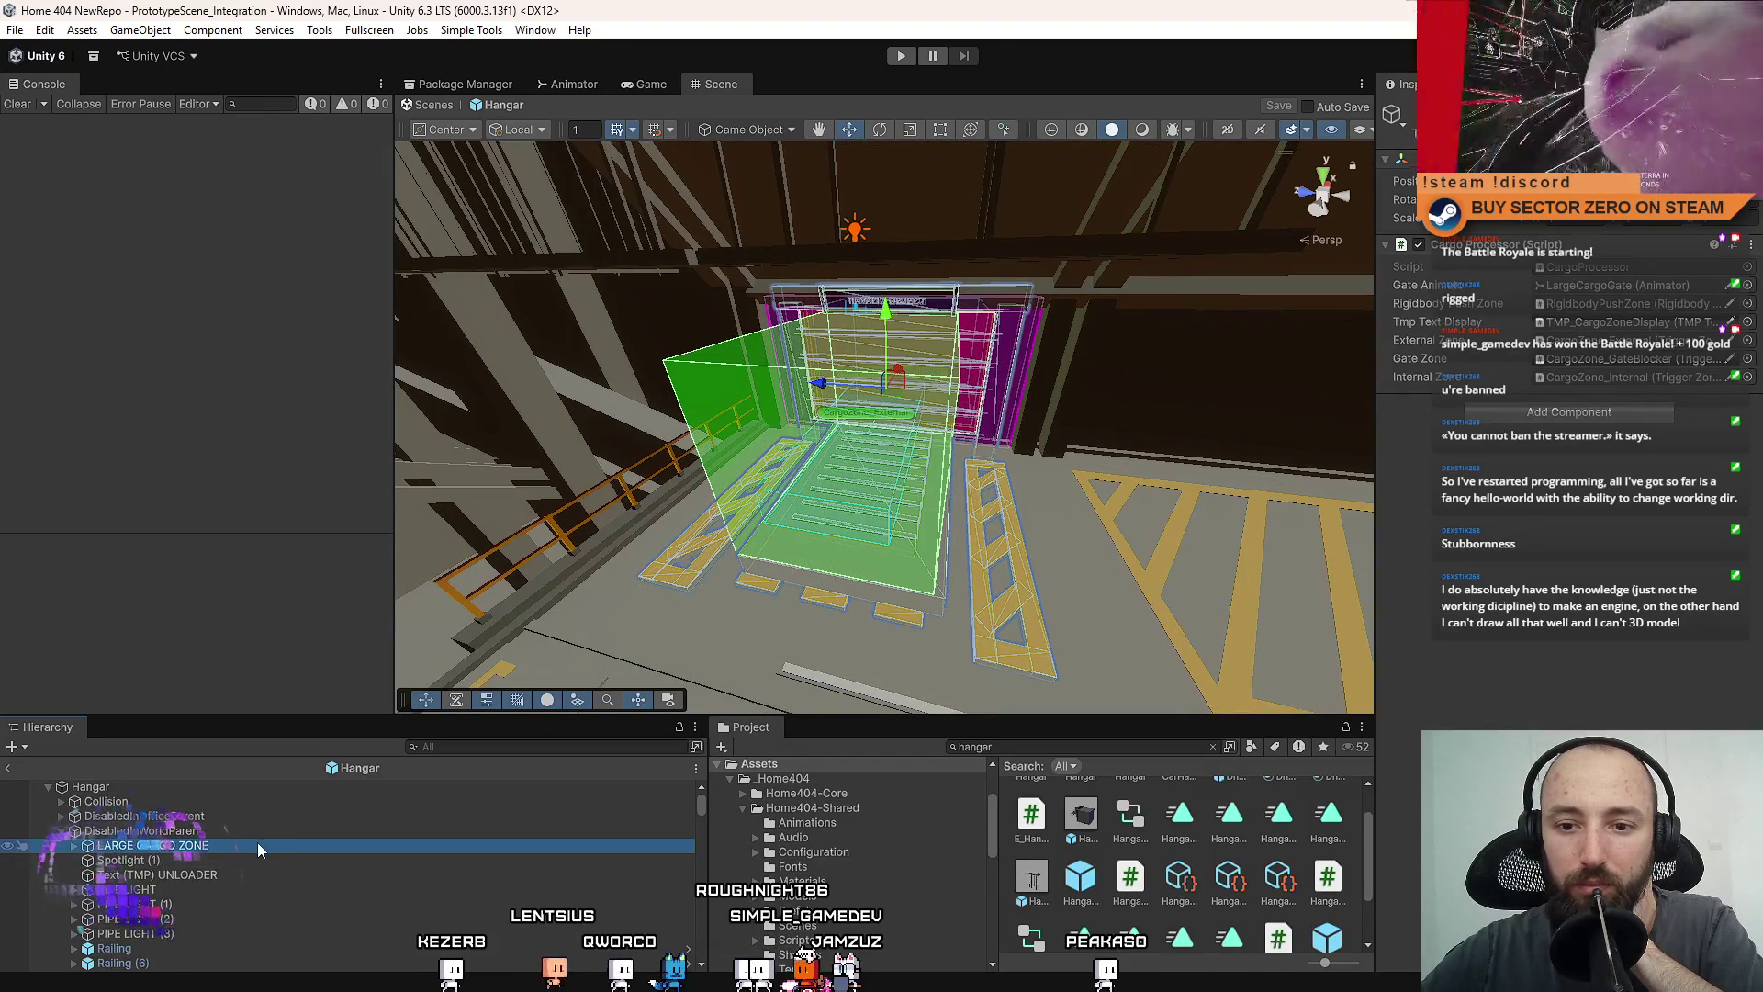
mouse_move(795, 480)
left_mouse_down()
mouse_move(772, 433)
mouse_move(855, 460)
mouse_move(750, 449)
left_mouse_up()
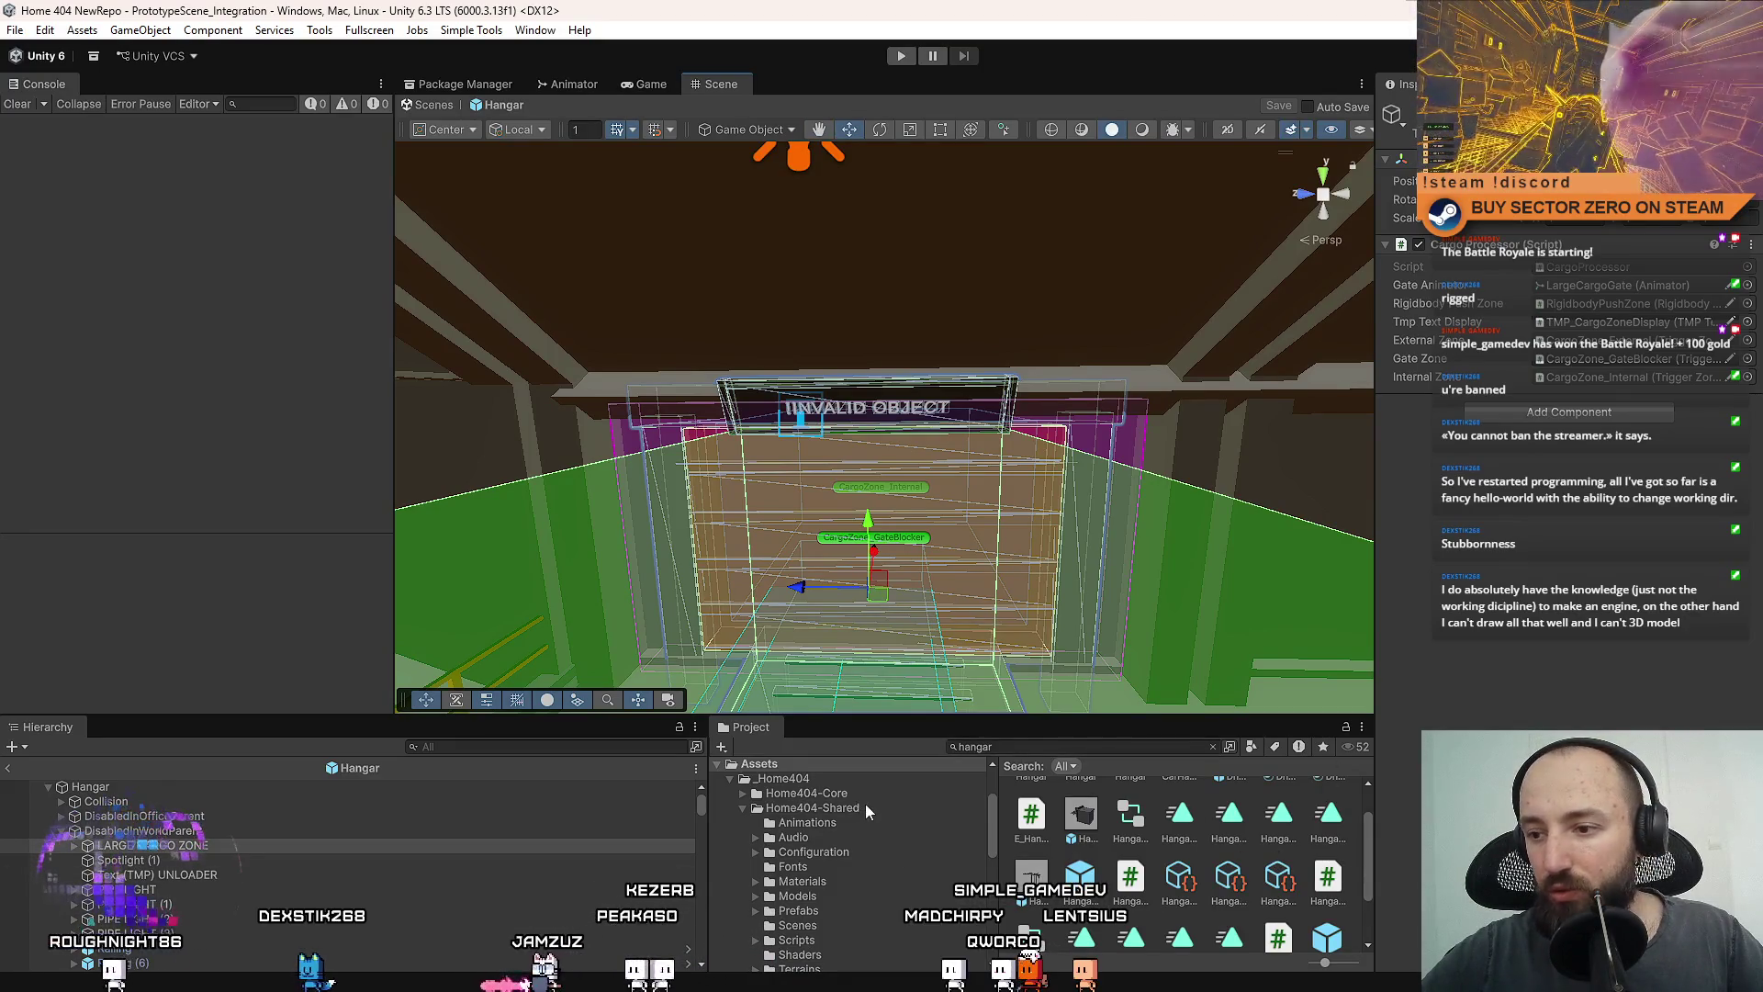
List the top-level Assets folder contents in the Project panel.
scroll(1198, 891, "down", 3, "ctrl")
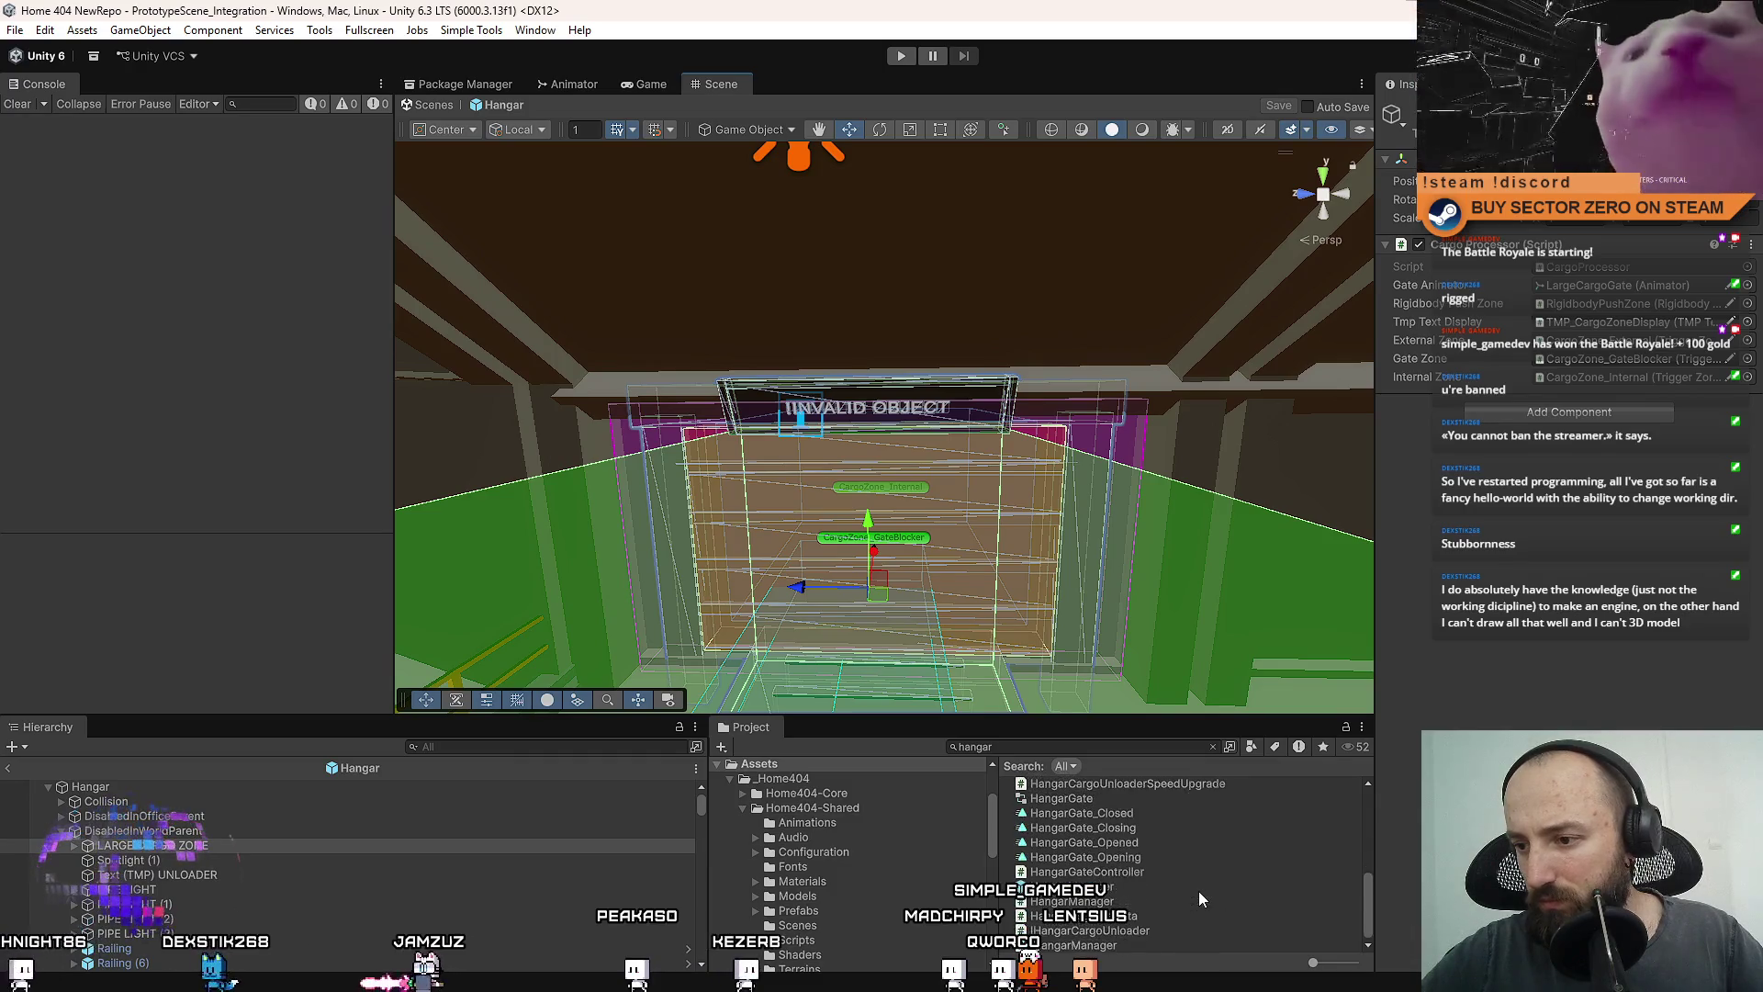
scroll(1148, 905, "up", 10)
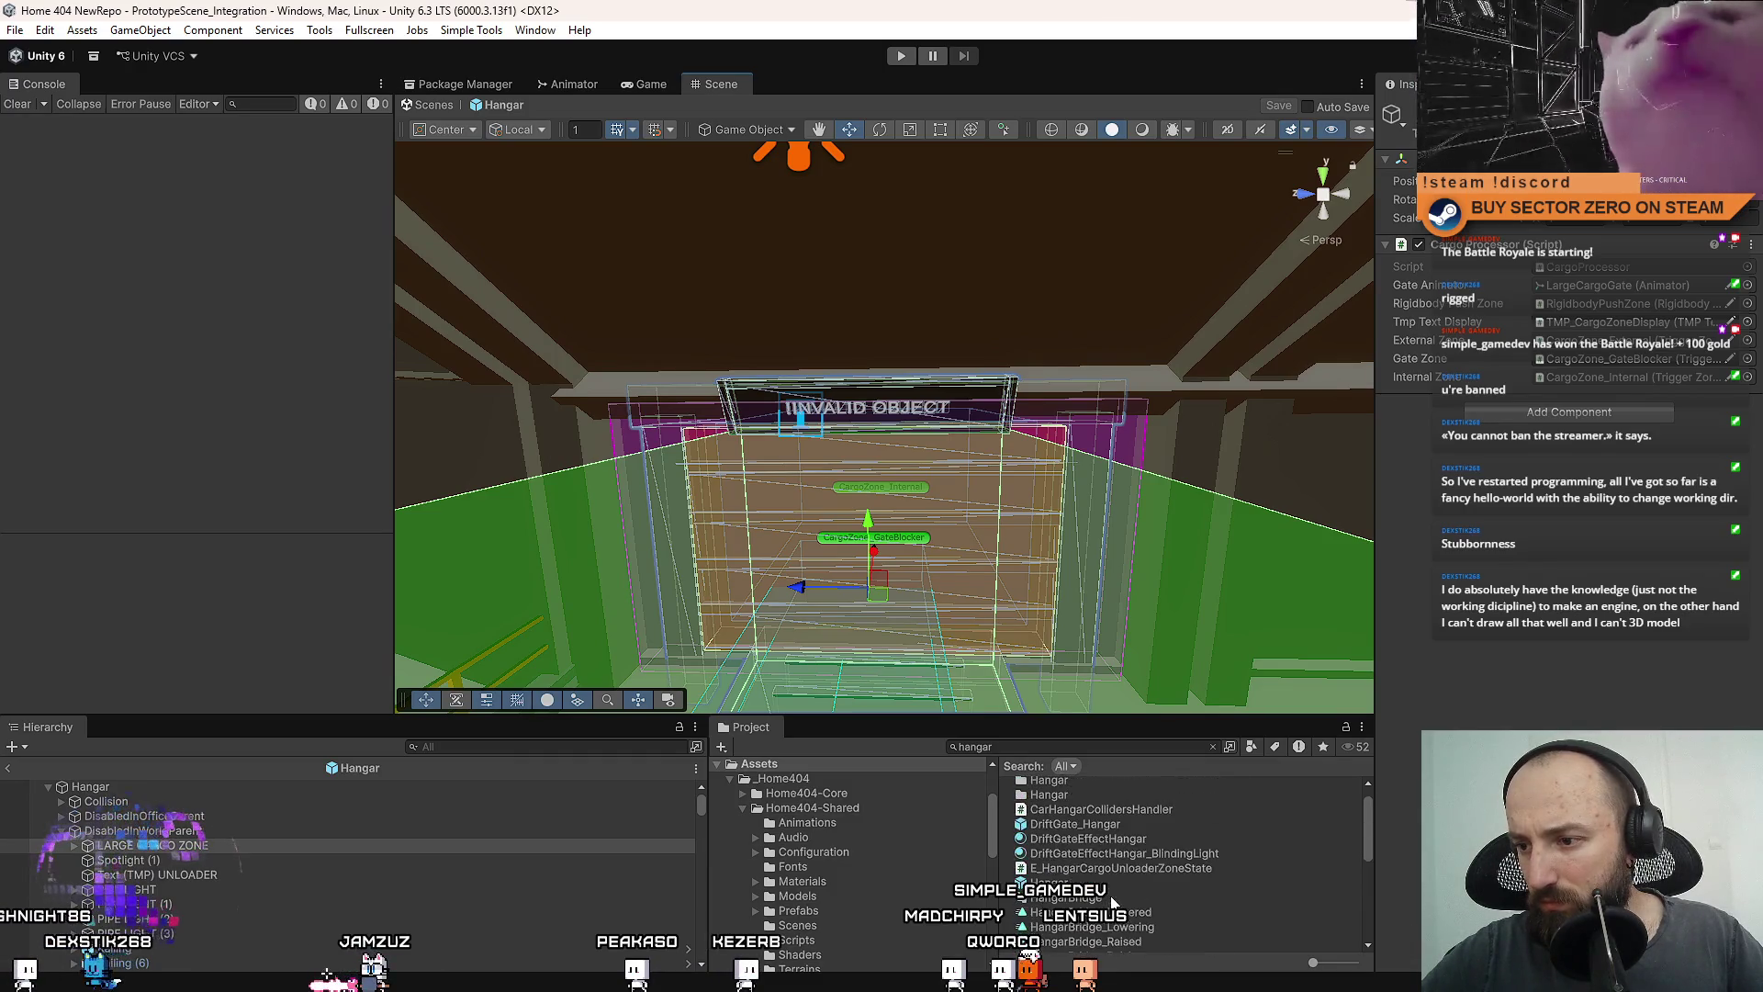
scroll(1111, 902, "down", 8)
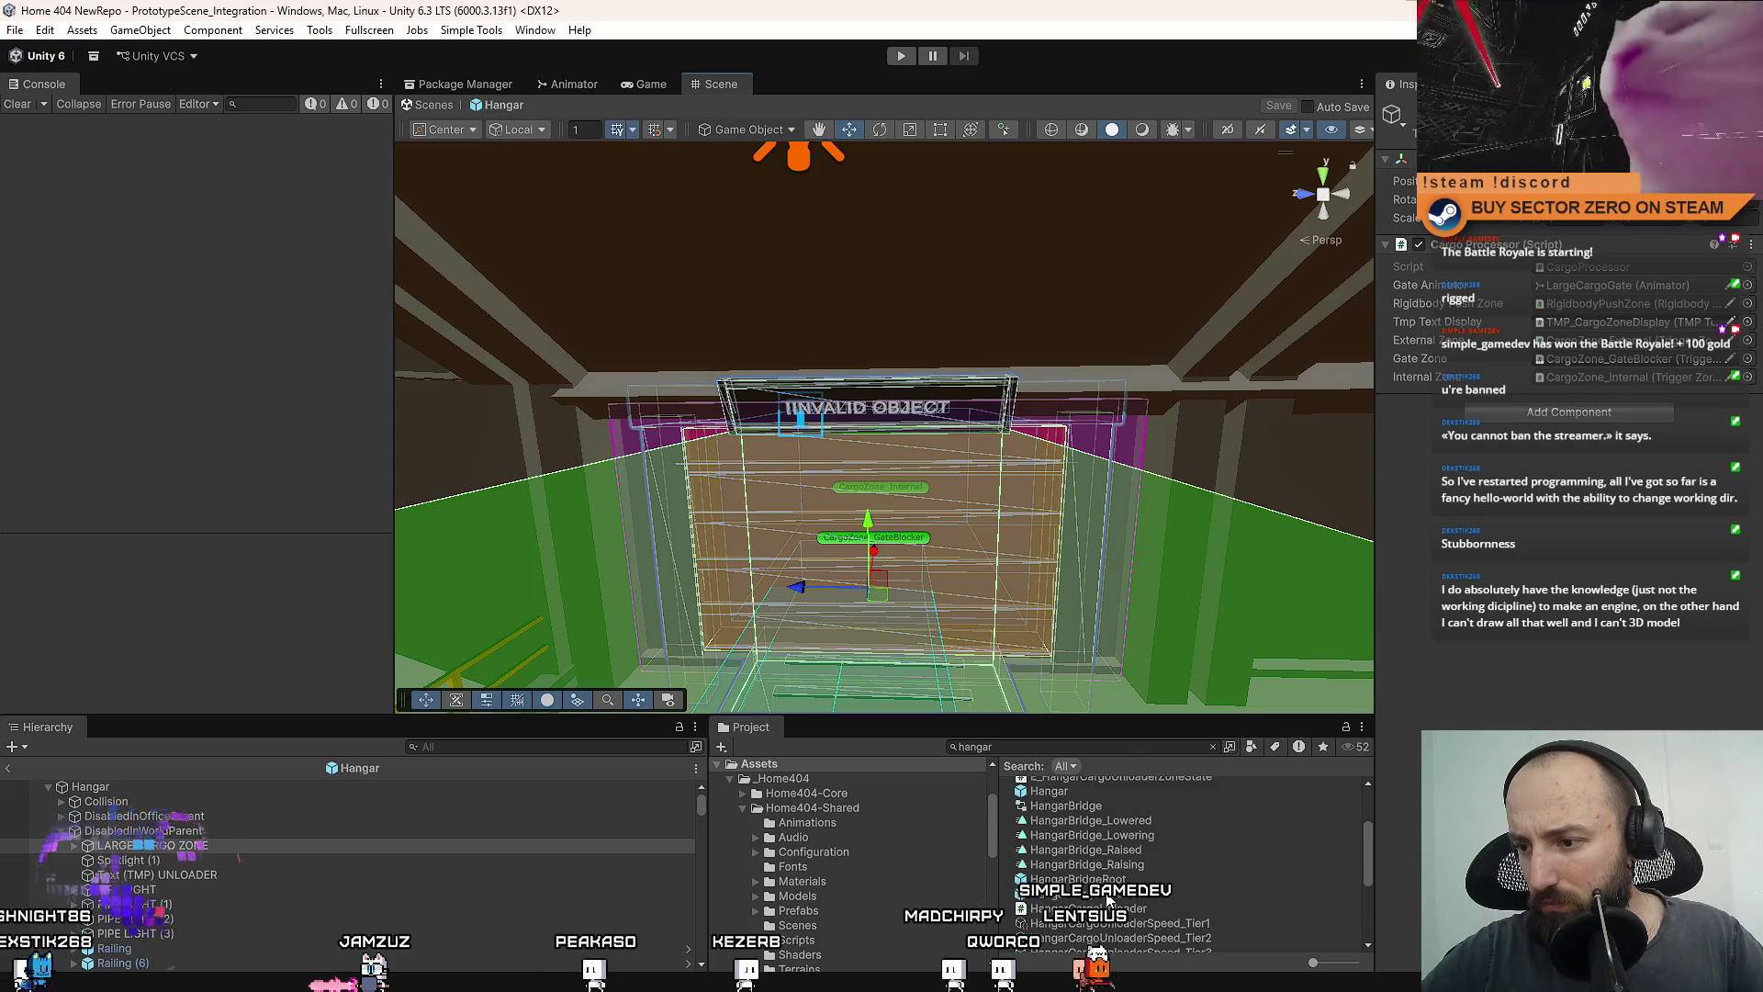
scroll(1110, 902, "down", 1)
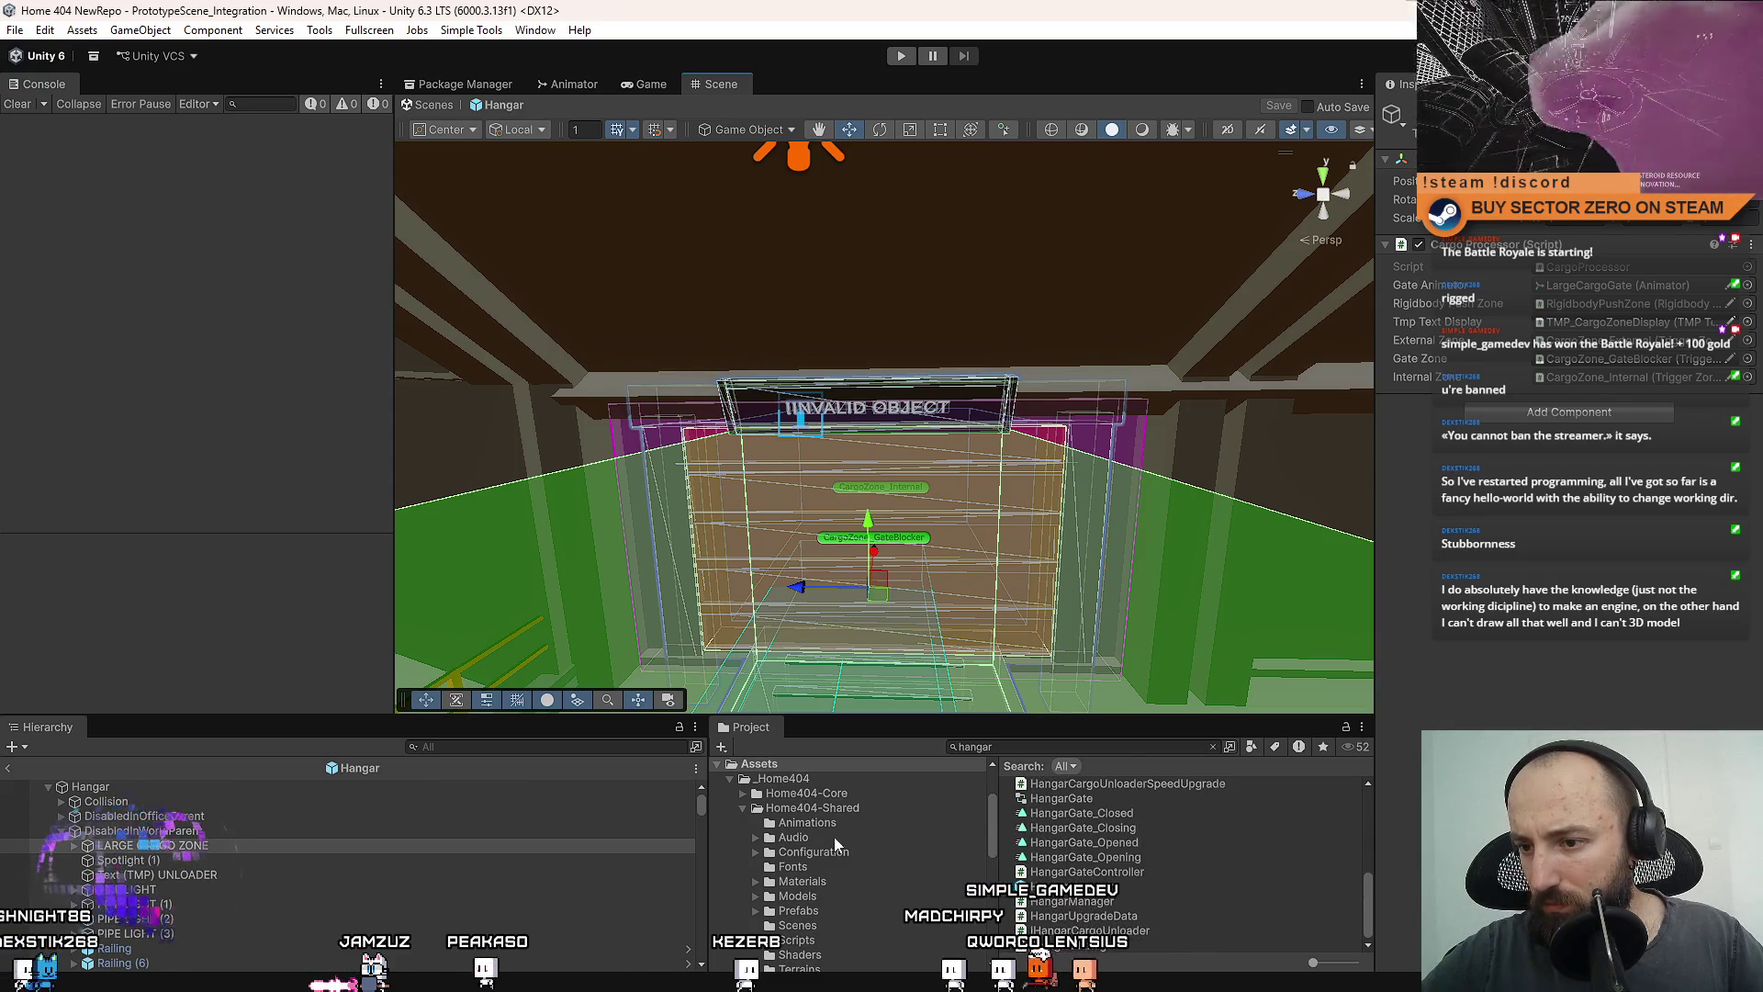
scroll(829, 831, "up", 2)
left_click(807, 819)
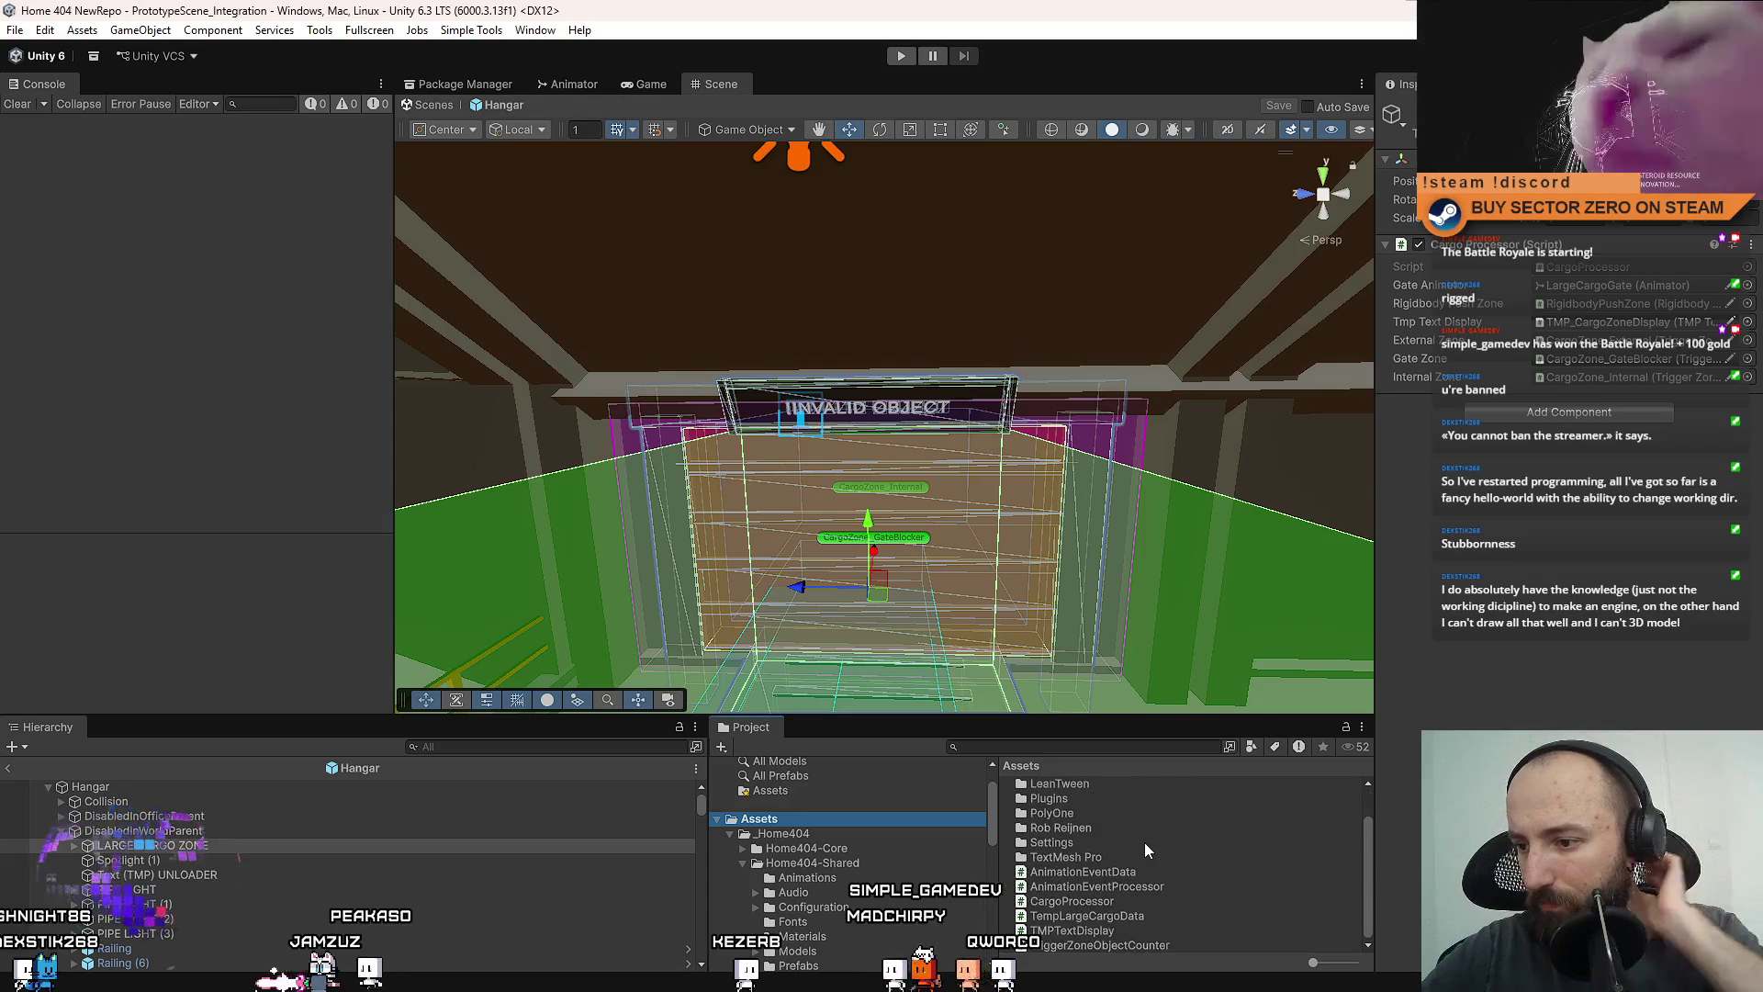
Select the INVALID OBJECT sign and its TextMeshPro text input.
scroll(1128, 865, "down", 1)
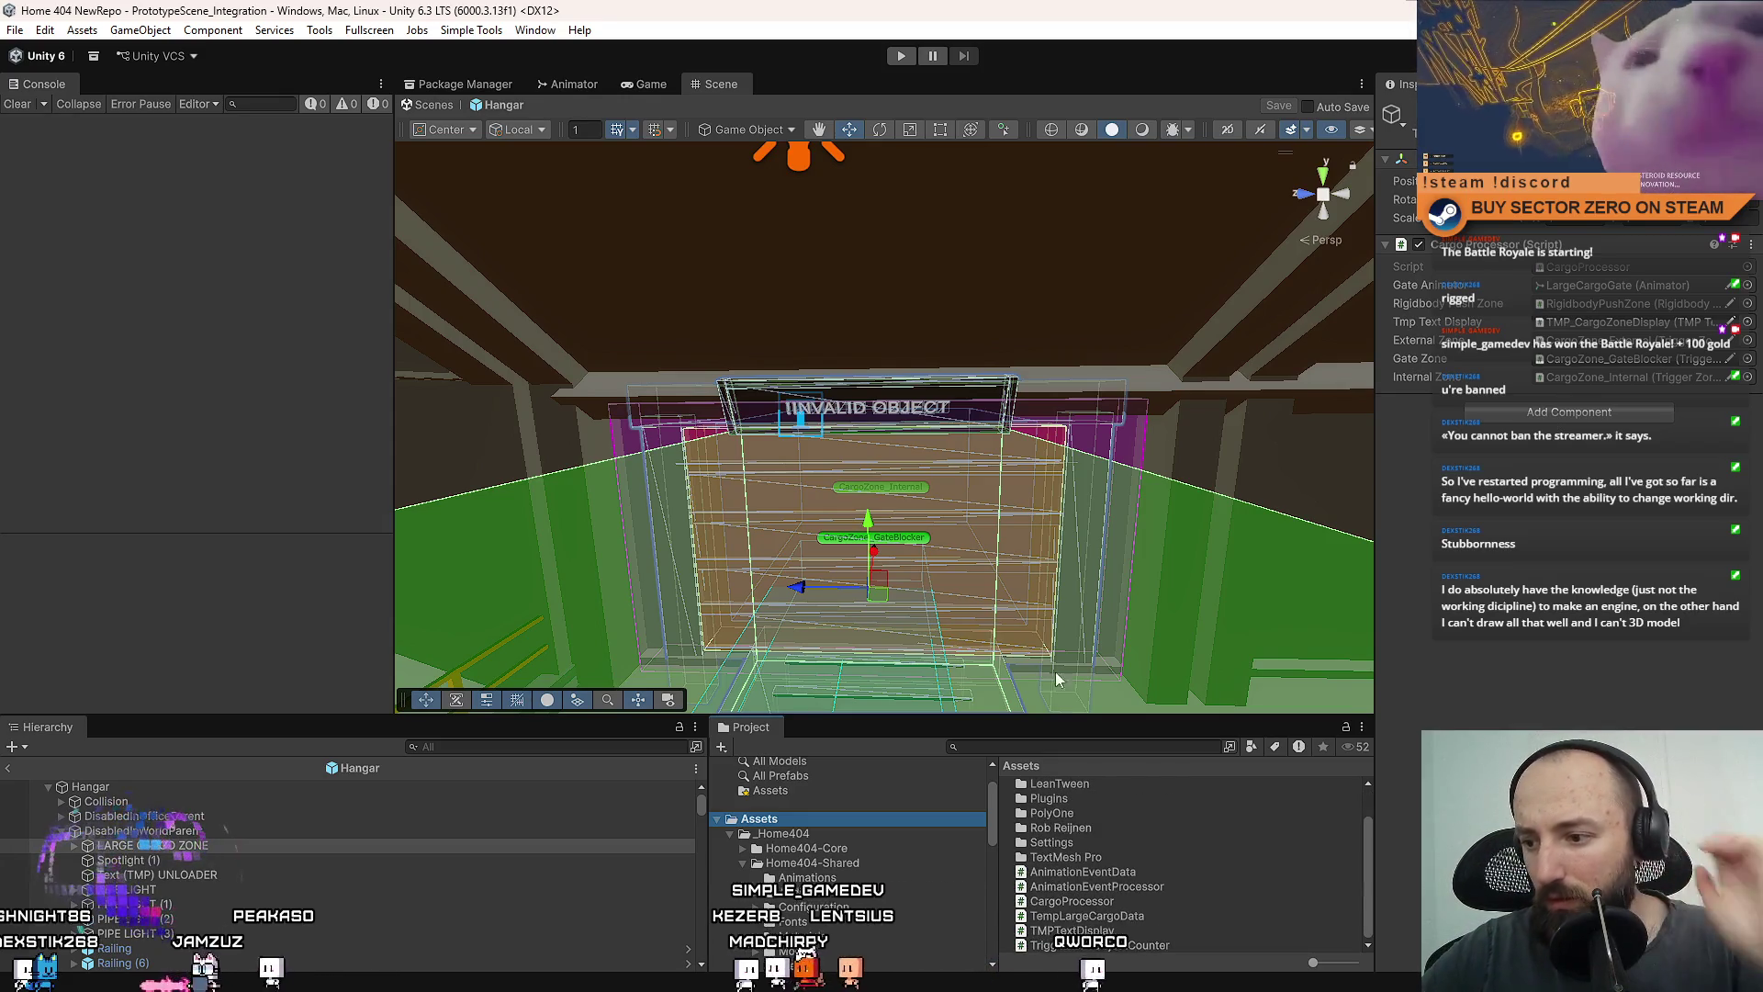
scroll(919, 484, "up", 5)
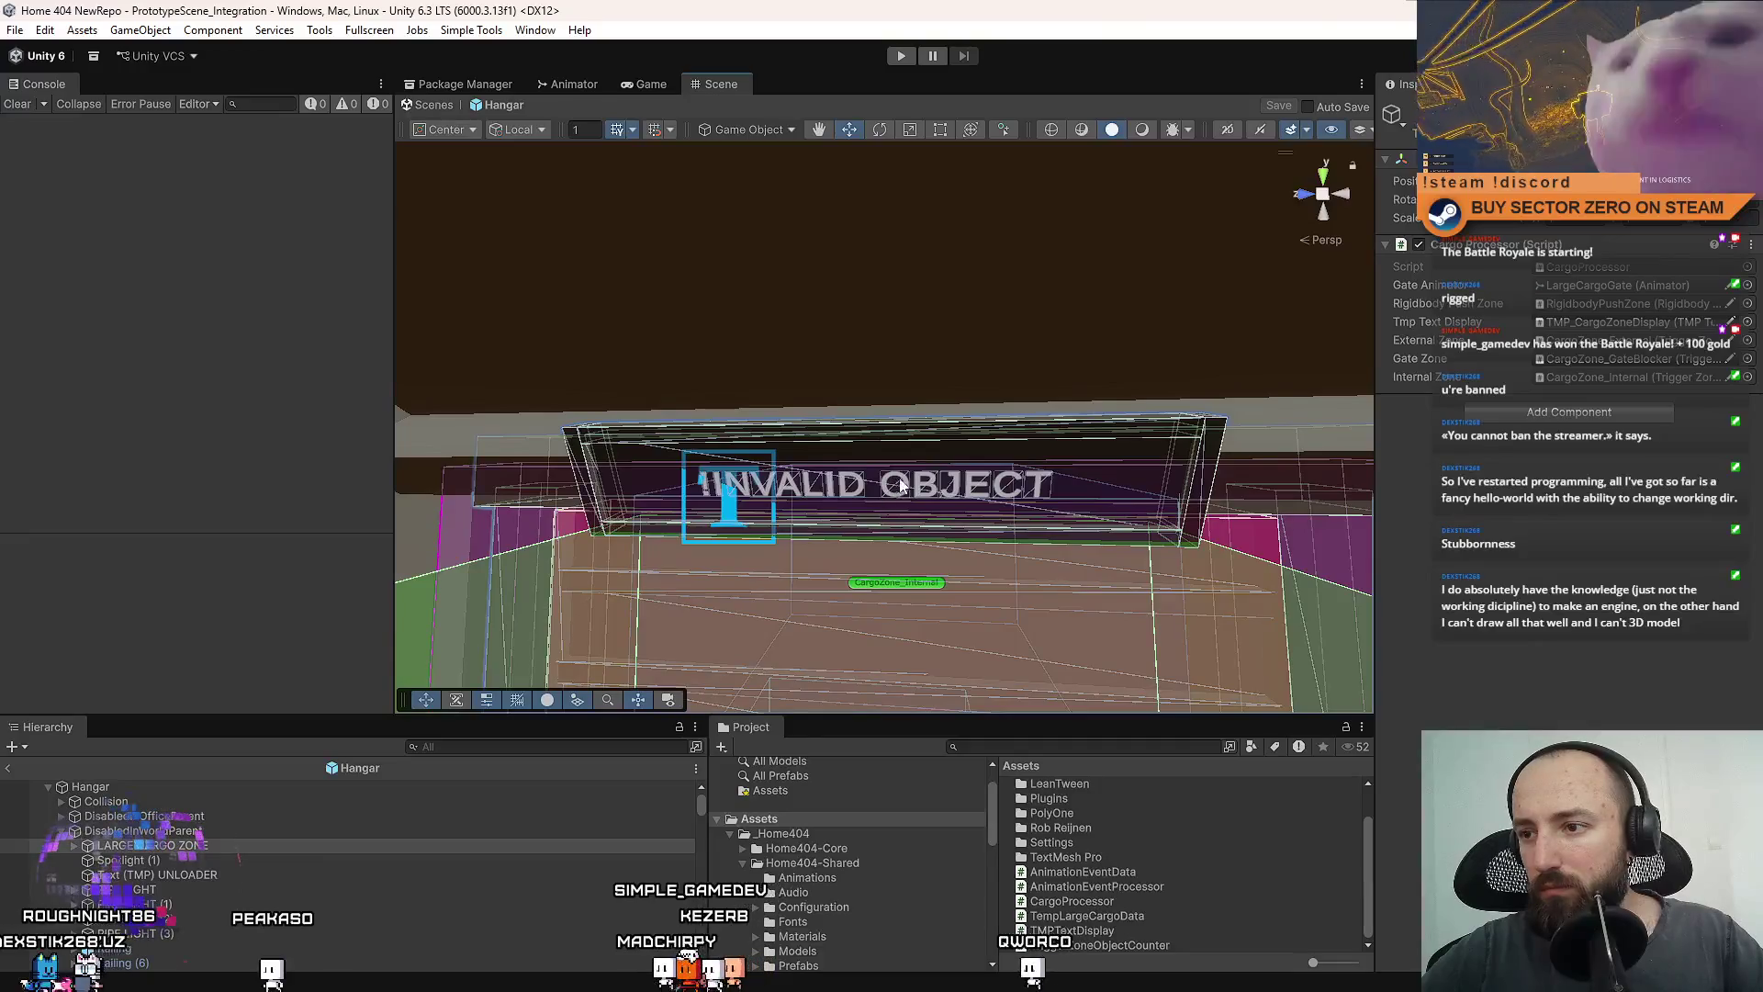
left_click(919, 484)
scroll(1561, 606, "down", 3)
left_click(1526, 635)
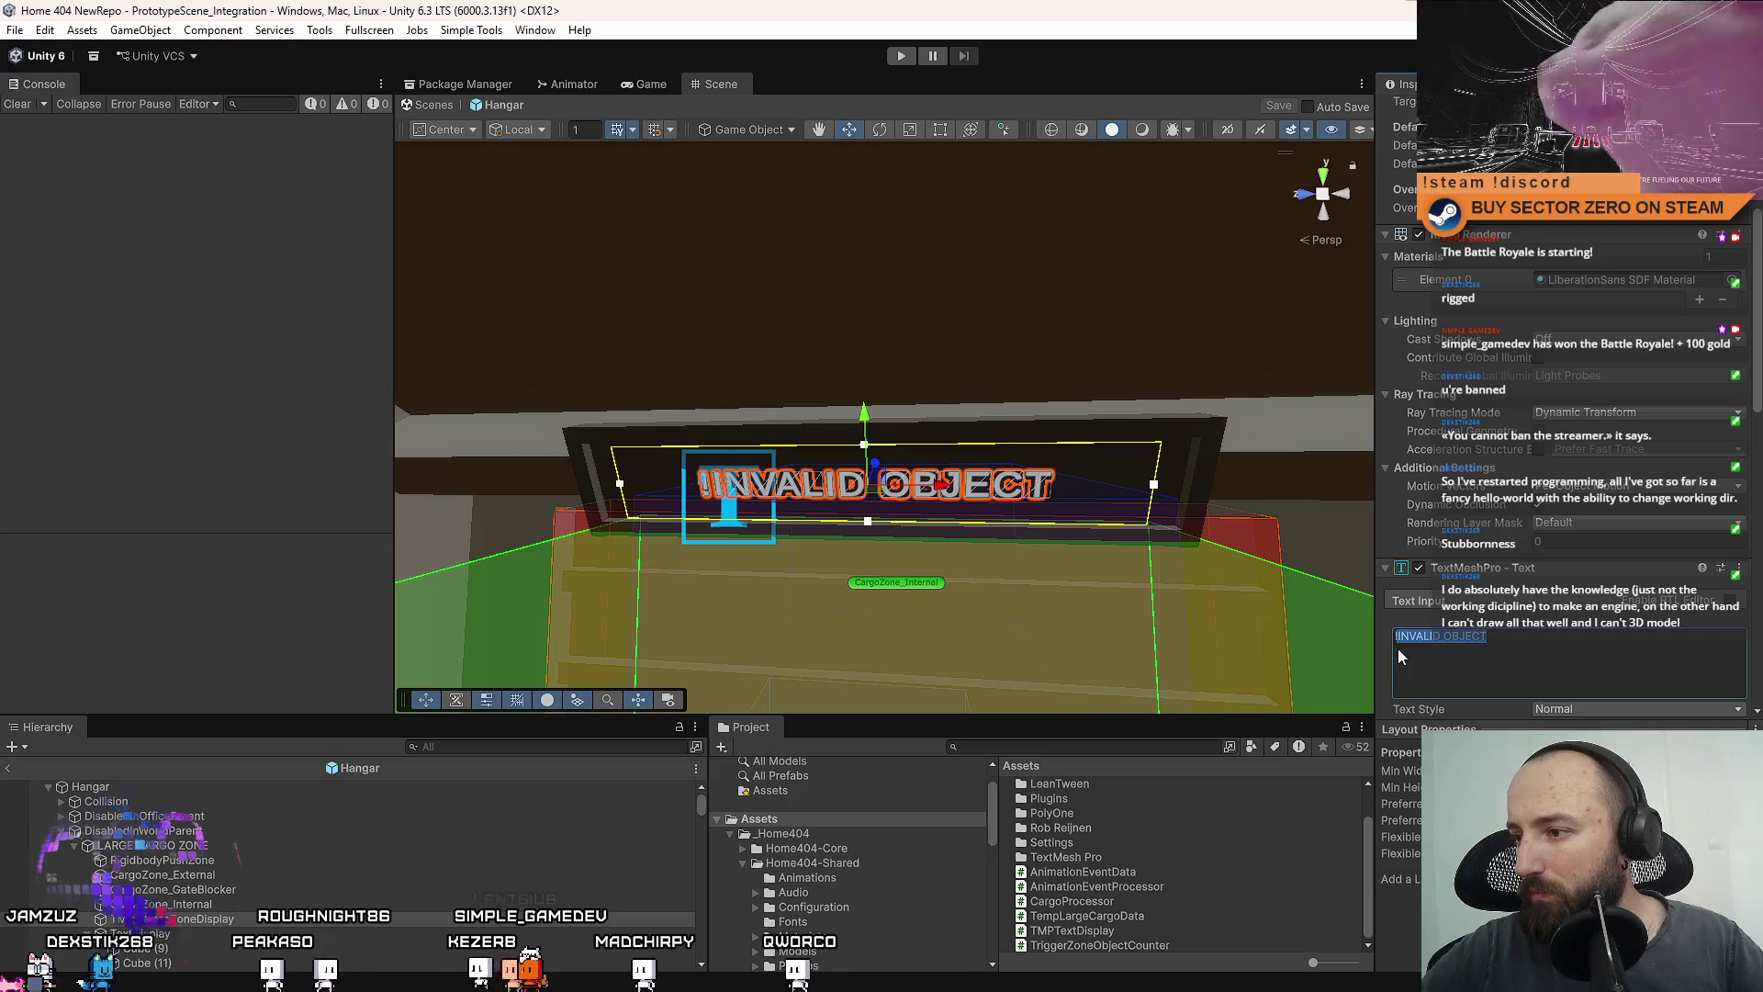
Change the sign text to '!CARGO PROCESSOR' and save the hangar scene.
type("!Ca")
key("BackSpace")
type("A")
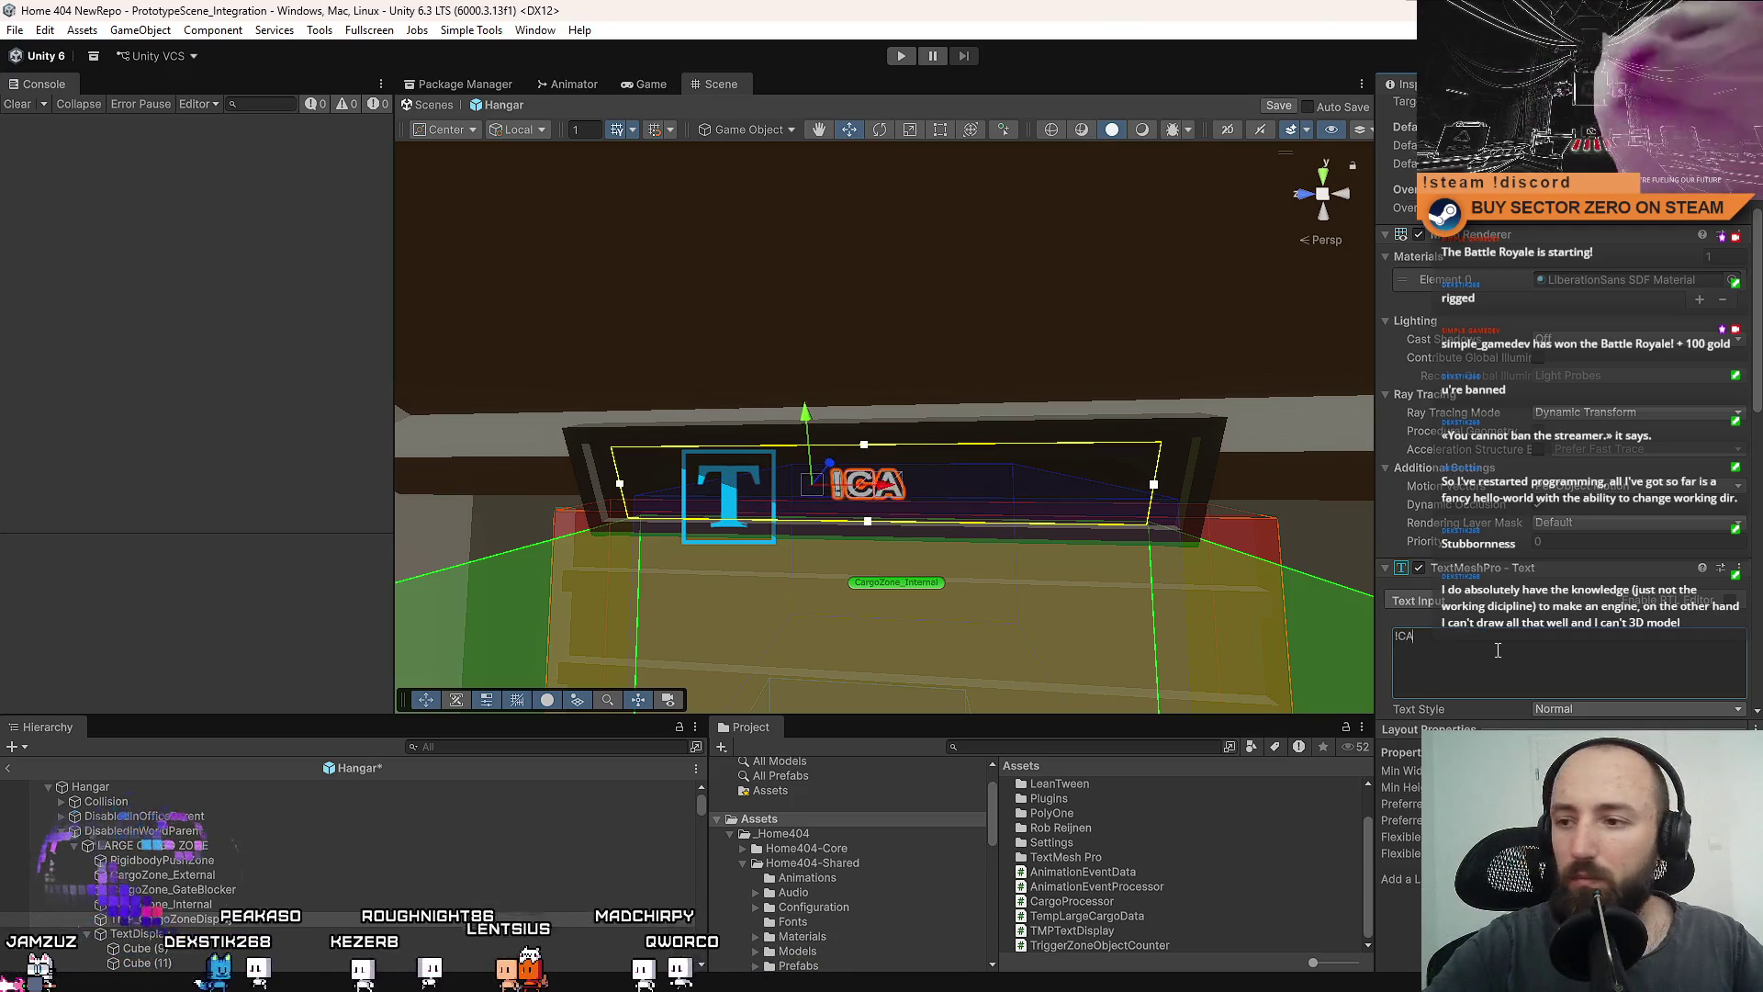
type("RGO PROCESSOR")
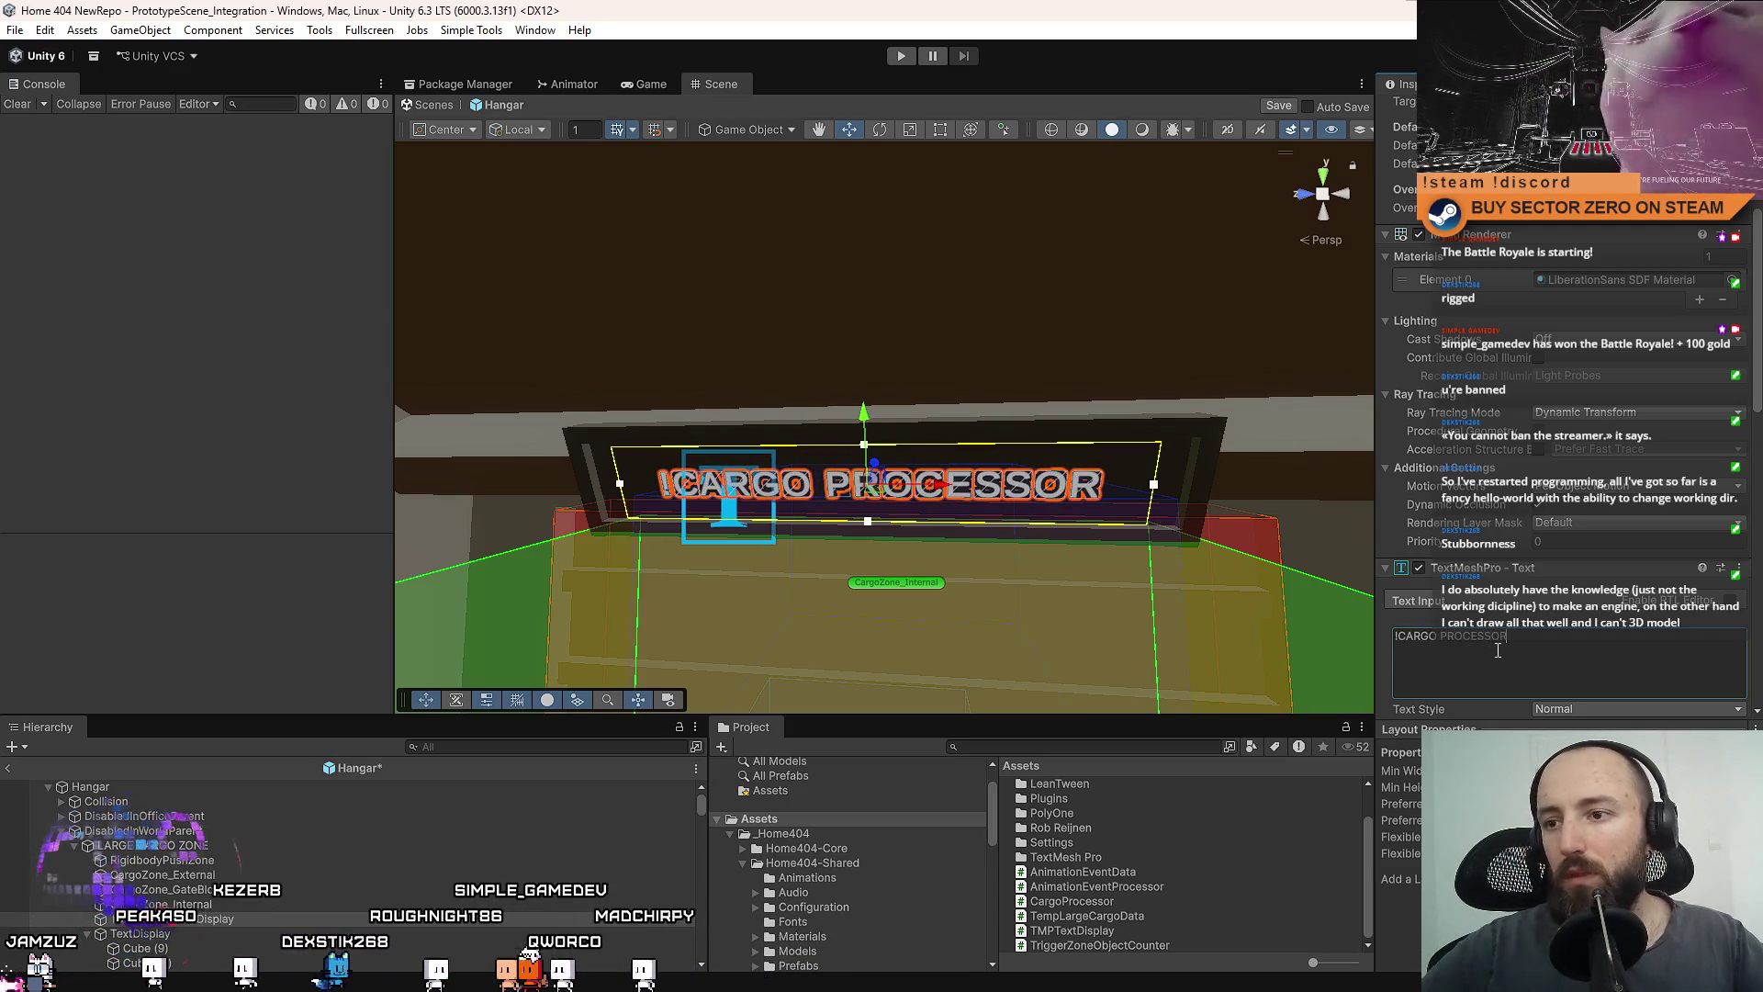
scroll(1086, 642, "down", 3)
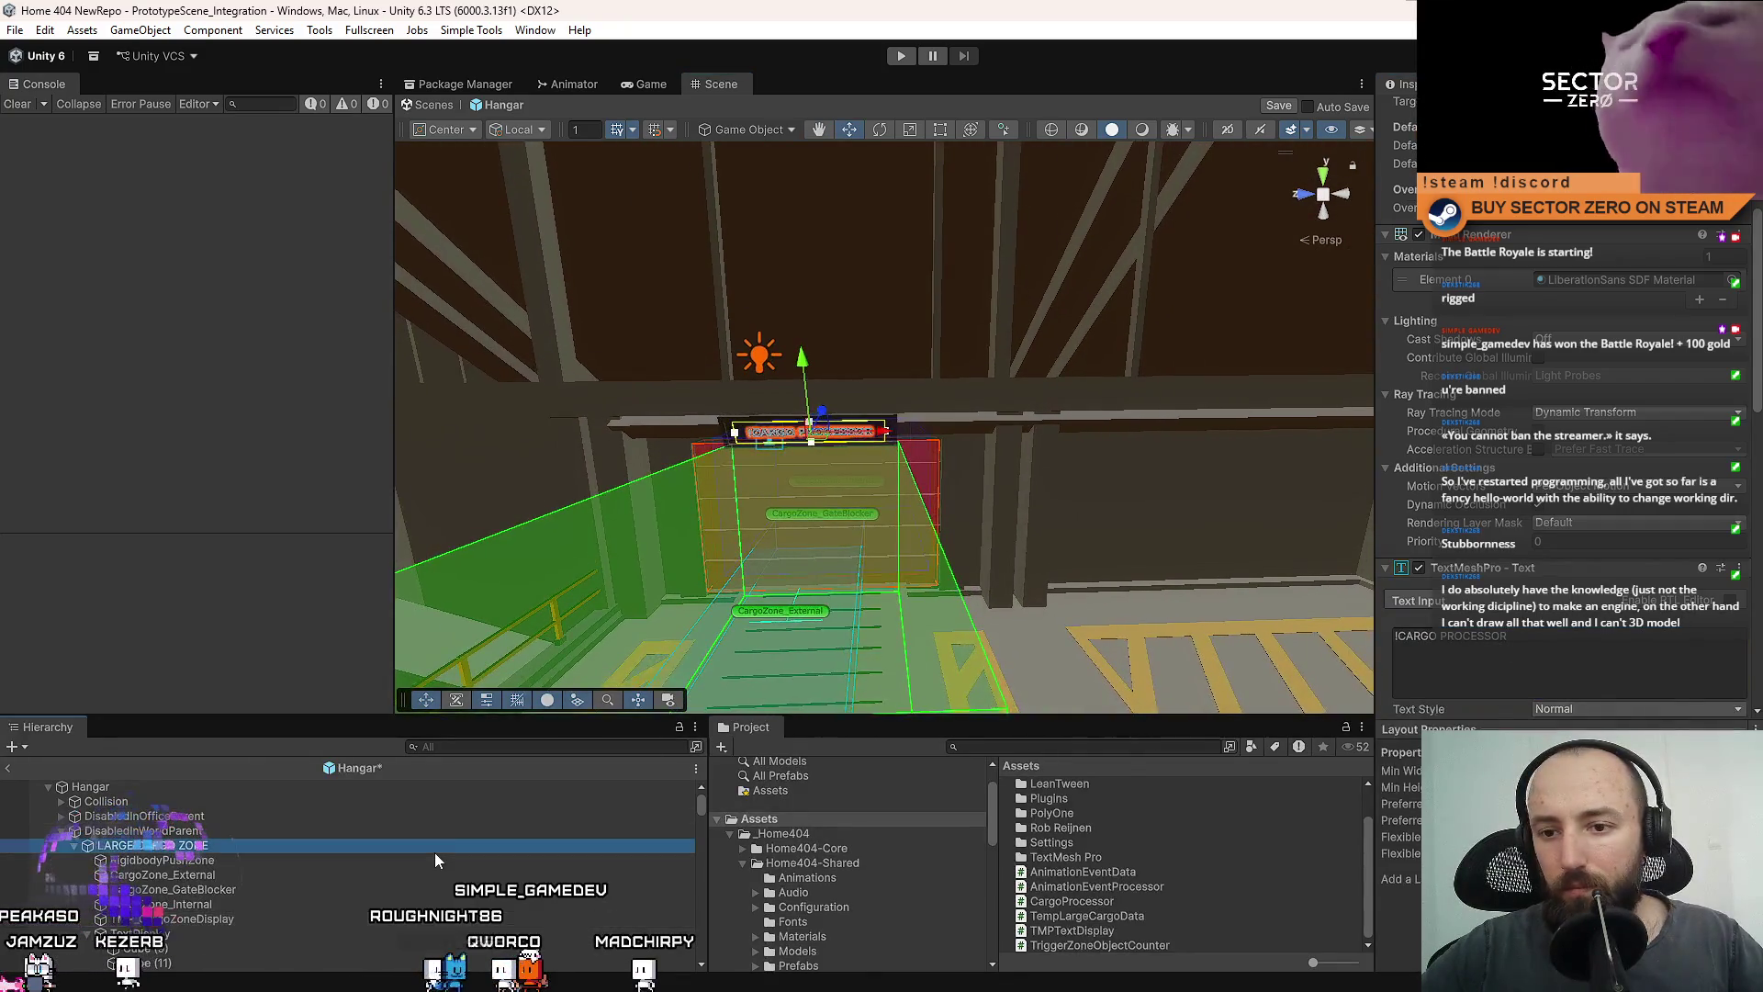
left_click(348, 846)
key("ctrl+s")
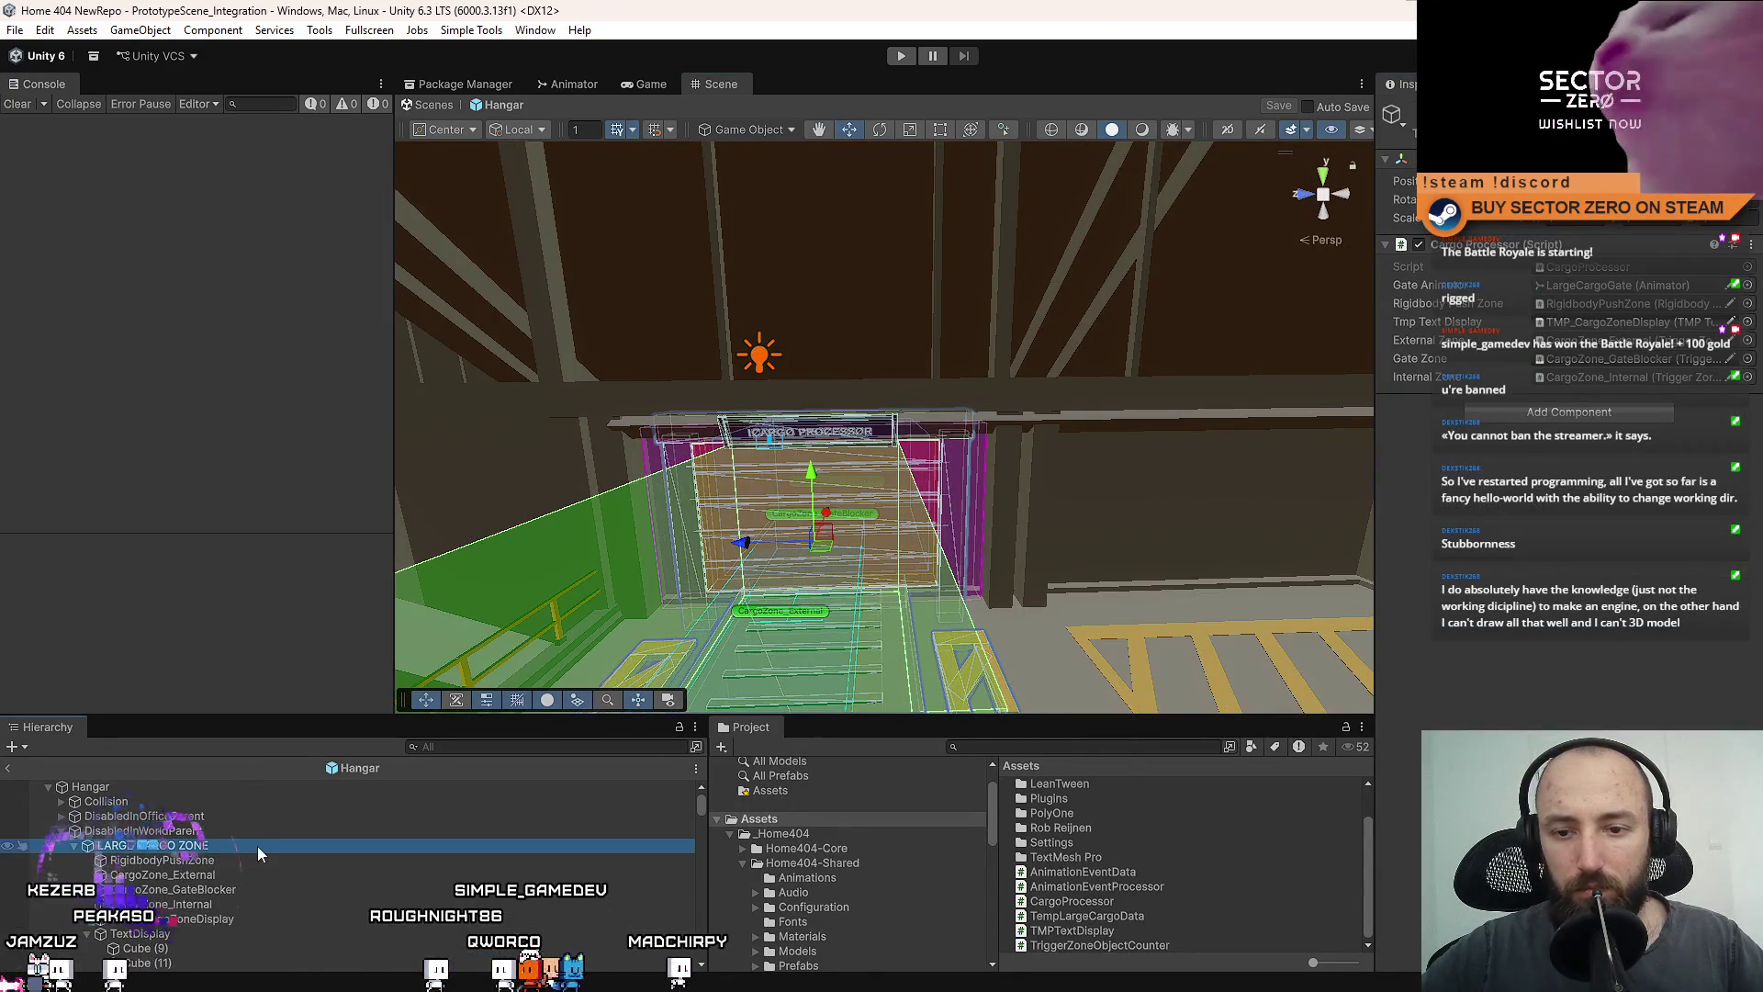
Rename the LARGE CARGO ZONE object to CargoProcessor and collapse its children.
left_click(258, 846)
type("CARGO")
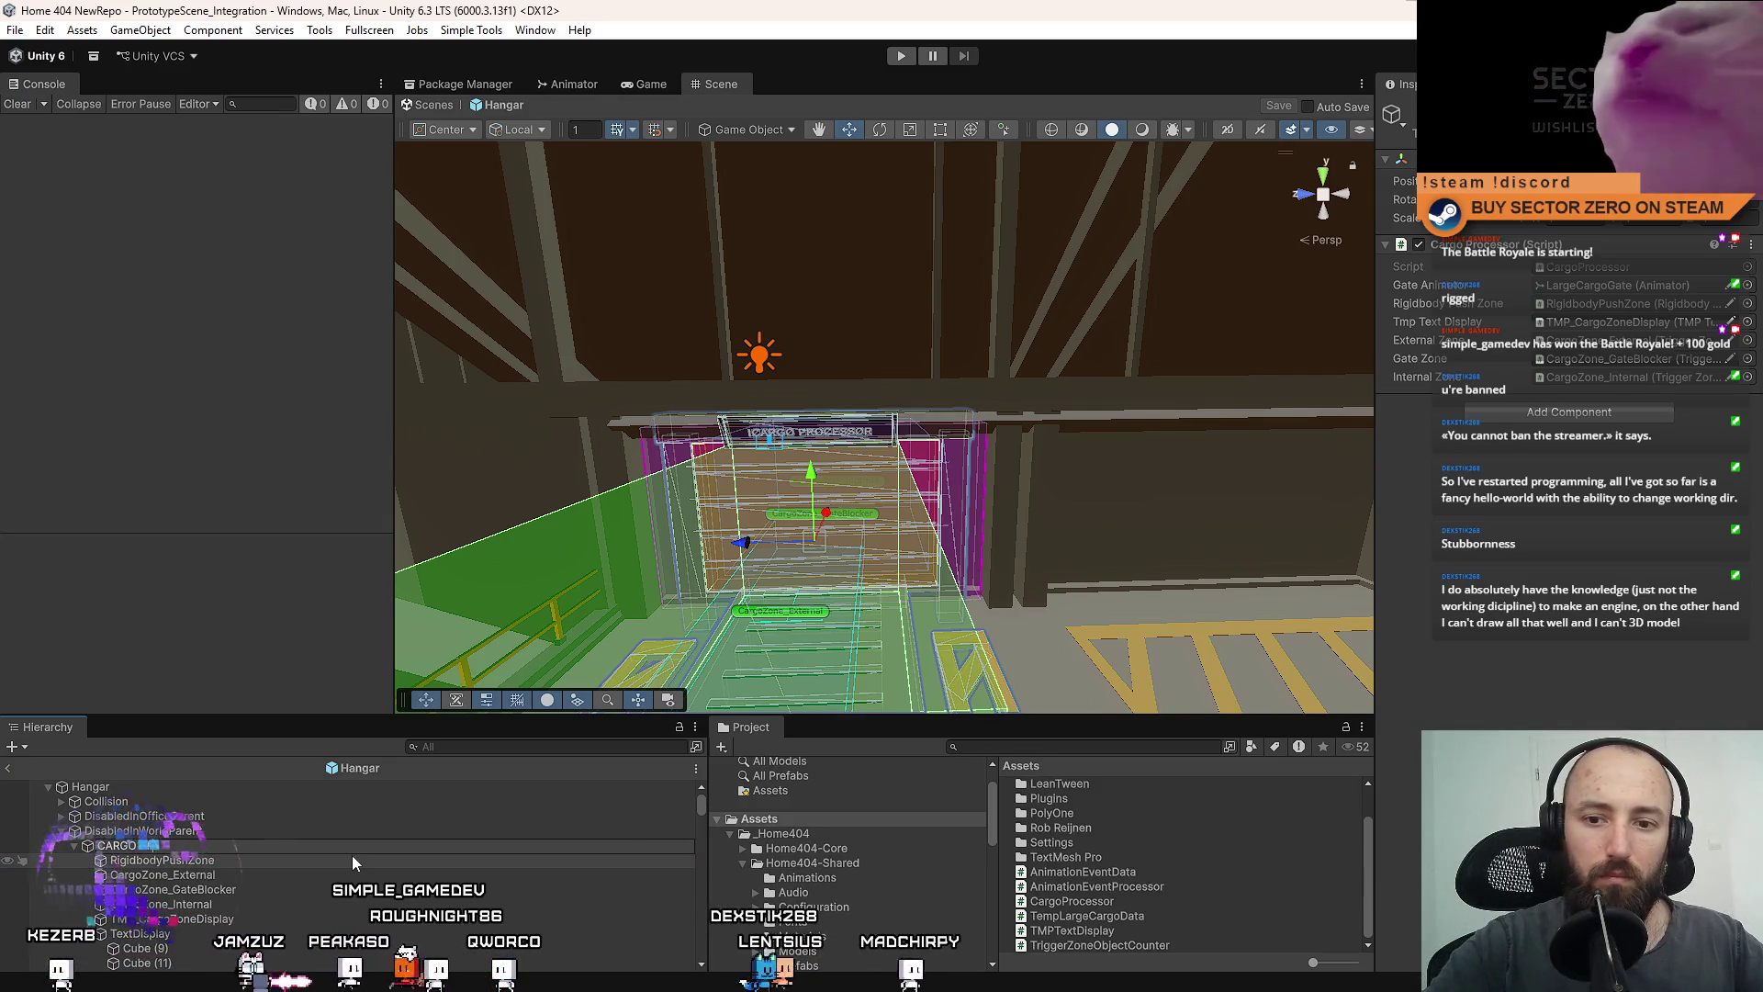
type(" PROCESSOR")
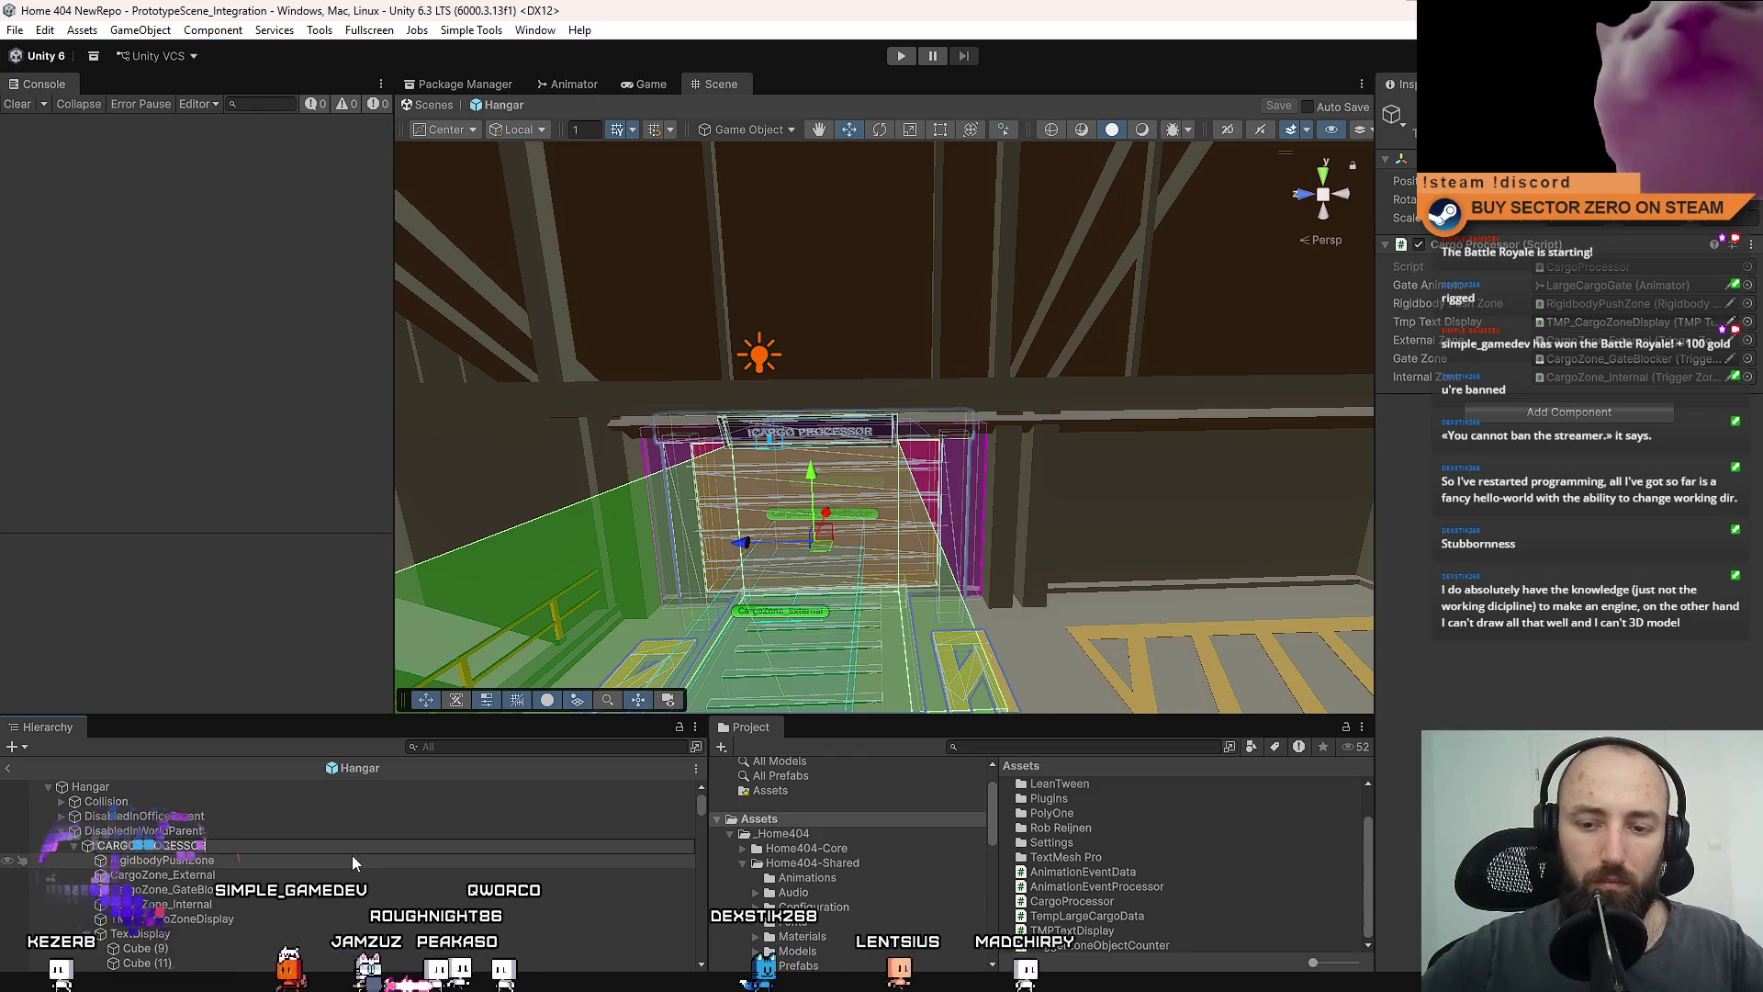
key("Return")
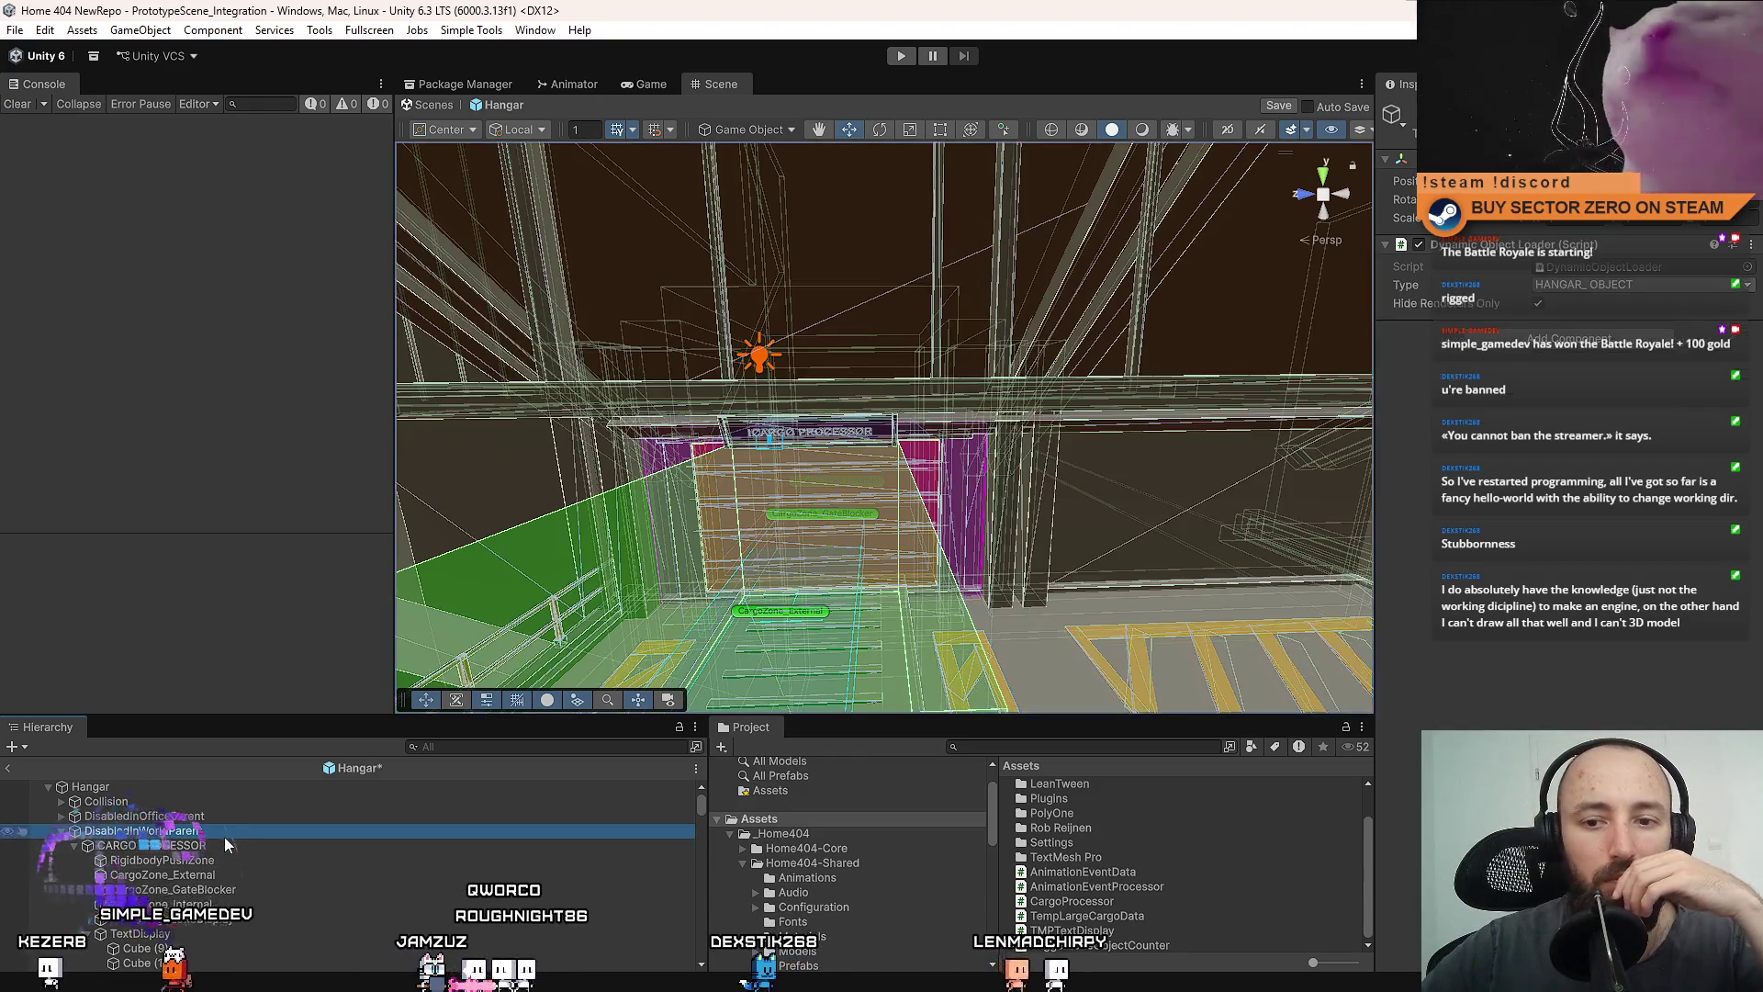
key("F2")
type("Carg")
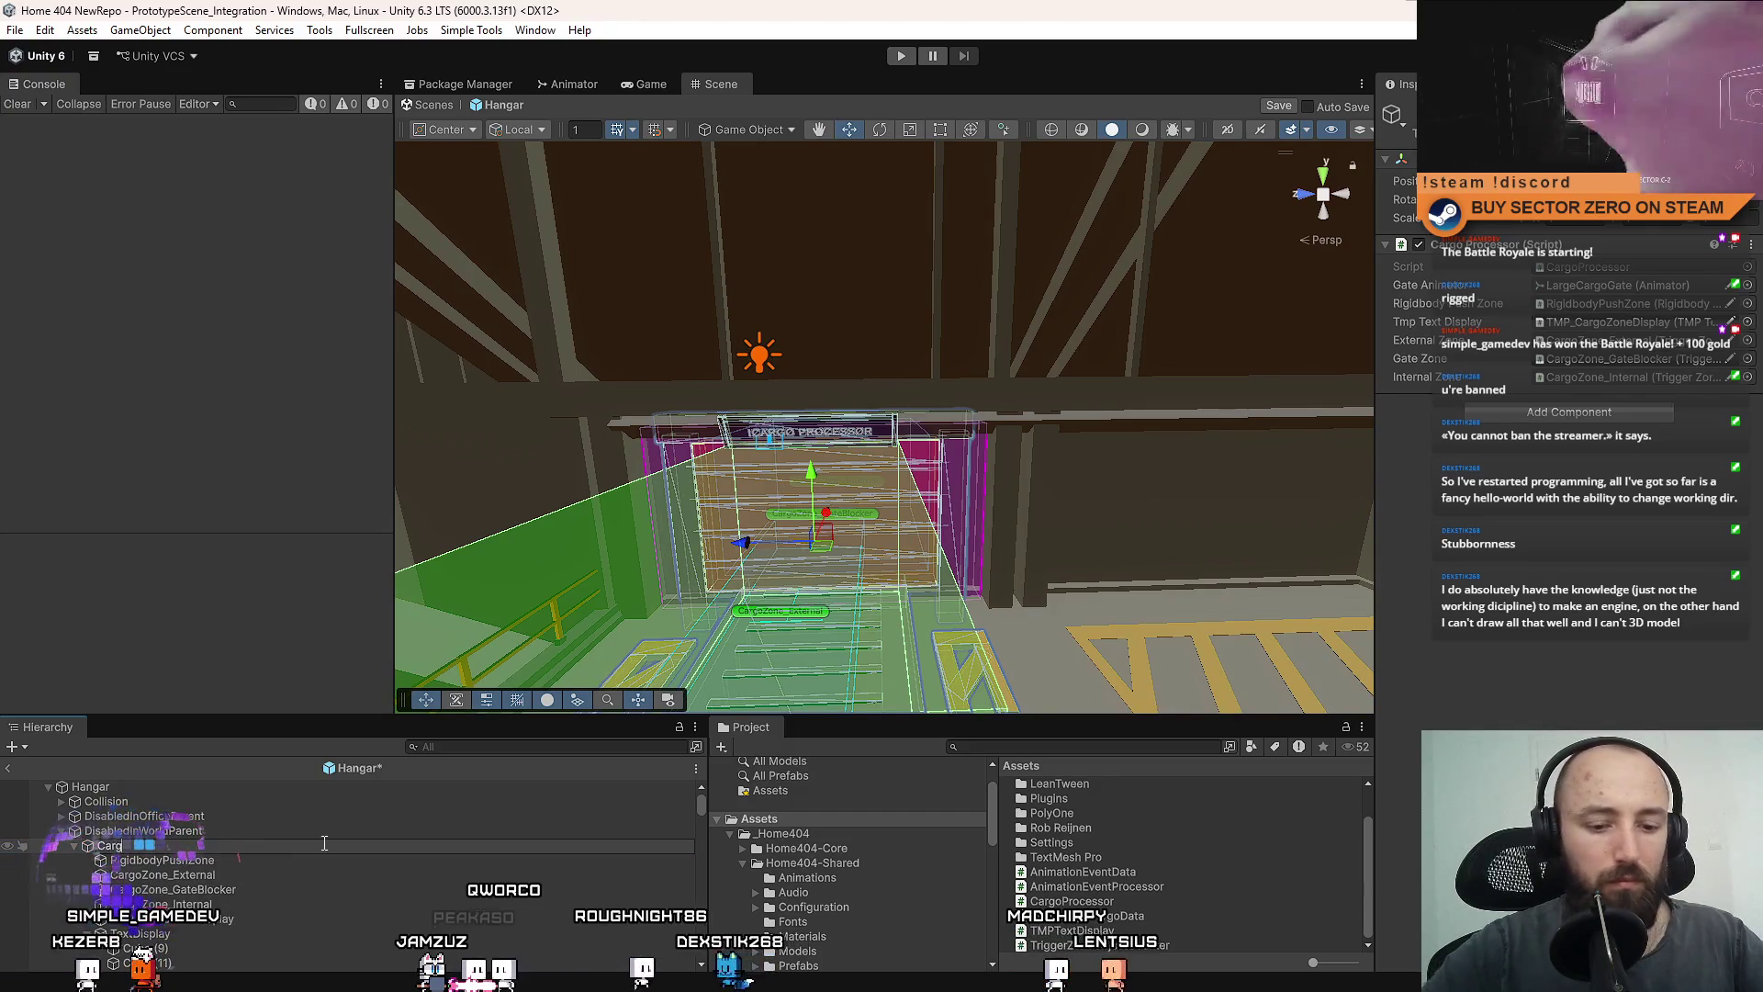
type("o P")
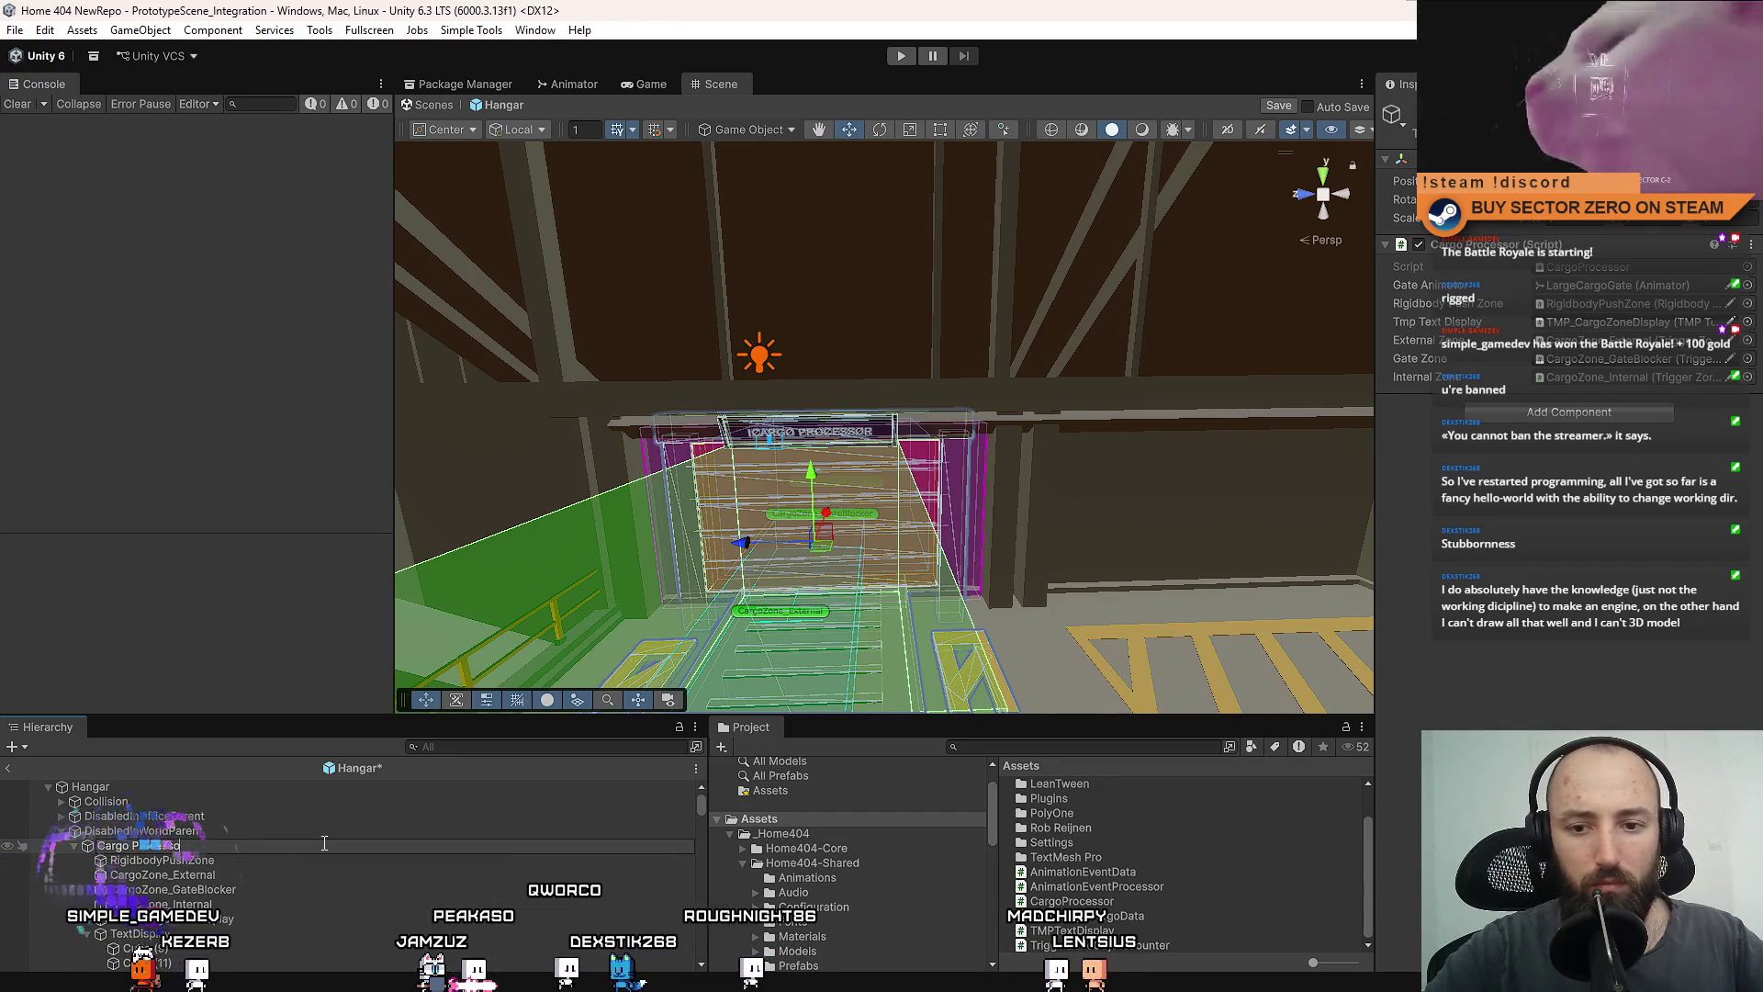
type("rocessor")
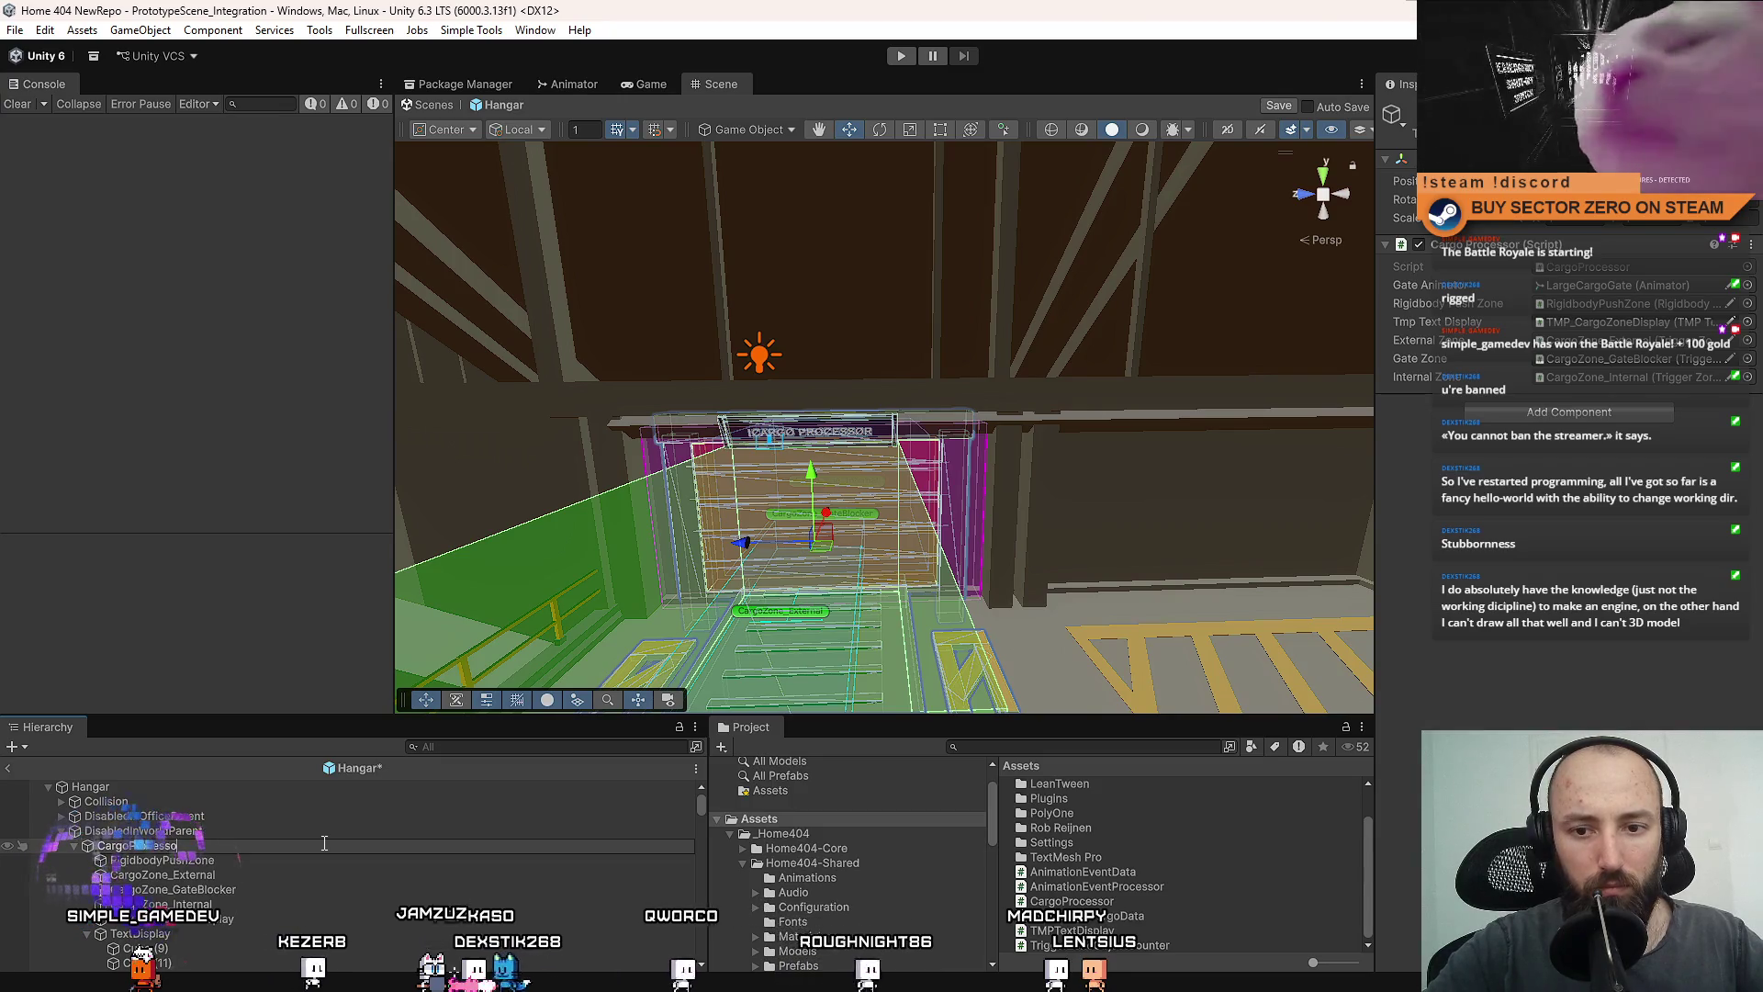
key("Return")
left_click(73, 845)
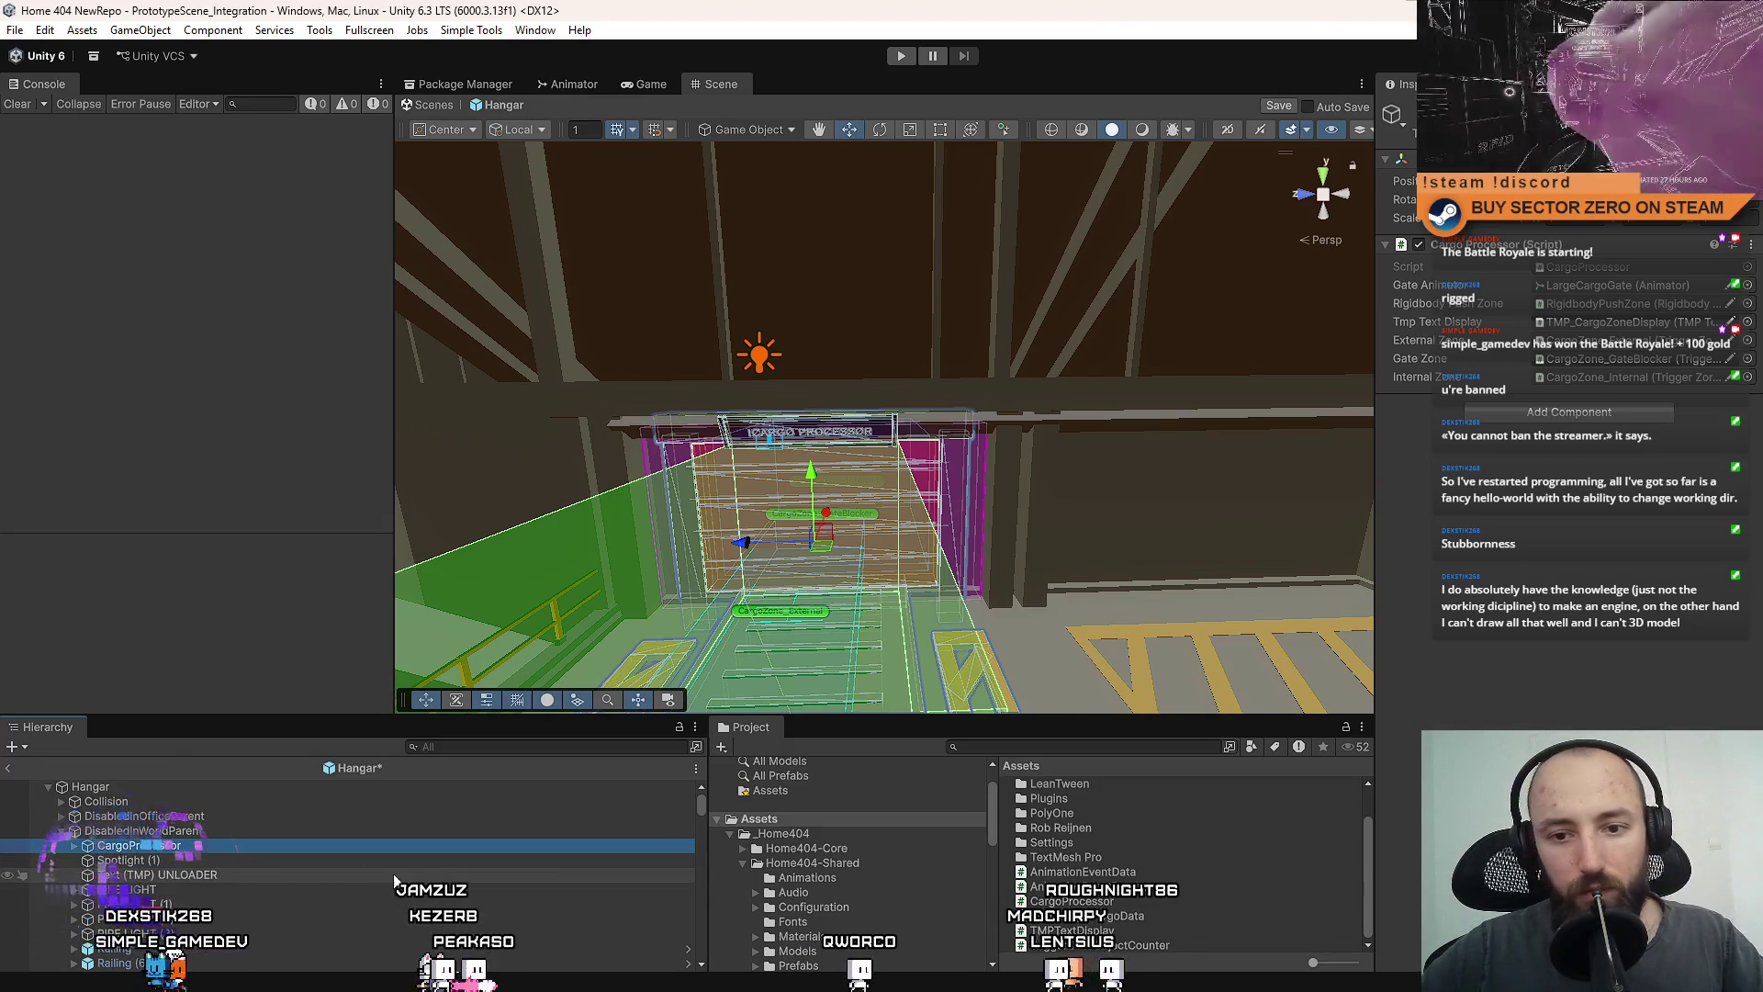
Drag the expanded CargoProcessor object into the Assets folder to create its prefab.
left_click(75, 846)
scroll(81, 861, "down", 3)
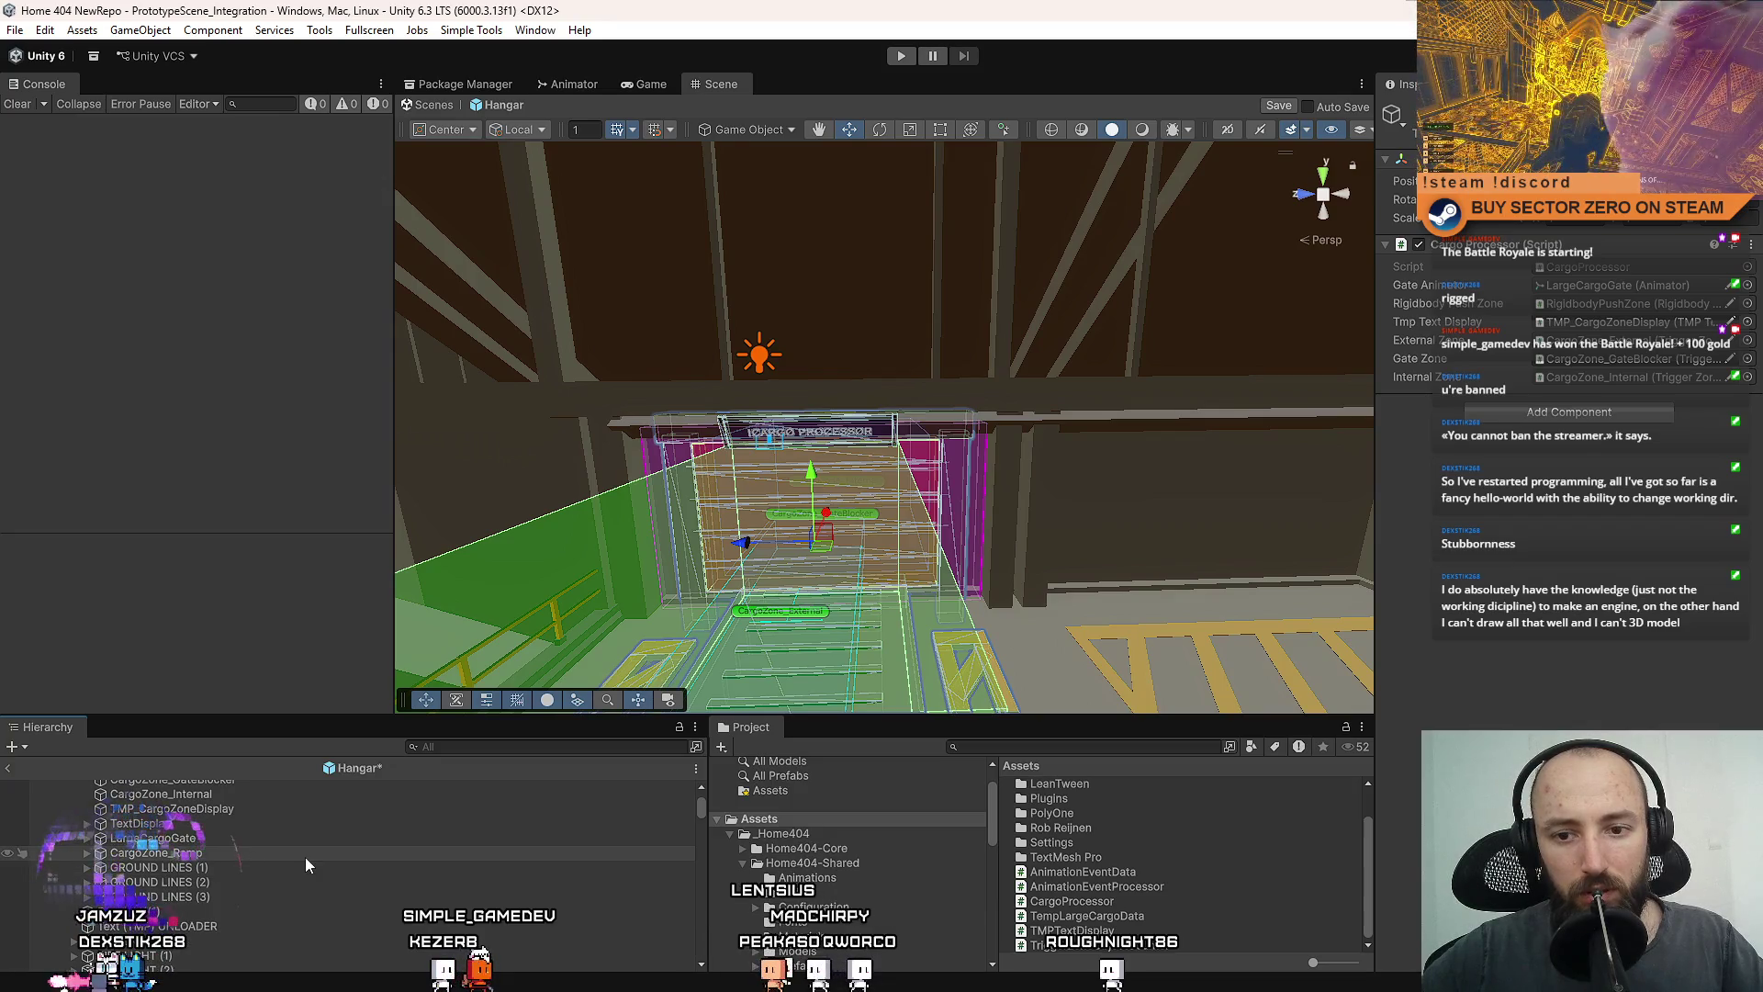
scroll(273, 873, "up", 2)
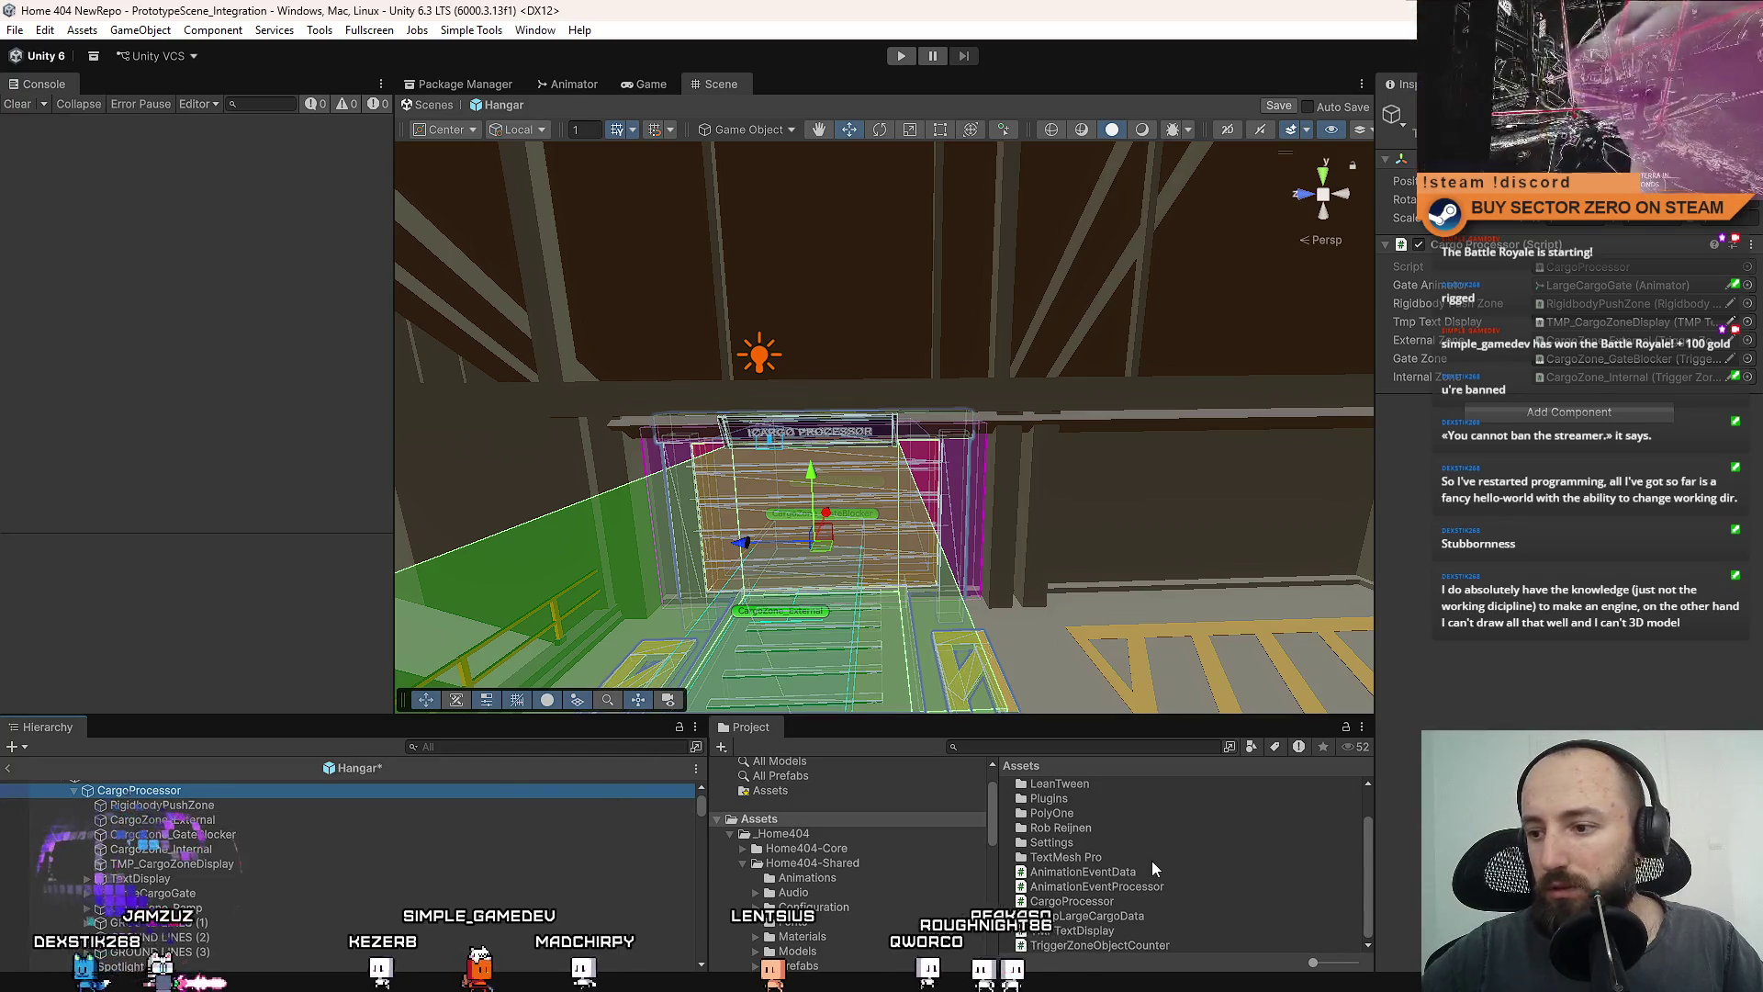
scroll(1182, 884, "up", 2)
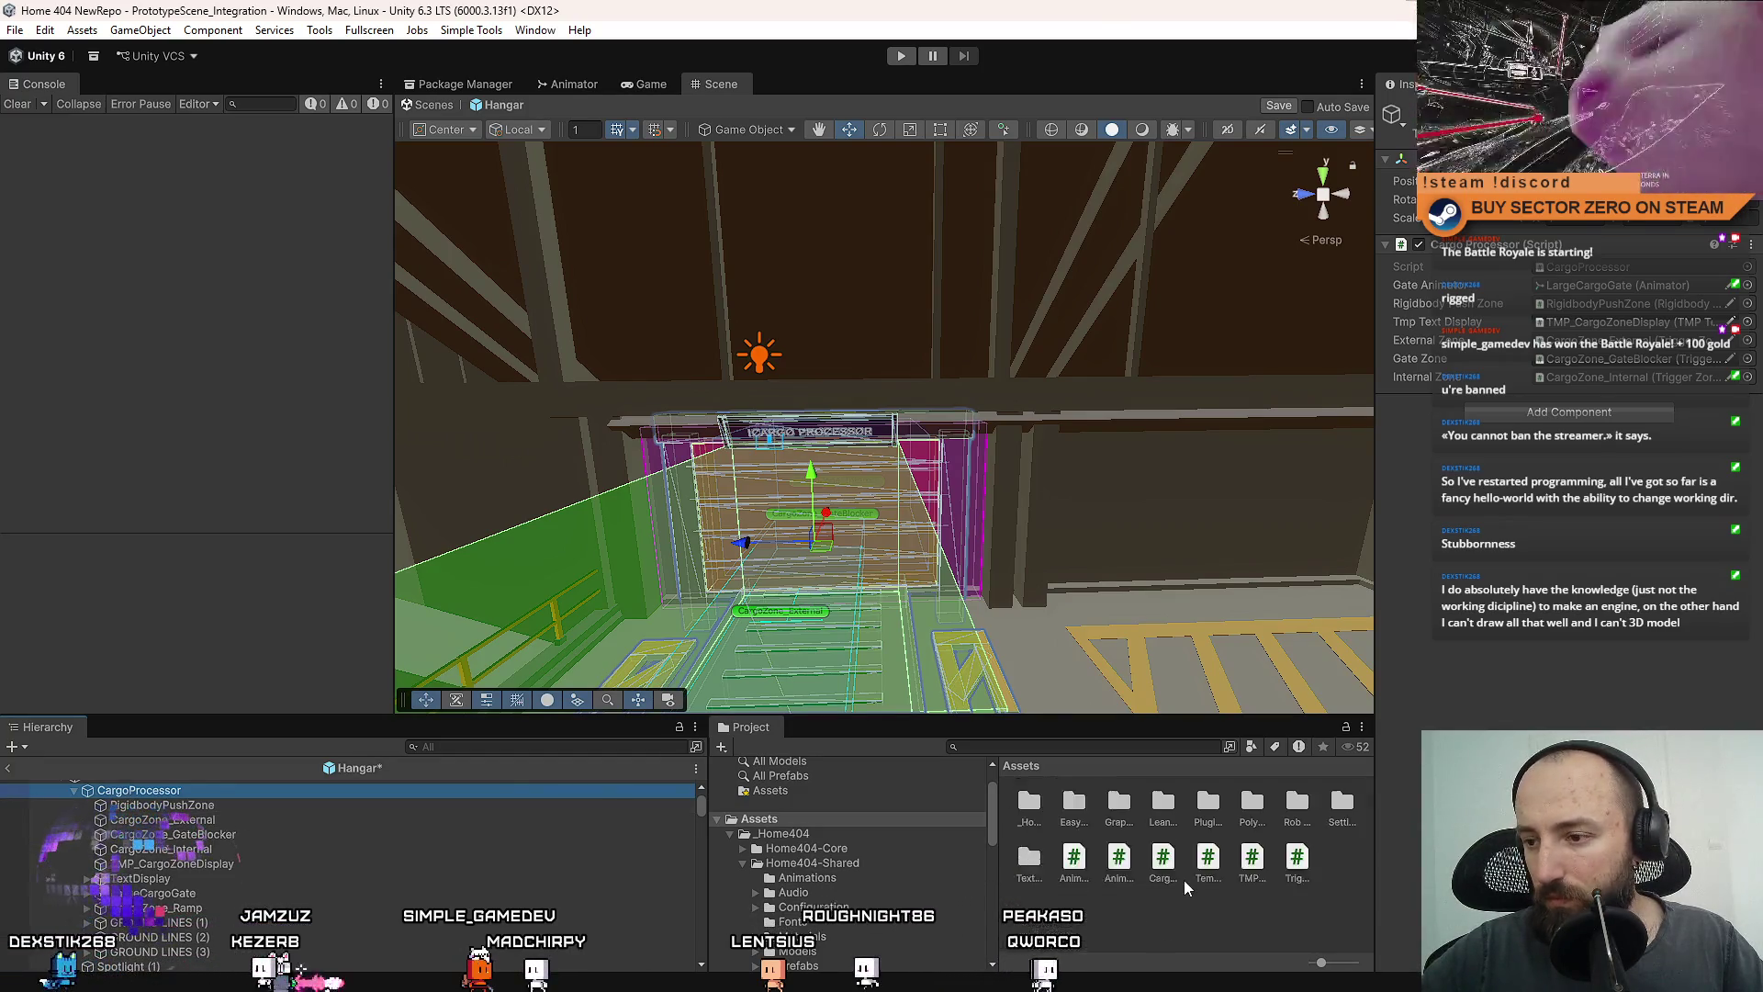
left_click_drag(284, 791, 1122, 914)
left_click(362, 833)
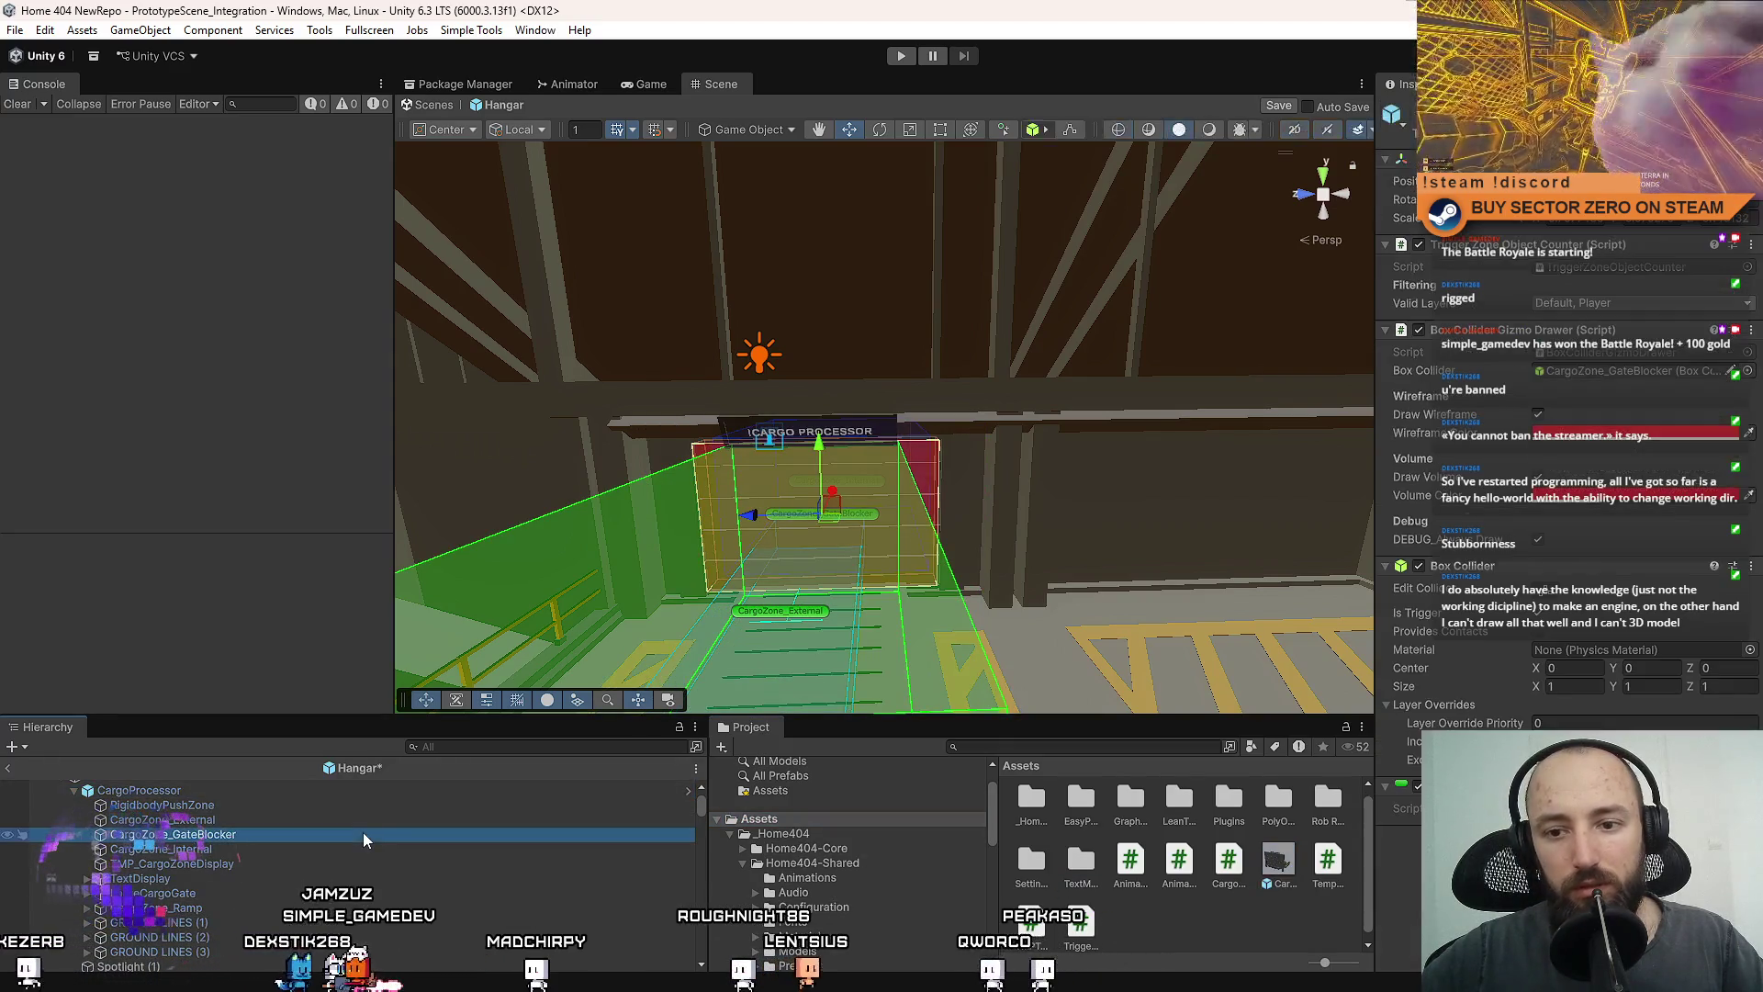
Frame CargoZone_GateBlocker in the Scene view.
key("f")
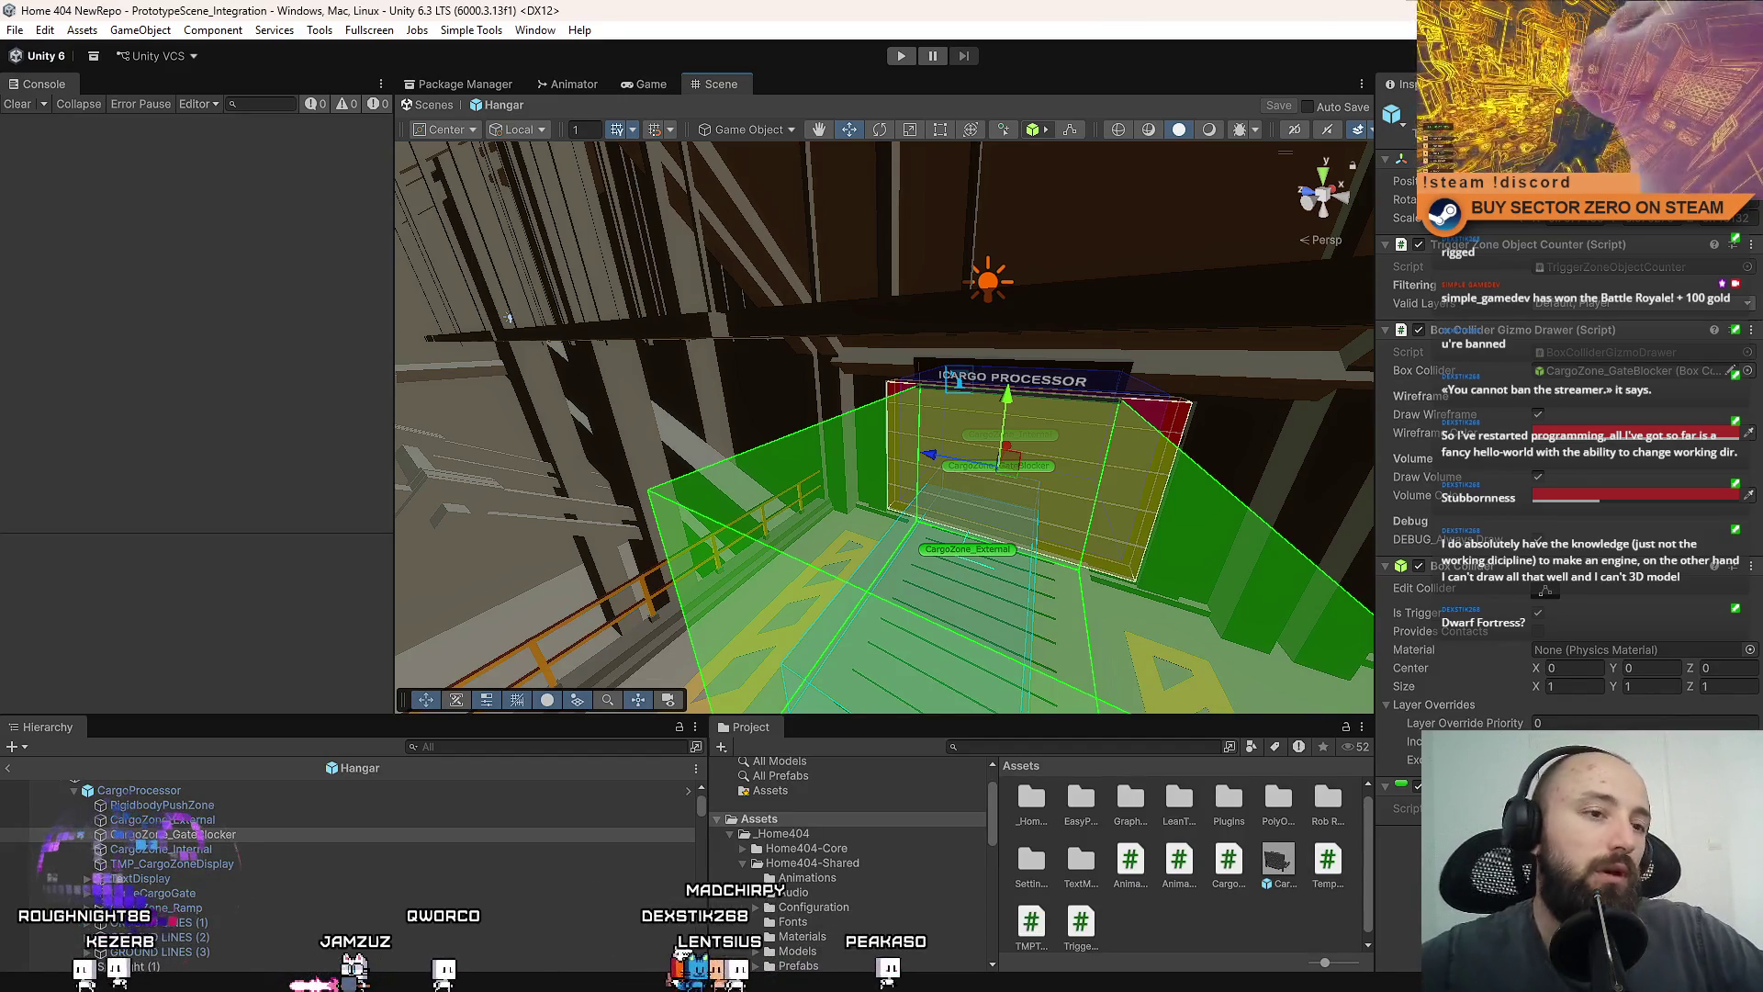
mouse_move(522, 354)
left_mouse_down()
mouse_move(624, 386)
mouse_move(560, 367)
left_mouse_up()
mouse_move(725, 320)
left_mouse_down()
mouse_move(885, 279)
mouse_move(130, 365)
mouse_move(749, 244)
mouse_move(1138, 285)
mouse_move(1258, 374)
mouse_move(767, 345)
left_mouse_up()
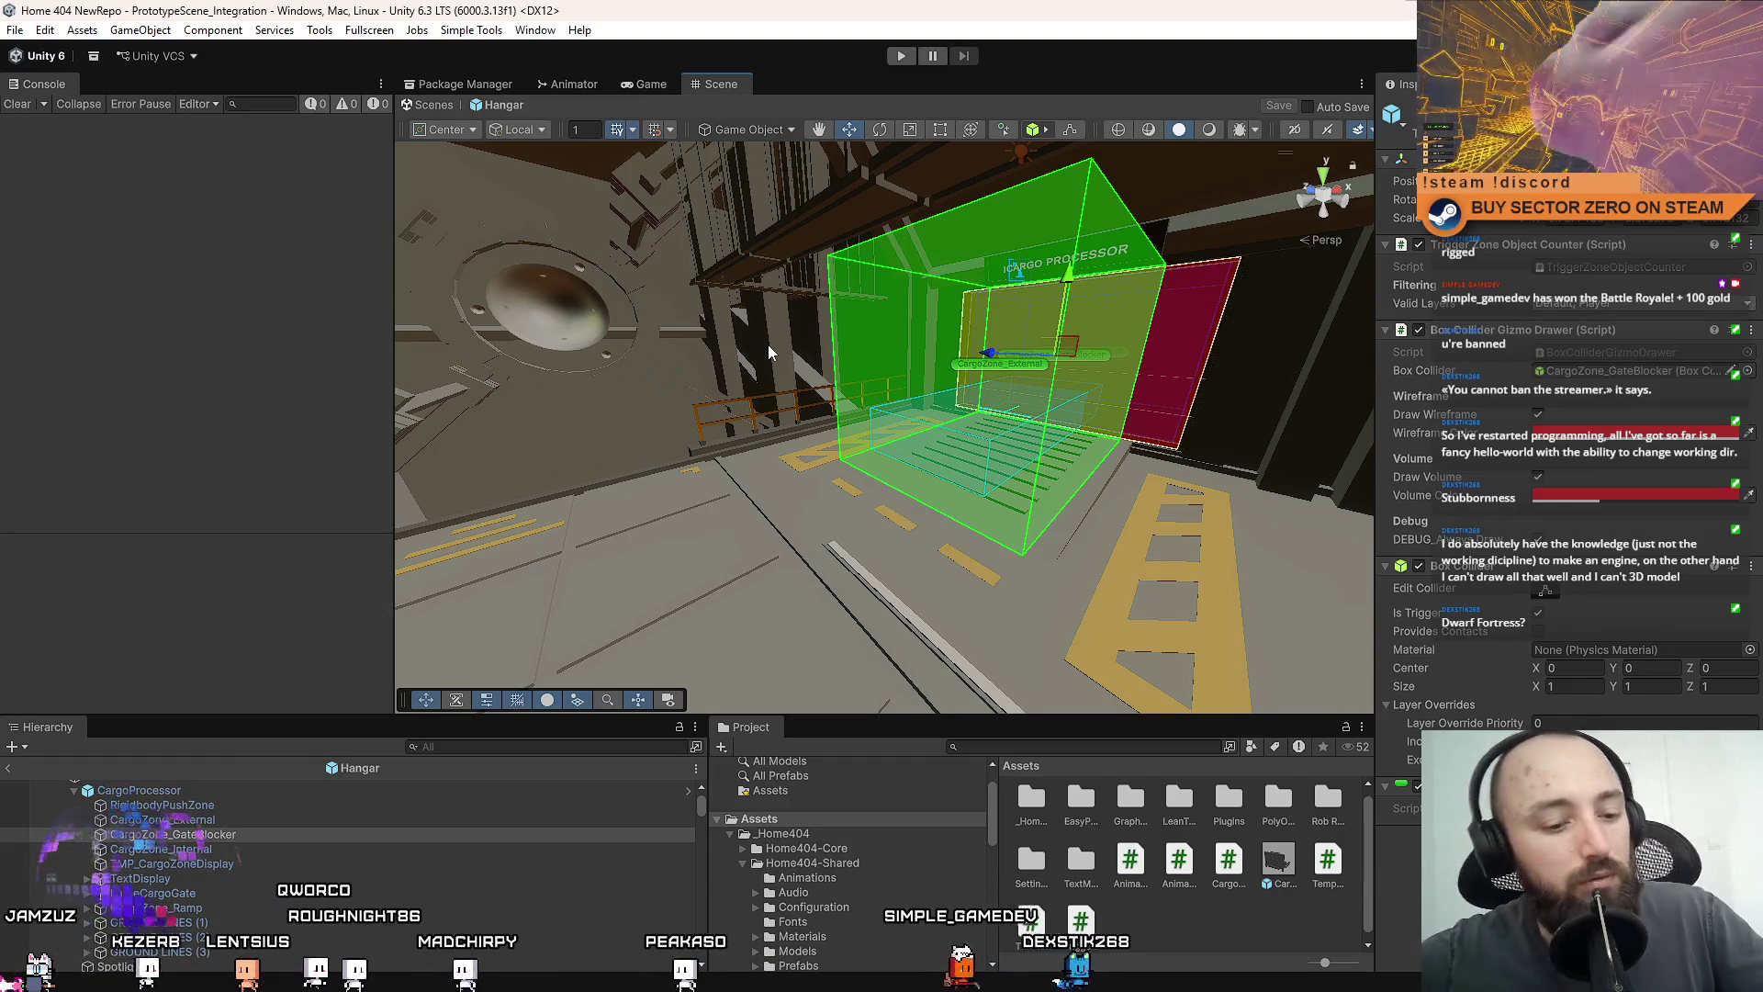
mouse_move(947, 384)
left_mouse_down()
mouse_move(66, 211)
mouse_move(342, 261)
mouse_move(1049, 295)
mouse_move(125, 250)
mouse_move(151, 124)
mouse_move(99, 136)
mouse_move(1098, 281)
mouse_move(1077, 407)
mouse_move(253, 441)
mouse_move(57, 402)
mouse_move(960, 353)
mouse_move(562, 494)
left_mouse_up()
key("f")
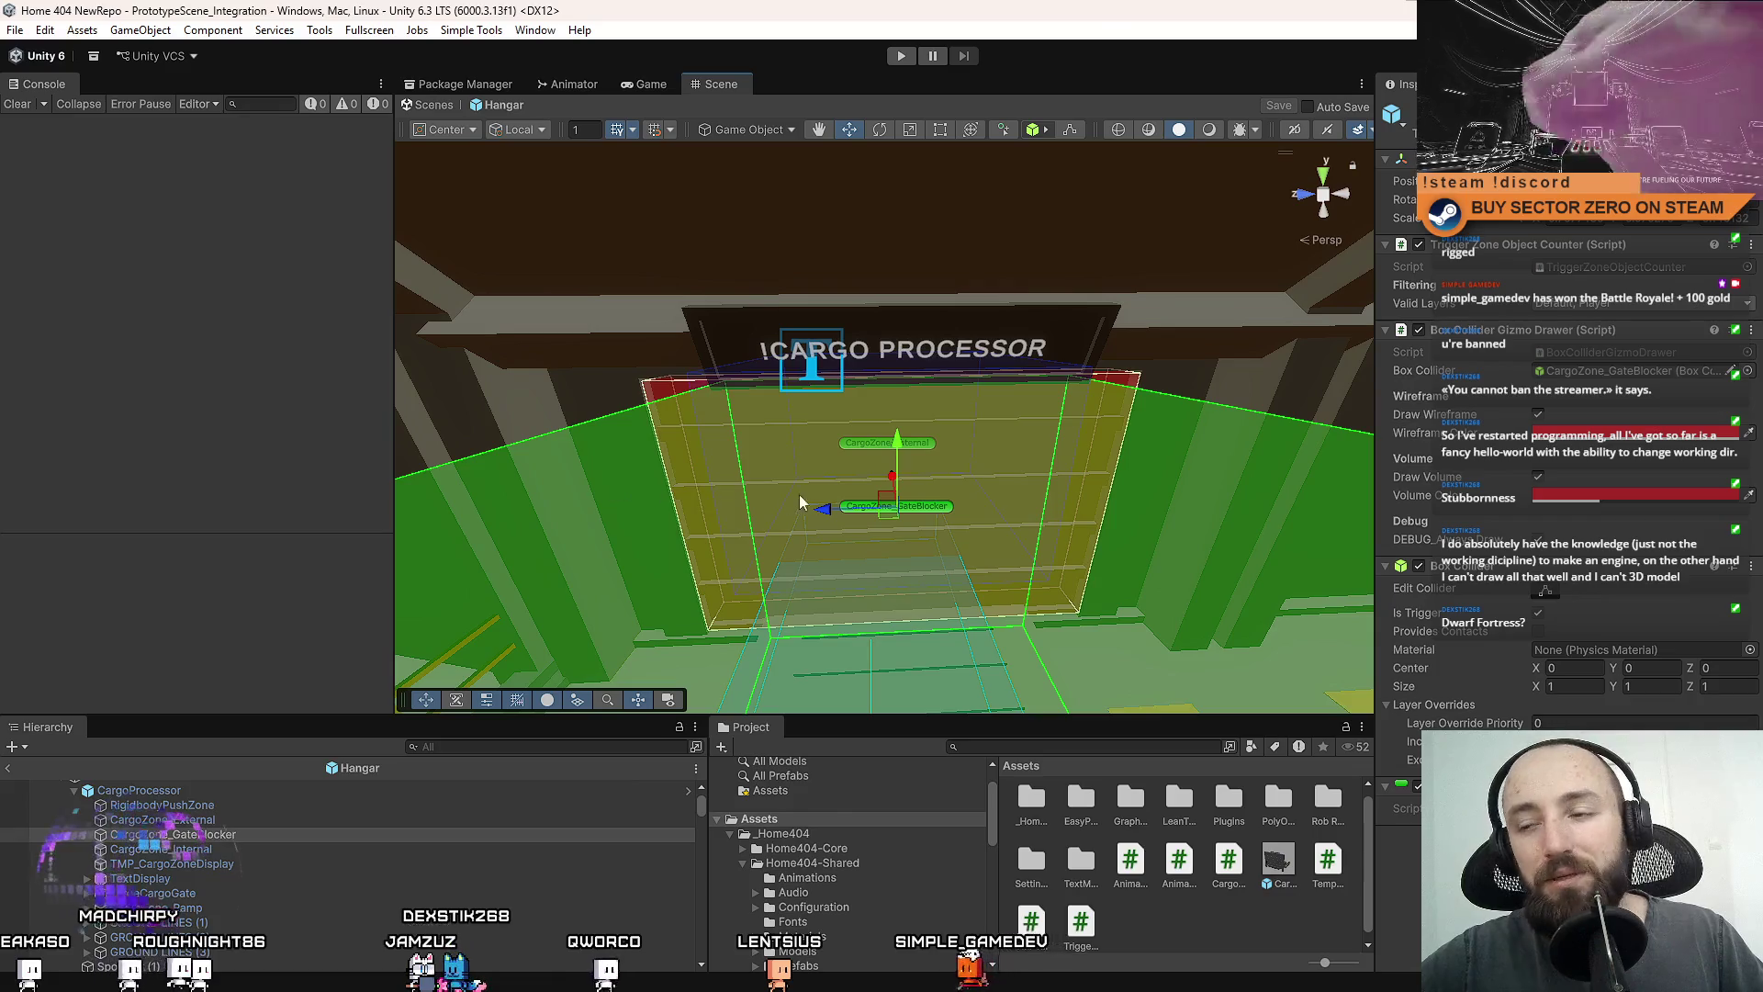
left_click_drag(800, 496, 1206, 431)
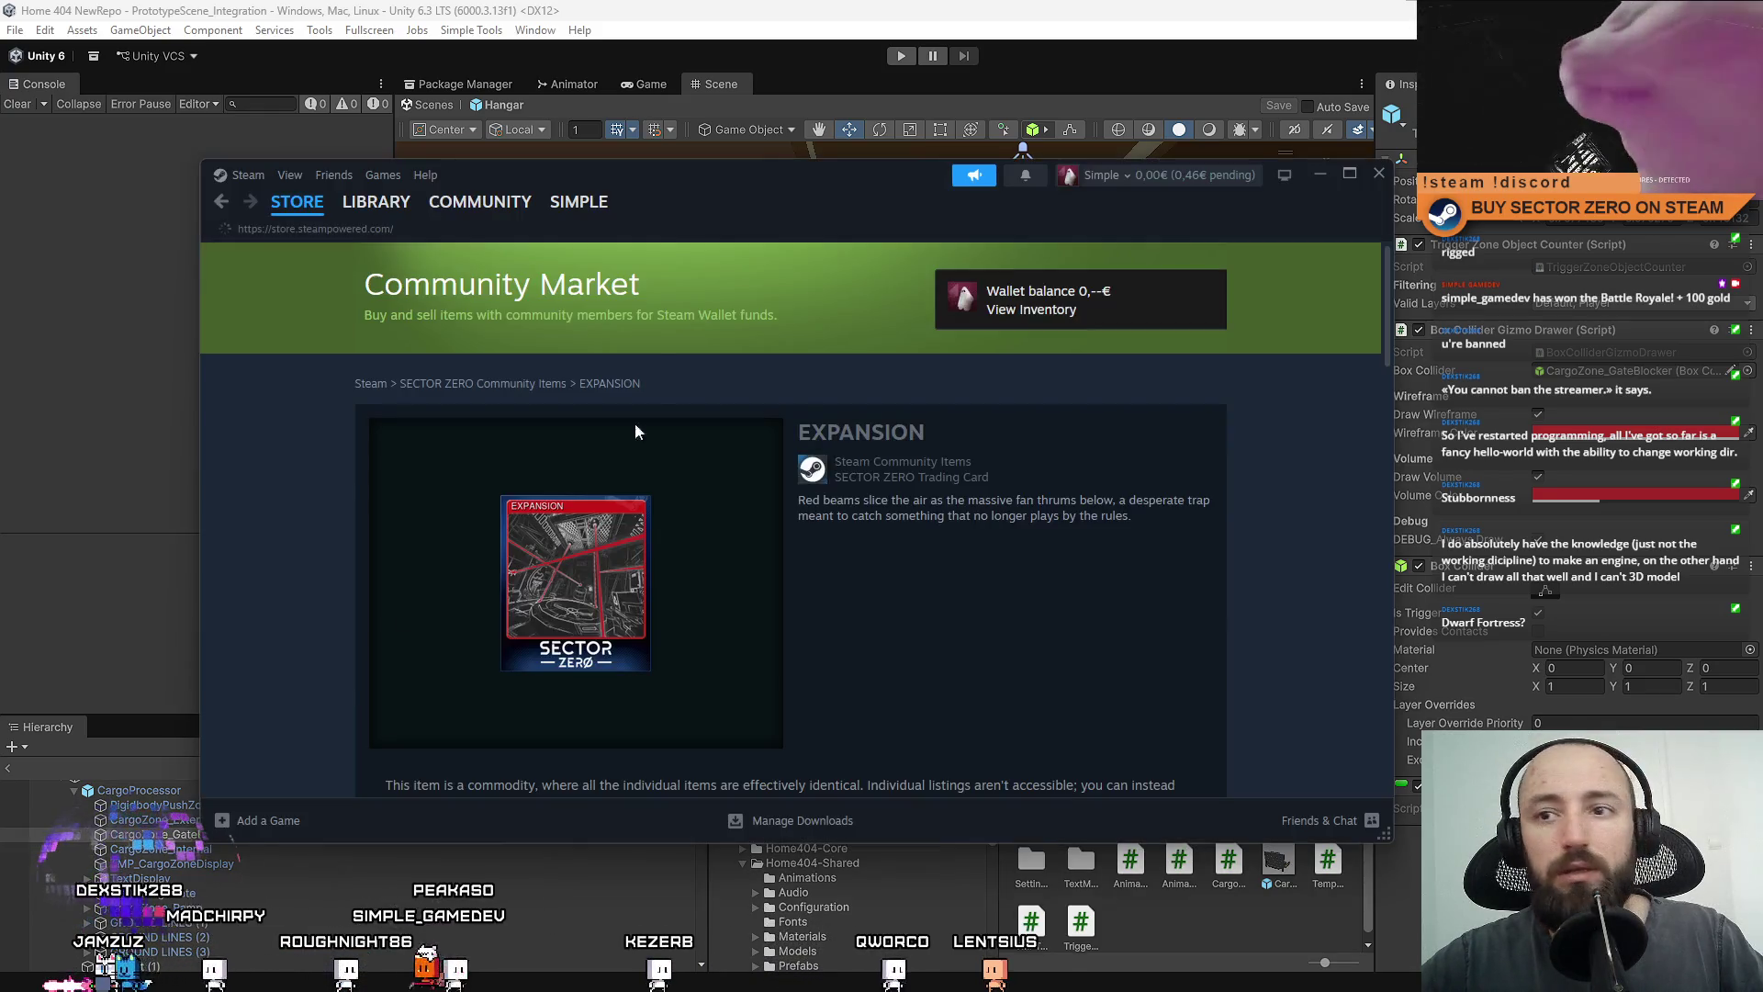
Go to the Steam store front and maximize the window.
left_click(297, 201)
mouse_move(402, 233)
double_click(670, 177)
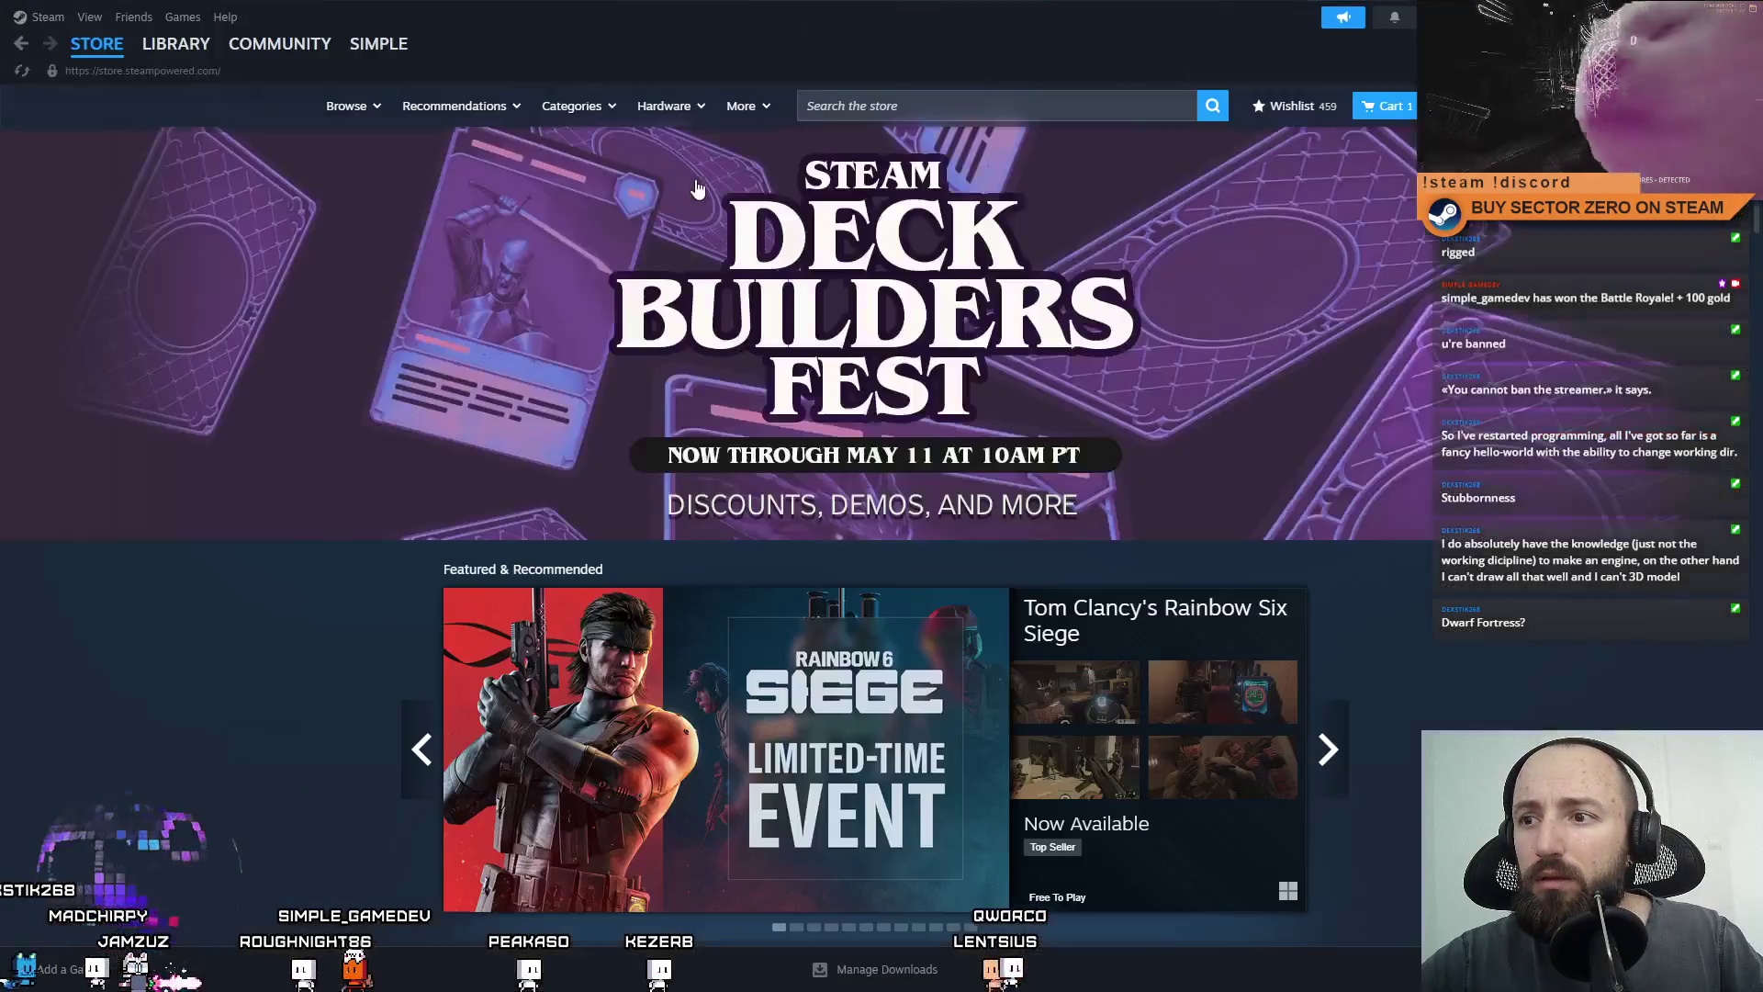
scroll(768, 407, "down", 6)
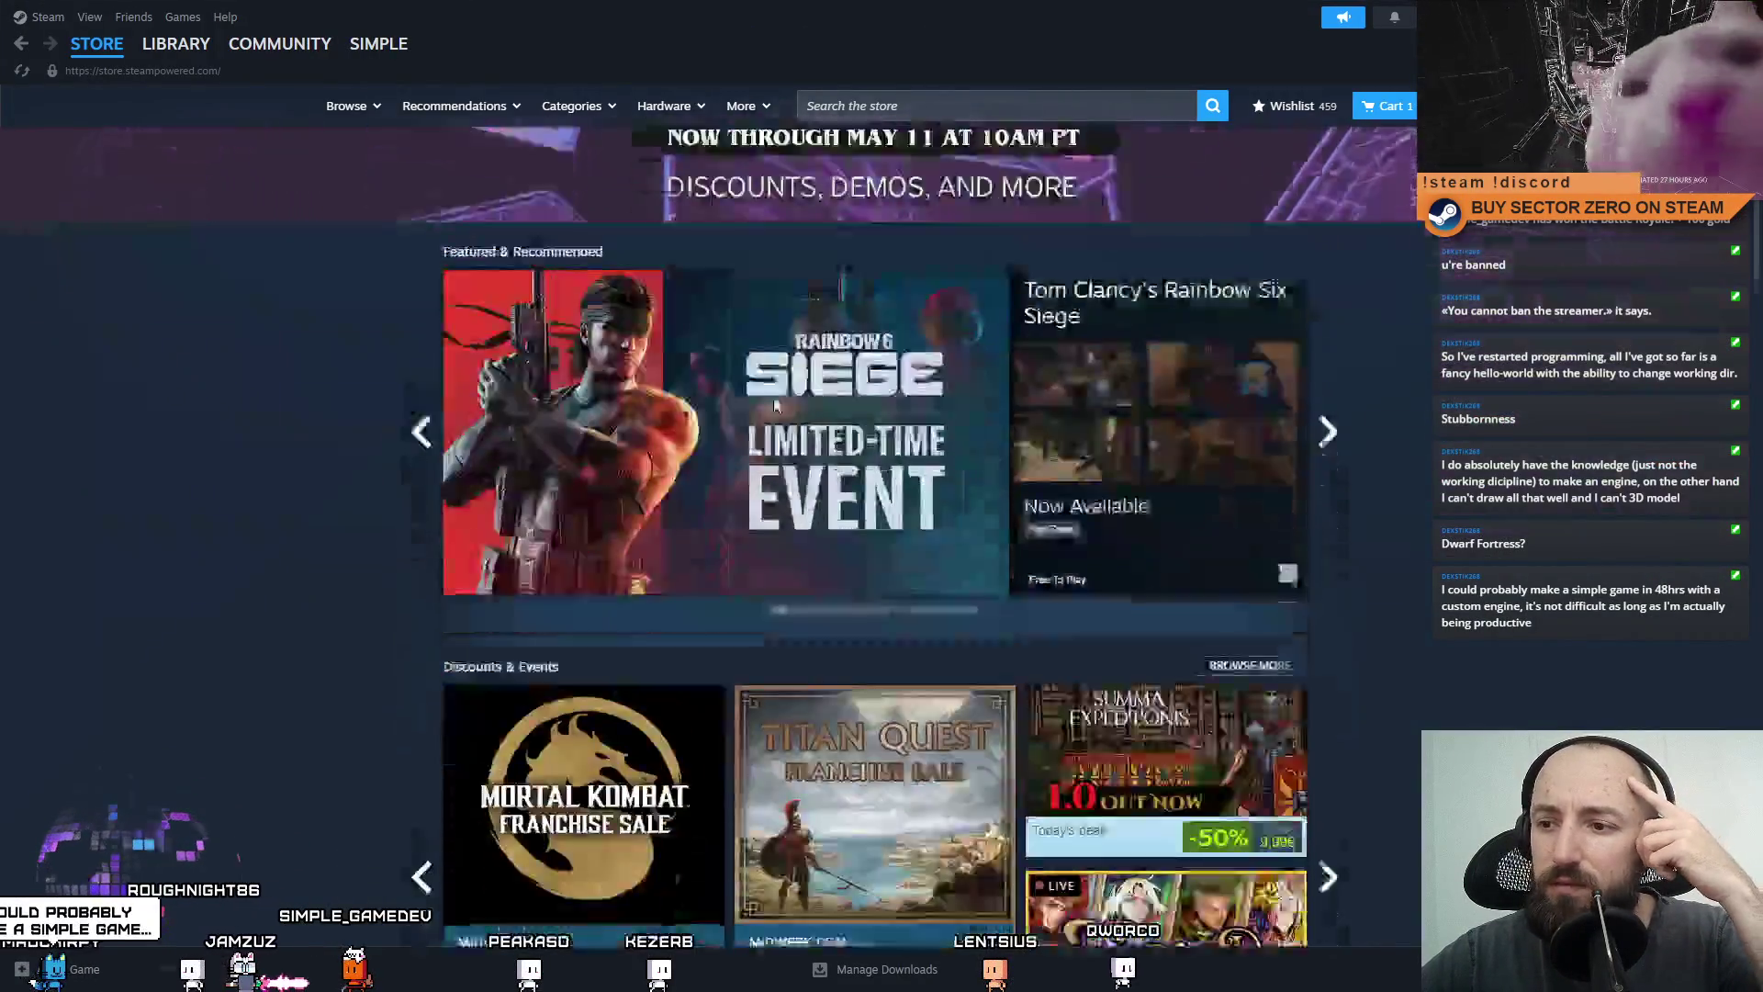
Page through the store's discounts and events carousel.
left_click(1328, 643)
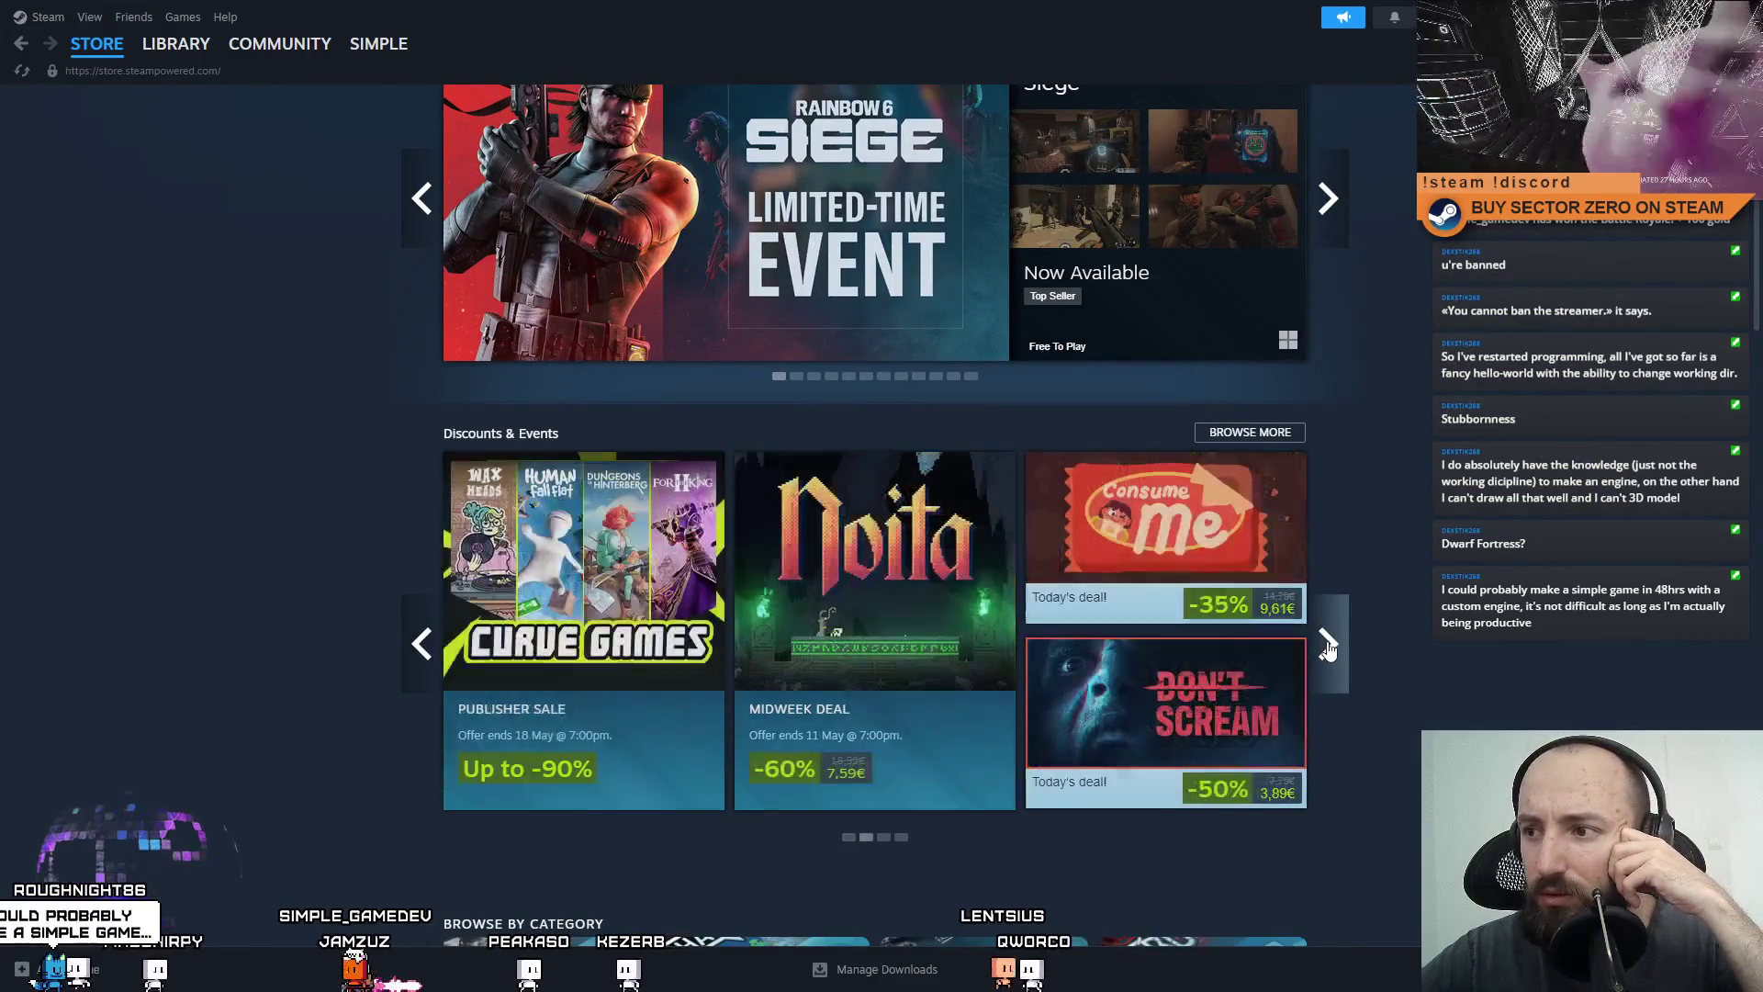
left_click(1325, 644)
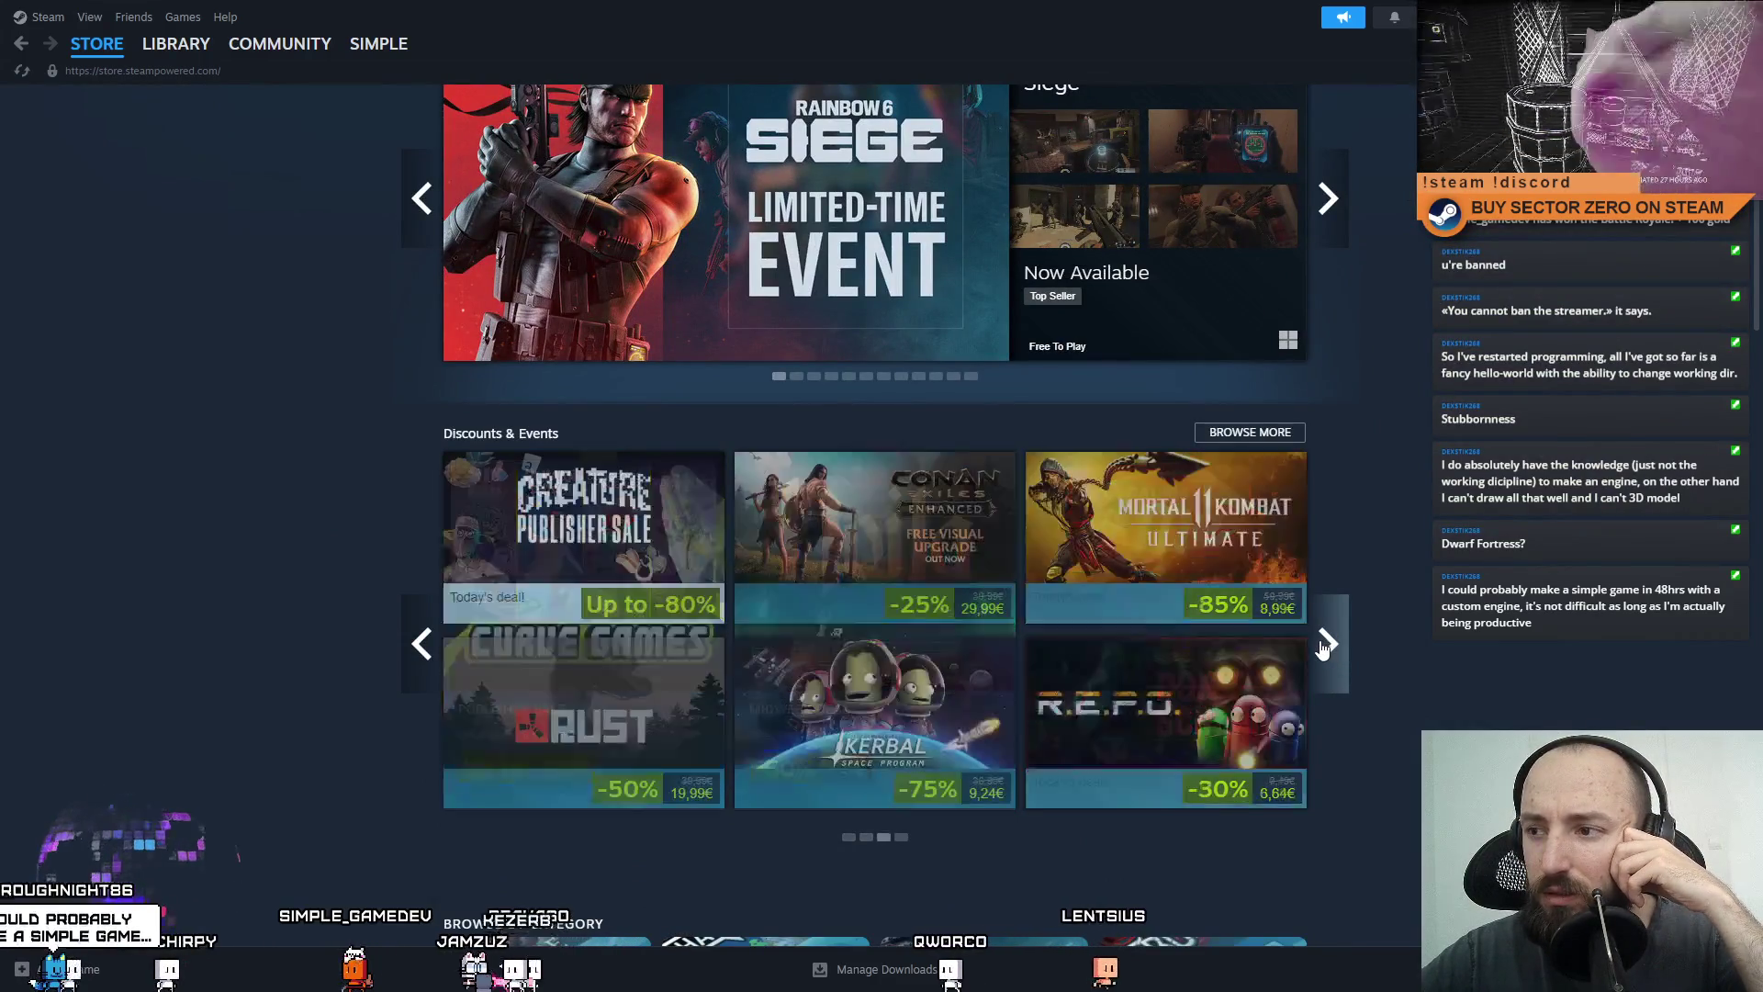
left_click(1319, 647)
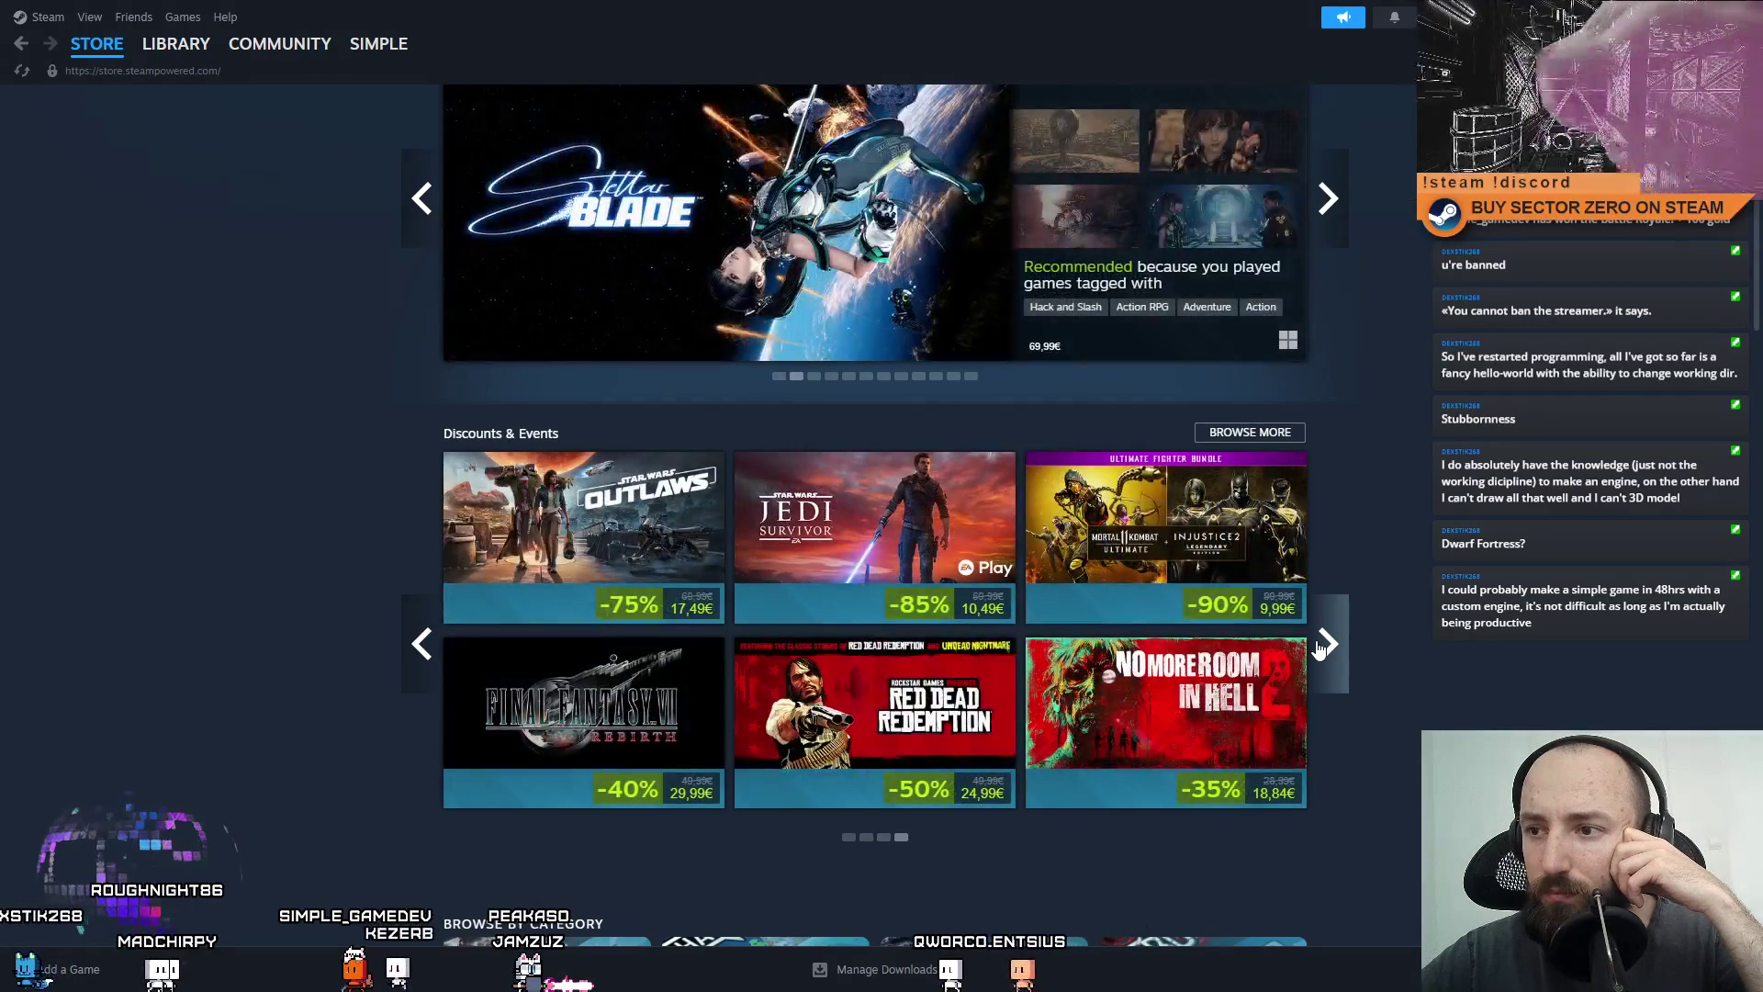
left_click(1319, 646)
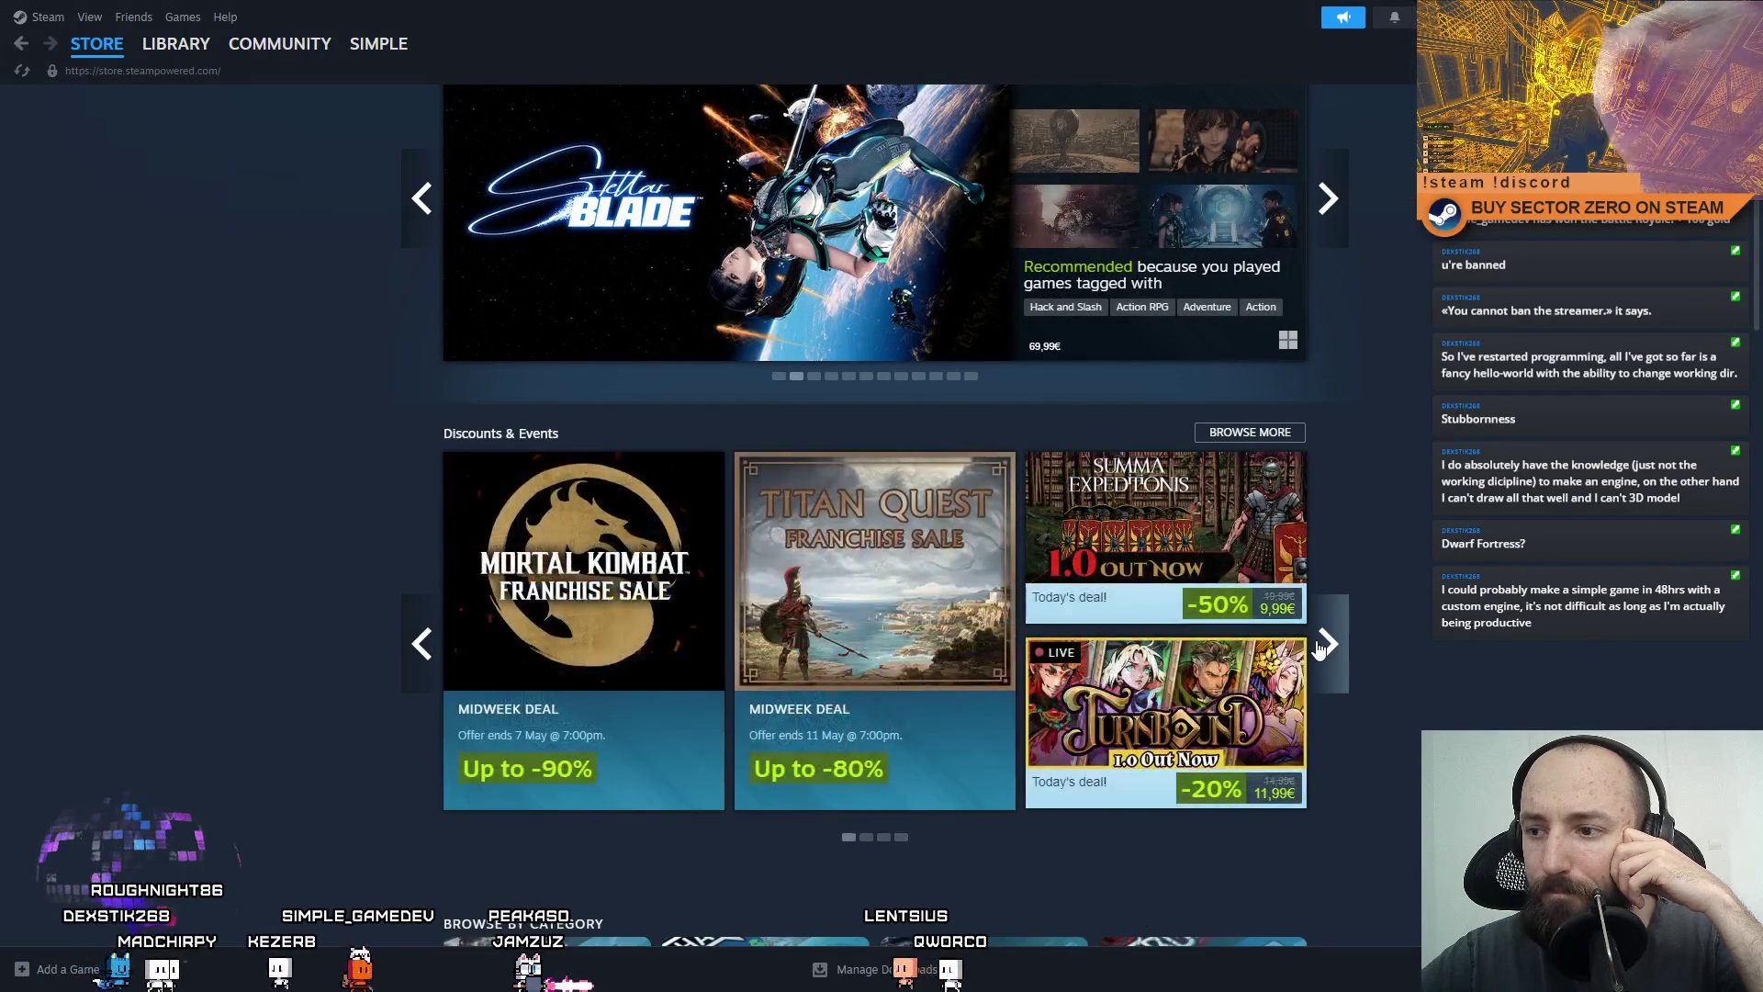
left_click(1319, 647)
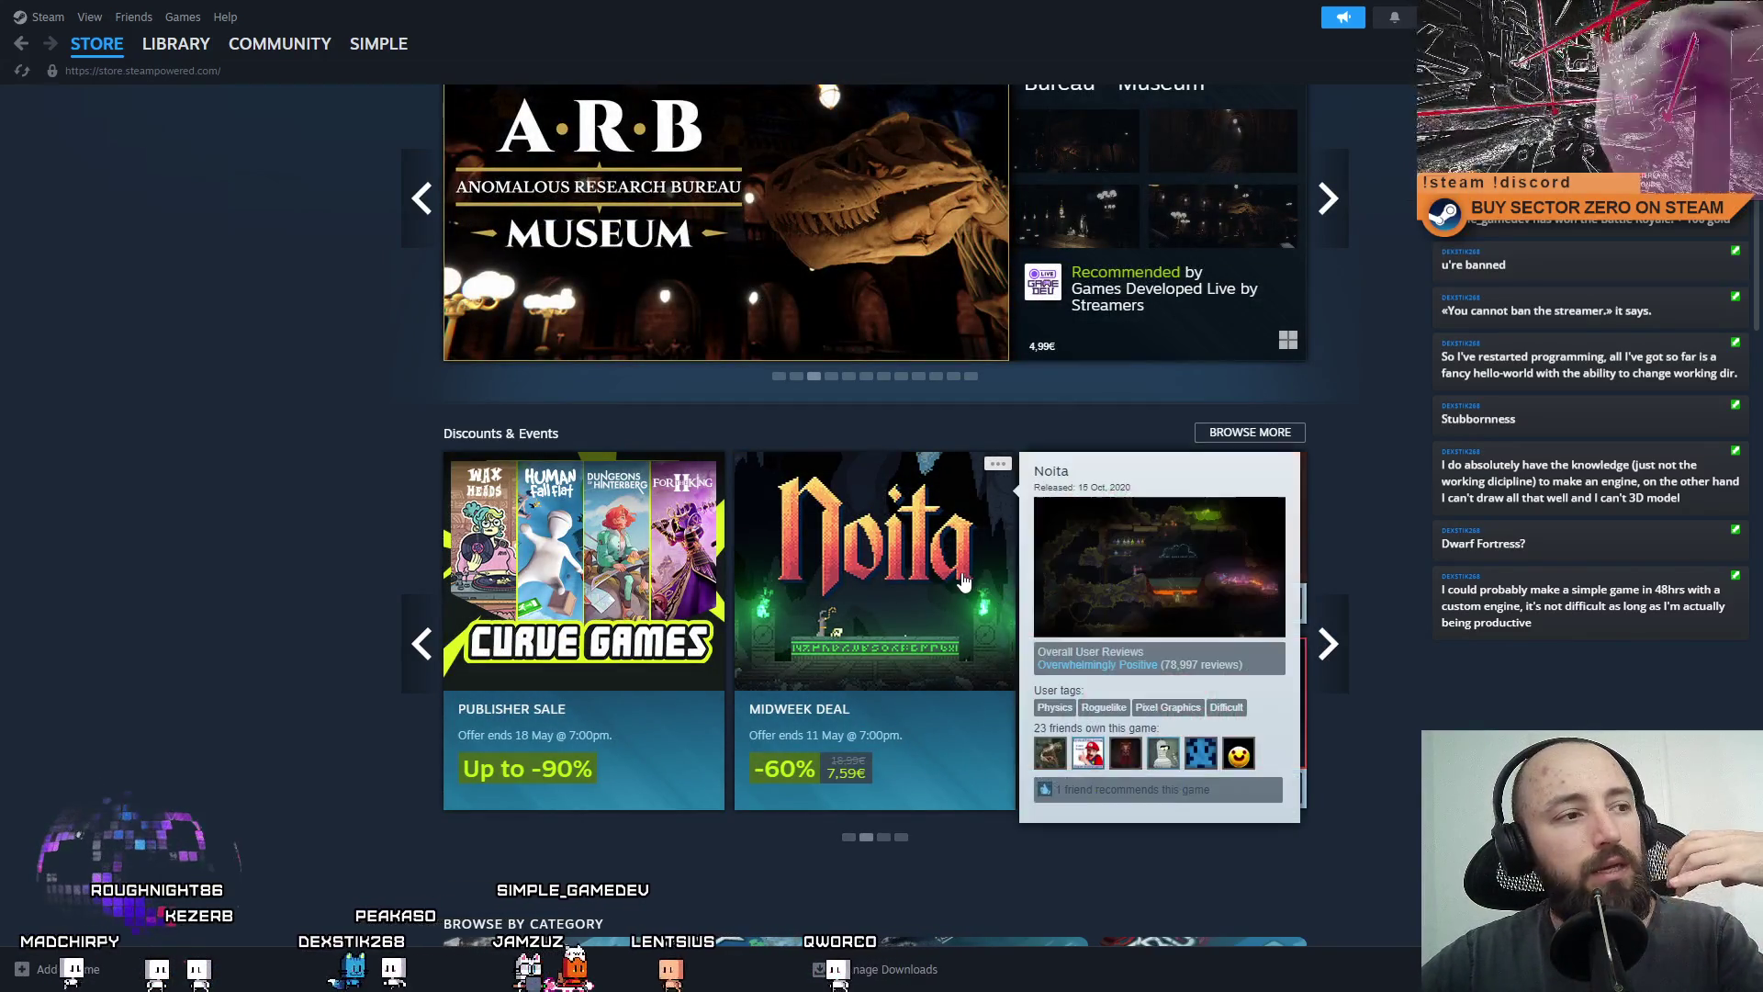
left_click(1323, 645)
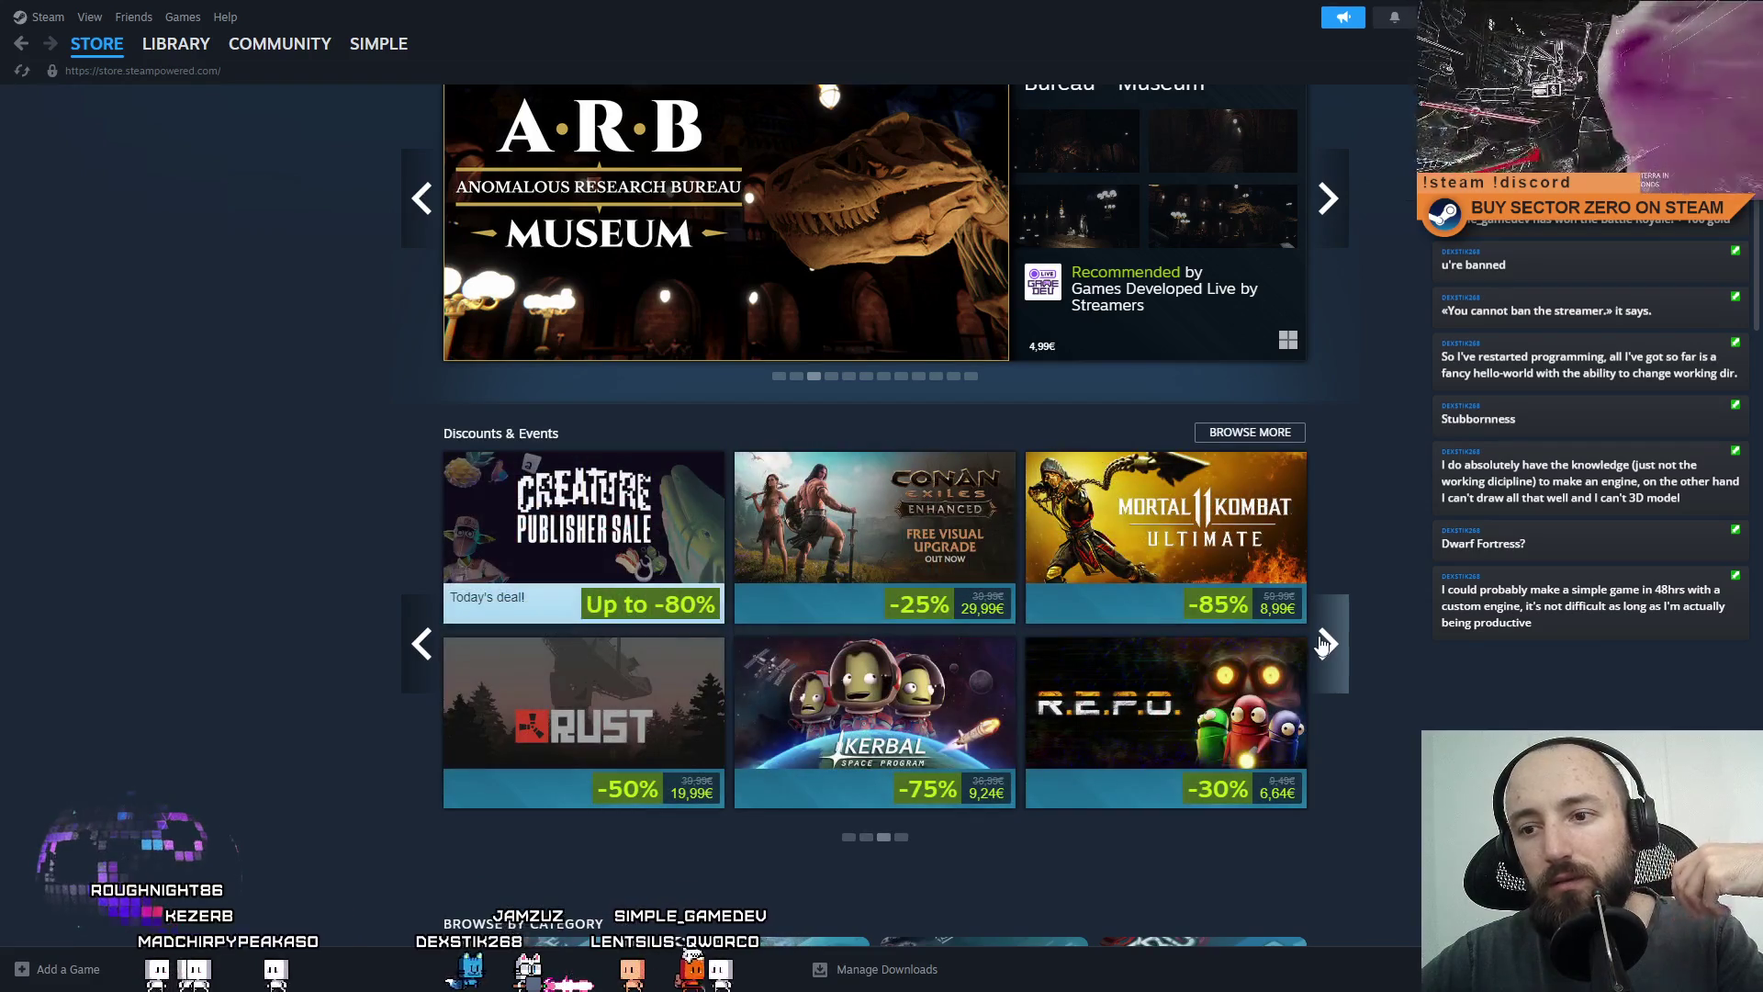
left_click(1341, 659)
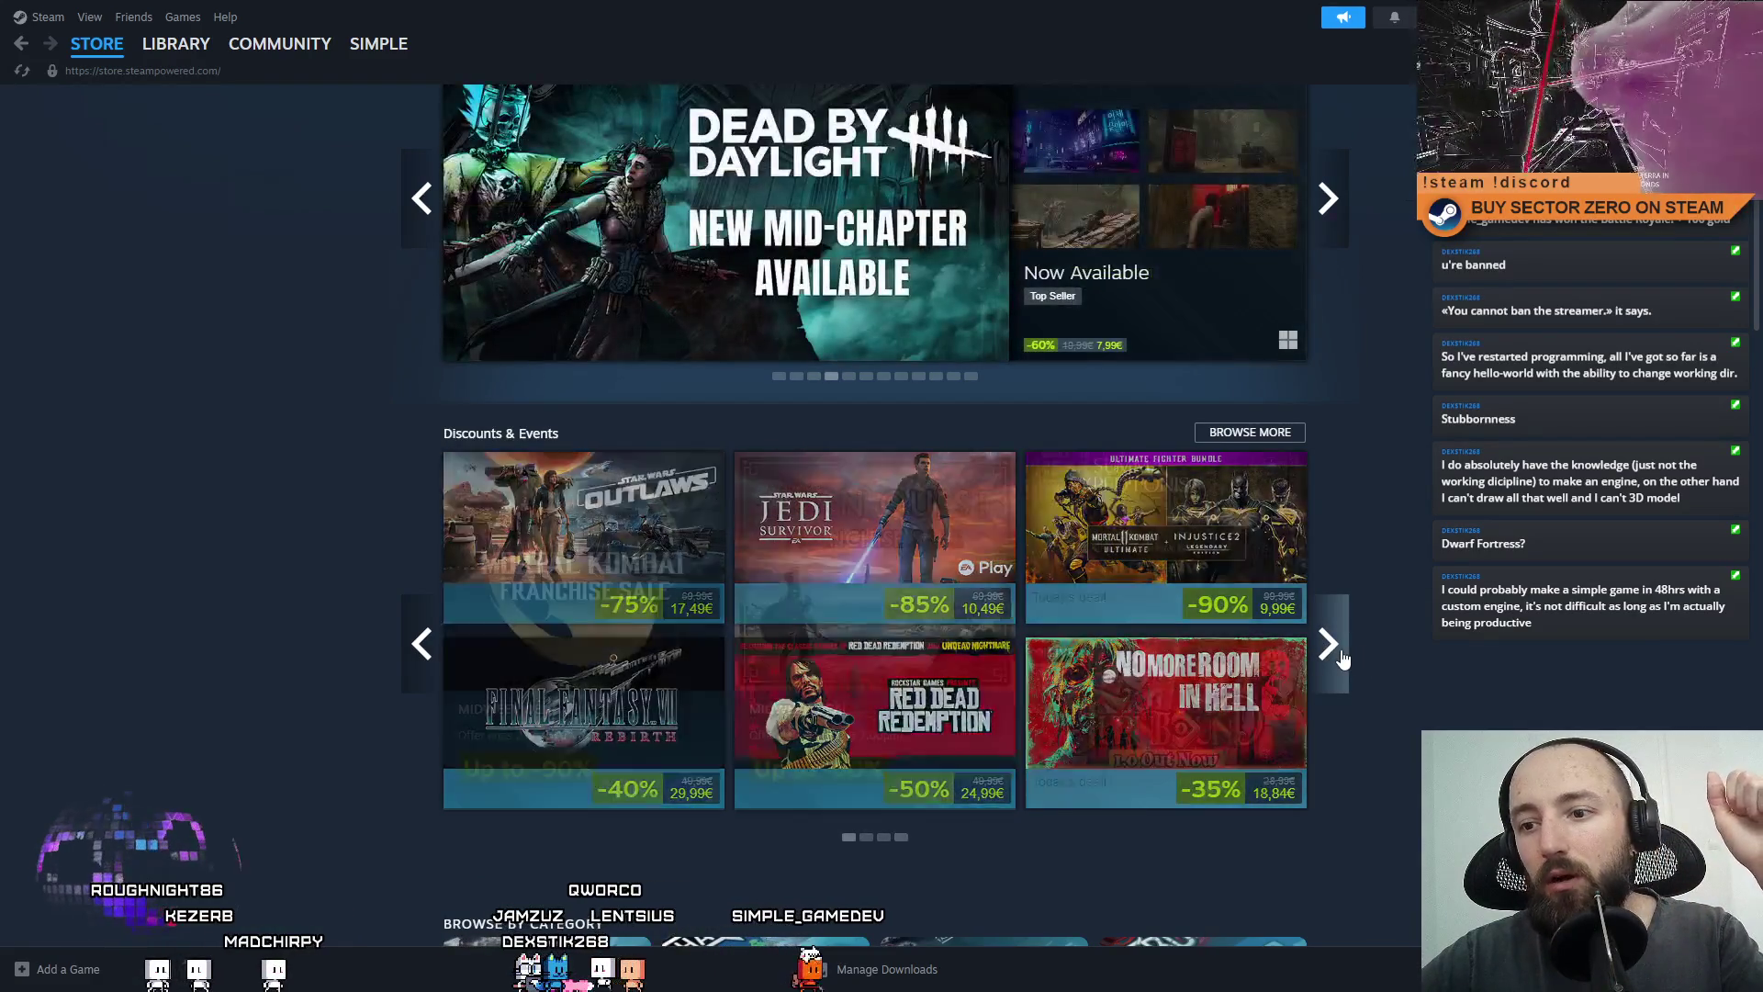
left_click(1341, 660)
scroll(1341, 659, "down", 1)
scroll(1326, 597, "down", 8)
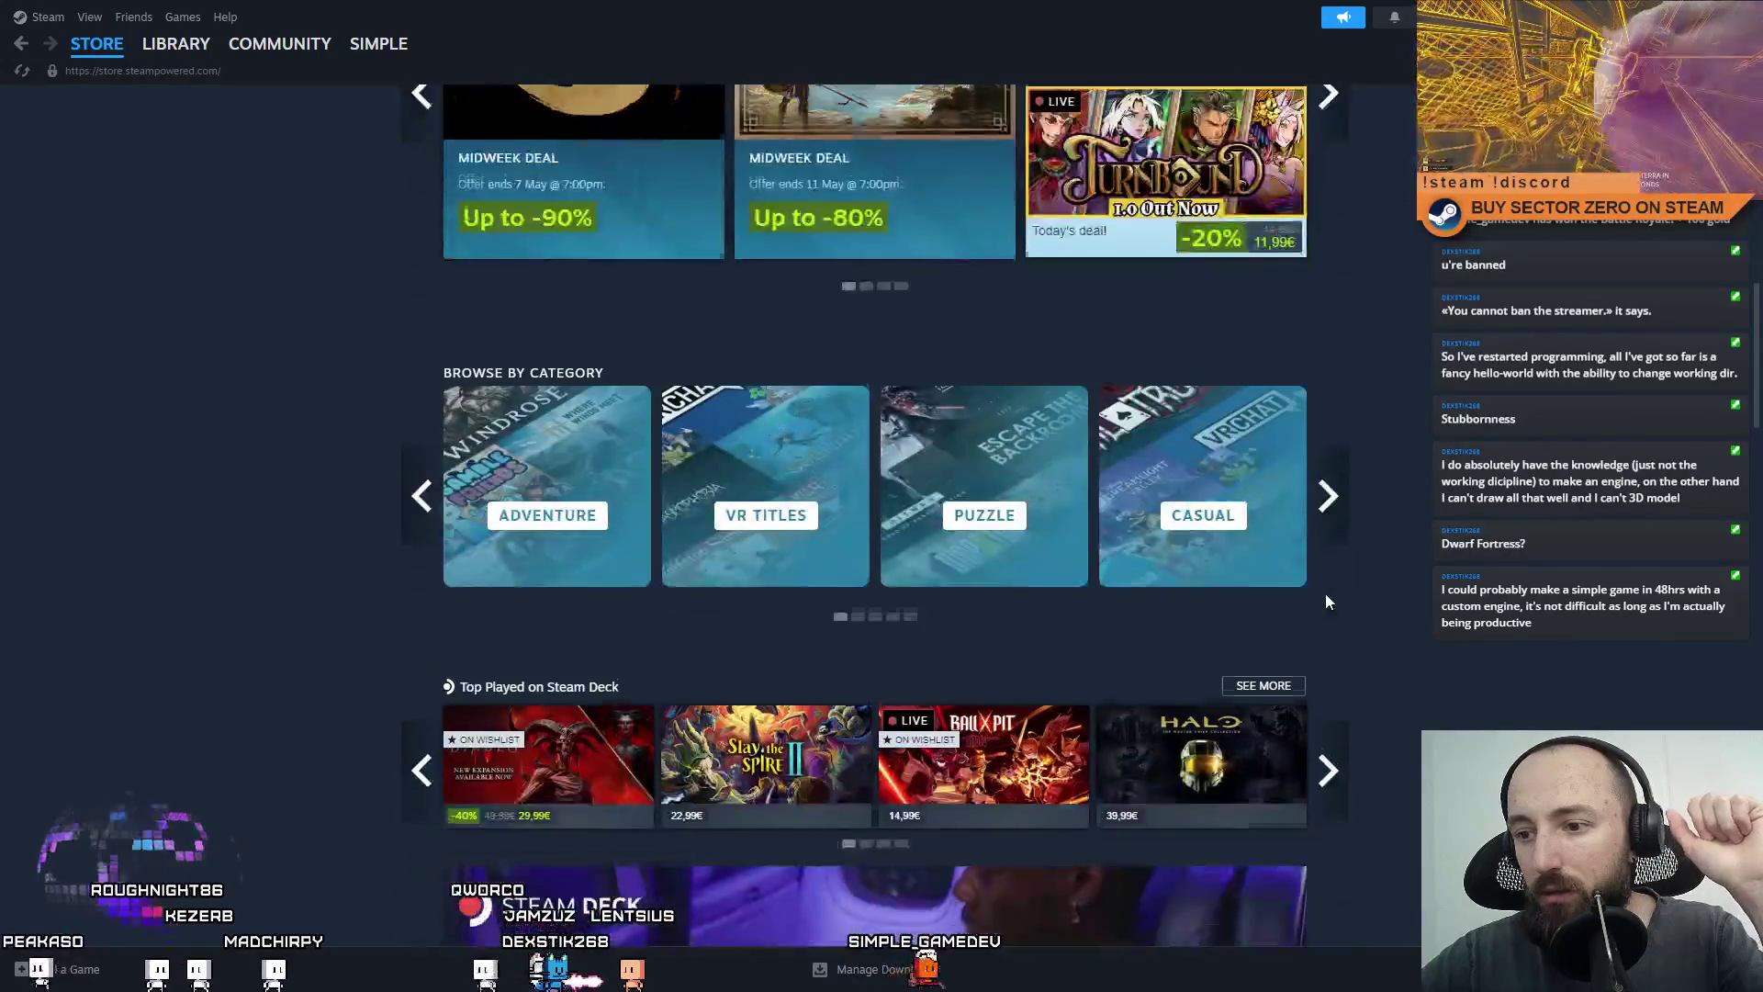
scroll(1298, 750, "up", 7)
scroll(1298, 750, "up", 1)
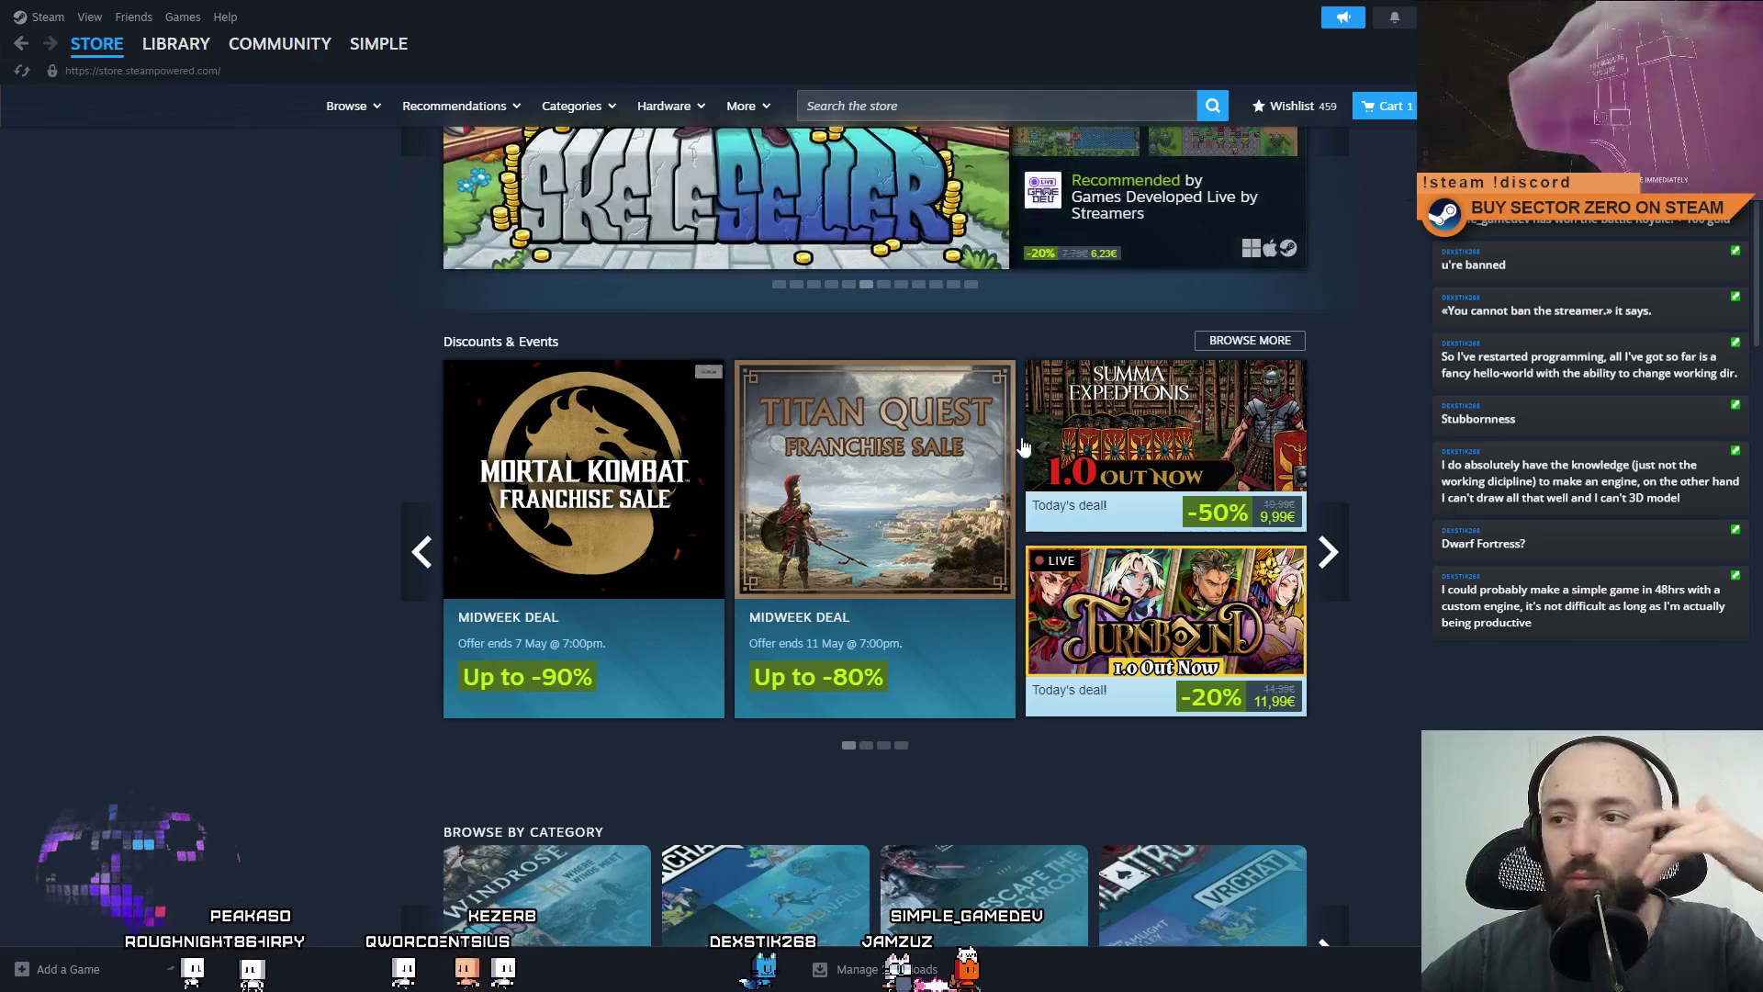
left_click(1328, 551)
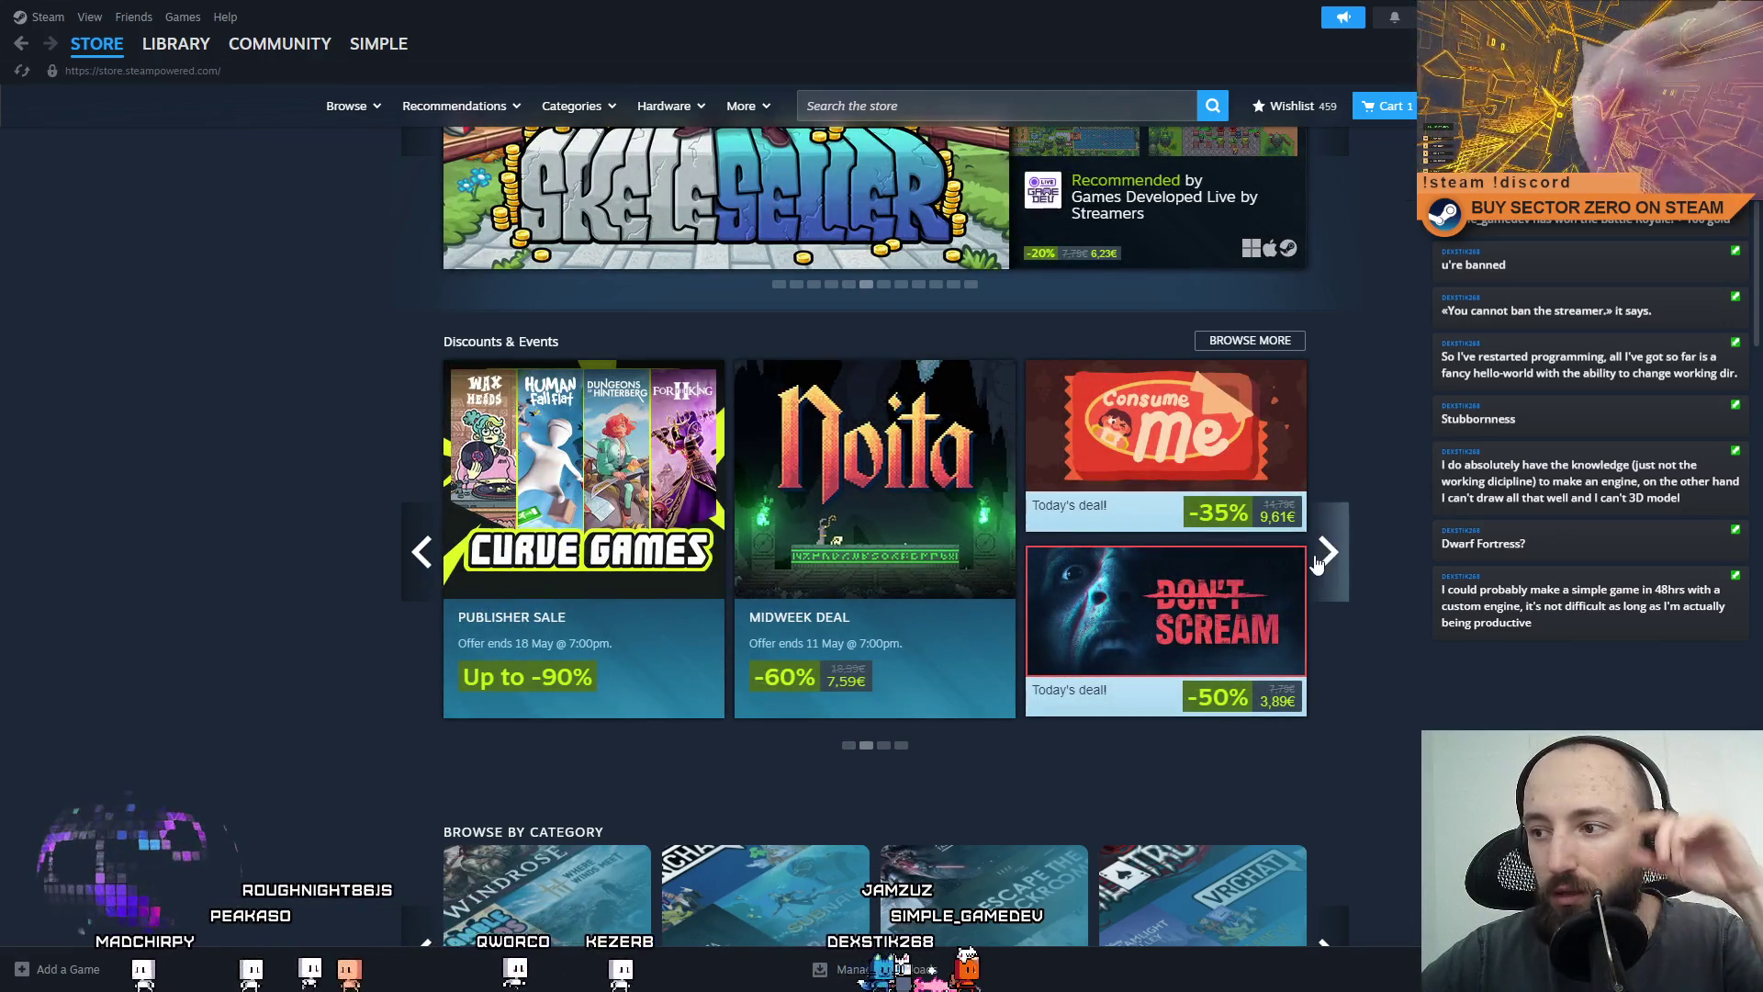
left_click(1337, 567)
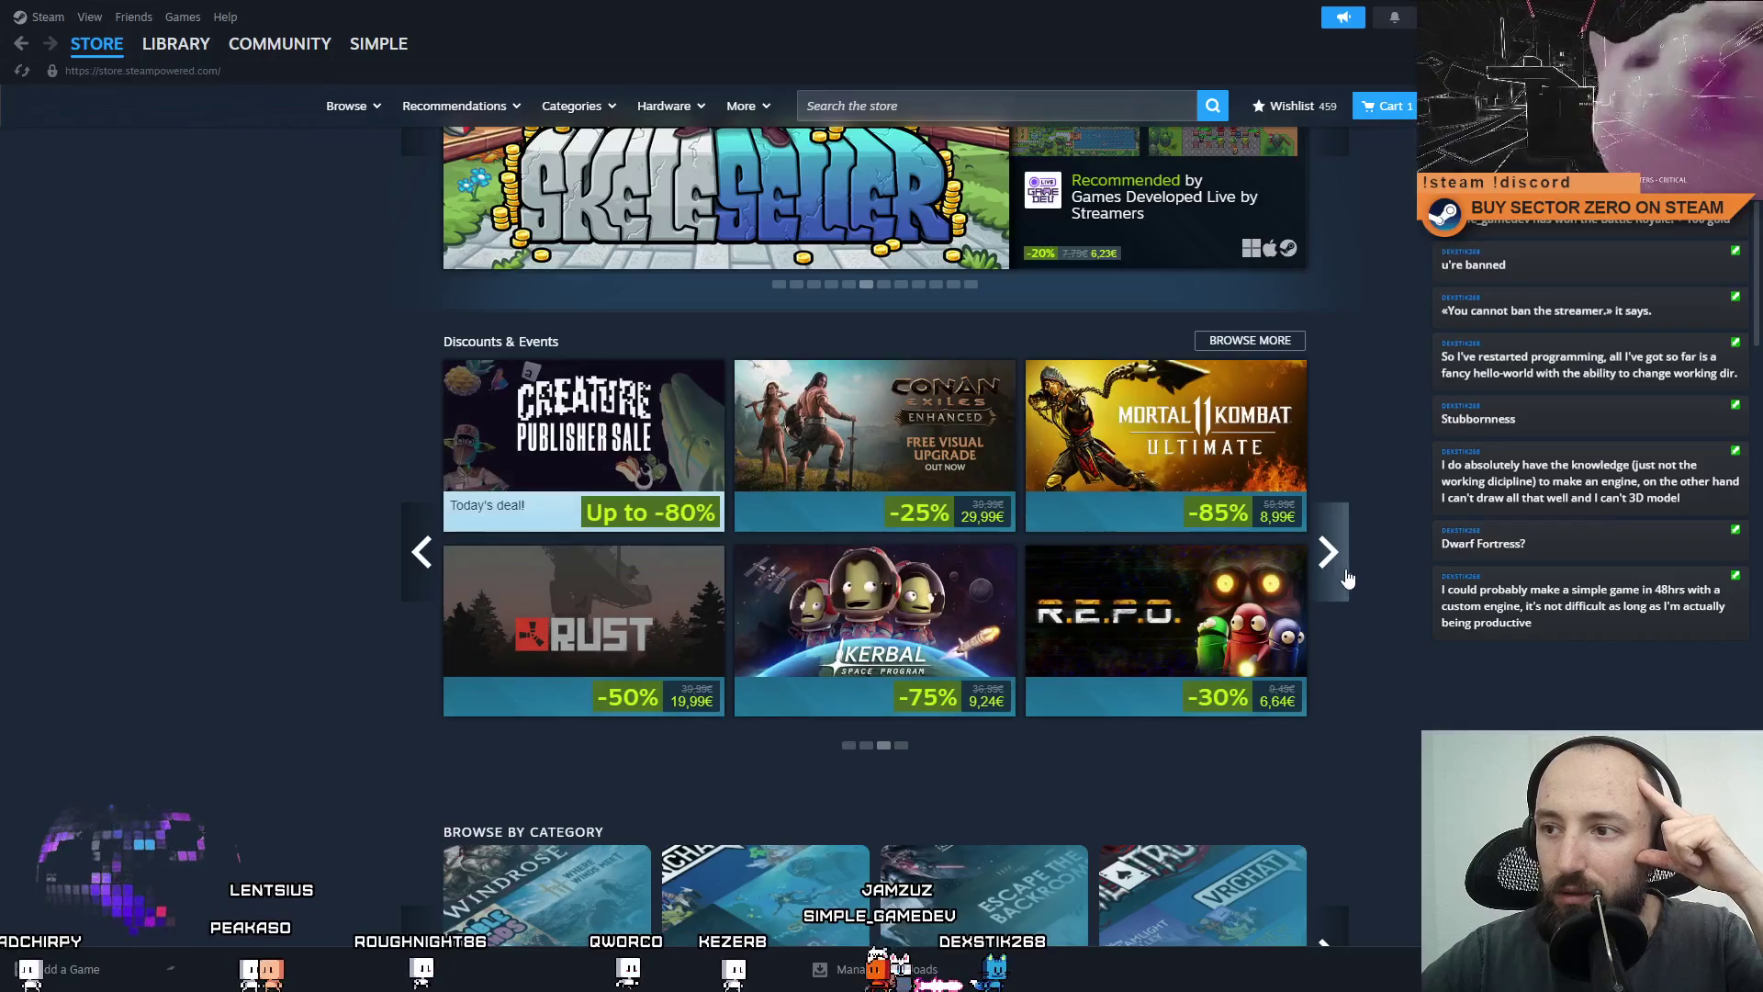
scroll(1383, 582, "up", 7)
Enter 'console' in the store search, then scroll down to the New & Trending list.
left_click(1098, 107)
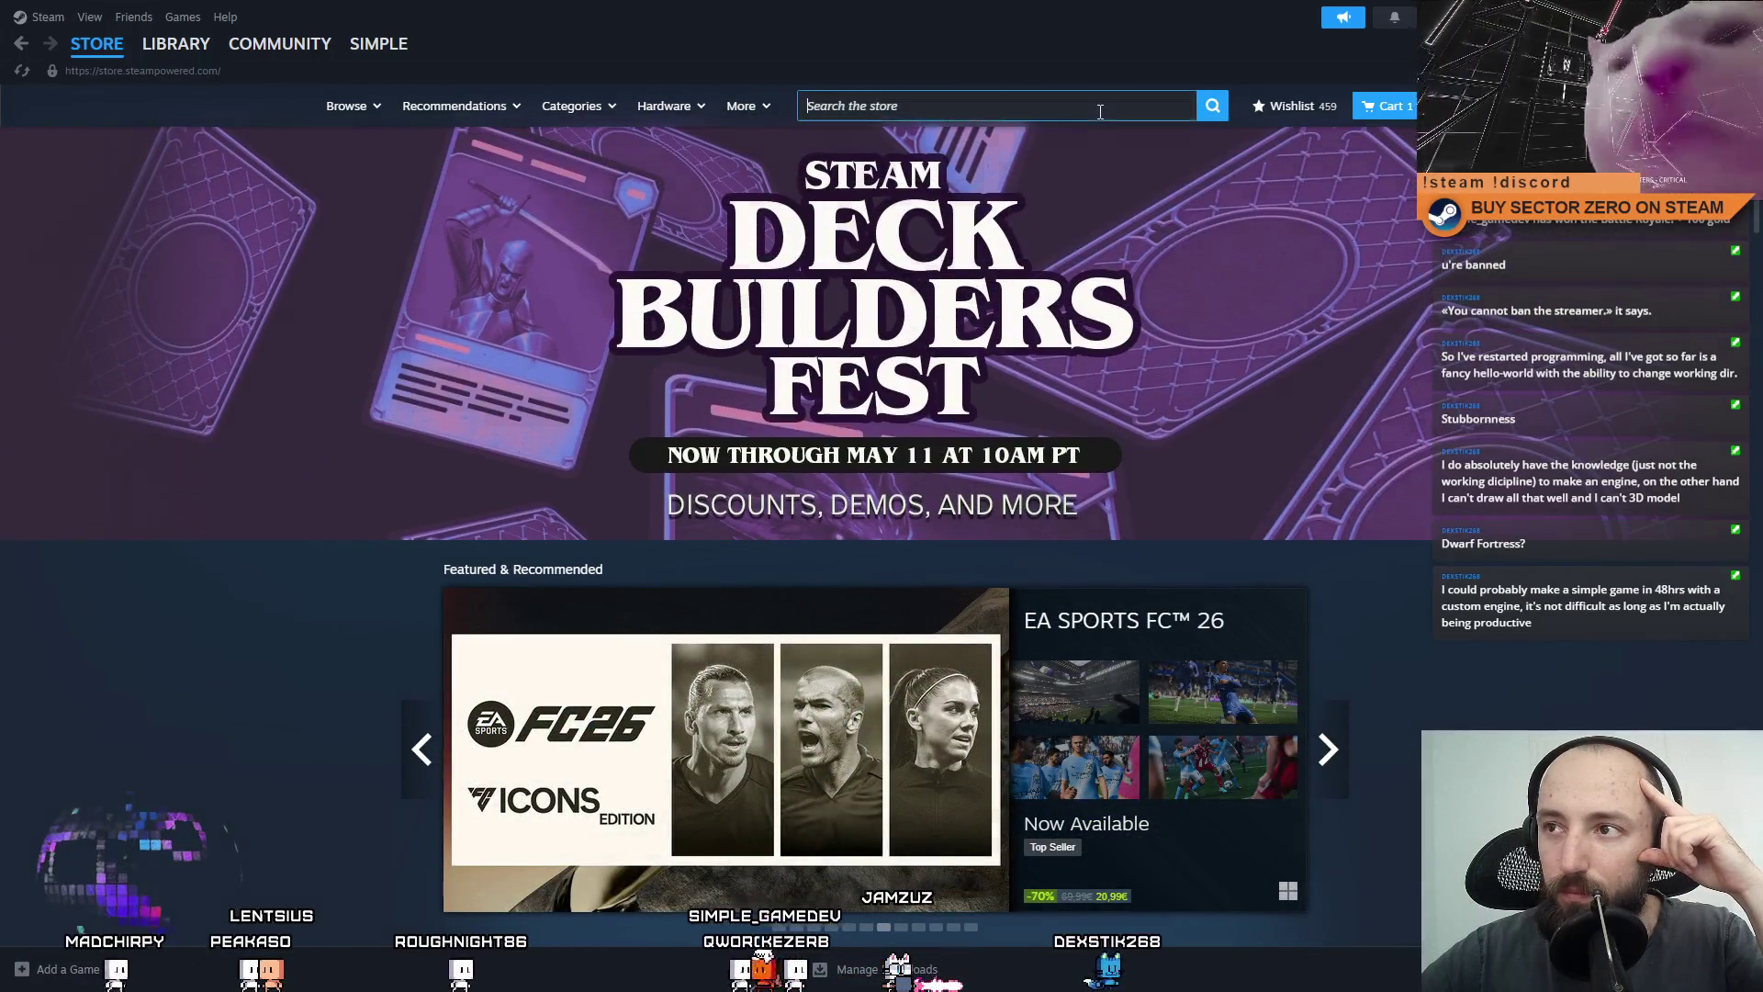
type("console")
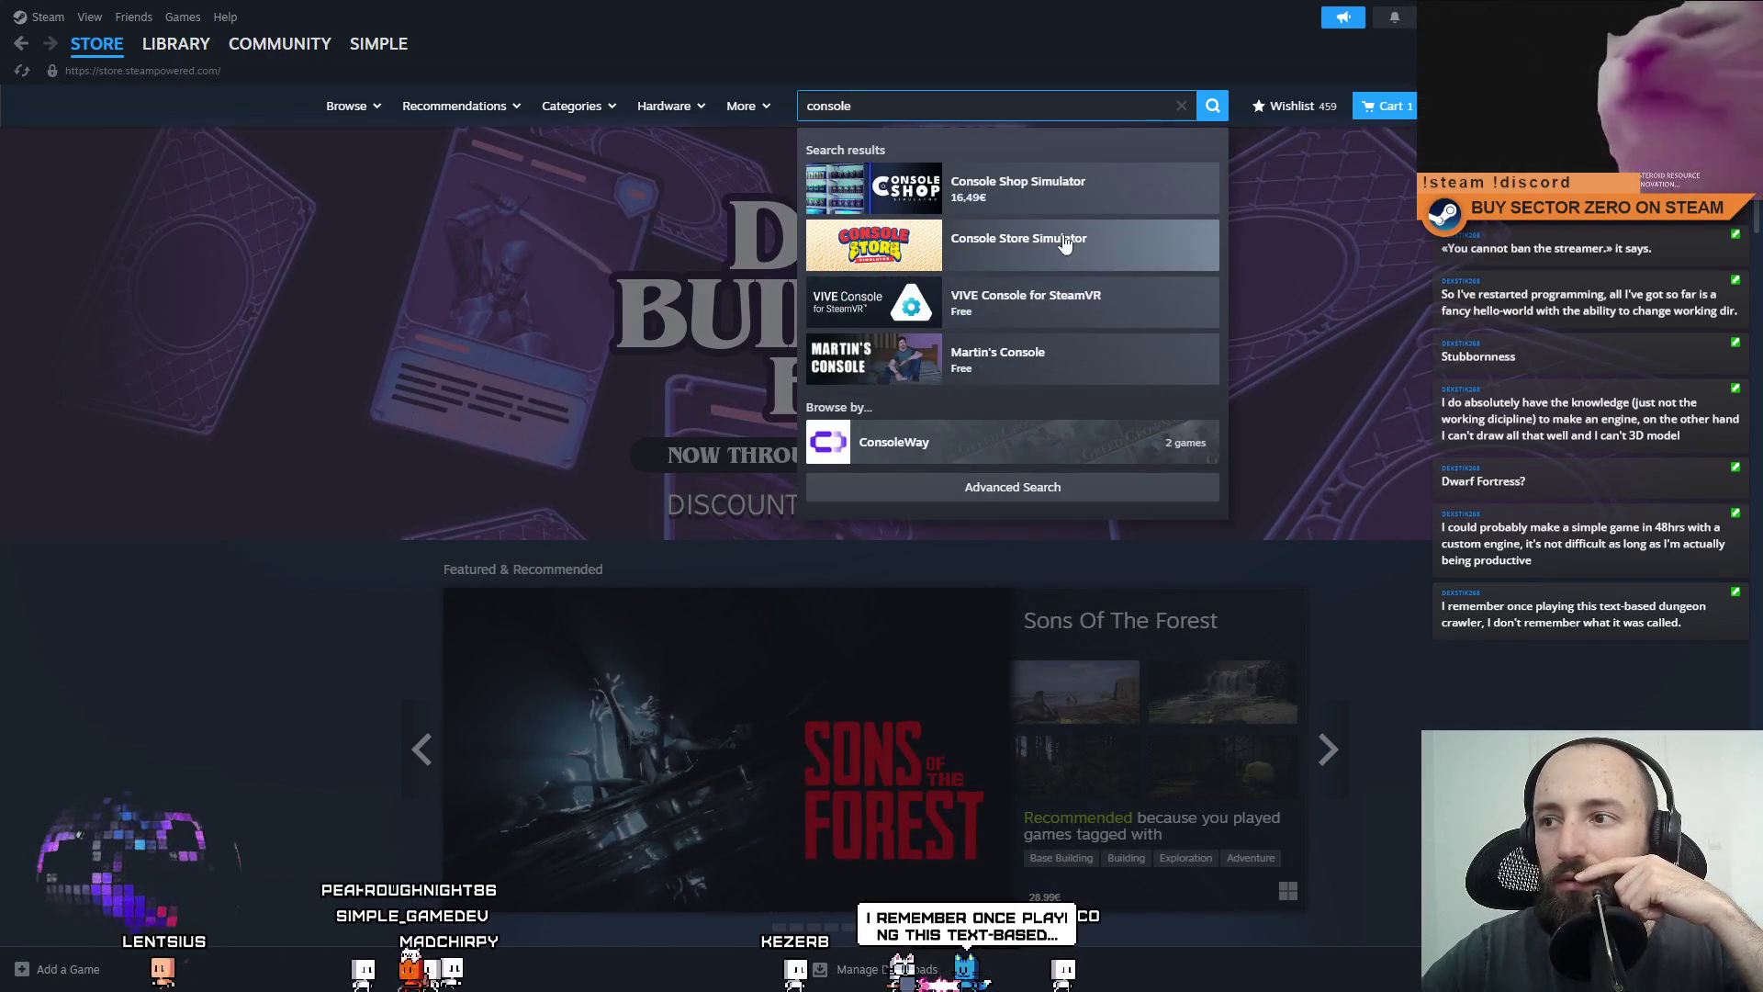
scroll(1091, 225, "down", 4)
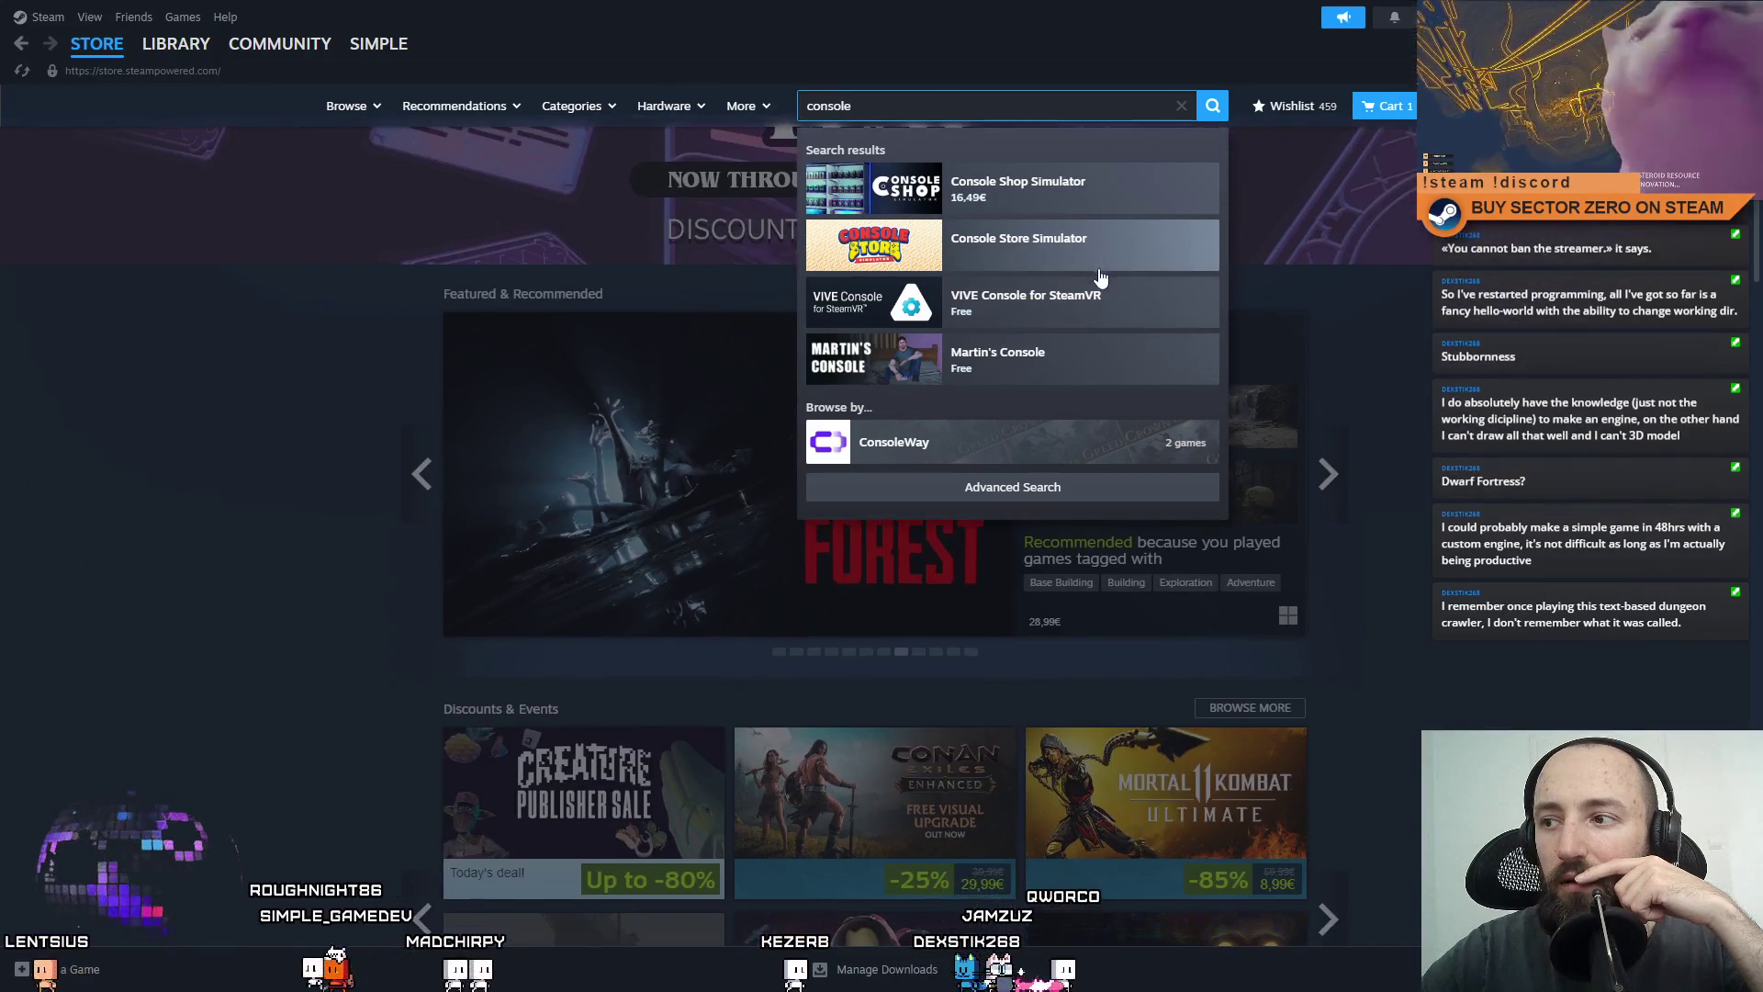
scroll(1474, 508, "down", 10)
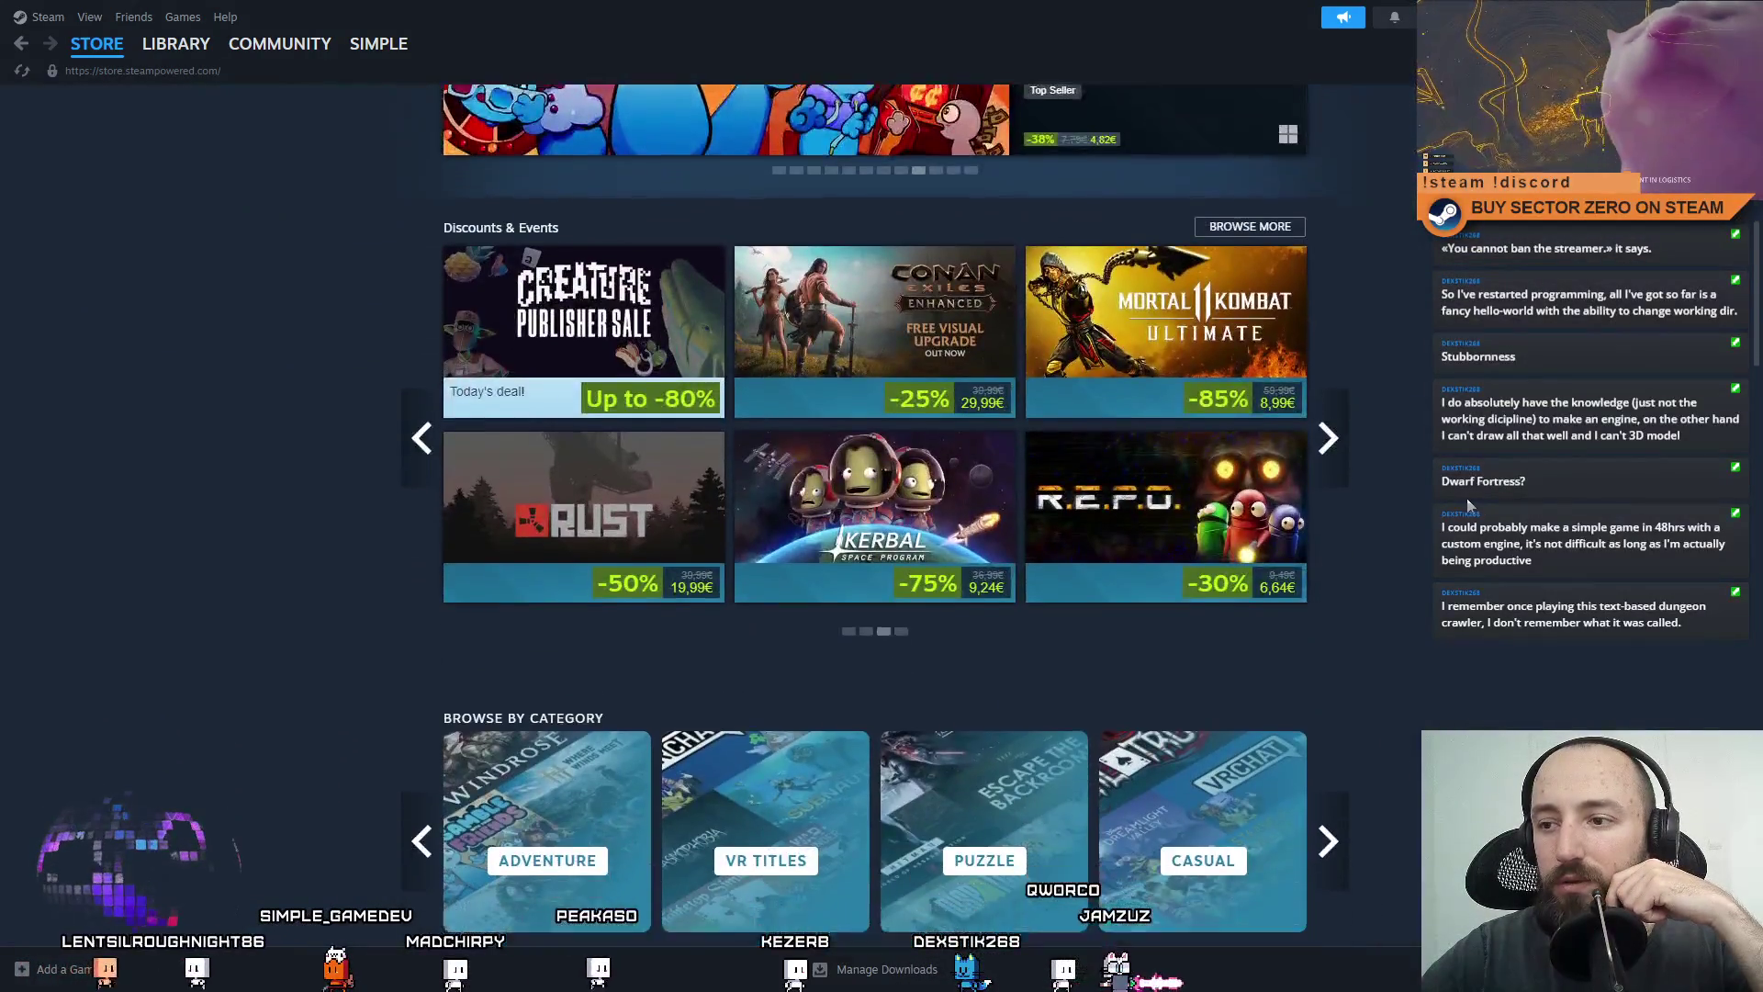
scroll(1468, 503, "down", 8)
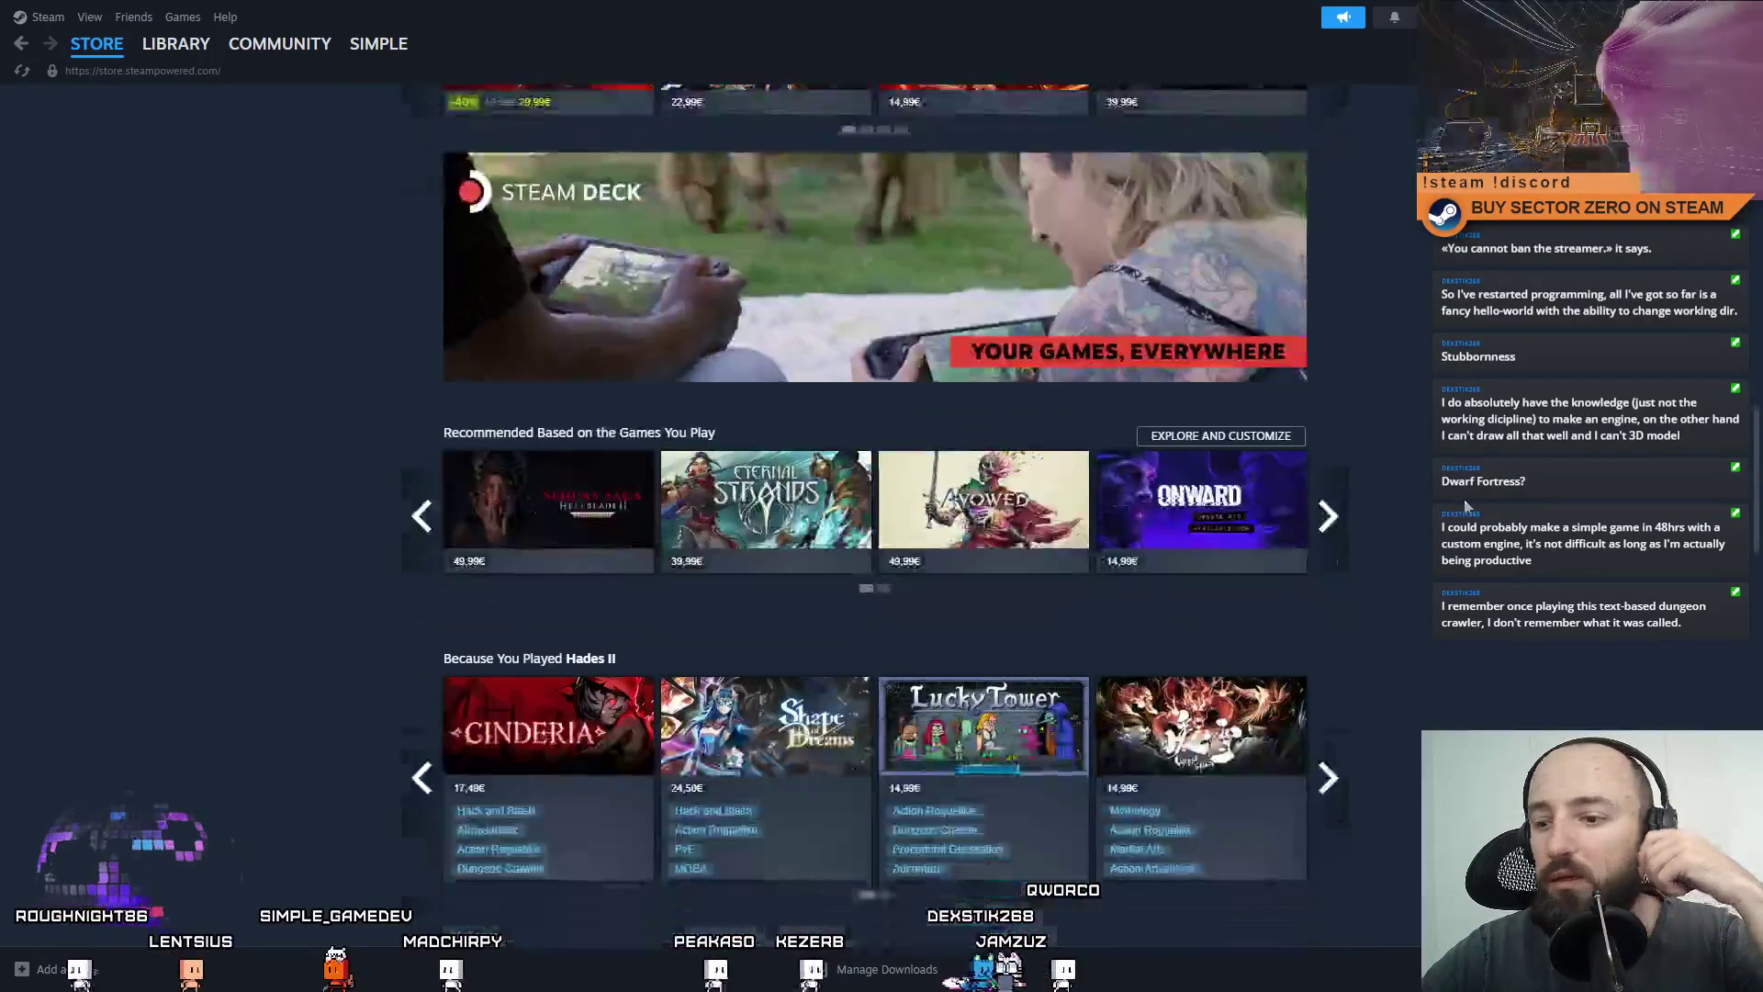
scroll(1440, 505, "down", 14)
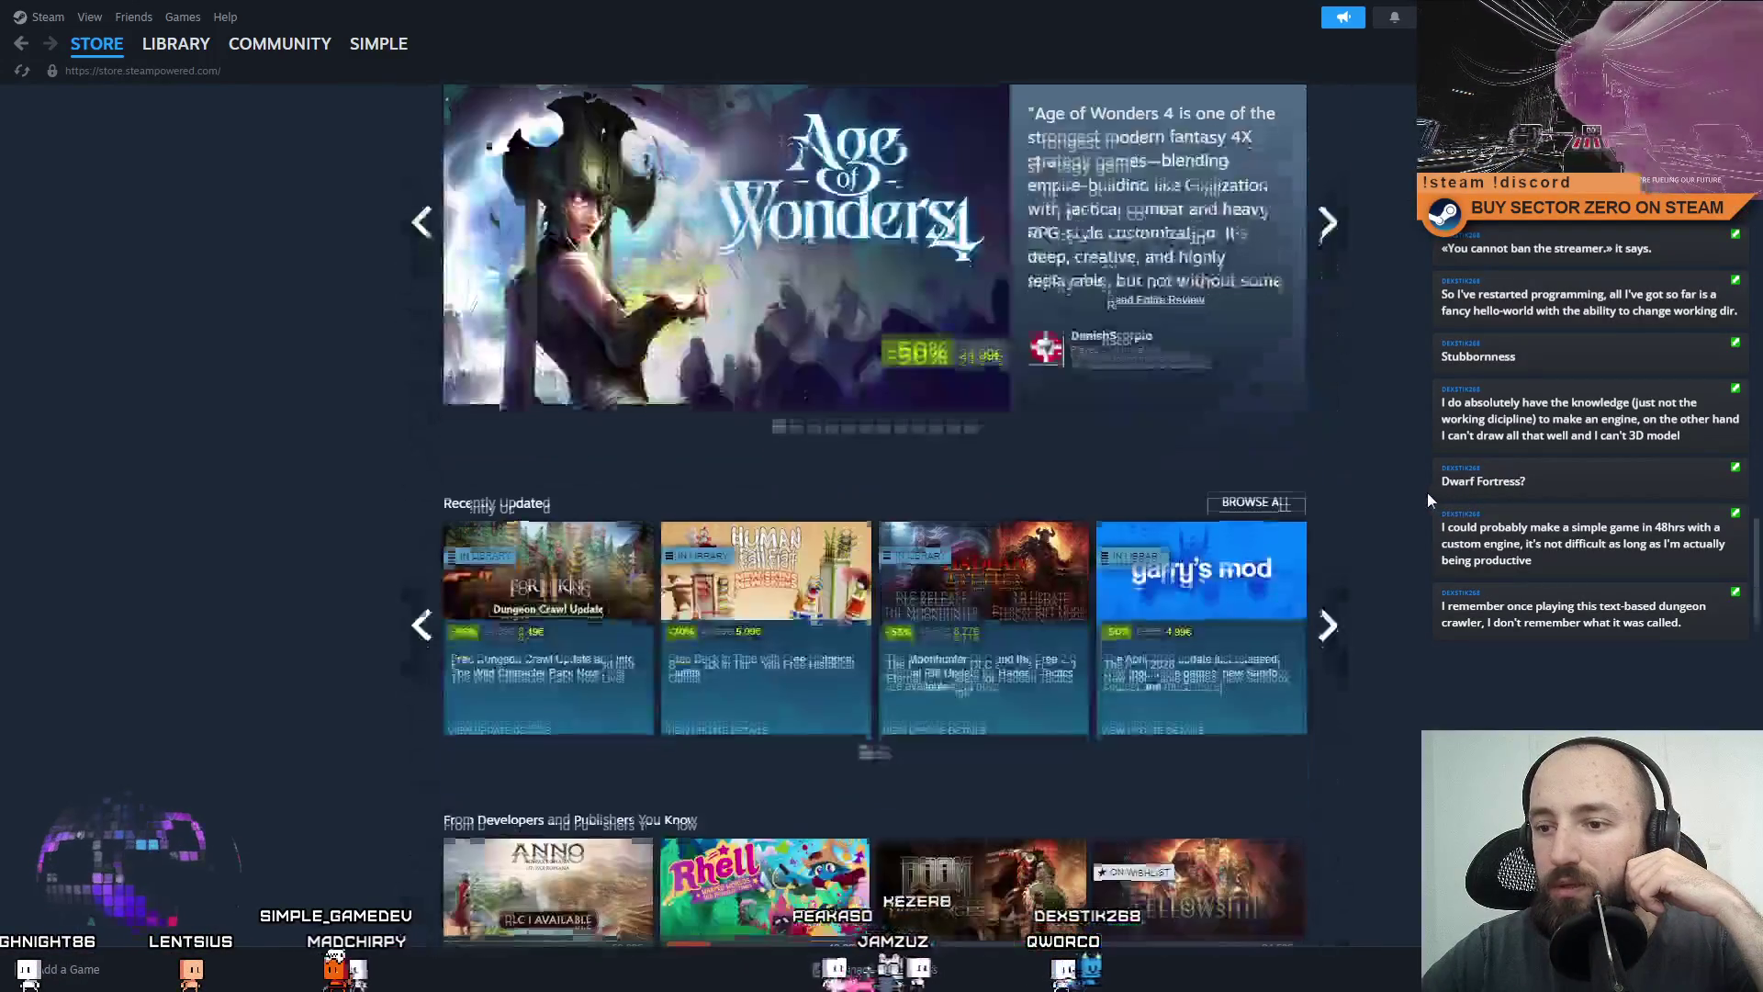
scroll(1416, 494, "down", 7)
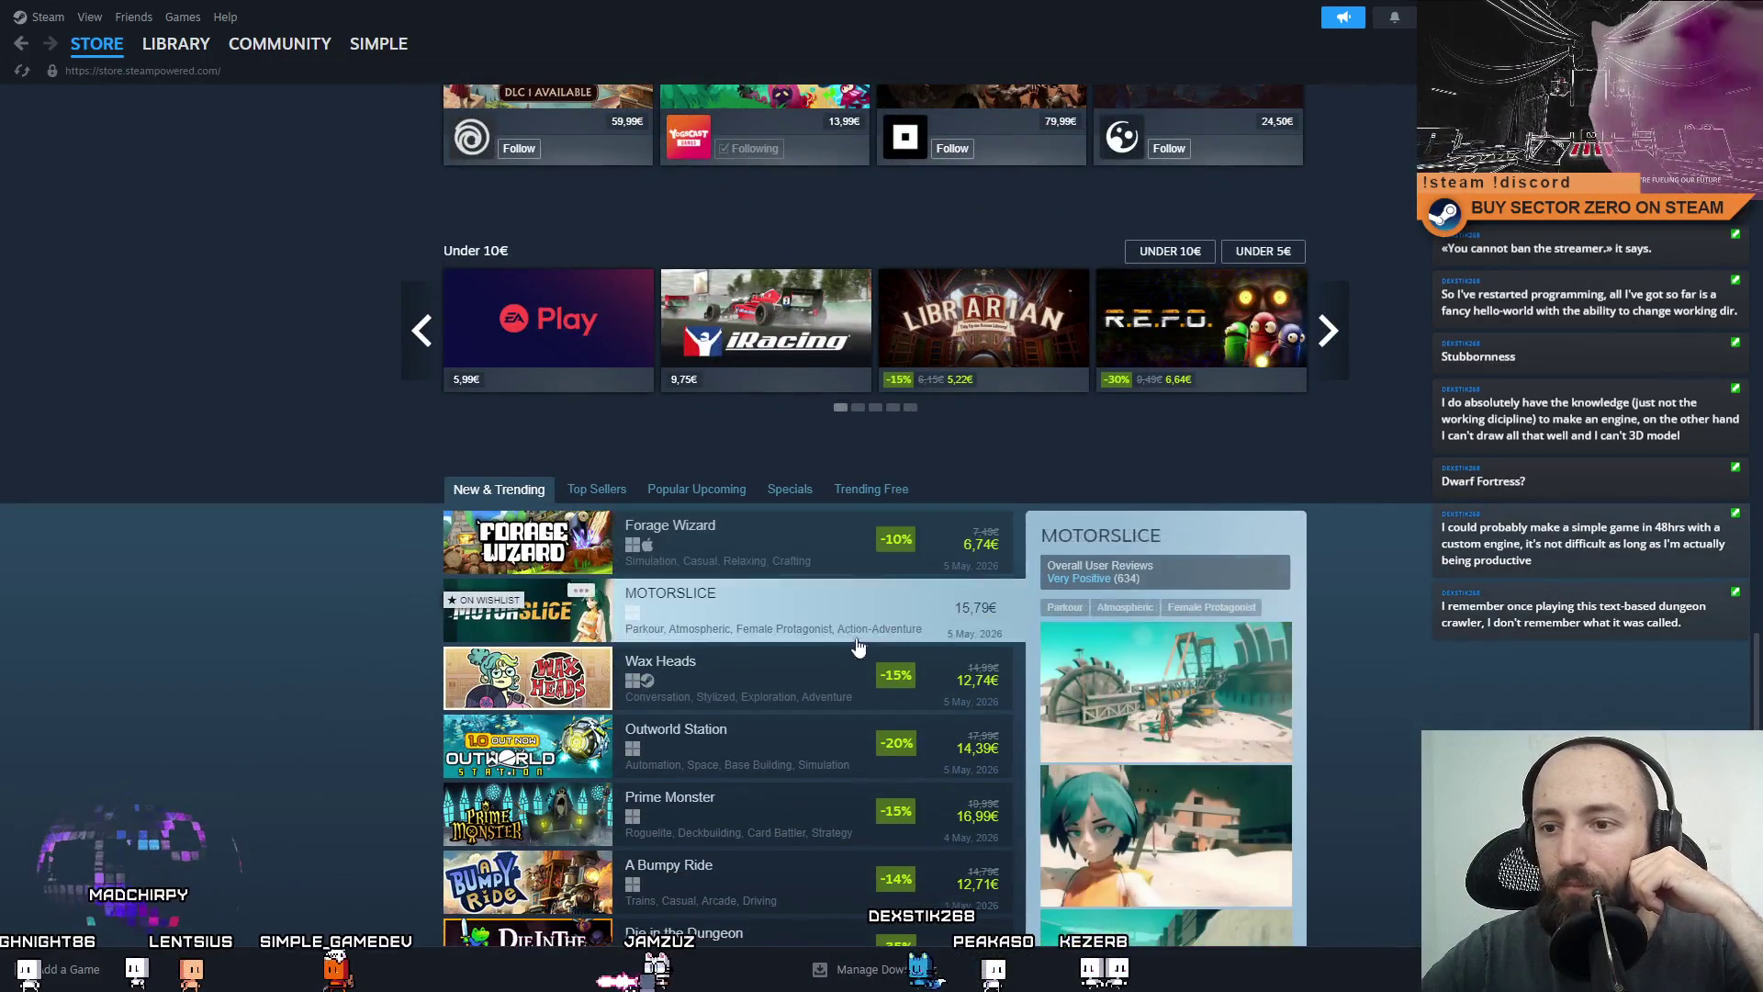
scroll(647, 436, "down", 1)
scroll(647, 444, "down", 2)
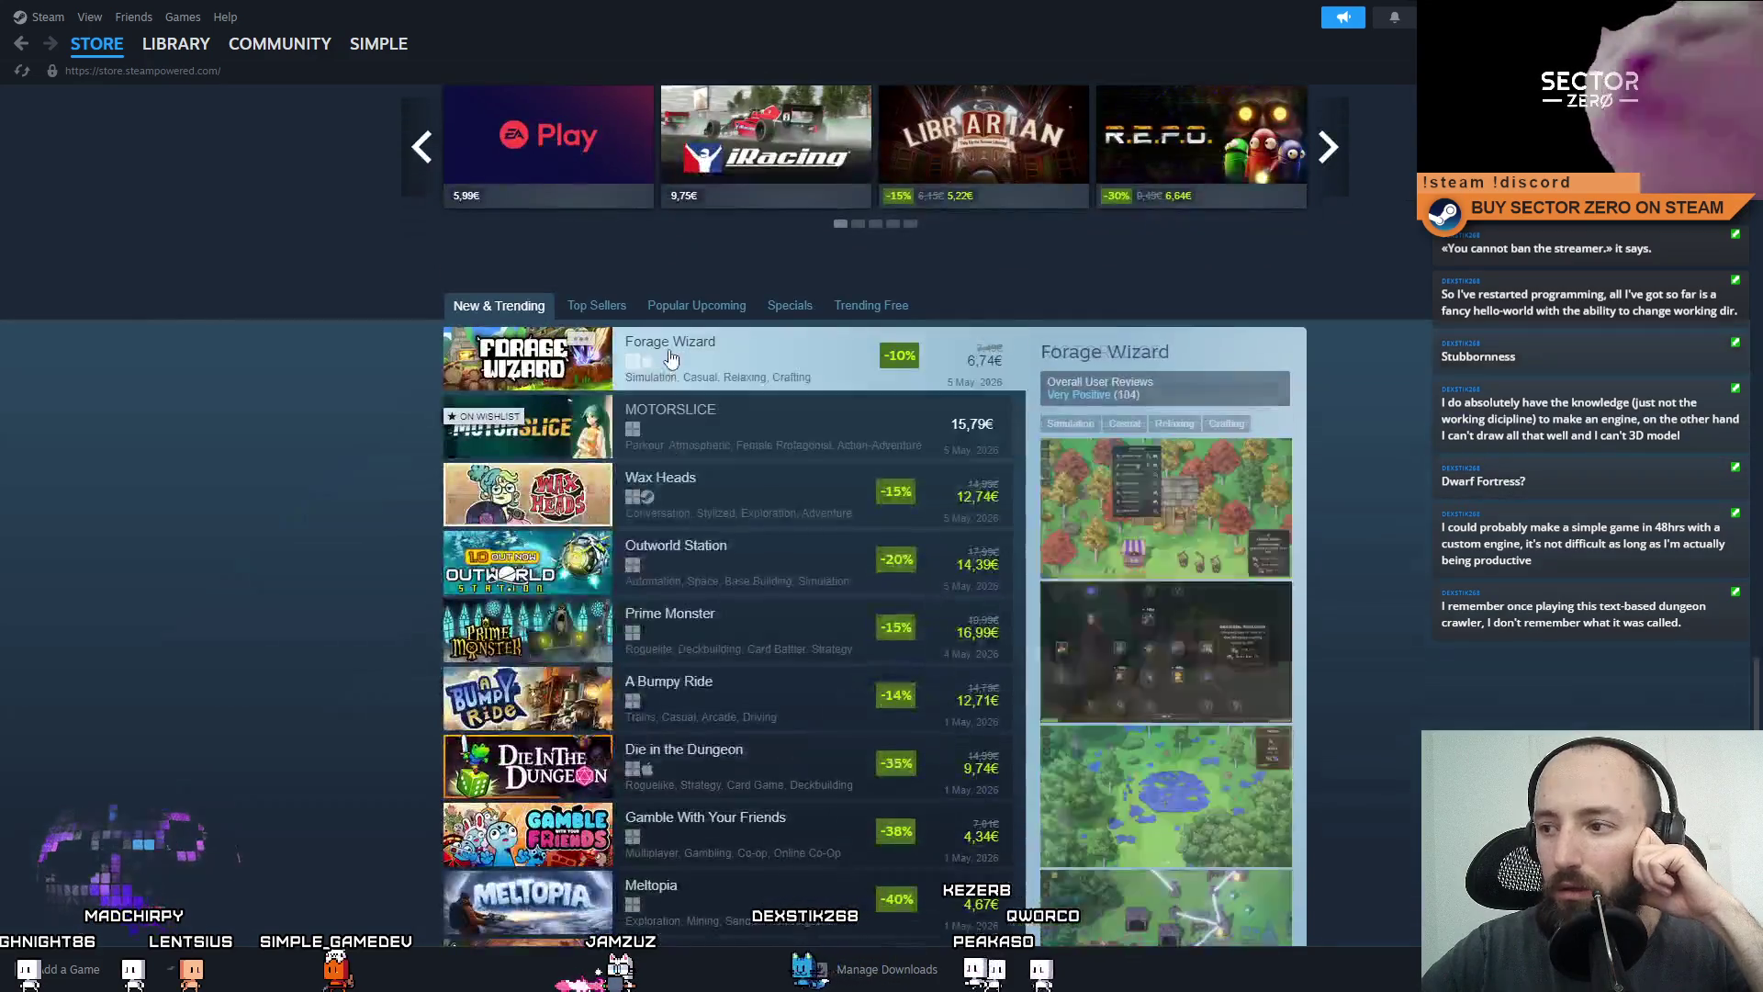
scroll(1562, 342, "down", 1)
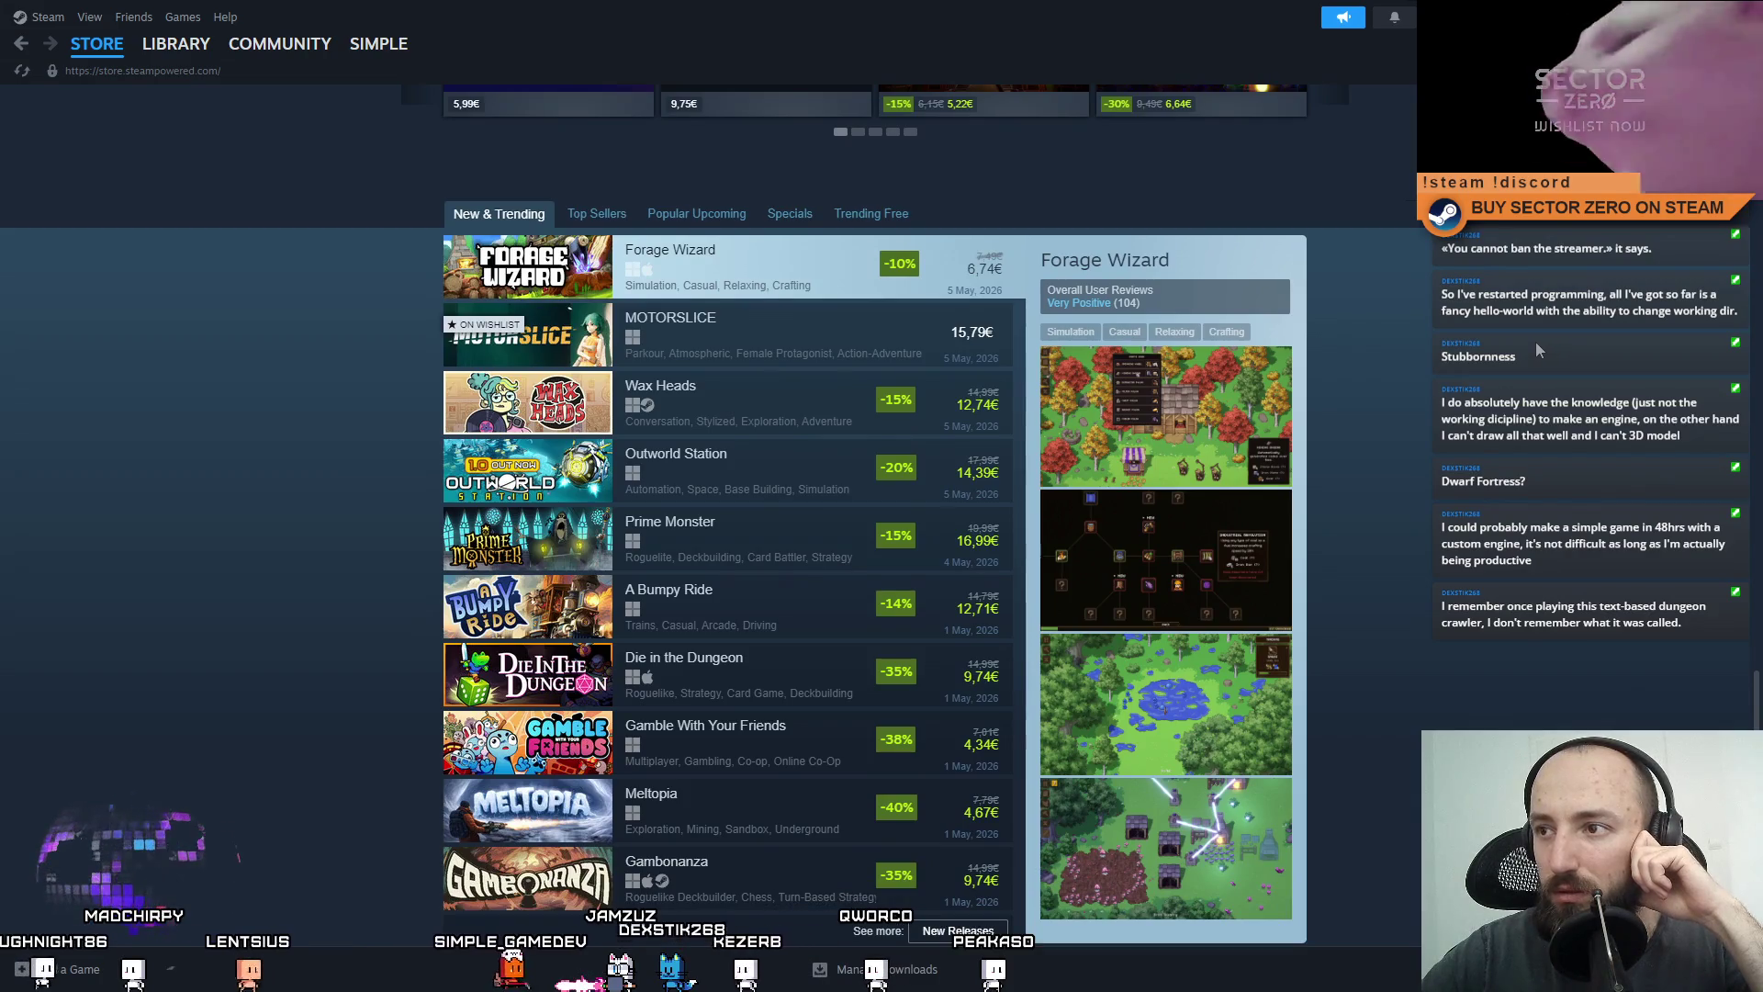
scroll(1534, 340, "down", 2)
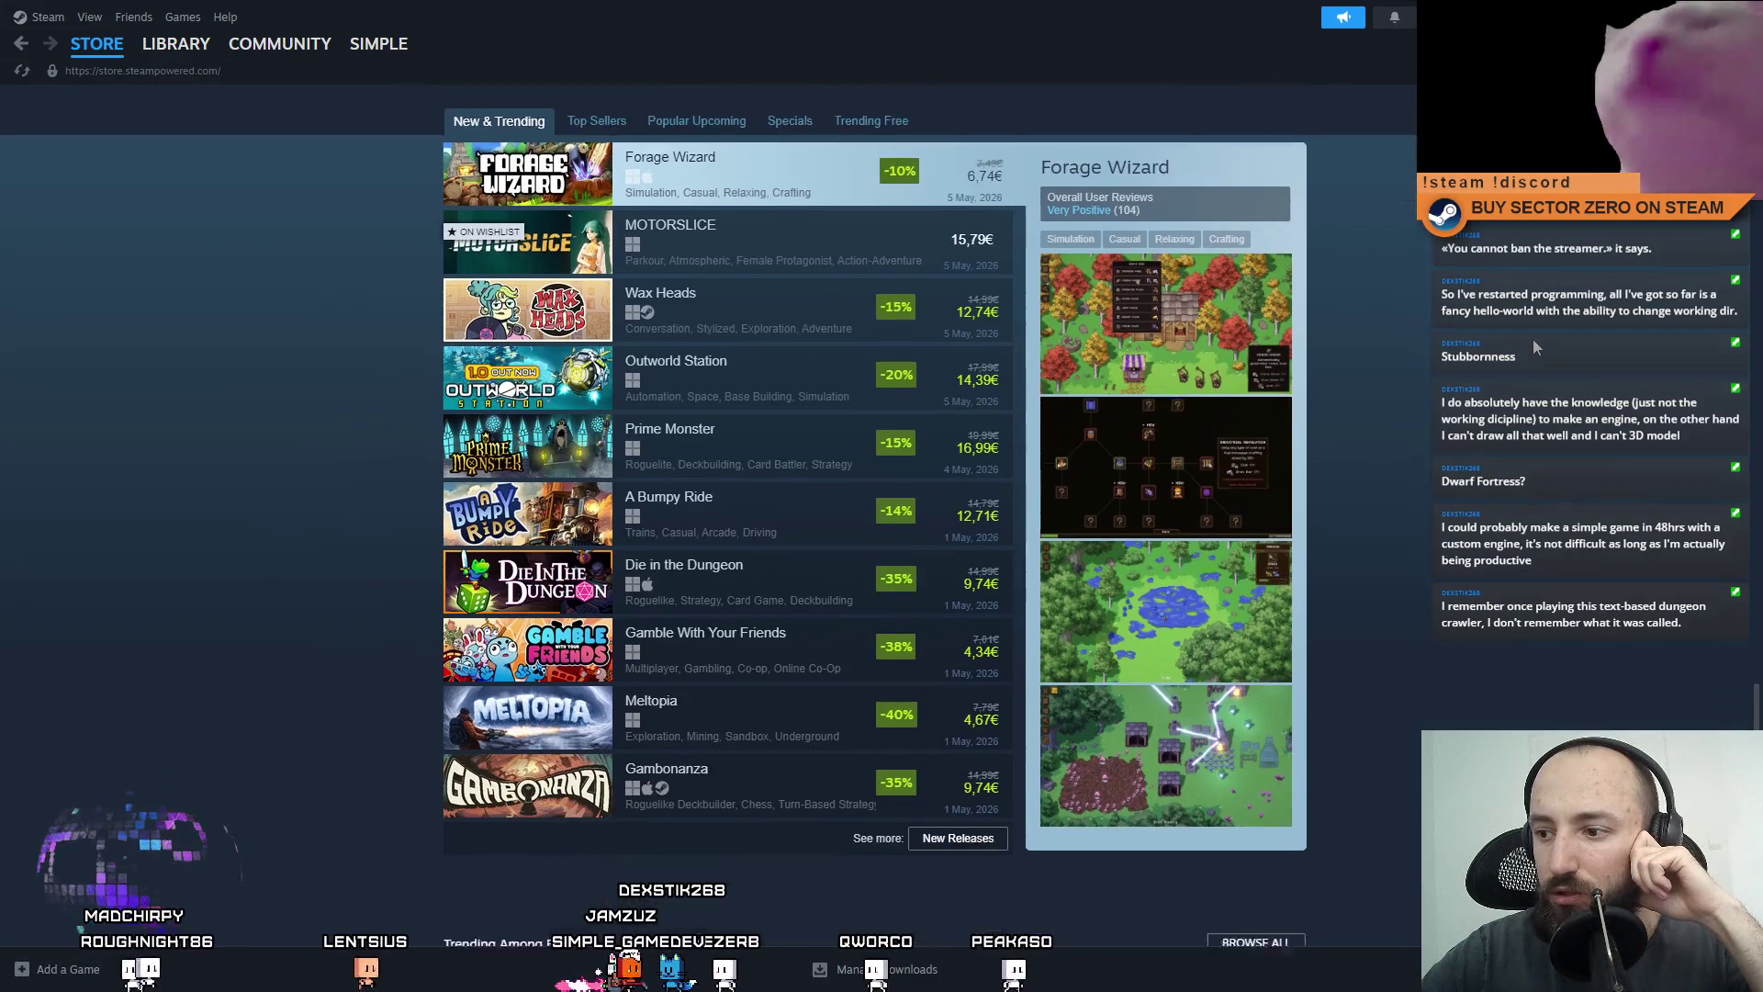
scroll(1232, 350, "up", 2)
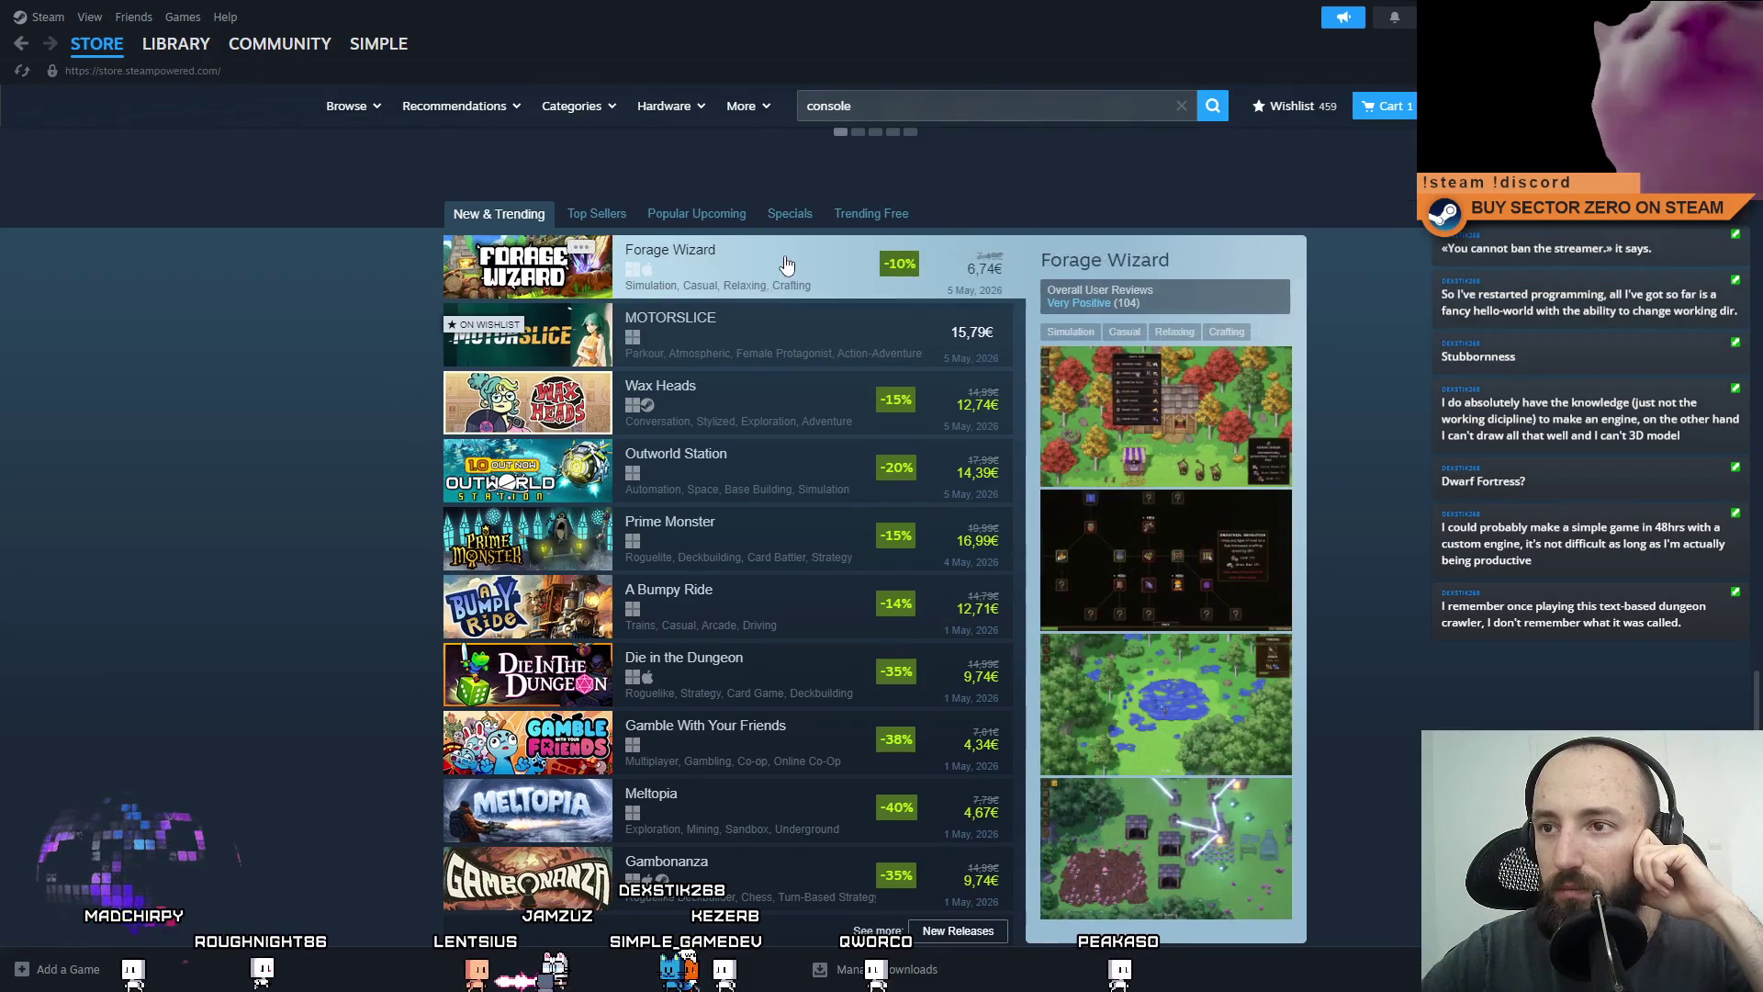
Open the Forage Wizard page and browse its screenshots, ending on the farm shot.
left_click(787, 265)
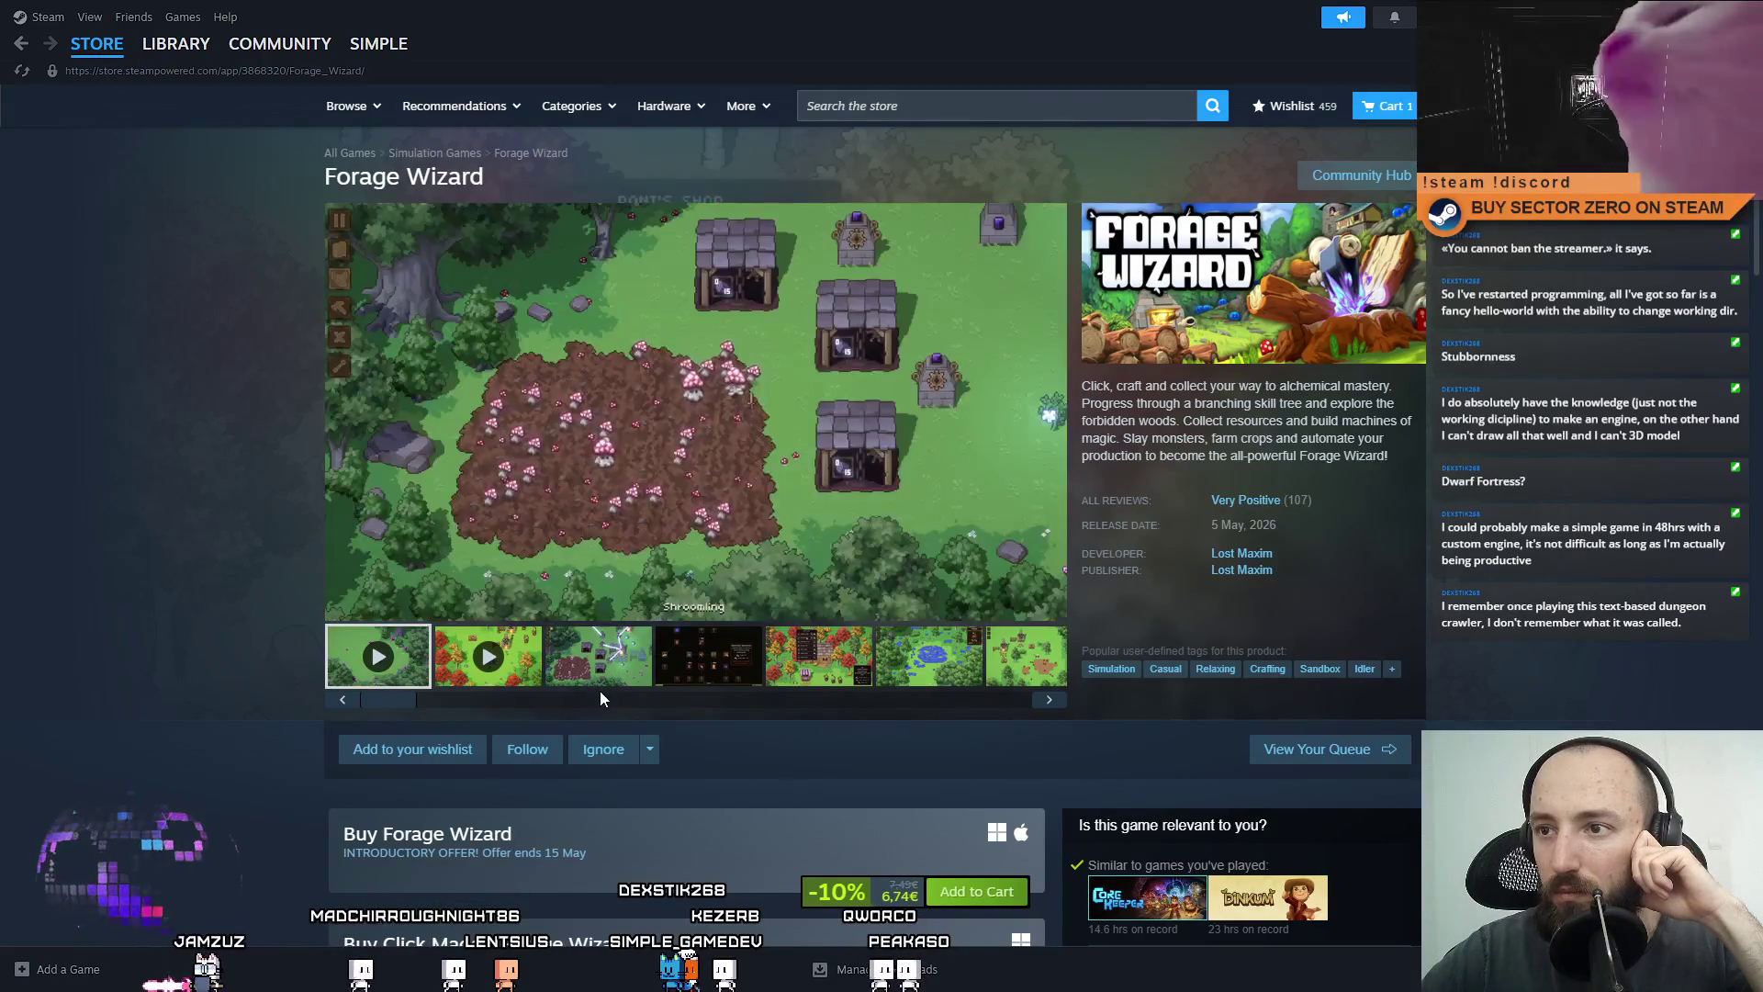
left_click(600, 684)
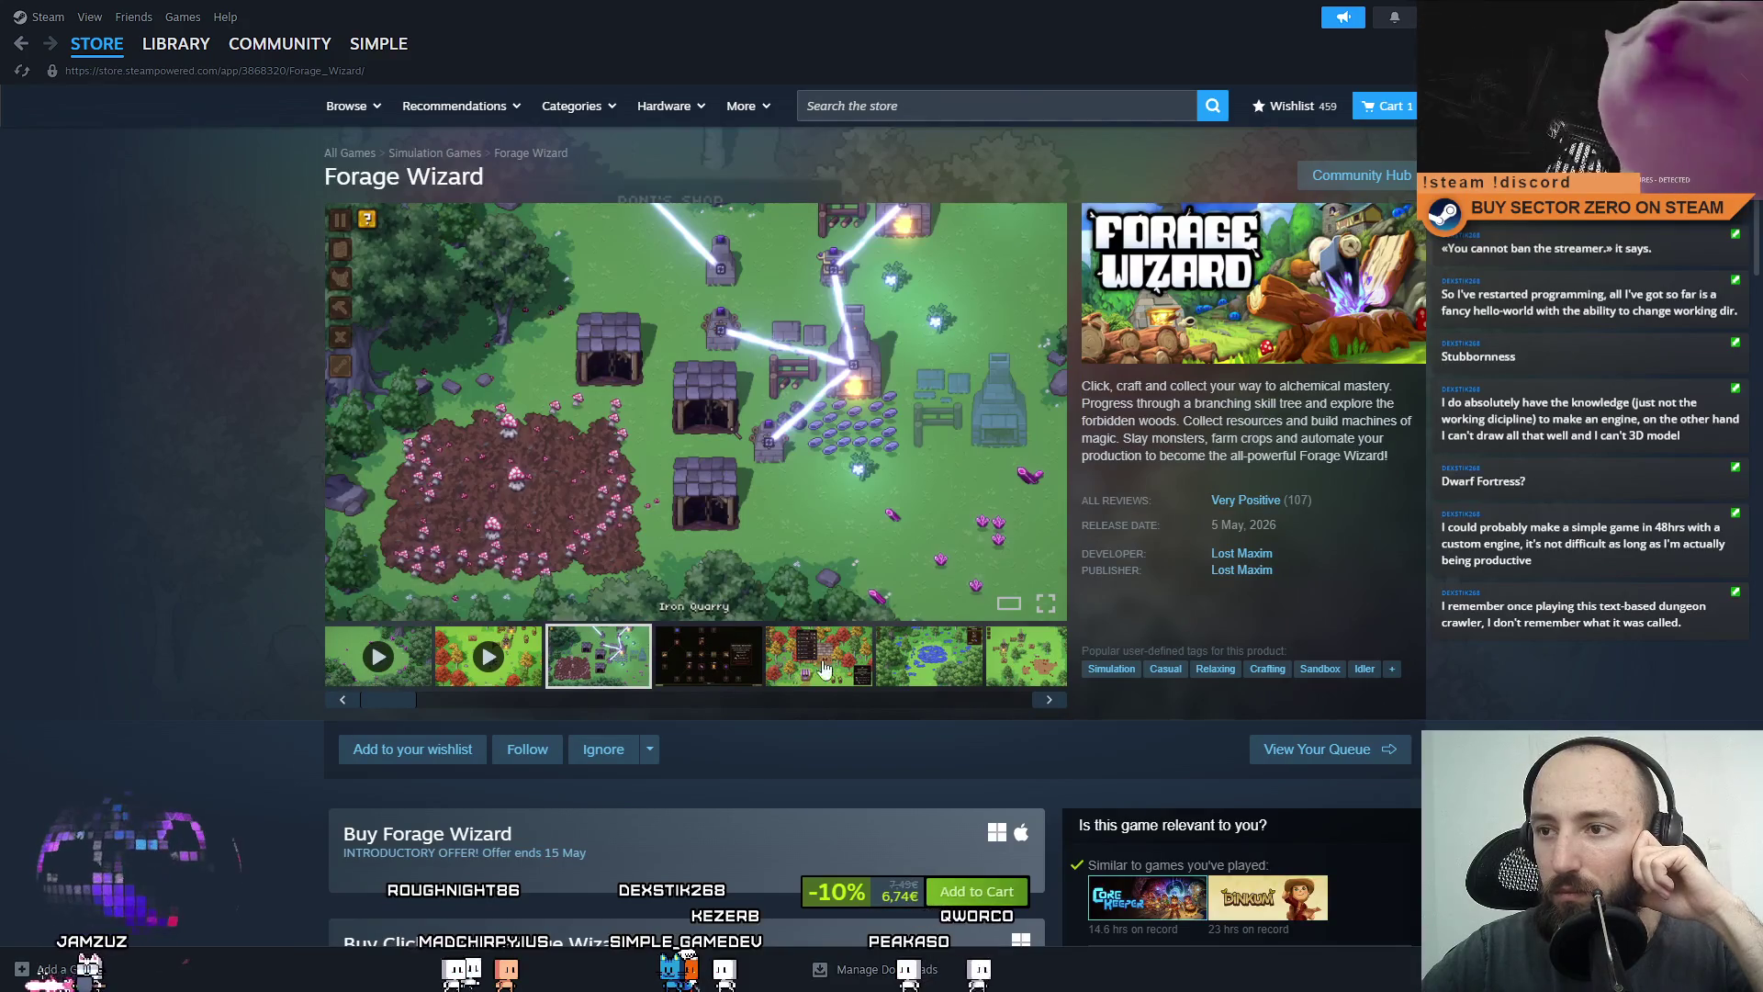
left_click(819, 659)
left_click(925, 669)
left_click(1025, 656)
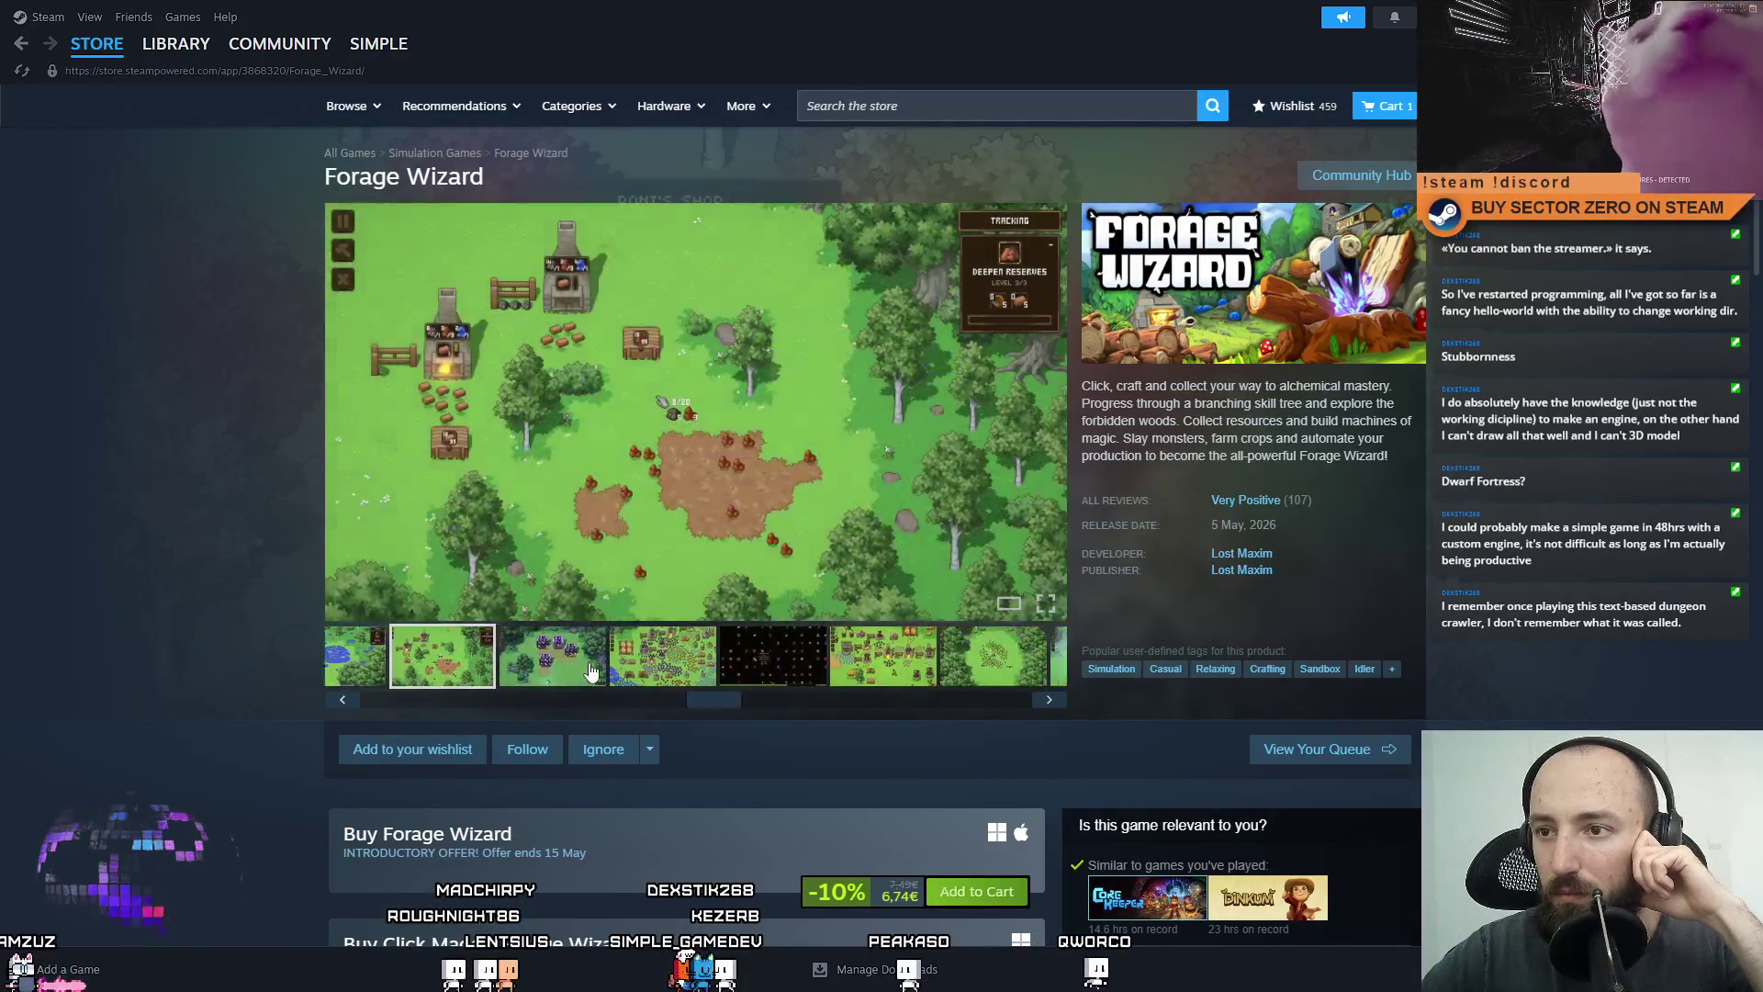
left_click(529, 667)
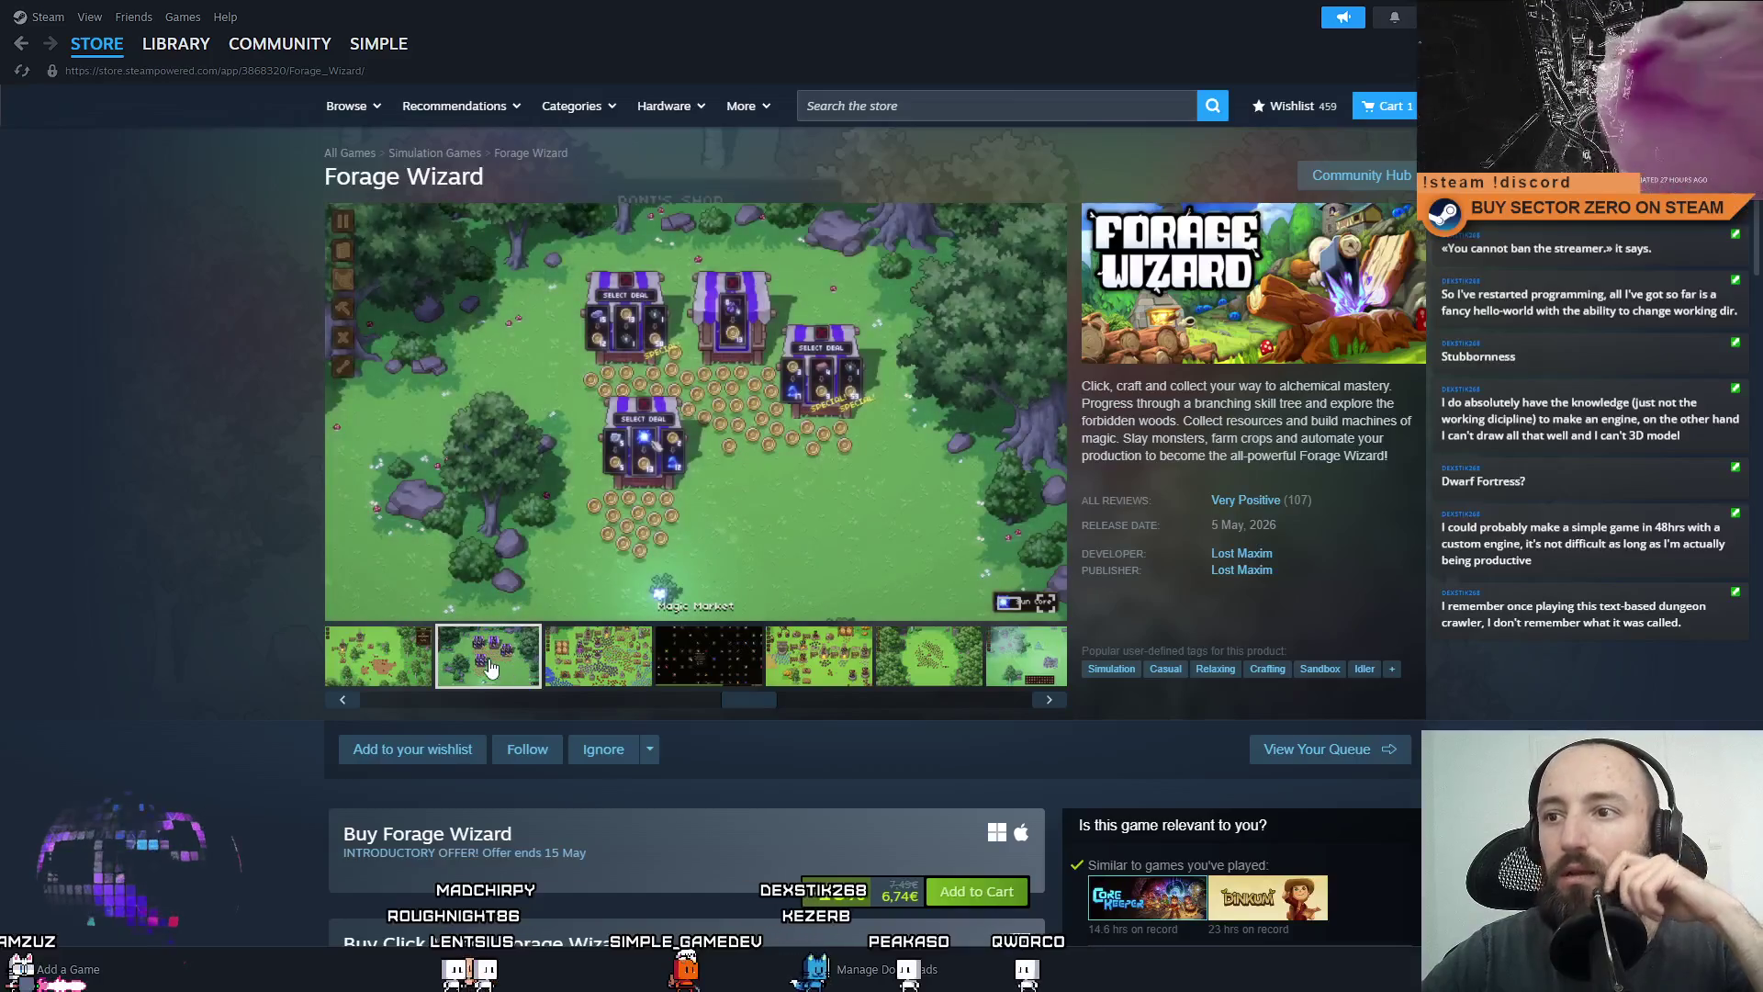
left_click(385, 657)
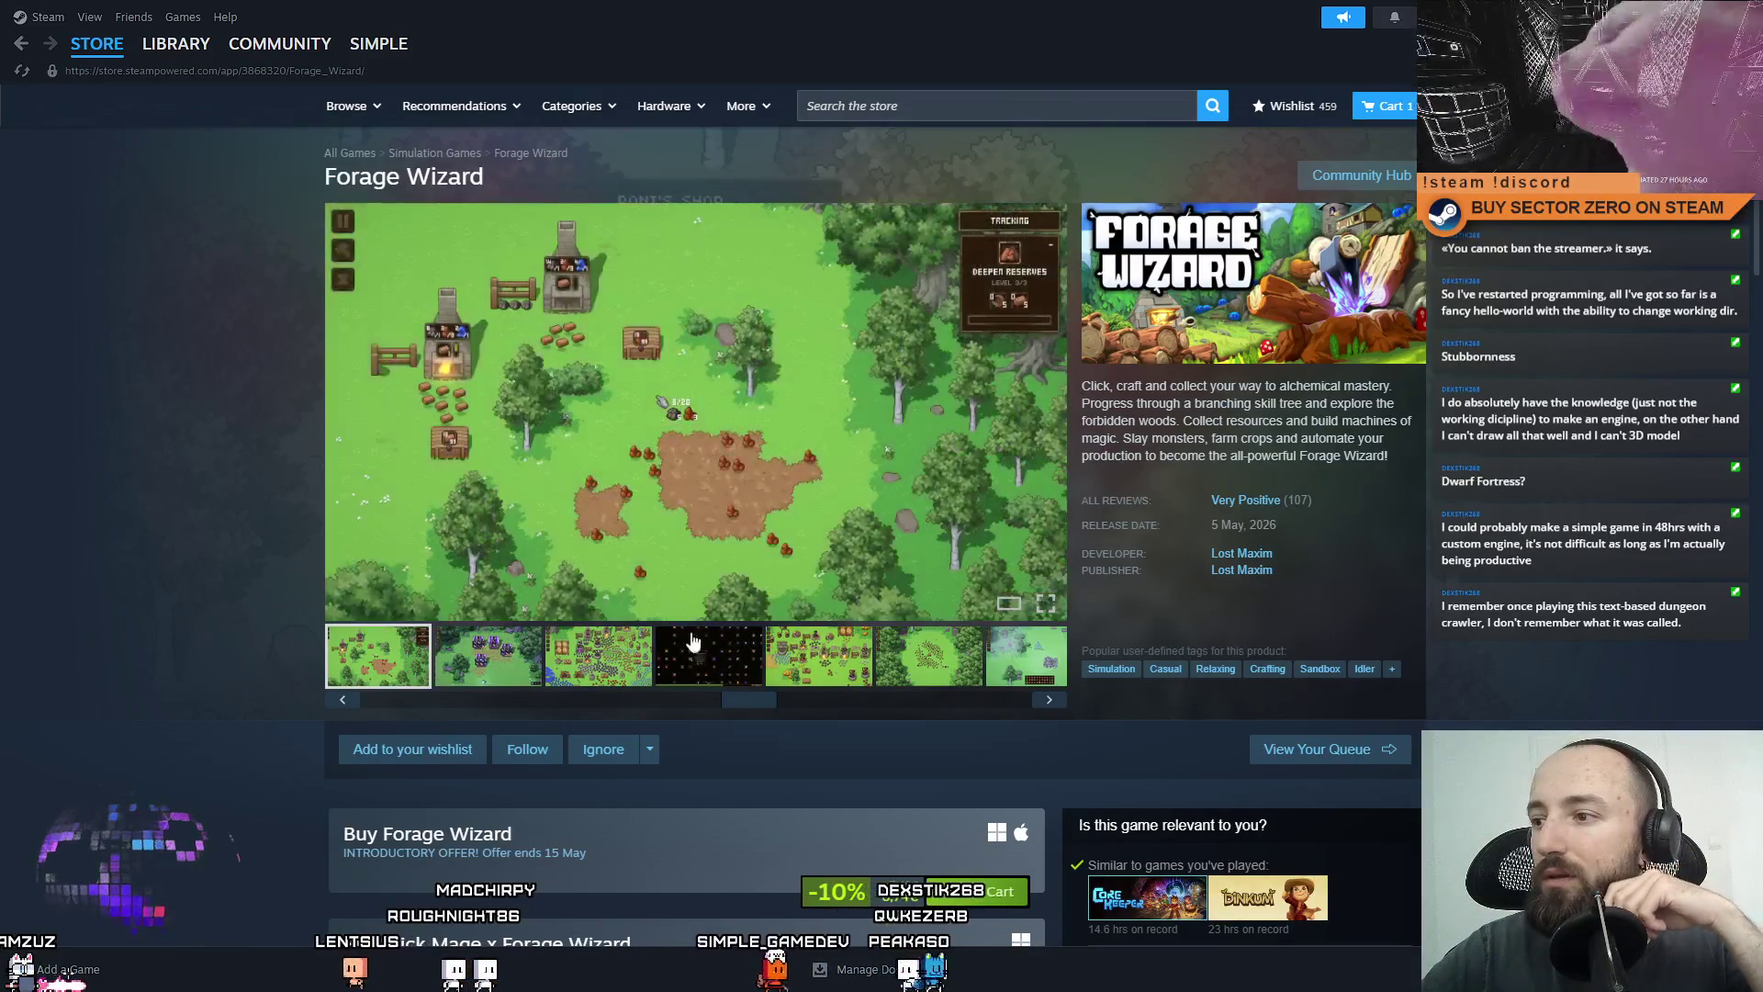
Return to the store front and scroll down its list.
mouse_move(1285, 503)
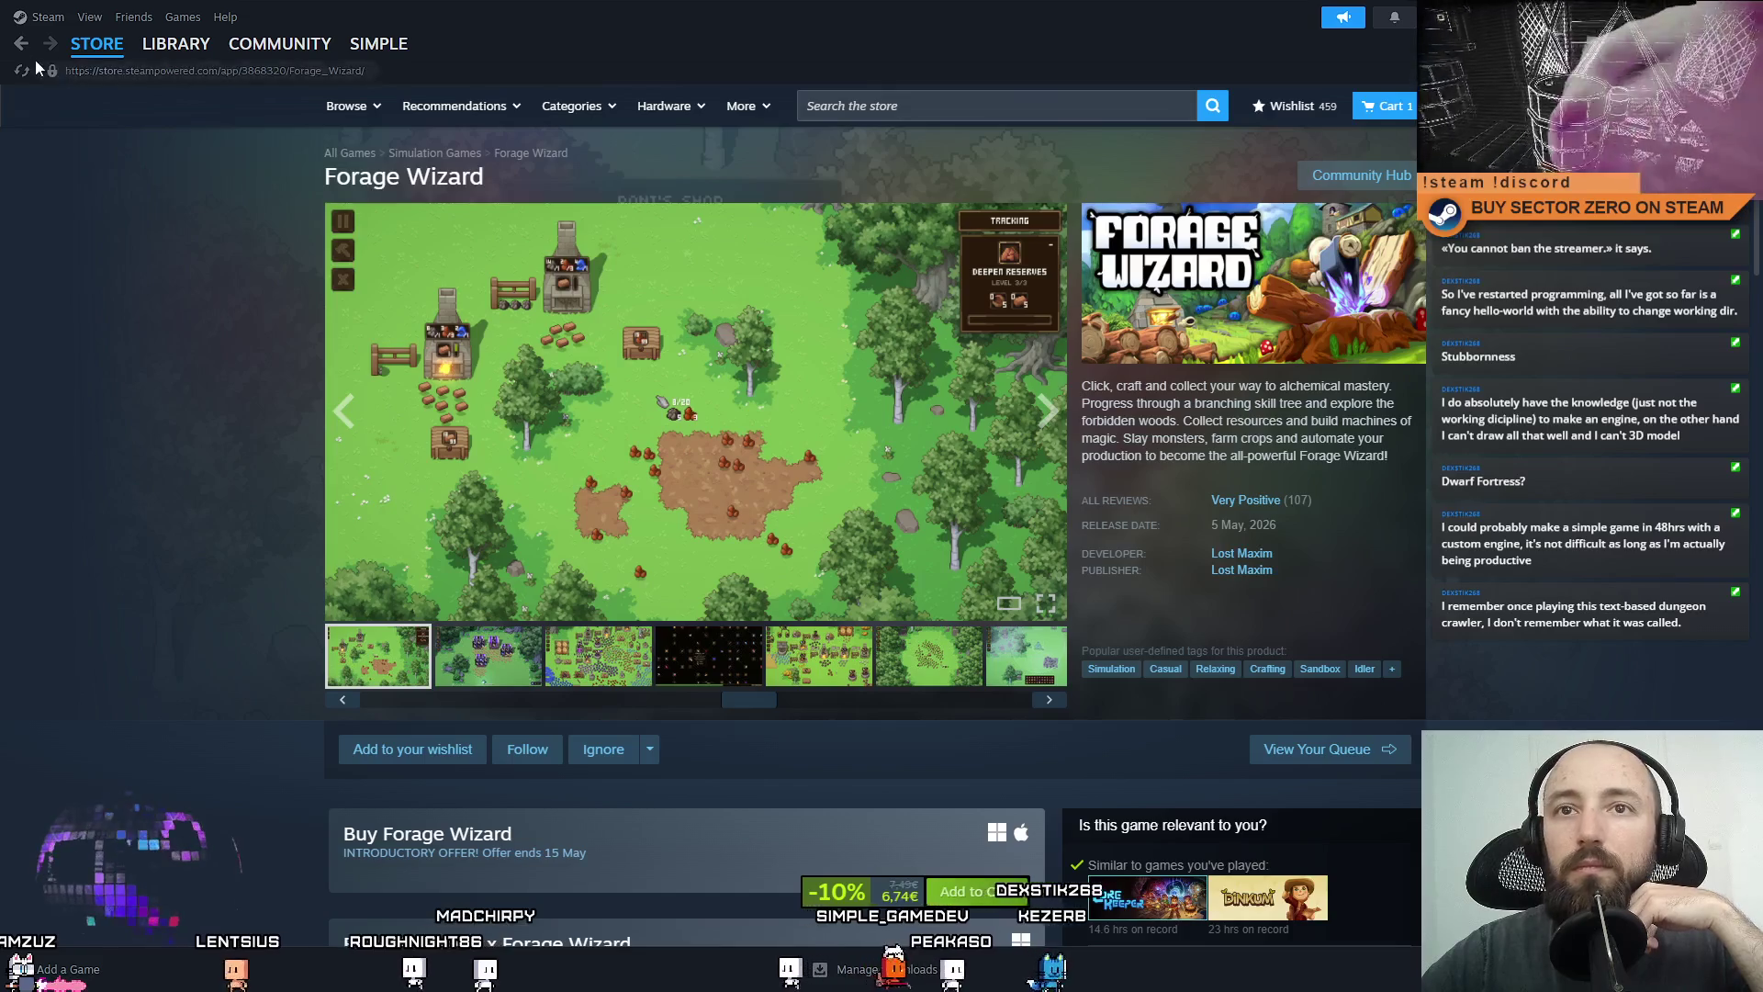
left_click(21, 43)
scroll(661, 473, "down", 10)
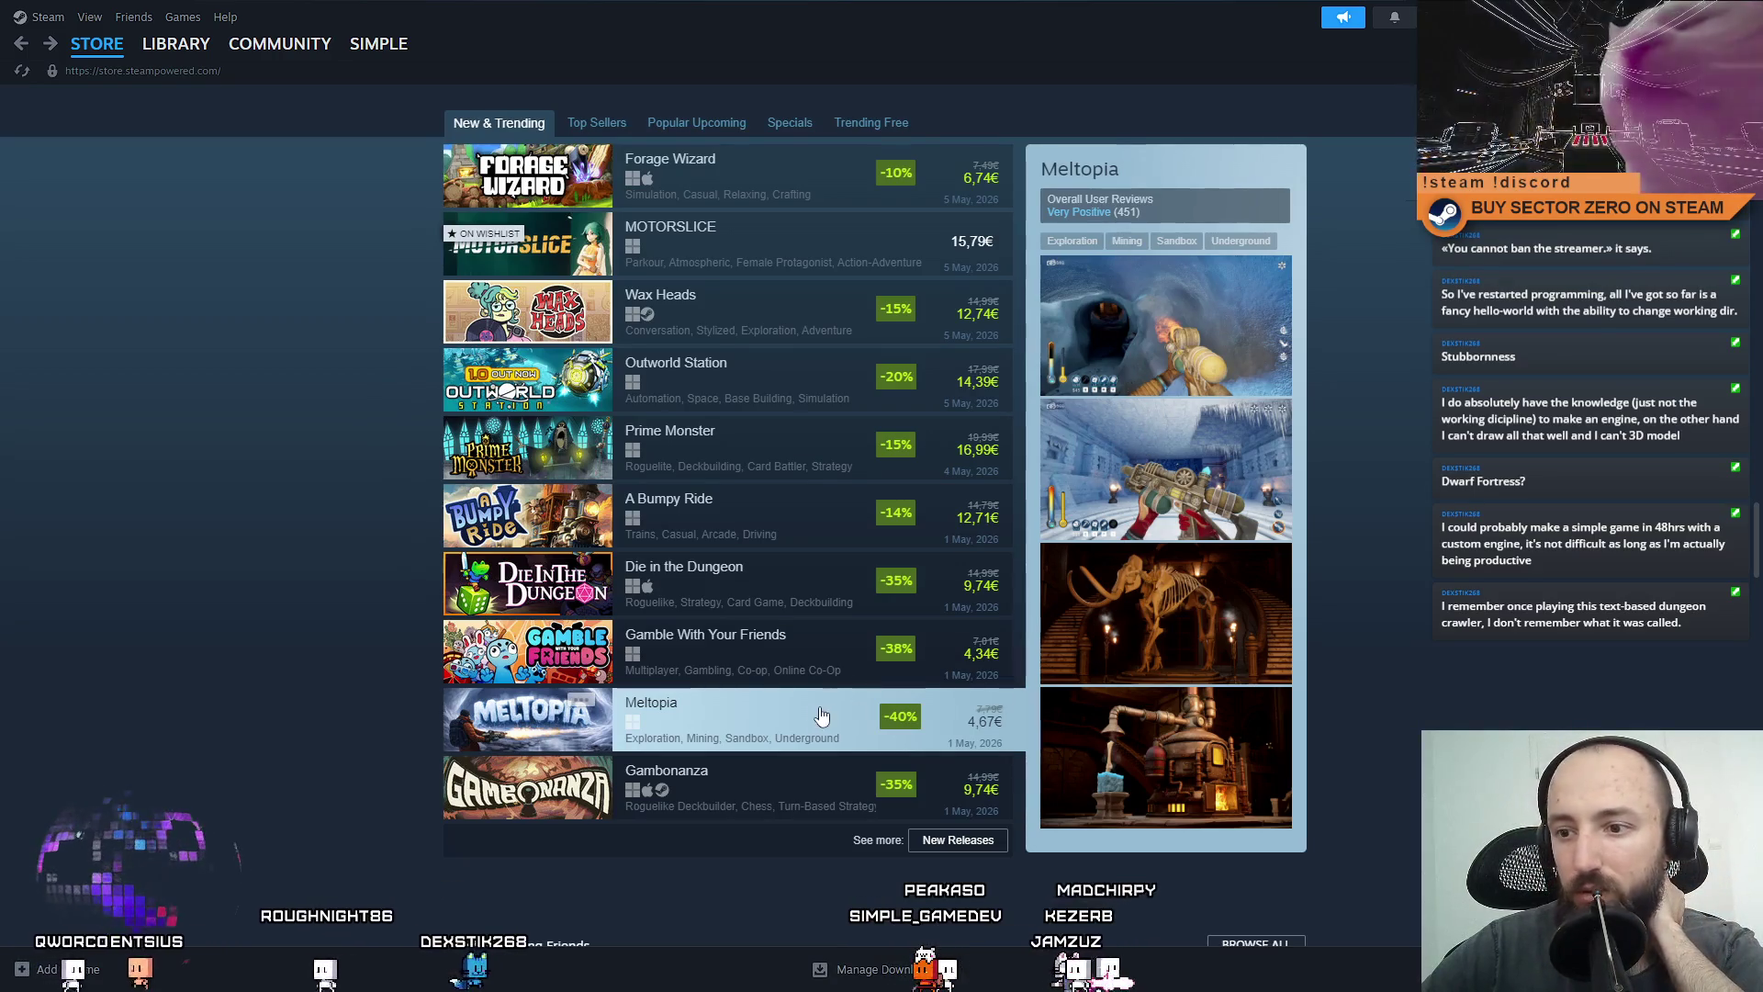
Open the New Releases page from the store front.
left_click(962, 845)
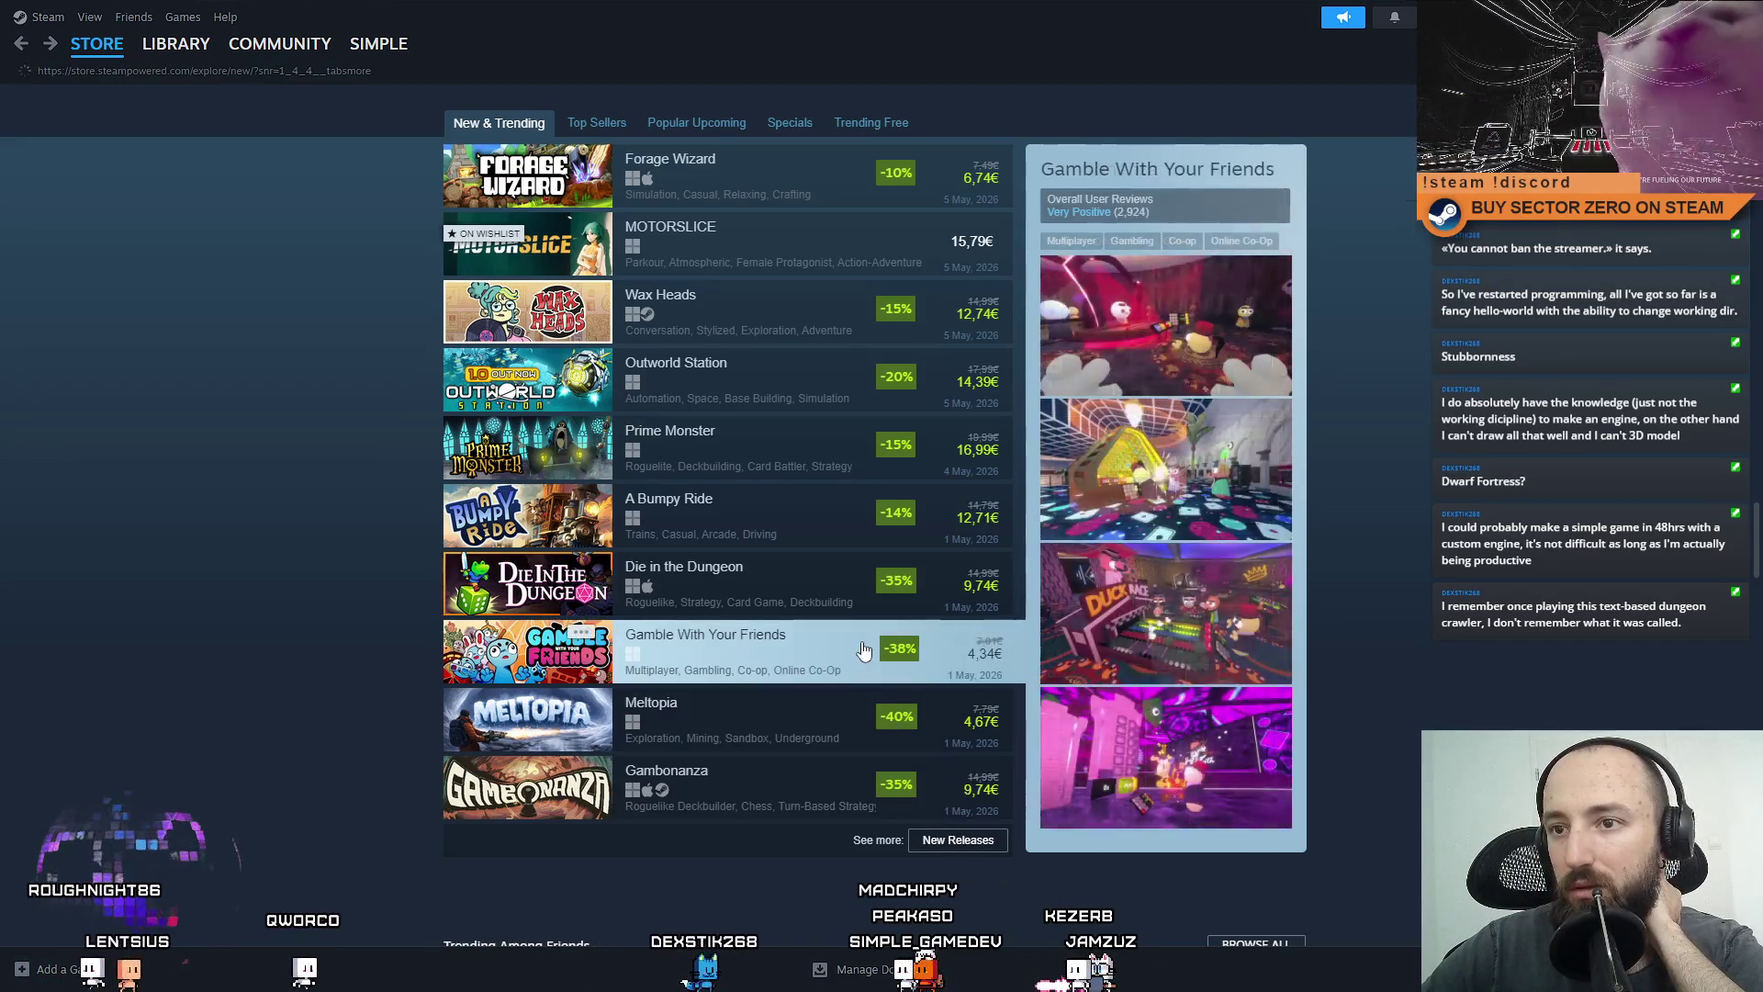
scroll(954, 522, "down", 4)
scroll(953, 521, "down", 6)
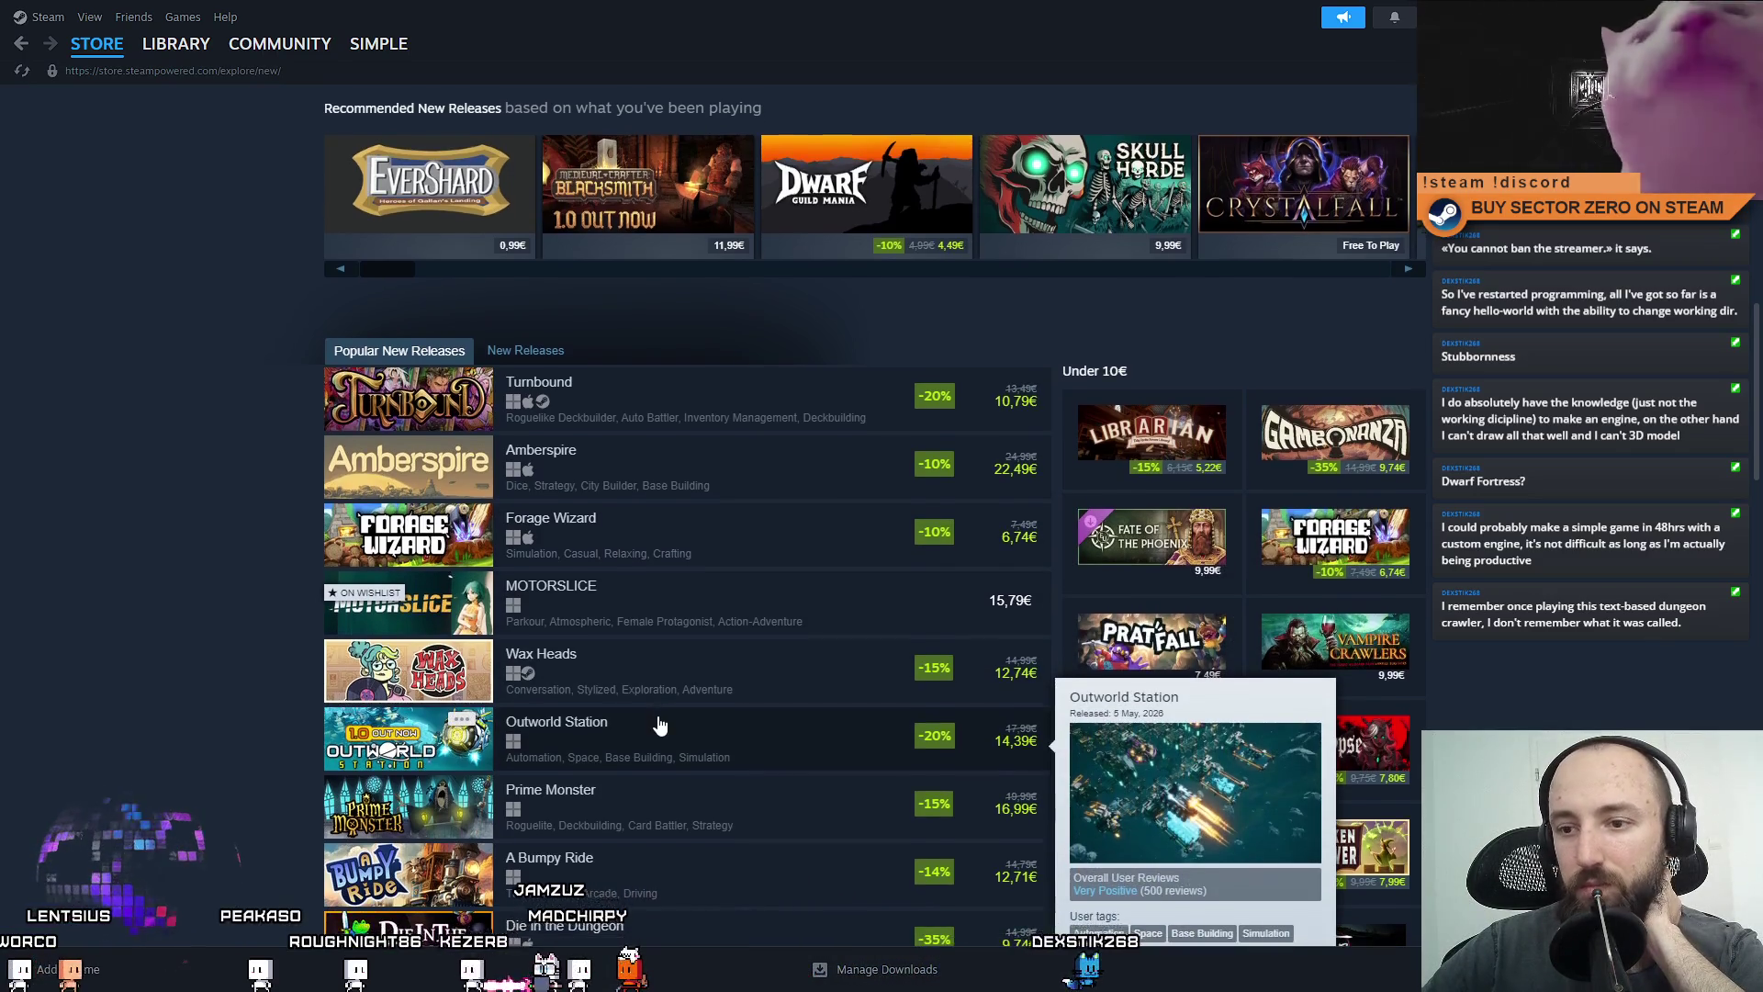
scroll(659, 725, "down", 4)
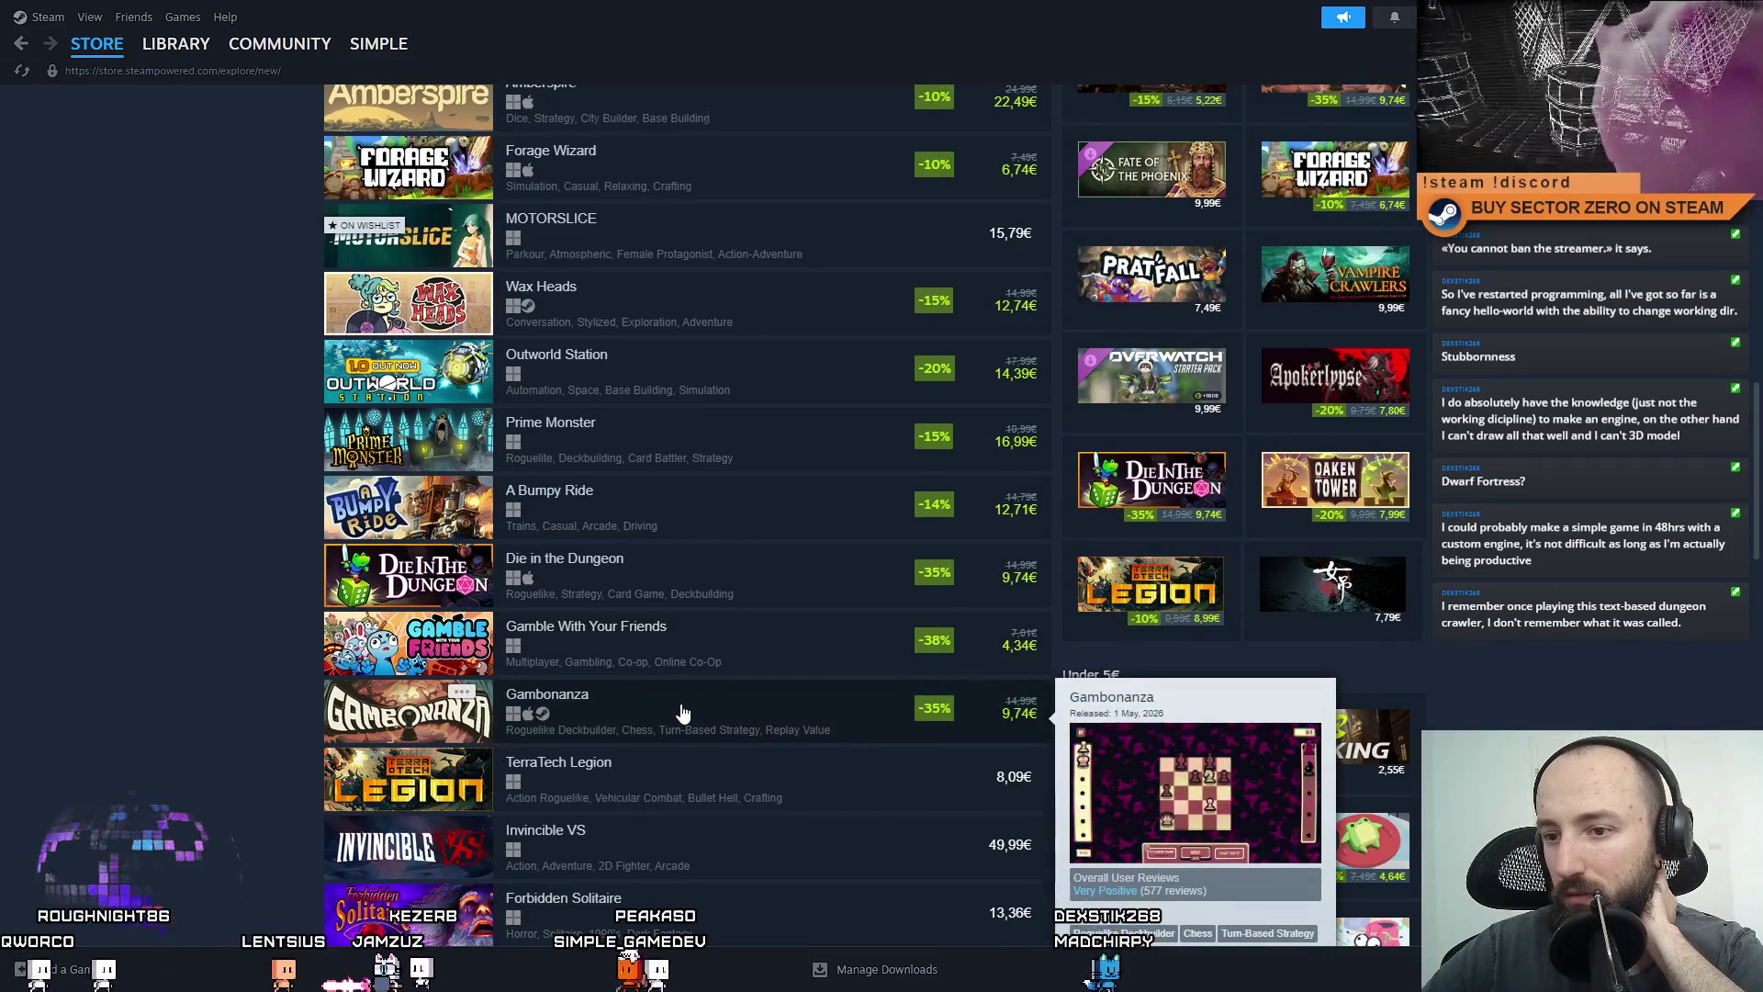
scroll(682, 713, "down", 3)
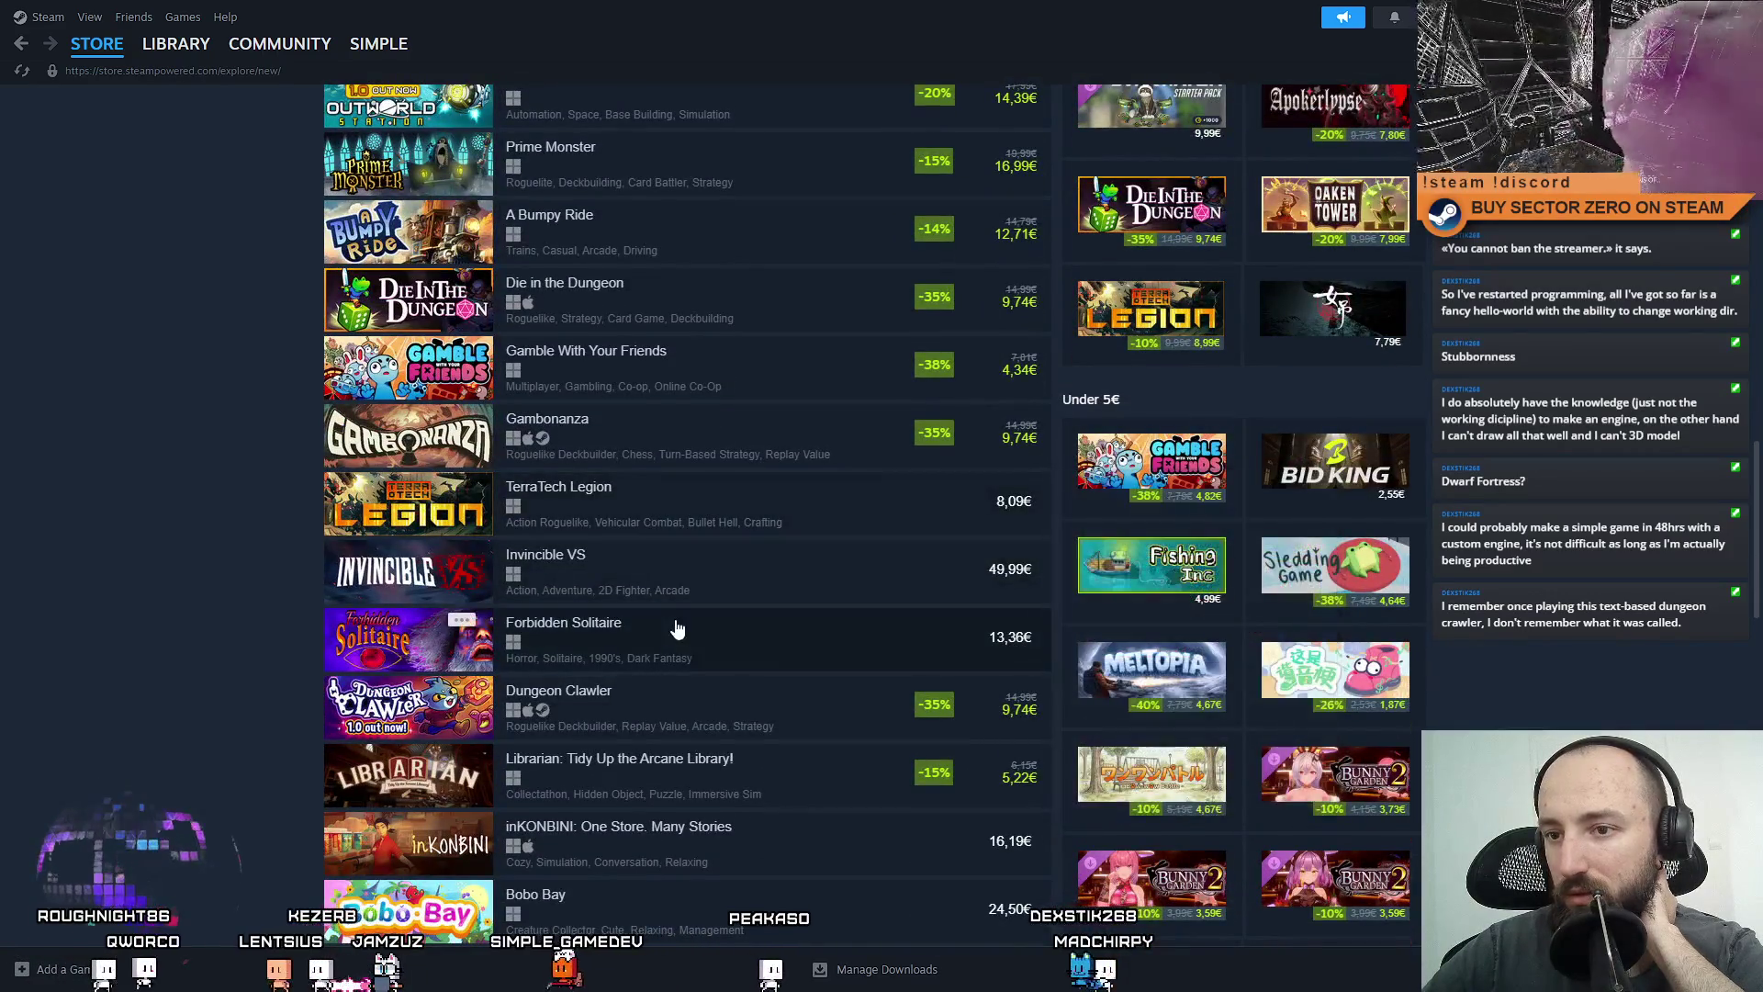
scroll(680, 634, "down", 3)
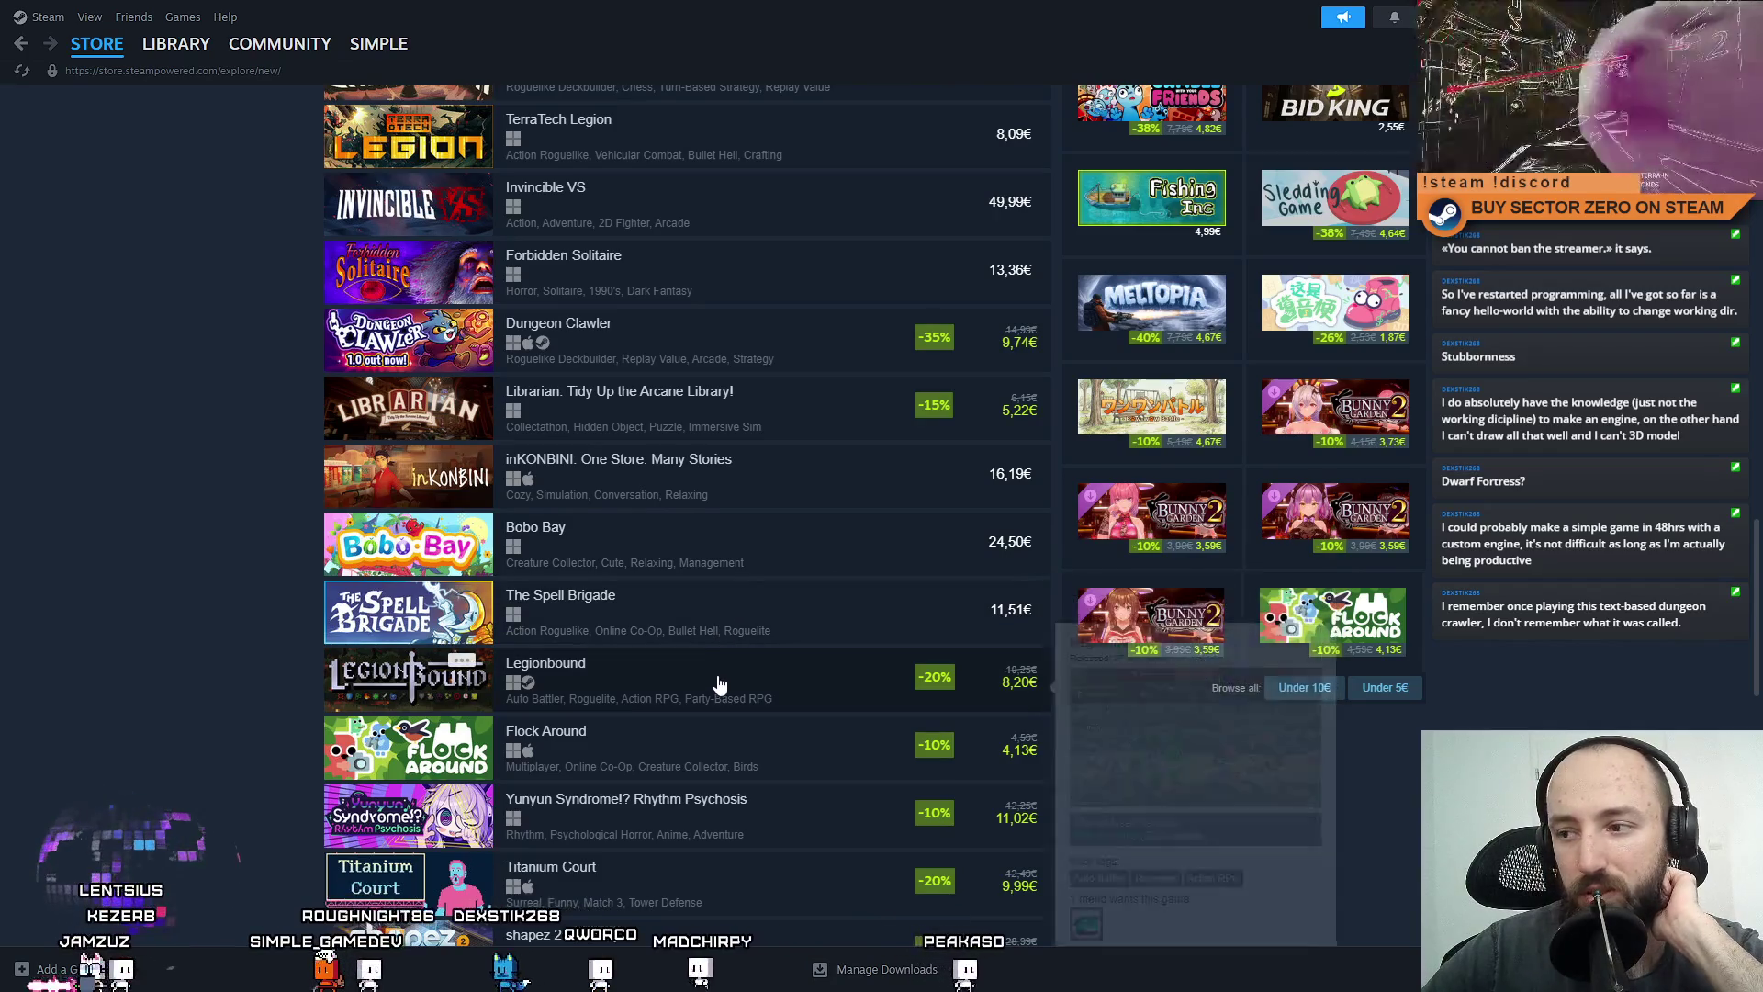
scroll(721, 662, "down", 2)
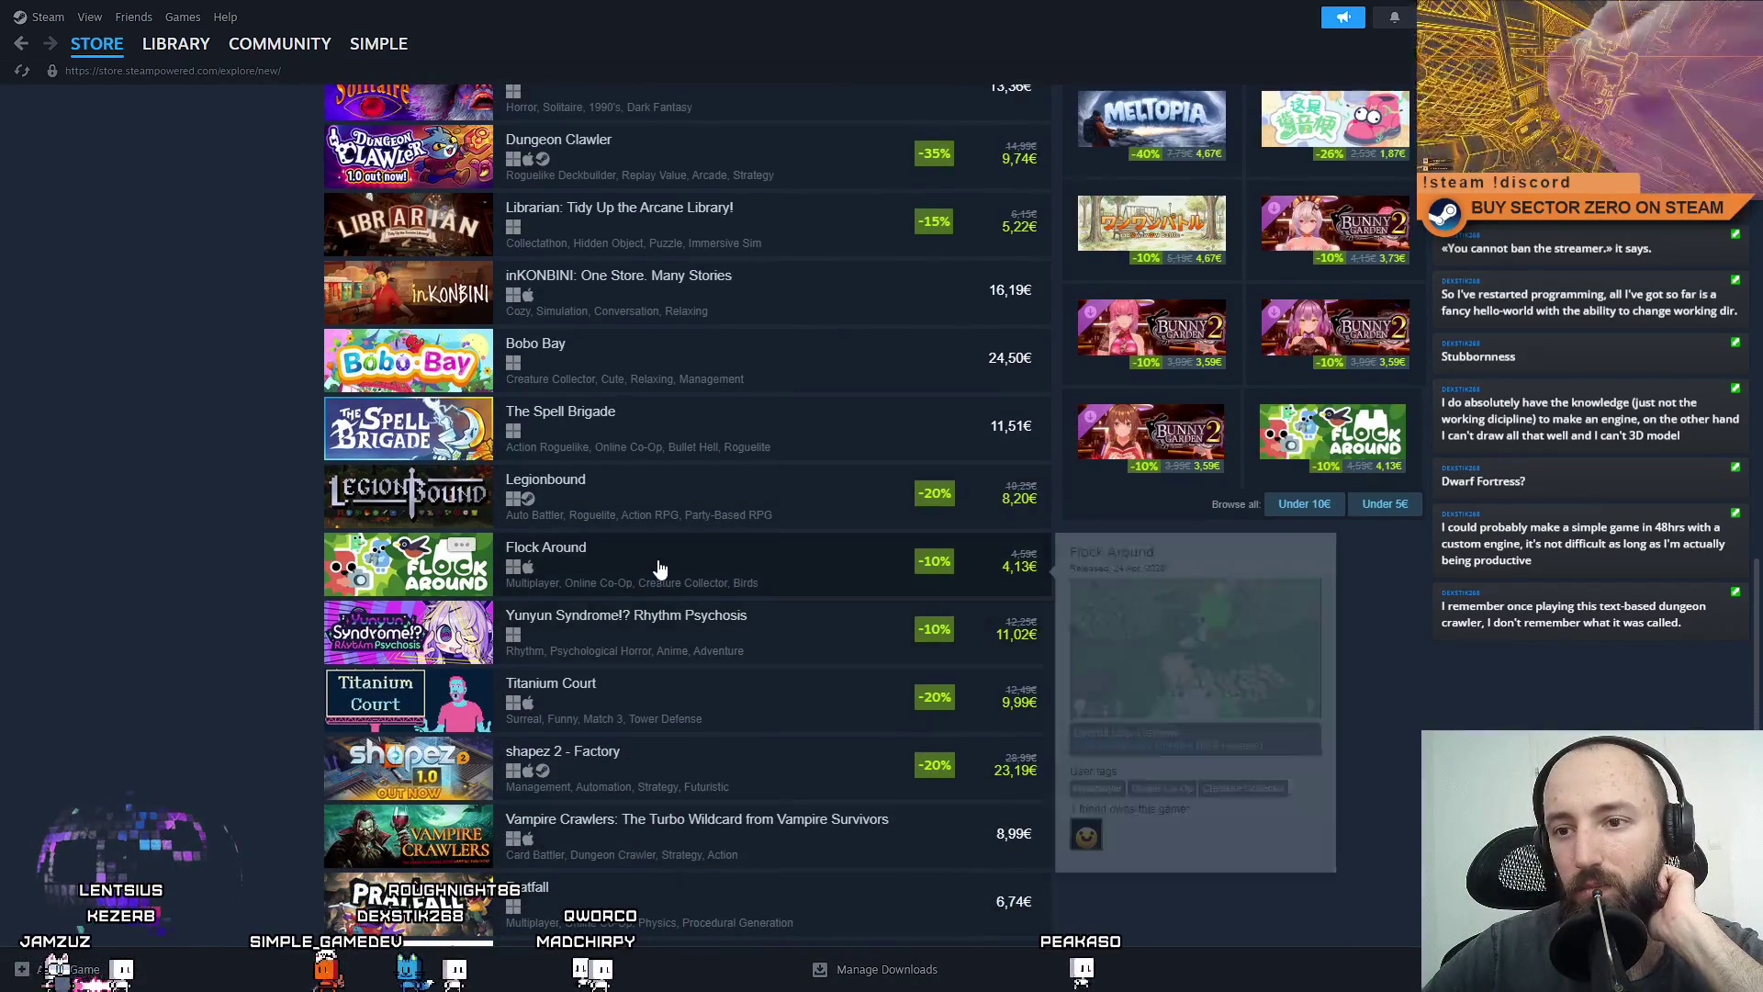
scroll(663, 615, "down", 2)
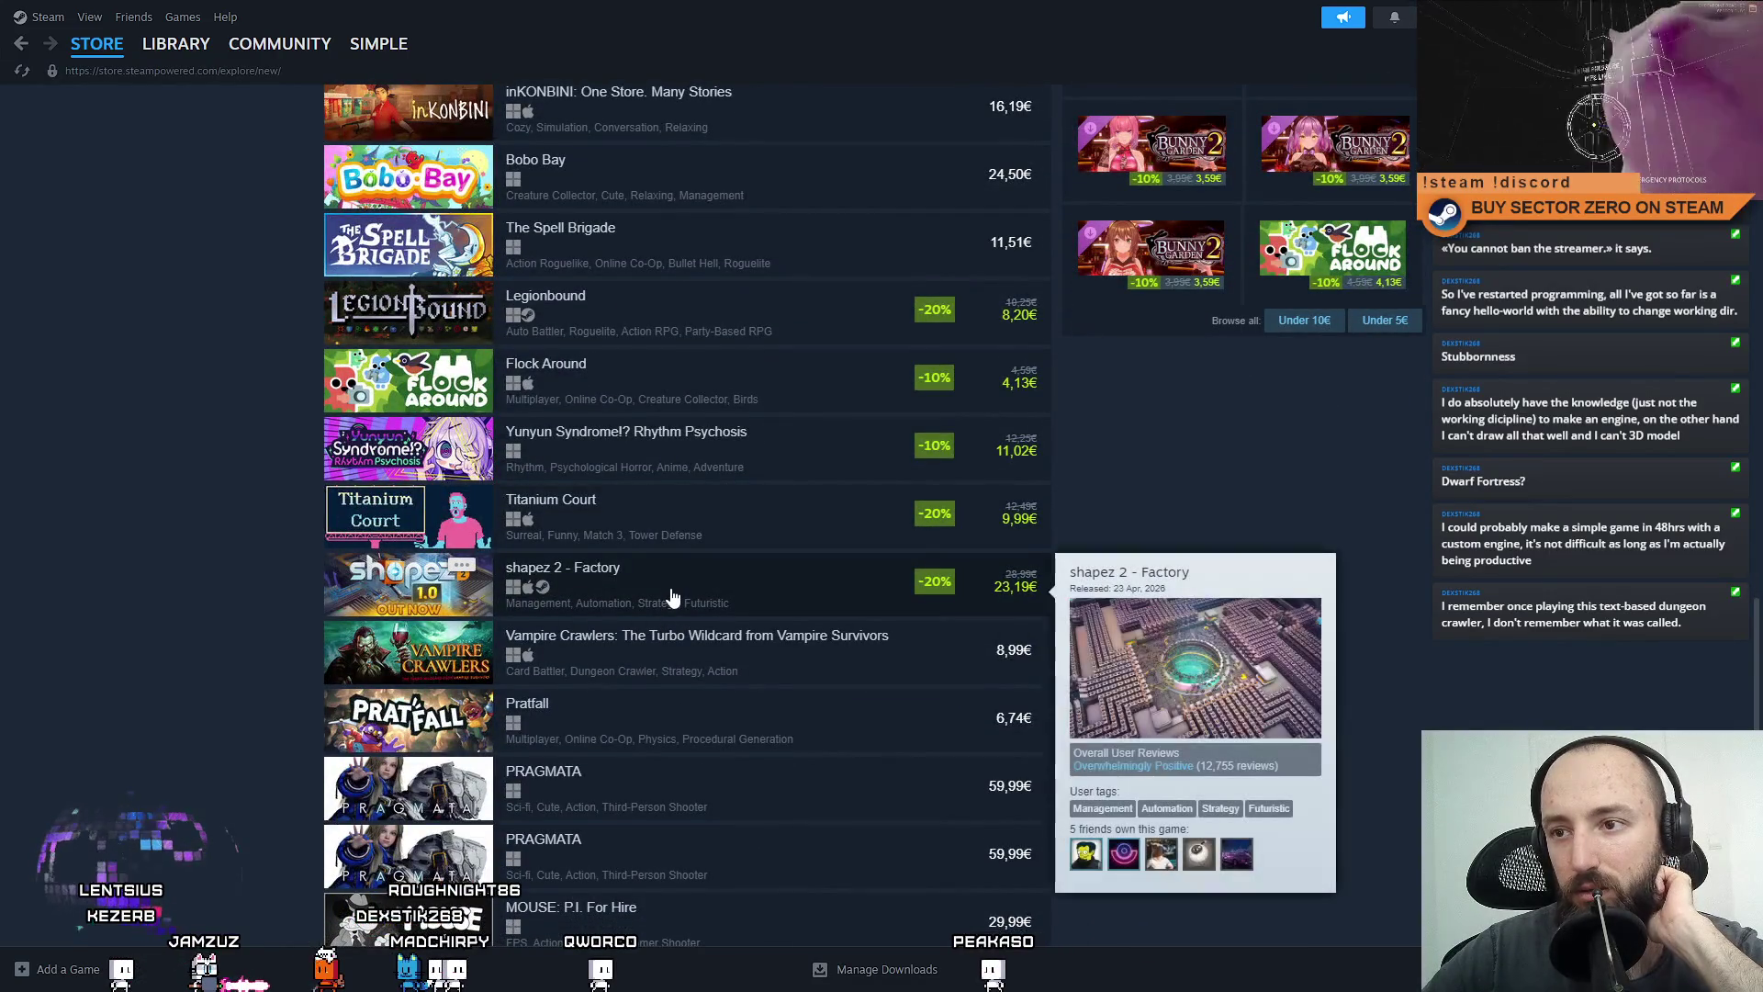
scroll(670, 597, "down", 3)
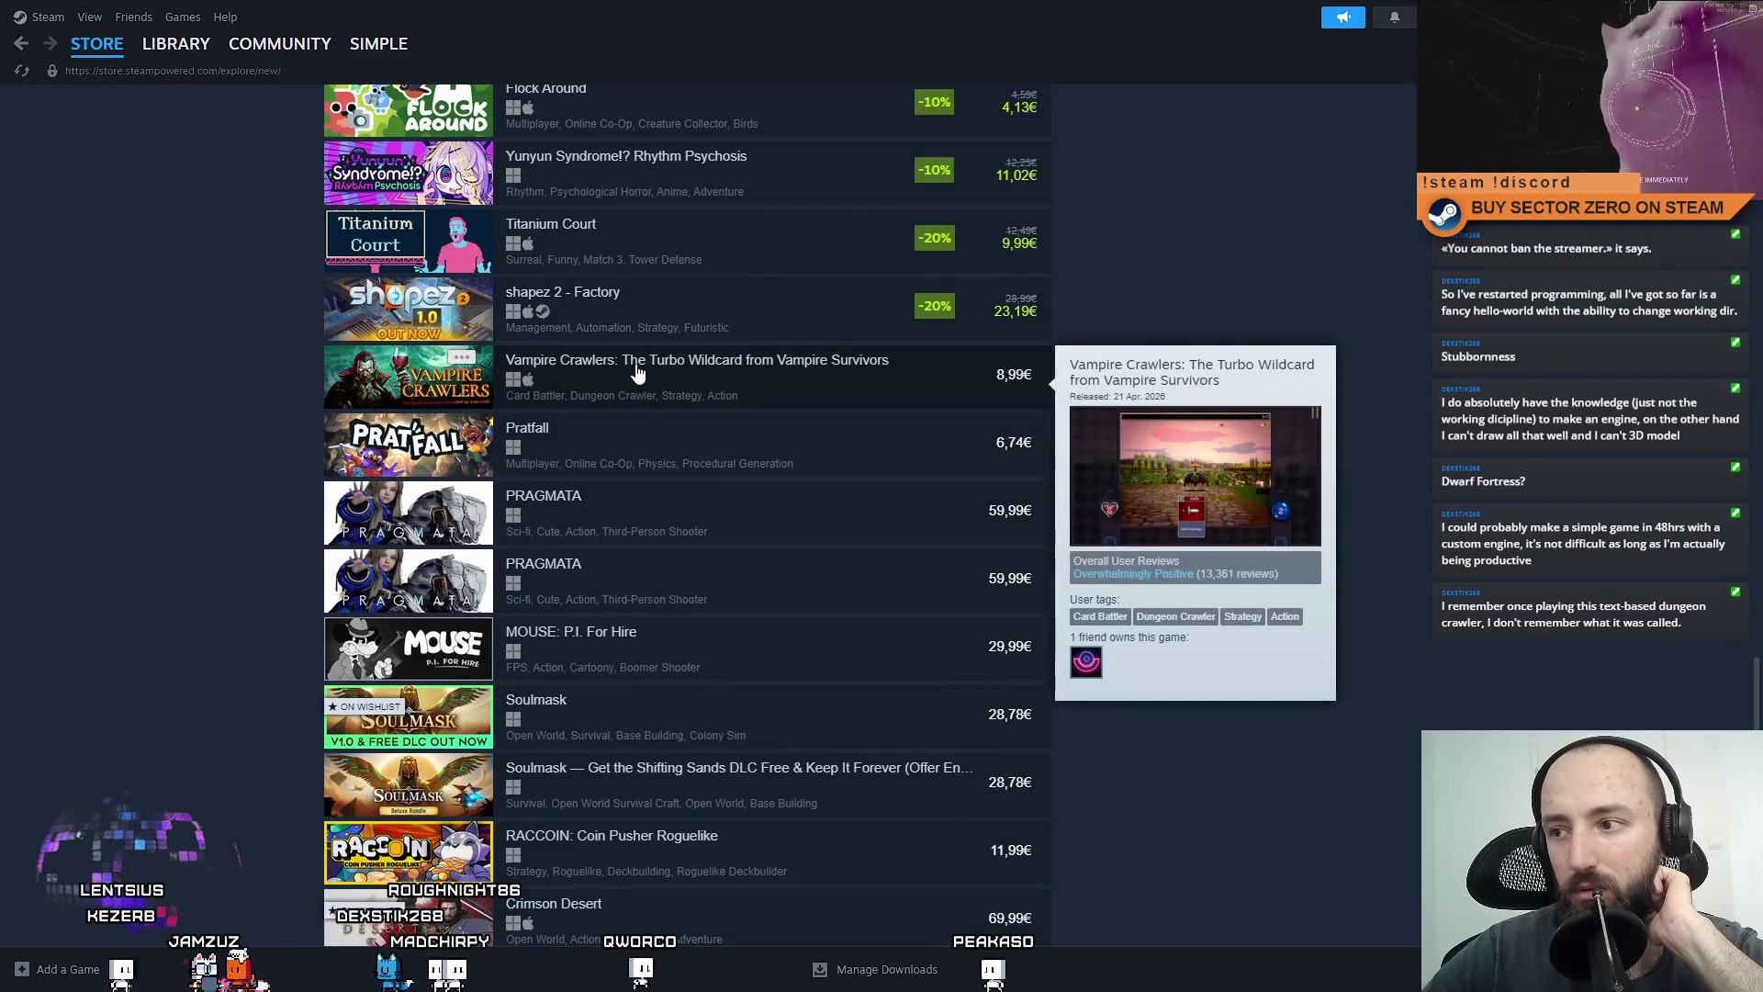
mouse_move(626, 313)
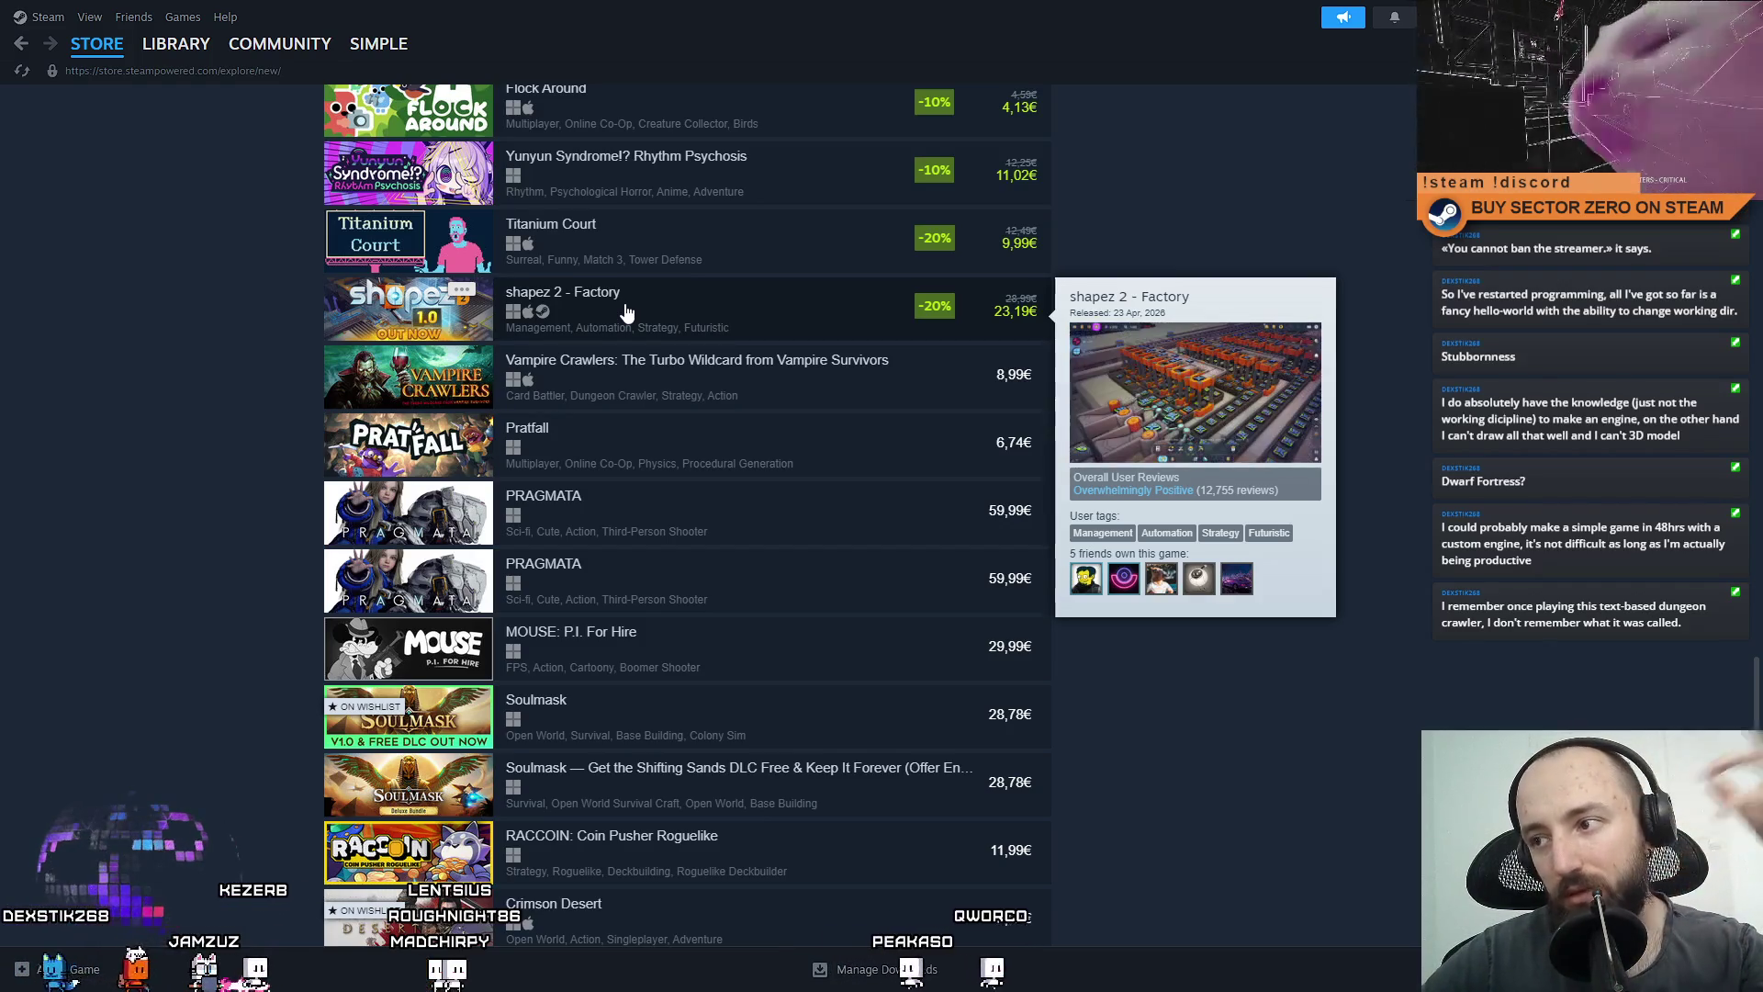
mouse_move(632, 396)
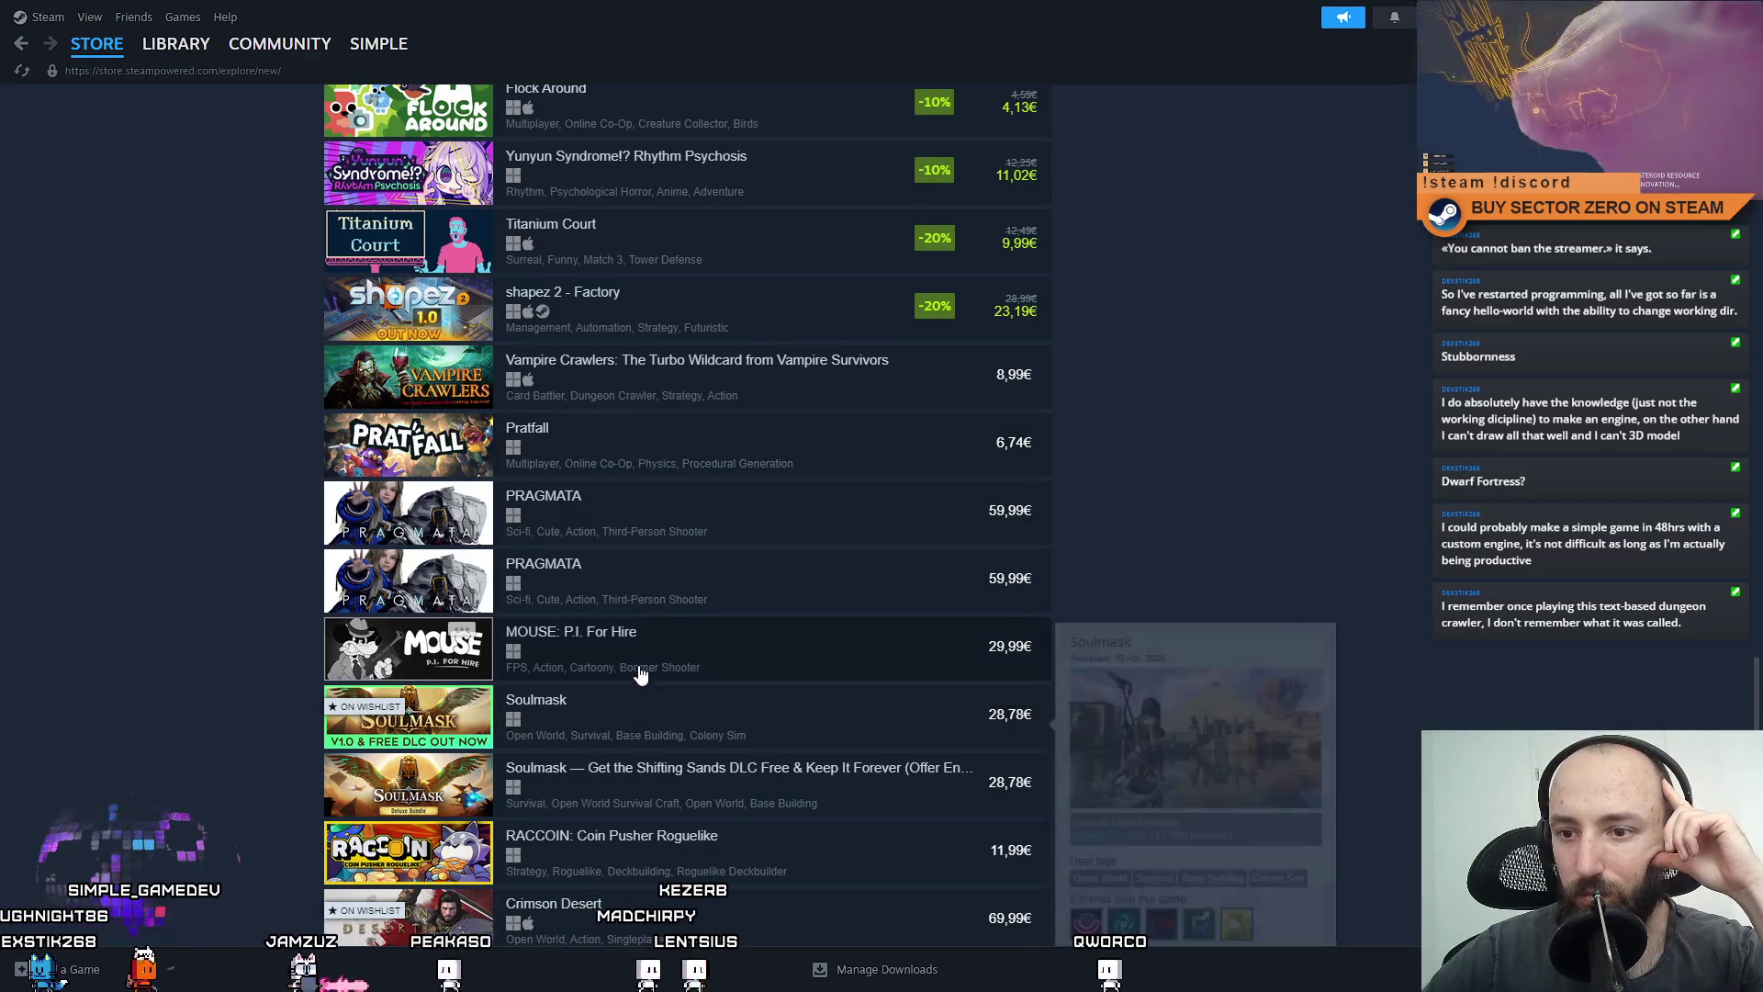
scroll(641, 716, "down", 5)
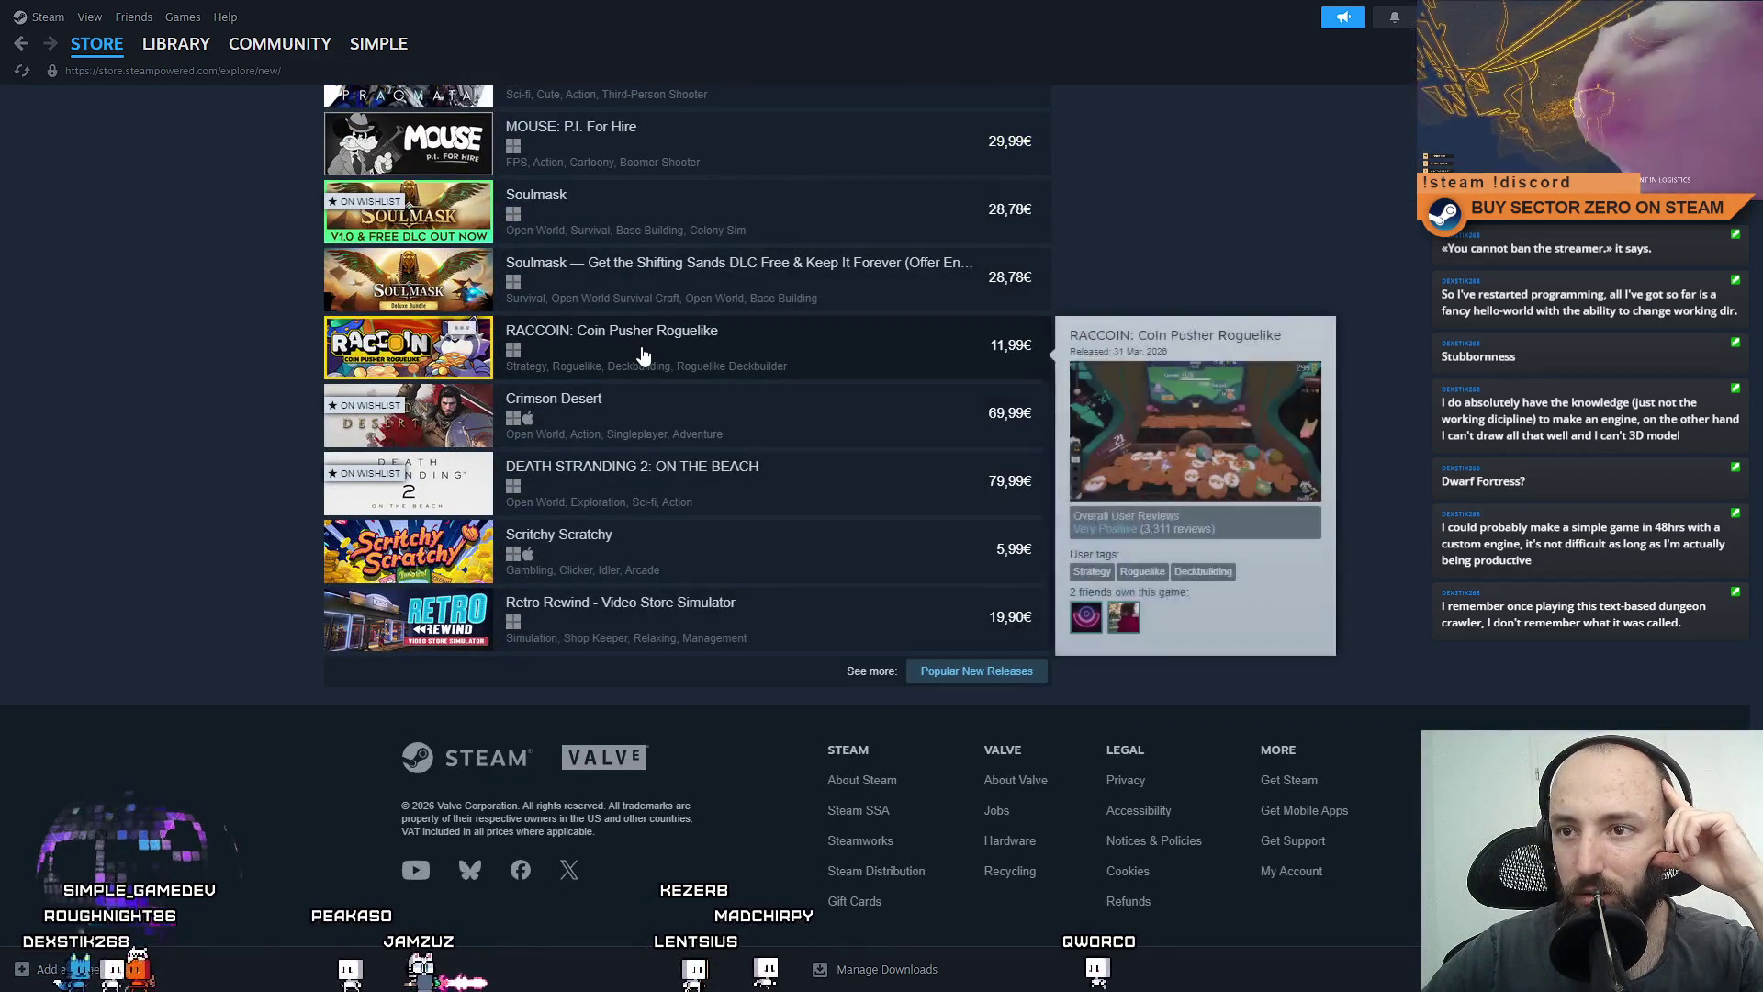
scroll(698, 551, "up", 10)
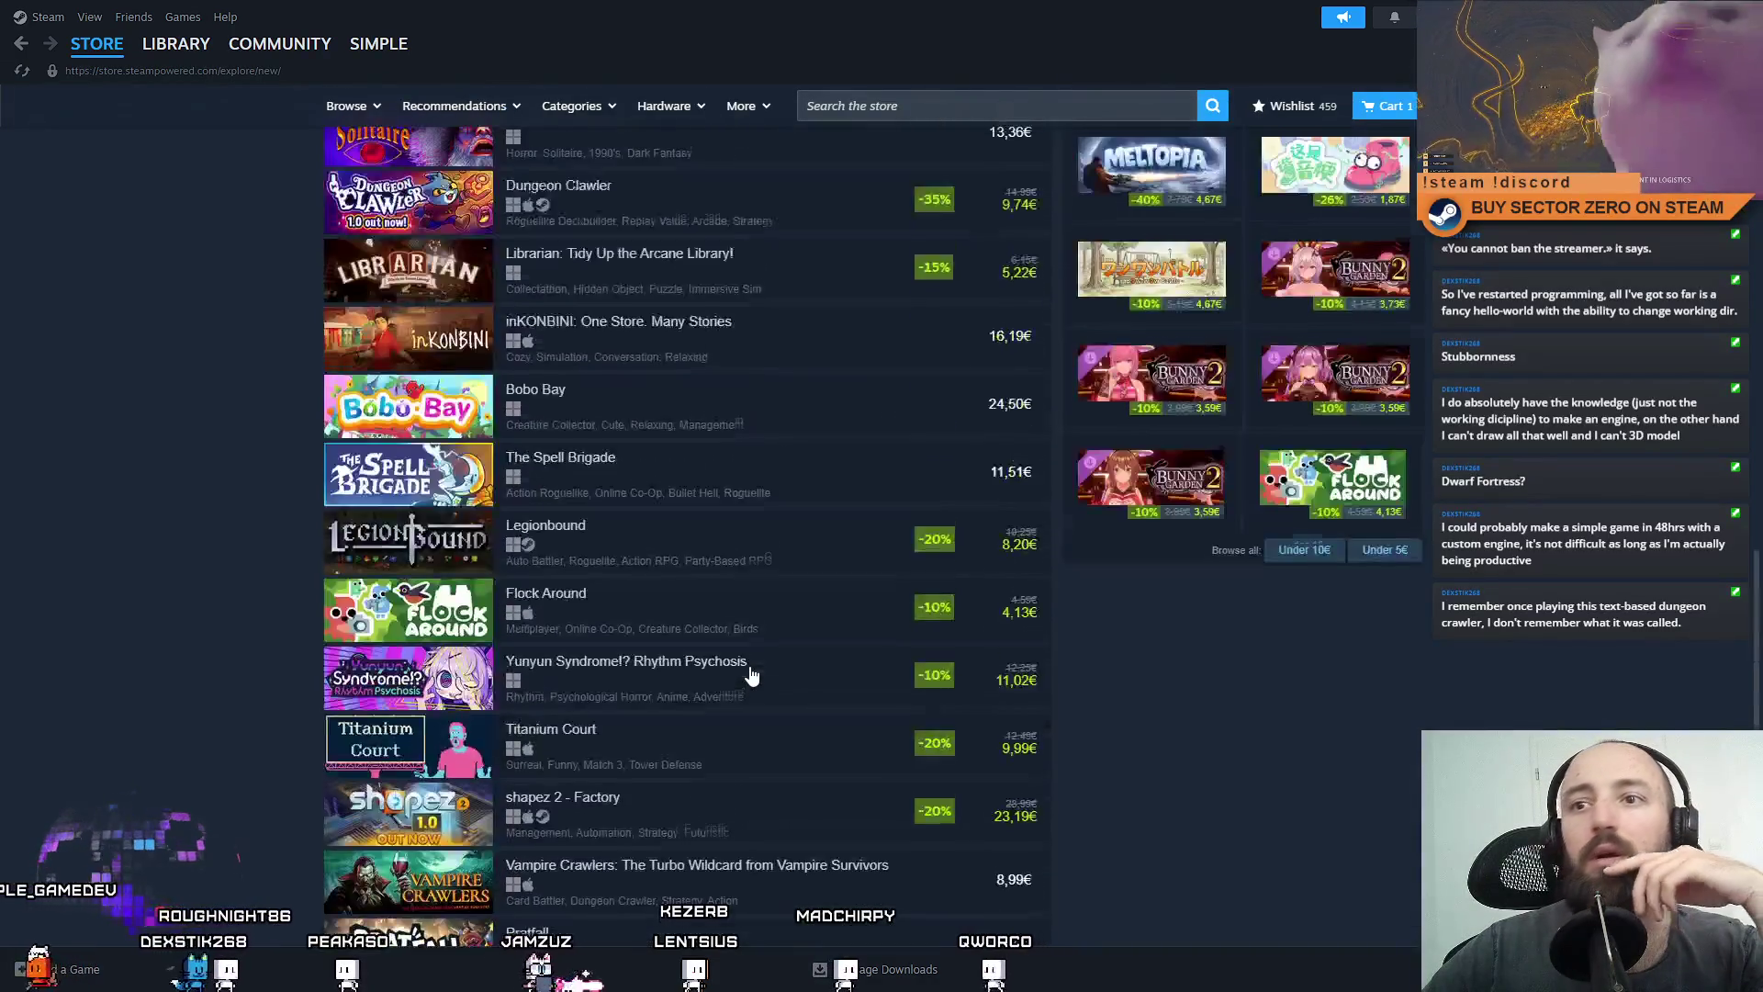
scroll(751, 677, "up", 5)
scroll(484, 582, "down", 3)
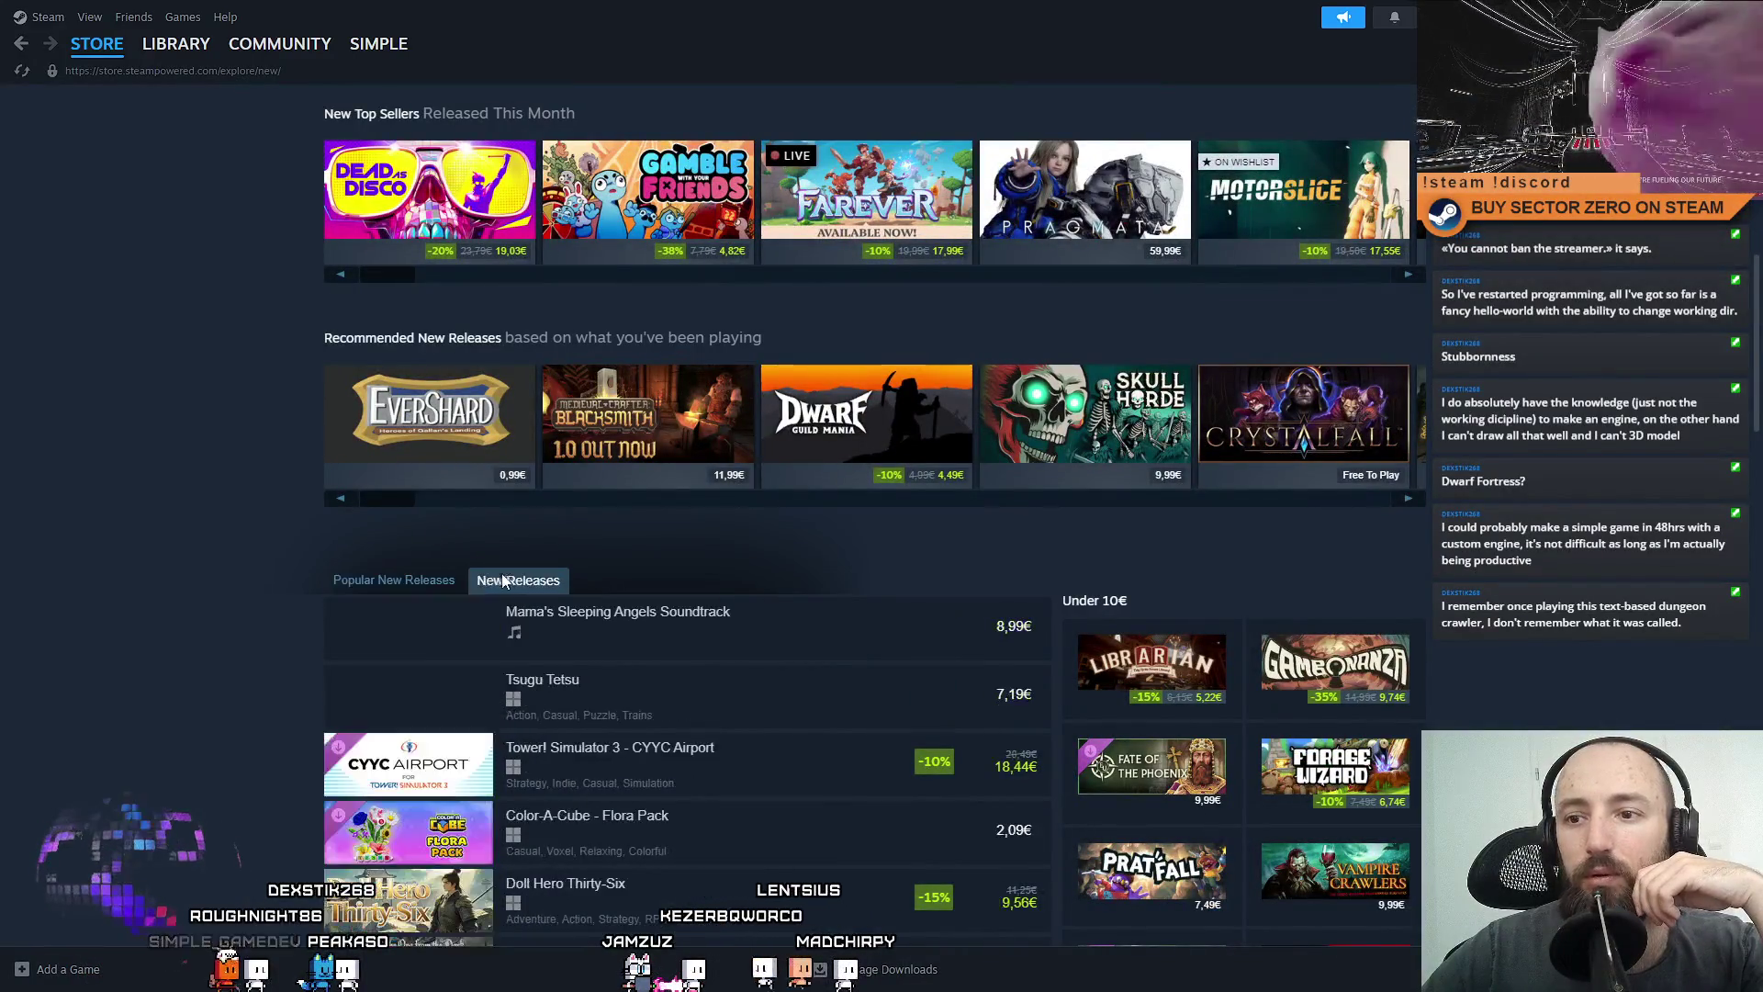
left_click(21, 44)
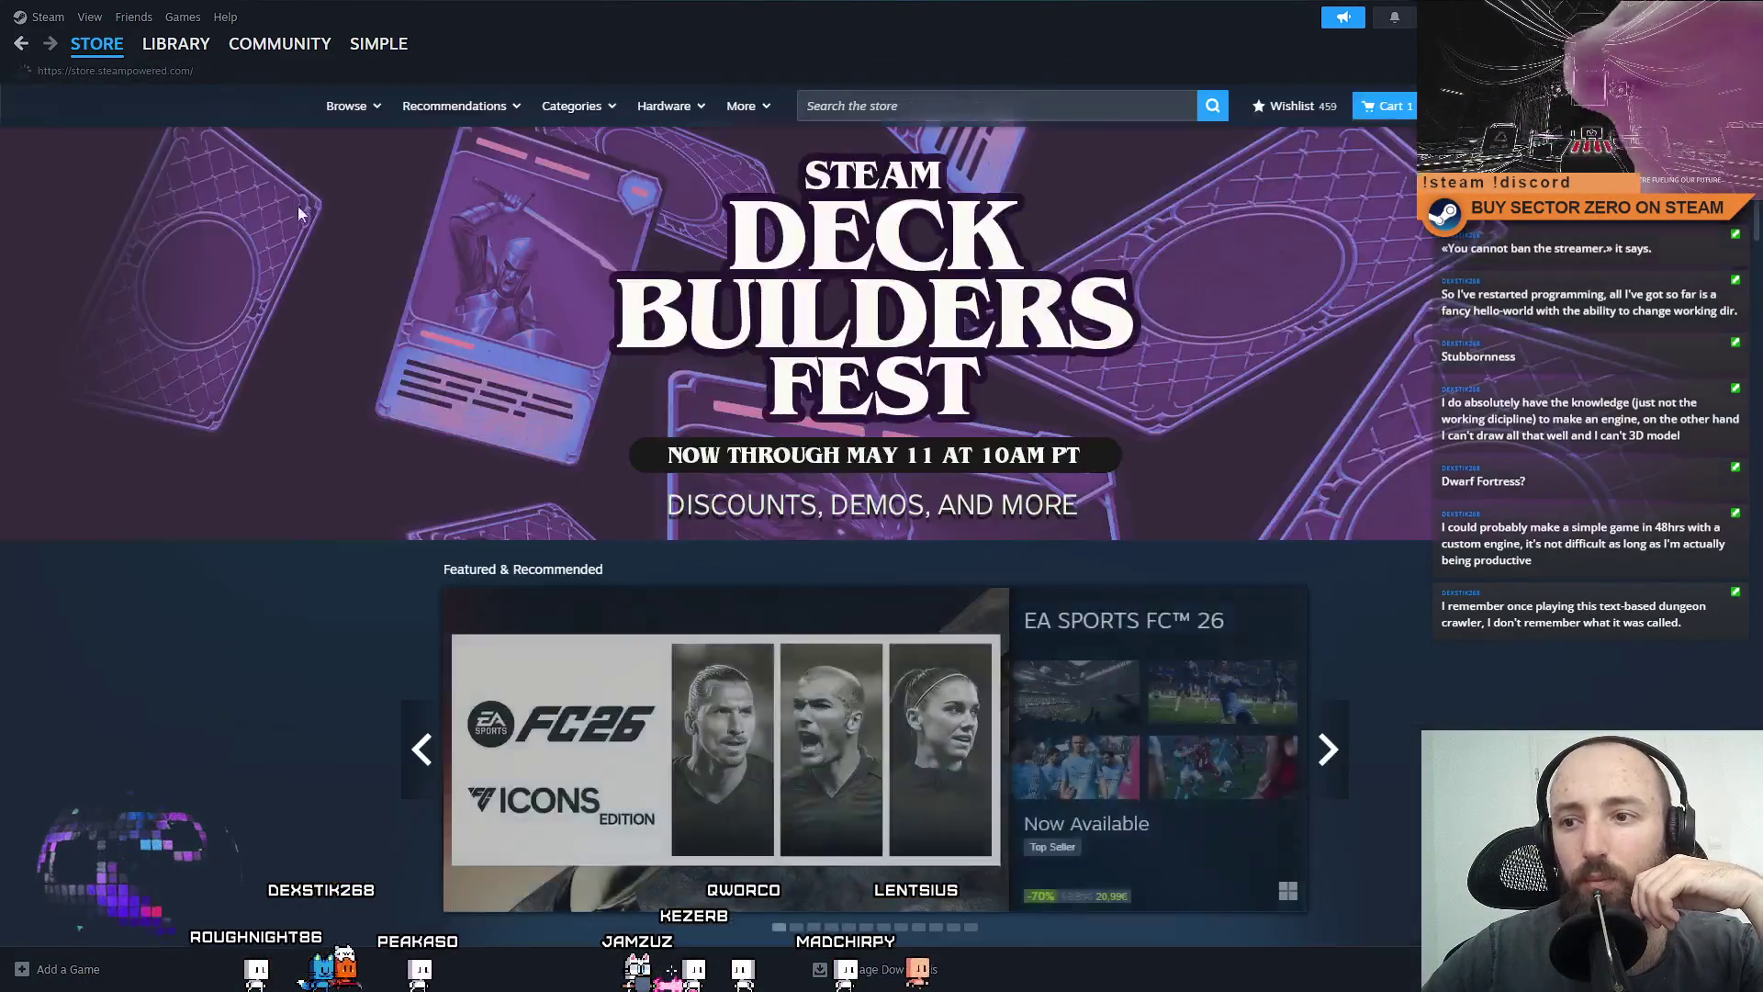
Open the Upcoming Releases store page.
scroll(806, 551, "up", 4)
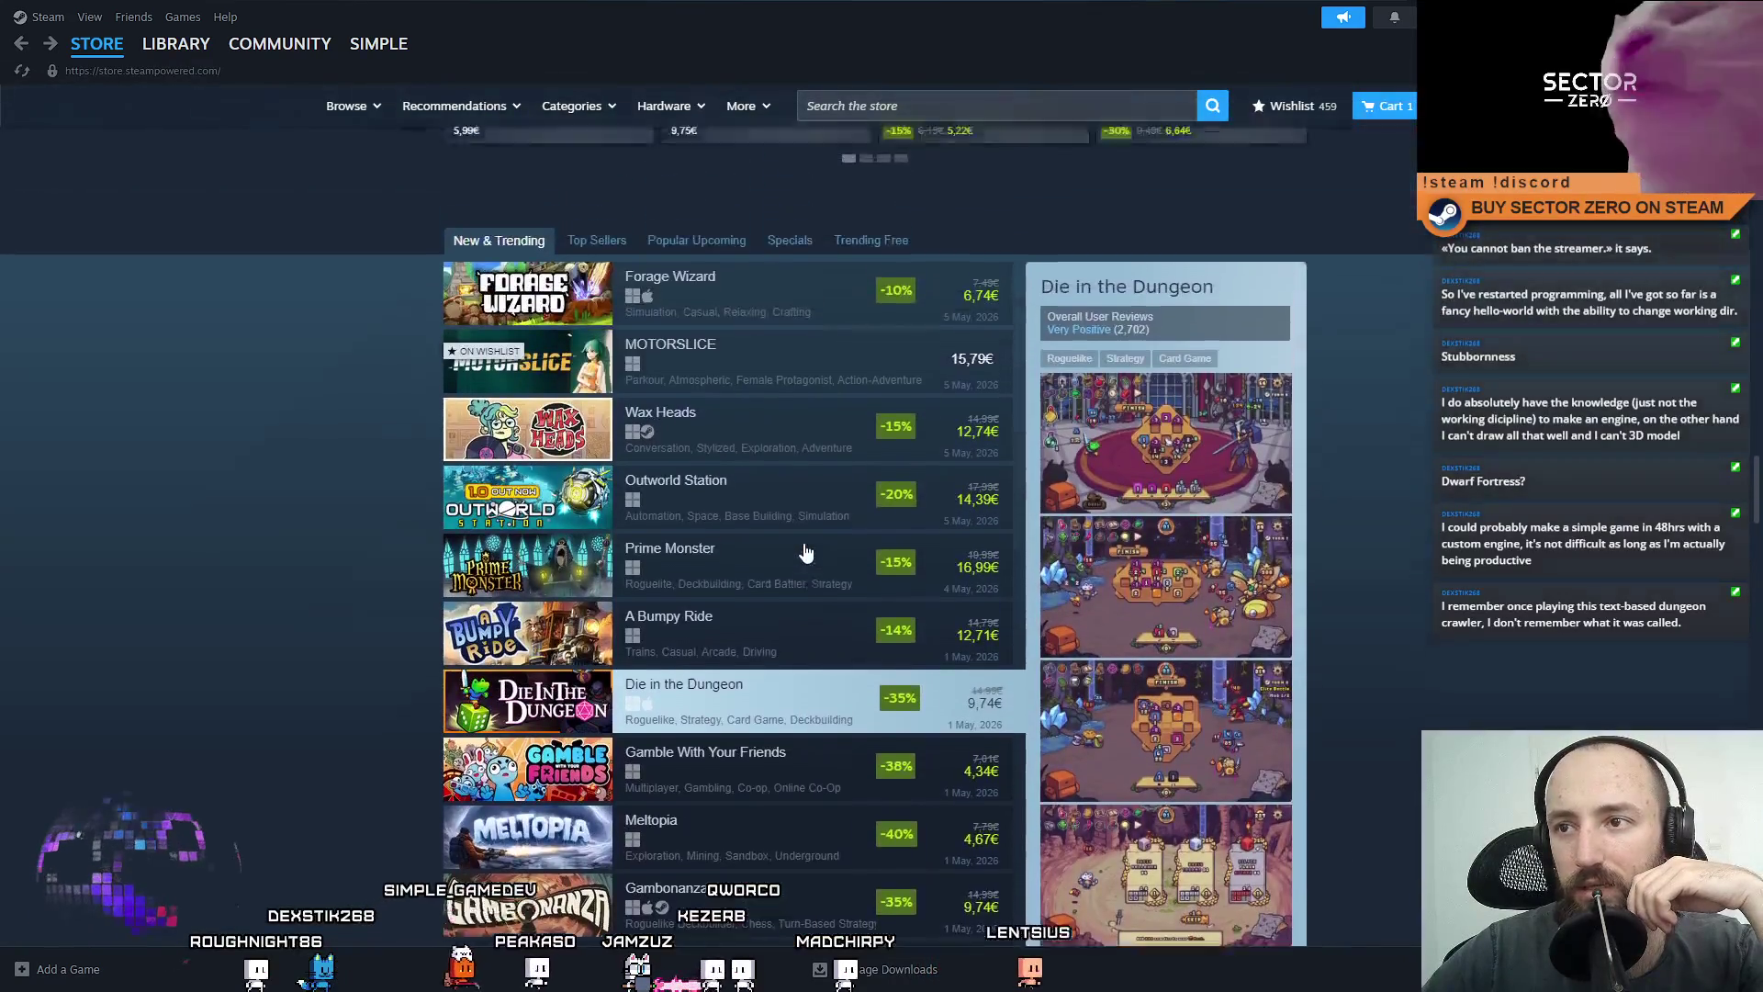
mouse_move(690, 398)
scroll(787, 545, "down", 1)
scroll(787, 545, "down", 3)
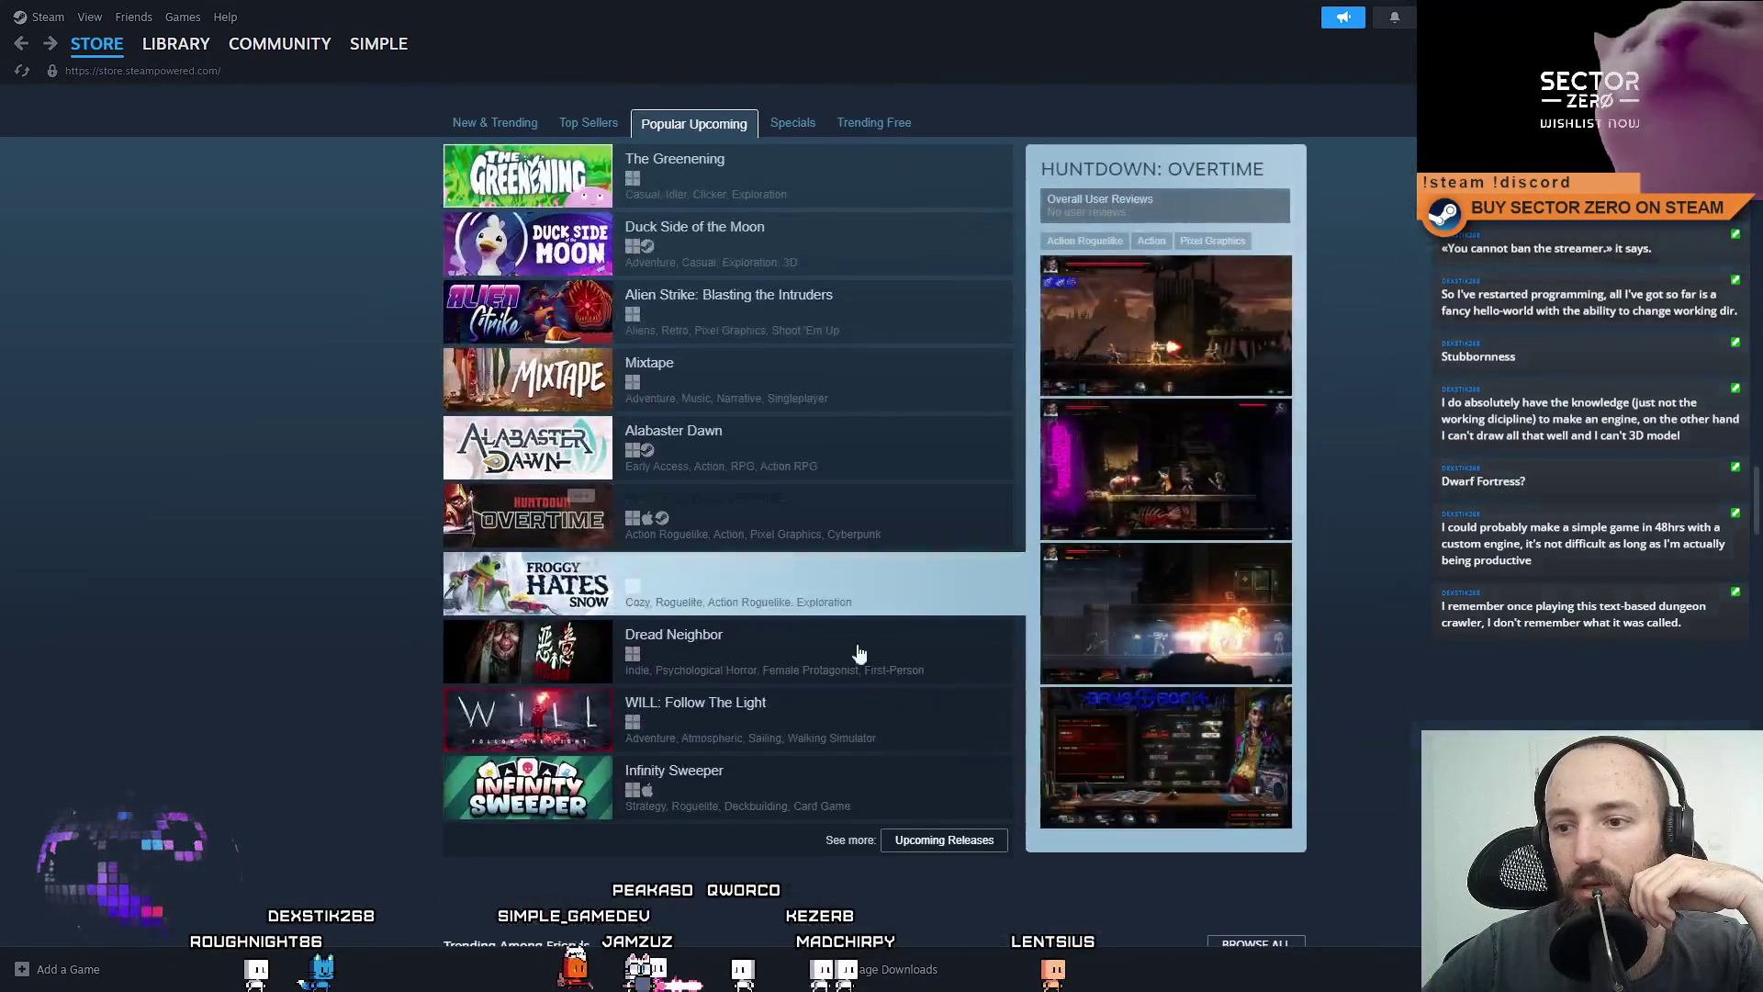
left_click(941, 841)
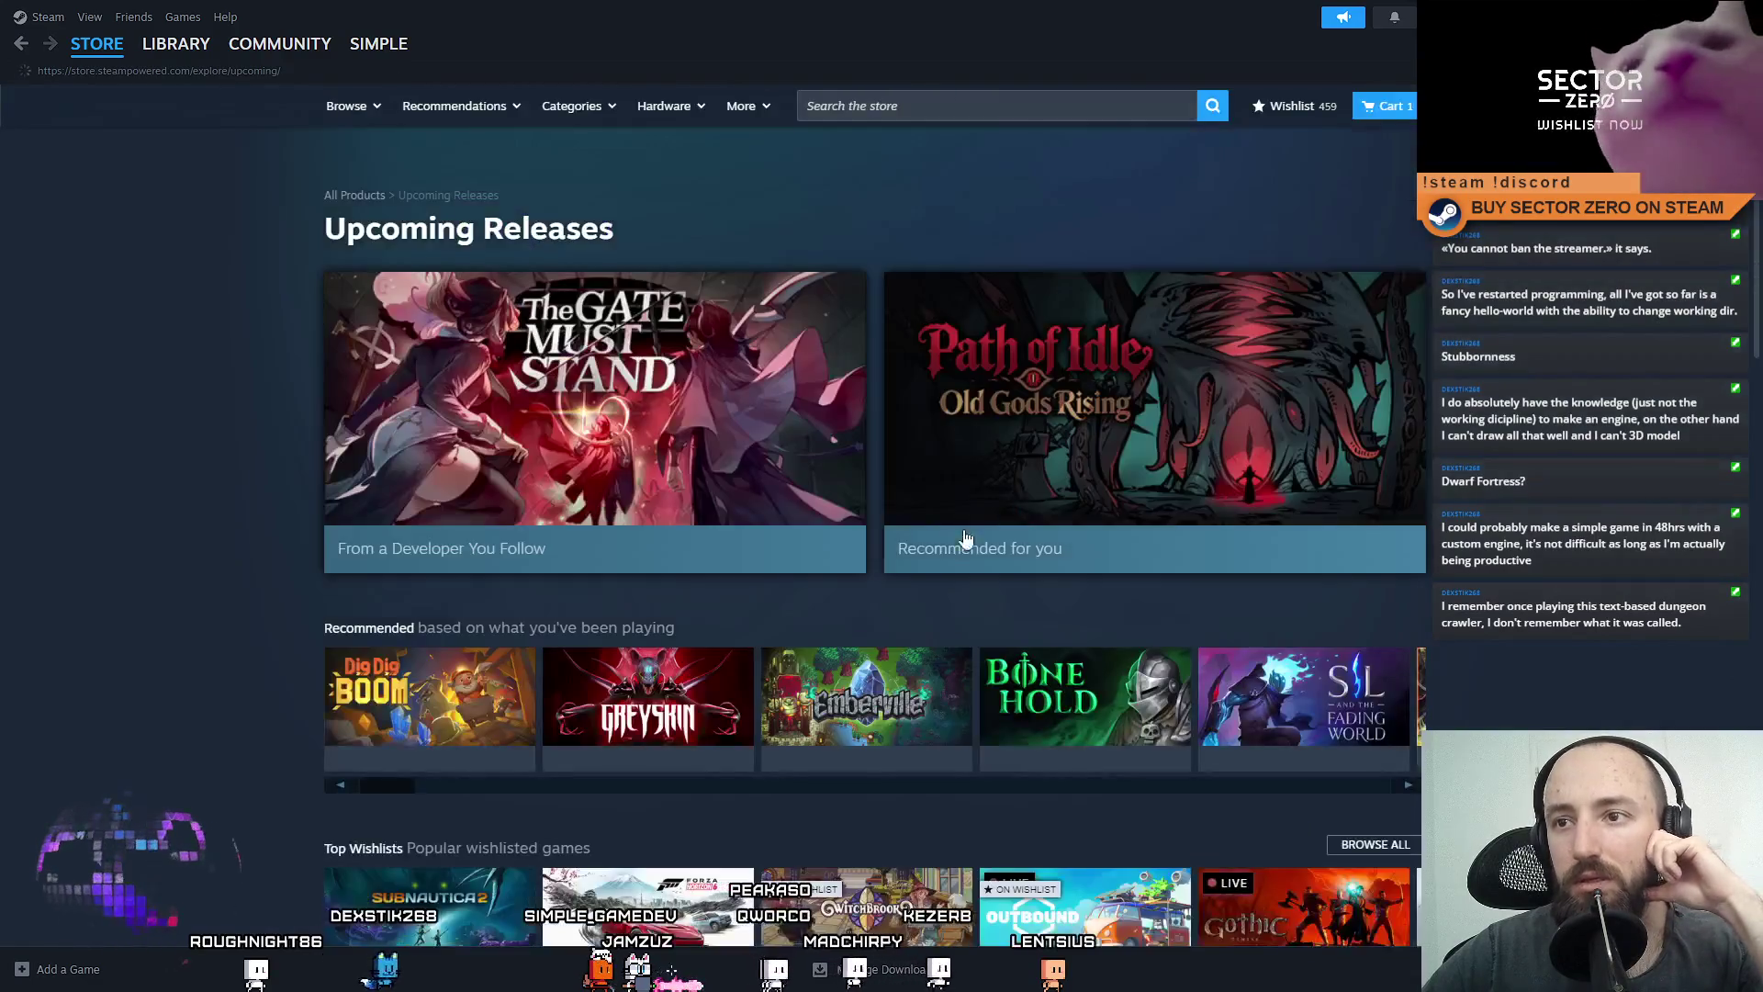
Scroll through the Popular Upcoming list, then switch back to the Unity editor.
scroll(973, 526, "down", 7)
scroll(974, 526, "down", 5)
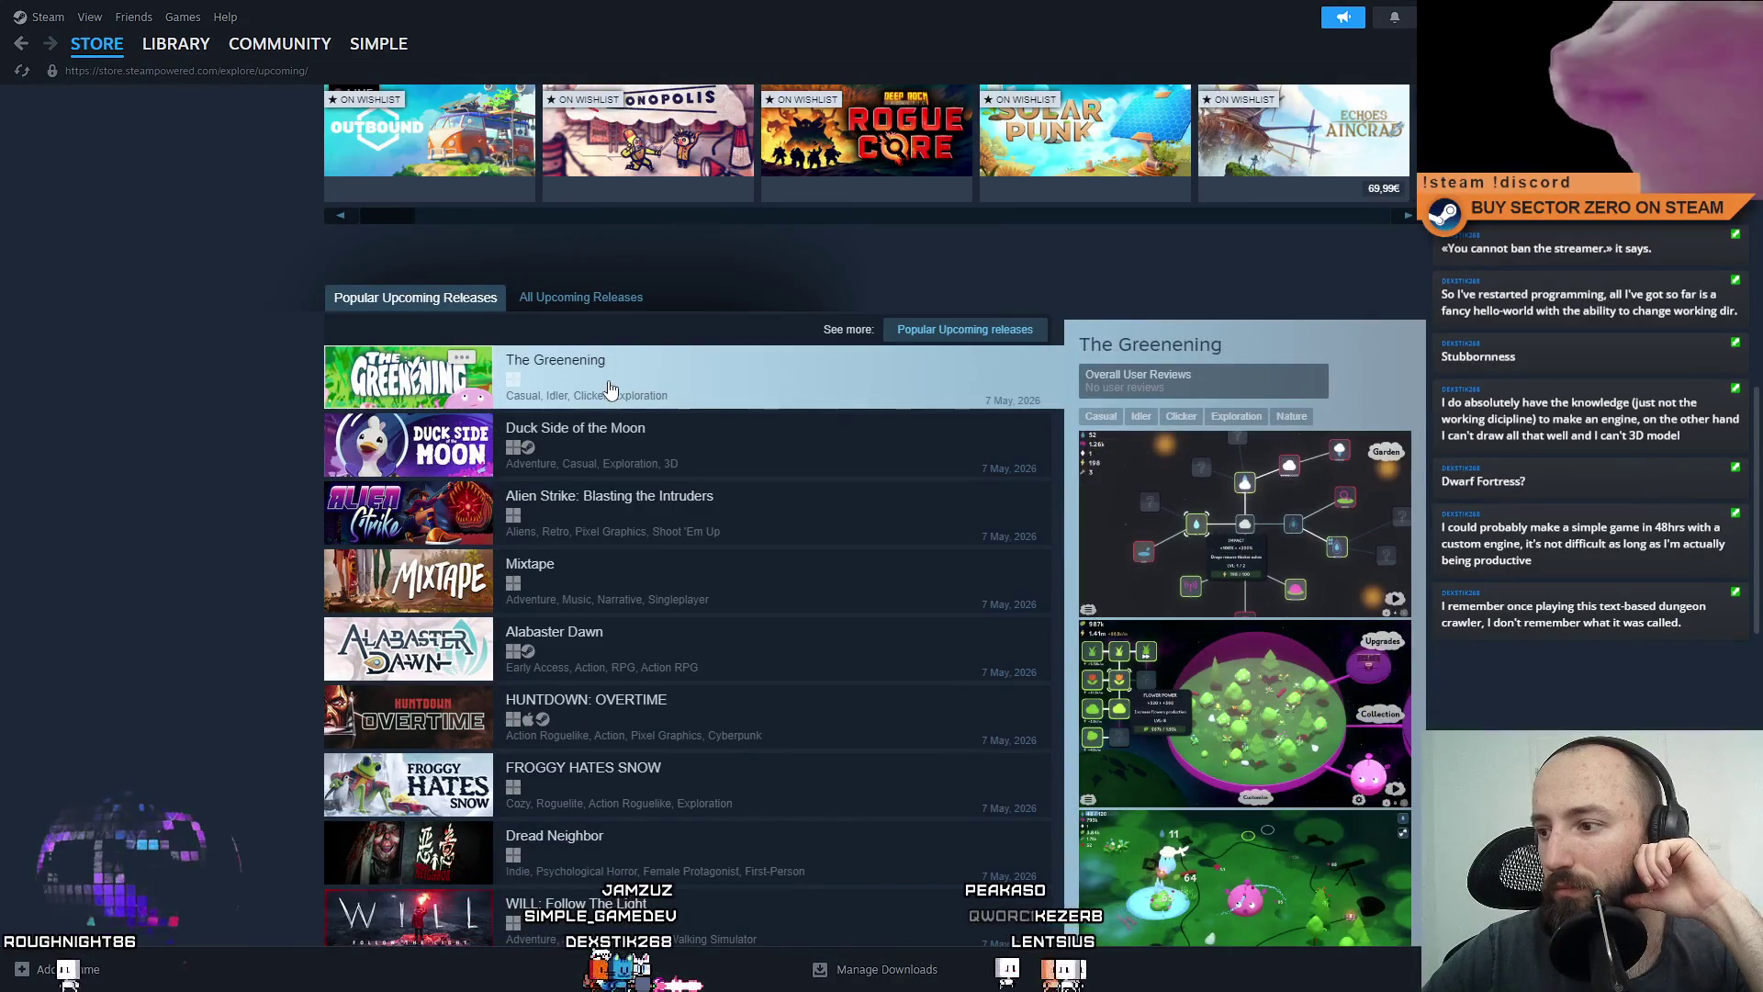
scroll(803, 341, "down", 2)
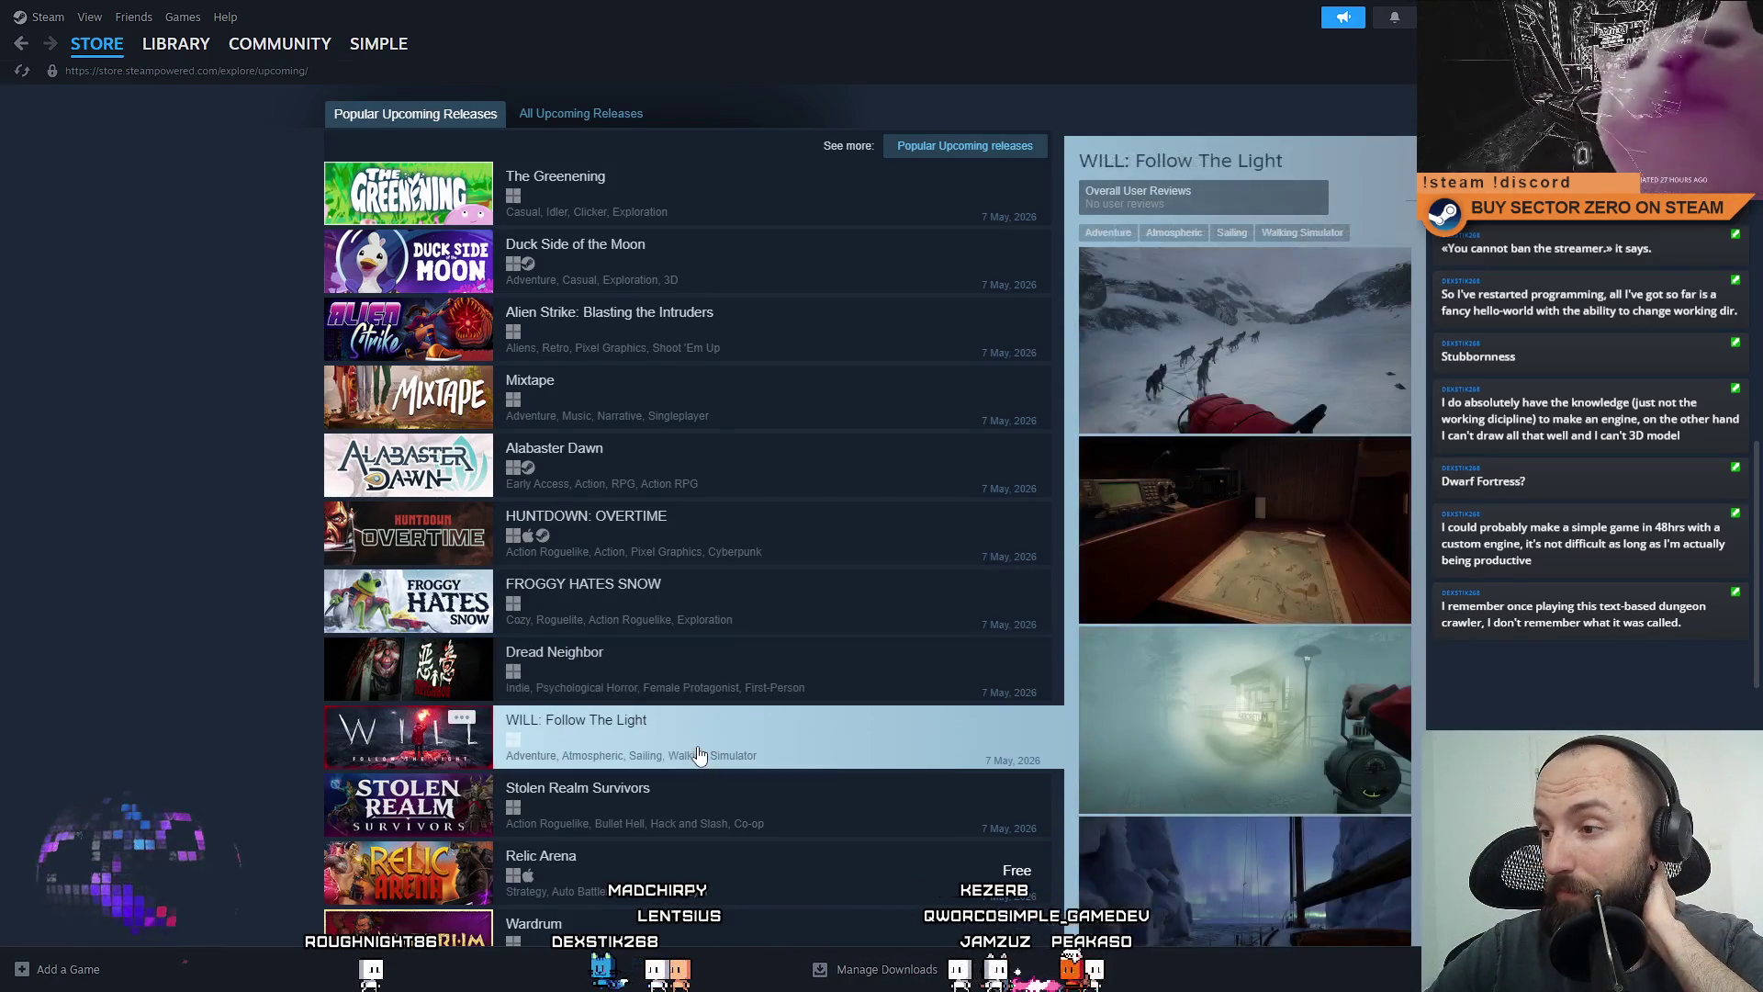
scroll(698, 755, "down", 6)
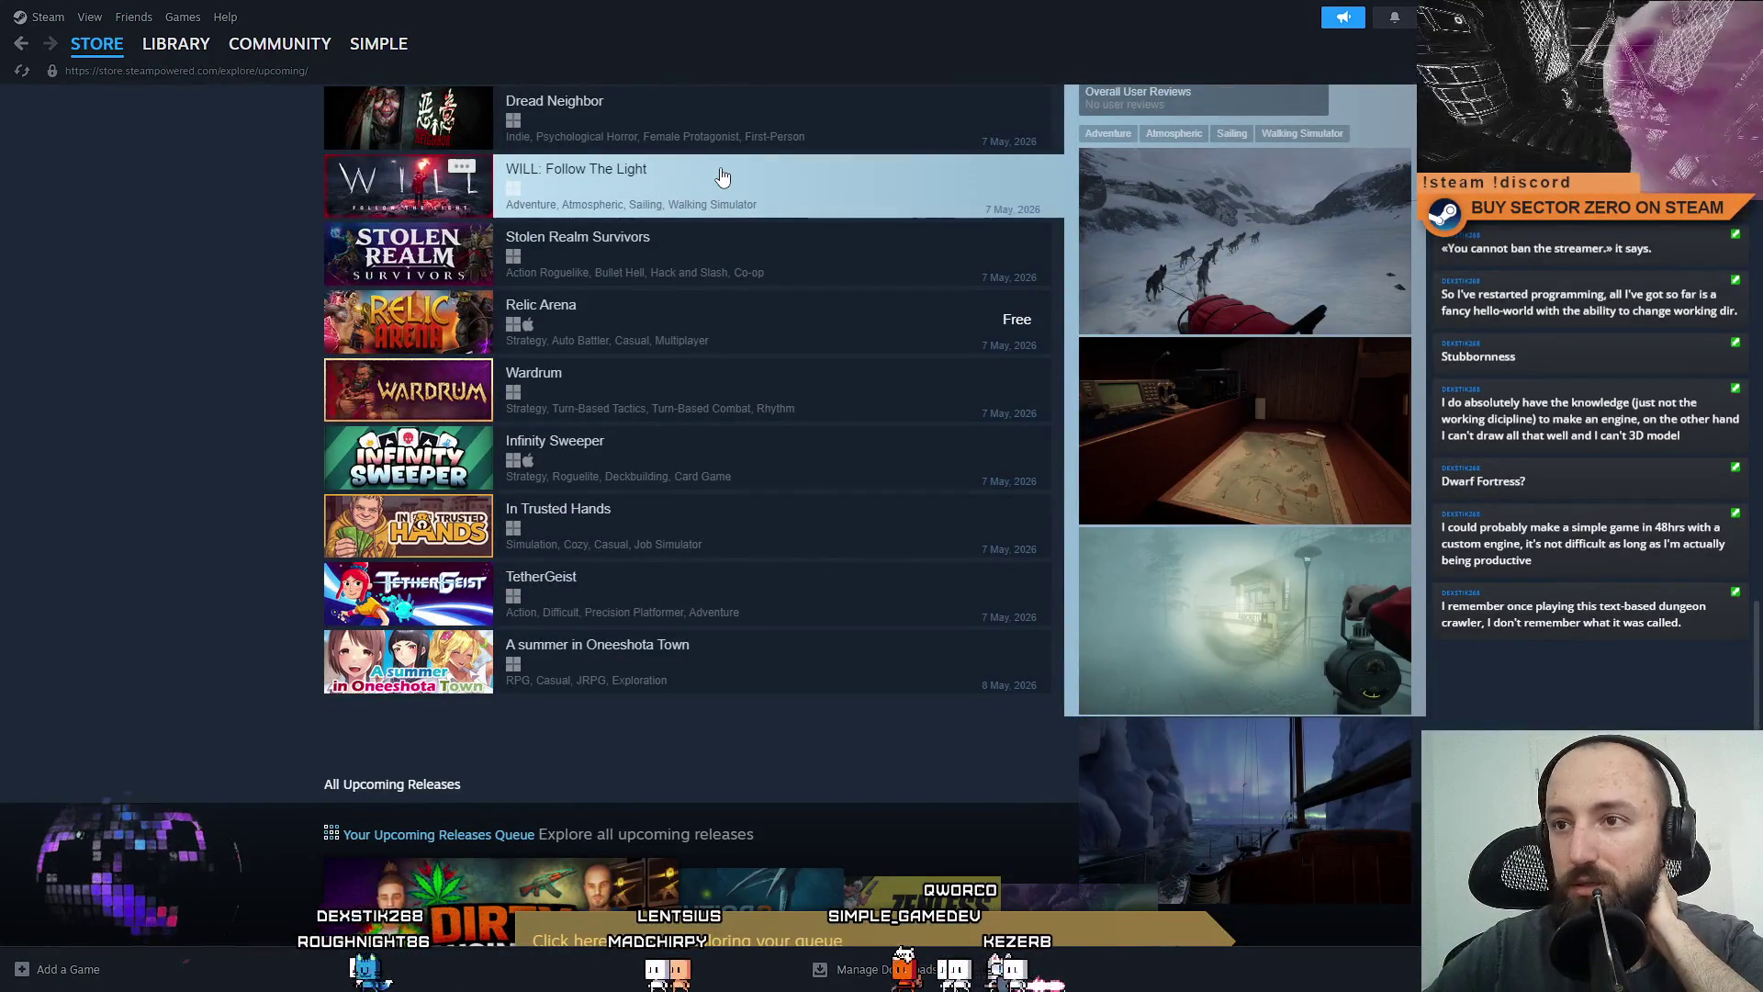
scroll(722, 176, "up", 2)
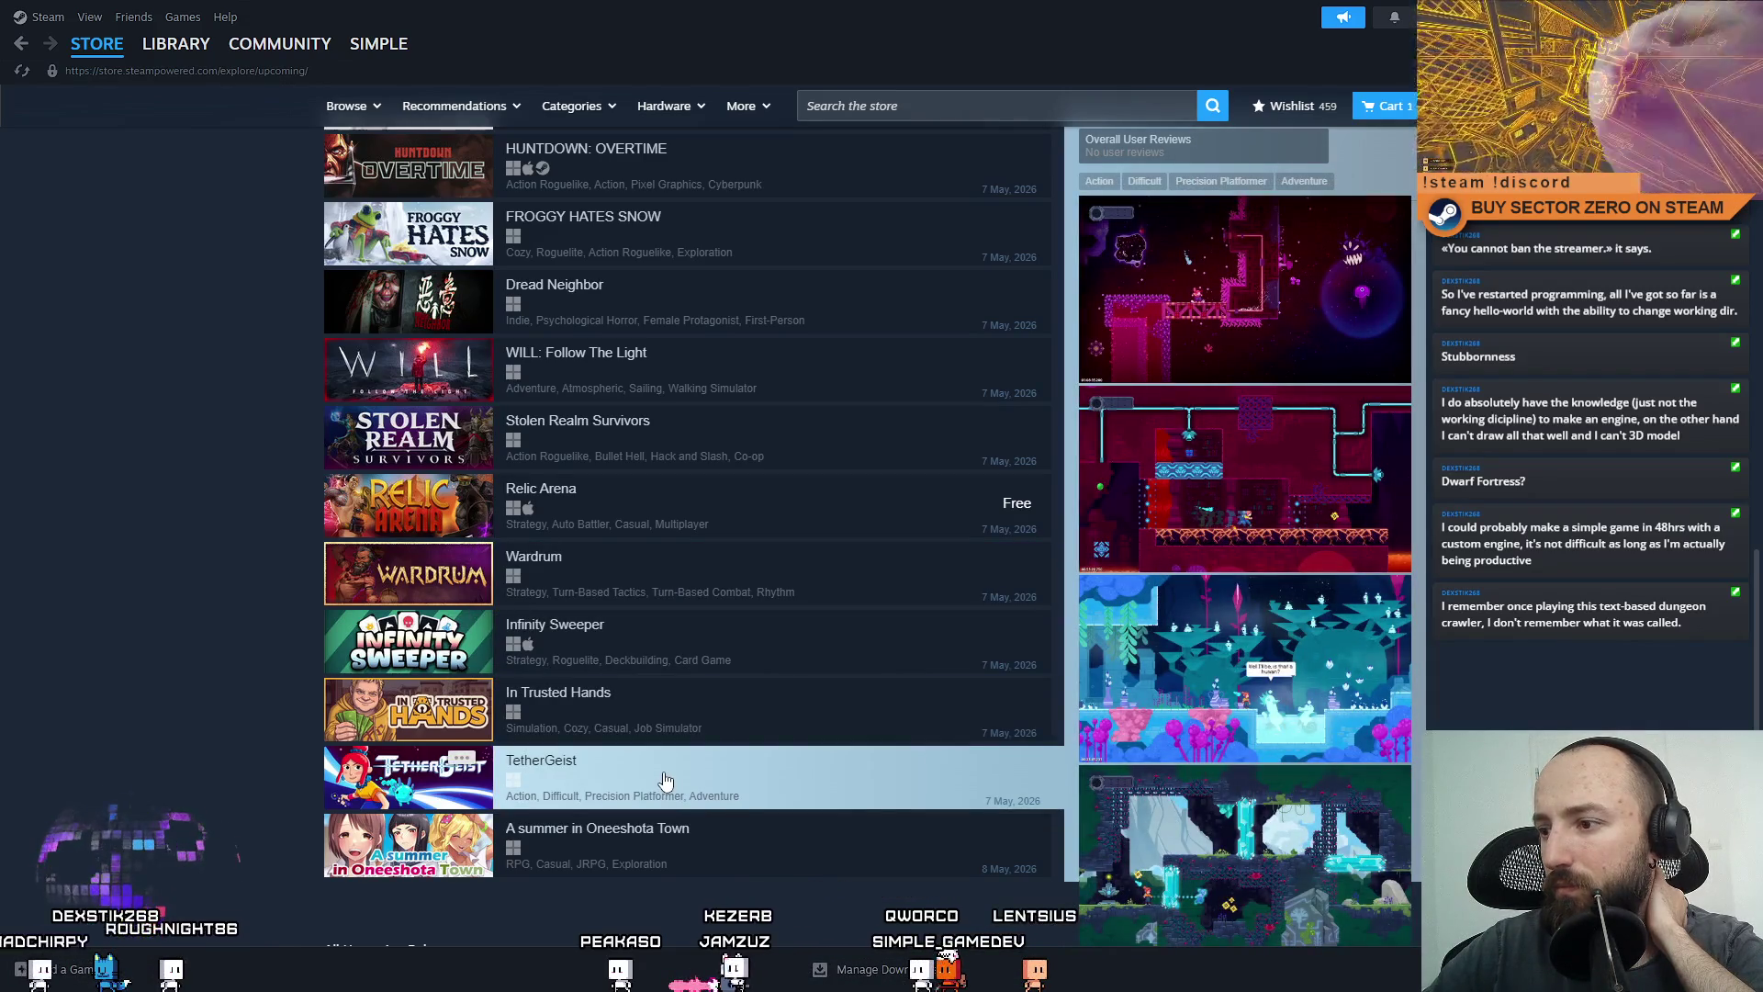
scroll(673, 829, "down", 3)
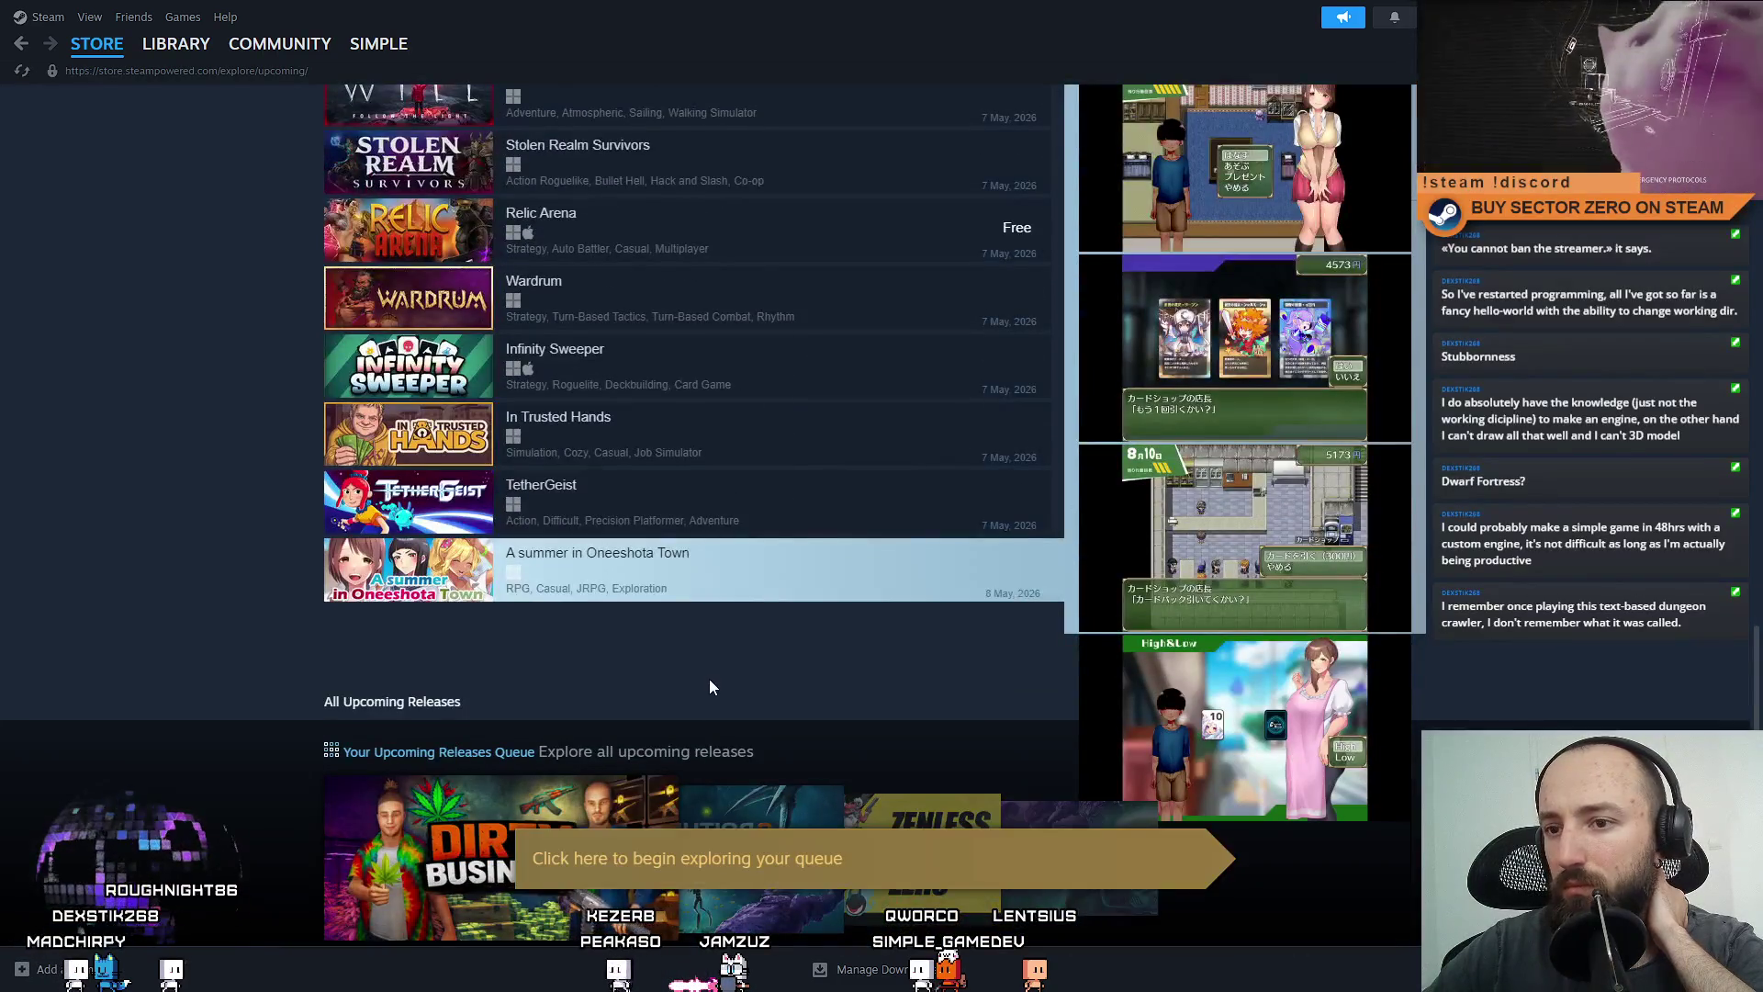
scroll(709, 680, "up", 5)
scroll(643, 579, "up", 10)
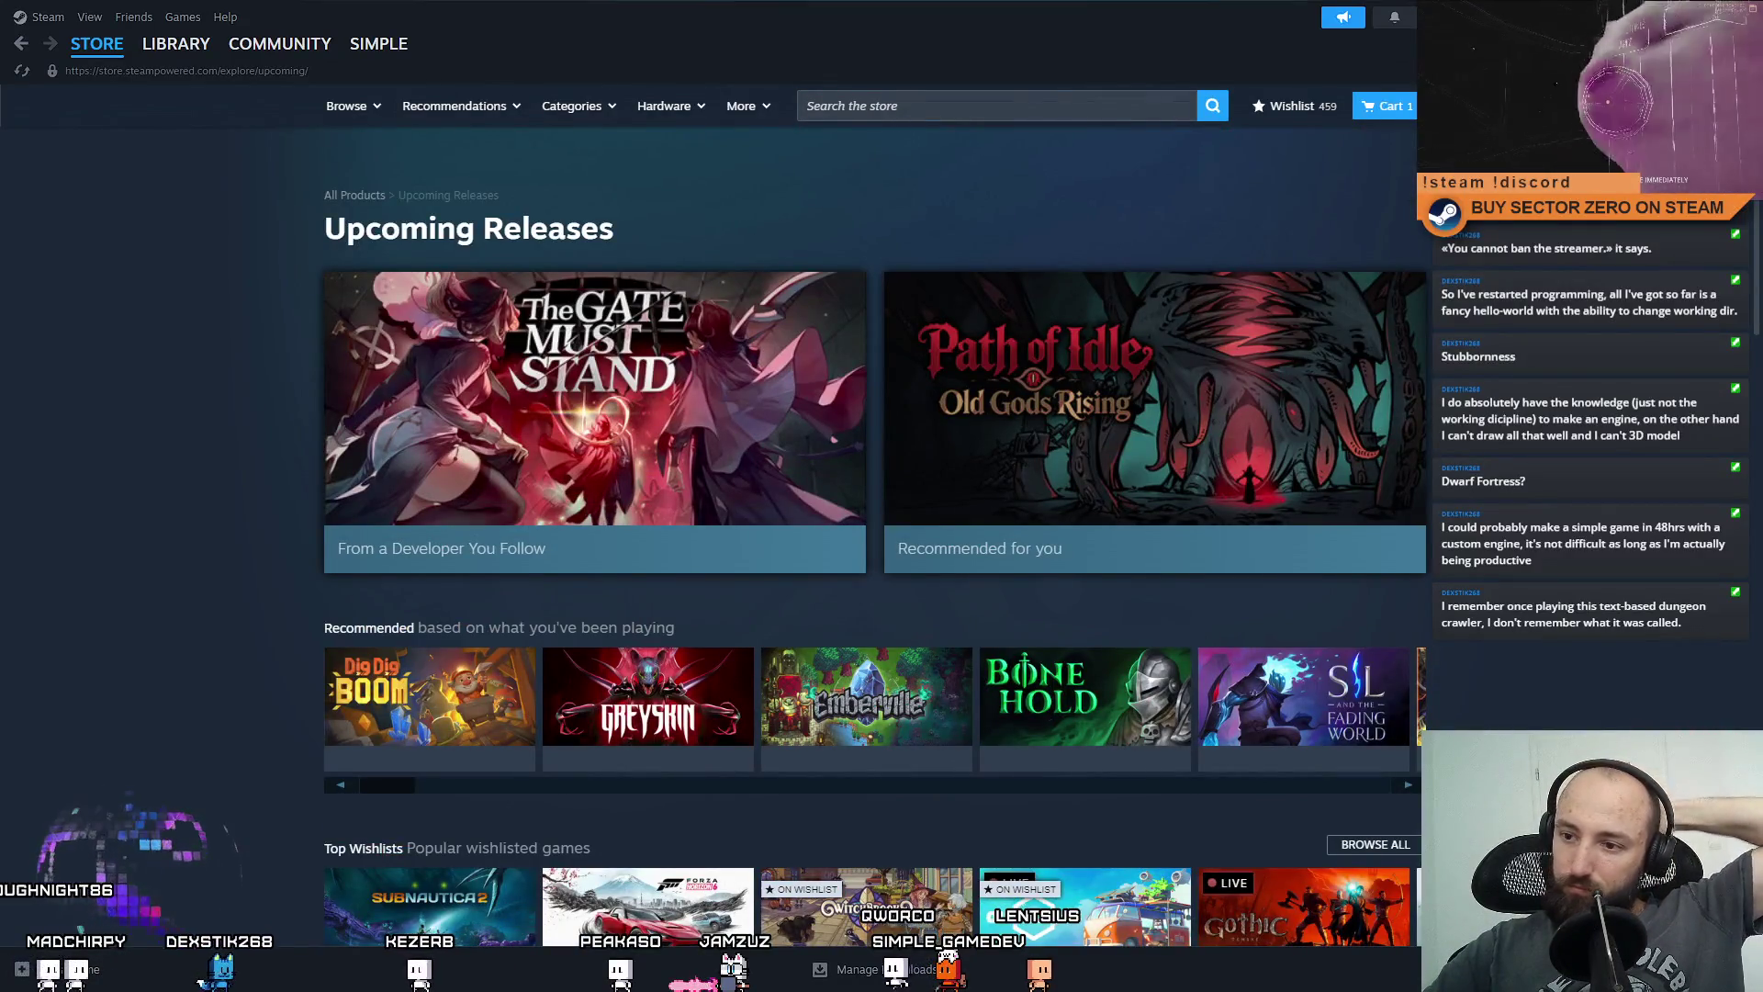
key("alt+Tab")
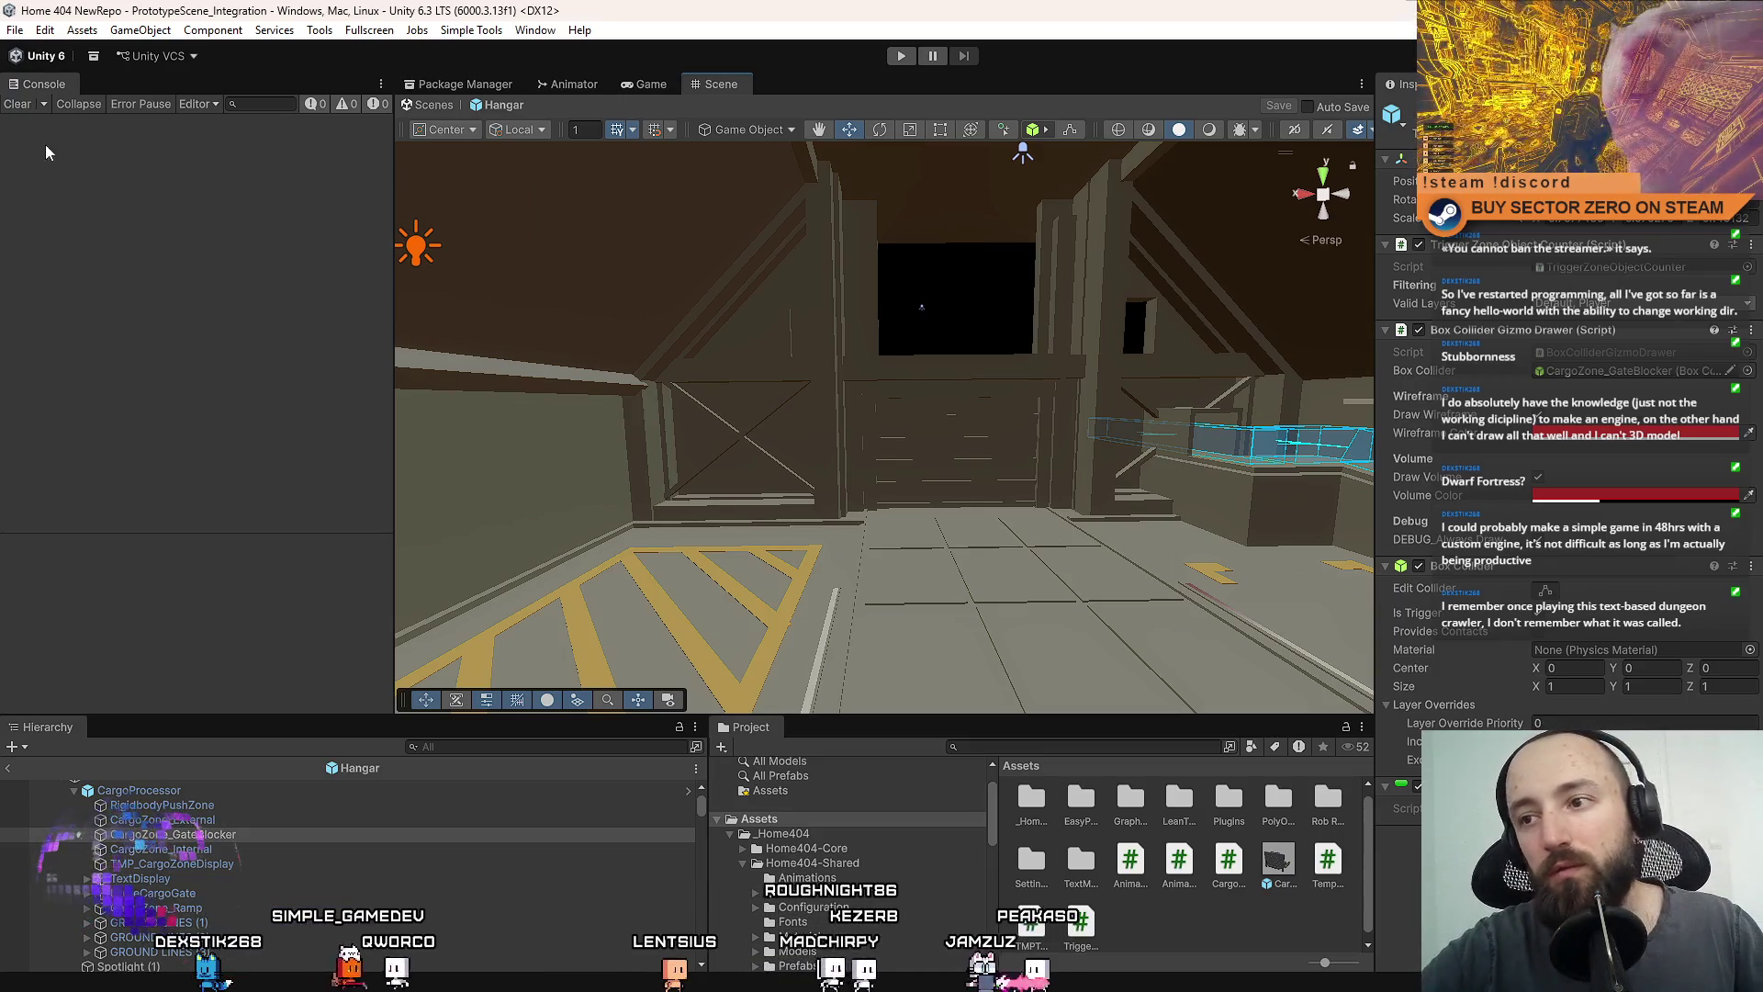
left_click_drag(720, 354, 824, 326)
key("f")
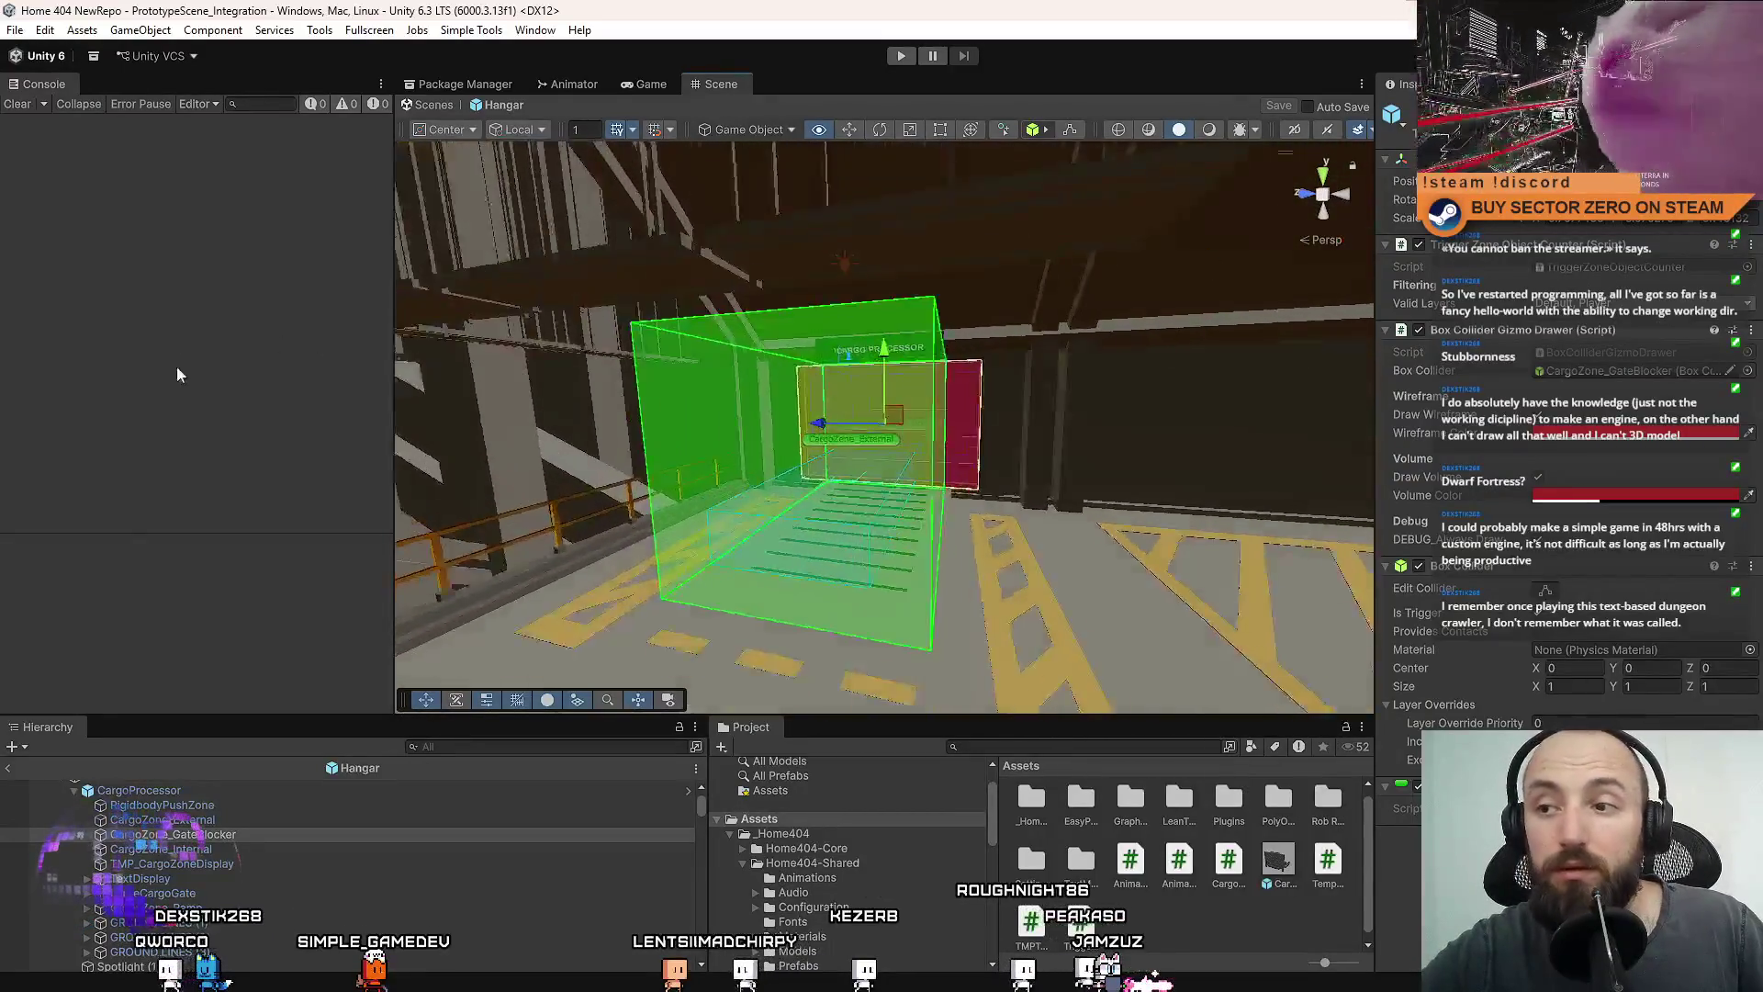
mouse_move(698, 385)
left_mouse_down()
mouse_move(1341, 415)
mouse_move(986, 271)
left_mouse_up()
key("f")
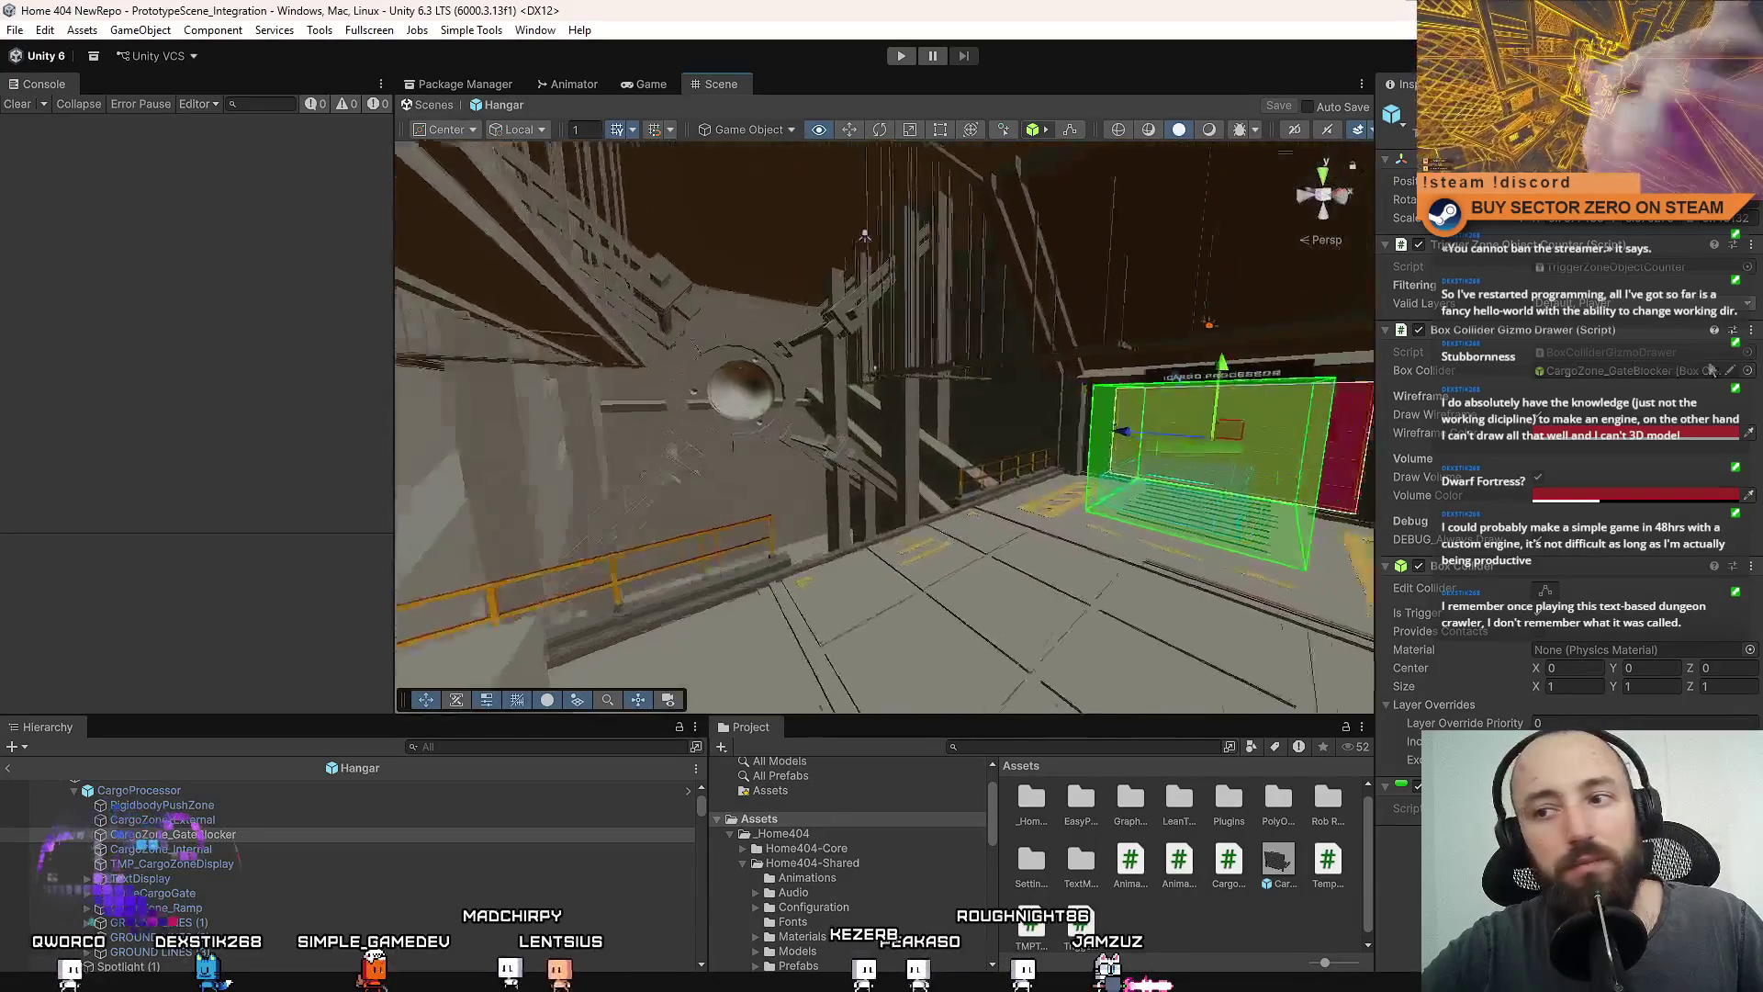
mouse_move(404, 367)
left_mouse_down()
mouse_move(643, 386)
mouse_move(404, 370)
left_mouse_up()
key("f")
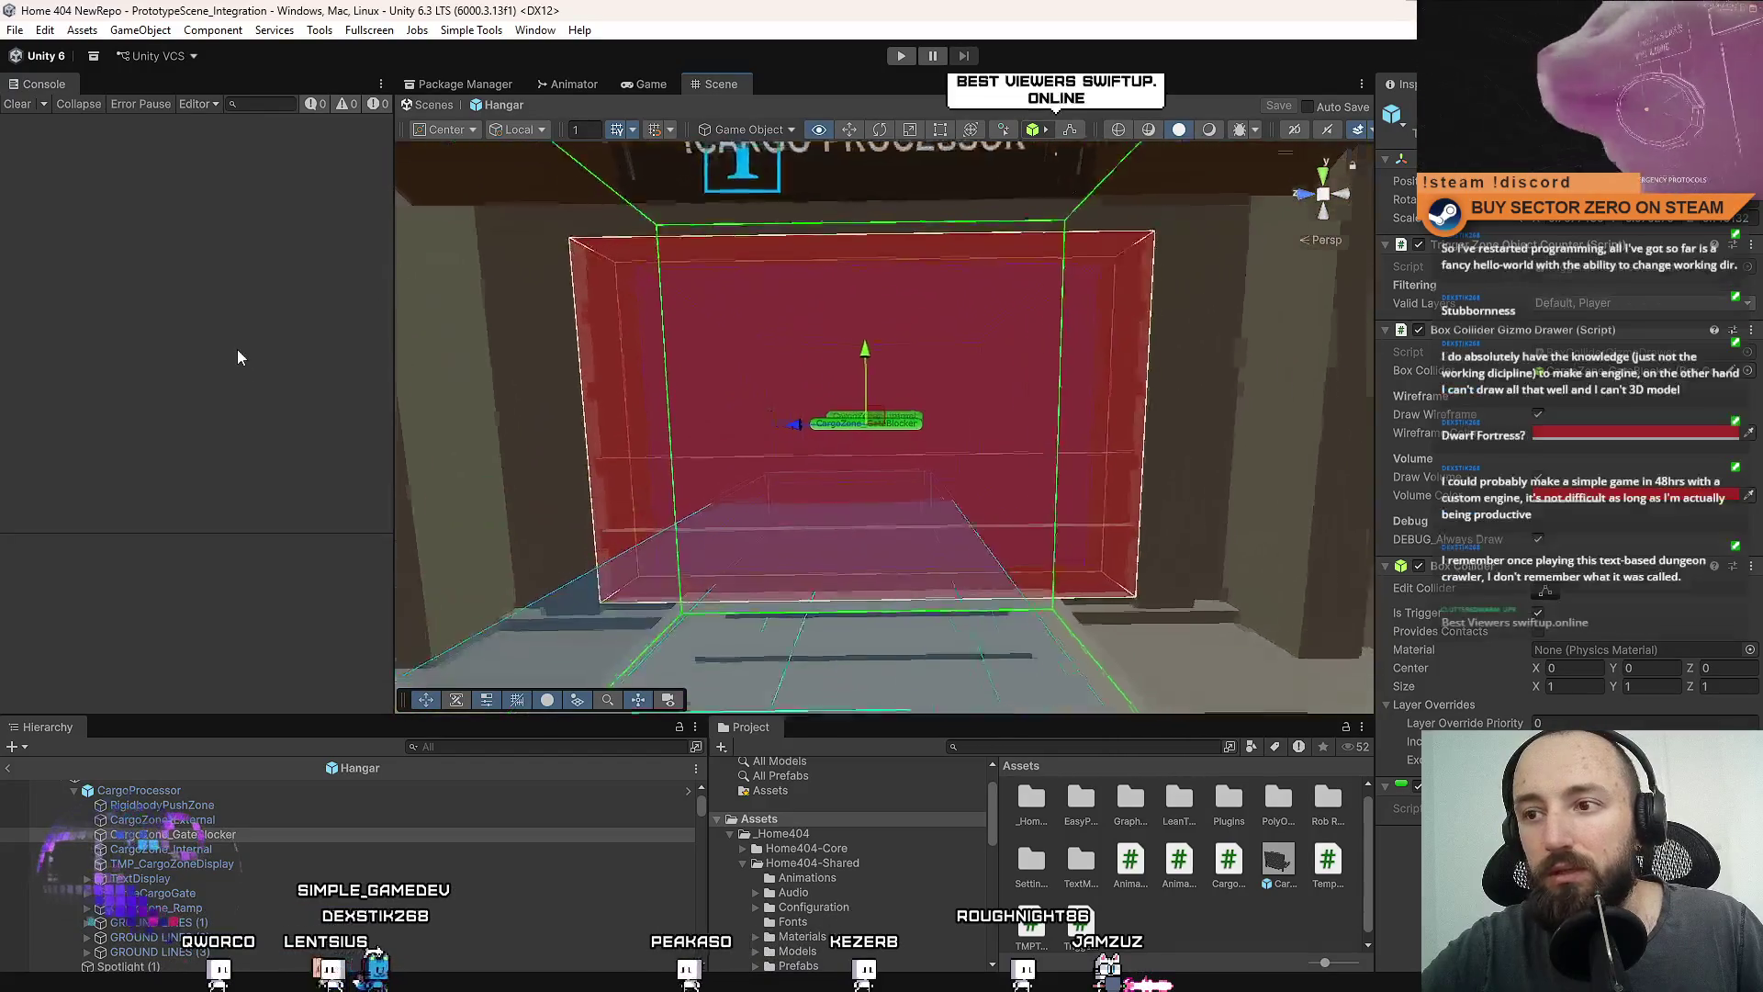
mouse_move(551, 423)
left_mouse_down()
mouse_move(618, 453)
mouse_move(985, 326)
mouse_move(597, 289)
mouse_move(189, 362)
mouse_move(267, 365)
mouse_move(382, 555)
mouse_move(25, 555)
mouse_move(824, 450)
left_mouse_up()
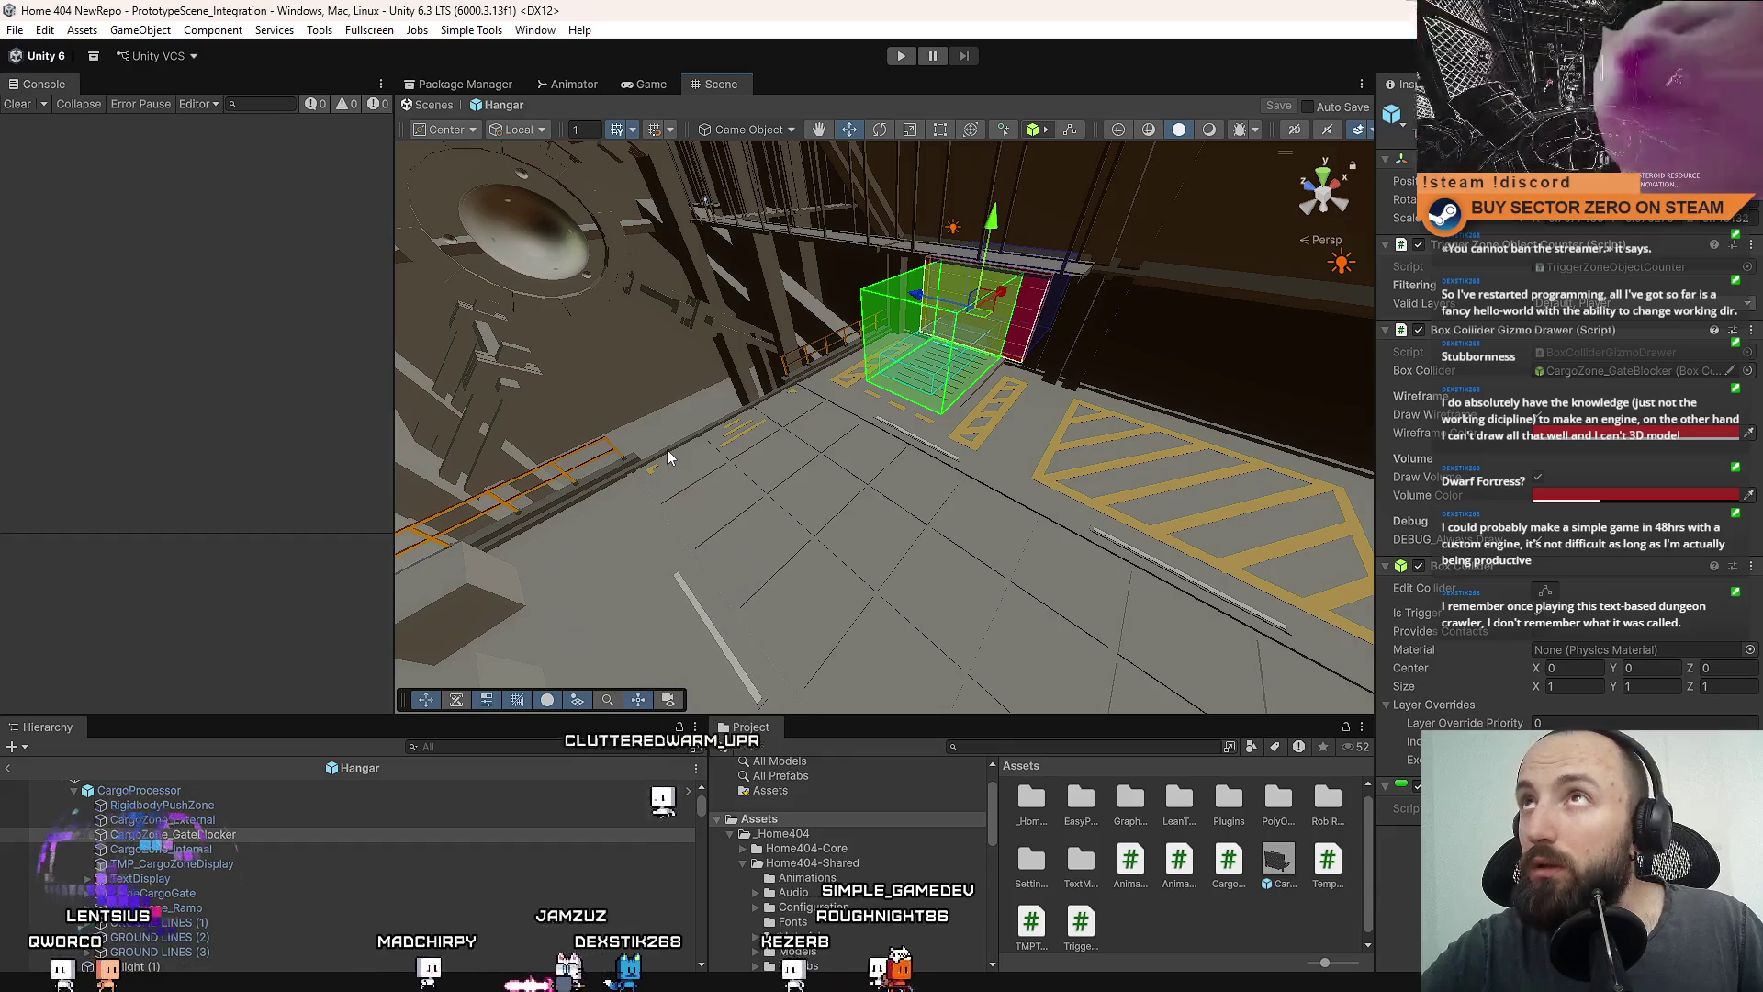
mouse_move(669, 457)
left_mouse_down()
mouse_move(679, 478)
mouse_move(850, 477)
mouse_move(1055, 390)
mouse_move(1276, 248)
mouse_move(1297, 196)
mouse_move(1215, 232)
mouse_move(391, 272)
mouse_move(267, 228)
mouse_move(327, 216)
mouse_move(312, 188)
mouse_move(410, 200)
mouse_move(629, 347)
mouse_move(1361, 233)
mouse_move(1178, 320)
mouse_move(1126, 320)
mouse_move(1147, 258)
mouse_move(1484, 267)
mouse_move(944, 254)
mouse_move(951, 485)
mouse_move(1084, 462)
mouse_move(924, 500)
mouse_move(1008, 487)
left_mouse_up()
left_click(918, 476)
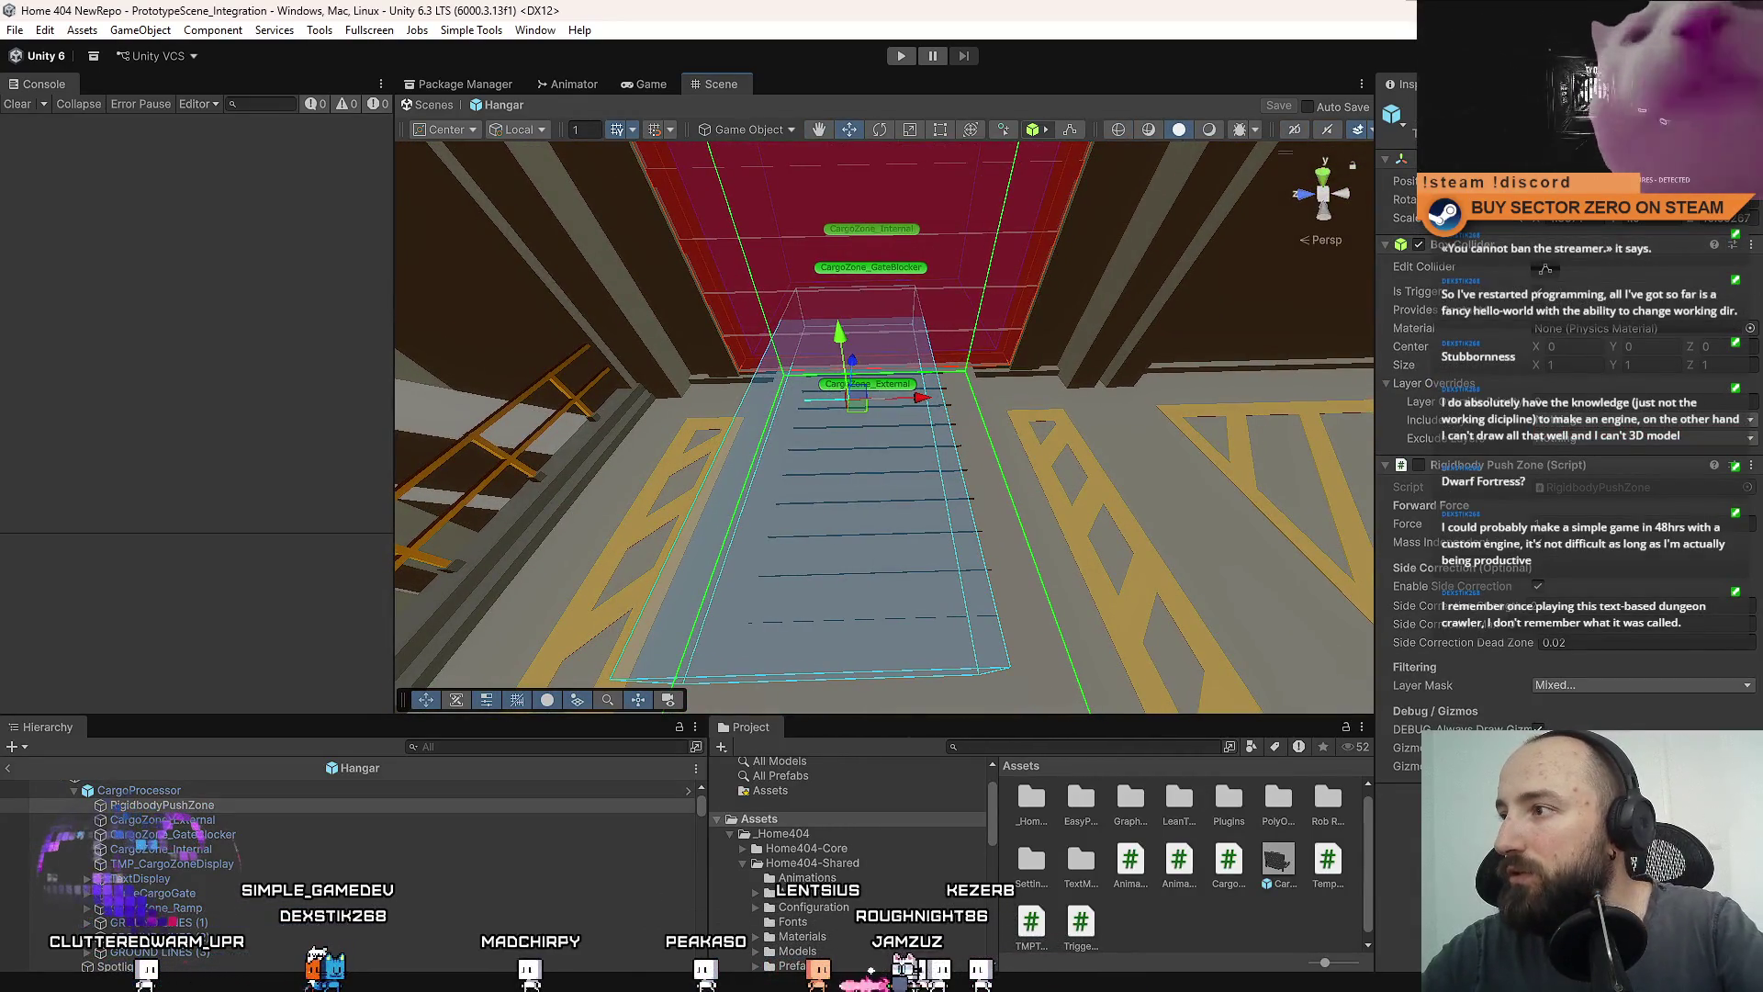
Apply RigidbodyPushZone's Transform overrides to the CargoProcessor prefab.
mouse_move(918, 432)
left_mouse_down()
mouse_move(903, 425)
mouse_move(1062, 453)
mouse_move(1098, 441)
mouse_move(1126, 374)
mouse_move(1094, 355)
mouse_move(1130, 376)
left_mouse_up()
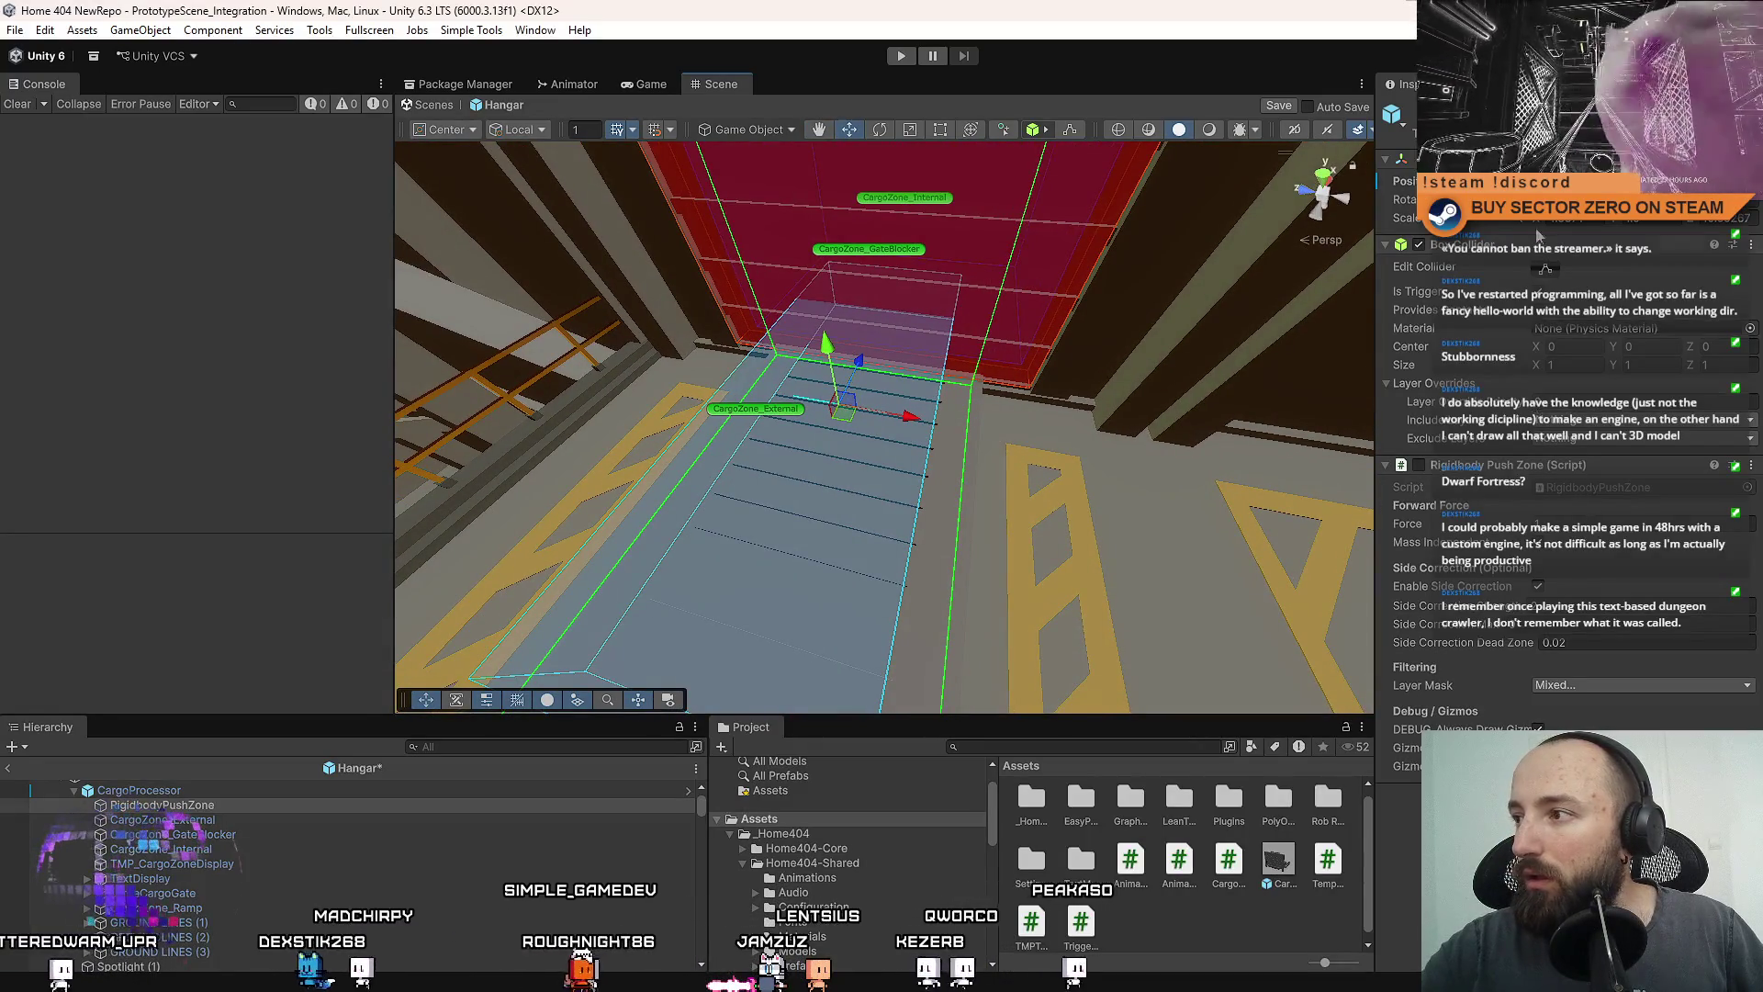
right_click(1428, 221)
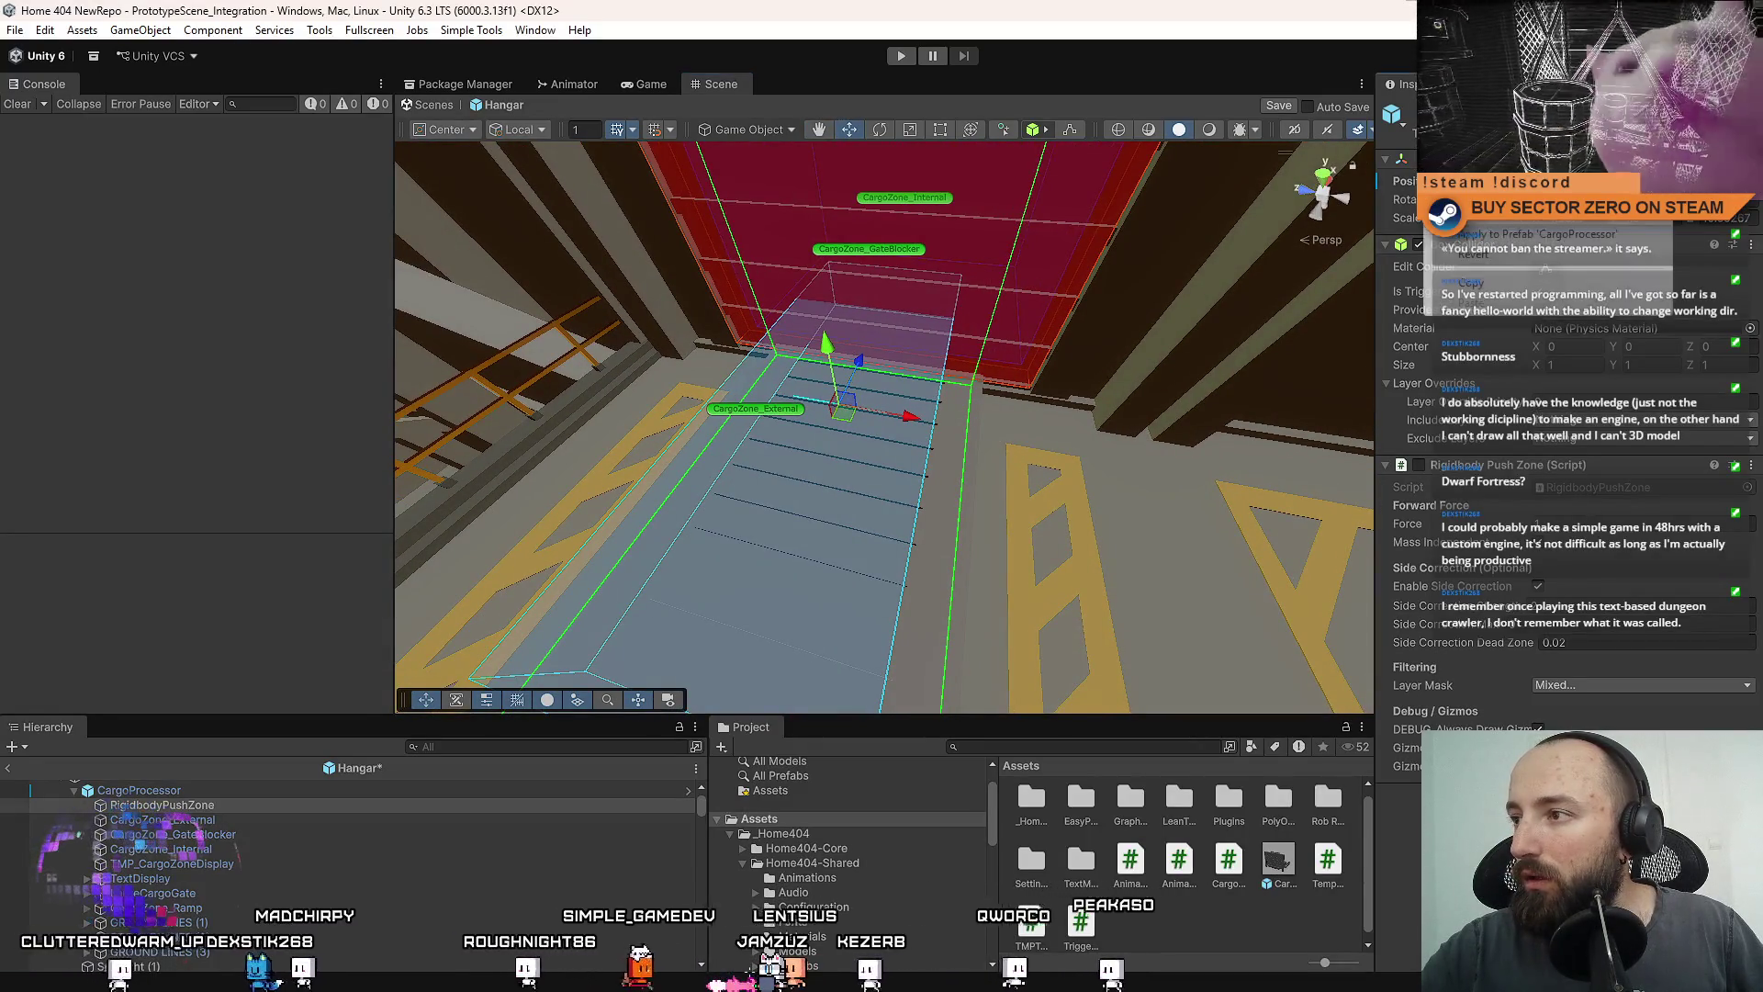
left_click(1552, 235)
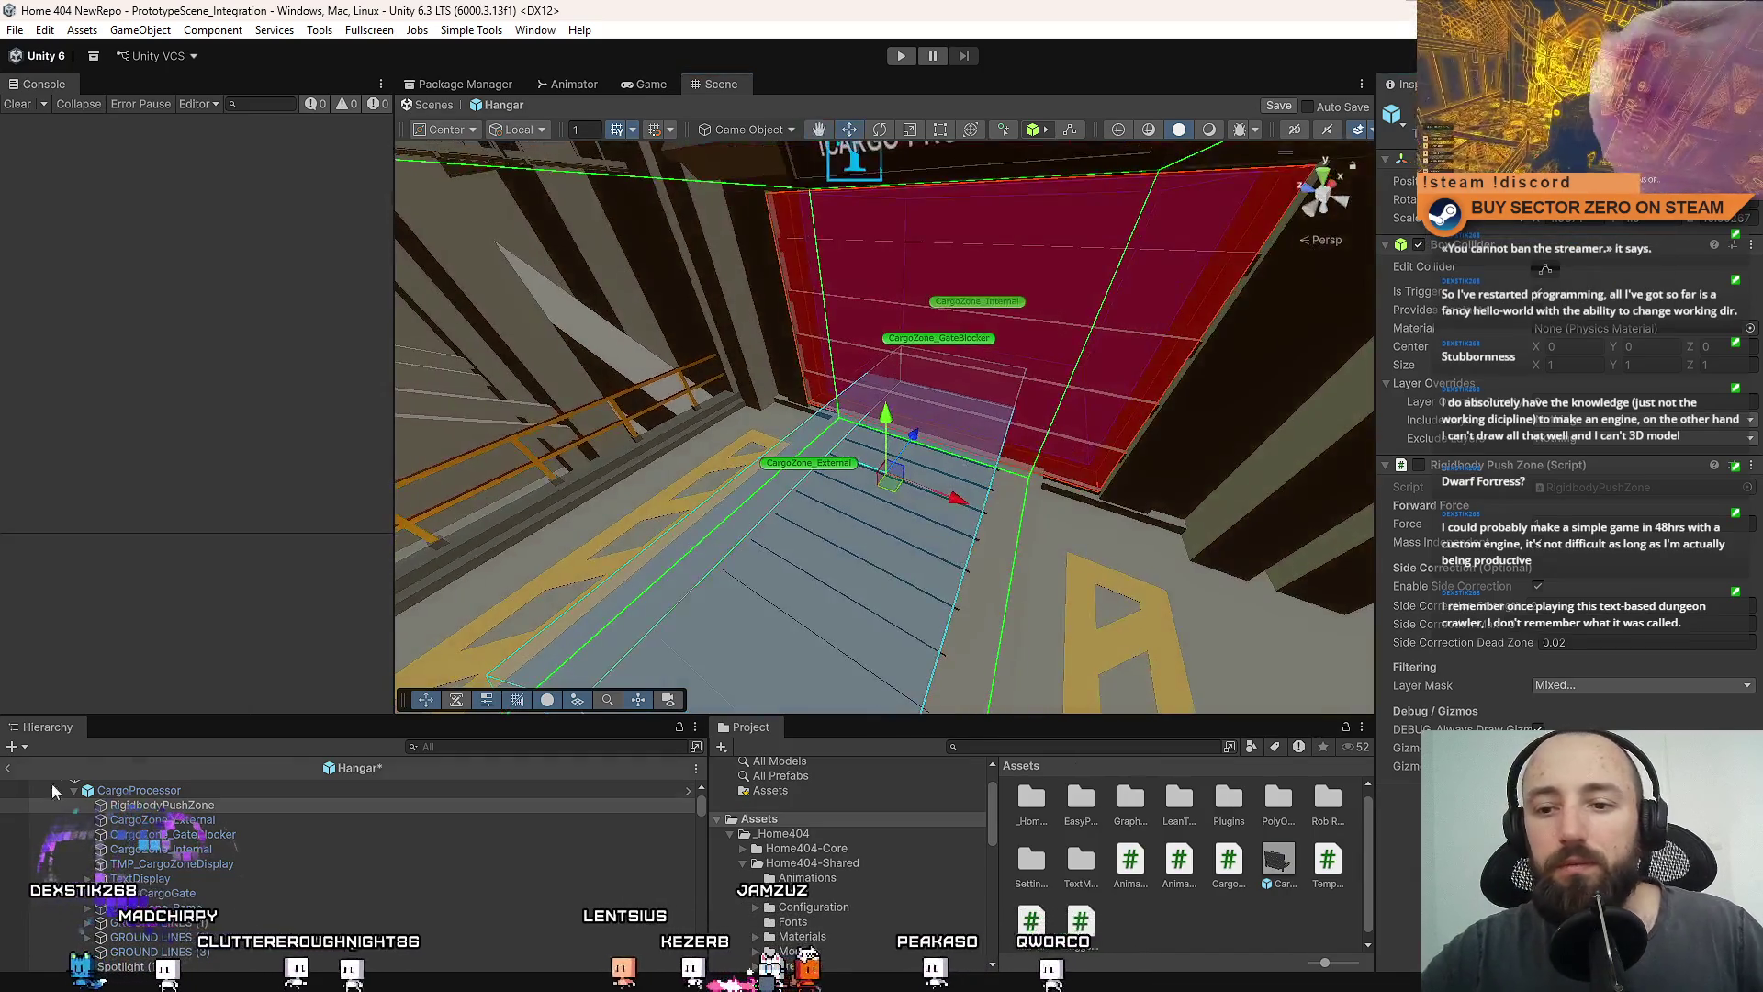
Collapse CargoProcessor's children and fly to a high view over the hangar floor.
left_click(147, 863)
left_click(73, 790)
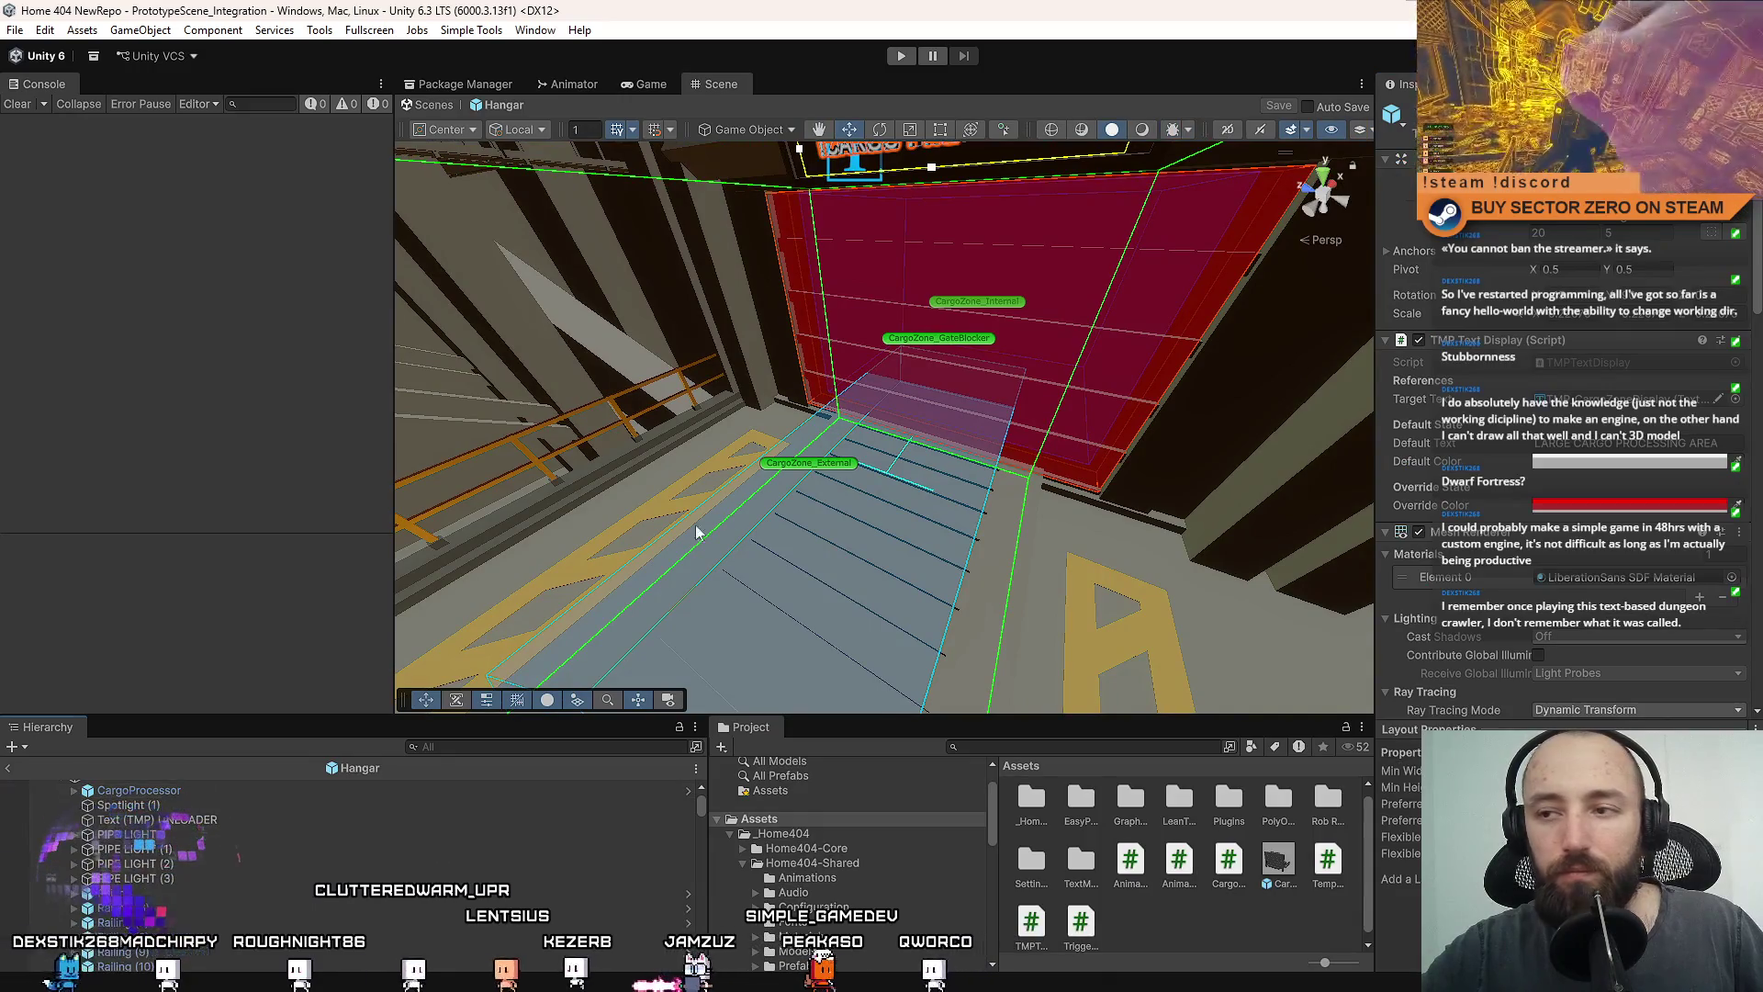
scroll(1141, 695, "down", 3)
mouse_move(1141, 696)
left_mouse_down()
mouse_move(1171, 496)
mouse_move(1196, 598)
mouse_move(1086, 610)
mouse_move(915, 528)
left_mouse_up()
Collapse the Hangar hierarchy, clear the selection, and list the top-level asset folders.
scroll(550, 868, "up", 2)
left_click(138, 845)
left_click(46, 786)
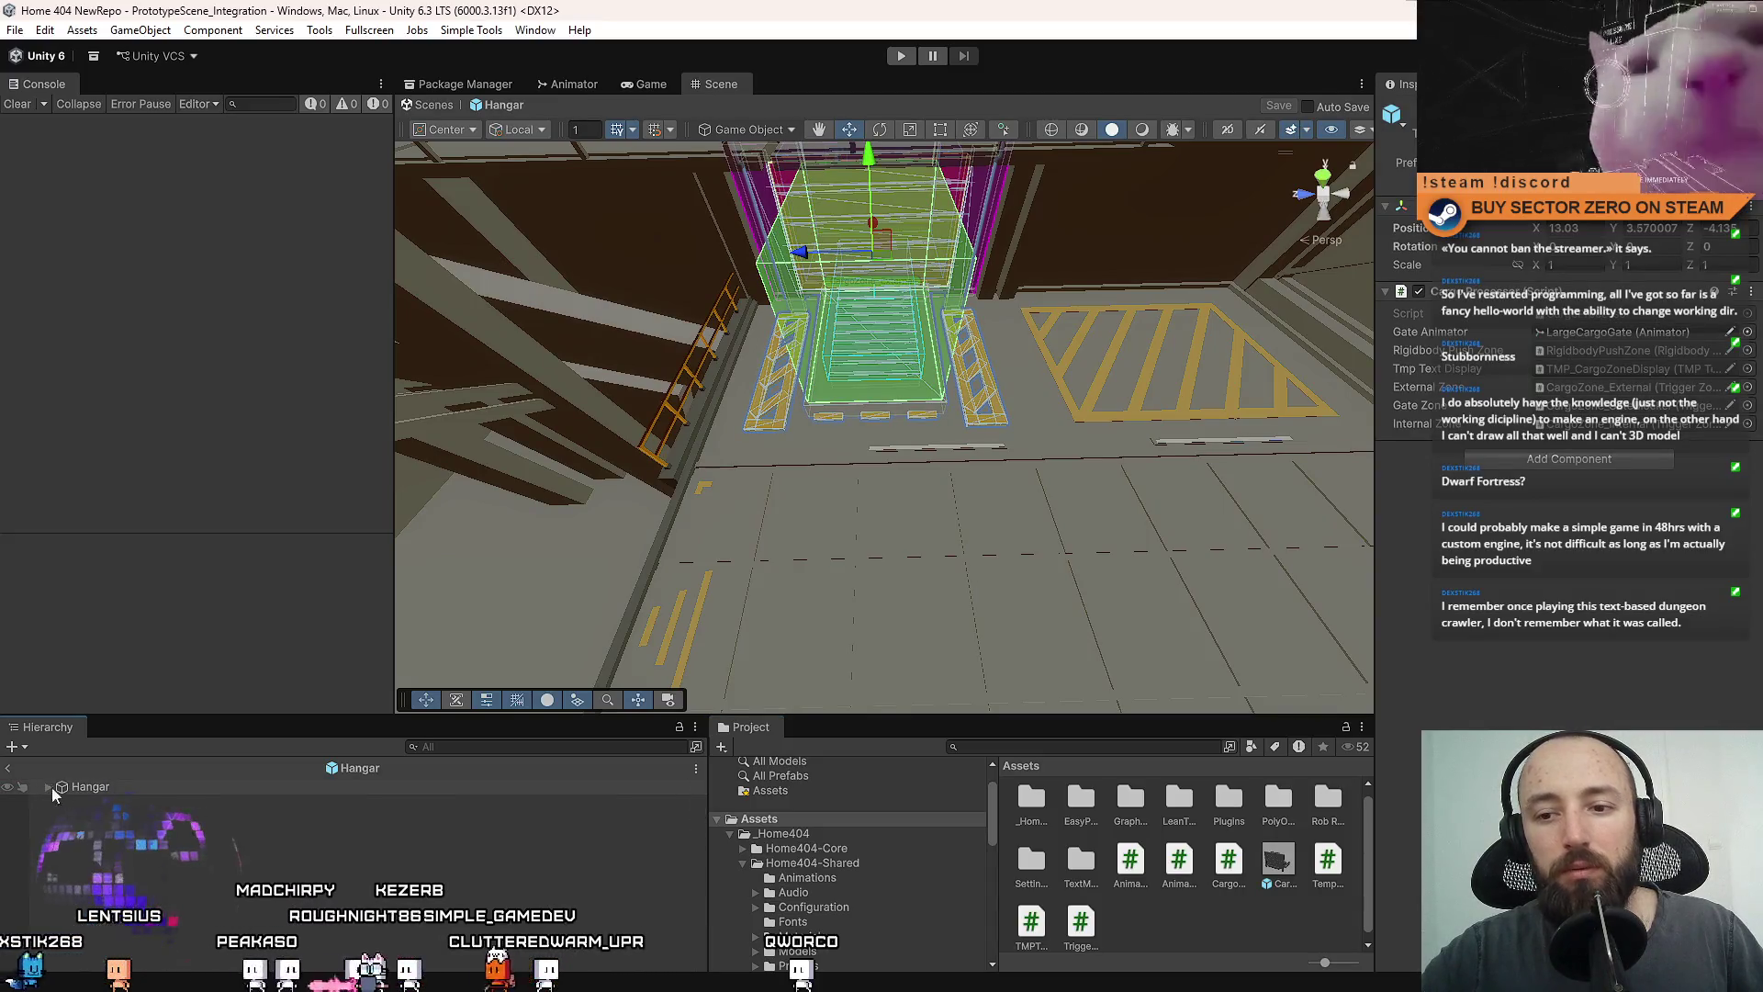
left_click(1203, 938)
left_click(722, 836)
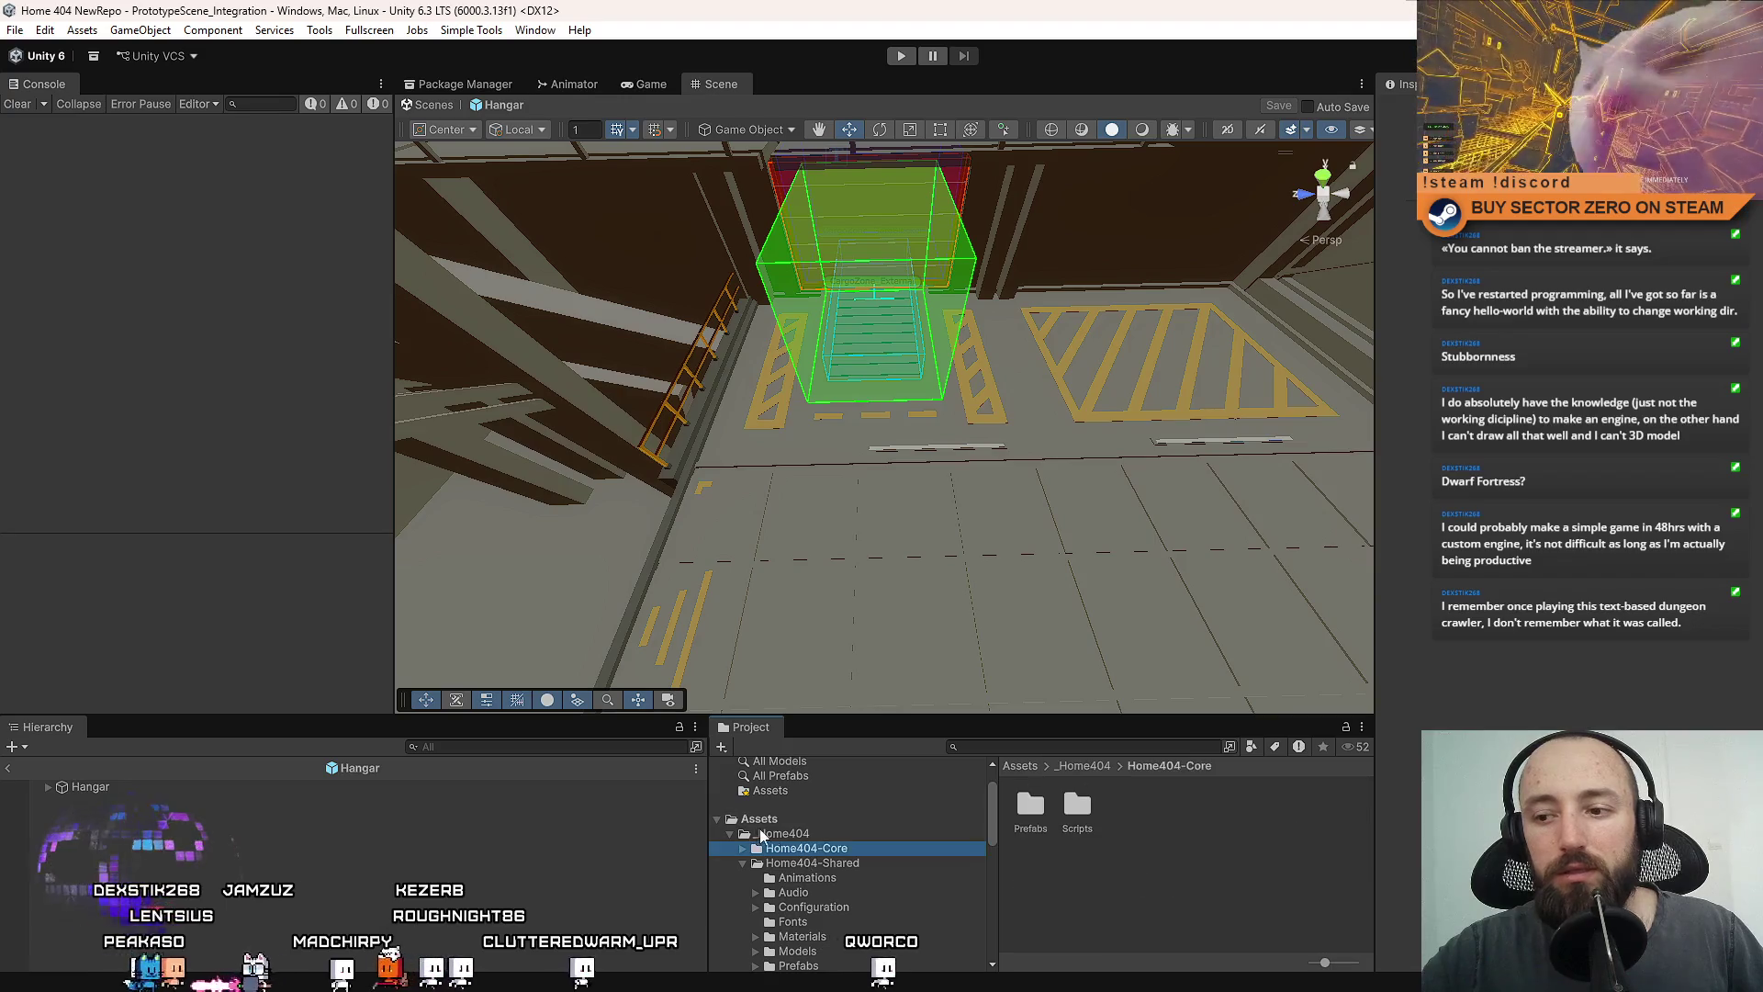
left_click(731, 834)
left_click(759, 818)
Preview the project scripts, from AnimationEventProcessor to CargoProcessor and AnimationEventData.
scroll(1189, 912, "down", 3)
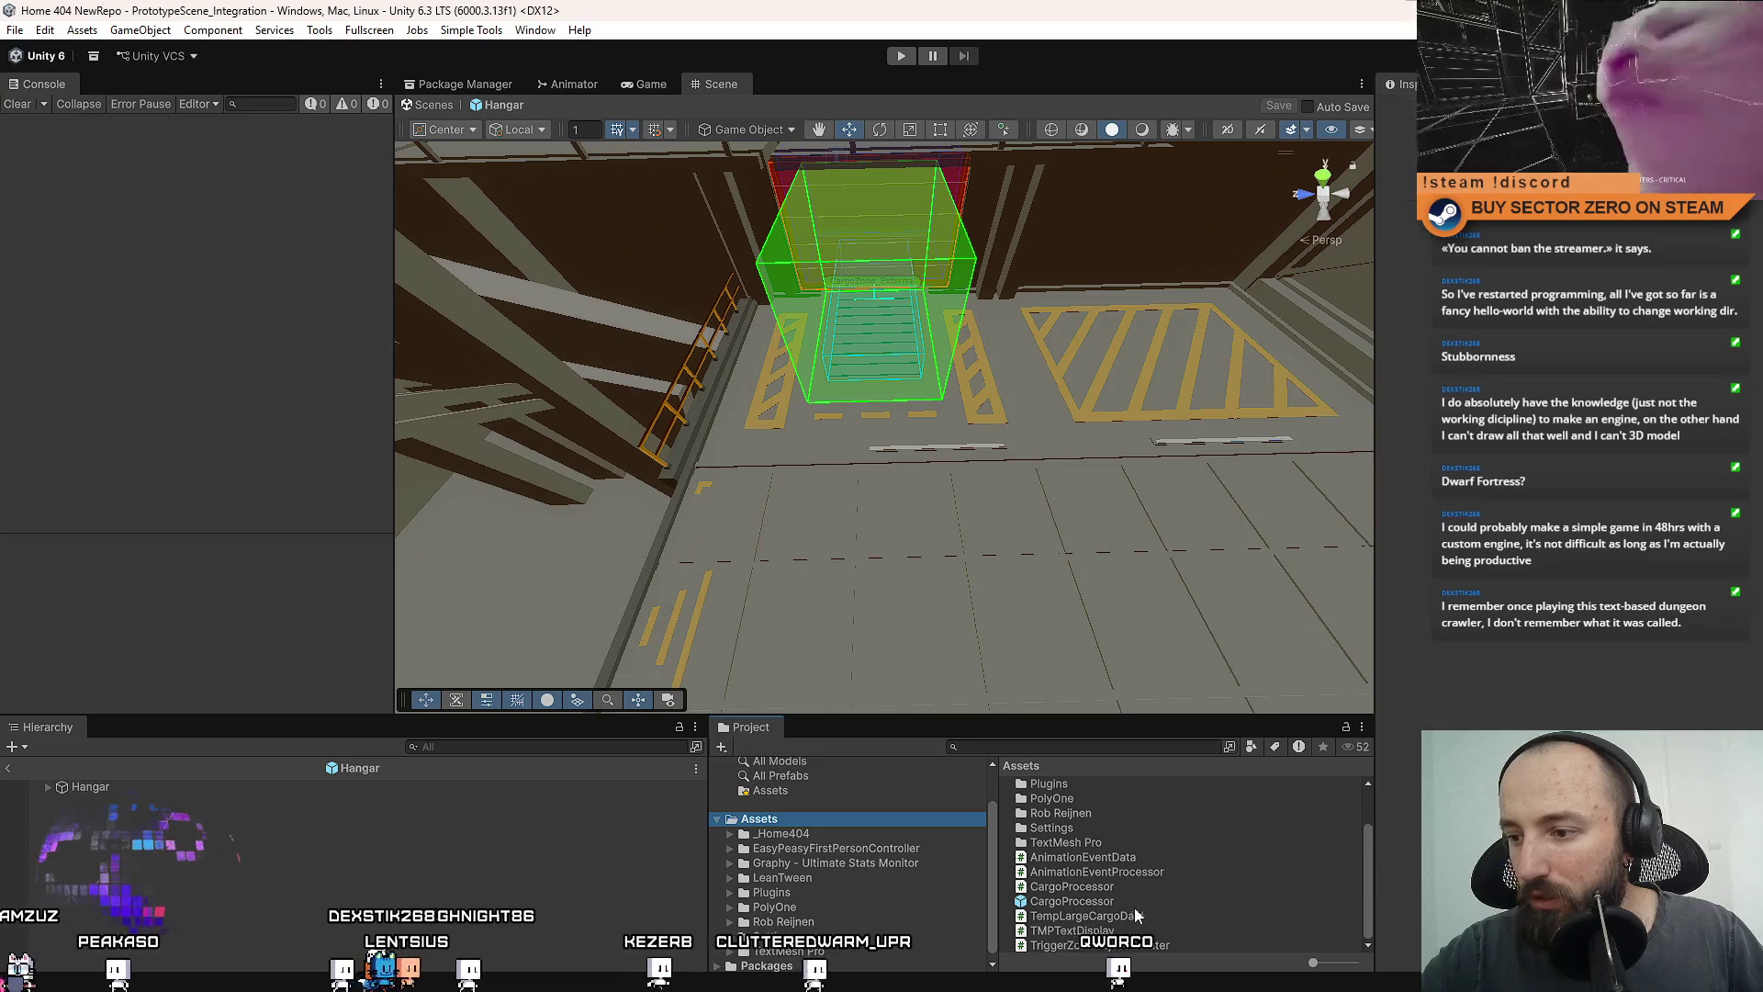
scroll(1157, 882, "down", 2)
left_click(1142, 872)
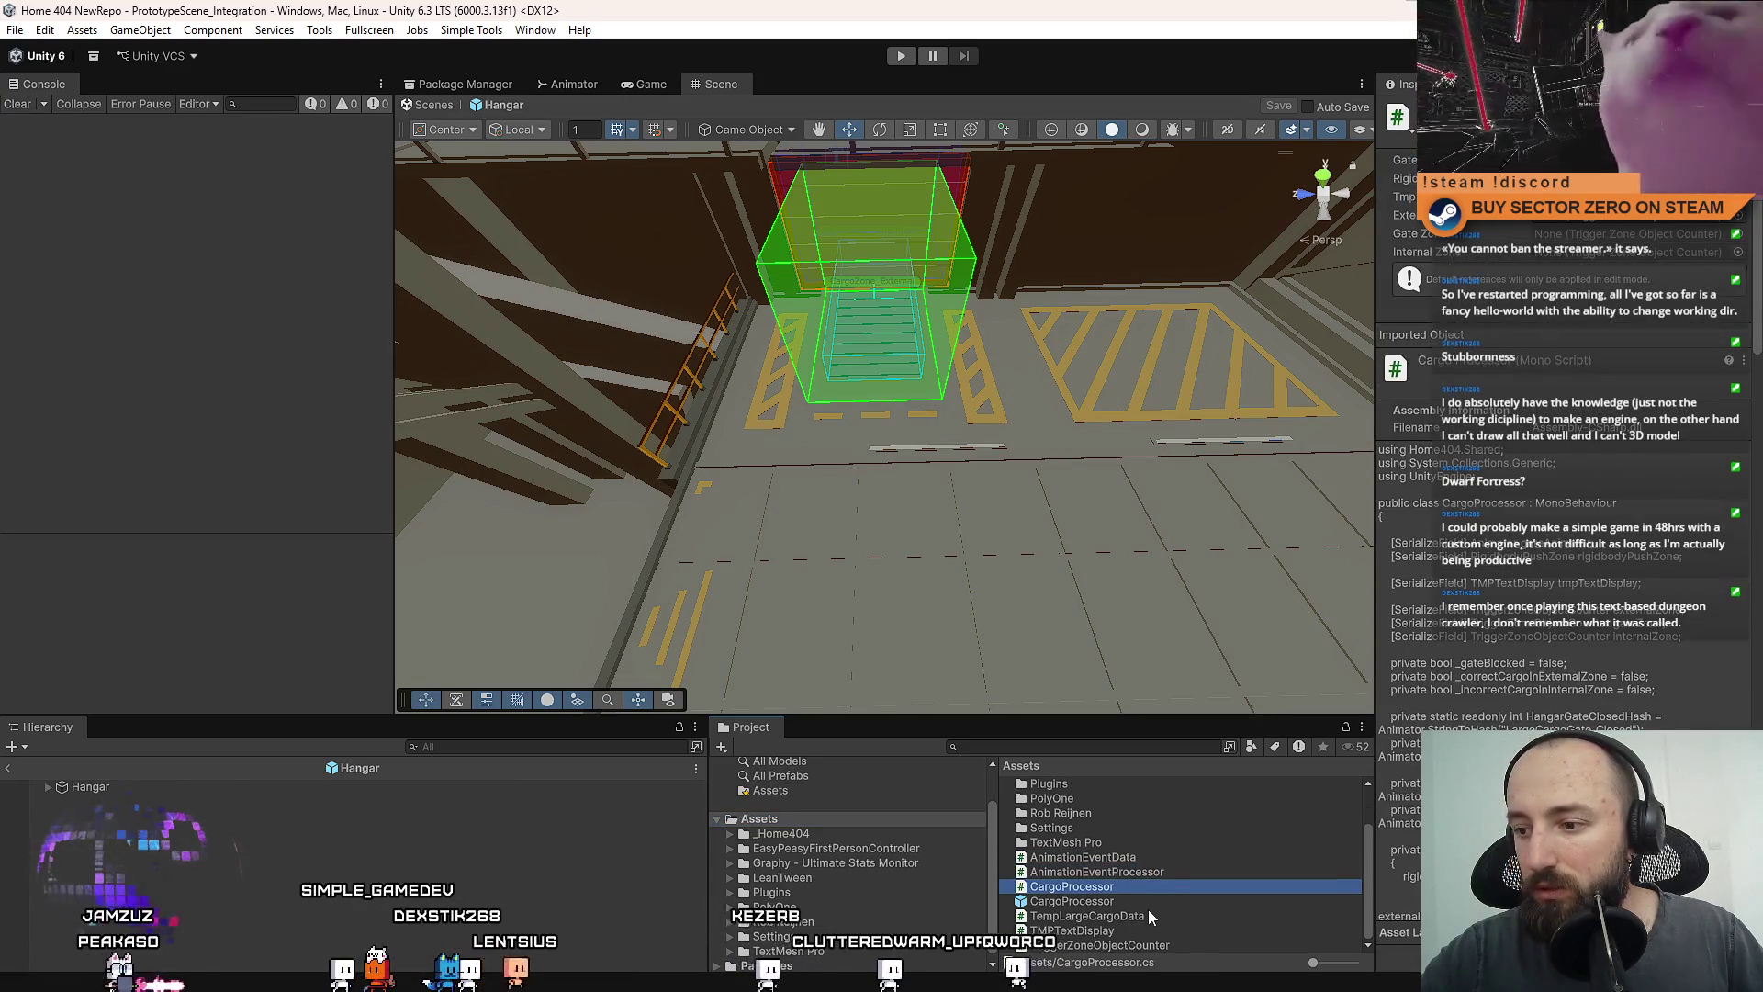
left_click(1146, 915)
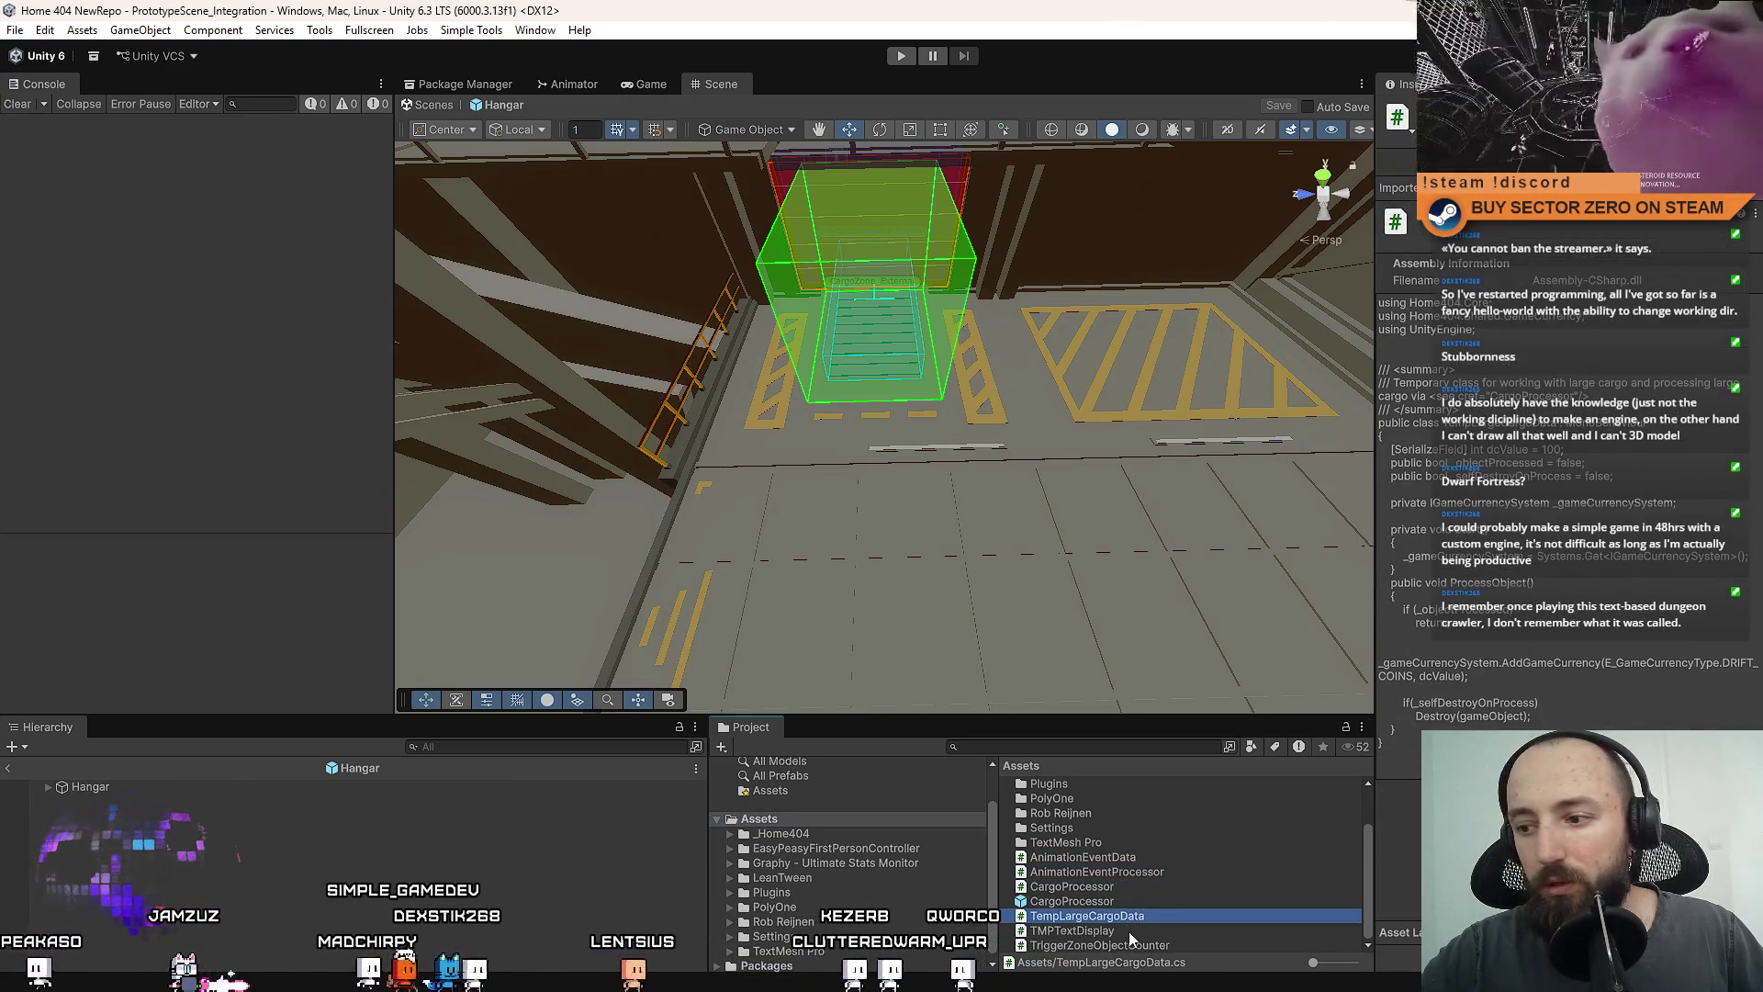
left_click(1130, 931)
left_click(1162, 946)
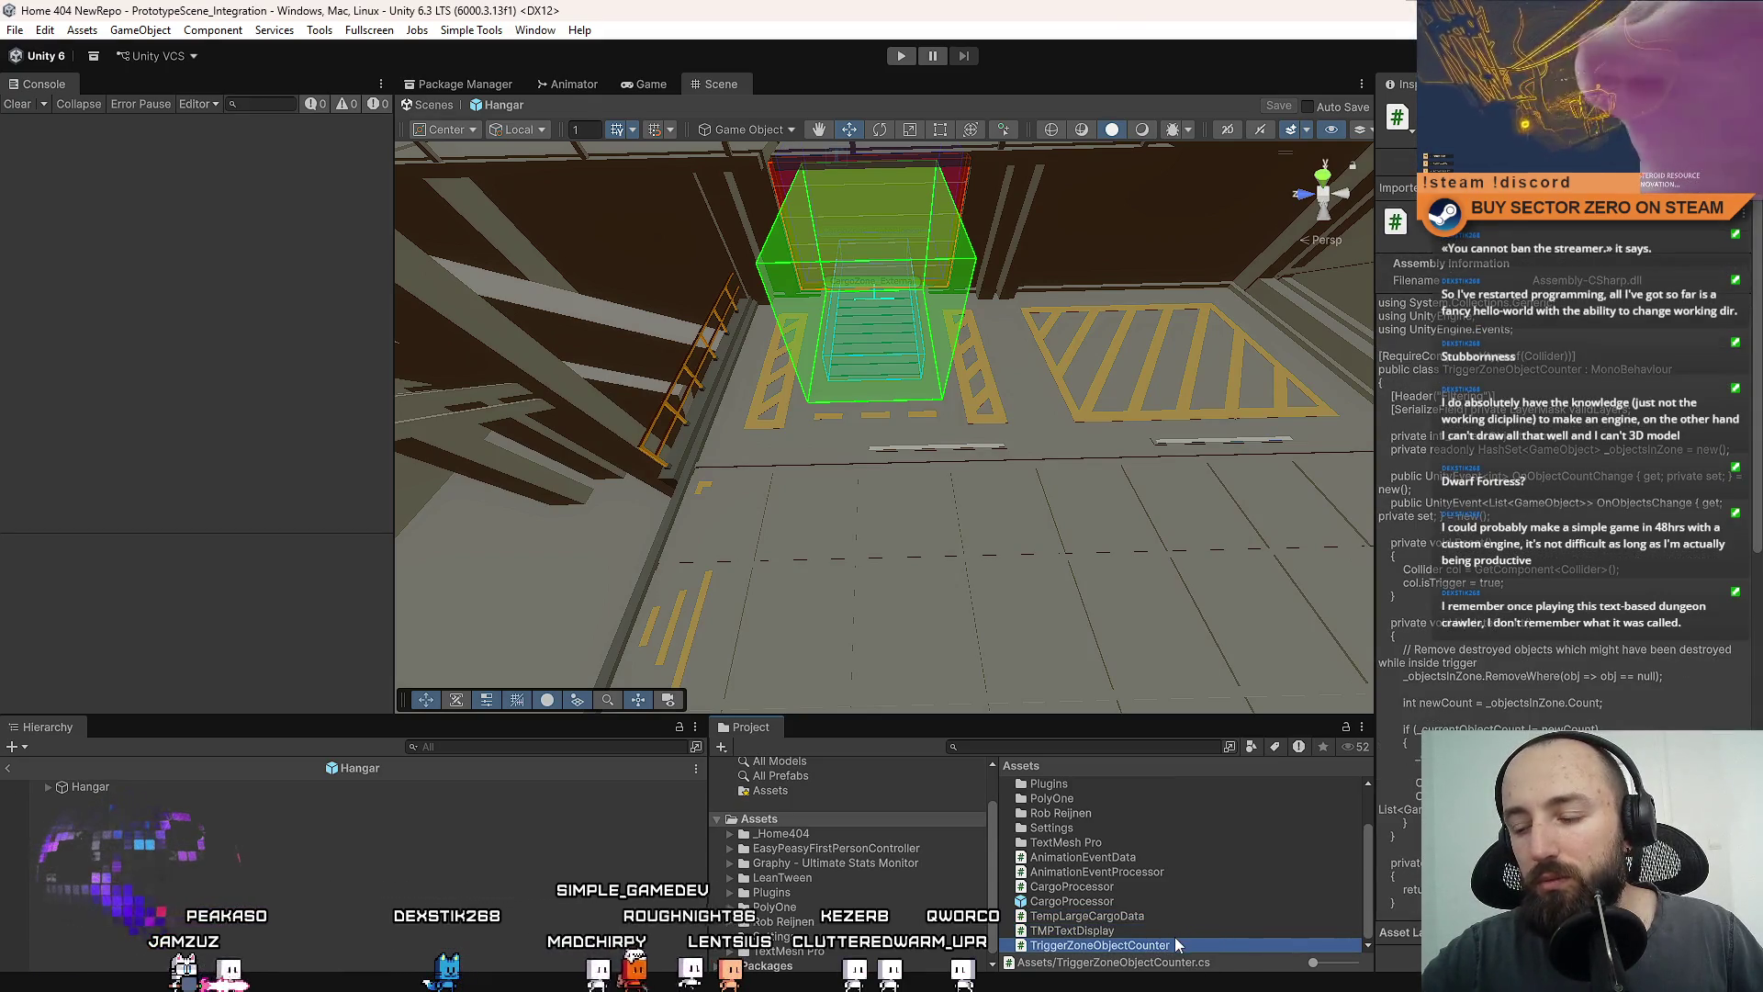
left_click(1197, 888)
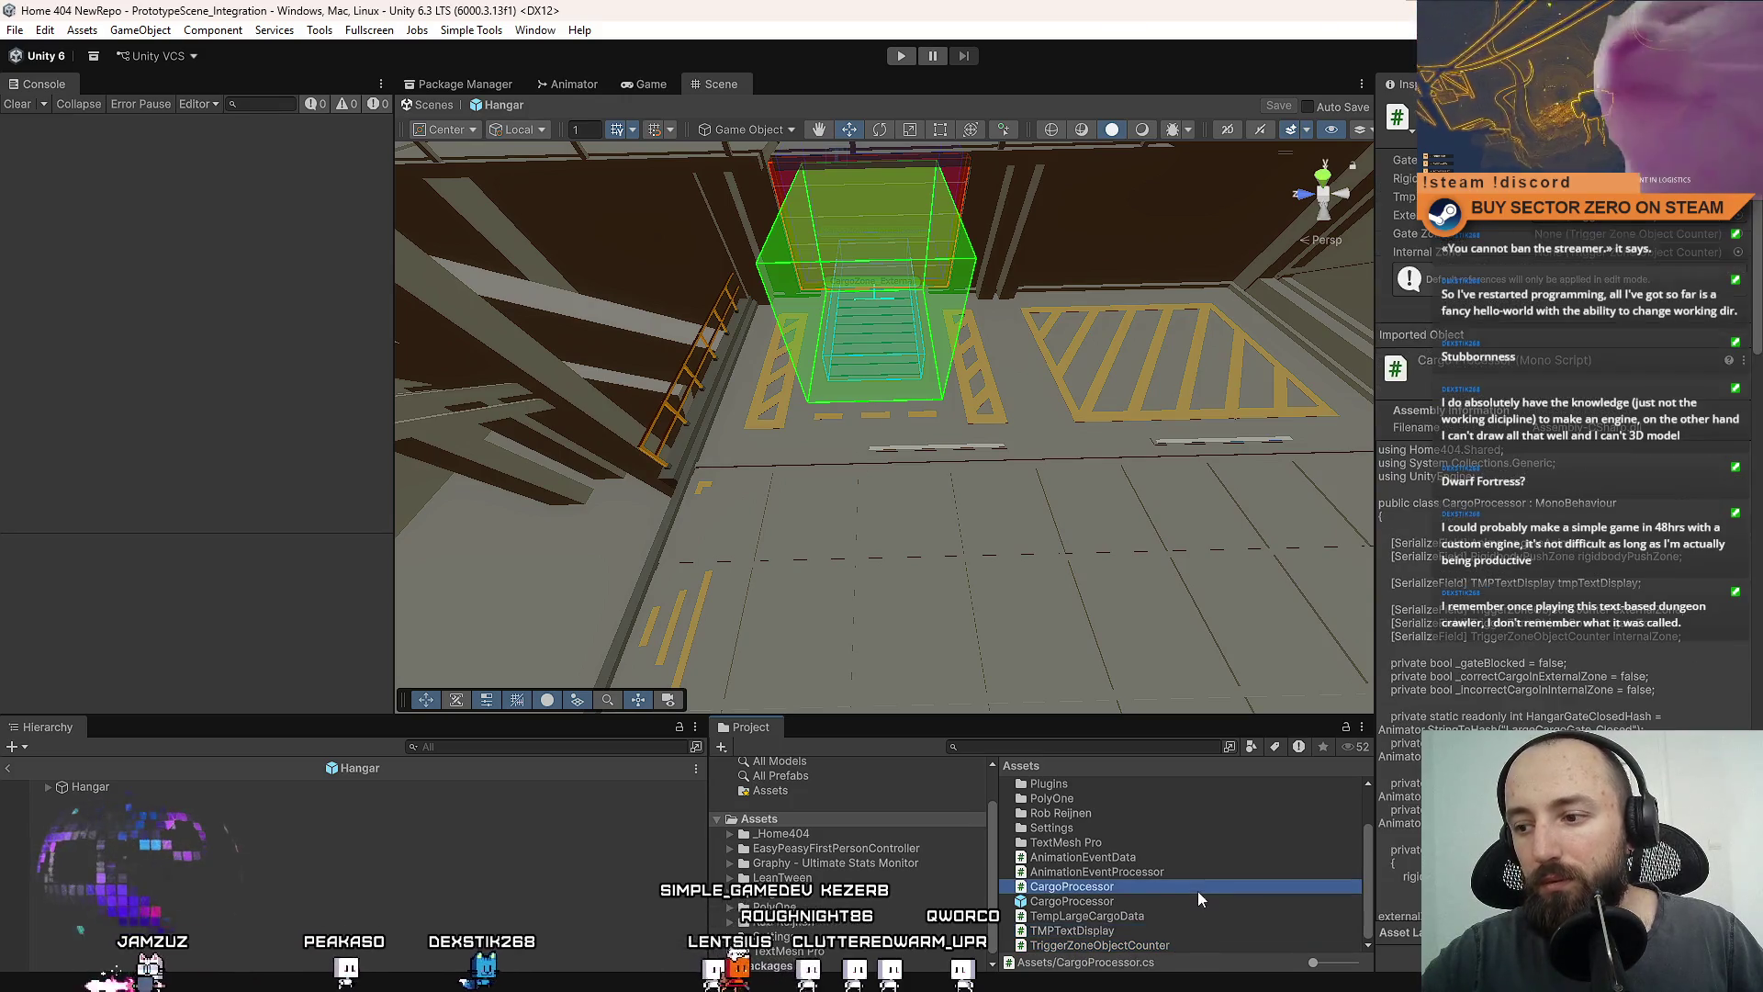
left_click(1159, 871)
left_click(1171, 857)
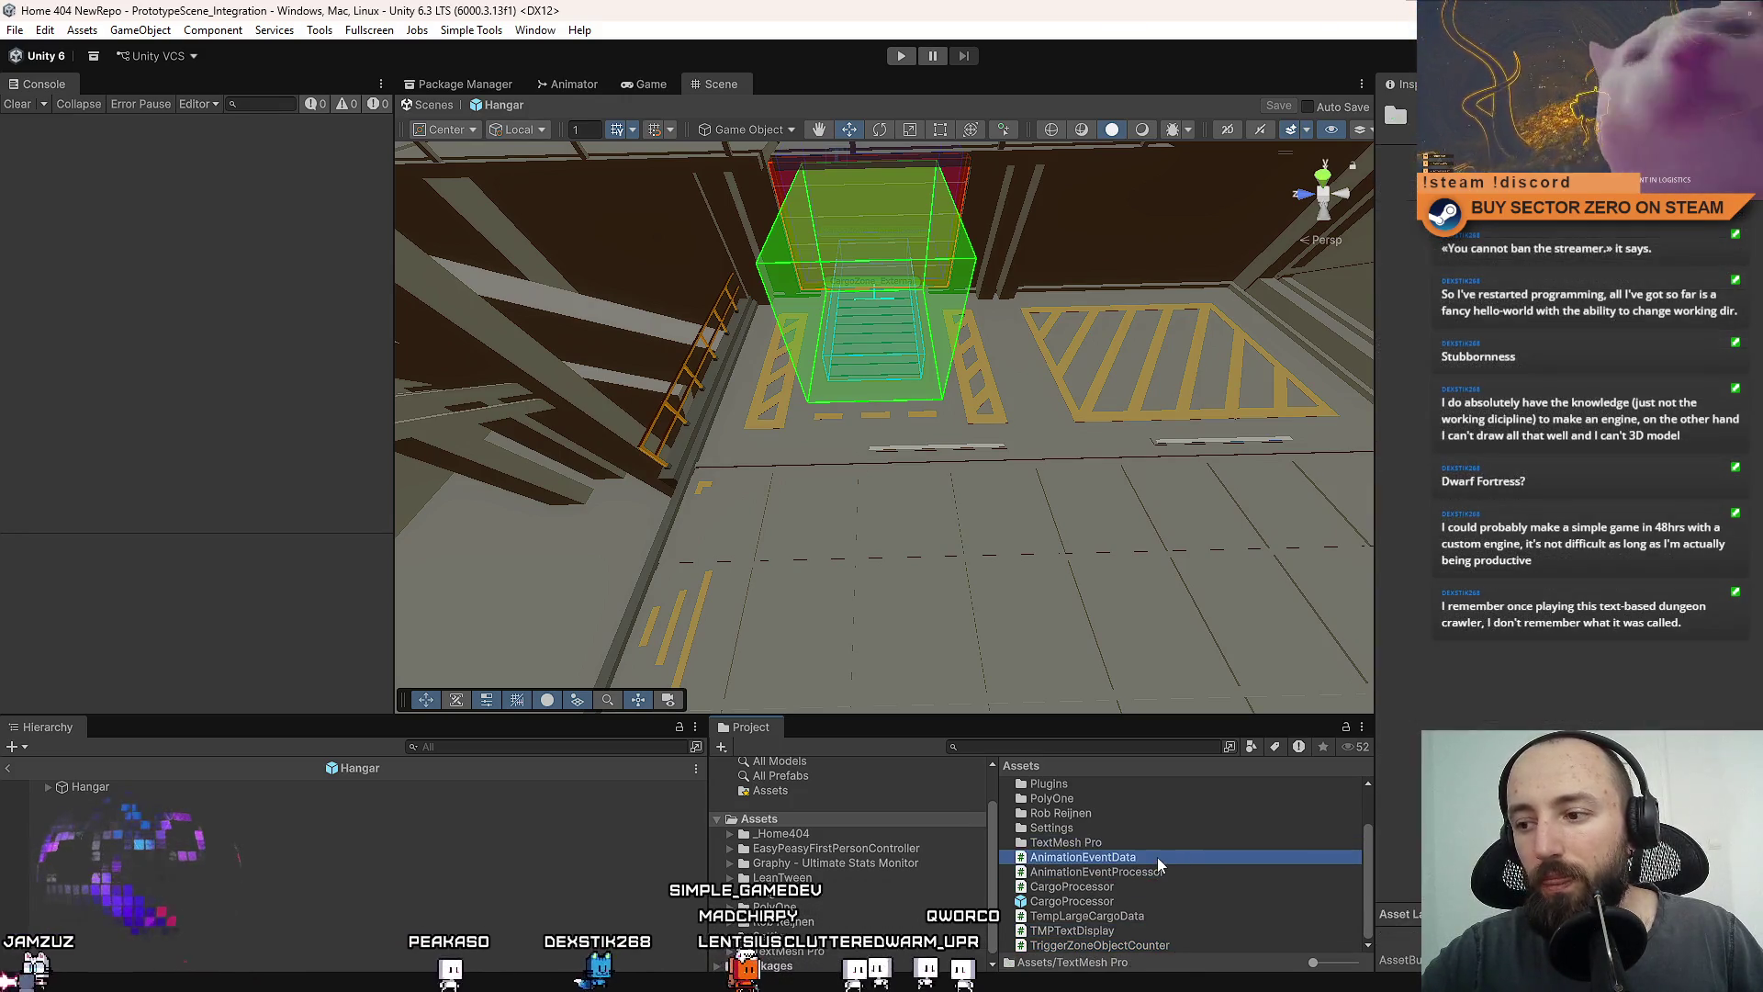
Search for the gizmo scripts and open BoxGizmoDrawer in the code editor.
left_click(1000, 746)
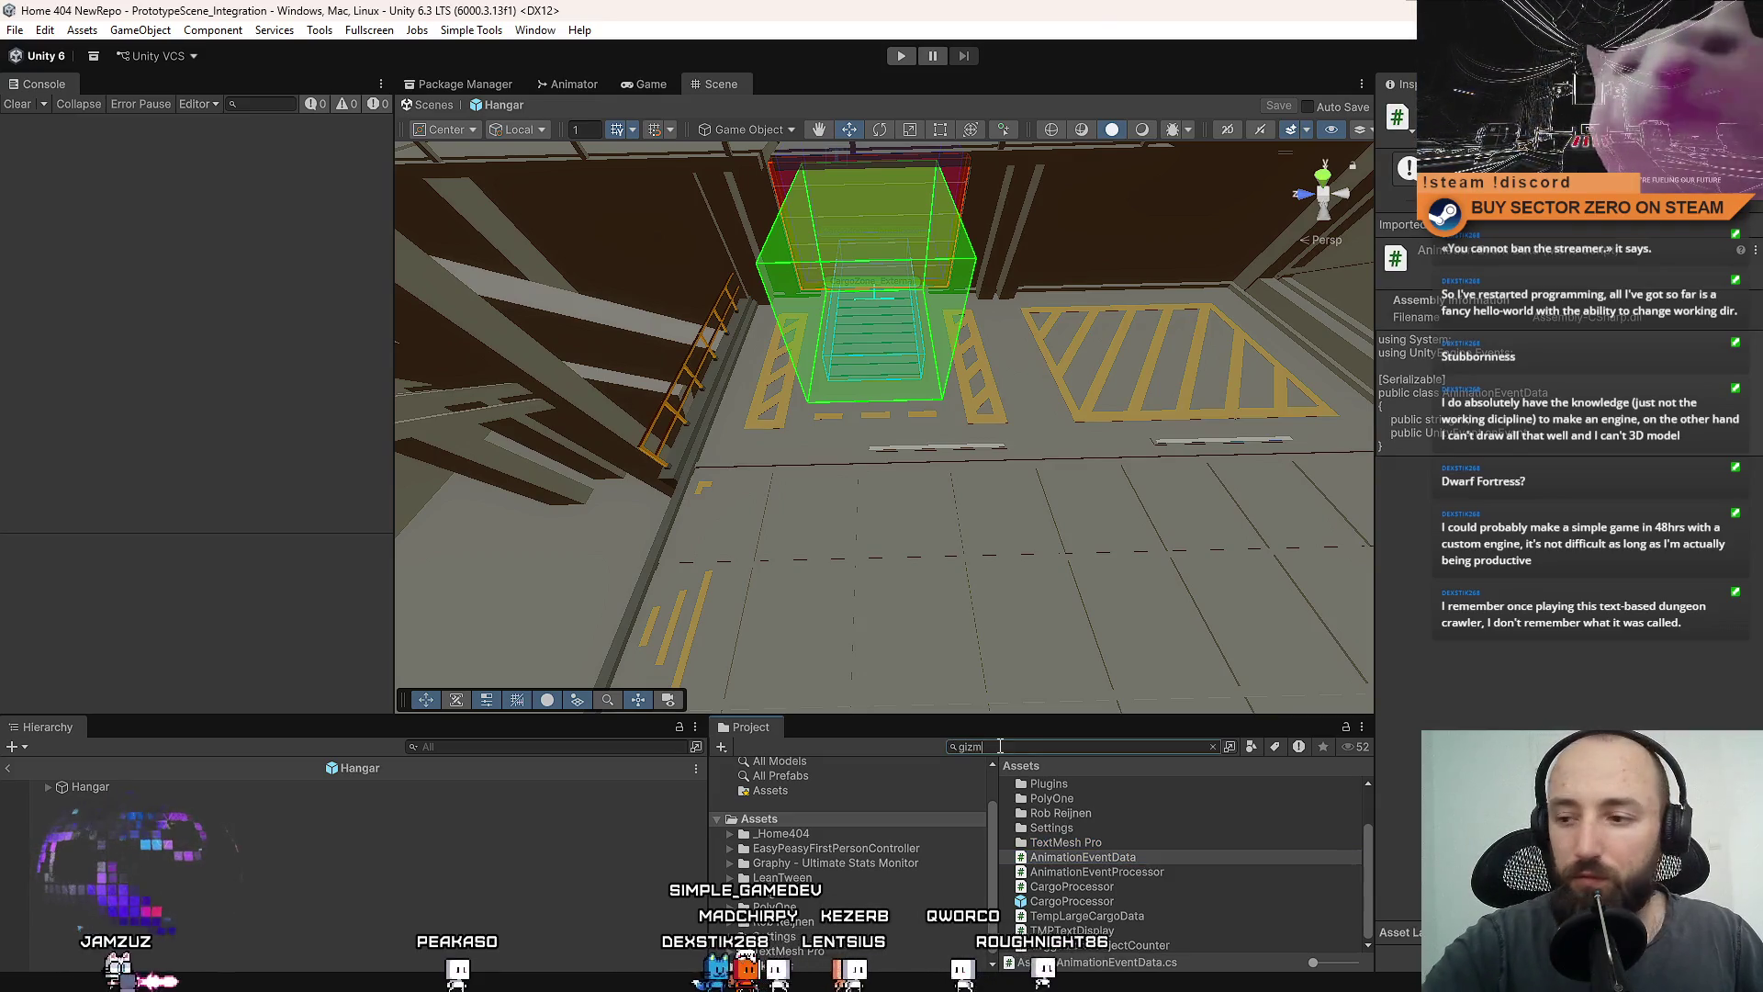
type("o")
left_click(1110, 912)
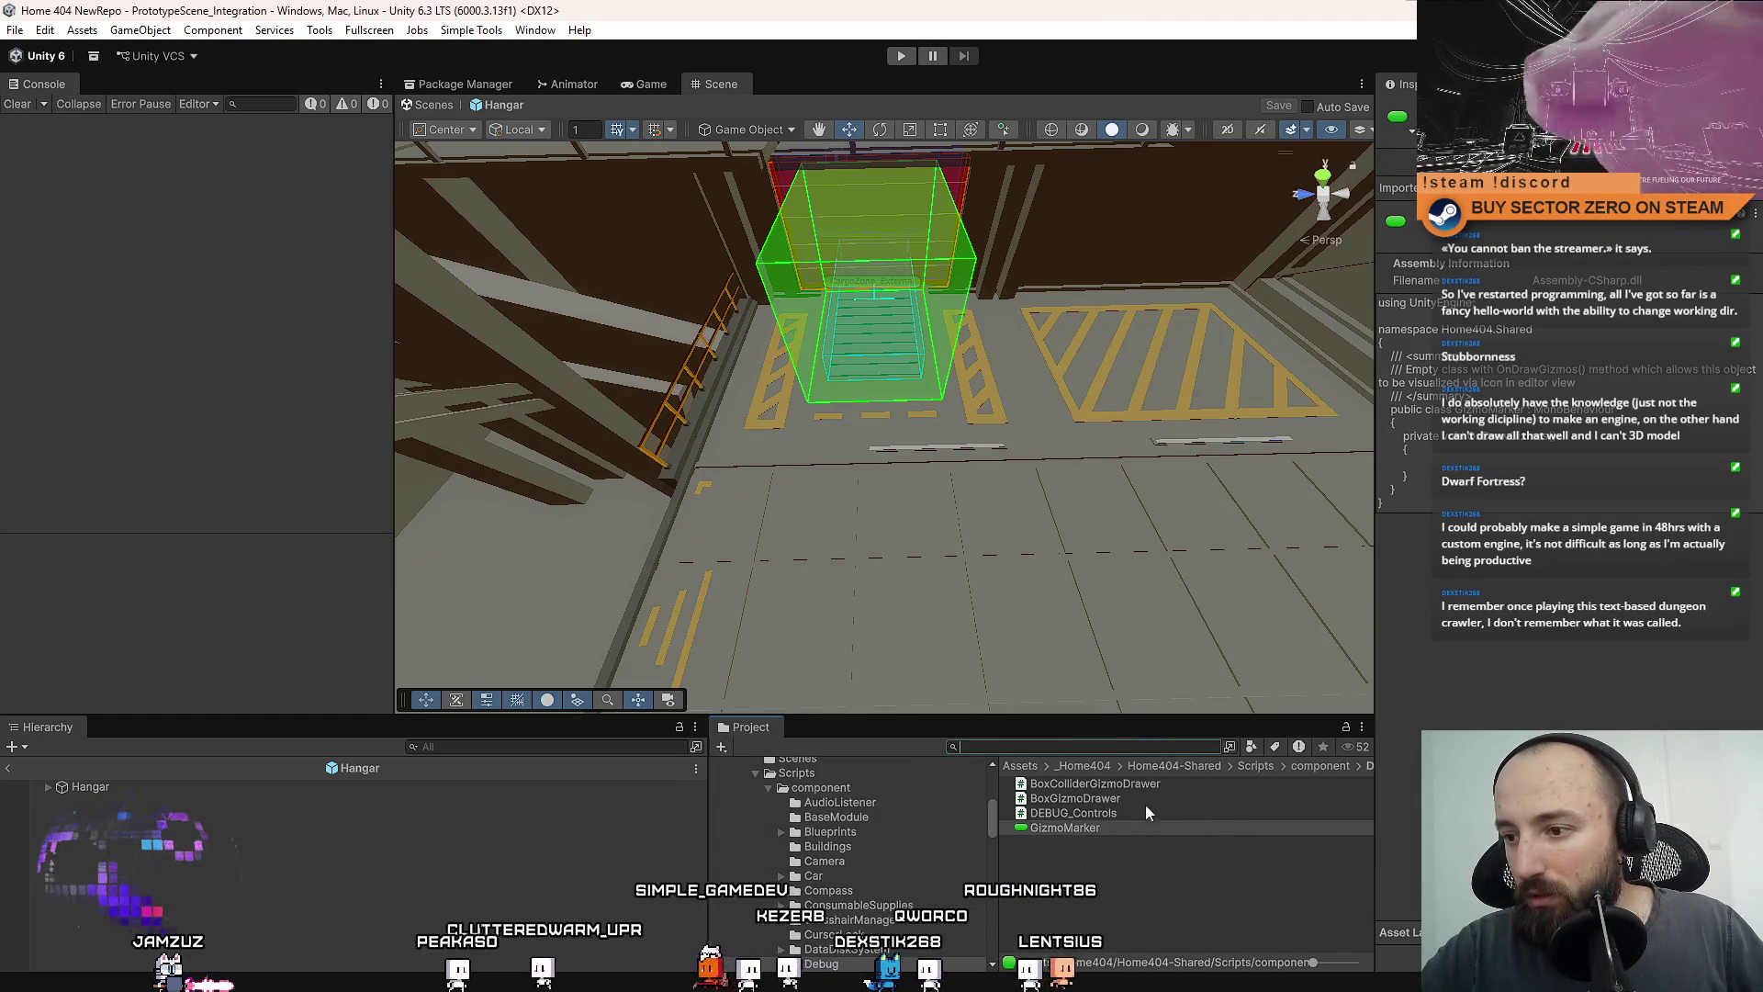
left_click(1154, 795)
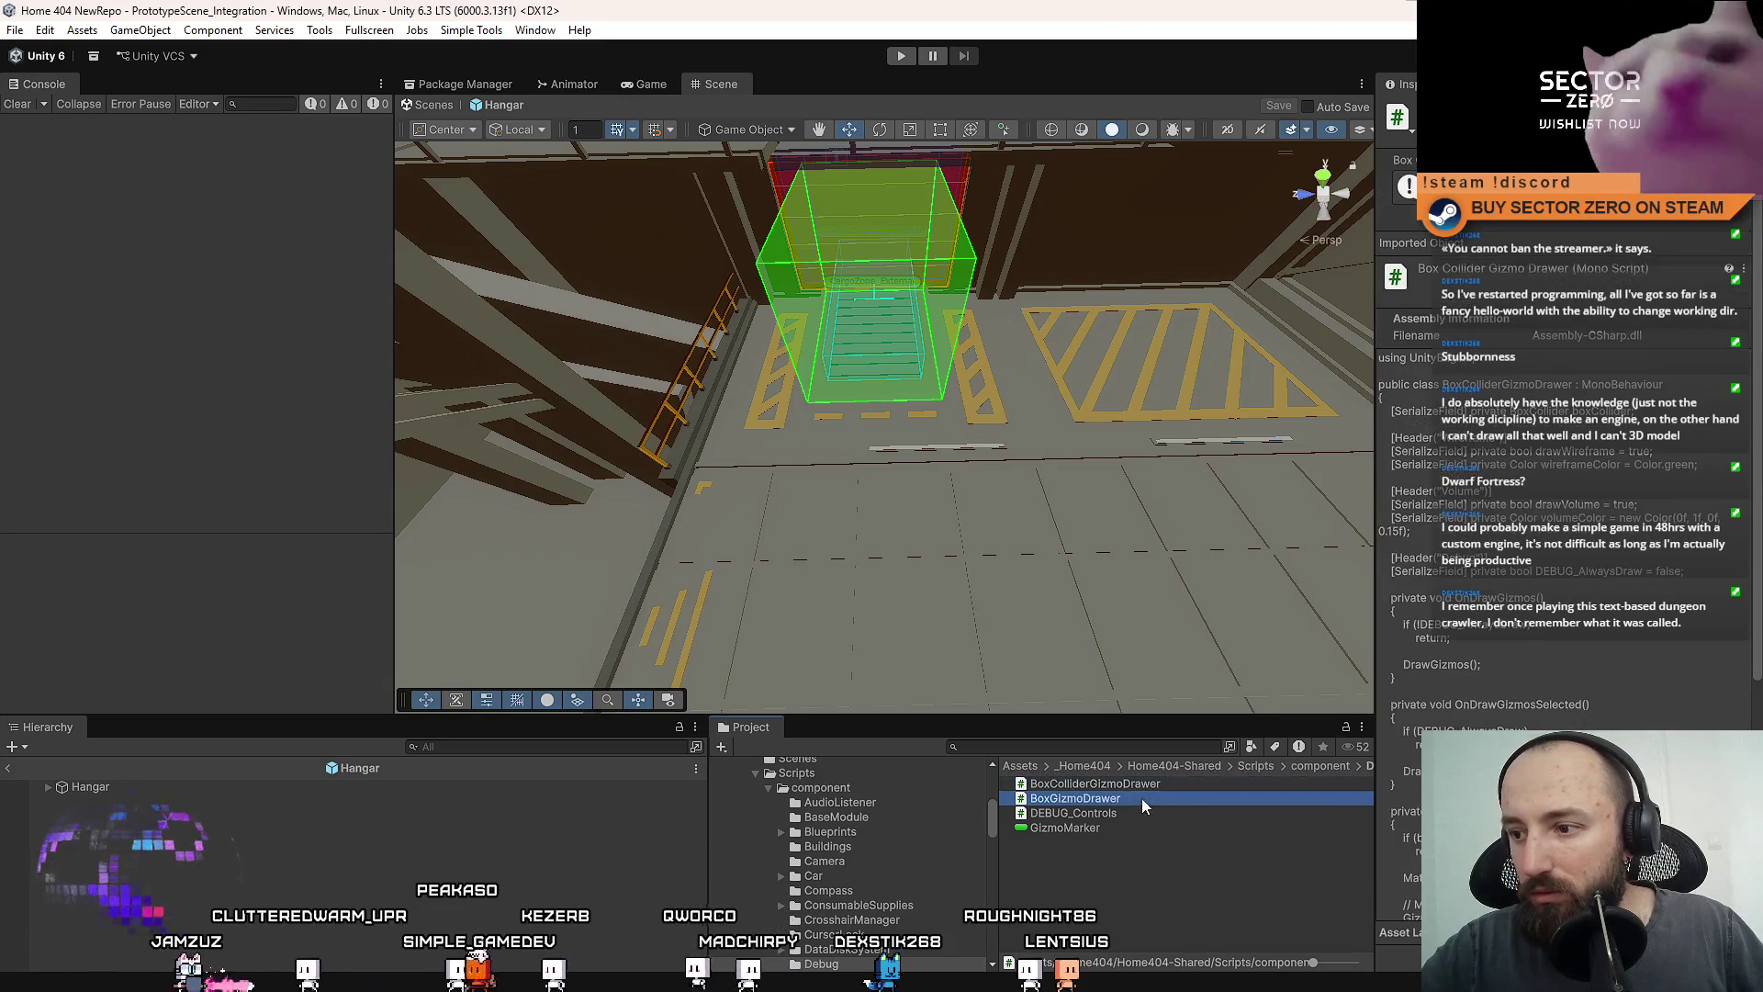
left_click(1156, 798)
left_click(1154, 799)
left_click(1168, 782)
left_click(1141, 796)
double_click(1152, 797)
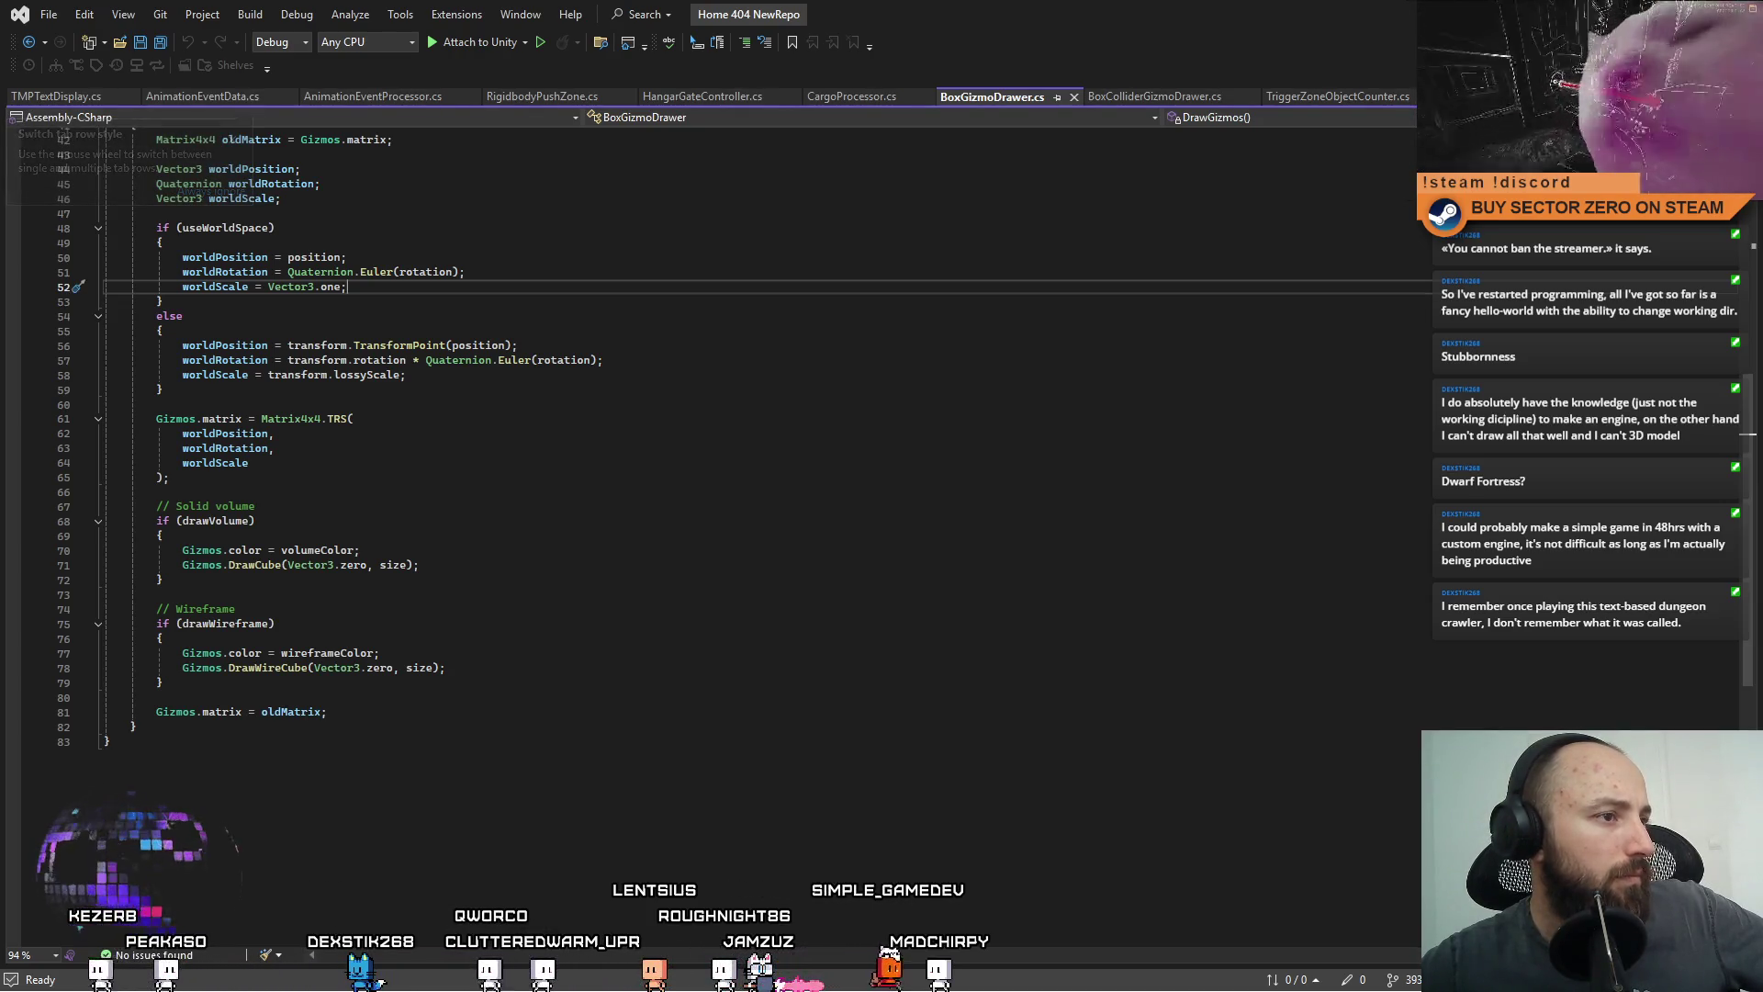
left_click(551, 462)
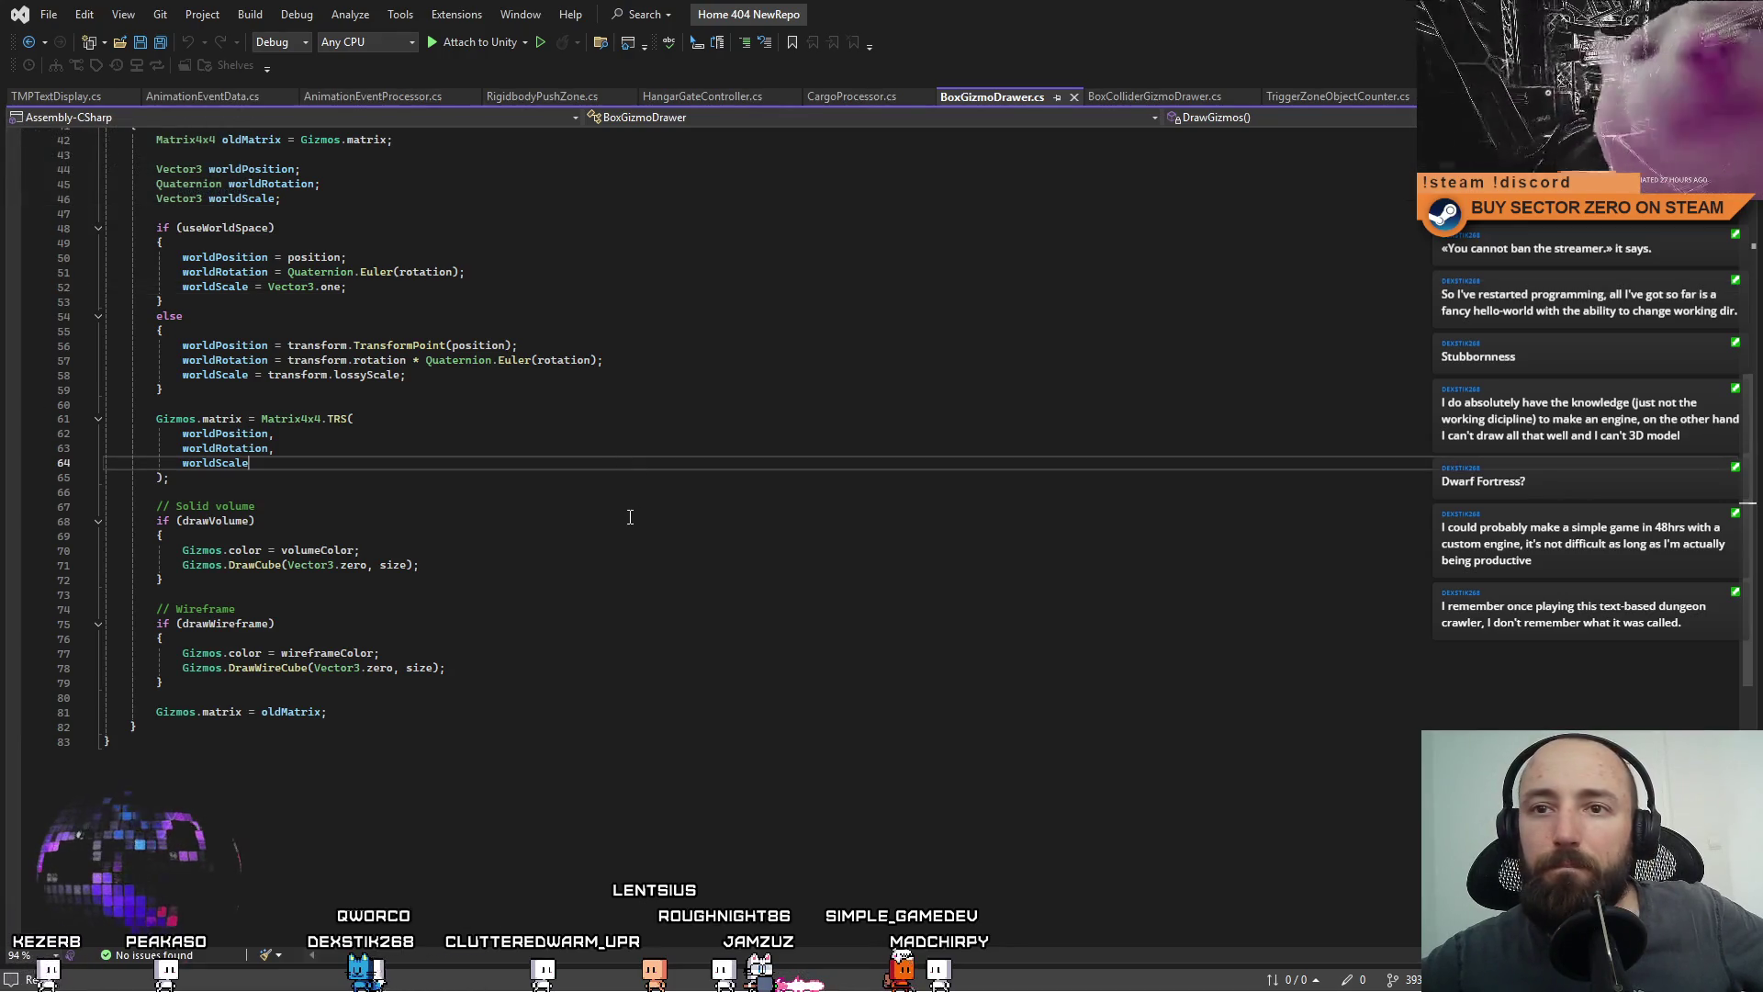
scroll(705, 571, "up", 11)
scroll(705, 570, "up", 3)
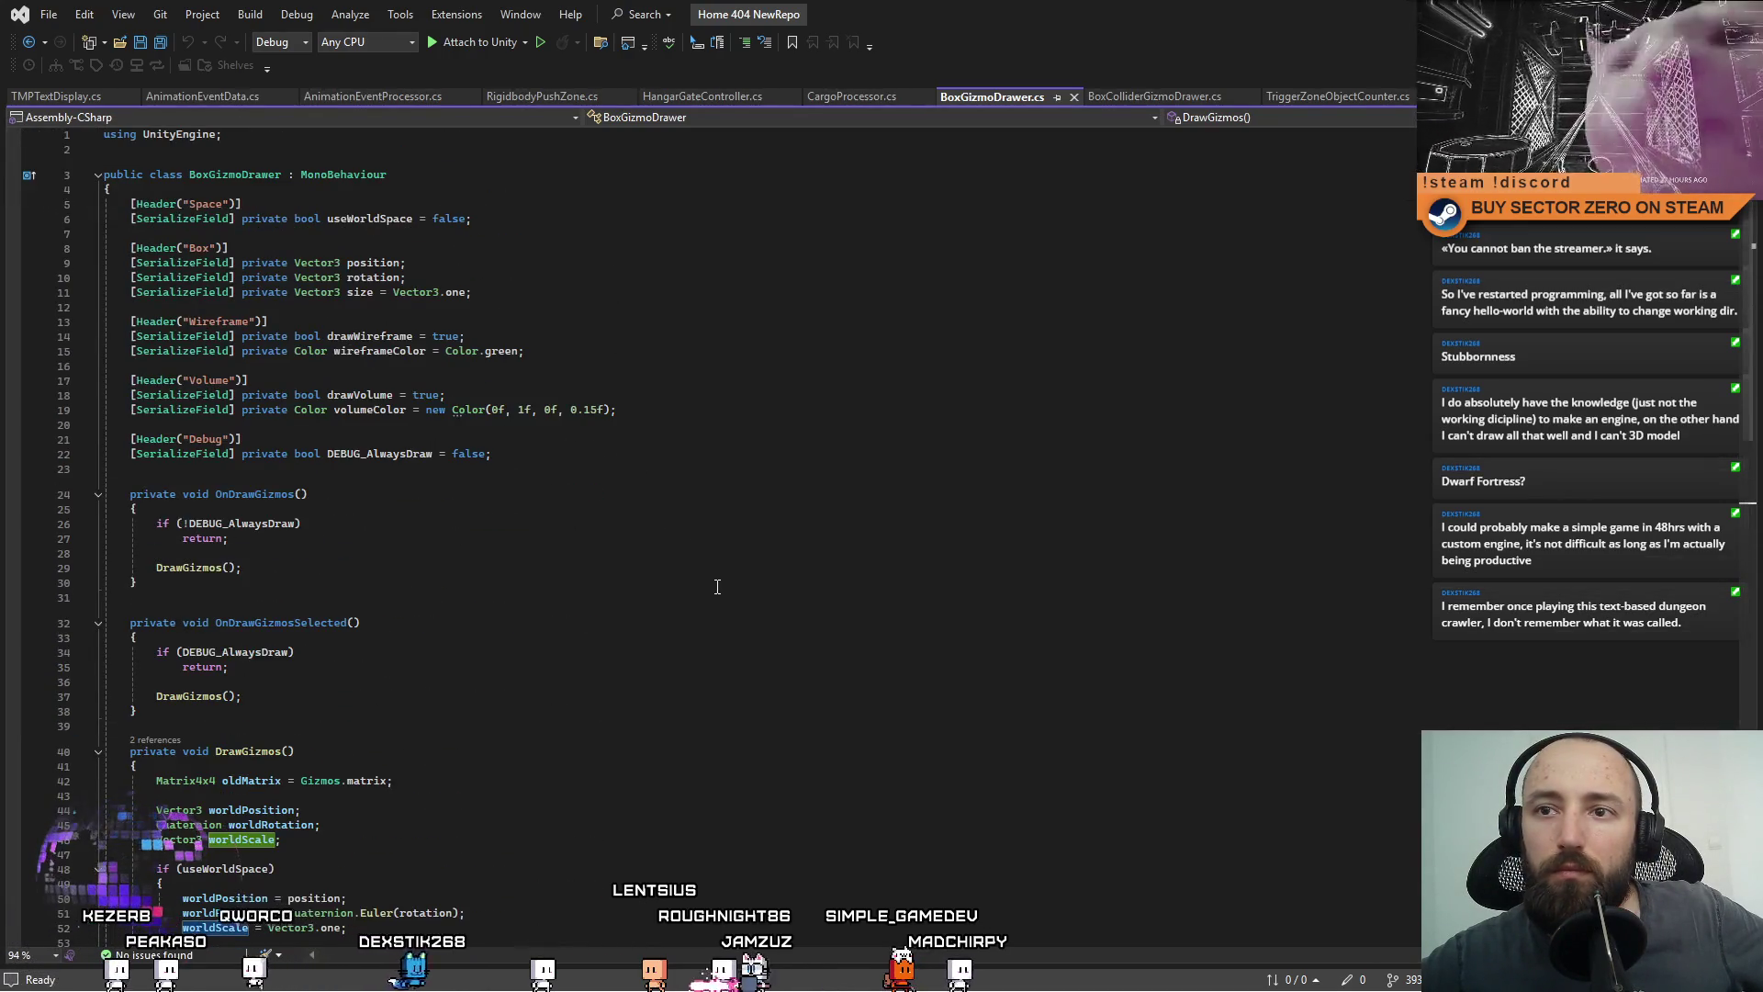
scroll(819, 607, "down", 10)
left_click(183, 513)
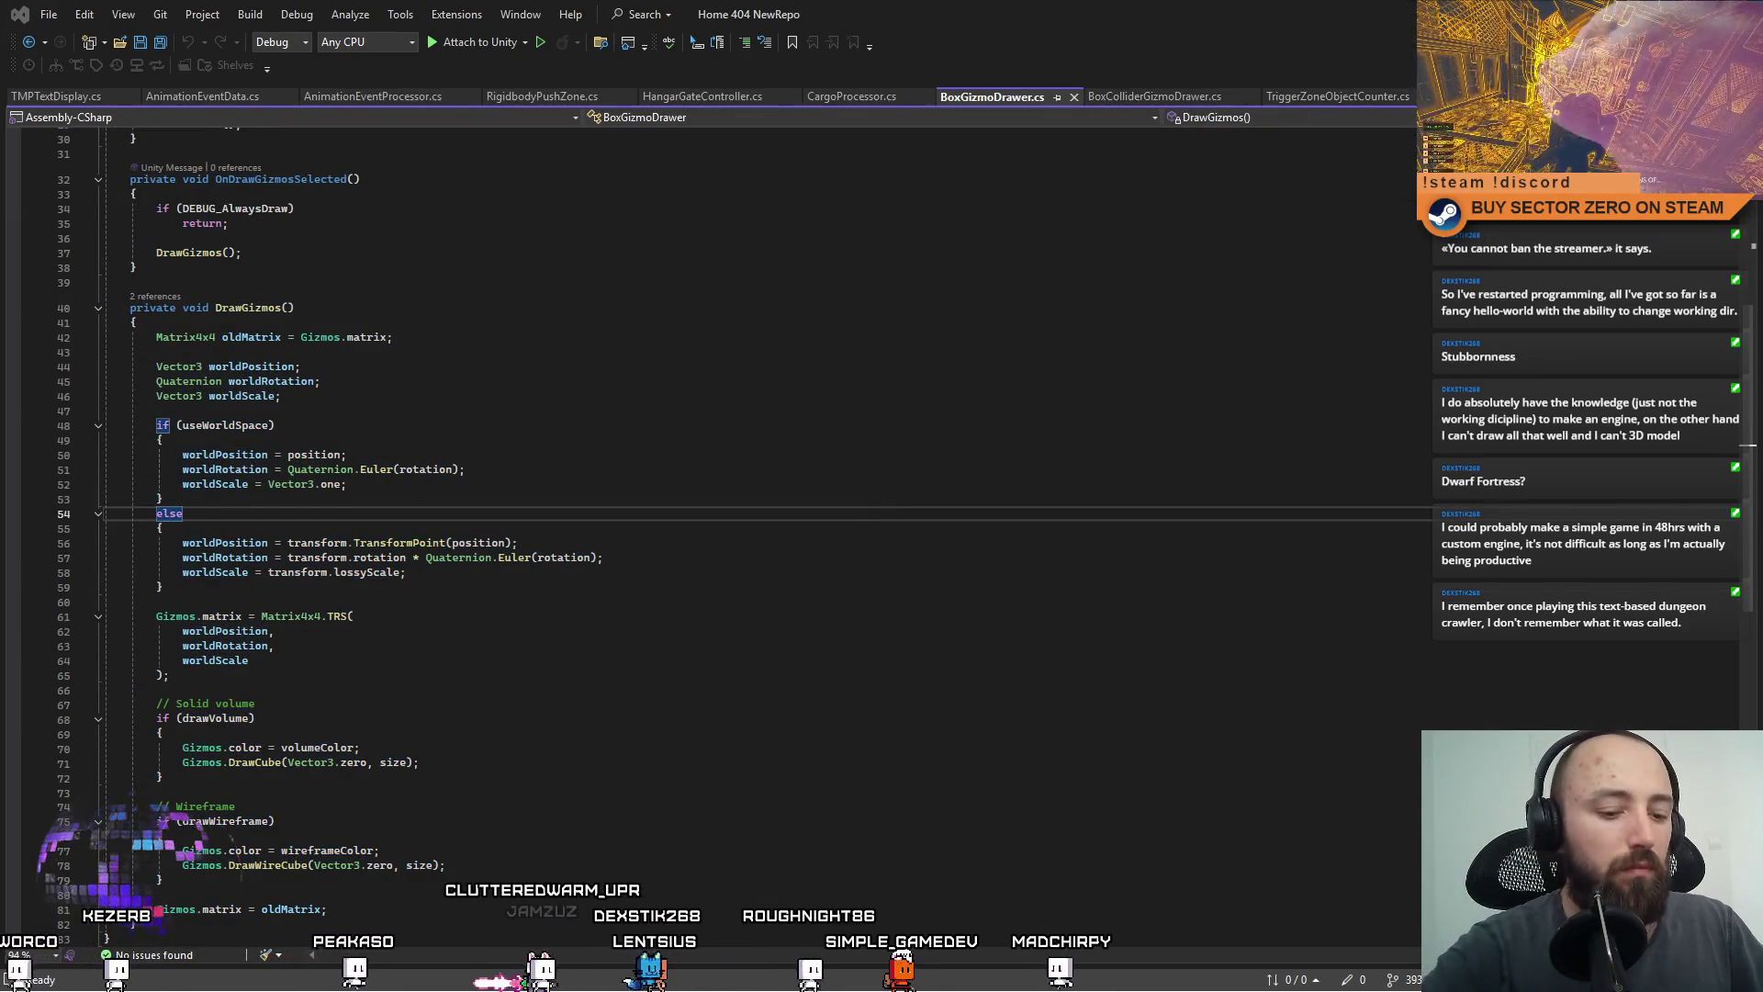
scroll(827, 334, "up", 10)
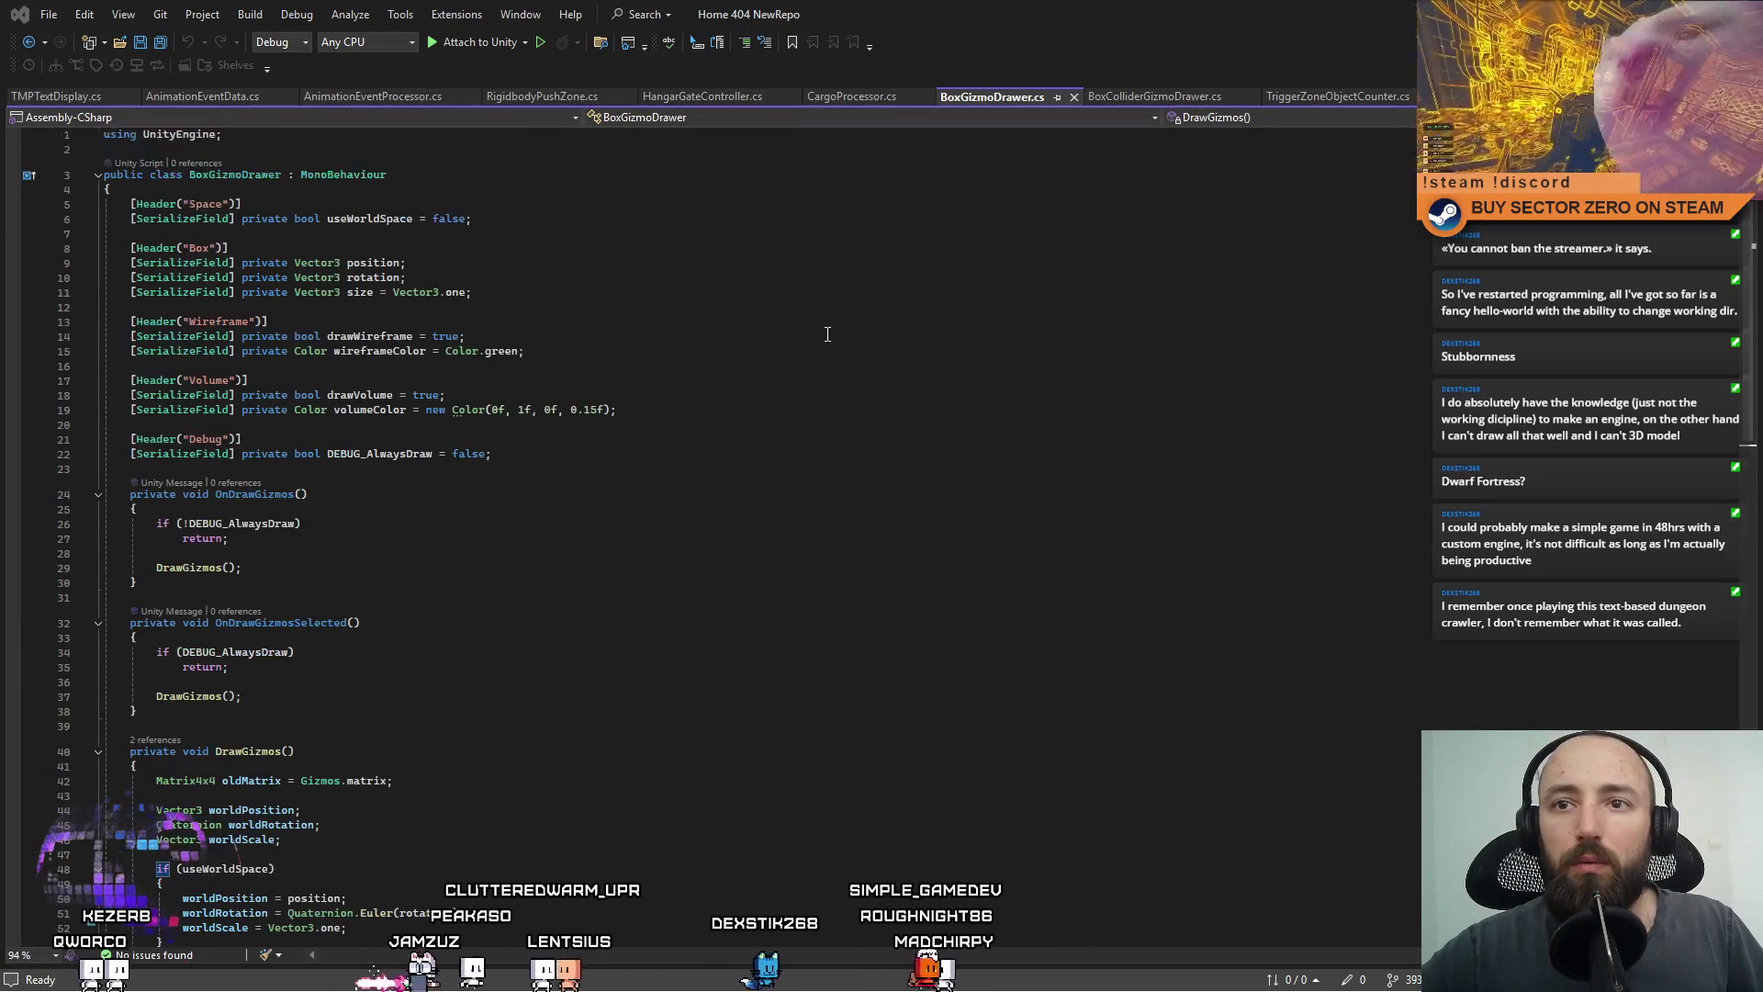
left_click(835, 334)
key("alt+Tab")
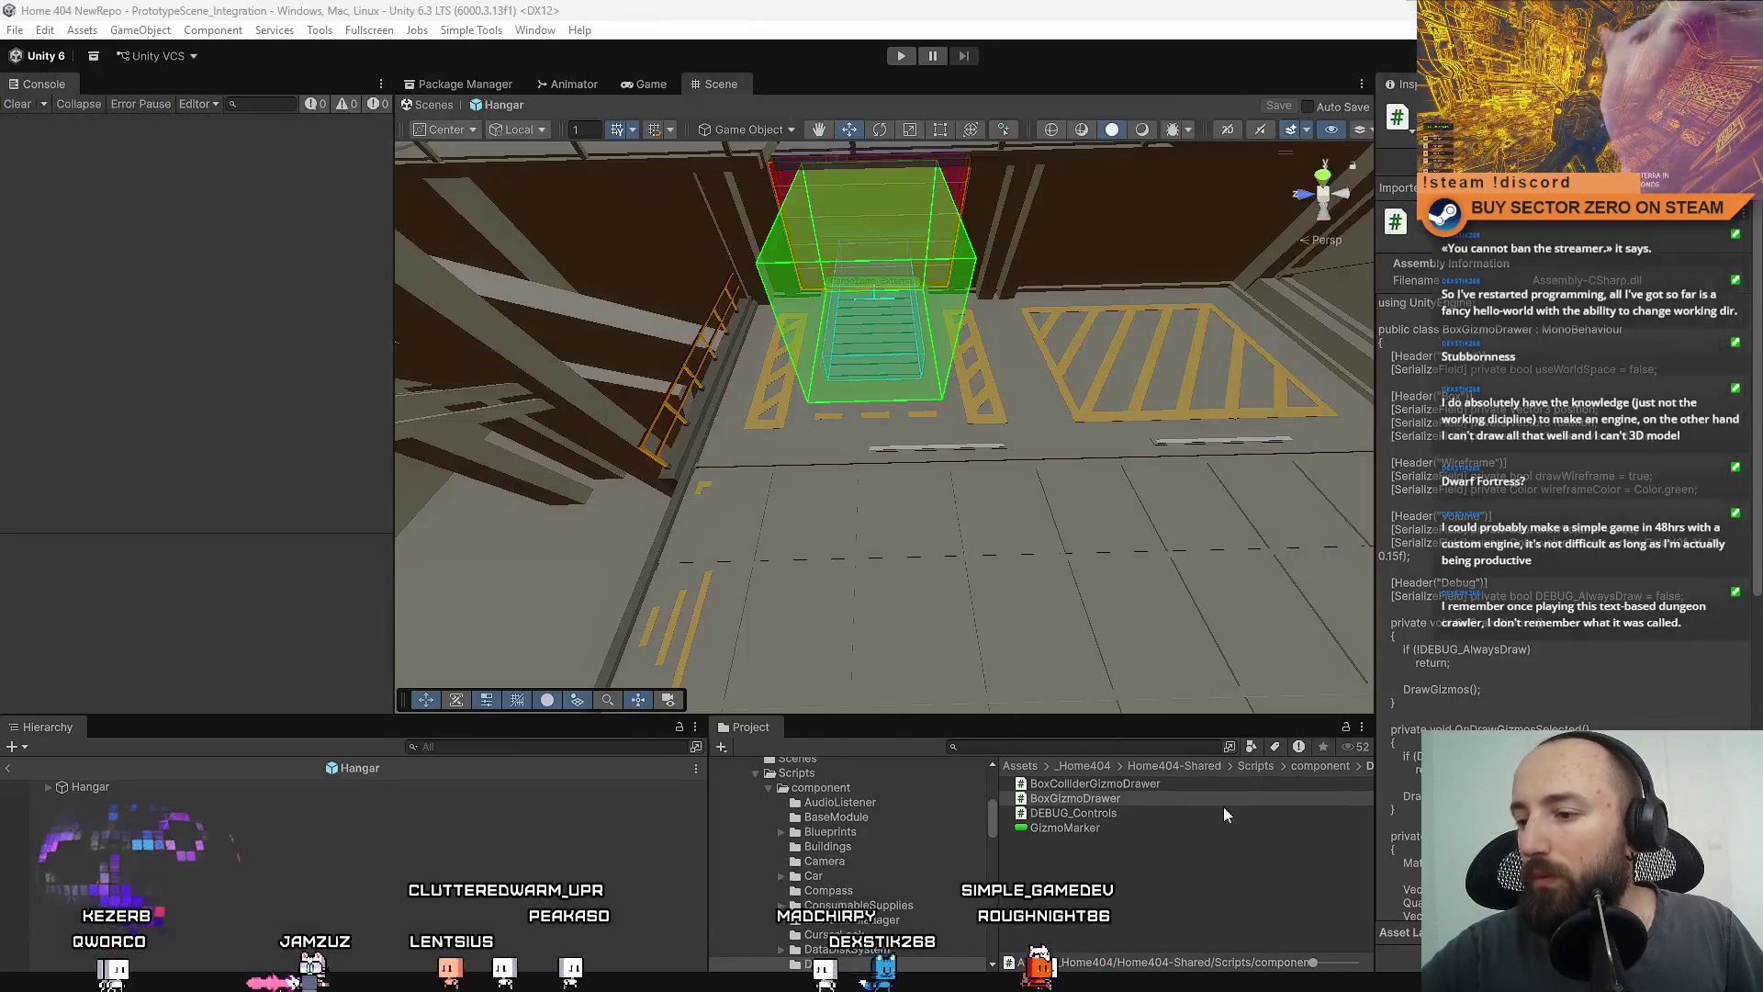
left_click(1159, 802)
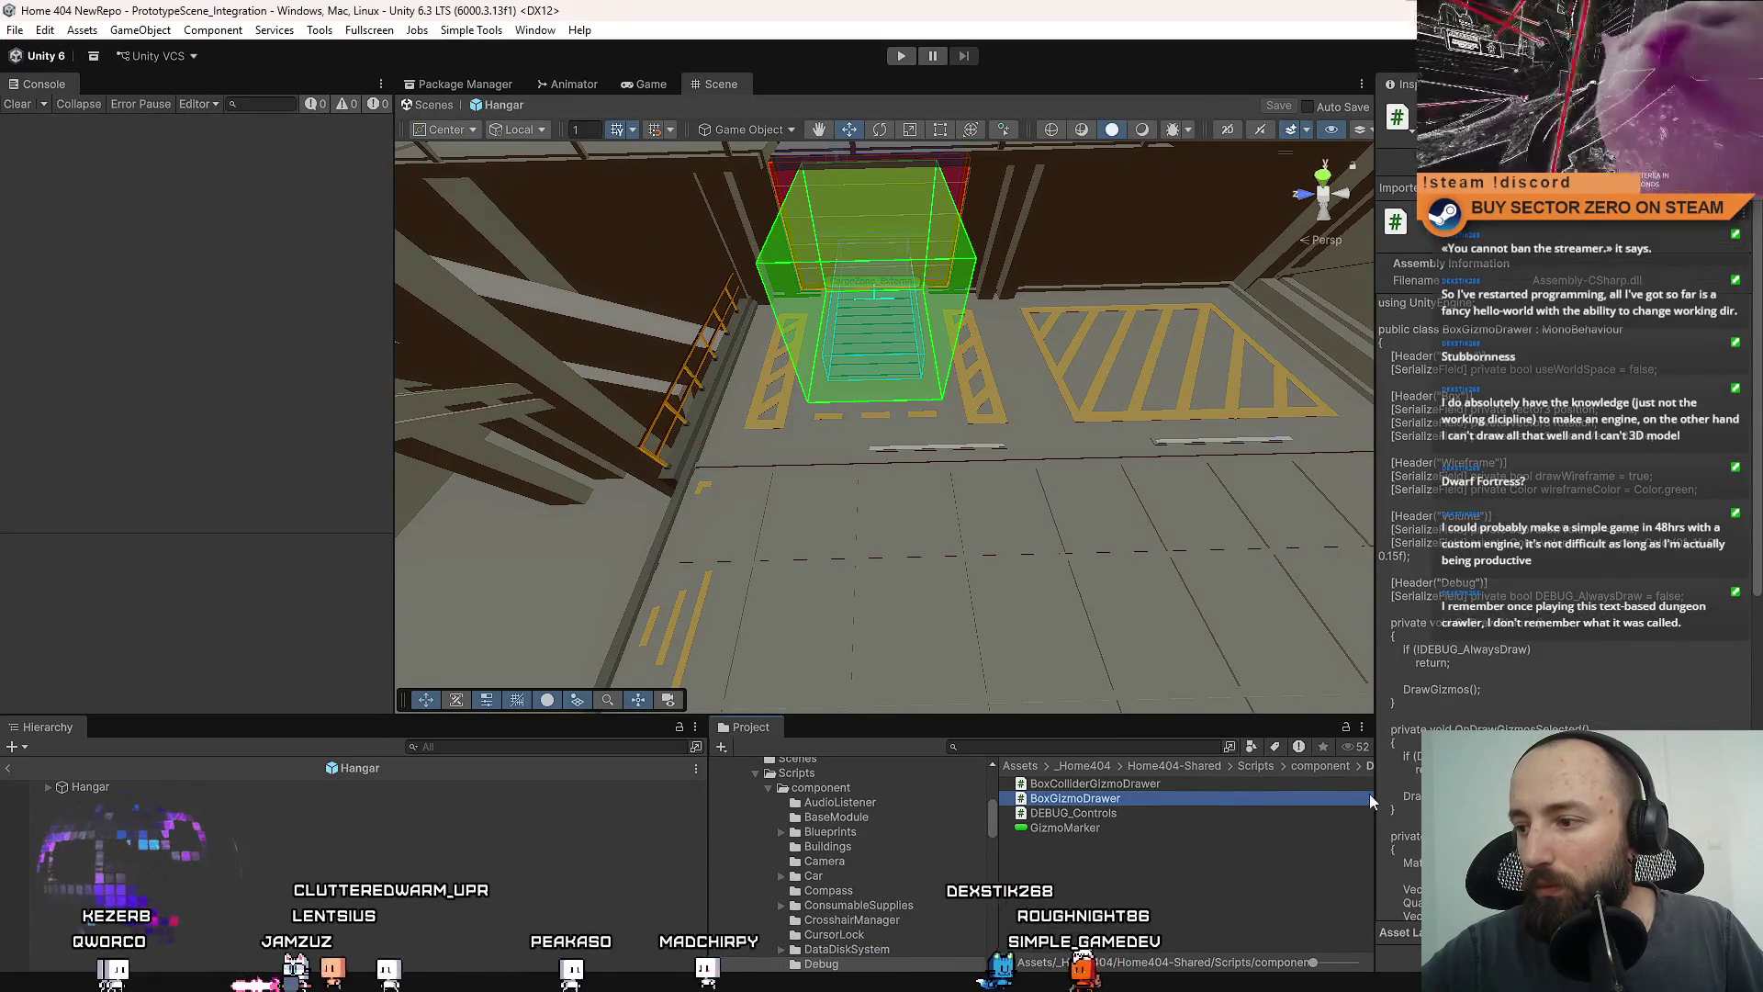
mouse_move(1374, 793)
left_mouse_down()
mouse_move(1607, 793)
mouse_move(1316, 802)
mouse_move(1333, 802)
left_mouse_up()
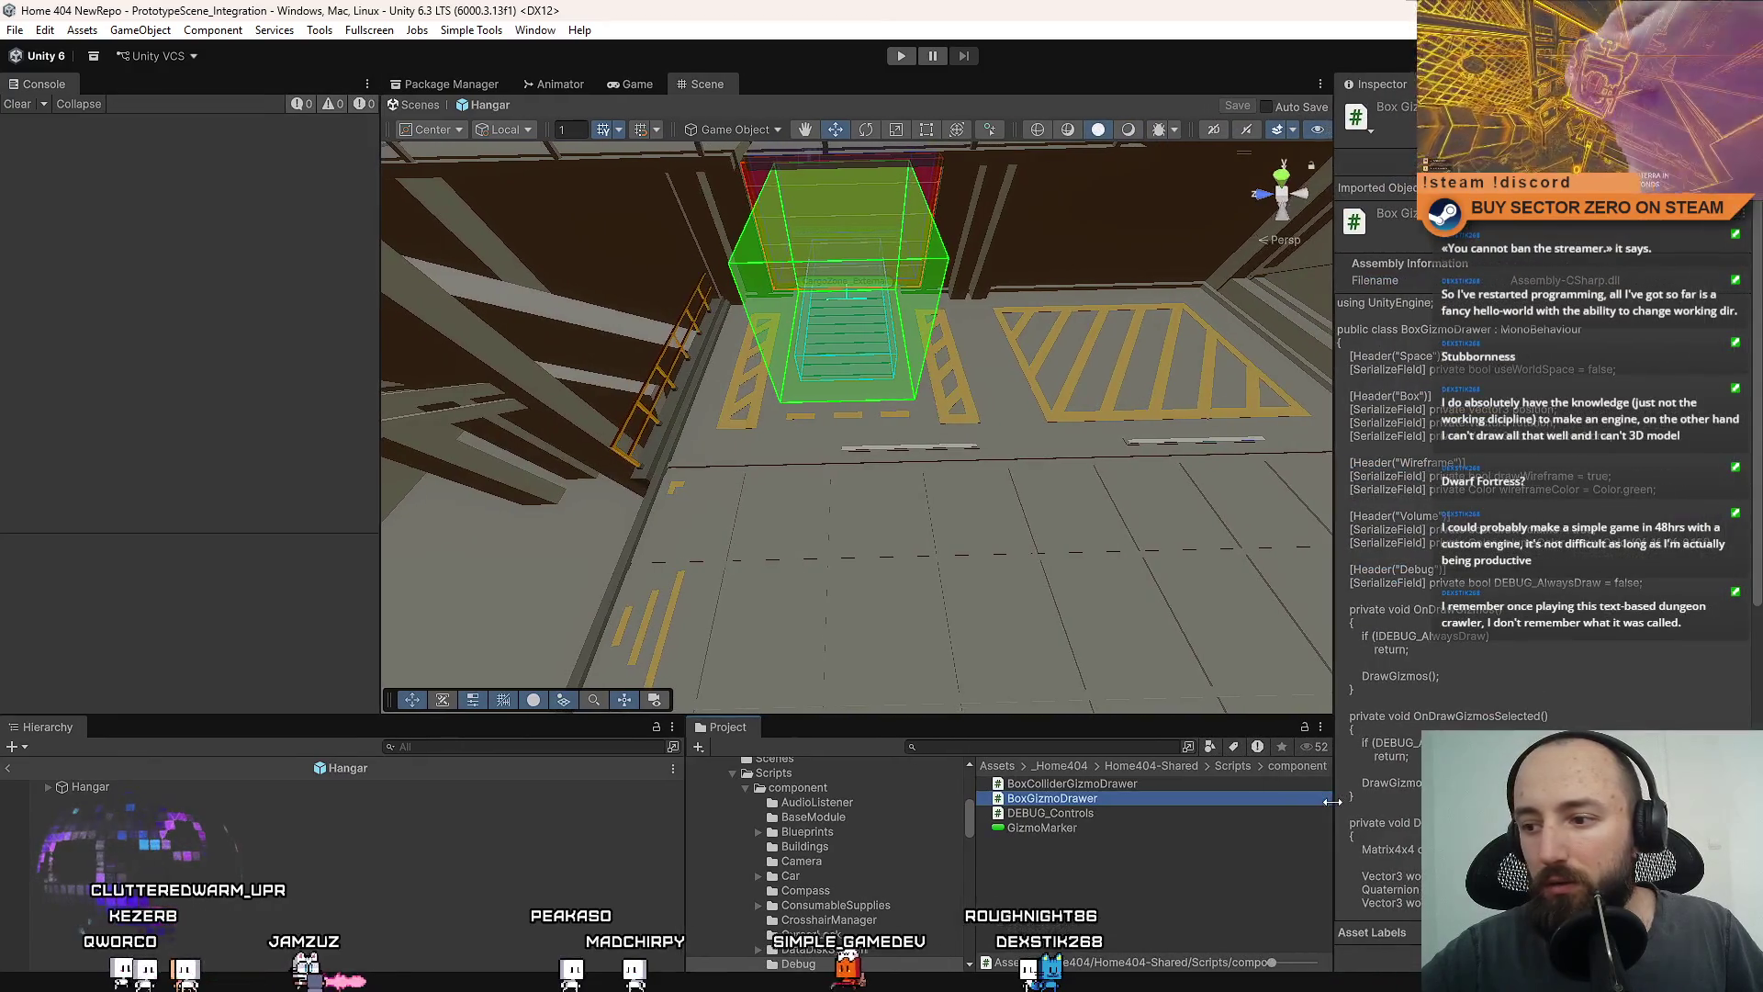
key("alt+Tab")
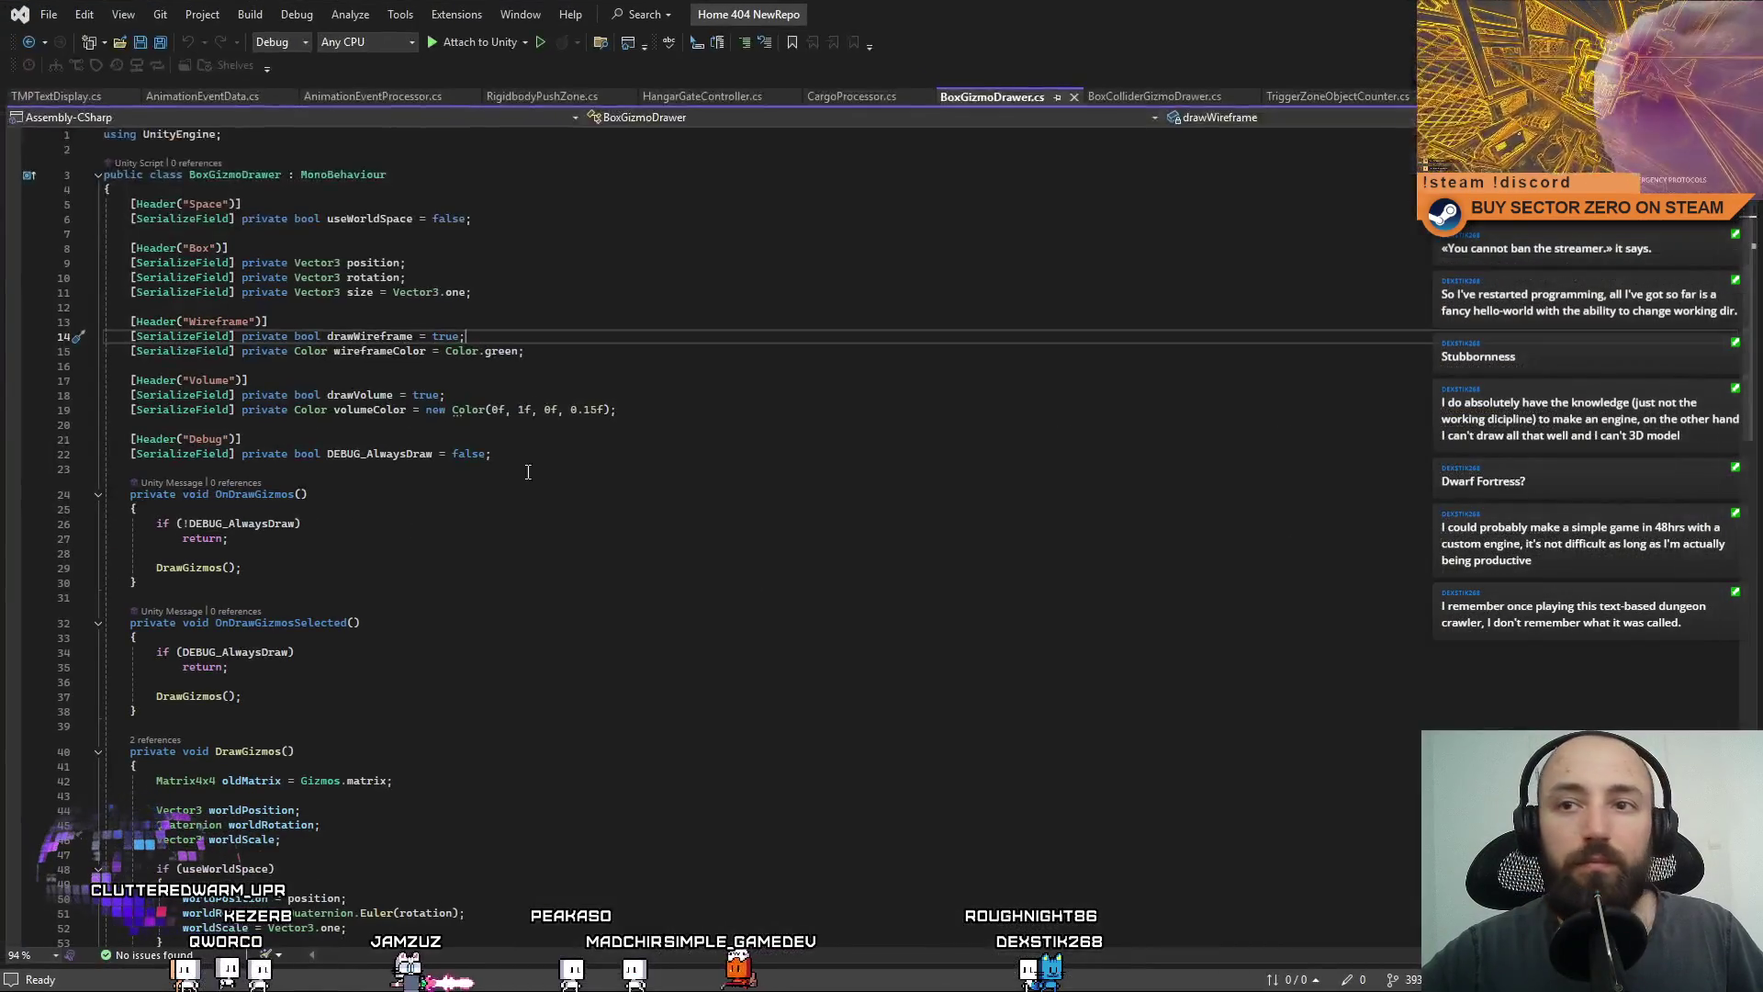
left_click(347, 153)
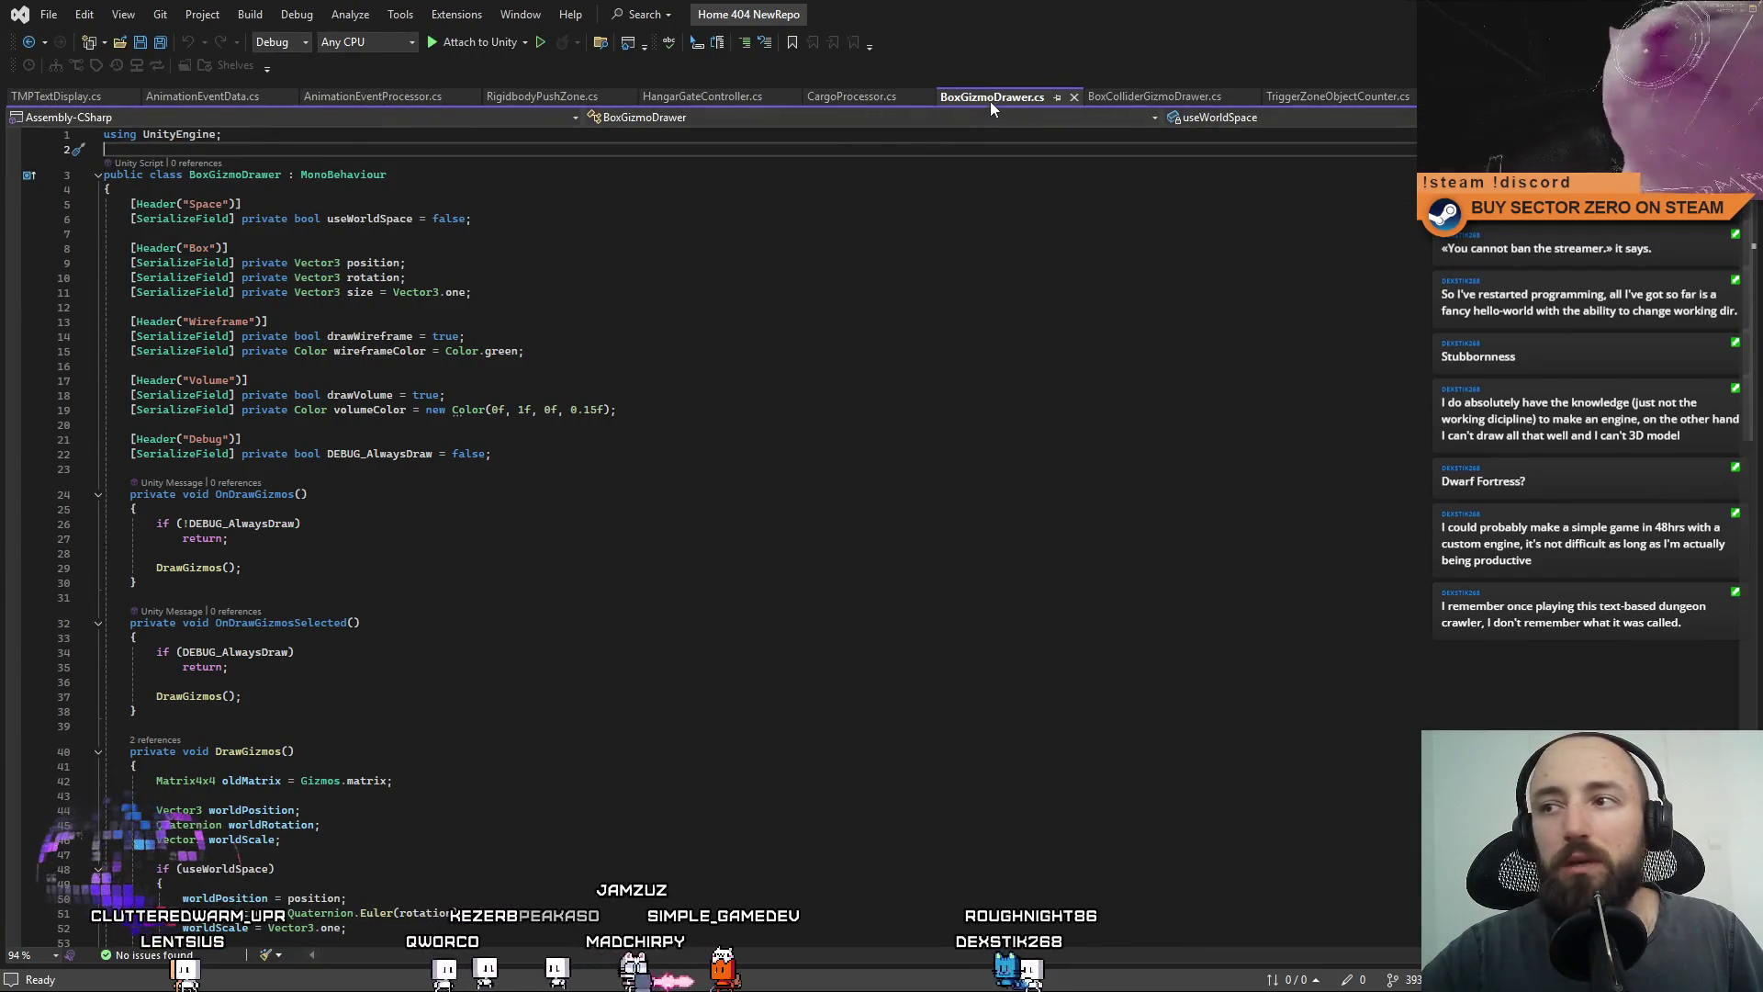
Paste the Home404.Shared namespace line from RigidbodyPushZone.cs above the BoxGizmoDrawer class.
left_click(215, 97)
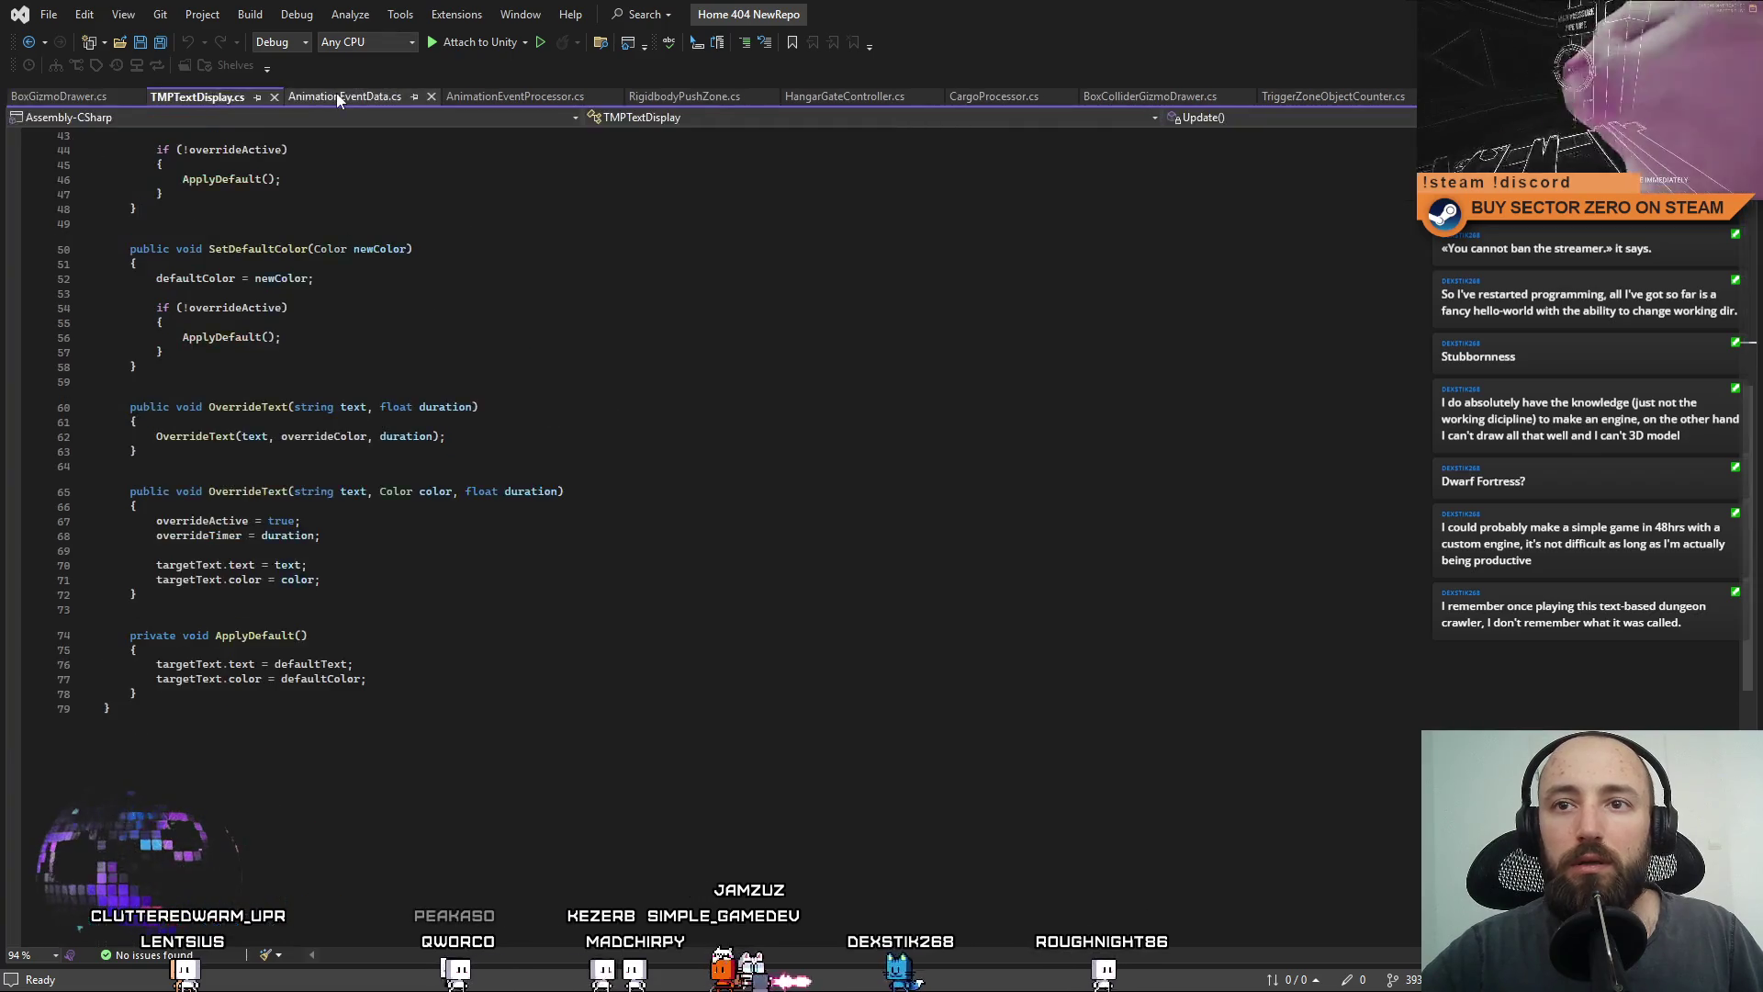
left_click(338, 95)
left_click(518, 101)
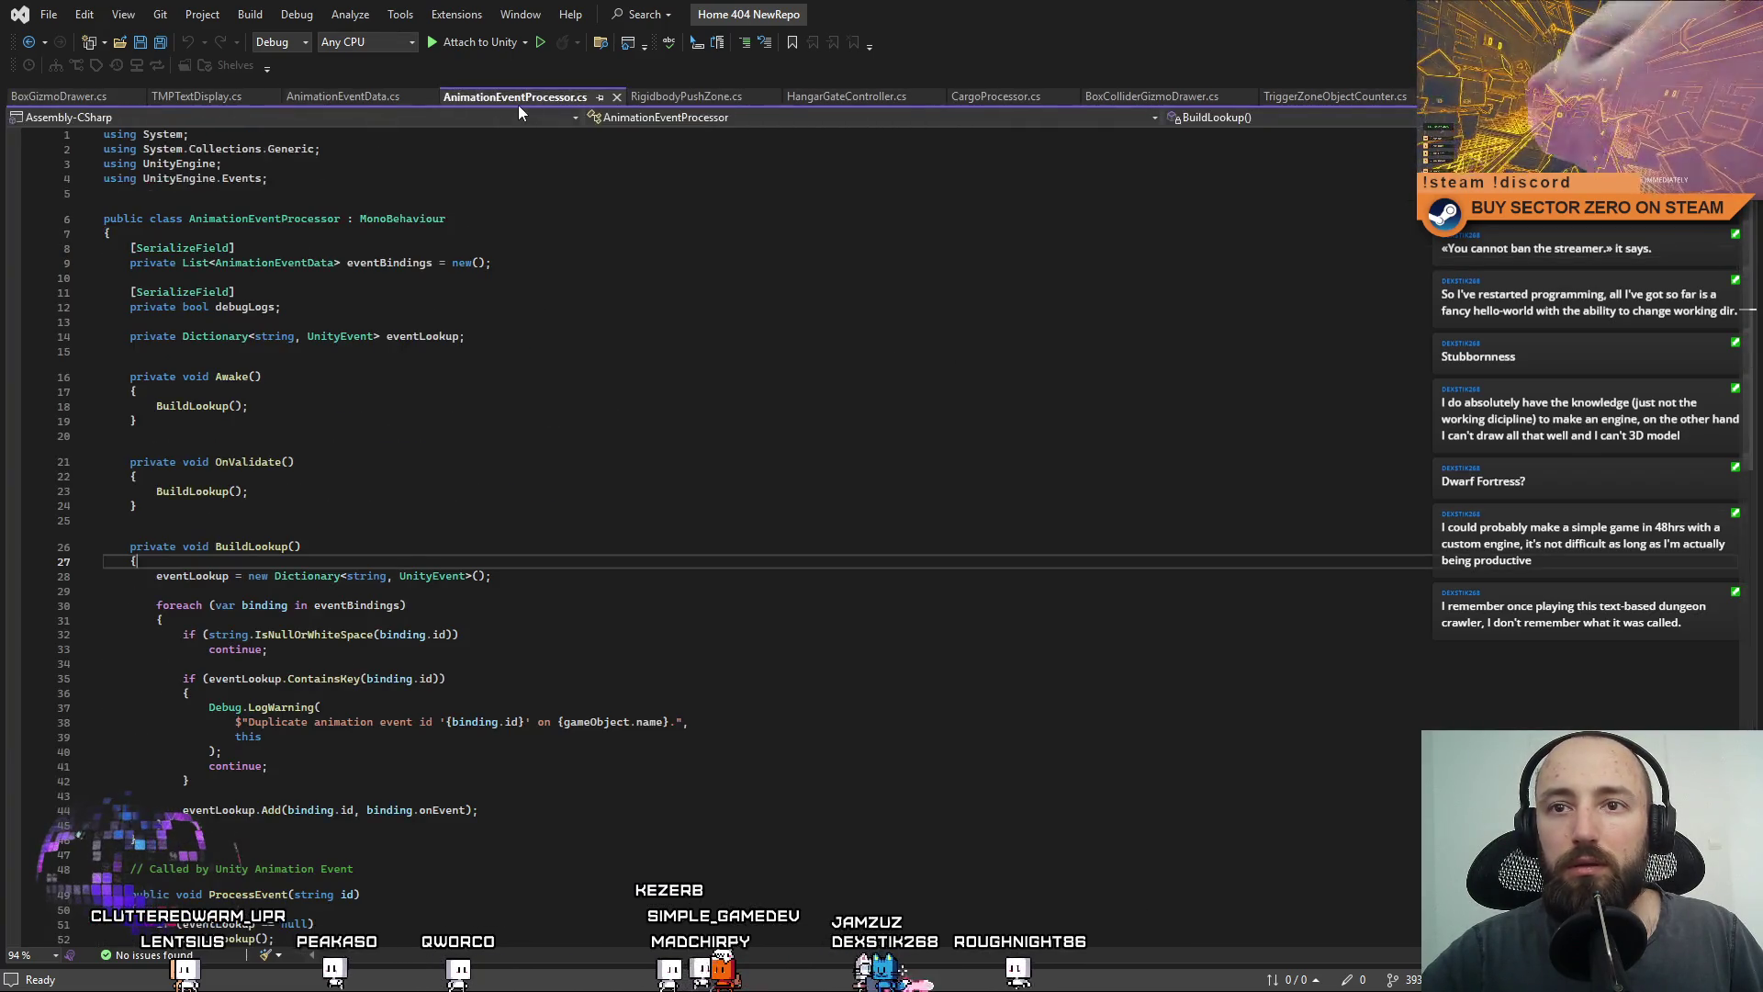
left_click(686, 97)
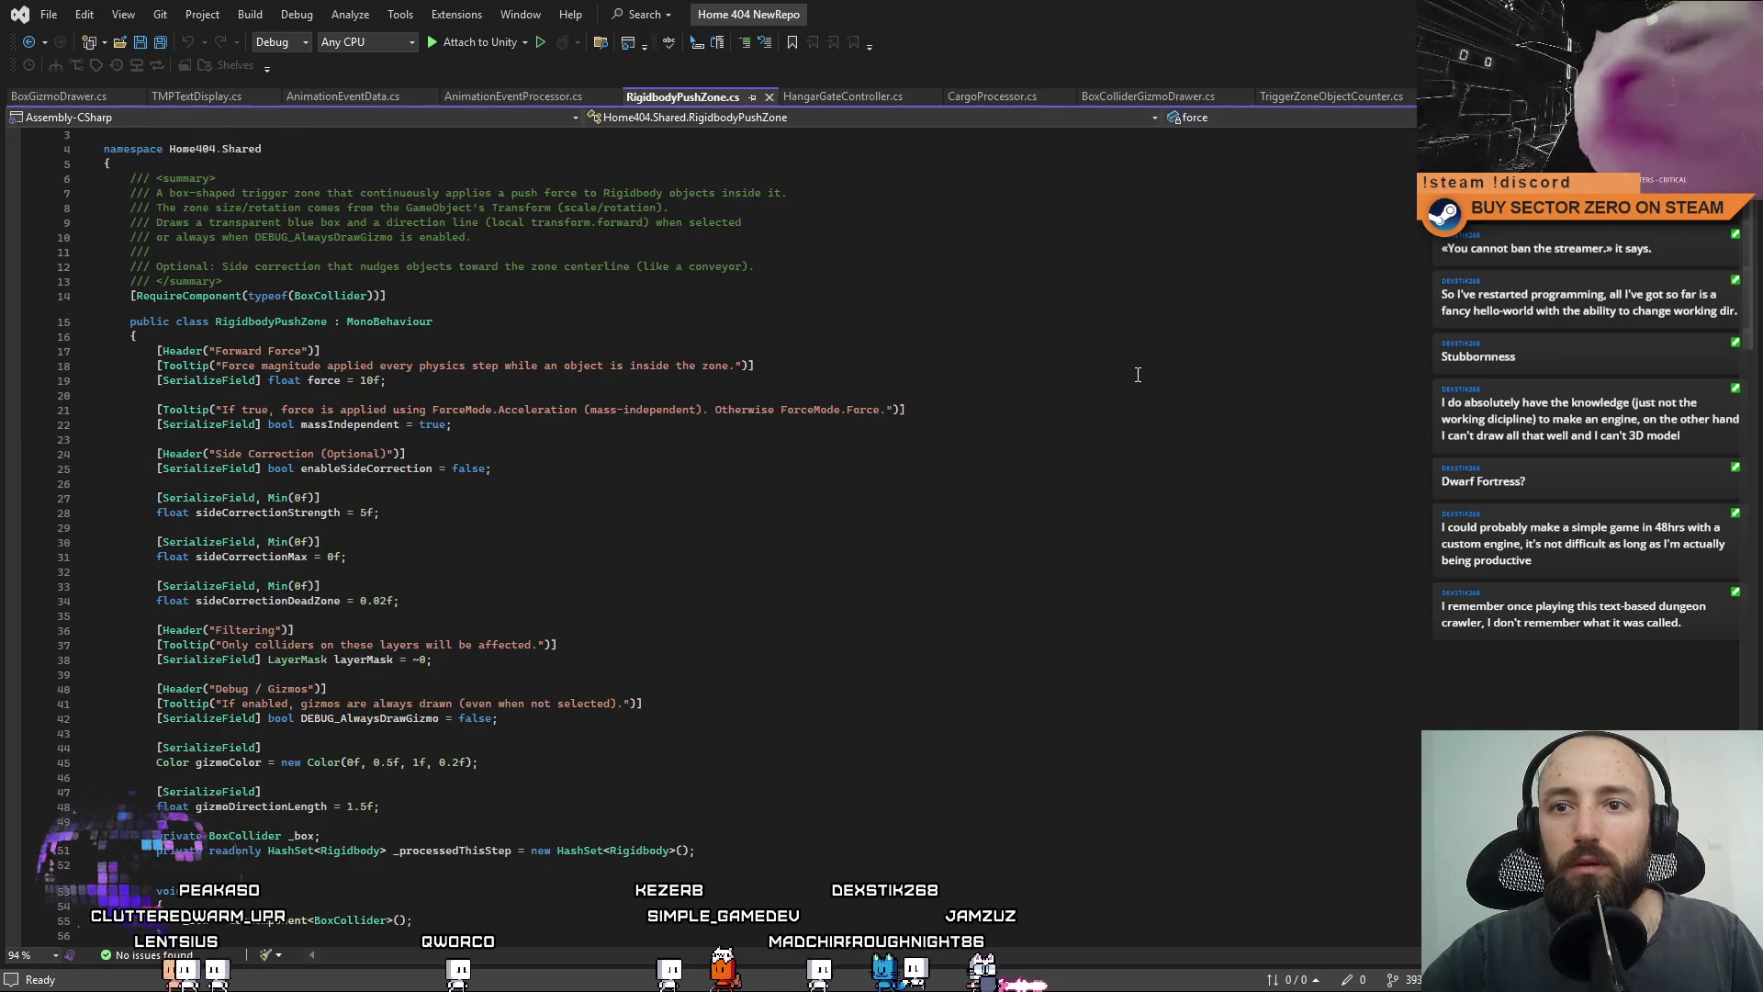
left_click(289, 176)
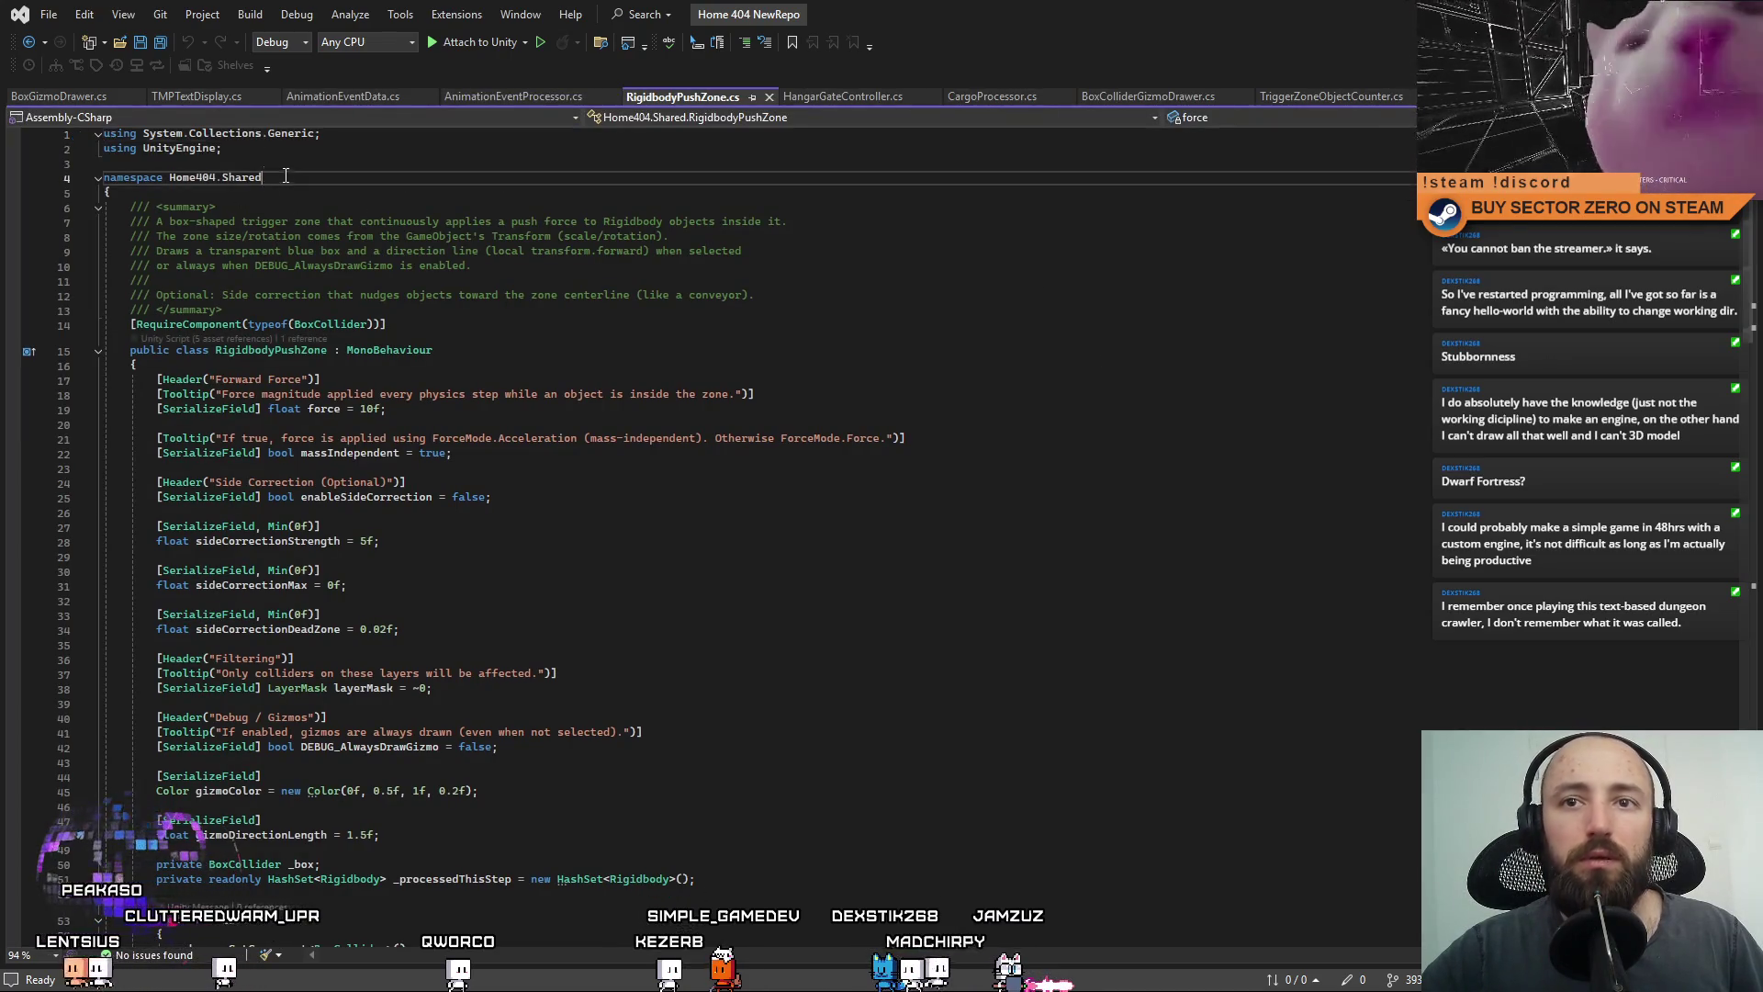
left_click(73, 98)
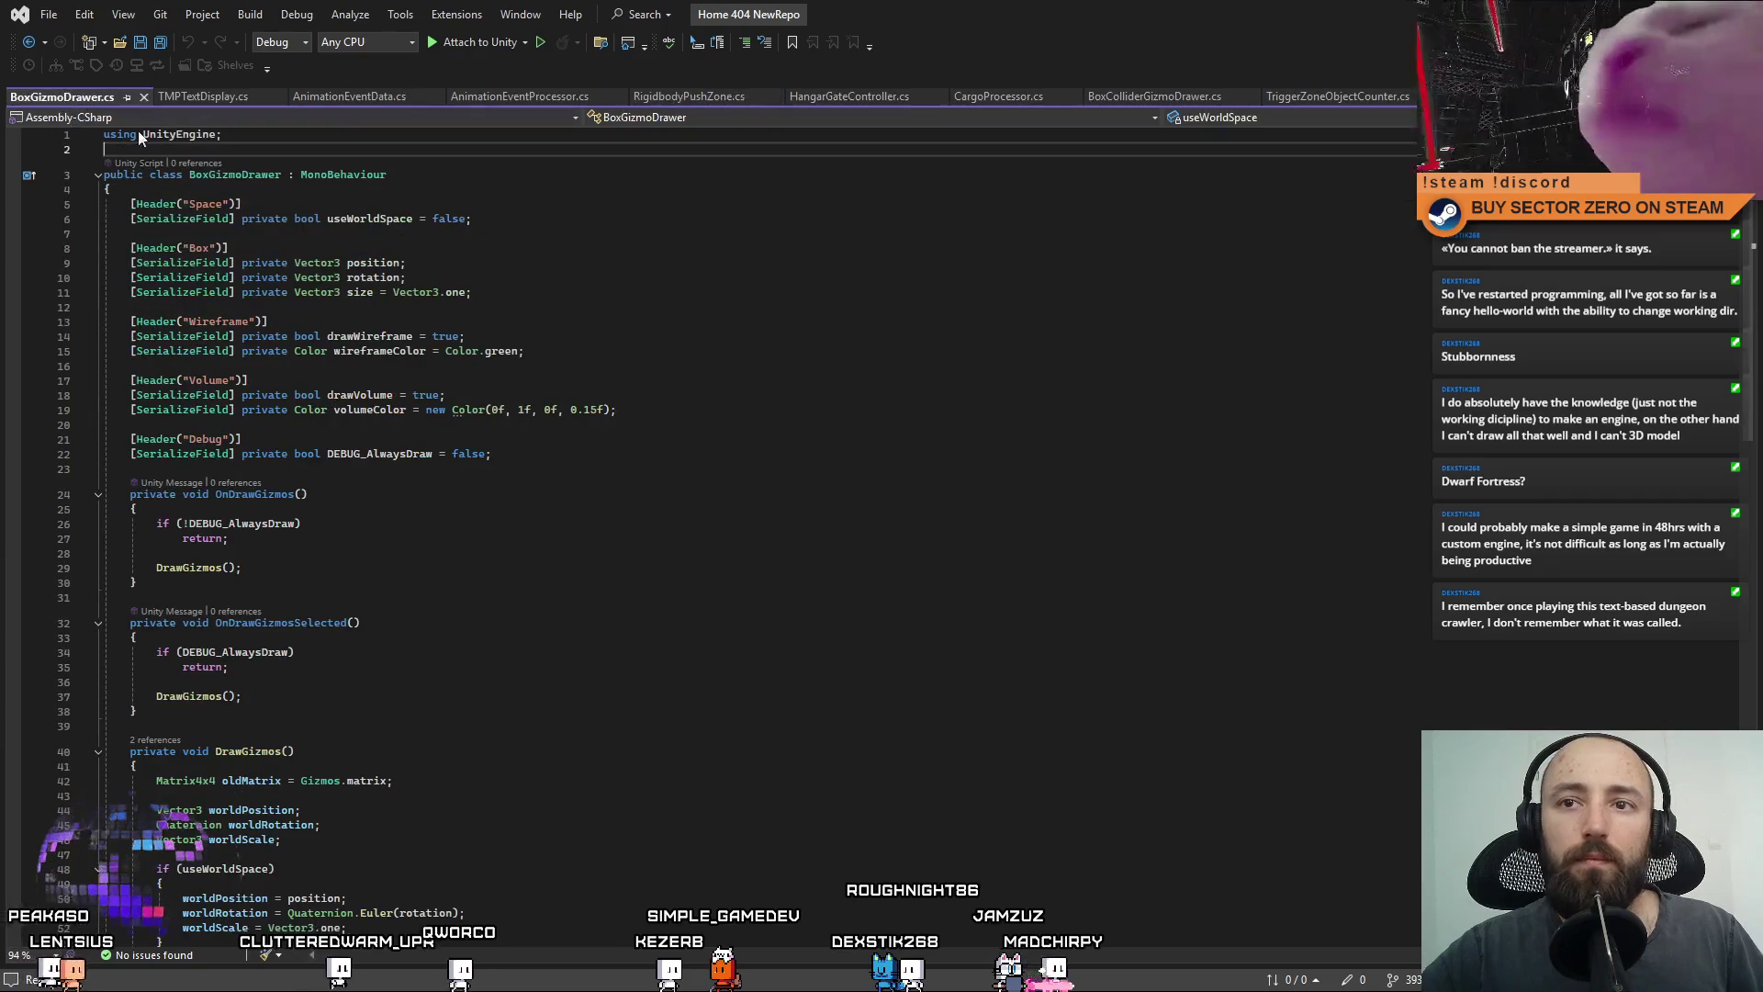
type("namespace Home404.Shared {")
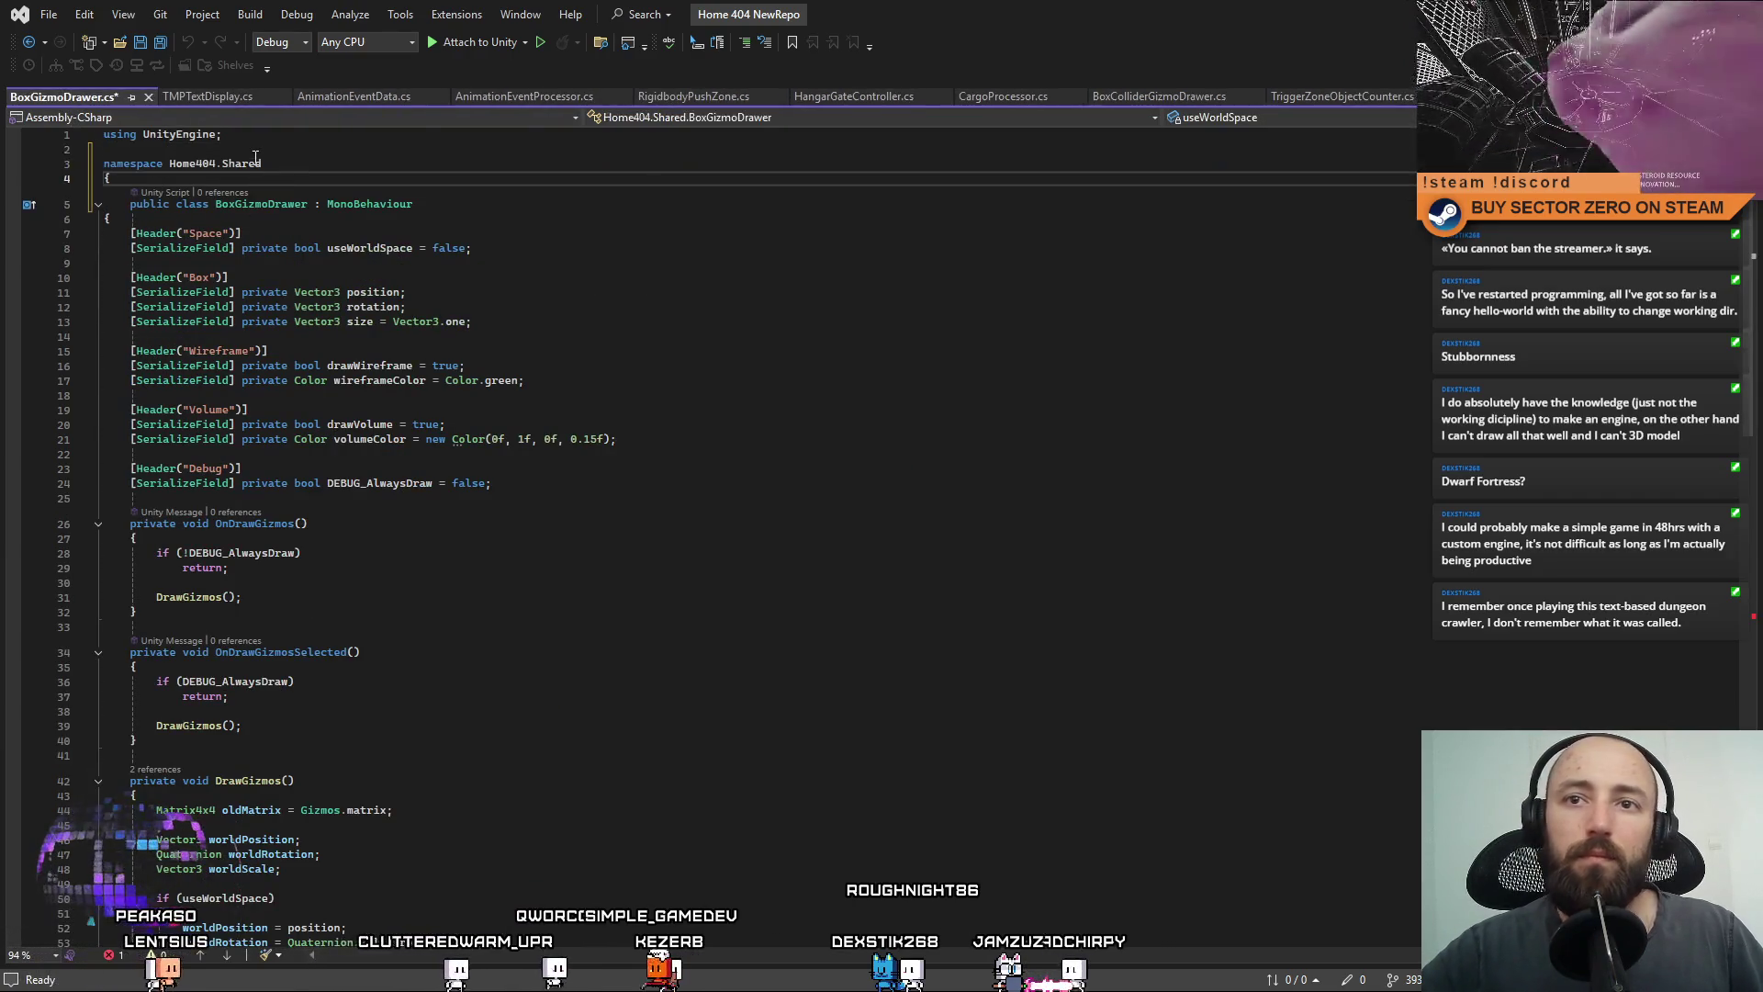
Close the namespace with a brace at the file end and extend it to Home404.Shared.Debug.
scroll(315, 551, "down", 15)
left_click(316, 790)
type("}")
key("Return")
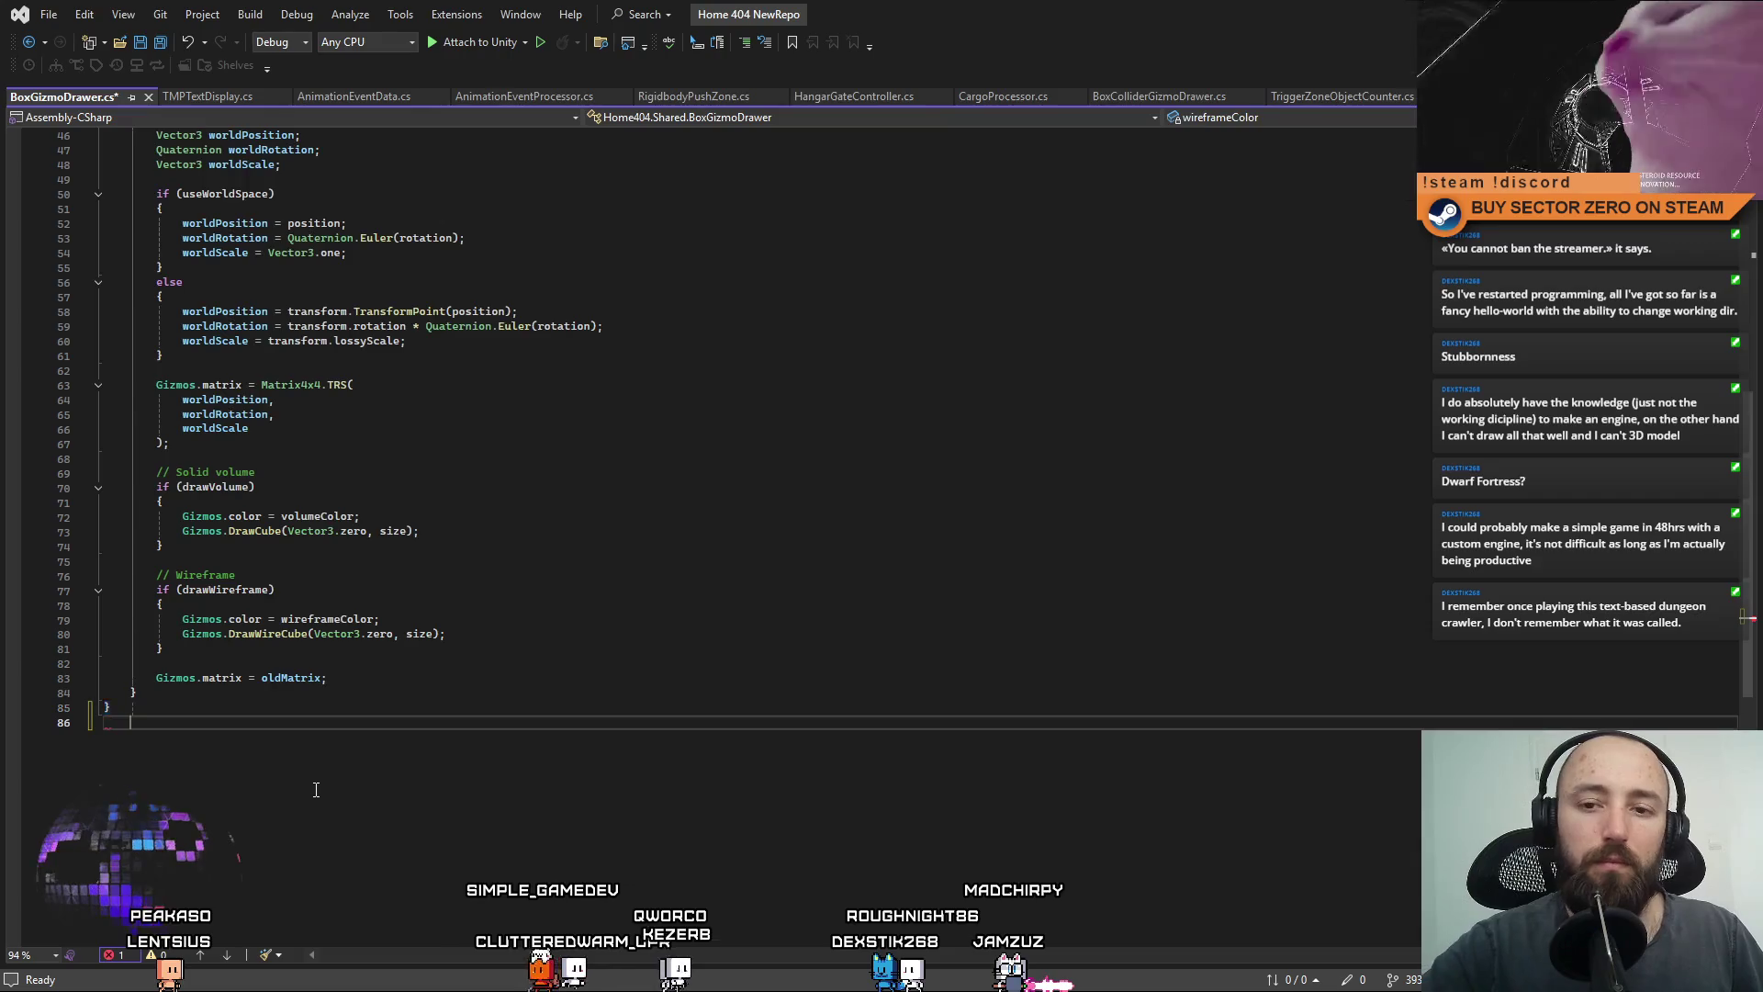
type("}")
scroll(316, 790, "up", 15)
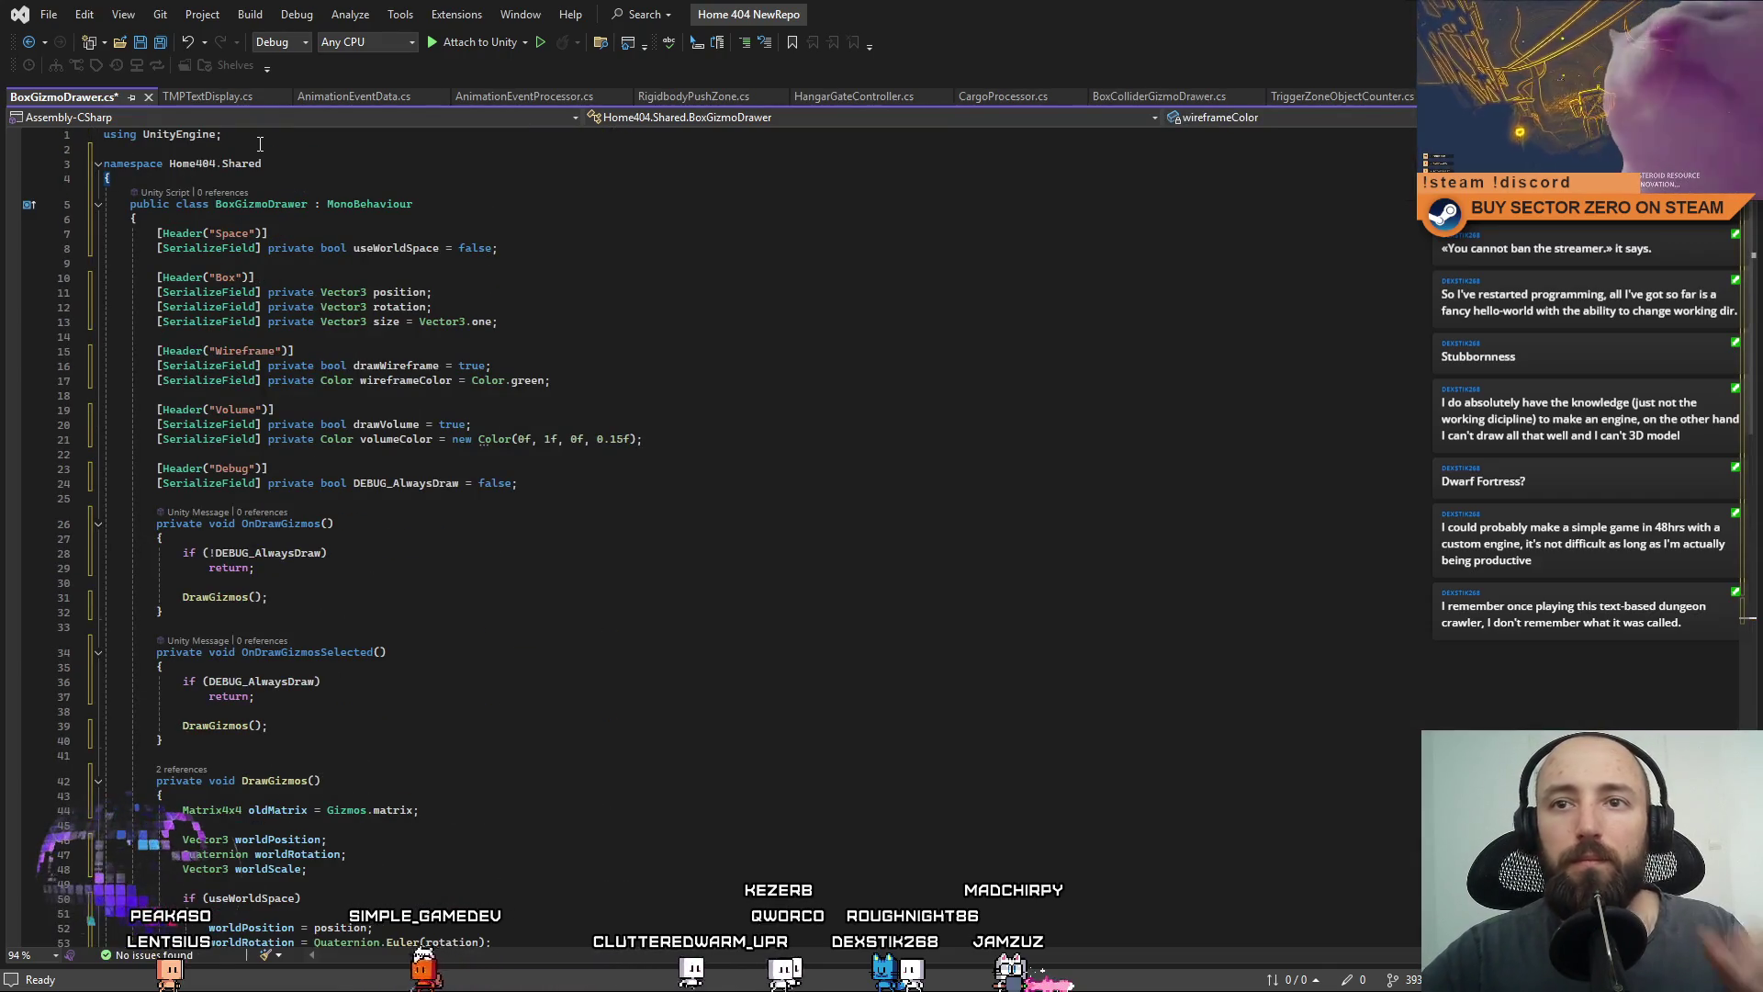
left_click(356, 166)
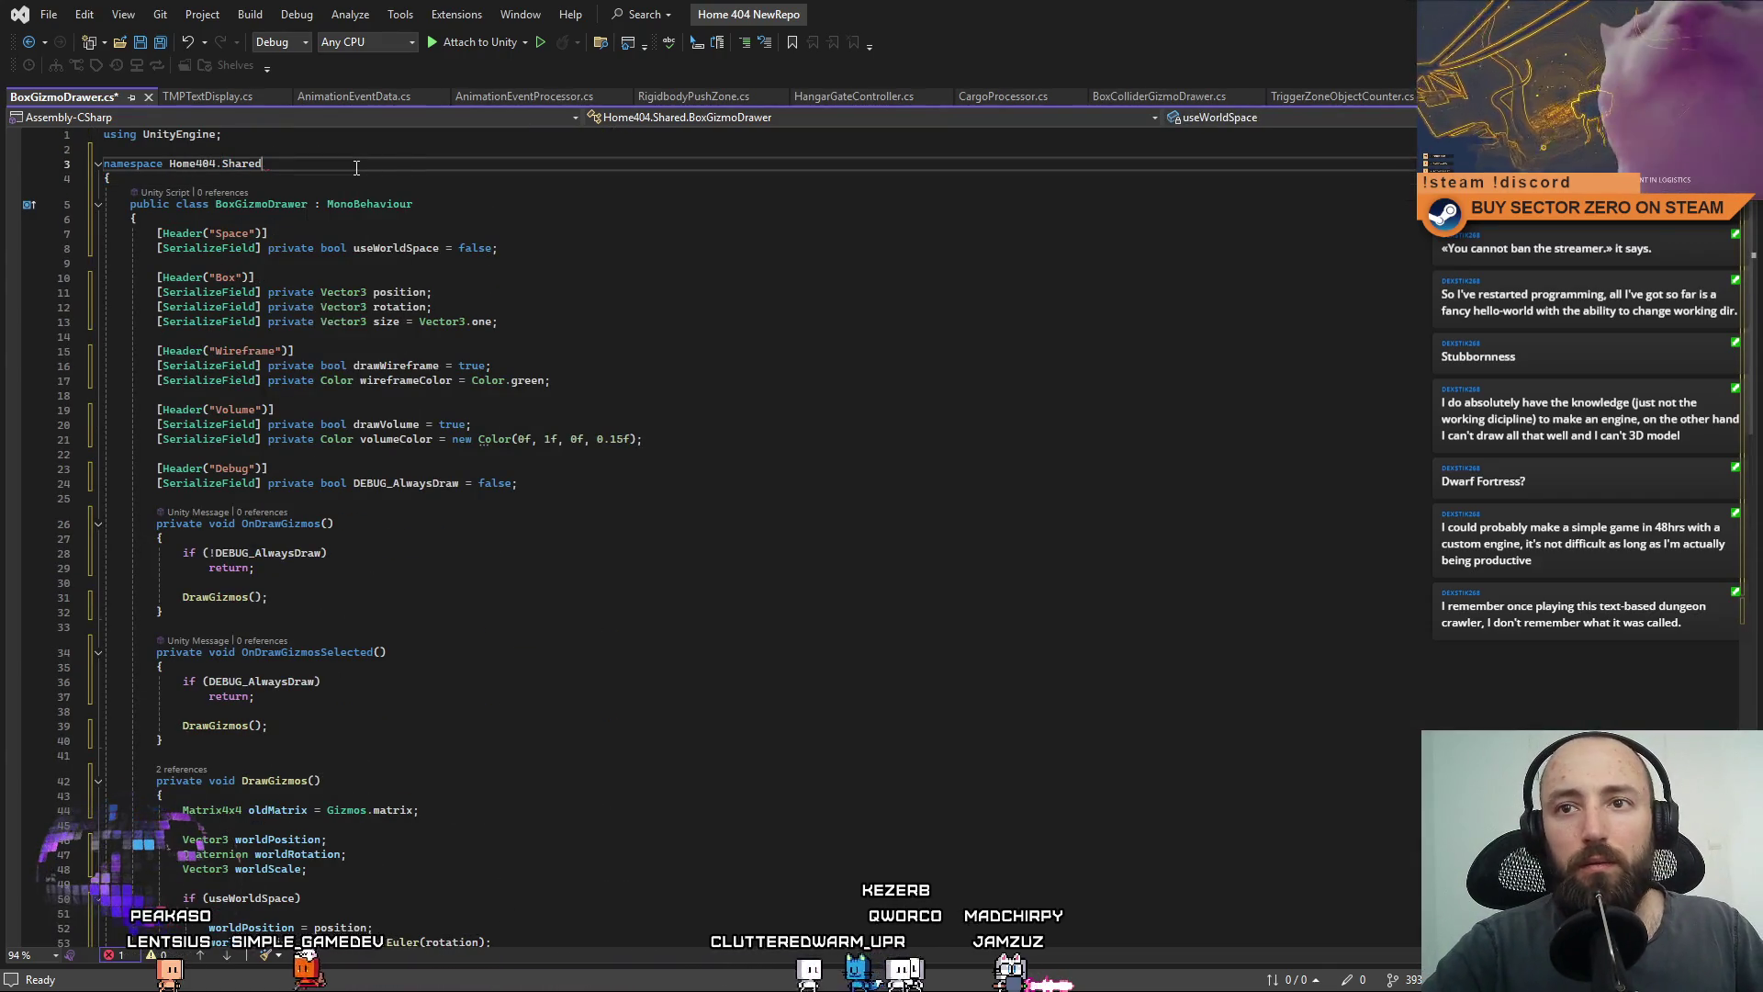
type(".Debug")
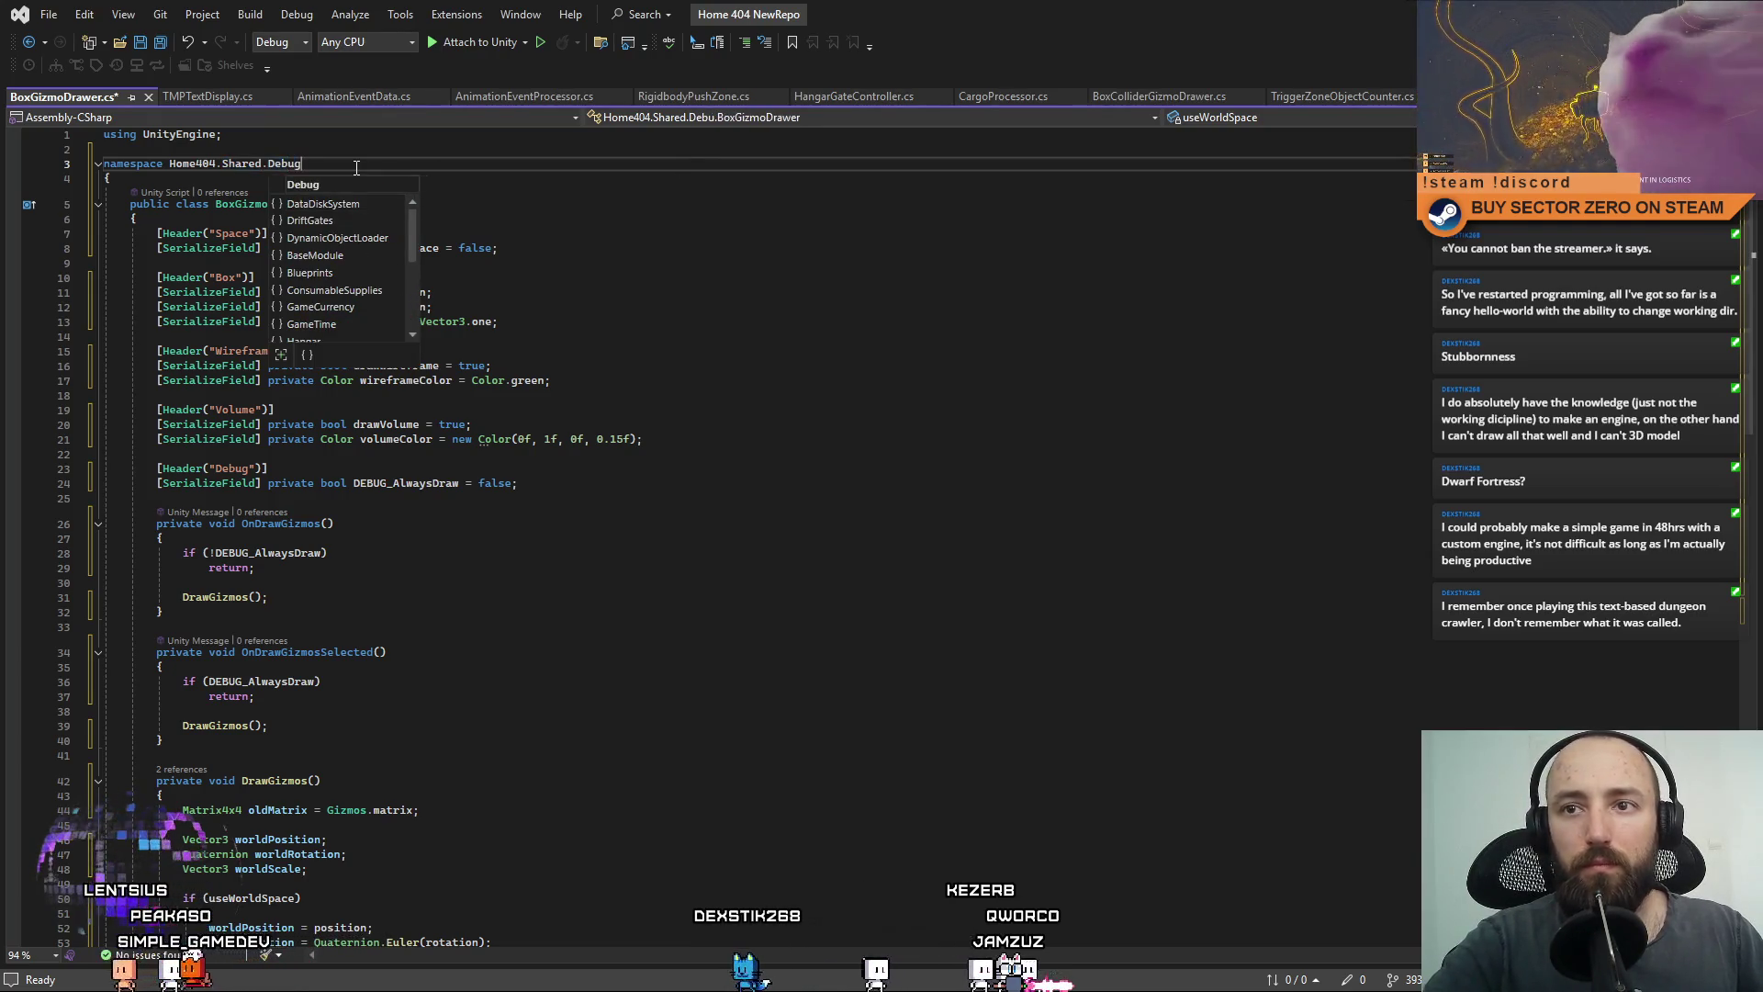
left_click(1019, 351)
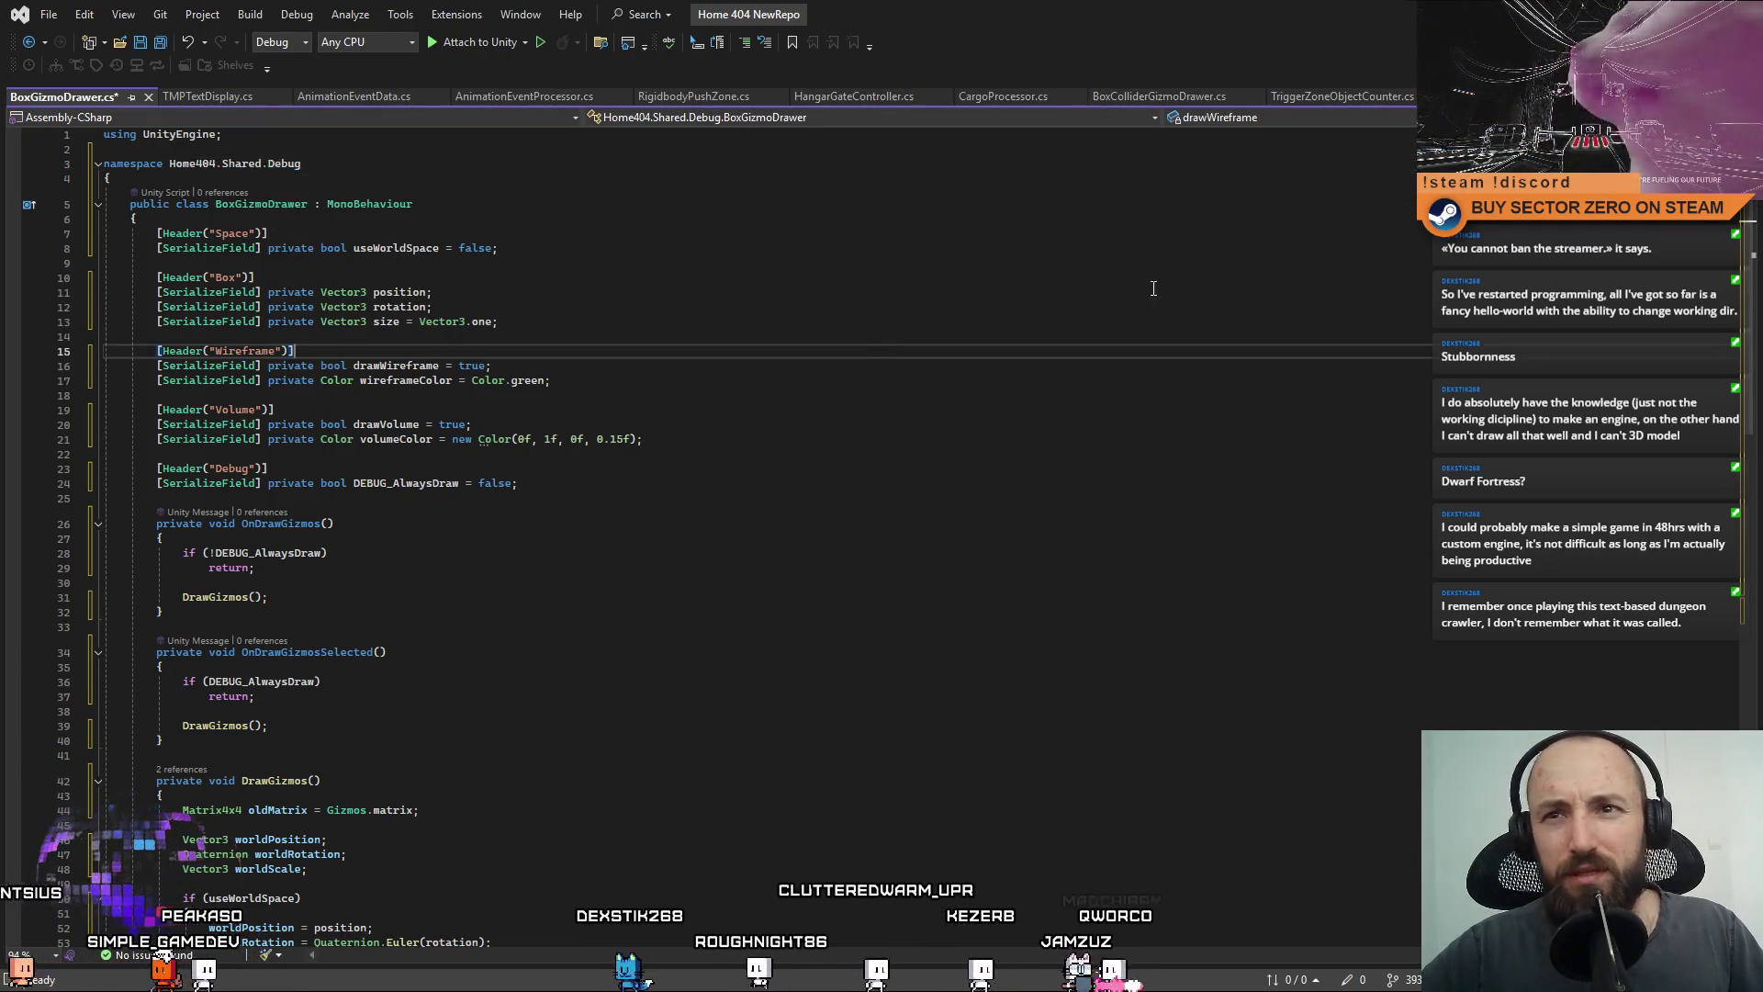
Check the scripts in Unity, then return to Visual Studio.
key("alt+Tab")
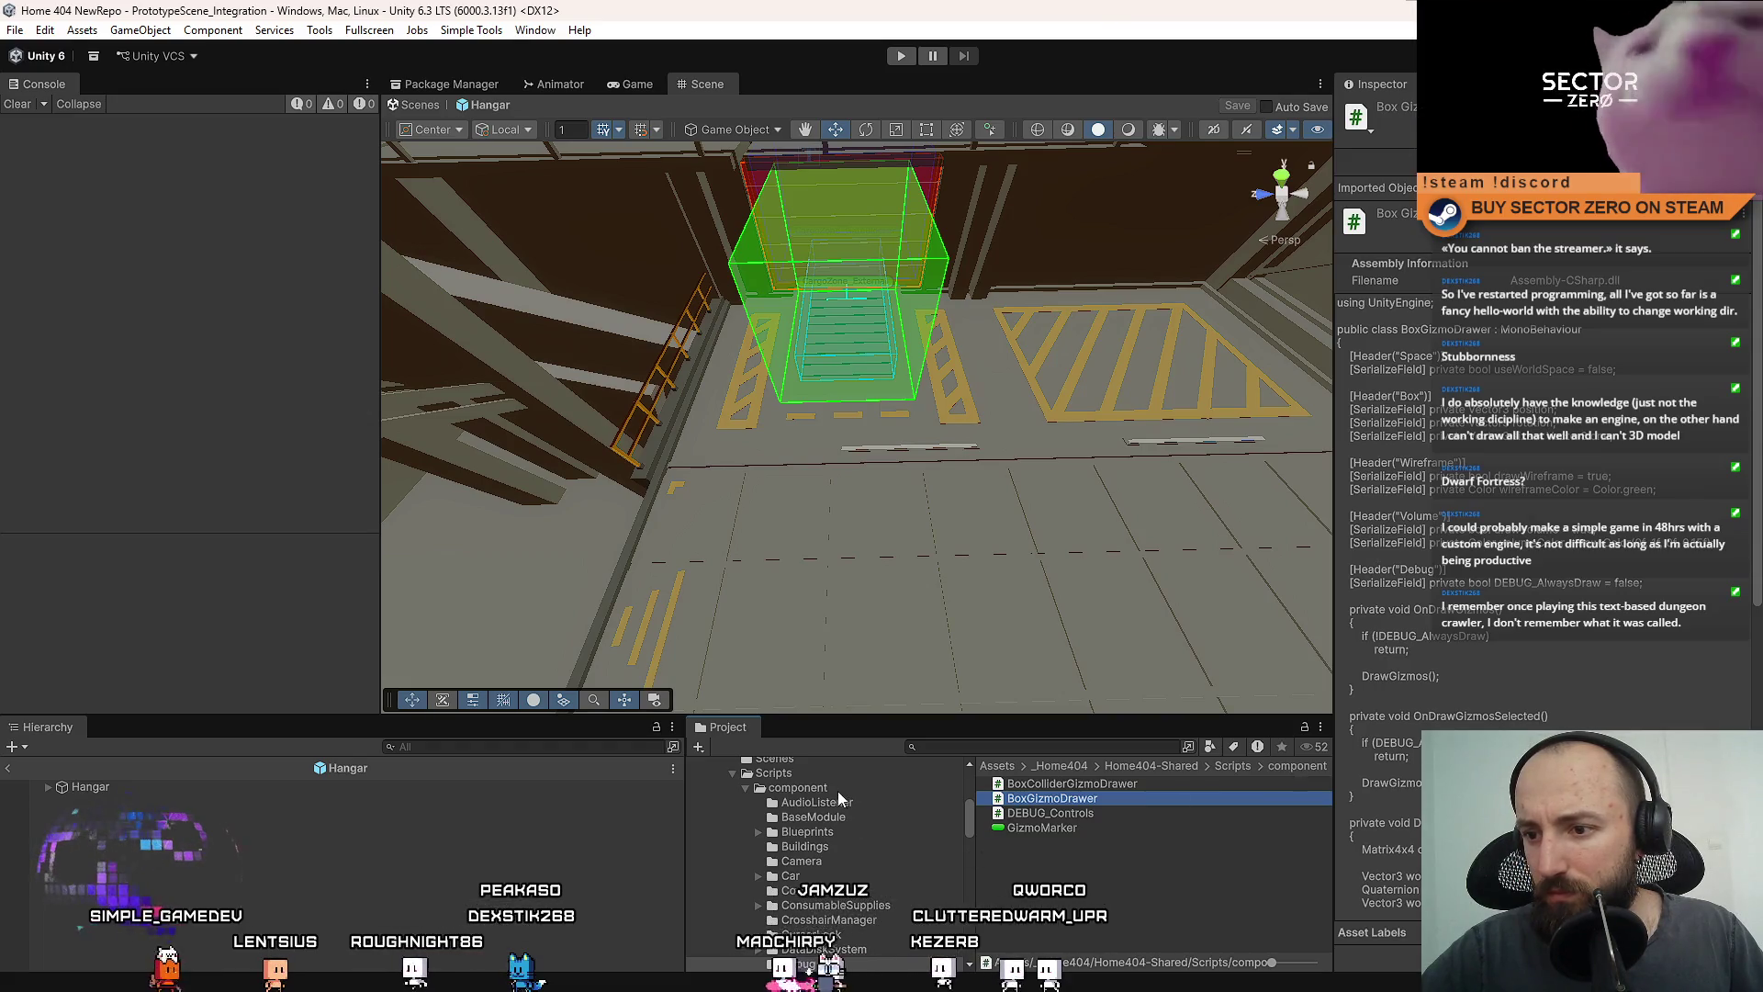
scroll(862, 849, "up", 1)
scroll(891, 871, "down", 3)
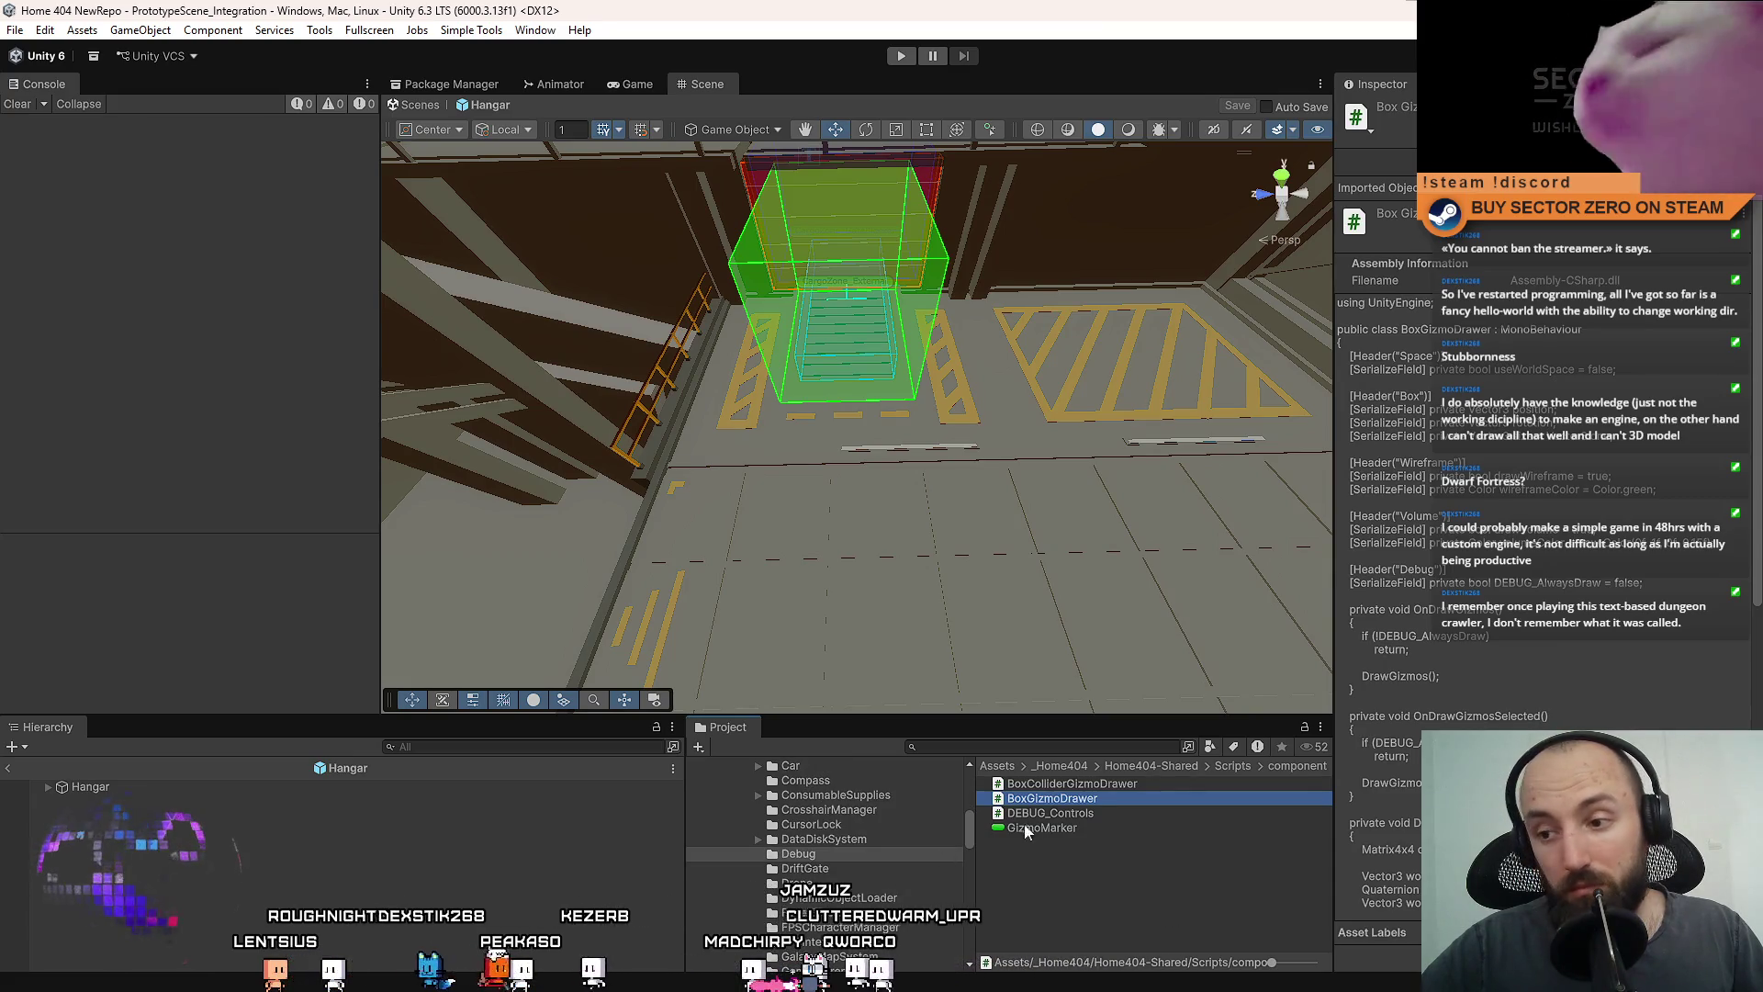
key("alt+Tab")
Review the namespace declaration and save BoxGizmoDrawer.cs.
left_click(541, 614)
left_click(379, 177)
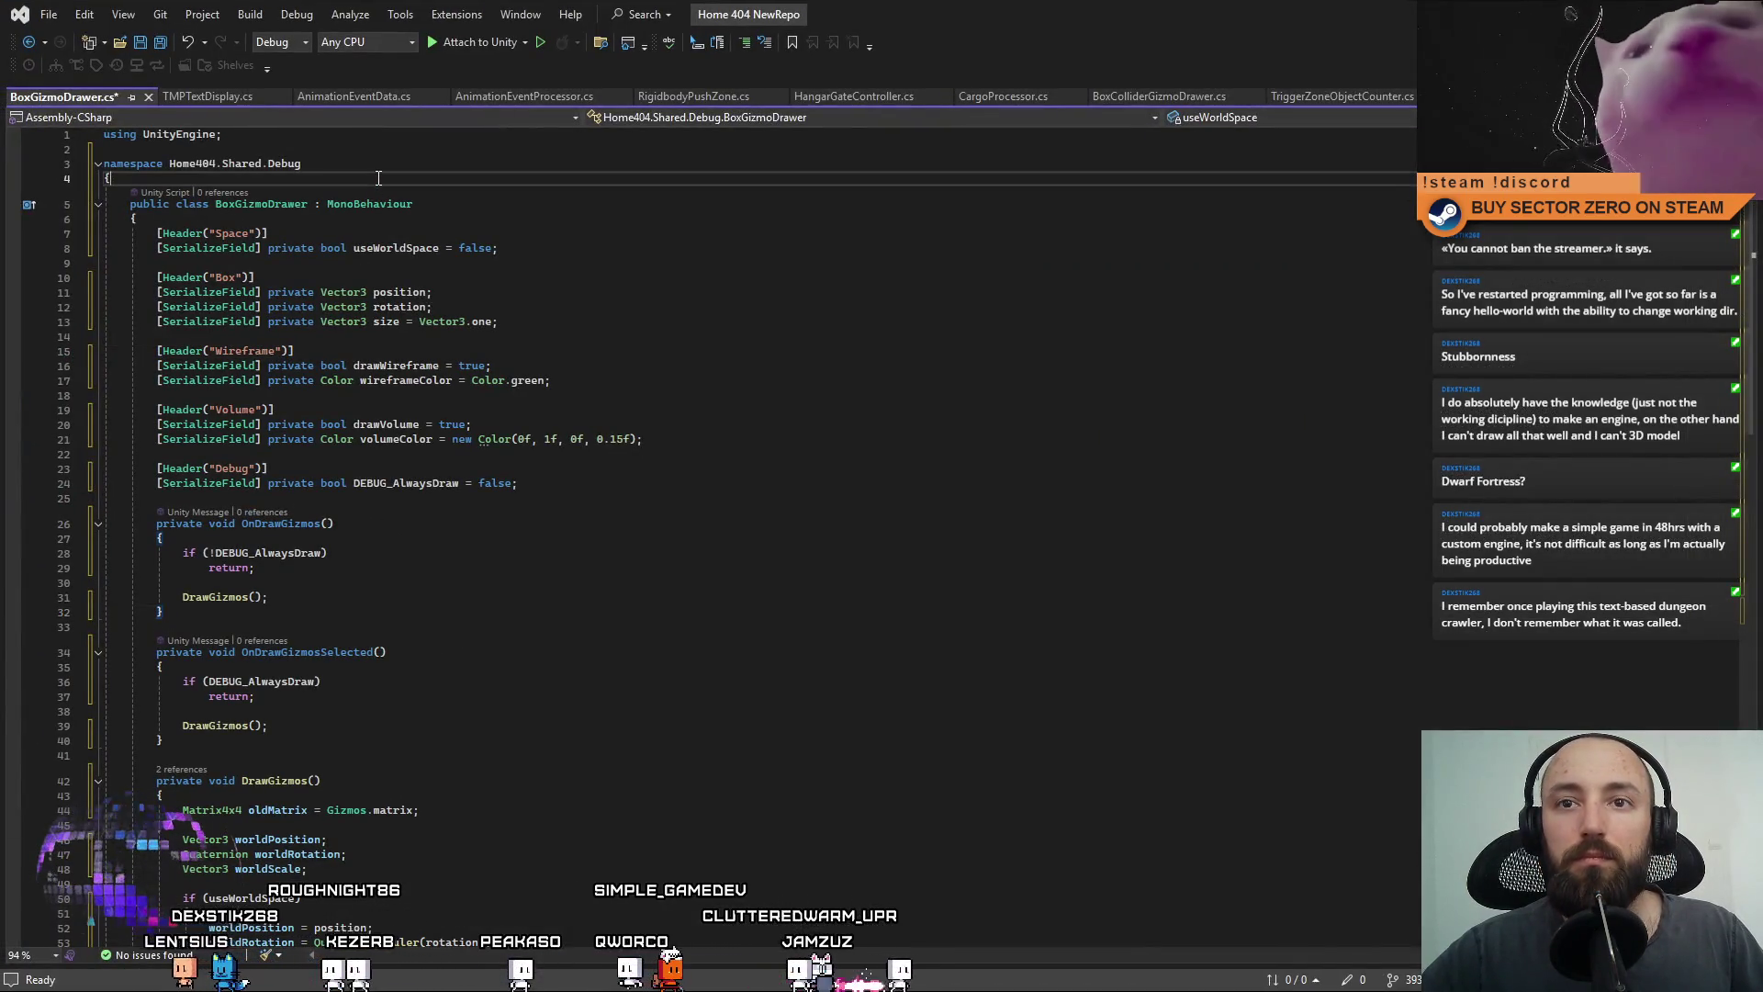
left_click_drag(209, 167, 35, 158)
left_click(747, 351)
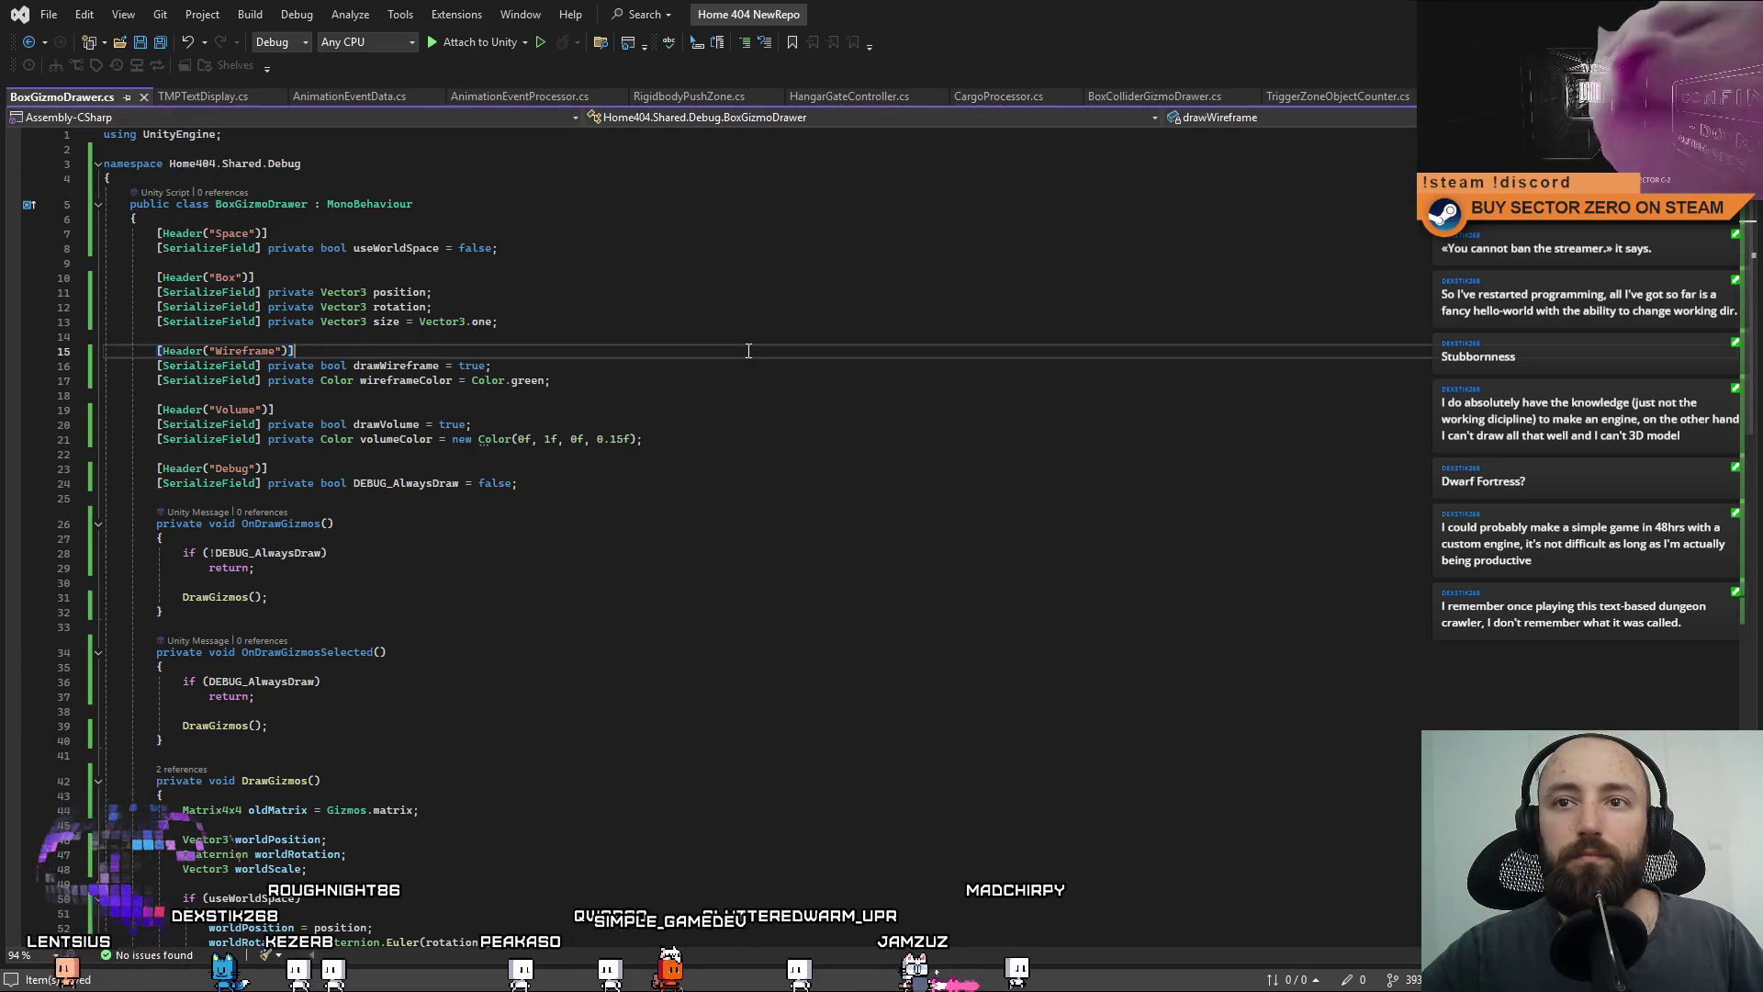
key("Down")
key("Down")
key("Down")
key("ctrl+s")
Select the namespace declaration lines, then the entire script.
left_click_drag(298, 172, 80, 157)
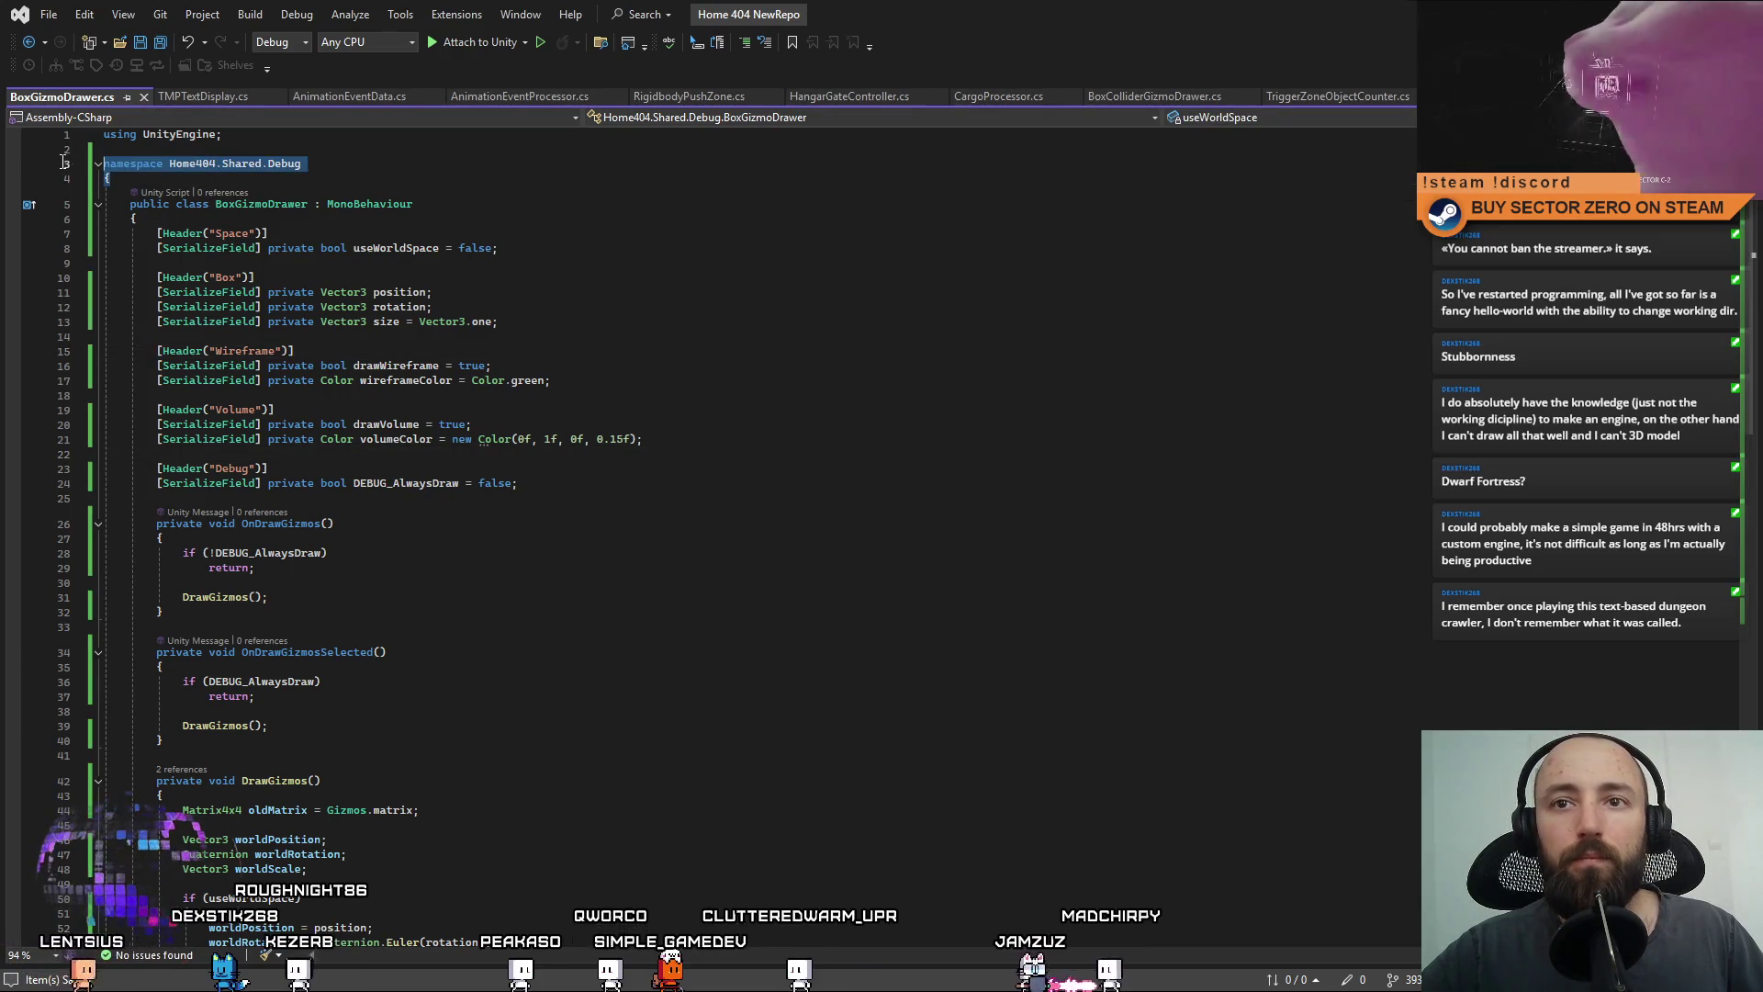
left_click(473, 292)
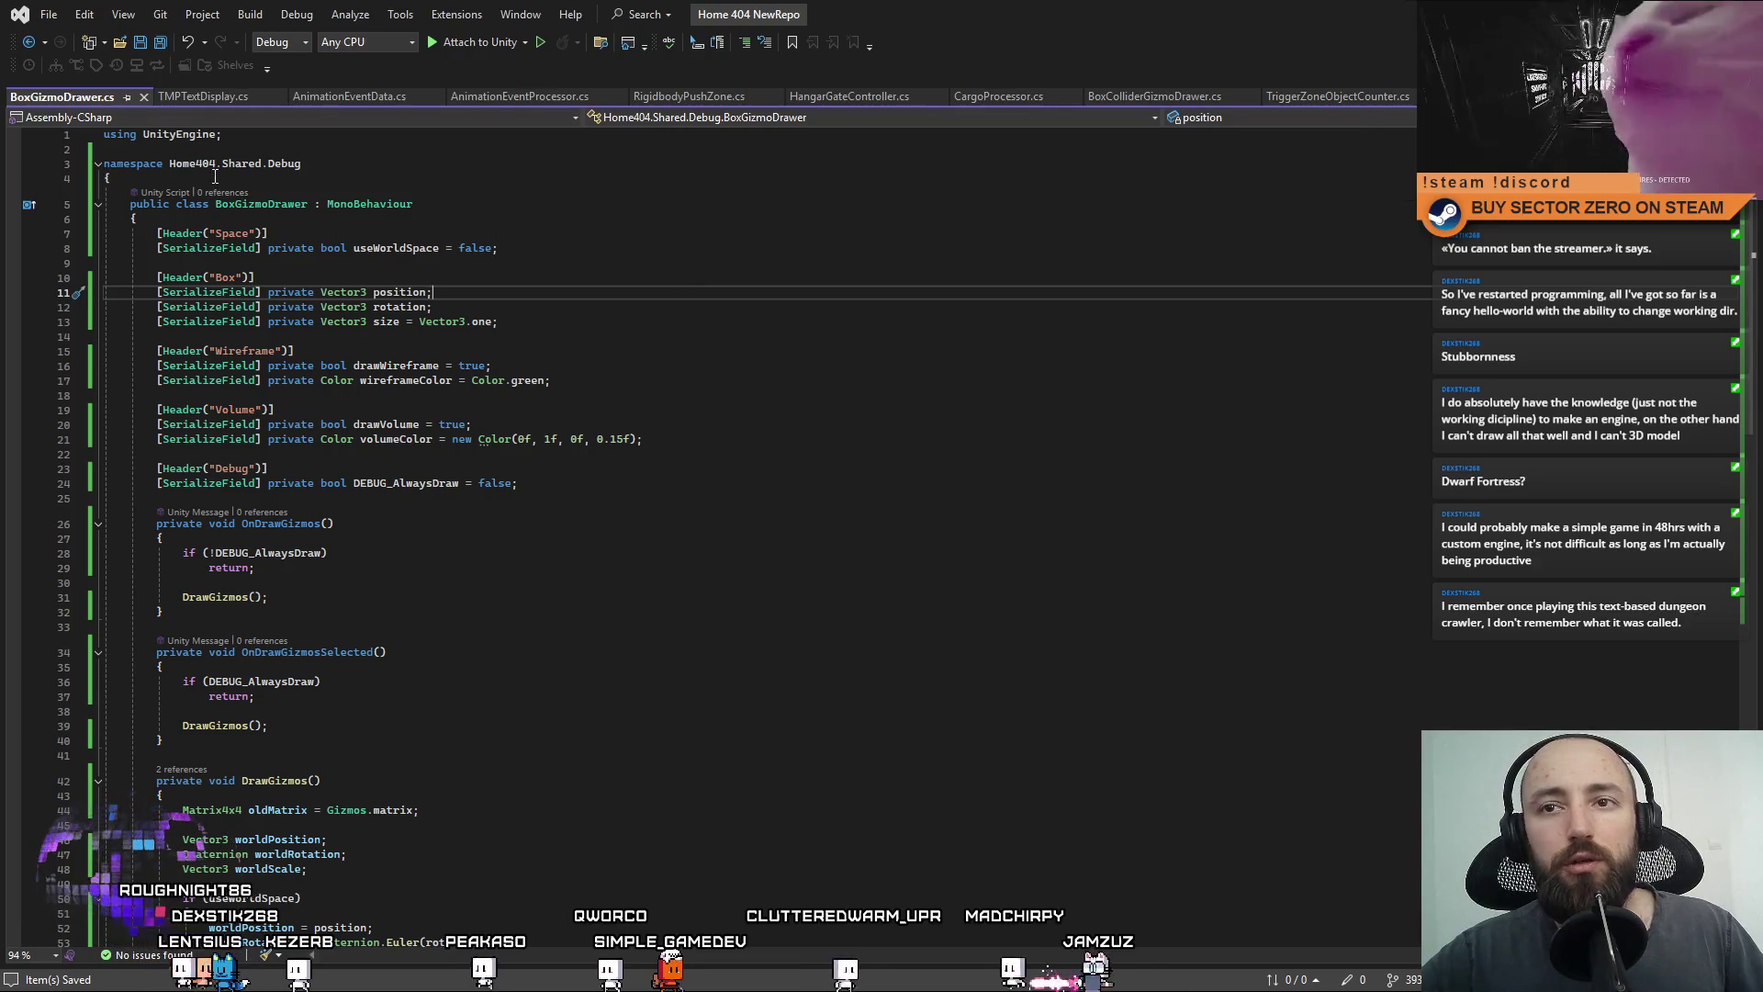
left_click_drag(215, 175, 103, 164)
key("ctrl+shift+End")
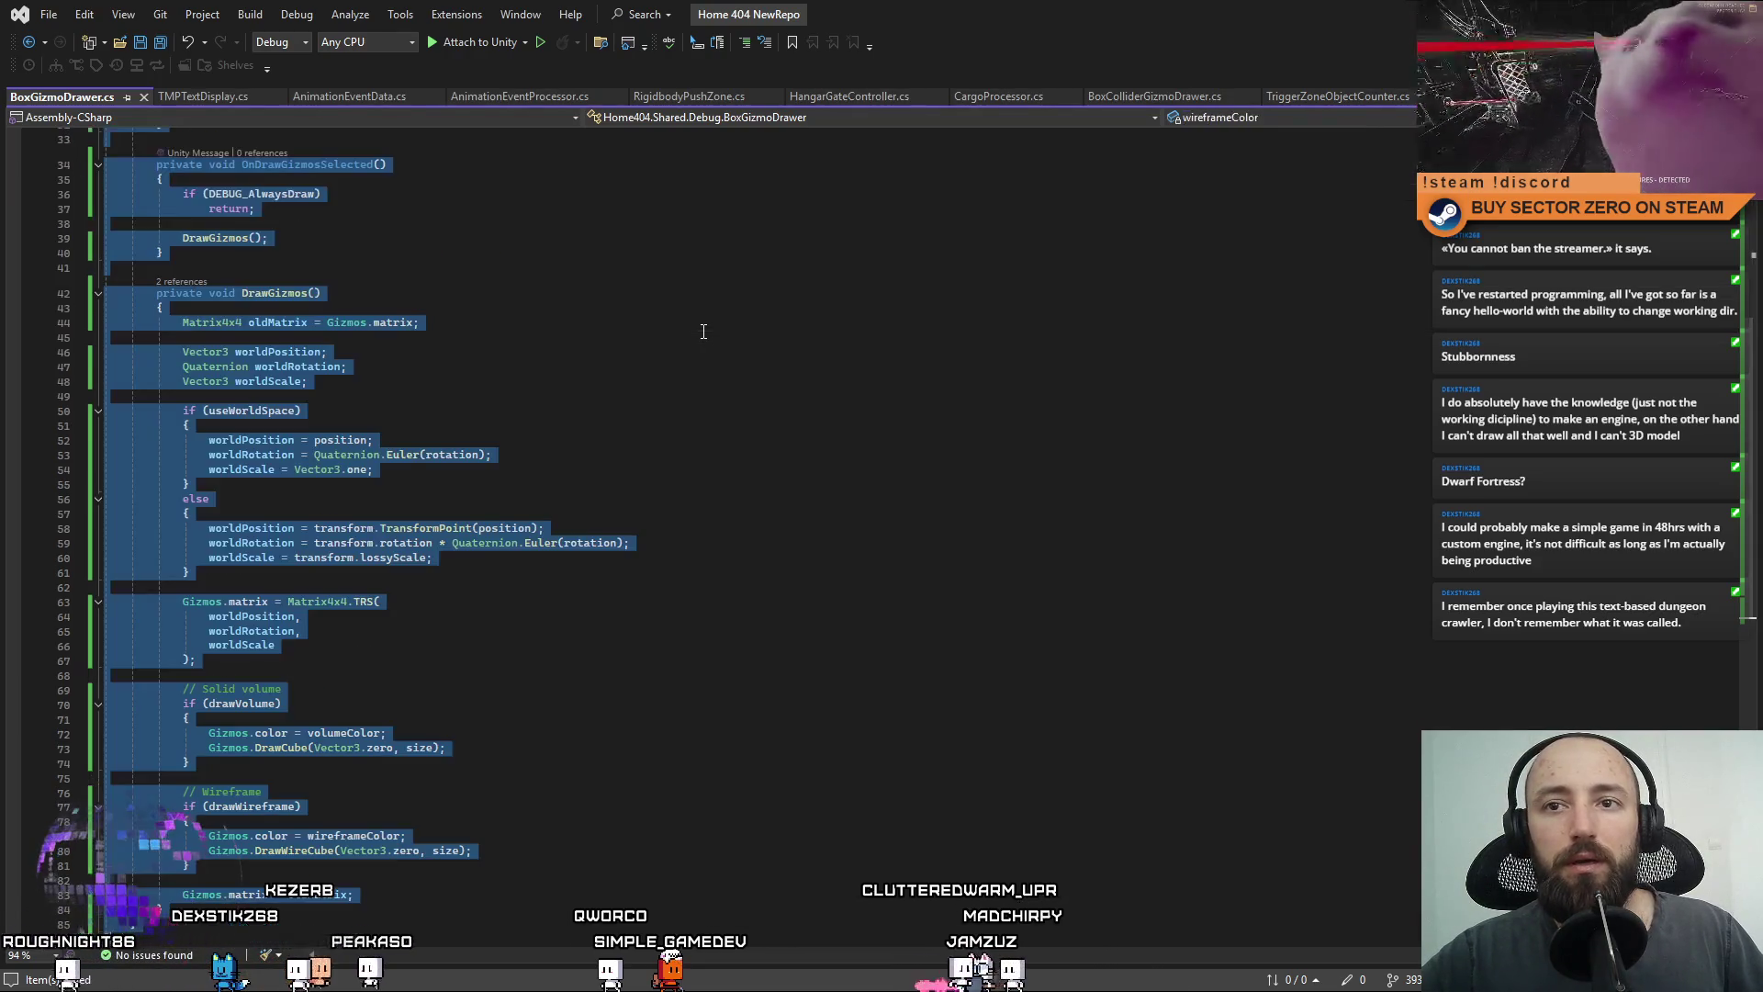
Select the whole BoxGizmoDrawer script to replace it with the version that has summary comments.
scroll(482, 584, "down", 9)
left_click(536, 615)
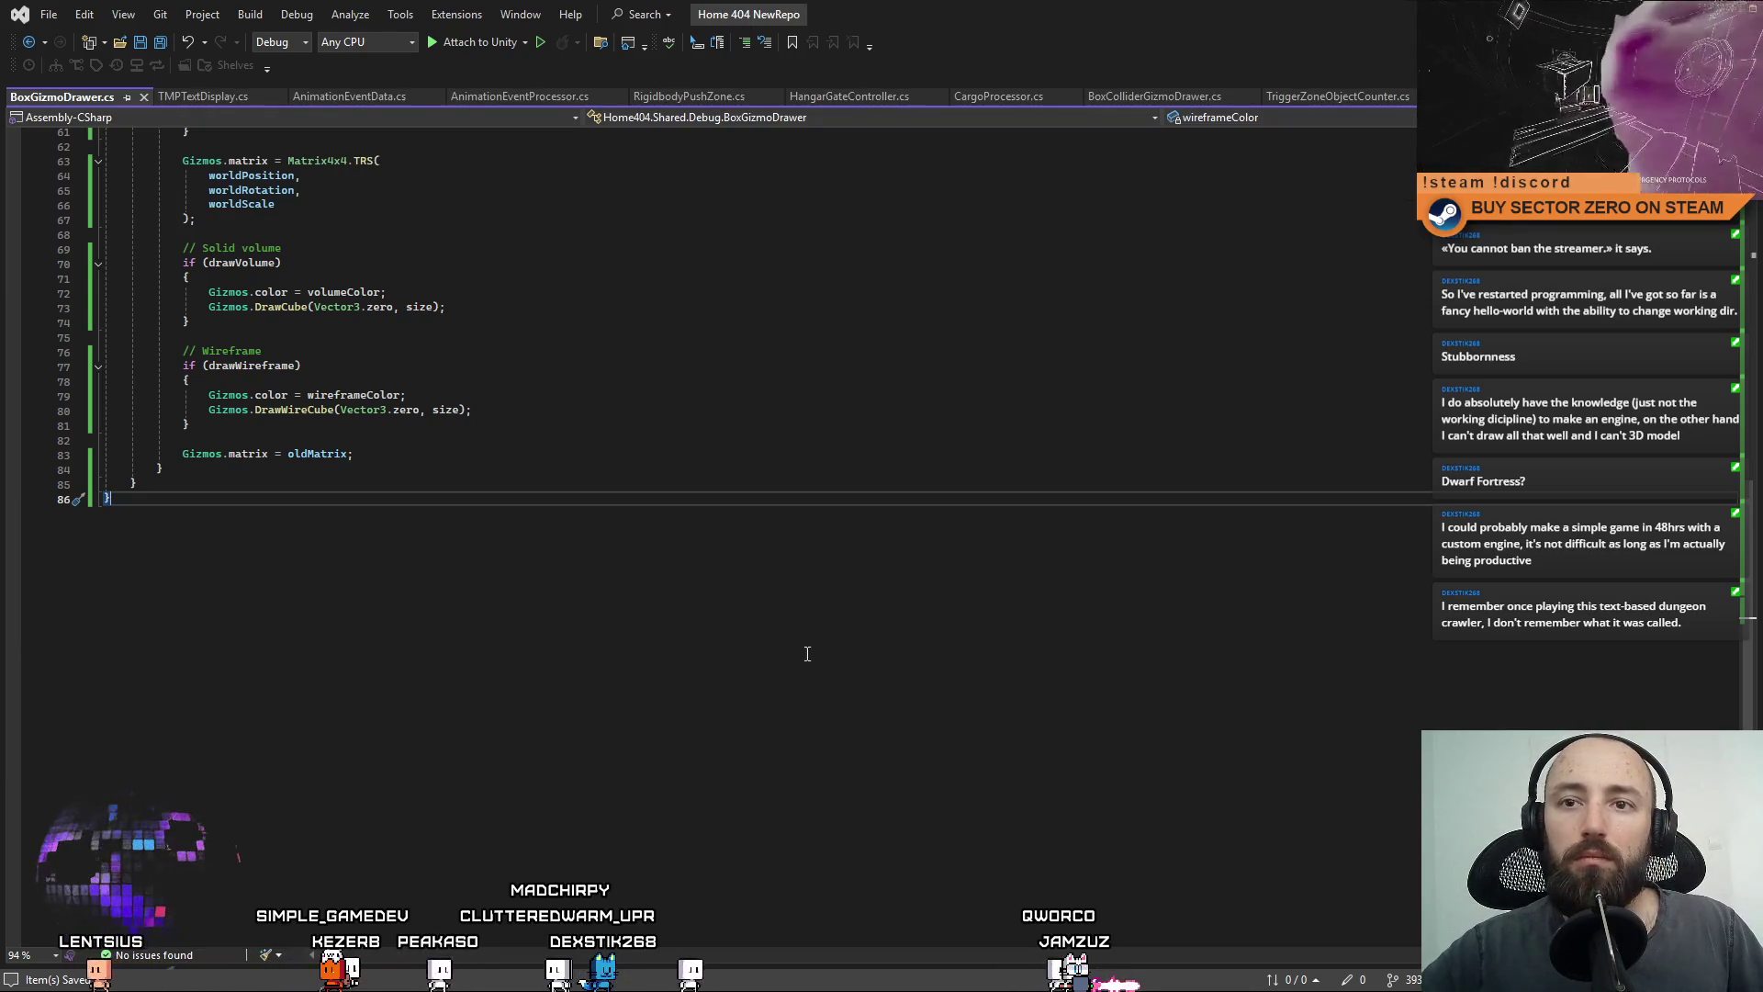
key("ctrl+a")
scroll(795, 715, "up", 5)
left_click(854, 468)
scroll(799, 514, "up", 6)
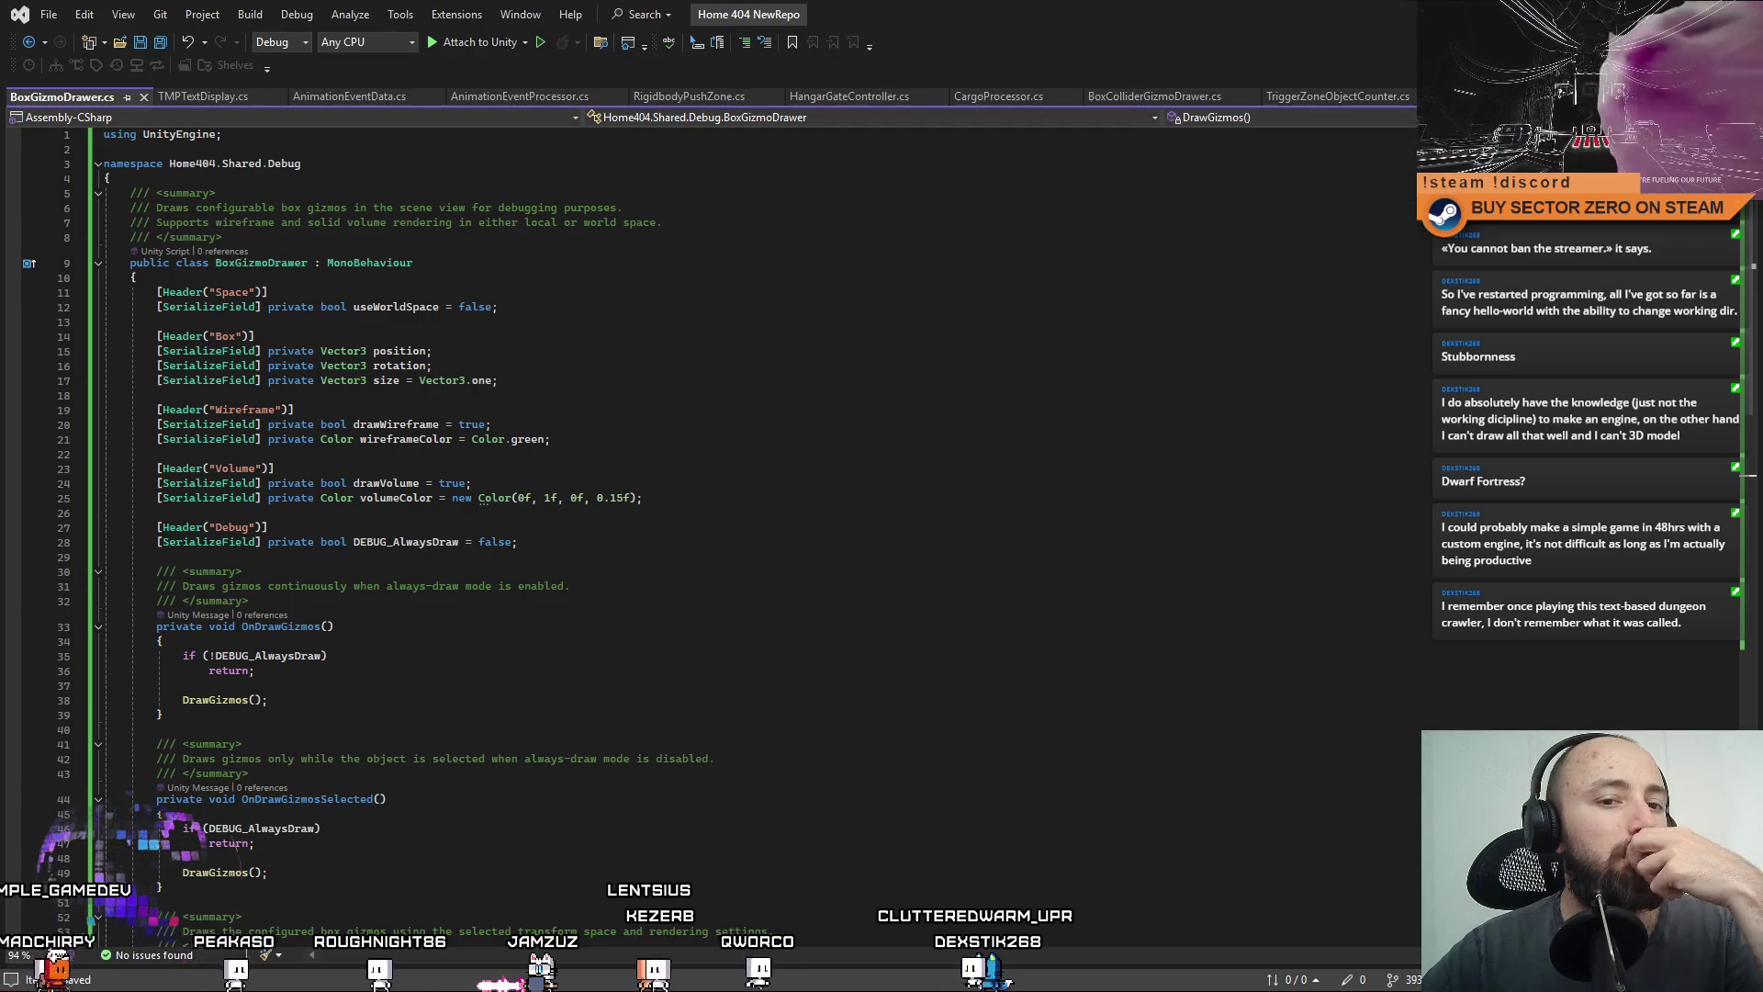
Review the field declarations and the DEBUG_AlwaysDraw line, then recompile in Unity.
left_click(597, 454)
left_click(580, 553)
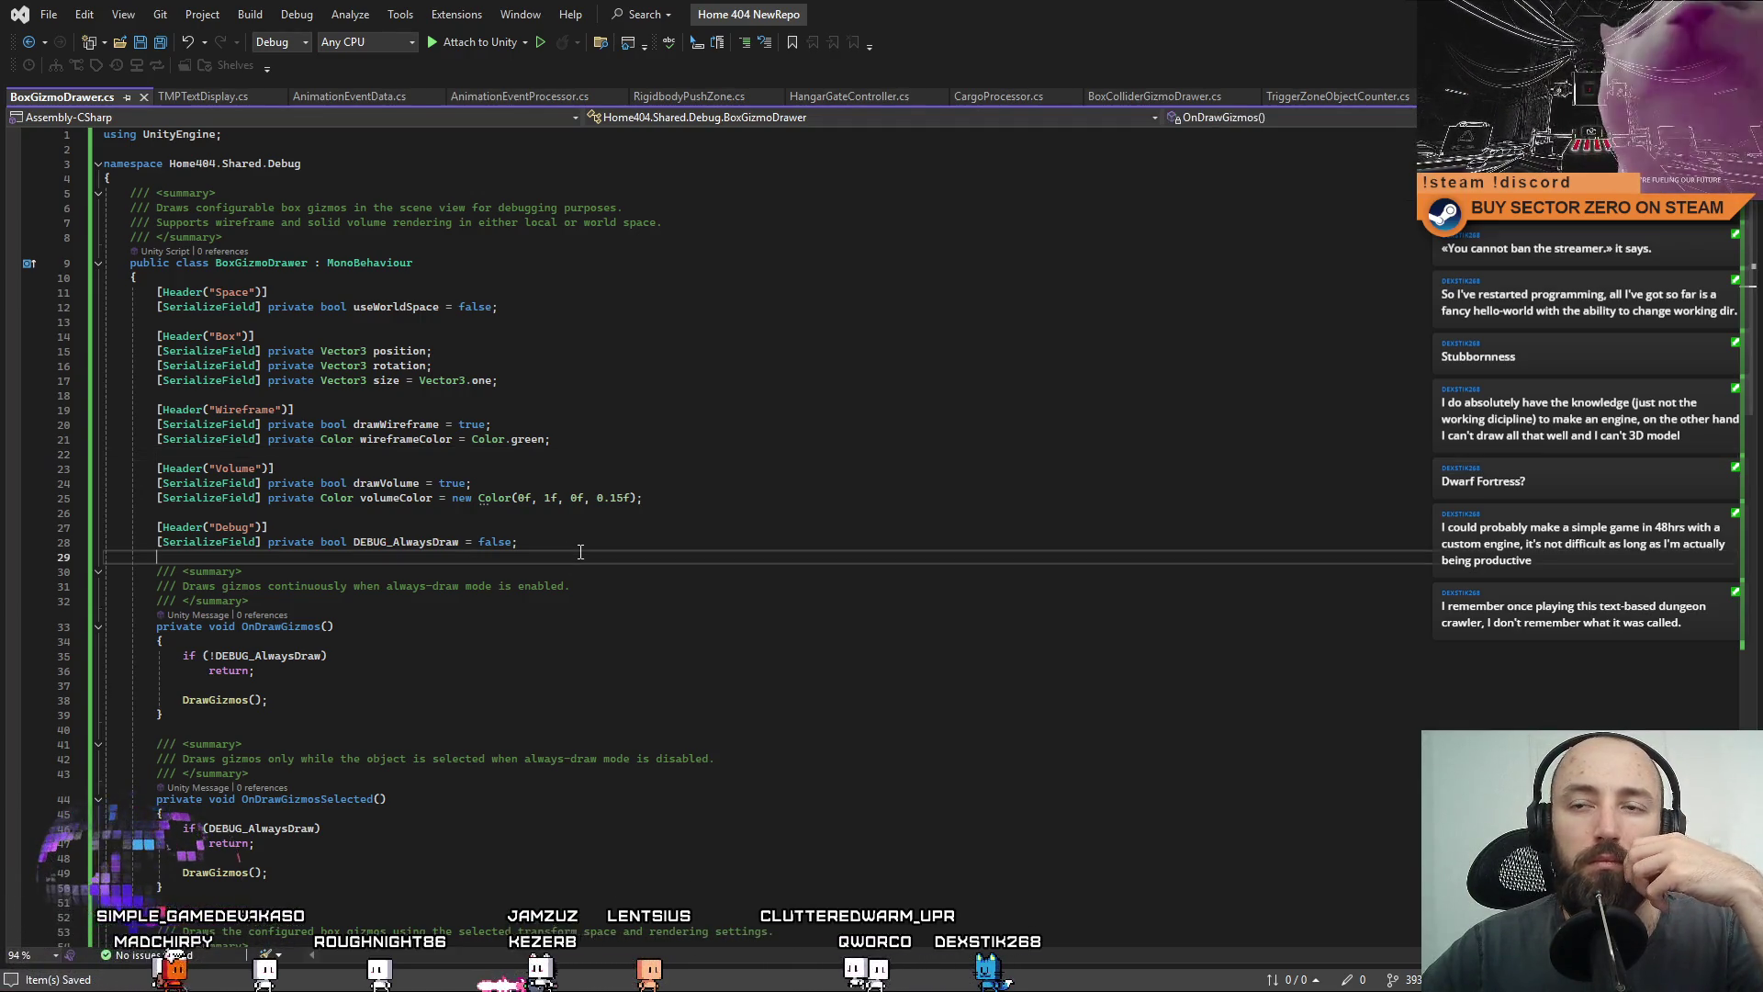
left_click(643, 454)
left_click(662, 557)
left_click(726, 472)
left_click(705, 543)
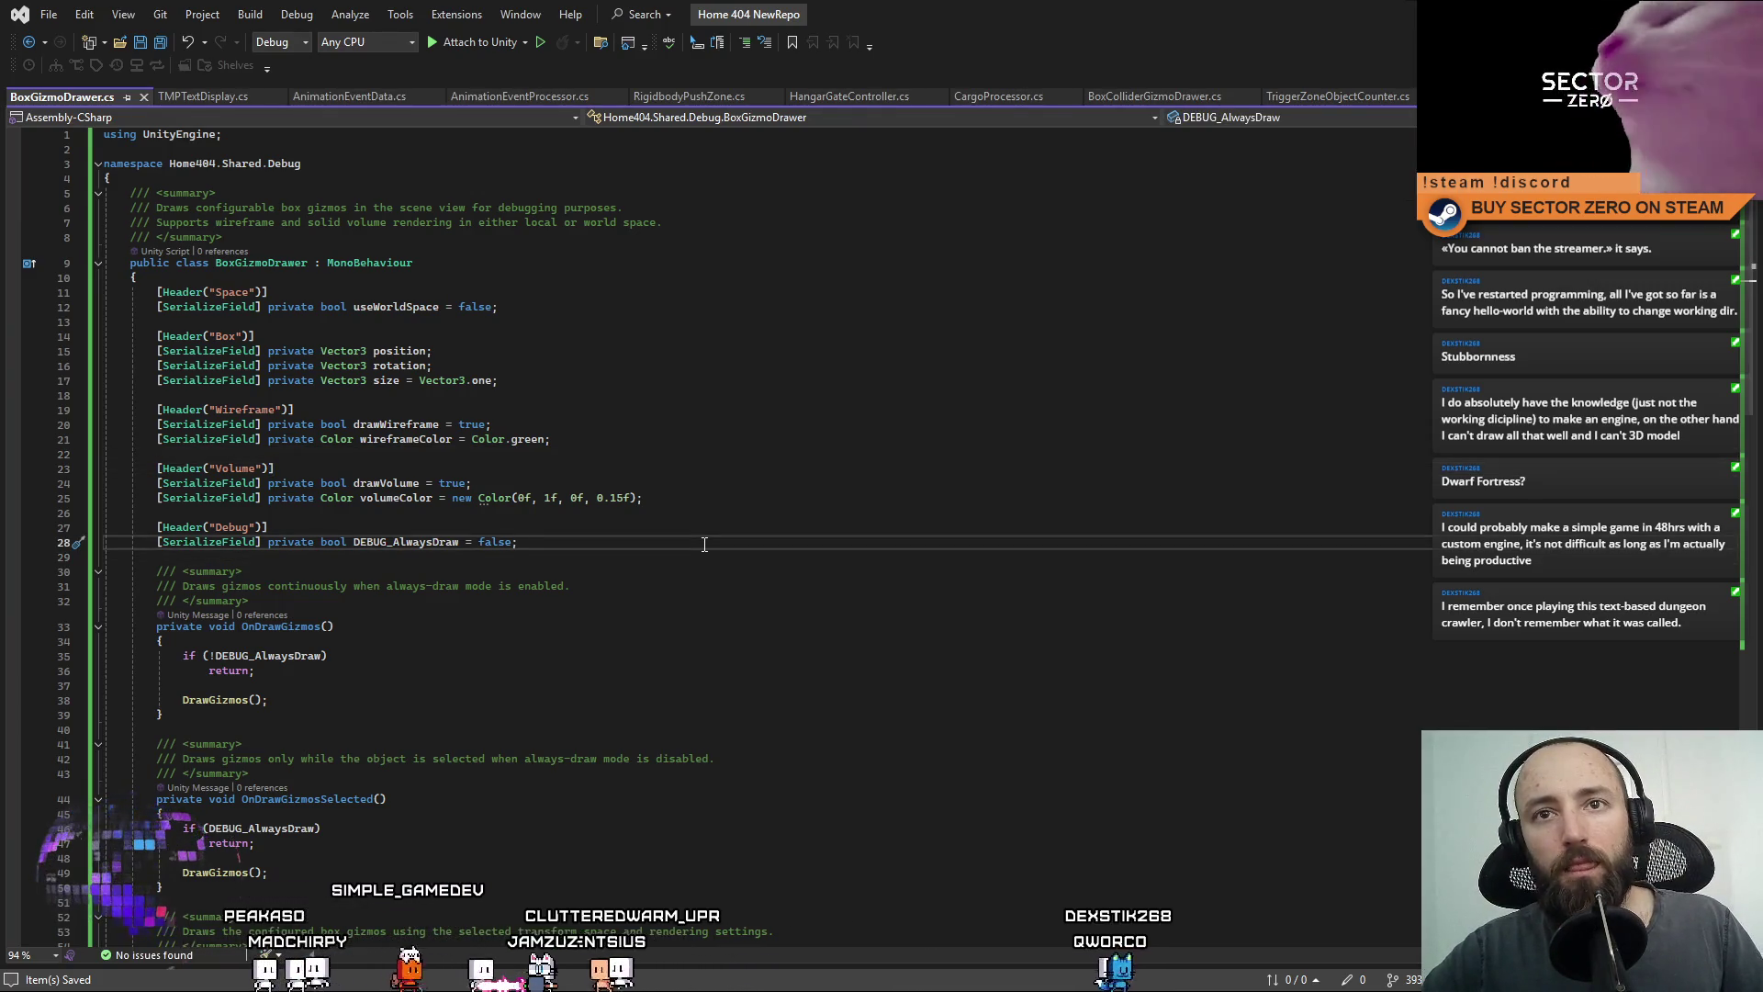
key("alt+Tab")
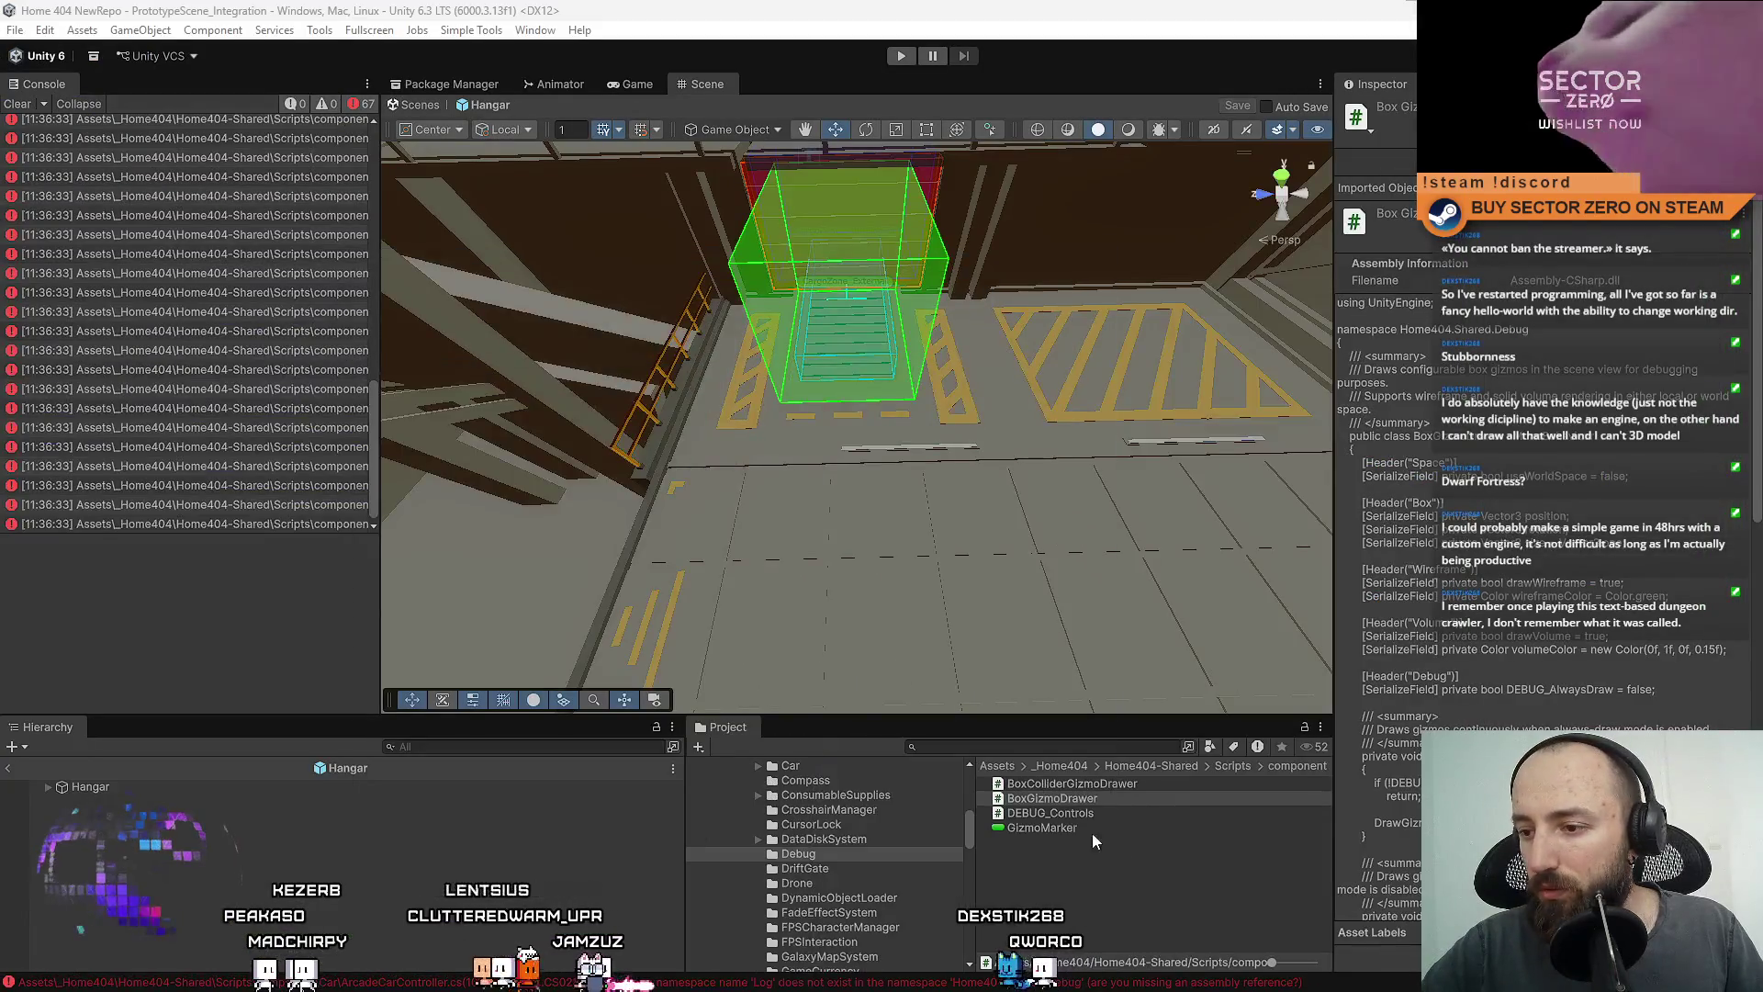
Open BoxColliderGizmoDrawer in the code editor and look over its DrawGizmos code.
left_click(1149, 784)
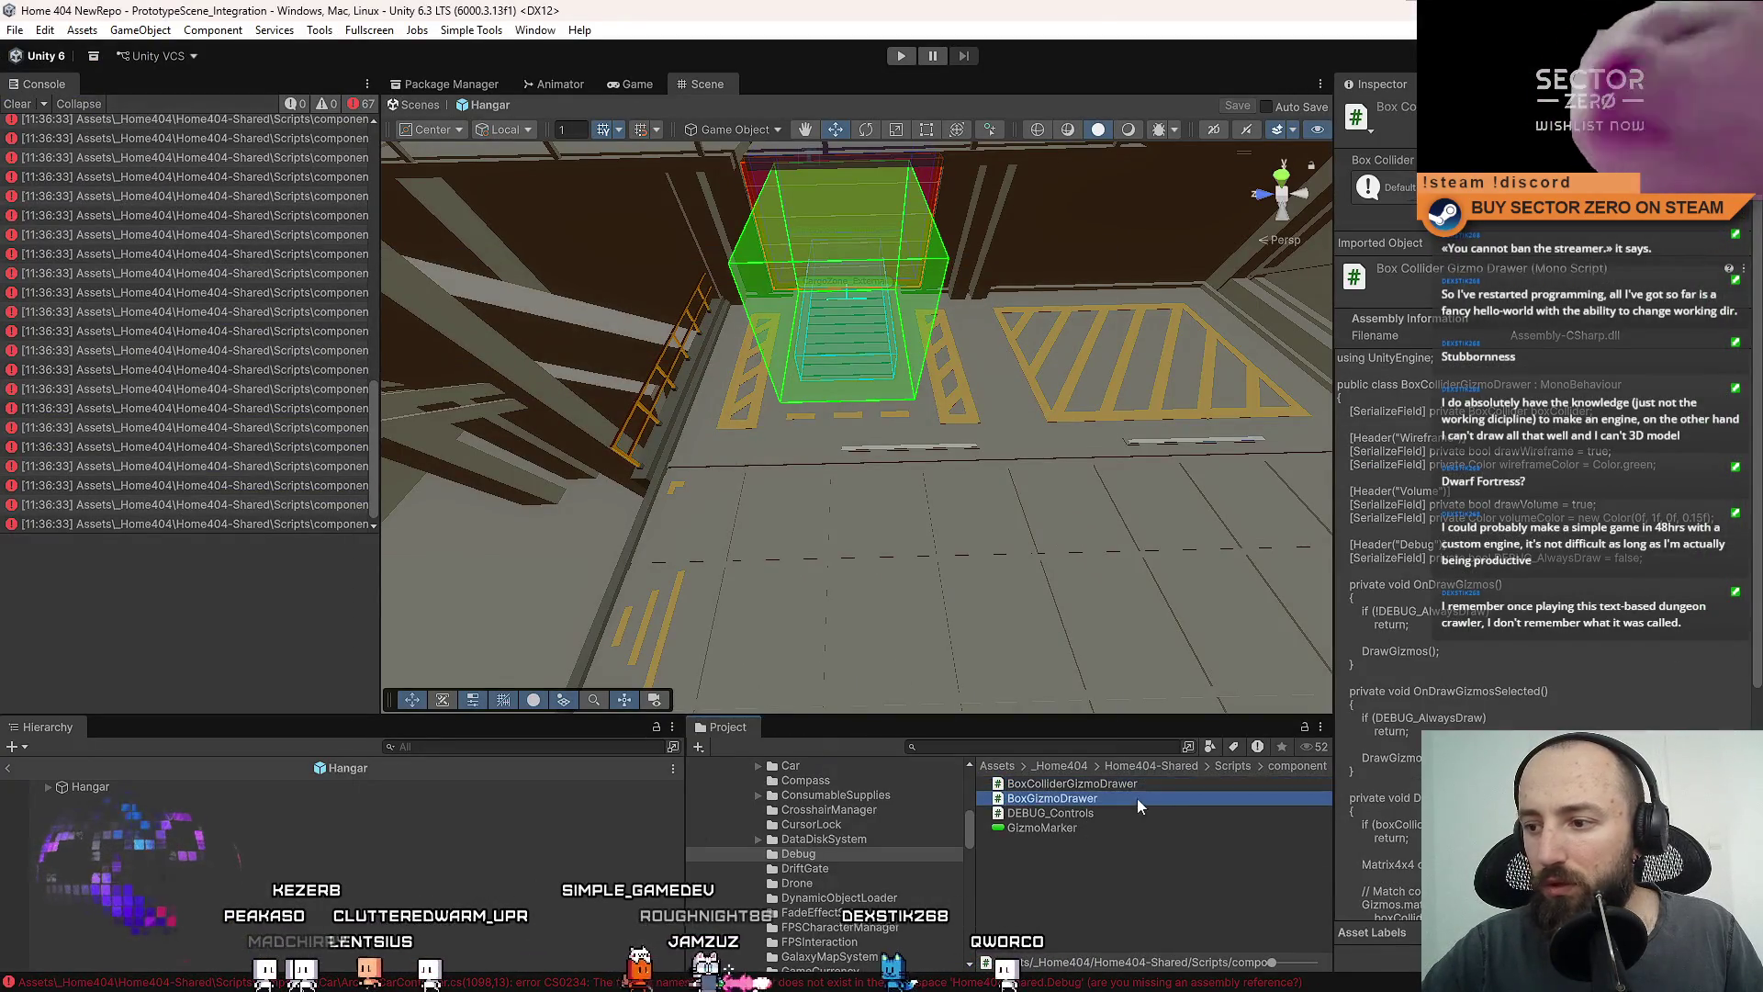
double_click(1150, 784)
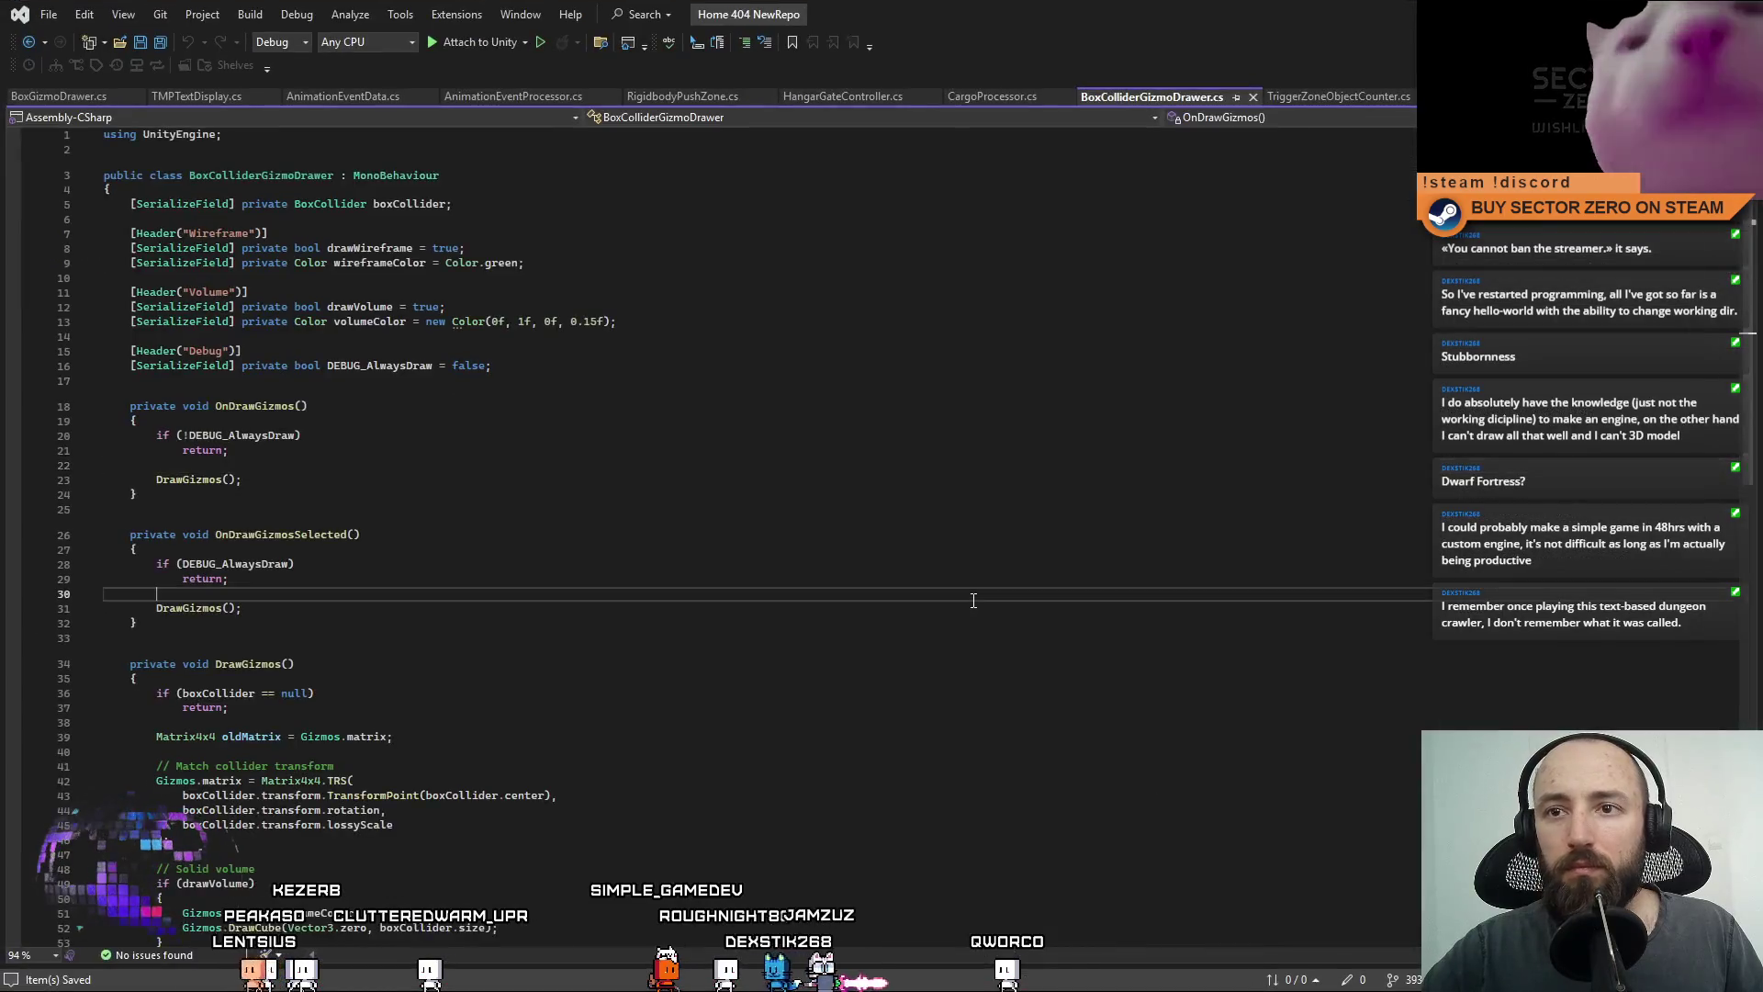
key("ctrl+a")
left_click(989, 594)
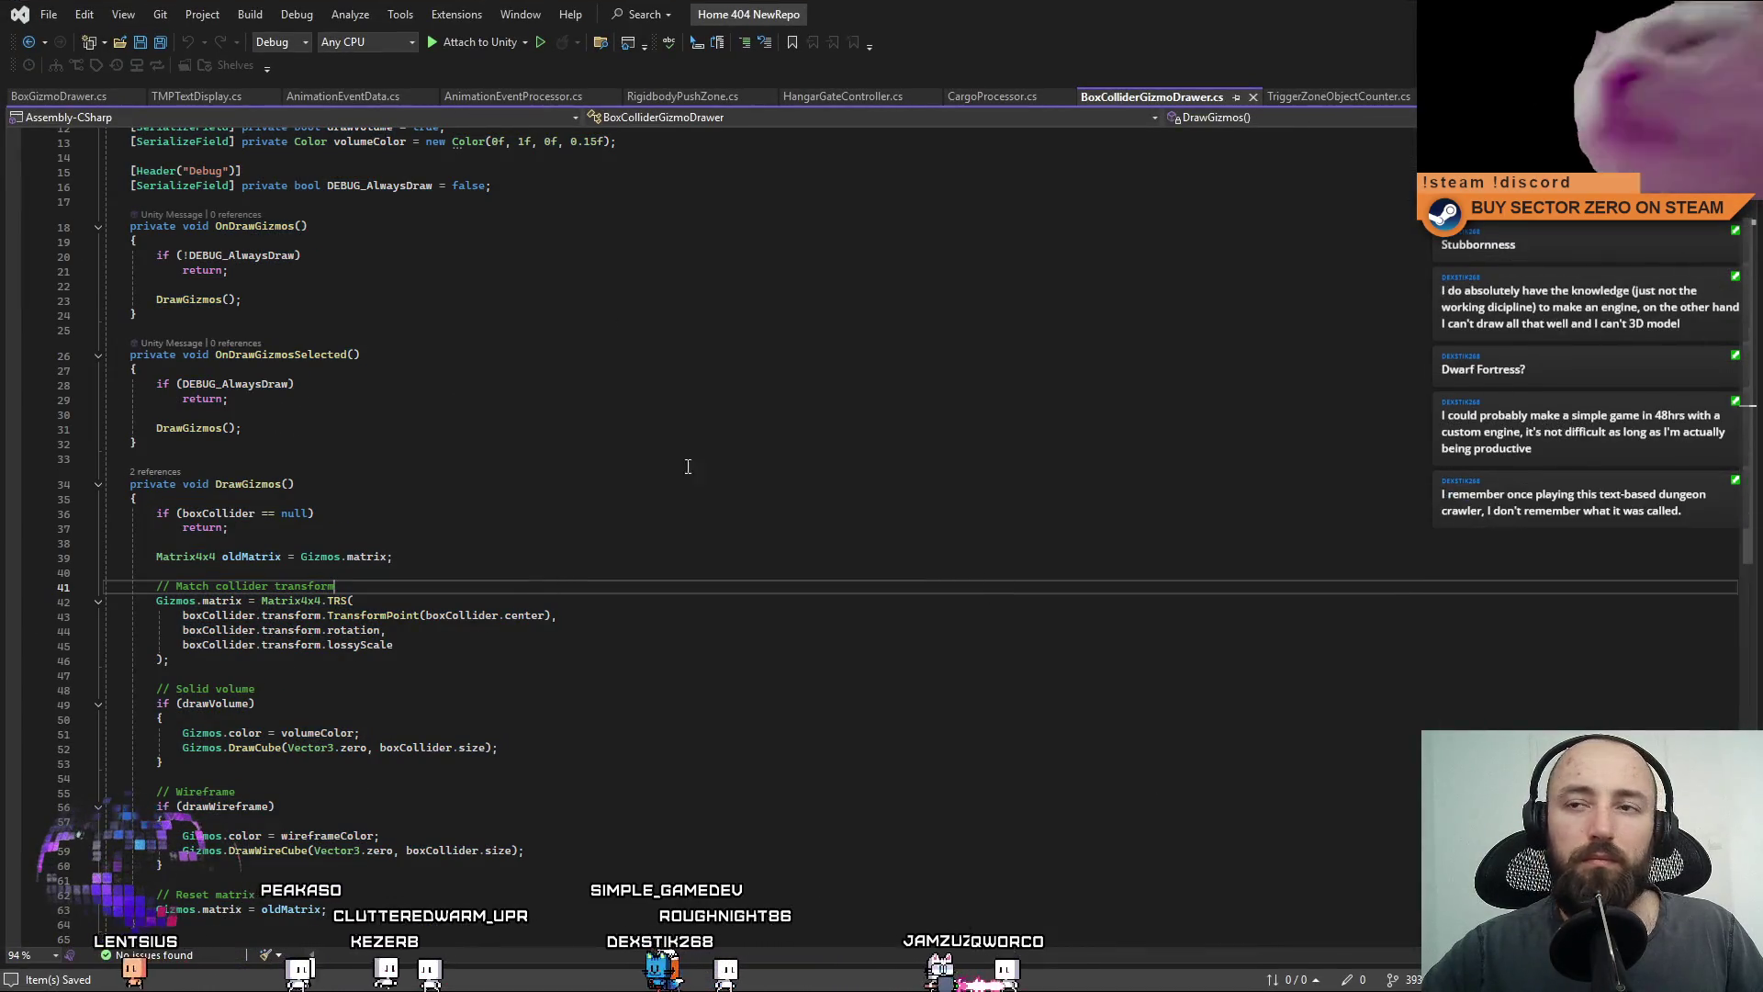
Read the UpgradeSystem, ToolsSystem and BaseModuleProximityEventTrigger compile errors in Unity's console.
key("alt+Tab")
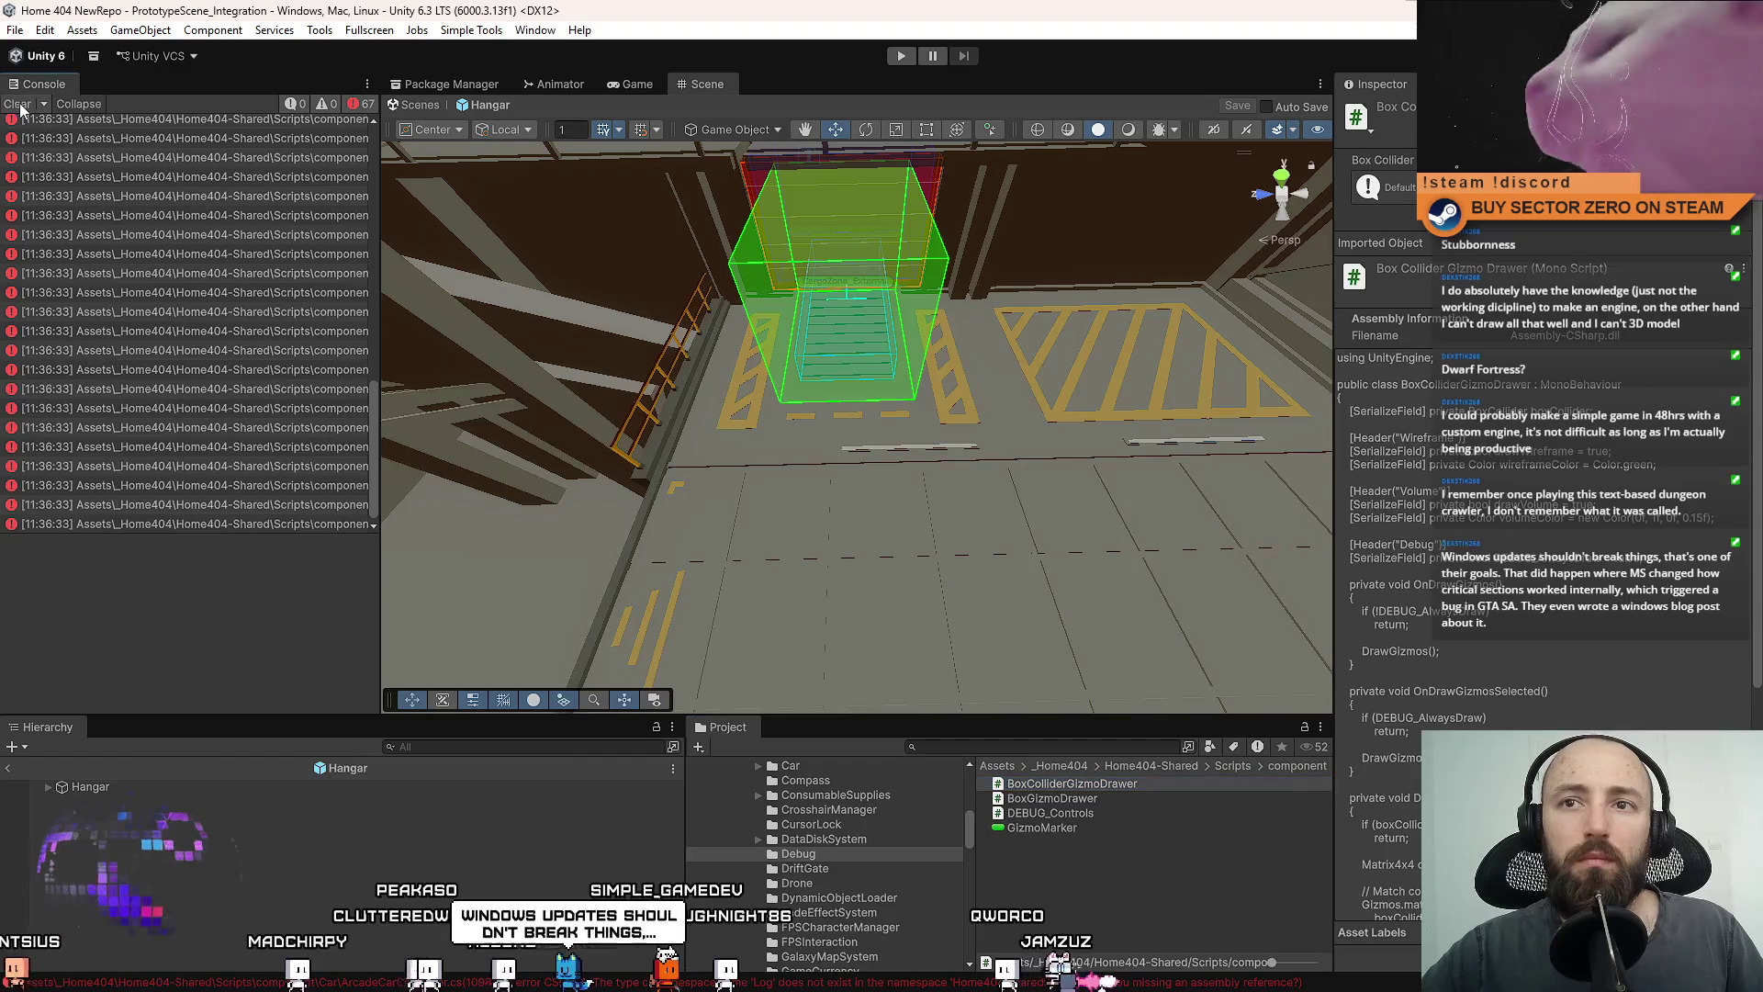
left_click(263, 176)
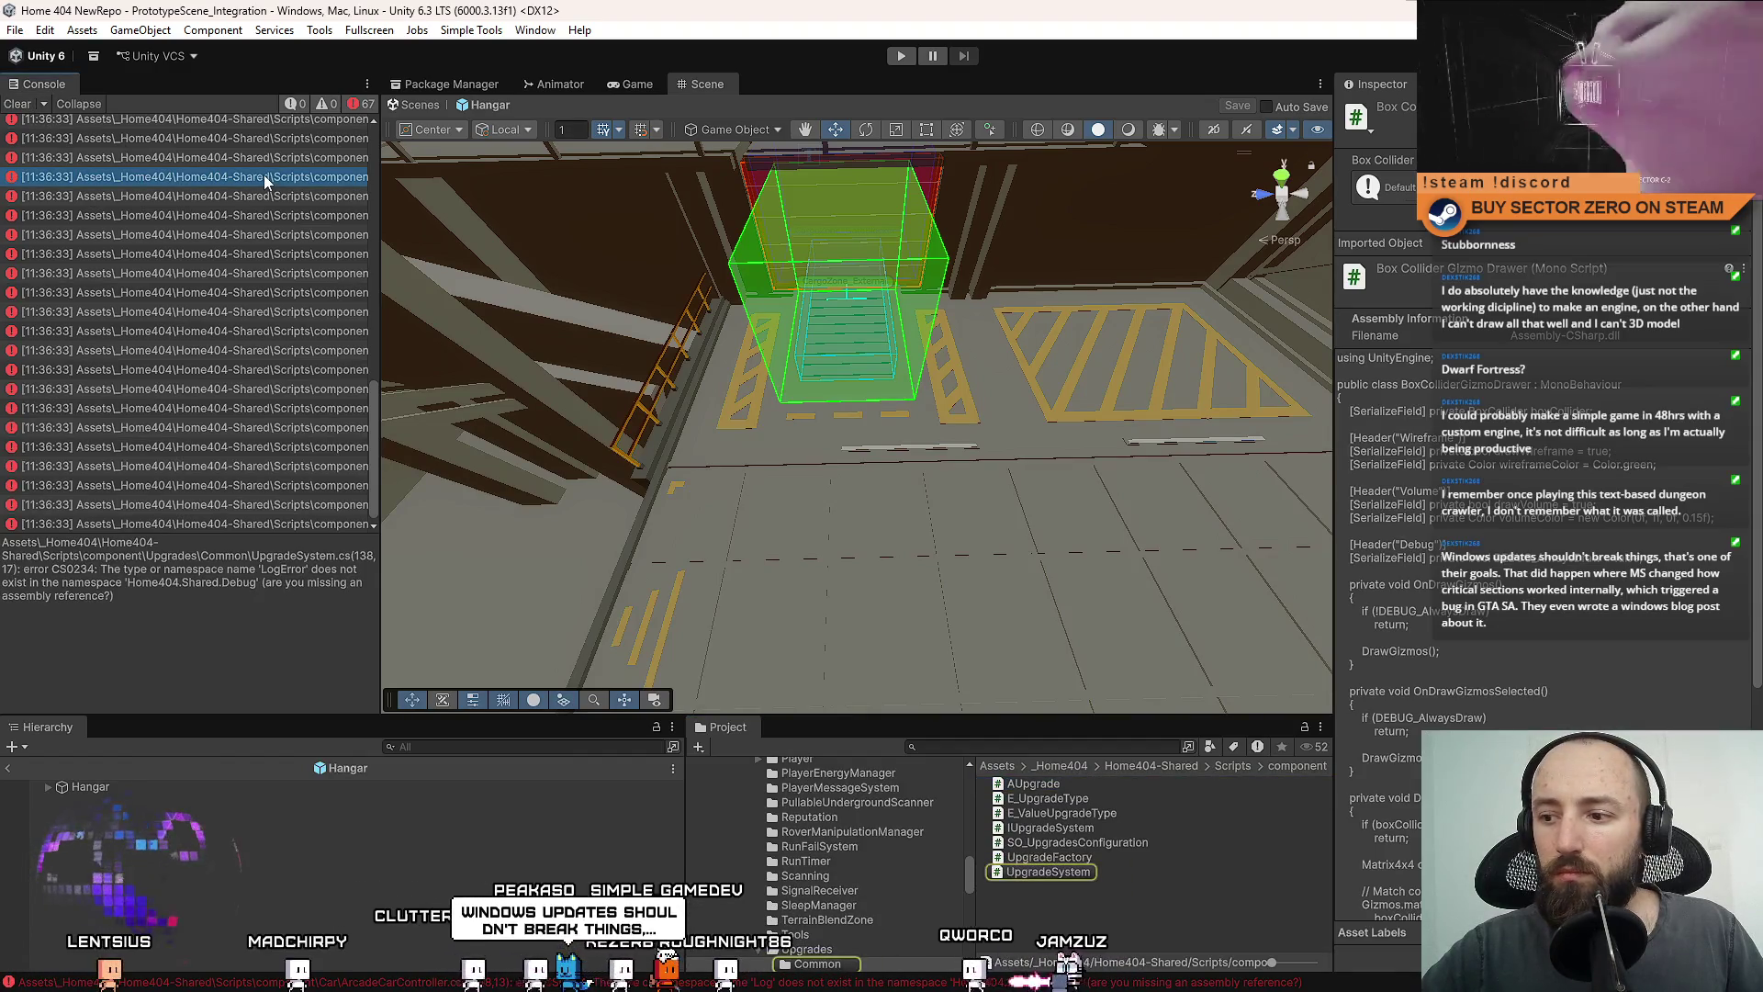
left_click(257, 255)
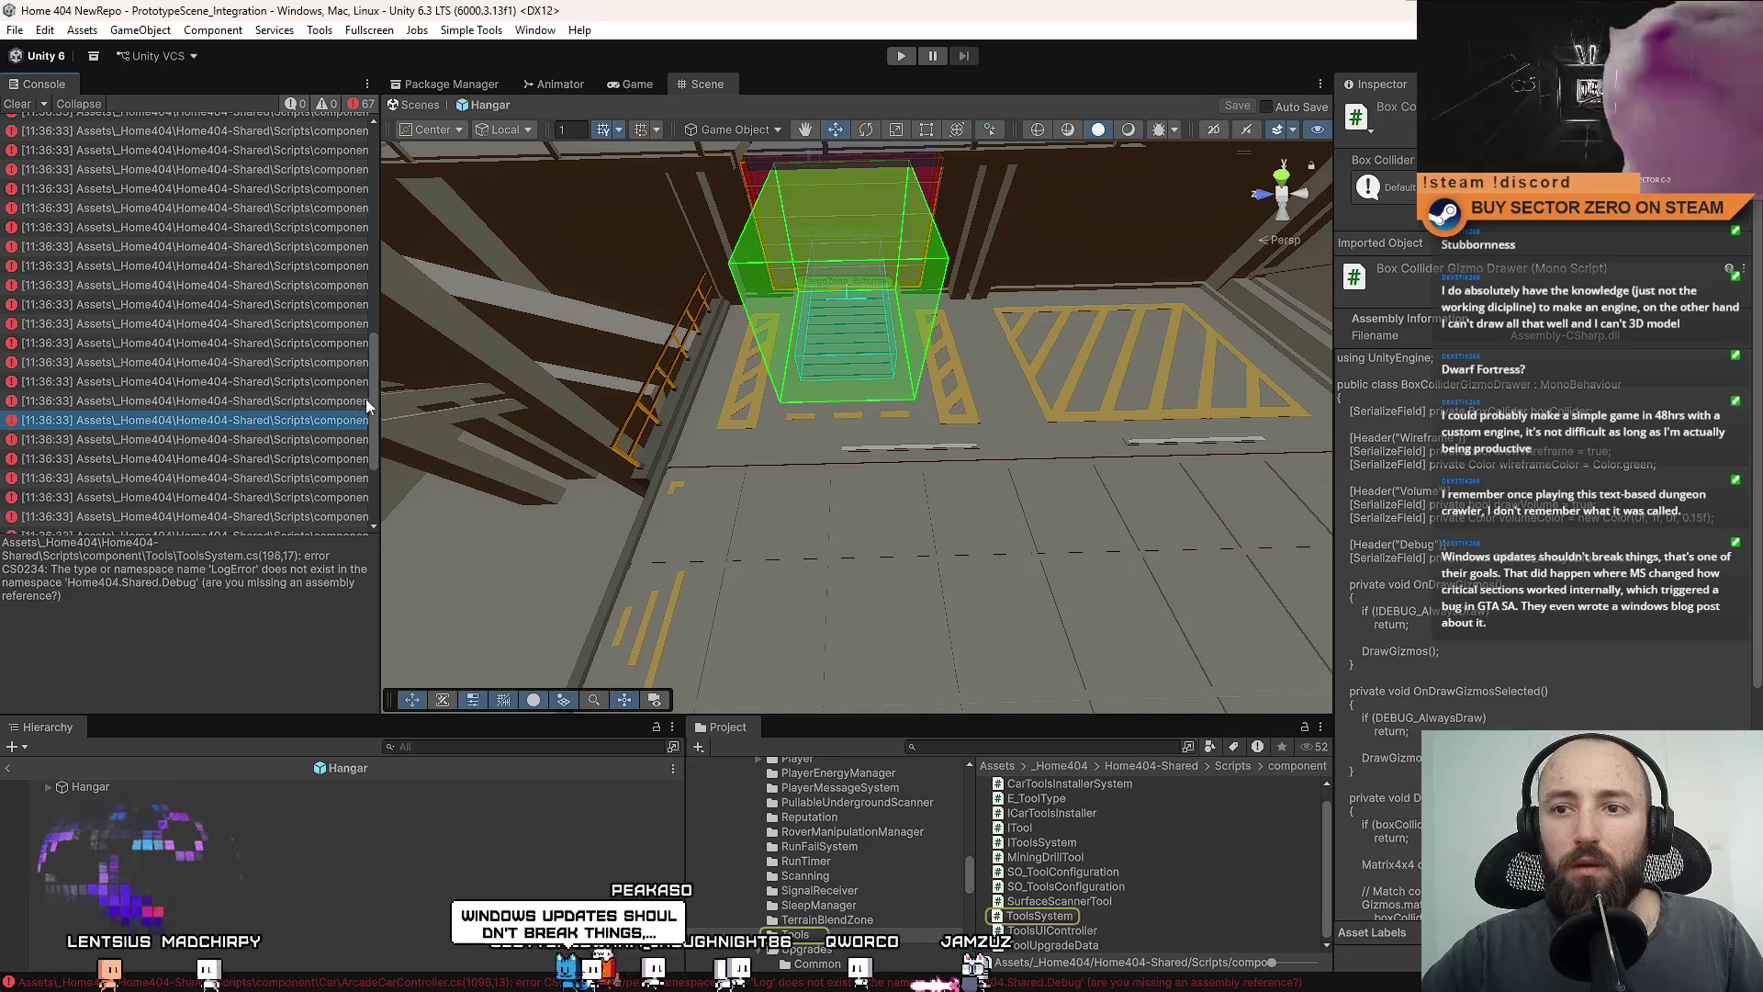
left_click_drag(366, 400, 397, 165)
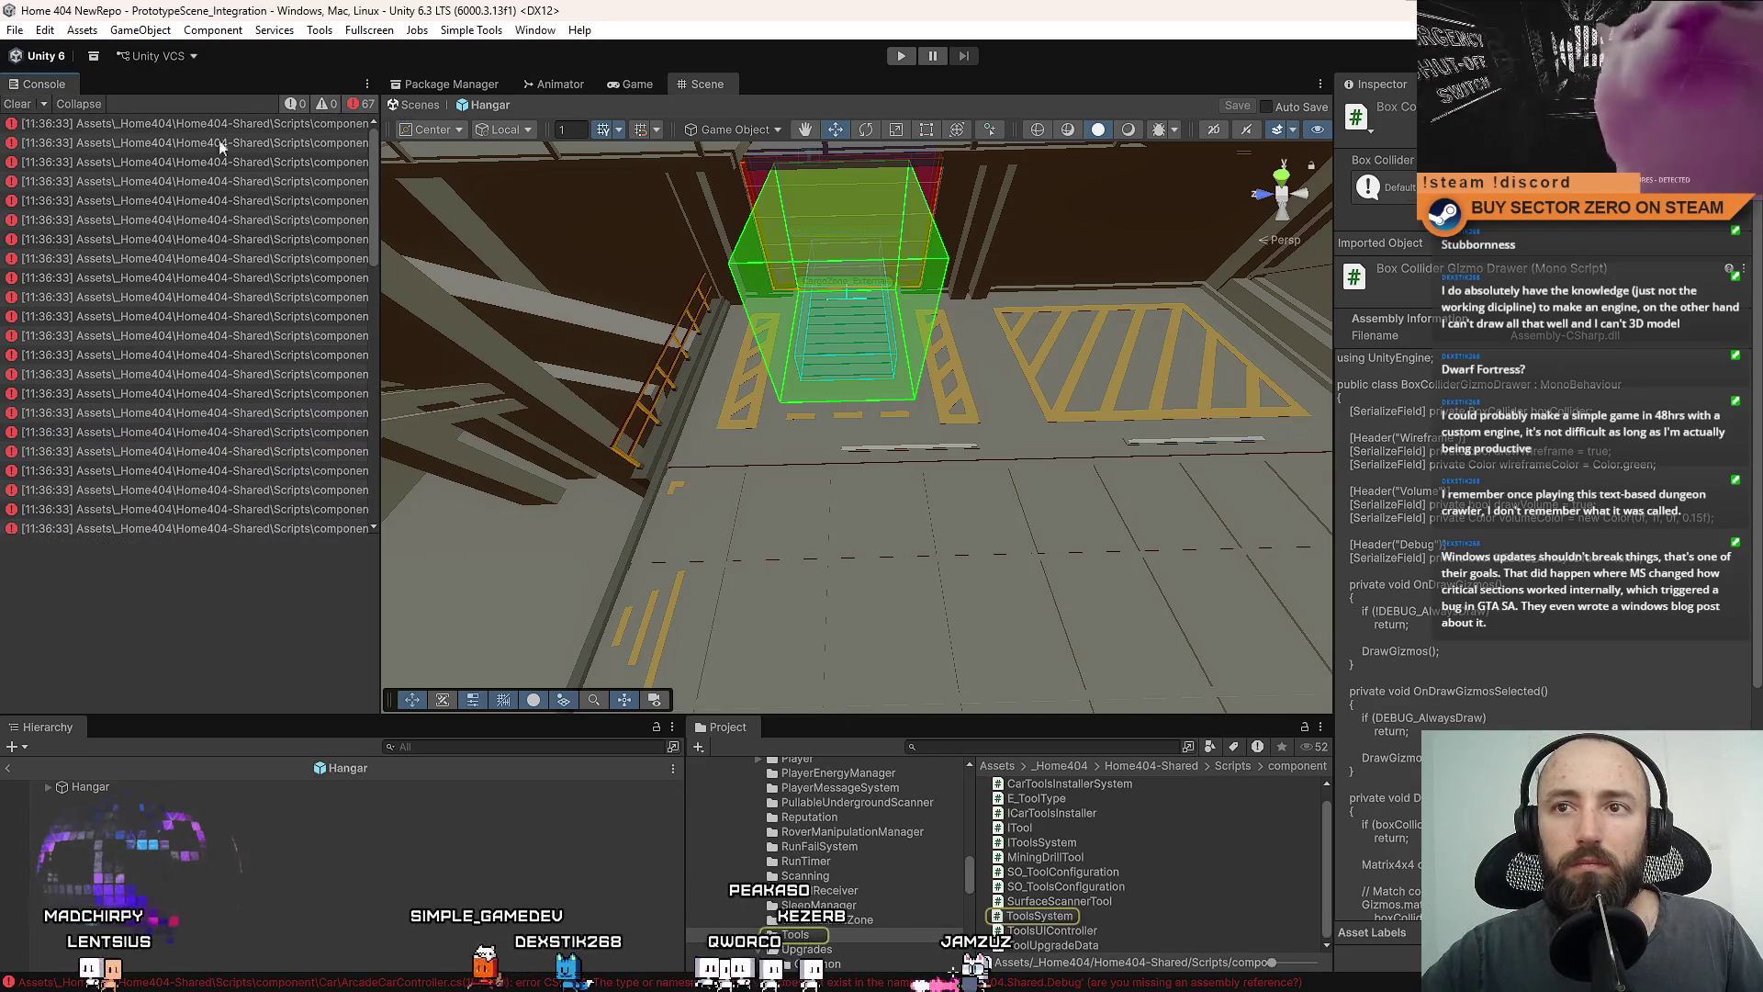
left_click(246, 141)
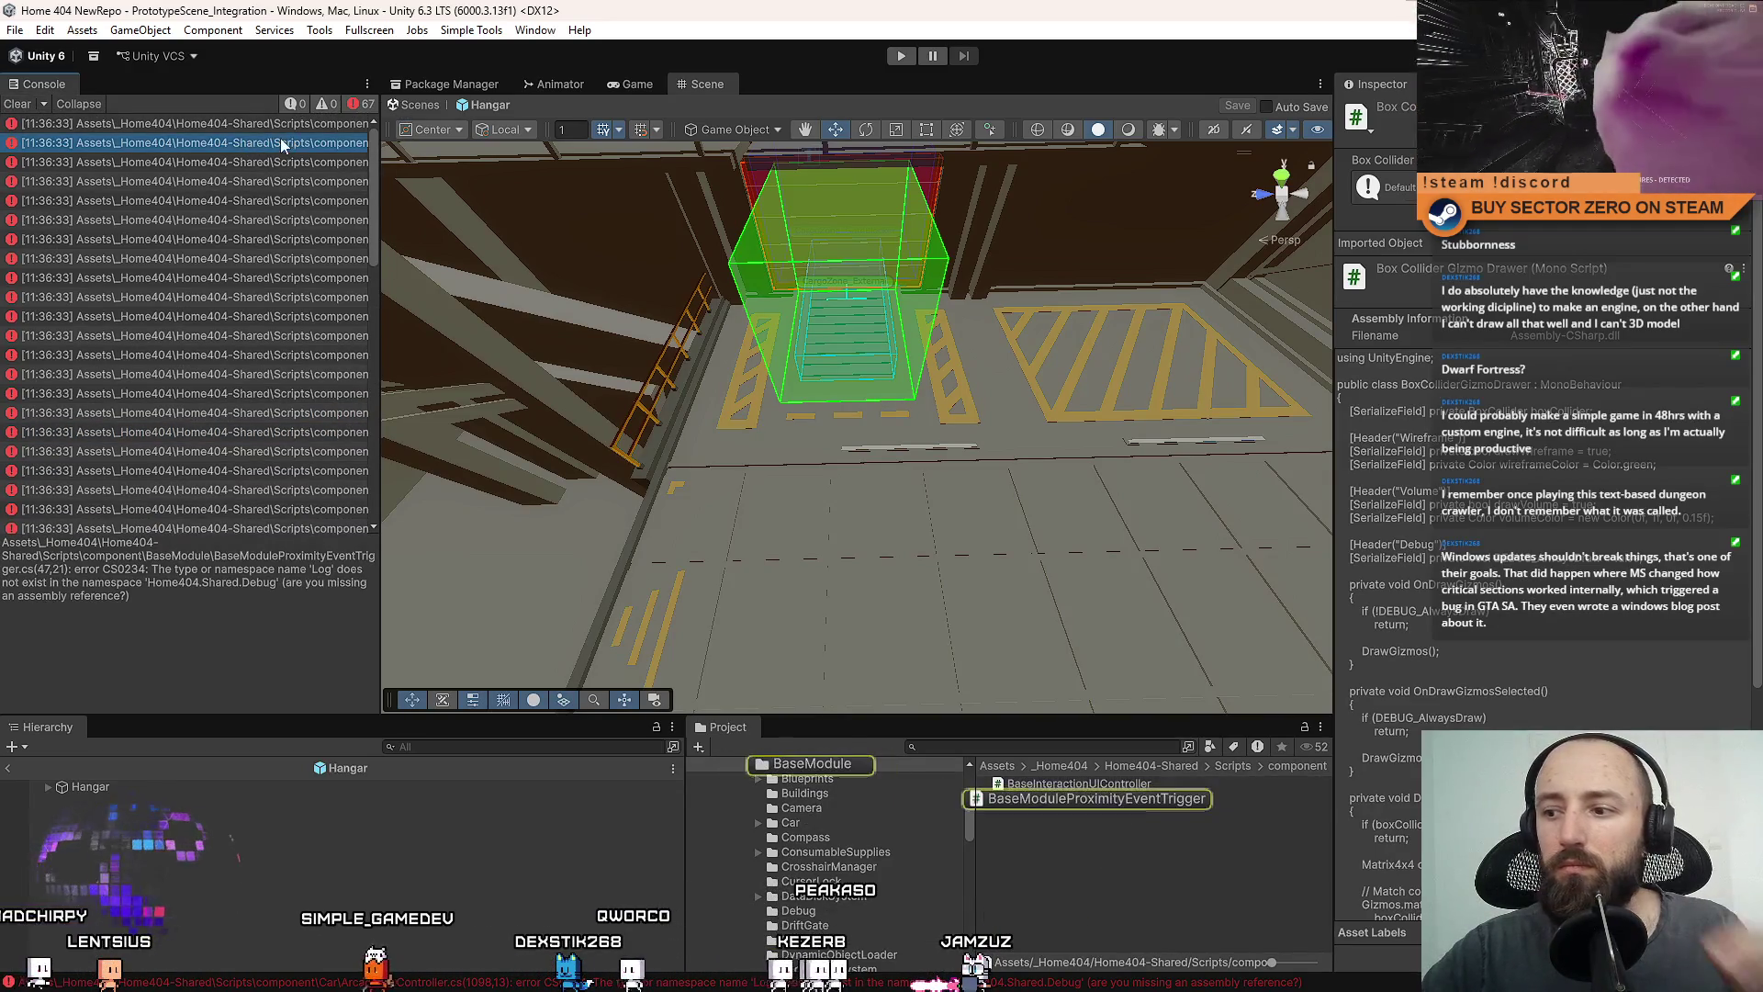
Inspect the failing BaseModuleProximityEventTrigger code around Awake and OnTriggerExit.
double_click(279, 138)
left_click(752, 435)
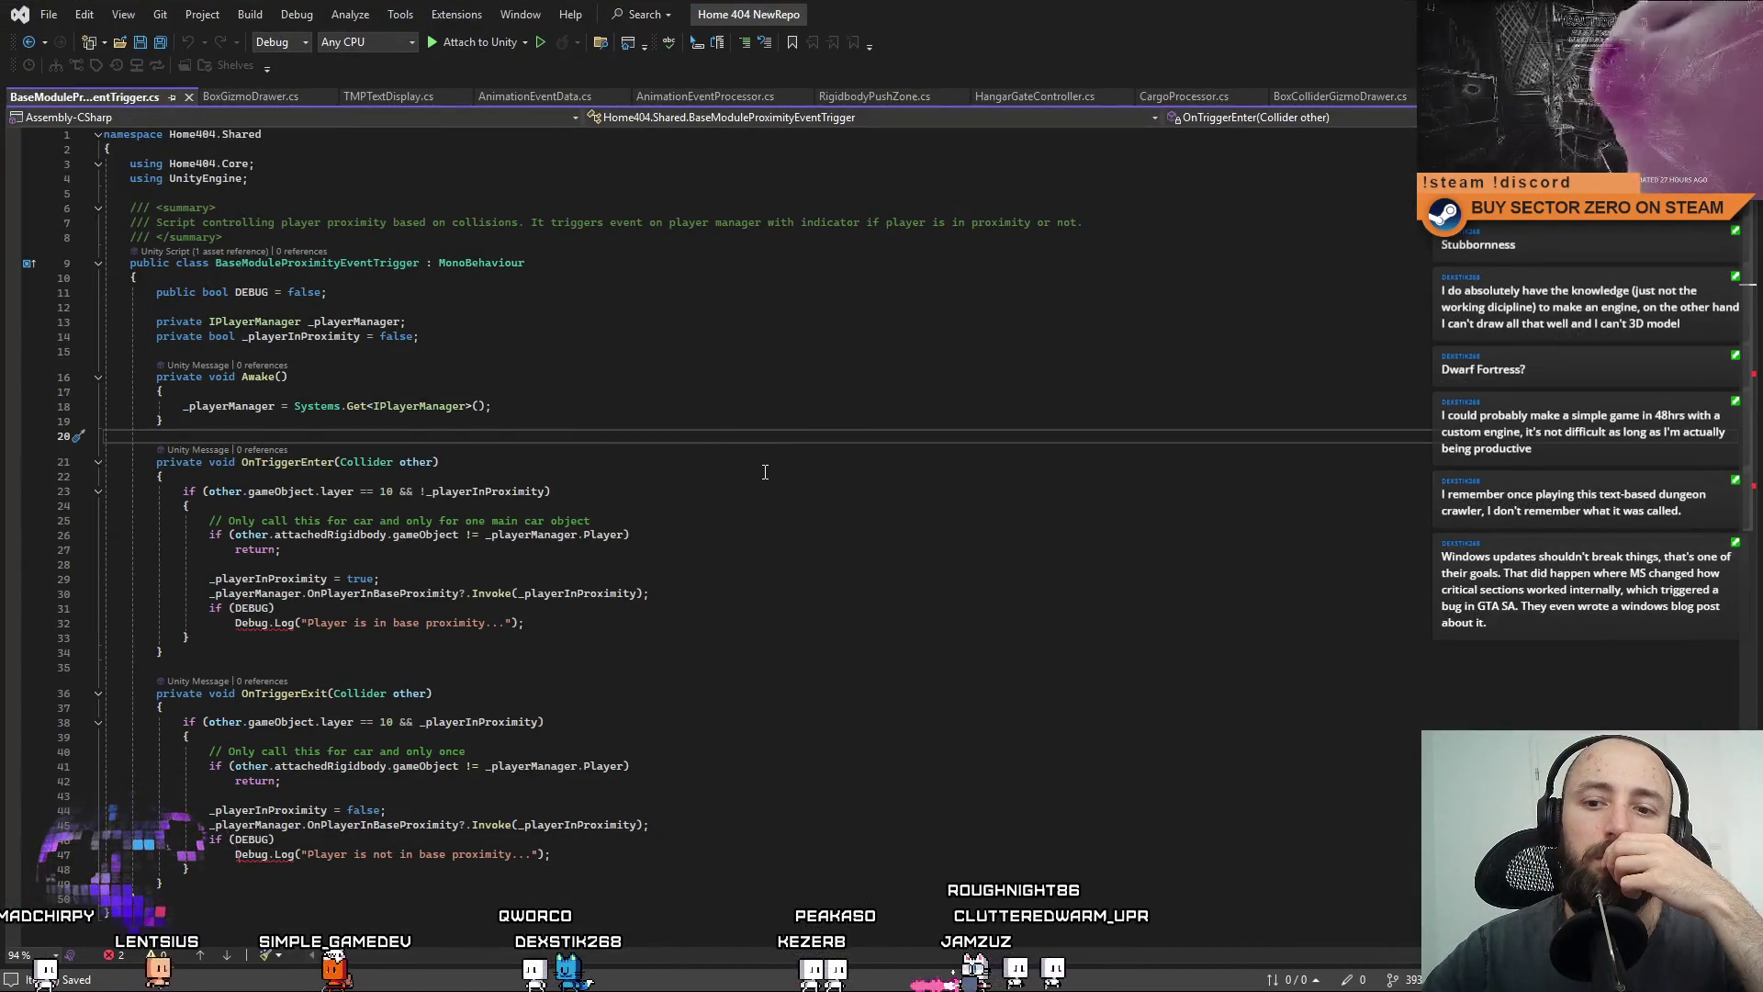
left_click(243, 871)
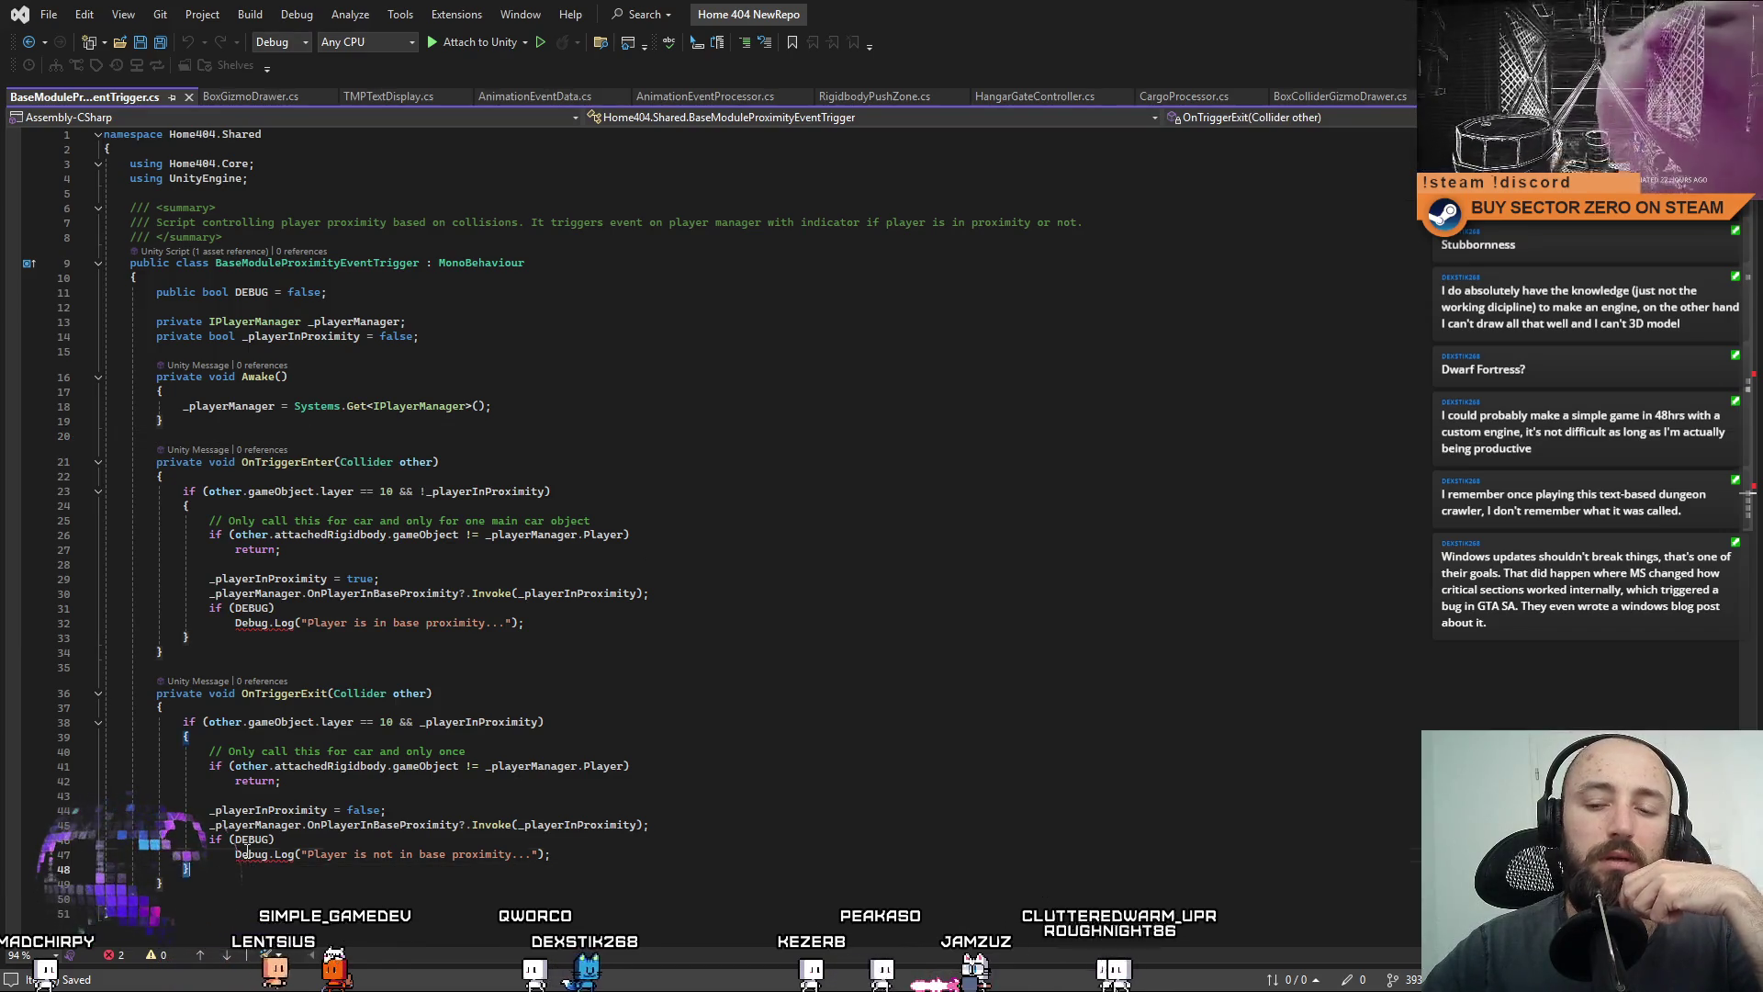
left_click(857, 687)
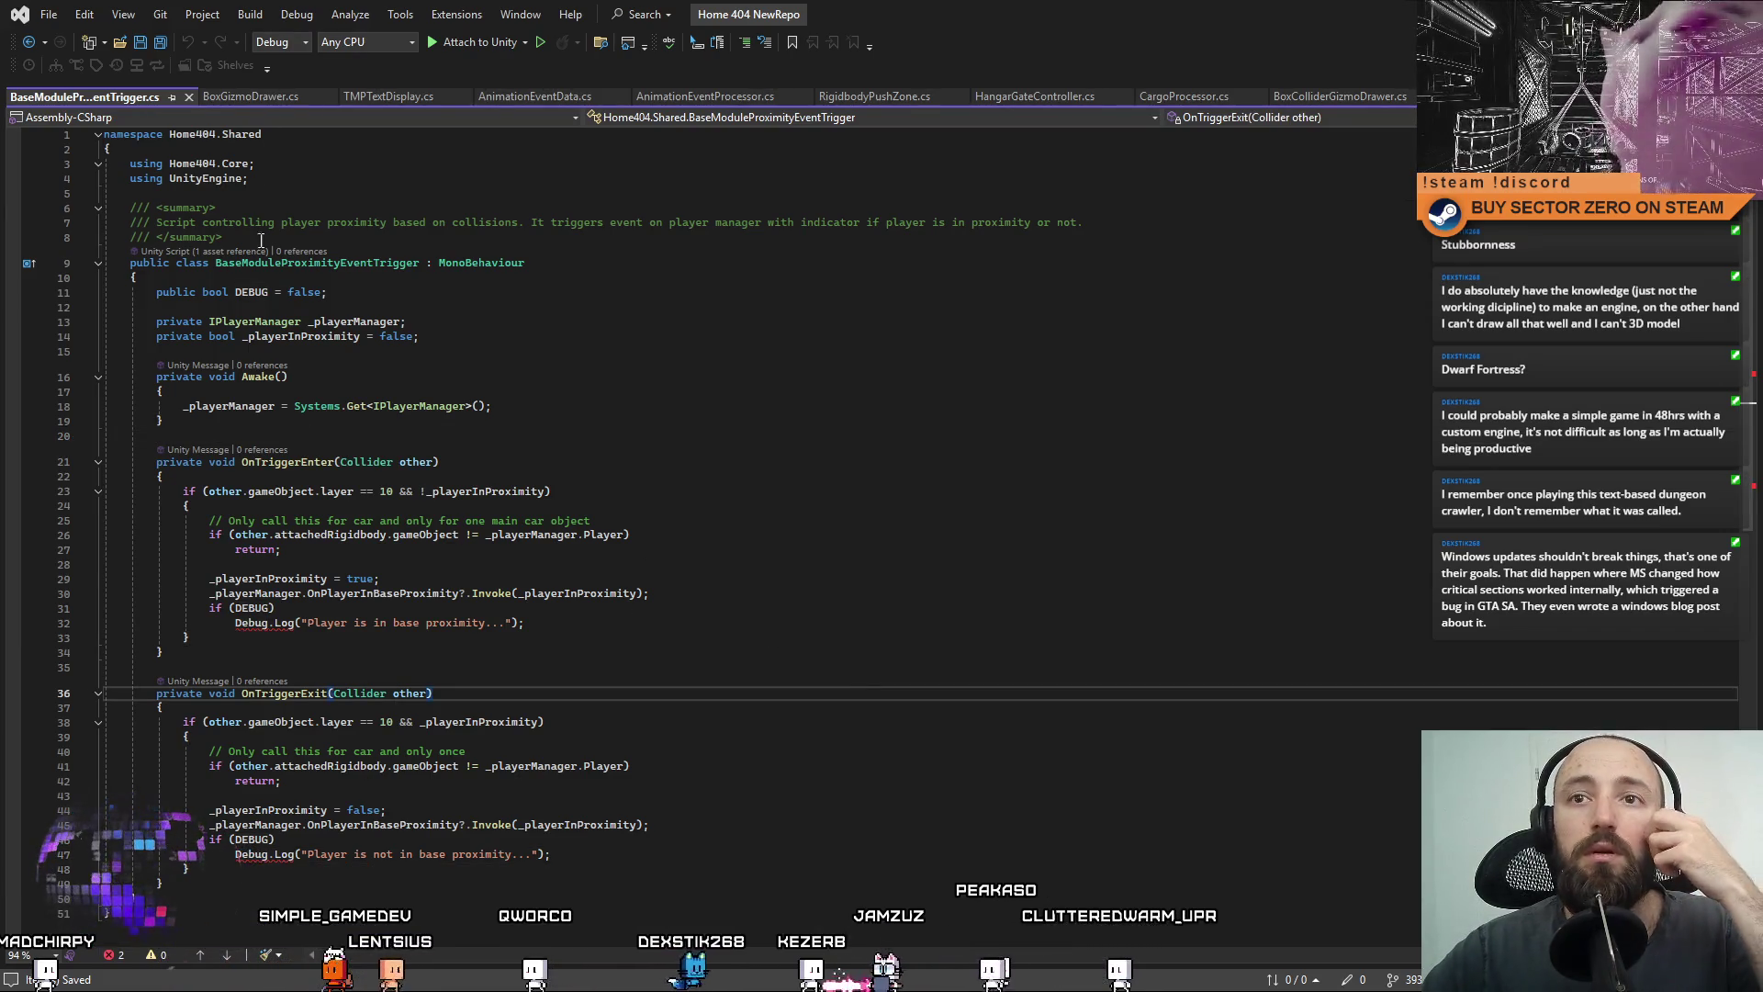
Edit BoxGizmoDrawer.cs's namespace name, save it, and recompile in Unity.
left_click(262, 100)
left_click(286, 166)
type(".")
left_click(893, 380)
key("ctrl+s")
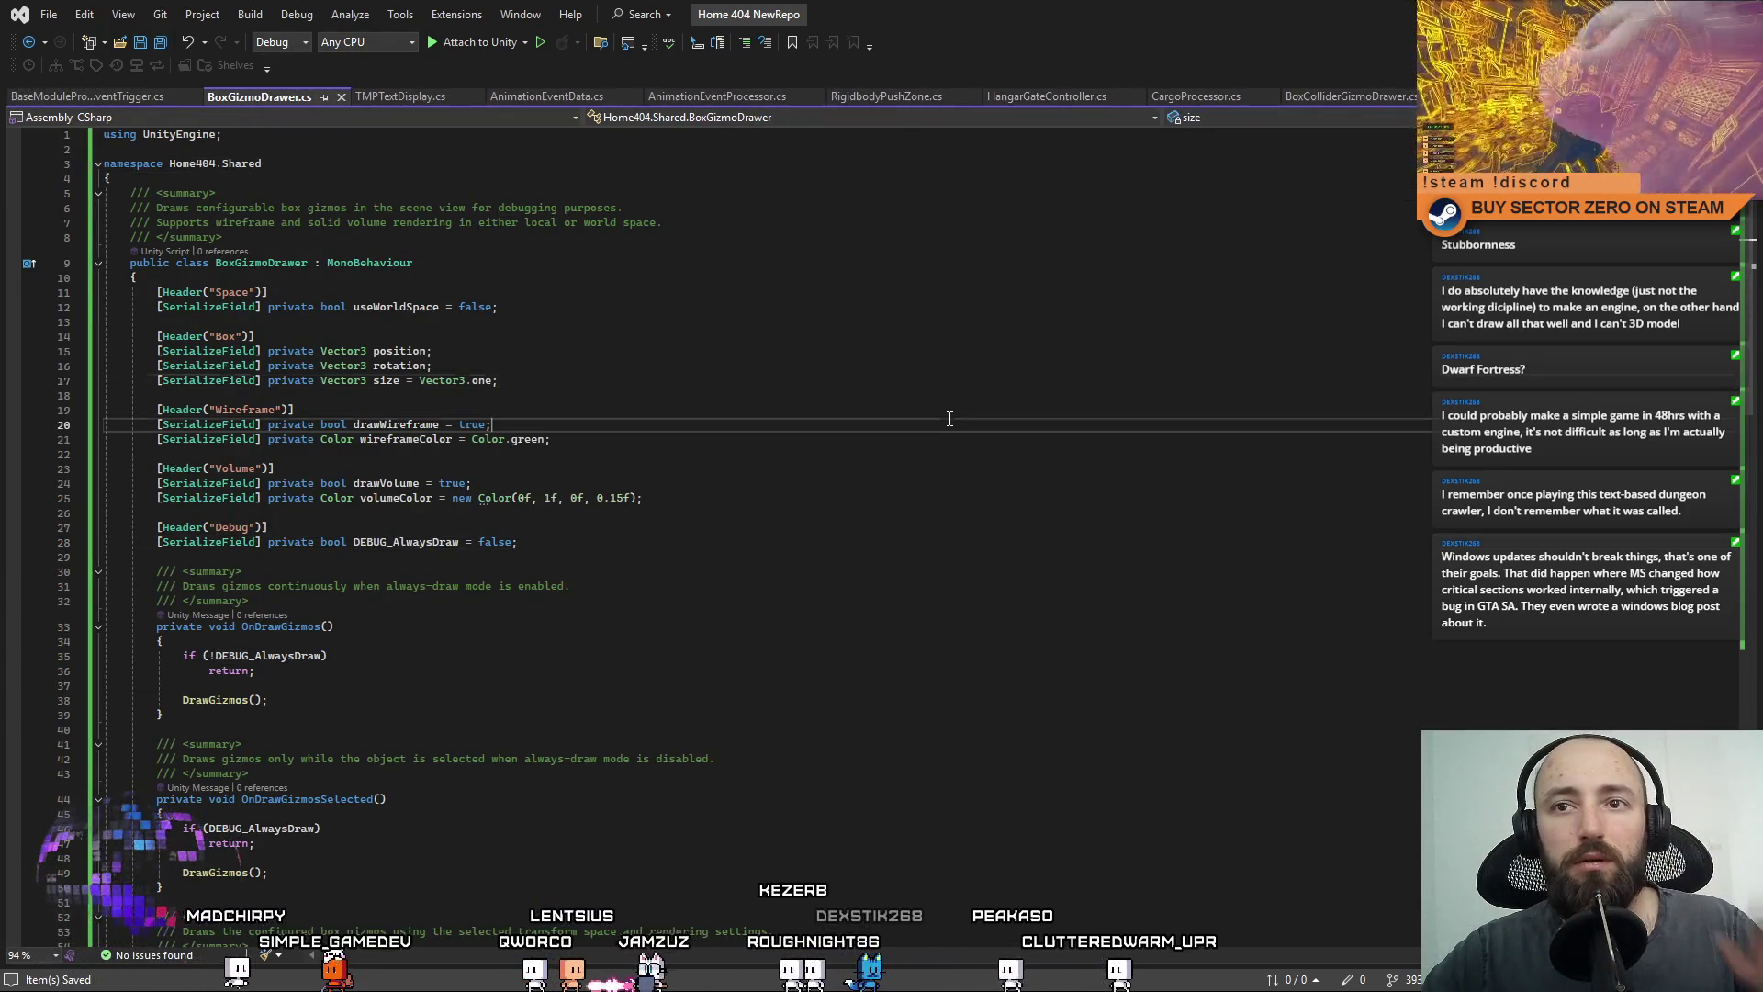
left_click(947, 421)
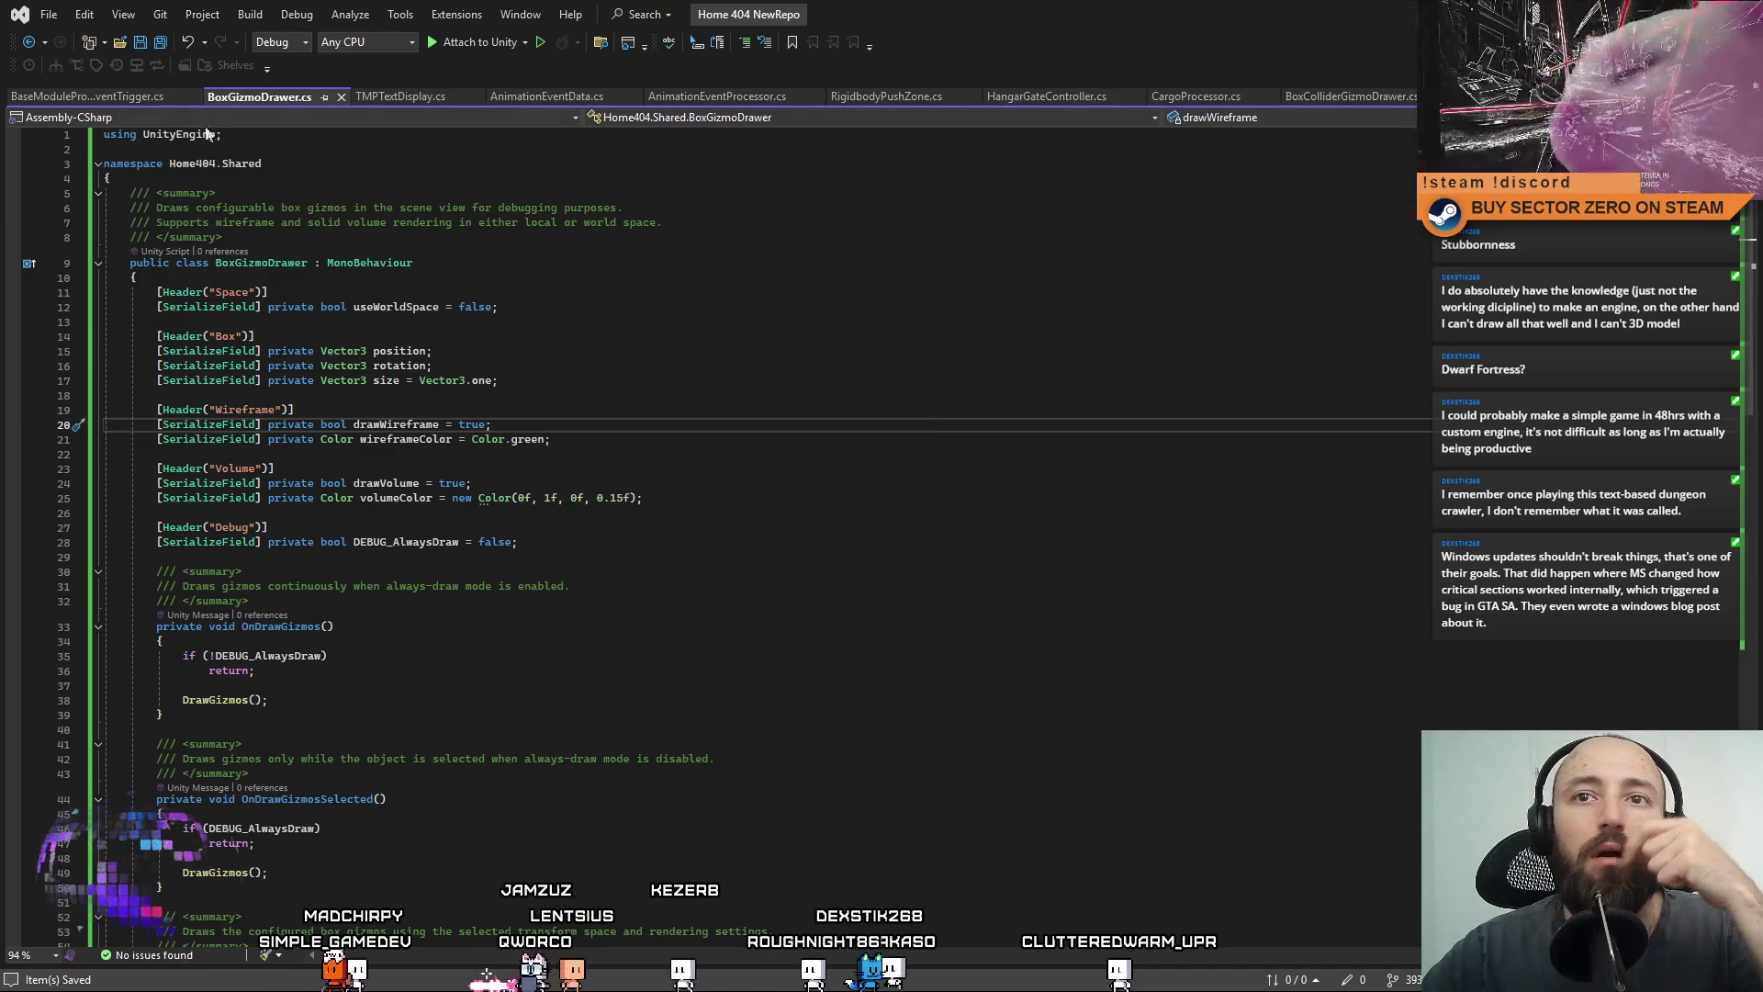
left_click_drag(262, 100, 60, 97)
key("alt+Tab")
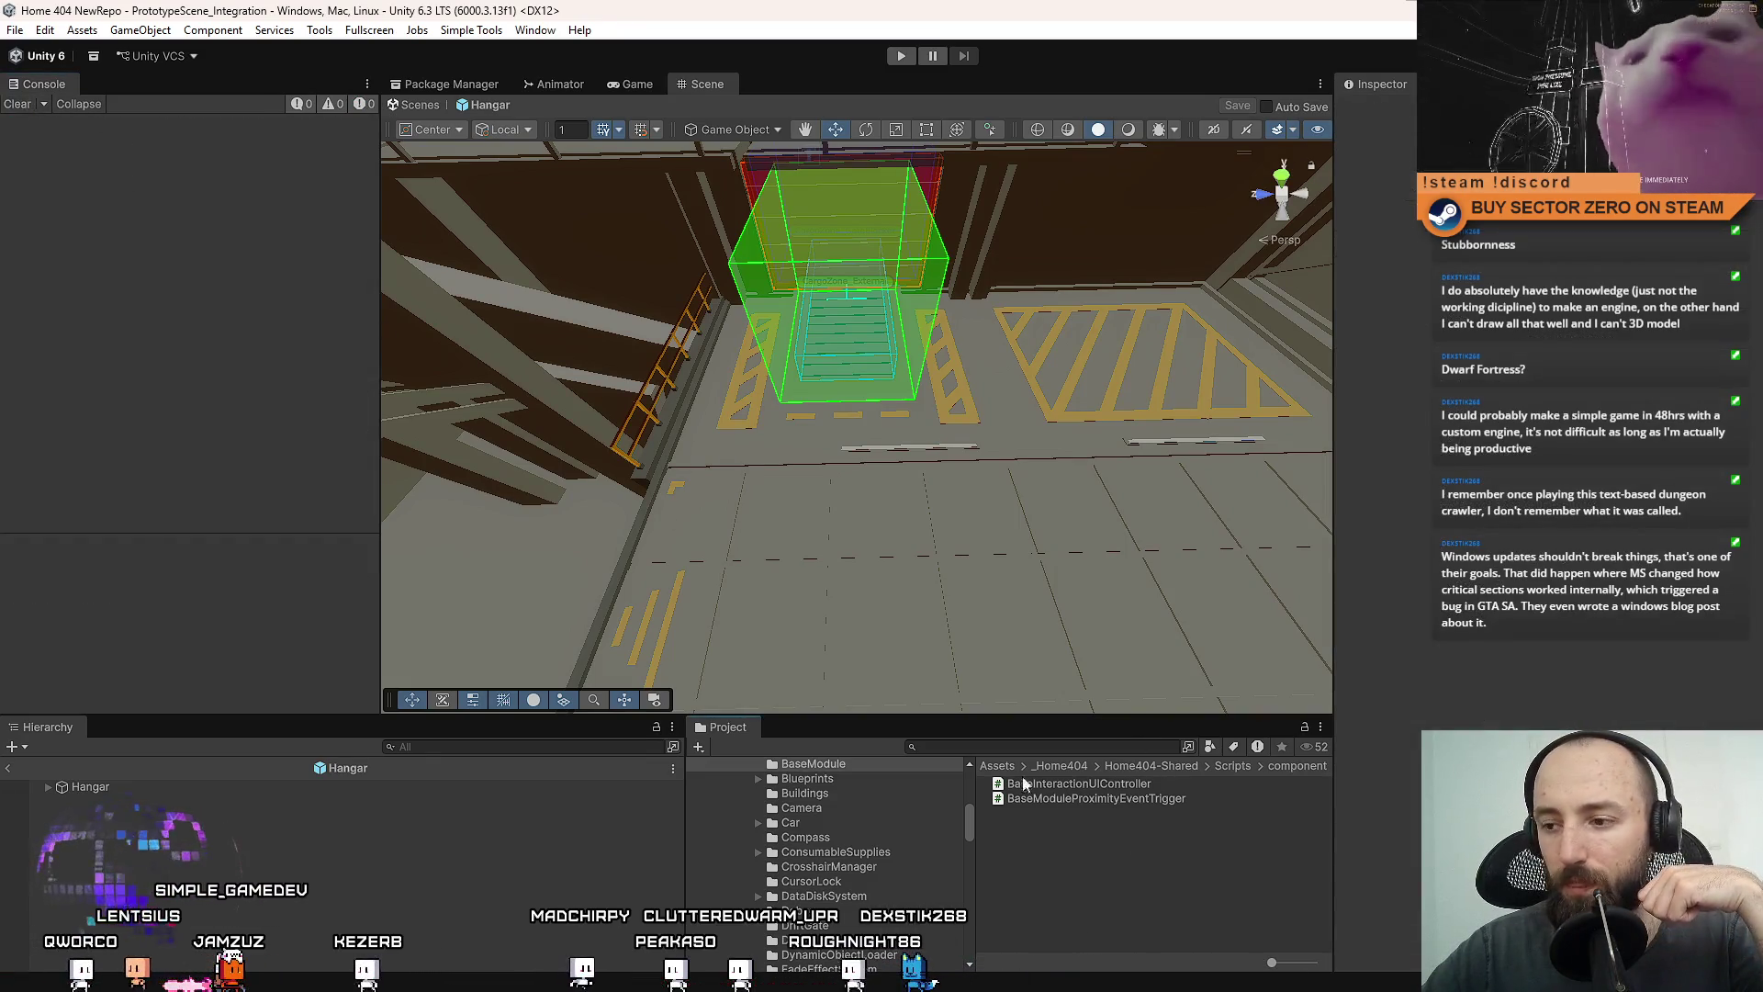
Search the Project window for 'gizmo' and open BoxColliderGizmoDrawer in the code editor.
left_click(995, 749)
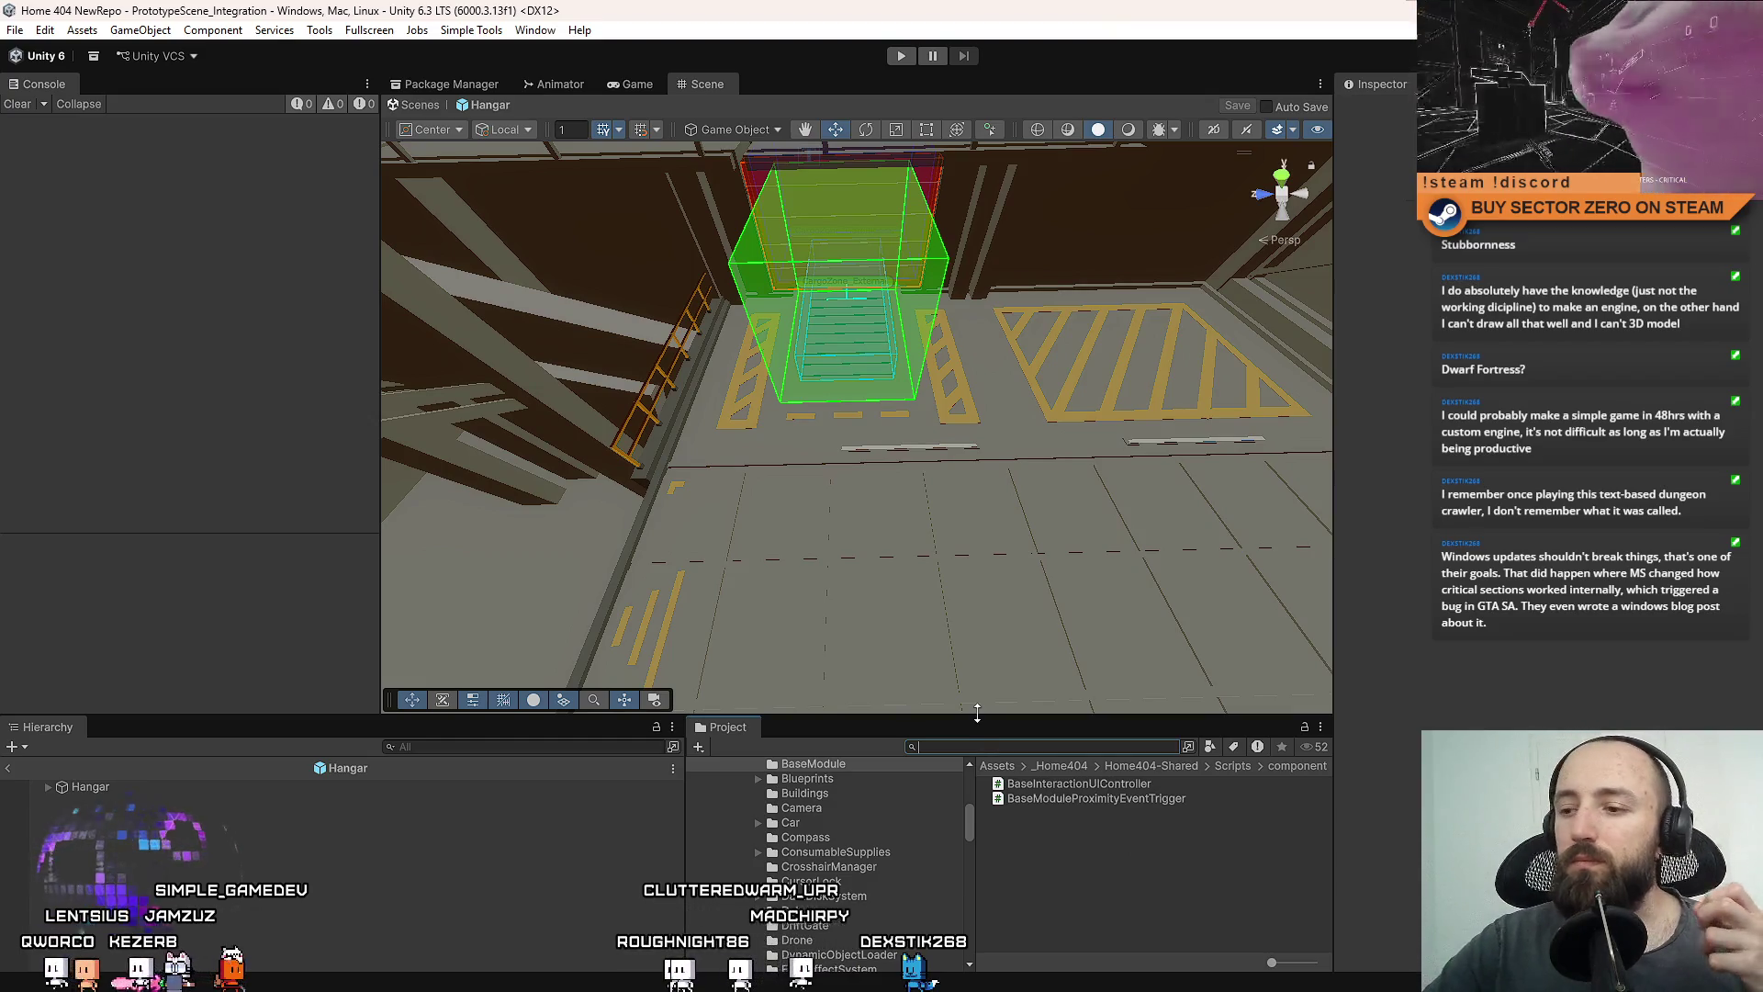
type("giuzm")
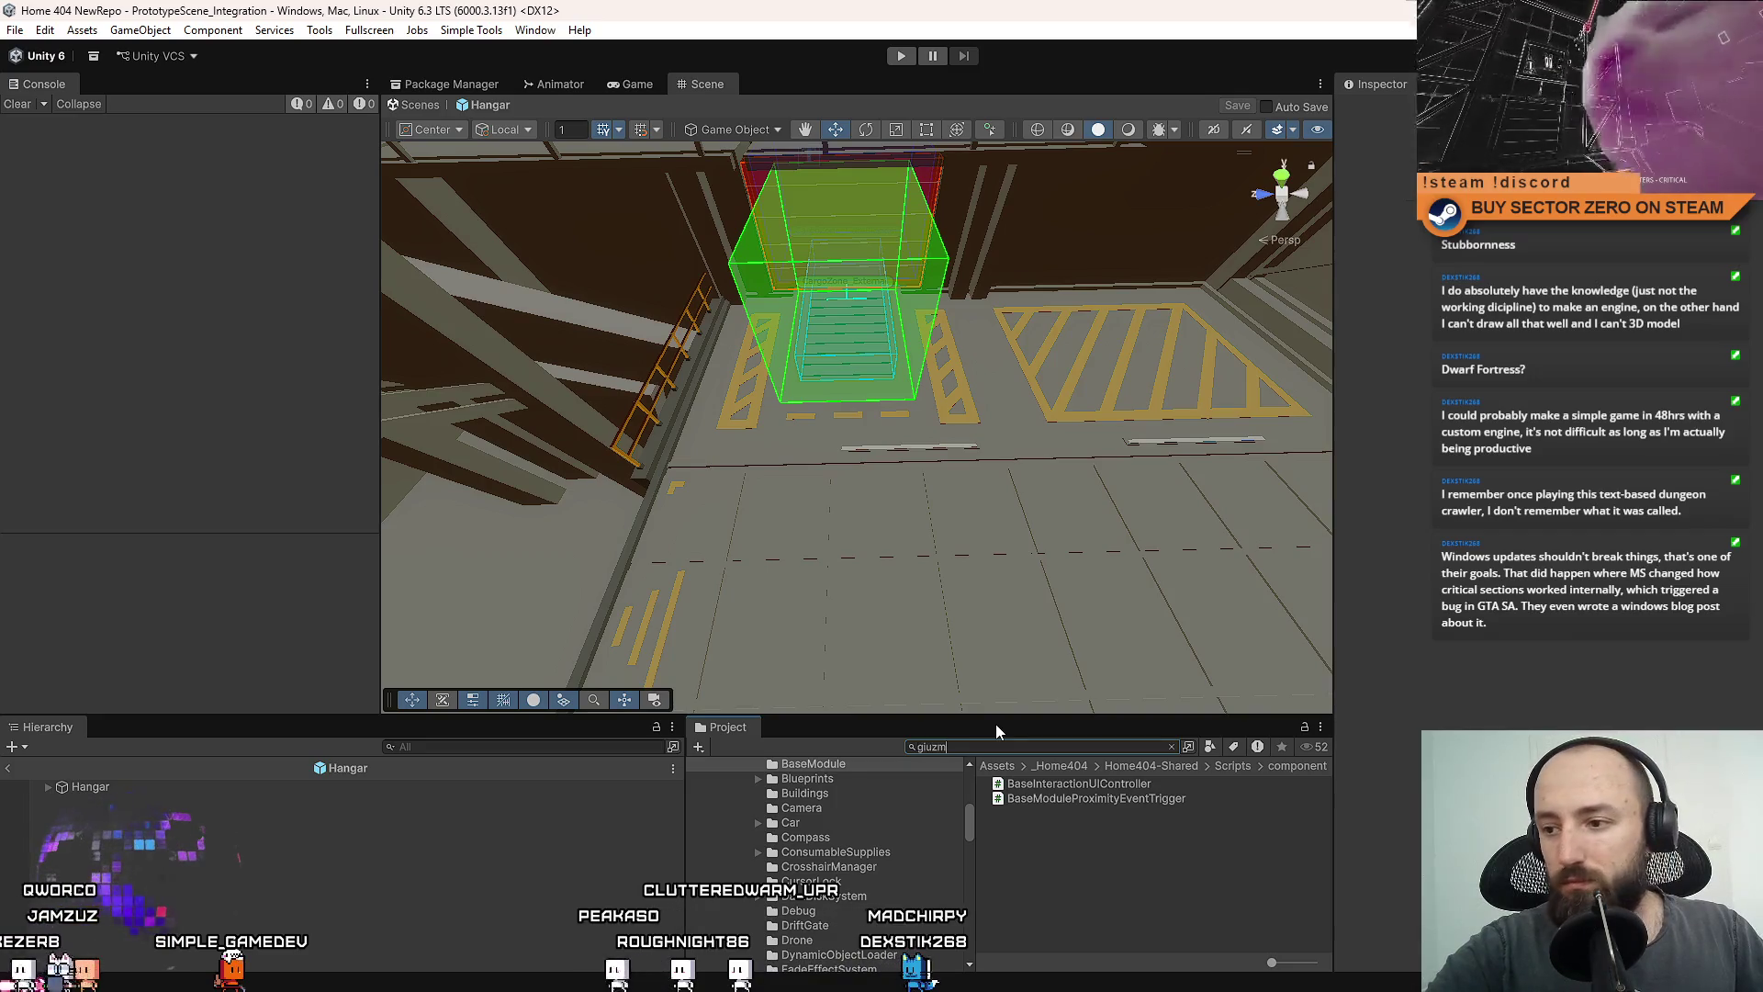
key("BackSpace")
key("BackSpace")
type("zmo")
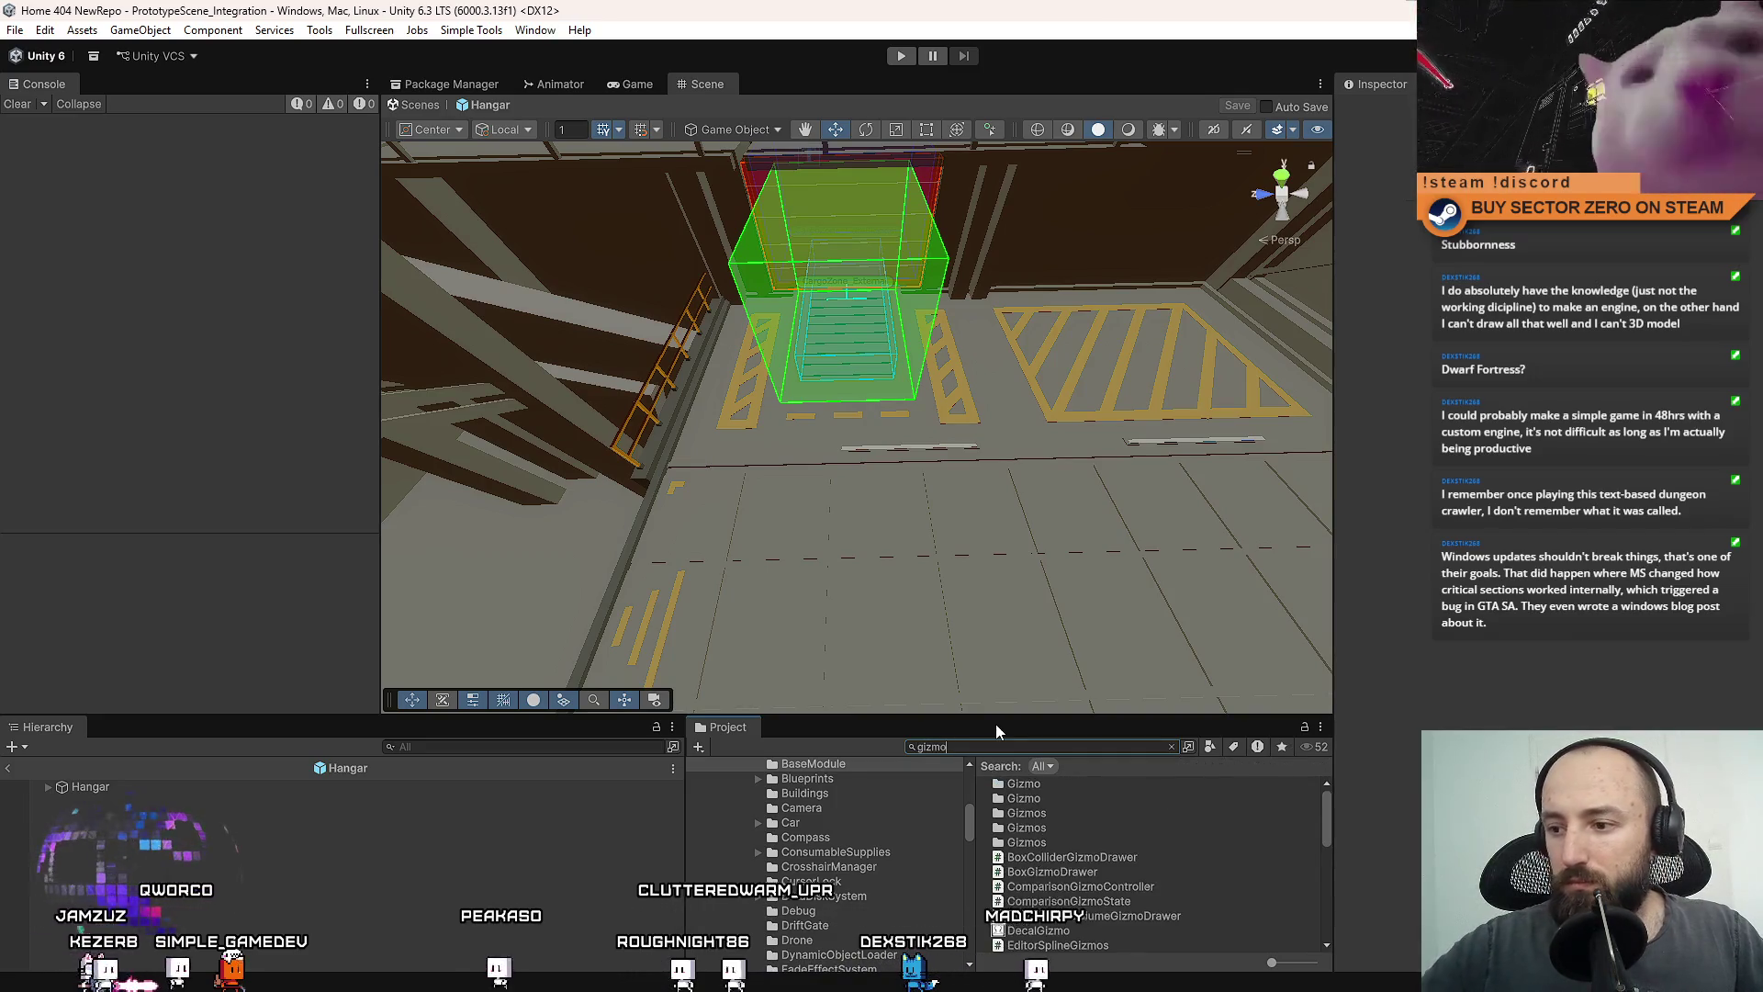
left_click(1144, 857)
left_click(1134, 871)
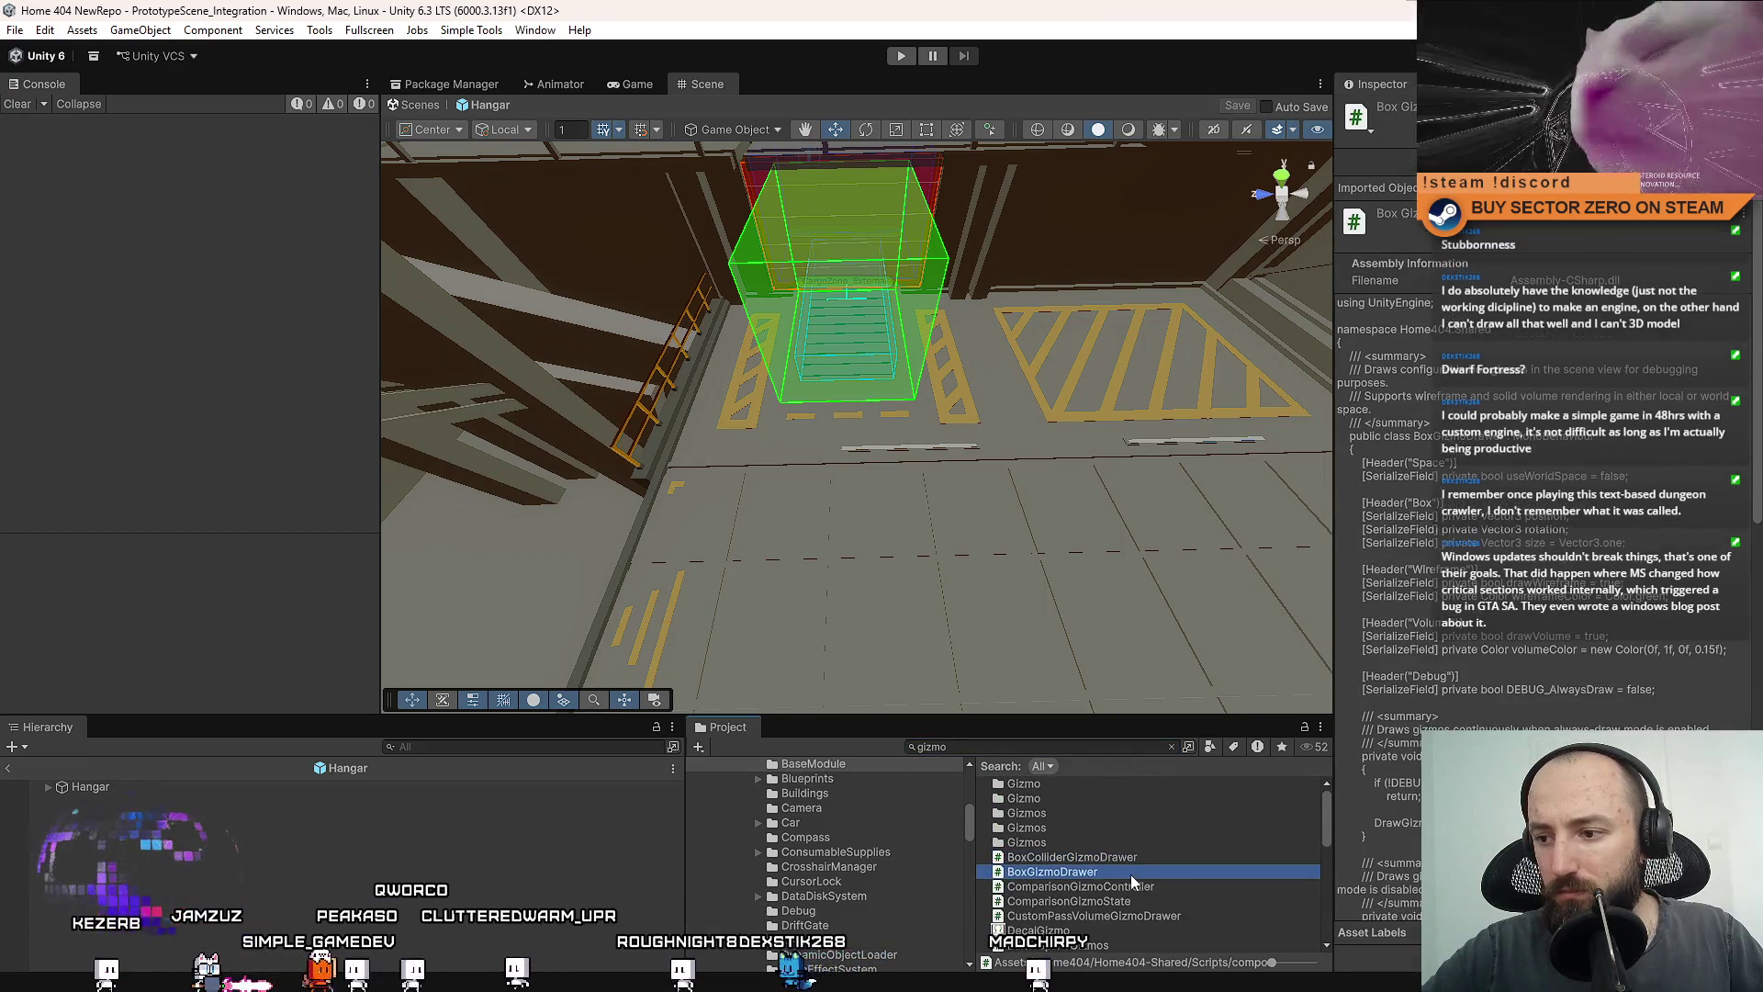
left_click(1159, 858)
left_click(1125, 871)
left_click(1140, 856)
left_click(1137, 869)
left_click(1154, 860)
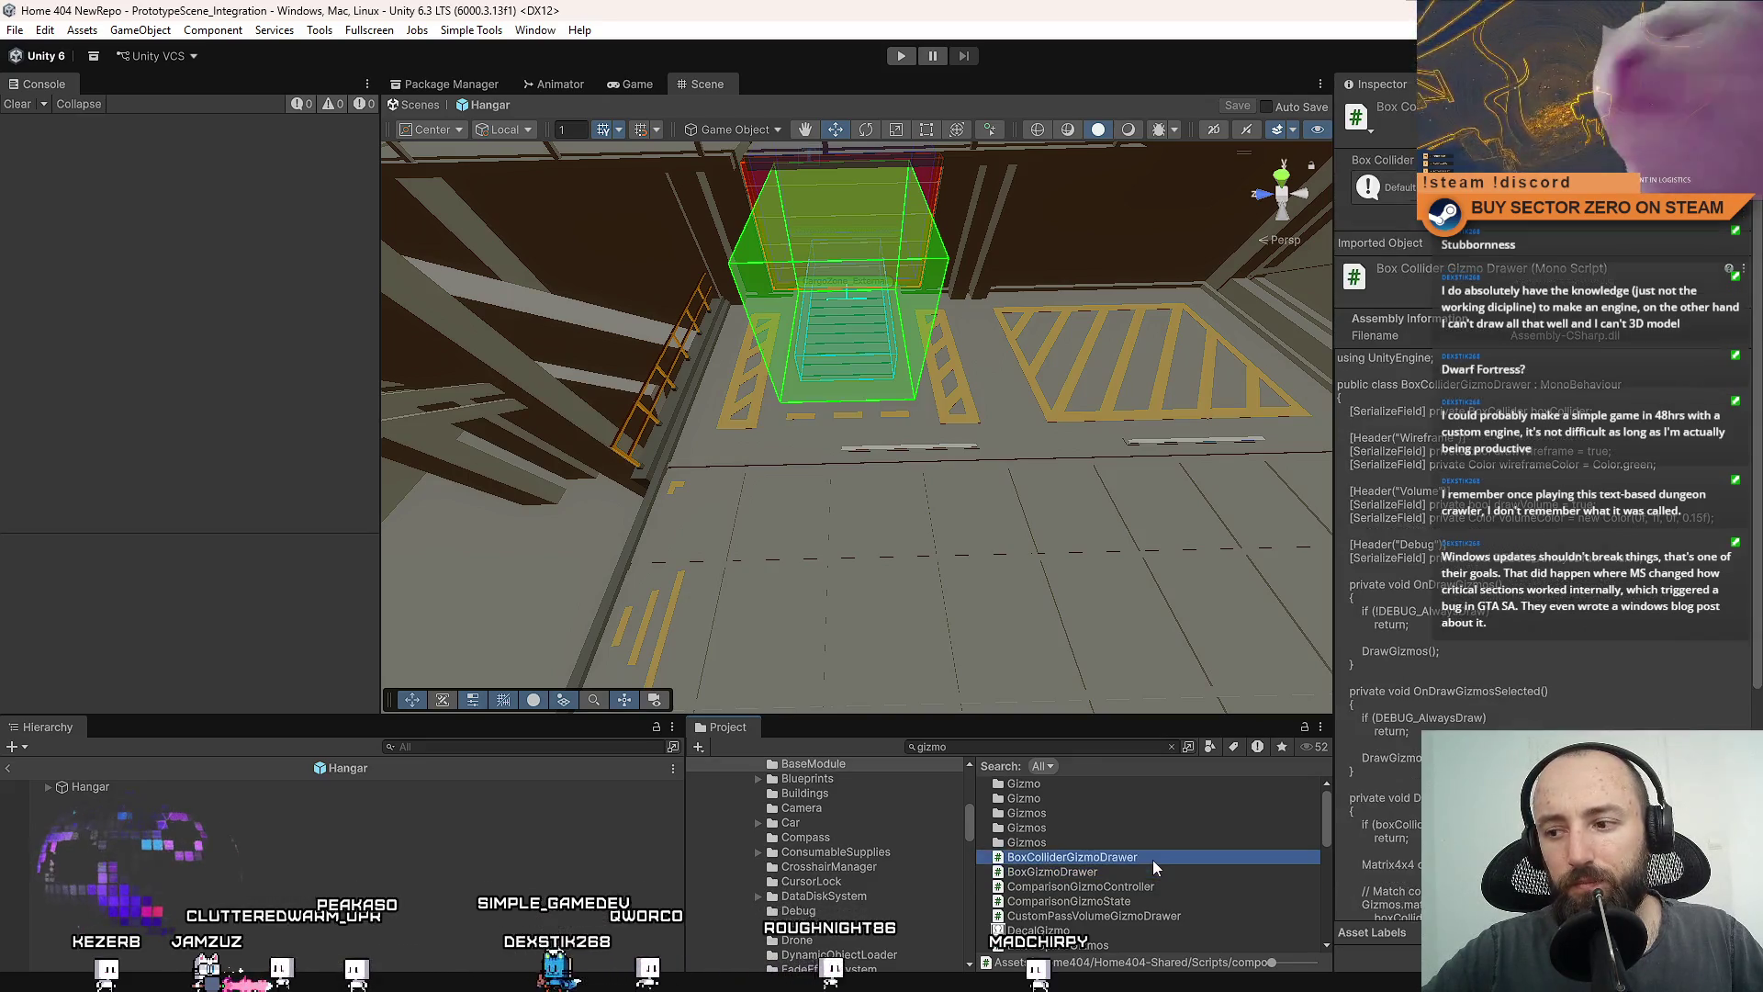
double_click(1154, 860)
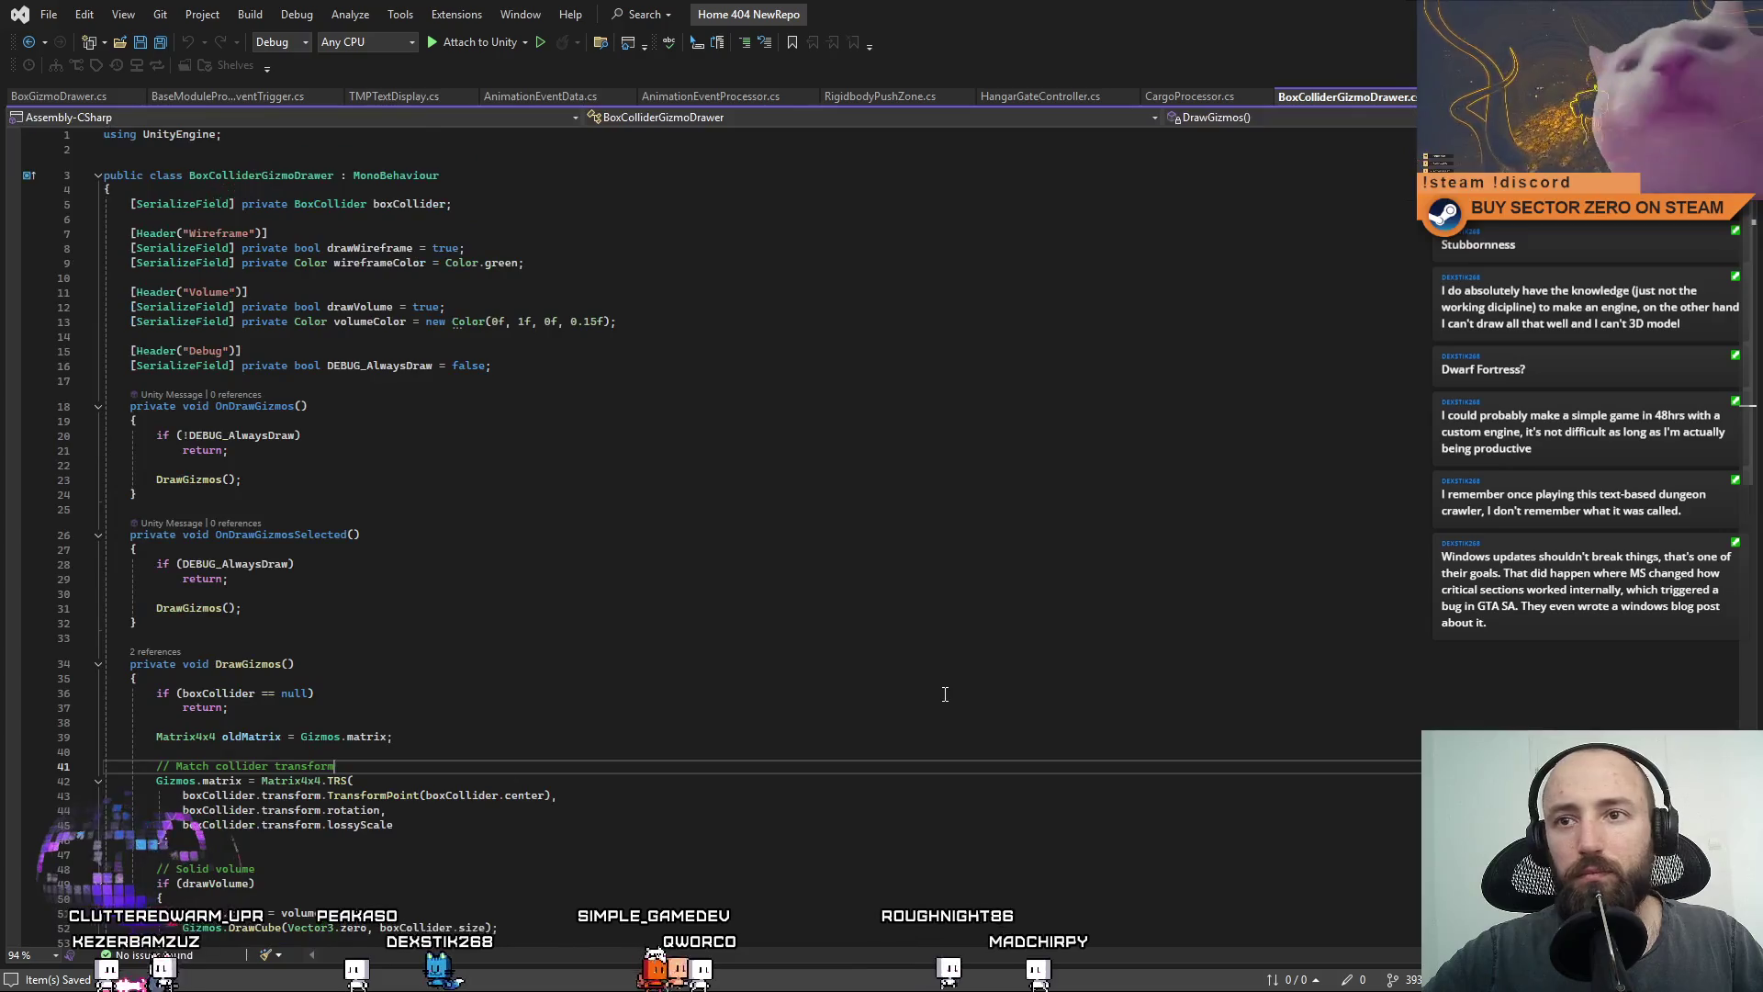
Move BoxColliderGizmoDrawer to the front of the open files and check BoxGizmoDrawer's namespace declaration.
left_click(775, 233)
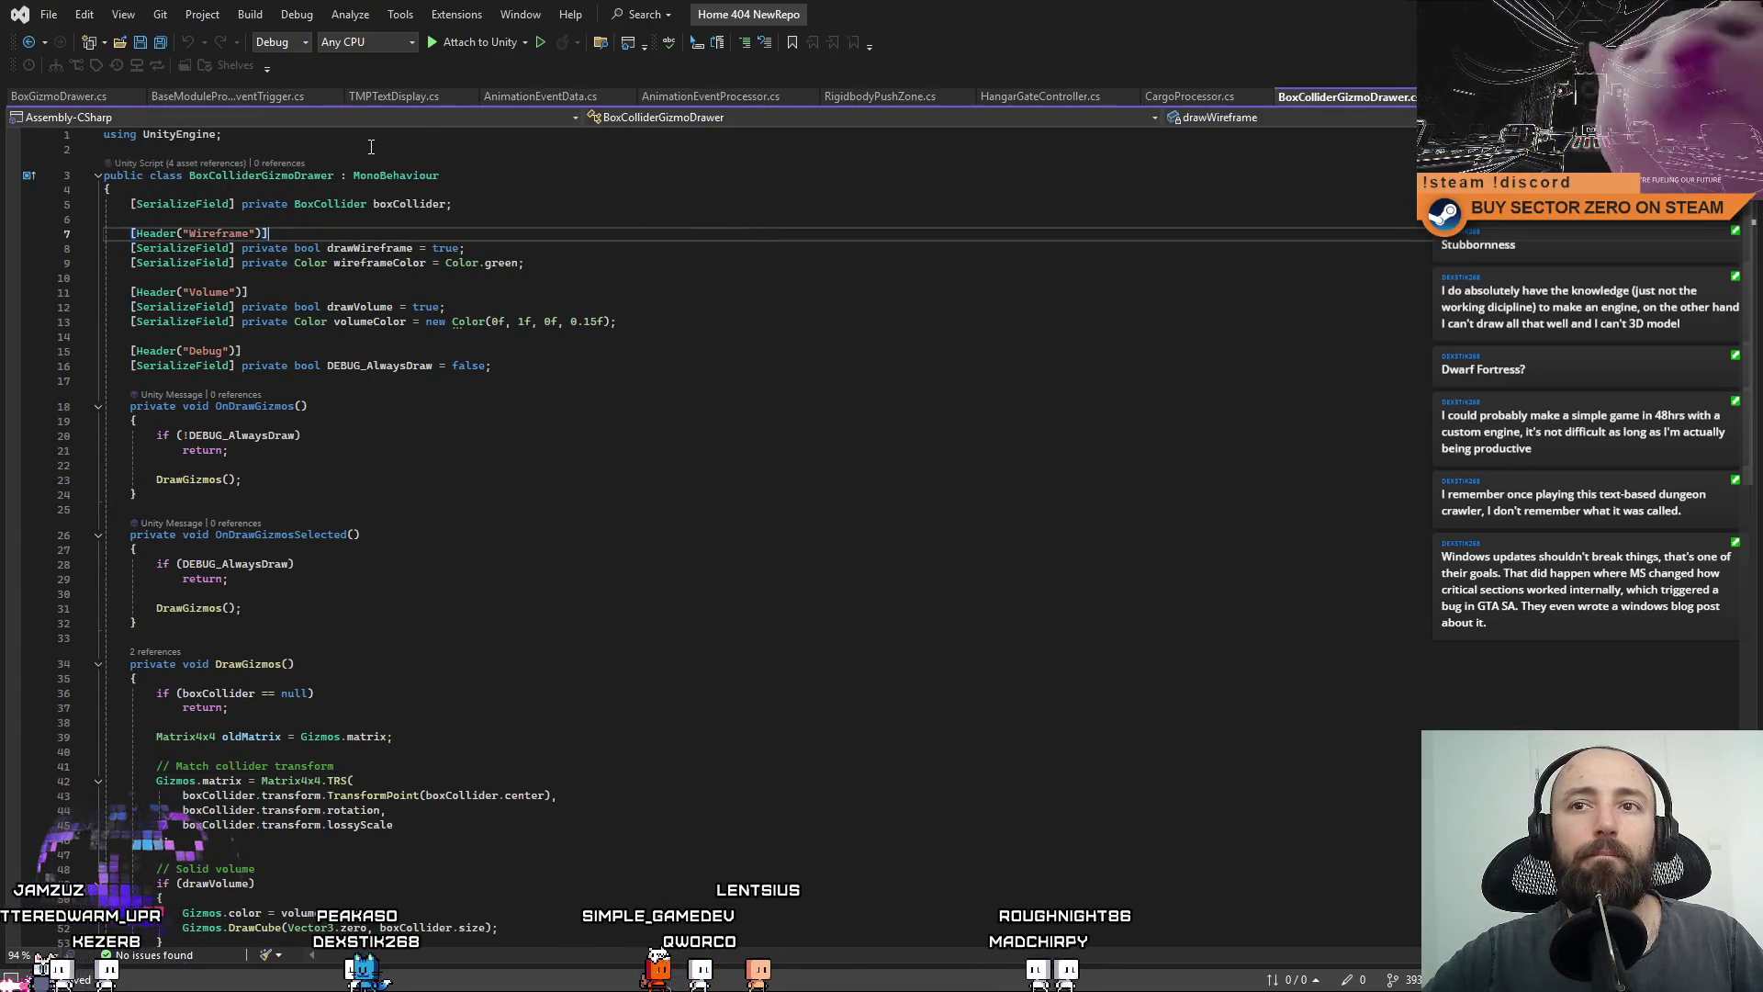
left_click_drag(1298, 97, 18, 99)
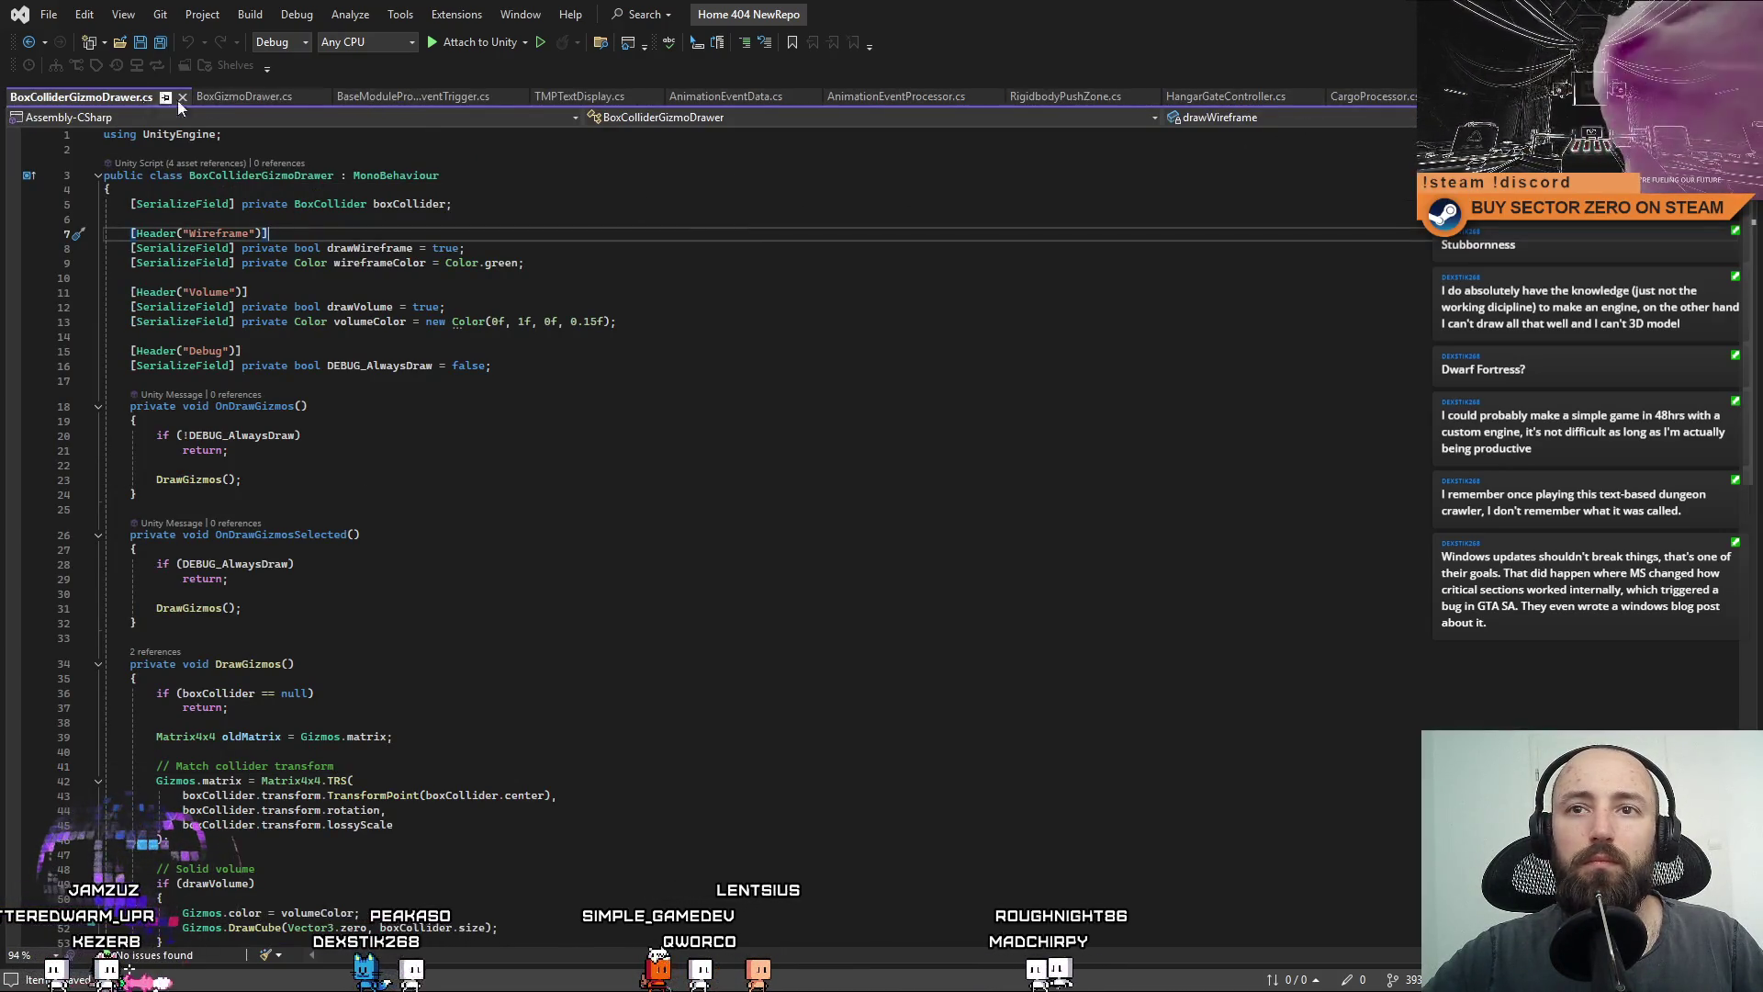
left_click(244, 97)
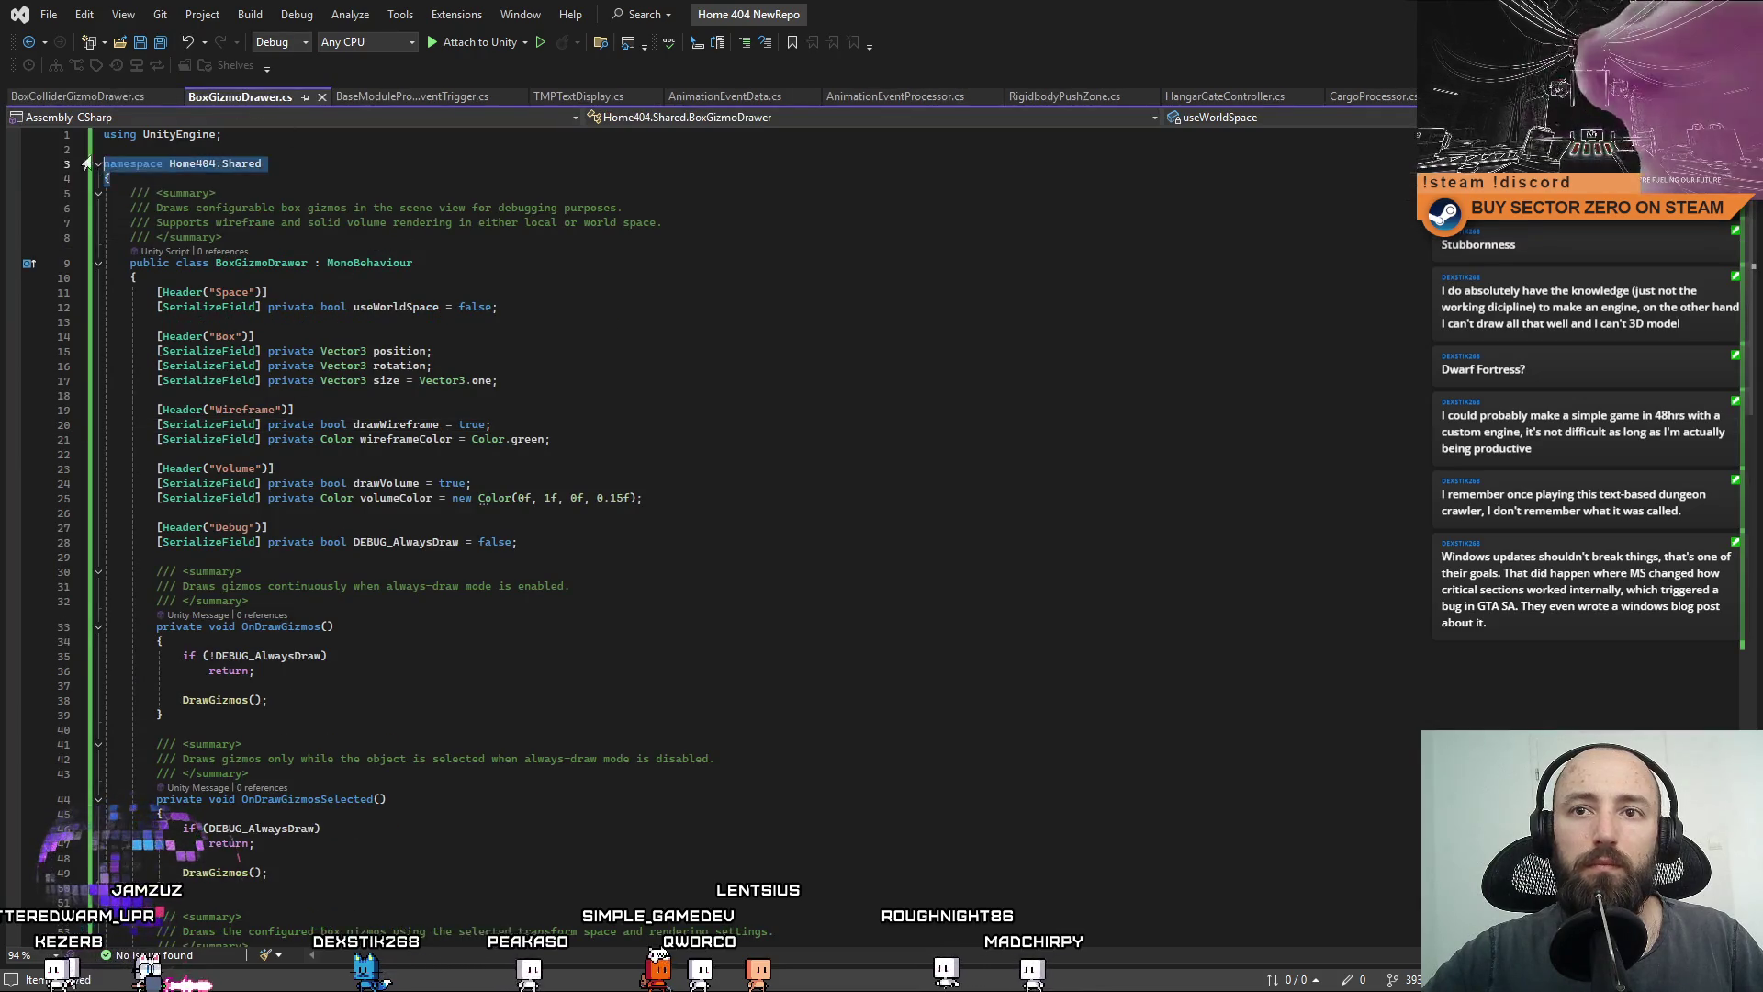
left_click(103, 95)
Wrap the BoxColliderGizmoDrawer class in namespace Home404.Shared with a closing brace and save.
left_click(152, 151)
type("namespace Home404.Shared")
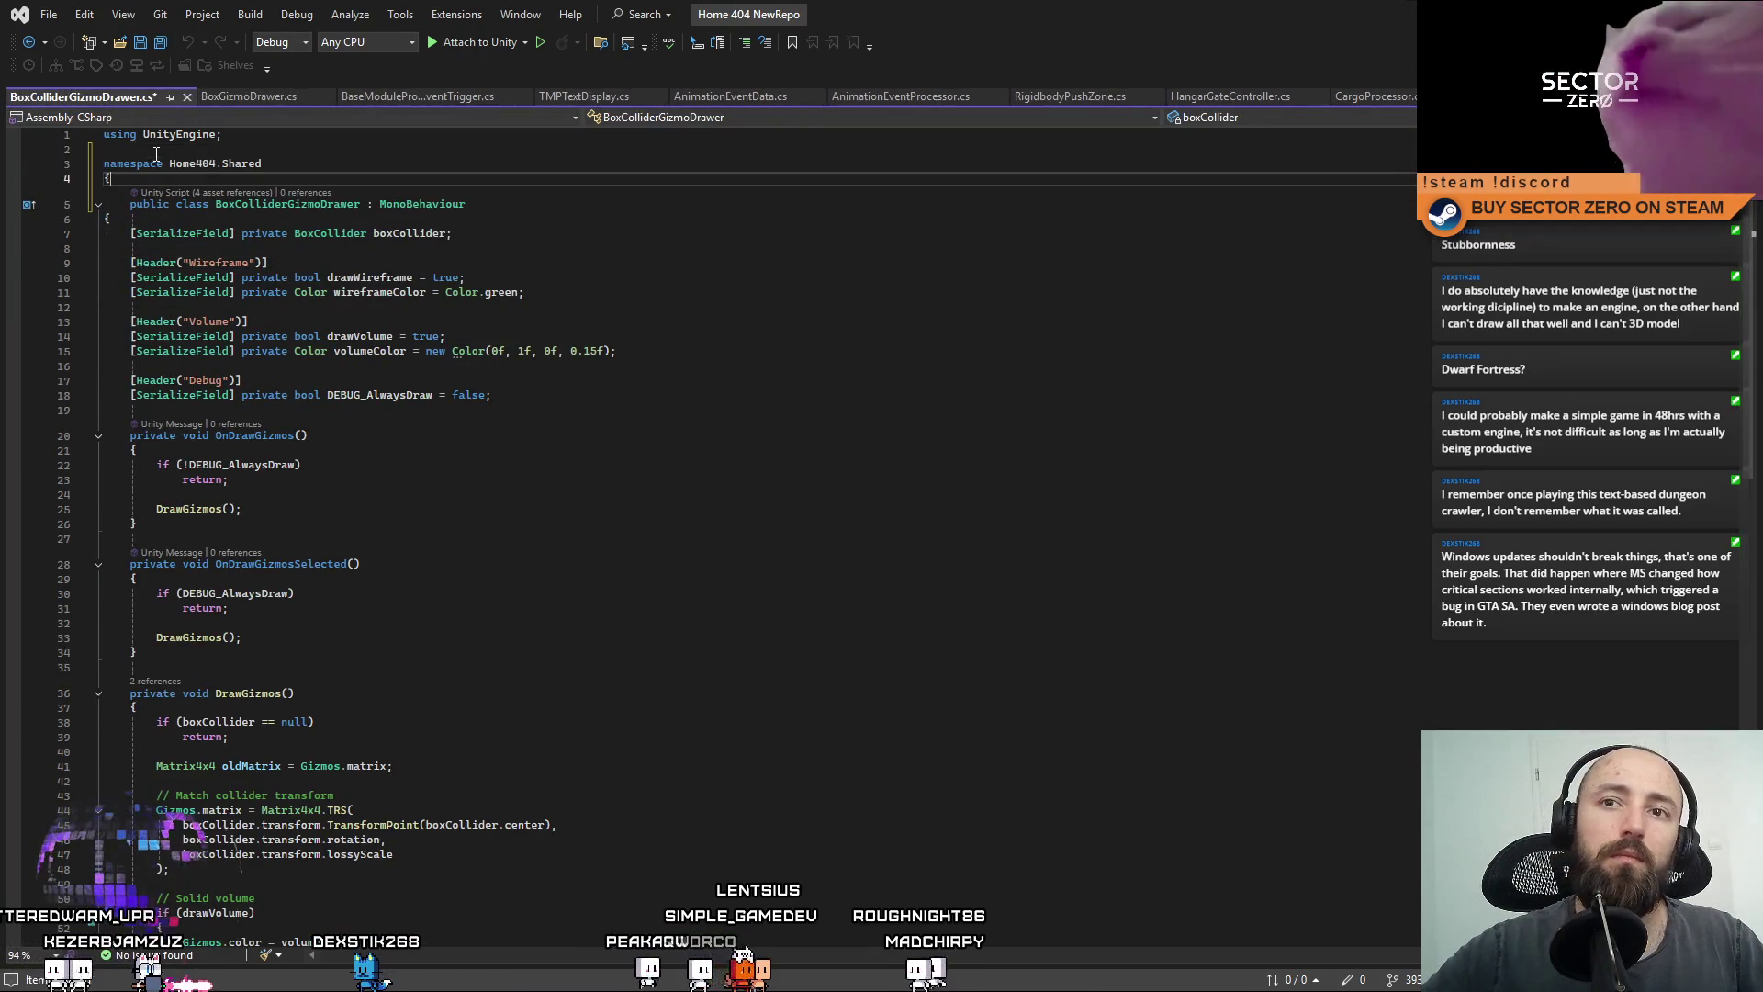
key("ctrl+End")
scroll(645, 551, "up", 5)
key("Return")
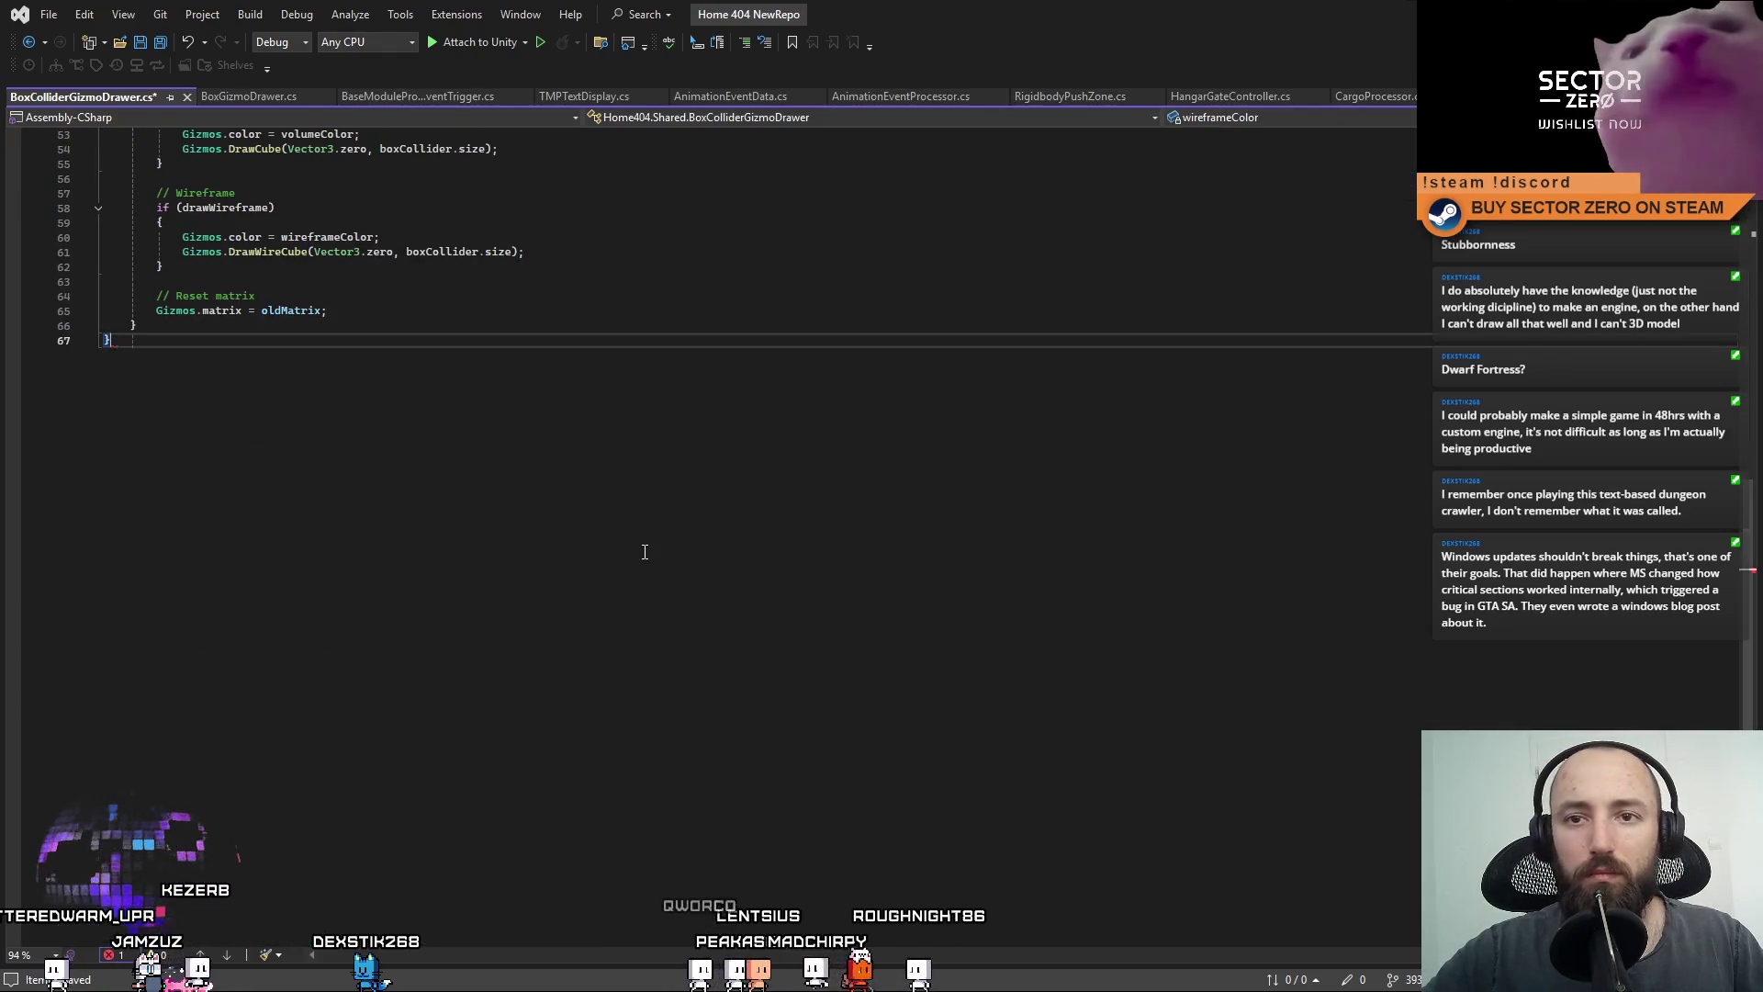
type("}")
key("ctrl+s")
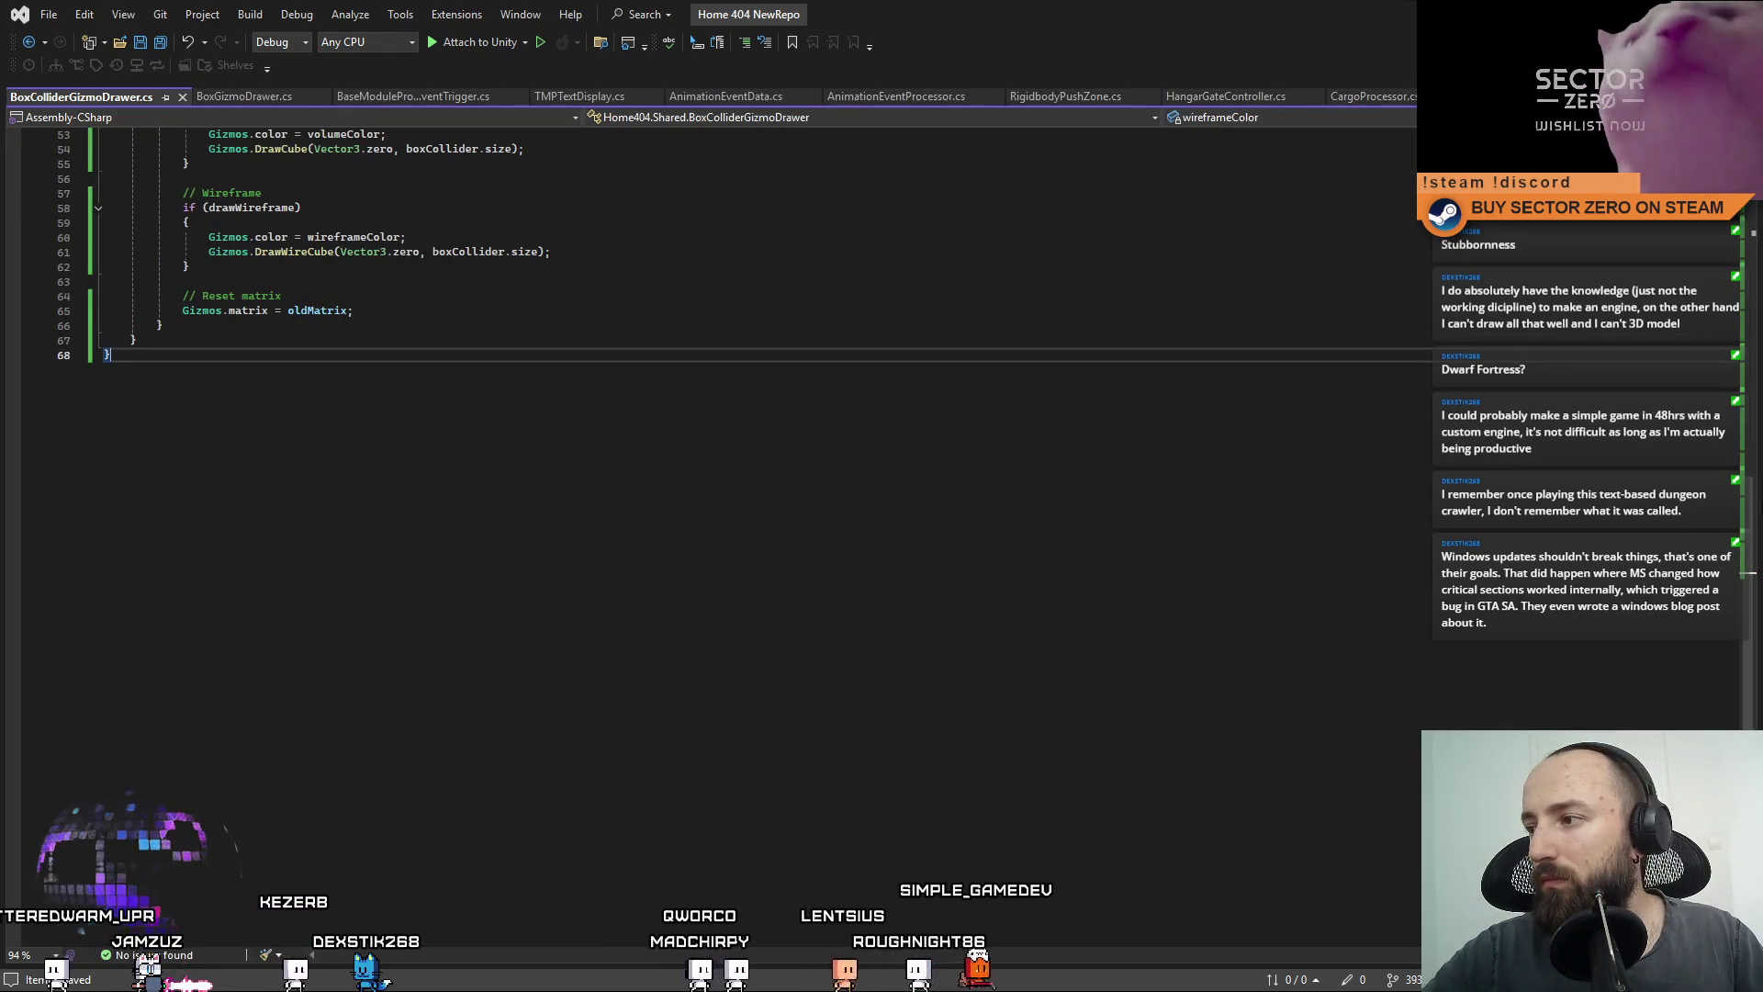
key("ctrl+Home")
key("ctrl+a")
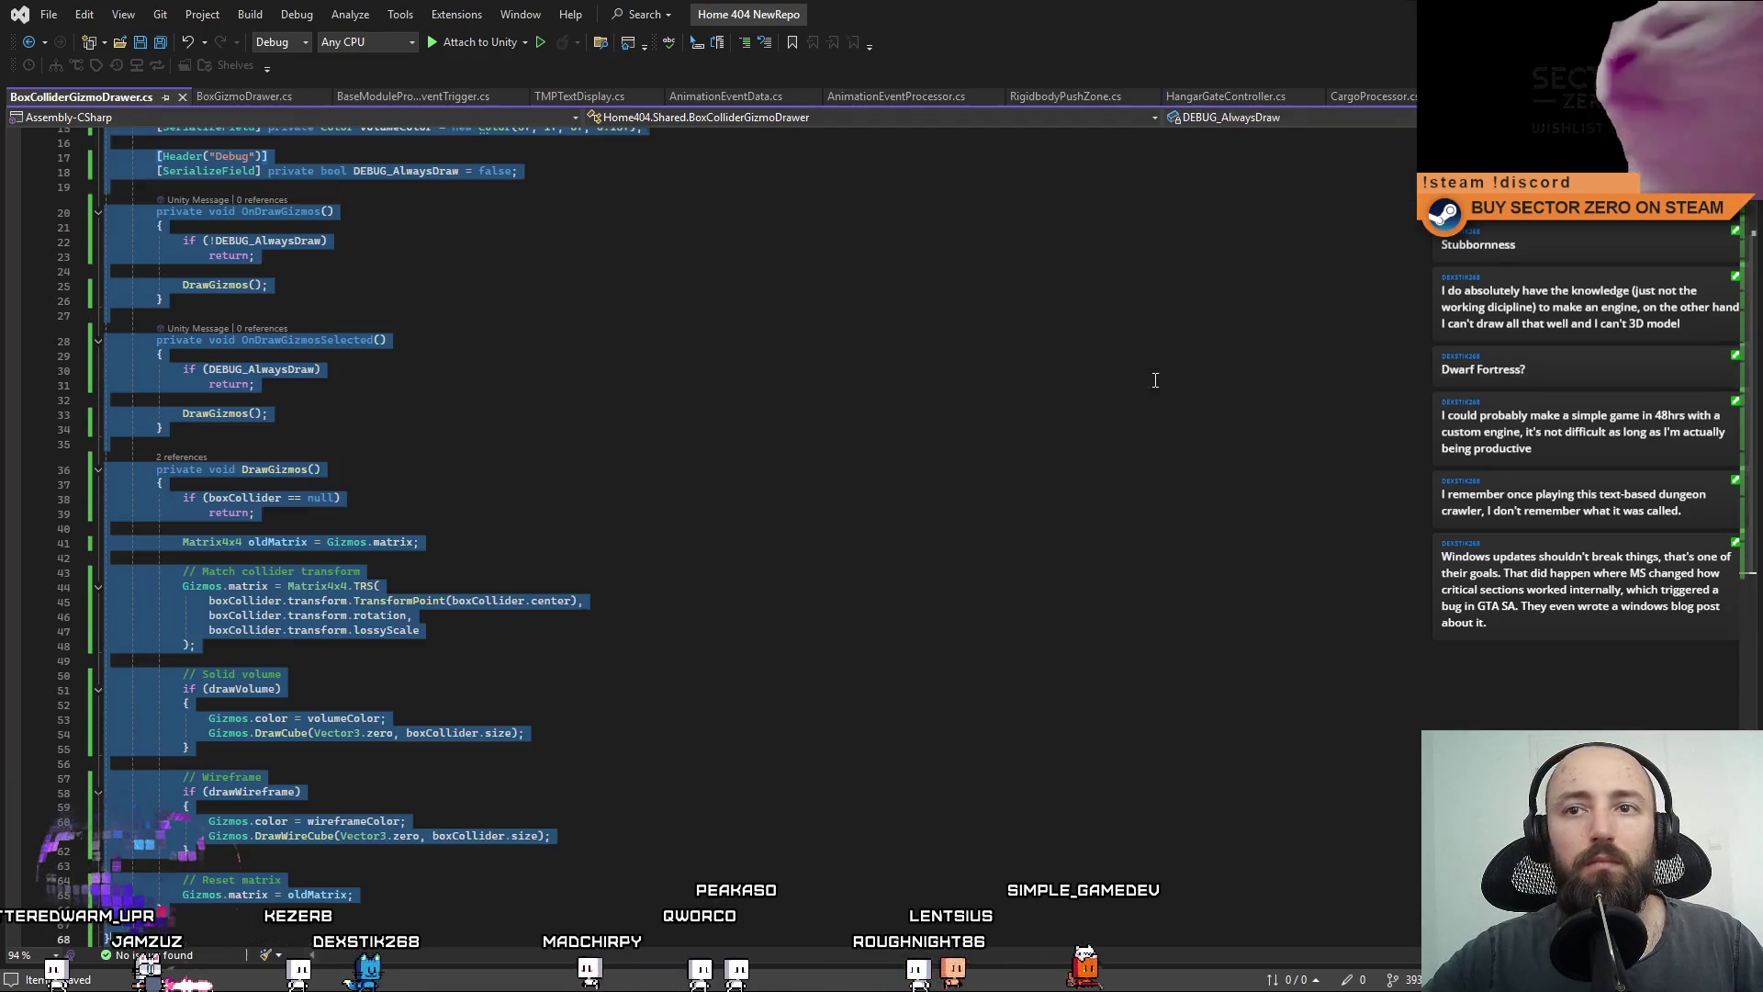
key("alt+Tab")
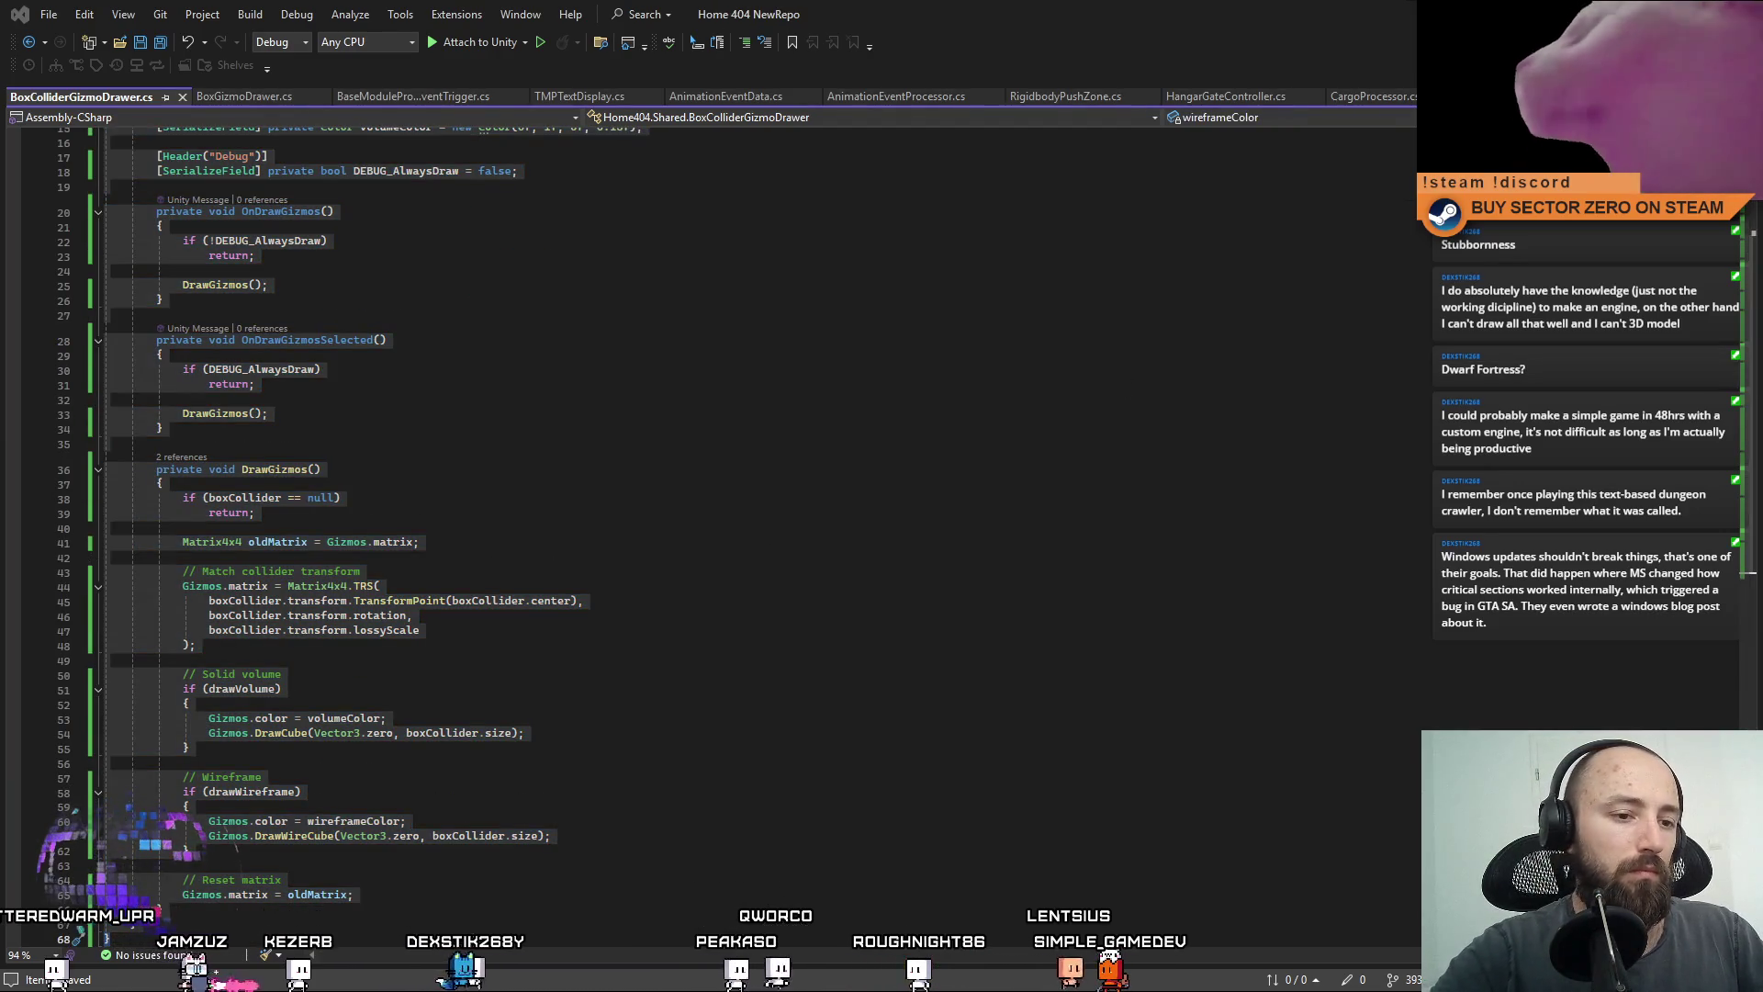
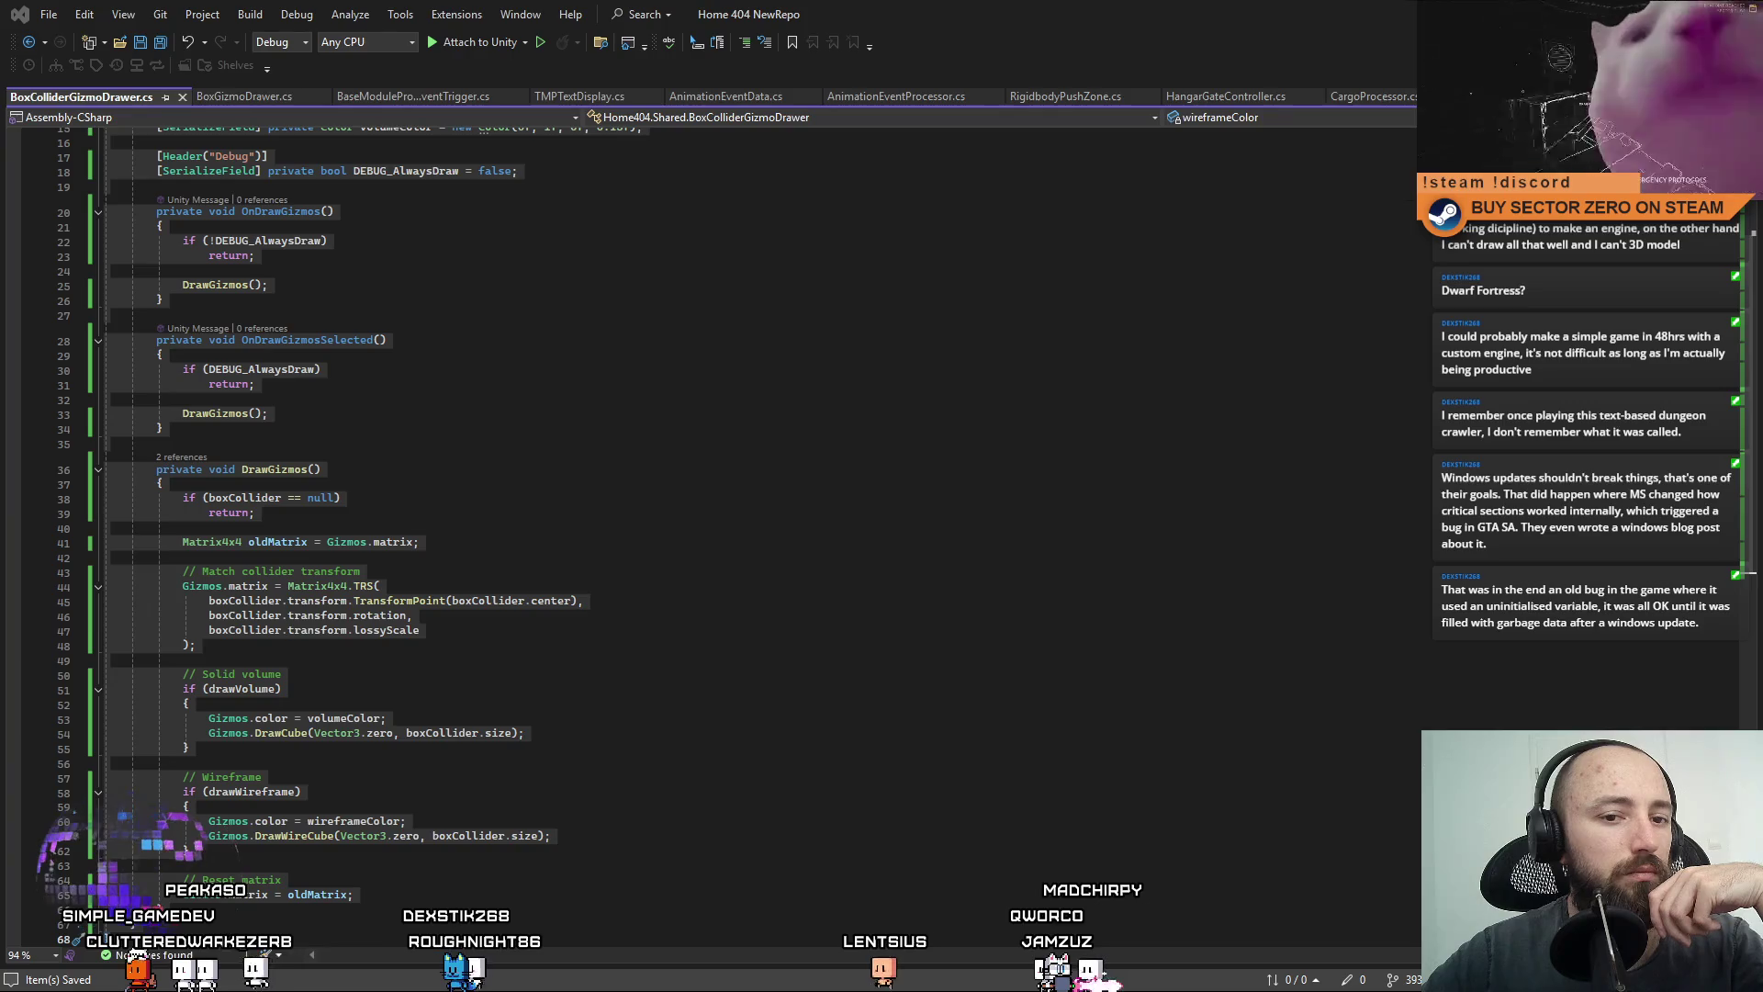
Save BoxColliderGizmoDrawer.cs with its new XML summary comments.
left_click(496, 542)
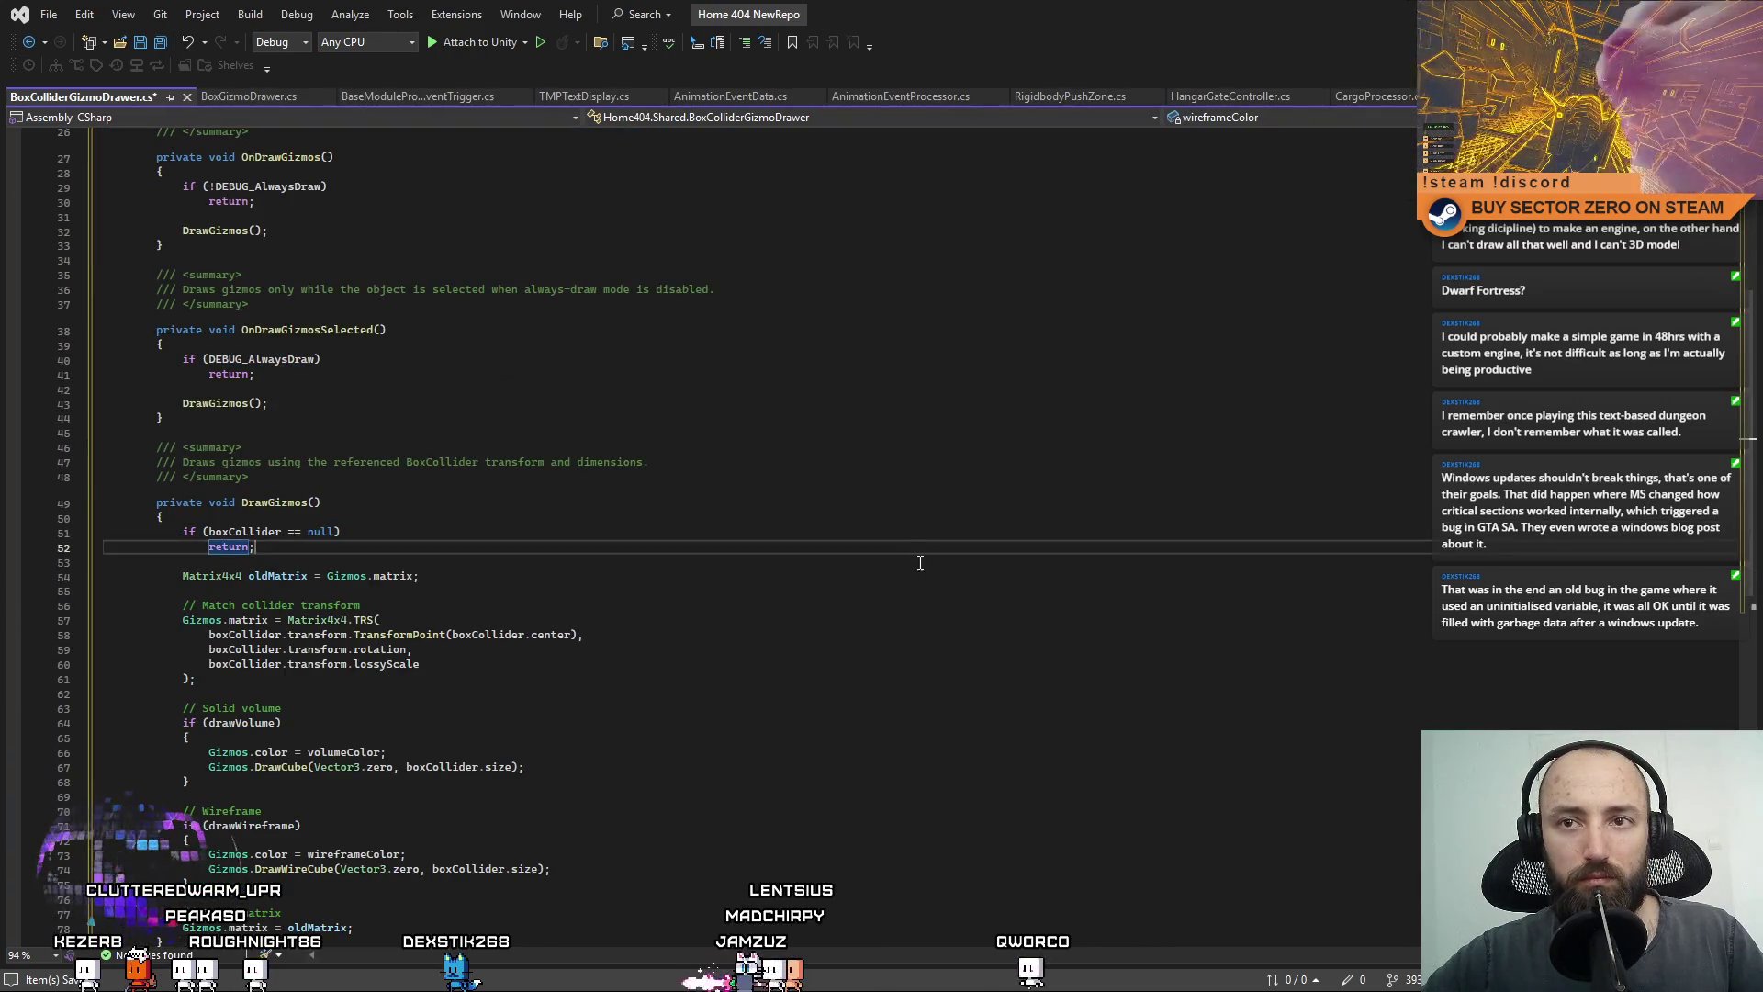
key("ctrl+s")
scroll(1742, 335, "up", 8)
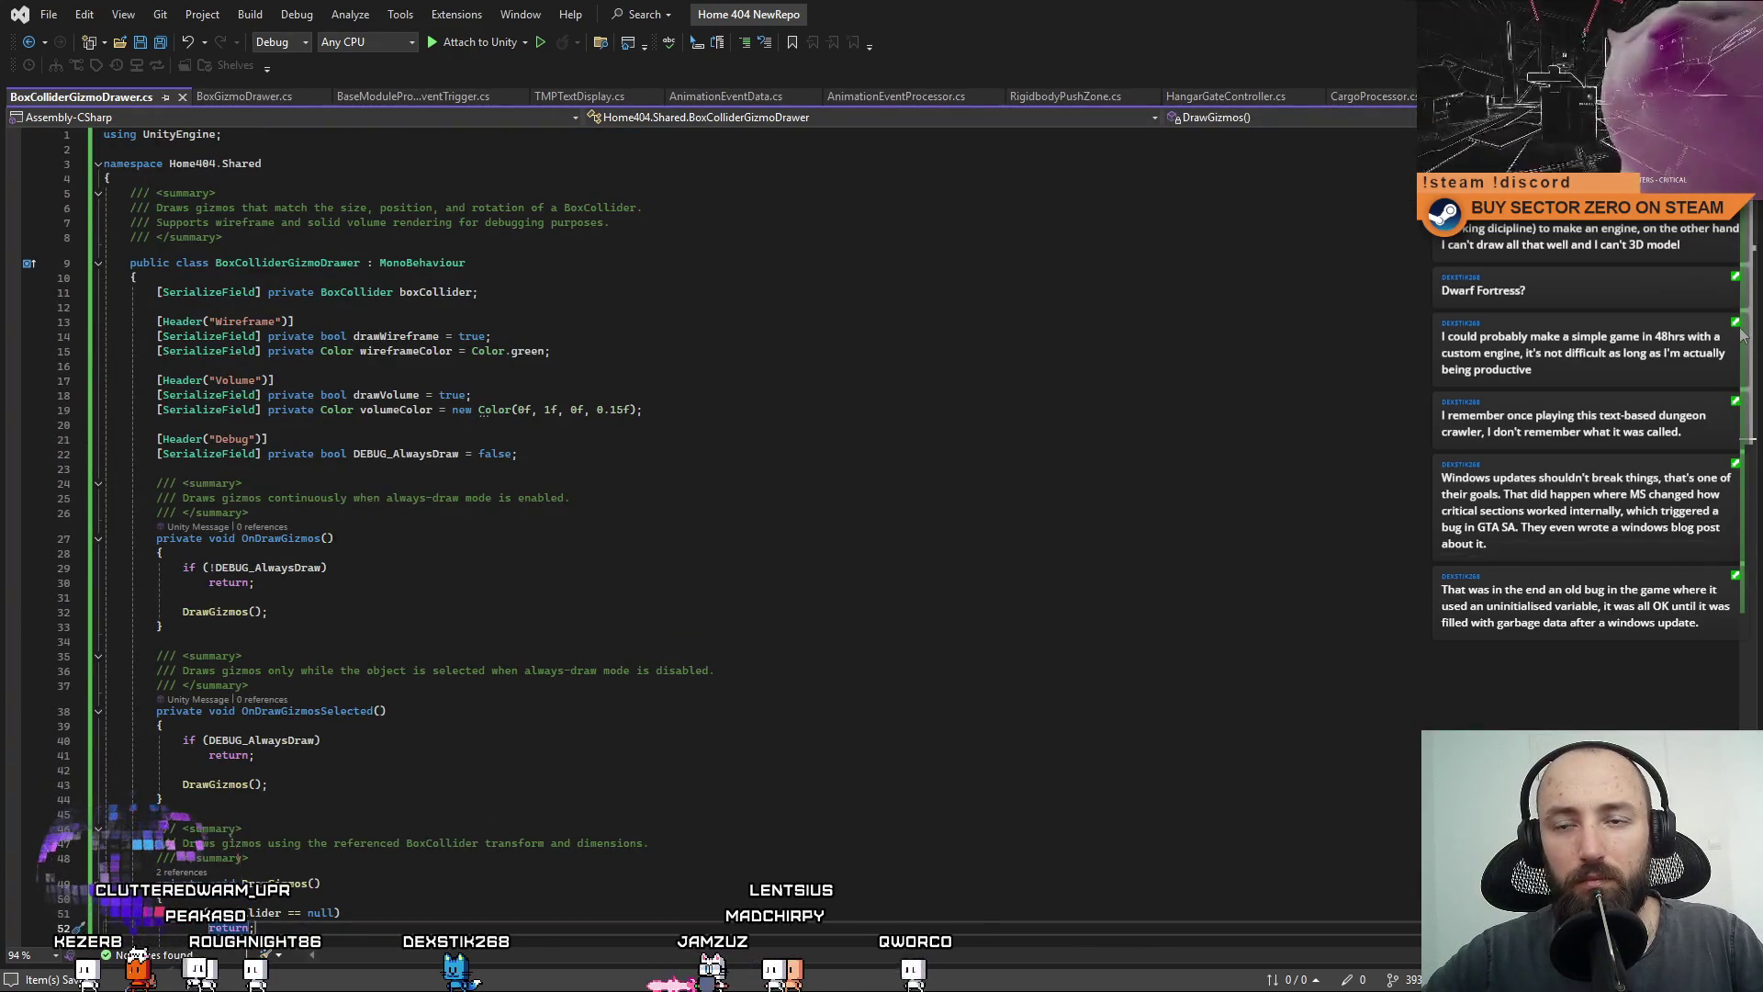
scroll(1742, 335, "down", 10)
scroll(1727, 294, "up", 10)
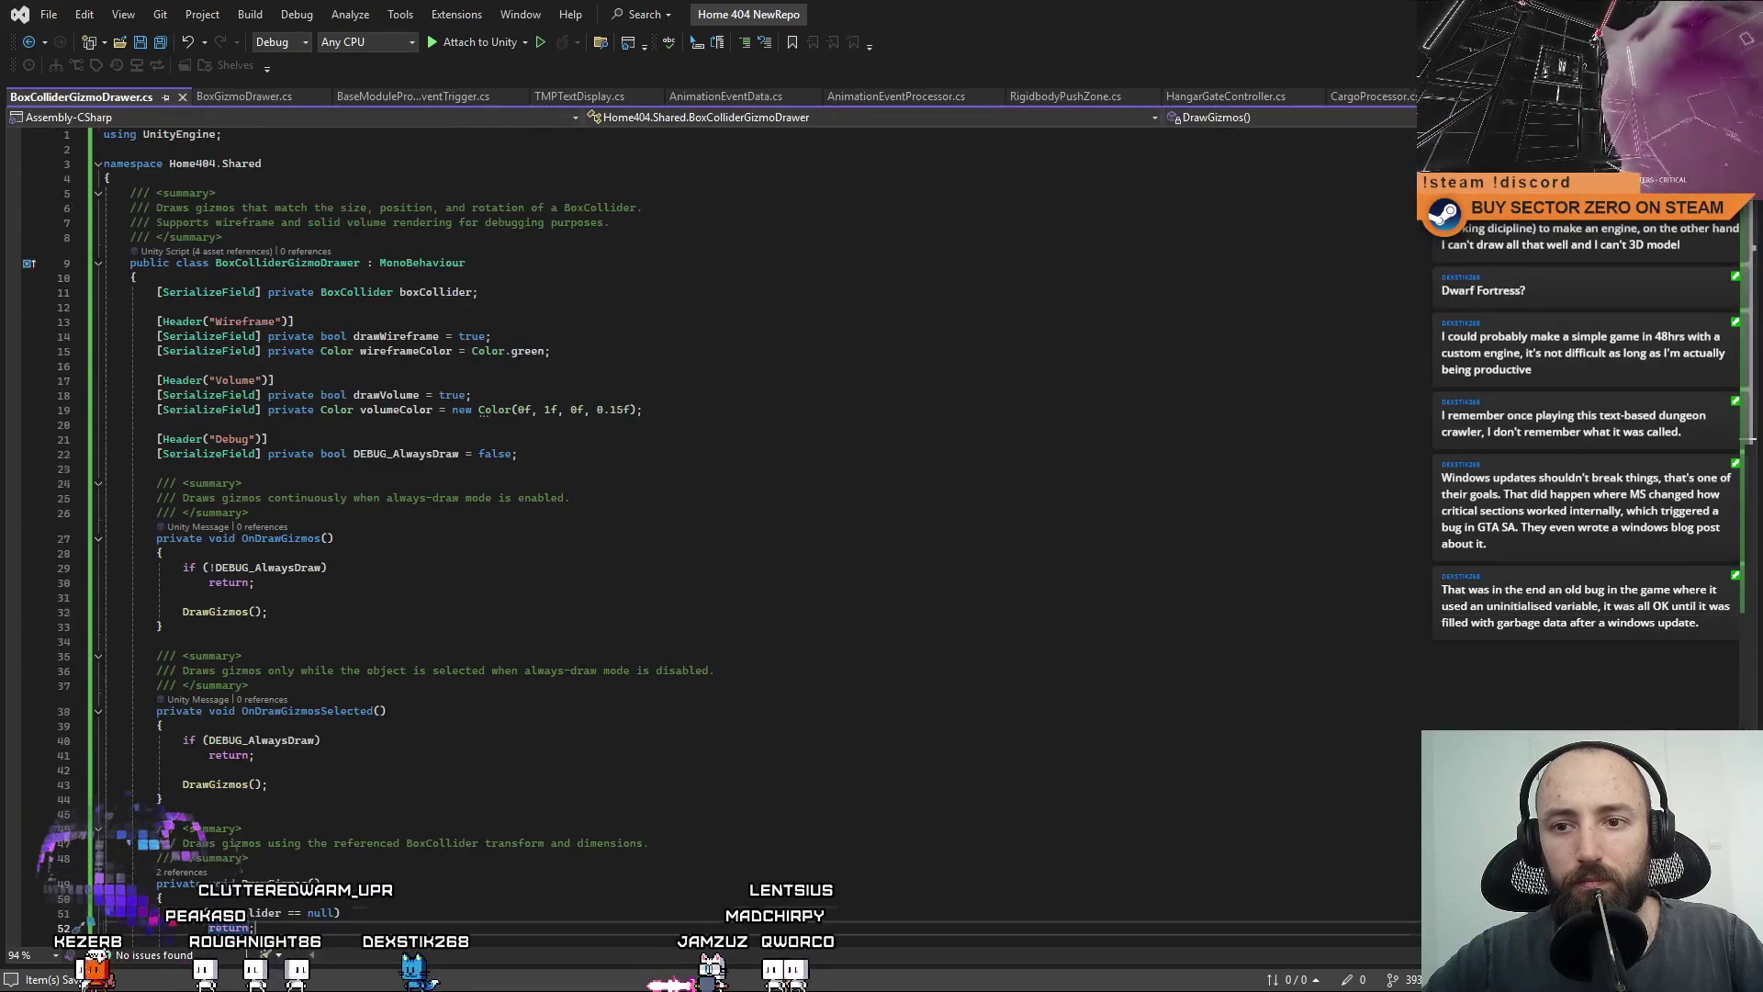
Review the volumeColor and DEBUG_AlwaysDraw fields and the documented OnDrawGizmos method.
left_click(1160, 416)
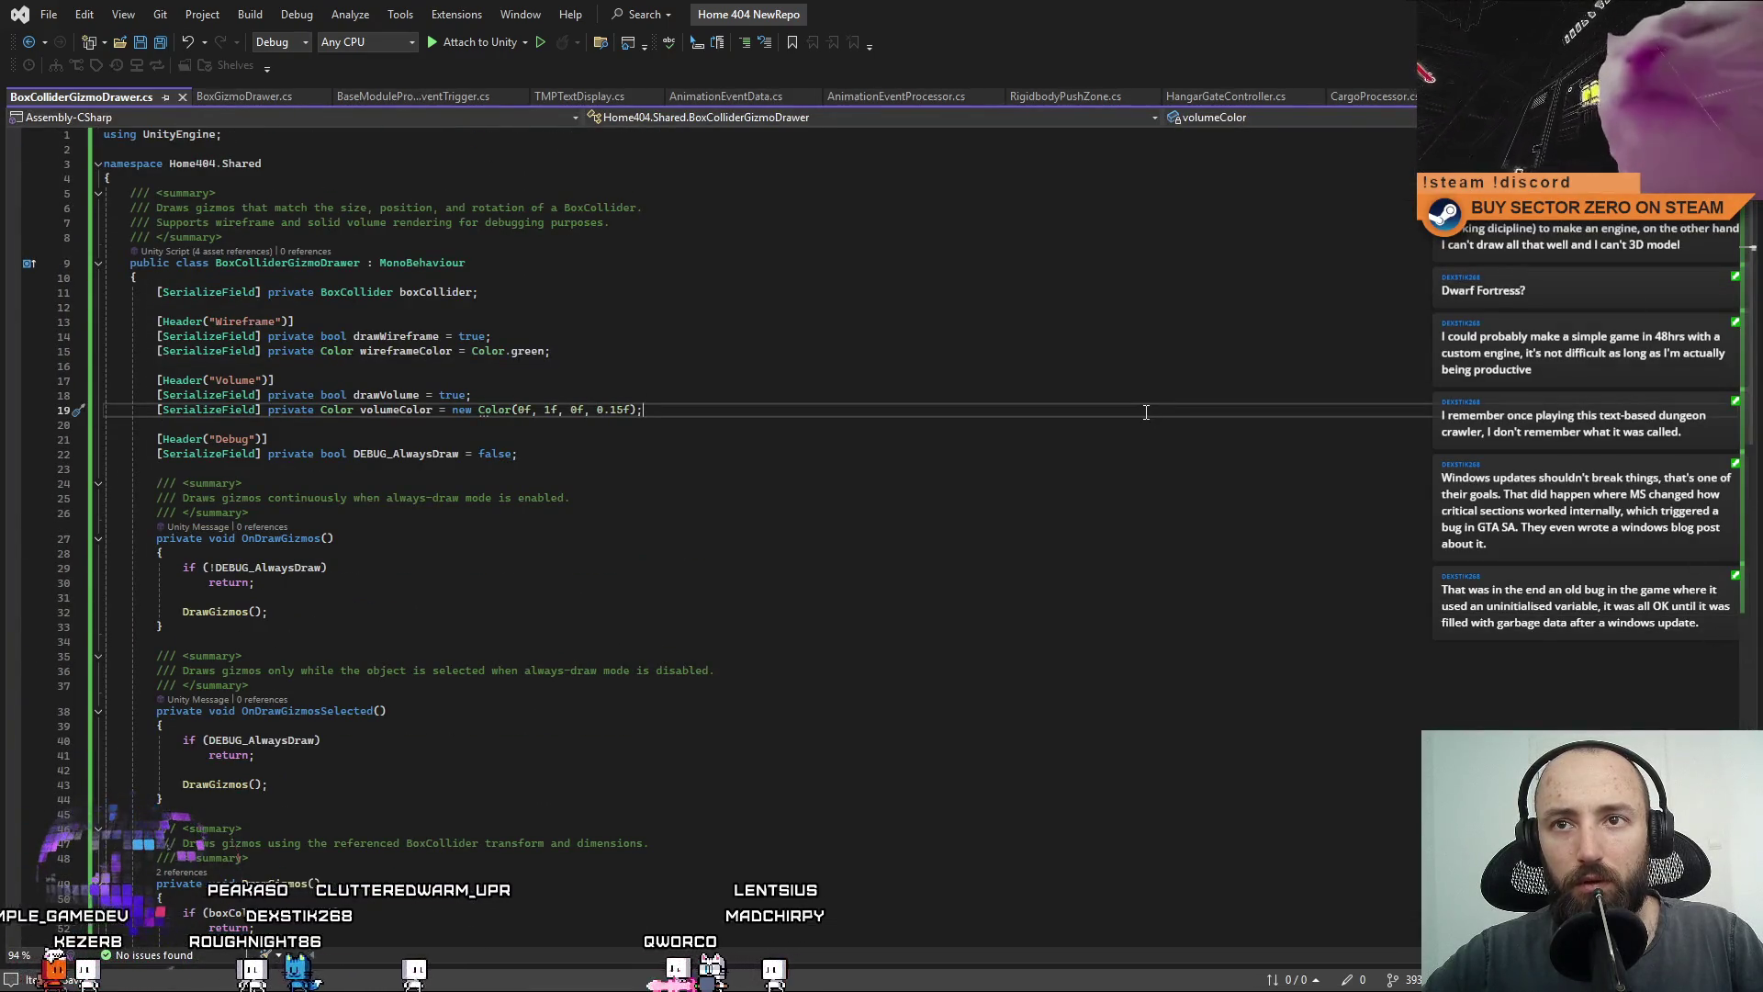
left_click(988, 378)
left_click(953, 512)
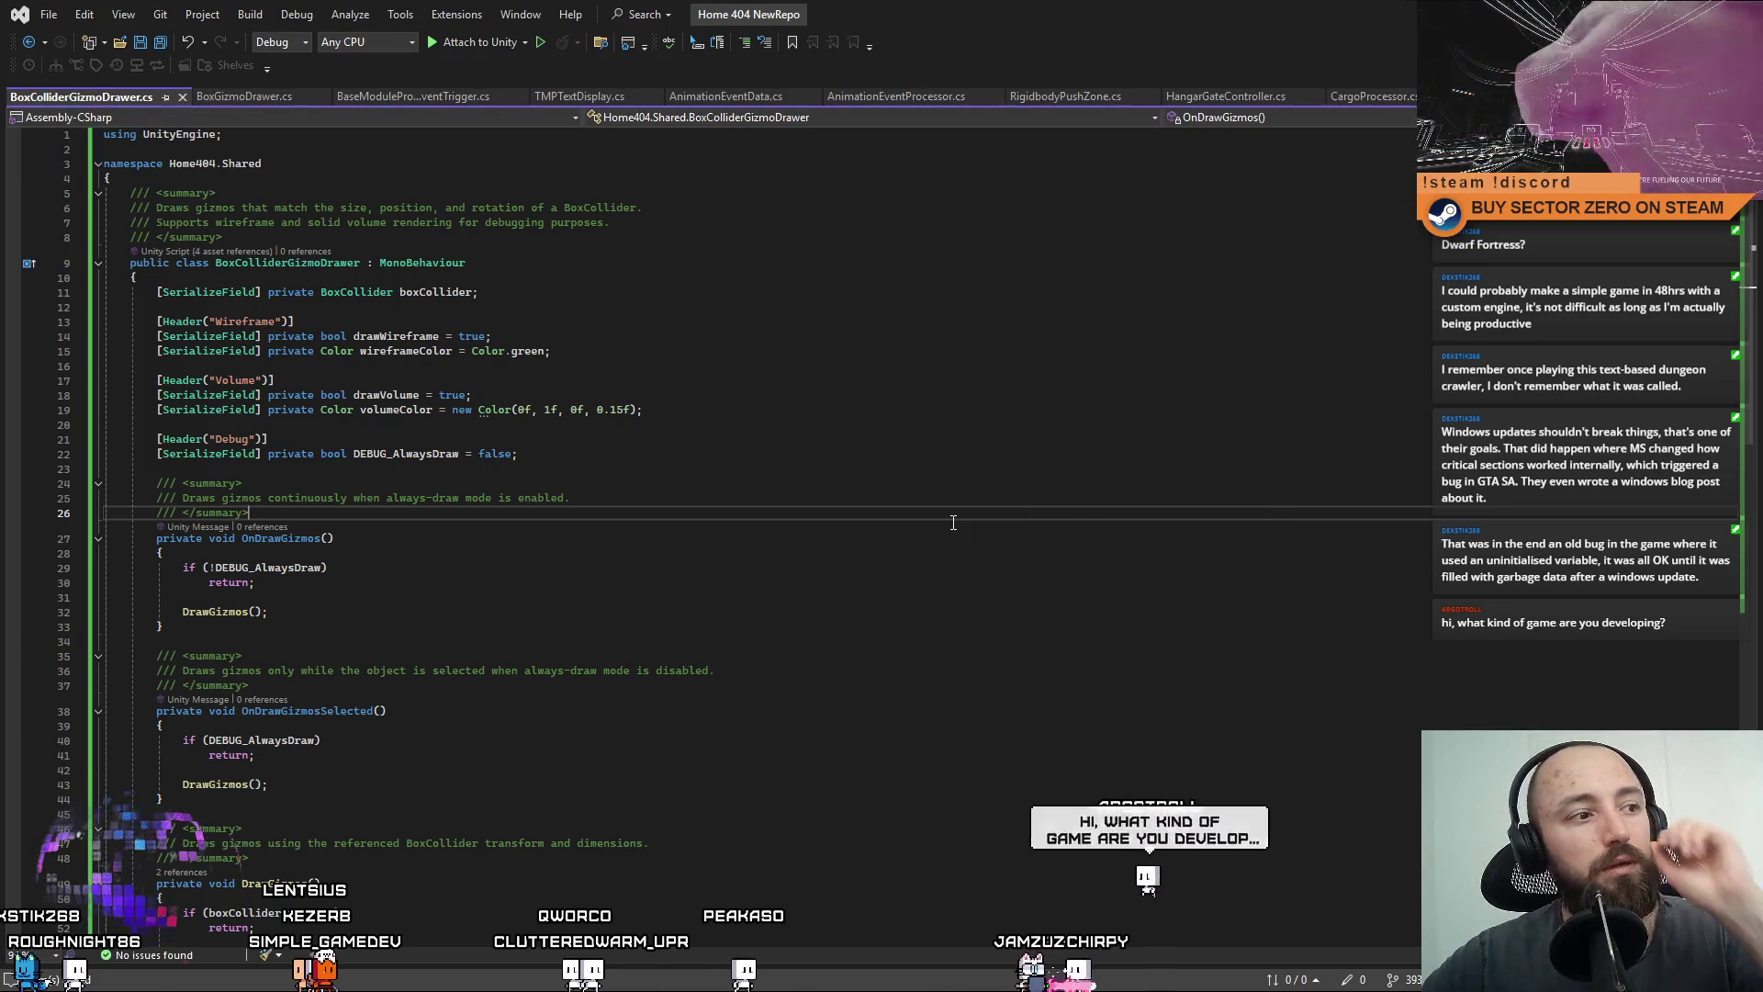
left_click(841, 366)
left_click(635, 482)
left_click(639, 511)
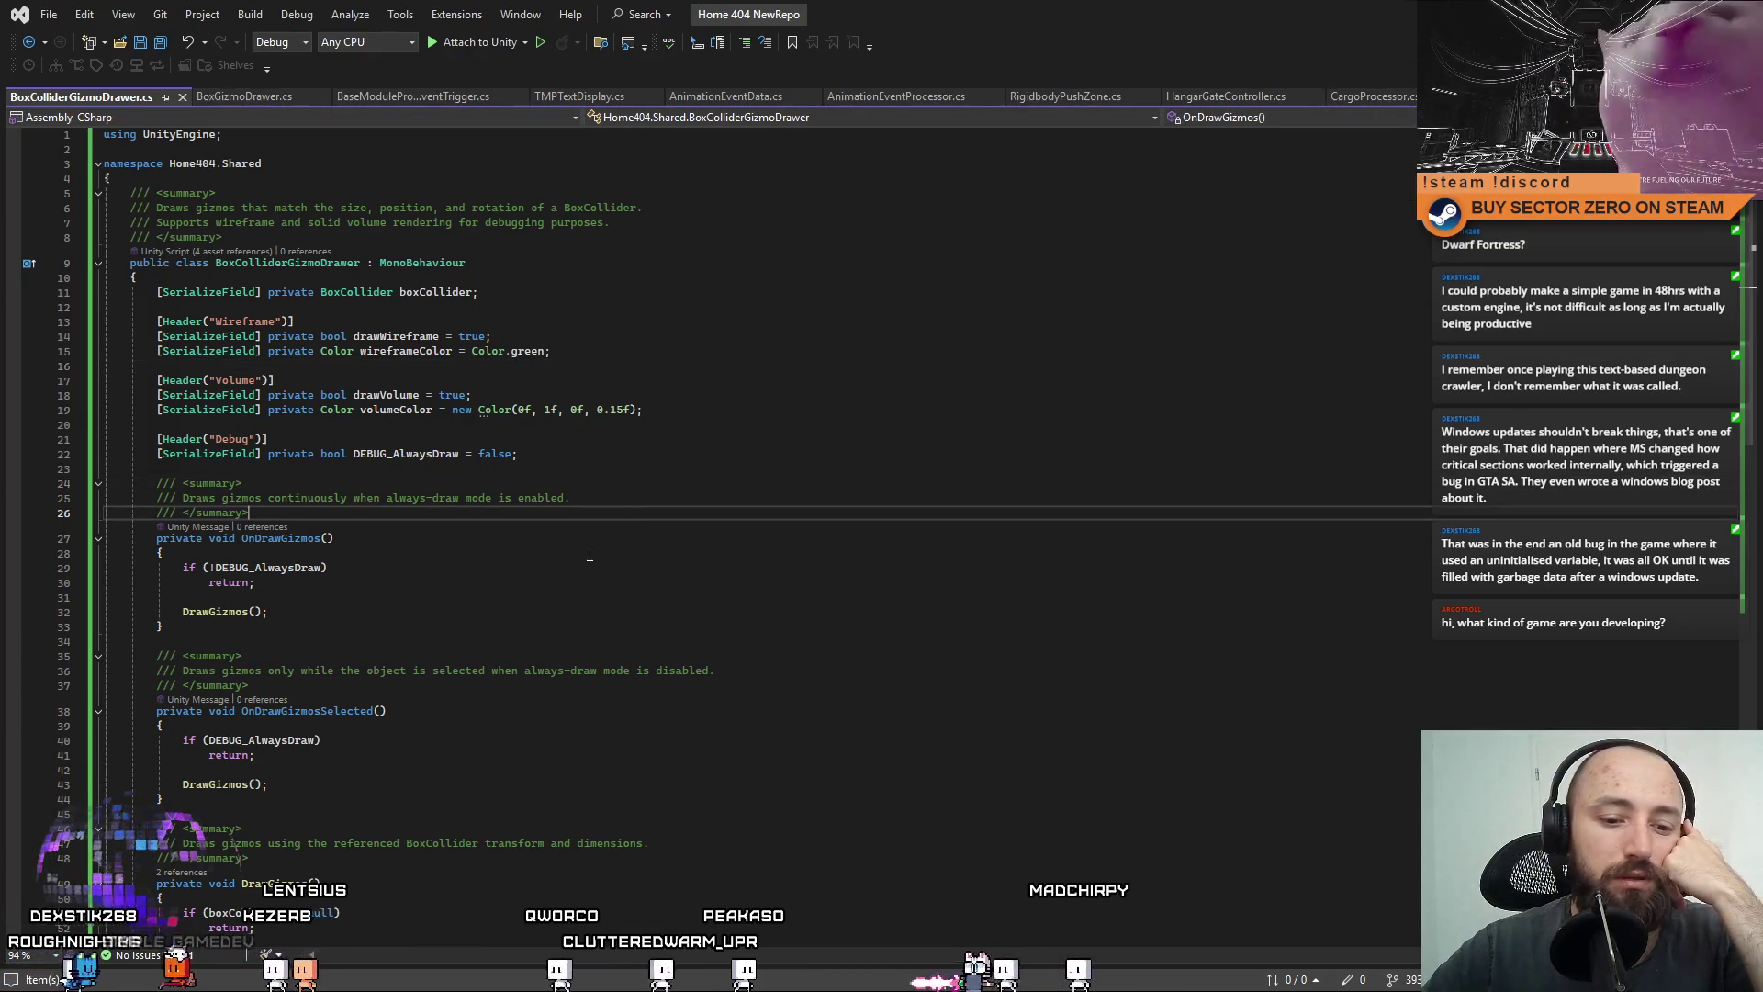
left_click(250, 582)
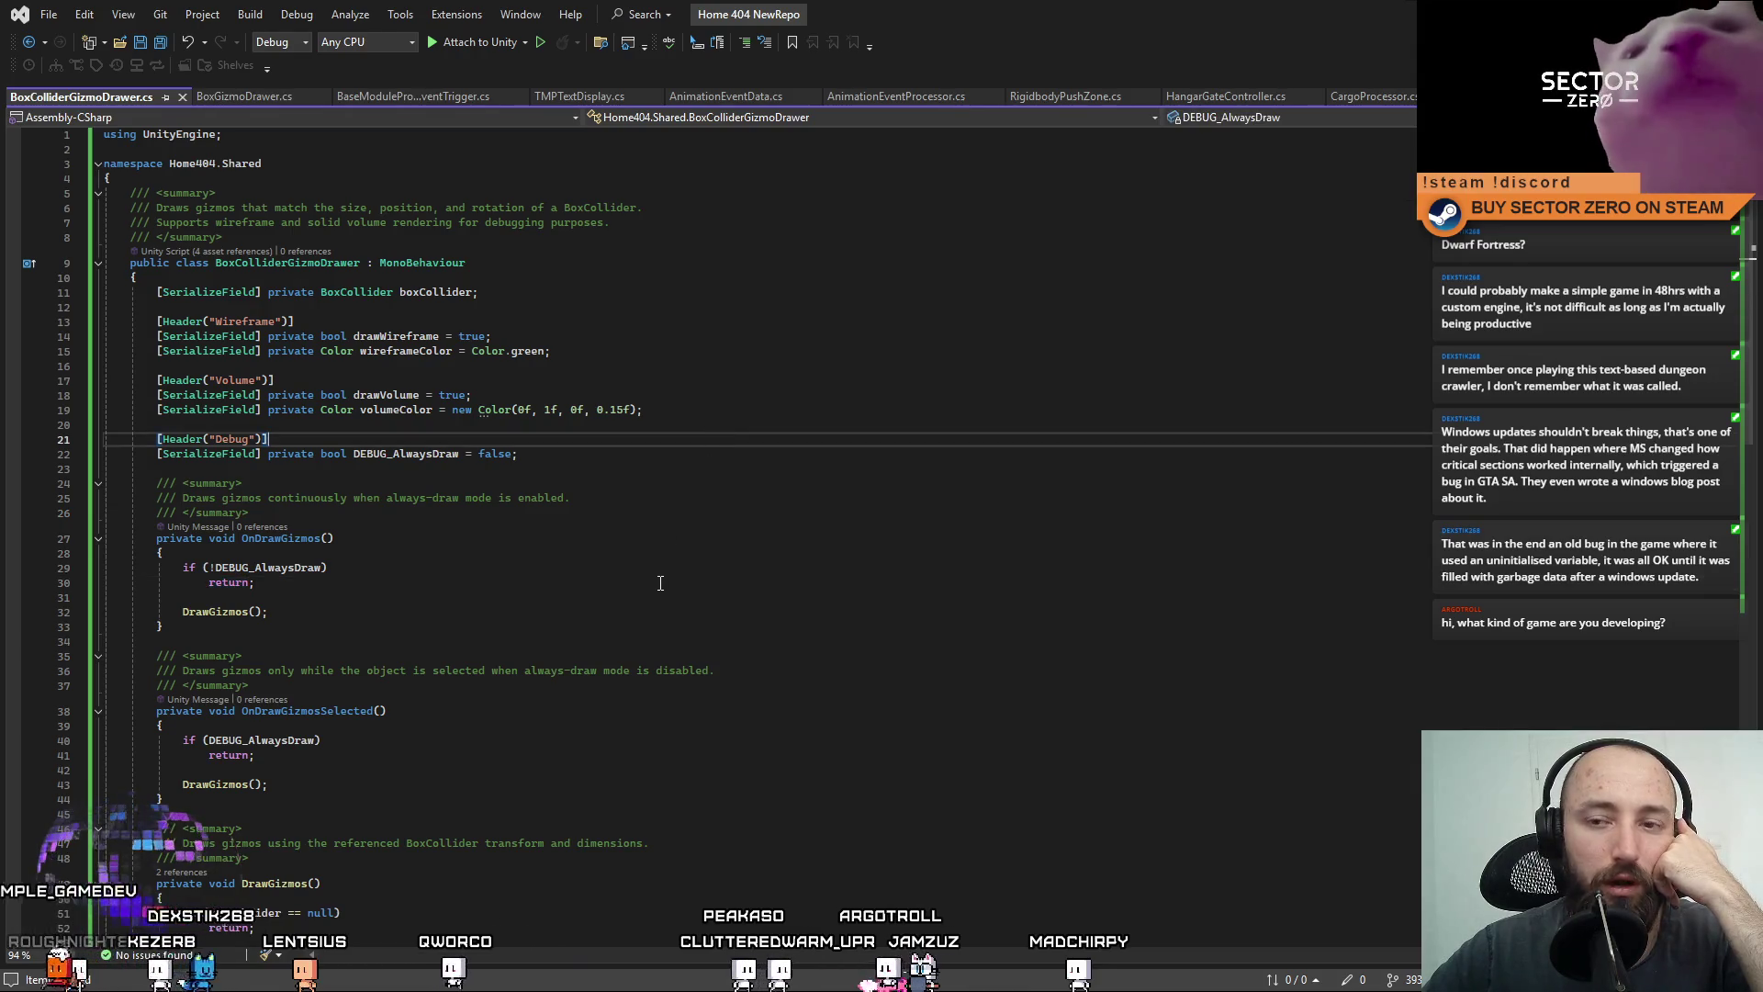
left_click(726, 454)
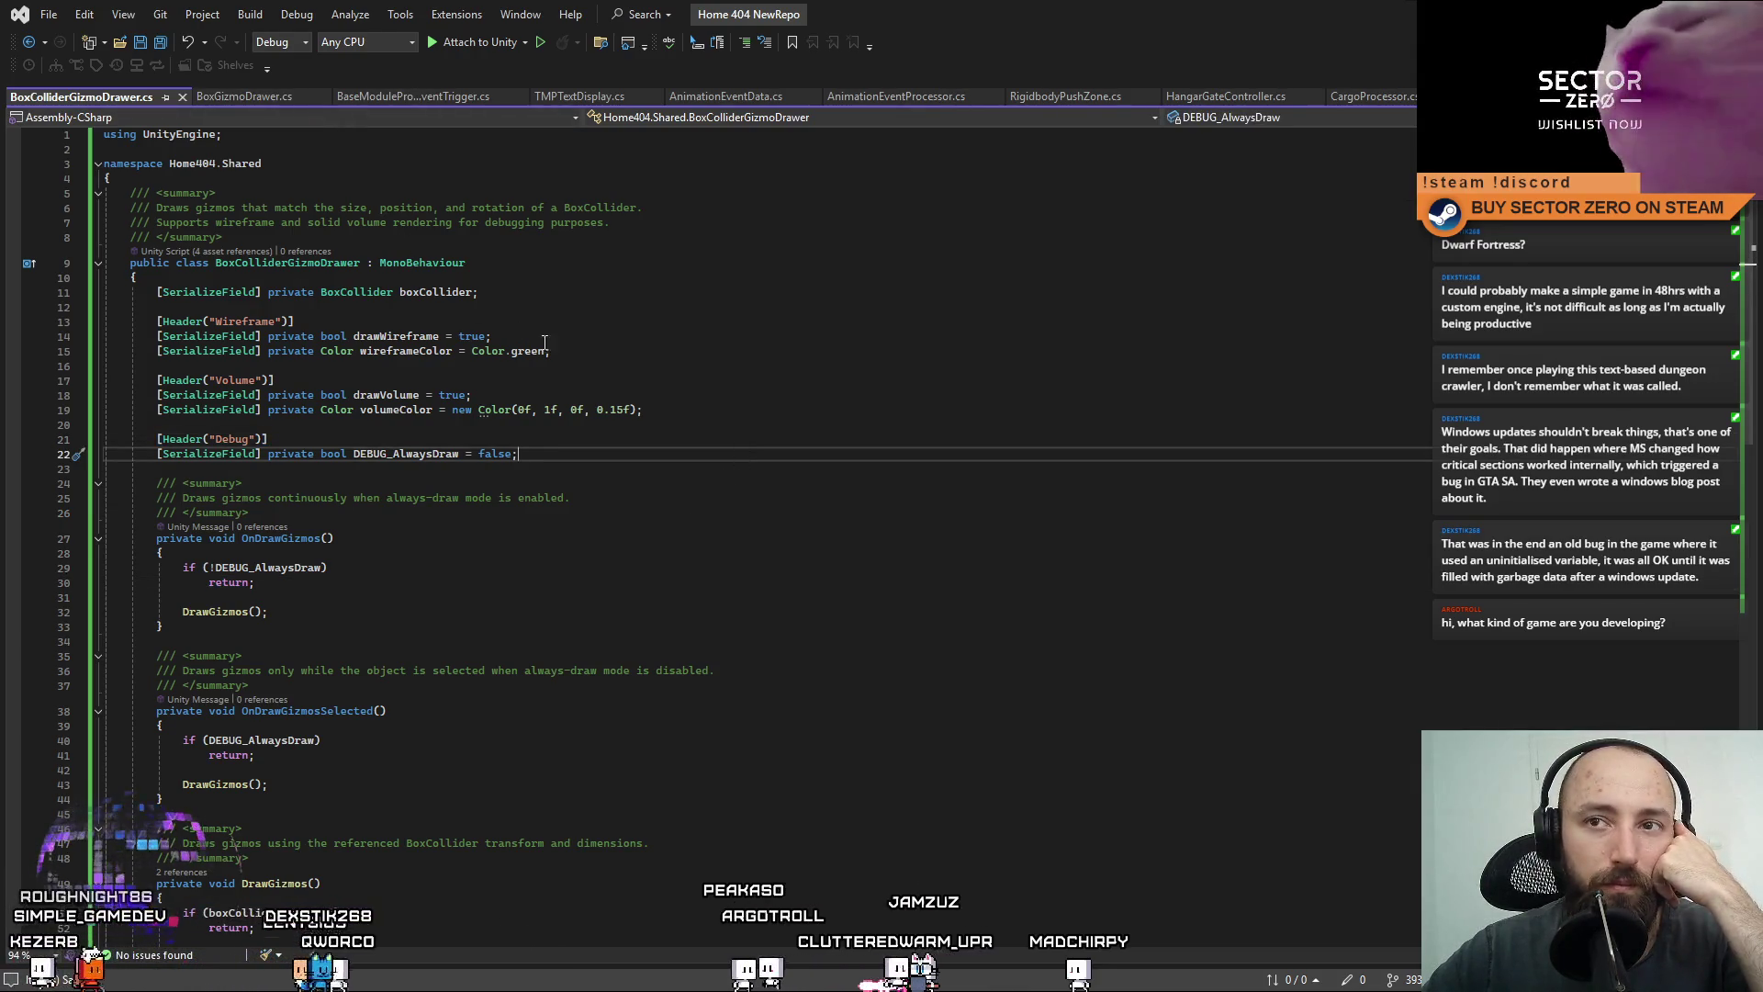
left_click(687, 368)
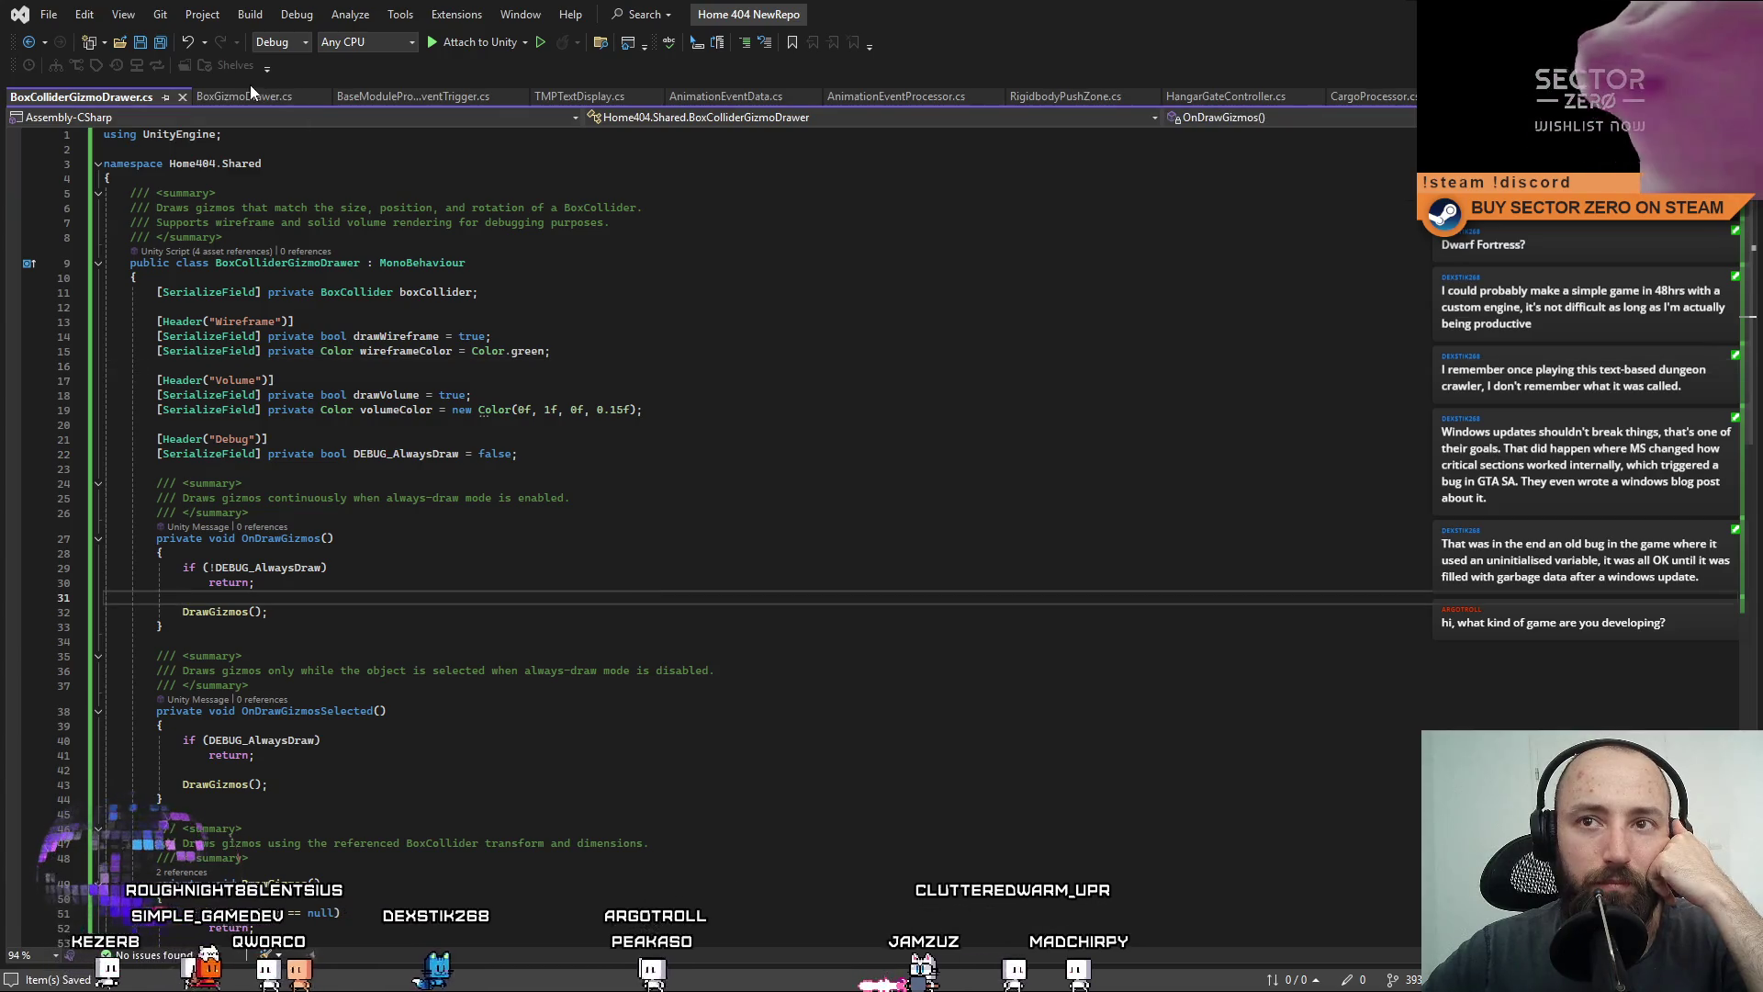
Open BoxGizmoDrawer.cs and check its Home404.Shared namespace, rotation, size and Volume fields.
left_click(245, 88)
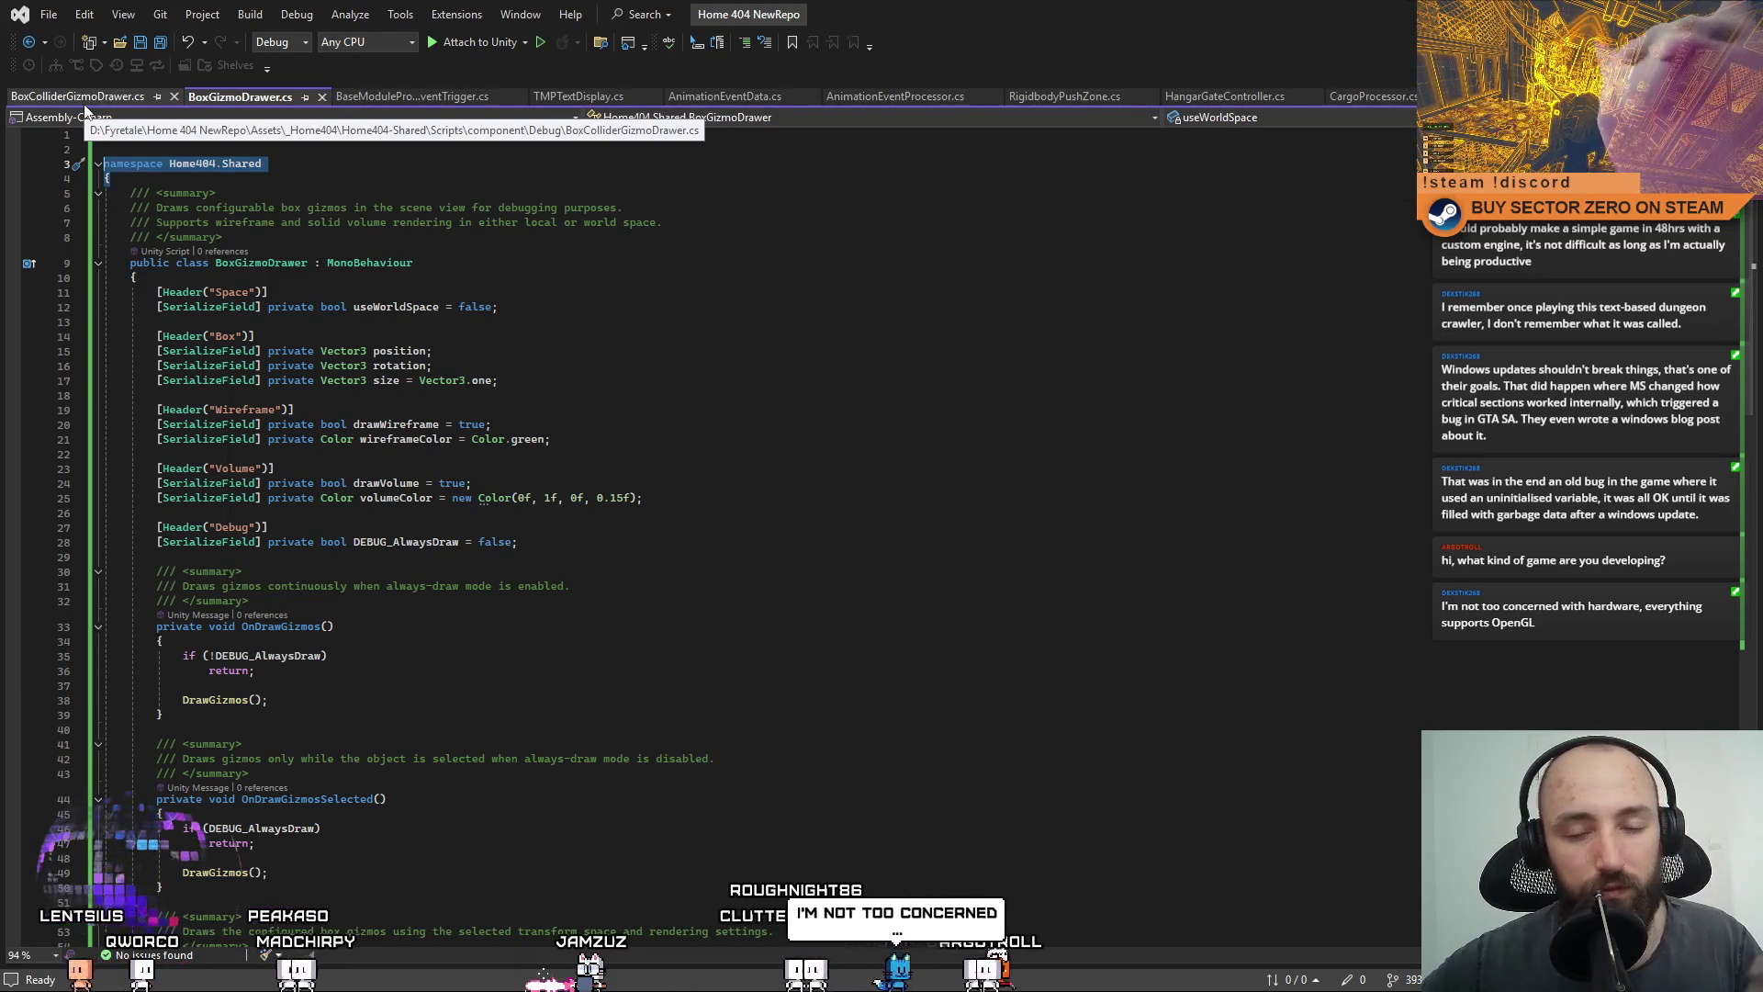
left_click(712, 332)
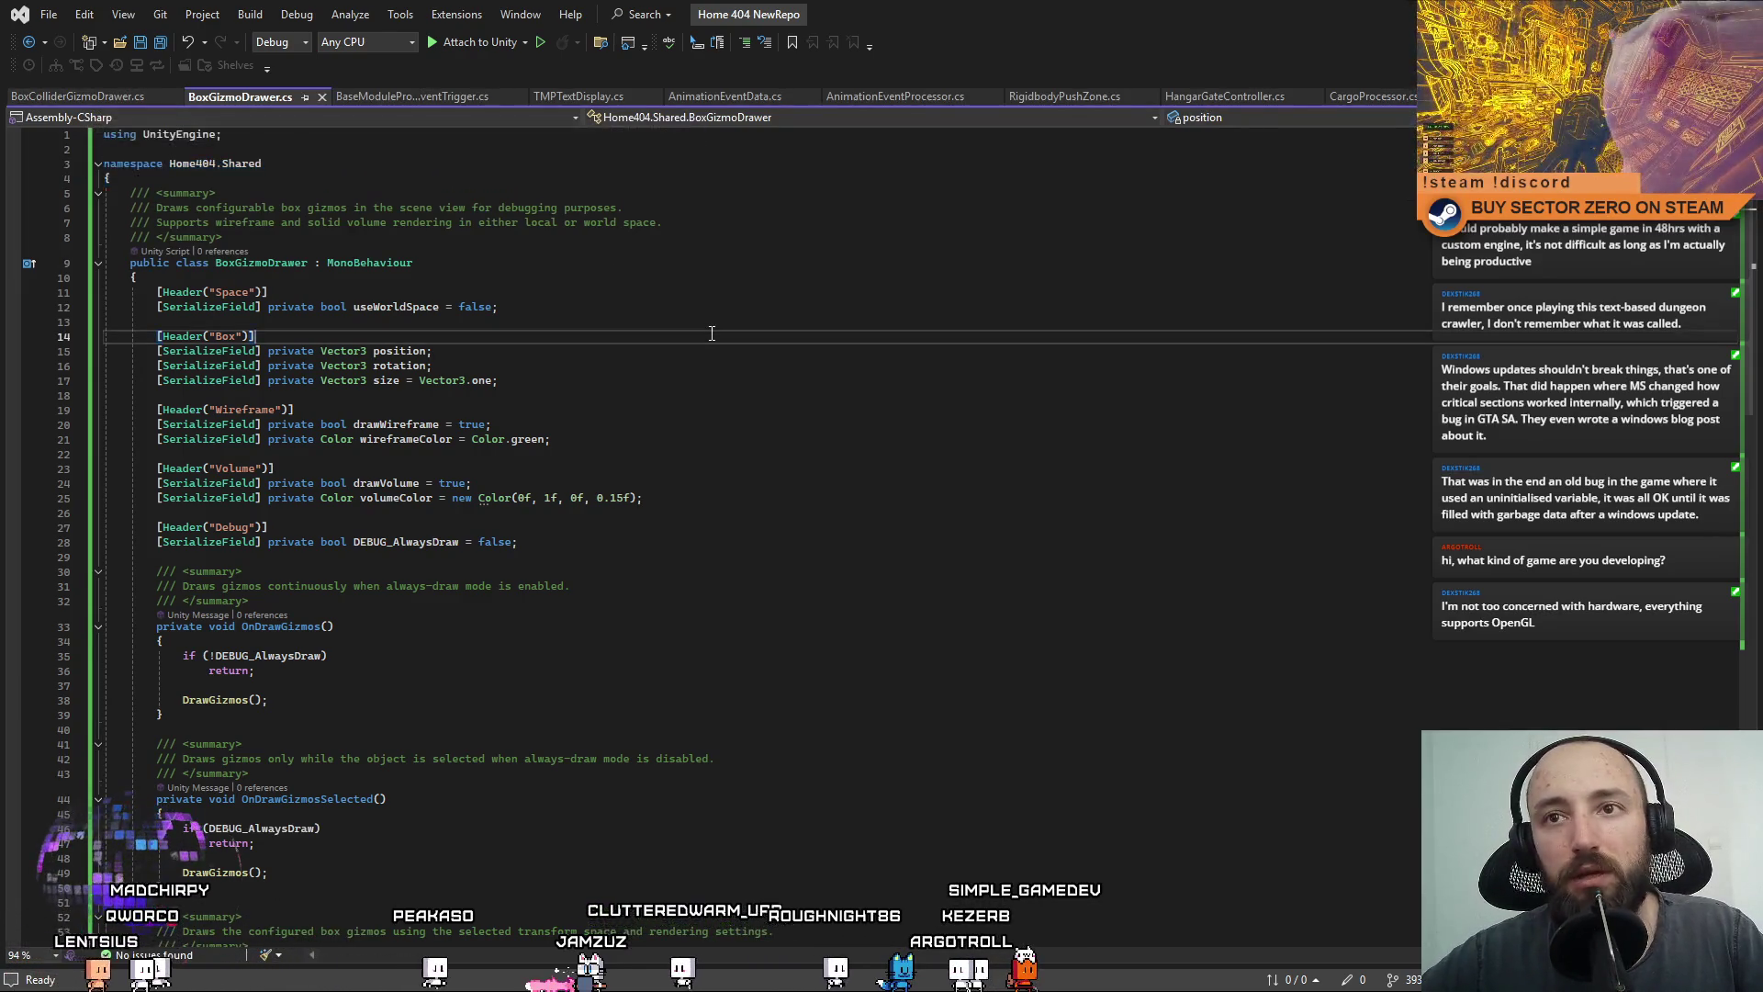
left_click(725, 395)
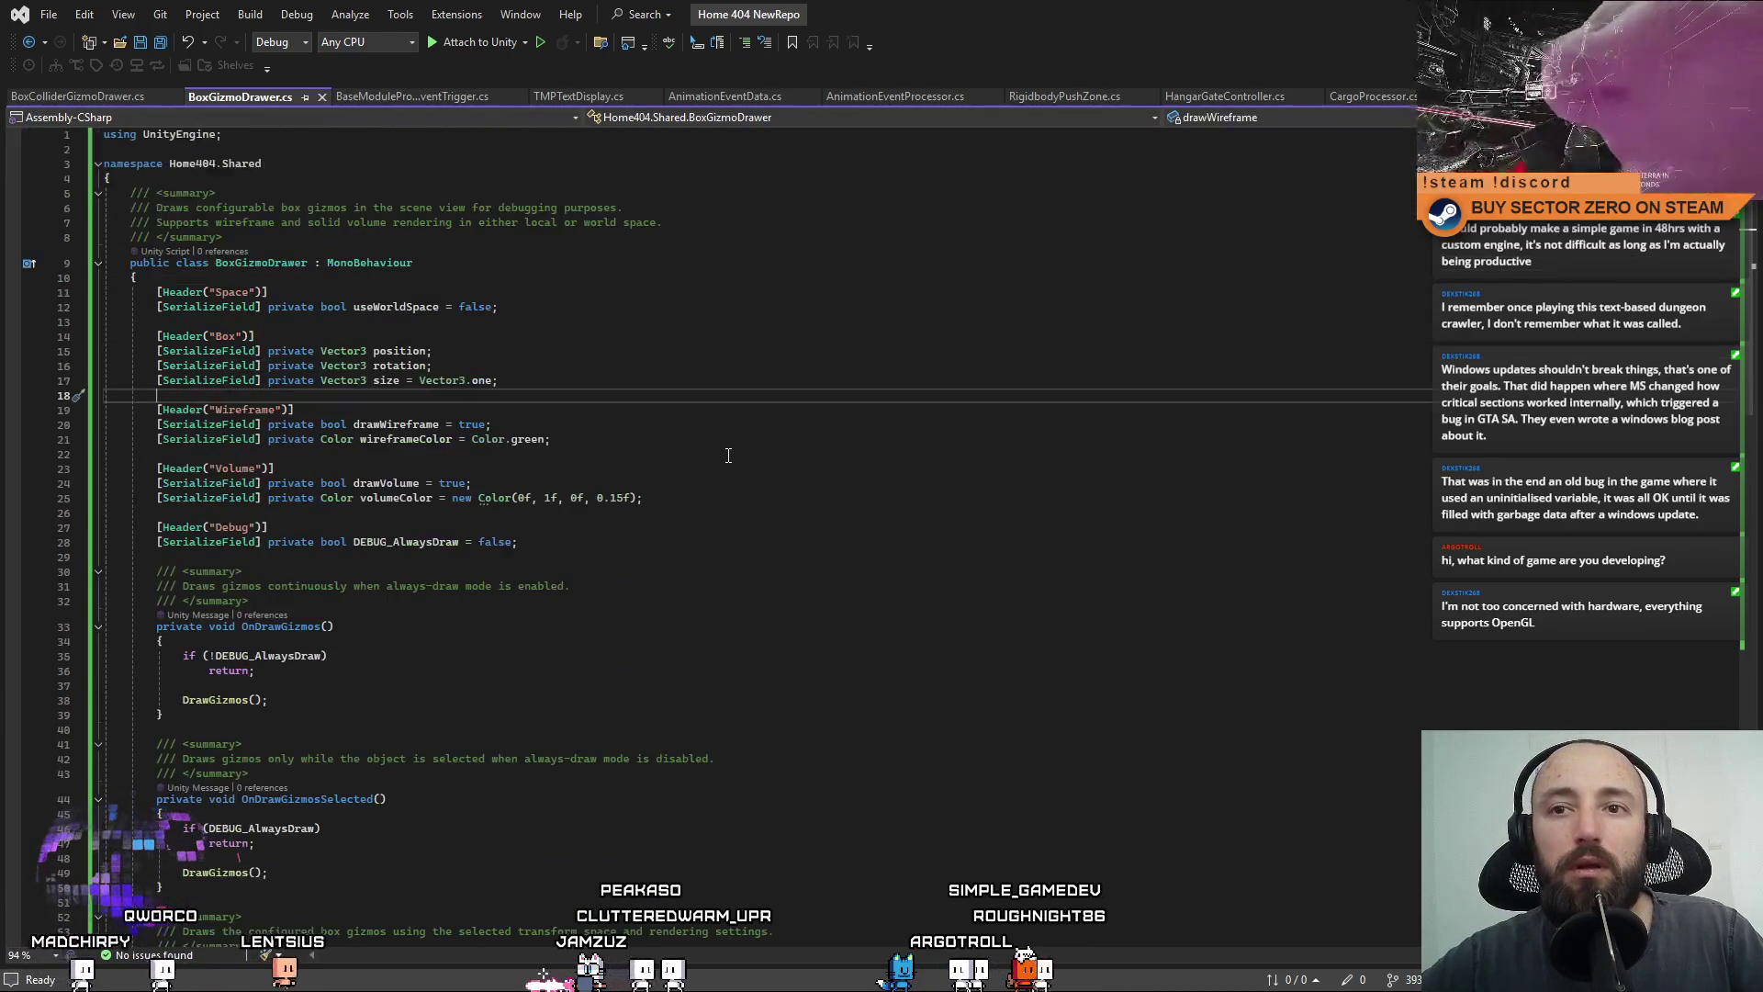
left_click(752, 451)
left_click(727, 363)
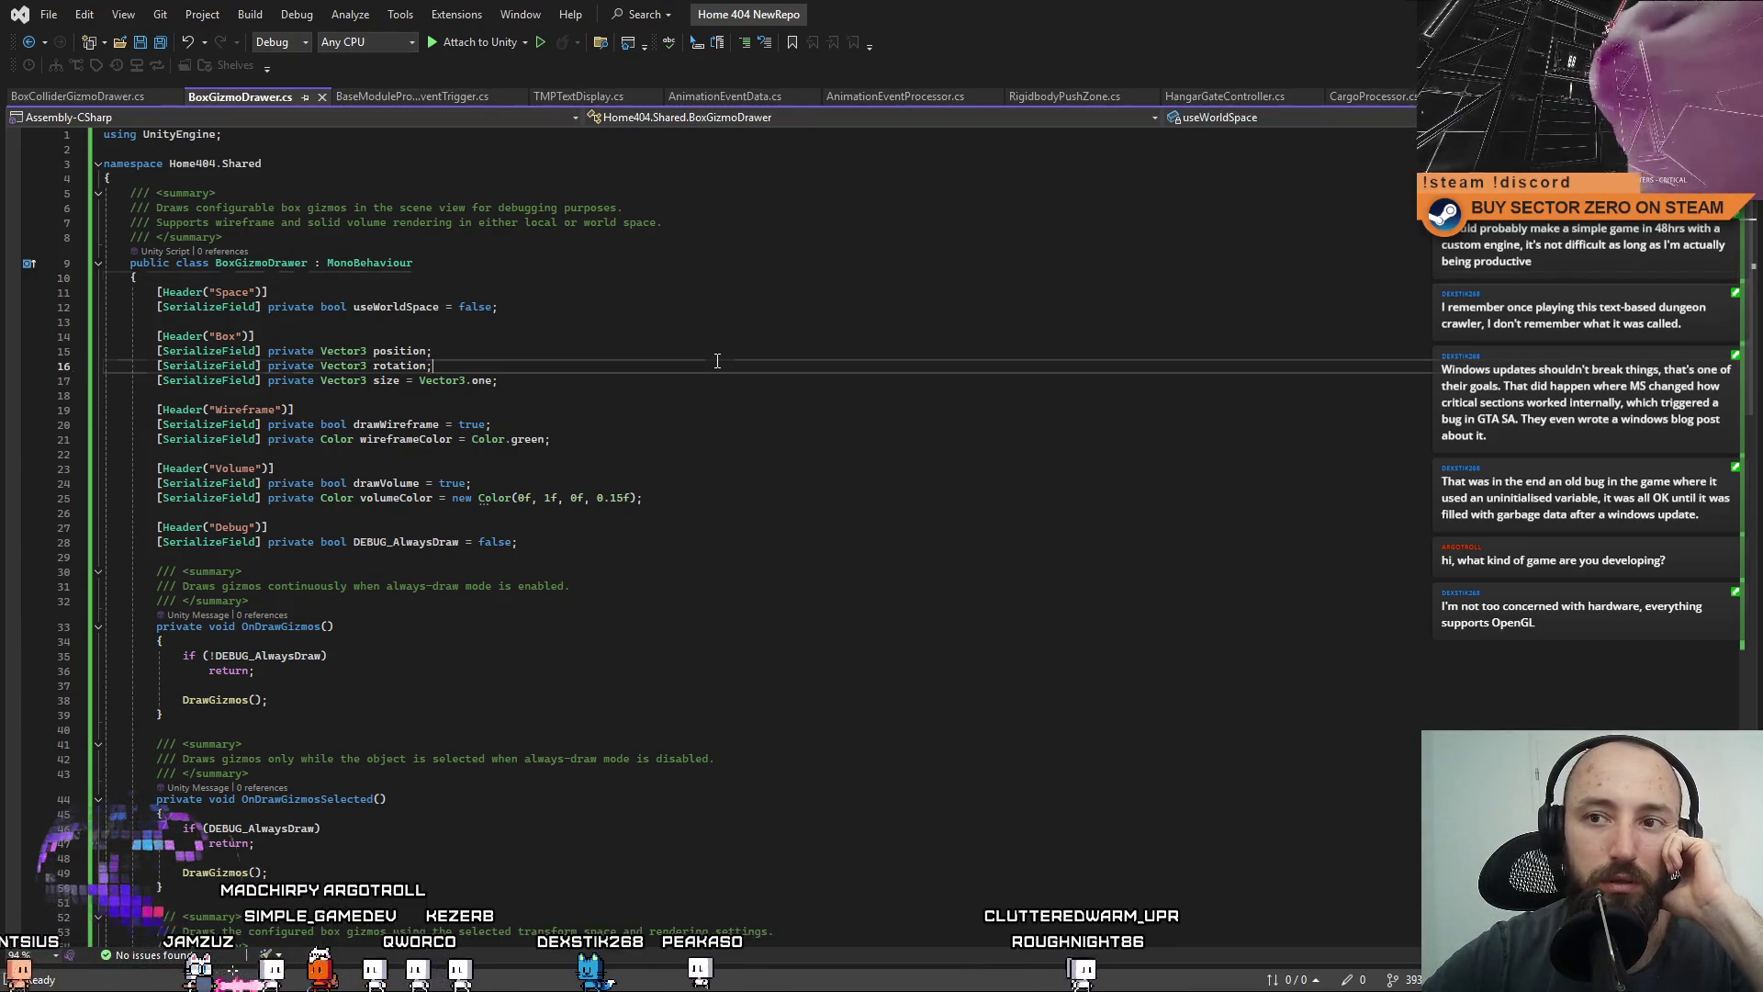
key("Down")
key("Down")
key("Down")
key("Up")
key("Up")
key("Up")
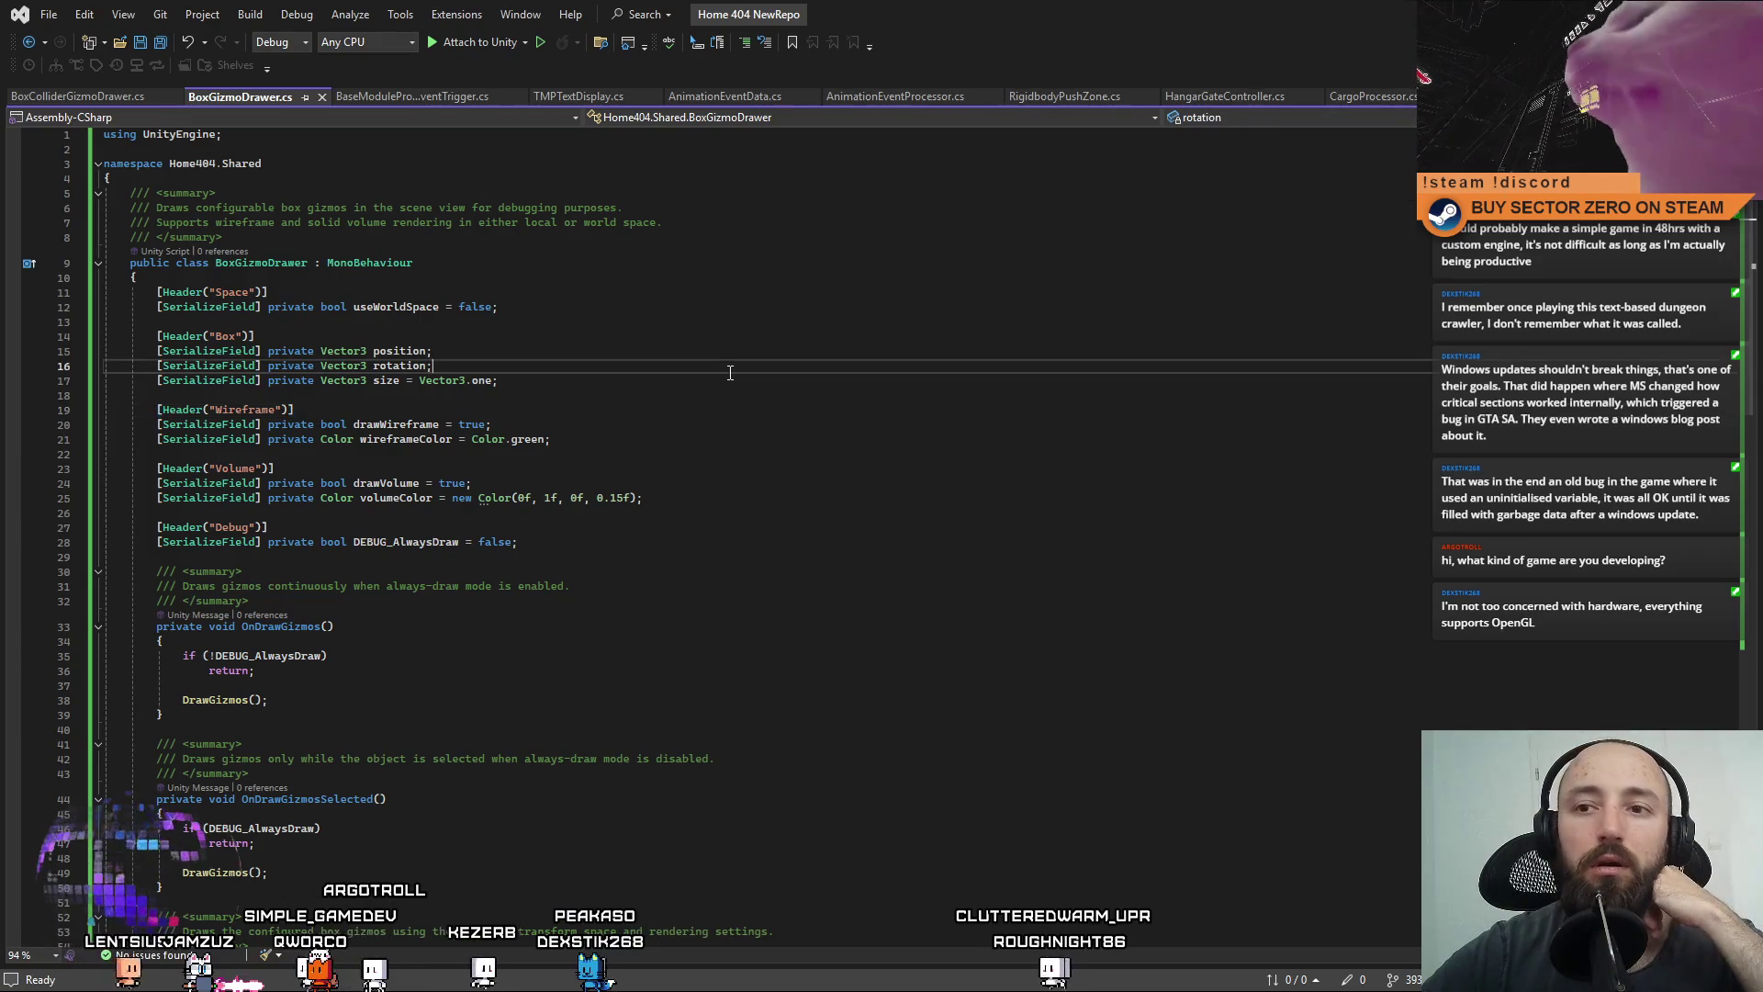
left_click(737, 443)
left_click(758, 380)
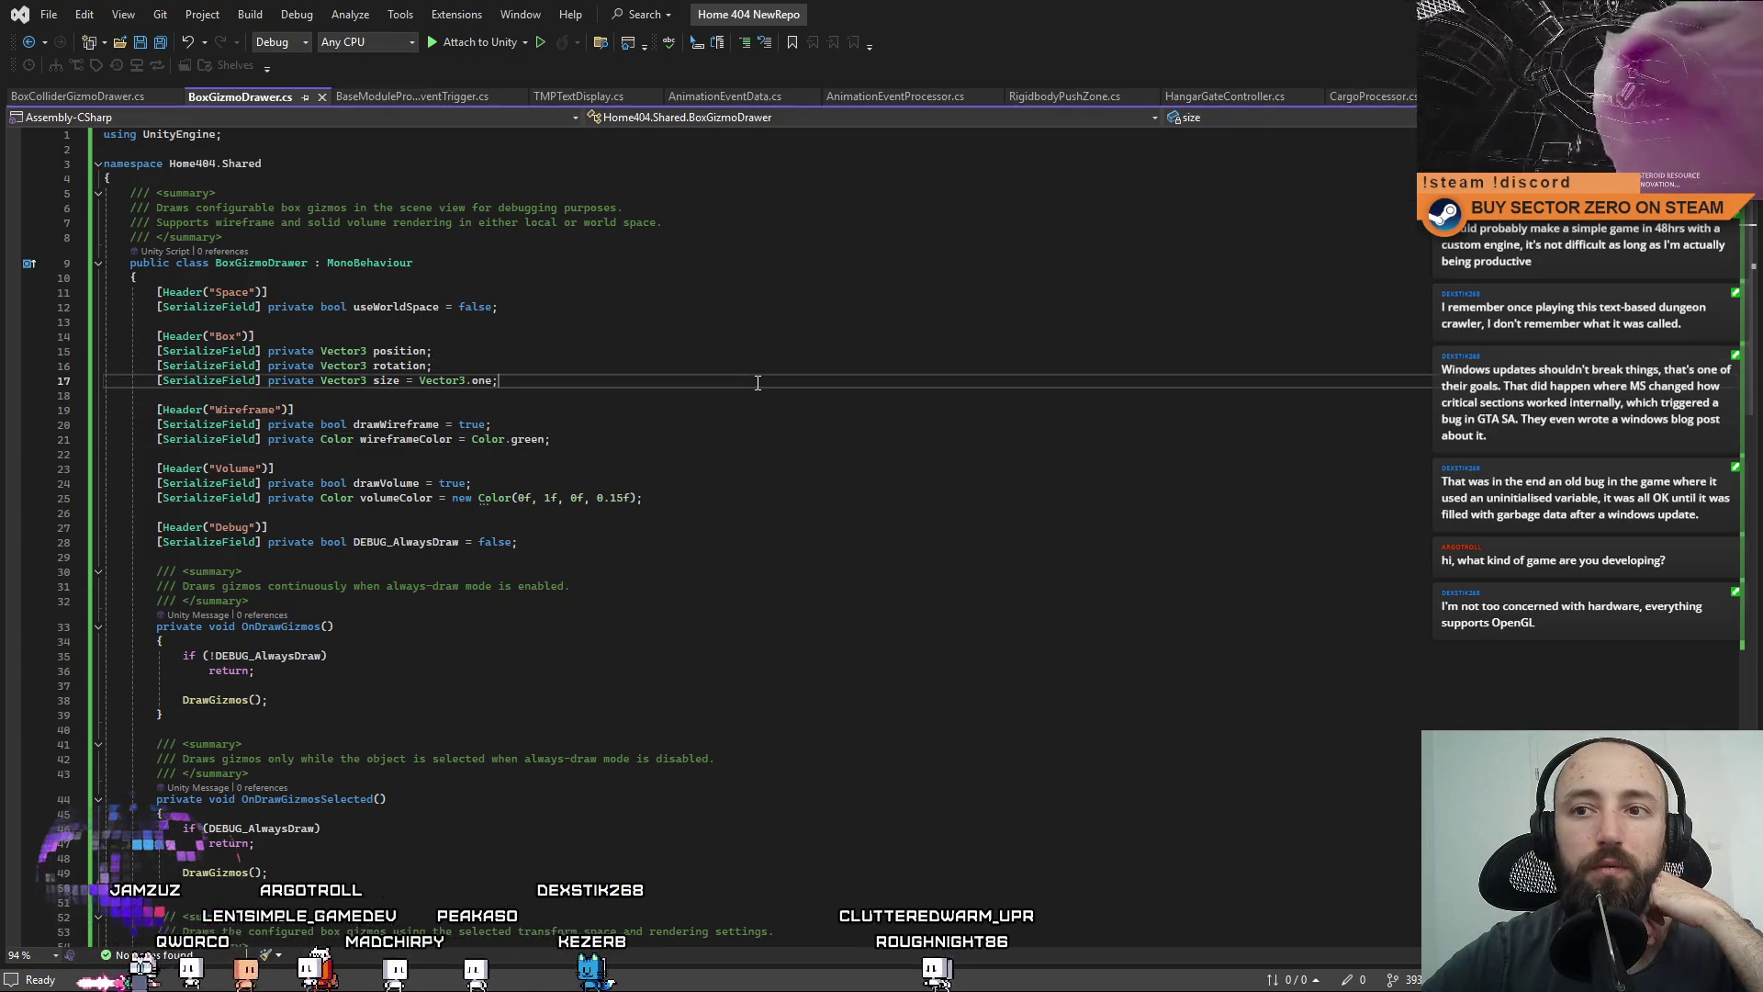
left_click(780, 470)
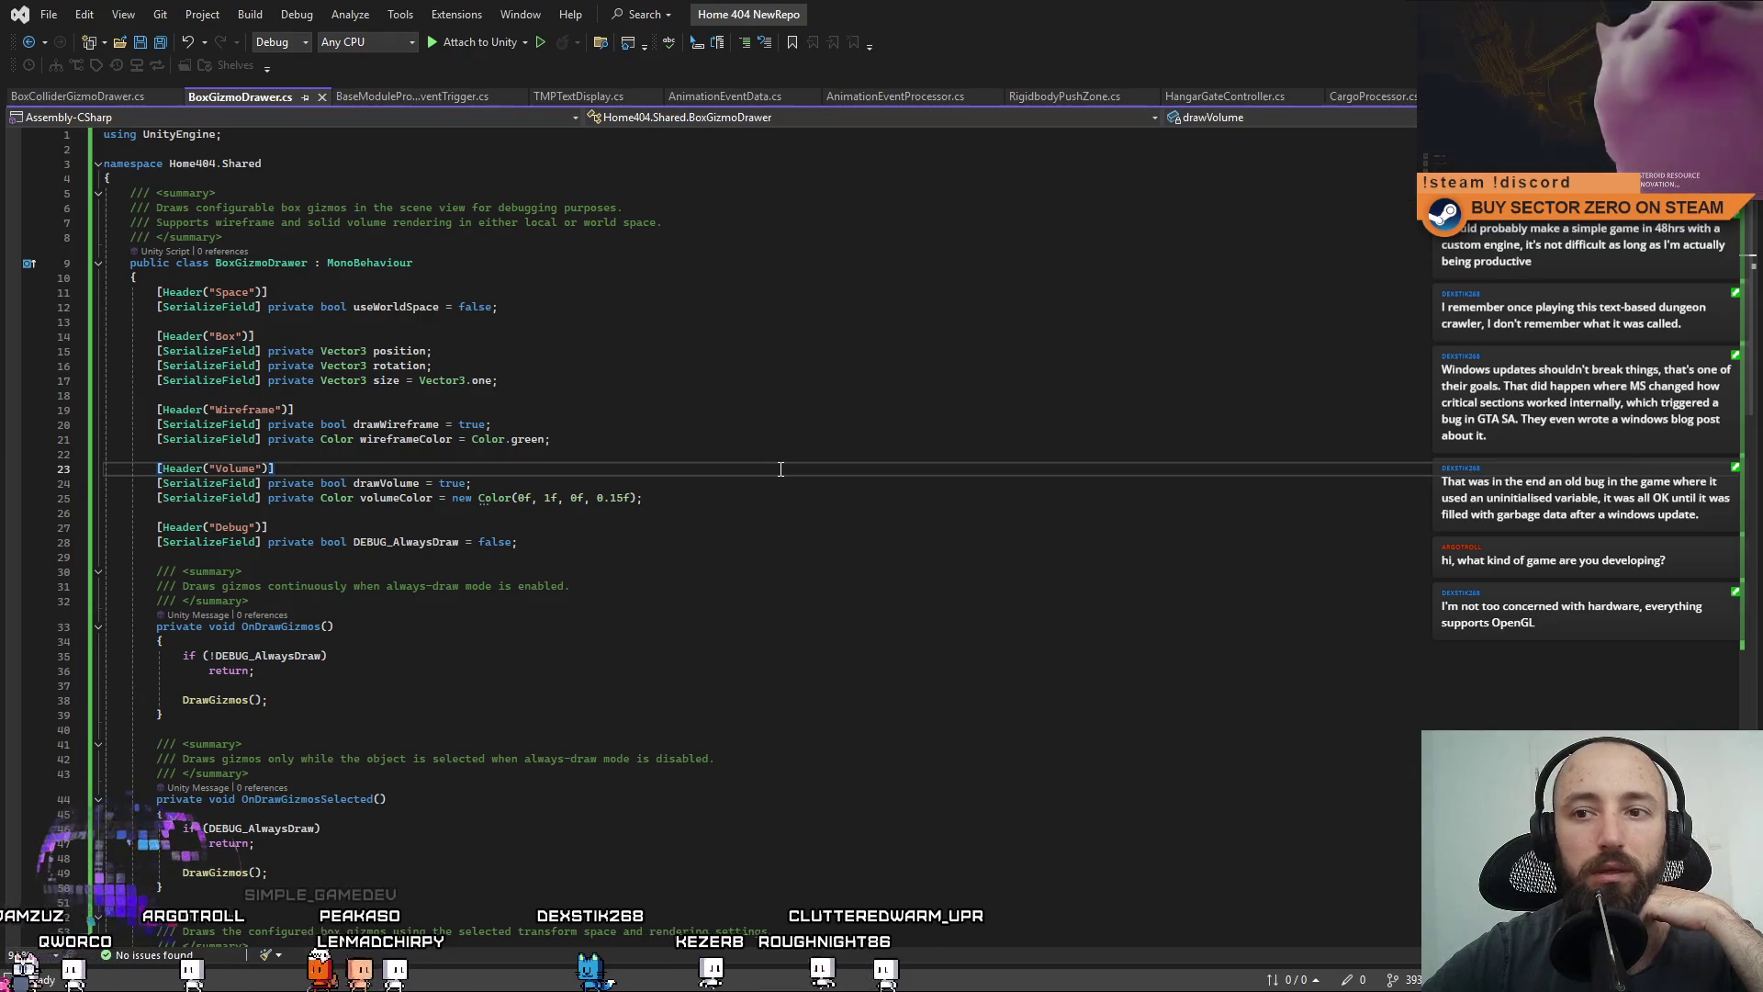
Review the position field and the always-draw check in BoxGizmoDrawer's OnDrawGizmos.
scroll(780, 469, "down", 9)
scroll(768, 427, "down", 6)
scroll(768, 427, "up", 14)
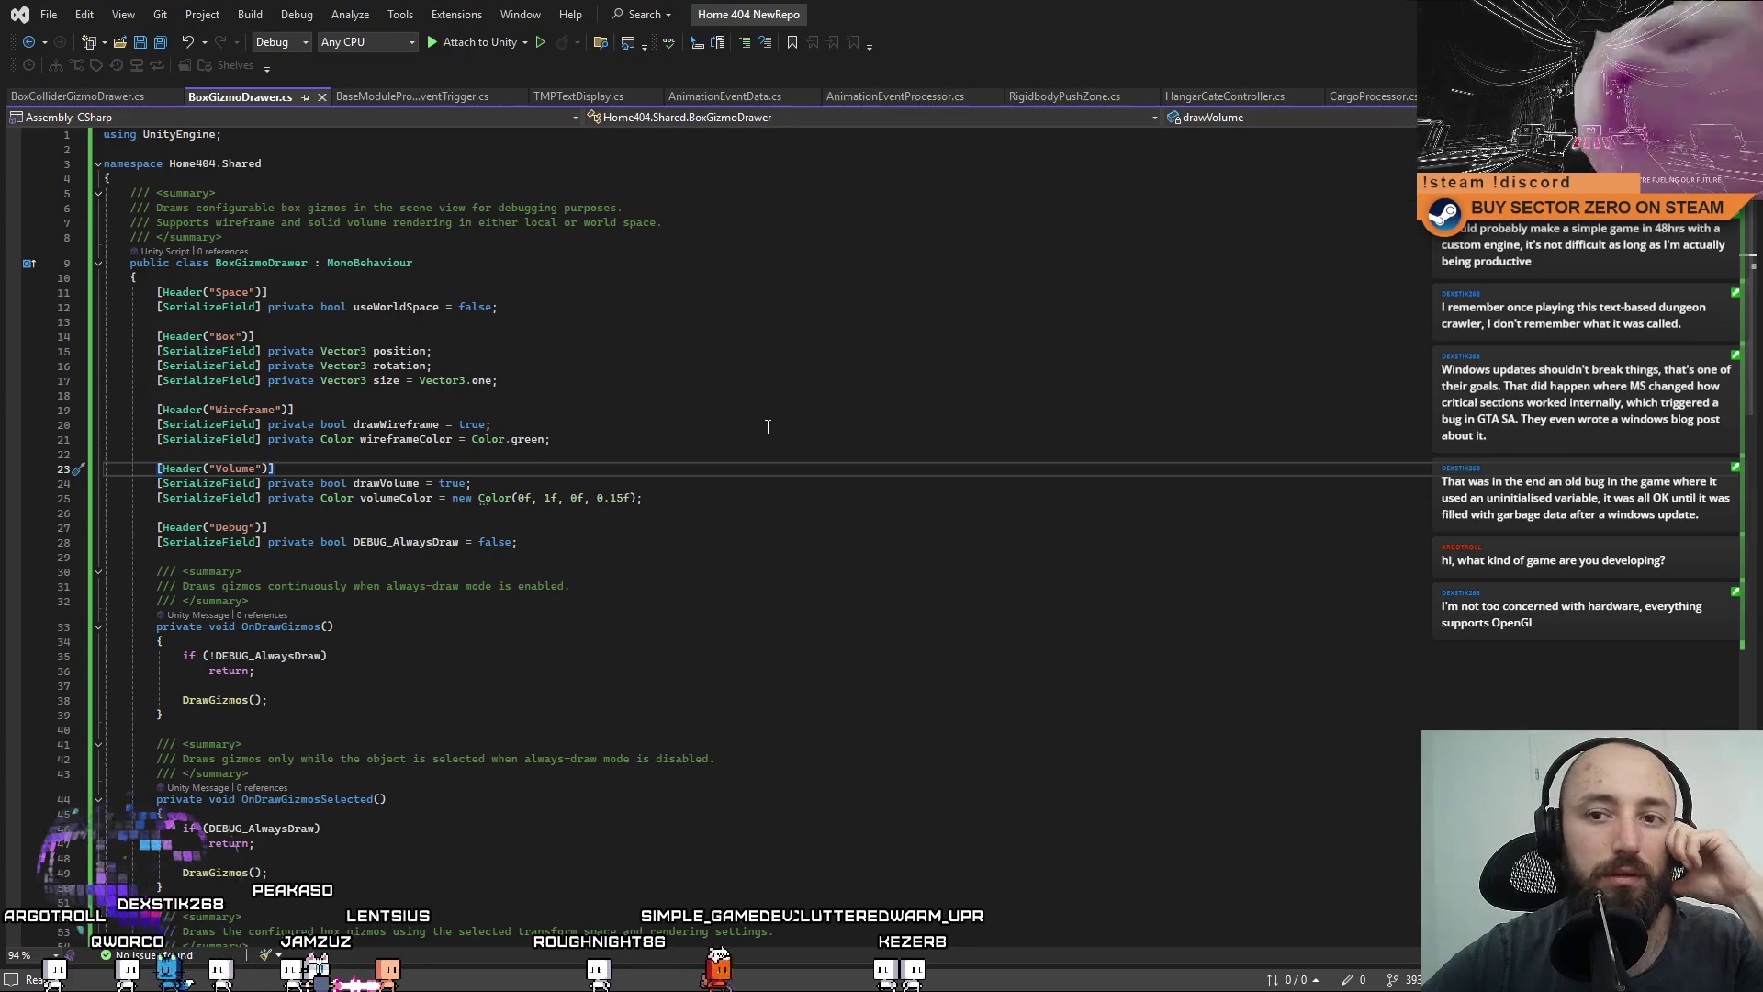
key("Up")
key("Up")
key("Up")
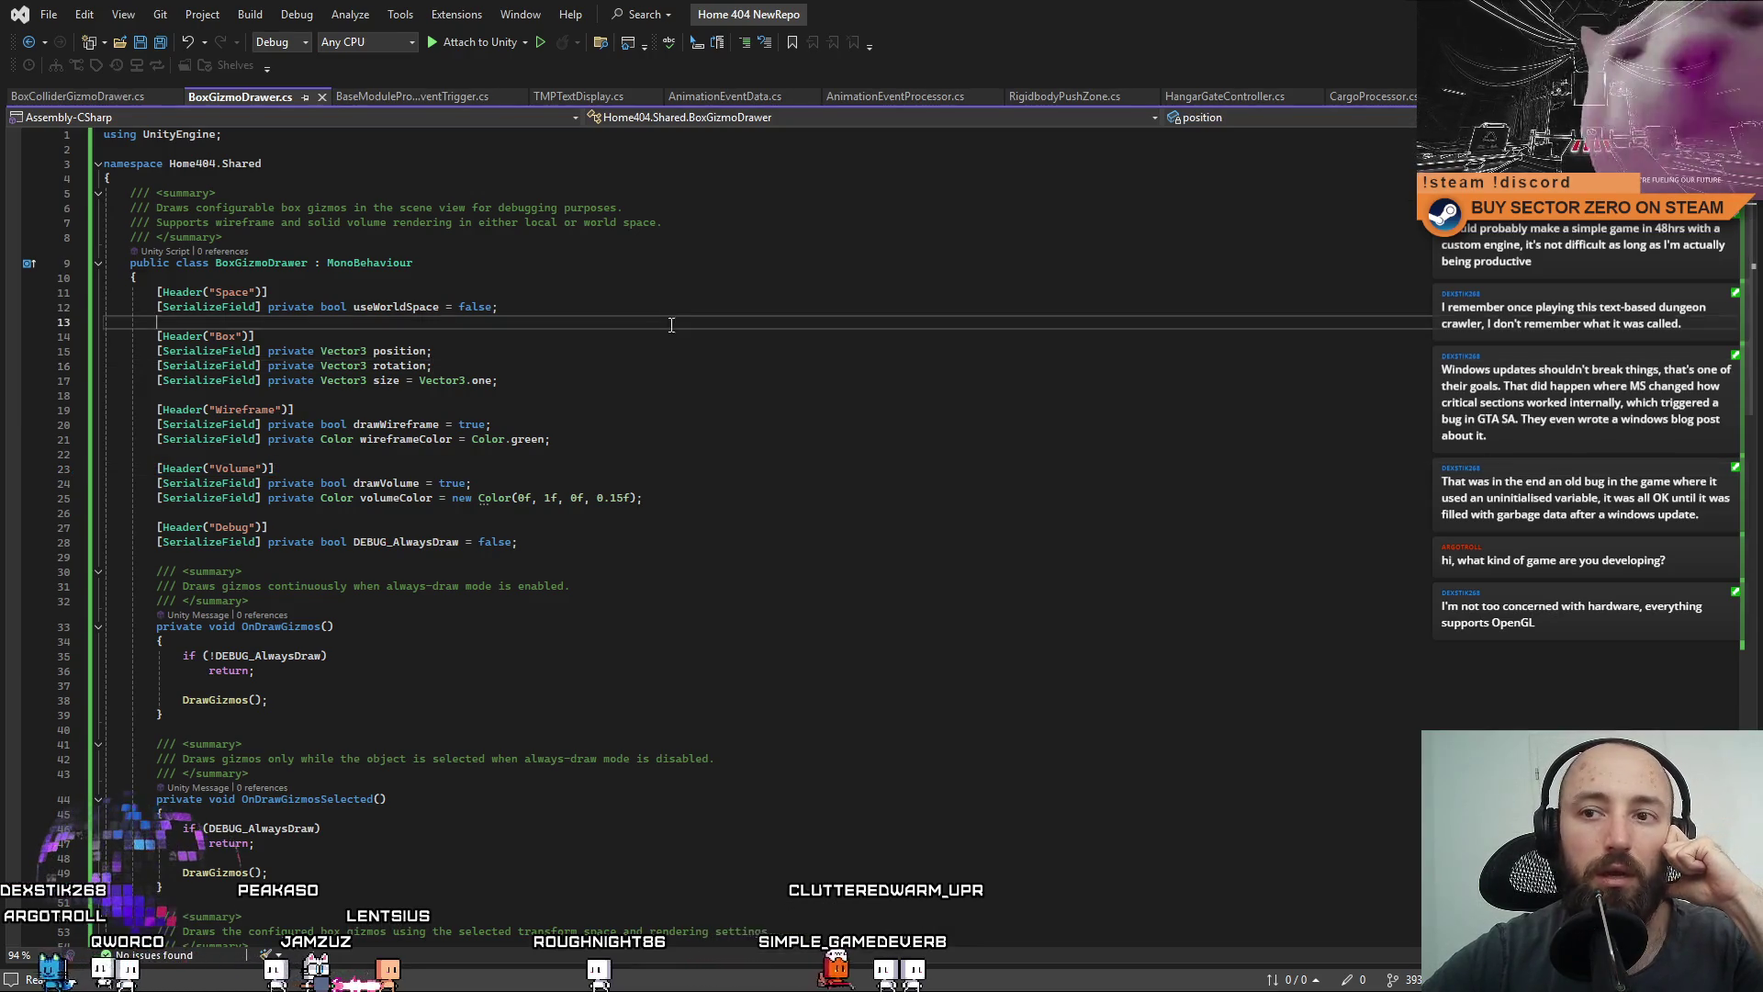
key("Down")
key("Down")
key("End")
left_click(751, 410)
left_click(792, 451)
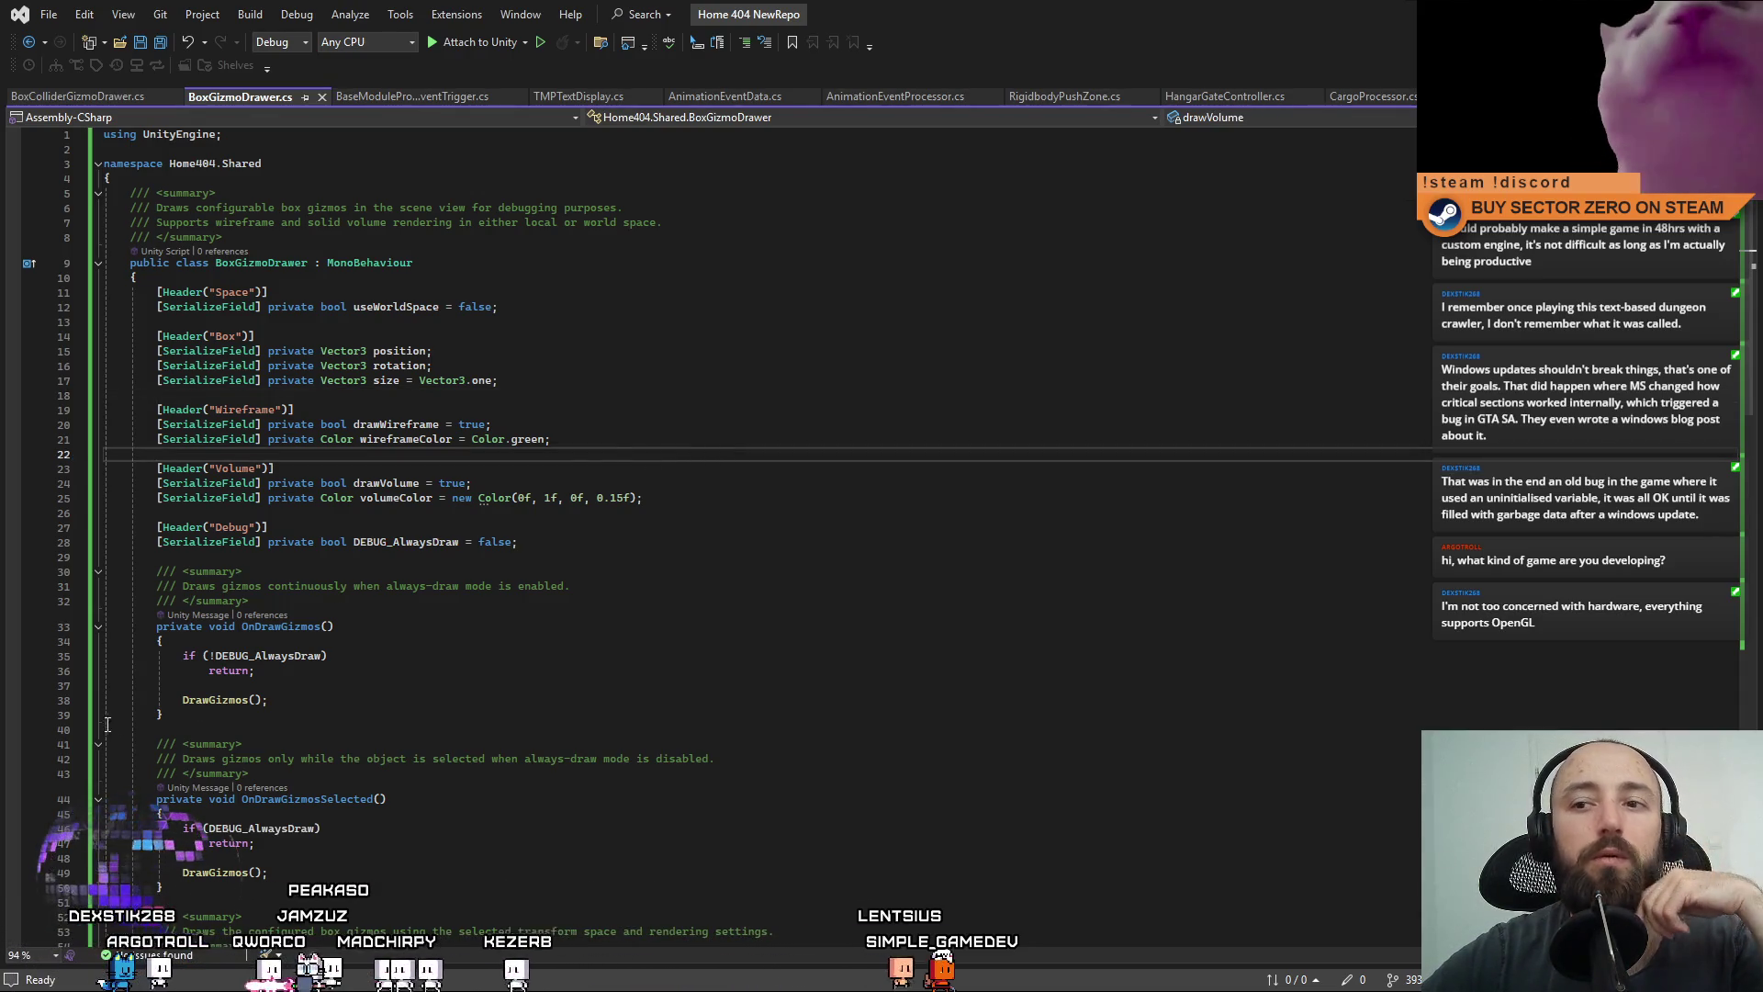
left_click(904, 323)
left_click(603, 722)
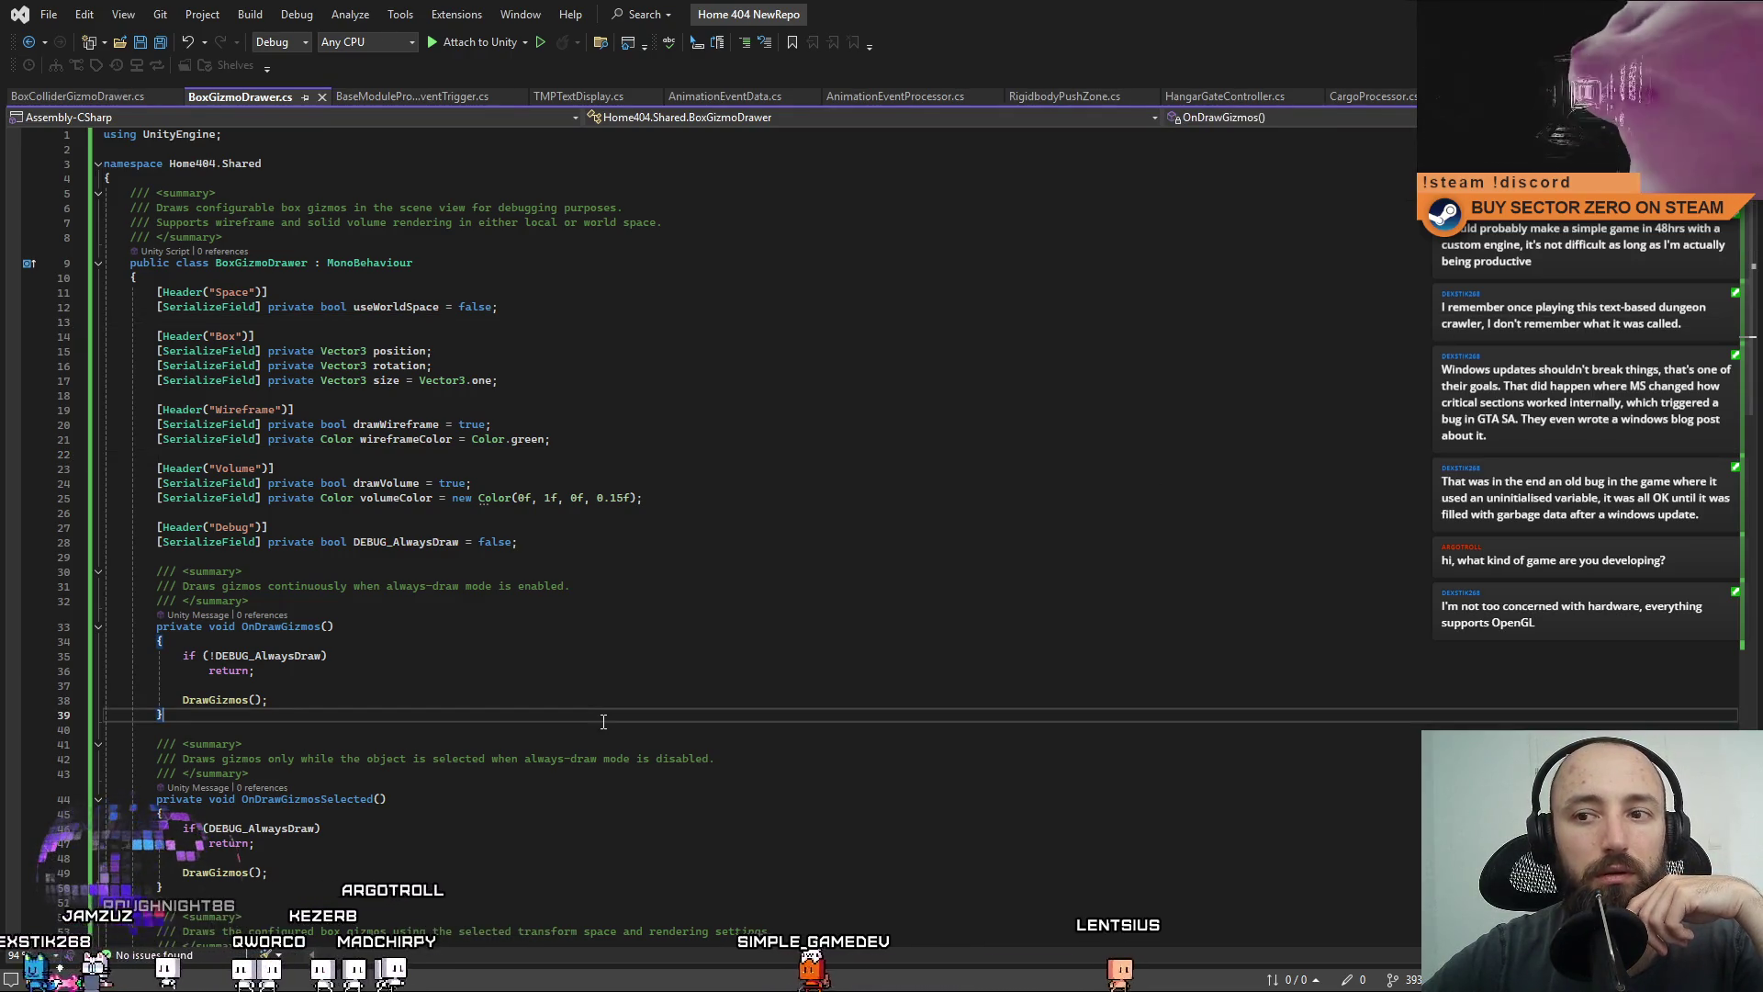
left_click(643, 641)
left_click(701, 557)
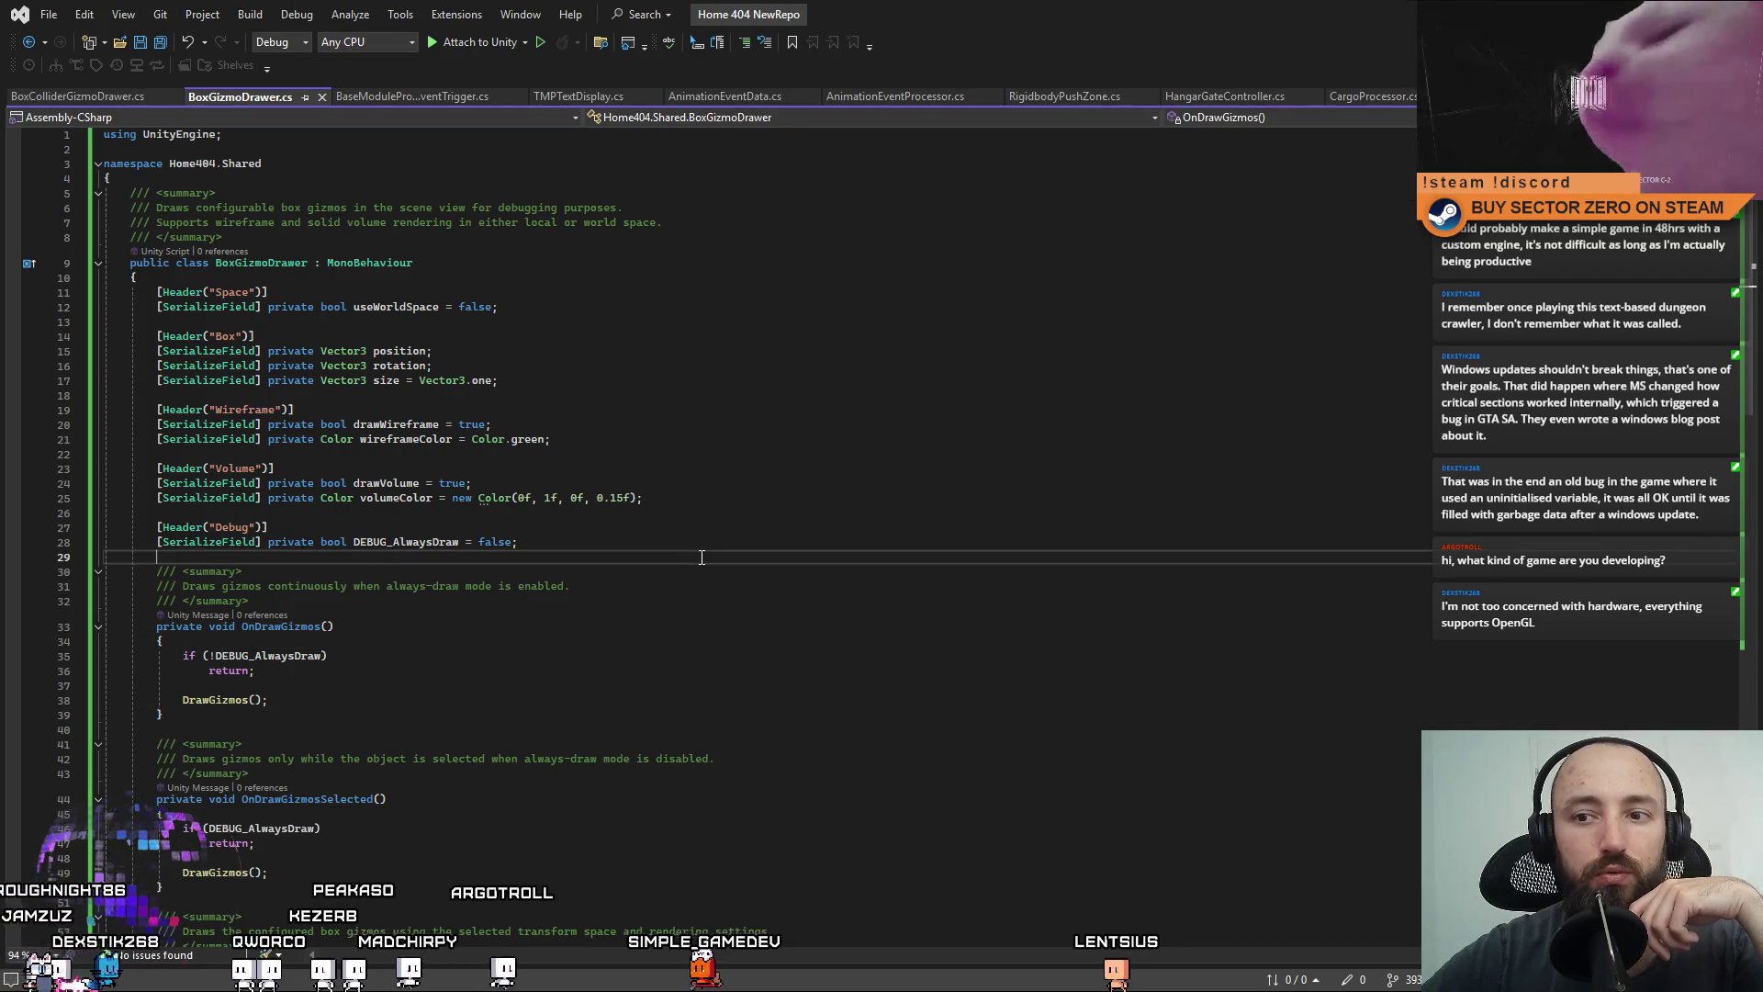
left_click(686, 655)
Check the wireframeColor, drawWireframe and rotation fields, then switch back to Unity.
left_click(753, 439)
left_click(679, 385)
left_click(717, 581)
left_click(587, 685)
left_click(774, 429)
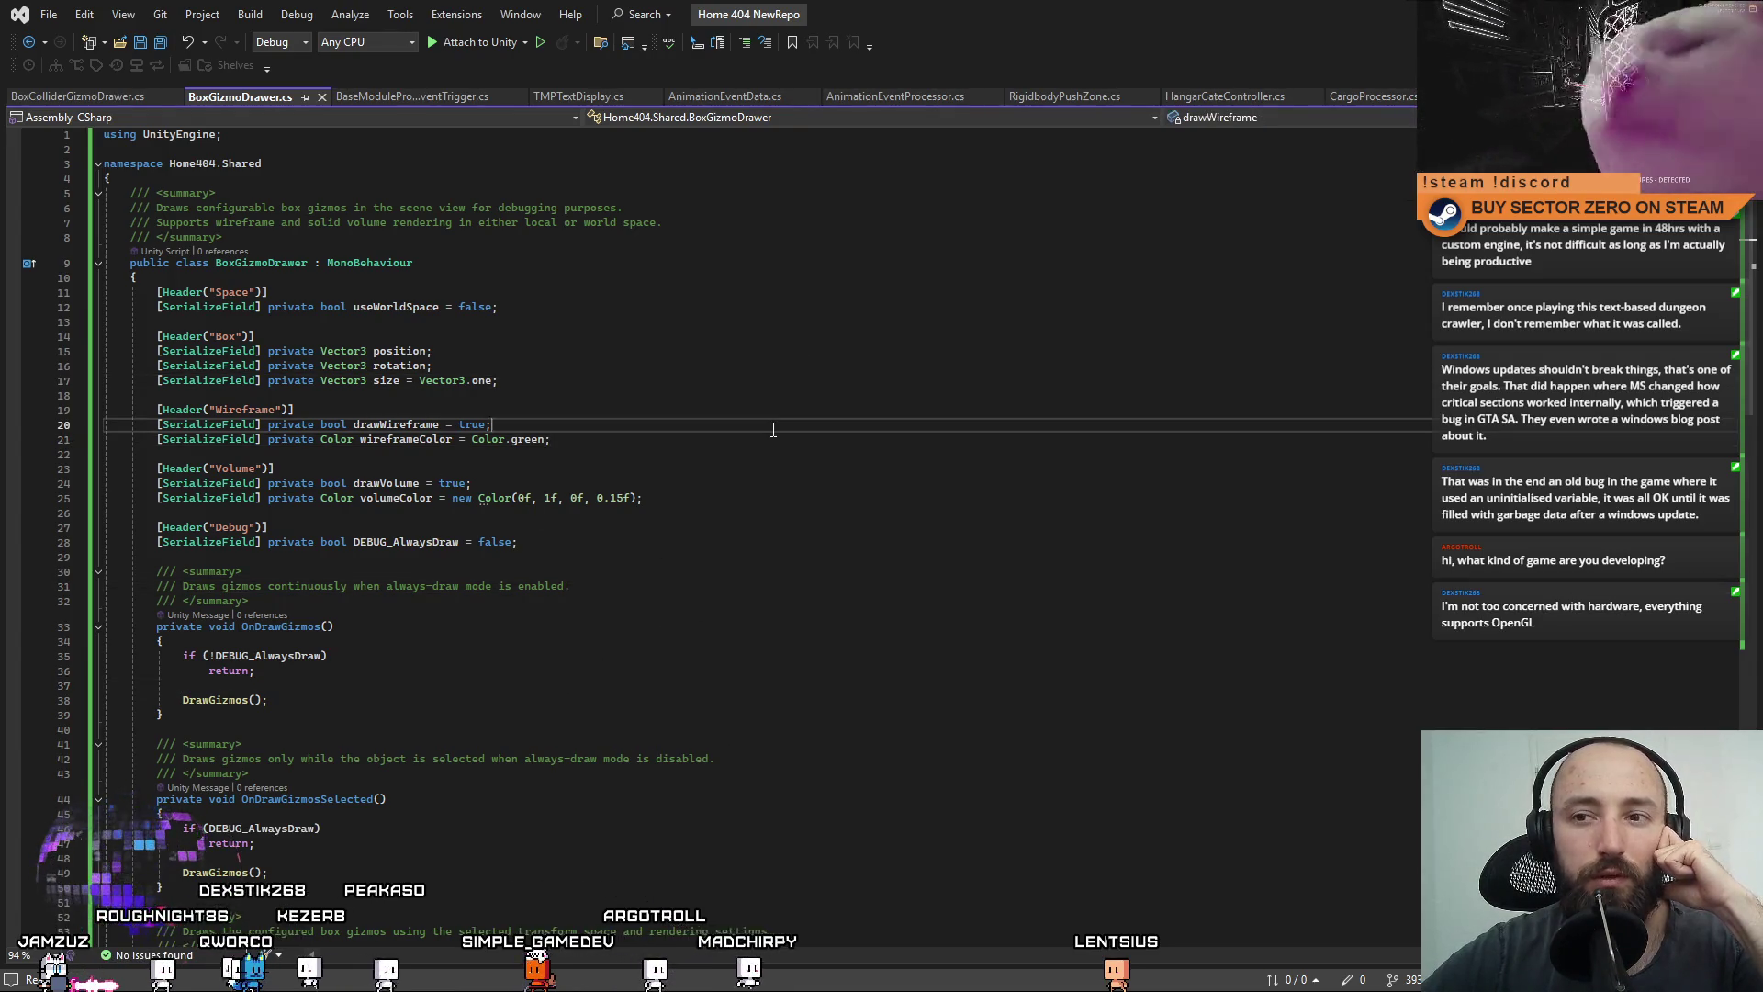
scroll(773, 430, "down", 14)
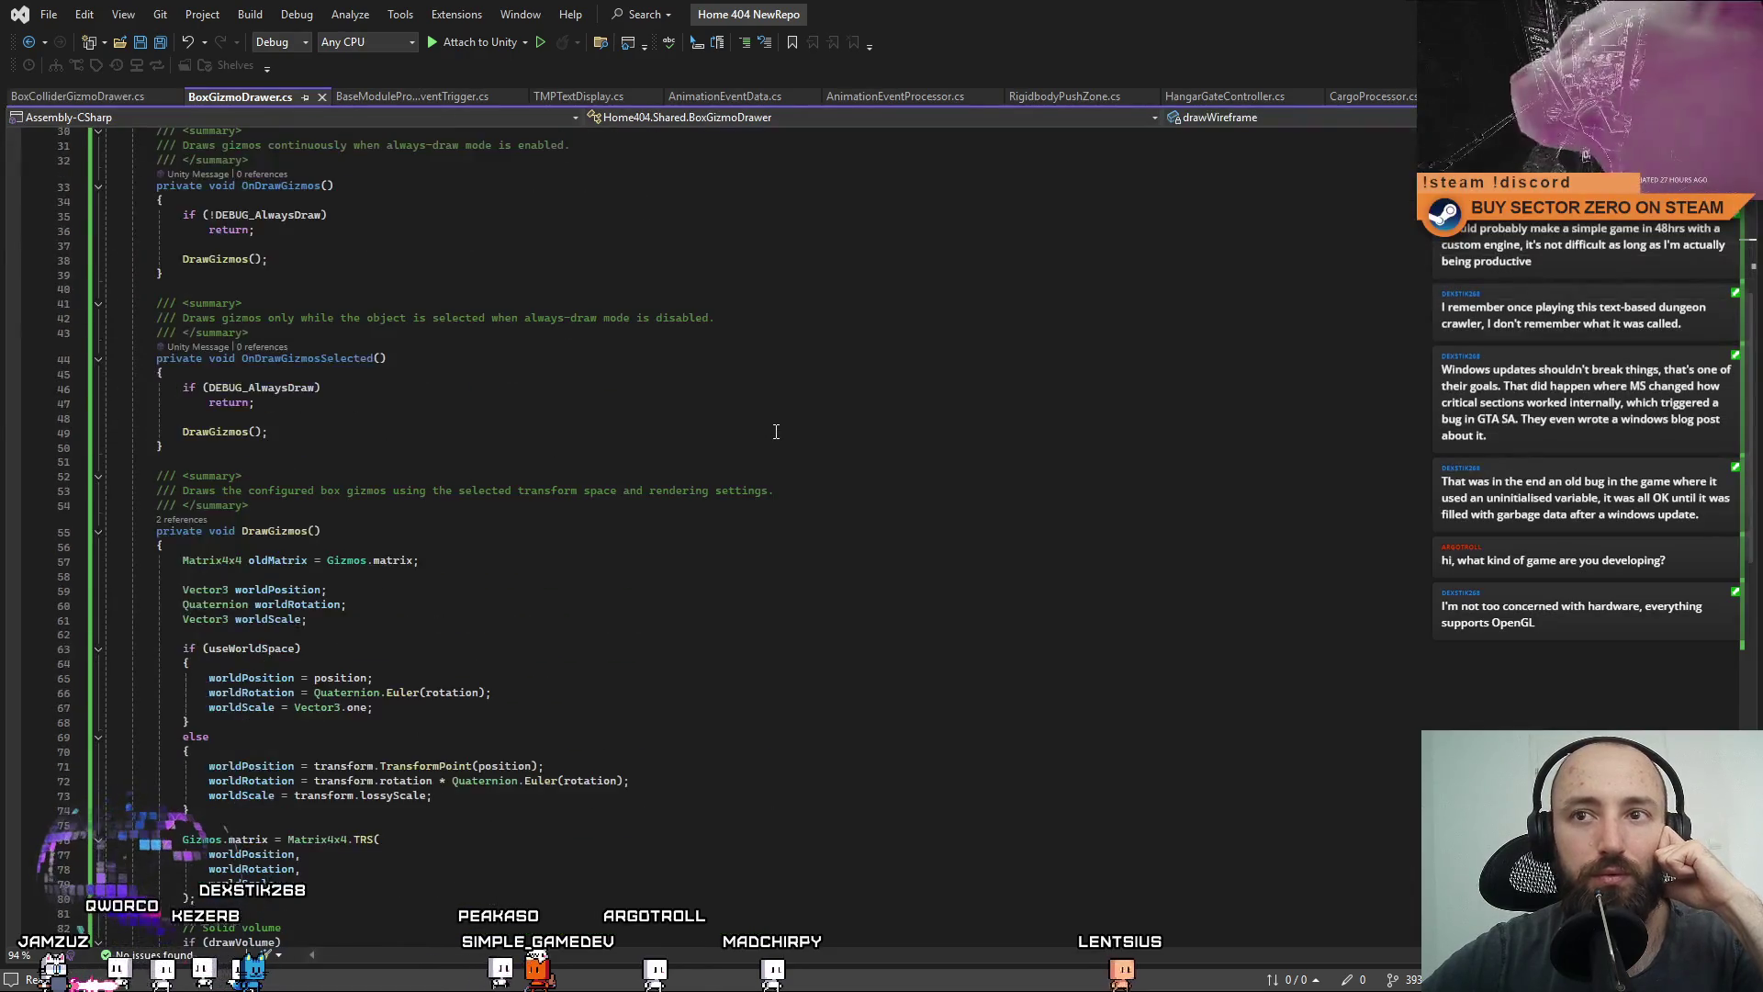
left_click_drag(1758, 484, 1756, 239)
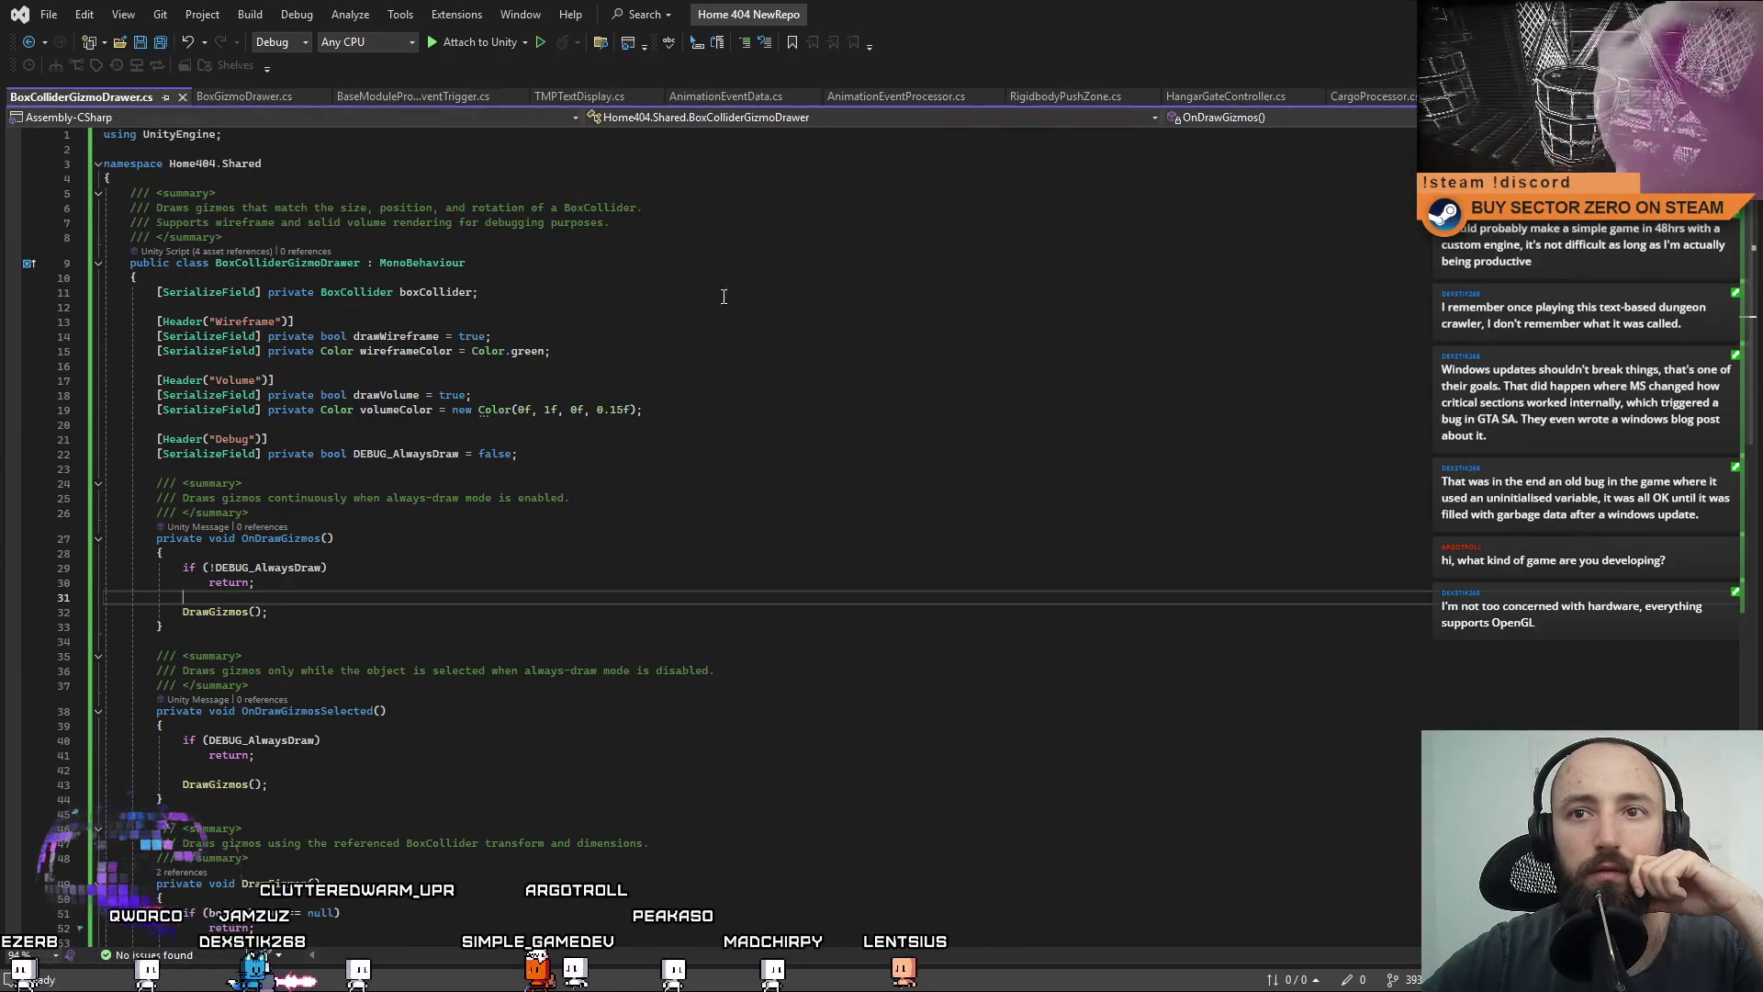
left_click(989, 365)
key("alt+Tab")
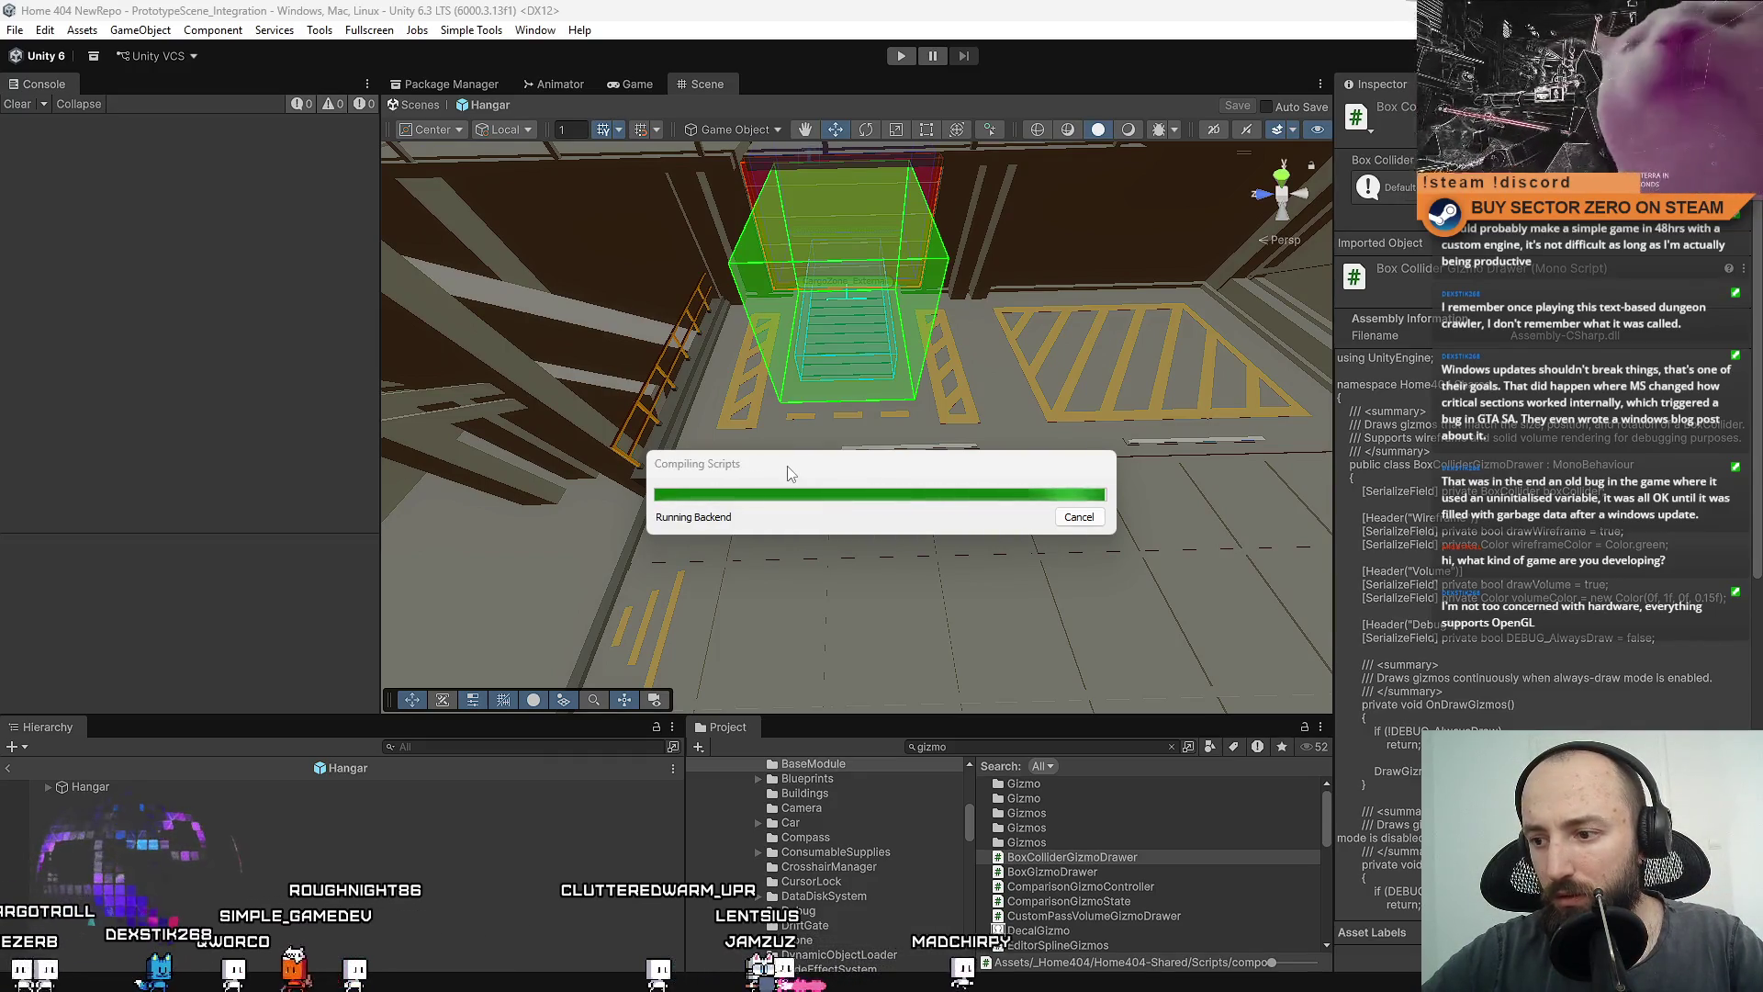
After recompiling, show the Assets folder, pull back the Hangar scene view, and enter Play mode.
right_click(710, 488)
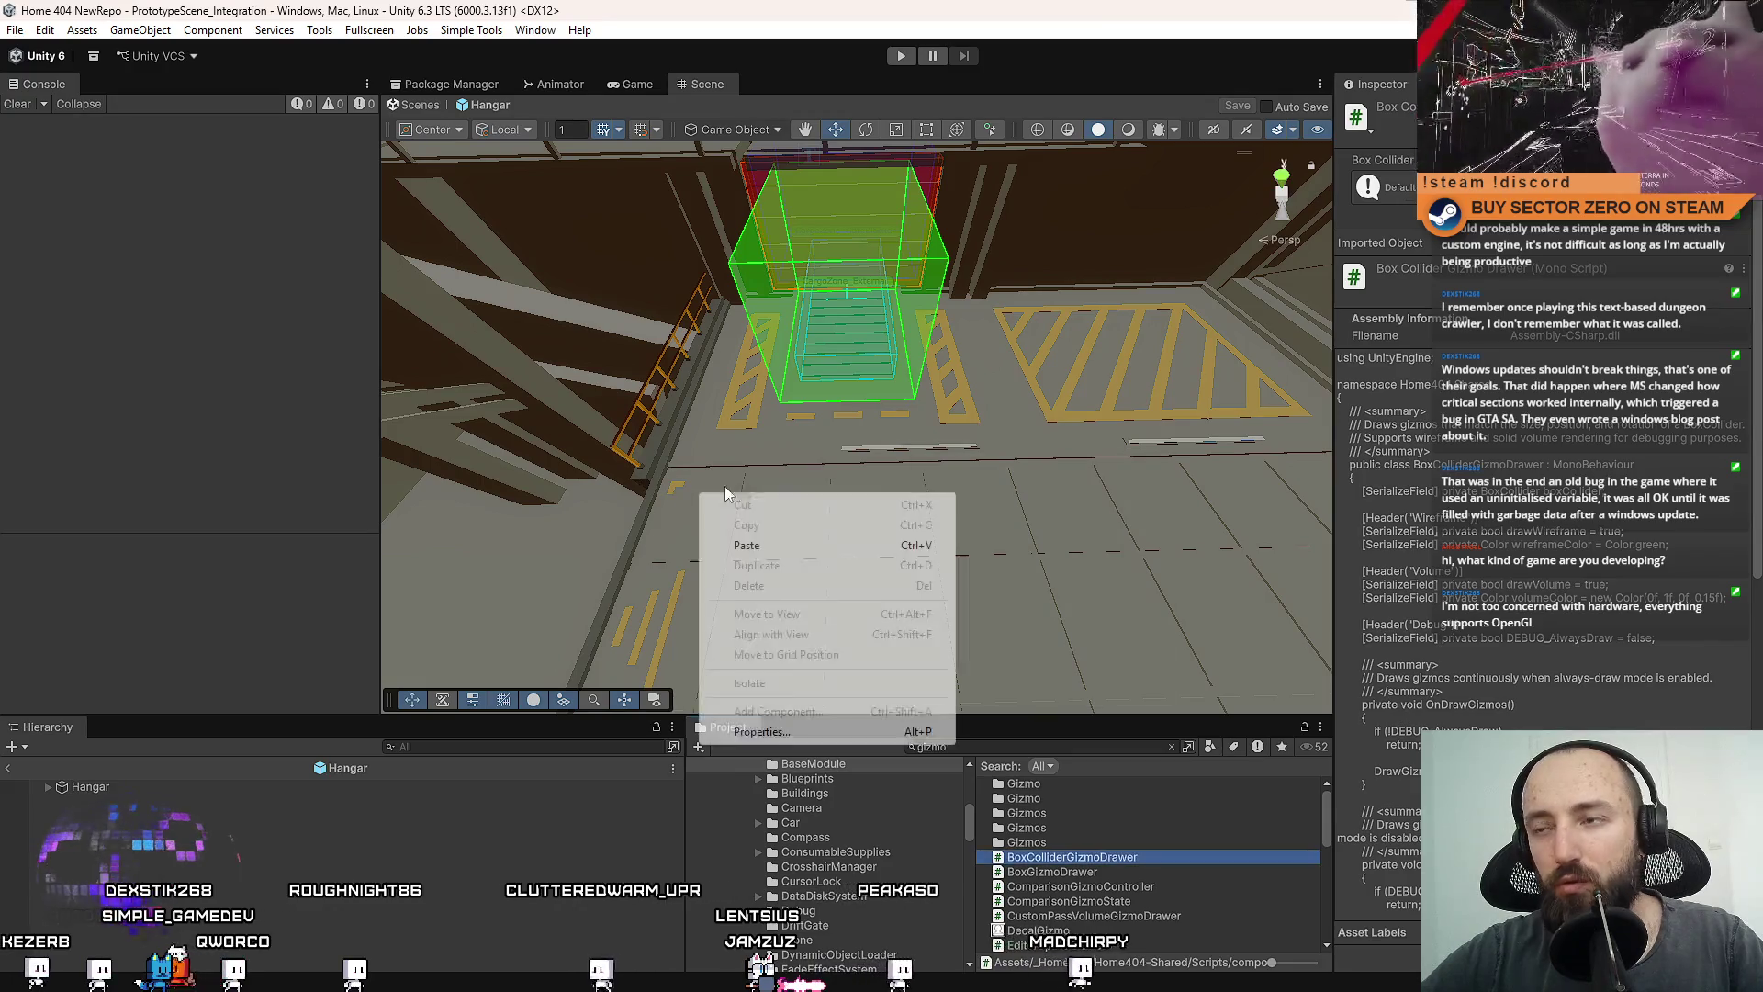
left_click_drag(700, 433, 698, 459)
scroll(795, 803, "up", 5)
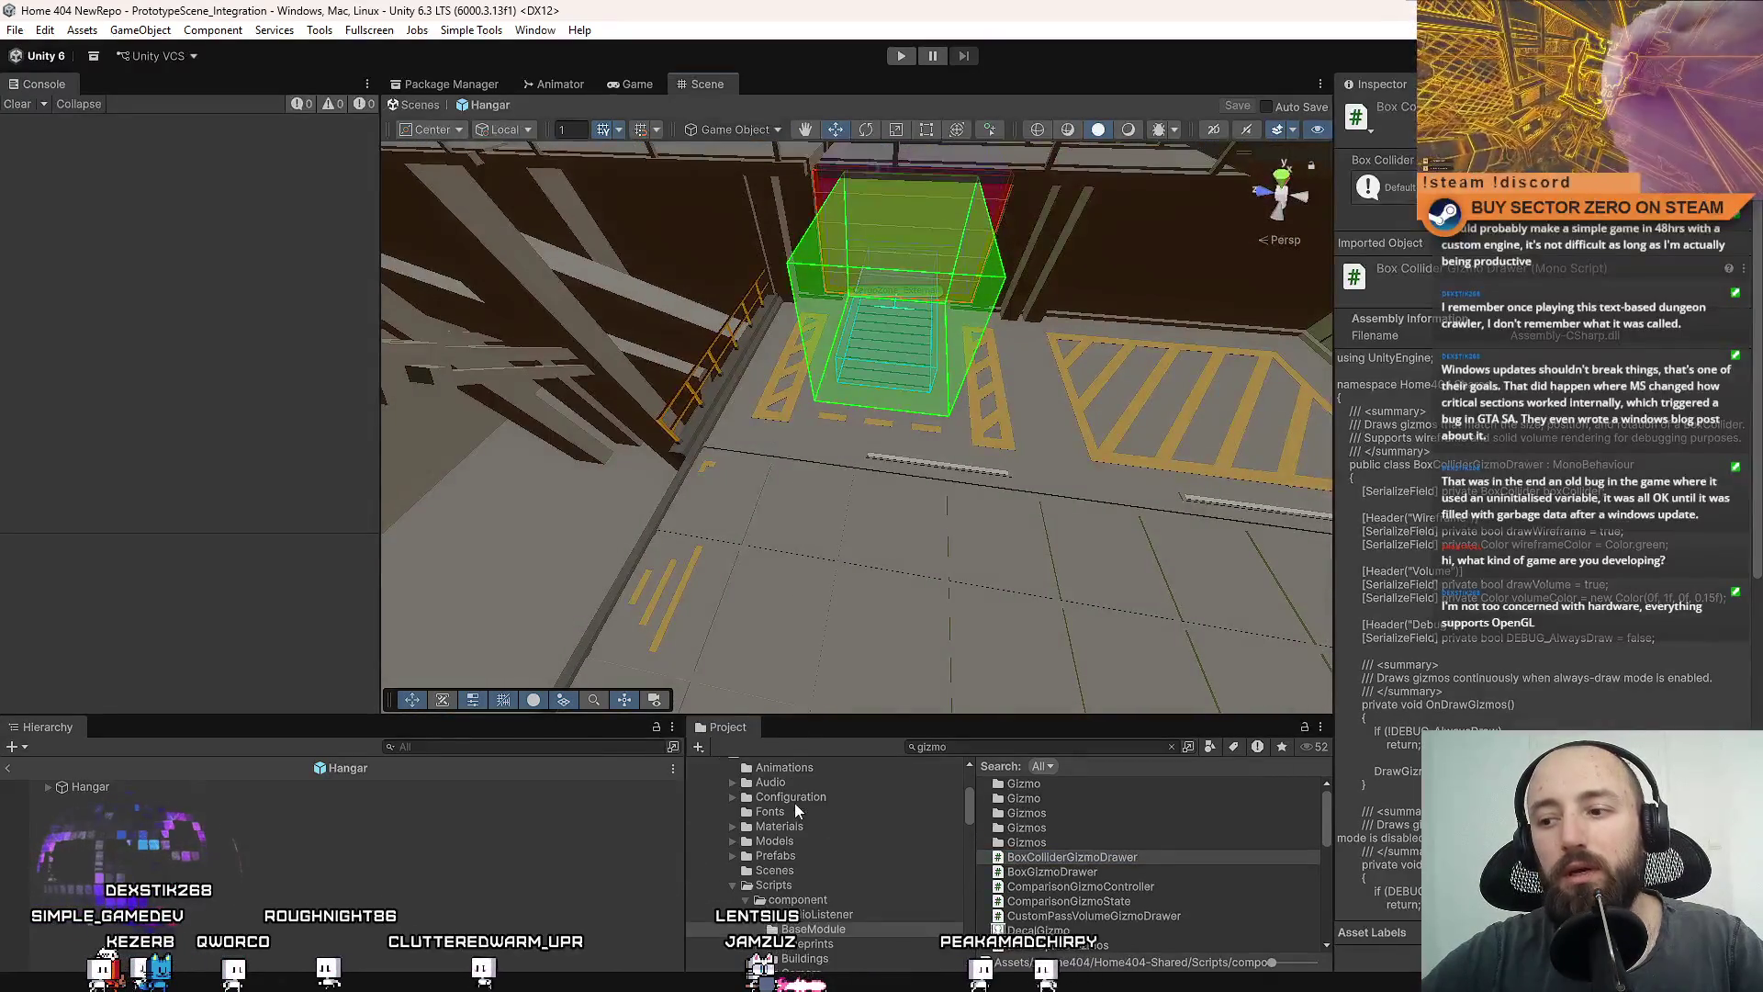
scroll(809, 808, "up", 5)
left_click(783, 863)
left_click_drag(919, 597, 826, 147)
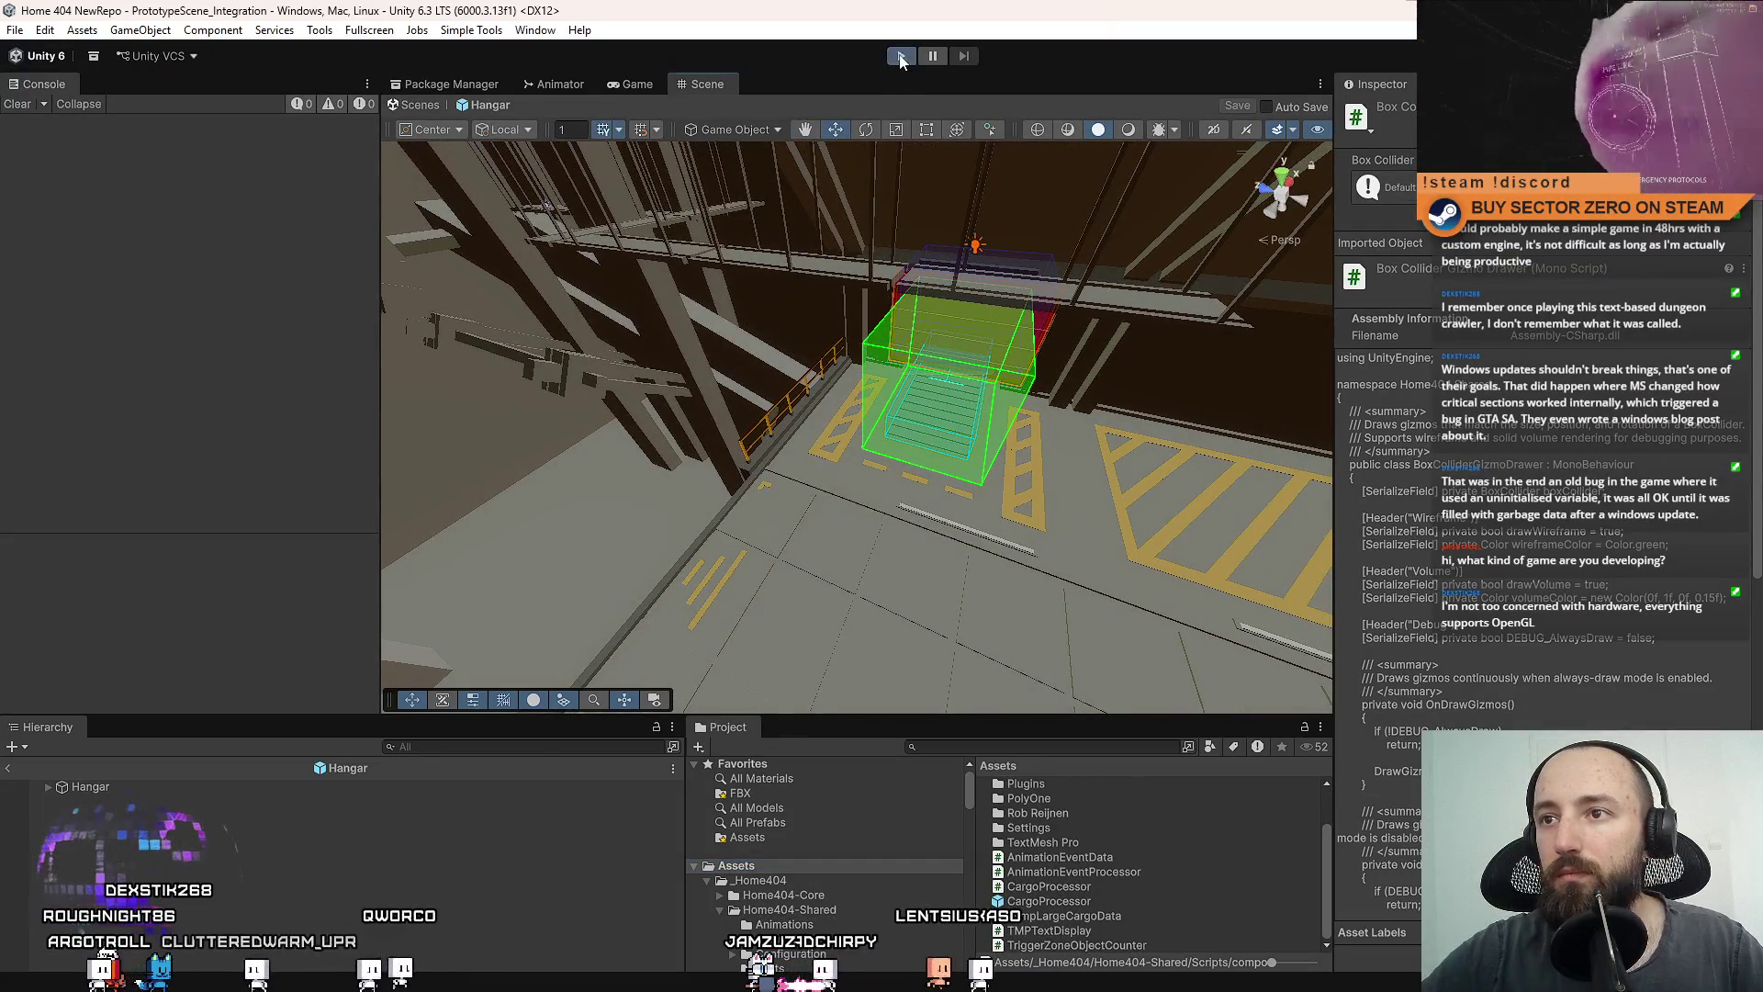
left_click(901, 57)
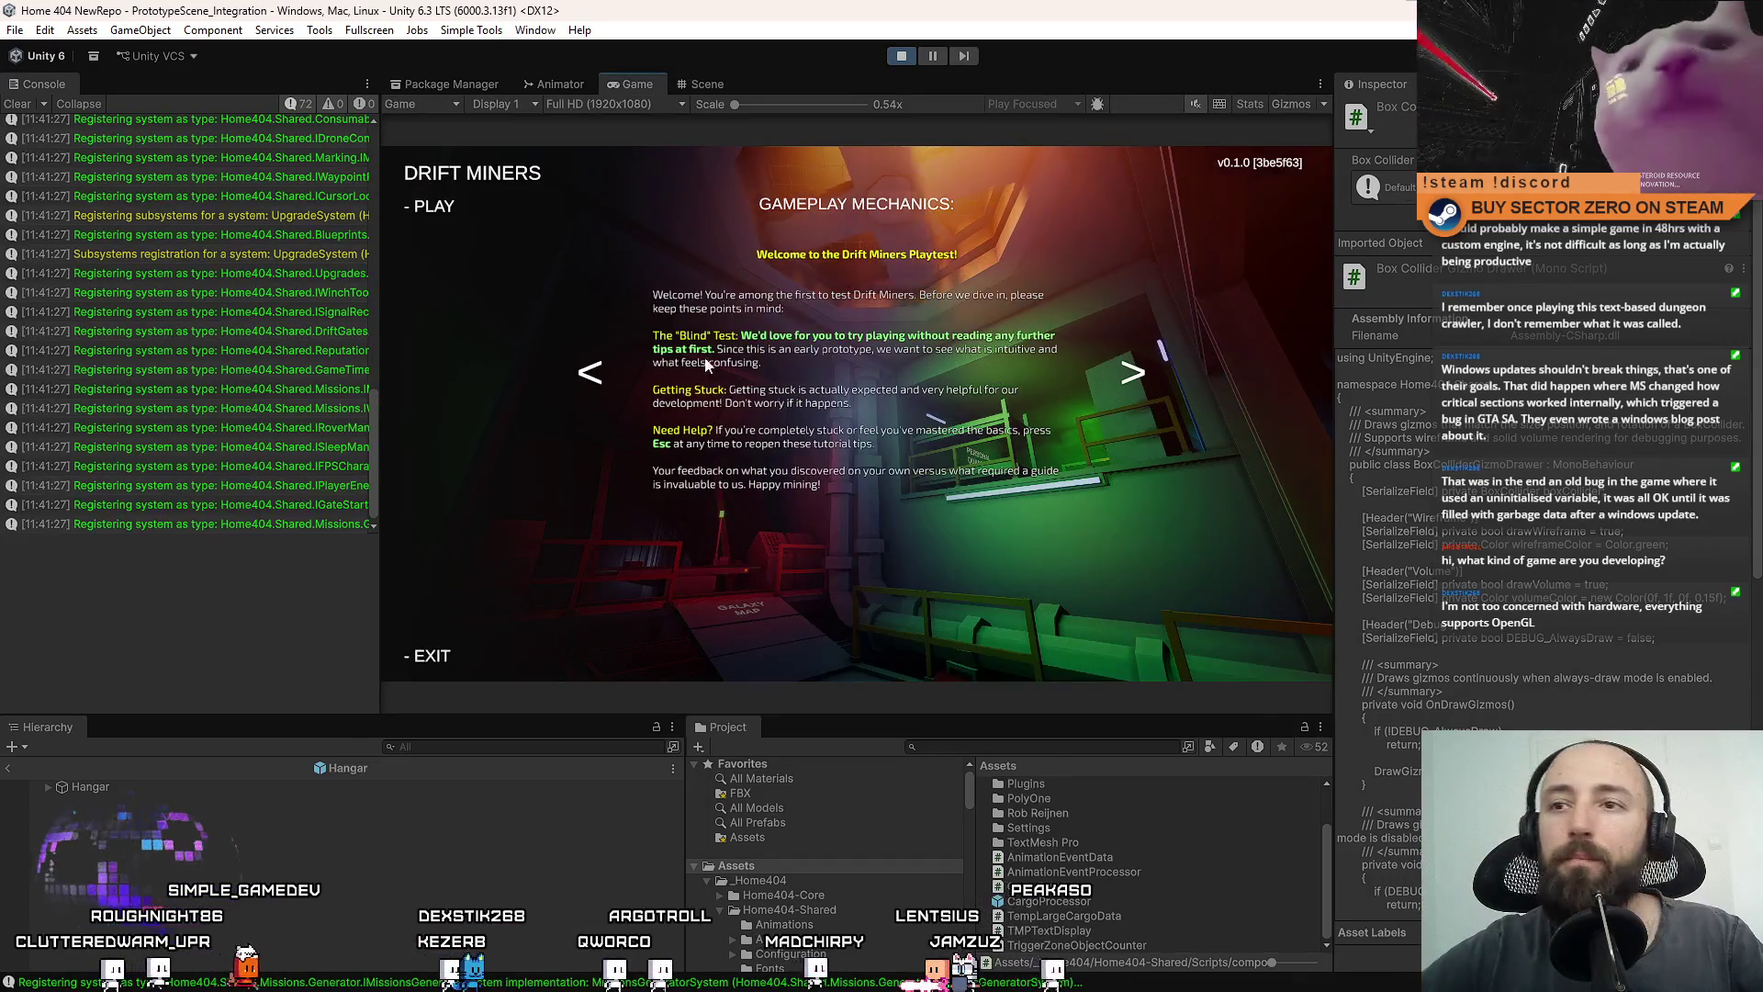
Start the game fullscreen and sign the lost-probe and 28.4 kg Silver contracts at the Contract Terminal.
left_click(445, 207)
key("F10")
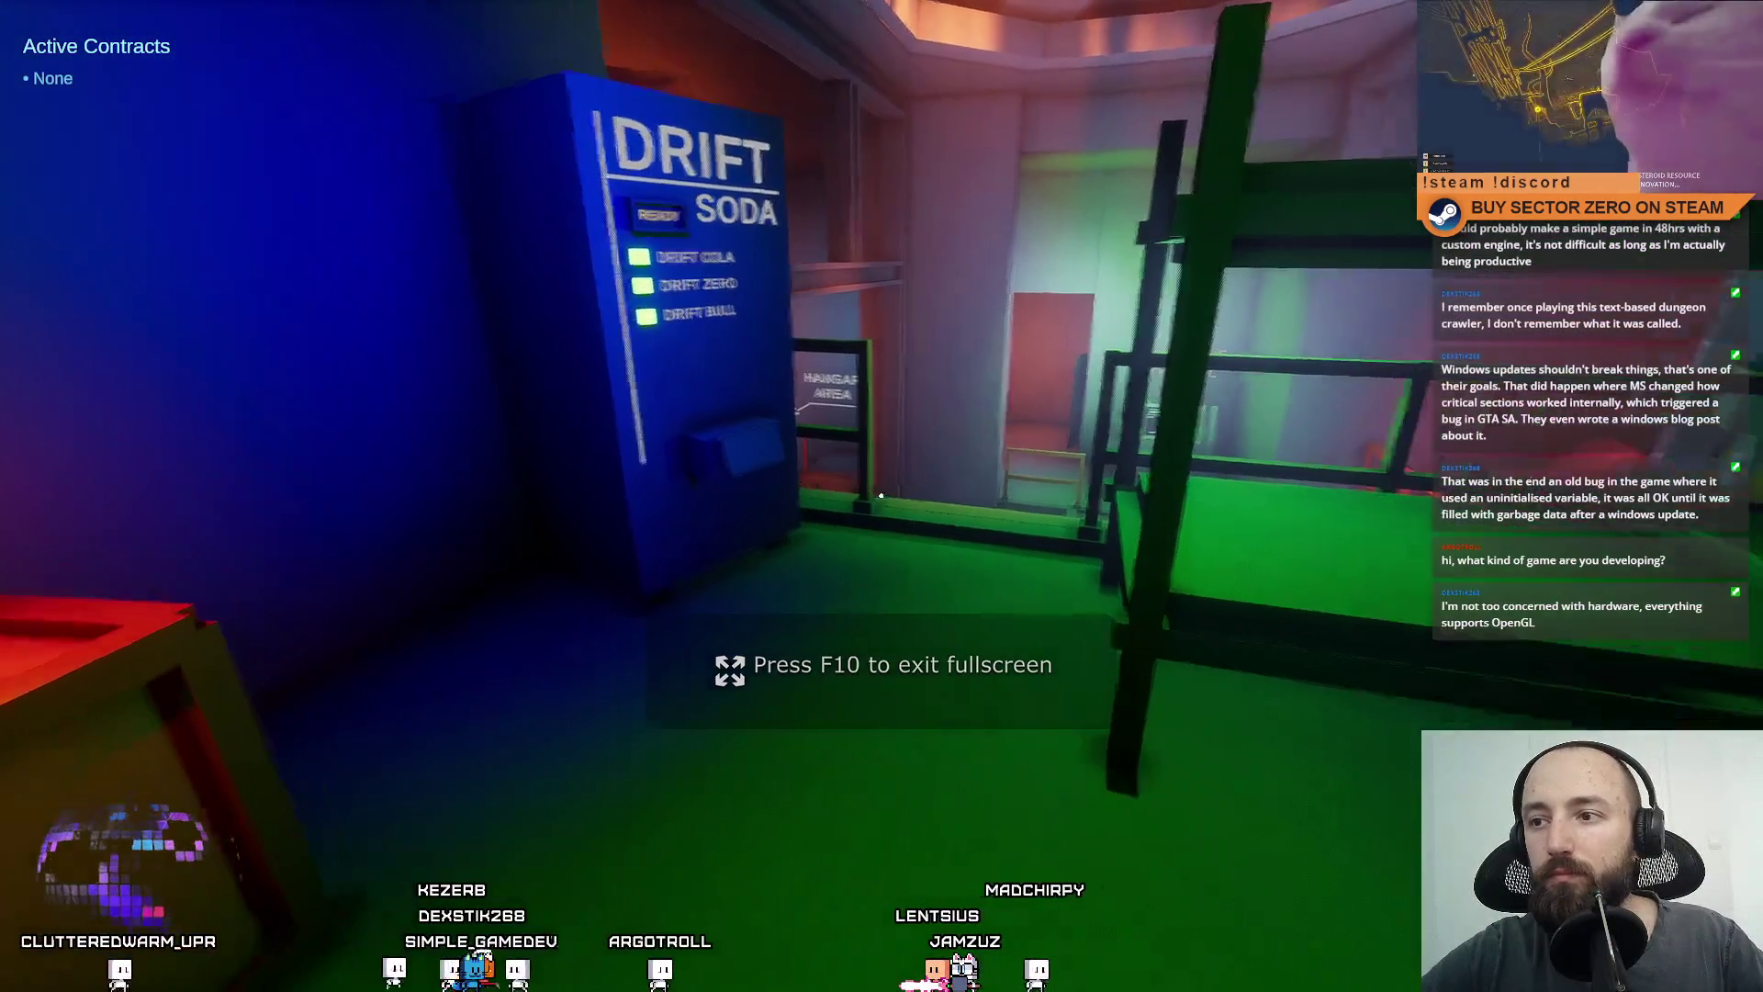
key("w")
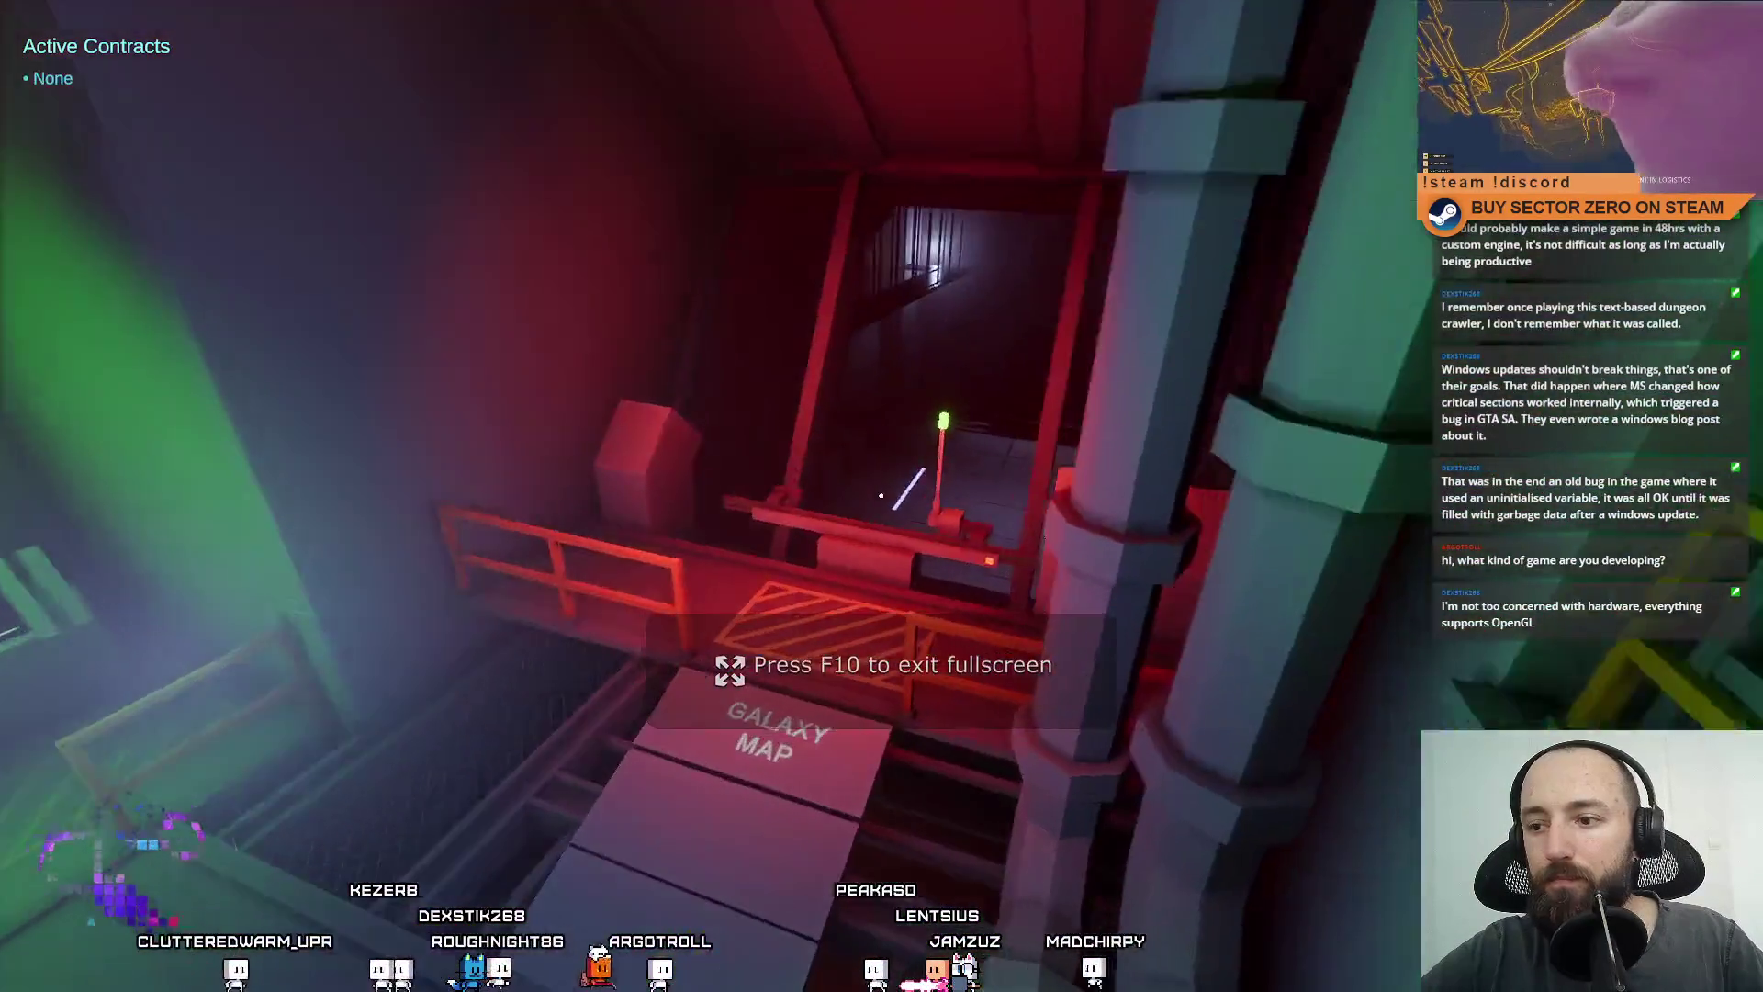
key("w")
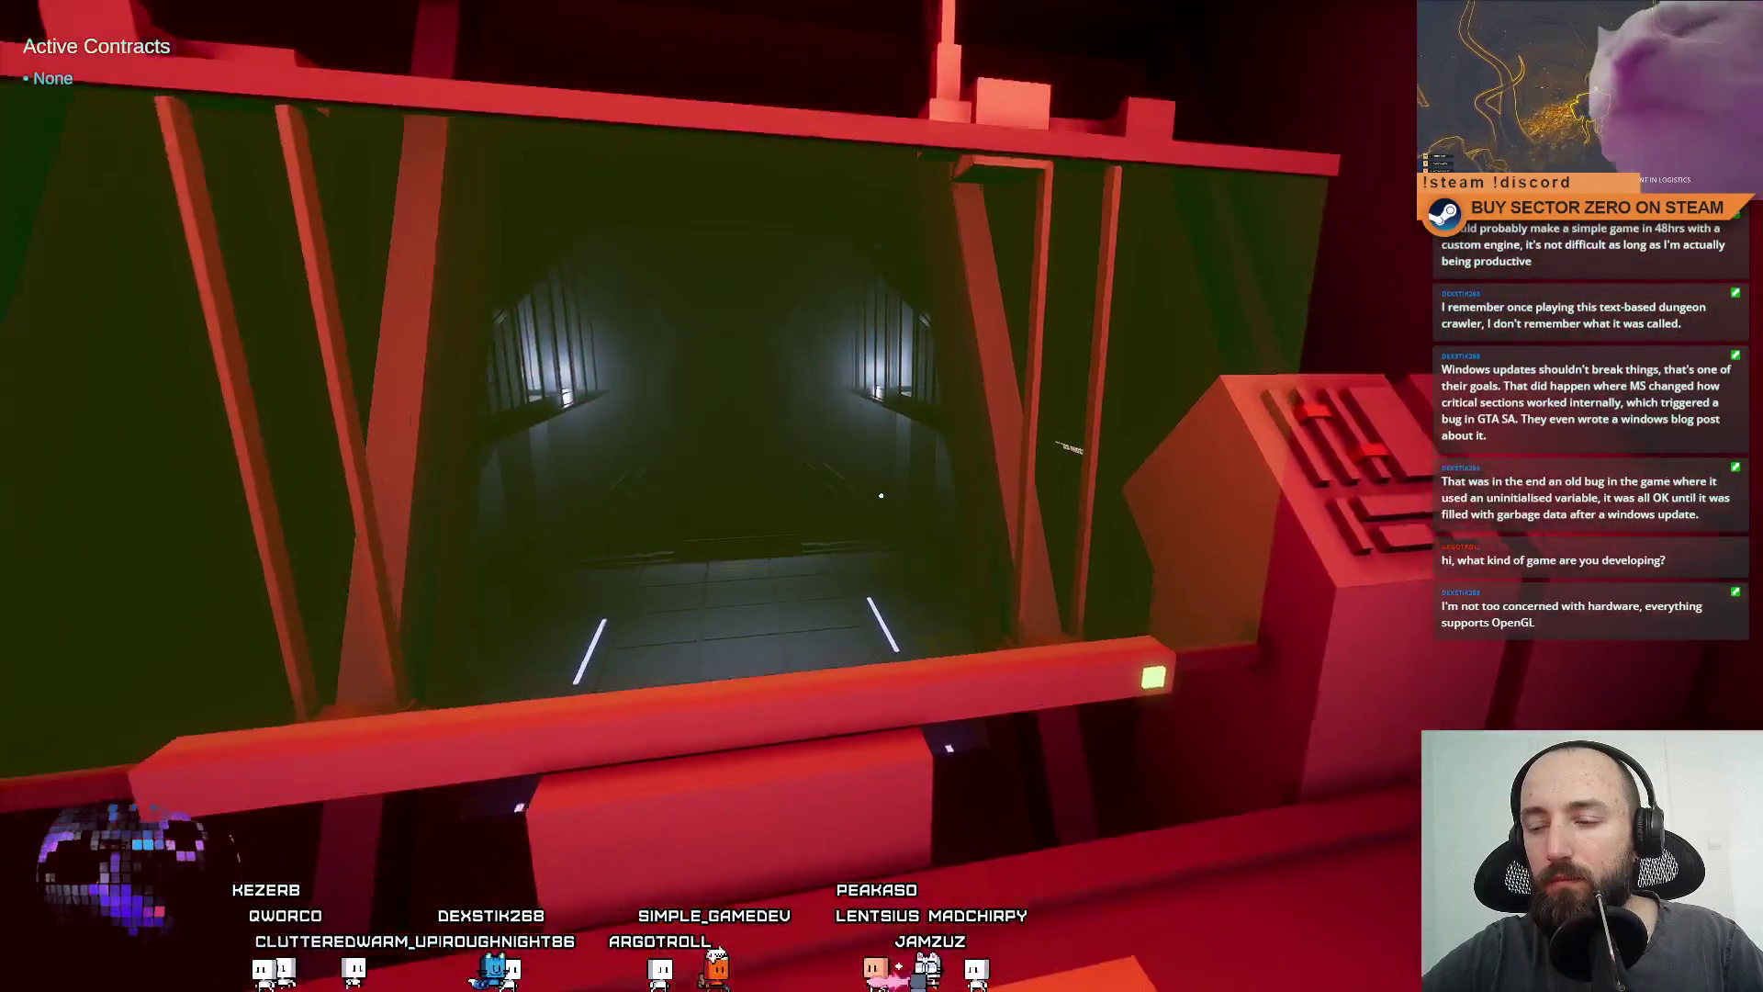
key("w")
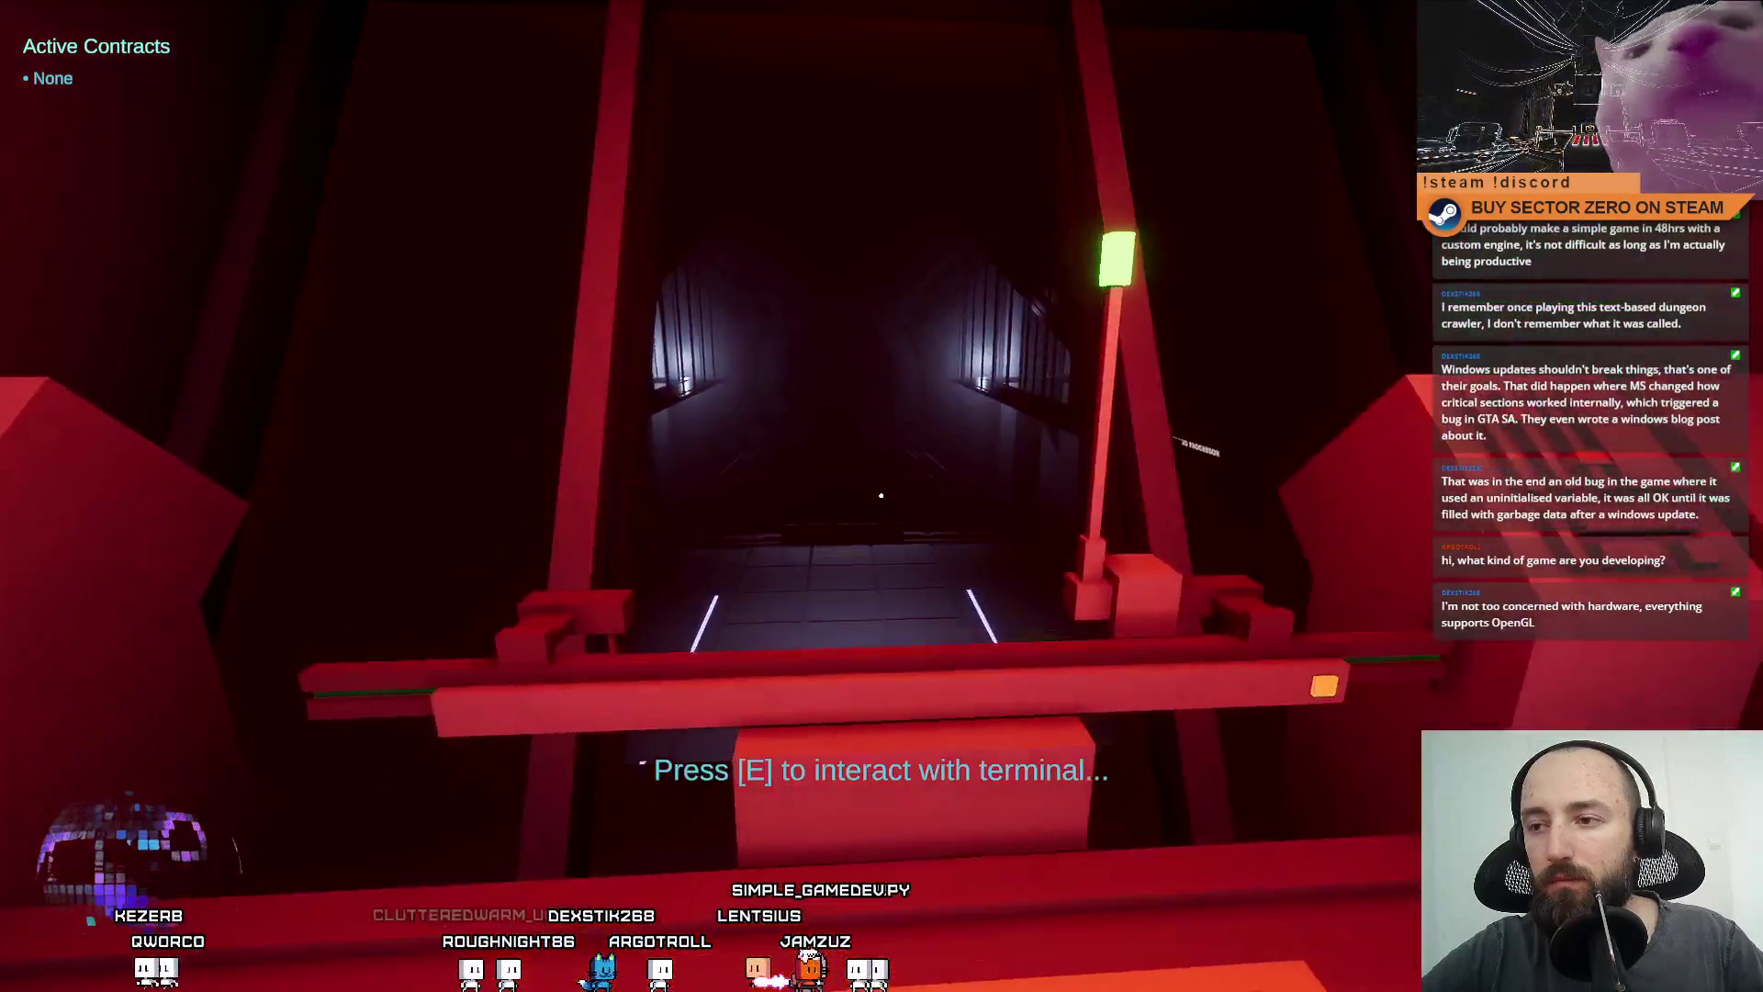
key("w")
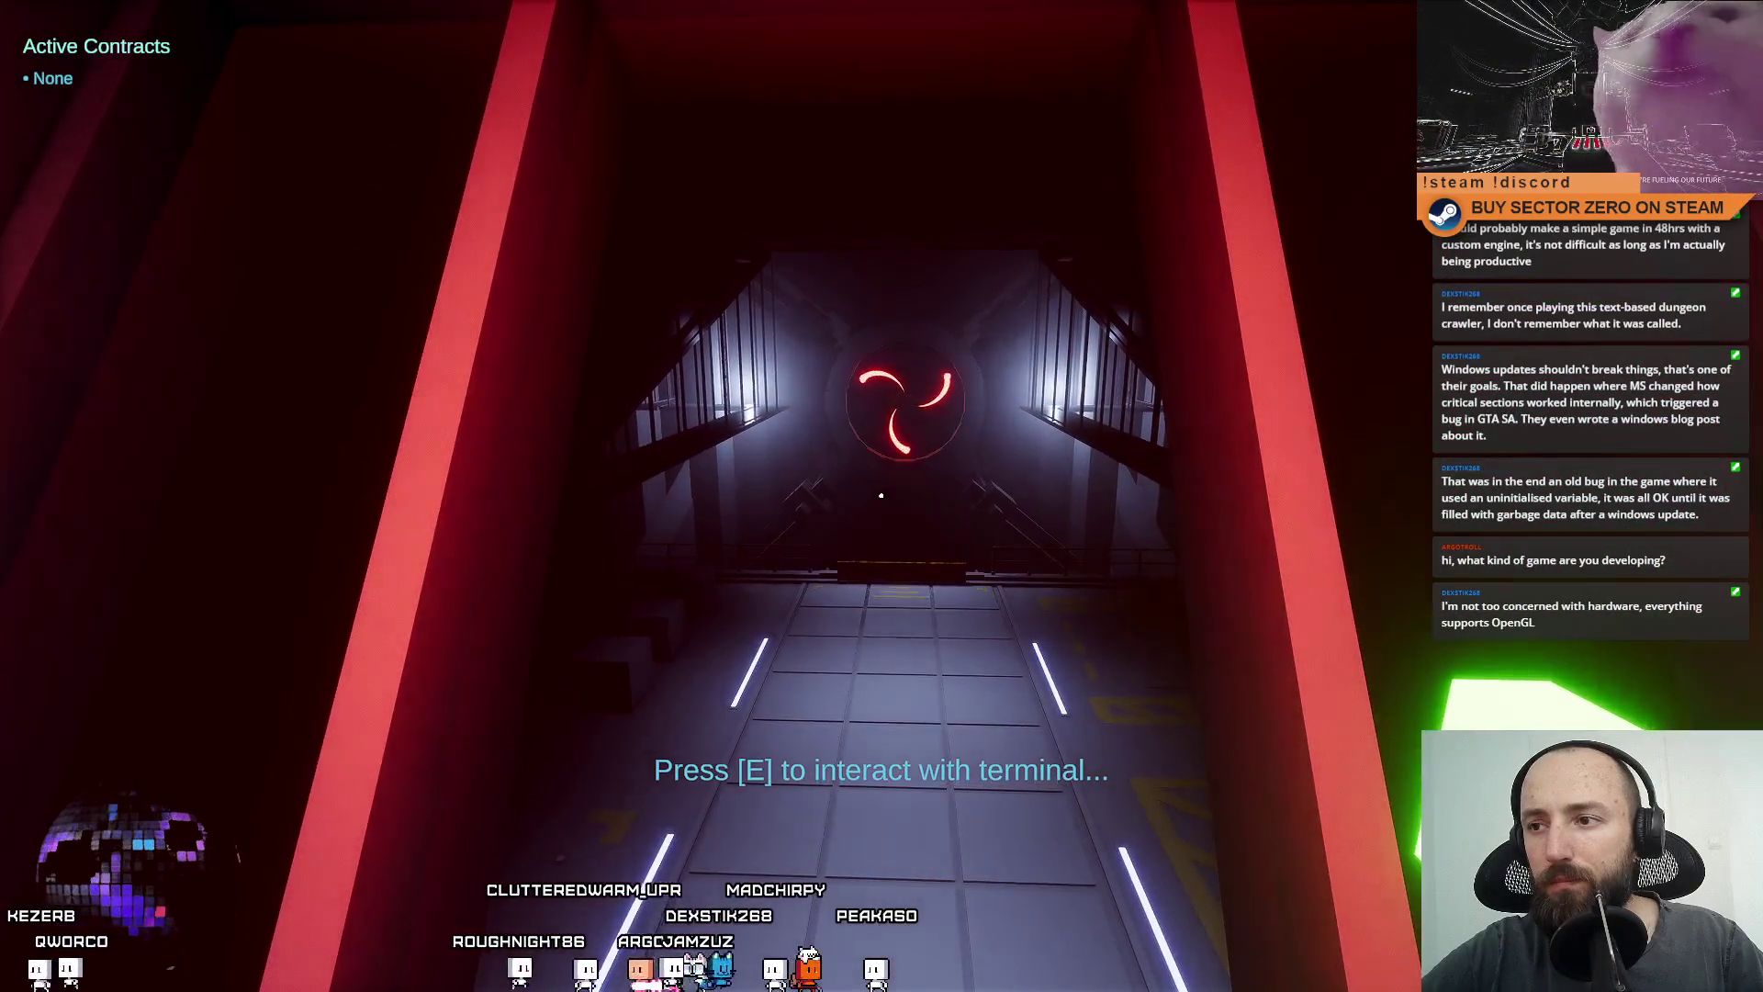
key("w")
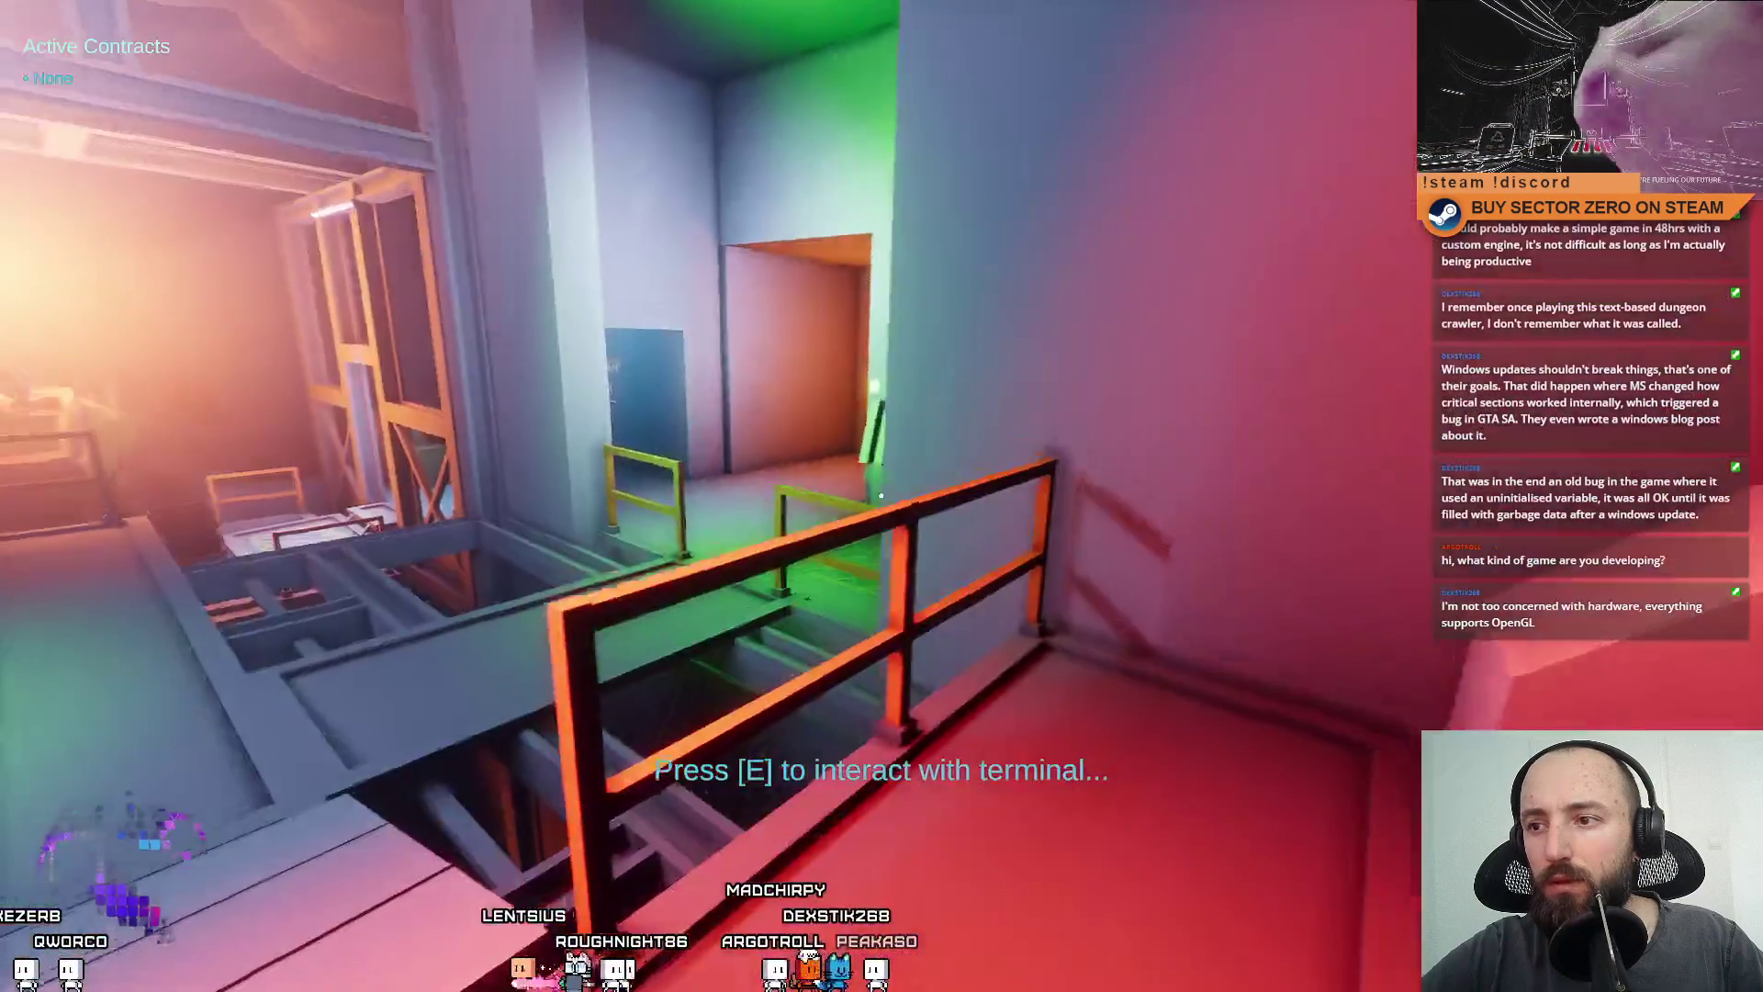
key("w")
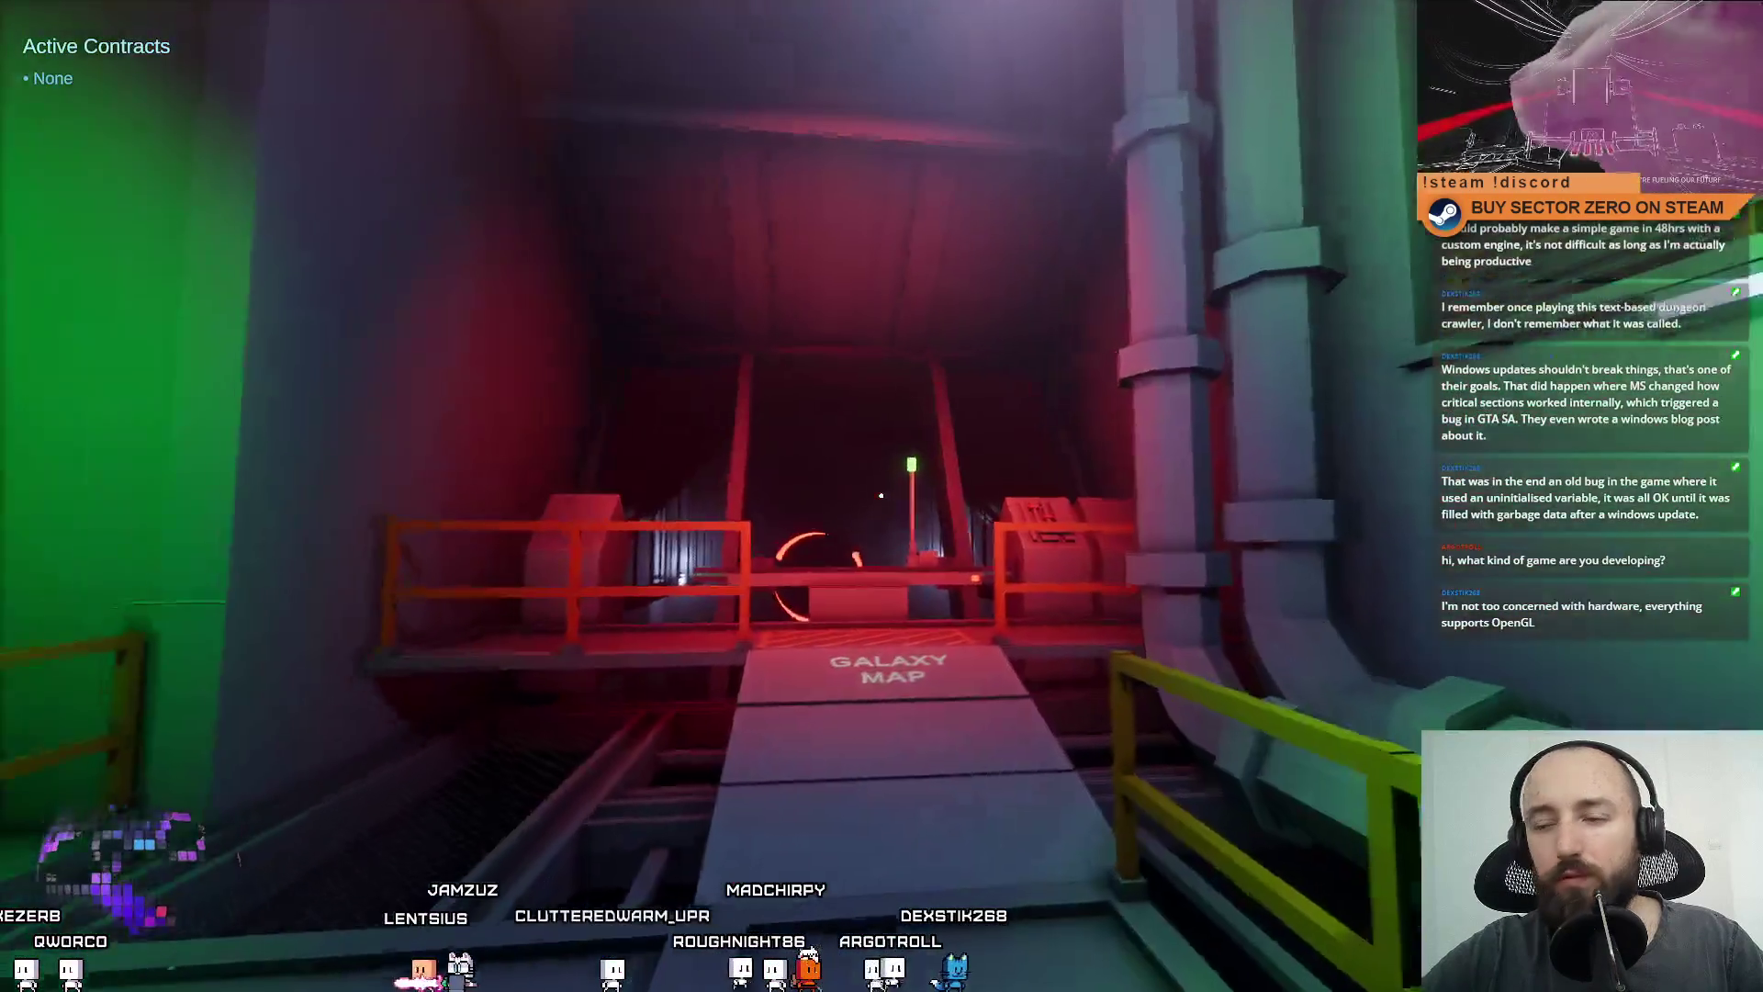
key("w")
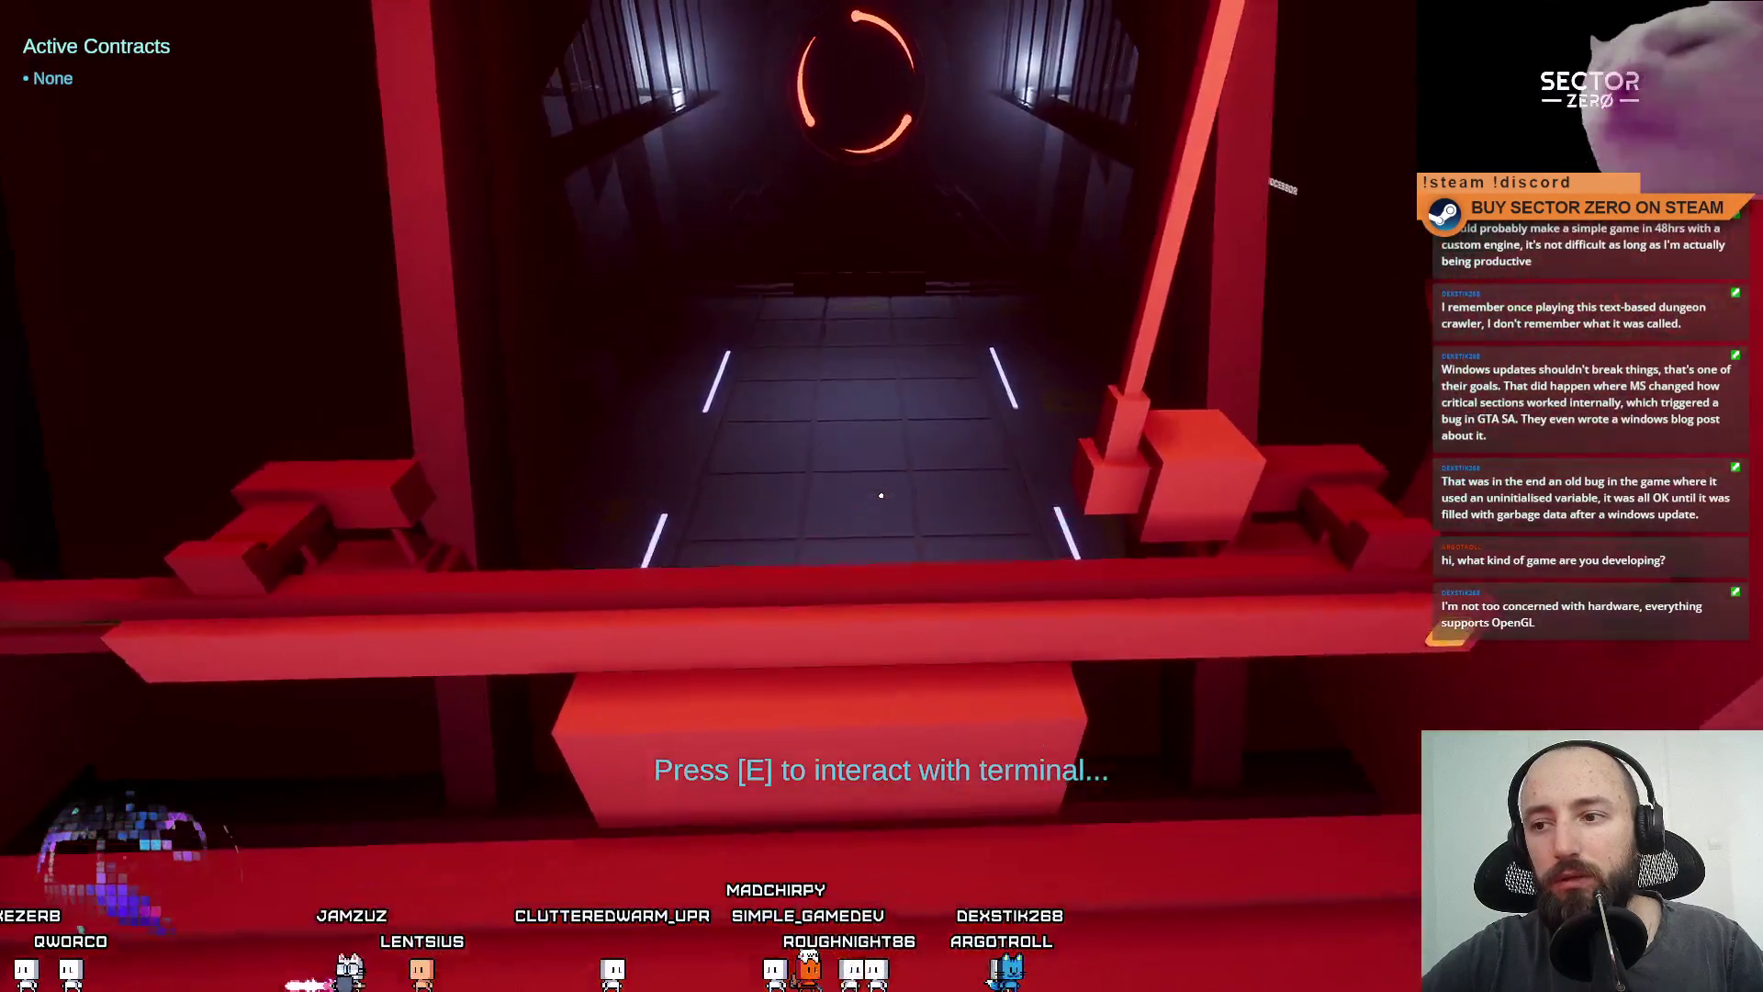
key("w")
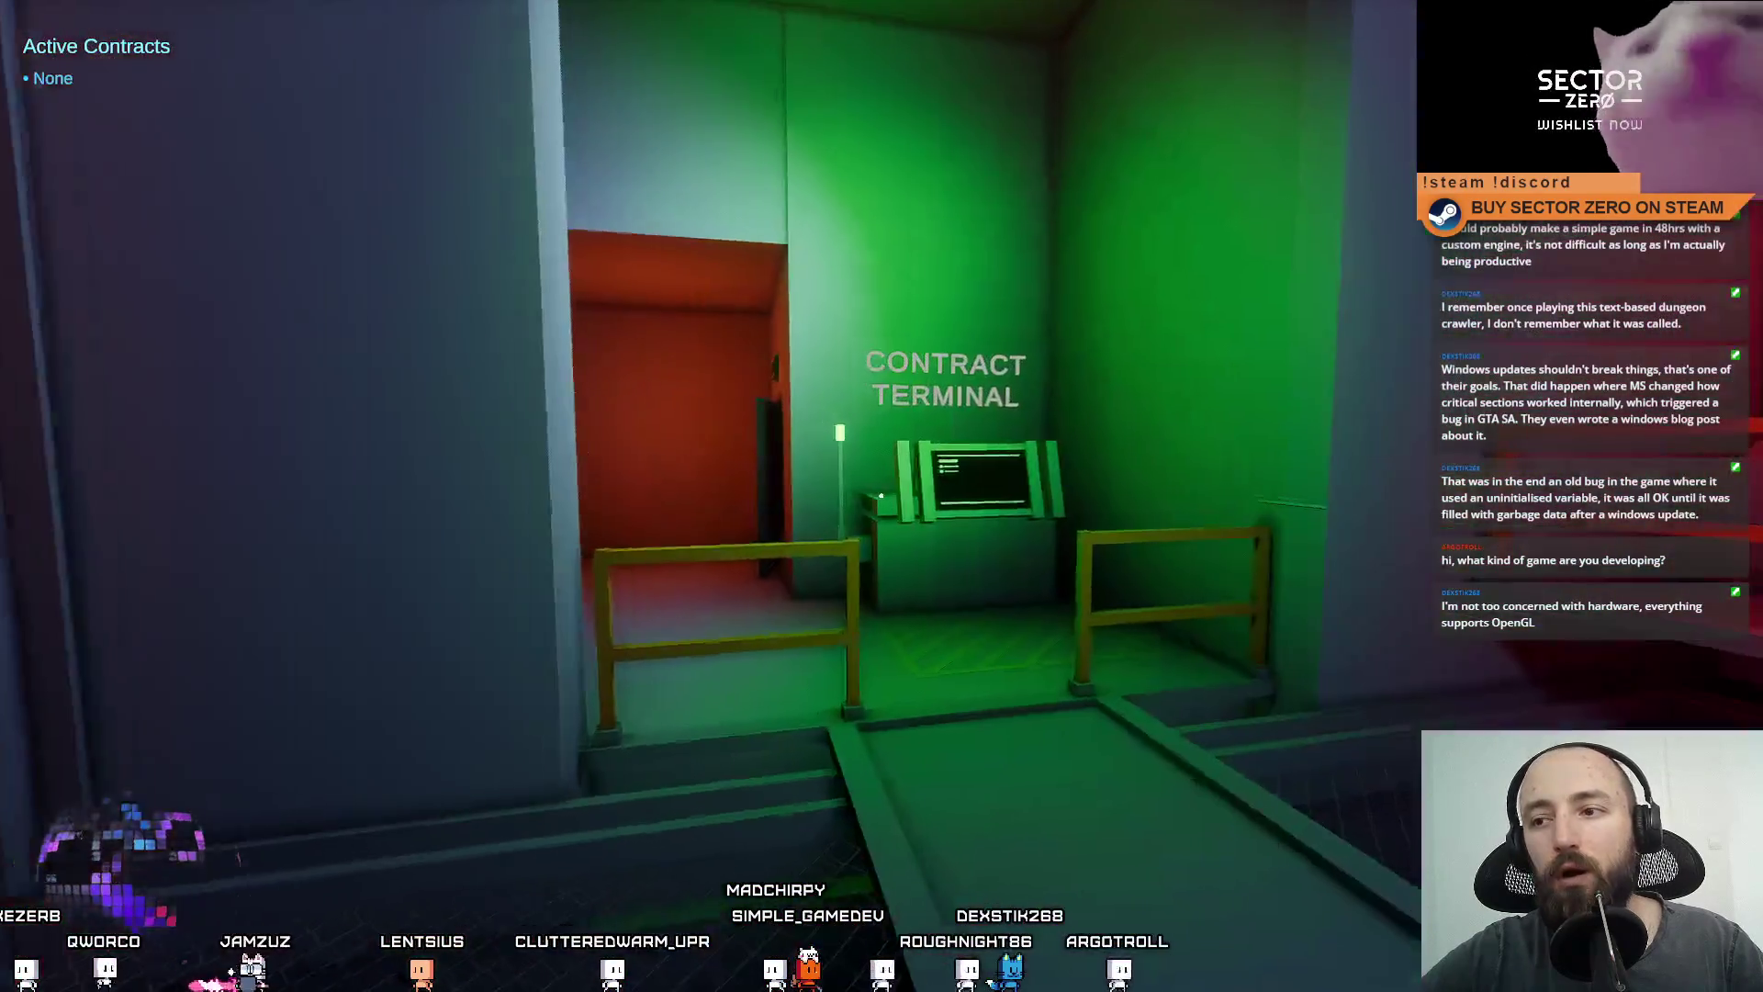
key("e")
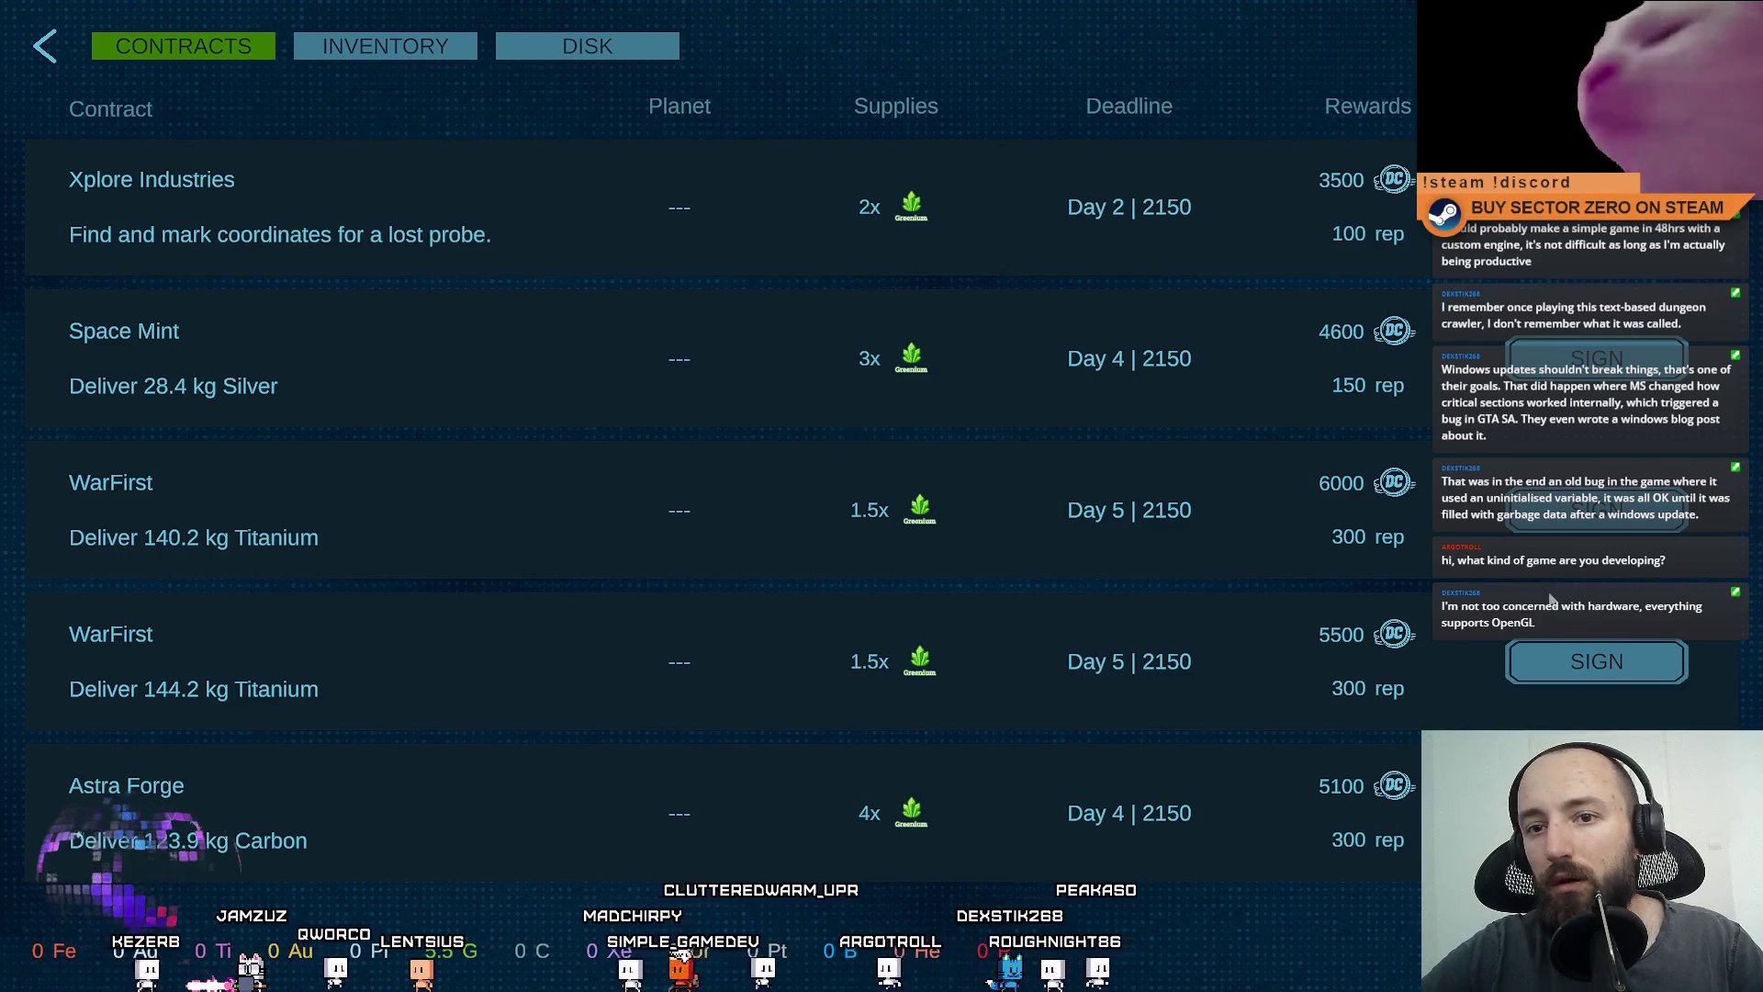
left_click(33, 35)
Unlock the winch and drone tool upgrades at the Upgrades Terminal.
key("w")
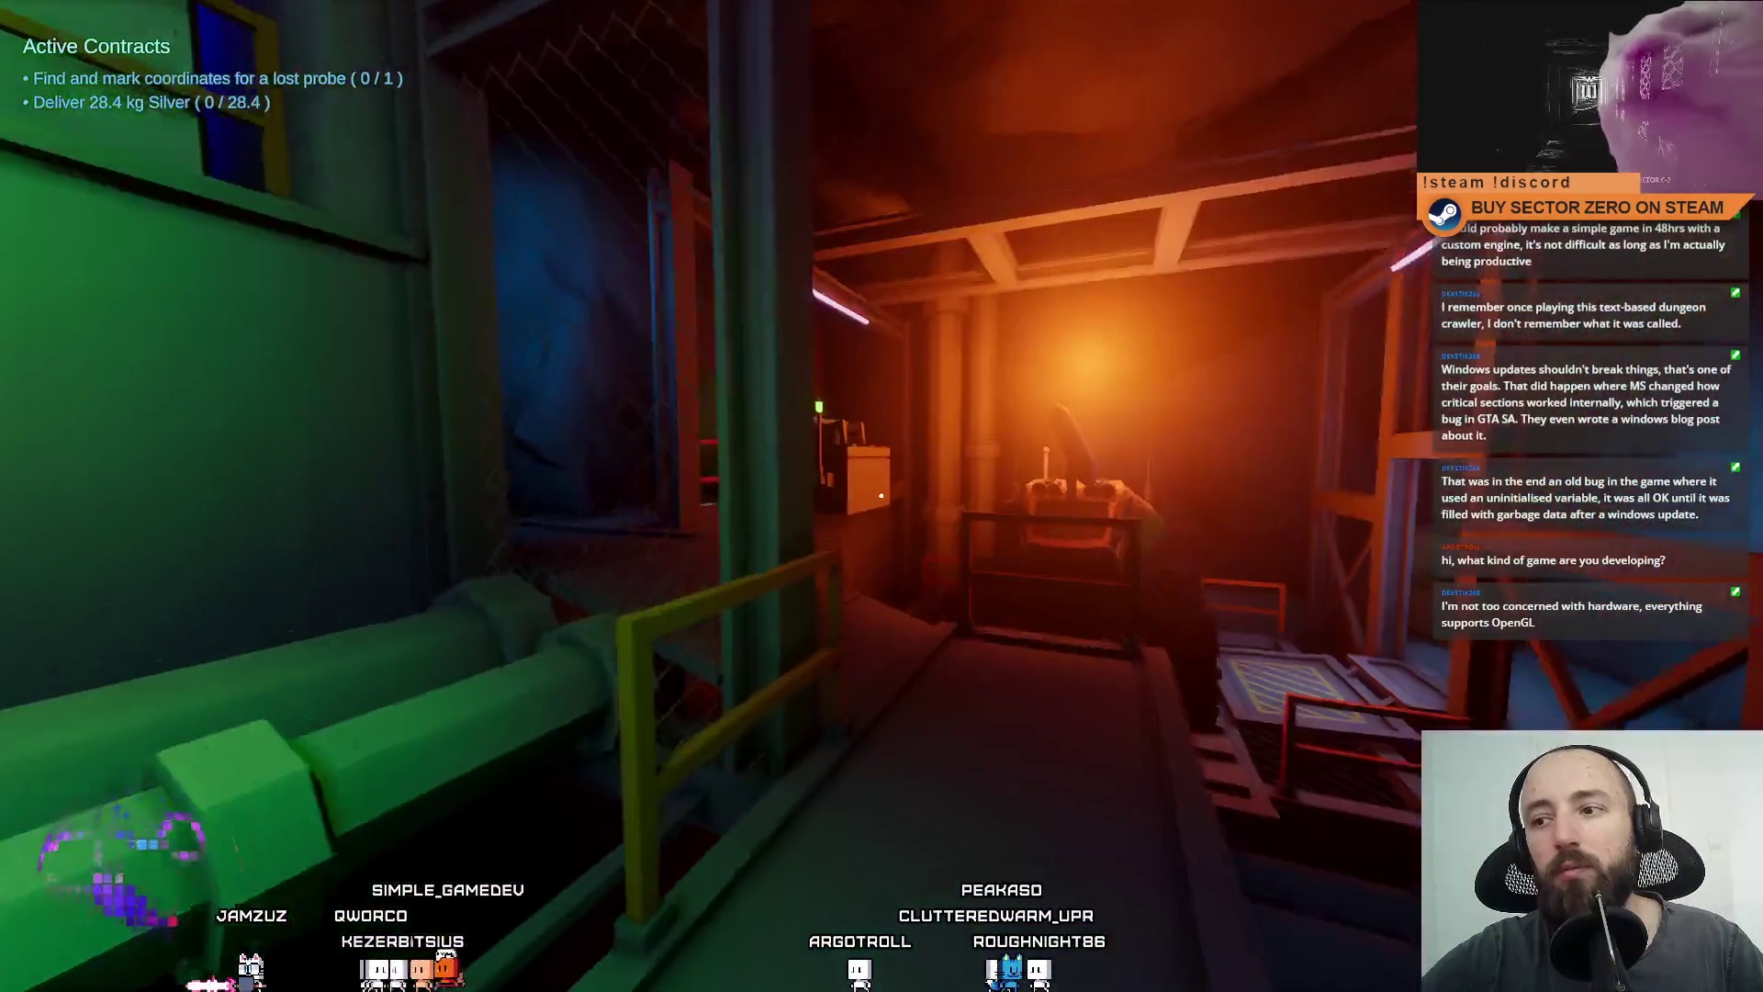
key("w")
key("w")
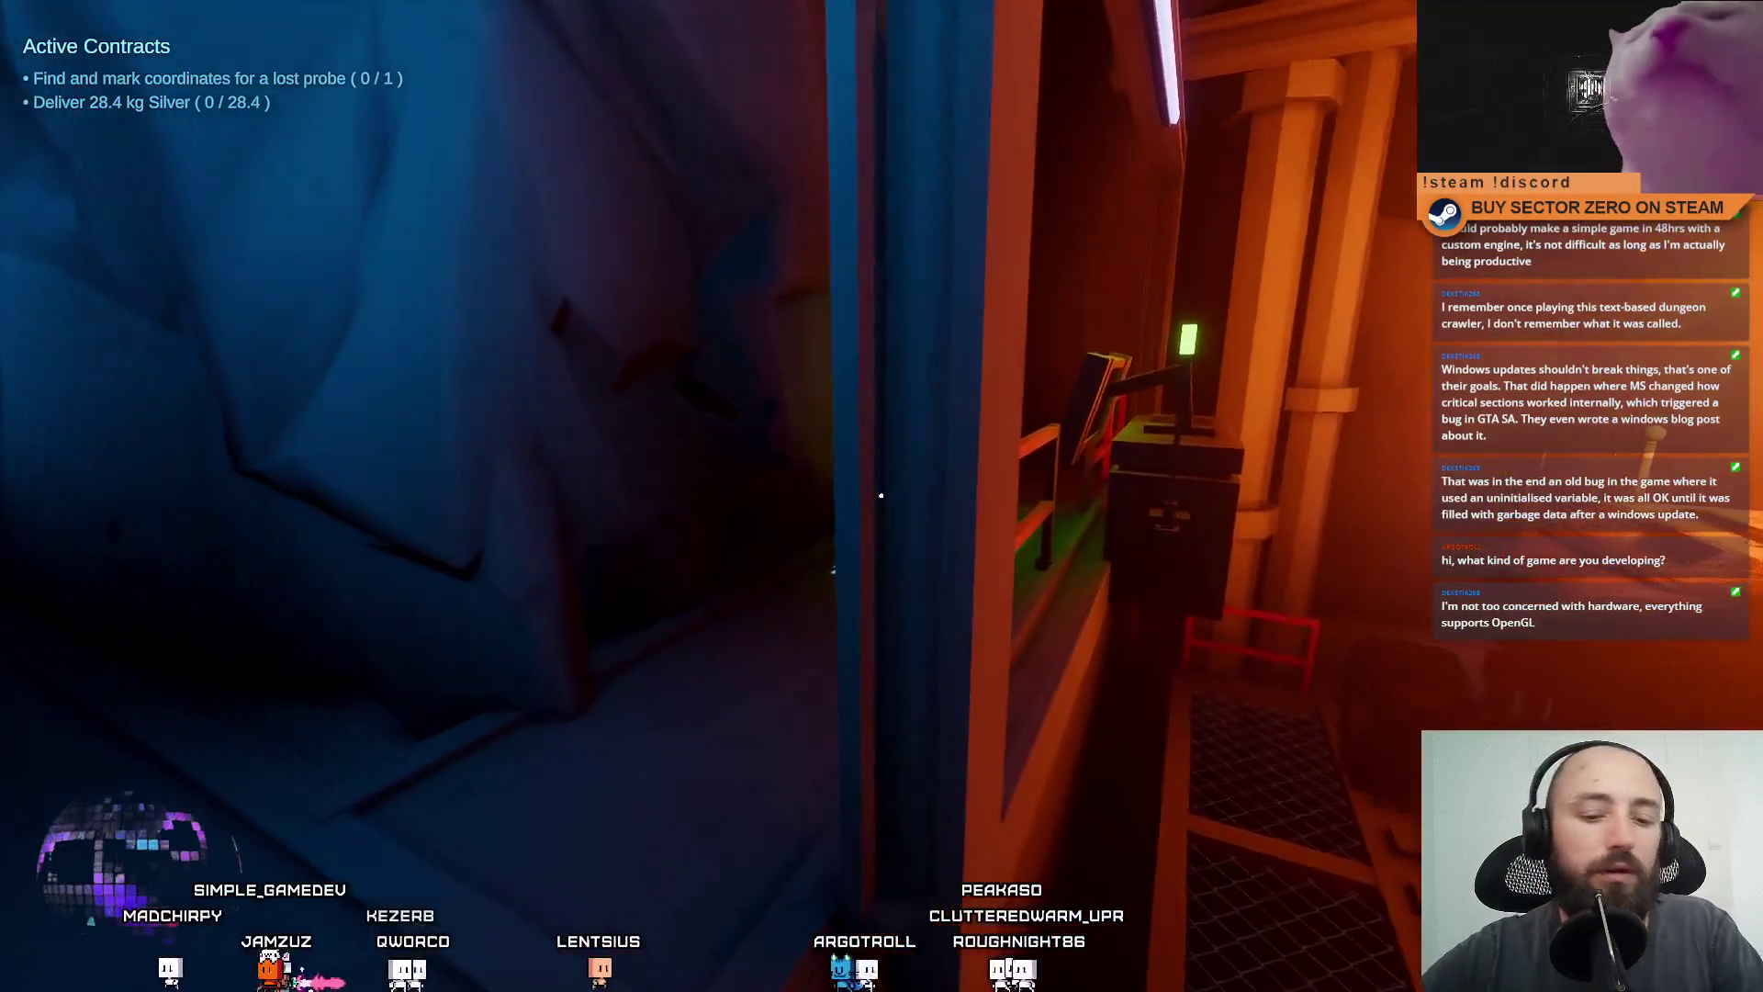
key("w")
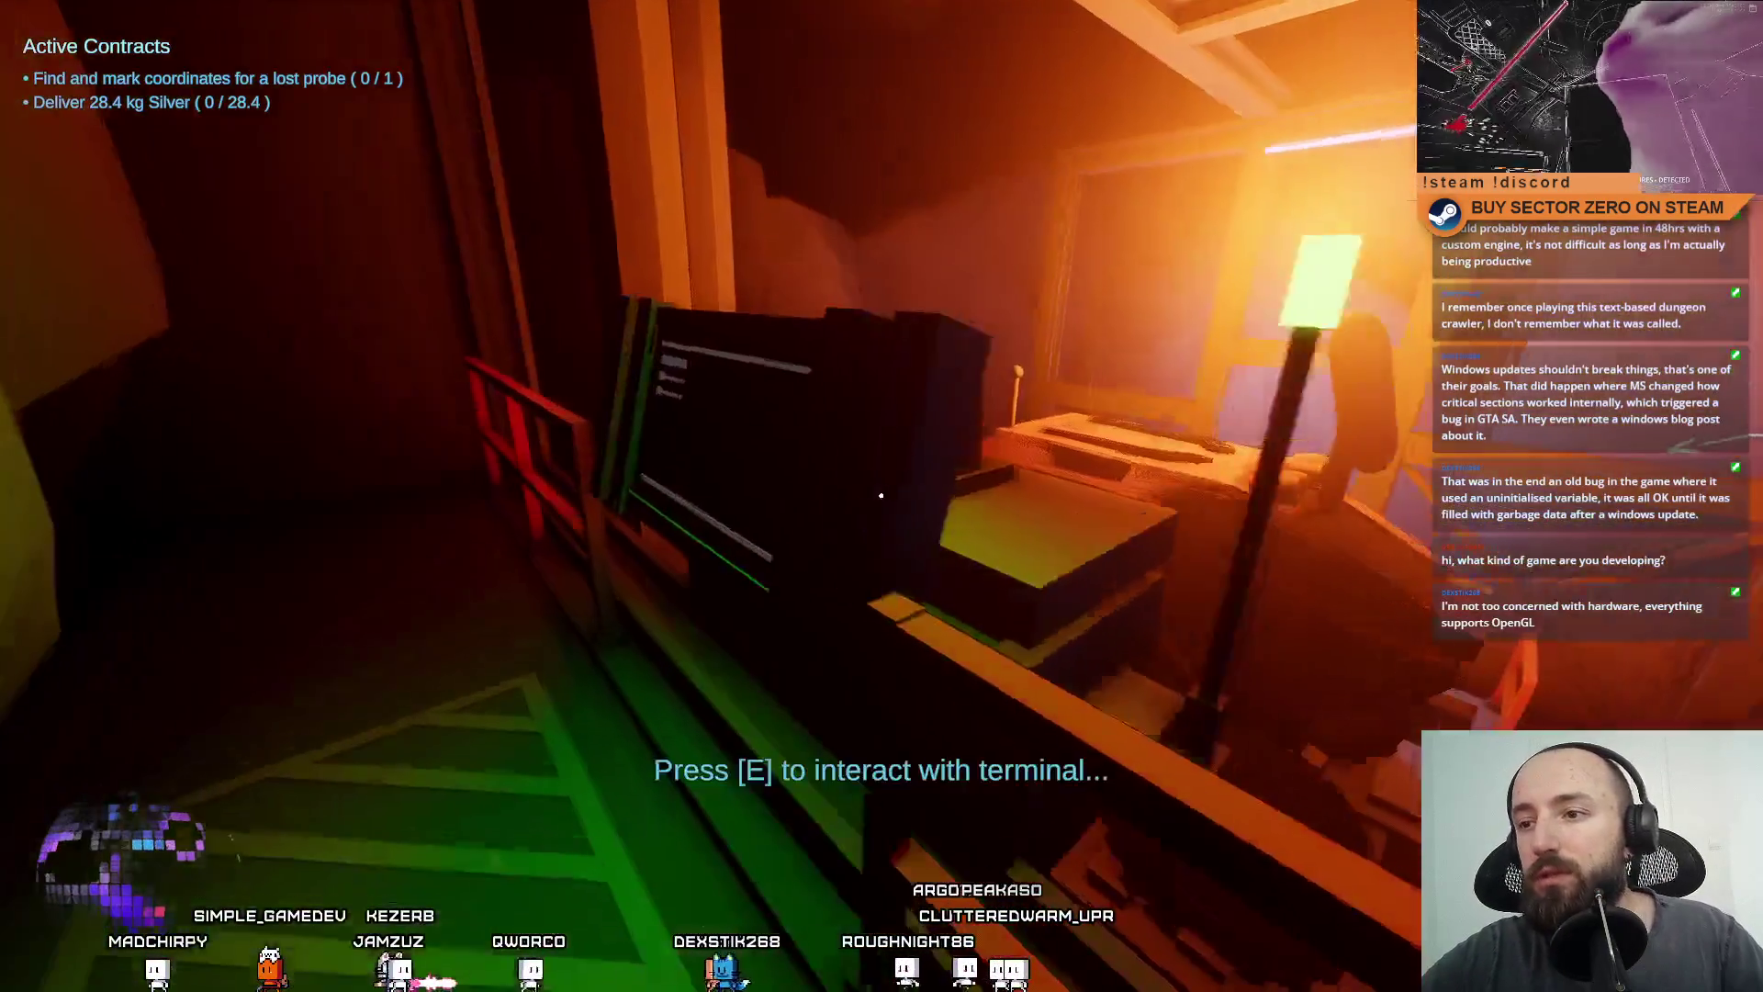
key("e")
left_click(493, 871)
left_click(1294, 698)
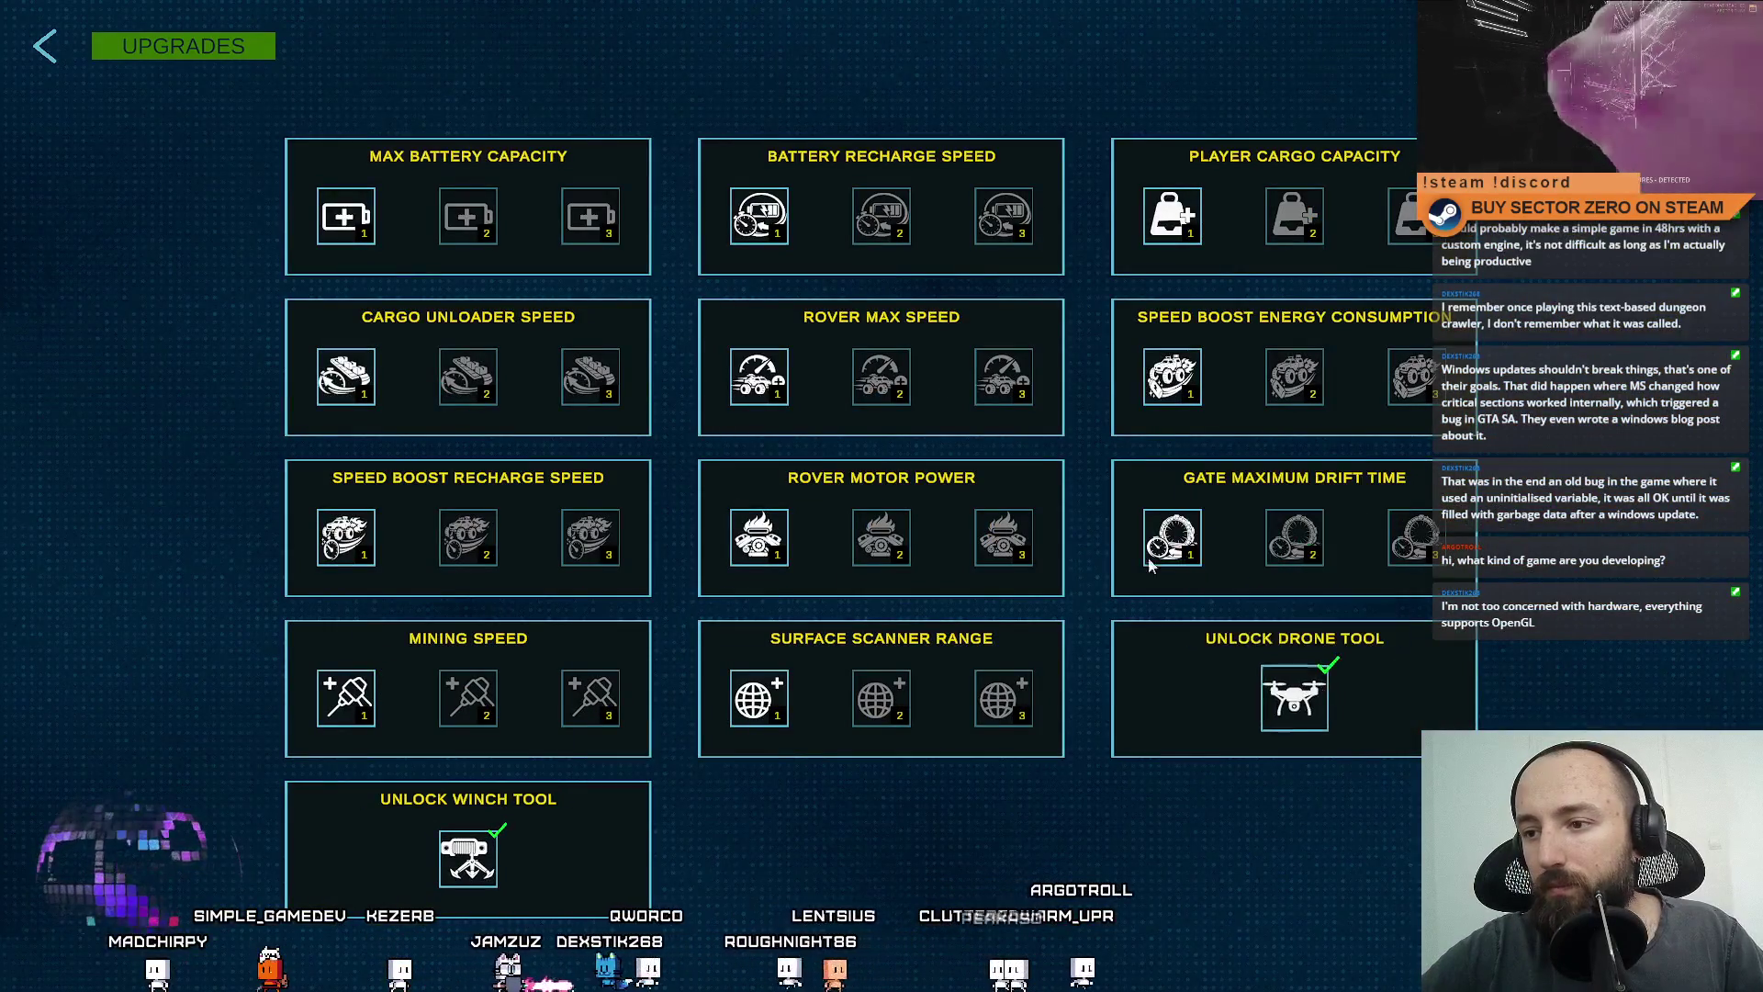
left_click(44, 46)
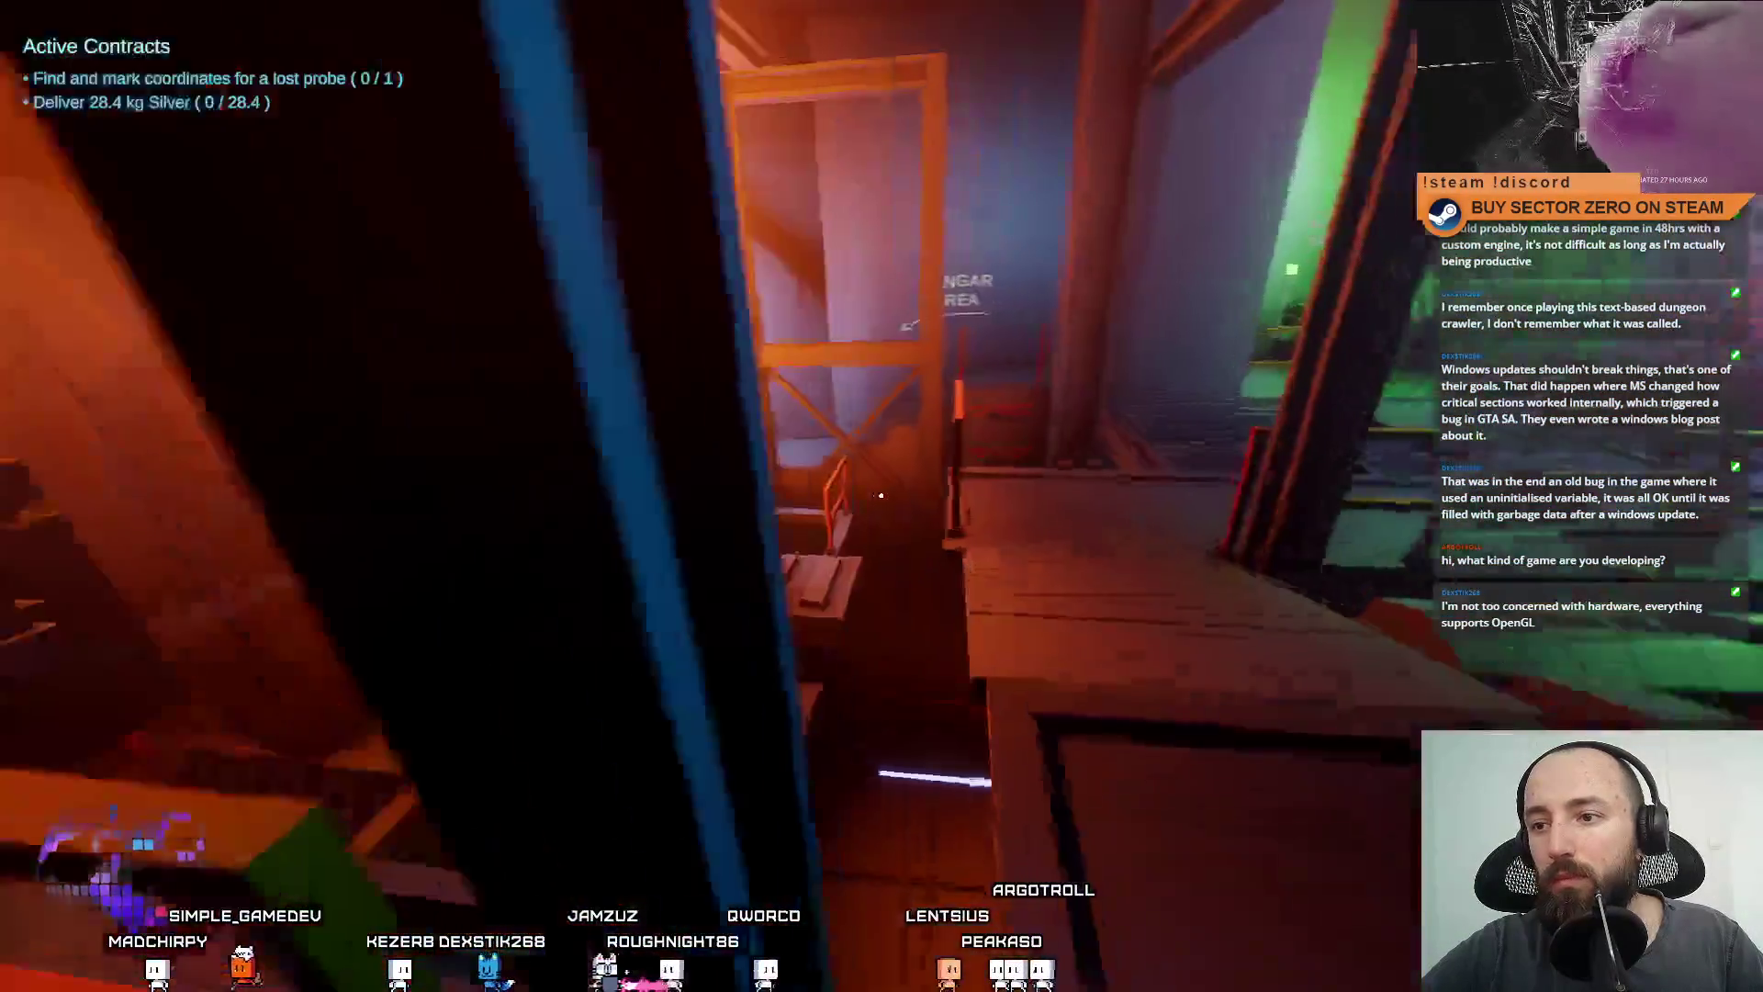
Get into the rover and drive down the tunnel to the drift gate.
key("w")
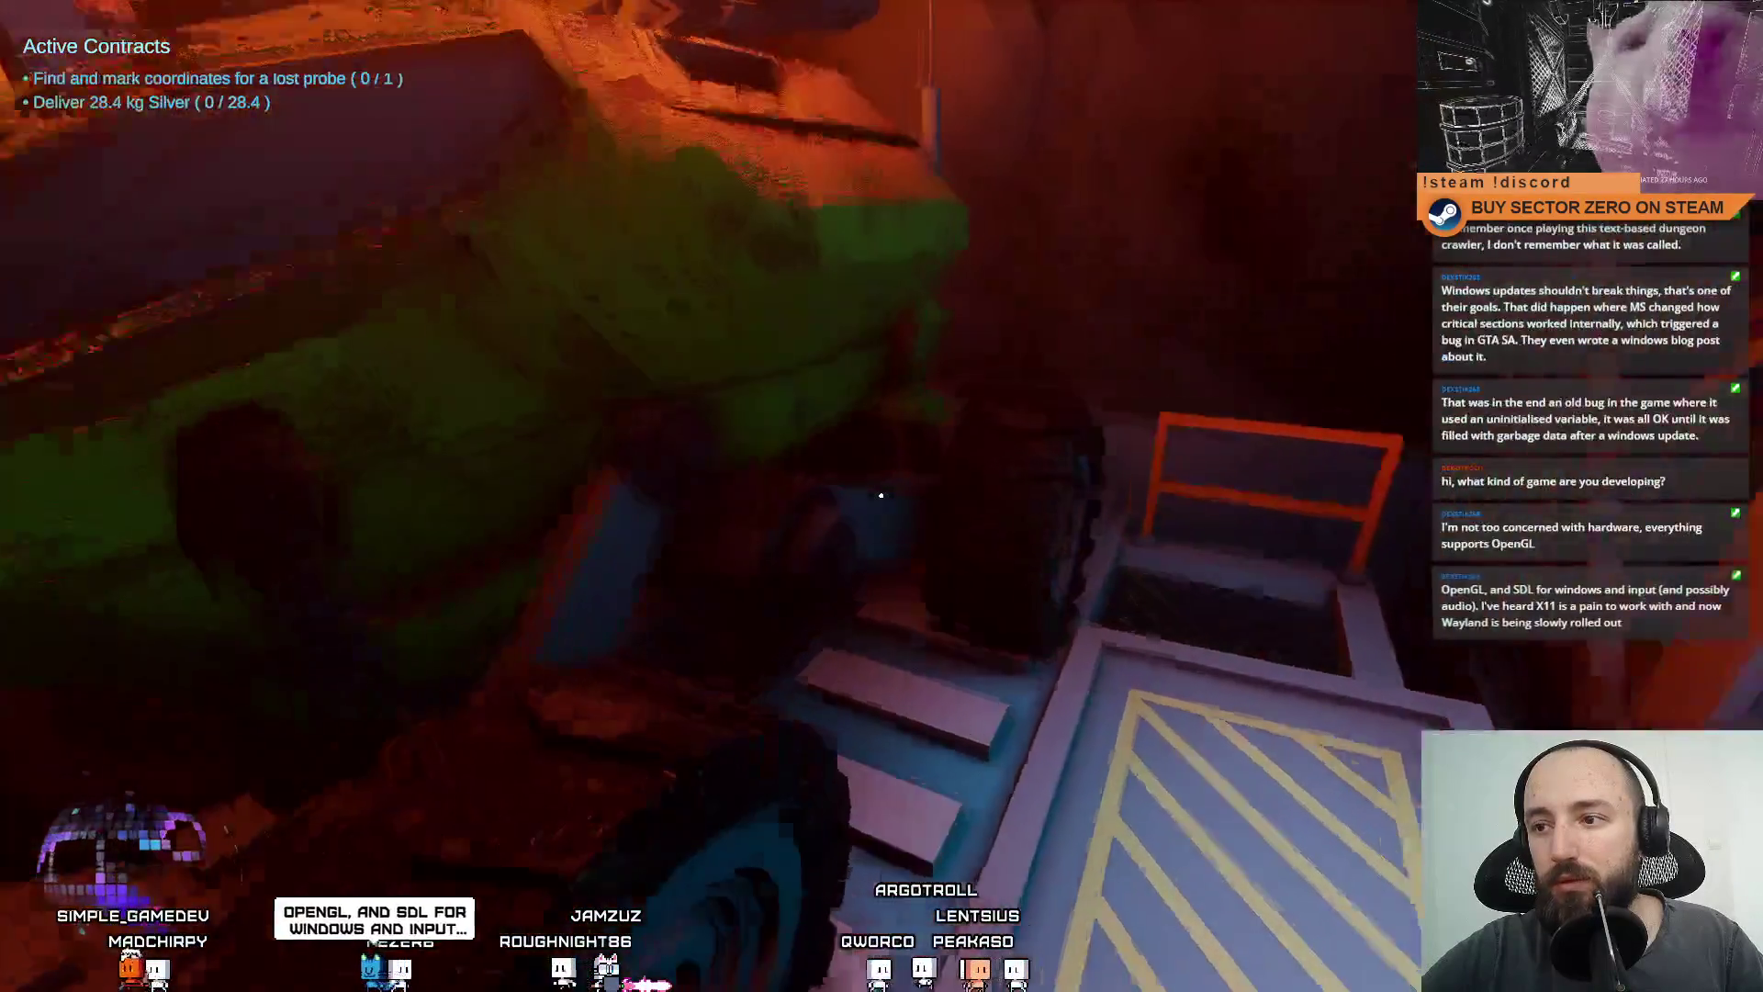
key("e")
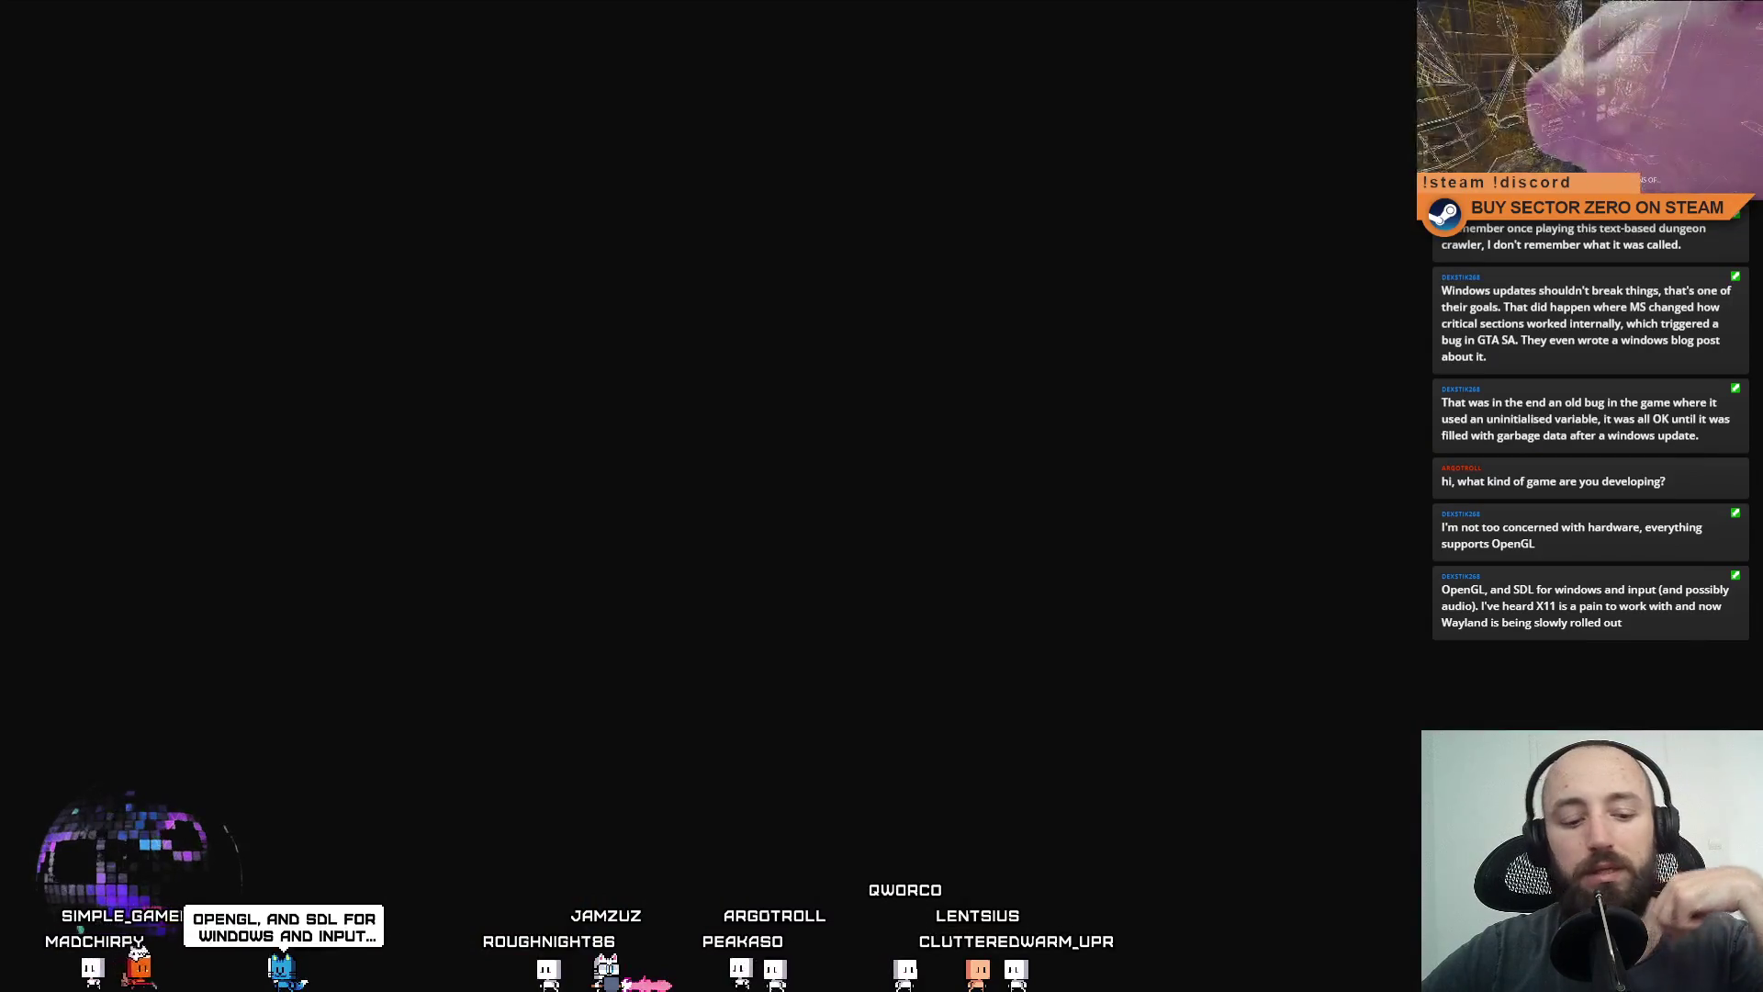
key("w")
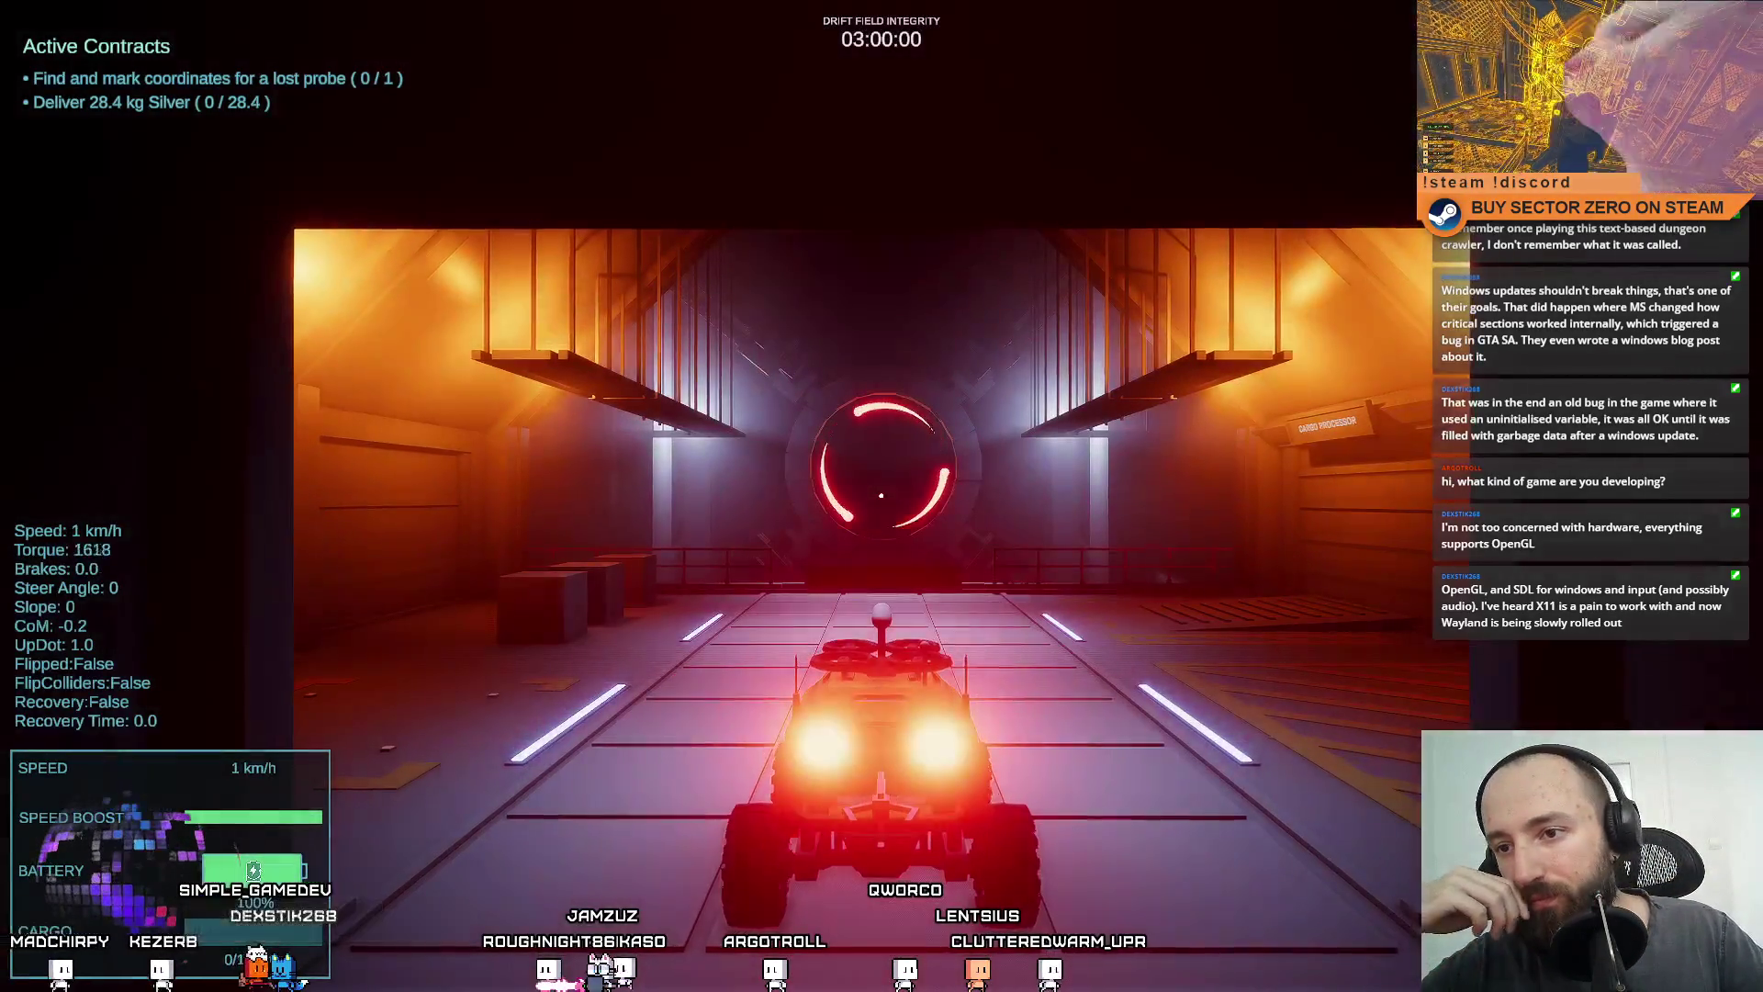
key("w")
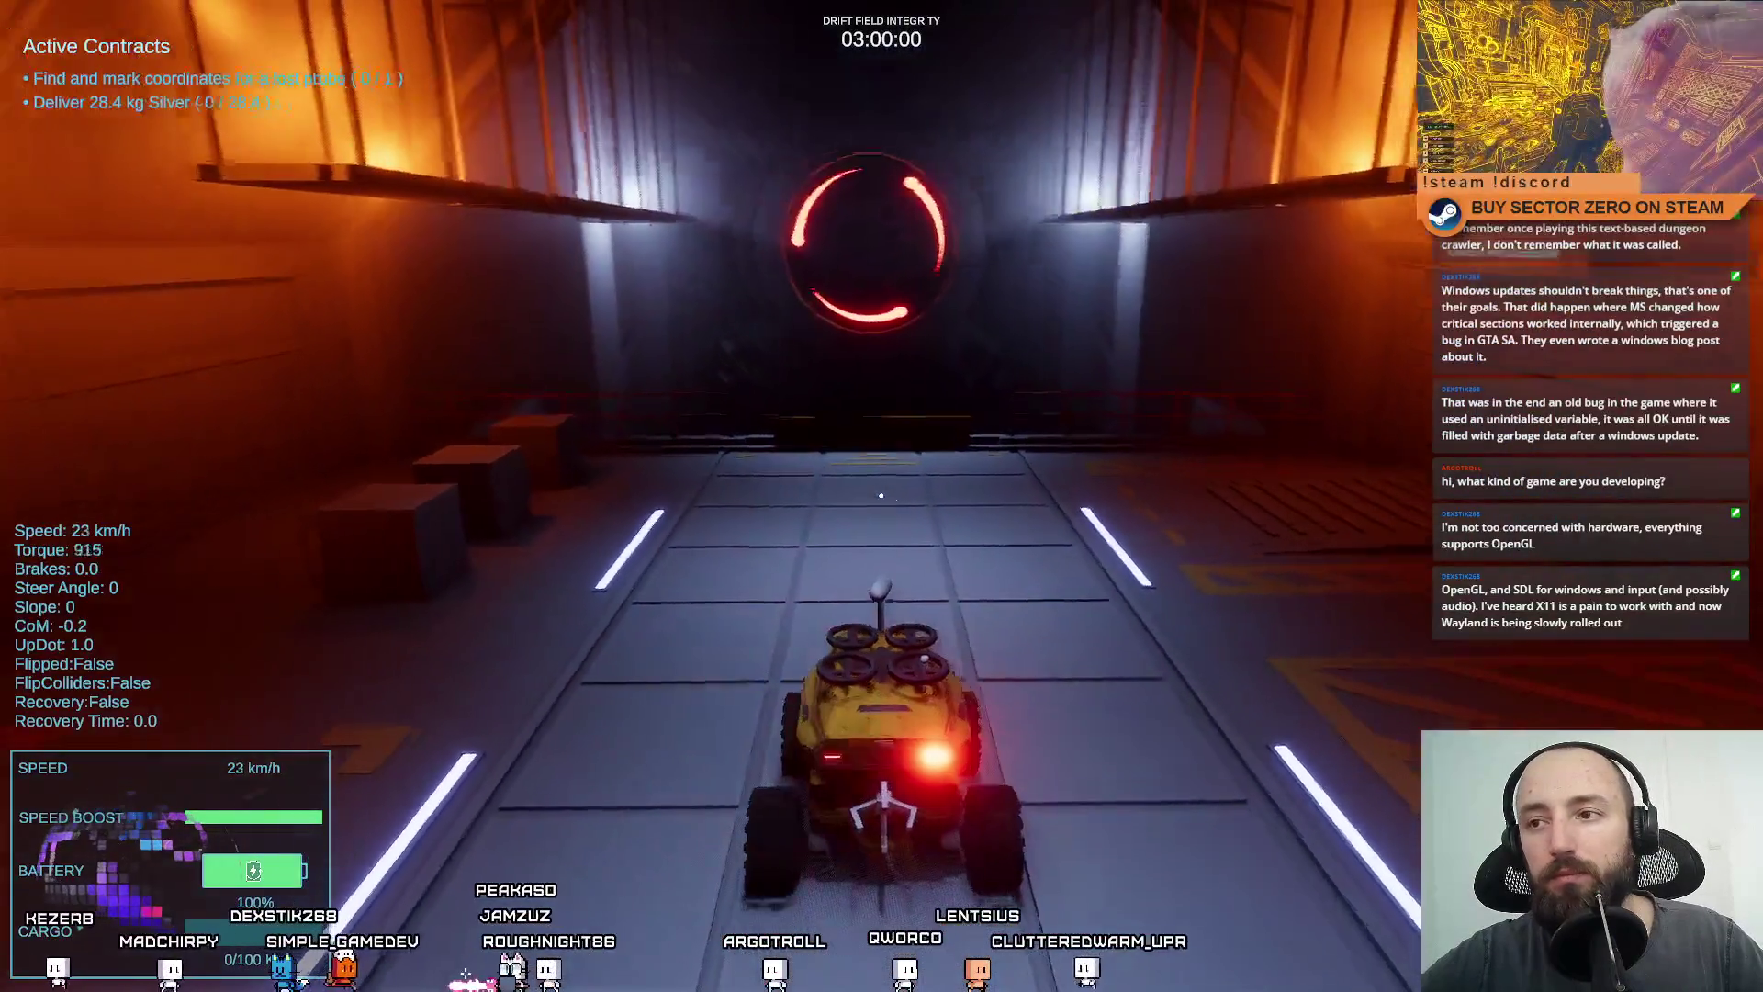
key("s")
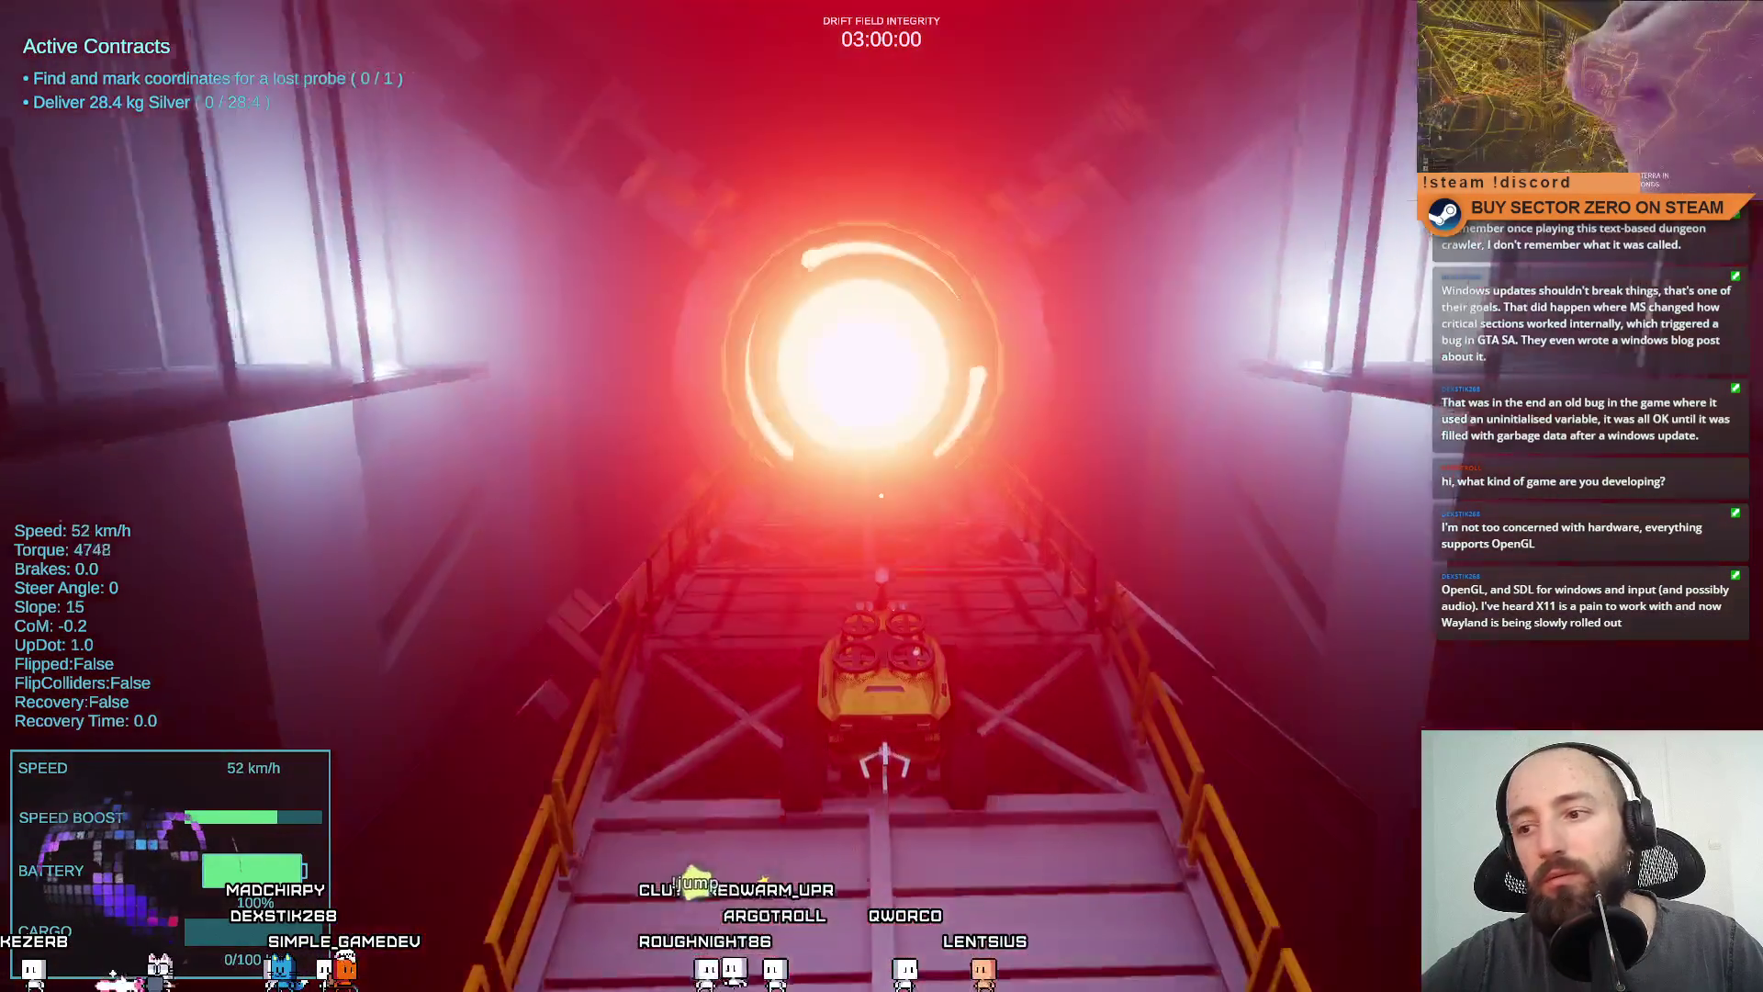
Drive through the portal and stop at the Silver deposit to collect 10.7 kg.
key("w")
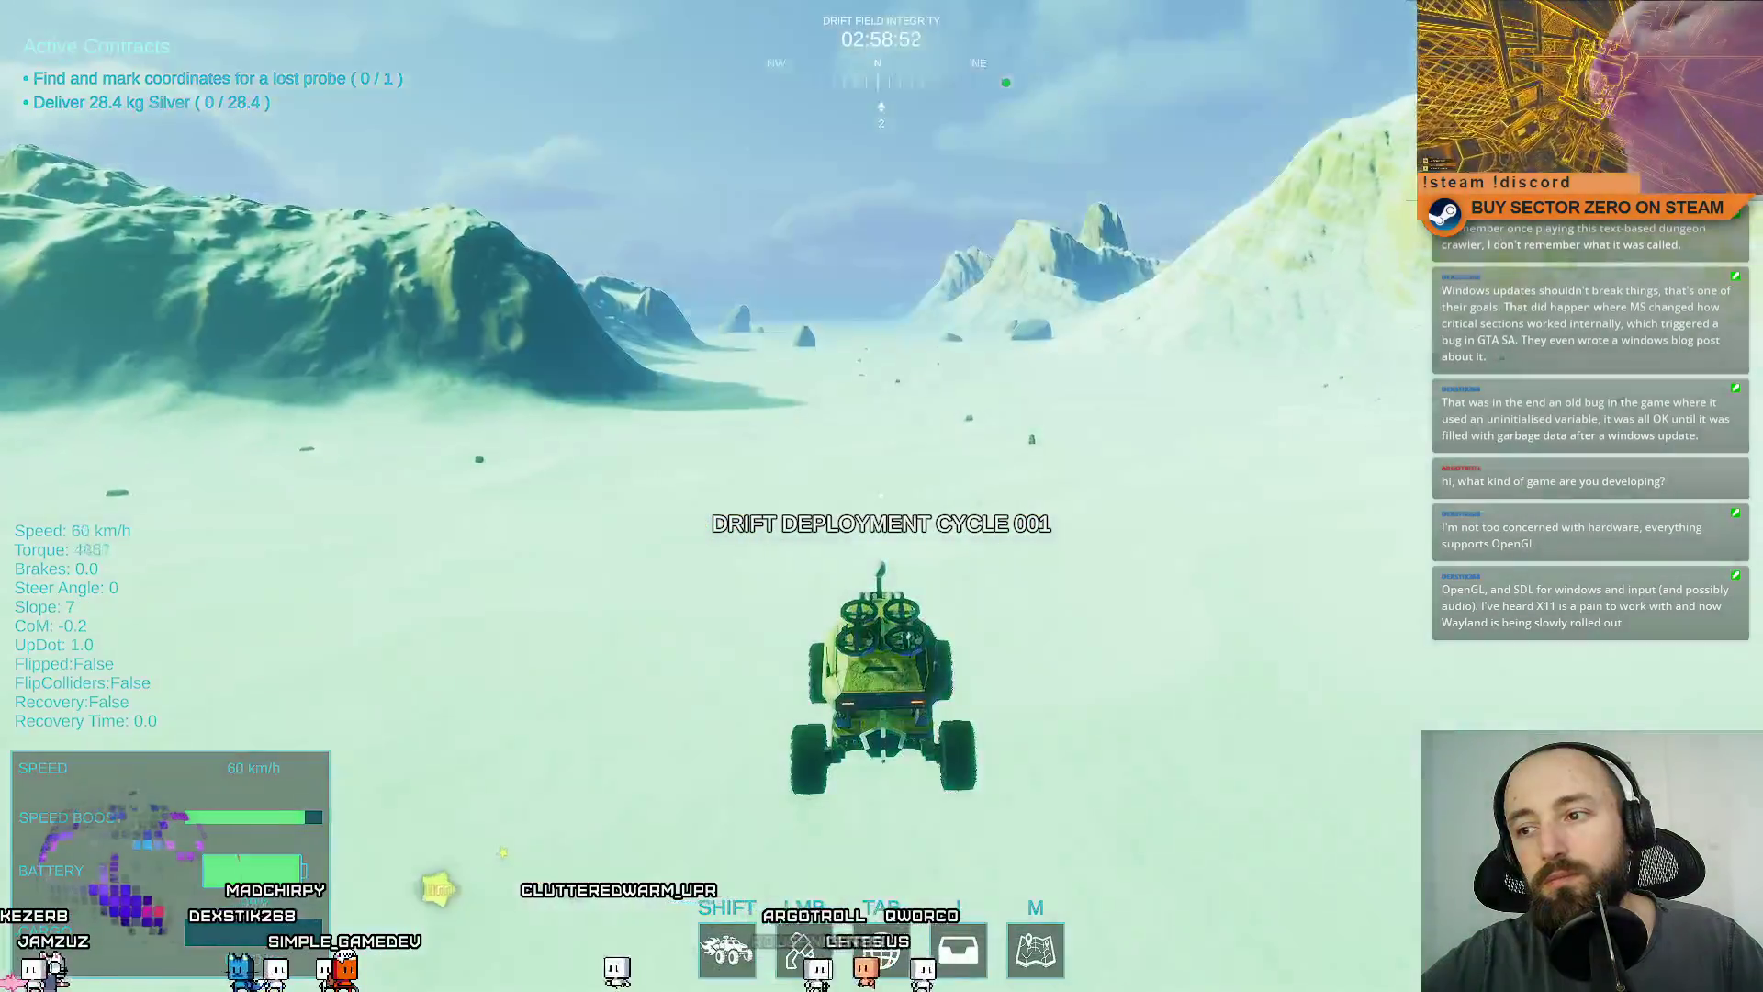
key("a")
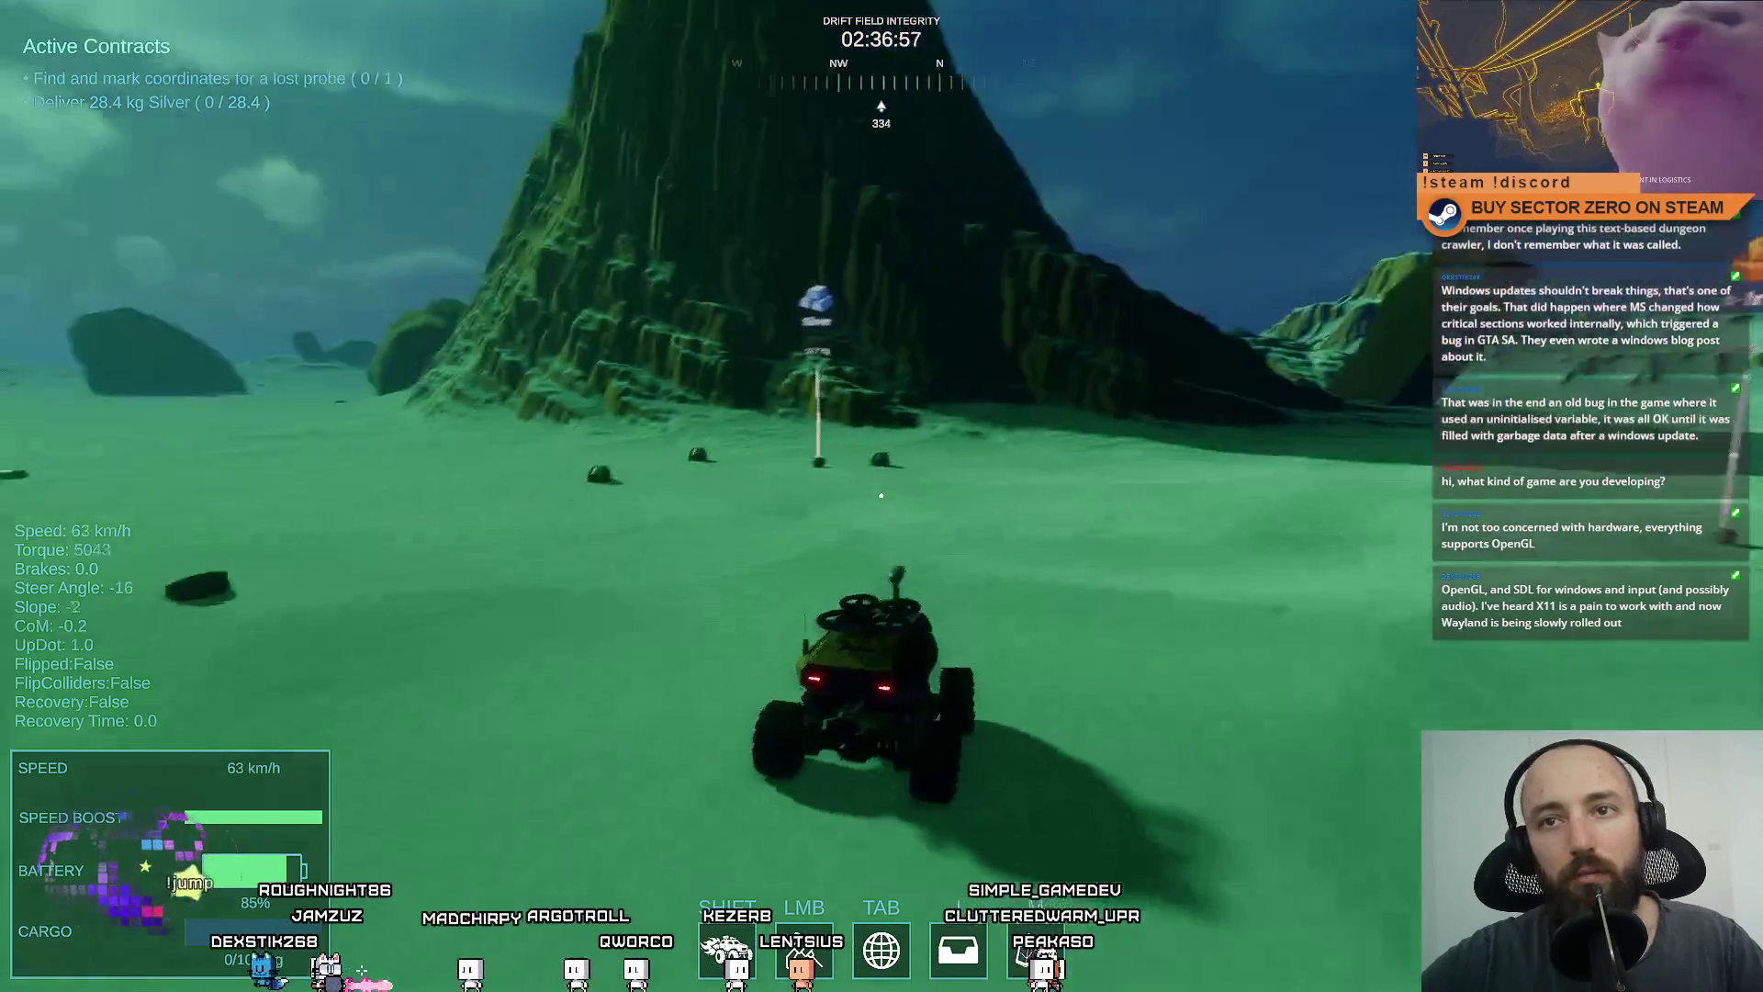
key("s")
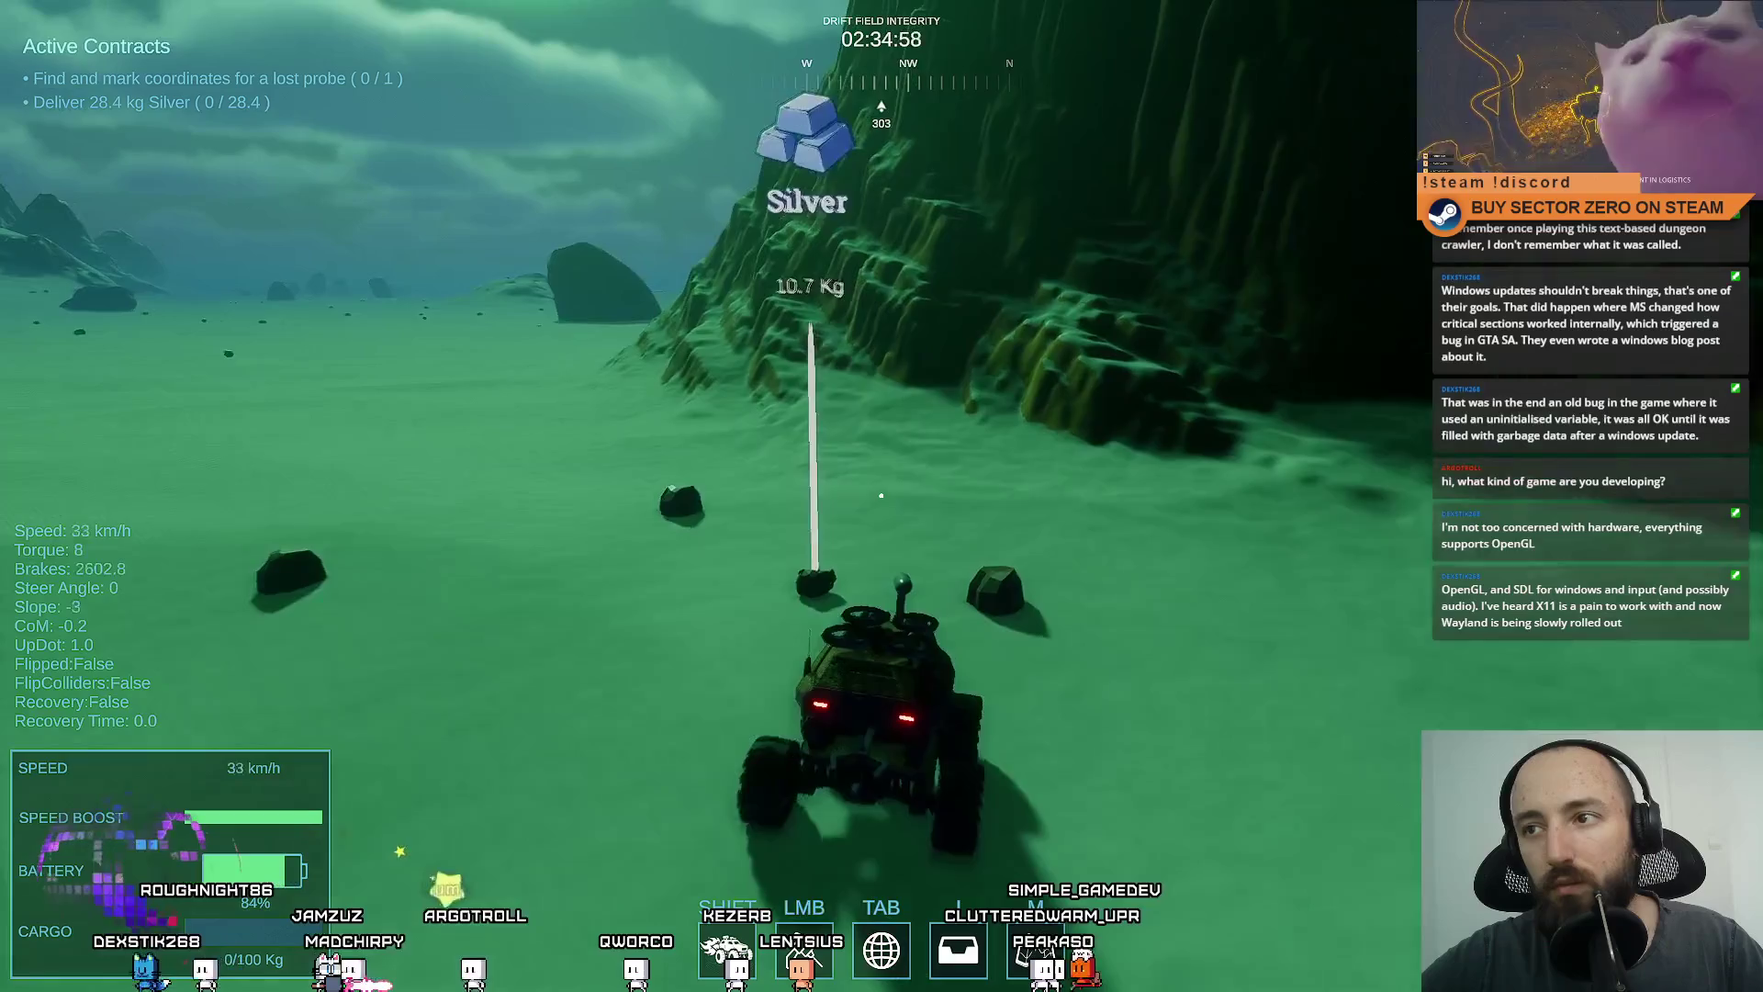
key("s")
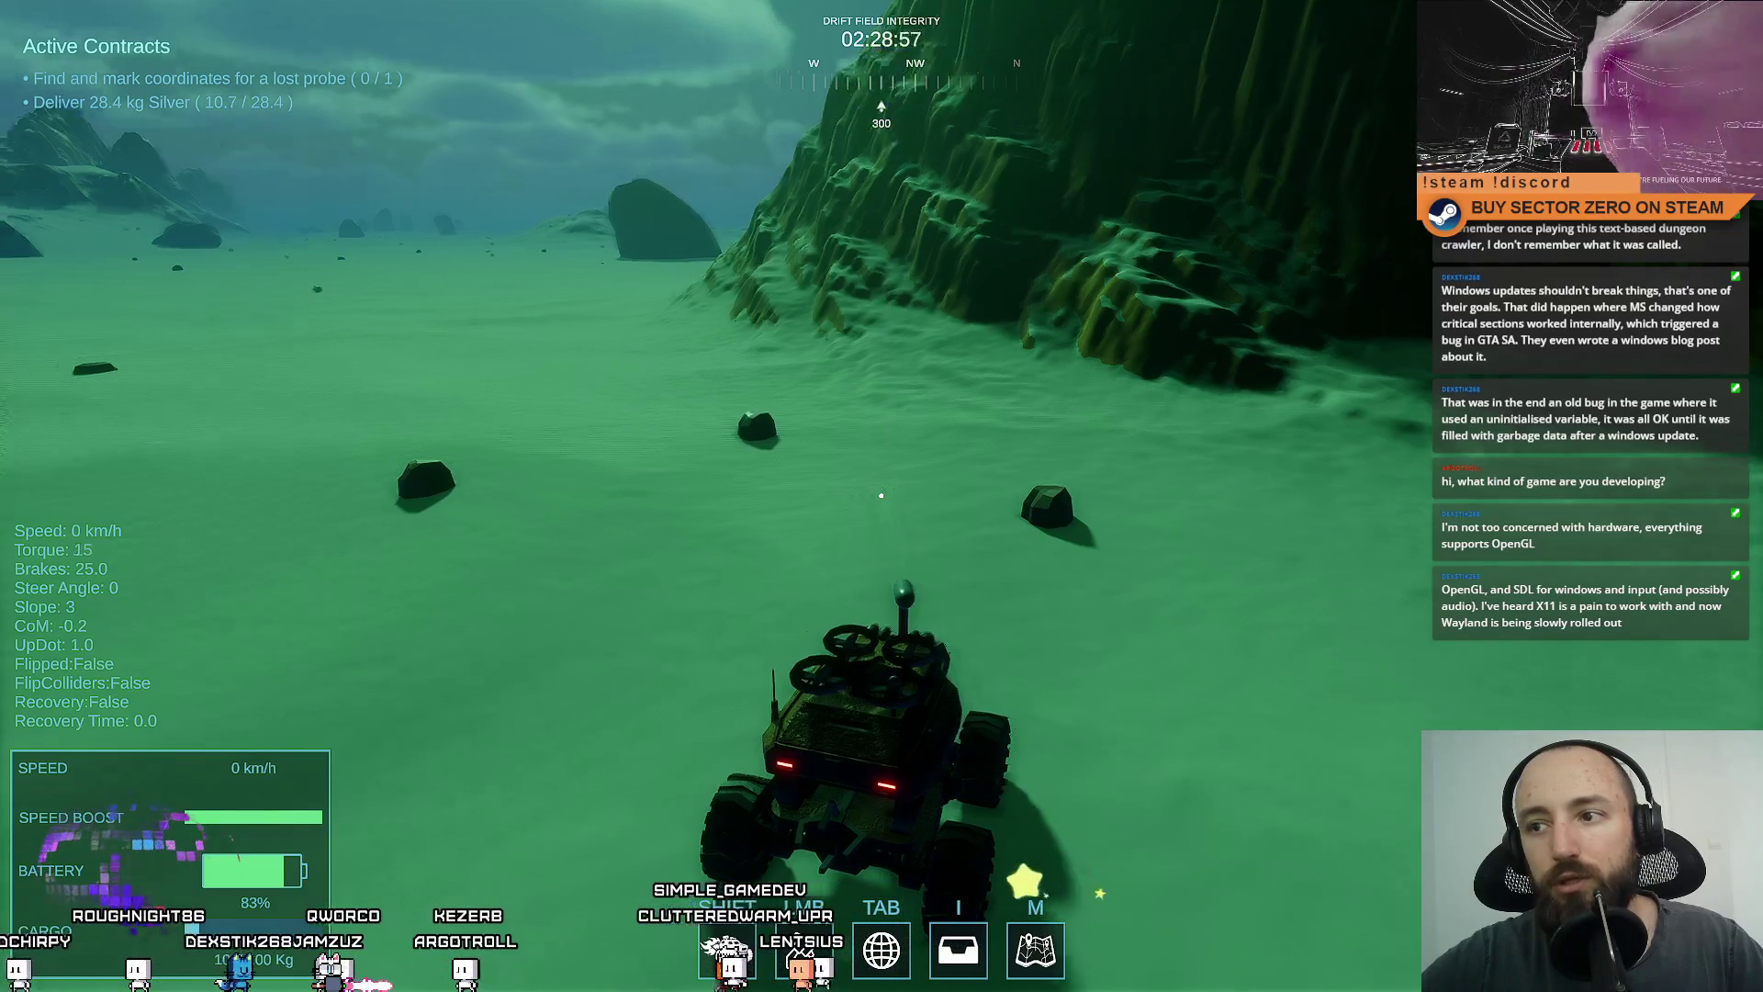
Drive away from the mined deposit and launch the drone above the terrain.
key("w")
key("a")
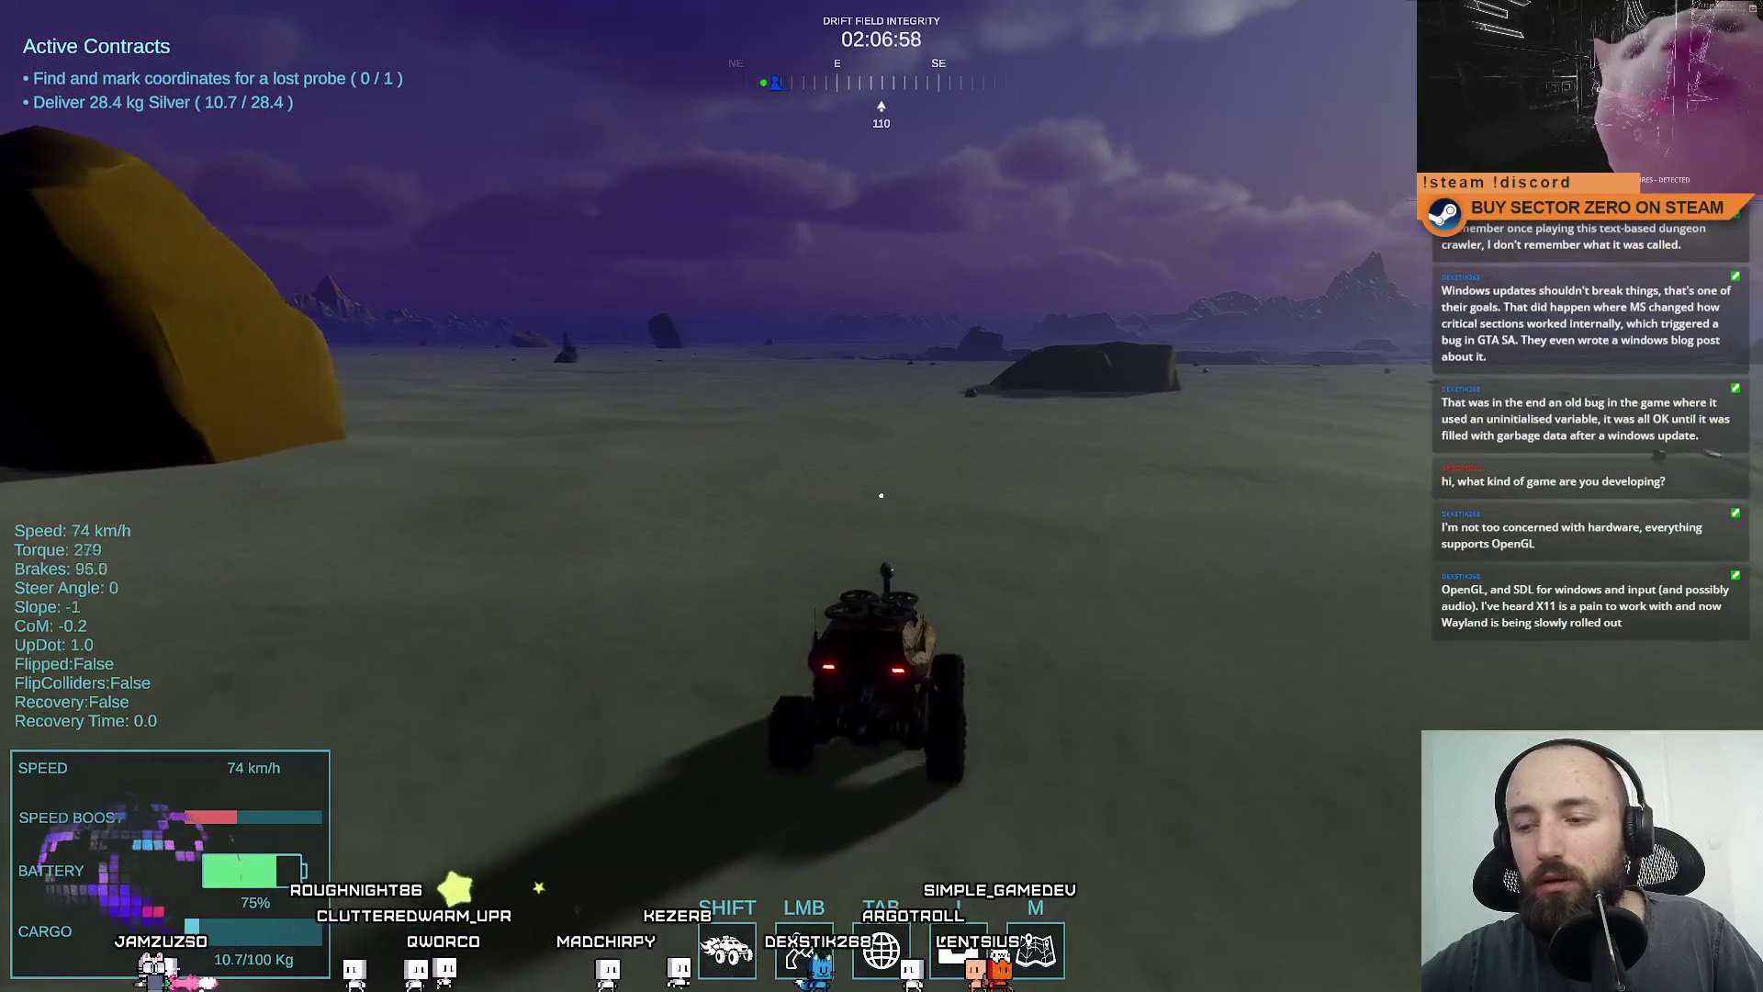
key("Tab")
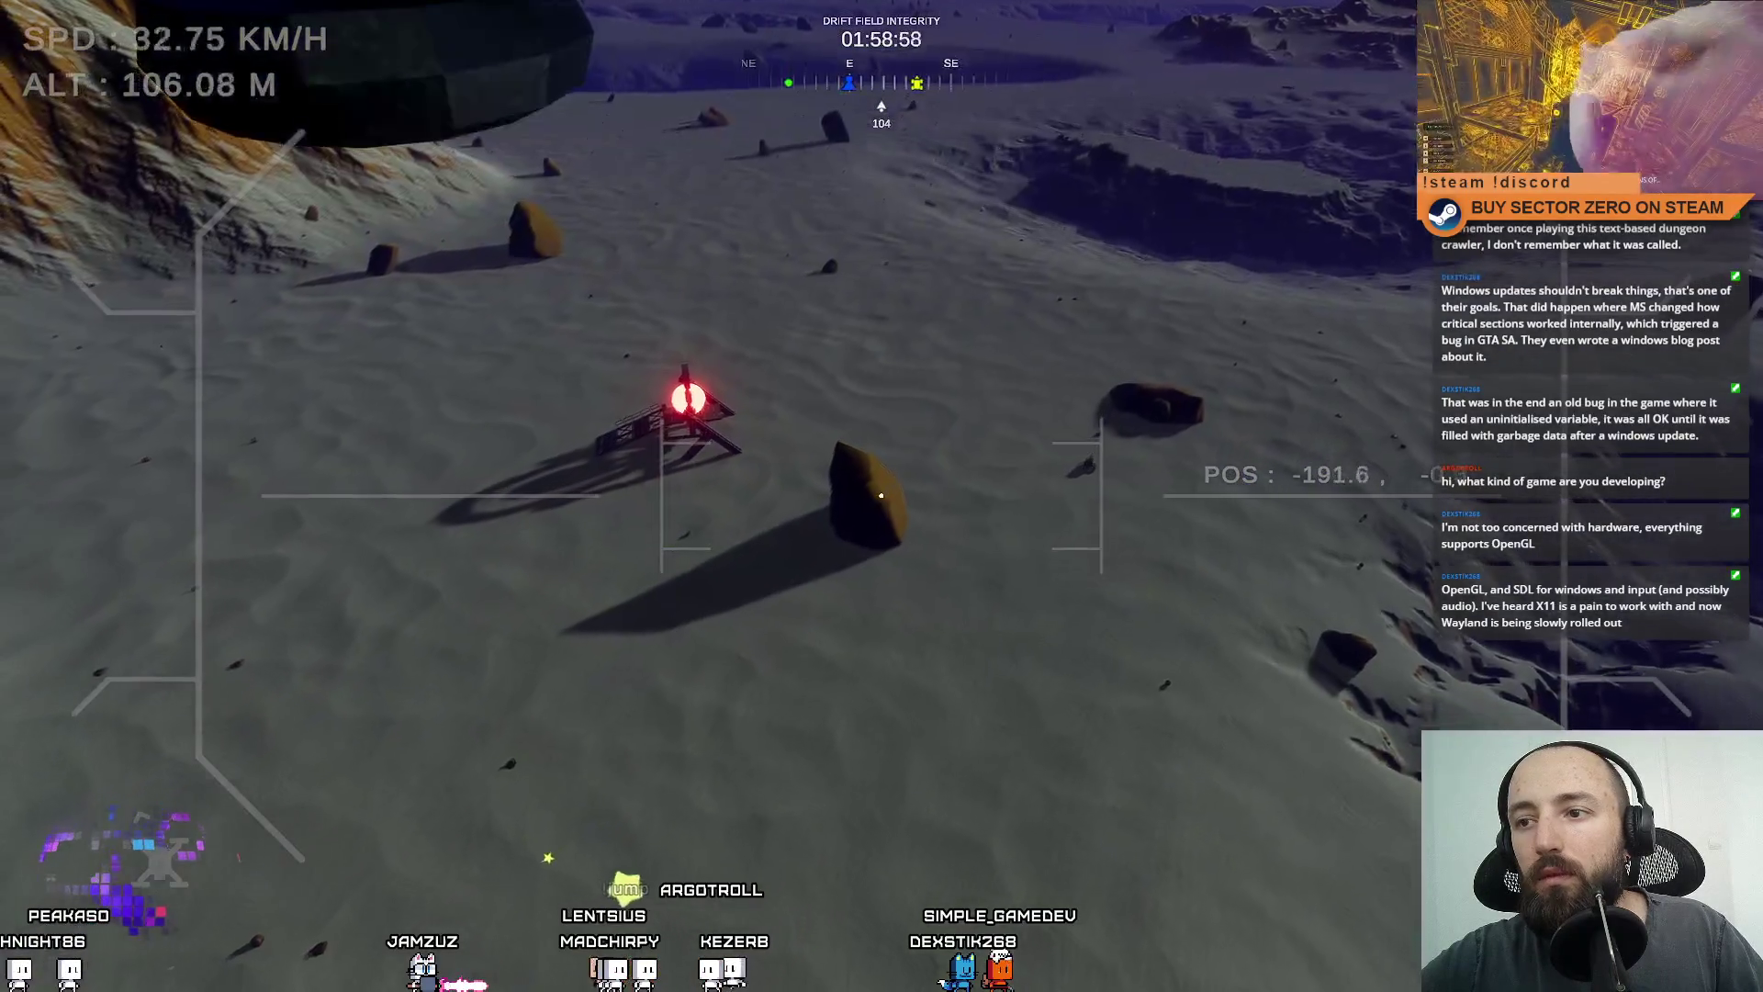
Return control to the rover, right it after flipping, and boost up the return portal ramp.
key("Tab")
key("w")
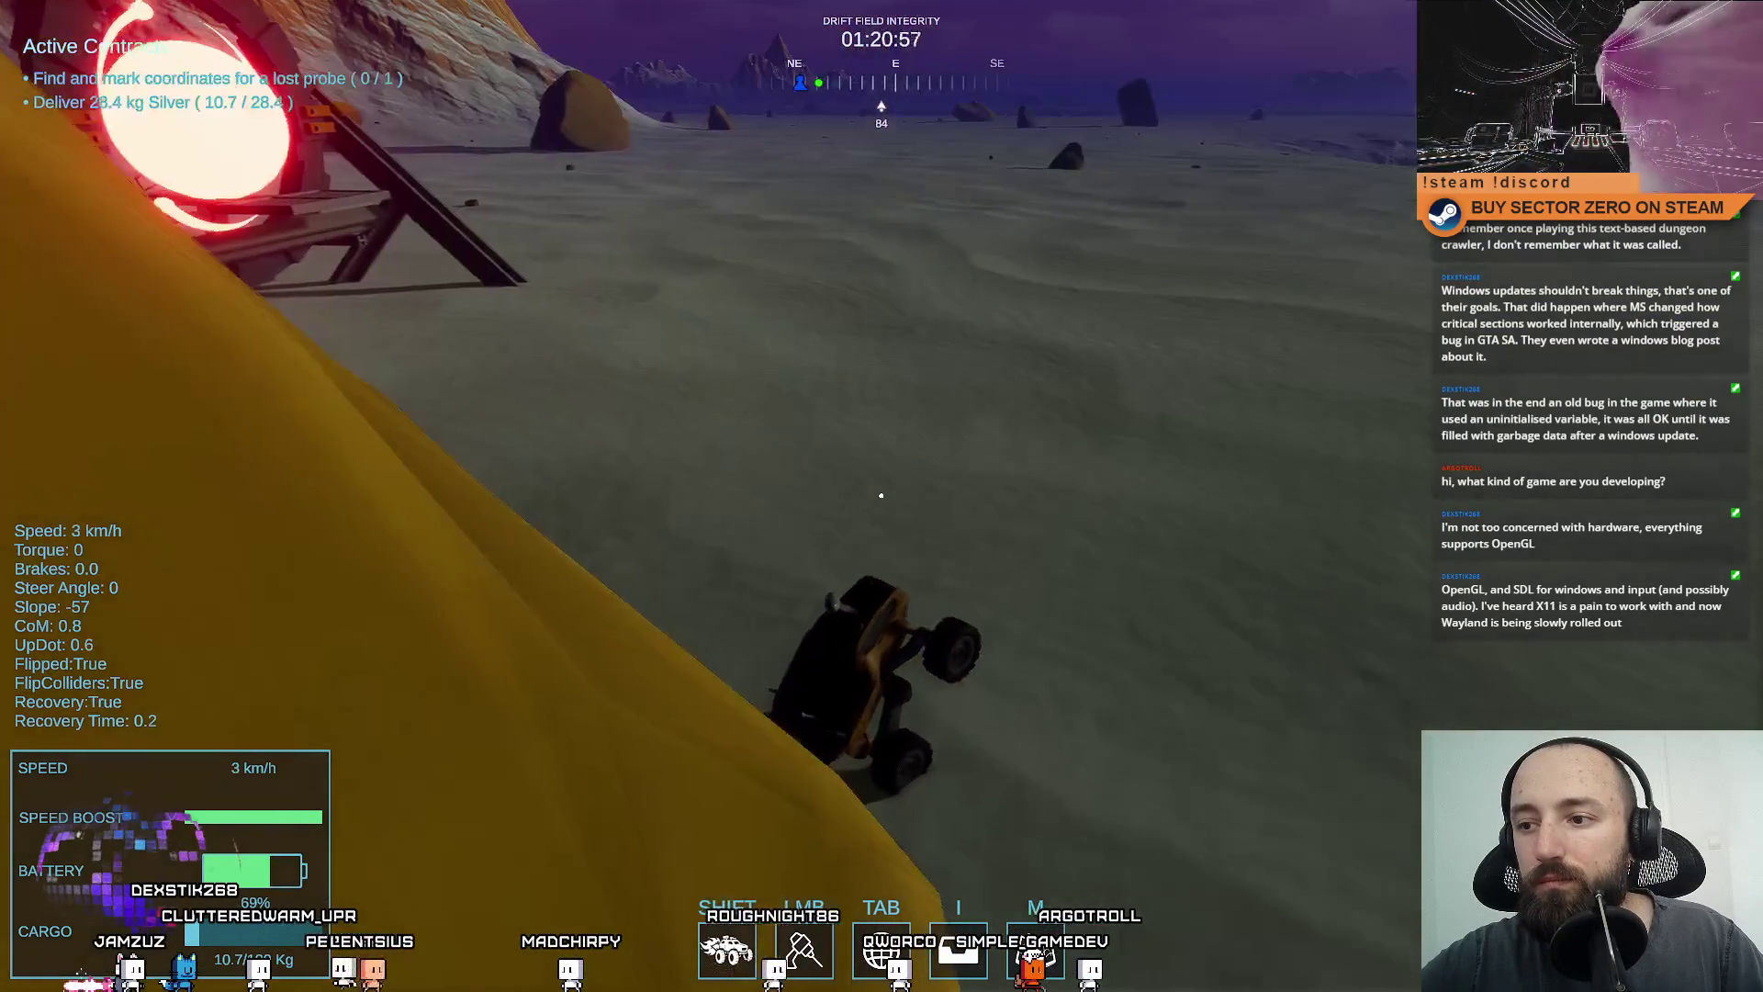
key("w")
key("shift")
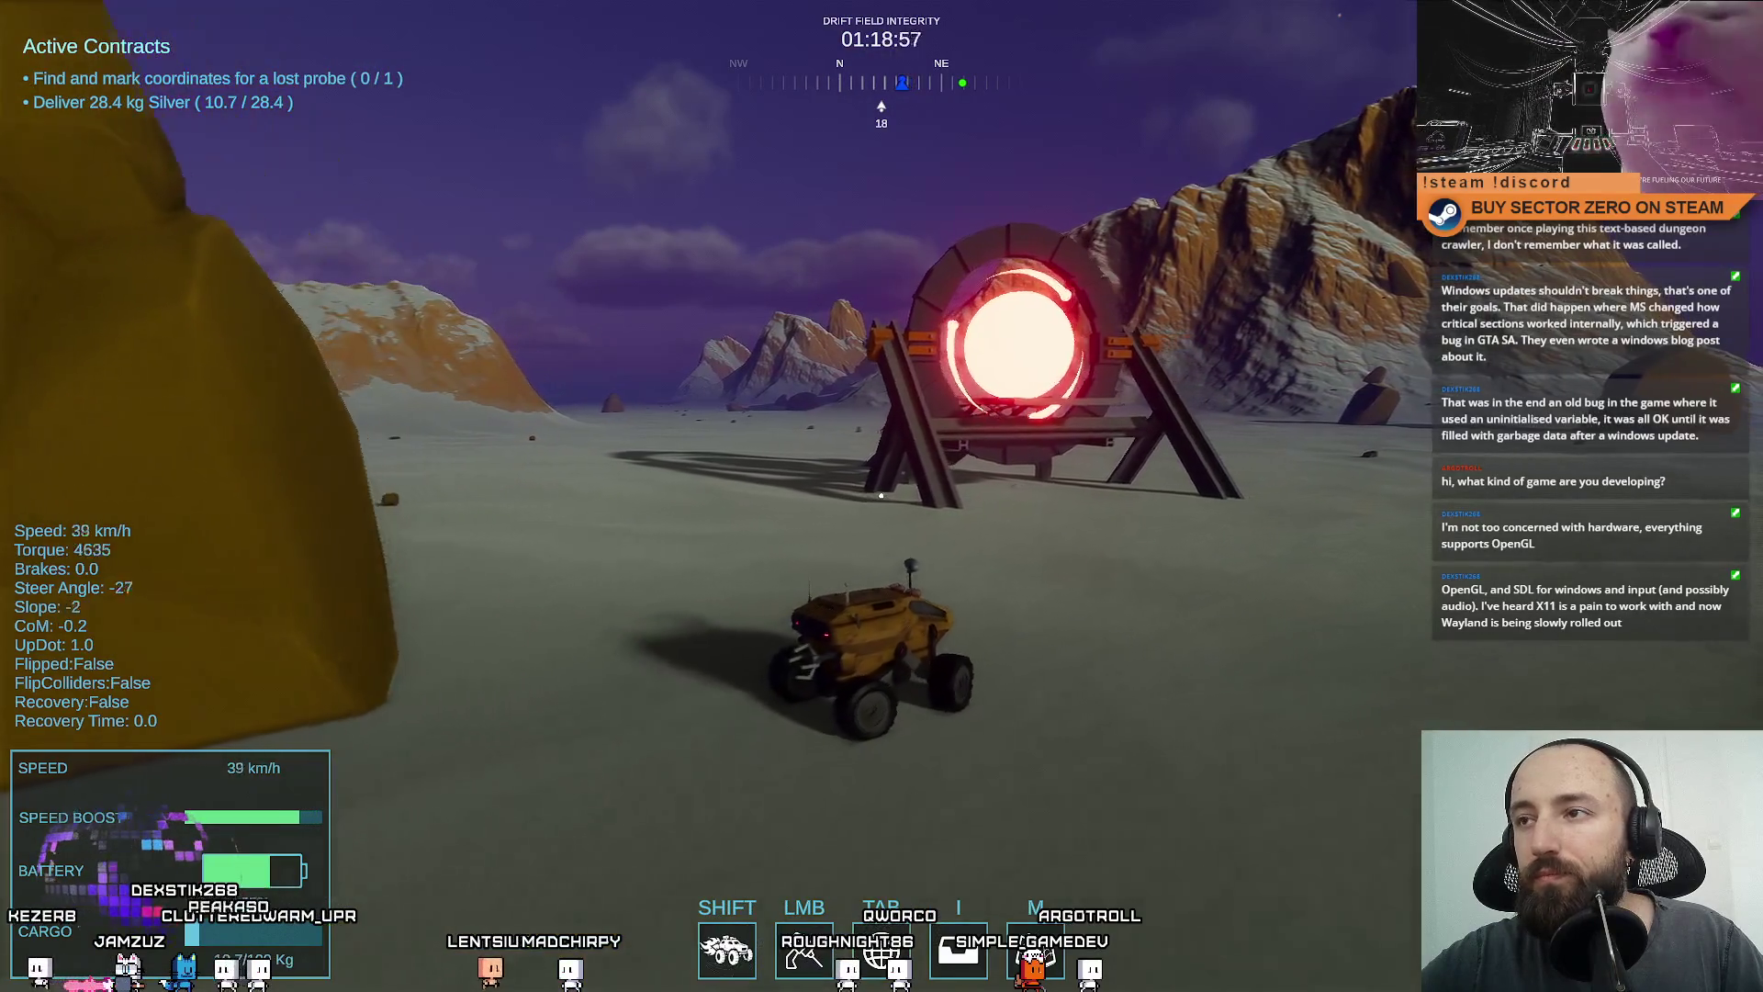
key("d")
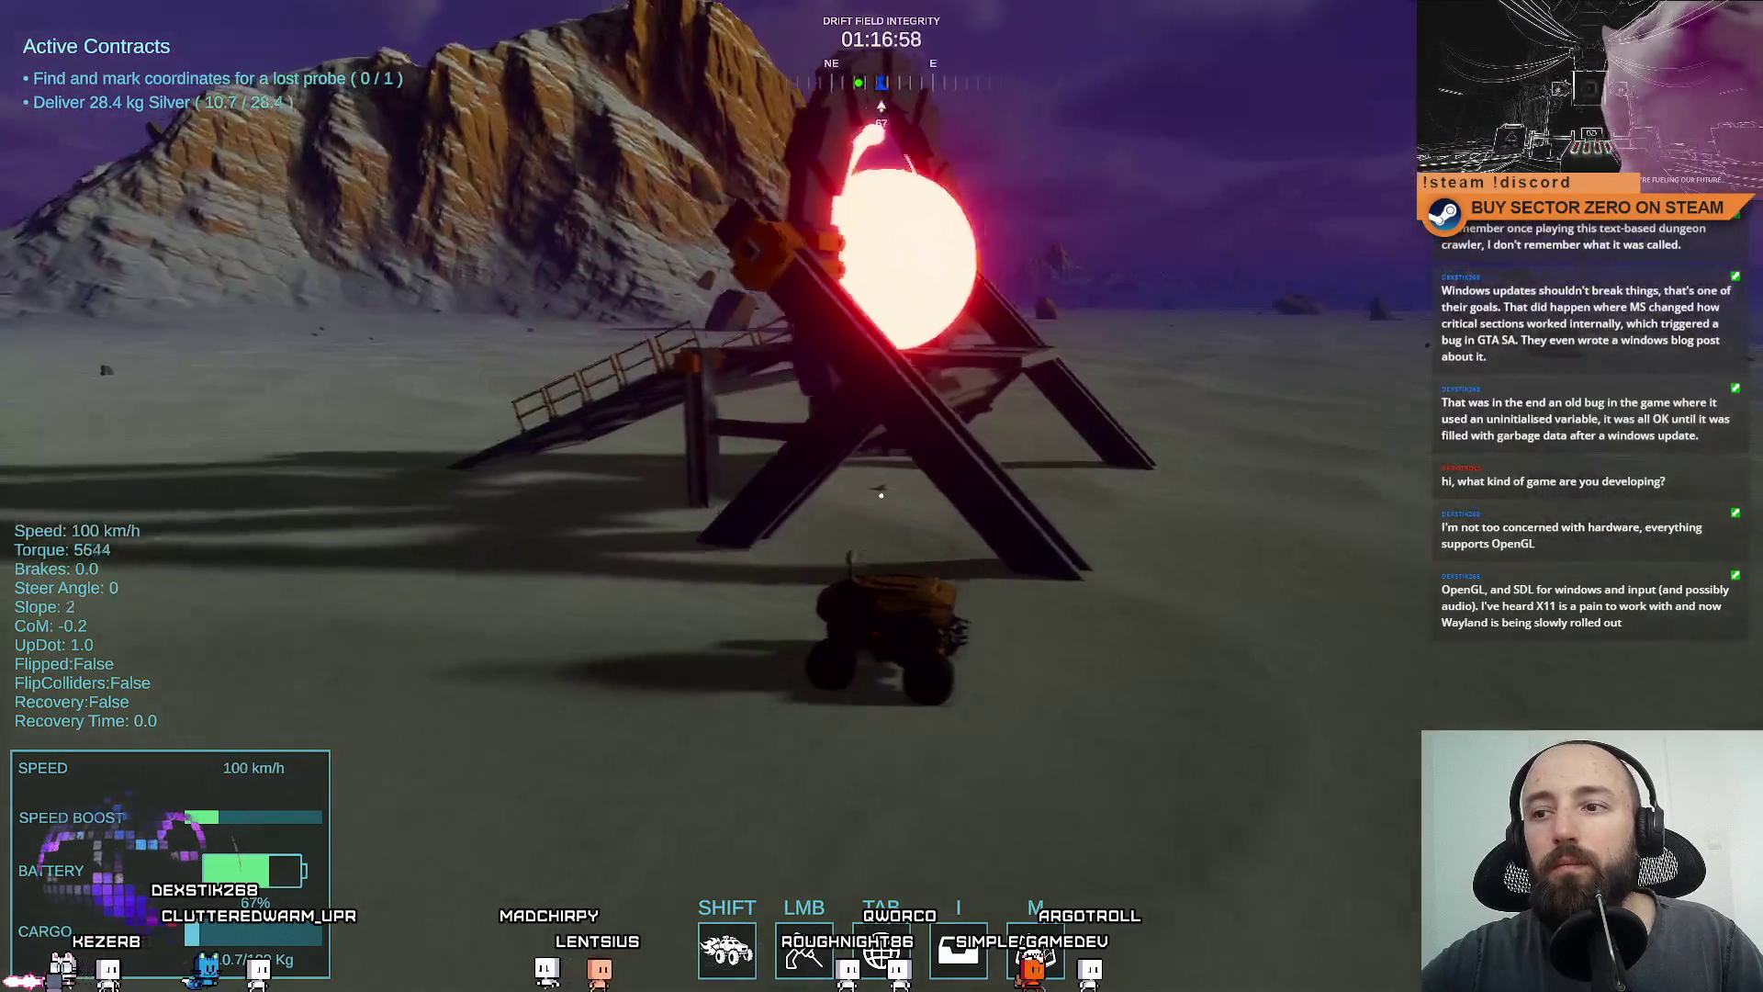
key("w")
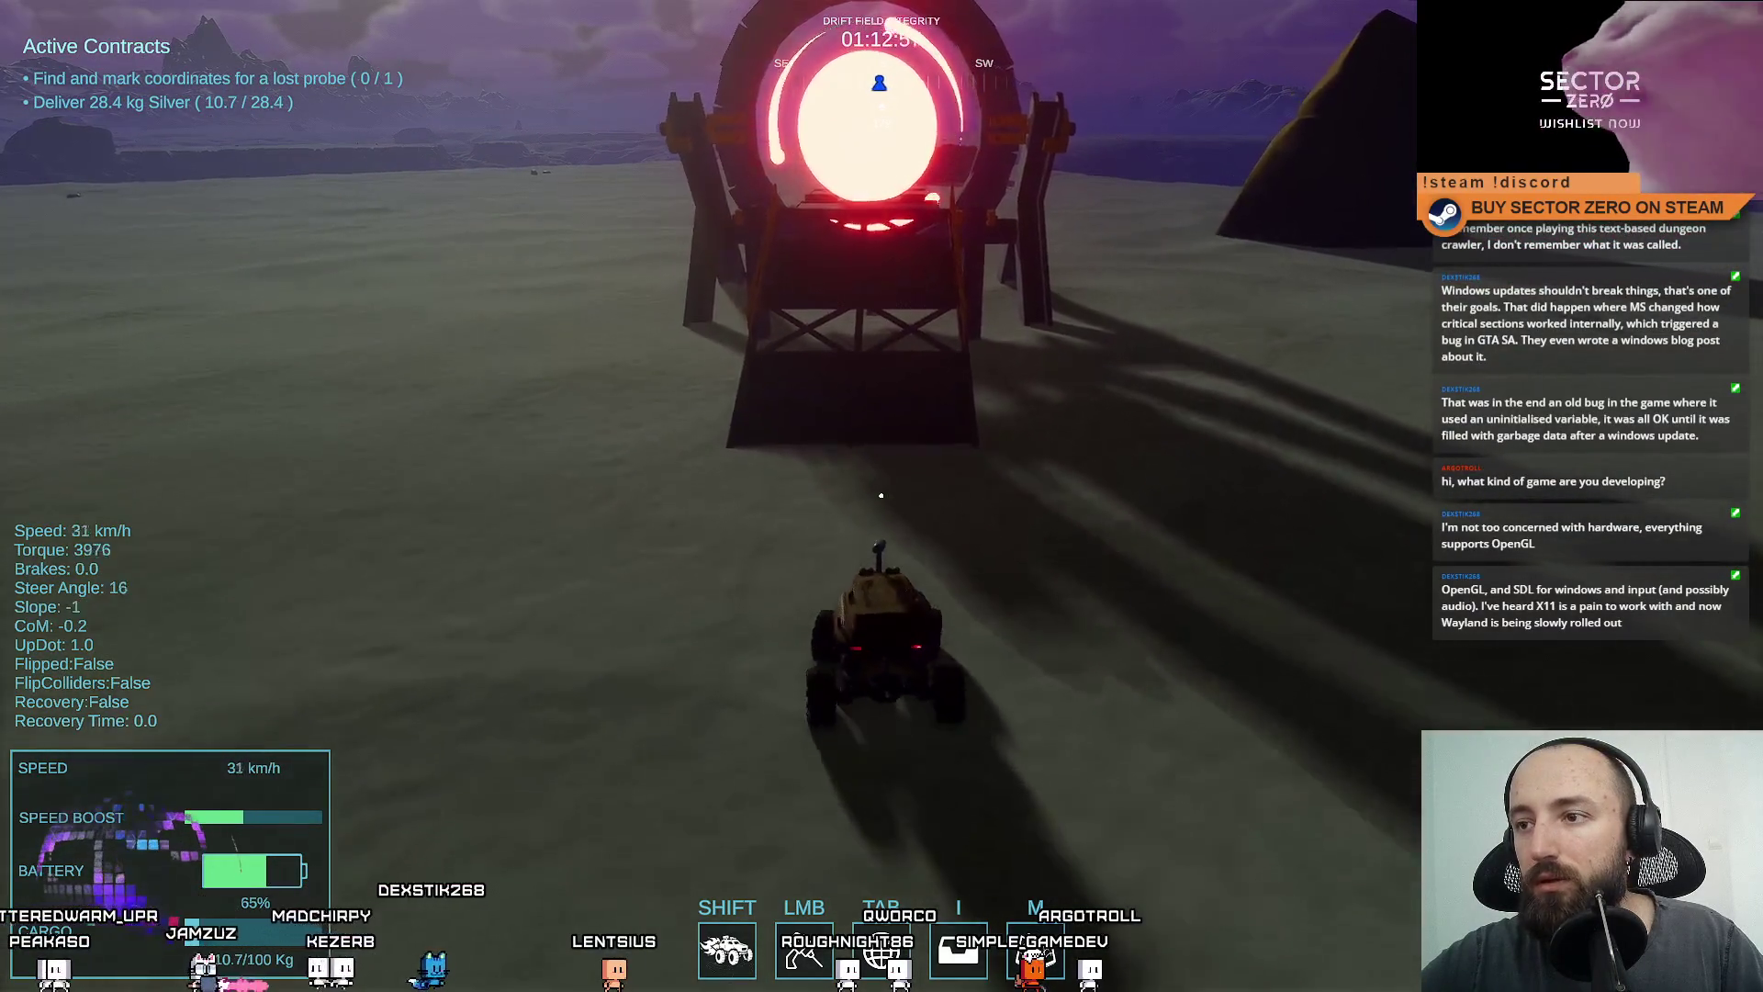
key("w")
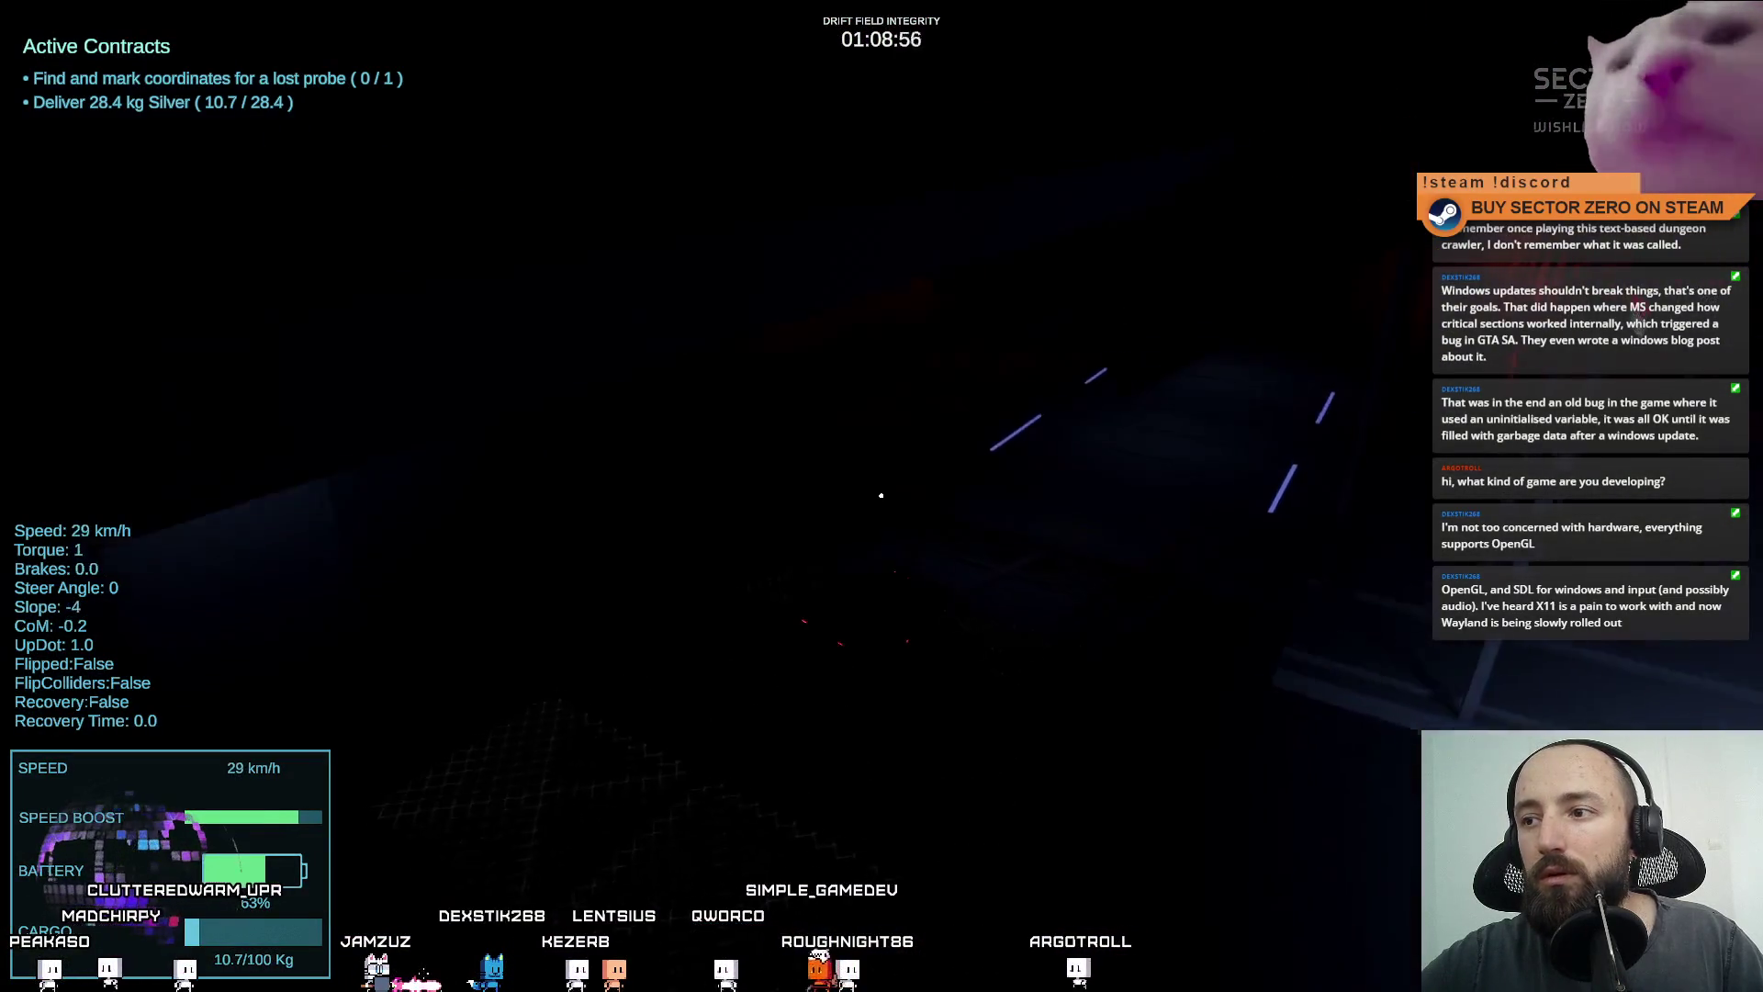
Drive the rover out into the hangar and into the Cargo Processor bay.
key("w")
key("a")
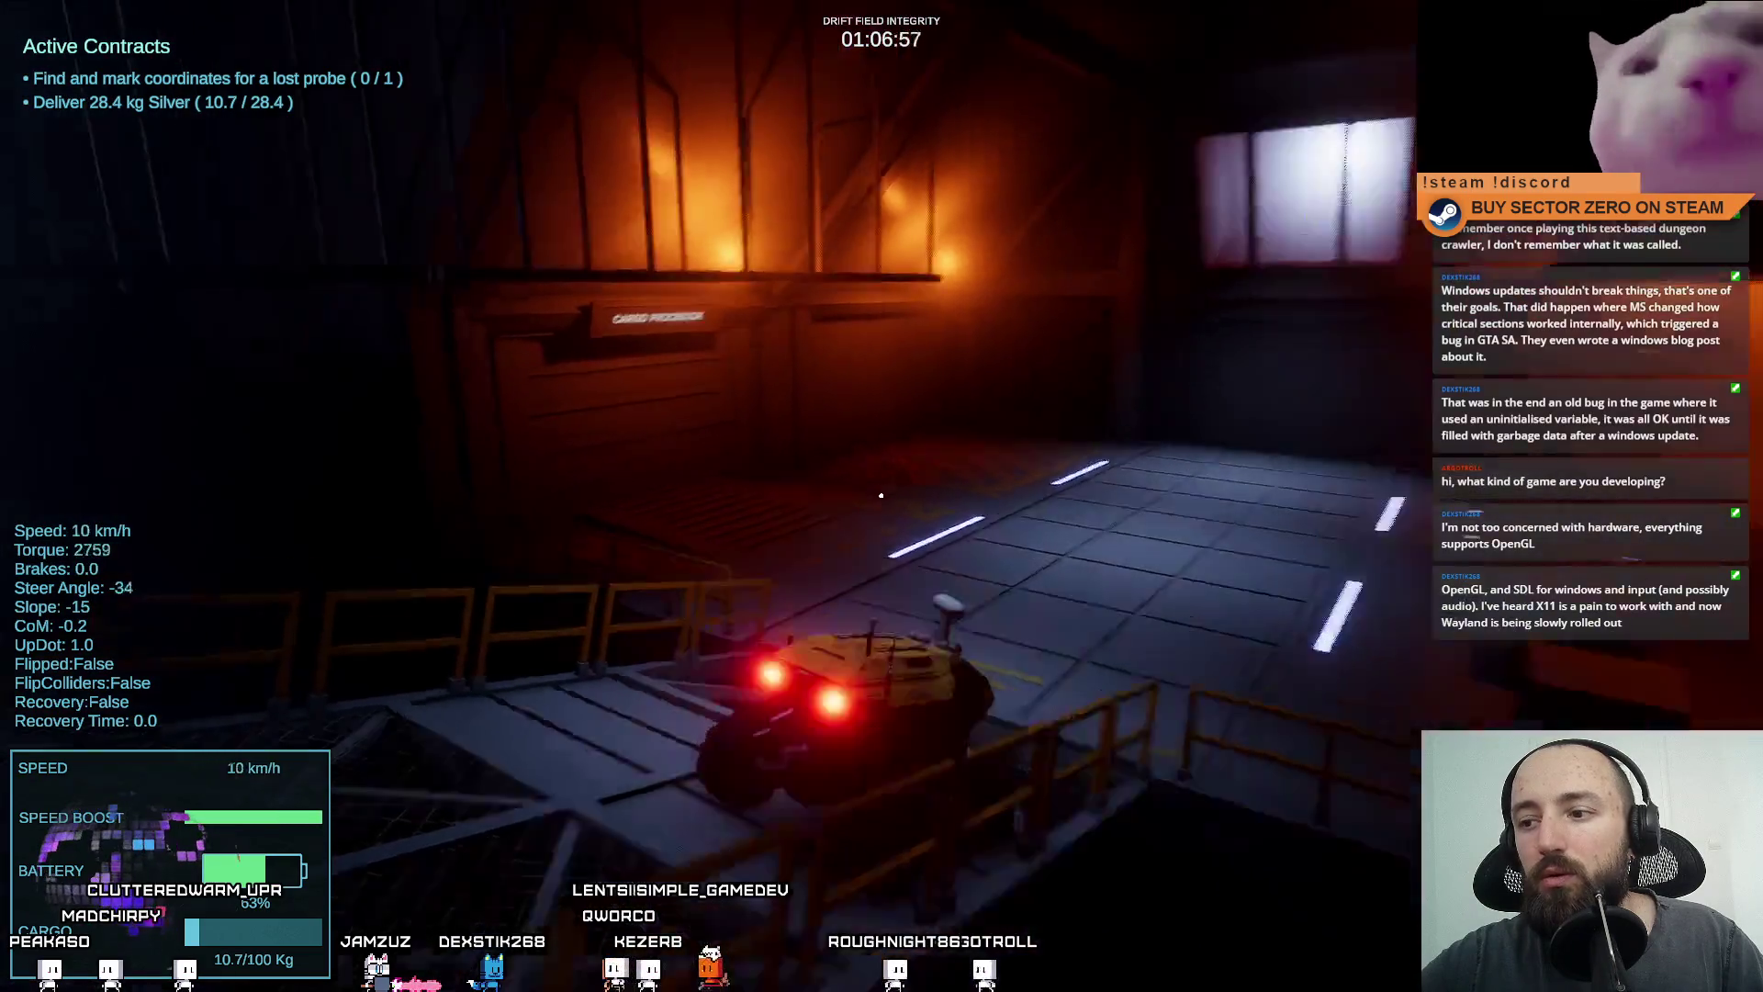
key("w")
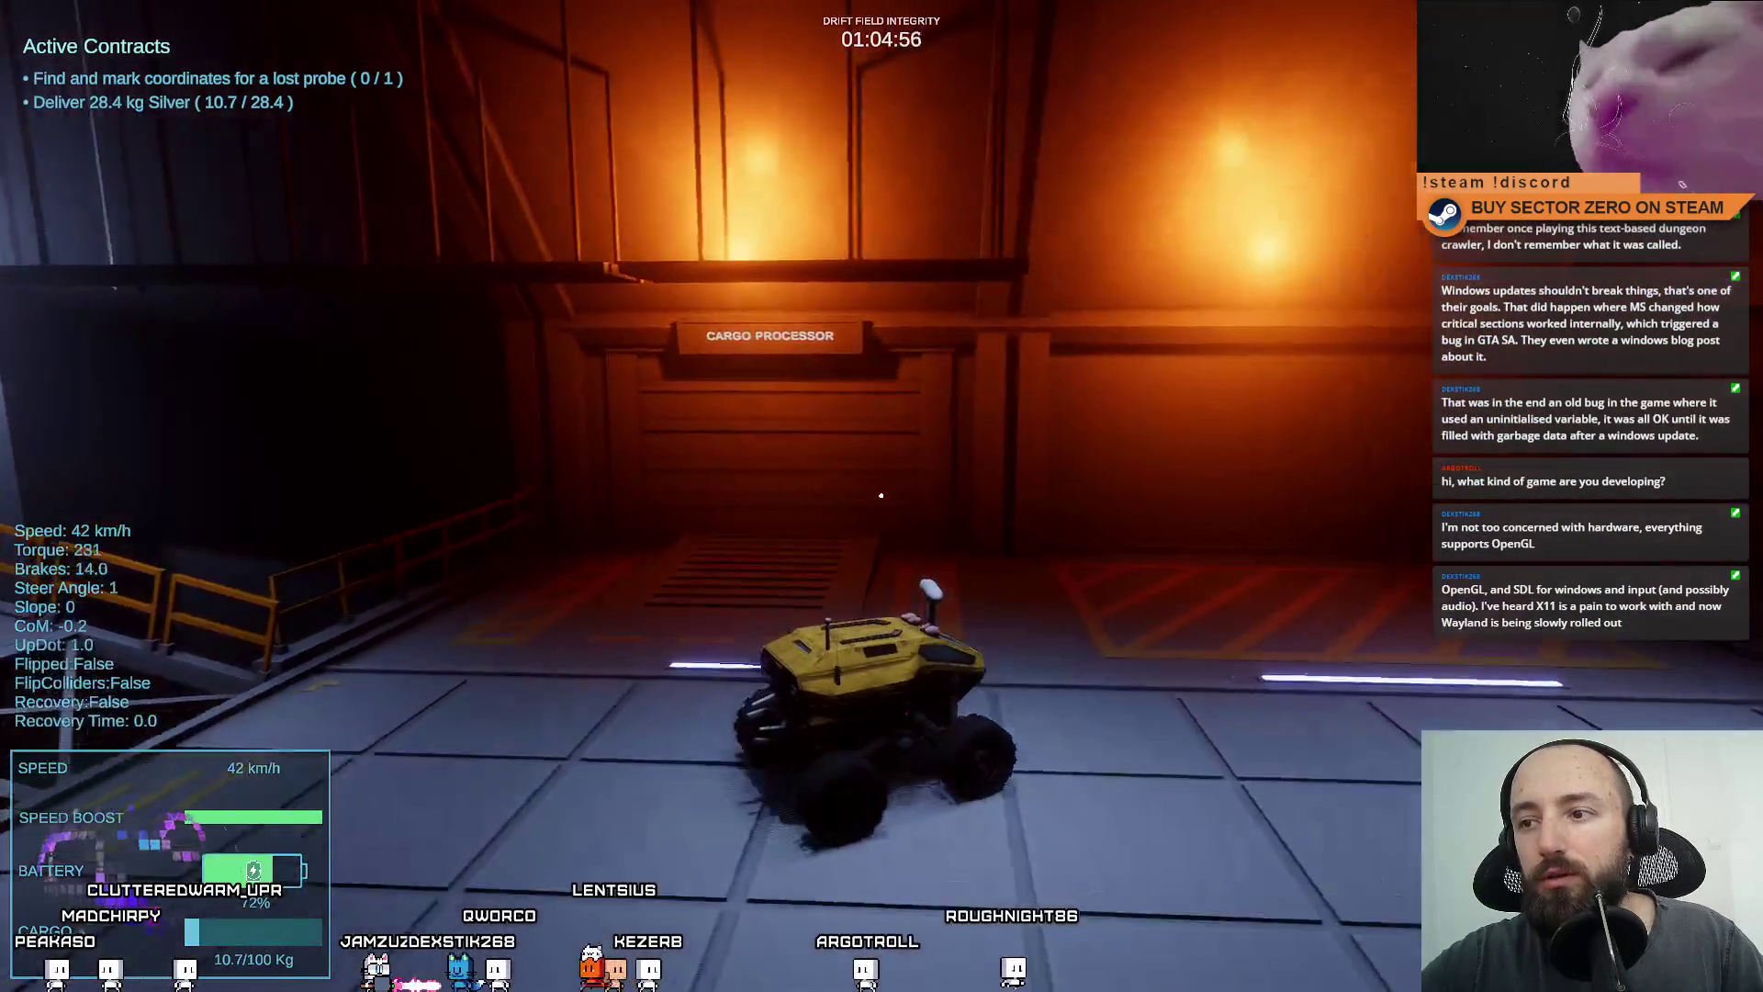
key("d")
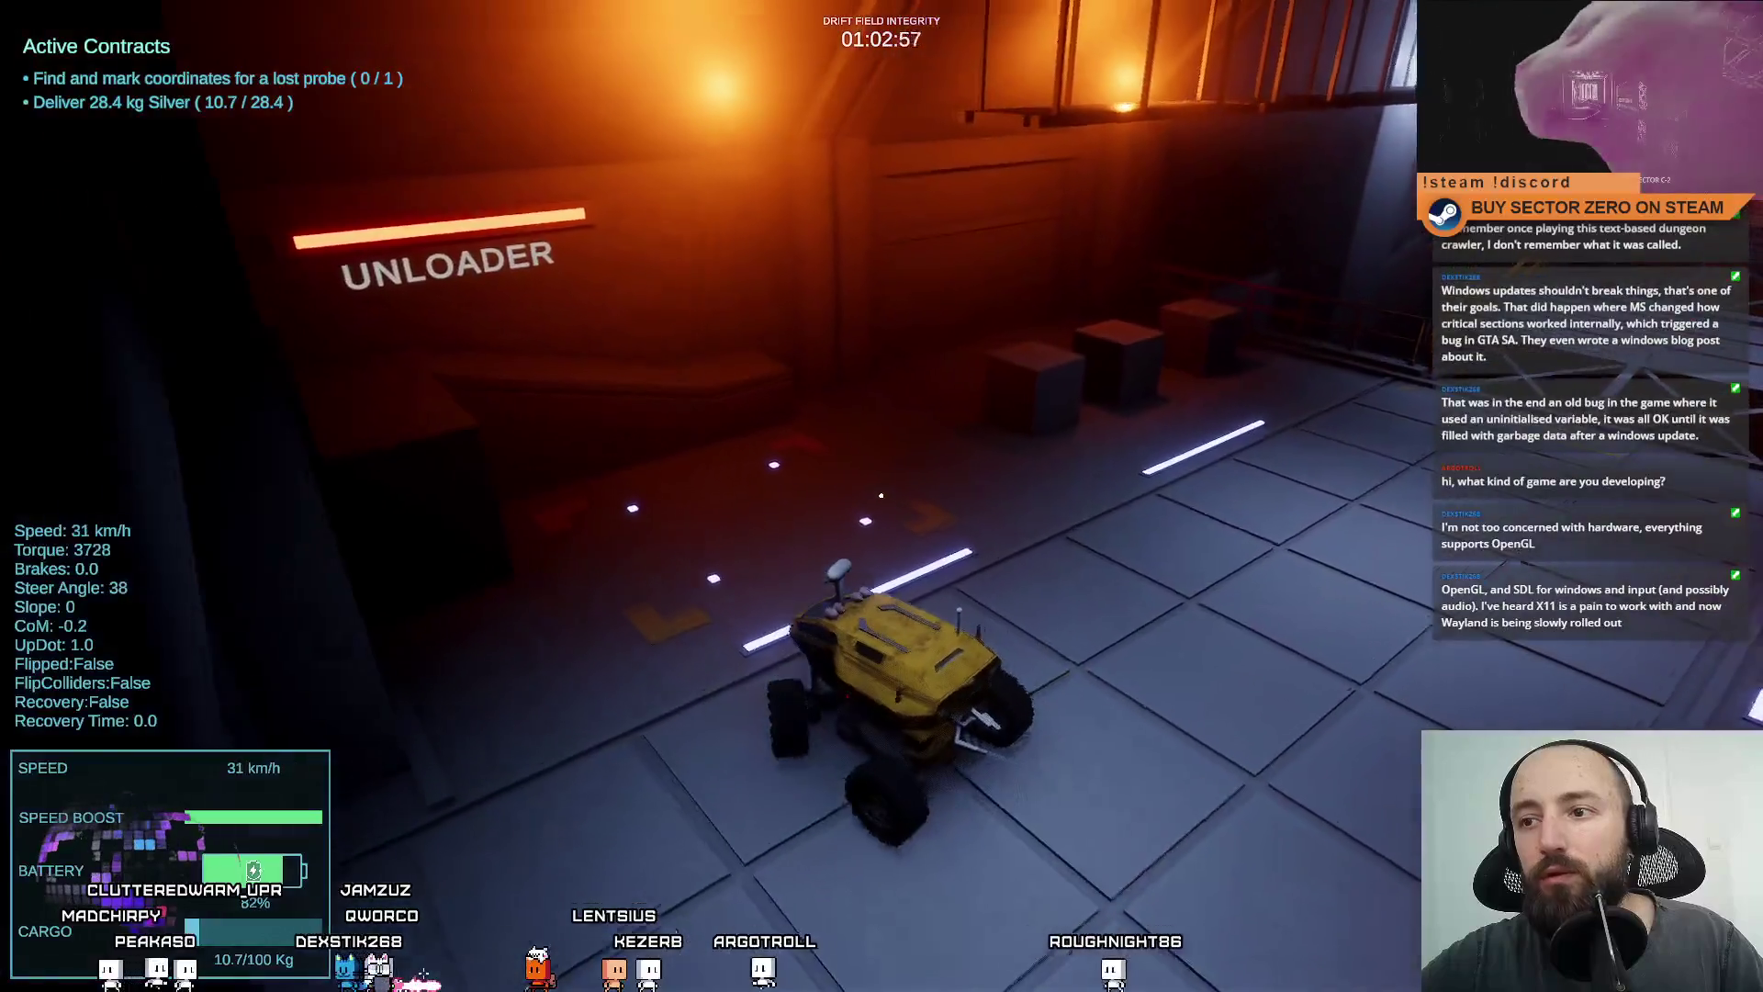
key("d")
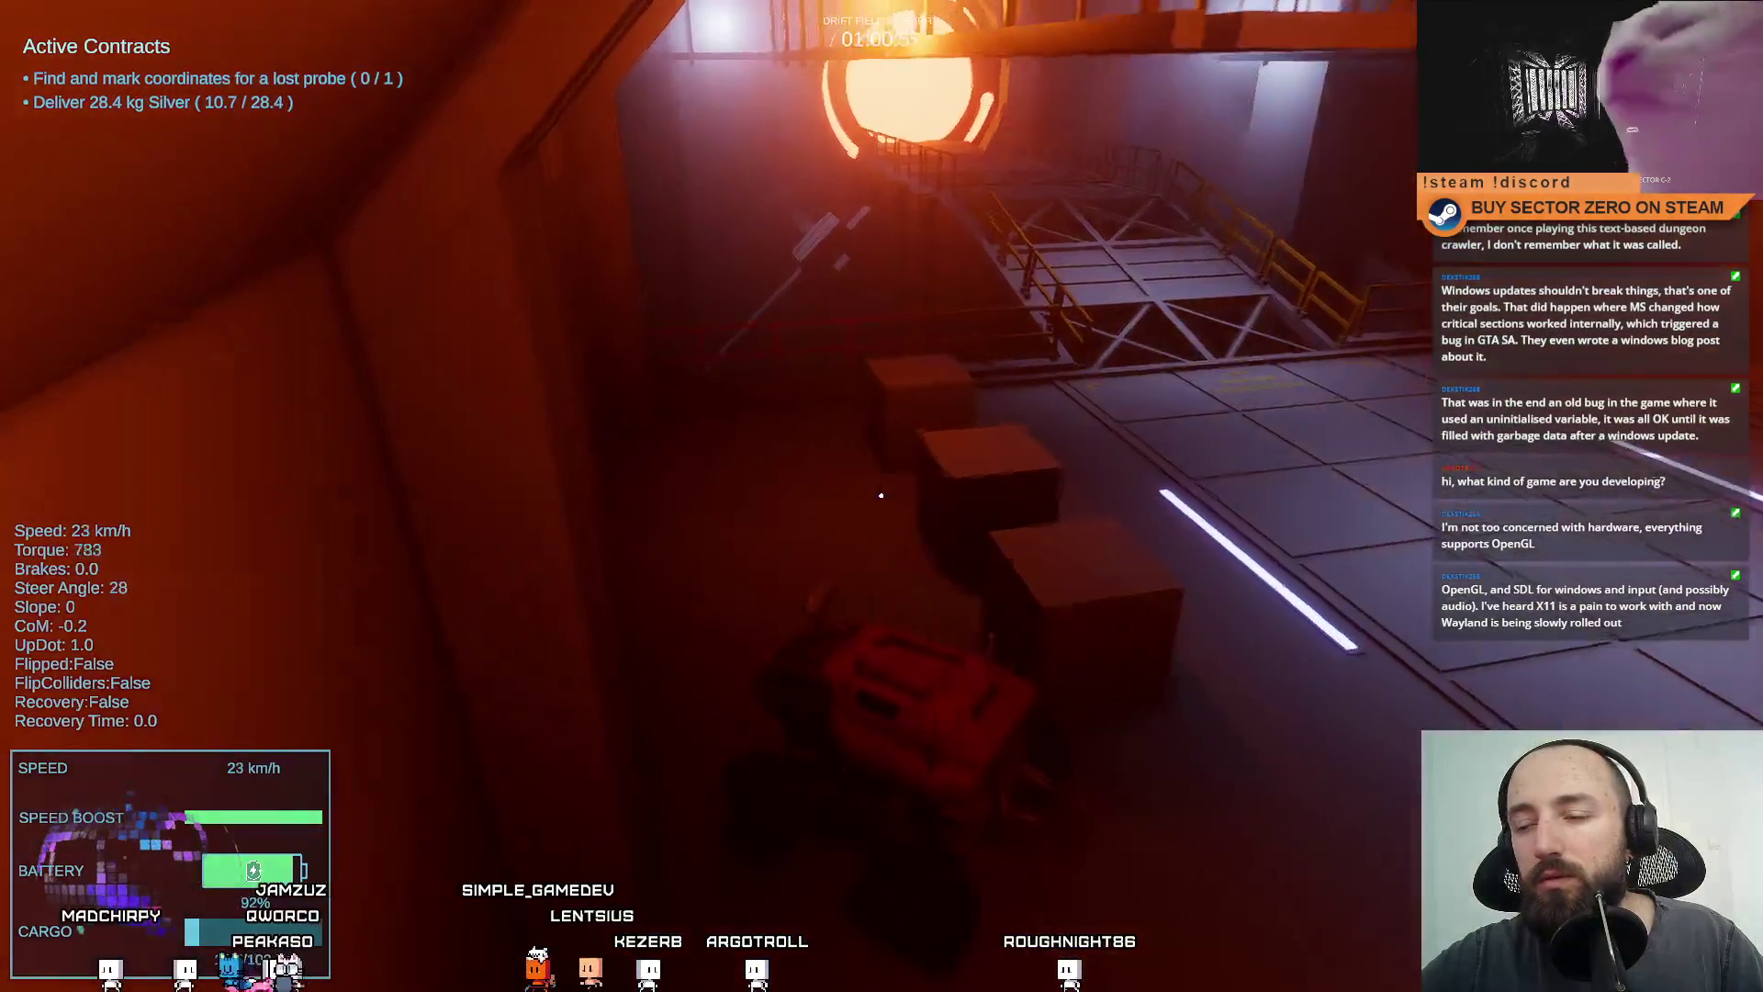
key("s")
key("a")
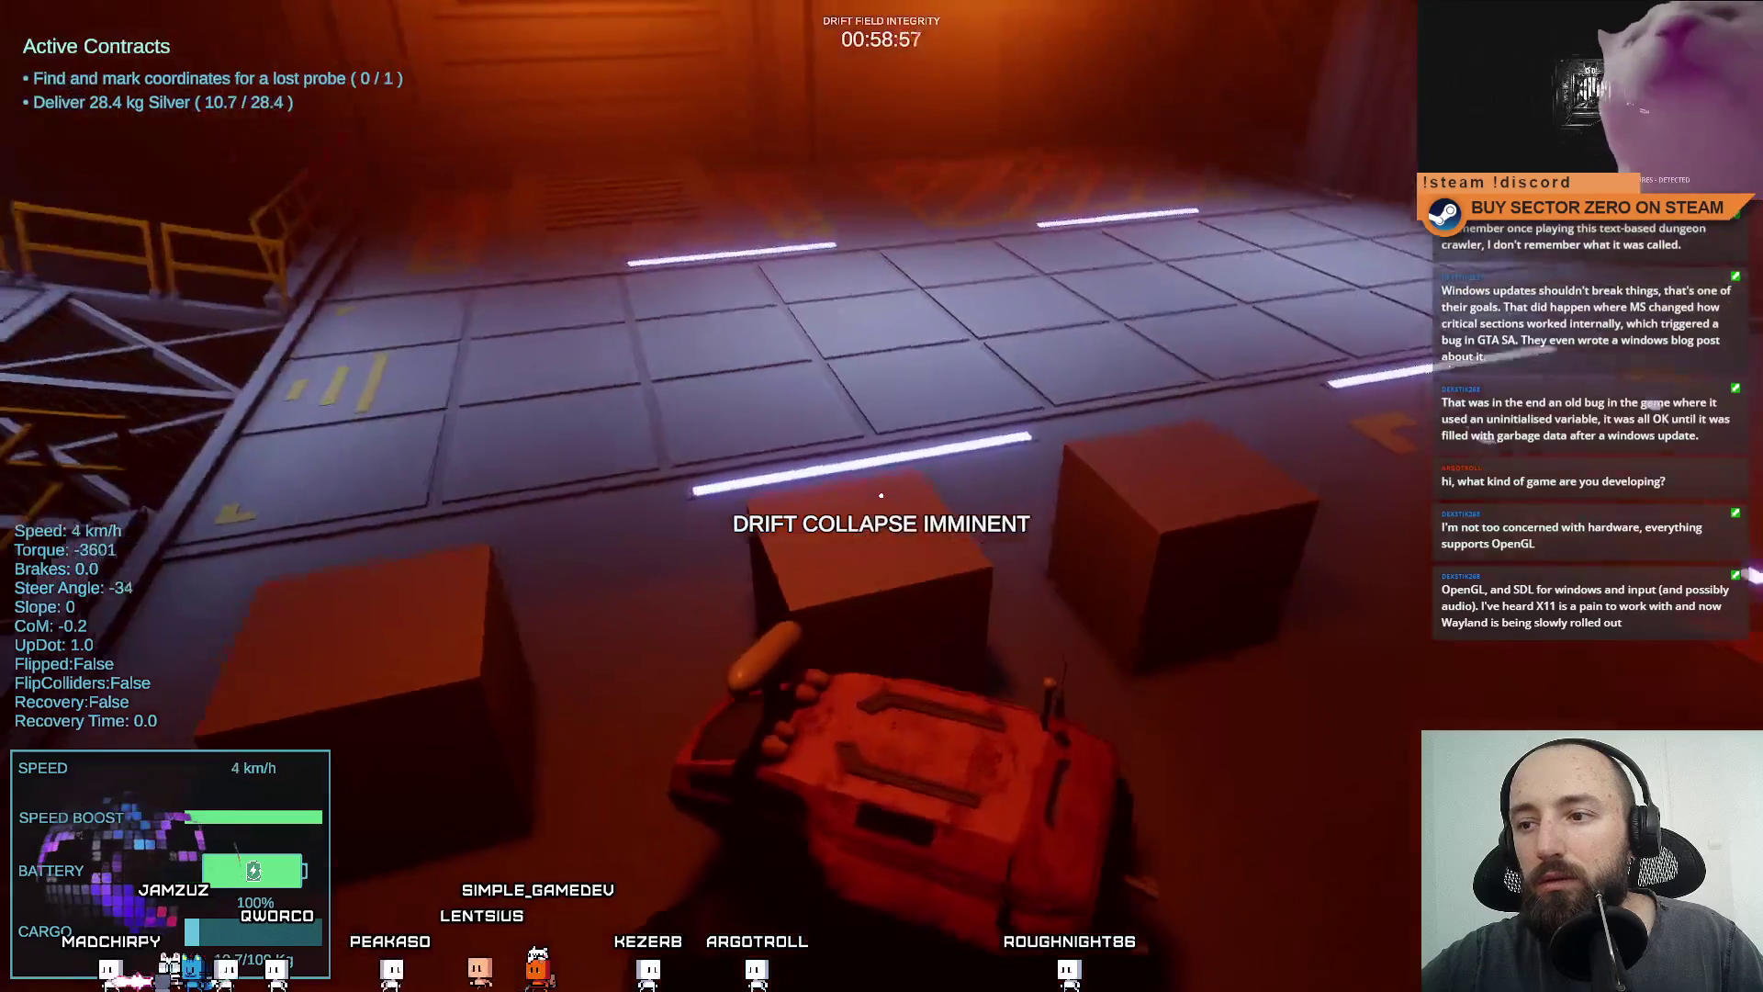
key("w")
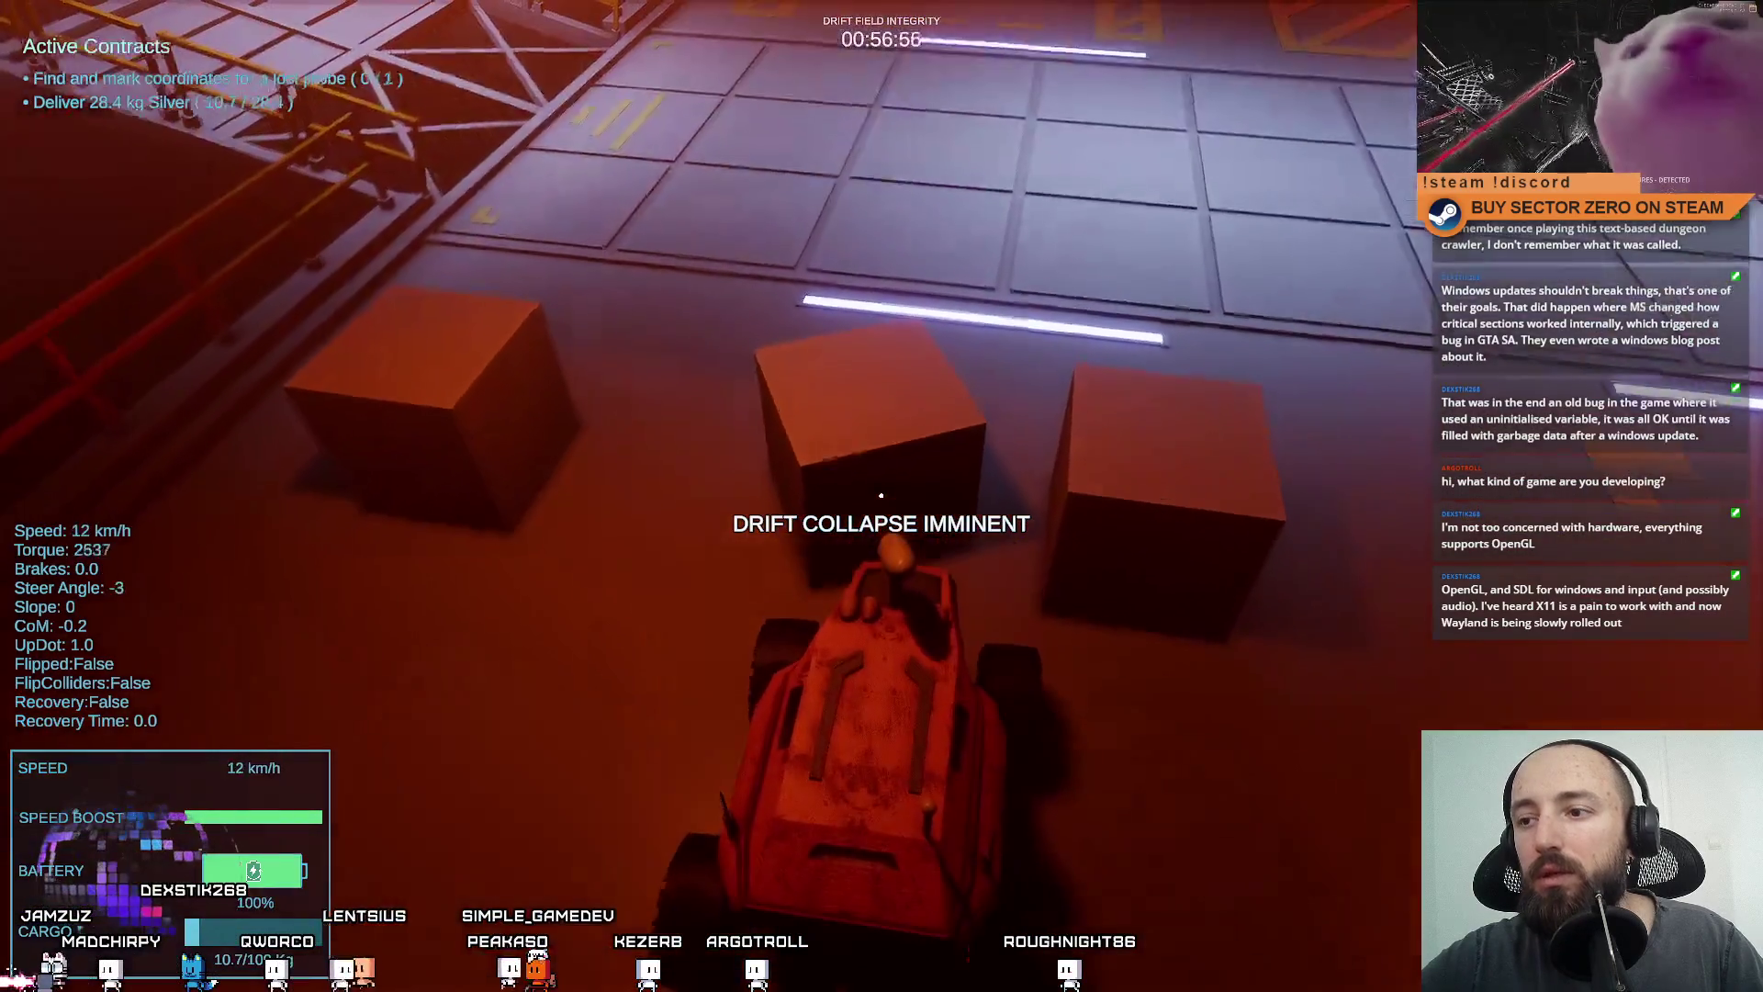
key("d")
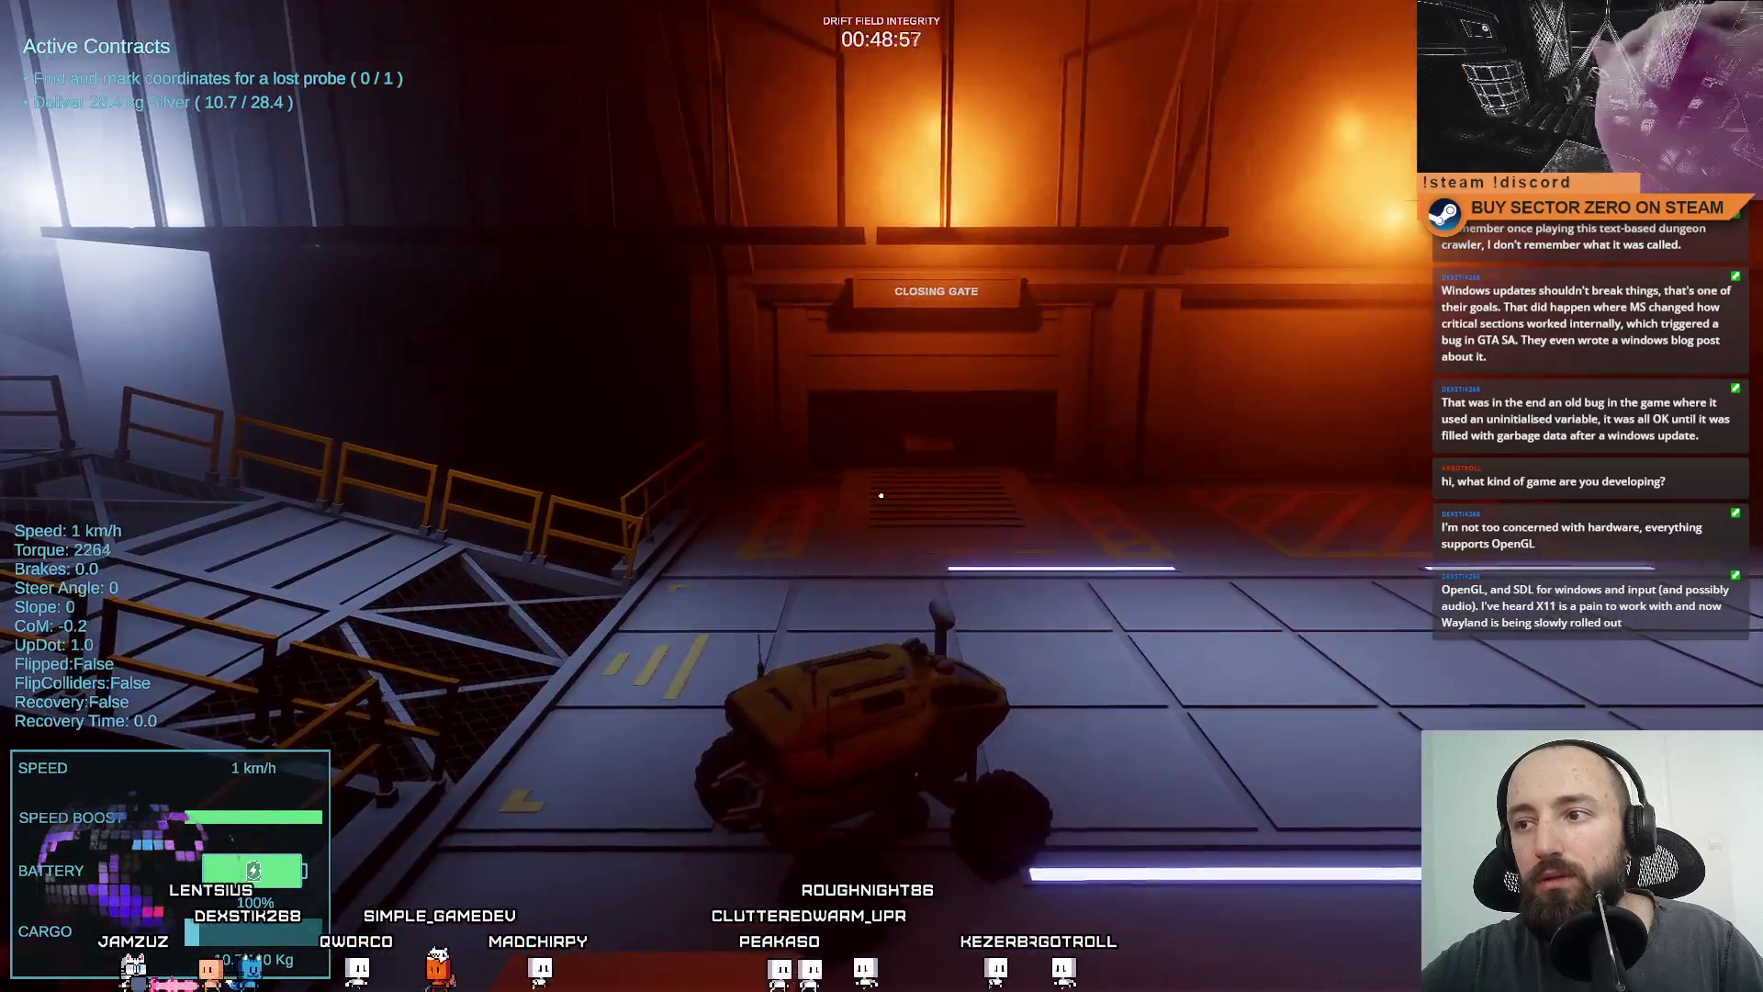
Back out of the Unloader bay and line the rover up with the Cargo Processor door.
key("a")
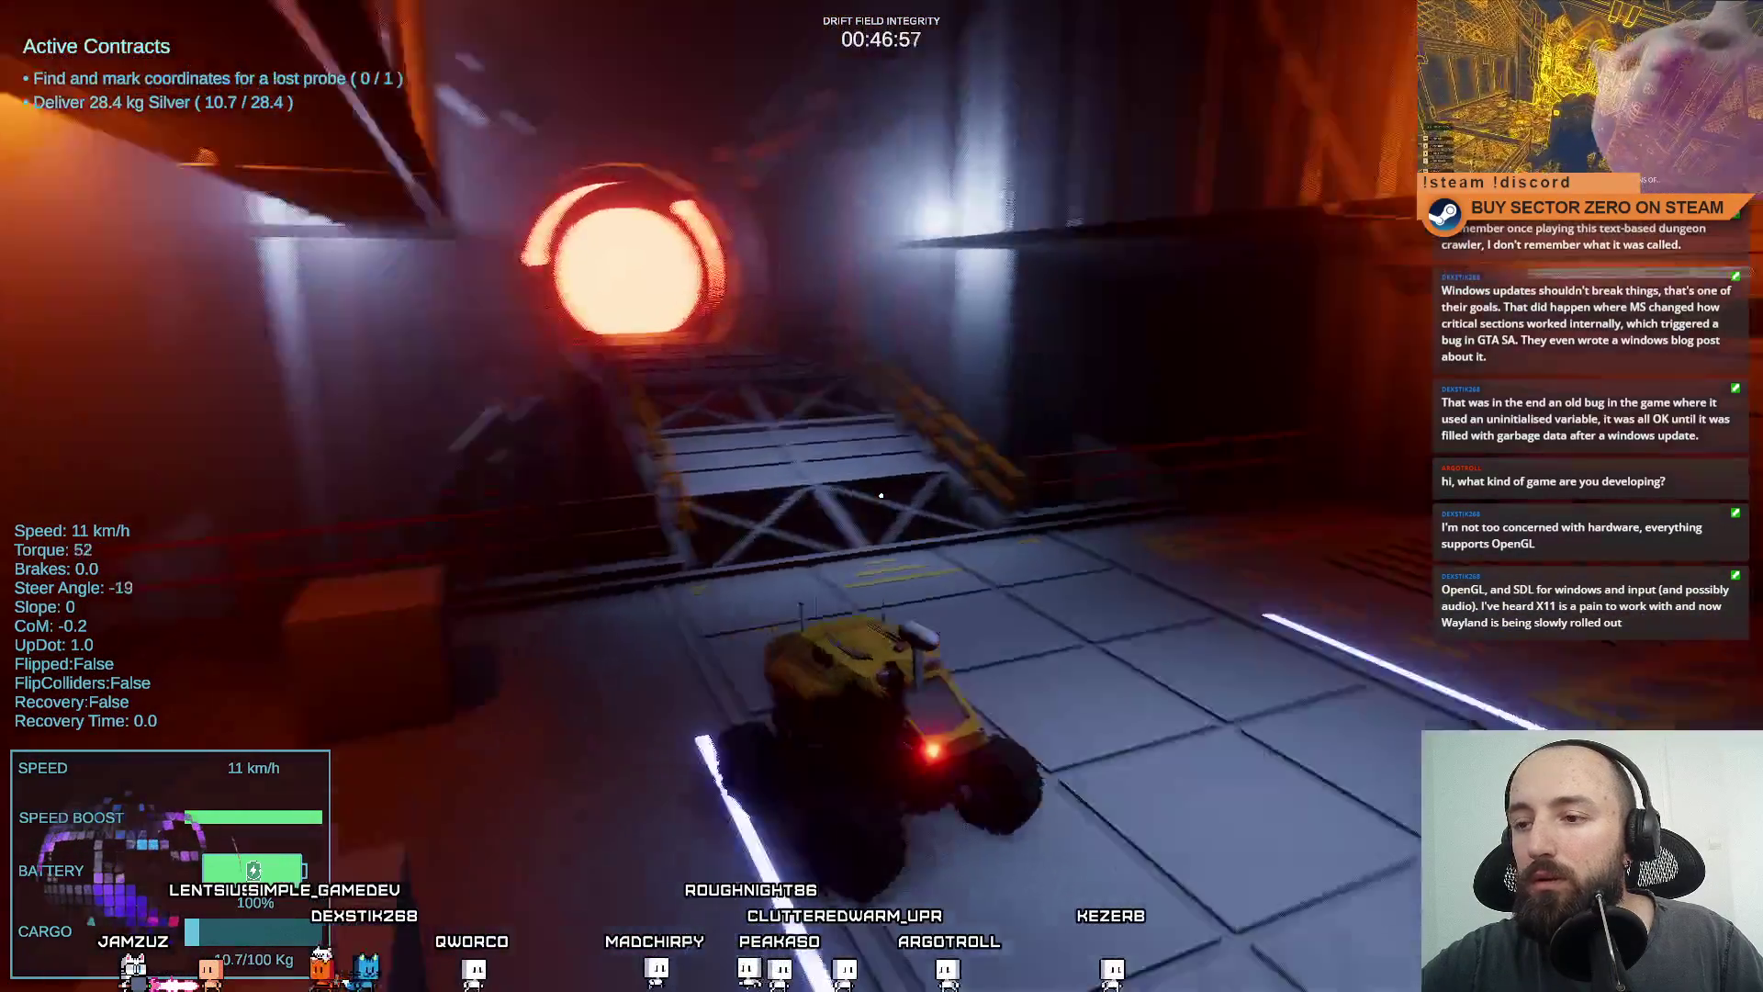
key("w")
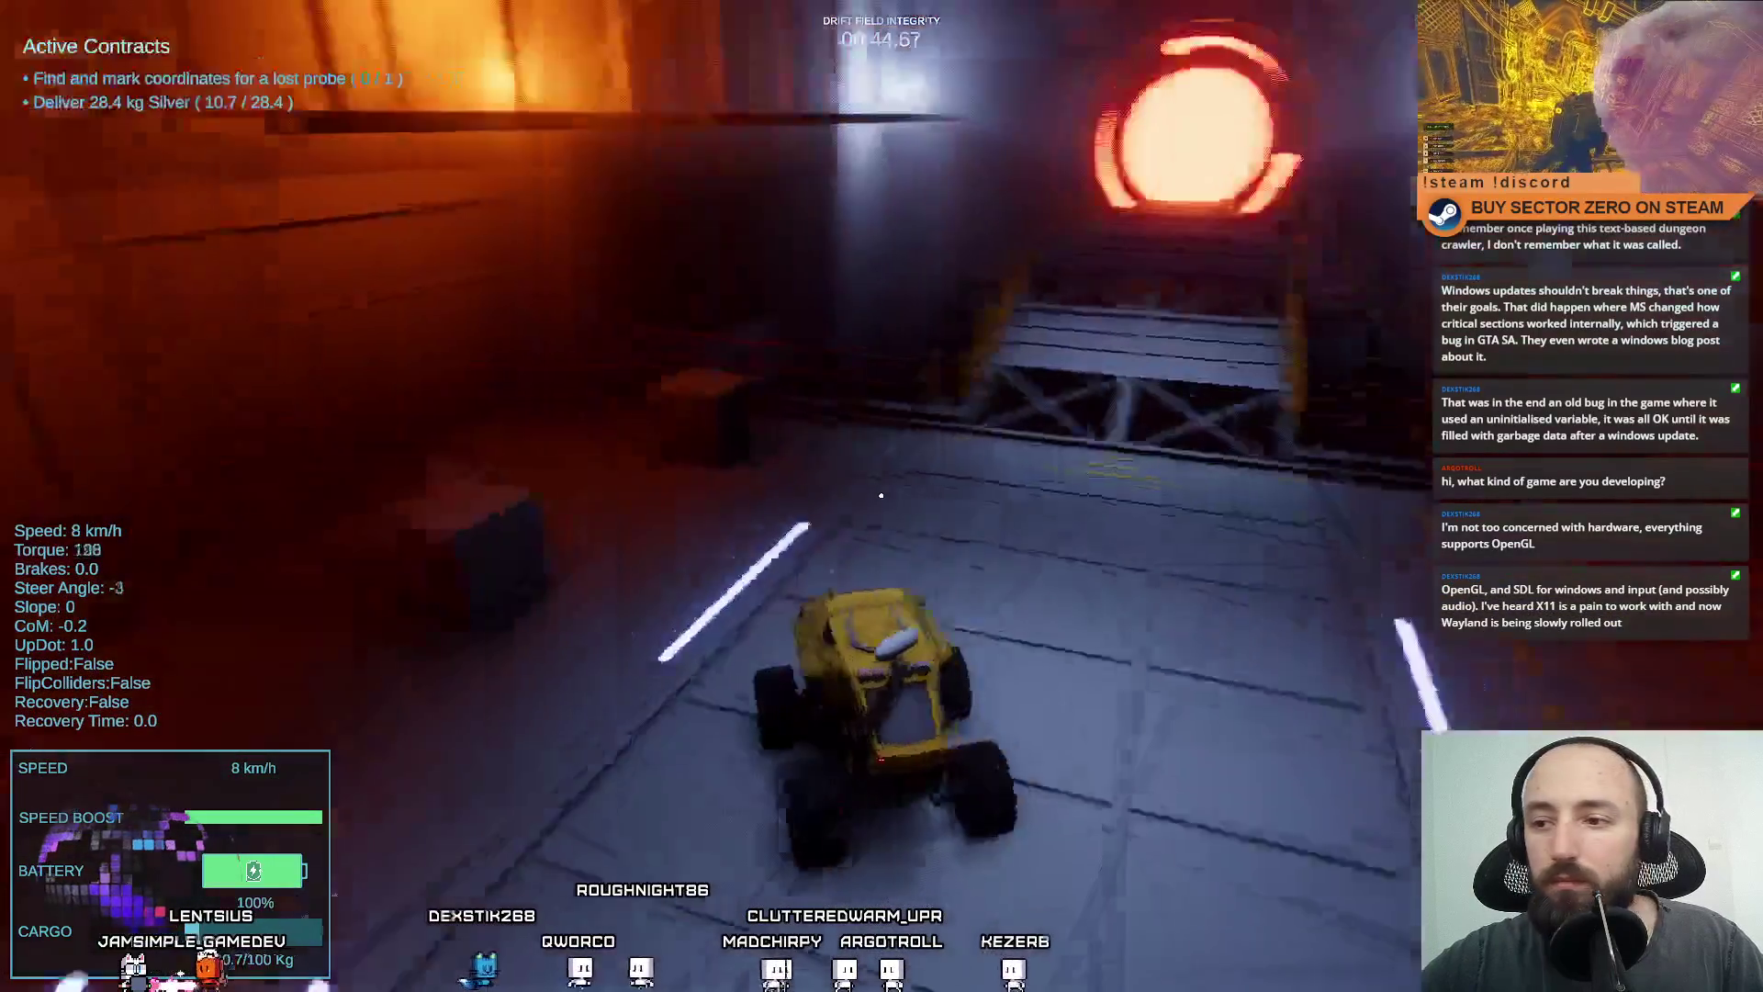
key("d")
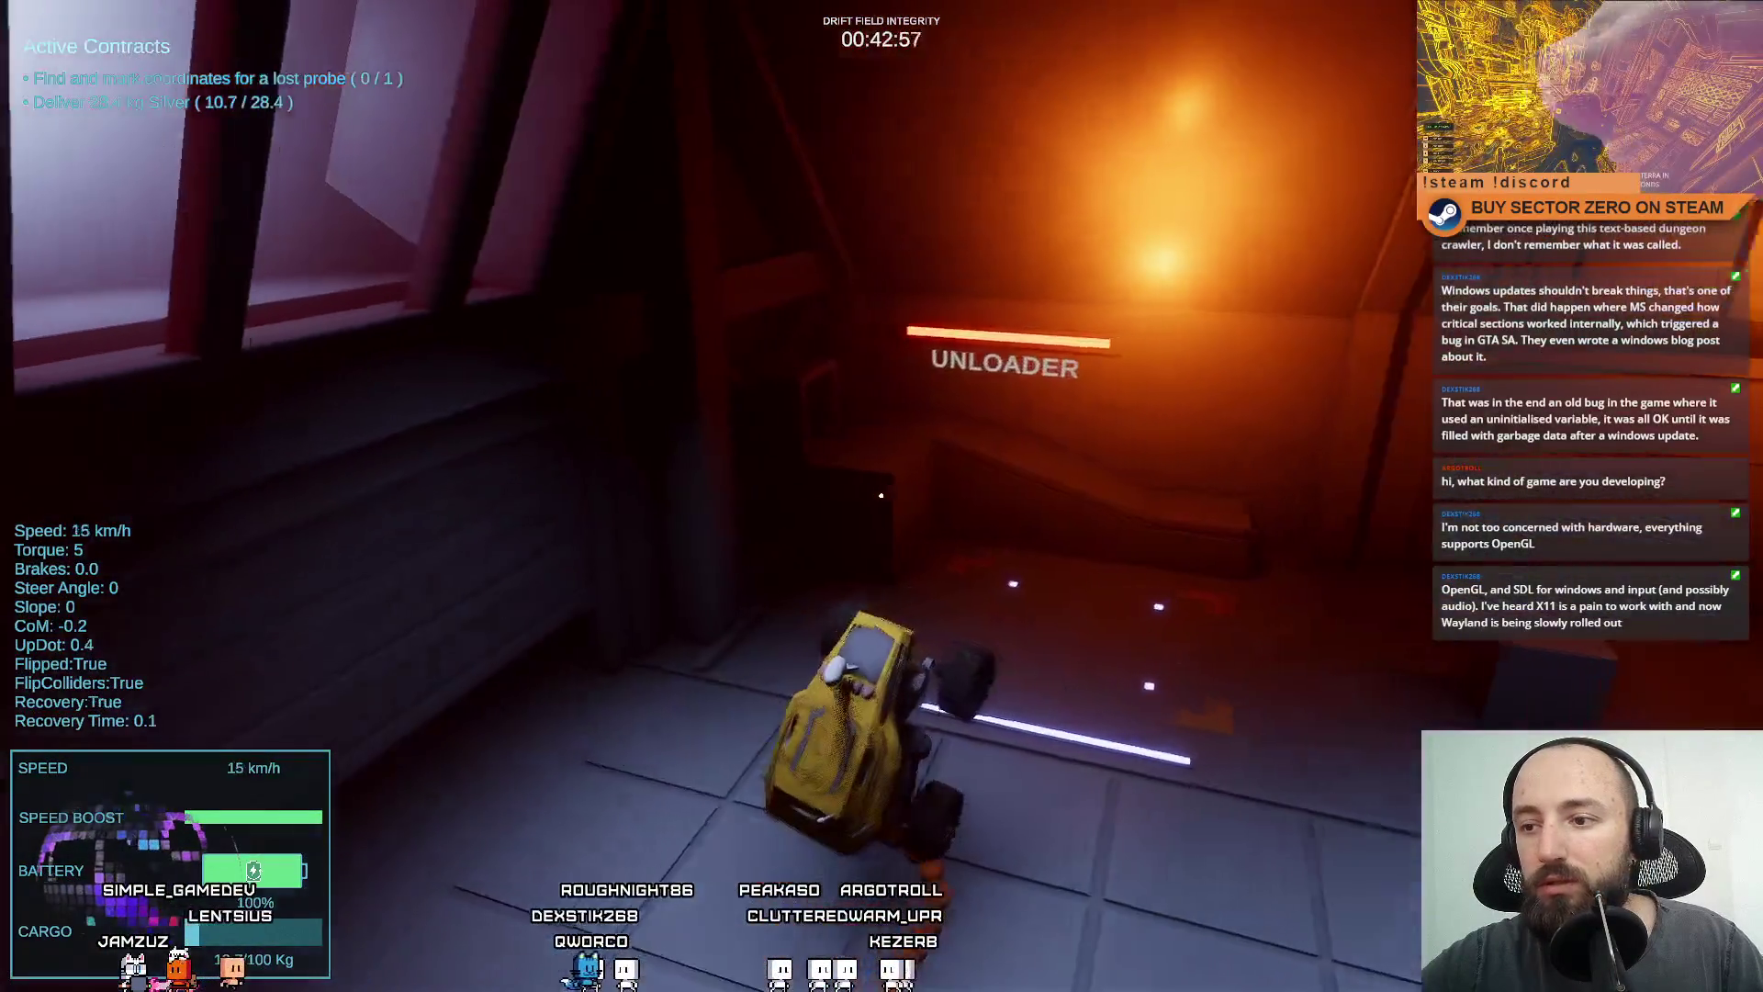
key("s")
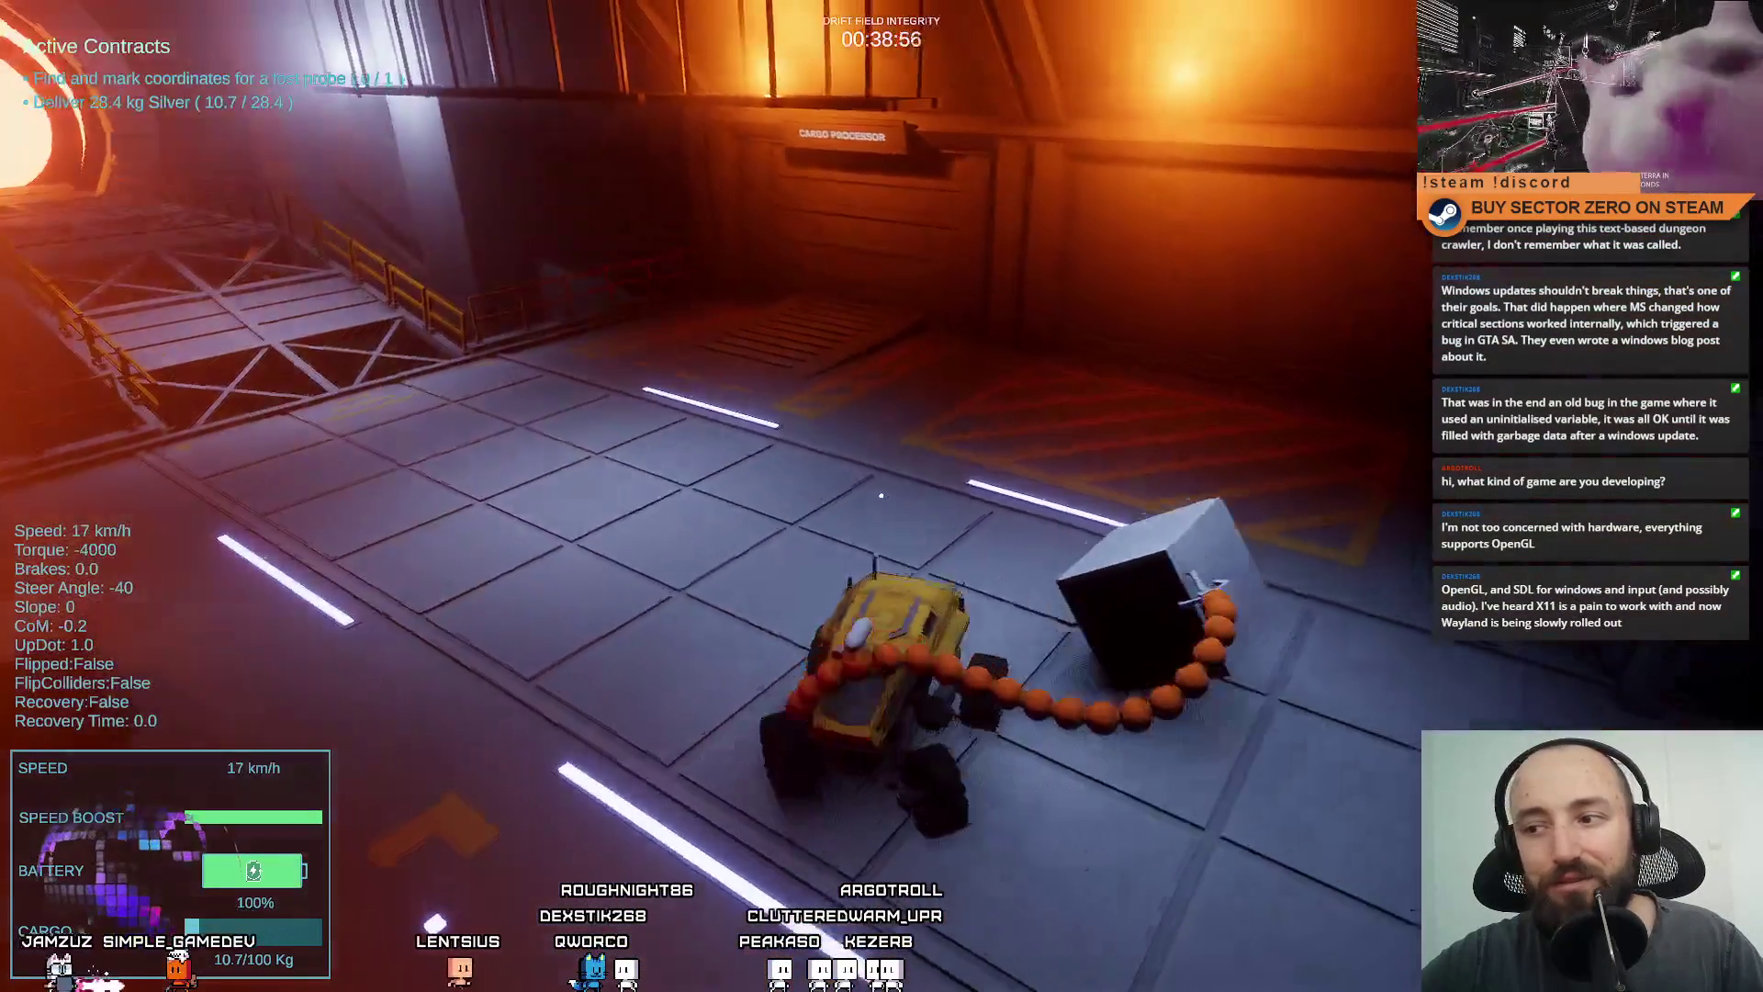
key("w")
key("a")
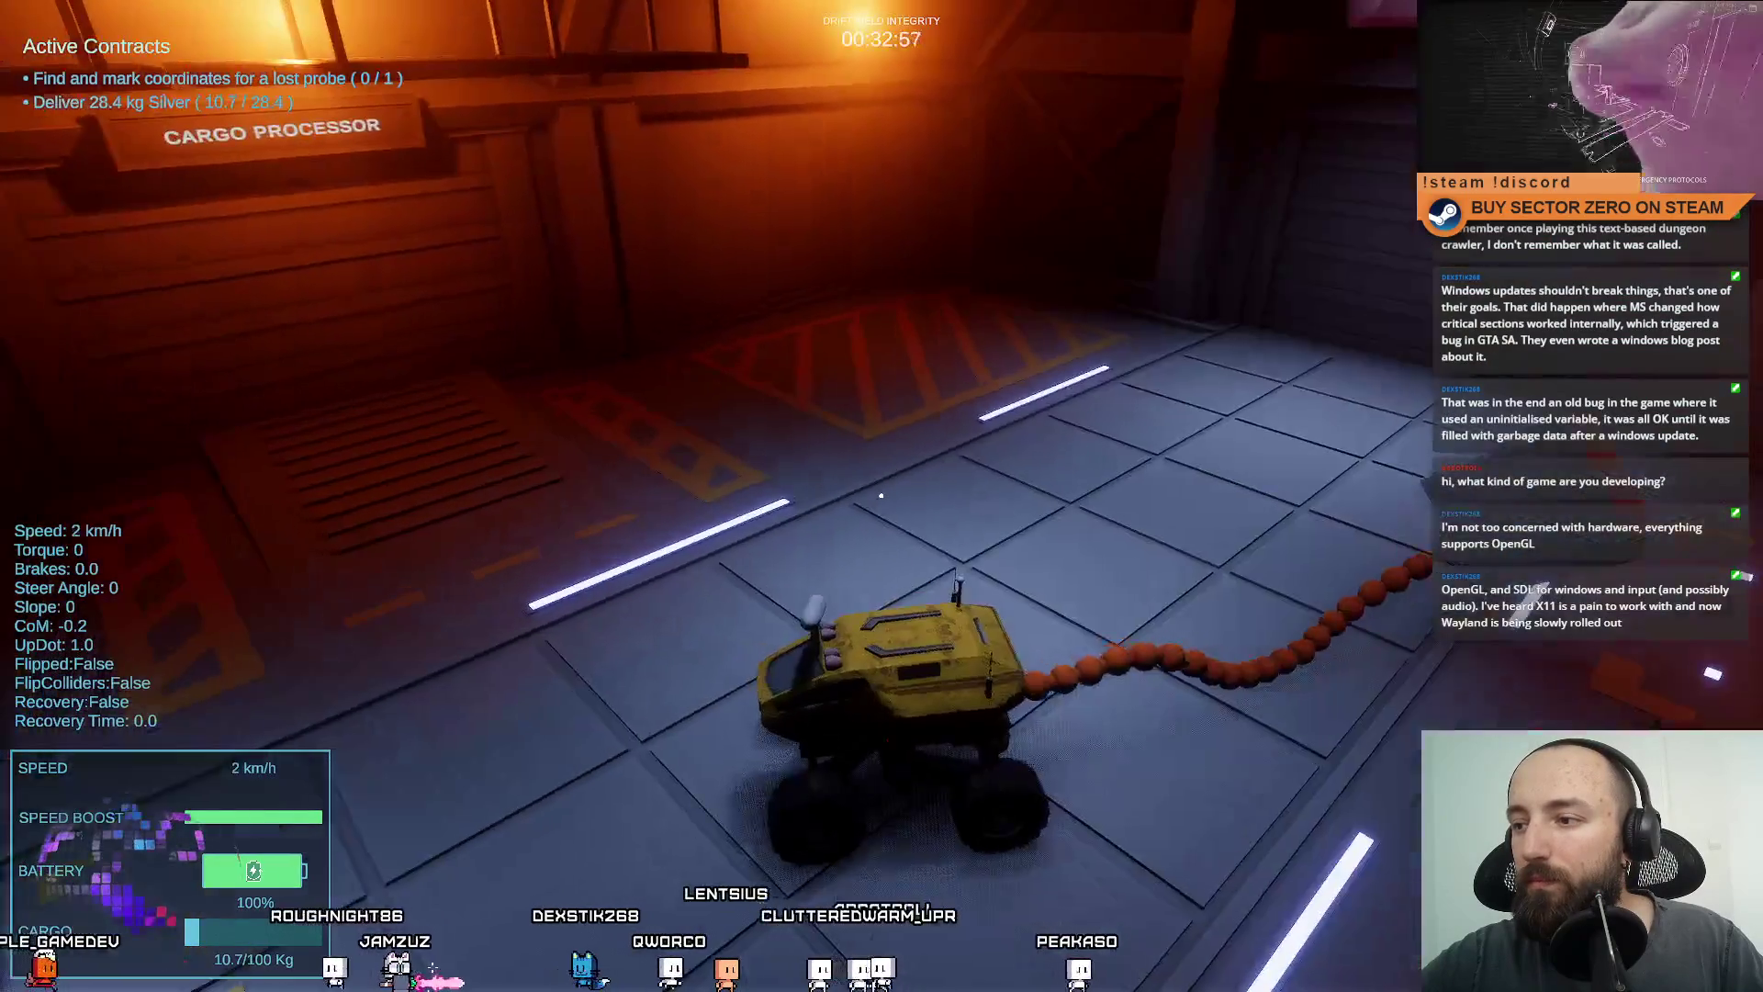
key("w")
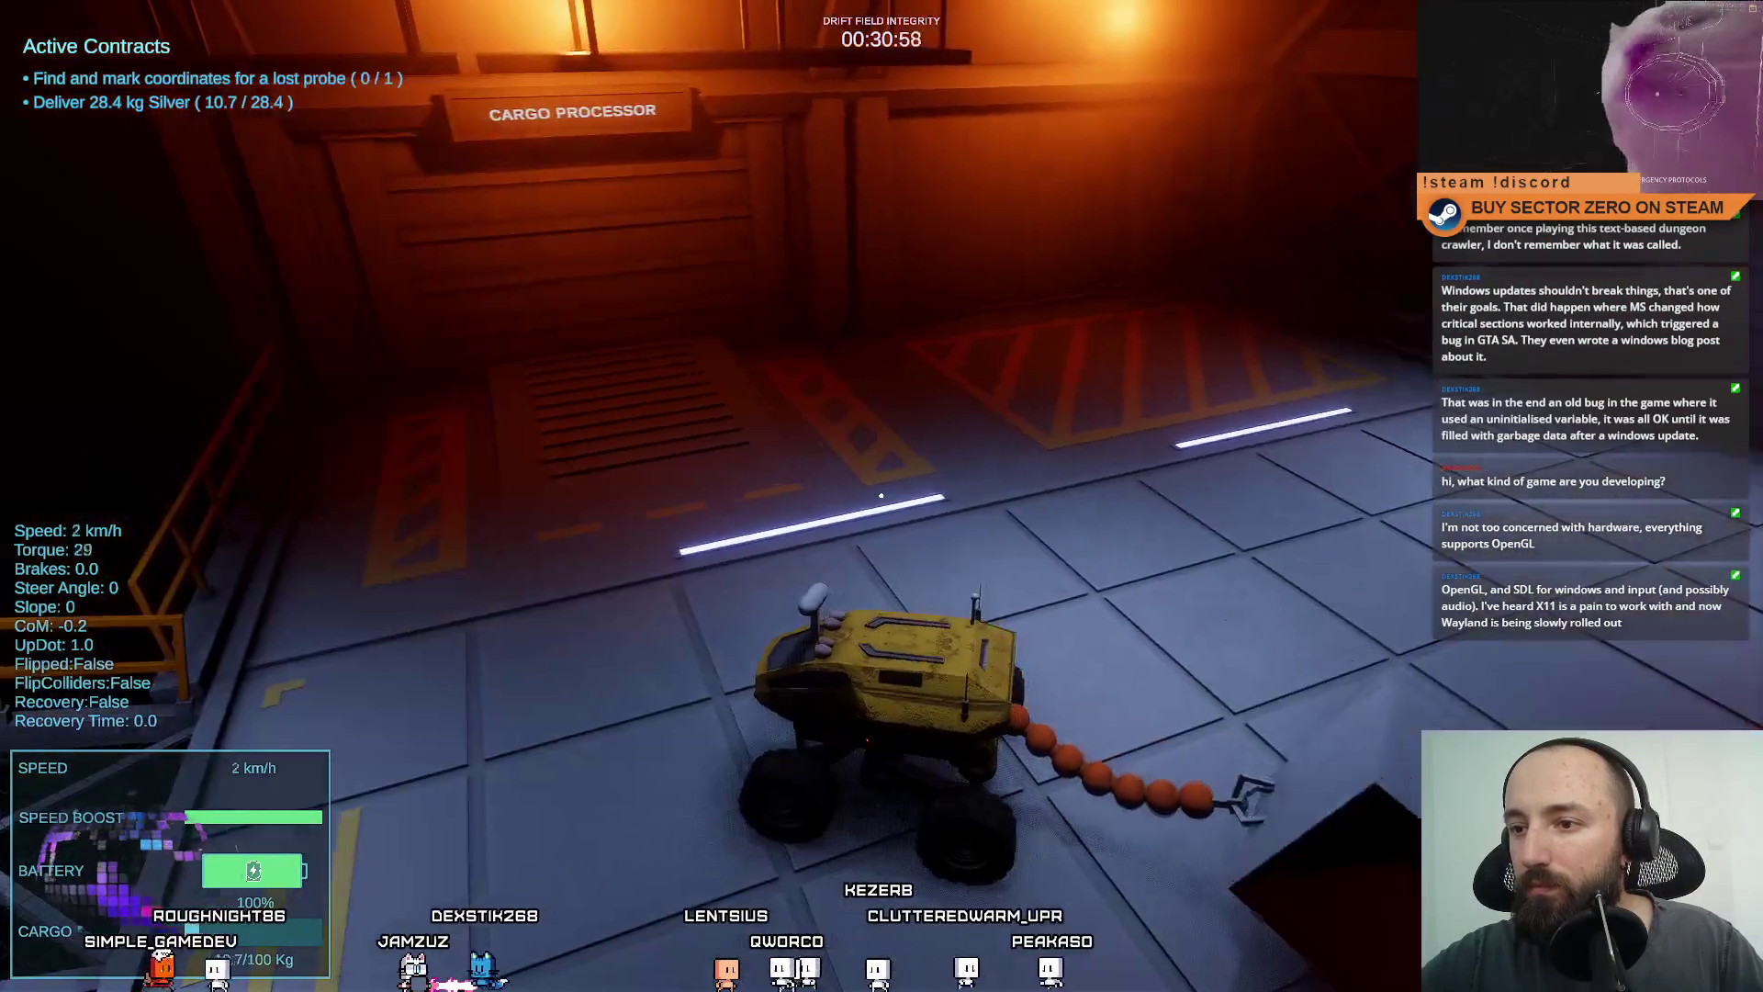
key("d")
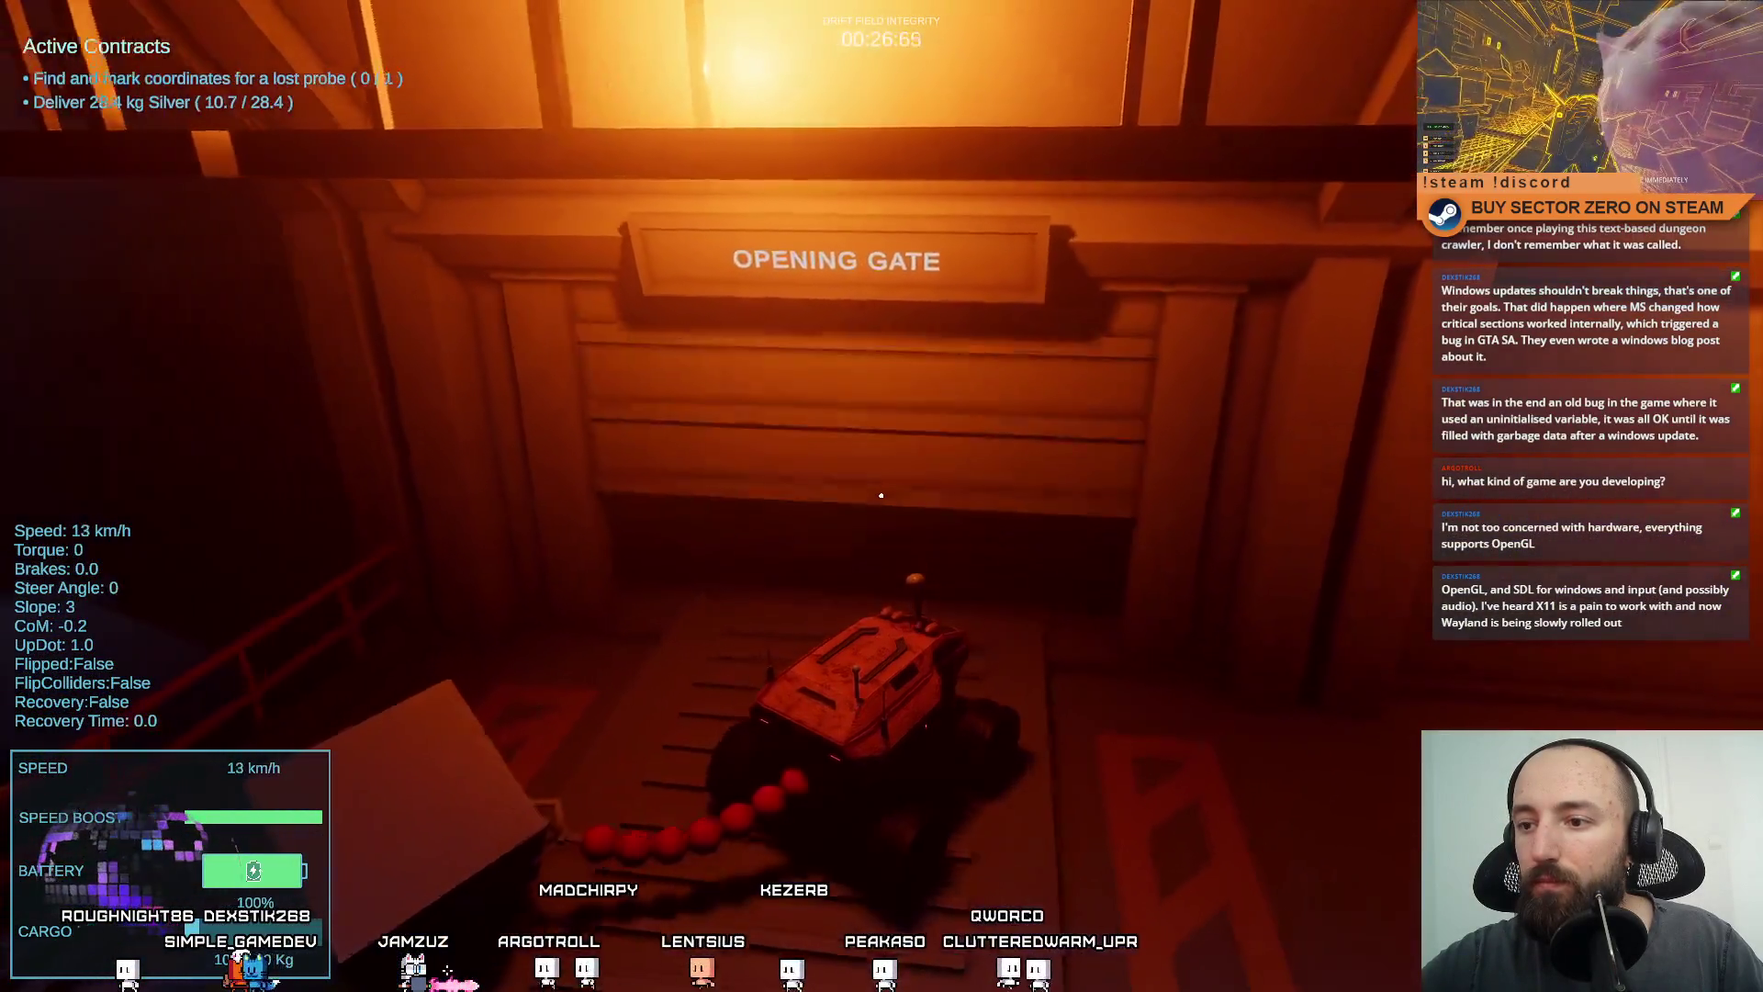
Drive the rover through the Cargo Processor until Processing Successful, then turn toward the portal.
key("d")
key("w")
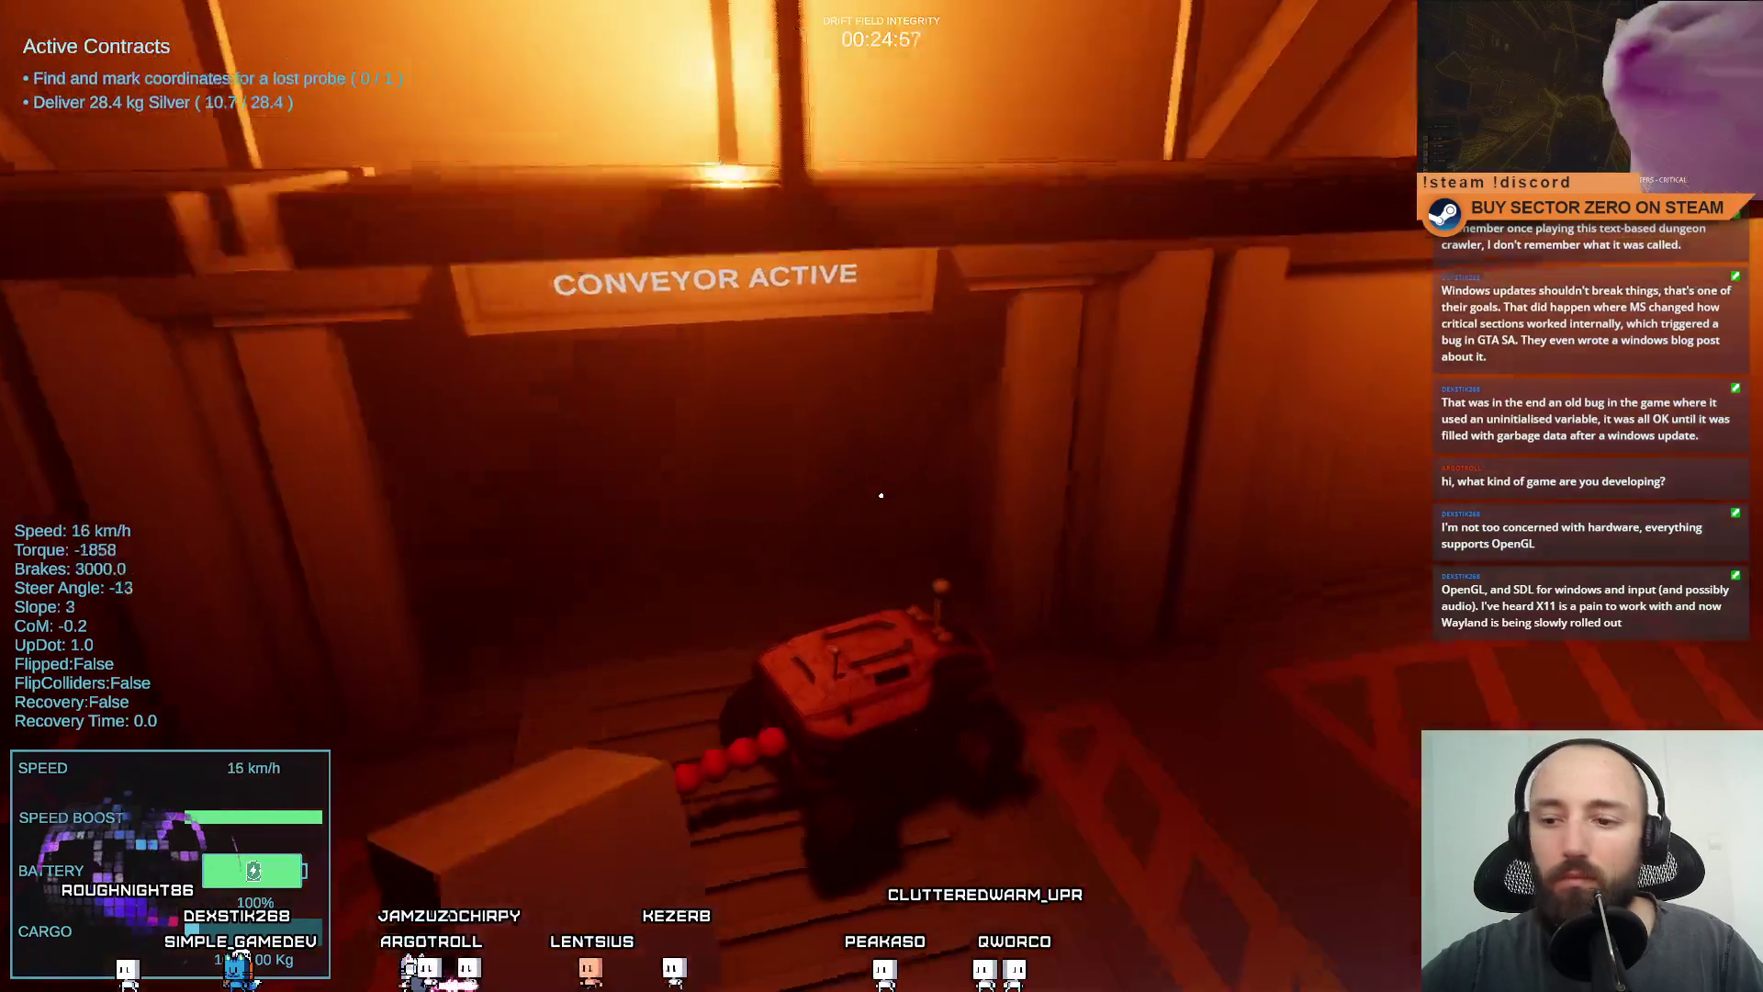
key("w")
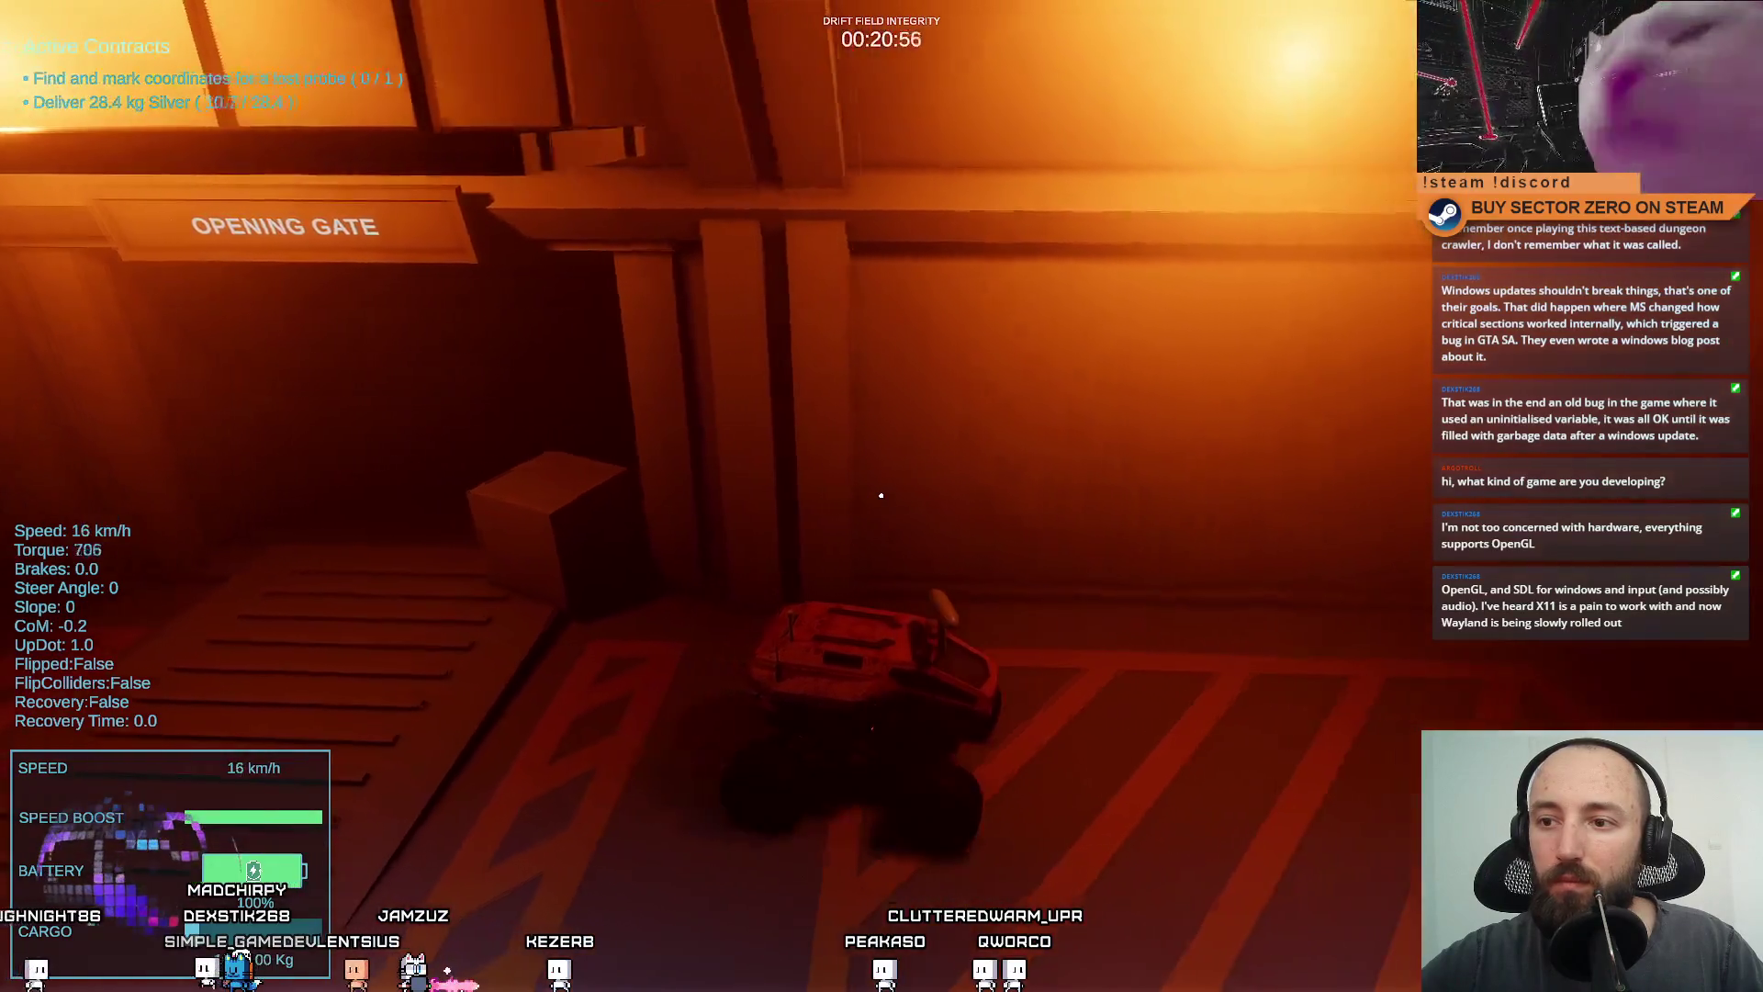
key("s")
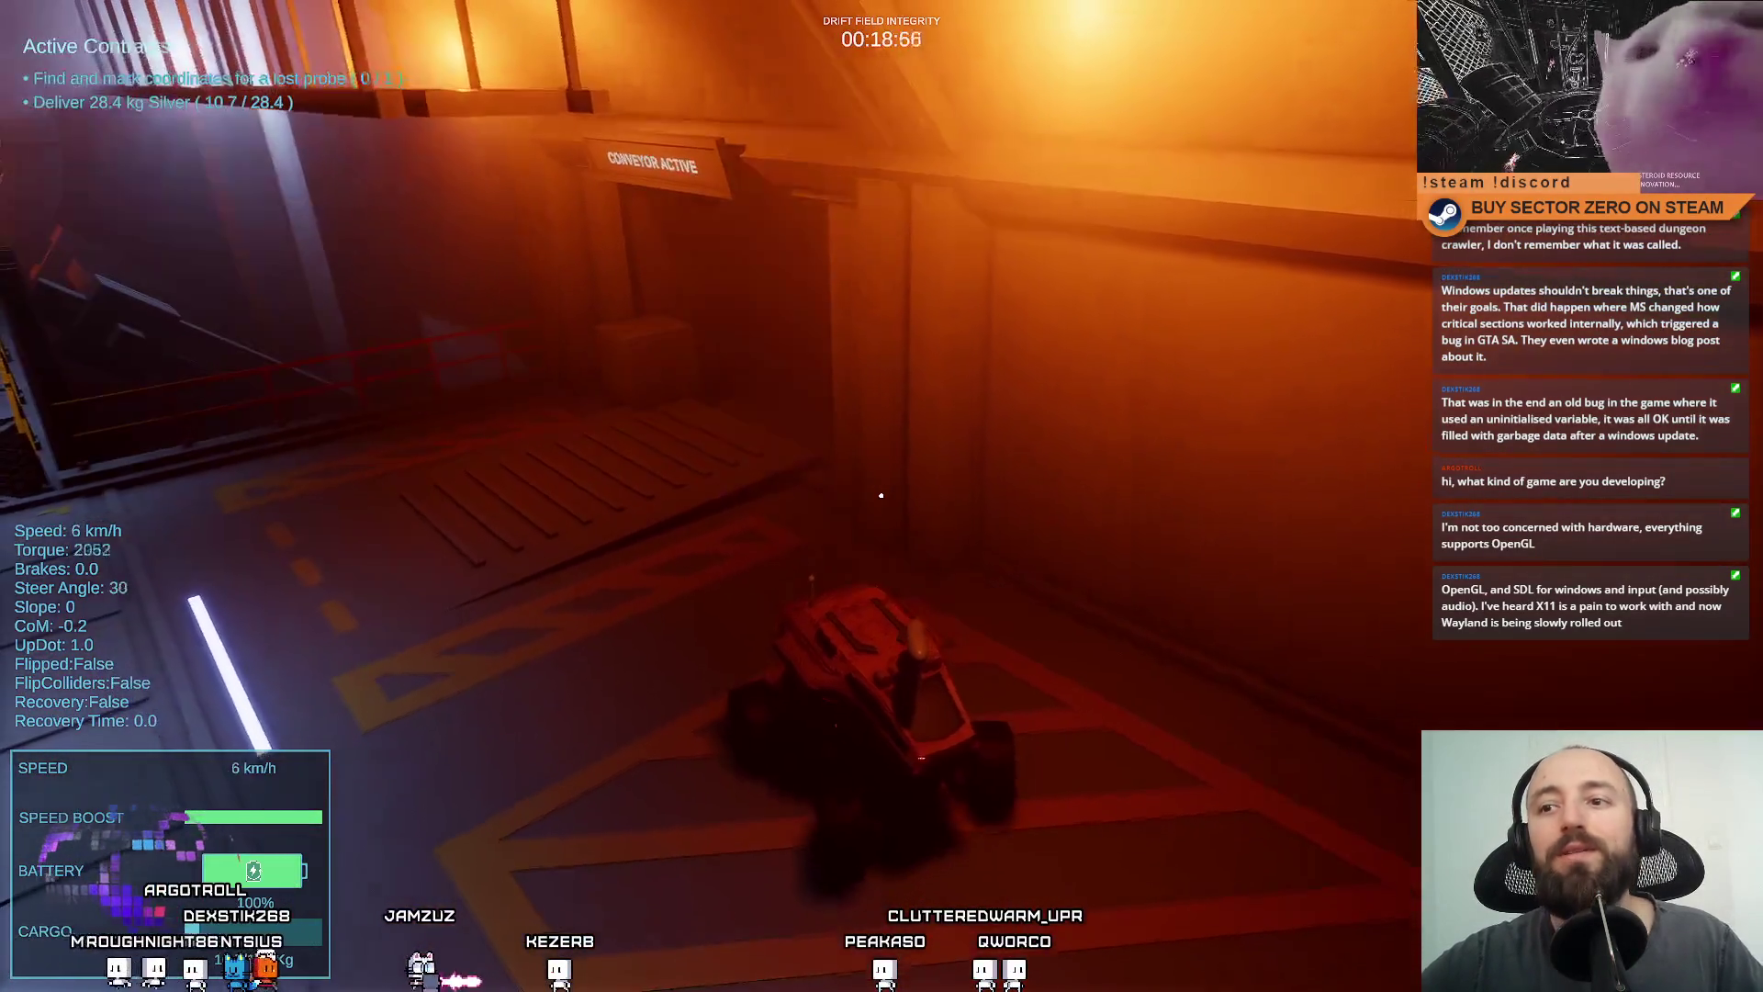
key("w")
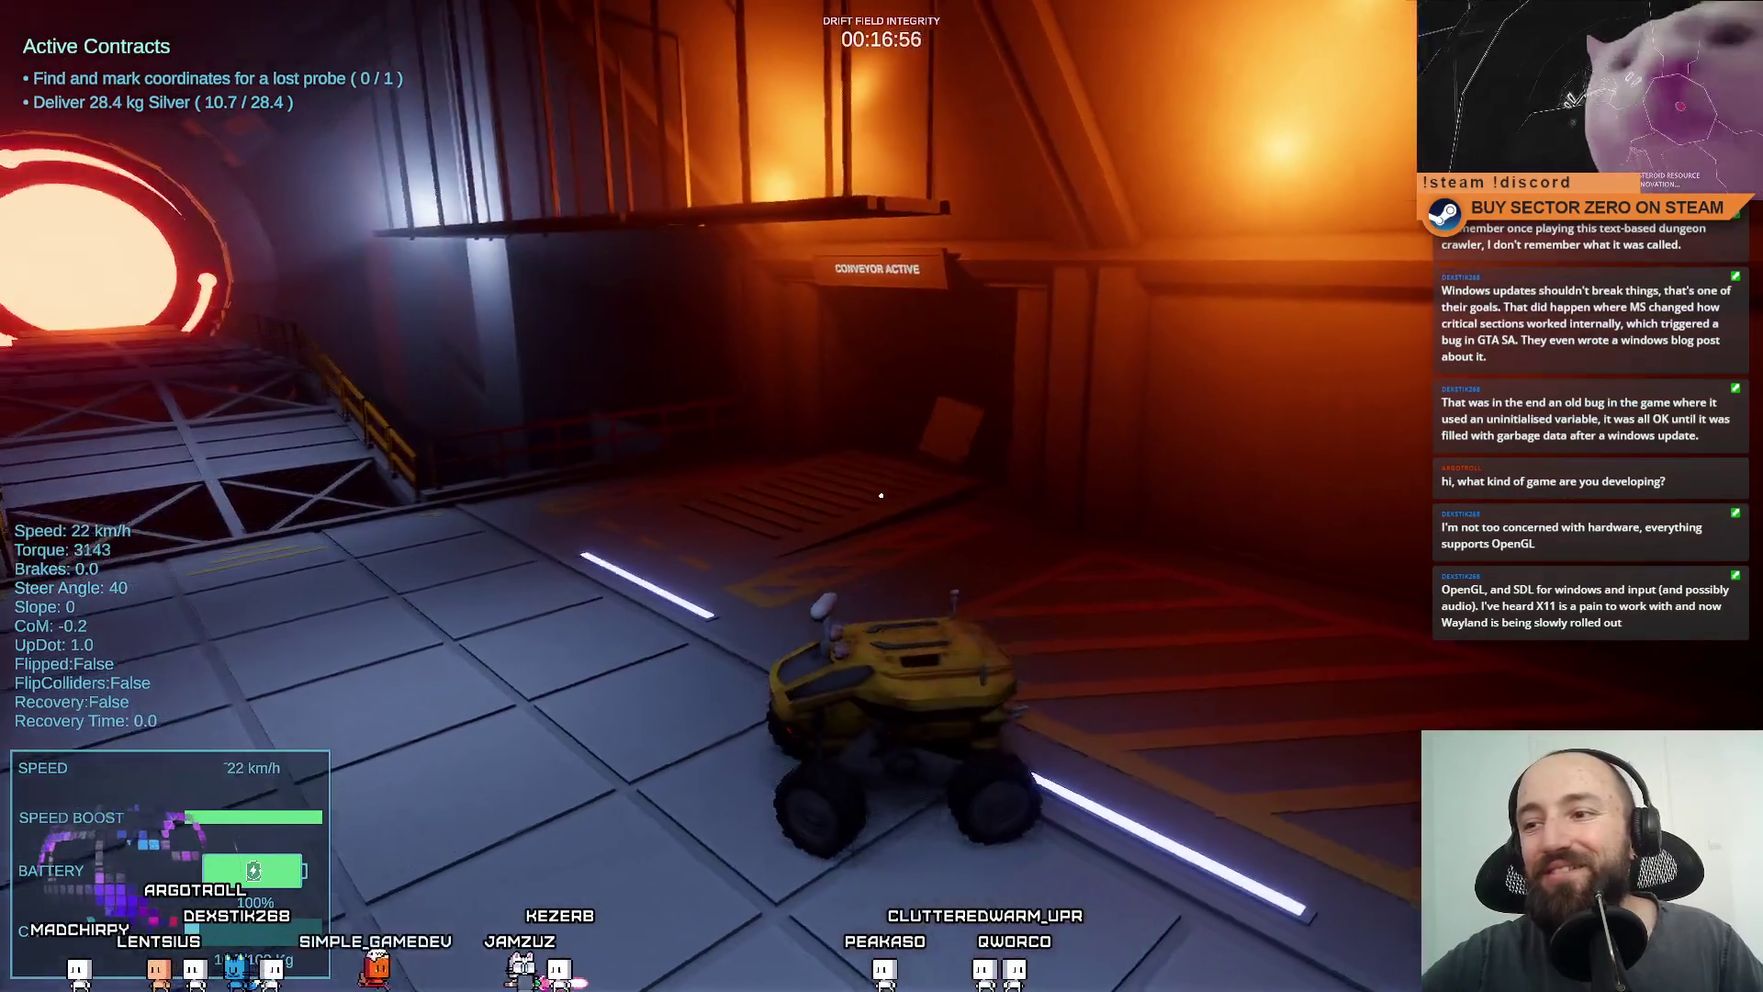
key("s")
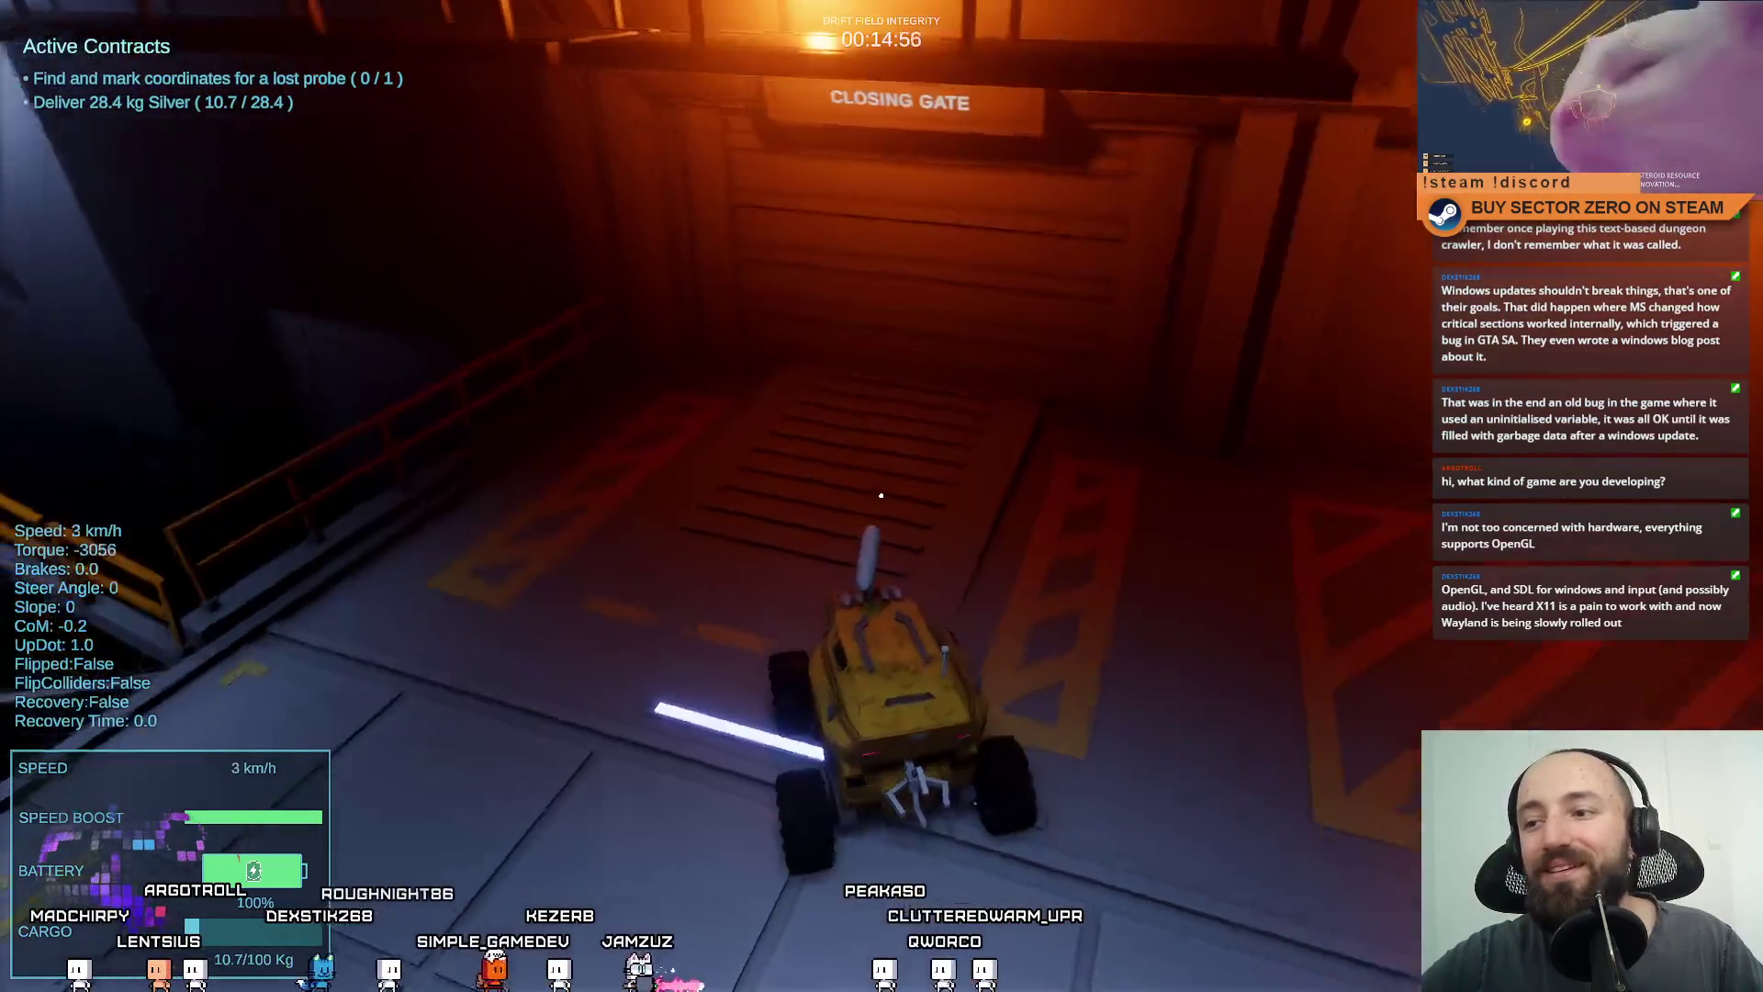
key("w")
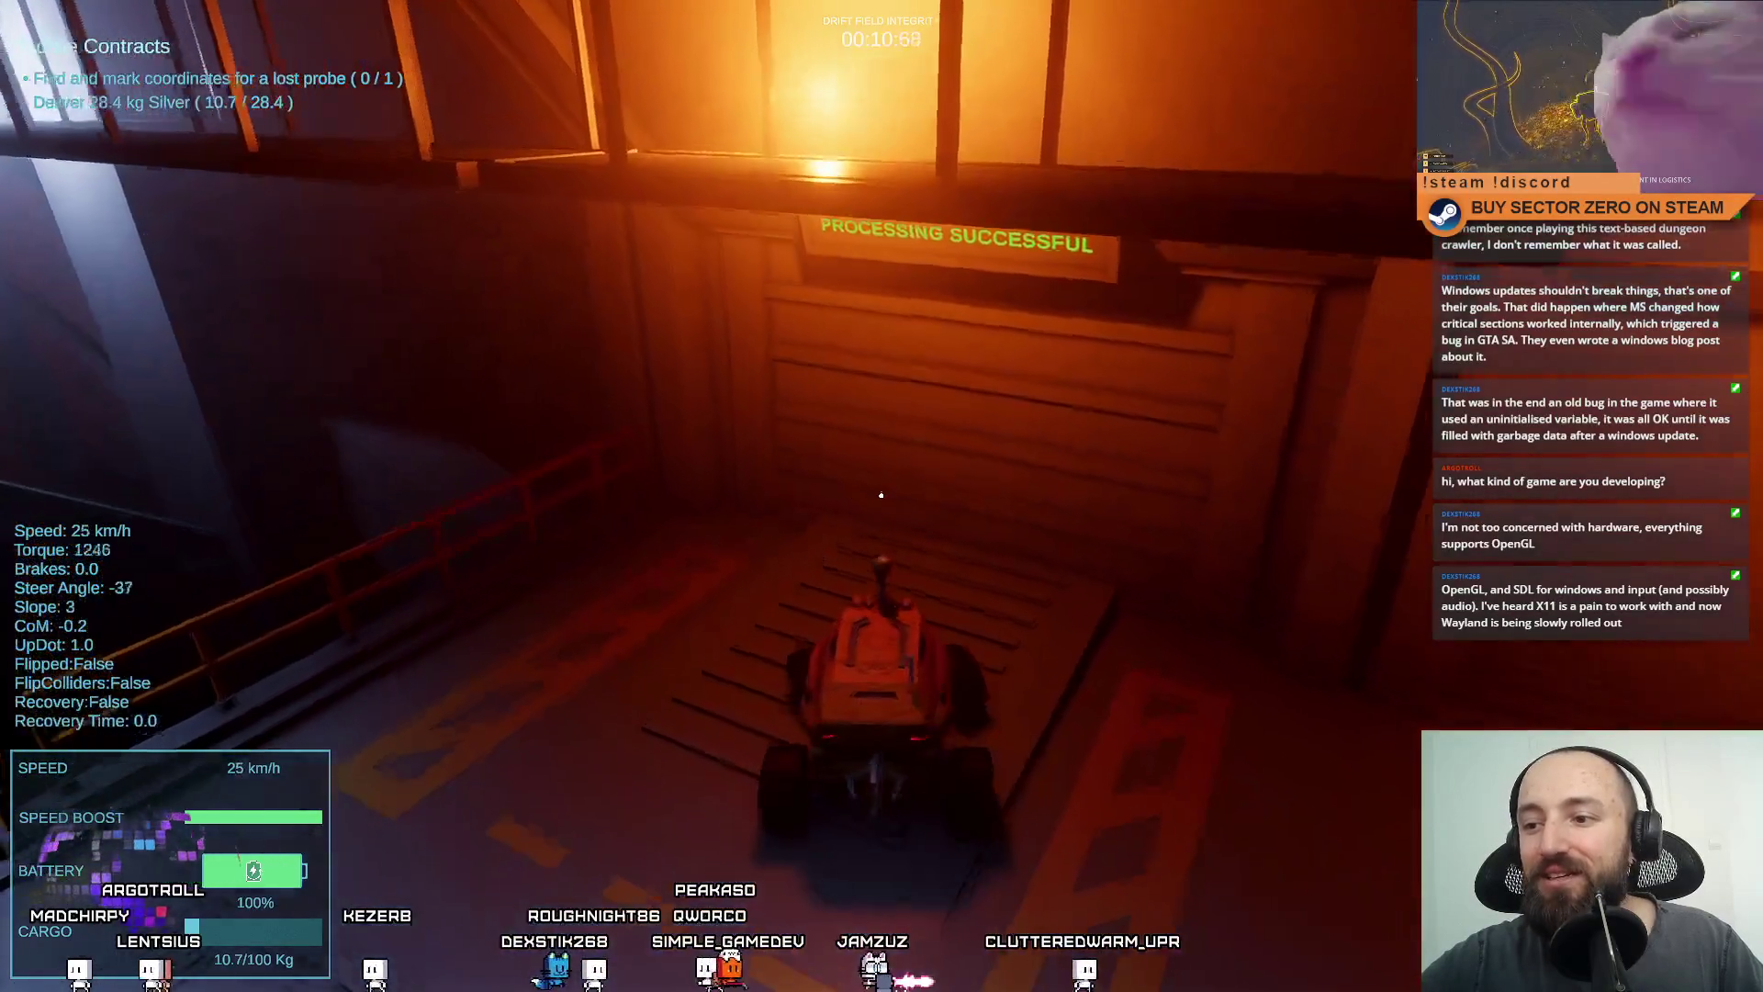
key("s")
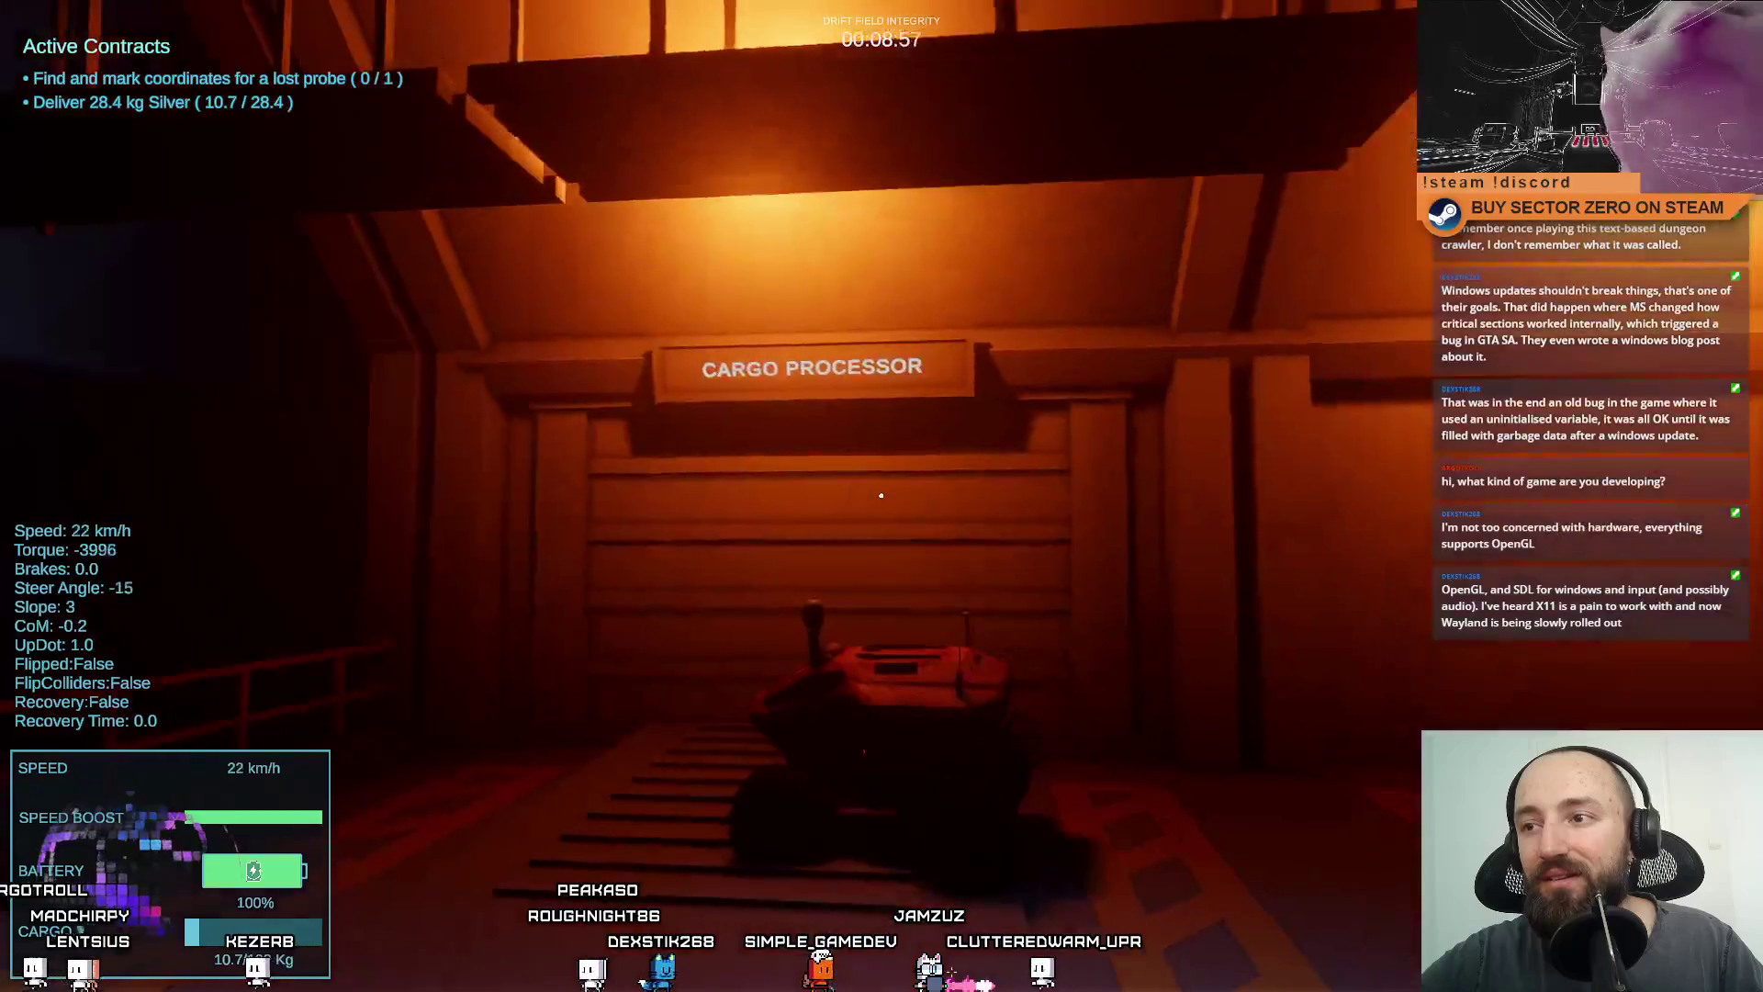
key("w")
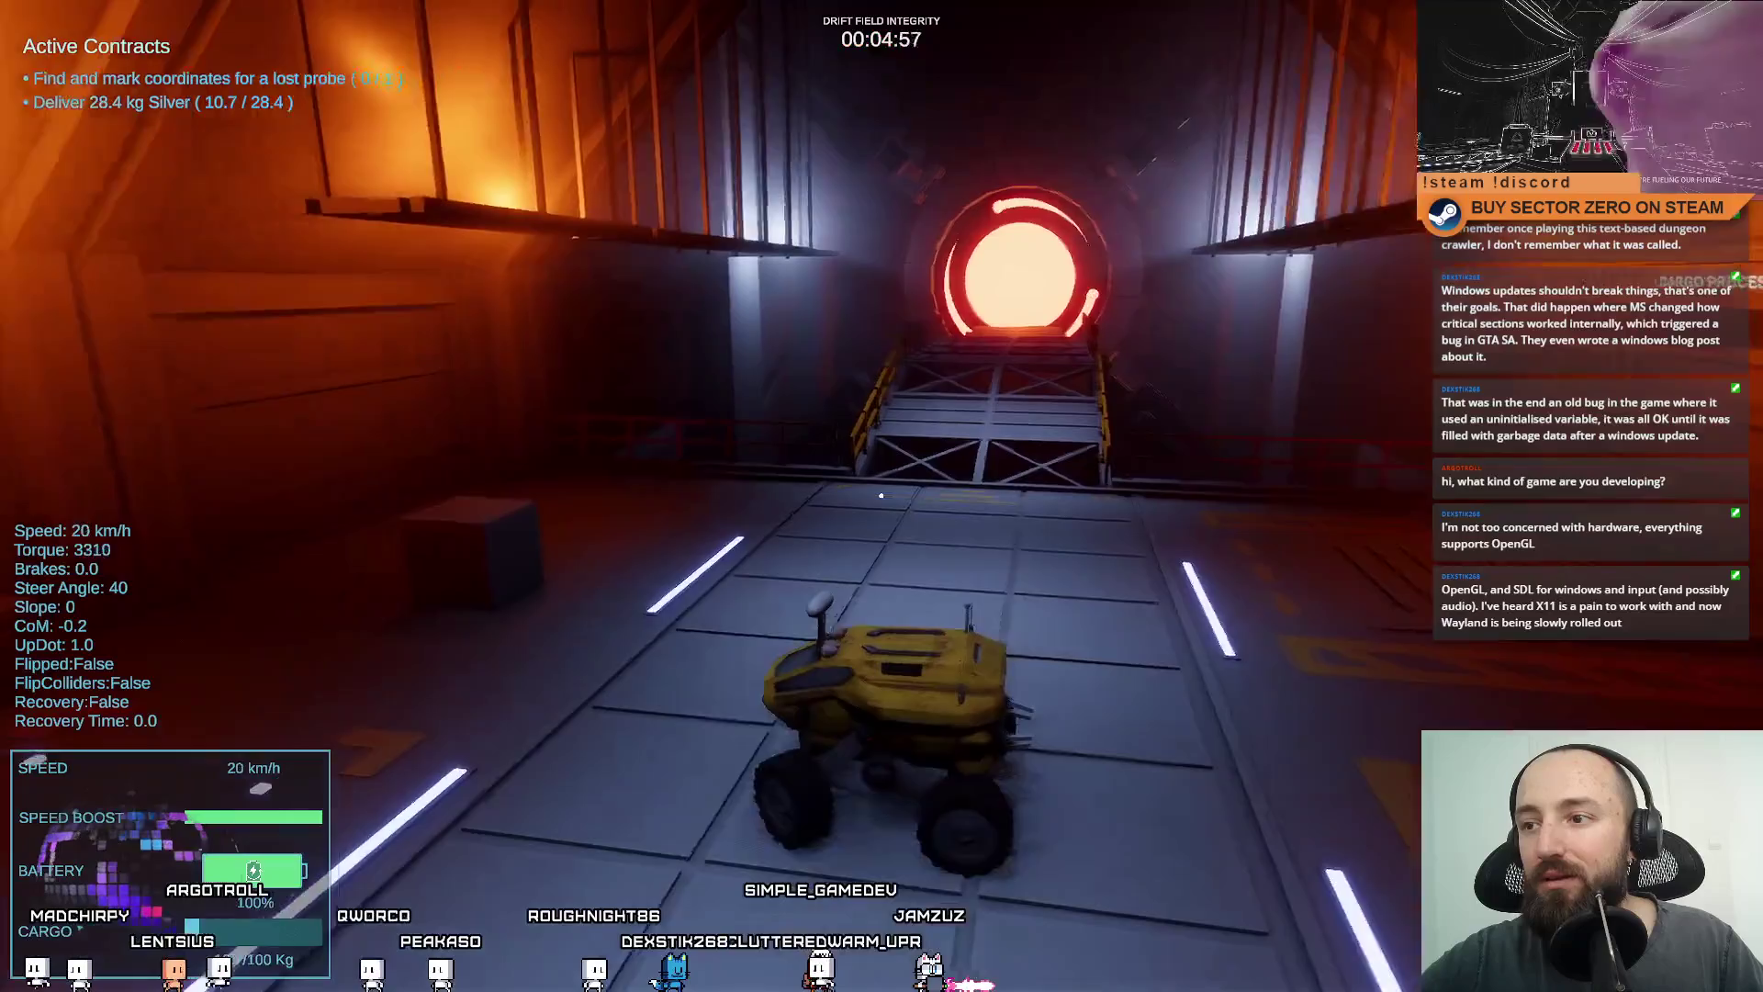
Drive the rover up the ramp through the tunnel to the UNLOADER bay.
key("a")
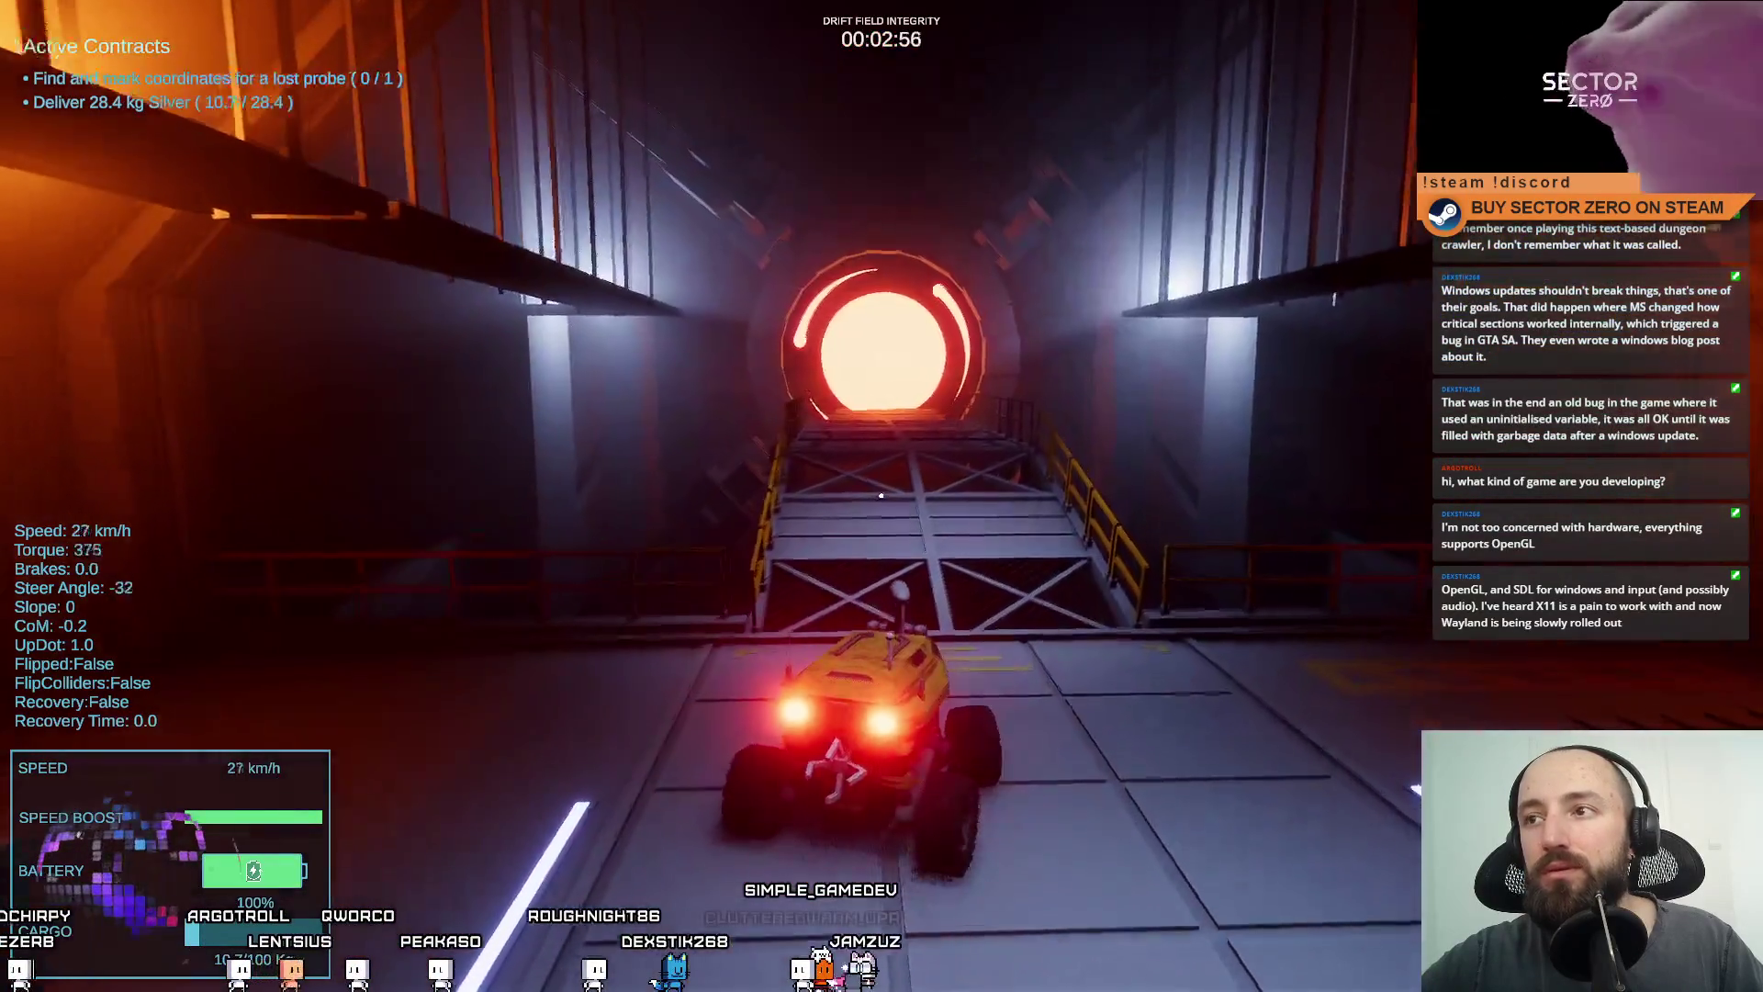
key("w")
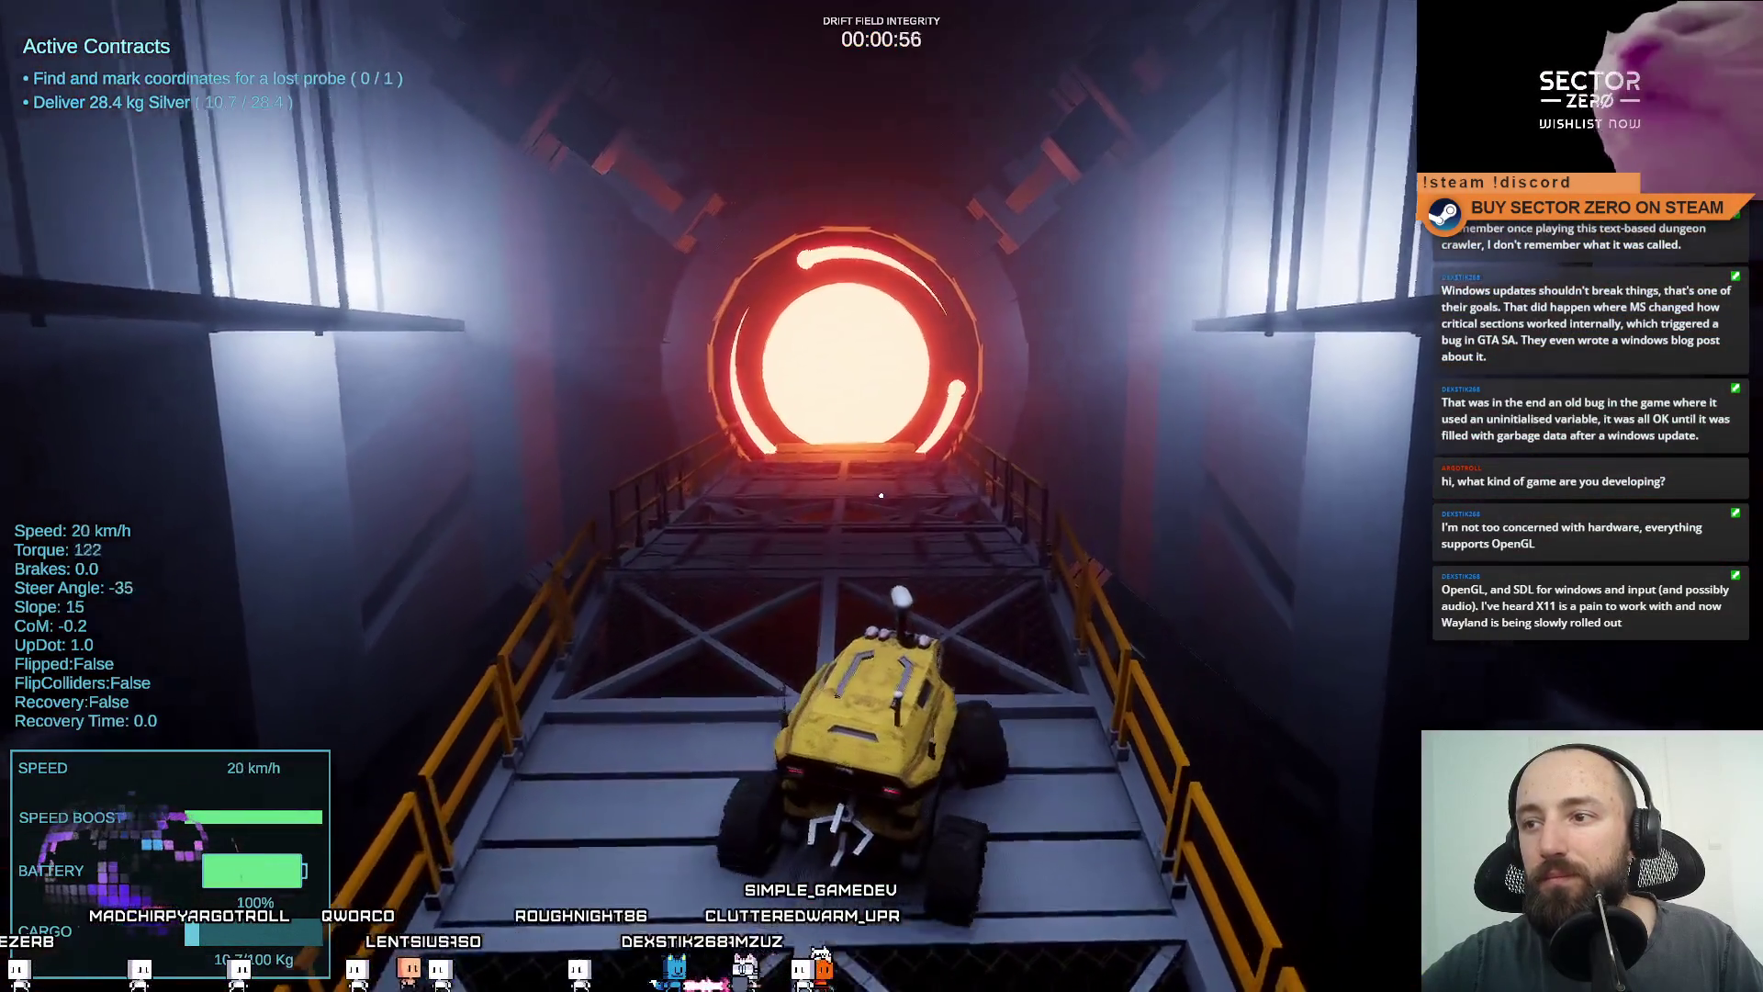
key("w")
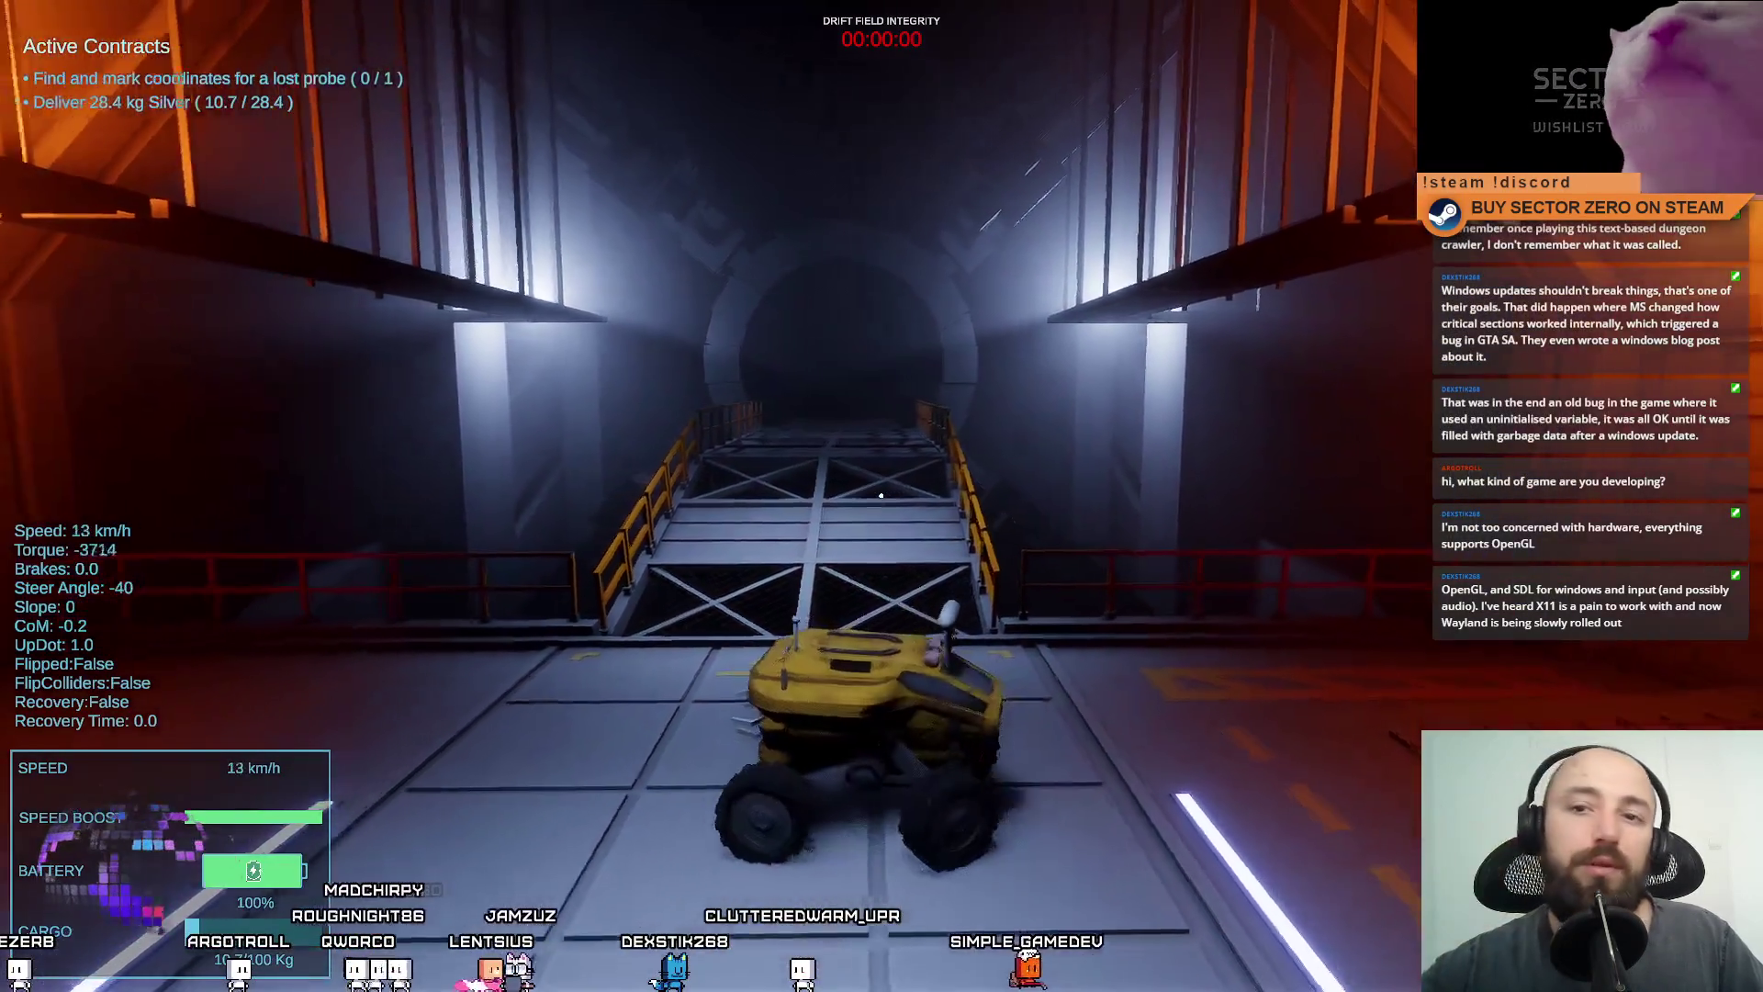
key("w")
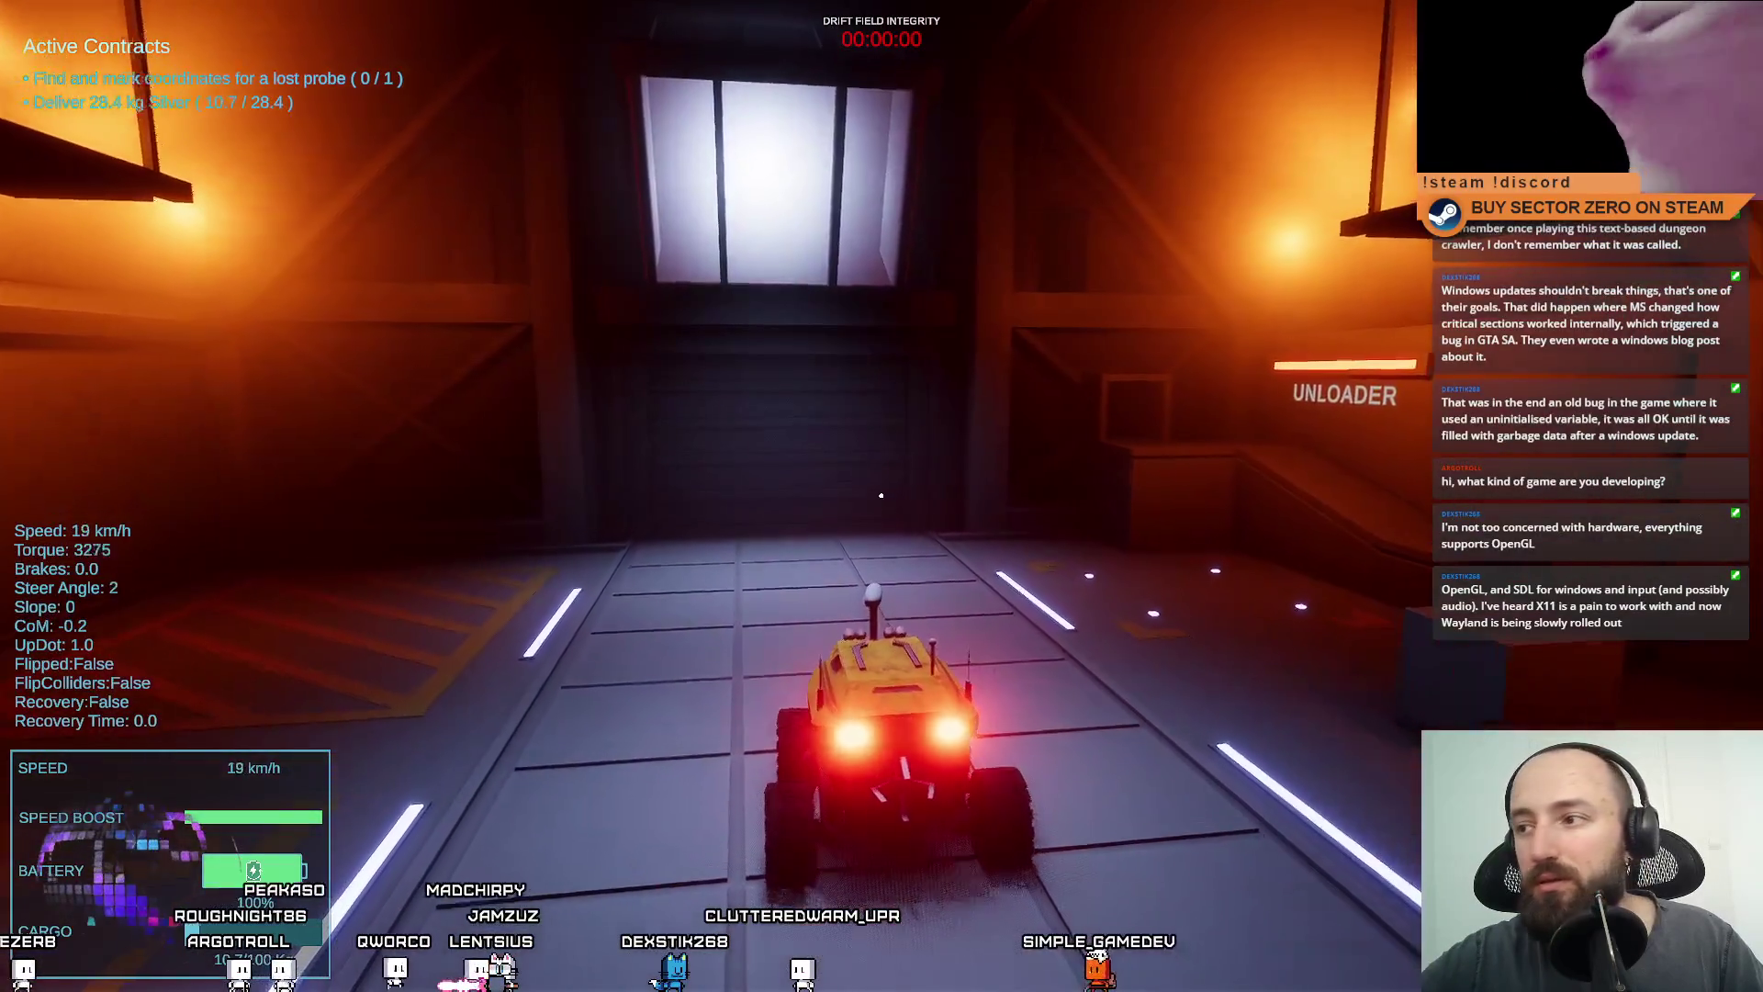
key("a")
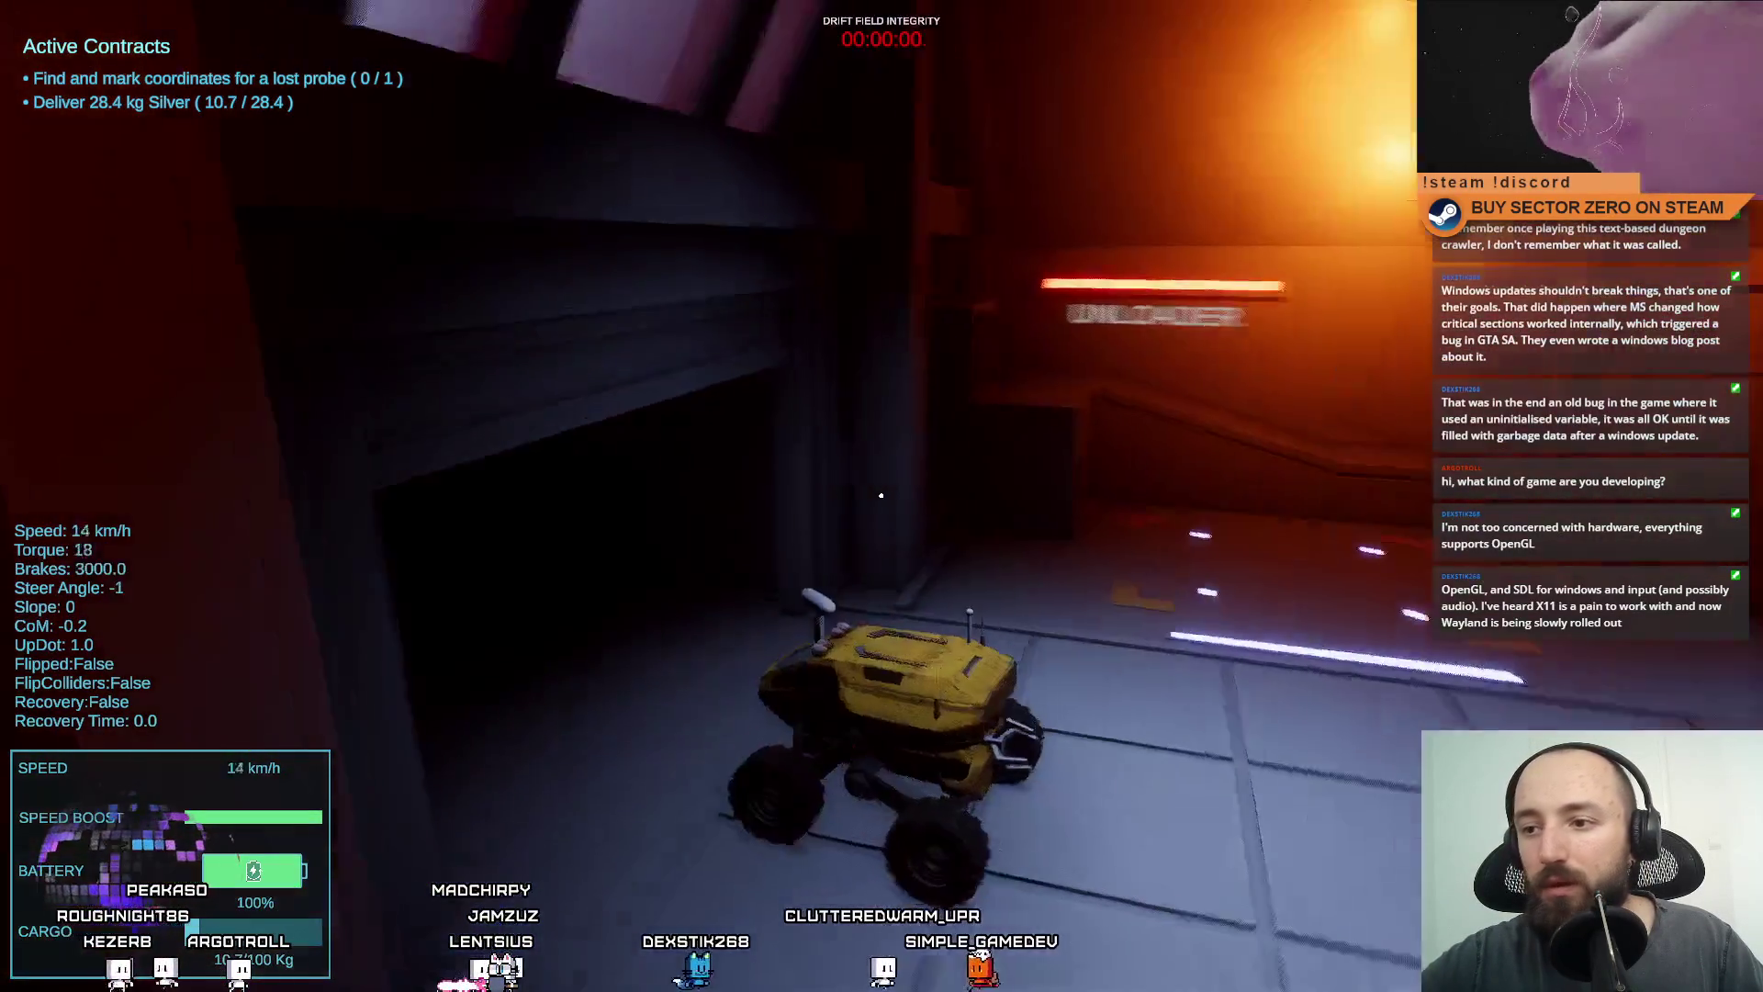
key("d")
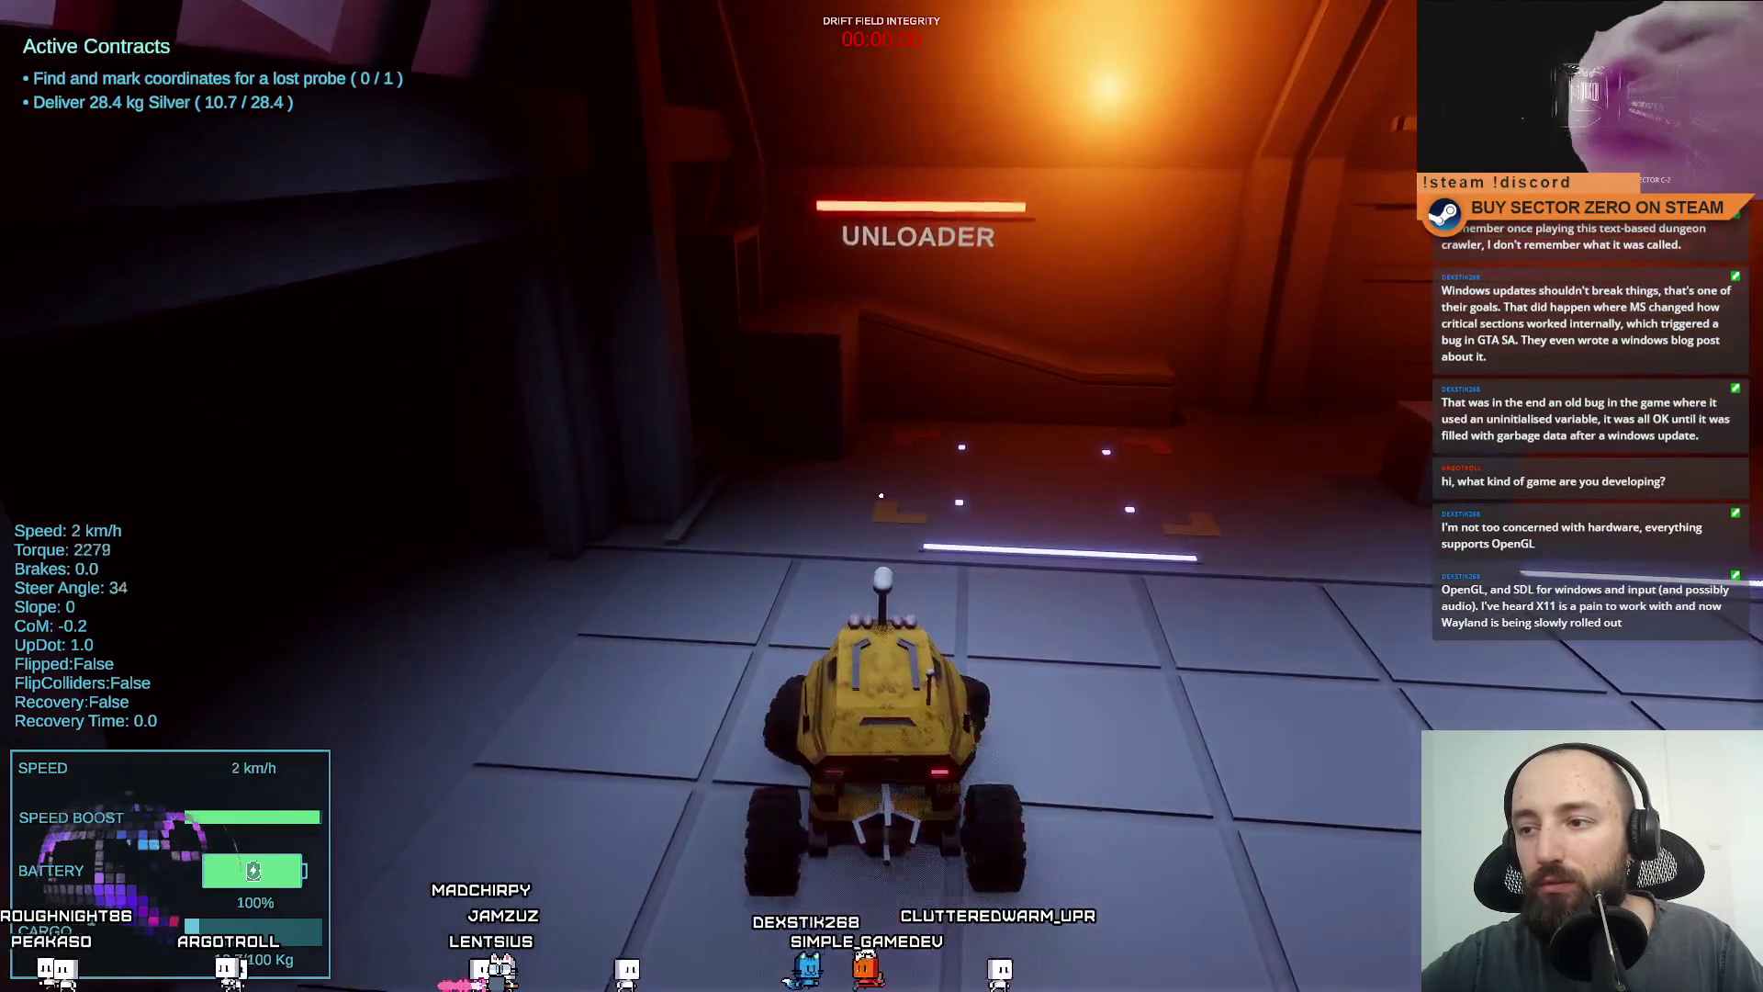
key("s")
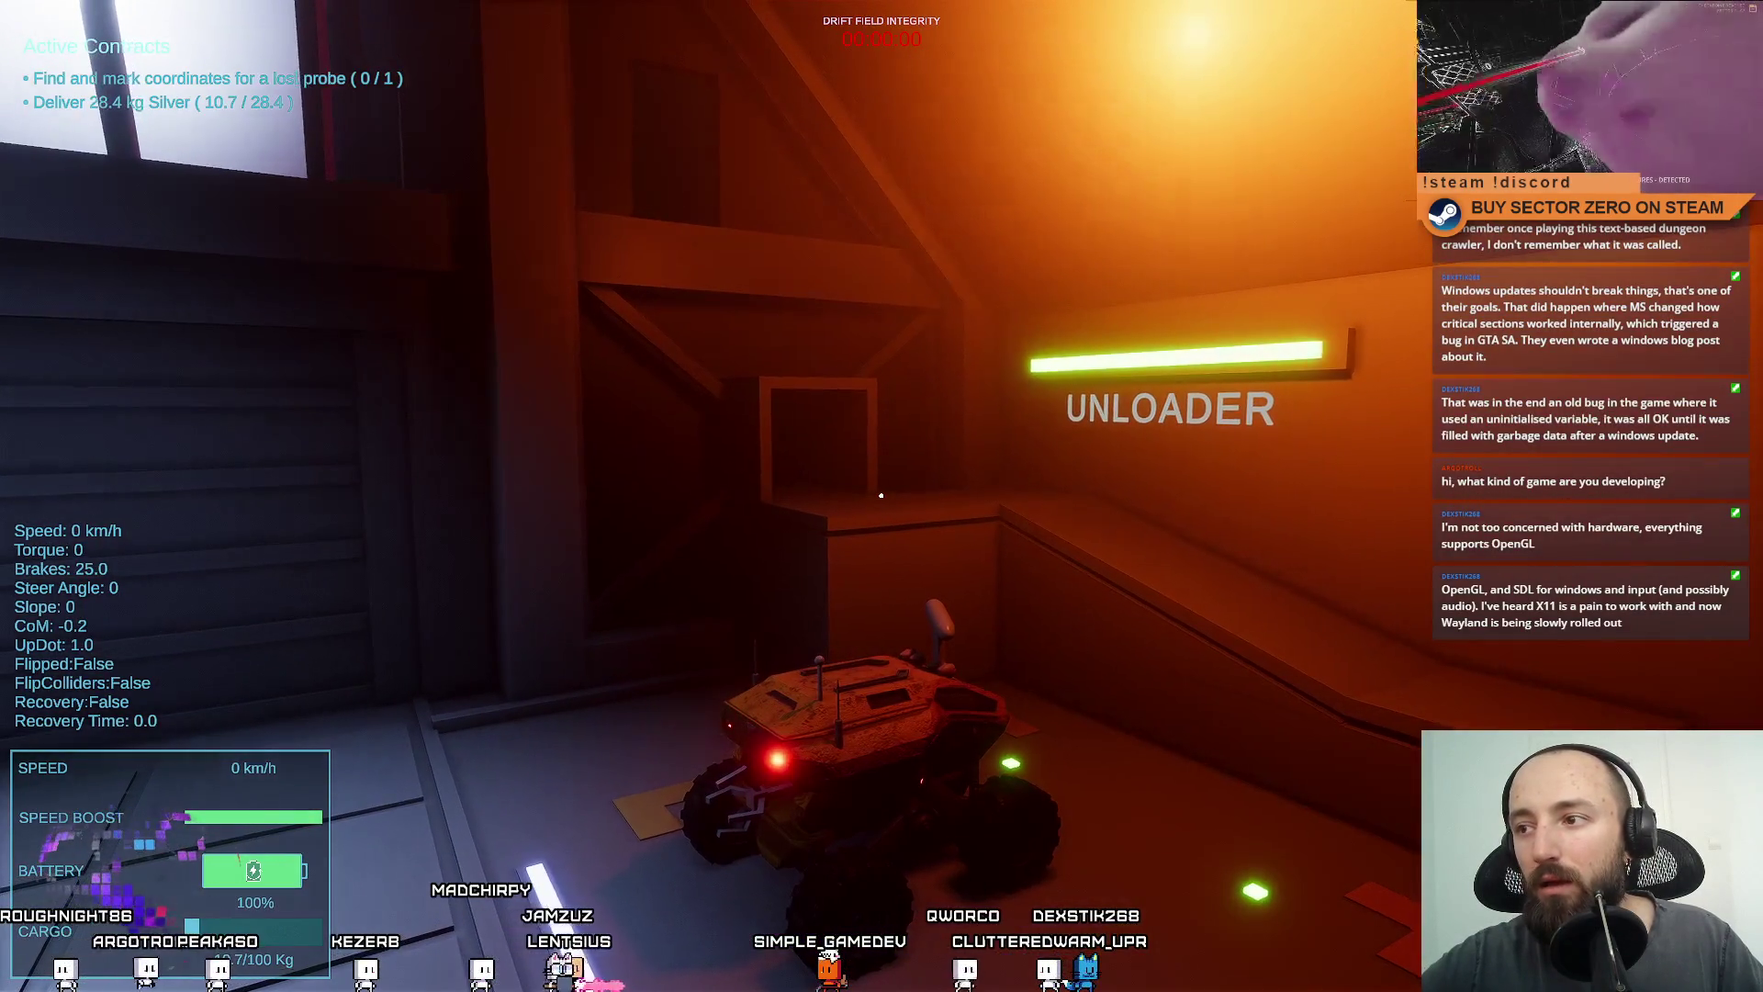
Reverse to the door, travel into the office area, then leave fullscreen and stop Play mode.
key("s")
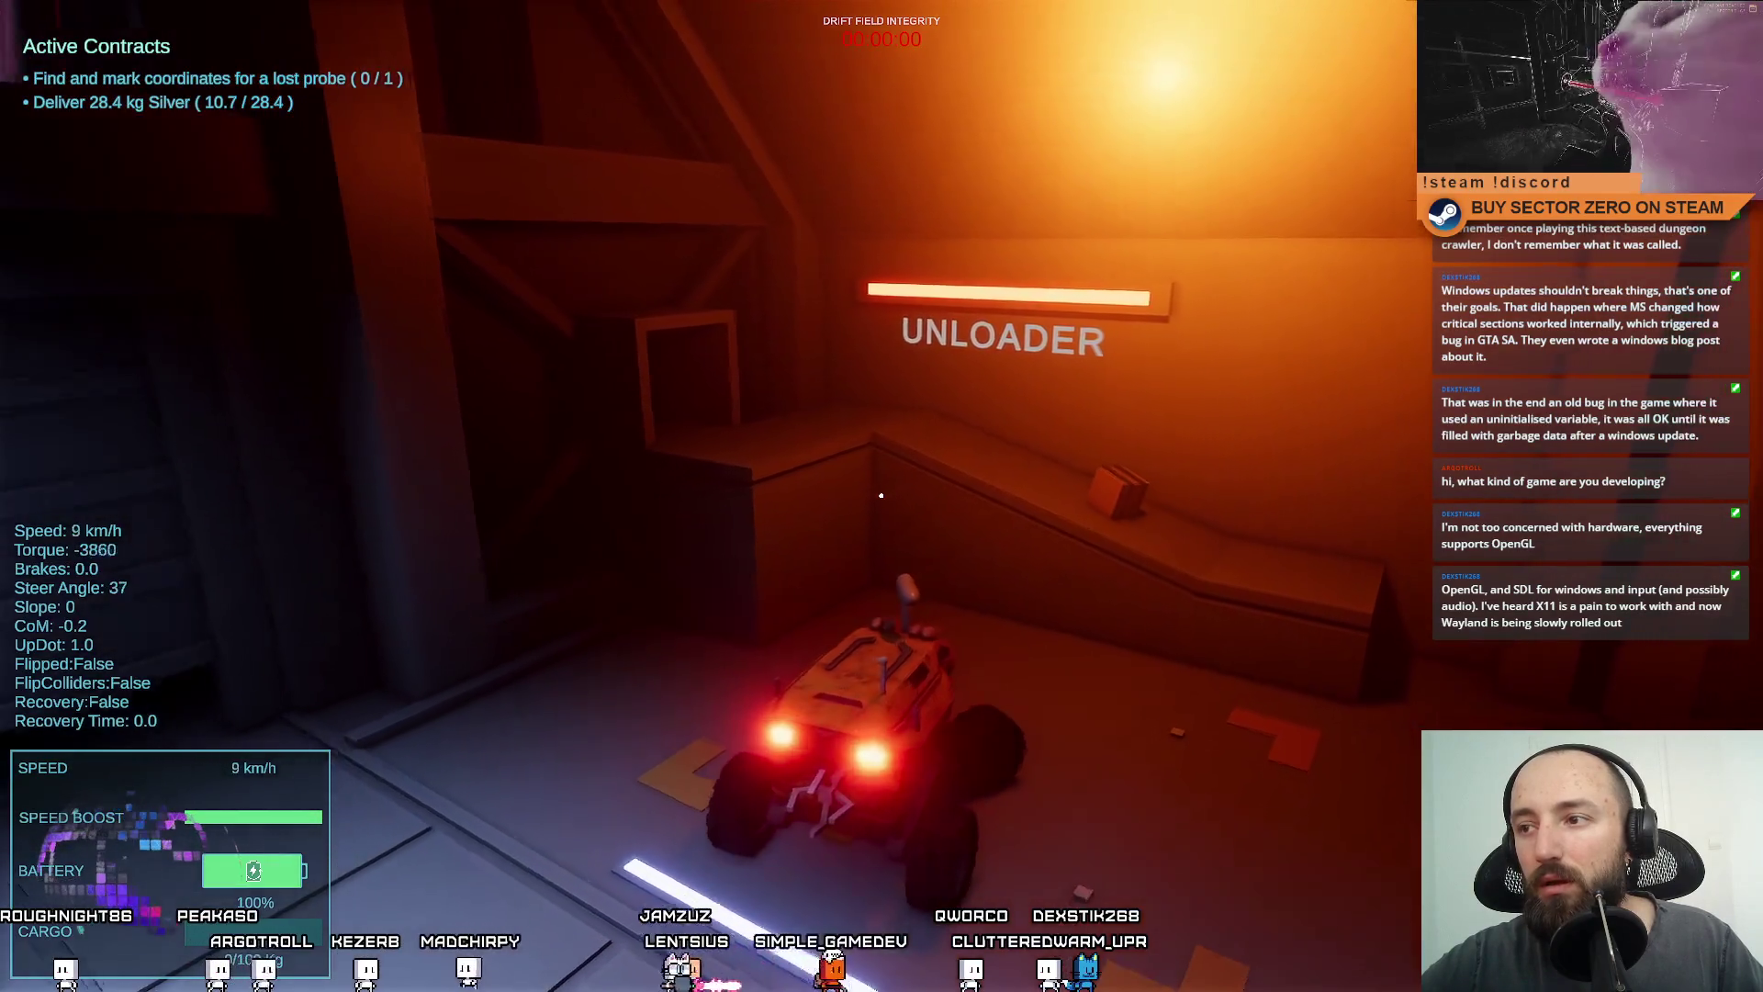
key("w")
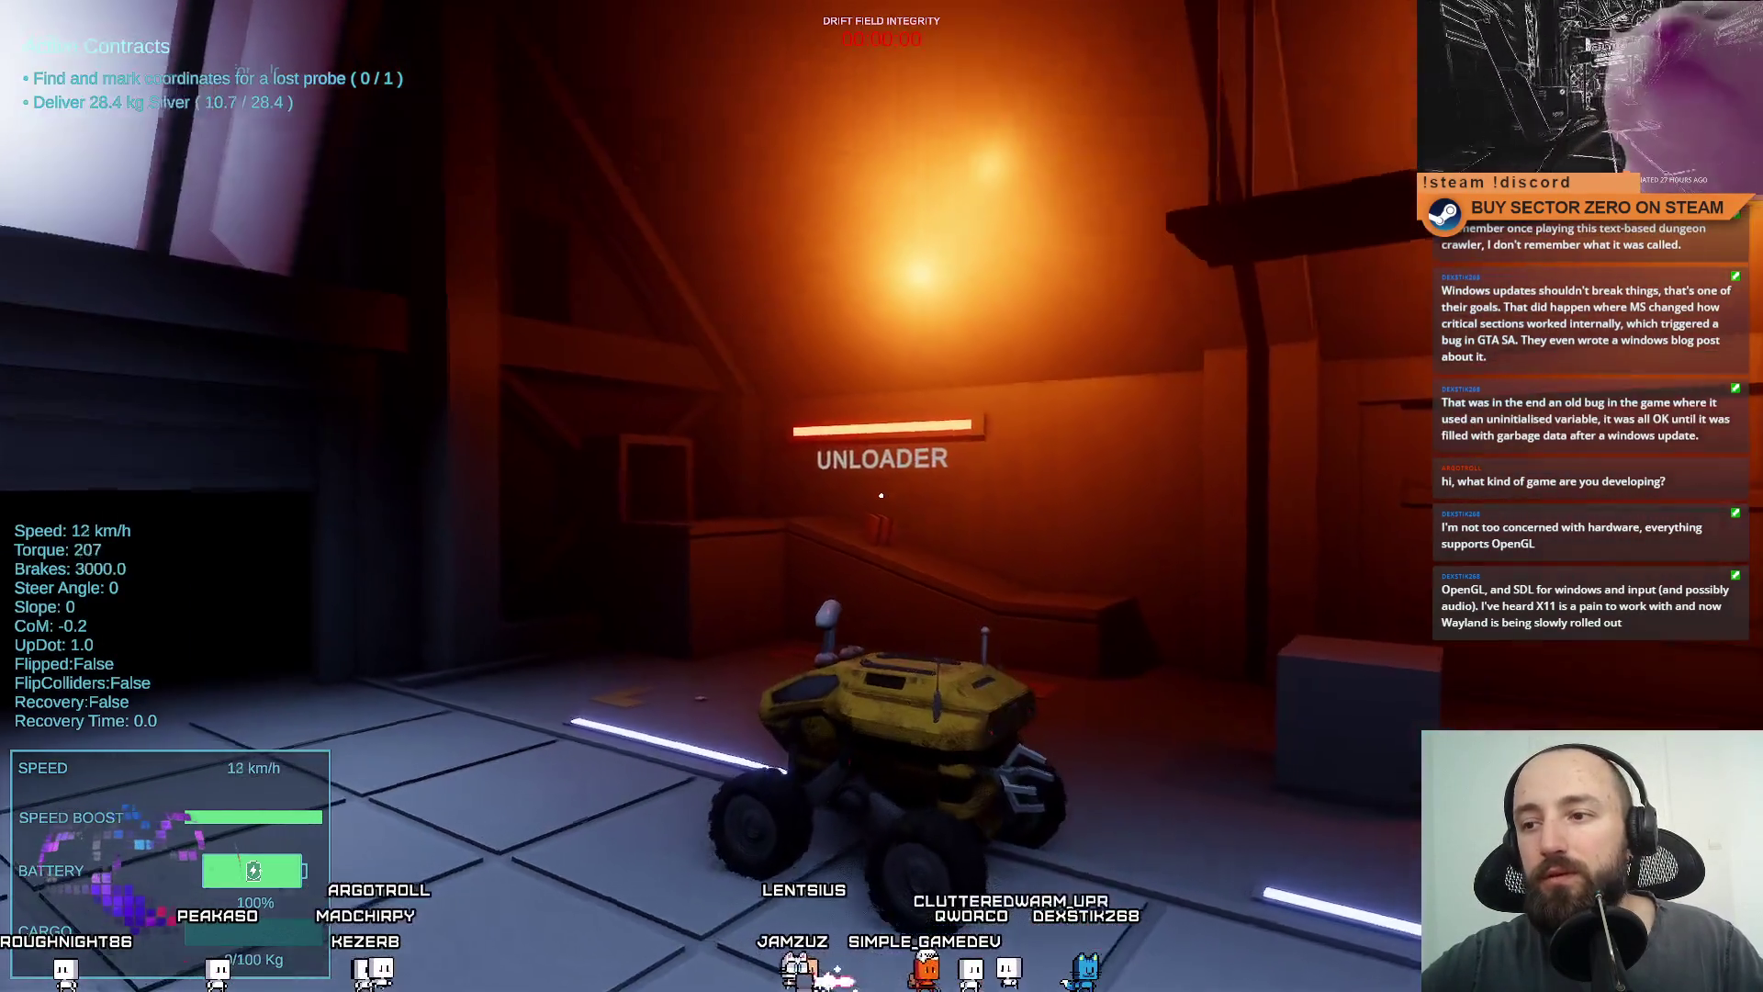
key("a")
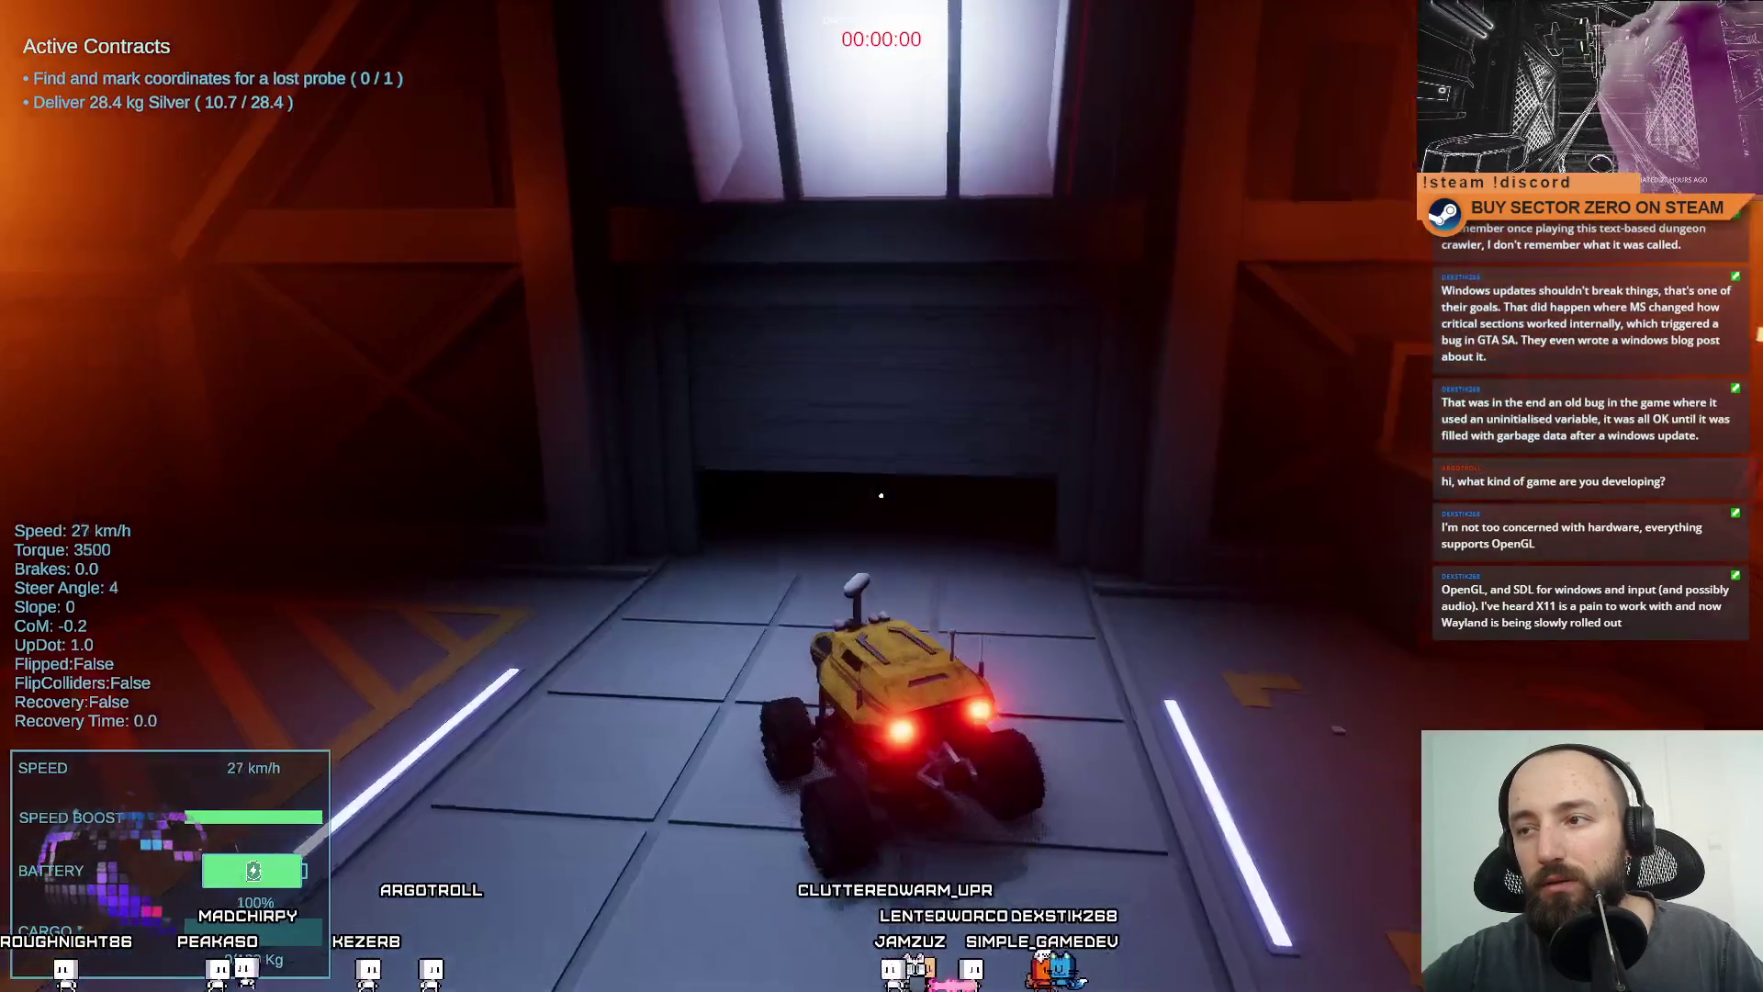
key("e")
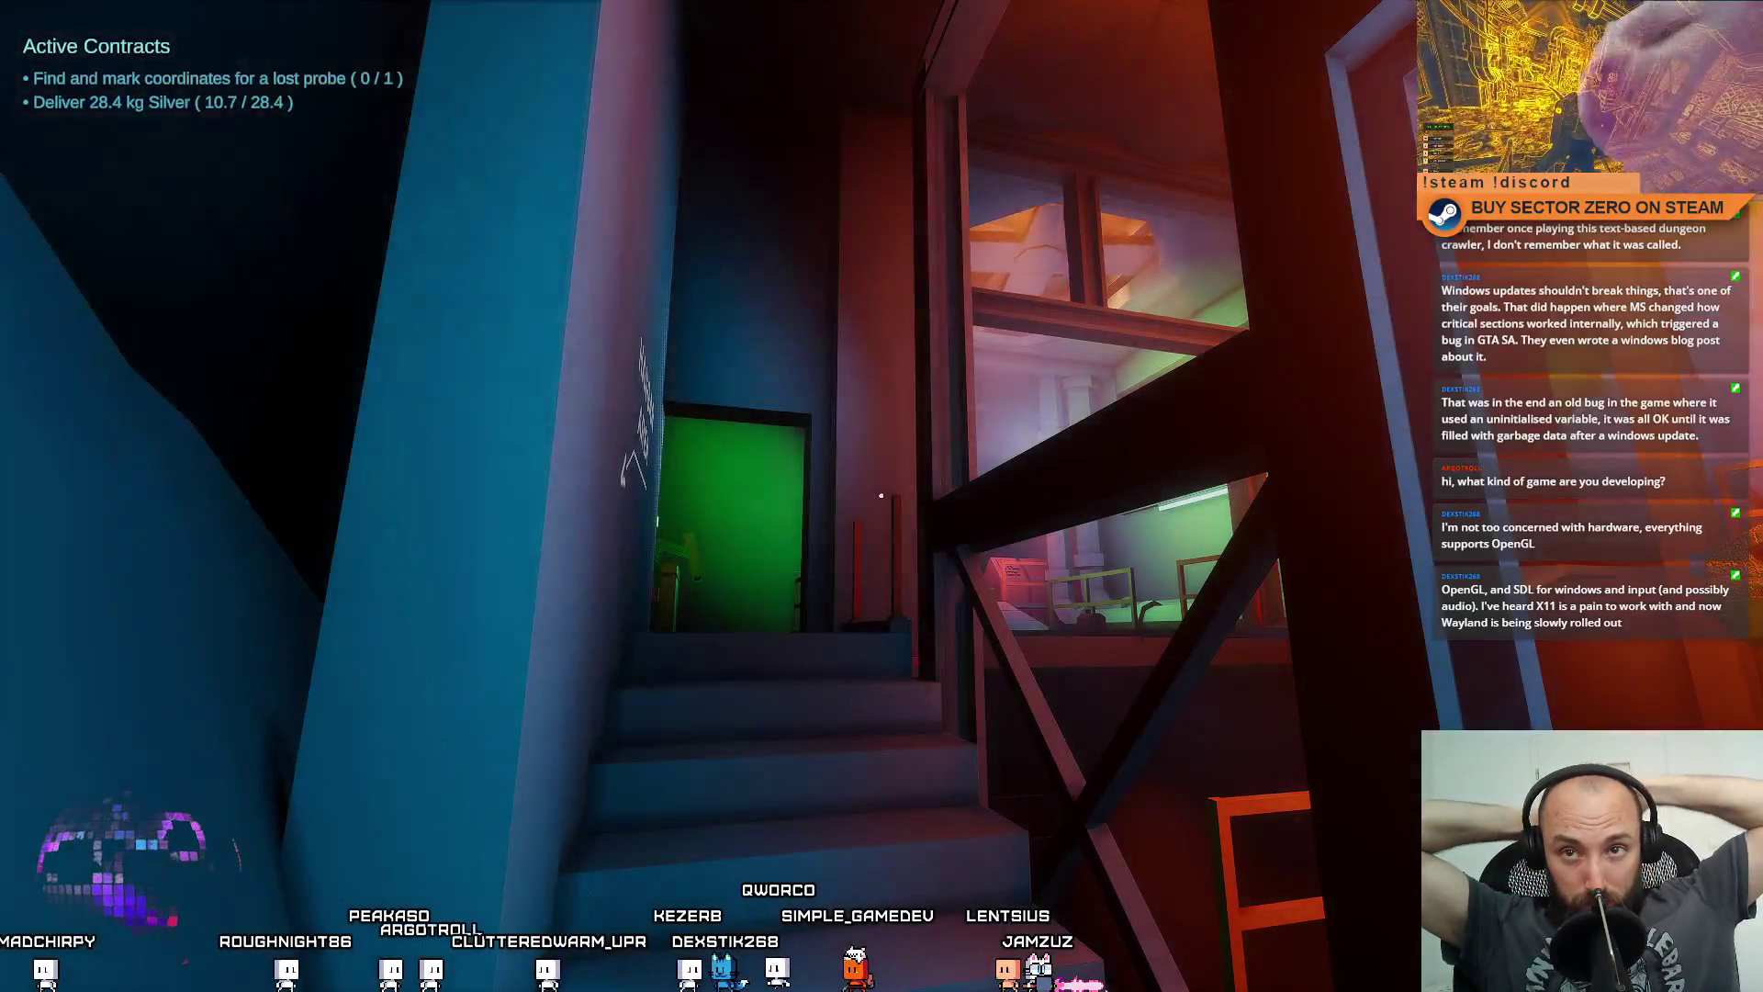
key("Escape")
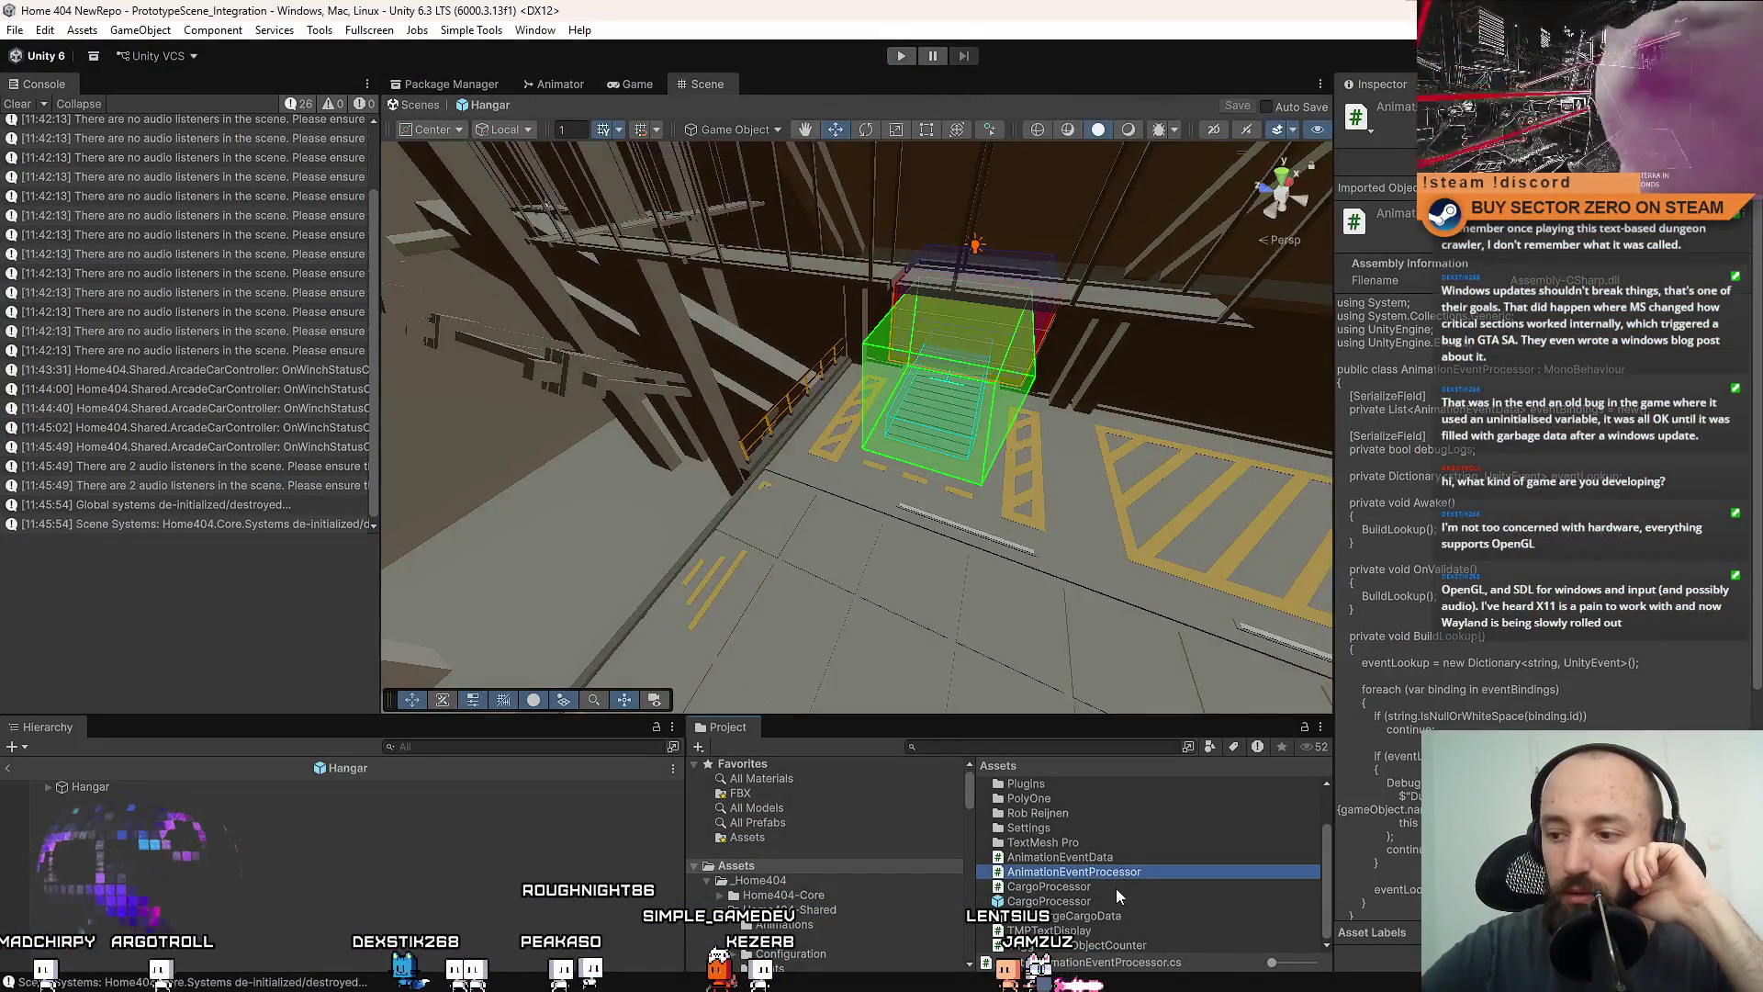
left_click(1116, 887)
Preview the AnimationEventData, CargoProcessor, TempLargeCargoData and TMPTextDisplay scripts' code in the Inspector.
left_click(1136, 873)
left_click(1133, 860)
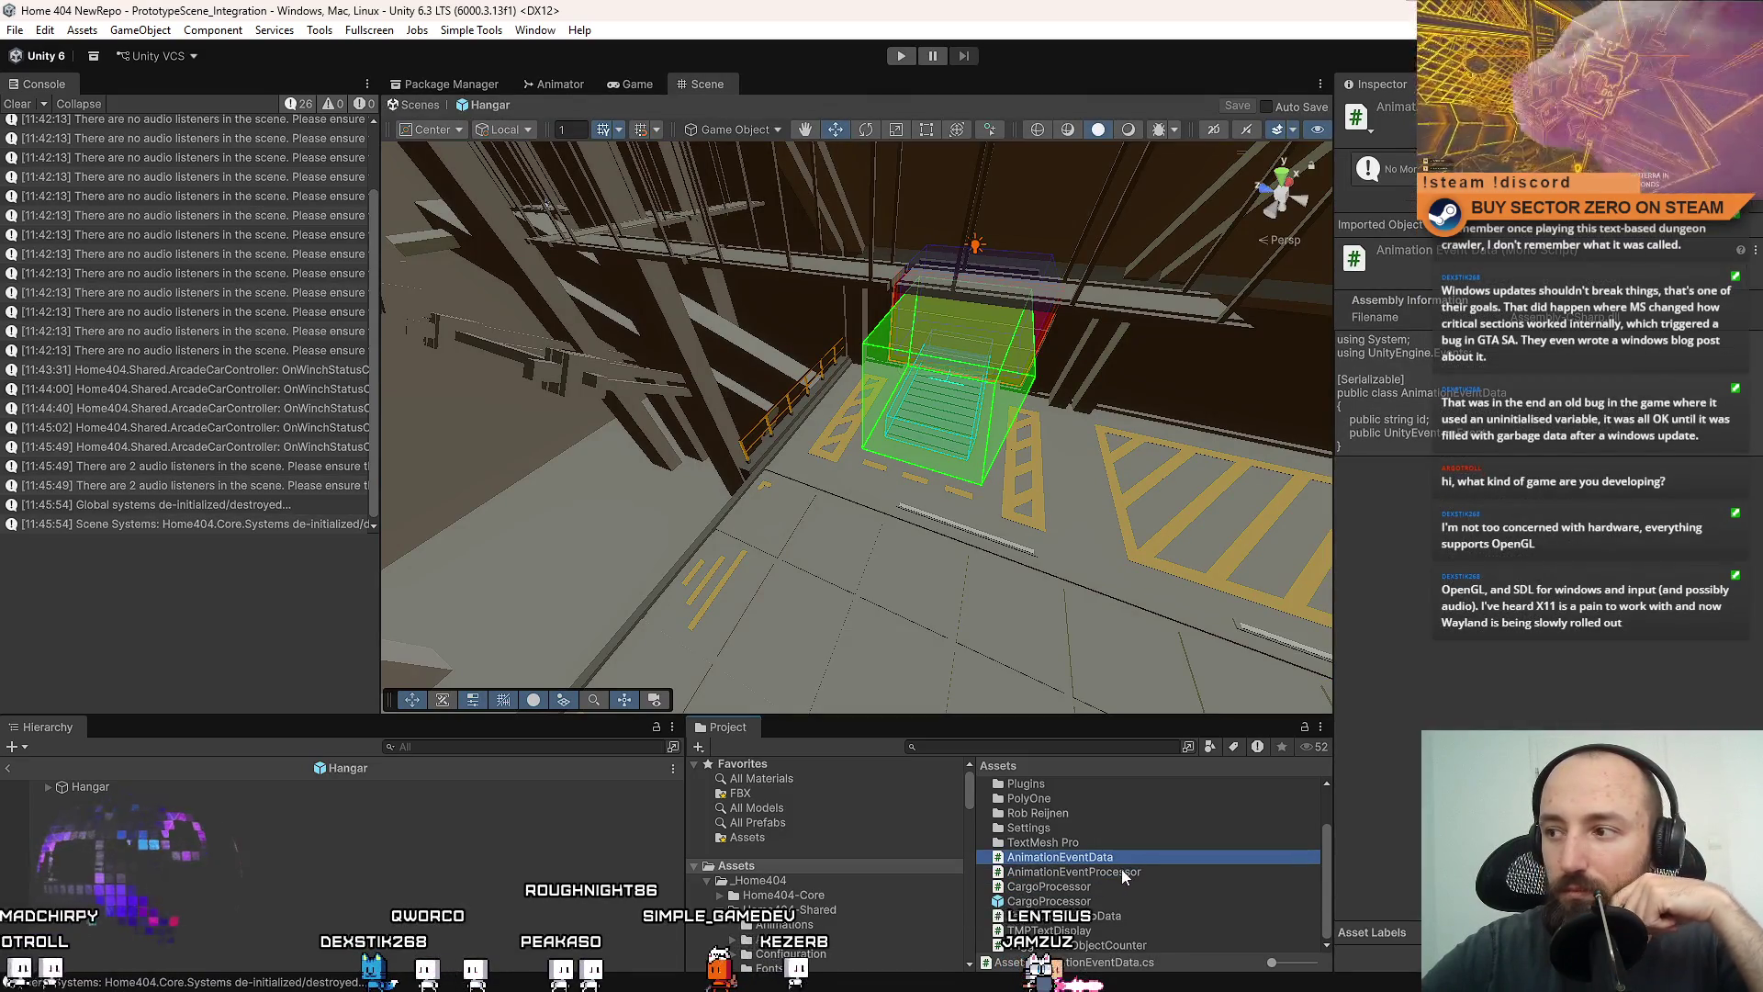
left_click(1121, 871)
left_click(1133, 855)
left_click(1121, 885)
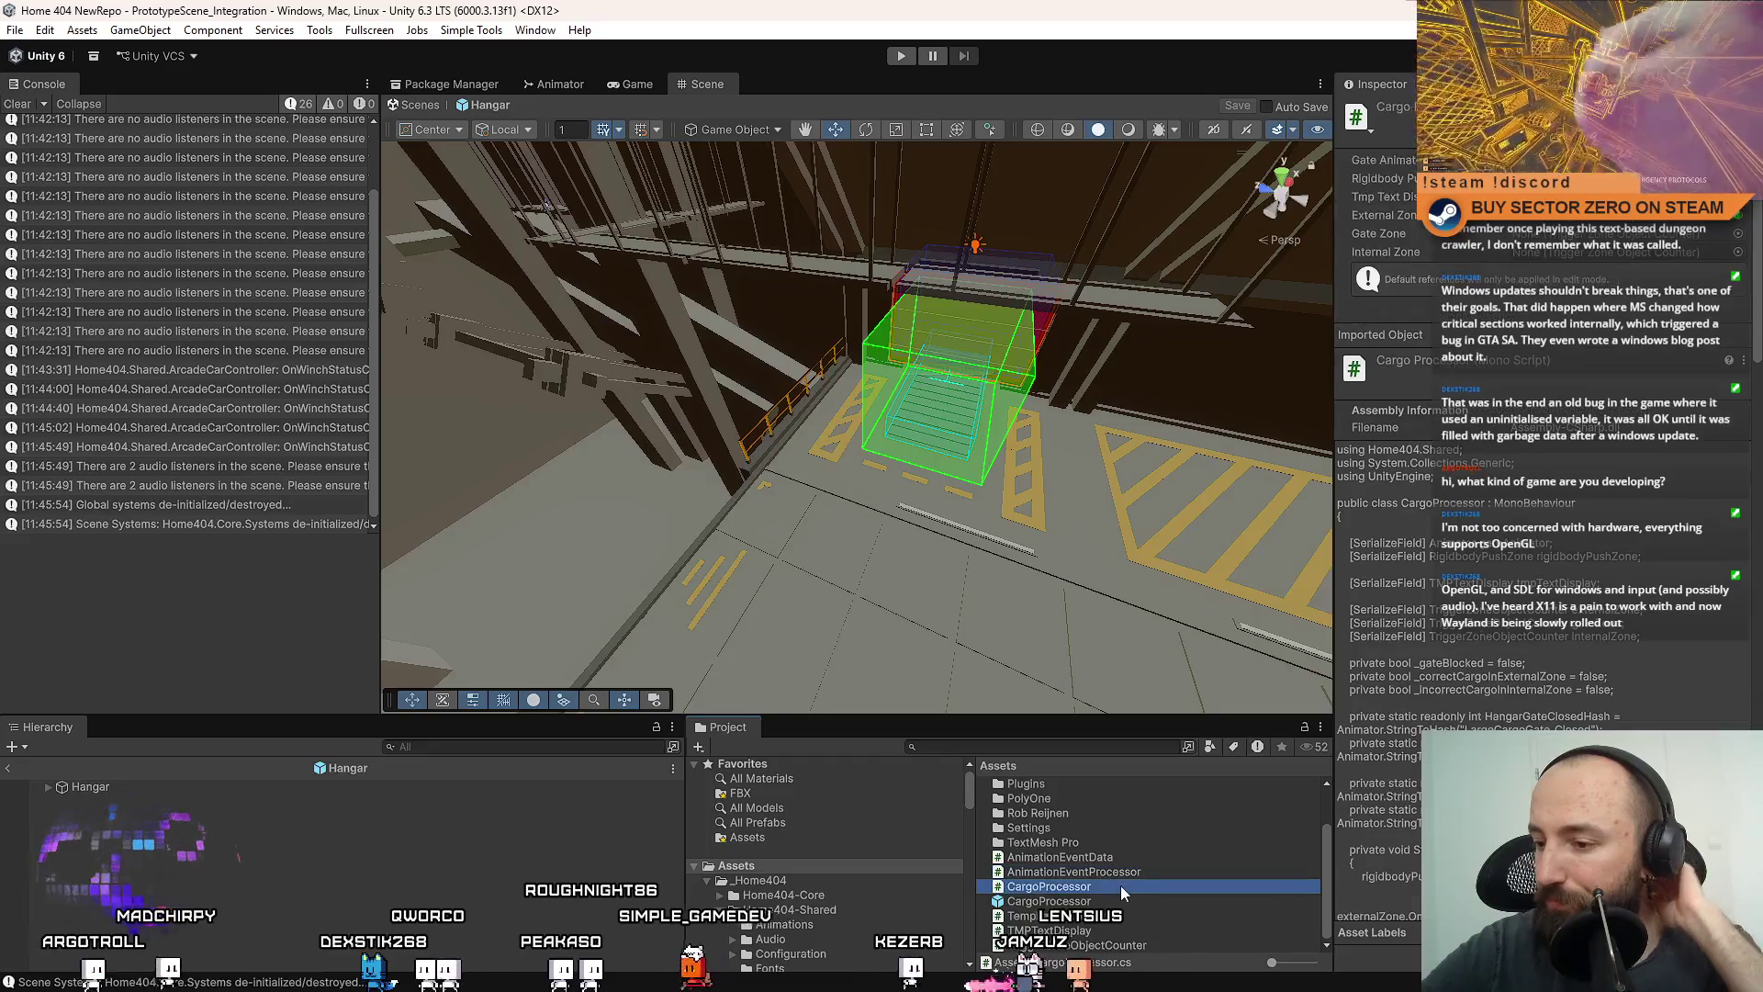
left_click(1132, 916)
left_click(1107, 931)
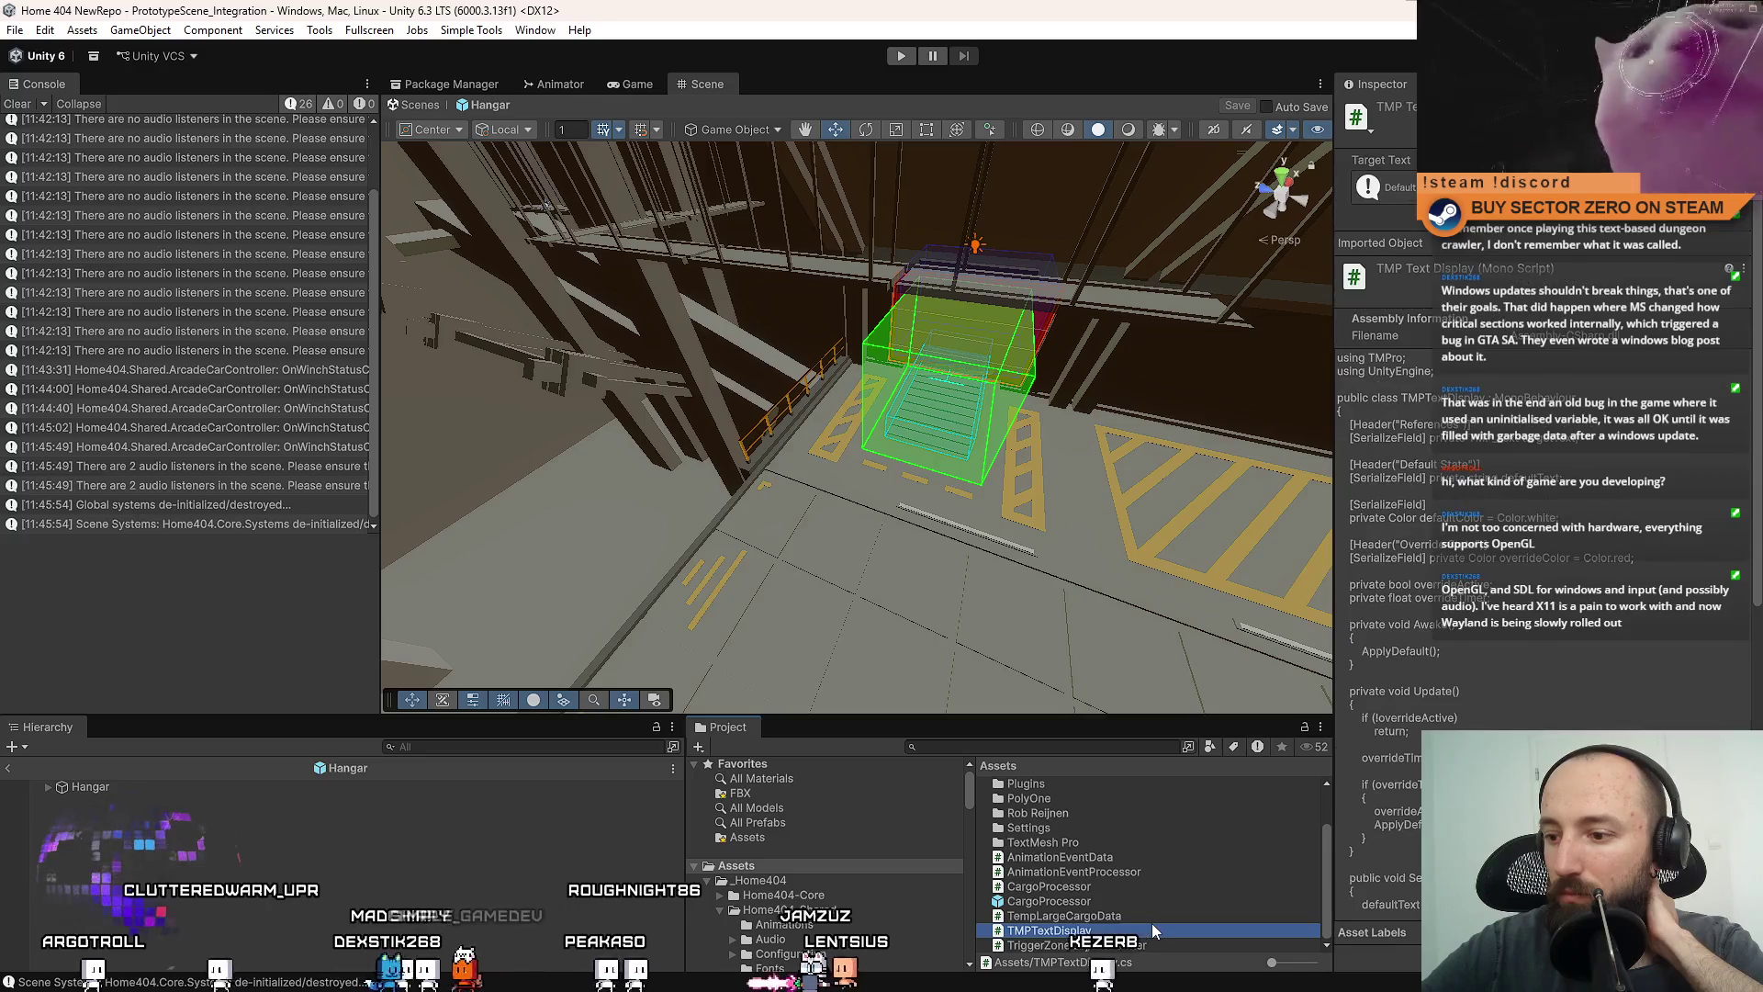
left_click(1148, 916)
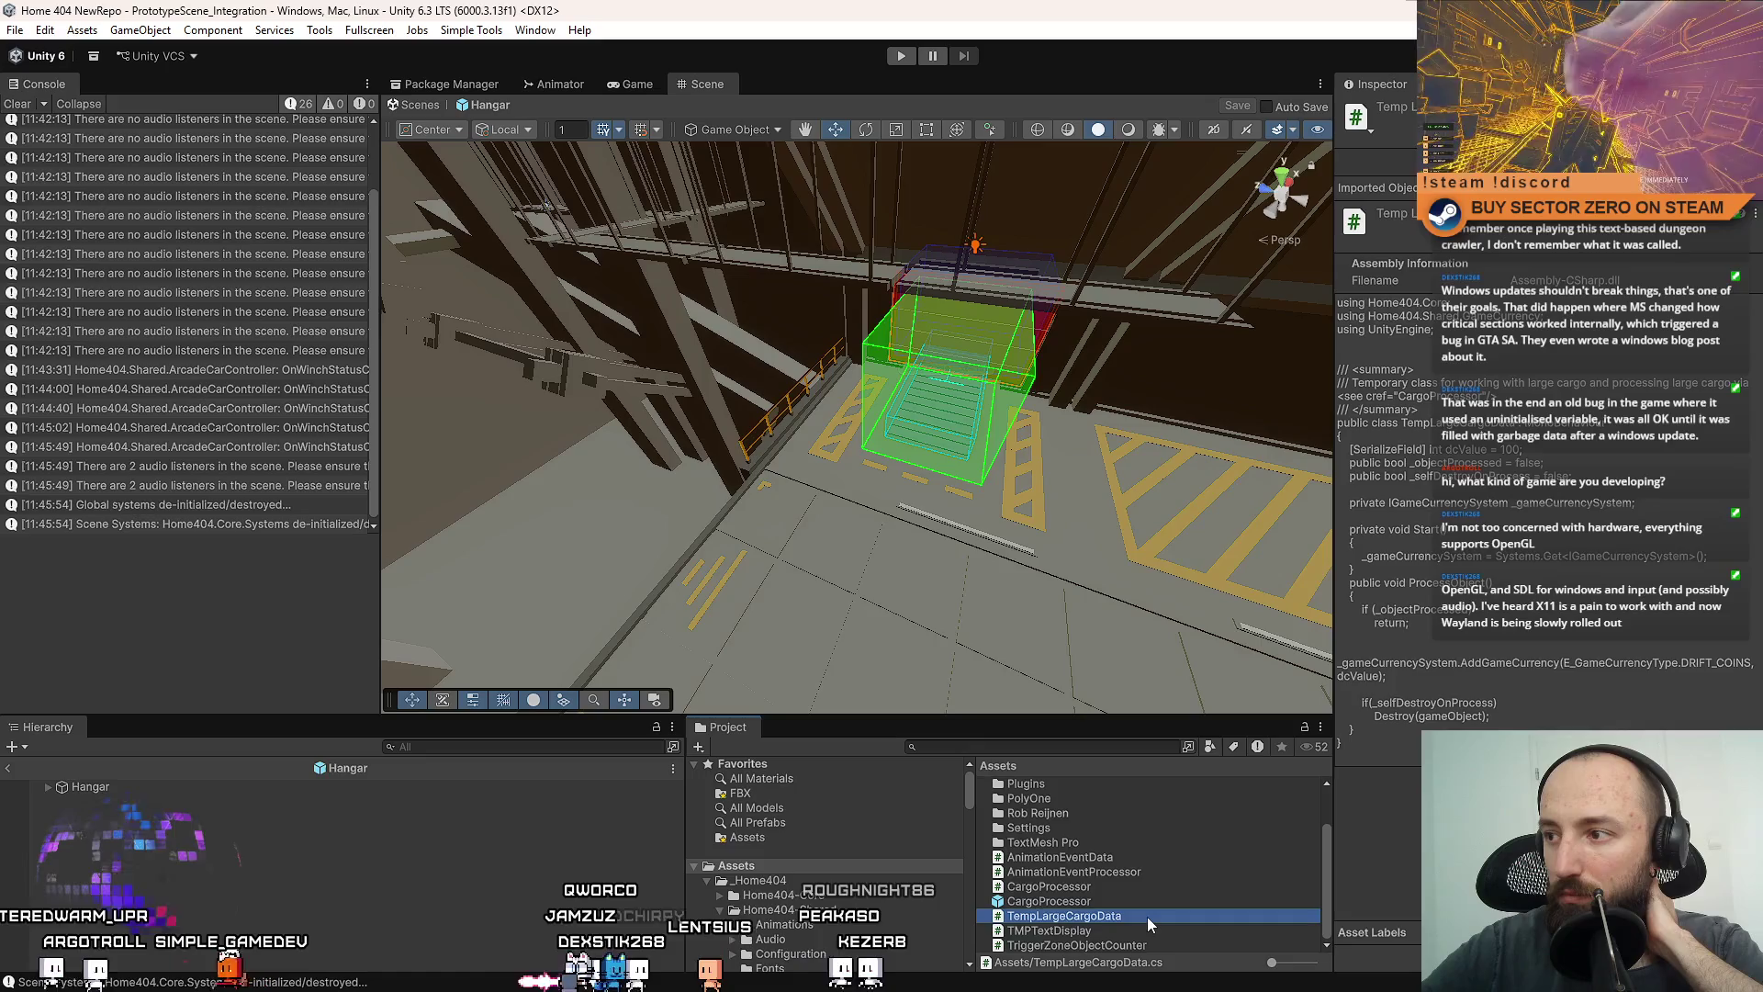
left_click(1116, 930)
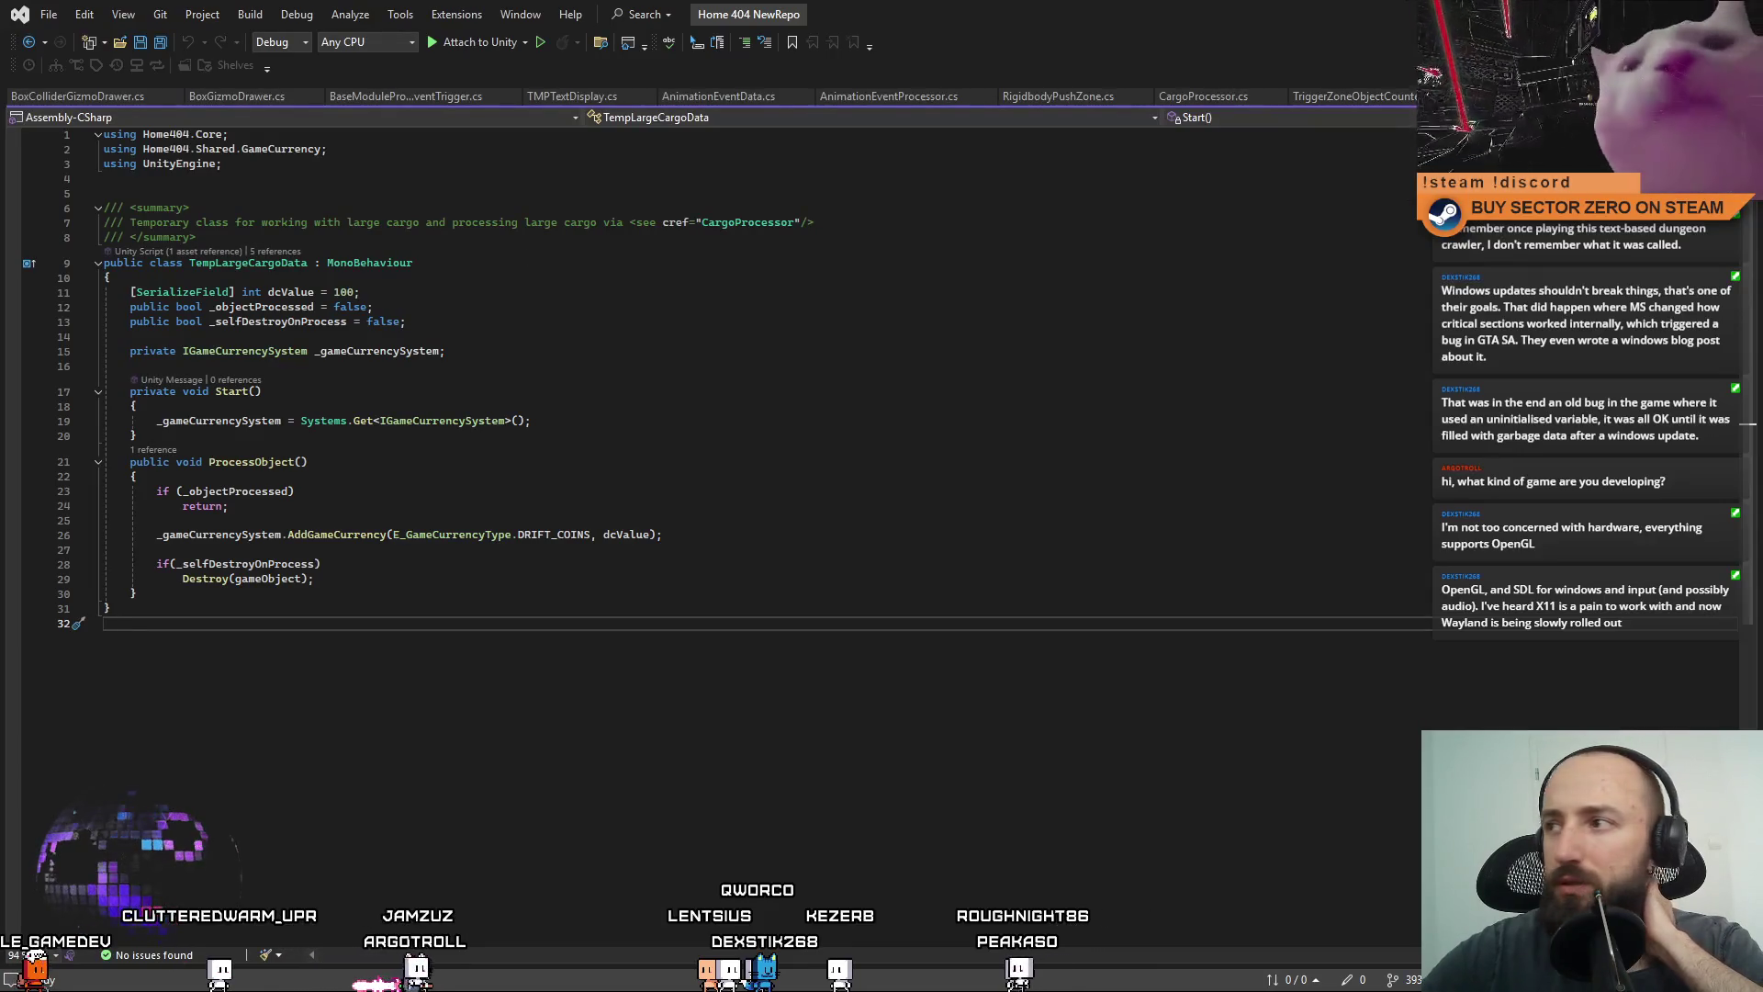
Back in Unity, review each script through TriggerZoneObjectCounter, then open TriggerZoneObjectCounter.cs in Visual Studio.
key("alt+Tab")
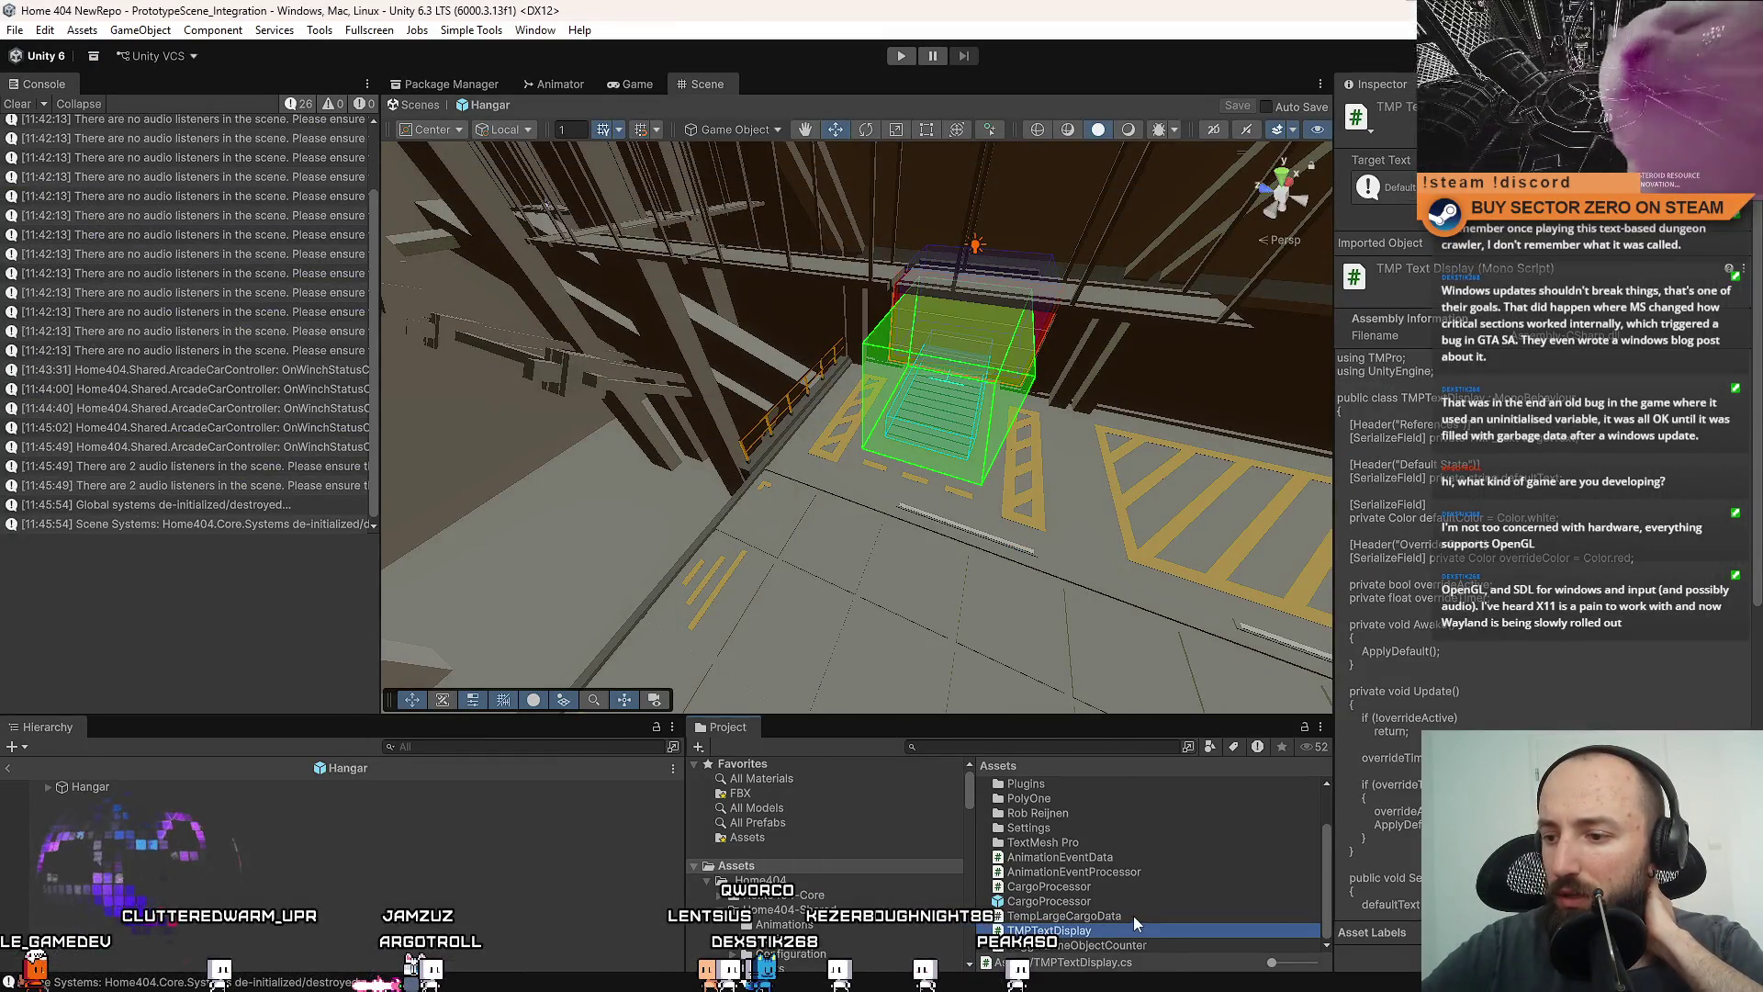
left_click(1135, 858)
left_click(1133, 873)
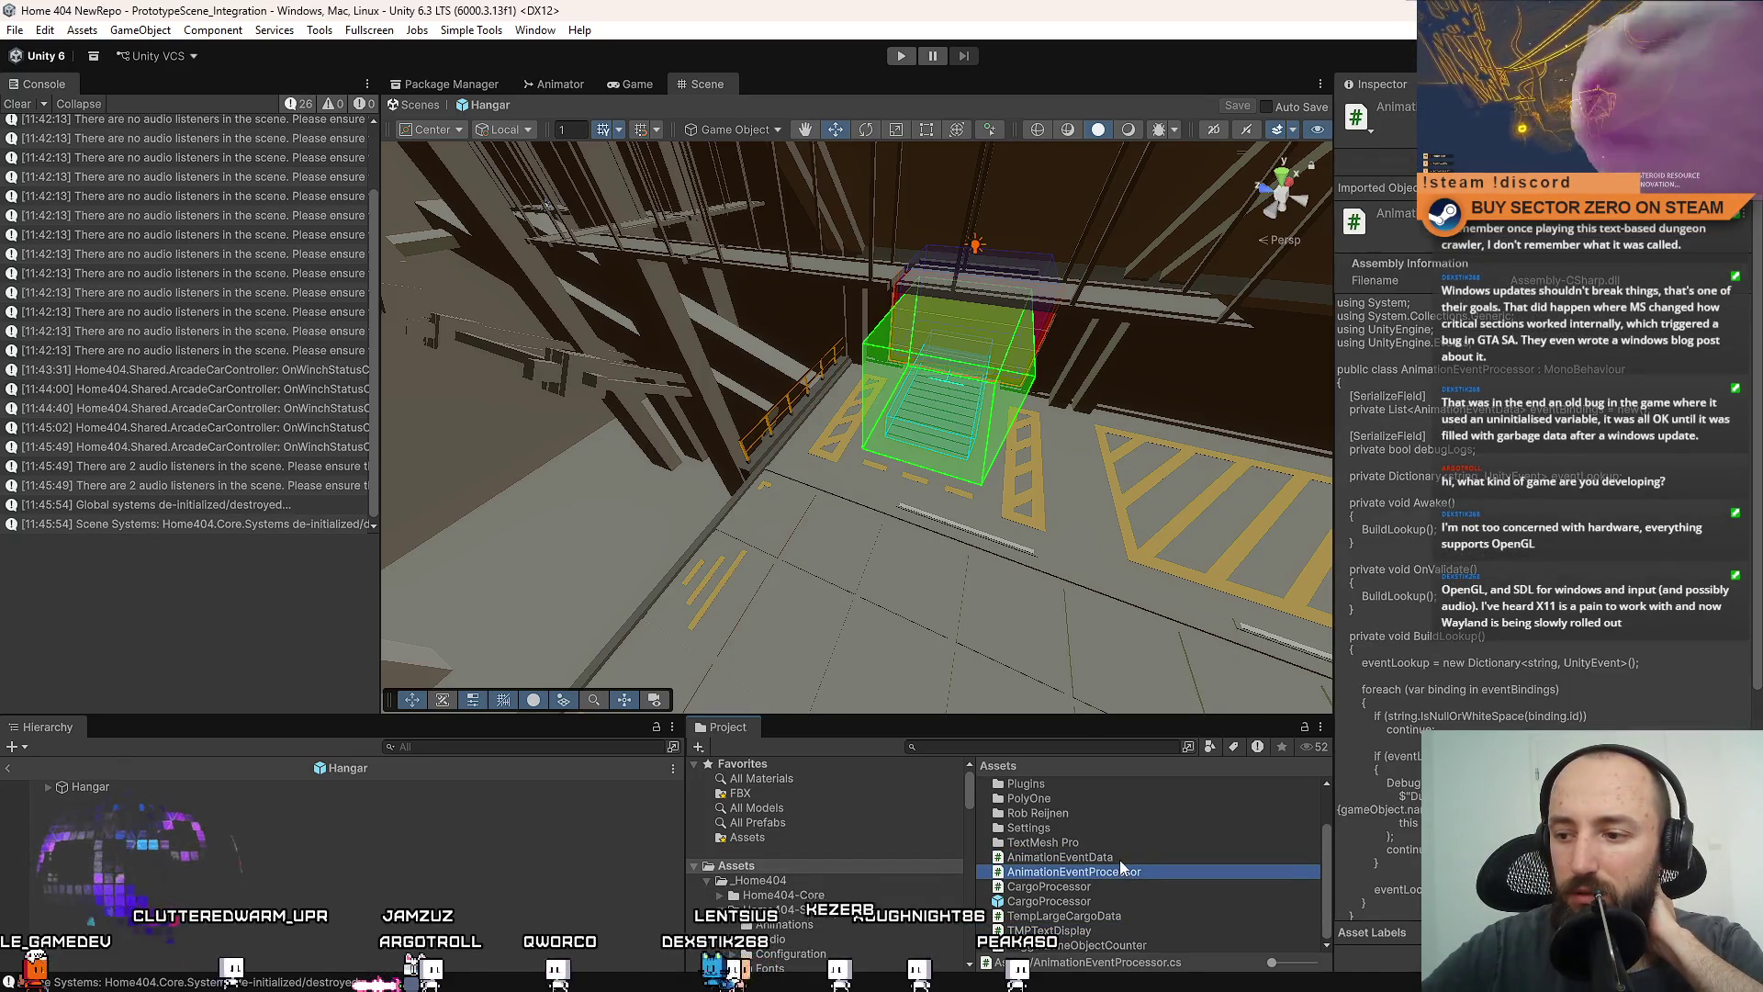
left_click(1121, 859)
left_click(1106, 886)
left_click(1148, 914)
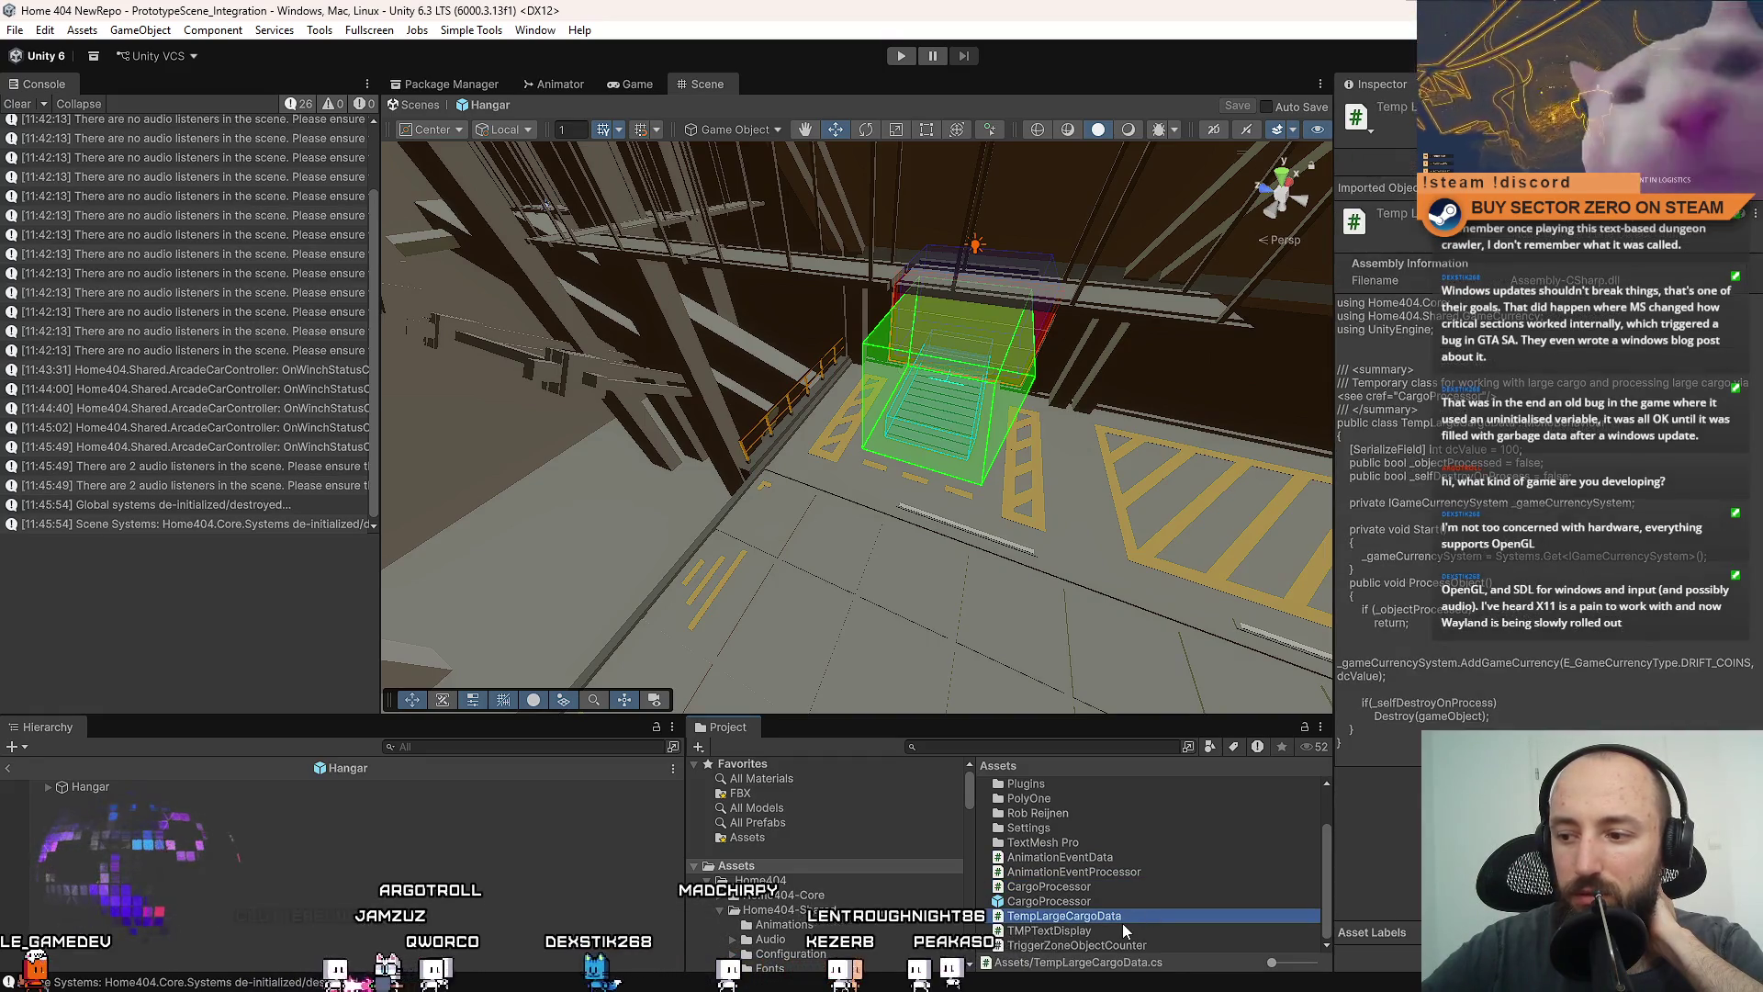
left_click(1108, 930)
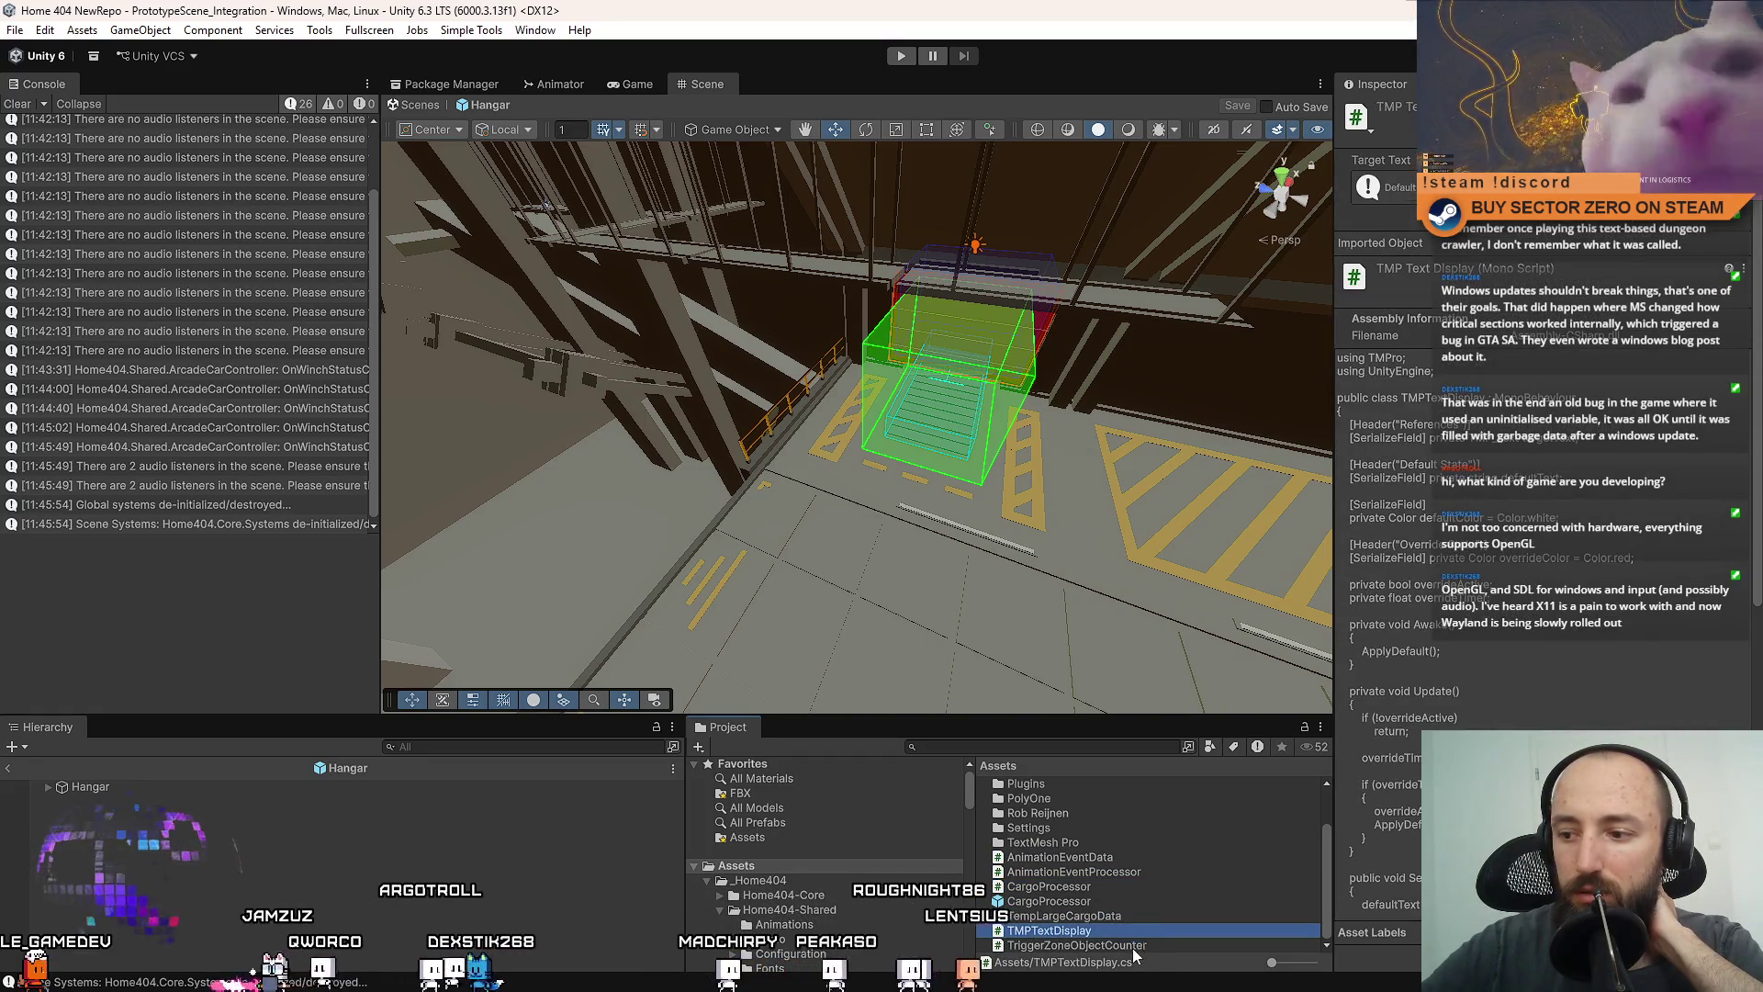
left_click(1139, 945)
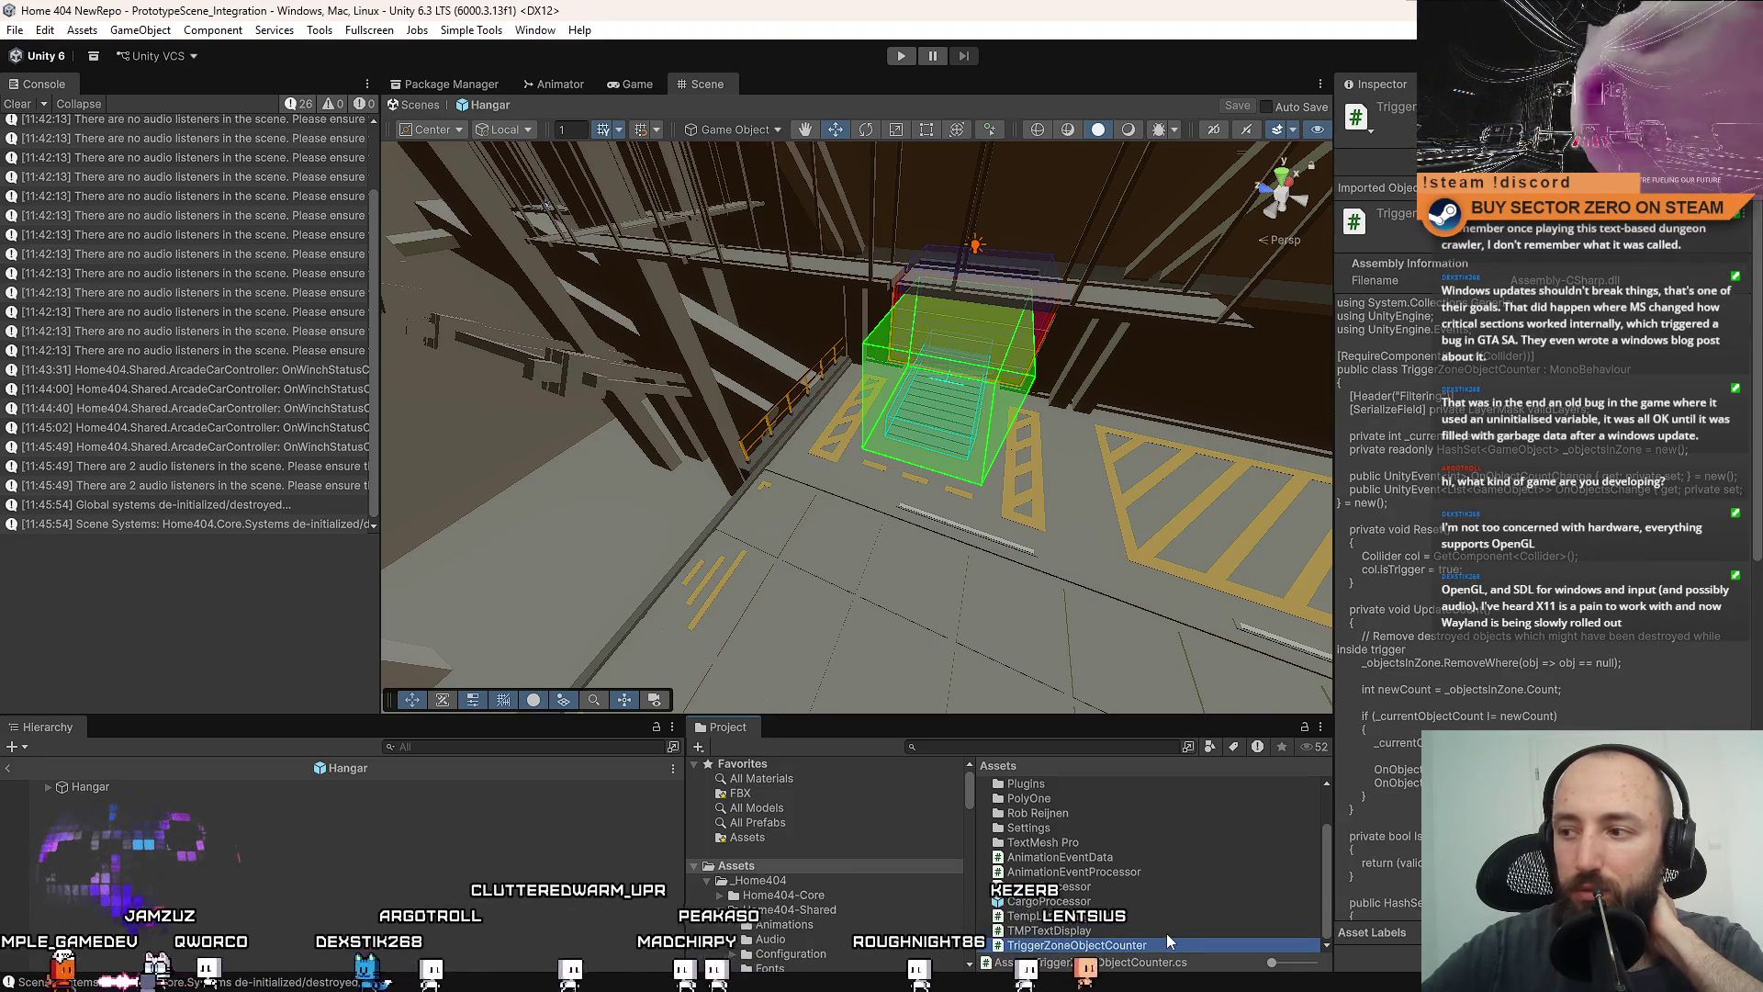
key("Up")
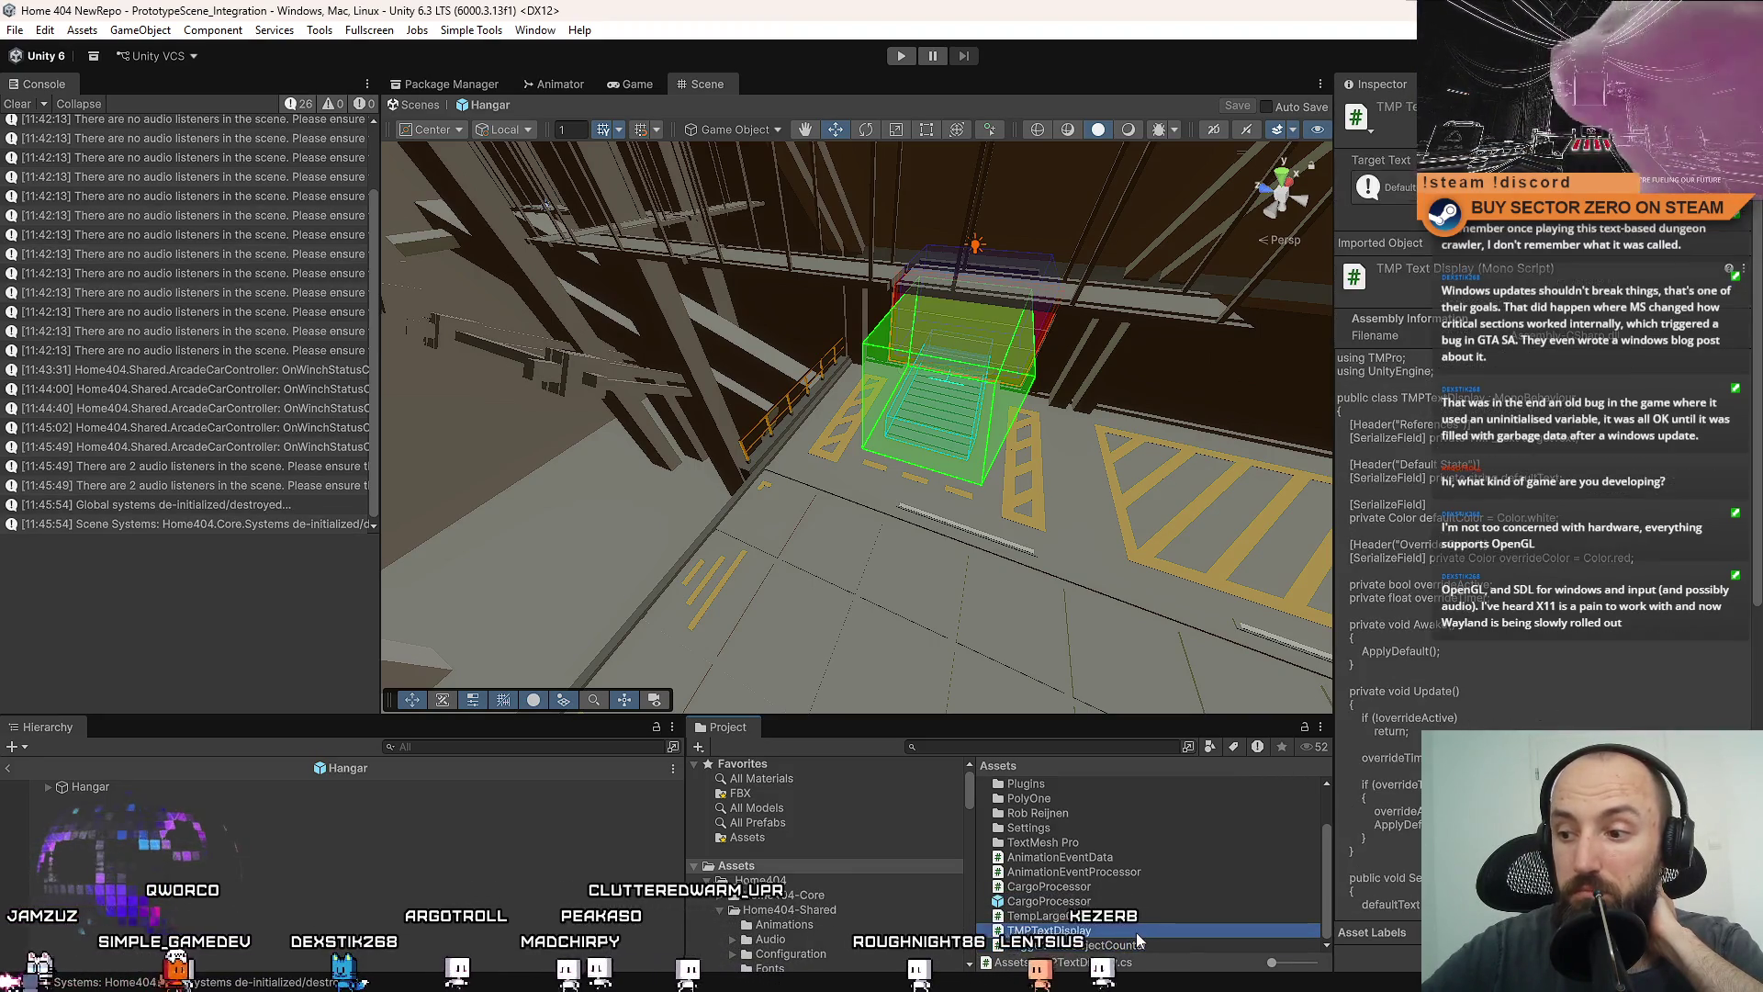
double_click(1122, 946)
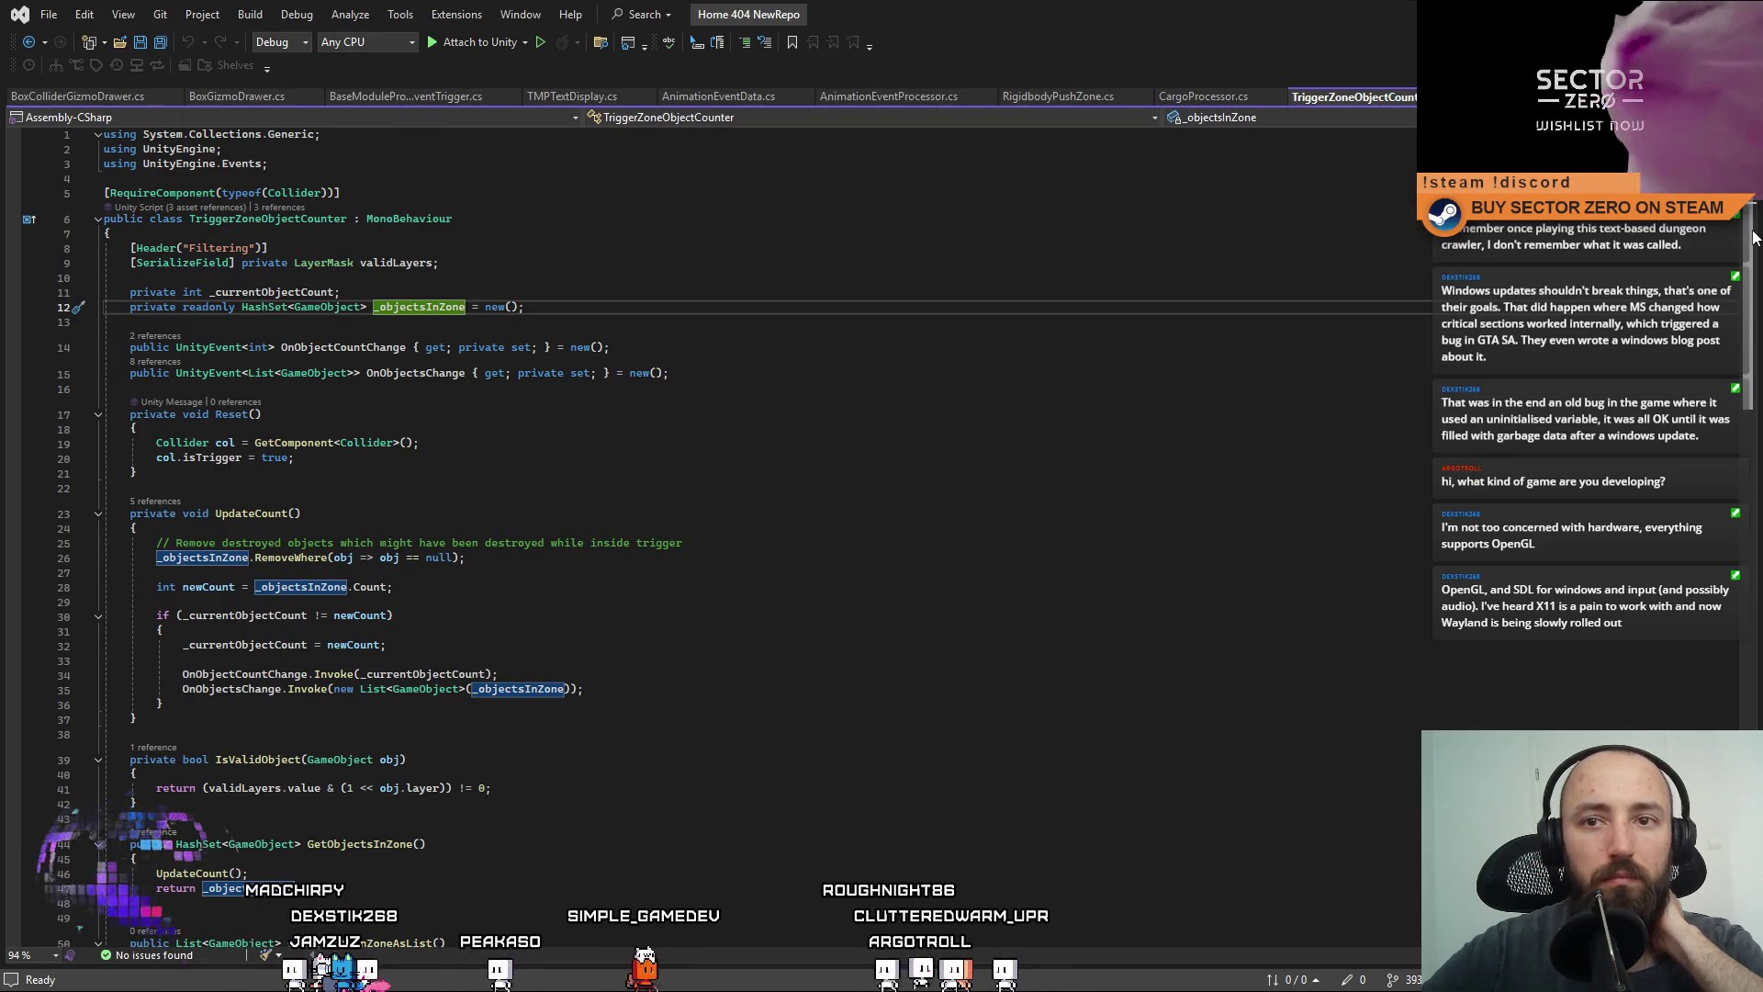
Read through TriggerZoneObjectCounter.cs from the validLayers field down, briefly selecting all its code.
left_click(640, 262)
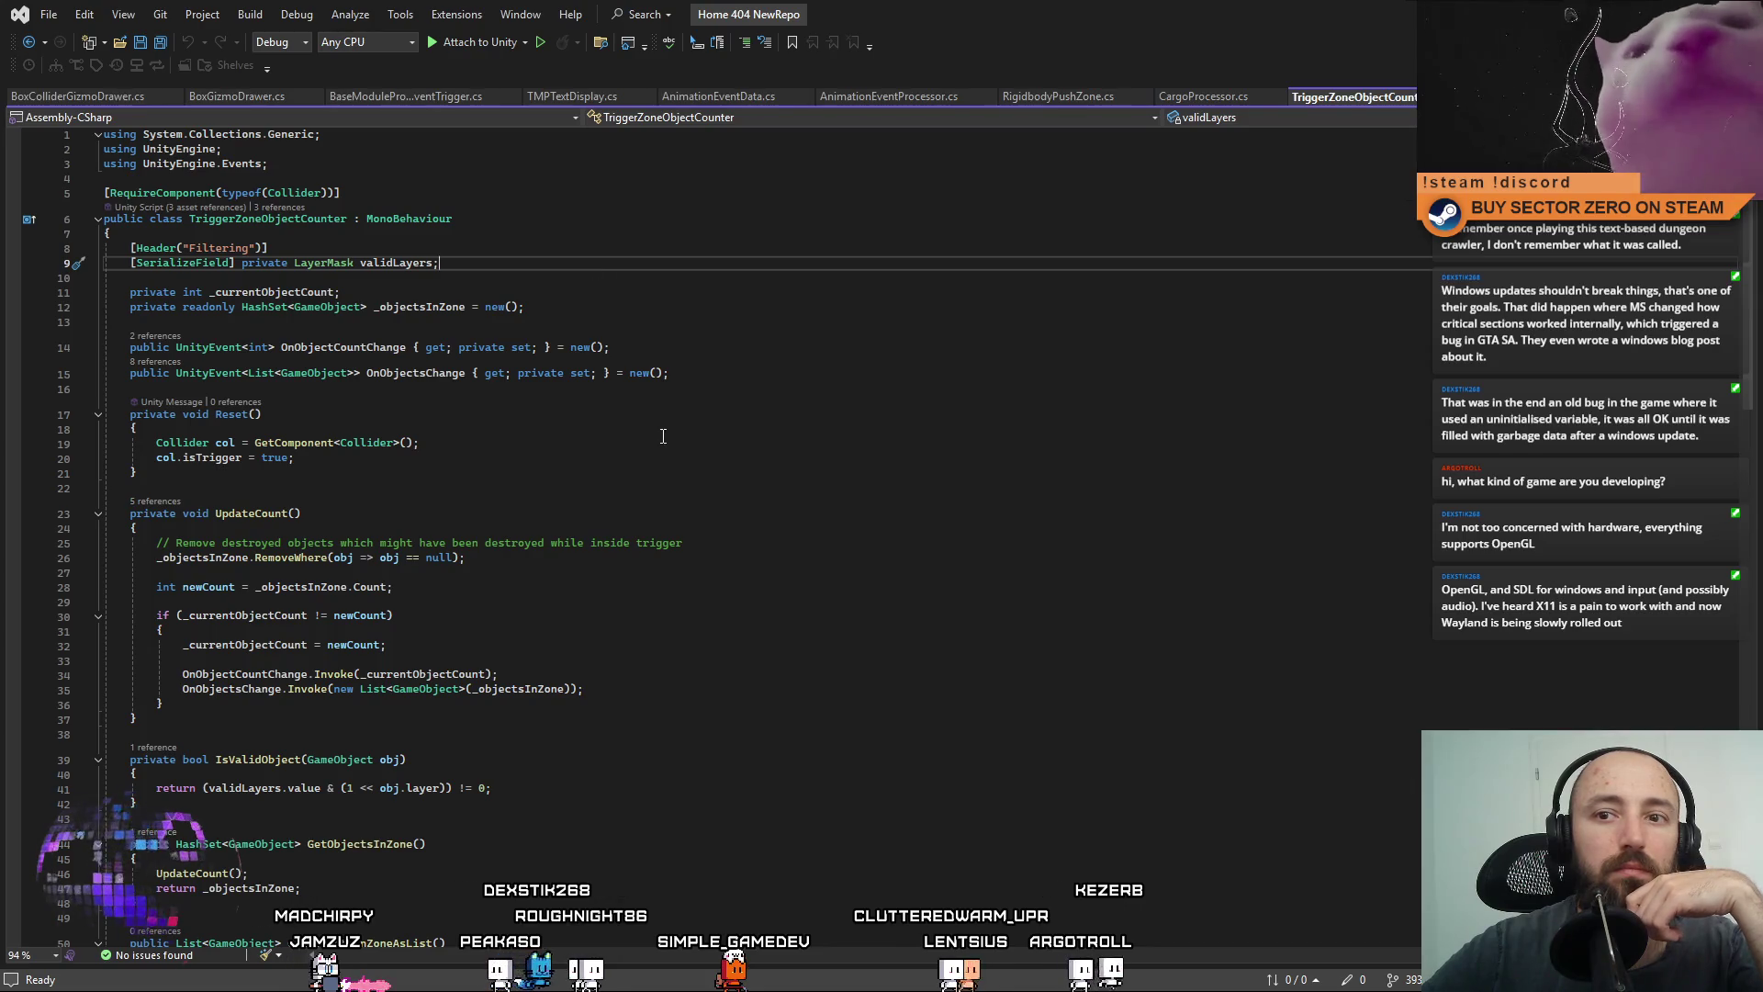
scroll(1379, 535, "down", 10)
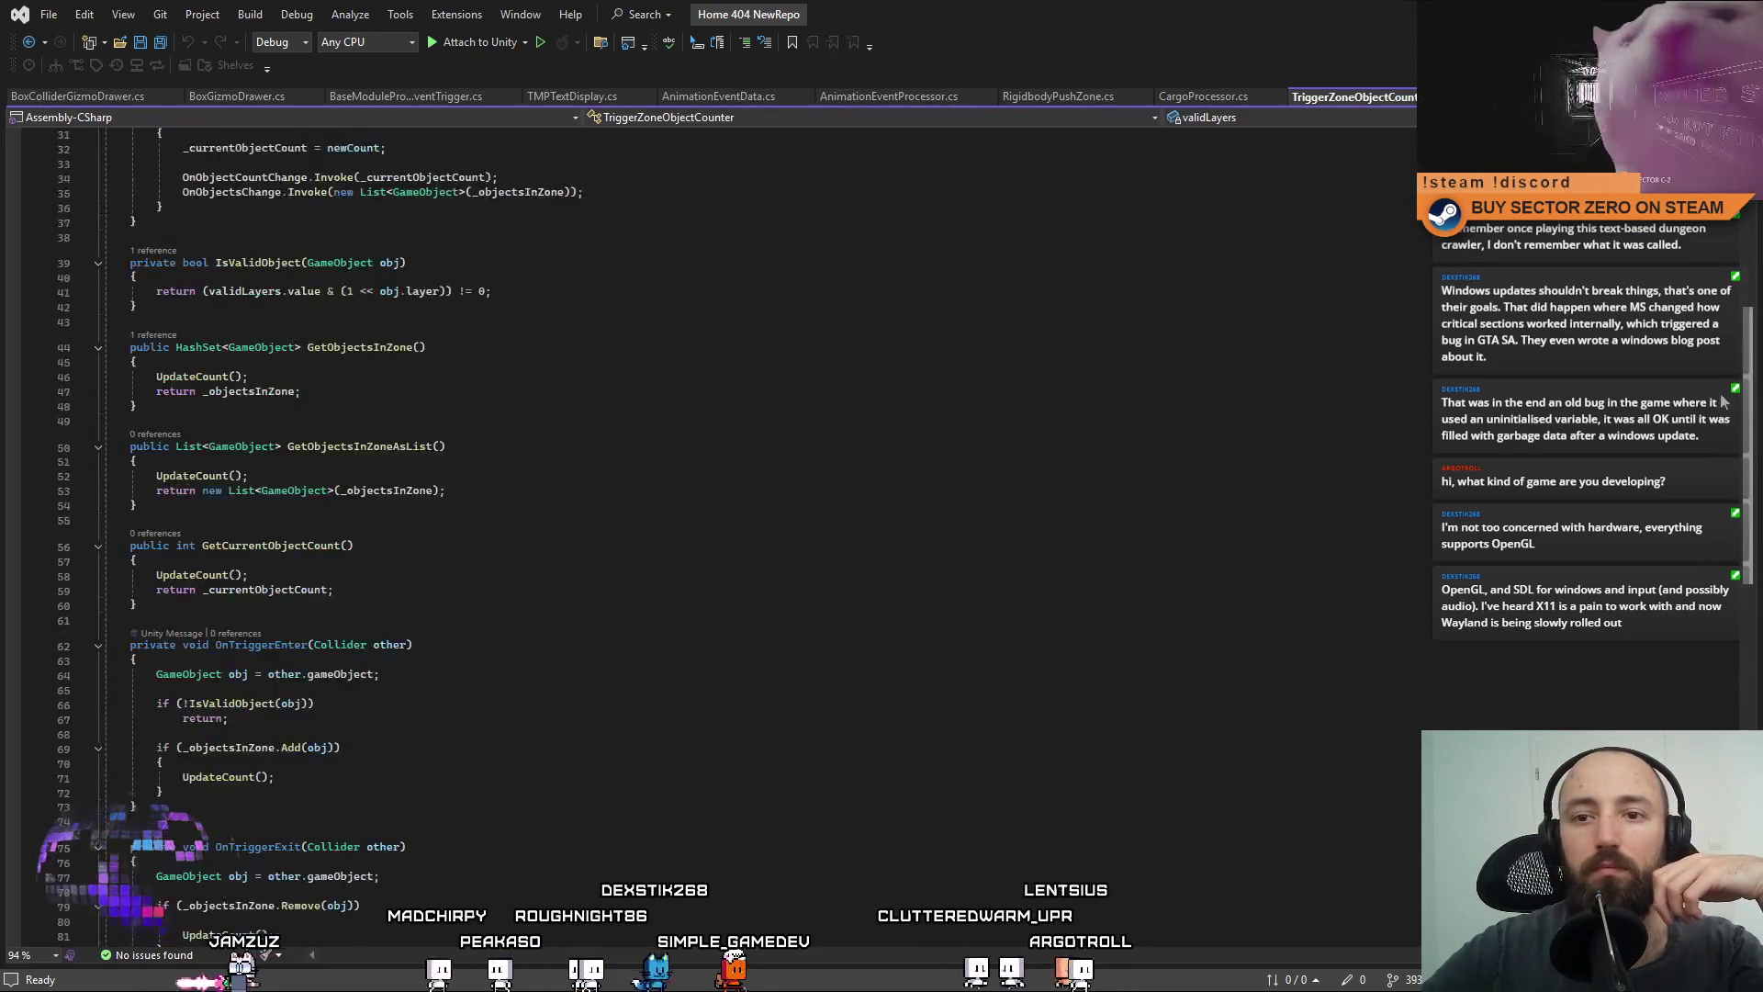
scroll(1380, 535, "down", 3)
key("ctrl+a")
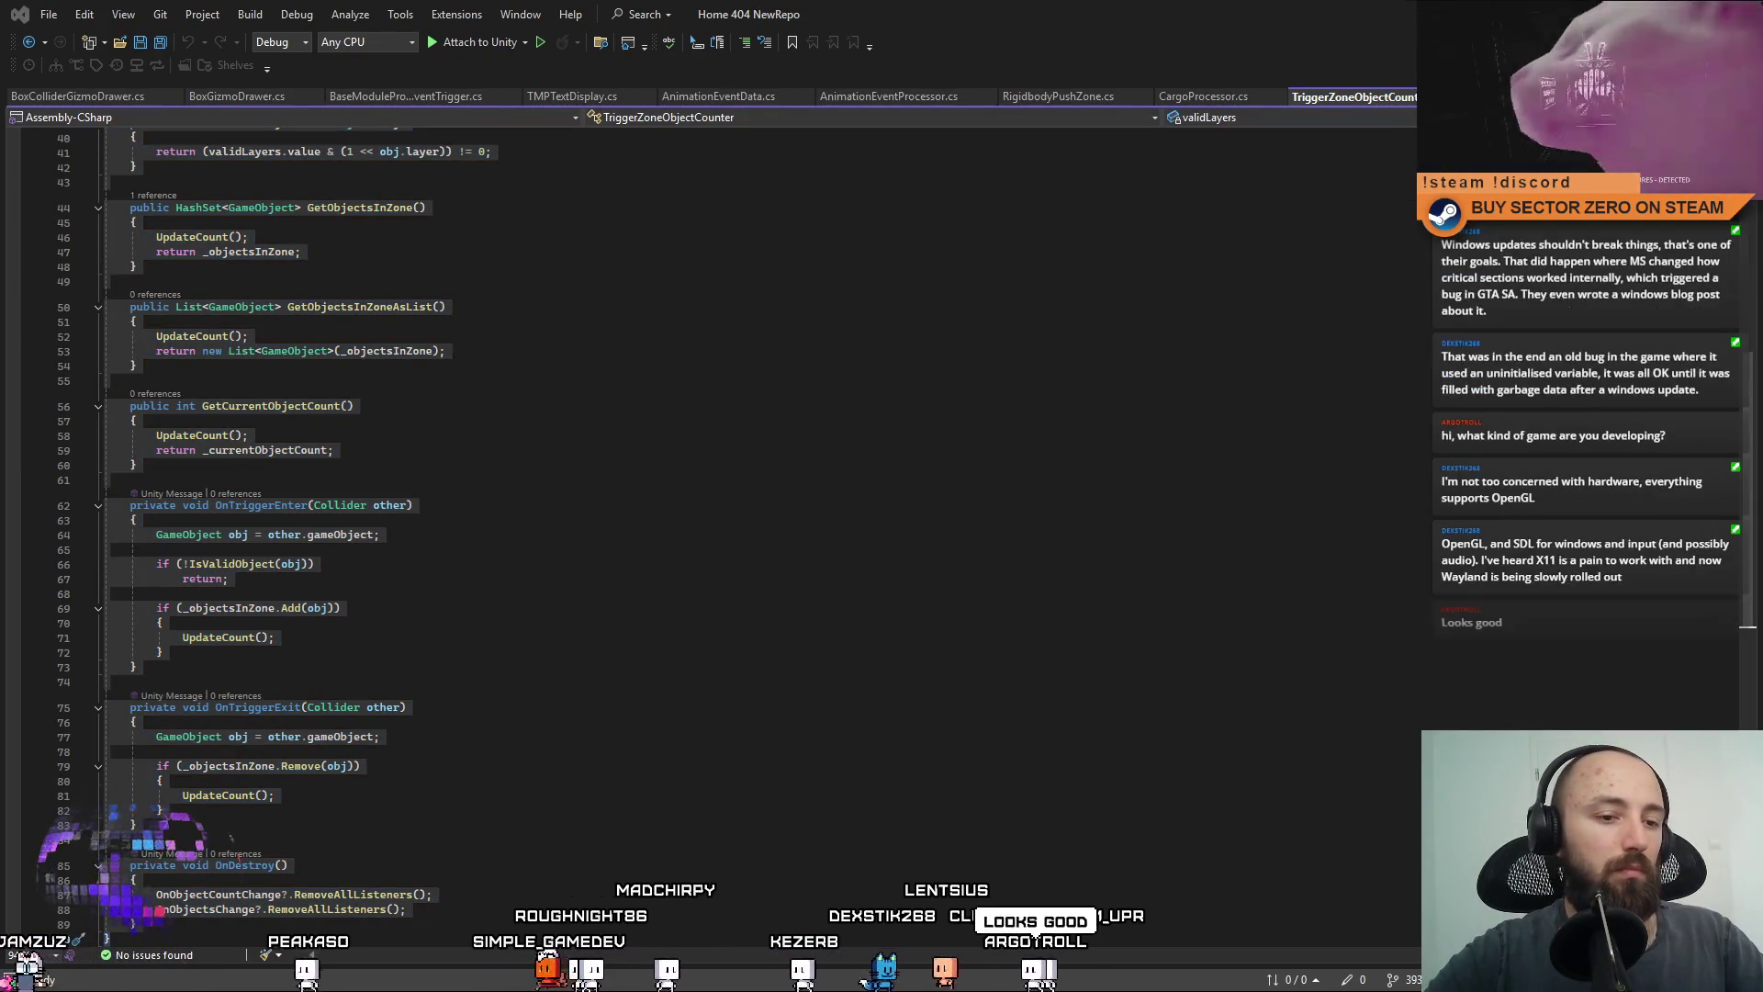
left_click(635, 481)
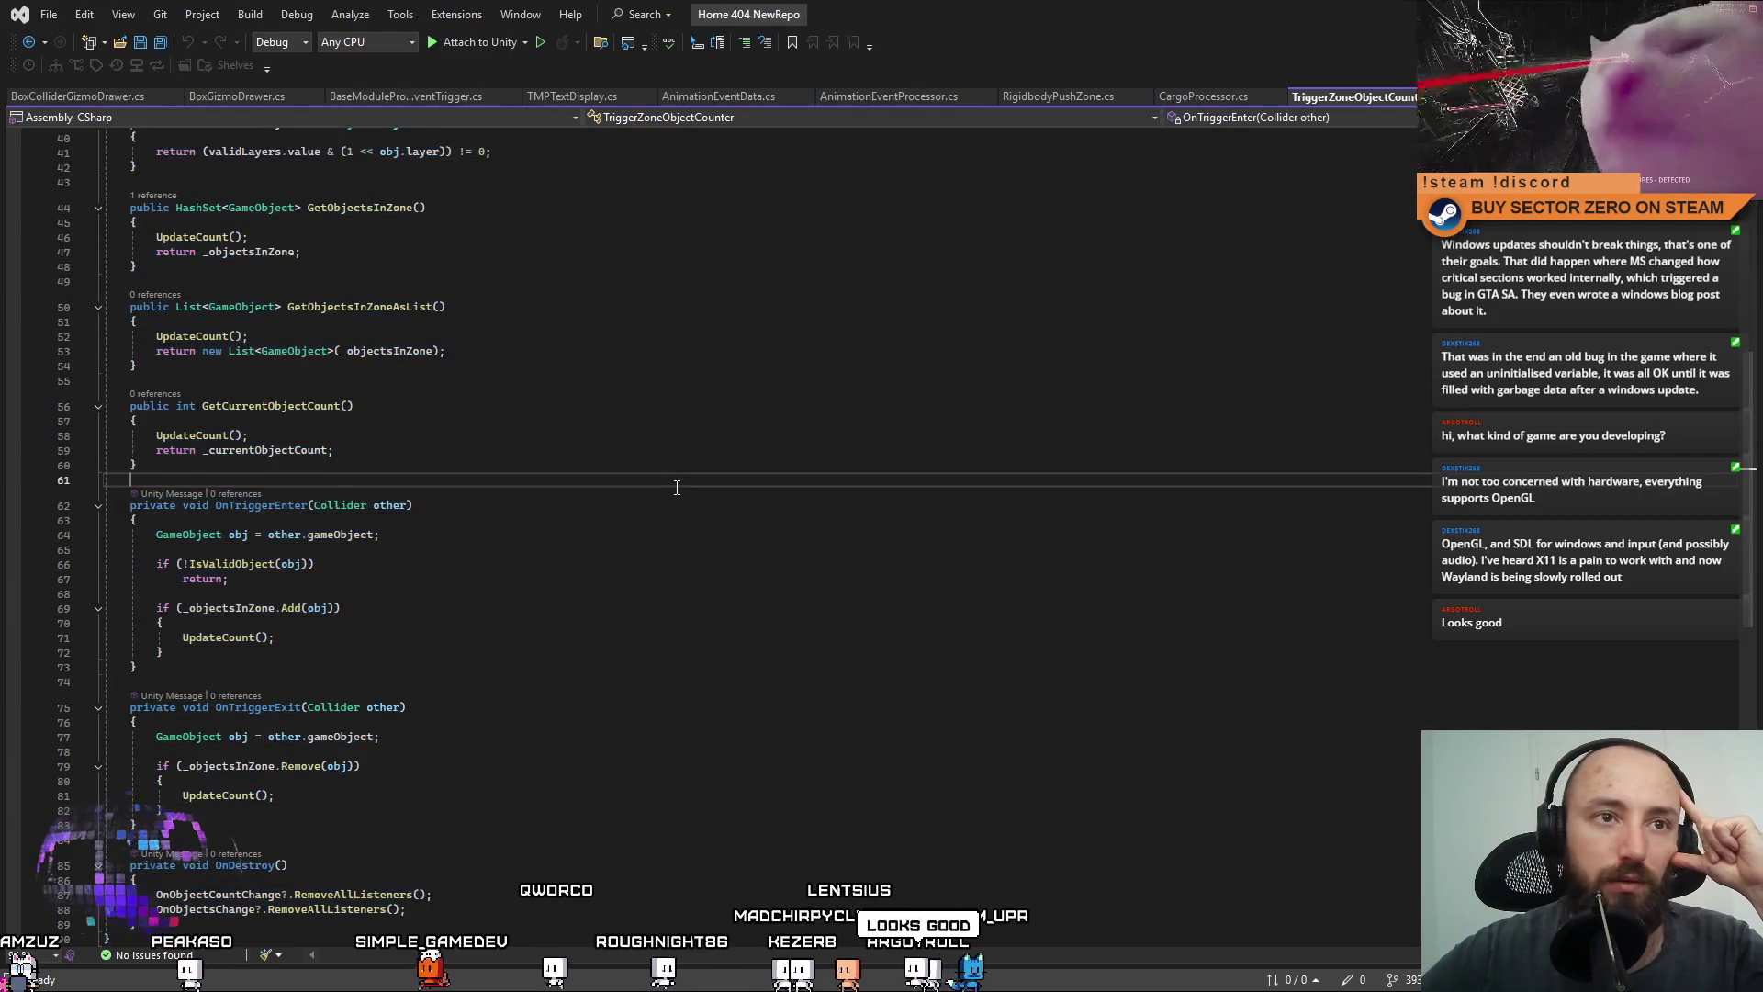
scroll(819, 596, "up", 2)
scroll(819, 596, "up", 2)
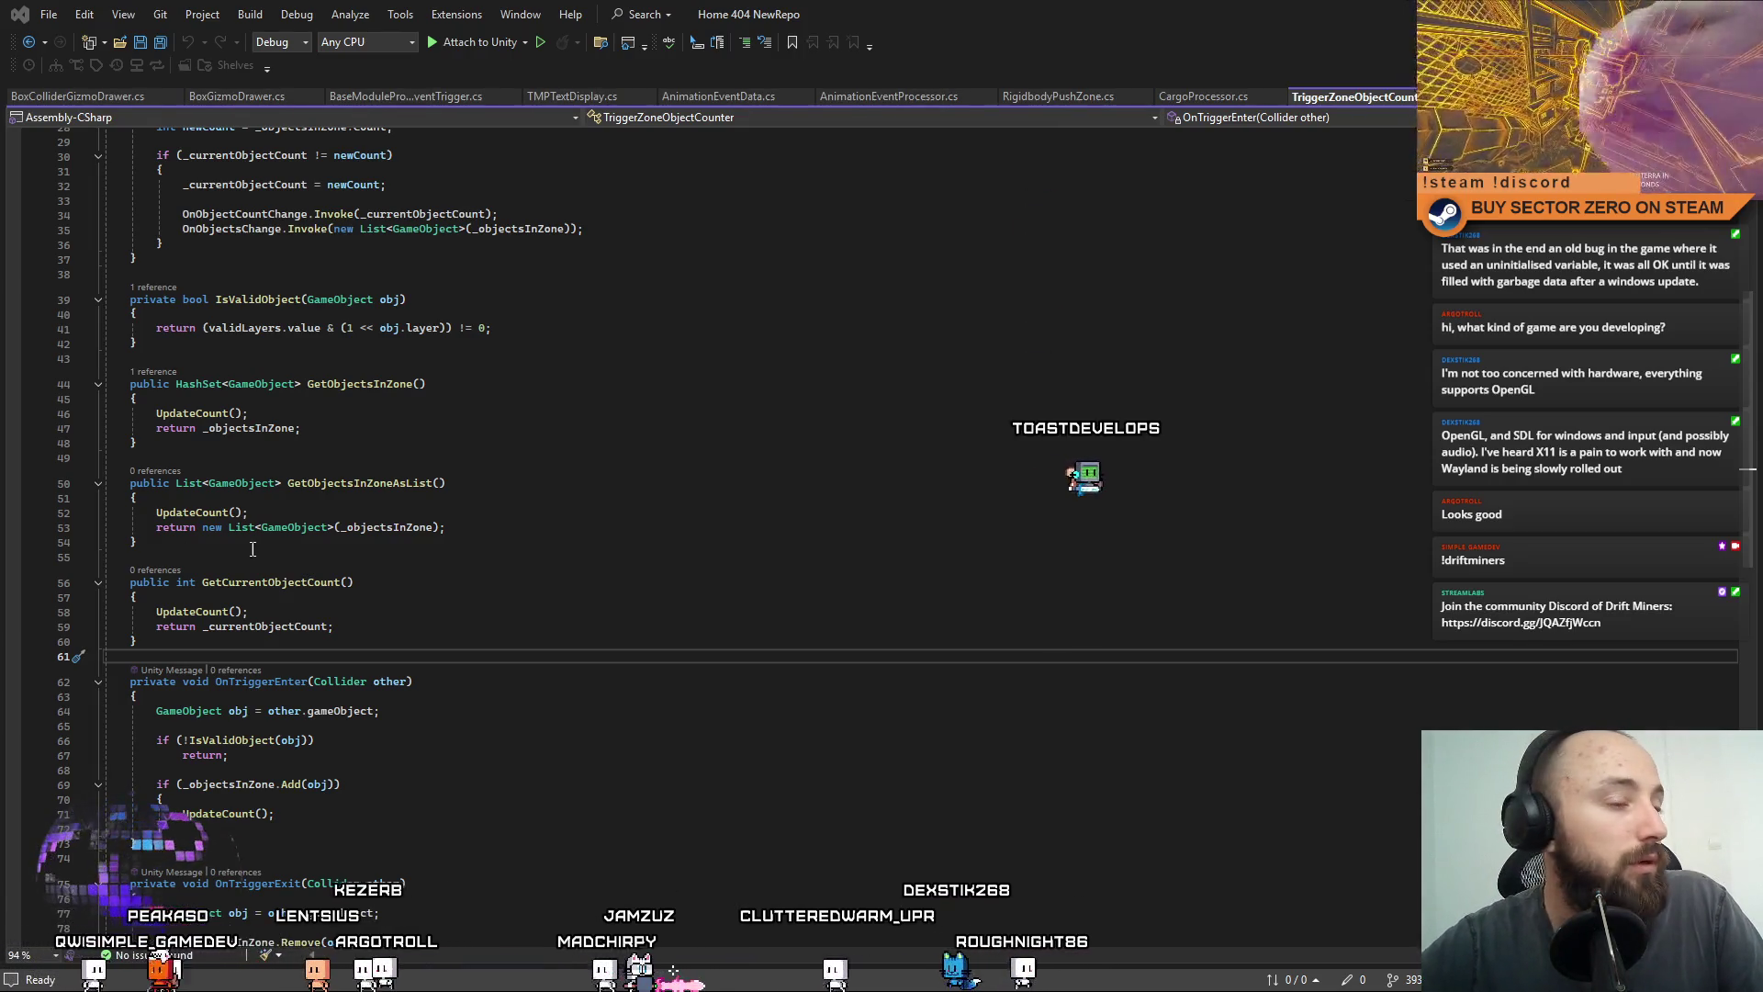
scroll(767, 563, "up", 9)
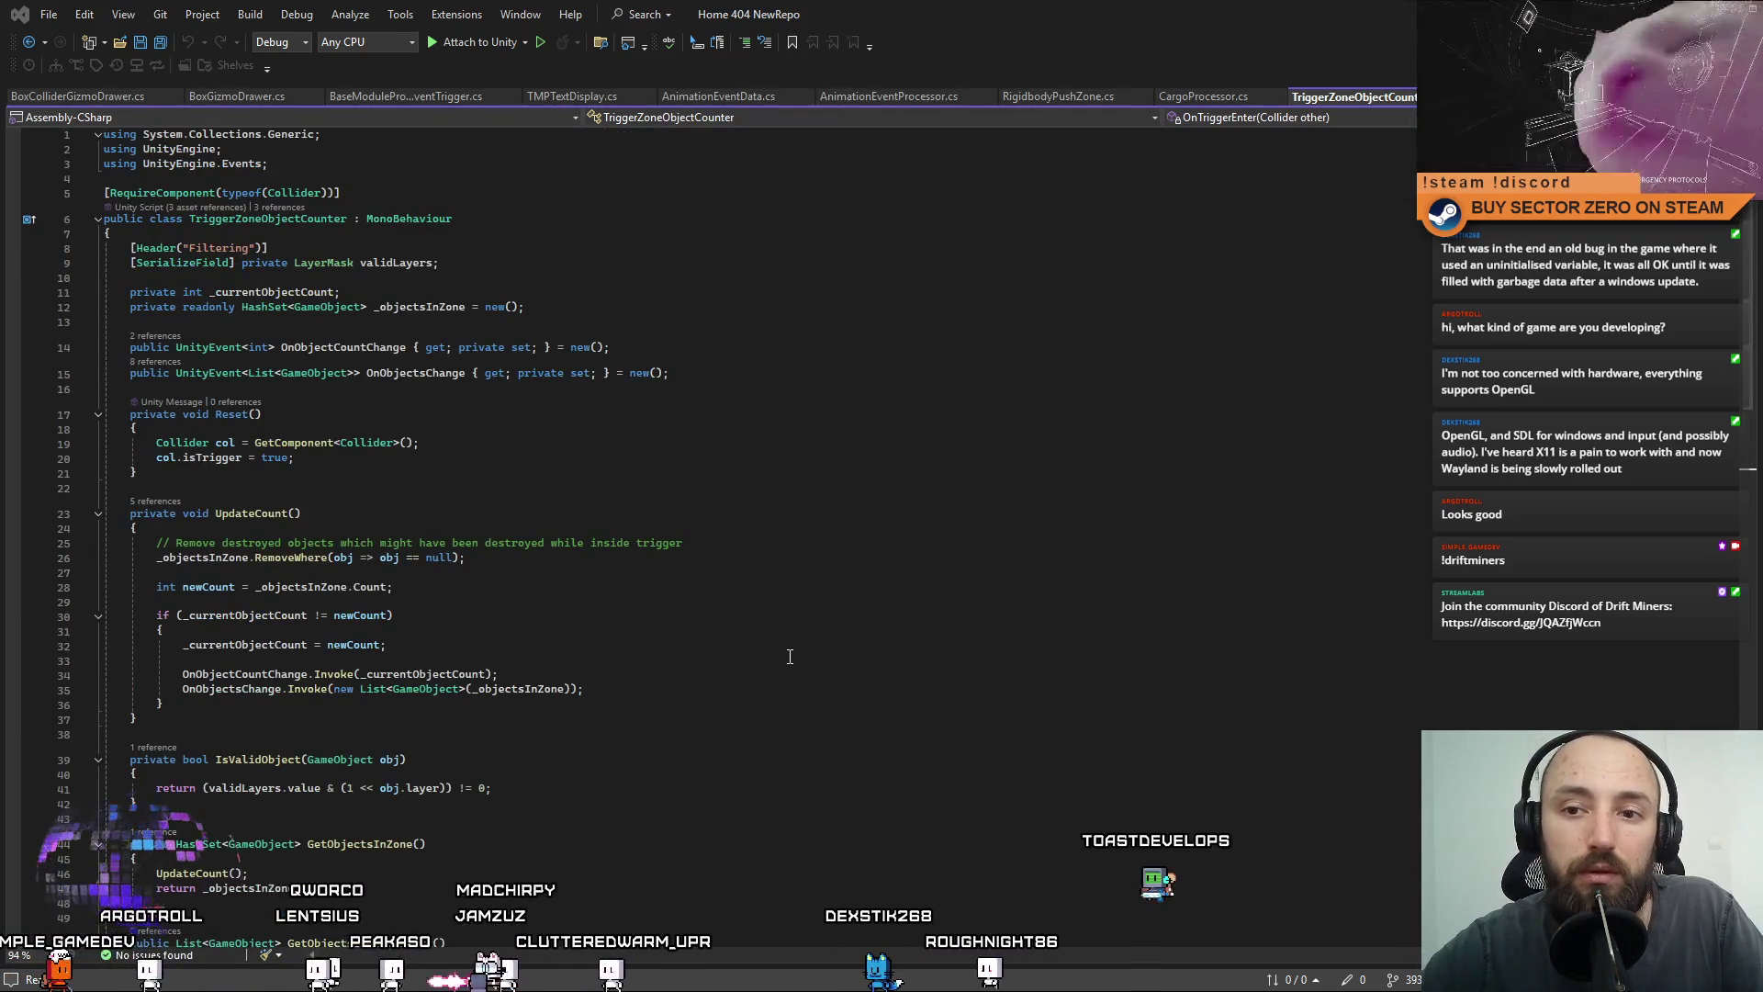
scroll(794, 659, "down", 15)
scroll(793, 658, "up", 15)
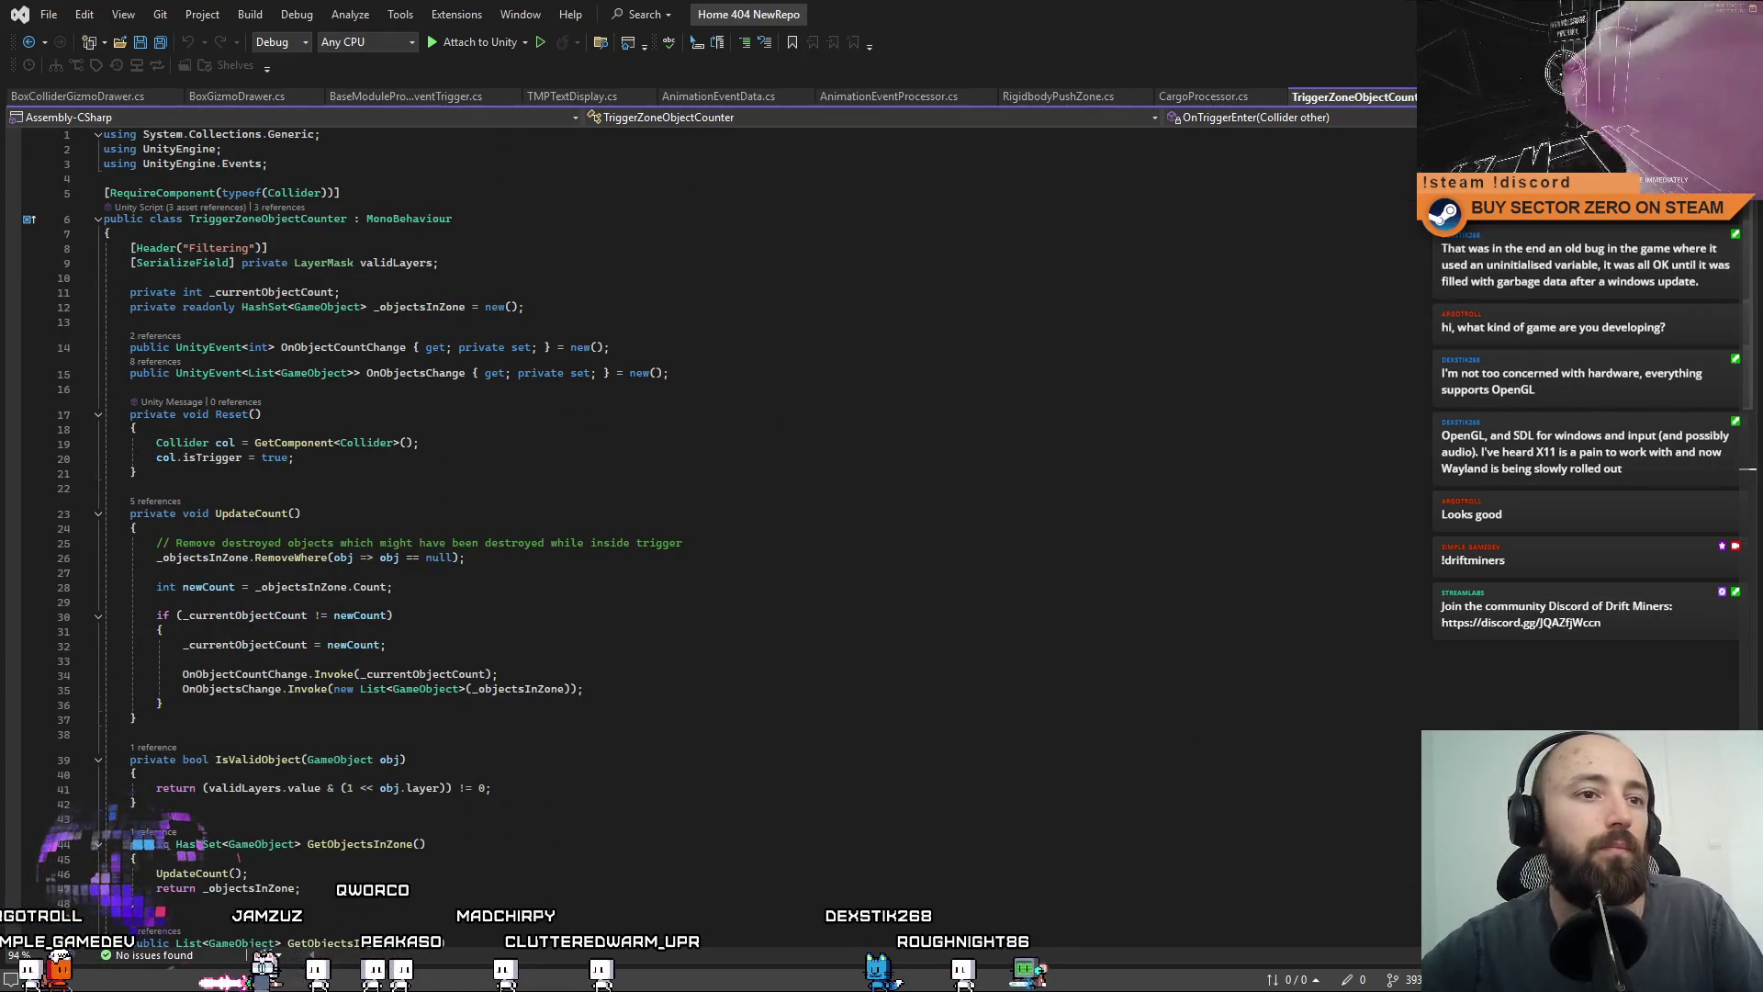
Check the new summary comments around Reset and UpdateCount in TriggerZoneObjectCounter.cs, then return to Unity.
left_click(968, 464)
scroll(968, 465, "down", 20)
left_click(968, 462)
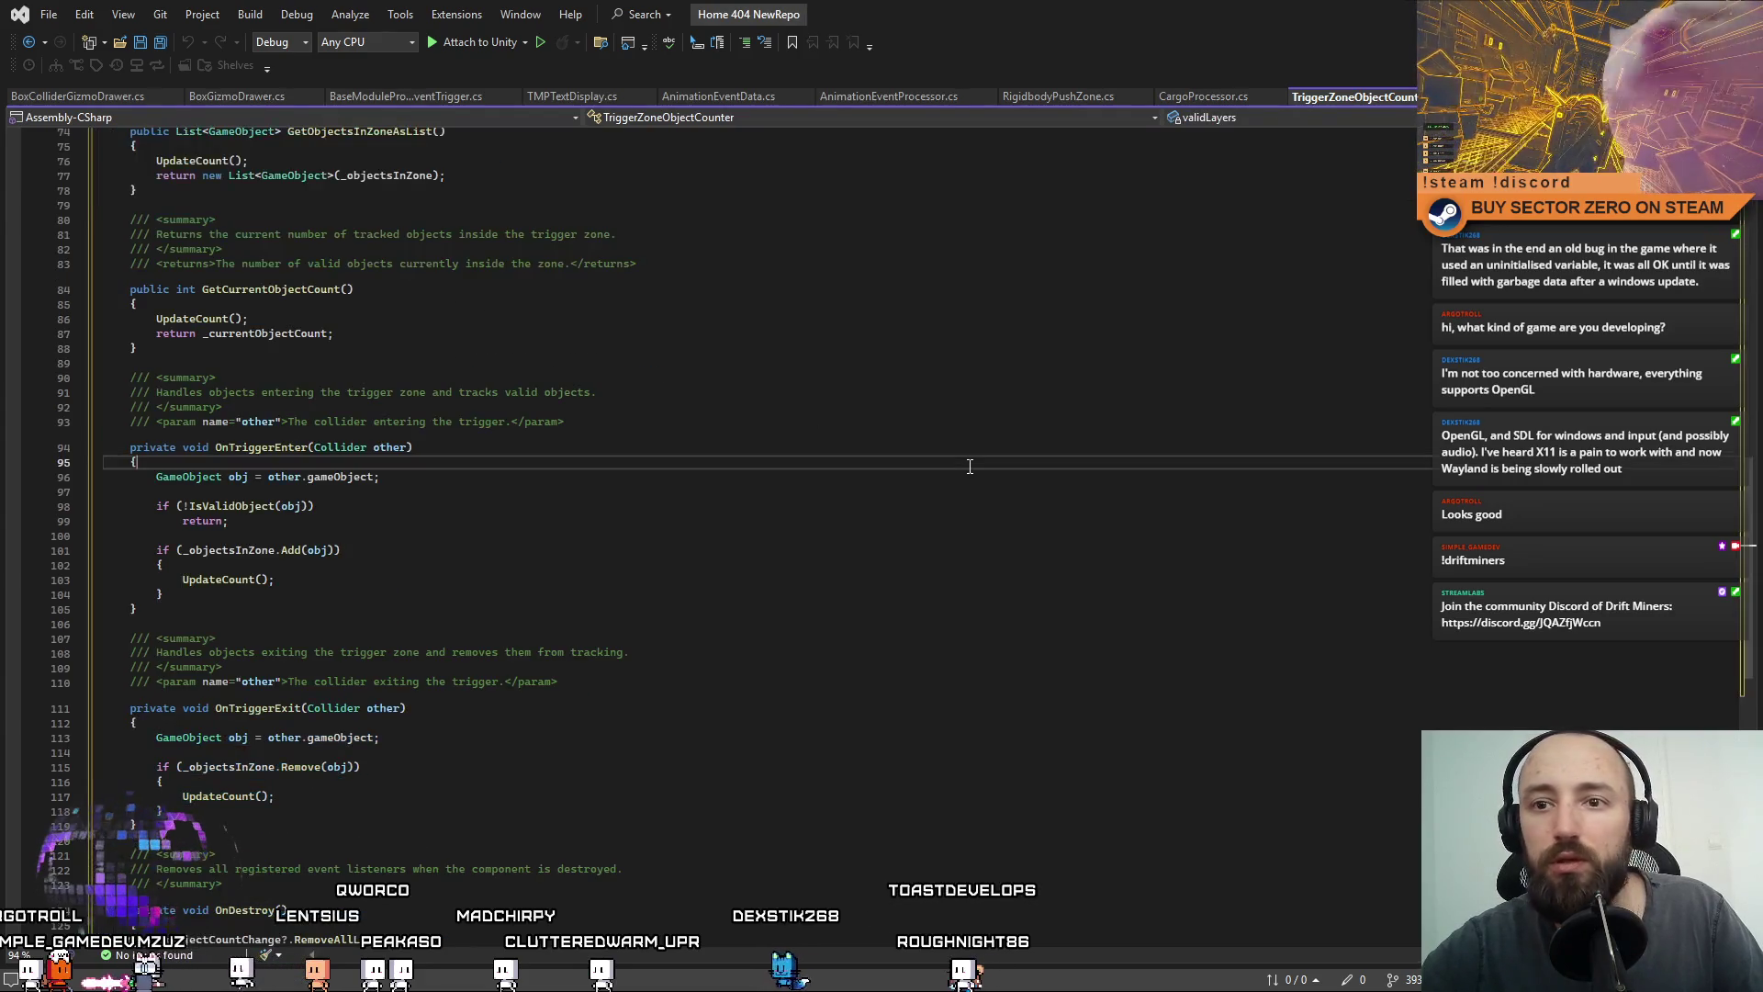
mouse_move(1748, 569)
left_mouse_down()
mouse_move(1748, 680)
mouse_move(1705, 223)
left_mouse_up()
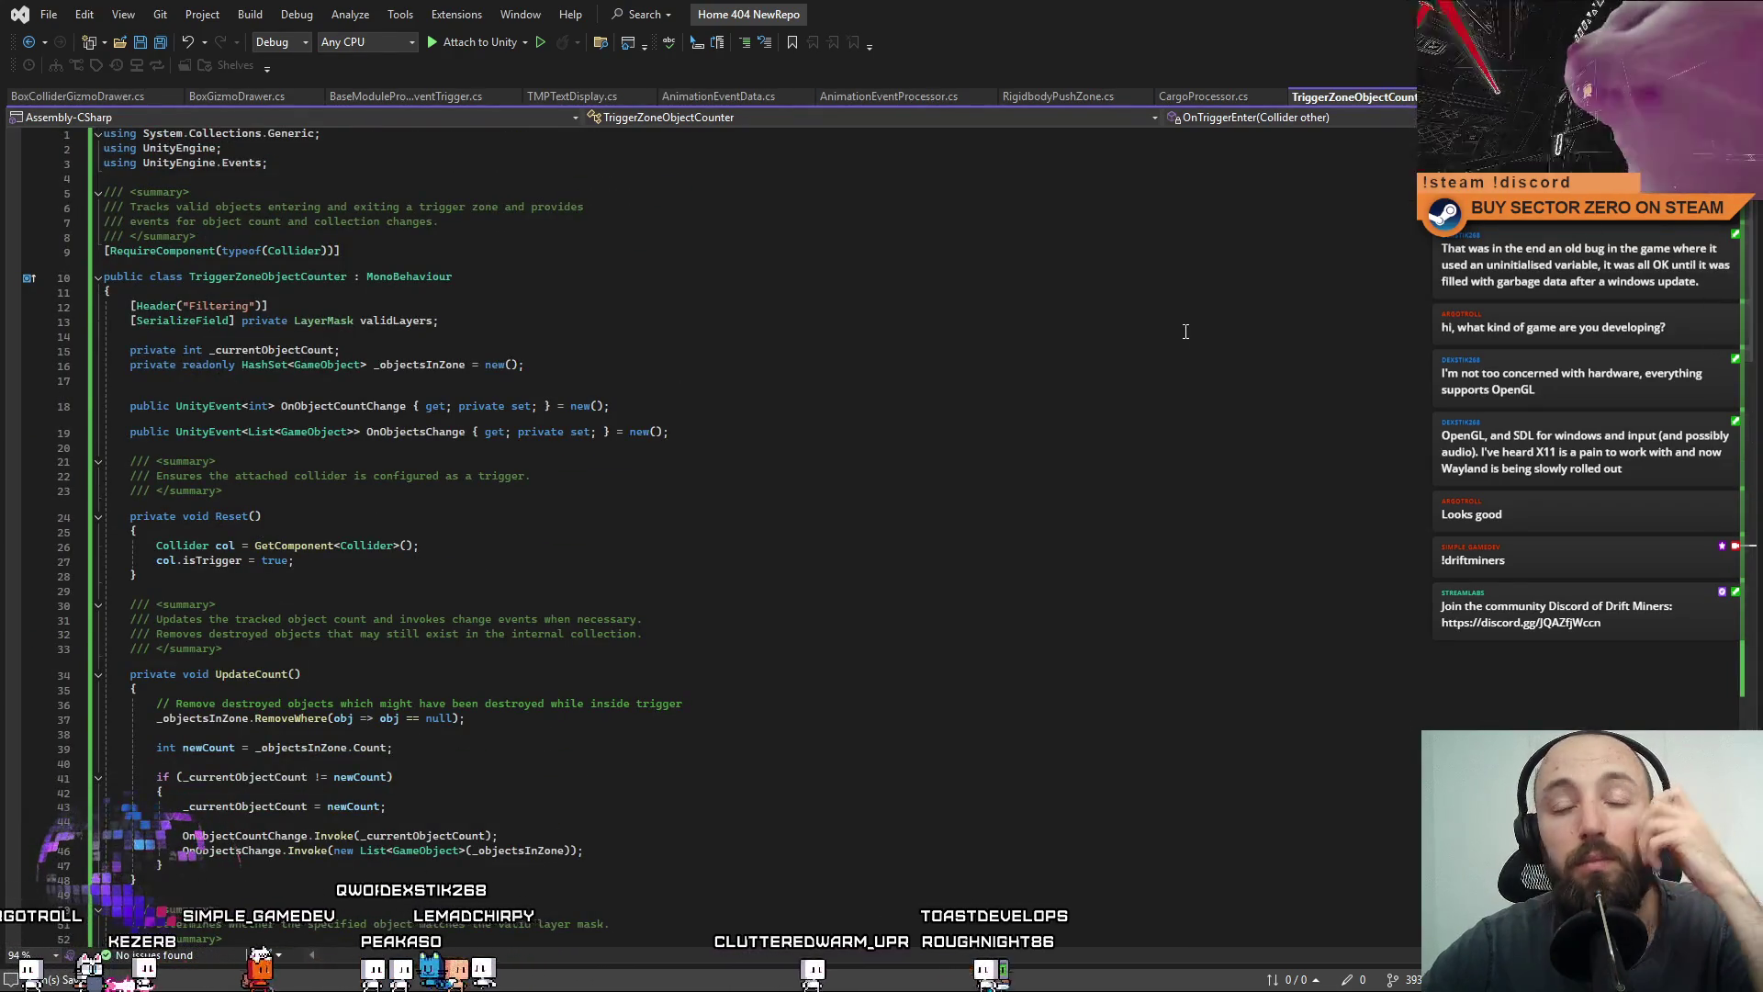
left_click(872, 605)
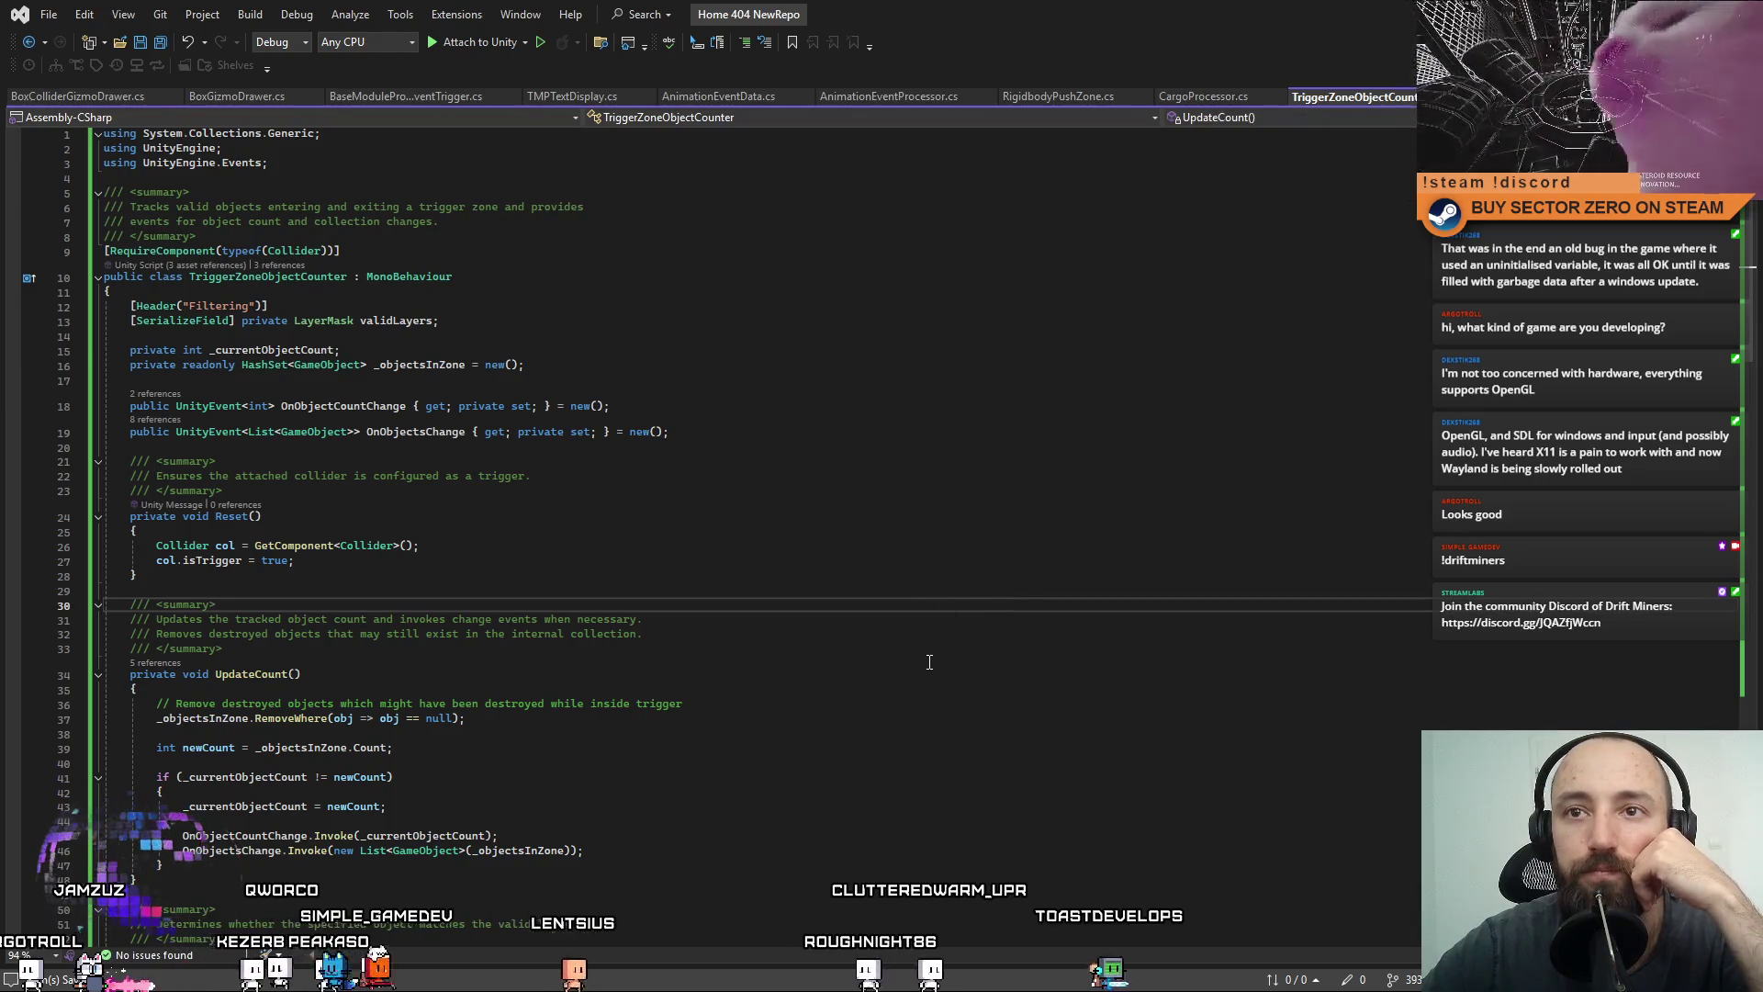
key("Up")
key("Up")
key("Up")
scroll(983, 727, "down", 5)
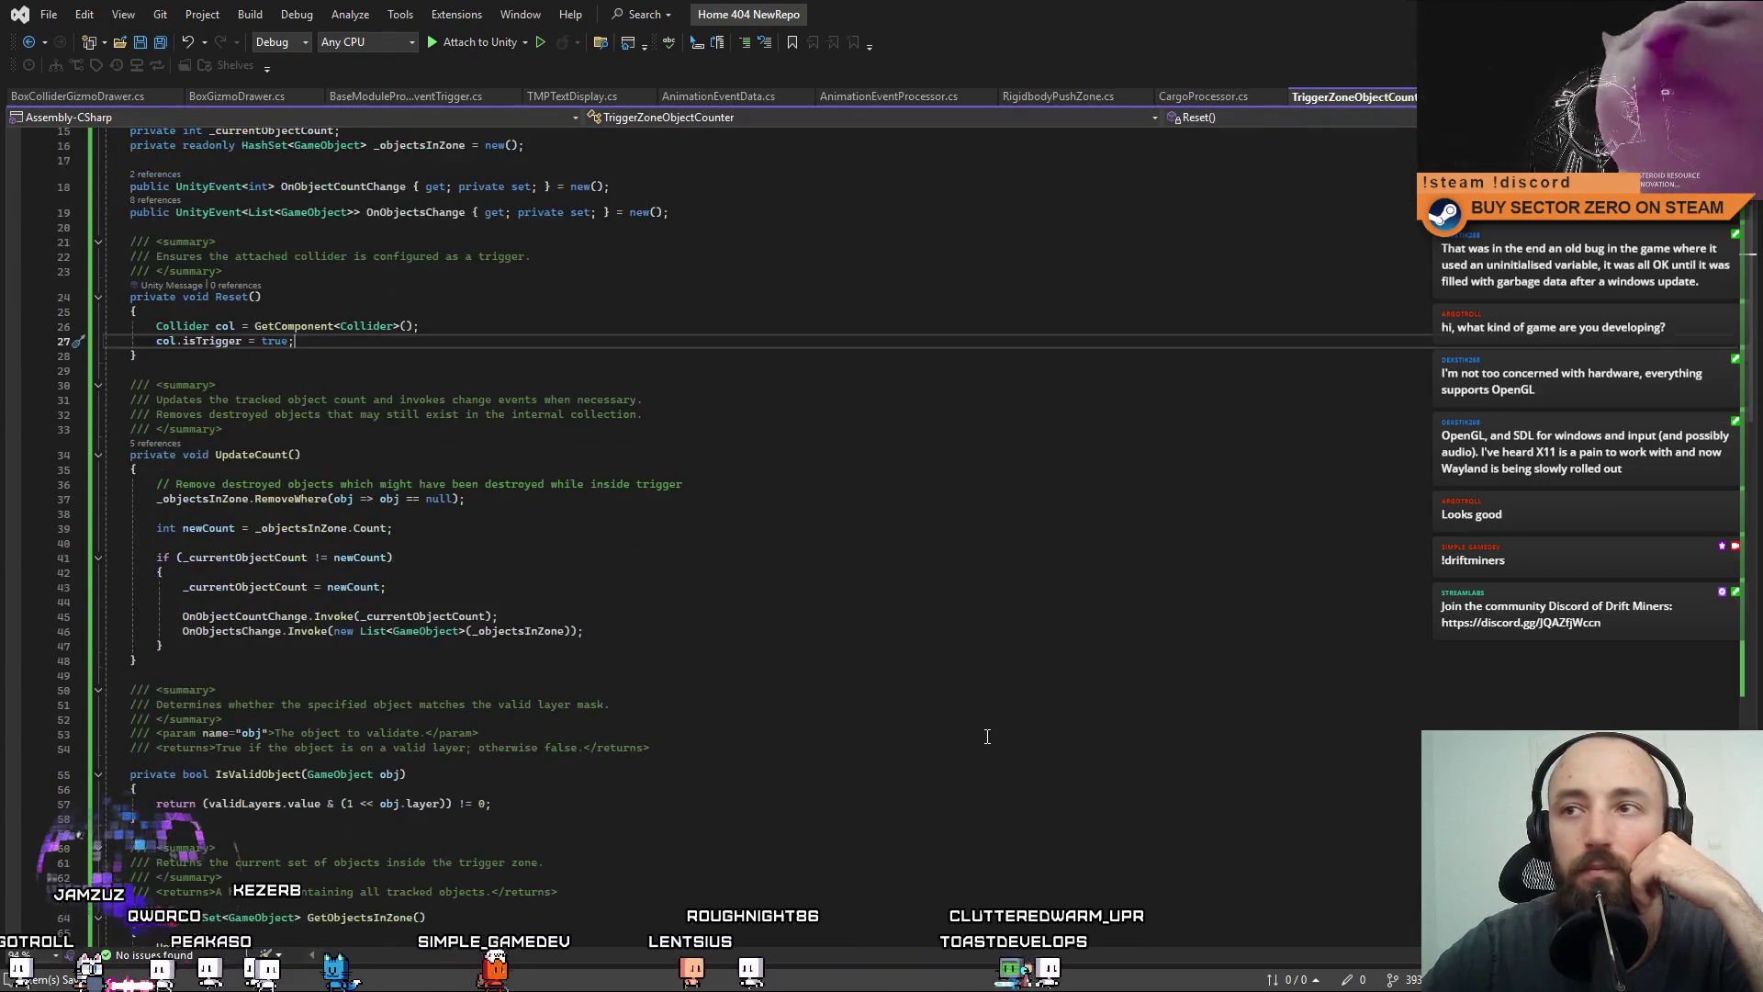
key("alt+Tab")
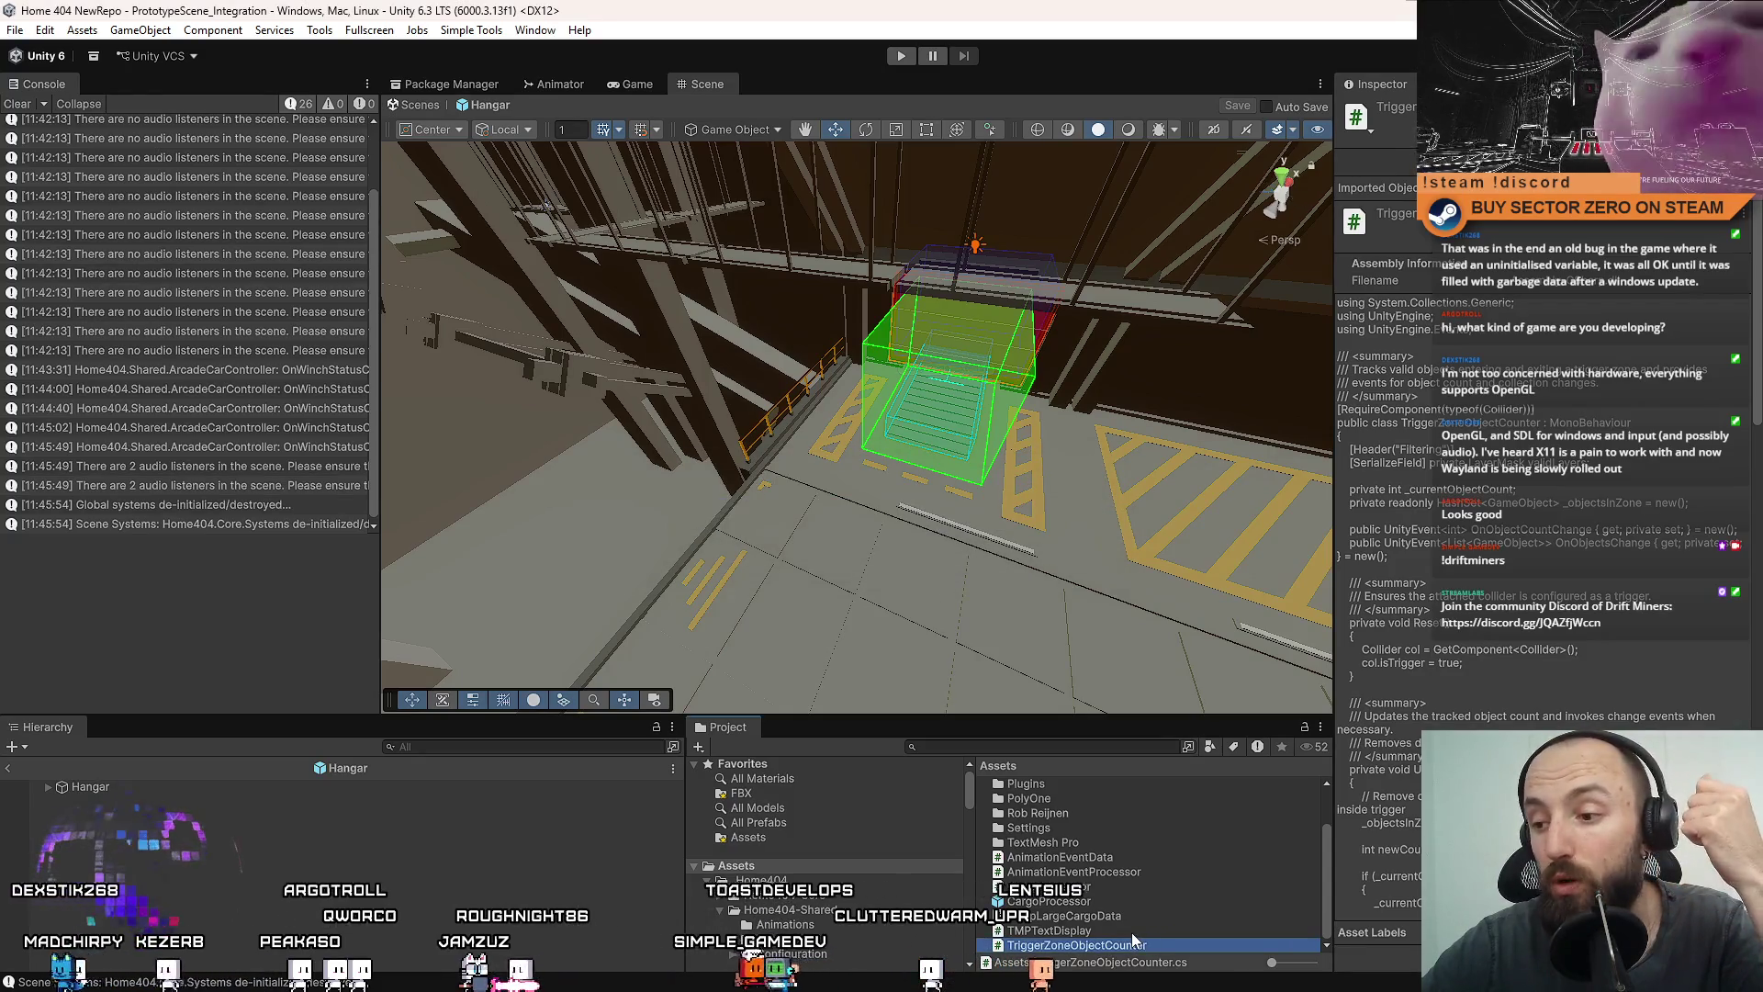
Preview TMPTextDisplay and TempLargeCargoData, then bring TMPTextDisplay.cs up in Visual Studio at defaultColor.
left_click(1132, 931)
left_click(1146, 918)
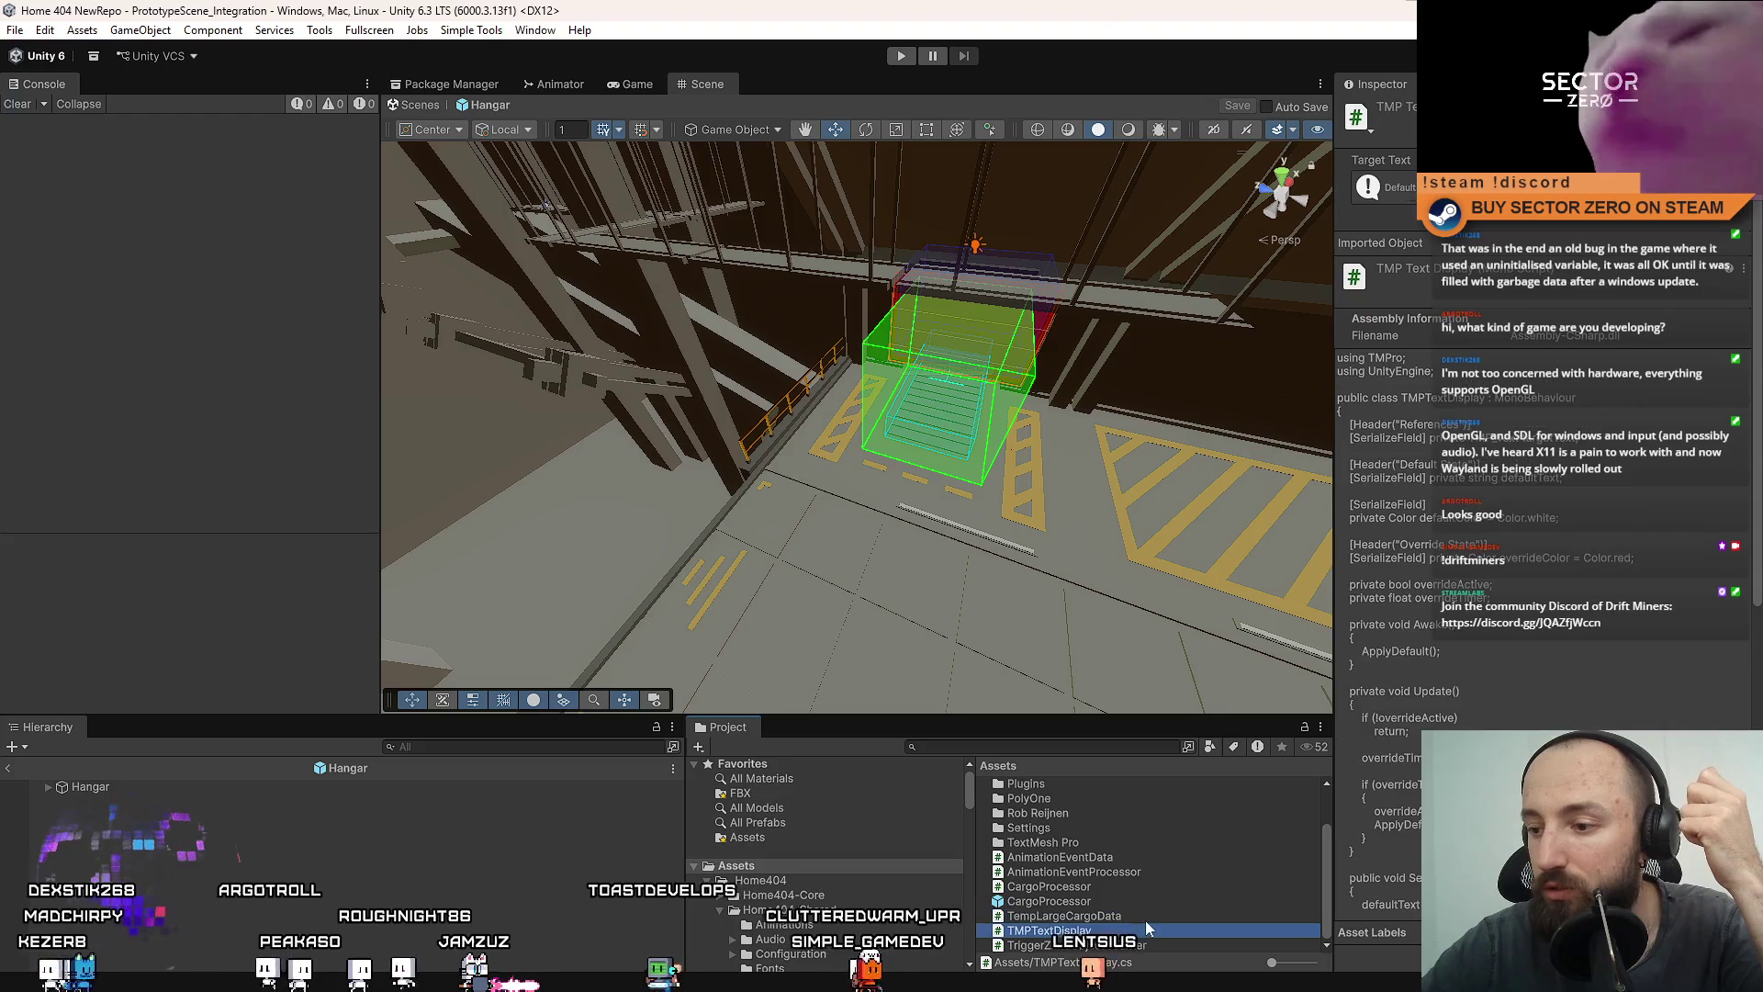
left_click(1117, 932)
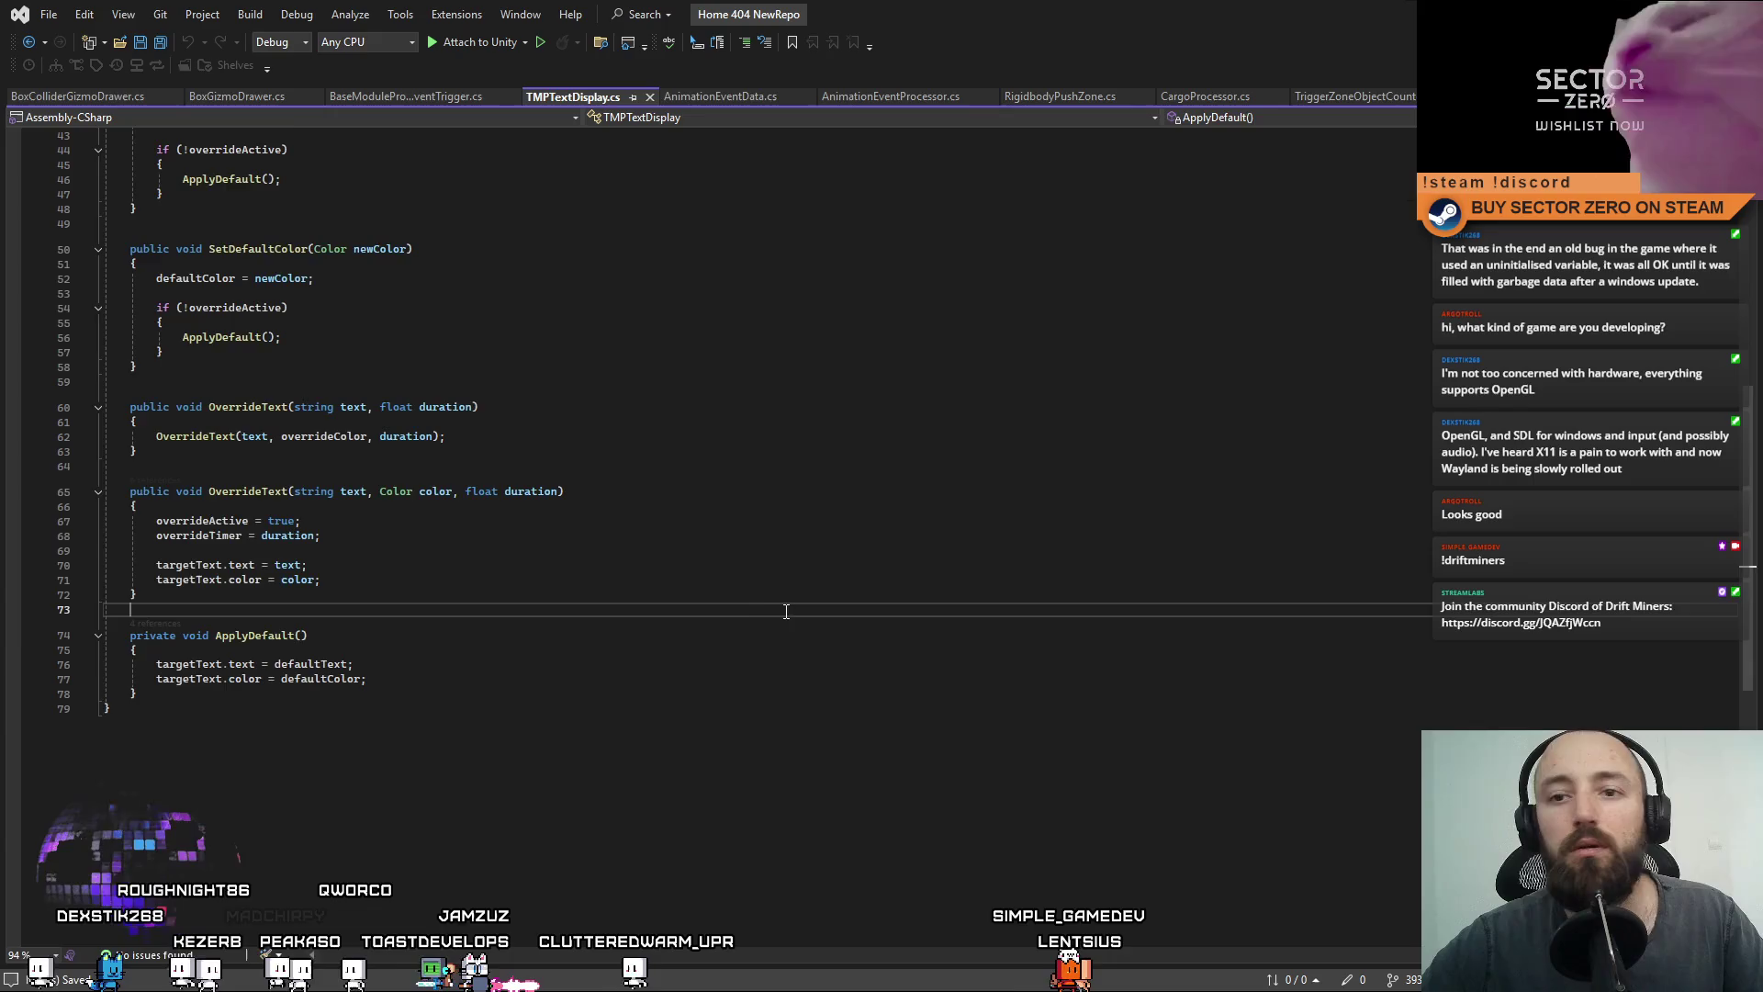
key("ctrl+a")
key("alt+Tab")
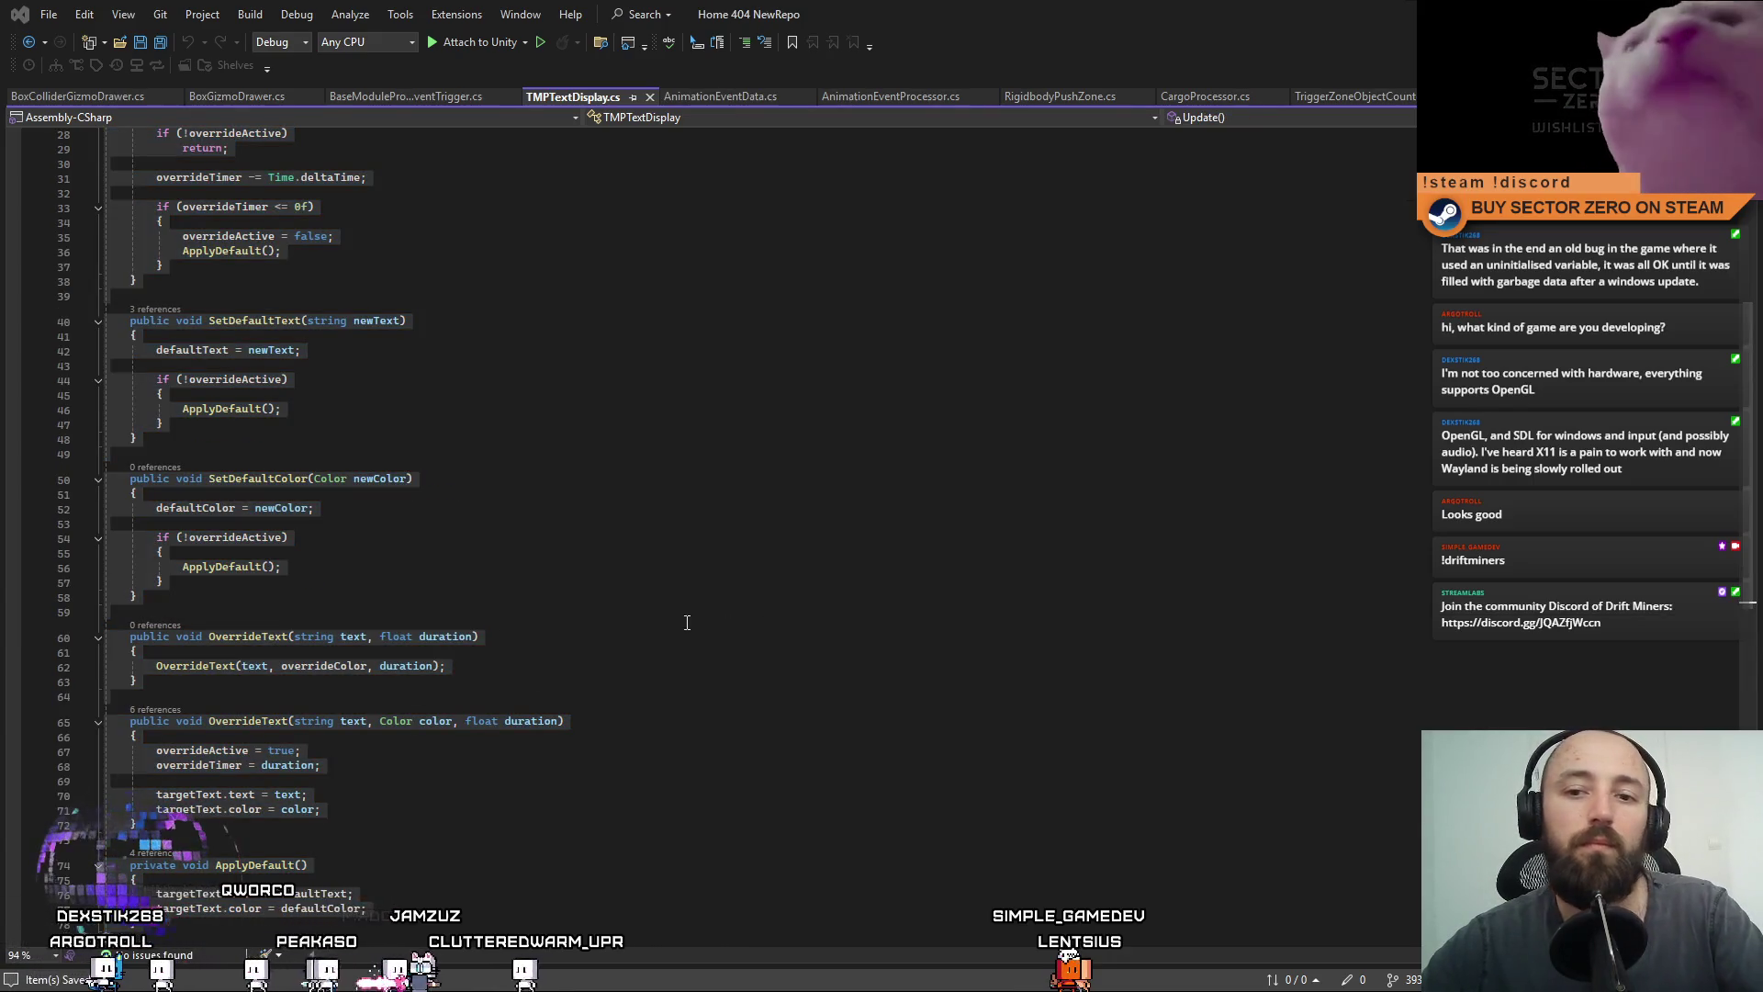
left_click(685, 624)
scroll(698, 630, "up", 9)
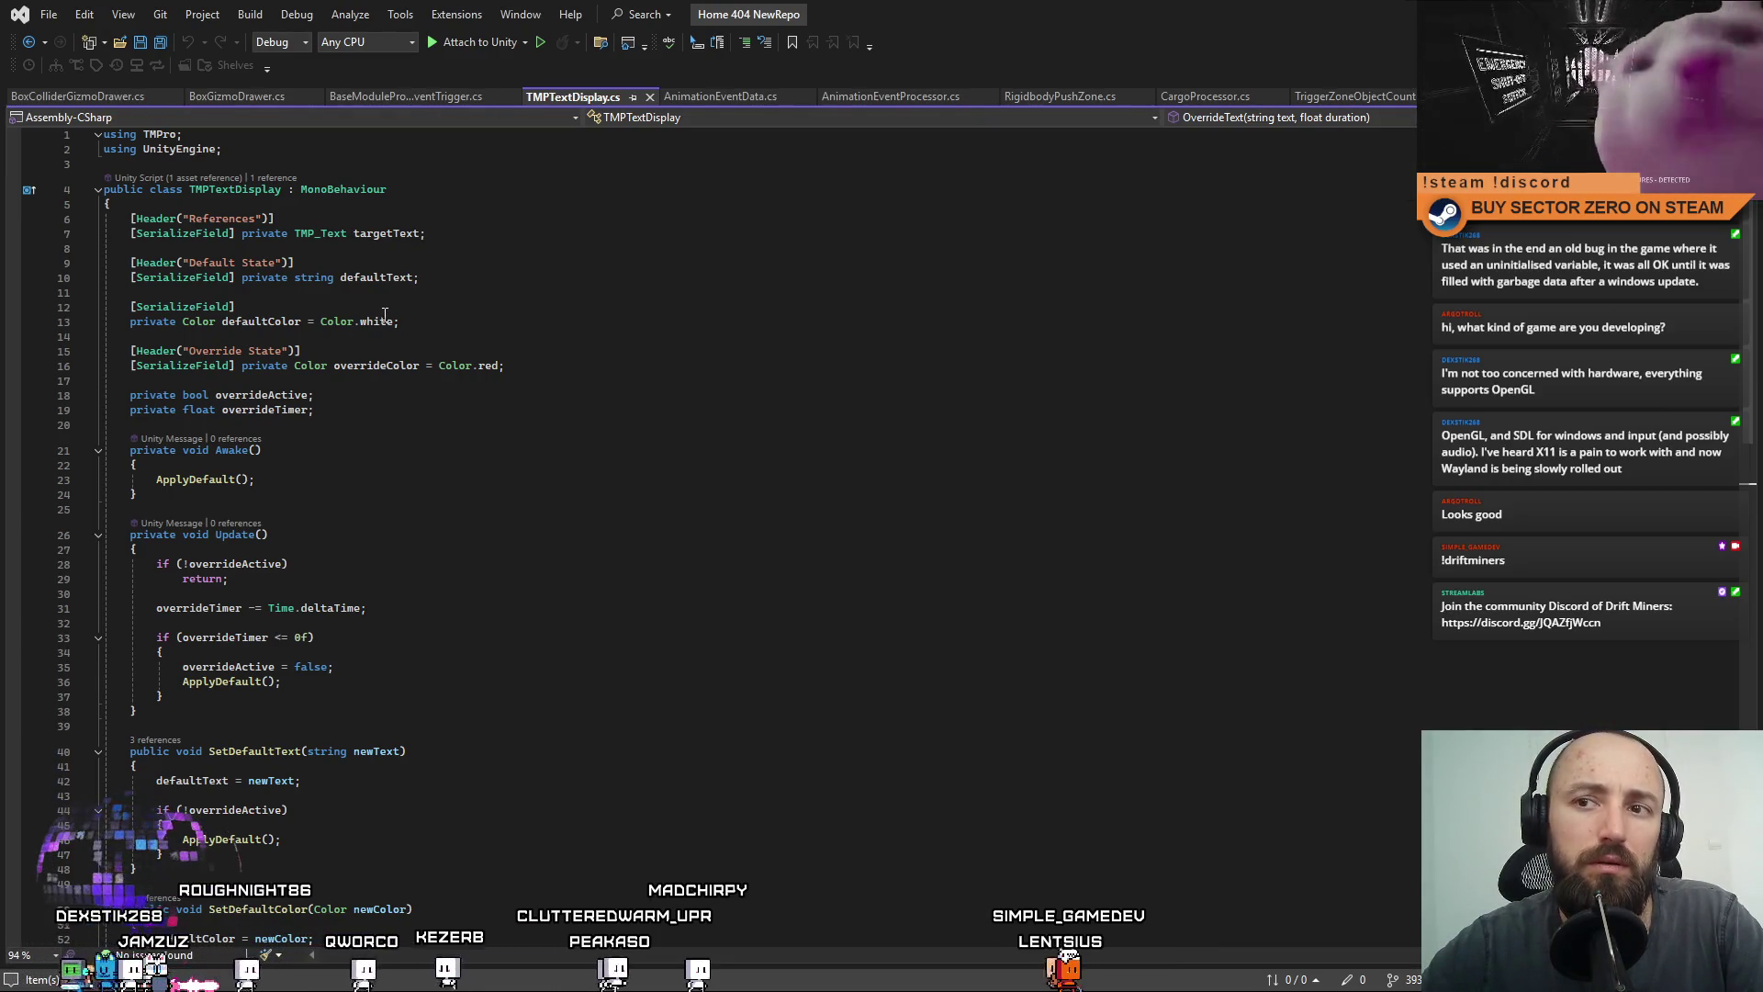
left_click(596, 305)
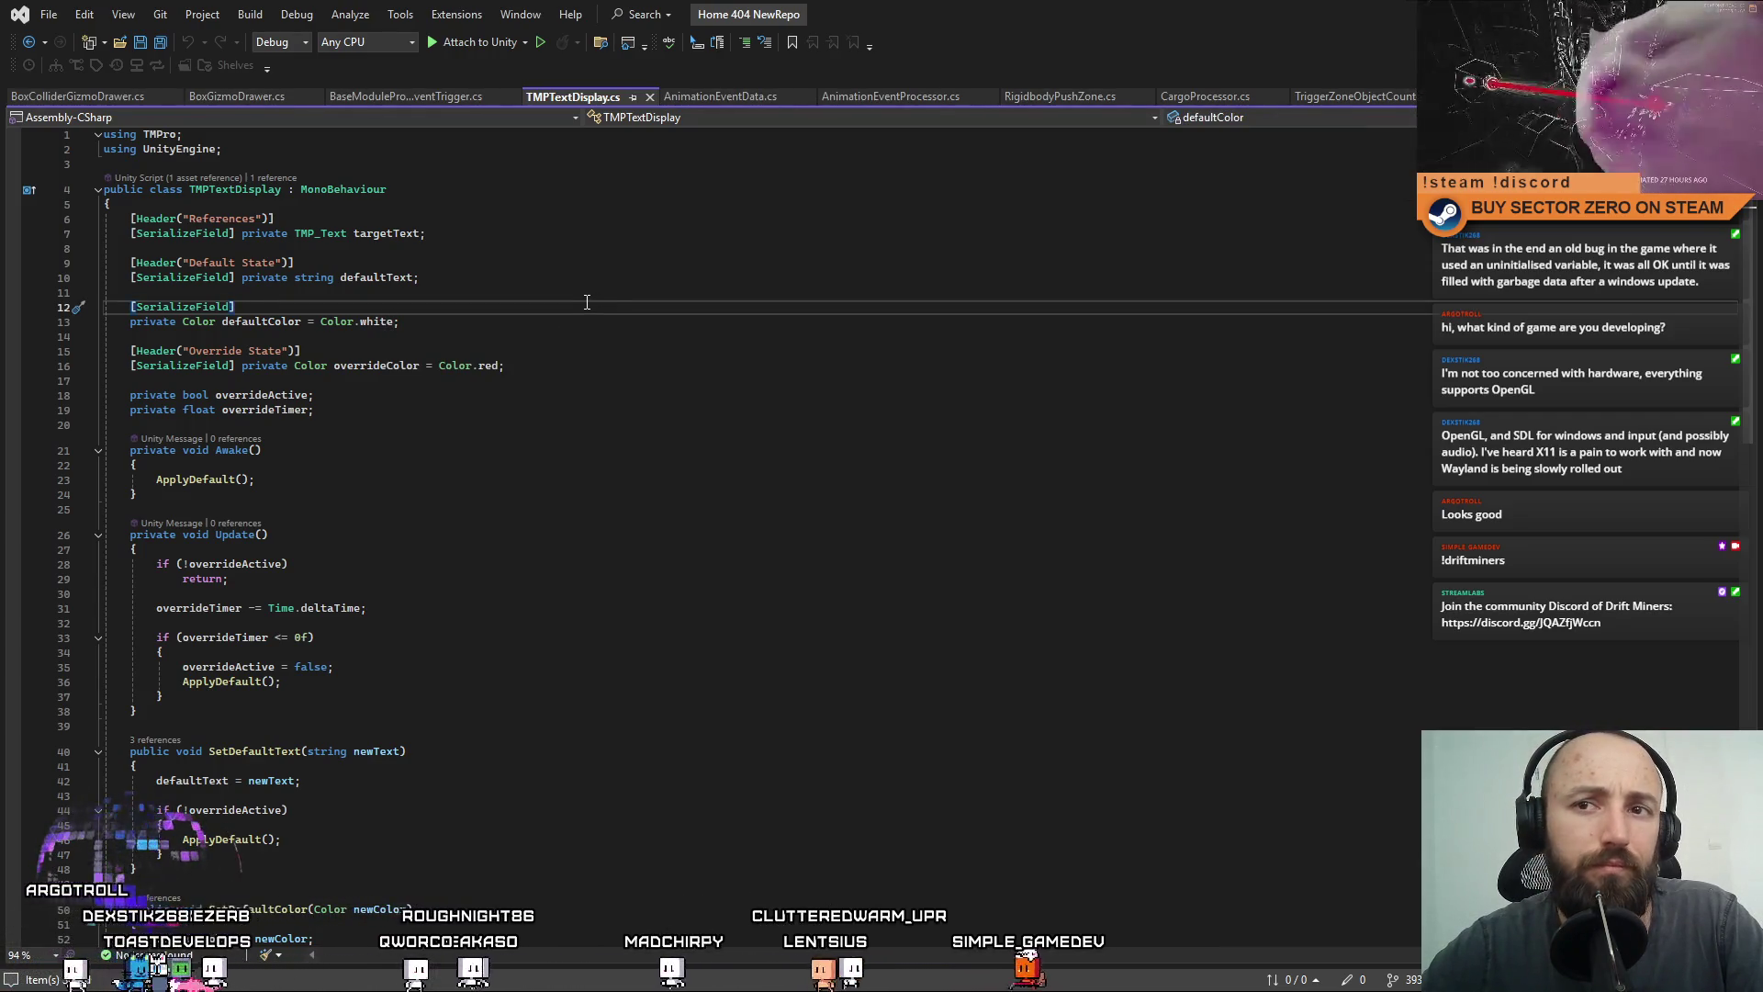
Put [SerializeField] inline on the defaultColor line and remove the blank lines above it.
left_click(583, 299)
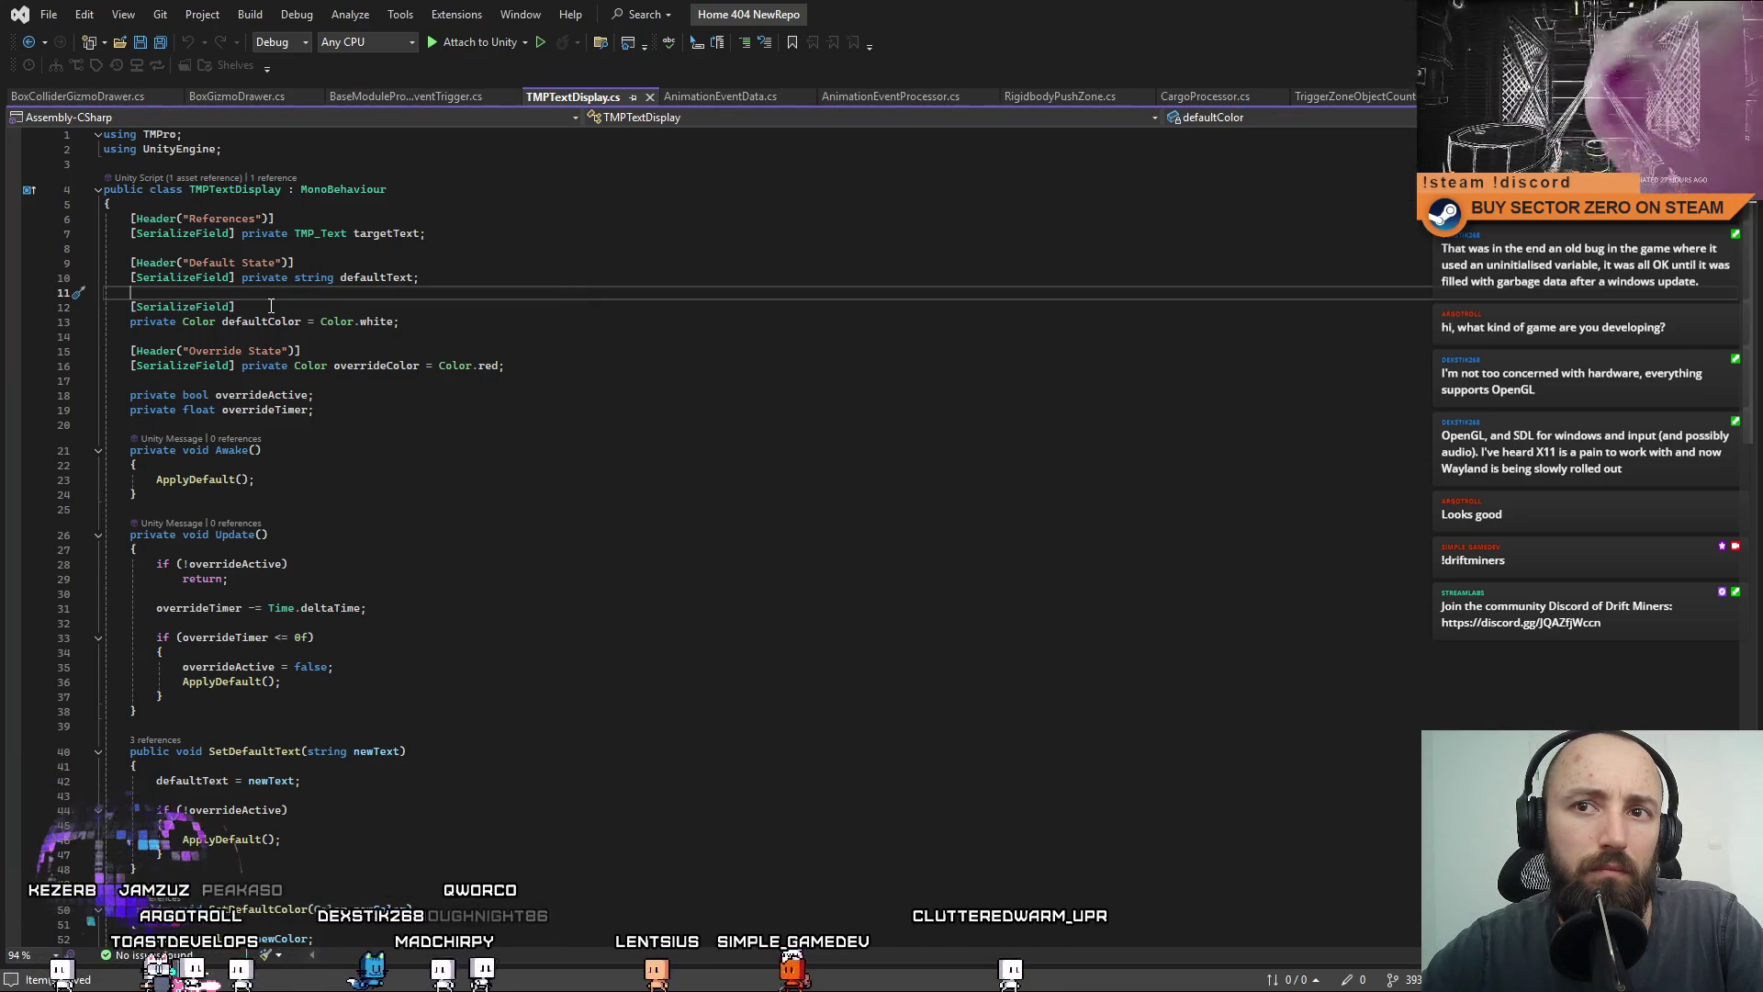
left_click_drag(271, 306, 184, 310)
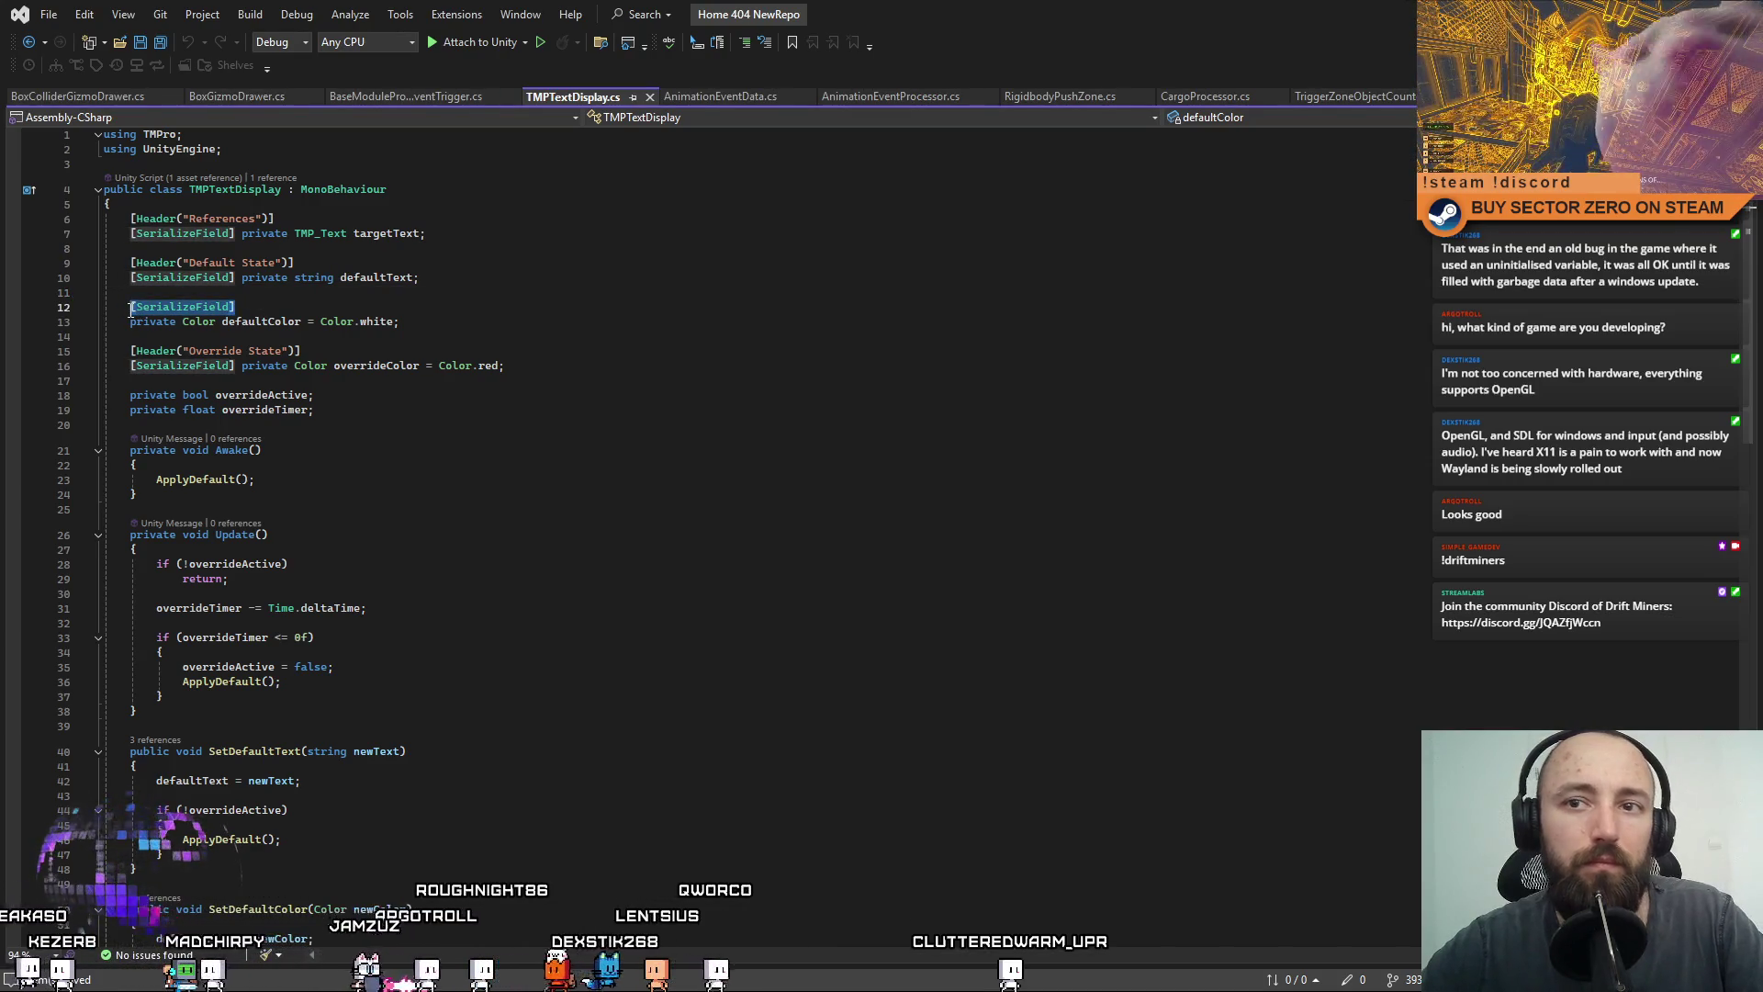
key("ctrl+x")
left_click(135, 324)
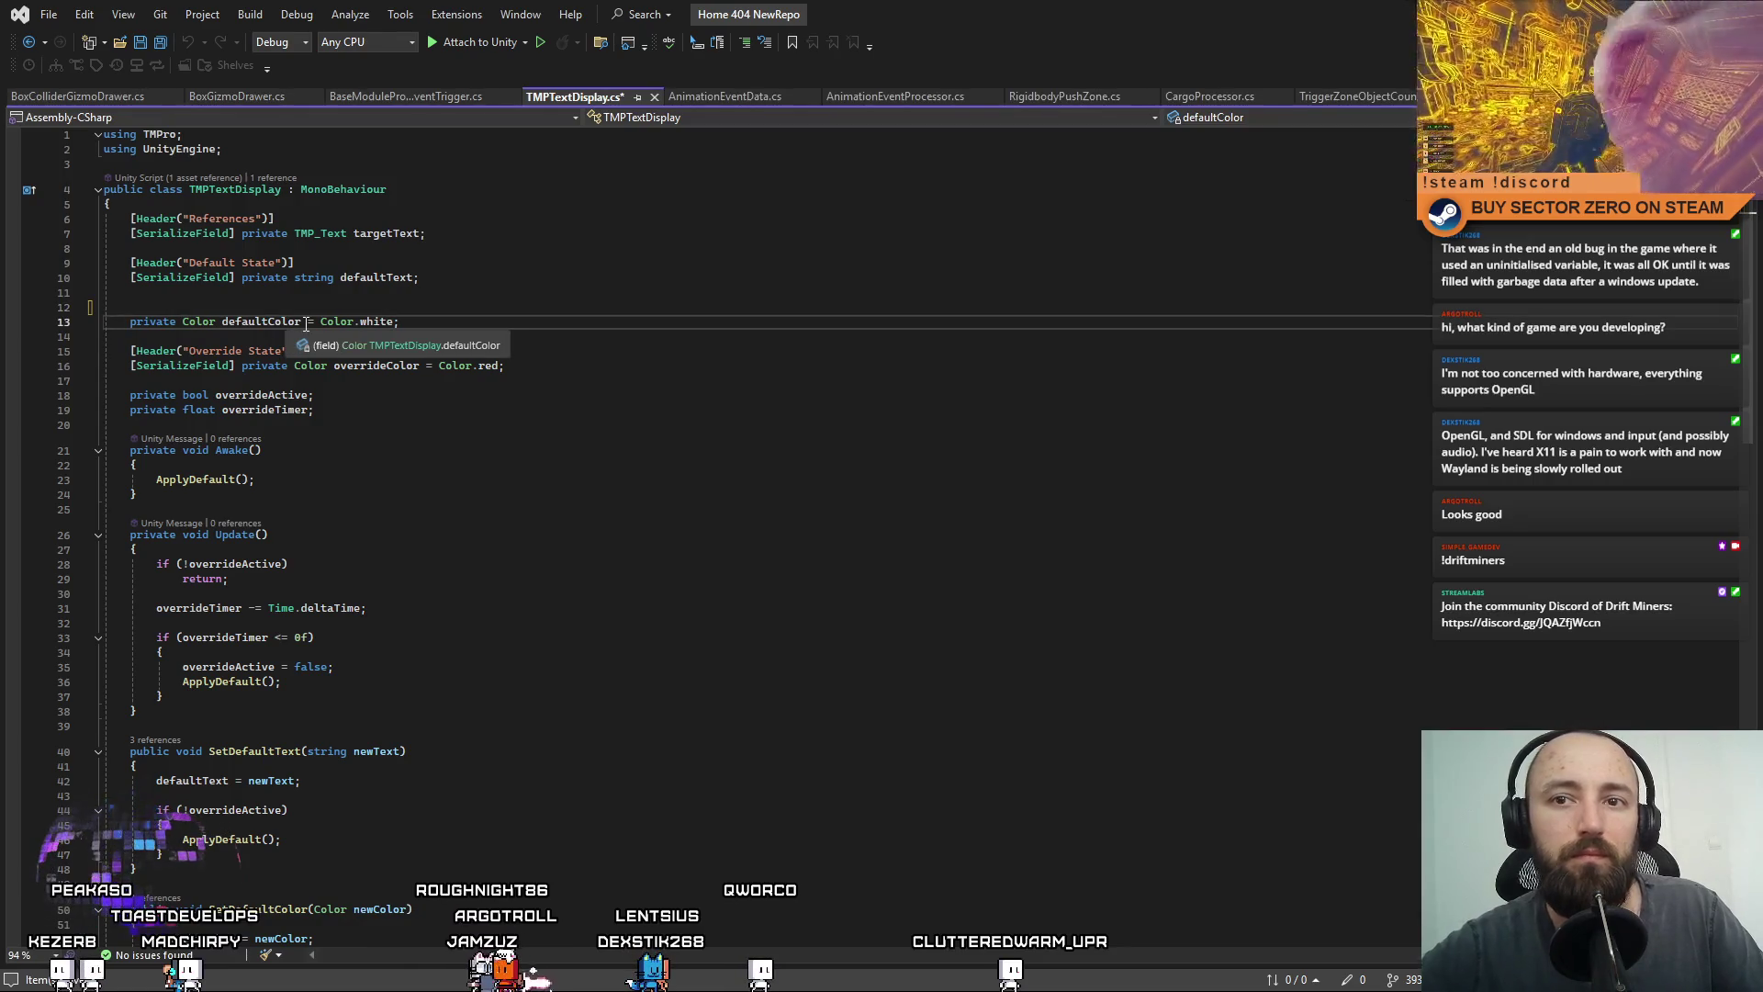
key("ctrl+v")
key("Up")
key("Up")
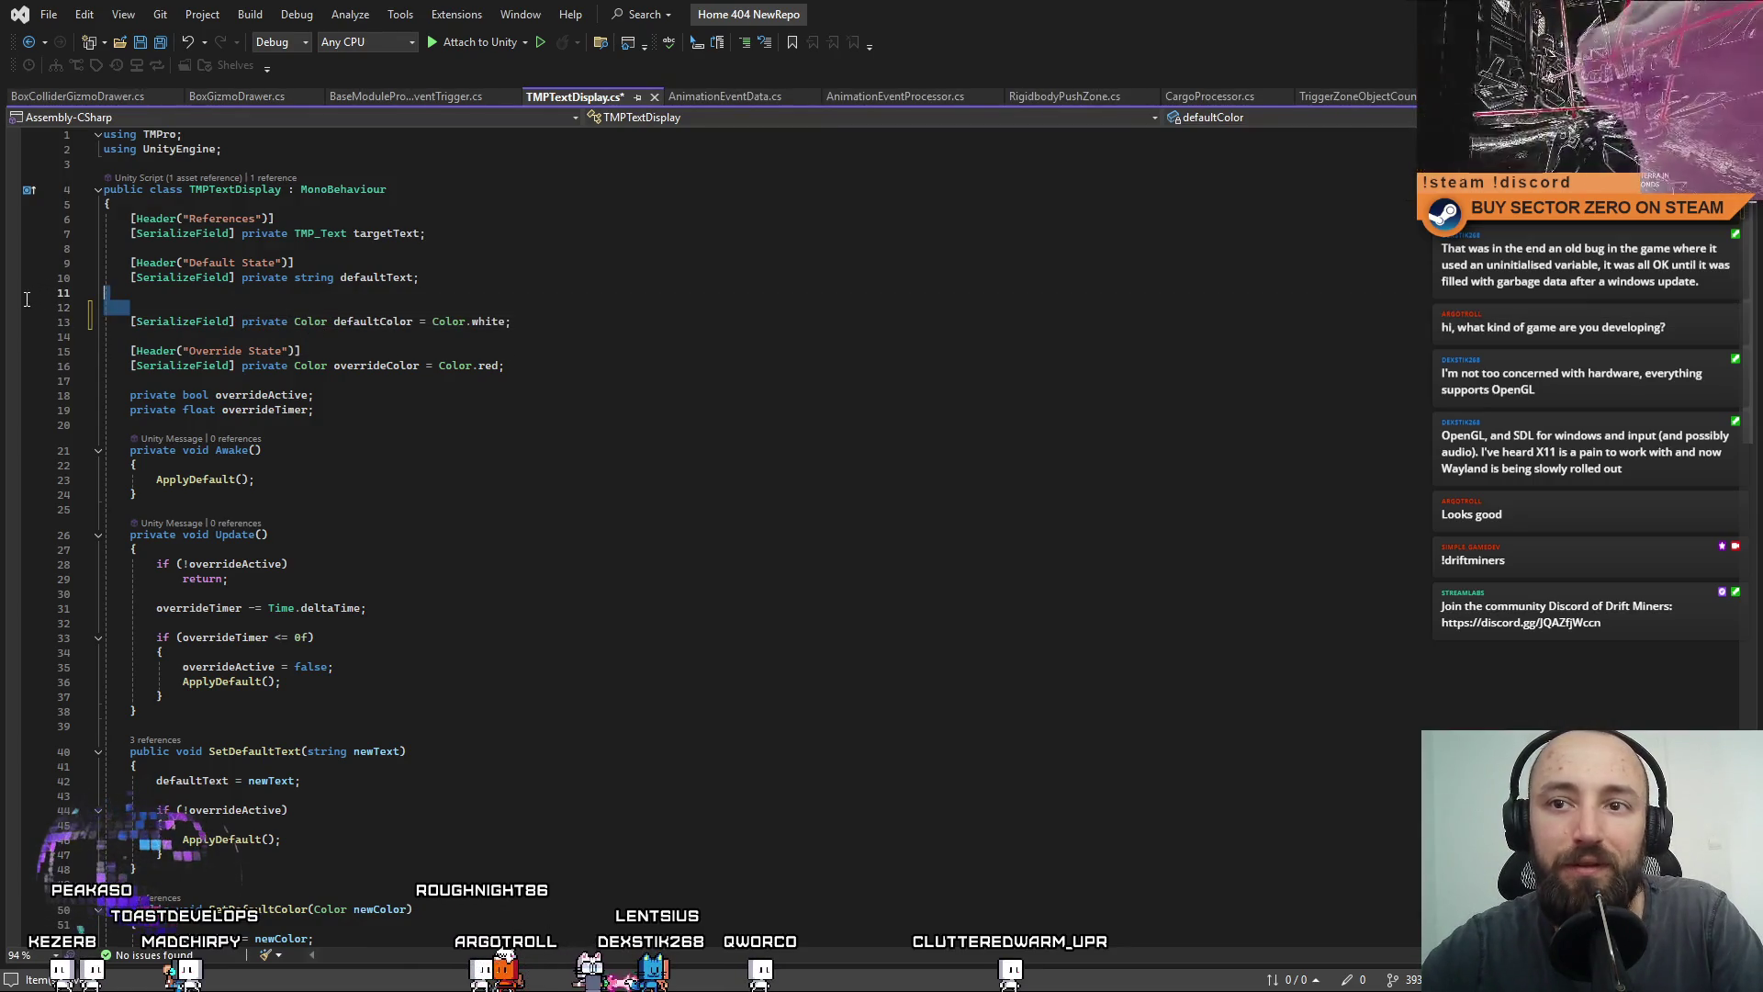
key("BackSpace")
key("Delete")
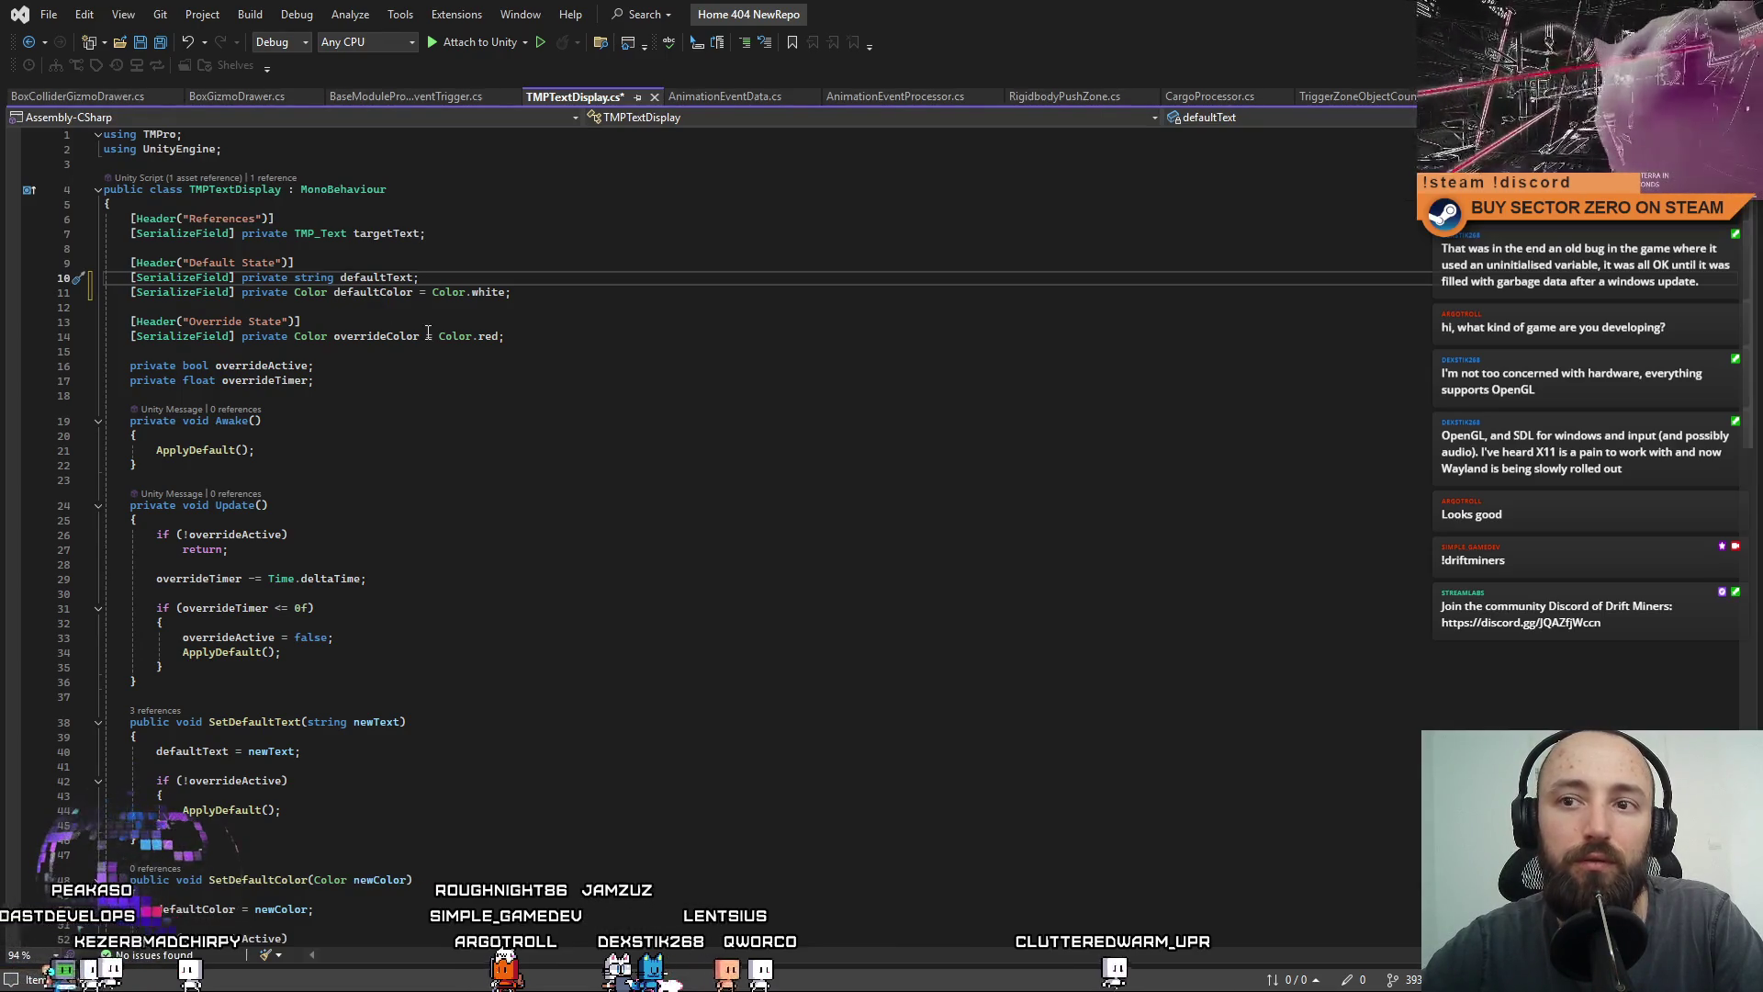
Rename the overrideActive field to _overrideActive everywhere and save TMPTextDisplay.cs.
double_click(381, 337)
left_click(383, 351)
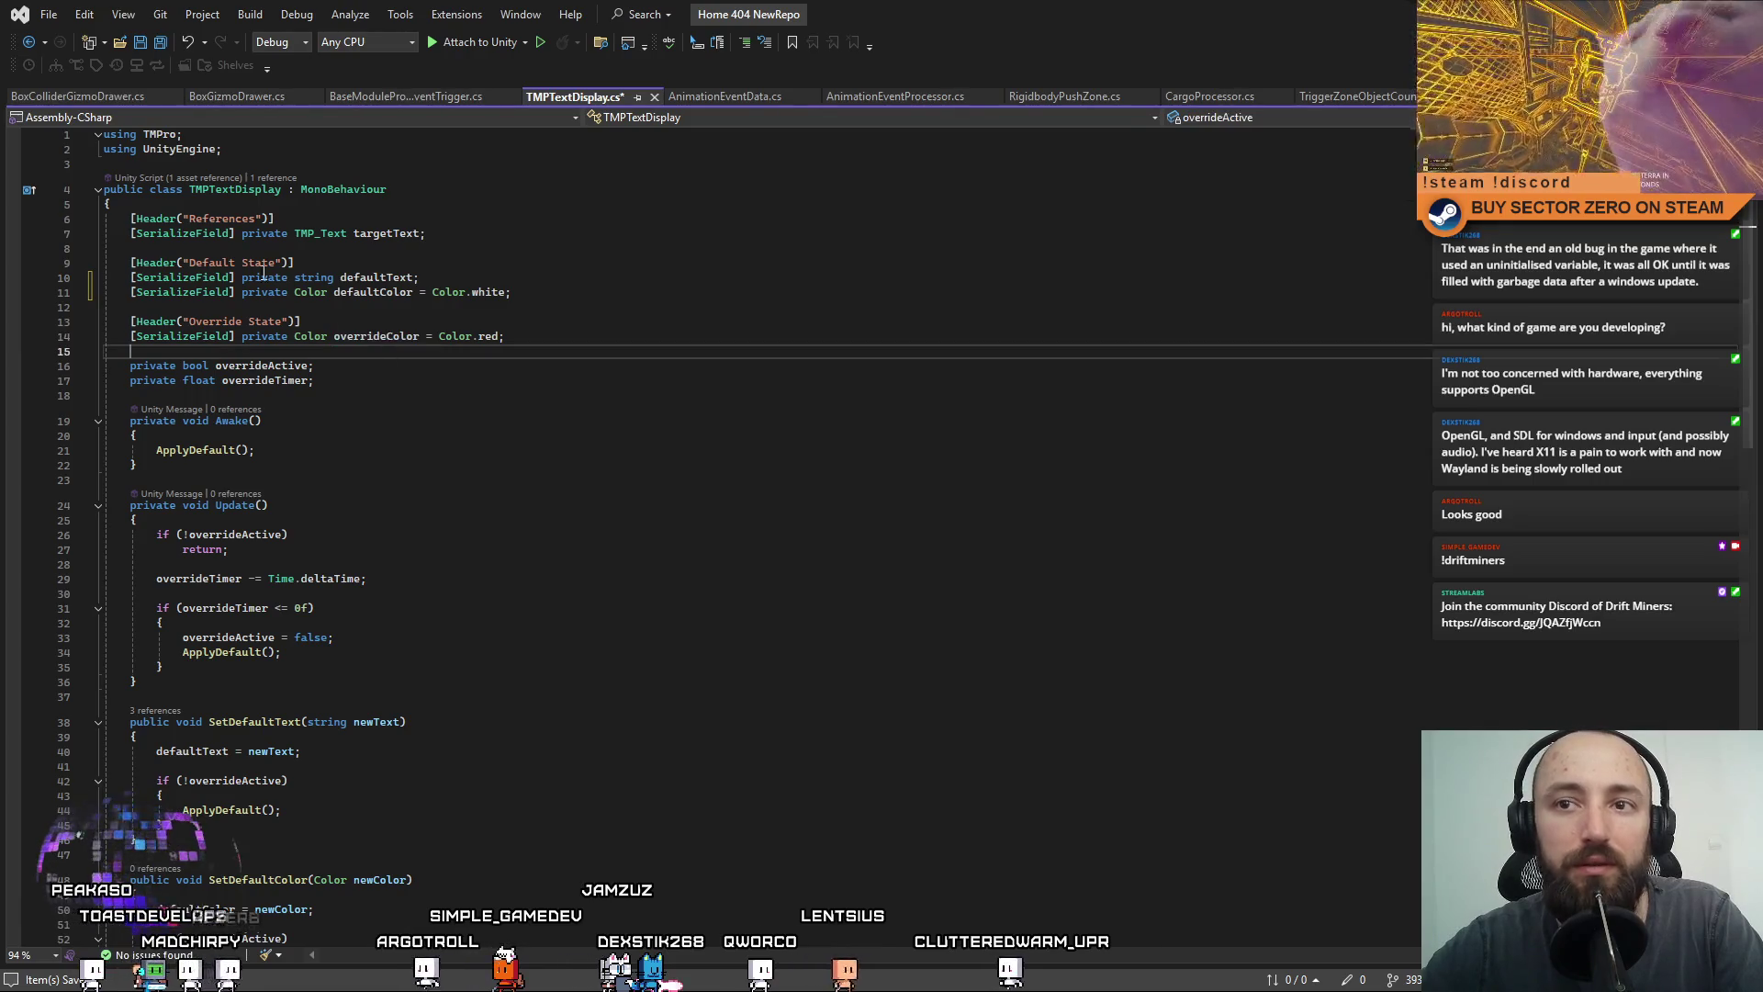
left_click(465, 366)
left_click(419, 395)
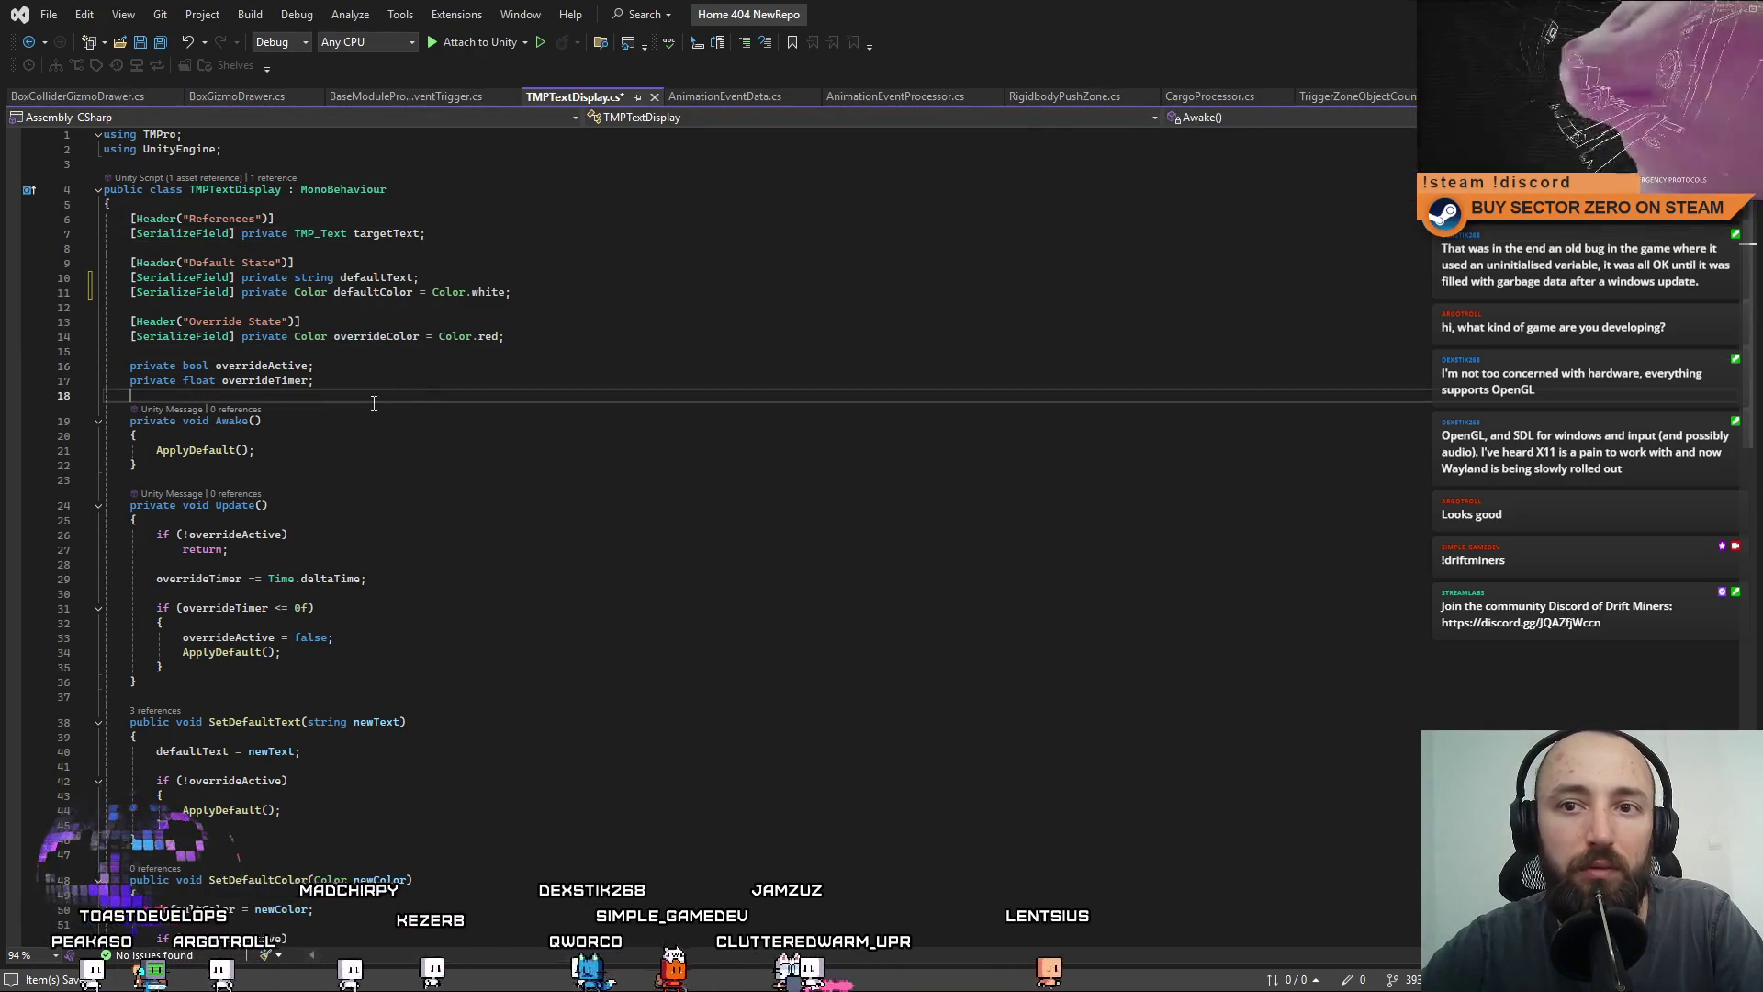
double_click(261, 366)
key("ctrl+r")
key("ctrl+r")
key("Home")
type("_")
key("Return")
key("ctrl+s")
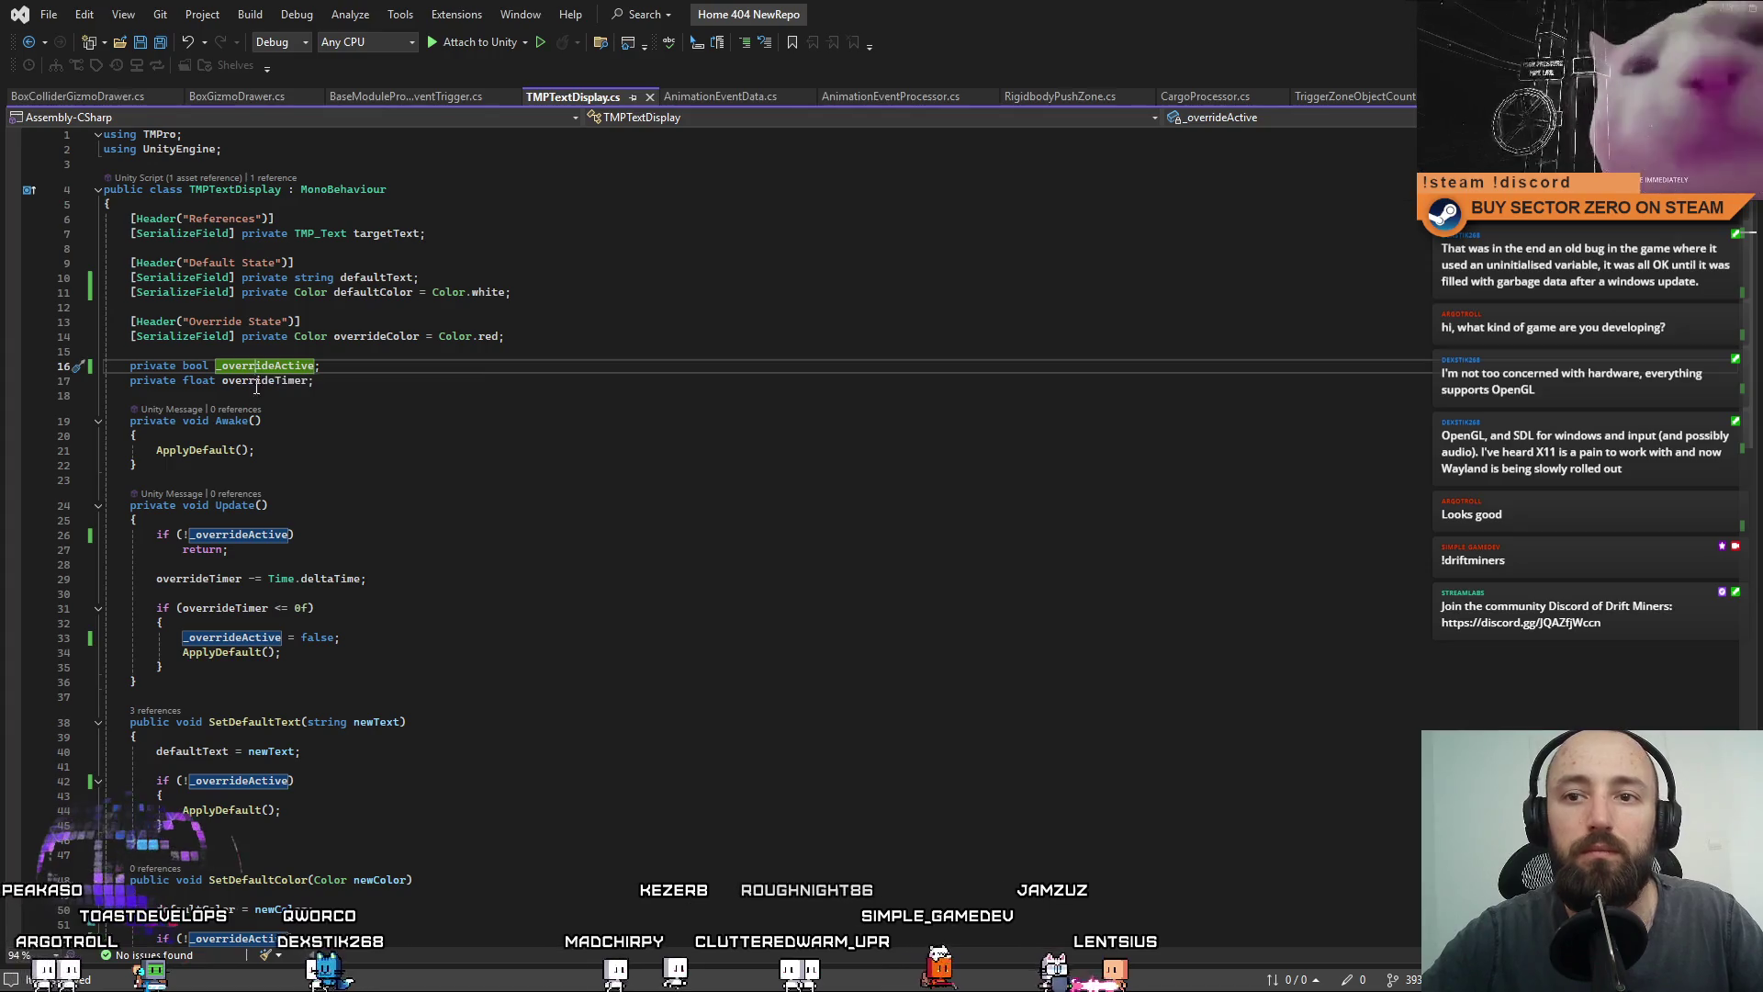
Rename the overrideTimer field to _overrideTimer everywhere and save the script.
double_click(265, 381)
key("ctrl+r")
key("ctrl+r")
key("Home")
type("_")
key("Return")
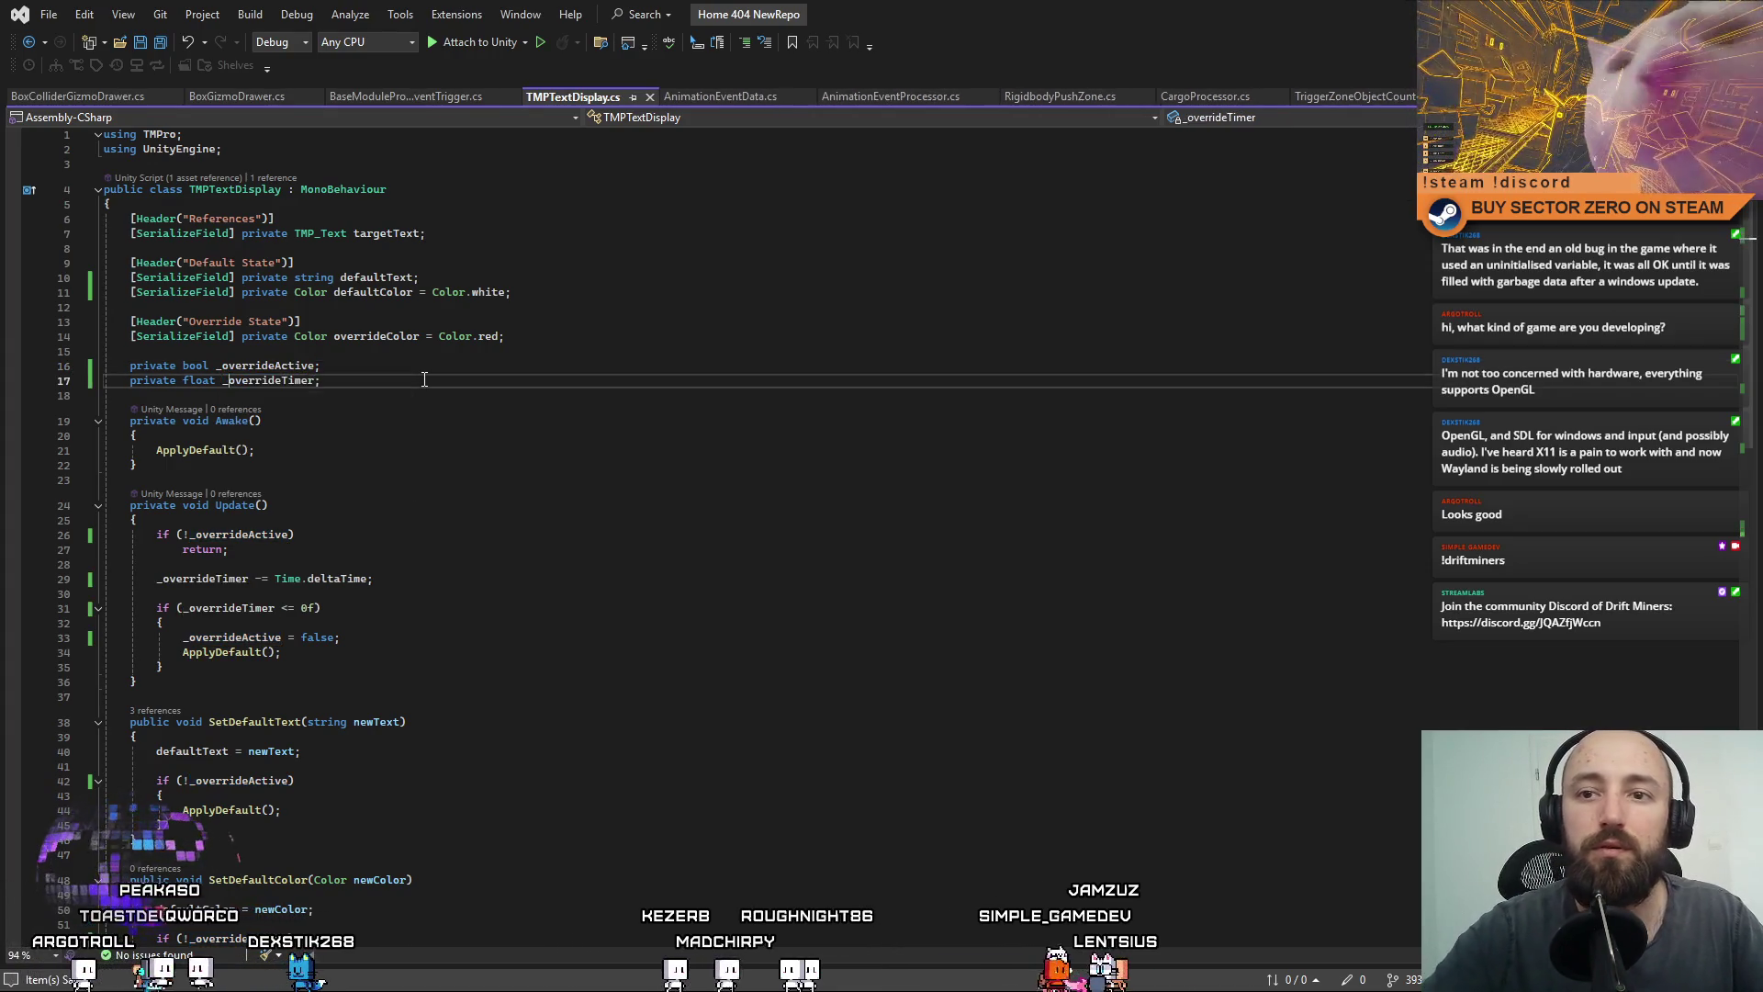
key("ctrl+s")
left_click(493, 467)
left_click(573, 458)
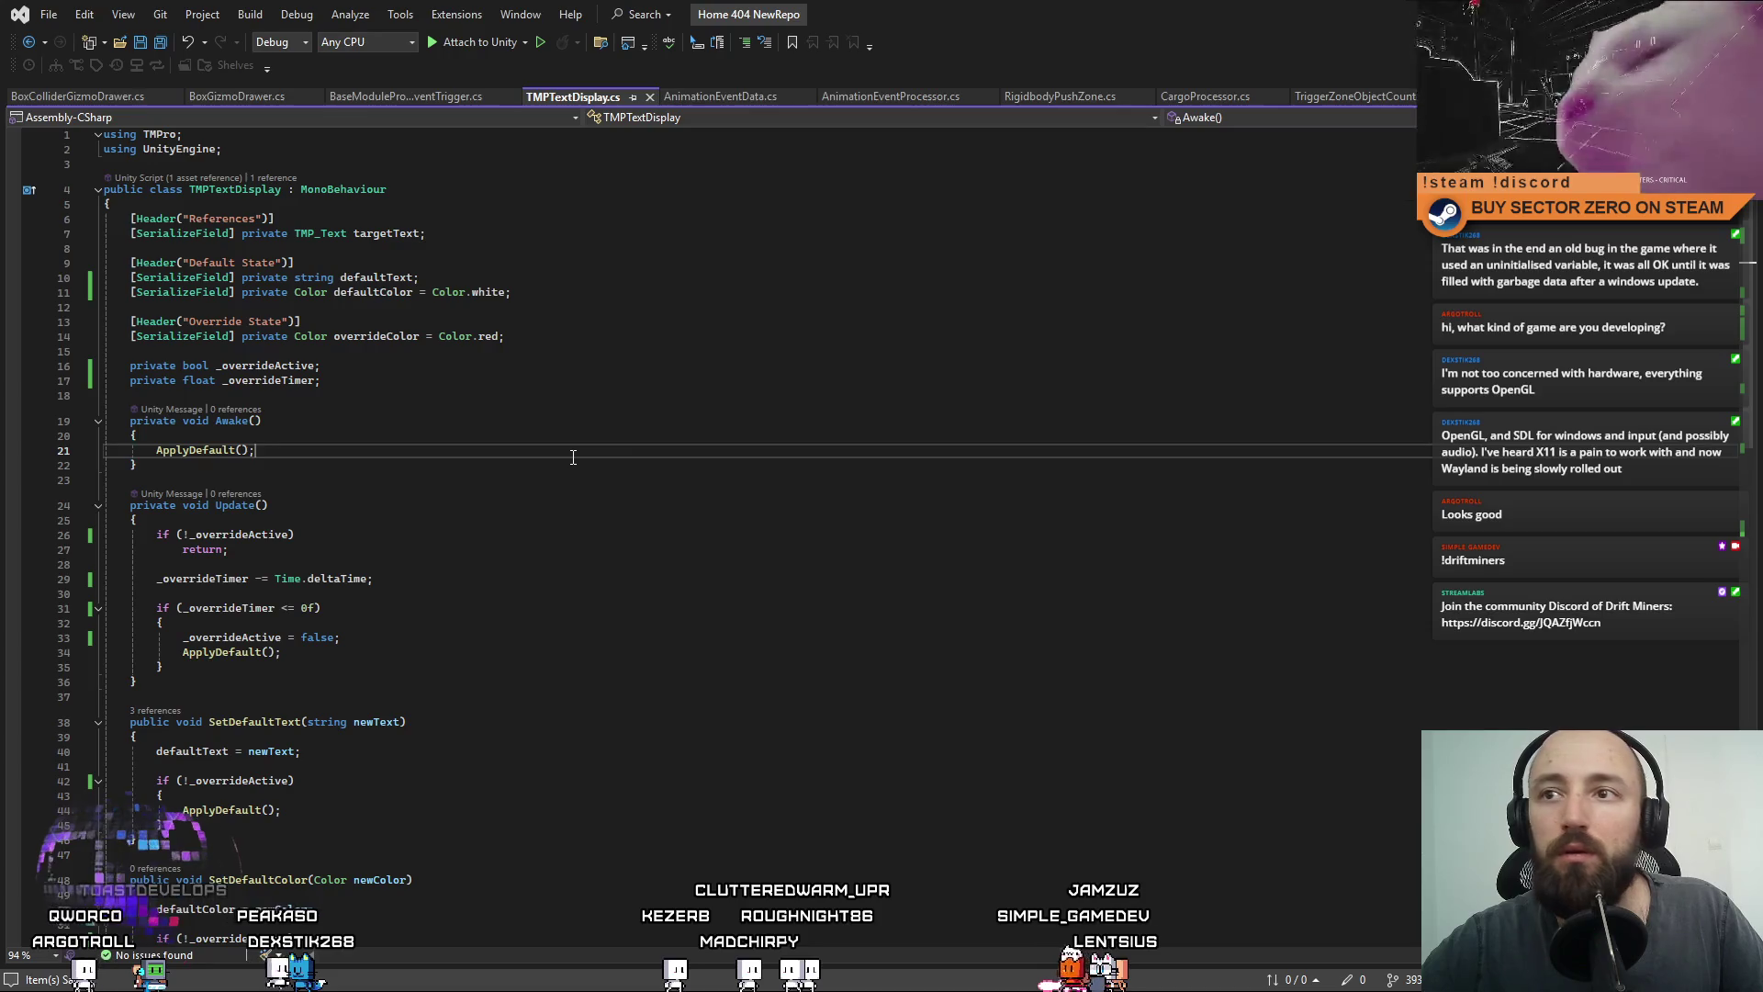
mouse_move(615, 431)
left_mouse_down()
mouse_move(615, 404)
mouse_move(276, 826)
left_mouse_up()
left_click(134, 493)
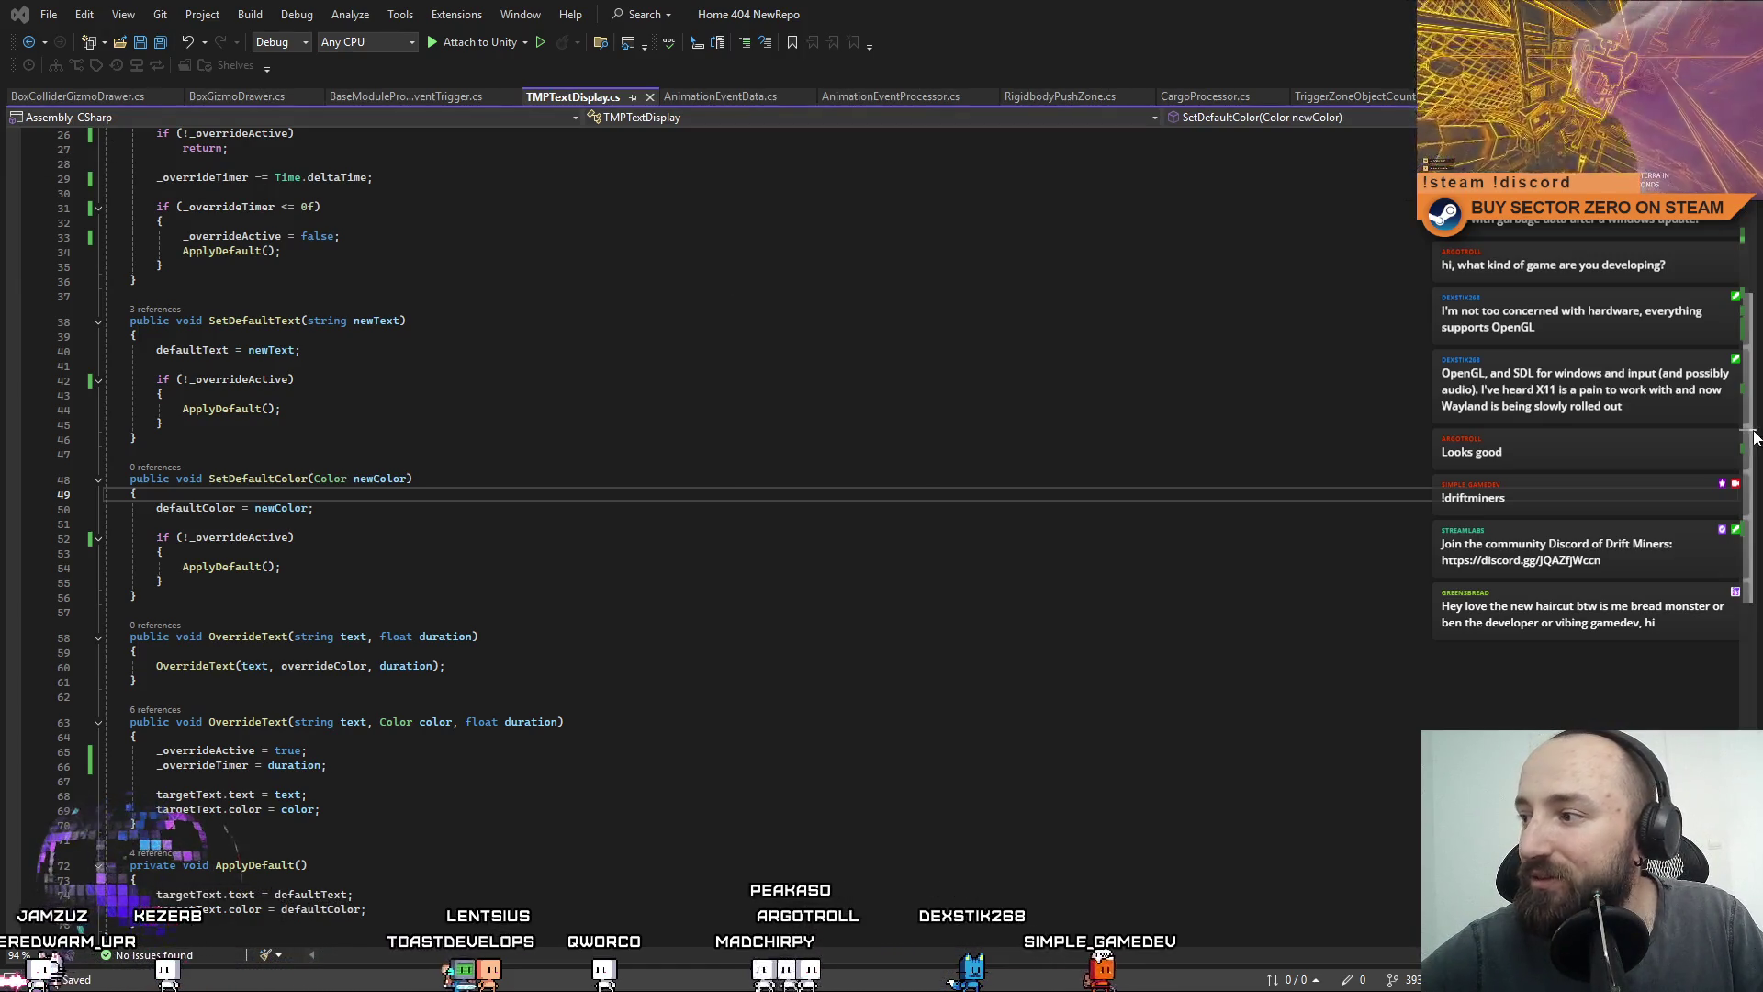
Review TMPTextDisplay.cs, including the Update countdown of _overrideTimer, and undo the last edit.
scroll(1706, 250, "up", 8)
scroll(1738, 421, "down", 7)
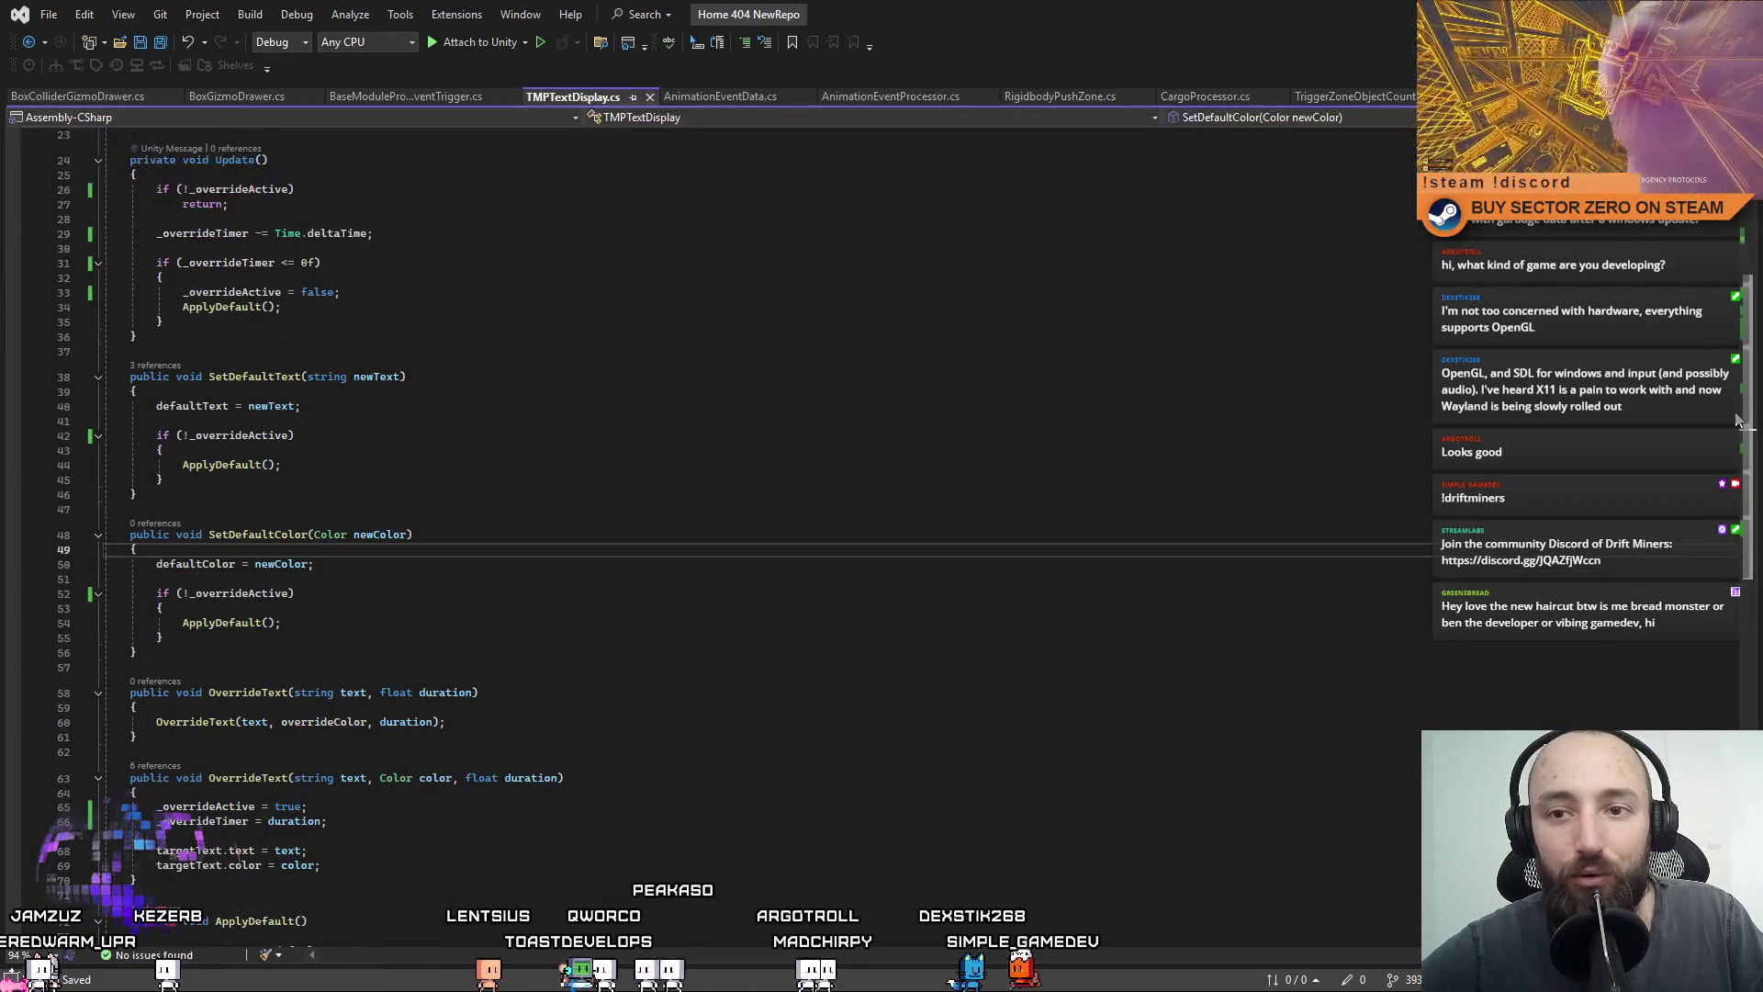
scroll(1738, 421, "down", 2)
scroll(1740, 420, "up", 2)
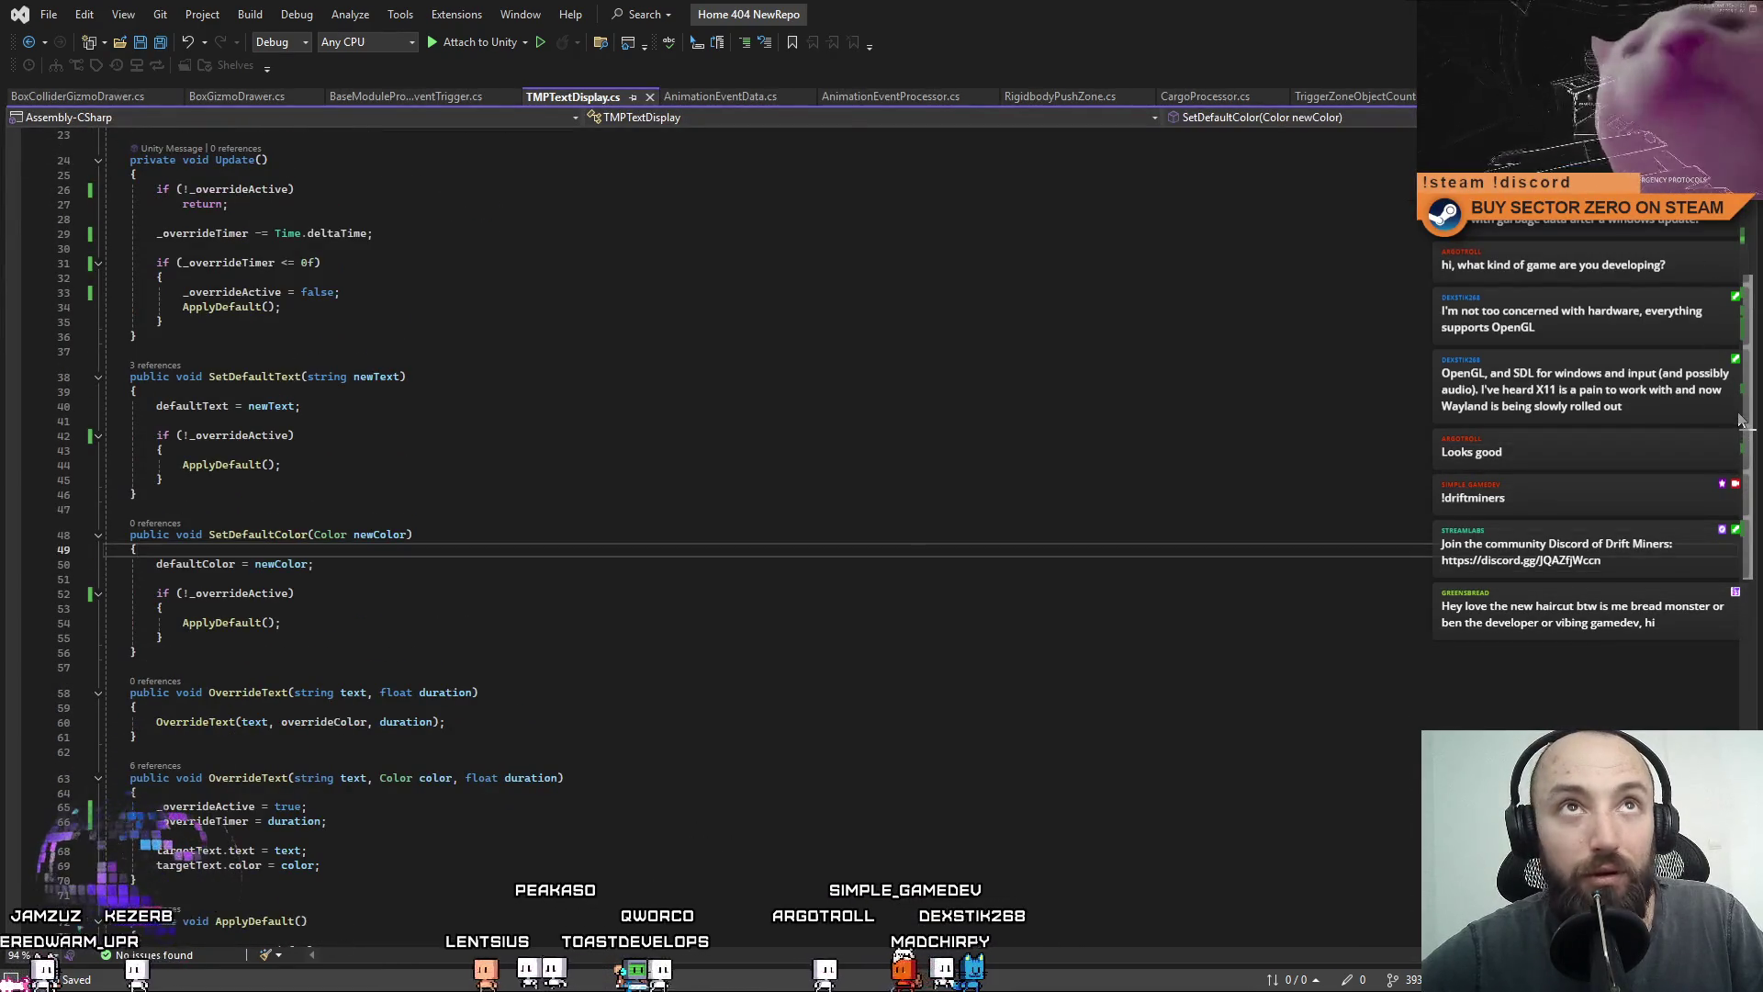
scroll(1740, 421, "down", 1)
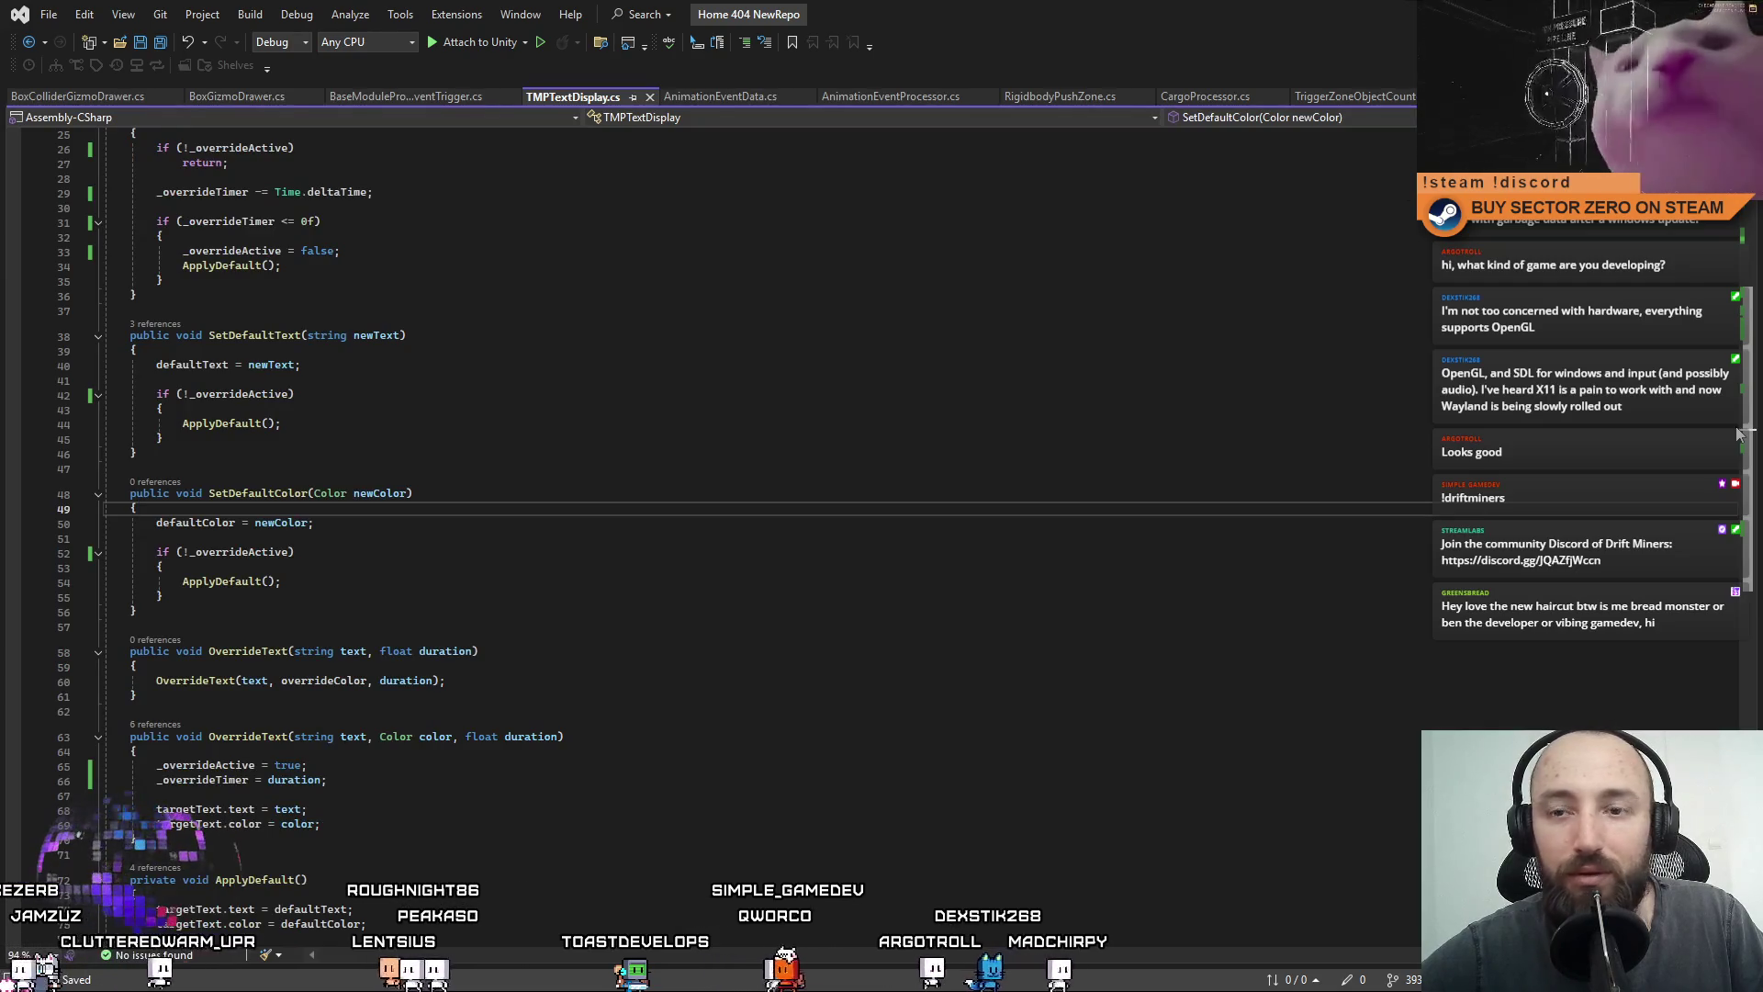
scroll(1738, 433, "up", 8)
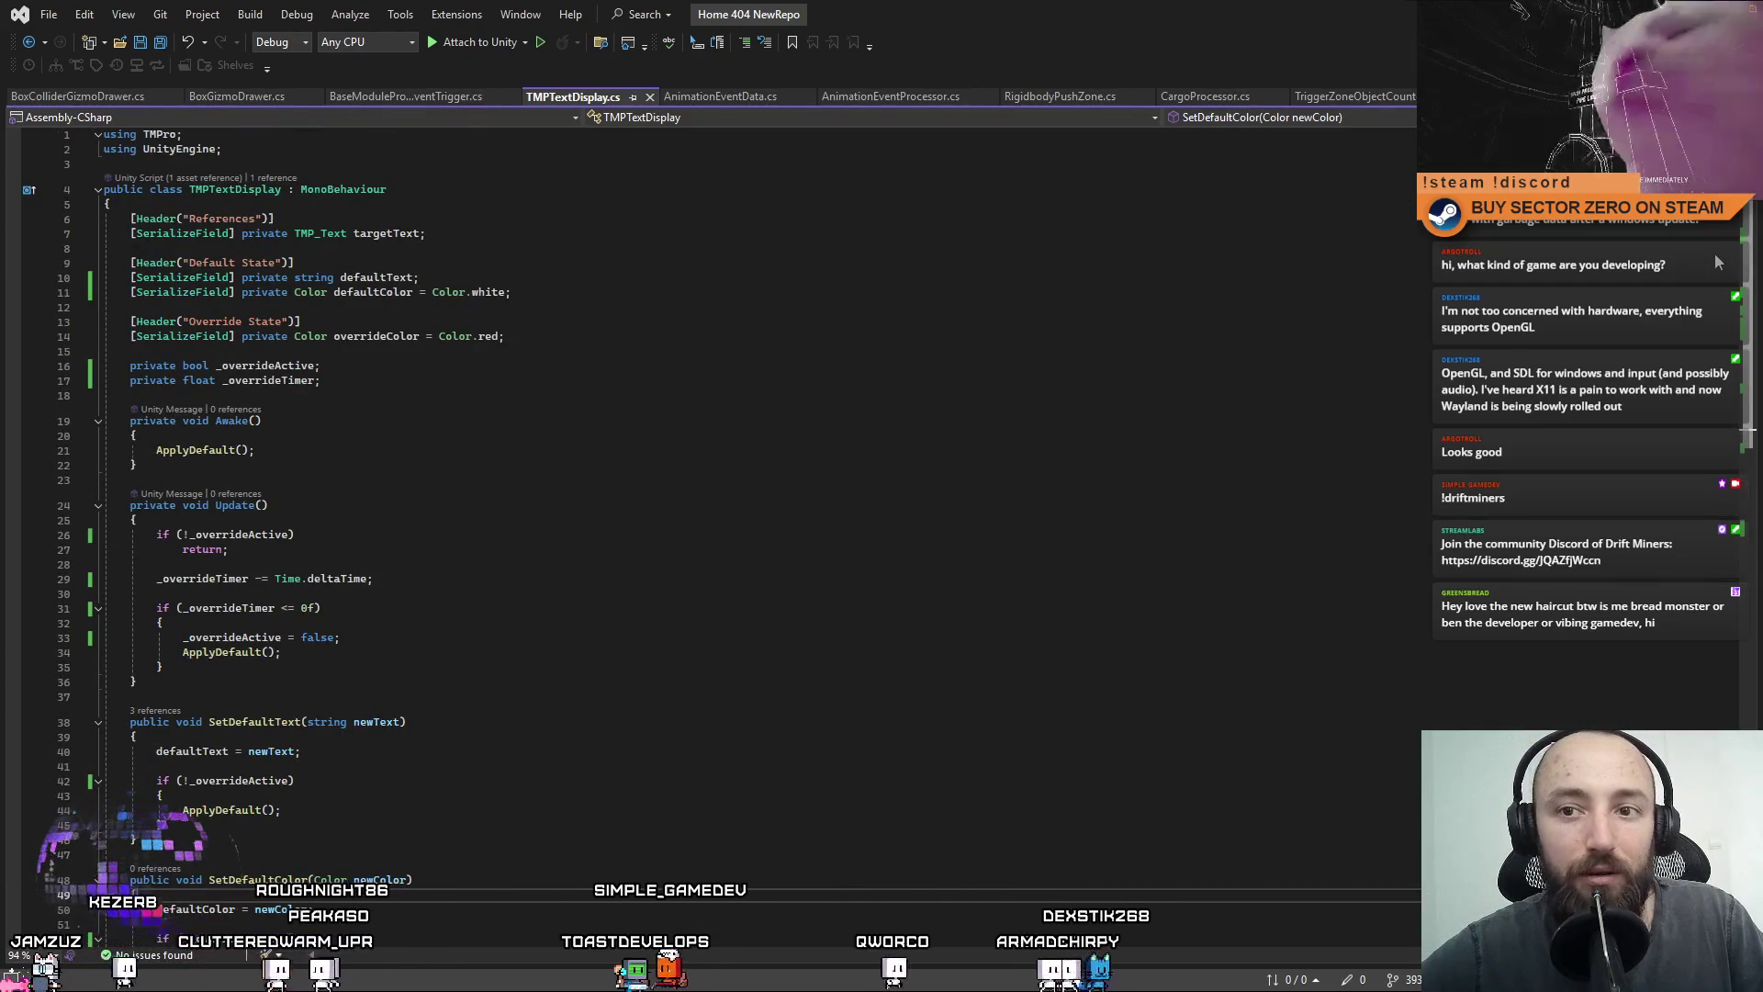
scroll(1760, 471, "down", 8)
scroll(1756, 496, "down", 3)
key("ctrl+z")
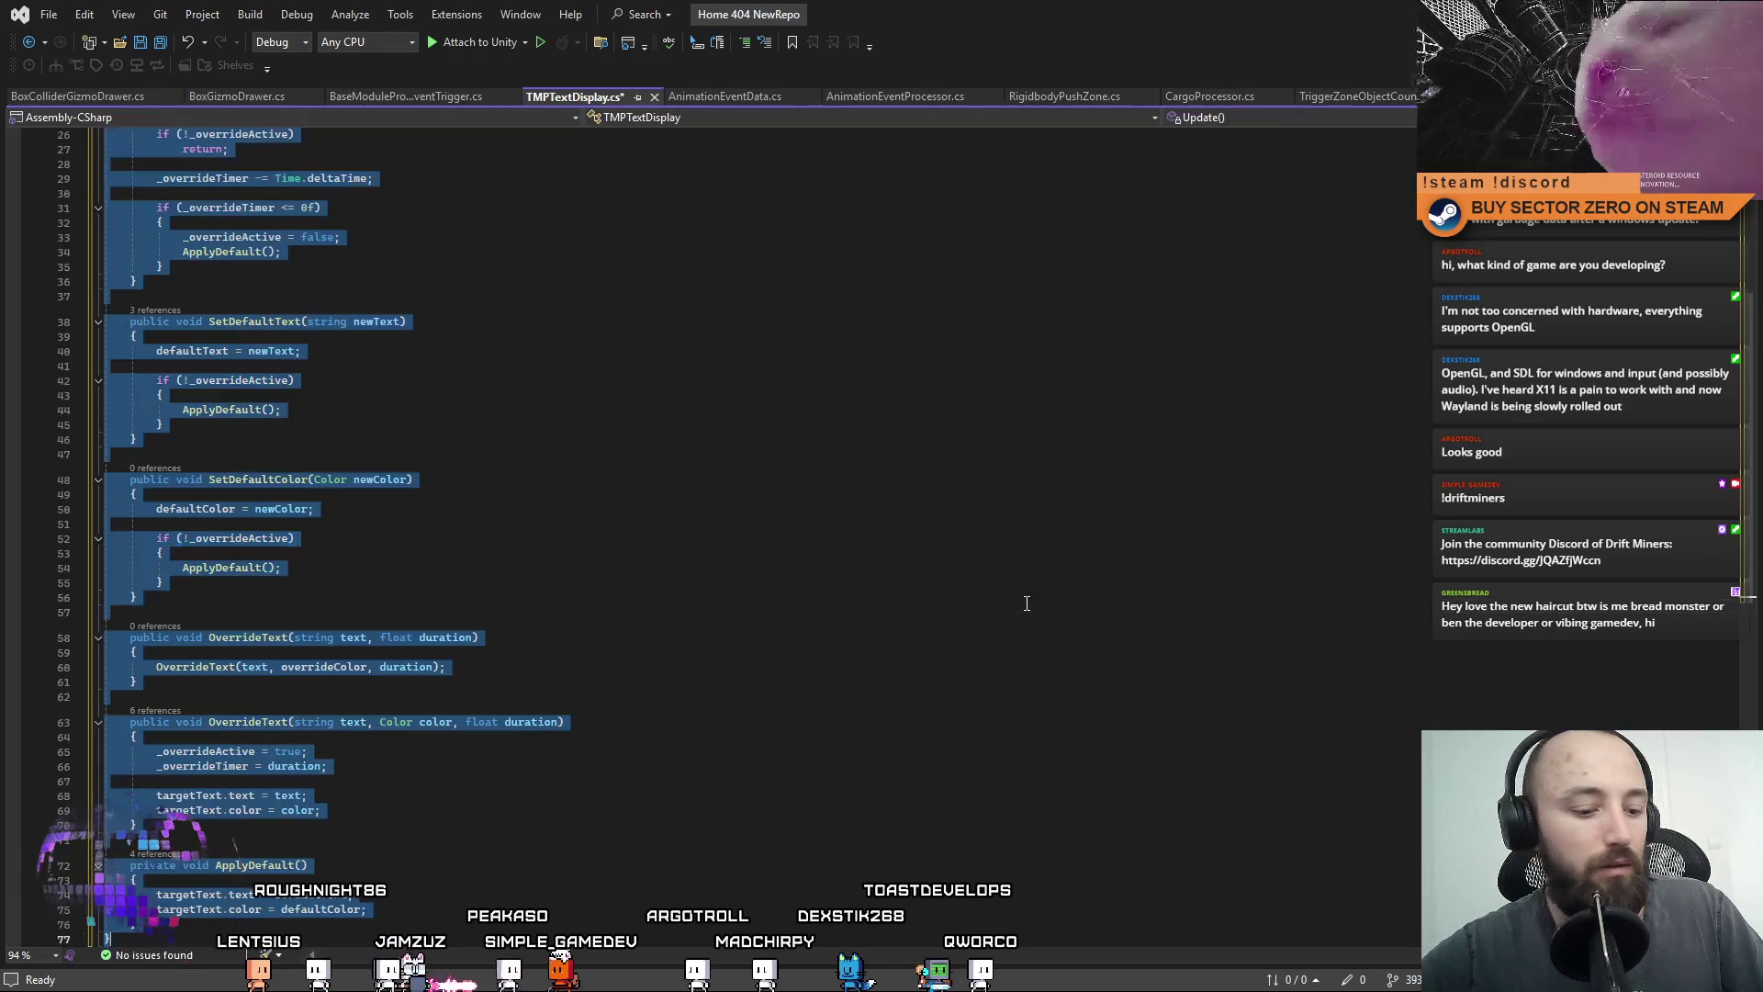
Restore the doc-commented TMPTextDisplay.cs, check SetDefaultColor, save it, and bring up AnimationEventData.cs.
key("ctrl+y")
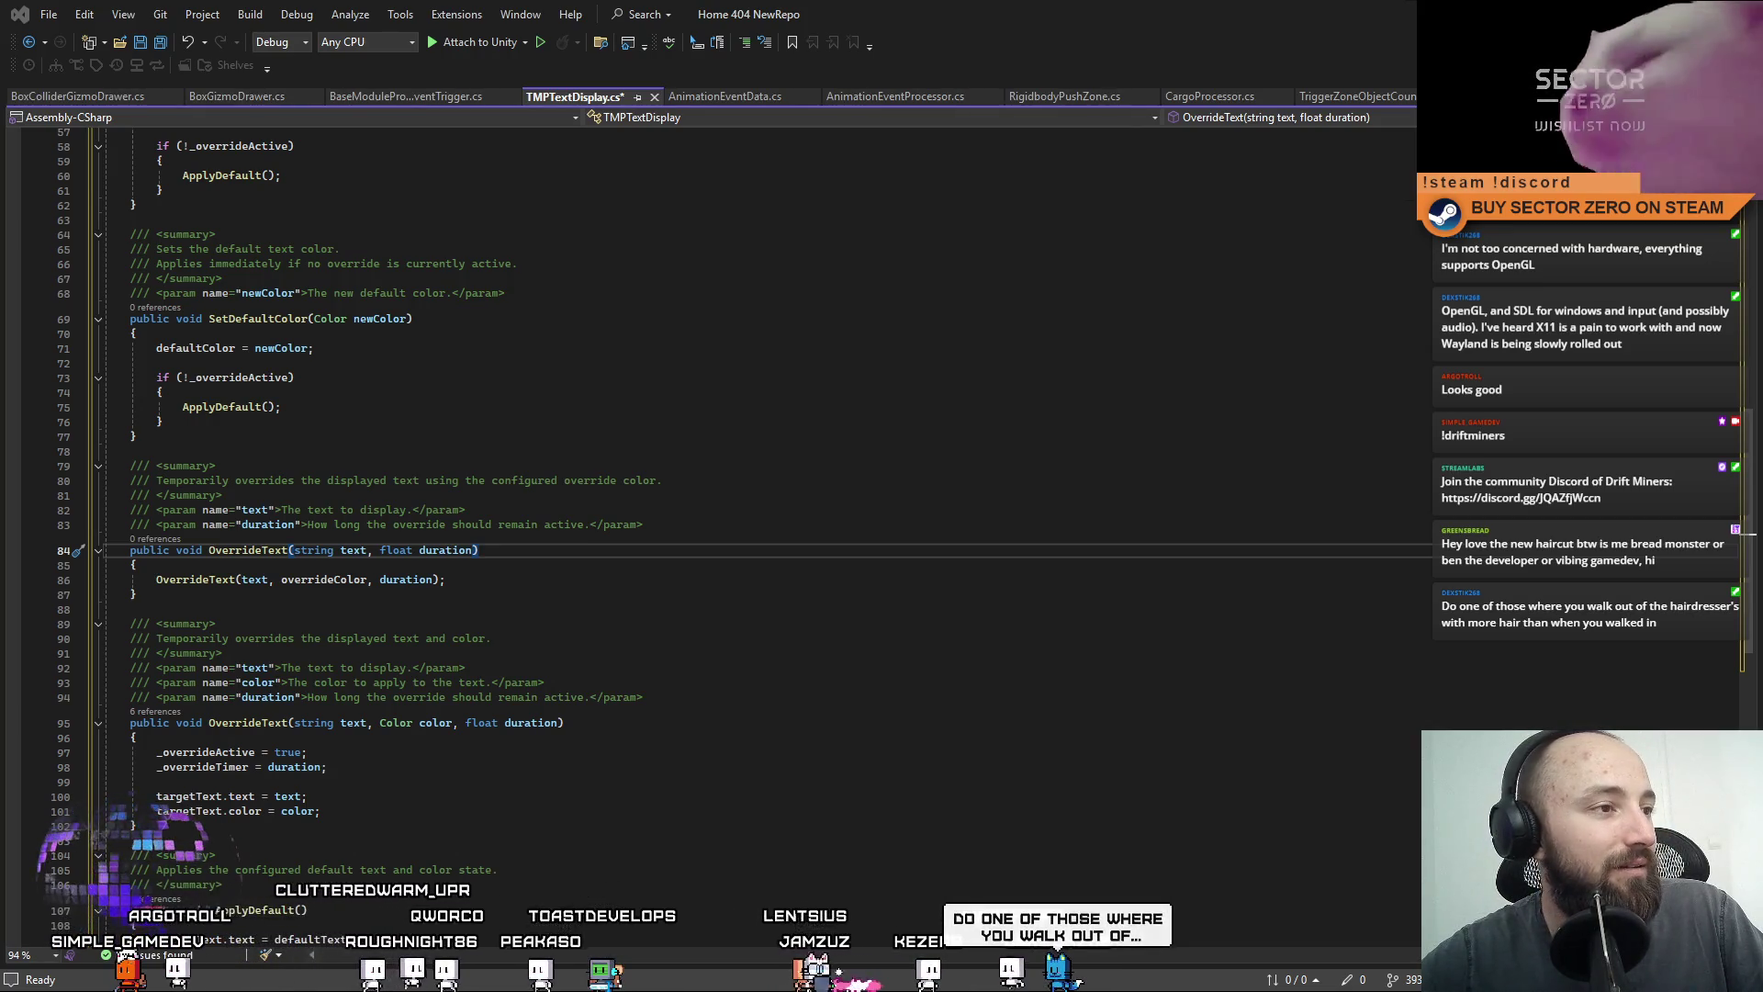
left_click(797, 438)
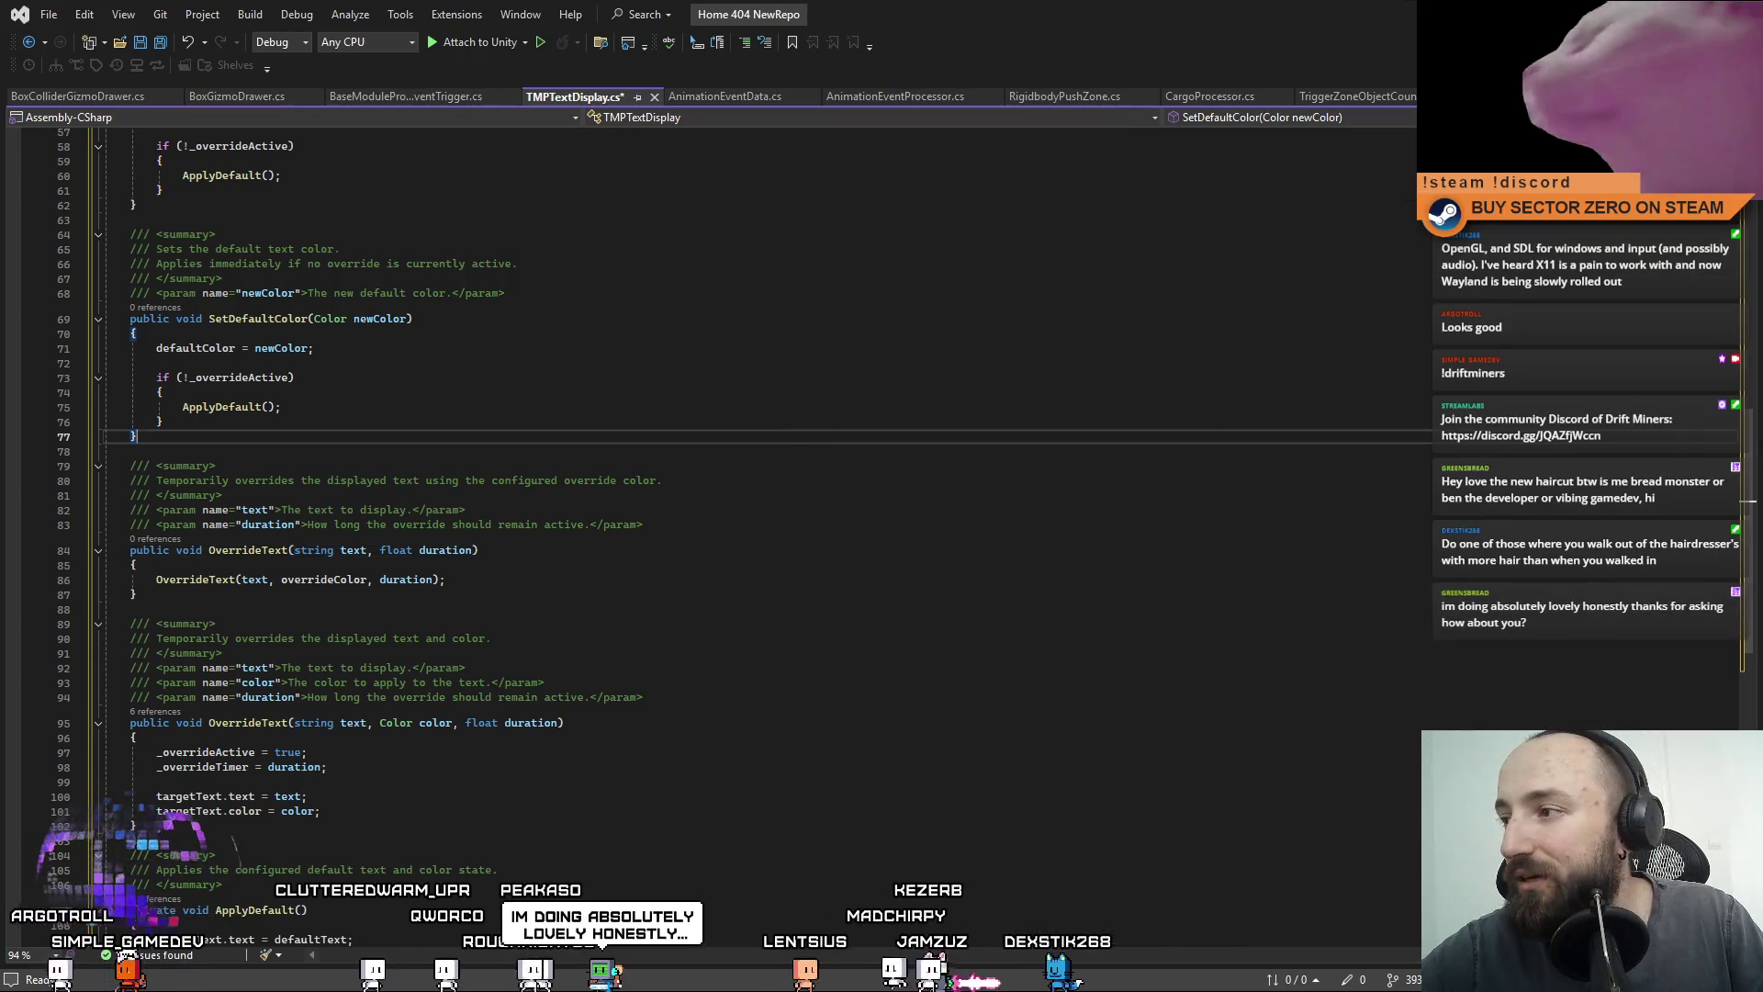
scroll(1749, 463, "up", 14)
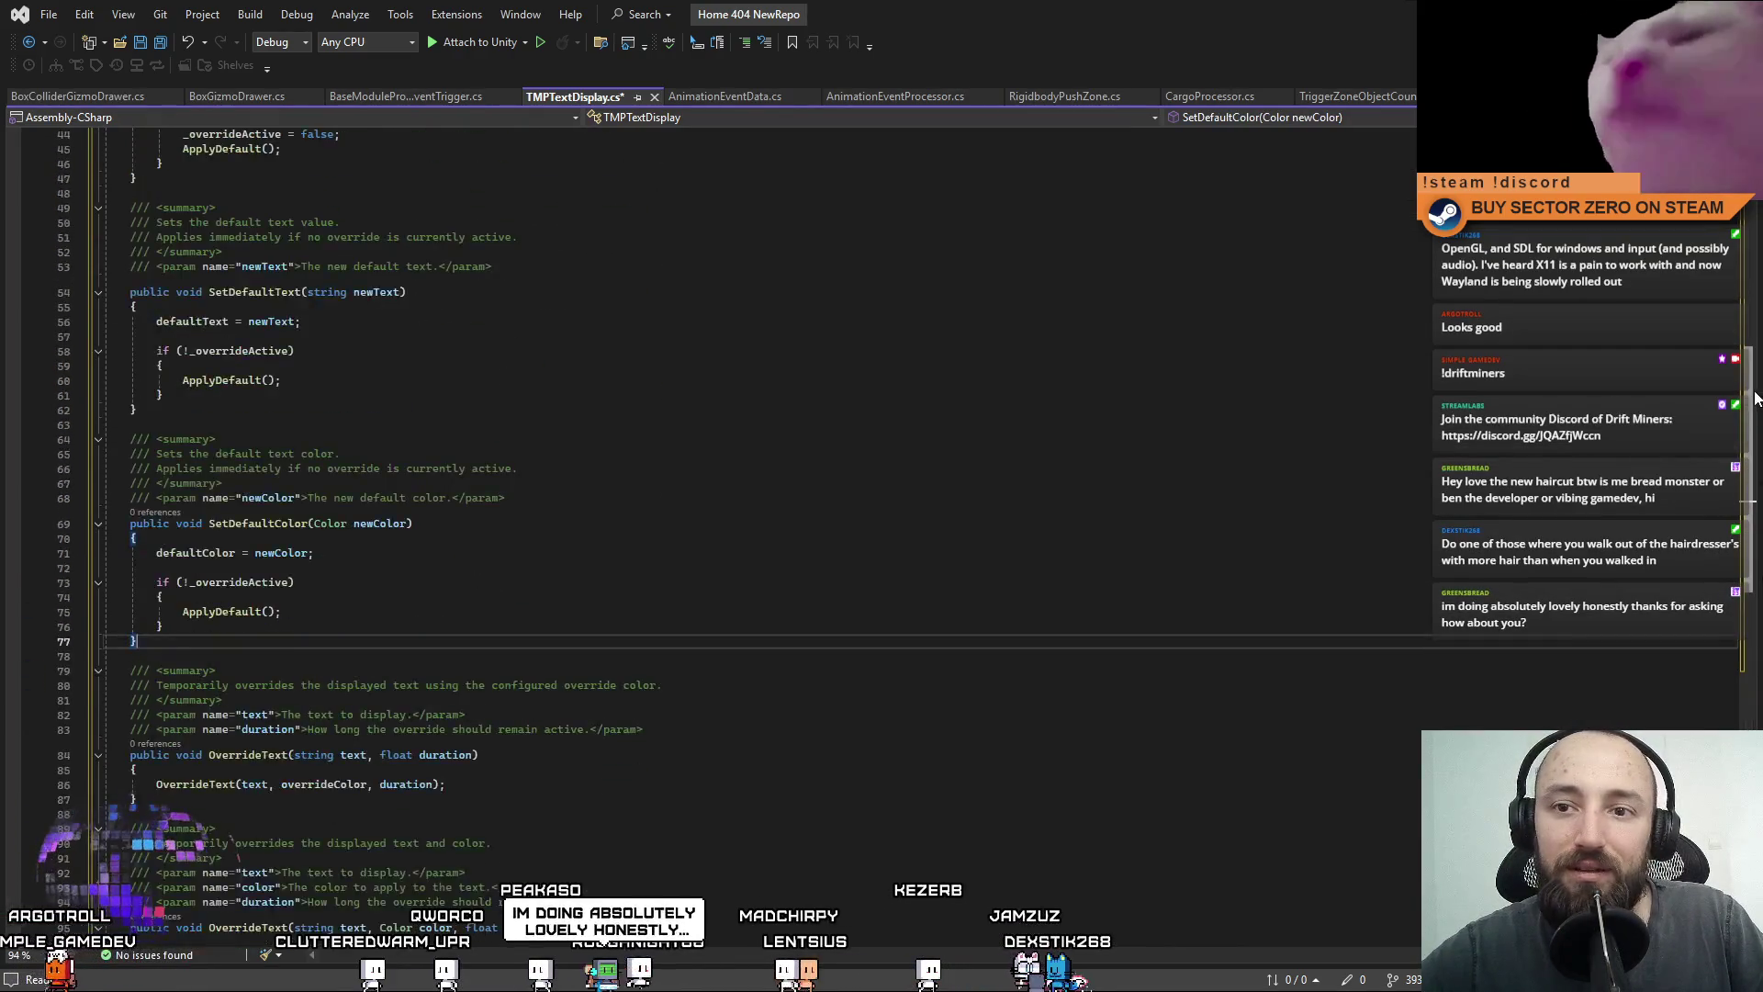
scroll(698, 532, "up", 4)
scroll(1720, 513, "down", 20)
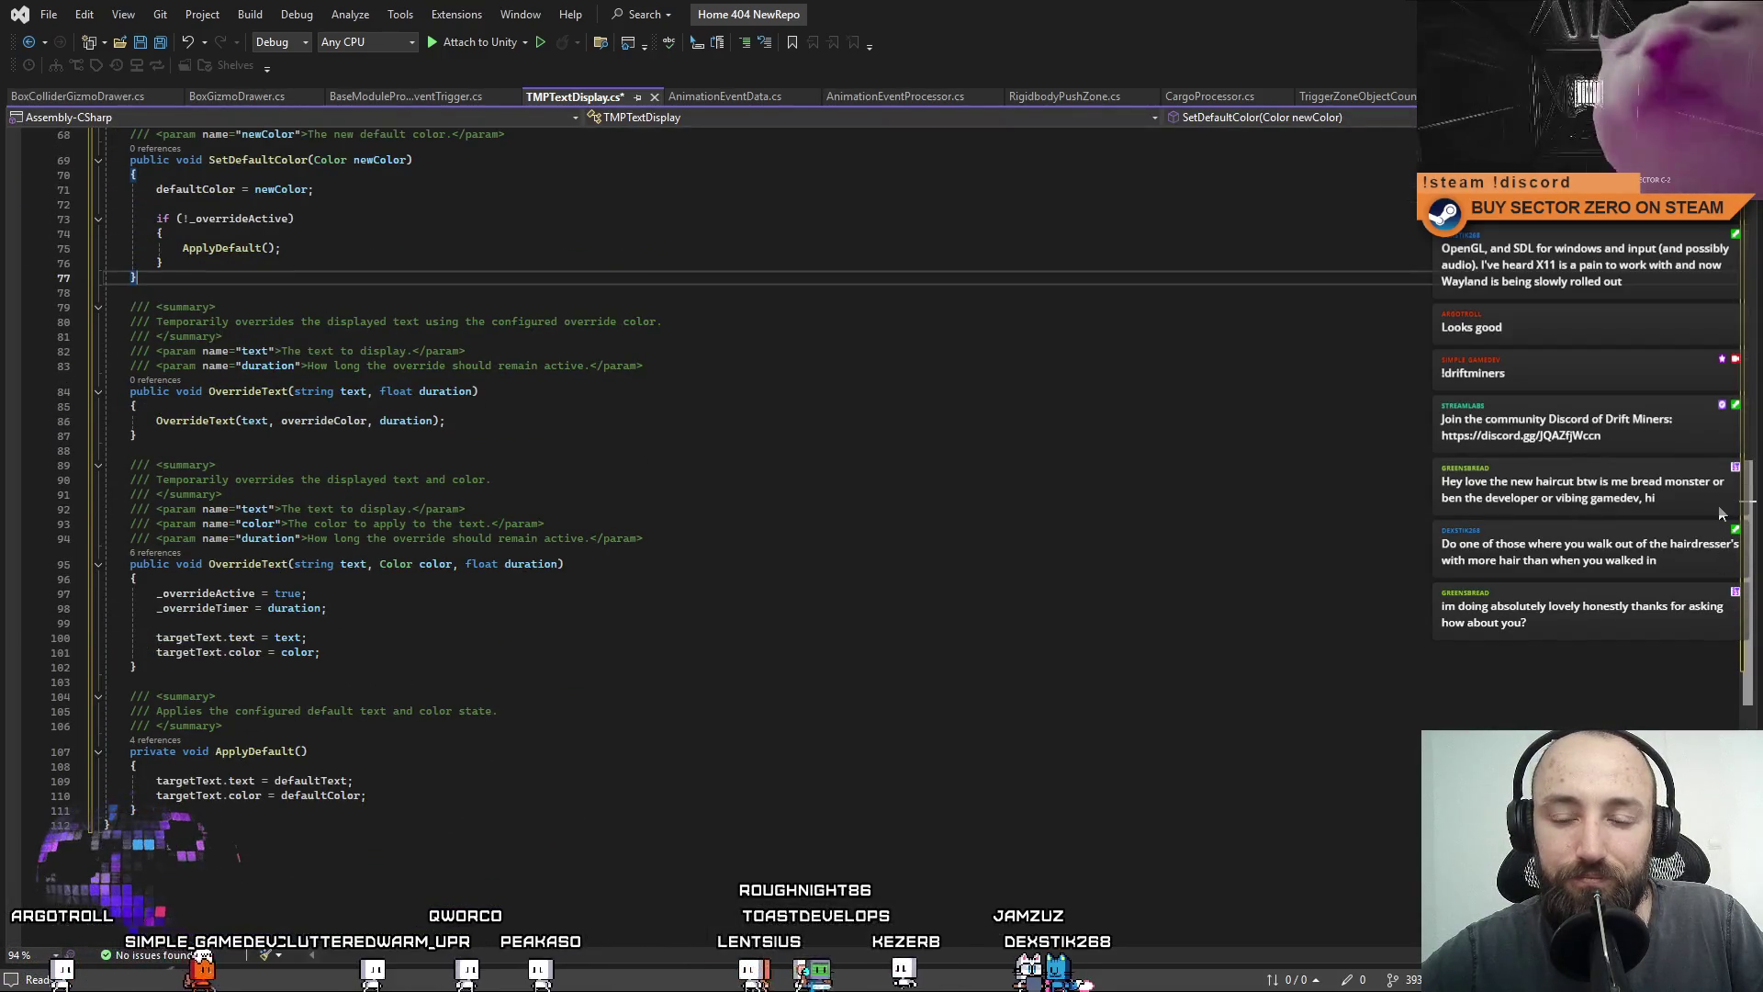
scroll(1720, 514, "up", 18)
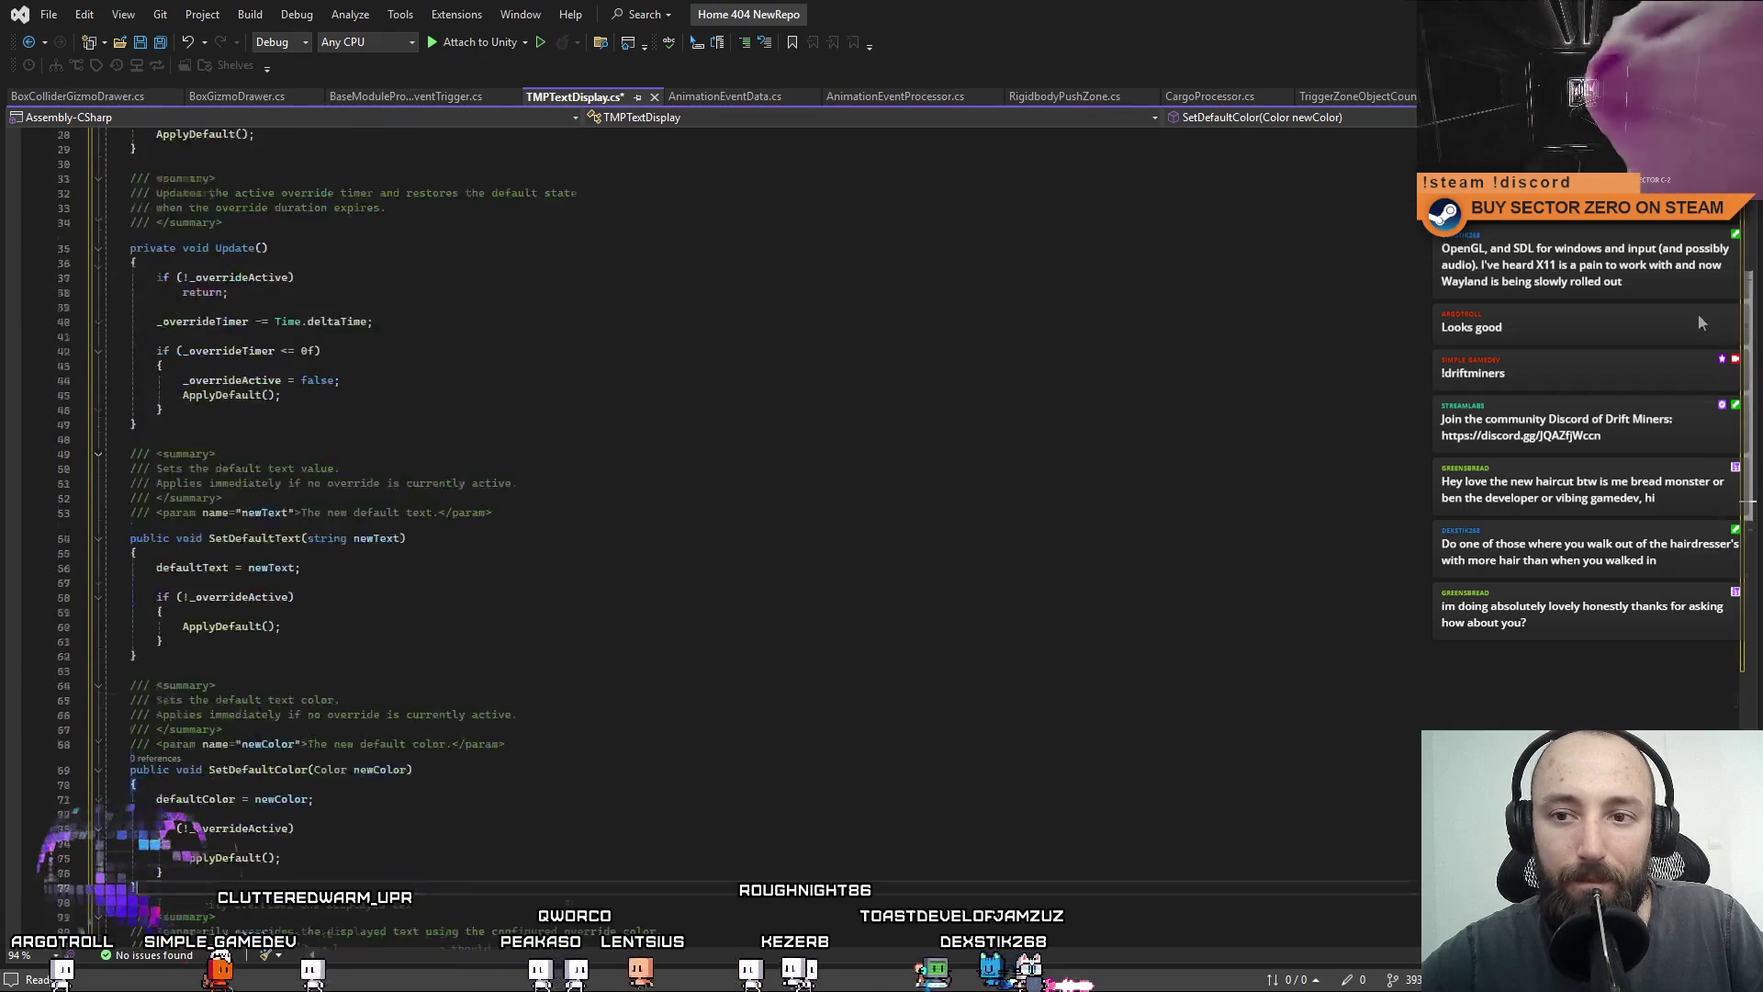
scroll(1700, 322, "down", 15)
left_click(1463, 360)
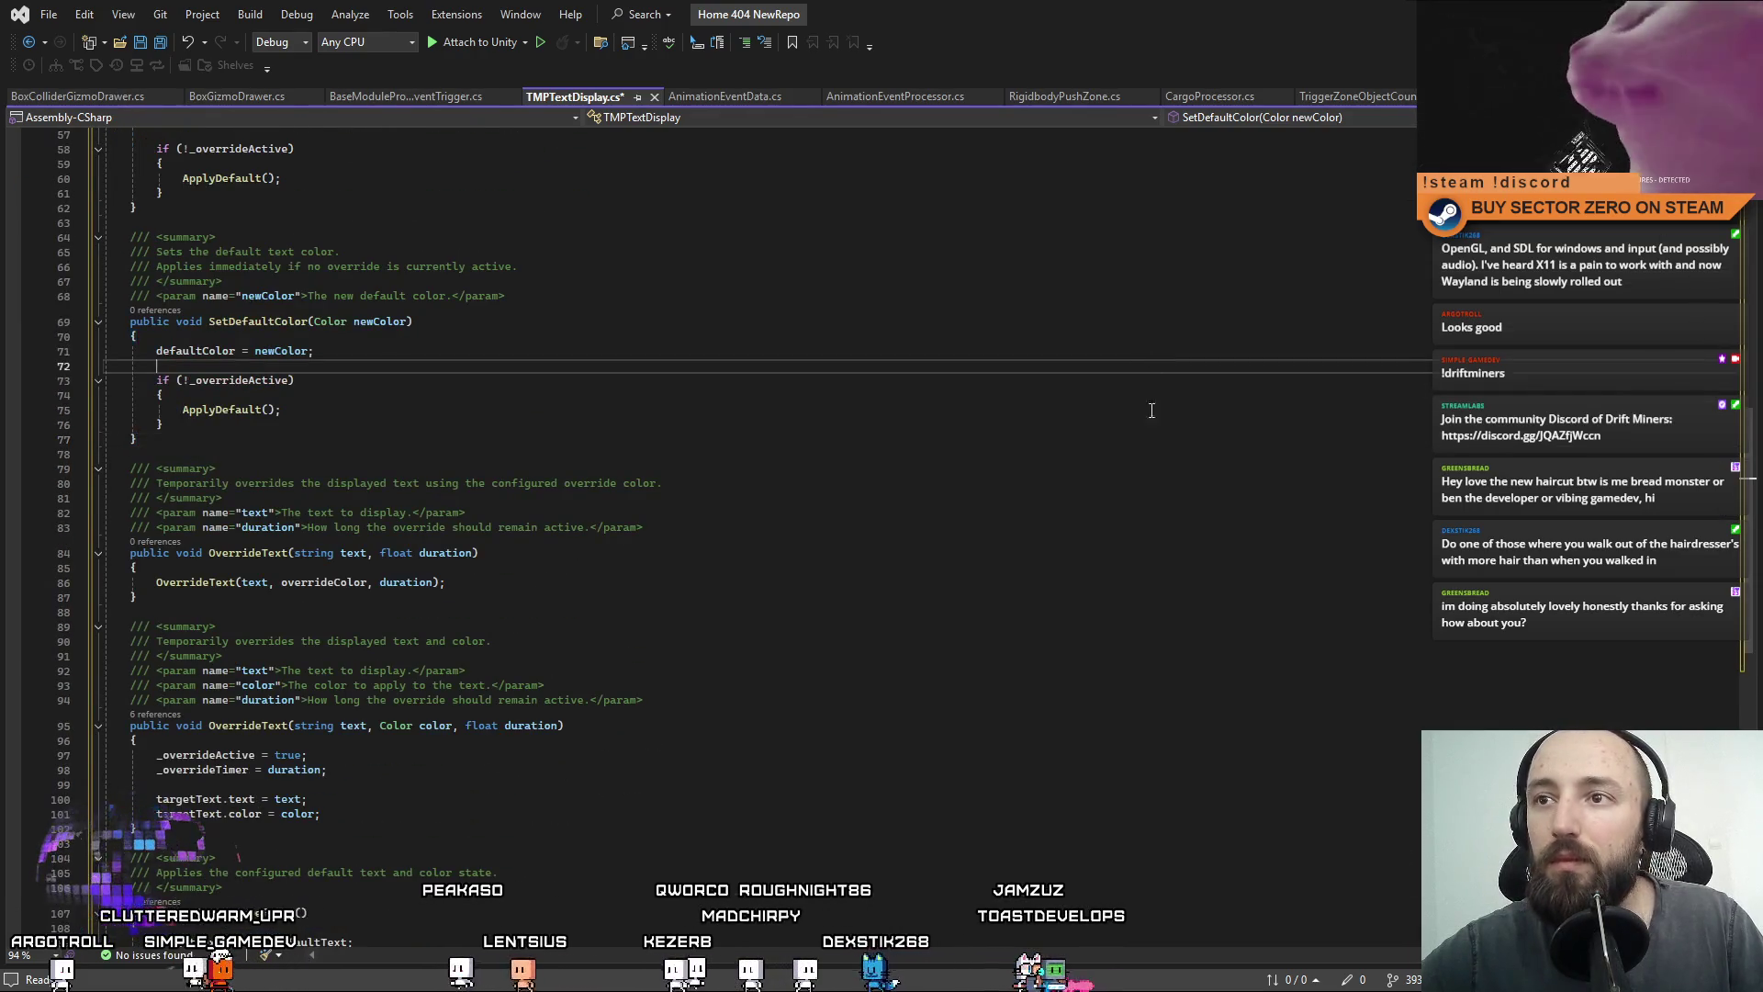
scroll(1463, 360, "up", 3)
key("ctrl+s")
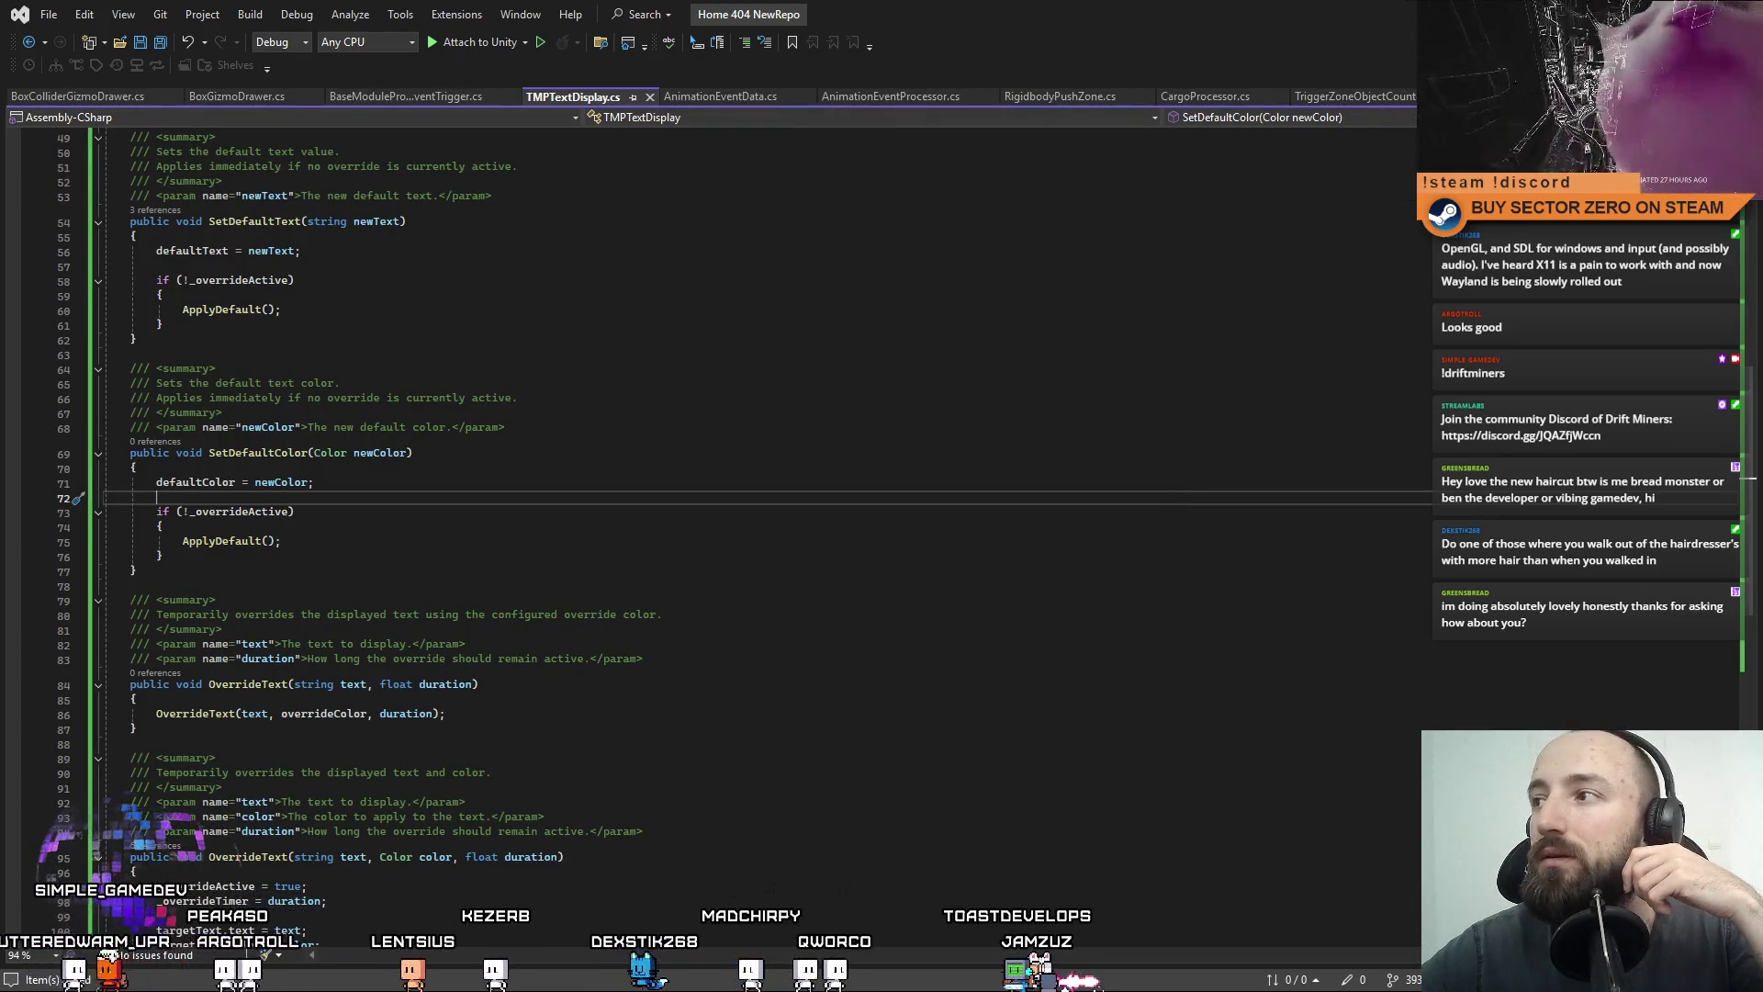
left_click(745, 98)
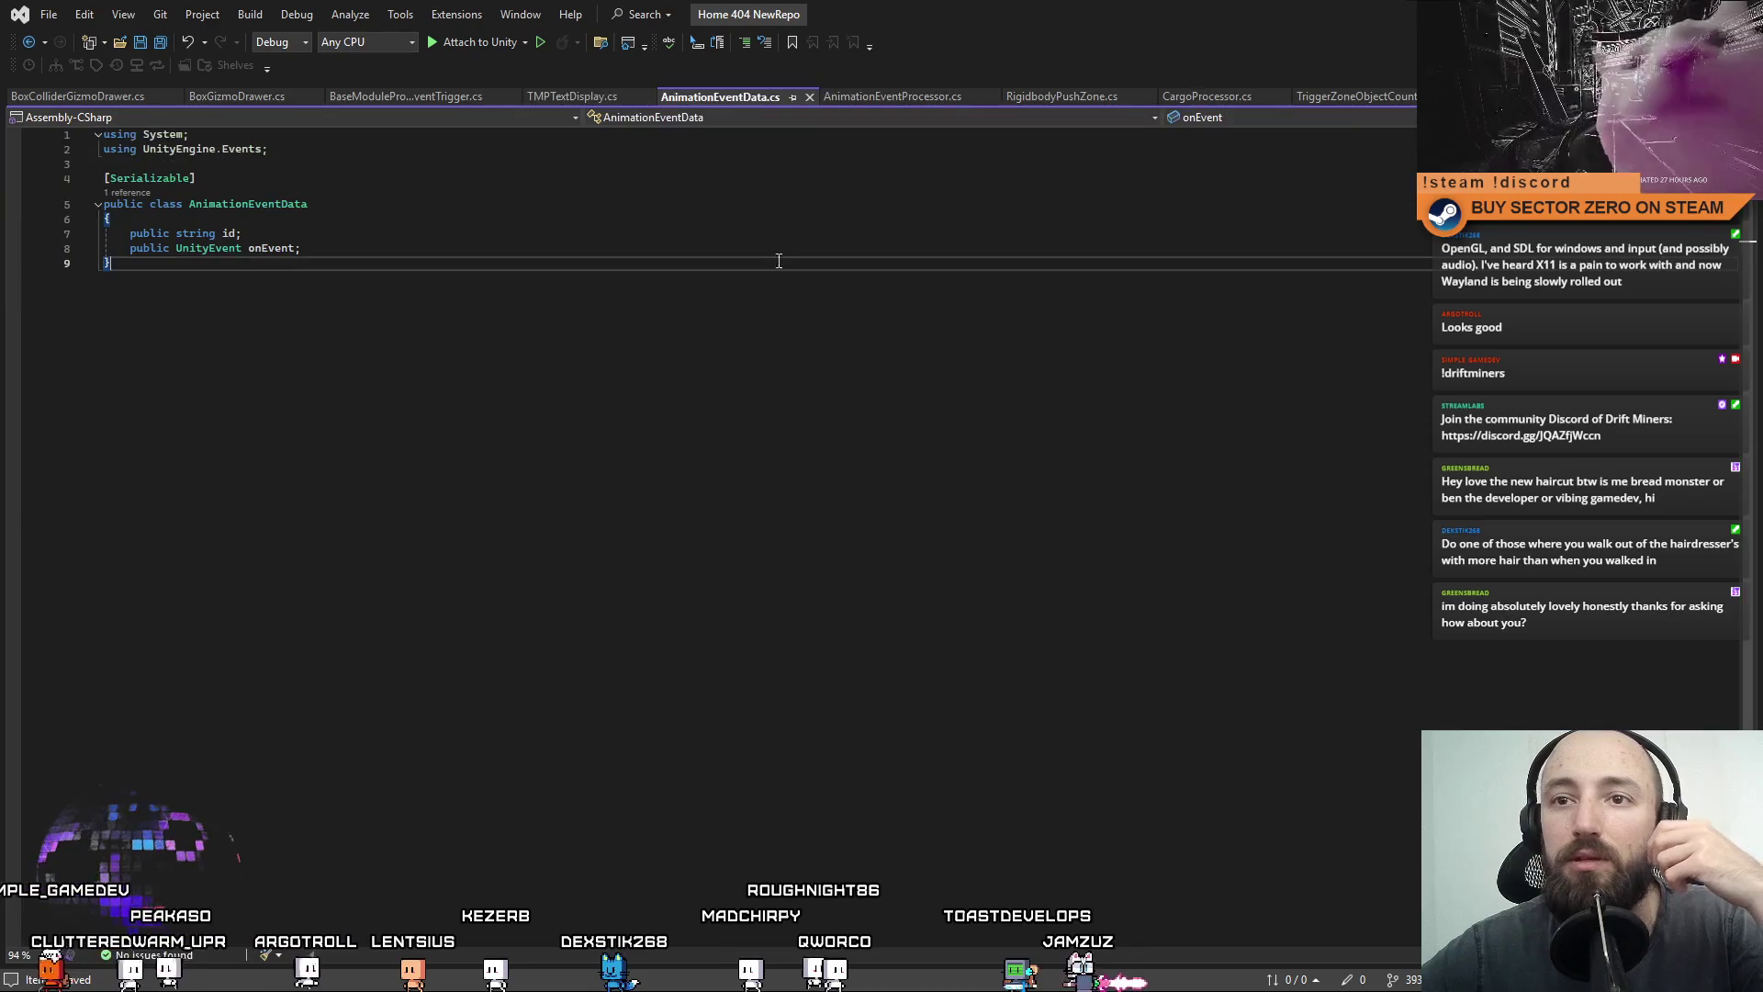
In AnimationEventProcessor.cs, put [SerializeField] inline on eventBindings and remove the blank line between fields.
left_click(881, 98)
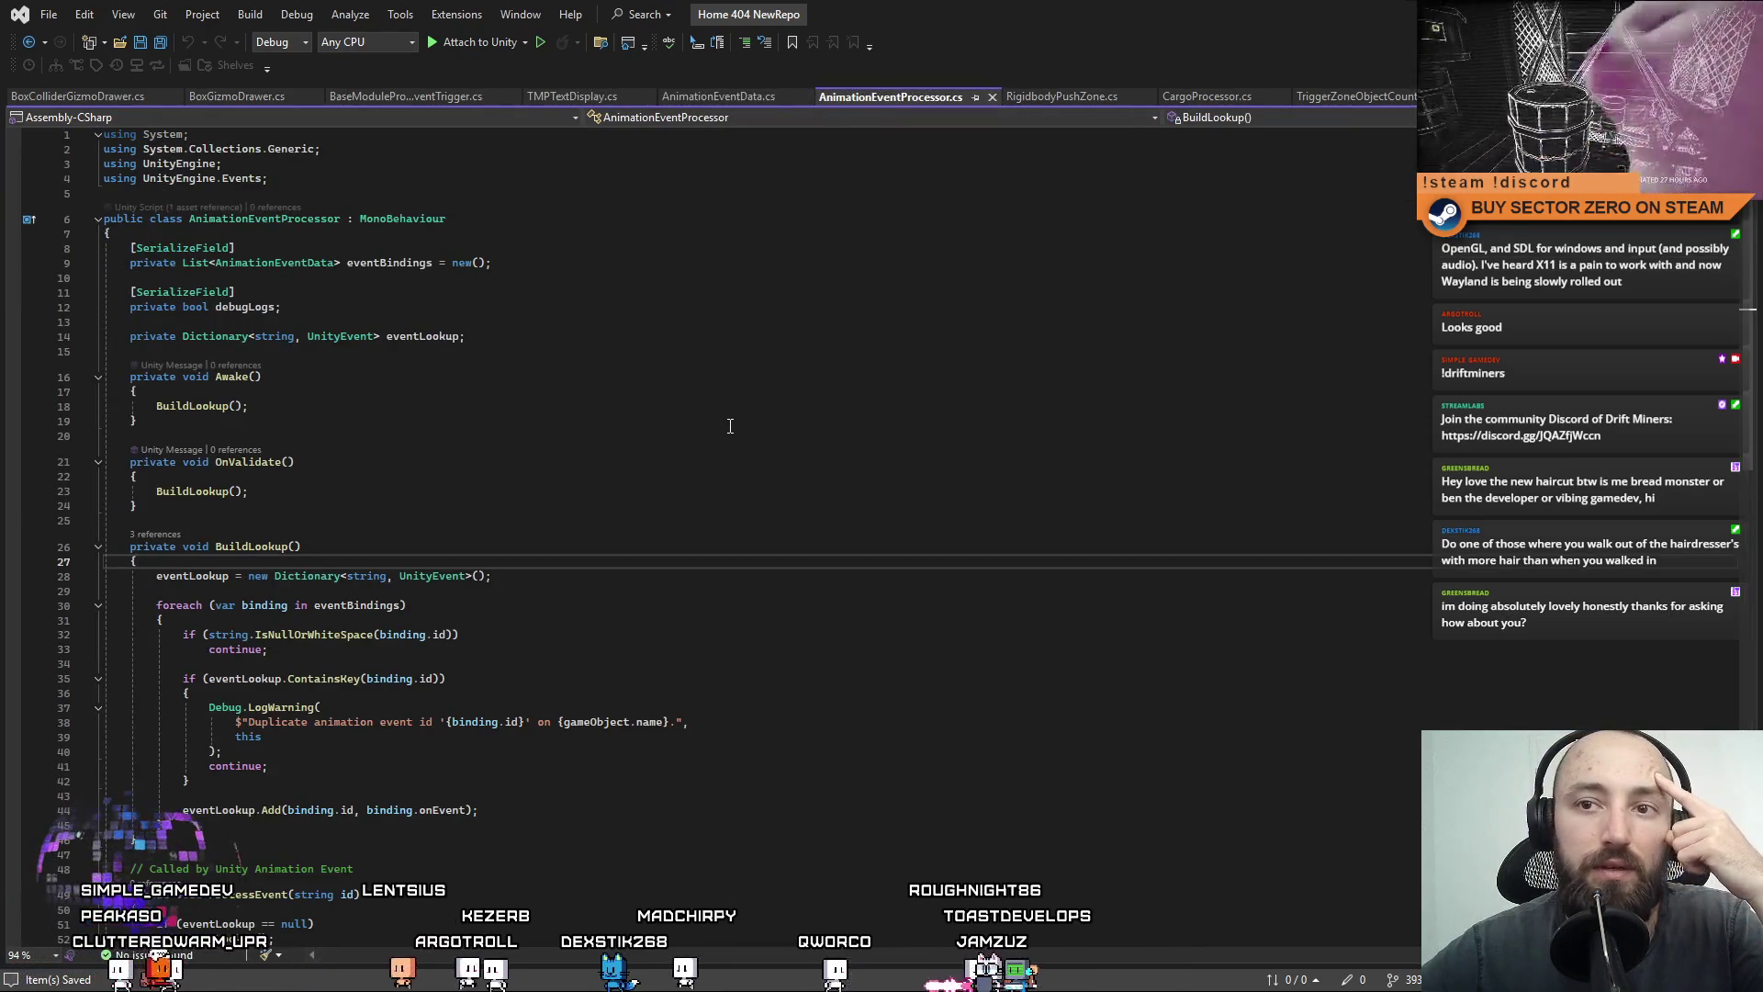
left_click(909, 459)
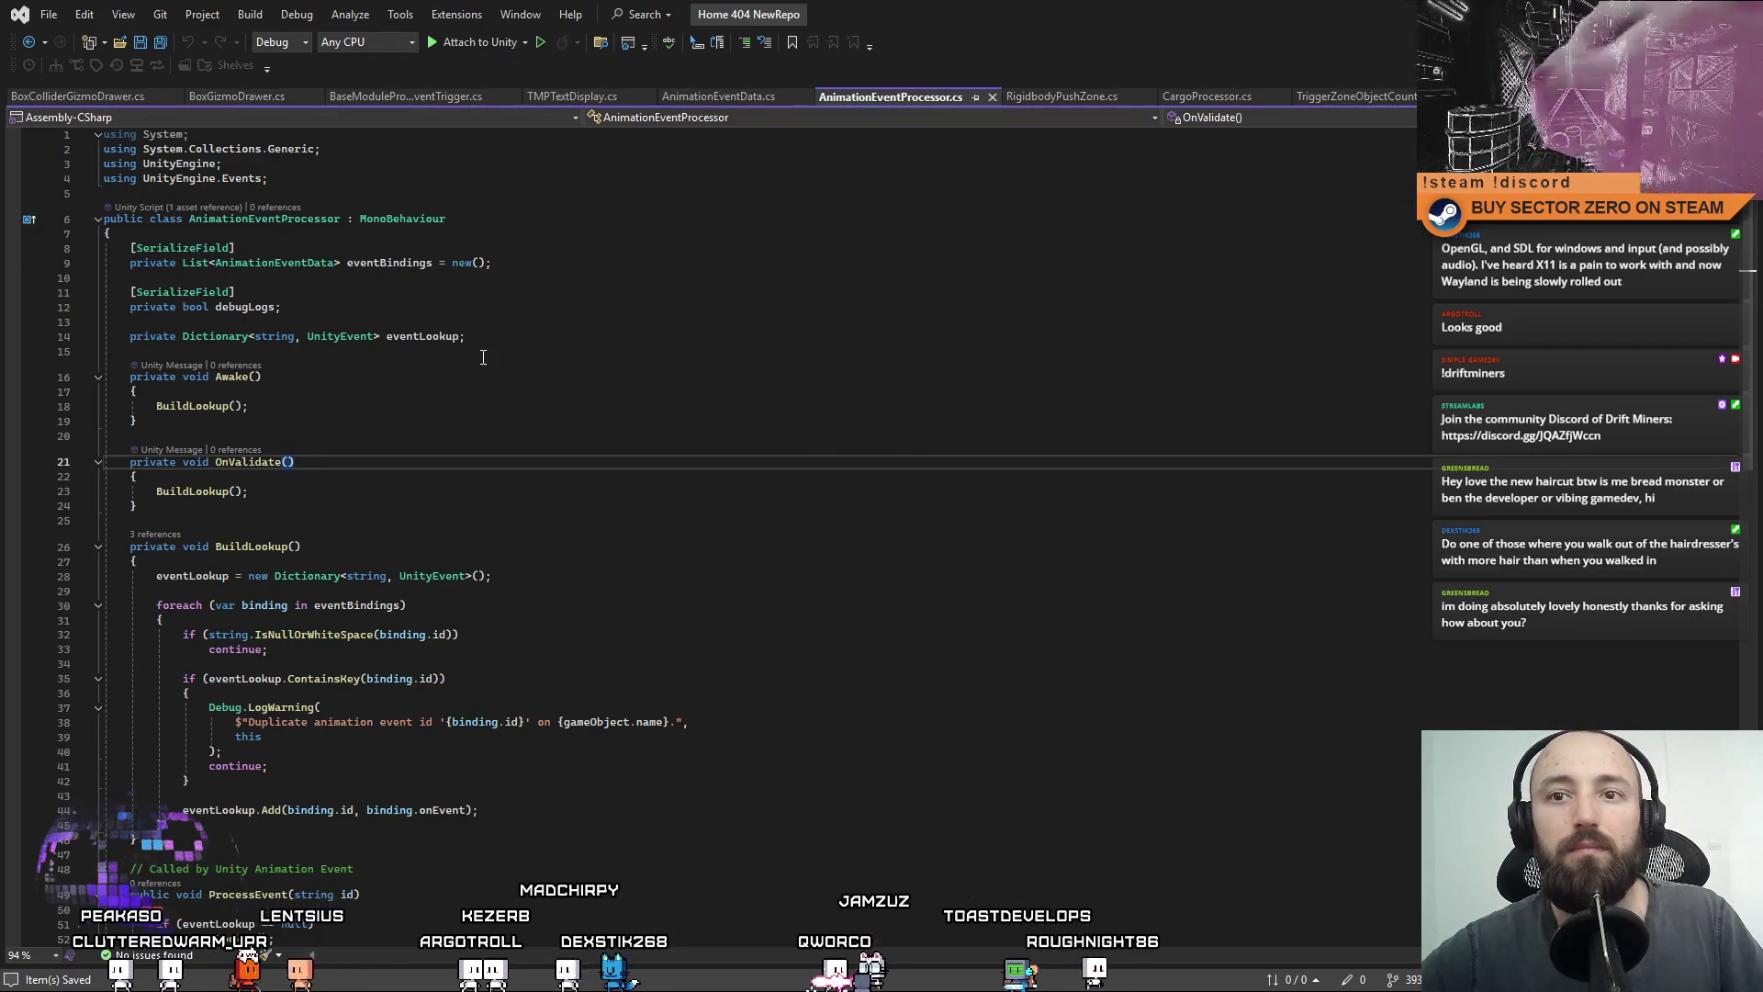
left_click_drag(281, 248, 129, 262)
left_click_drag(235, 292, 130, 307)
left_click(200, 279)
key("BackSpace")
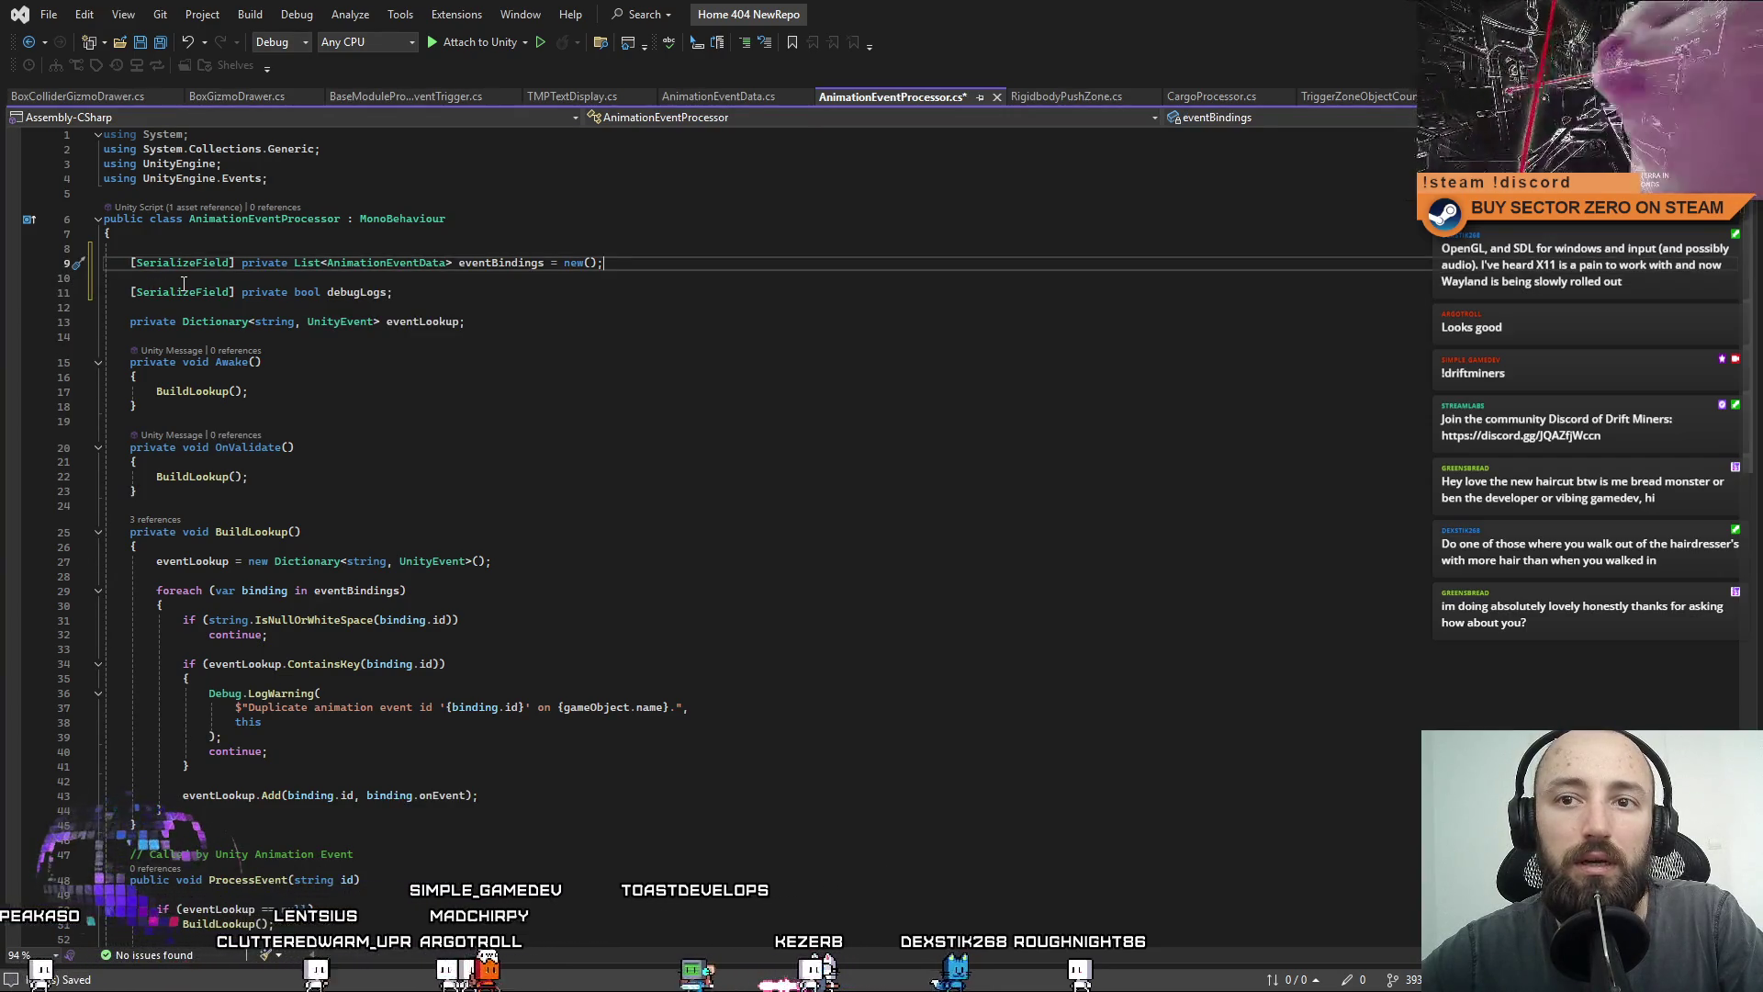
key("Delete")
Rename the eventLookup field to _eventLookup throughout the script.
left_click(350, 325)
key("Up")
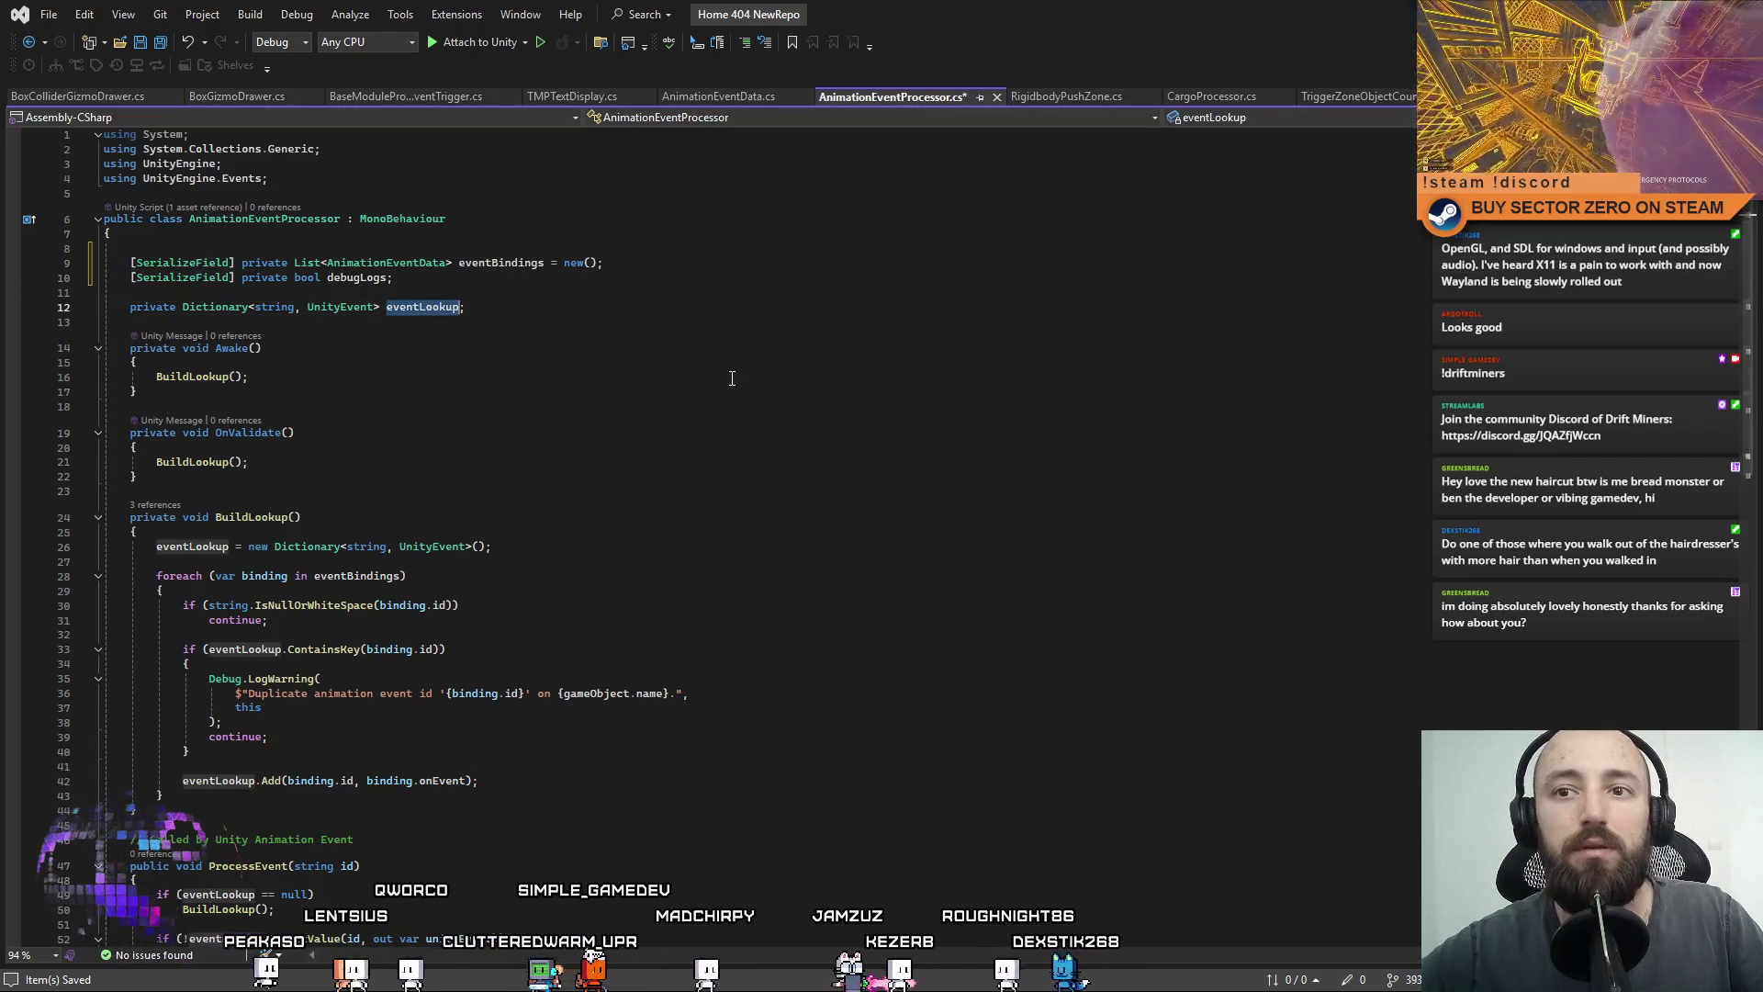
key("ctrl+r")
key("ctrl+r")
key("Home")
type("_")
key("Return")
left_click(732, 379)
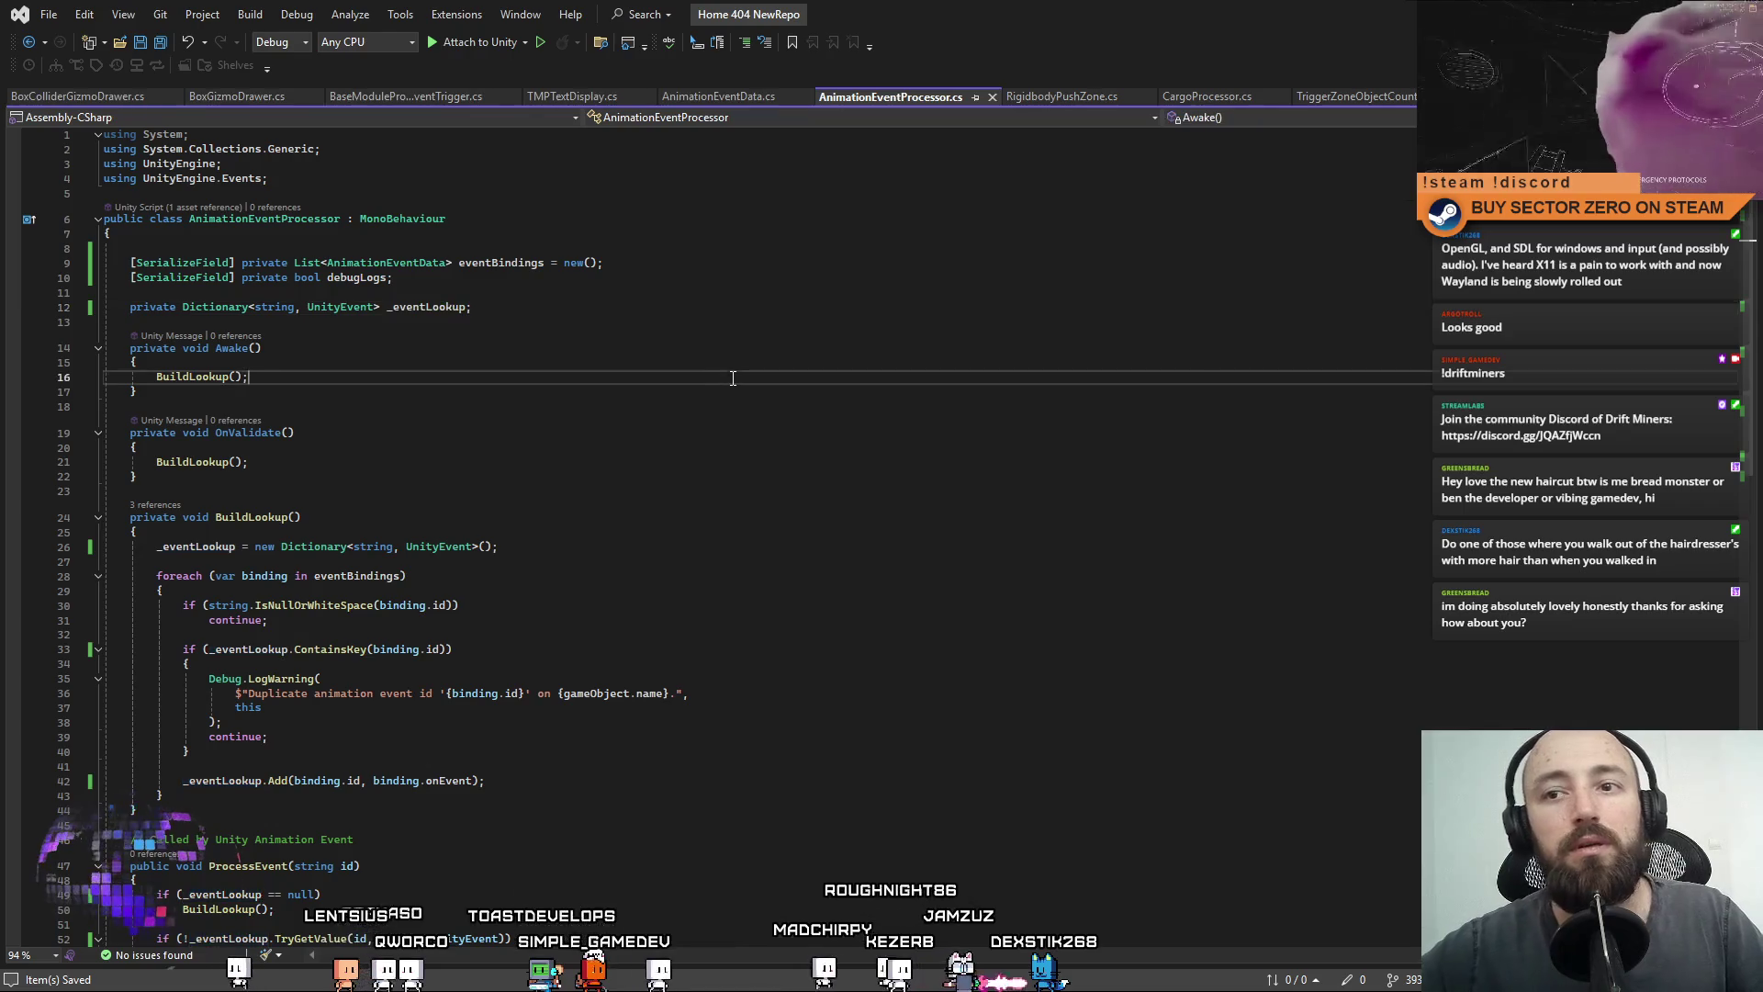
left_click(807, 465)
Delete the unused 'using System;' line from AnimationEventProcessor.cs.
left_click(212, 138)
key("ctrl+x")
left_click(668, 444)
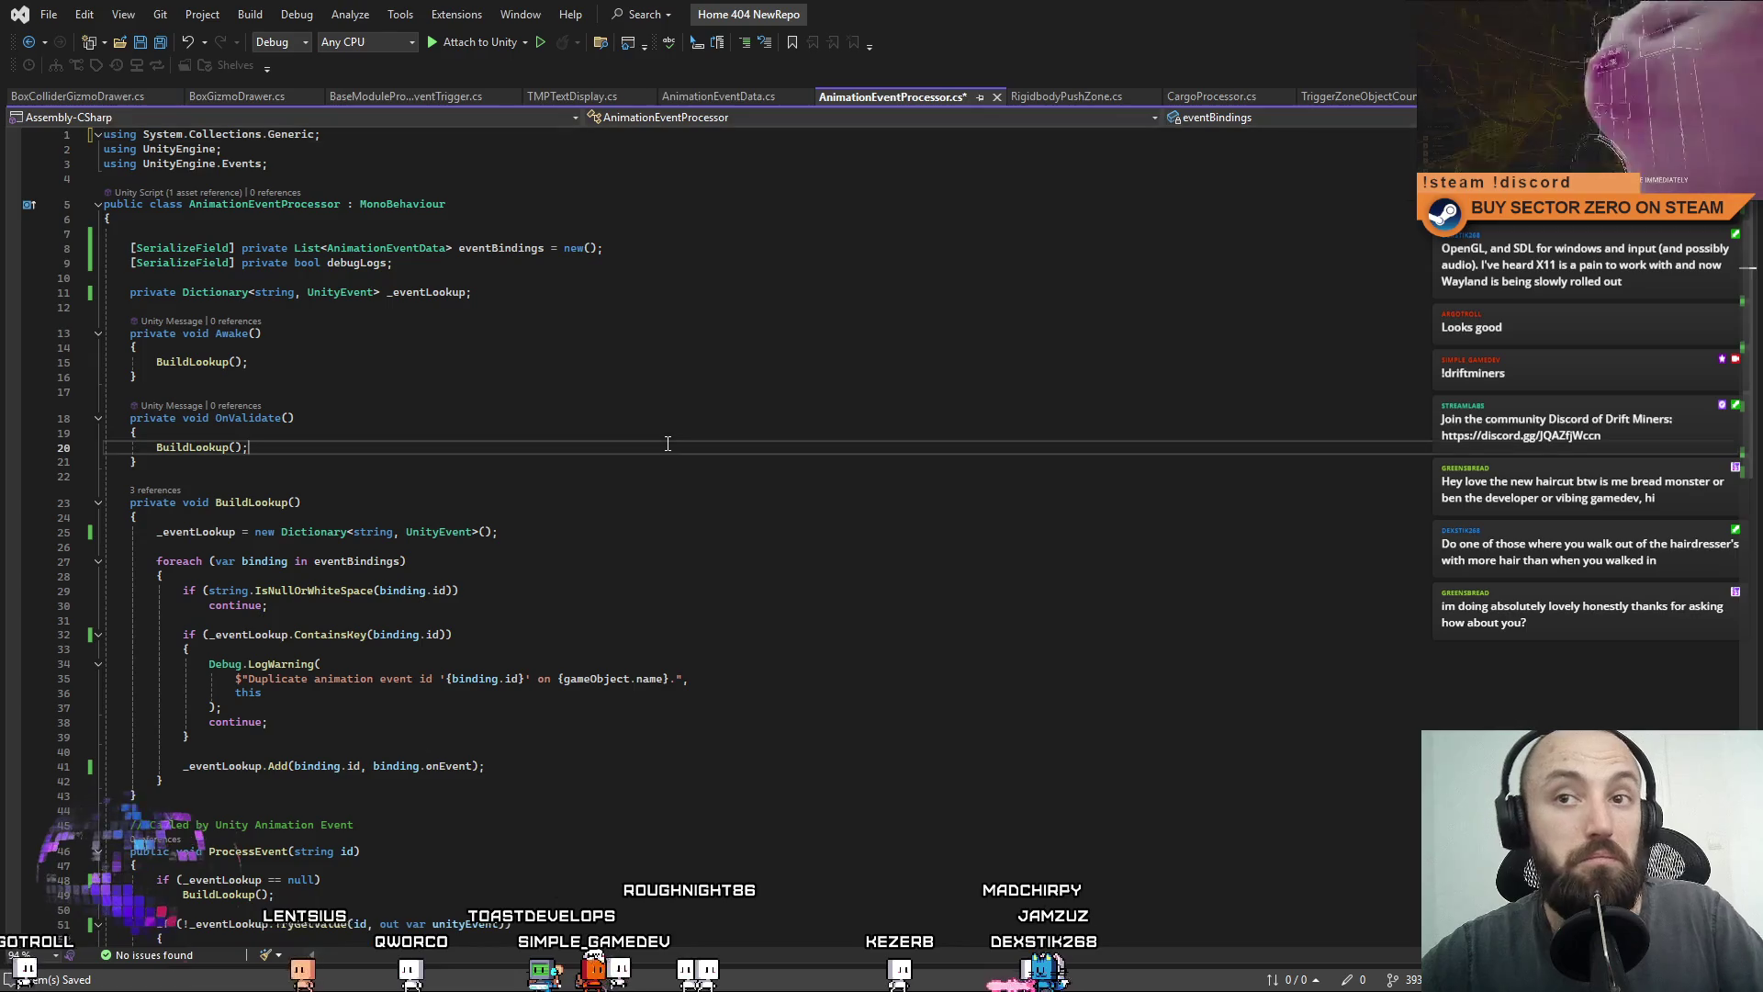
key("ctrl+a")
left_click(994, 488)
scroll(946, 643, "up", 5)
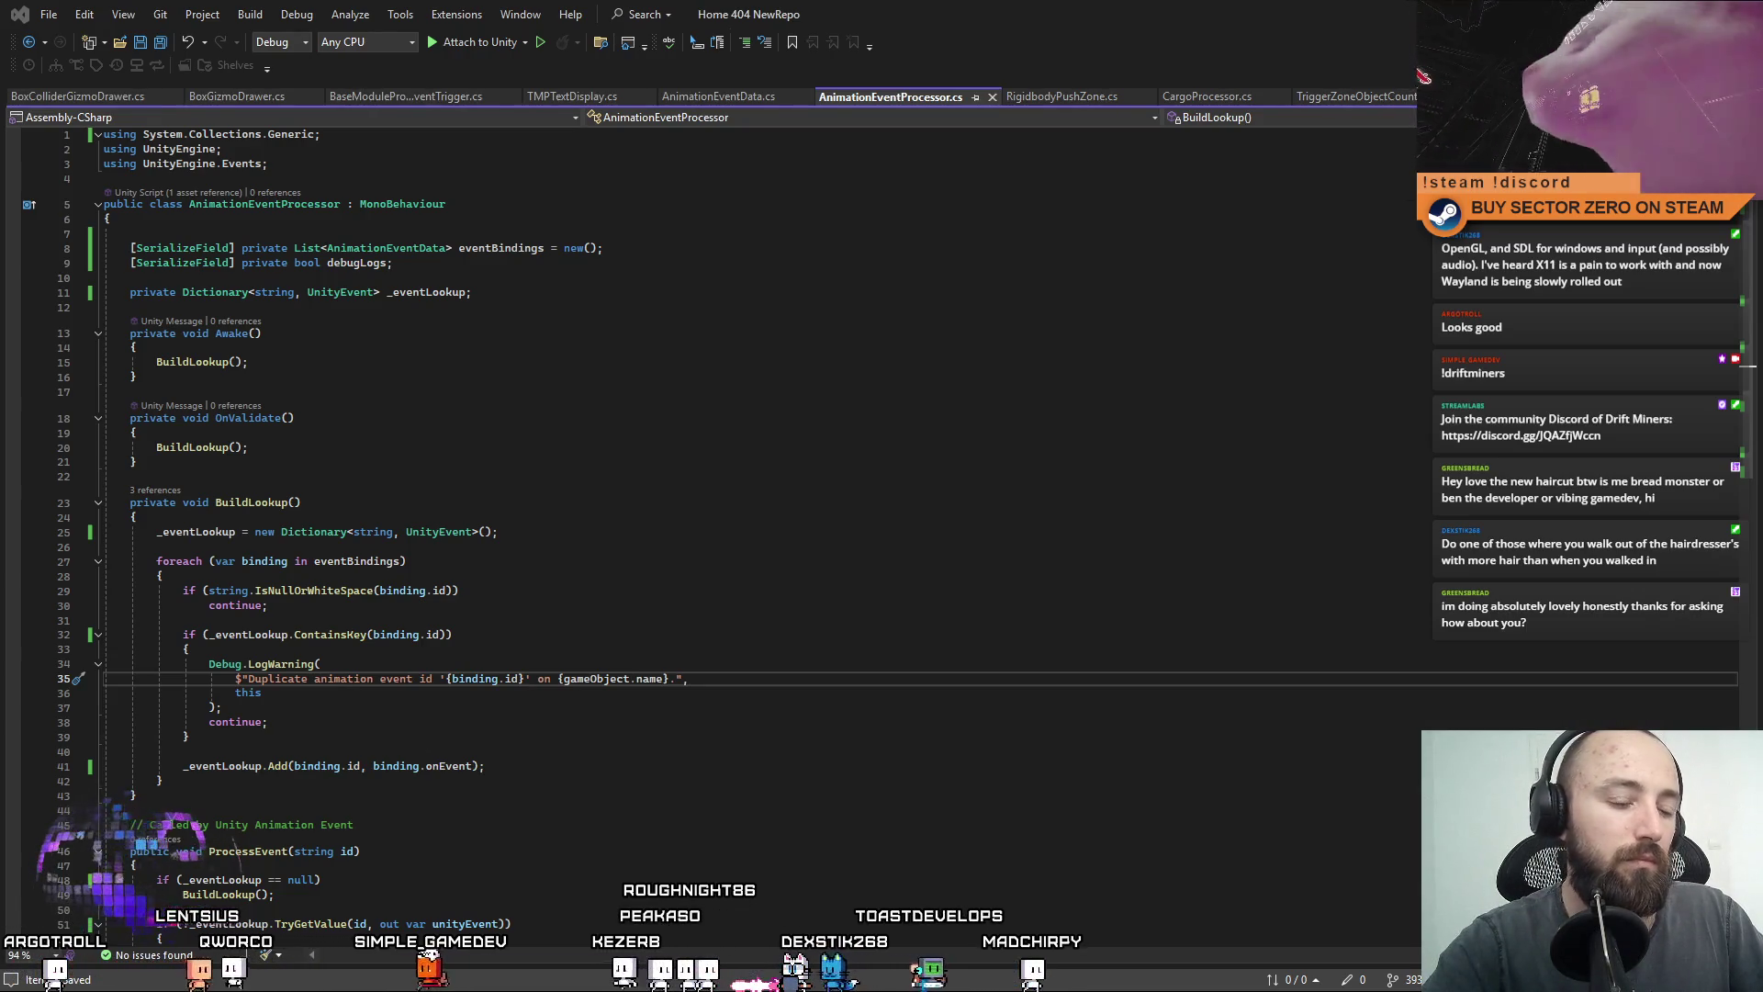
scroll(520, 514, "down", 7)
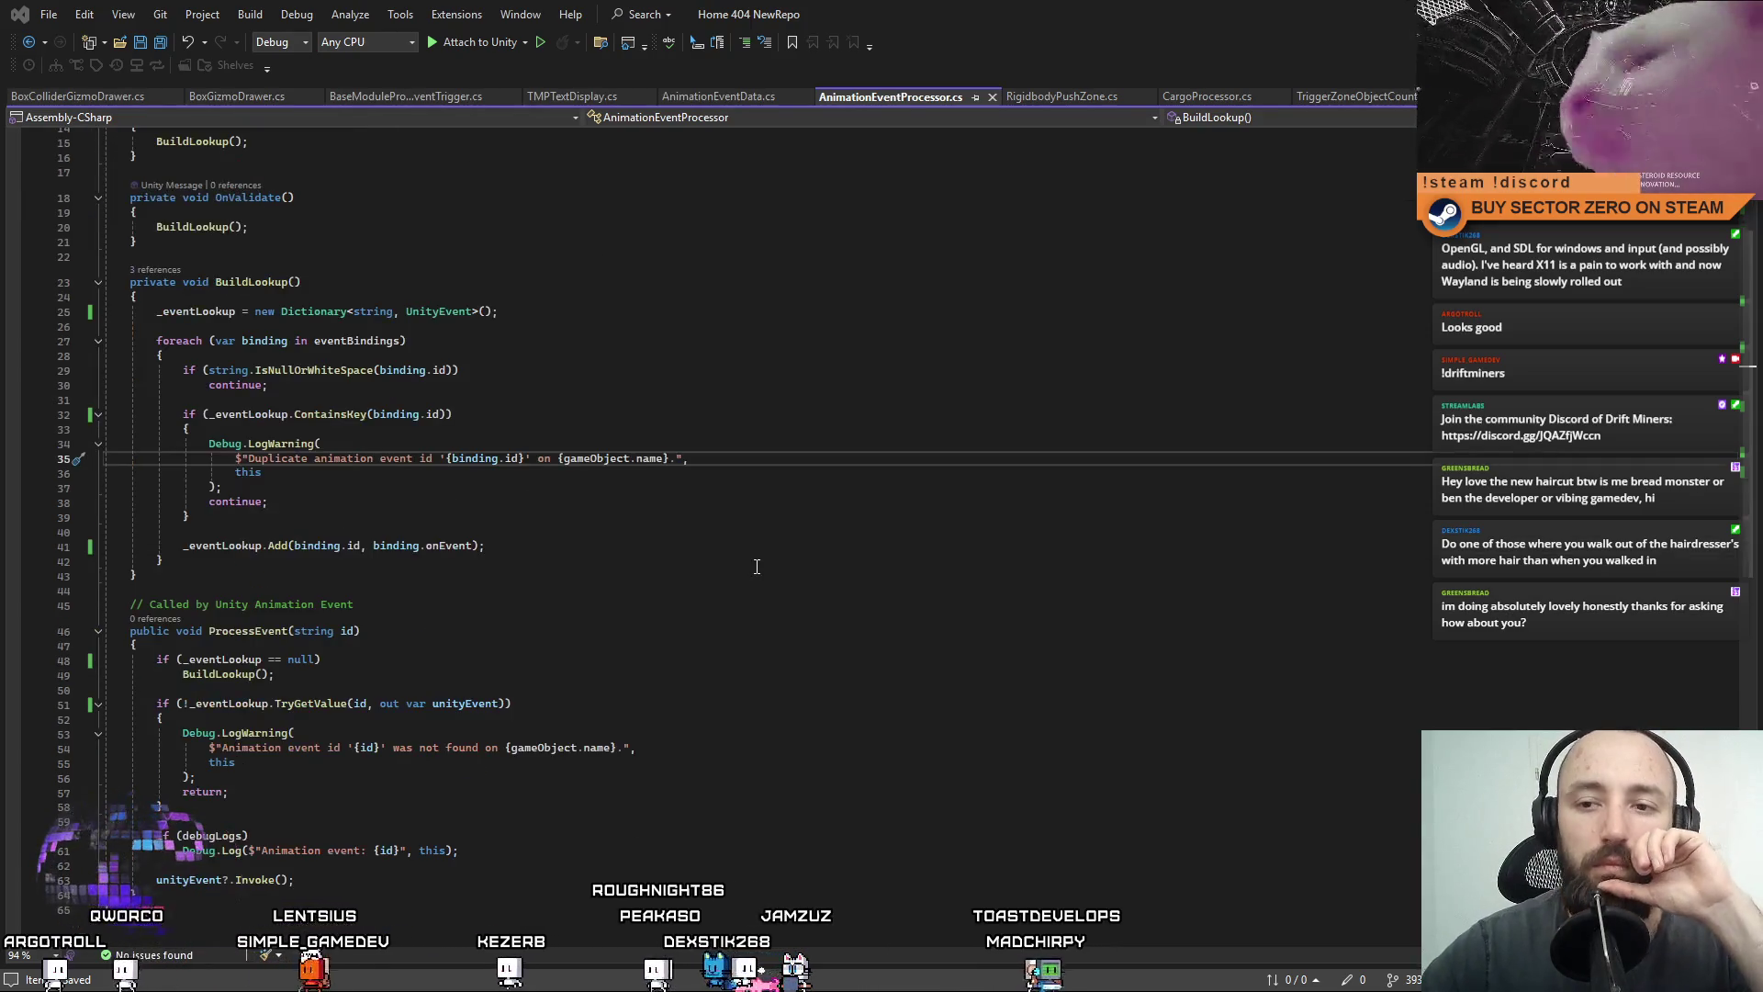
scroll(564, 606, "up", 7)
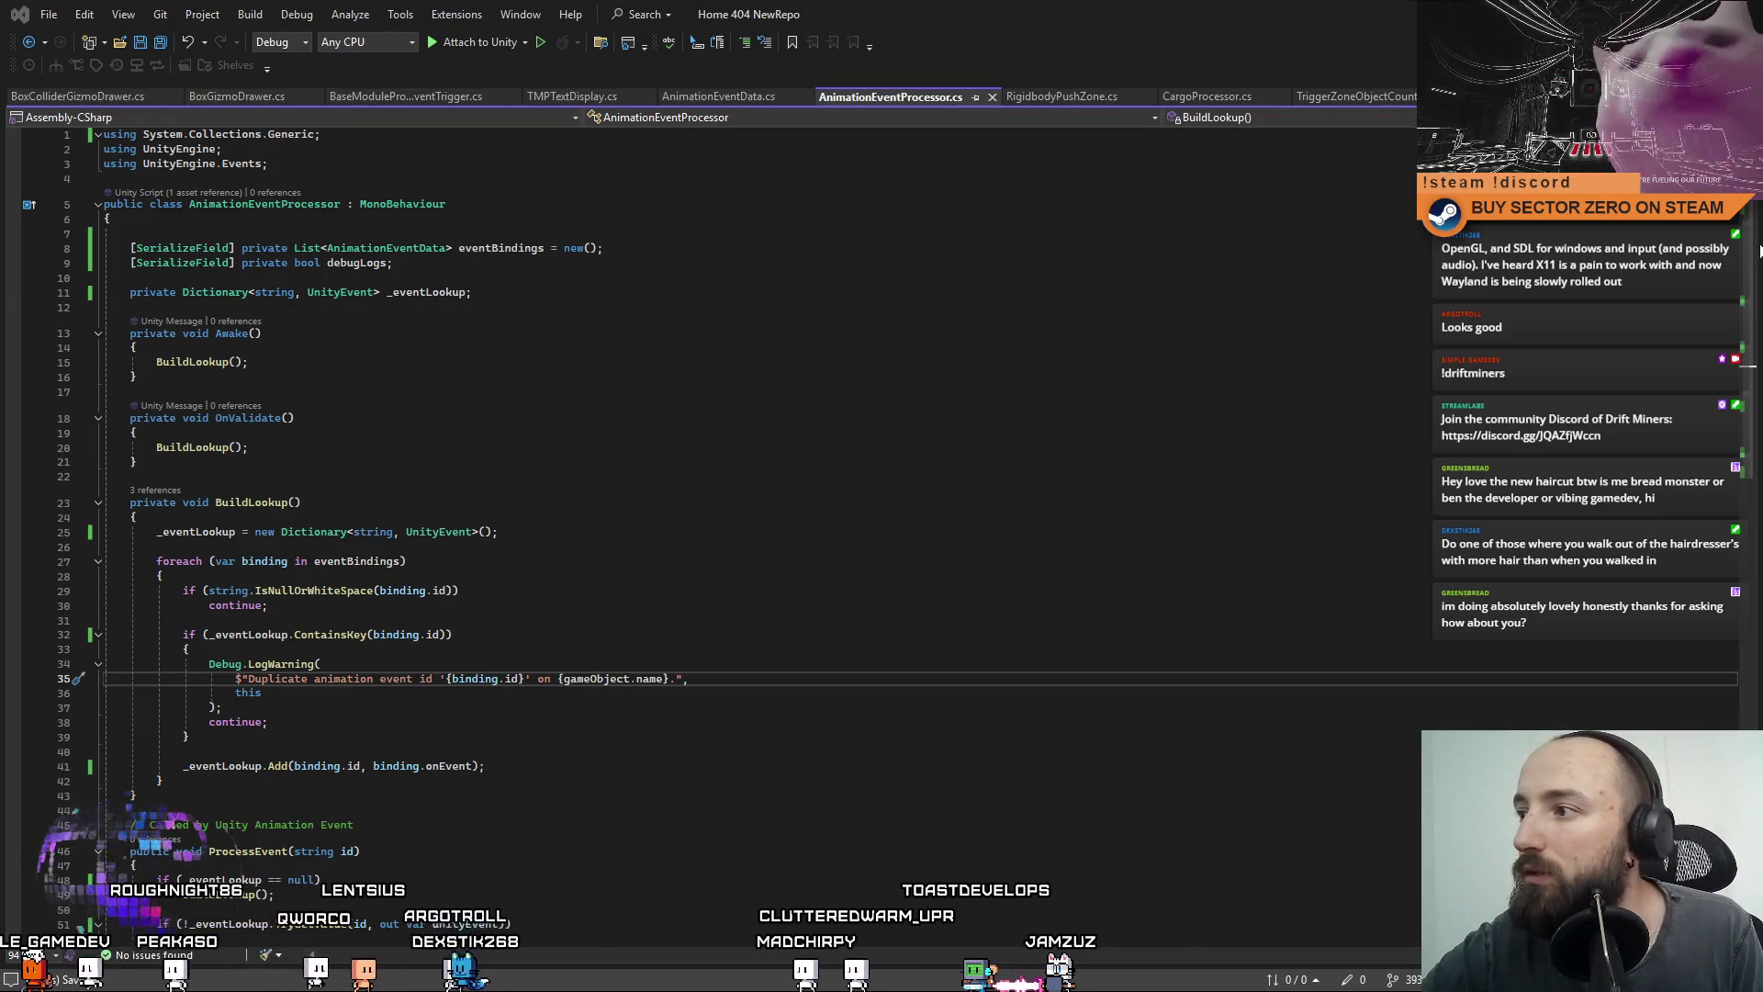
scroll(735, 532, "down", 10)
scroll(735, 533, "up", 10)
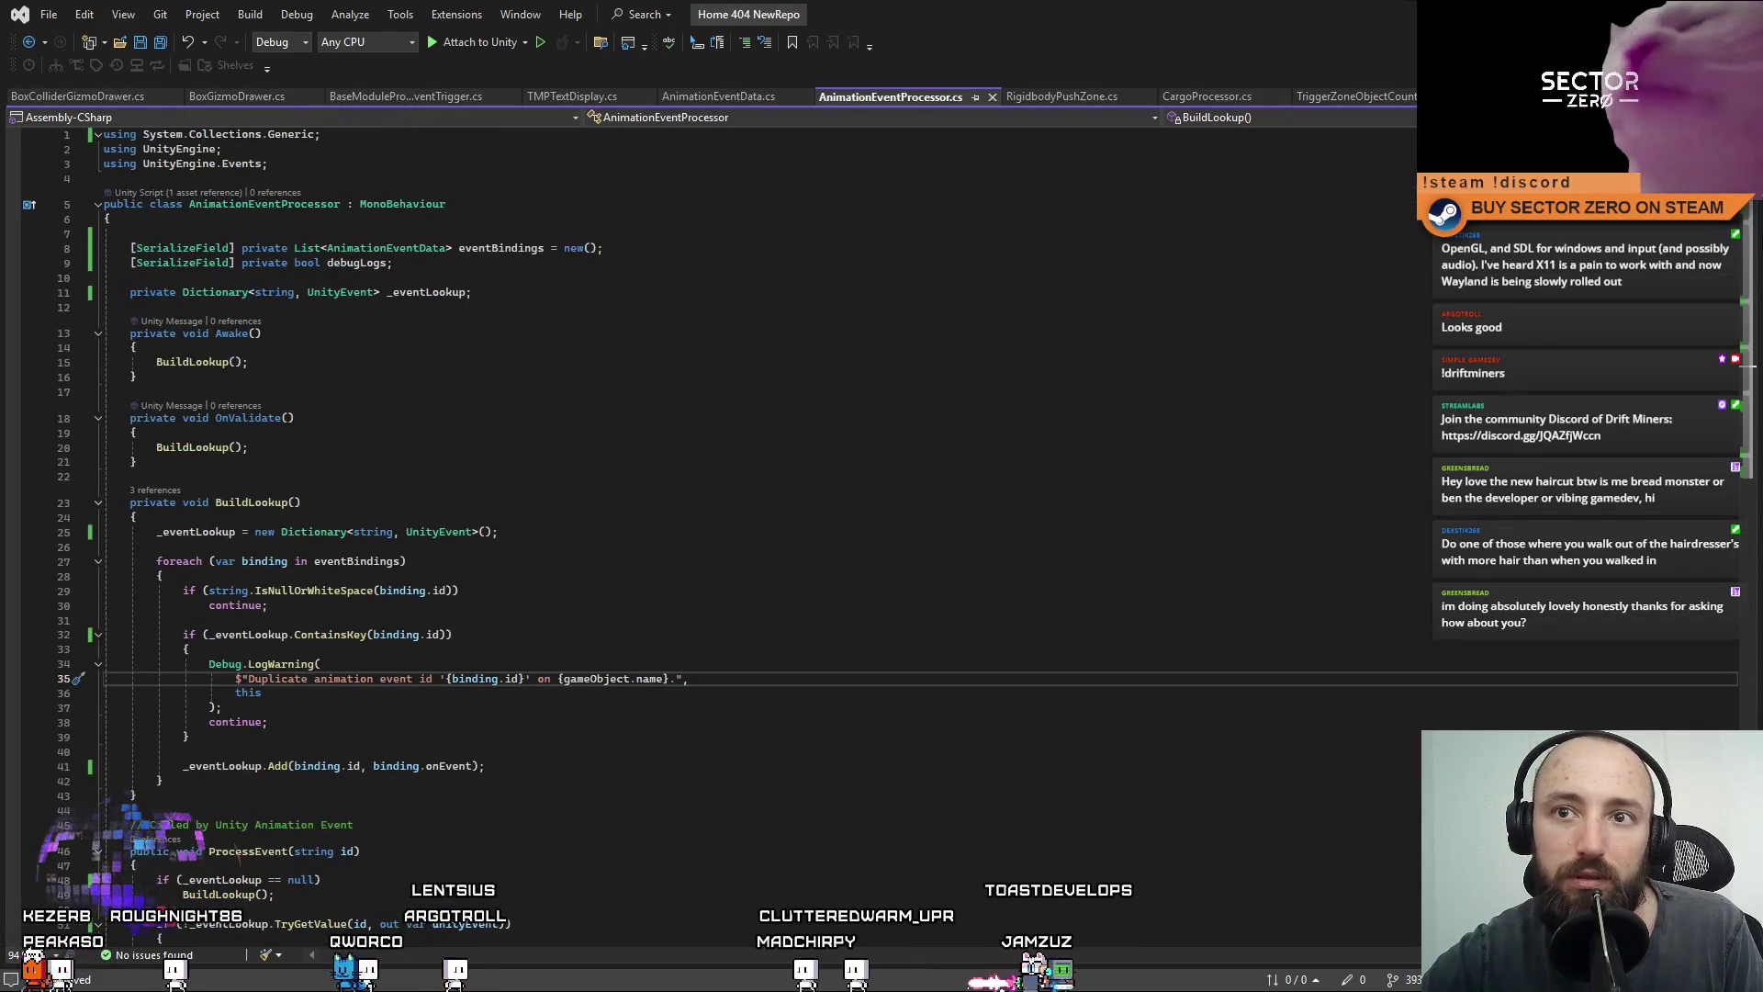
scroll(1753, 281, "down", 2)
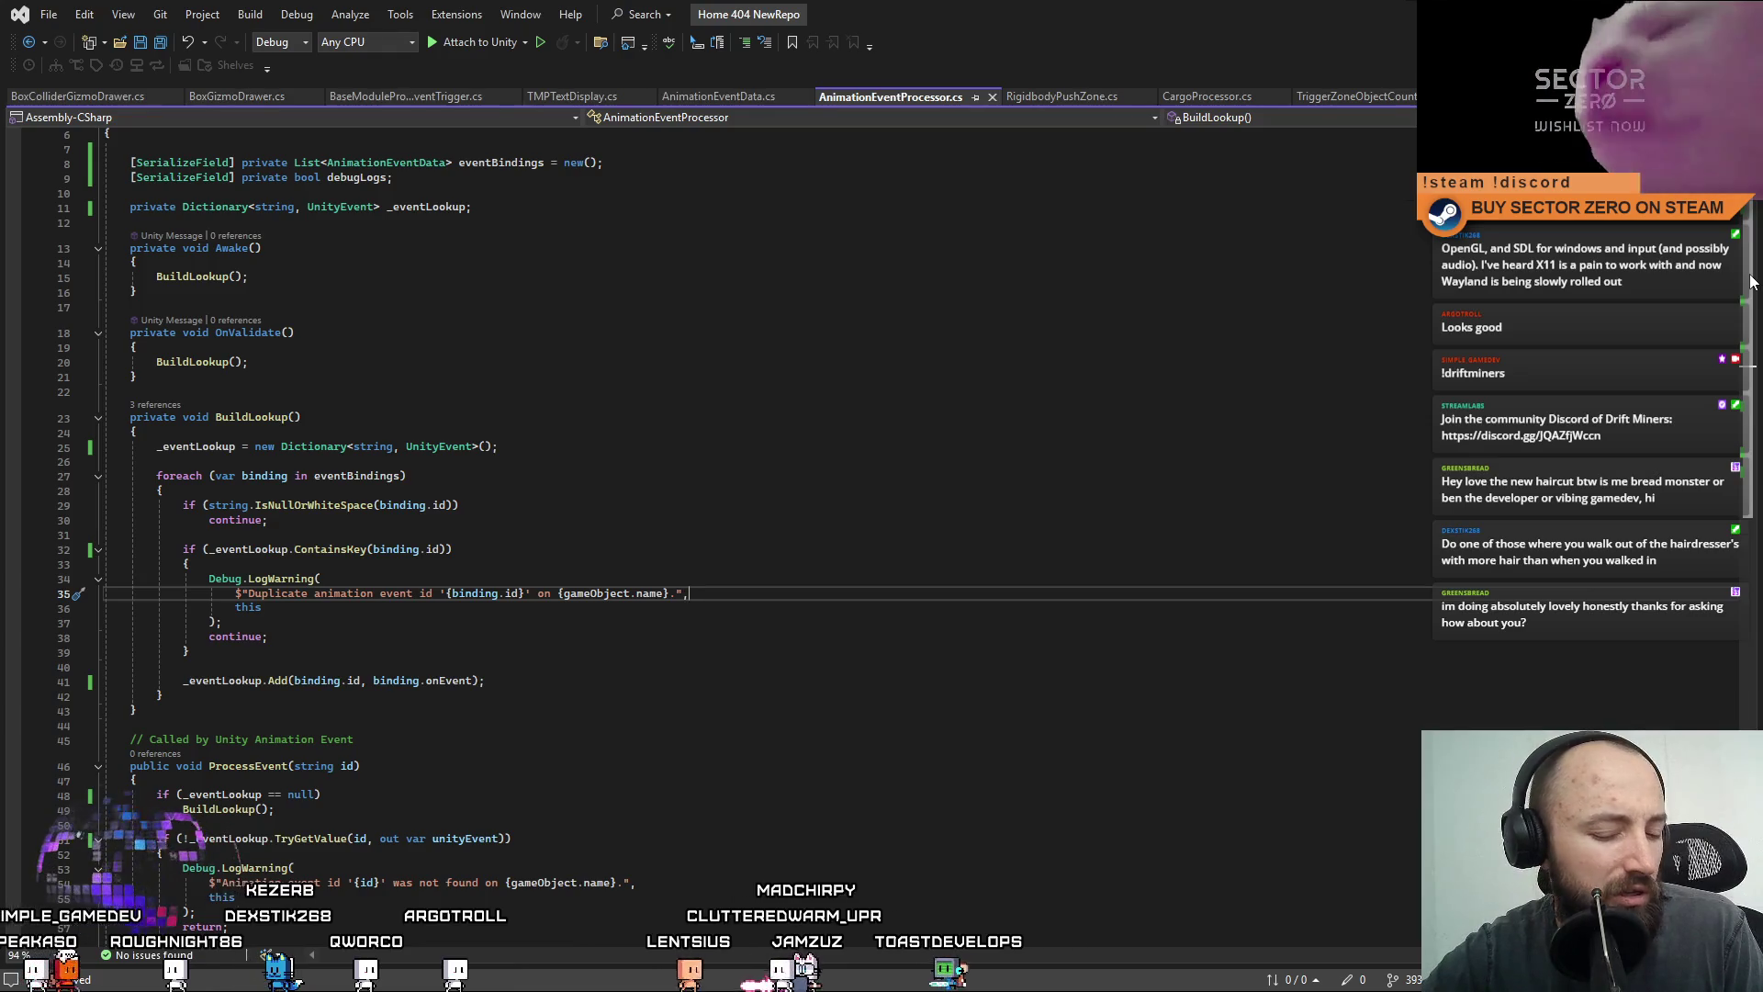
left_click(1133, 362)
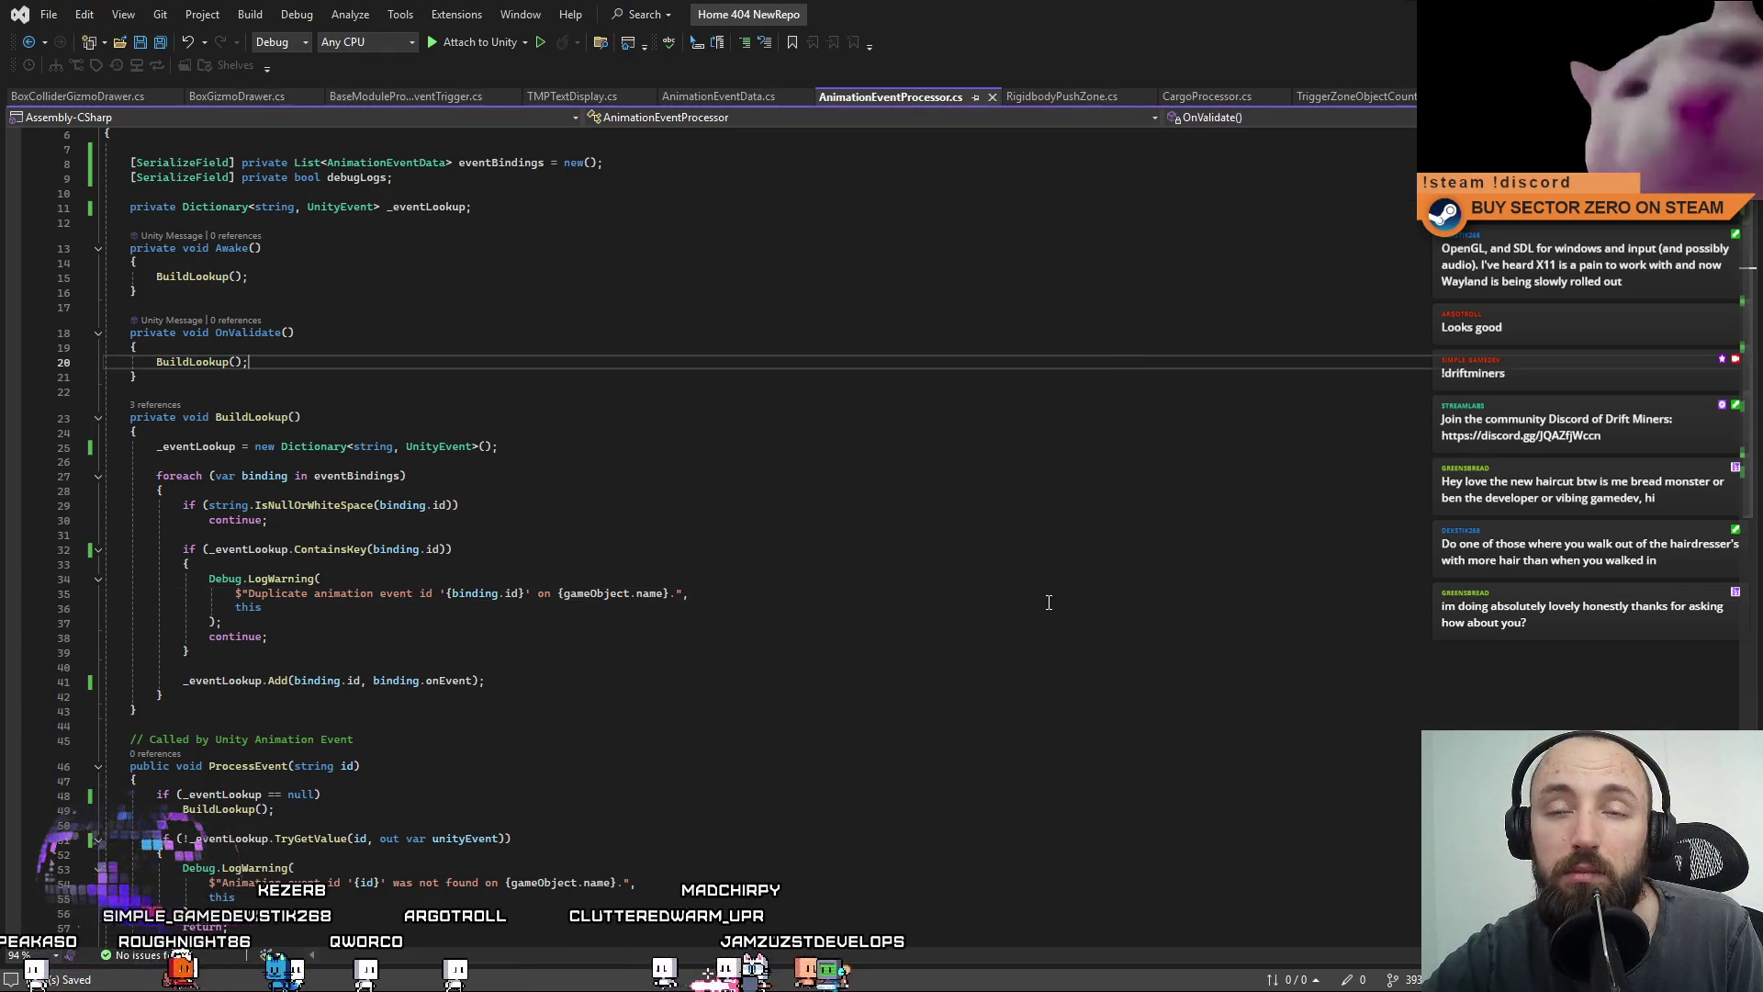
key("Down")
key("Down")
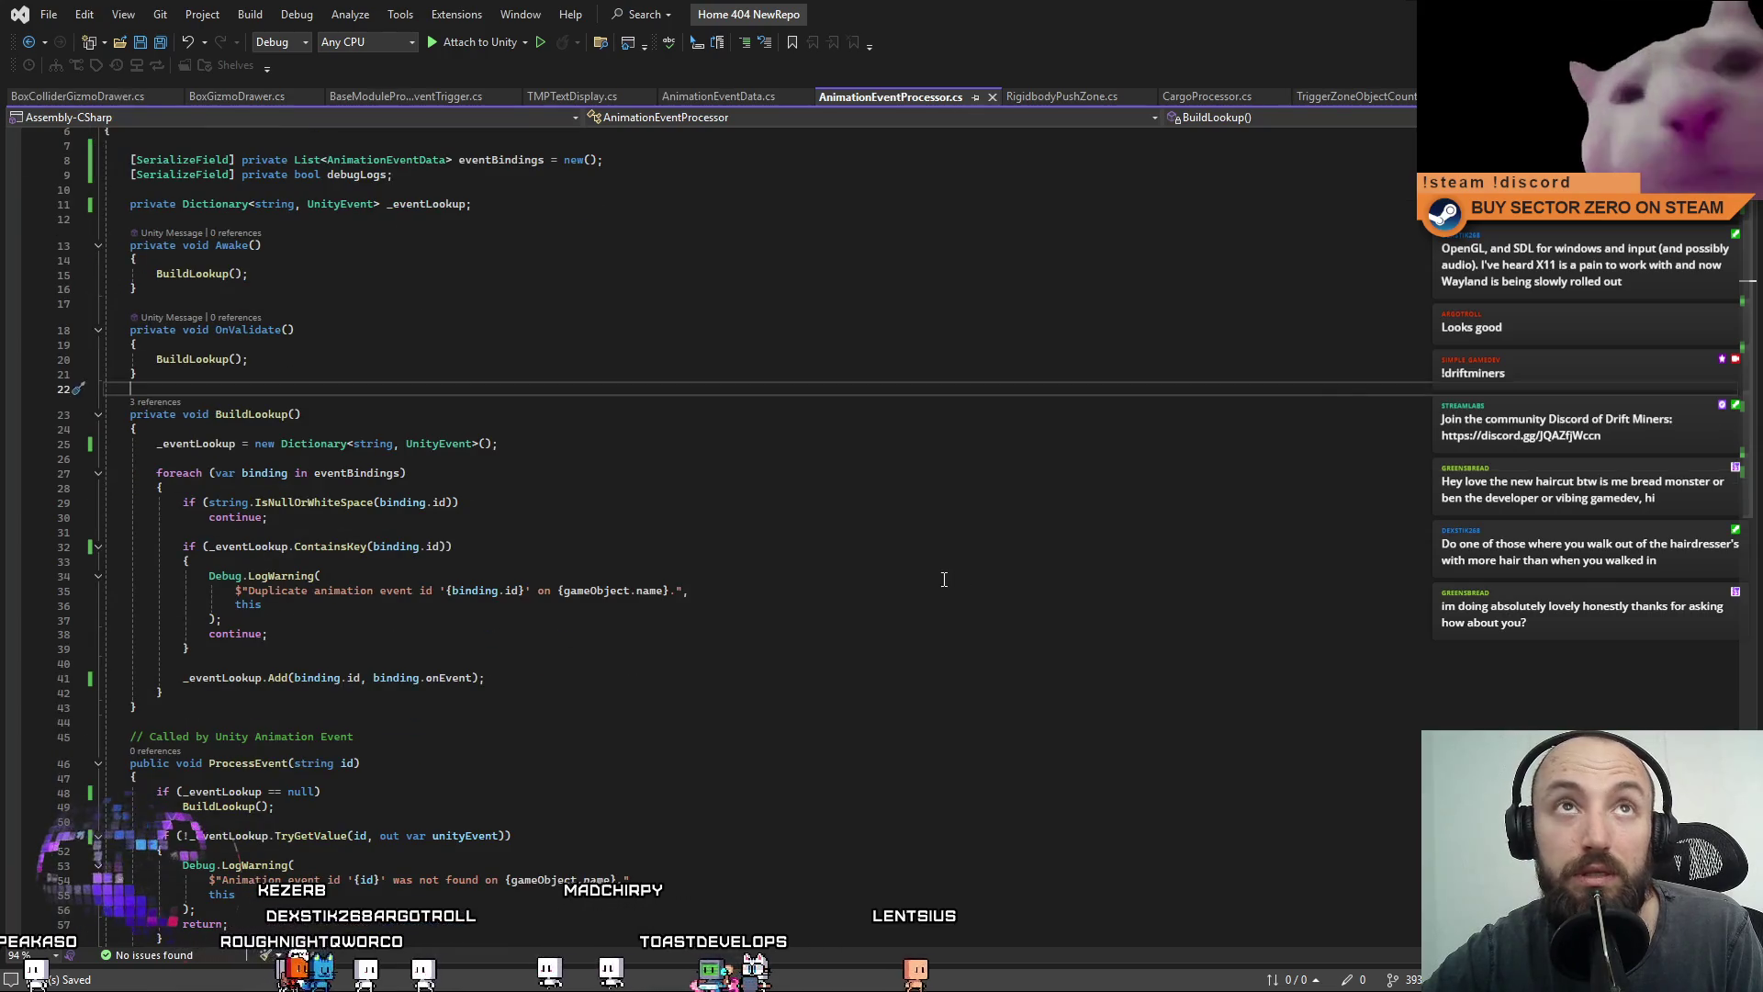
left_click(944, 579)
scroll(919, 588, "down", 4)
left_click(887, 620)
scroll(887, 671, "up", 1)
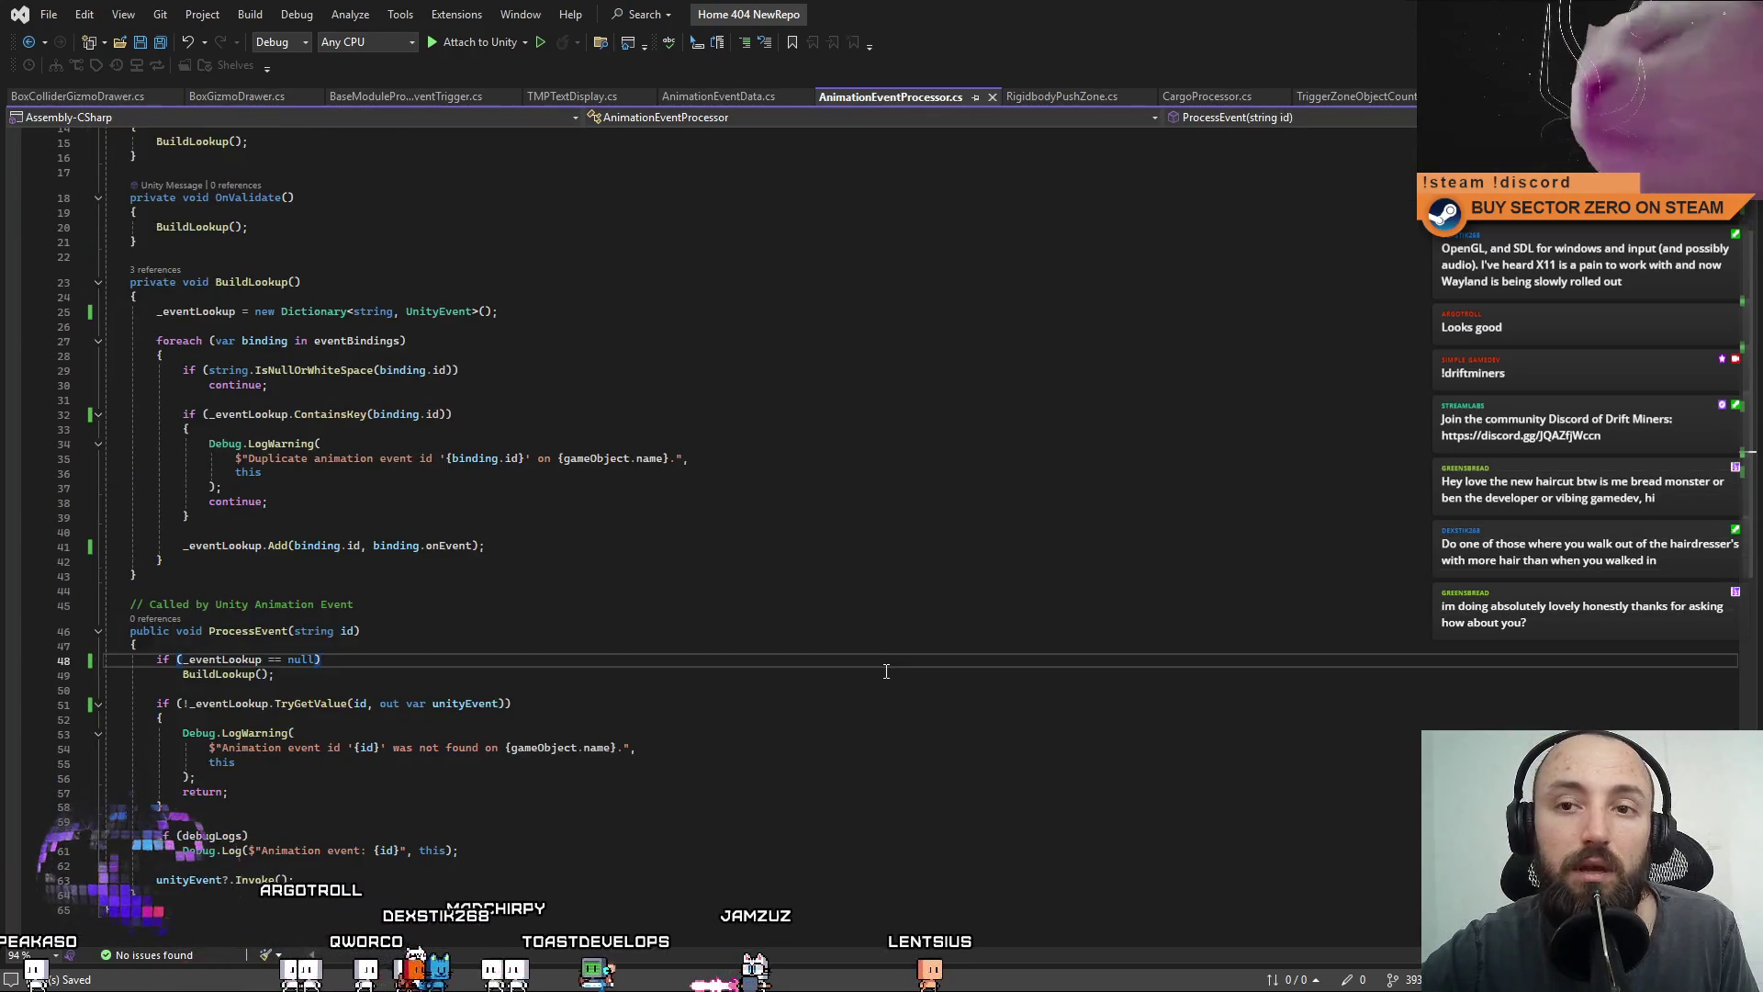
scroll(887, 672, "up", 5)
left_click(885, 667)
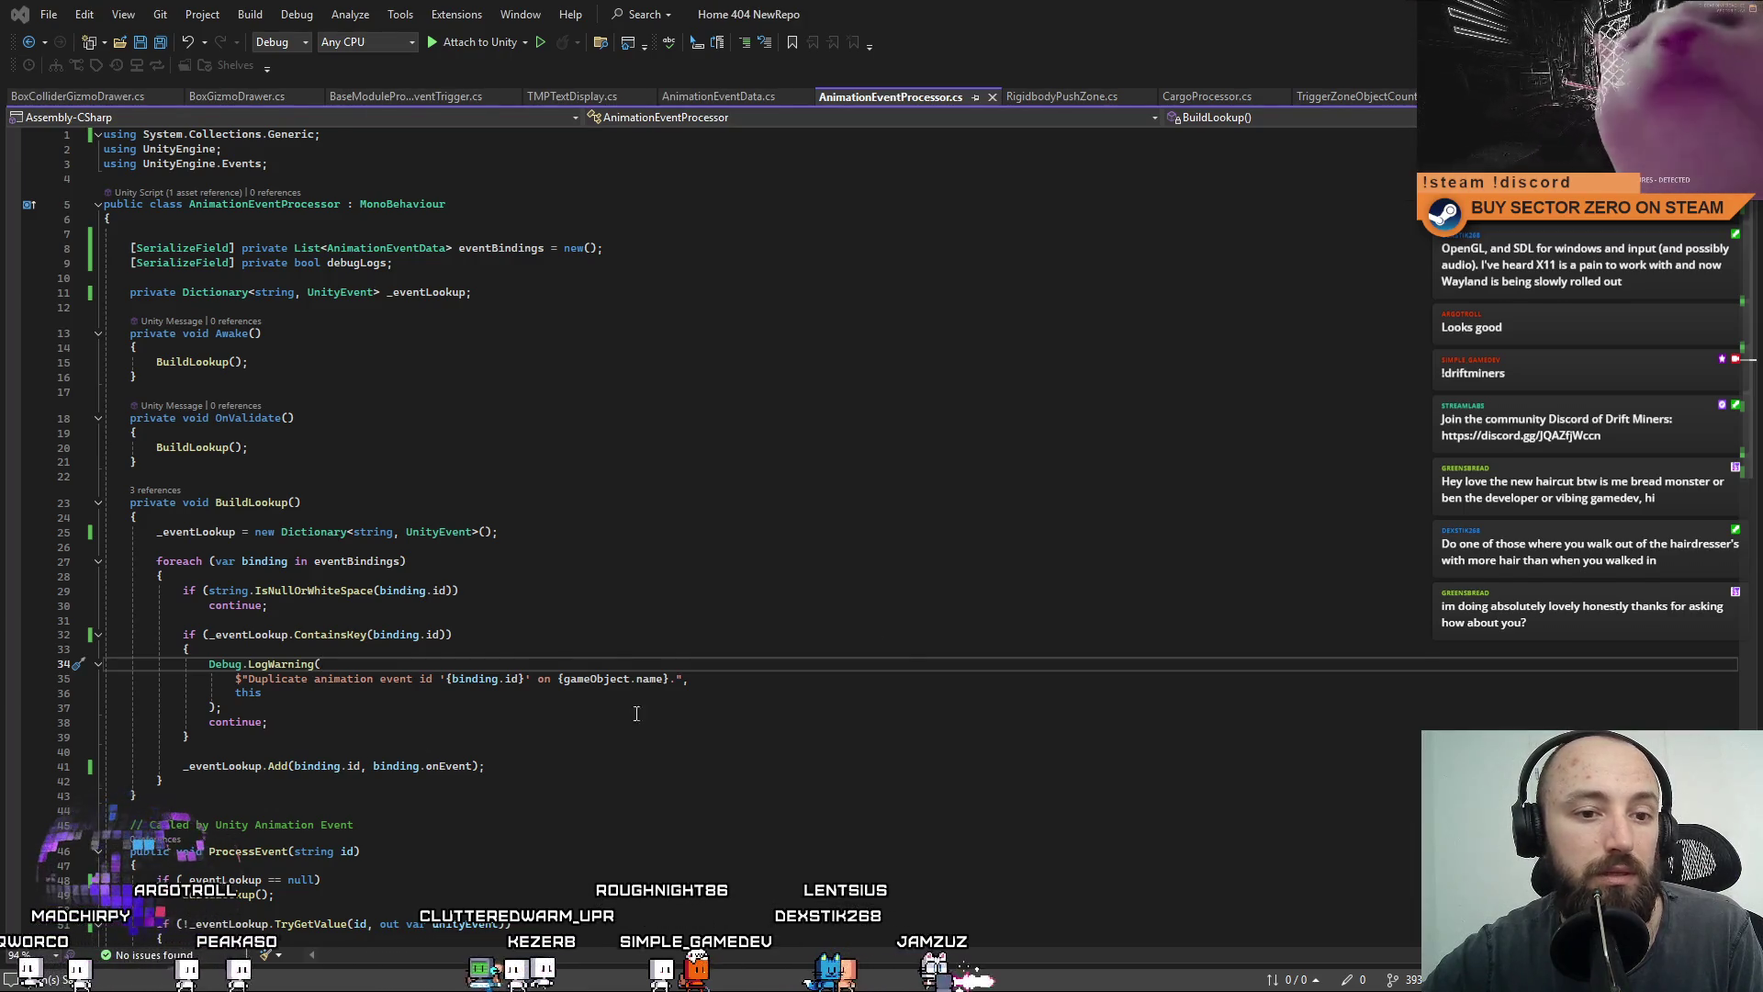
key("Up")
key("Up")
key("Up")
scroll(977, 658, "down", 8)
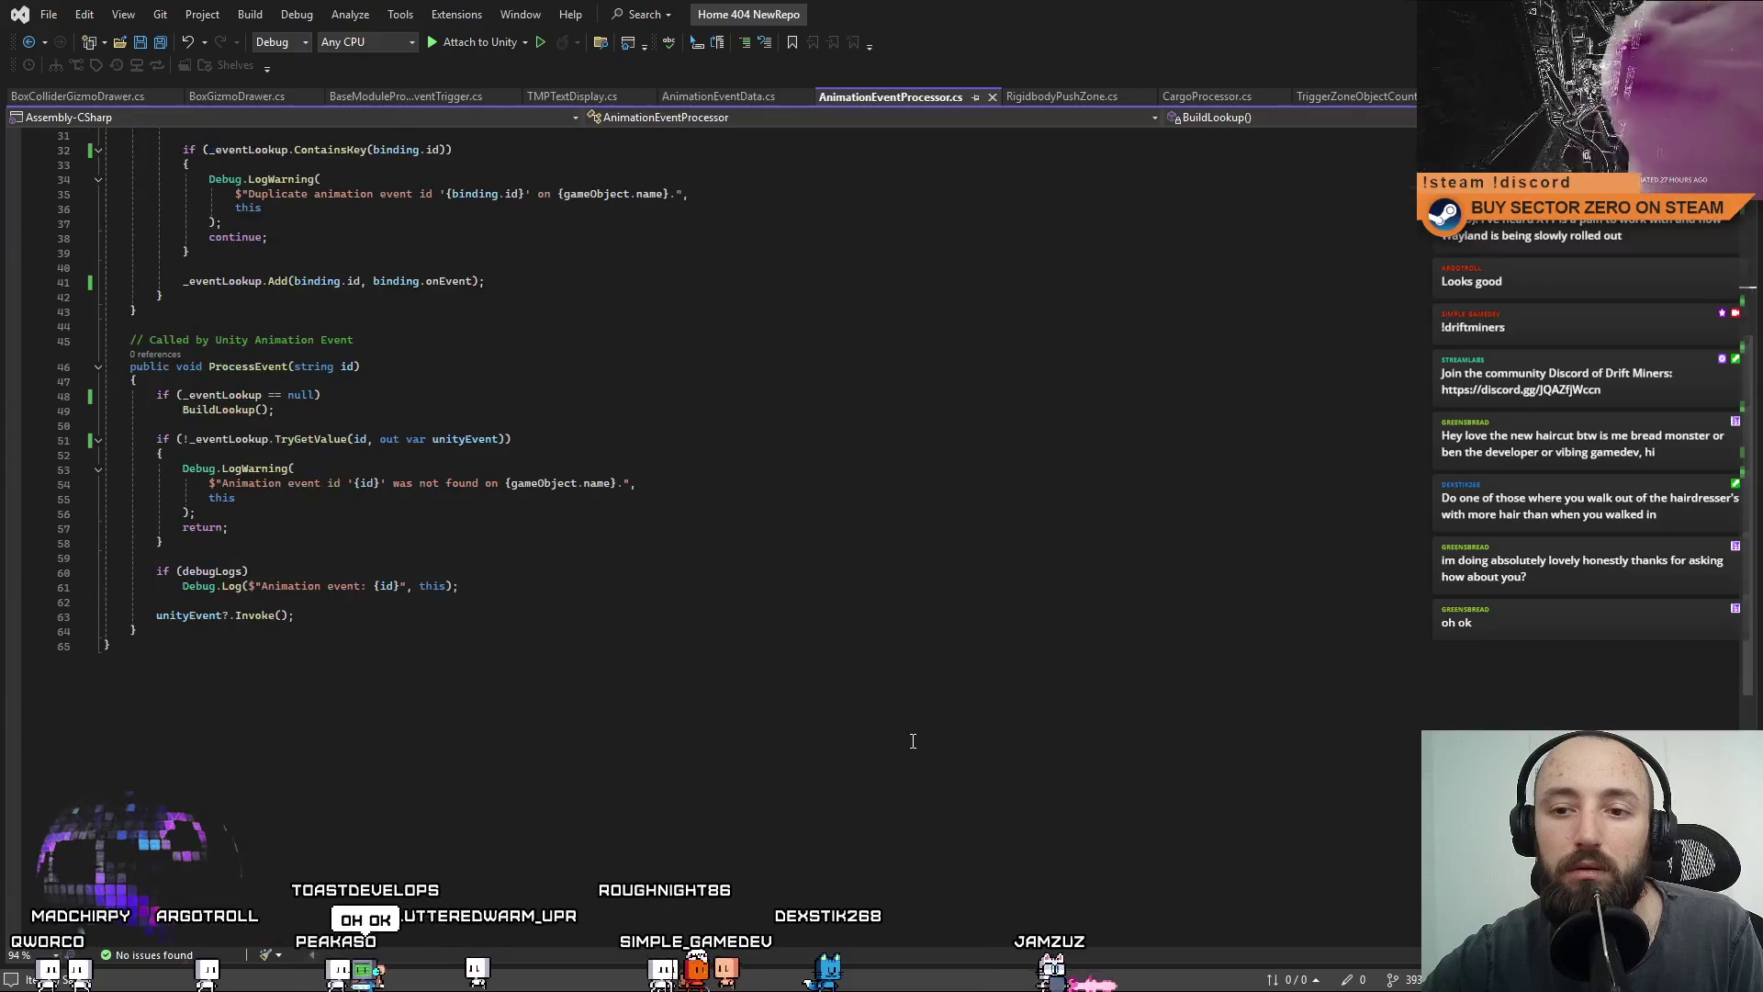
scroll(913, 741, "up", 2)
scroll(913, 741, "up", 6)
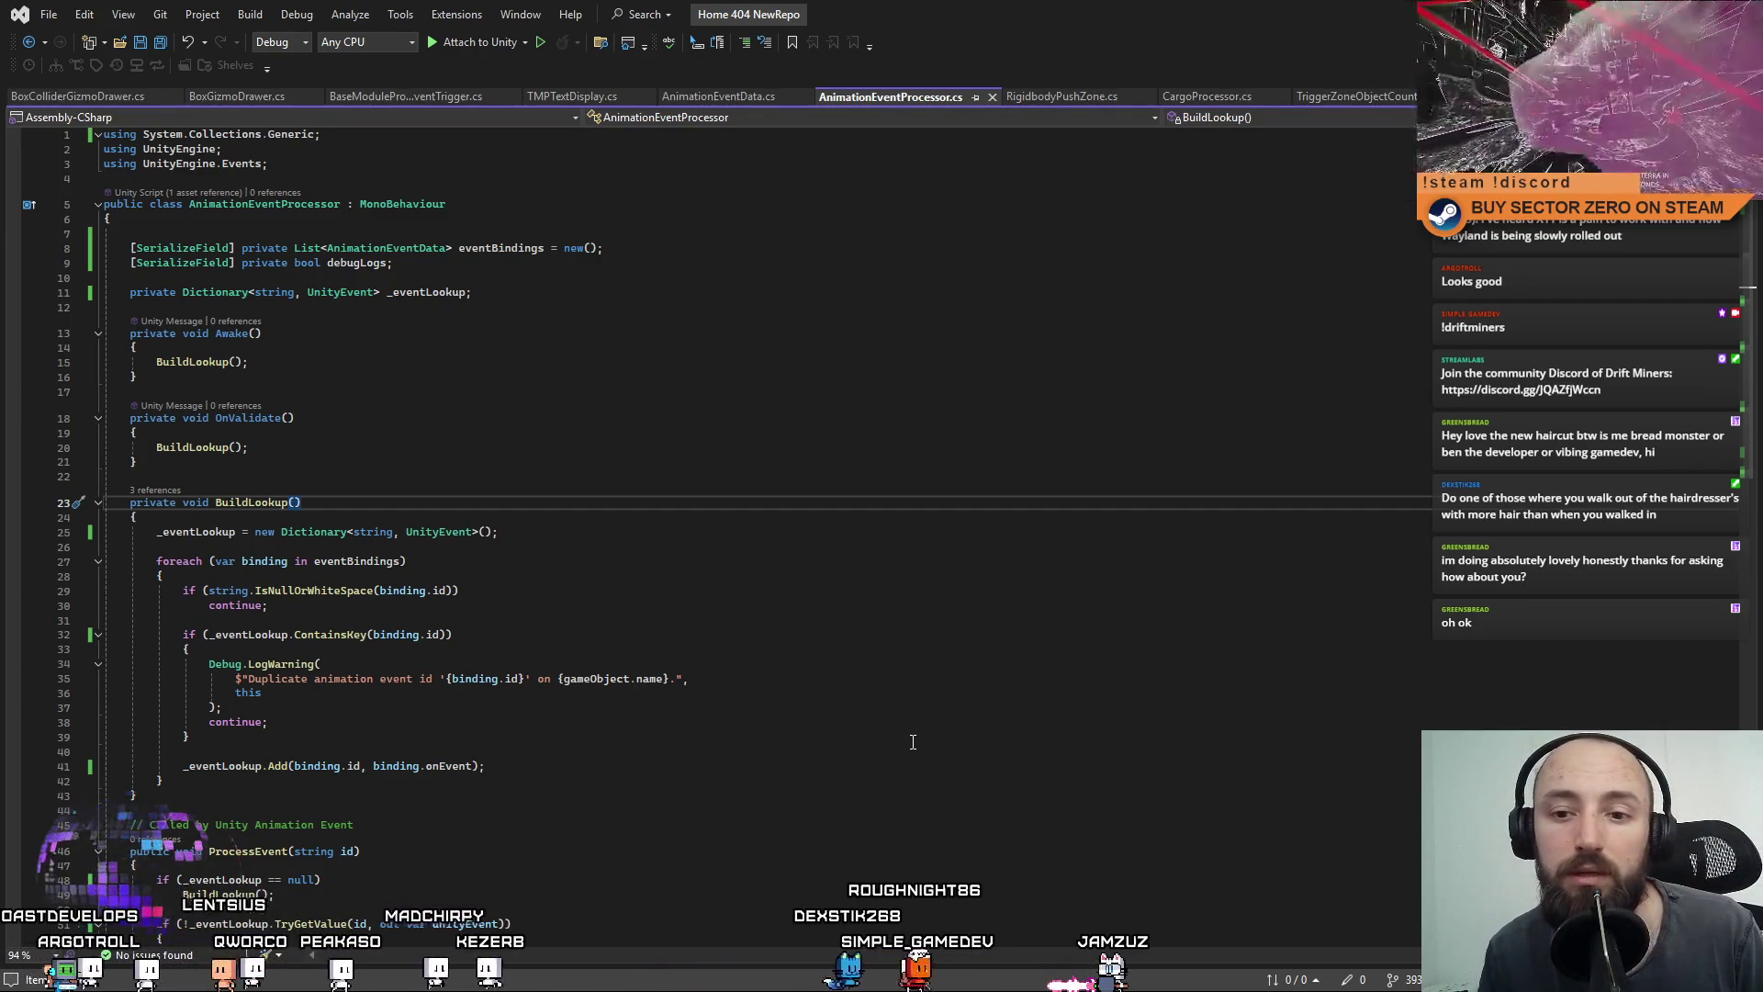
left_click(679, 372)
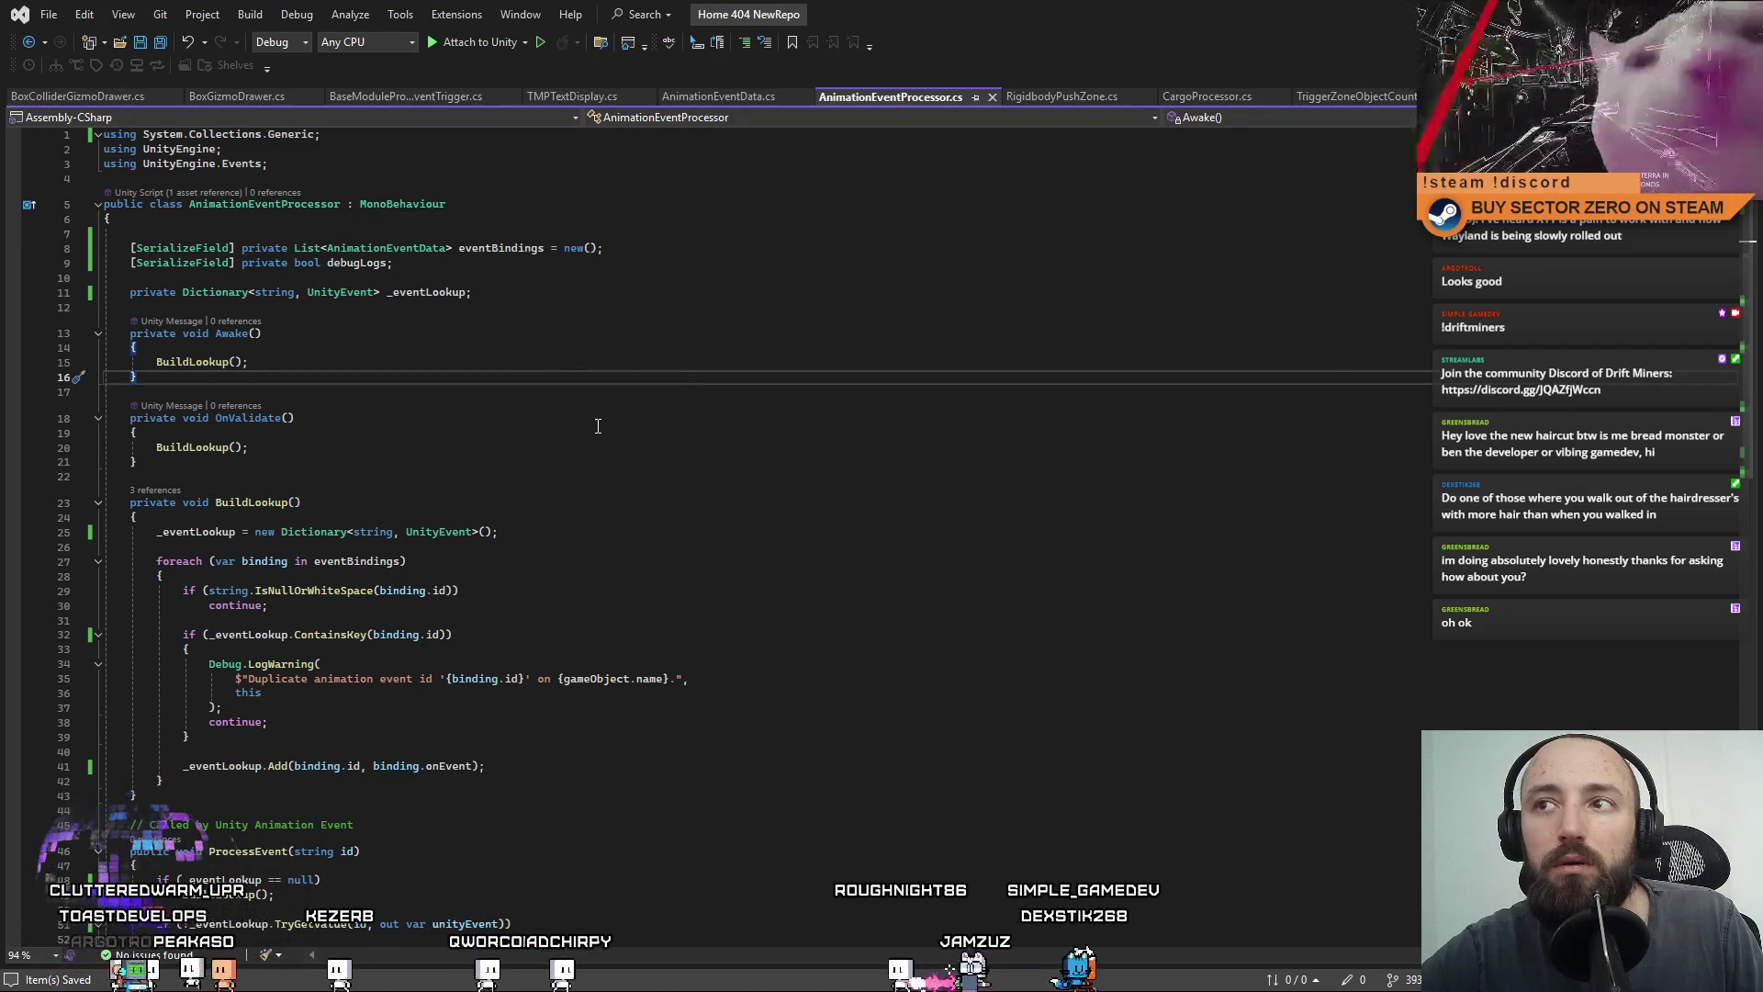
left_click(302, 502)
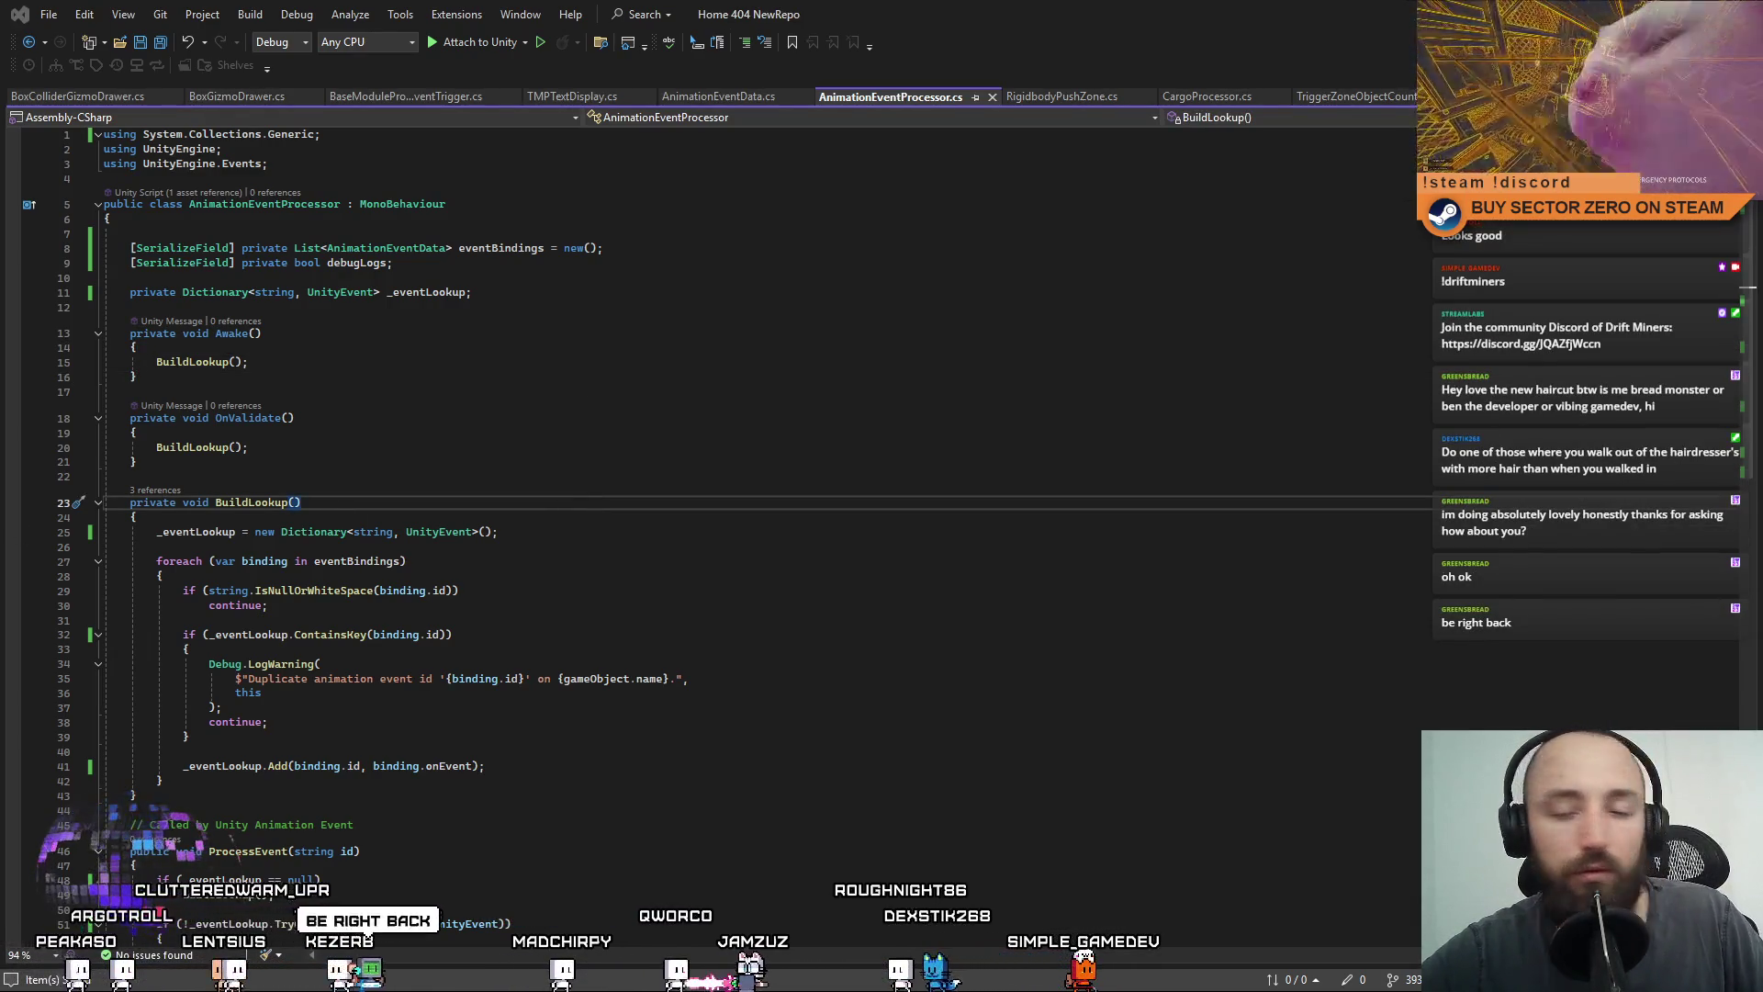
Replace AnimationEventProcessor.cs with the /// summary-commented version, check the Awake comment, and save.
left_click(844, 372)
key("ctrl+a")
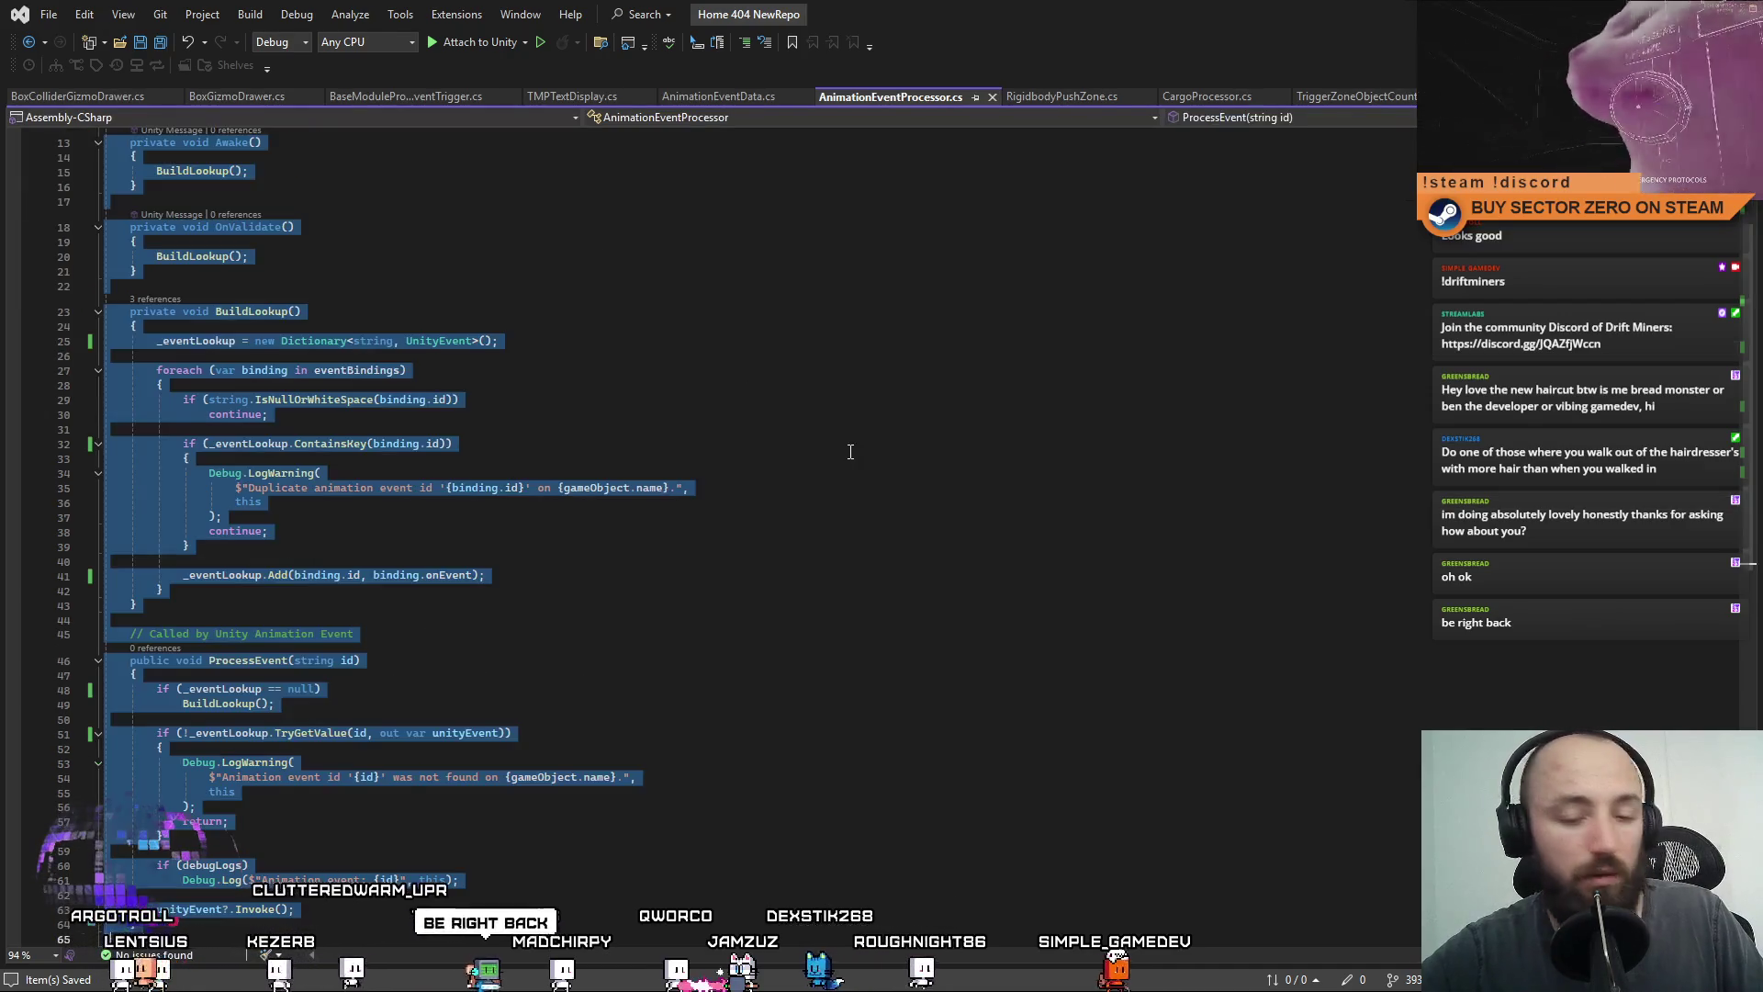
key("ctrl+v")
left_click(846, 455)
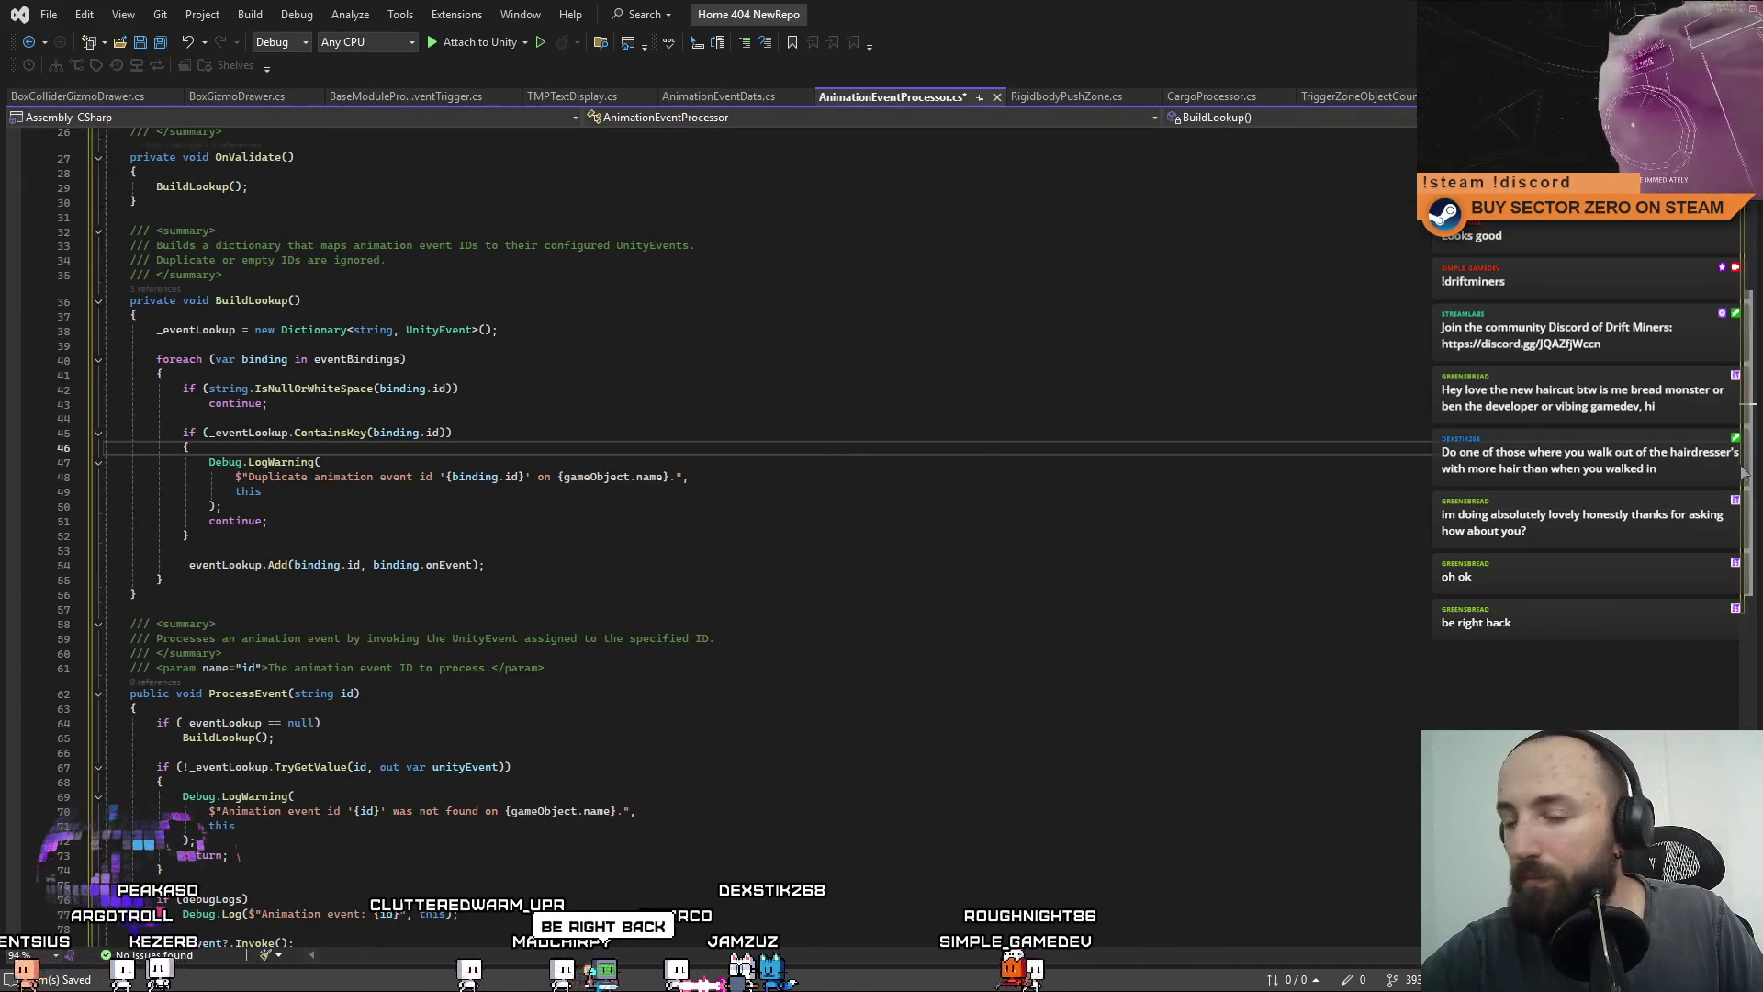
scroll(846, 455, "down", 10)
scroll(846, 455, "up", 19)
left_click(1193, 405)
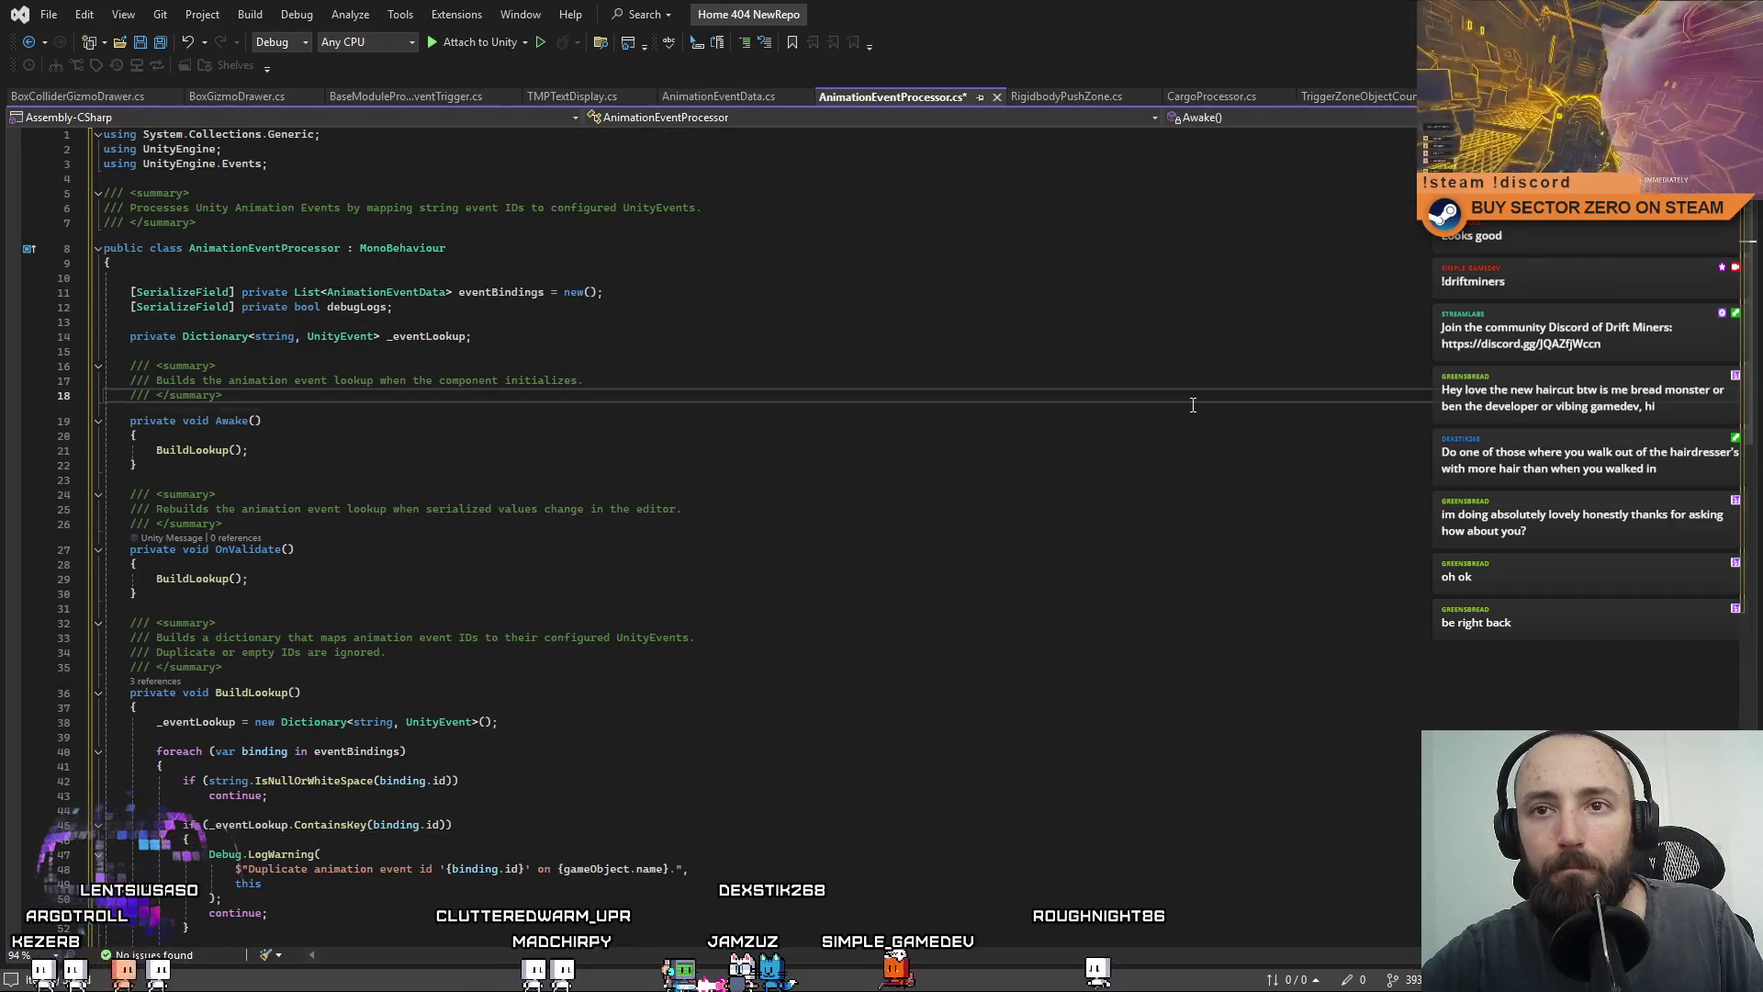
left_click(1085, 426)
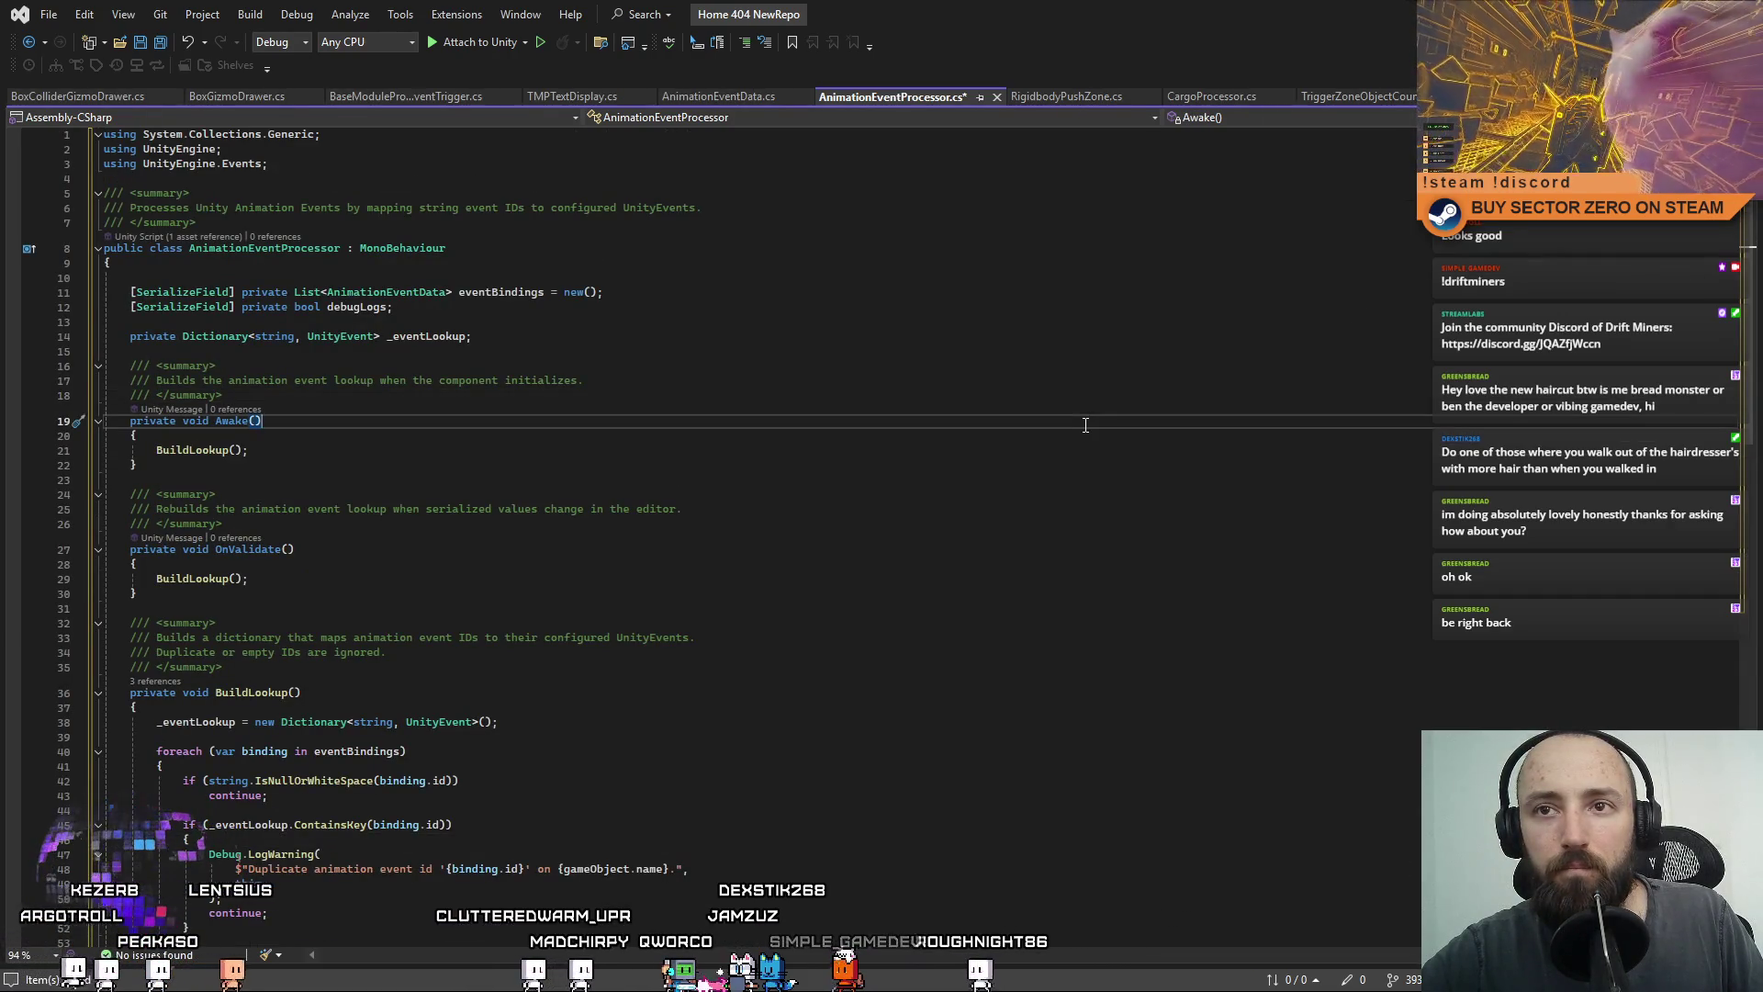
key("ctrl+s")
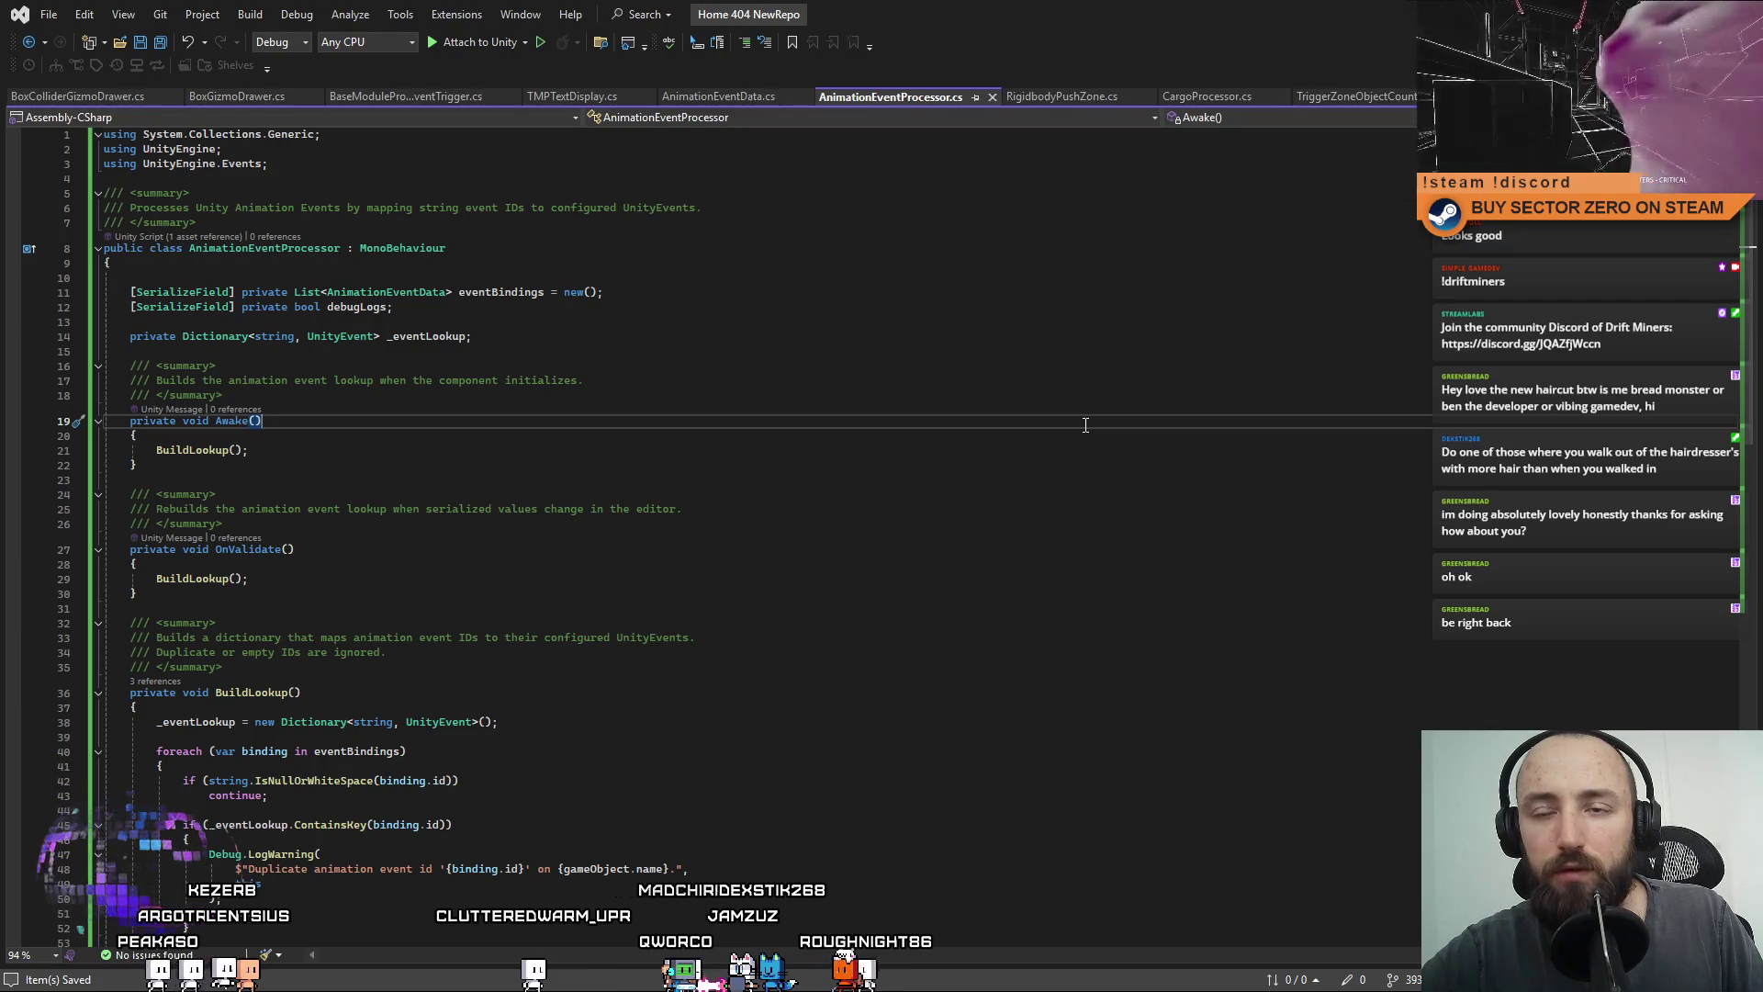
left_click(718, 97)
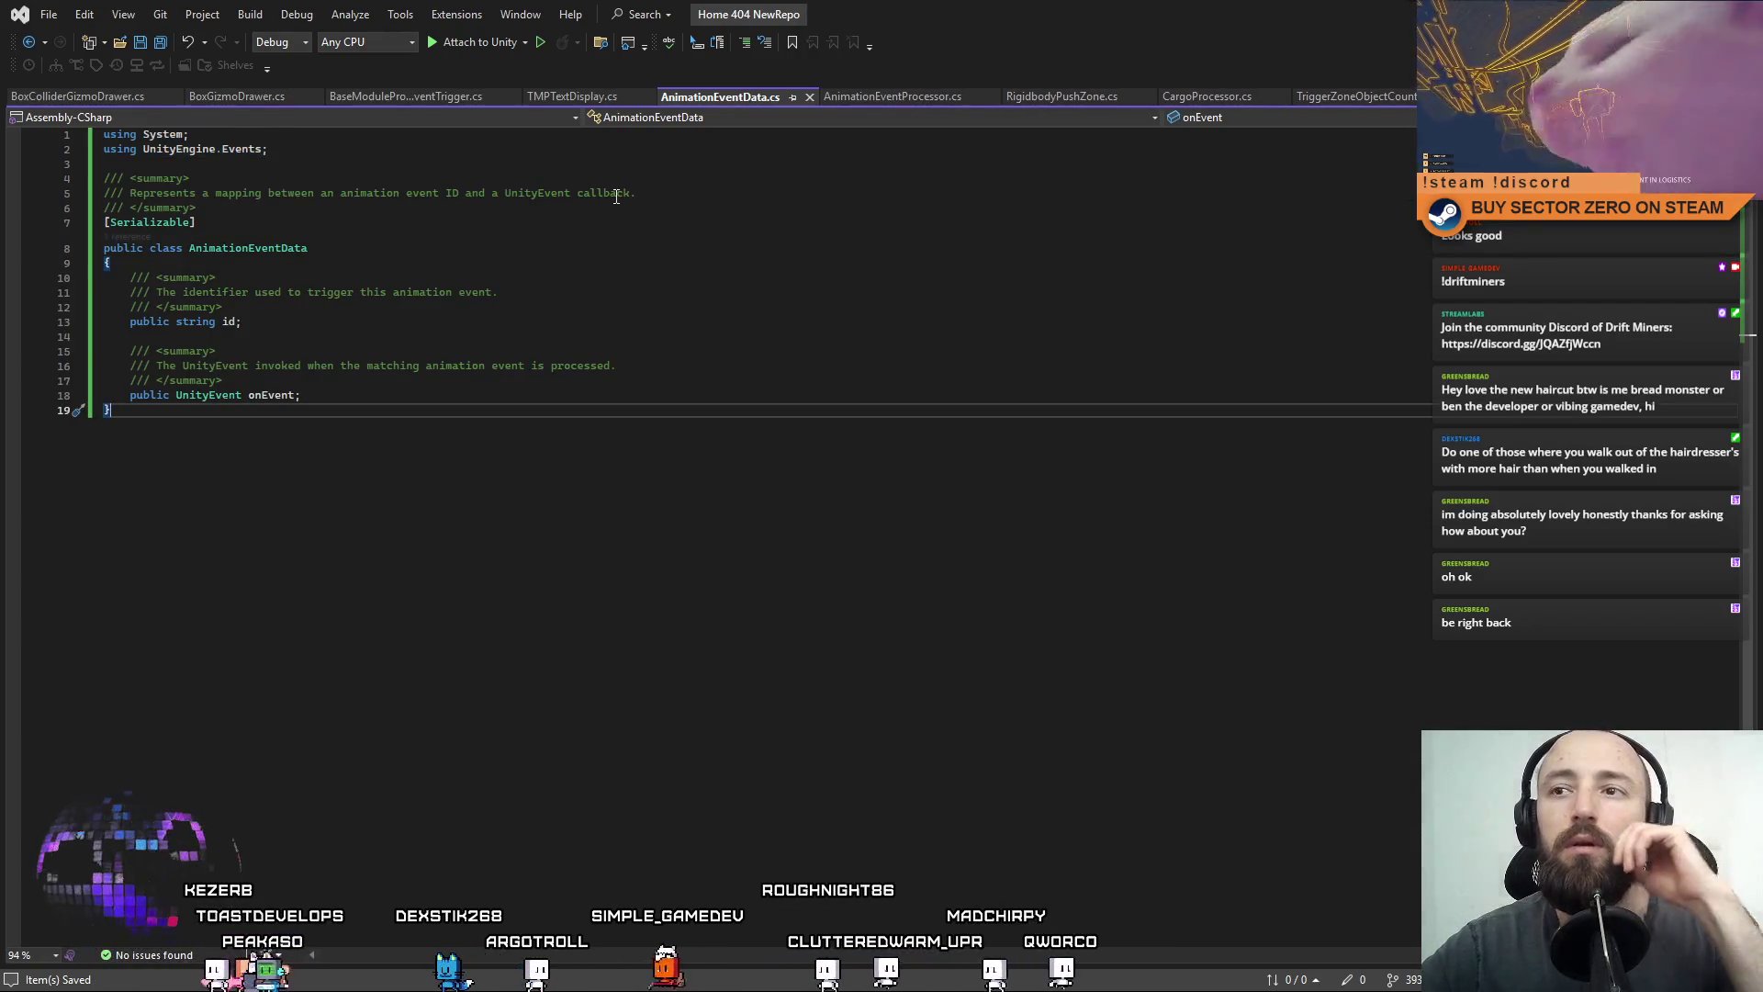
Review the open script tabs, select the Home404.Shared namespace line, and close BaseModuleProximityEventTrigger.cs.
left_click(851, 105)
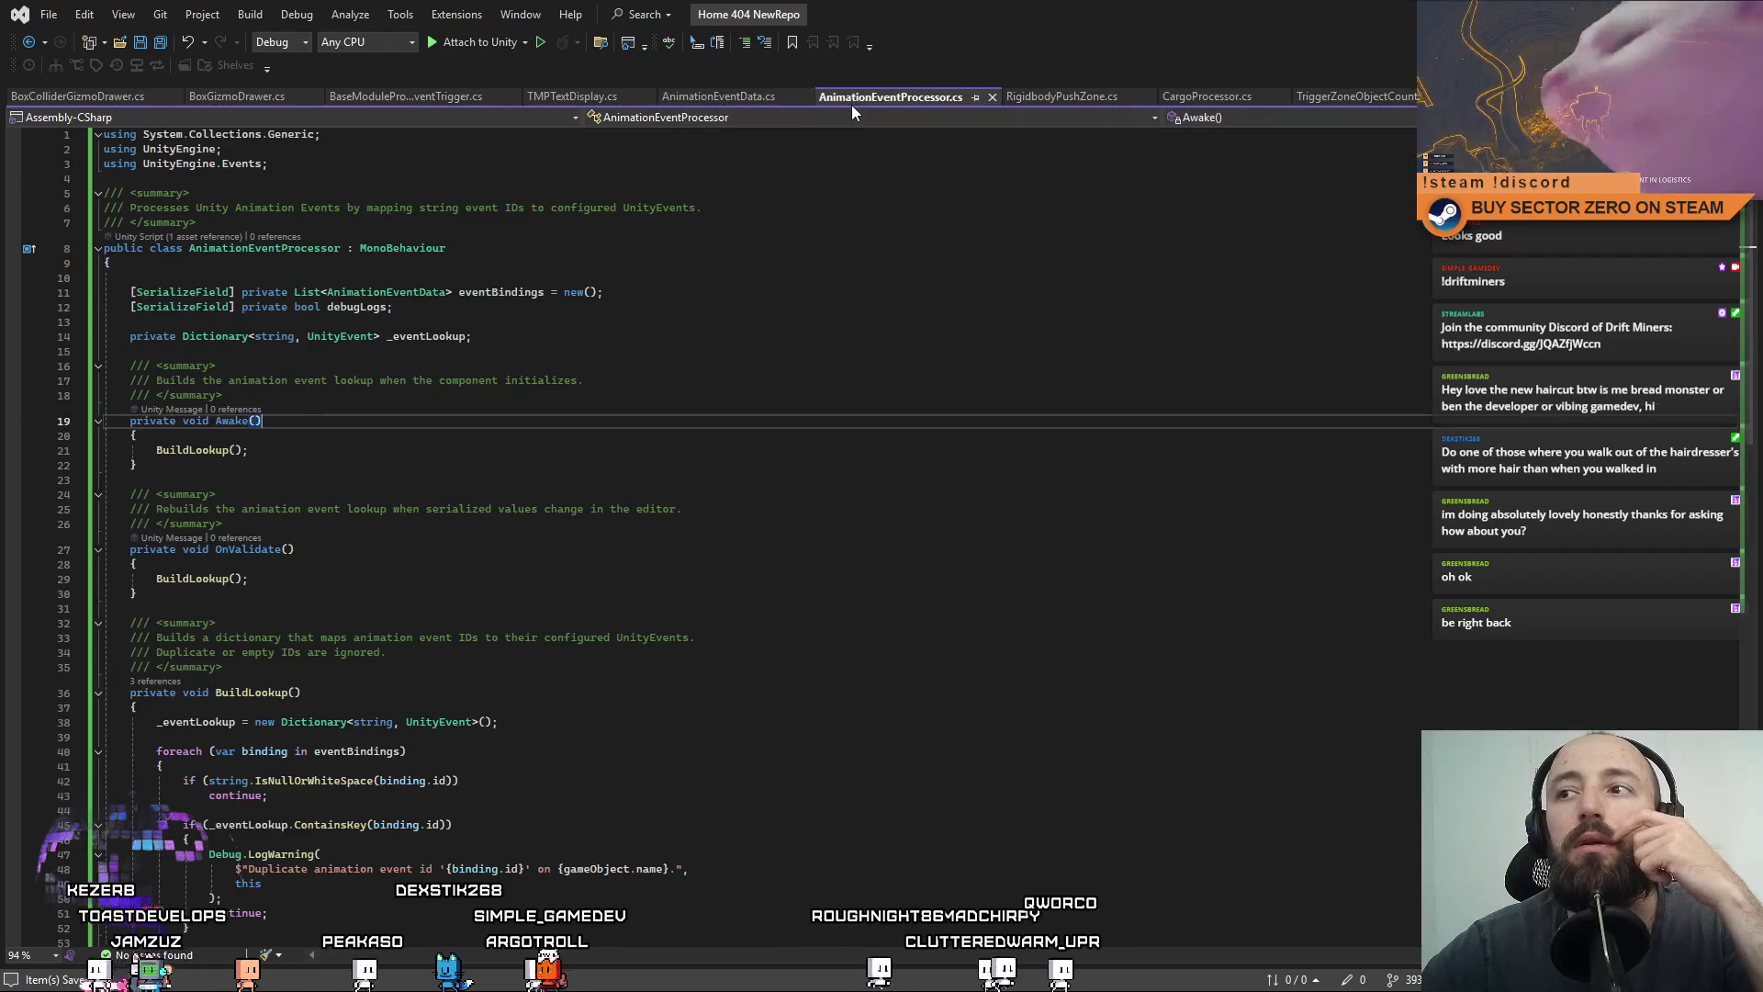
left_click(733, 101)
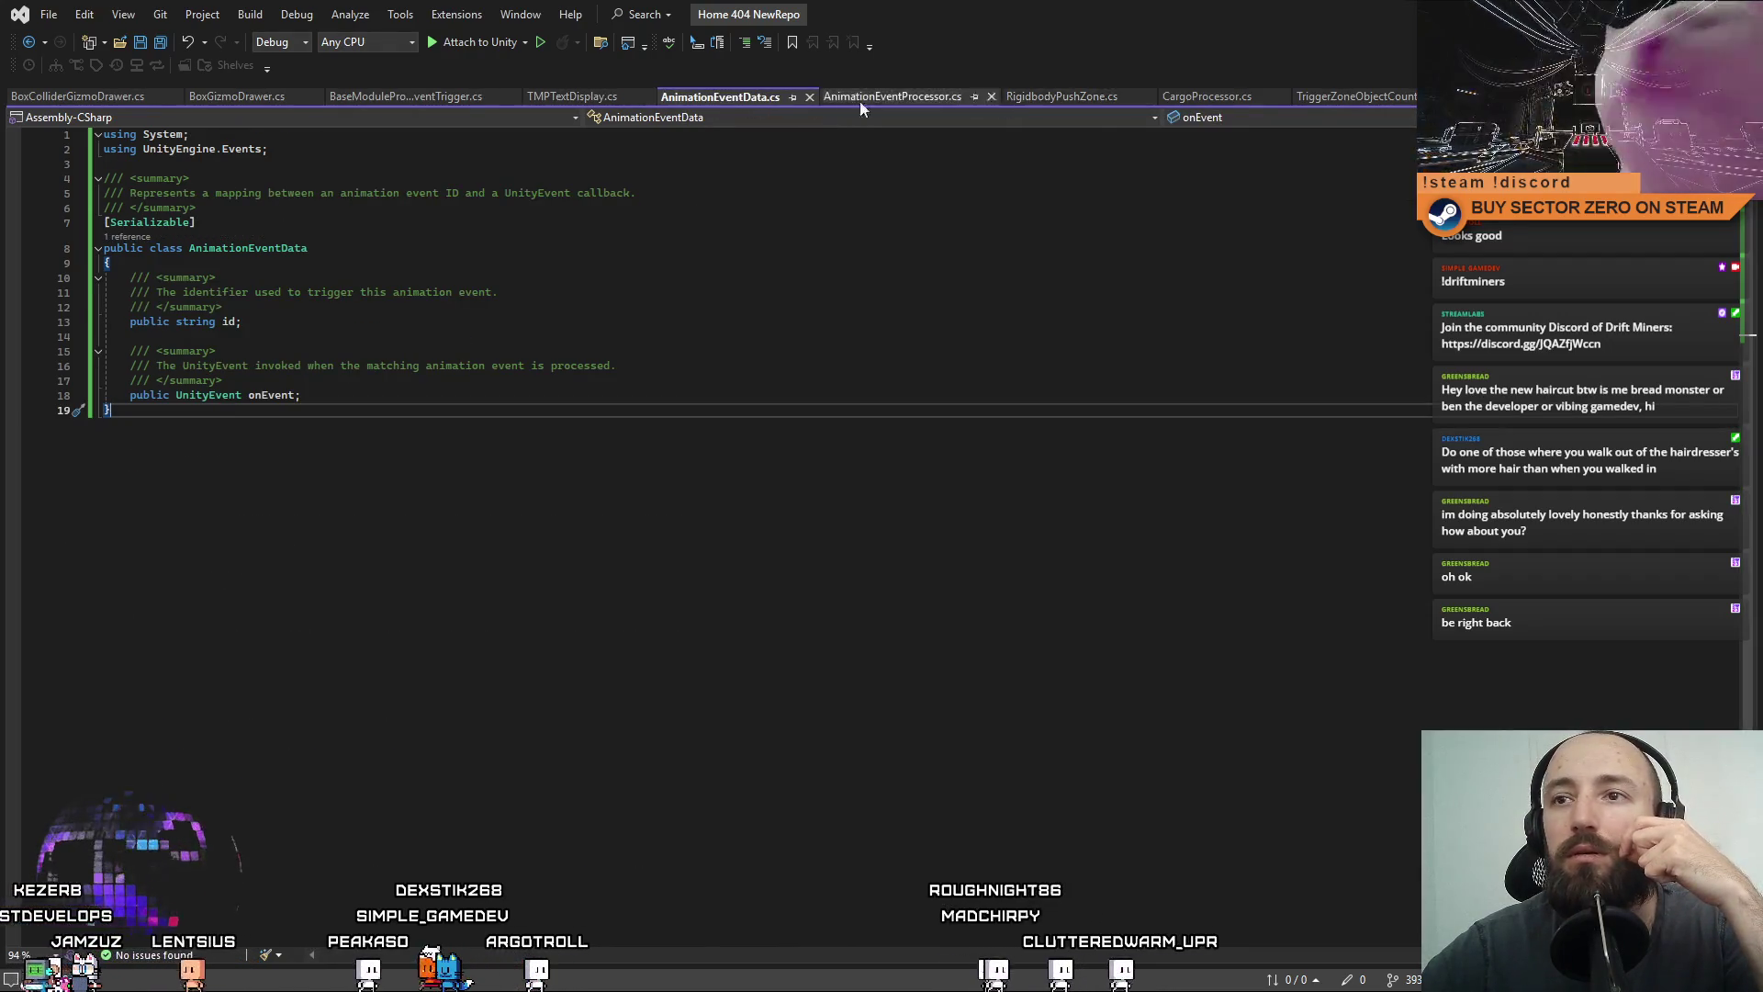
left_click(96, 101)
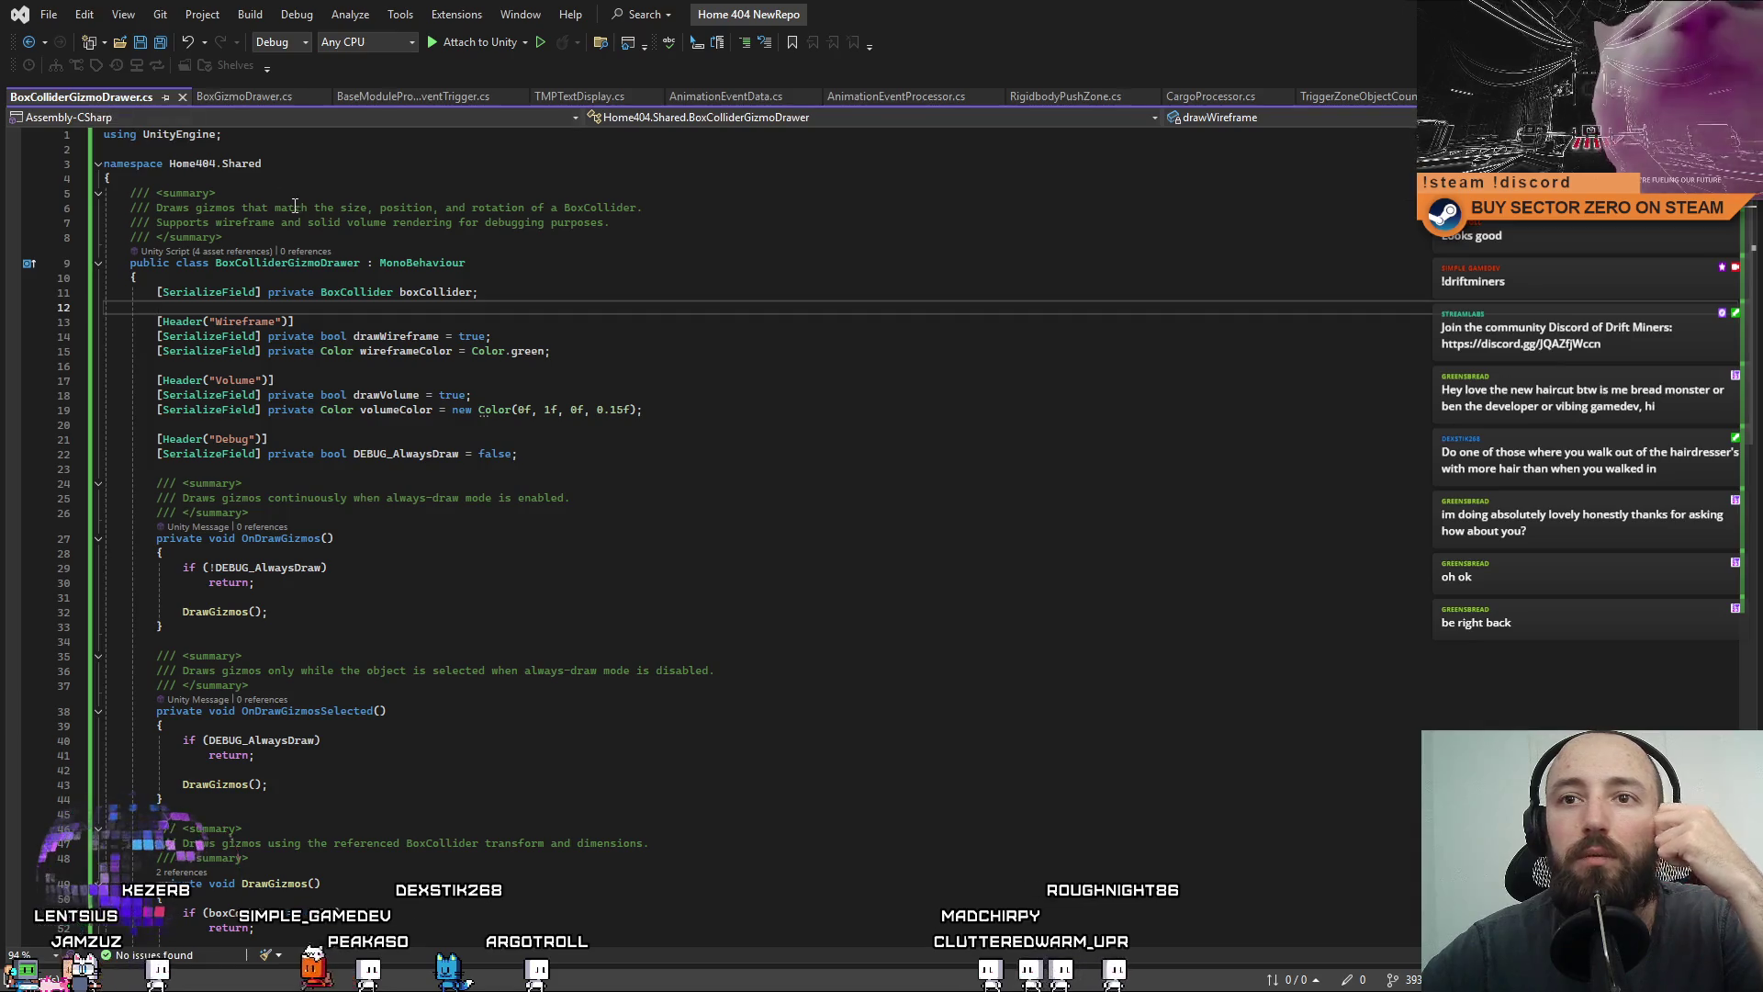
left_click_drag(154, 175, 85, 170)
left_click(229, 98)
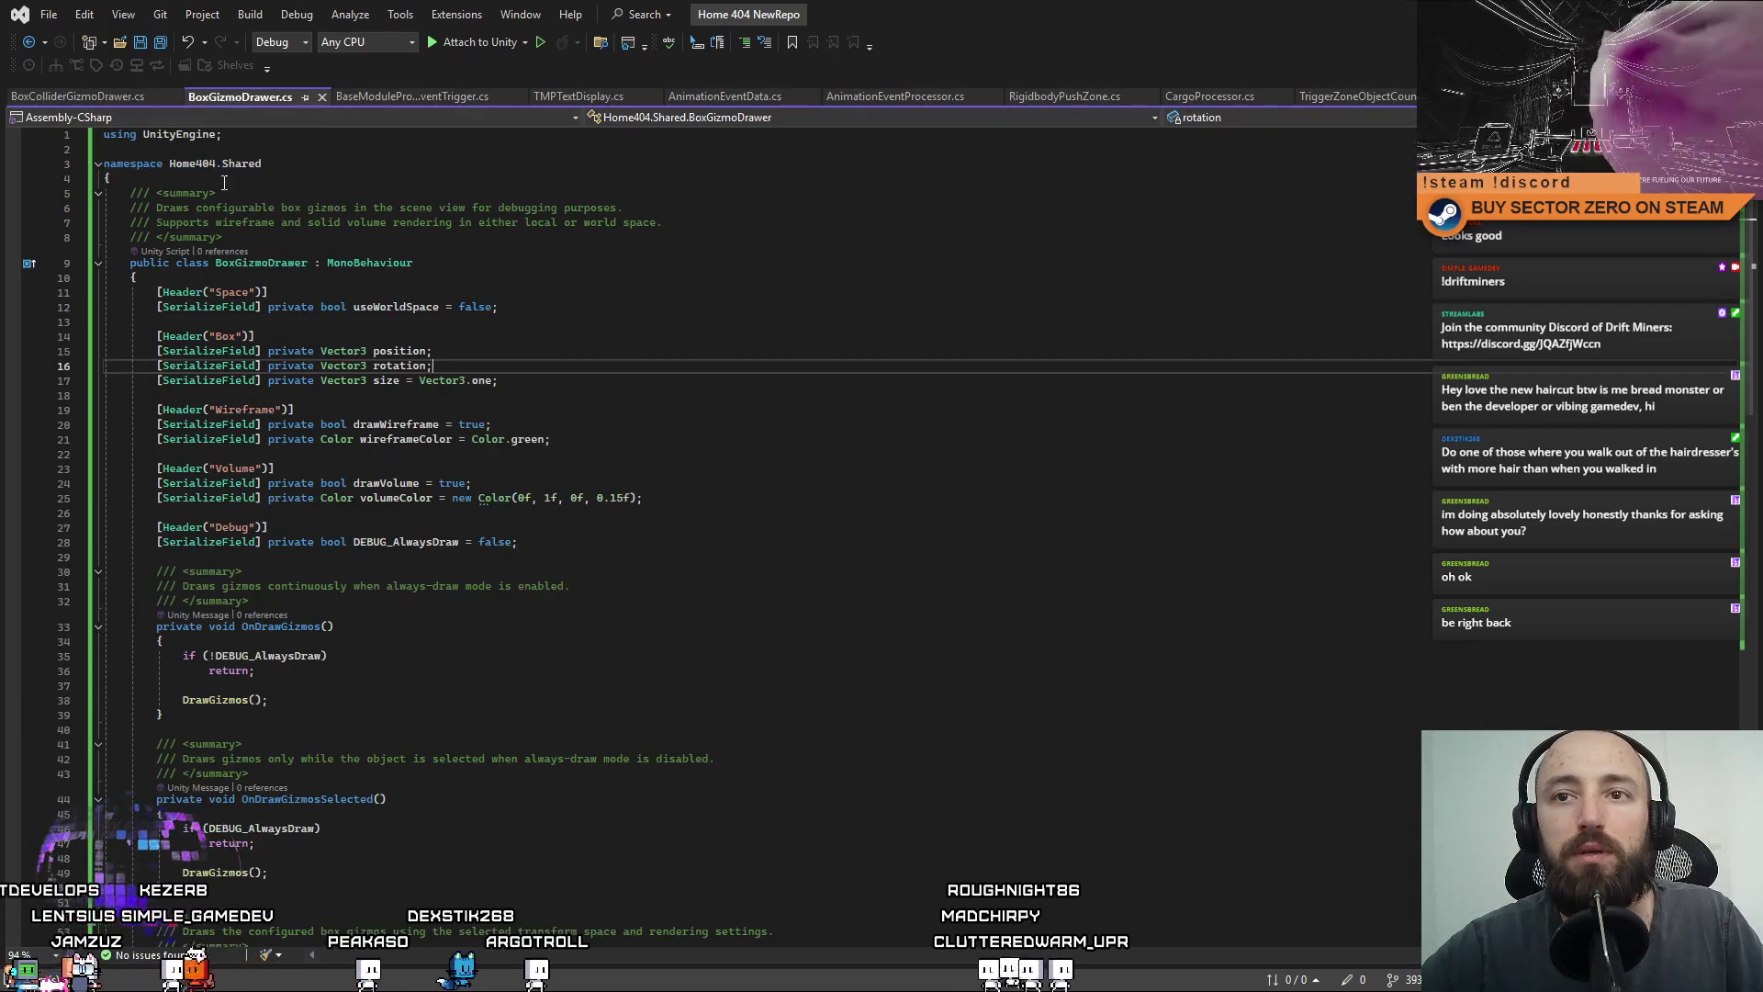
left_click(377, 96)
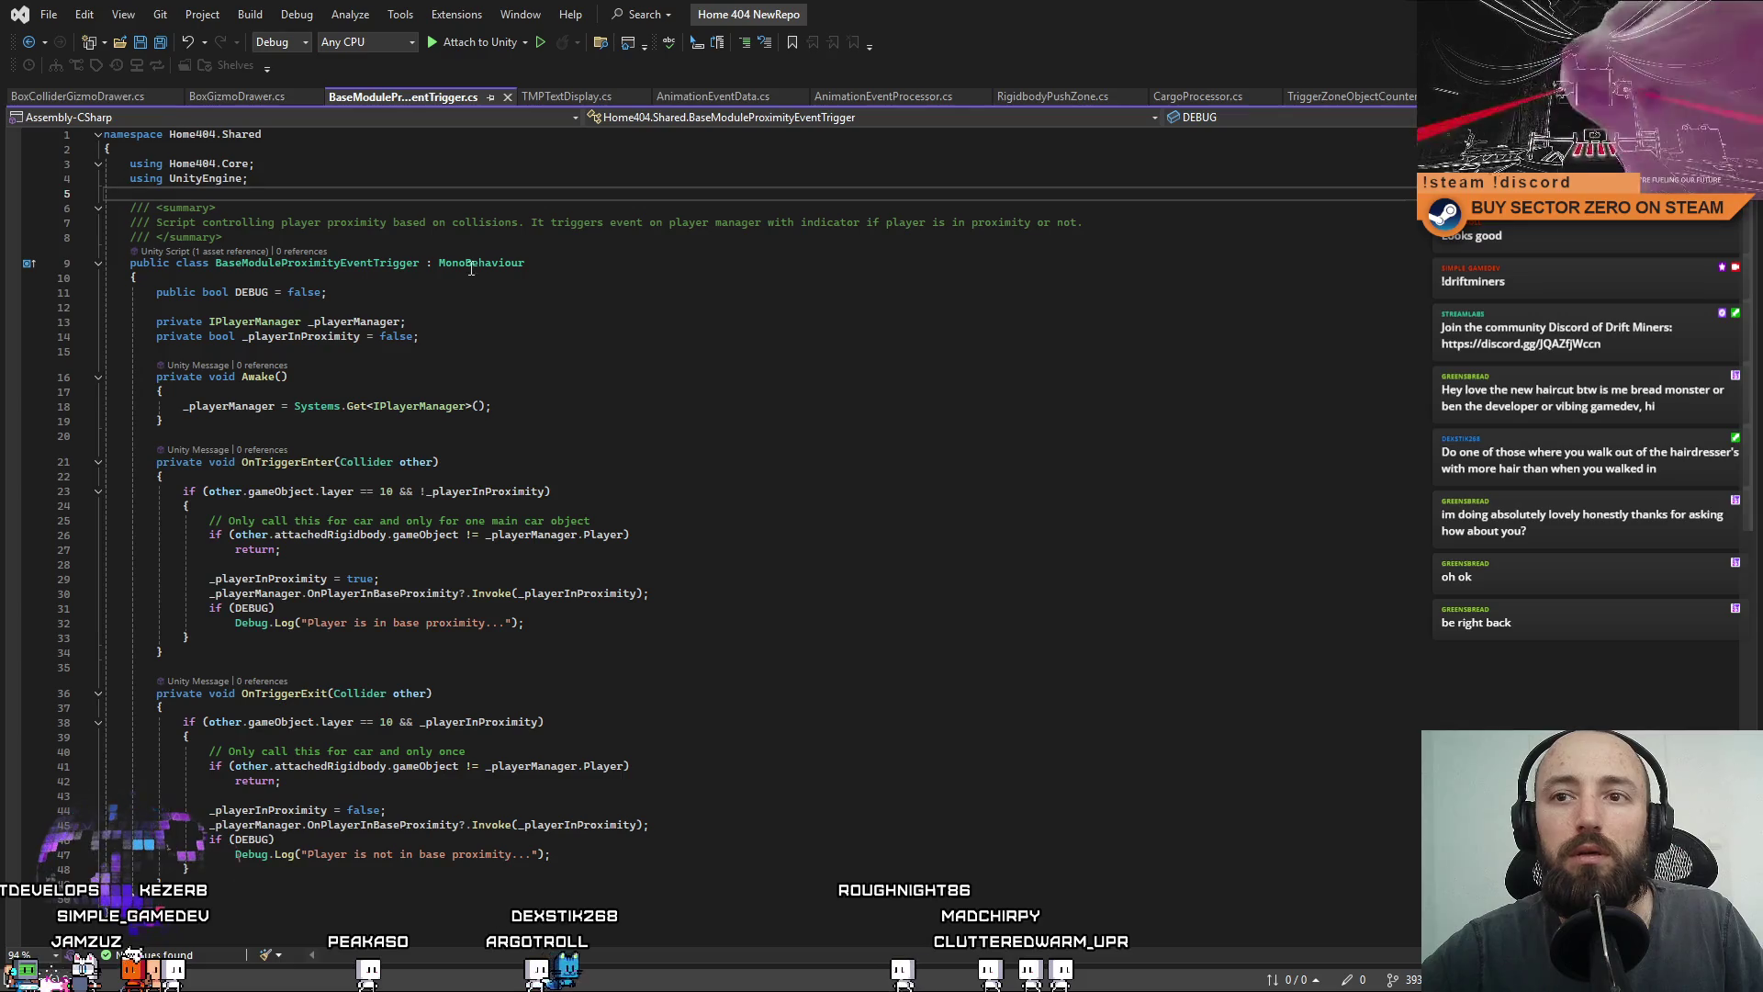
left_click(506, 98)
Indent the TMPTextDisplay class into the Home404.Shared namespace, add its closing brace, and save.
scroll(401, 272, "up", 11)
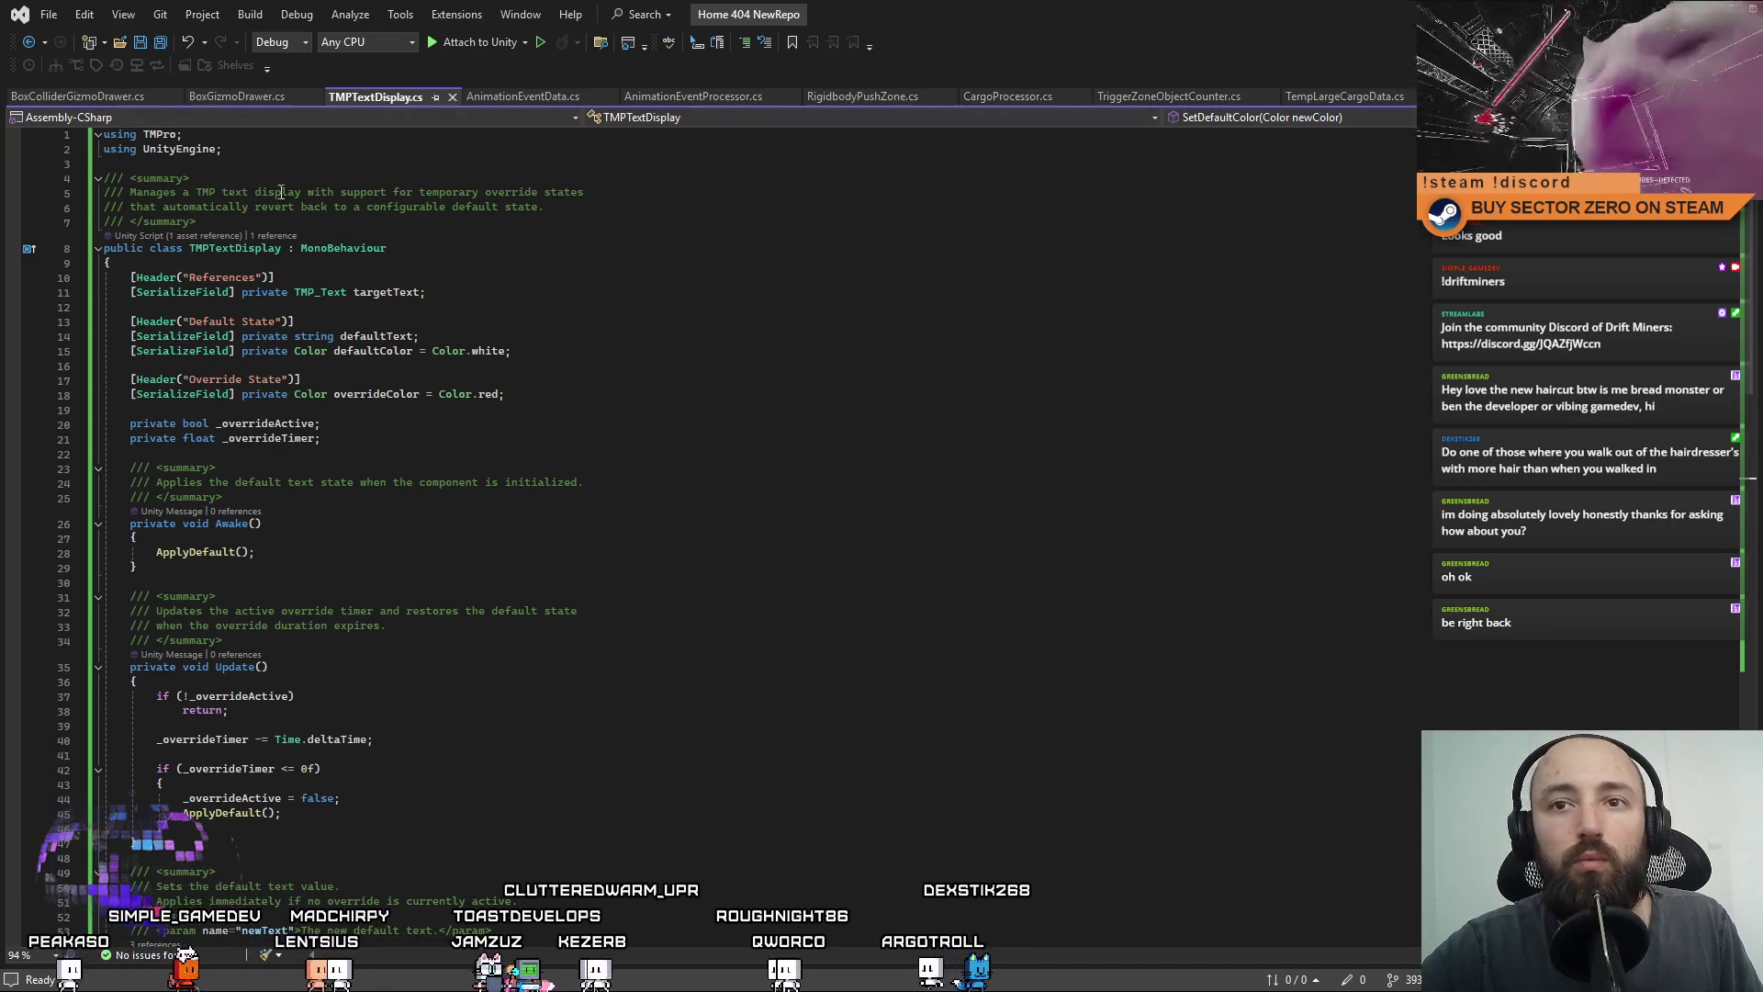
left_click(317, 163)
key("Tab")
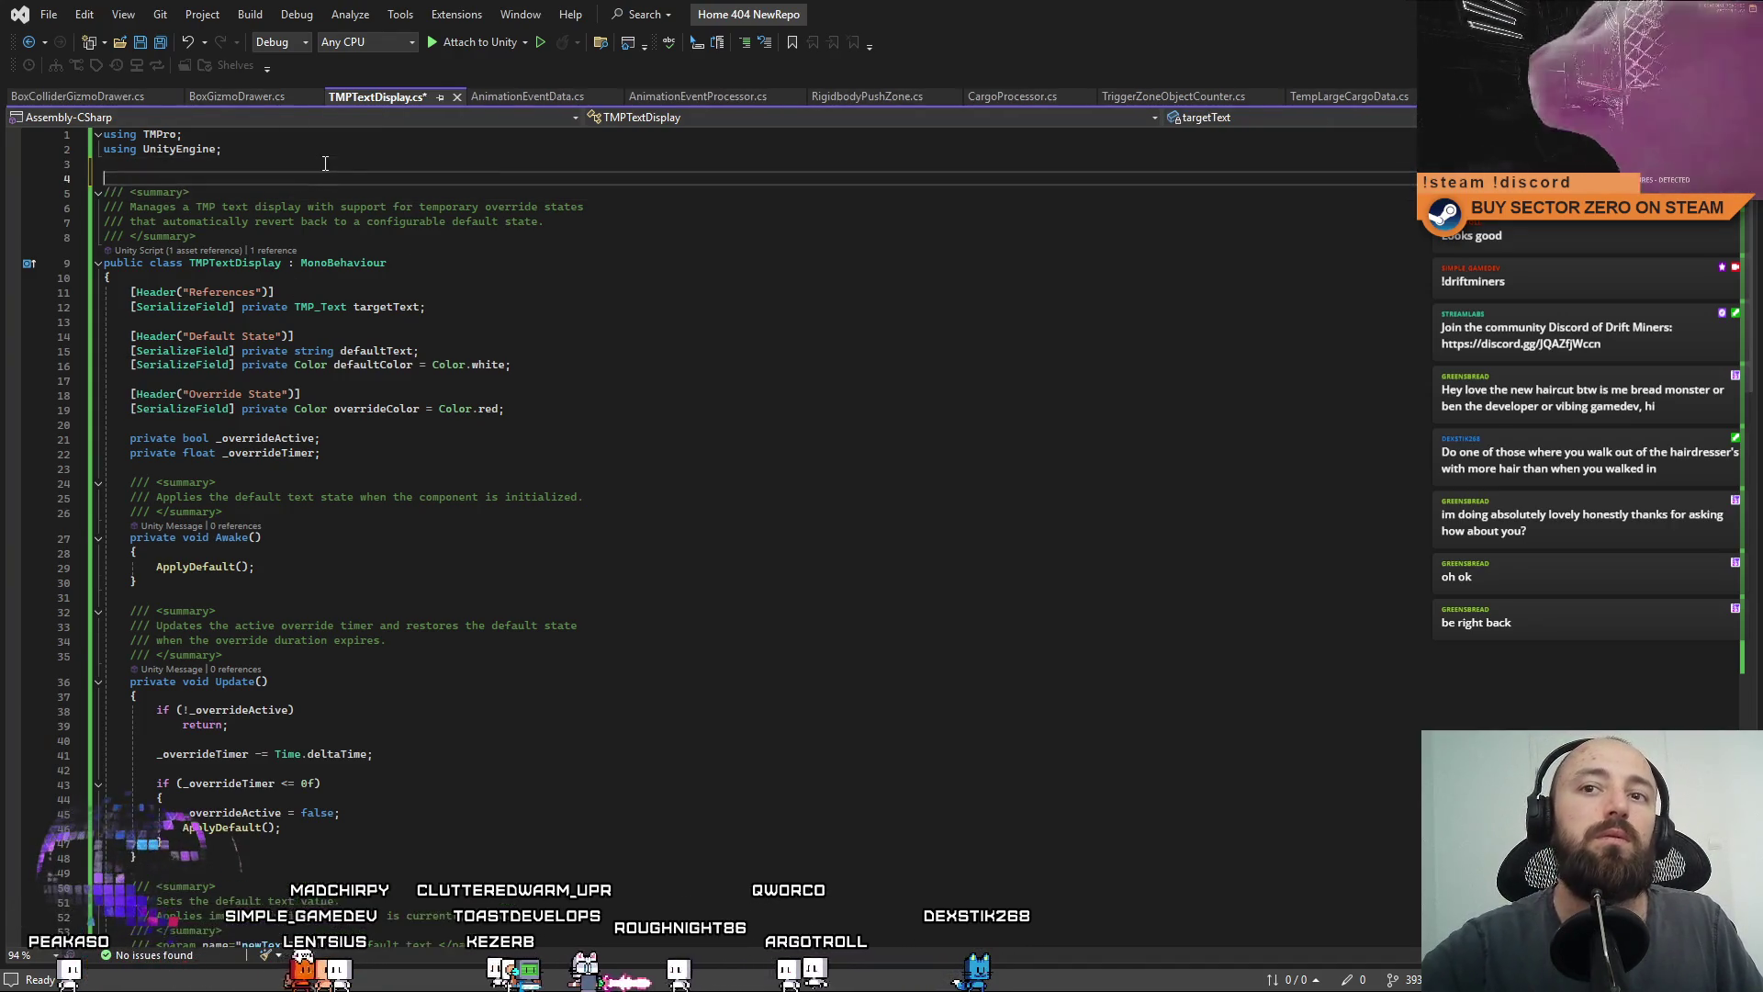
scroll(545, 441, "down", 20)
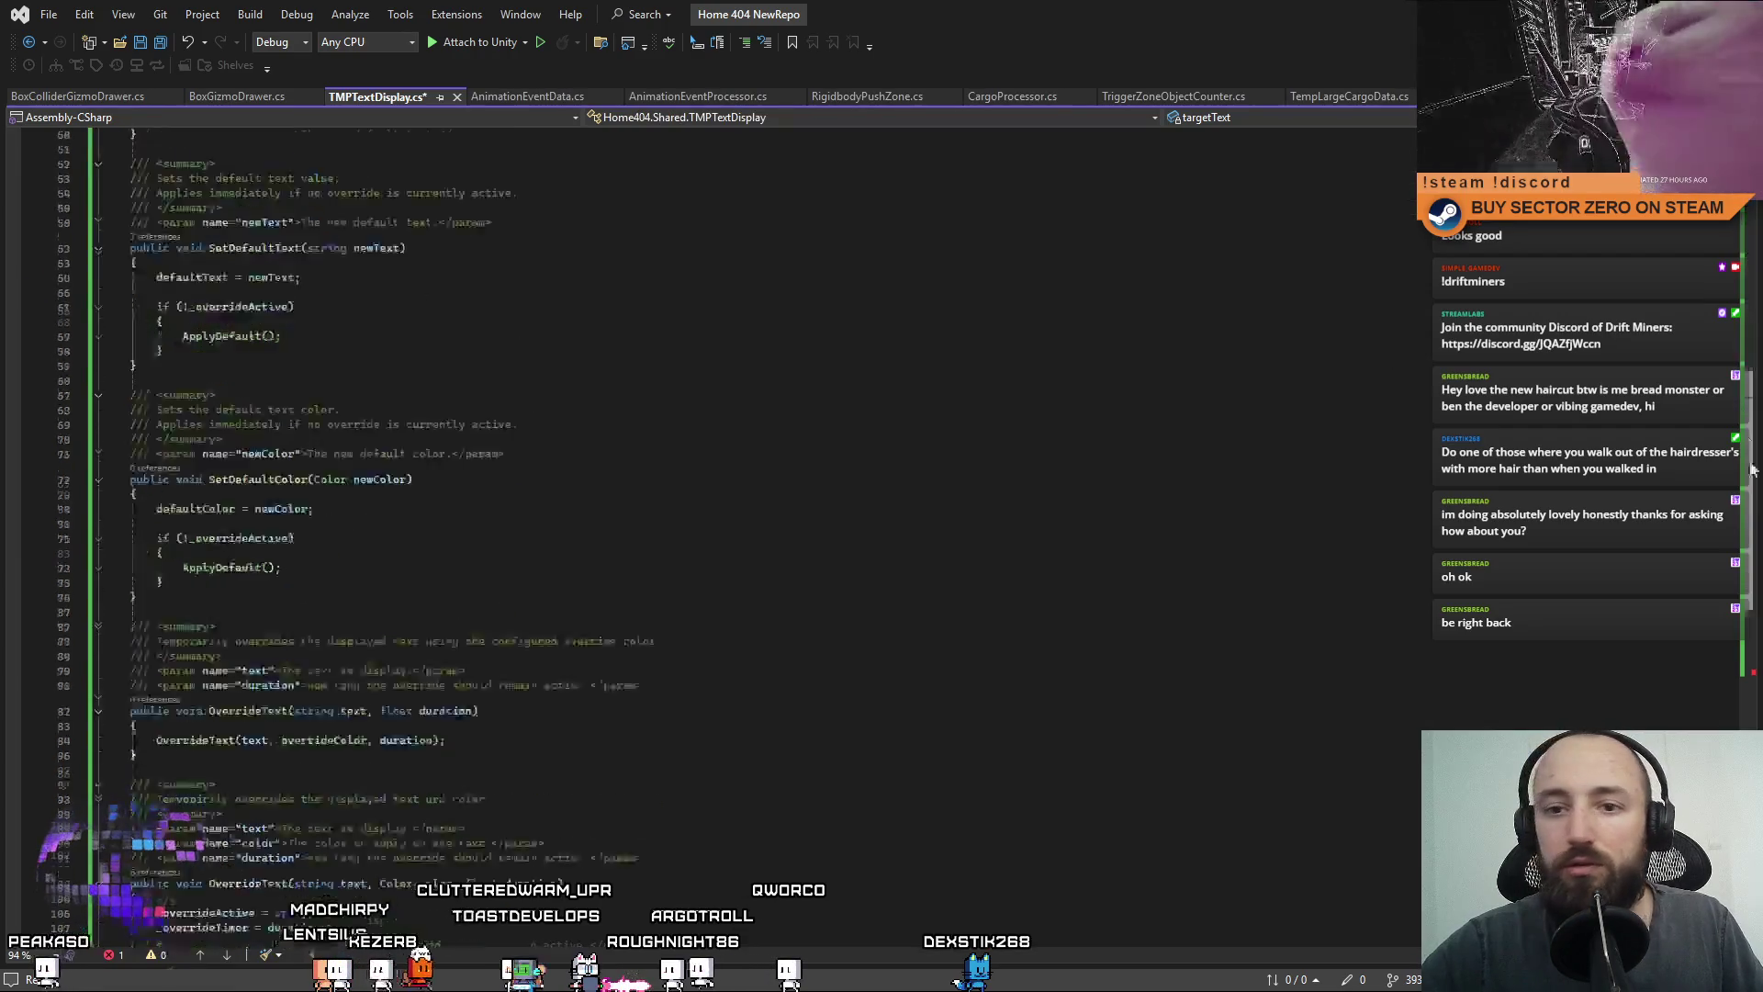
key("Return")
type("}")
key("ctrl+s")
Switch between AnimationEventData.cs and AnimationEventProcessor.cs, ending on AnimationEventProcessor.cs.
scroll(640, 150, "up", 20)
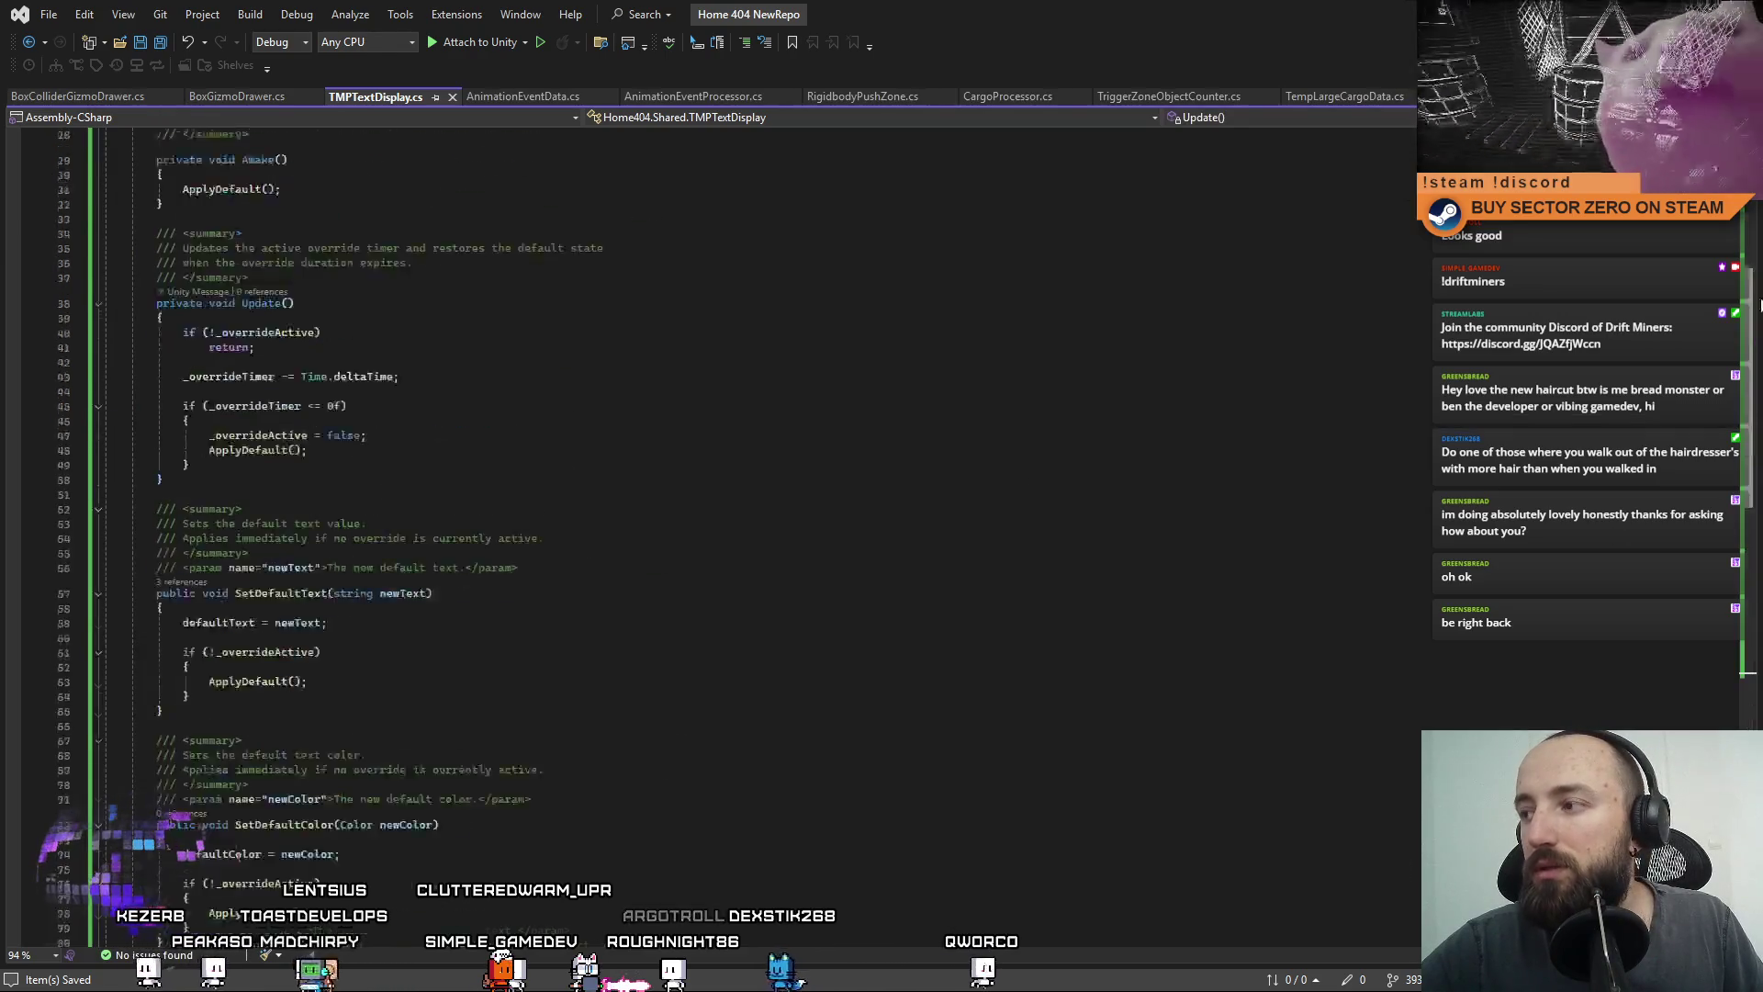
left_click(544, 97)
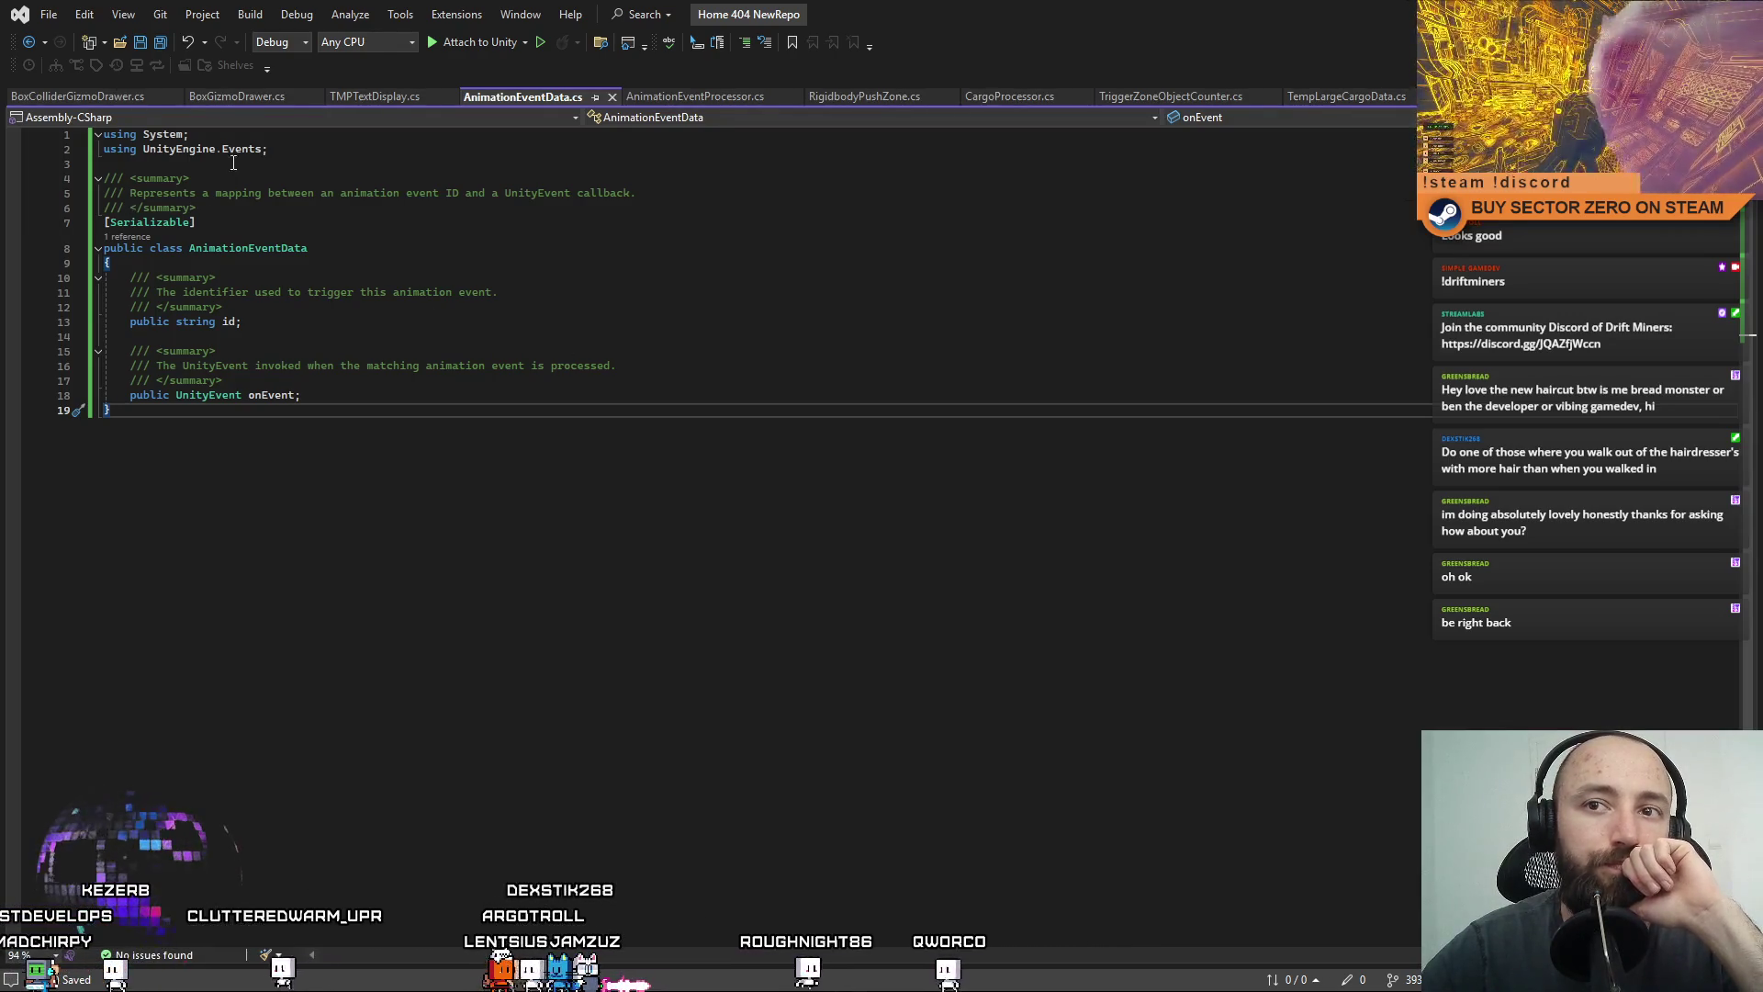
left_click(267, 165)
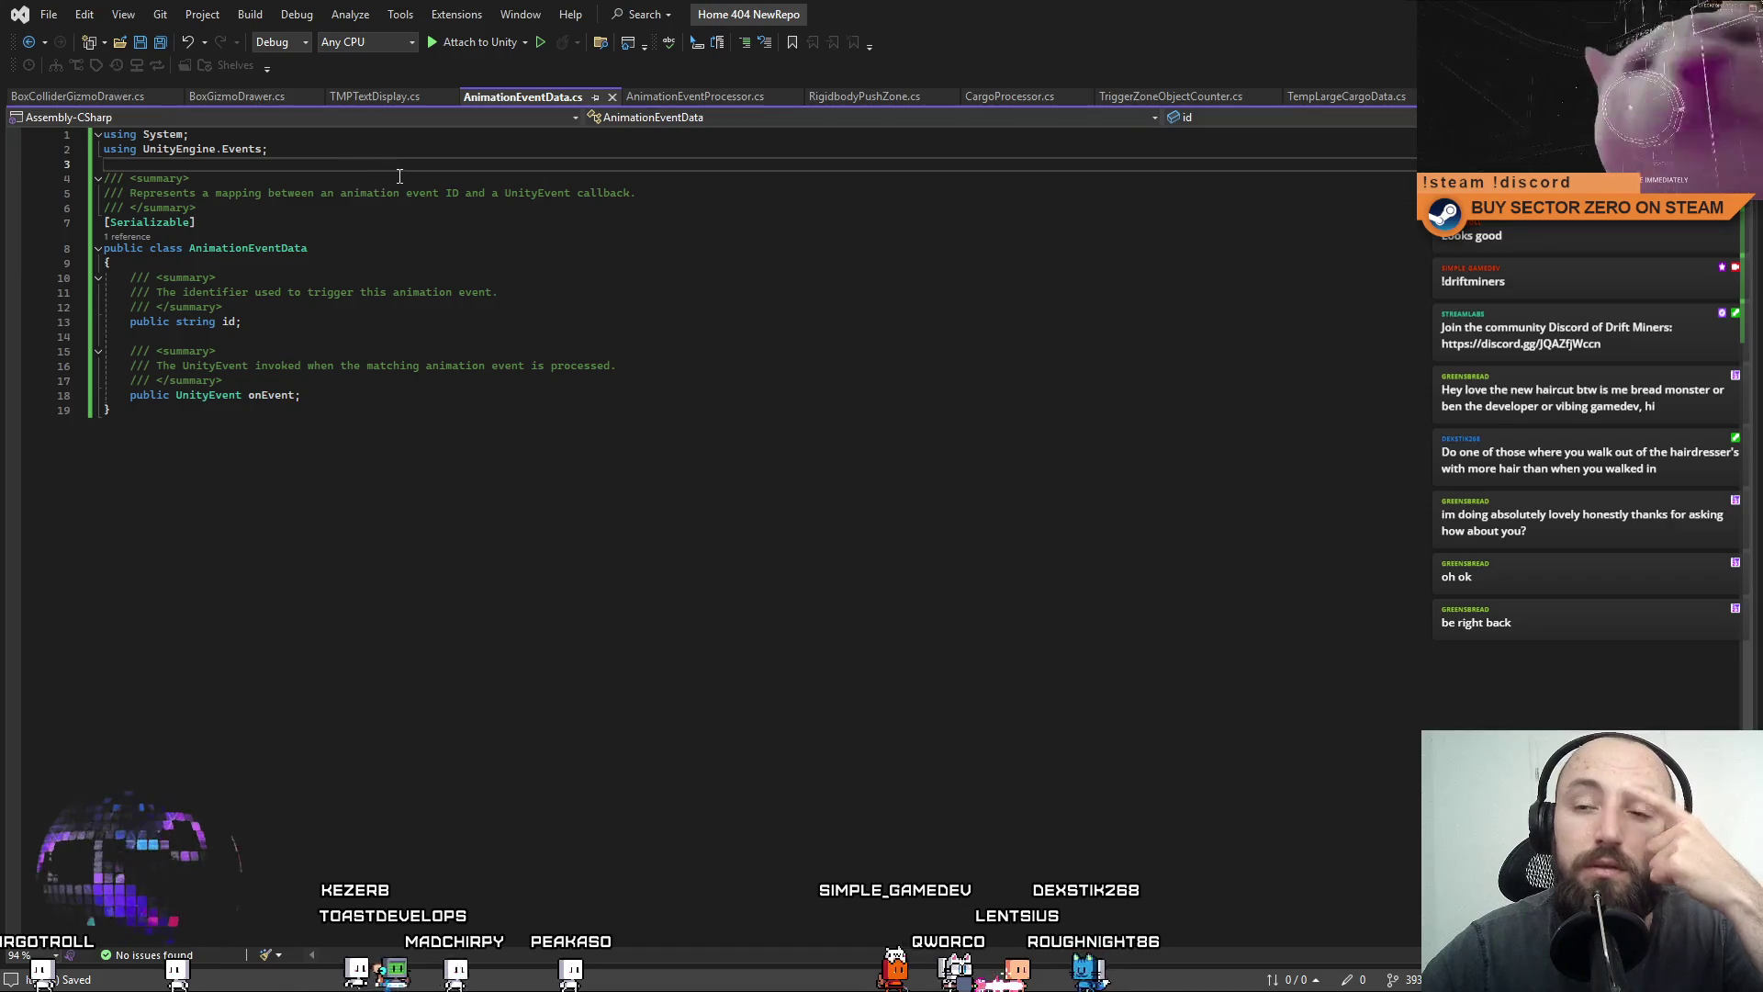
left_click(698, 95)
left_click(530, 96)
left_click(663, 96)
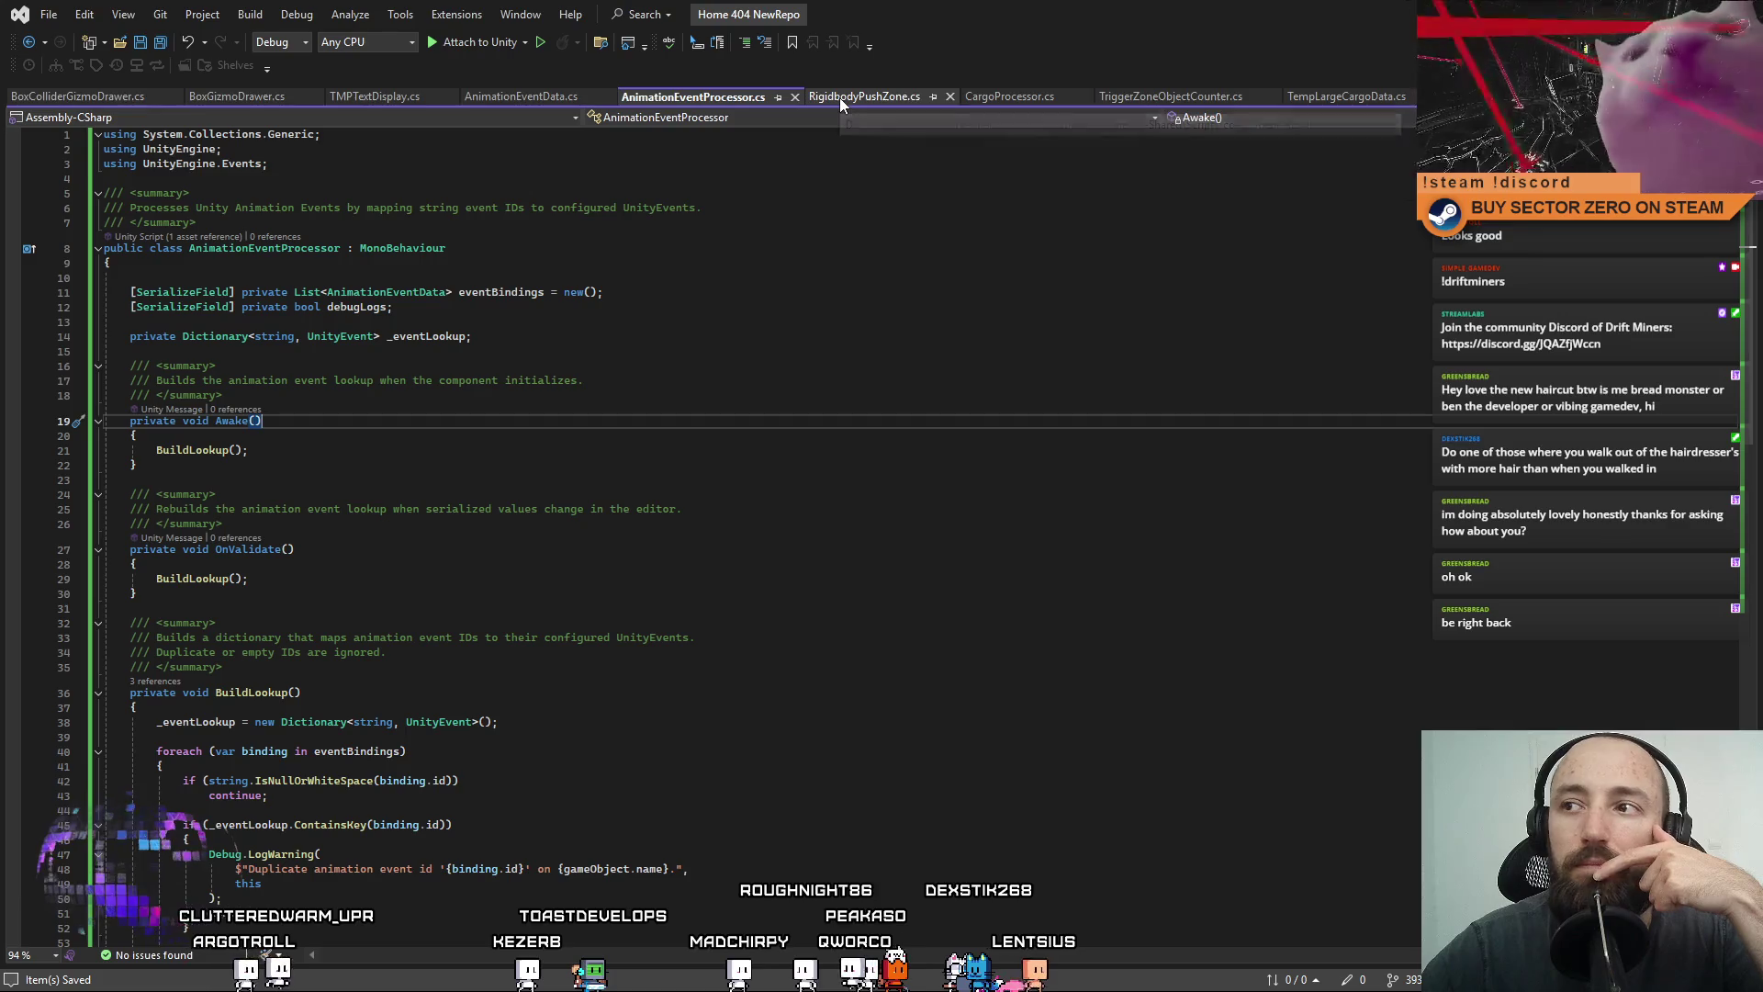
Glance at CargoProcessor.cs, then bring up TriggerZoneObjectCounter.cs at its top.
left_click(1001, 97)
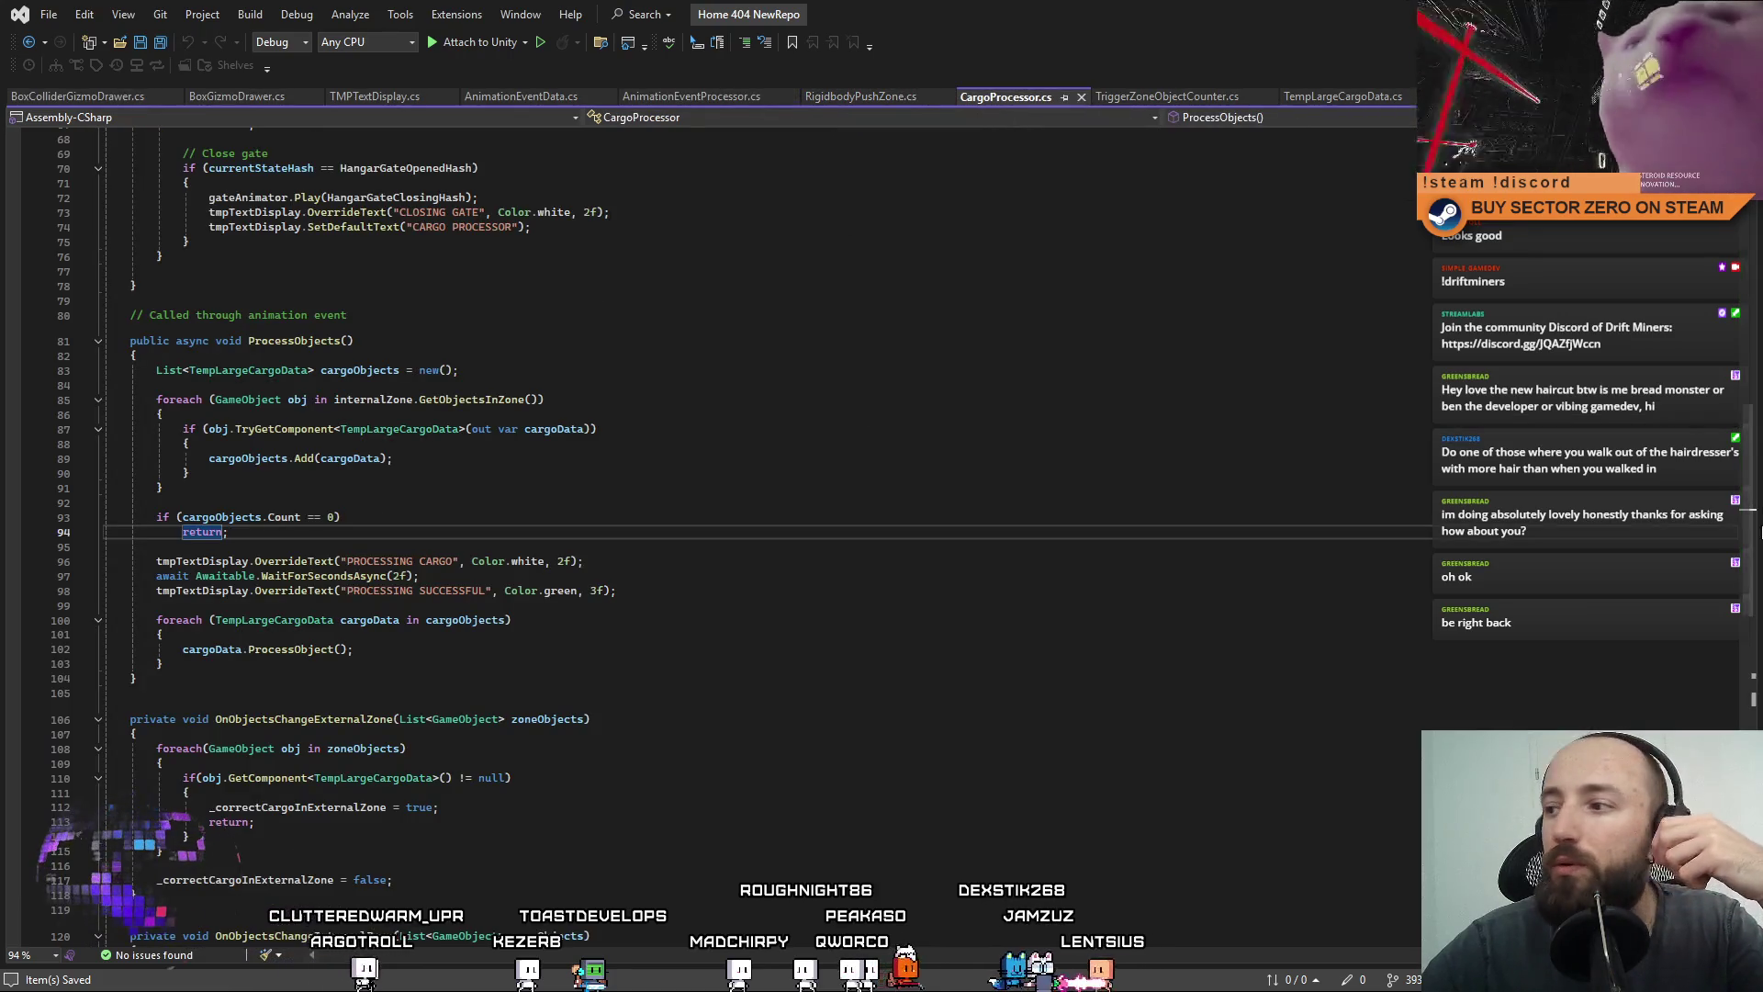
scroll(1749, 542, "up", 20)
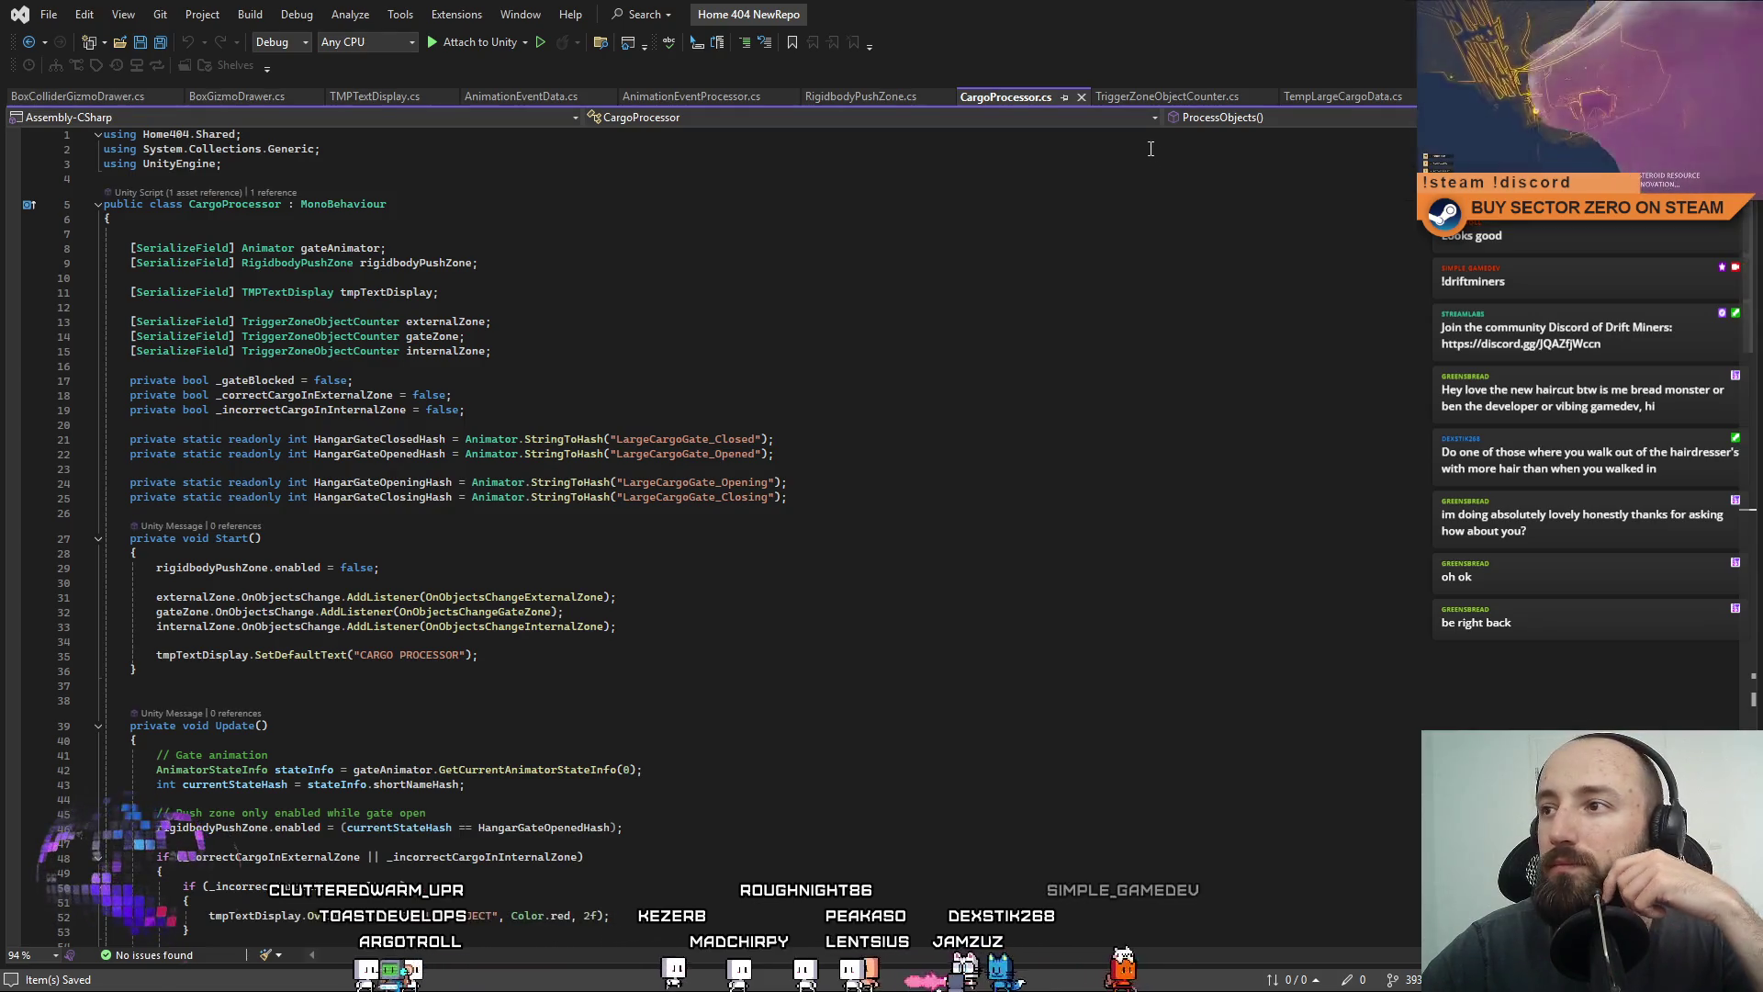
left_click(1203, 96)
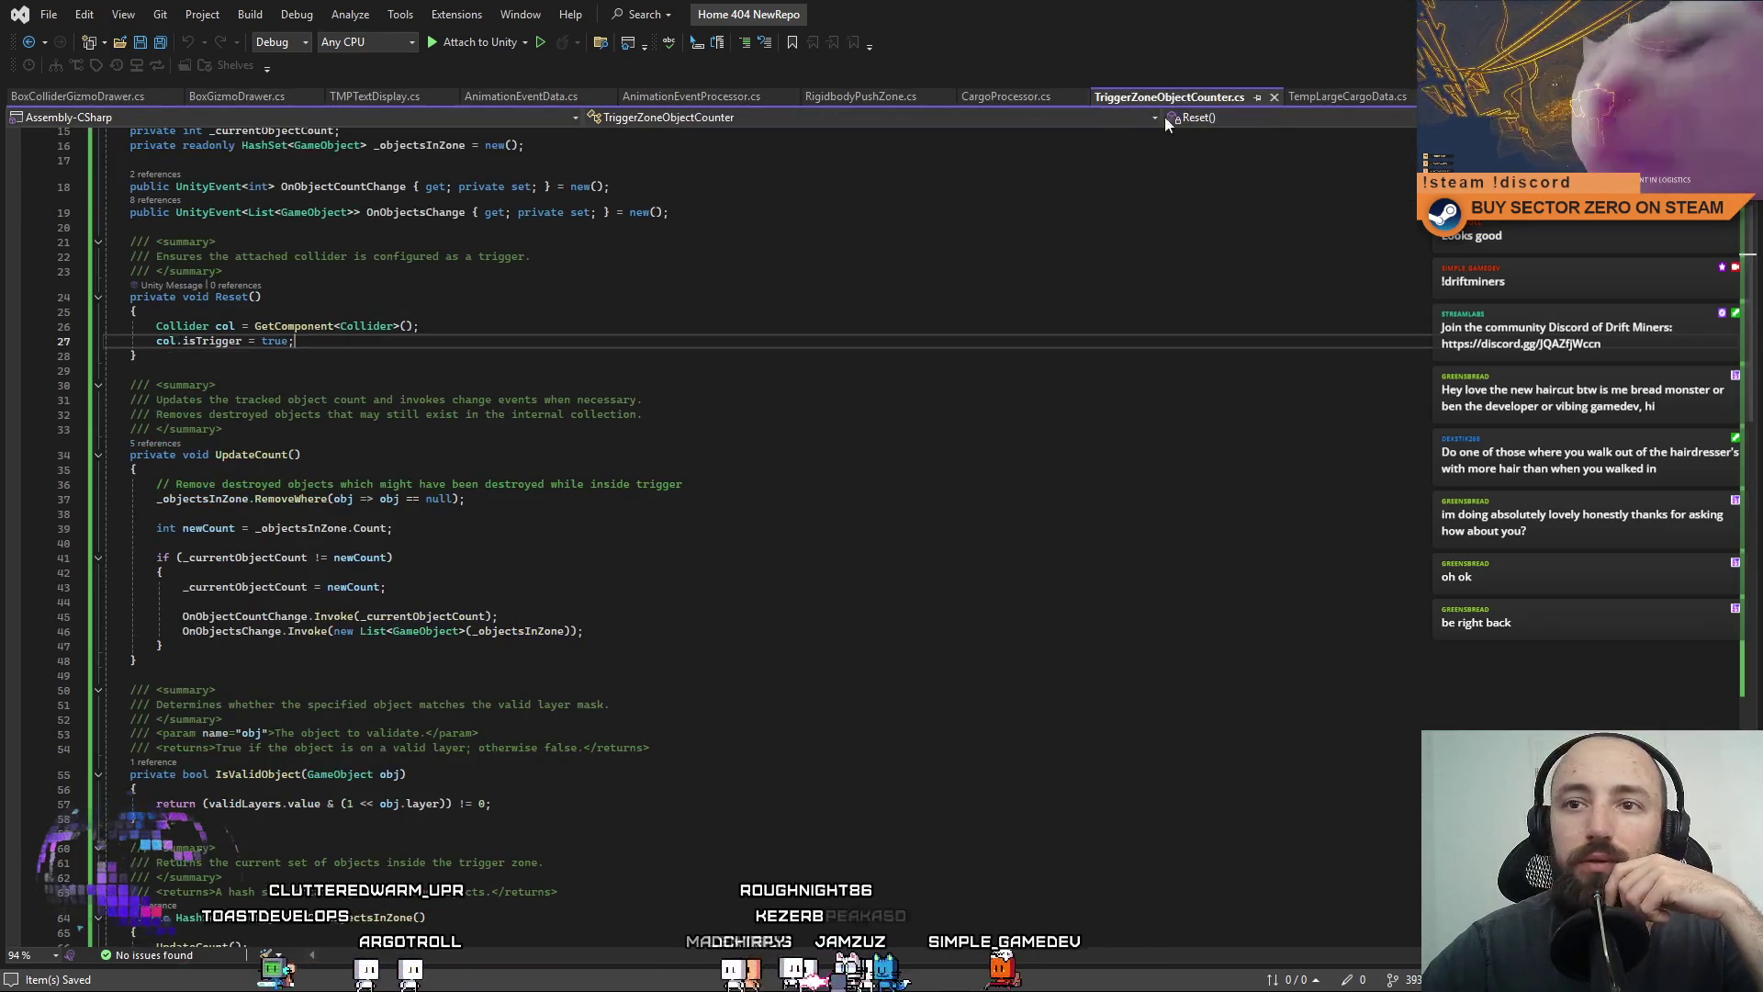
scroll(1747, 421, "up", 5)
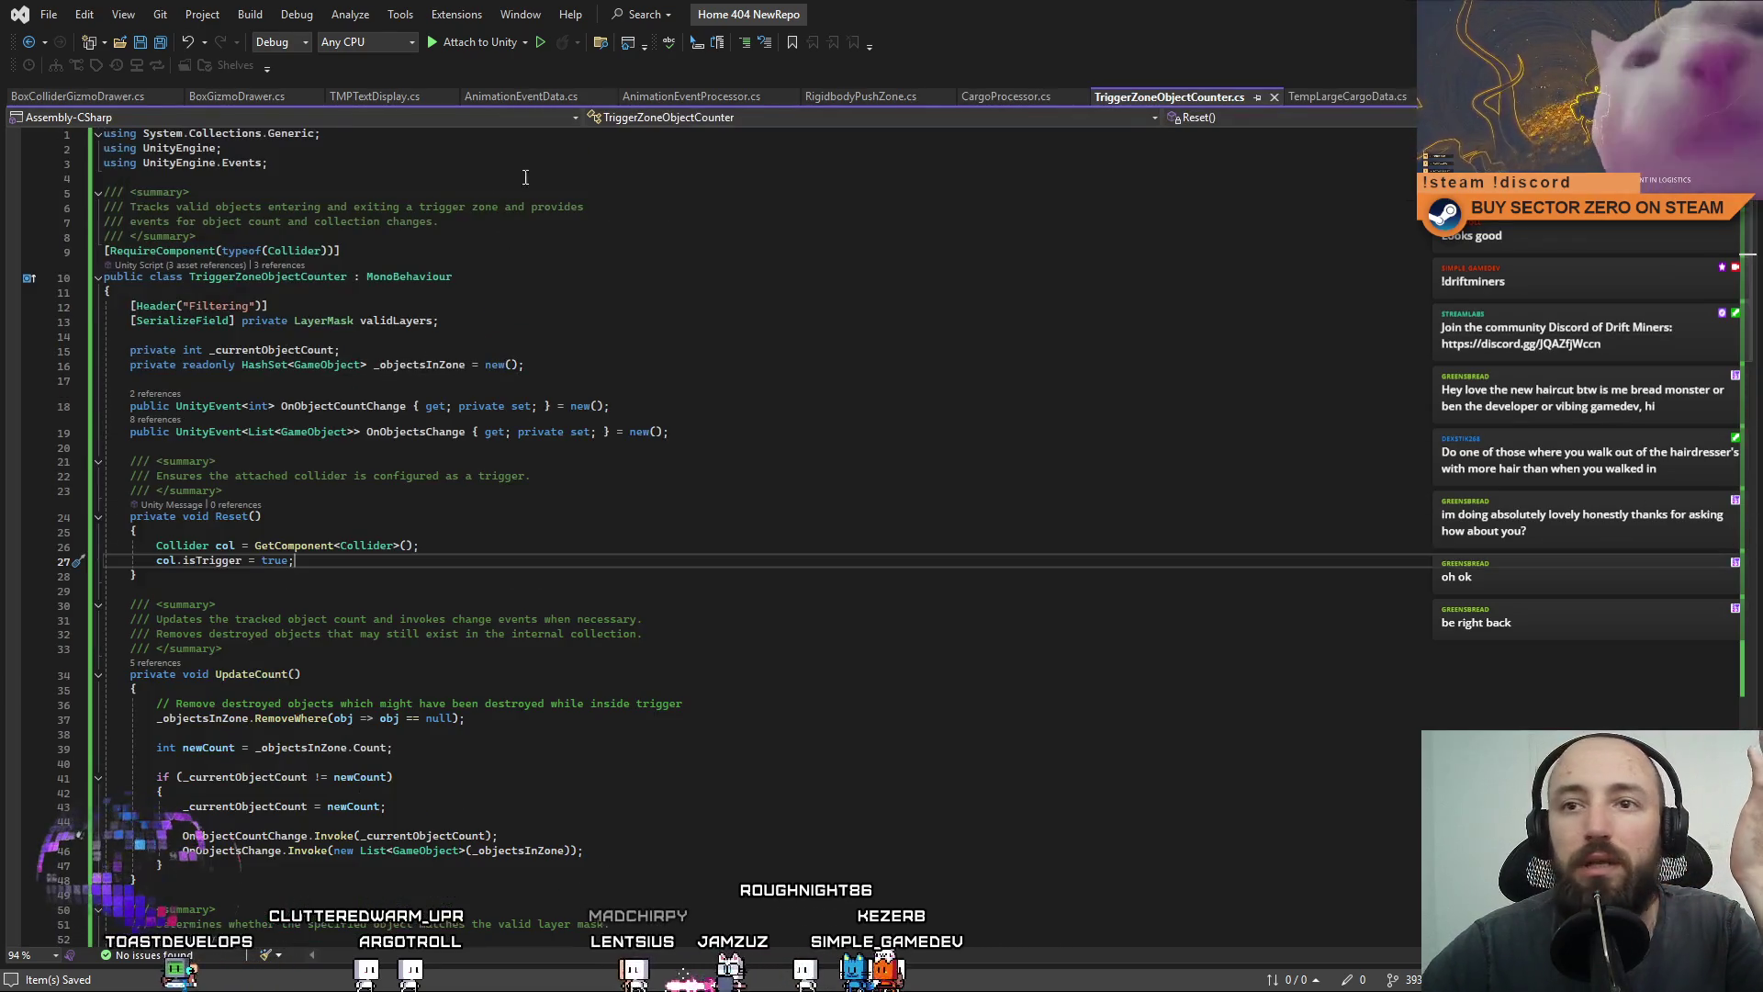
Paste 'namespace Home404.Shared {' above the TriggerZoneObjectCounter class, close it at the end, and save.
left_click(289, 178)
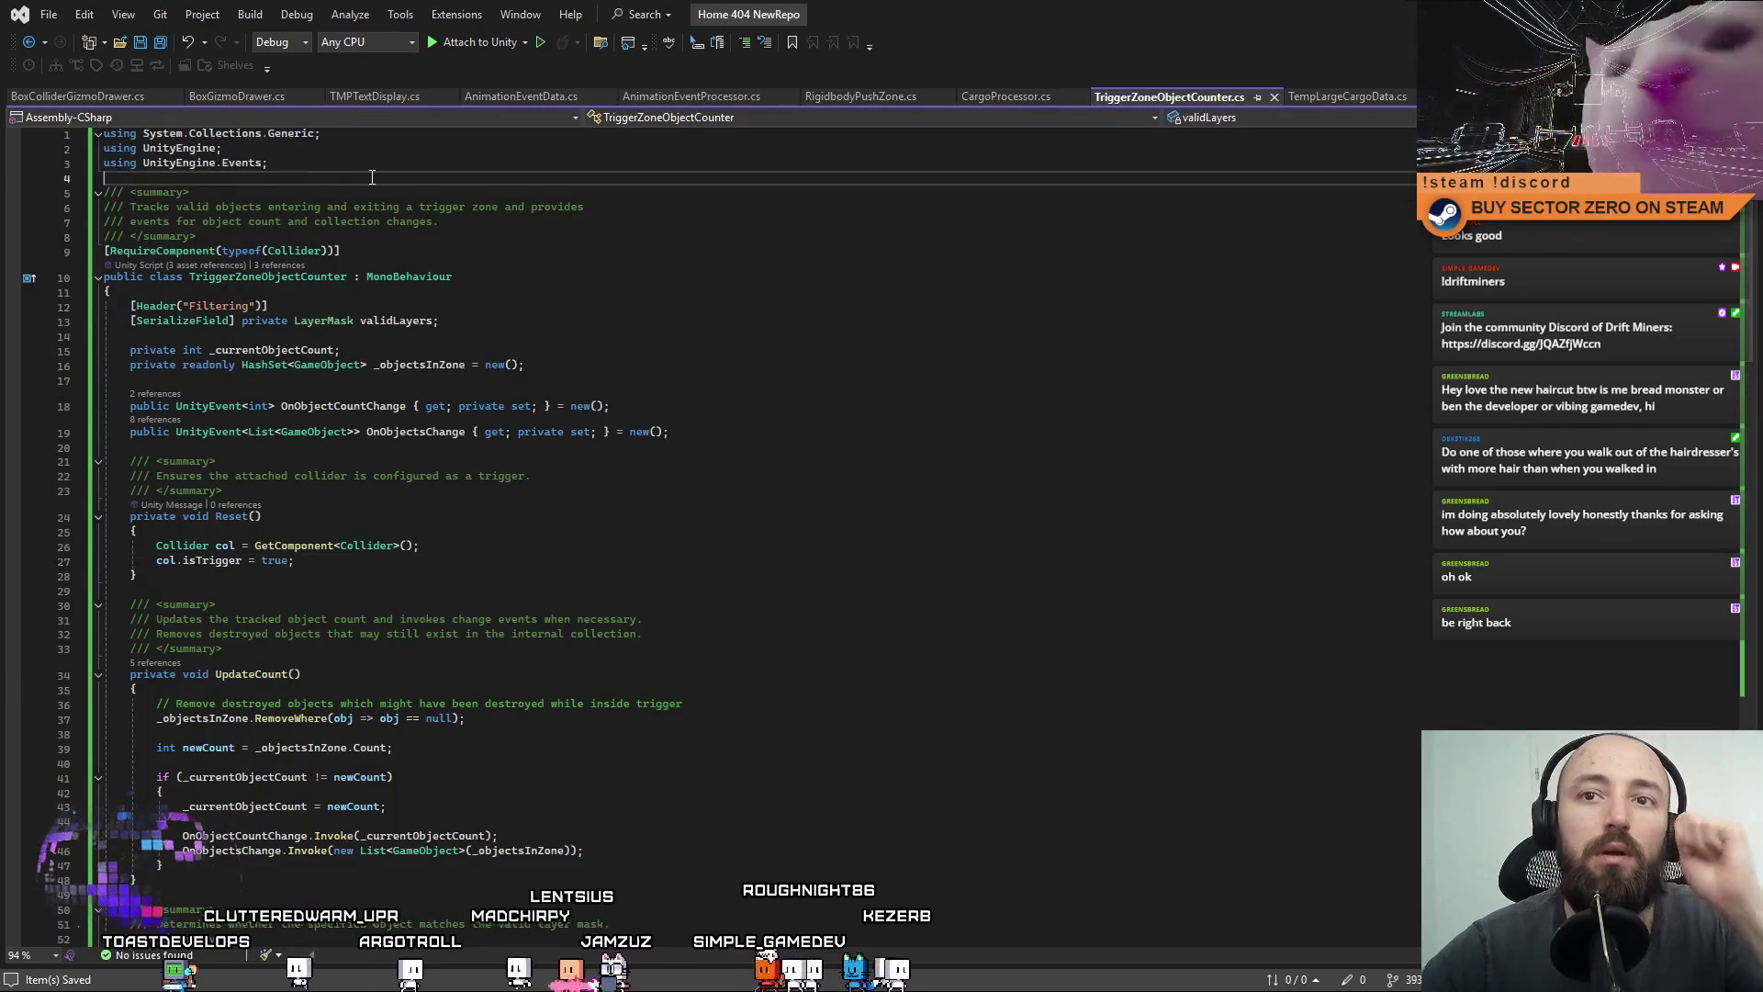
key("ctrl+v")
type("{")
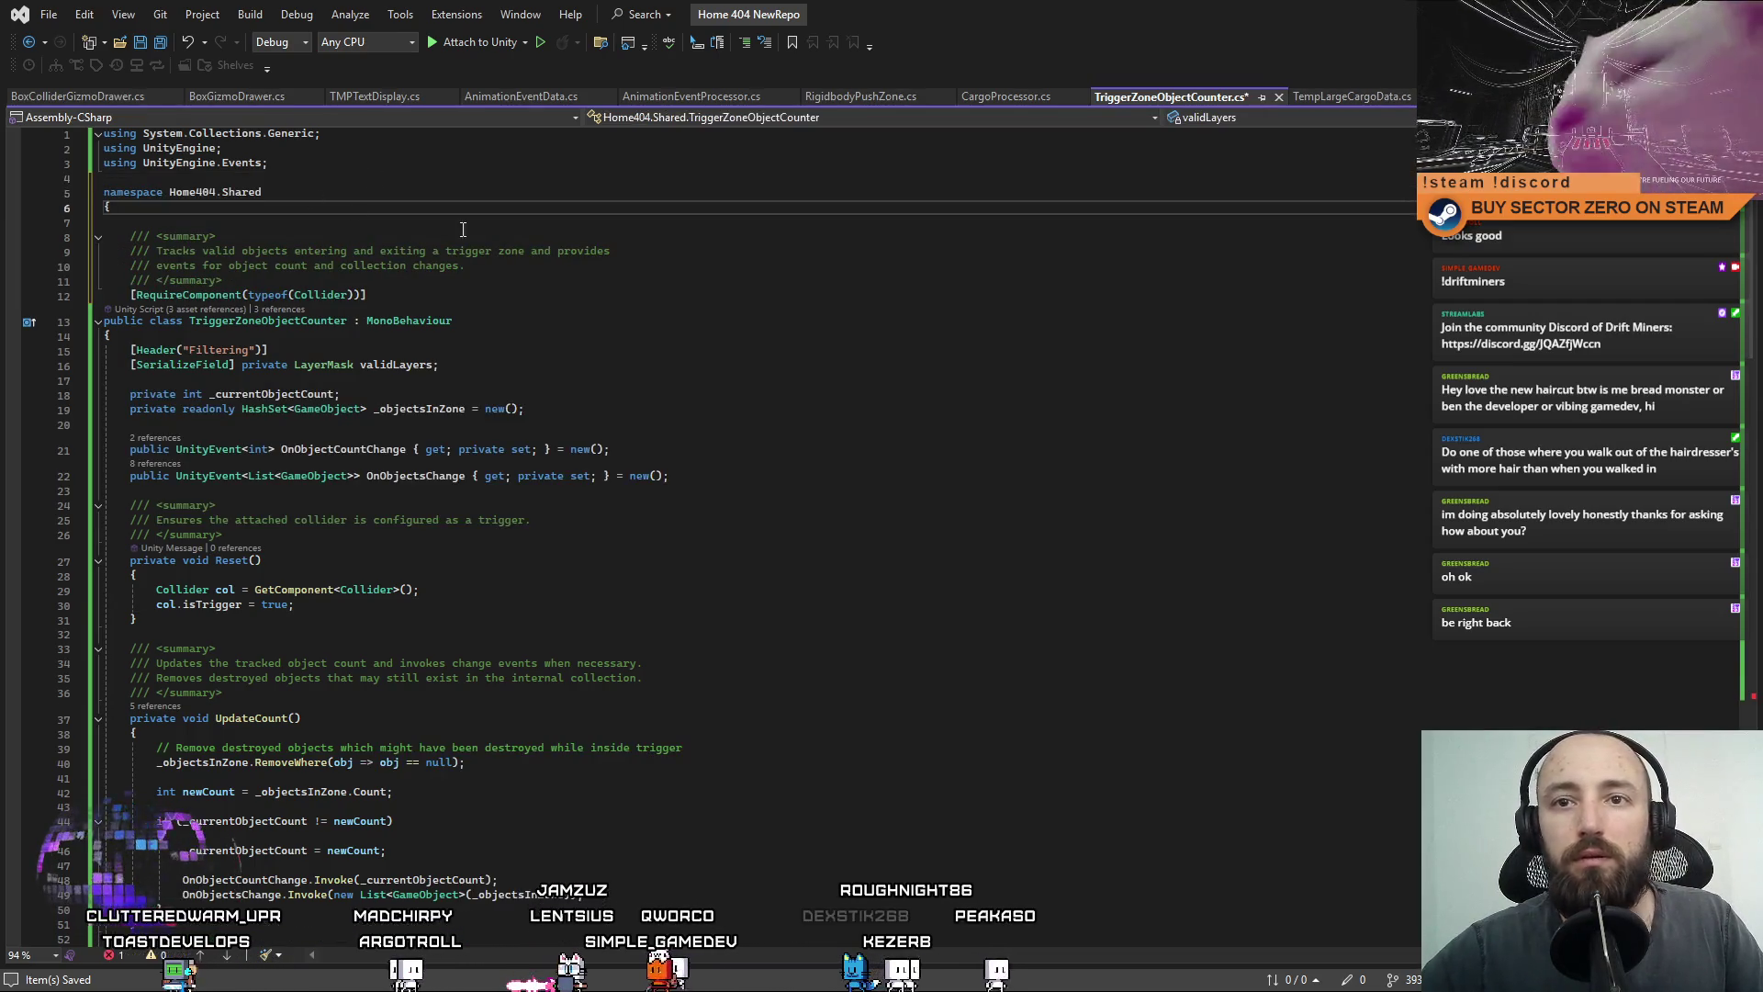
scroll(1752, 224, "down", 20)
left_click(832, 614)
type("}")
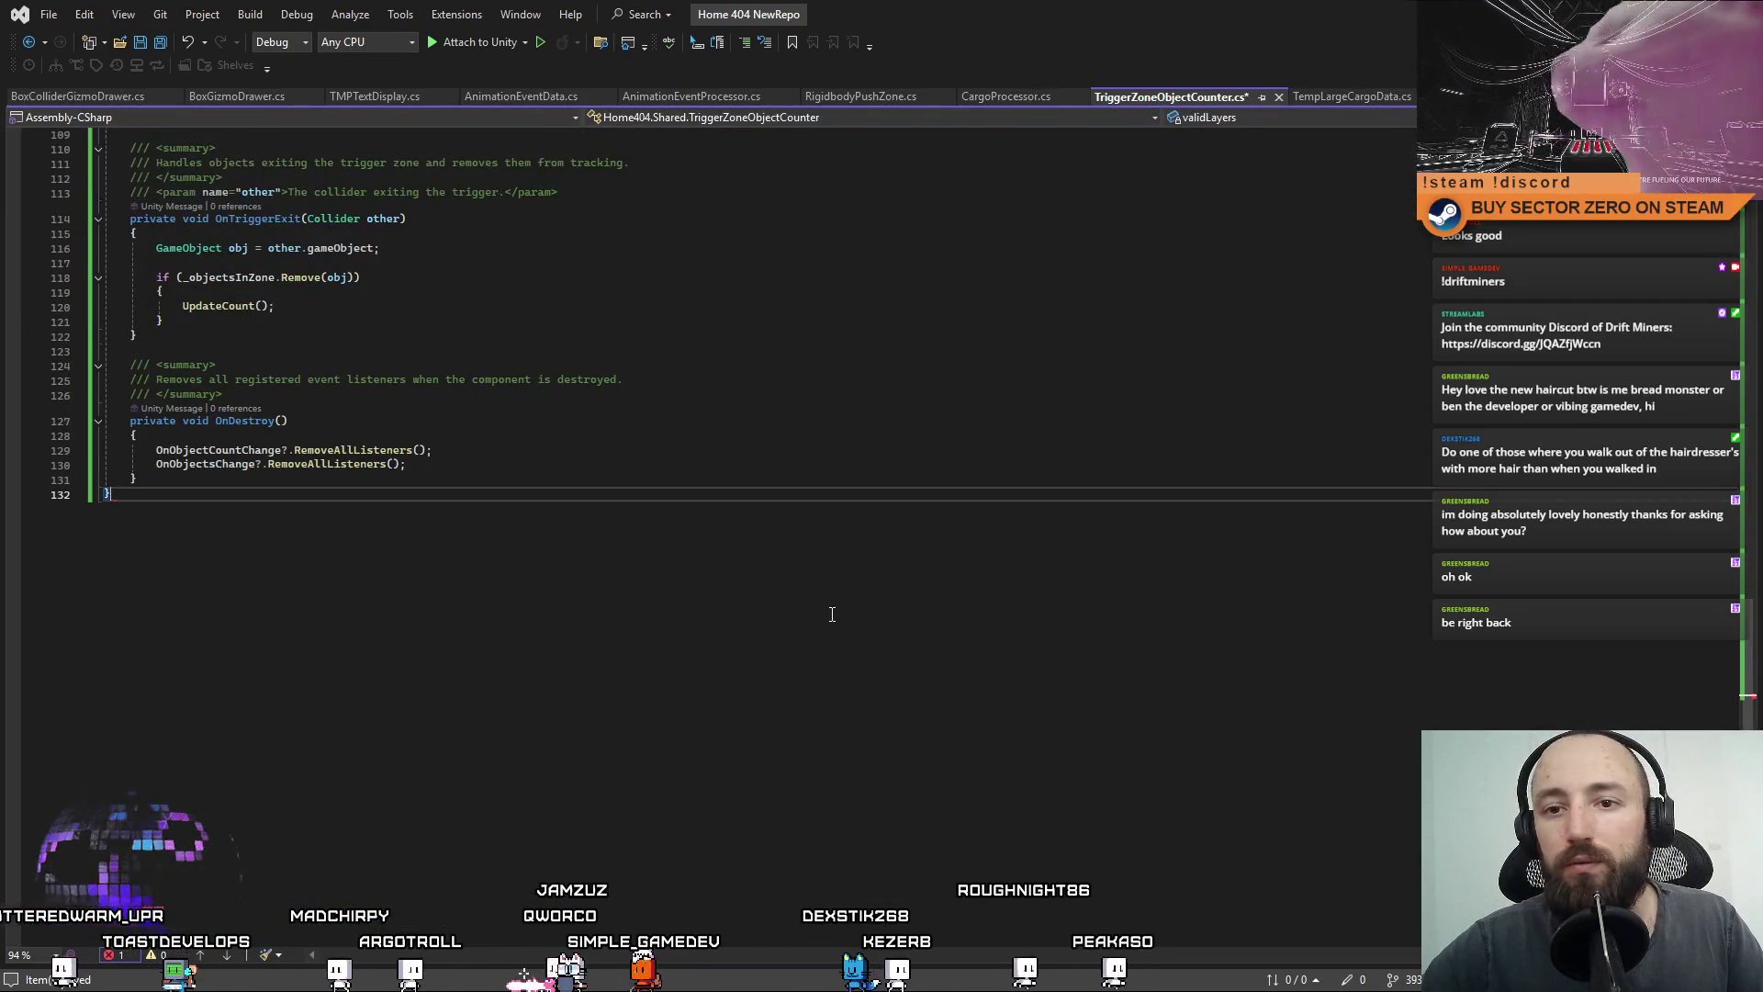
key("Return")
type("}")
key("ctrl+s")
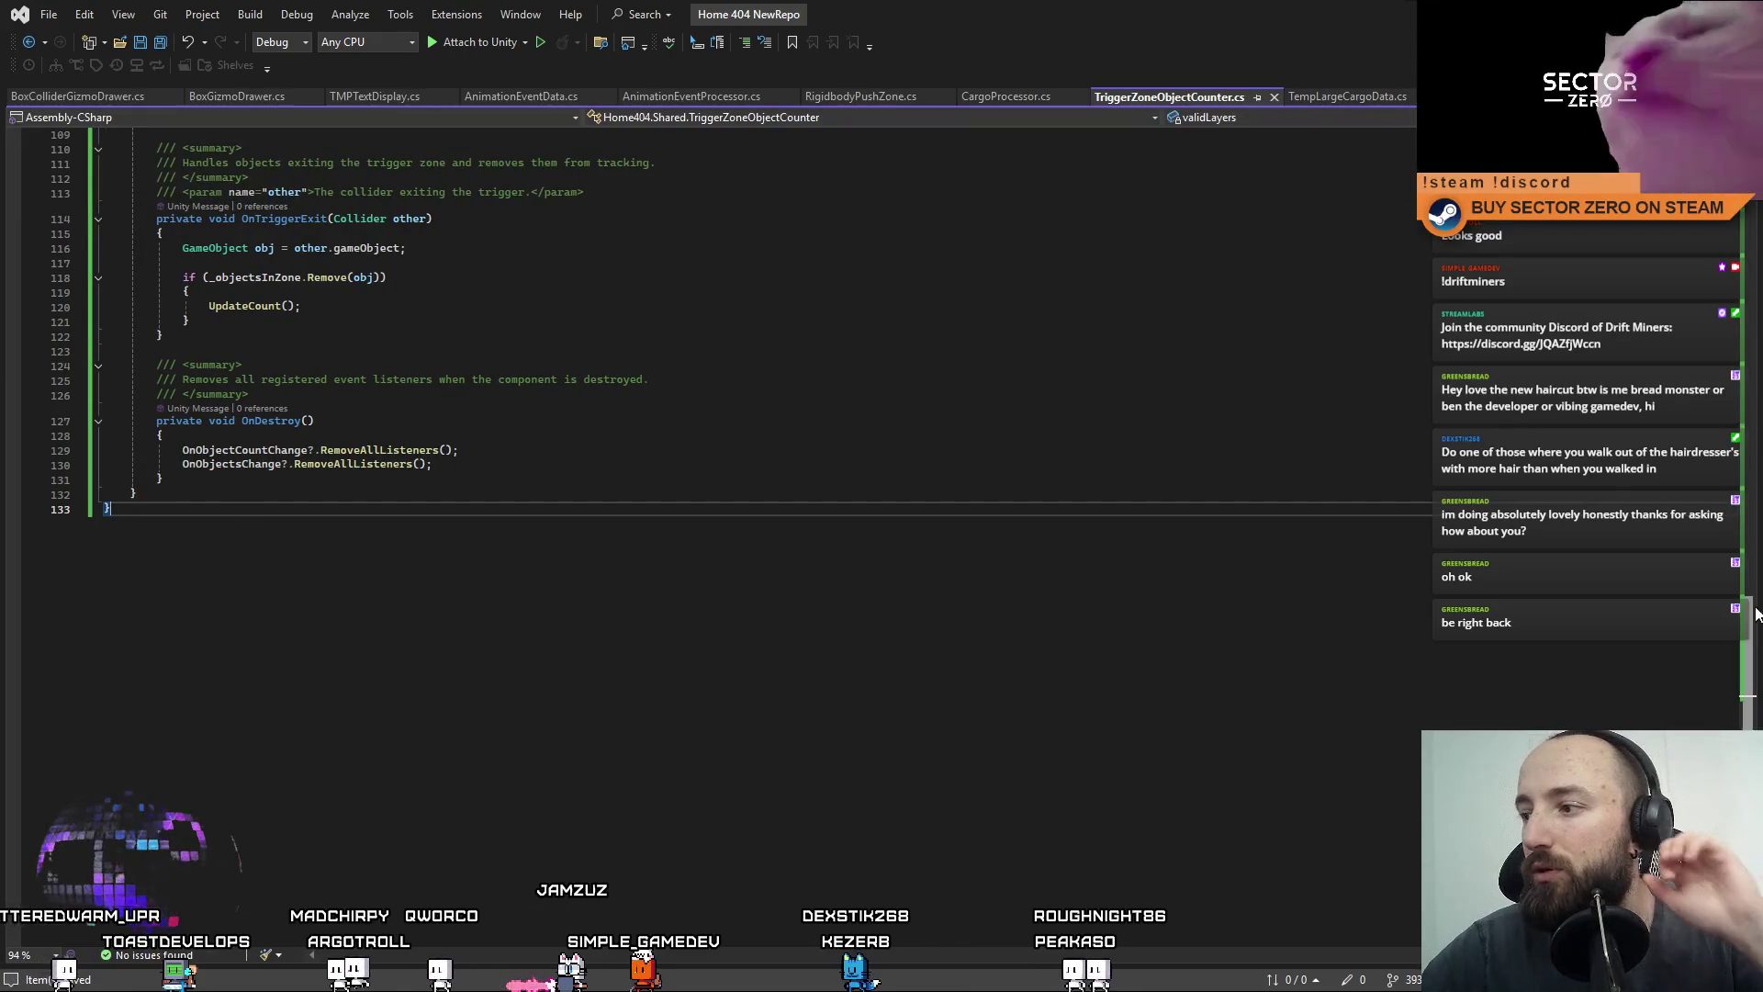
Put the cursor below the using lines in CargoProcessor.cs and return to Unity.
left_click_drag(1748, 664, 1747, 239)
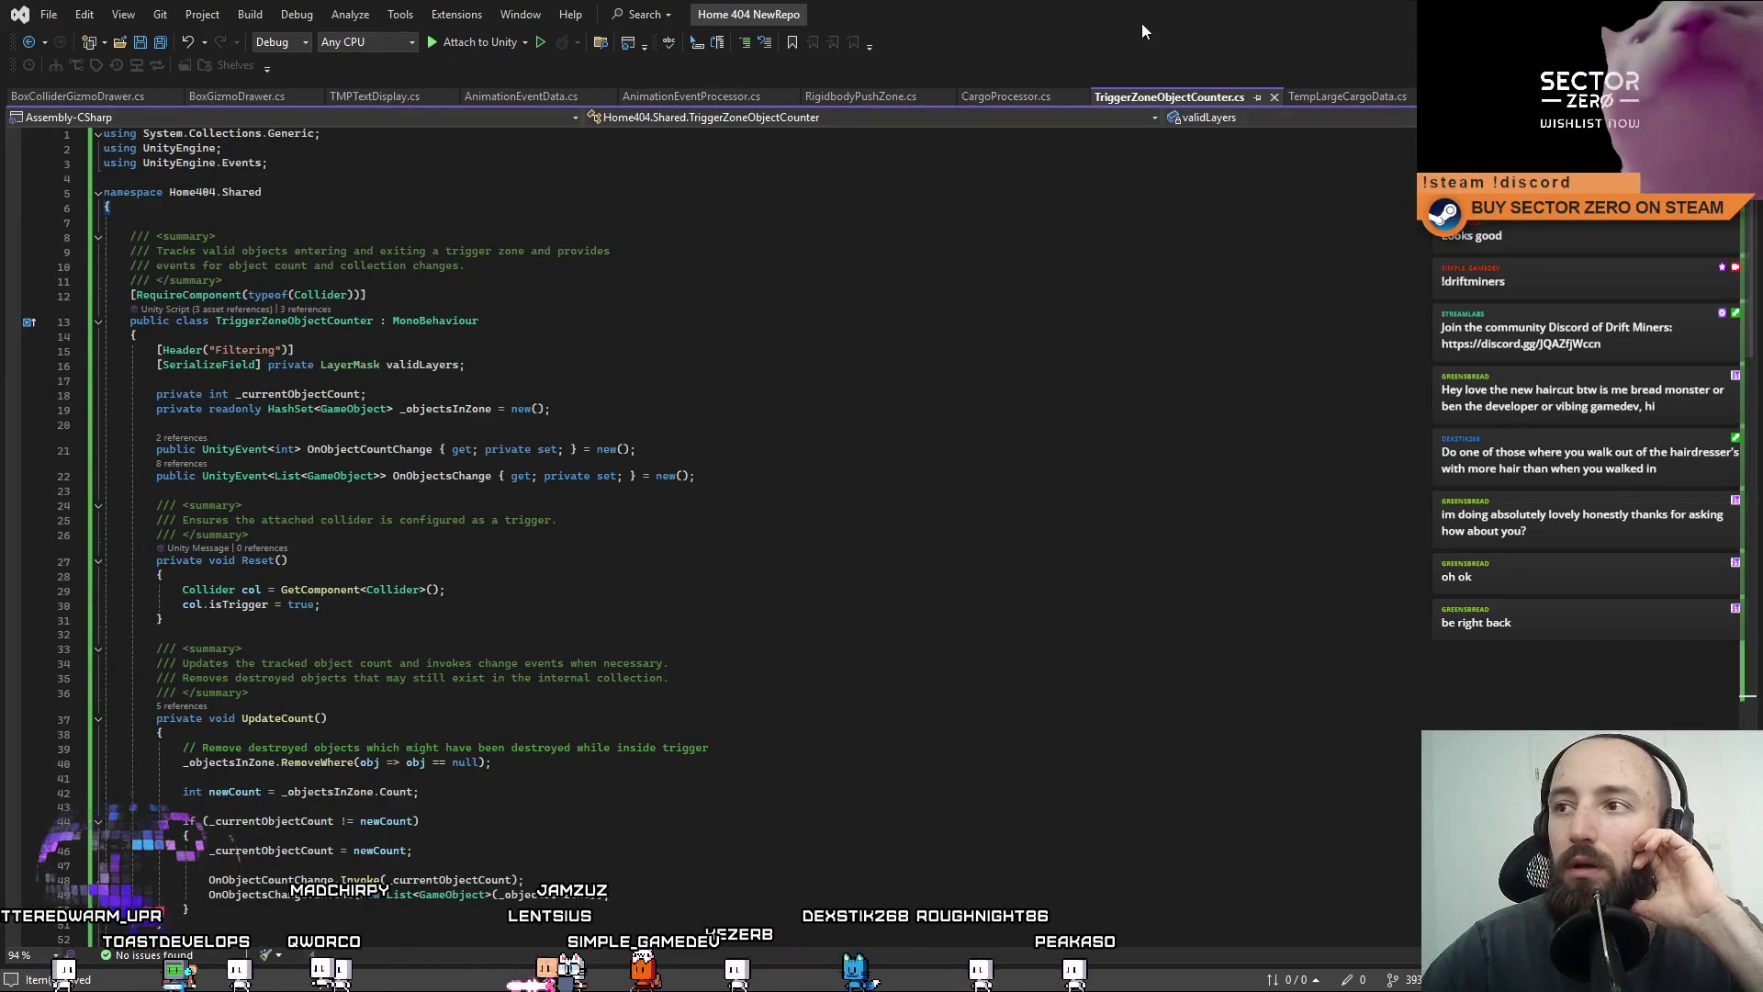
left_click(1001, 95)
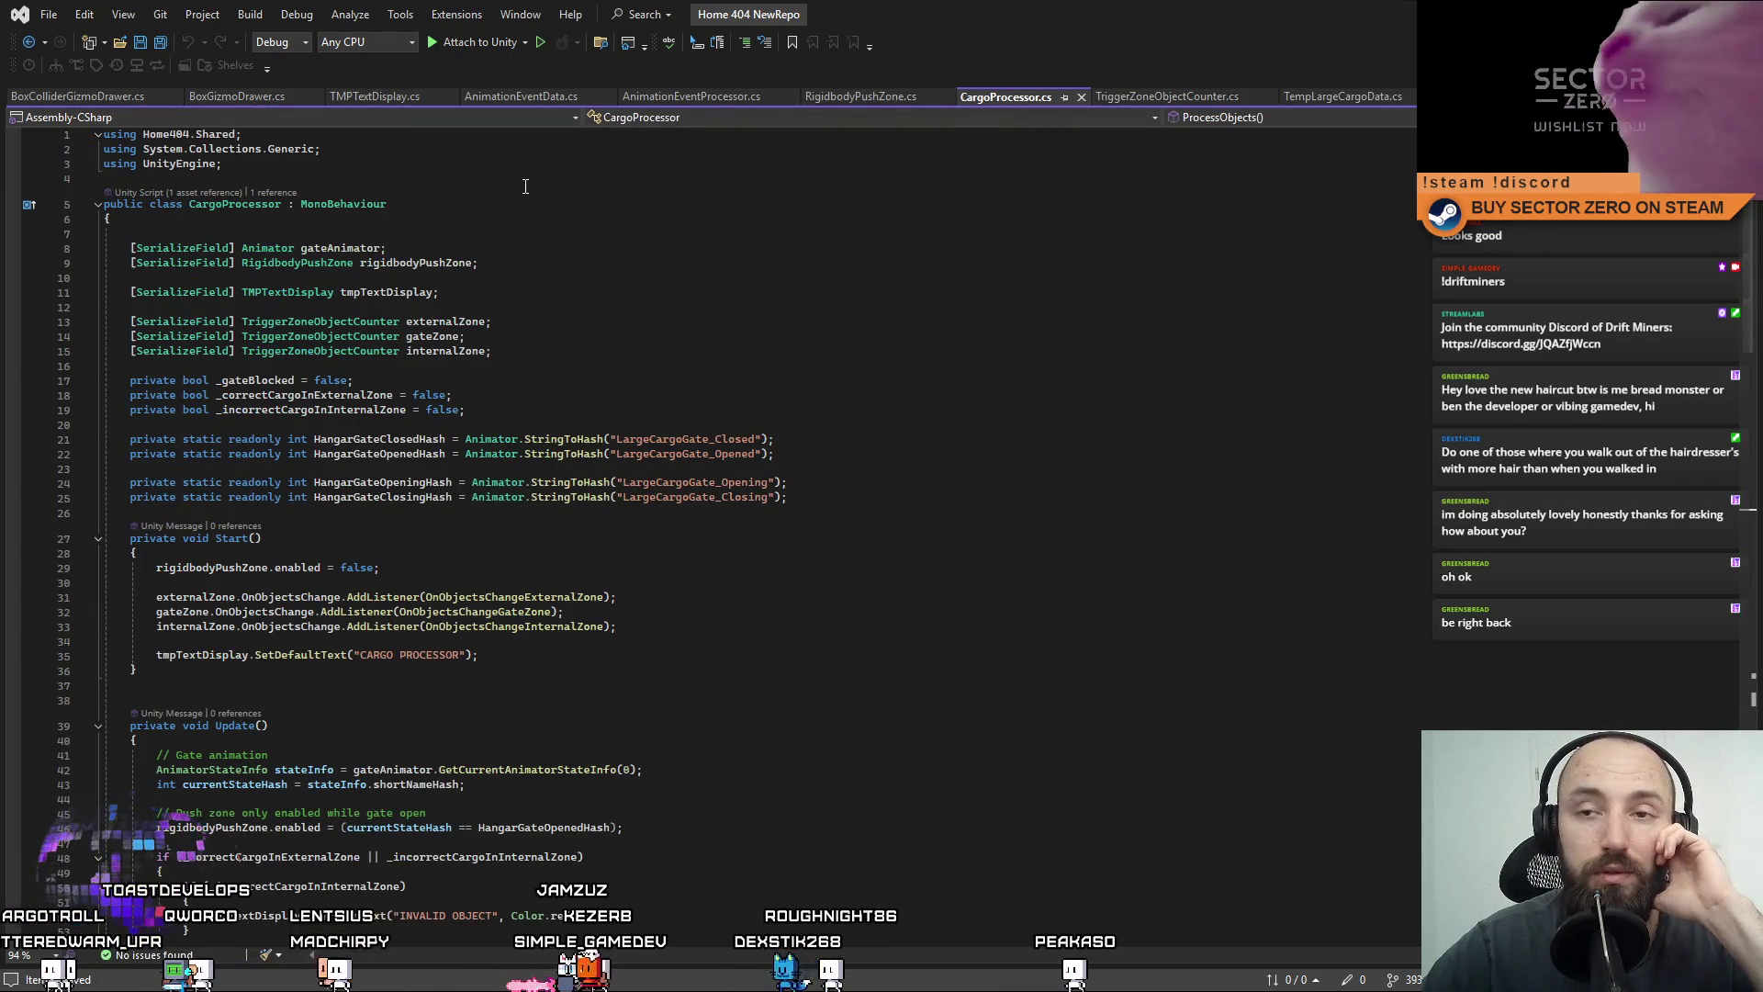
left_click(470, 174)
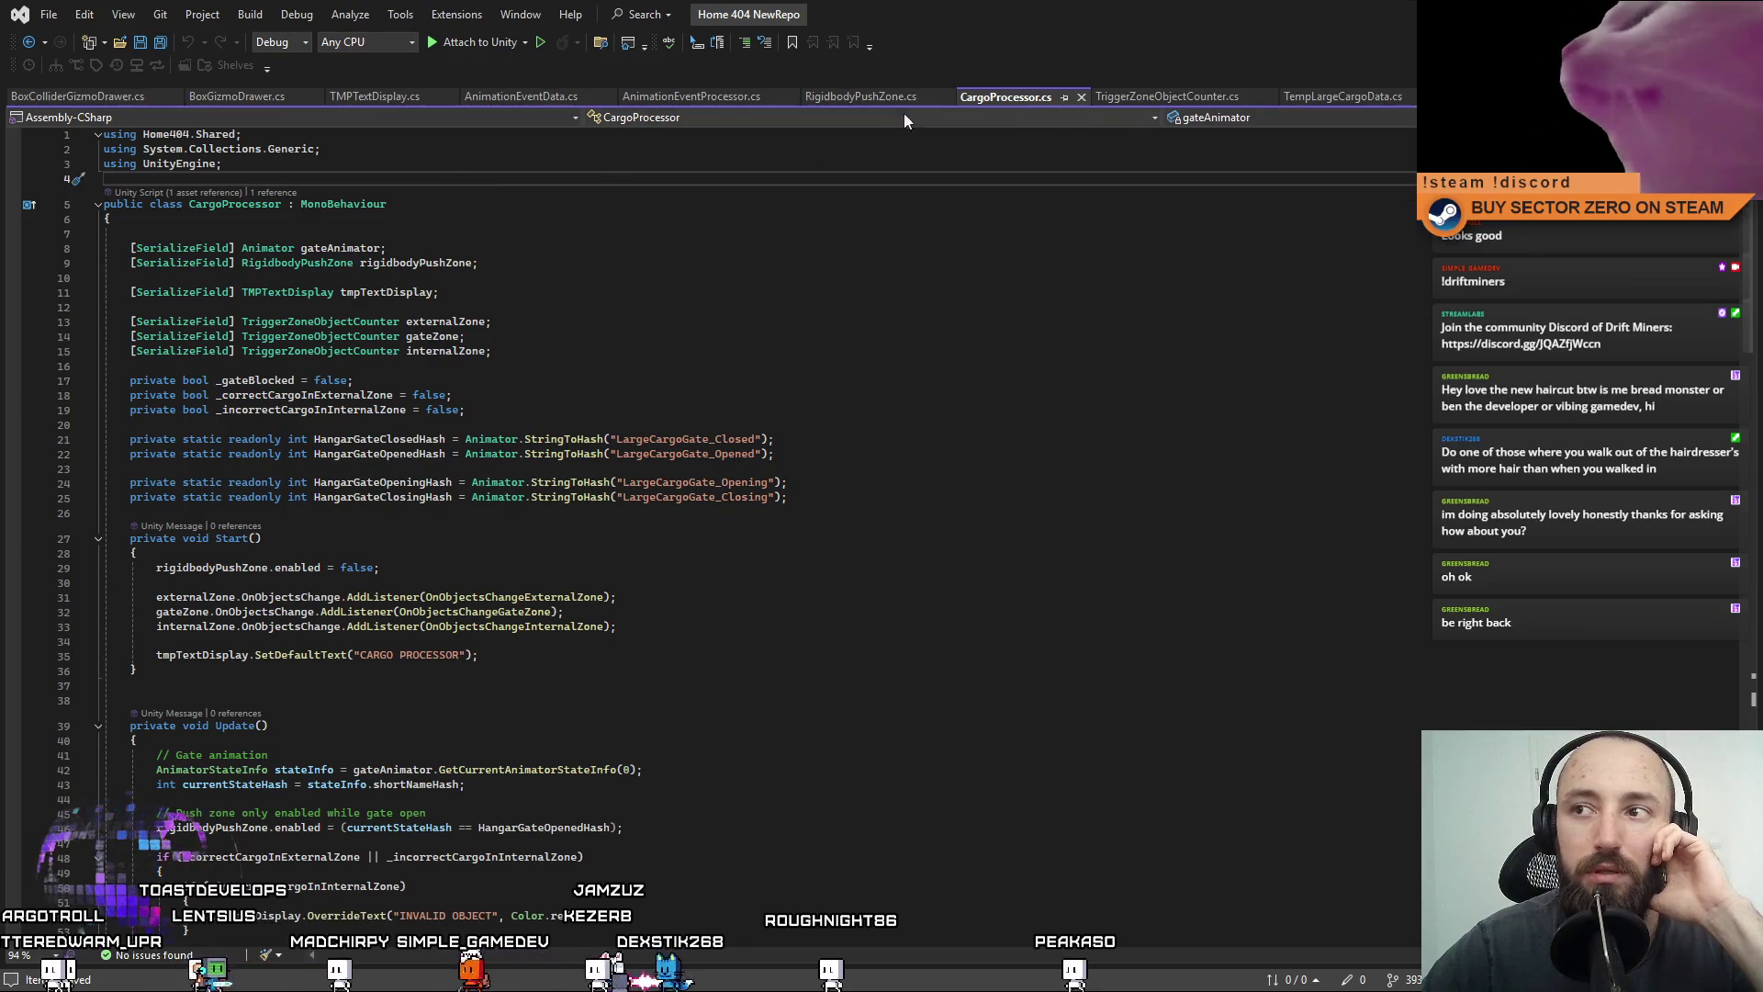
key("alt+Tab")
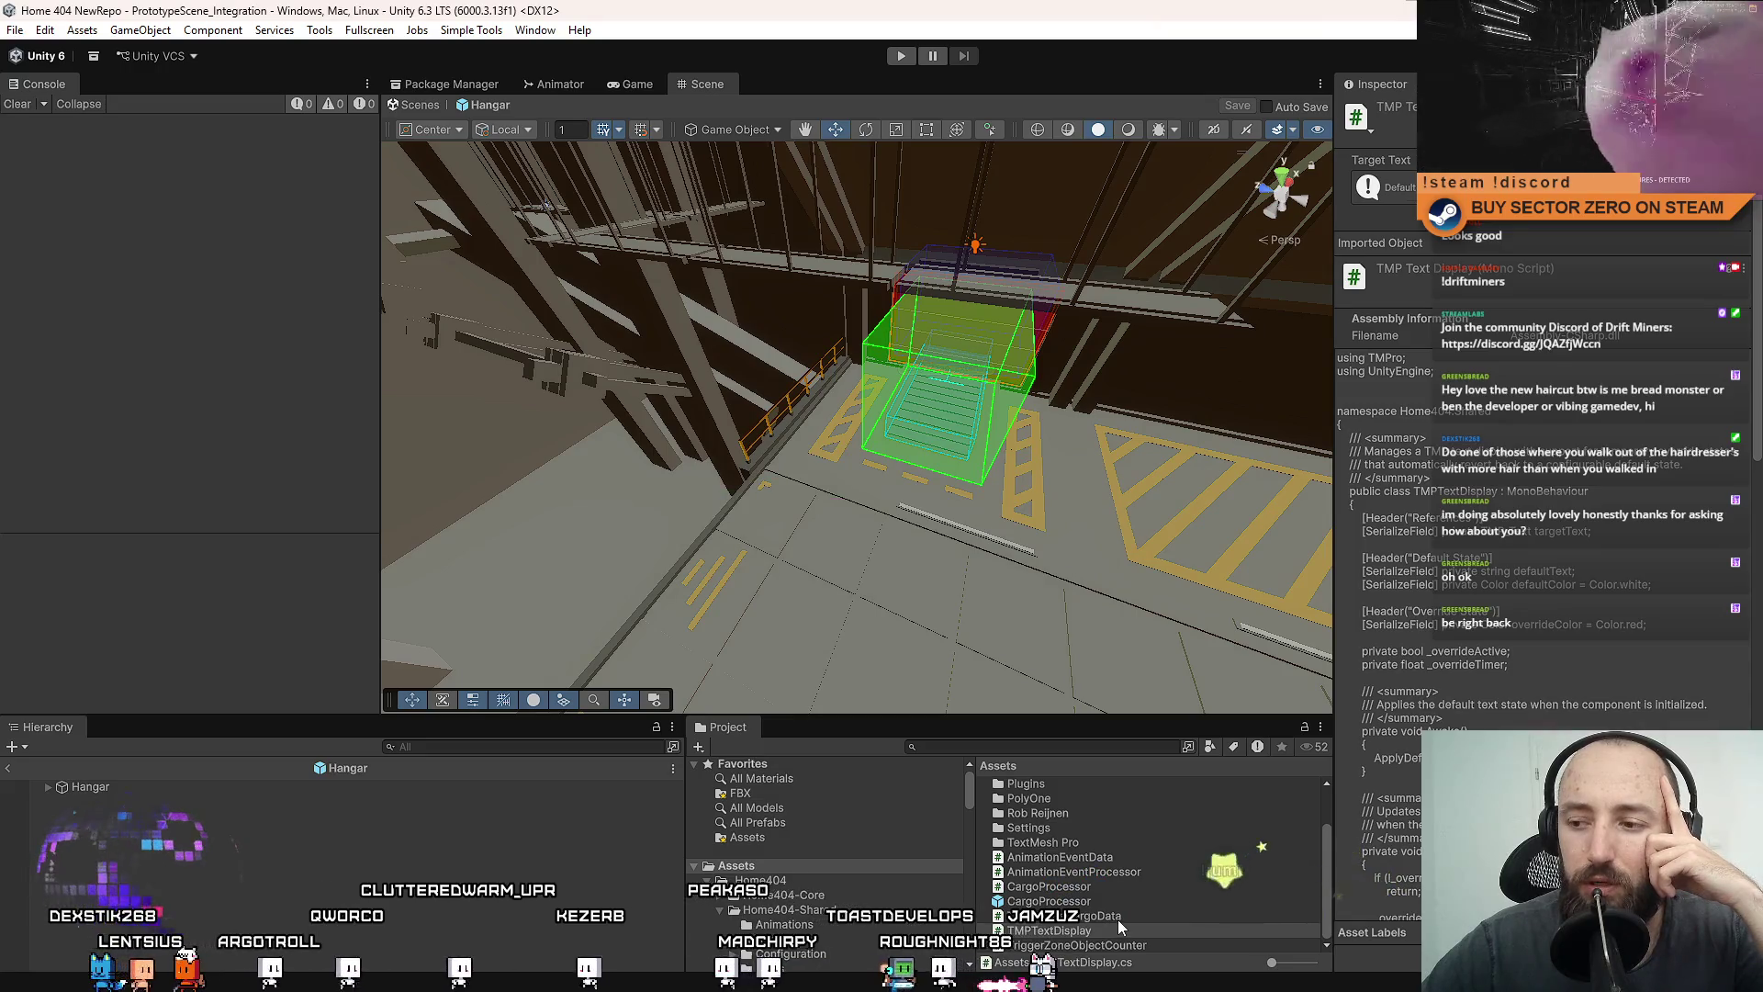
left_click(1117, 918)
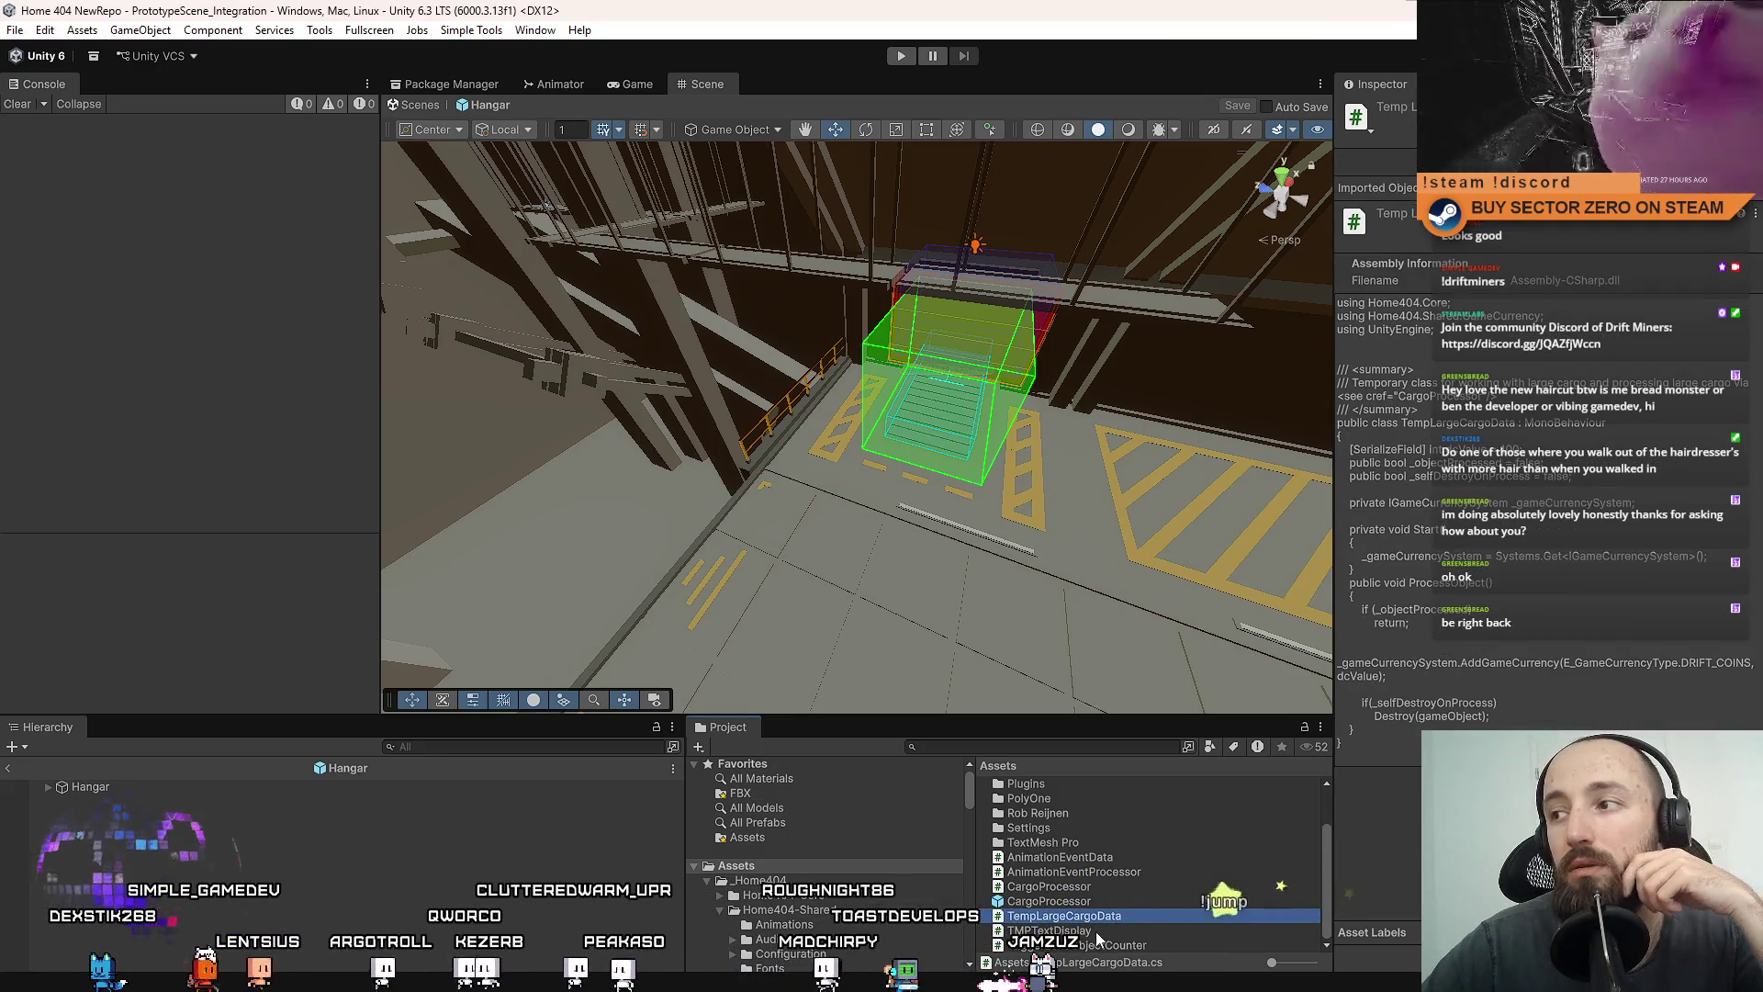
left_click(1095, 931)
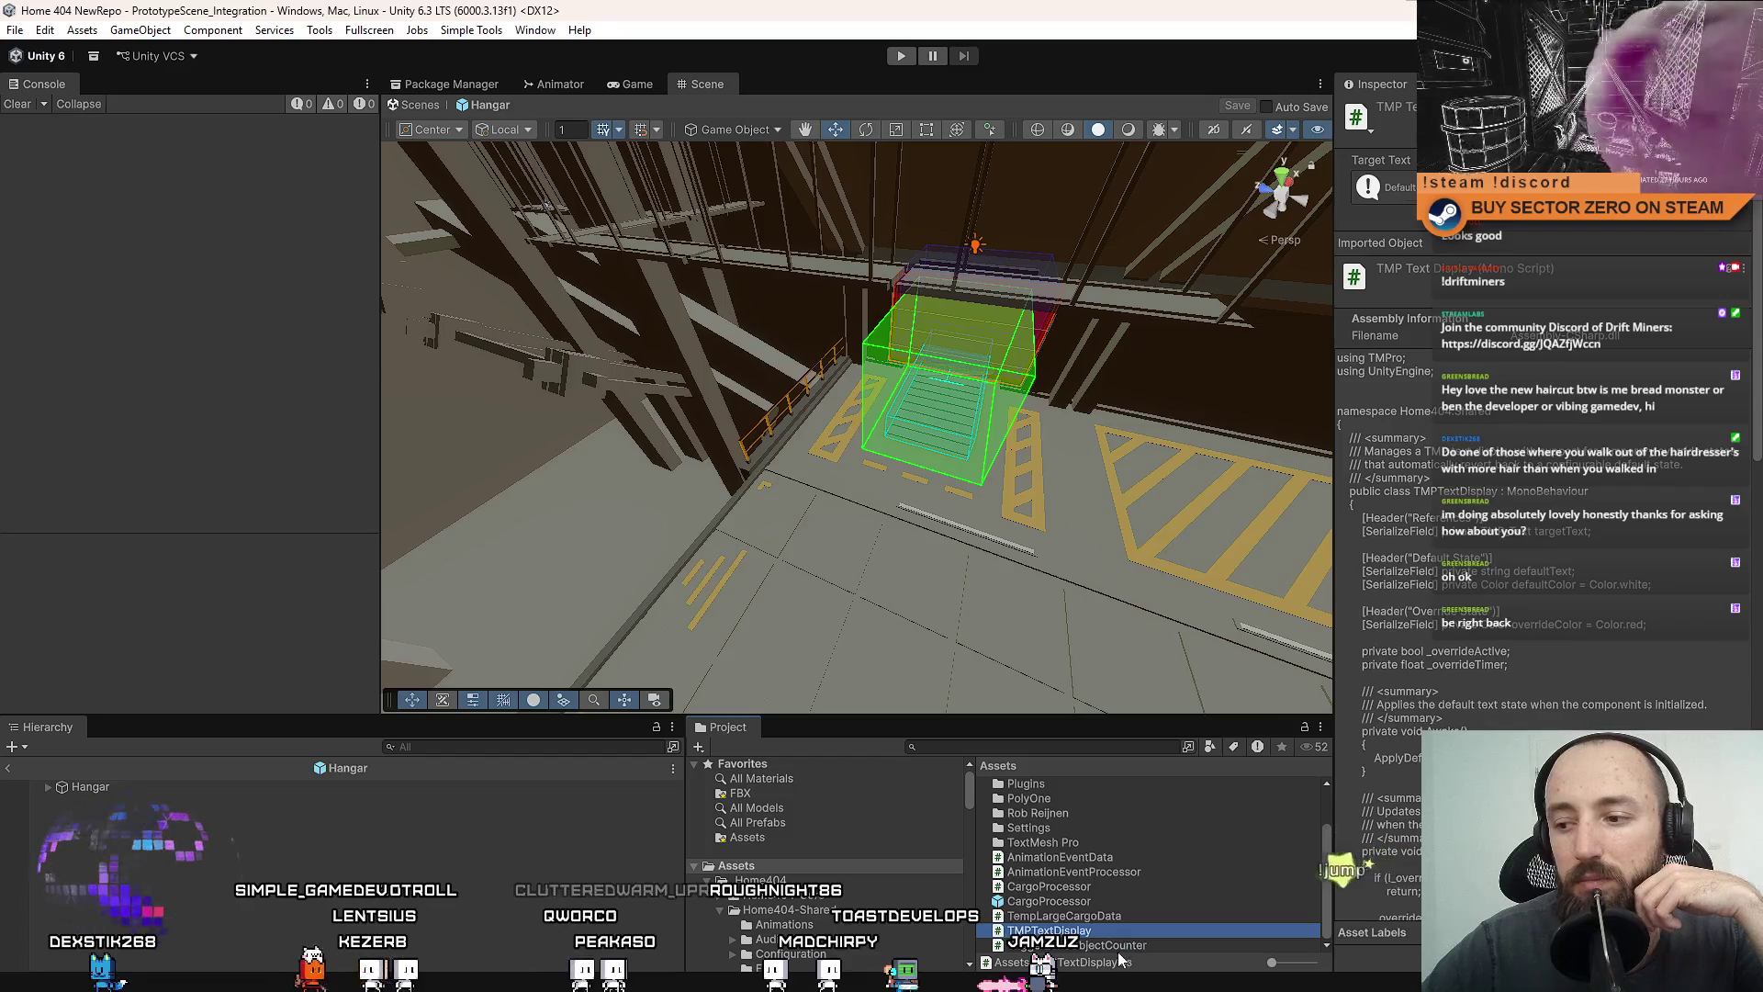
left_click(1085, 943)
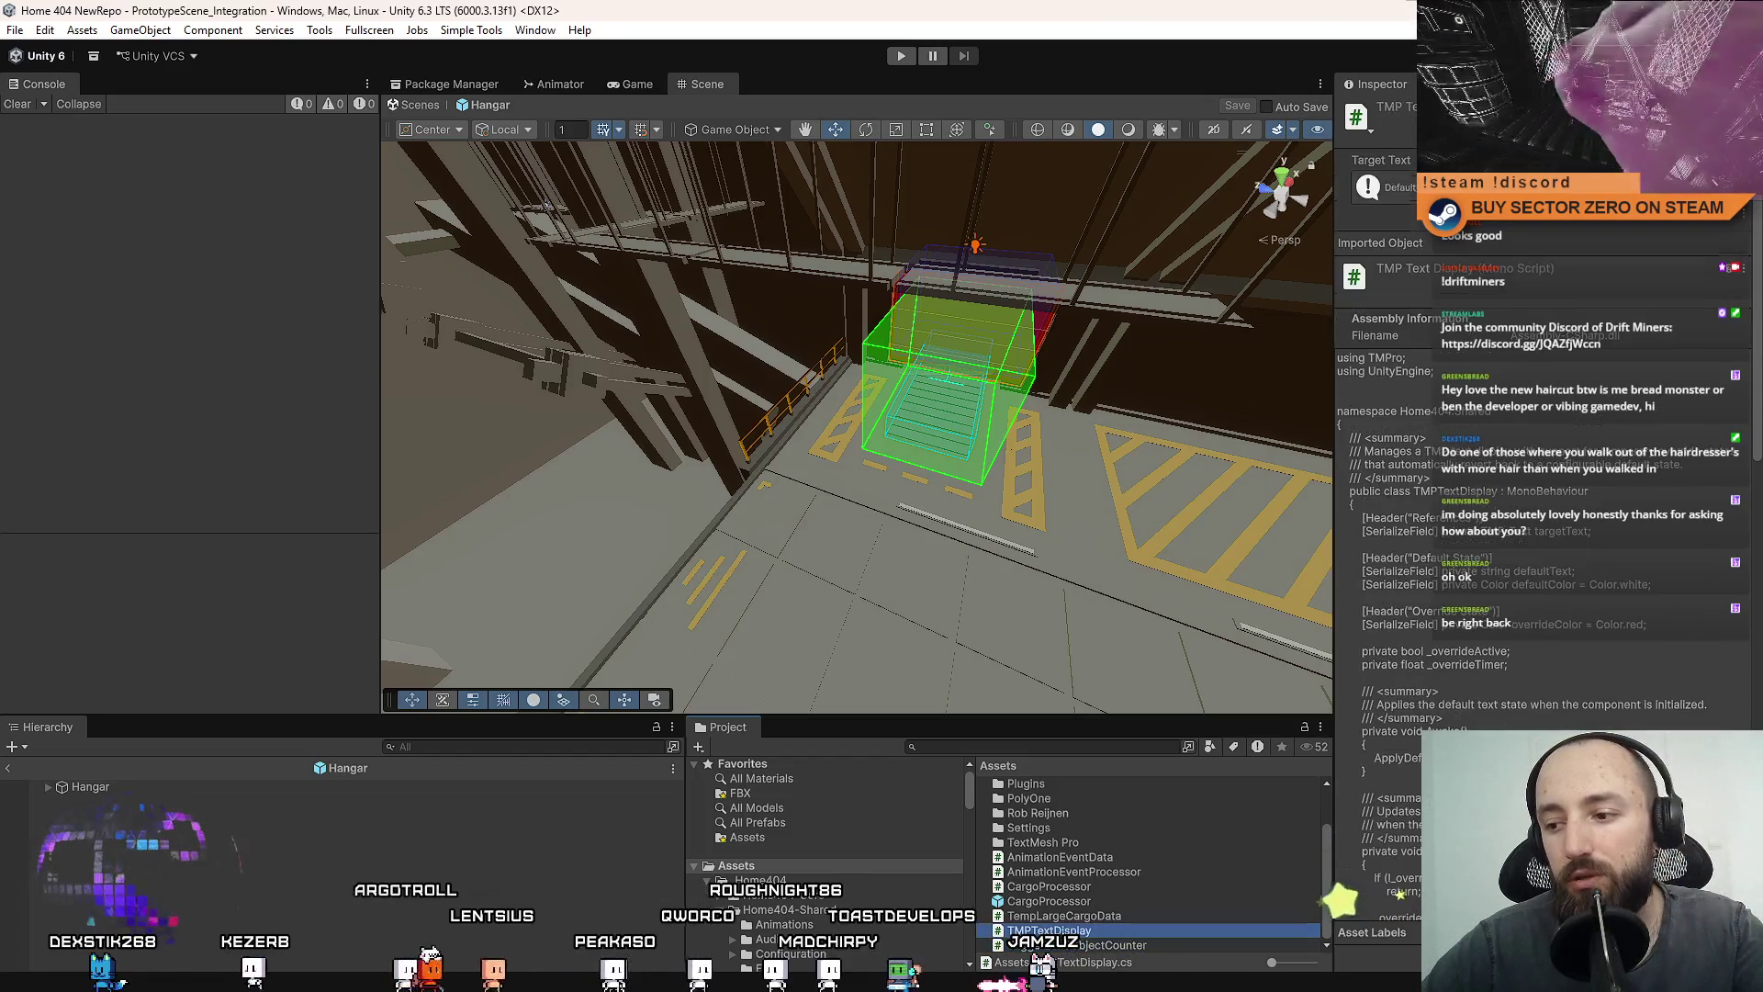
left_click(1094, 917)
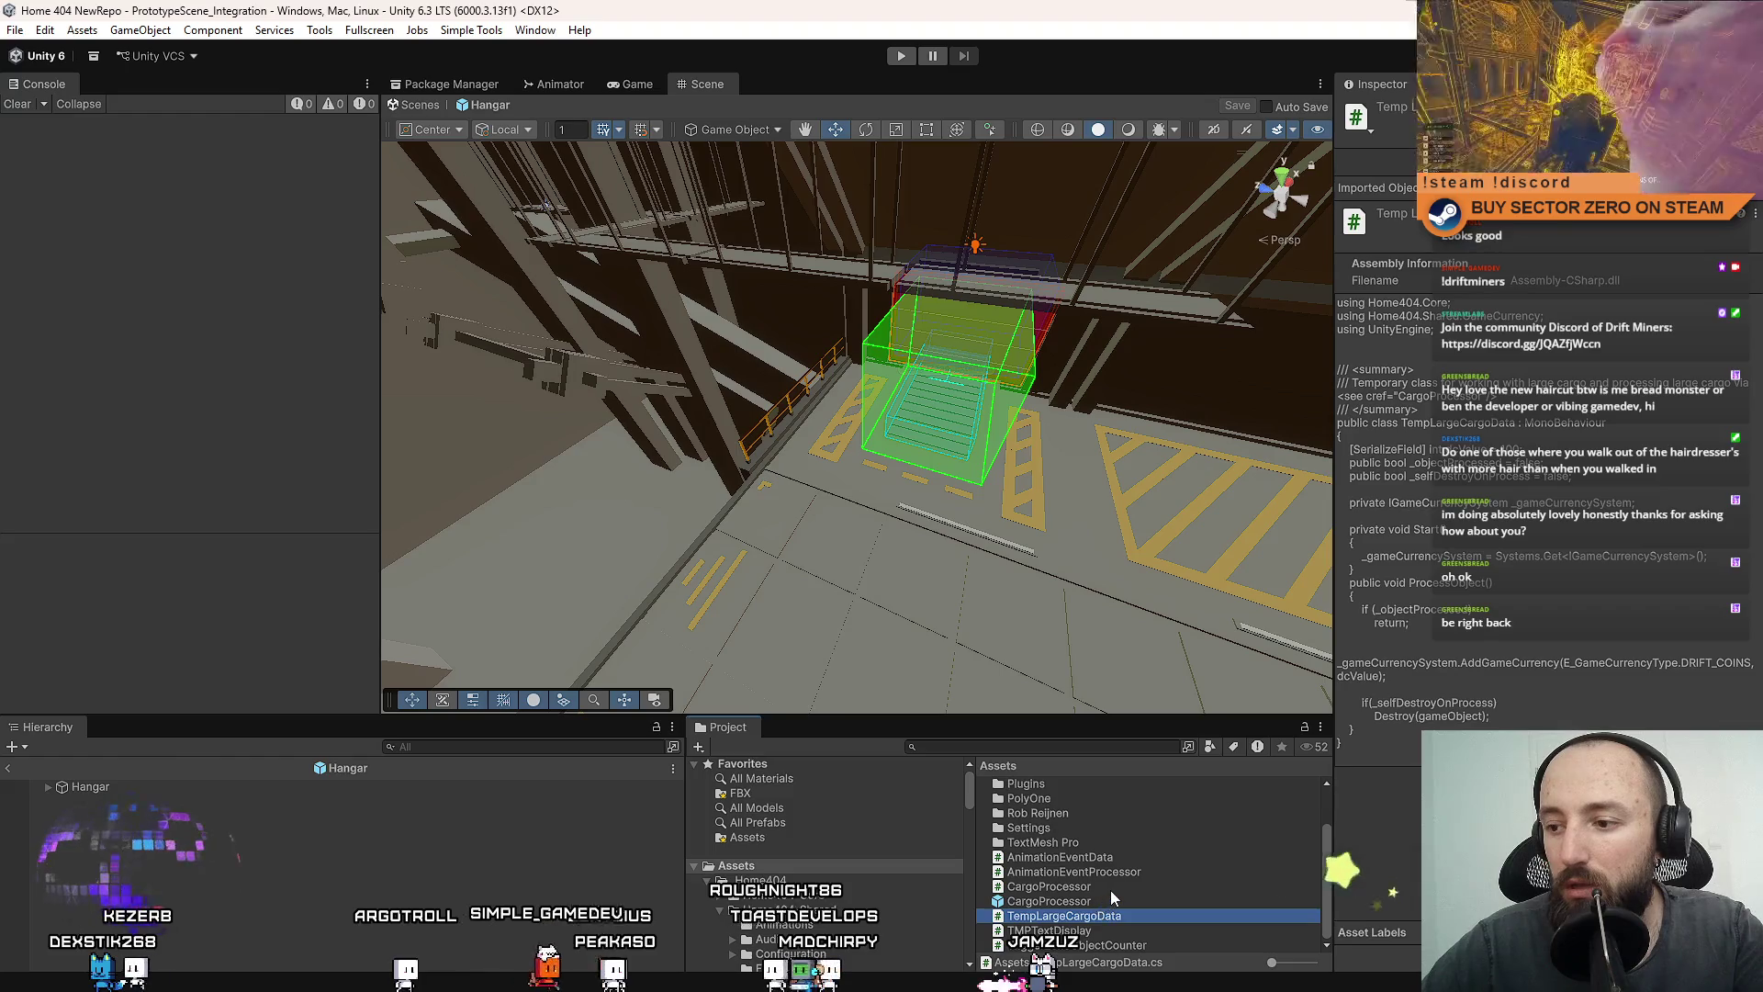
left_click(1110, 888)
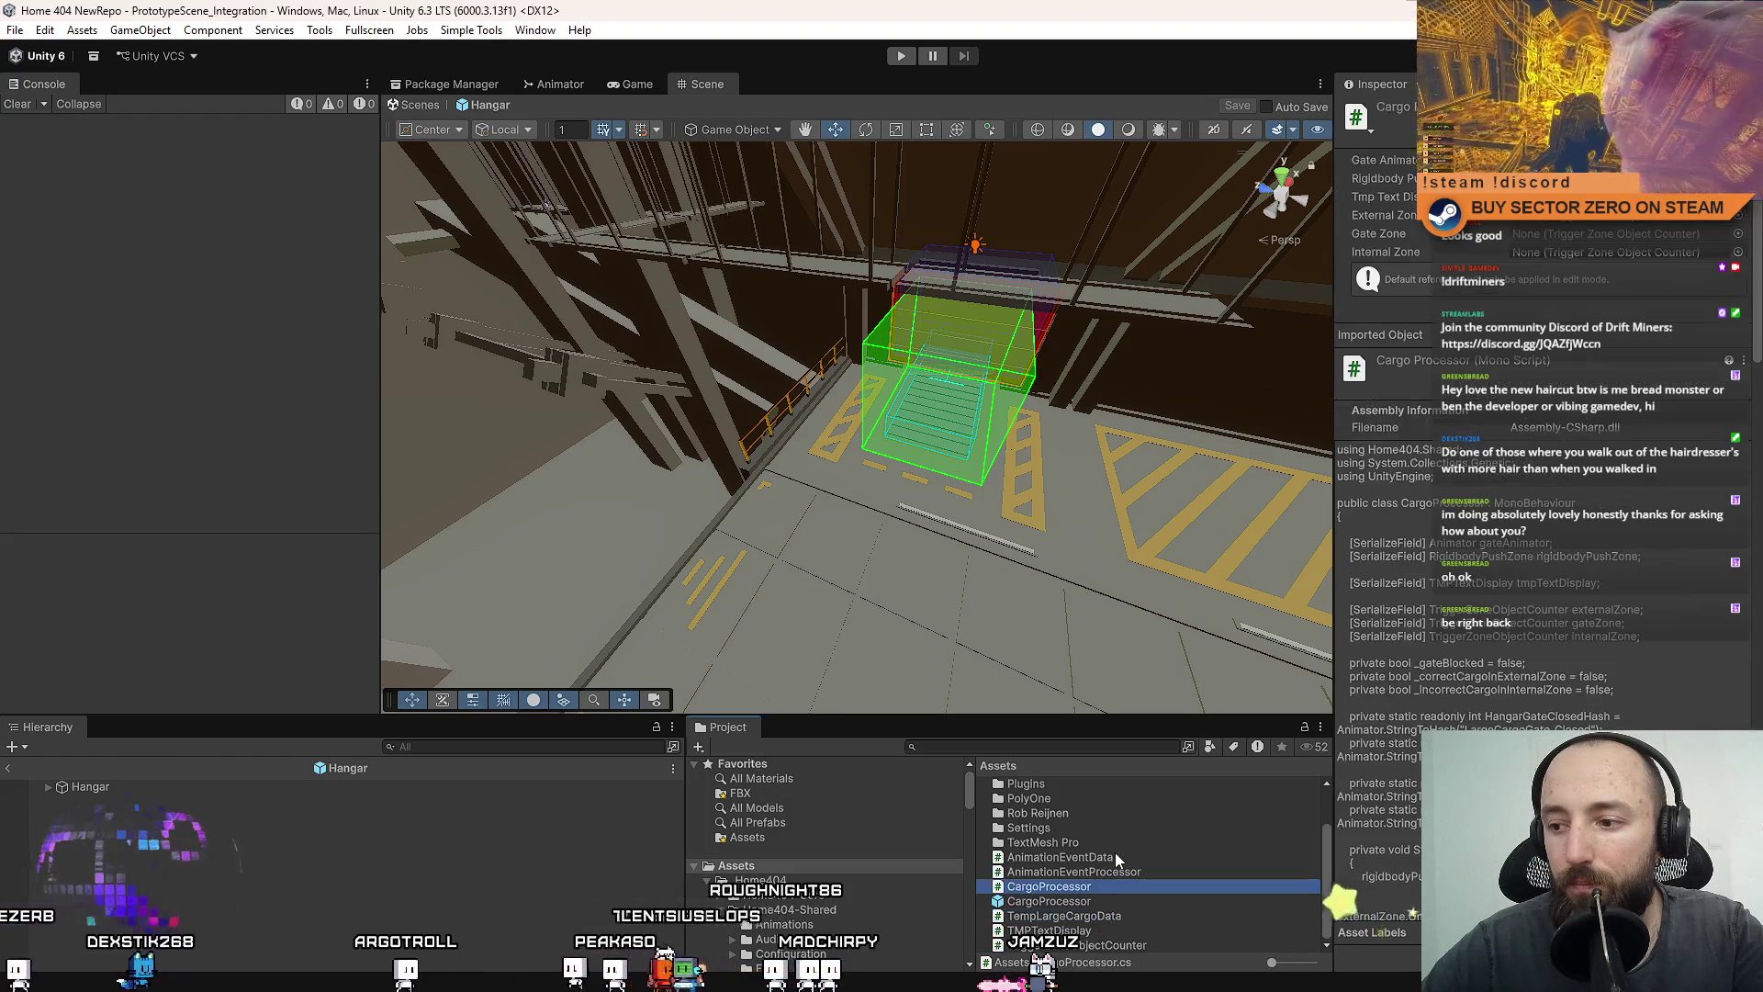
left_click(1106, 870)
left_click(1111, 857)
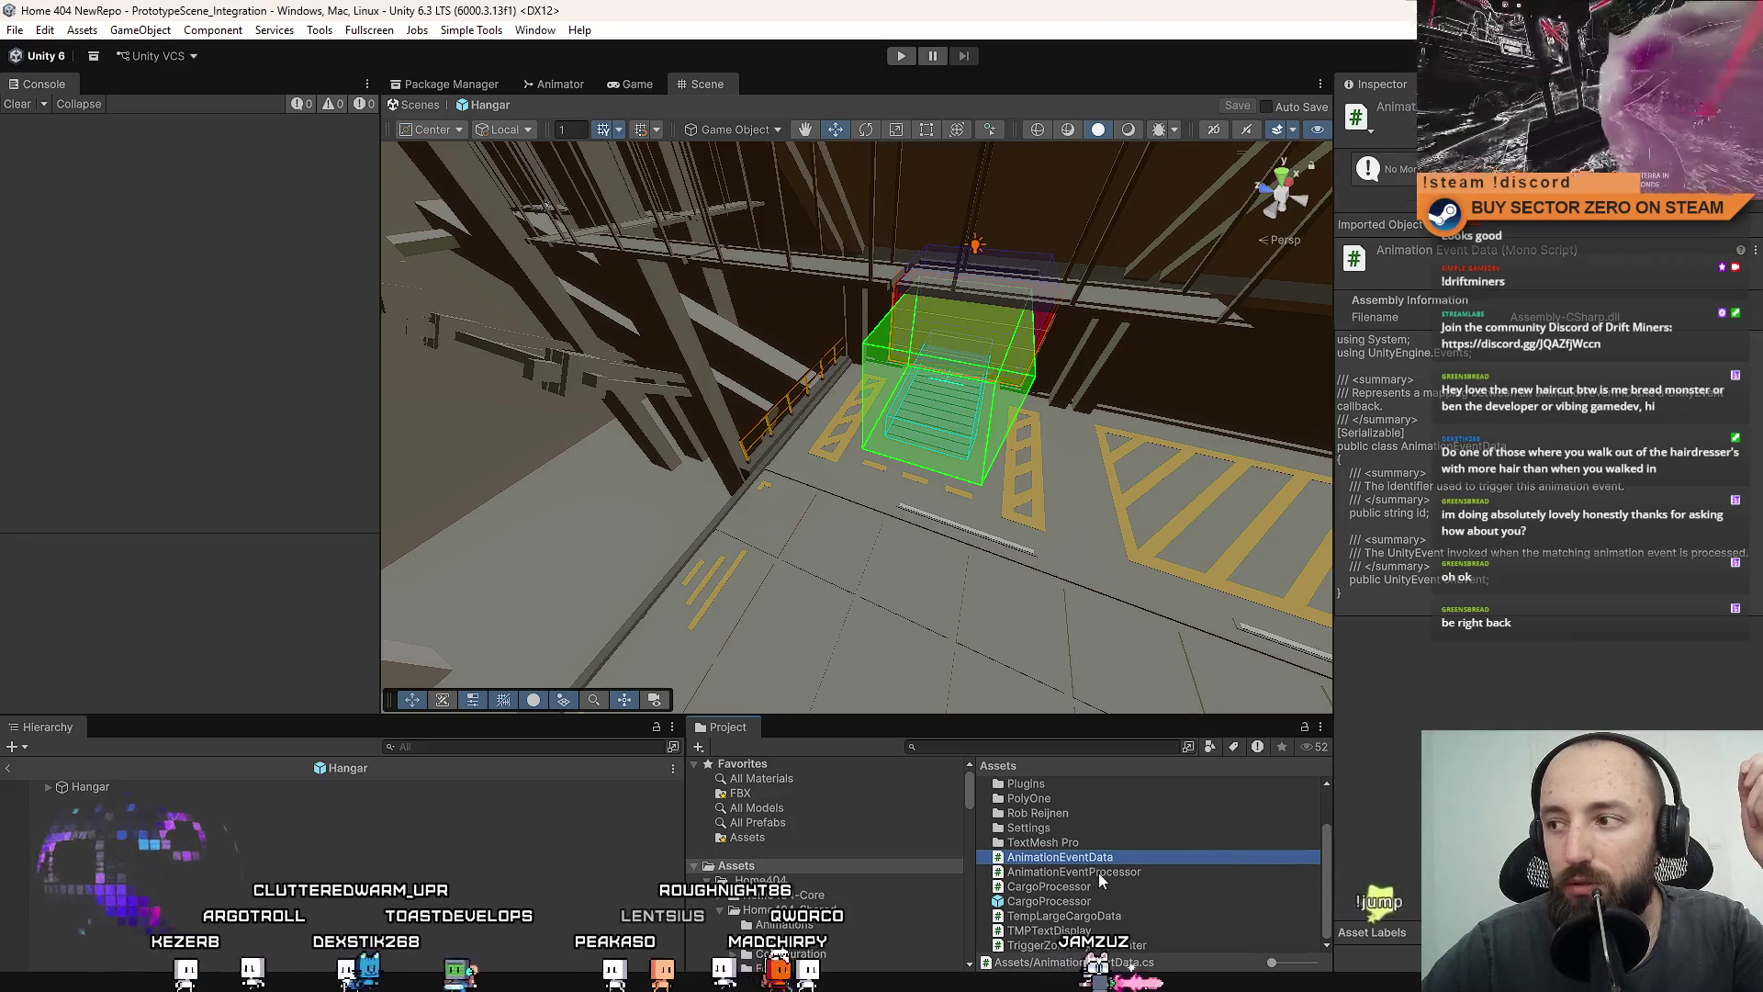
left_click(1101, 872)
scroll(762, 854, "down", 5)
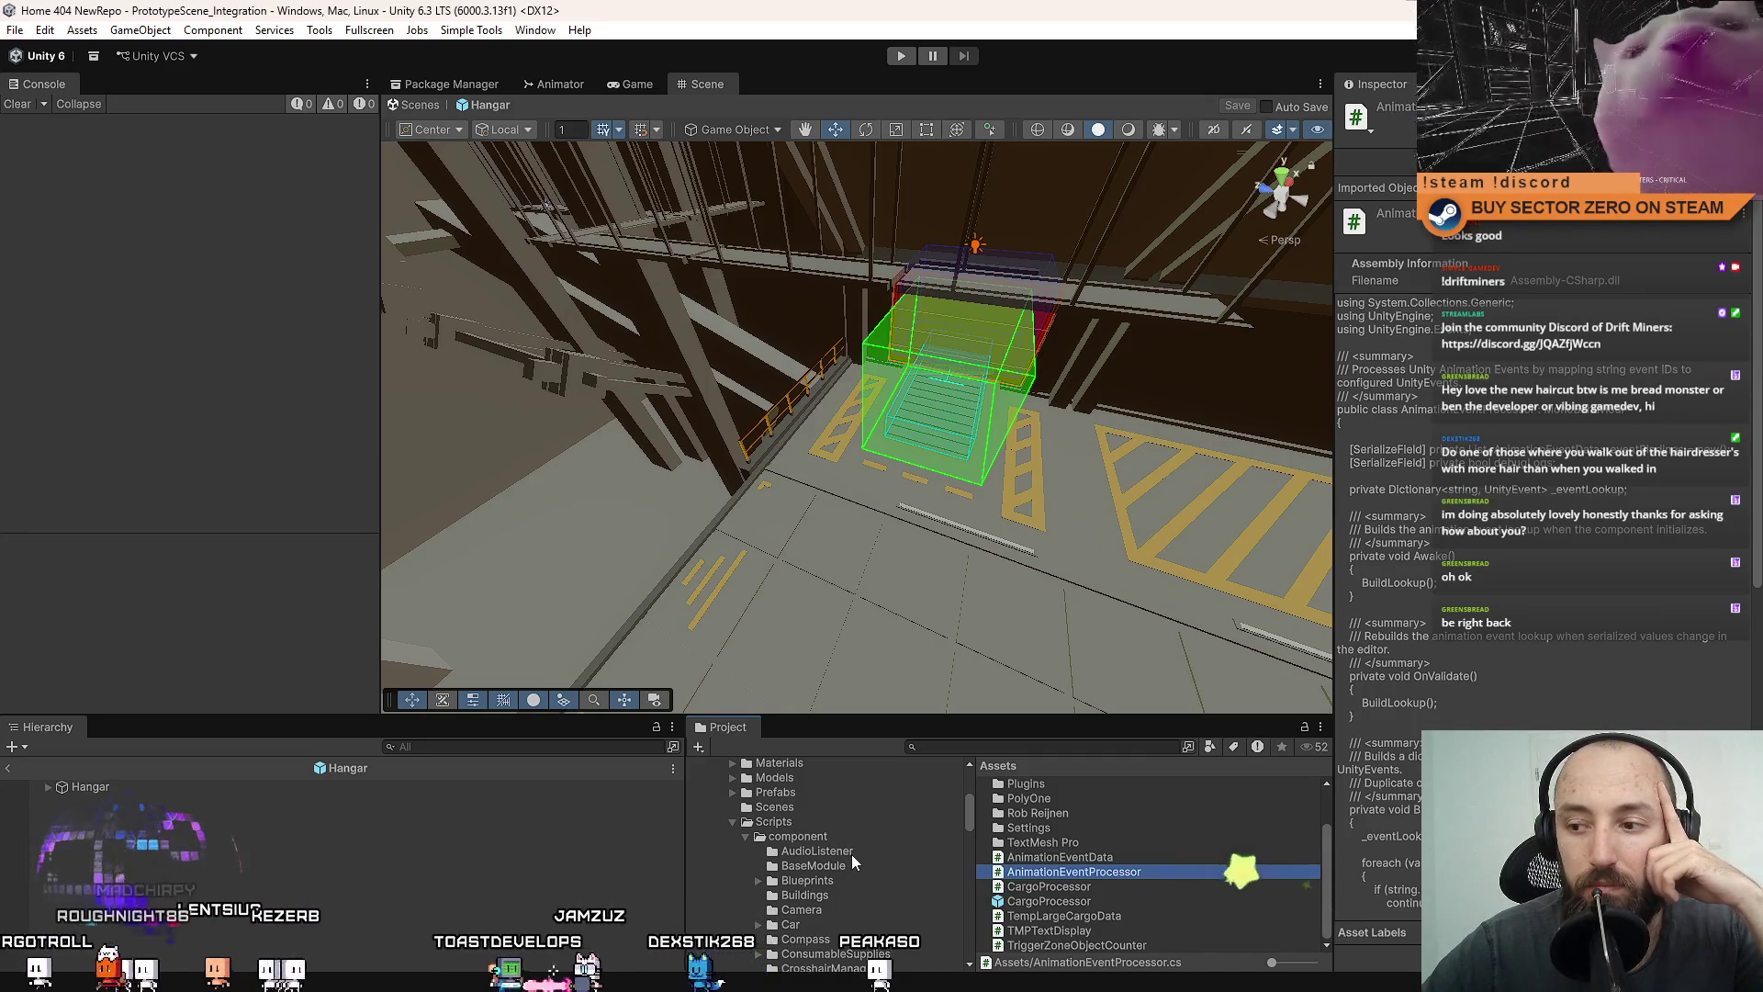
scroll(851, 853, "down", 2)
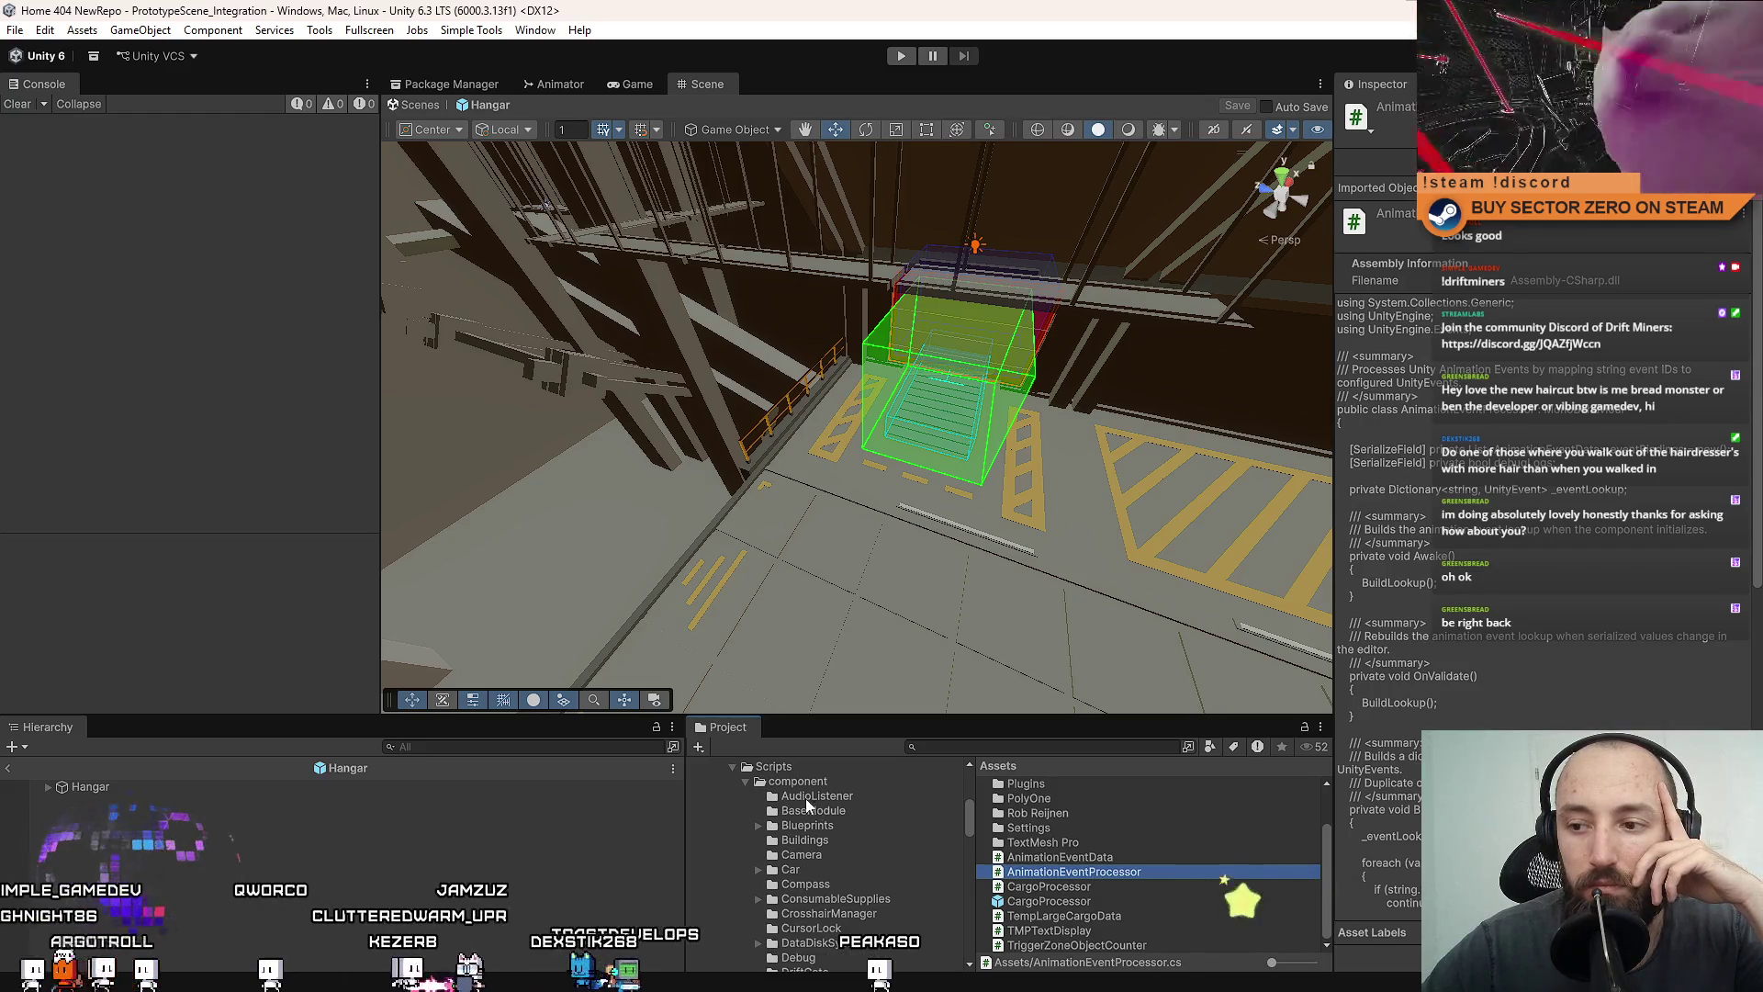
scroll(1100, 869, "up", 2)
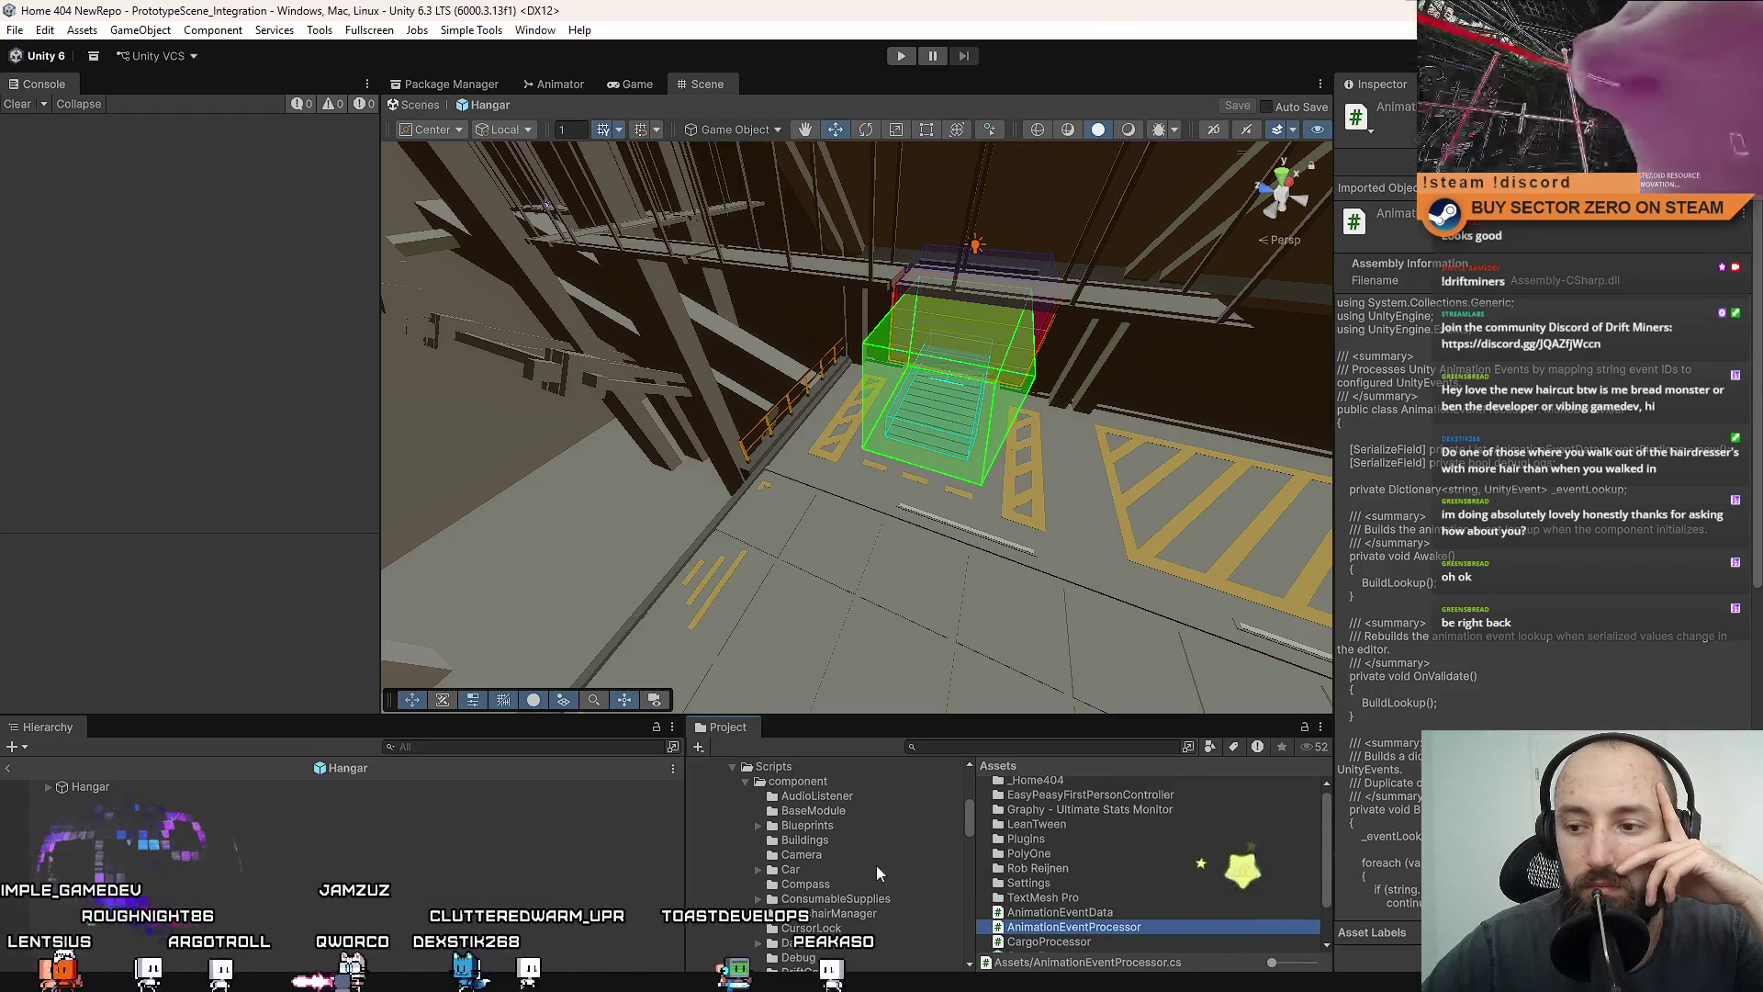
scroll(834, 850, "up", 2)
Create a new AnimationEvent folder inside Scripts/component.
right_click(814, 835)
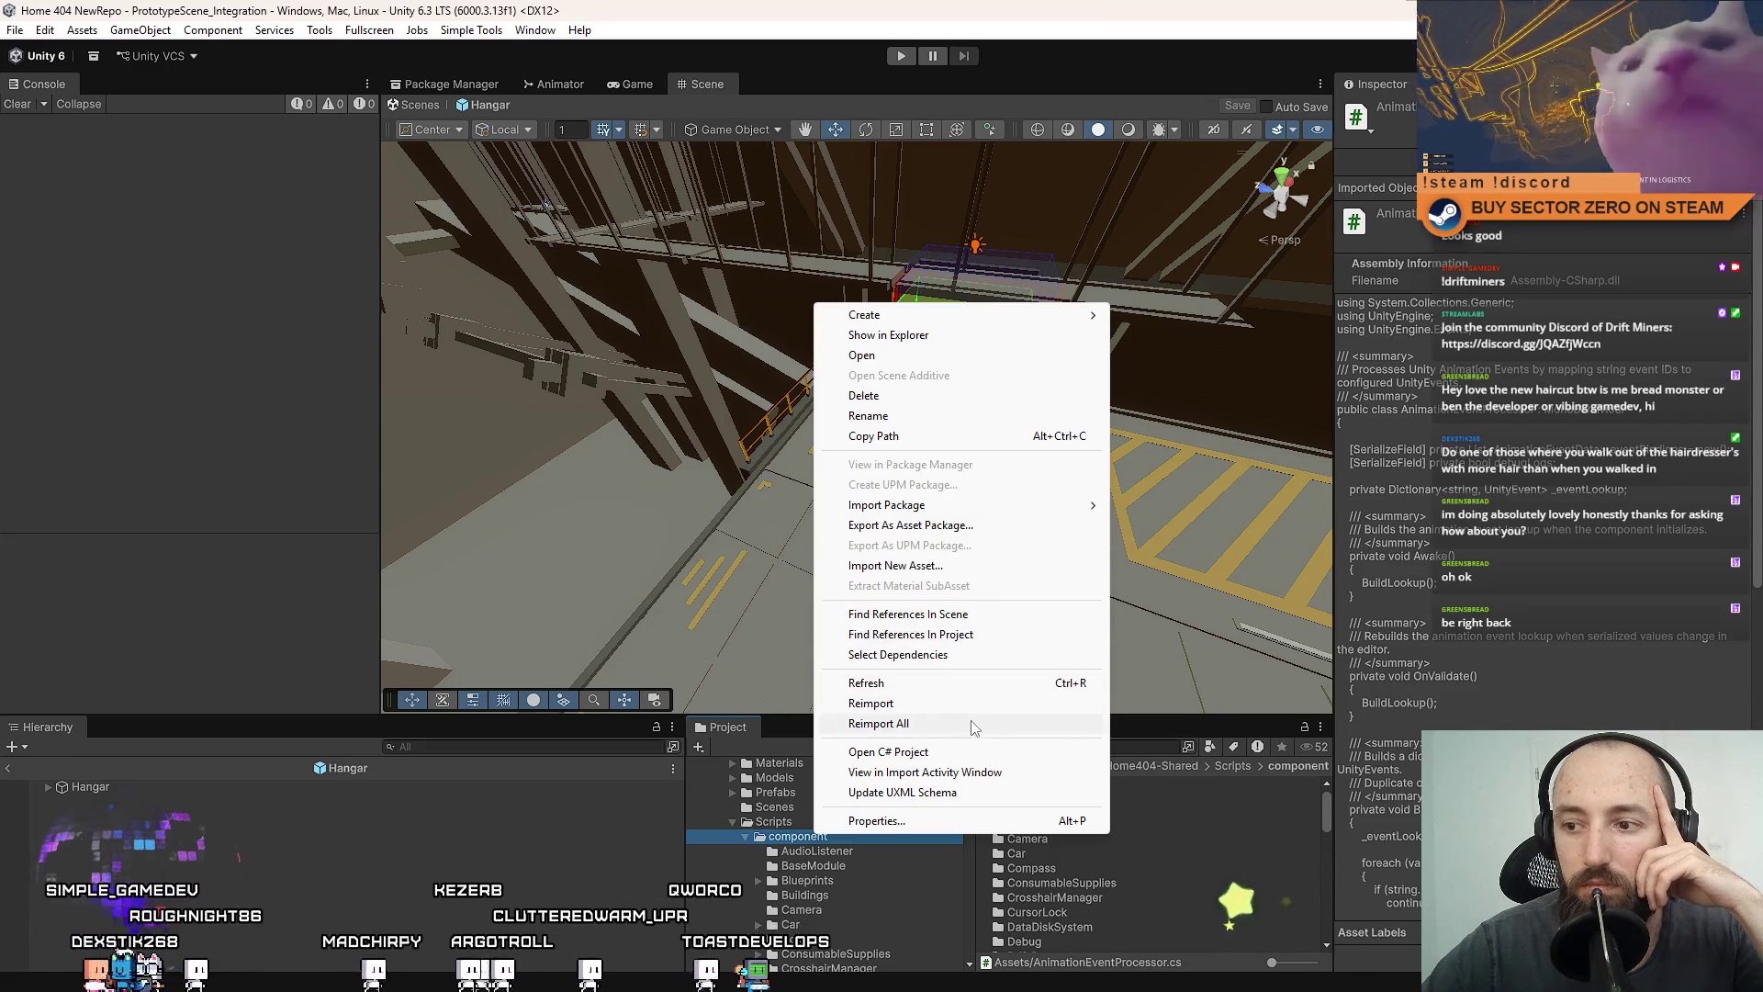
mouse_move(1057, 315)
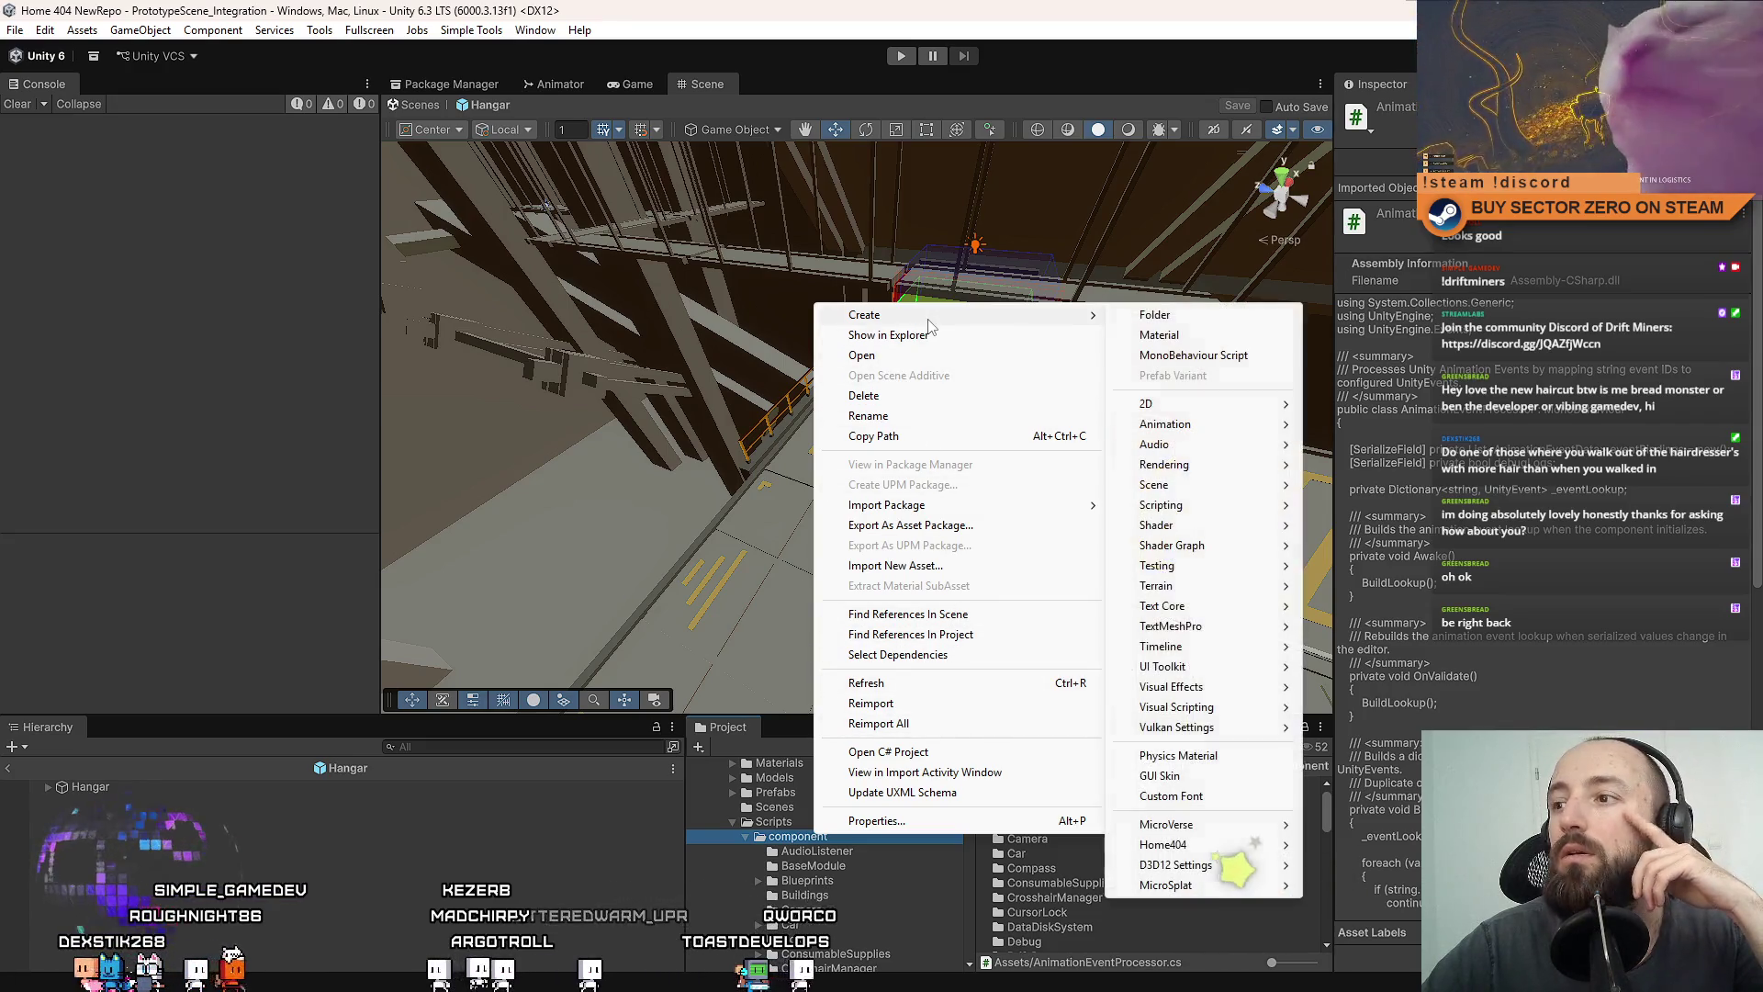
left_click(1185, 317)
type("AnimationEvent")
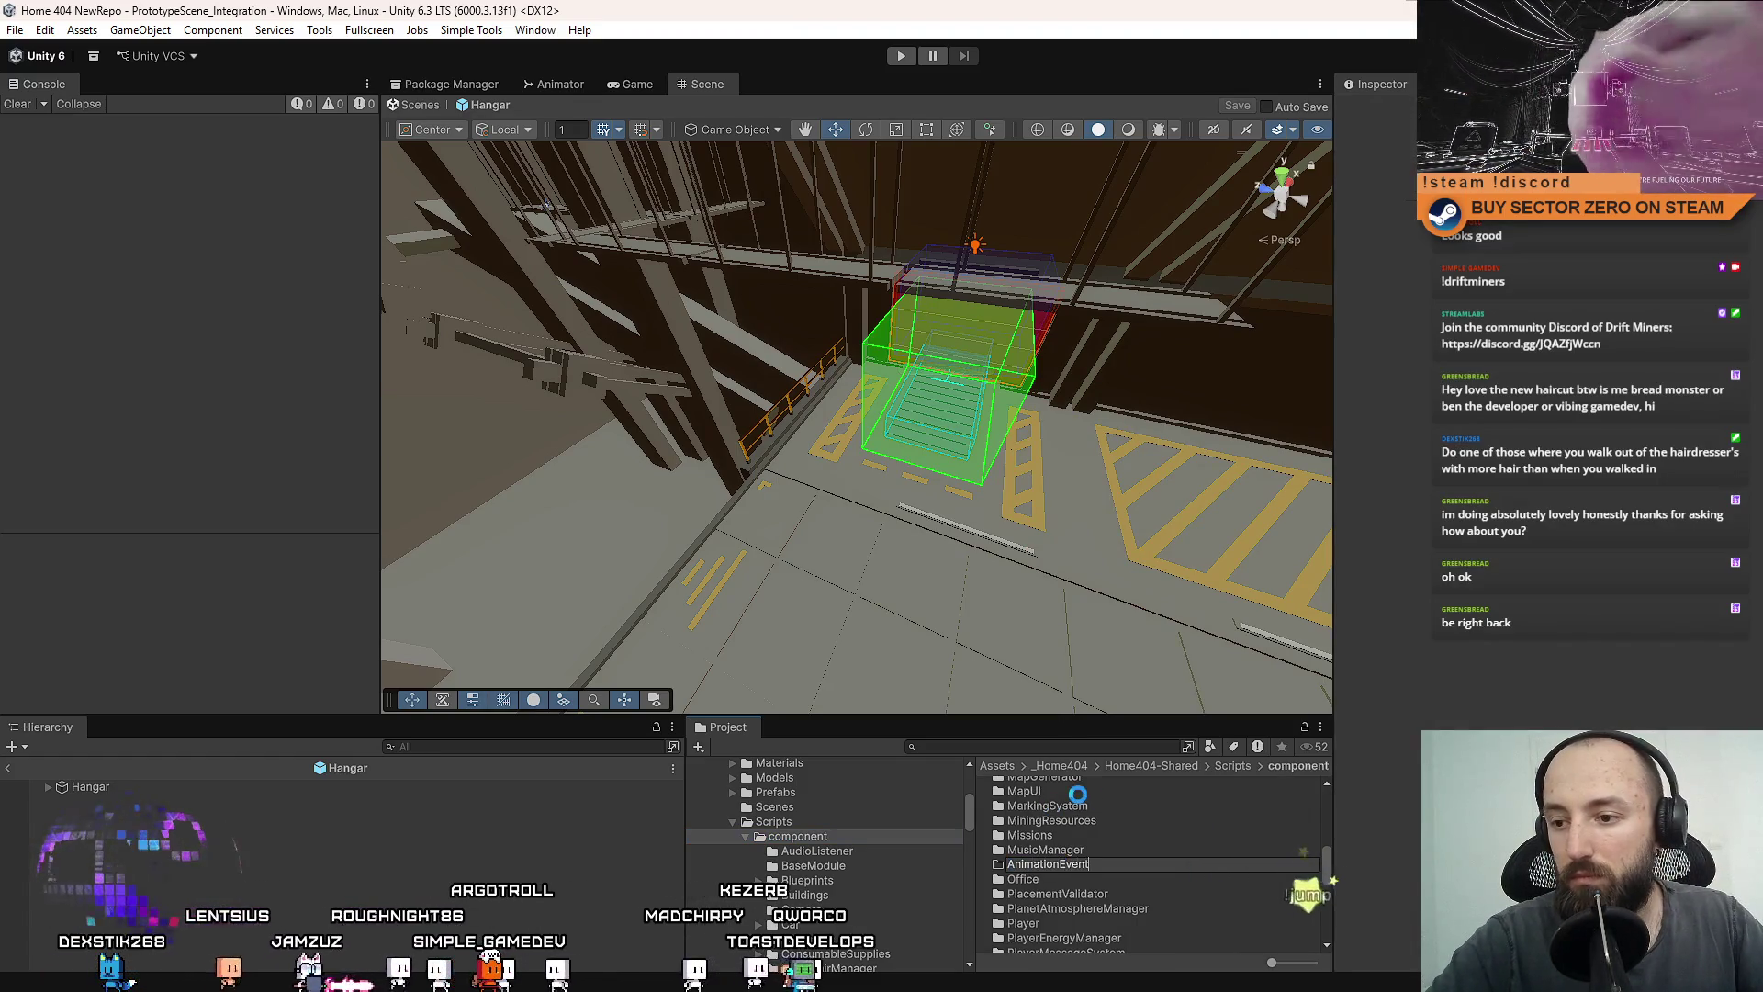
key("Return")
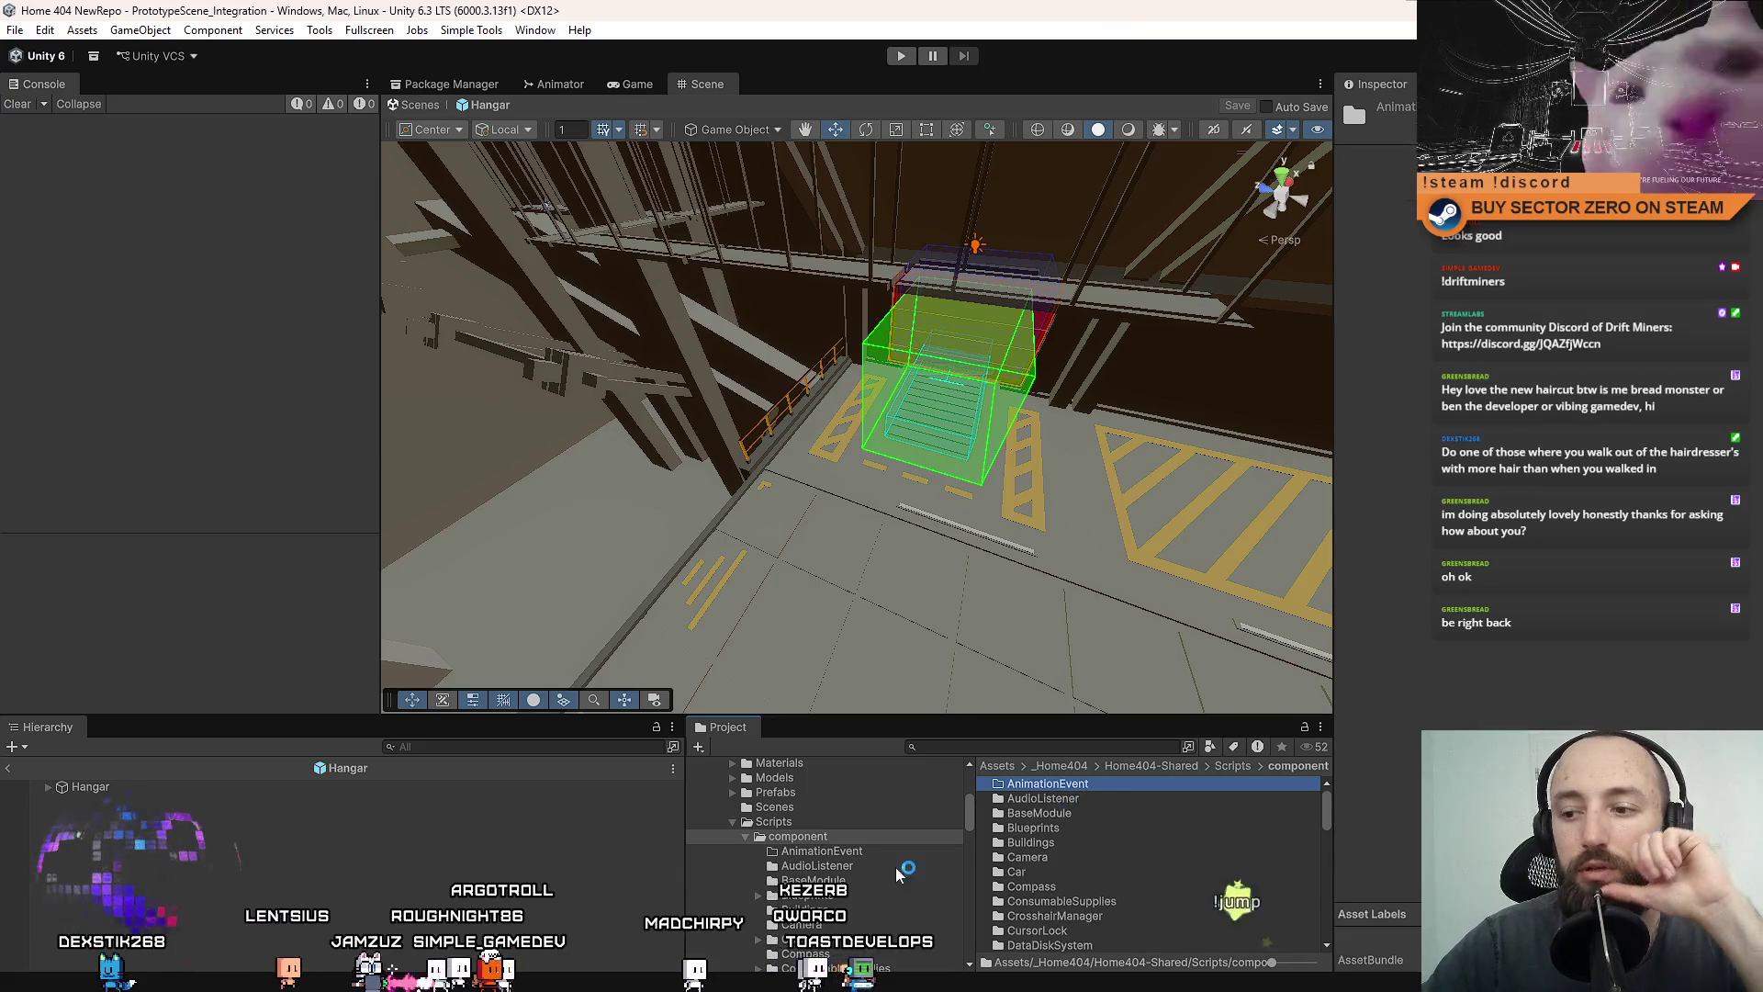
Drag AnimationEventData and AnimationEventProcessor from Assets into the AnimationEvent folder.
left_click(736, 810)
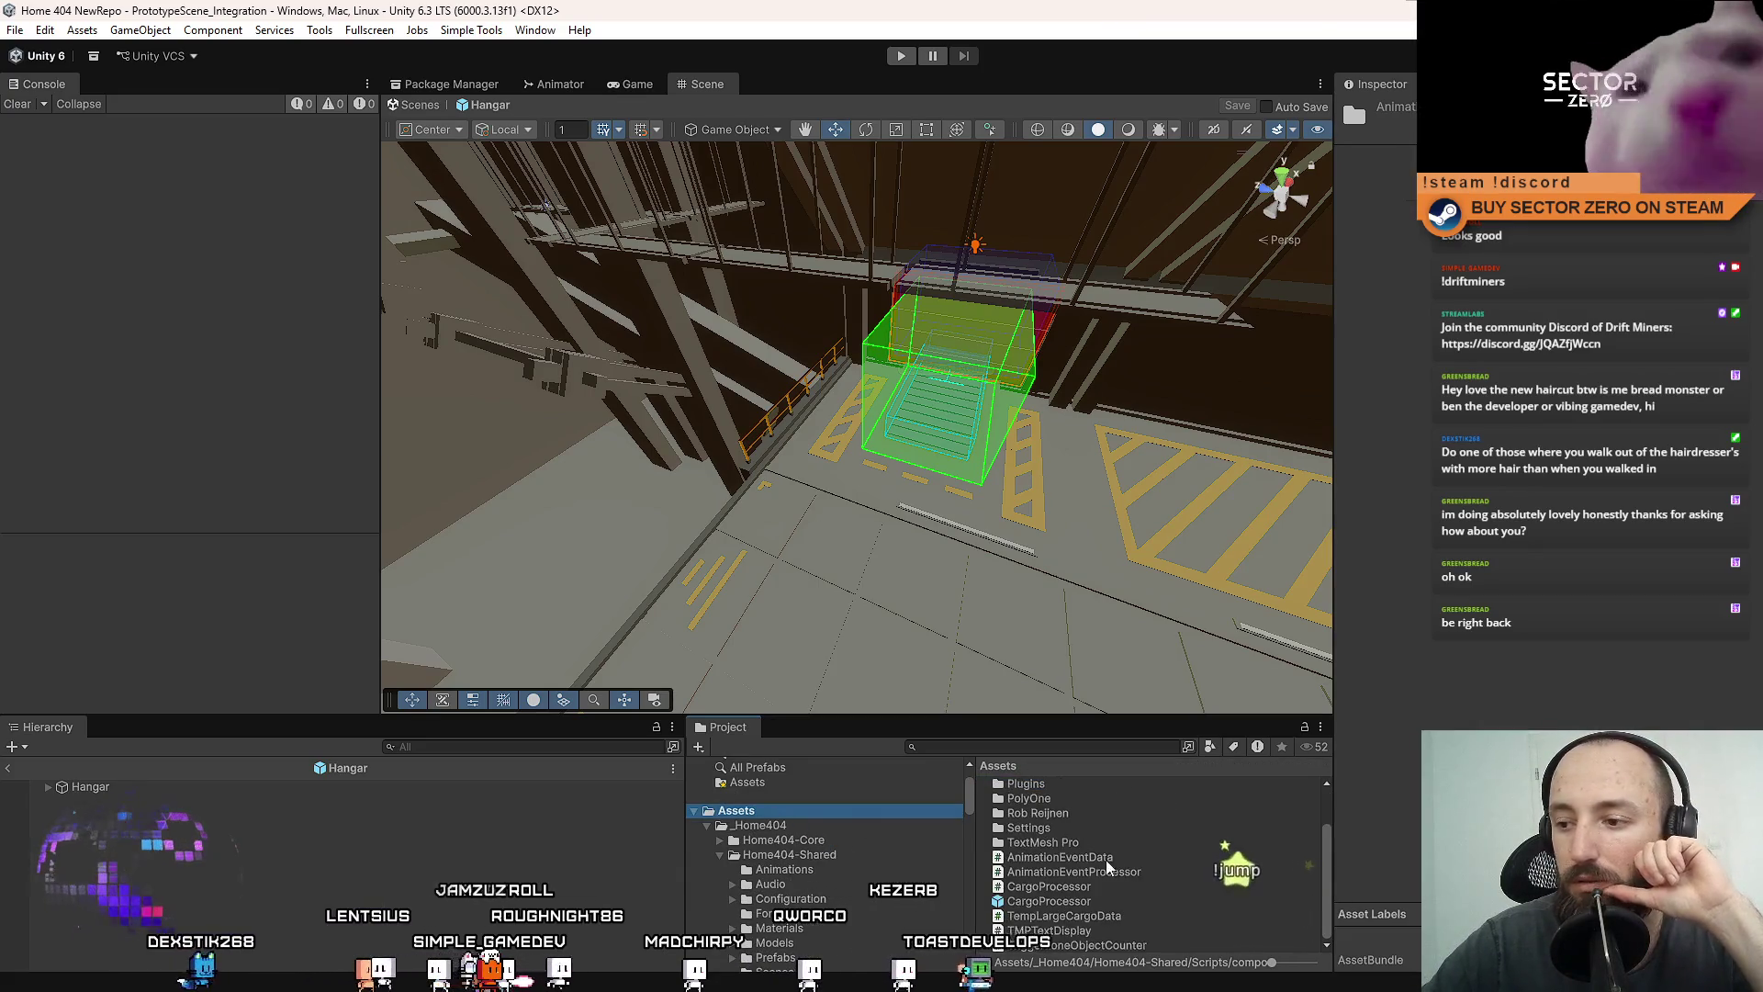
left_click(1060, 857)
left_click(1131, 872, "shift")
scroll(857, 873, "down", 3)
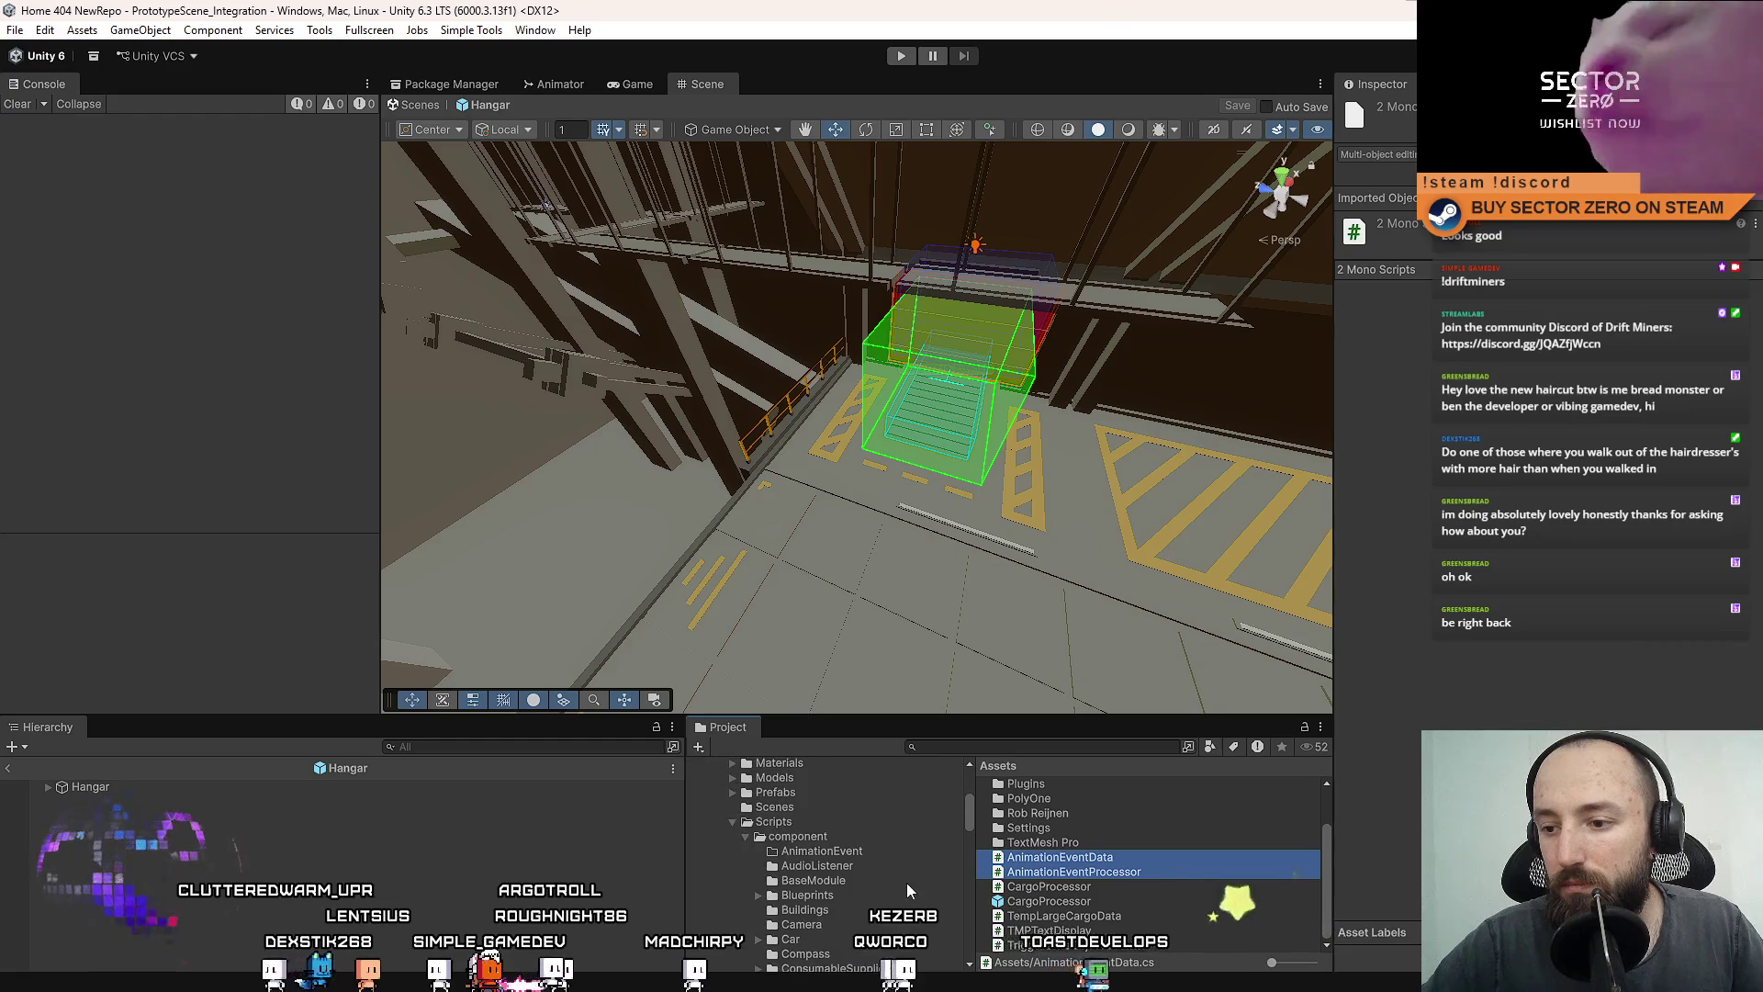
mouse_move(1093, 863)
left_mouse_down()
mouse_move(841, 946)
mouse_move(847, 851)
left_mouse_up()
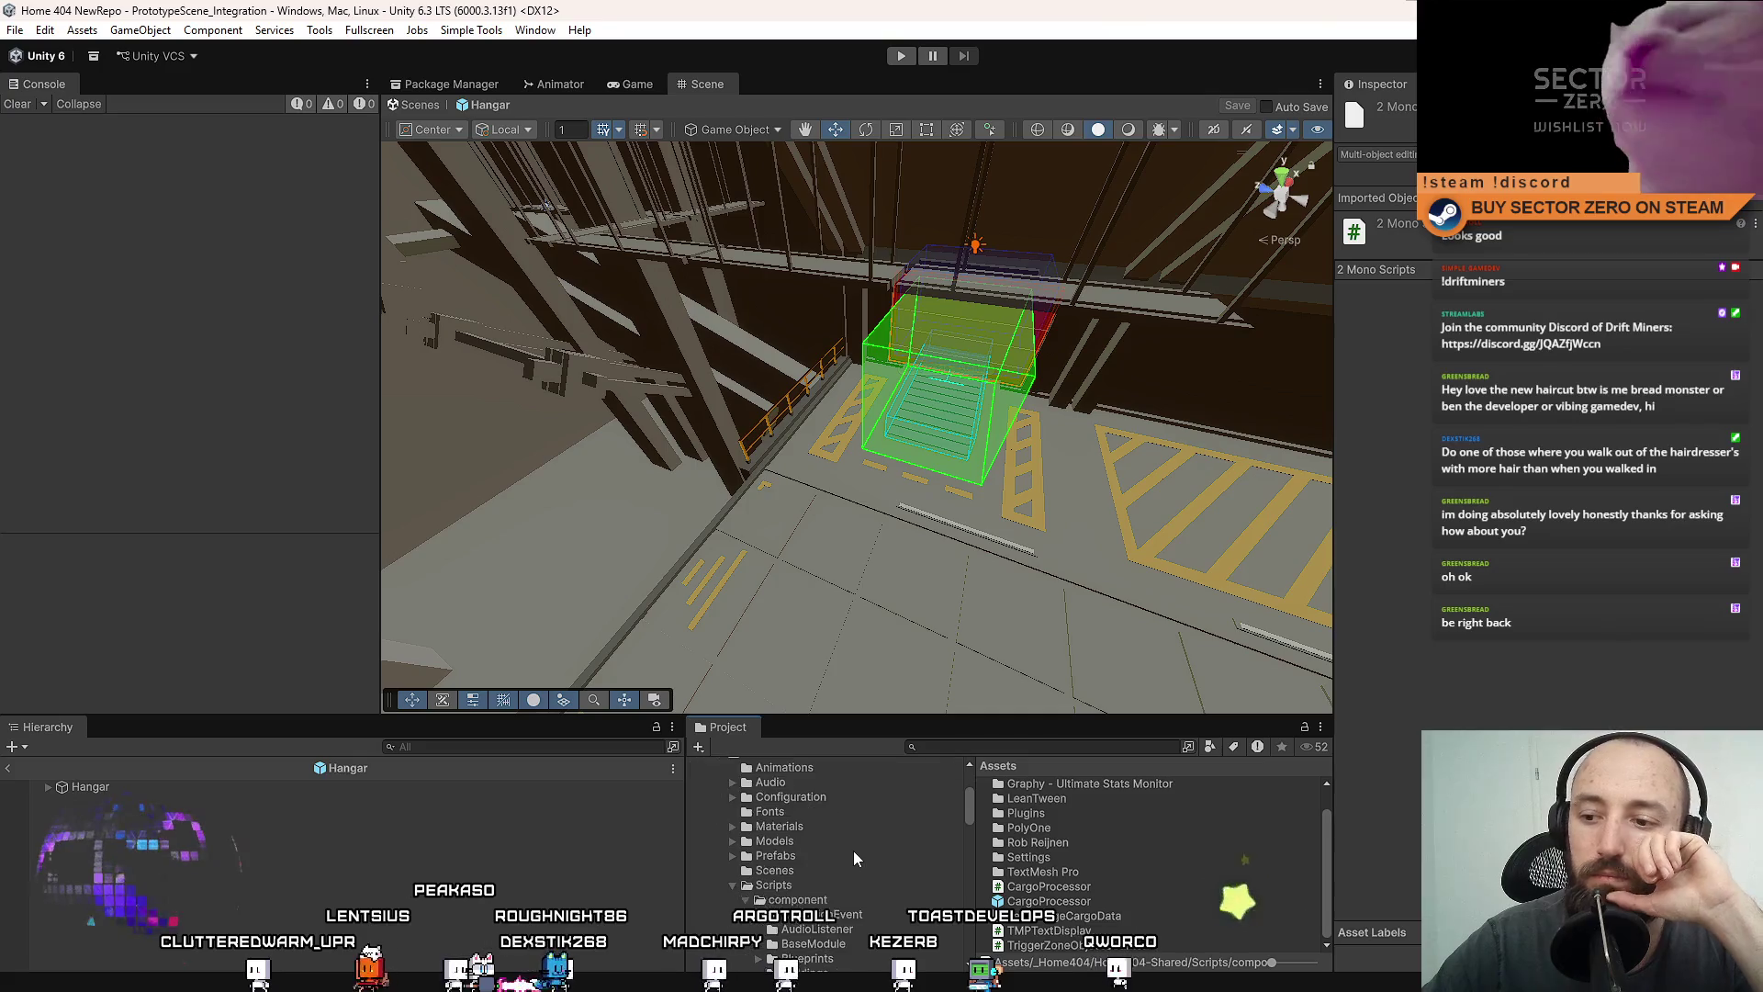
key("alt+Tab")
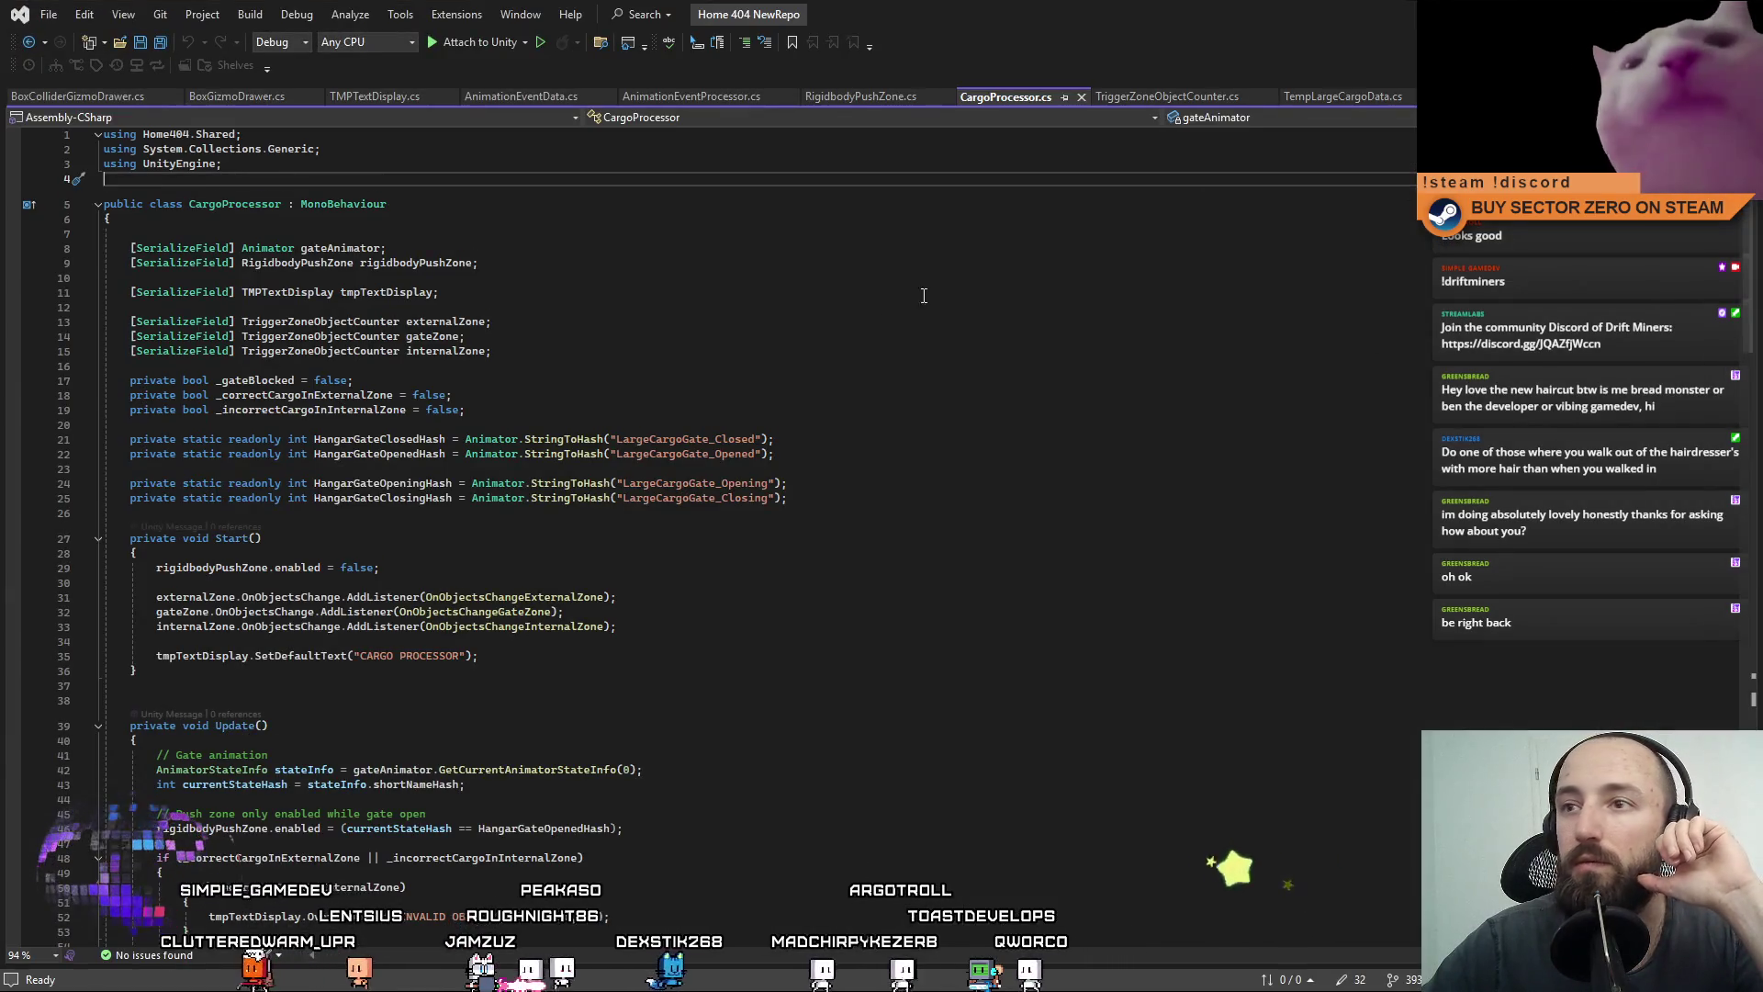
Close the broken AnimationEventData and AnimationEventProcessor tabs, then reopen AnimationEventData from the AnimationEvent folder.
left_click(691, 98)
left_click(602, 97)
left_click(611, 96)
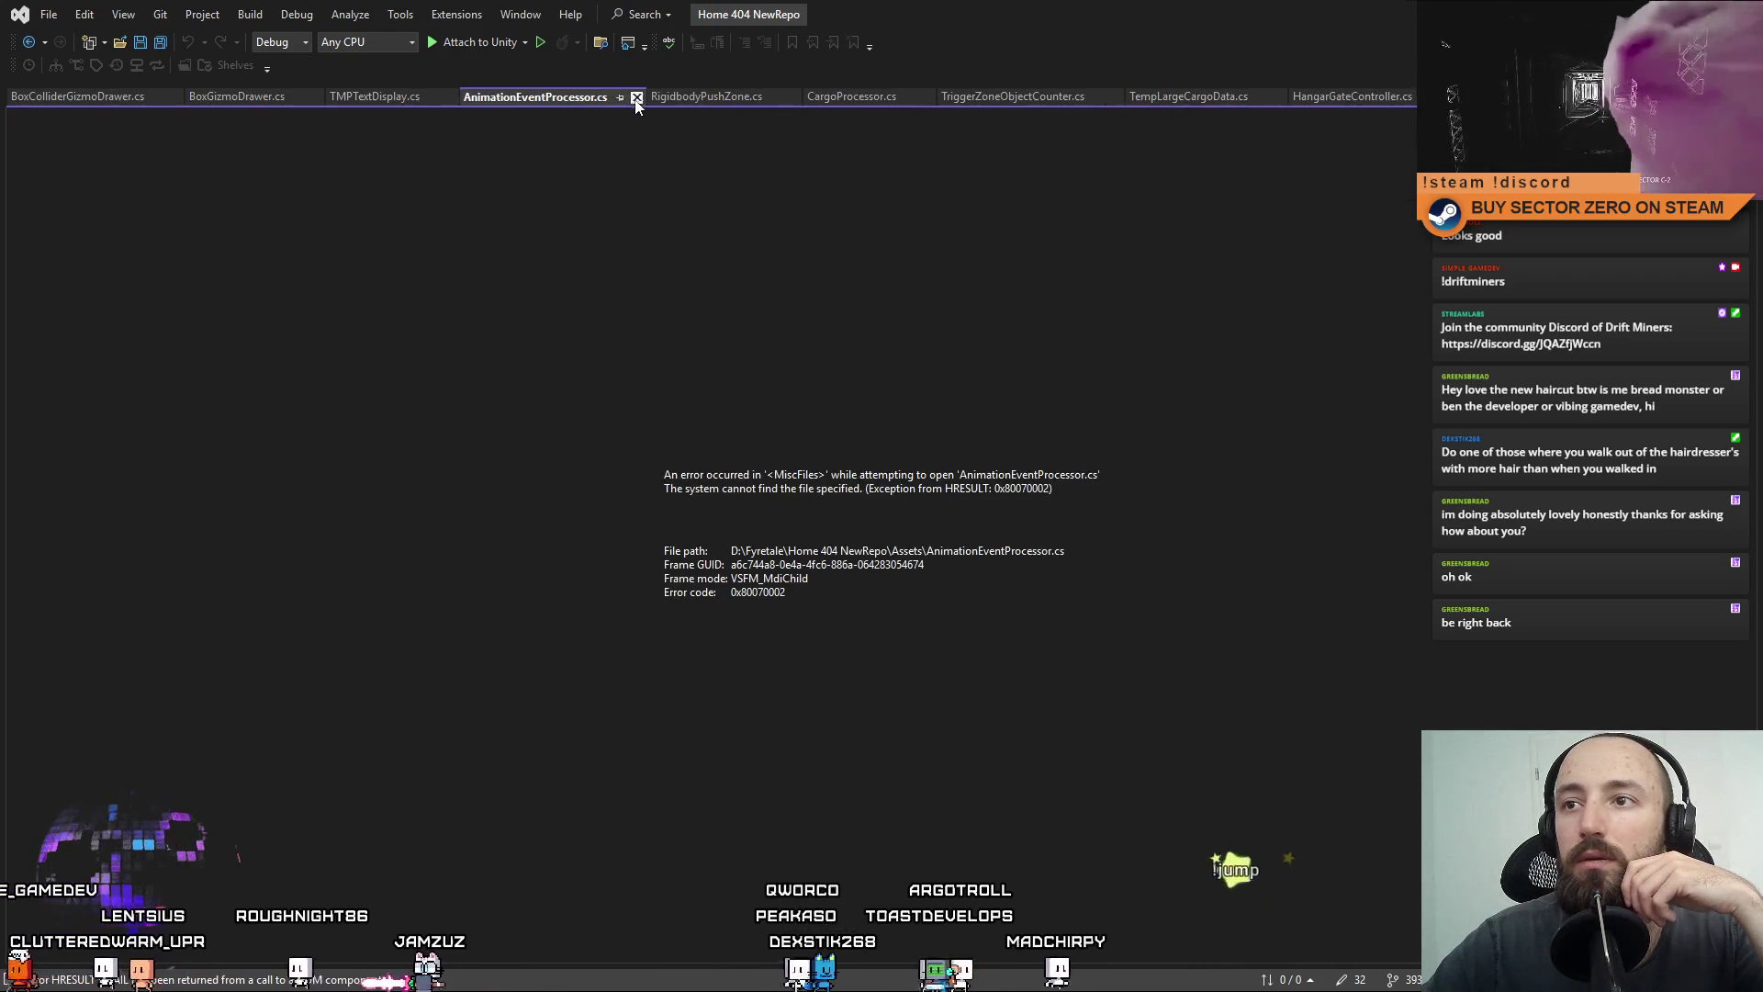
left_click(629, 97)
key("alt+Tab")
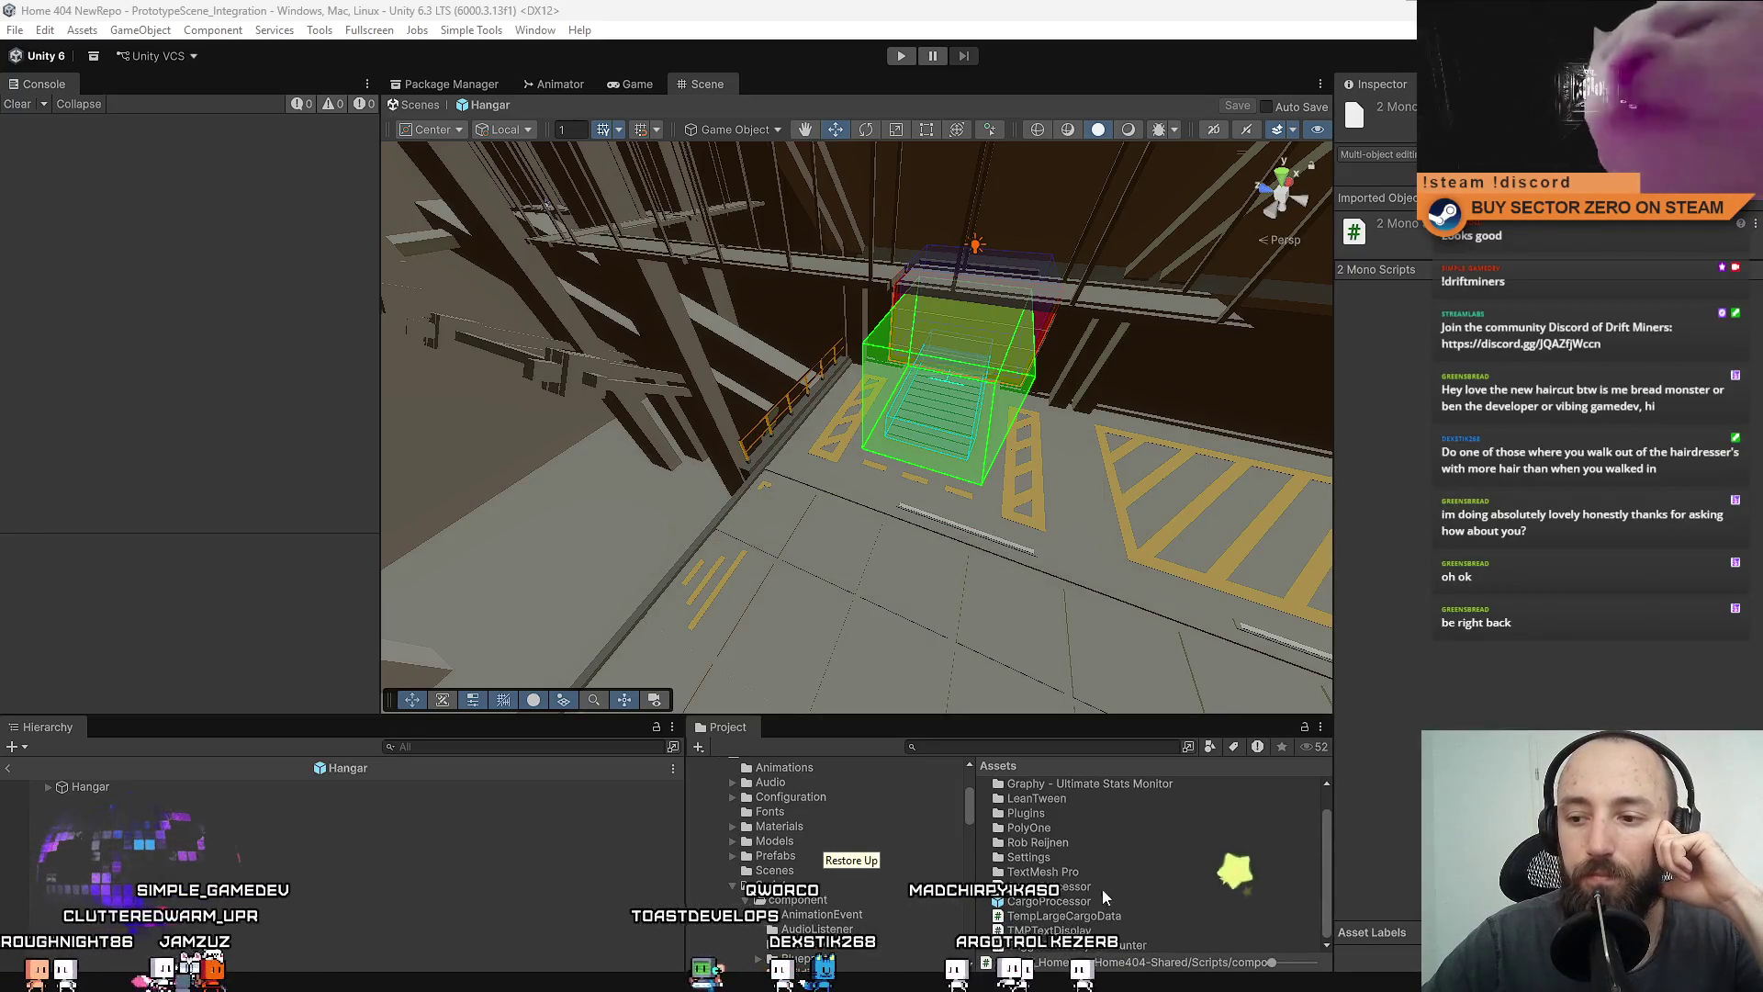
scroll(858, 912, "down", 2)
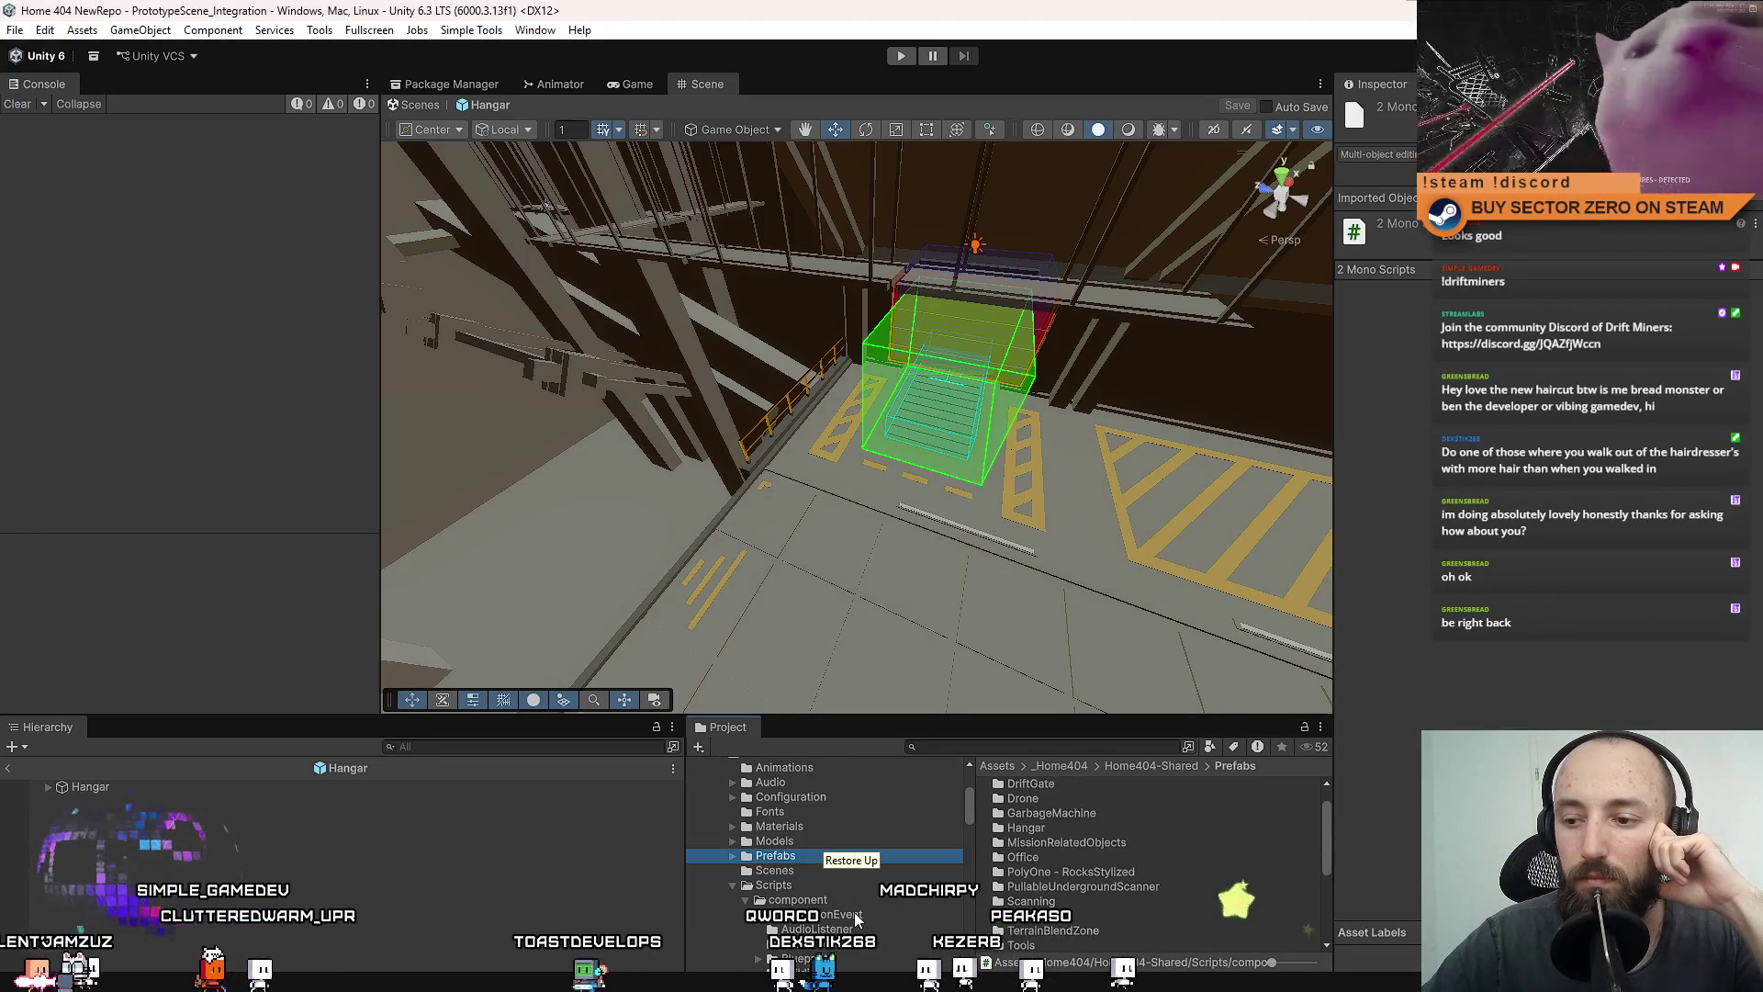
left_click(854, 914)
left_click(1076, 786)
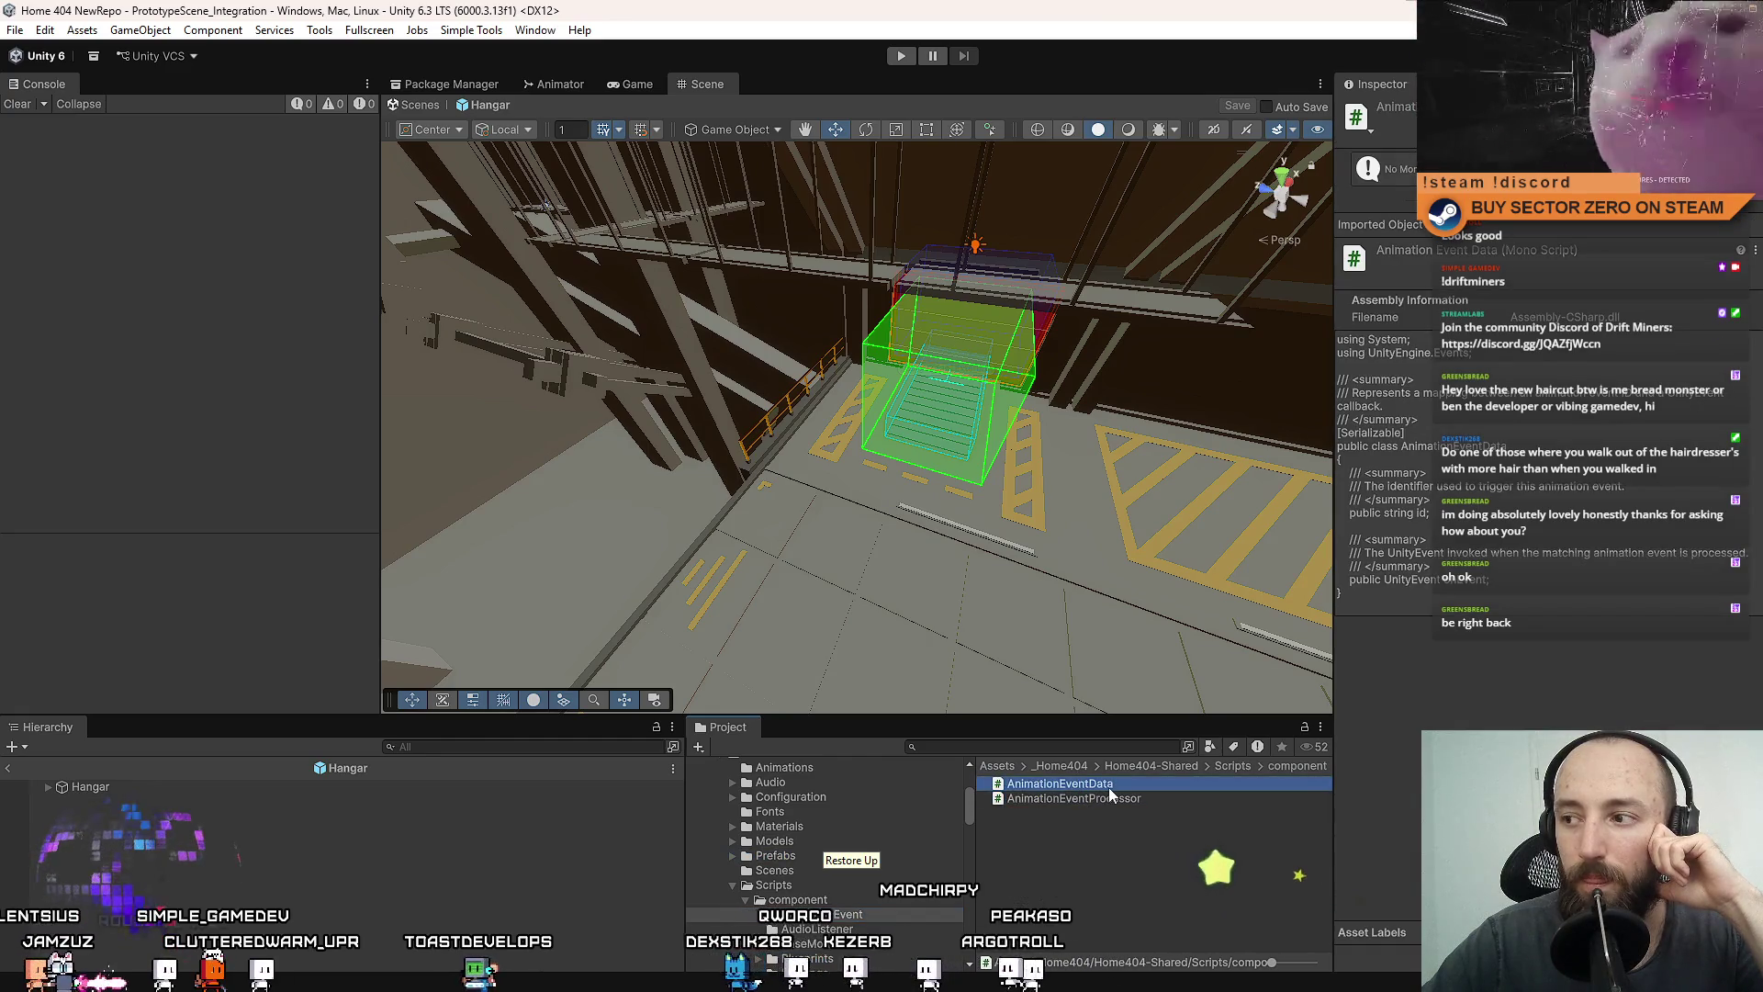
double_click(1111, 785)
Wrap the AnimationEventData class in namespace Home404.Shared.AnimationEvent with a closing brace and save.
left_click(785, 677)
left_click(303, 165)
type("namespace Home404.Shared {")
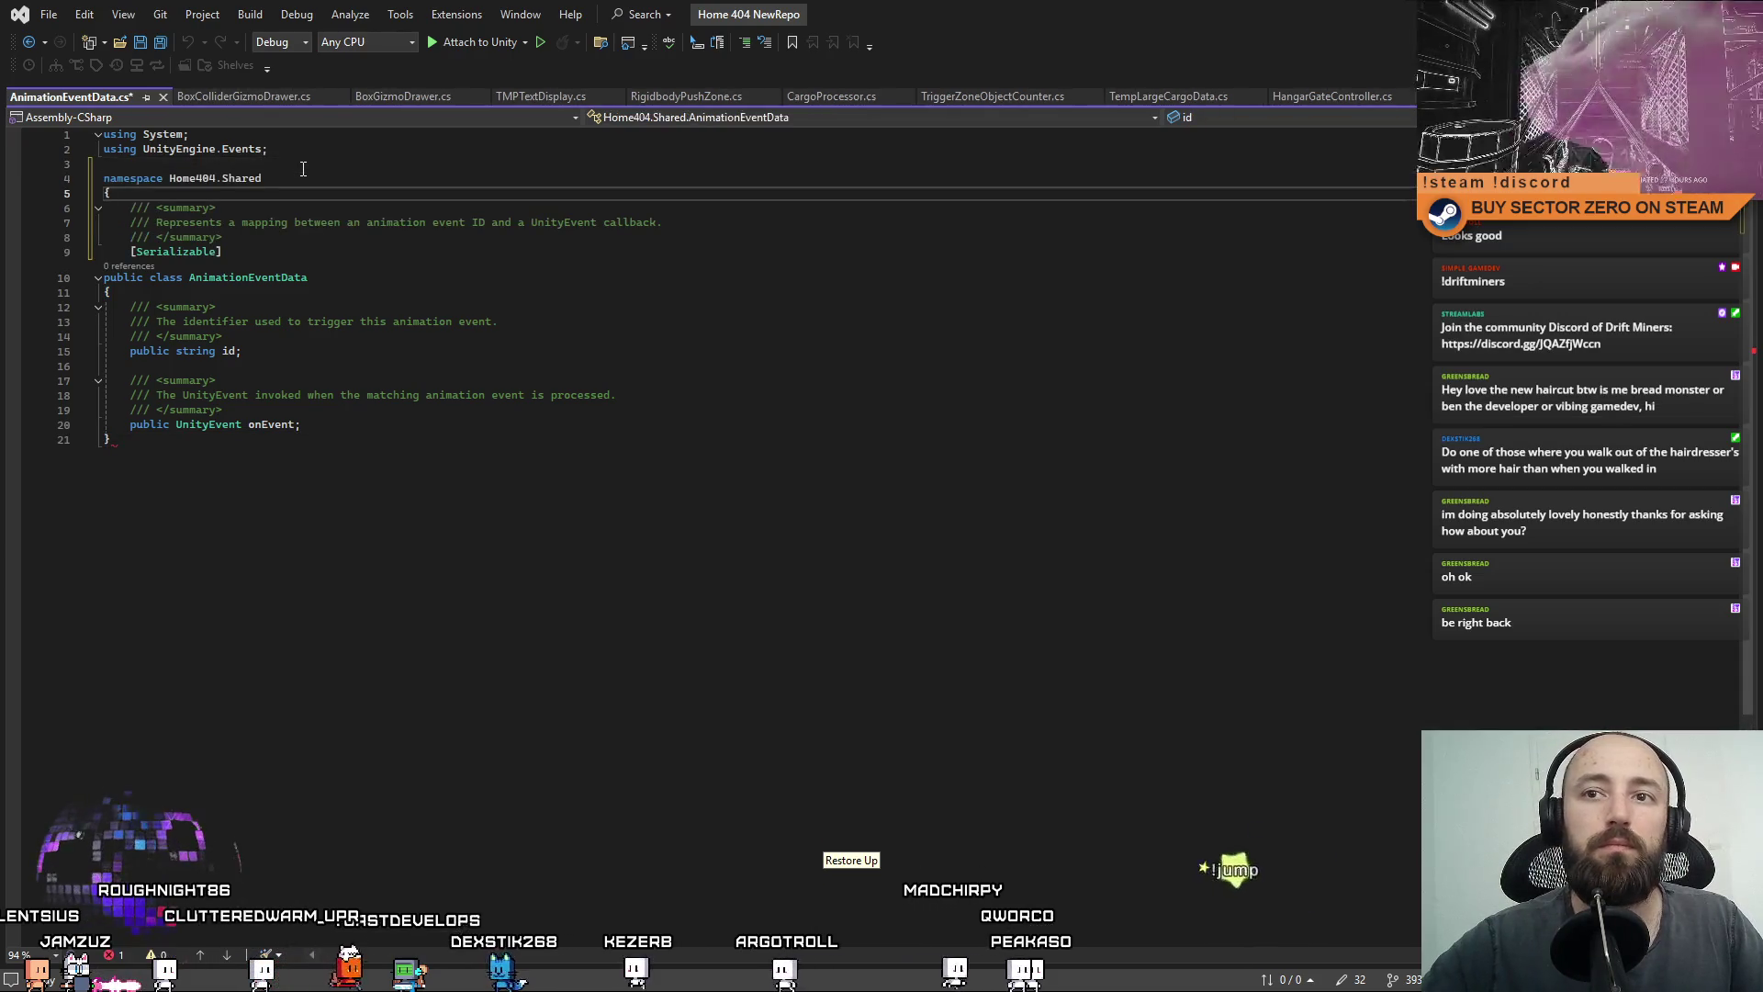
left_click(283, 179)
type(".An")
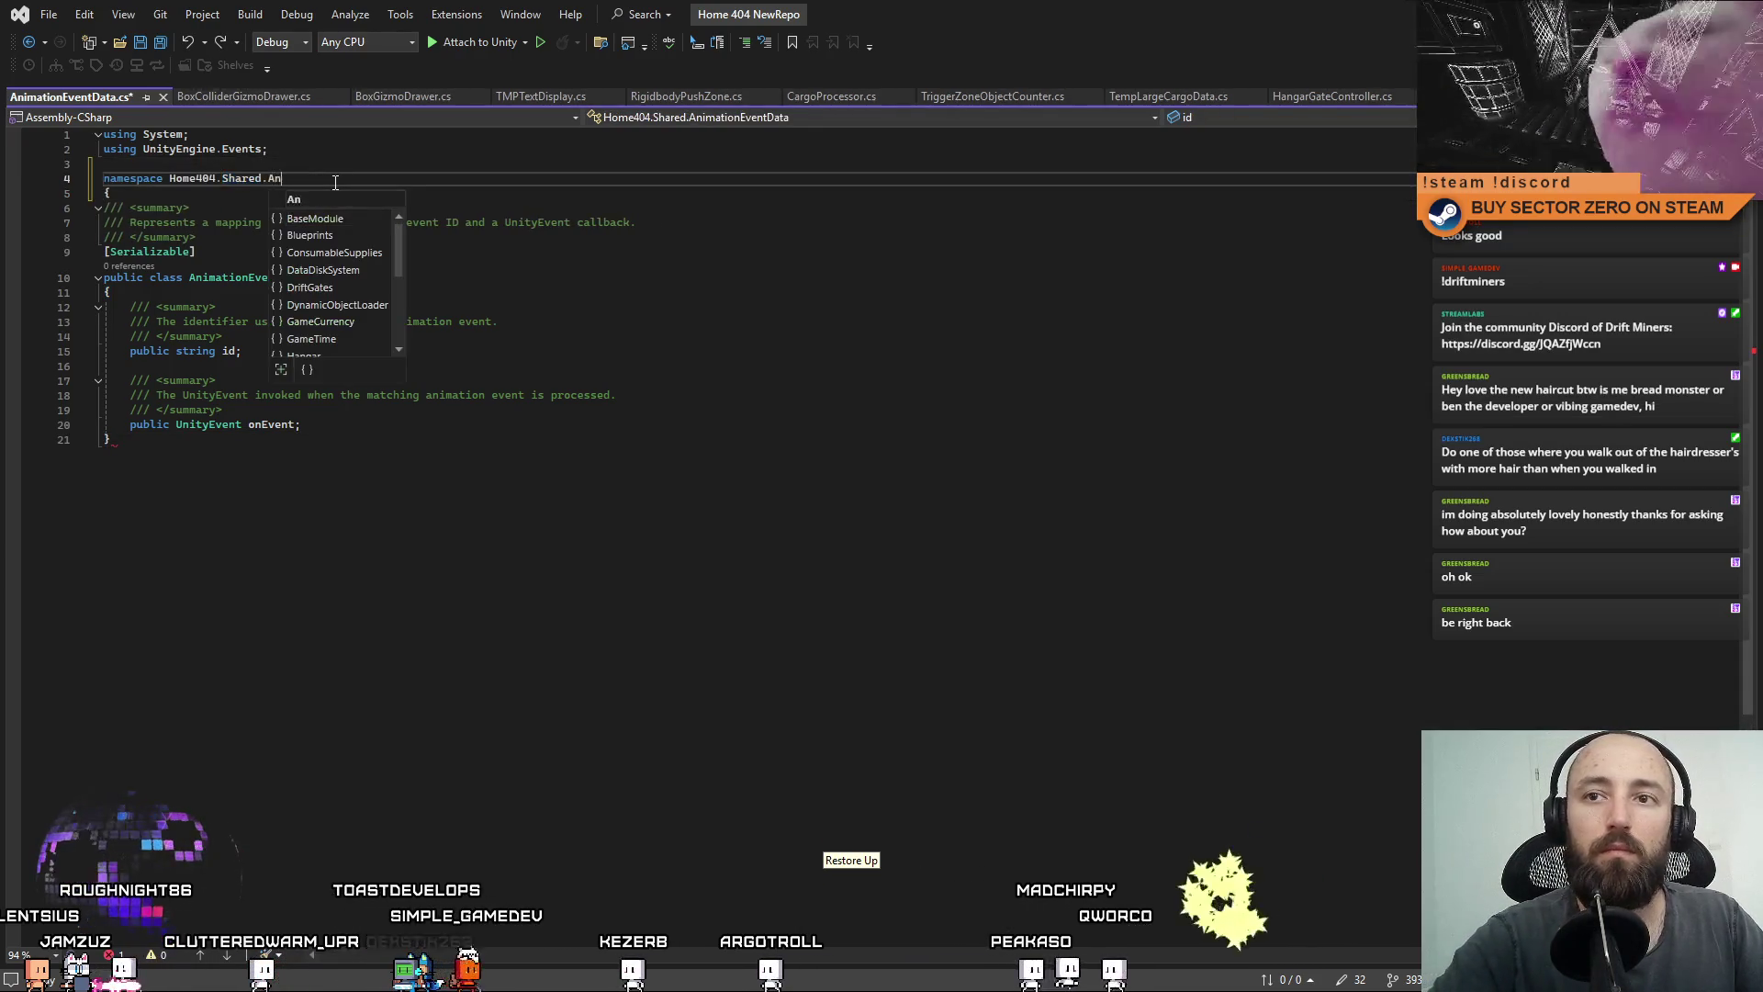
type("imationEvent")
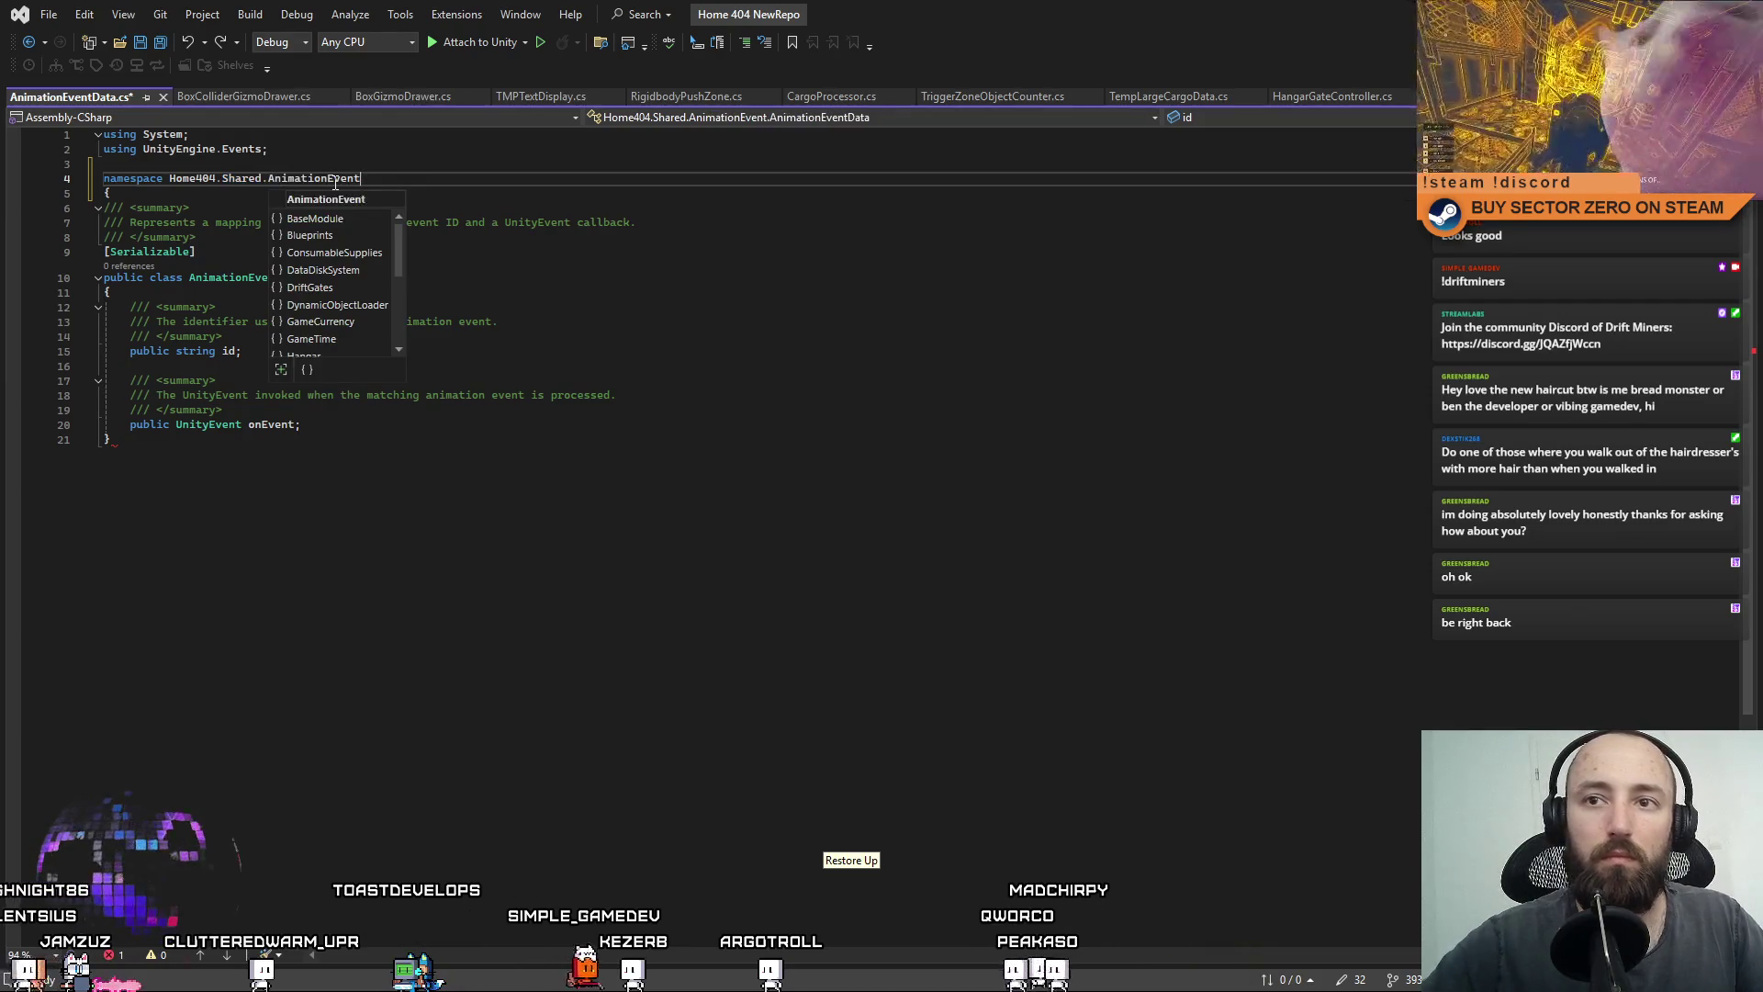
left_click(380, 454)
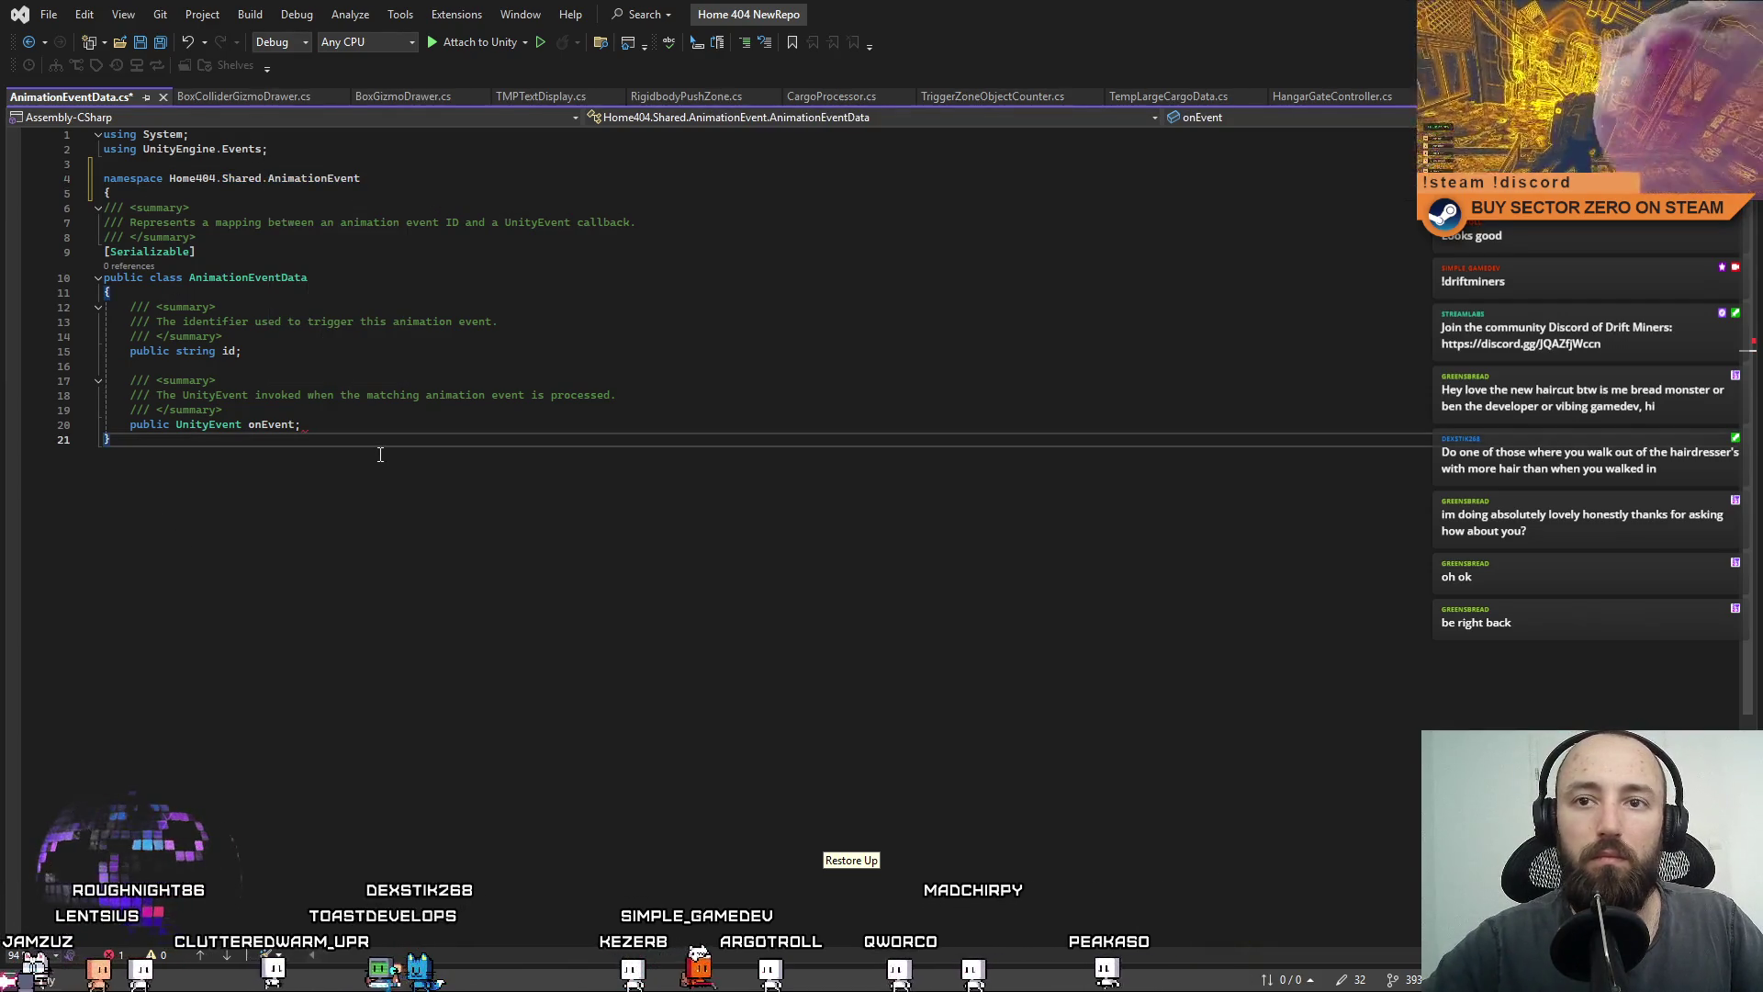
key("Return")
type("}")
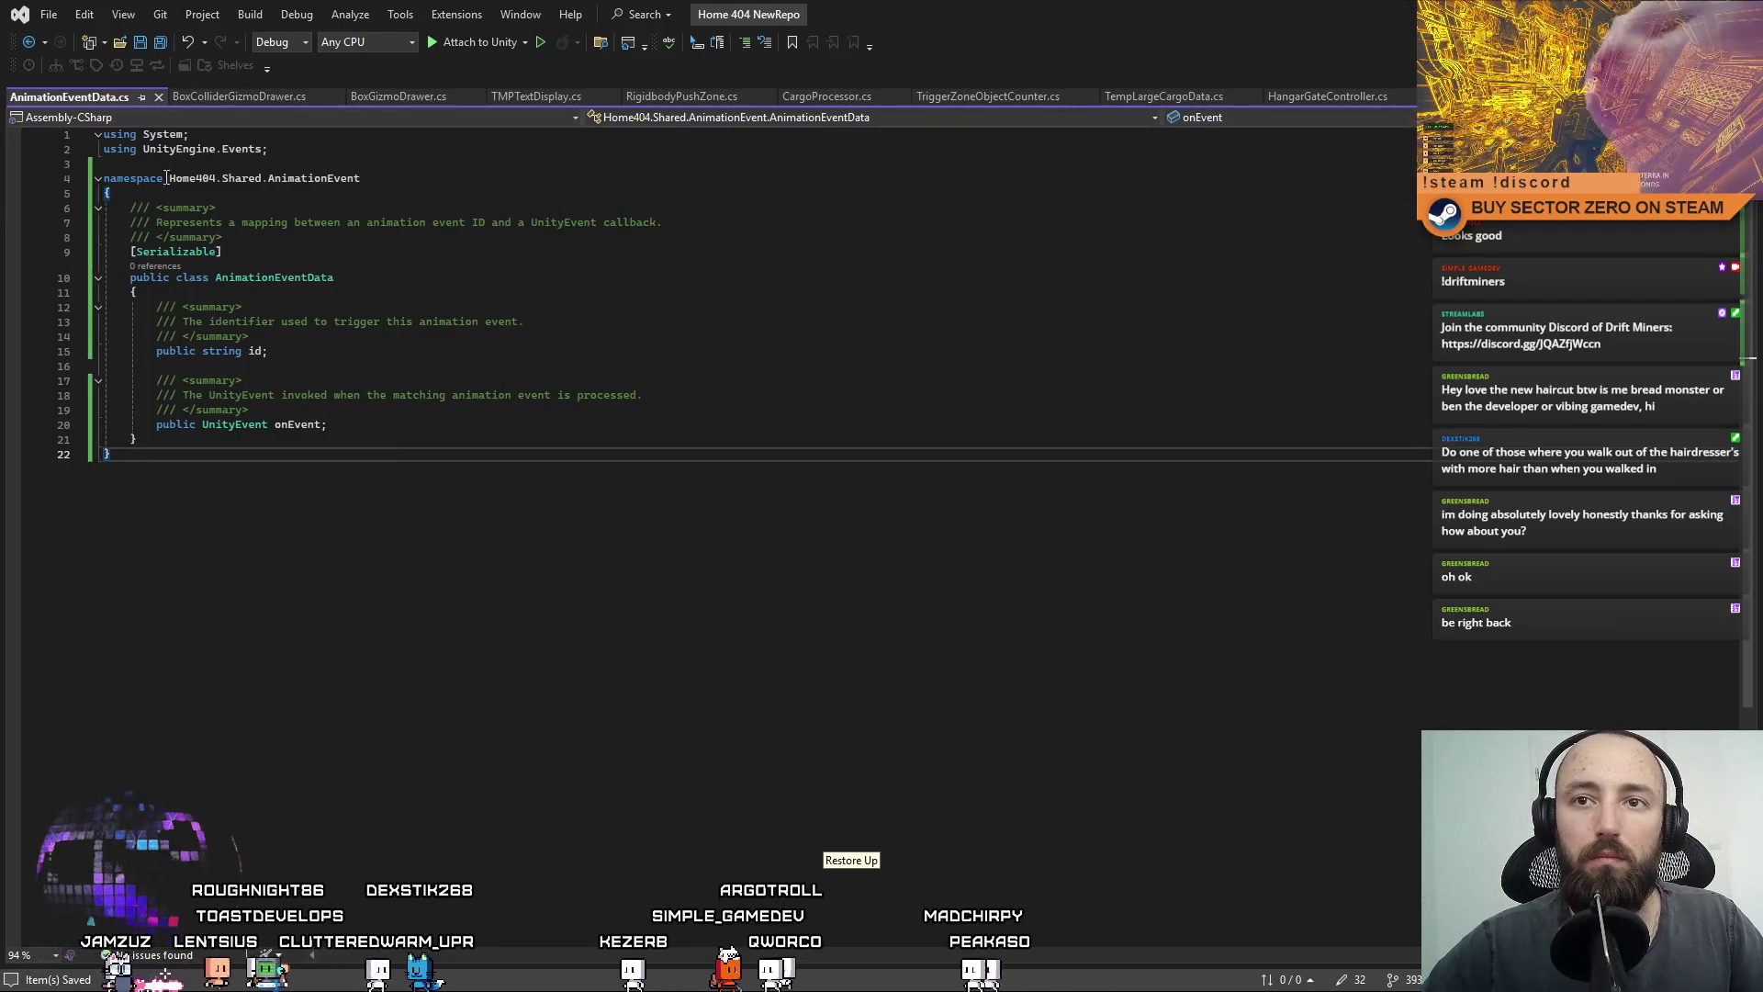
key("ctrl+s")
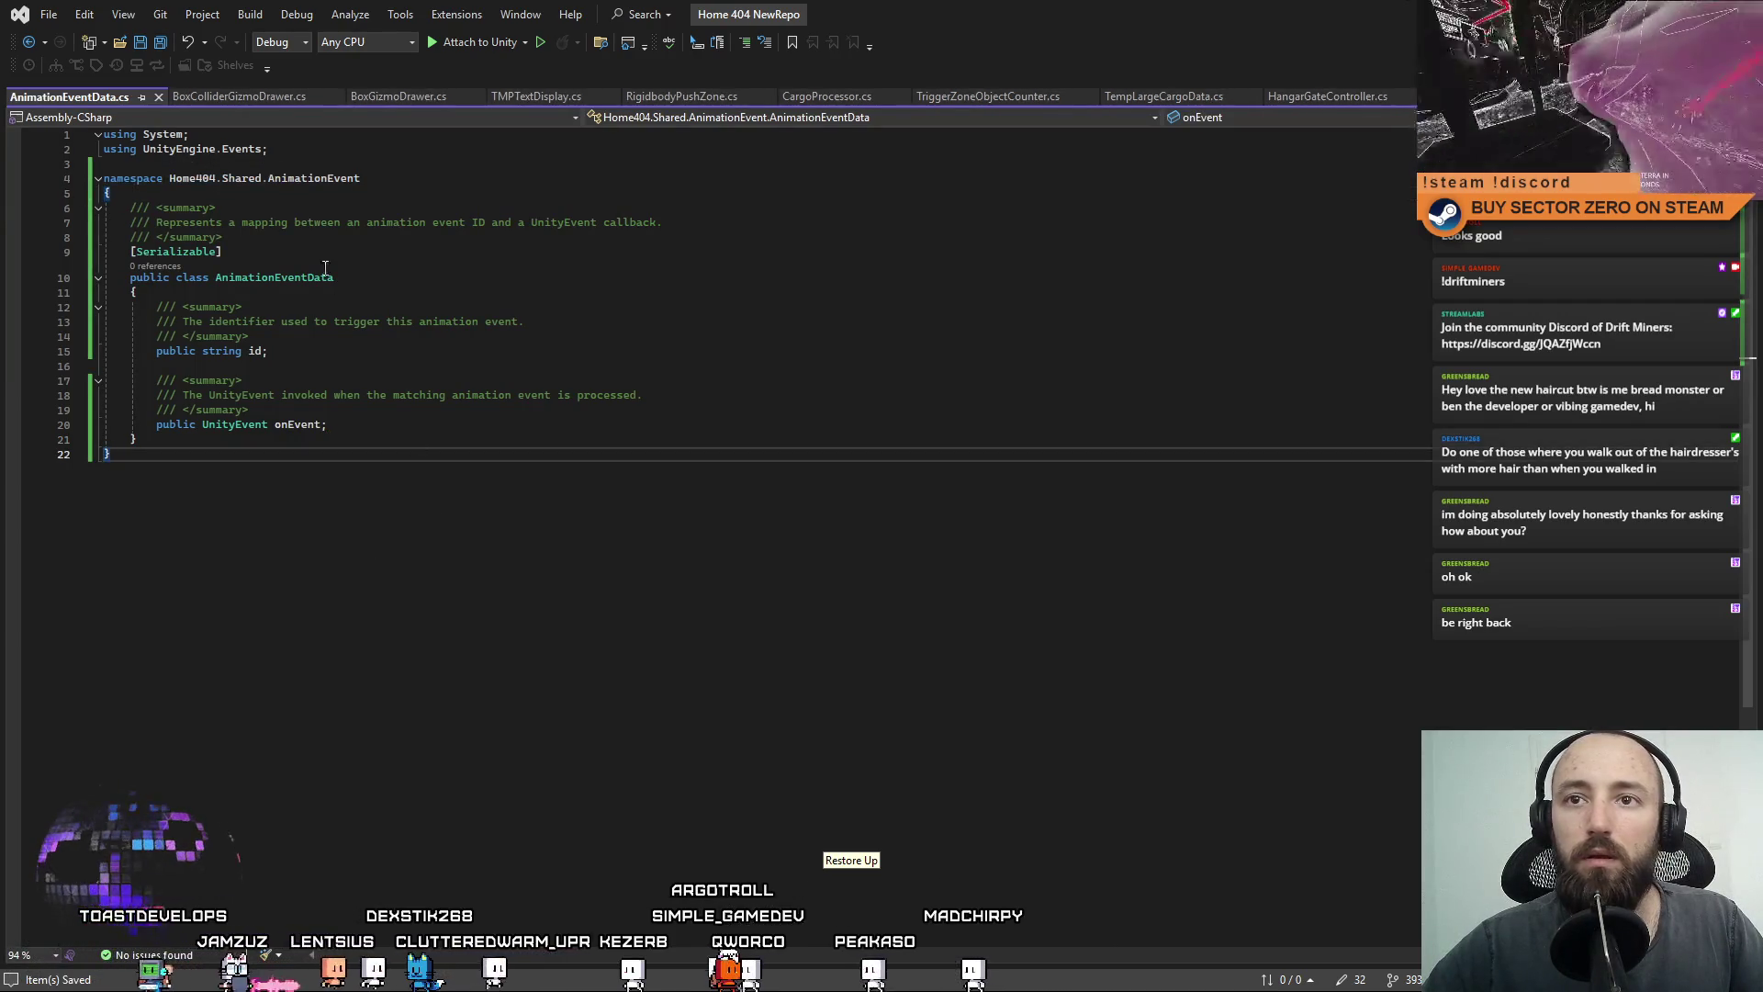
Reopen AnimationEventProcessor from Unity and wrap its class in Home404.Shared.AnimationEvent with a closing brace.
key("alt+Tab")
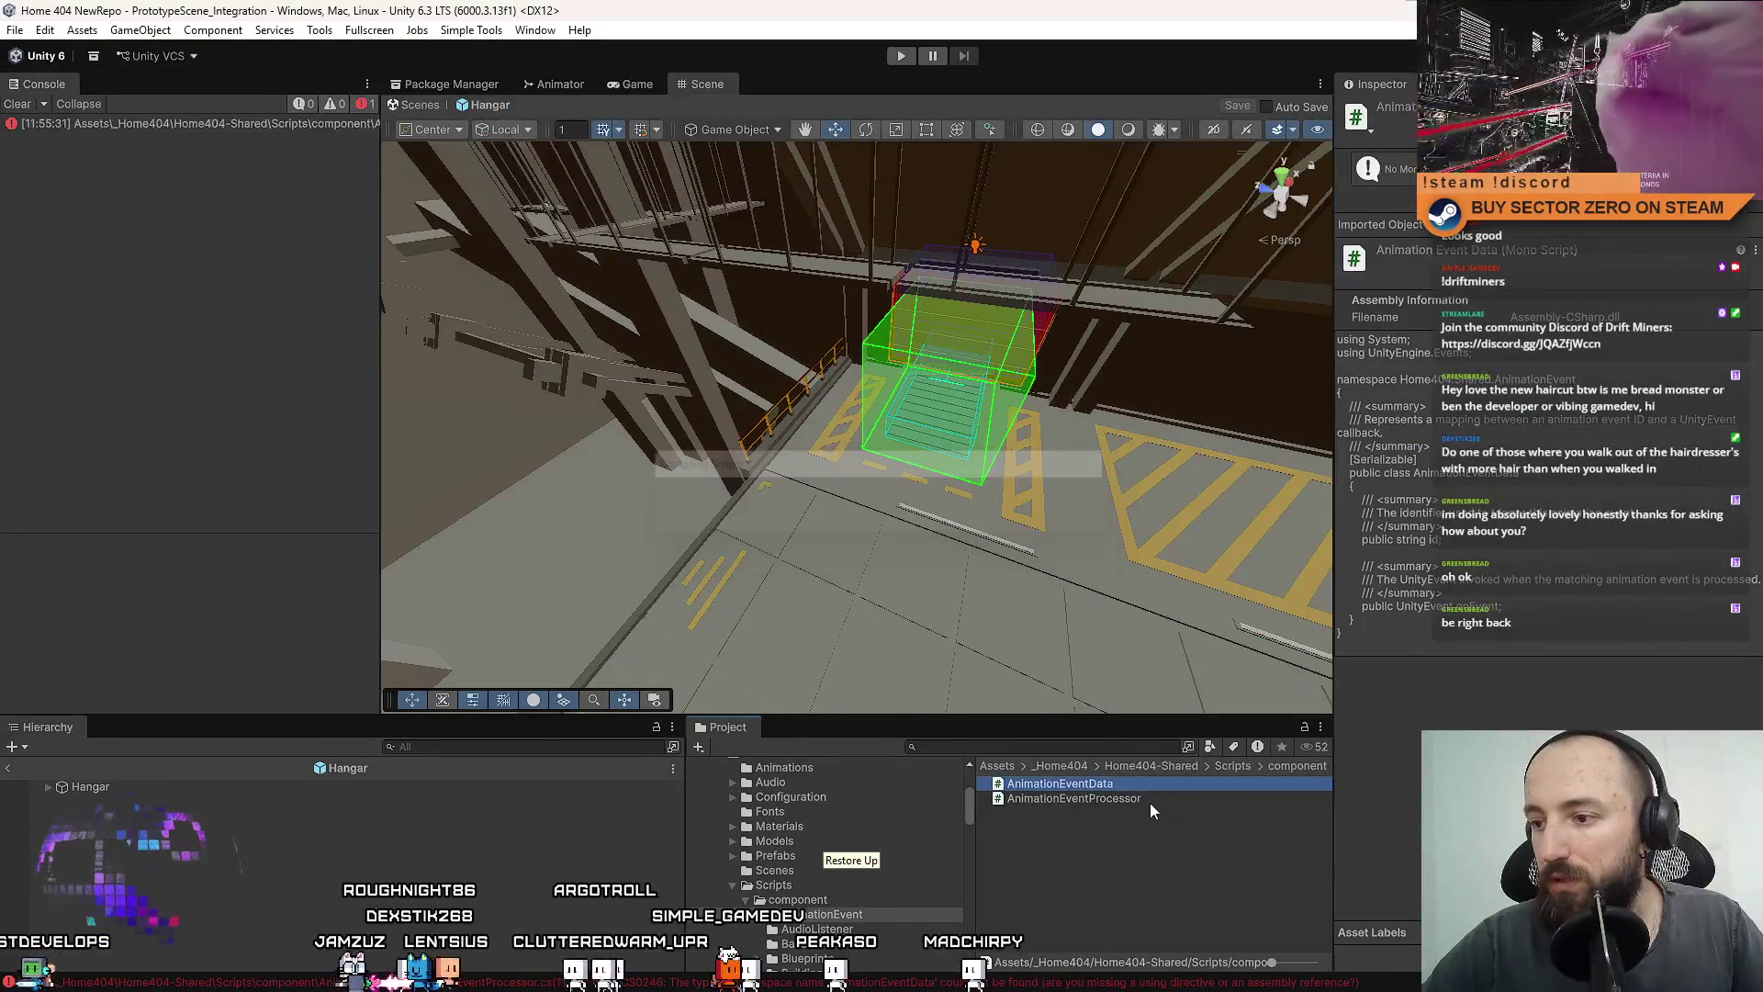
left_click(1148, 800)
double_click(1150, 803)
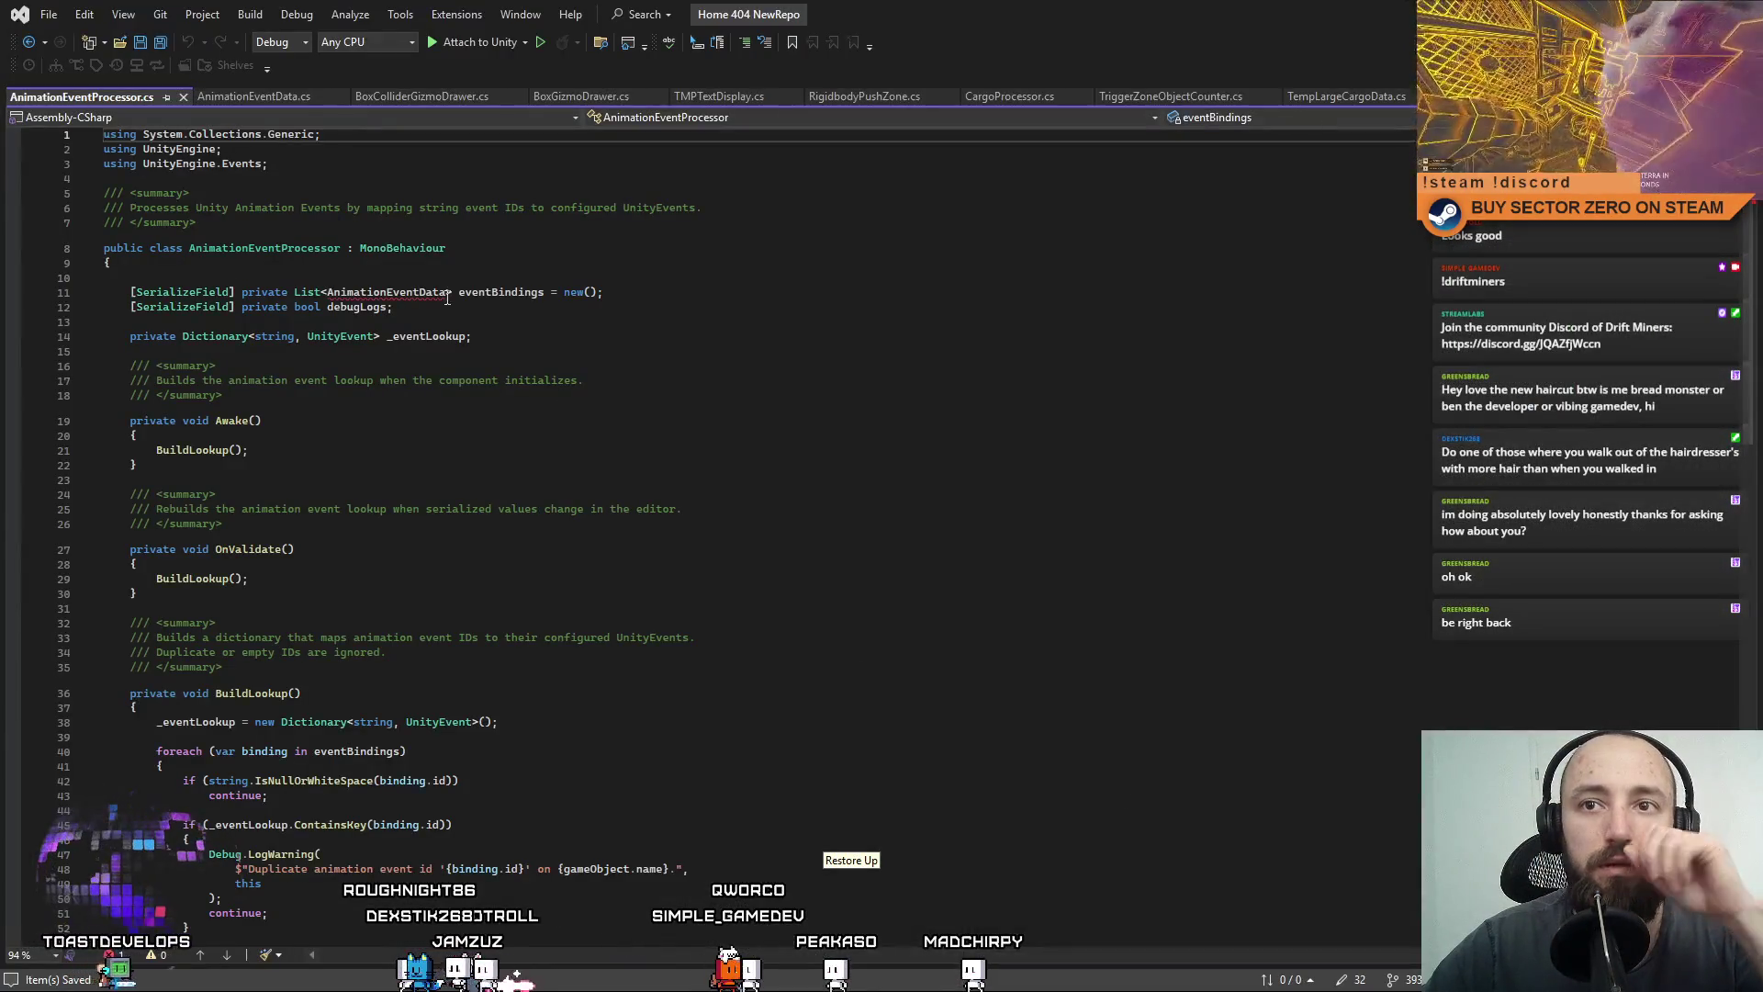
left_click(272, 182)
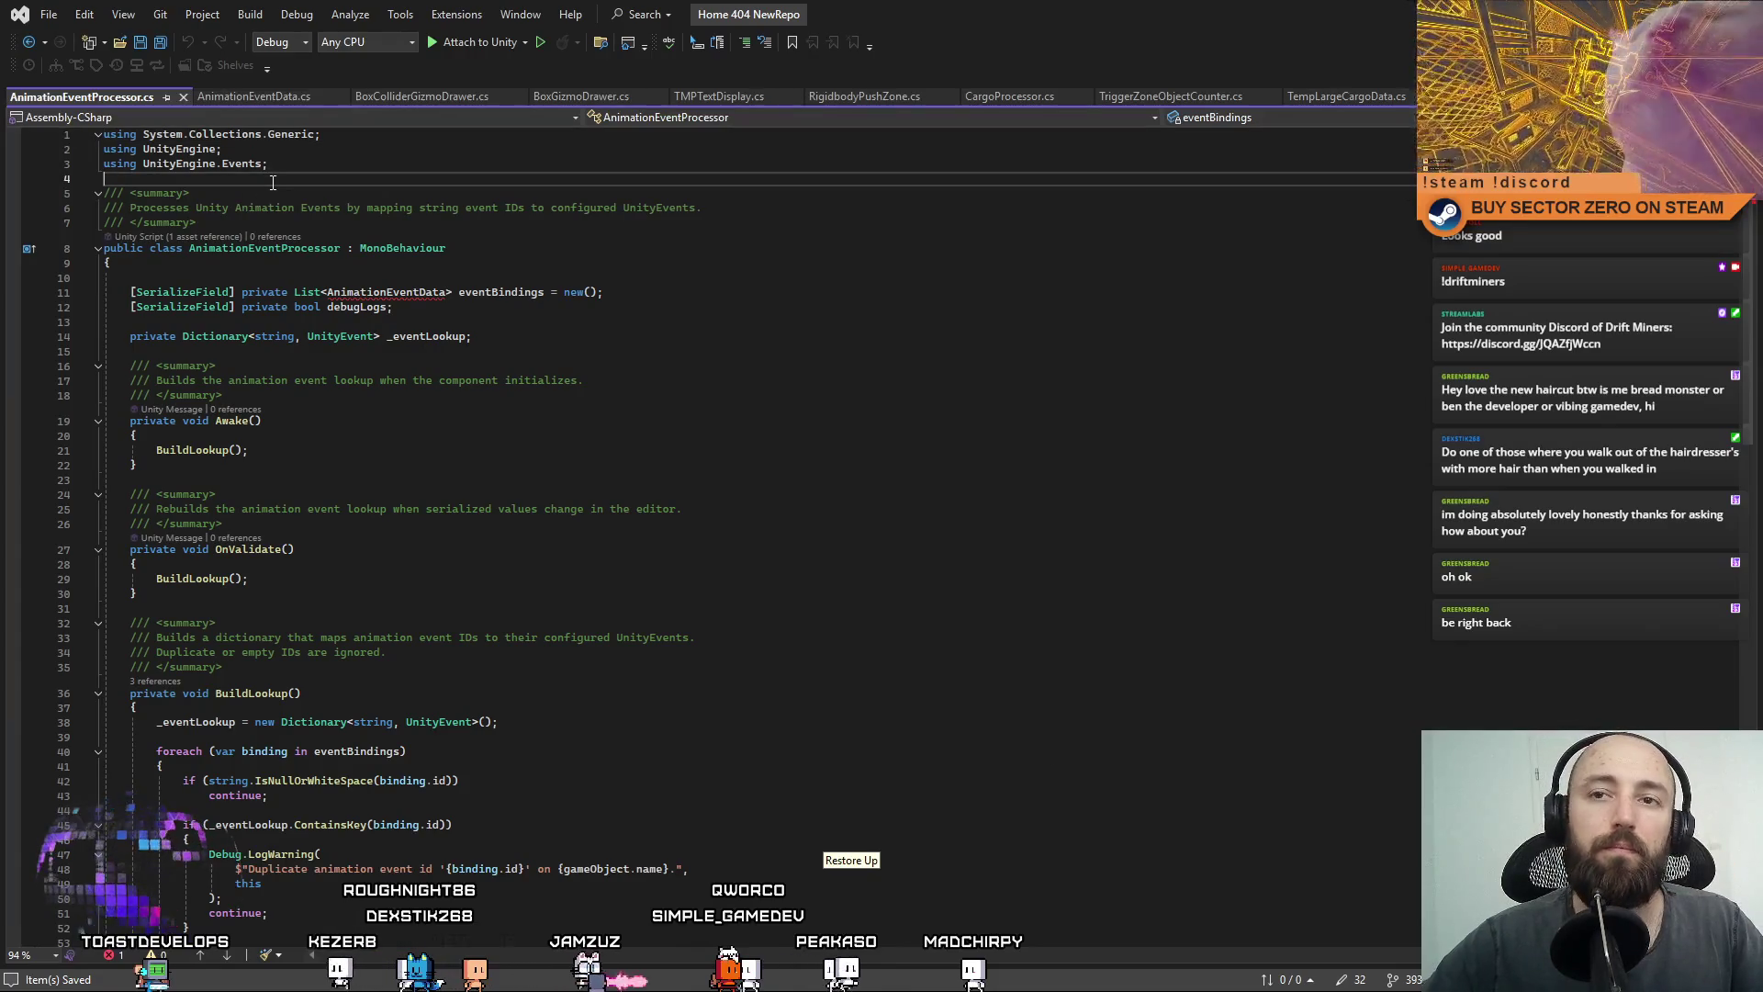
key("Tab")
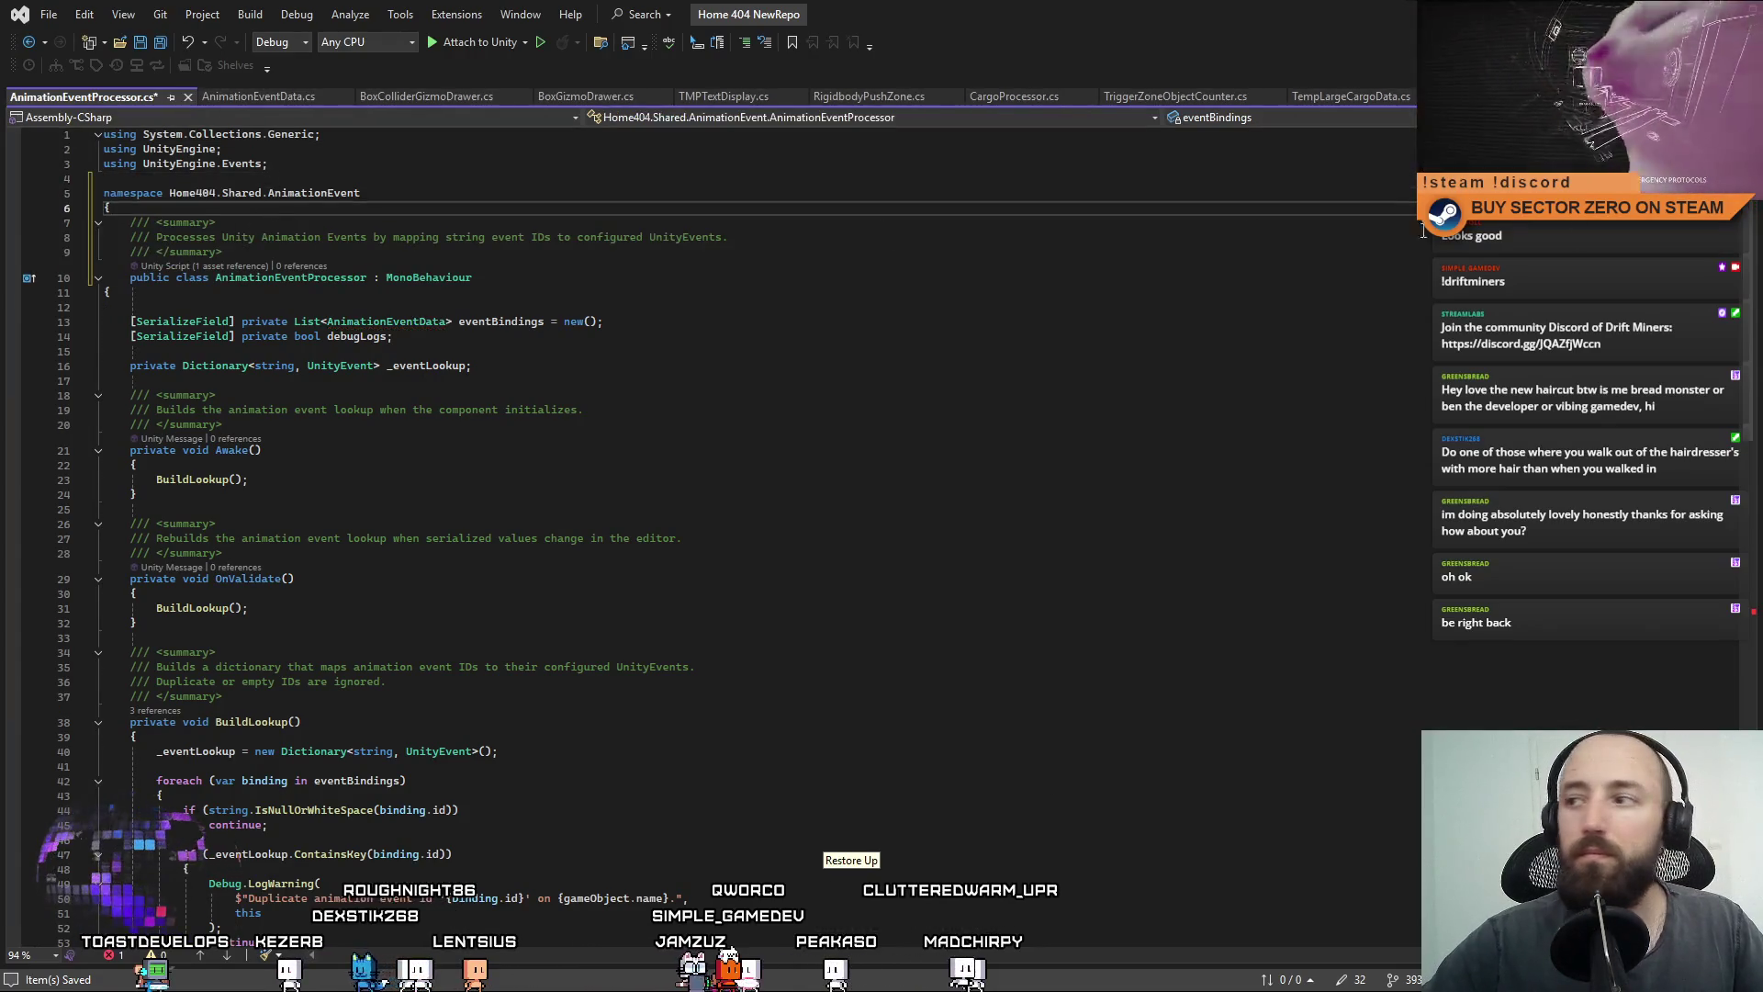
scroll(237, 854, "down", 12)
scroll(1115, 584, "down", 10)
left_click(1115, 584)
type("}")
Save AnimationEventProcessor.cs and switch back to Unity so the scripts recompile.
scroll(1115, 584, "up", 20)
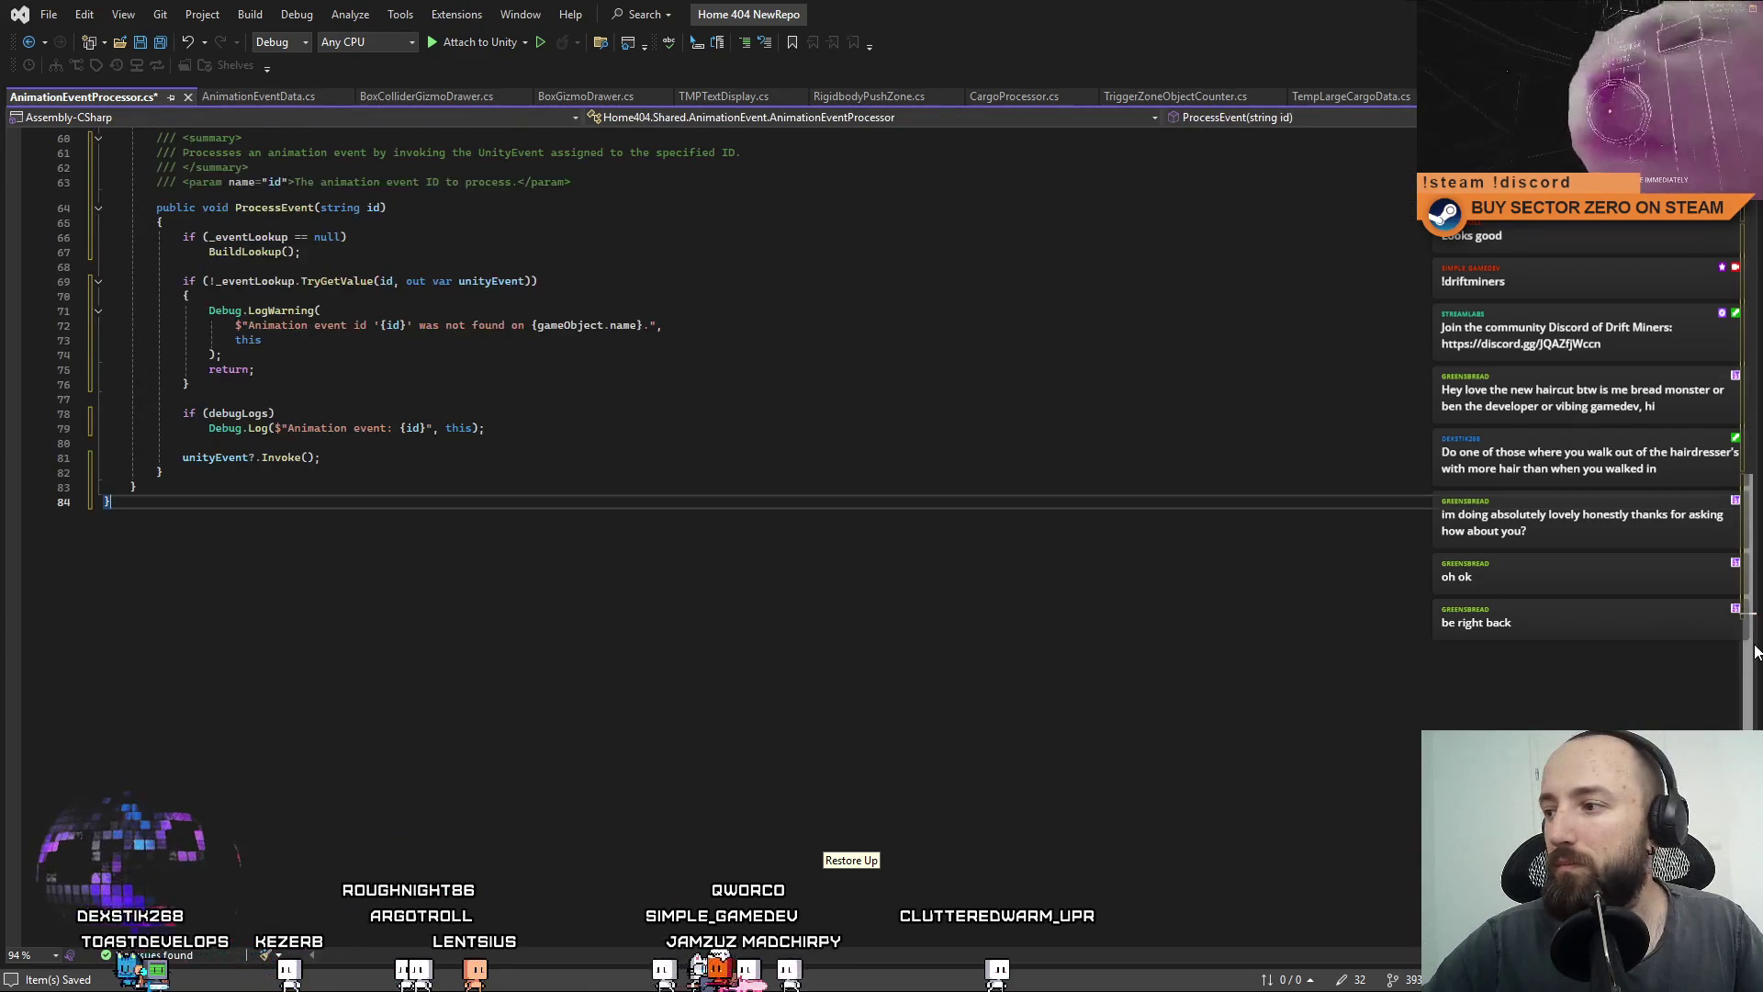
left_click(1061, 409)
key("ctrl+s")
left_click(1057, 436)
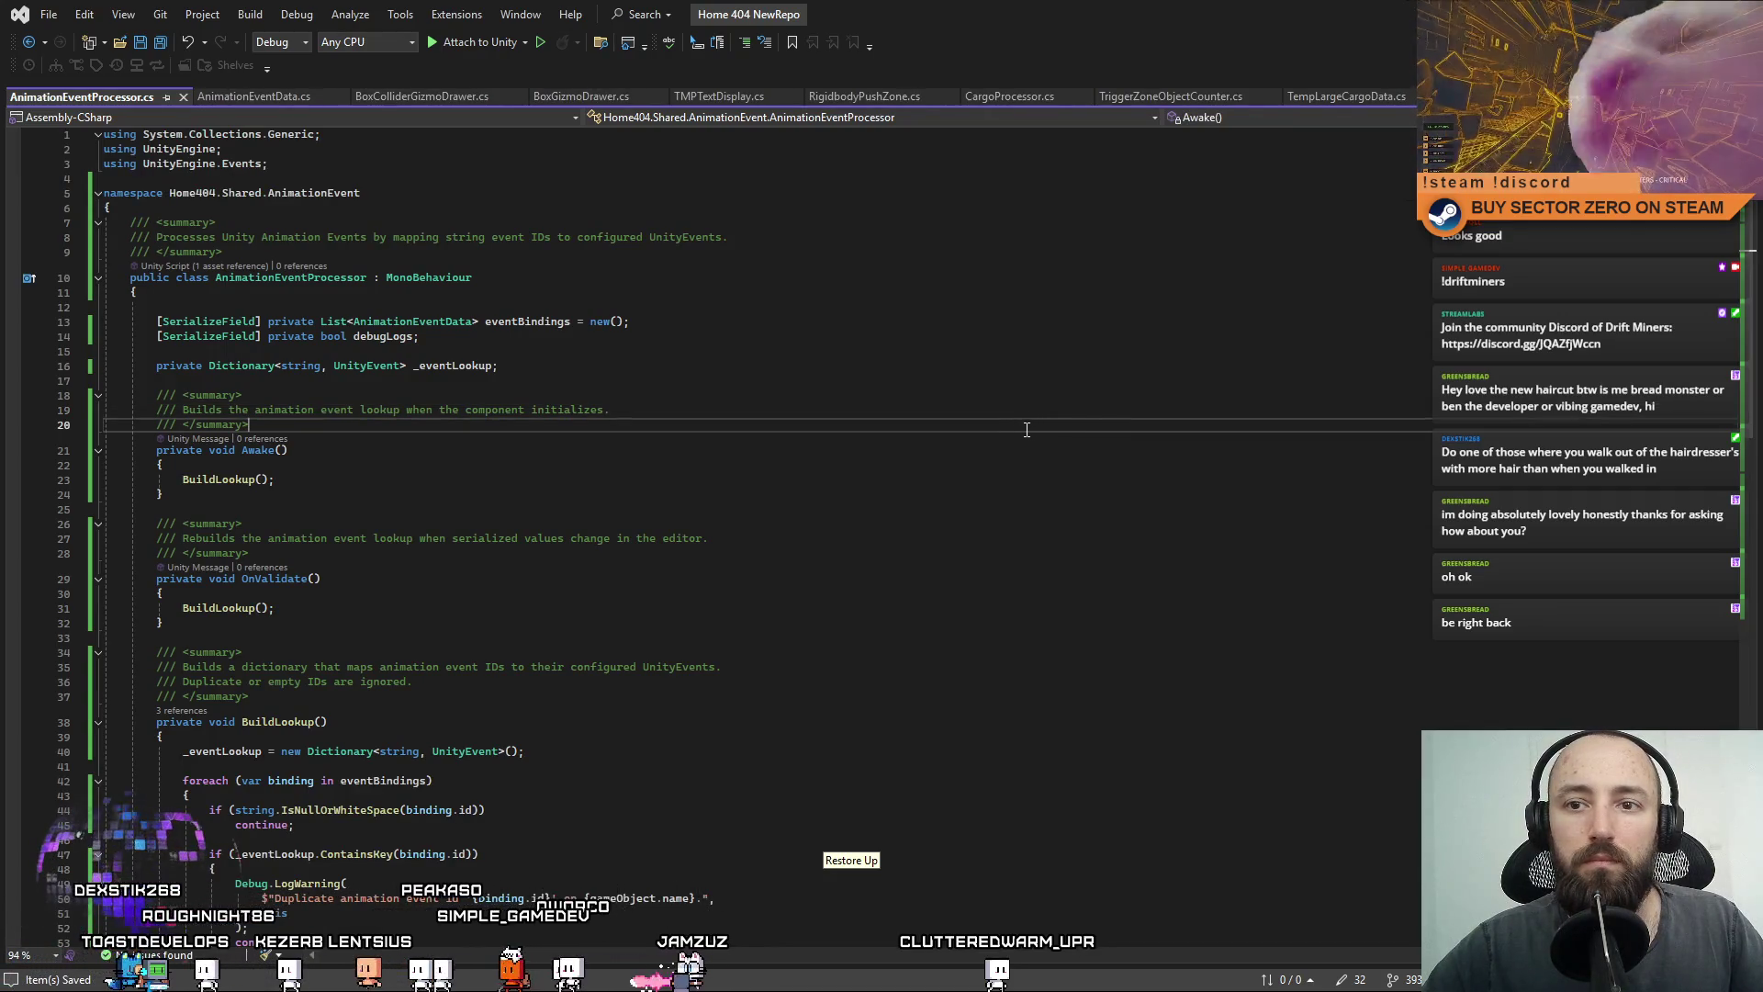
left_click(1110, 526)
key("alt+Tab")
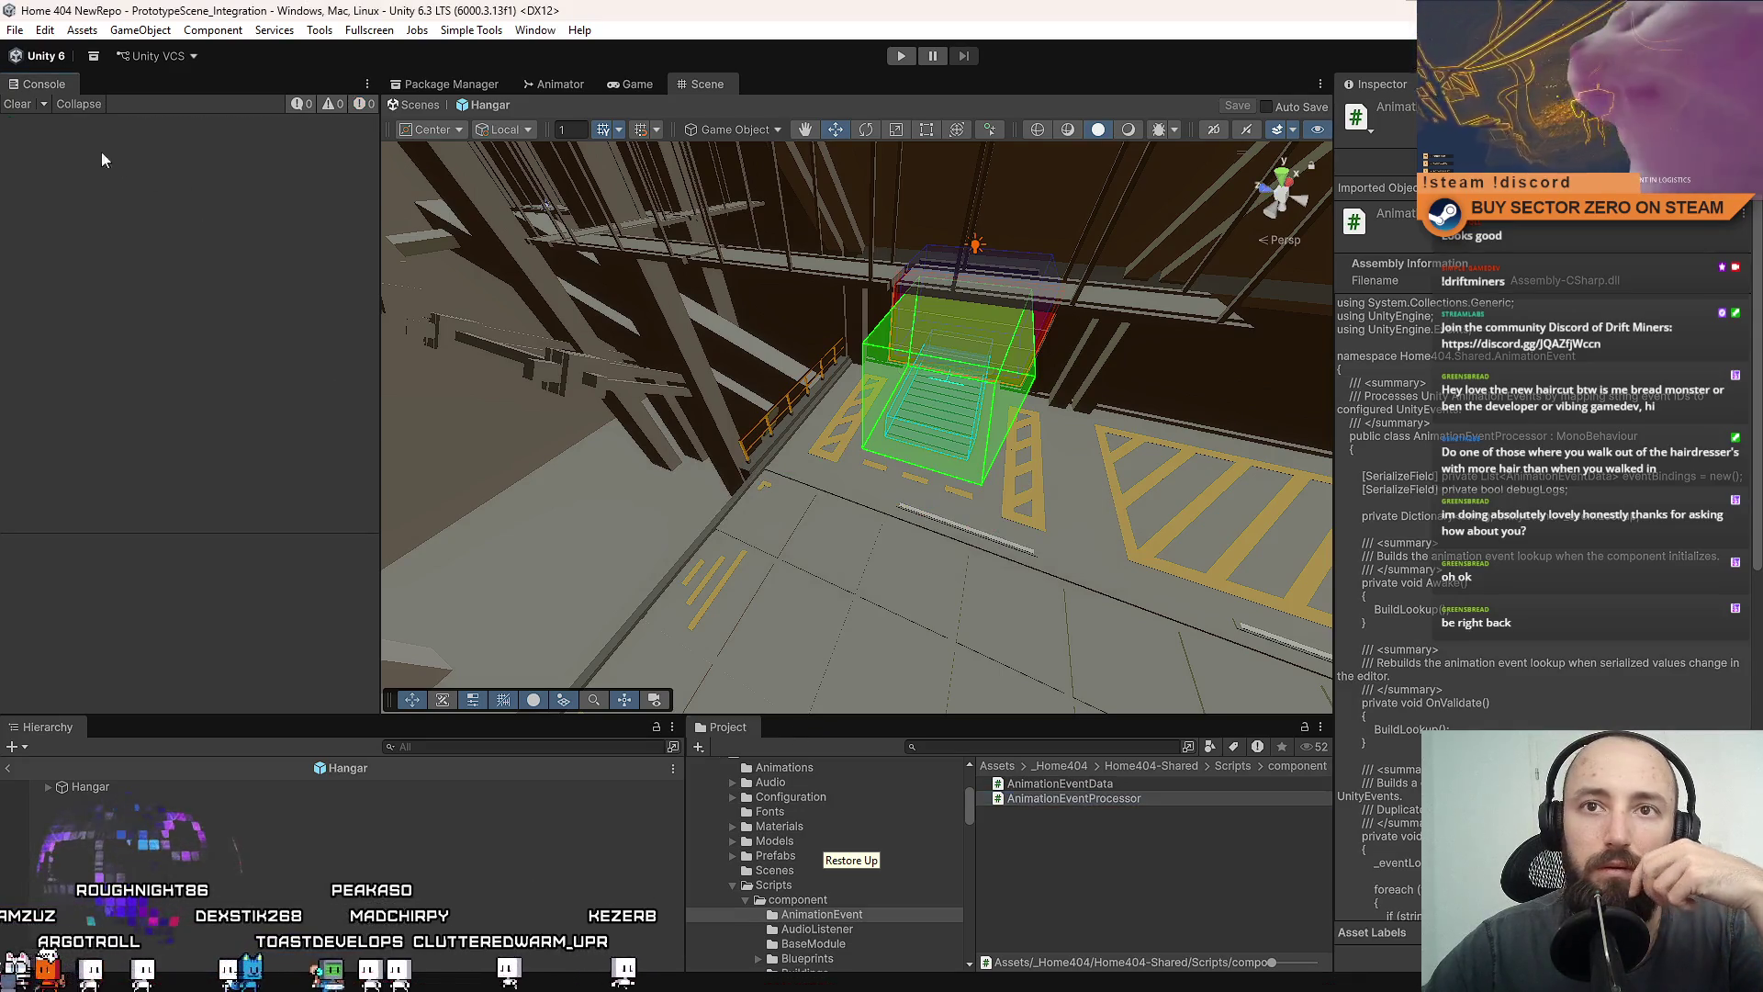
Show the Assets root and pick out the CargoProcessor, TempLargeCargoData and TMPTextDisplay scripts.
left_click(1127, 882)
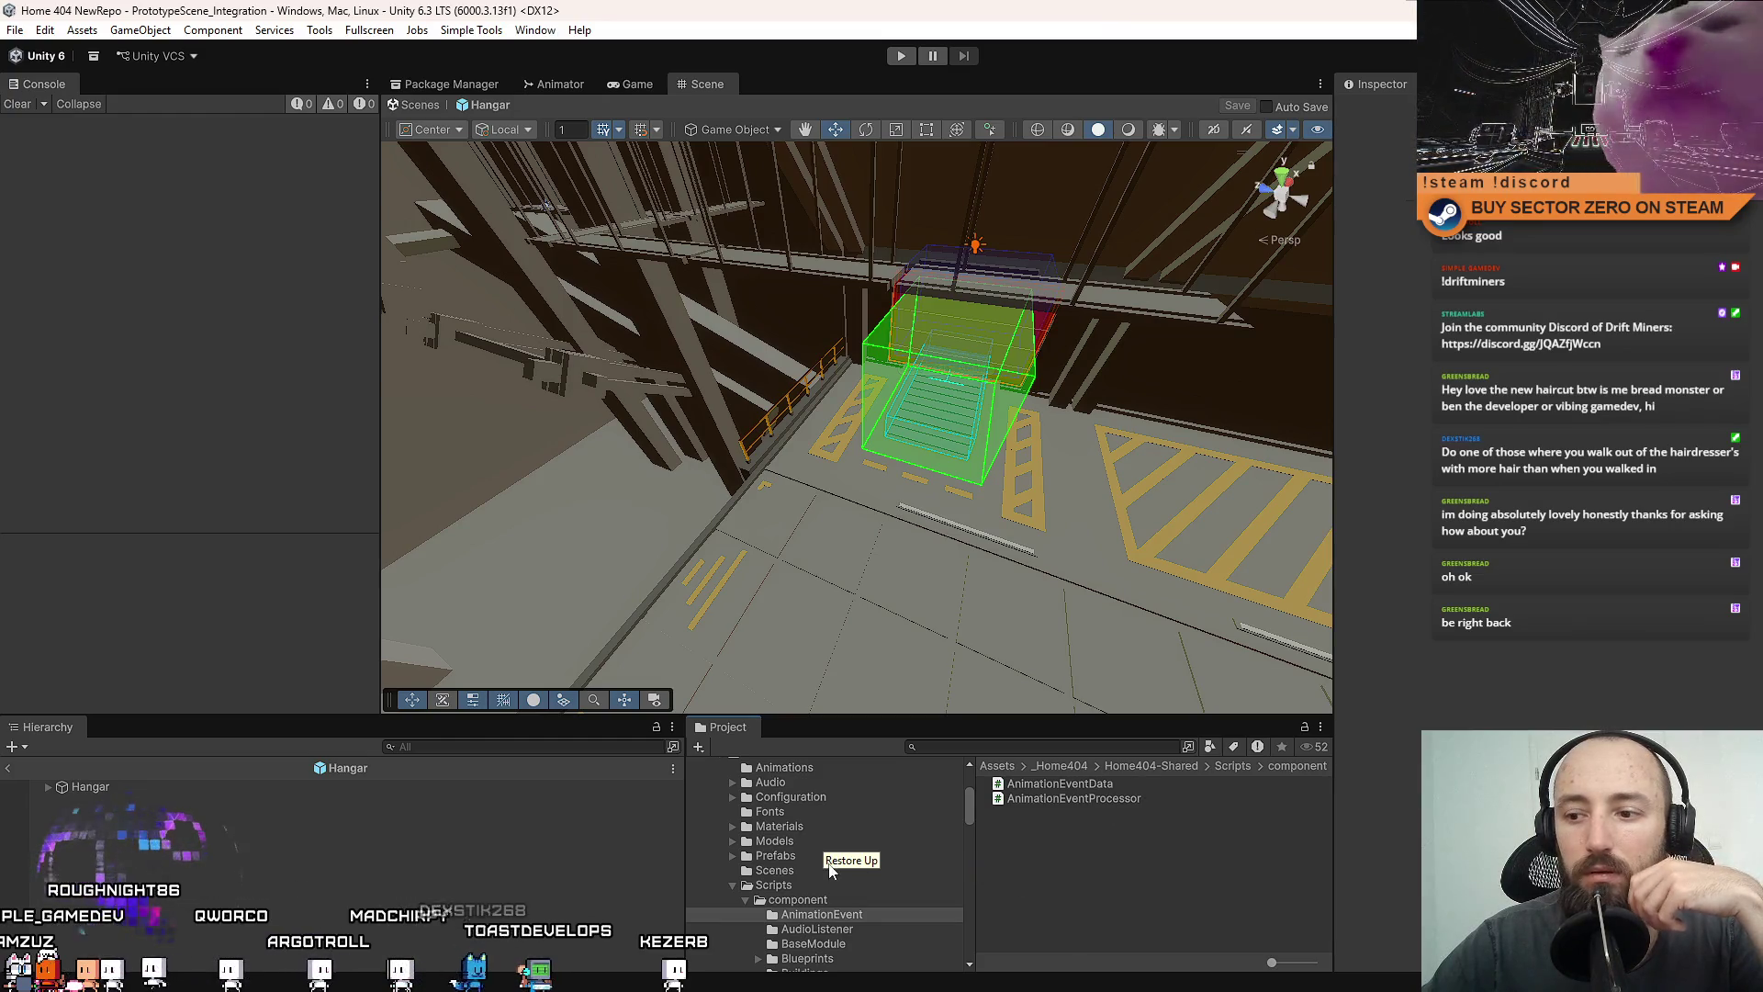
scroll(863, 831, "up", 3)
left_click(787, 820)
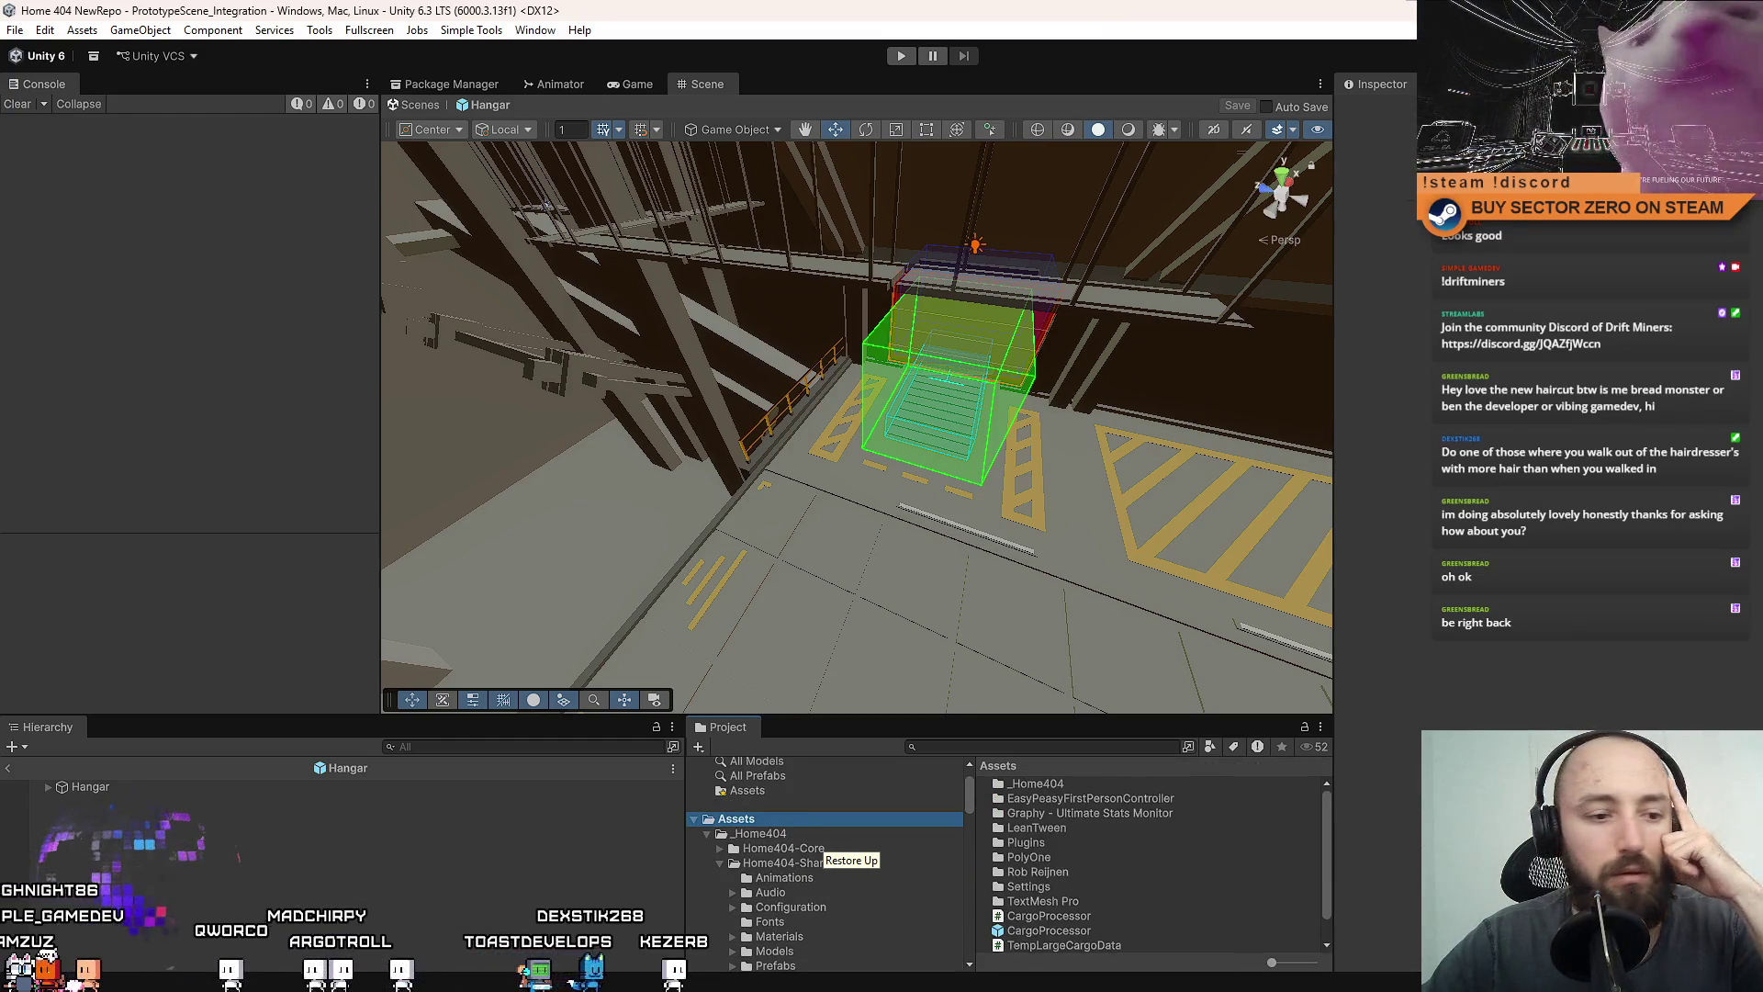
key("alt+Tab")
key("alt+Tab")
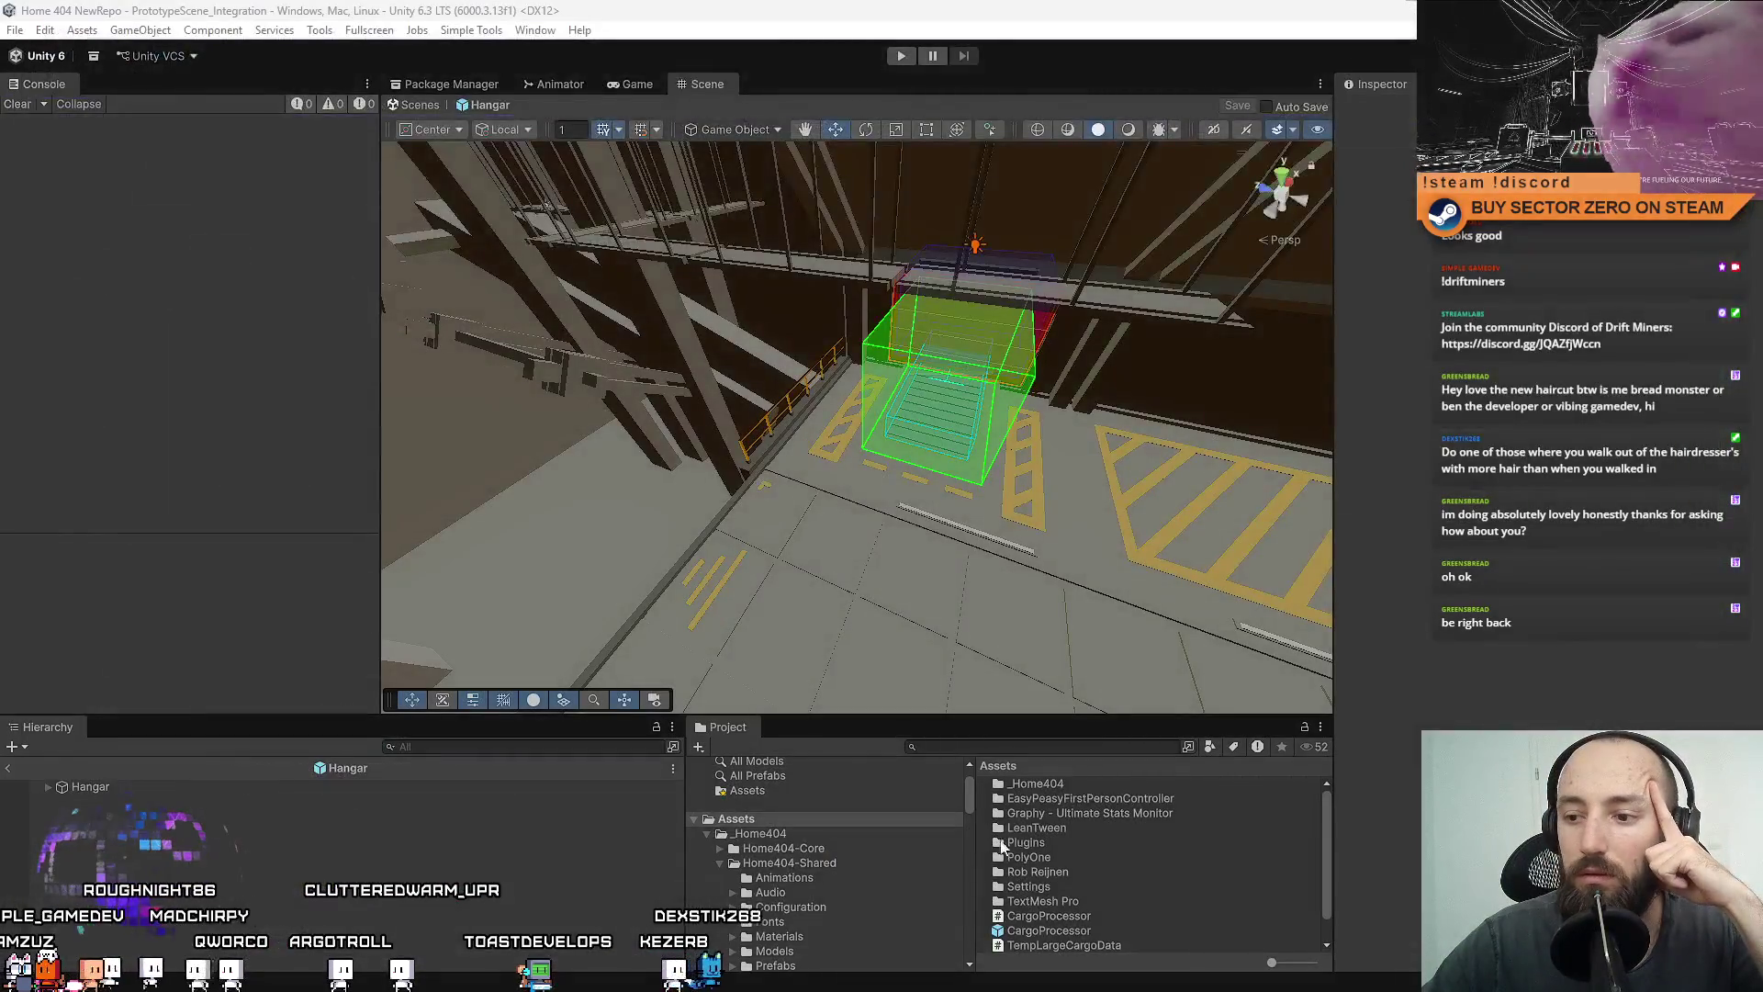
left_click(1135, 890)
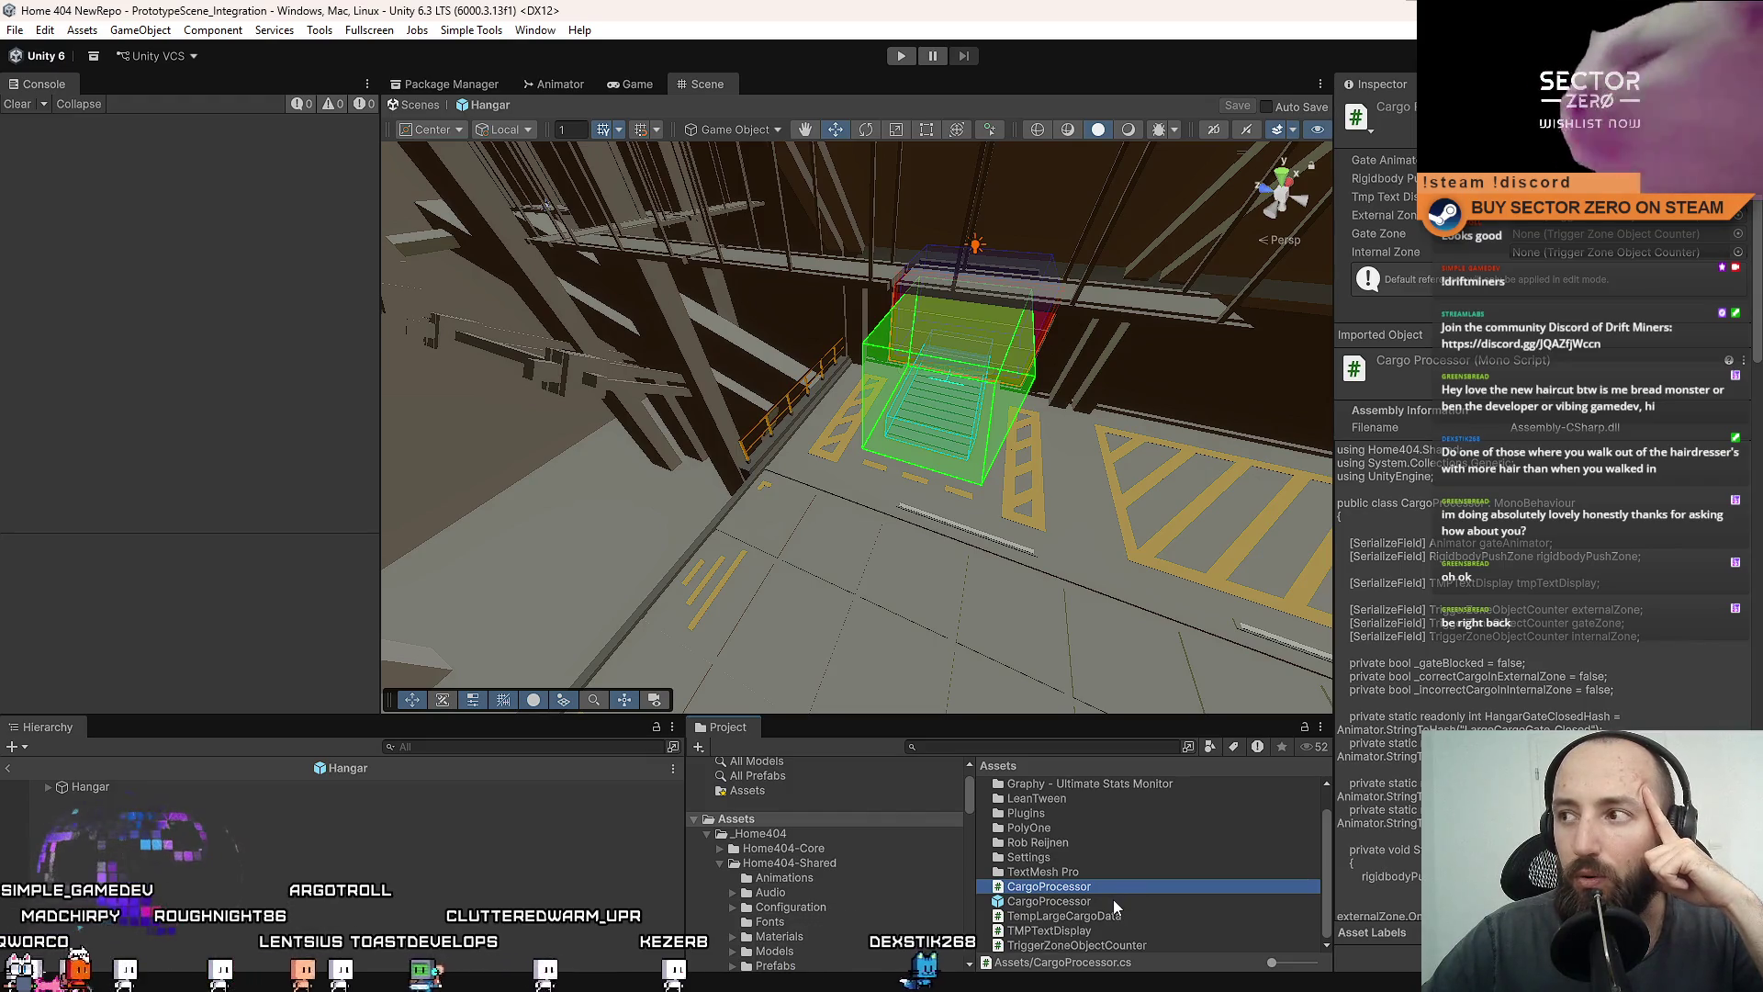
left_click(1117, 917)
left_click(1113, 931)
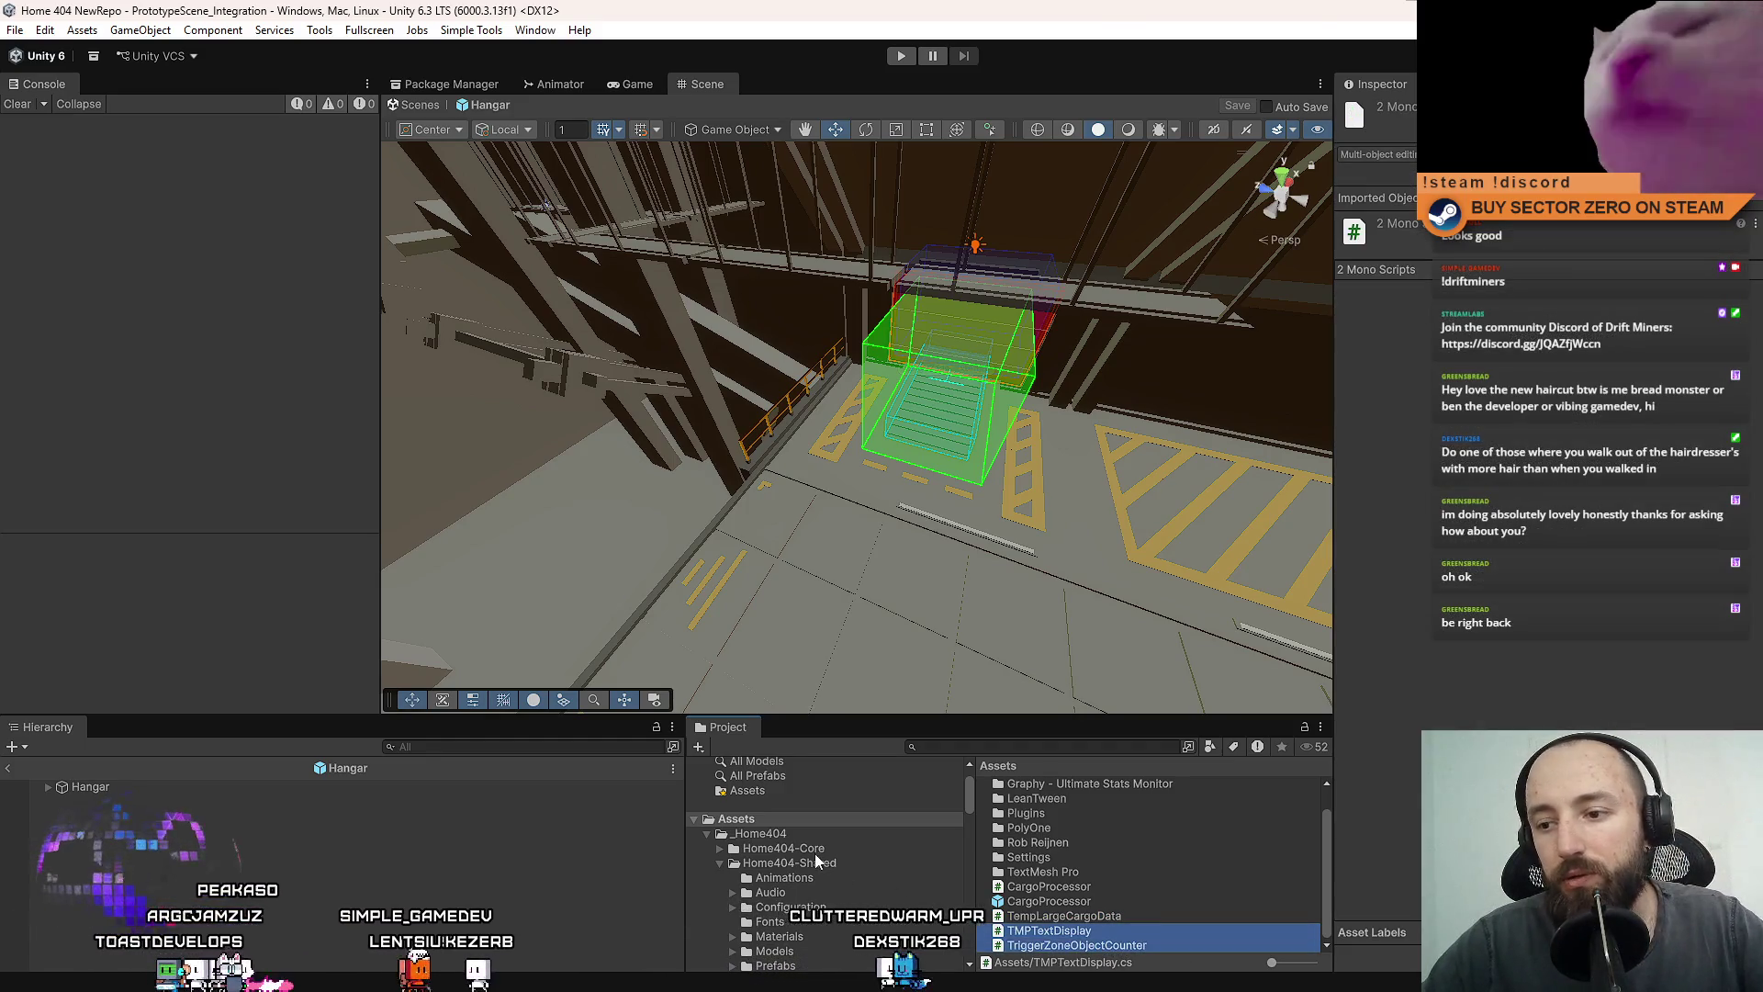
Browse the Project folder tree down to Scripts/component and bring up its context menu.
scroll(817, 863, "down", 2)
left_click(720, 812)
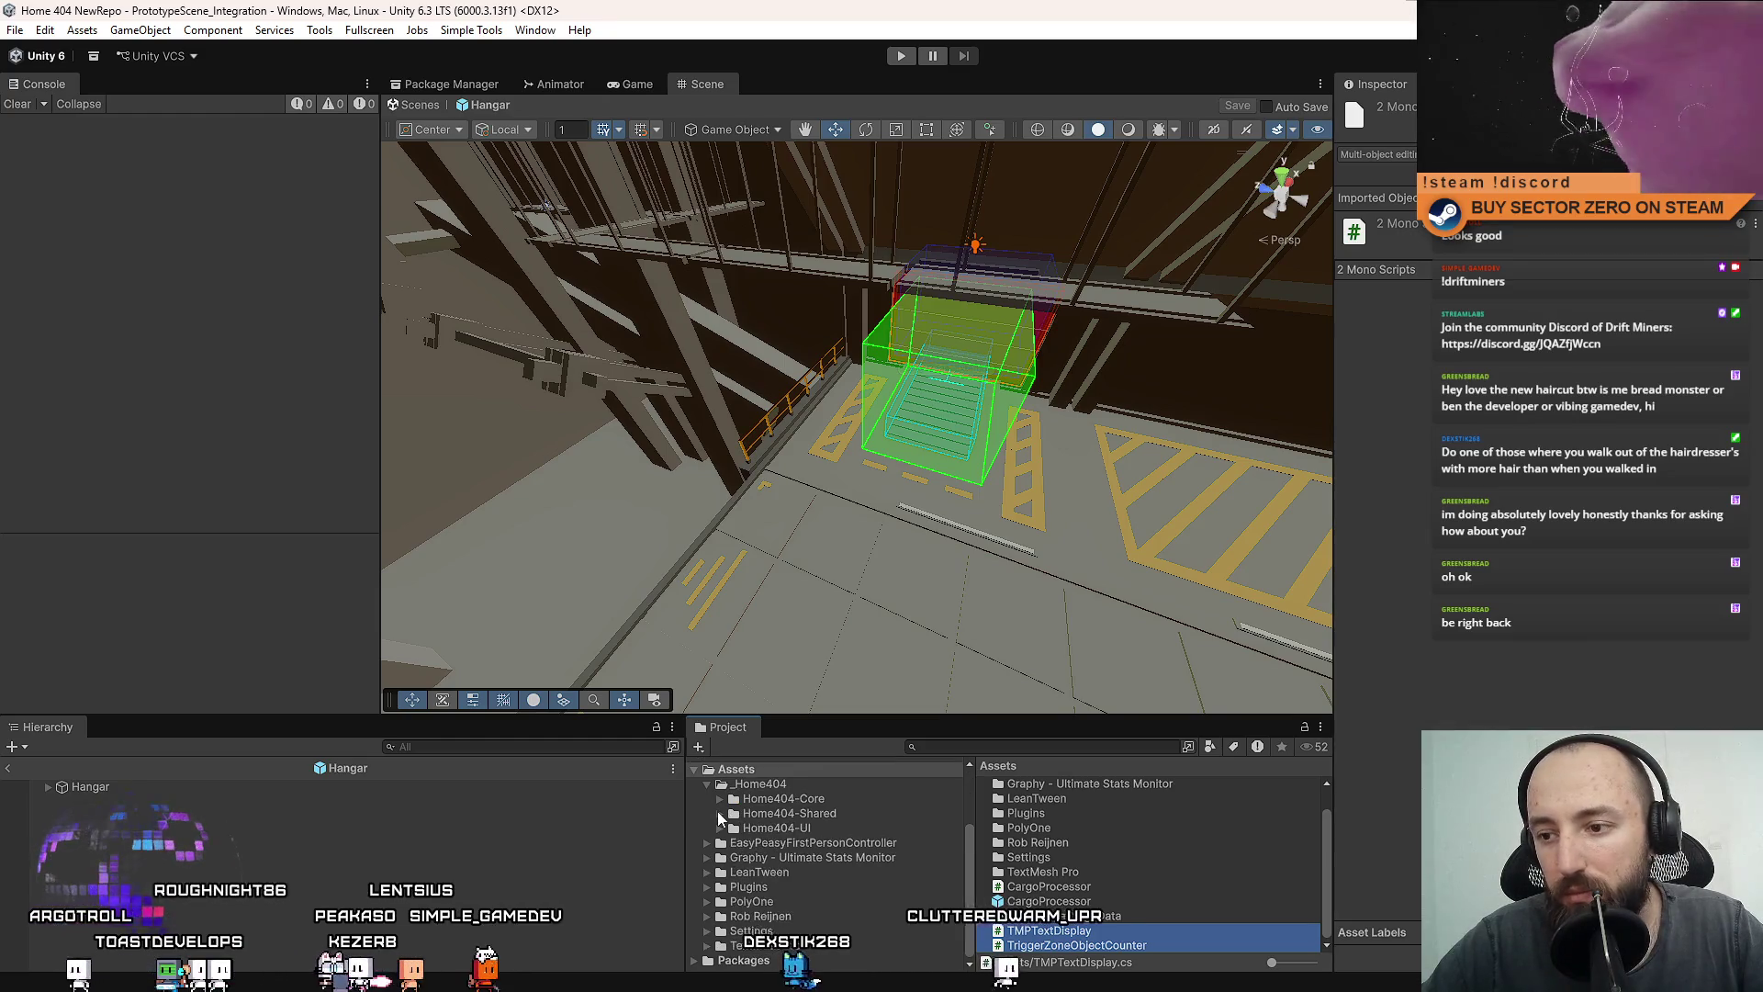
left_click(720, 813)
scroll(746, 867, "down", 2)
left_click(735, 890)
left_click(733, 890)
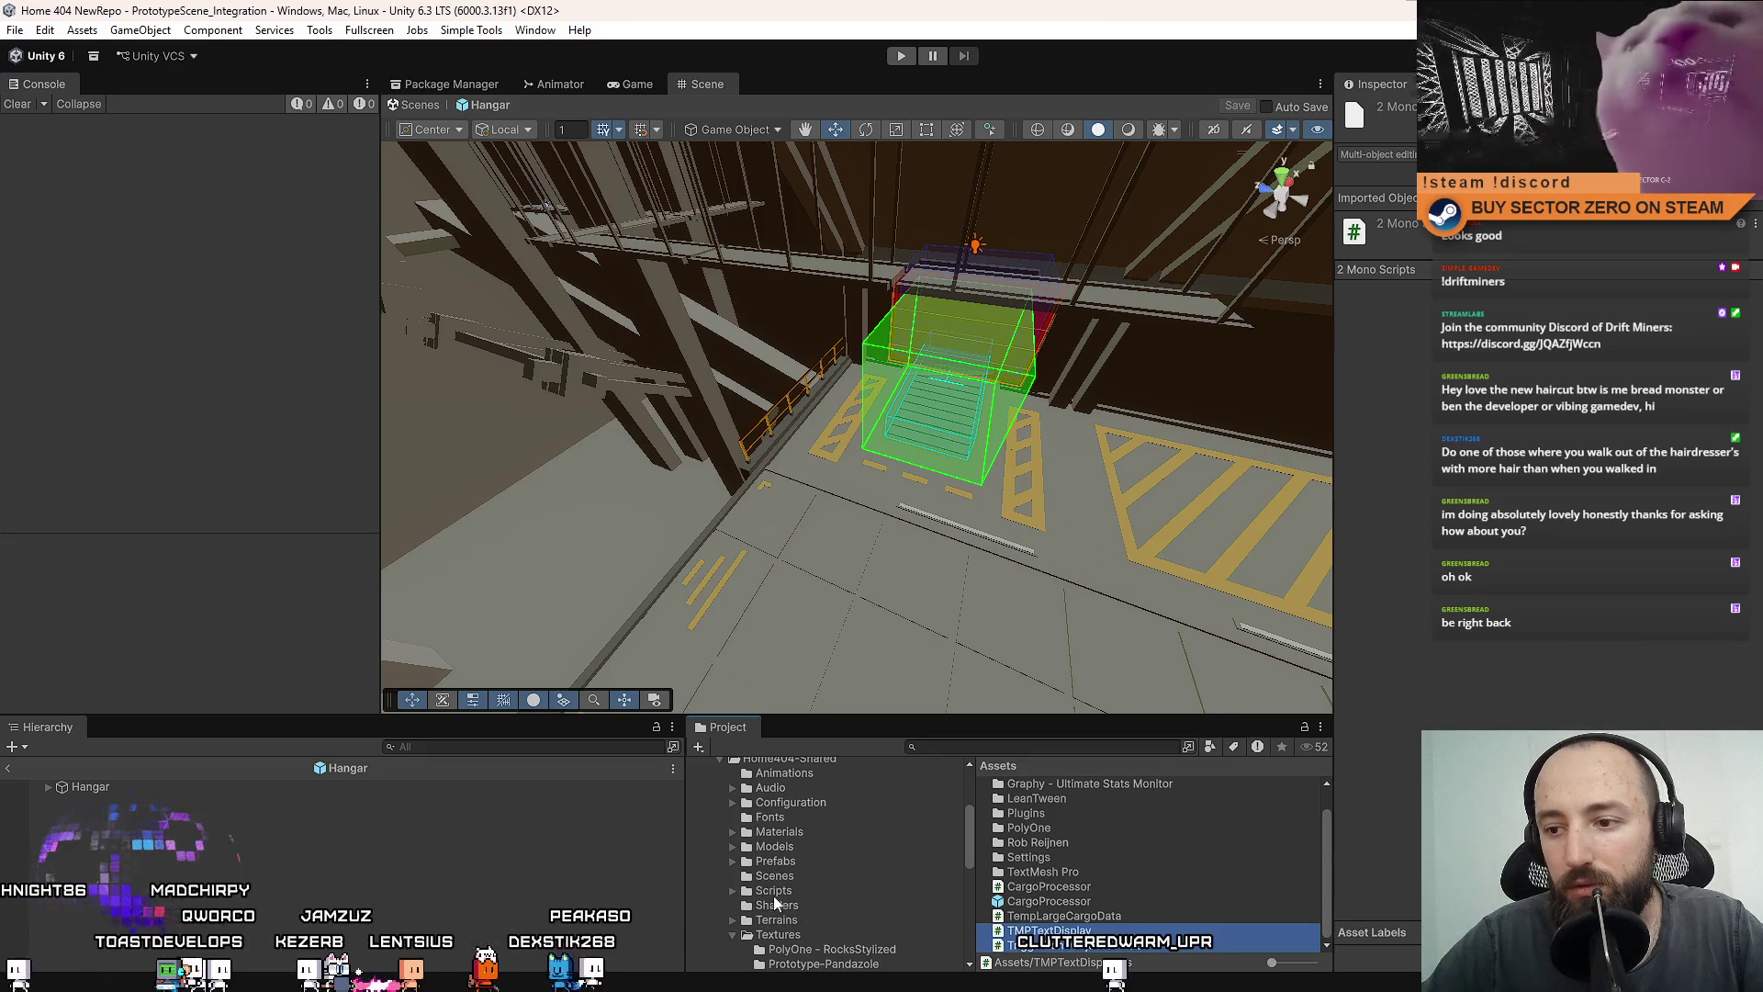
scroll(806, 909, "down", 4)
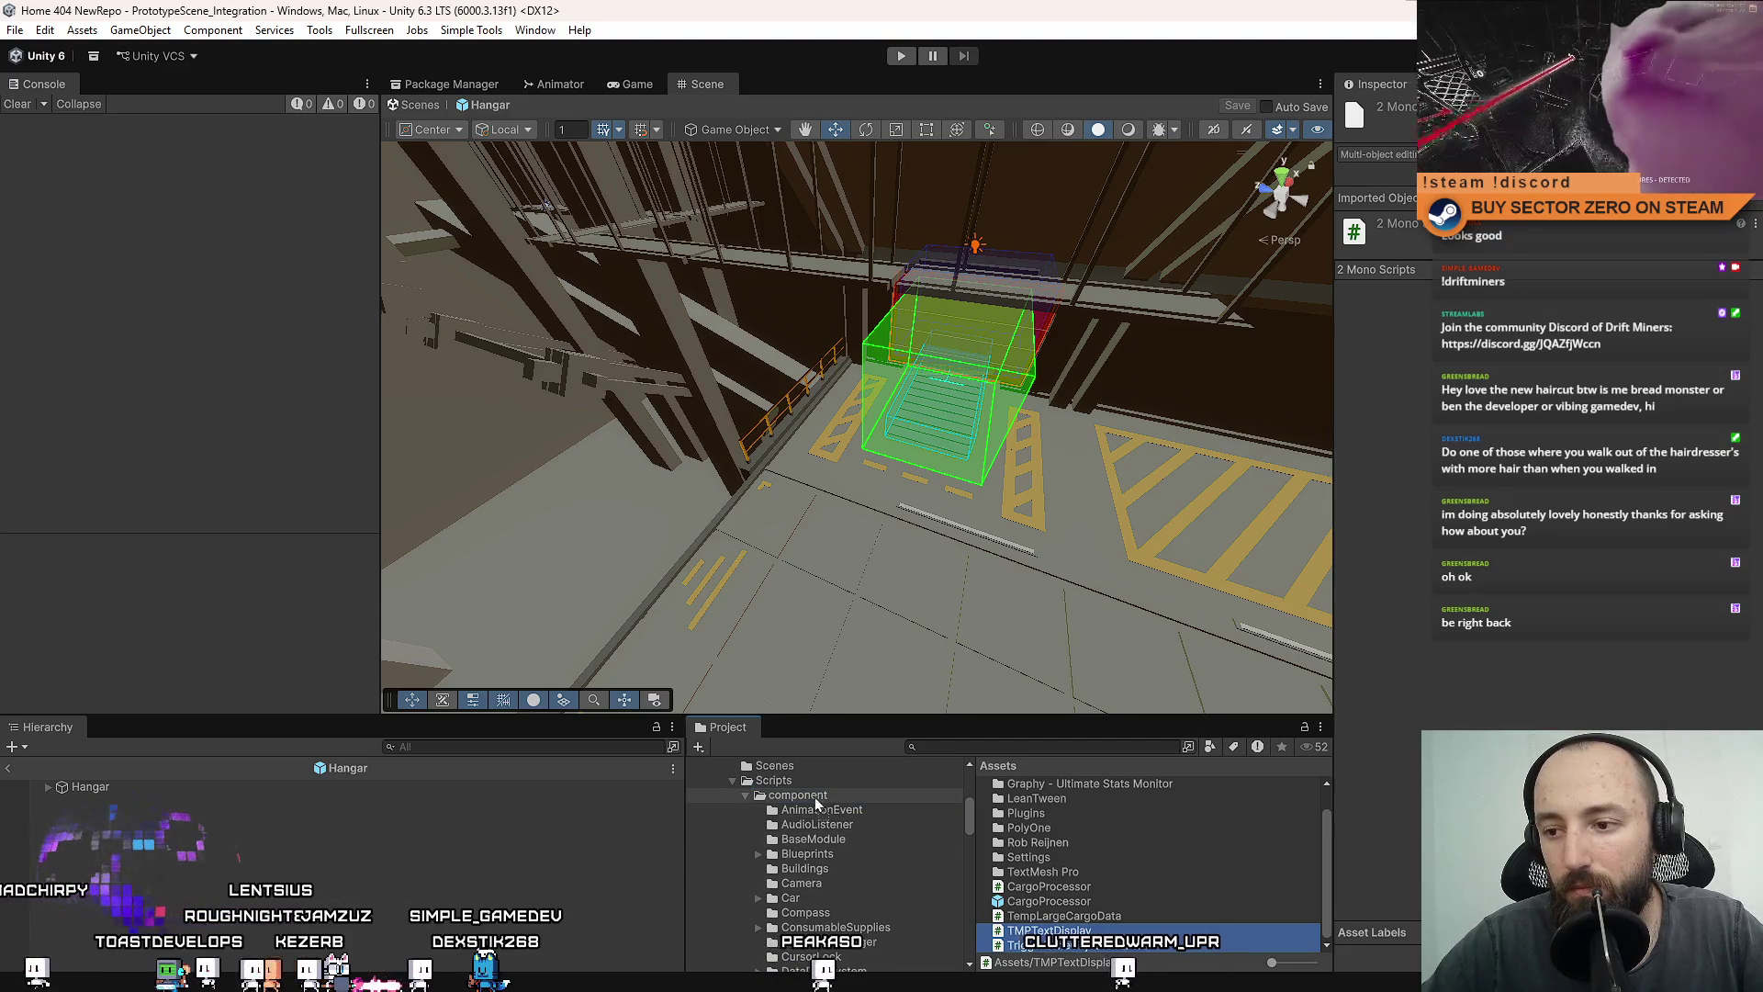
scroll(814, 797, "up", 6)
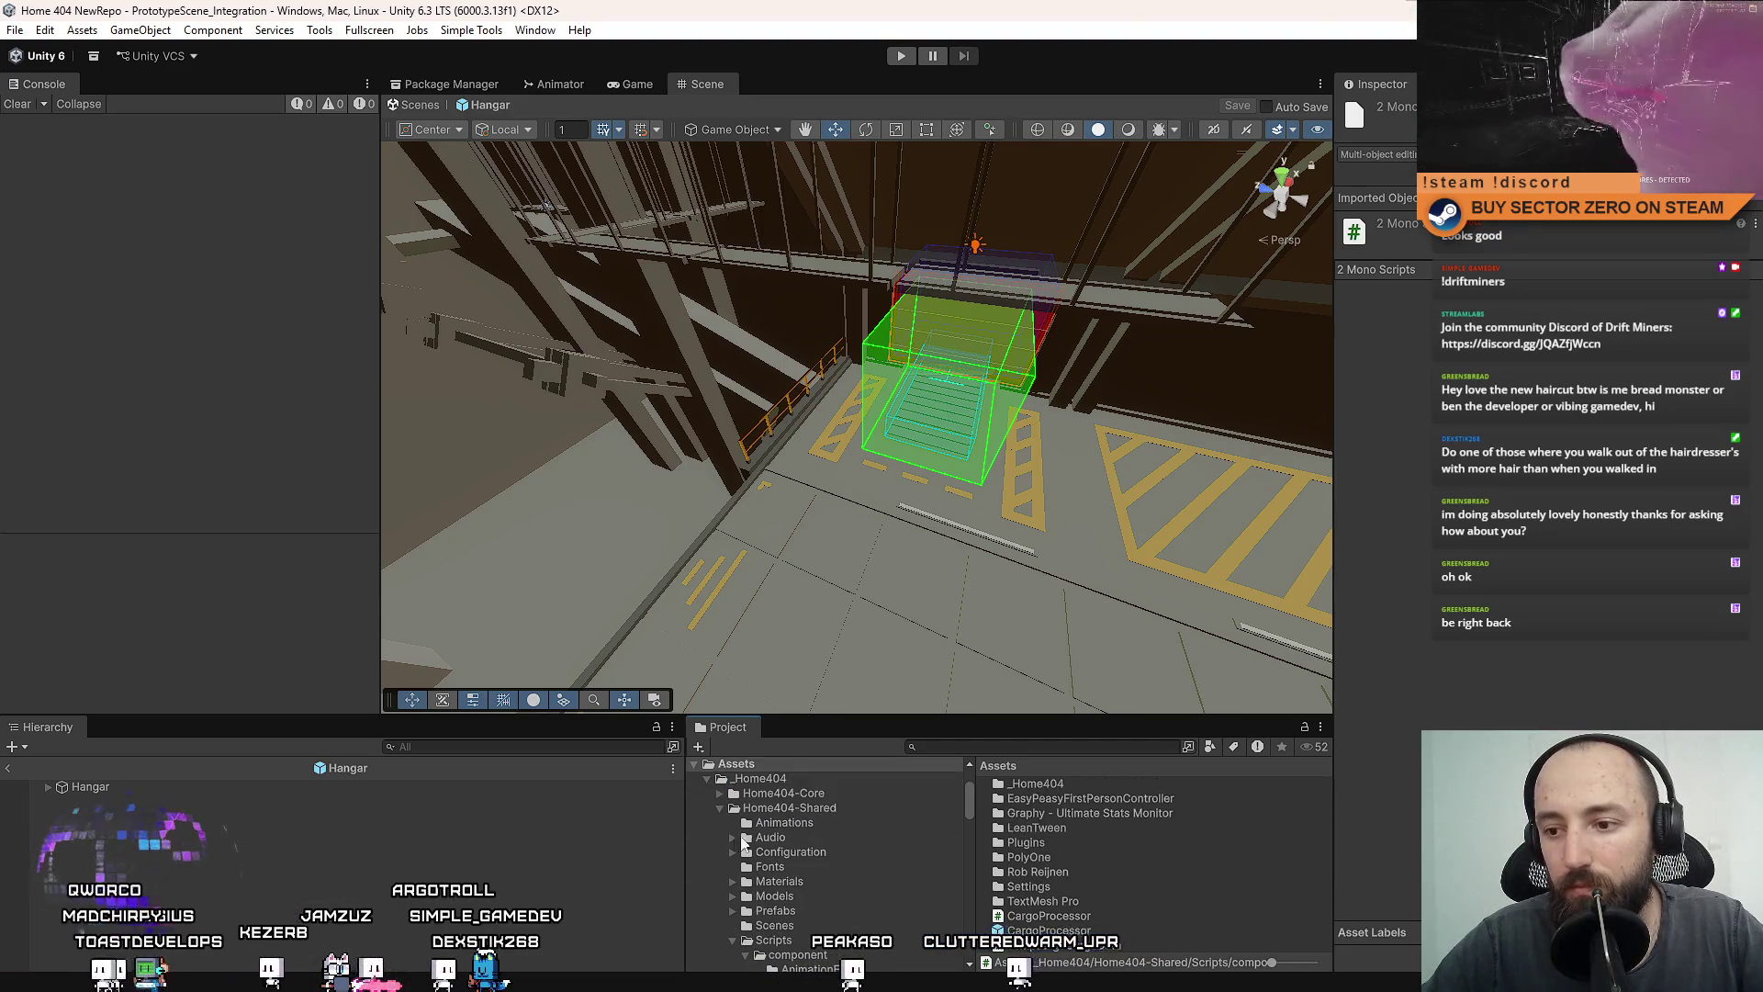
scroll(782, 900, "down", 4)
scroll(771, 864, "down", 2)
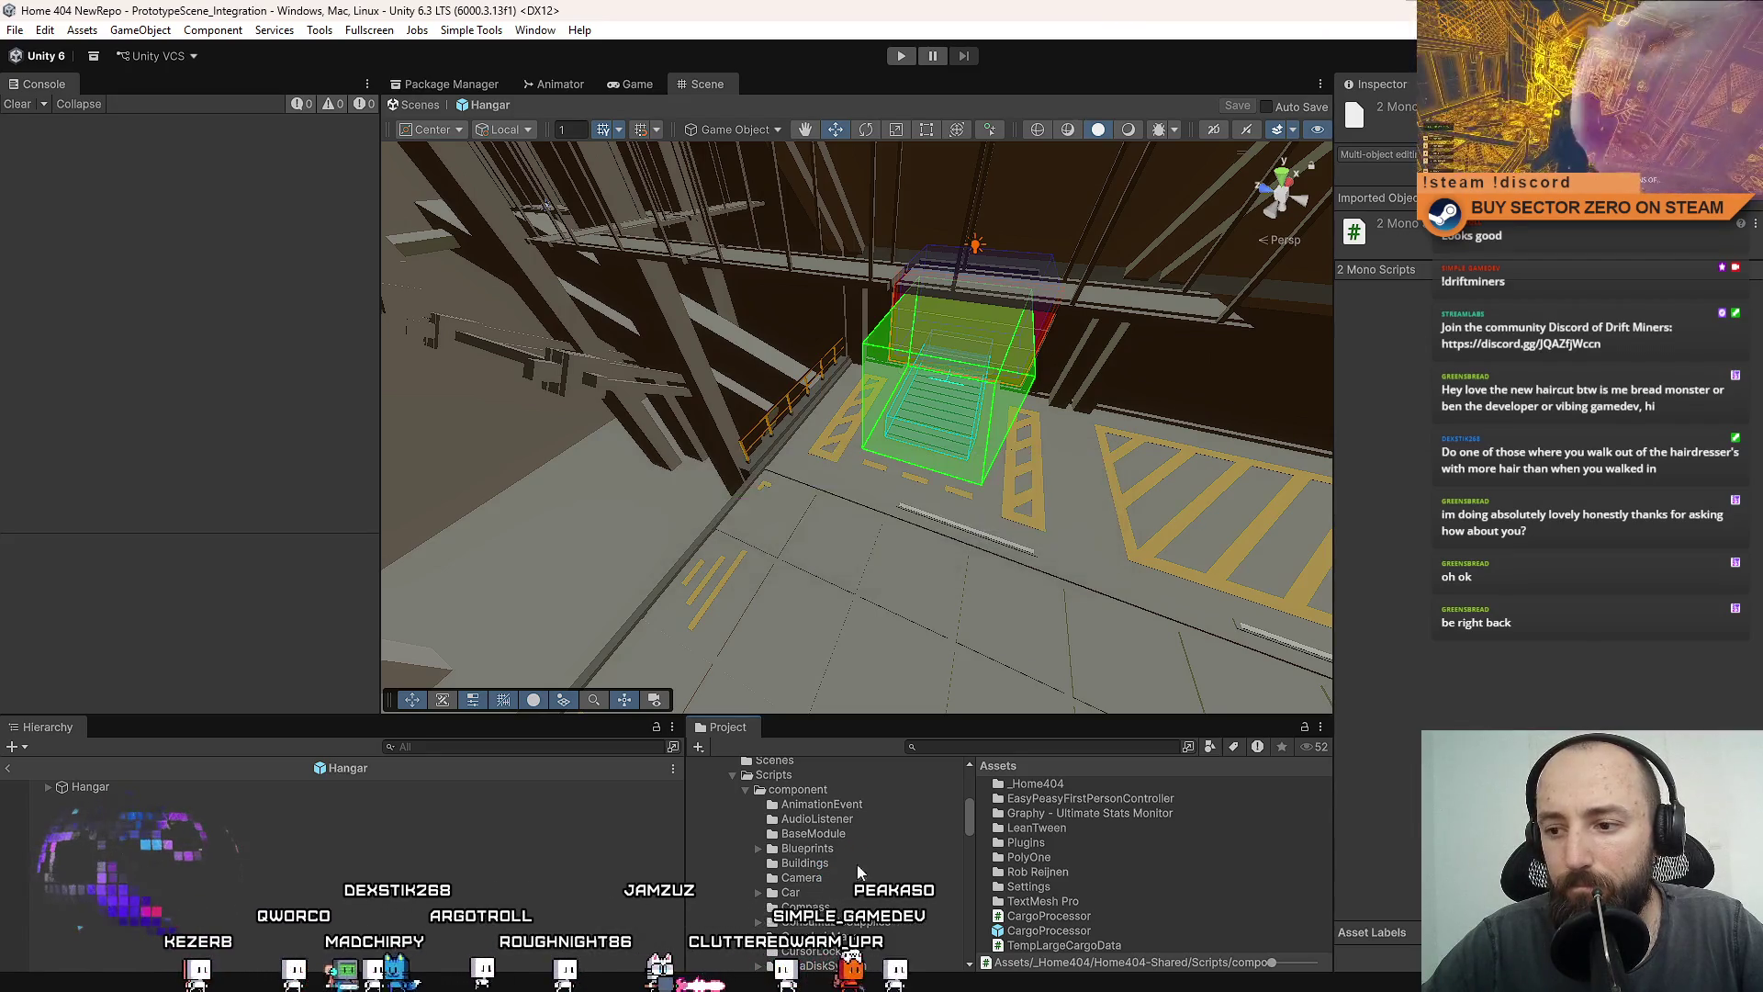
scroll(862, 863, "down", 6)
left_click_drag(969, 859, 976, 889)
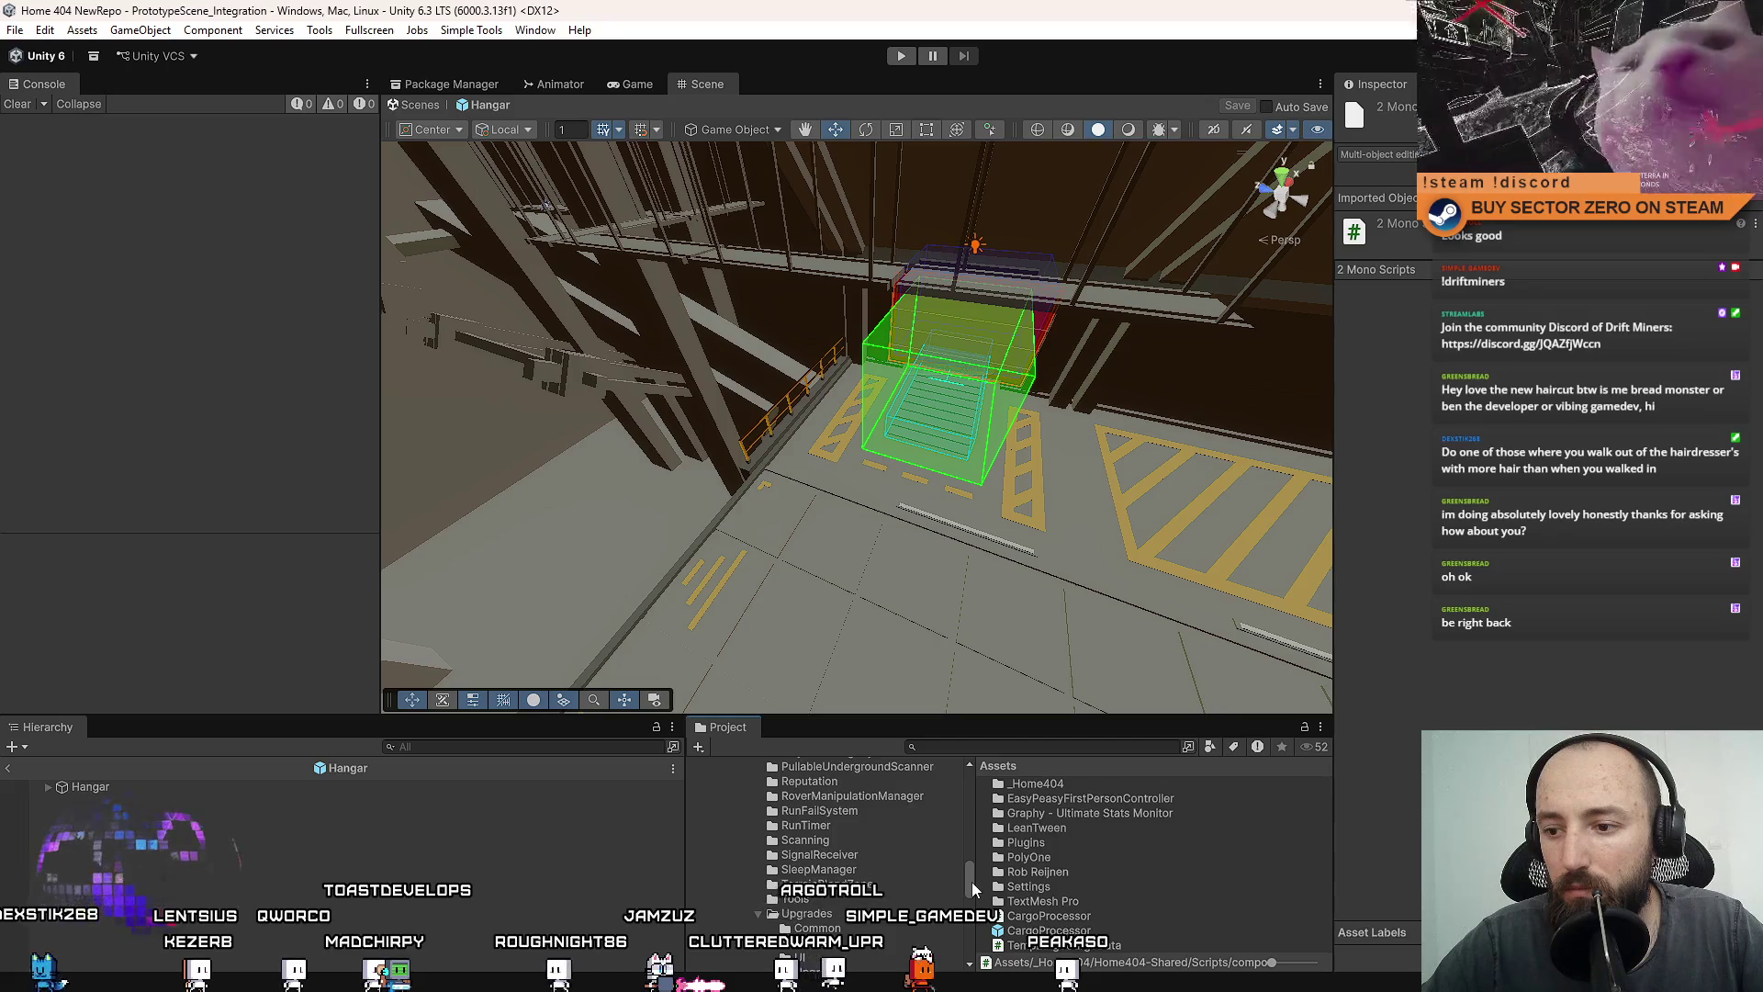
scroll(974, 889, "down", 3)
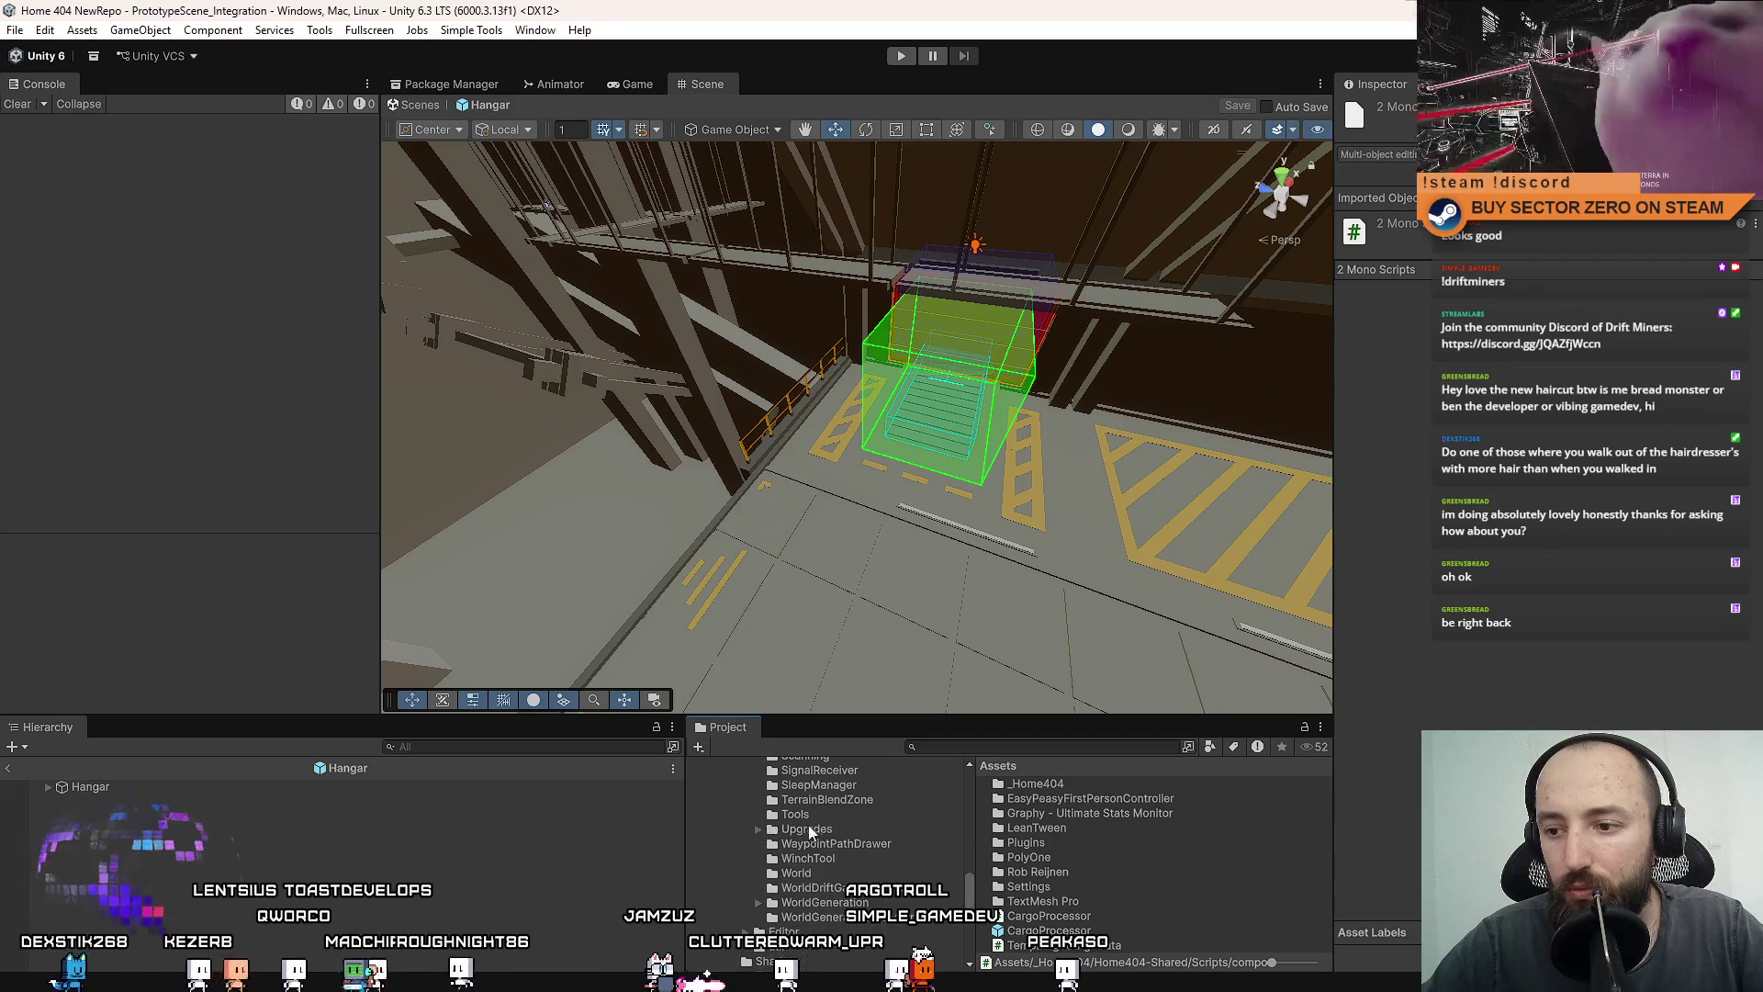
scroll(975, 893, "up", 15)
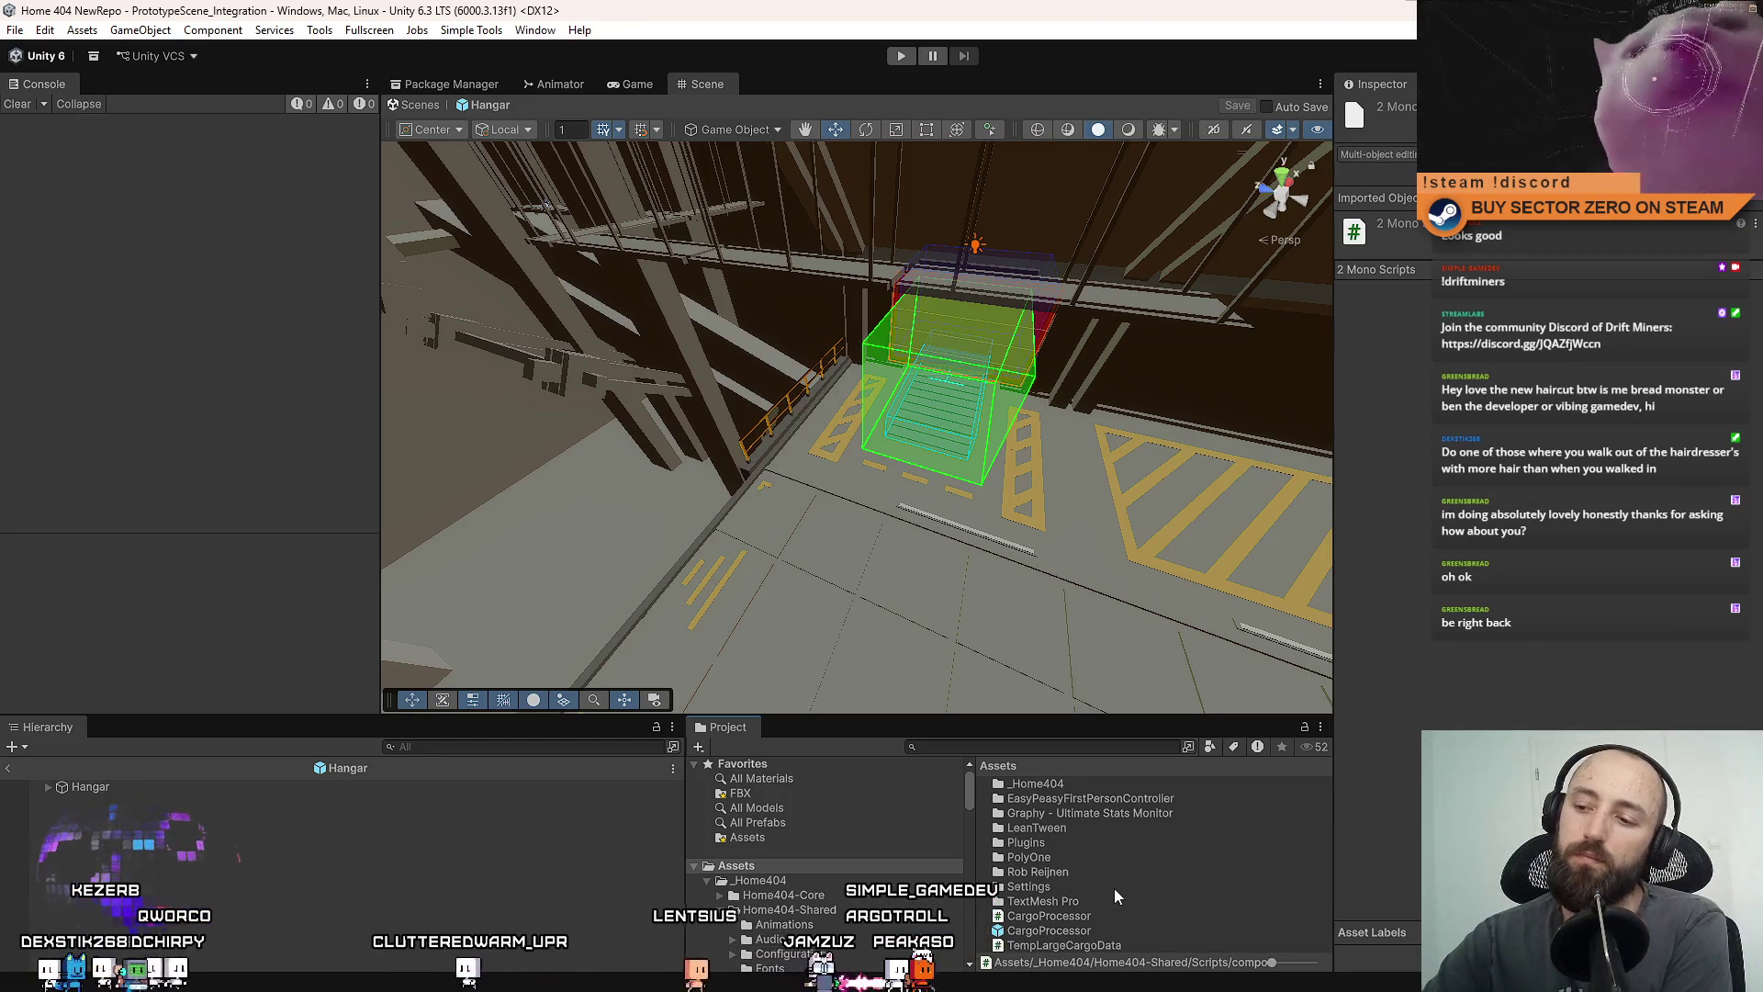
scroll(819, 862, "down", 4)
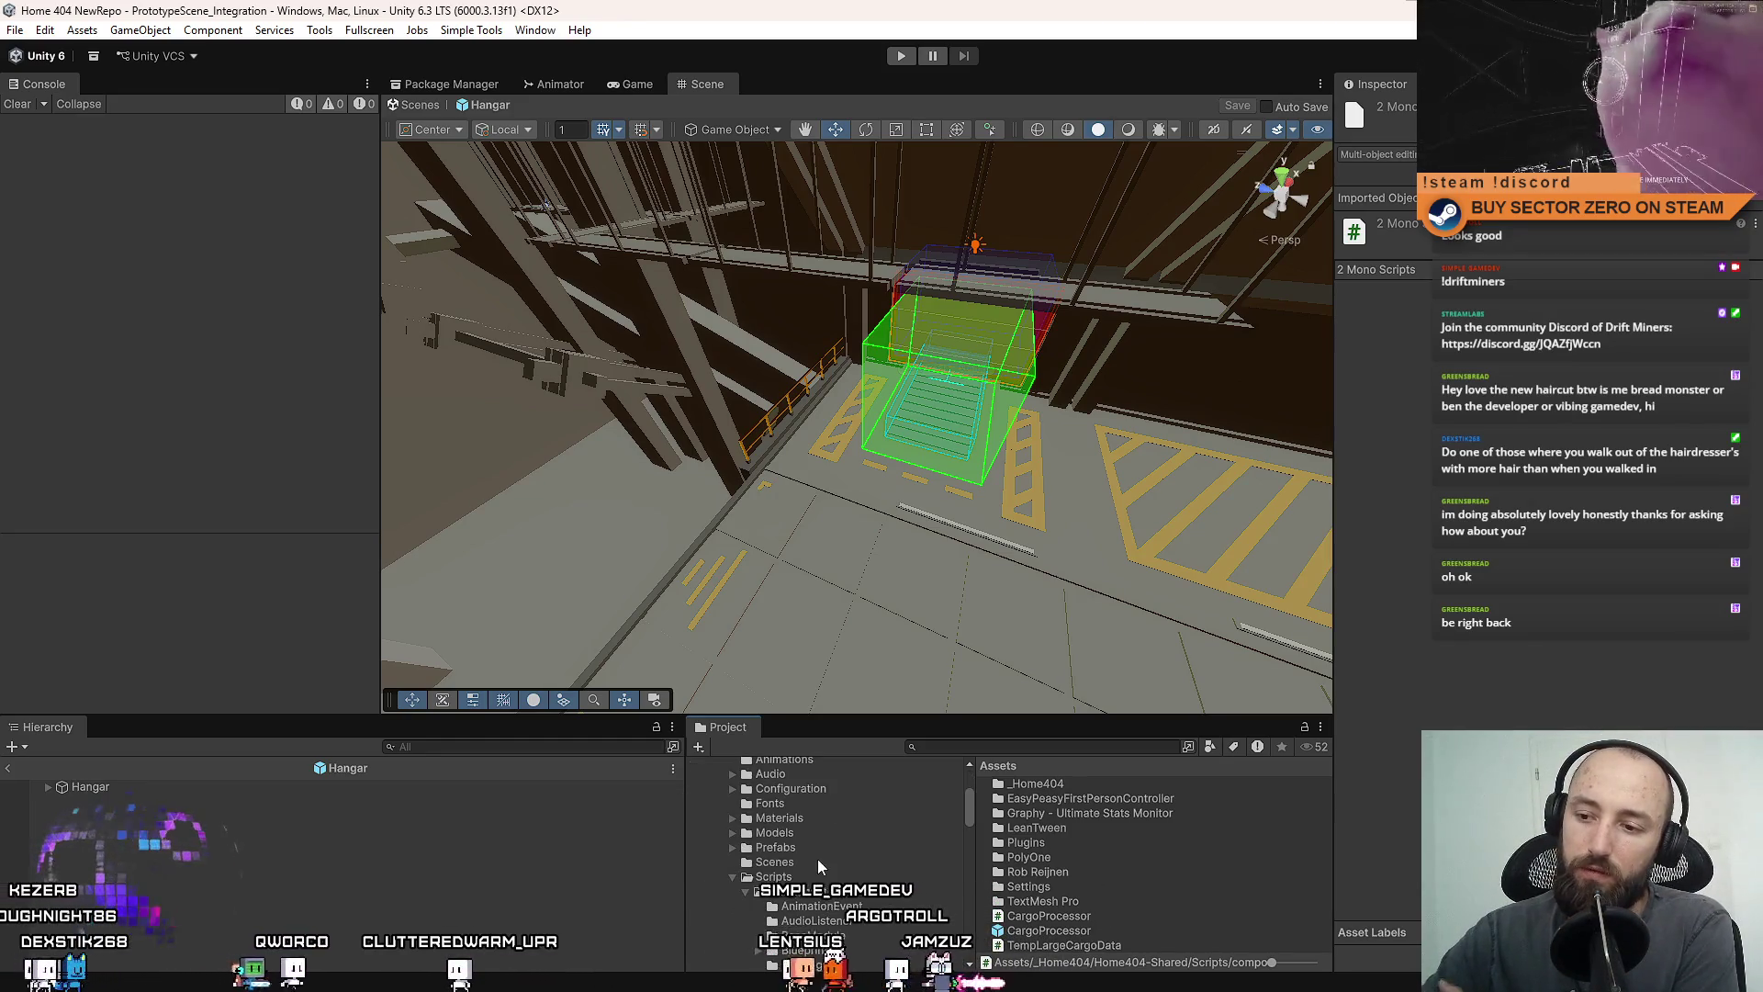
right_click(804, 891)
Create a folder named CargoProcessor inside Scripts/component.
mouse_move(855, 379)
left_click(1135, 373)
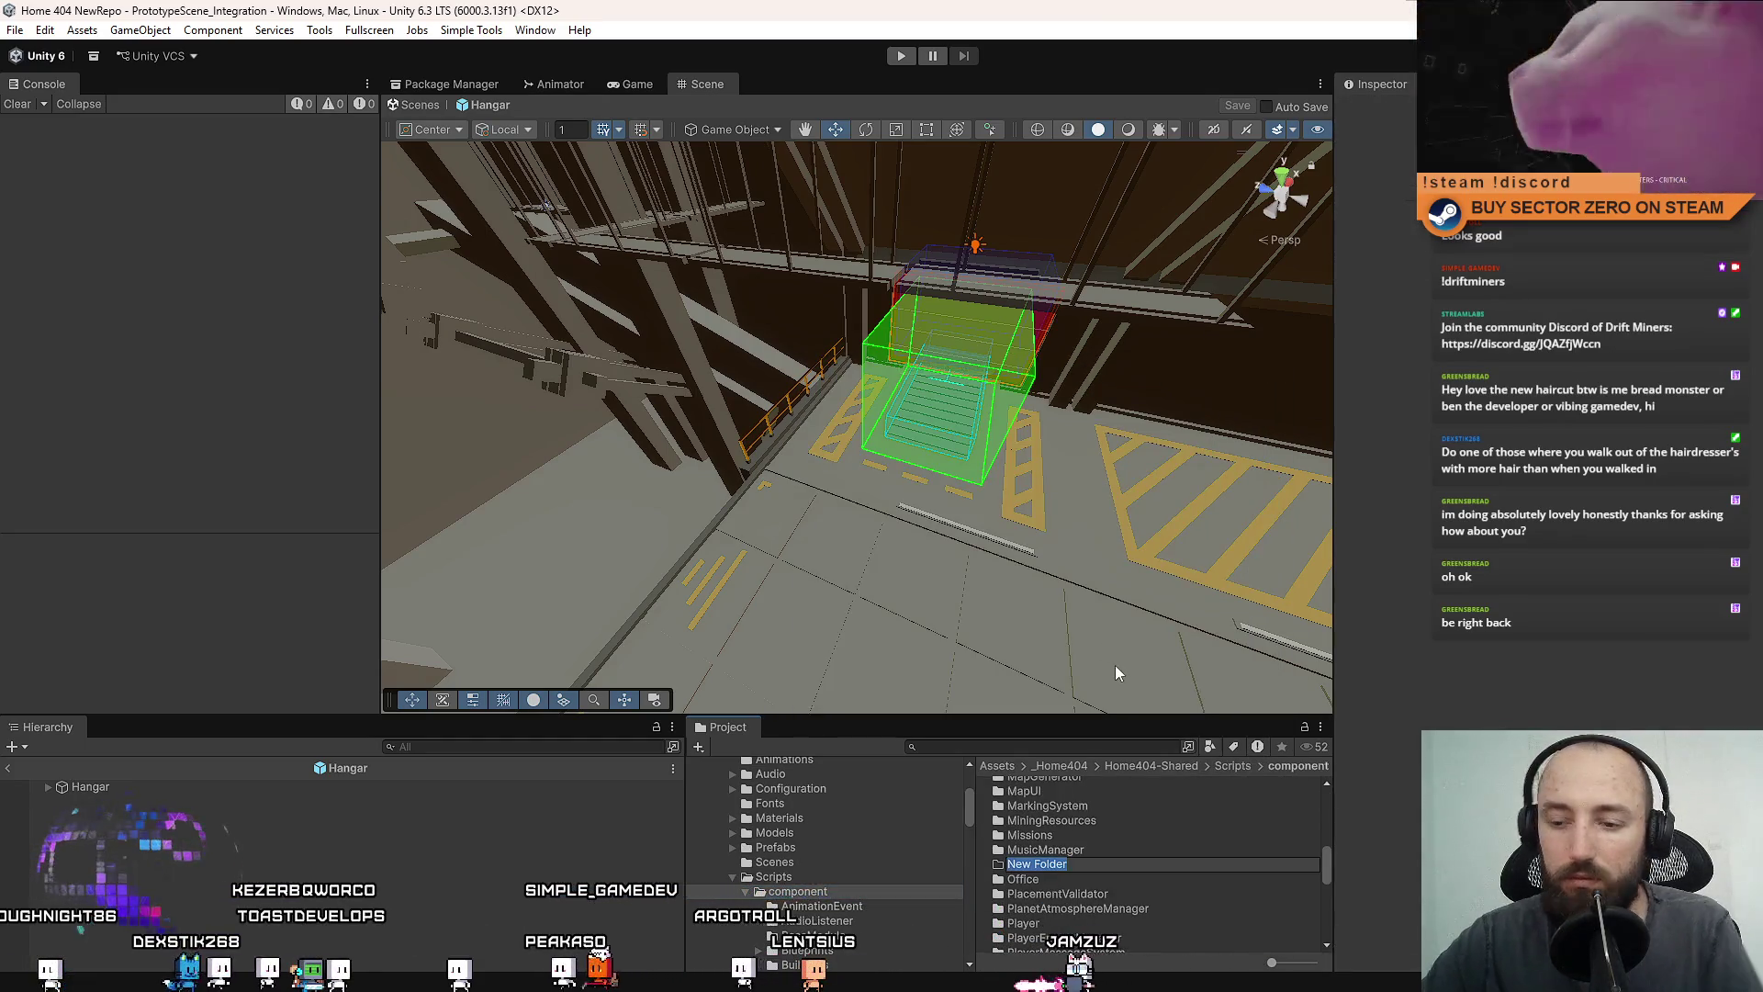
type("CargoProces")
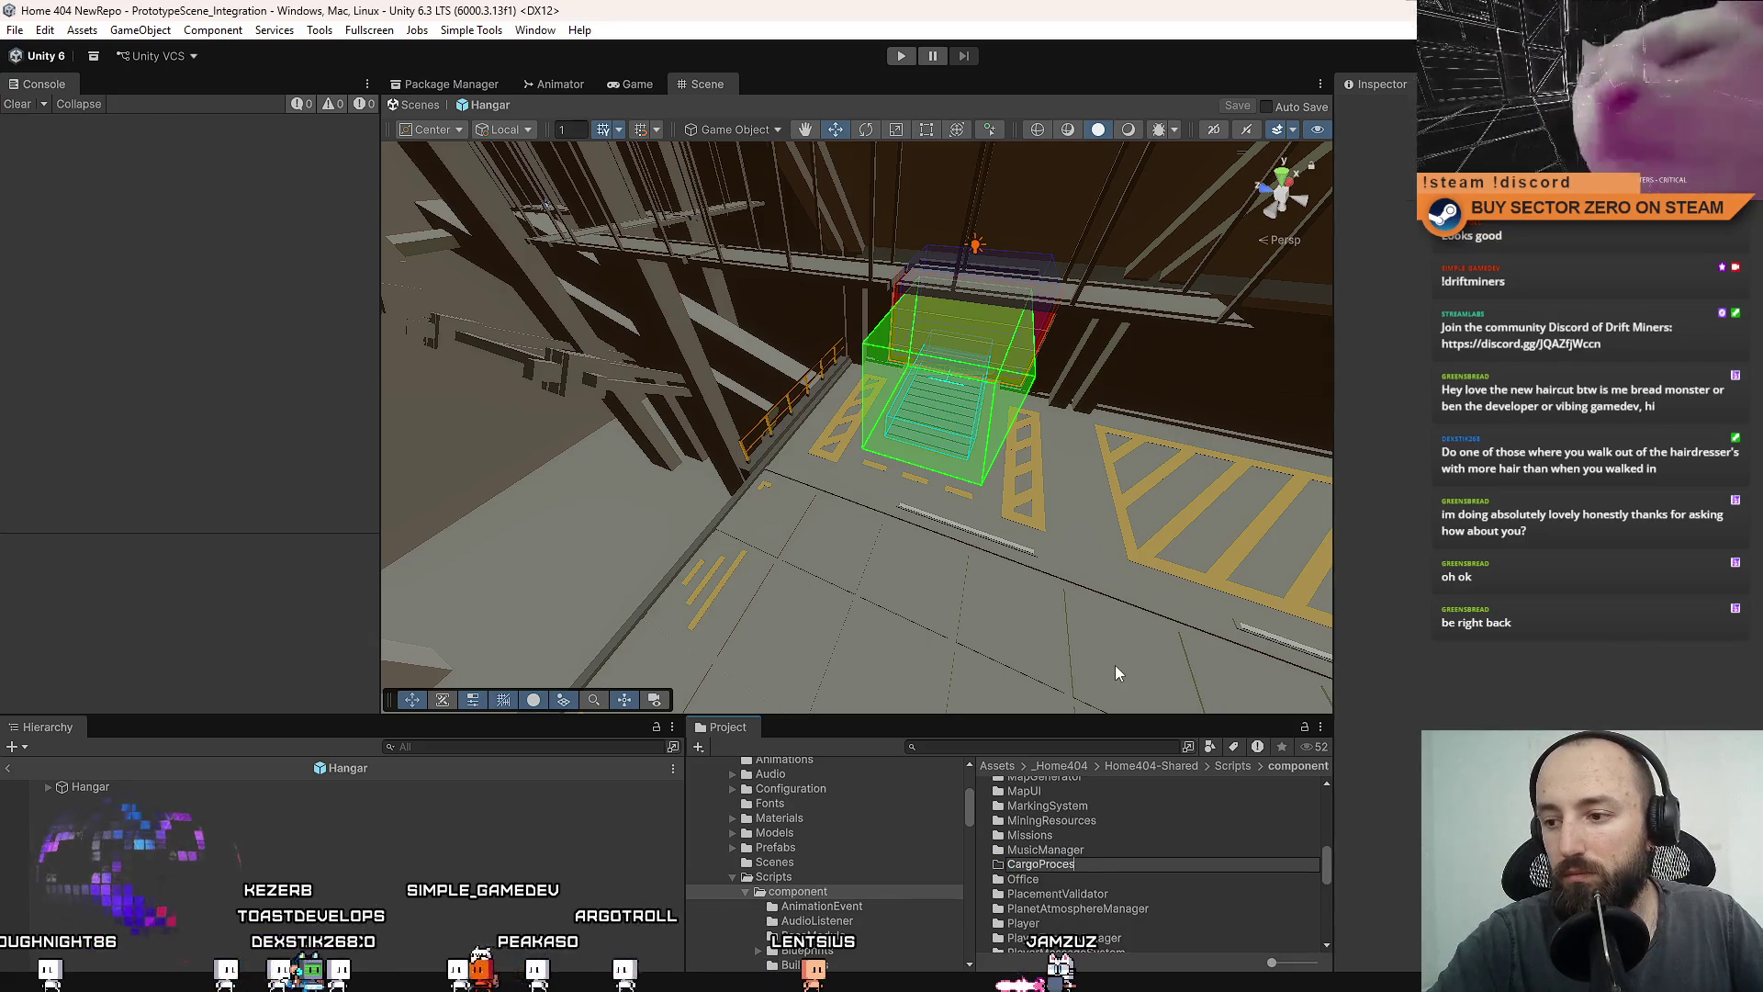
type("sor")
key("Return")
Move the CargoProcessor and TempLargeCargoData scripts from Assets into the CargoProcessor folder.
scroll(806, 839, "down", 3)
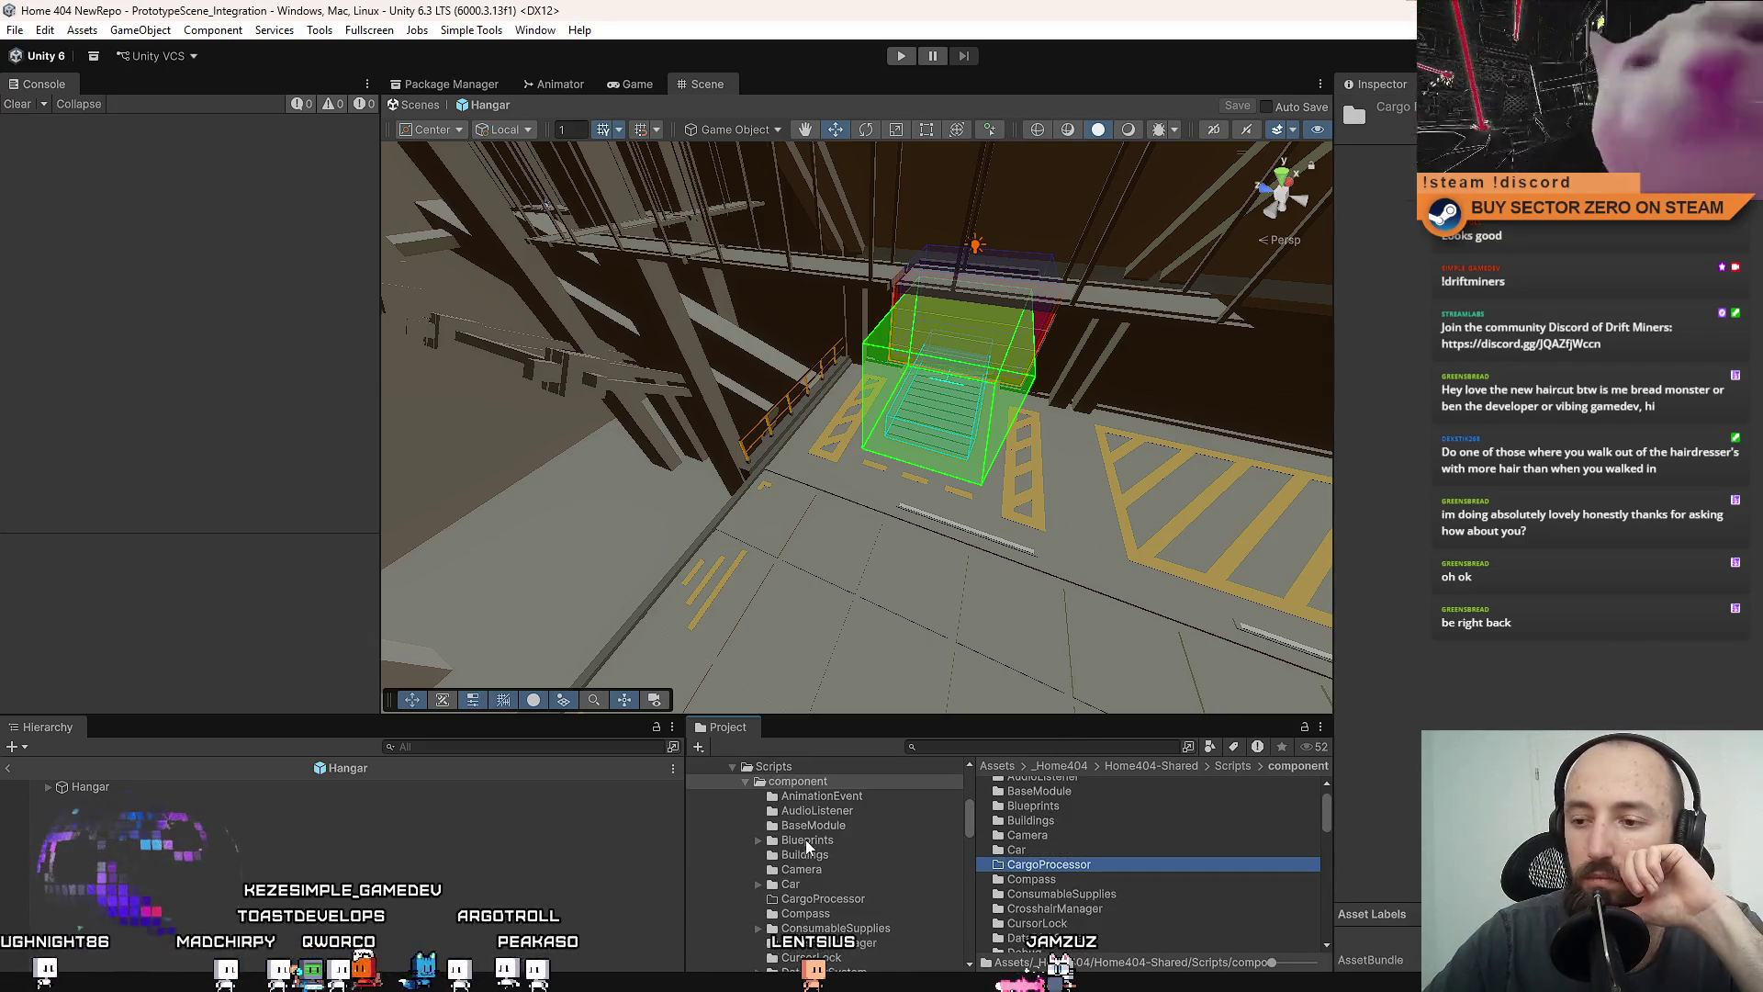
scroll(807, 830, "up", 5)
left_click(787, 812)
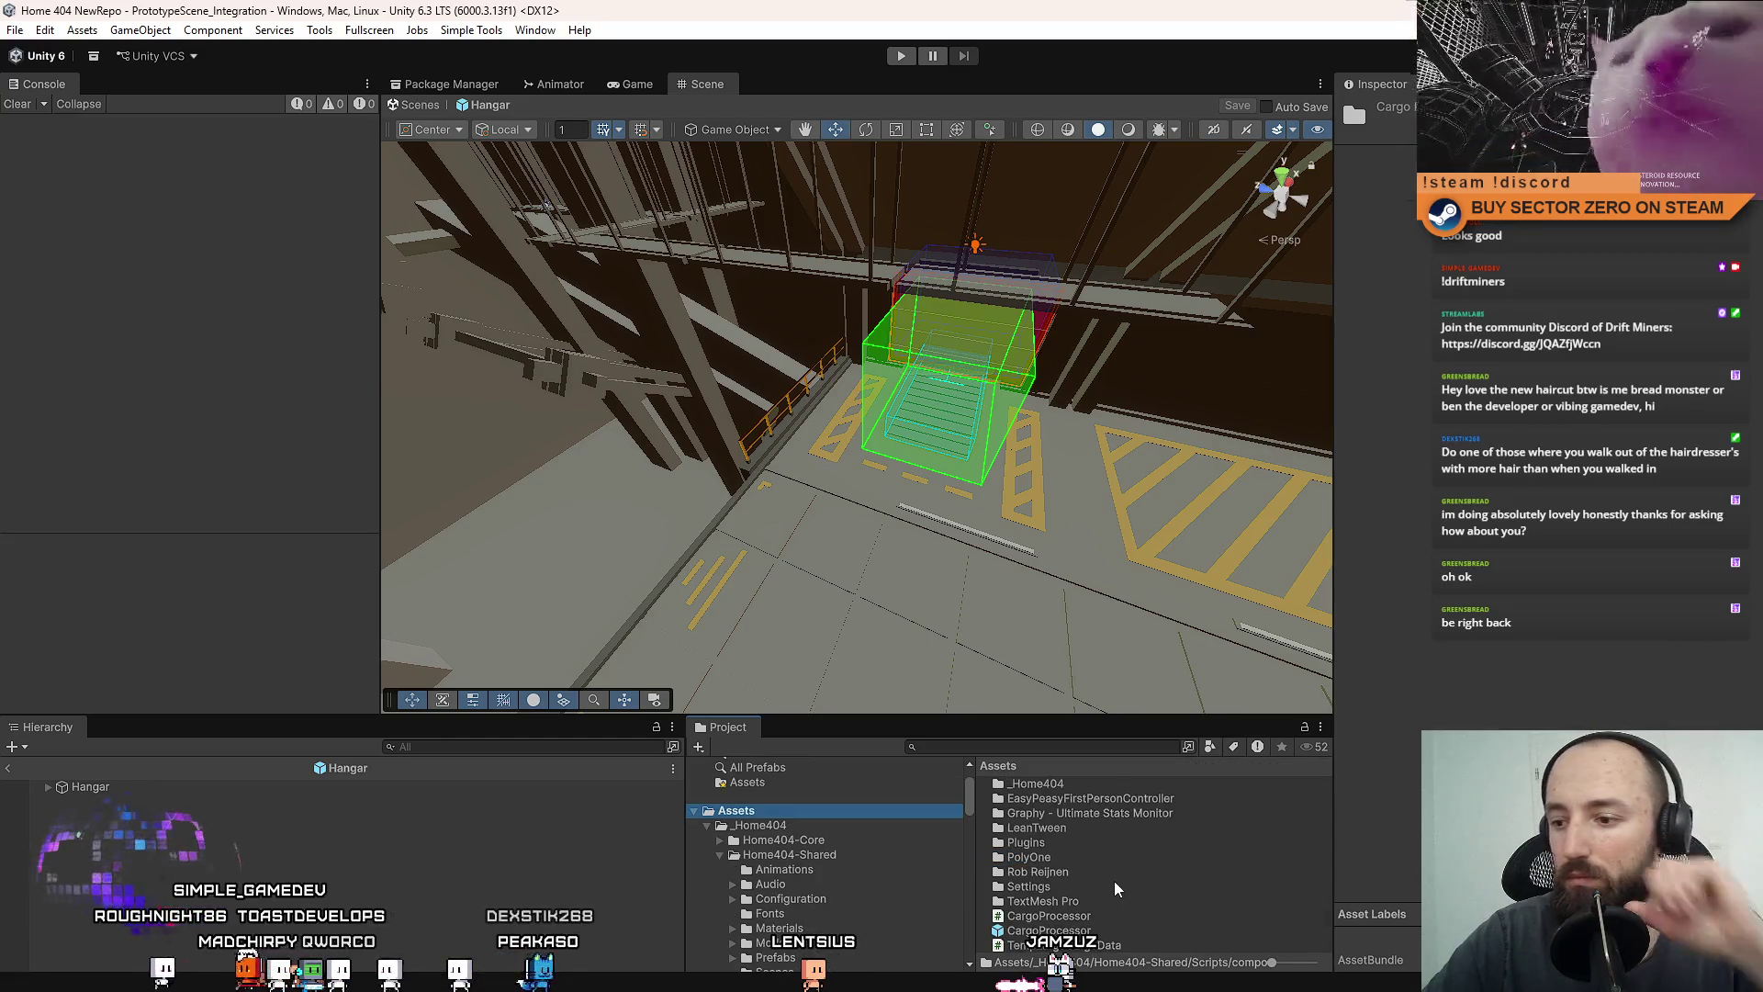
left_click(1060, 916)
left_click(1065, 945, "ctrl")
scroll(872, 885, "down", 4)
scroll(871, 885, "down", 3)
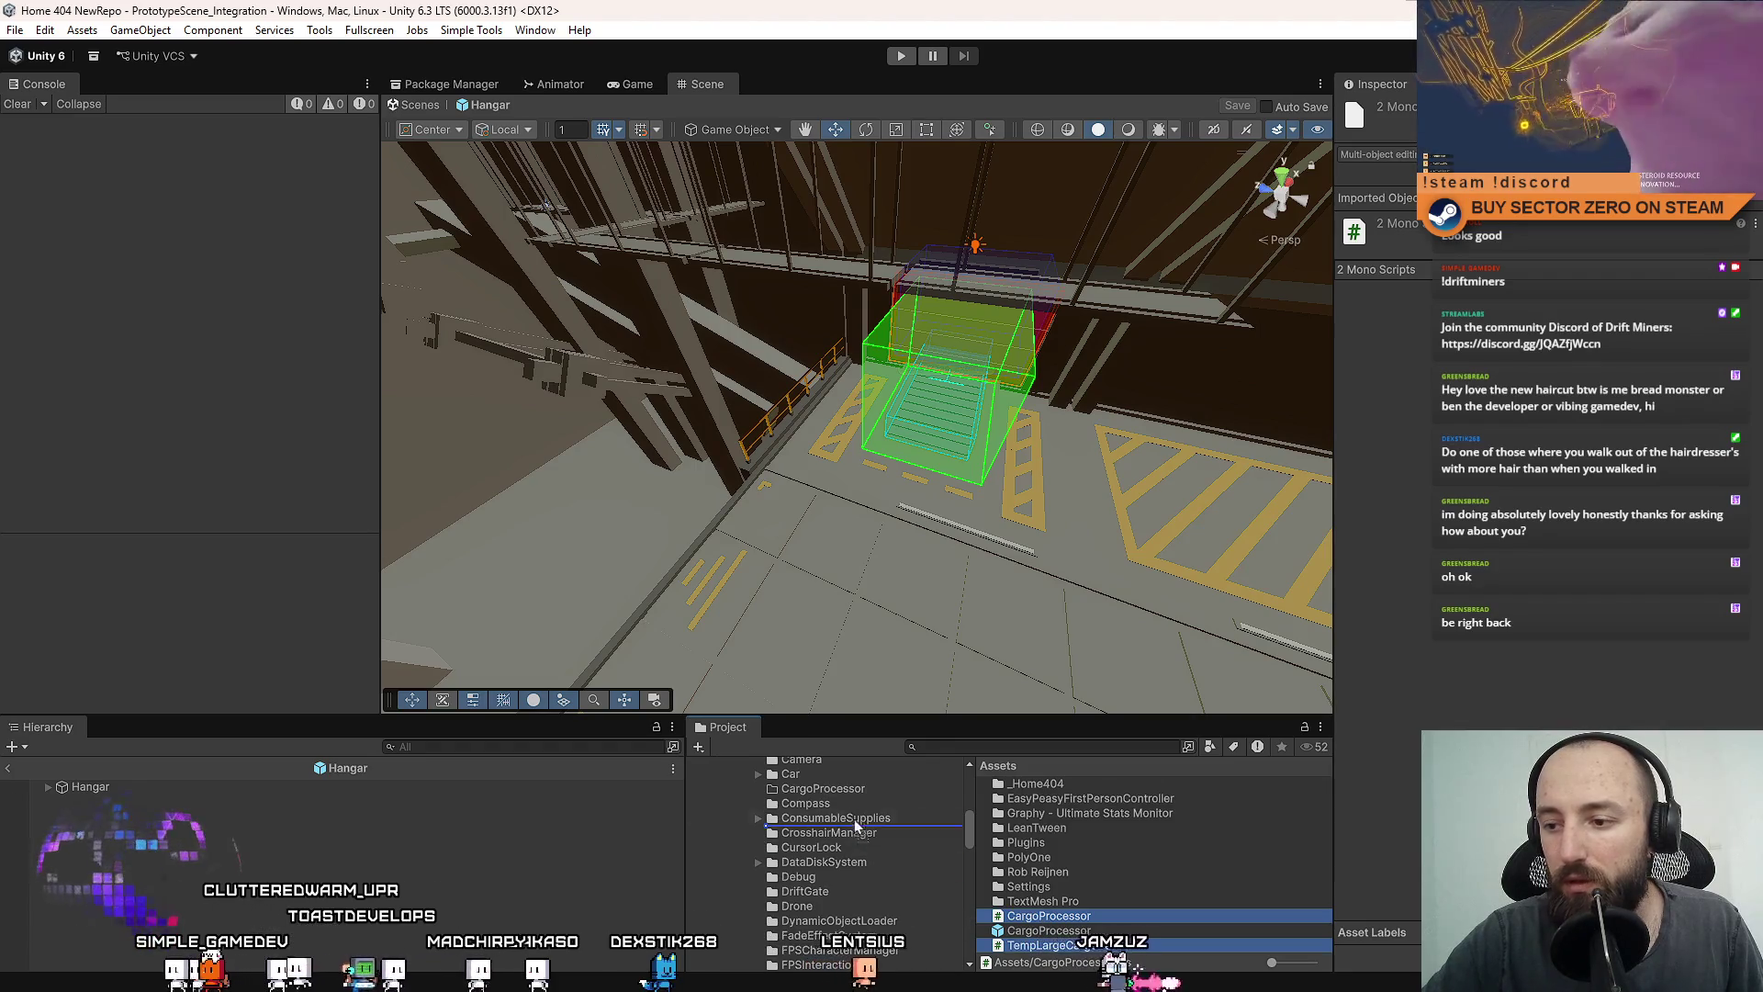
left_click_drag(857, 831, 837, 801)
left_click_drag(895, 863, 911, 856)
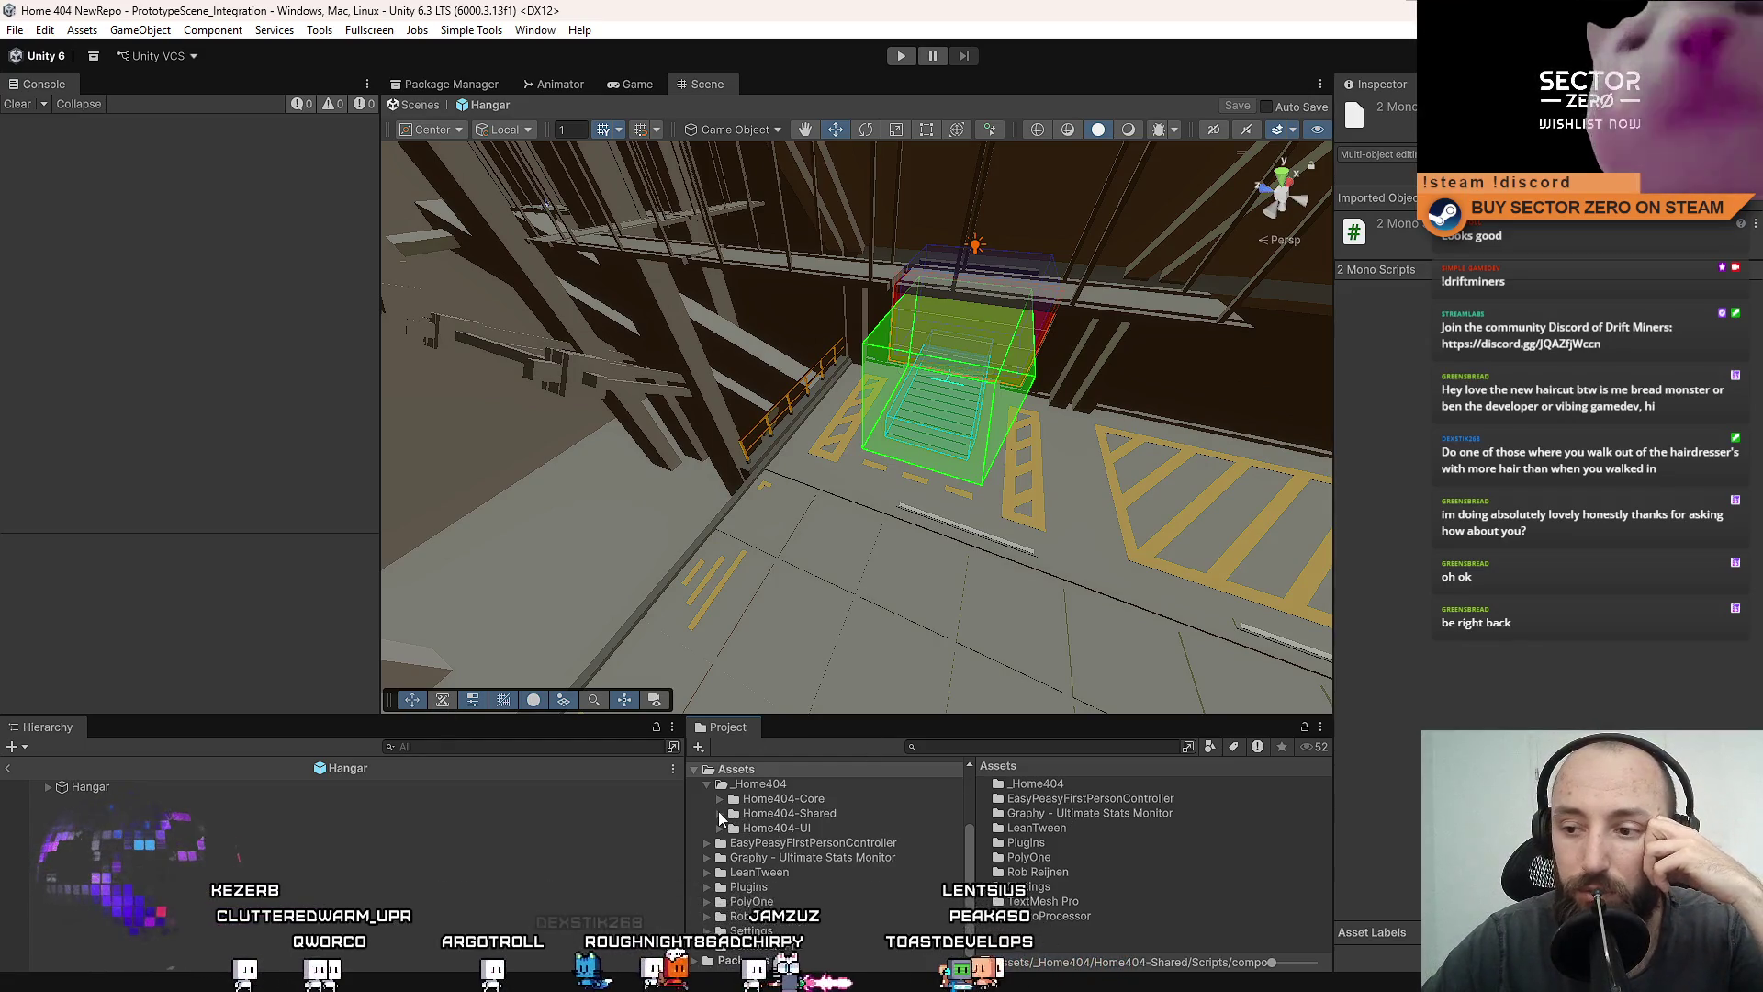
Expand Home404-Shared > Prefabs and browse the prefabs in the Hangar folder.
left_click(721, 814)
left_click(734, 860)
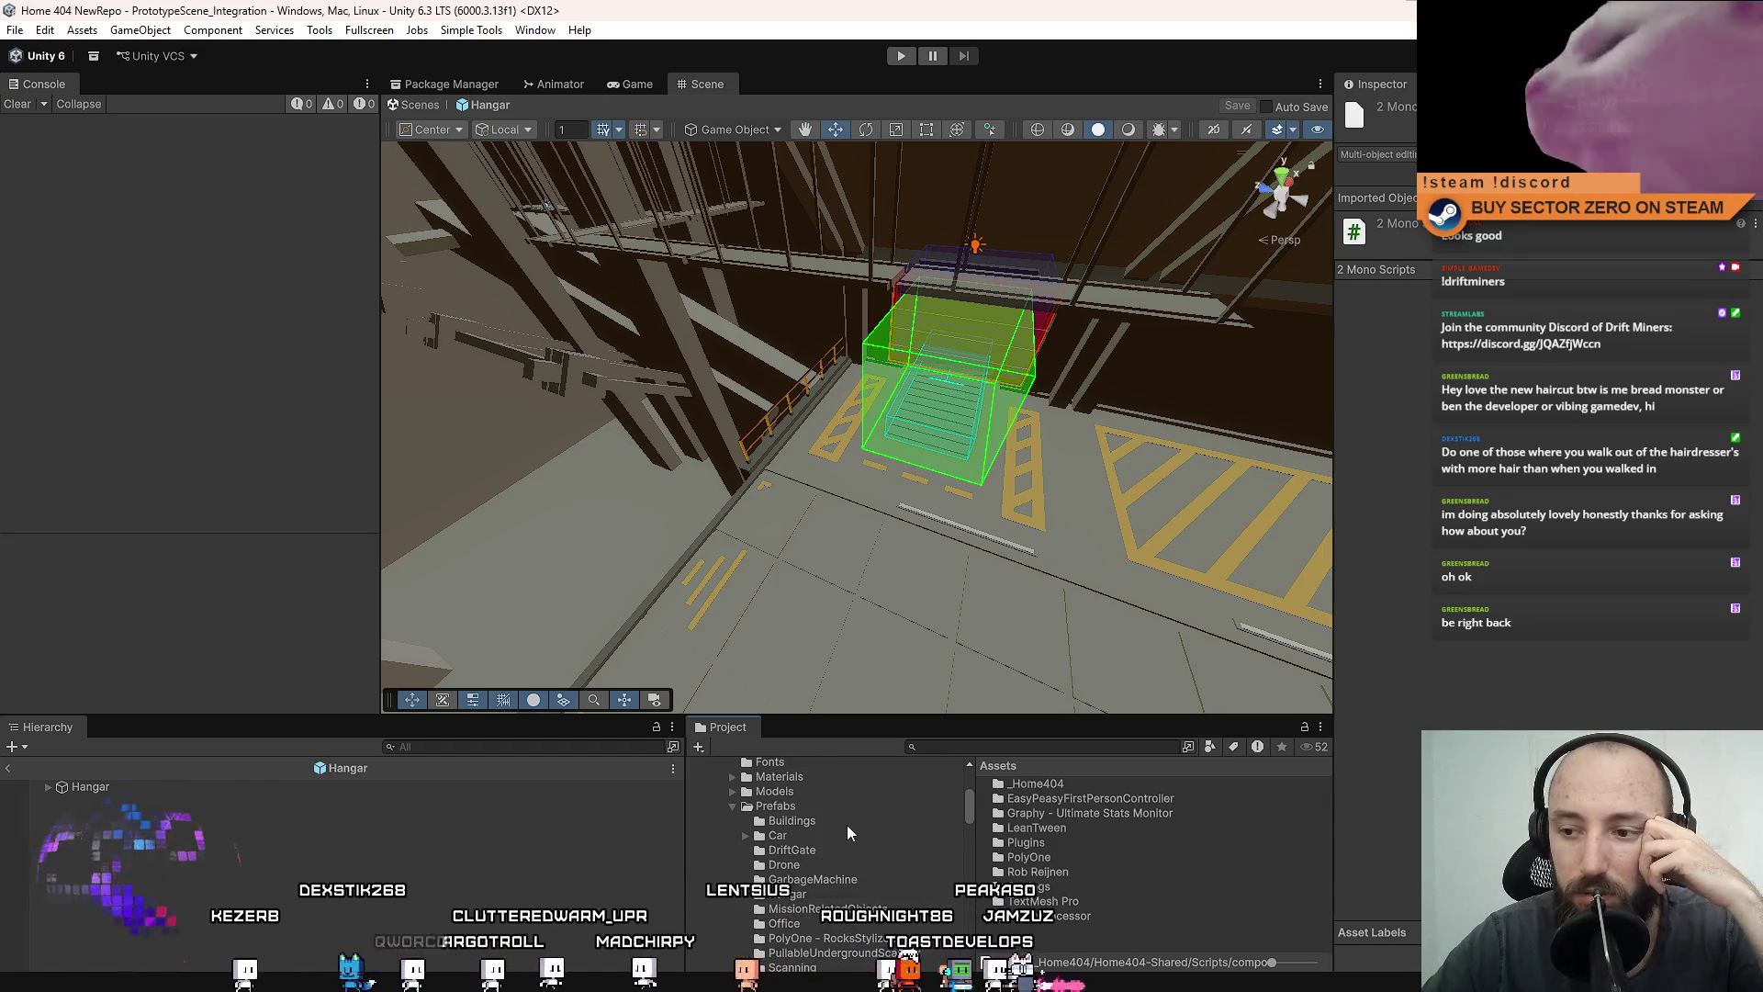
scroll(852, 853, "down", 3)
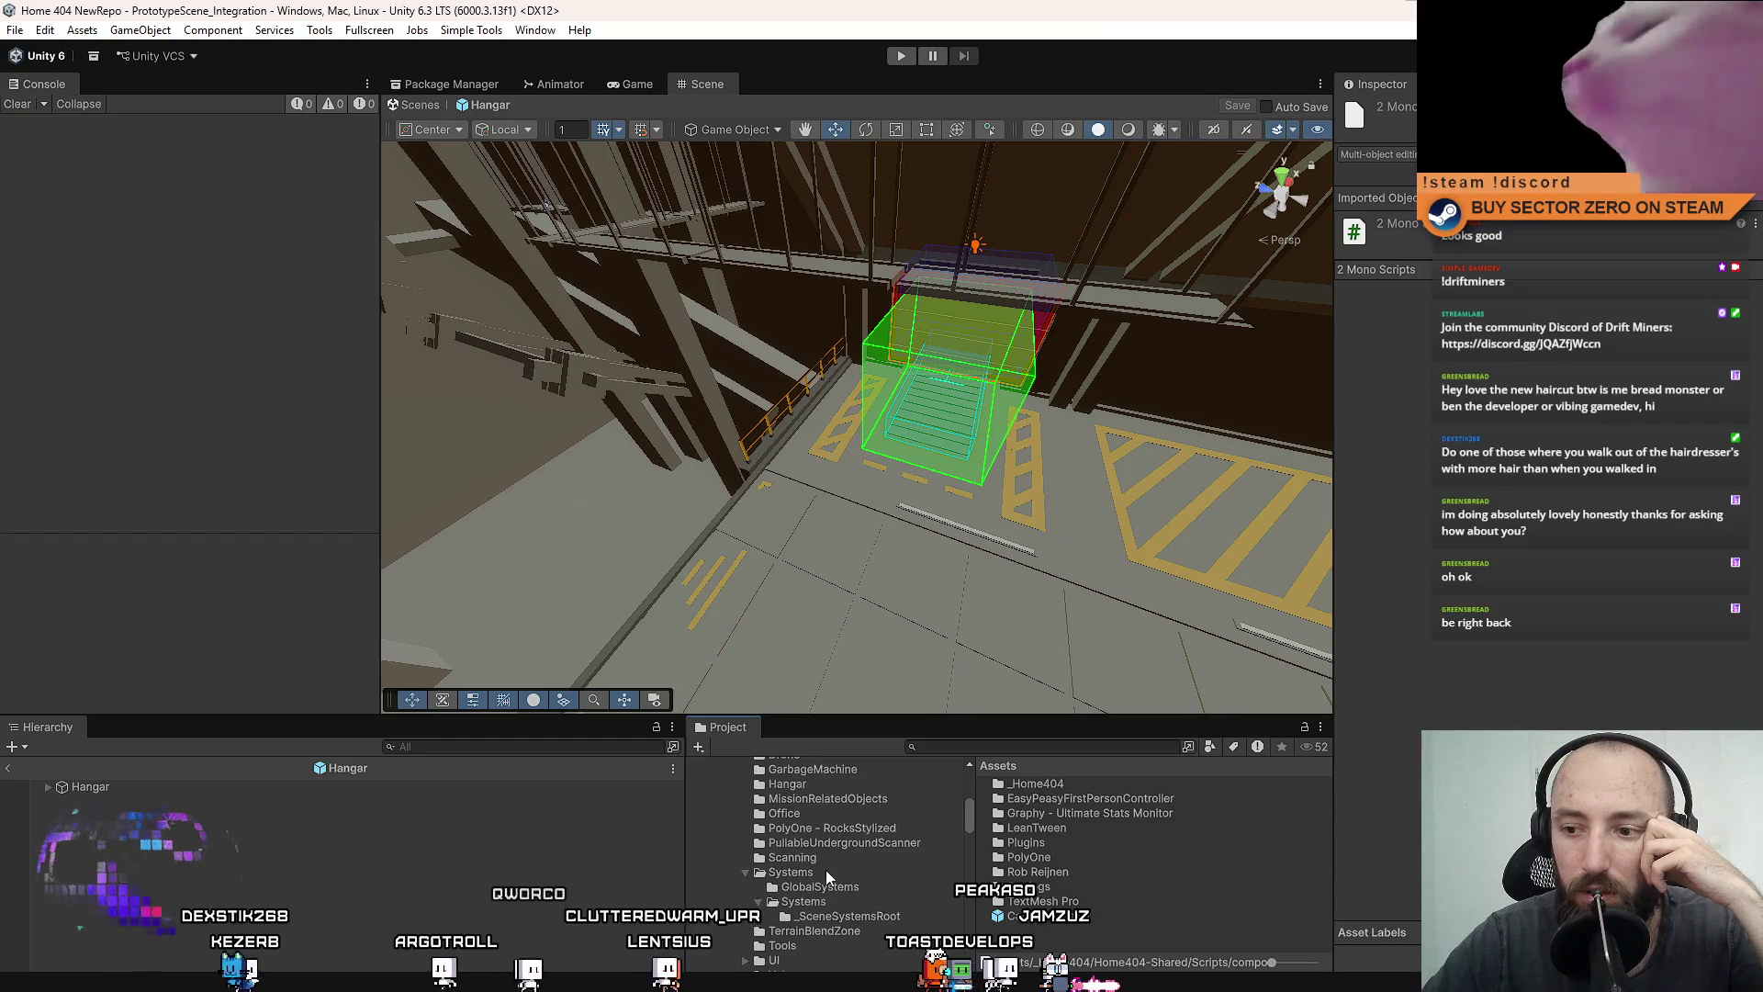
scroll(835, 872, "up", 2)
scroll(835, 872, "up", 2)
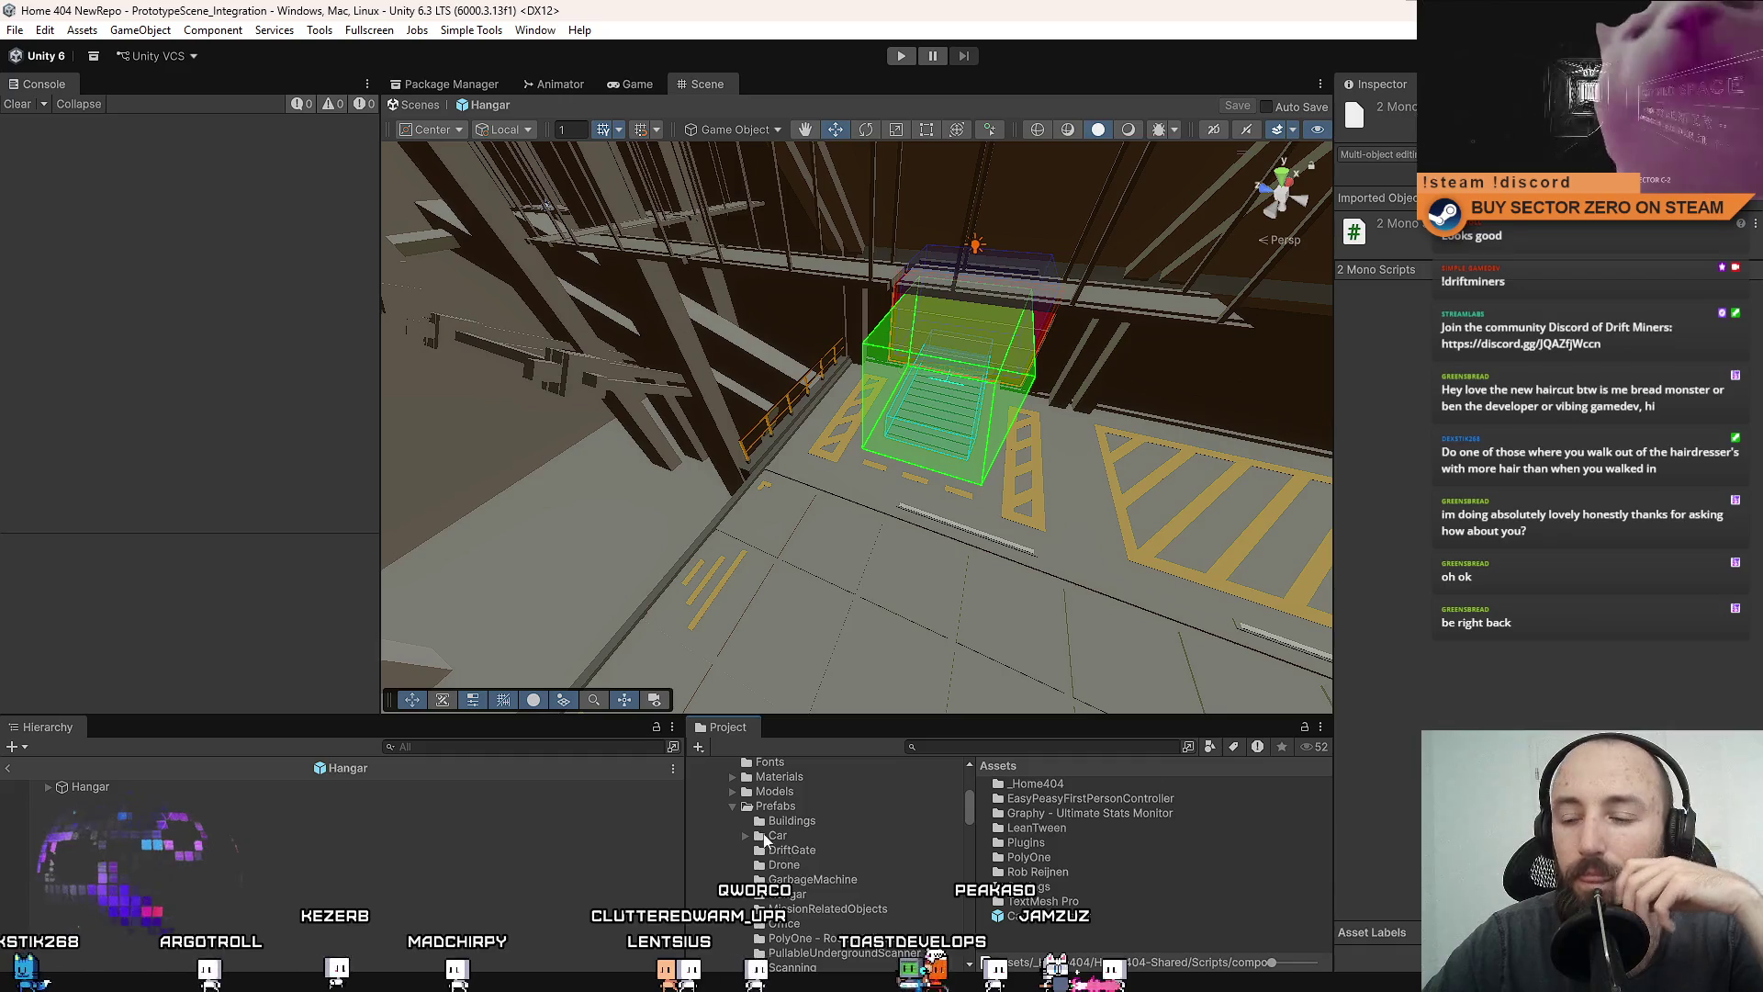
scroll(823, 878, "down", 2)
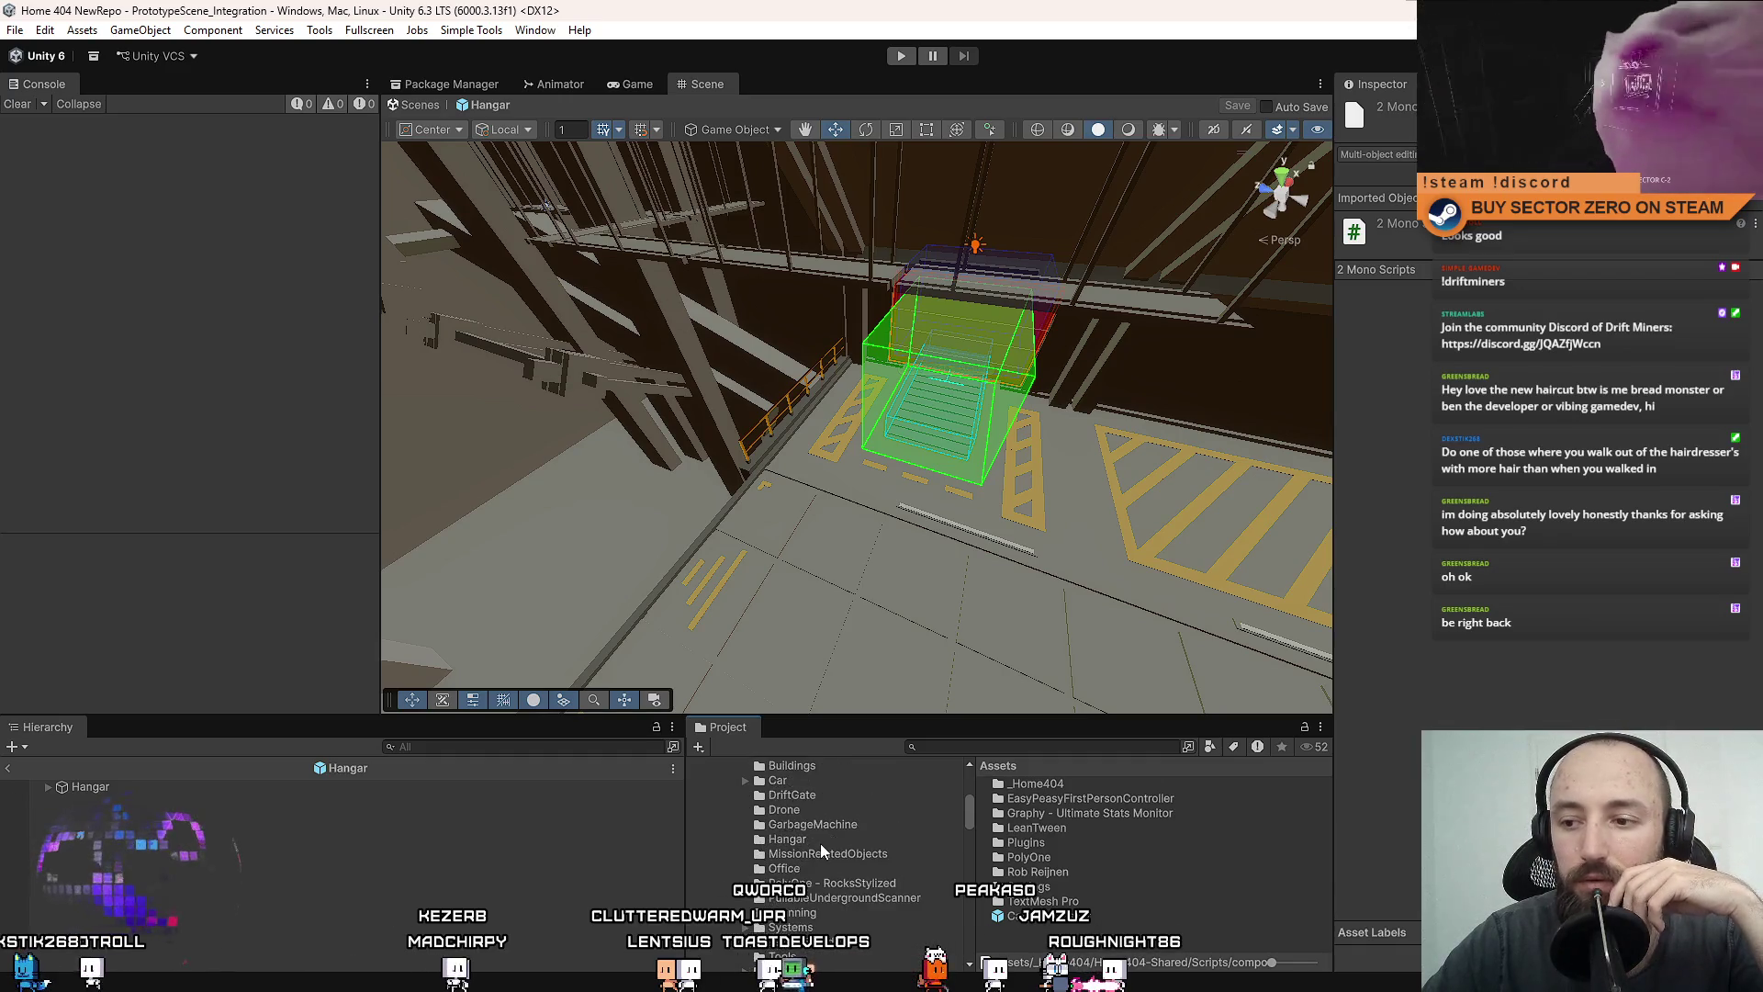
left_click(815, 838)
scroll(1120, 860, "down", 3)
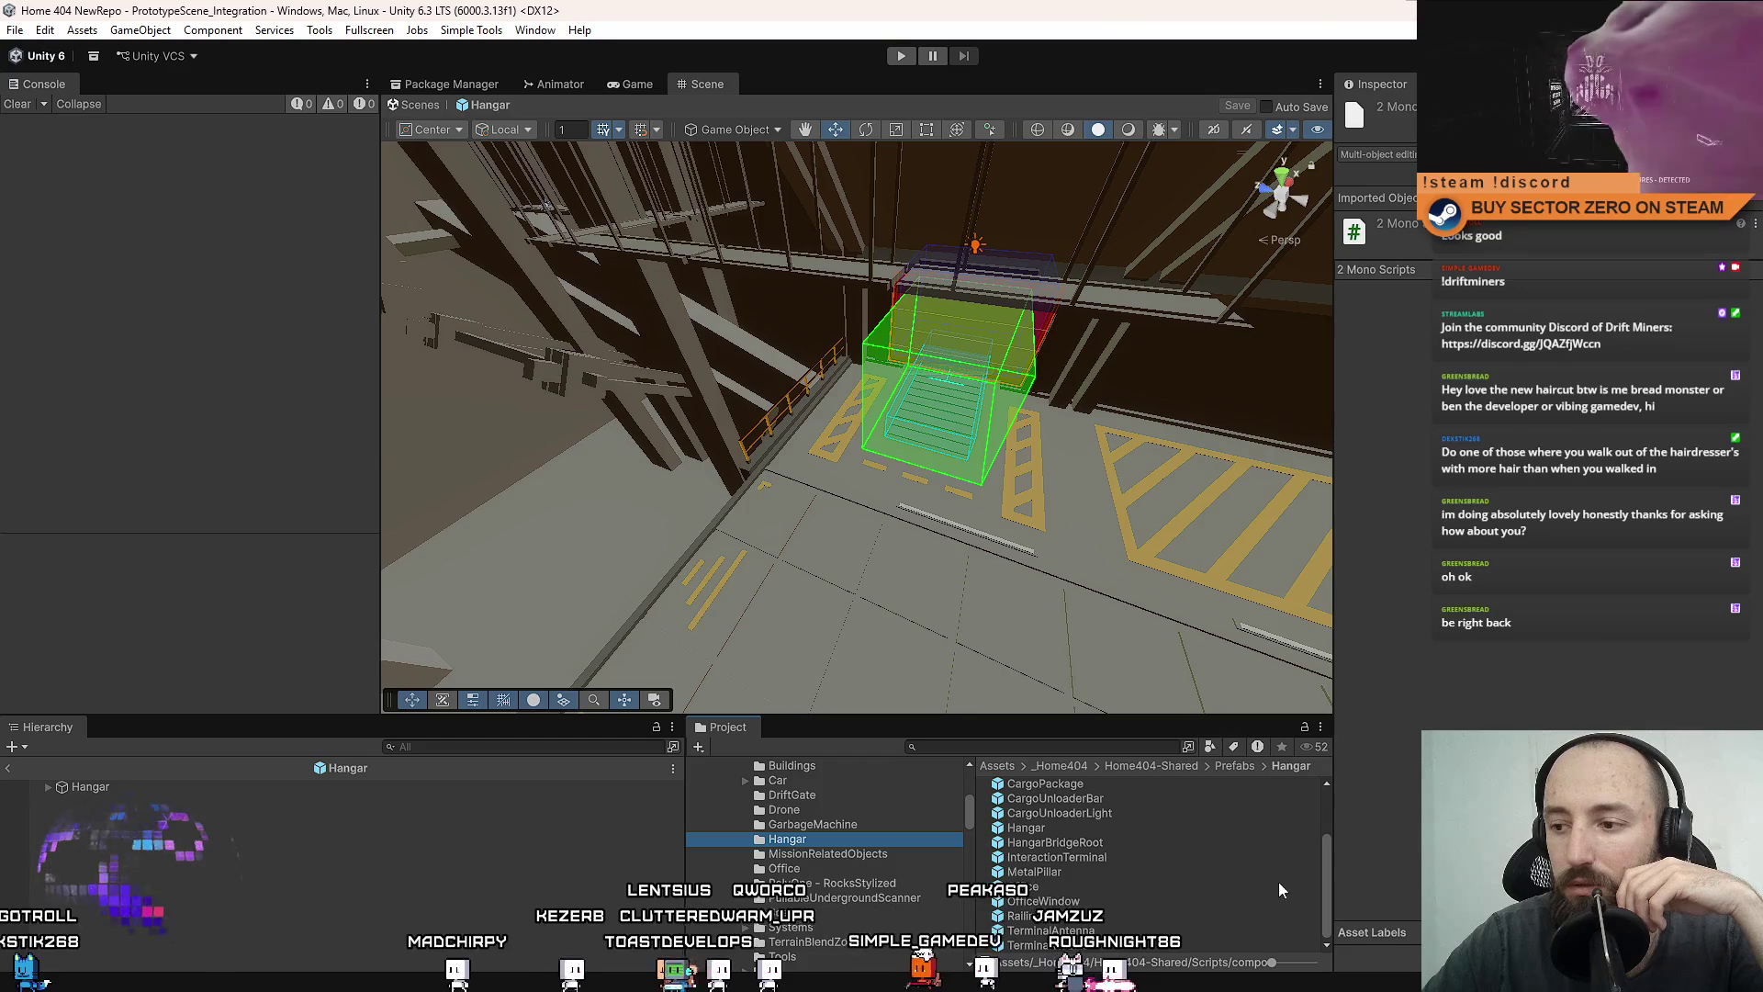
left_click(1326, 875)
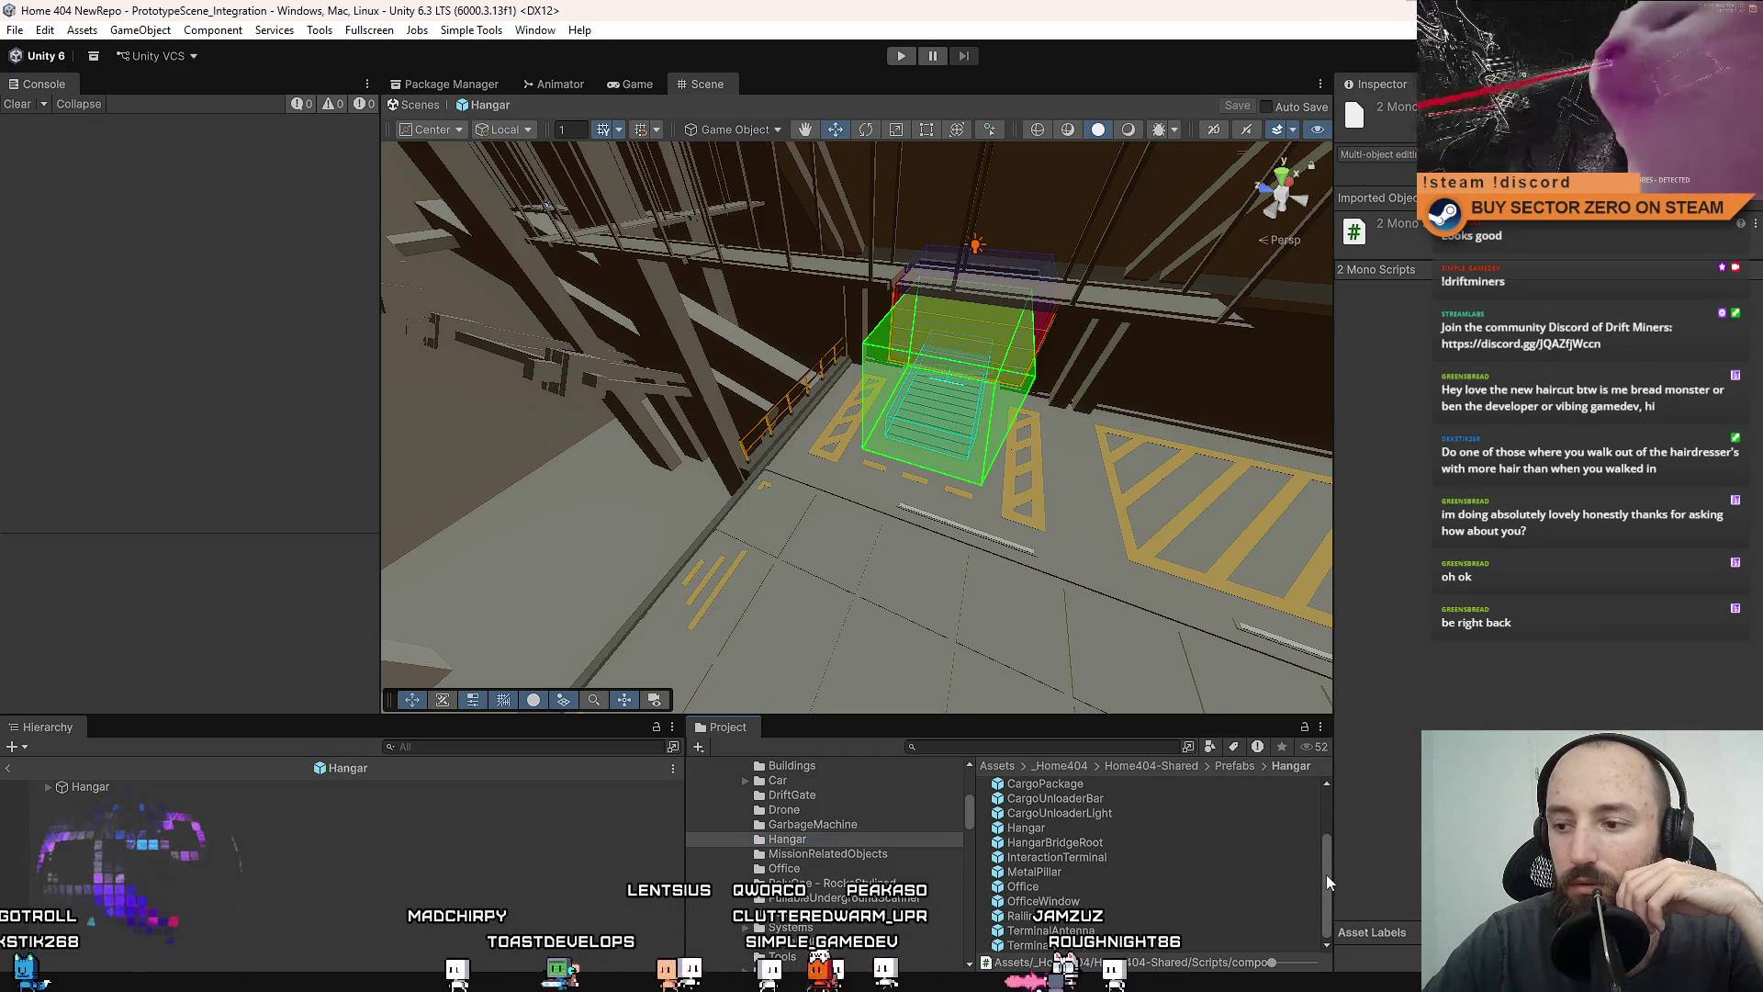
left_click_drag(1326, 874, 1332, 790)
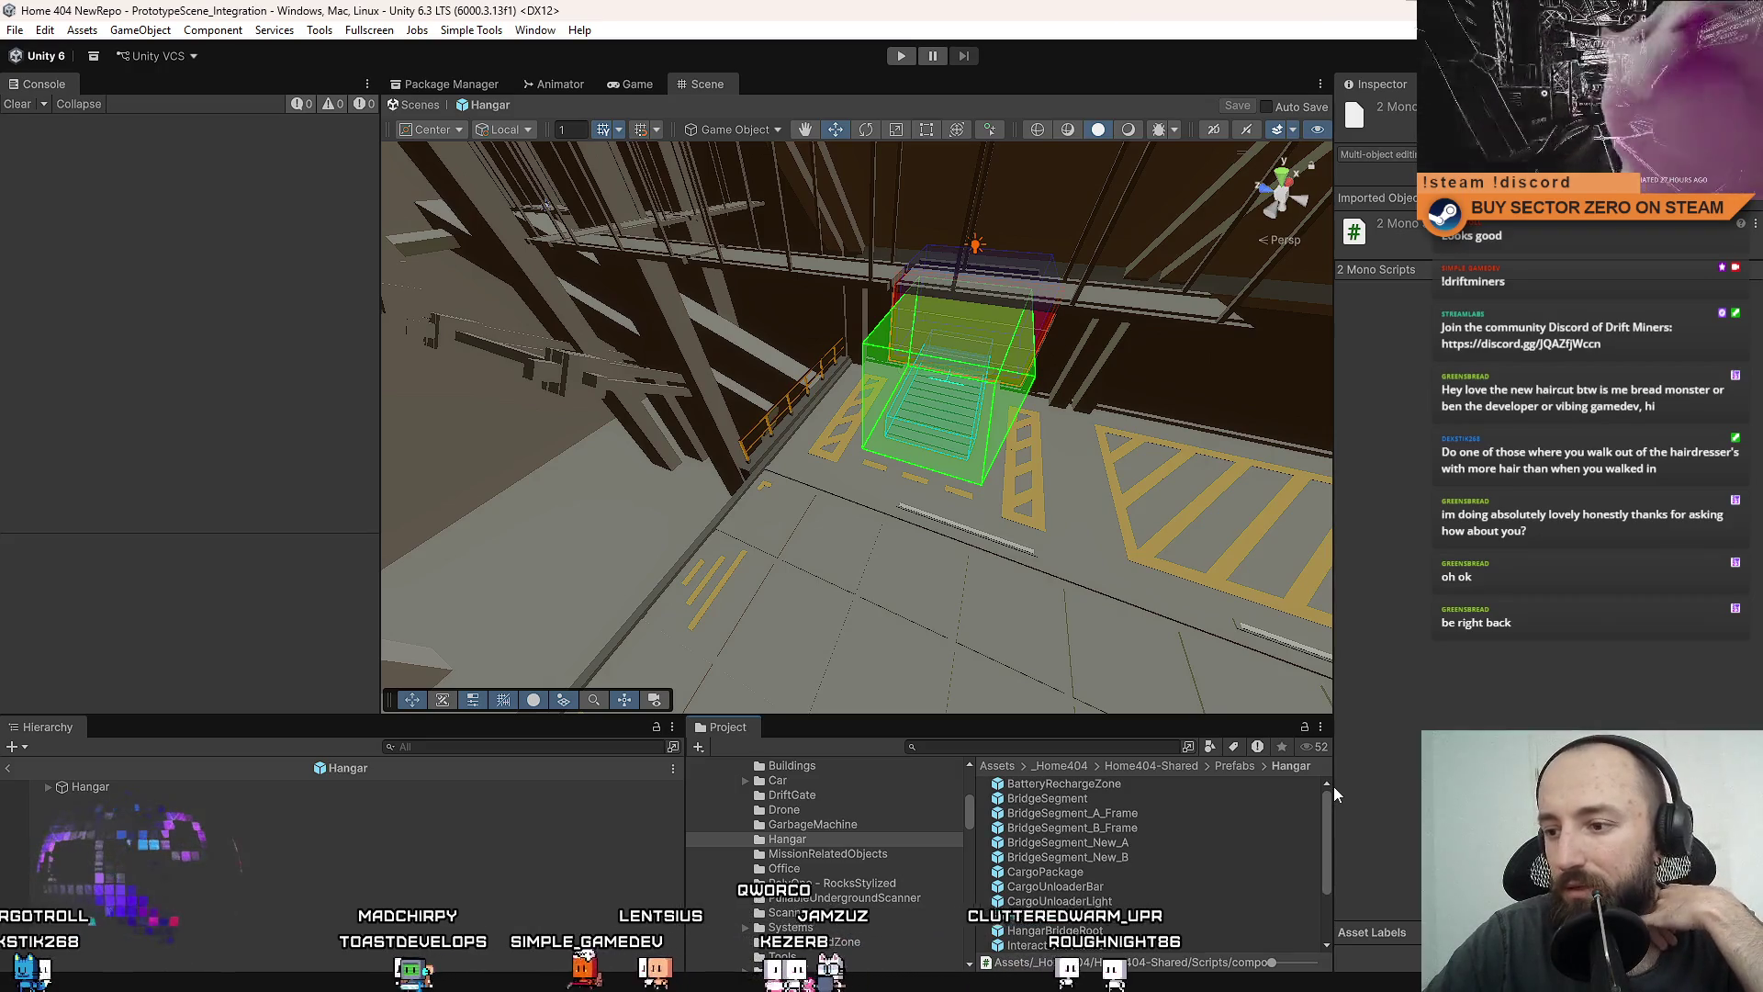
left_click_drag(1333, 786, 1320, 878)
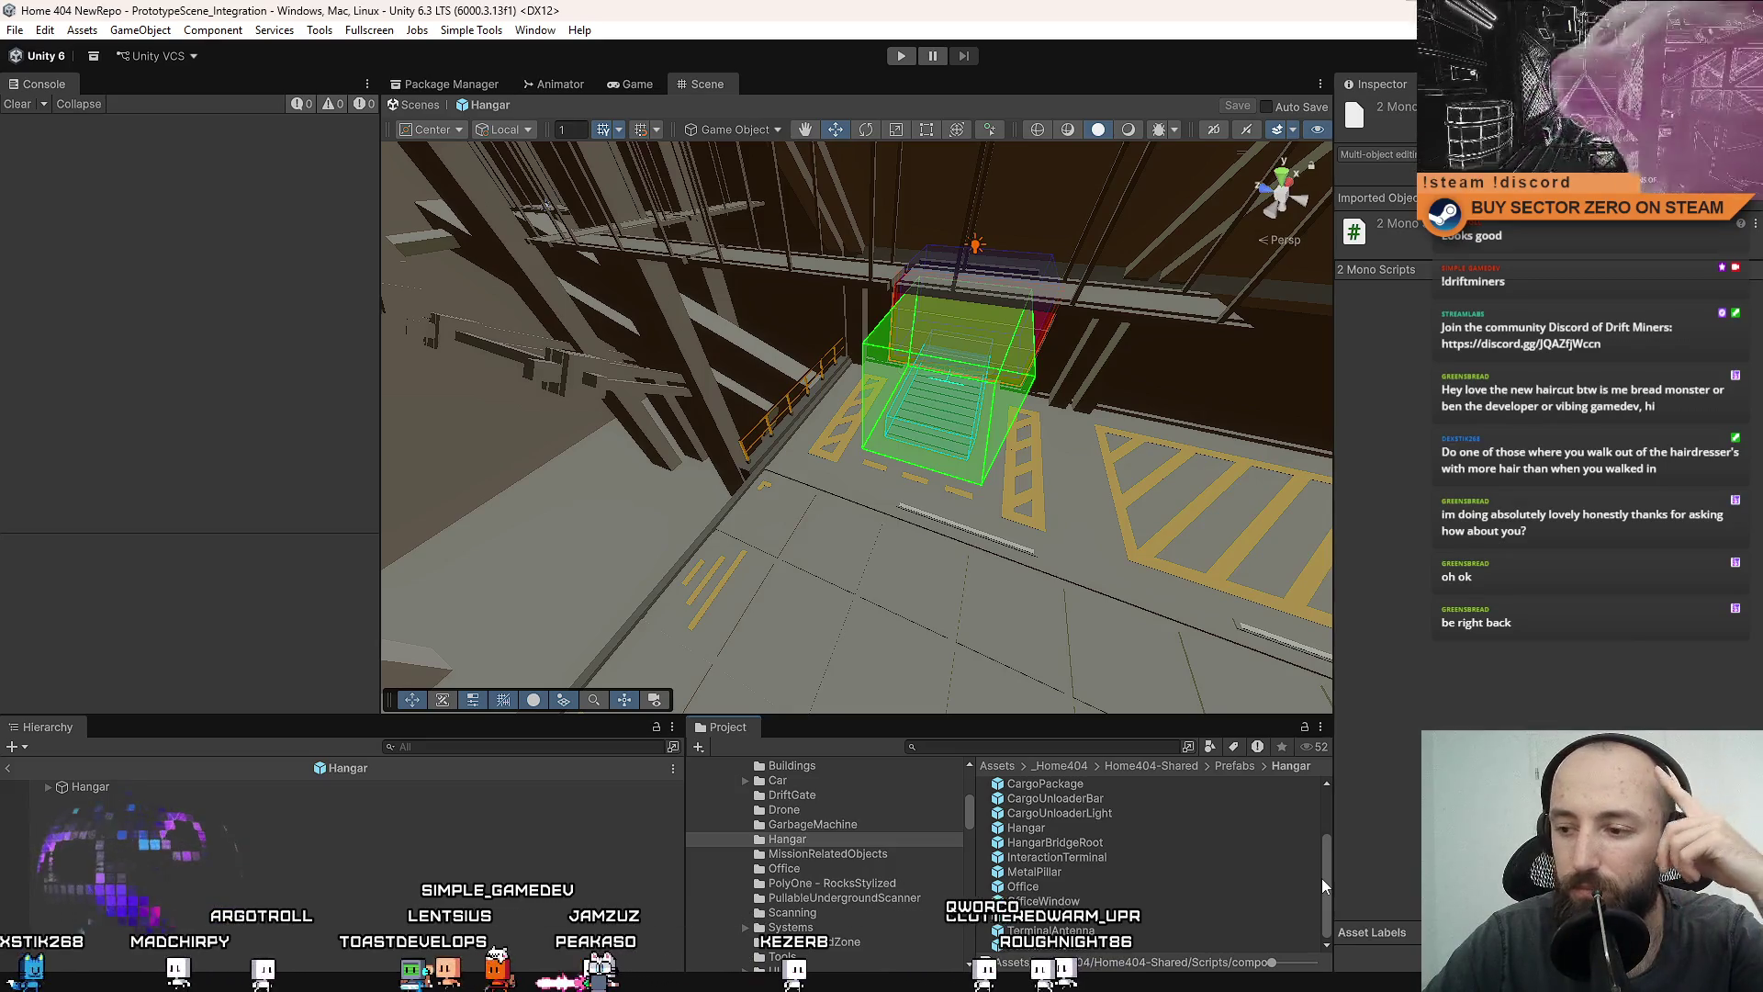
scroll(831, 869, "down", 3)
scroll(835, 870, "up", 3)
scroll(852, 876, "up", 3)
Create a new folder named CargoProcessor inside the Prefabs folder.
left_click(808, 862)
scroll(808, 863, "up", 3)
left_click(746, 818)
scroll(827, 867, "down", 3)
scroll(827, 867, "down", 3)
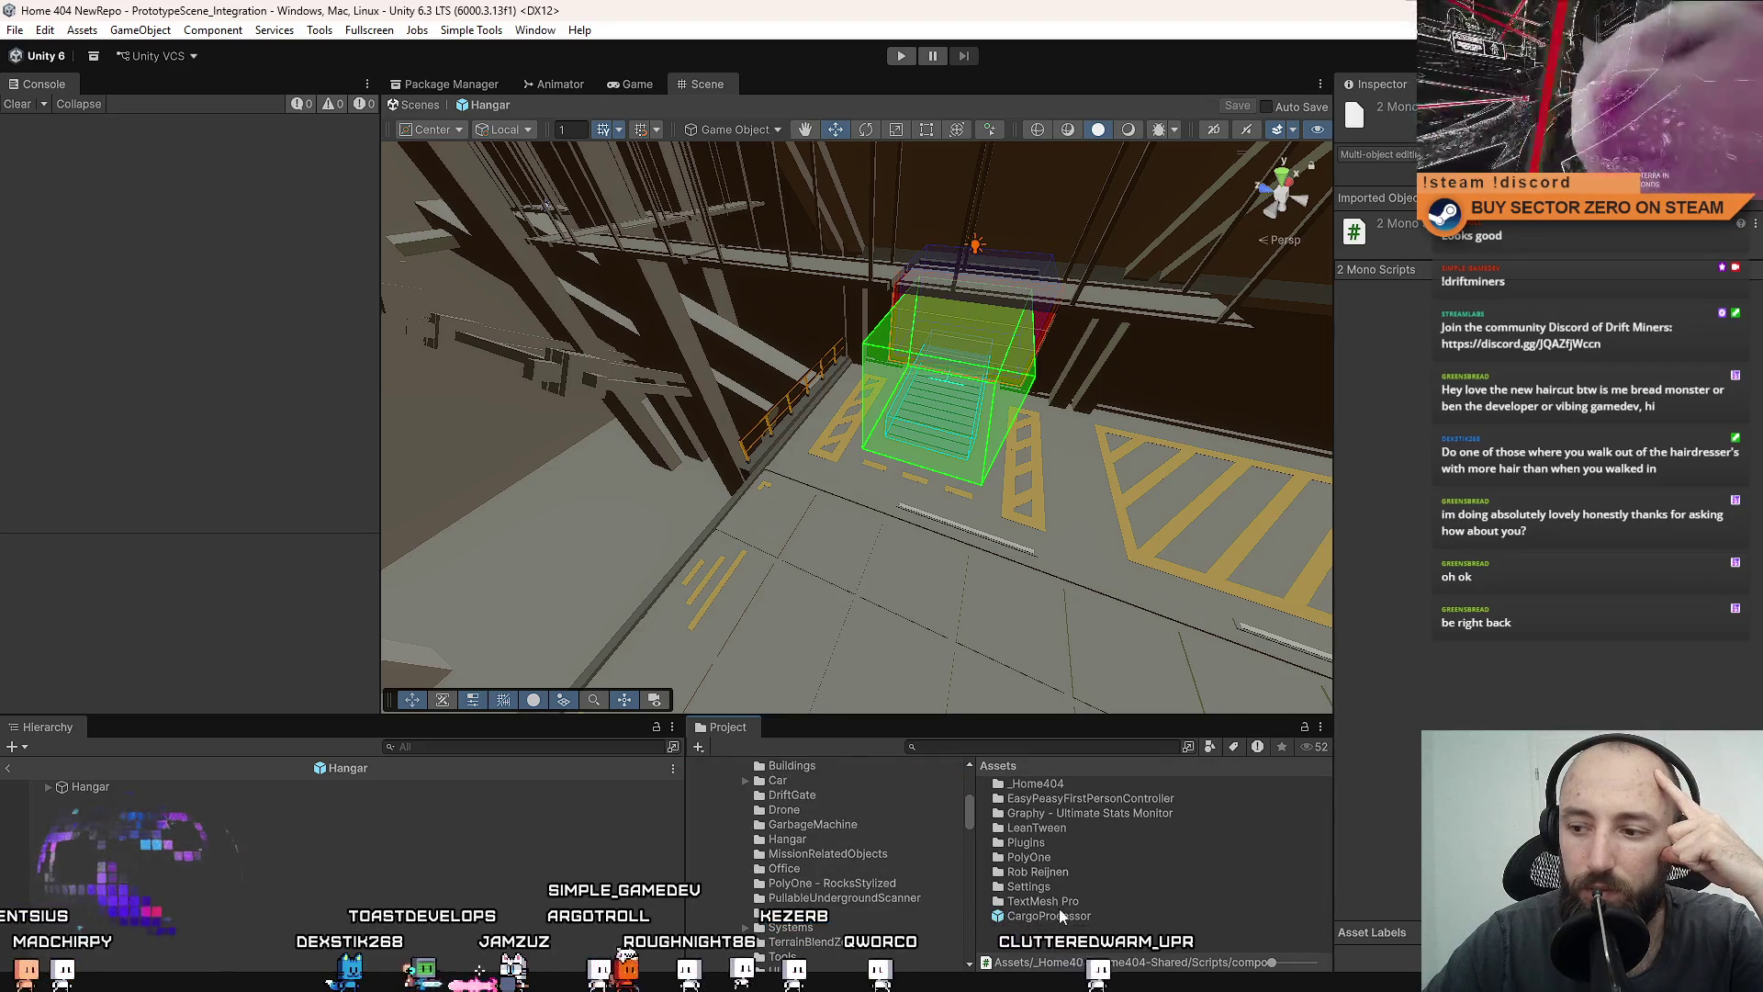
scroll(790, 827, "up", 2)
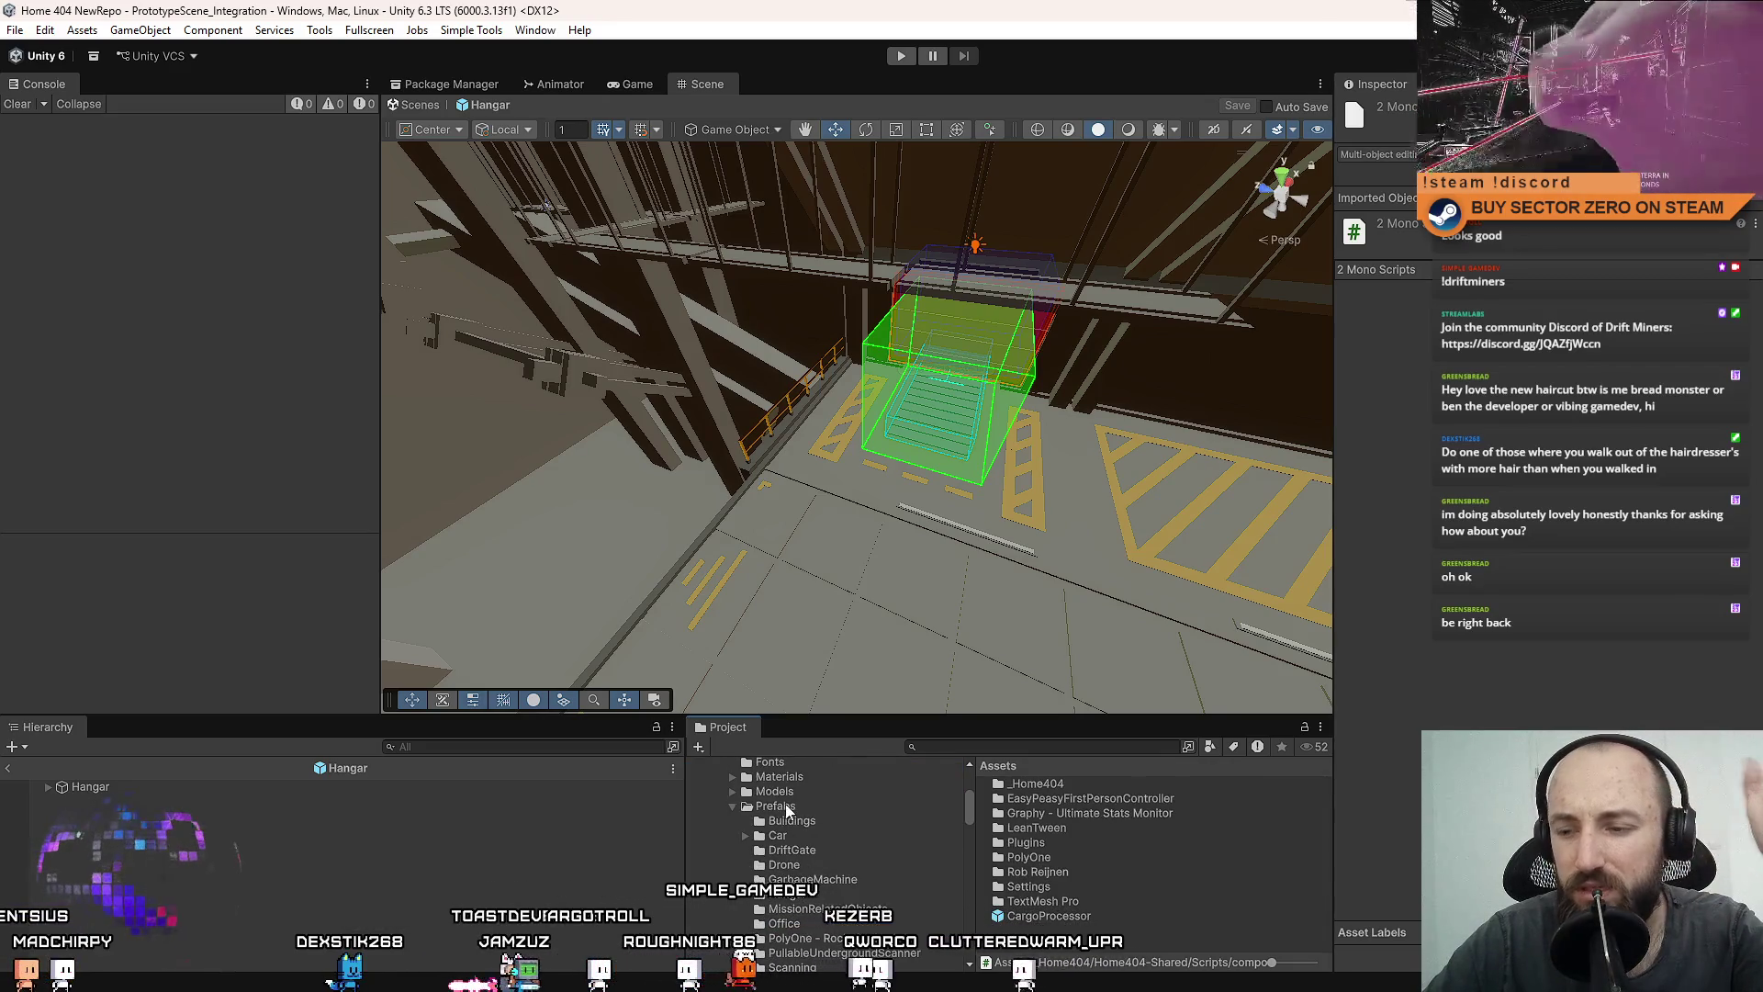
right_click(787, 807)
mouse_move(841, 285)
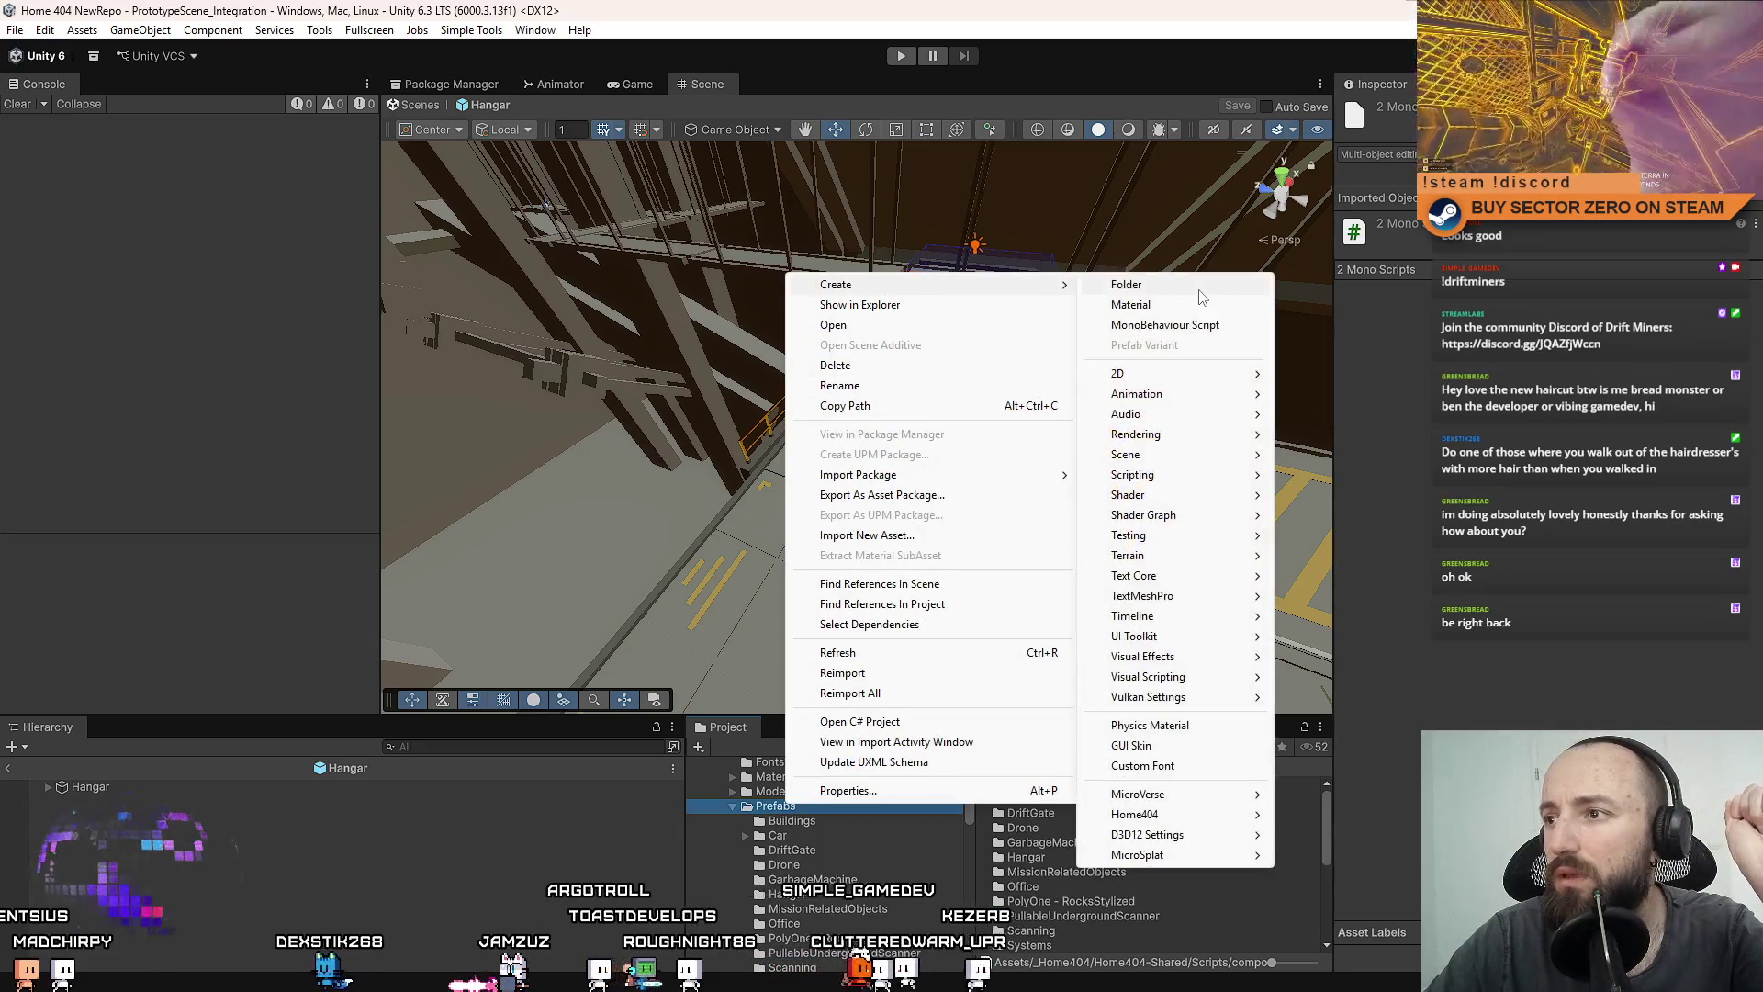
left_click(1098, 284)
type("Cargo")
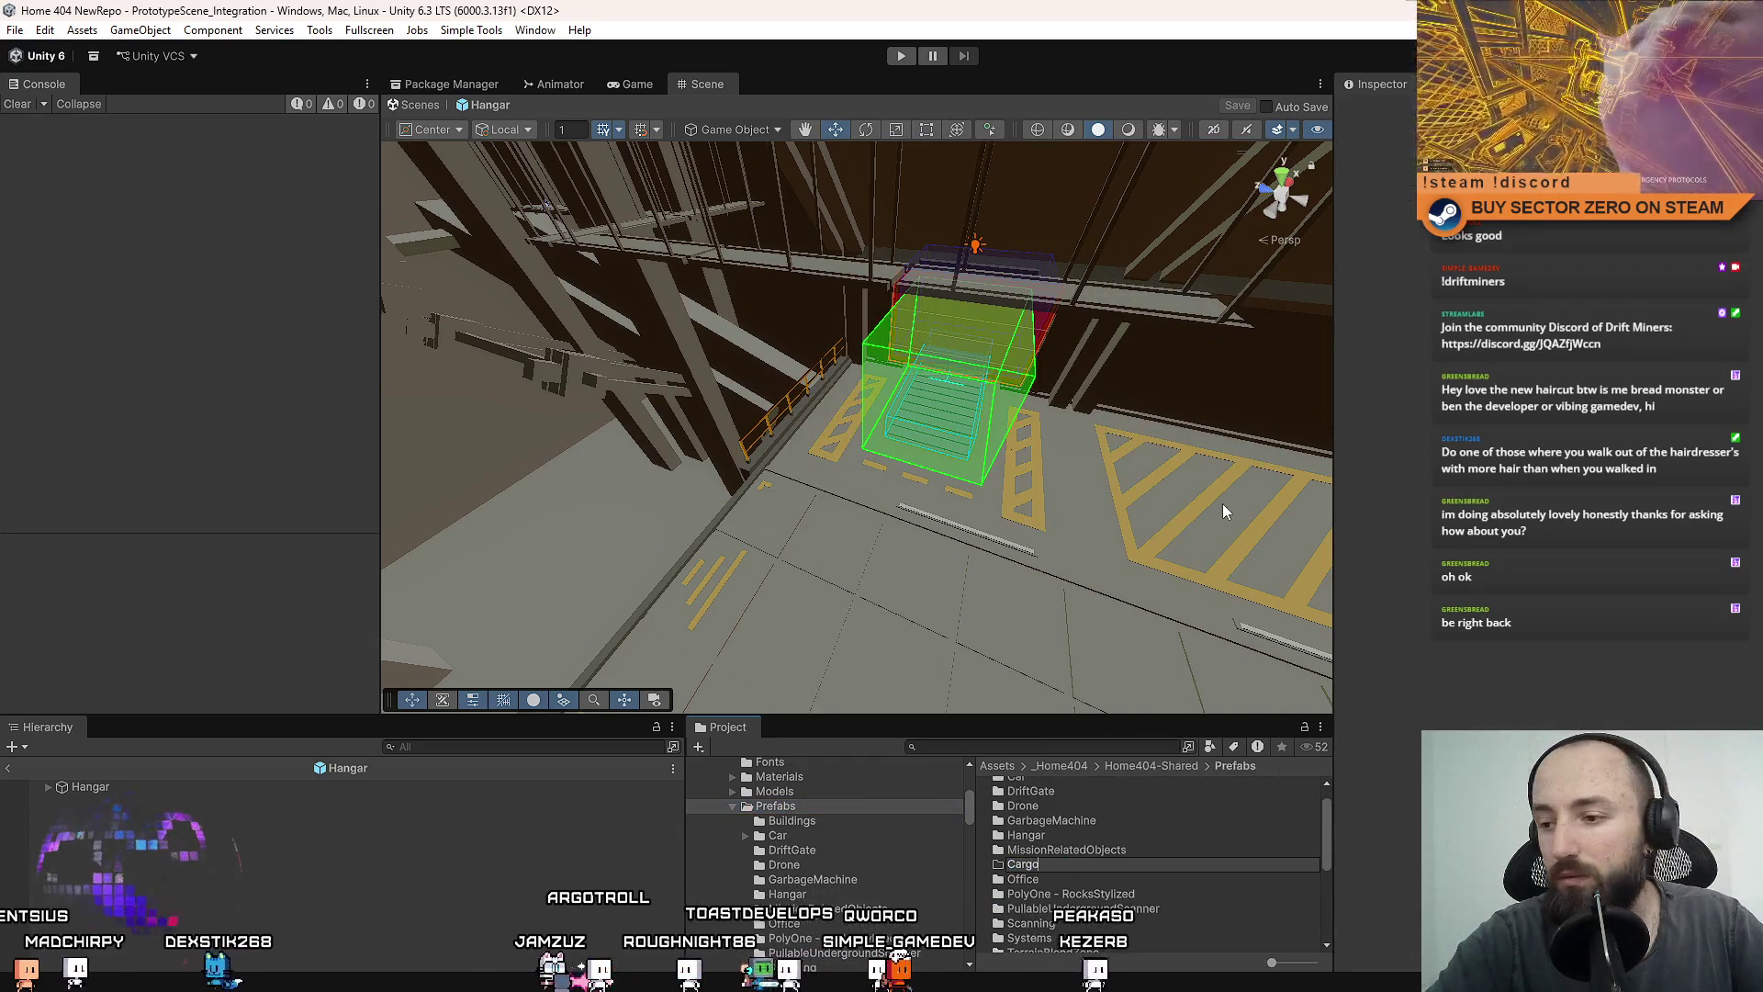
type("Prodessor")
key("Return")
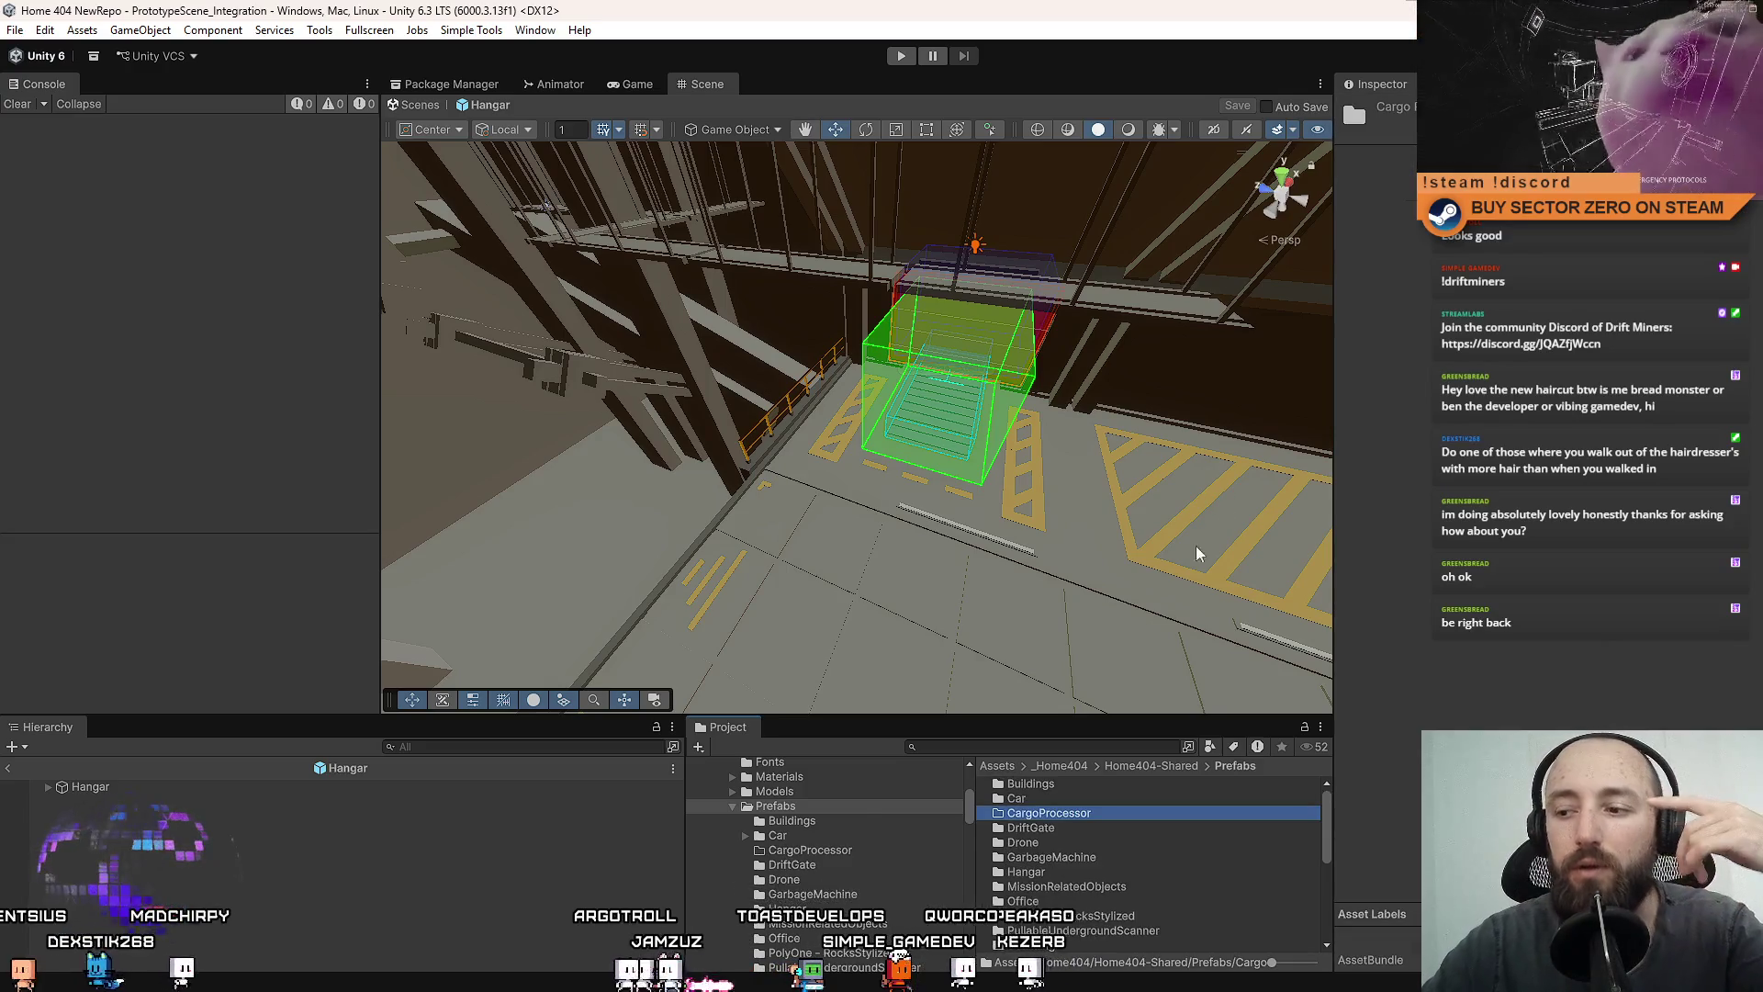
Return to the root Assets view, collapse the folder tree and orbit the hangar scene.
scroll(758, 867, "up", 5)
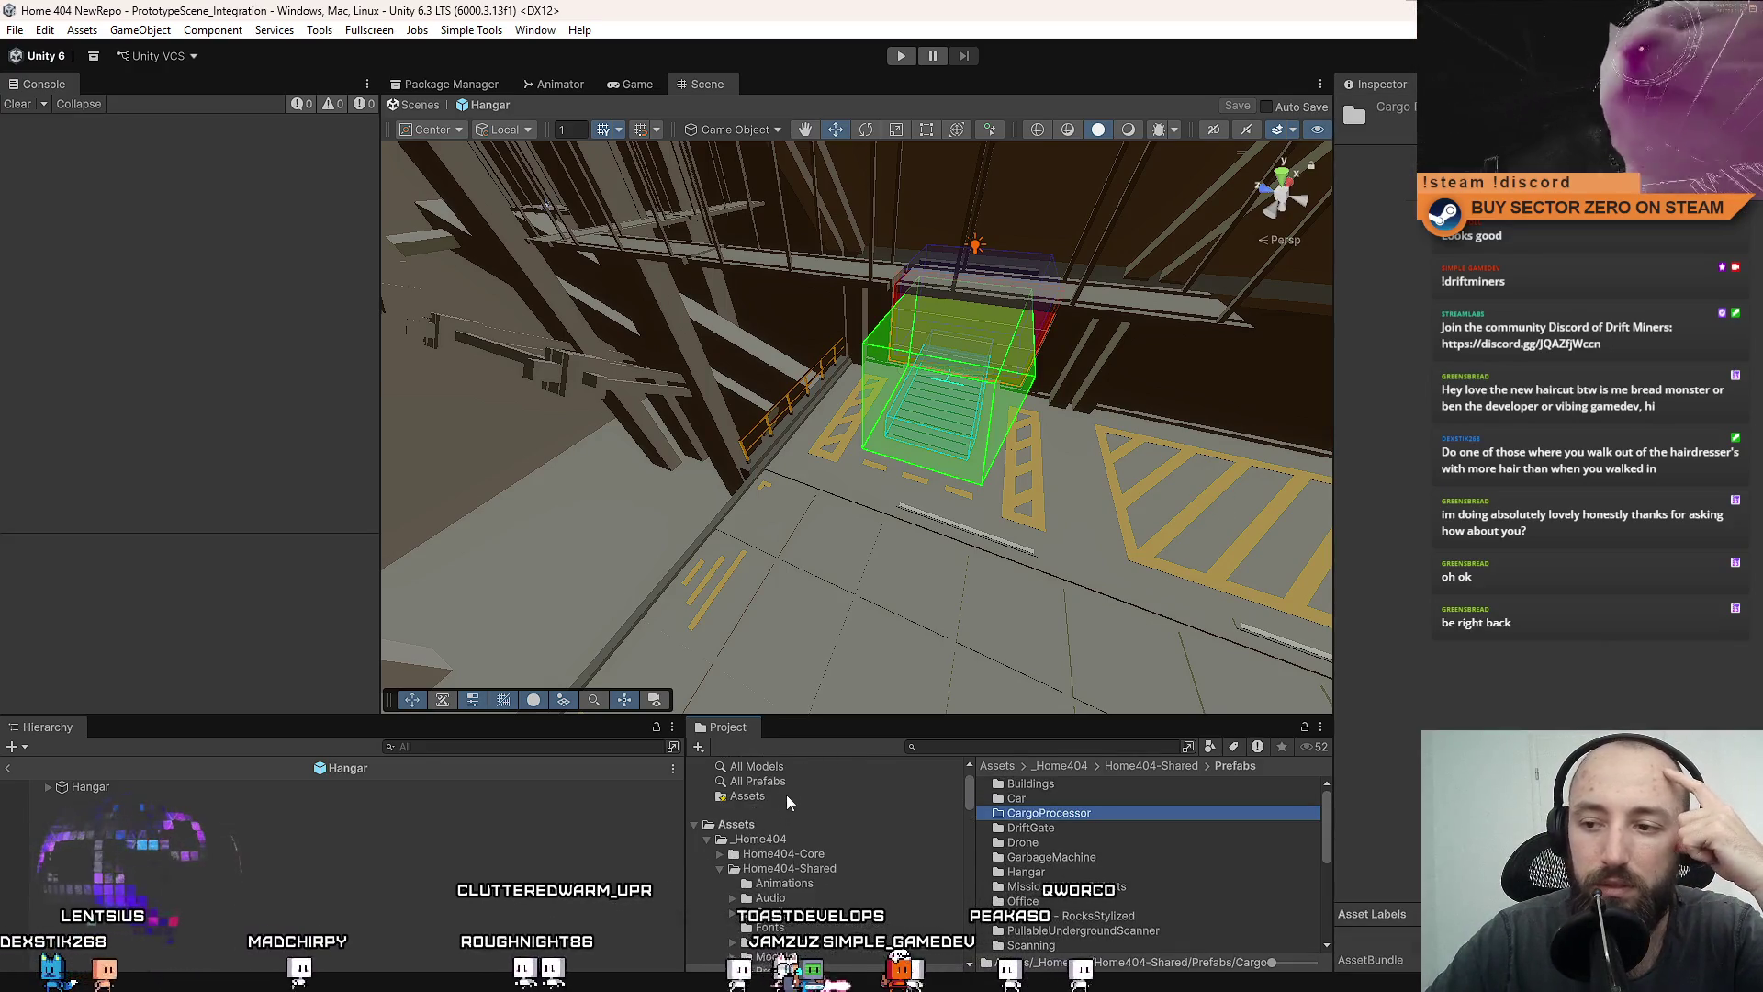
left_click(767, 819)
scroll(767, 819, "down", 3)
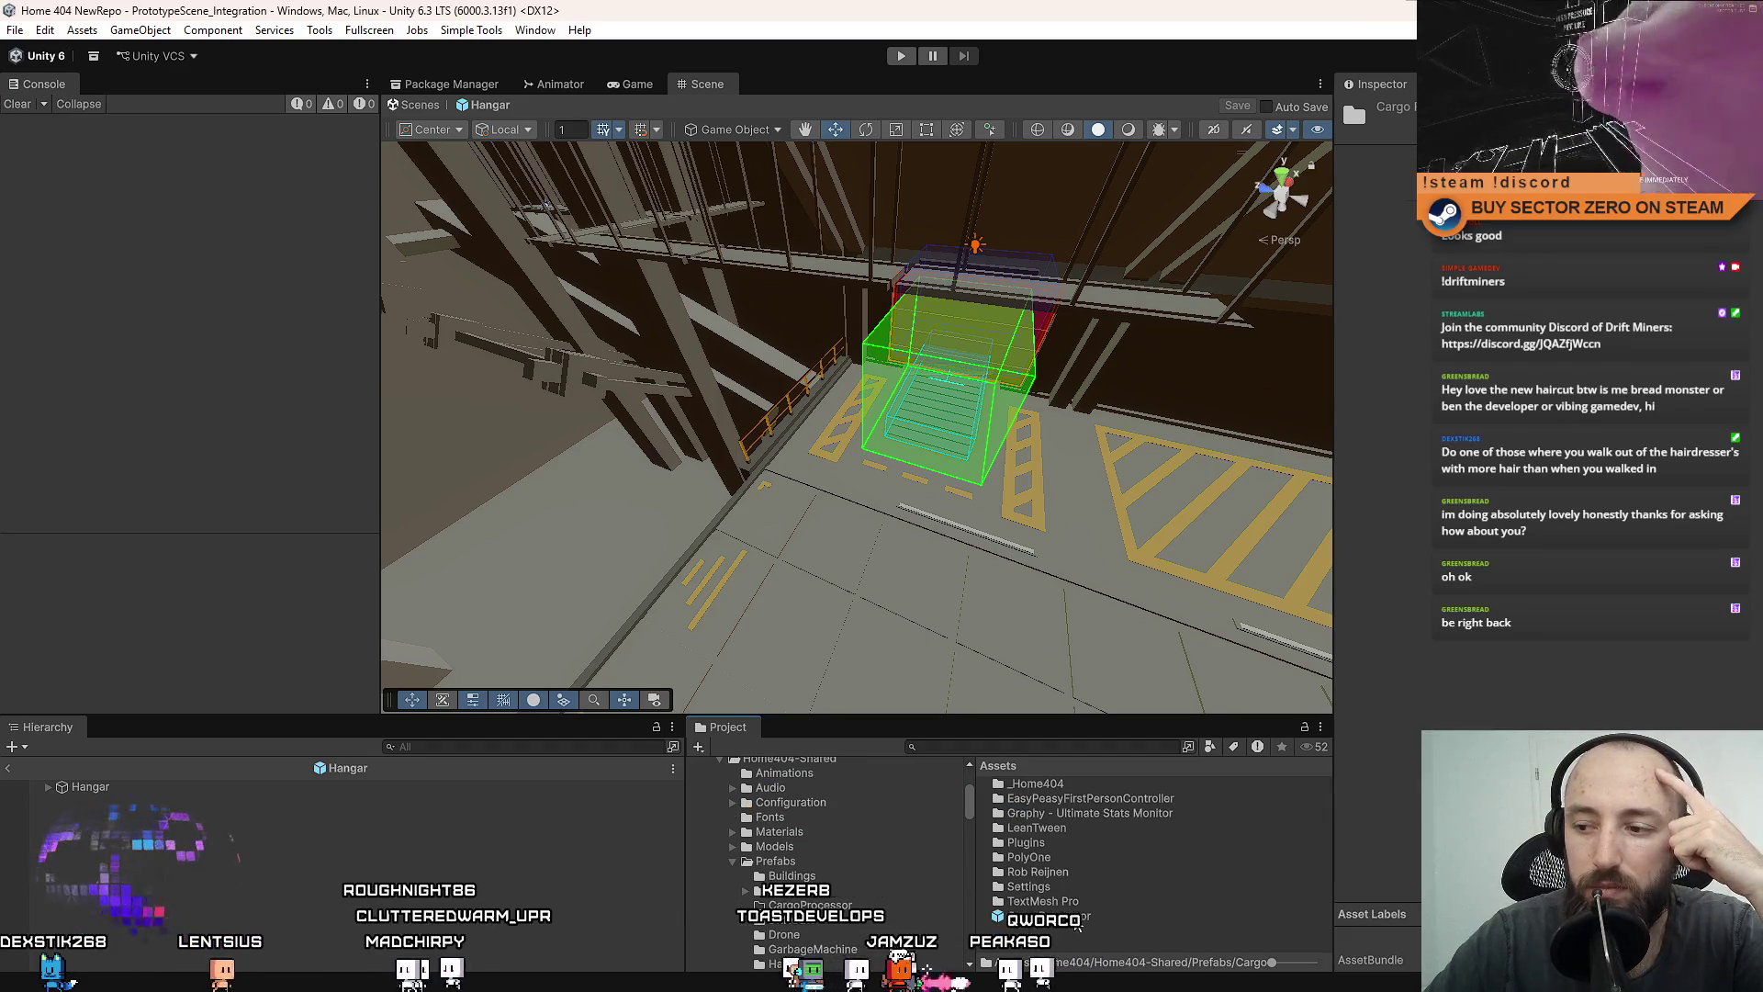
scroll(732, 830, "up", 5)
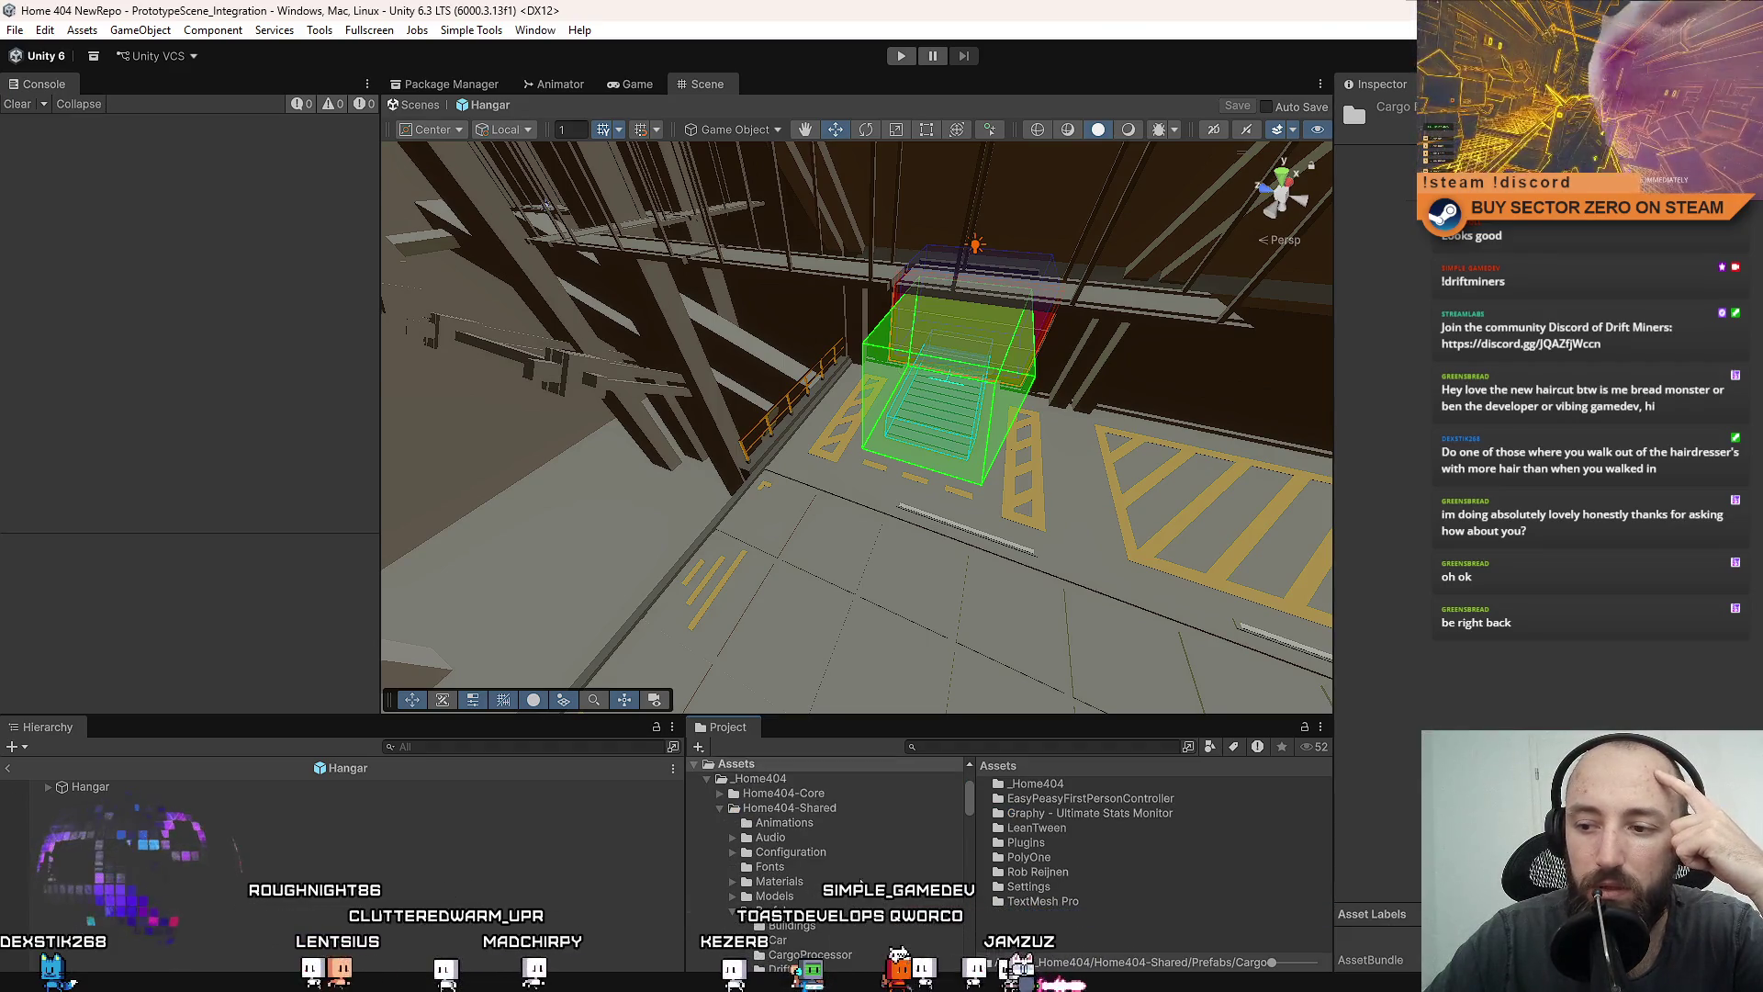
left_click(694, 810)
mouse_move(813, 536)
left_mouse_down()
mouse_move(985, 519)
mouse_move(770, 487)
left_mouse_up()
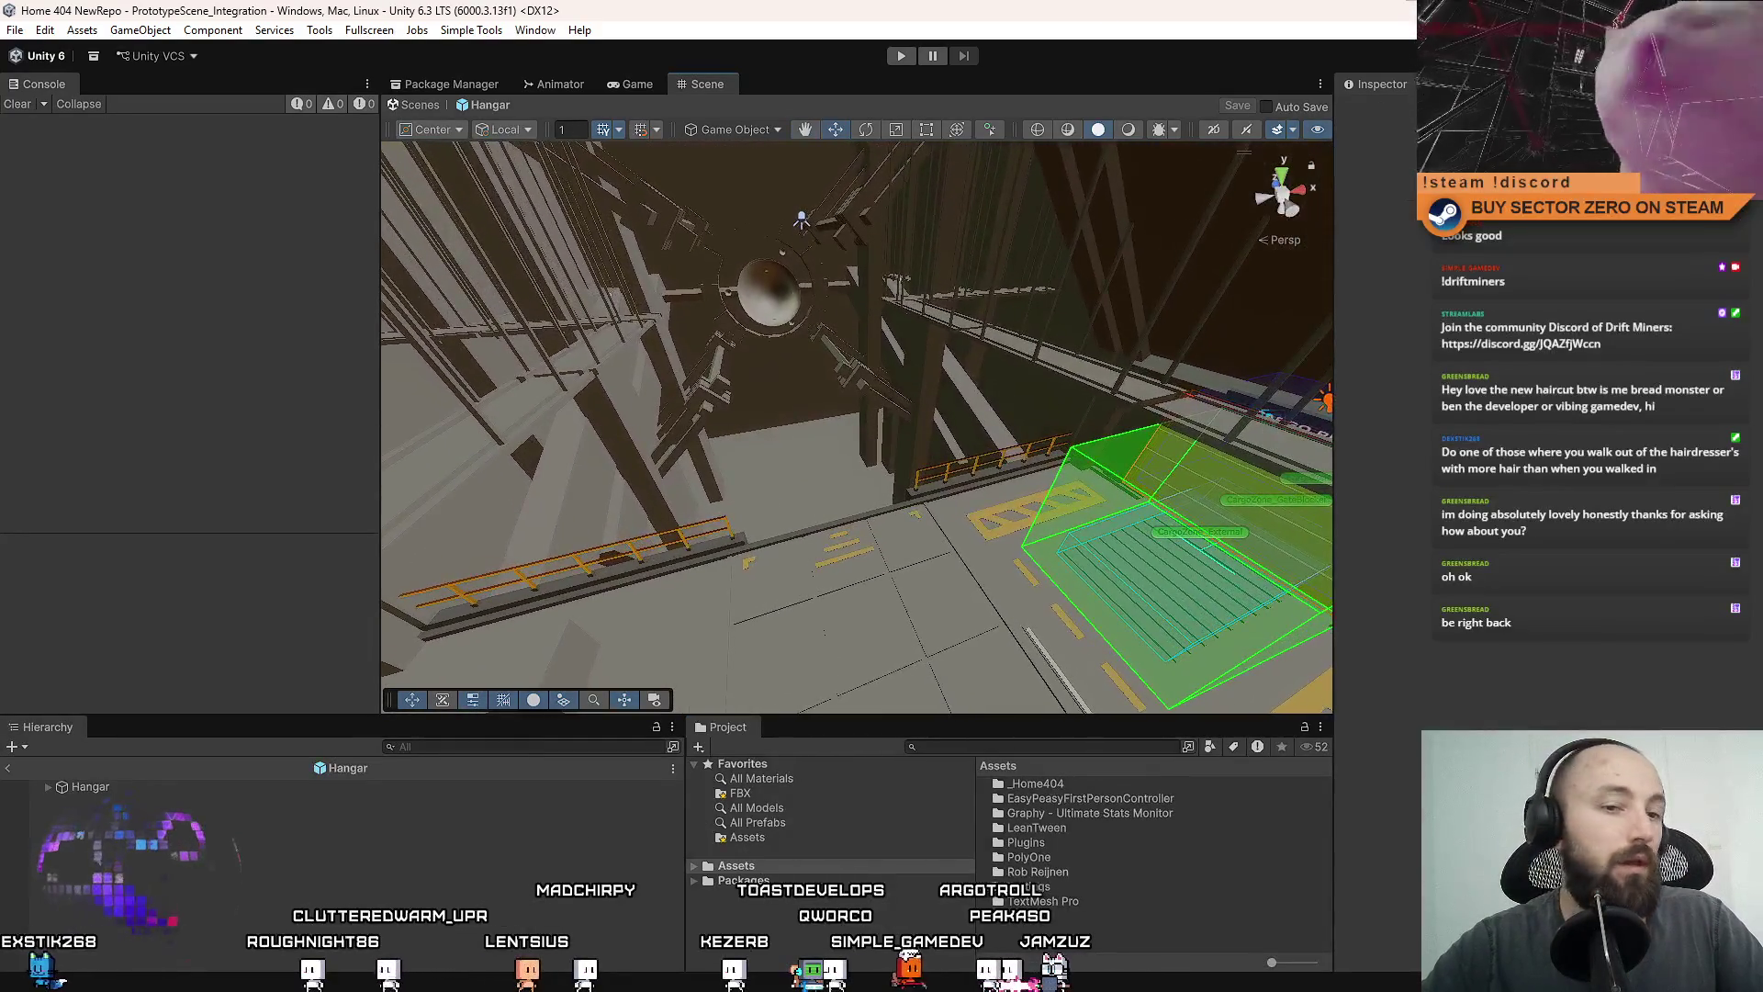
Open the File menu to save the project, then close it again.
left_click(15, 30)
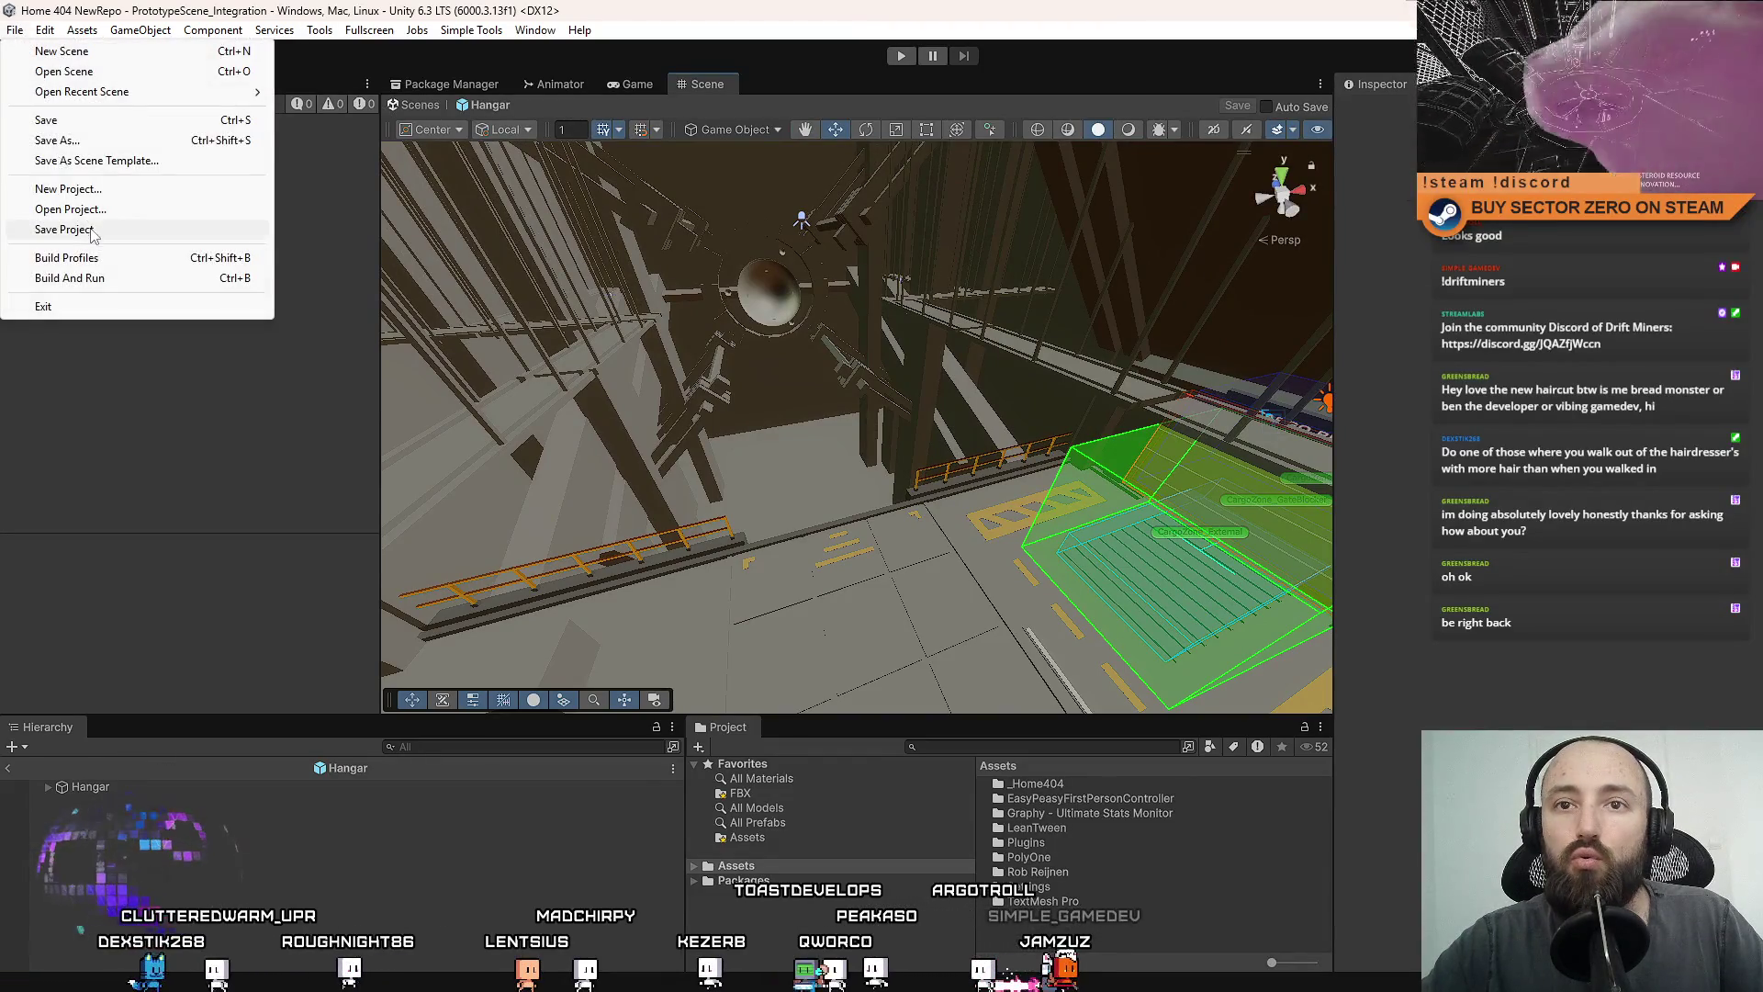
key("Escape")
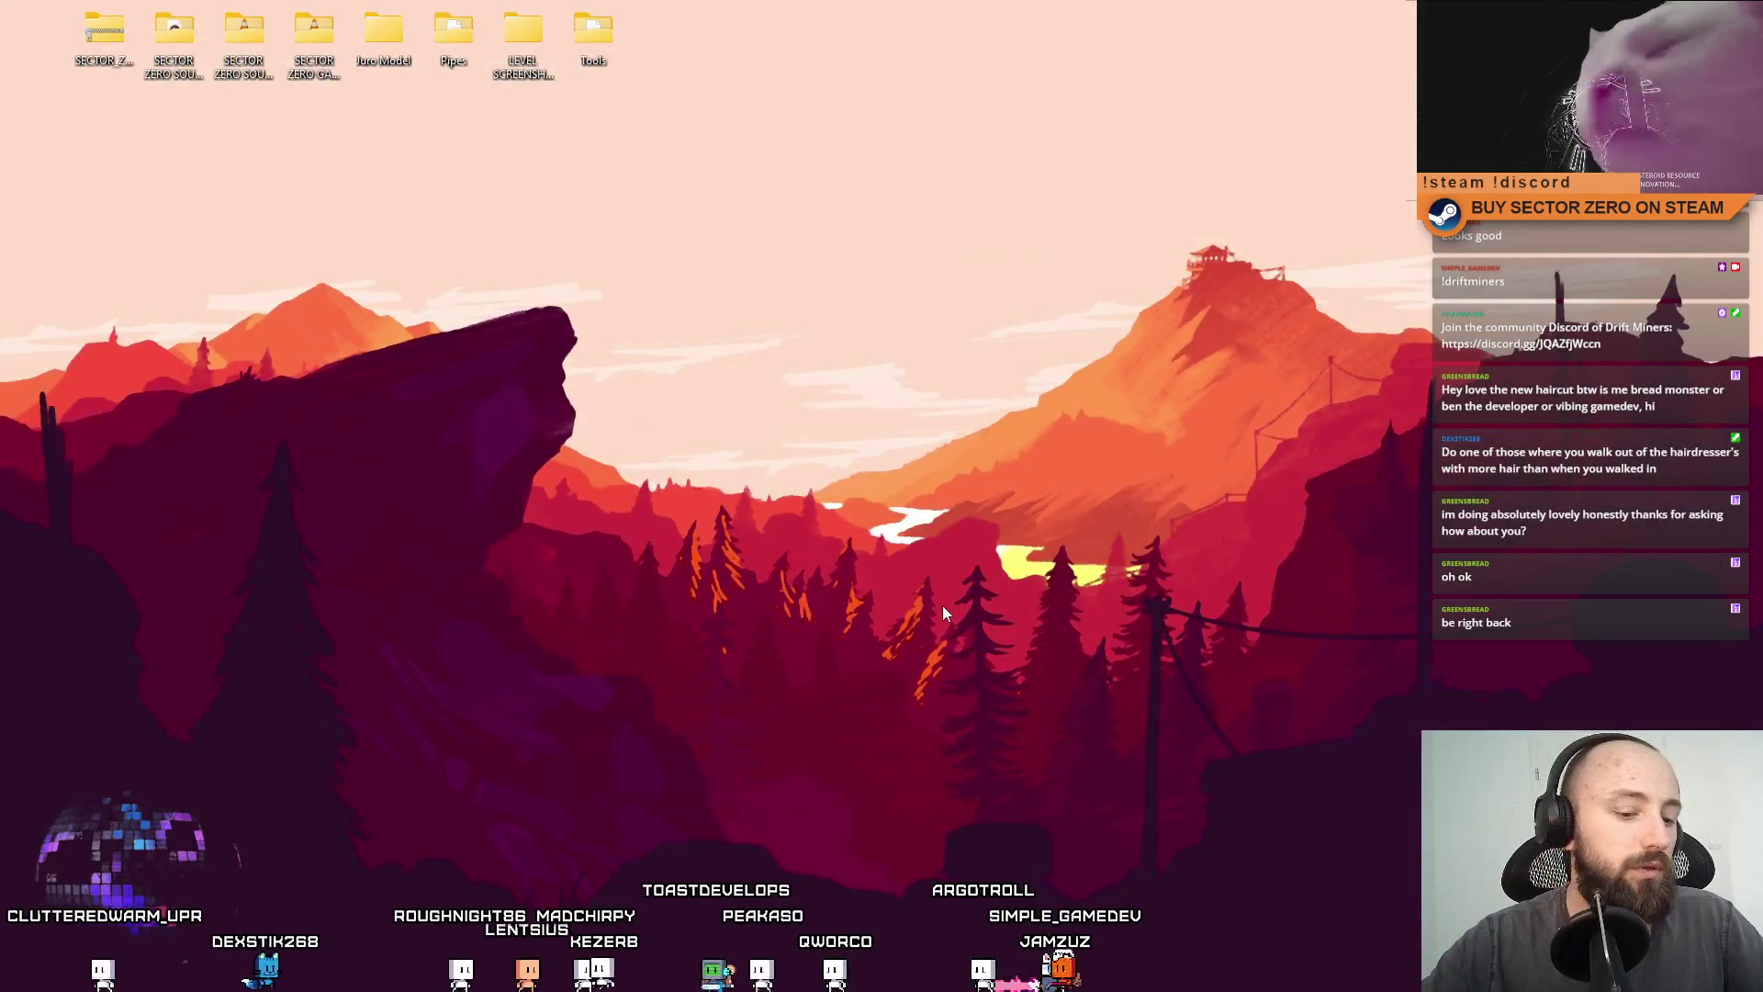
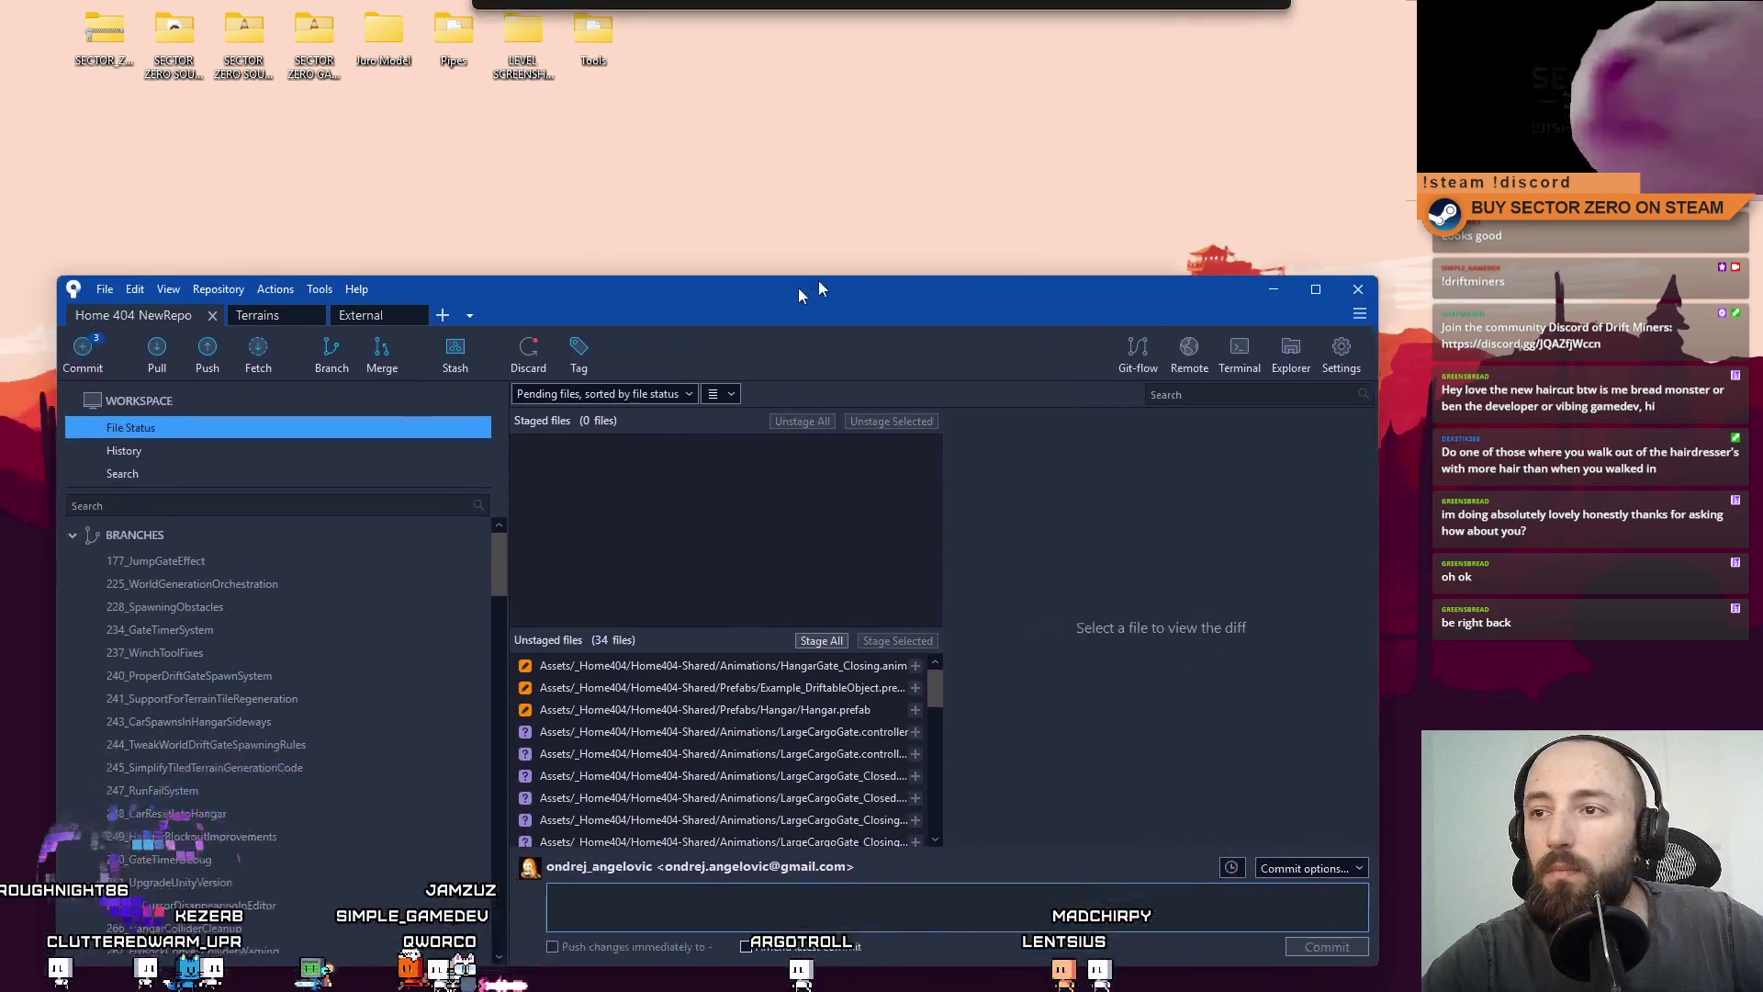
Maximize the Sourcetree repository window and select HangarGate_Closing.anim in Unstaged files.
left_click_drag(806, 285, 895, 189)
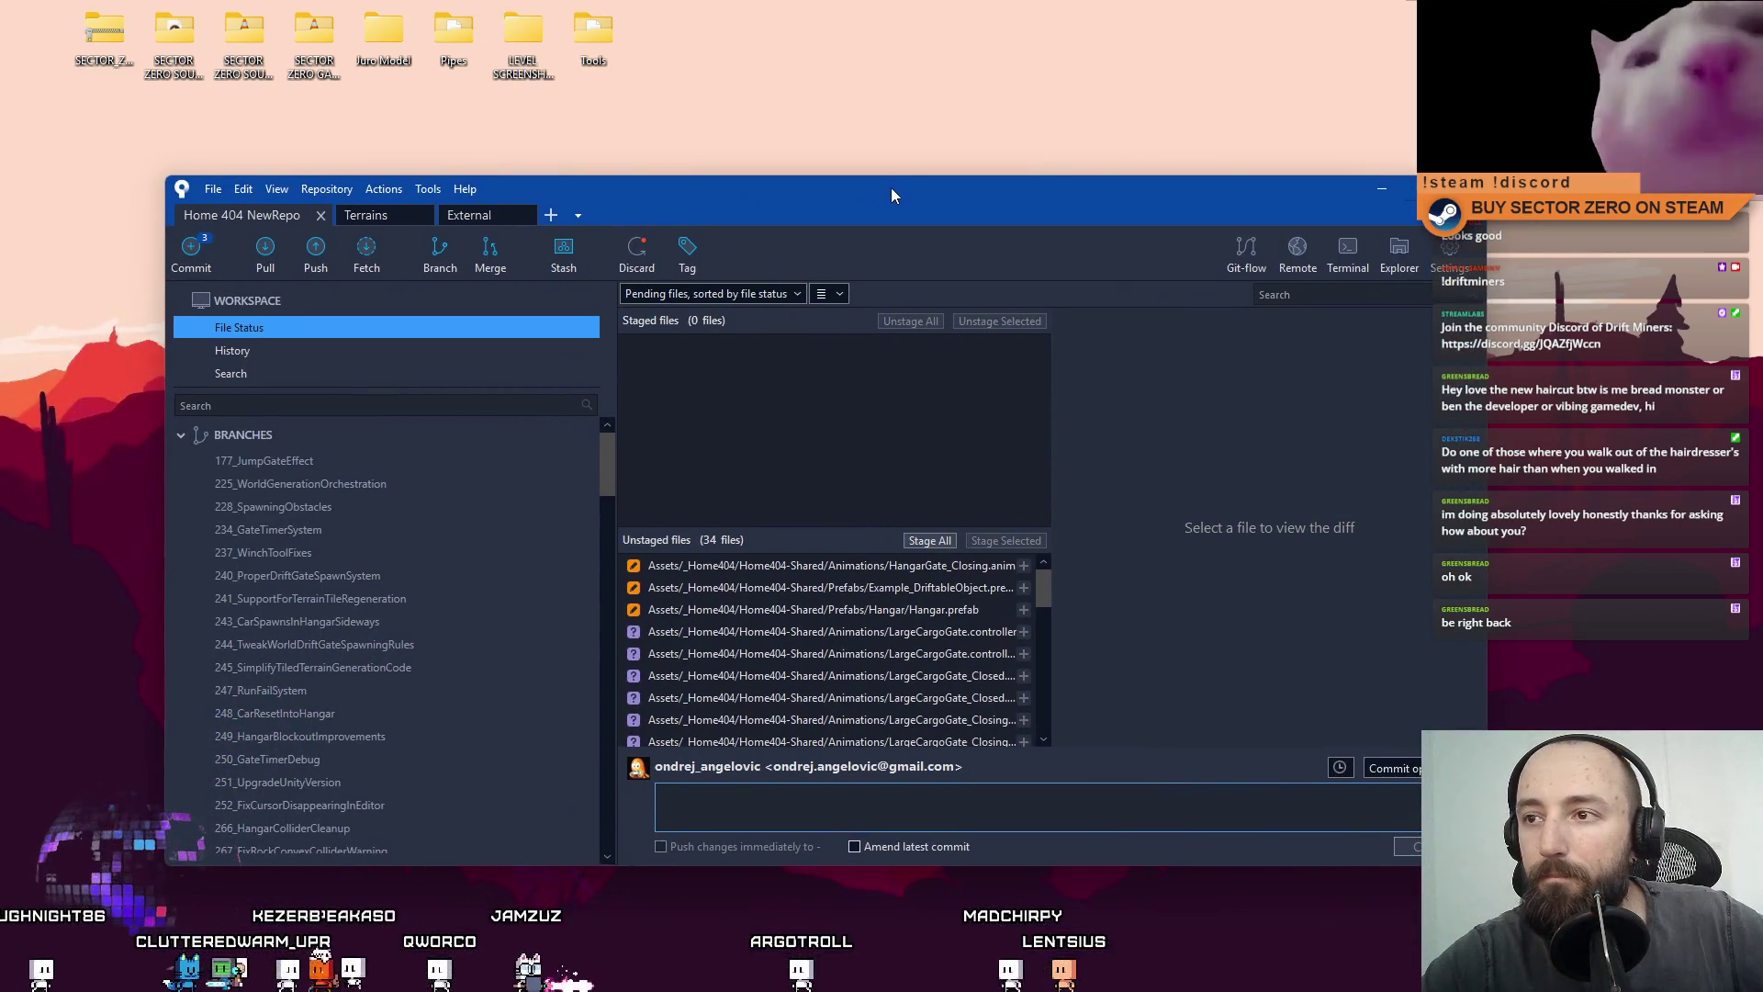
double_click(891, 187)
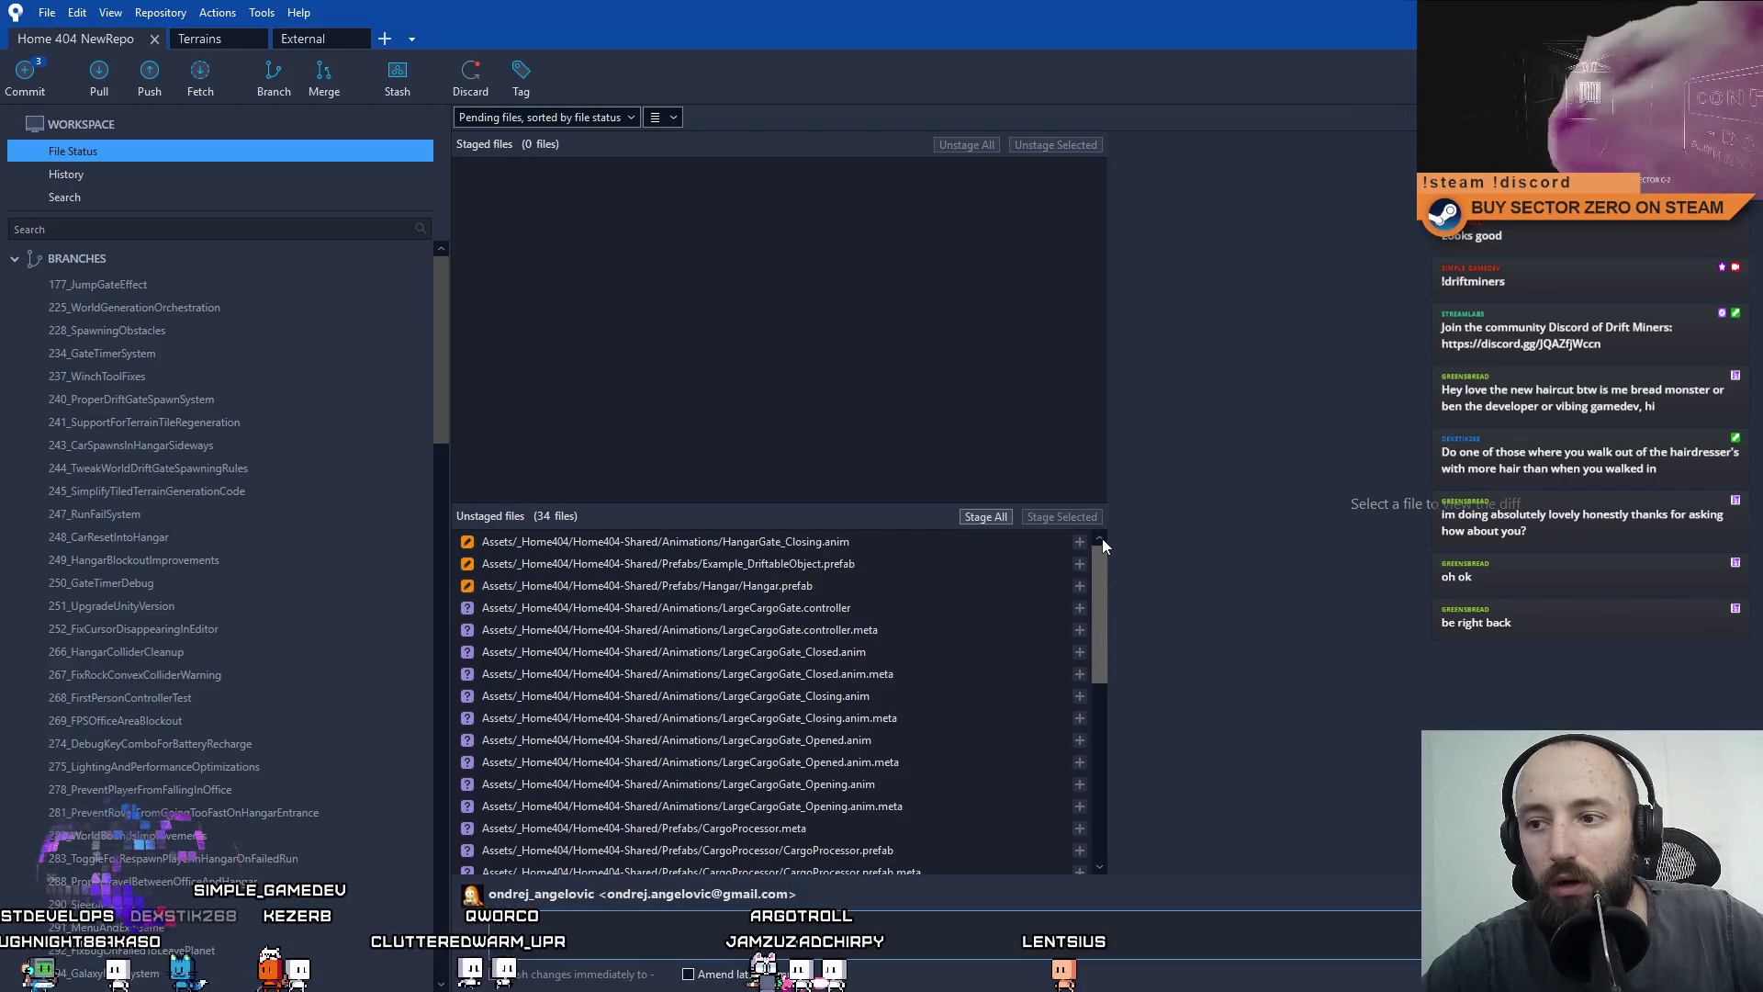
left_click(901, 538)
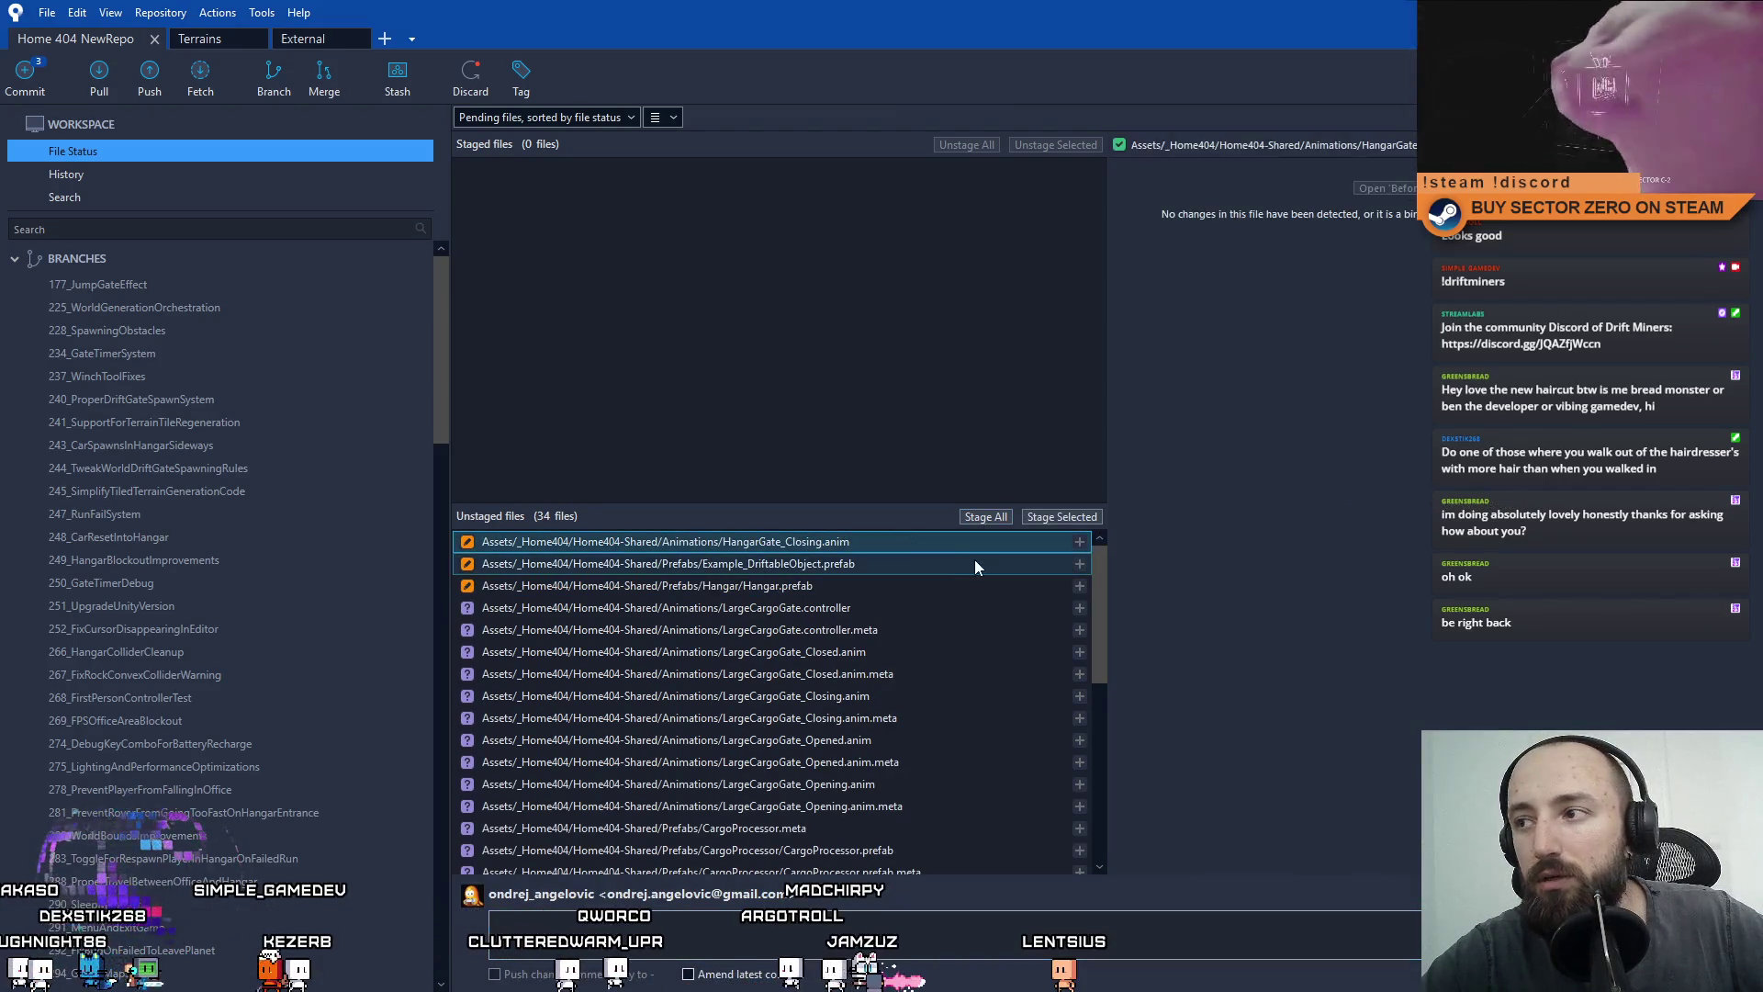
mouse_move(1101, 592)
left_mouse_down()
mouse_move(1081, 743)
mouse_move(1072, 521)
left_mouse_up()
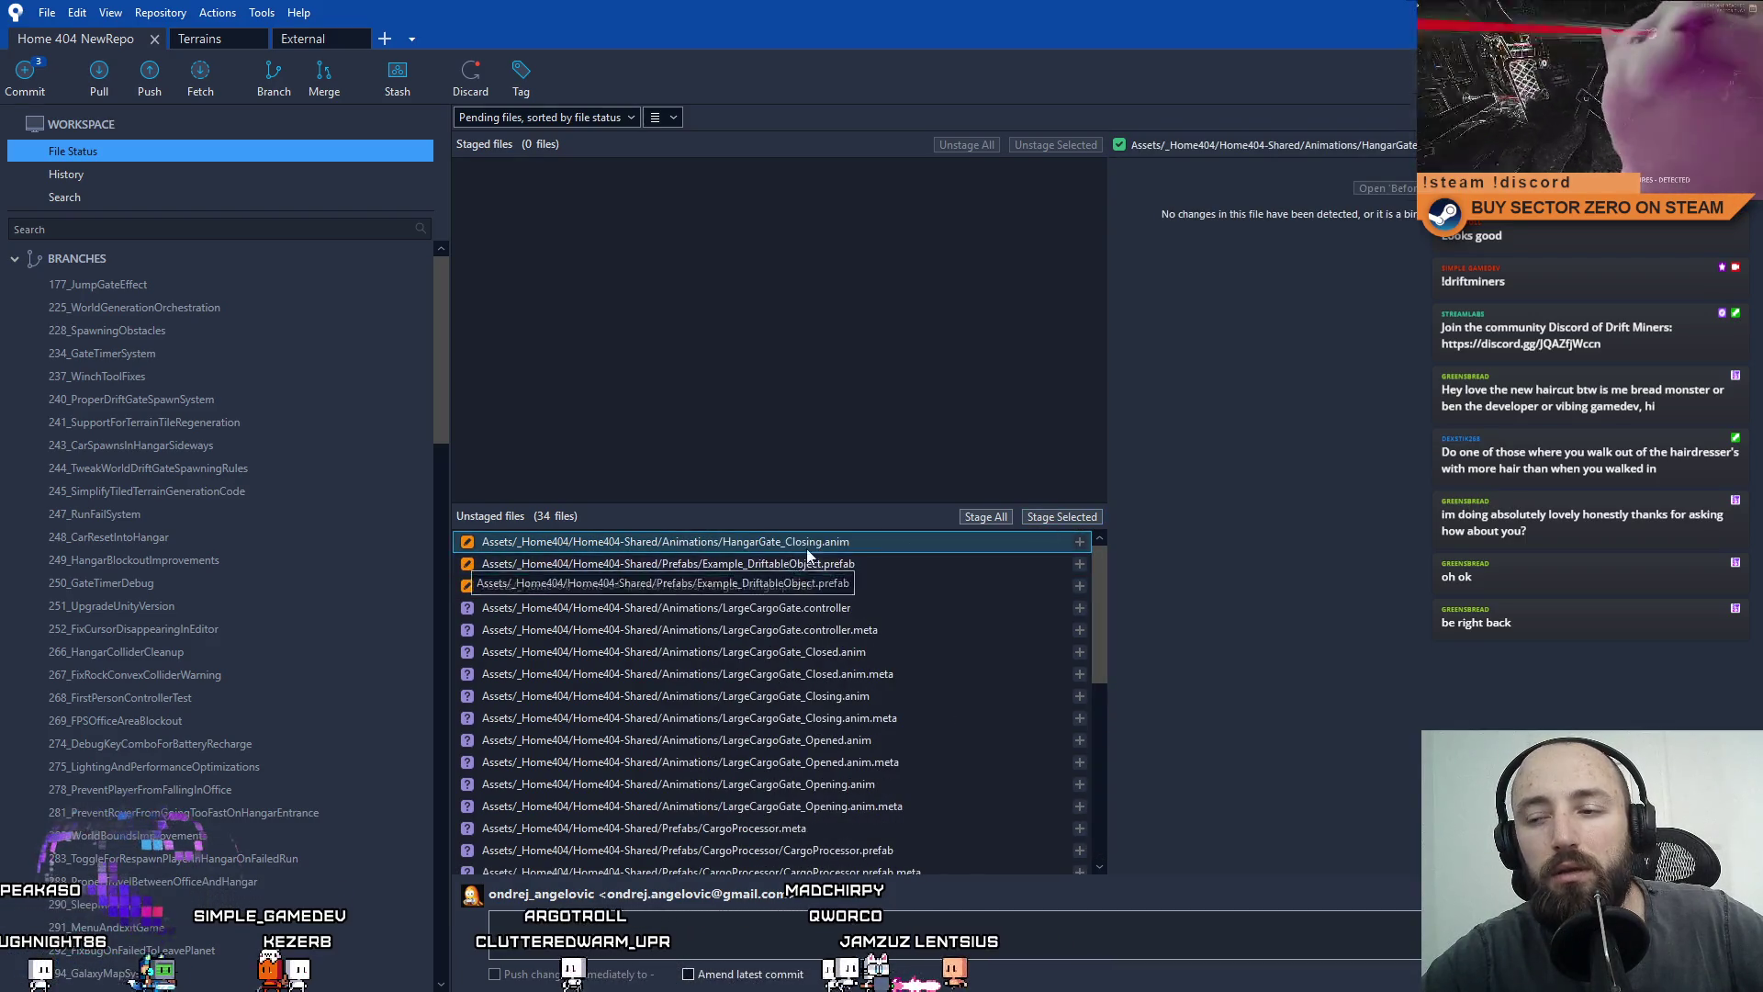
Discard the changes to HangarGate_Closing.anim, leaving 33 unstaged files.
right_click(853, 541)
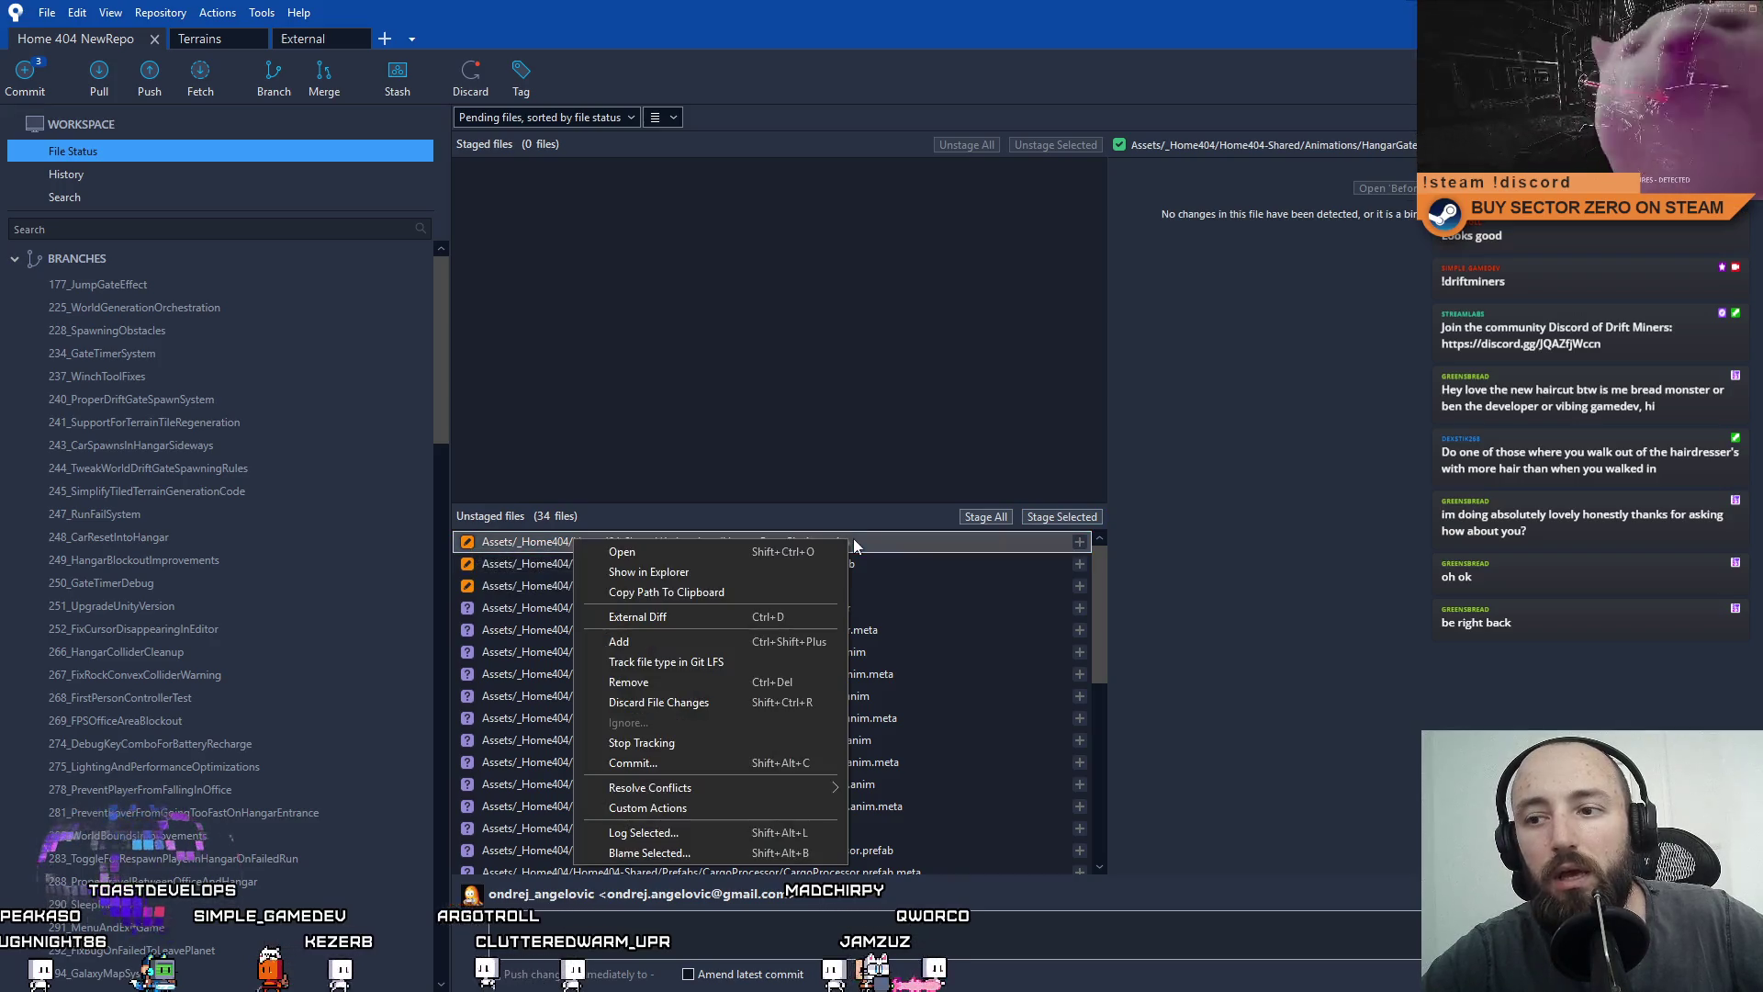
left_click(659, 702)
left_click(978, 261)
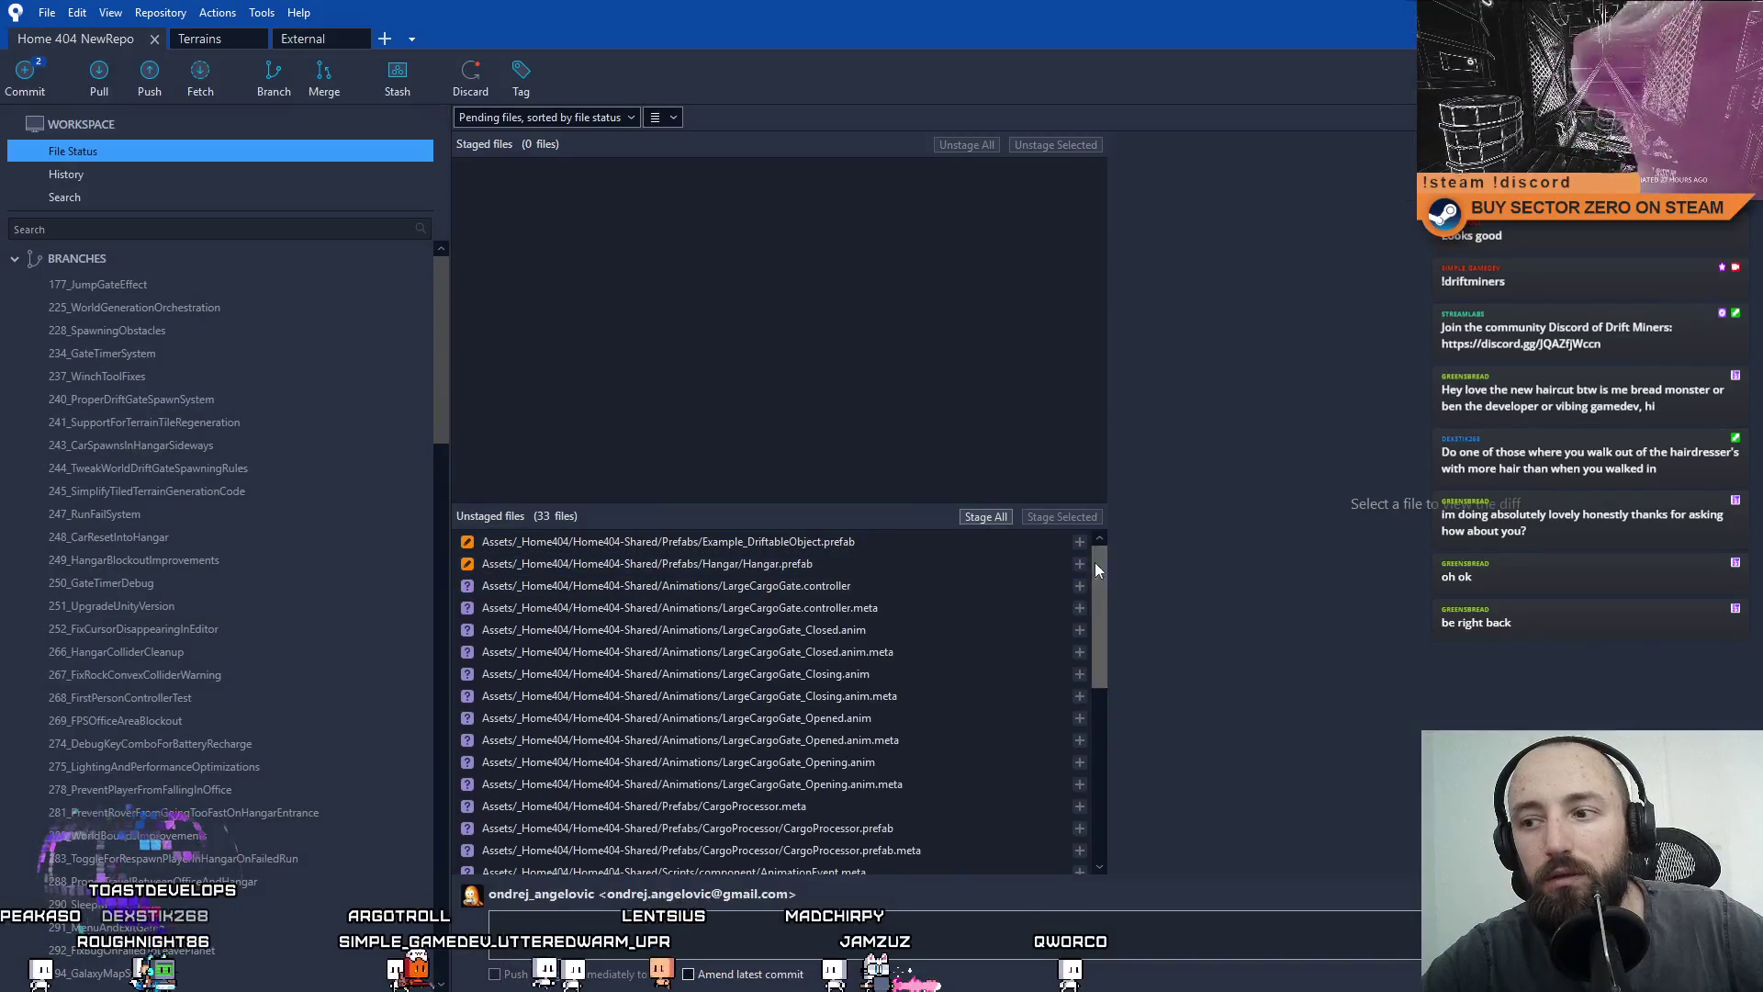
mouse_move(1095, 562)
left_mouse_down()
mouse_move(1104, 548)
mouse_move(1082, 769)
left_mouse_up()
left_click(886, 850)
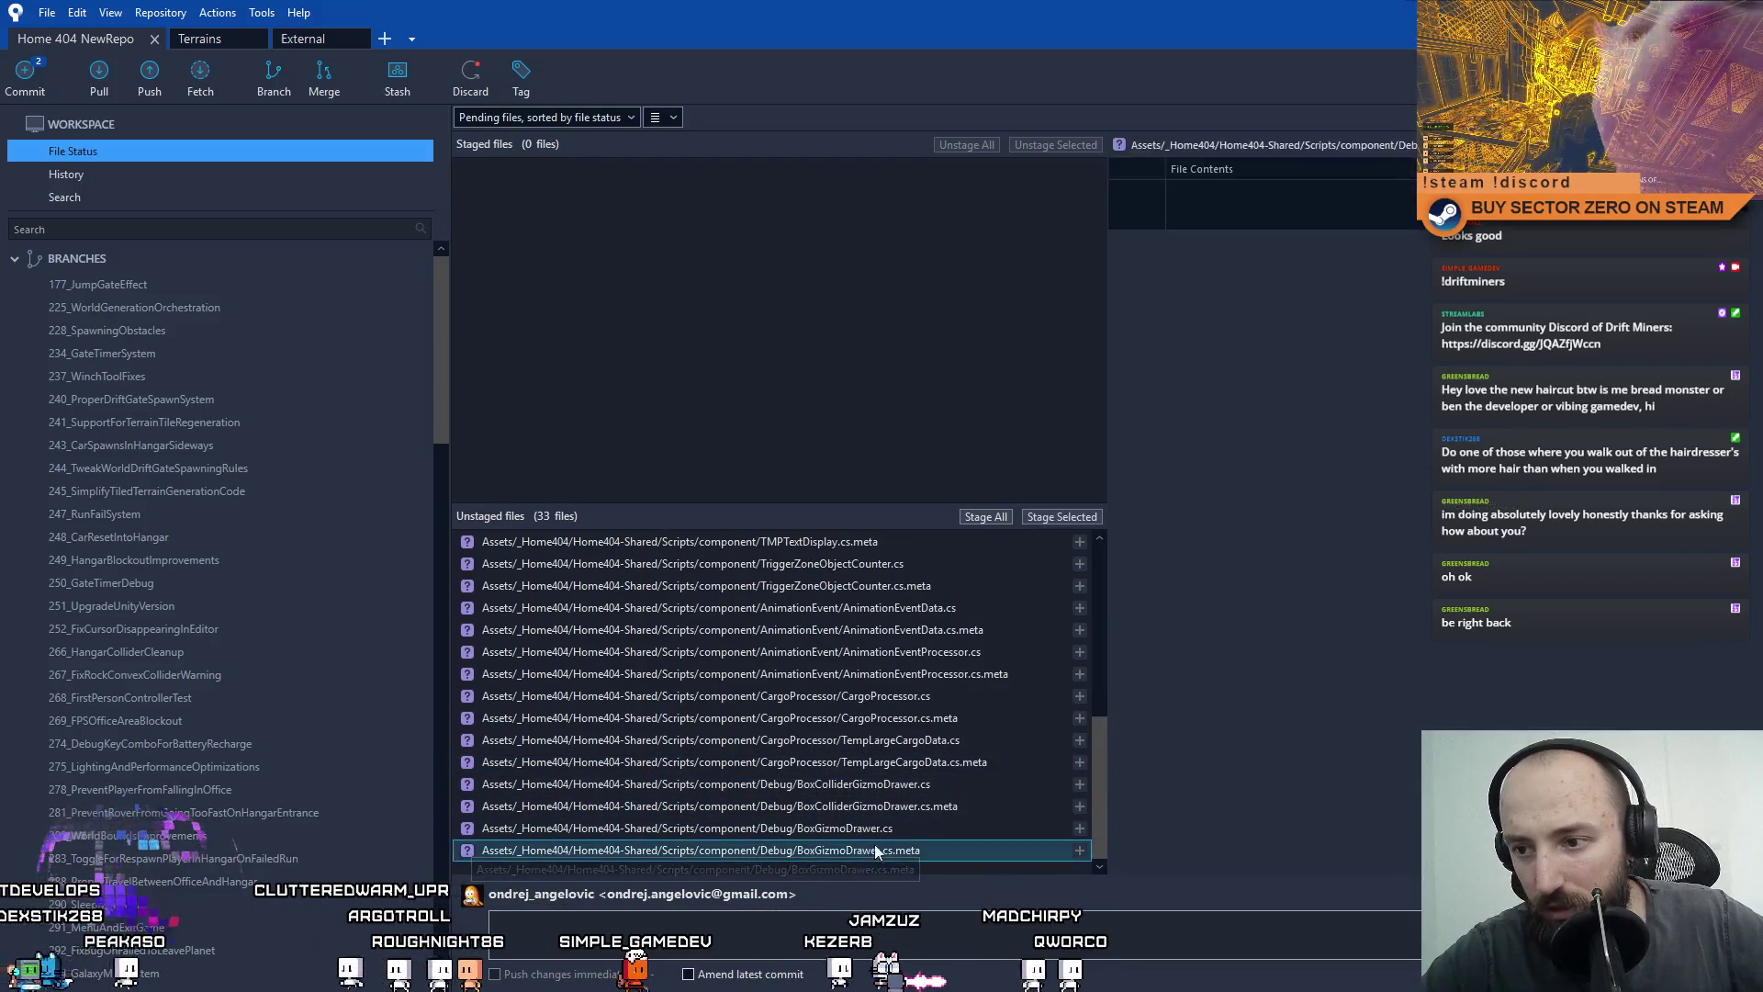
Stage the four box gizmo drawer files and commit them as 'Added generalized components for drawing box gizmos'.
left_click(879, 786, "ctrl")
left_click(882, 785, "ctrl")
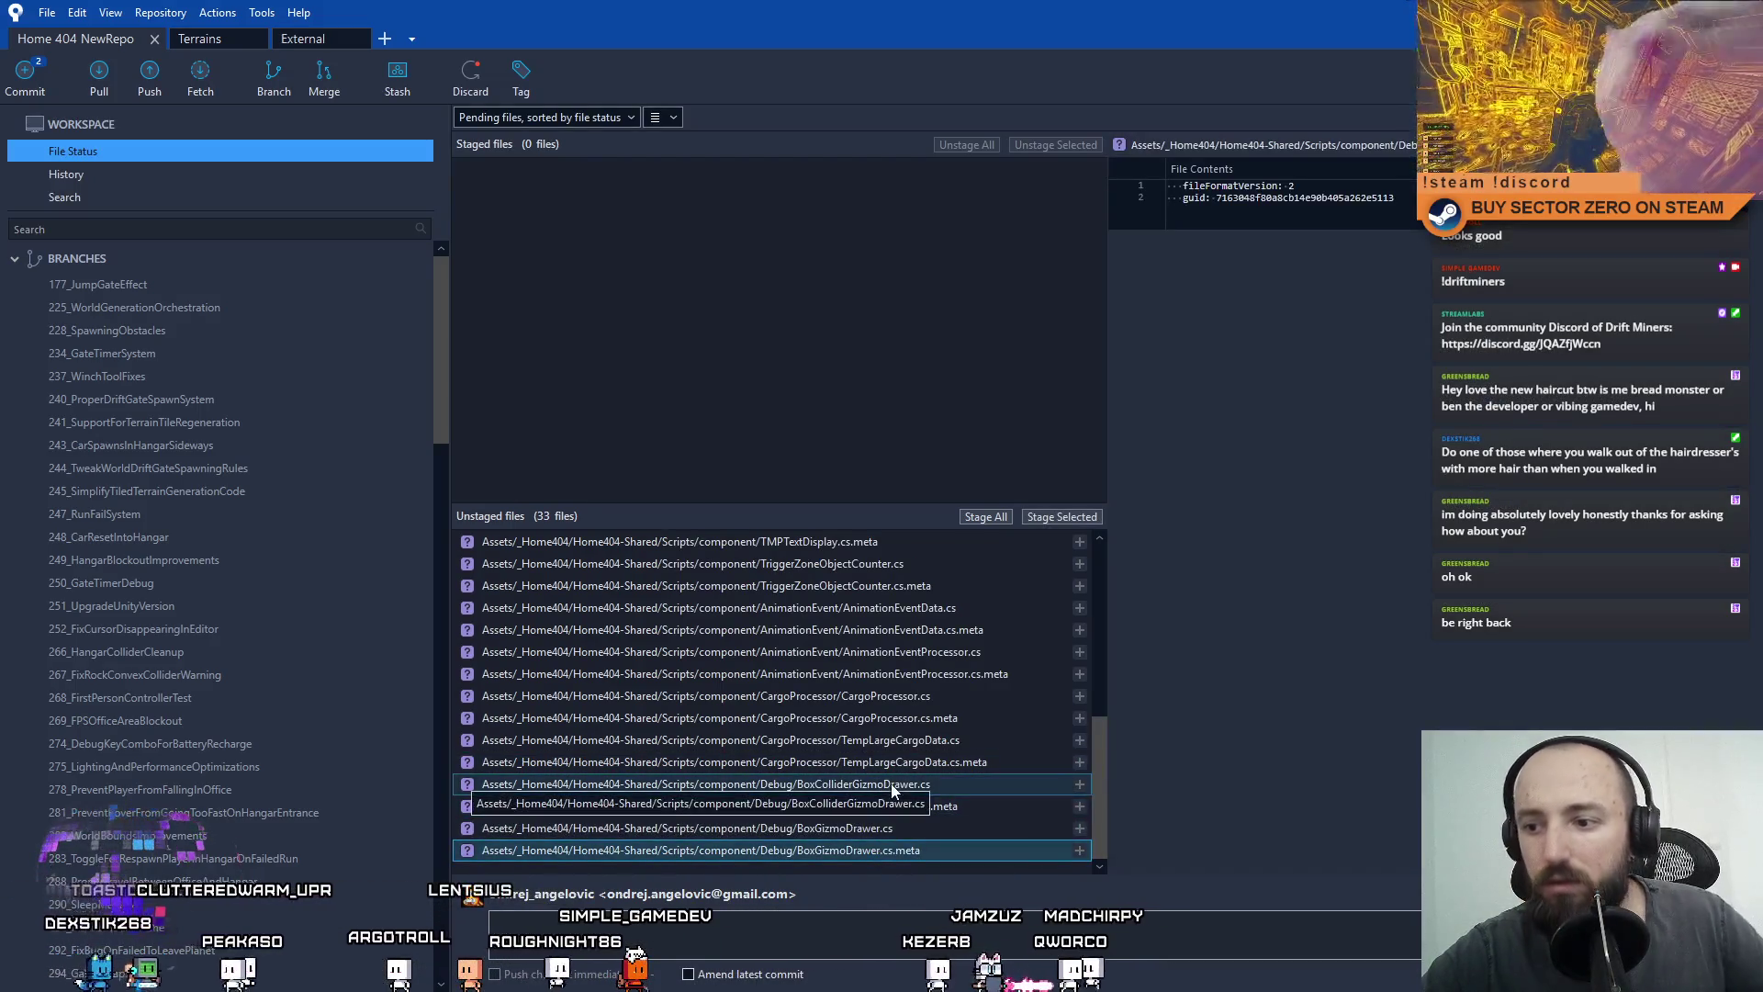
left_click(933, 786, "shift")
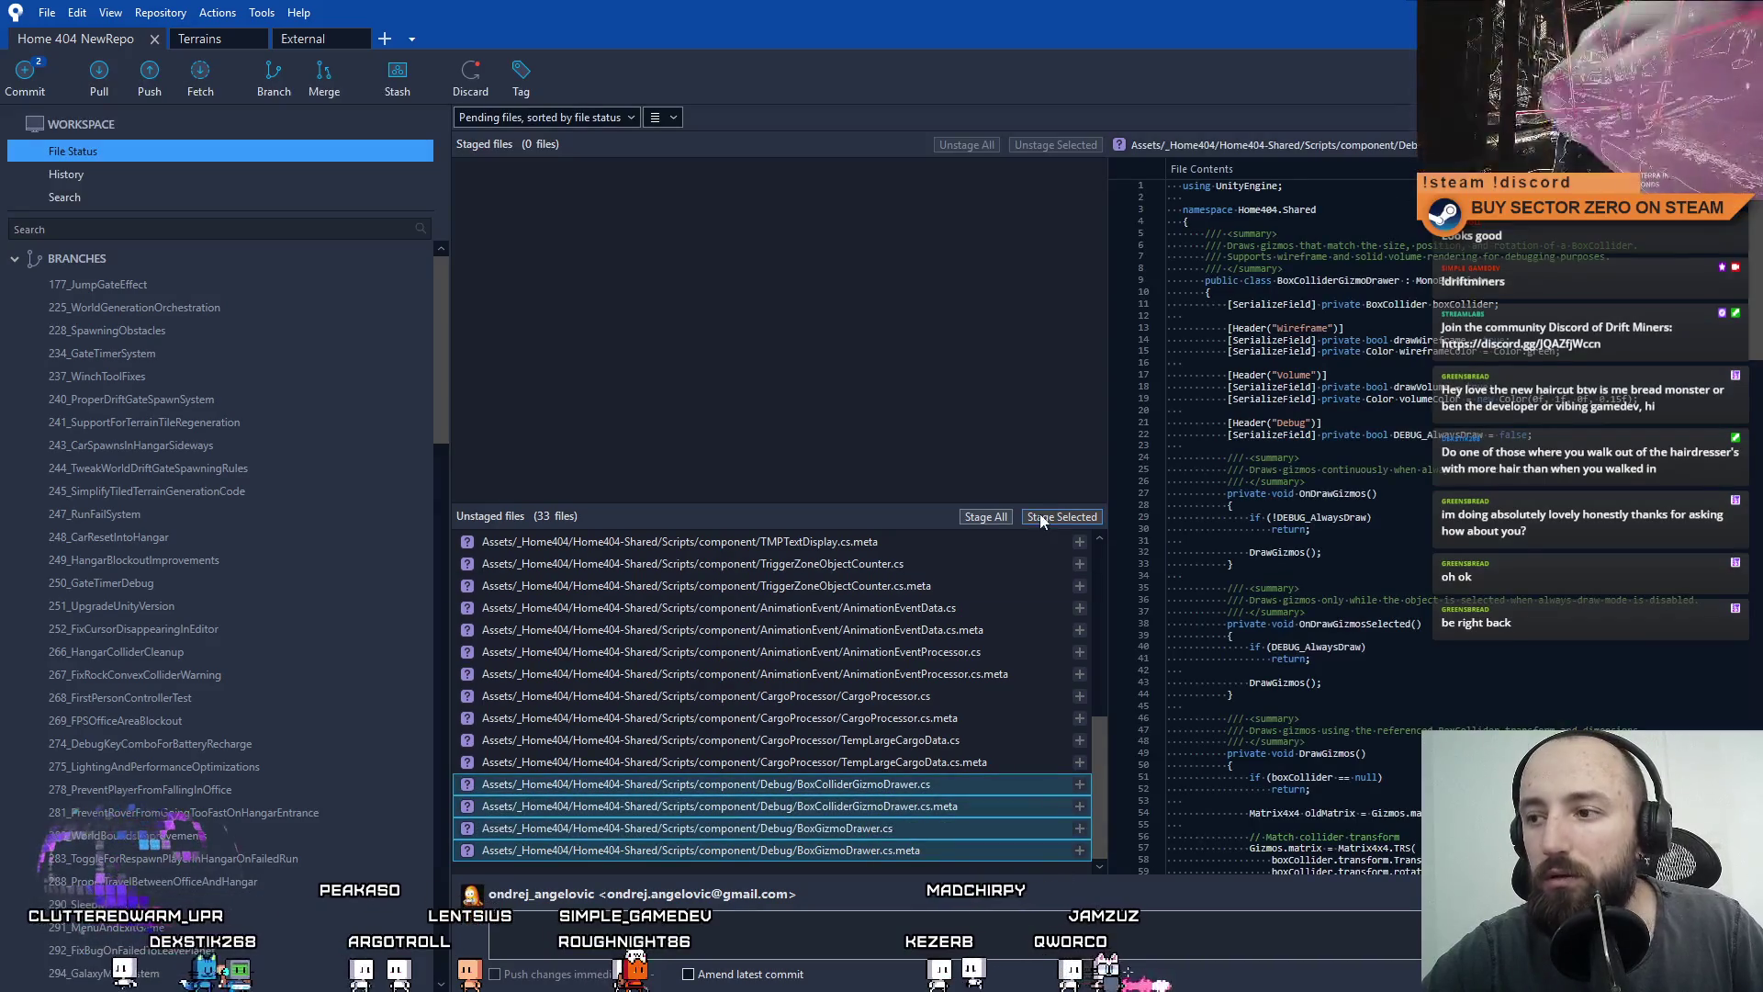
left_click(1055, 516)
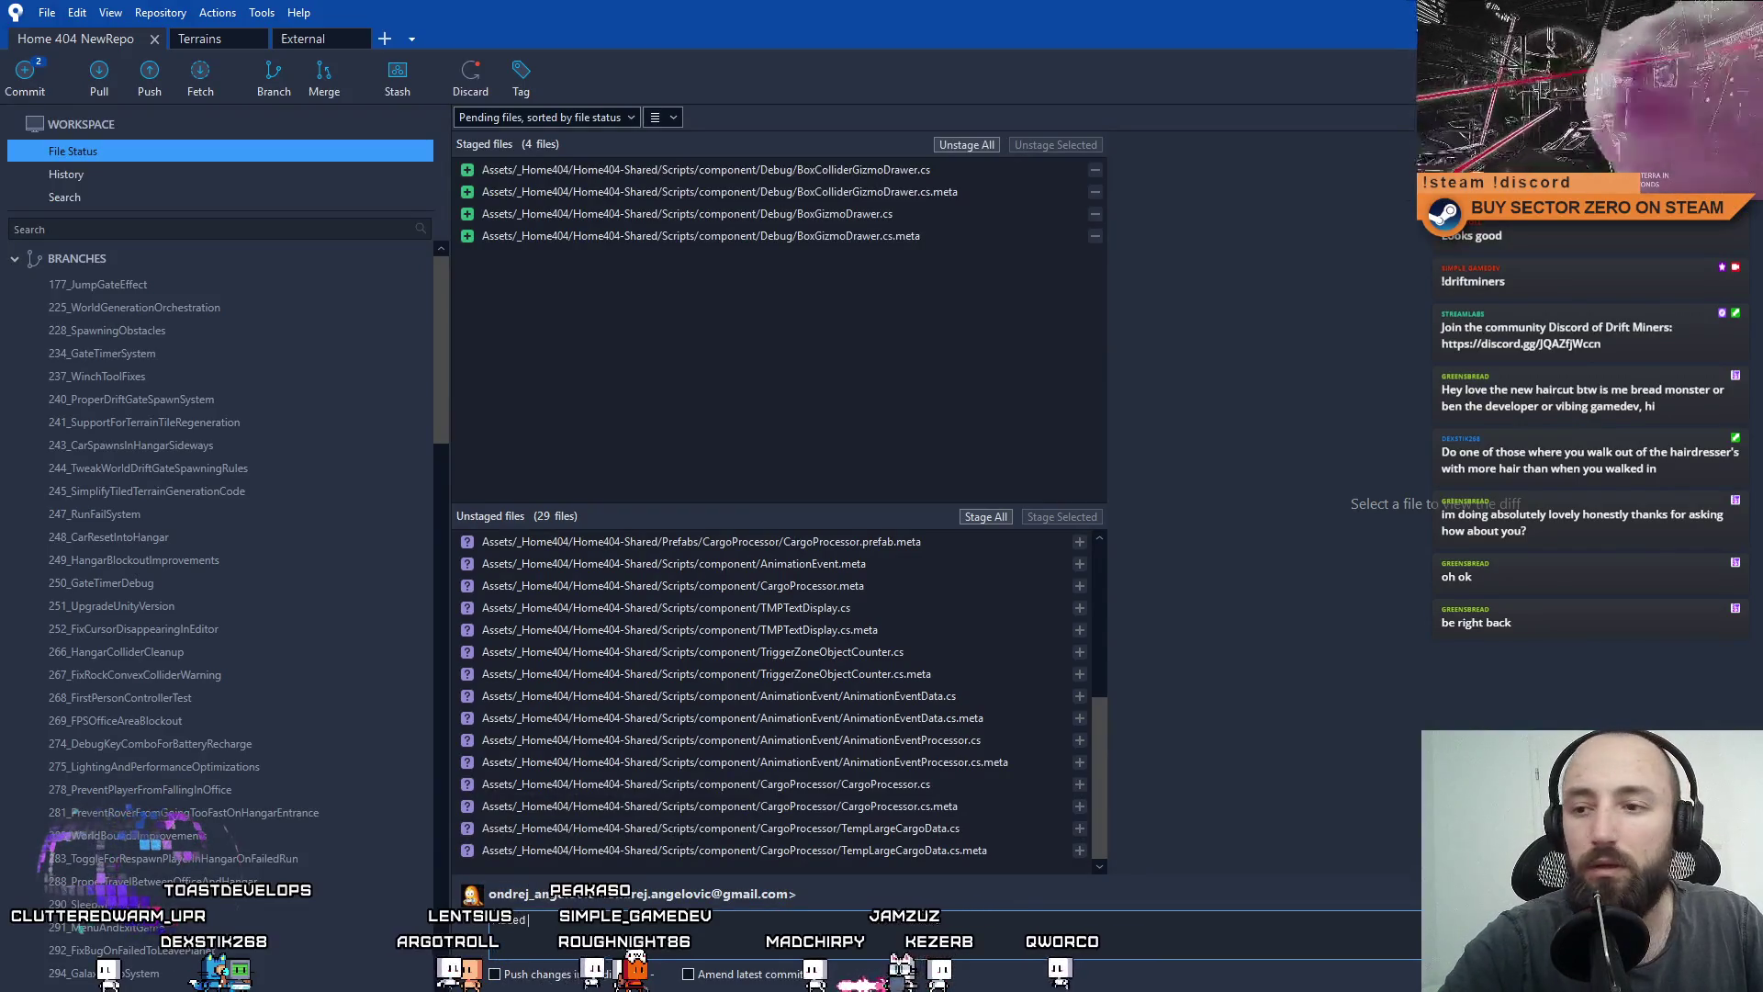
type(" tools for")
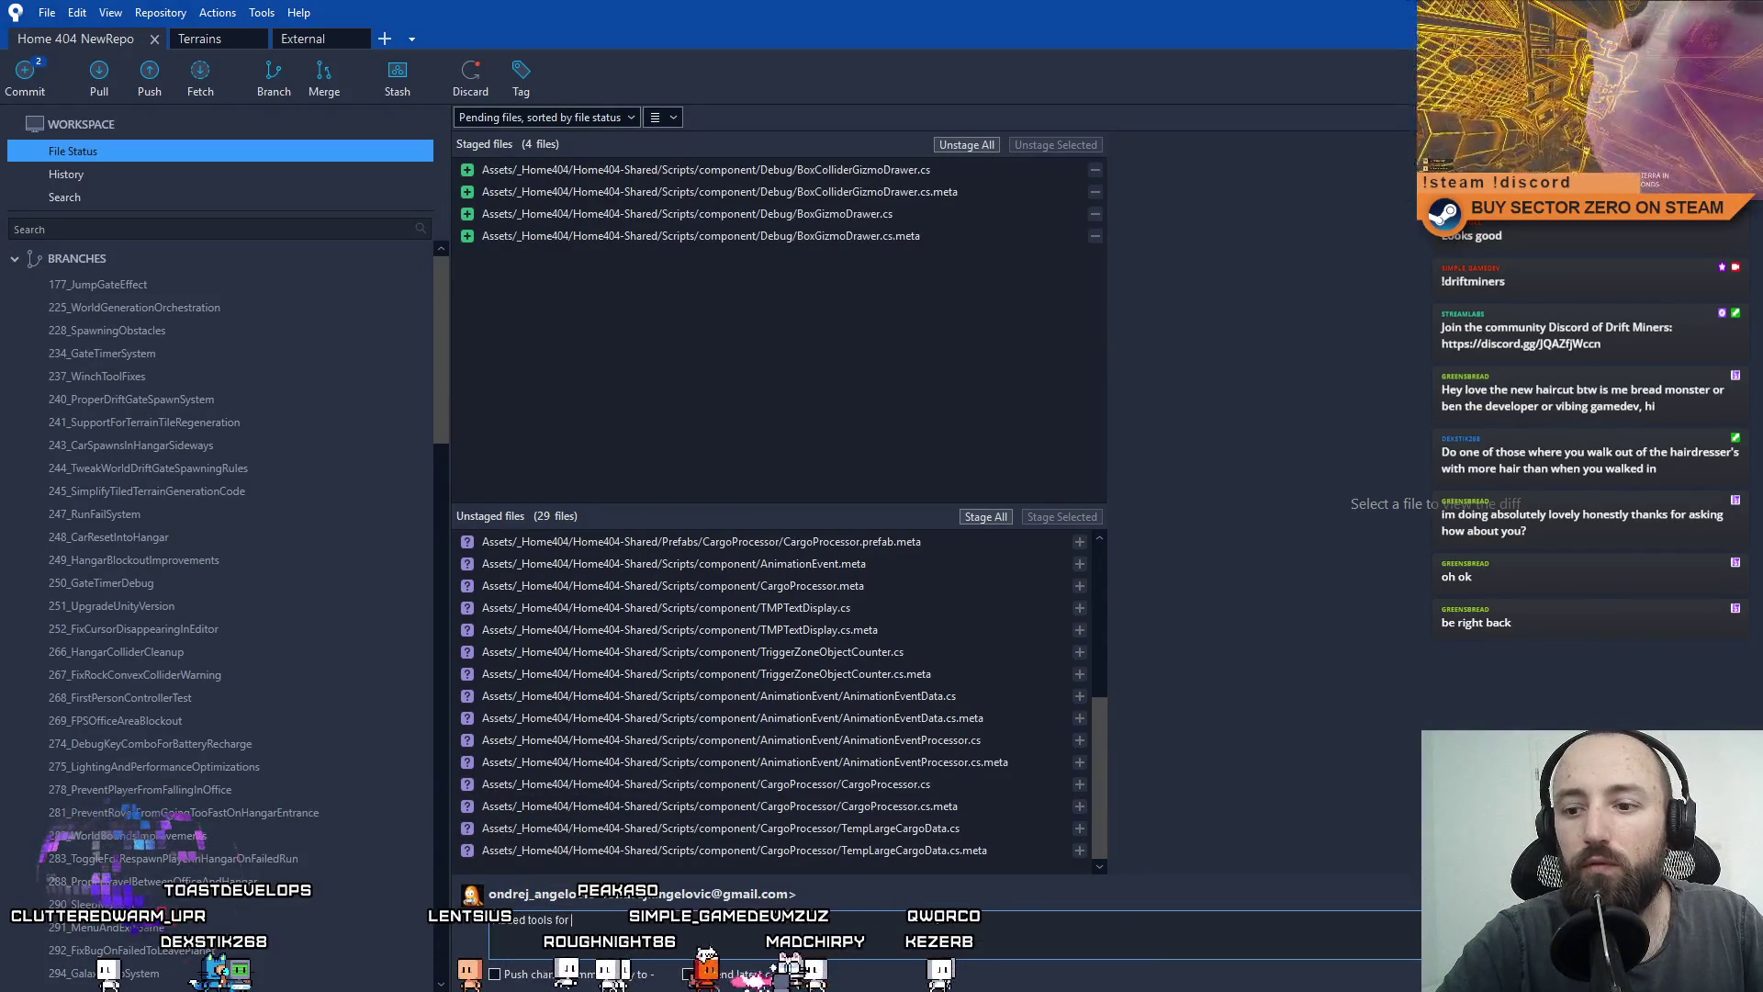
type(" d")
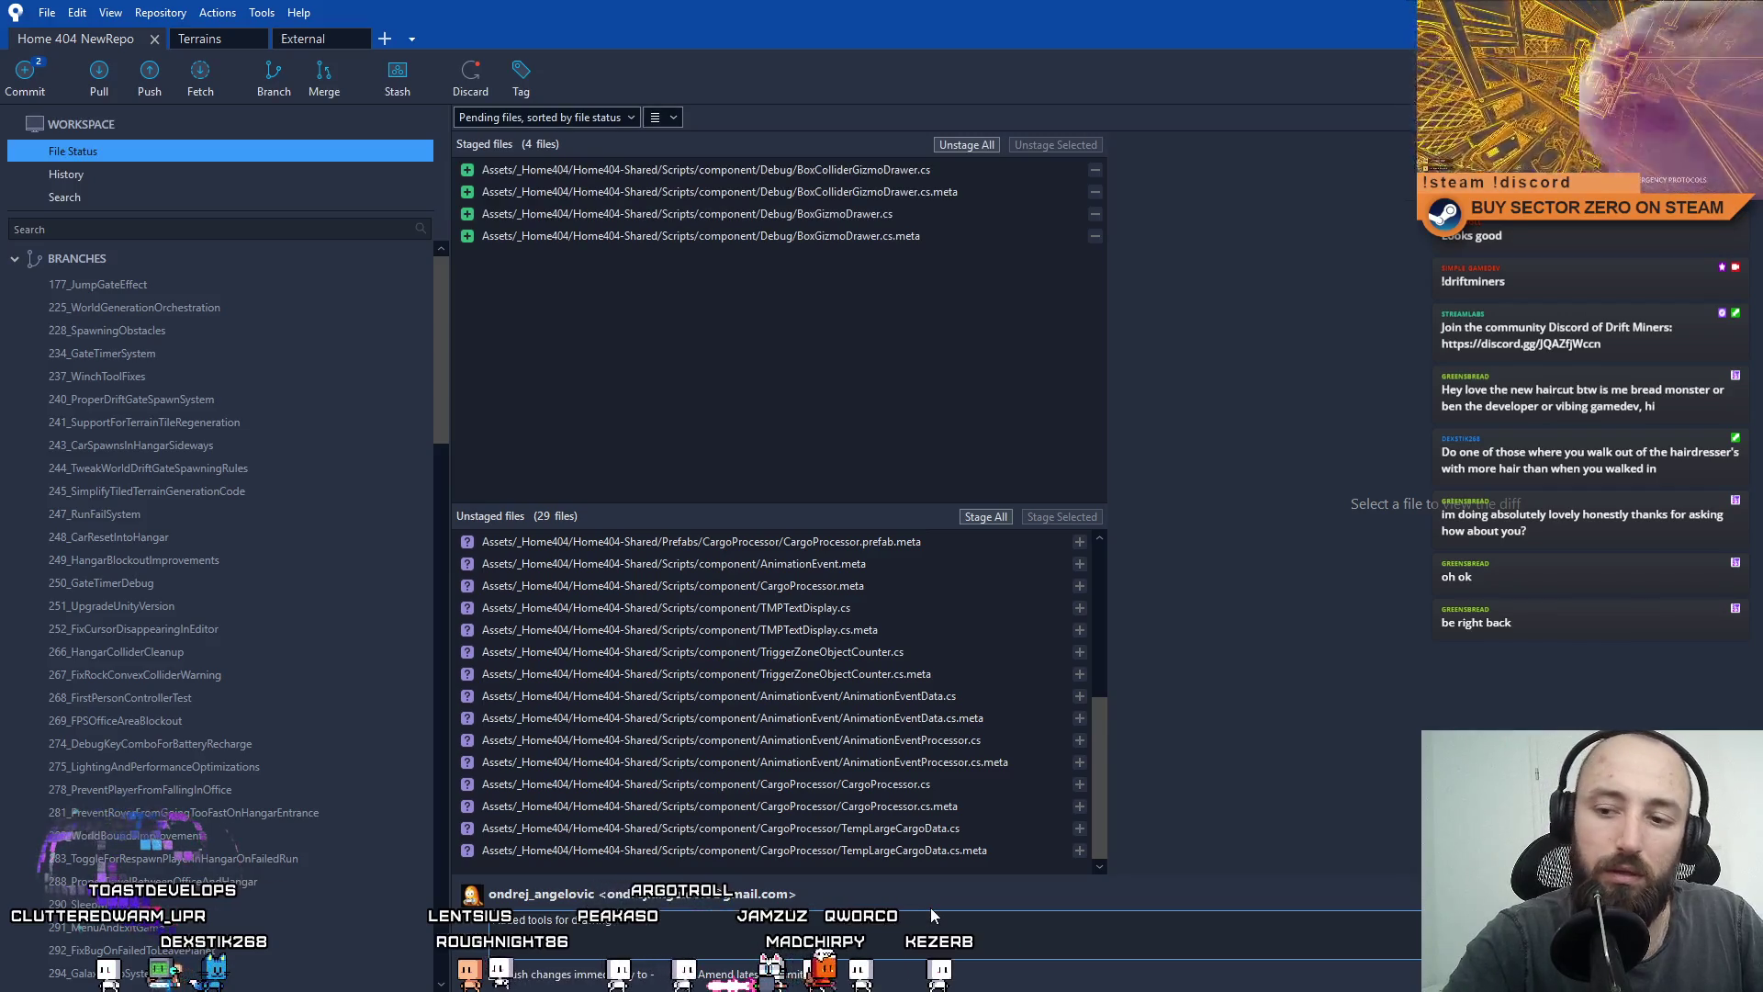
type("rawing box gi")
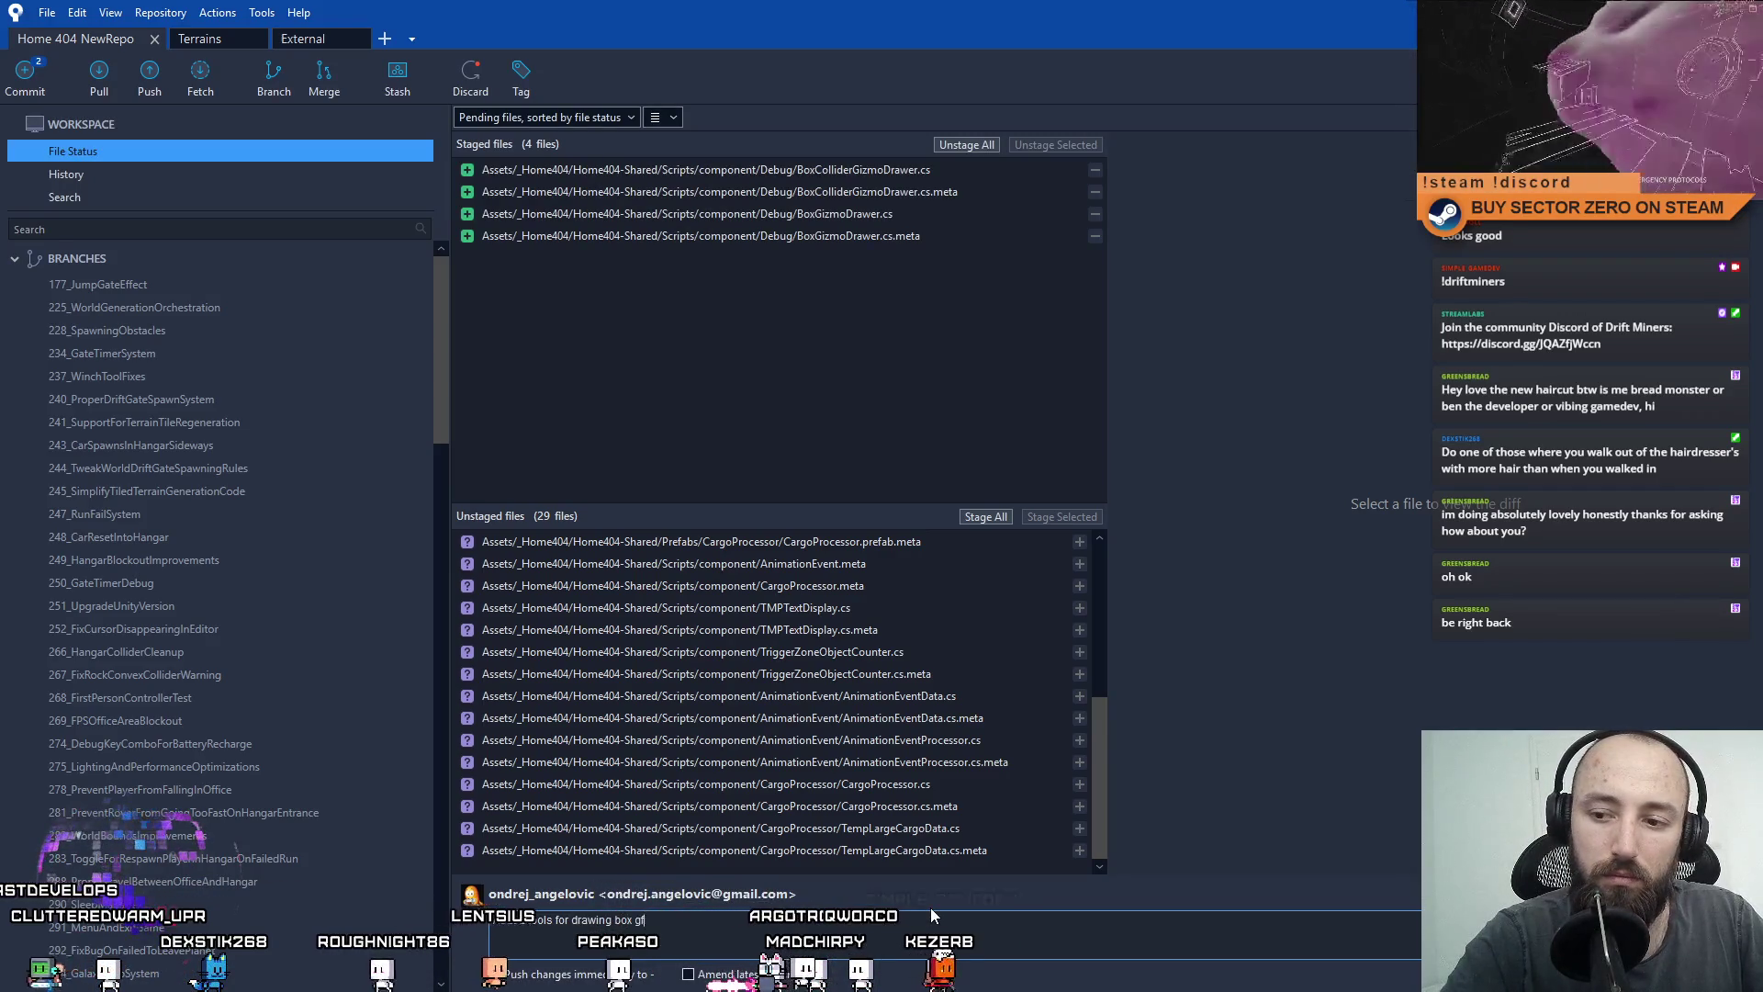
type("zmos")
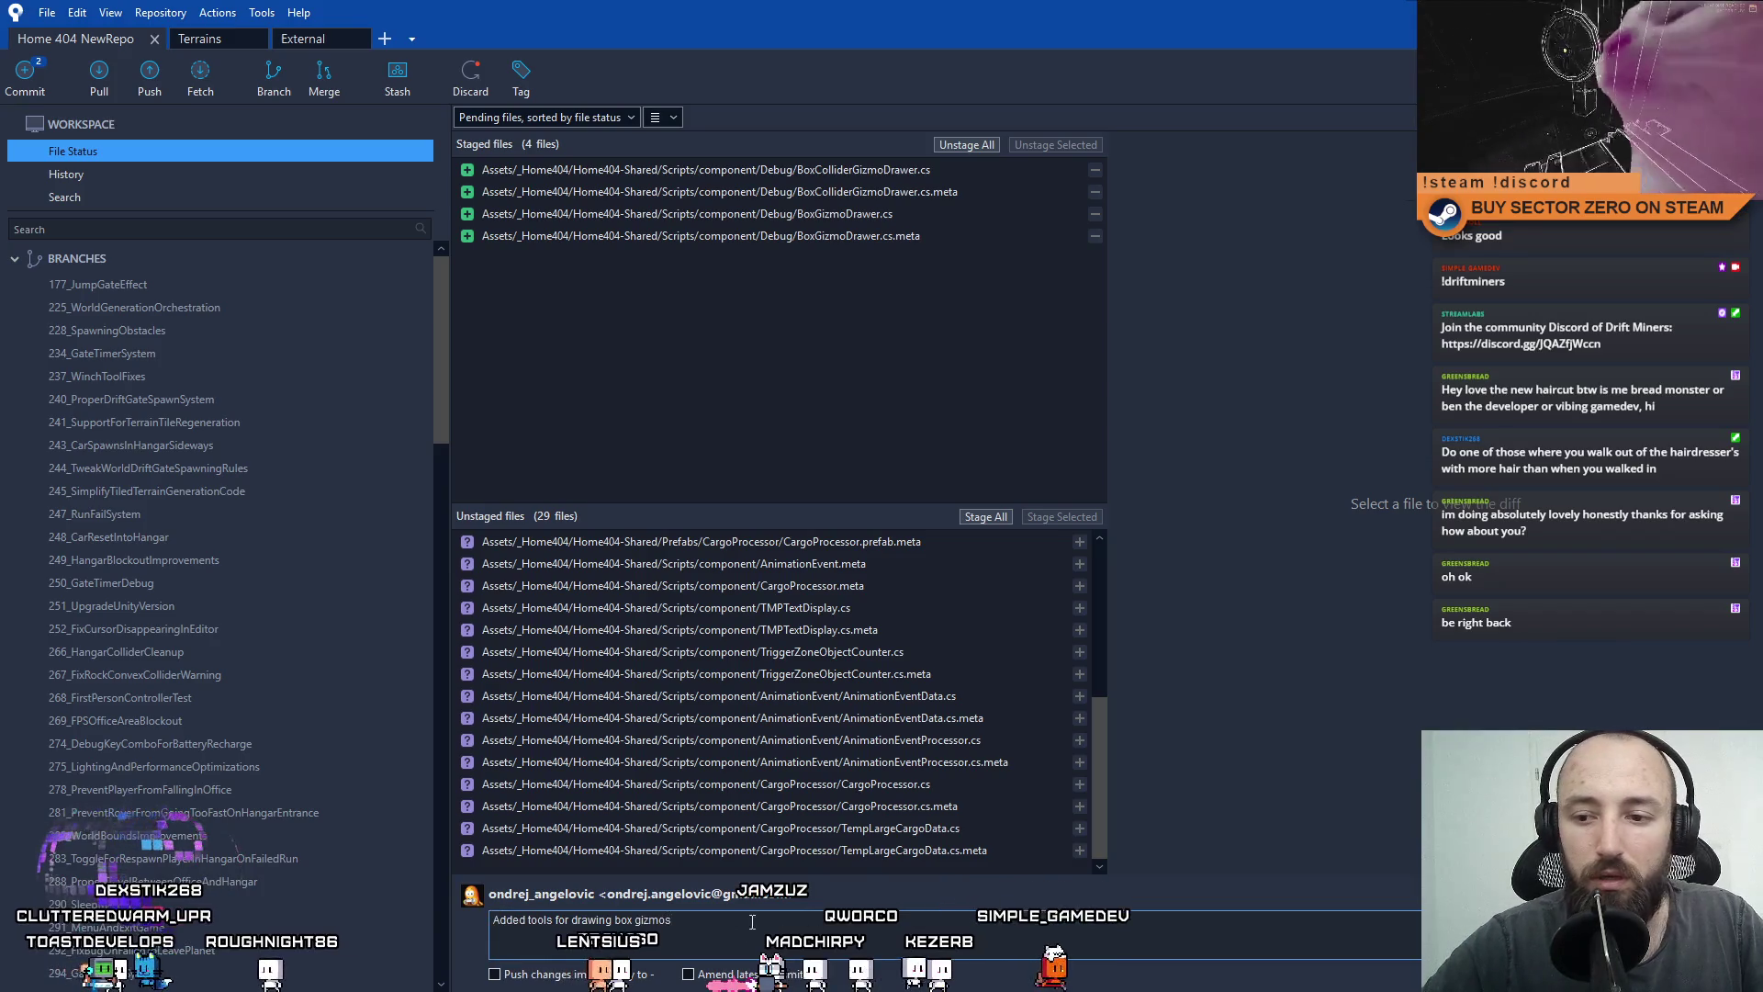
type("generalized componen")
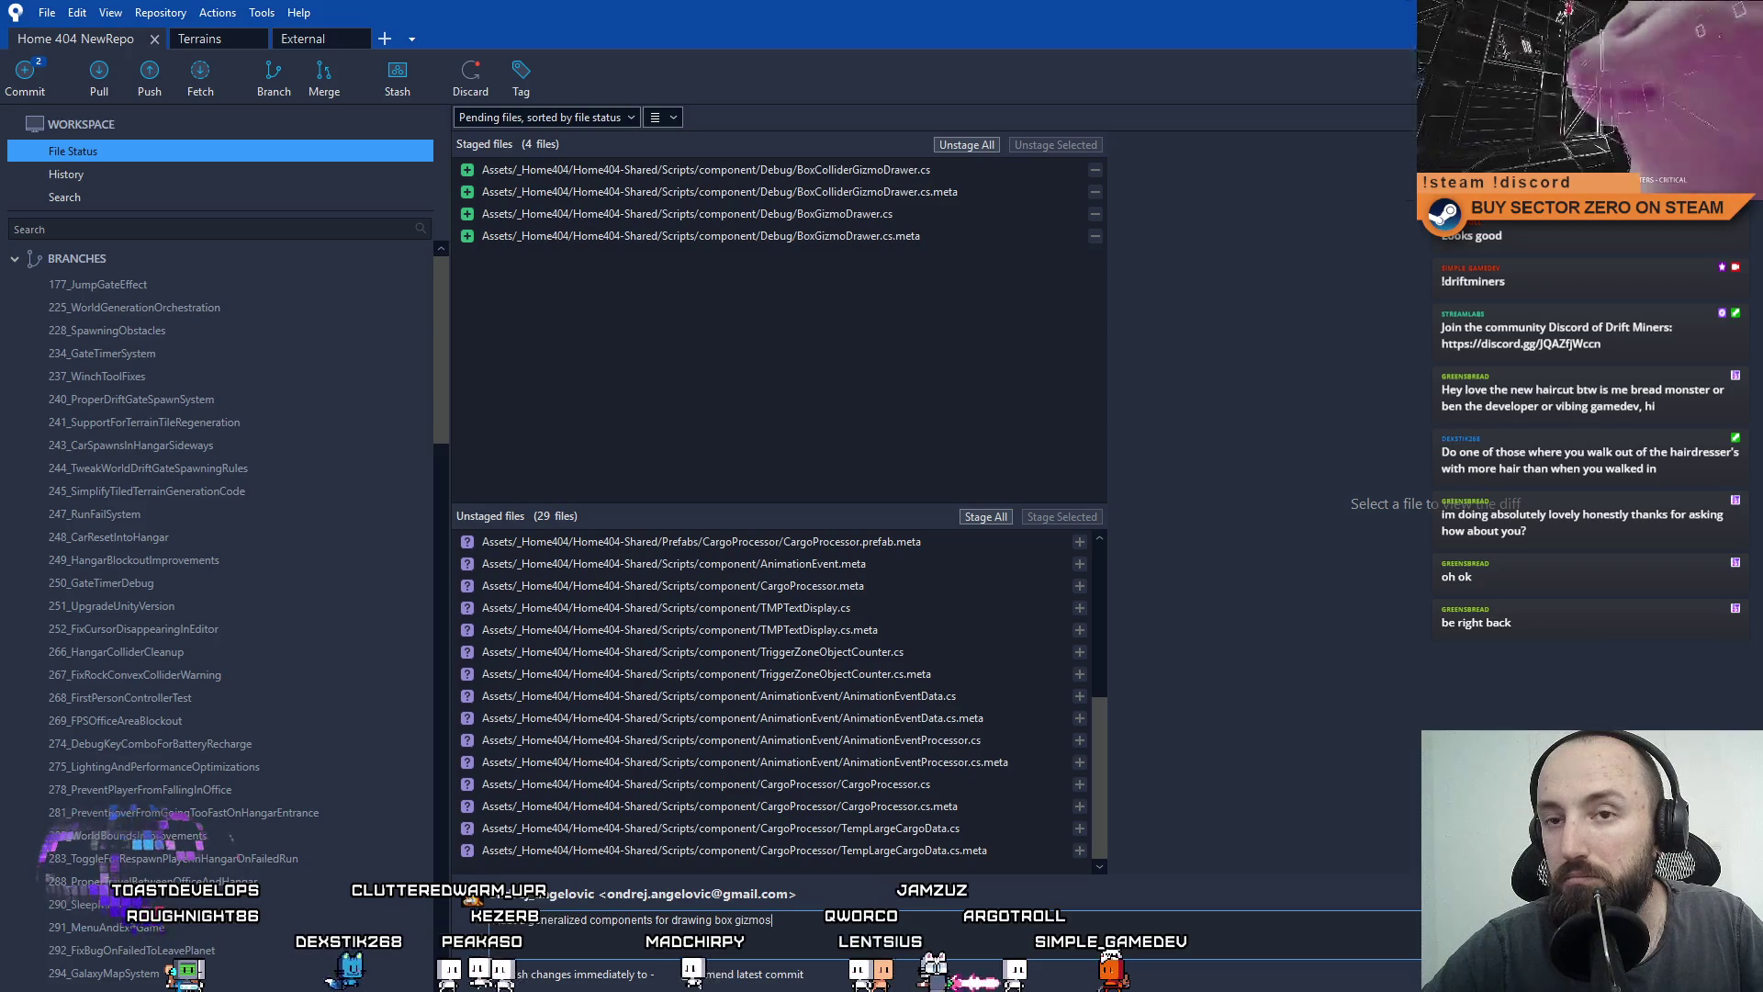
mouse_move(441, 367)
left_mouse_down()
mouse_move(438, 845)
mouse_move(440, 360)
left_mouse_up()
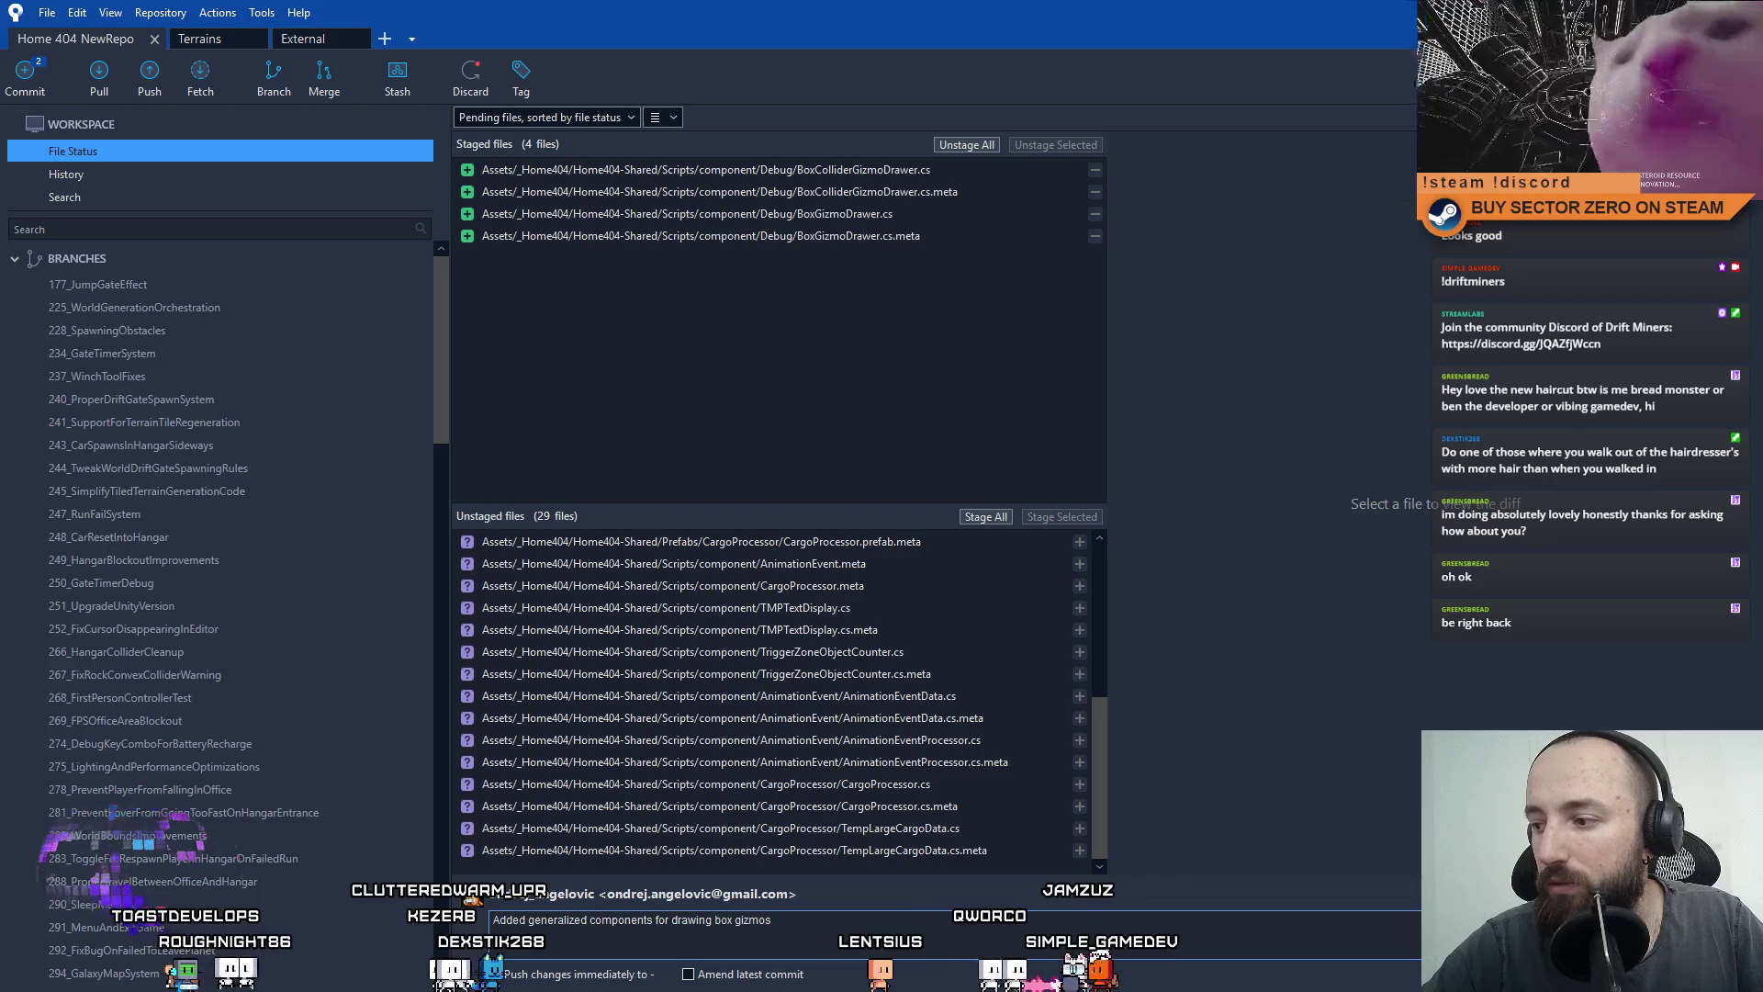
key("ctrl+Return")
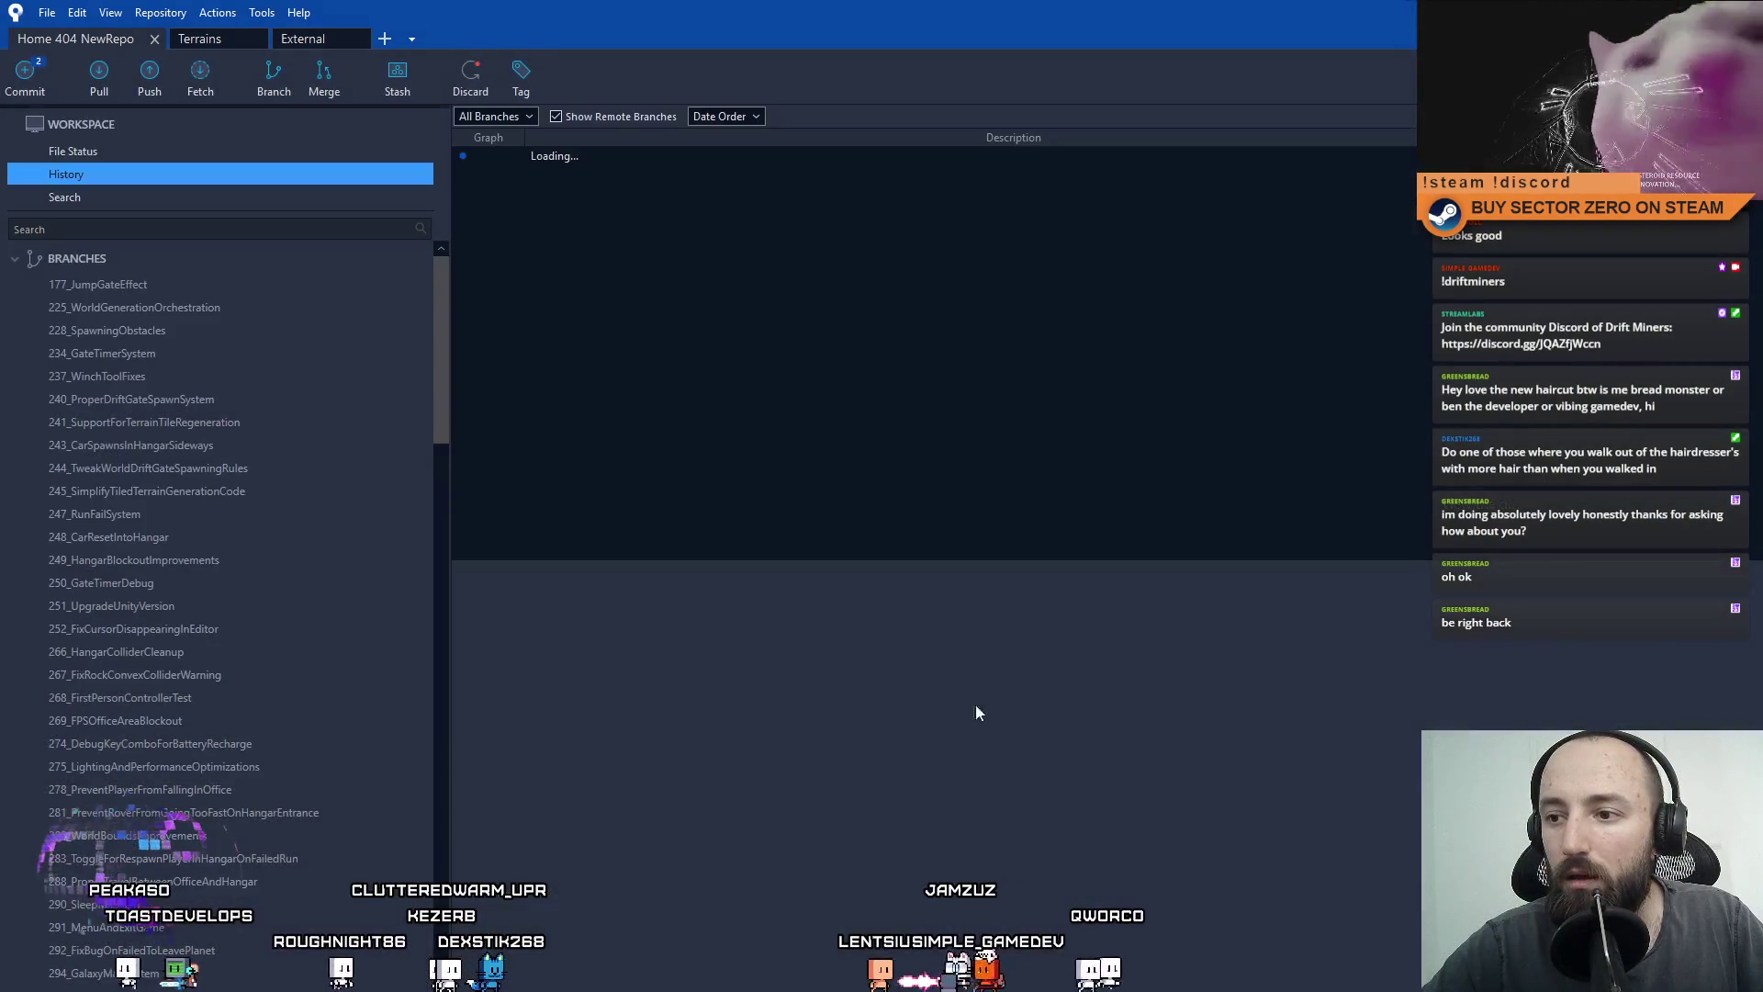
Check the new gizmo commit on 393_LargeCargoDropoffZone, then return to the 29 pending files.
left_click_drag(443, 319, 428, 779)
left_click(181, 467)
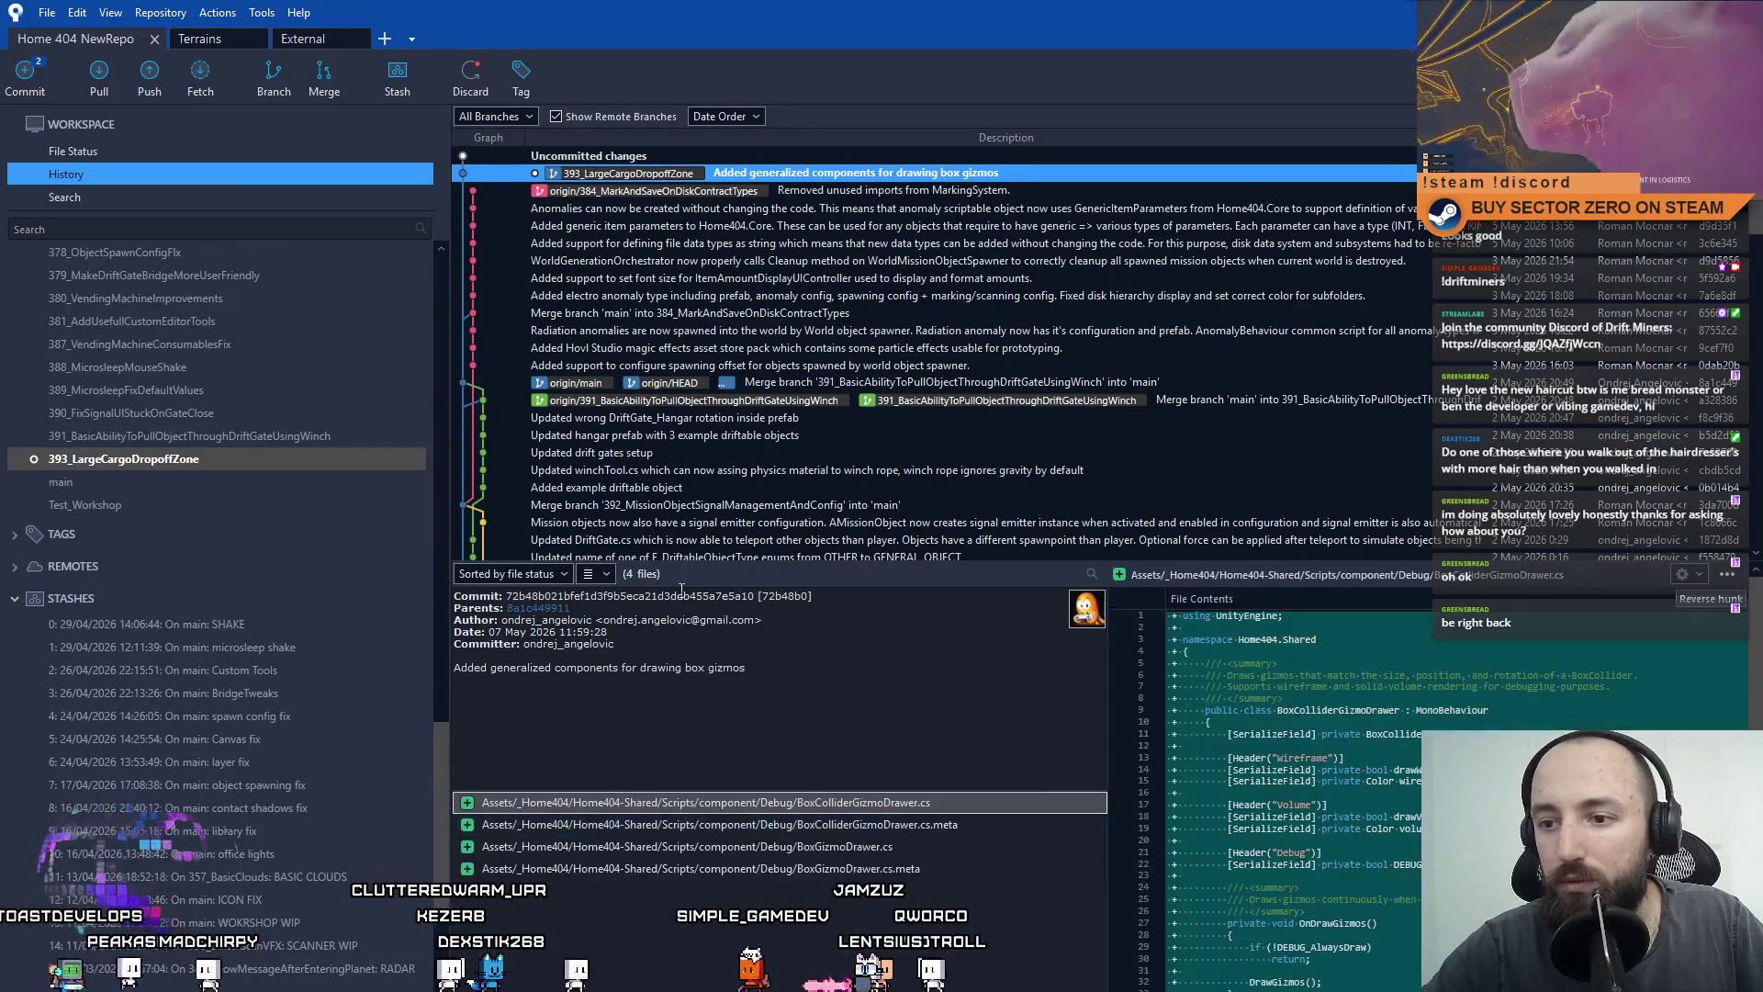
scroll(234, 321, "up", 4)
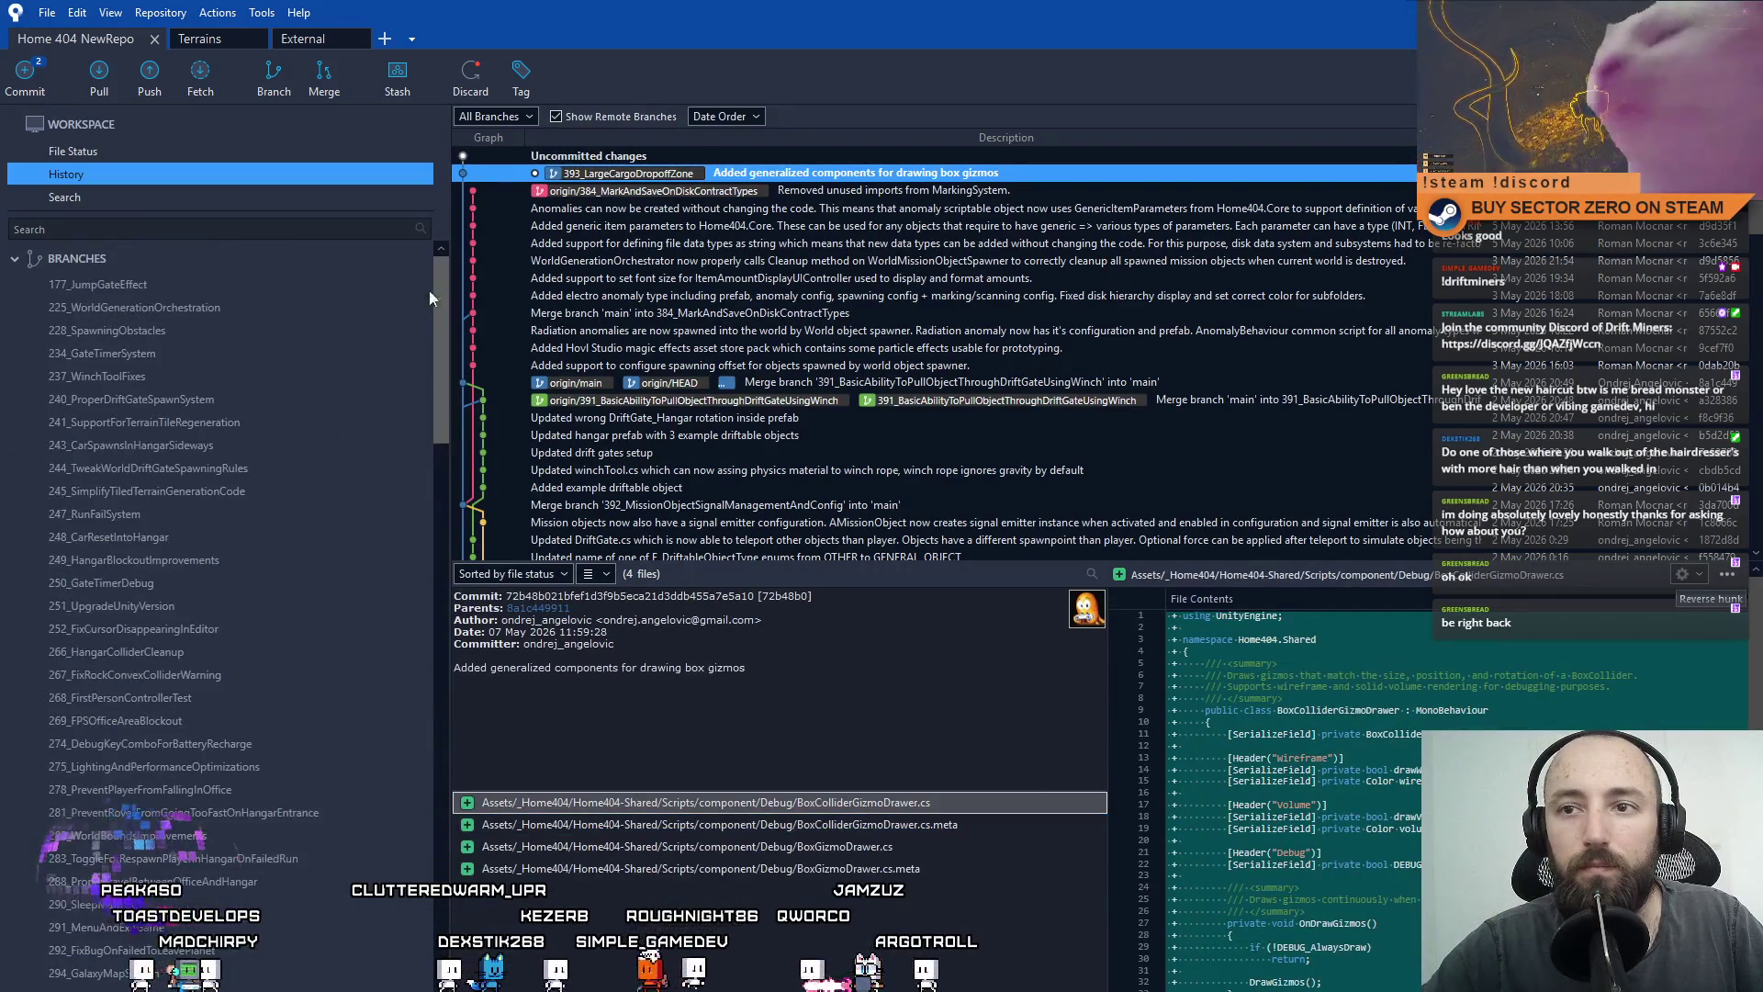
left_click(92, 150)
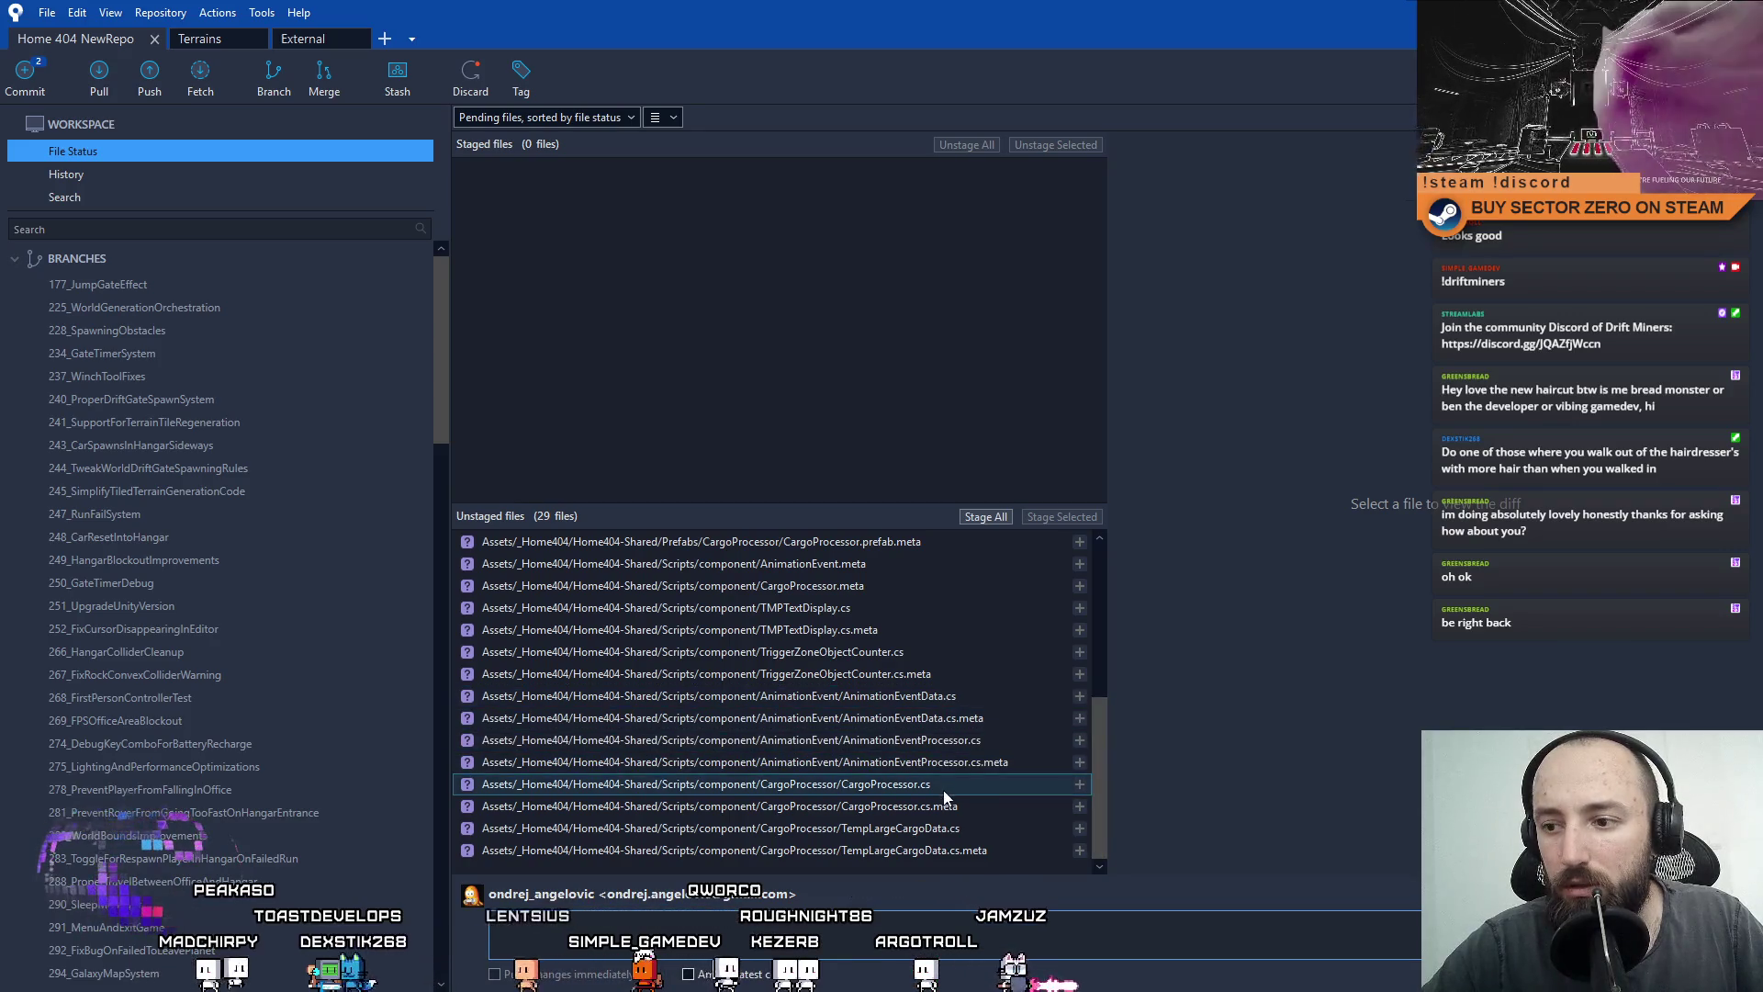
Stage the ten LargeCargoGate files and commit them as 'Added animator and animations for LargeCargoGate'.
scroll(946, 808, "up", 2)
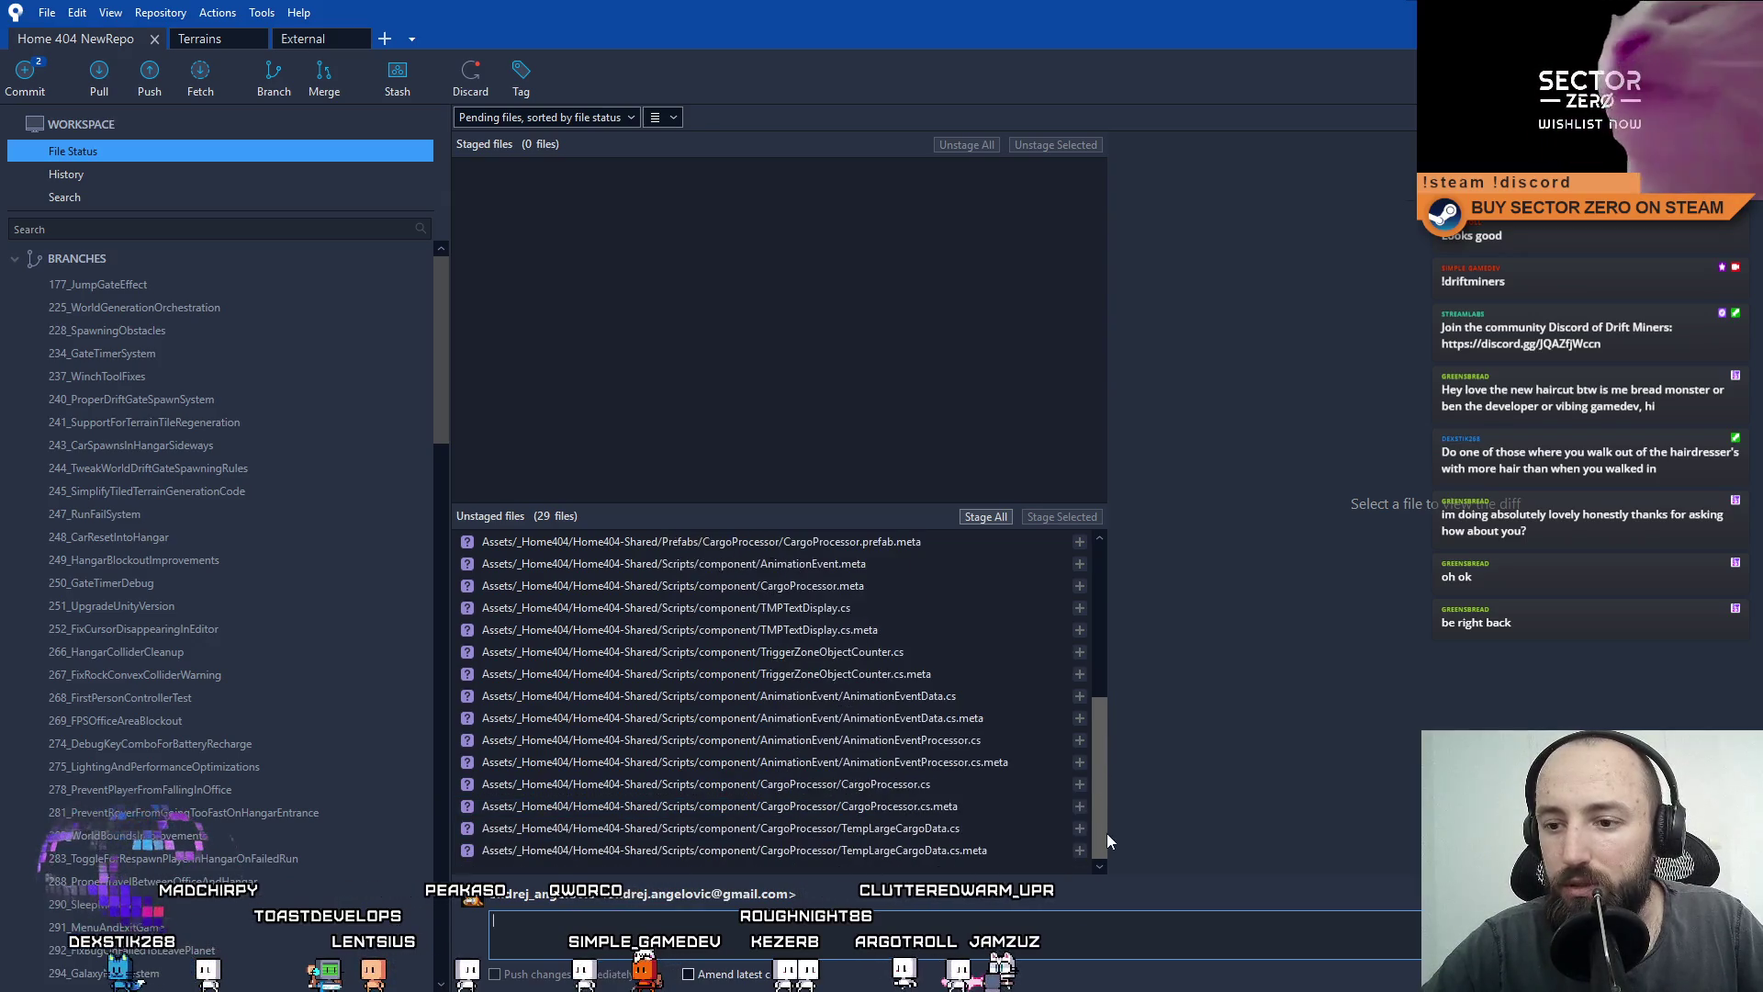
left_click_drag(1102, 804, 1098, 597)
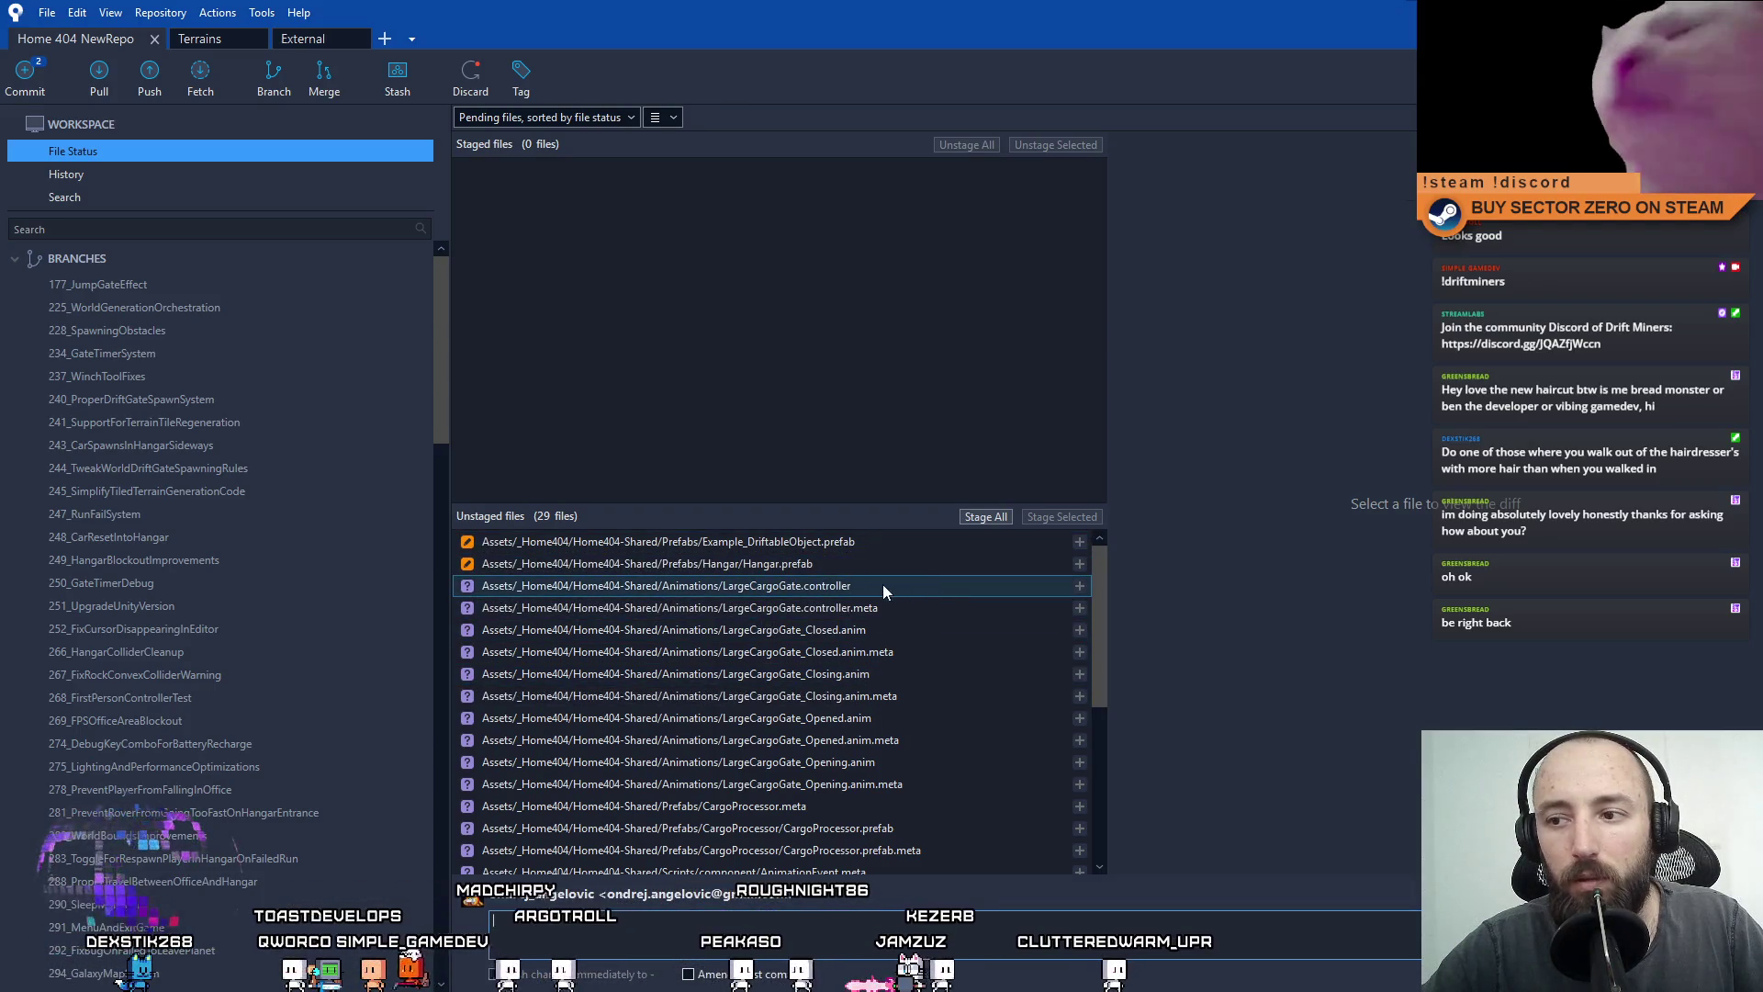
left_click(872, 783)
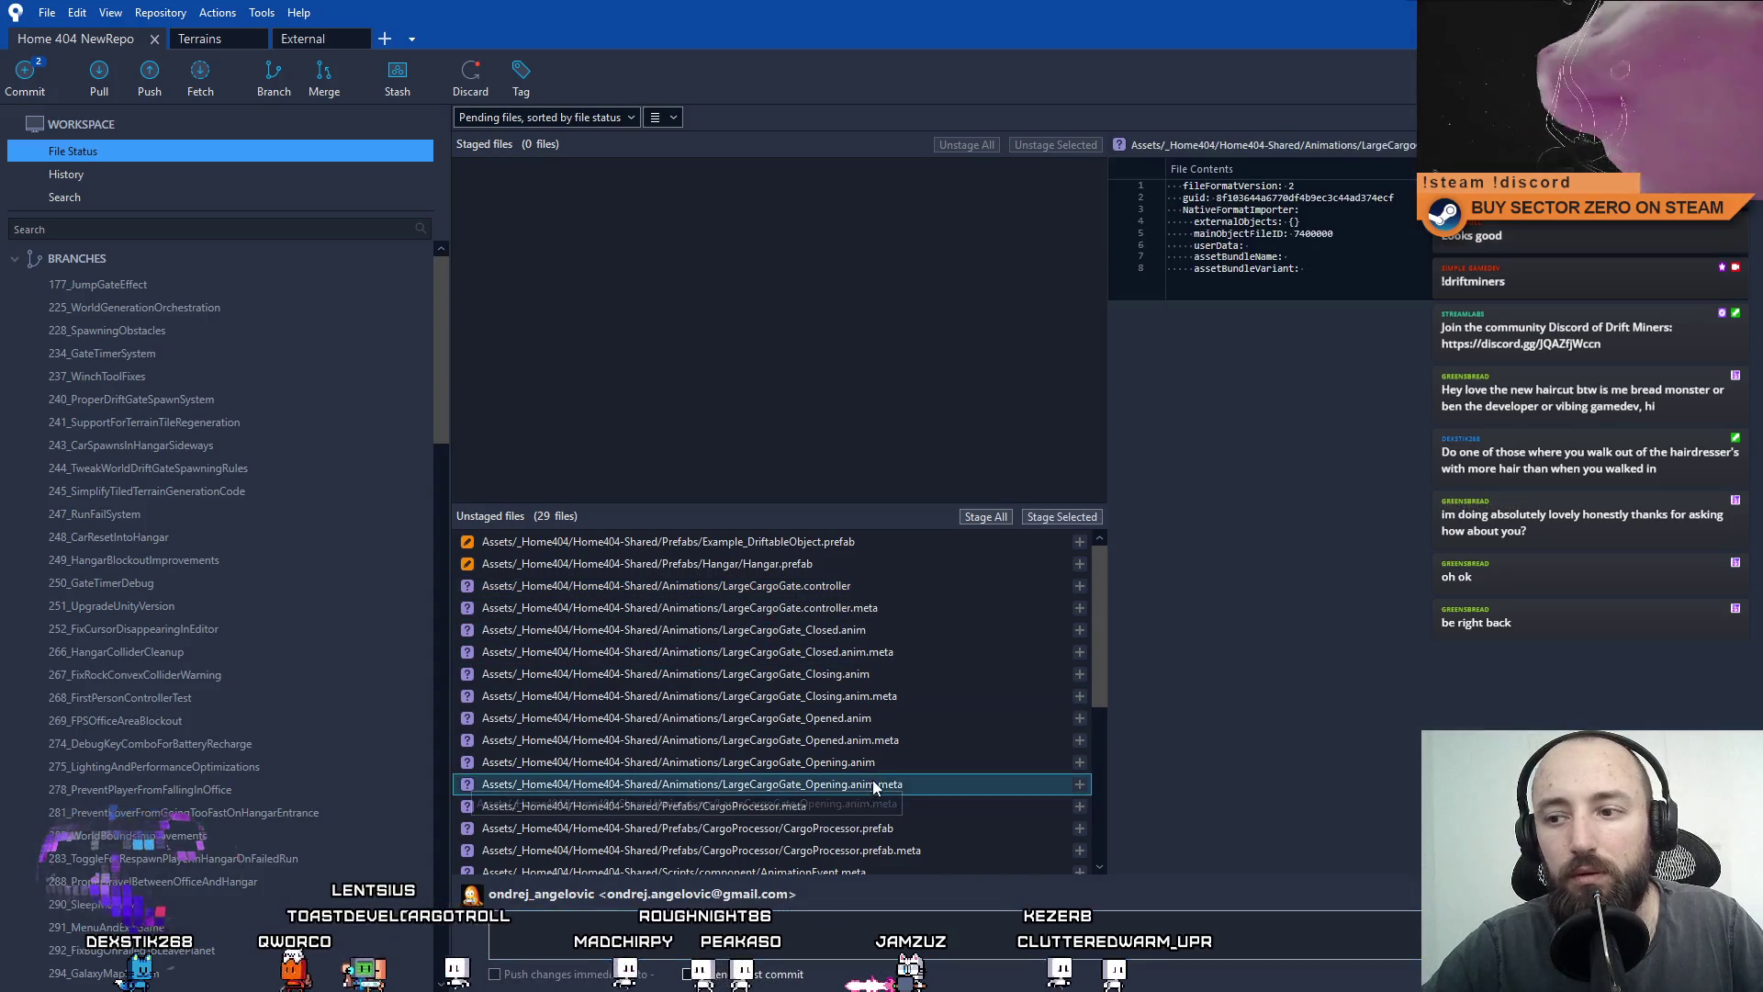
left_click(845, 588, "shift")
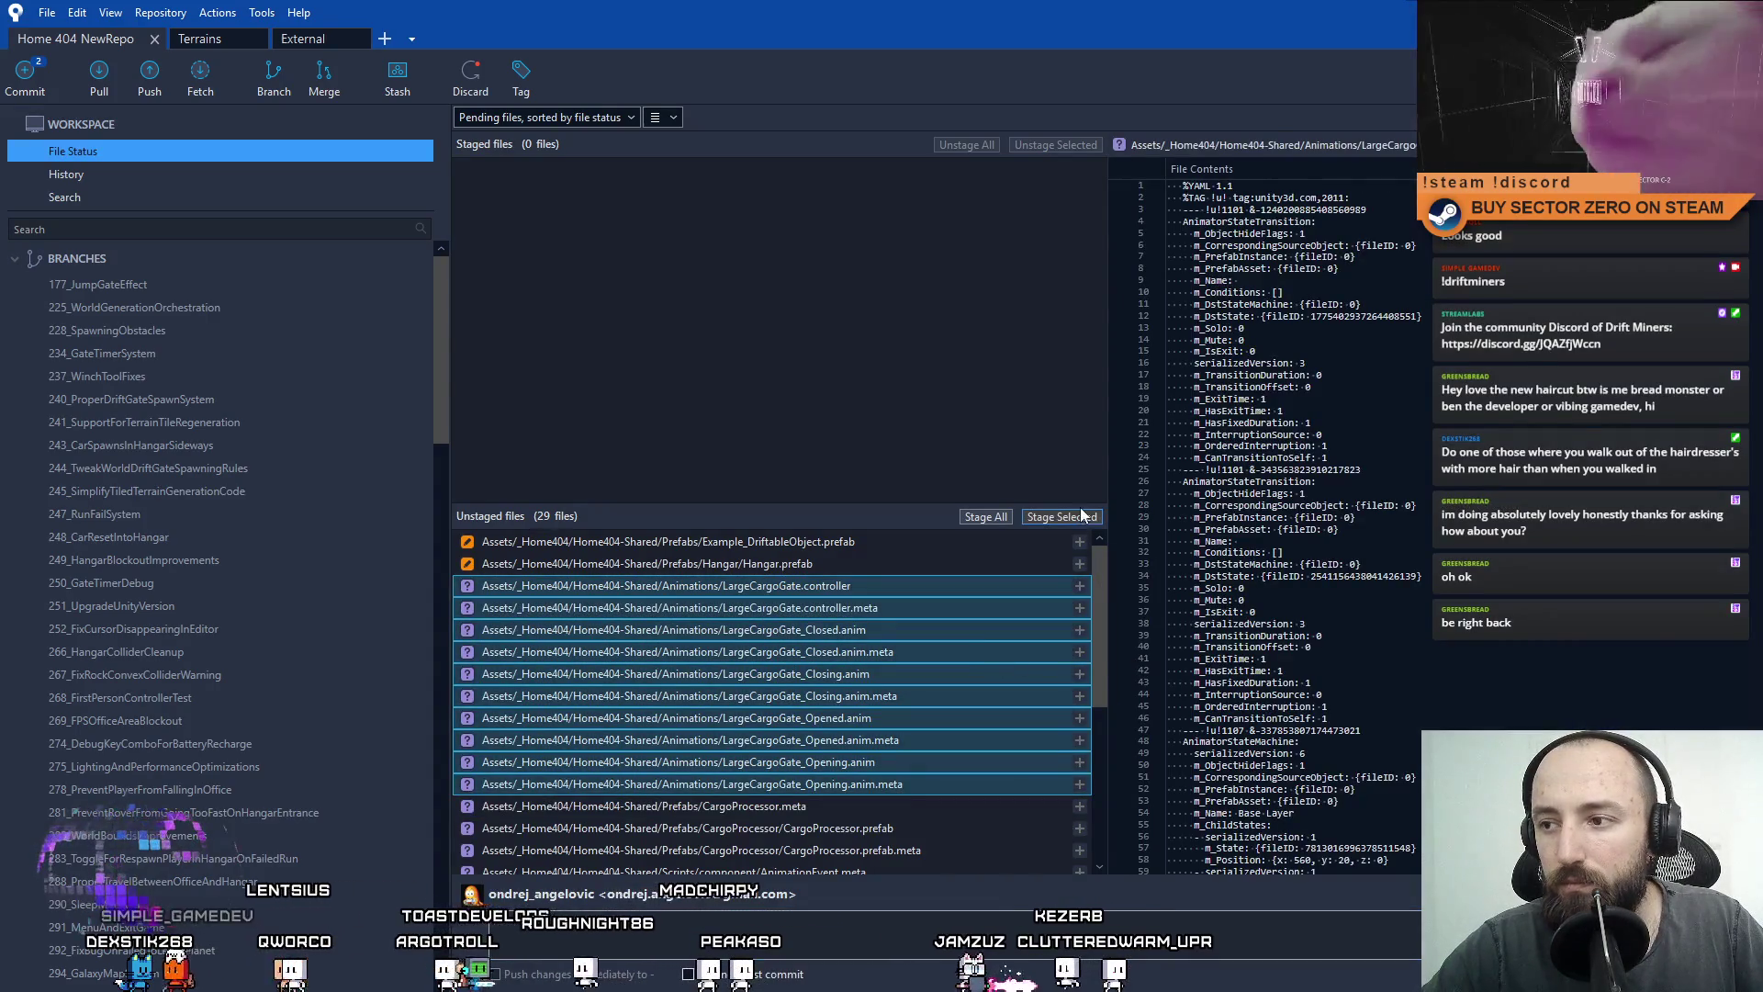
left_click(1068, 517)
type("Added anima")
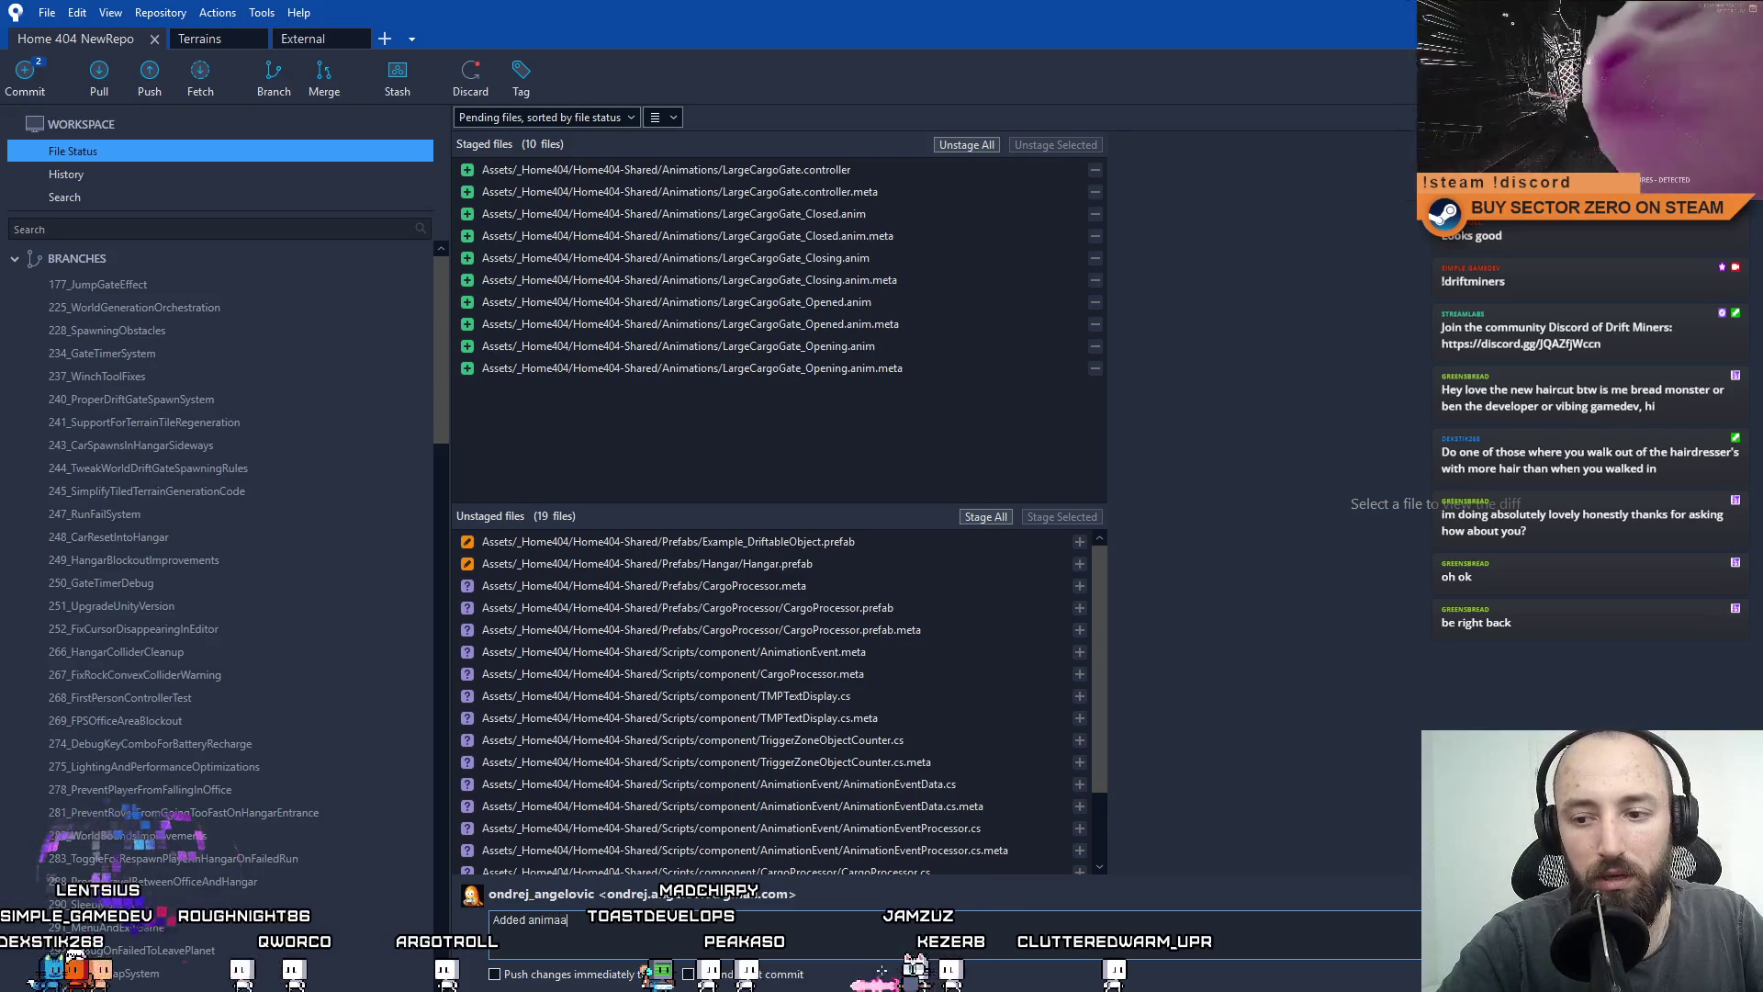
type("tor and ani")
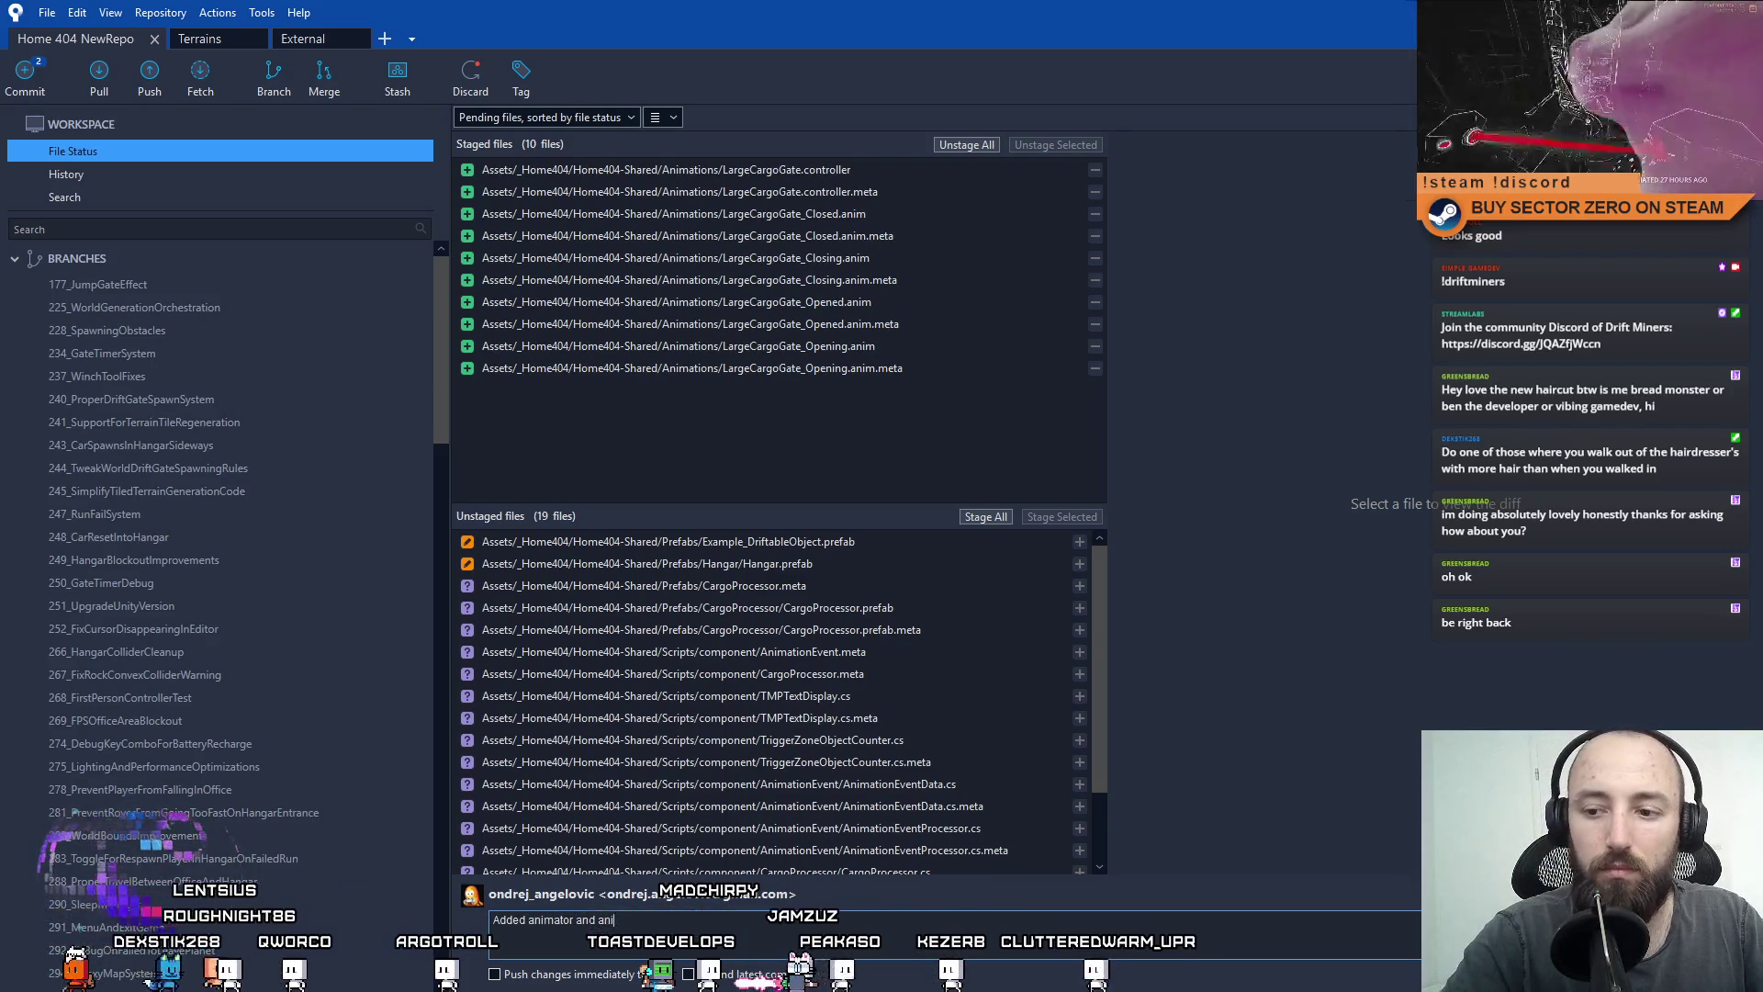
type("mations for ")
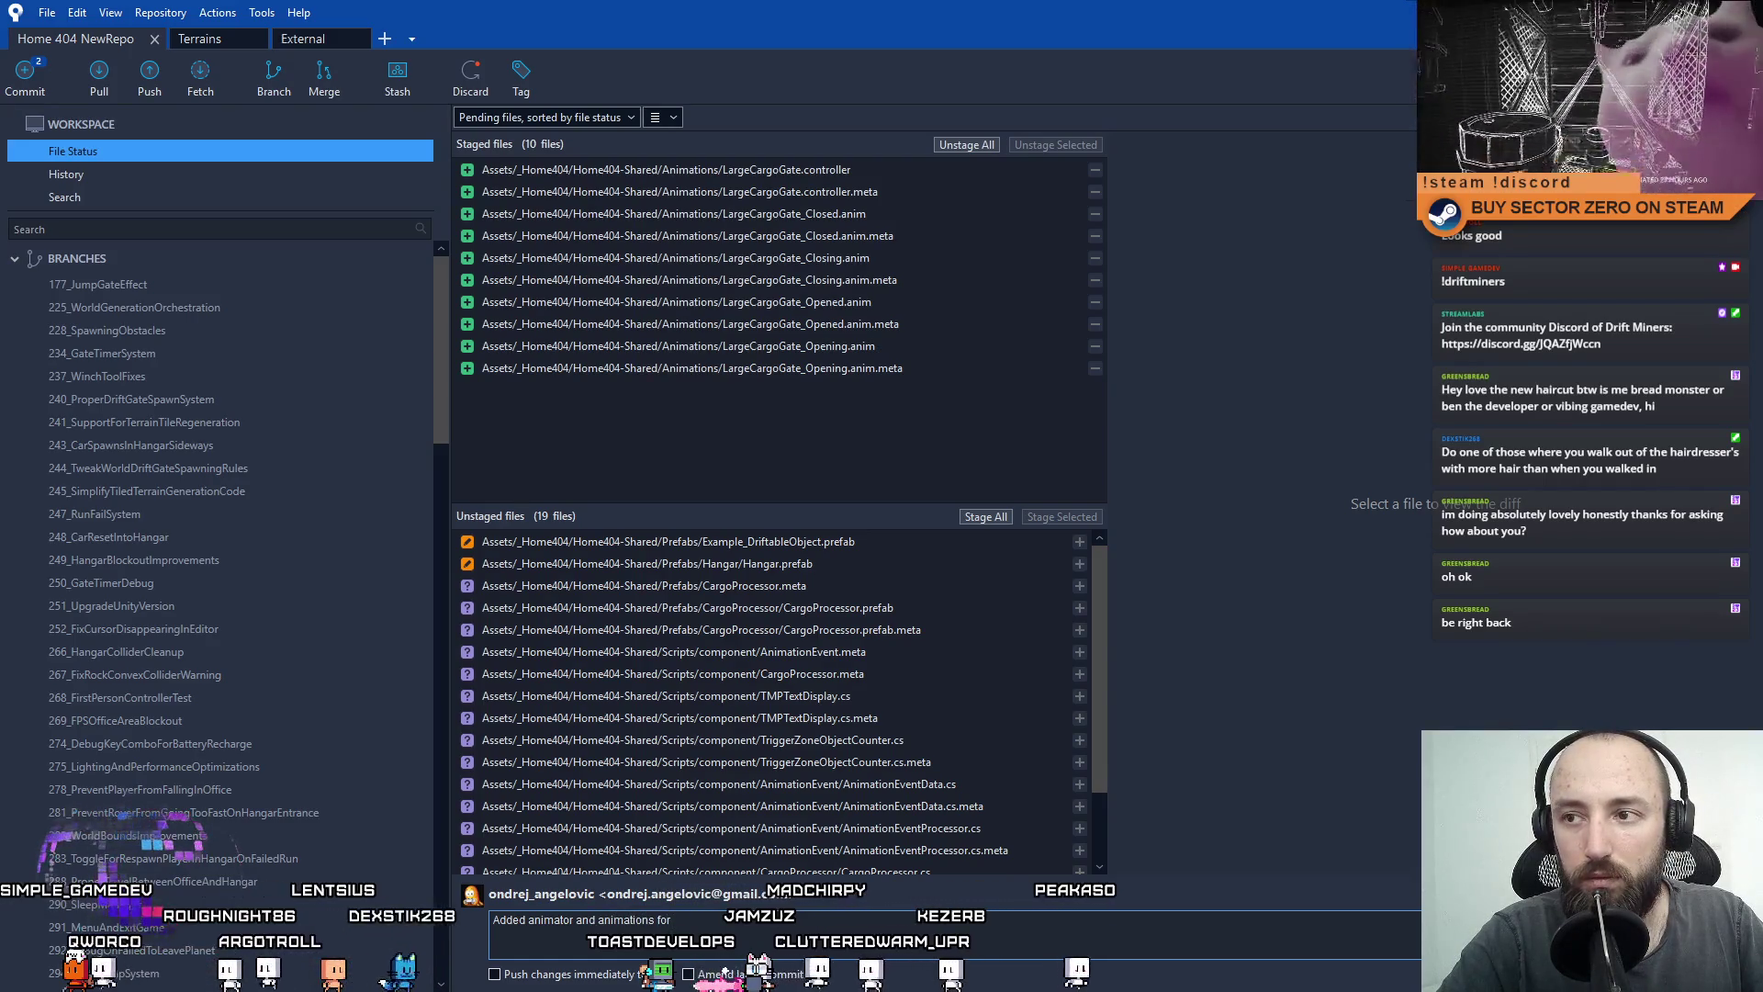
type("L")
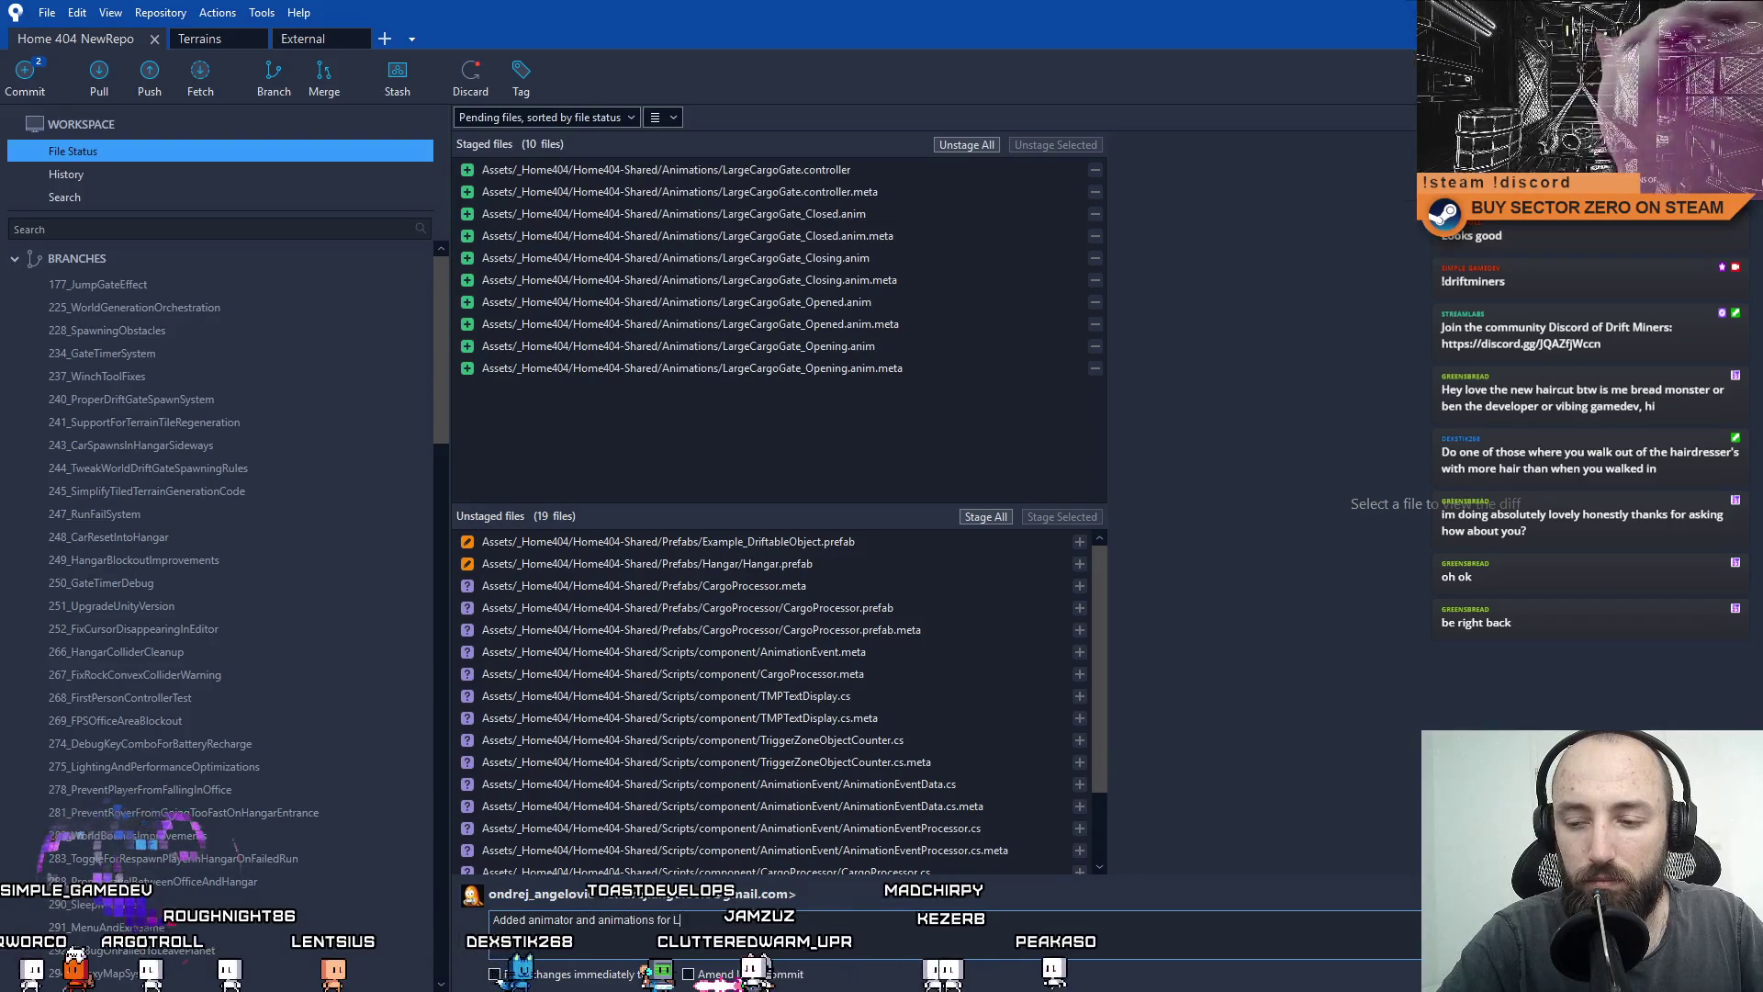
type("argeCarg")
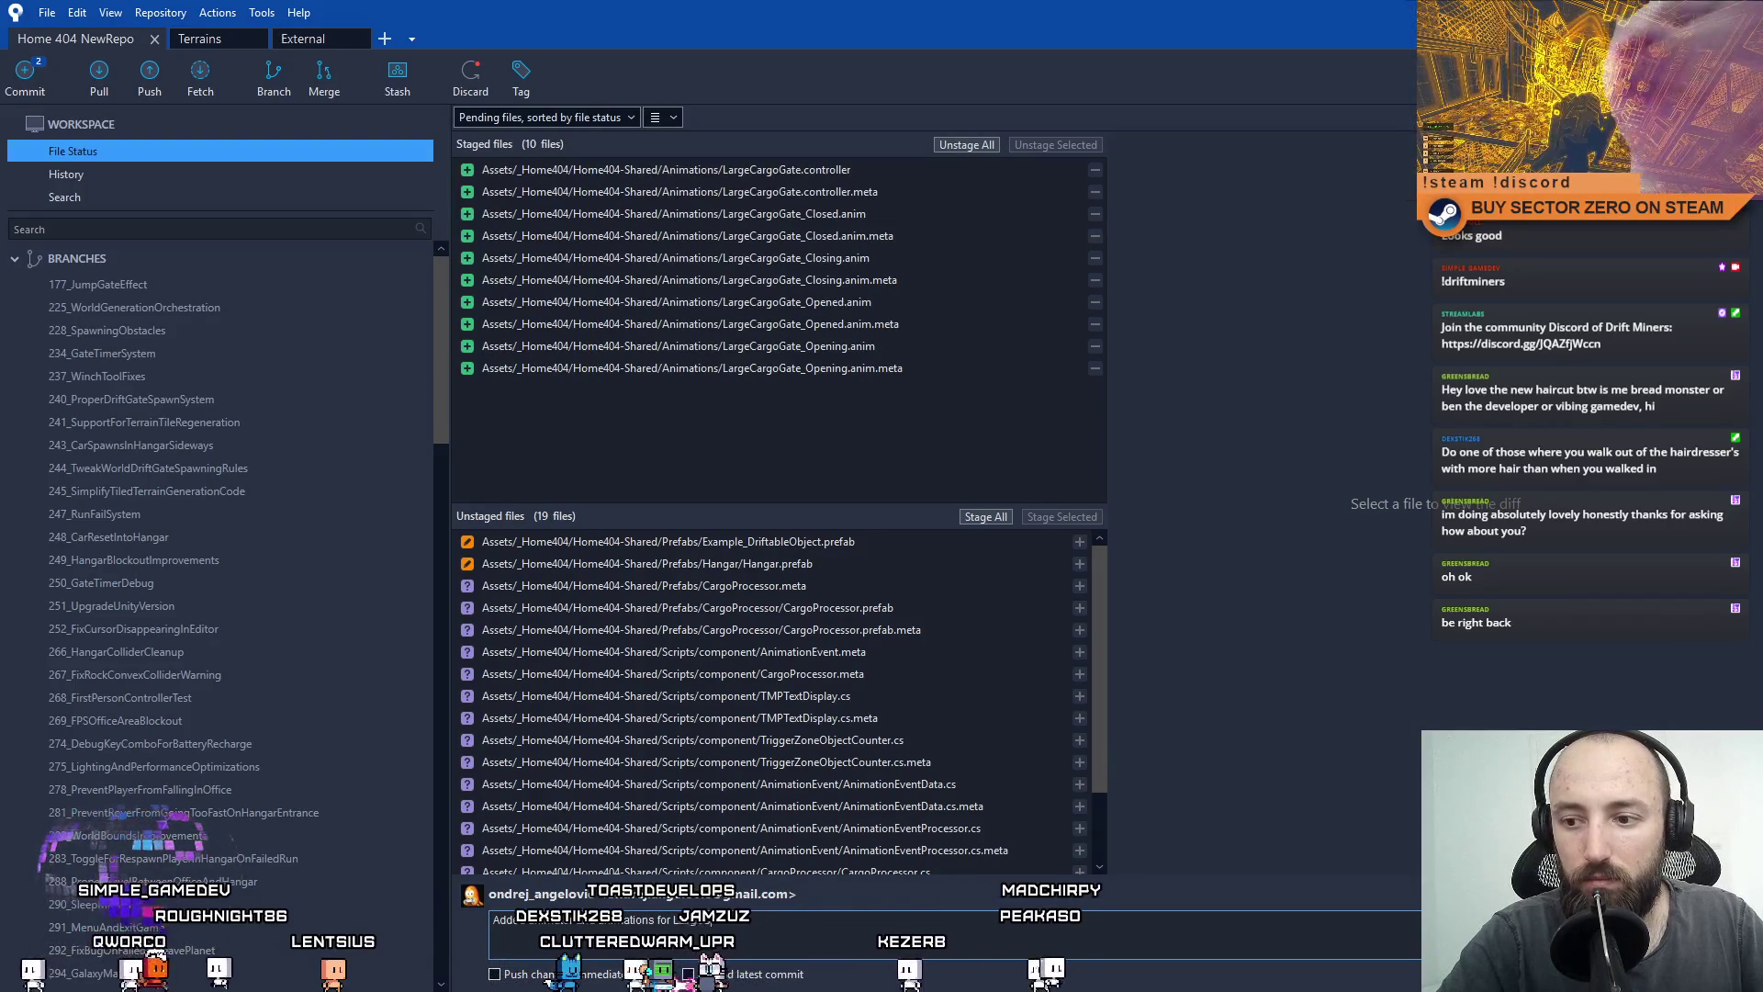
type("oGate")
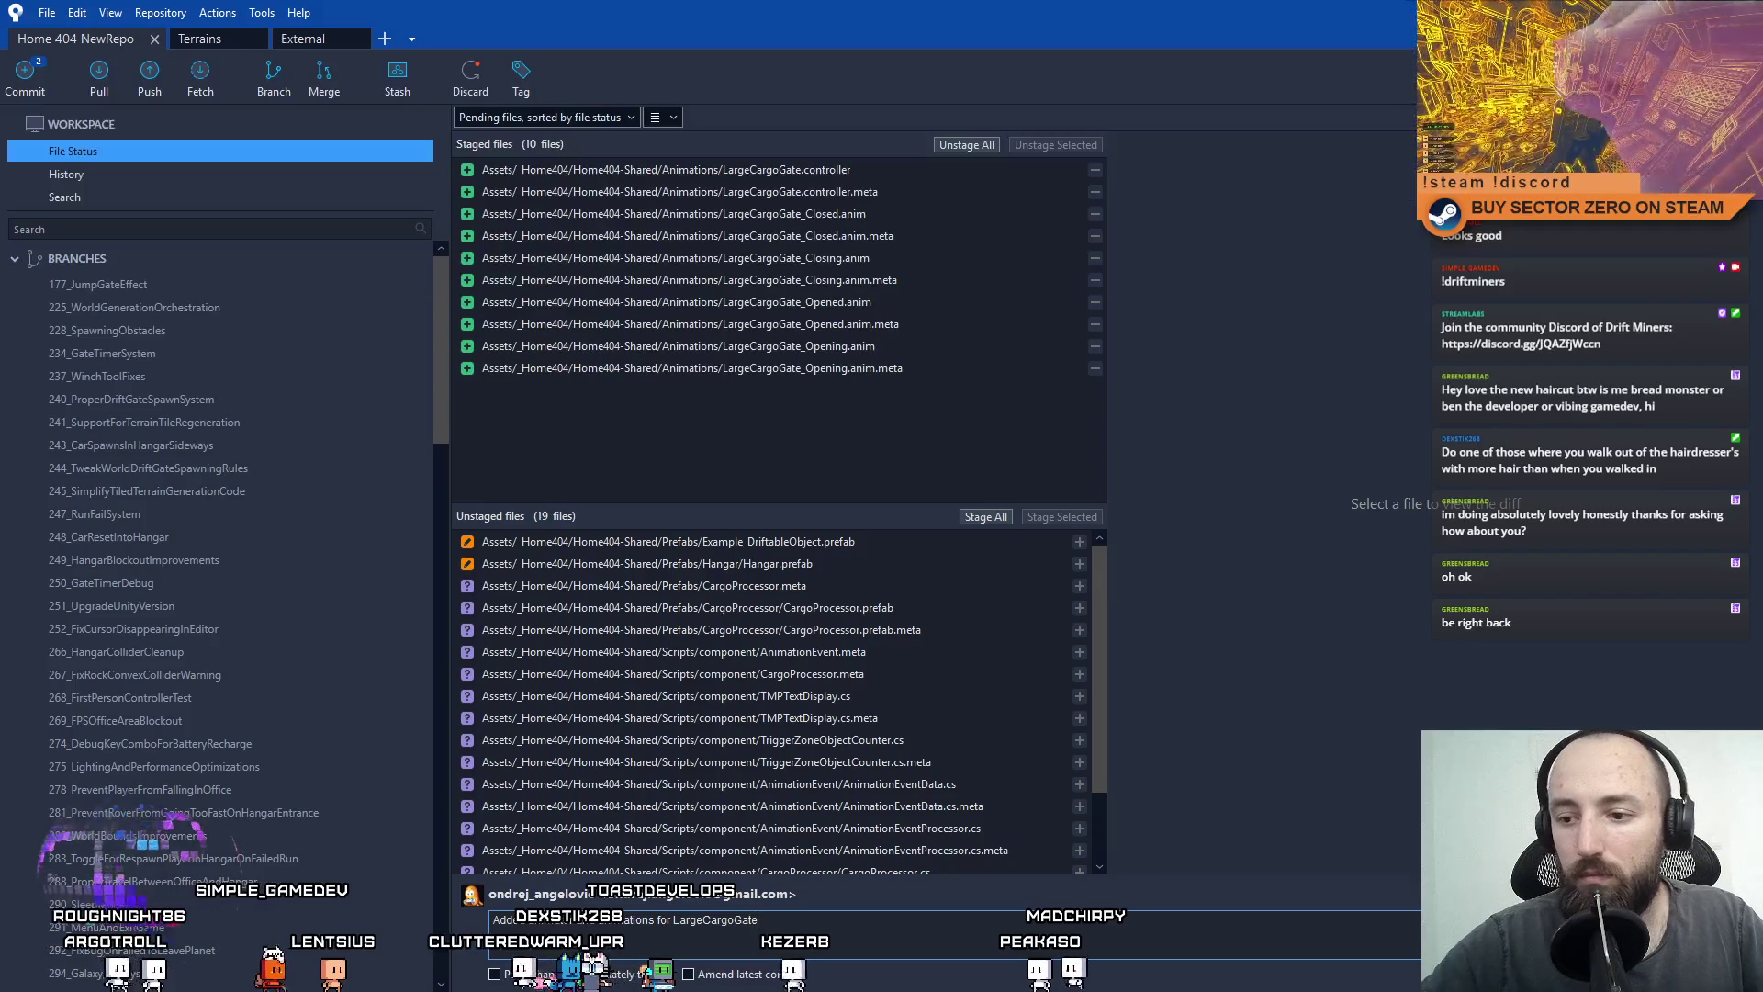
key("ctrl+Return")
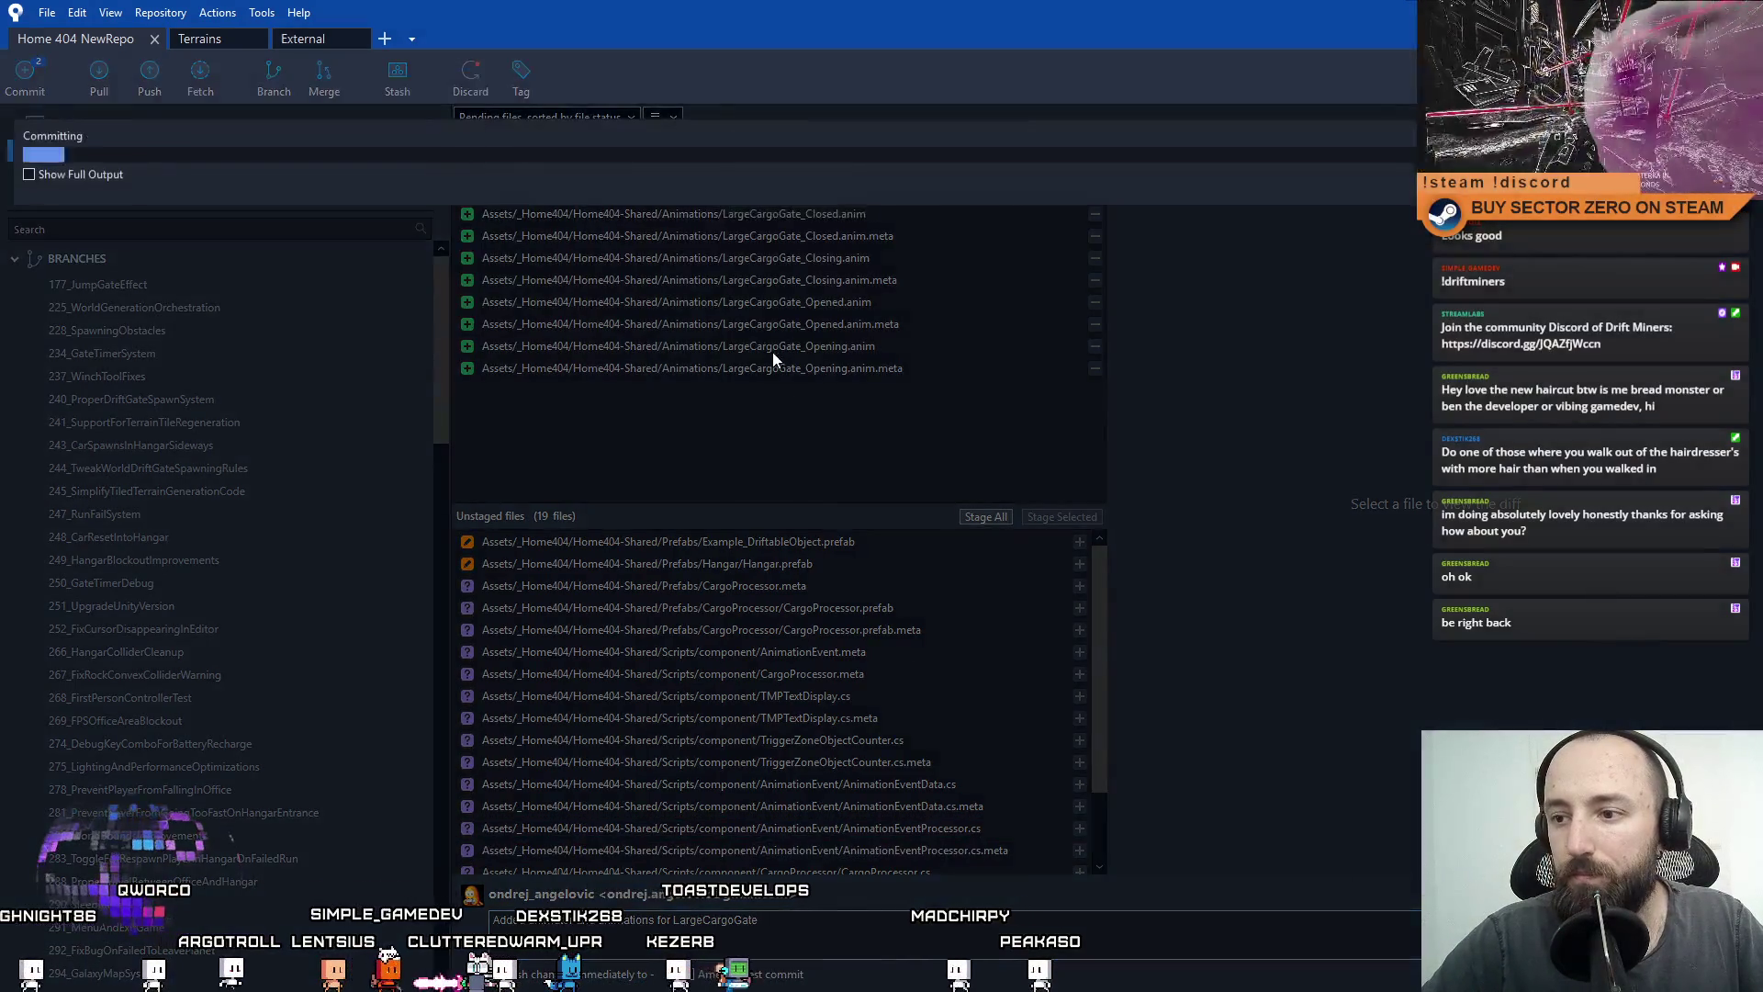
key("ctrl+2")
left_click(125, 149)
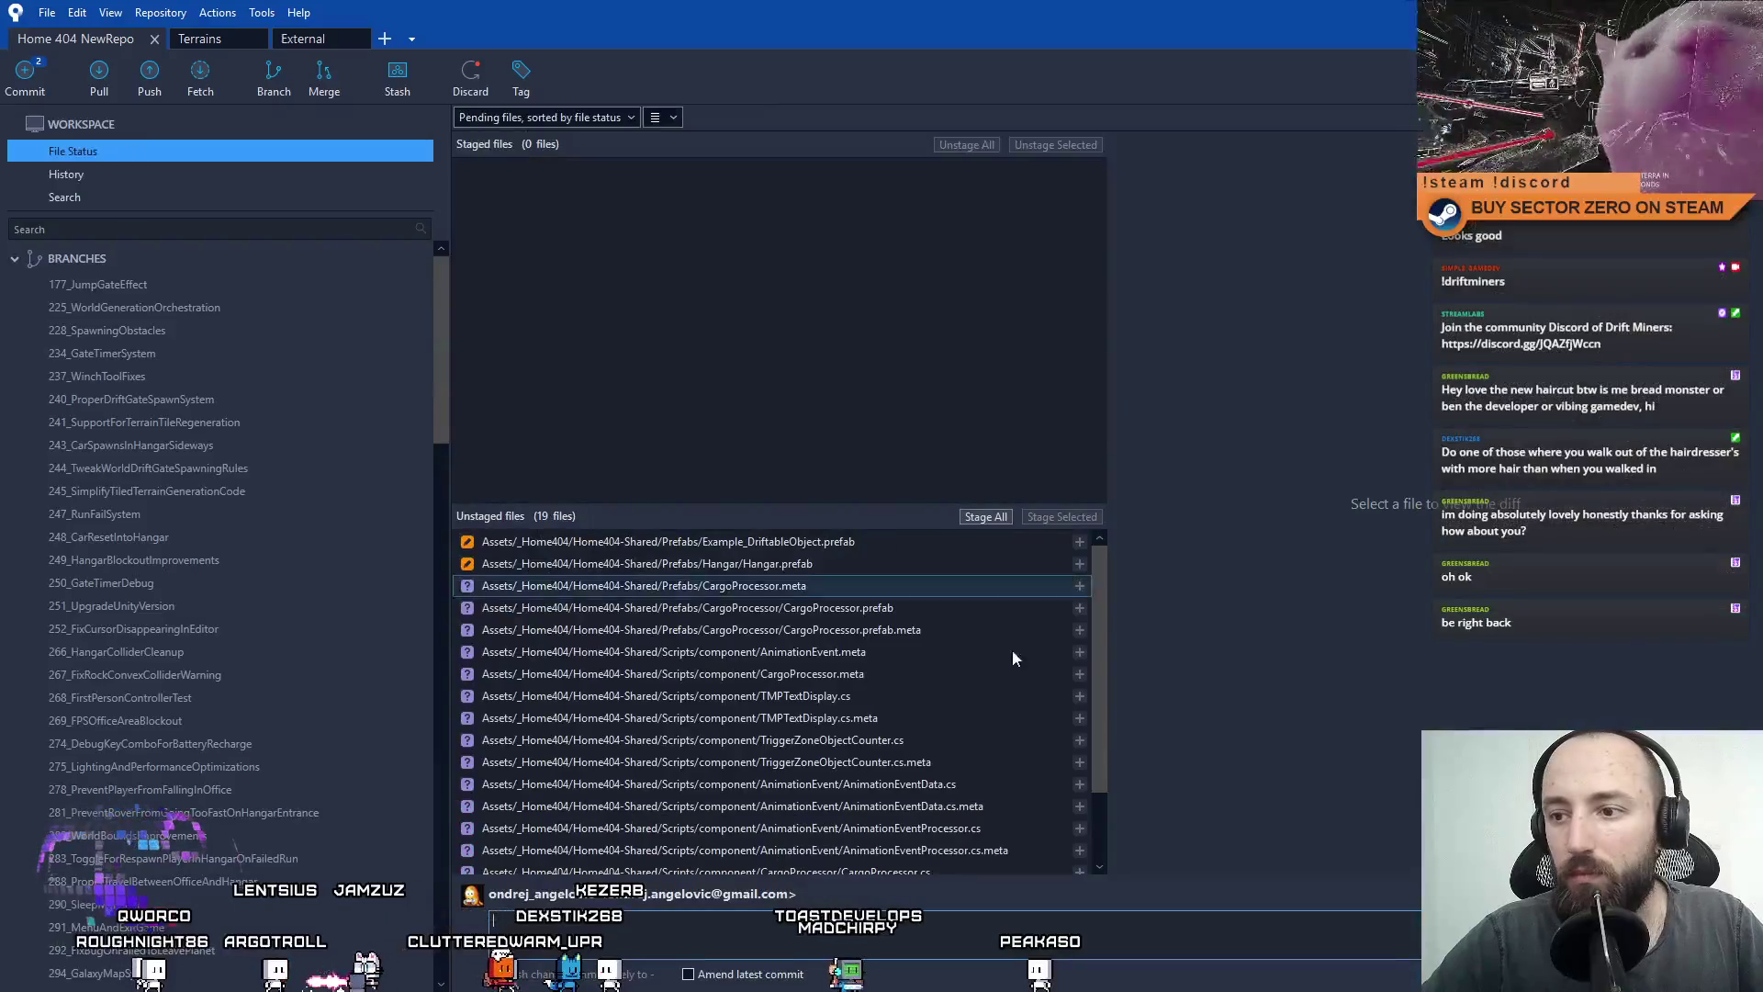
Stage the AnimationEventData and AnimationEventProcessor files and commit them with an animation-events message.
left_click_drag(1102, 572, 1111, 652)
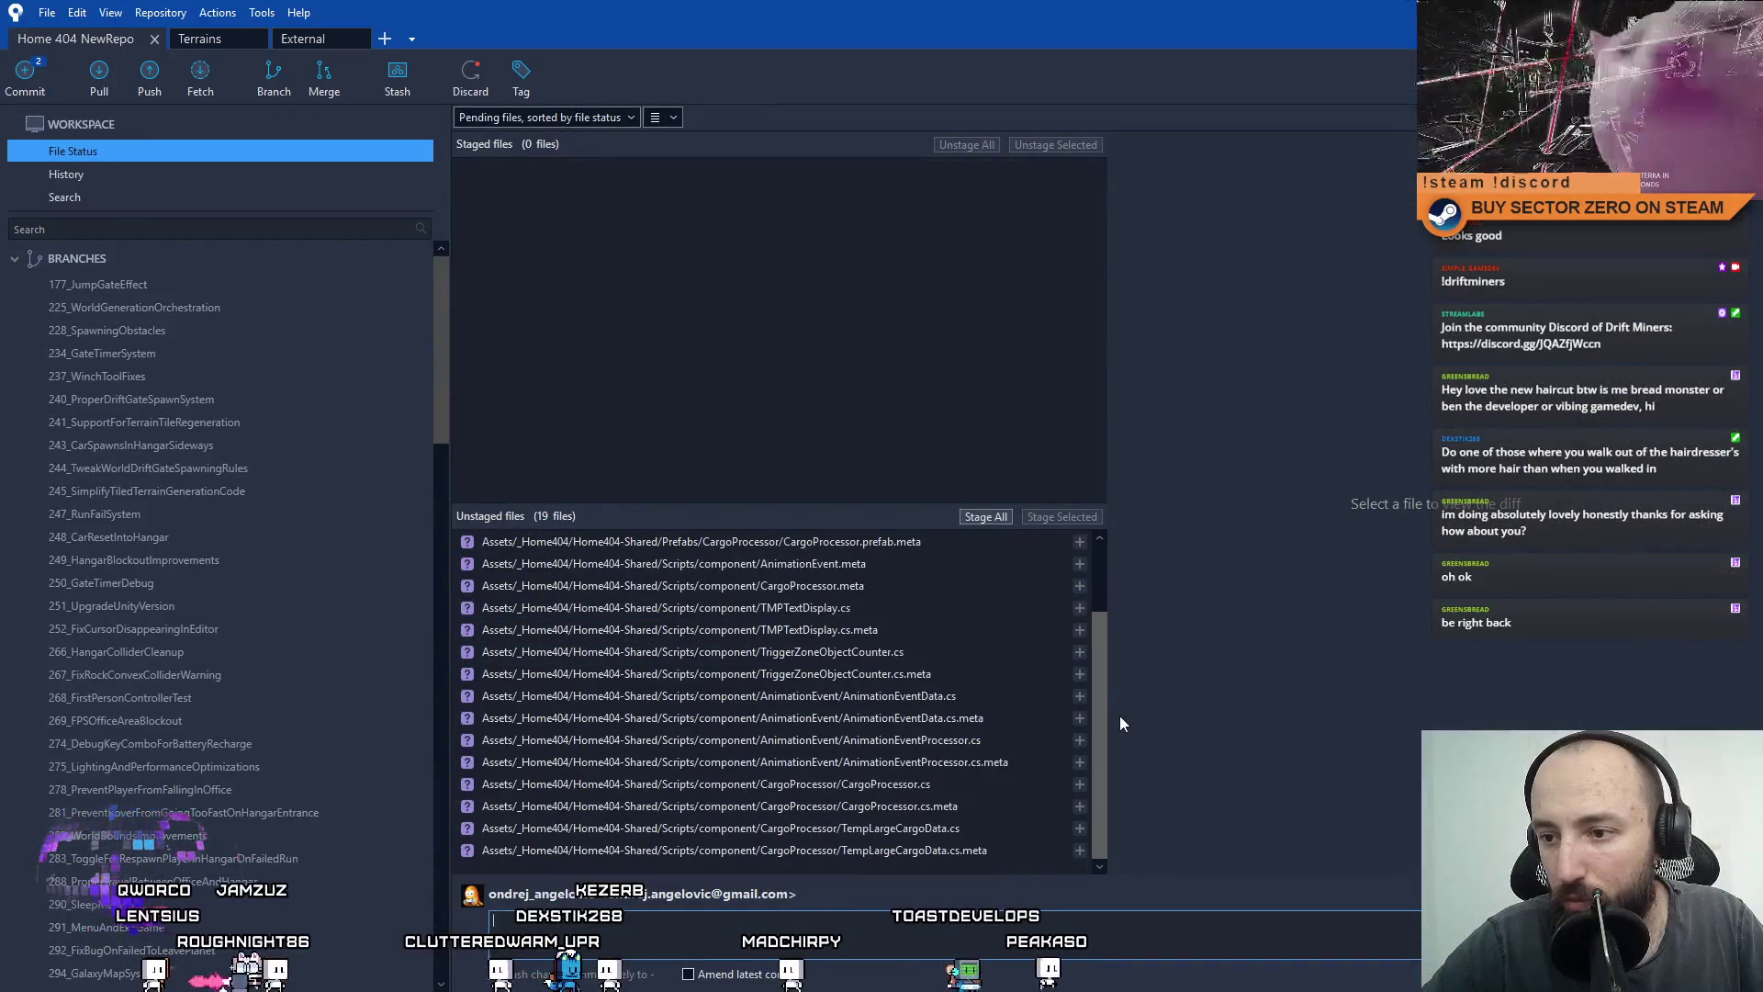
left_click(999, 697)
left_click(996, 719, "shift")
left_click(1010, 762, "shift")
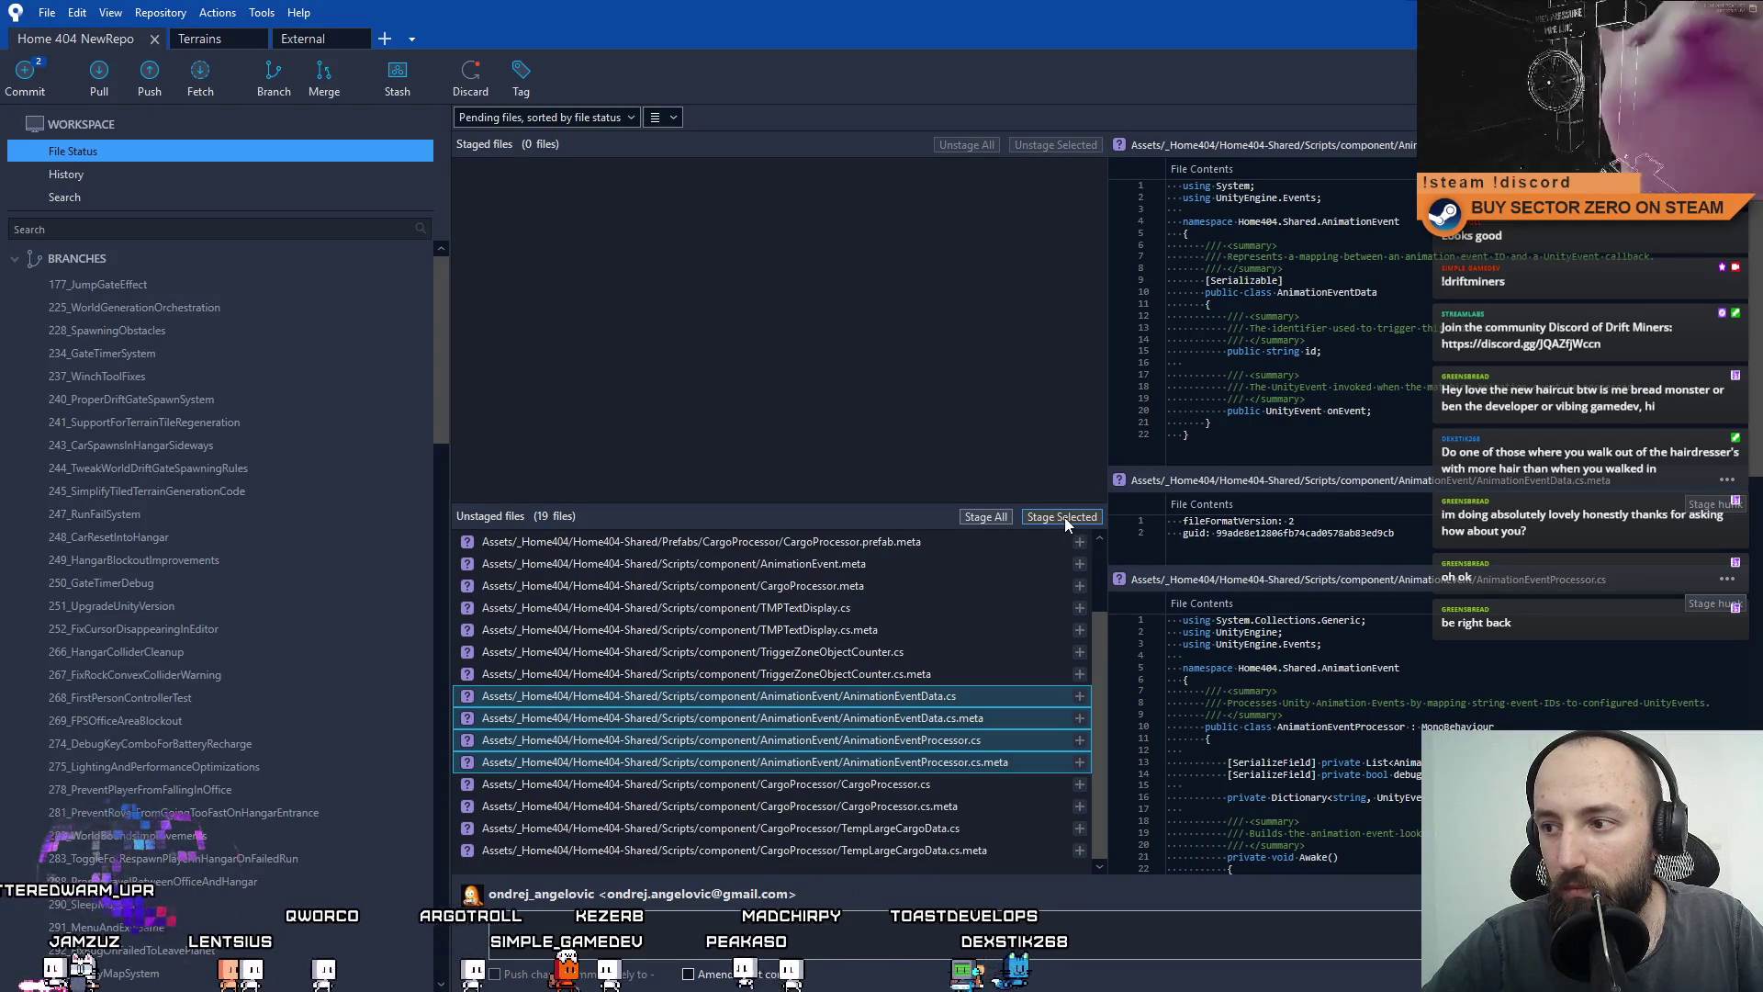
left_click(1066, 516)
left_click(1026, 911)
type("Added")
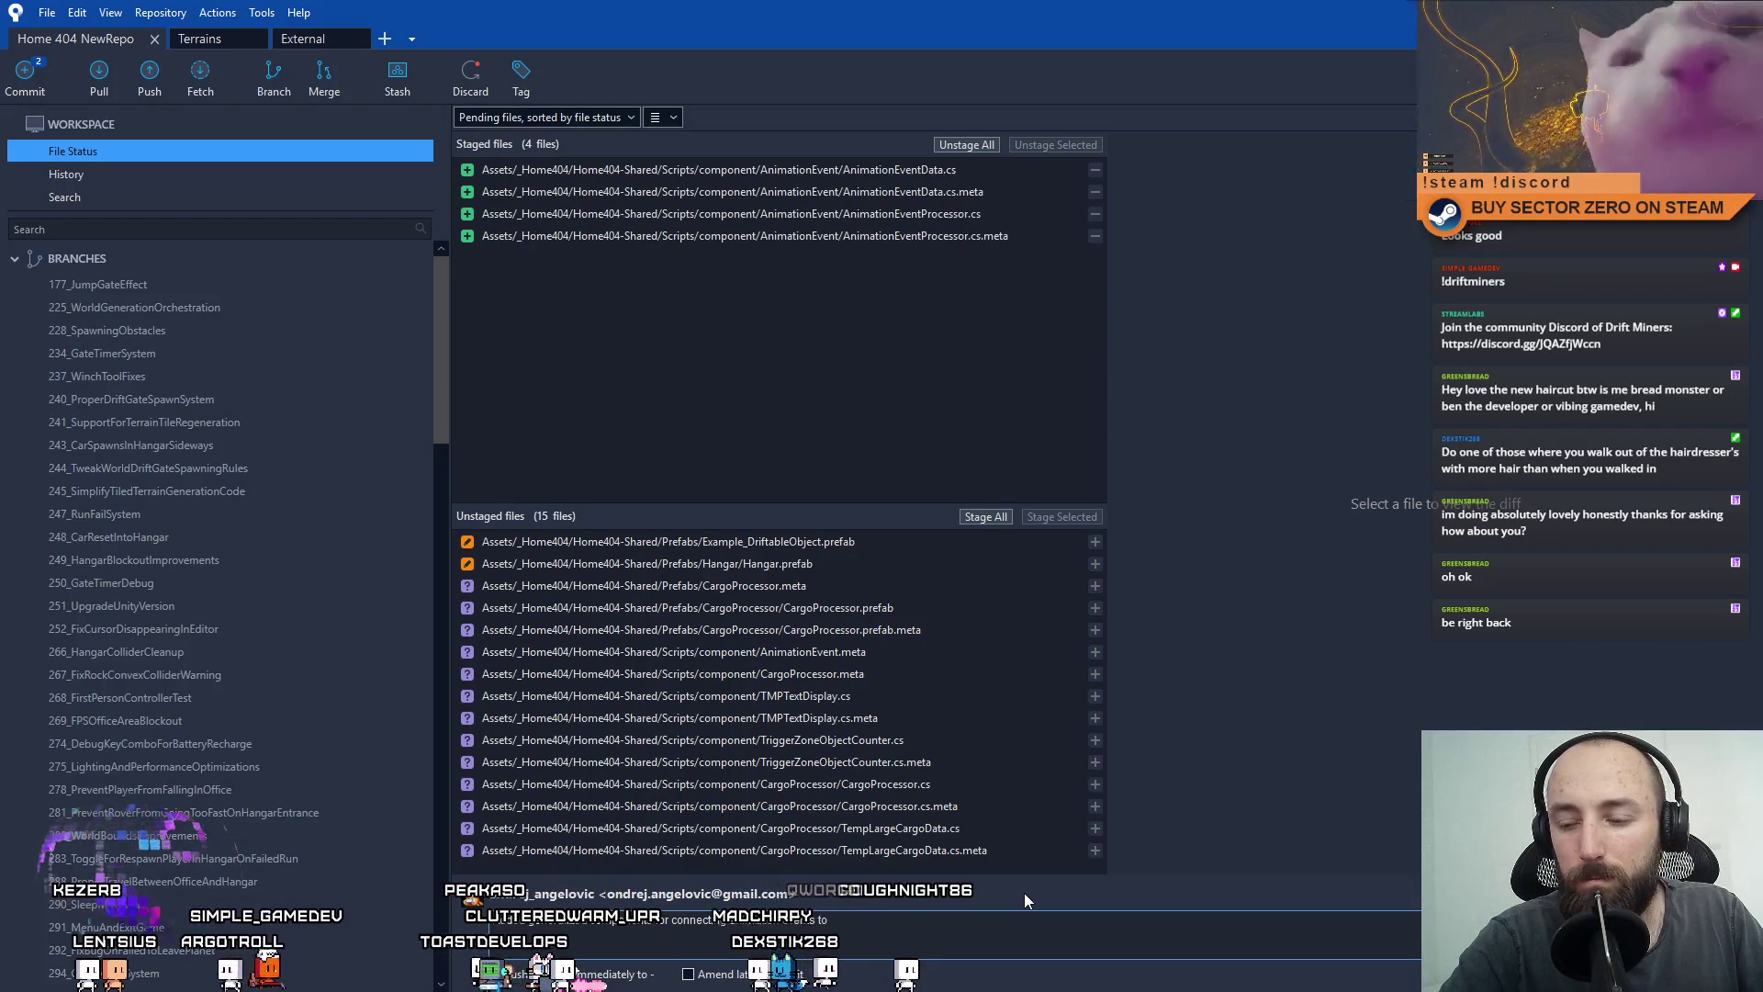
type("cific")
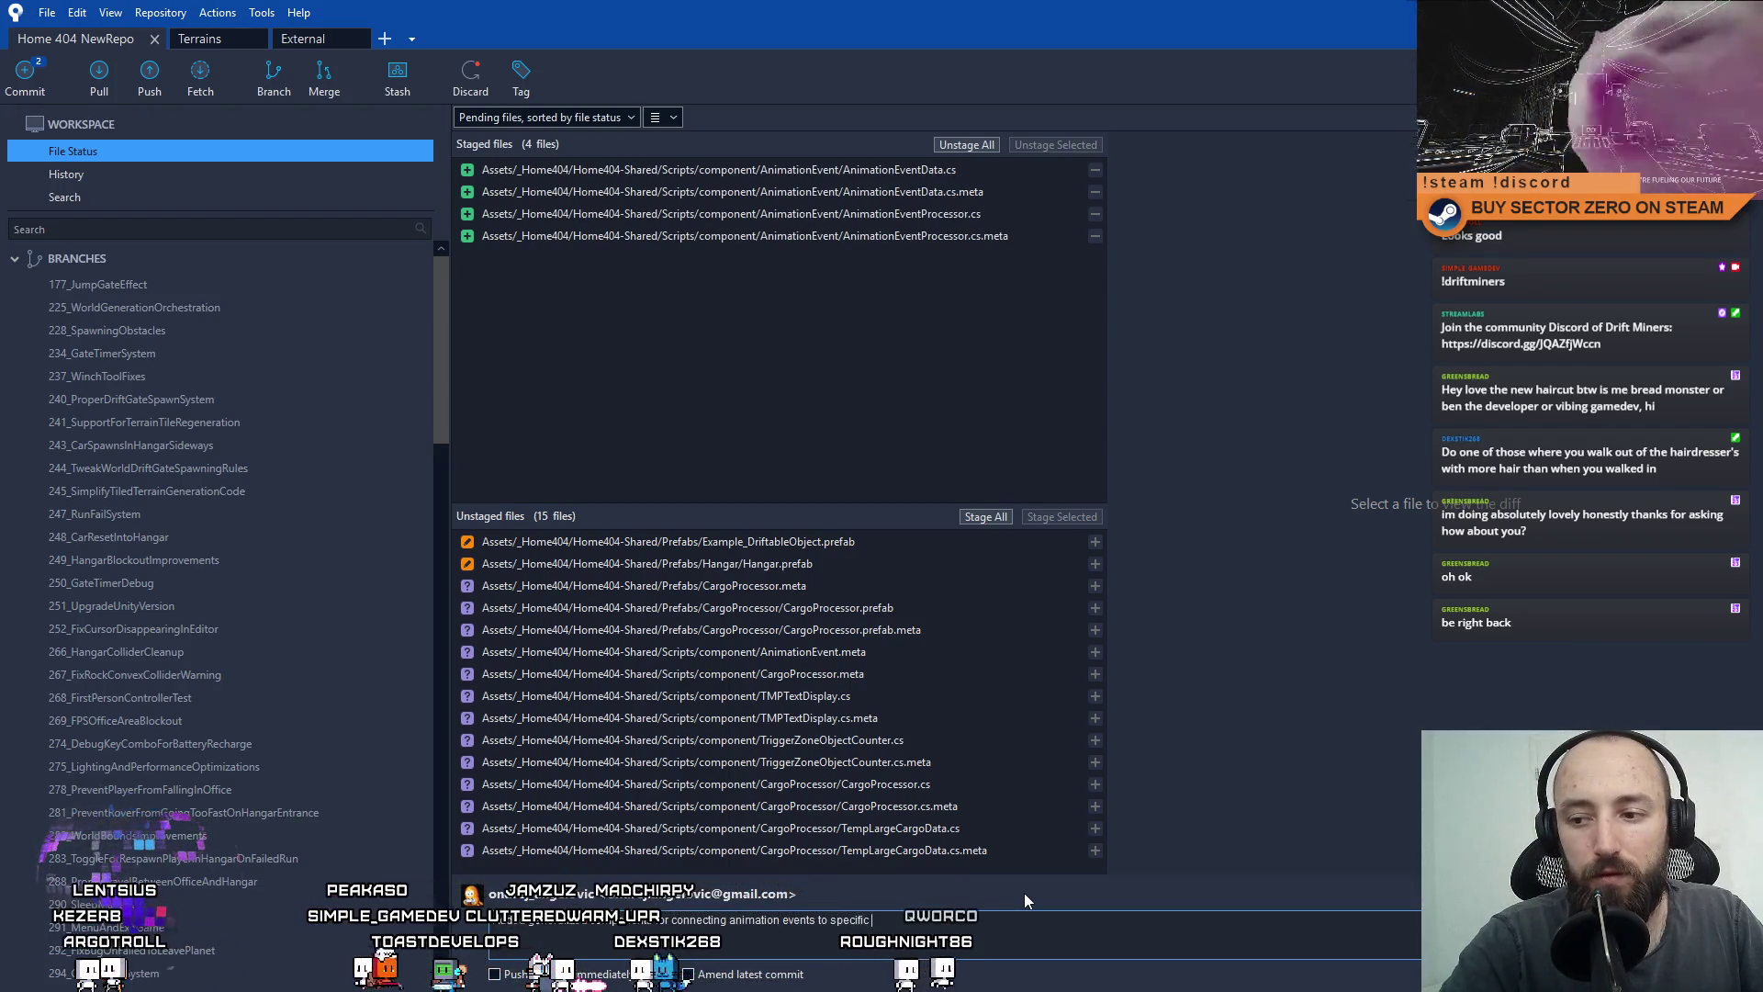
type(" meth")
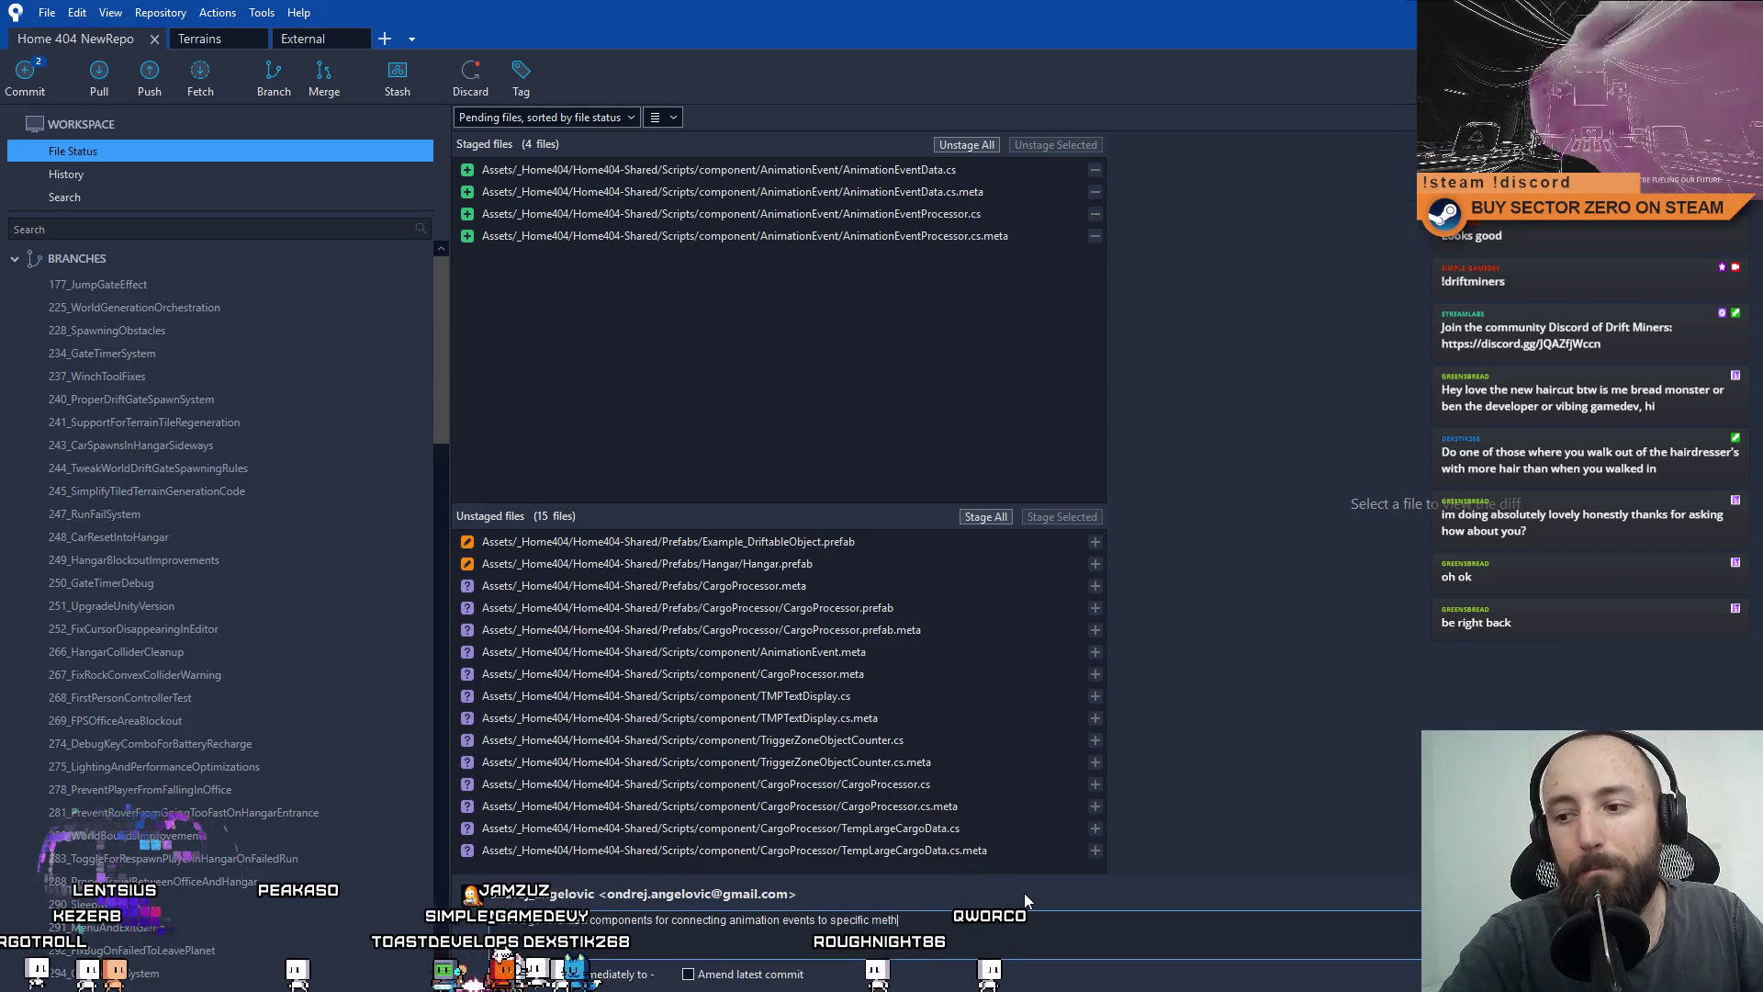
type("ods in other components")
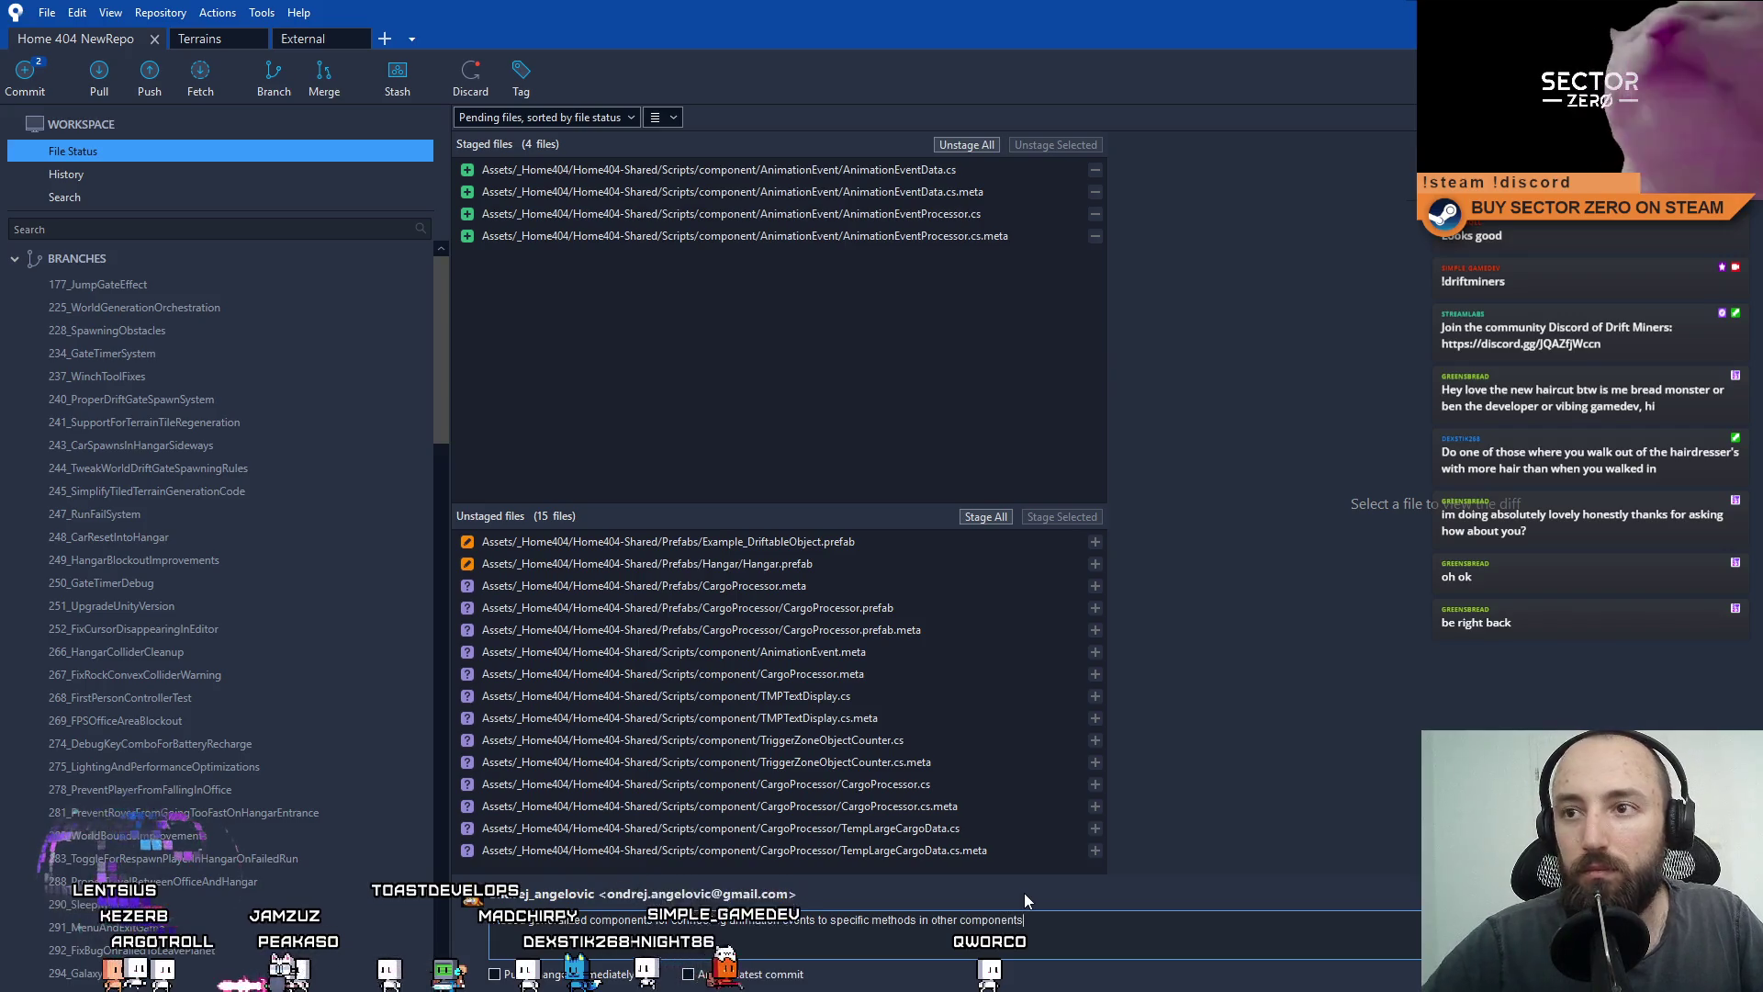
left_click(1719, 974)
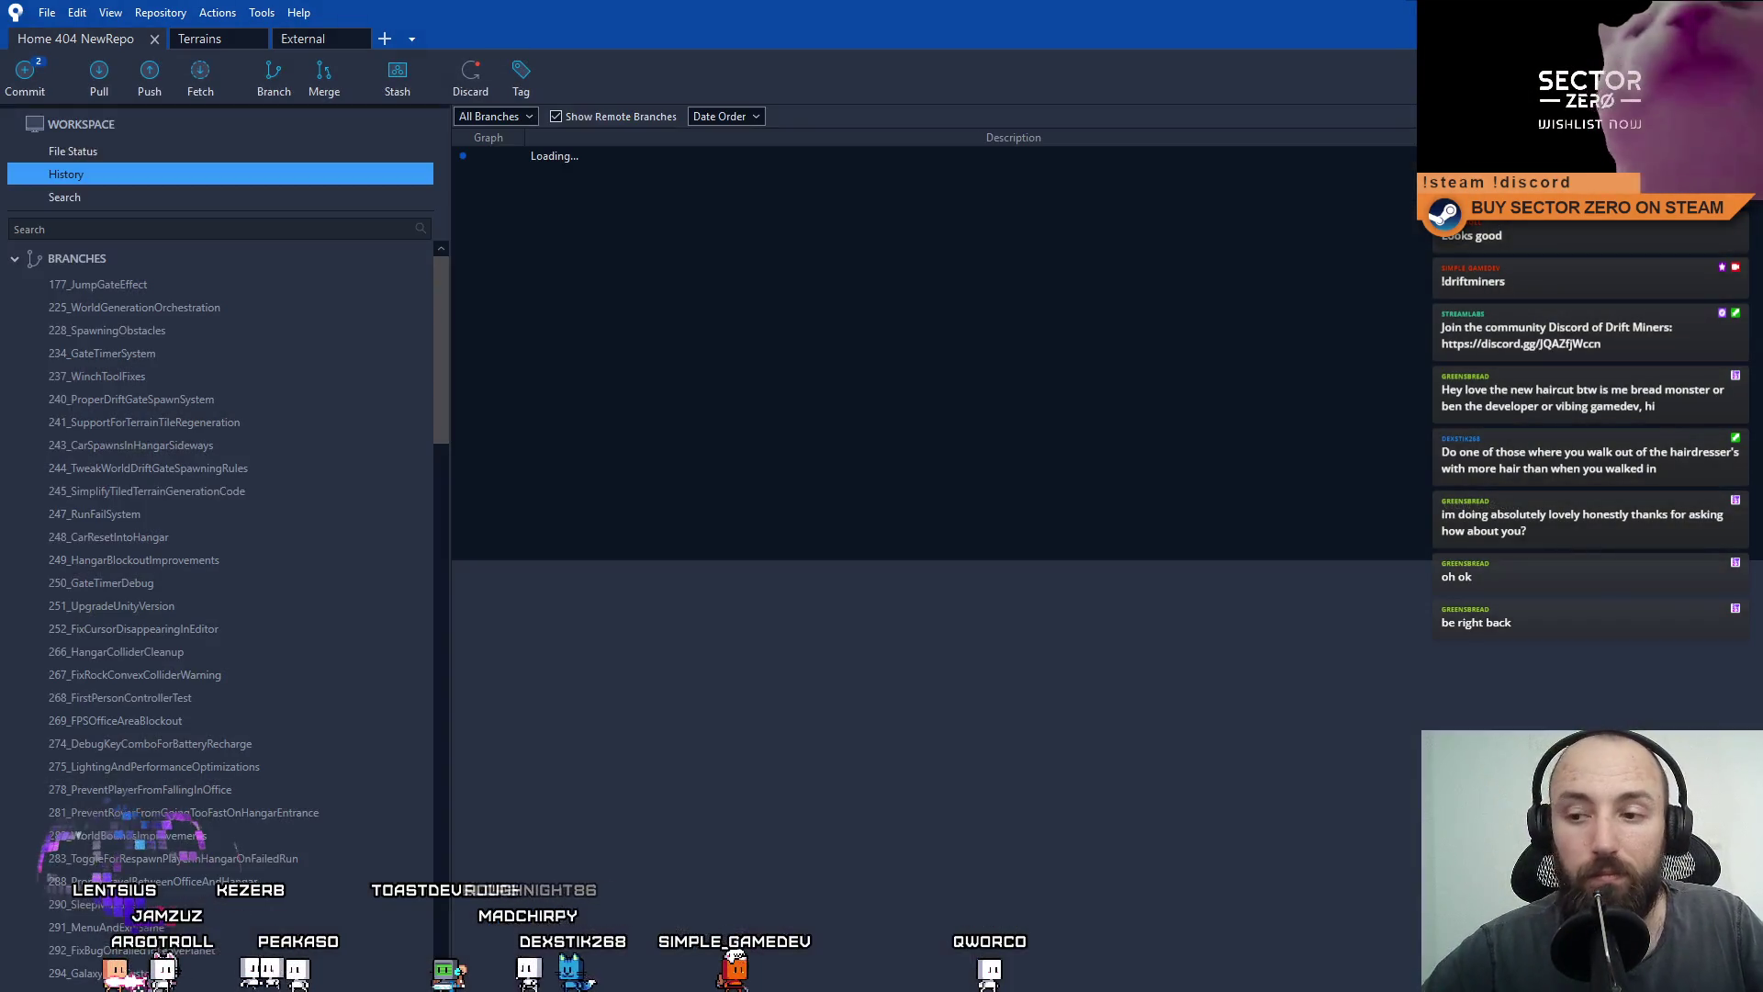
Review the unstaged TempLargeCargoData and CargoProcessor changes.
left_click(152, 154)
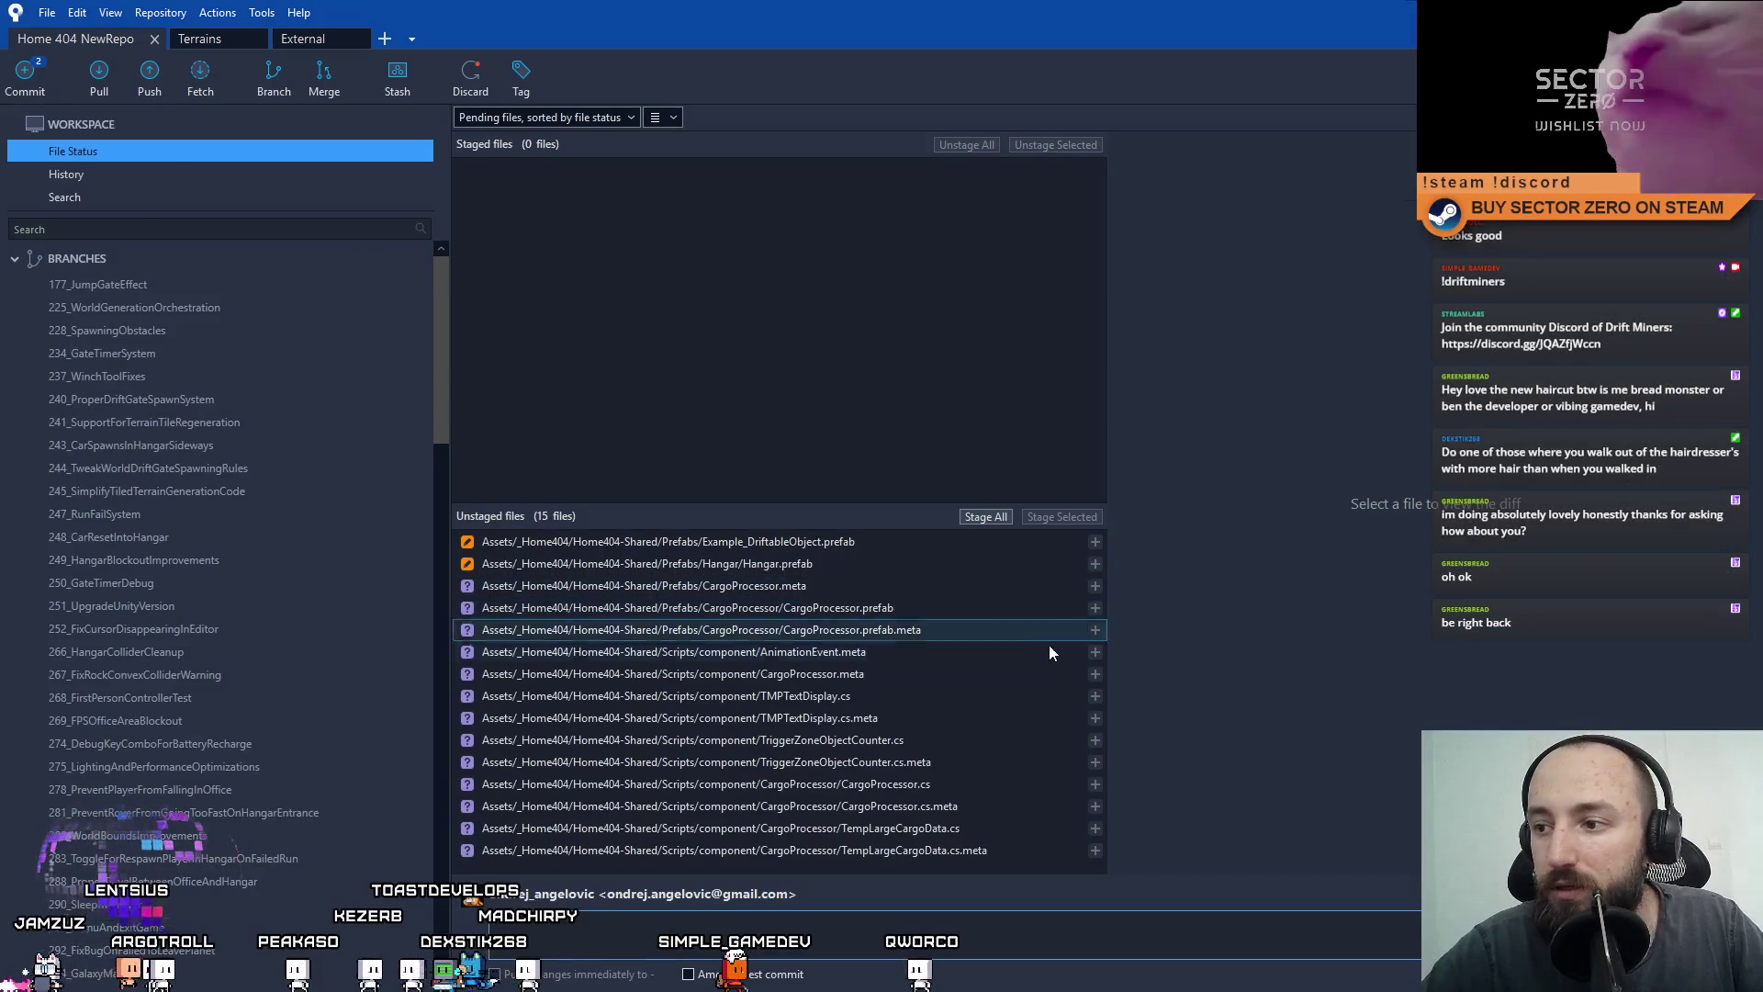
left_click(976, 851)
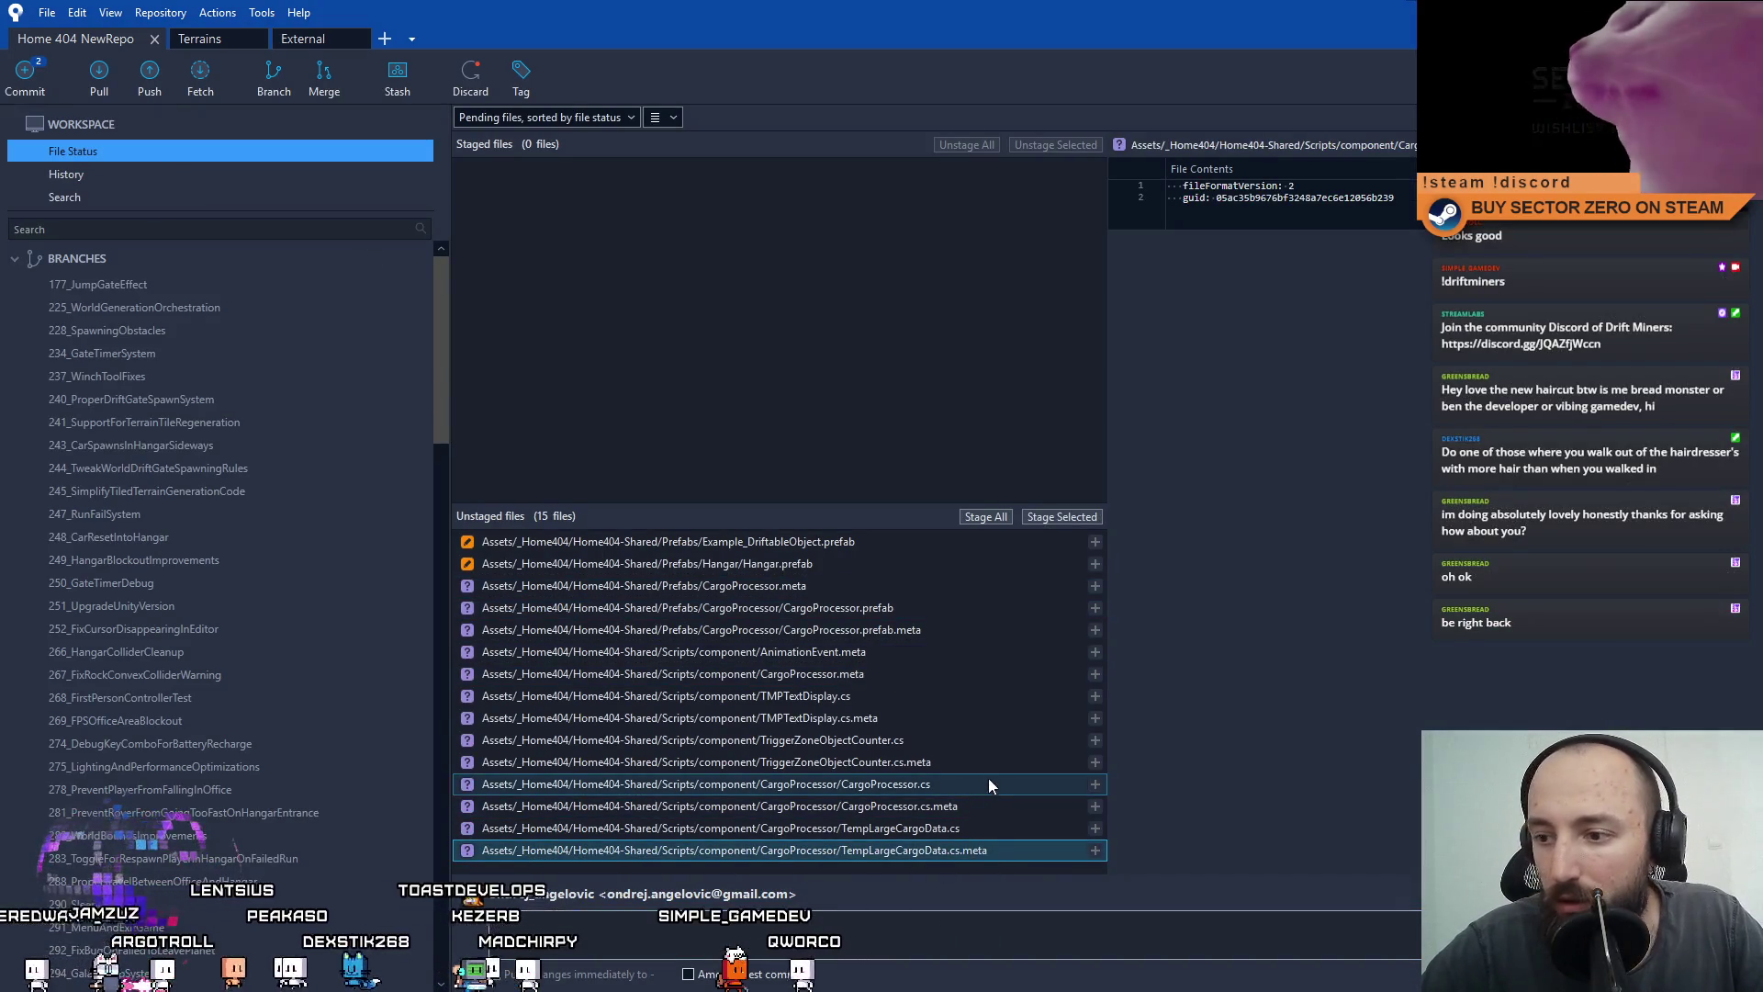
left_click(925, 788)
left_click(922, 829)
Stage TriggerZoneObjectCounter.cs and its .meta file as the only files for the next commit.
left_click(863, 763)
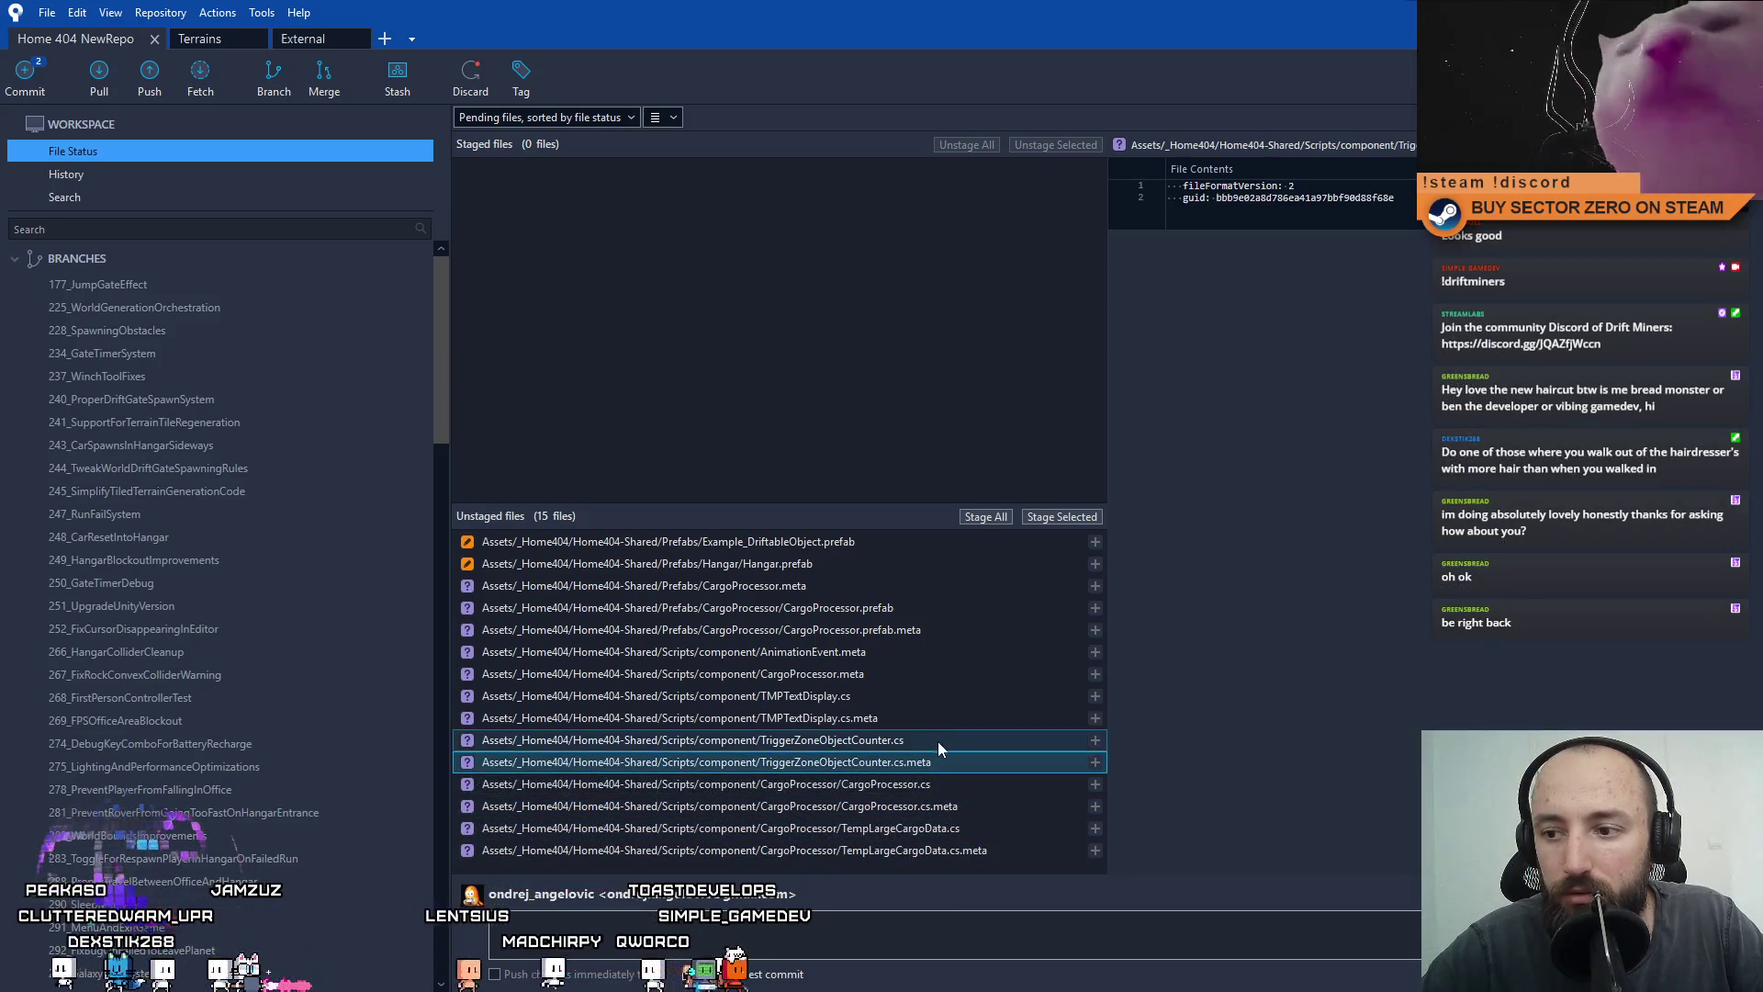
left_click(933, 742)
left_click(923, 764)
left_click(922, 740)
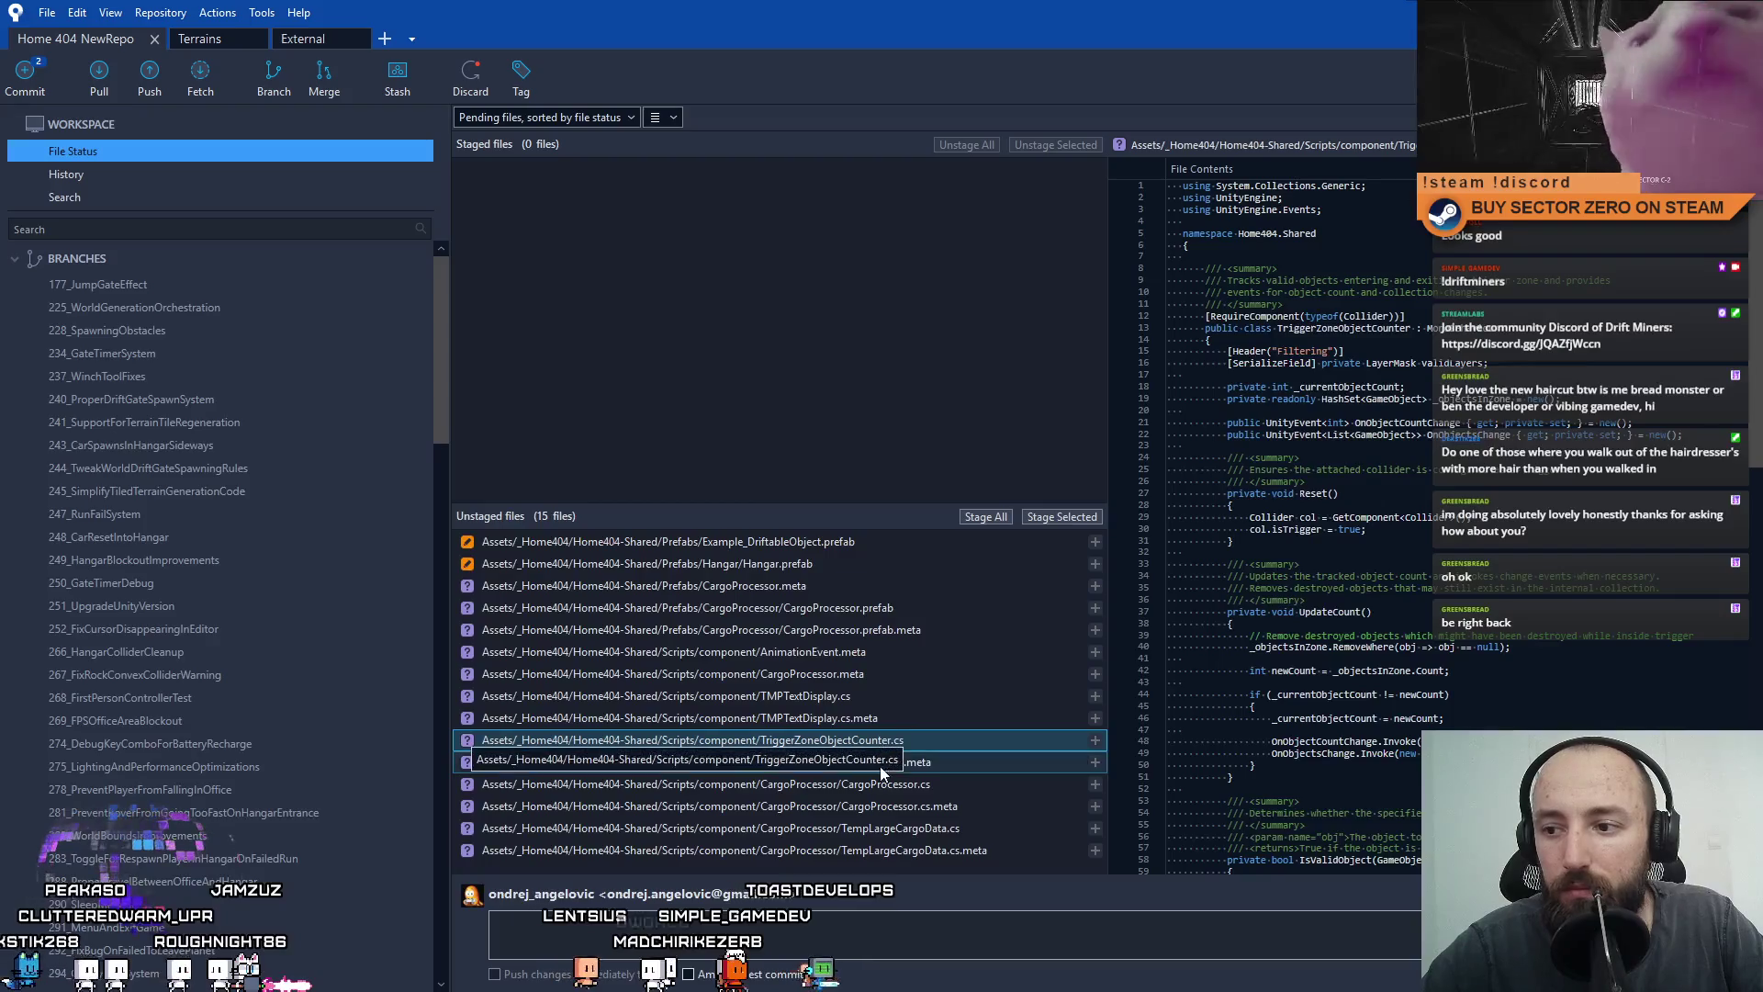
left_click(880, 764)
left_click(886, 741)
left_click(895, 771, "shift")
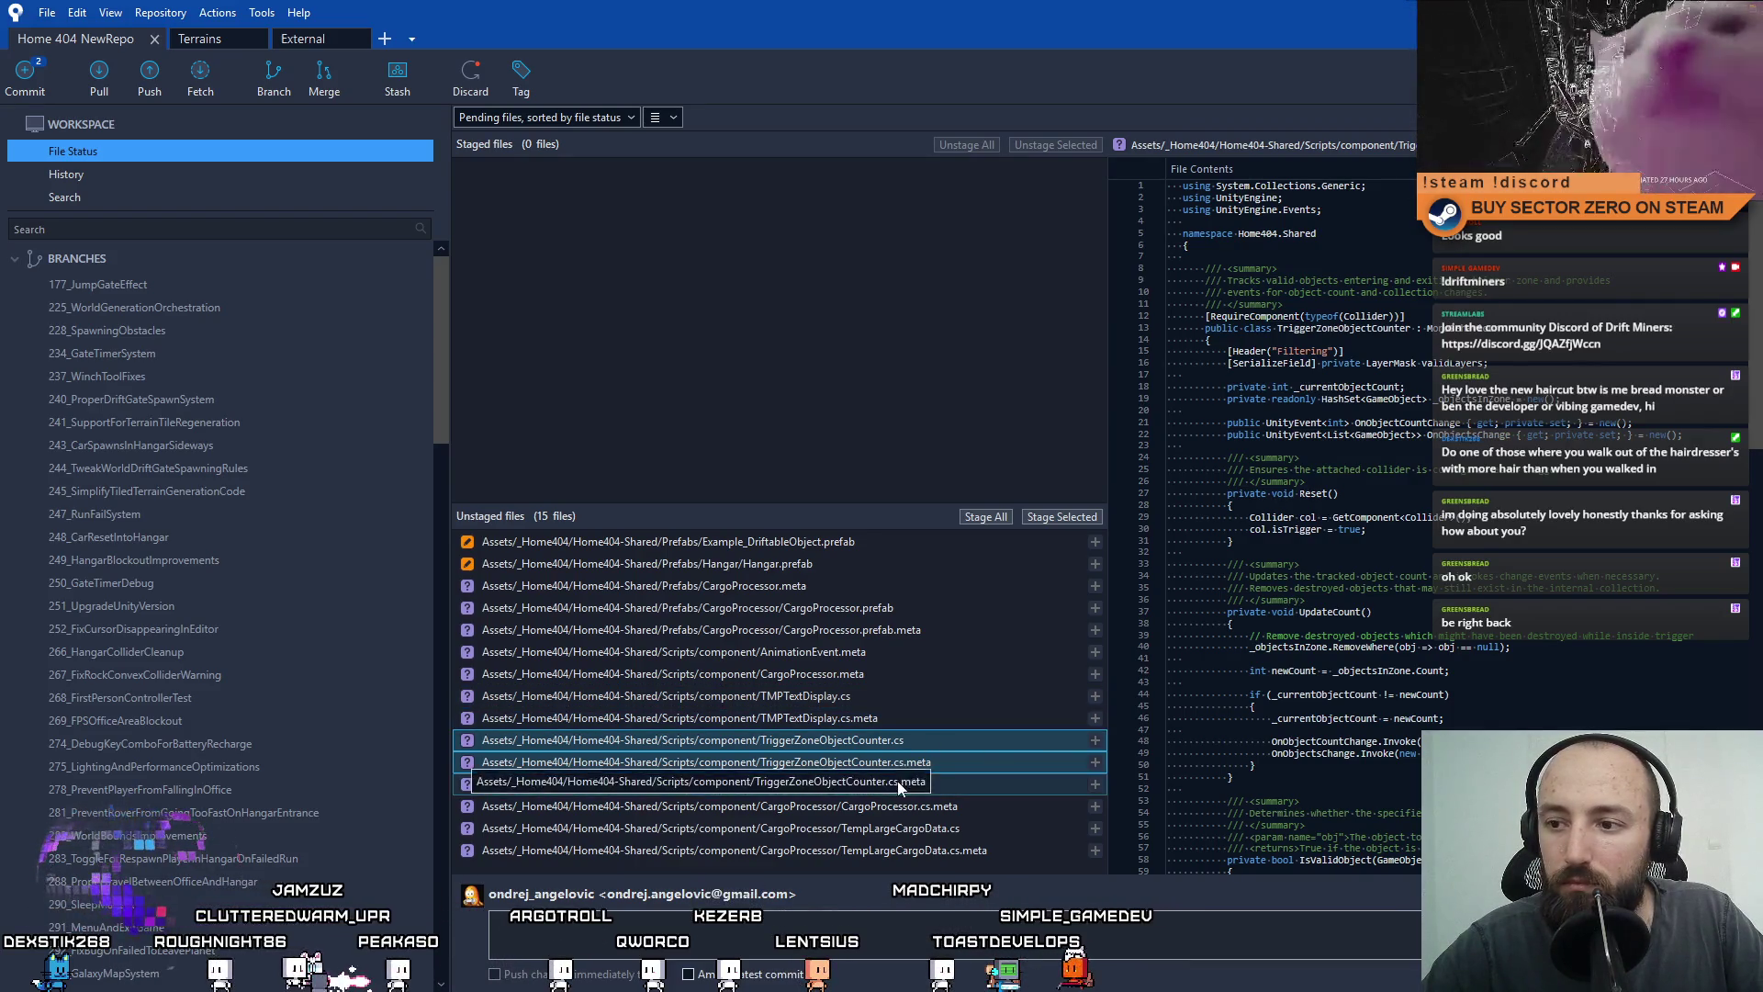
left_click(1060, 515)
type("finalize")
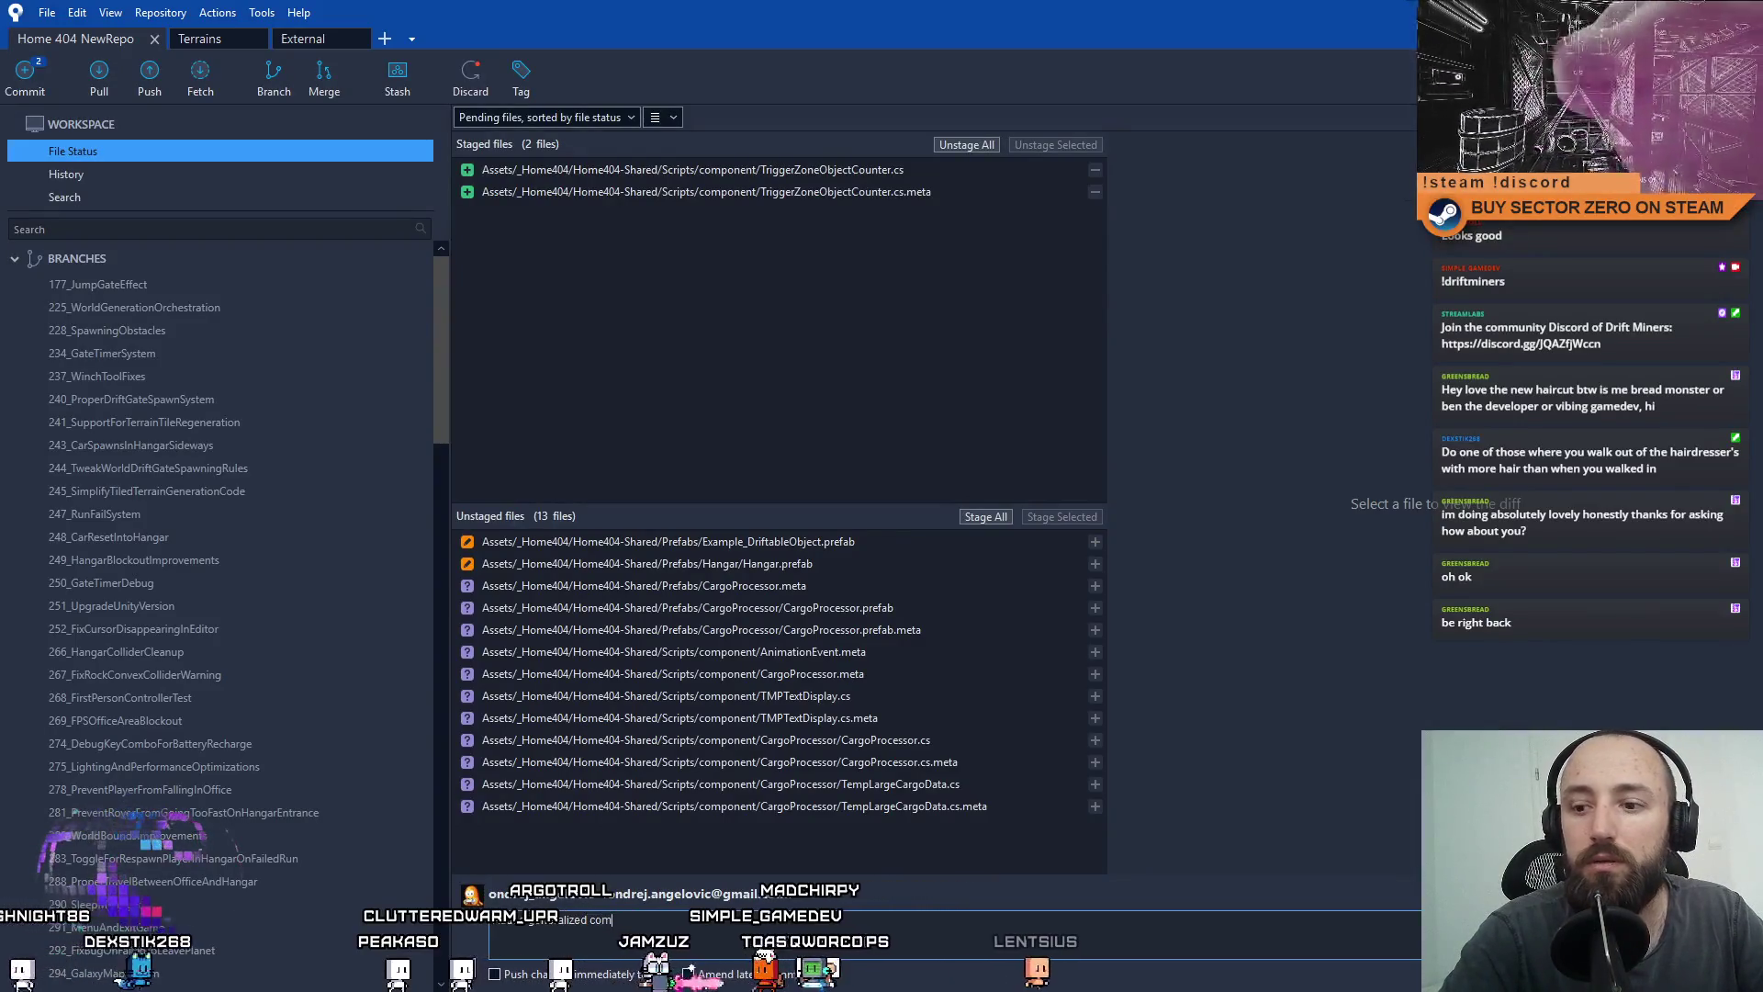
type("ent for")
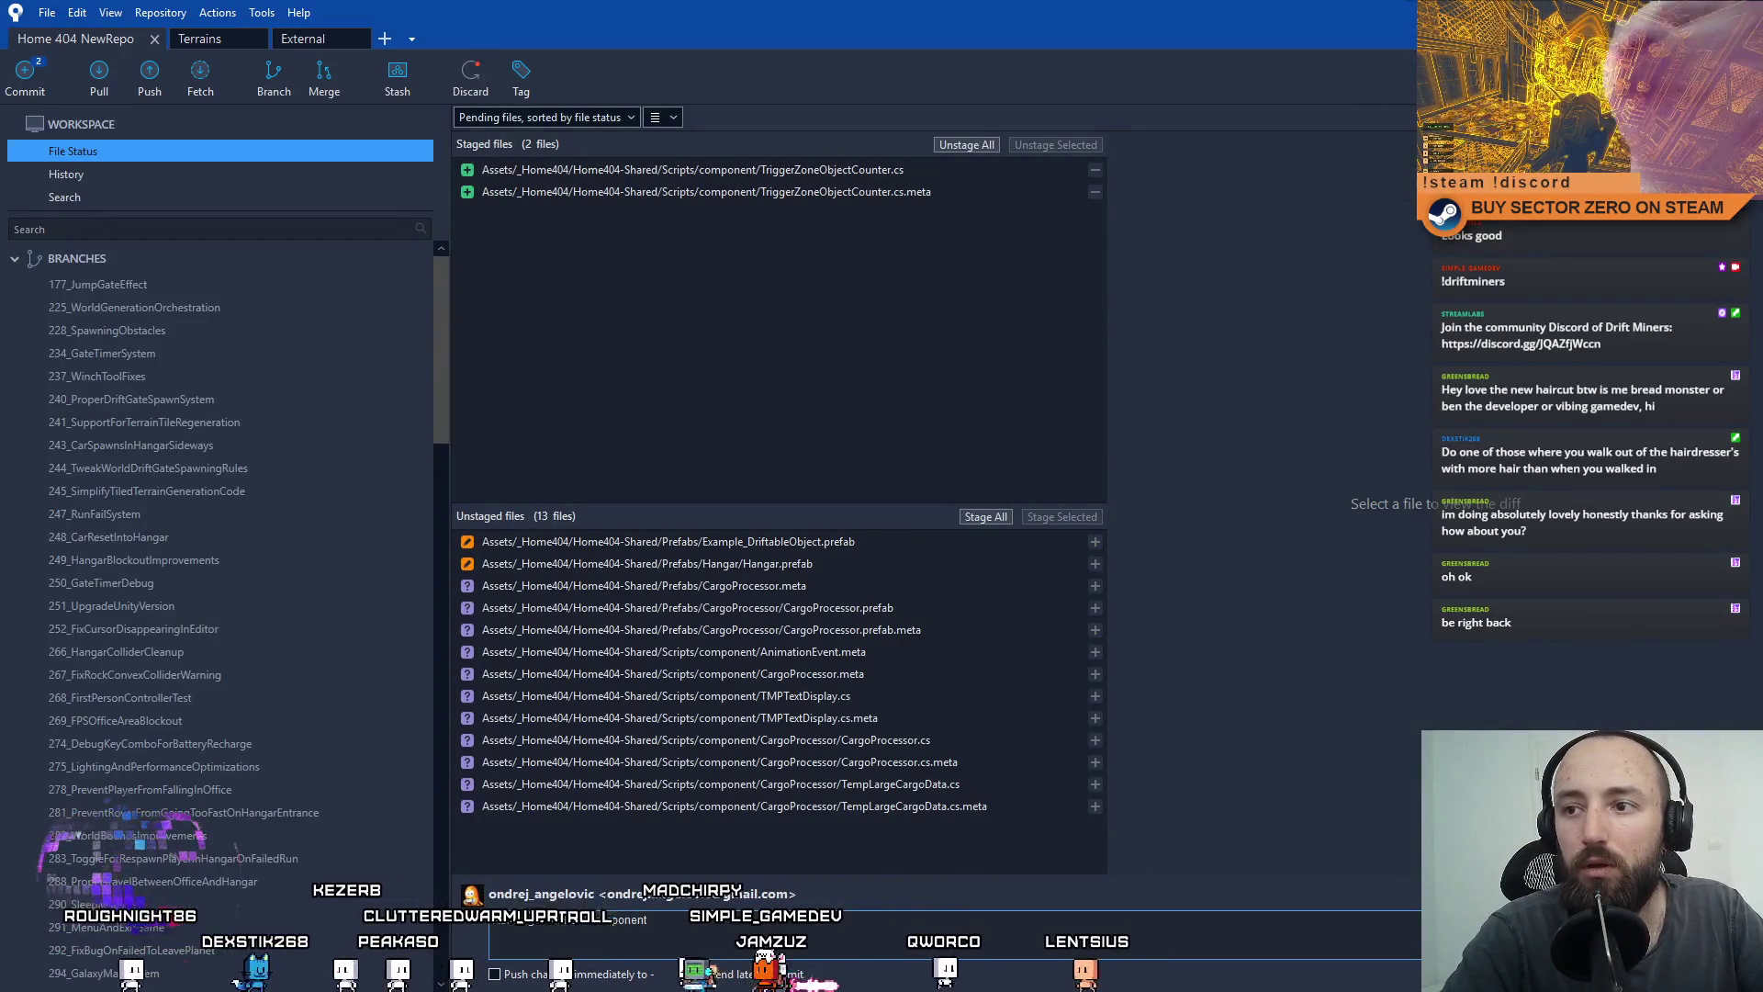
Finish the commit message describing a trigger-zone object counter that uses layers as filters.
key("BackSpace")
key("BackSpace")
key("BackSpace")
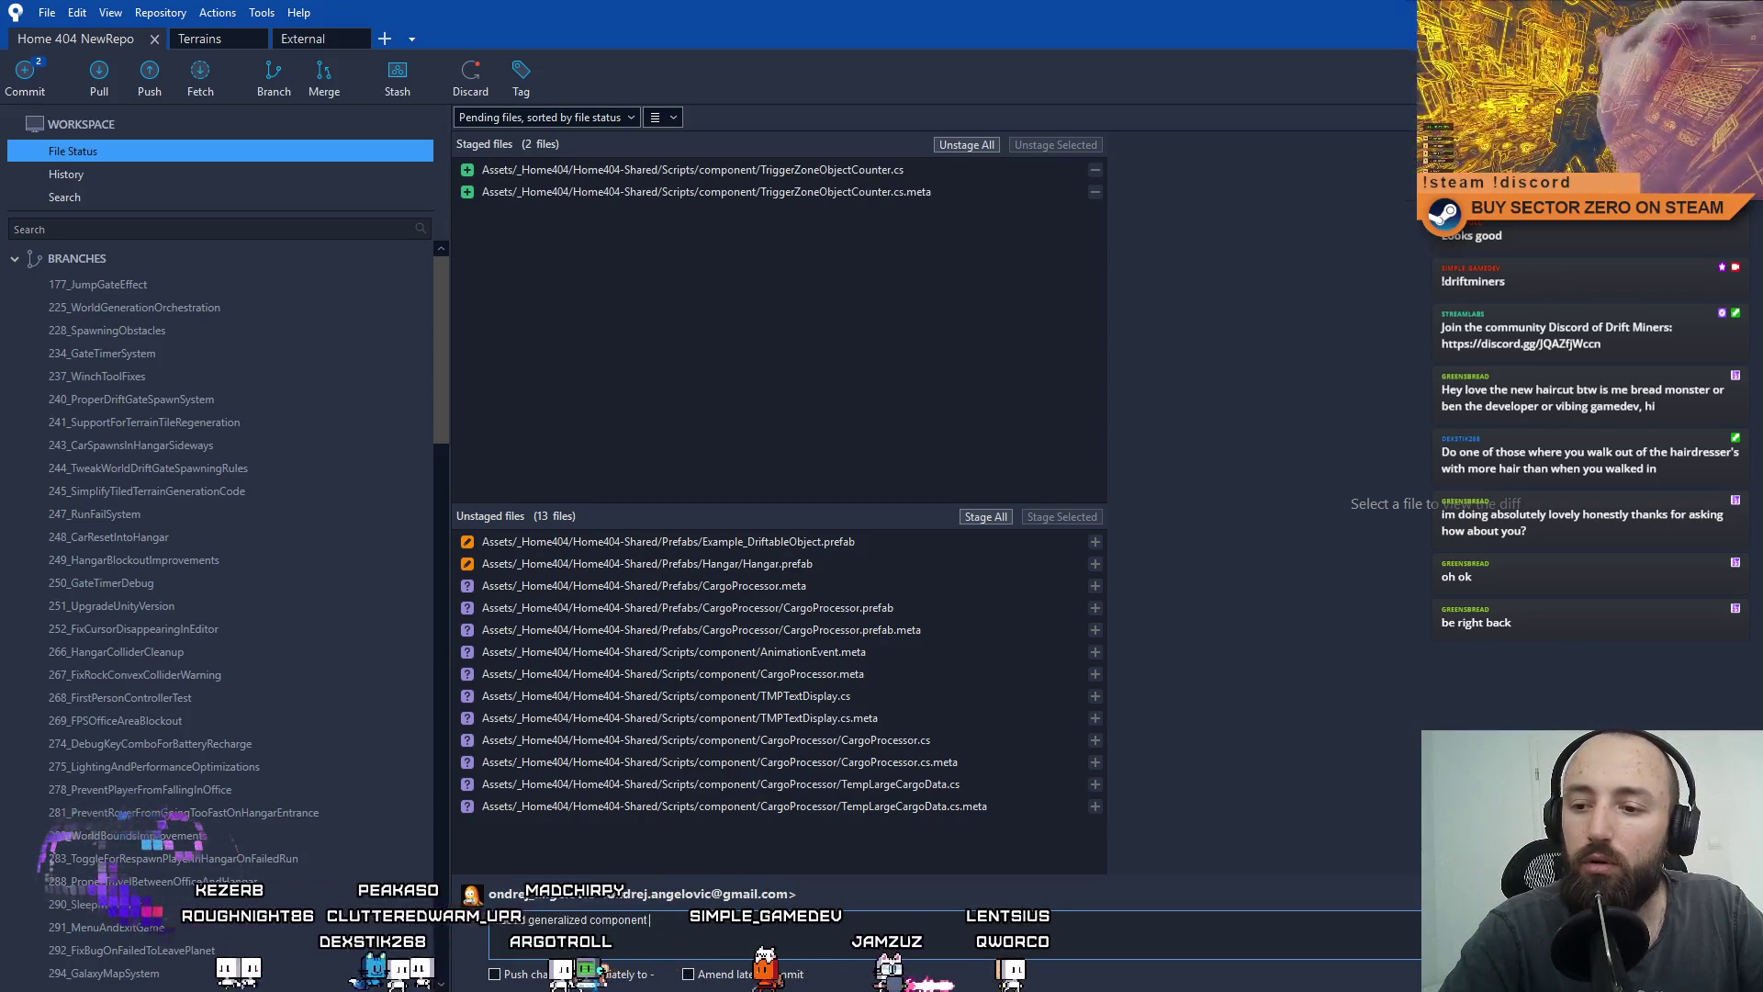
type(" which counts objects in a trigger zone")
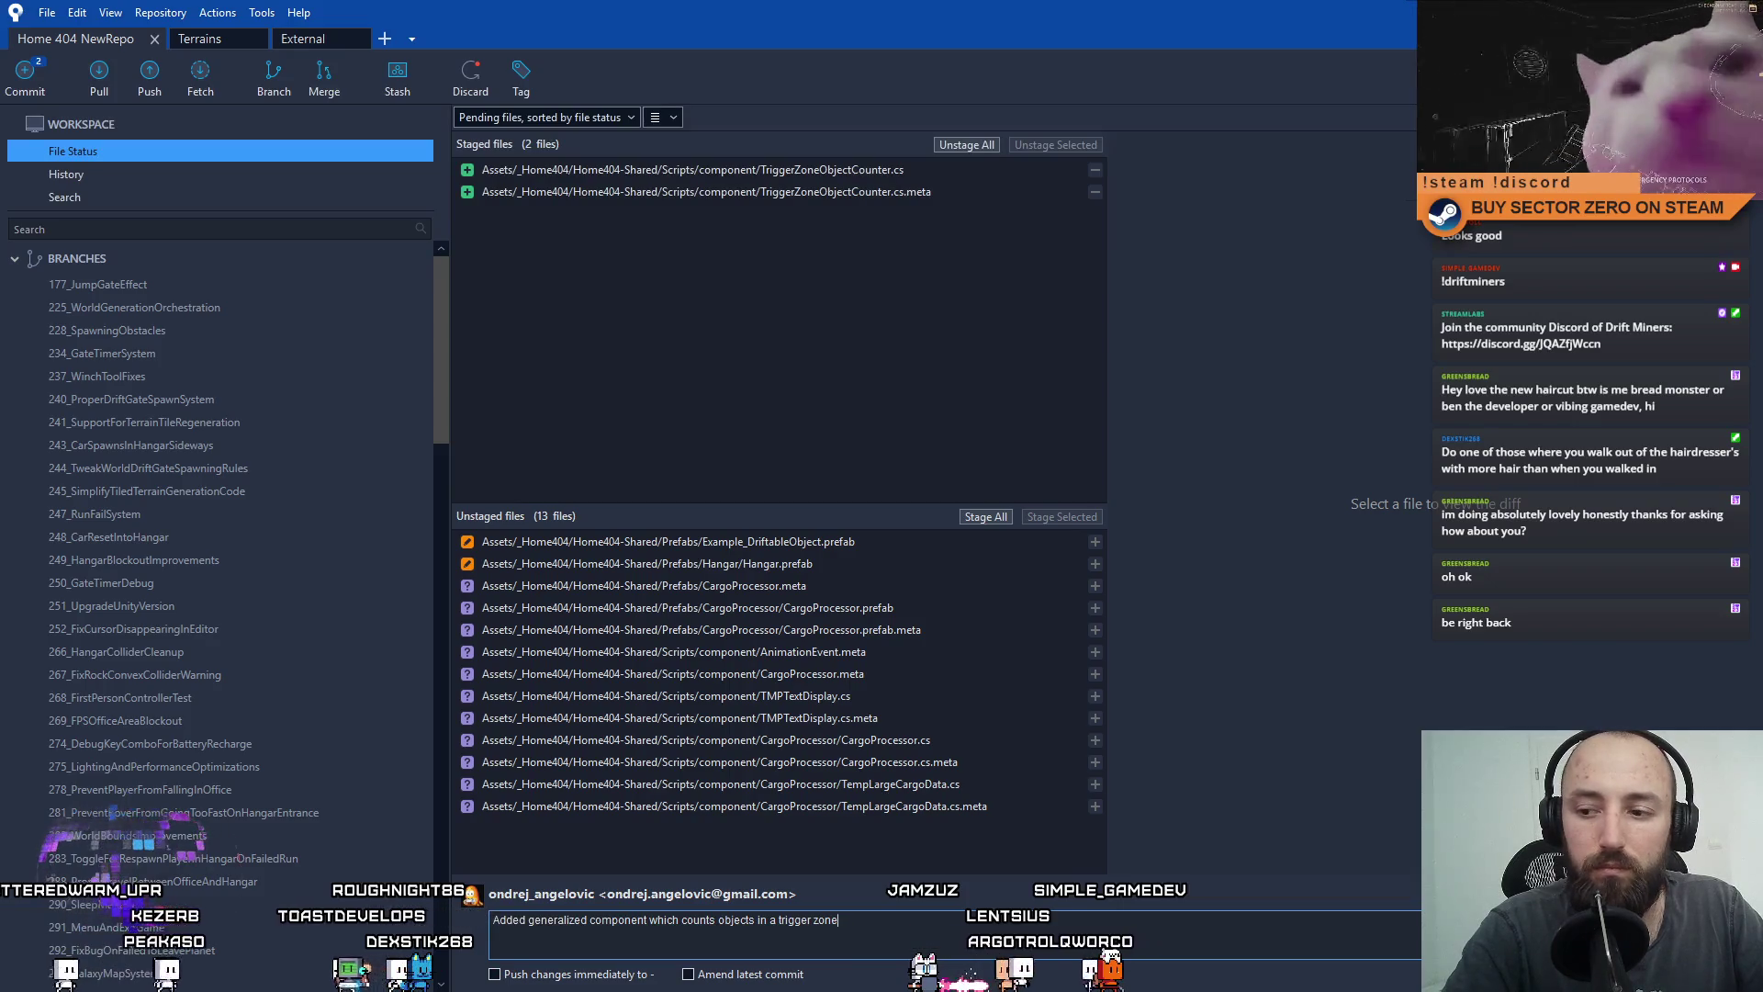
type("By the player")
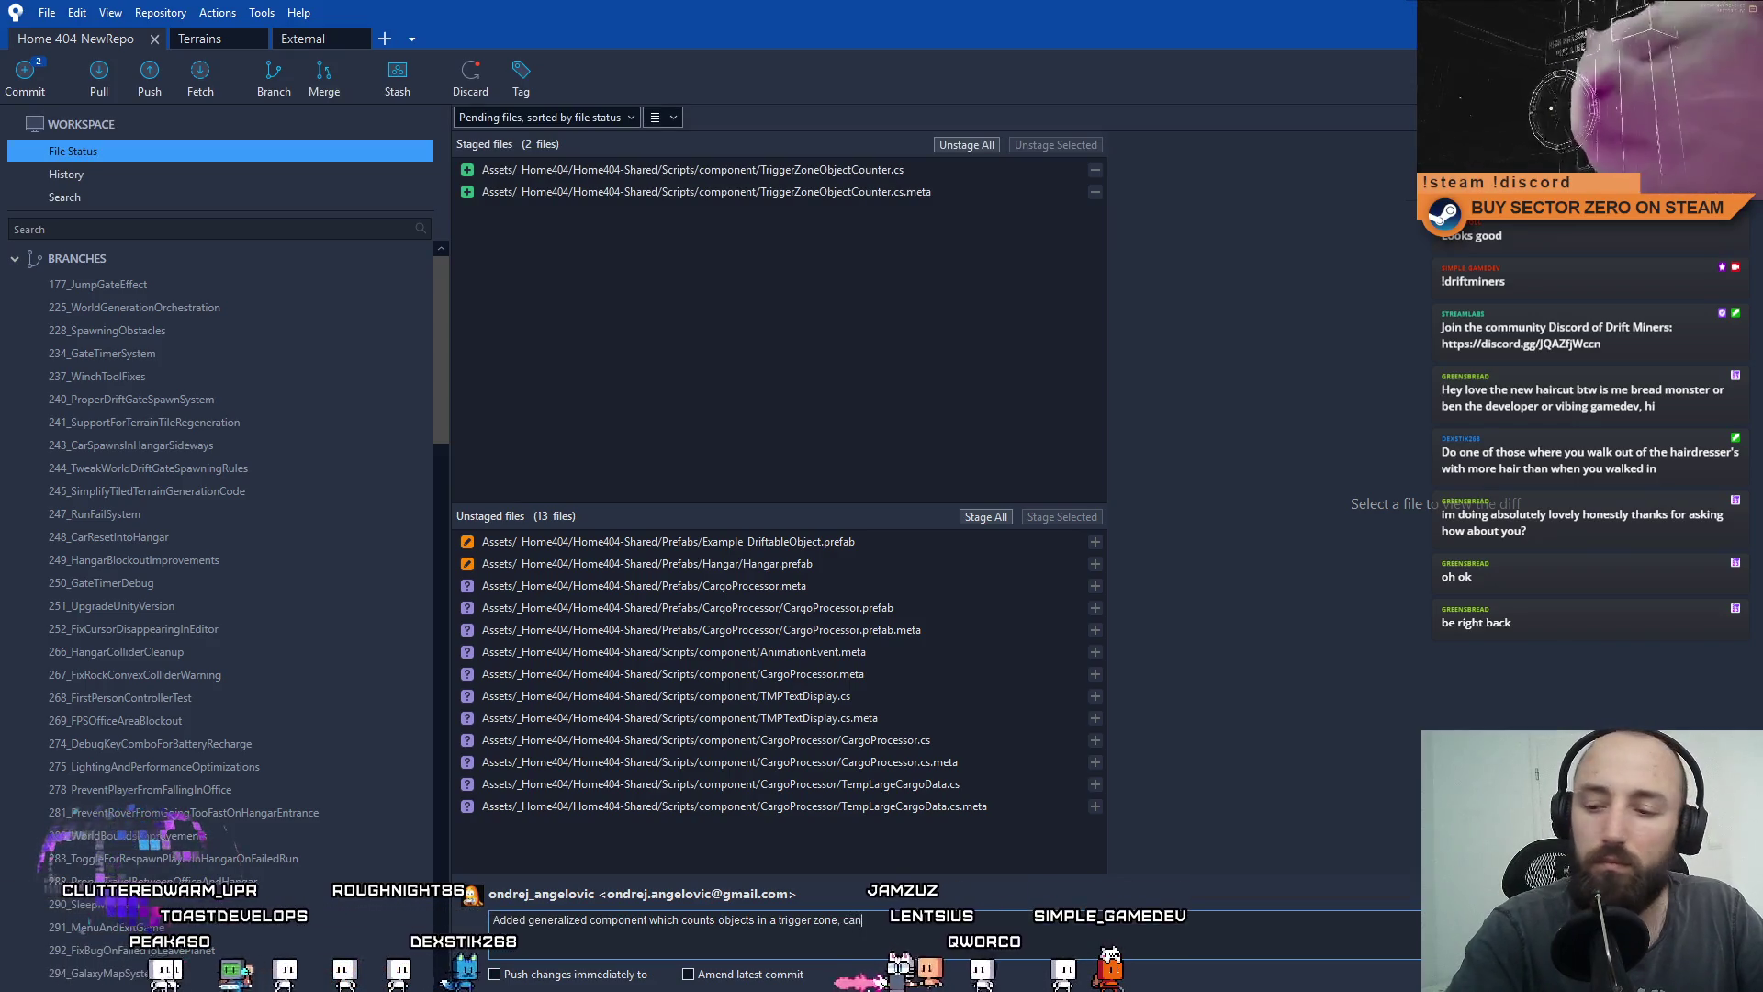
type("s as file")
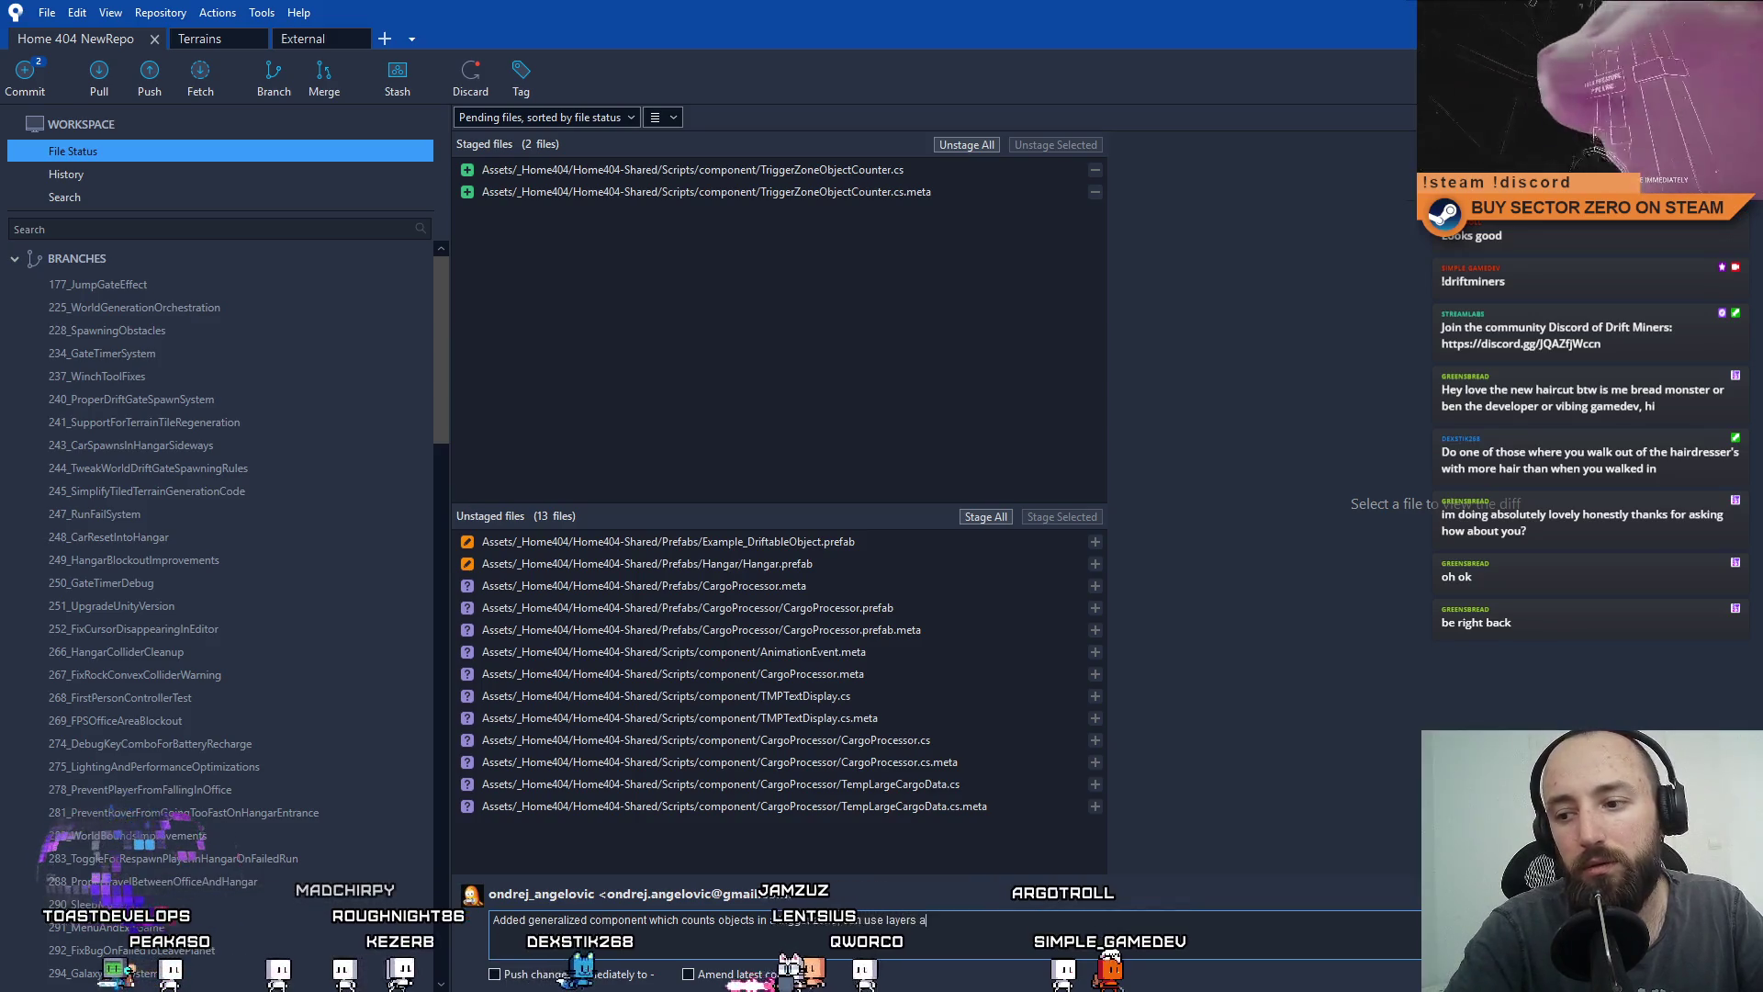
key("BackSpace")
type("s filters anmd")
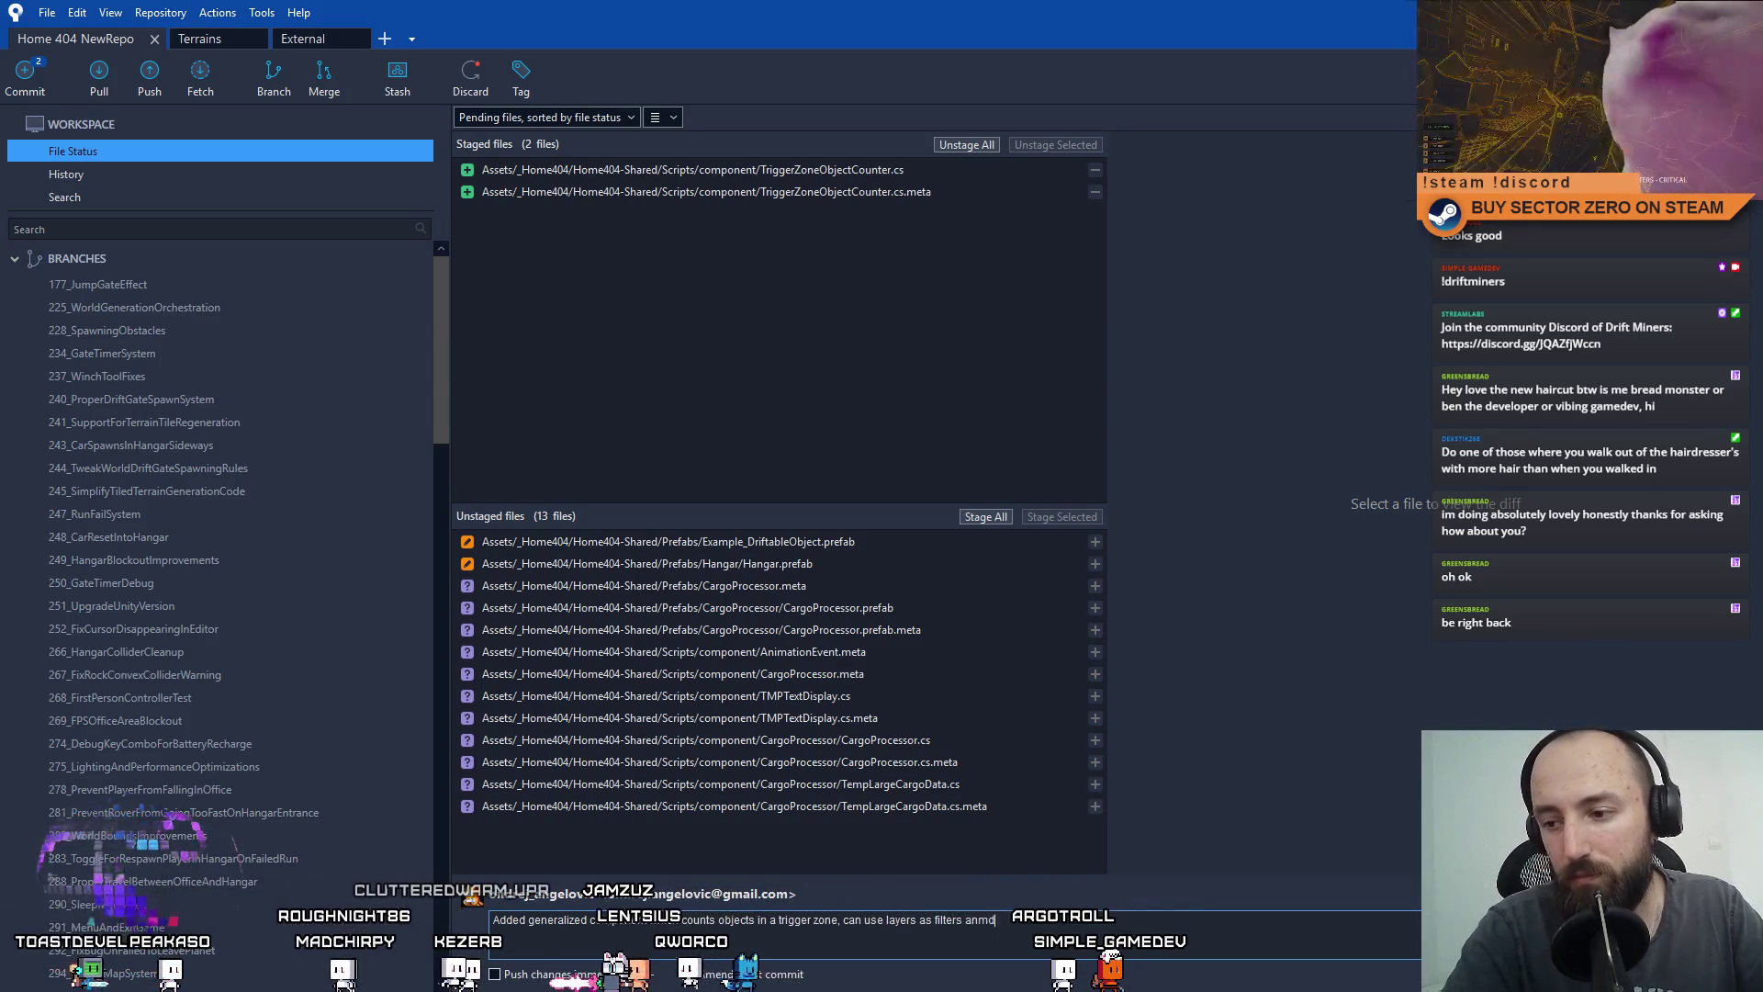
key("BackSpace")
key("BackSpace")
type("d supp")
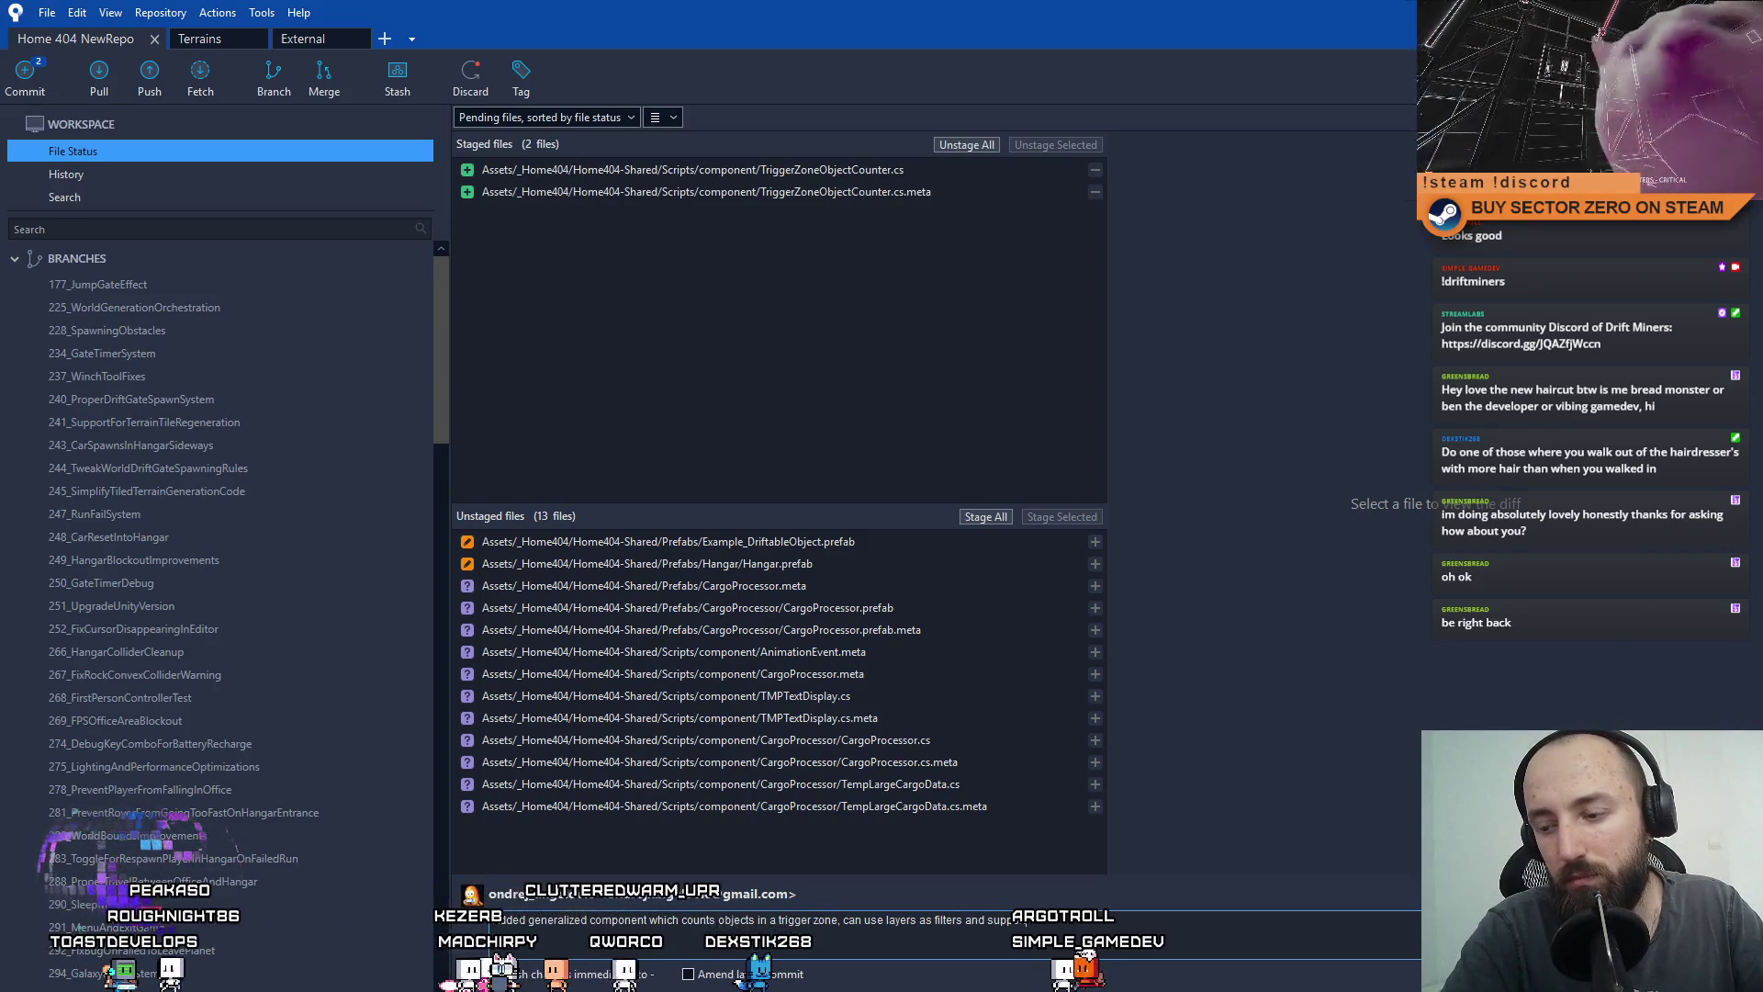
type("orts")
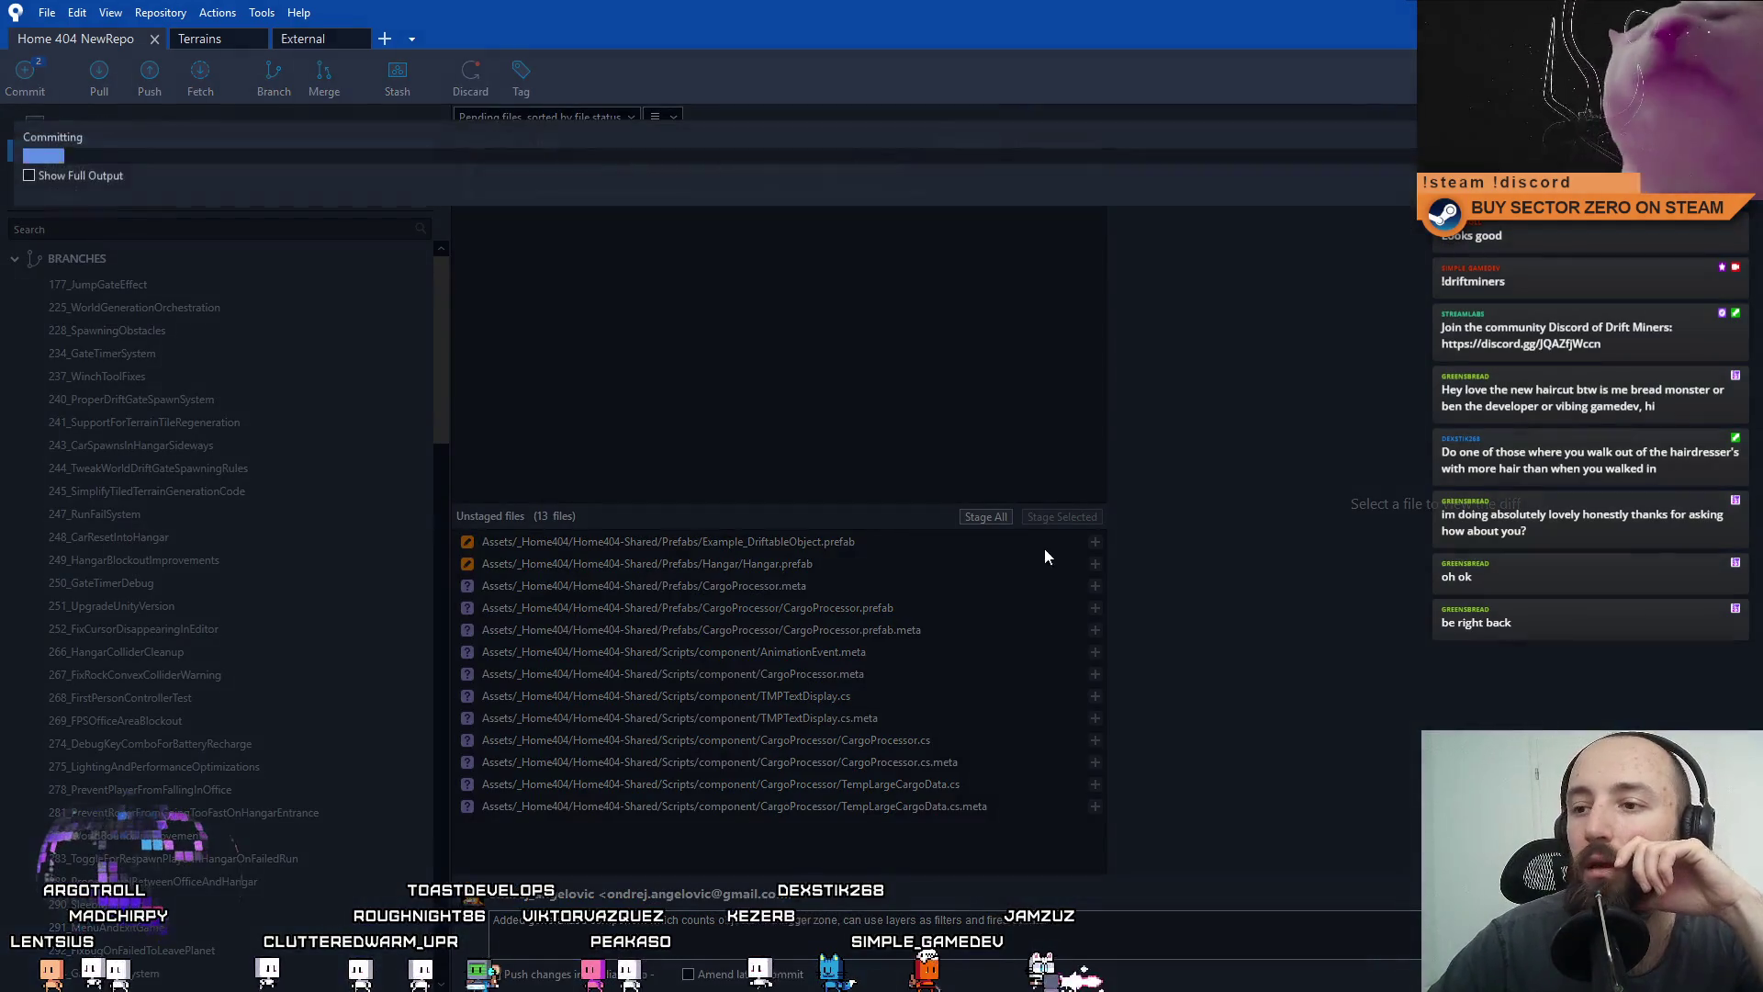
Complete the trigger counter commit and review the unstaged CargoProcessor files.
key("ctrl+2")
left_click(147, 151)
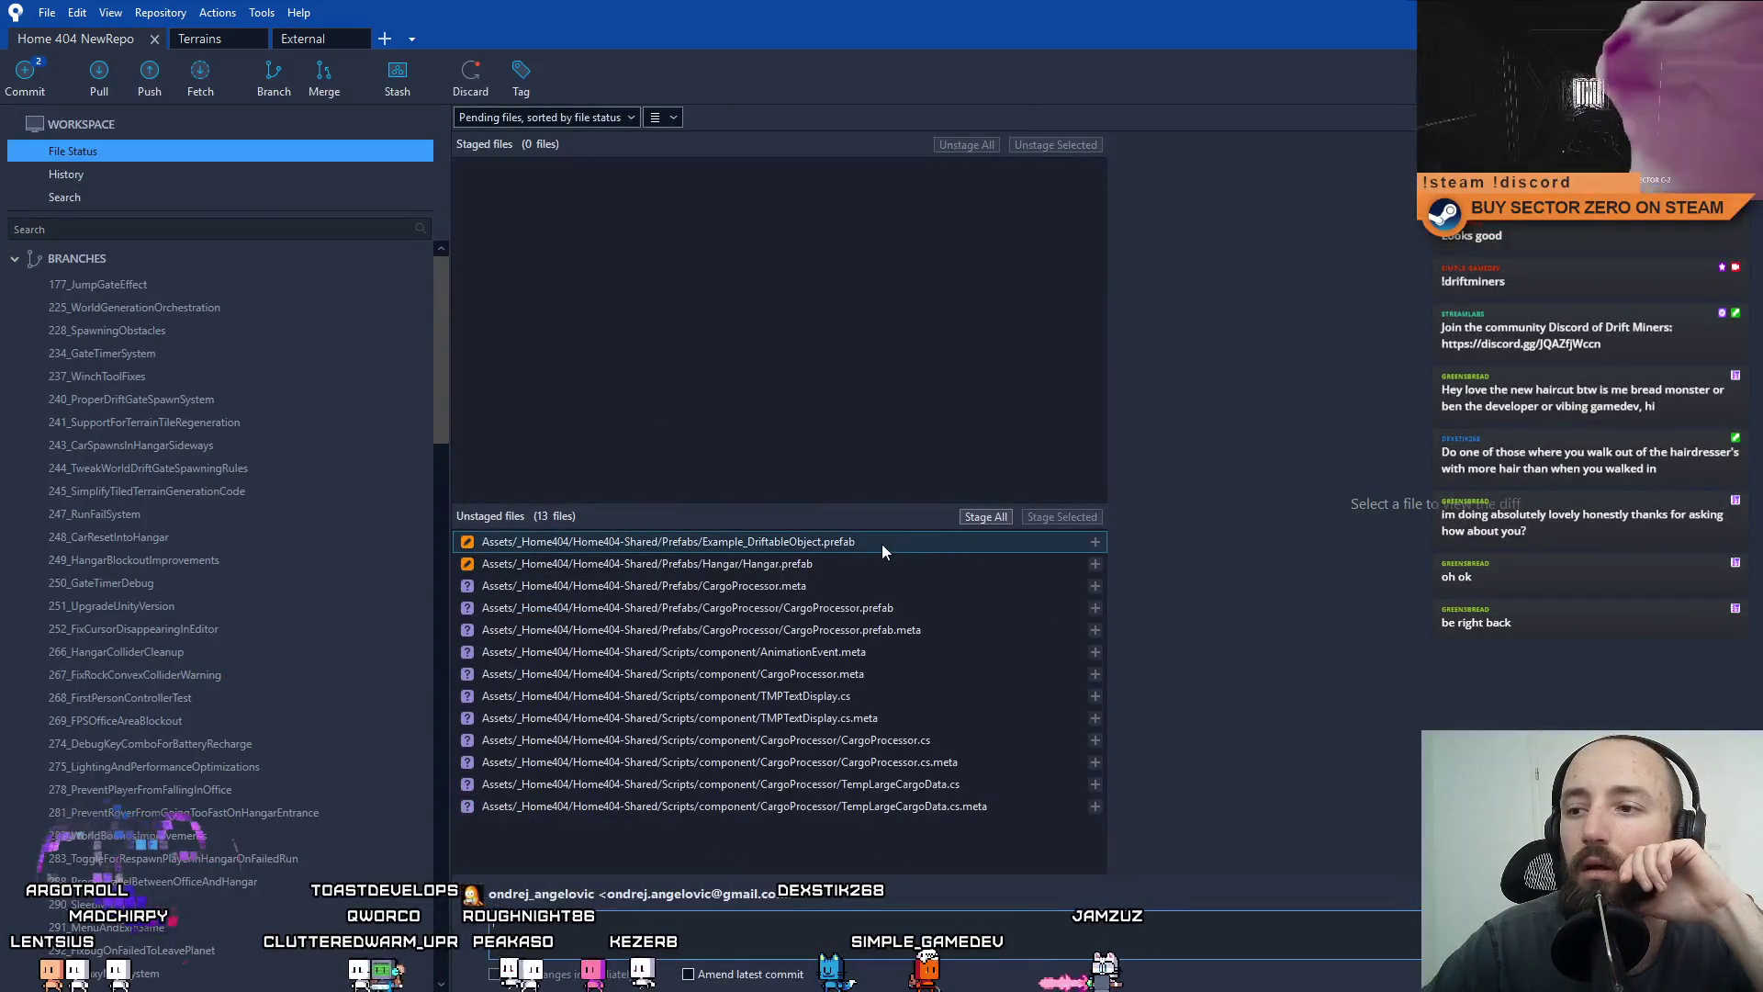
left_click(890, 542)
left_click(845, 563)
left_click(824, 586)
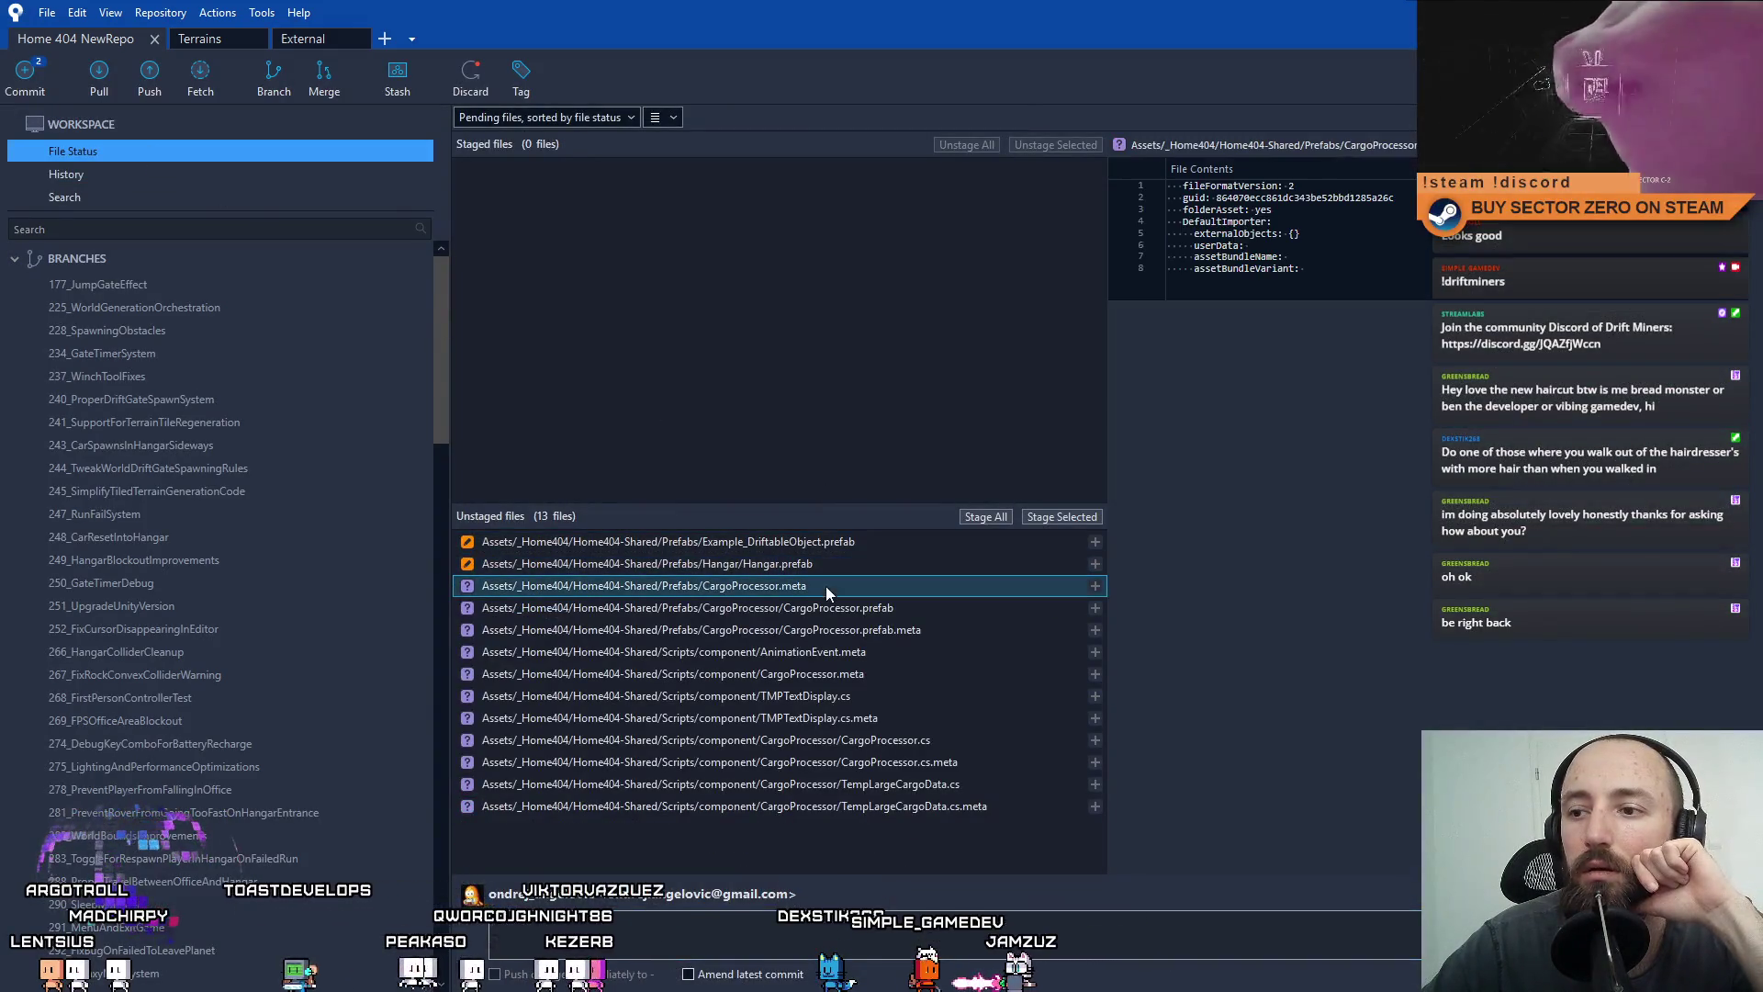
left_click(889, 608)
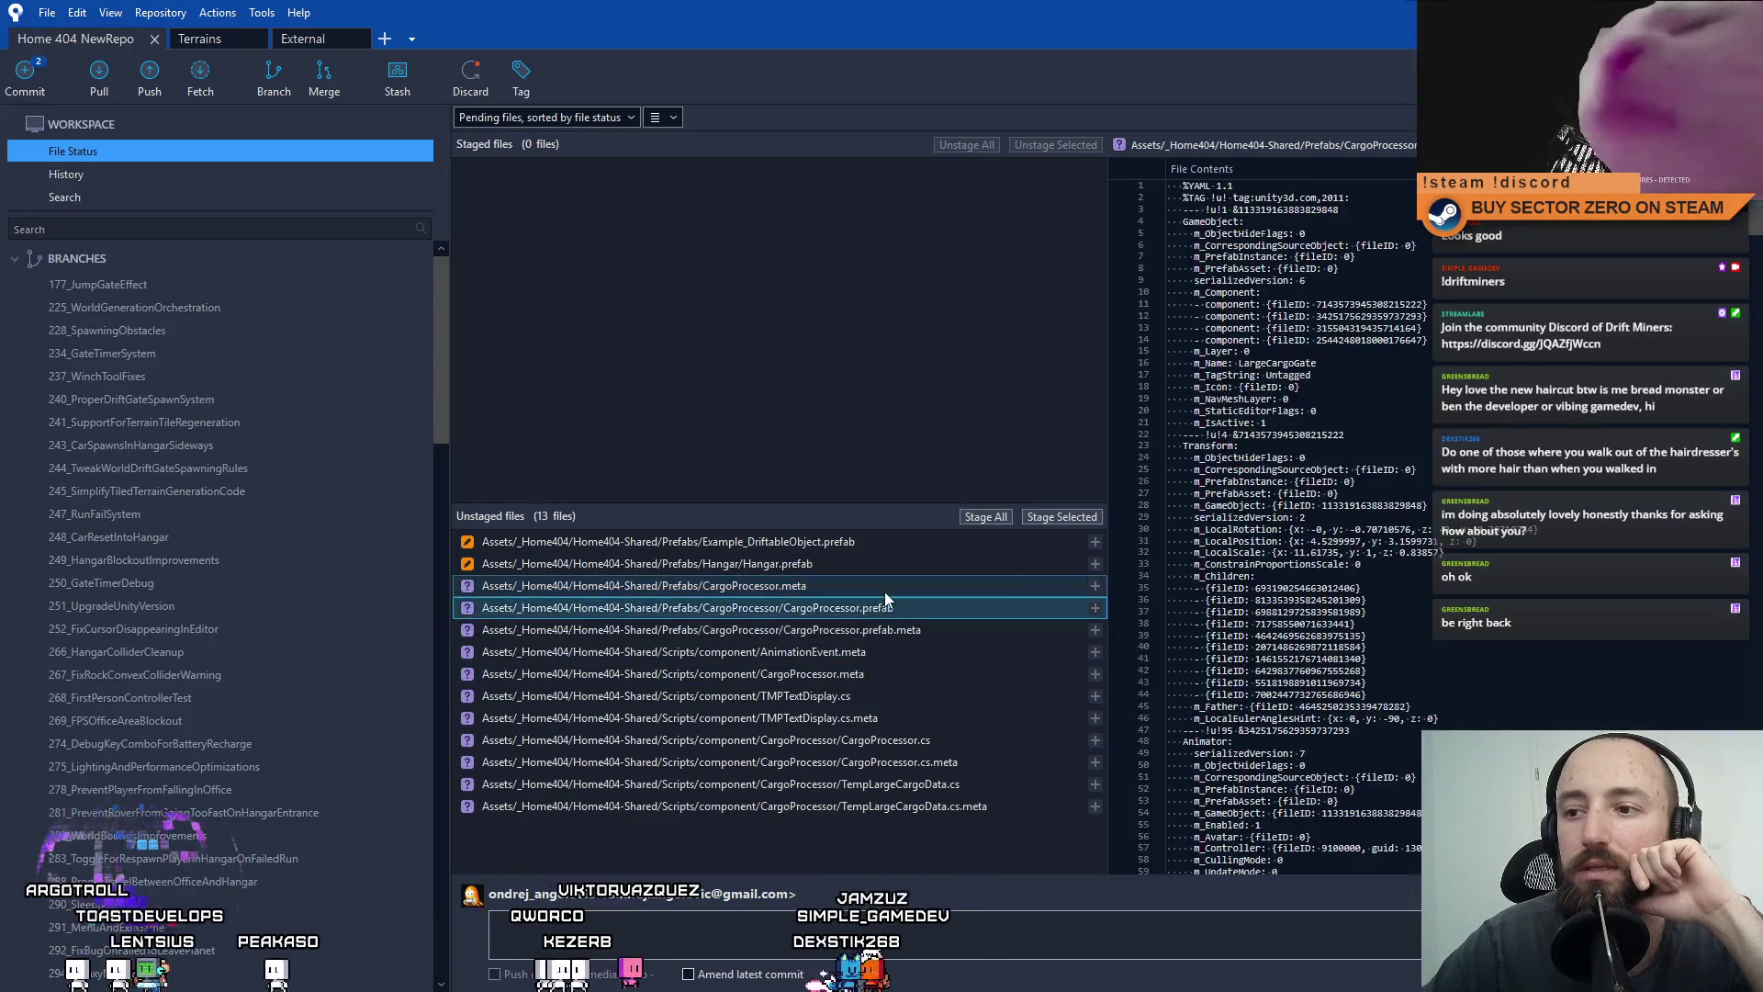
left_click(884, 589)
left_click(875, 608)
left_click(835, 633)
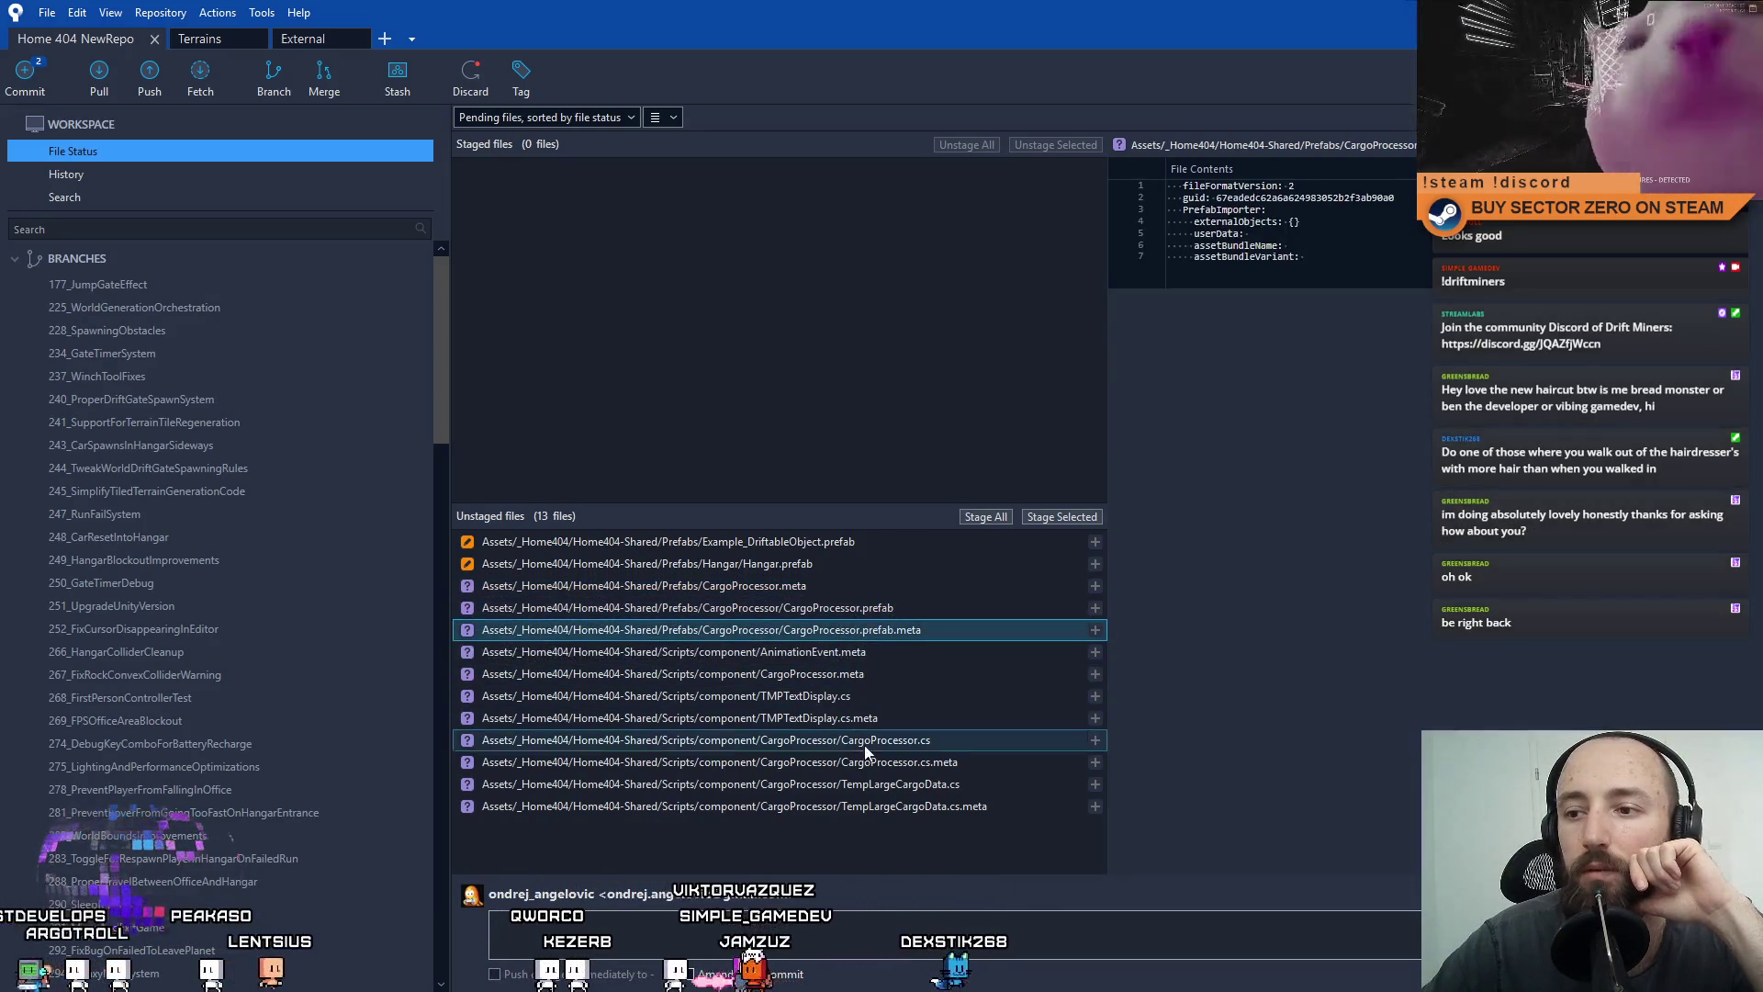
Stage AnimationEvent.meta and CargoProcessor.meta and commit them as 'Added forgotten meta files'.
left_click(878, 654)
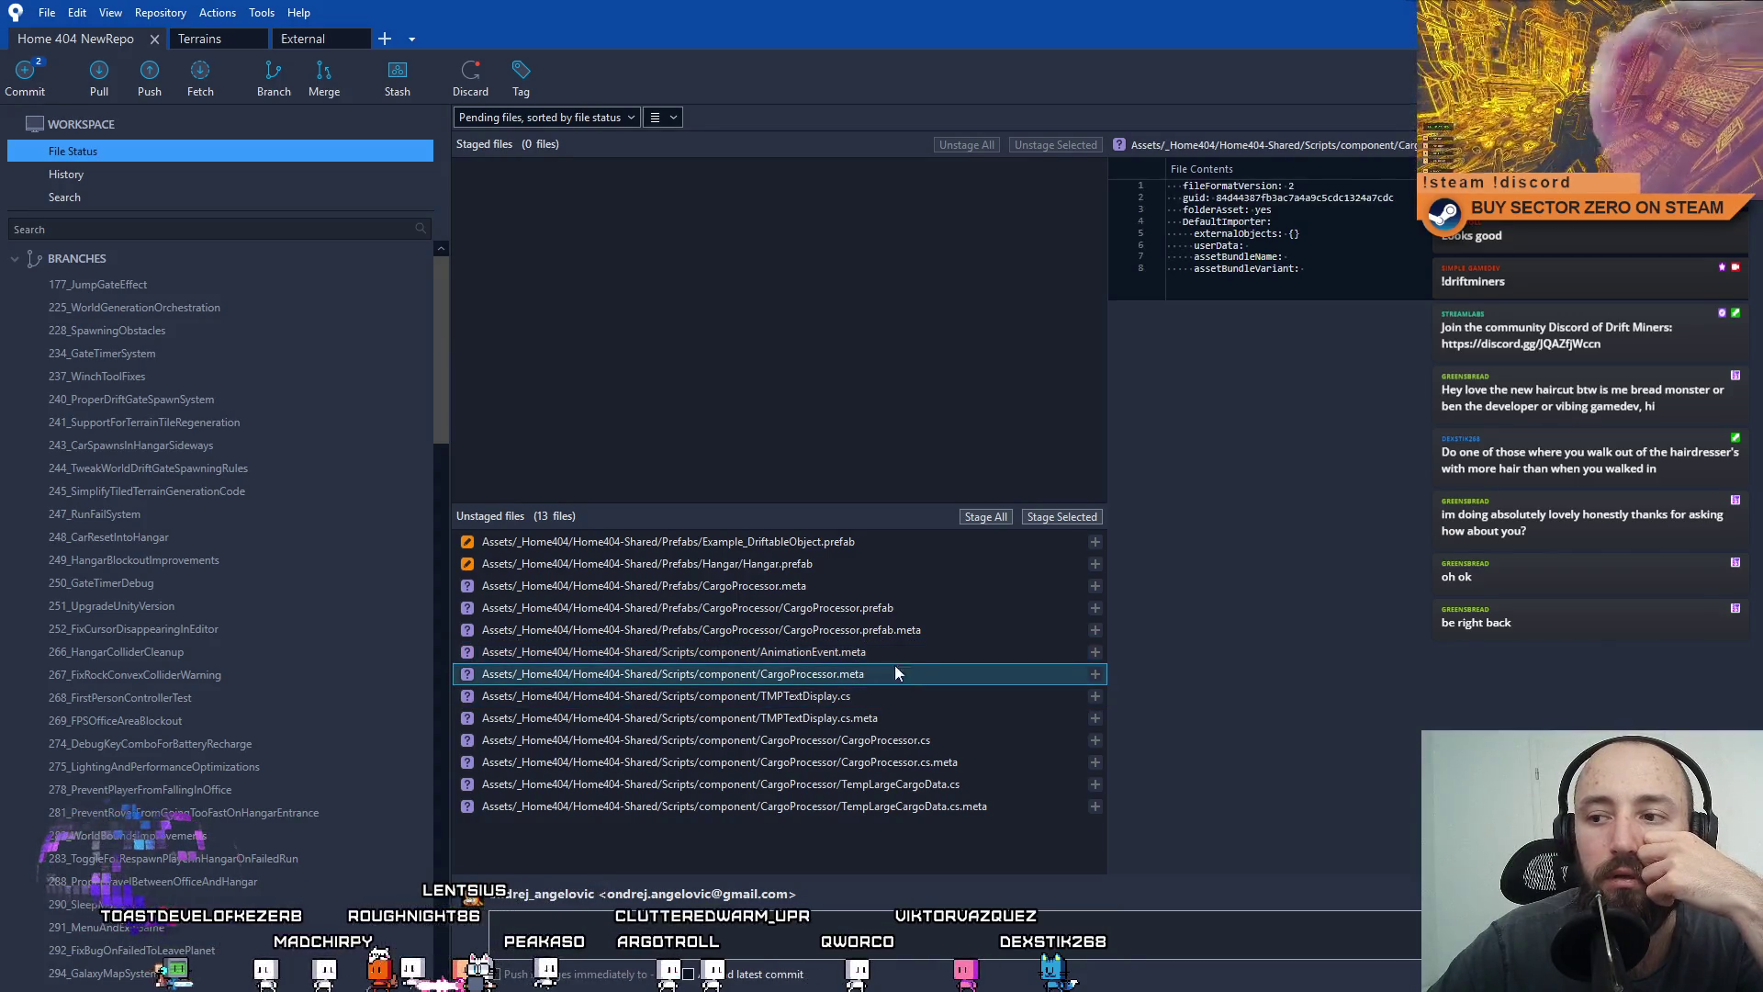
left_click(857, 675, "ctrl")
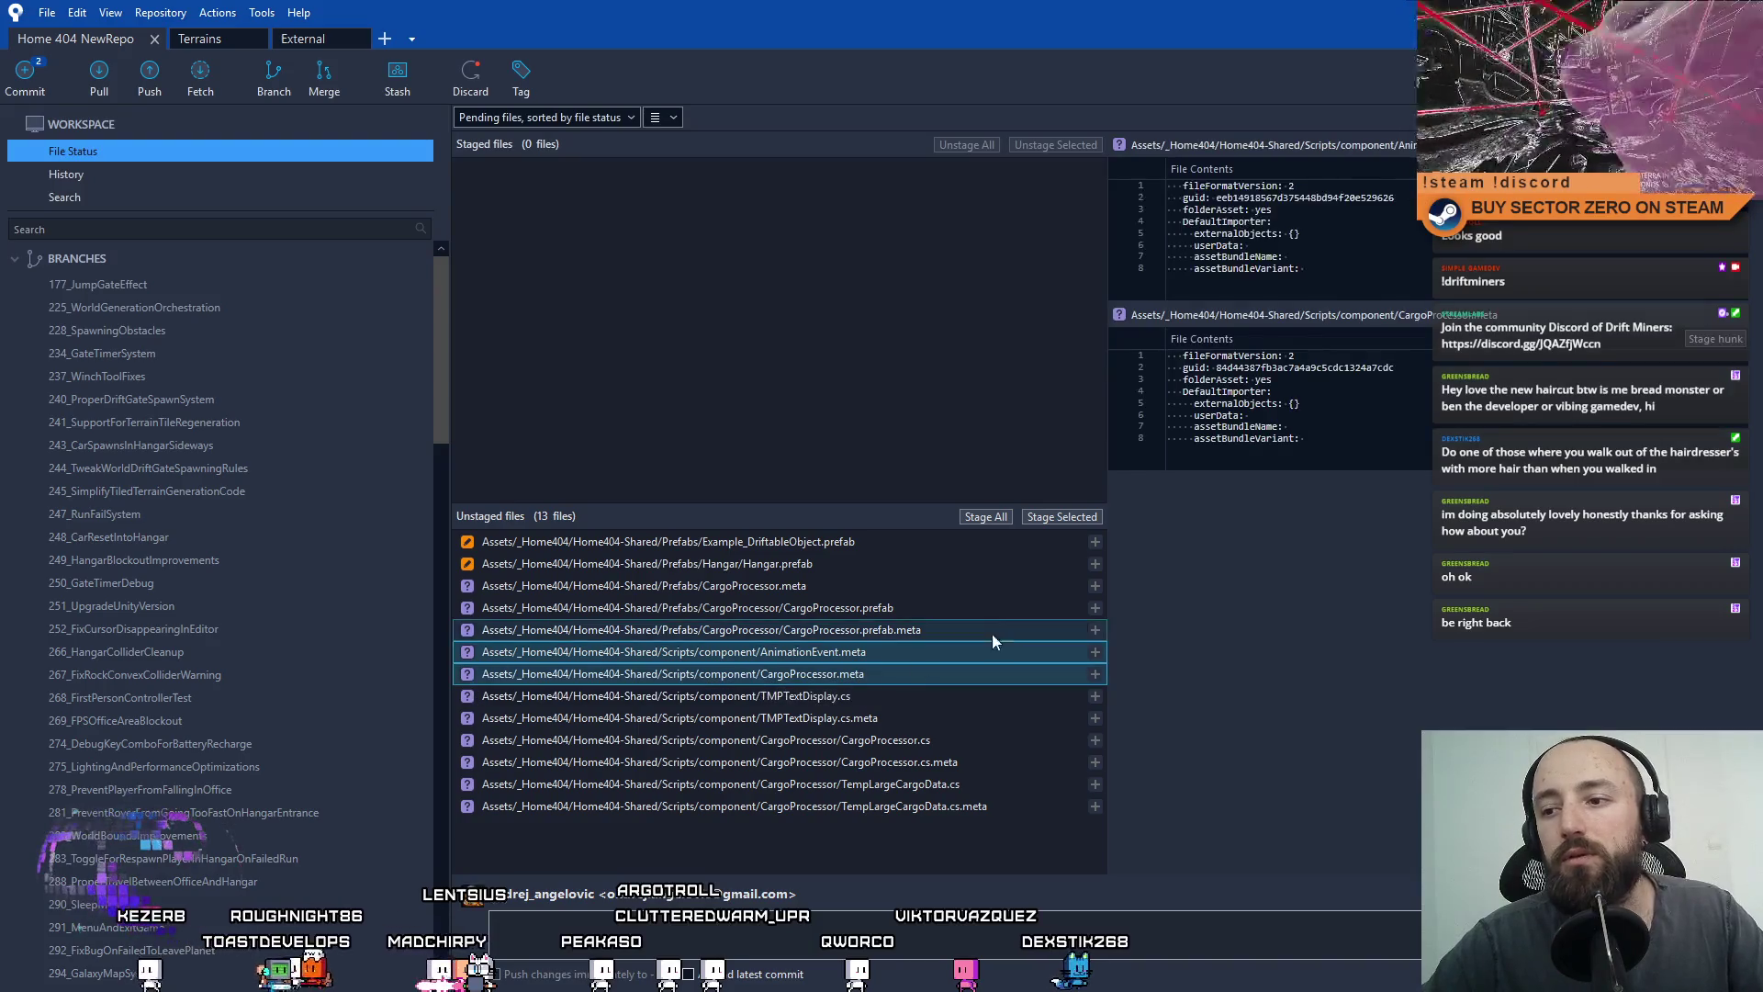
left_click(1065, 518)
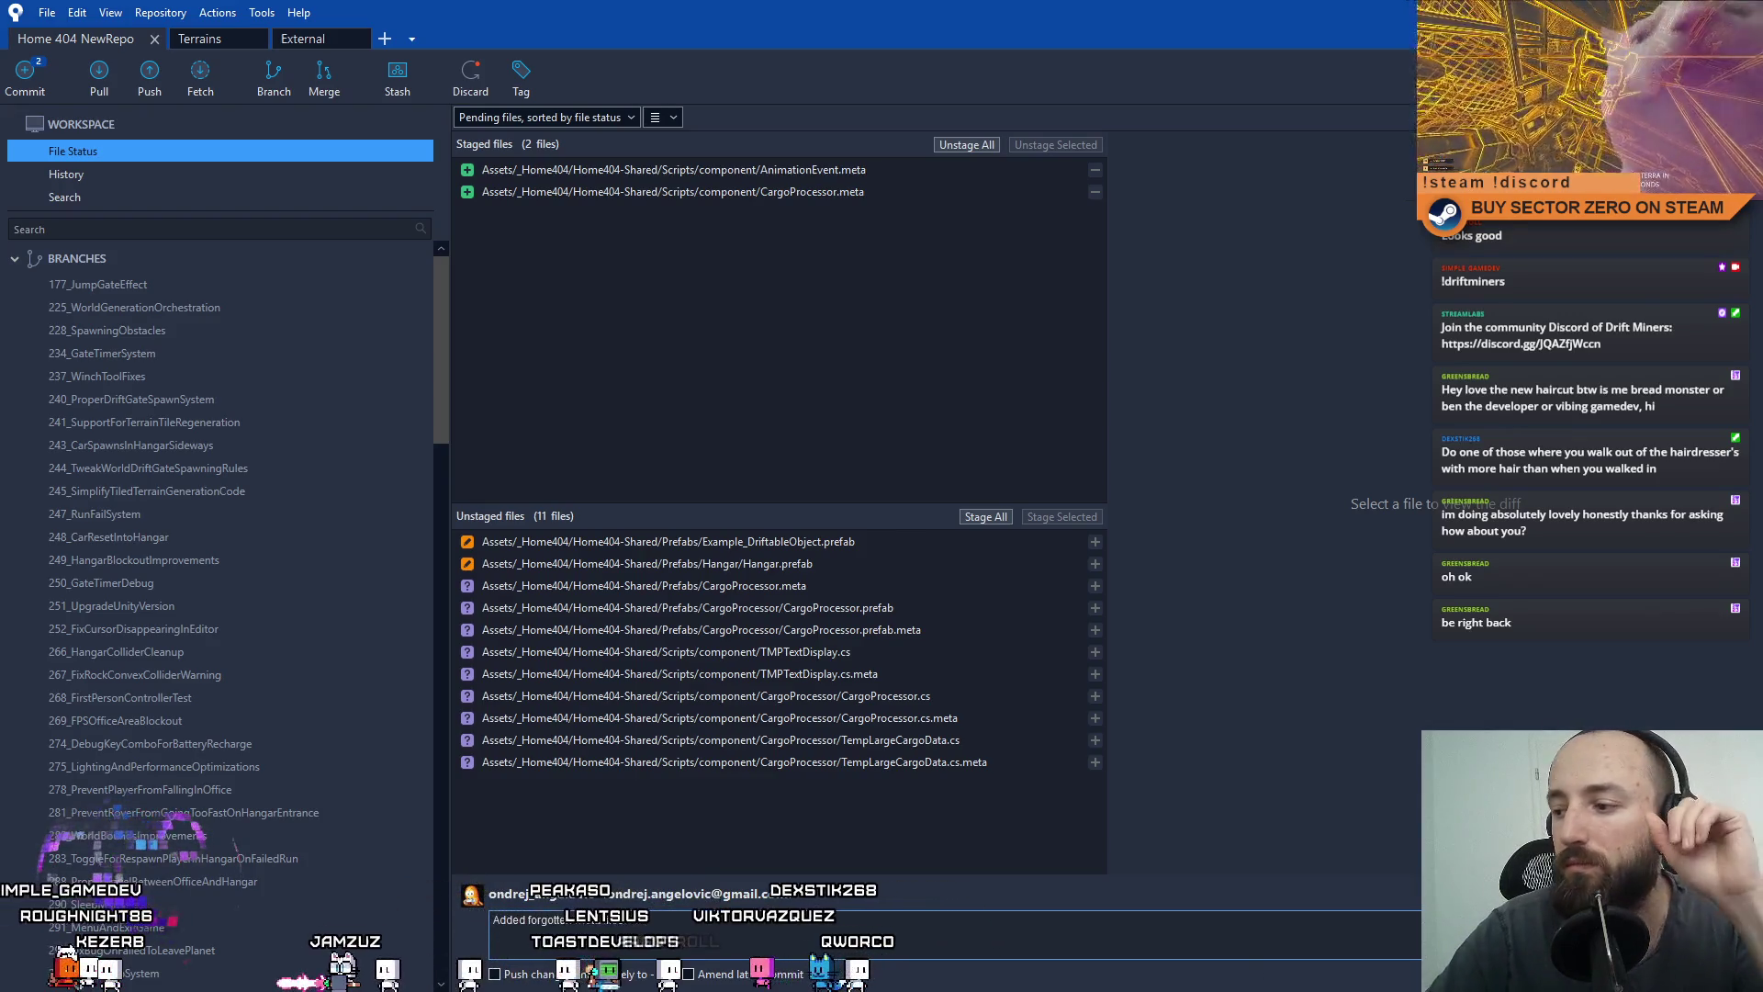
key("ctrl+Return")
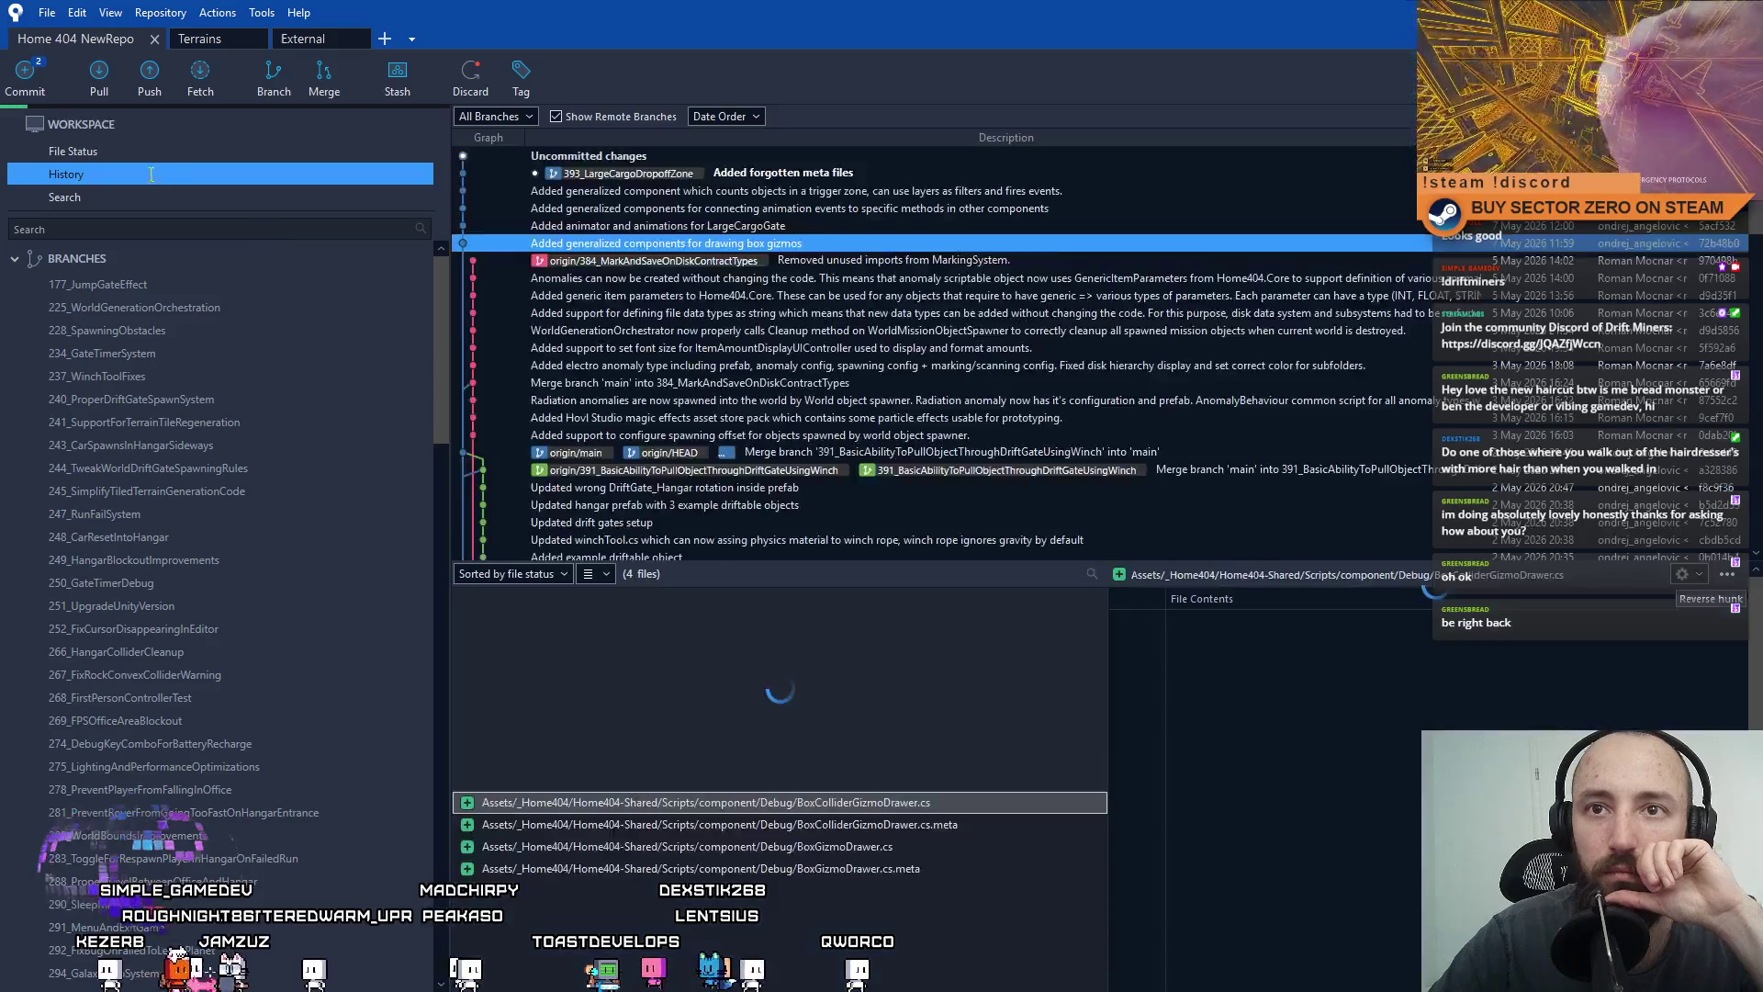
Stage TMPTextDisplay.cs and its .meta, then begin a commit message about displaying TMP text.
left_click(175, 156)
left_click(938, 764)
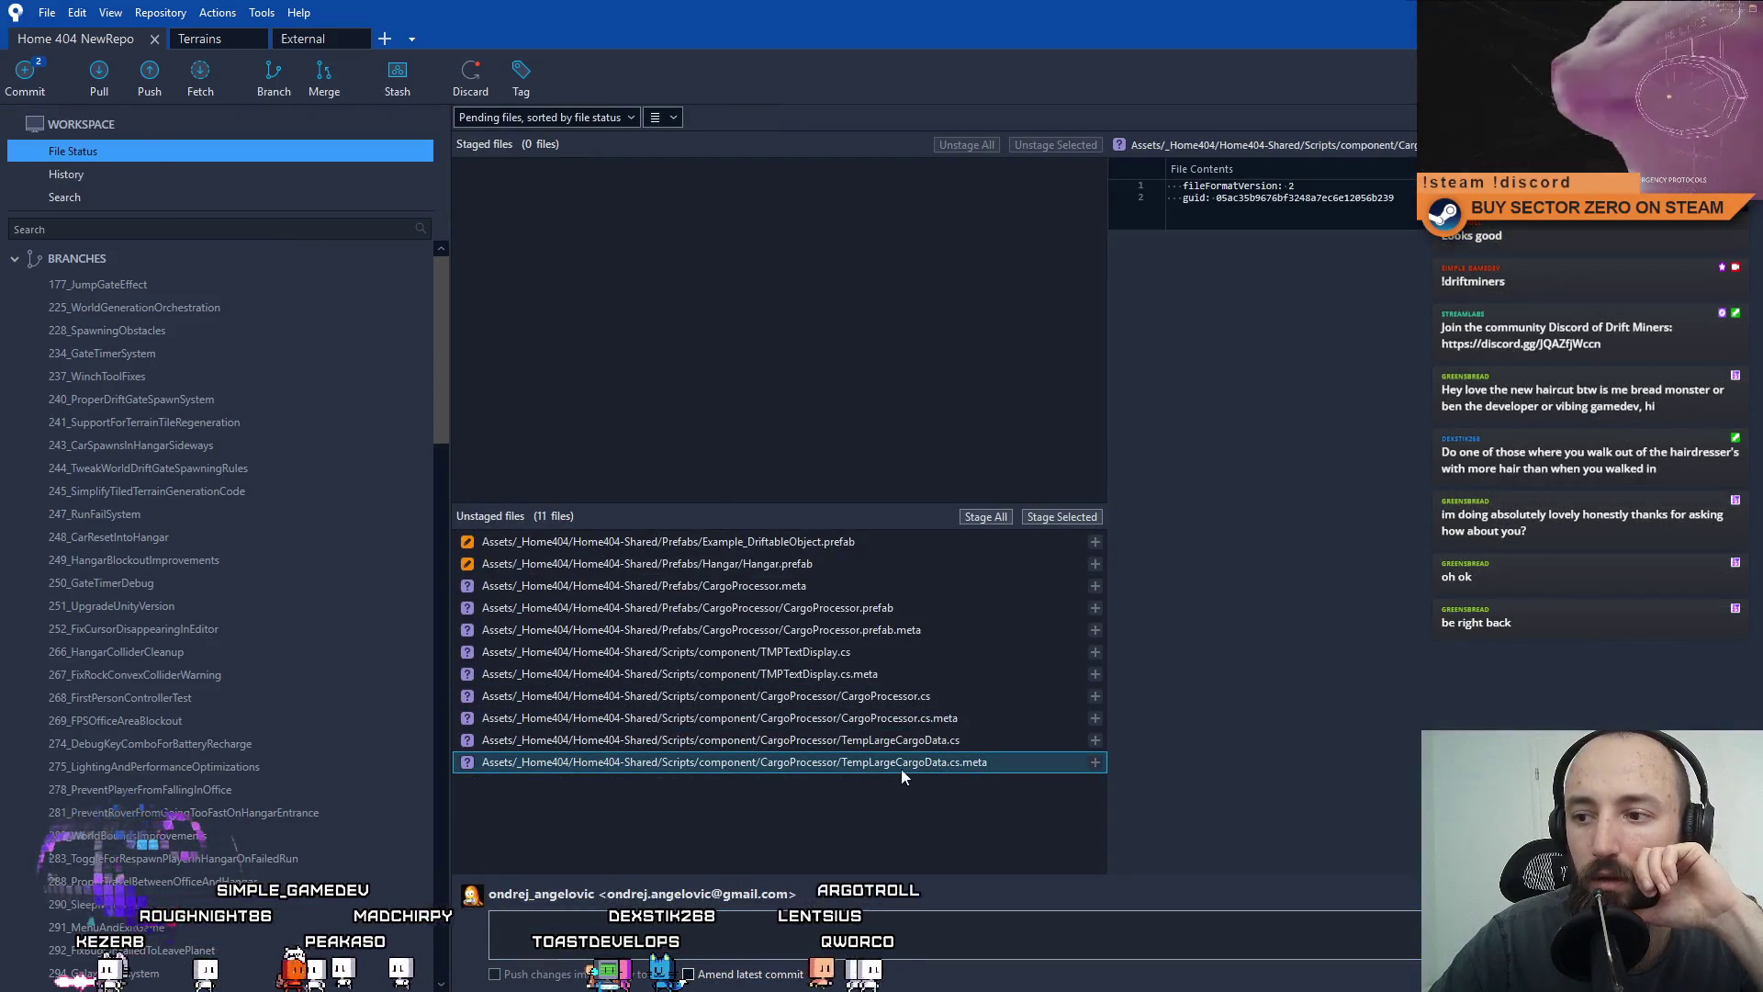
left_click(866, 654)
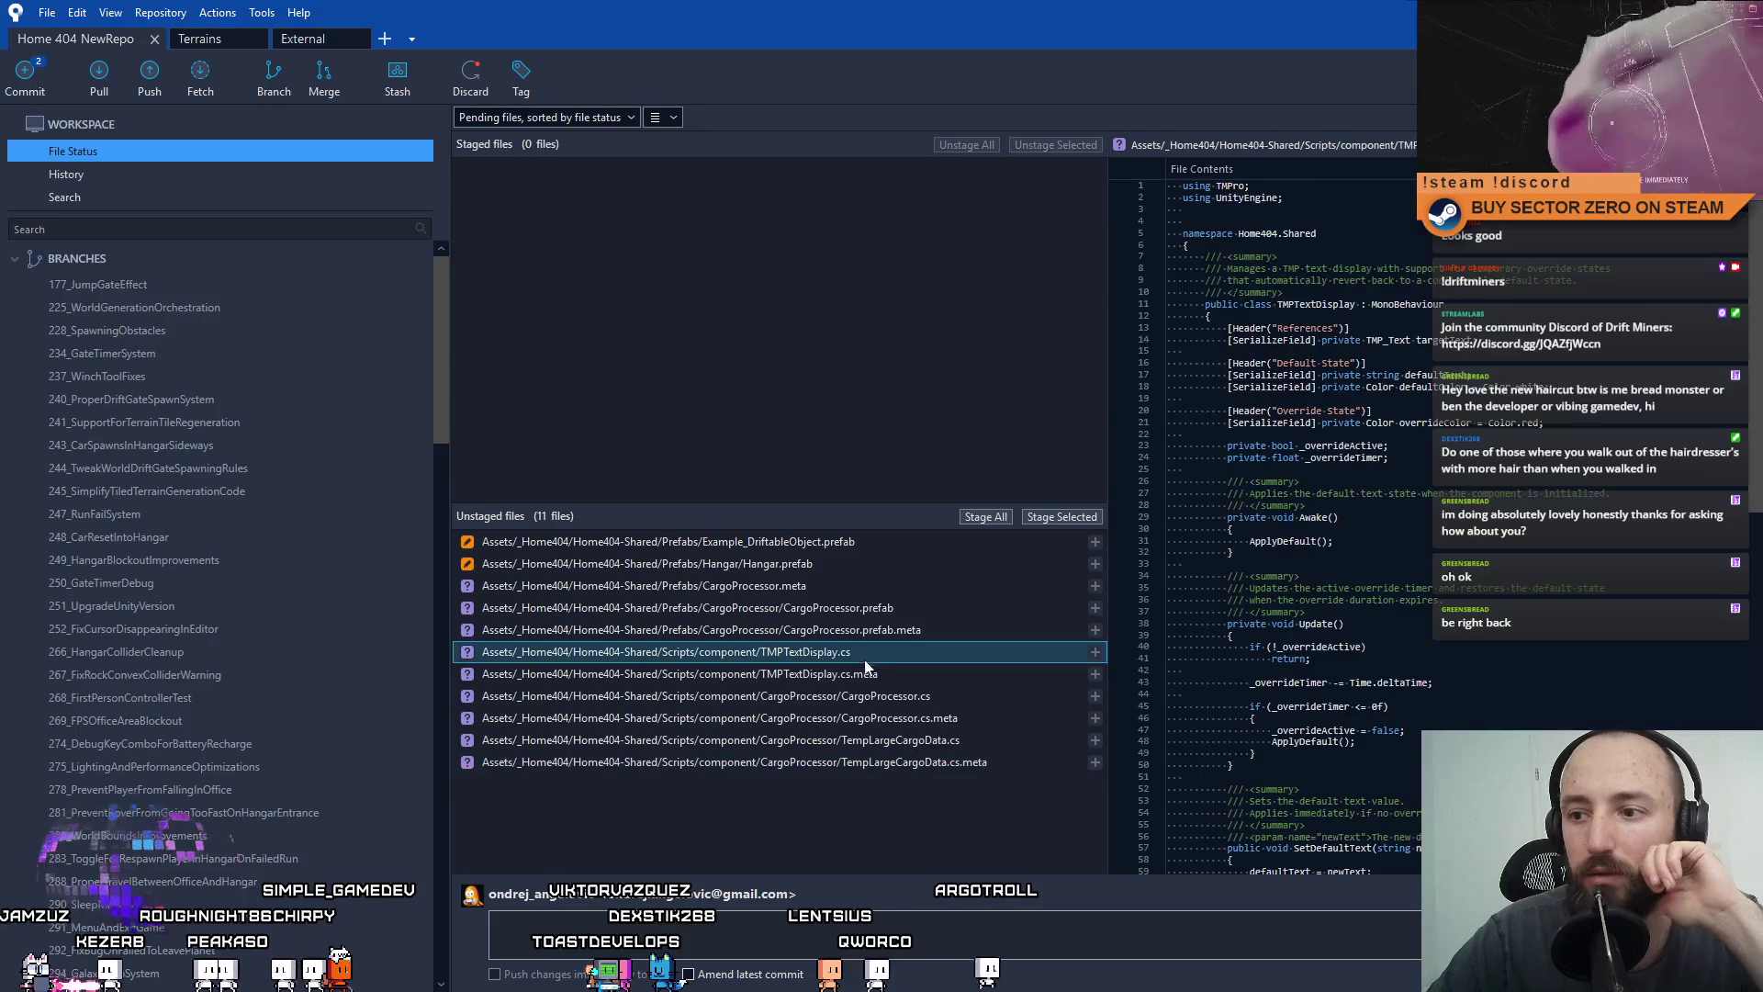
left_click(872, 674)
left_click(884, 657, "ctrl")
left_click(1078, 516)
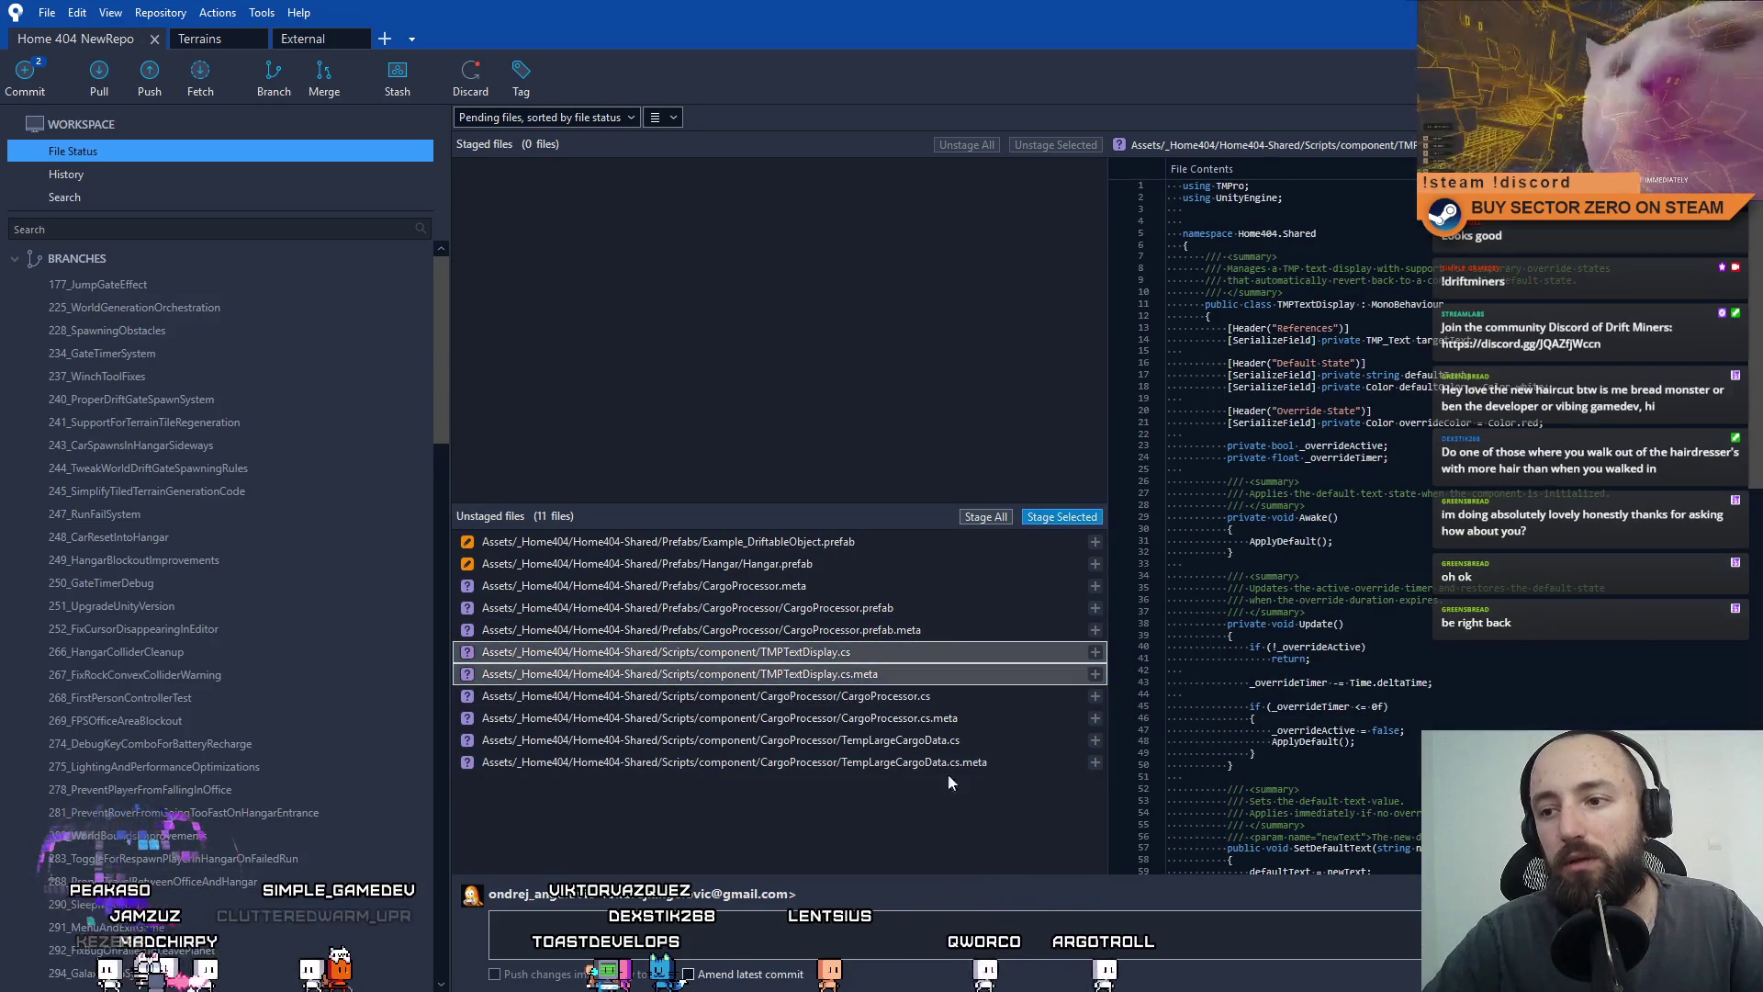
left_click(642, 923)
type("Added generalized con")
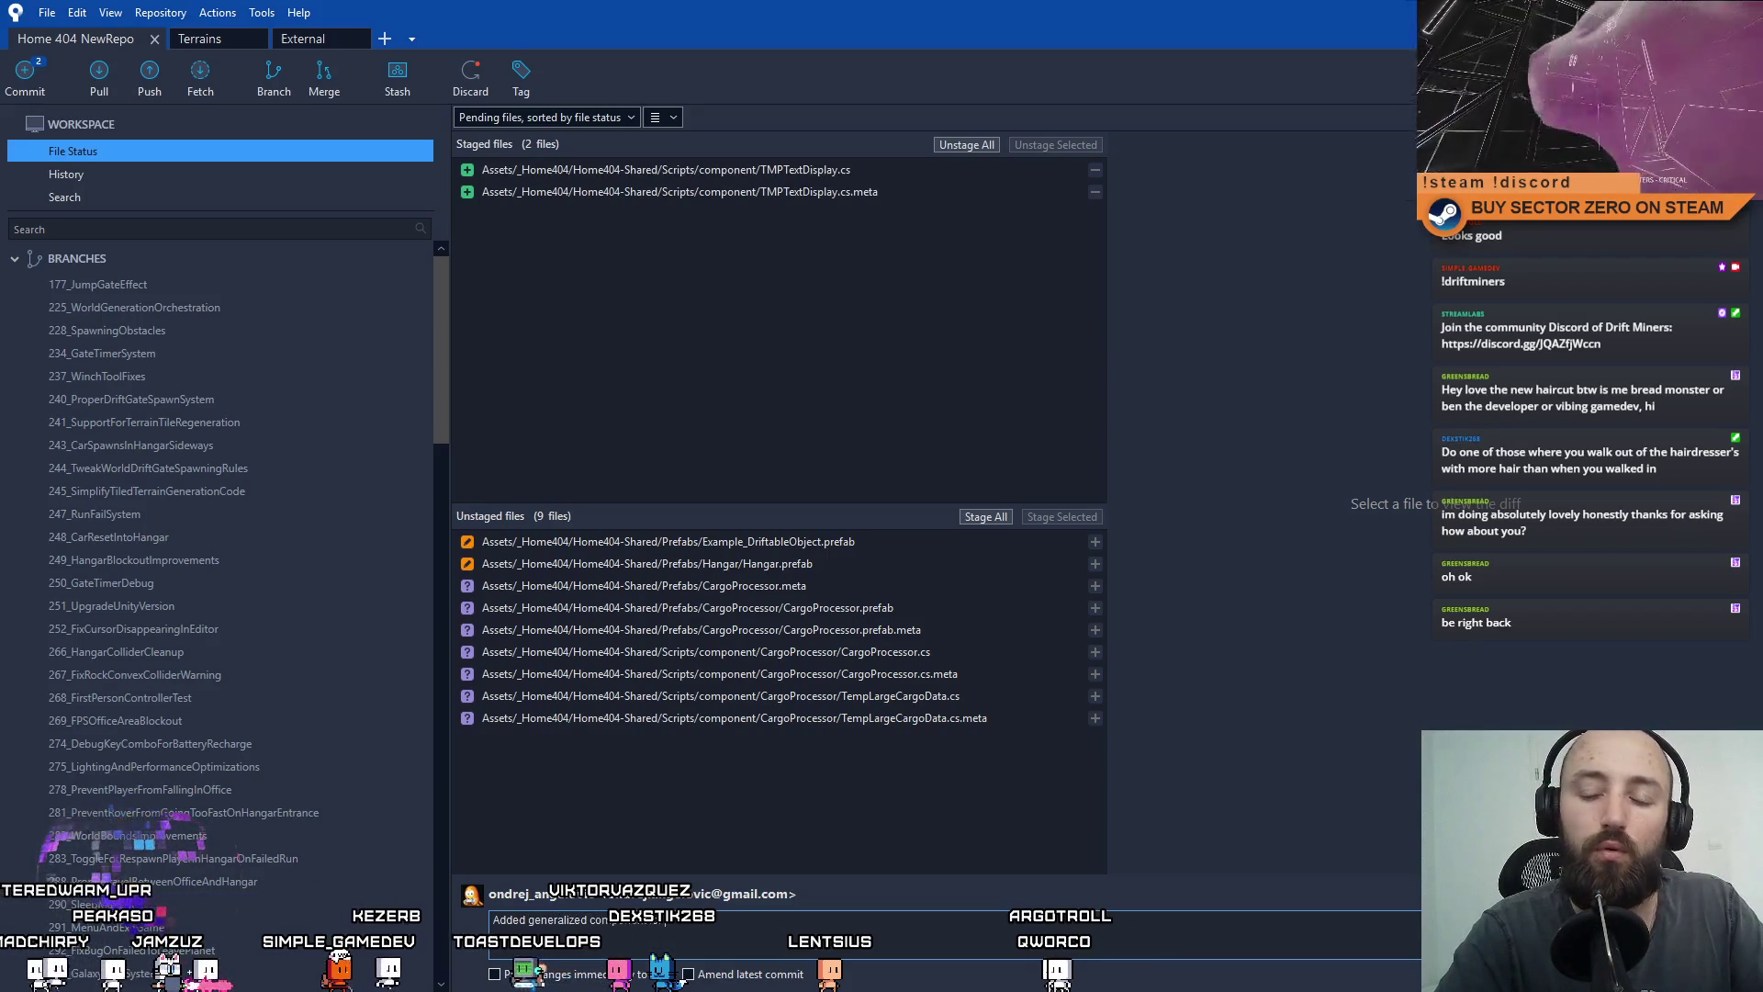
type("displaying")
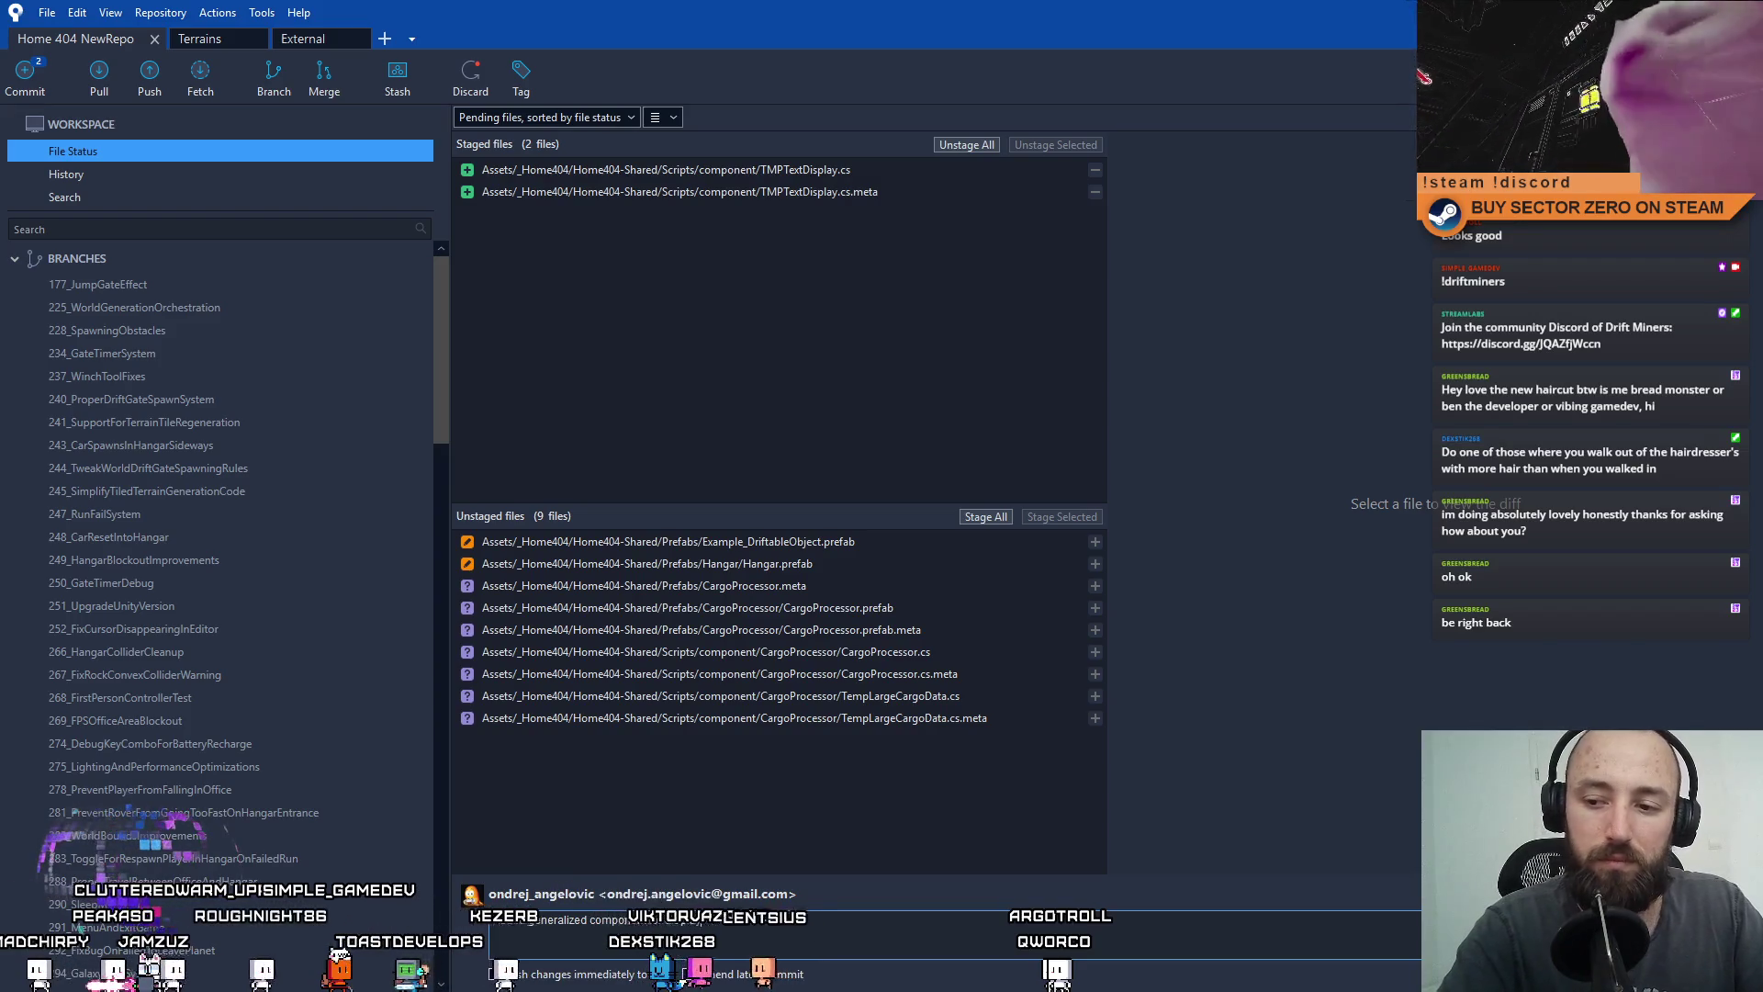
type(" TMP text, supports formatter, default text and override text which can")
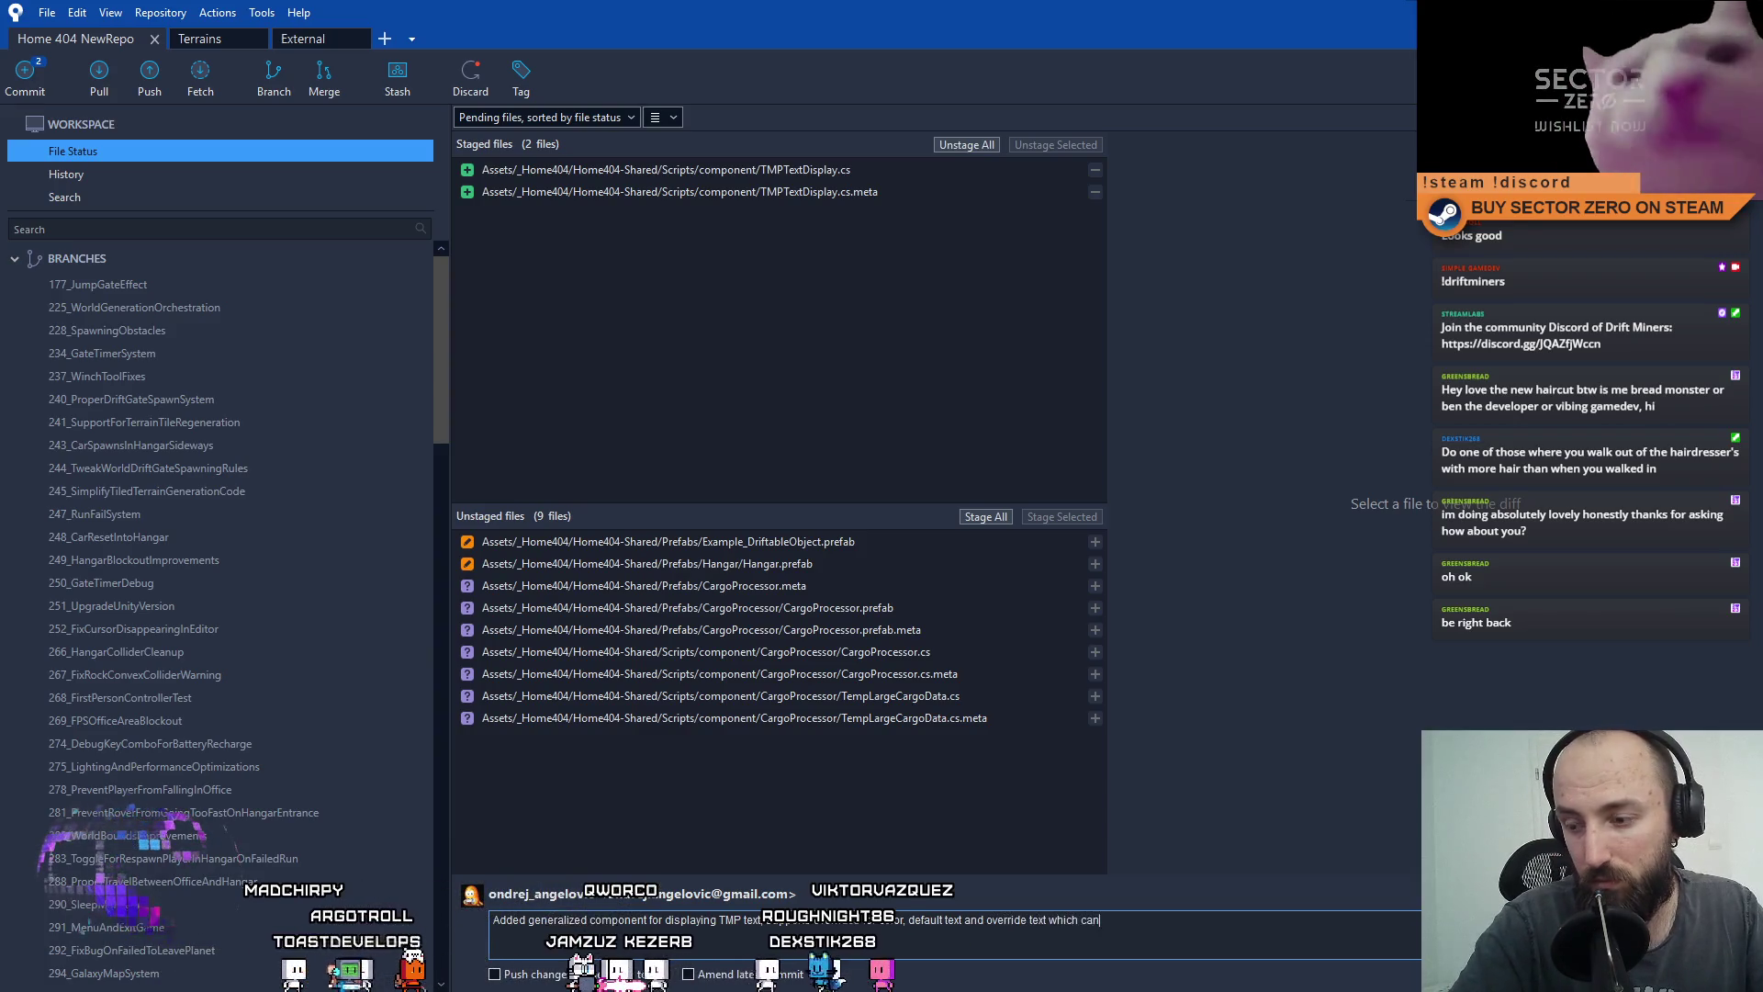
End the message with 'for certain duration' and commit the TMPTextDisplay files.
type("for certain d")
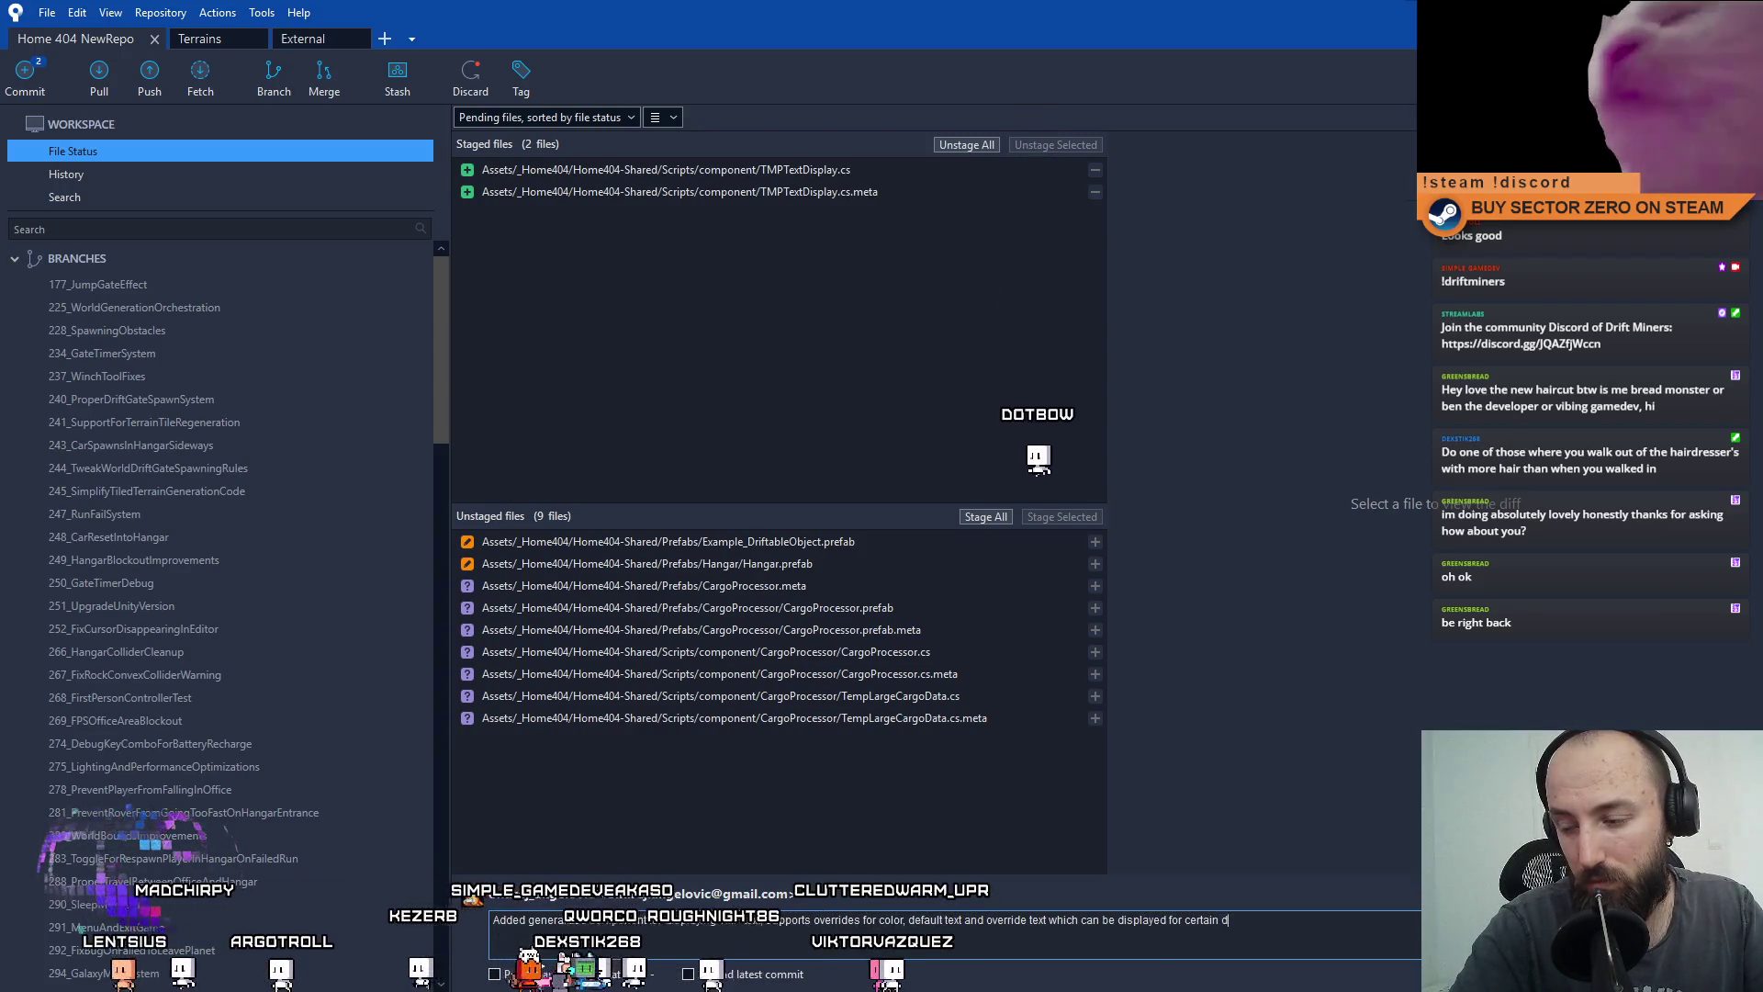
type("uration")
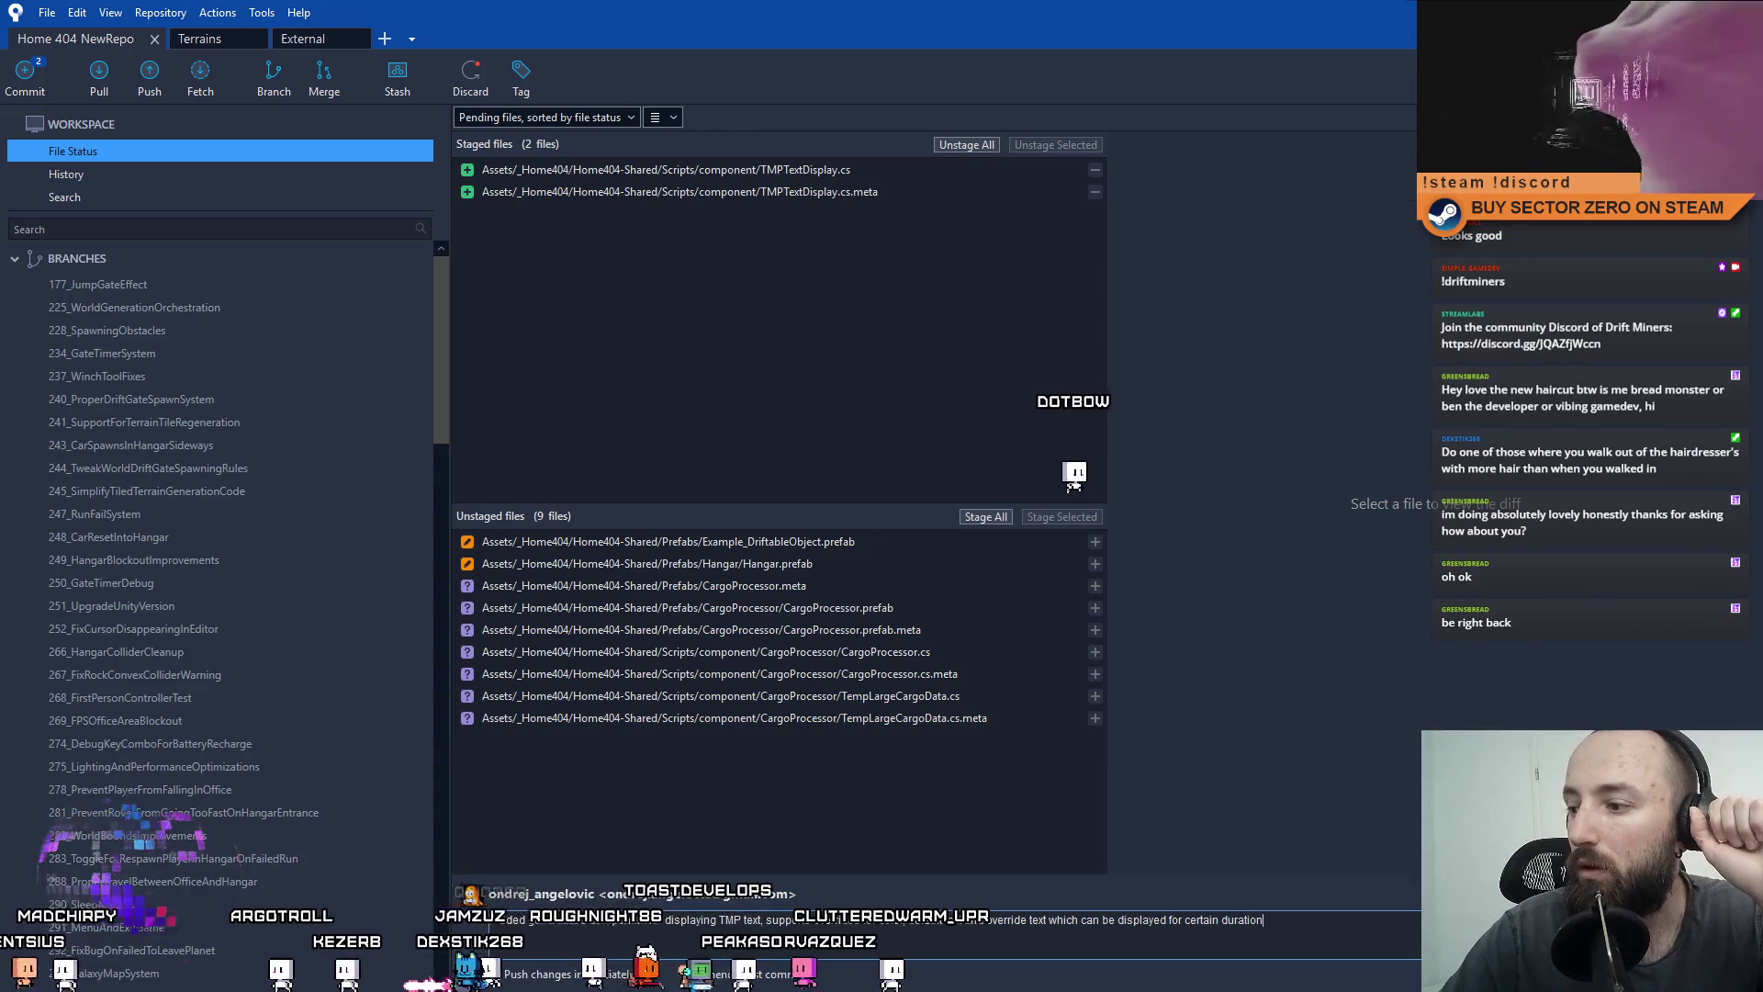
key("ctrl+Return")
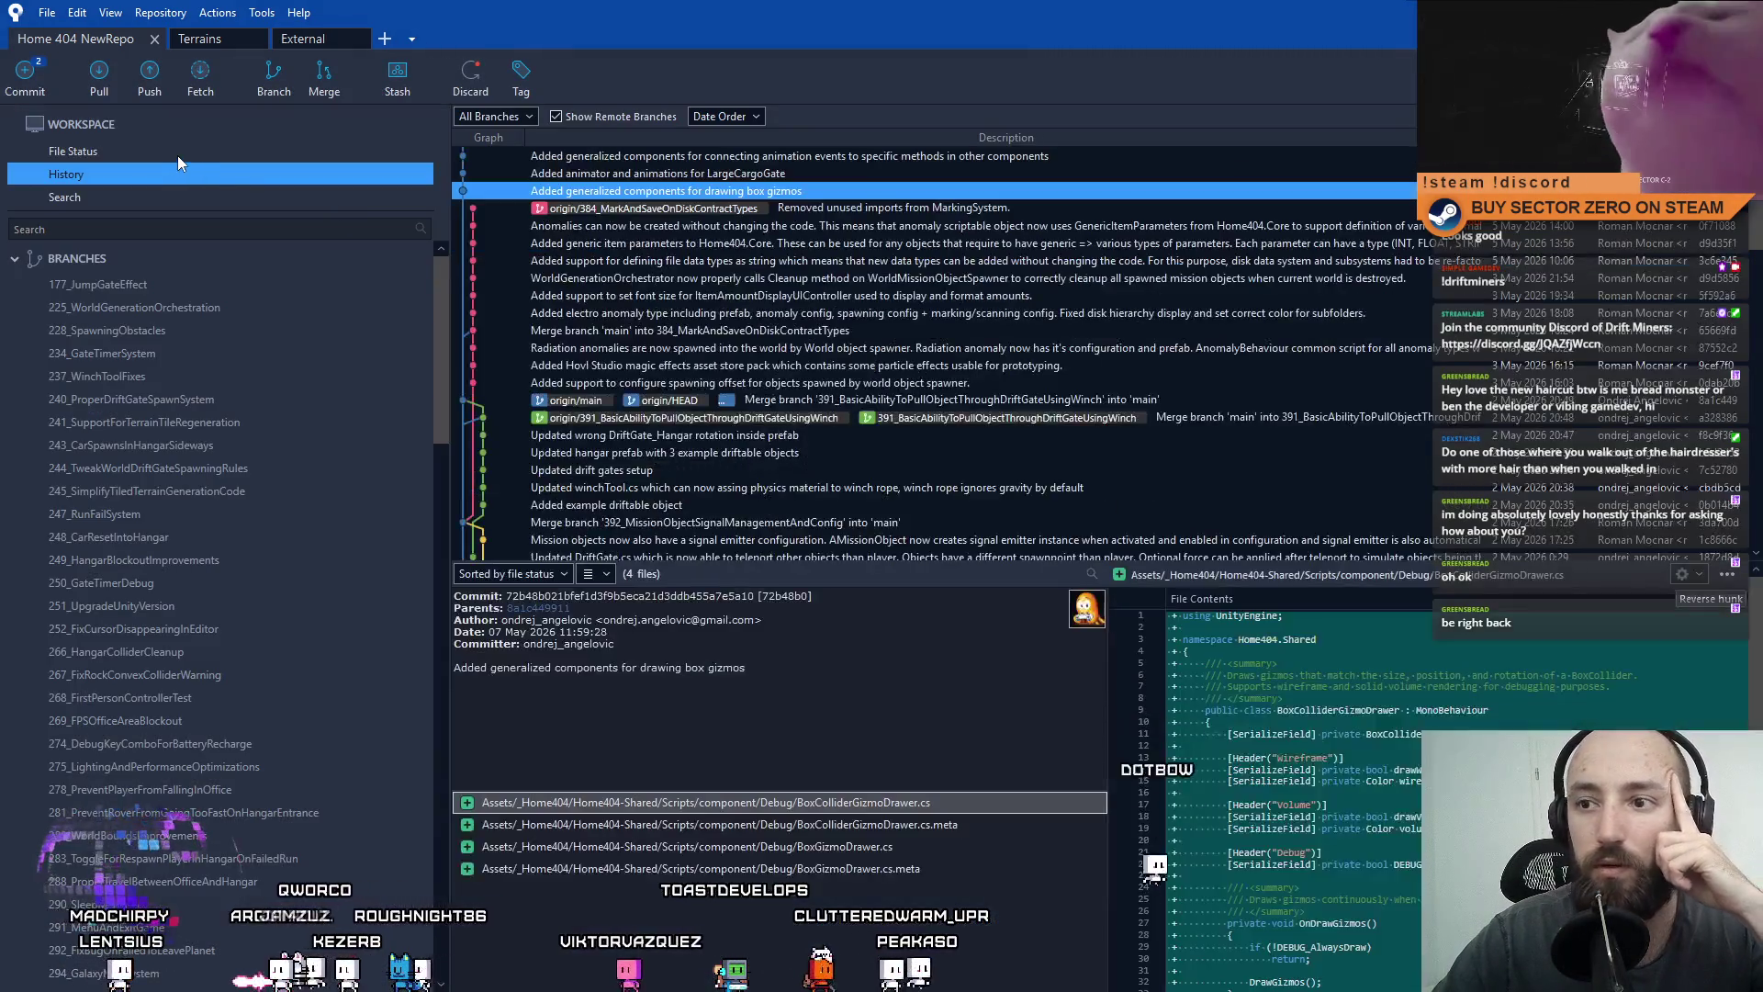
Return to File Status and review the Hangar.prefab and CargoProcessor meta, prefab and .cs diffs.
left_click(179, 154)
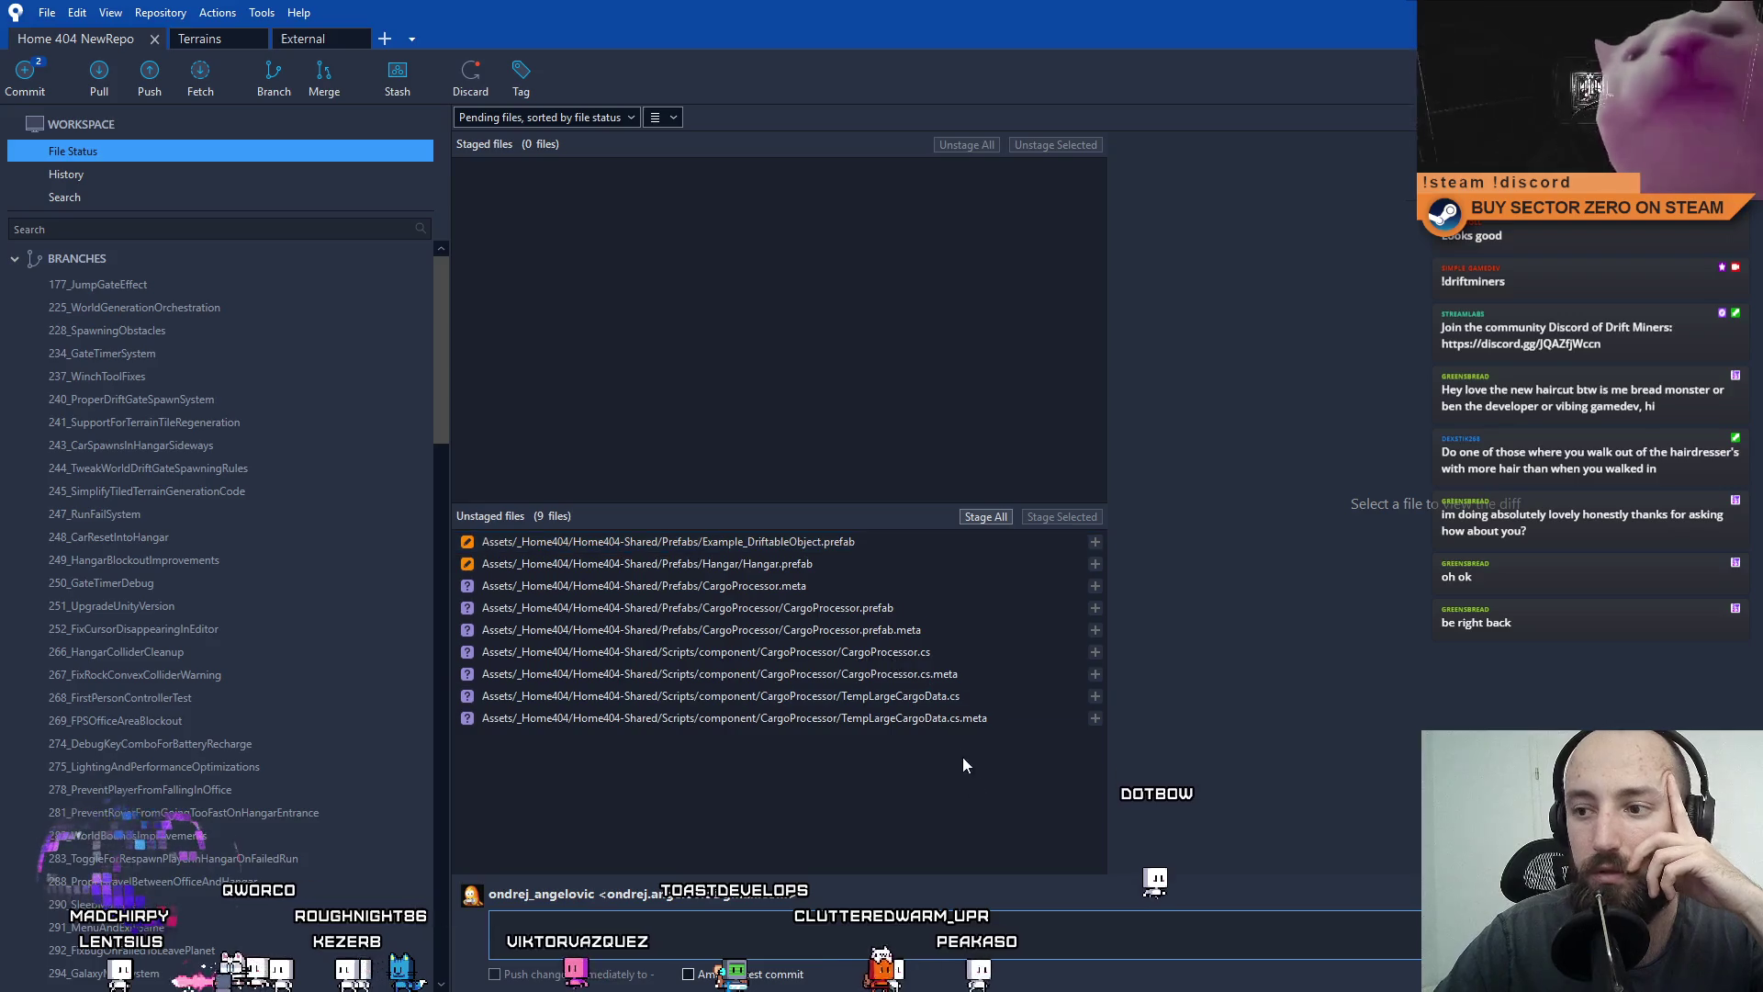
left_click(848, 562)
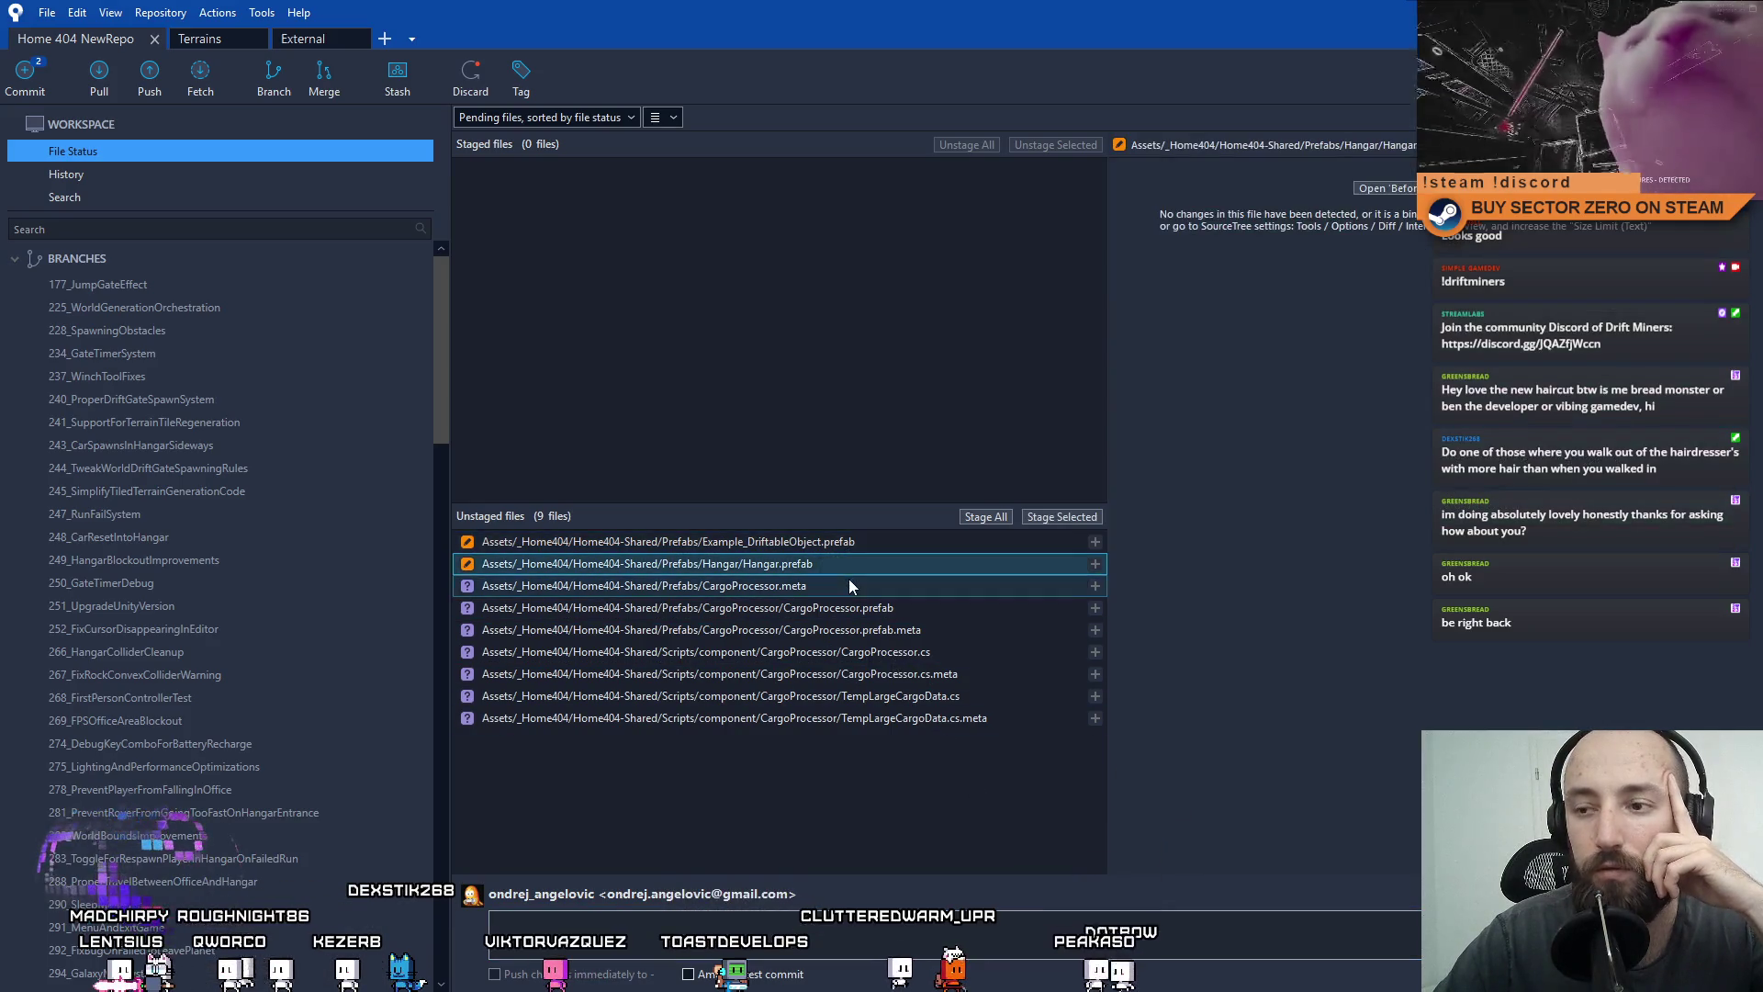
left_click(848, 586)
left_click(884, 608)
left_click(914, 630)
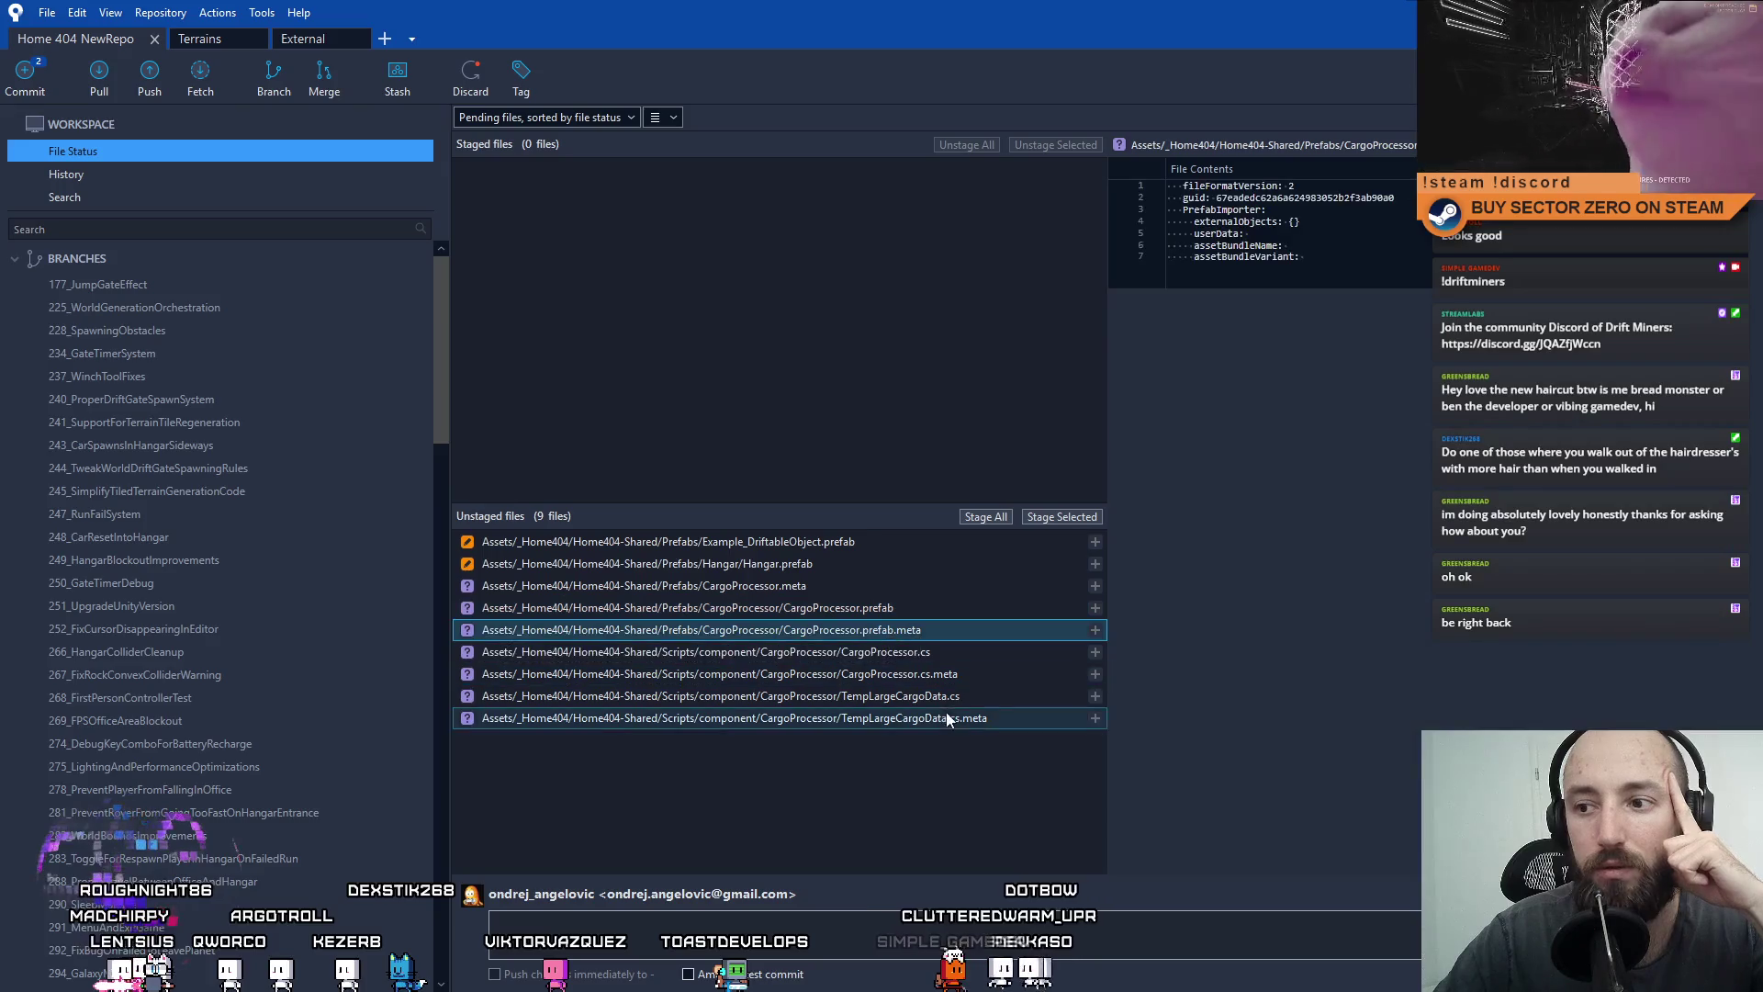
left_click(951, 656)
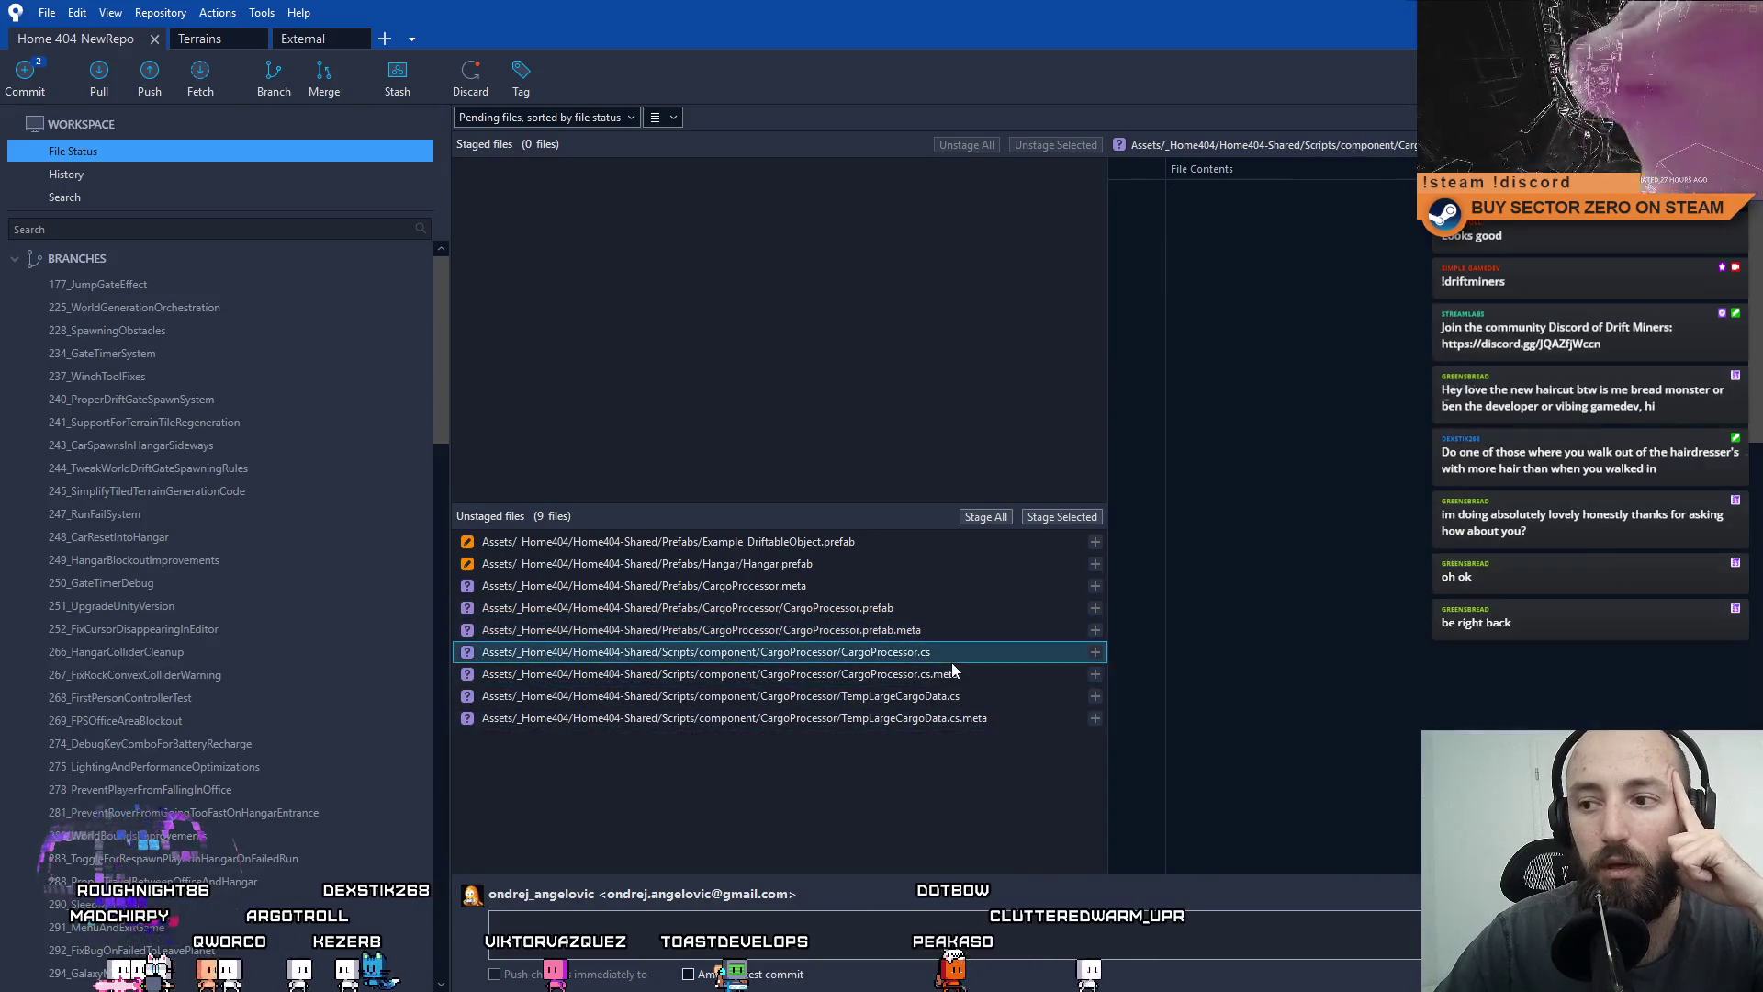
Compare the TempLargeCargoData.cs.meta and TempLargeCargoData.cs diffs, ending on the .cs source.
left_click(928, 720)
key("Up")
key("Down")
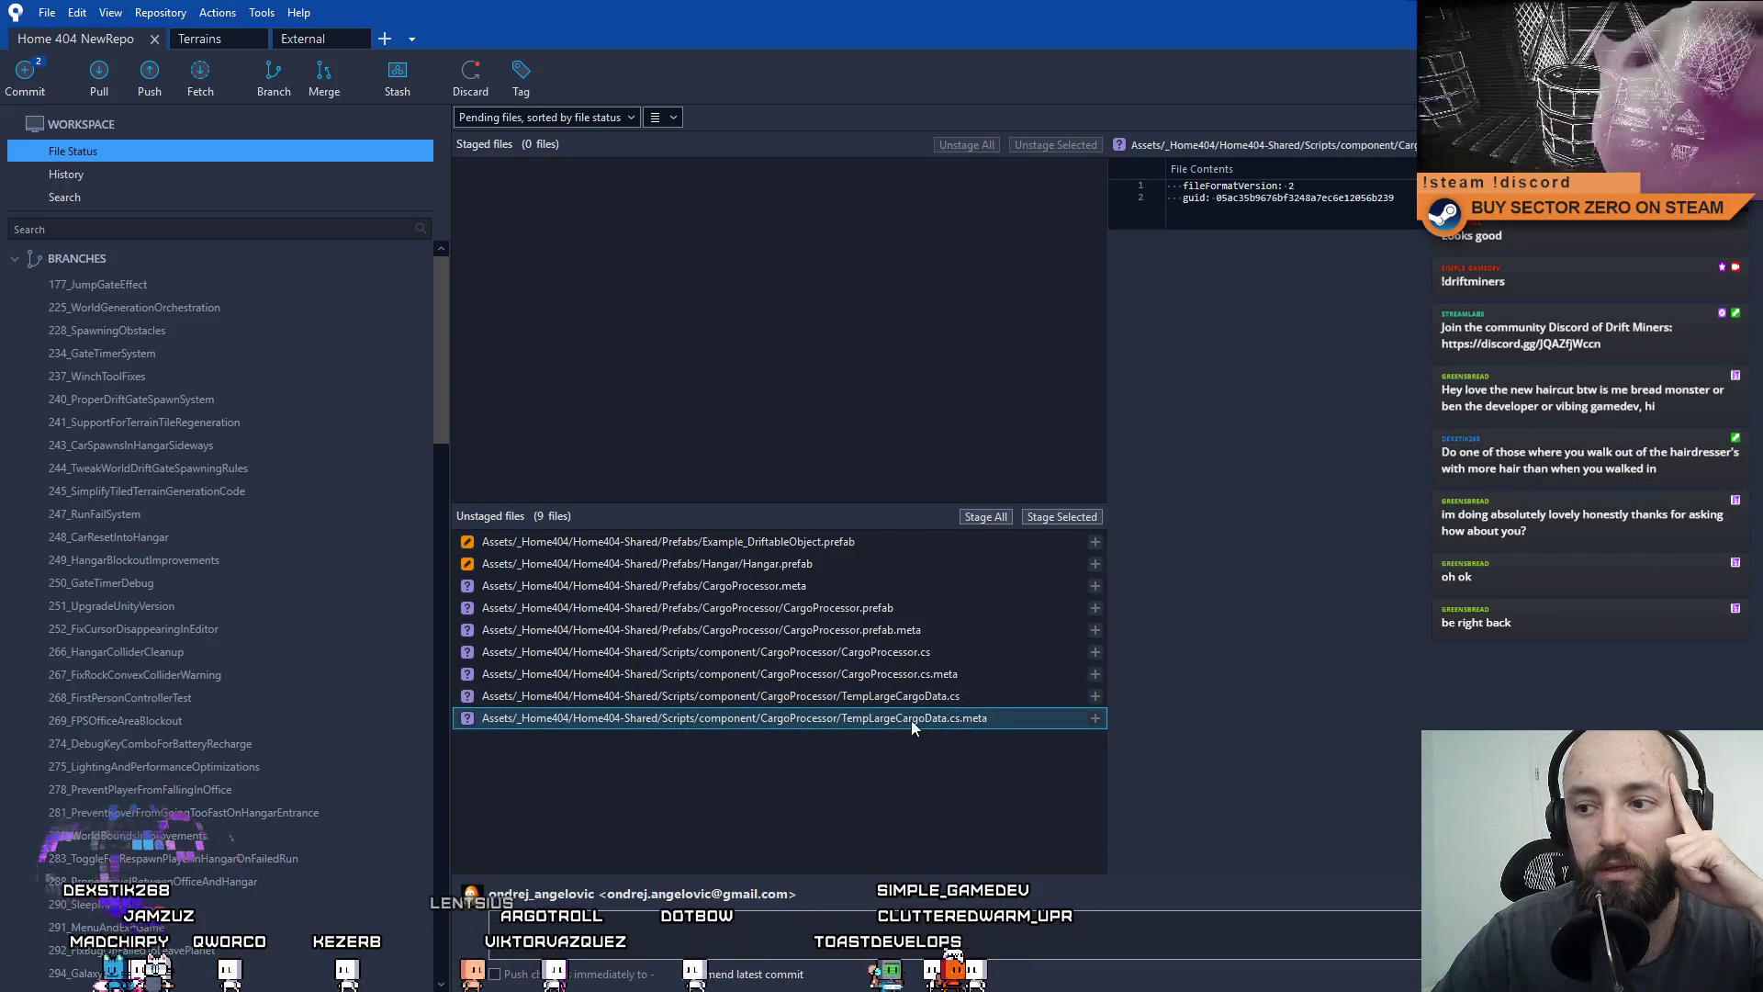
key("Up")
key("Down")
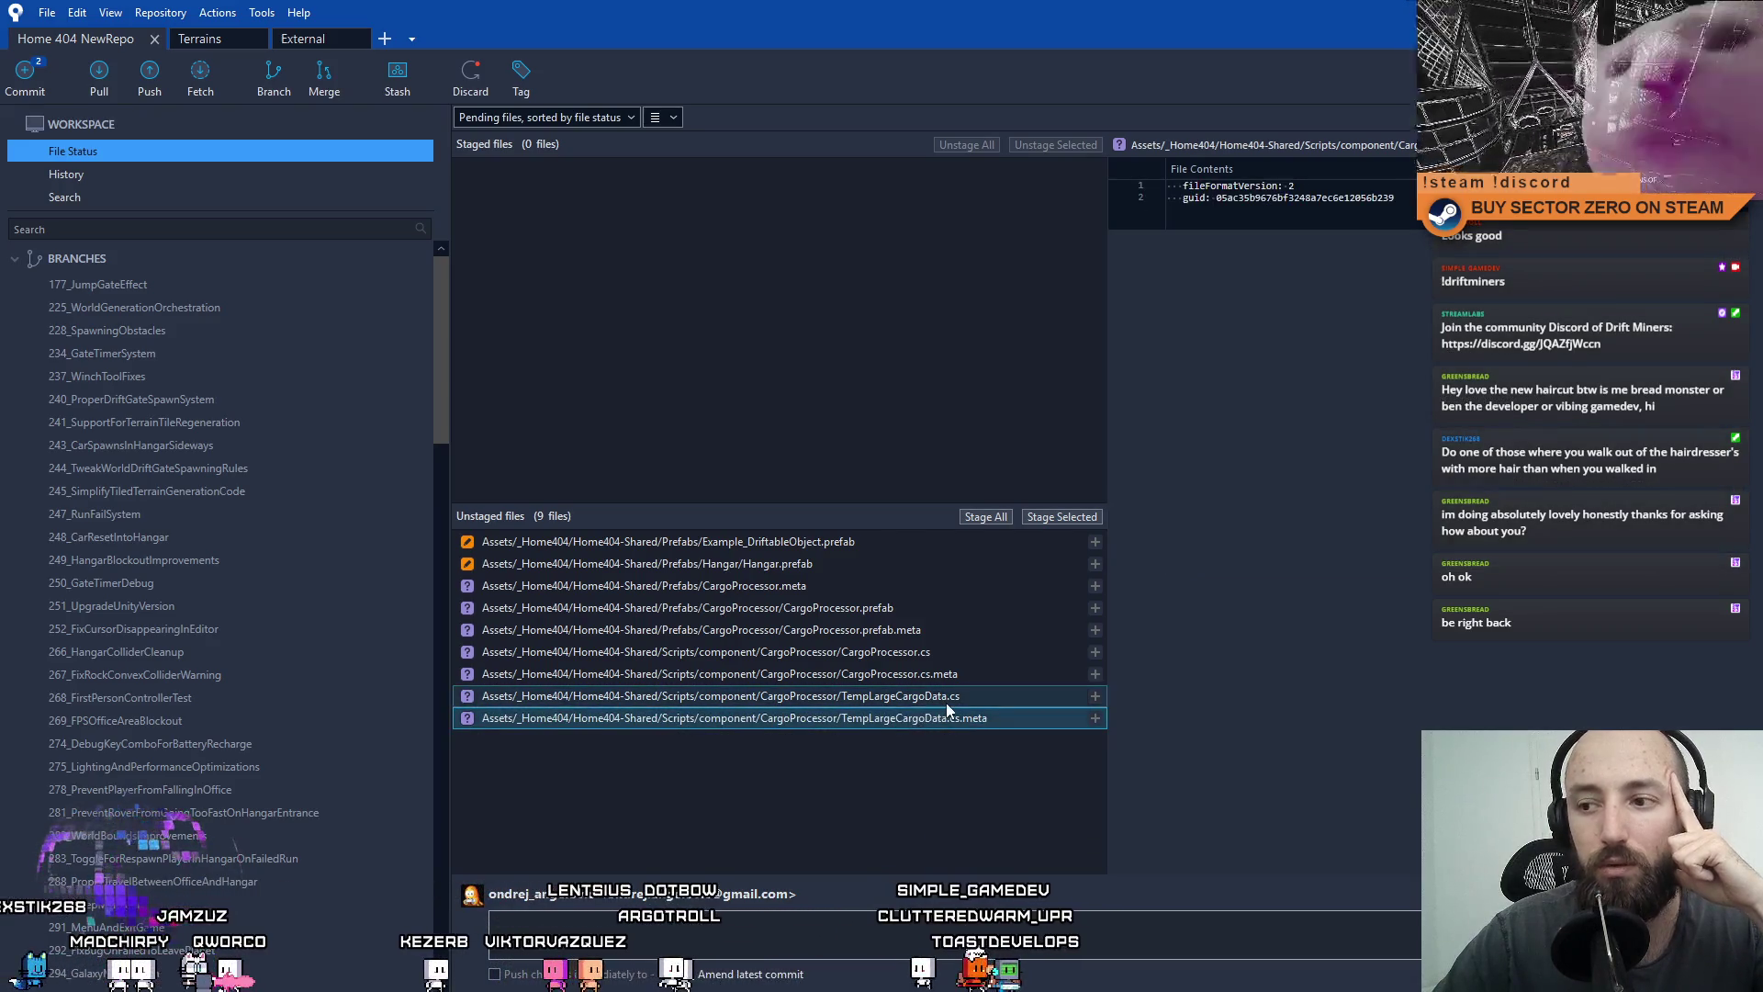
key("Up")
key("Down")
key("Up")
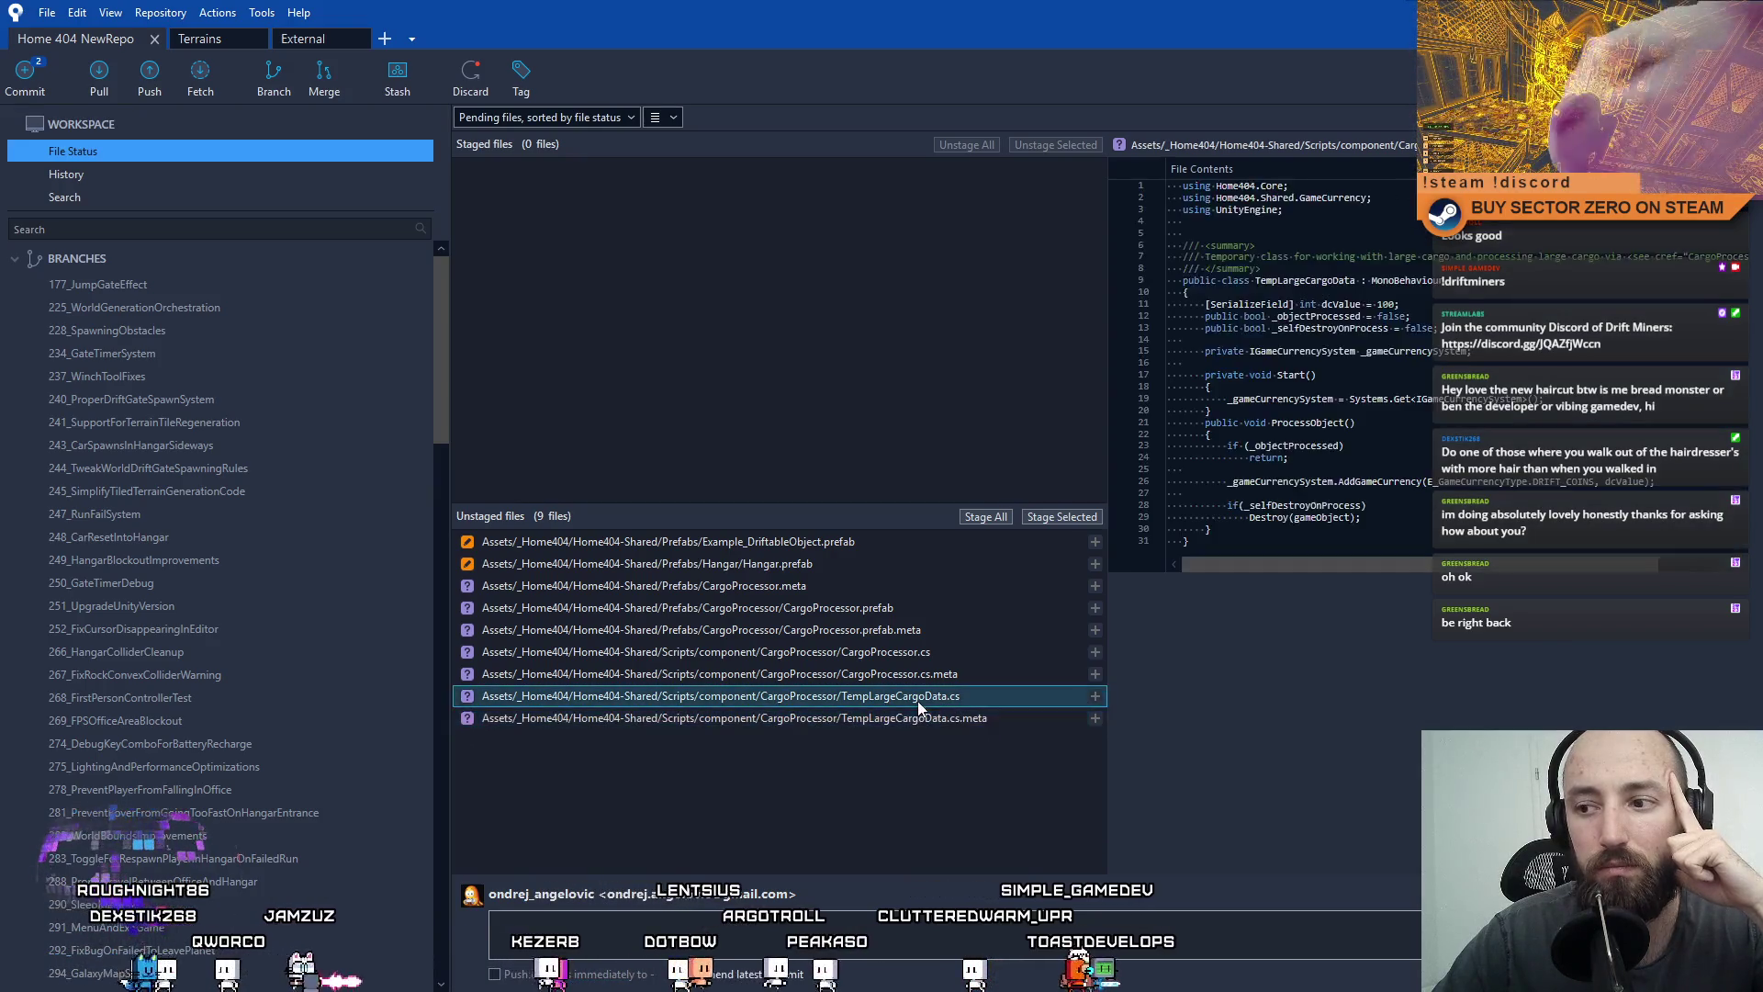